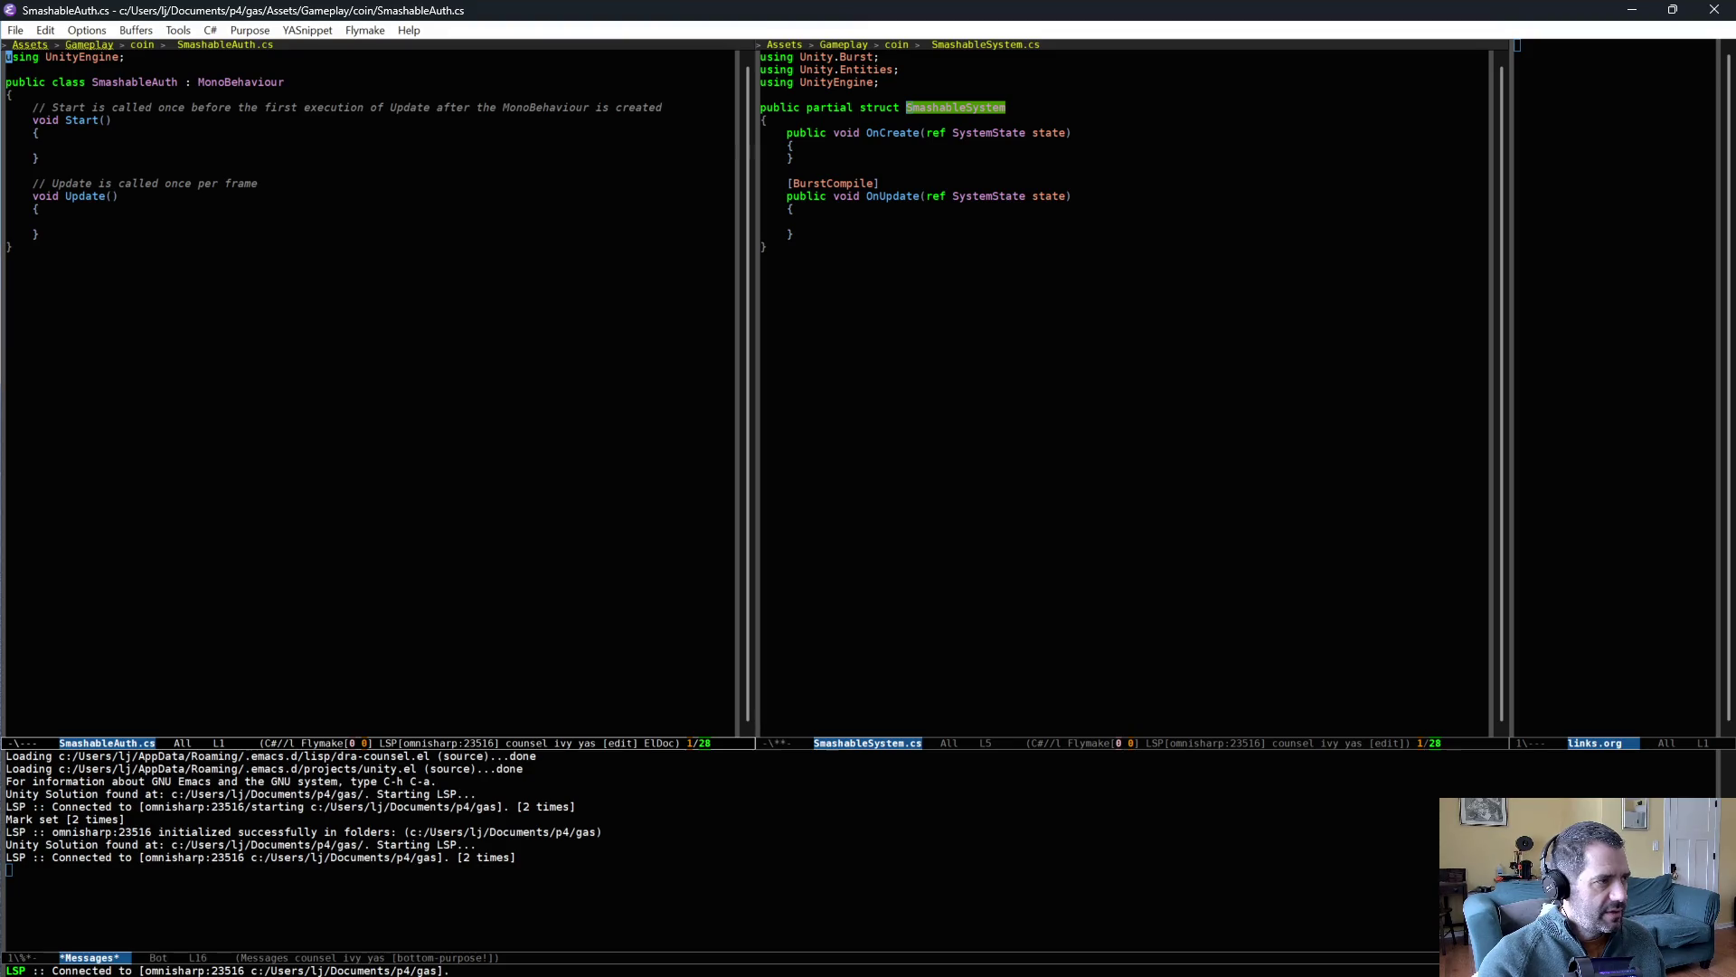
- Replace SmashableAuth.cs with the auth_and_bake snippet and save it
key(Delete)
key(ctrl+c)
key(ampersand)
key(ctrl+s)
text(au)
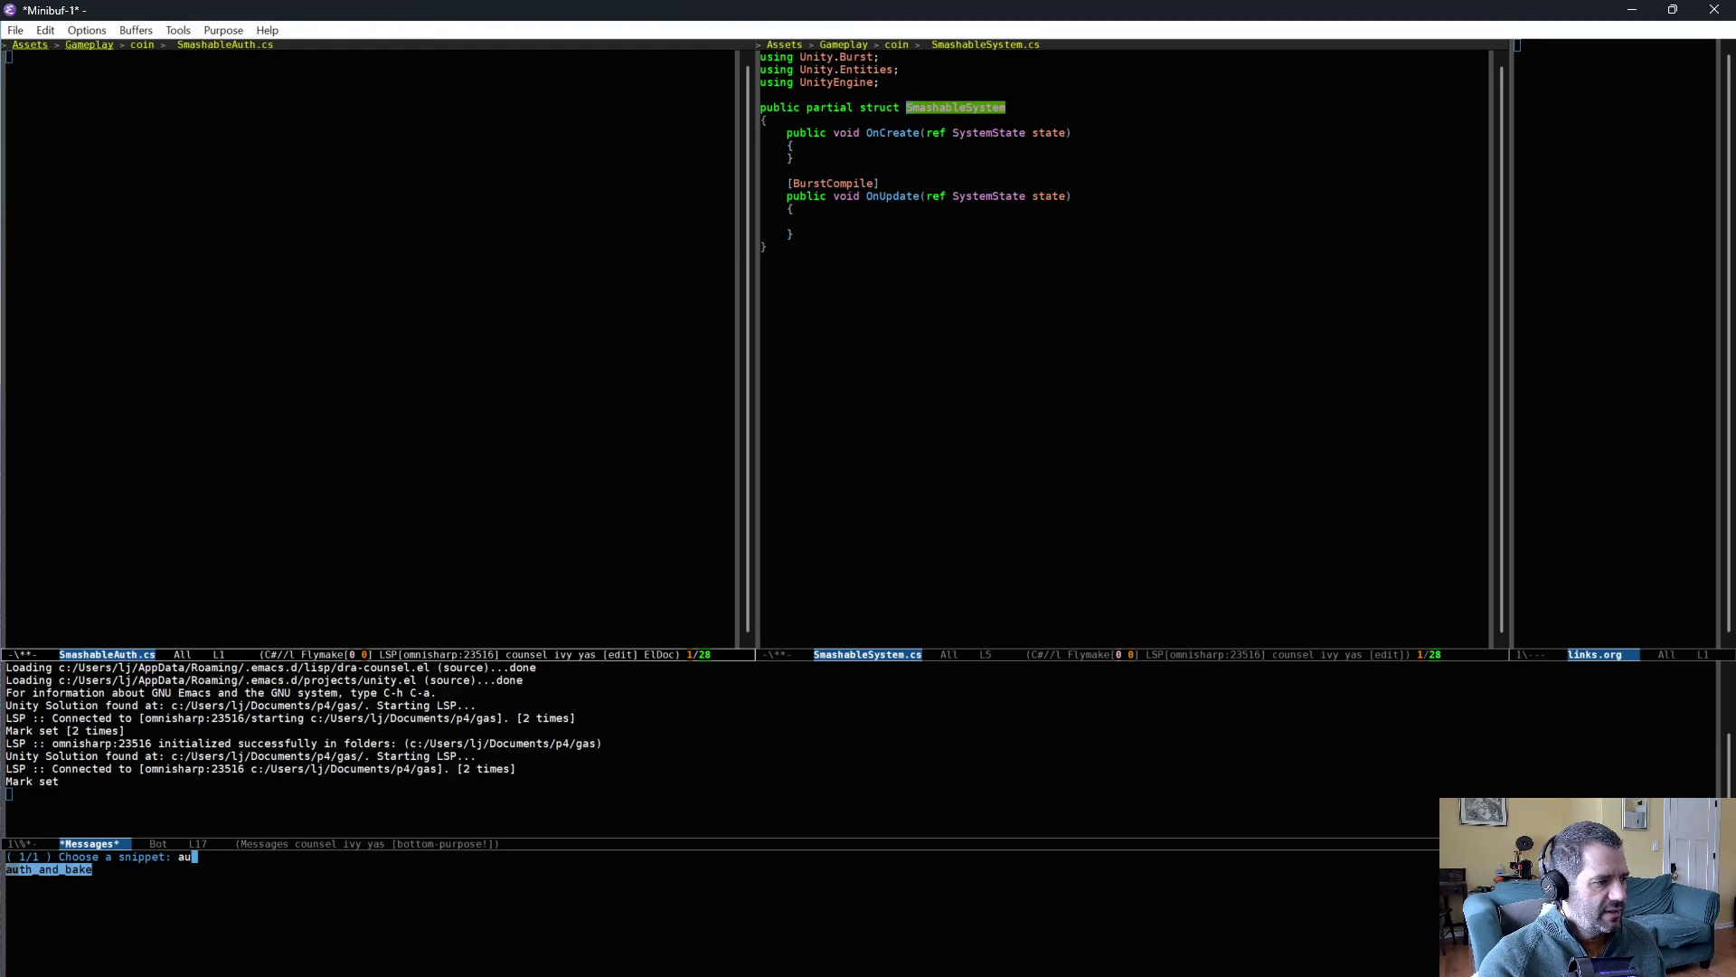
key(Return)
key(ctrl+x)
key(ctrl+s)
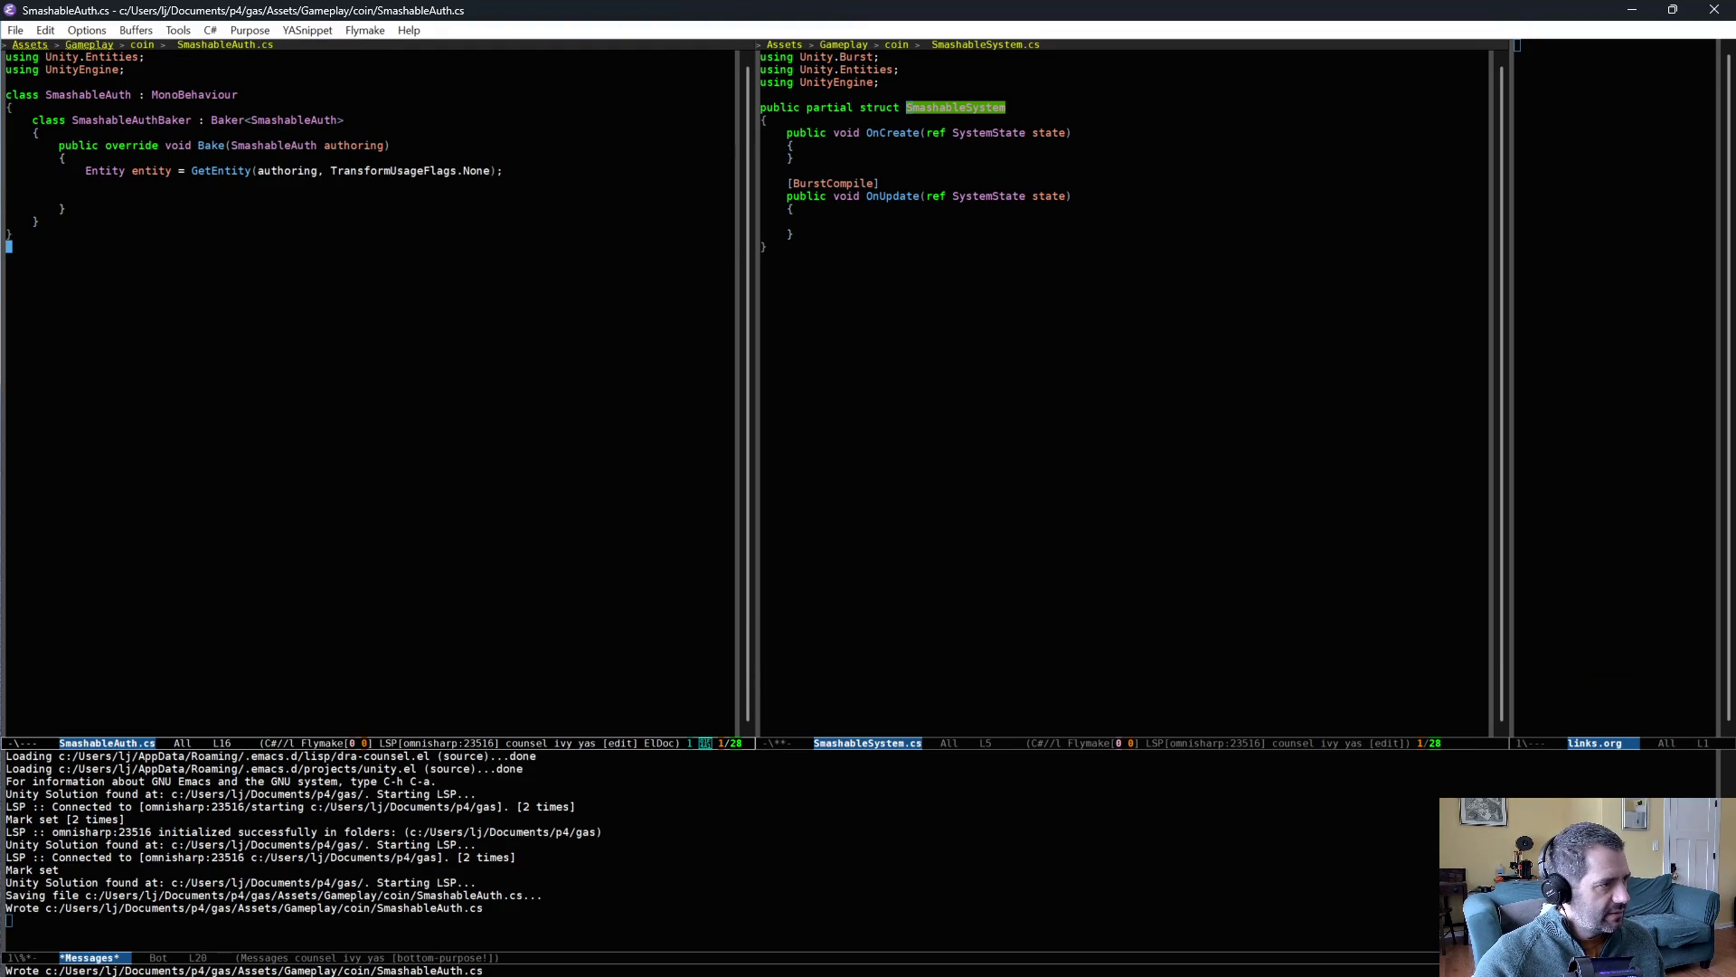
- Open a blank line below the using lines in SmashableSystem.cs
click(271, 186)
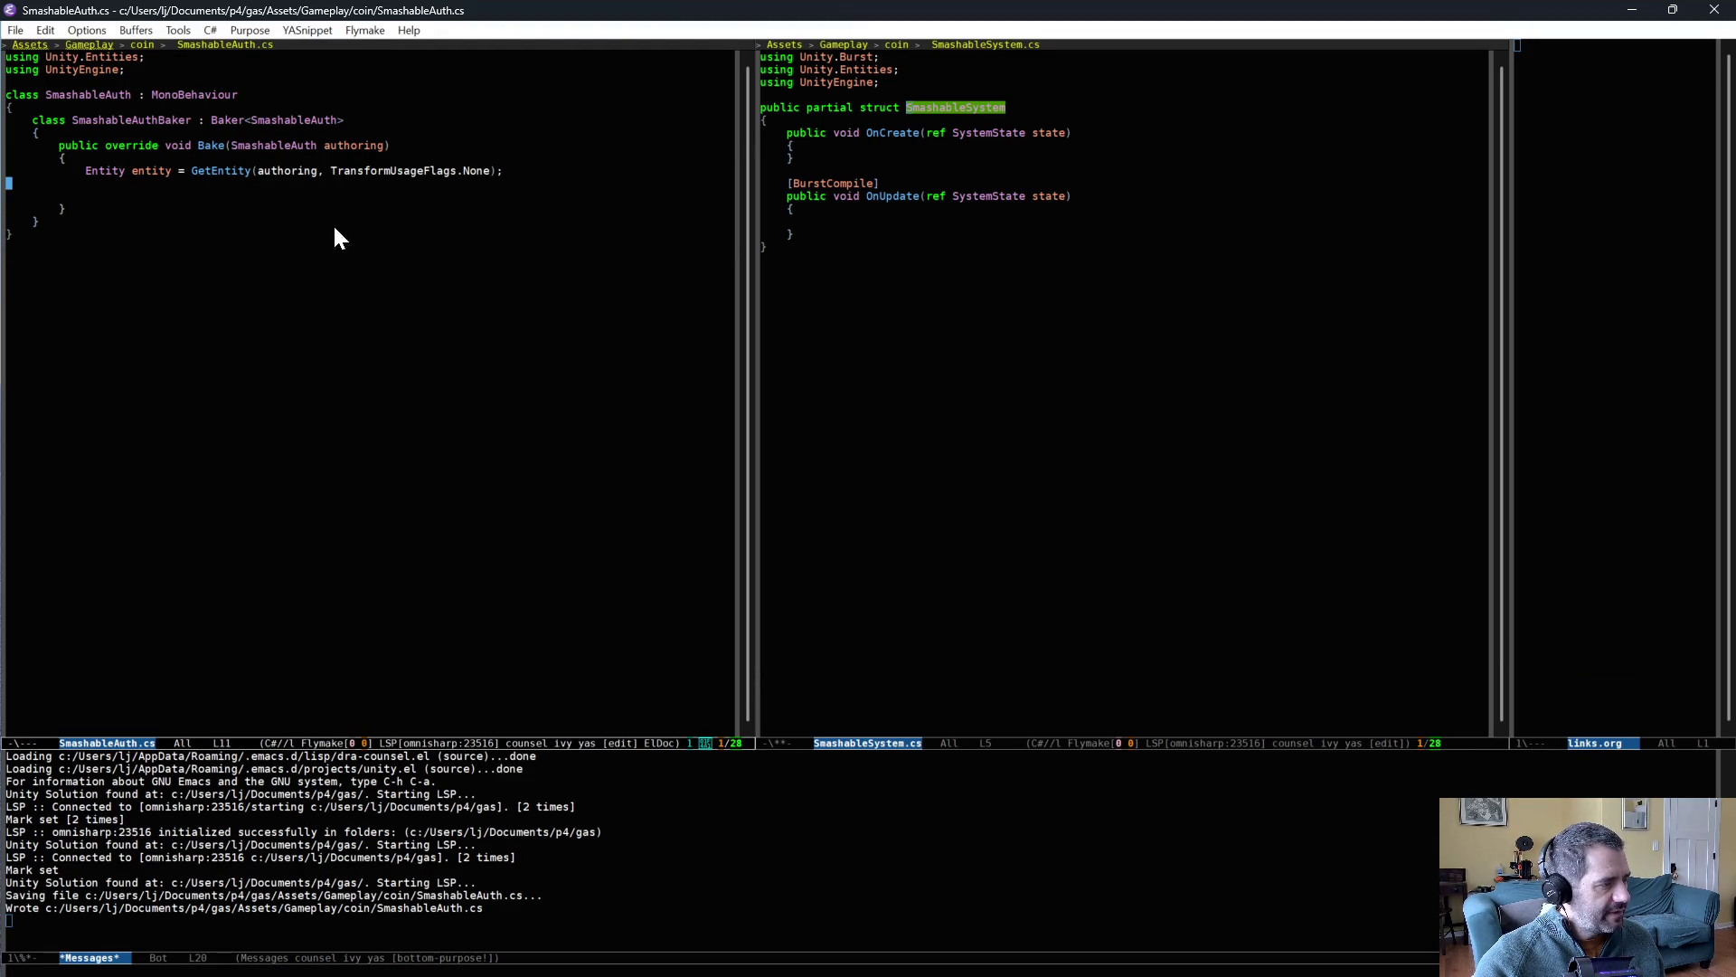
click(947, 155)
click(993, 89)
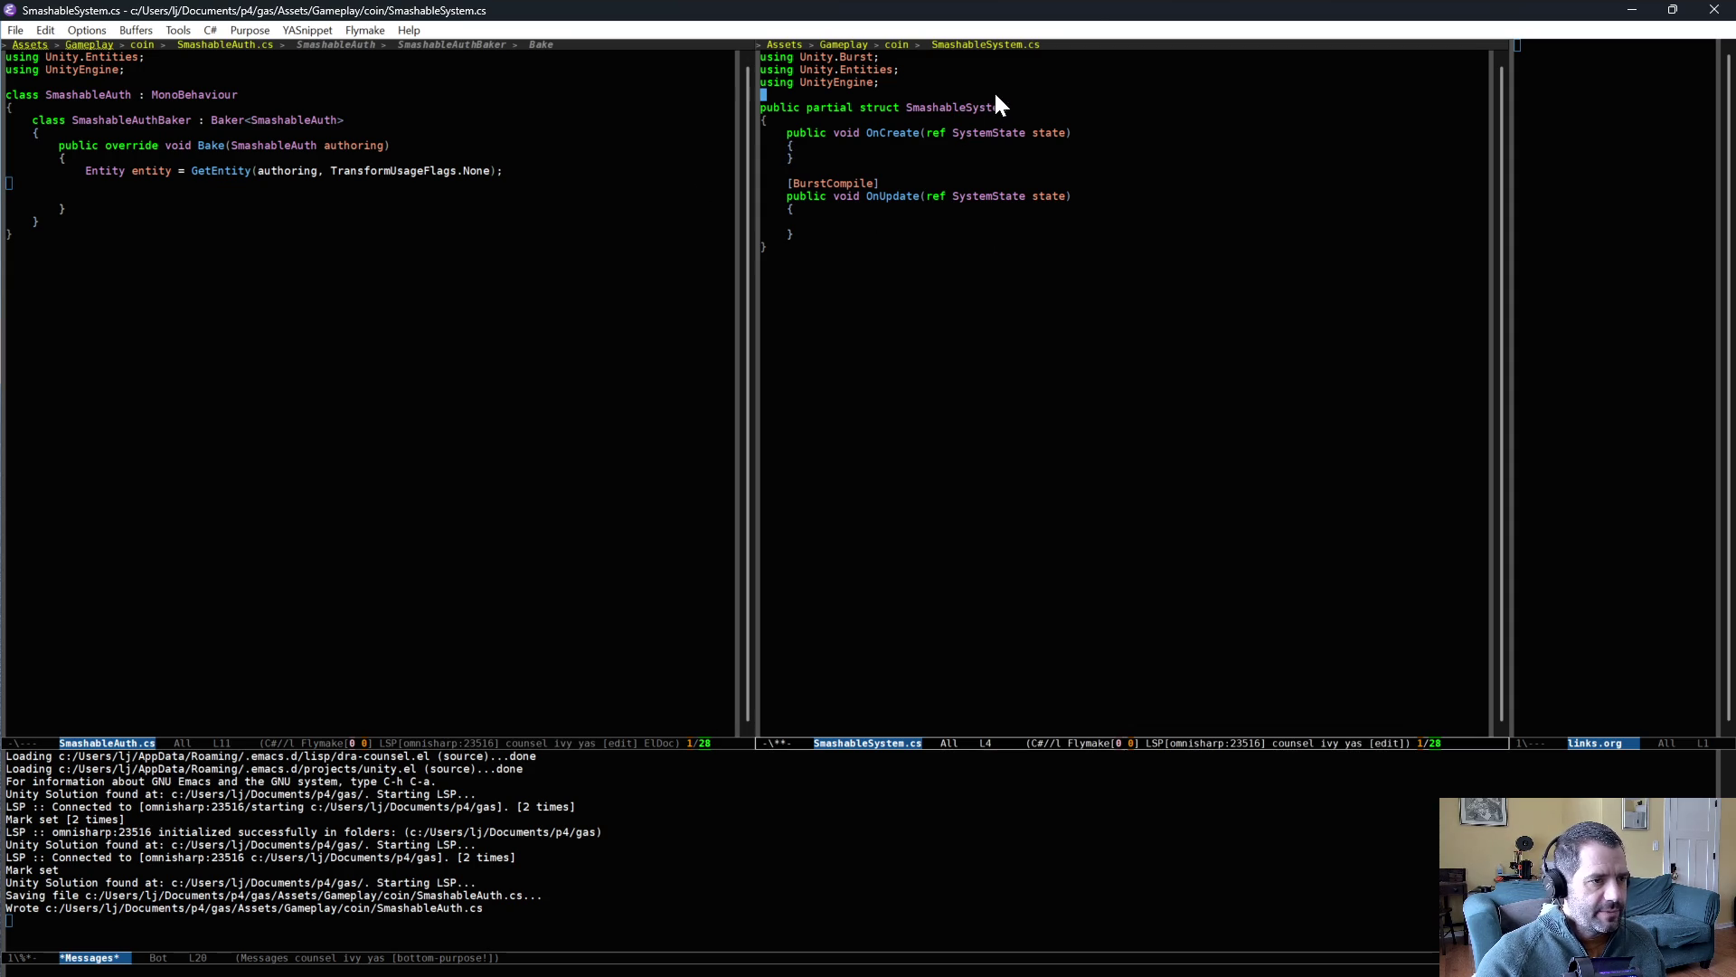
key(Return)
key(ctrl+;)
- Insert the IComponentData struct snippet above SmashableSystem
text(om)
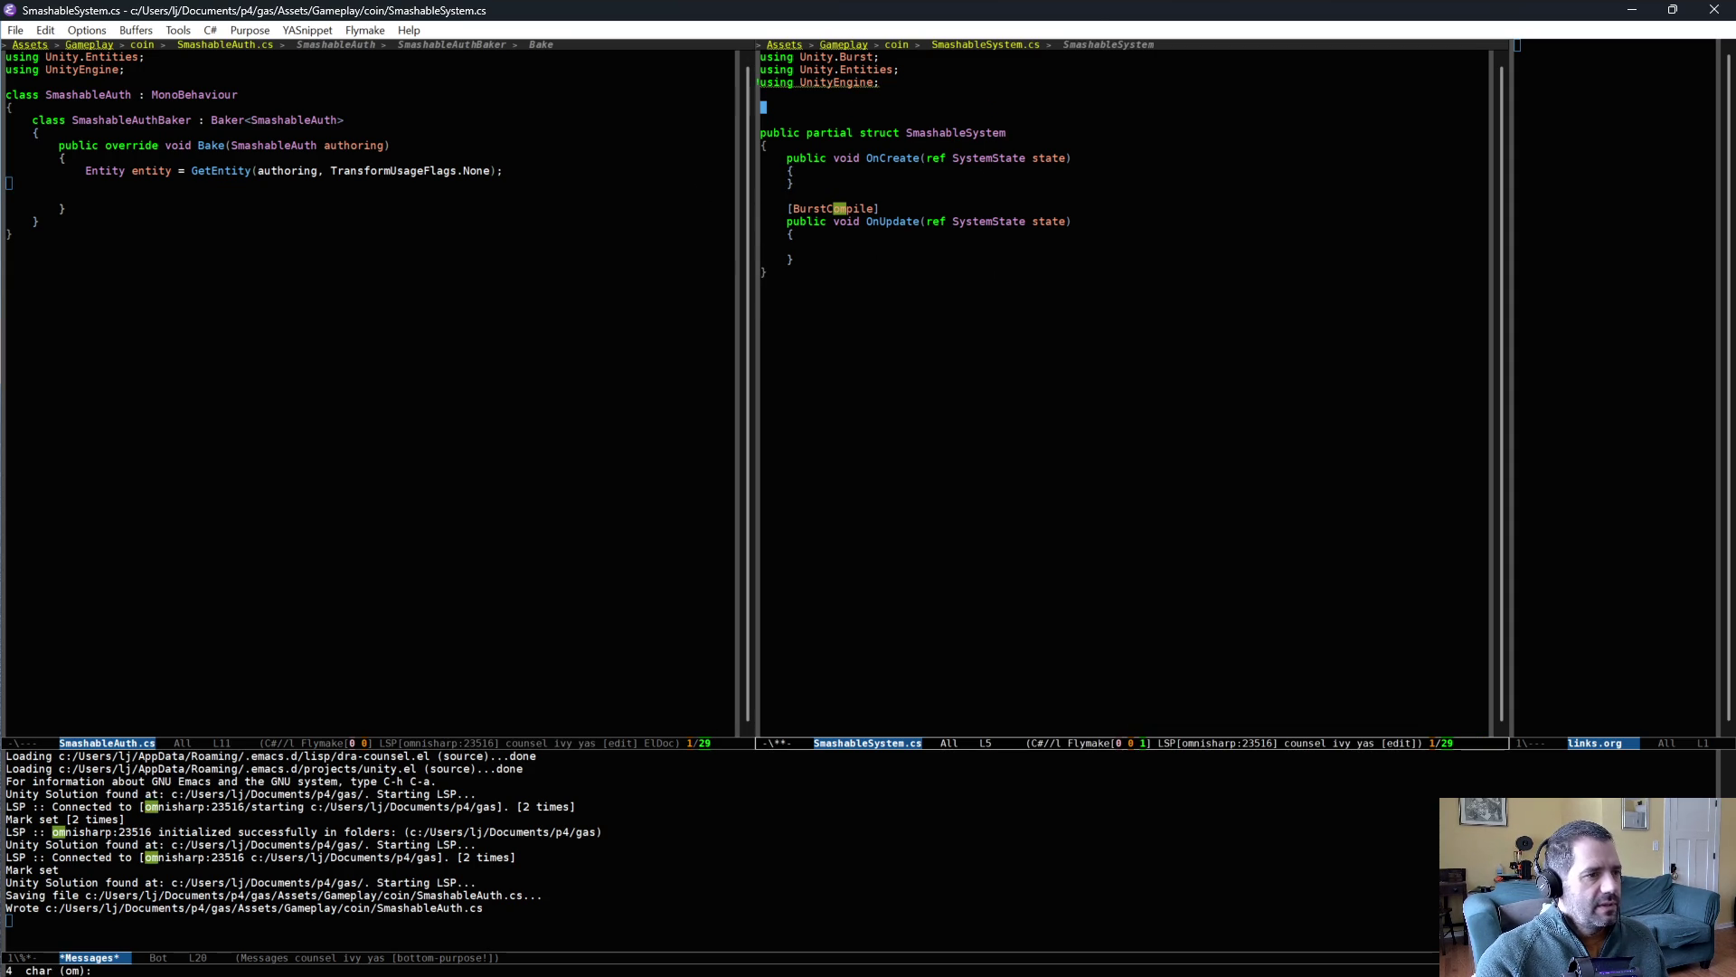
key(BackSpace)
key(BackSpace)
key(g)
key(ctrl+g)
key(ctrl+c)
key(ampersand)
key(ctrl+s)
text(comp)
key(Return)
- Name the struct SmashableDesc and save SmashableSystem.cs
text(SmashableDesc)
key(Tab)
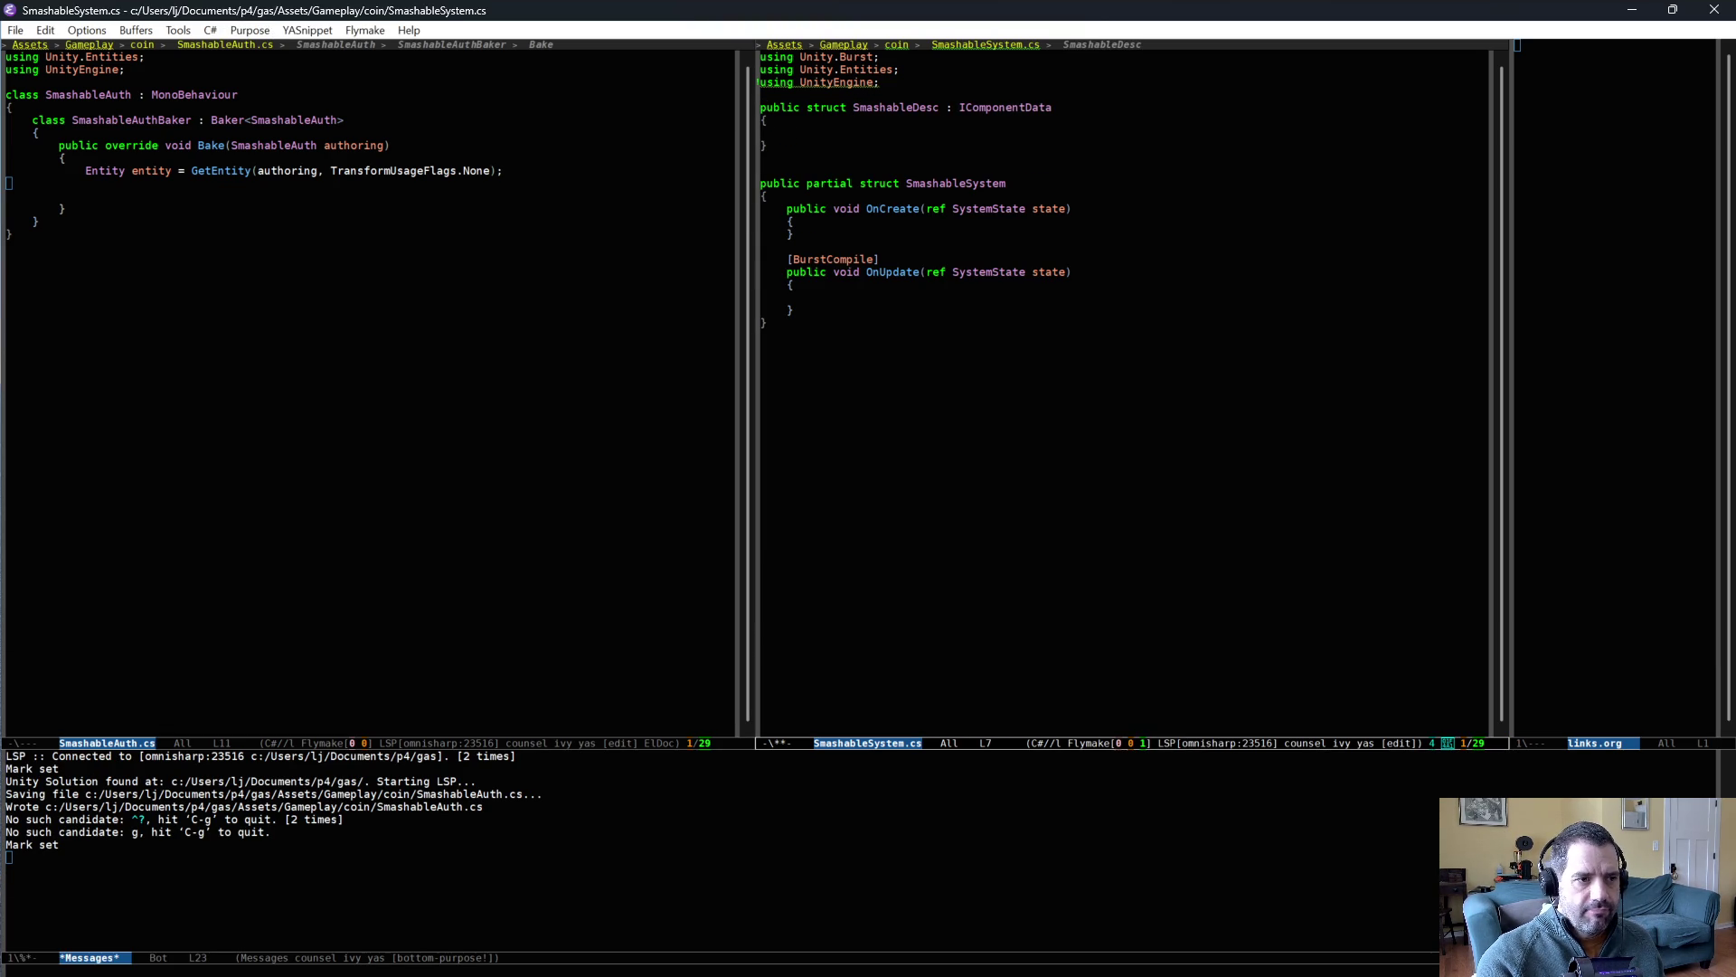
key(ctrl+x)
key(ctrl+s)
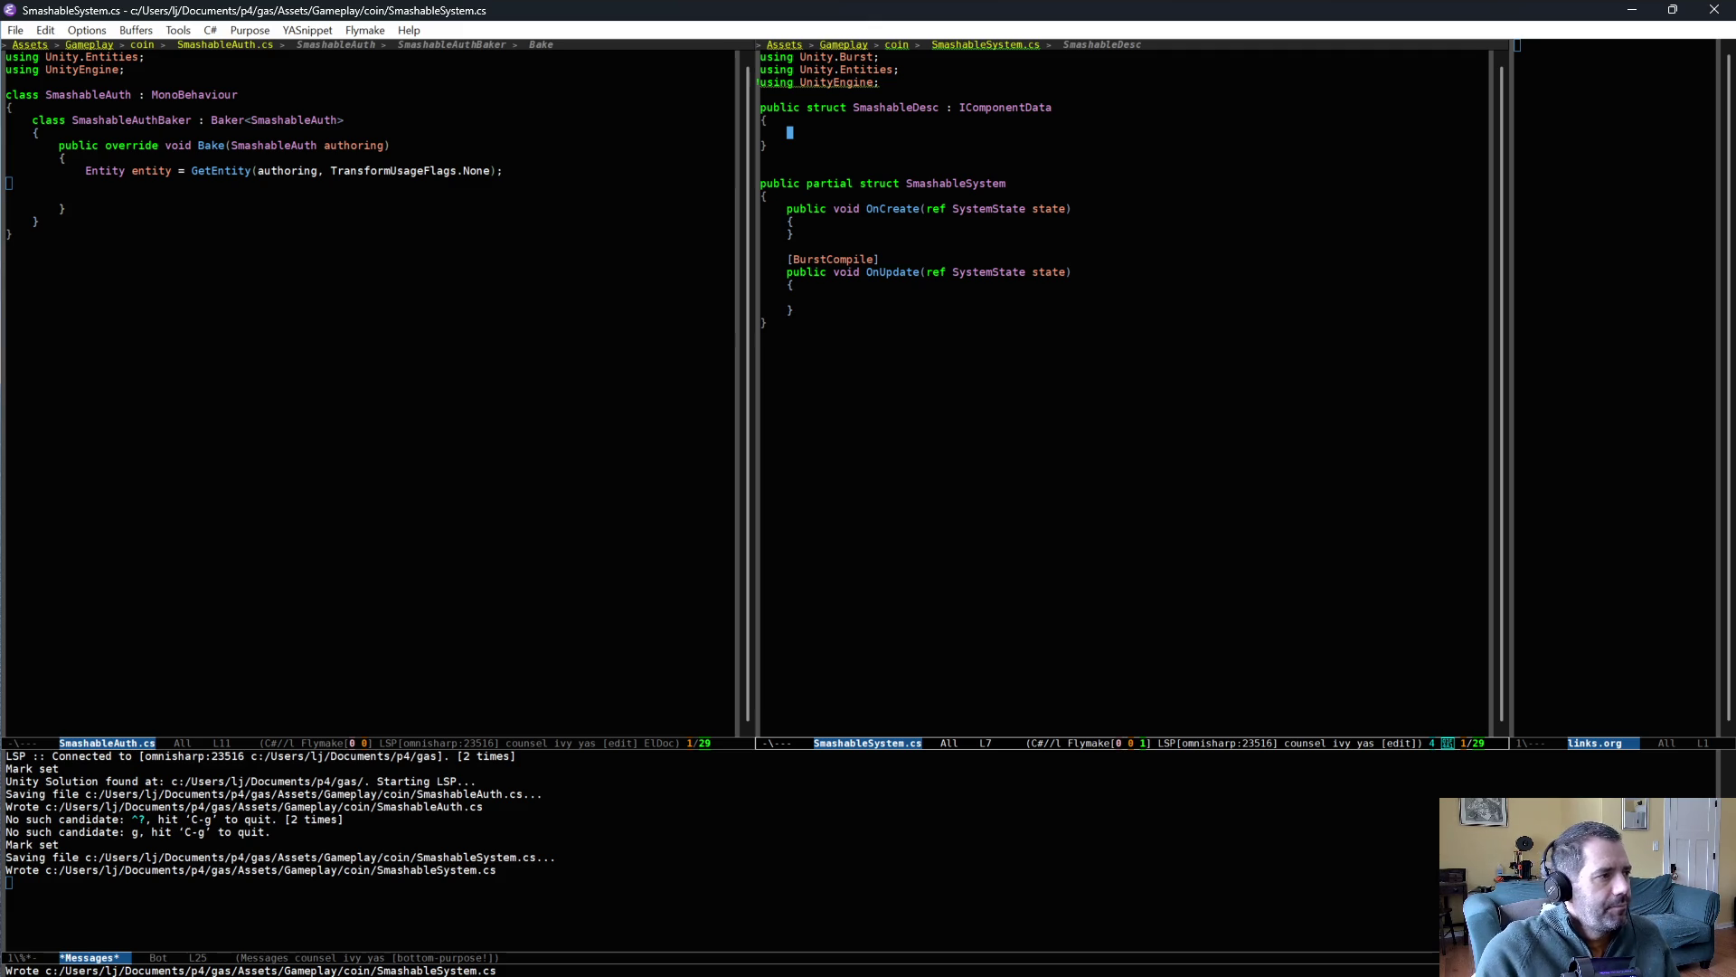
click(160, 197)
- In Bake, add a new SmashableDesc component to the entity and save SmashableAuth.cs
text(Add)
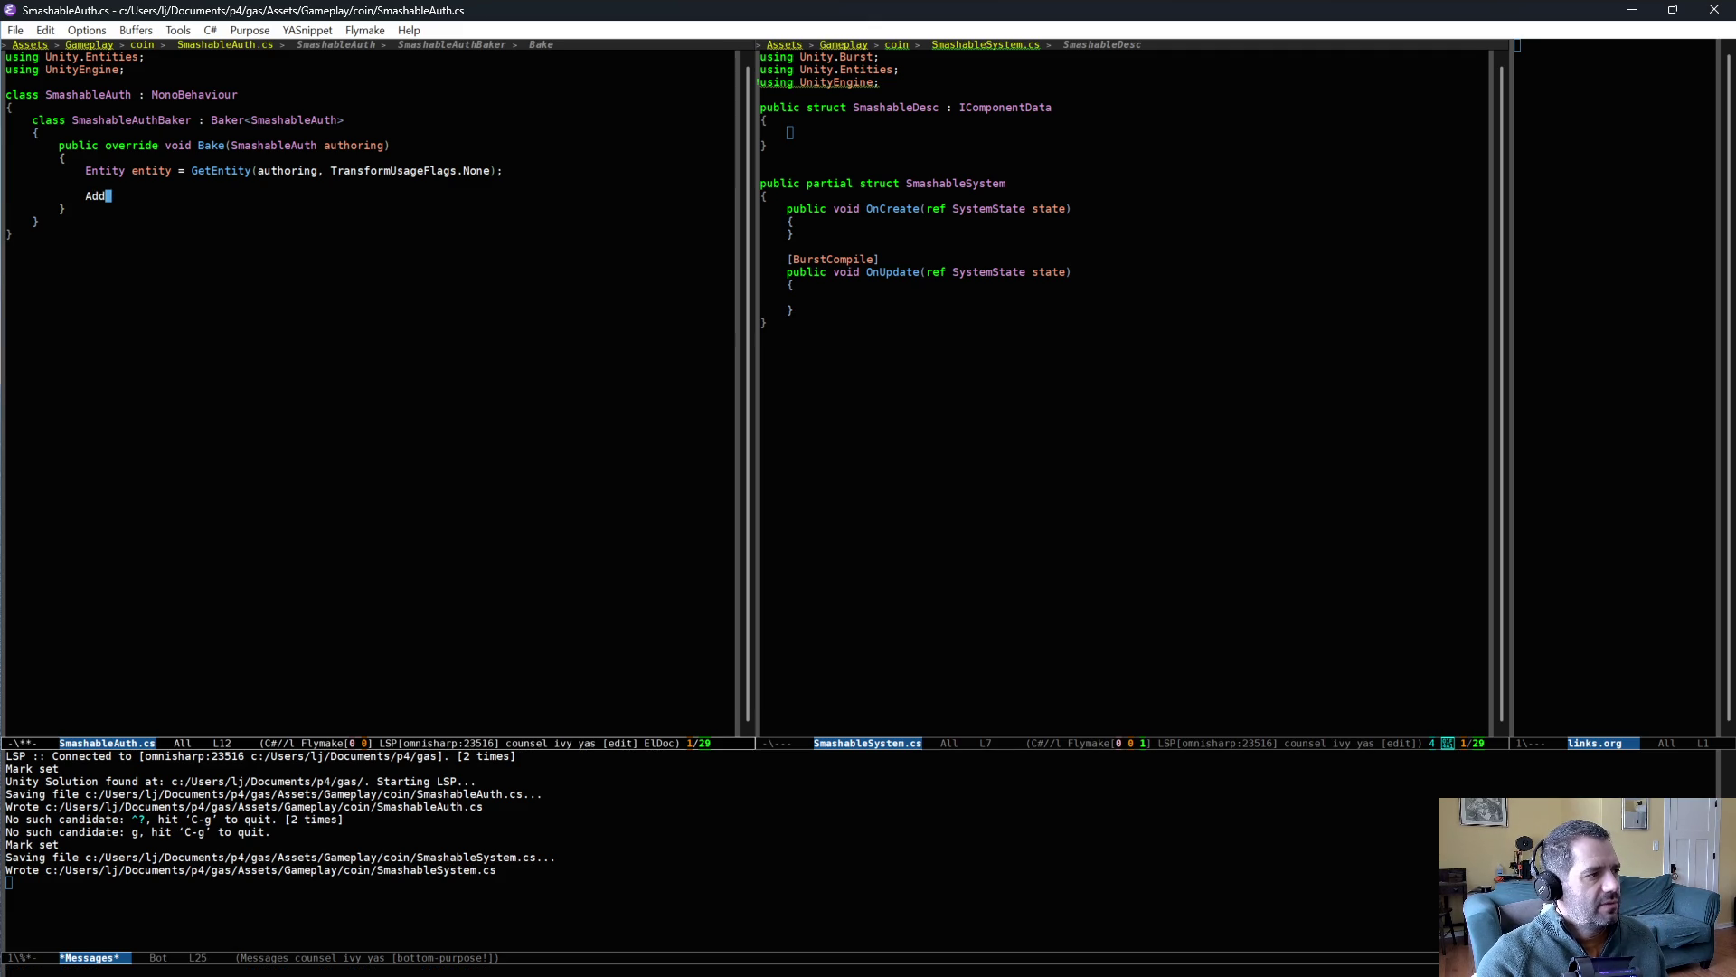
text(C)
key(alt+slash)
text(ompenent(entity, new SmashableAuthBaker)
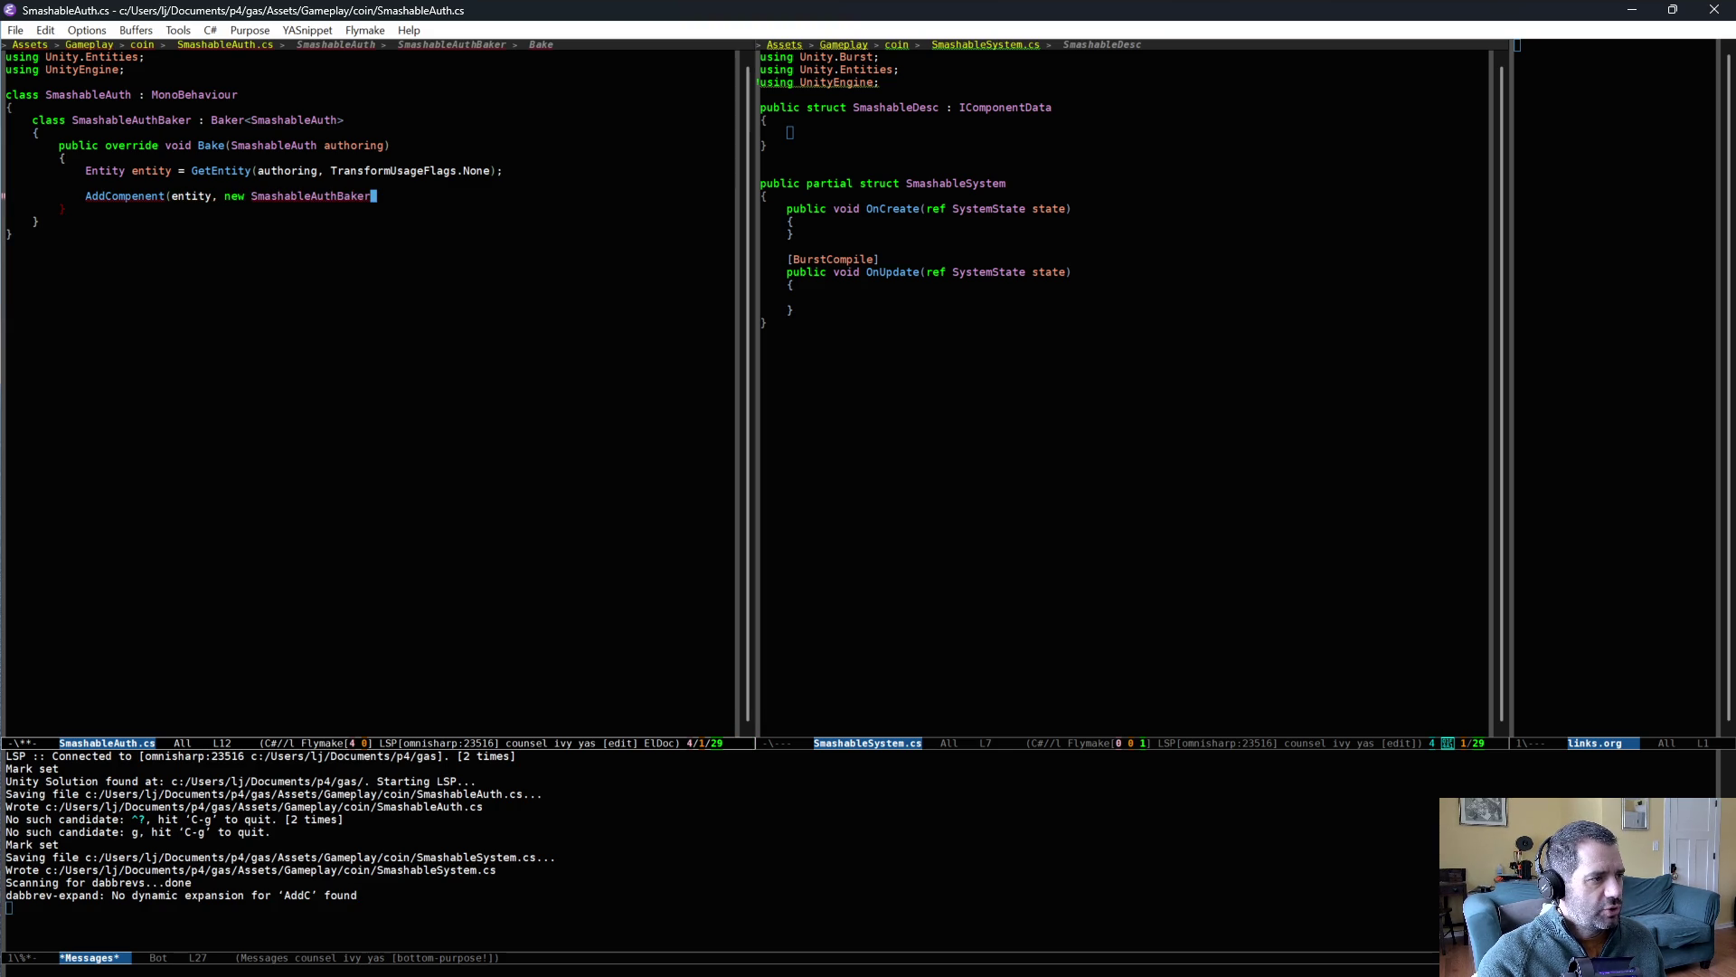
key(BackSpace)
key(BackSpace)
key(BackSpace)
text(D)
key(alt+slash)
text(())
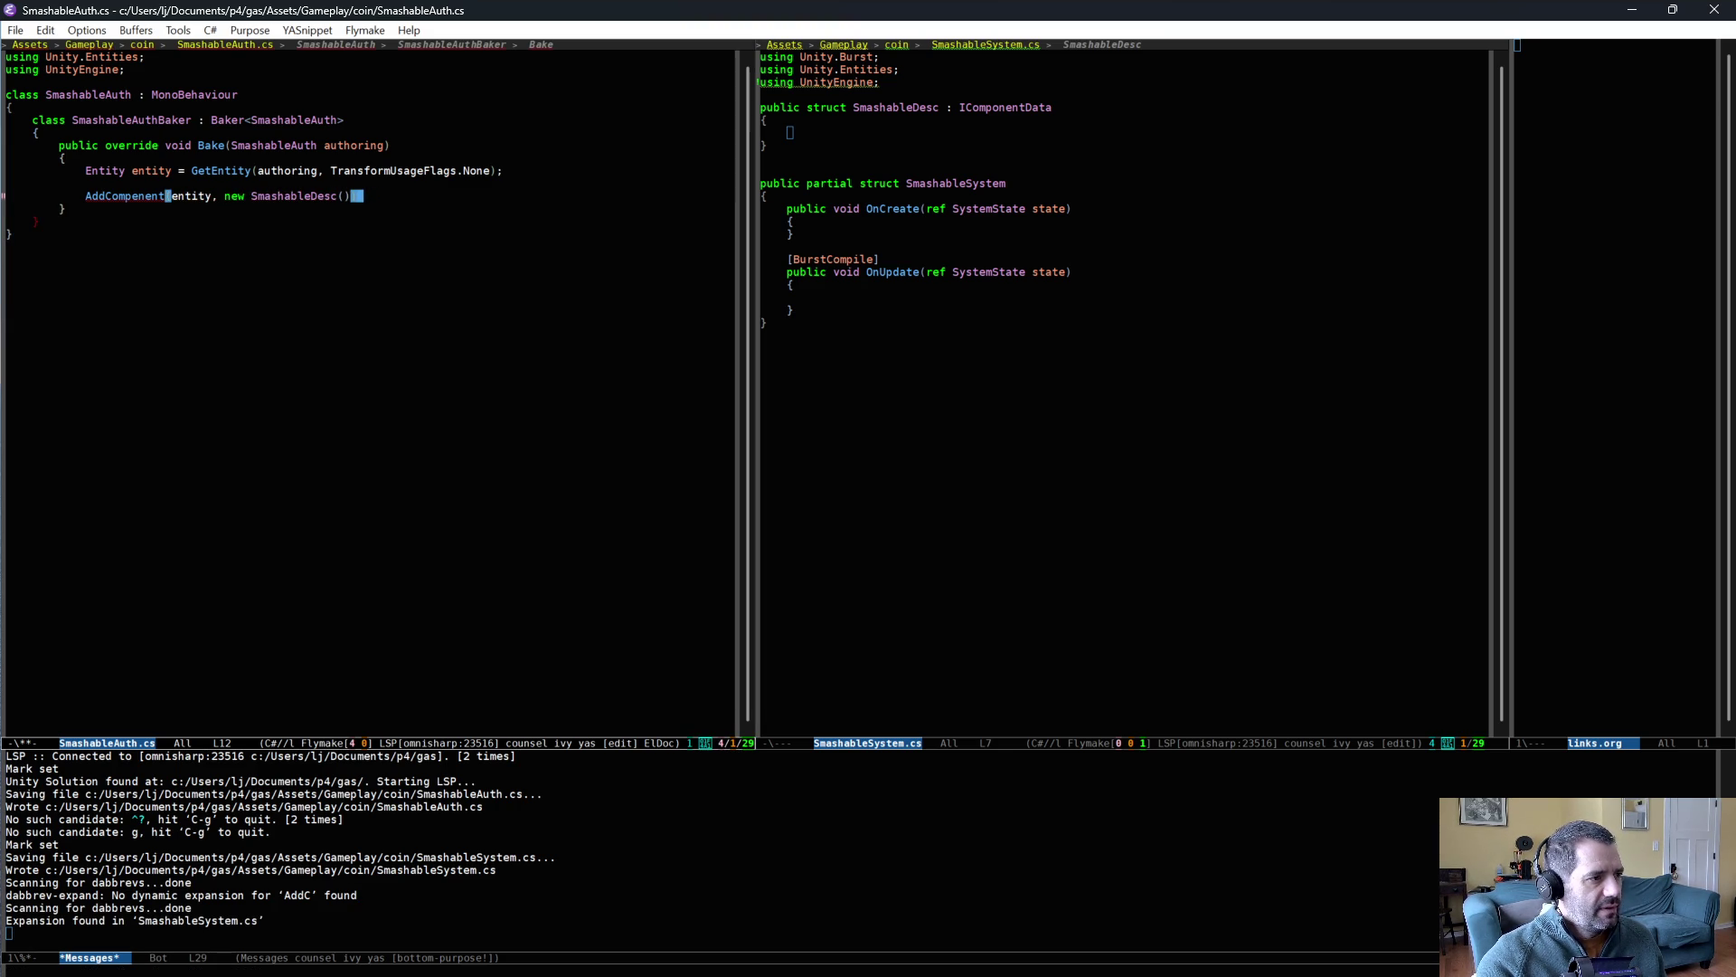
text();)
key(ctrl+x)
key(ctrl+s)
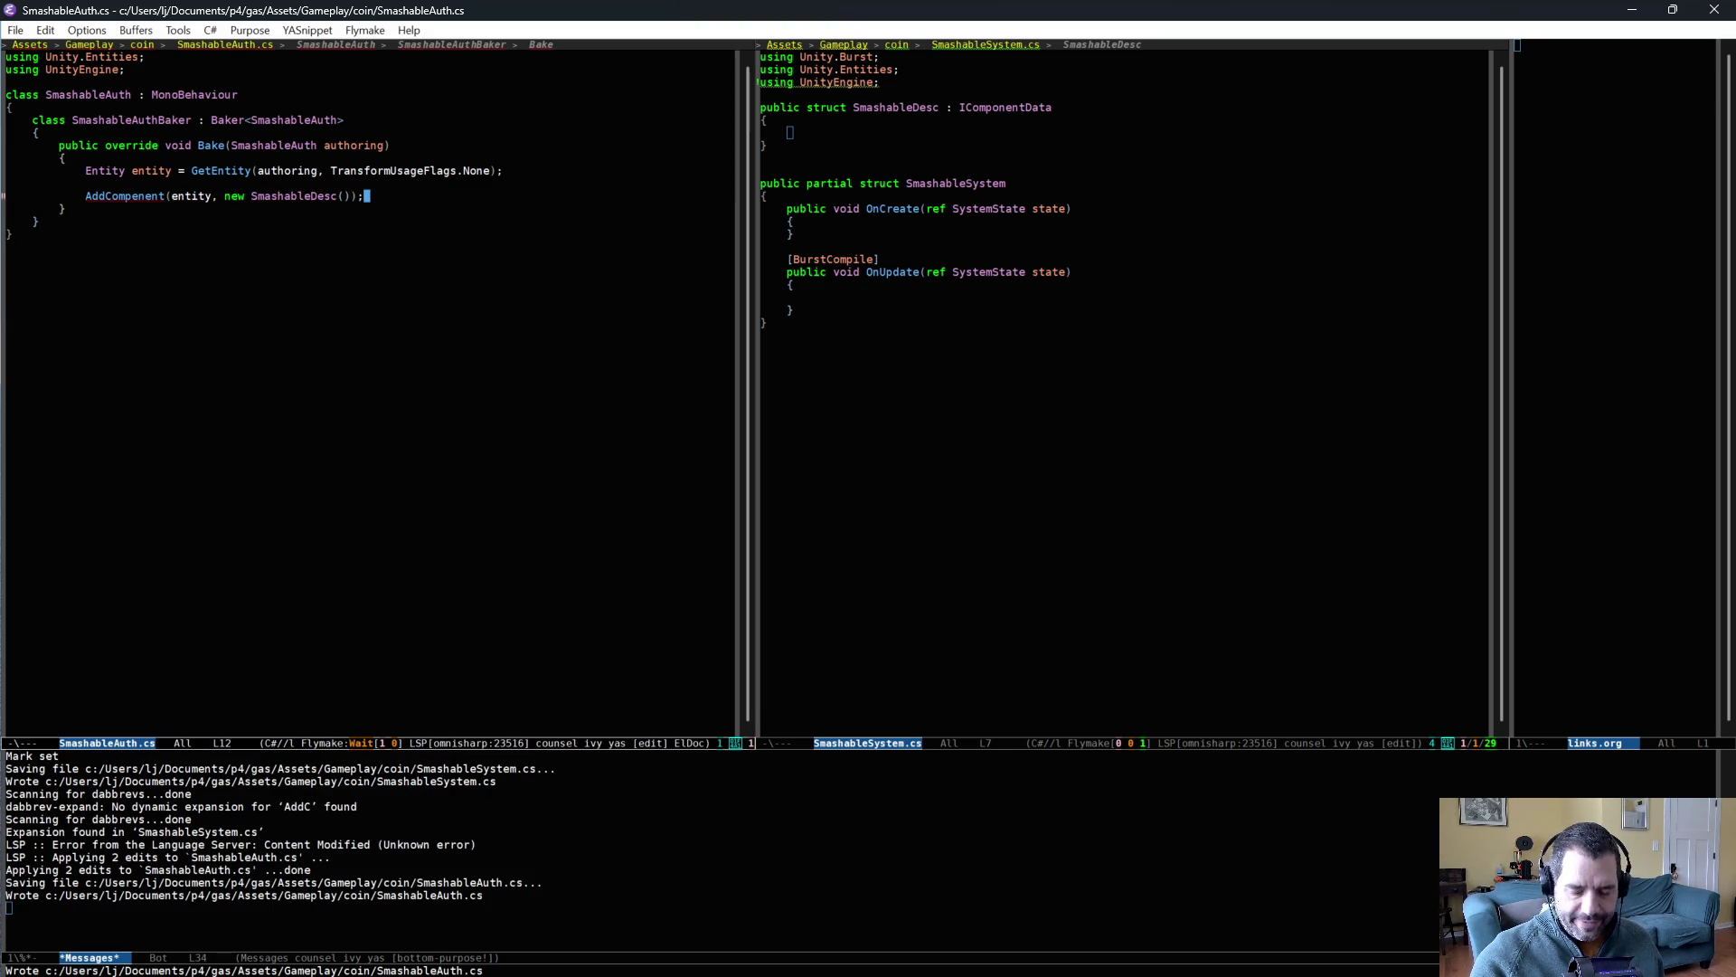
- Add a public float ThresholdSpeed field to SmashableDesc, save, and copy the line
click(823, 132)
text(public float )
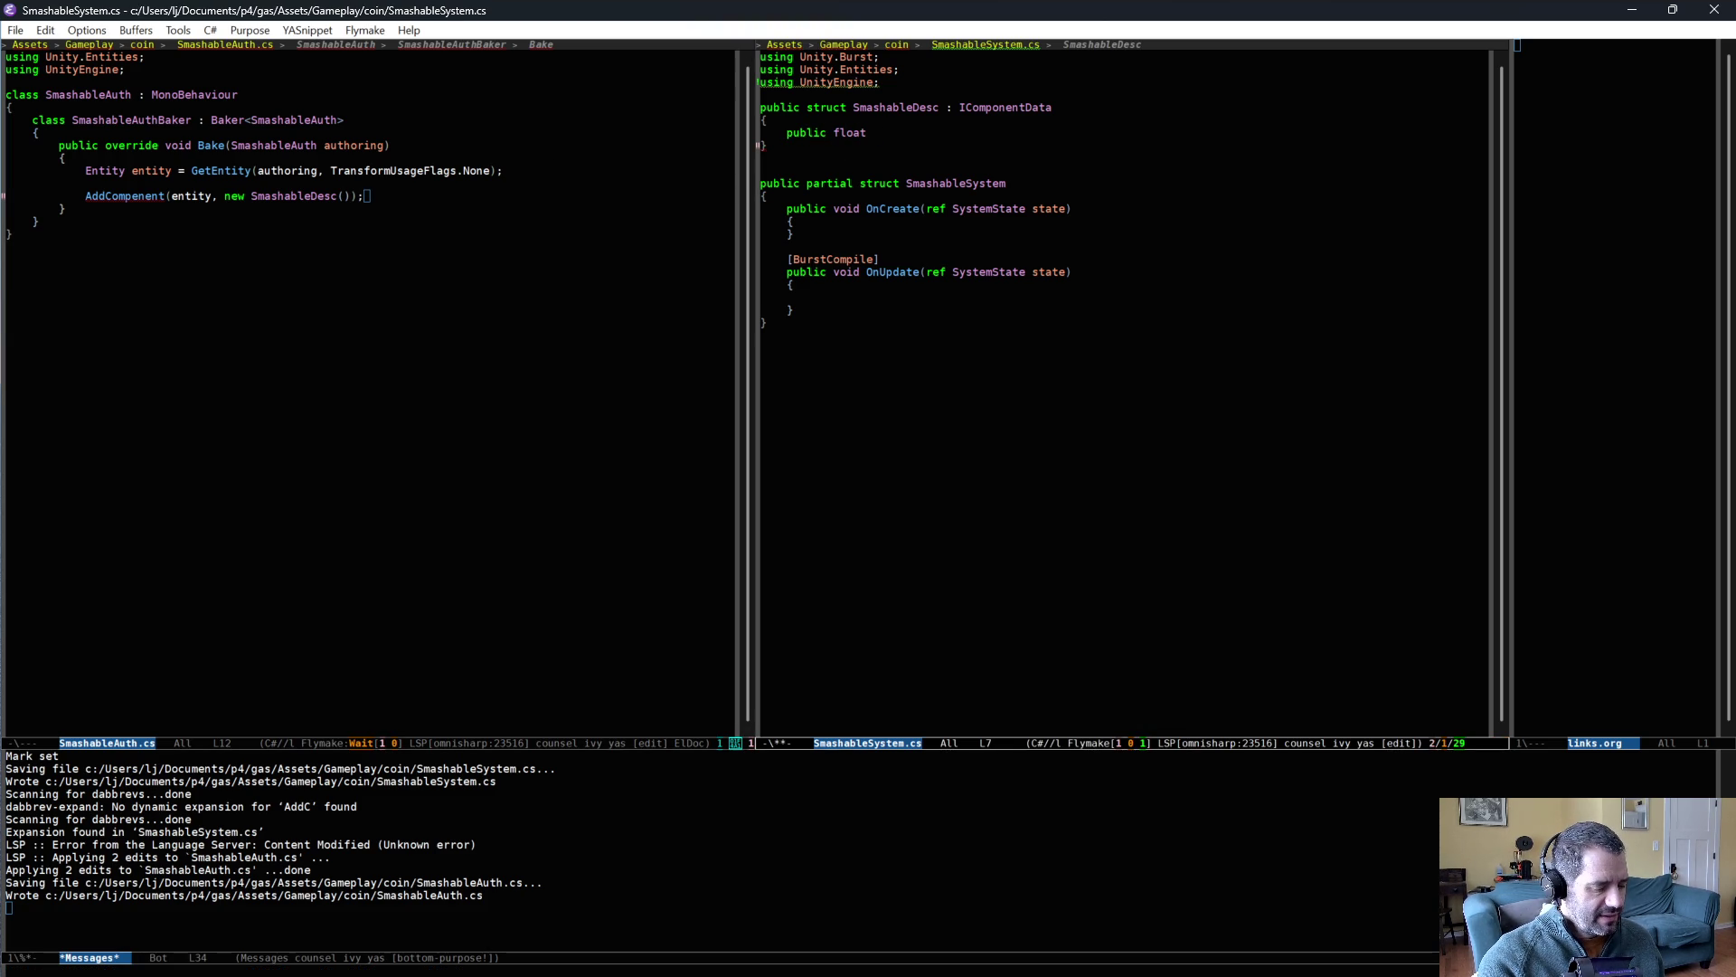
text(S)
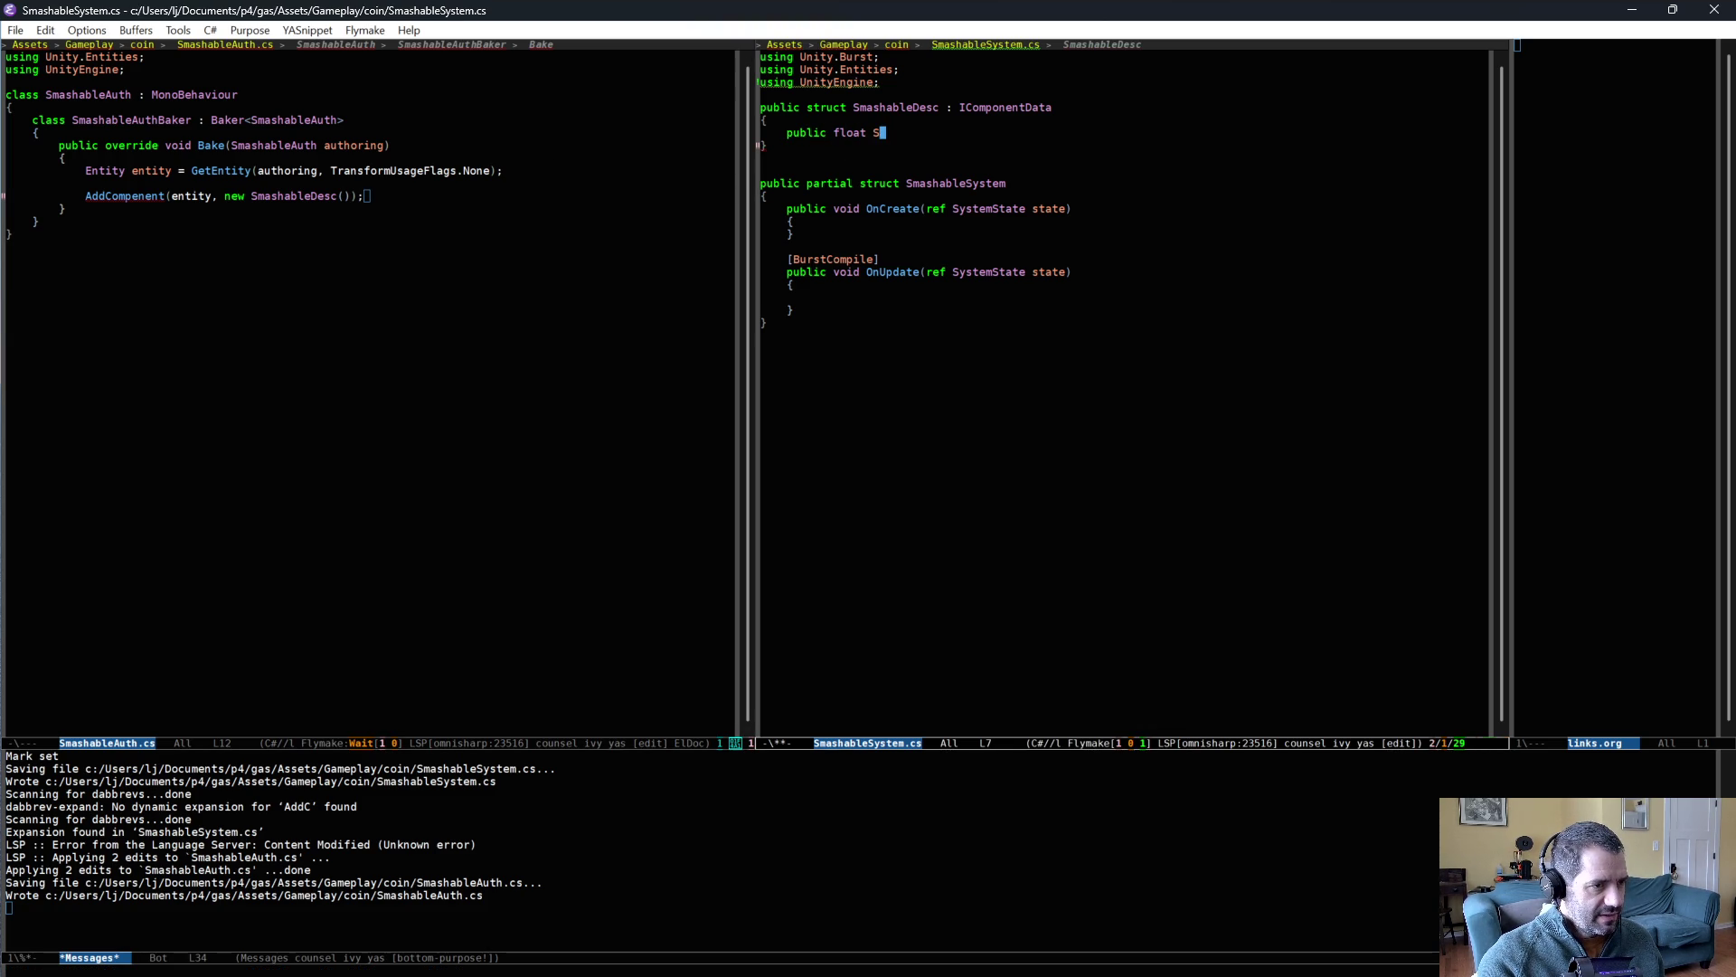
key(BackSpace)
text(Thre)
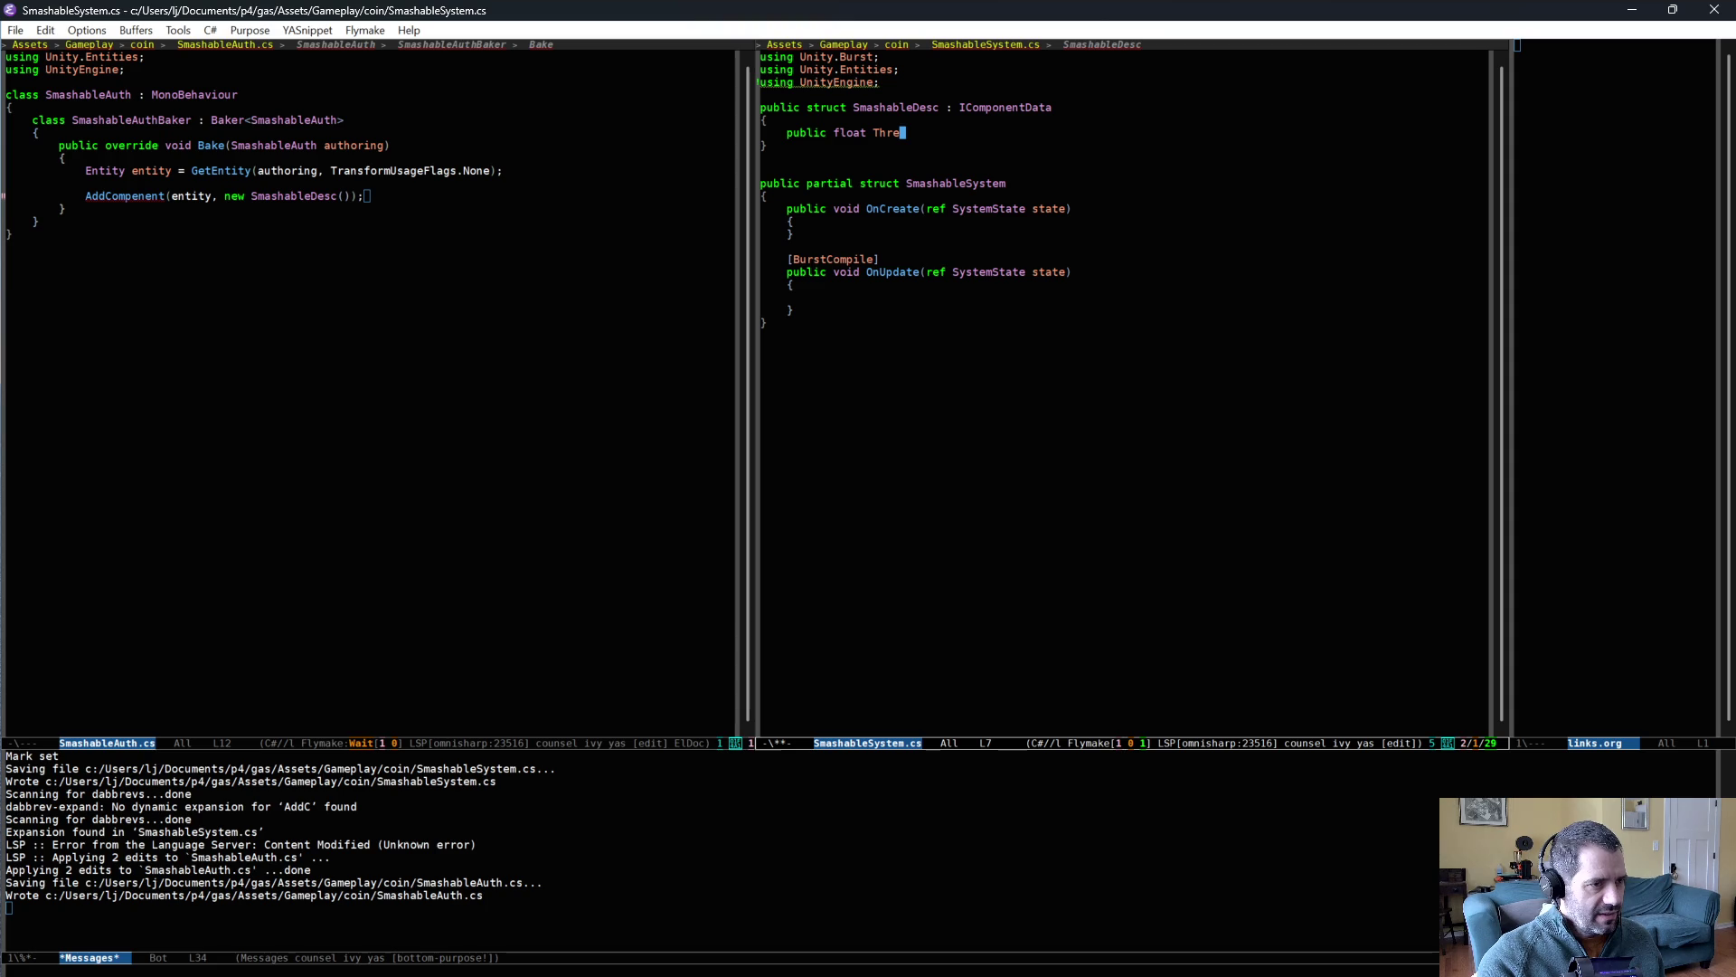
text(shold)
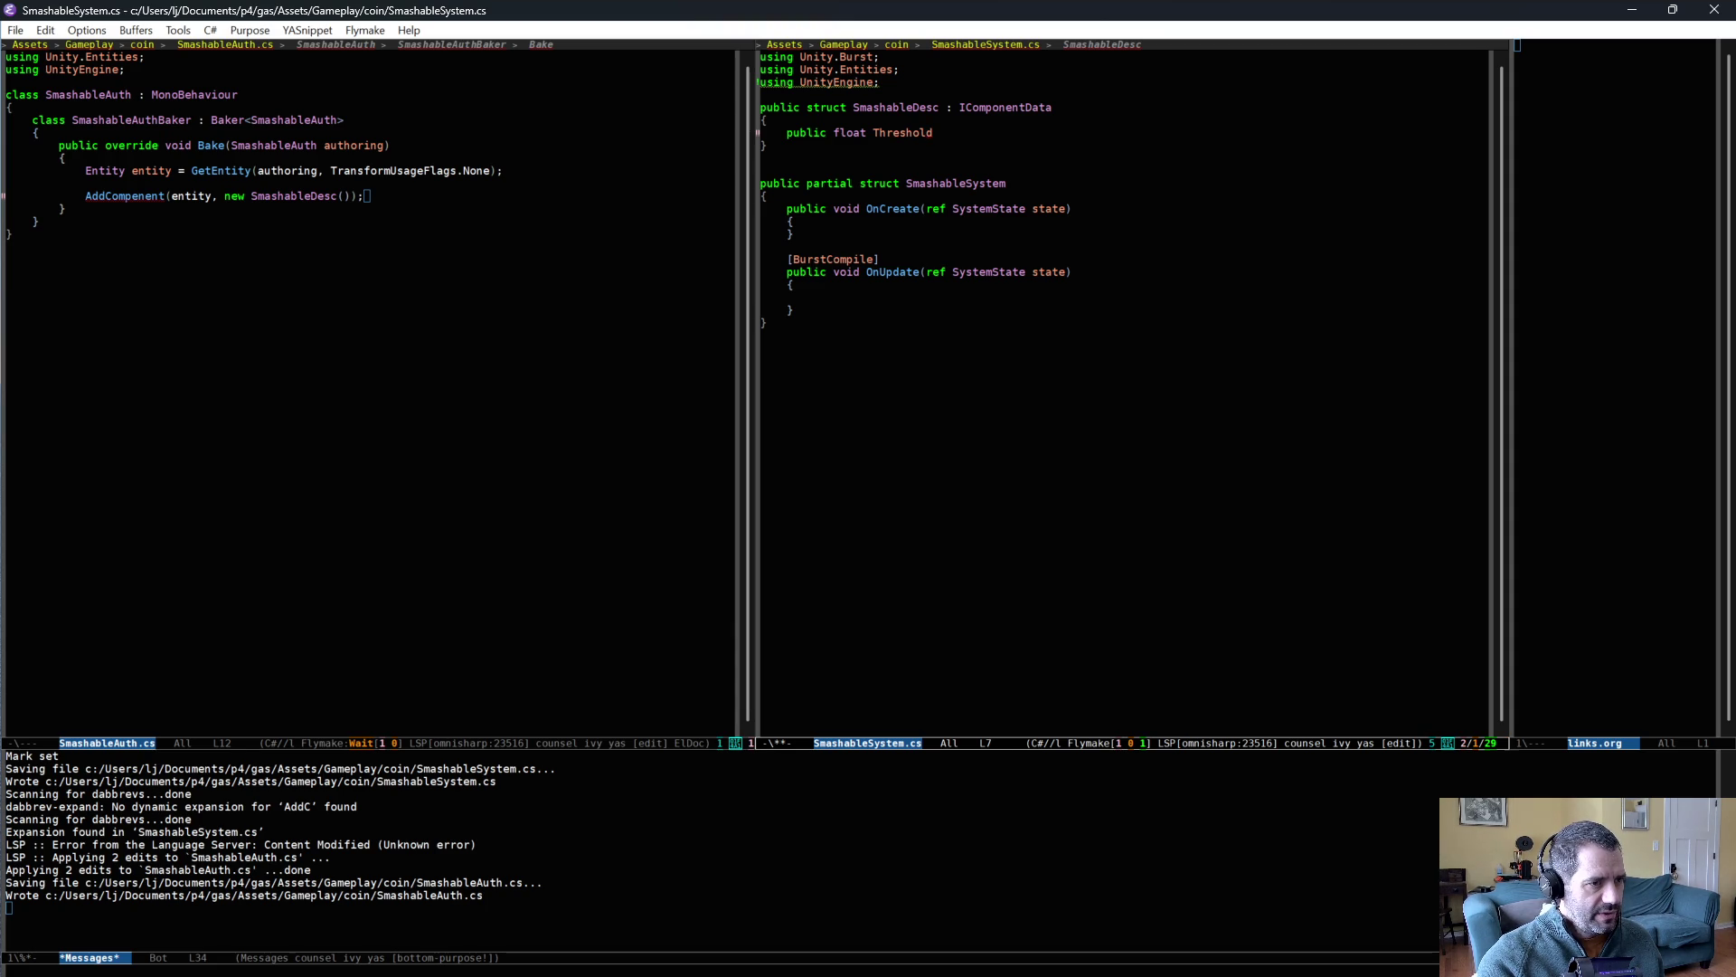
text(Speed;)
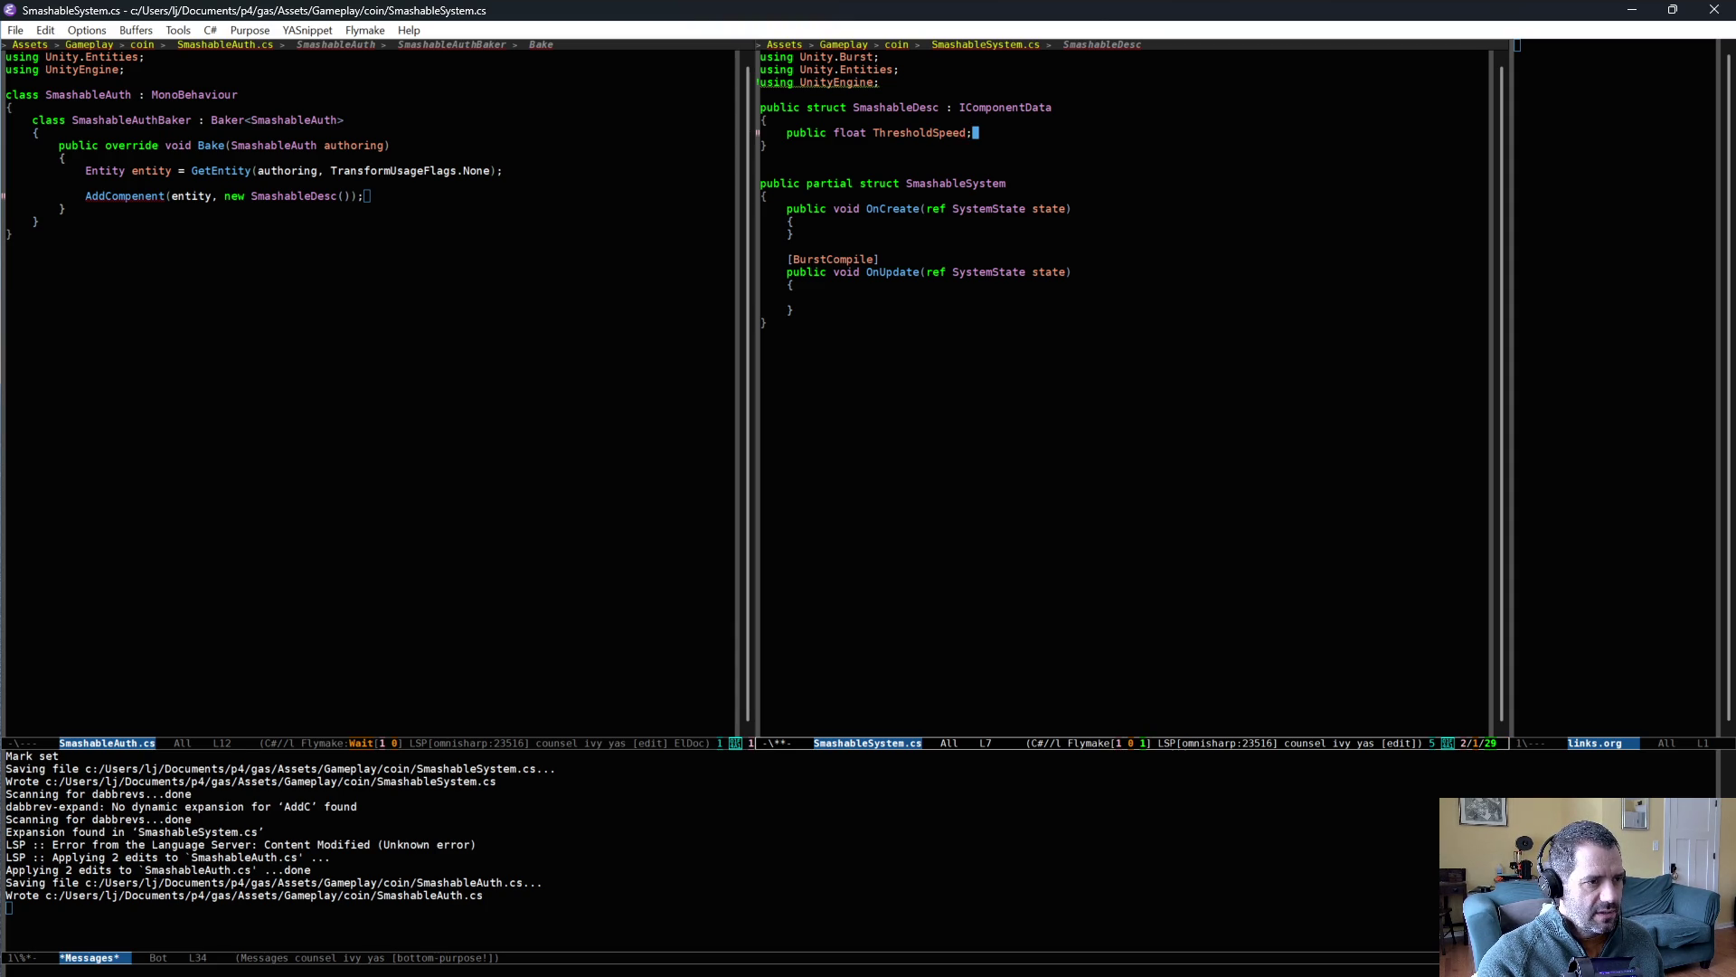
key(ctrl+x)
key(ctrl+s)
key(ctrl+space)
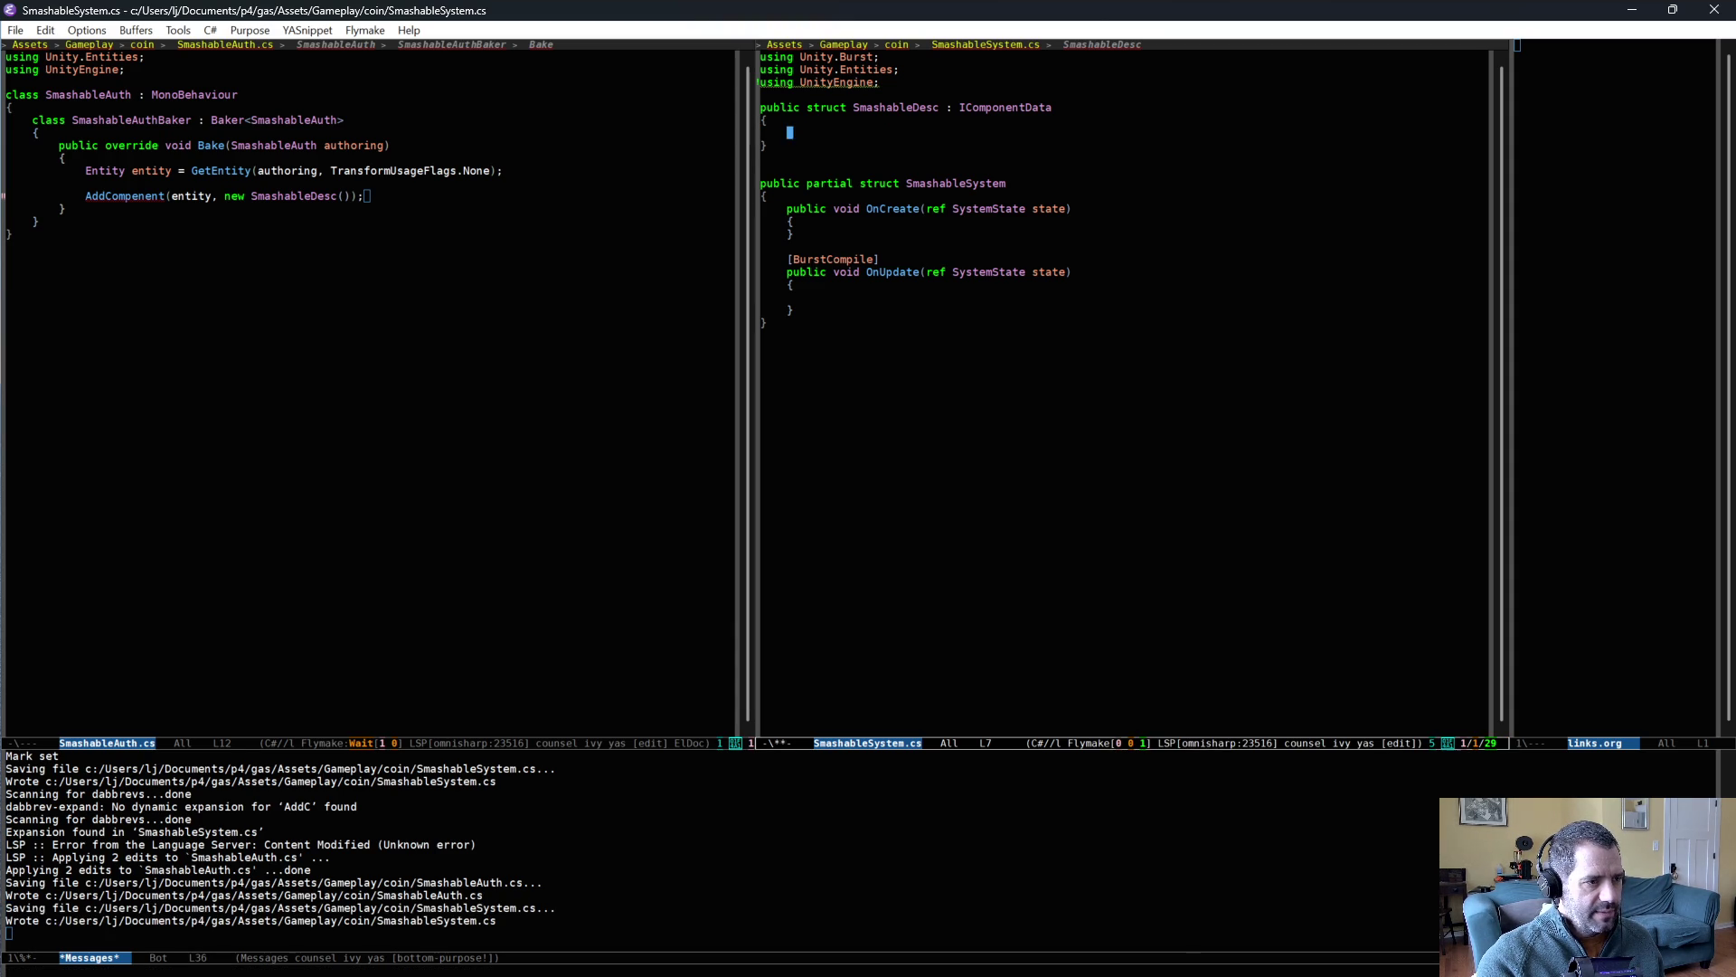
key(ctrl+x)
key(ctrl+s)
click(367, 103)
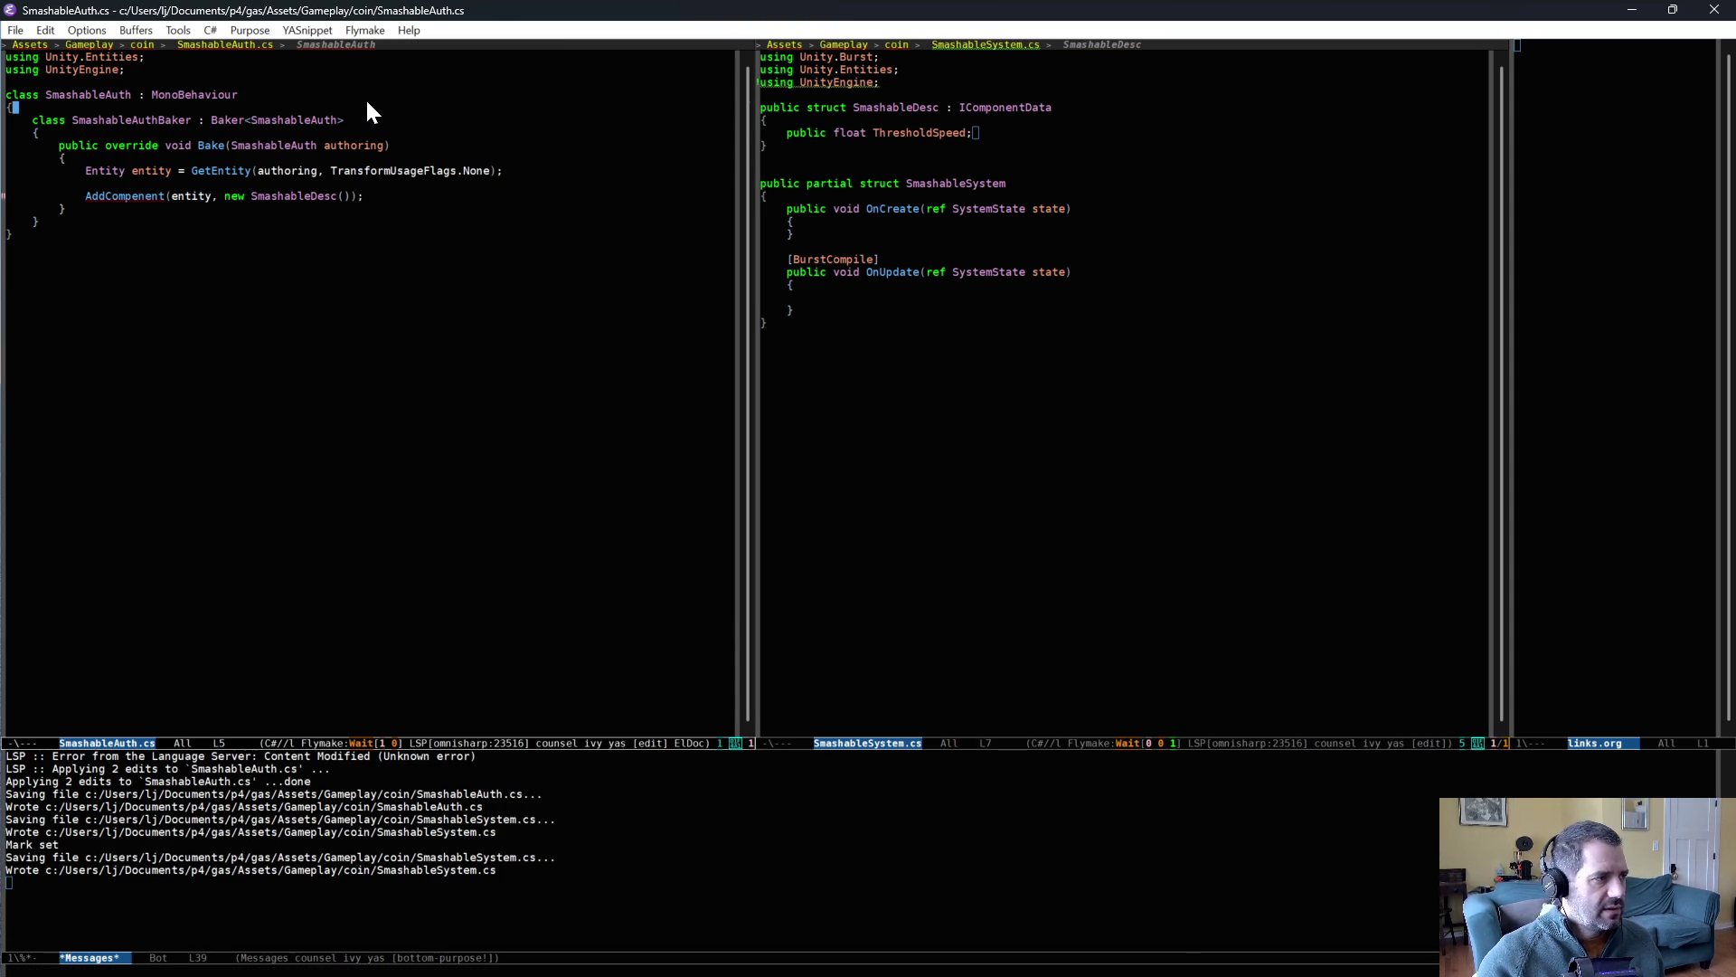
- Add a ThresholdSpeed = 10.0f field to the SmashableAuth class
key(Return)
key(ctrl+y)
key(BackSpace)
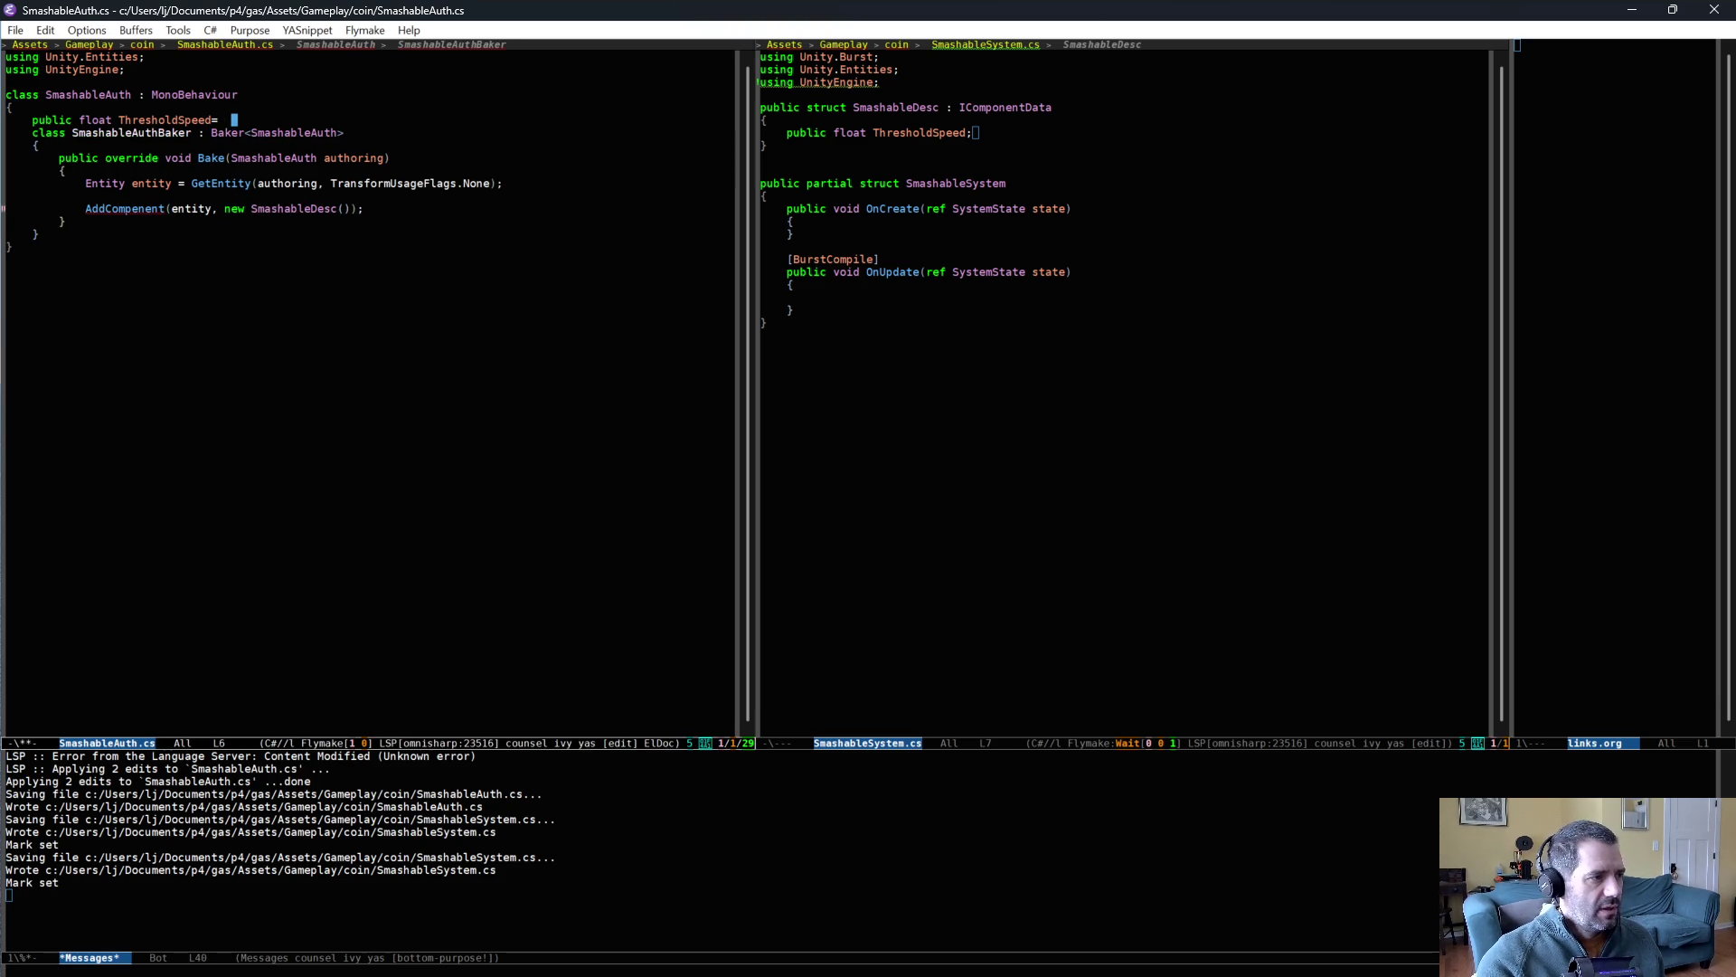
text(=)
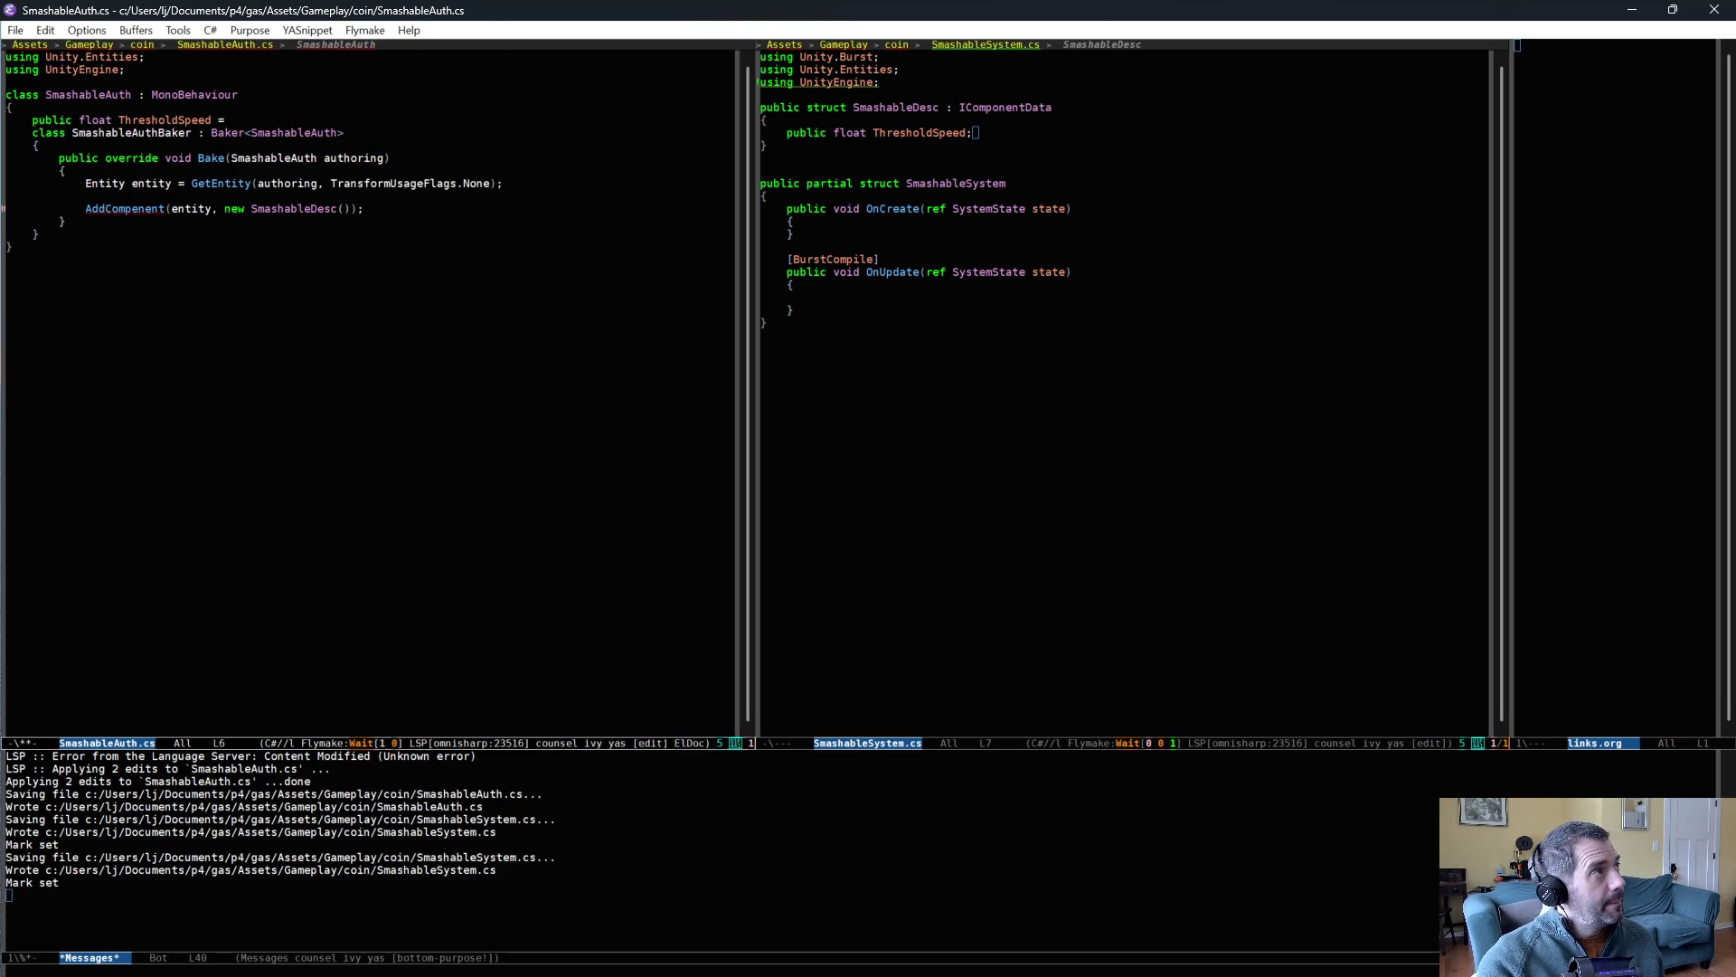
text( 10.0f;)
key(Return)
- Initialize SmashableDesc in Bake with ThresholdSpeed = authoring.ThresholdSpeed and save
key(Down)
key(Down)
key(Down)
key(Down)
key(Down)
key(Down)
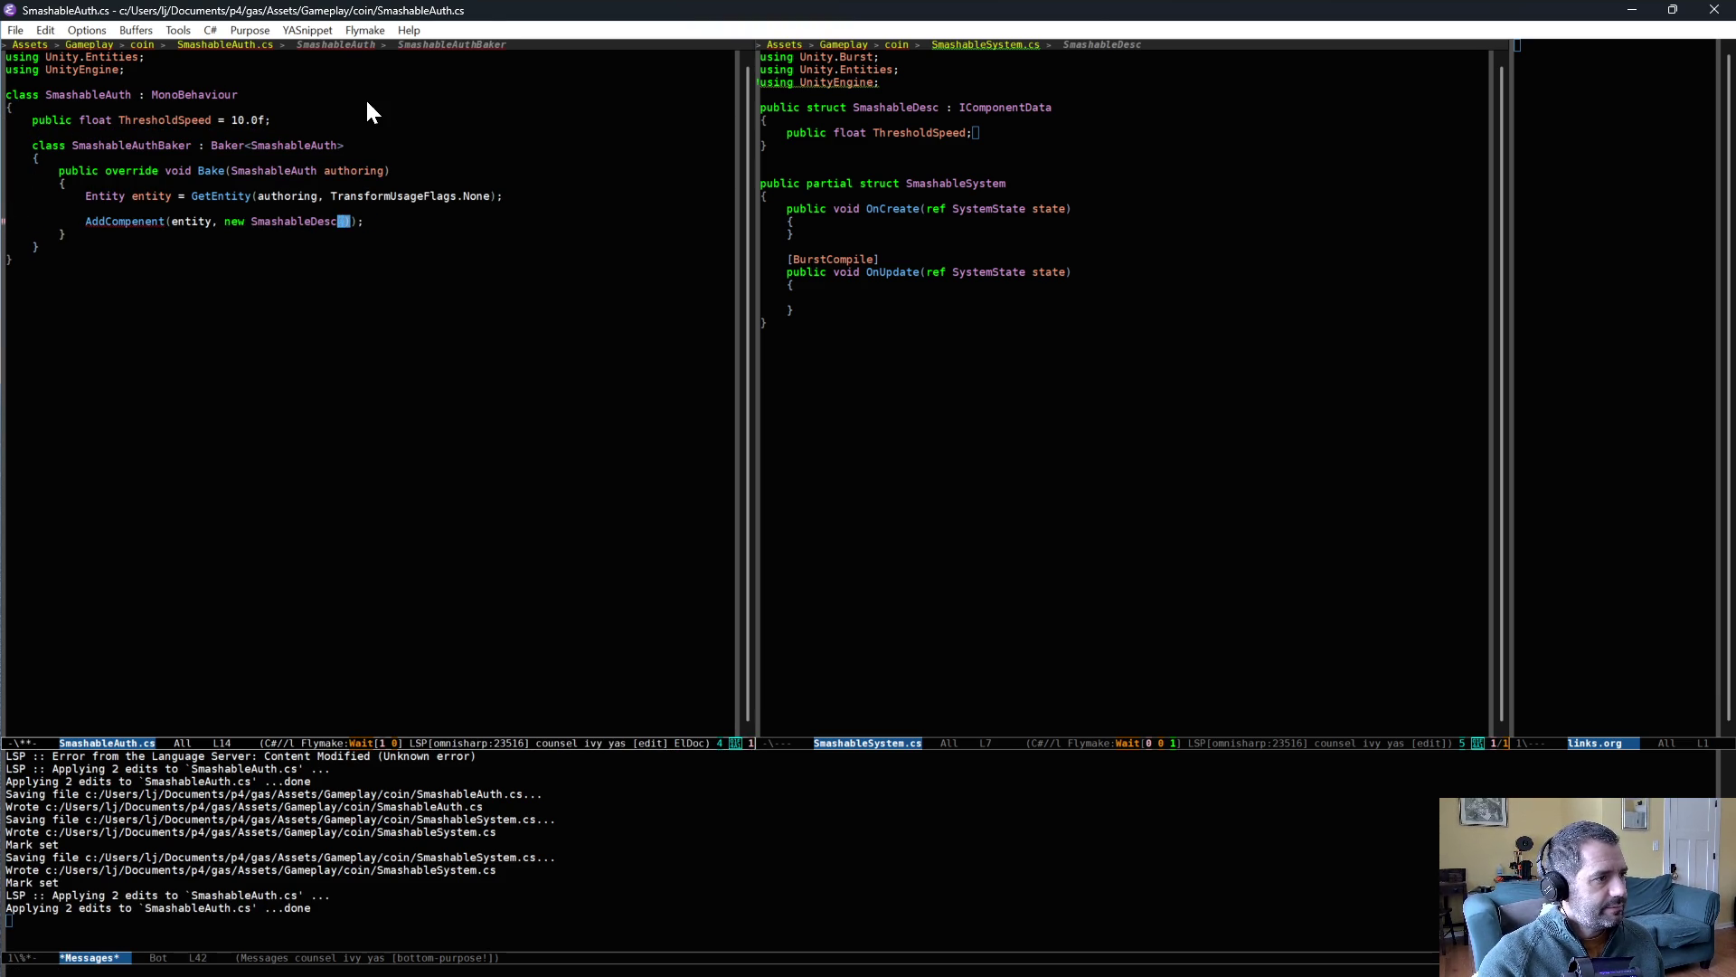
key(Down)
key(Up)
key(Up)
key(Up)
key(End)
key(BackSpace)
key(BackSpace)
key(BackSpace)
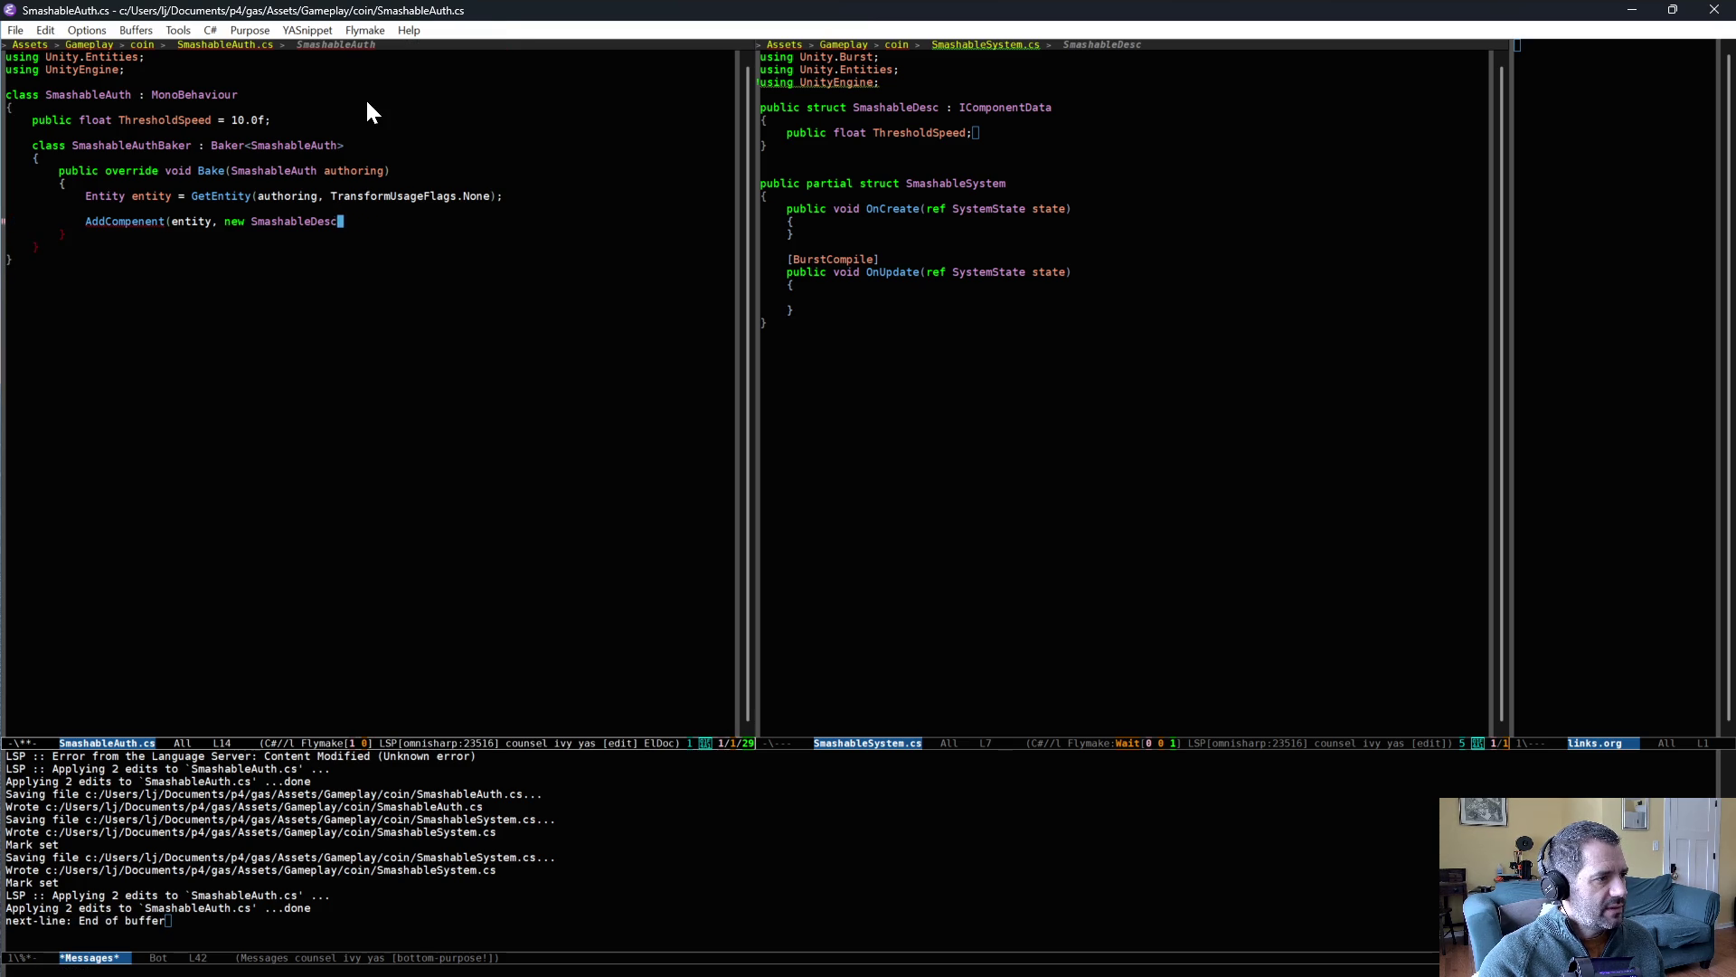
key(Return)
text({)
key(Return)
text(ThresholdSpeed = authoring.ThresholdSpeed)
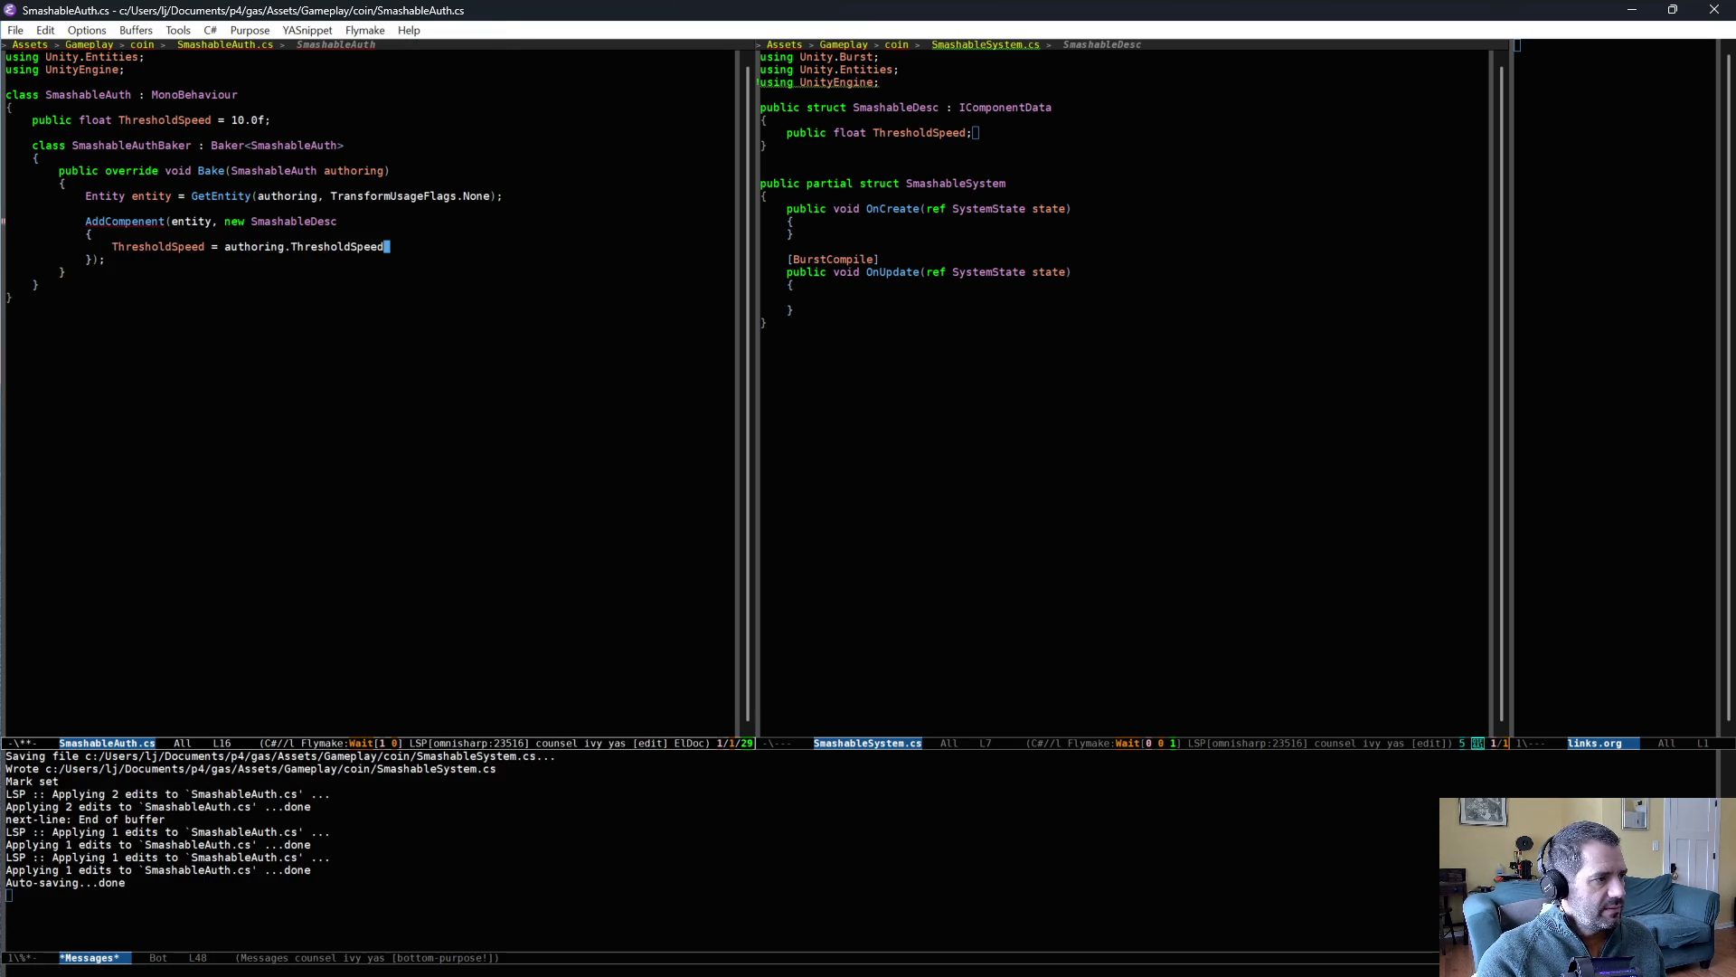
key(ctrl+x)
key(ctrl+s)
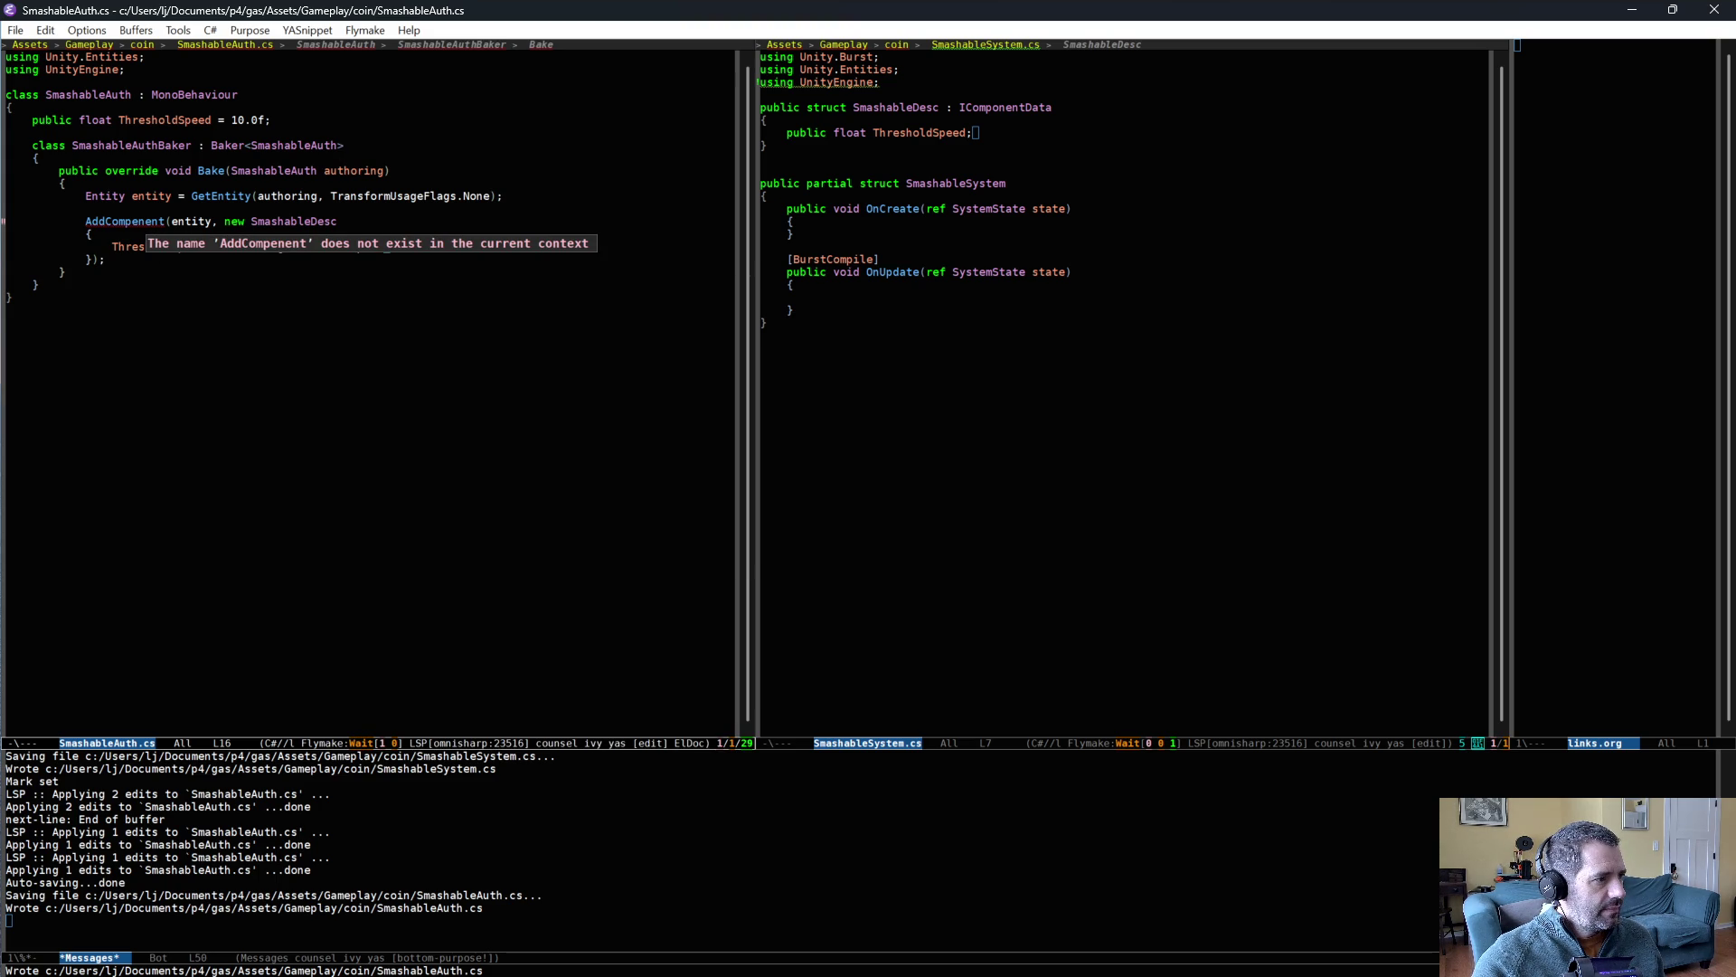
- Fix the AddCompenent typo to AddComponent and save all files
click(141, 221)
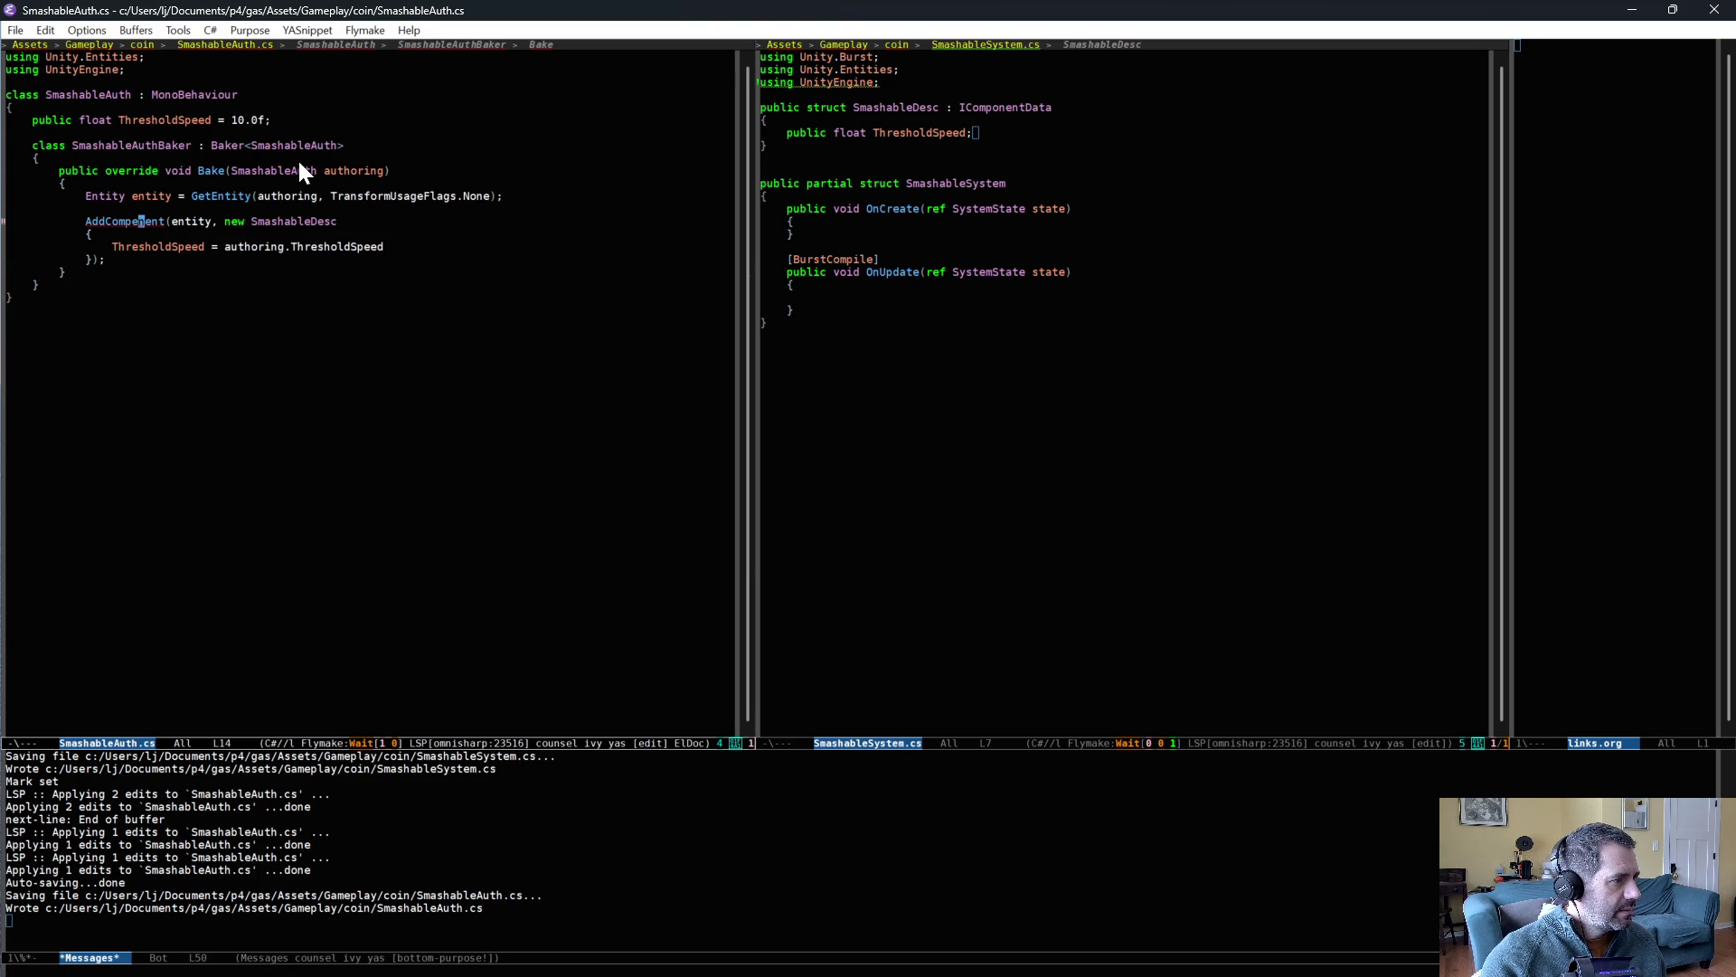
key(BackSpace)
text(o)
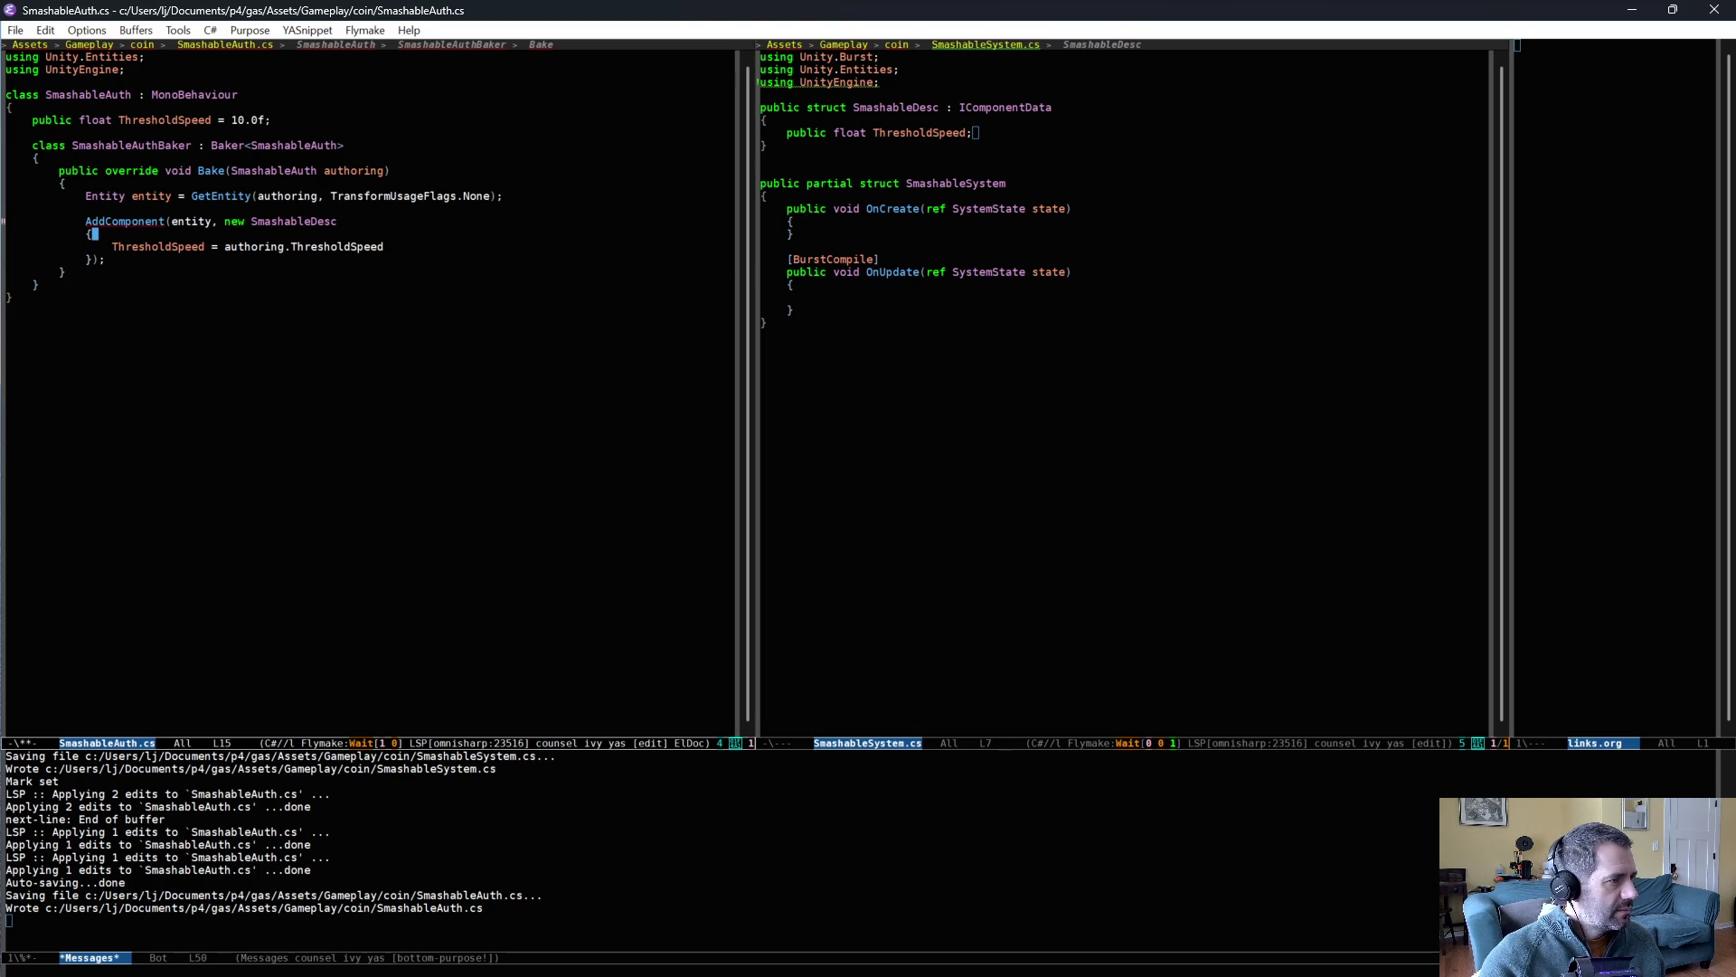
key(ctrl+x)
key(ctrl+s)
key(alt+greater)
key(ctrl+x)
key(ctrl+s)
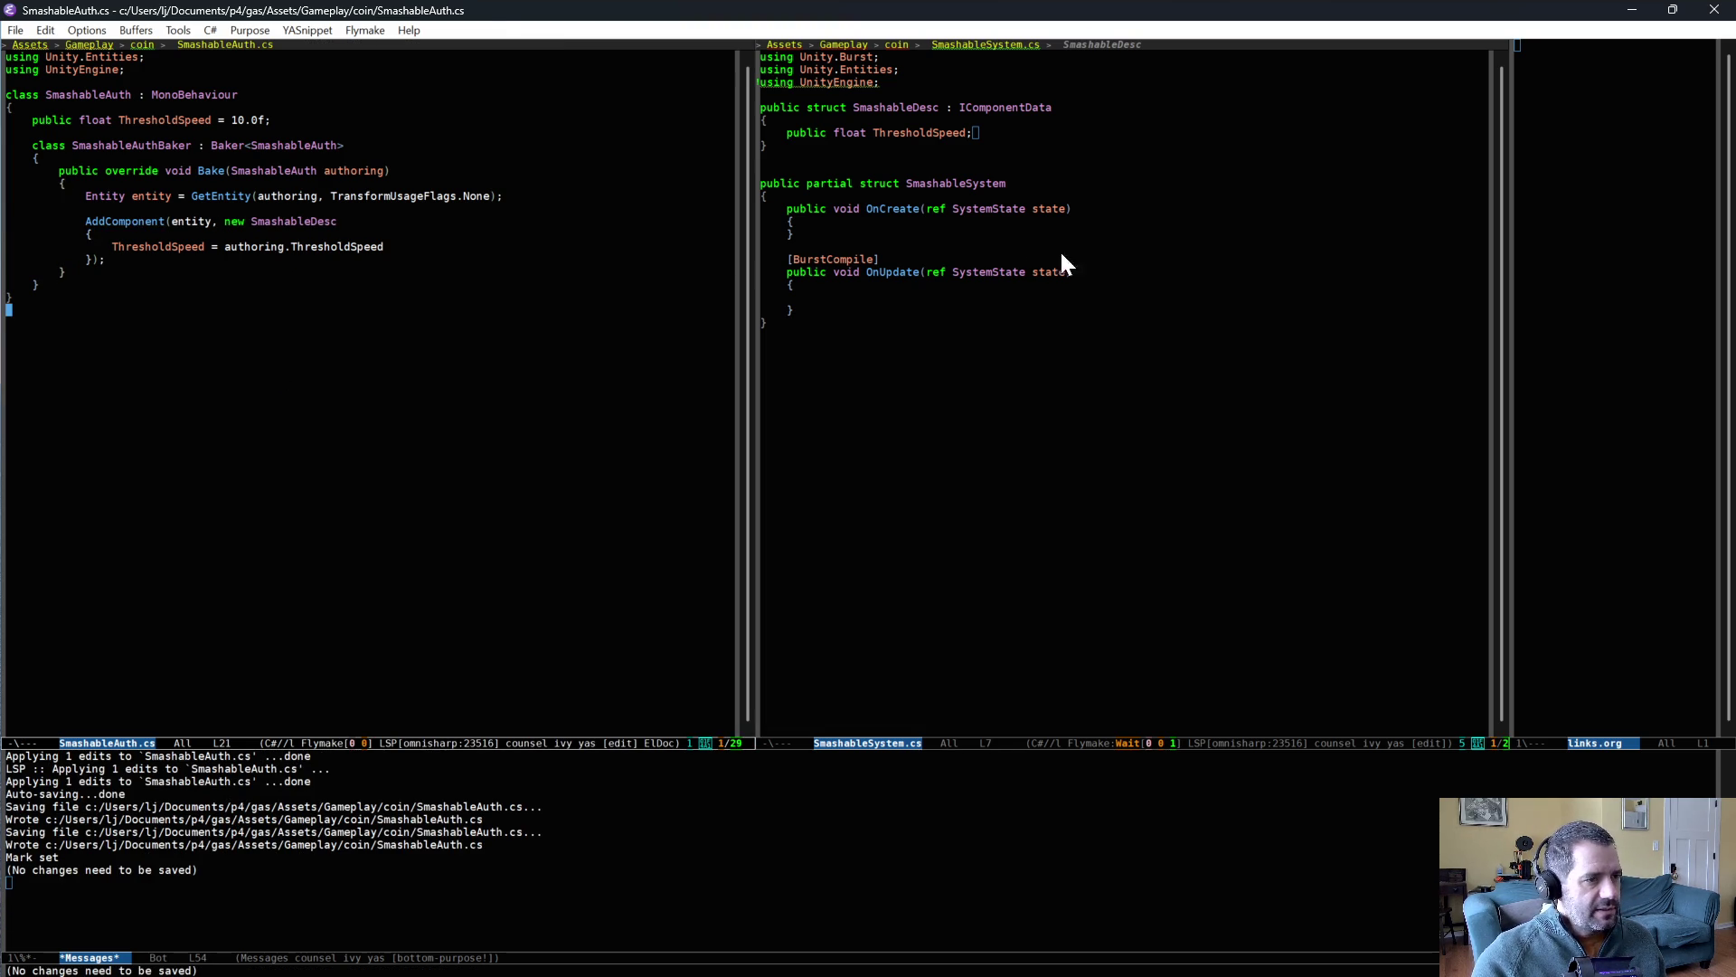
- Switch back to Unity so it recompiles the scripts
key(alt+Tab)
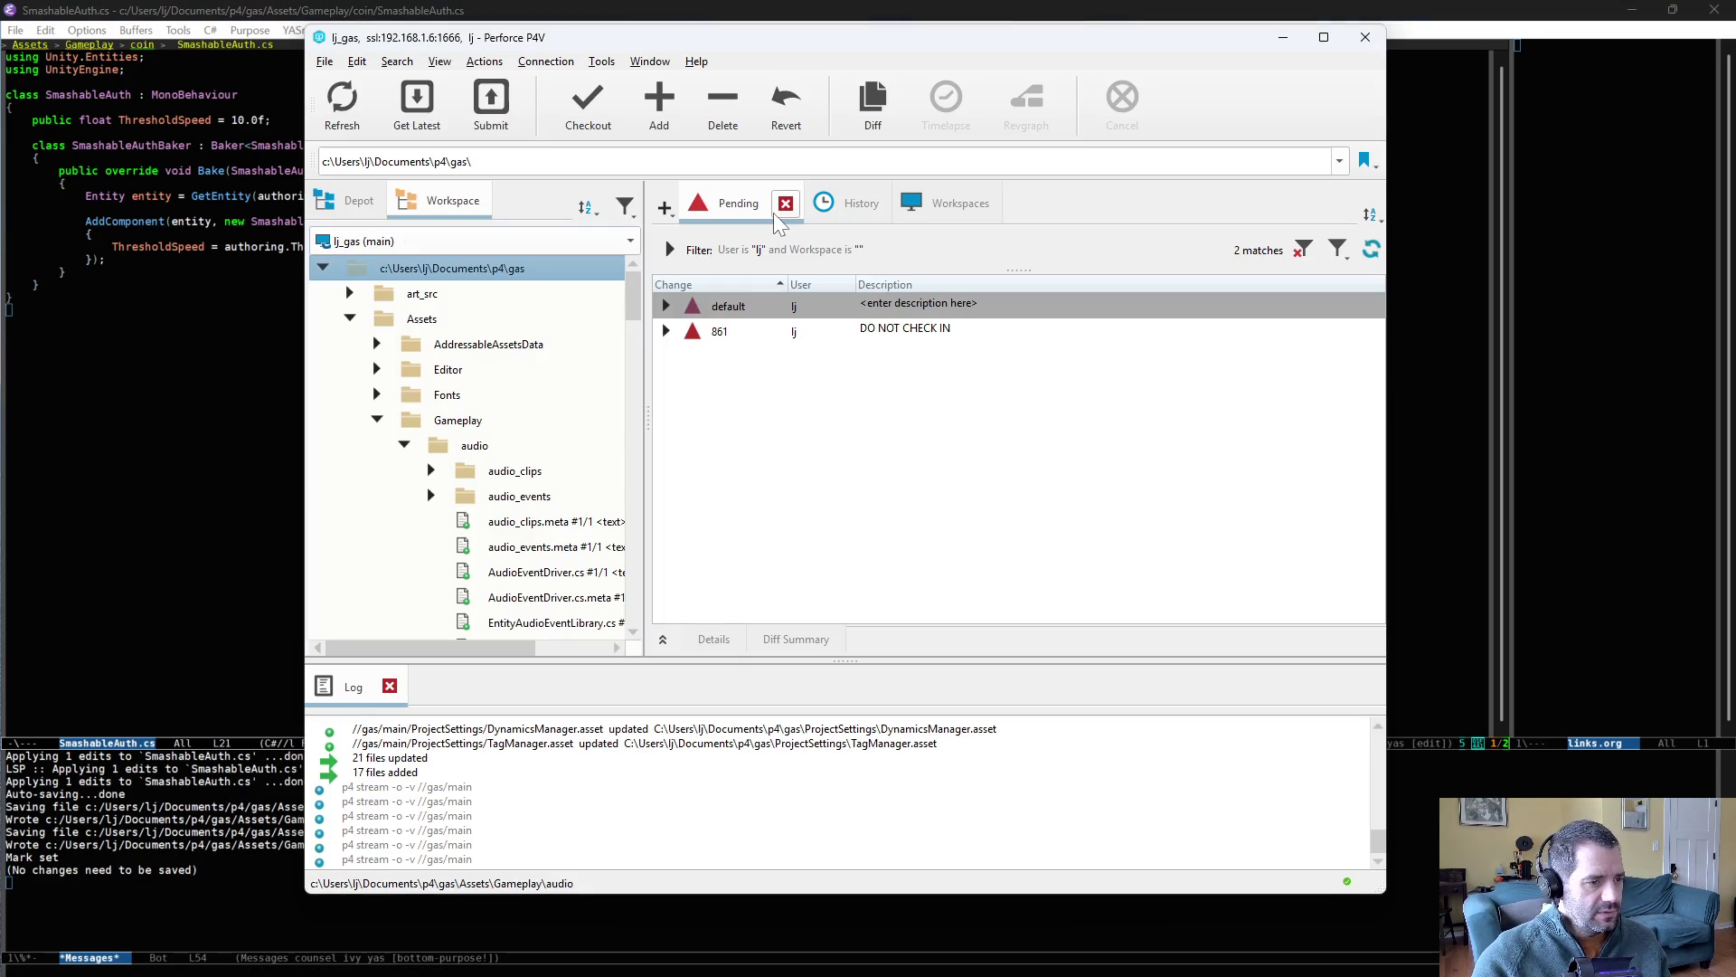
key(alt+Tab)
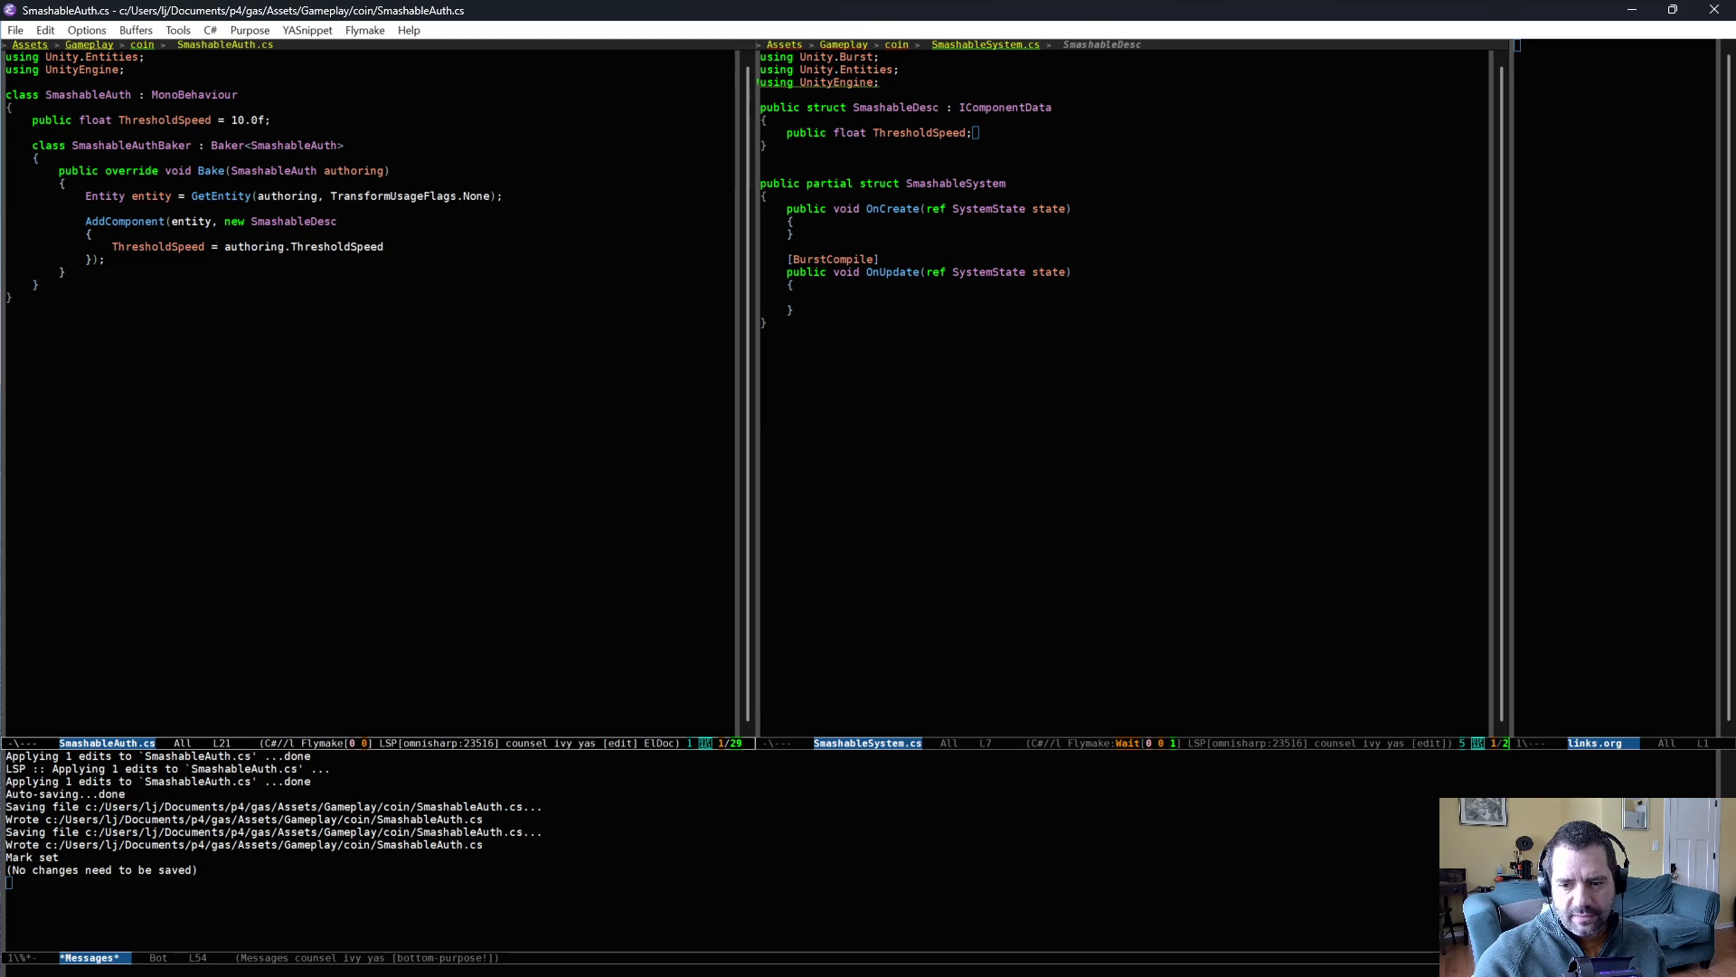
key(alt+Tab)
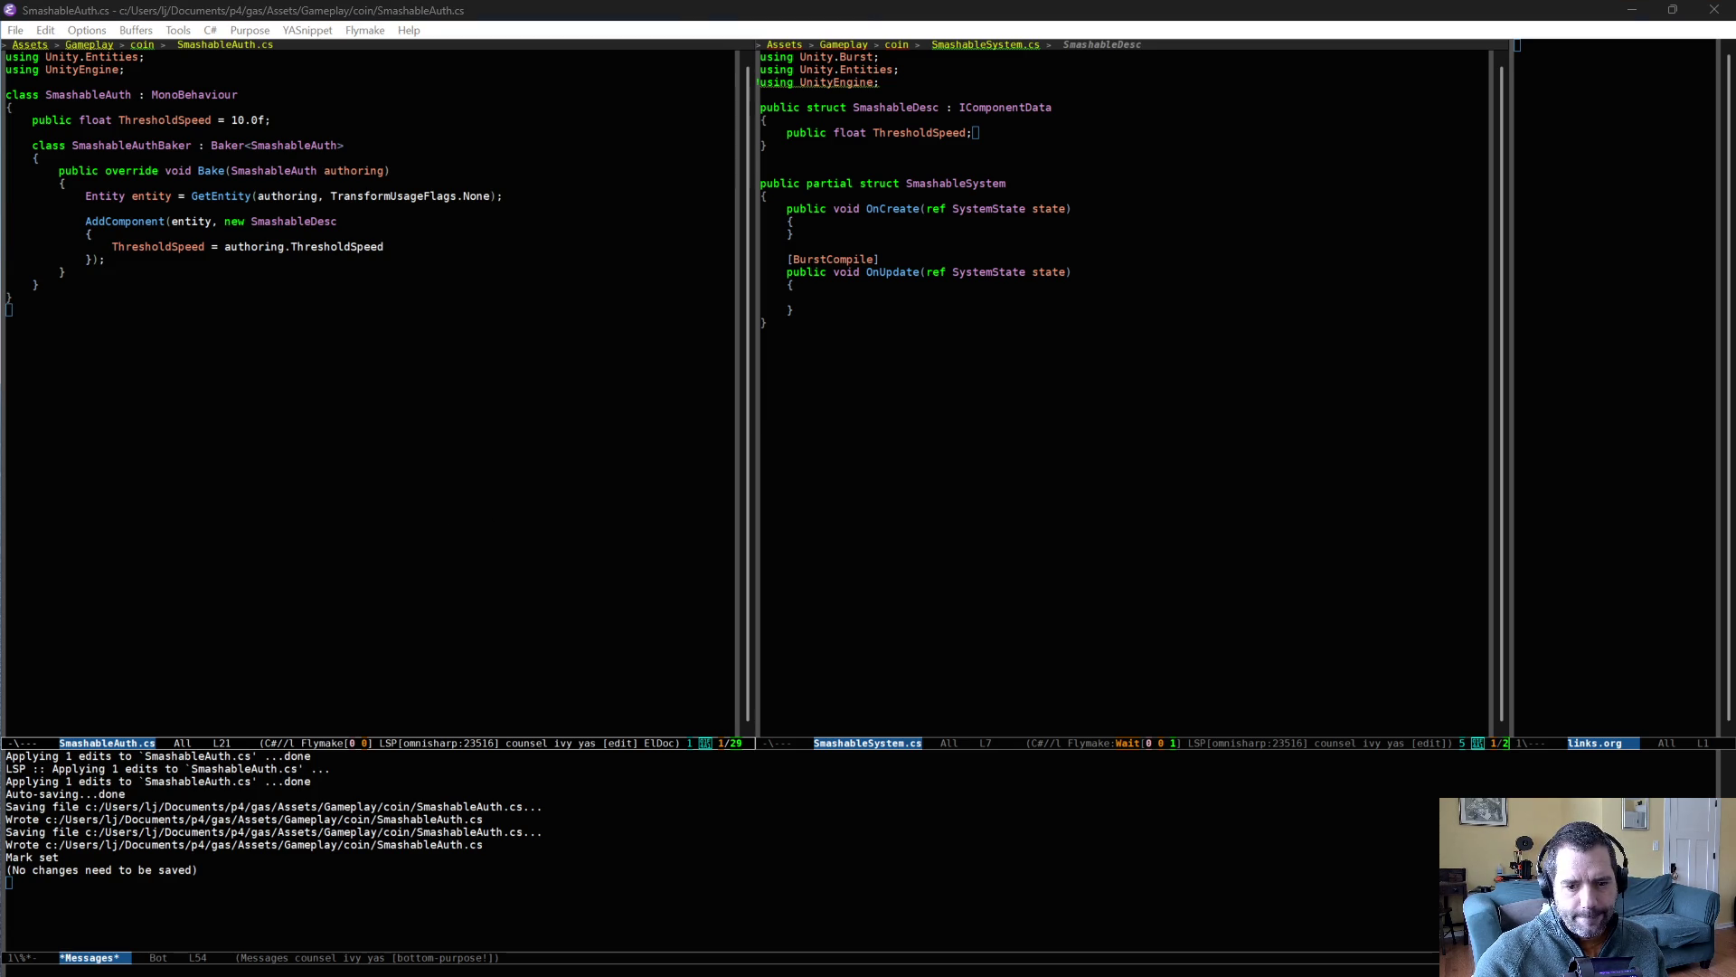
key(alt+Tab)
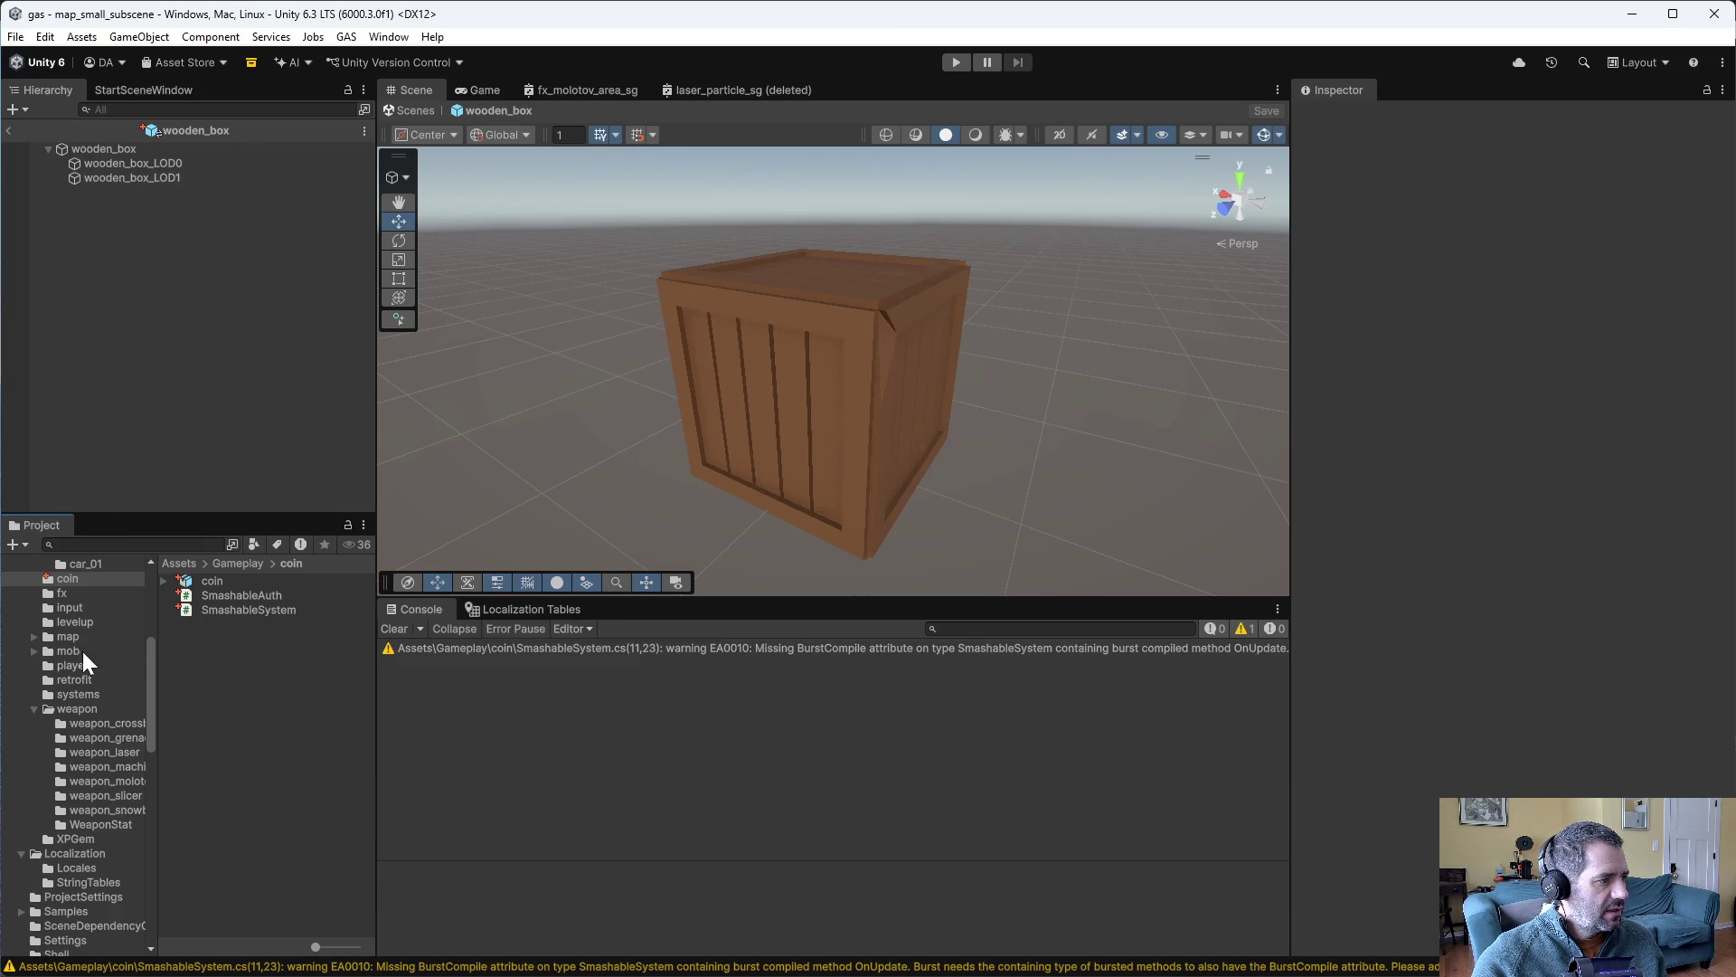
- Open the map/props/wooden_box prefab and select its root object
scroll(98, 850, up, 3)
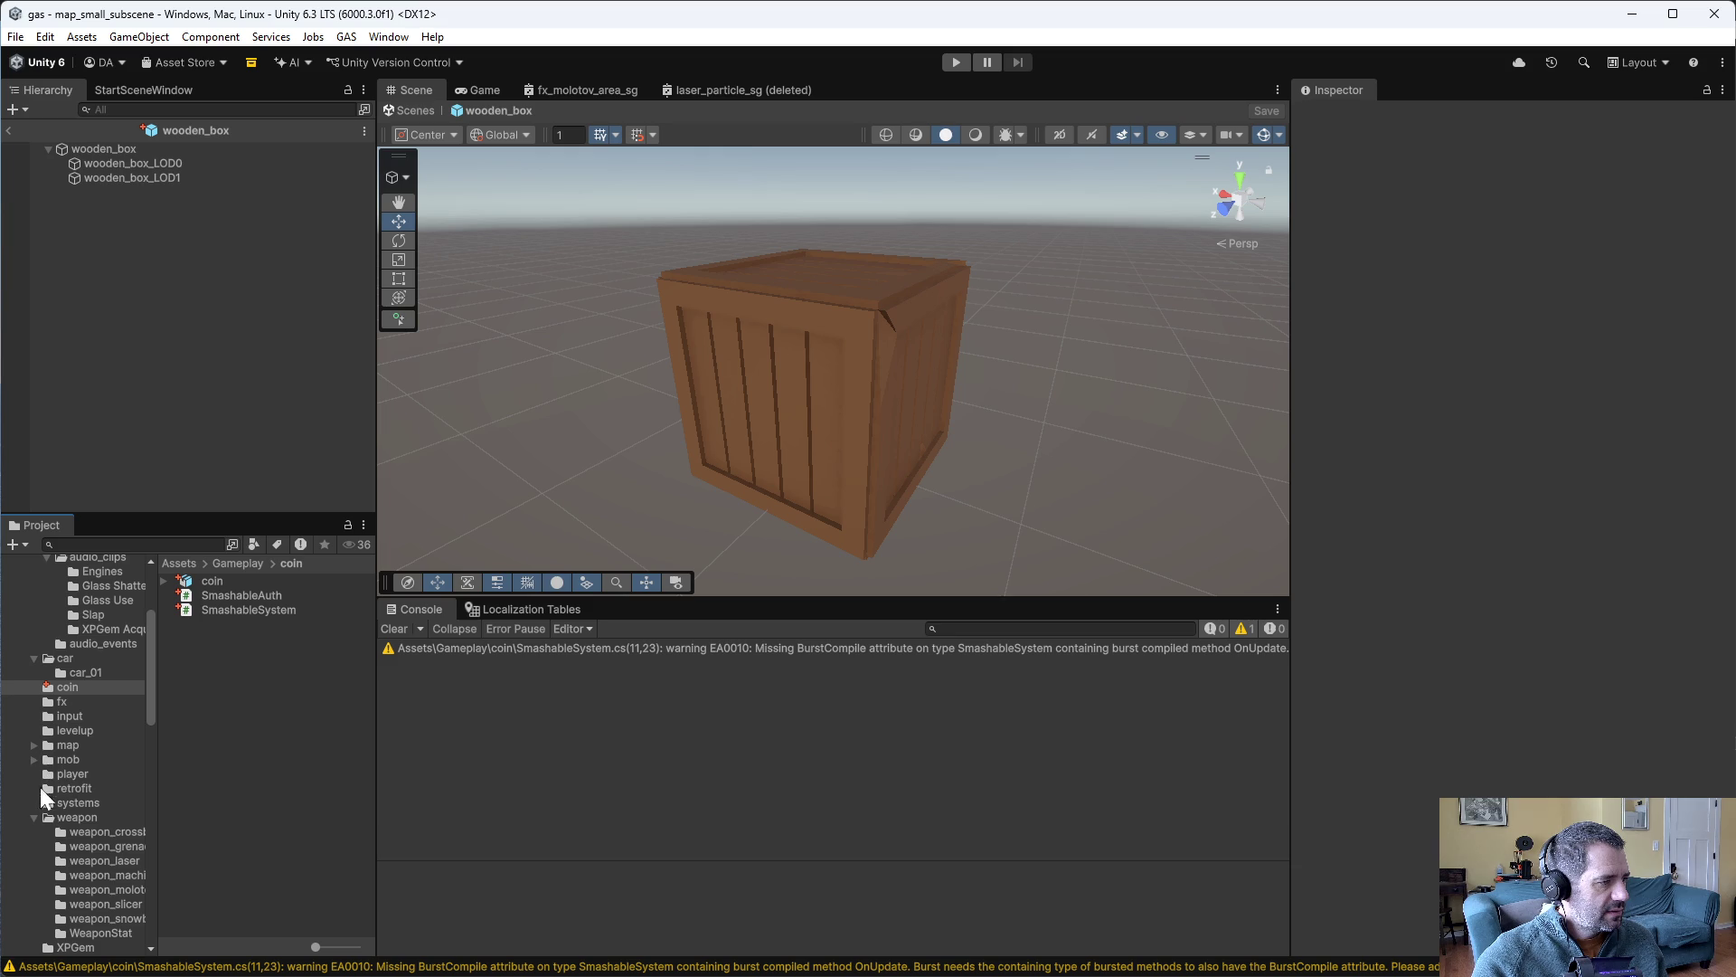
click(33, 816)
click(28, 750)
click(29, 746)
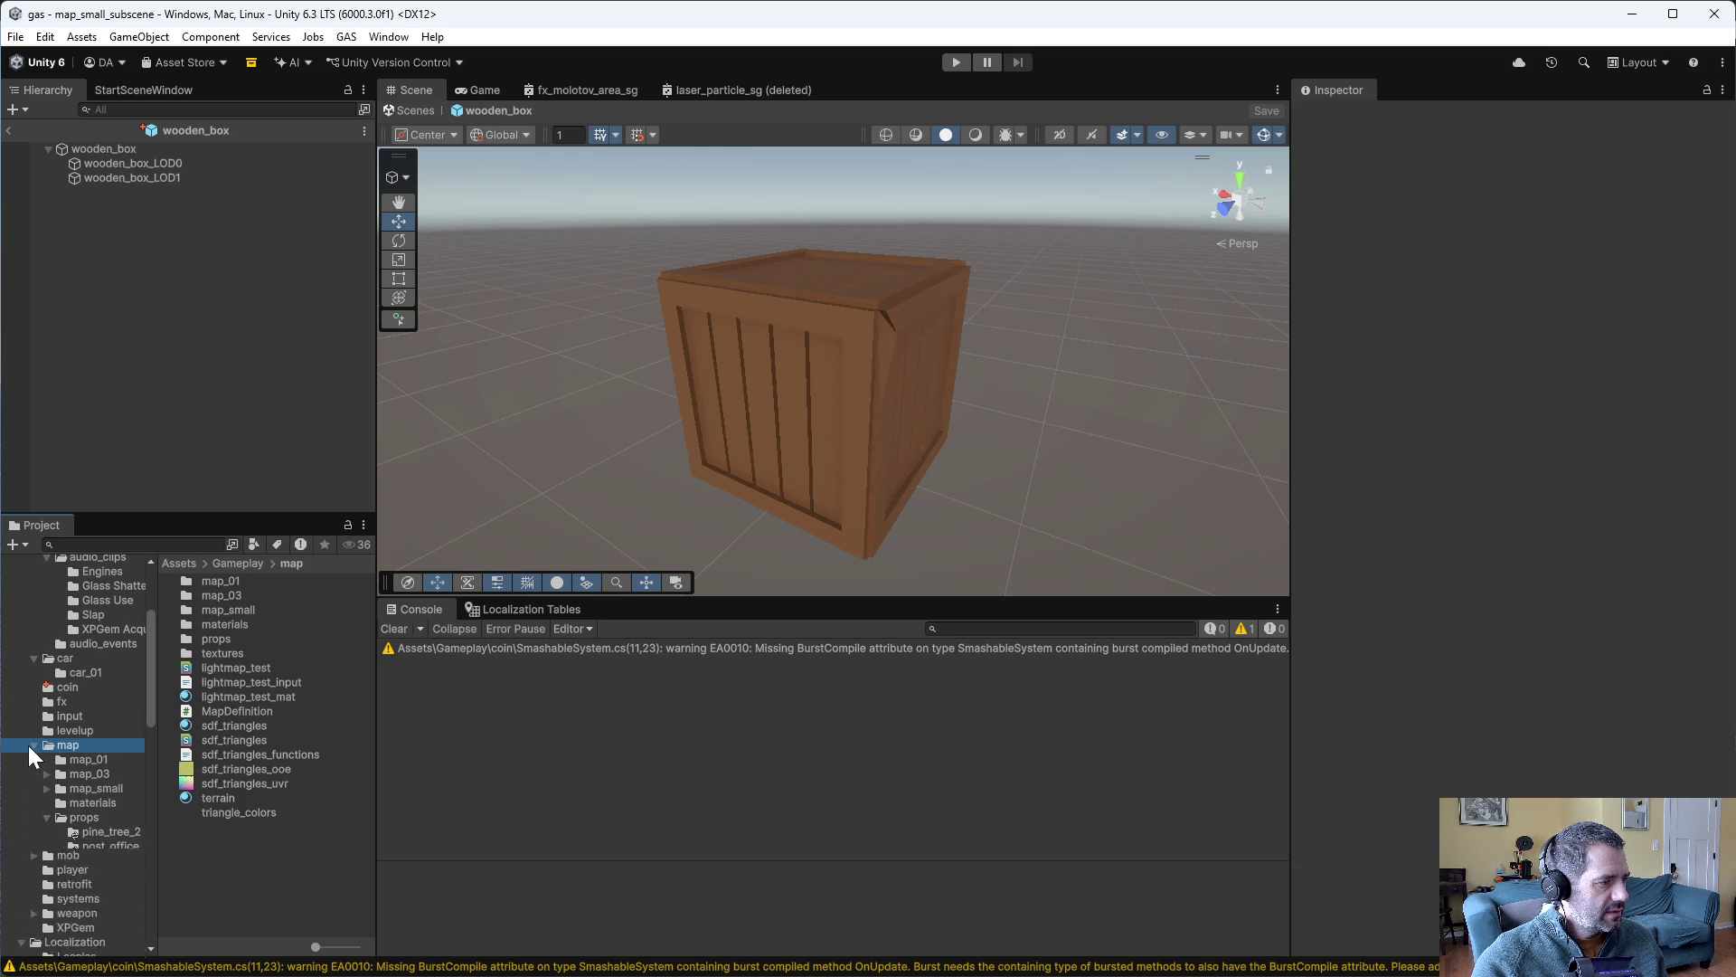
click(105, 857)
click(220, 594)
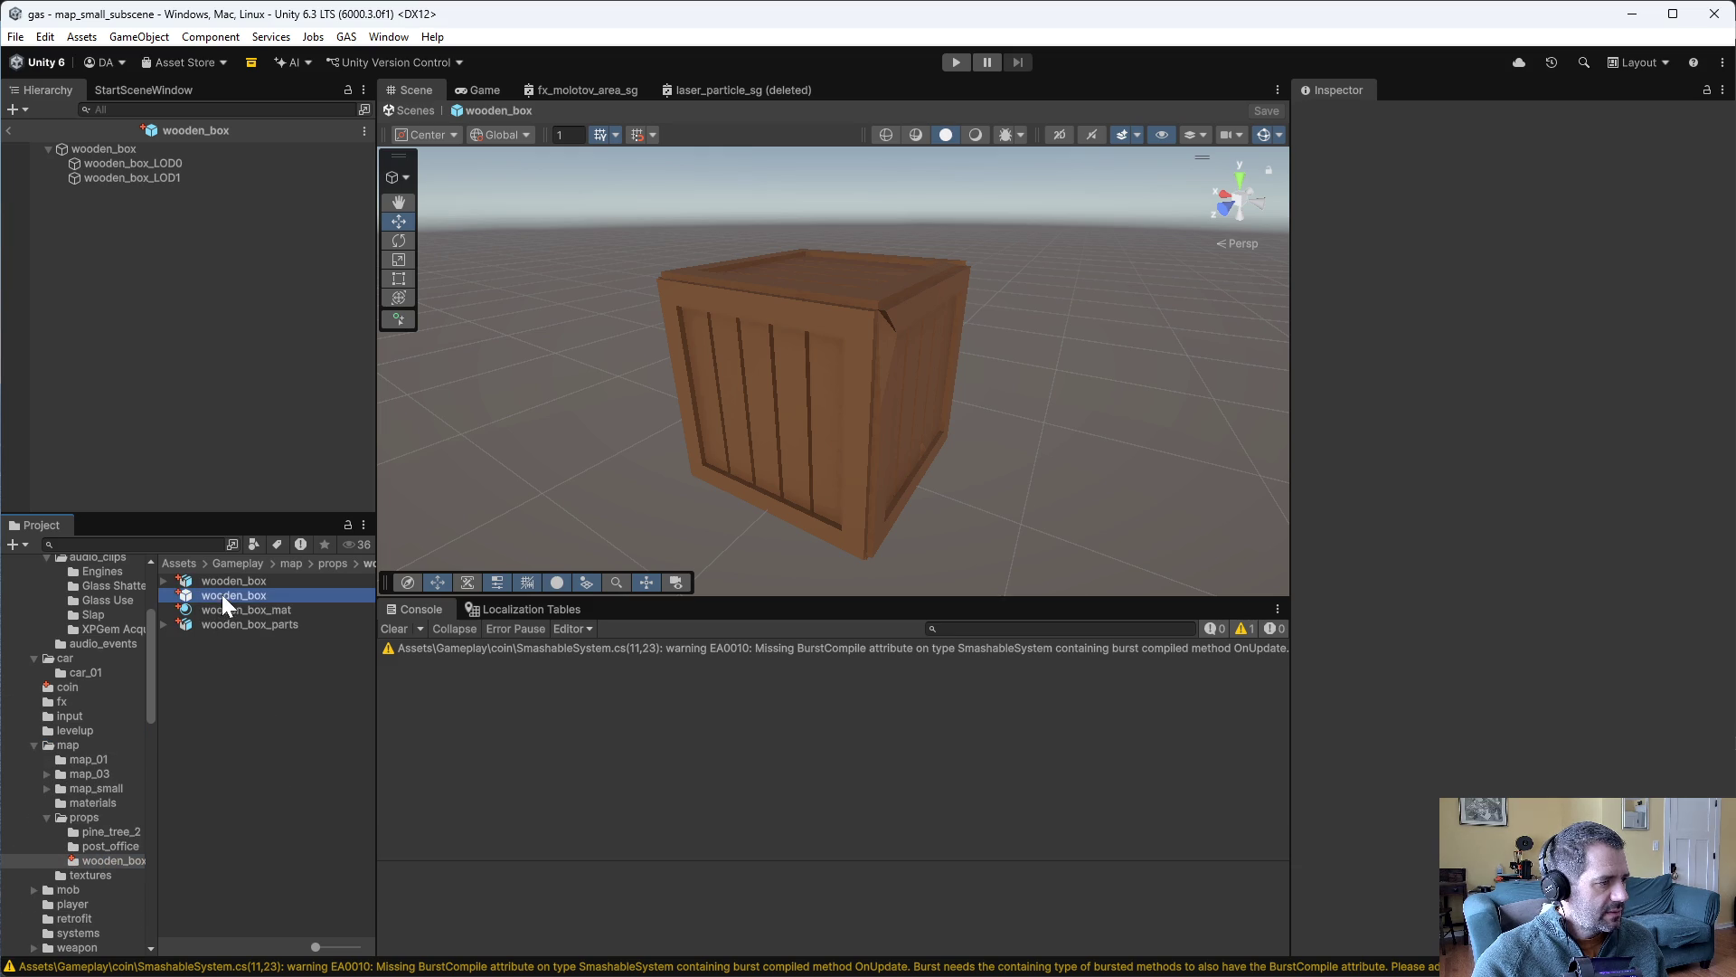
click(81, 149)
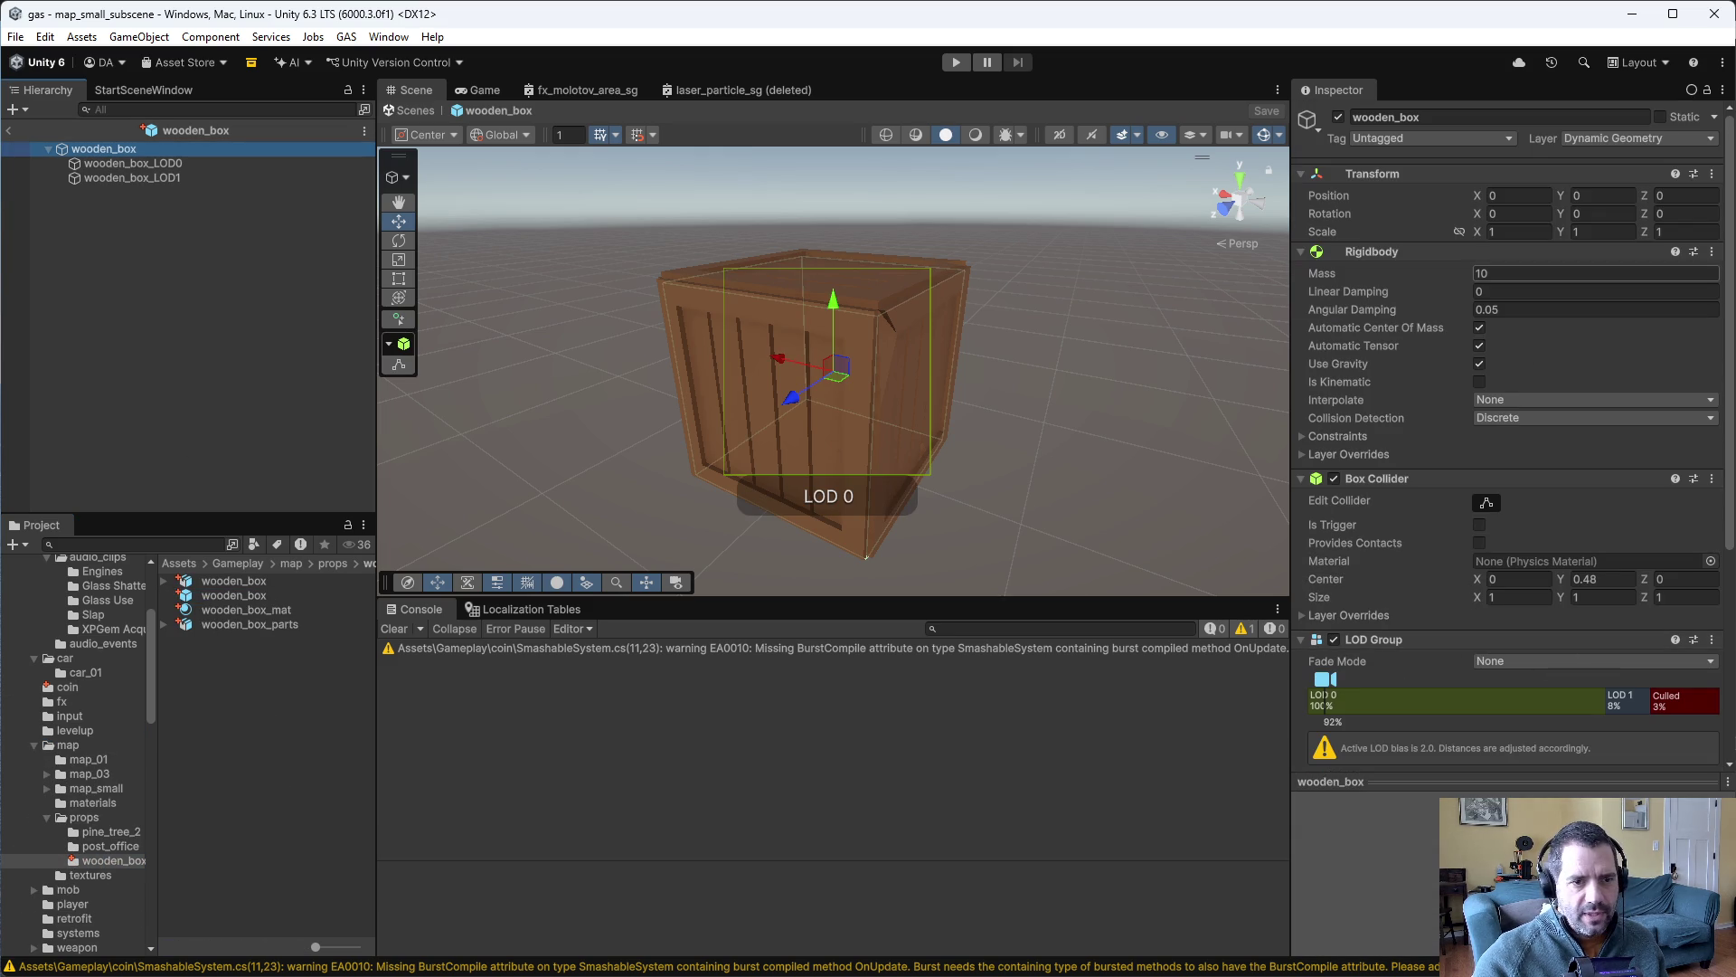
- Add a Smashable Auth component to the wooden_box root
scroll(1536, 747, down, 5)
click(1517, 750)
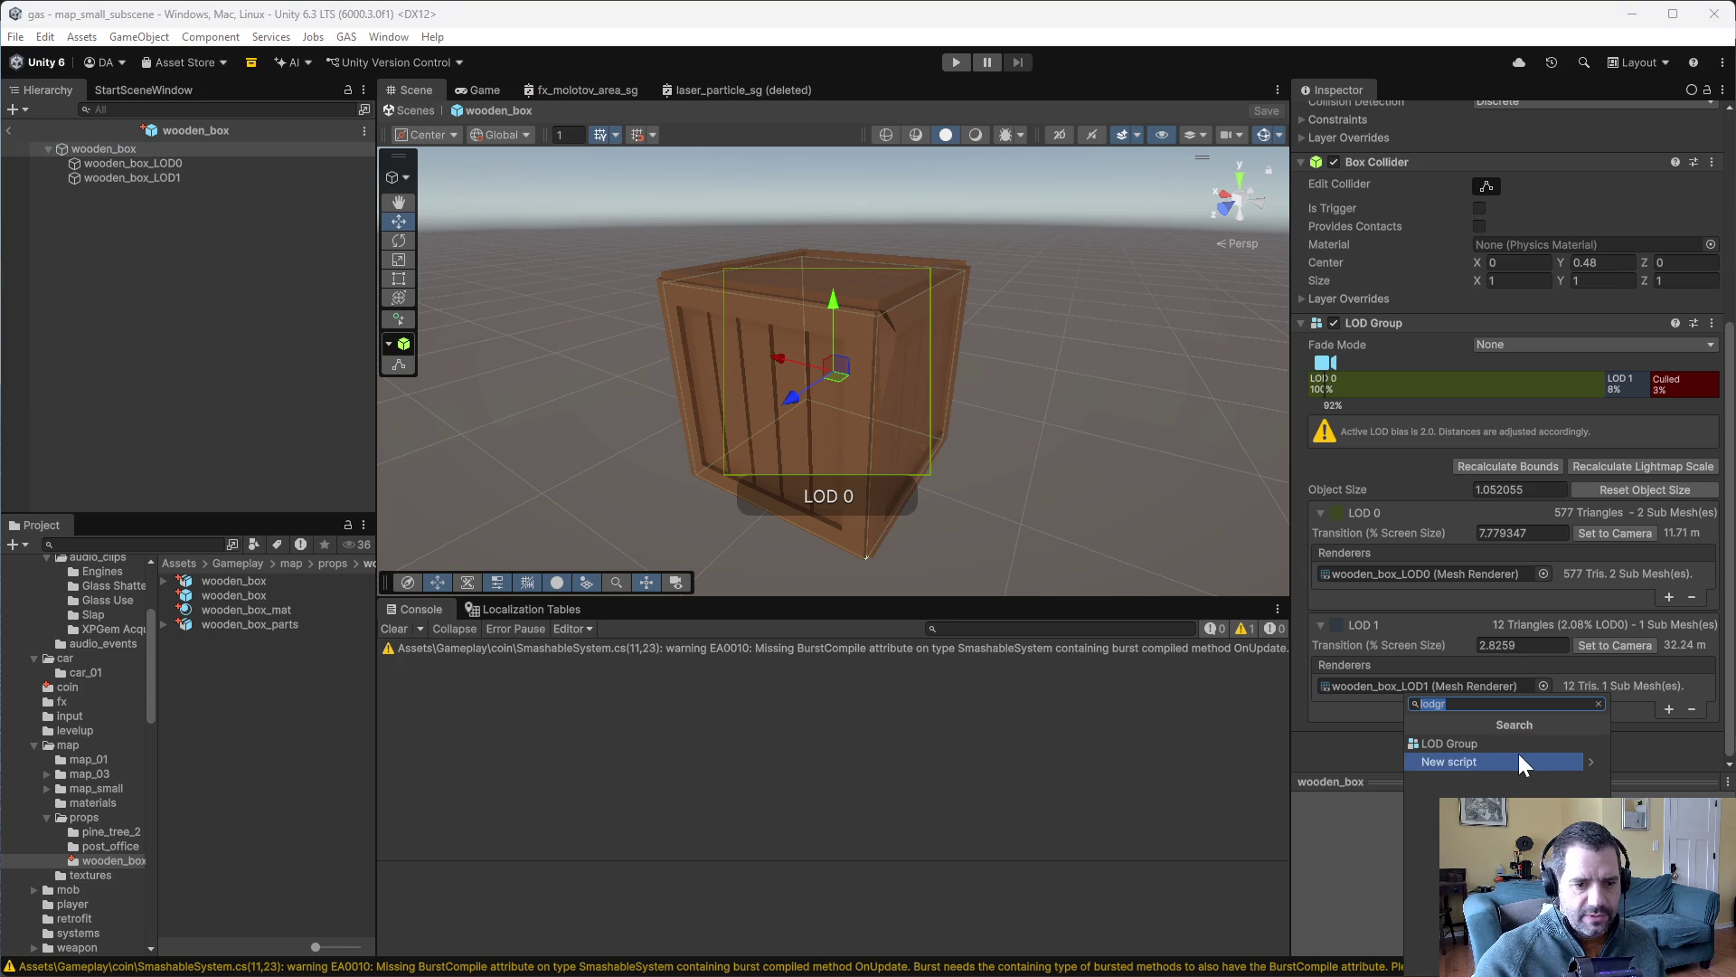
text(dmsdh)
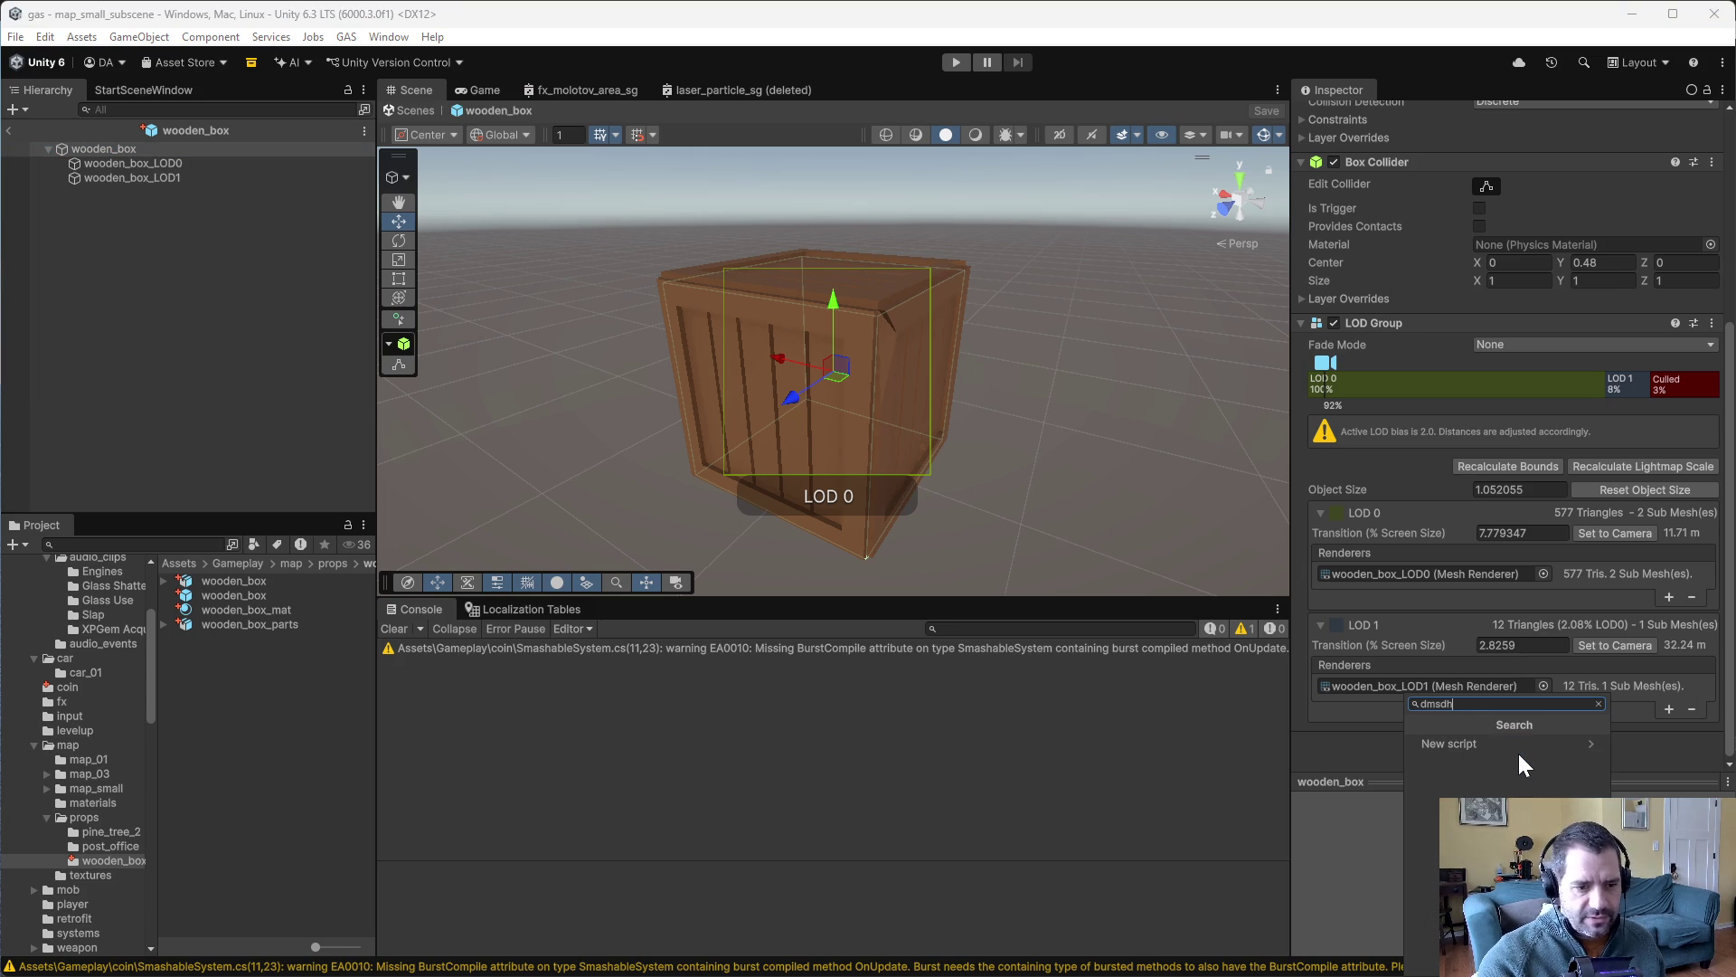
key(BackSpace)
key(BackSpace)
key(BackSpace)
text(smas)
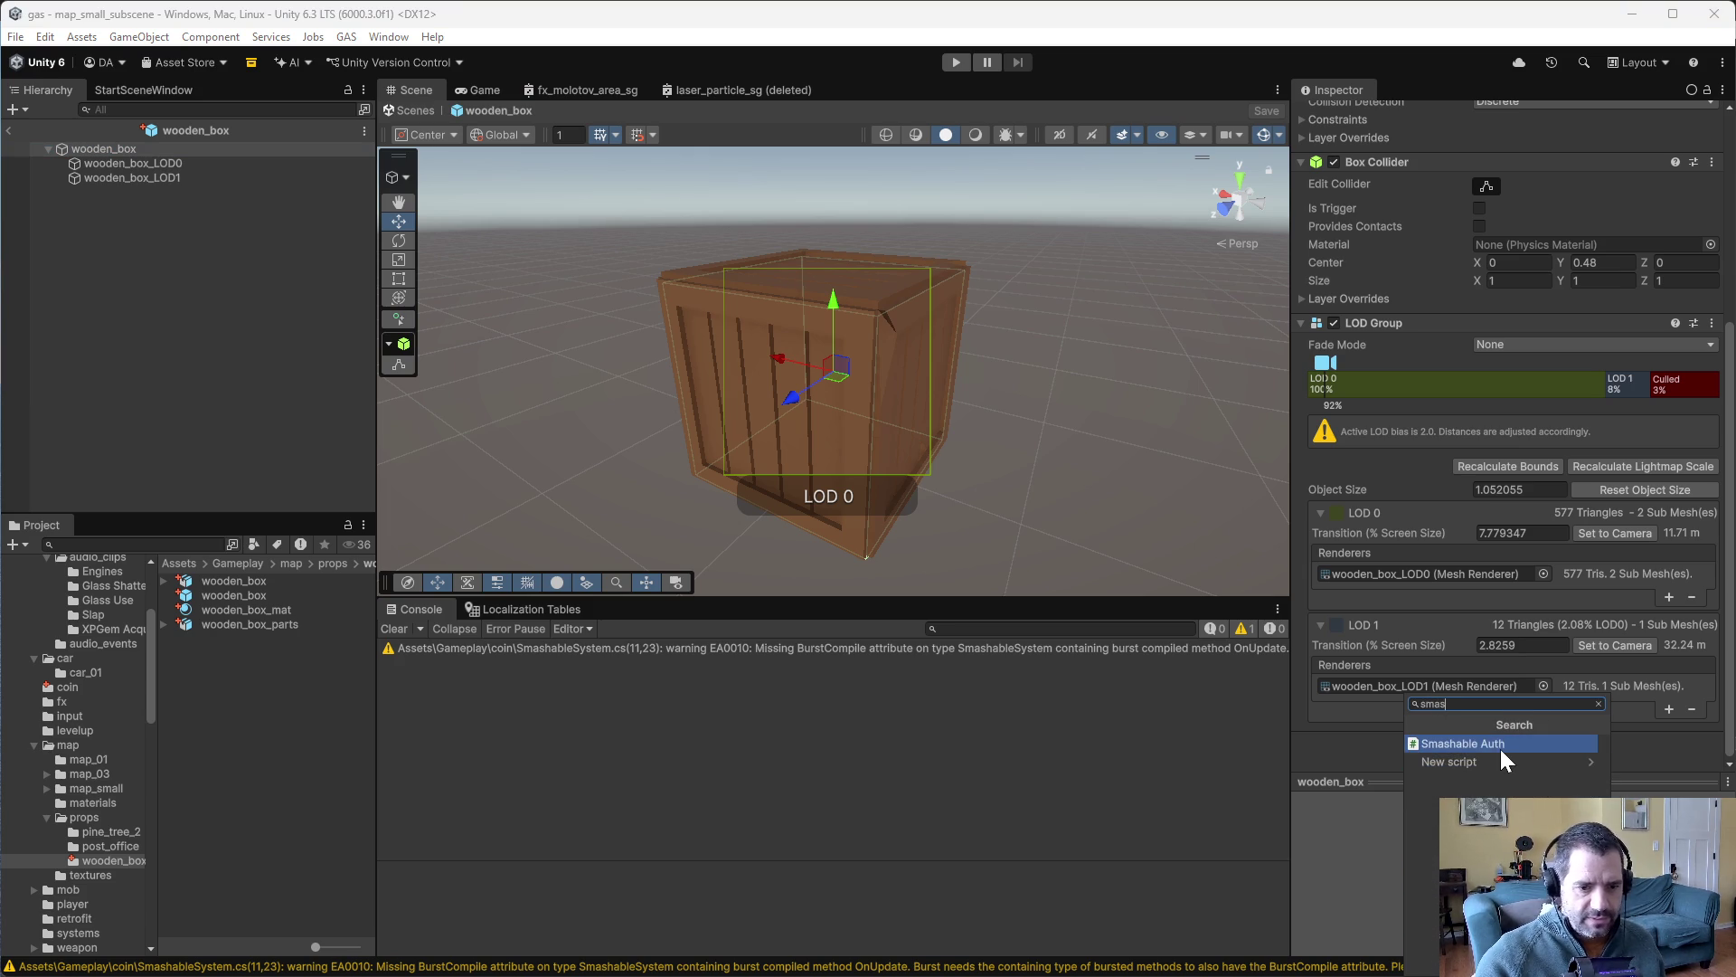
key(Return)
- Move the Smashable Auth component directly below Transform
mouse_move(1471, 731)
mouse_down()
mouse_move(1442, 95)
mouse_move(1430, 241)
mouse_up()
scroll(1443, 633, down, 3)
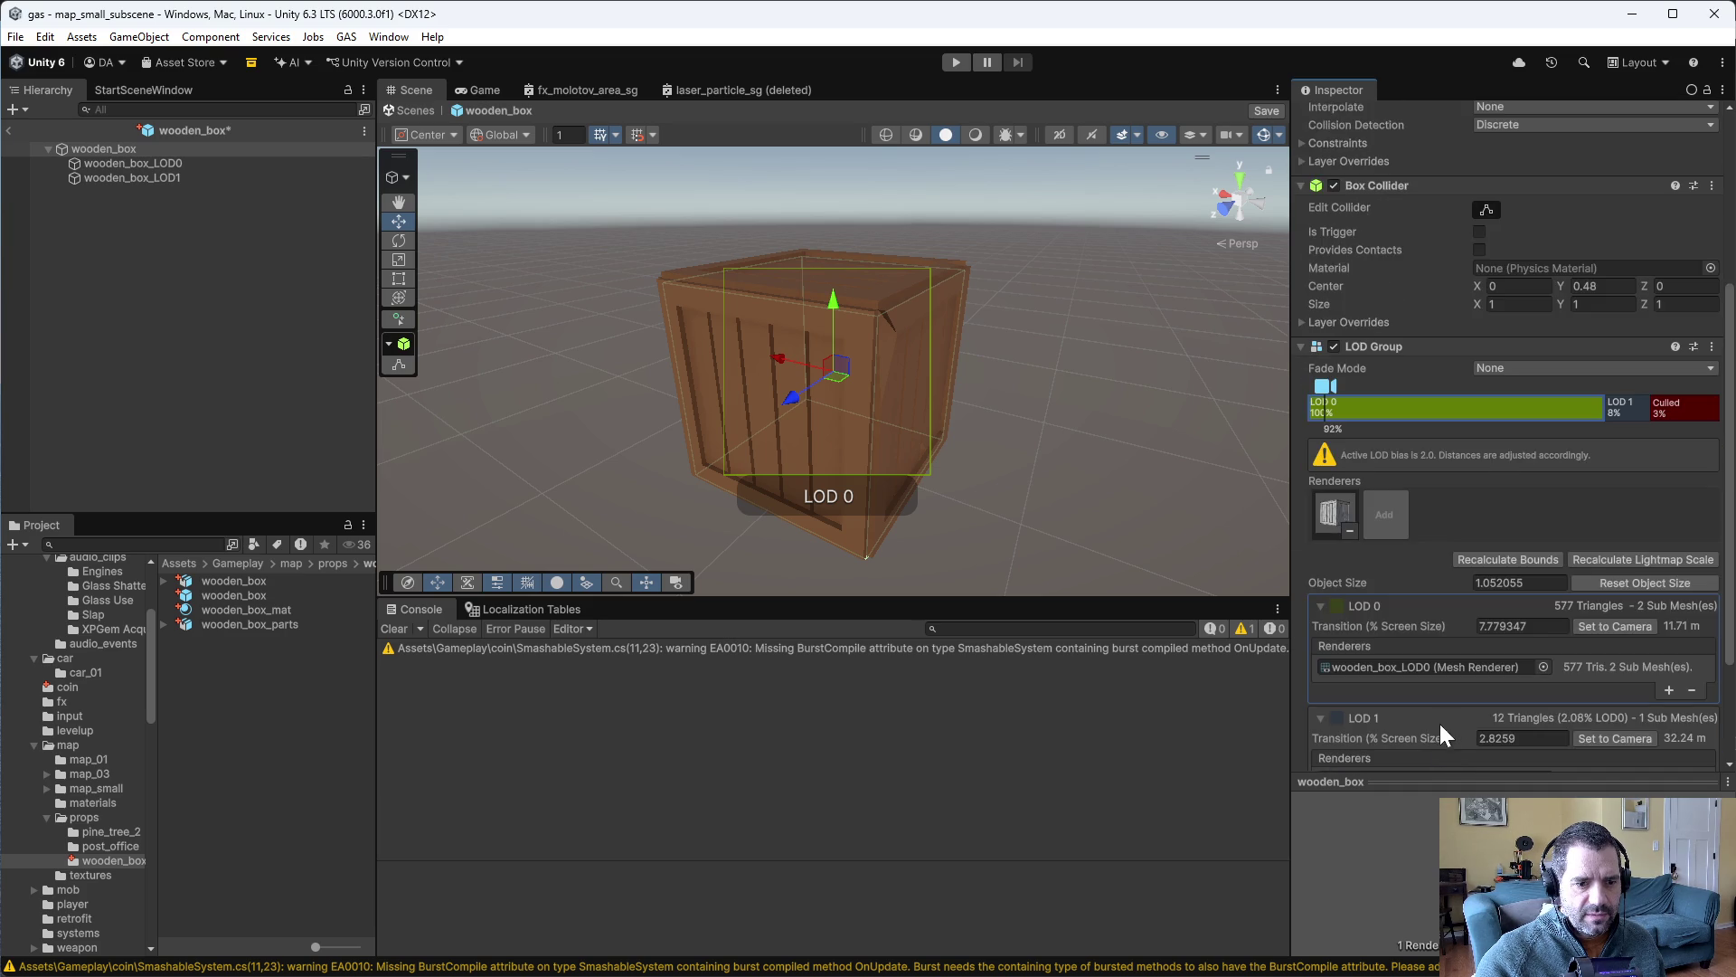
scroll(1458, 745, down, 3)
mouse_move(1476, 676)
mouse_down()
mouse_move(1499, 206)
mouse_move(1483, 91)
mouse_move(1449, 109)
mouse_move(1422, 241)
mouse_move(1441, 246)
mouse_move(1456, 464)
mouse_up()
mouse_move(1457, 377)
mouse_down()
mouse_move(1440, 233)
mouse_move(1438, 471)
mouse_move(1440, 236)
mouse_move(1402, 507)
mouse_move(1417, 530)
mouse_up()
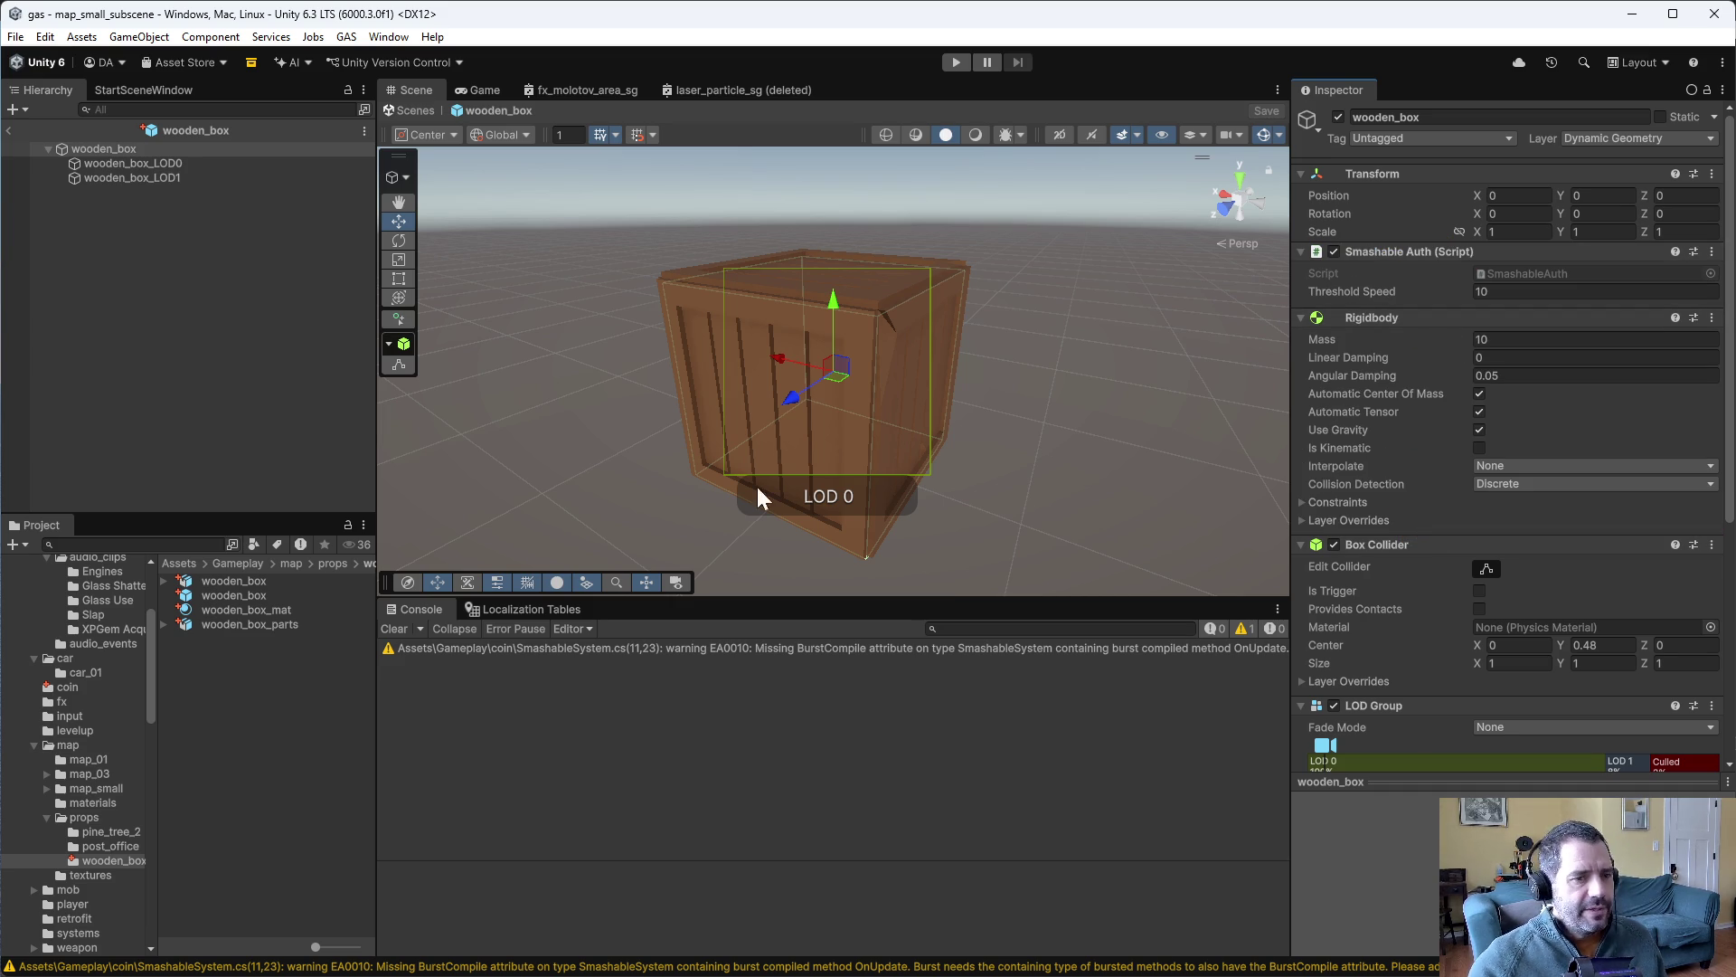
- Return to Emacs and focus SmashableSystem.cs, then SmashableAuth.cs
key(alt+Tab)
click(999, 376)
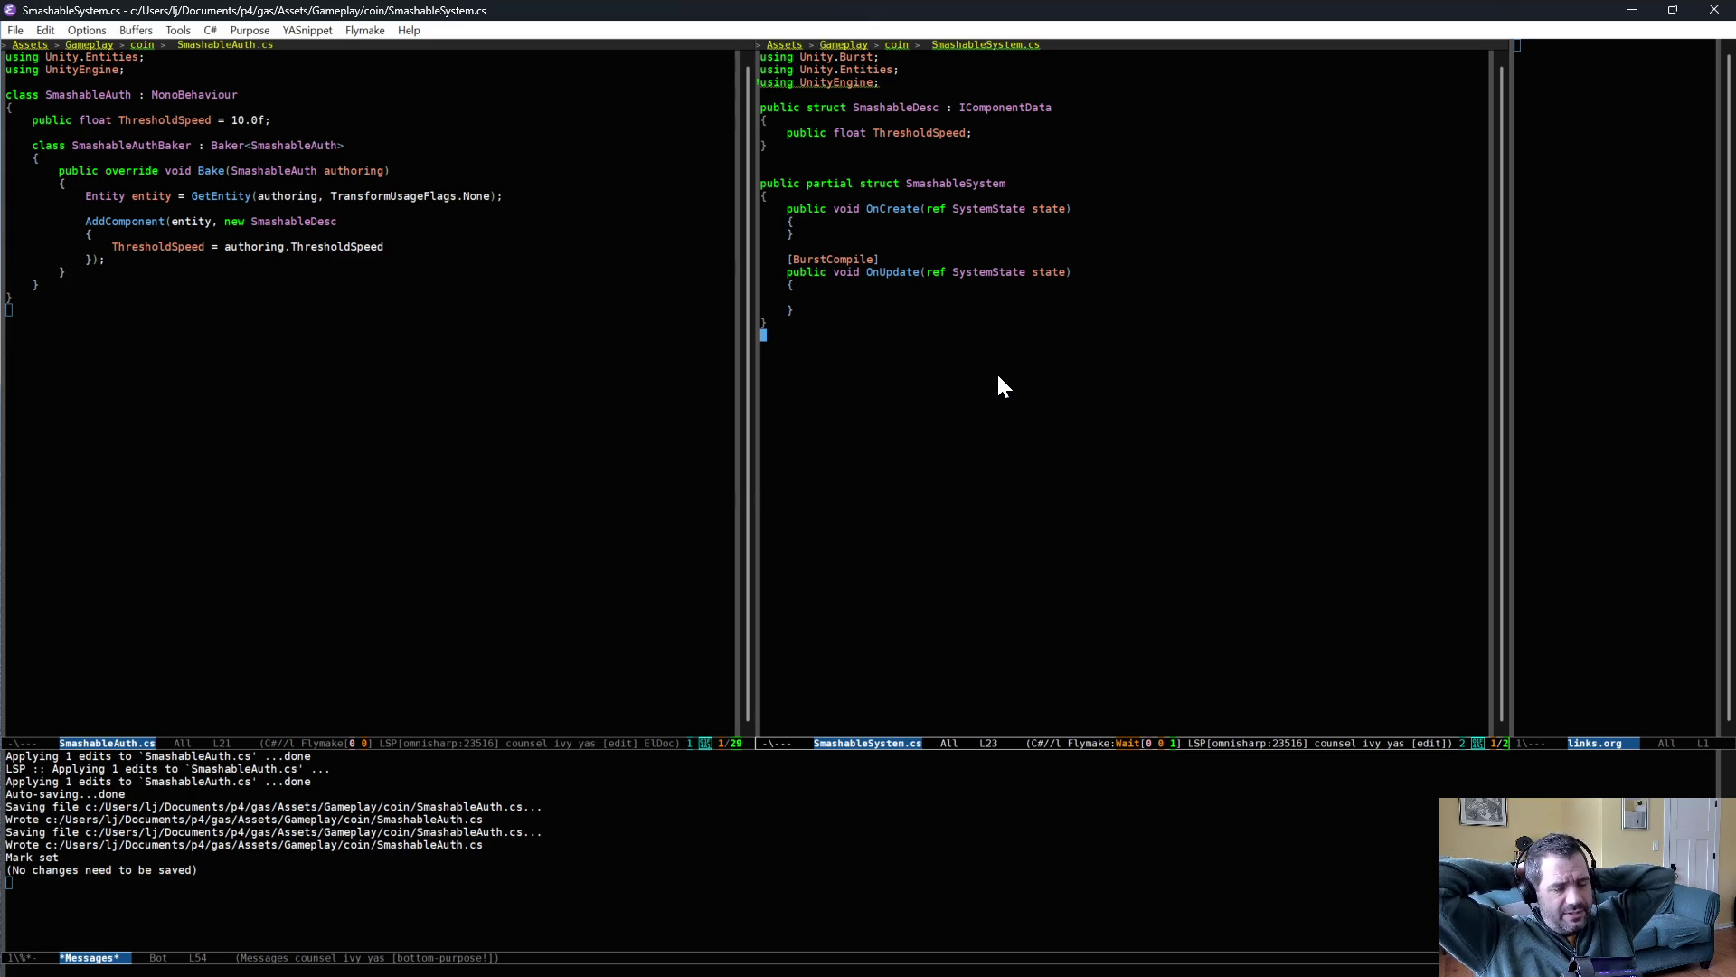
click(435, 287)
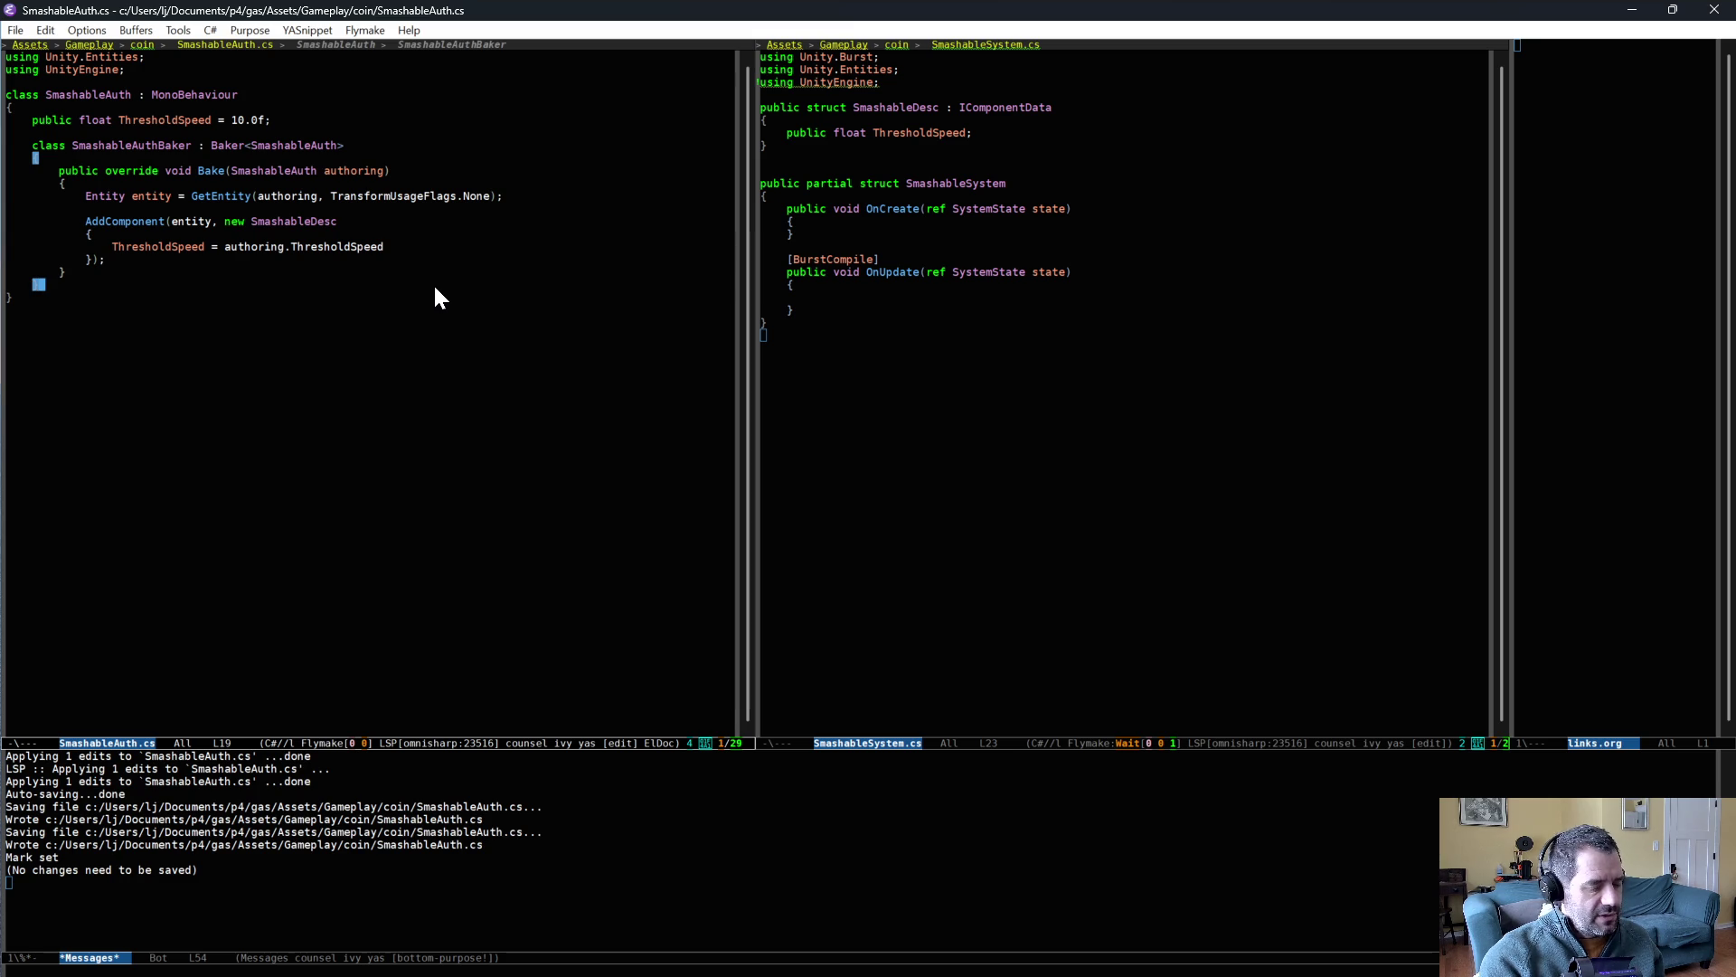
- Search the project for 'collisionjob' and jump to SpawnOnCollisionJob in SpawnOnCollisionSystem.cs
key(alt+x)
key(ctrl+g)
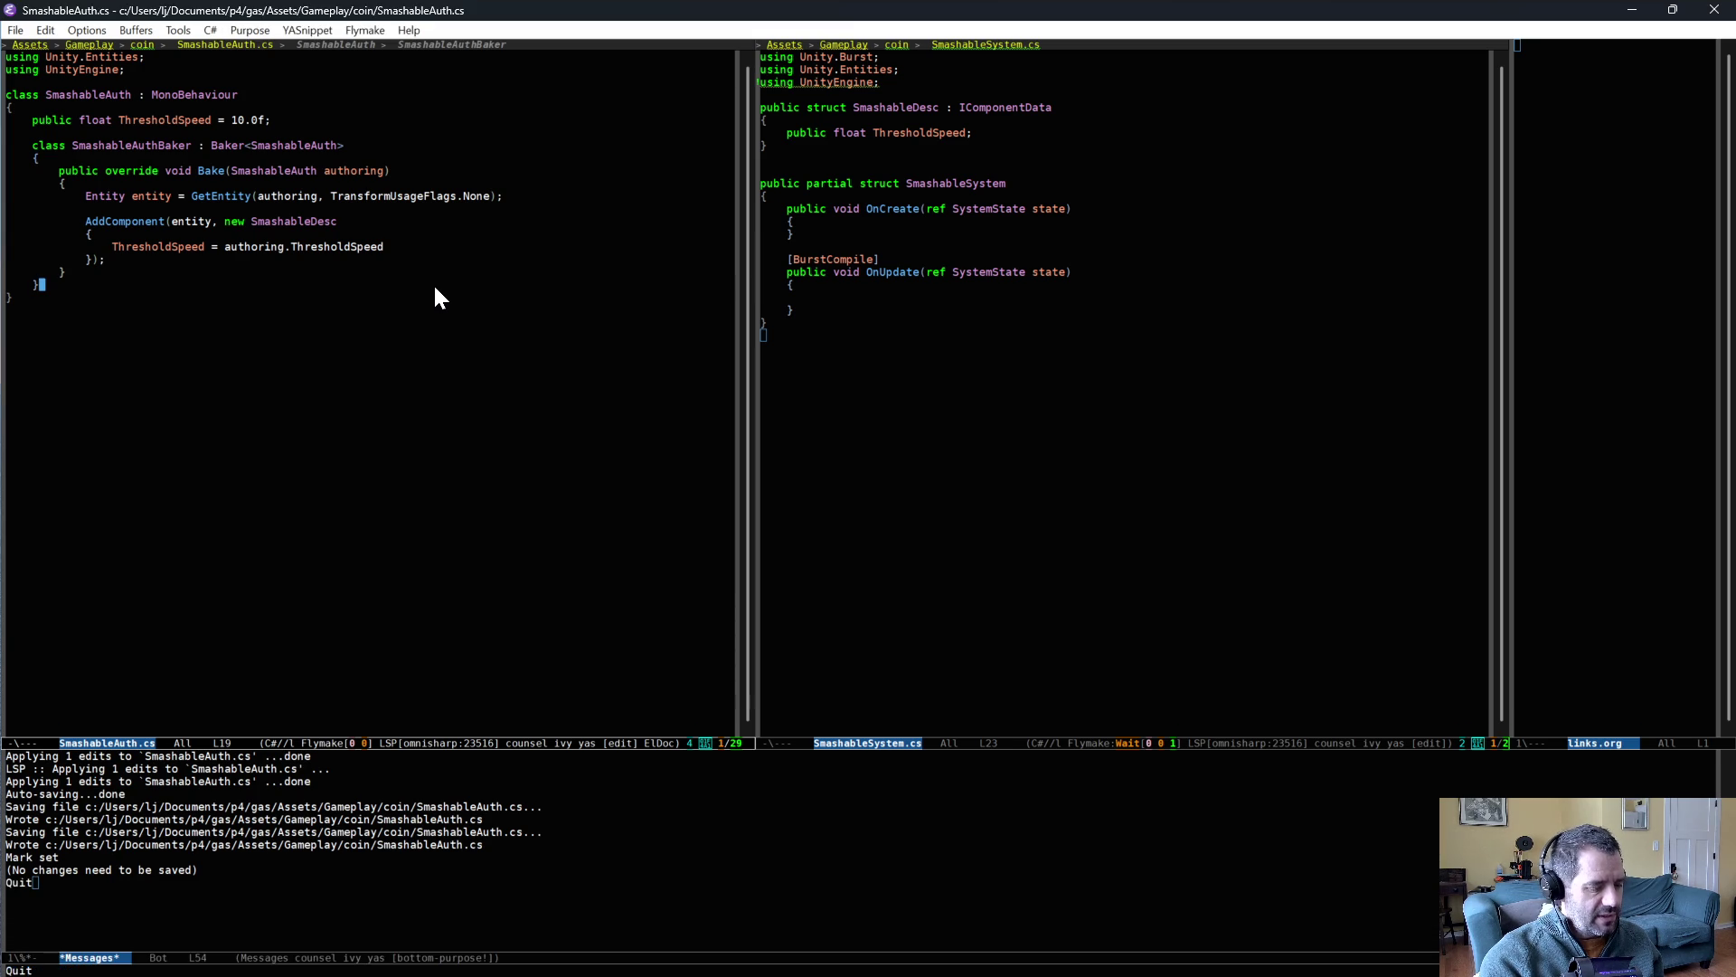
key(ctrl+c)
text(gcollisio)
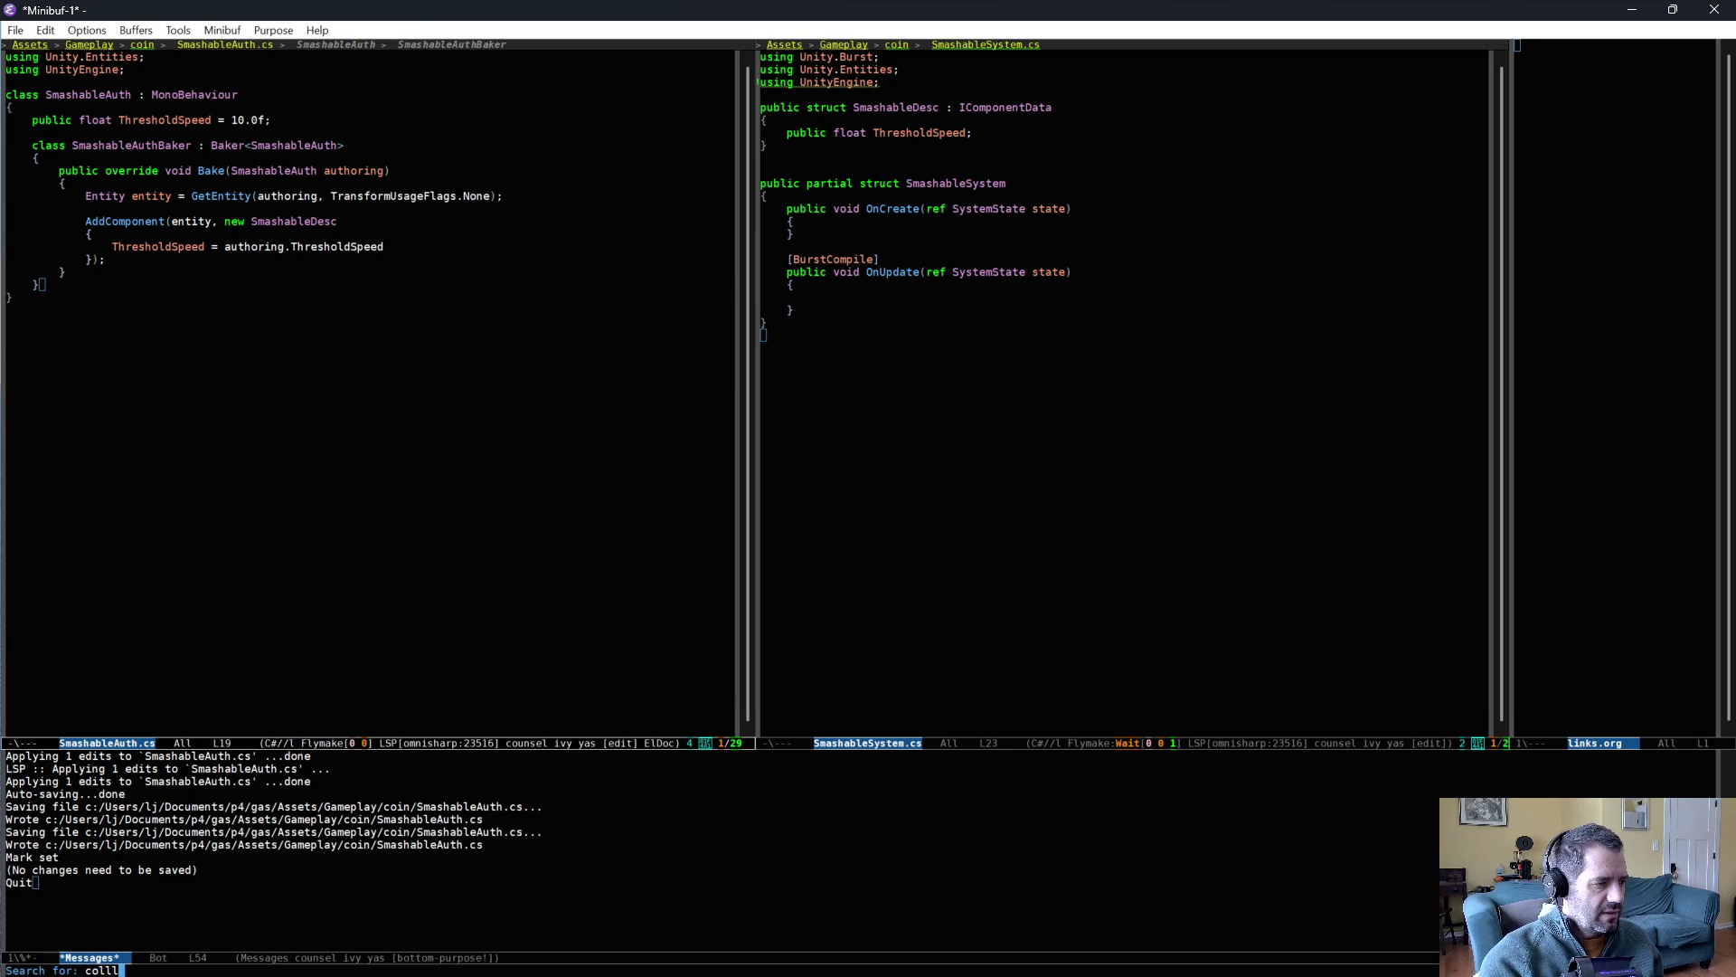
text(njob)
key(Return)
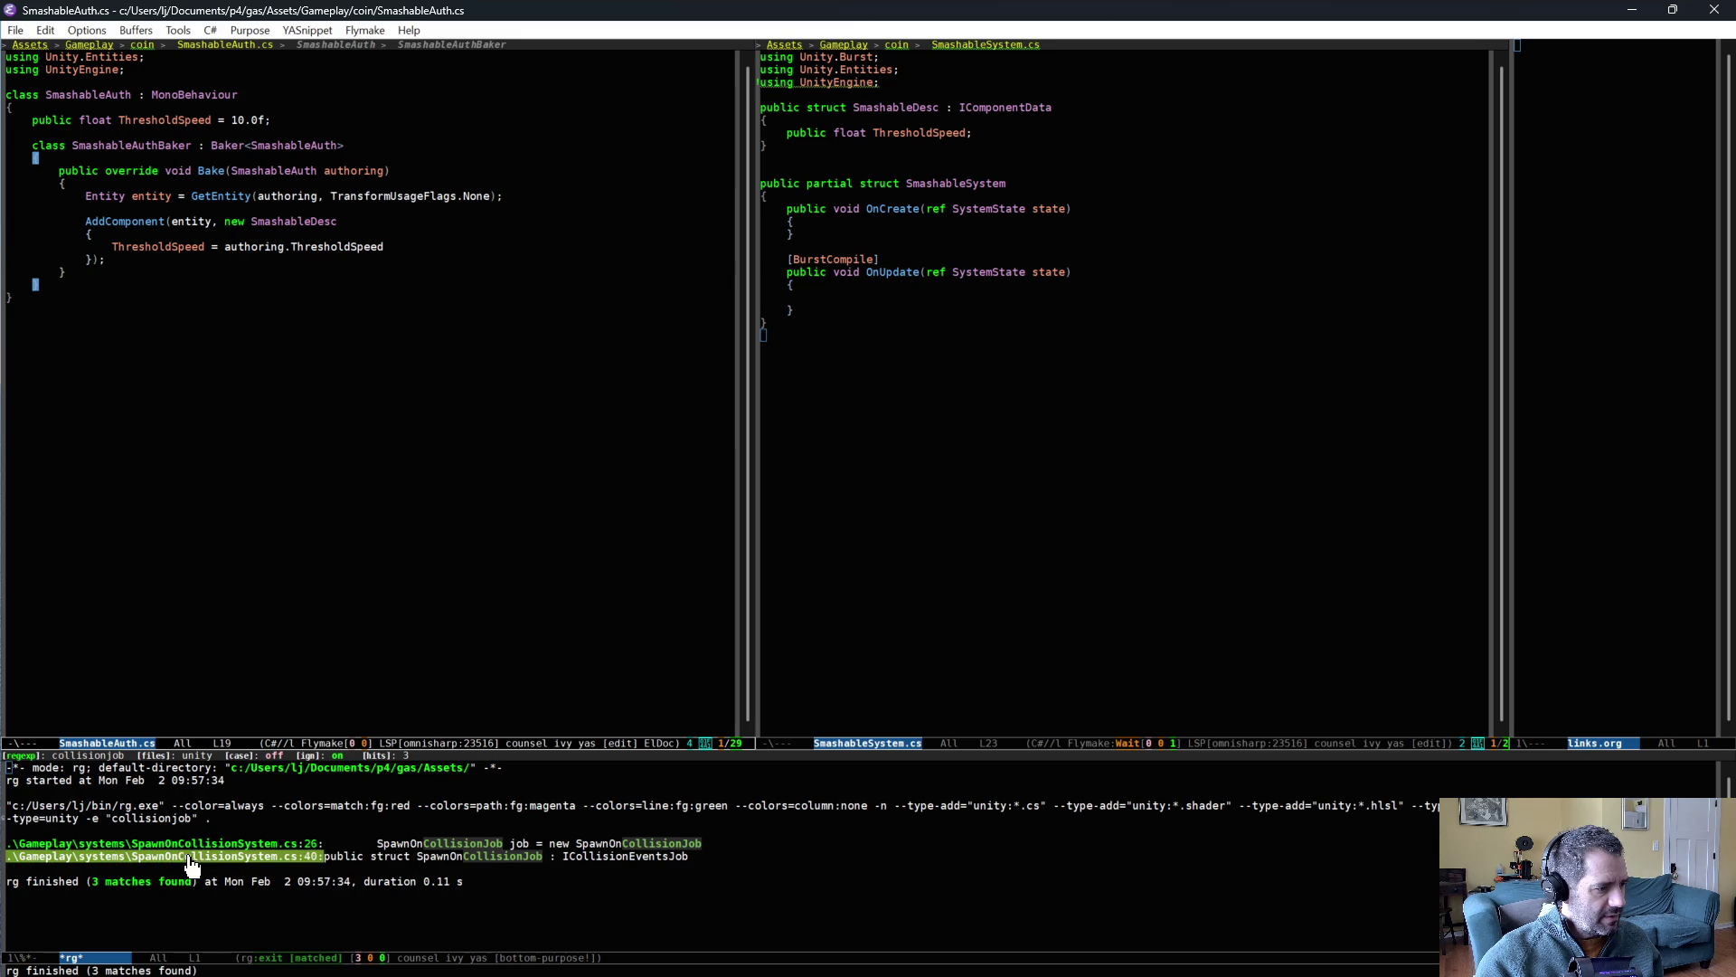
click(194, 856)
scroll(310, 582, down, 4)
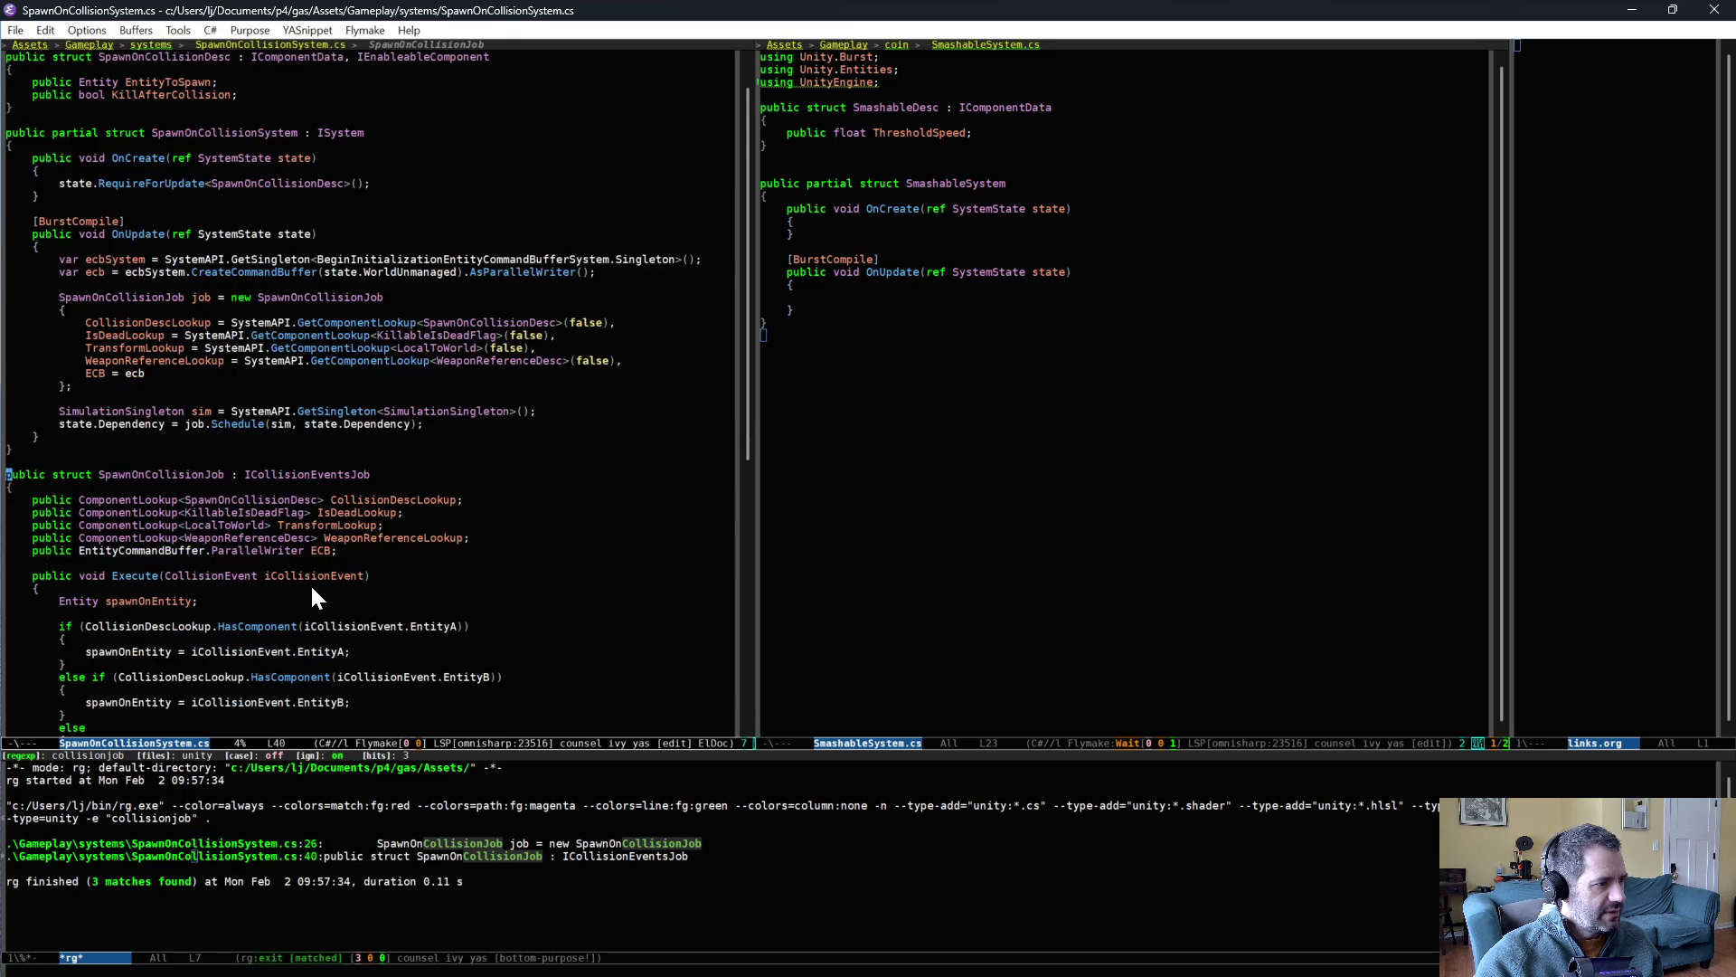
click(141, 344)
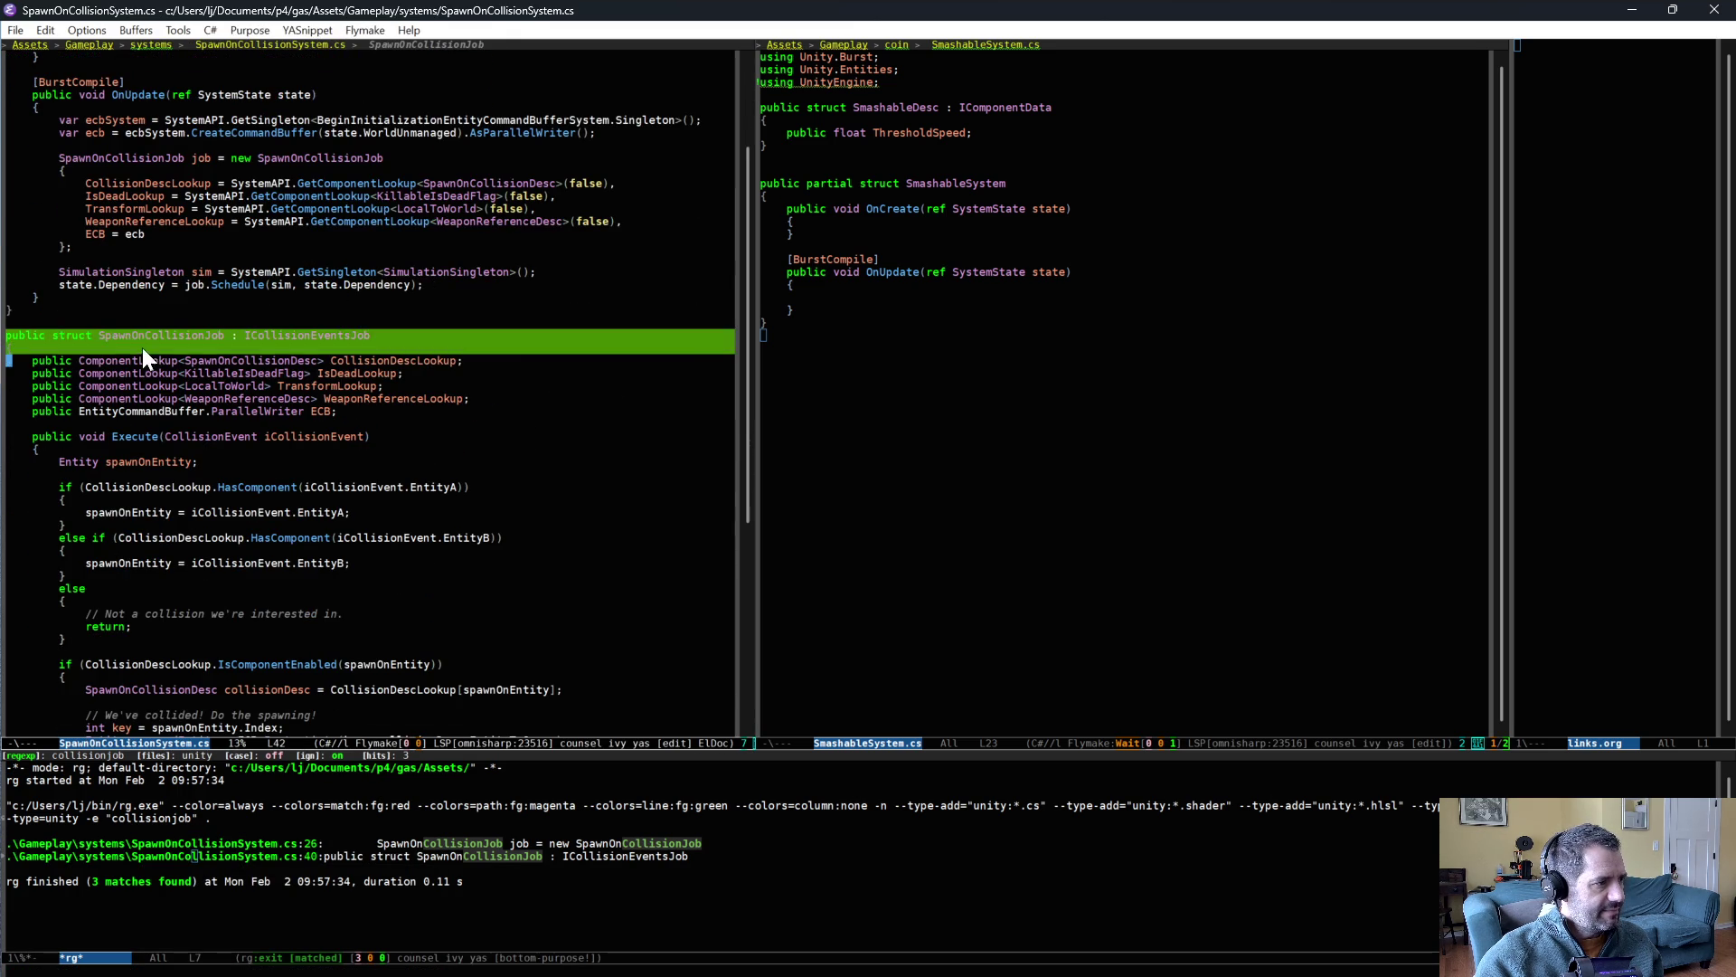
- Paste the job struct declaration into SmashableSystem.cs and rename it SmashableCollisionJob
click(924, 367)
key(Return)
key(ctrl+y)
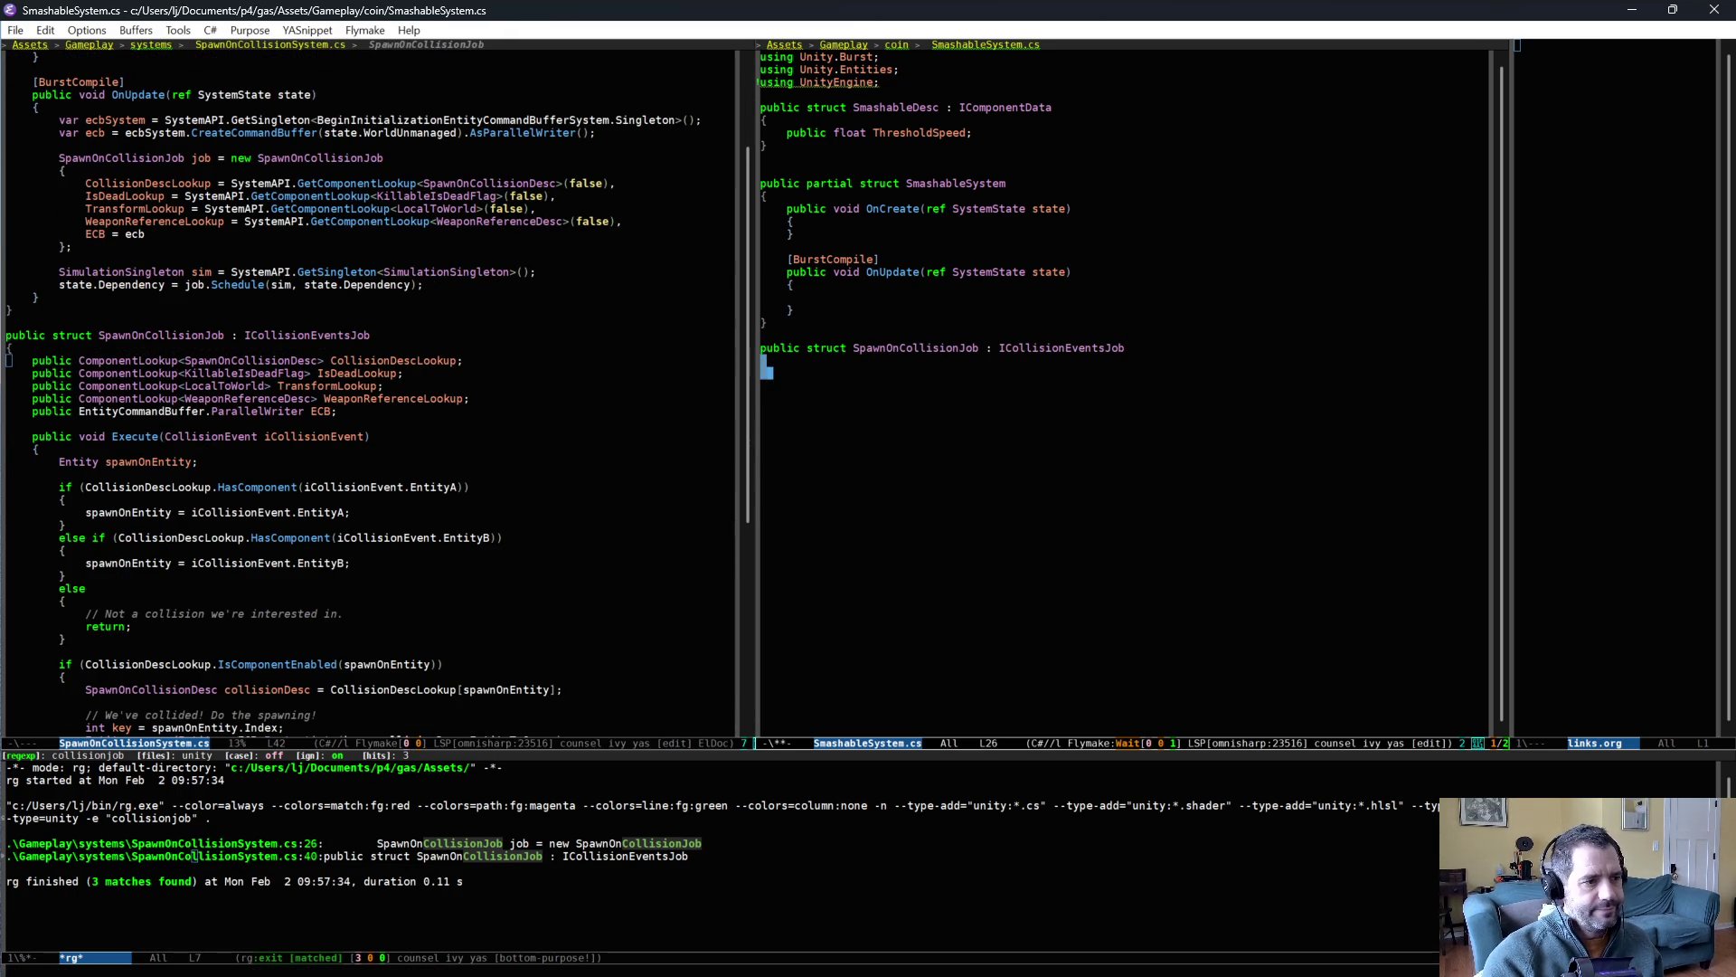
key(alt+f)
key(alt+f)
key(alt+f)
key(BackSpace)
key(BackSpace)
key(BackSpace)
key(BackSpace)
key(BackSpace)
text(Smashable)
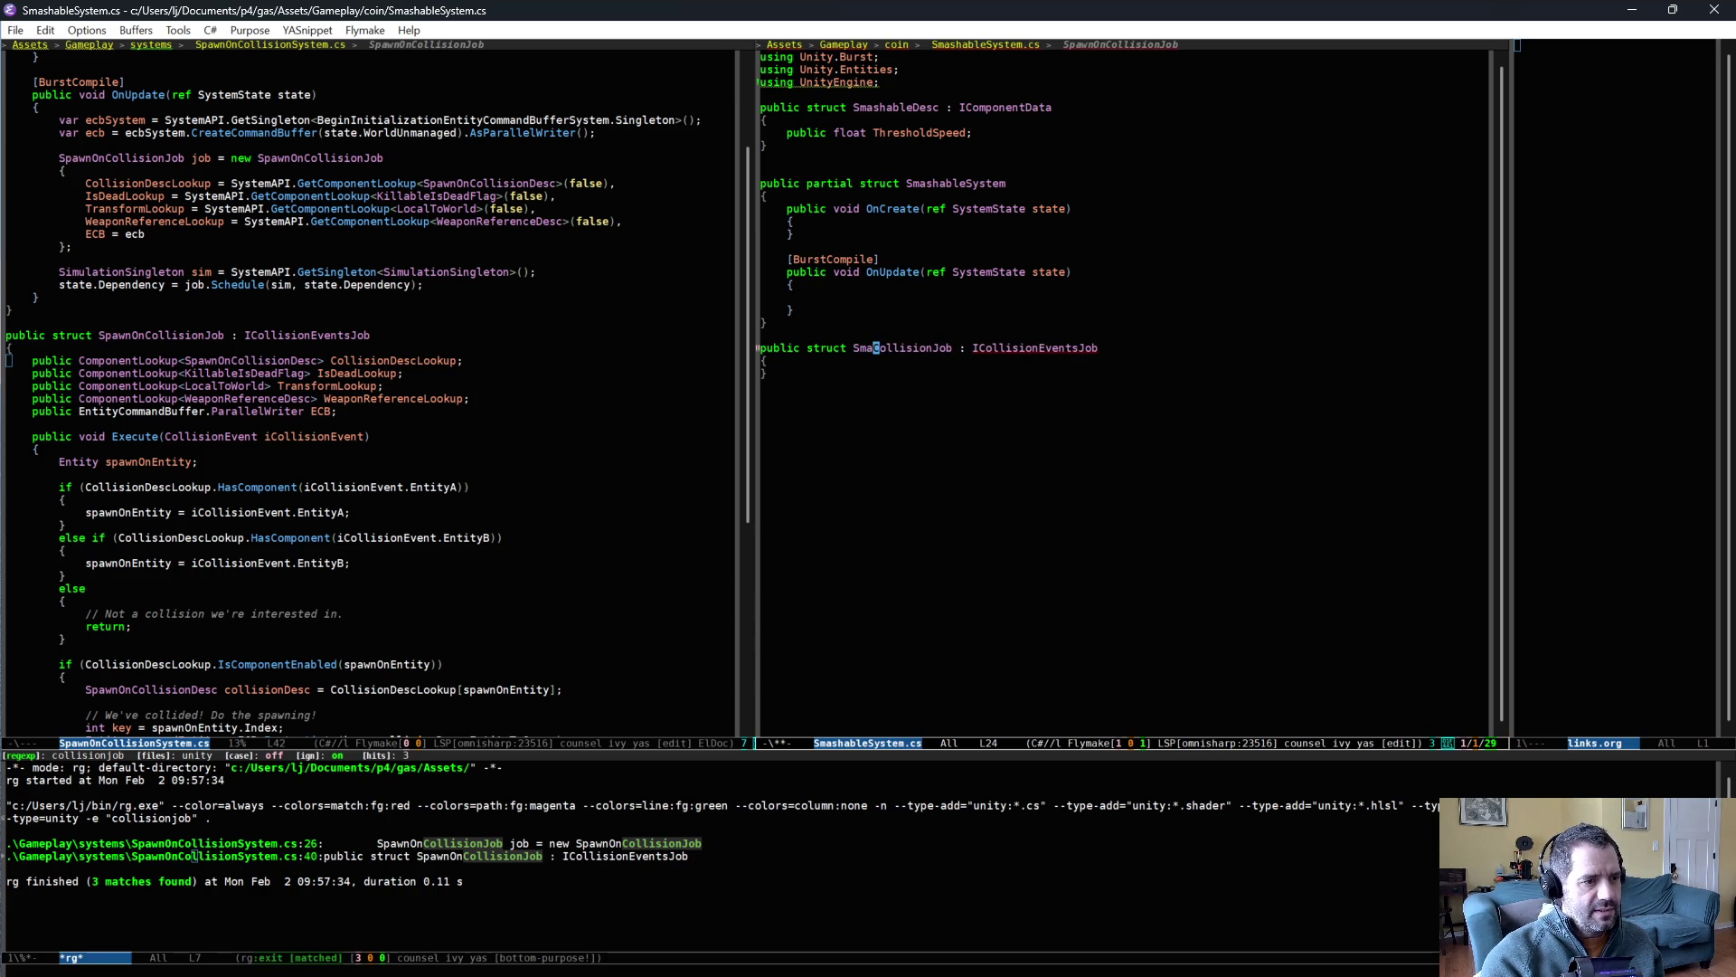
- Import Unity.Physics, generate the Execute(CollisionEvent) stub, and save SmashableSystem.cs
key(alt+b)
key(alt+Return)
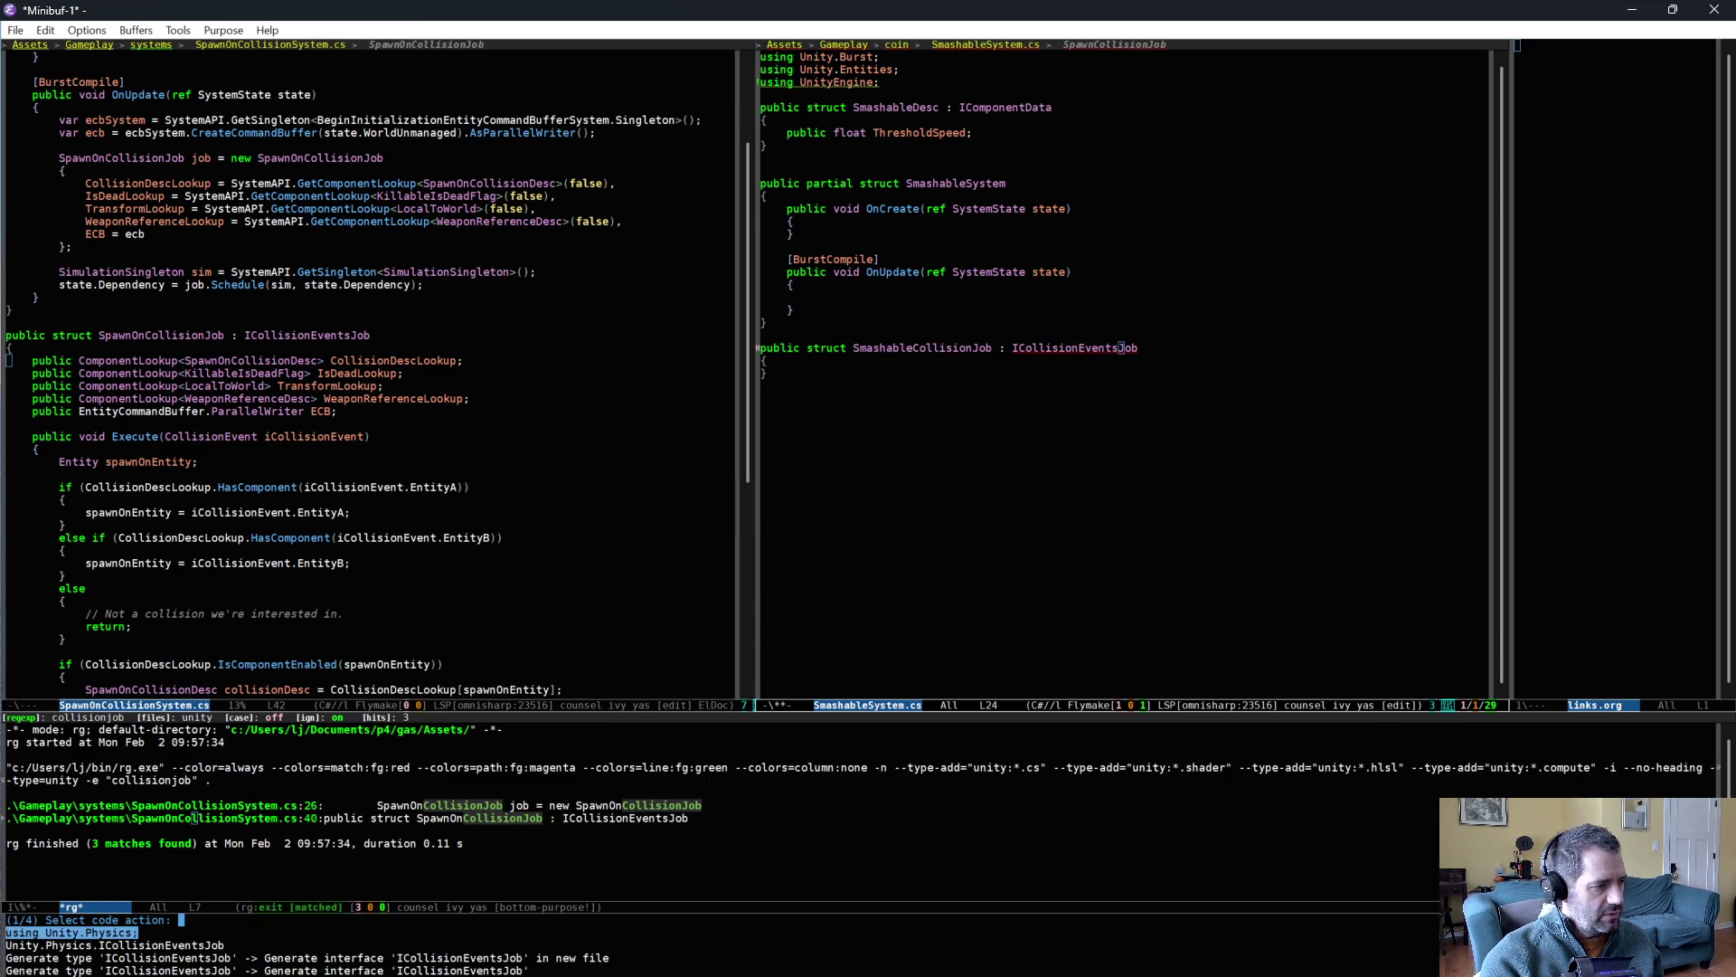
key(Return)
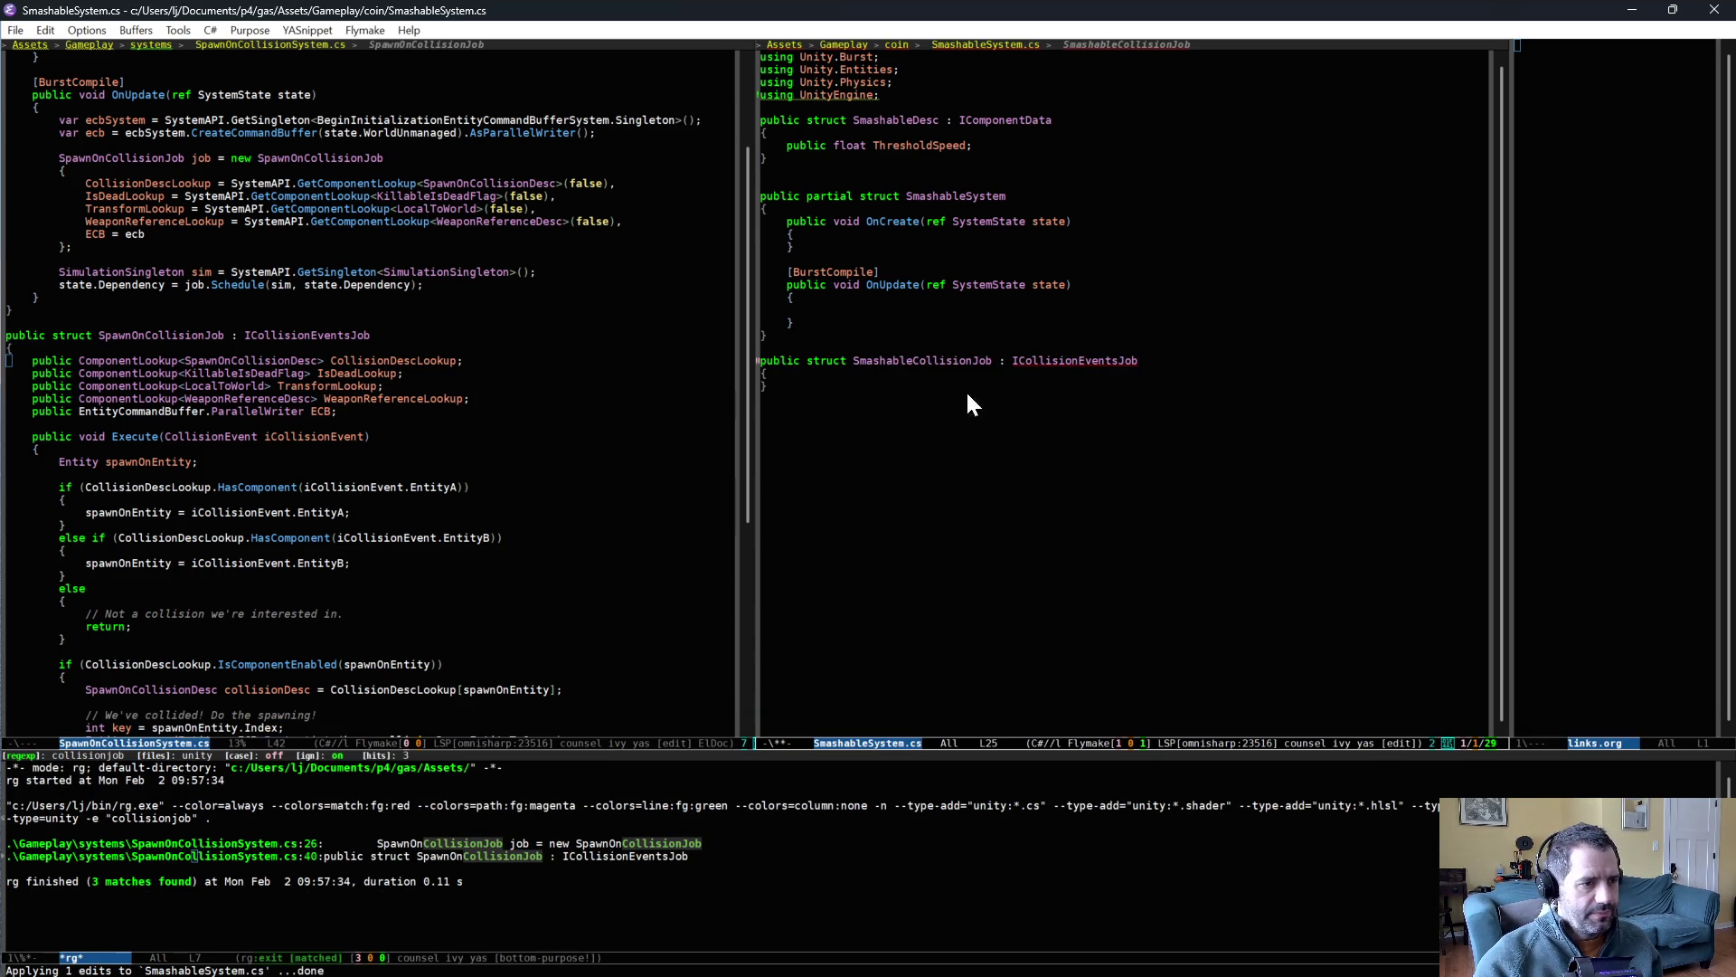
key(alt+Return)
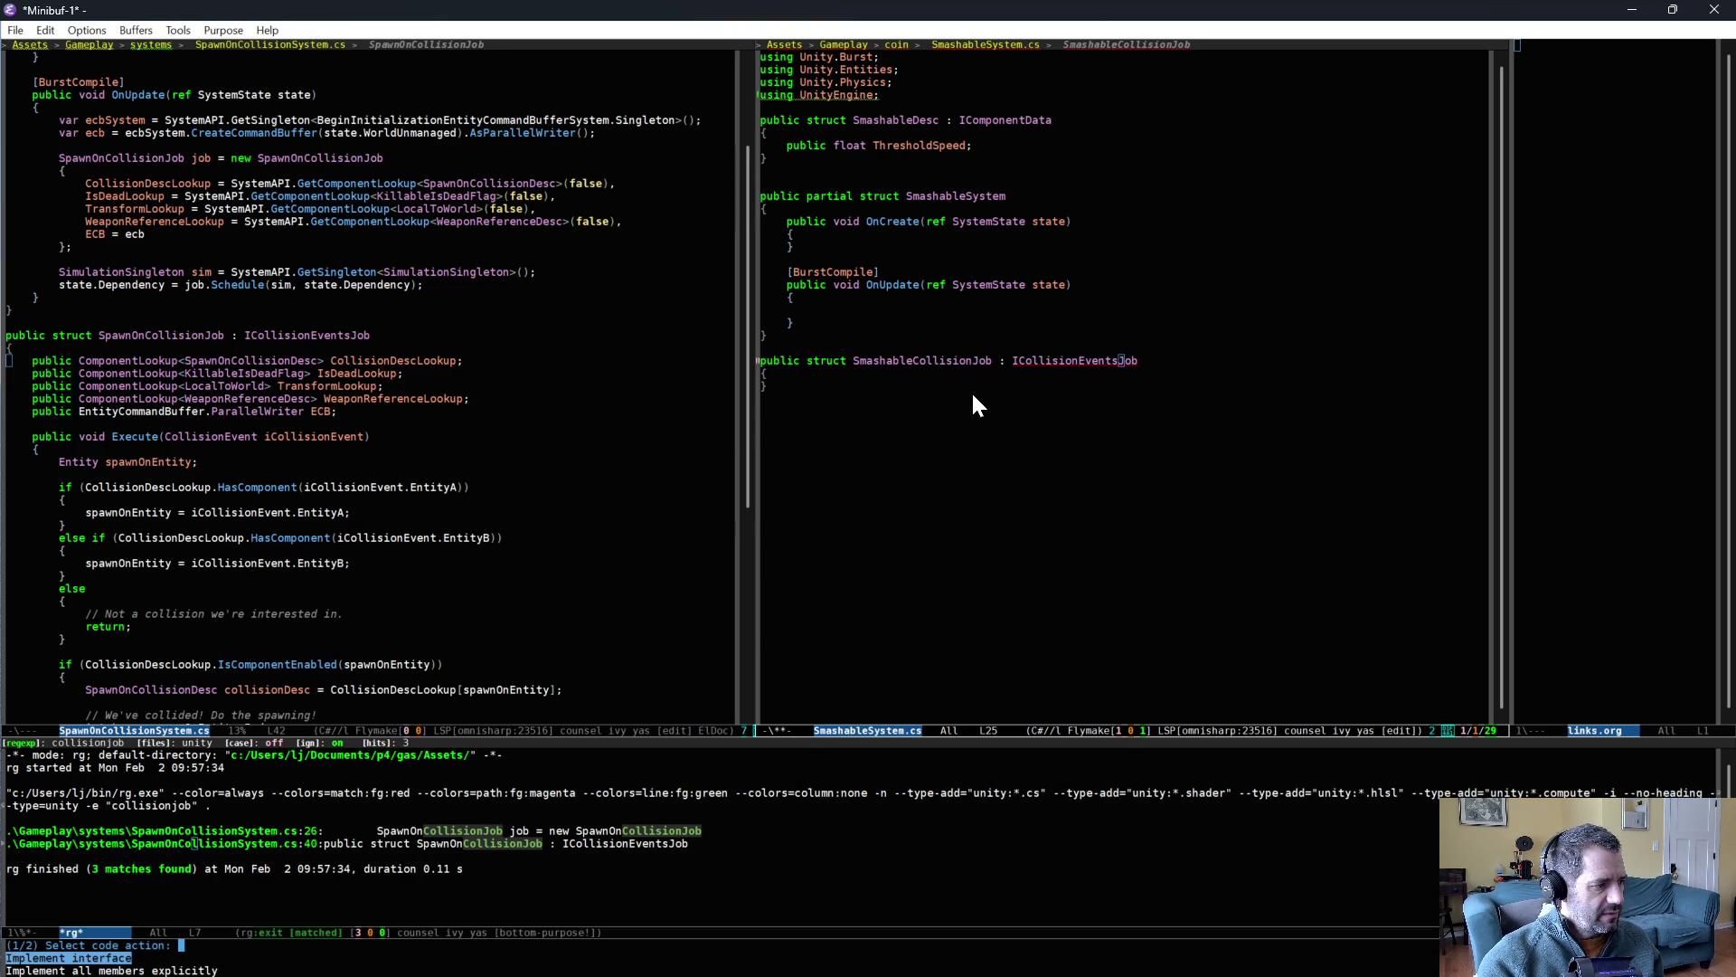
key(Return)
key(ctrl+x)
key(ctrl+s)
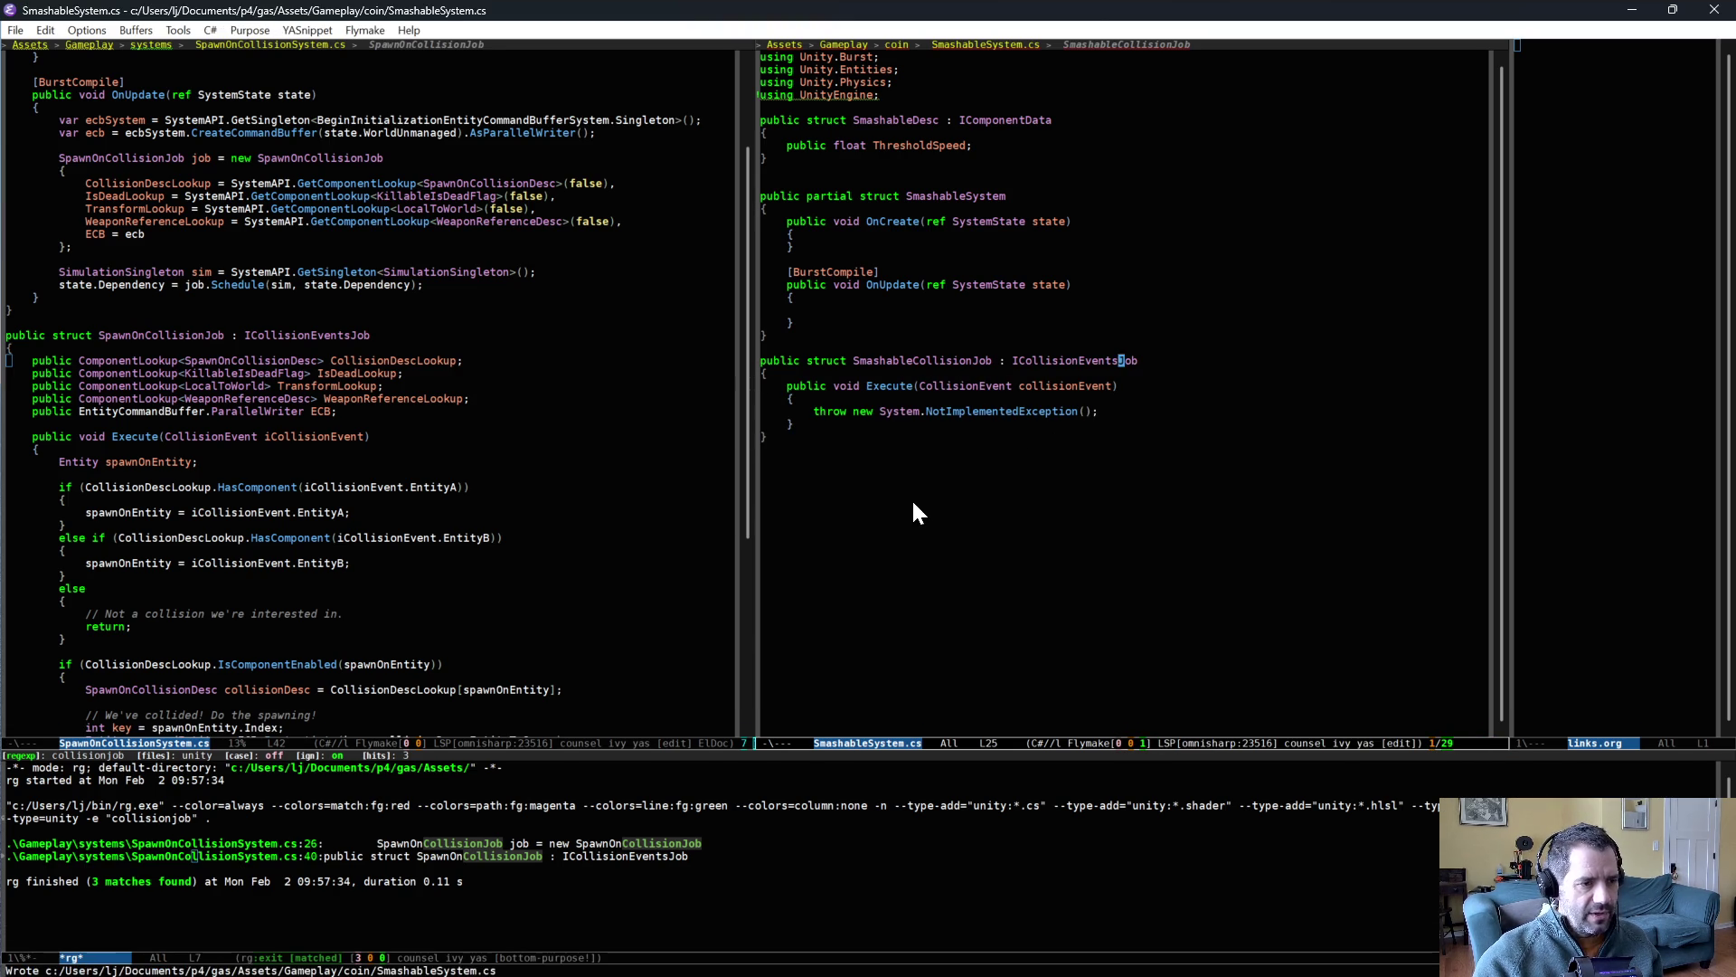
scroll(488, 371, up, 2)
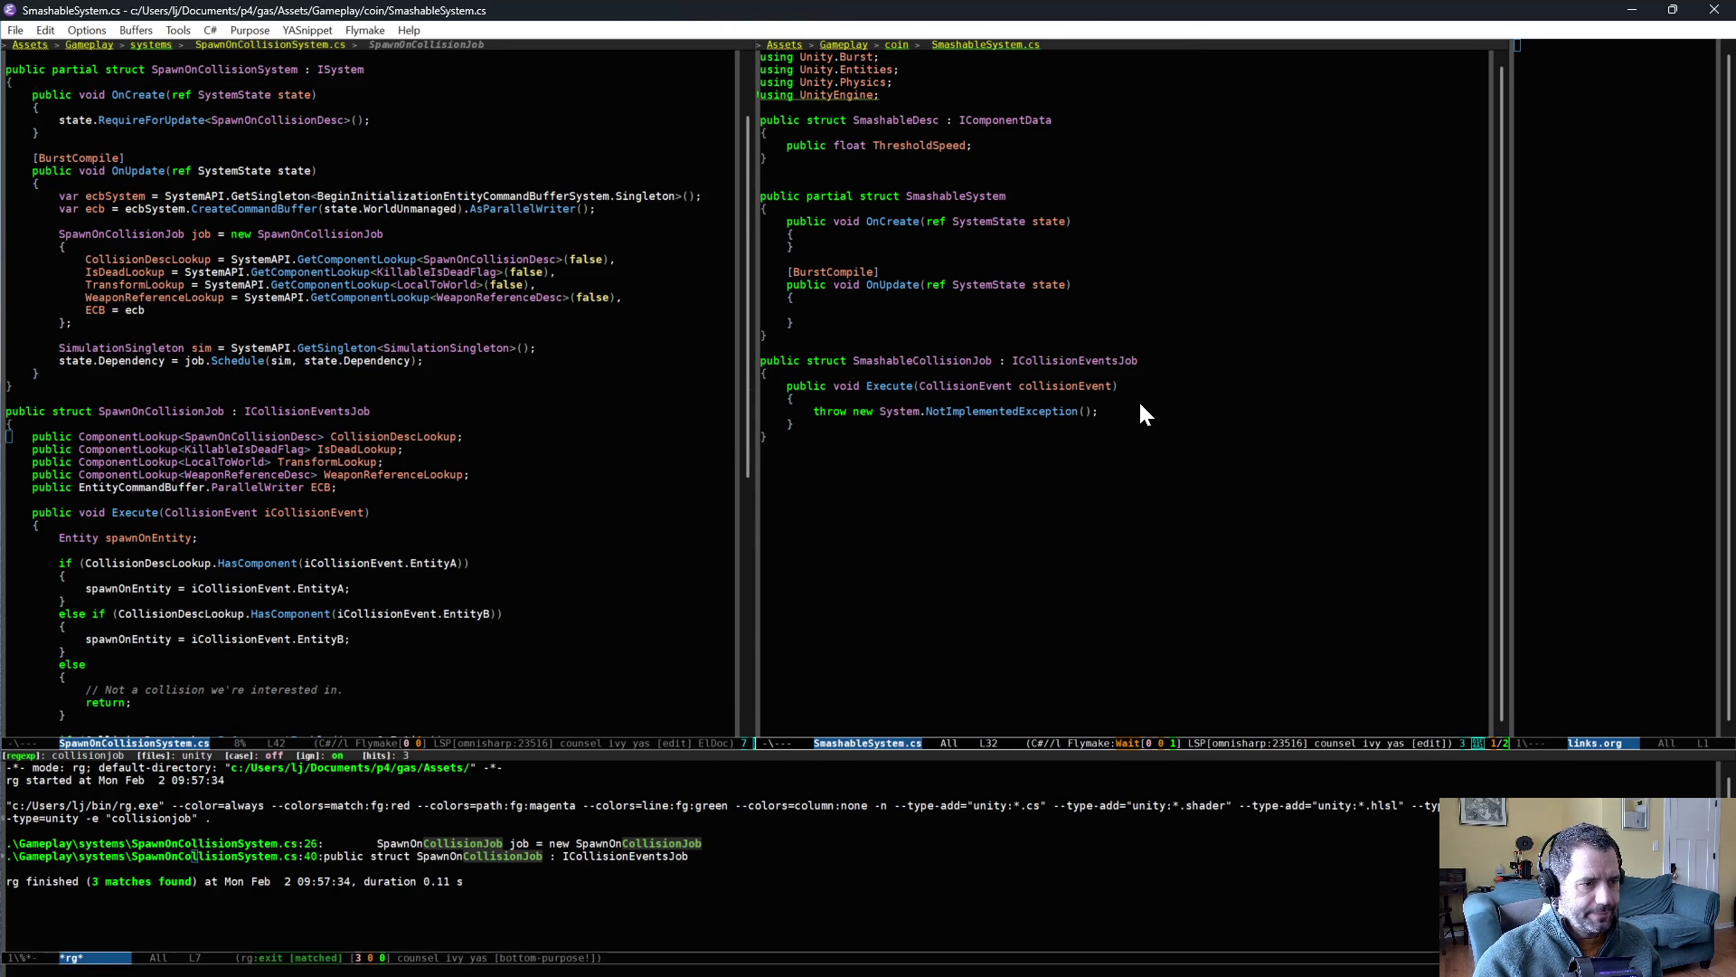
- Add state.RequireForUpdate<SmashableDesc> on a new line inside SmashableSystem's OnCreate
click(955, 237)
key(Return)
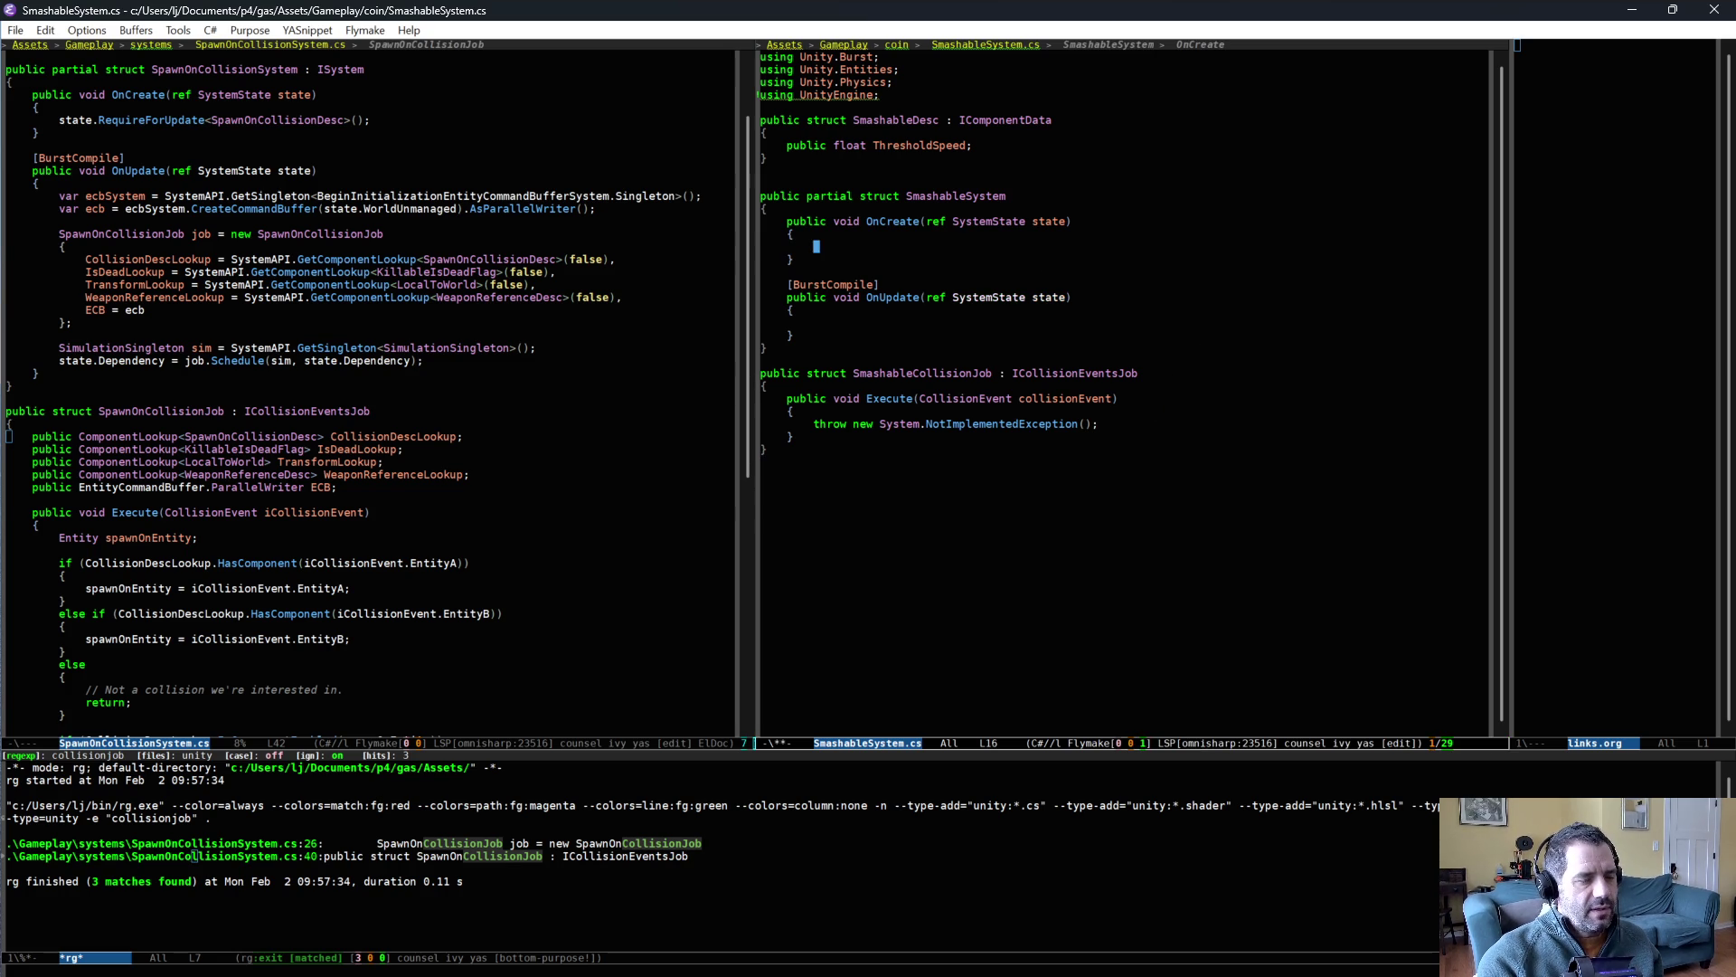
text(state.req)
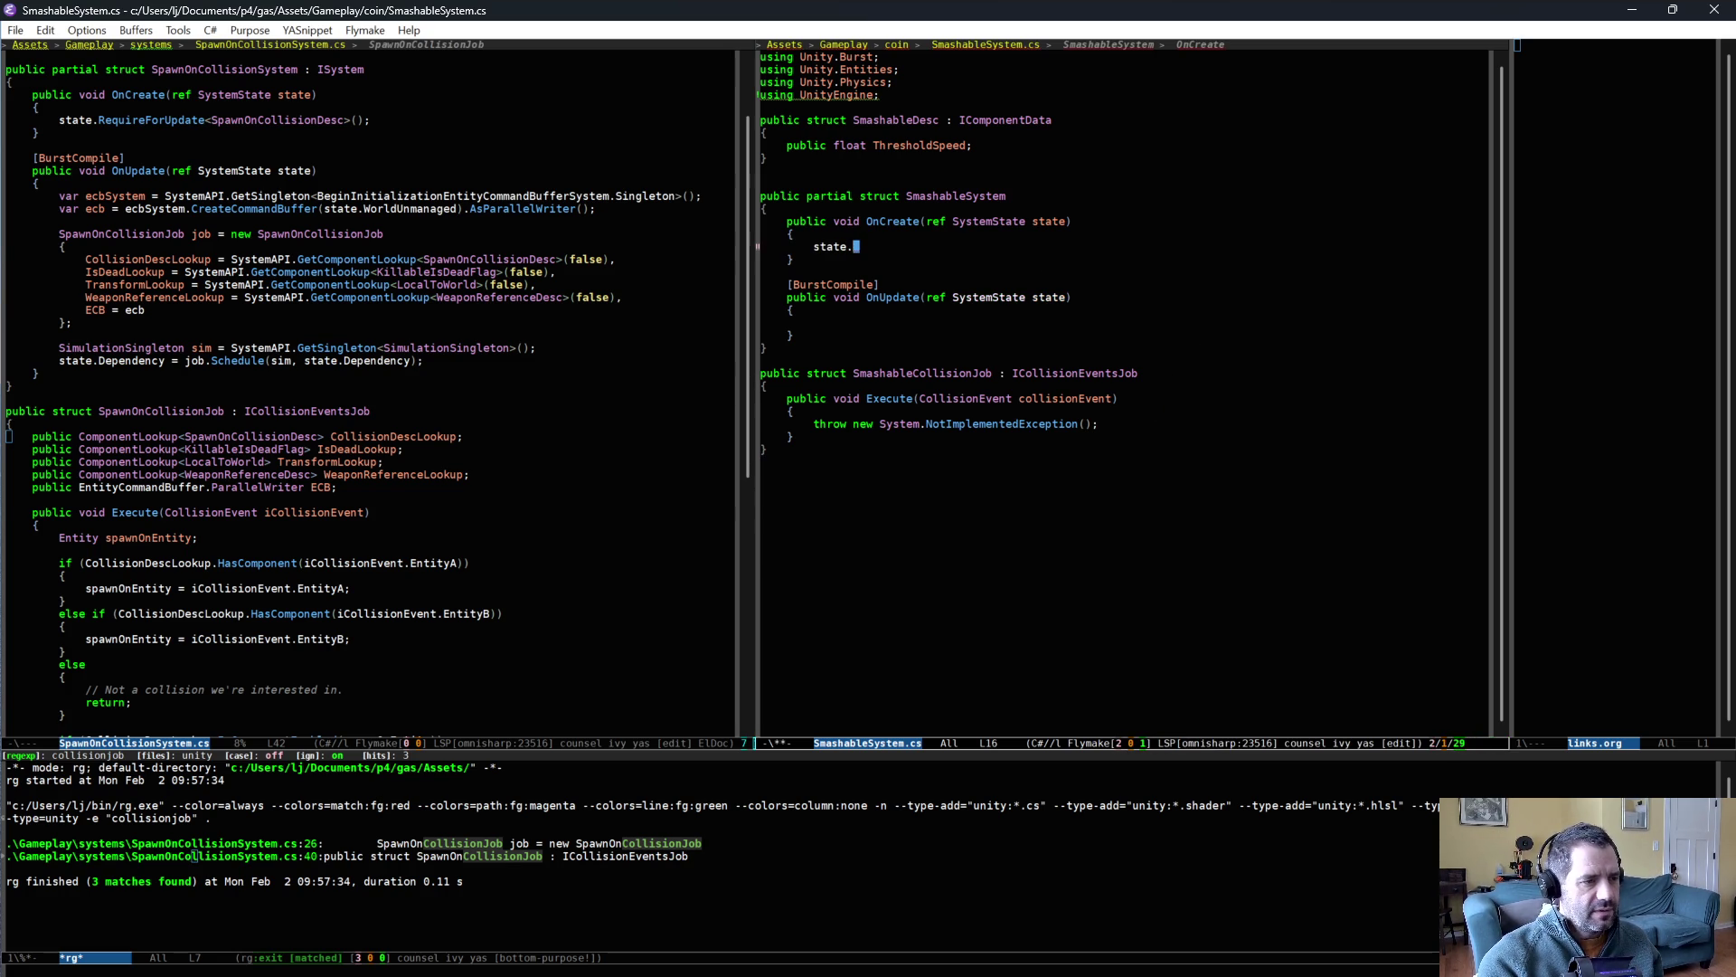
key(Tab)
key(Return)
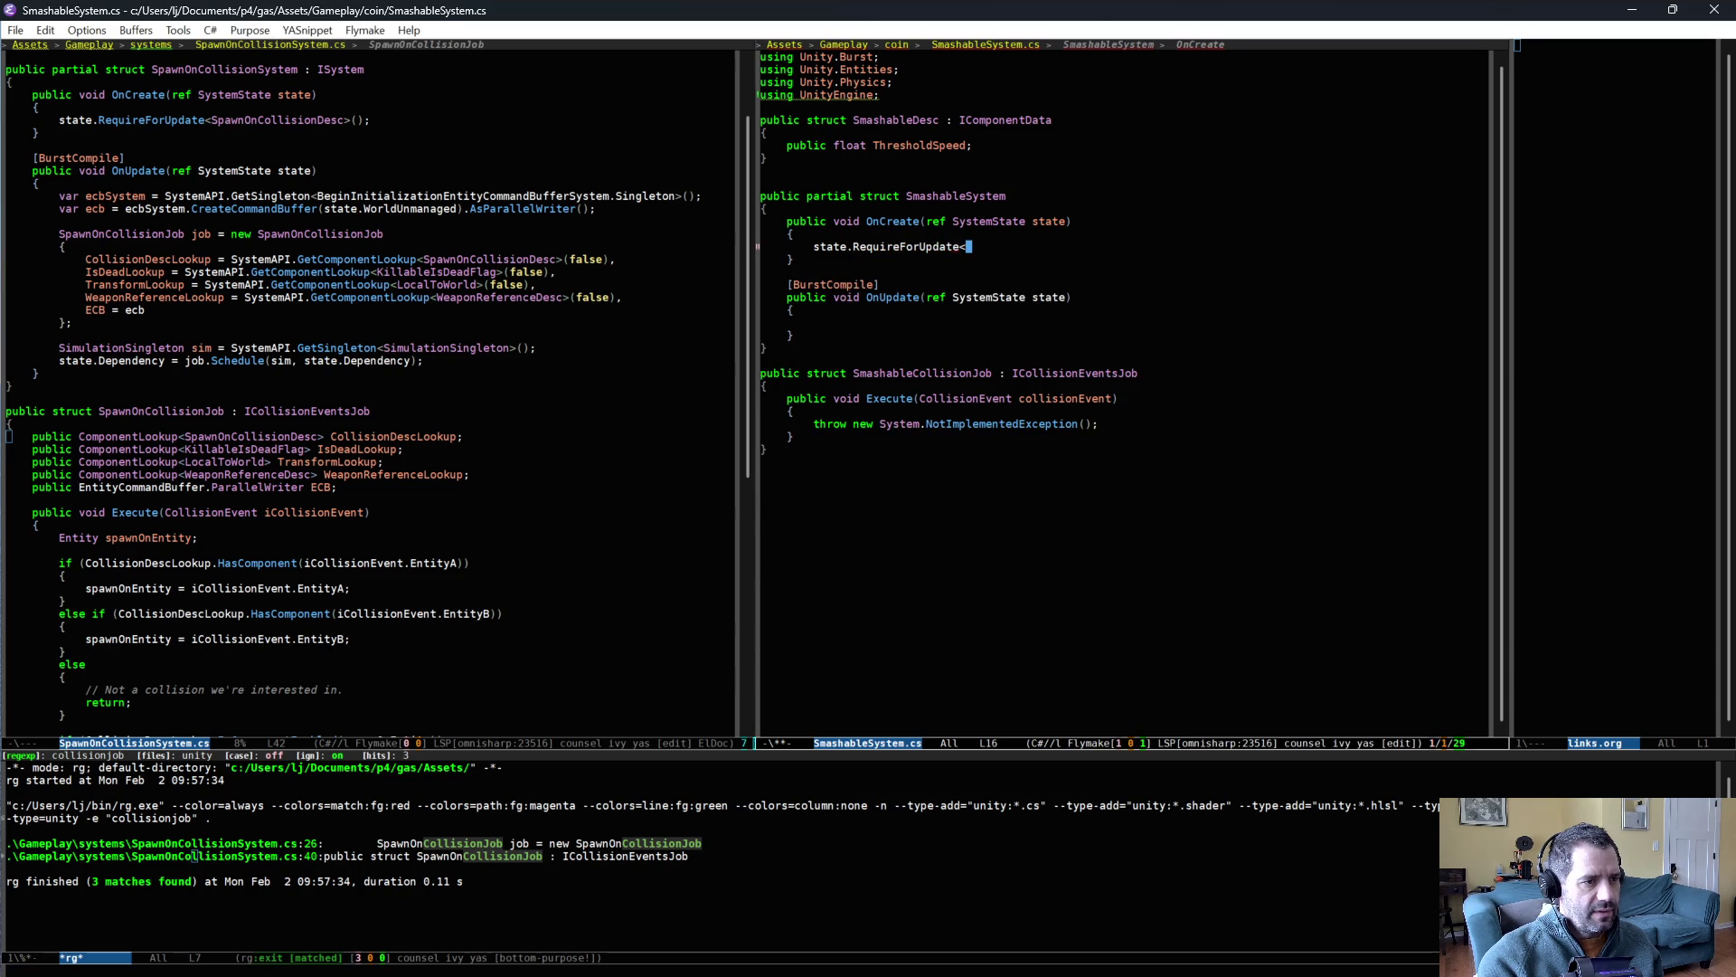
text(<Smash)
key(Tab)
text(>)
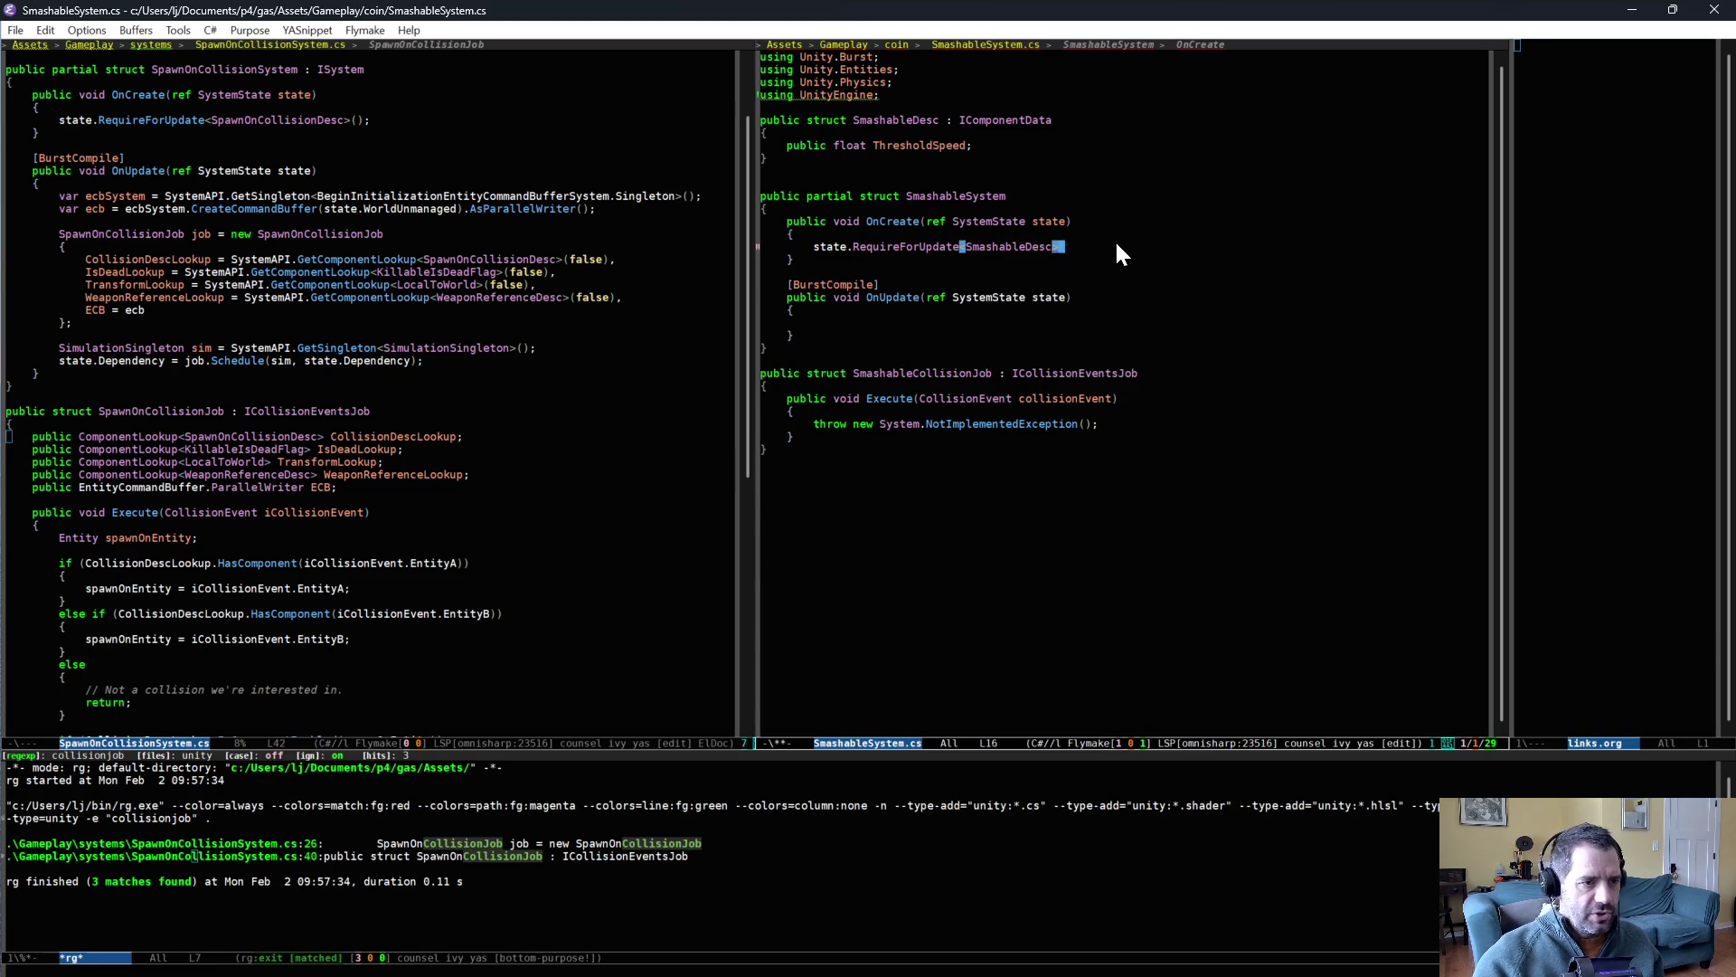
- Browse the snippet list, cancel it, and tidy the closing > after SmashableDesc
key(ctrl+g)
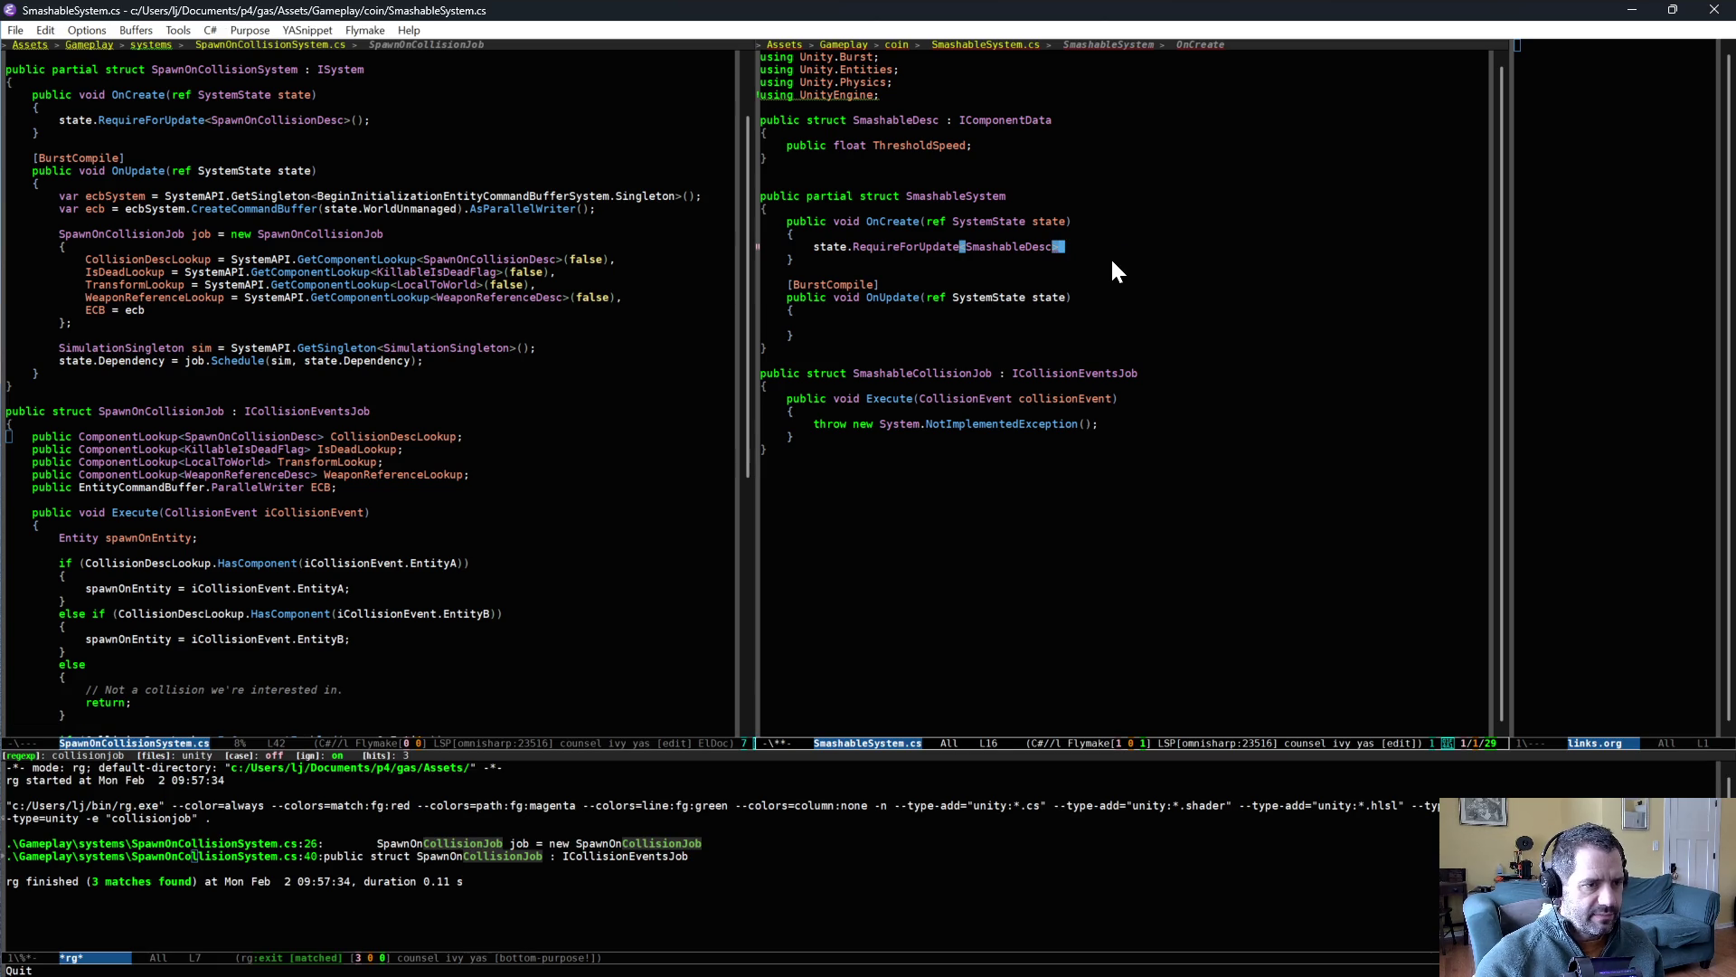
key(ctrl+c)
key(ampersand)
key(ctrl+s)
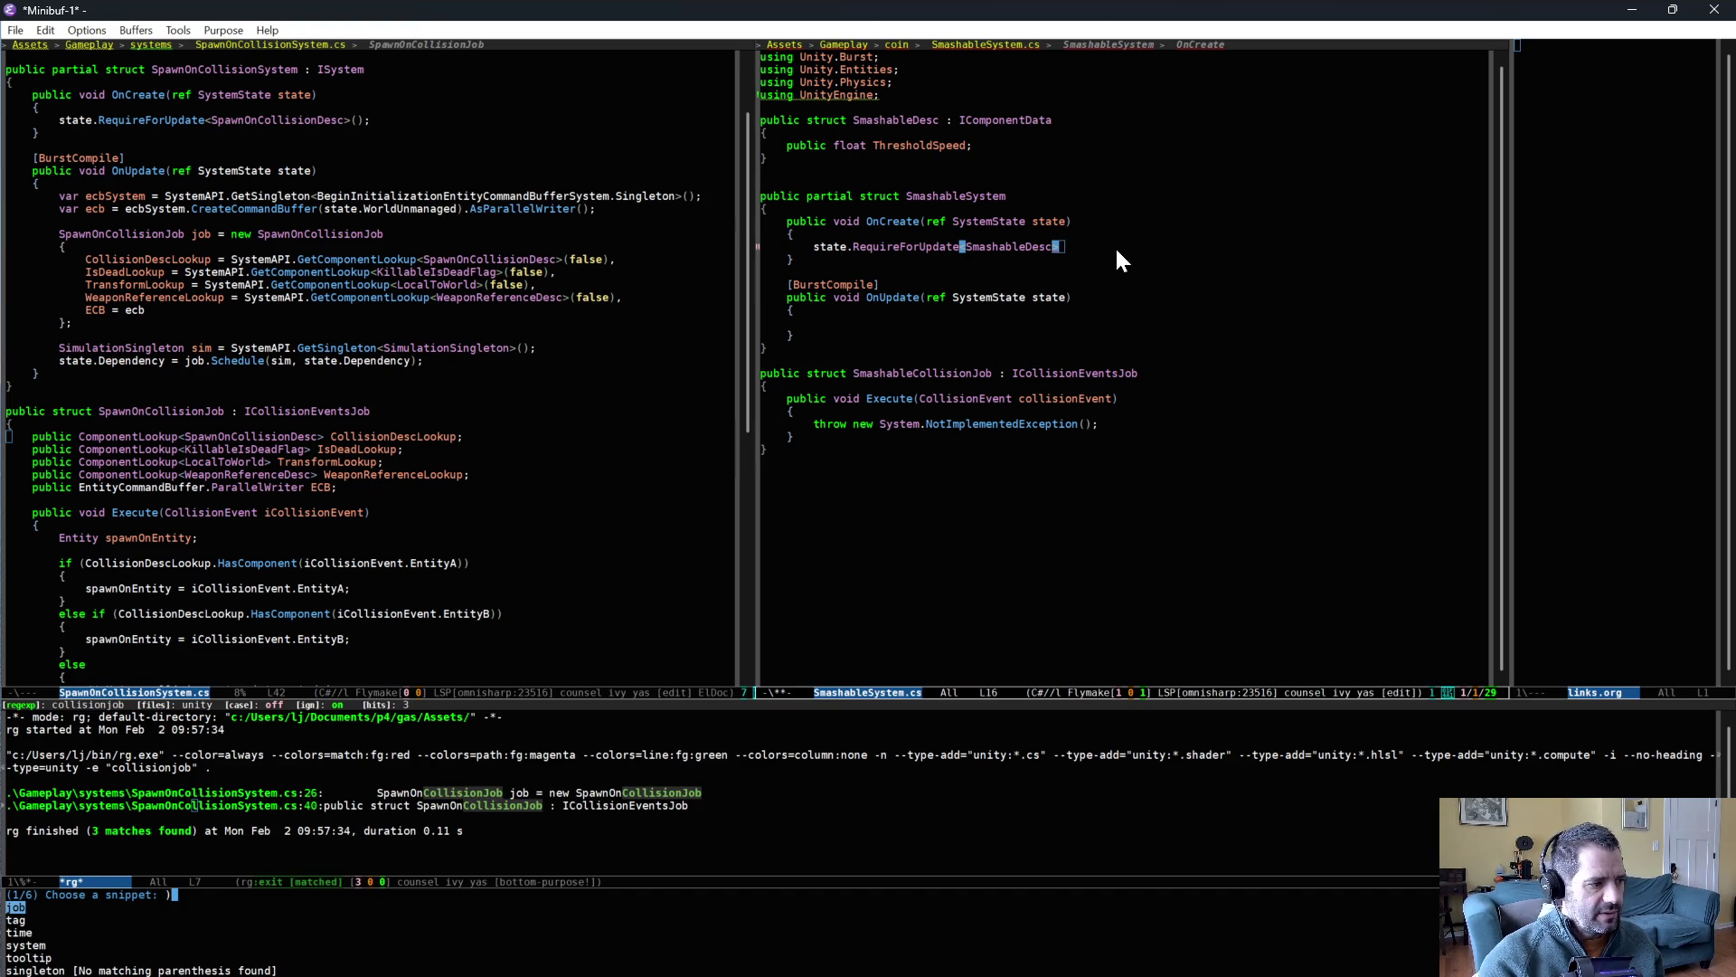
key(ctrl+g)
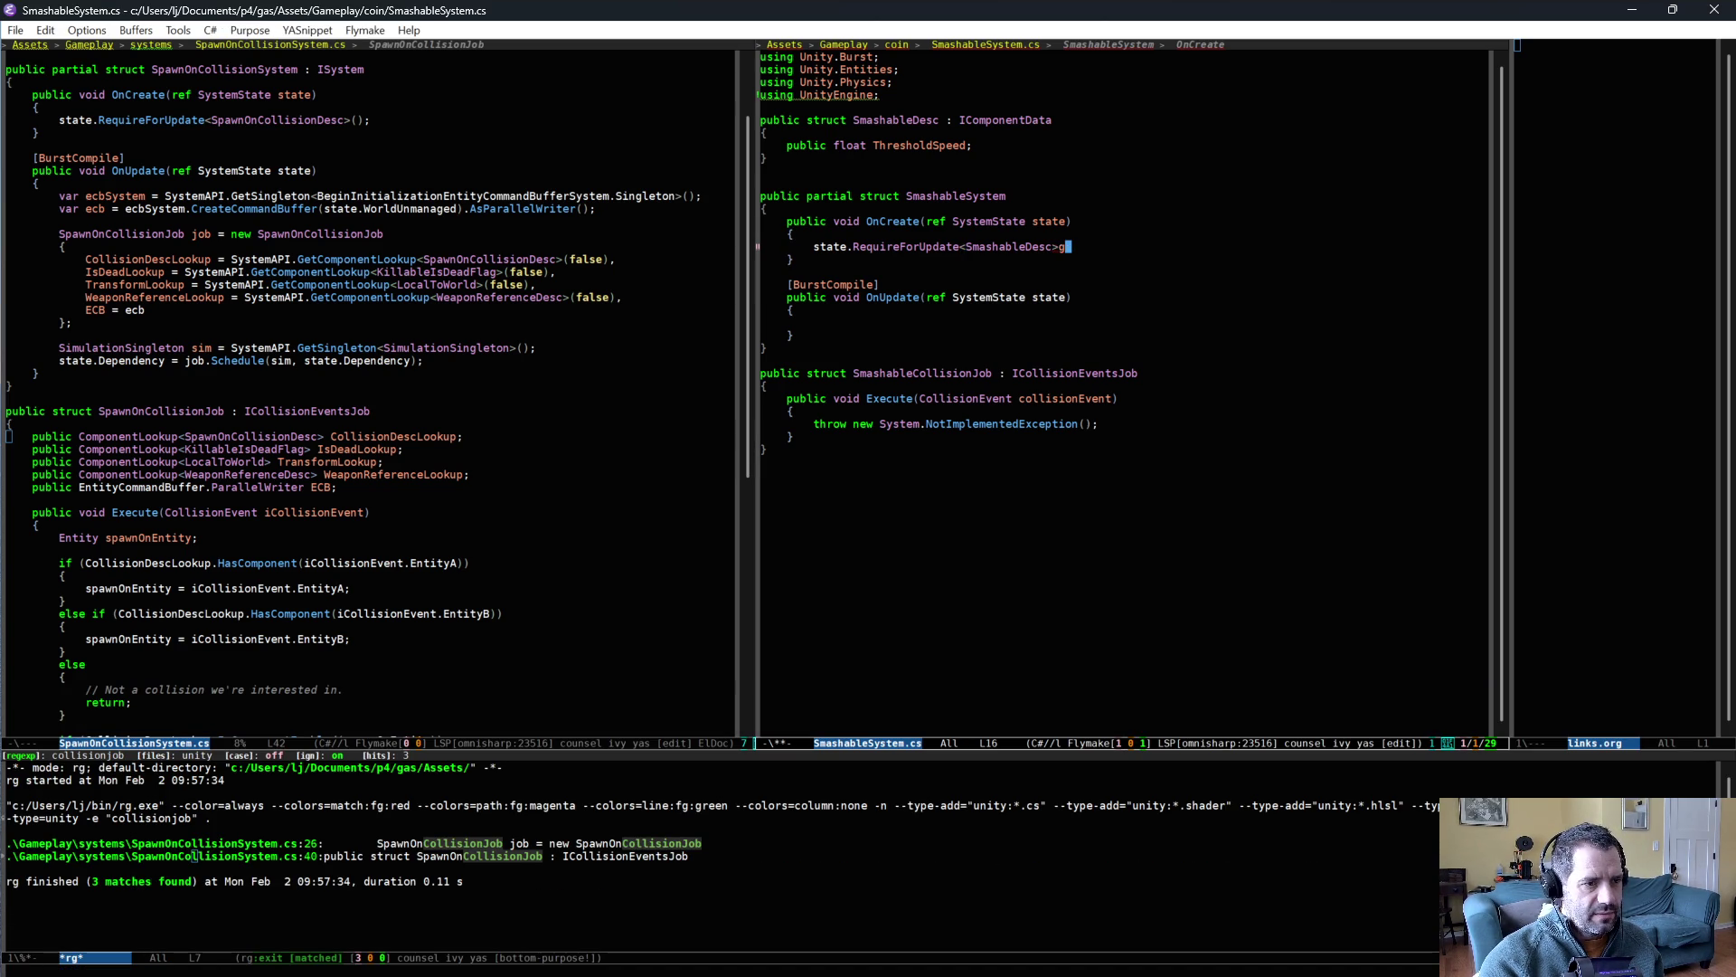
text(>)
key(ctrl+g)
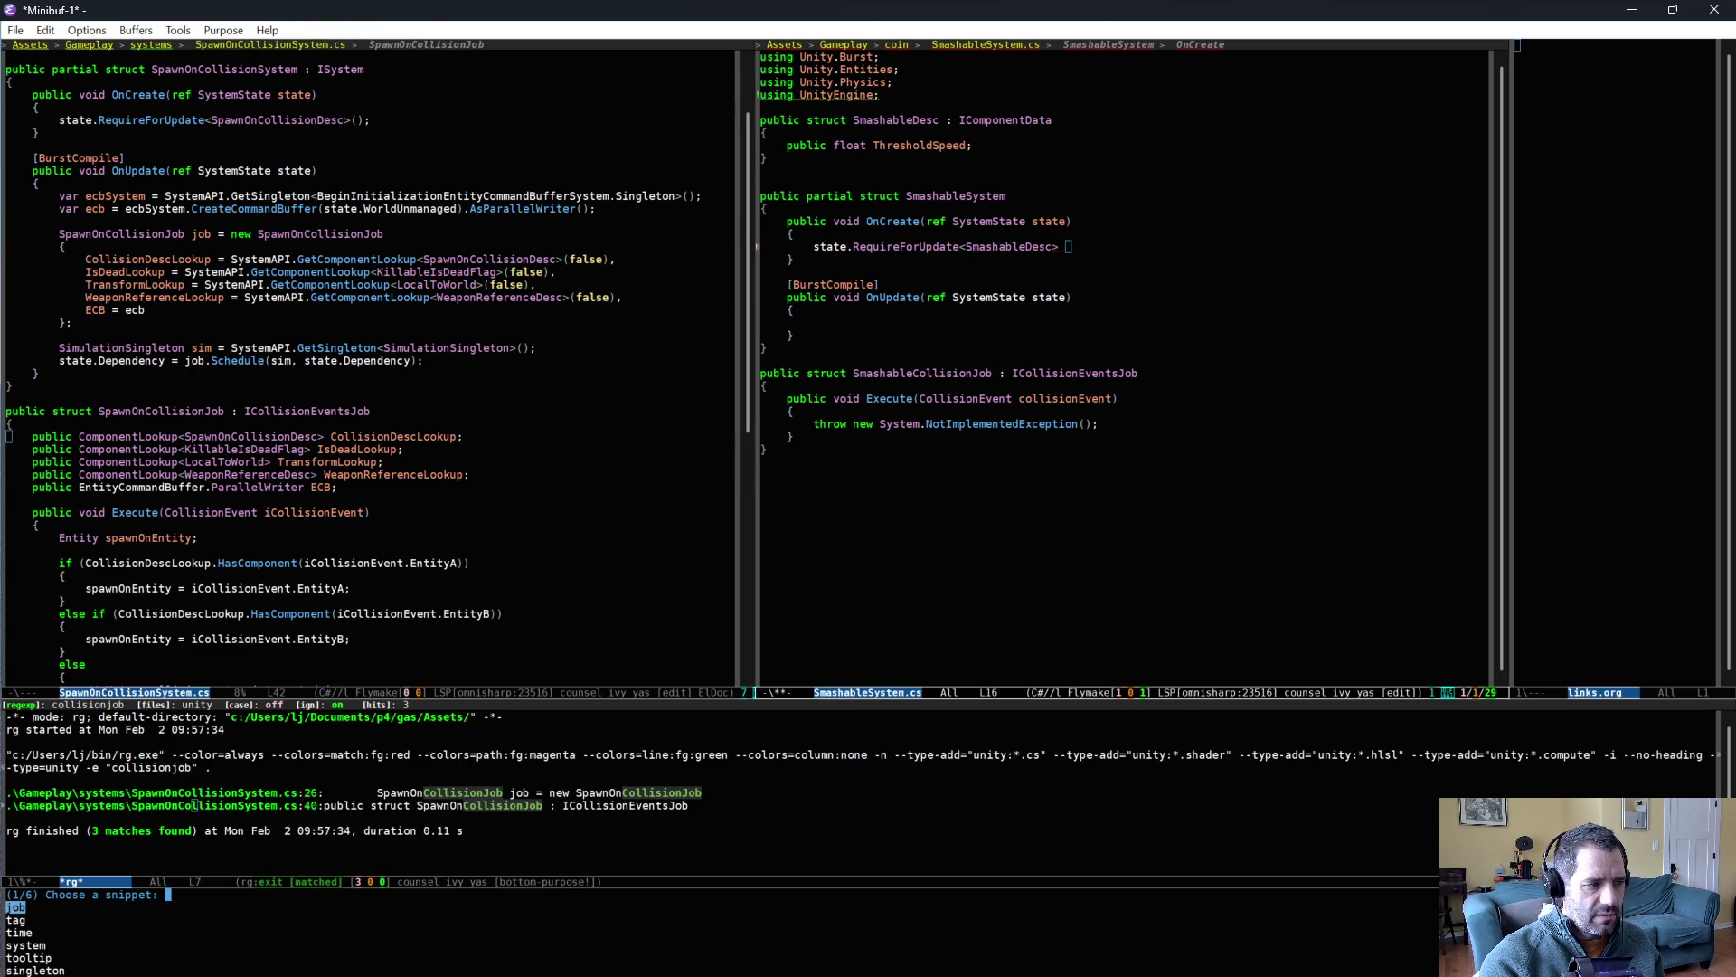
key(BackSpace)
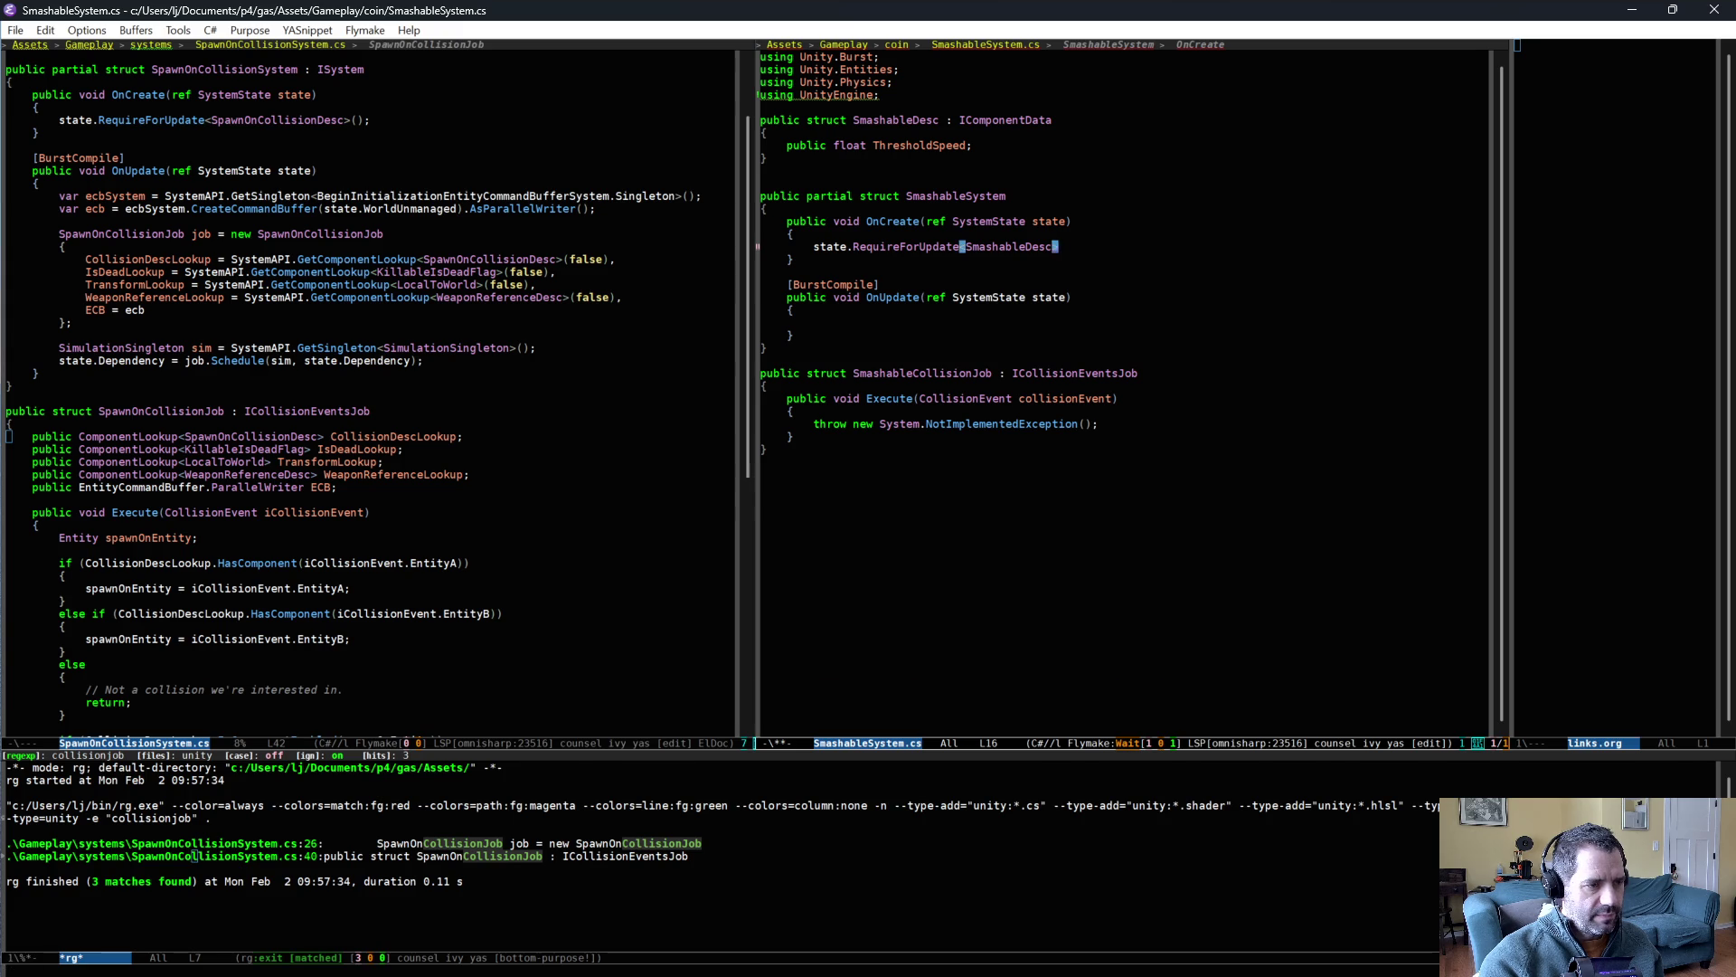
- Reopen the snippet list, move to the singleton snippet, and dismiss it without inserting
key(ctrl+c)
key(ampersand)
key(ctrl+s)
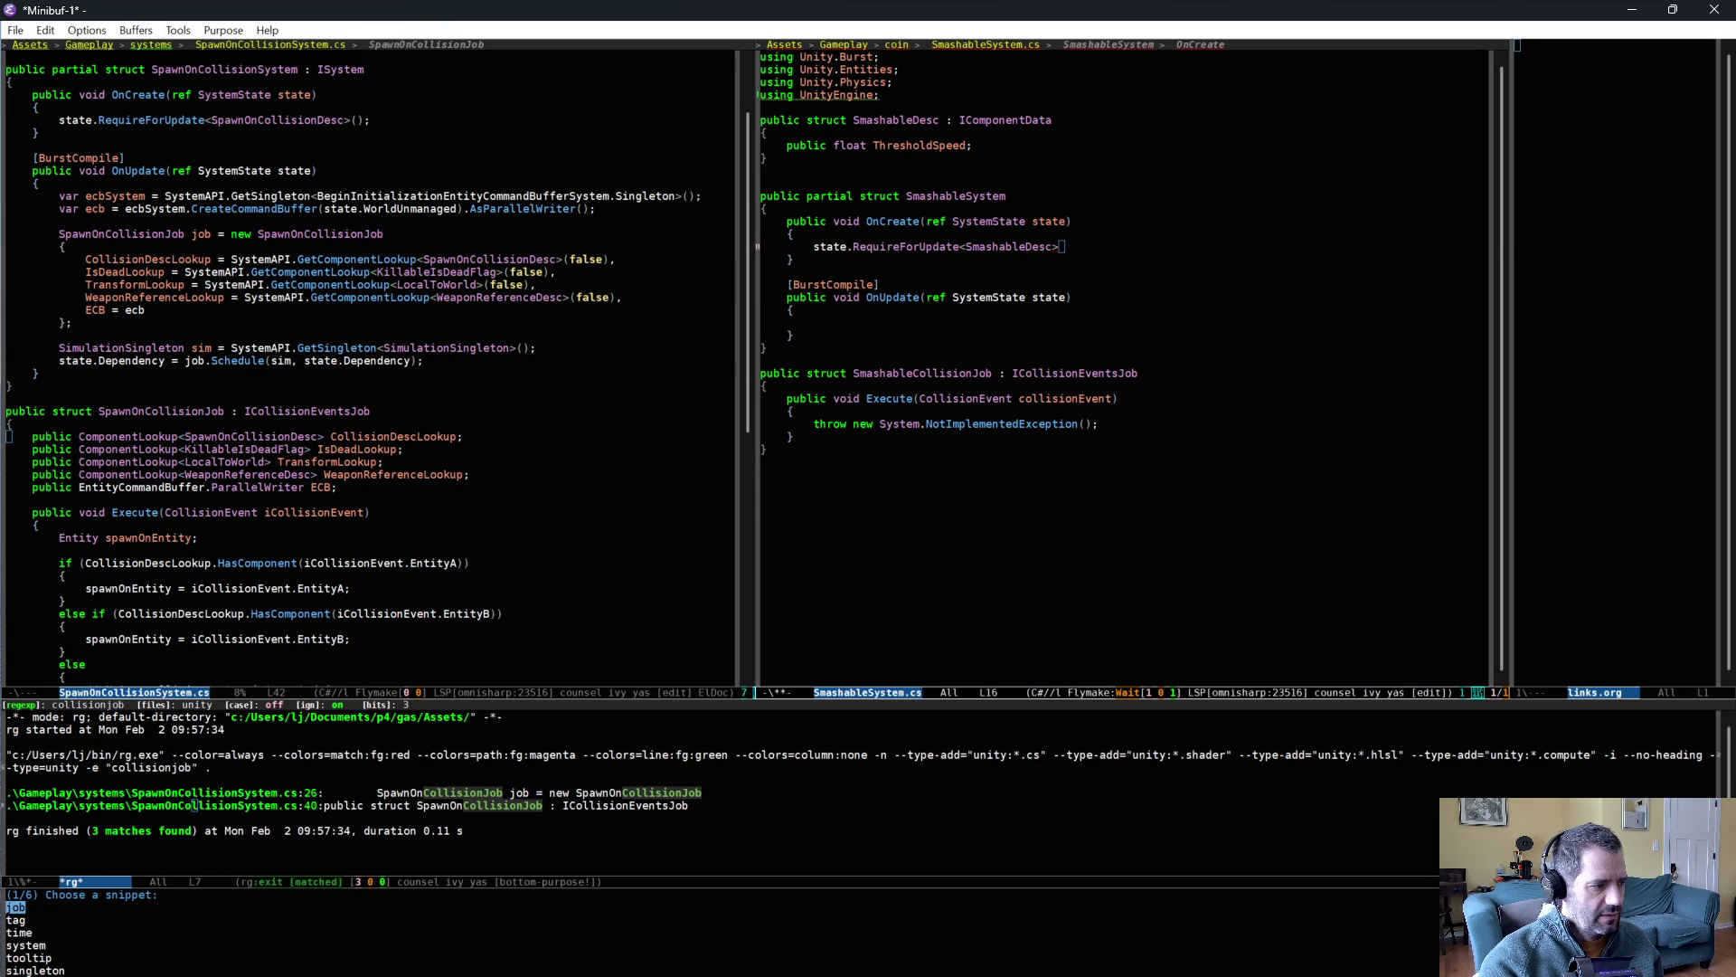
key(Up)
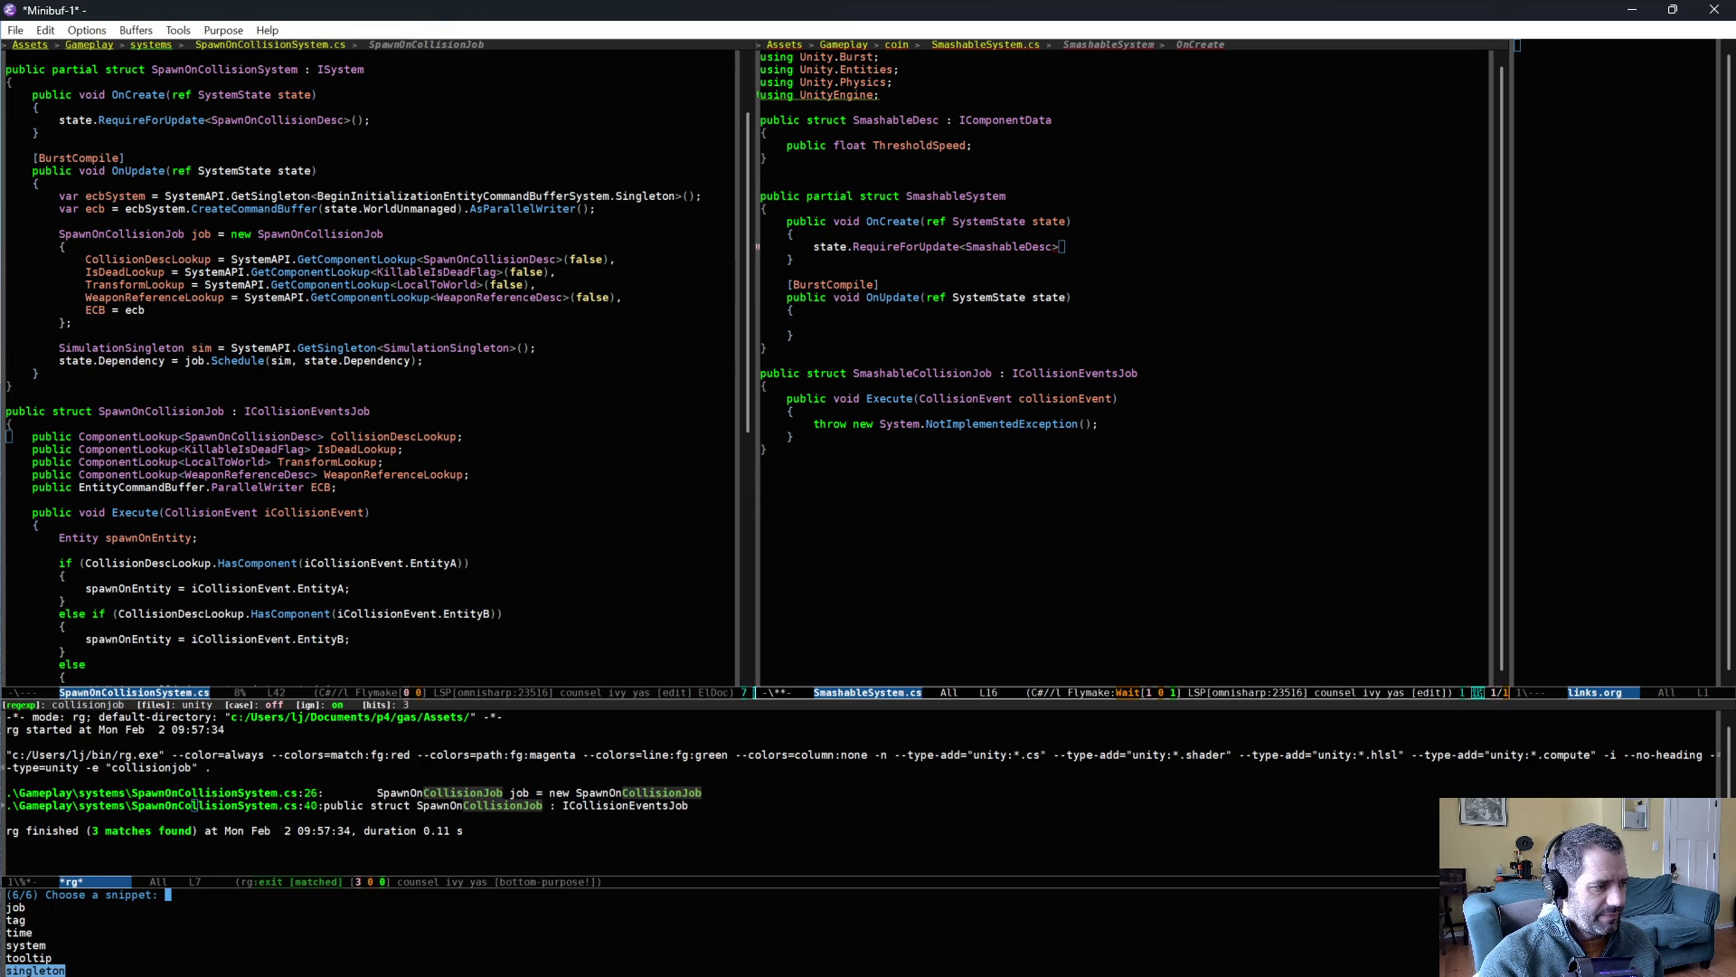
key(ctrl+g)
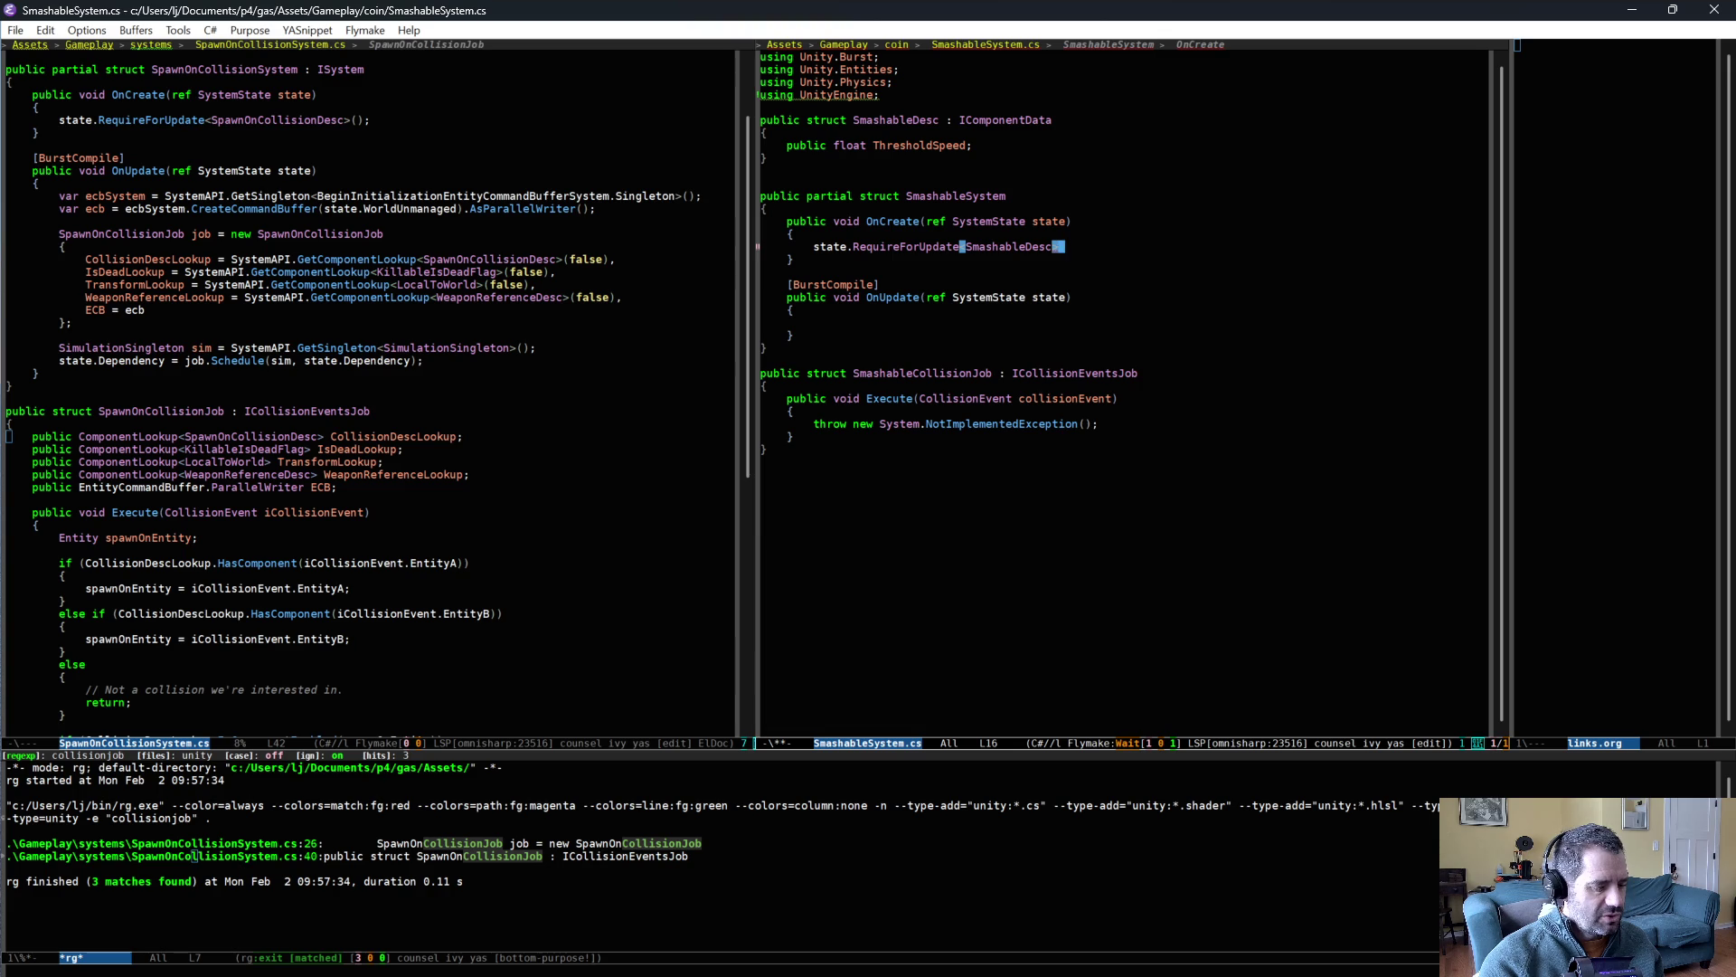
click(599, 430)
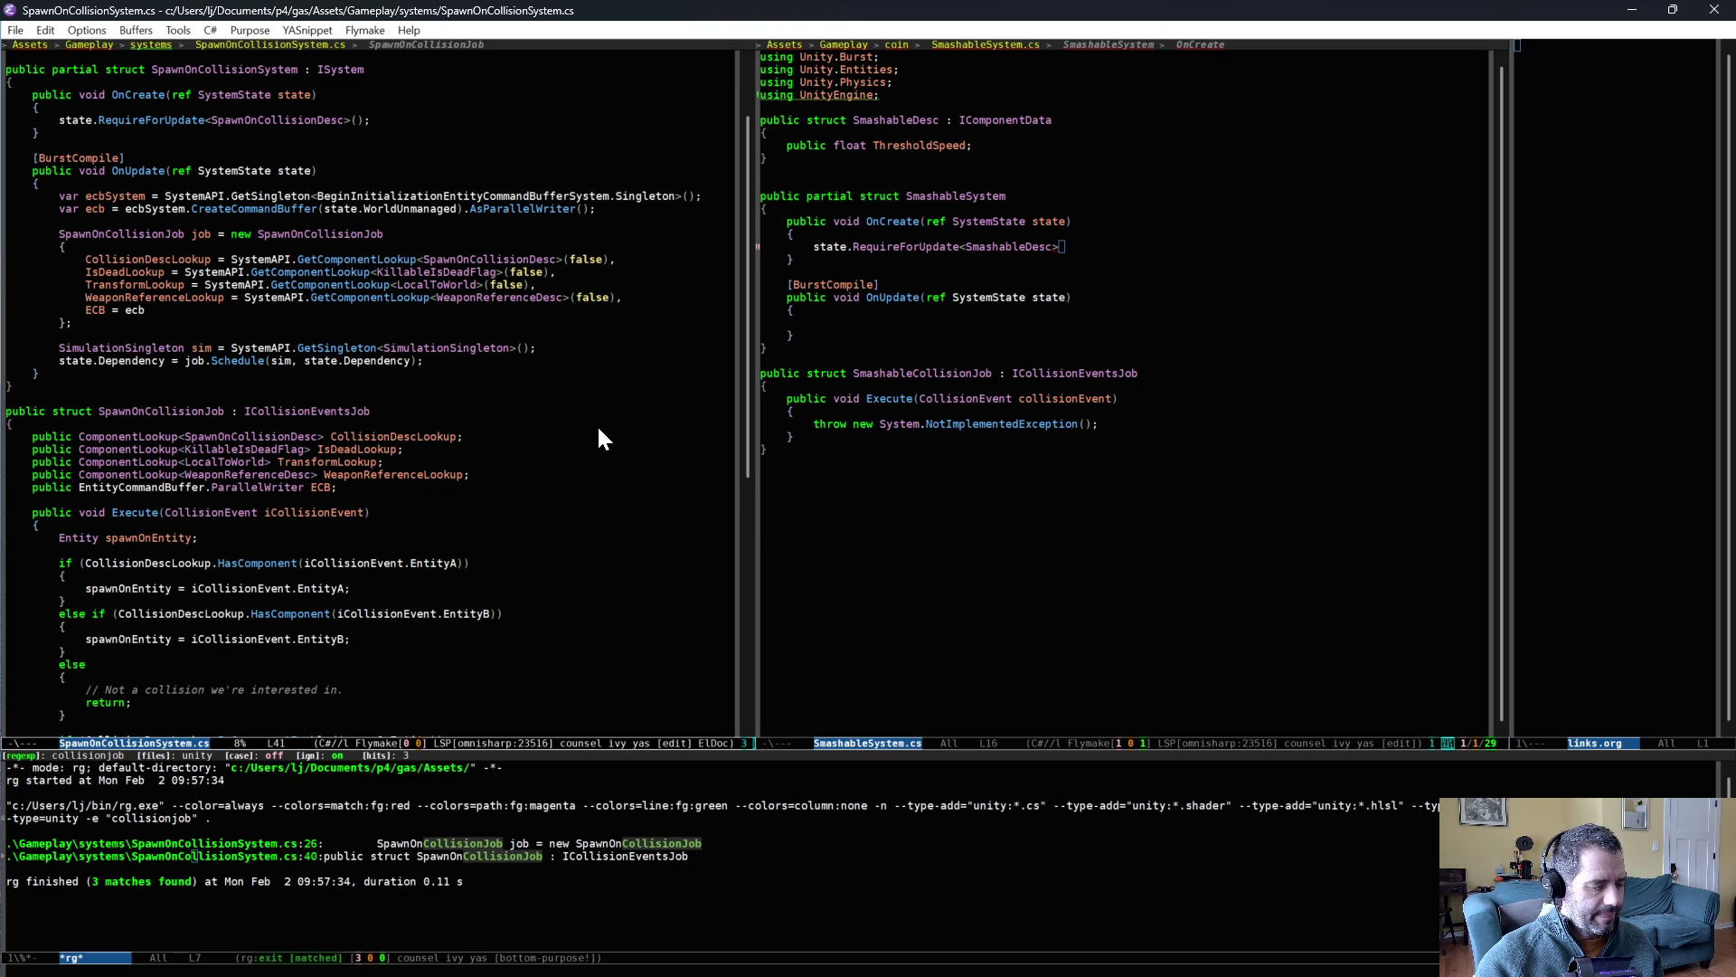
- Open ~/.emacs.d/snippets/csharp-mode/ and delete the '# key:' line from the job snippet
key(ctrl+x)
key(ctrl+f)
text(~.emacs.d/)
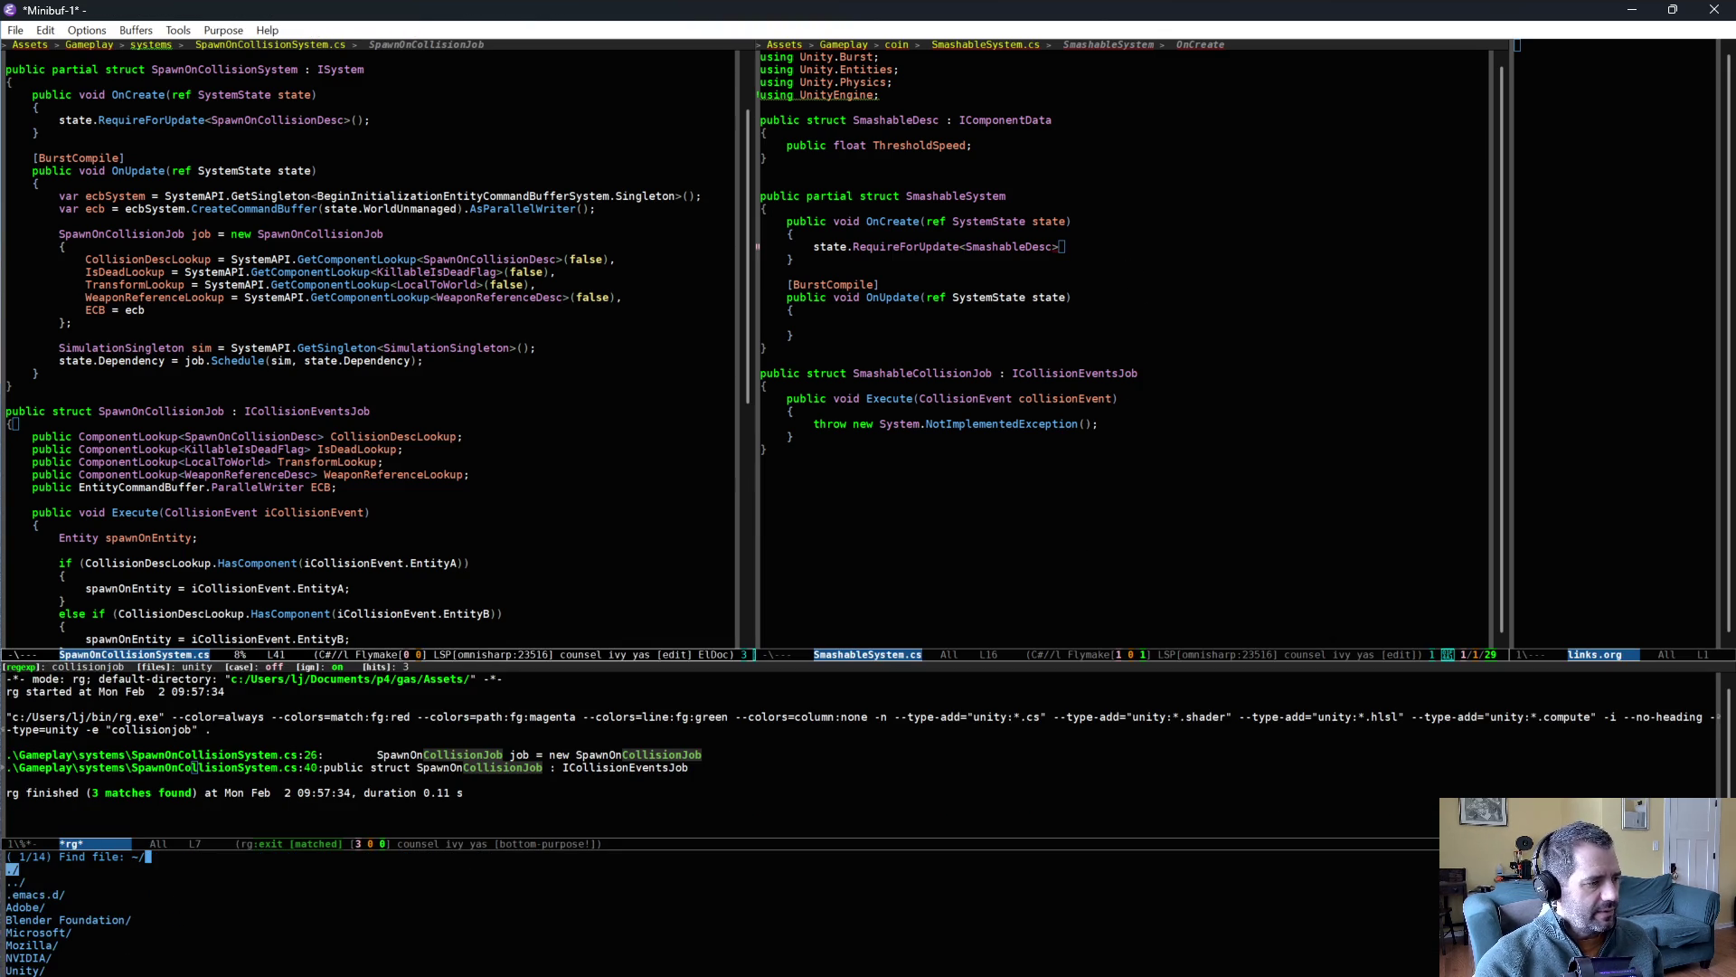
text(snippets/csharp-mode/)
key(Return)
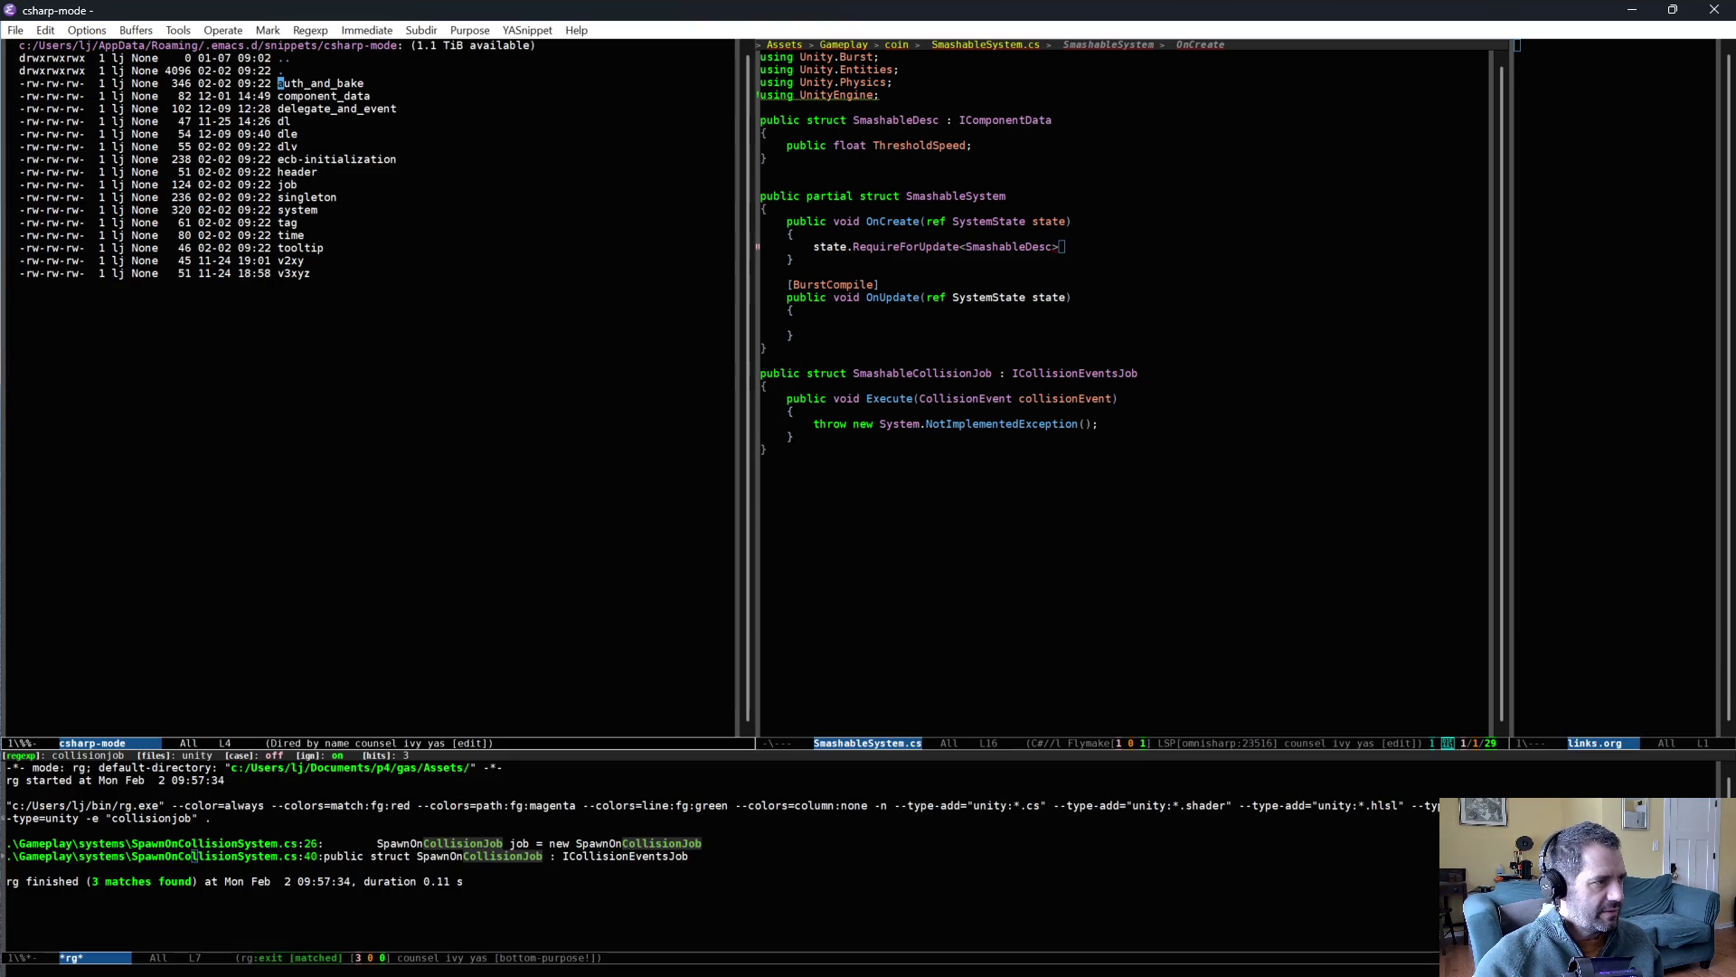
key(Down)
key(Down)
key(Down)
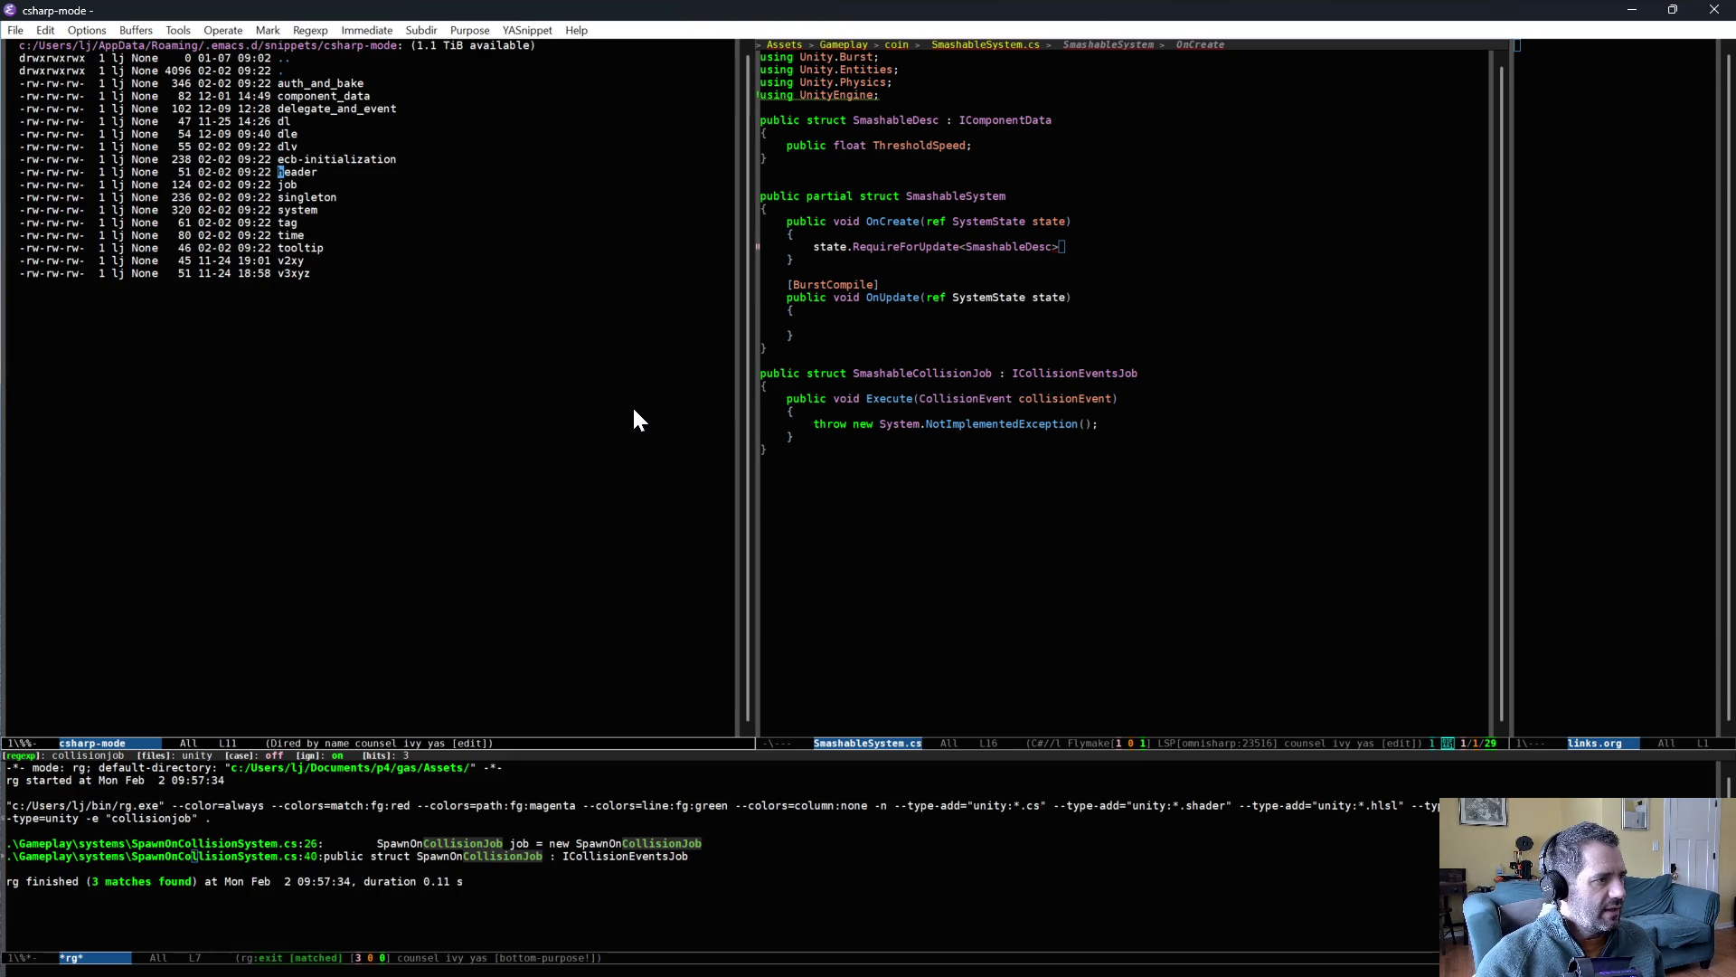
key(Down)
key(Return)
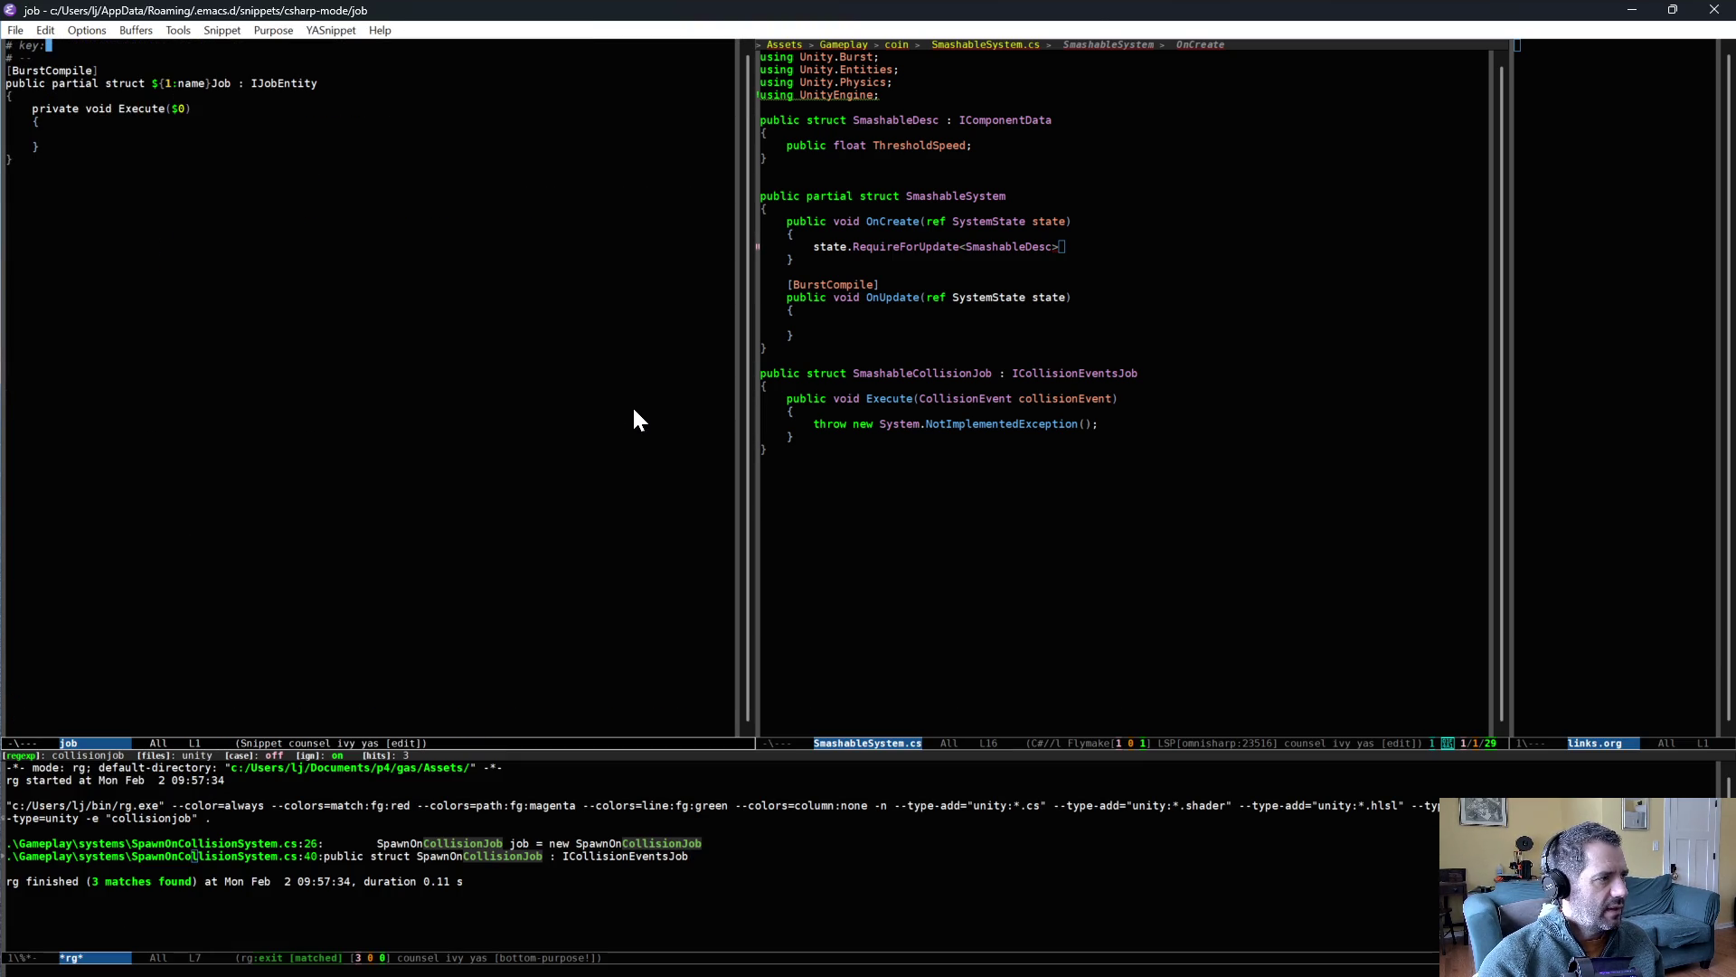
key(ctrl+a)
key(ctrl+k)
key(ctrl+k)
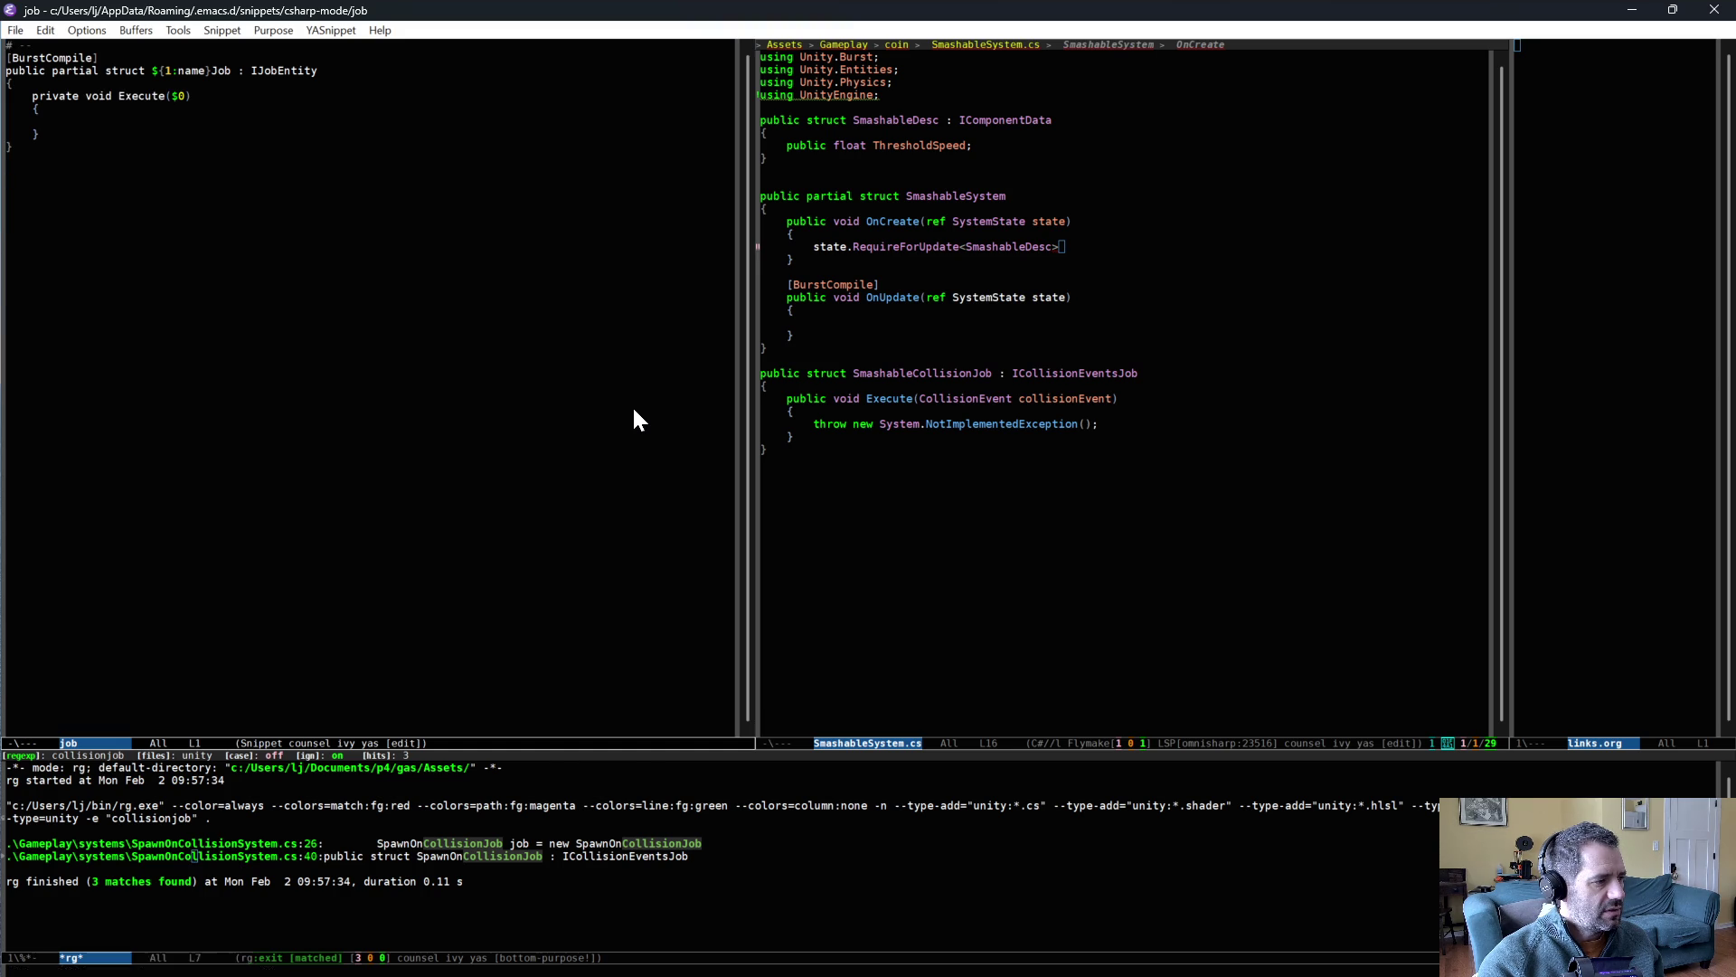
- Save and load the singleton and system snippets from the folder listing
key(ctrl+x)
key(ctrl+f)
key(ctrl+g)
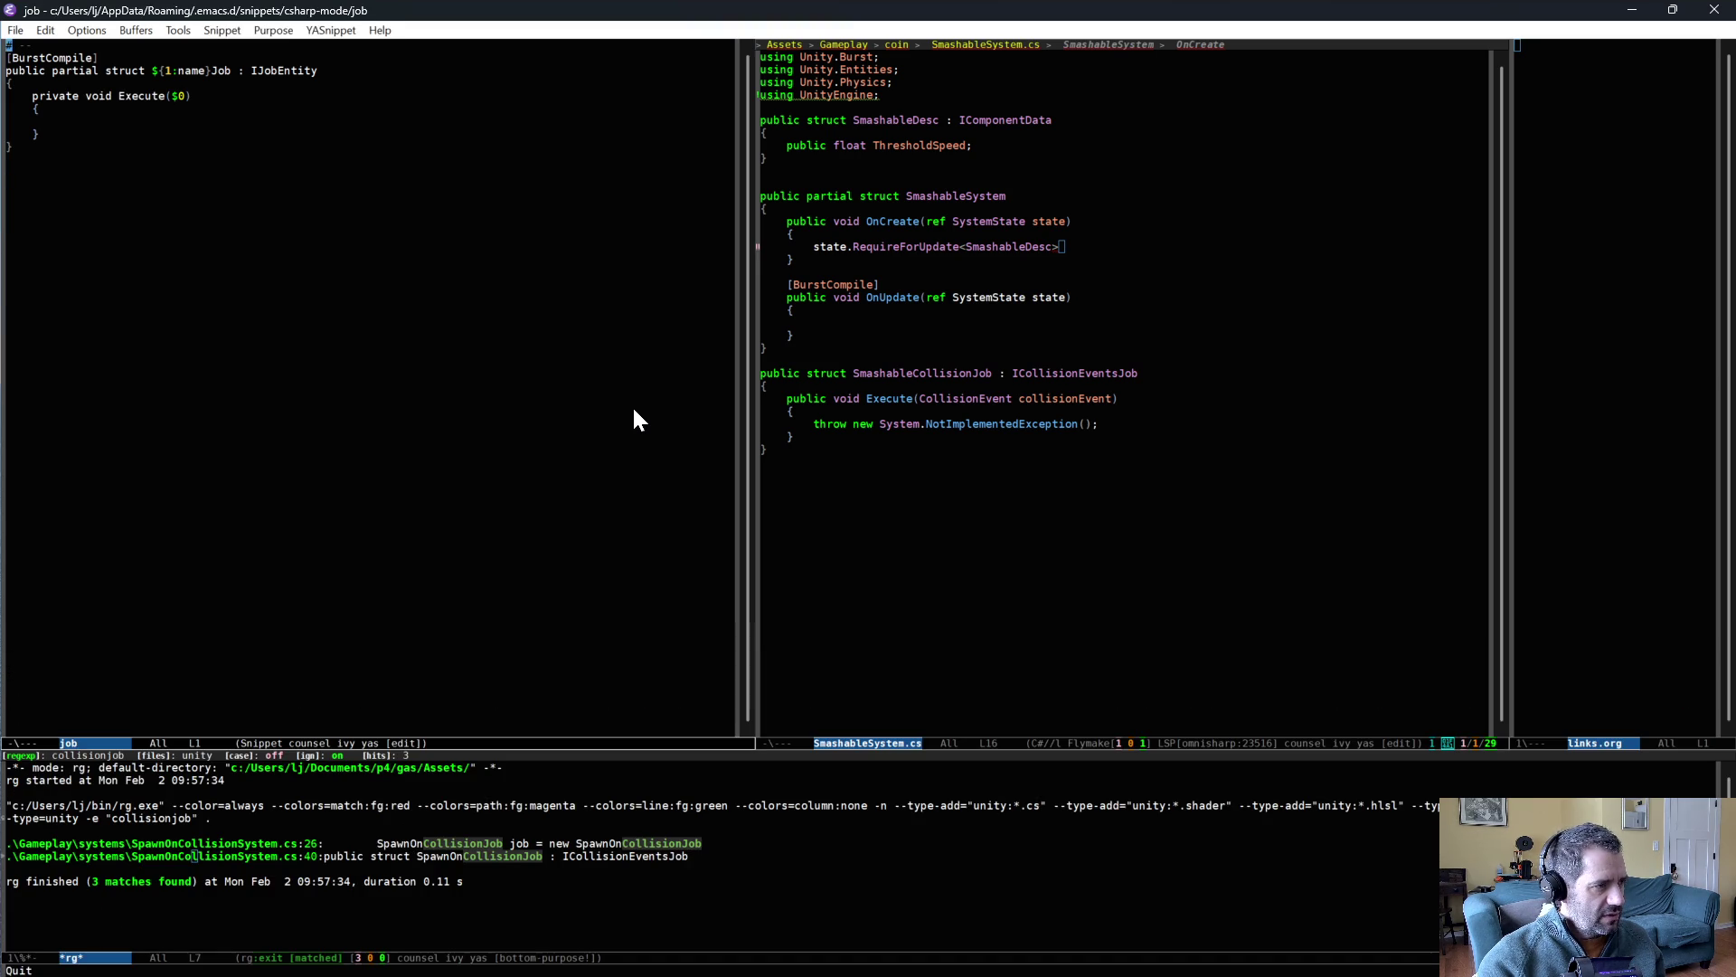
key(ctrl+x)
key(ctrl+j)
key(Down)
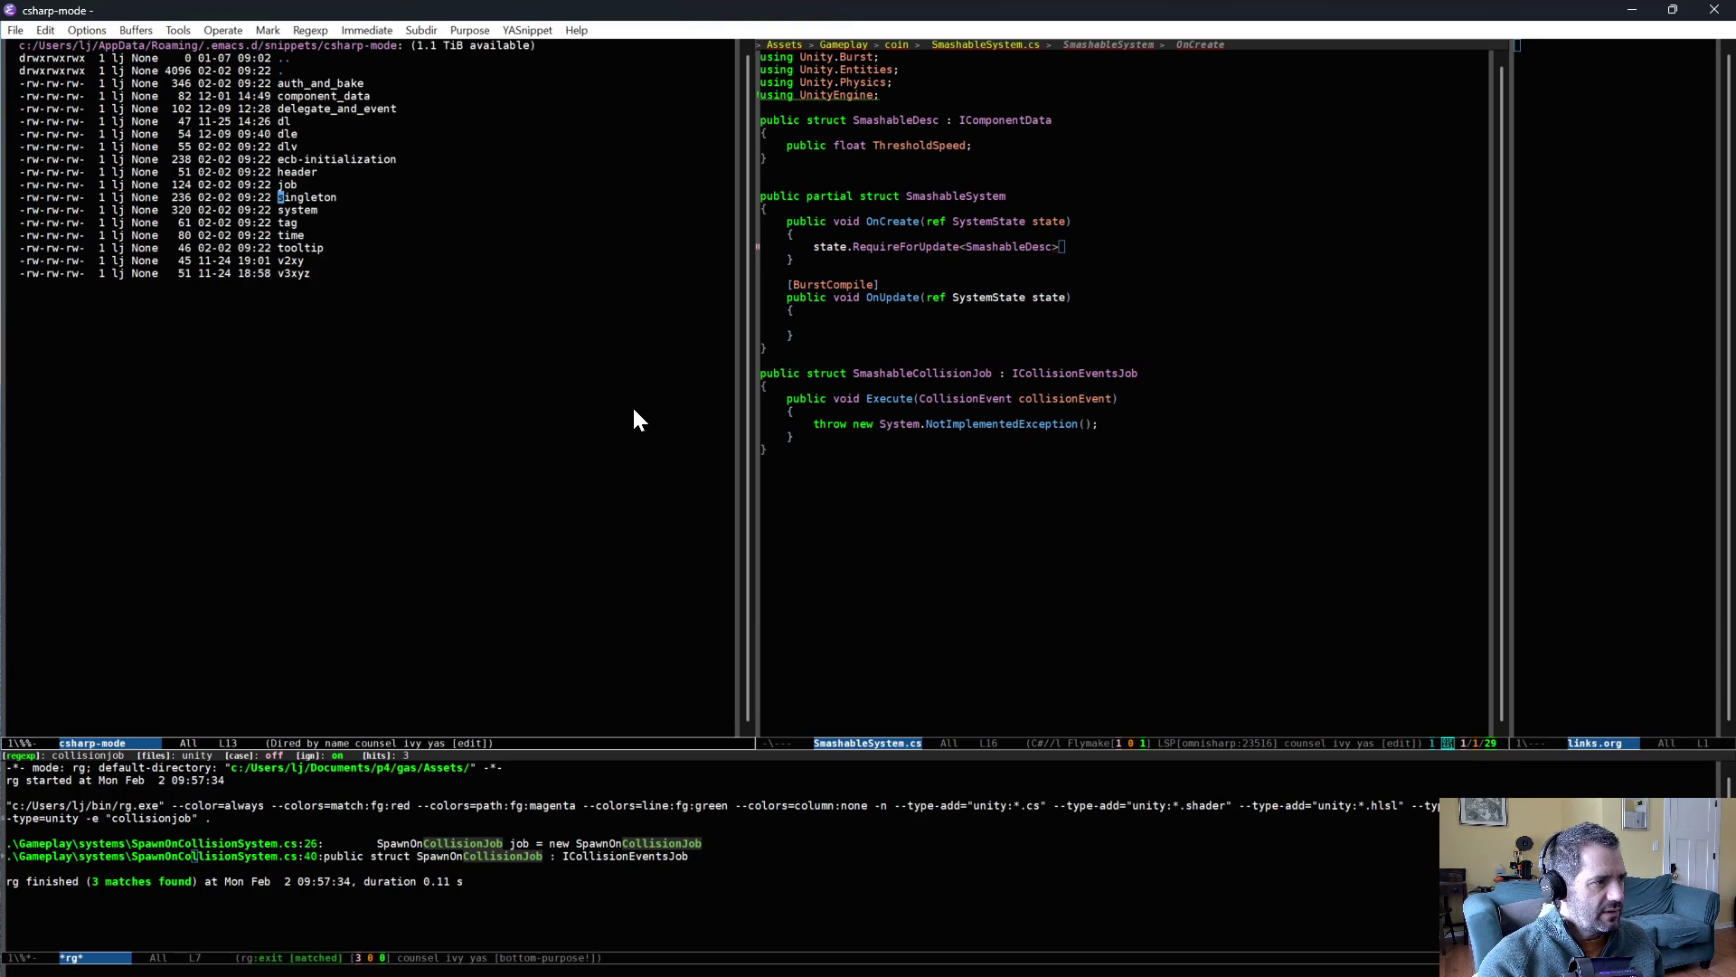
key(Return)
key(ctrl+c)
key(ctrl+l)
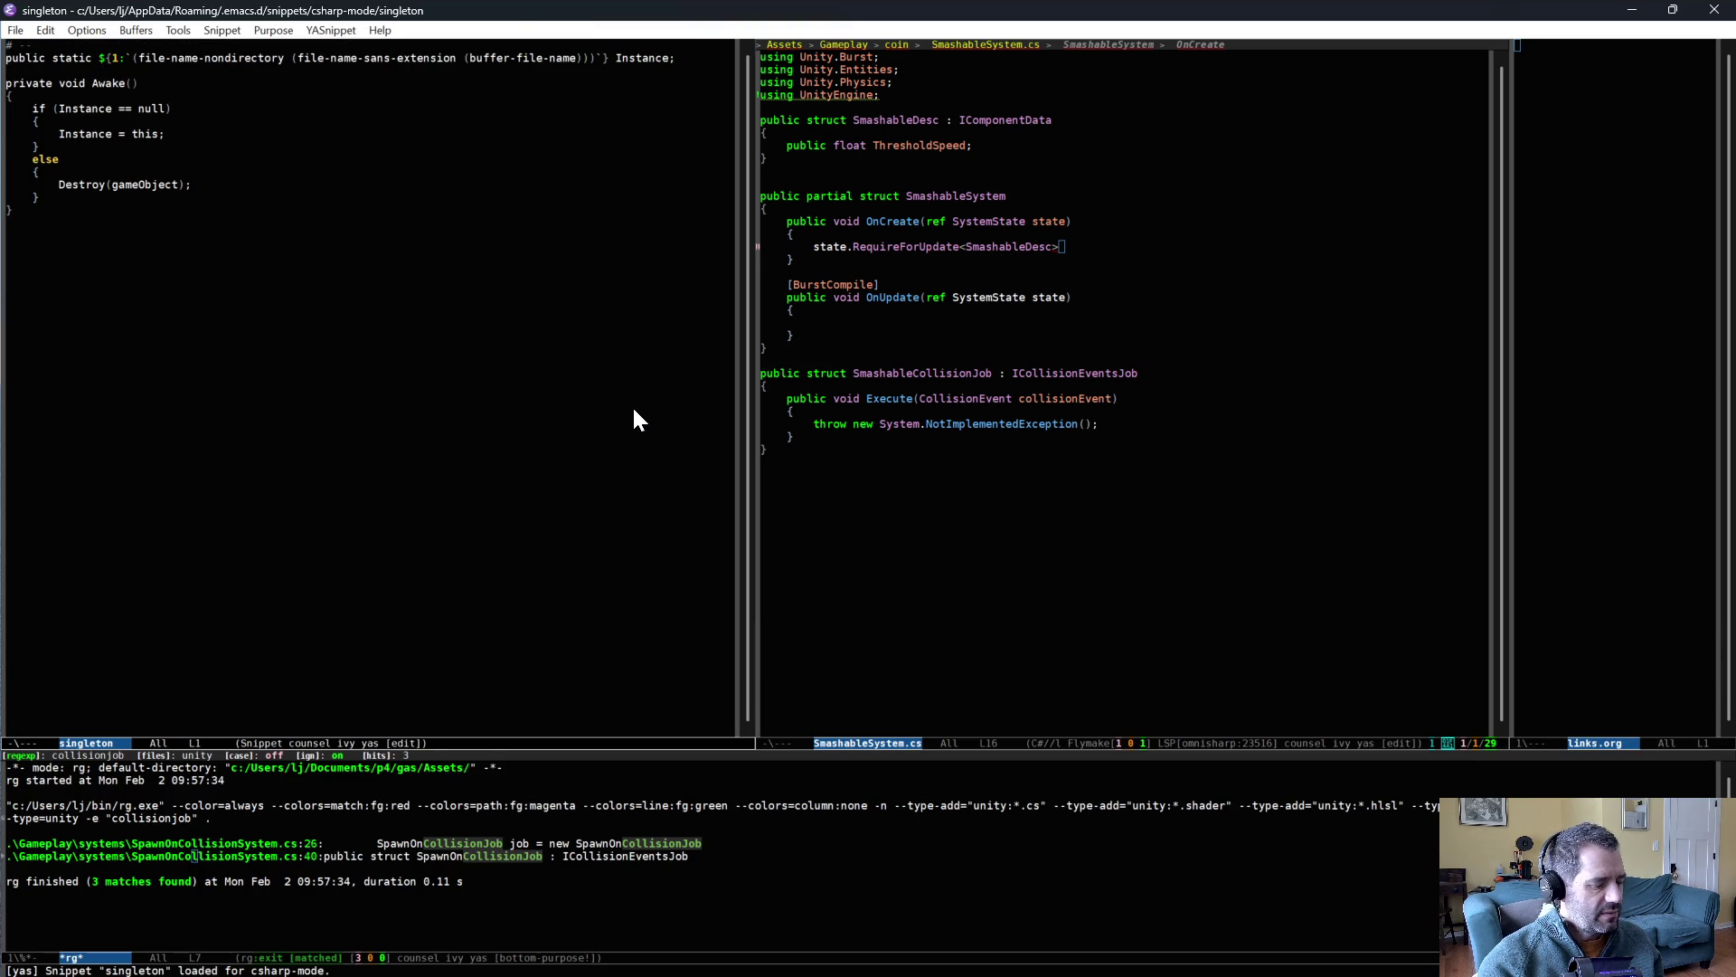
key(ctrl+x)
key(ctrl+j)
key(Down)
key(Return)
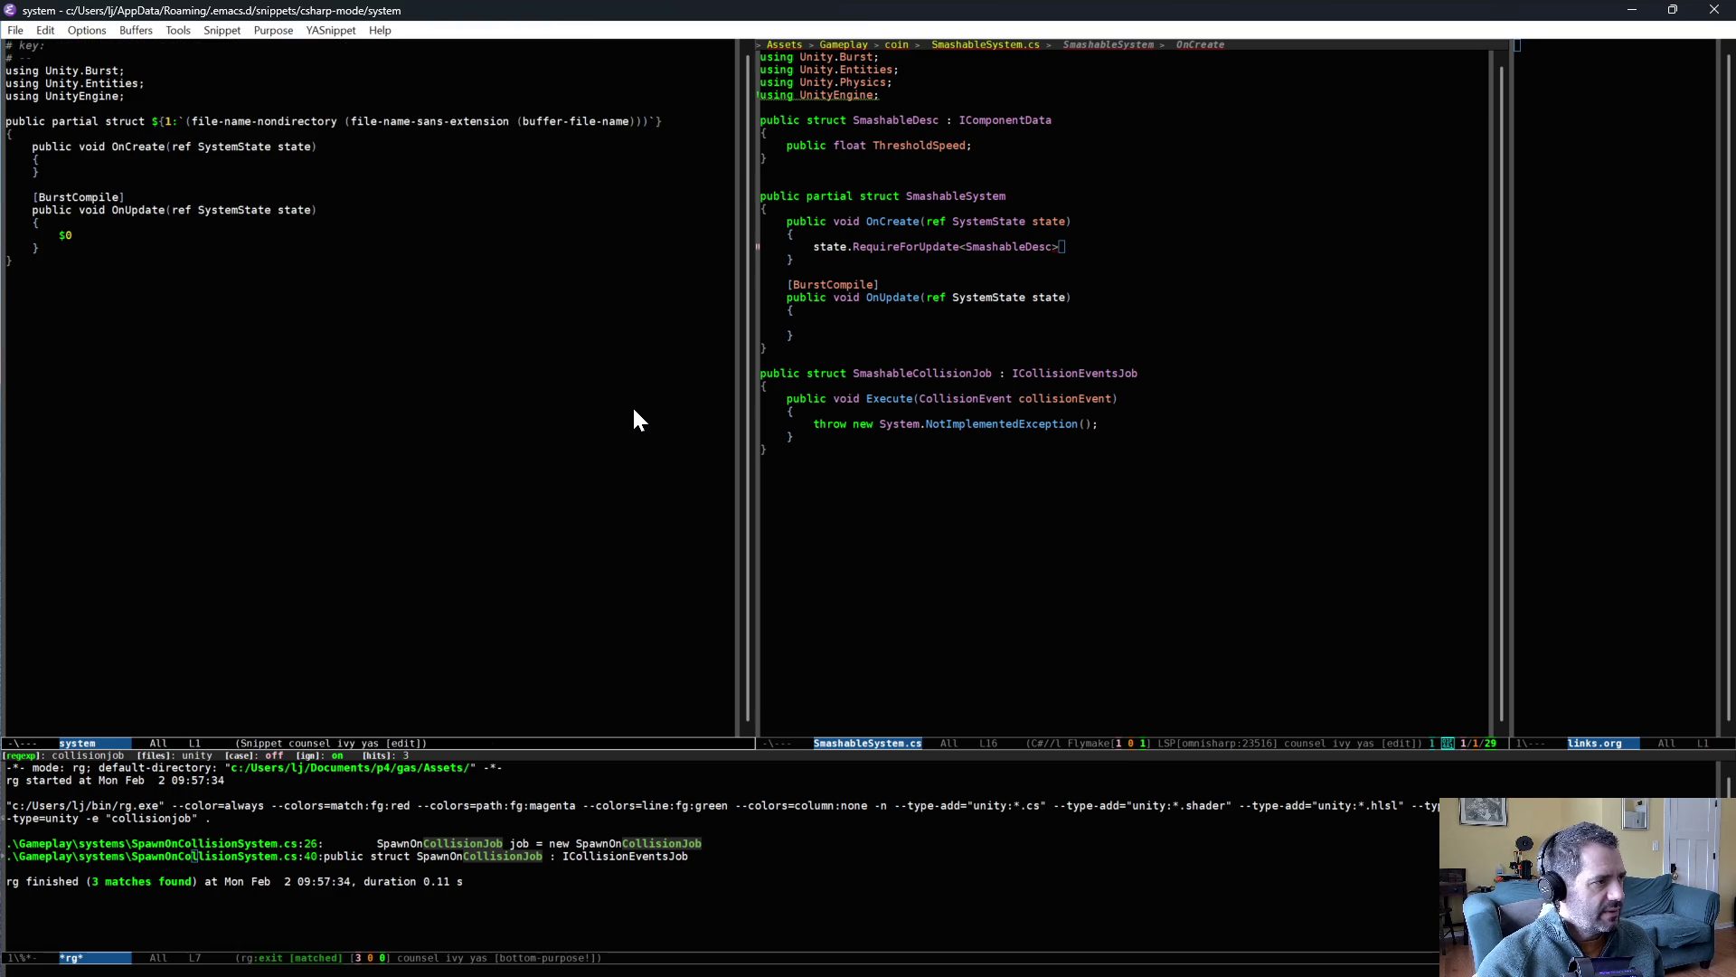
key(ctrl+c)
key(ctrl+l)
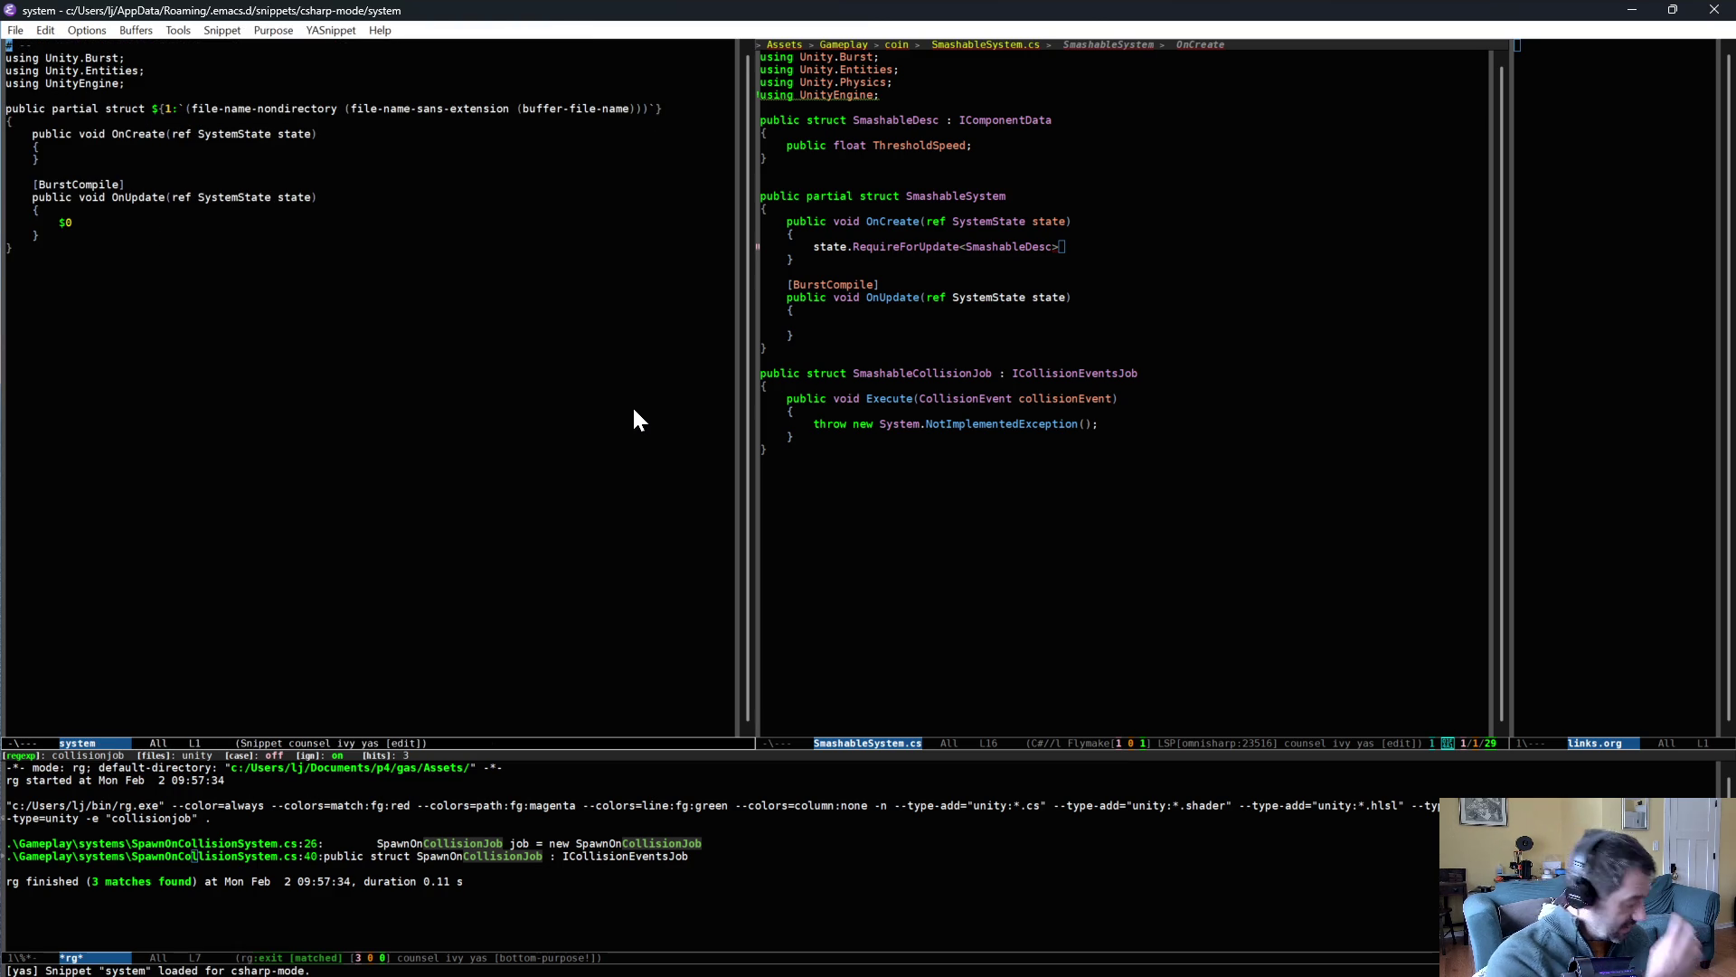
- Review the tag and time snippets, then open the tooltip snippet
key(ctrl+x)
key(k)
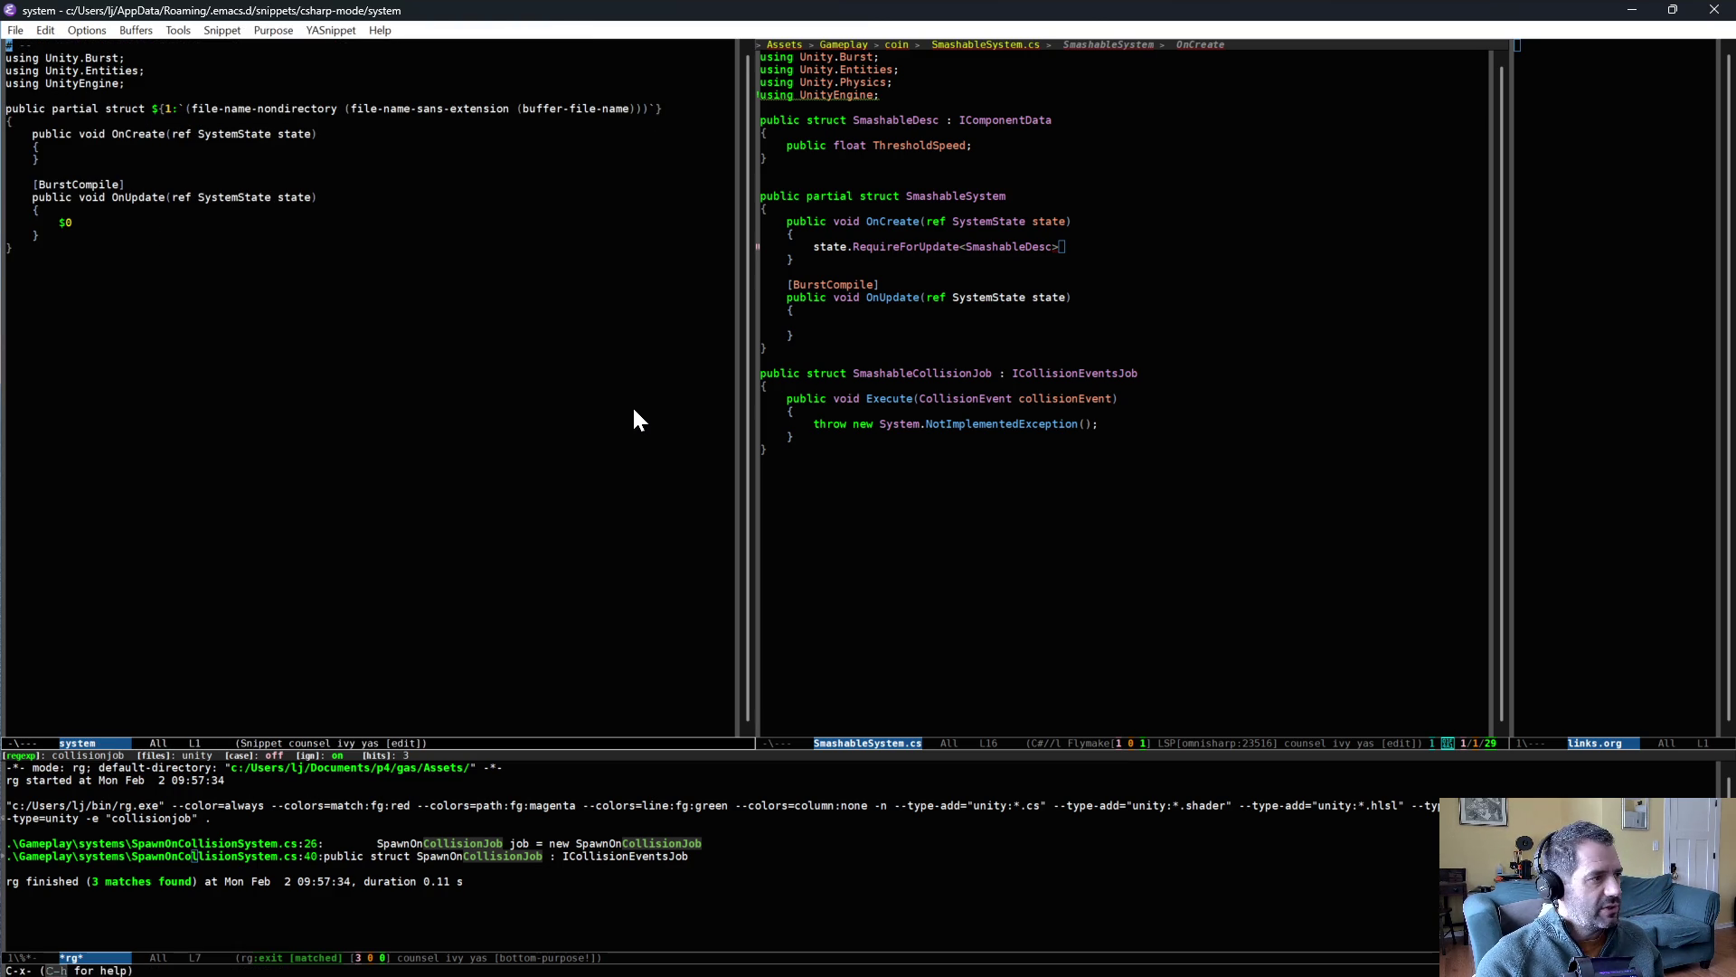
key(Return)
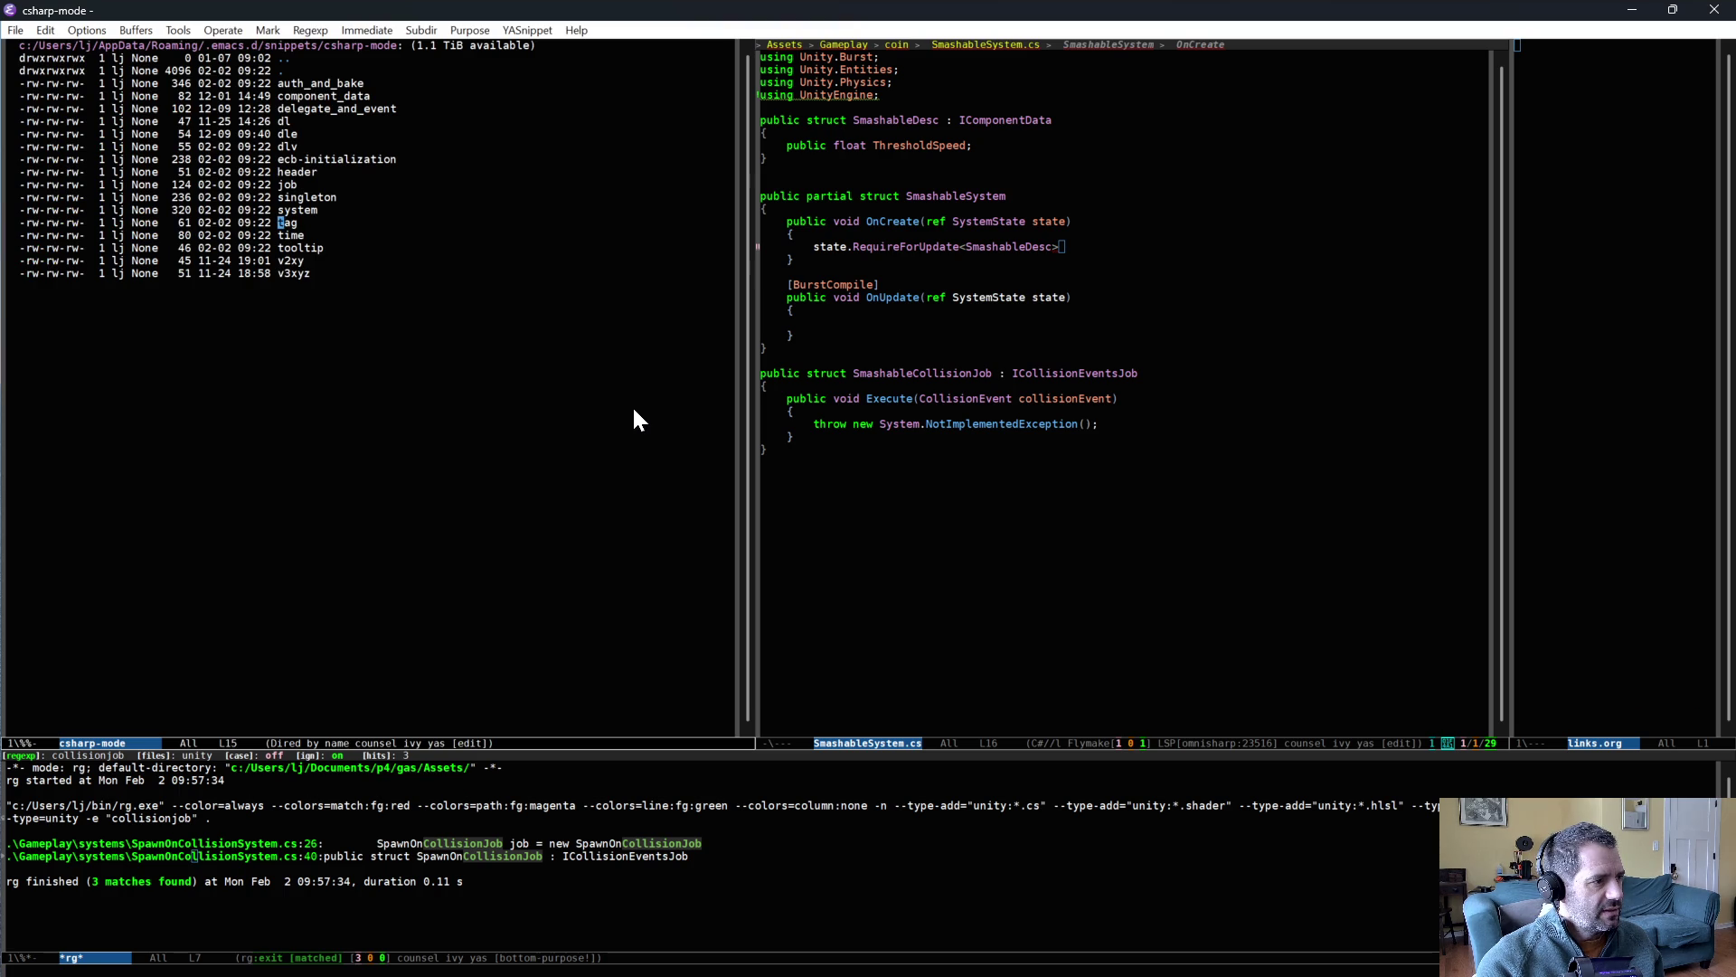
key(Return)
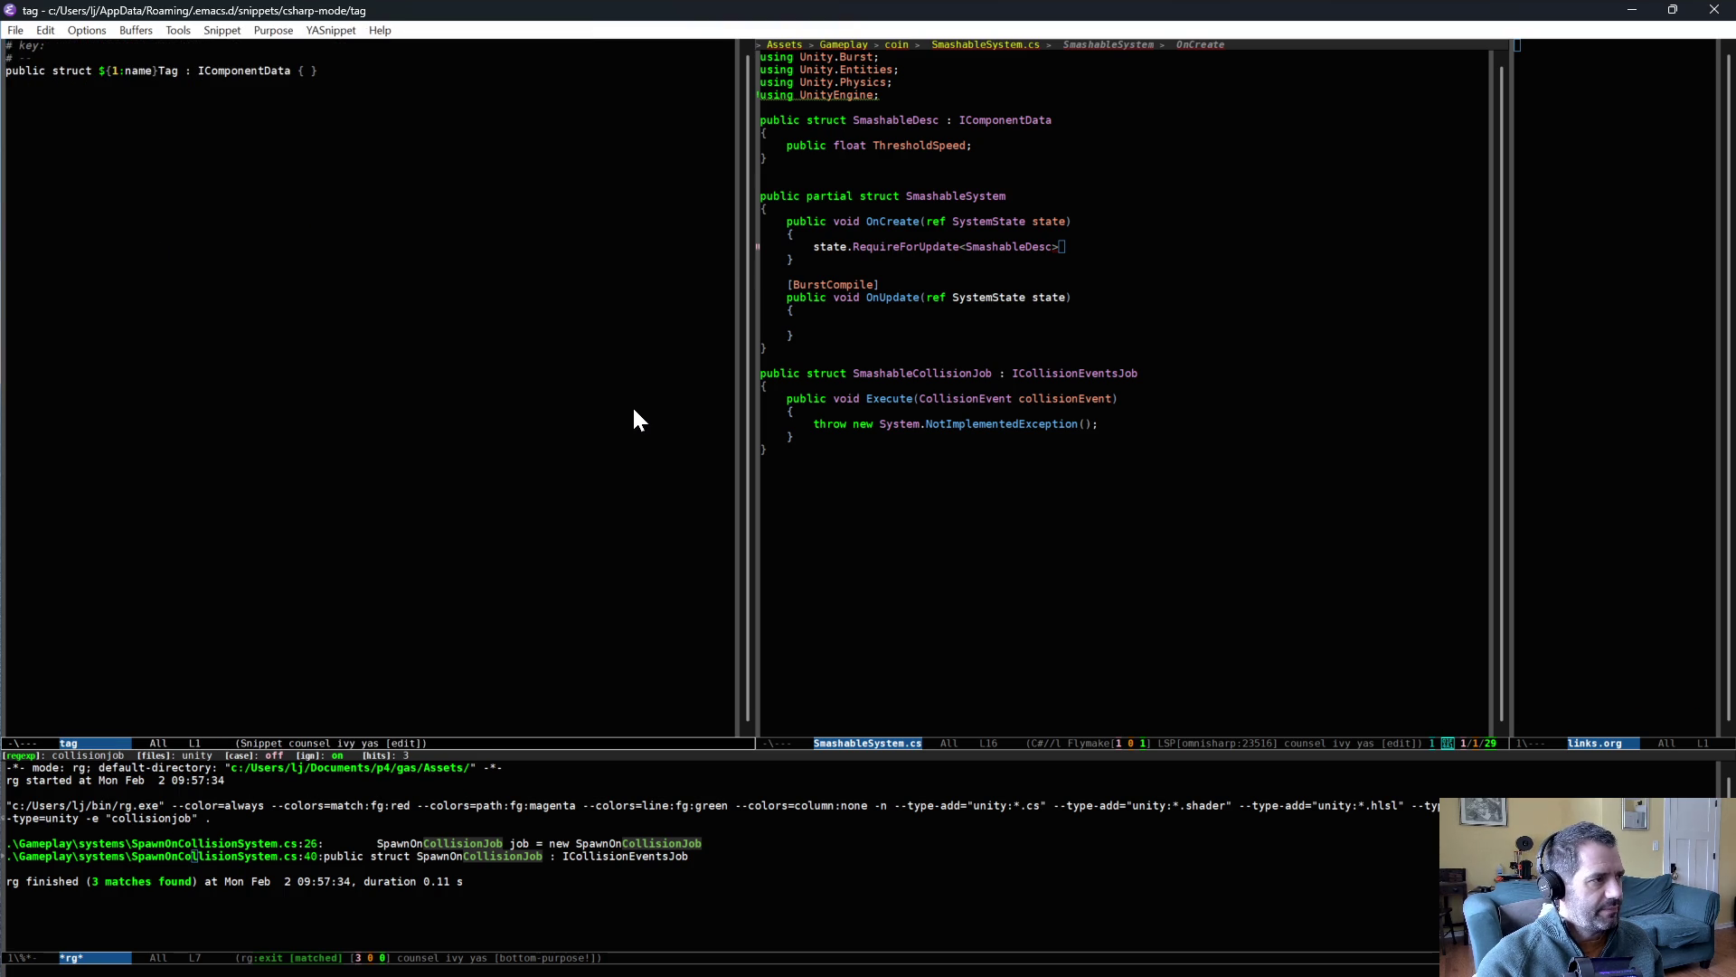
key(ctrl+x)
key(k)
key(Return)
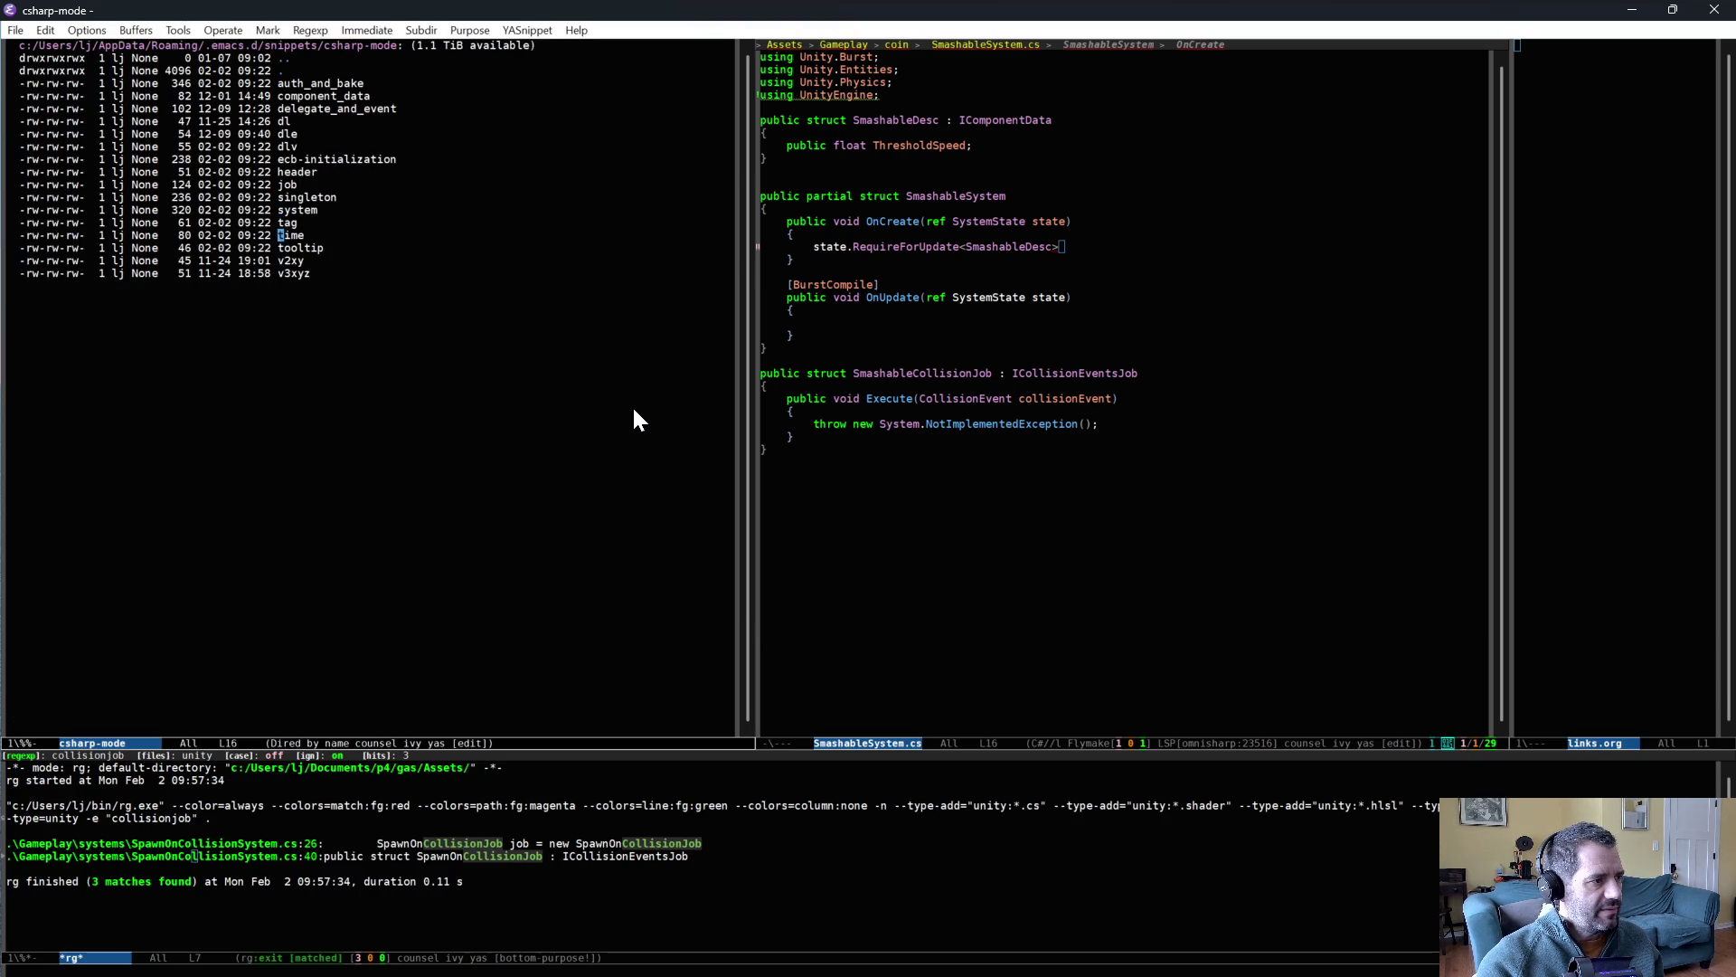
key(Return)
key(ctrl+x)
key(k)
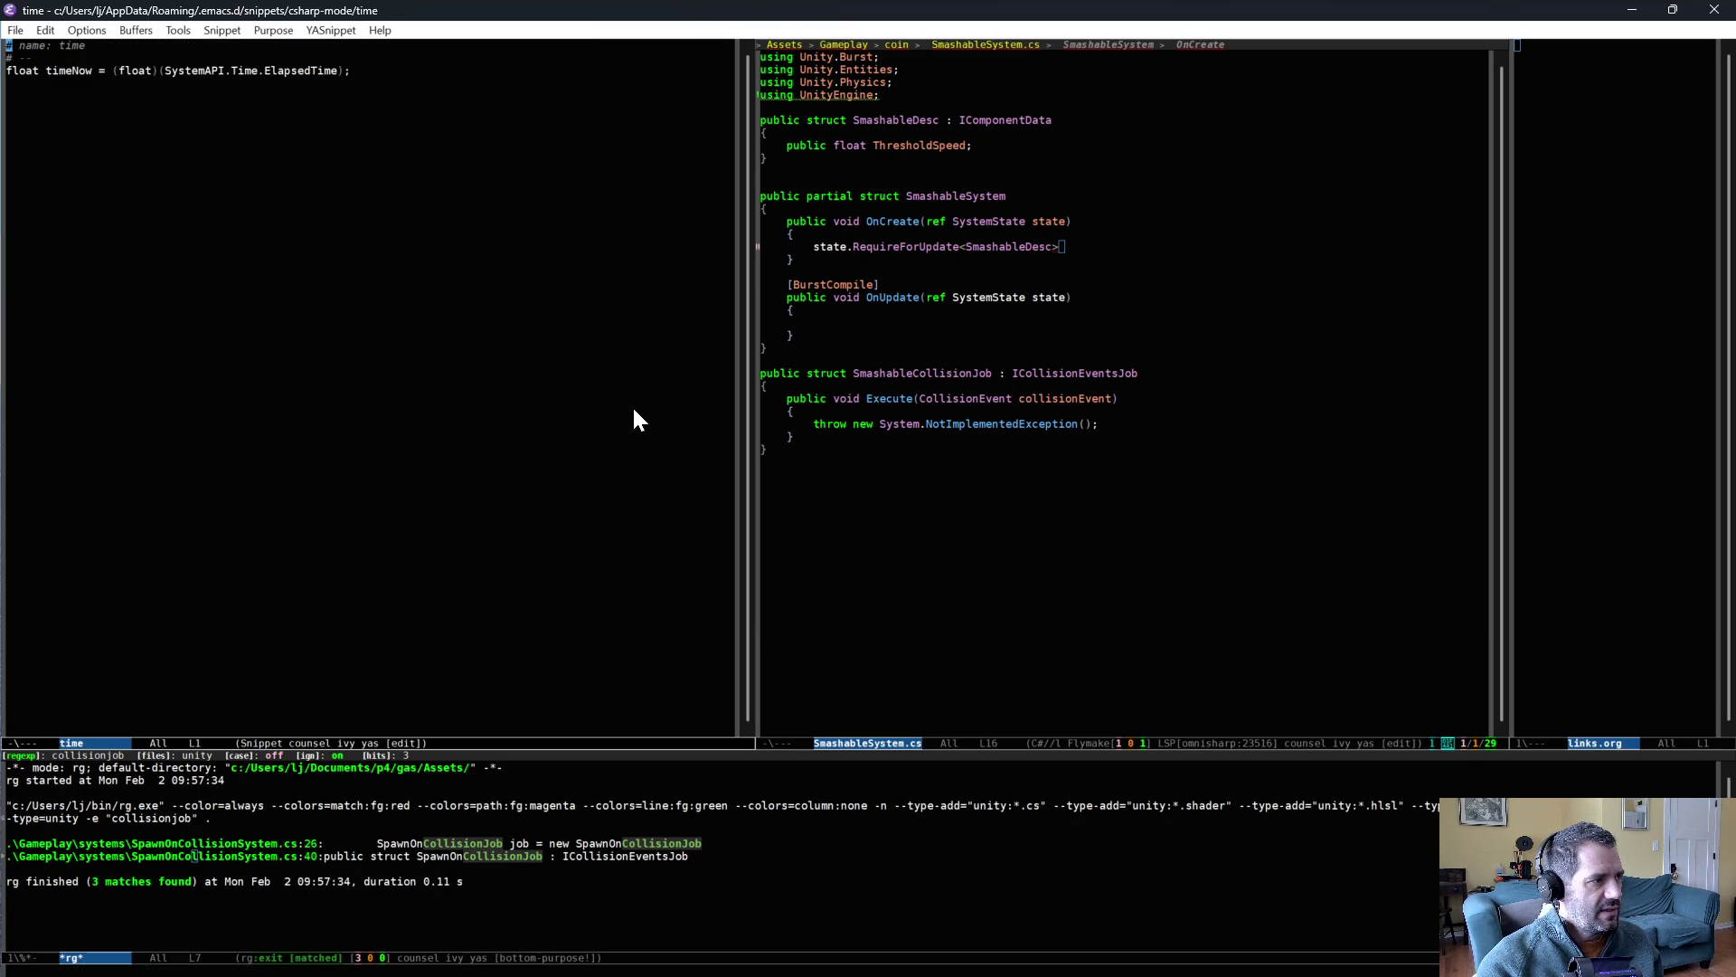
key(Return)
key(Down)
key(Return)
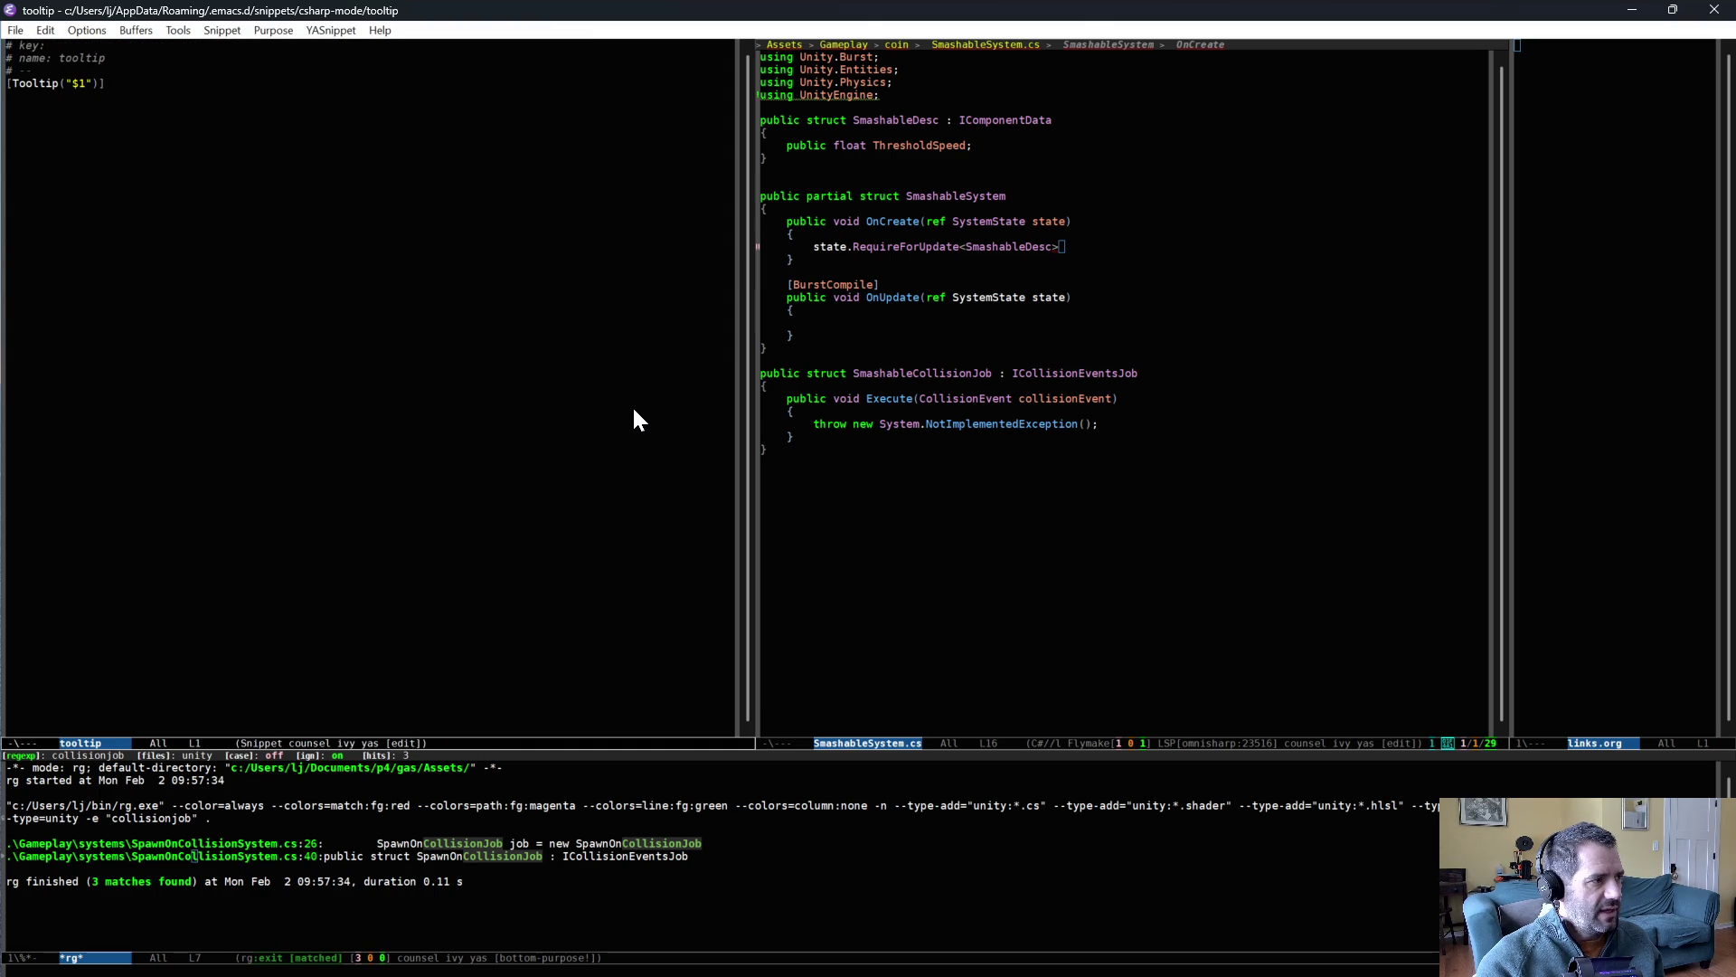
- Delete the '# key:' line from the tooltip snippet, save it and close its buffer
key(ctrl+k)
key(ctrl+k)
key(ctrl+x)
key(ctrl+s)
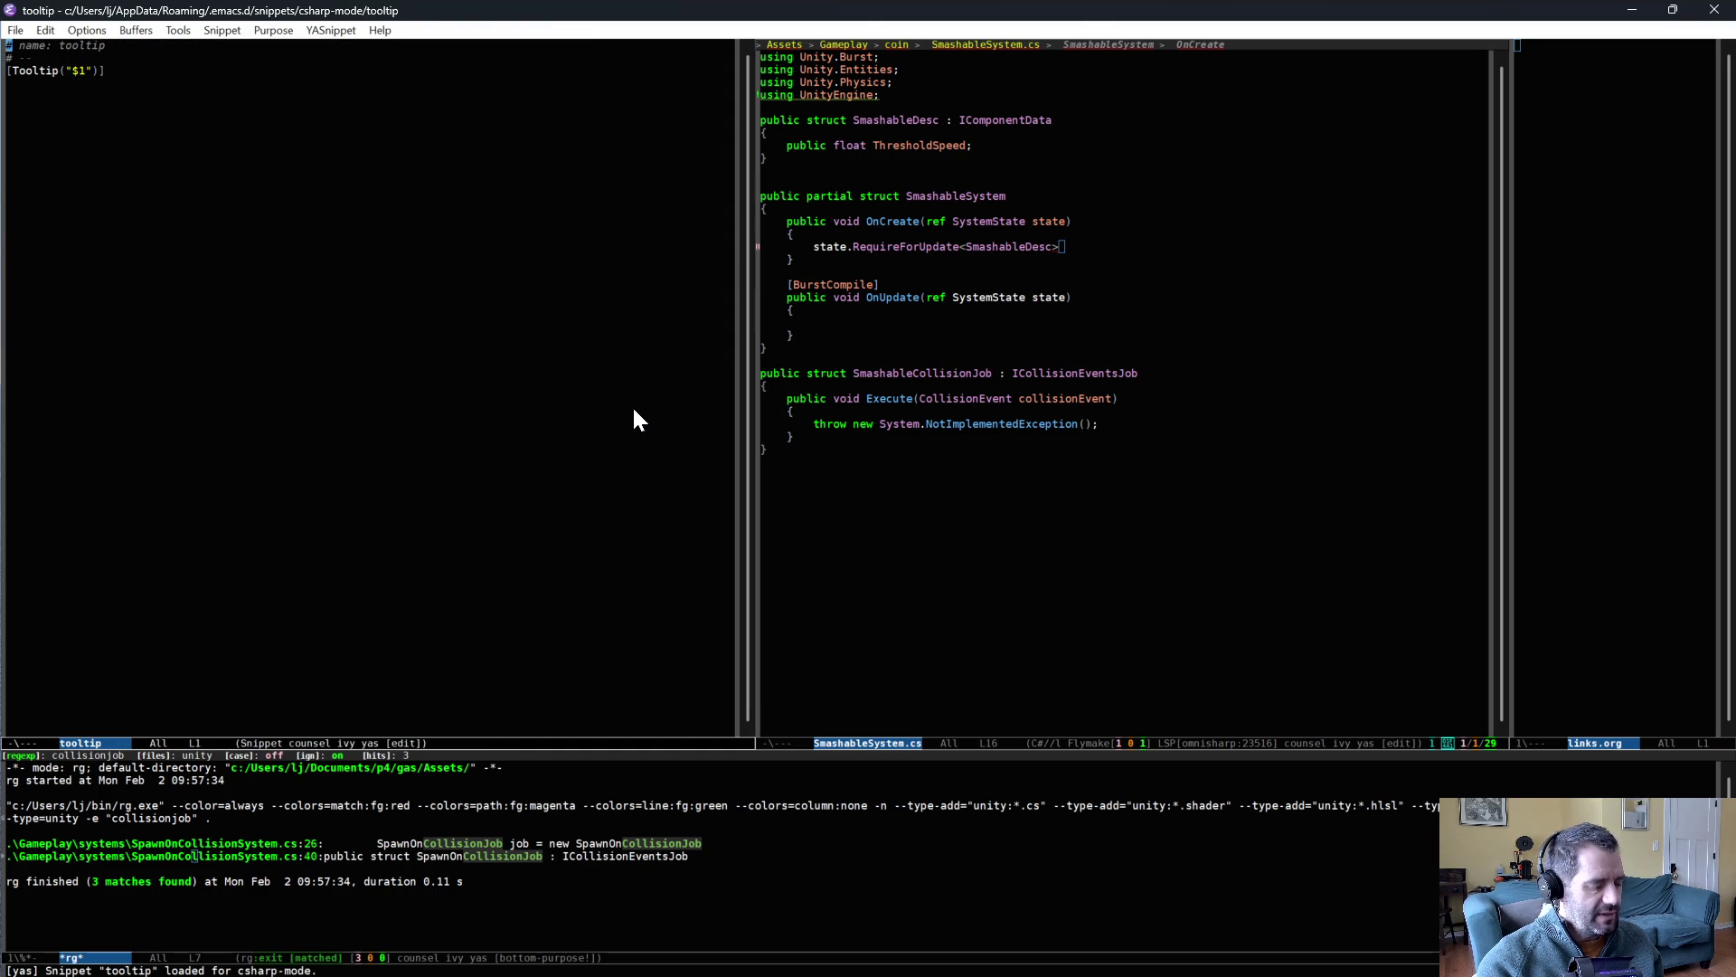
key(ctrl+x)
key(k)
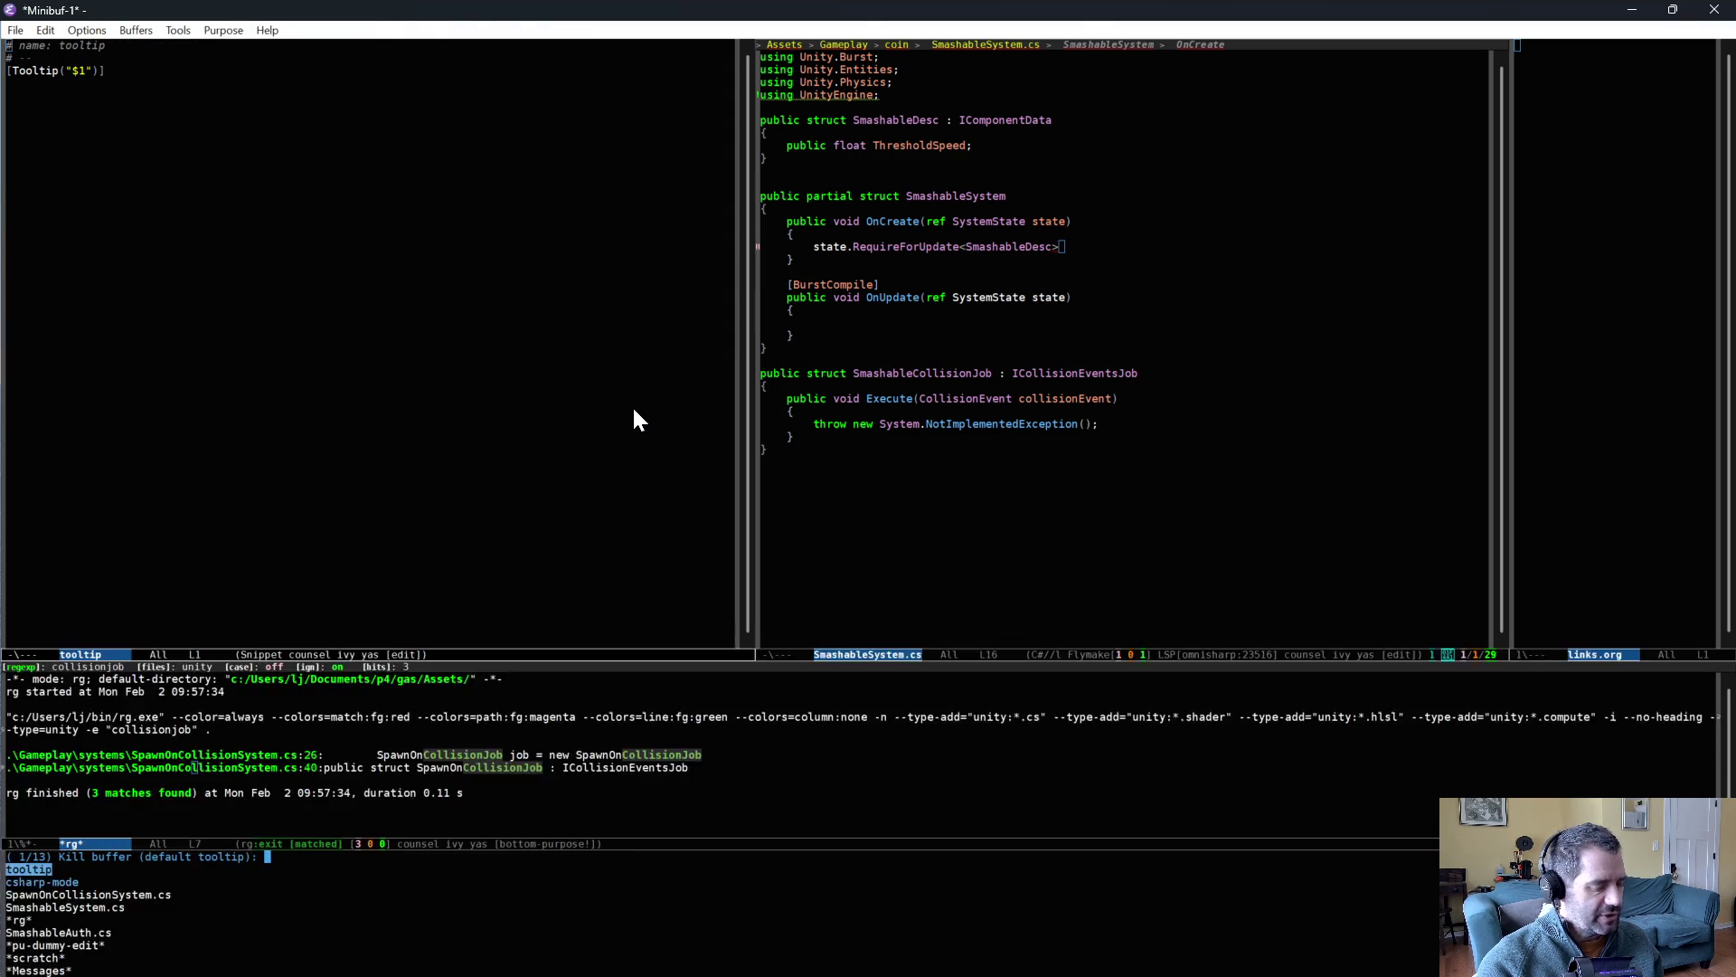
key(Return)
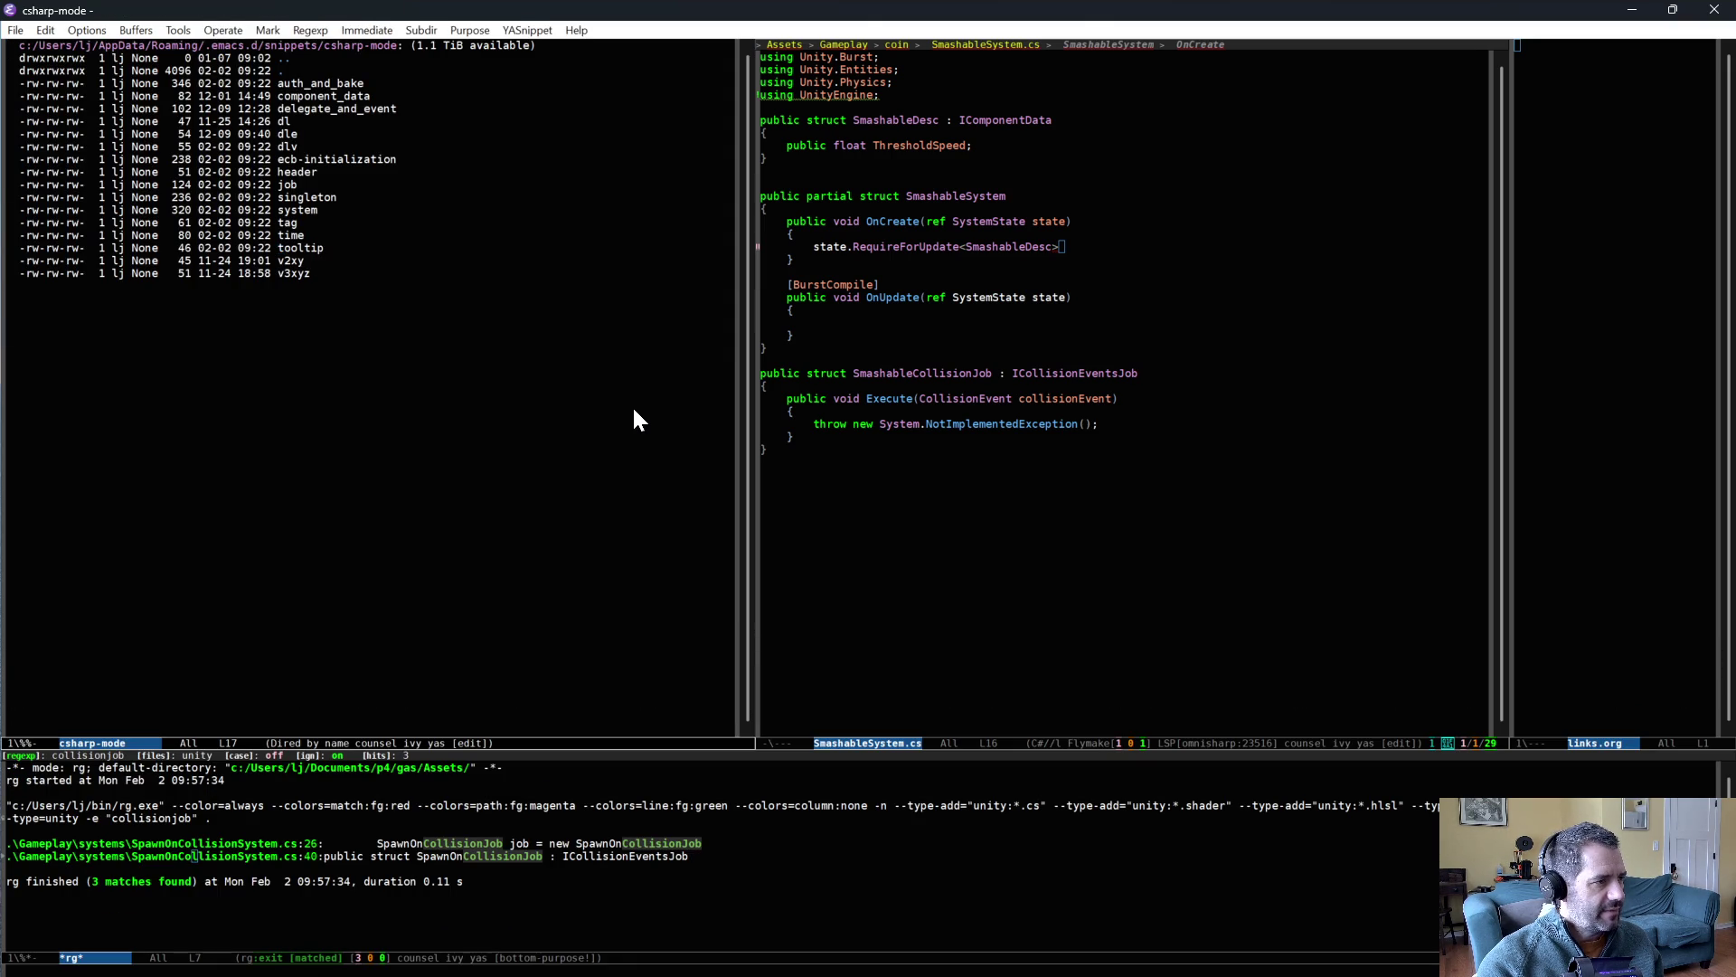
- Reload all snippets with M-x yas-reload-all
key(alt+x)
text(yas-reload-all)
key(Return)
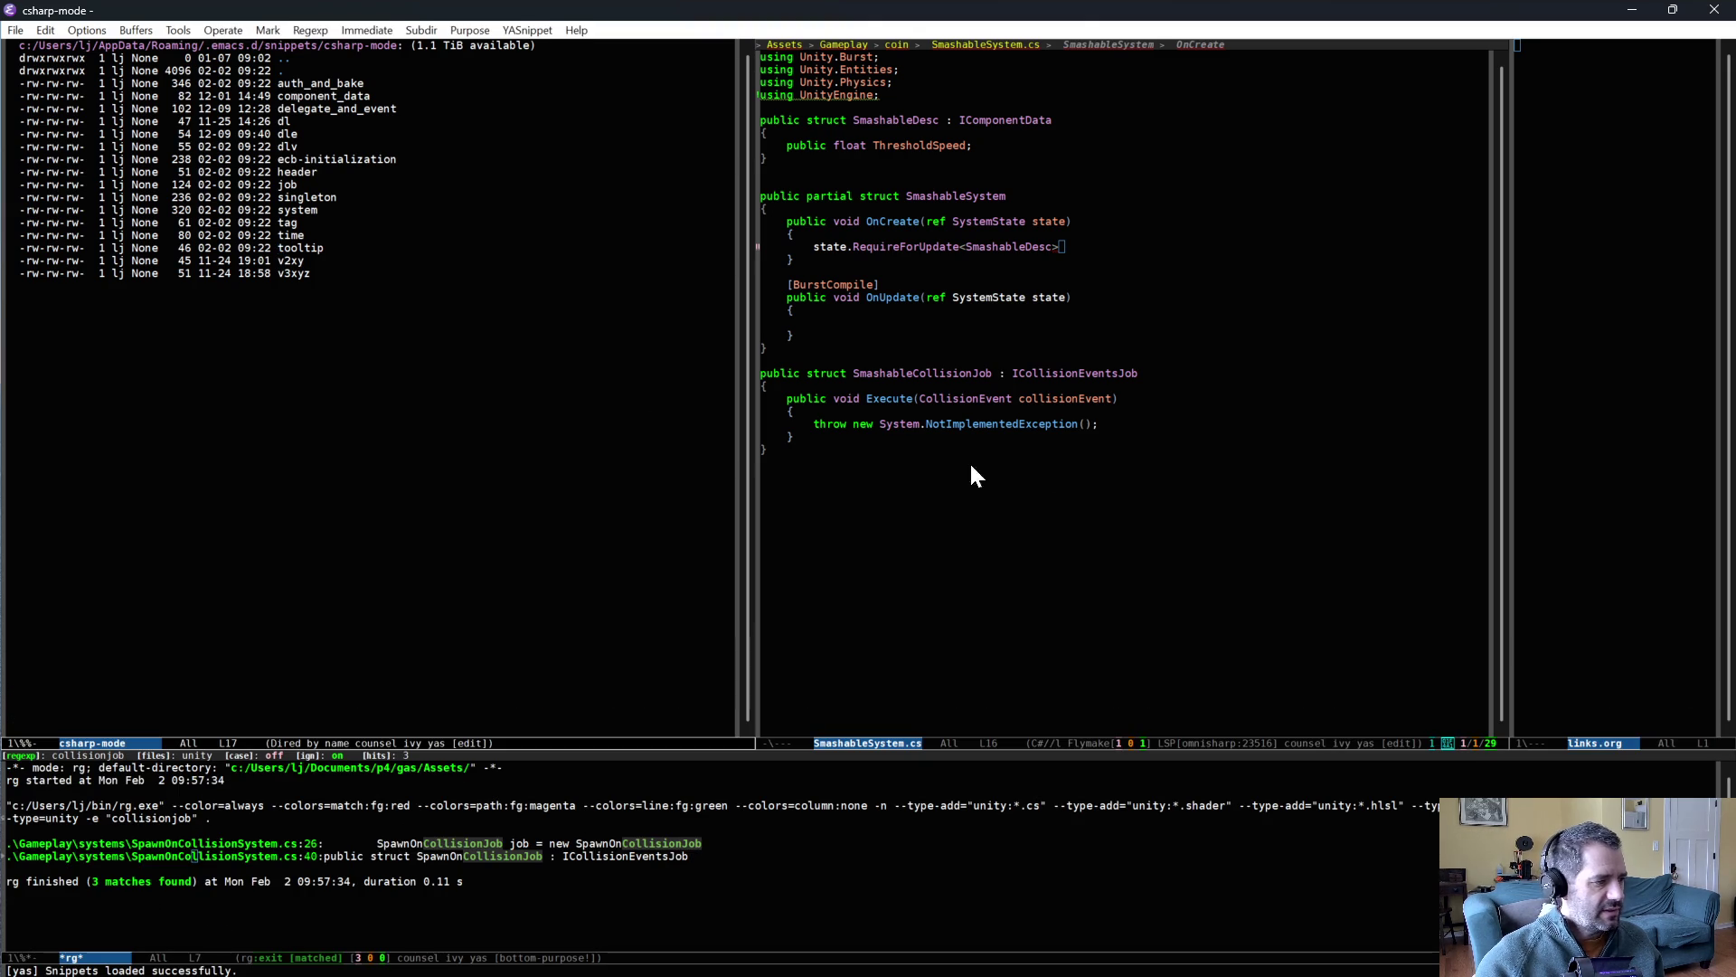
- Finish the RequireForUpdate<SmashableDesc> call with '();' in SmashableSystem's OnCreate
click(1073, 310)
click(1121, 249)
text(()
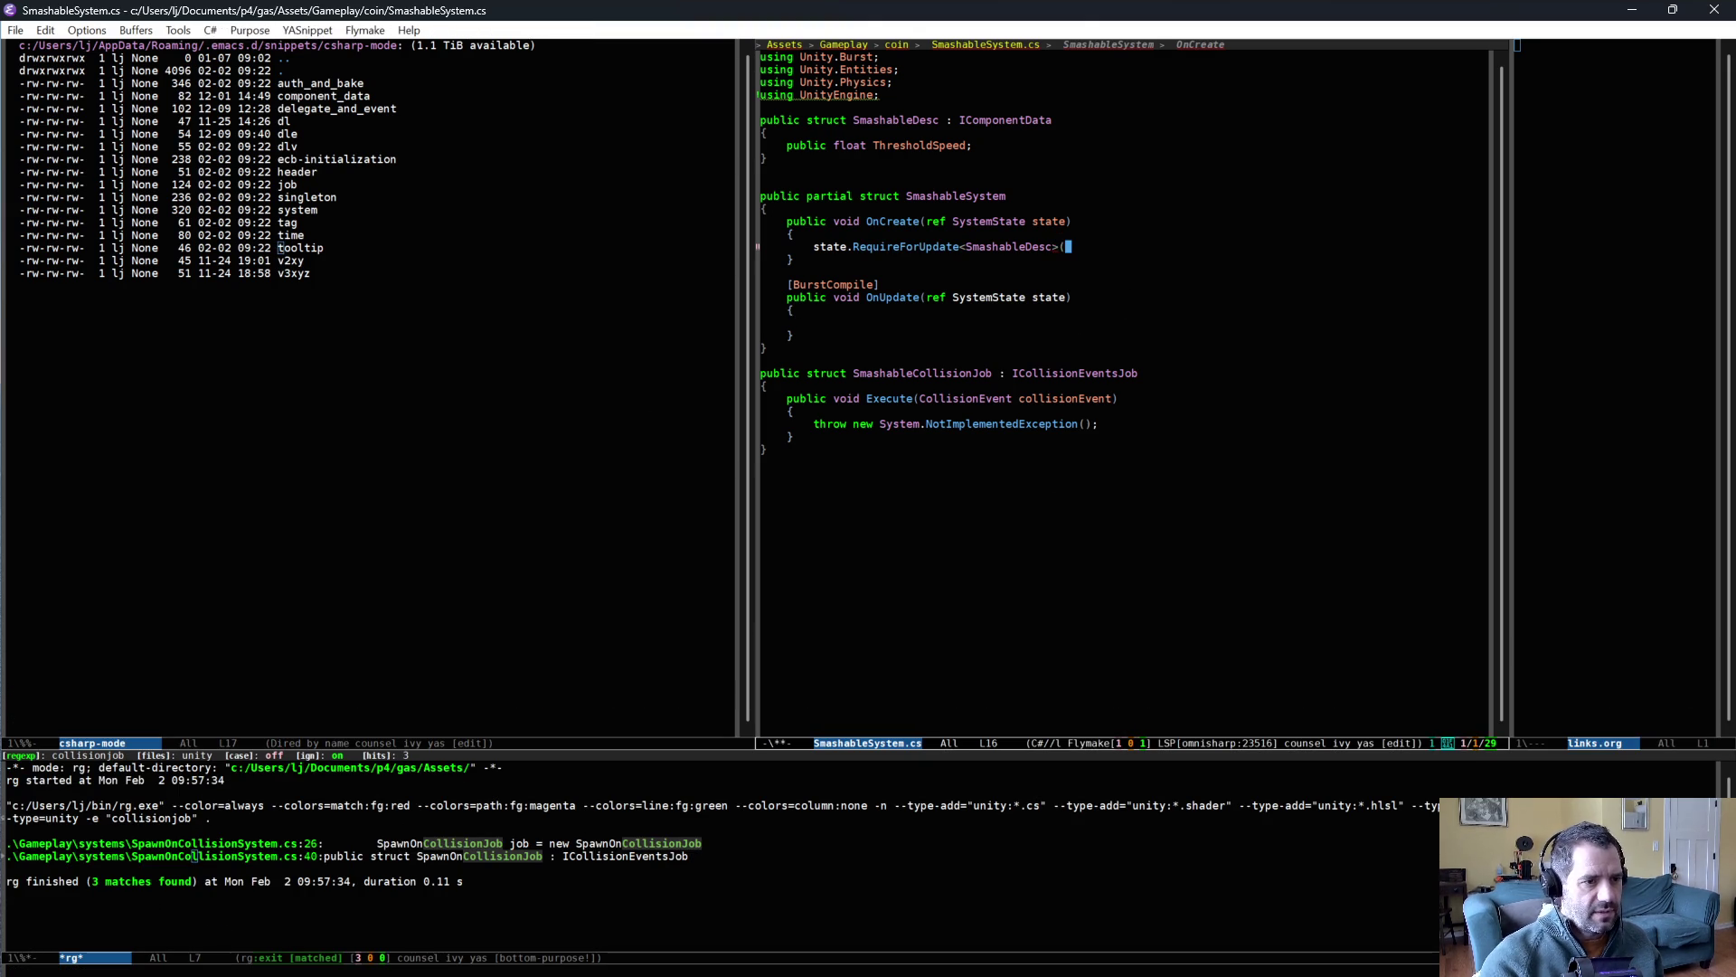
key(alt+g)
key(n)
key(ctrl+x)
key(o)
text();)
click(1141, 322)
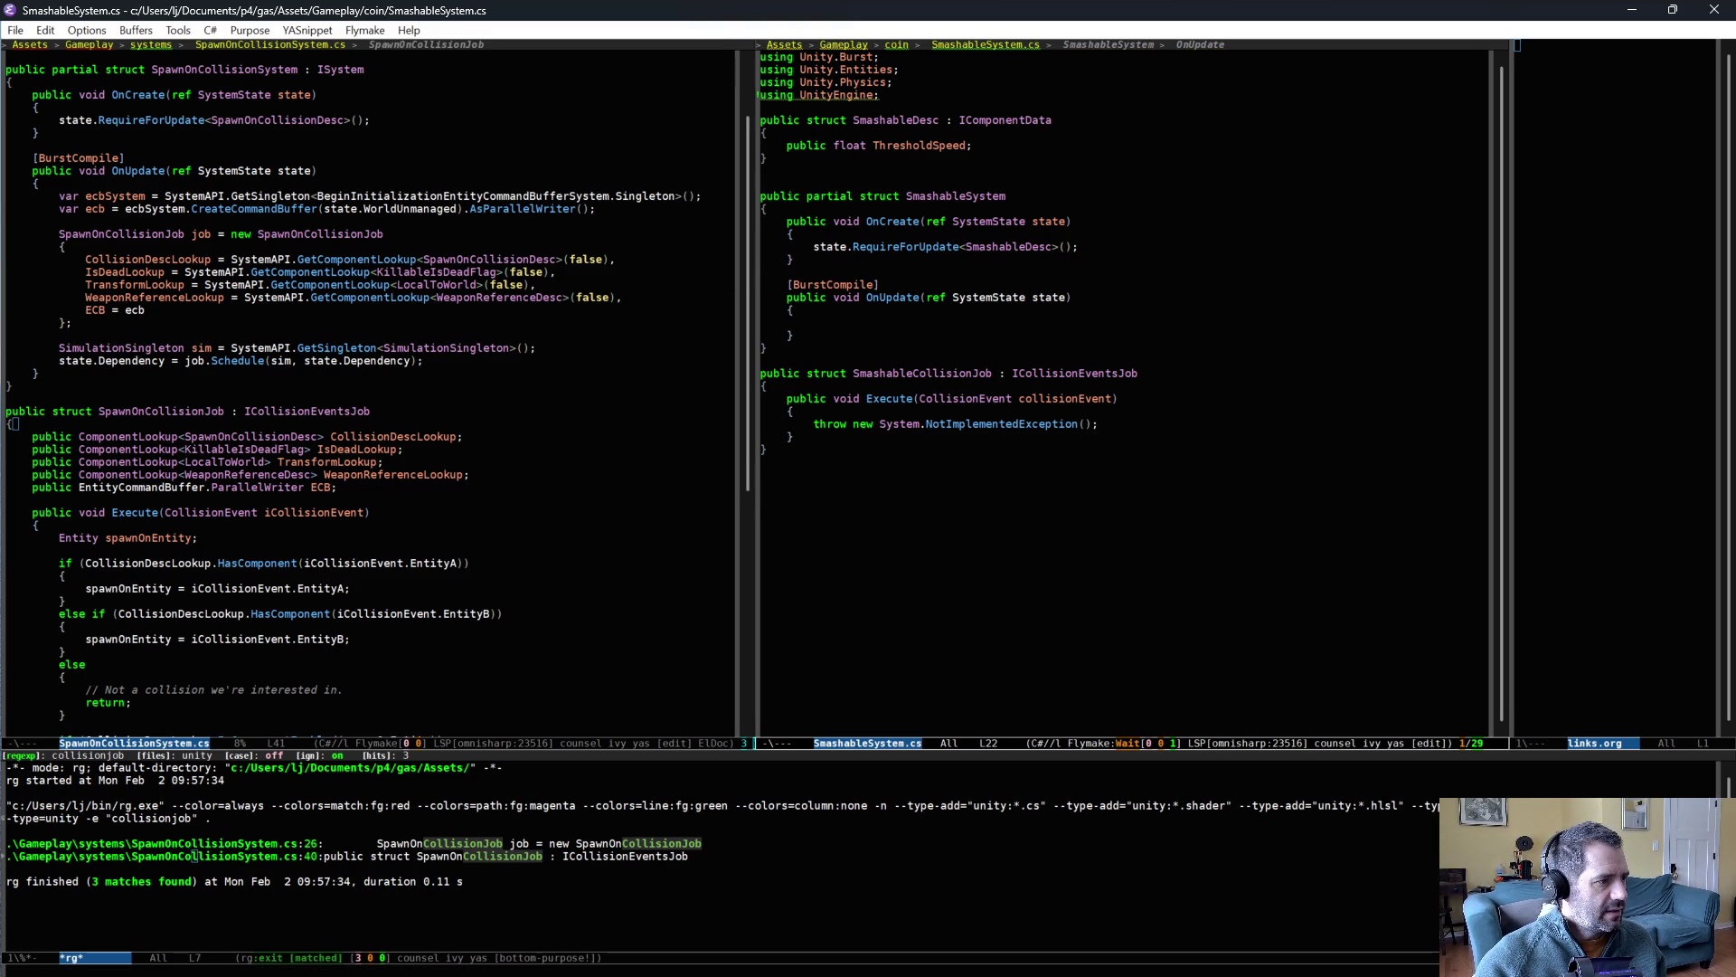
- Copy SpawnOnCollisionSystem's job setup and Schedule call into SmashableSystem's OnUpdate
key(ctrl+x)
key(o)
key(Up)
key(Up)
key(Up)
key(ctrl+space)
key(Down)
key(Down)
key(ctrl+x)
key(ctrl+x)
key(Up)
key(Up)
key(Up)
key(ctrl+x)
key(ctrl+x)
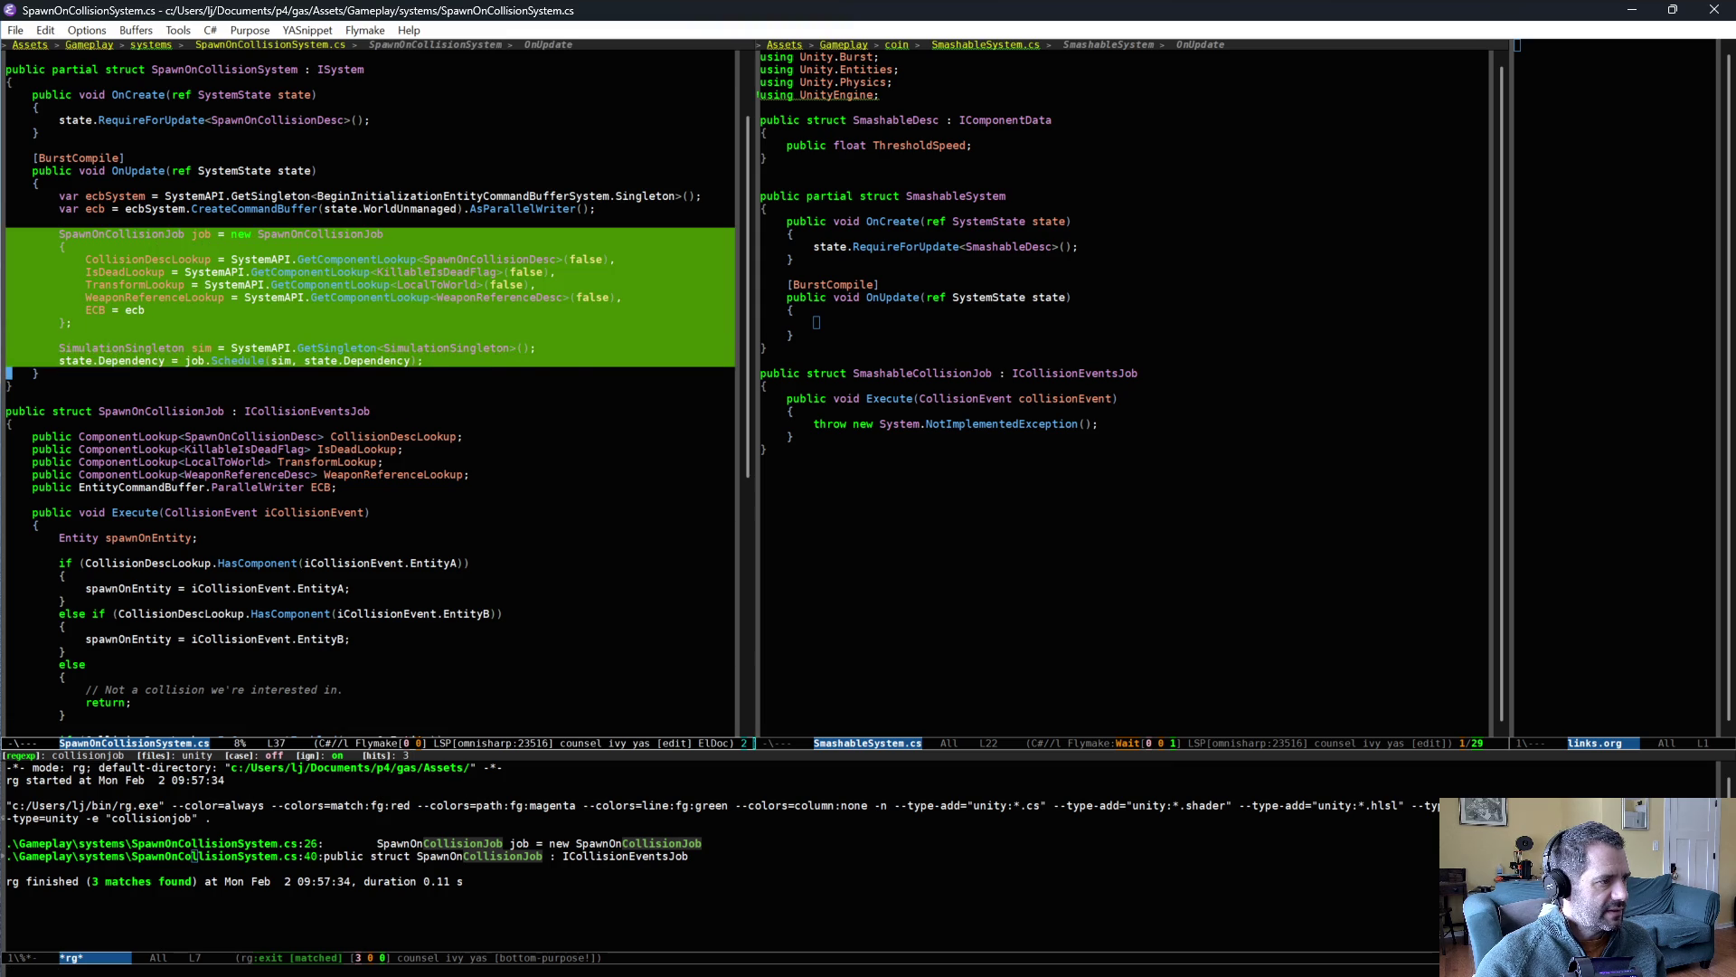
key(alt+w)
click(832, 318)
key(ctrl+y)
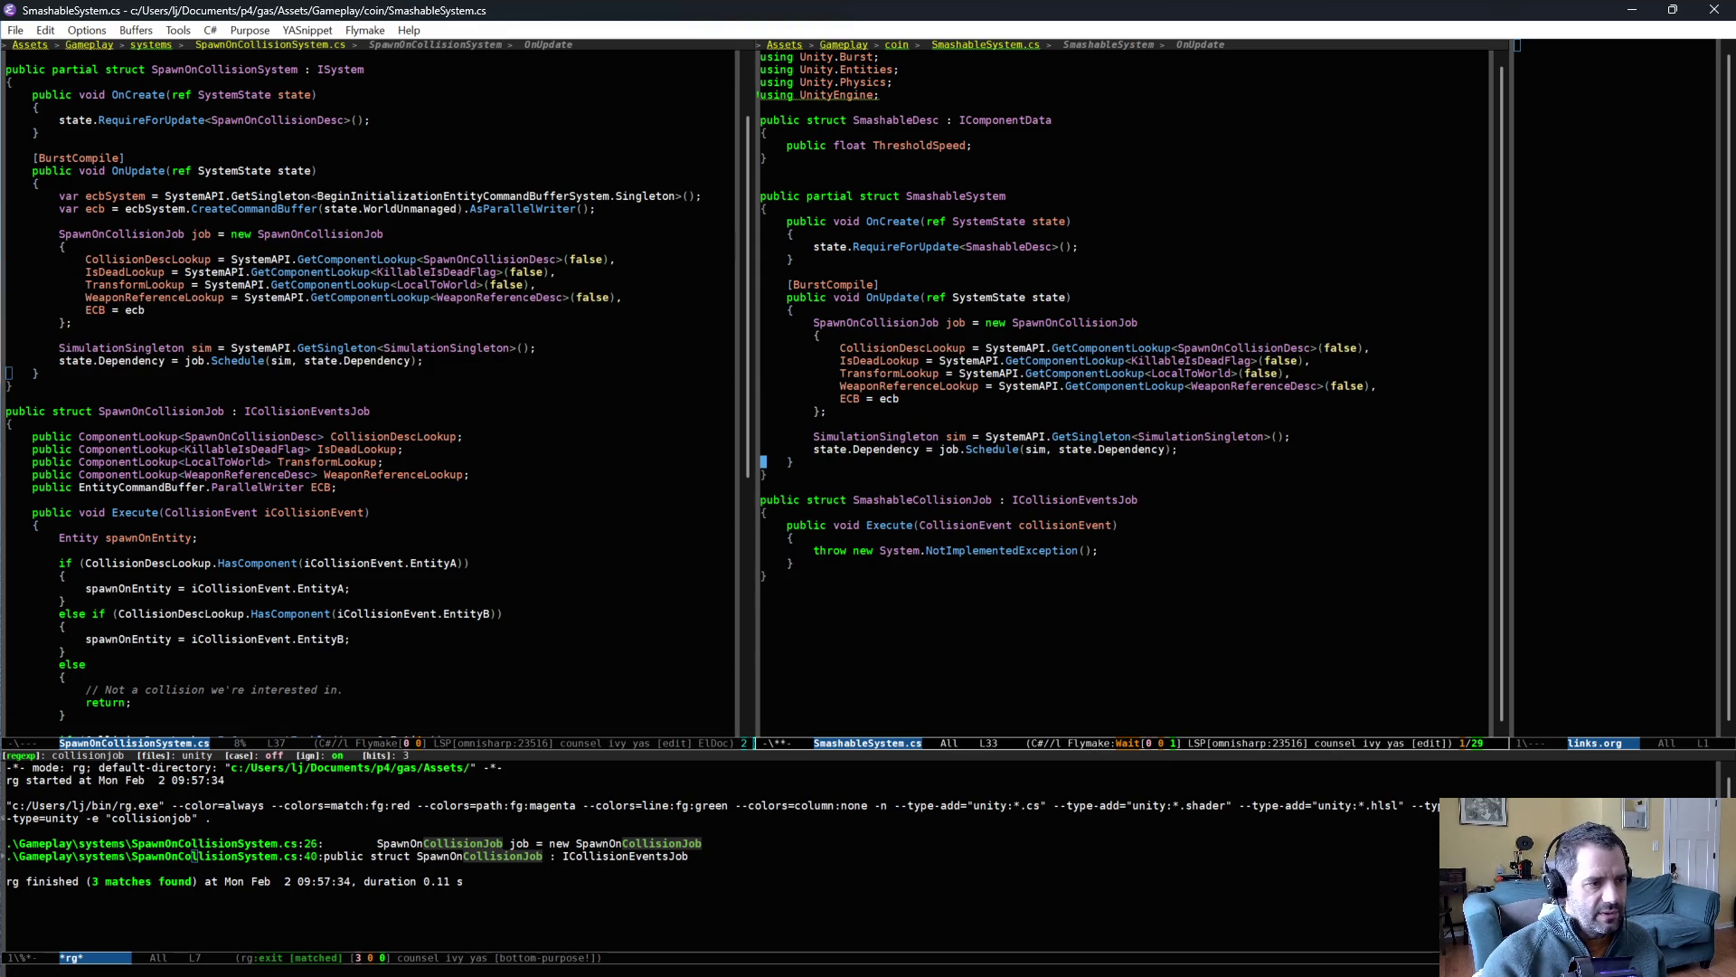
- Rename the pasted job to SmashableCollisionJob, remove its initializer lines, and save
key(ctrl+x)
key(ctrl+x)
key(alt+d)
text(SmashableCollisionJob)
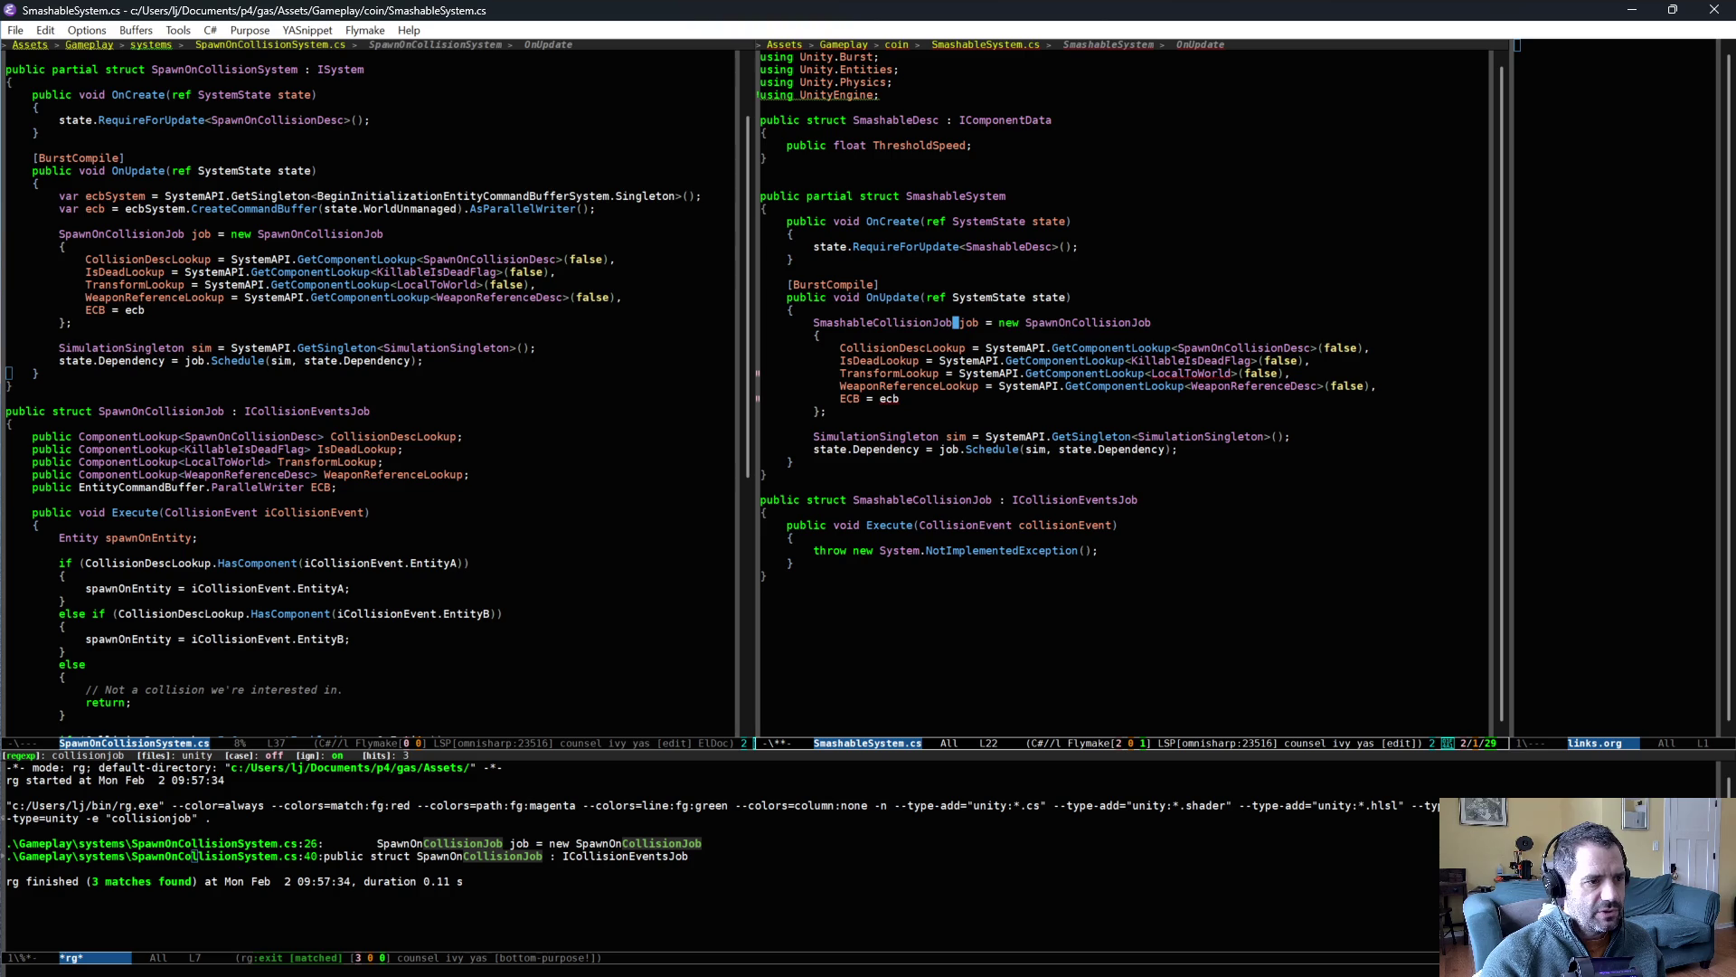
key(End)
key(alt+BackSpace)
text(SmashableCollisionJob)
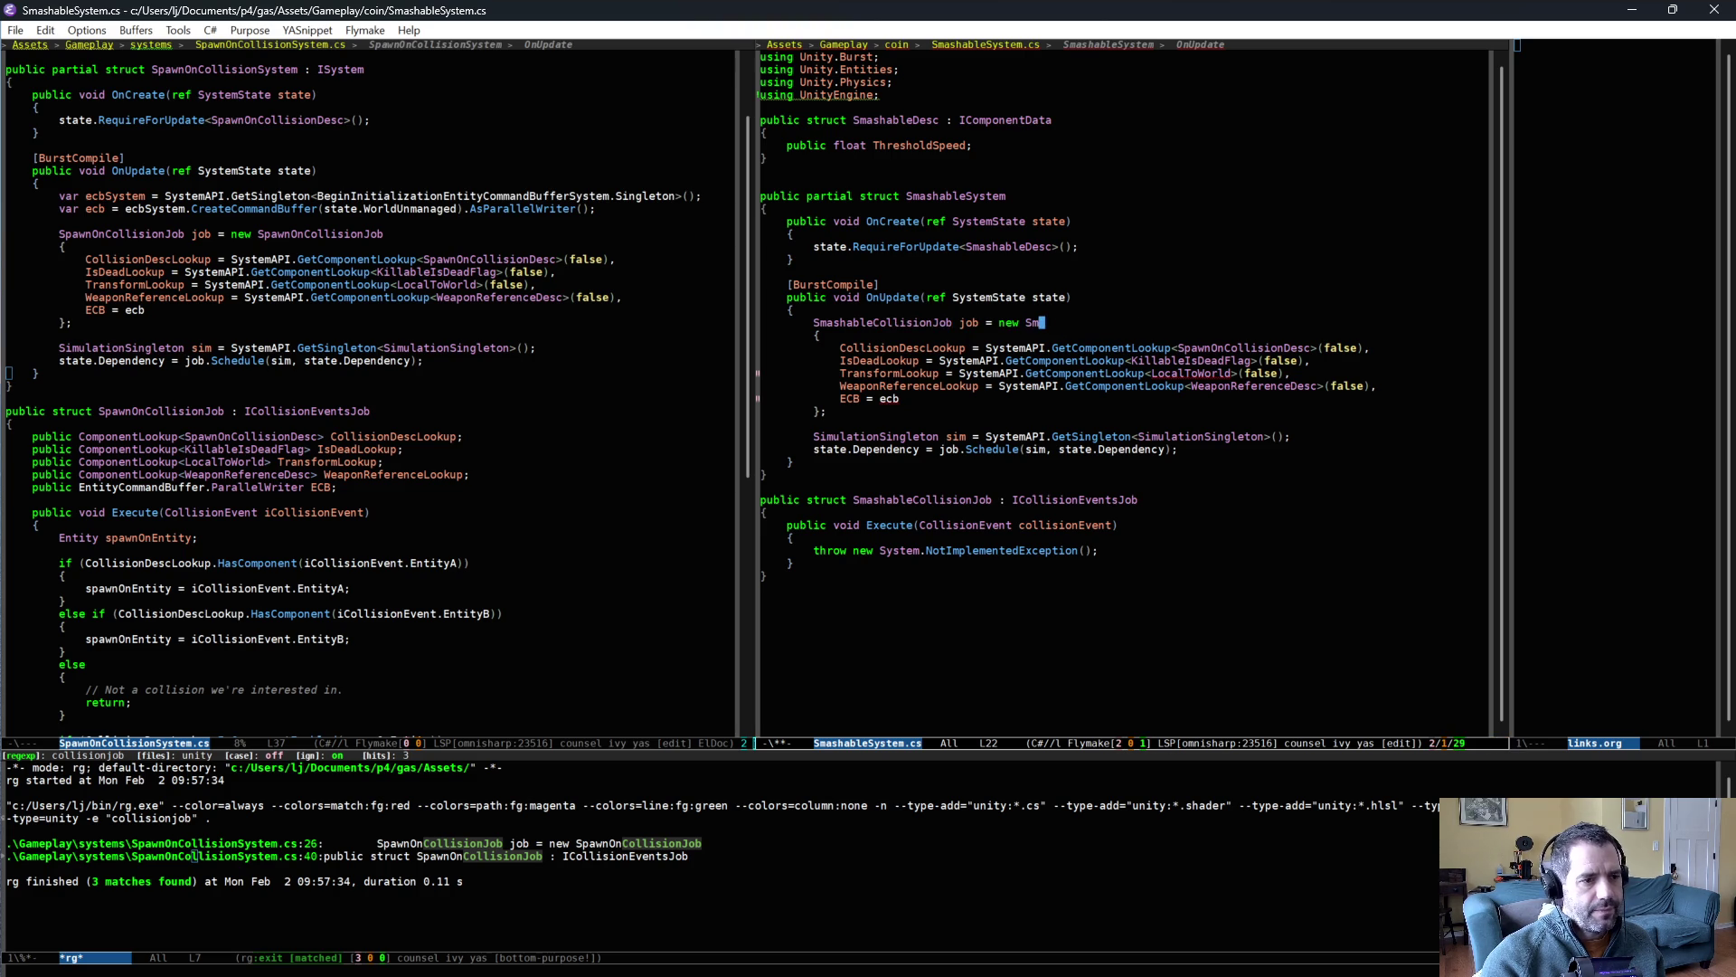
key(Down)
key(Down)
key(Home)
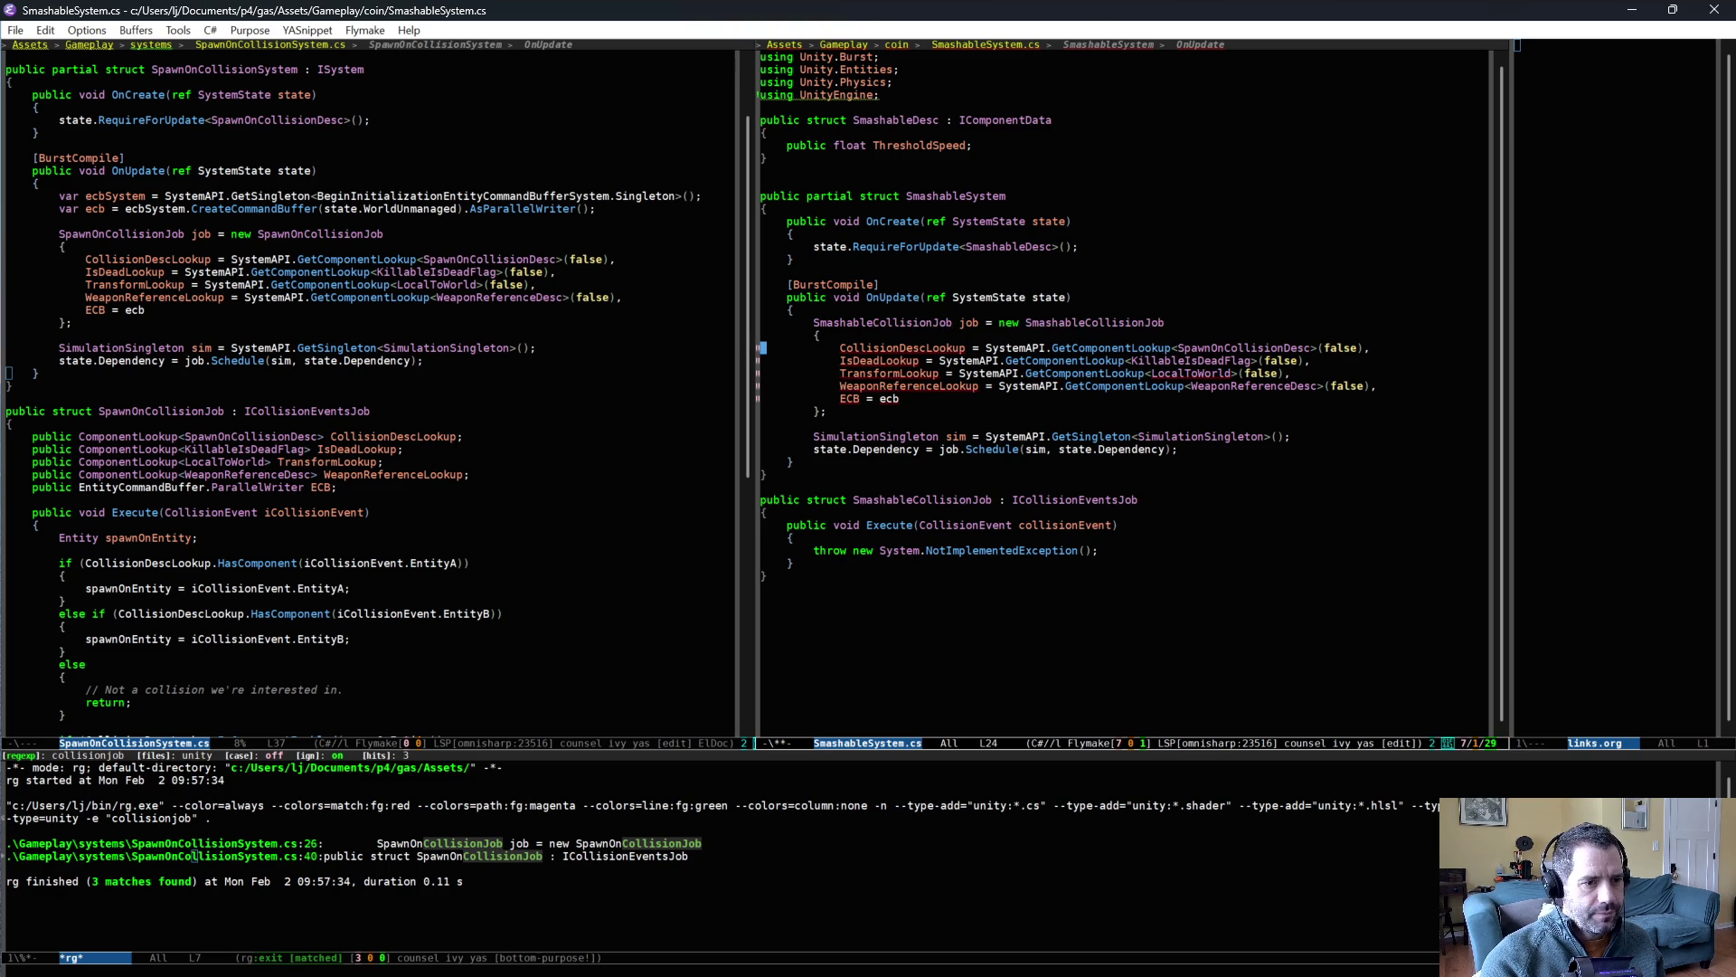
key(ctrl+k)
key(ctrl+k)
key(ctrl+k)
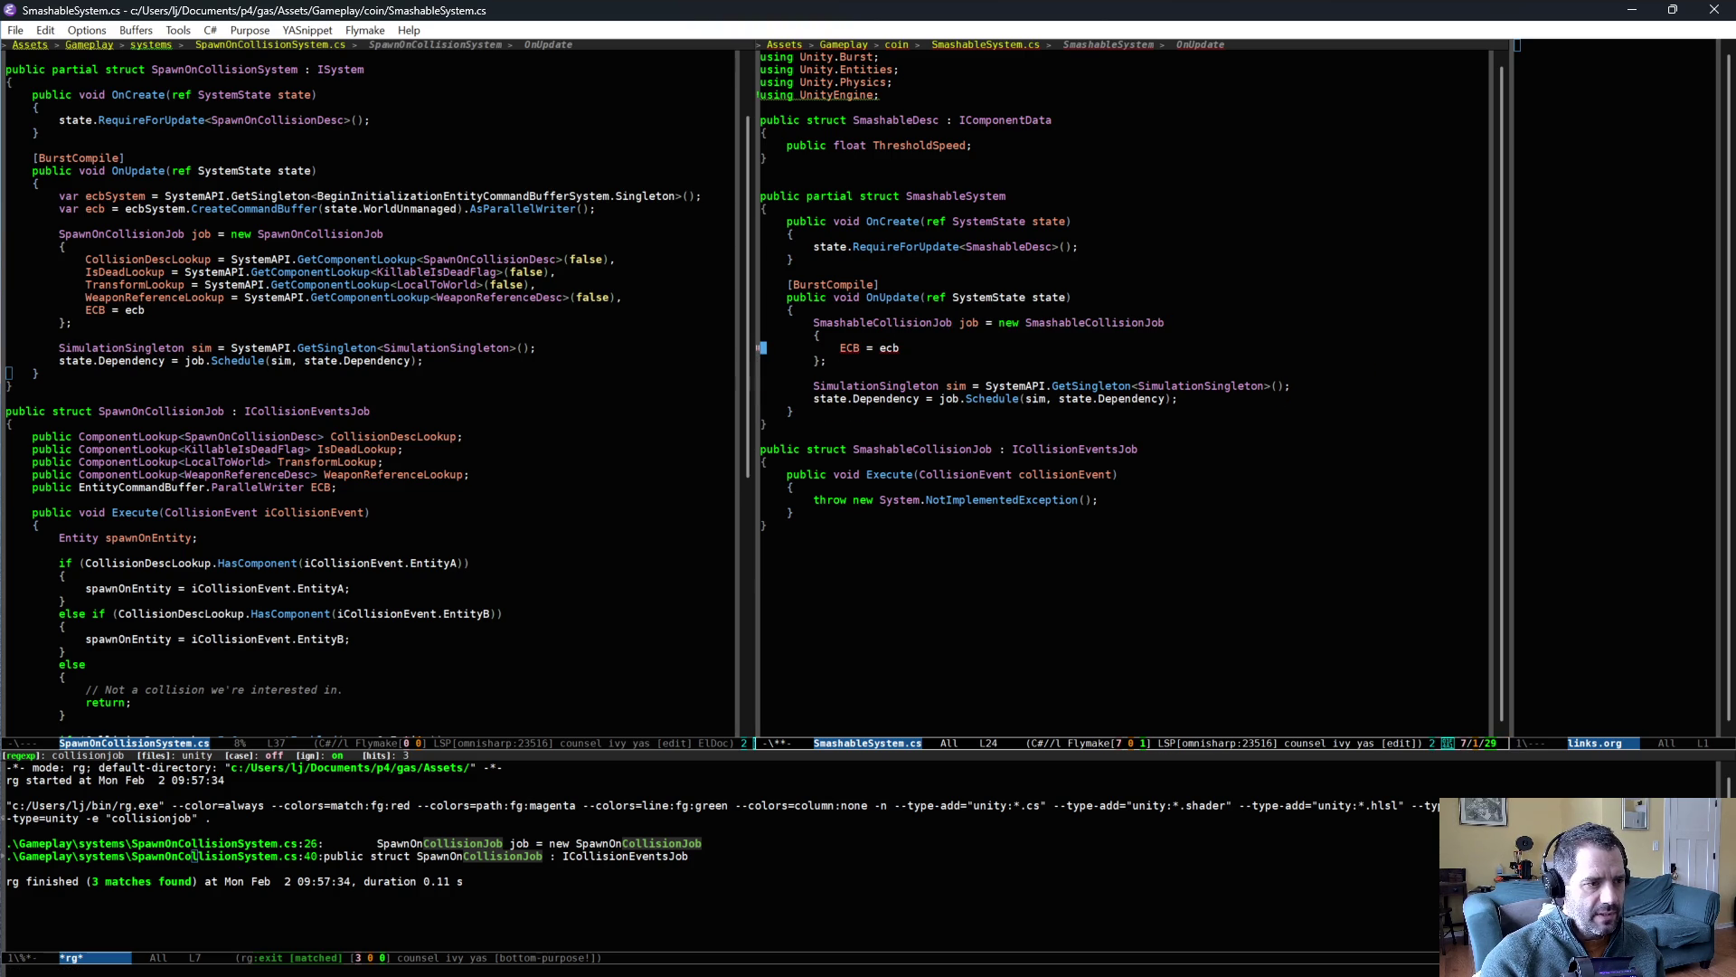
key(ctrl+k)
key(ctrl+x)
key(ctrl+s)
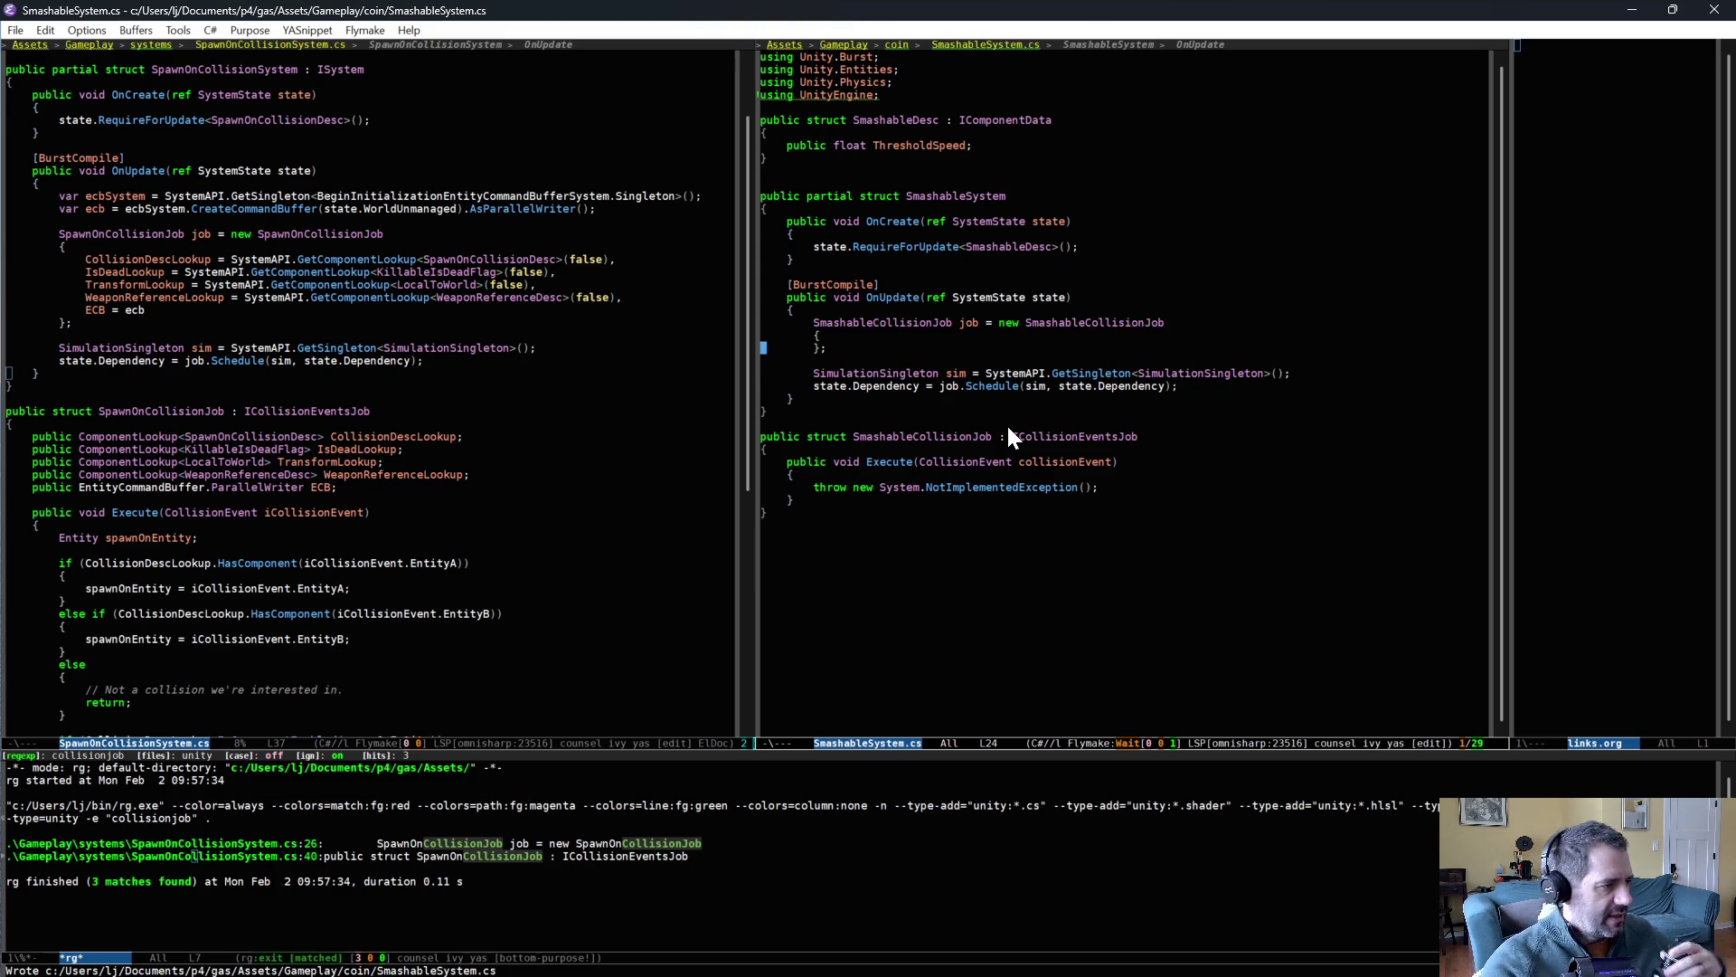
click(432, 473)
key(ctrl+c)
- Search for 'playertag', open XPGemSystem.cs:271, and paste its [ReadOnly] PlayerTagLookup field into SmashableCollisionJob
text(srplayertag)
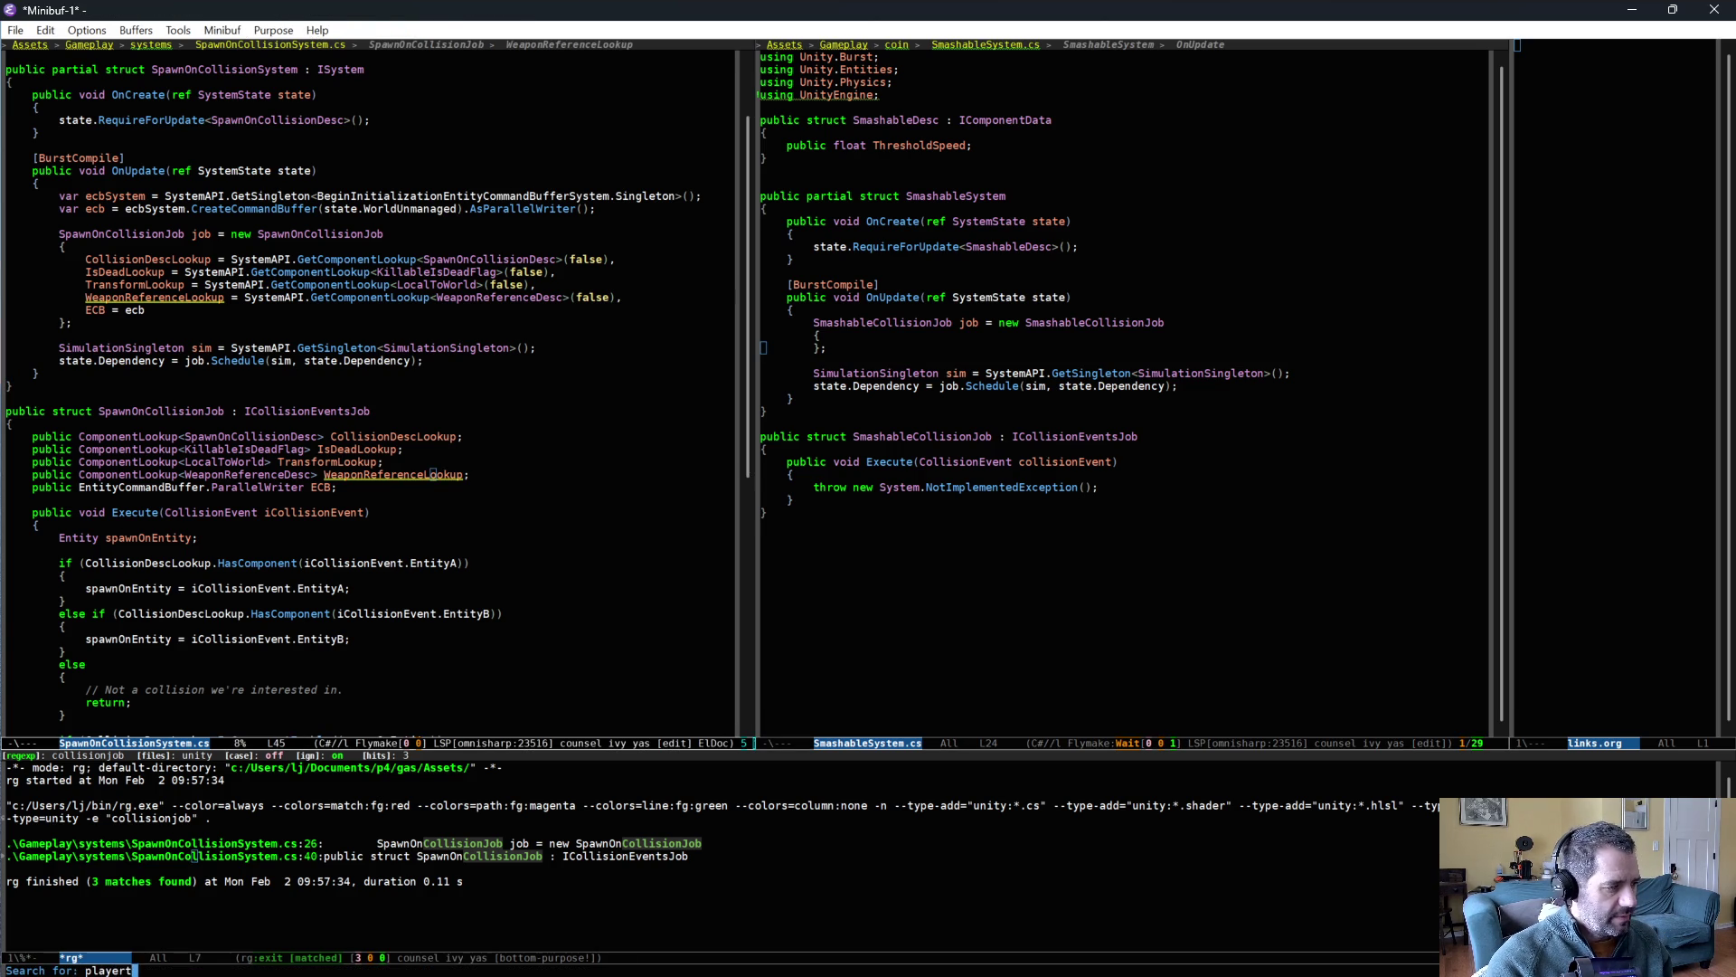
key(Return)
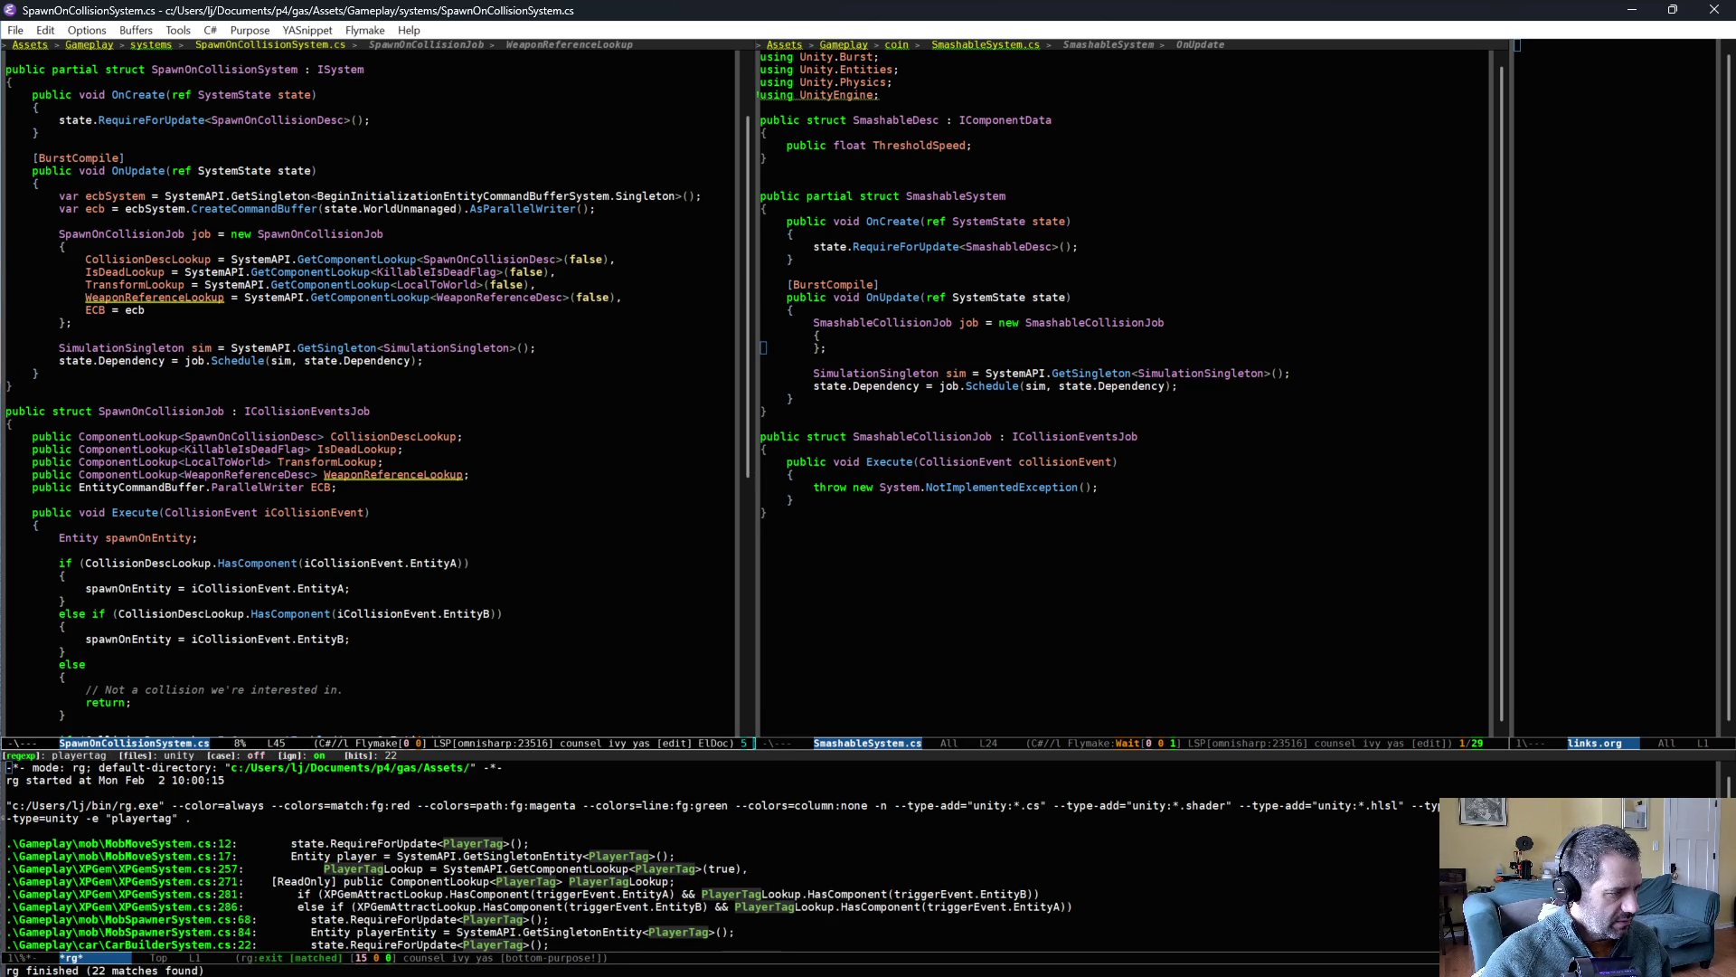
key(Down)
key(Down)
key(Down)
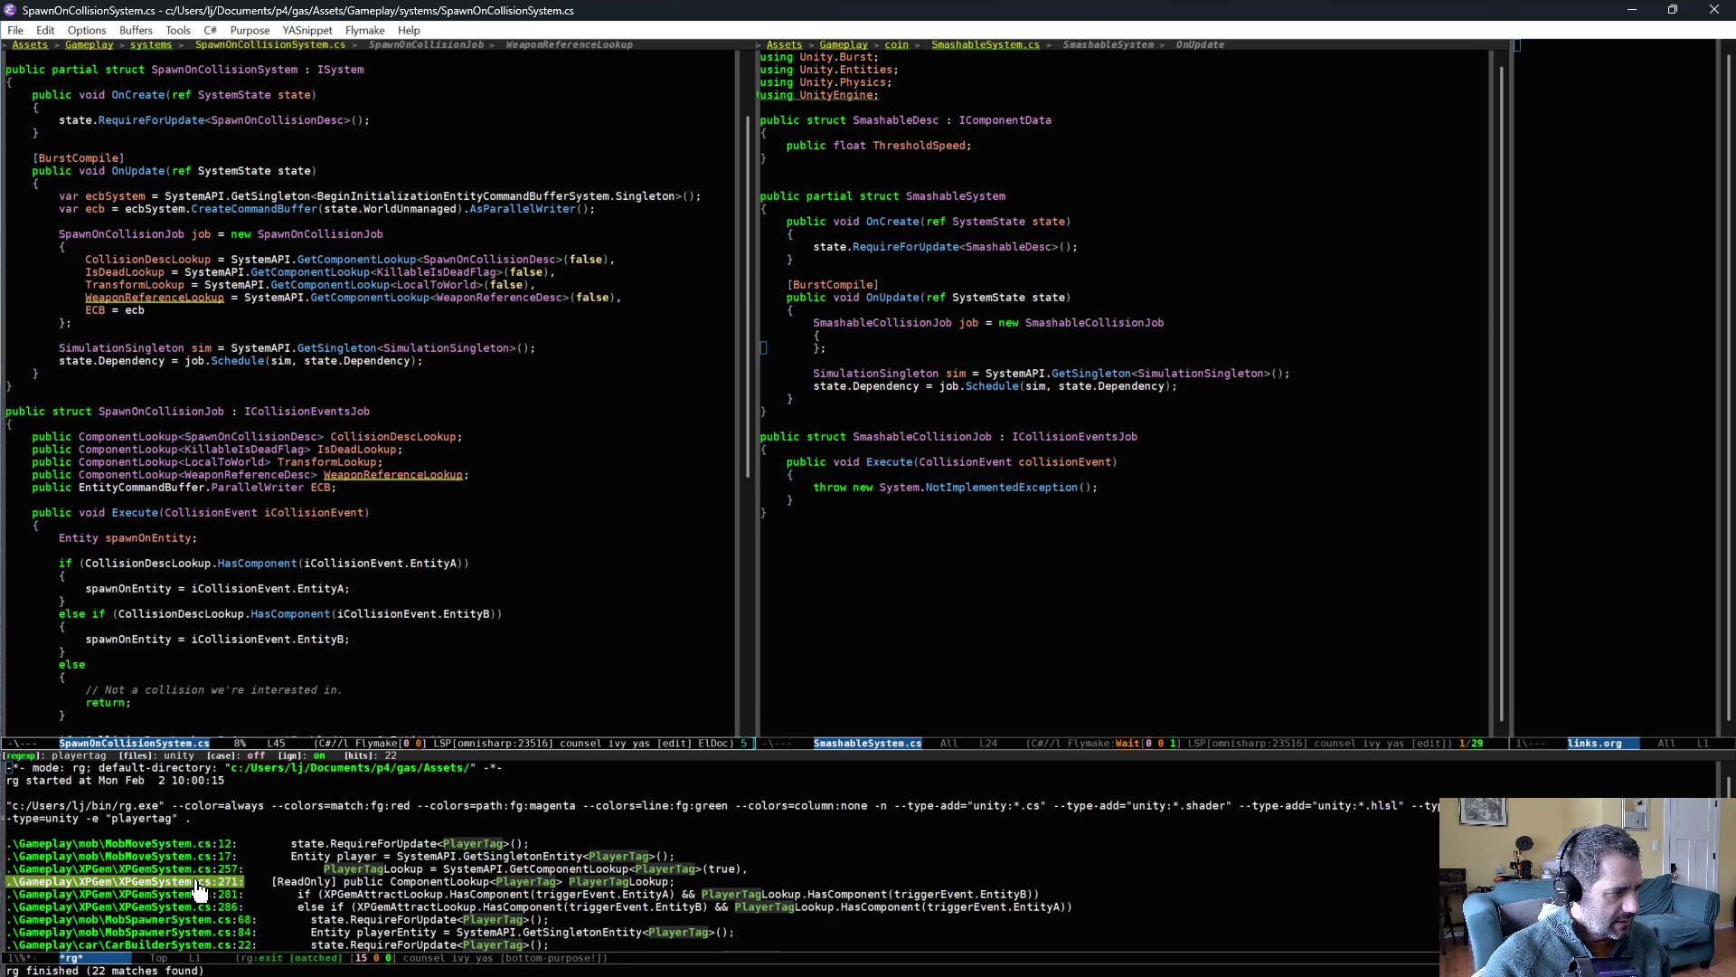
key(Return)
key(Down)
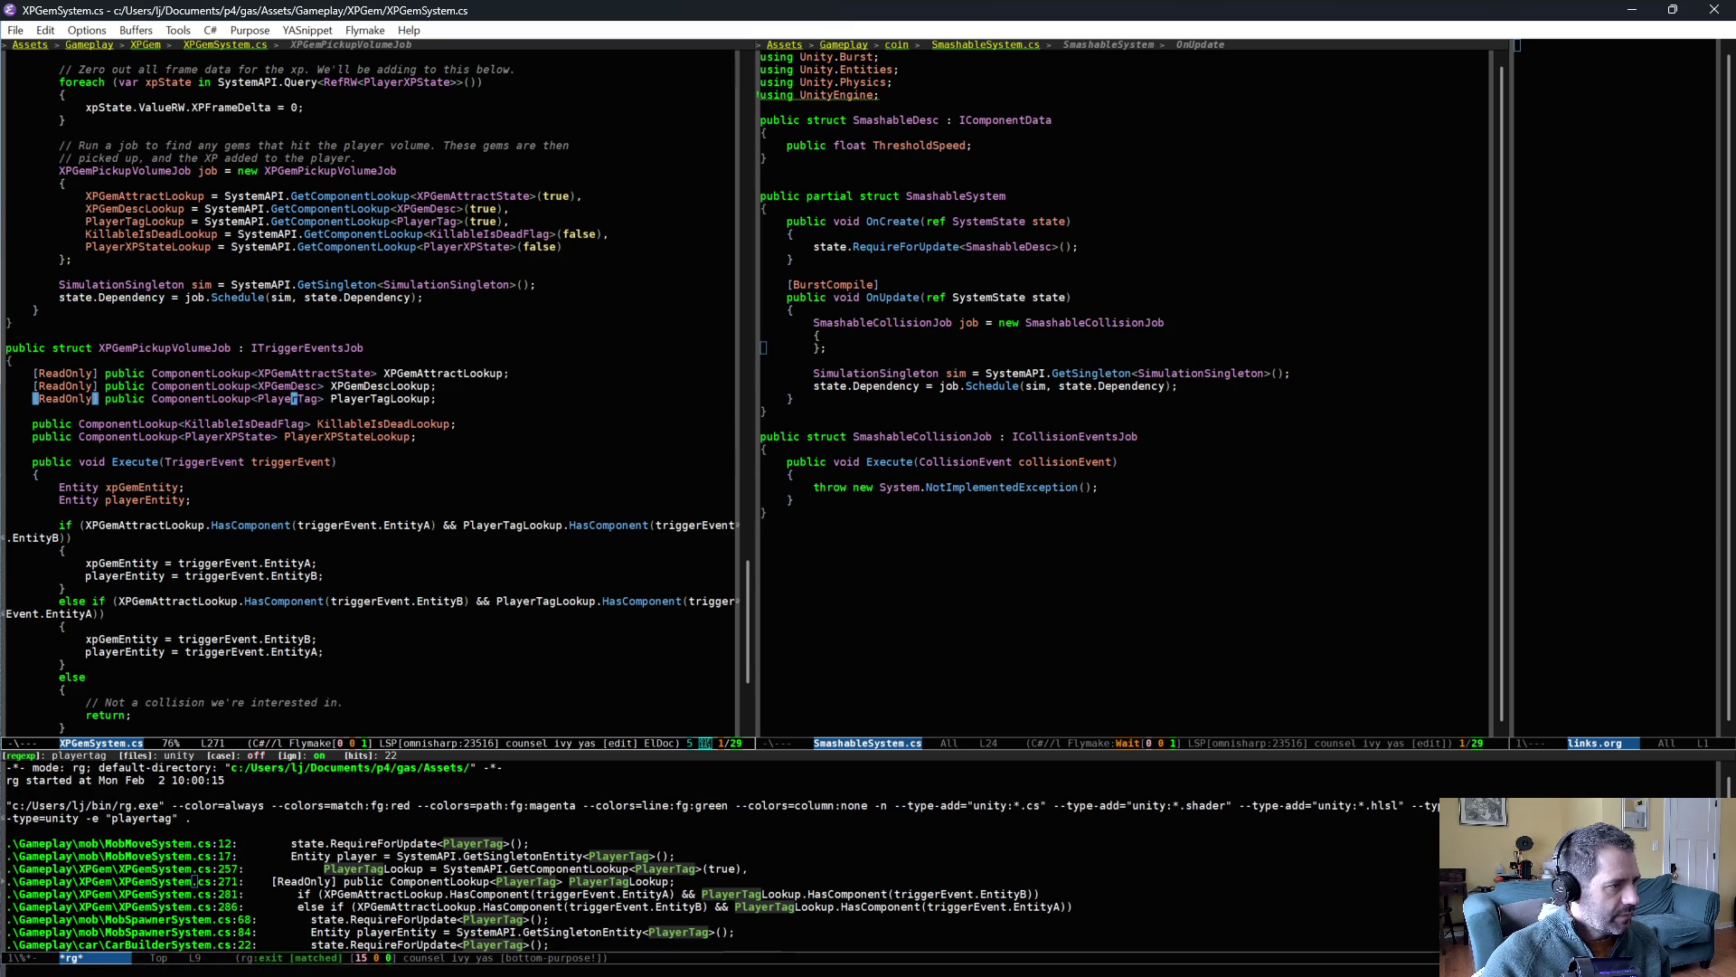
click(881, 446)
key(Return)
key(ctrl+y)
key(Up)
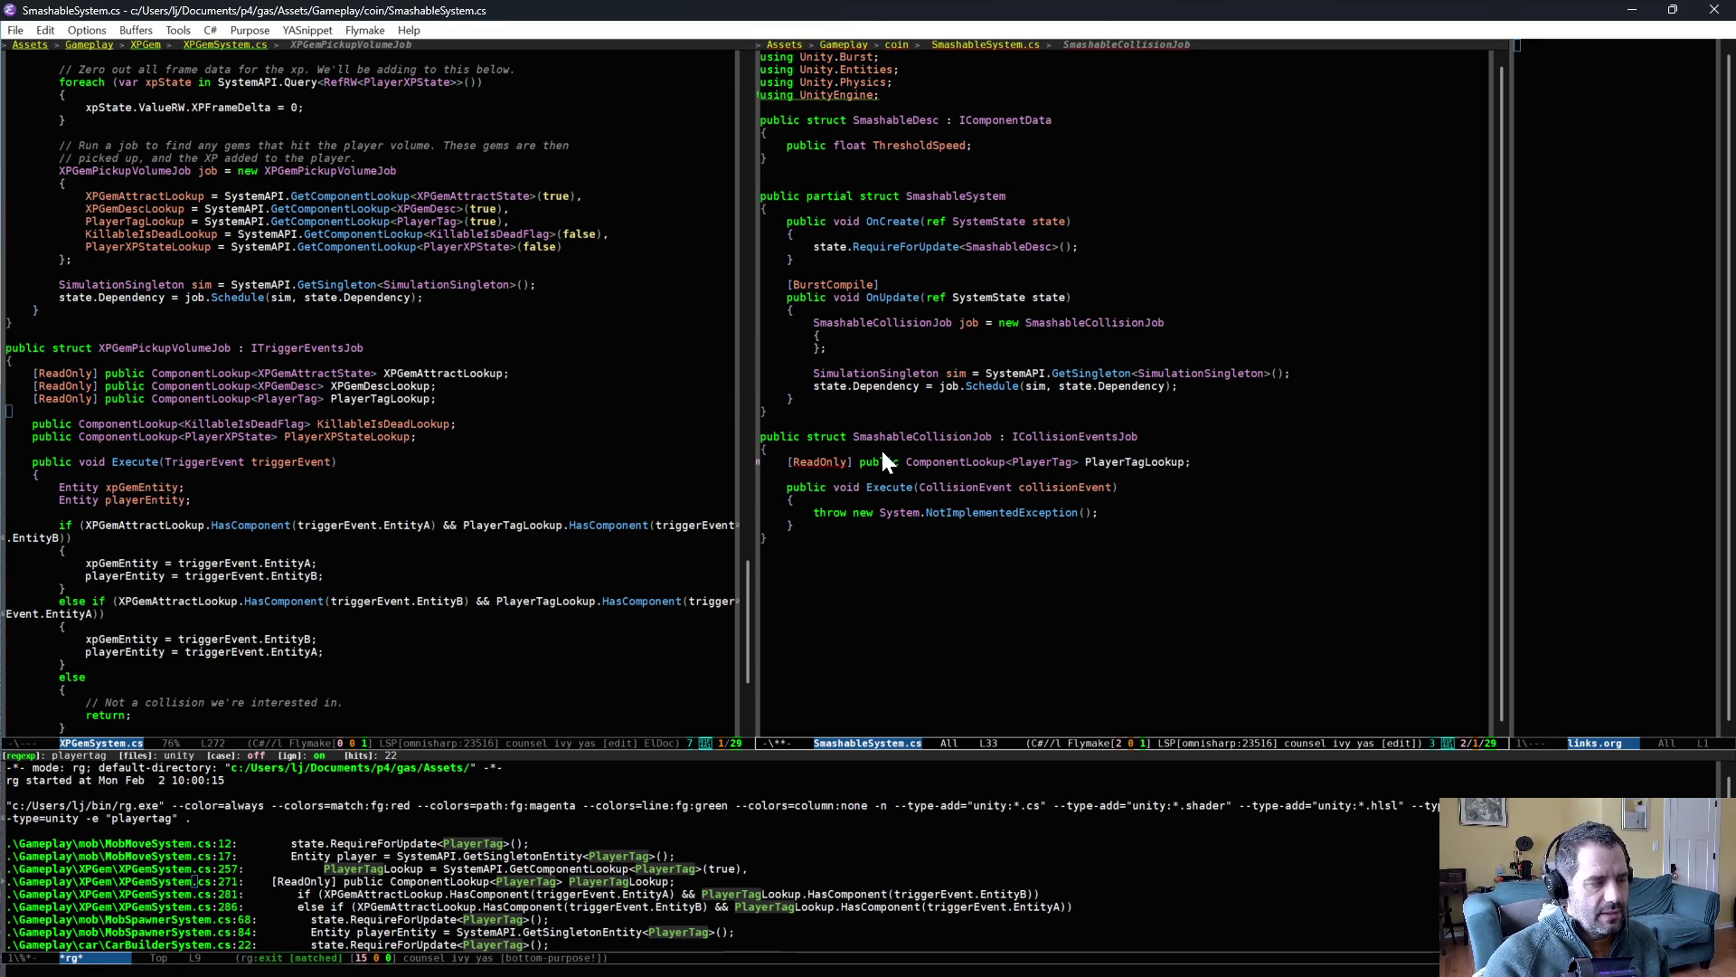
- Duplicate the PlayerTagLookup field as SmashableDescLookup with type ComponentLookup<SmashableDesc>
key(ctrl+c)
key(d)
key(alt+b)
key(alt+b)
key(alt+f)
key(alt+BackSpace)
key(alt+BackSpace)
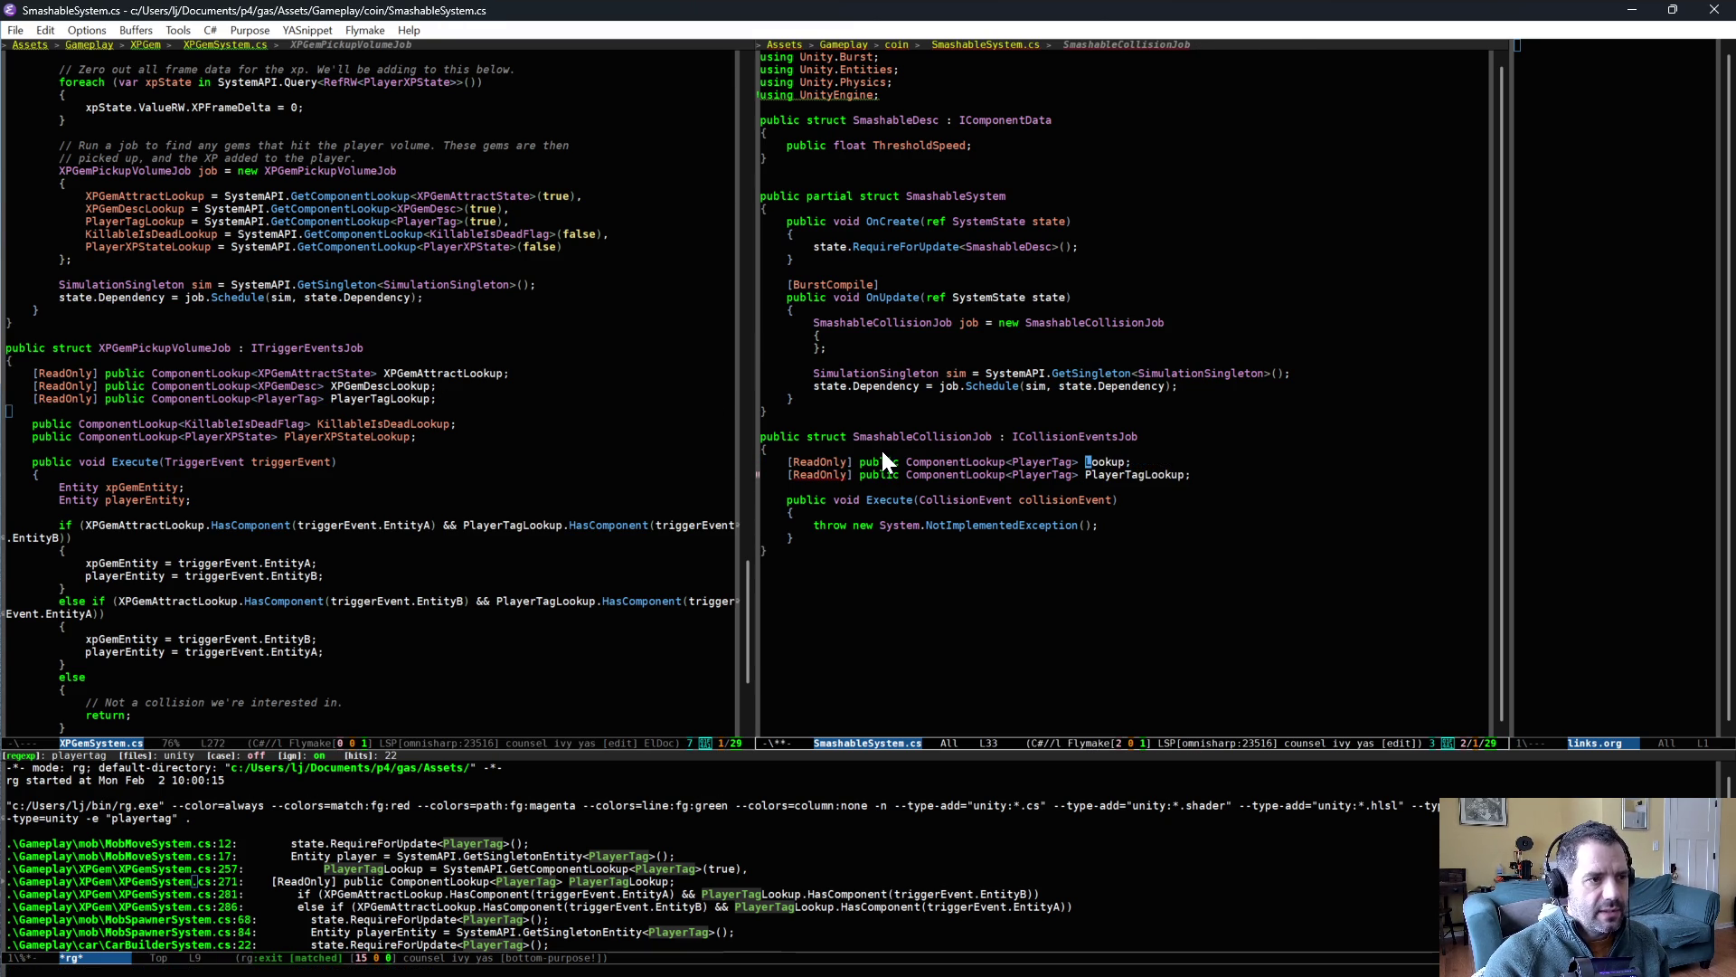
text(SmashableDesc)
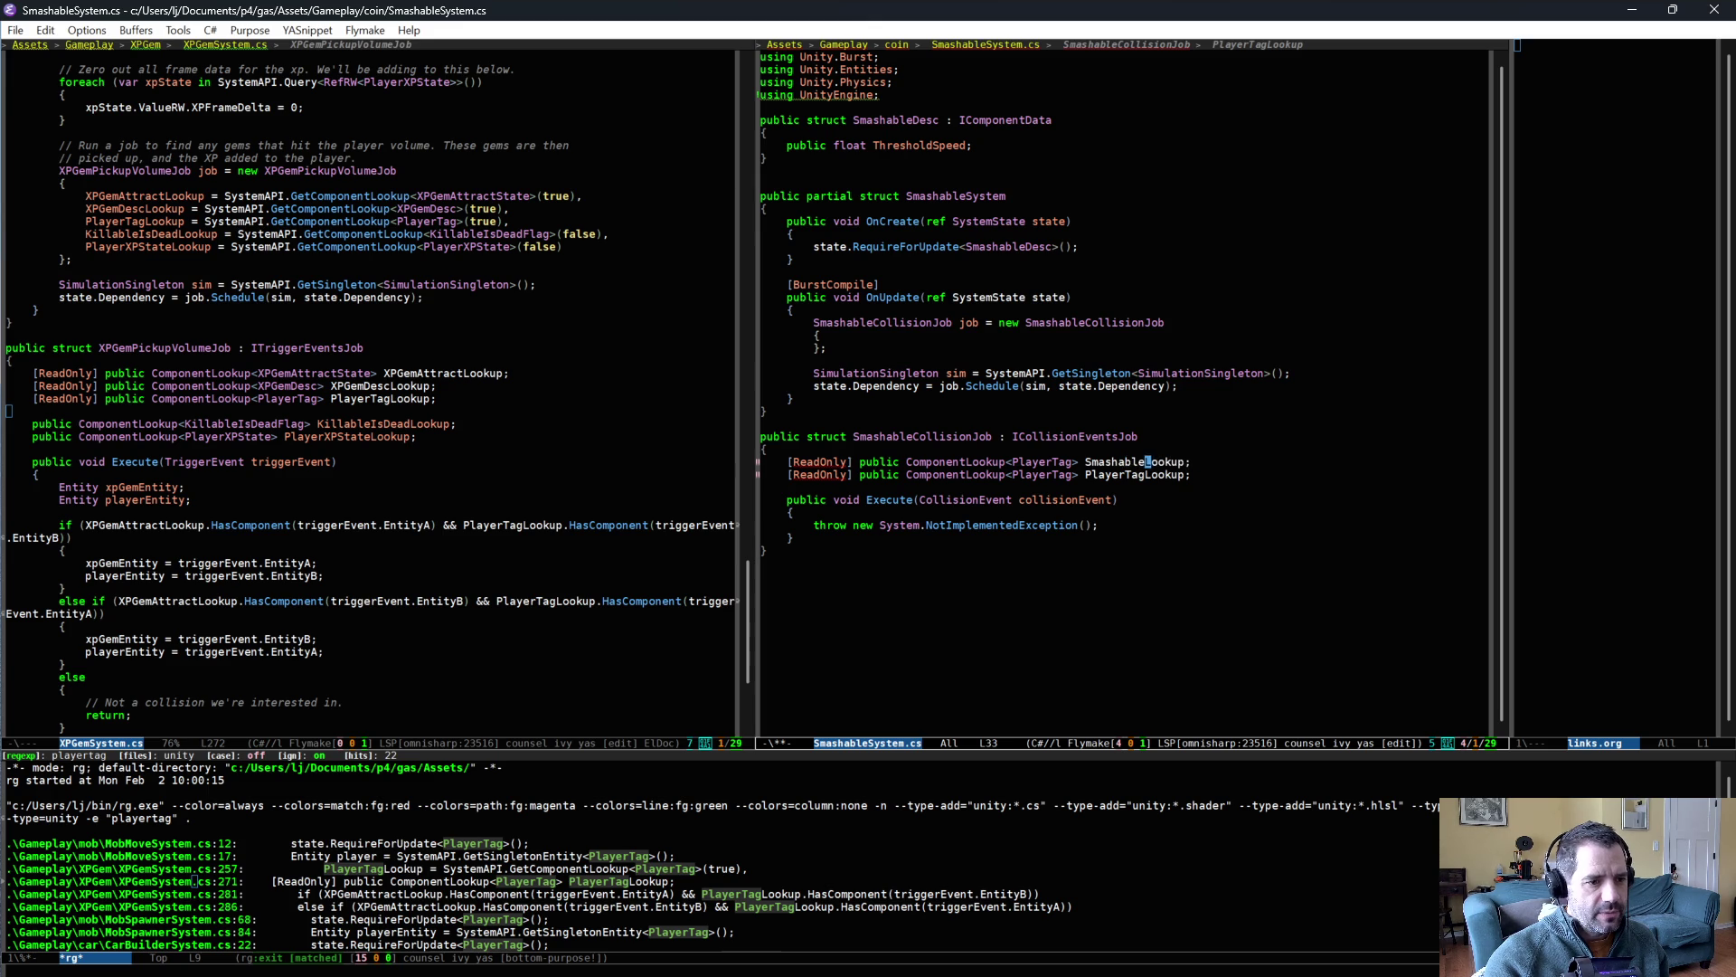
key(alt+b)
key(alt+b)
key(alt+d)
text(SmashableCollisionJob)
key(alt+BackSpace)
key(alt+BackSpace)
text(Desc)
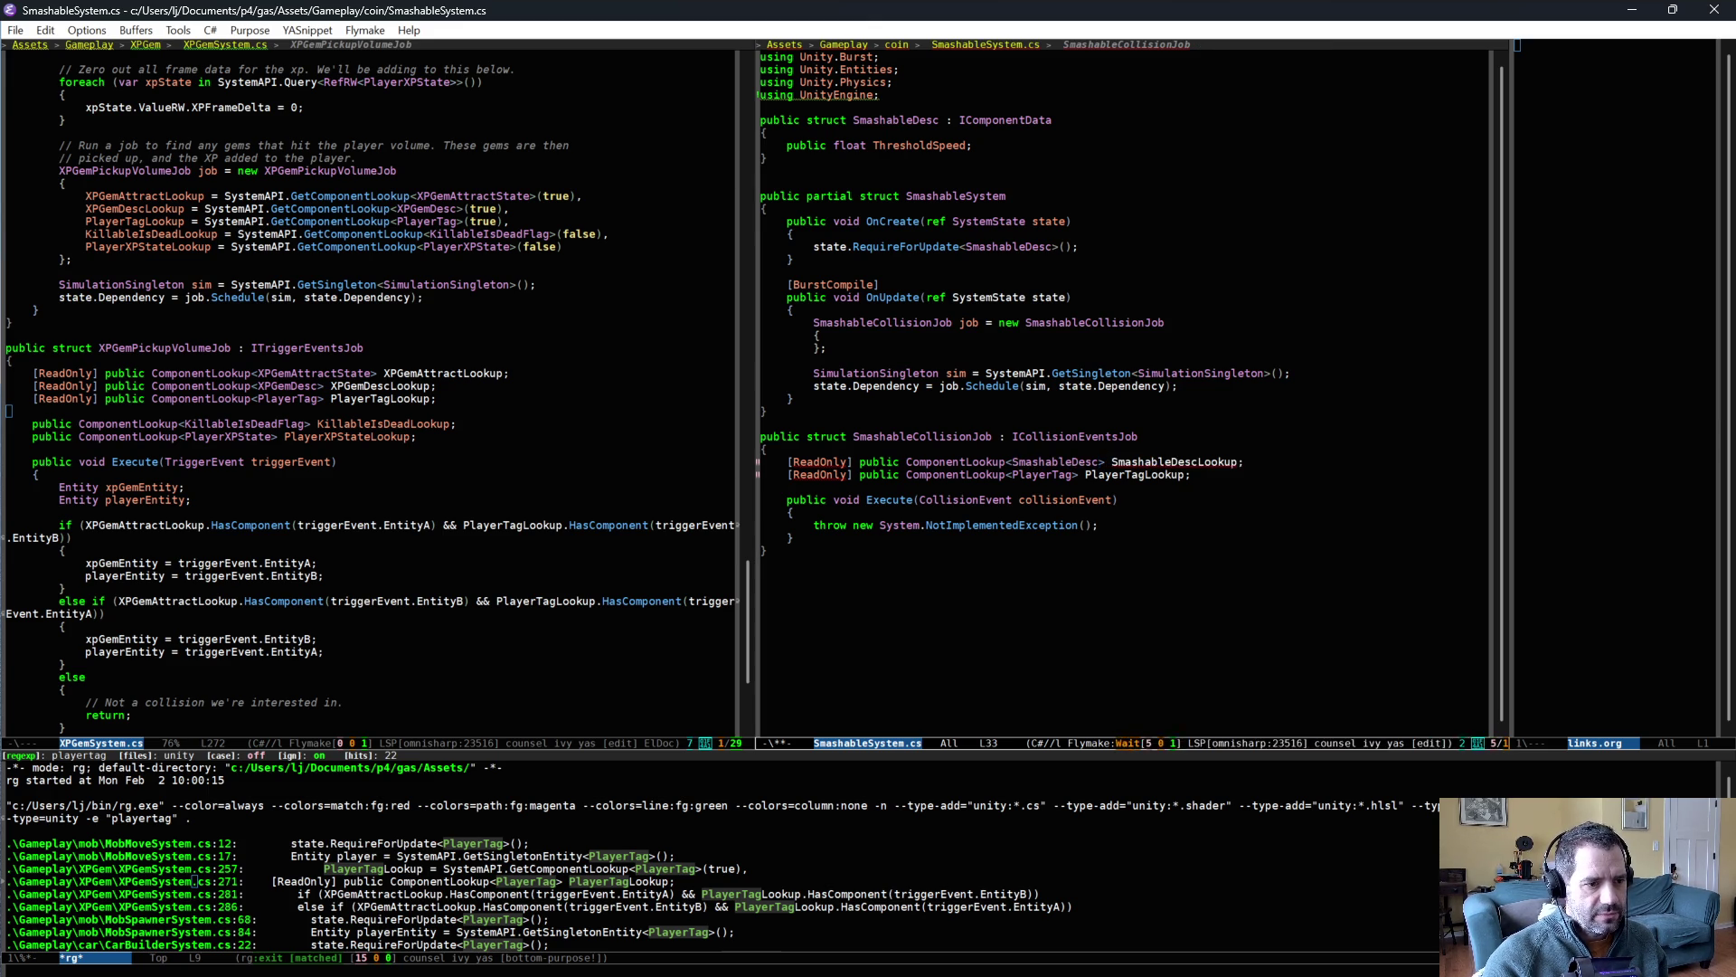
- Import Unity.Collections via the ReadOnly code action and save SmashableSystem.cs
key(Down)
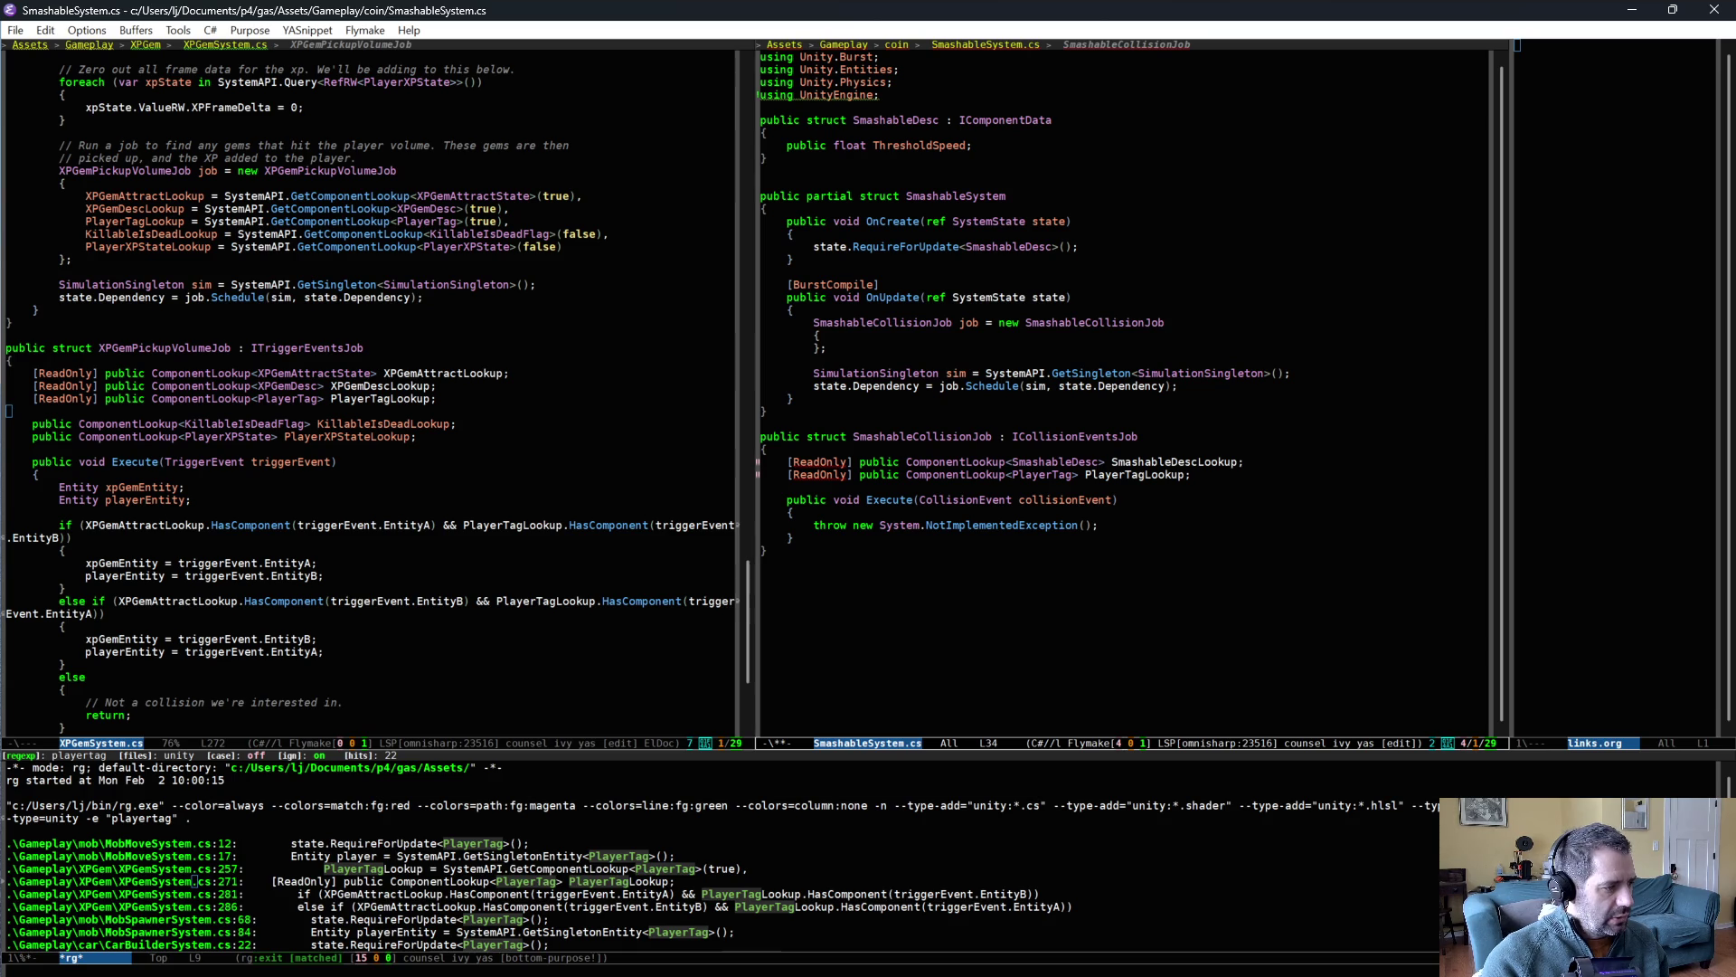
key(alt+Return)
key(Down)
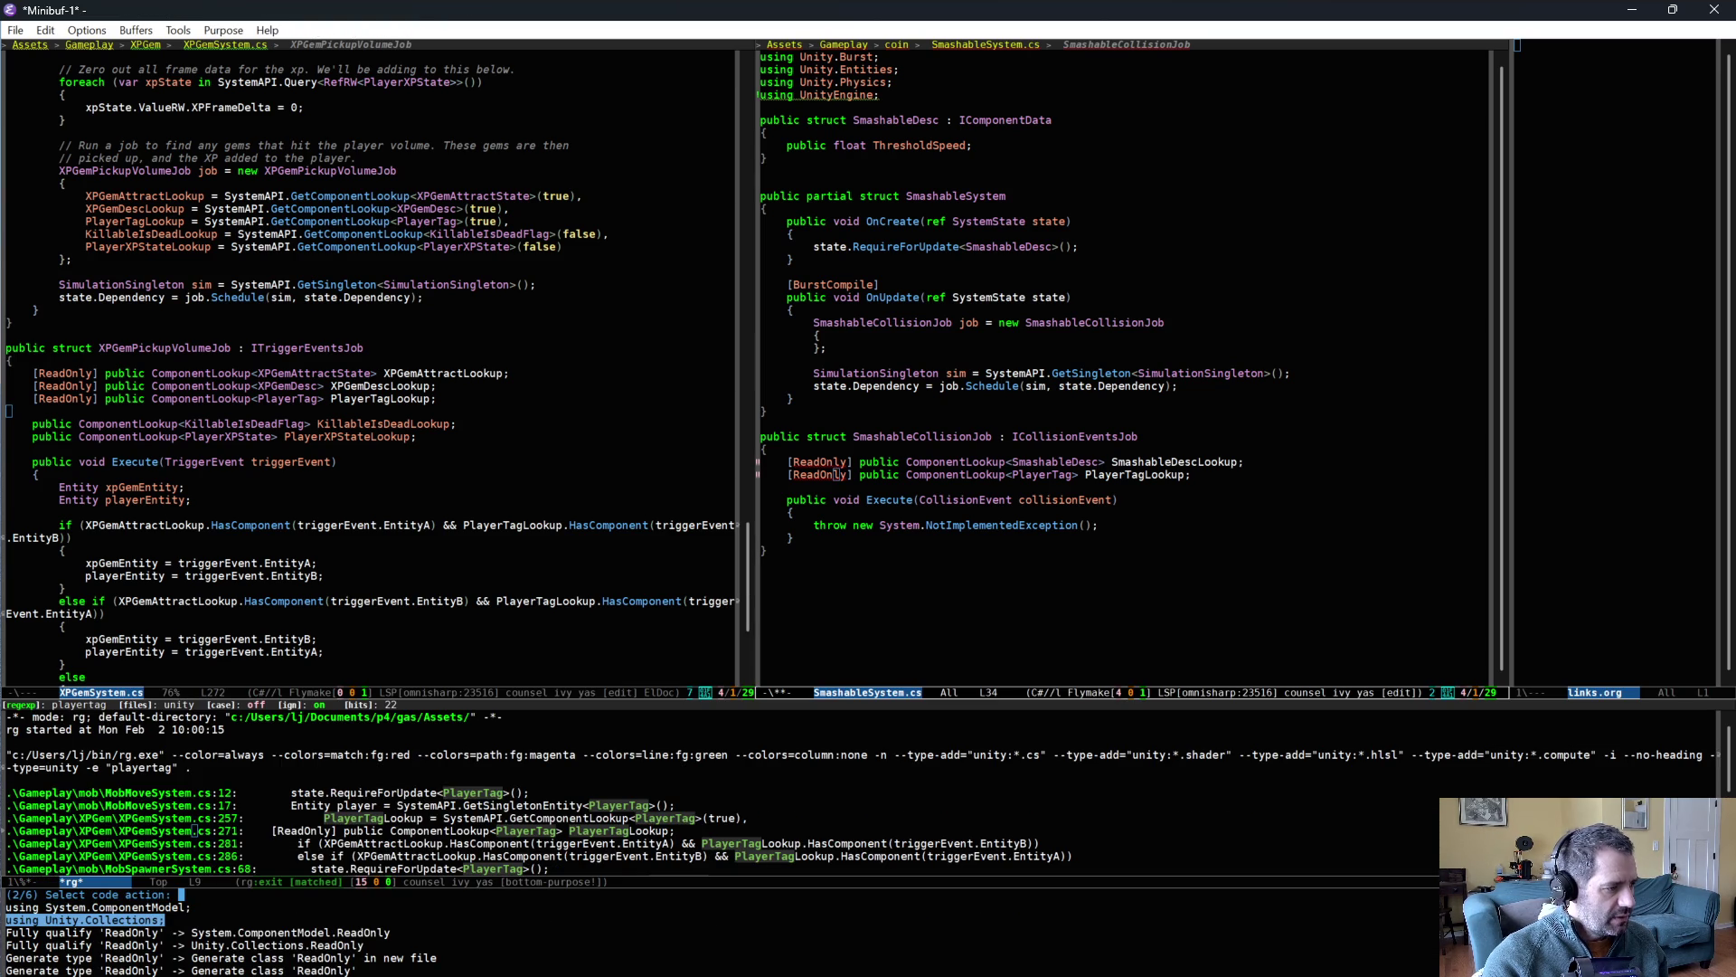
key(Return)
click(995, 561)
key(ctrl+x)
key(ctrl+s)
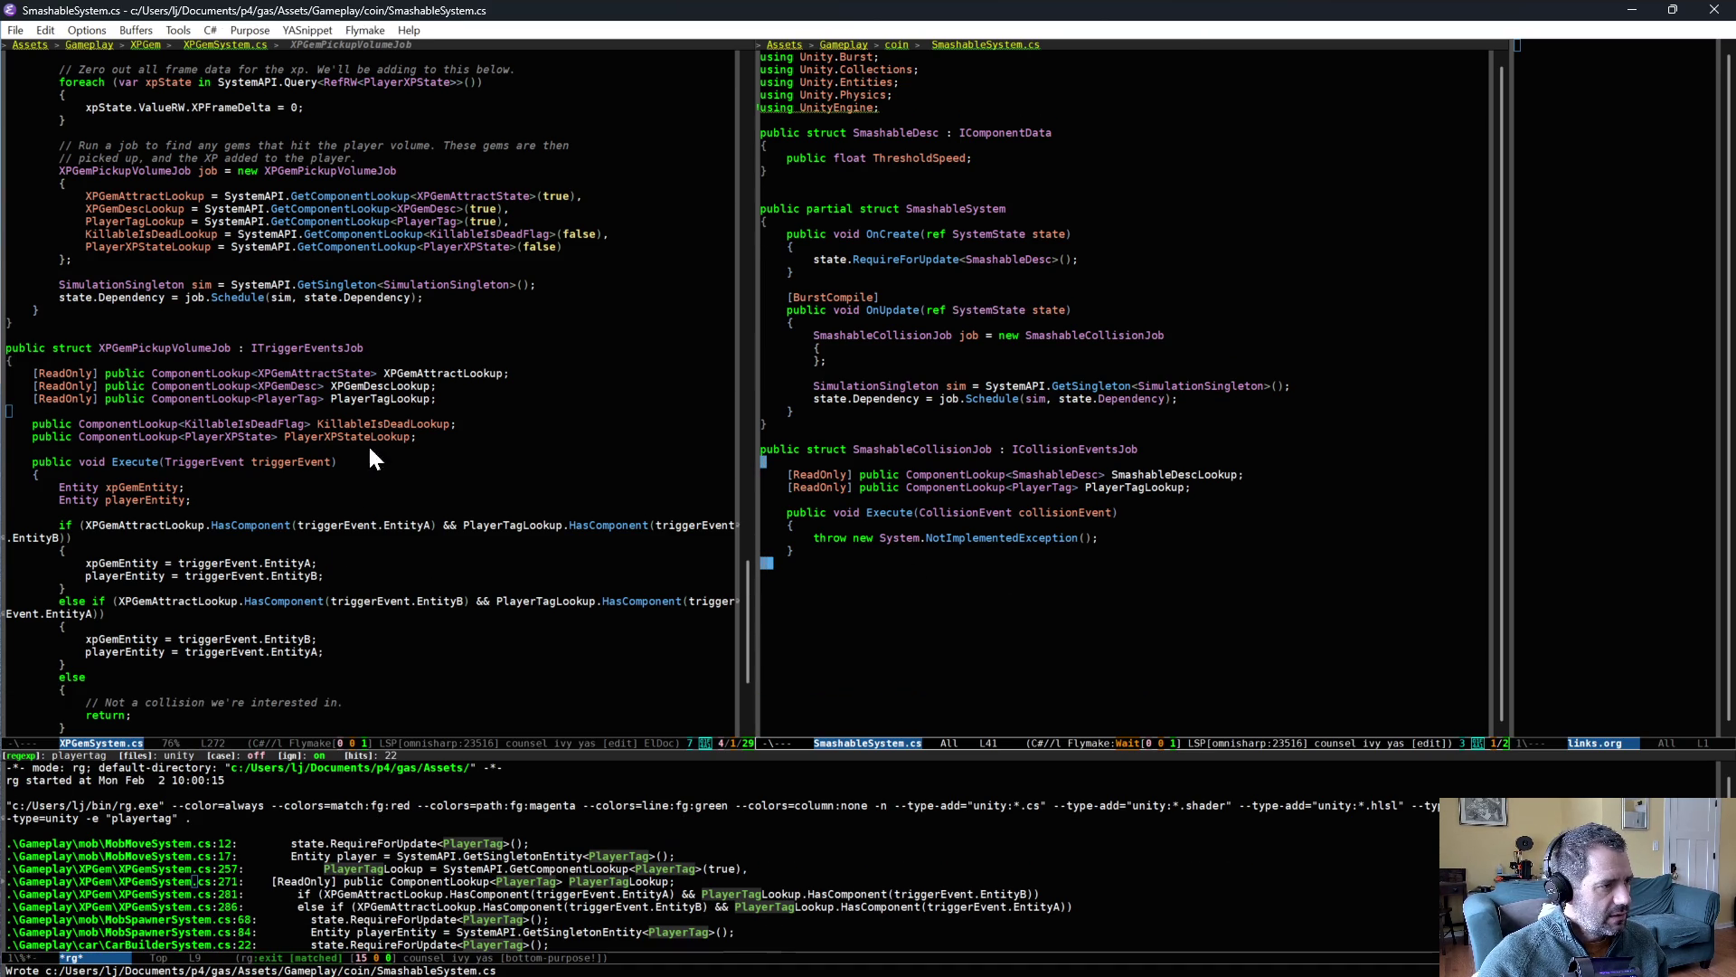
triple_click(181, 221)
- Copy the PlayerTagLookup initializer from XPGemSystem into the SmashableCollisionJob initializer
key(alt+w)
click(913, 360)
key(ctrl+a)
key(ctrl+y)
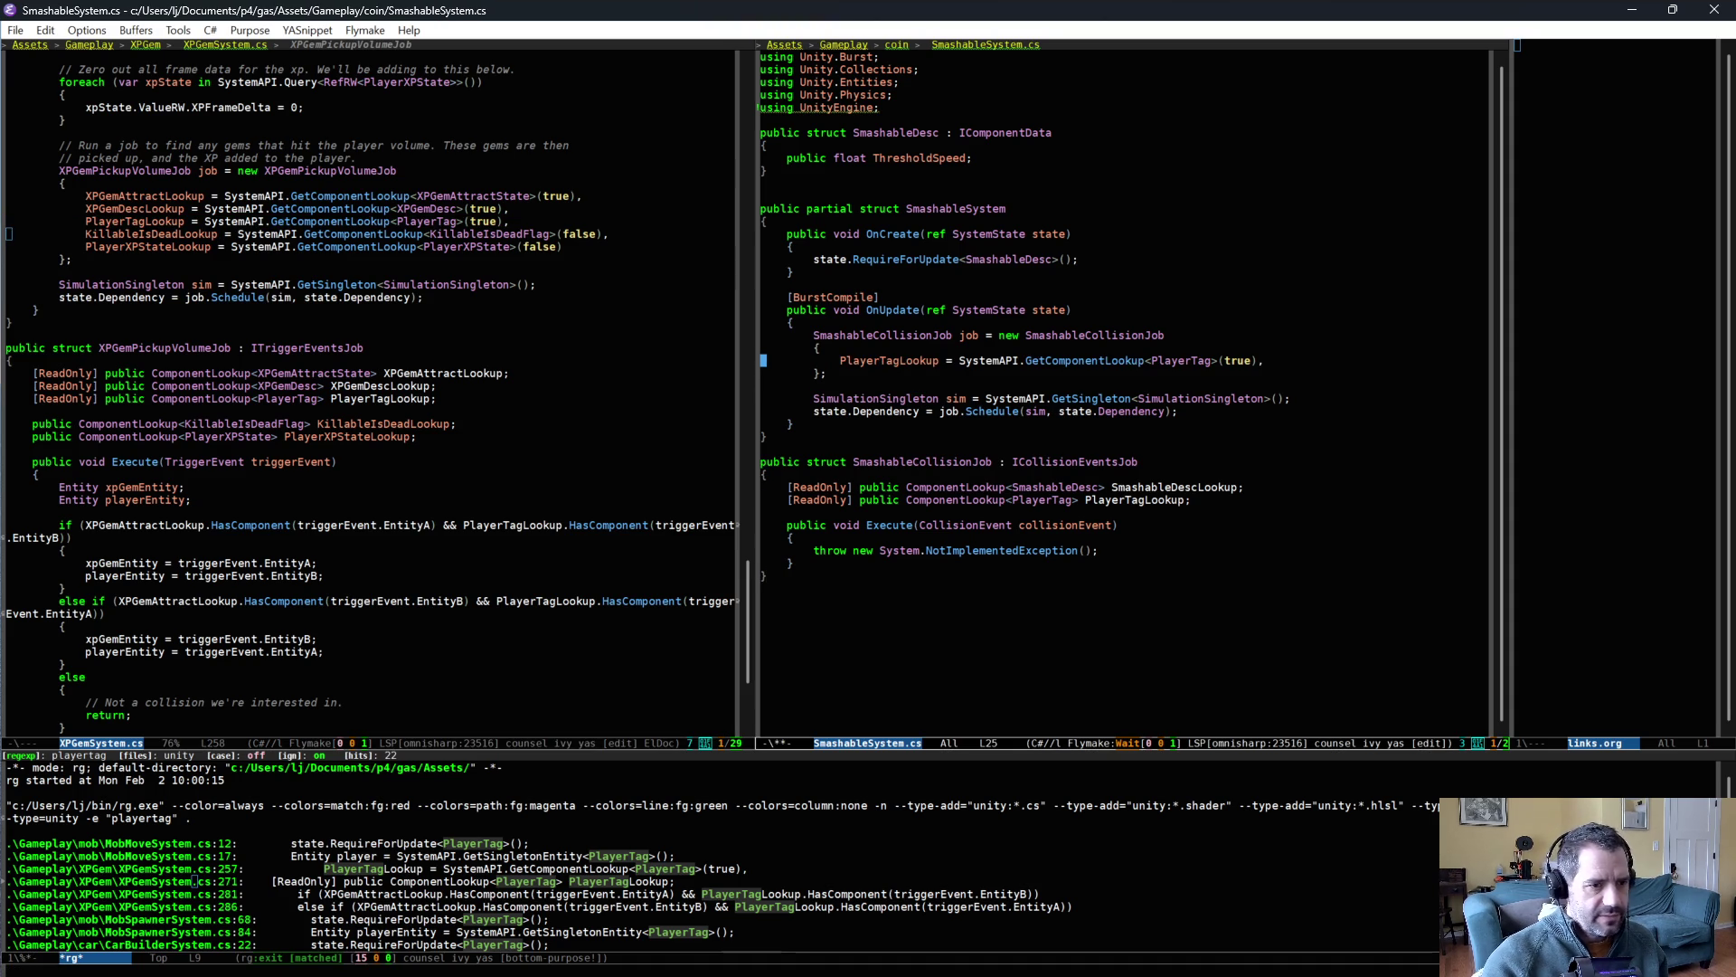
- Add SmashableDescLookup = SystemAPI.GetComponentLookup<SmashableDesc>(true) to the job initializer
click(822, 347)
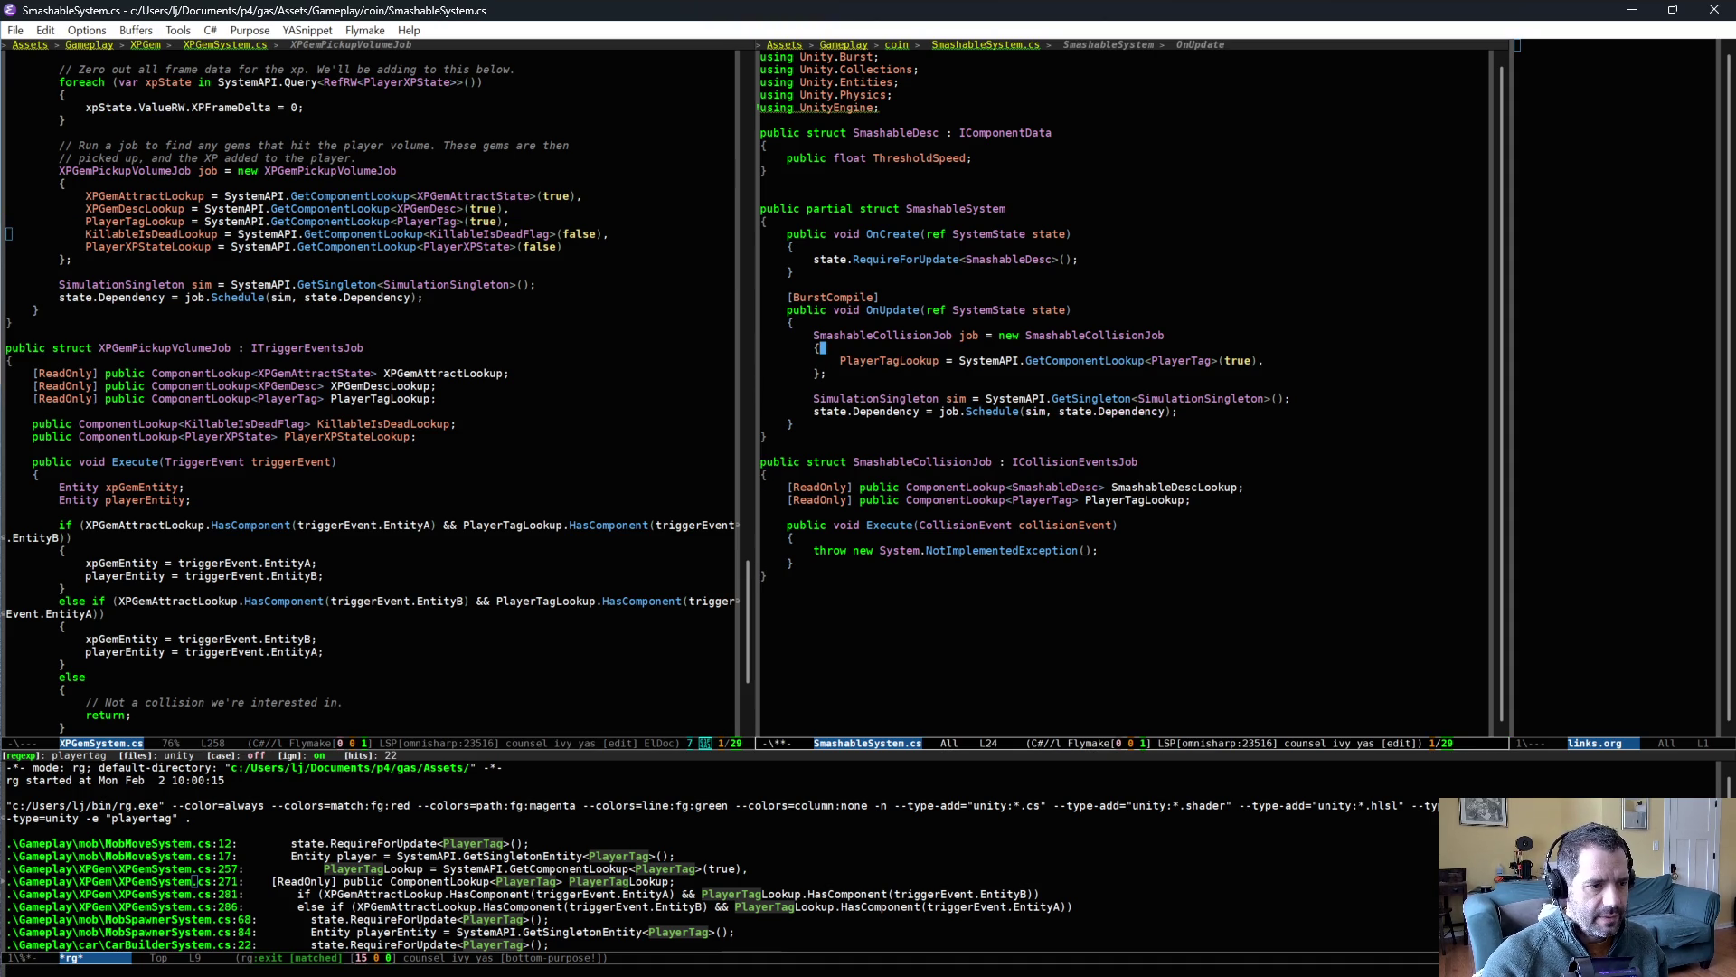
key(Return)
text(SmashableCollision)
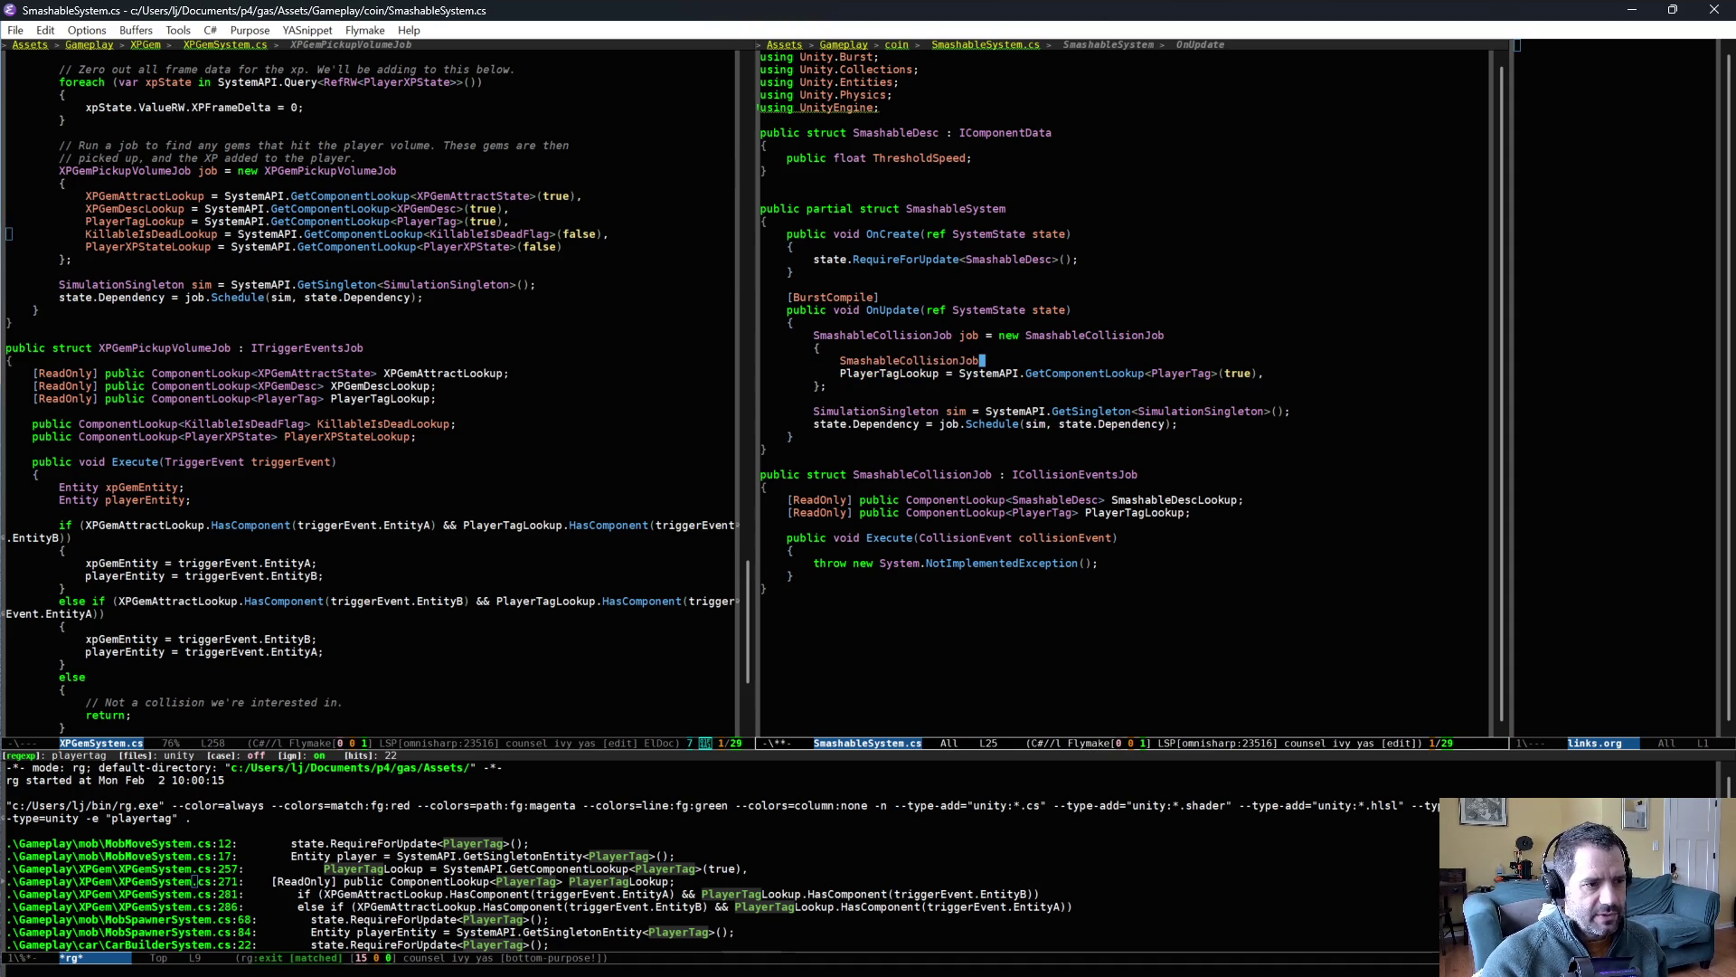
key(ctrl+BackSpace)
text(DescLookup )
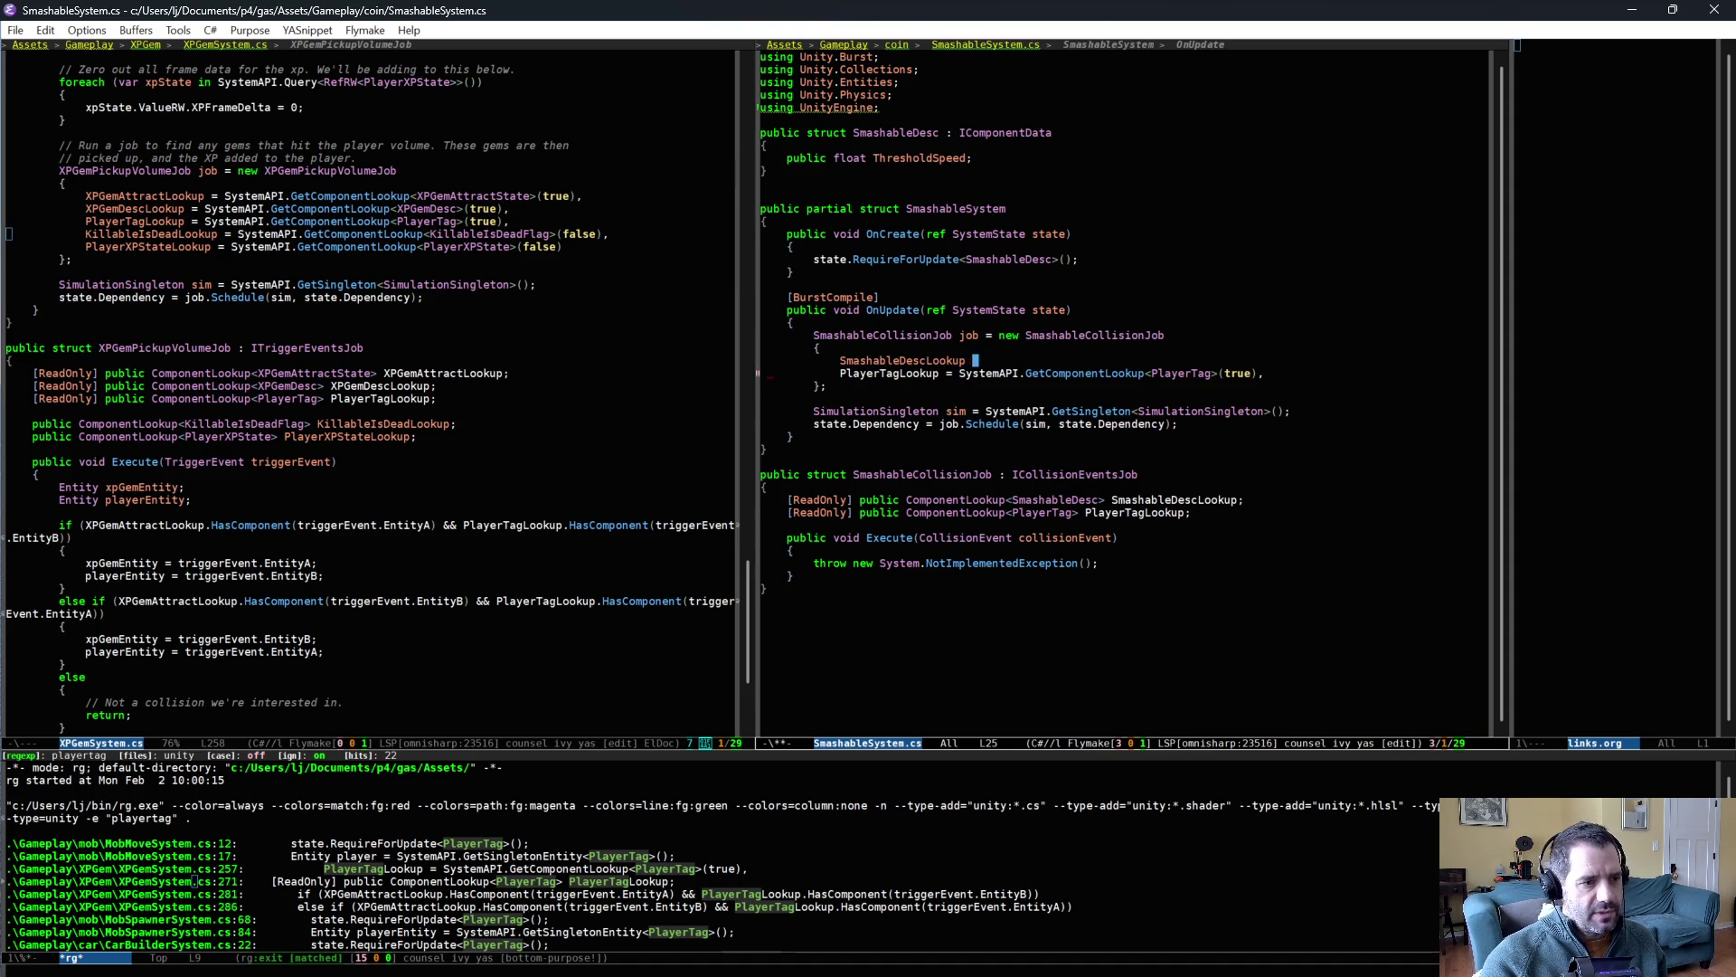
text(= SystemA)
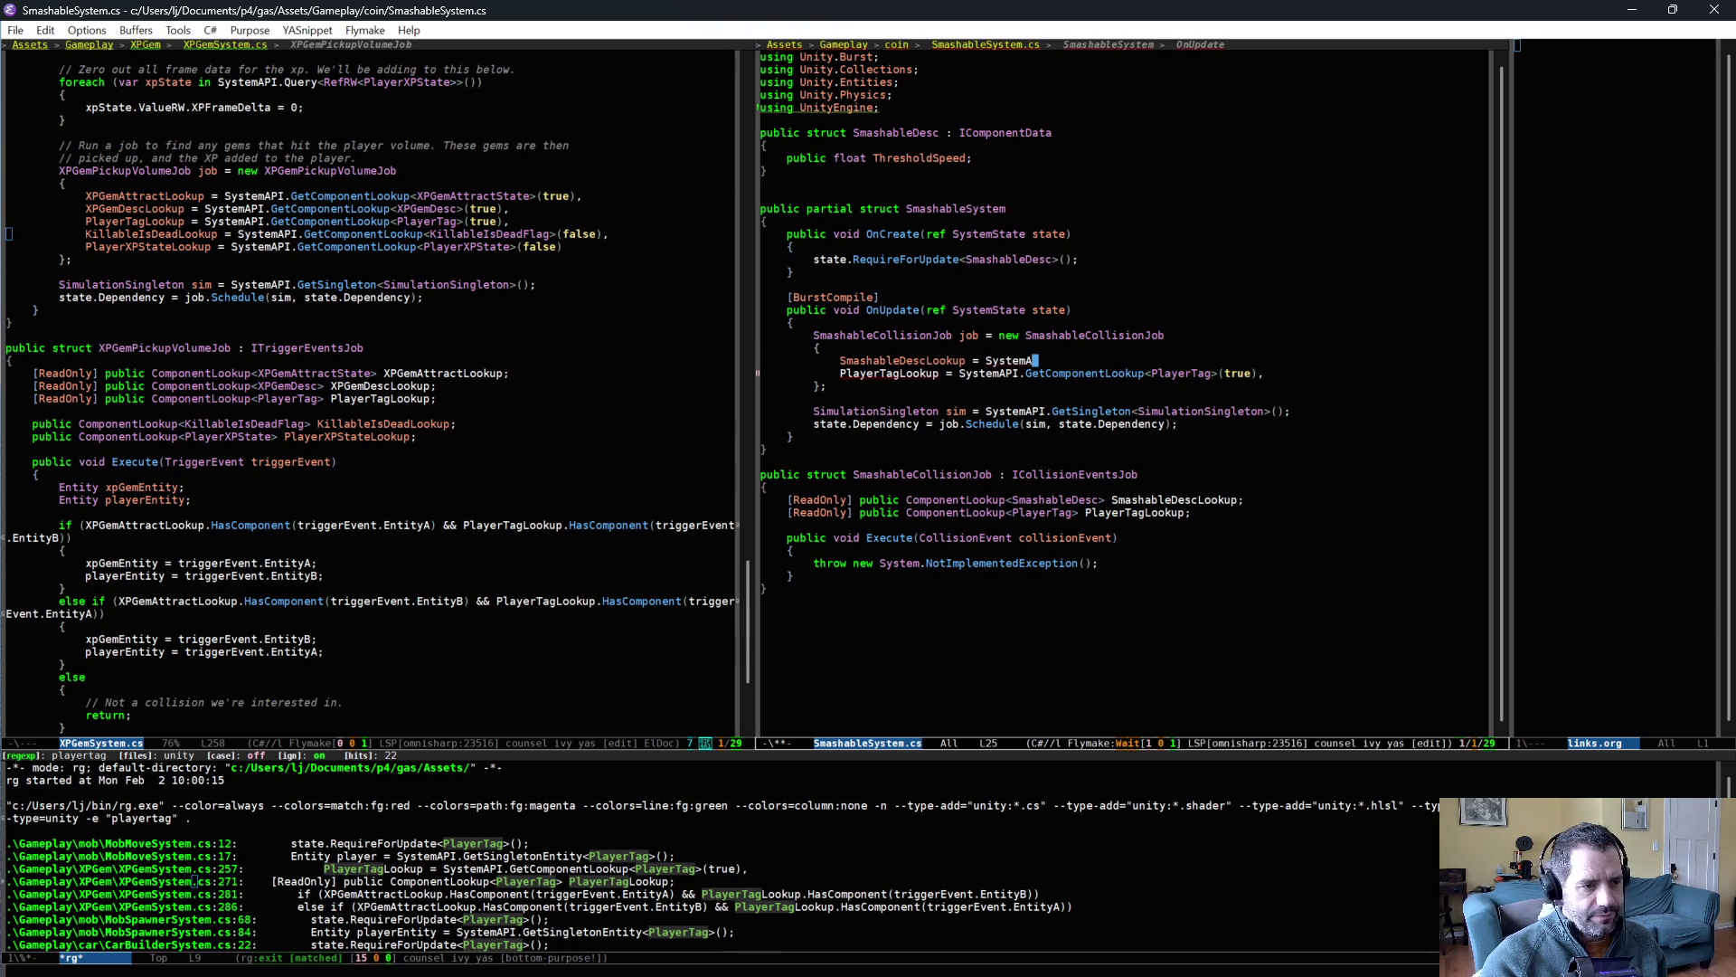
text(PI.GetComponentLookup)
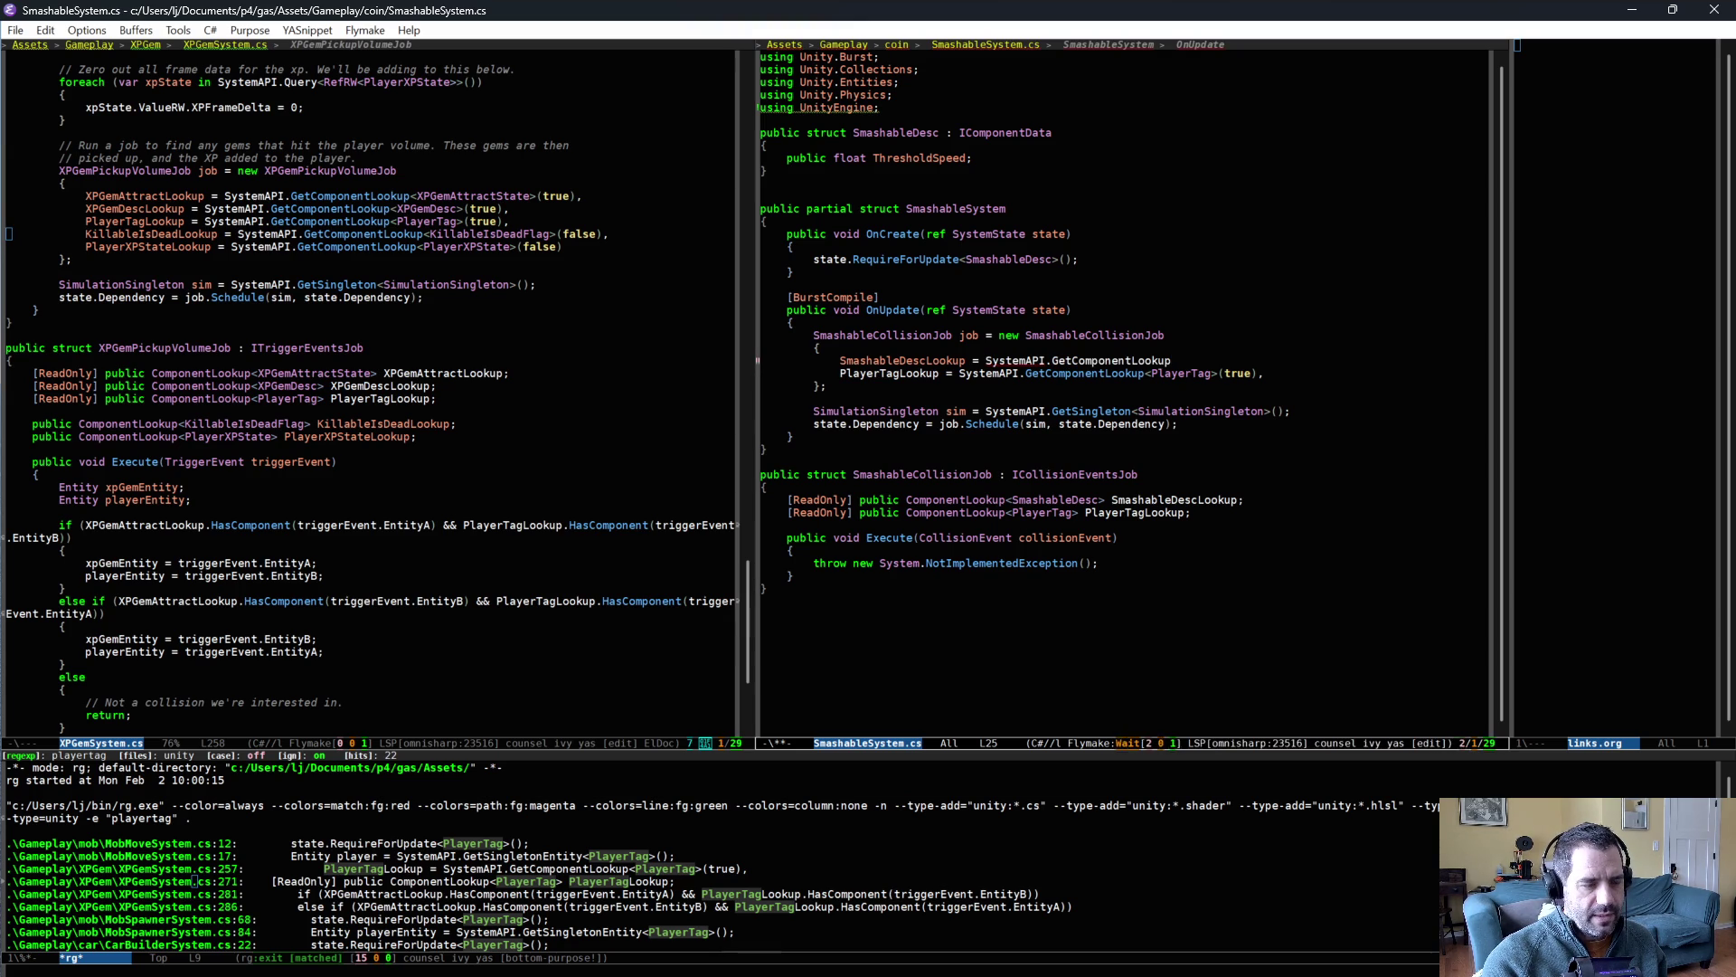
text(<SmashableCollisionJob)
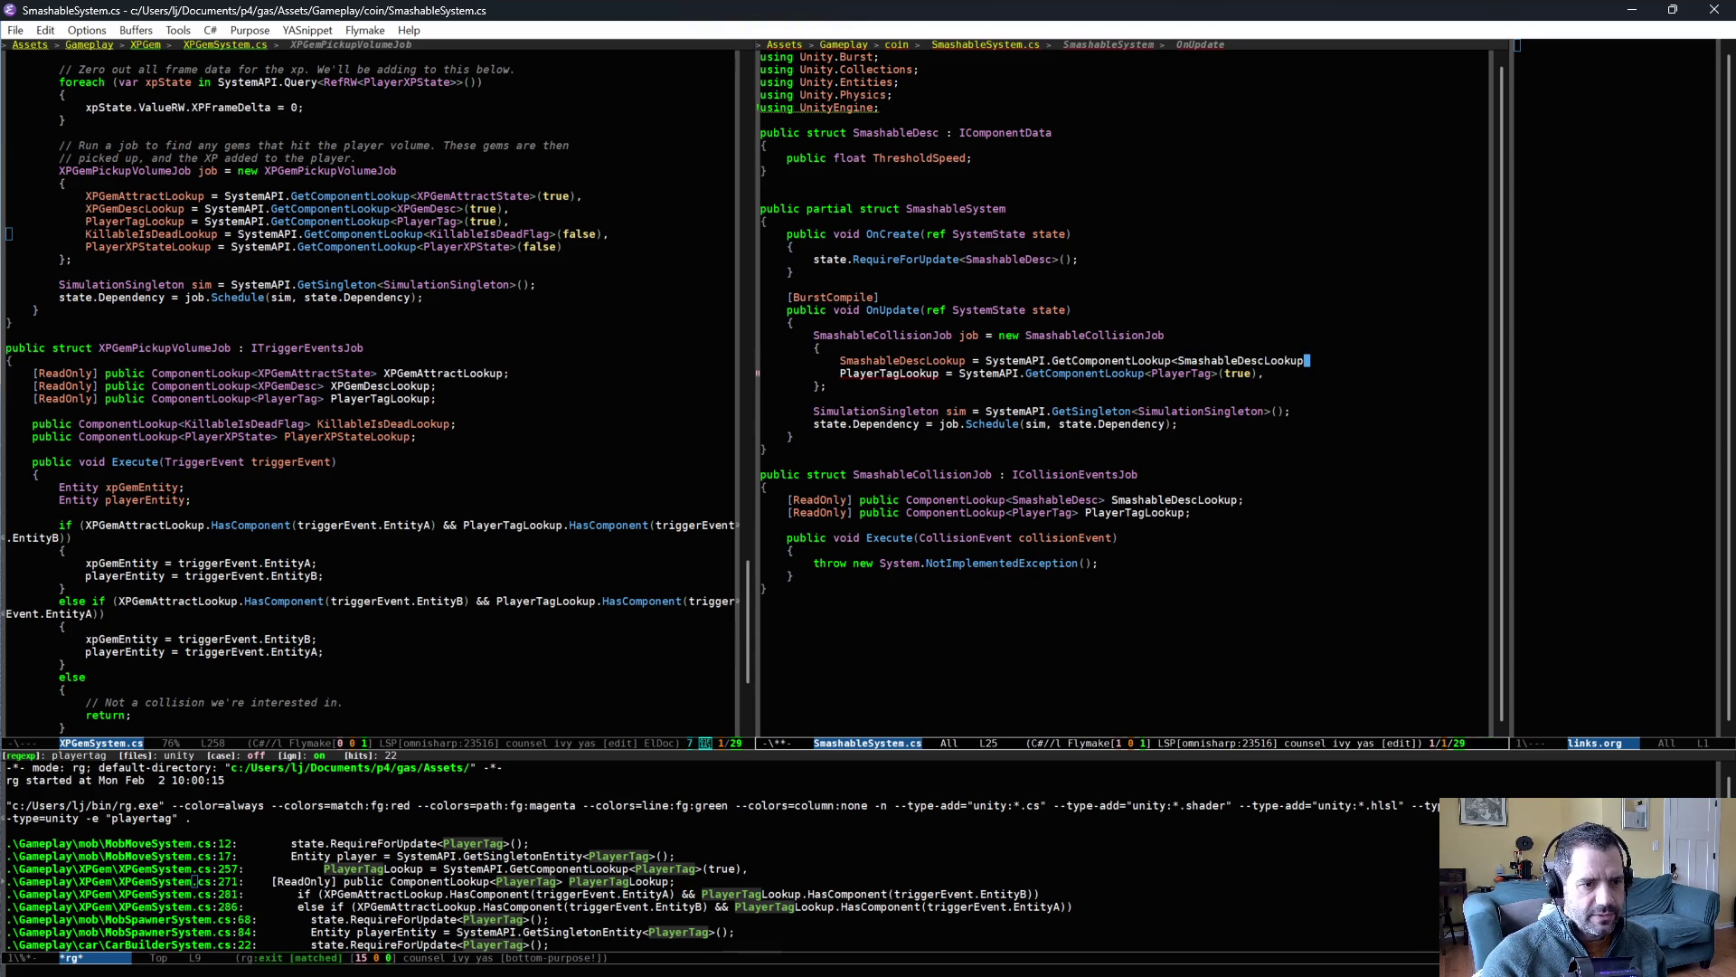
key(BackSpace)
key(BackSpace)
key(BackSpace)
text(Desc)
text(>(tur)
key(BackSpace)
key(BackSpace)
key(BackSpace)
text(true),)
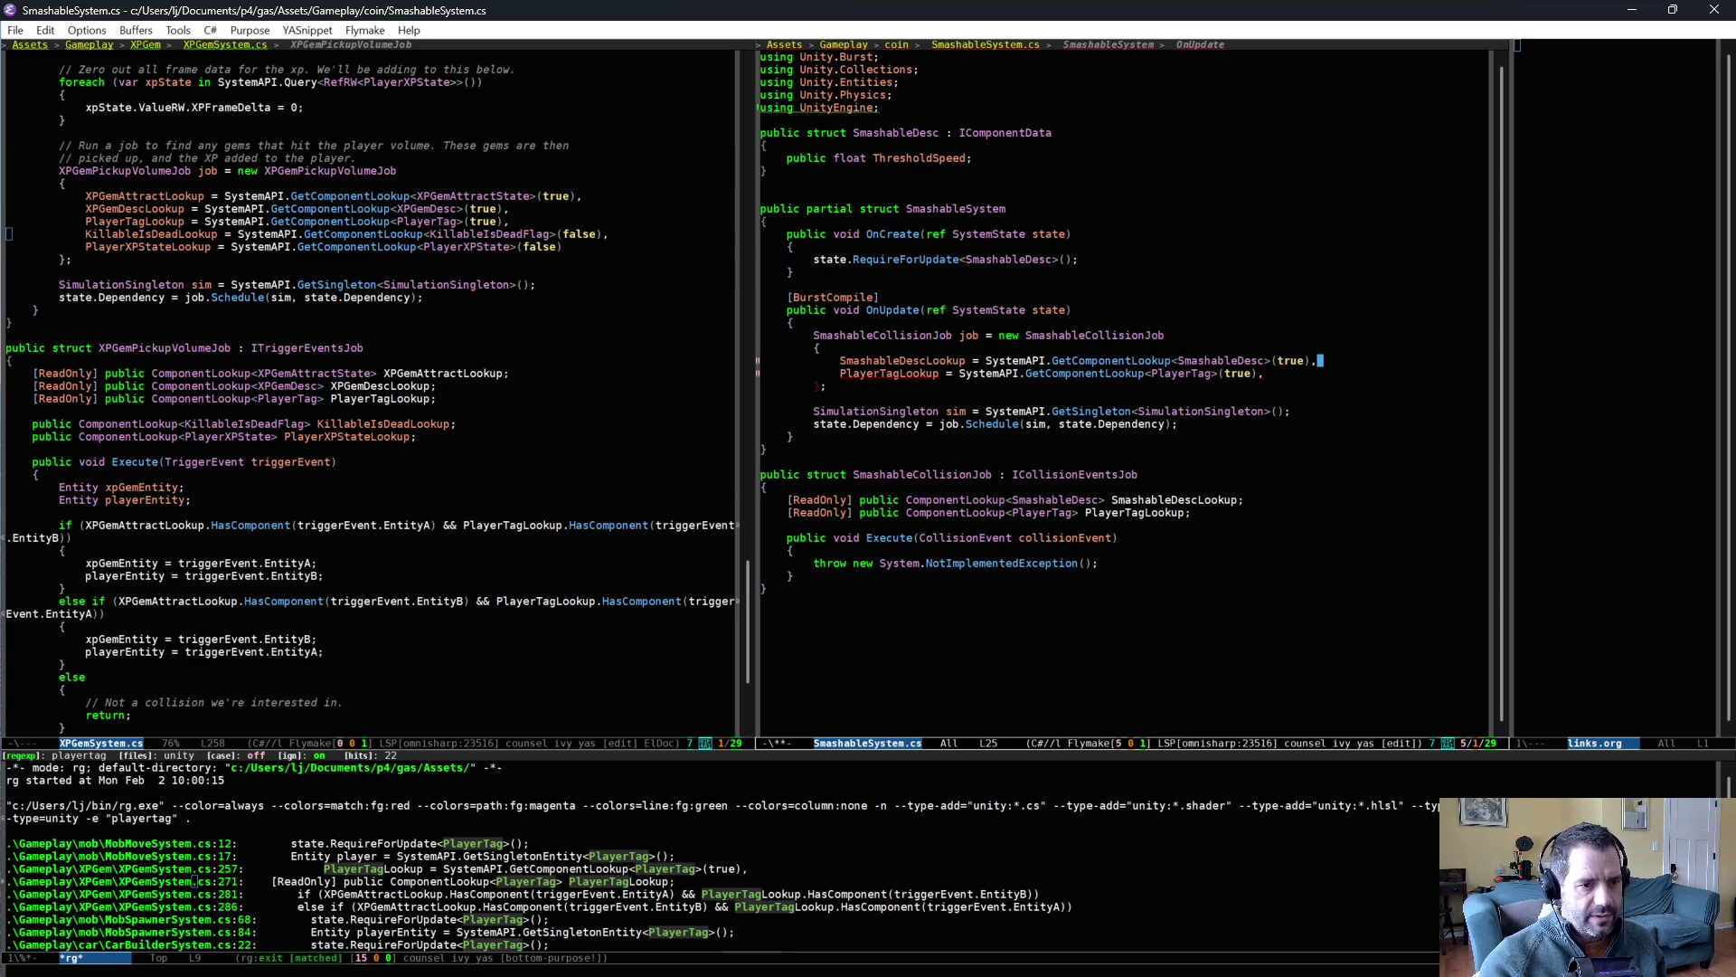
key(Down)
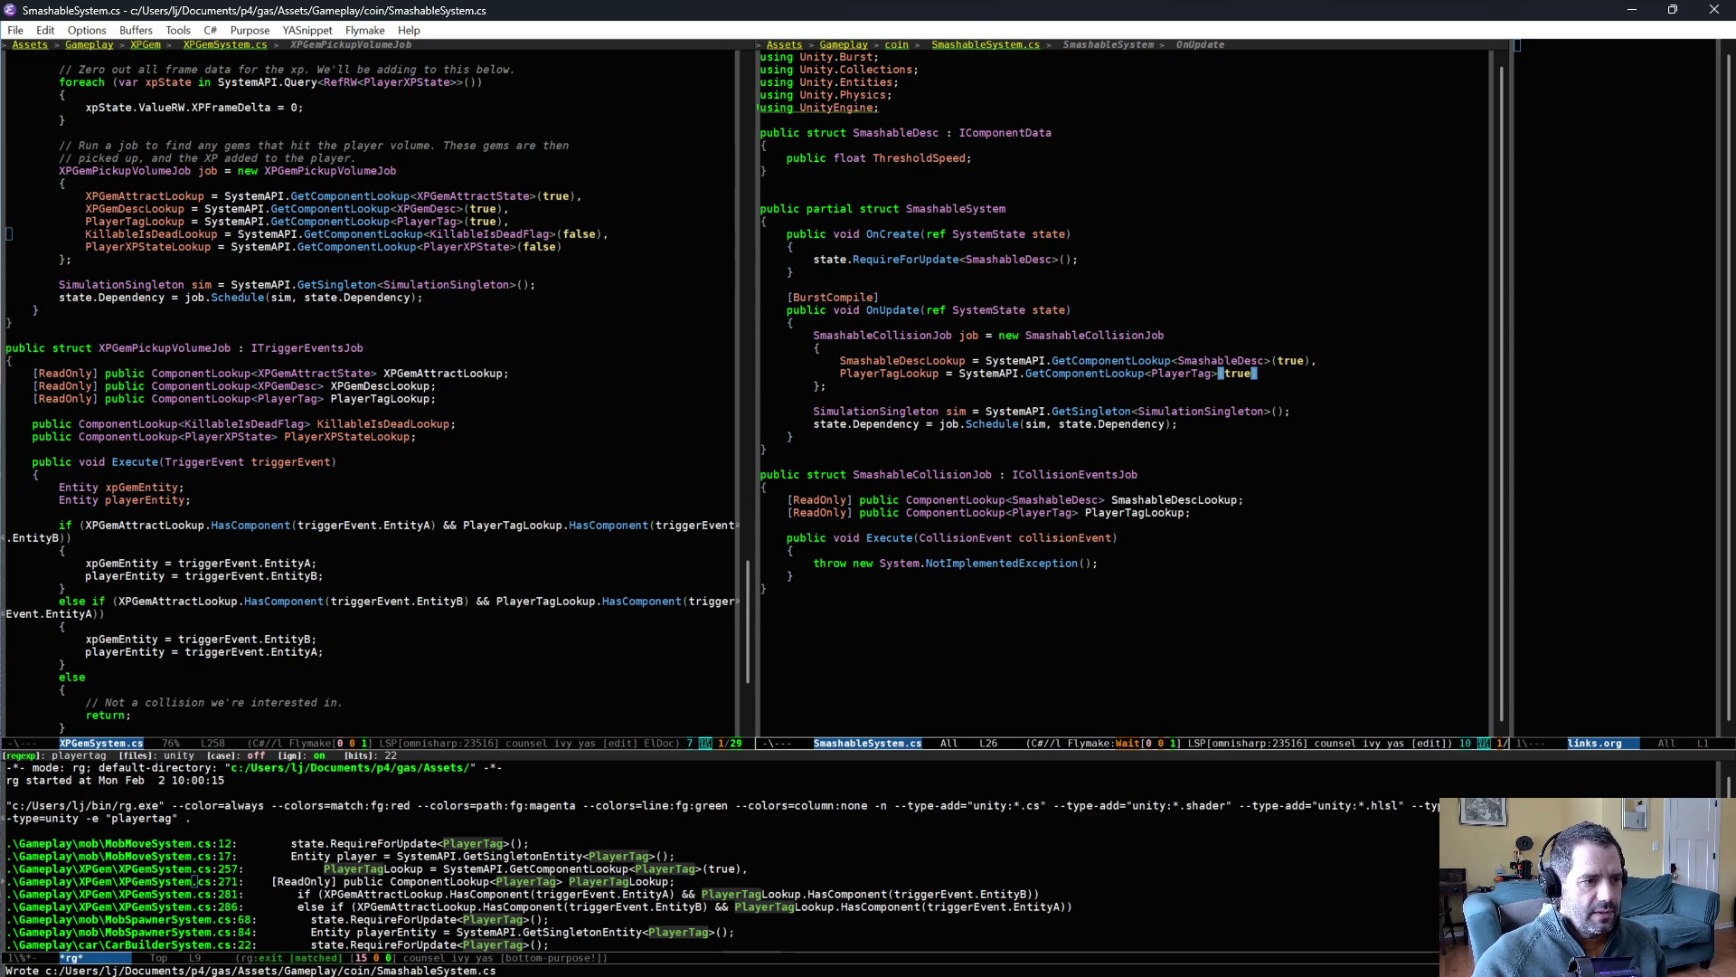
click(1293, 560)
scroll(133, 423, down, 1)
- Copy XPGemSystem's entity-matching code into SmashableCollisionJob's Execute, replacing the NotImplementedException placeholder
click(133, 424)
drag(133, 424, 136, 676)
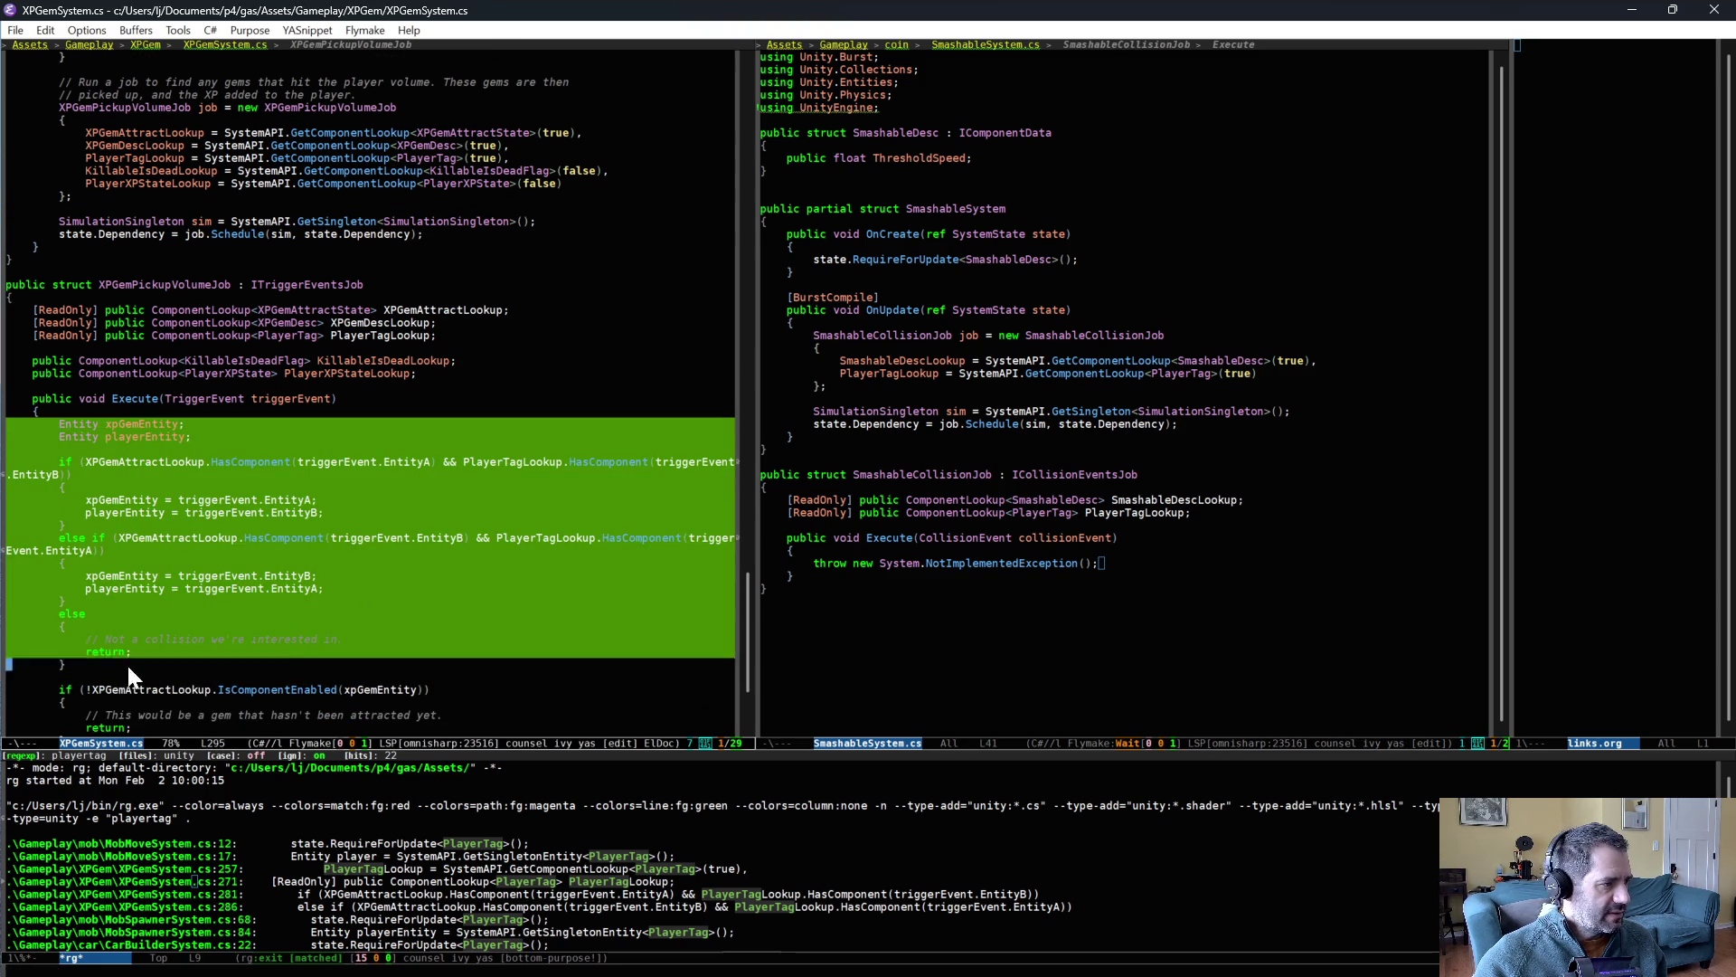
click(1144, 583)
key(Up)
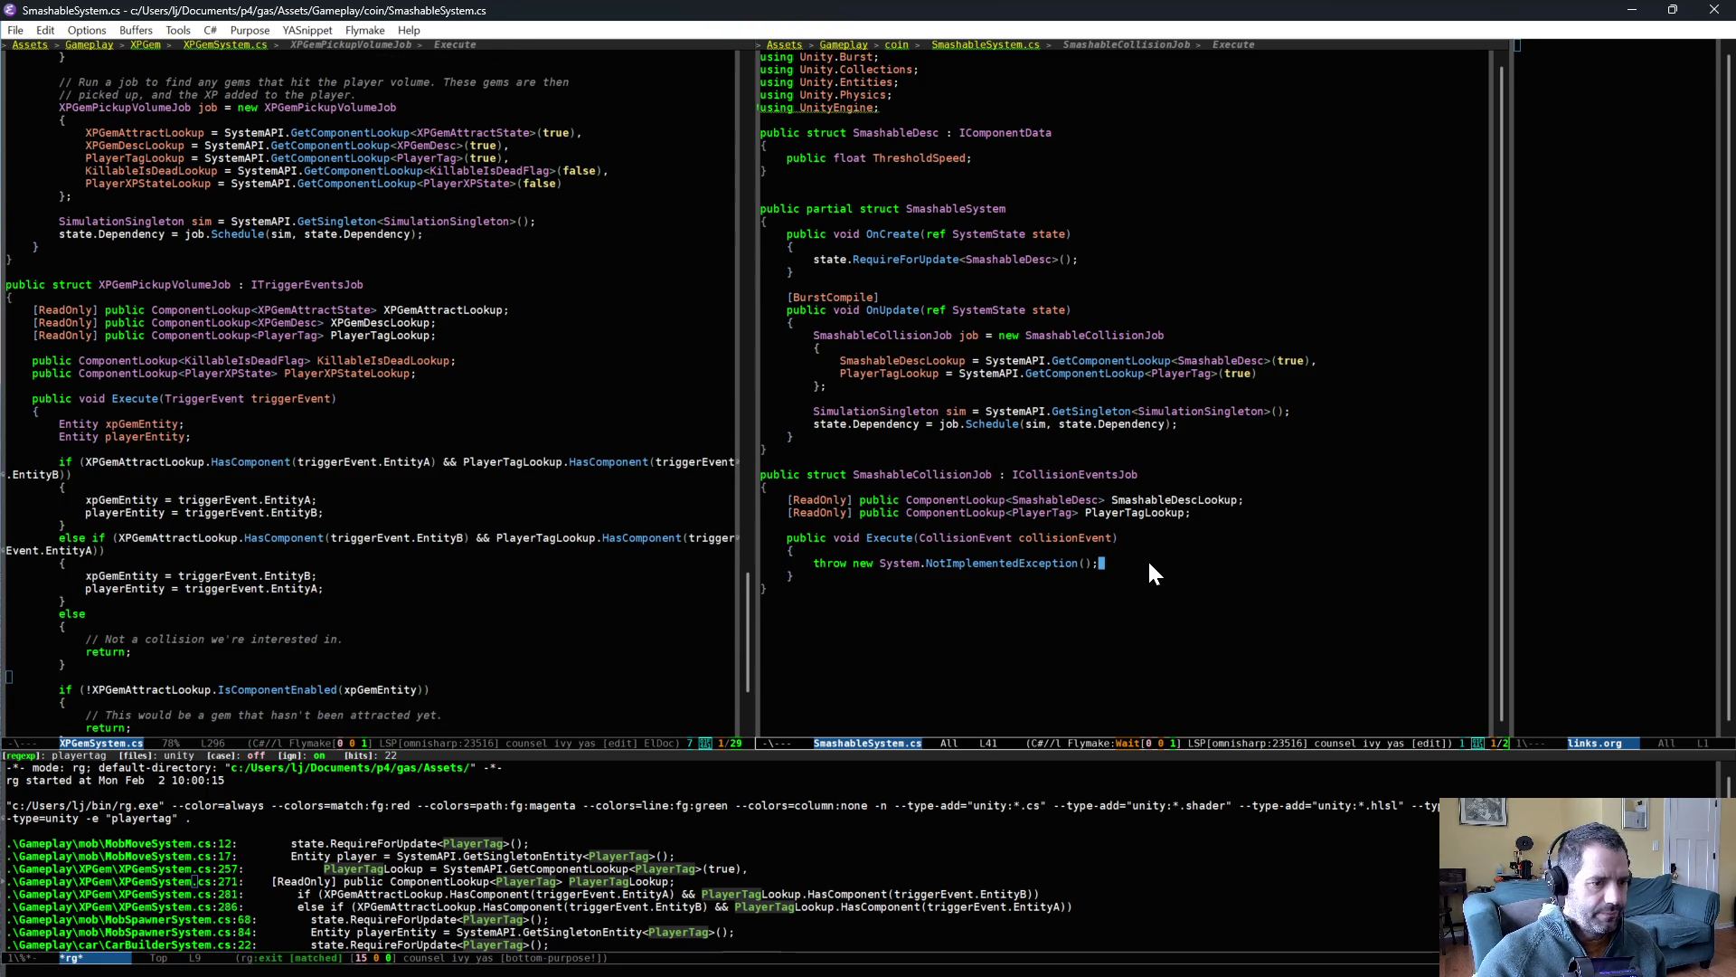
key(ctrl+y)
key(ctrl+shift+BackSpace)
scroll(973, 409, up, 4)
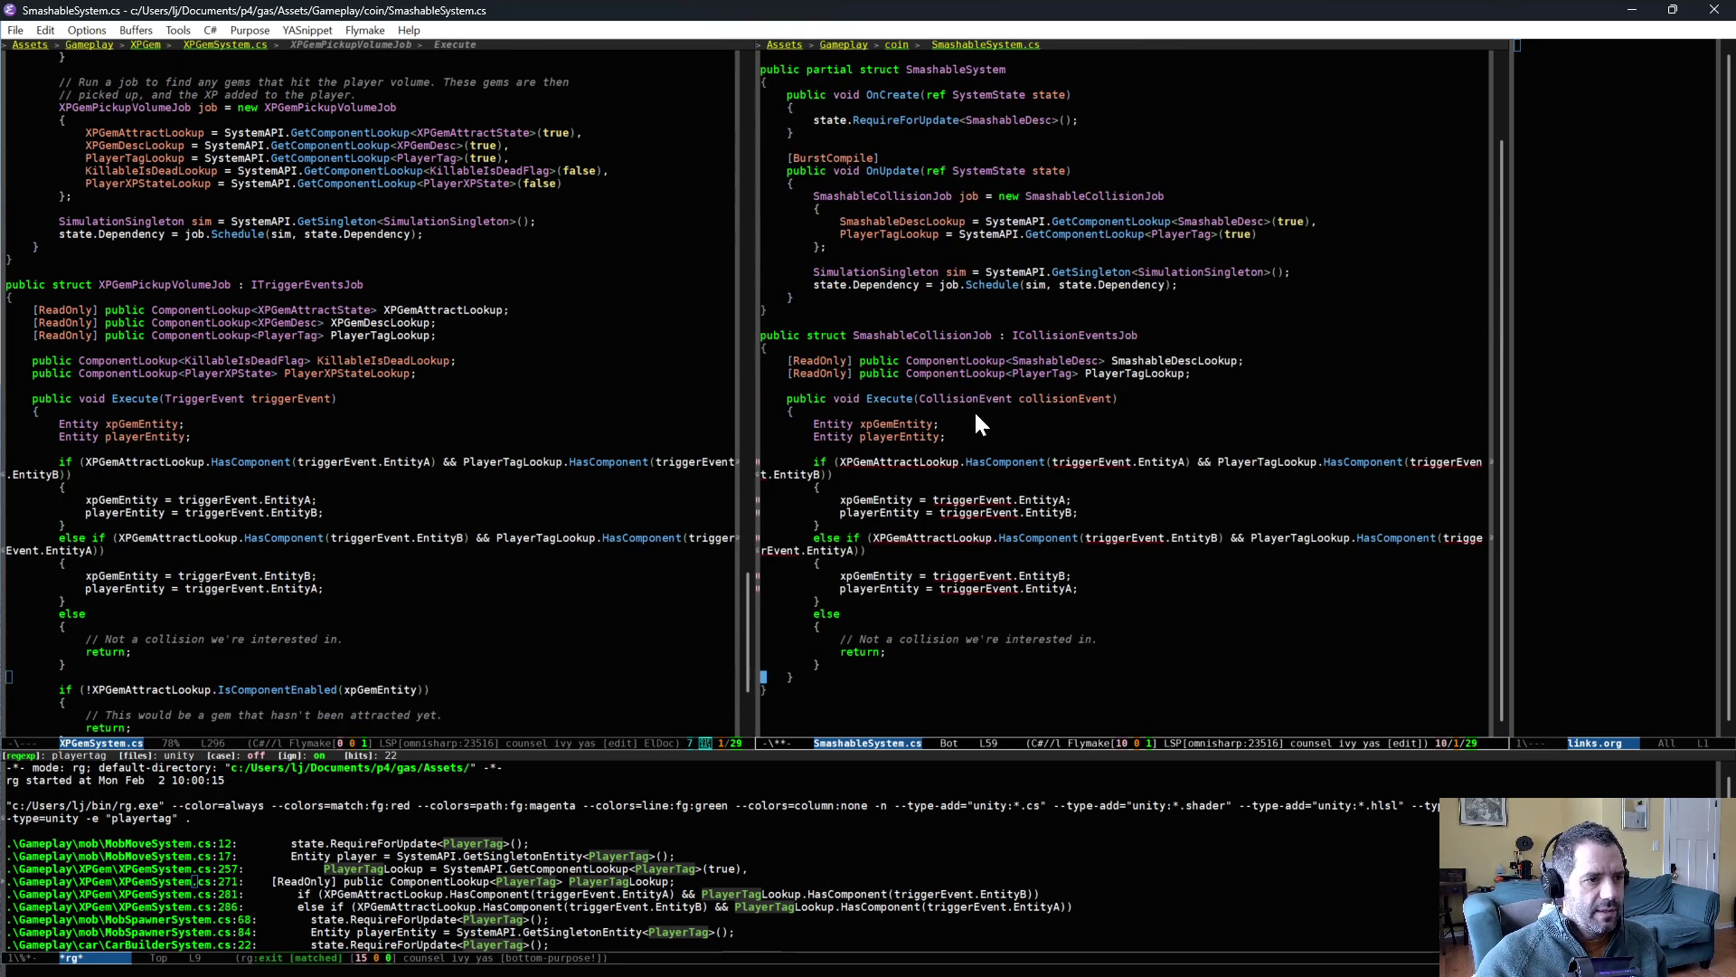
- Rename every xpGemEntity occurrence to smashableEntity and save the file
click(902, 423)
key(BackSpace)
key(BackSpace)
key(BackSpace)
text(sm)
key(BackSpace)
key(BackSpace)
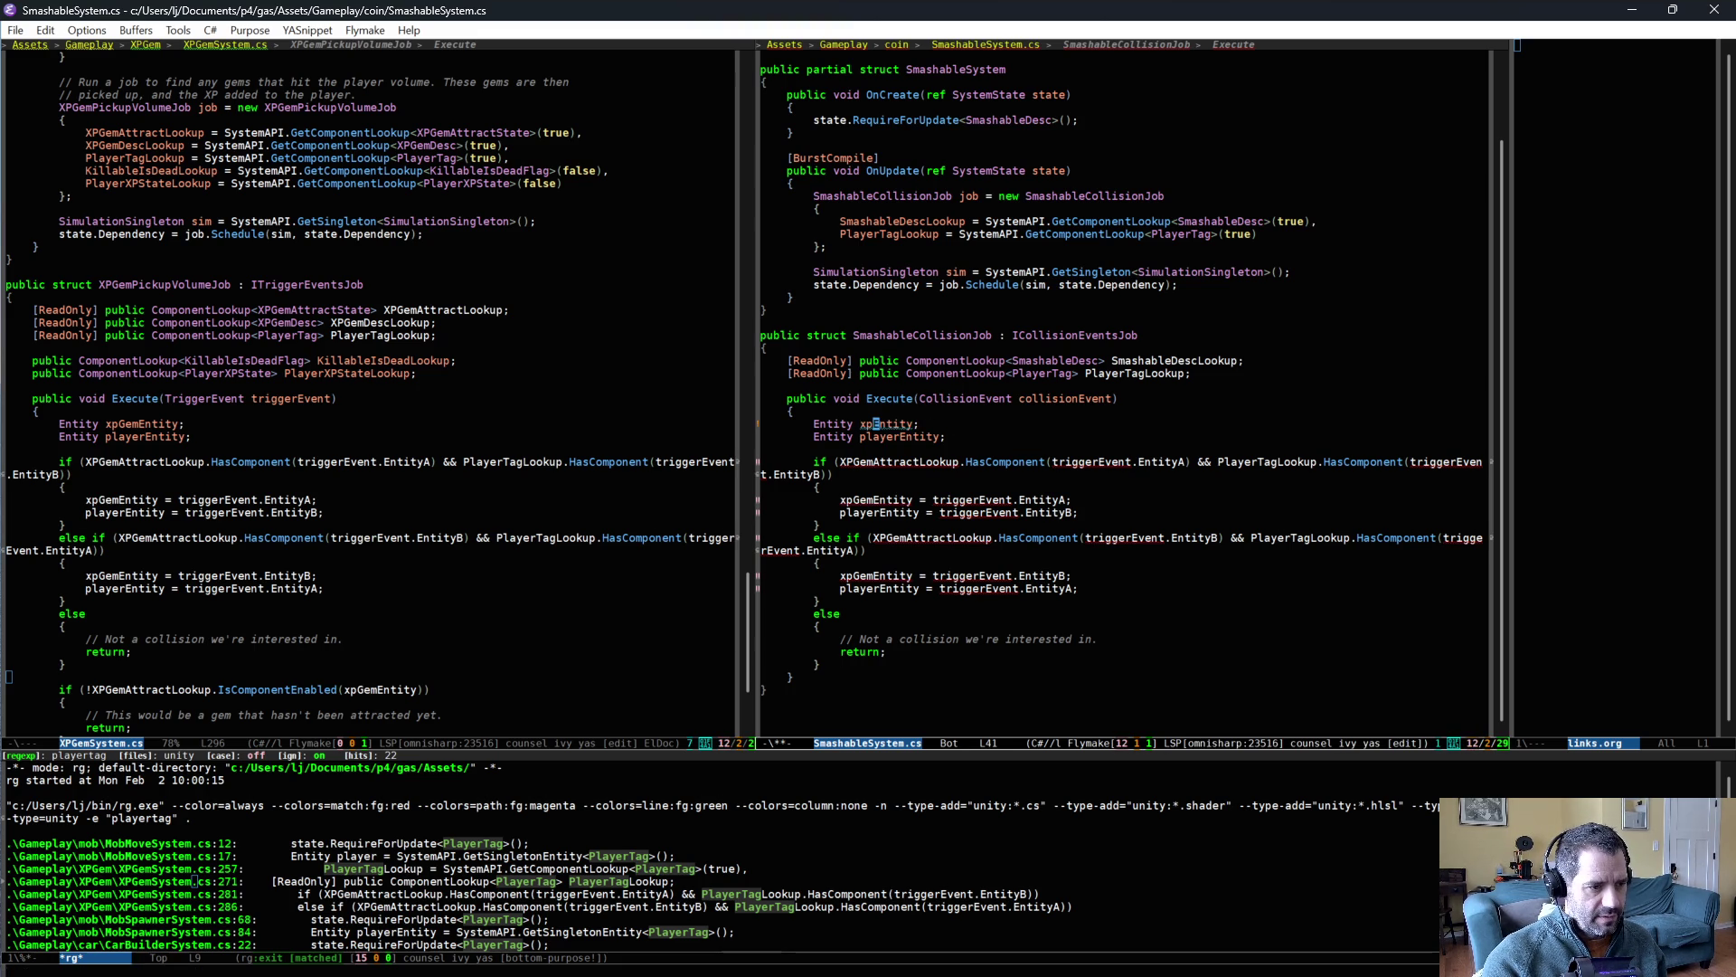
key(ctrl+slash)
key(ctrl+slash)
key(ctrl+slash)
key(ctrl+semicolon)
key(BackSpace)
key(BackSpace)
key(BackSpace)
text(smashas)
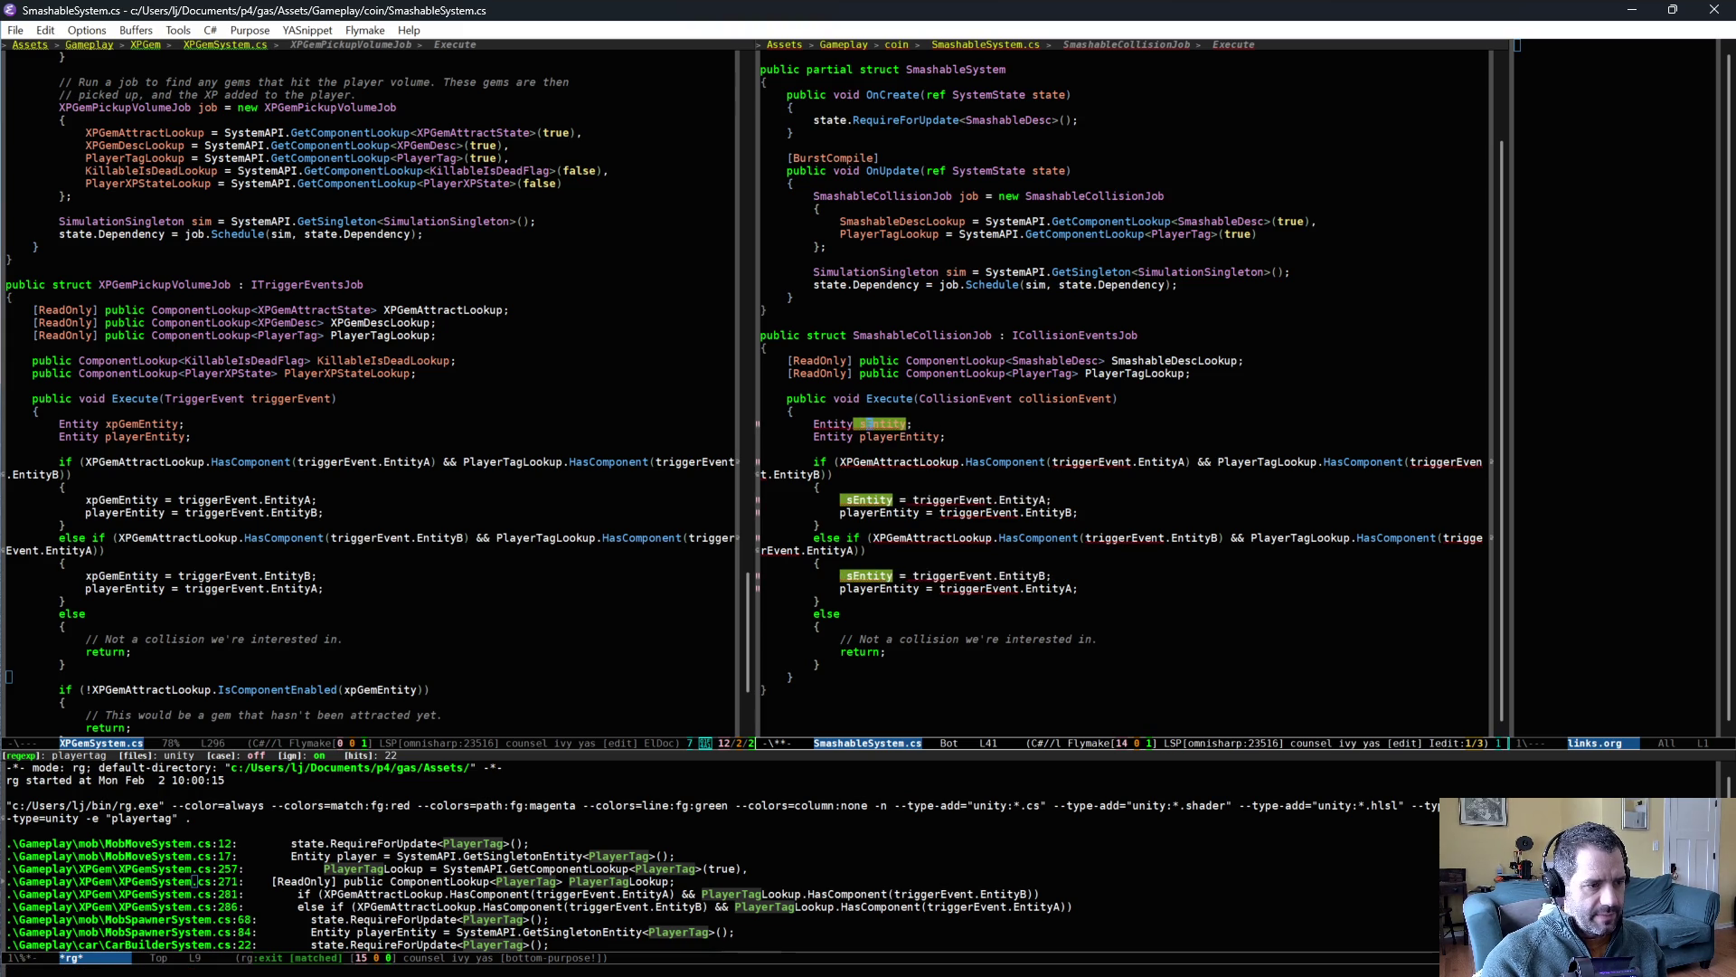
key(BackSpace)
text(ble)
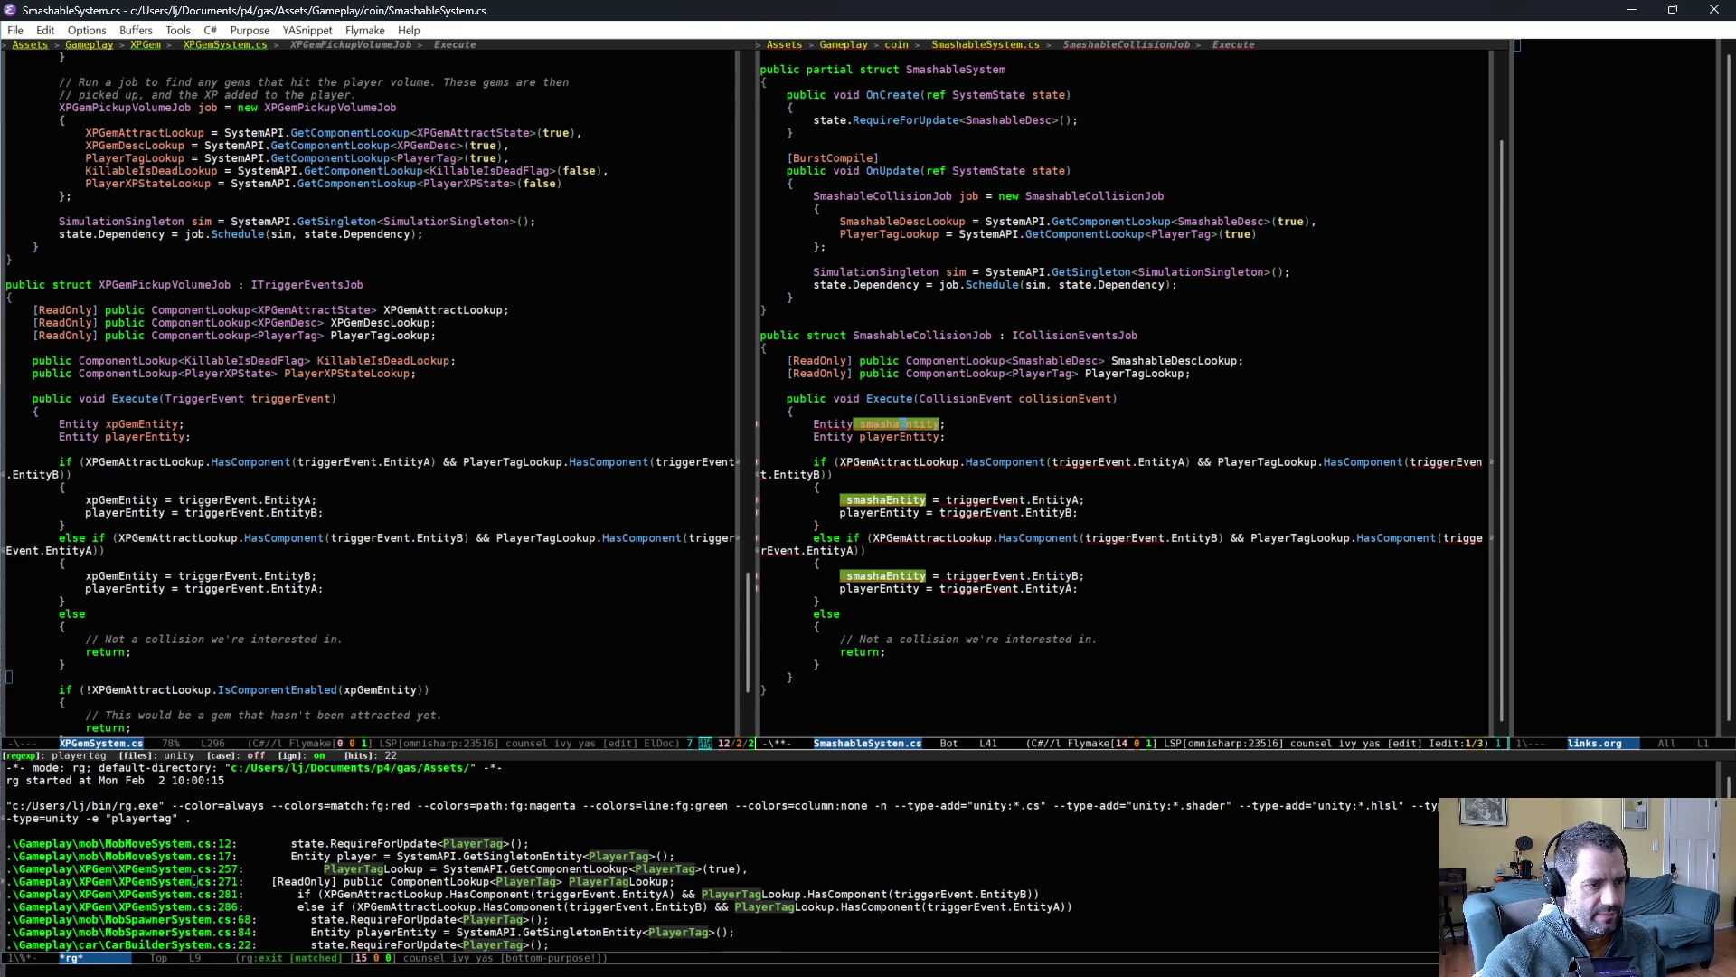
key(ctrl+semicolon)
key(ctrl+x)
key(ctrl+s)
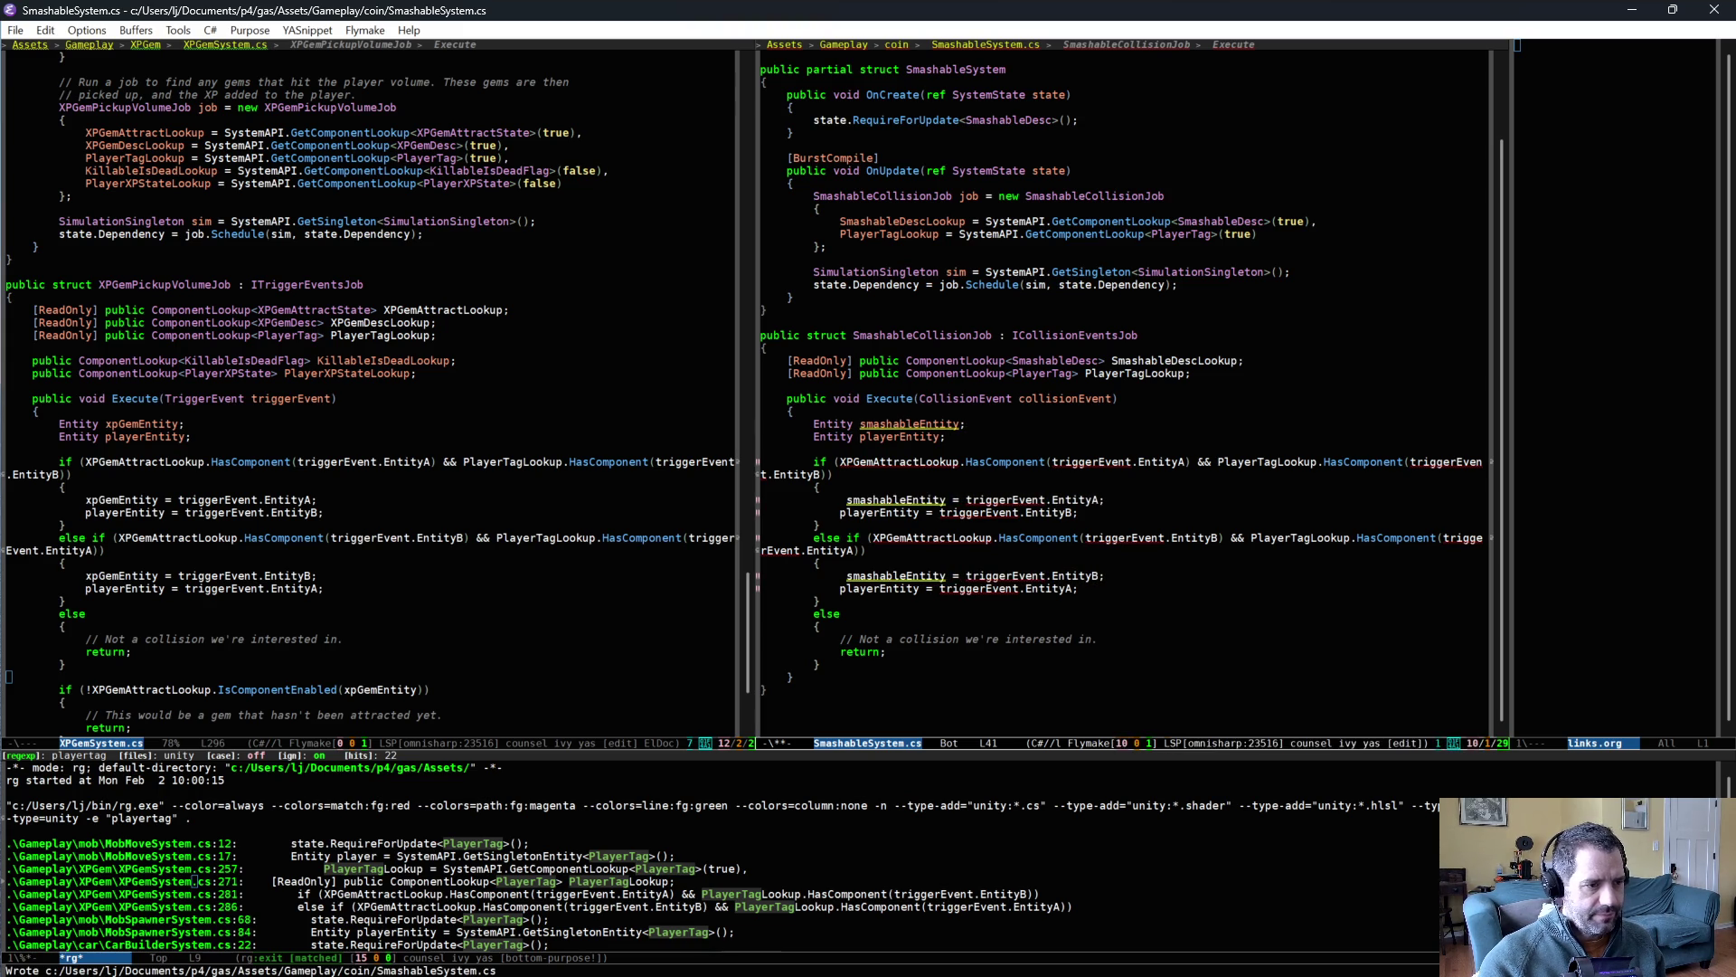
- Re-indent the two smashableEntity assignment lines
key(Down)
key(Down)
key(Down)
key(Tab)
key(Down)
key(Down)
key(Down)
key(Tab)
- Rename both XPGemAttractLookup references to SmashableDescLookup
key(Down)
key(alt+f)
key(alt+f)
key(ctrl+semicolon)
key(alt+b)
key(alt+BackSpace)
key(alt+BackSpace)
text(Smas)
key(BackSpace)
key(BackSpace)
key(BackSpace)
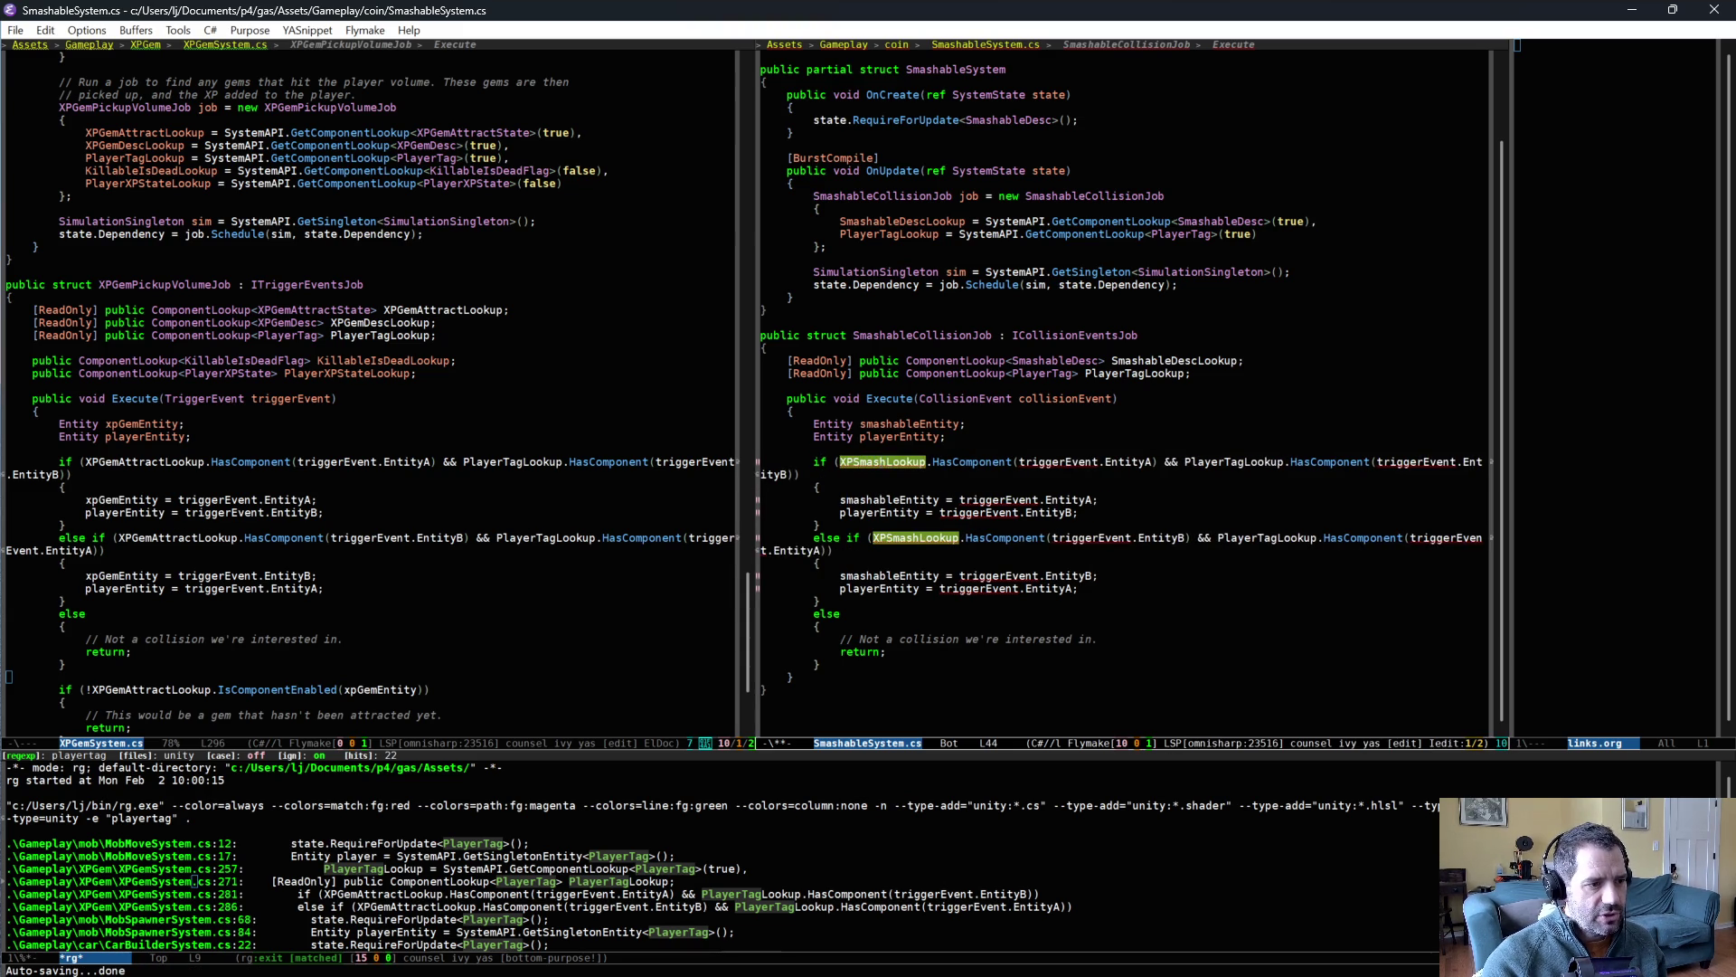
text(SmashableDesc)
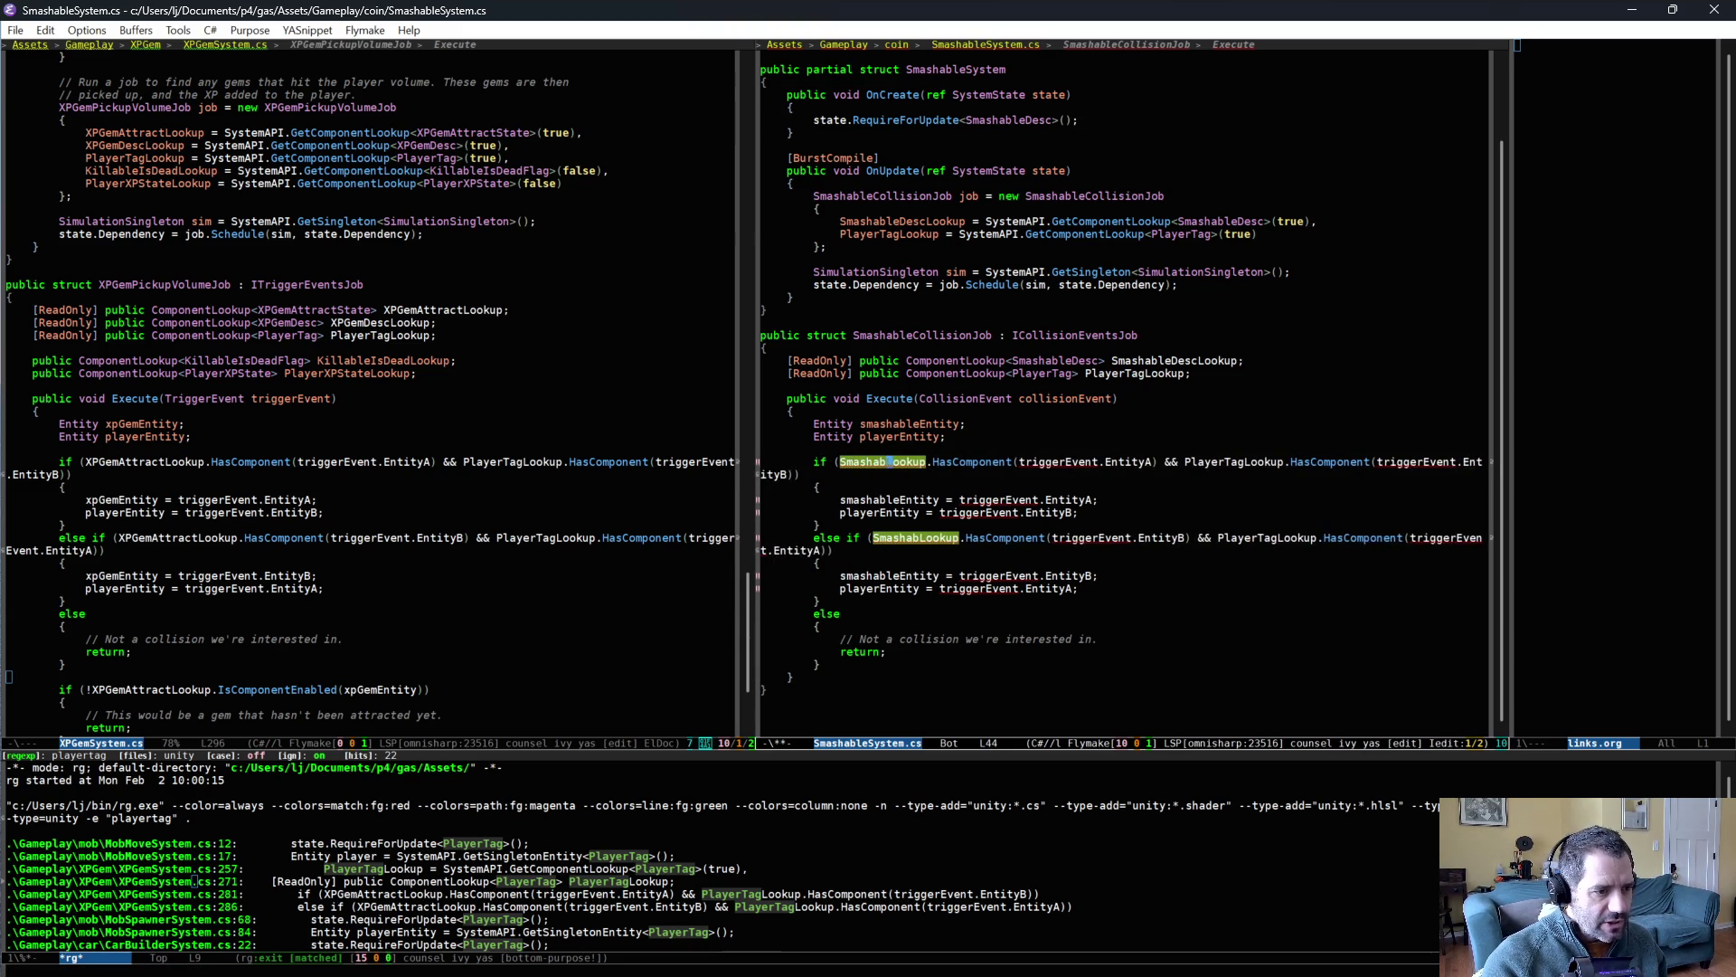
key(ctrl+semicolon)
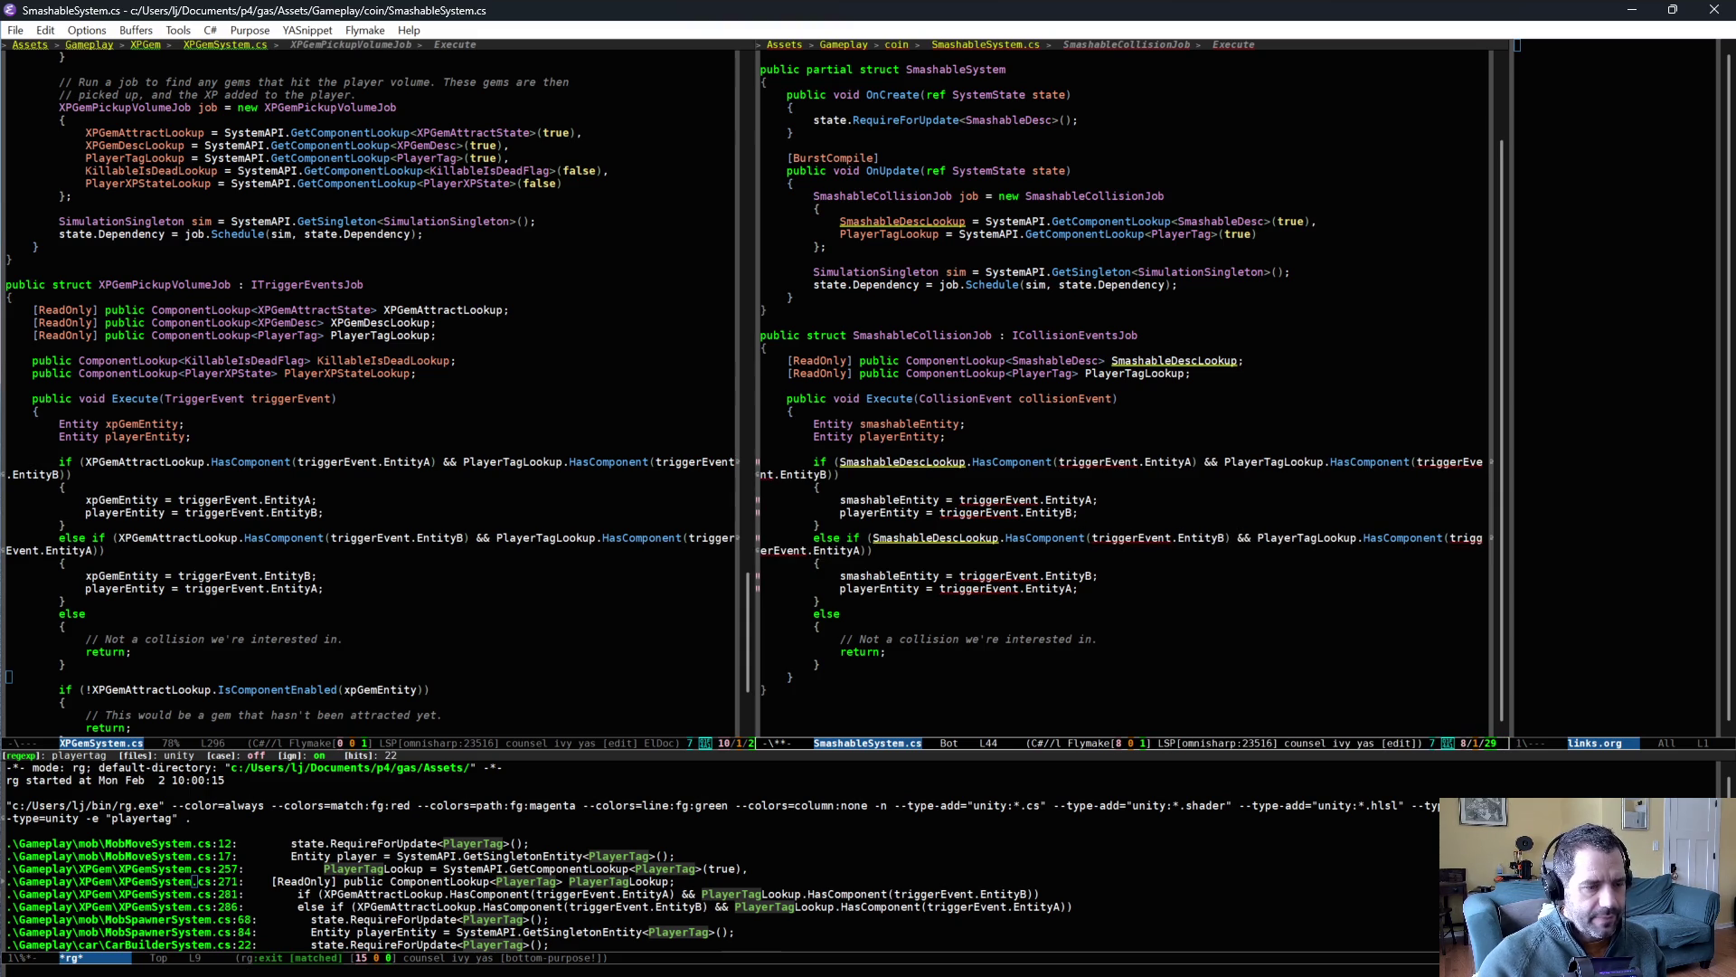
- Rename all triggerEvent references to collisionEvent
key(ctrl+semicolon)
key(ctrl+BackSpace)
text(collision)
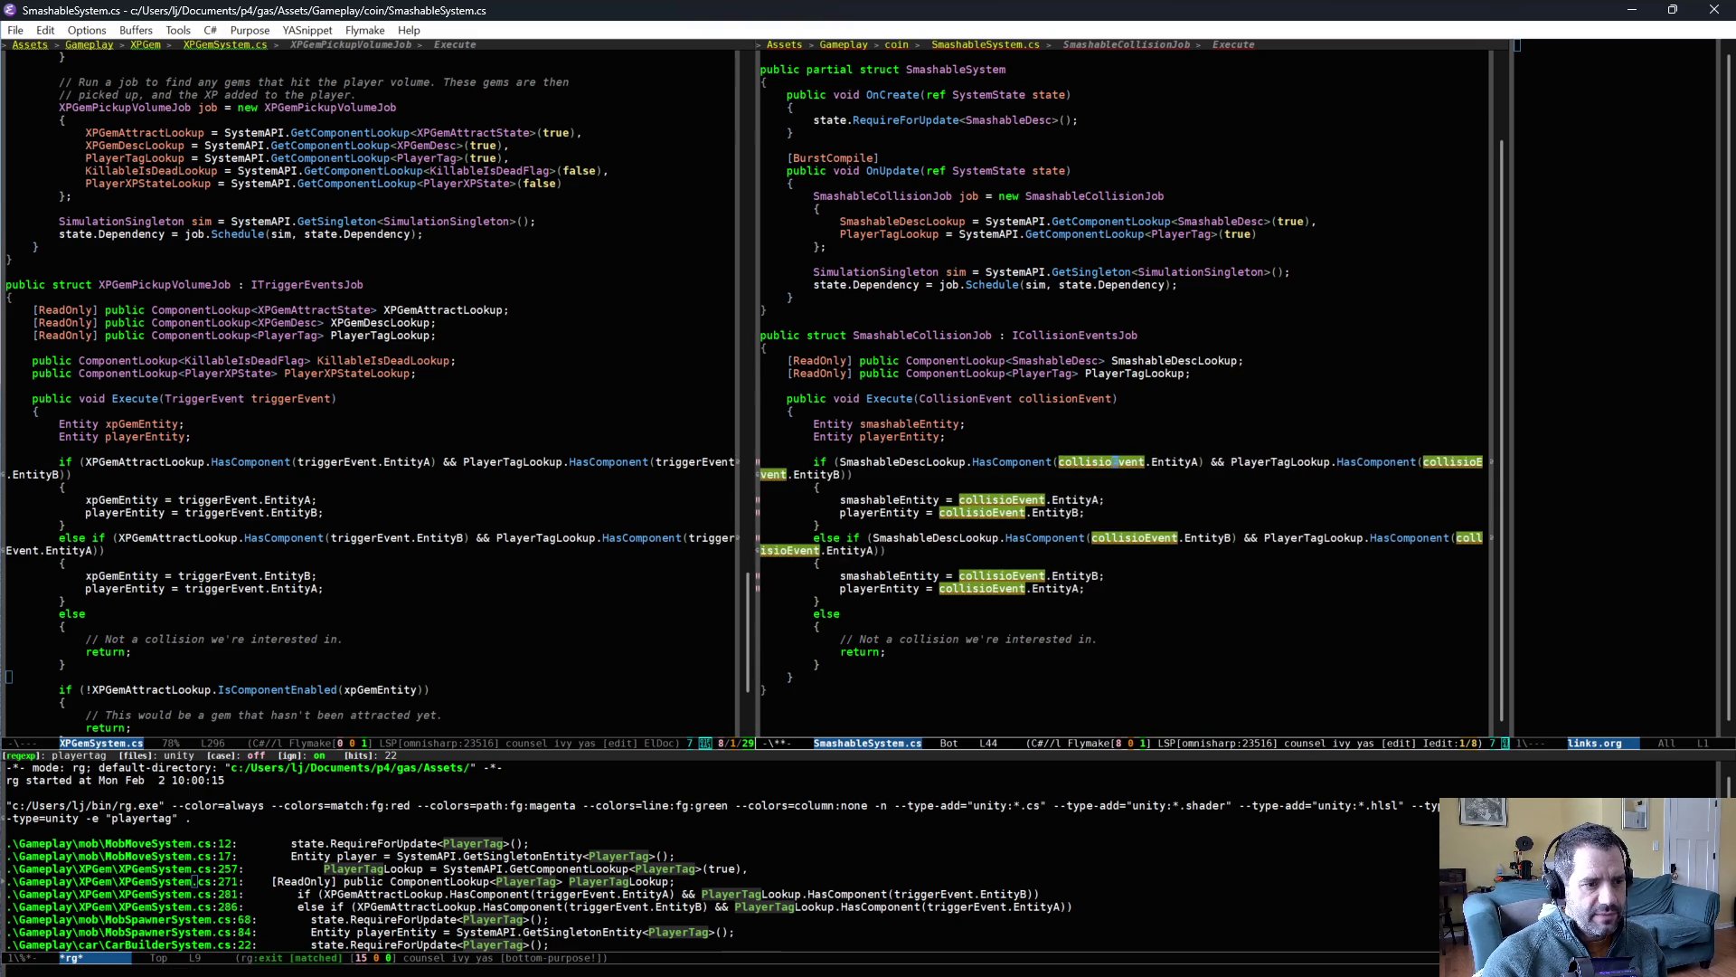
key(ctrl+semicolon)
click(1047, 592)
key(ctrl+space)
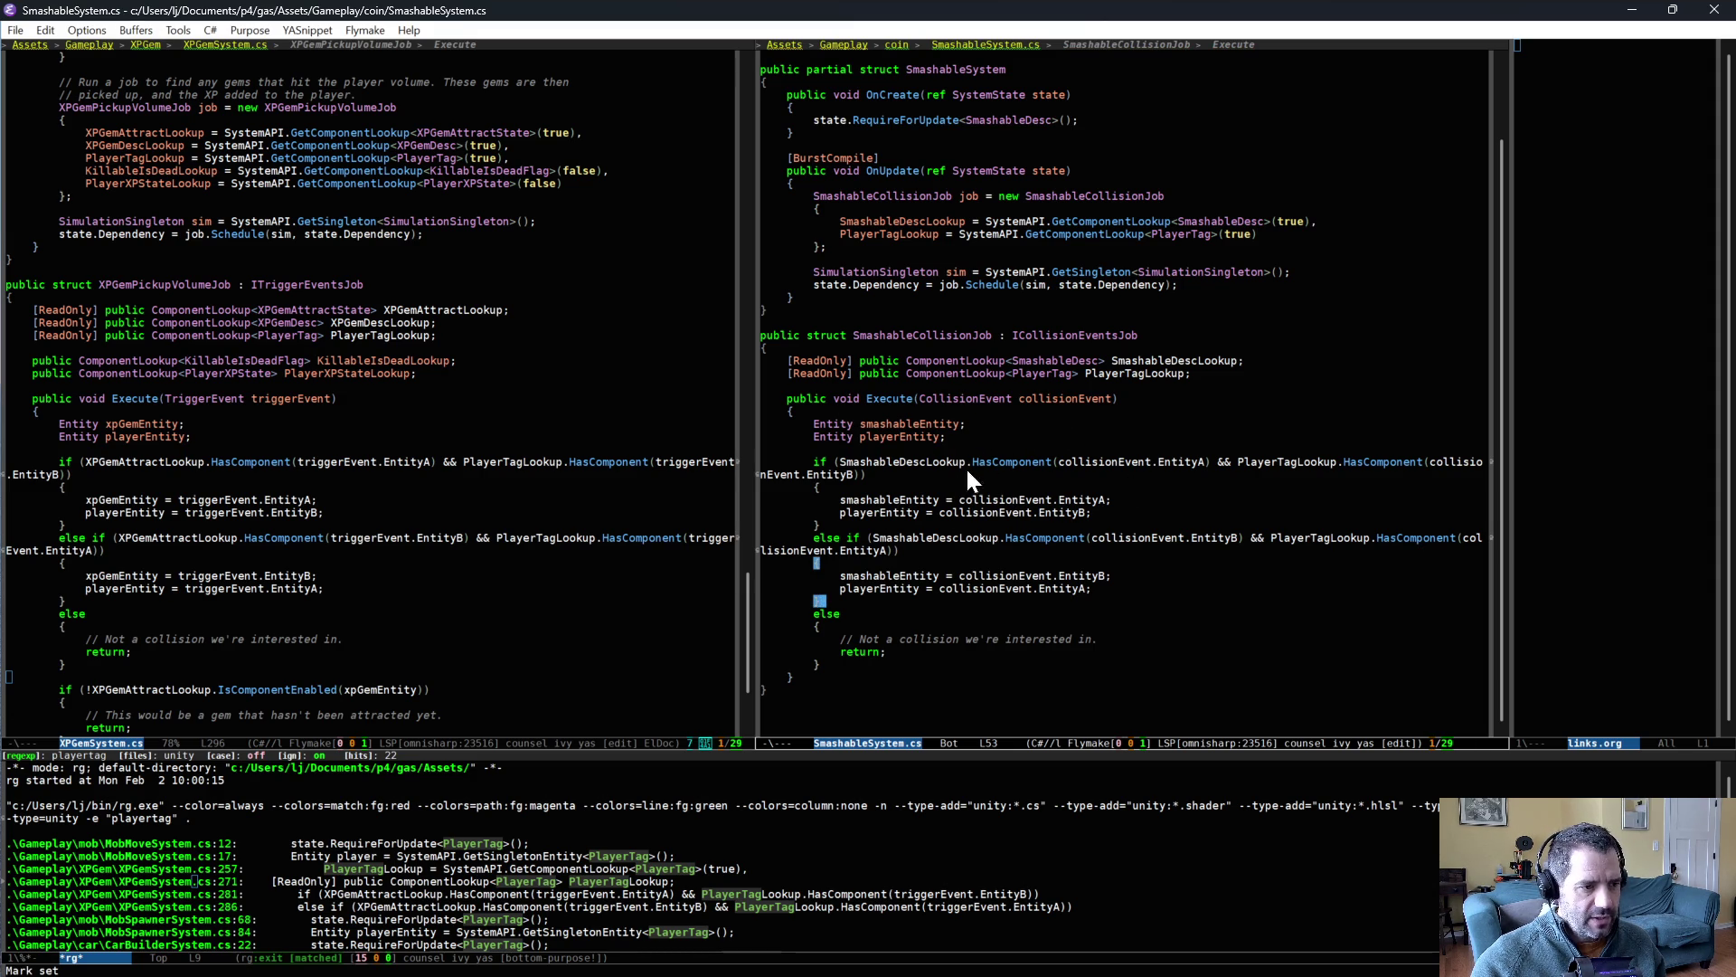
scroll(1041, 564, down, 1)
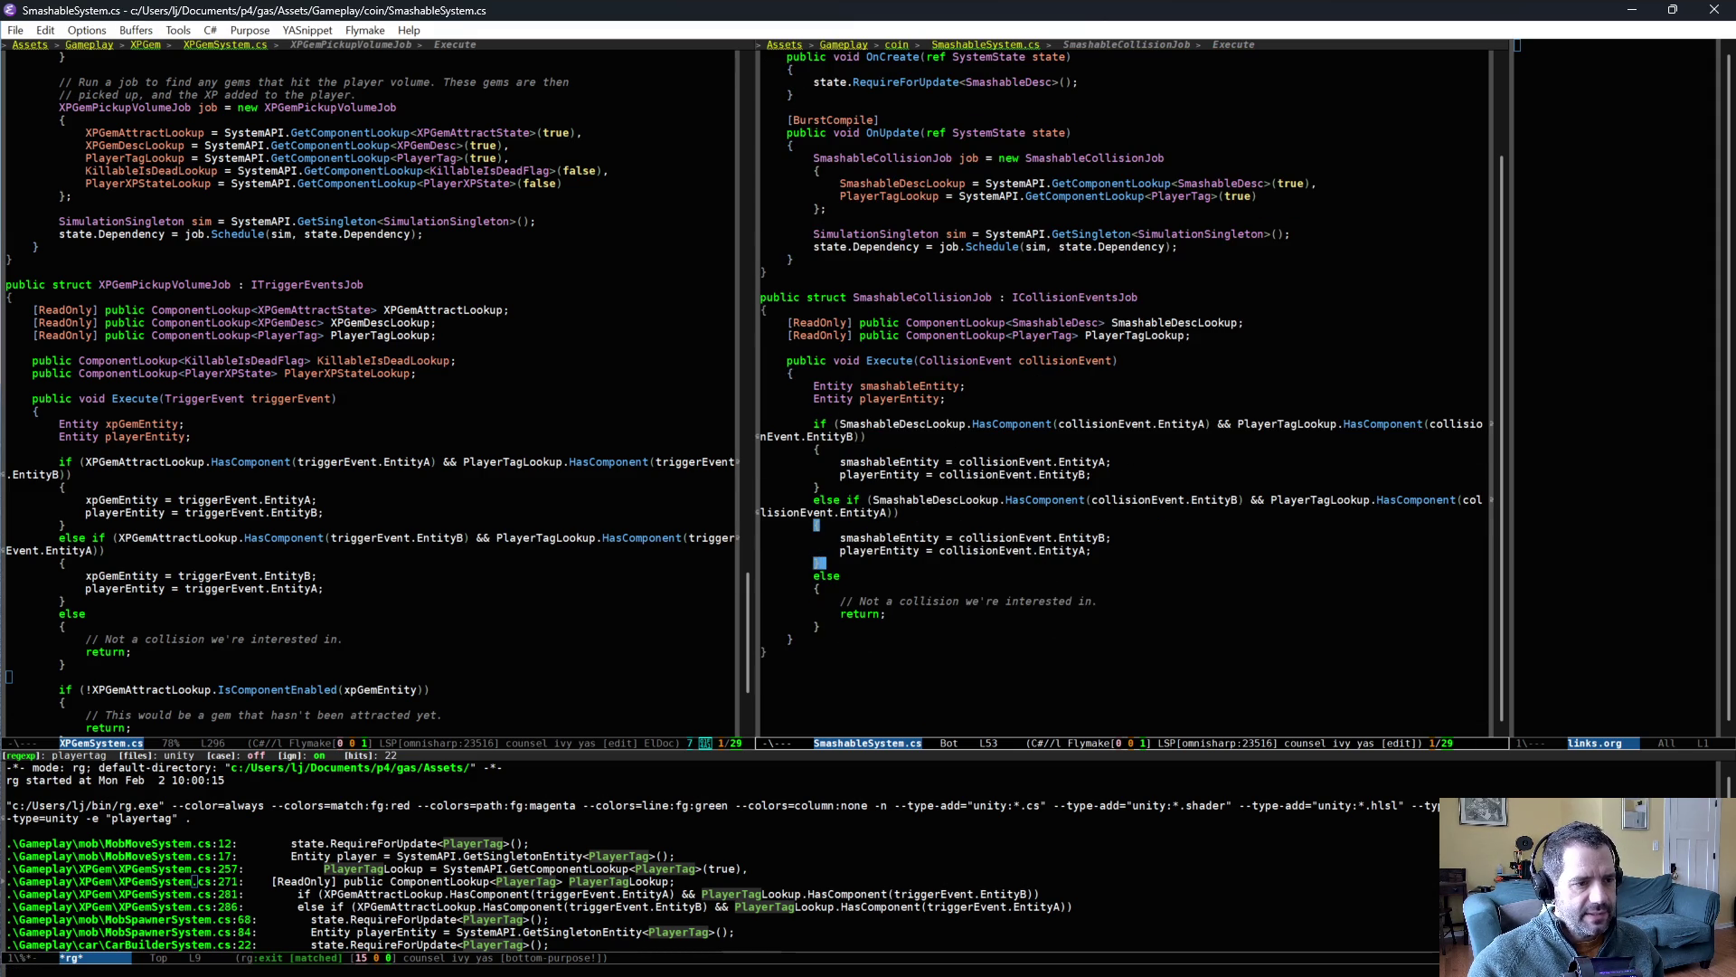
double_click(901, 423)
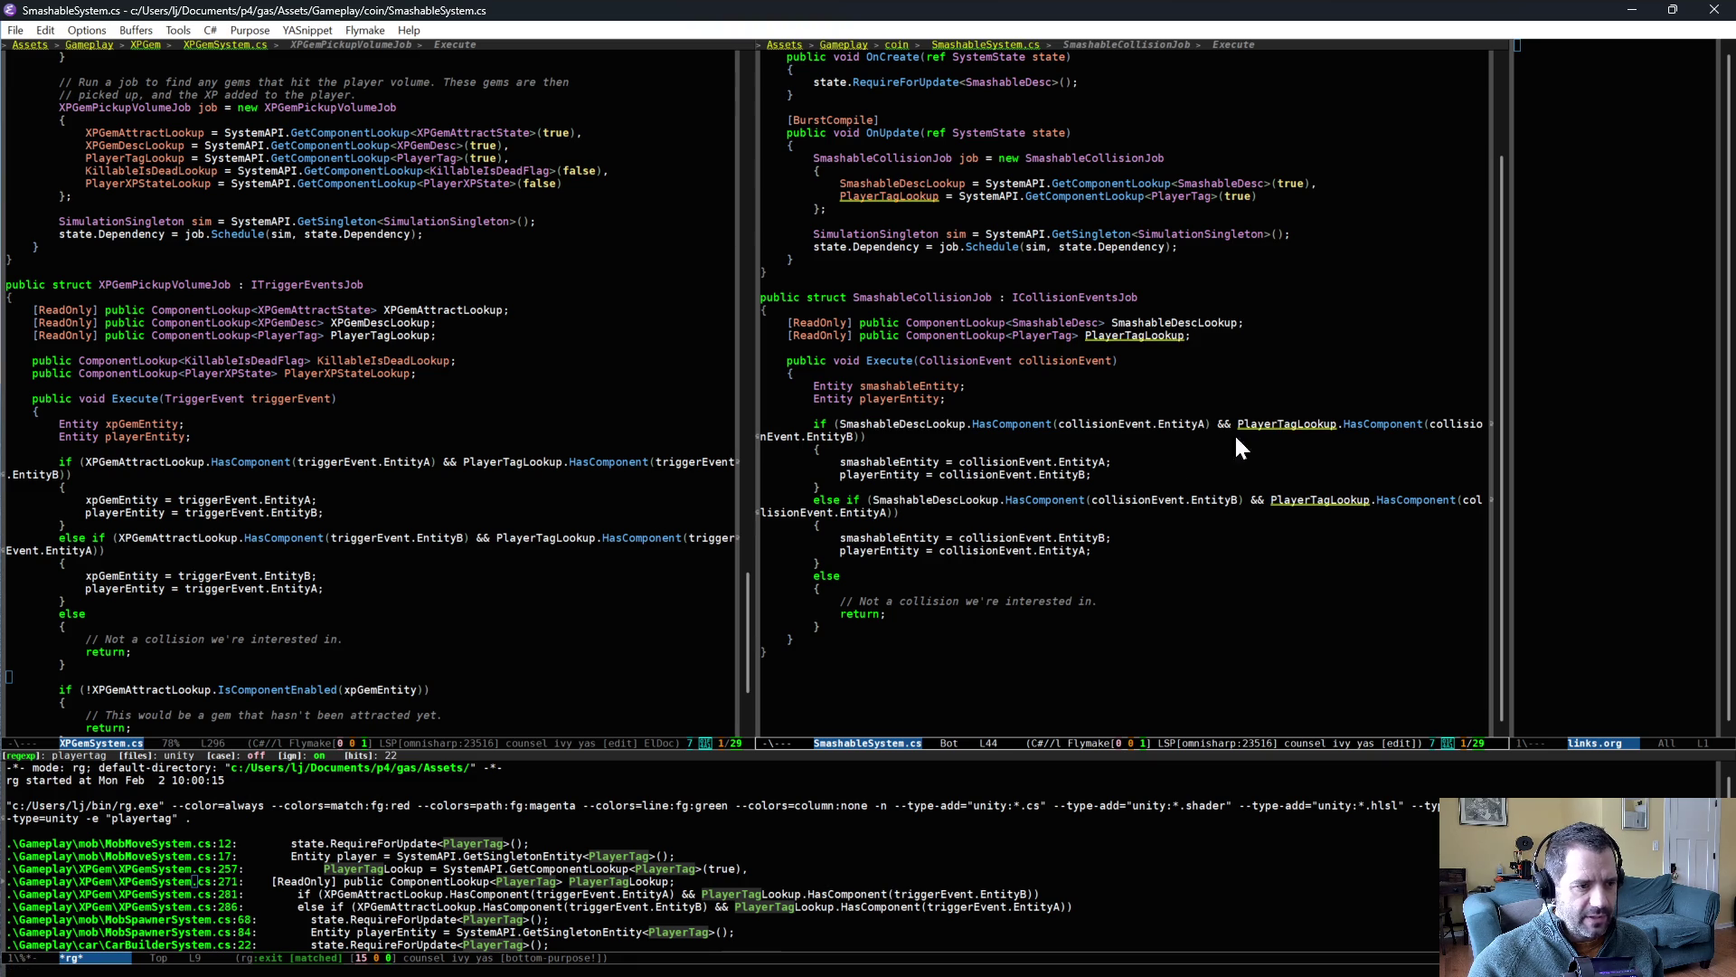
double_click(941, 500)
double_click(1321, 500)
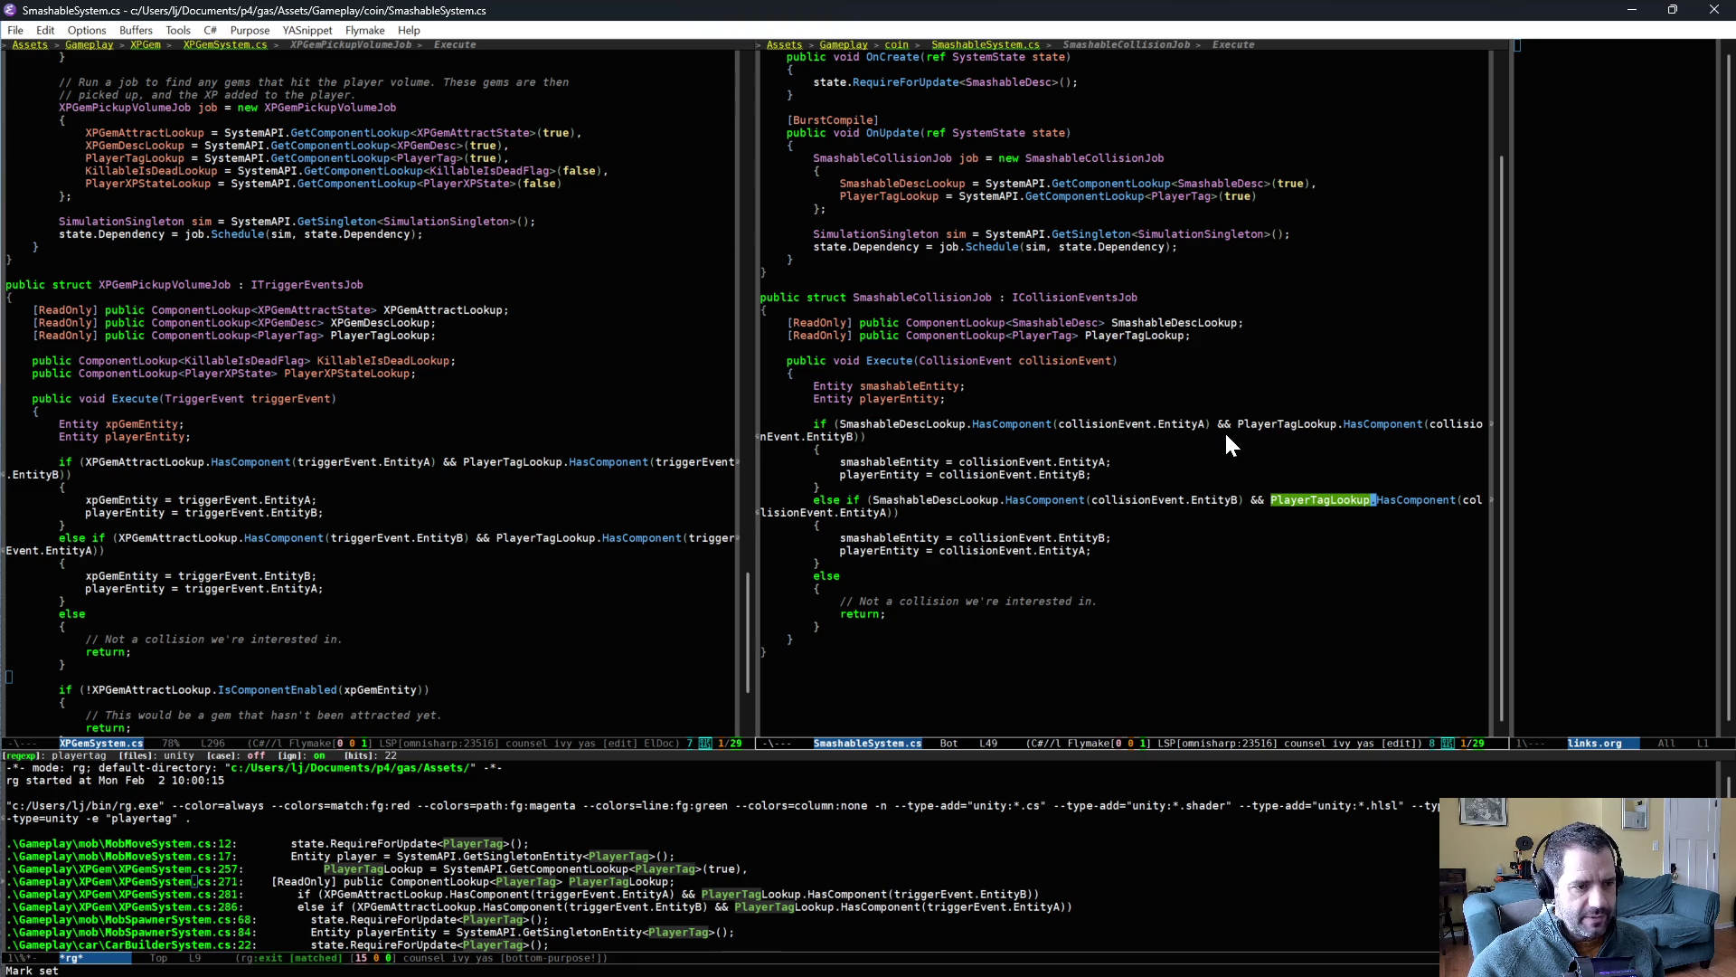
click(1134, 462)
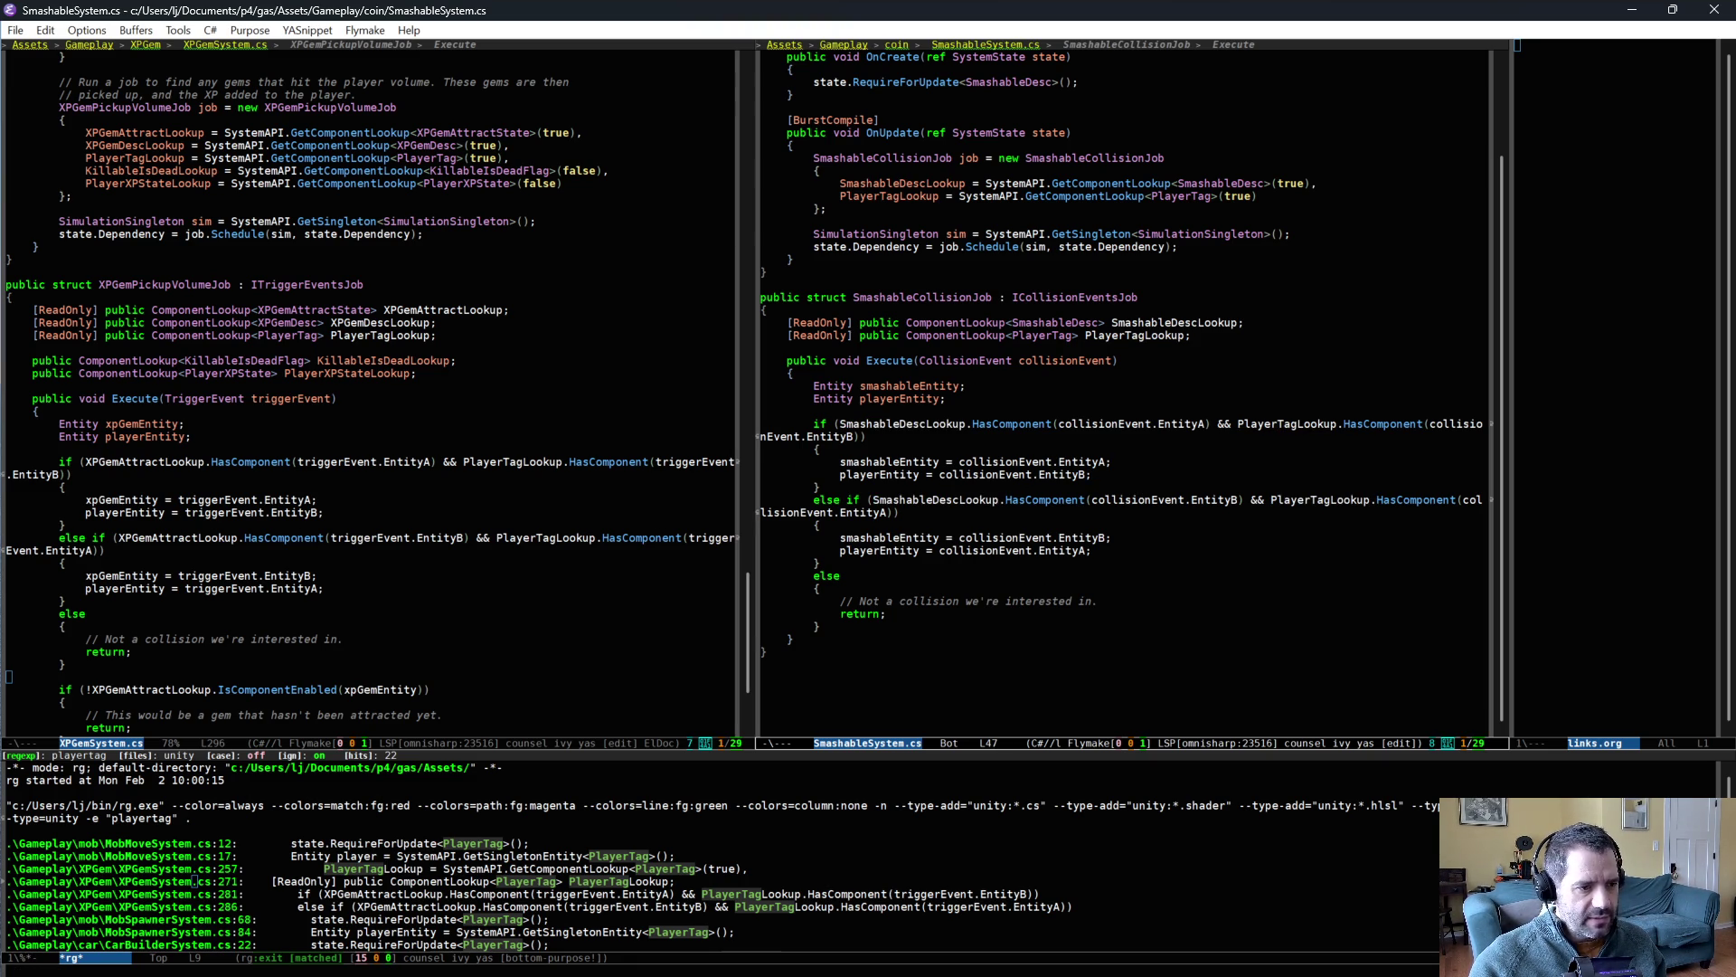
triple_click(920, 589)
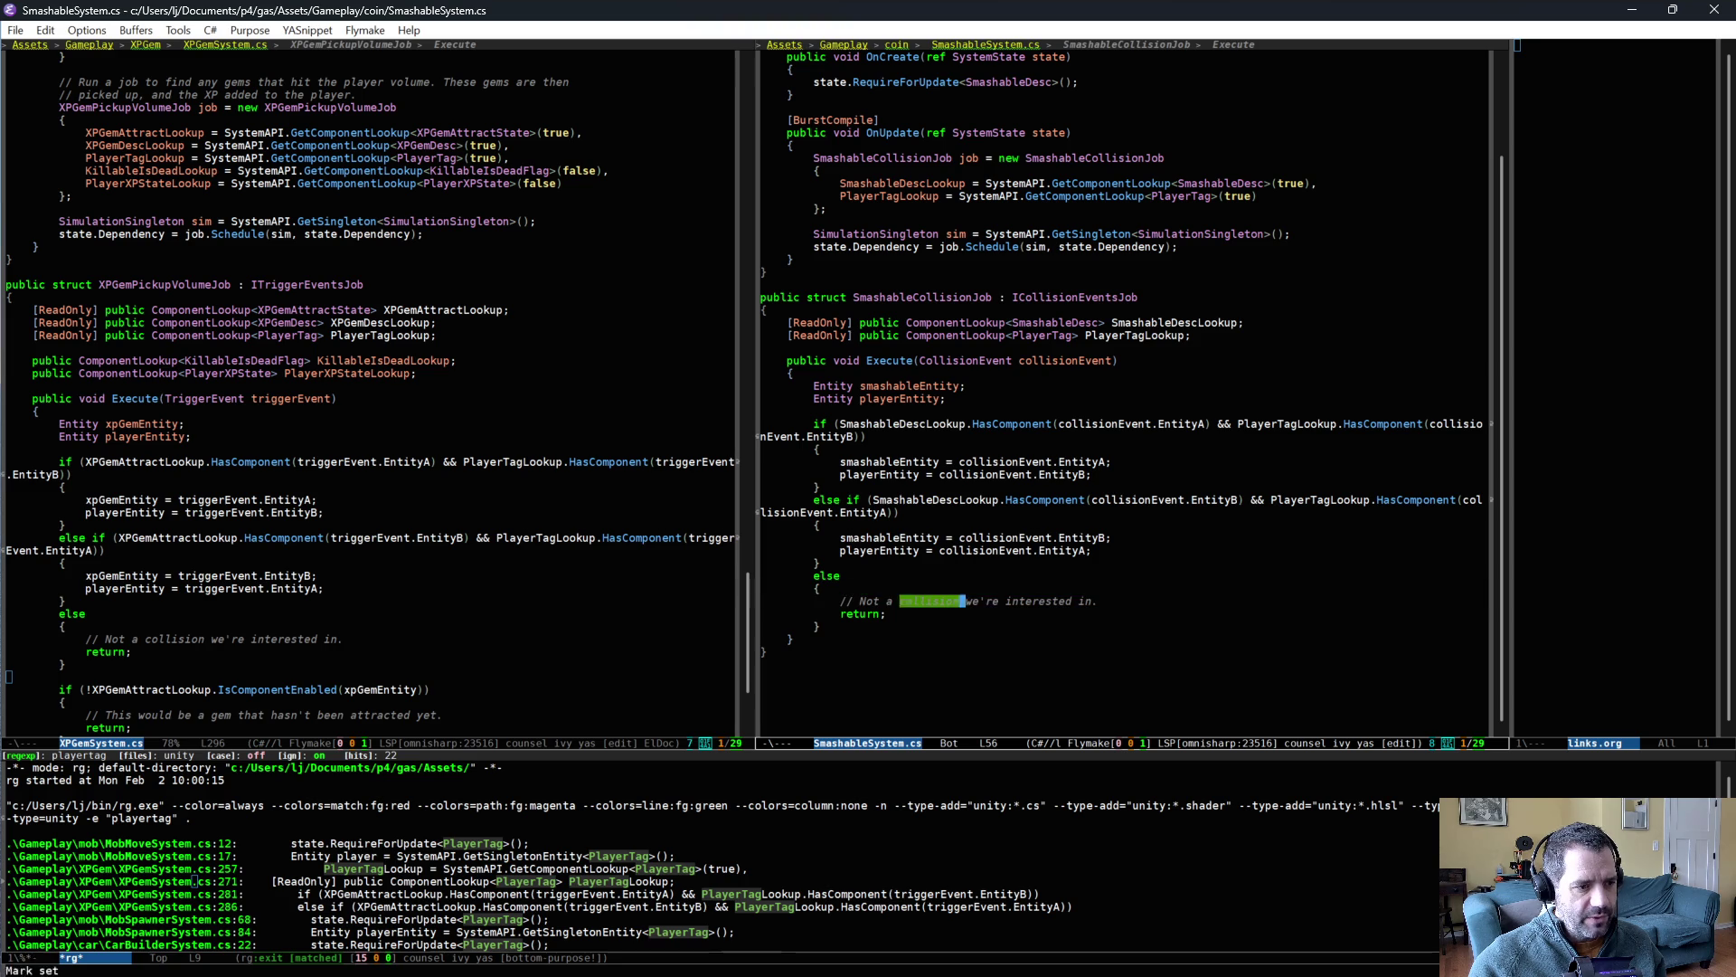
click(1148, 603)
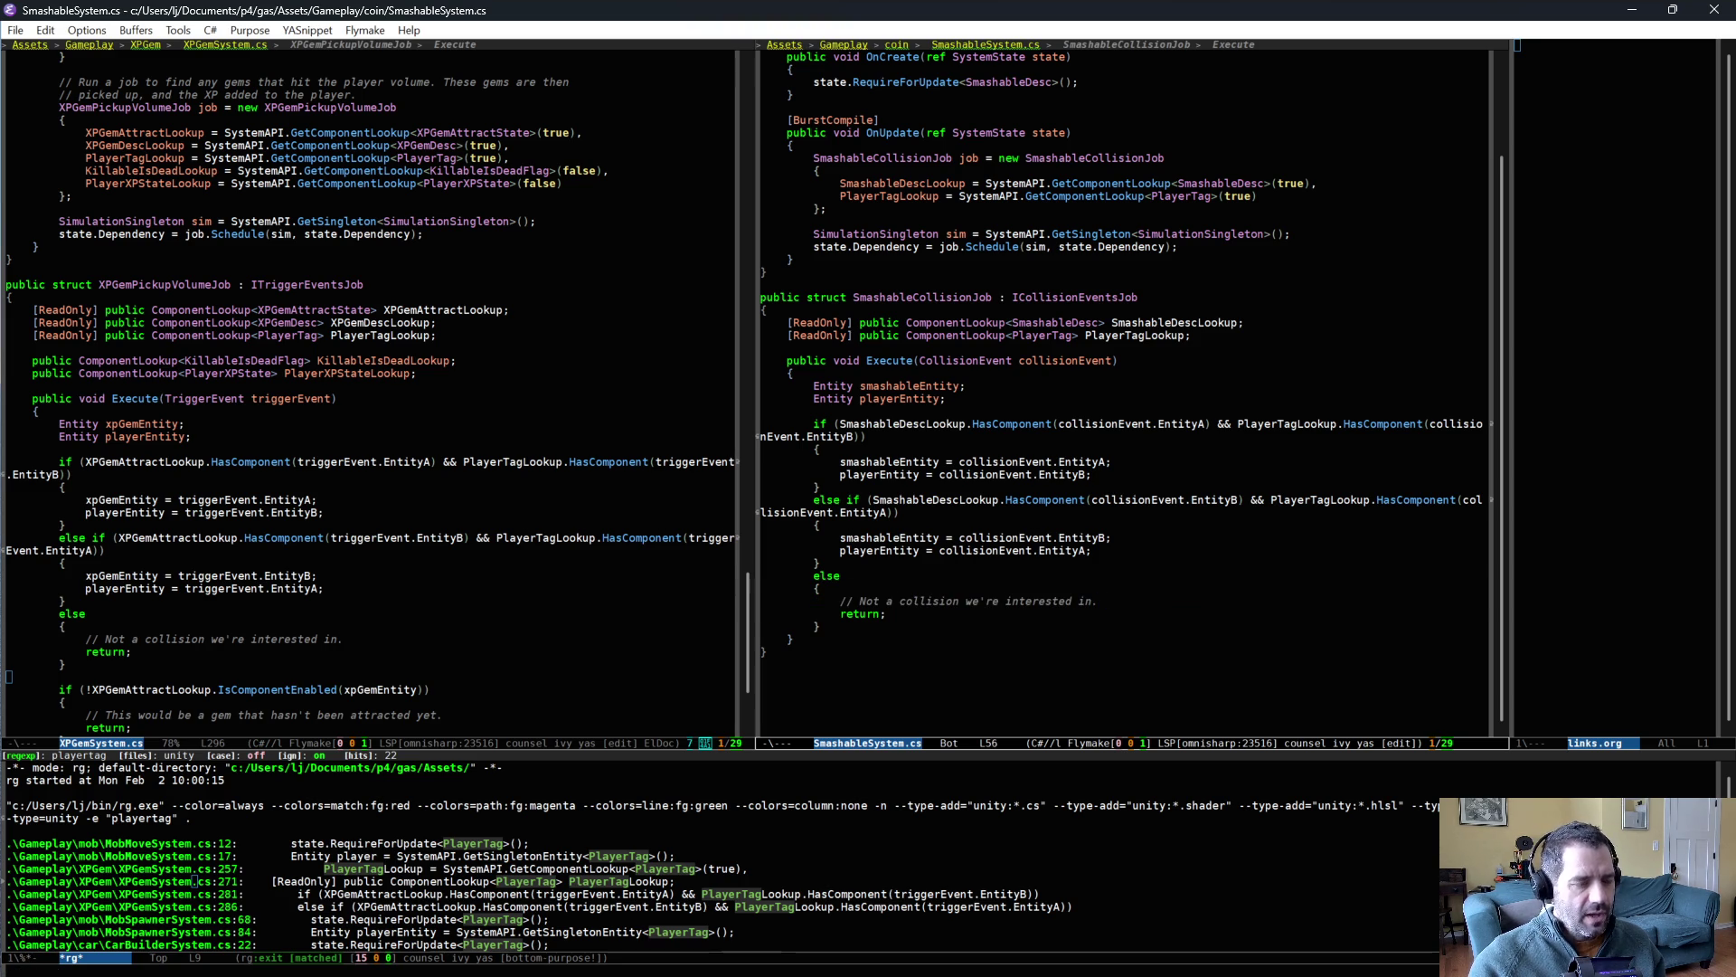
click(954, 461)
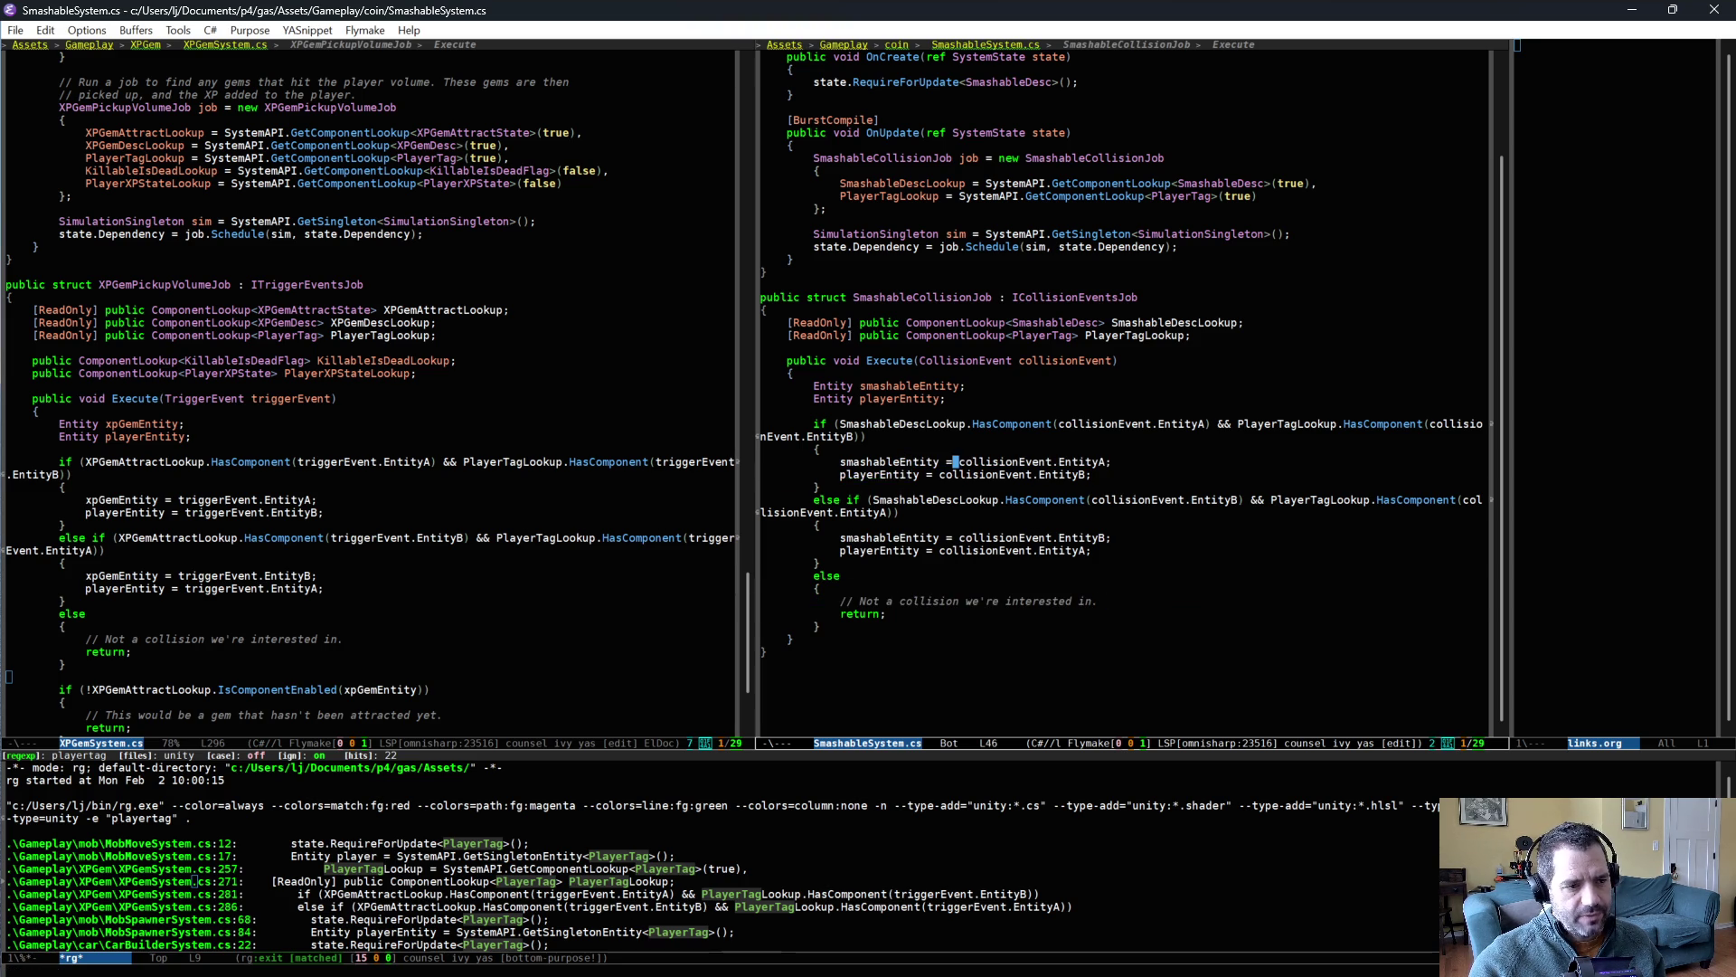
key(alt+period)
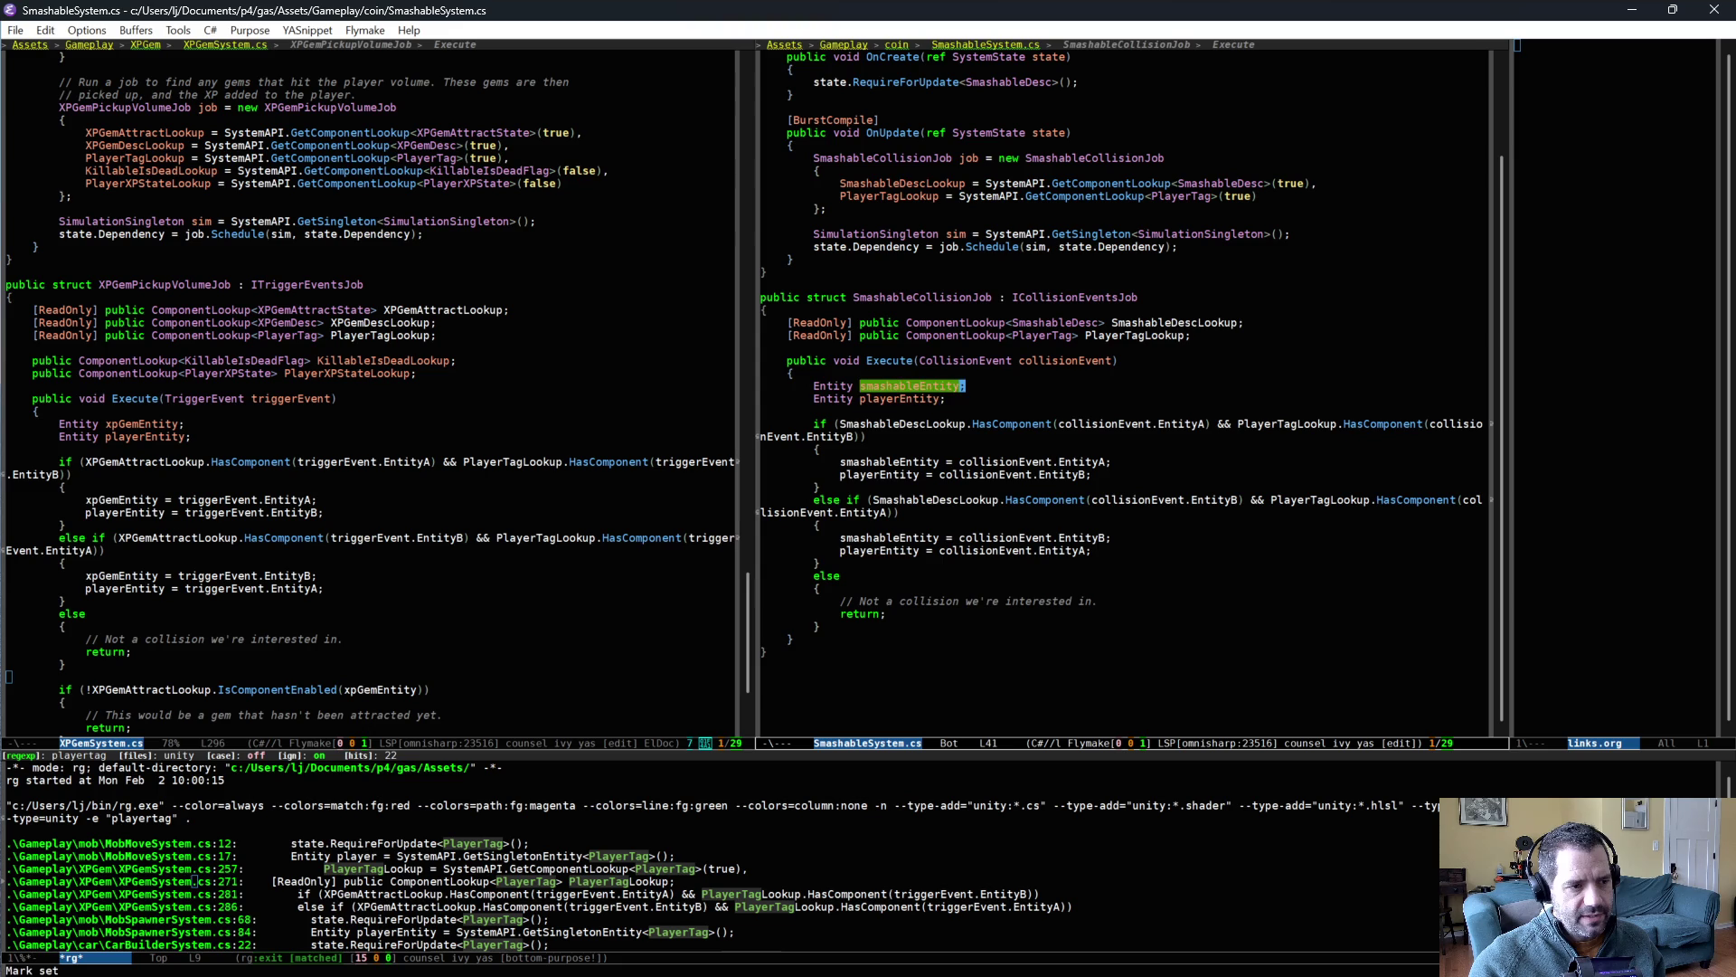
click(922, 473)
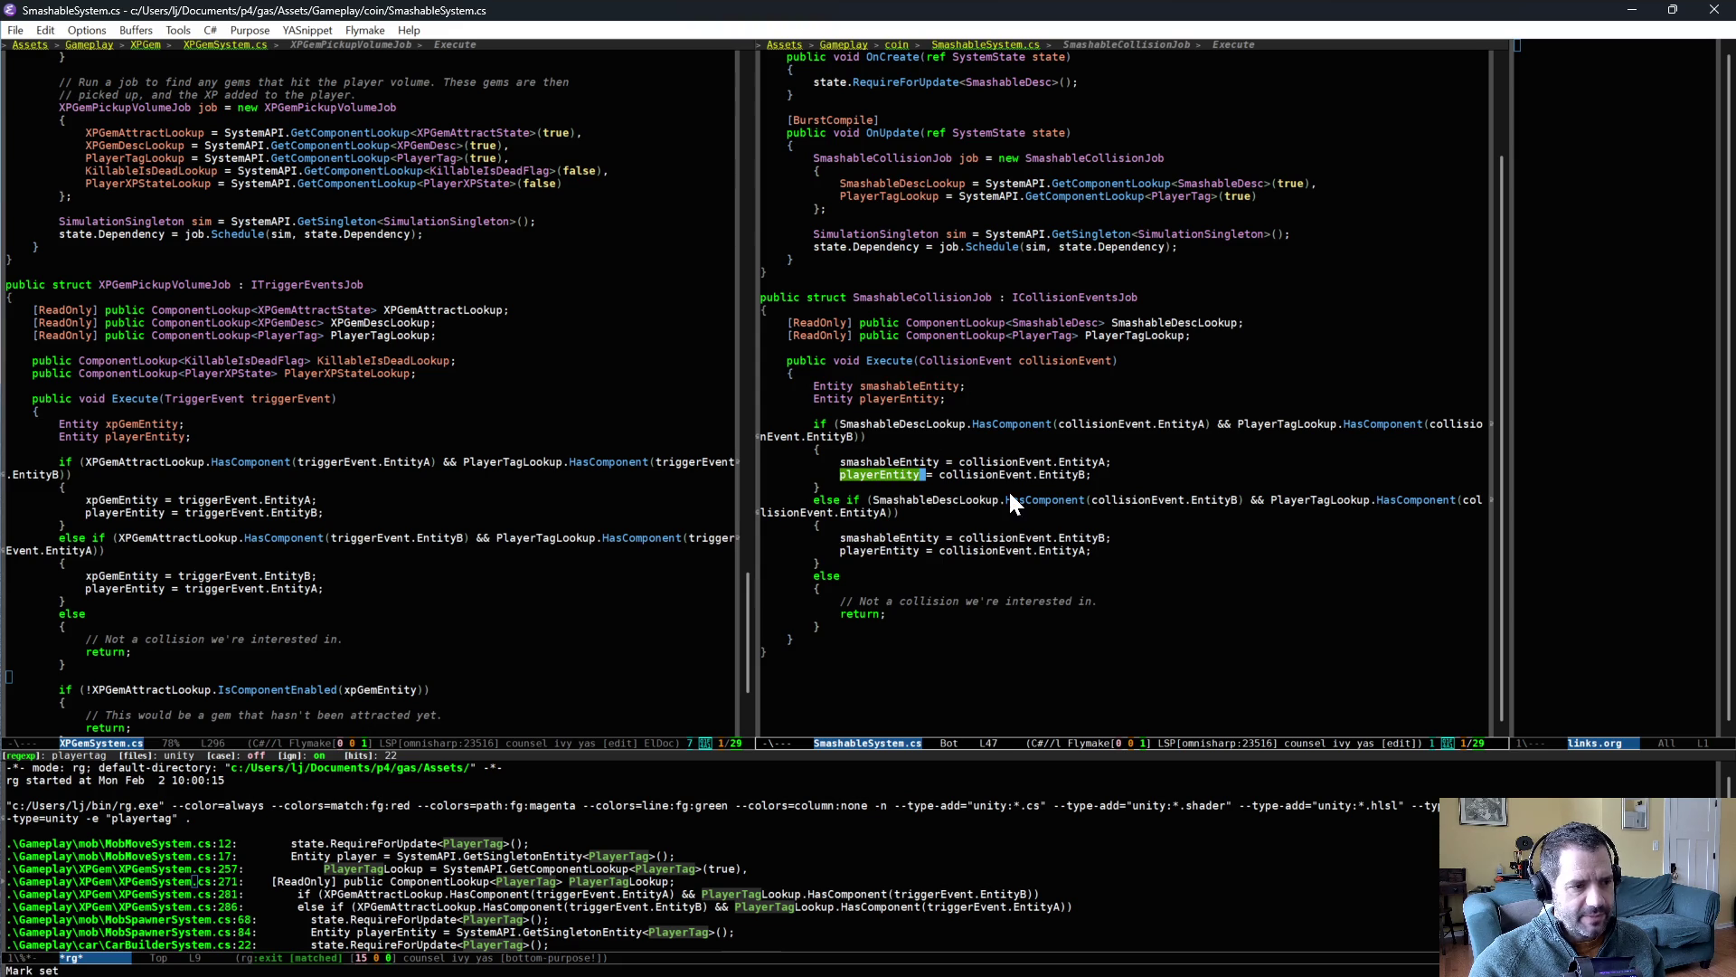
triple_click(923, 474)
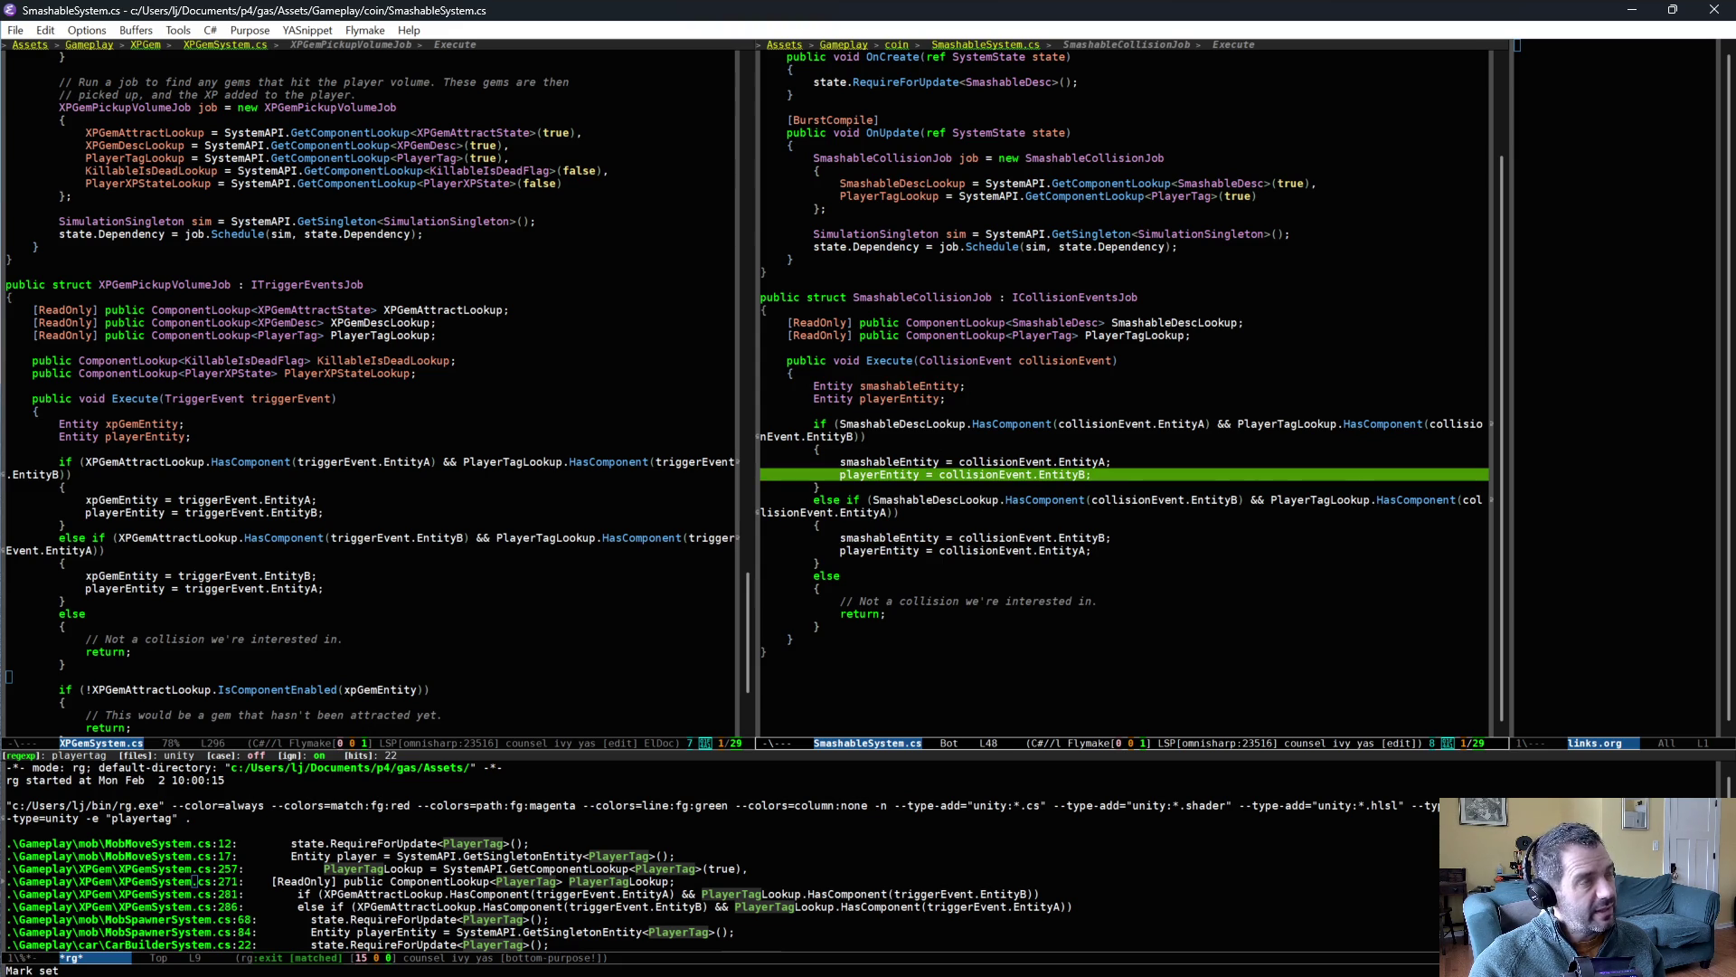
click(881, 638)
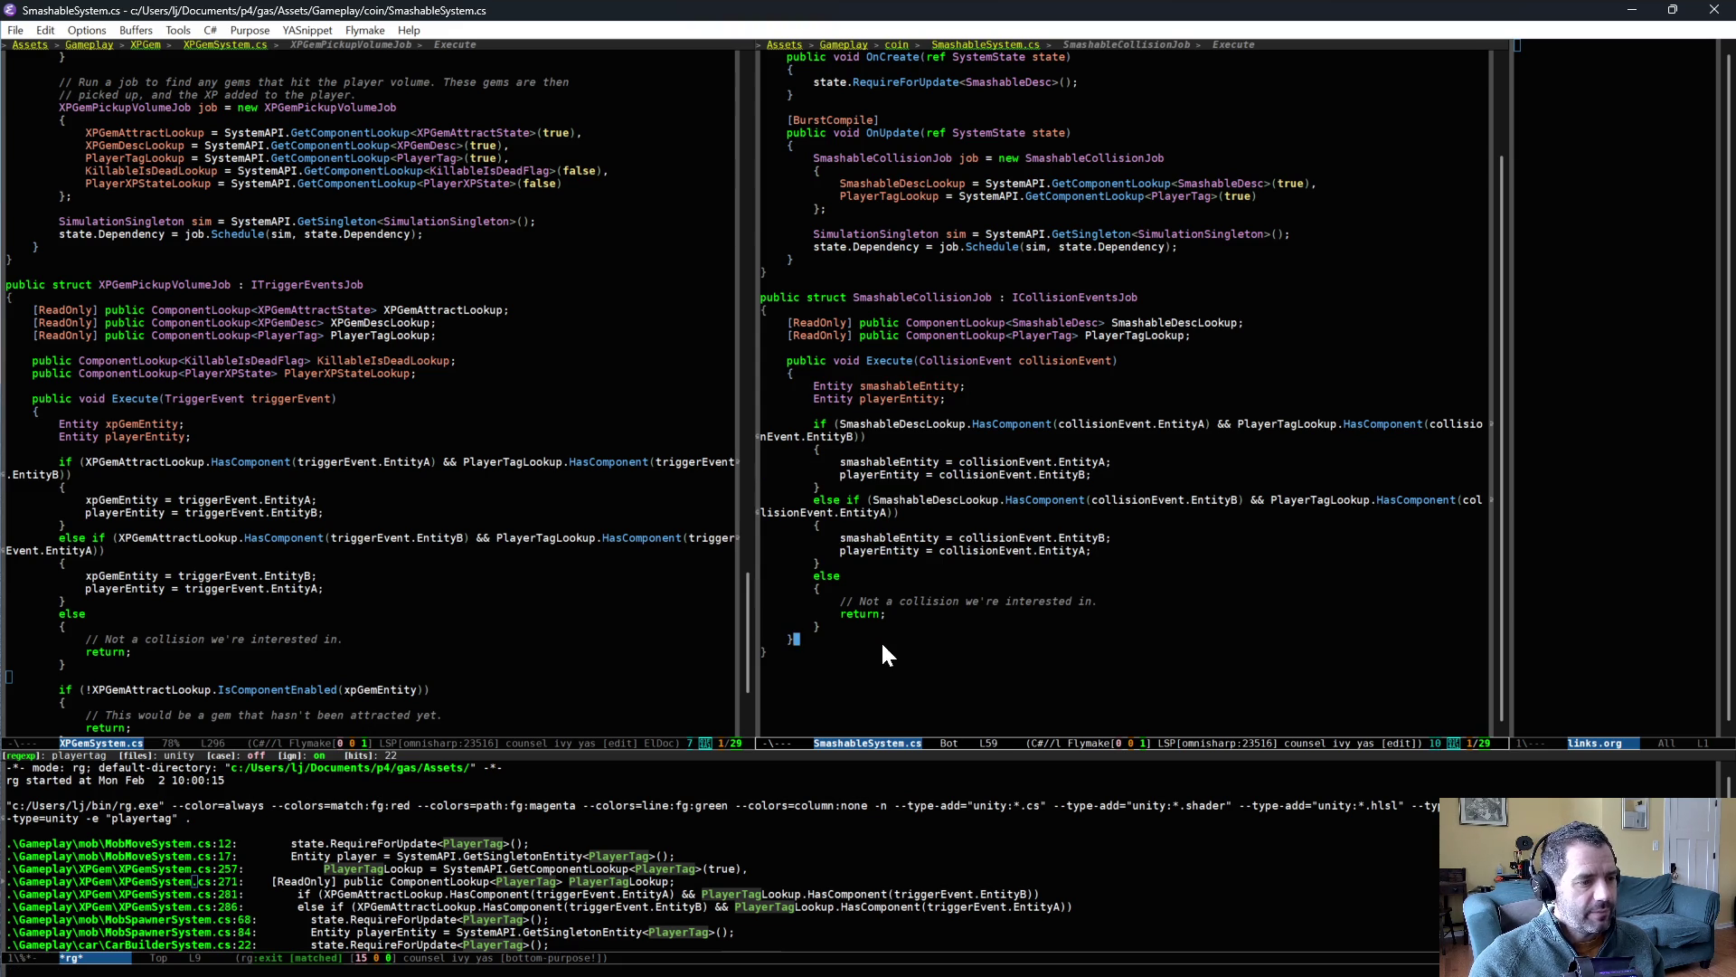
click(915, 621)
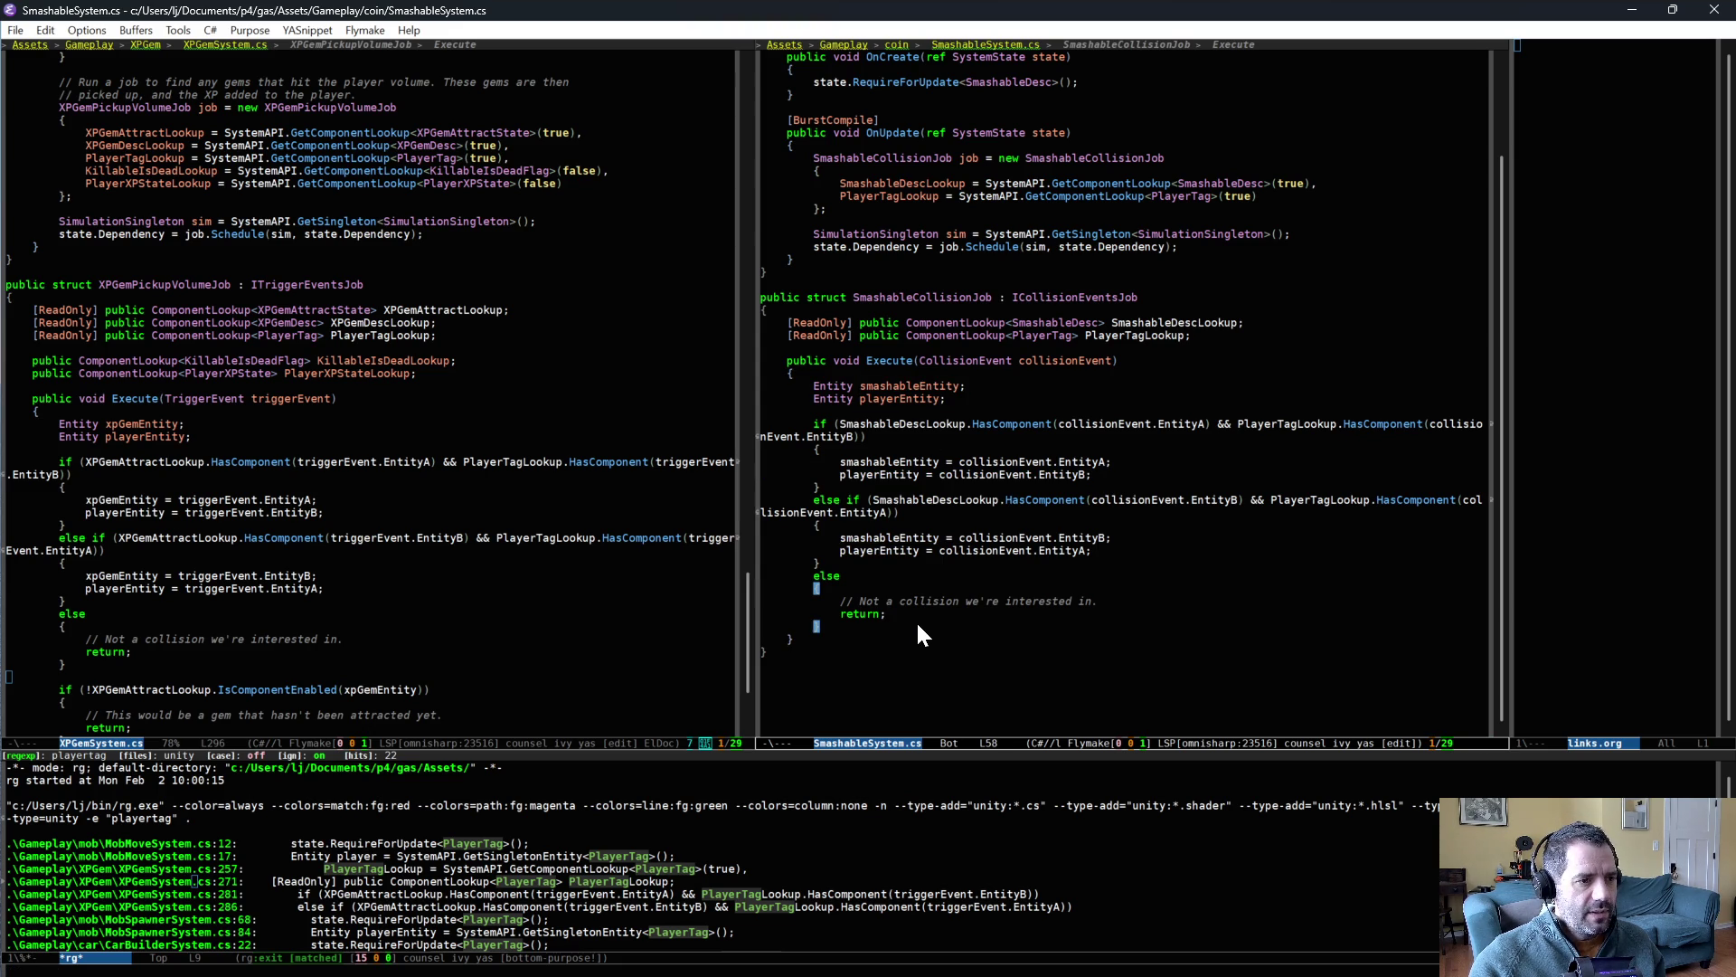
key(Return)
key(Return)
- Add Debug.Log("hit smashable") to Execute via the dl snippet, save, and add blank lines above it
text(d)
key(Tab)
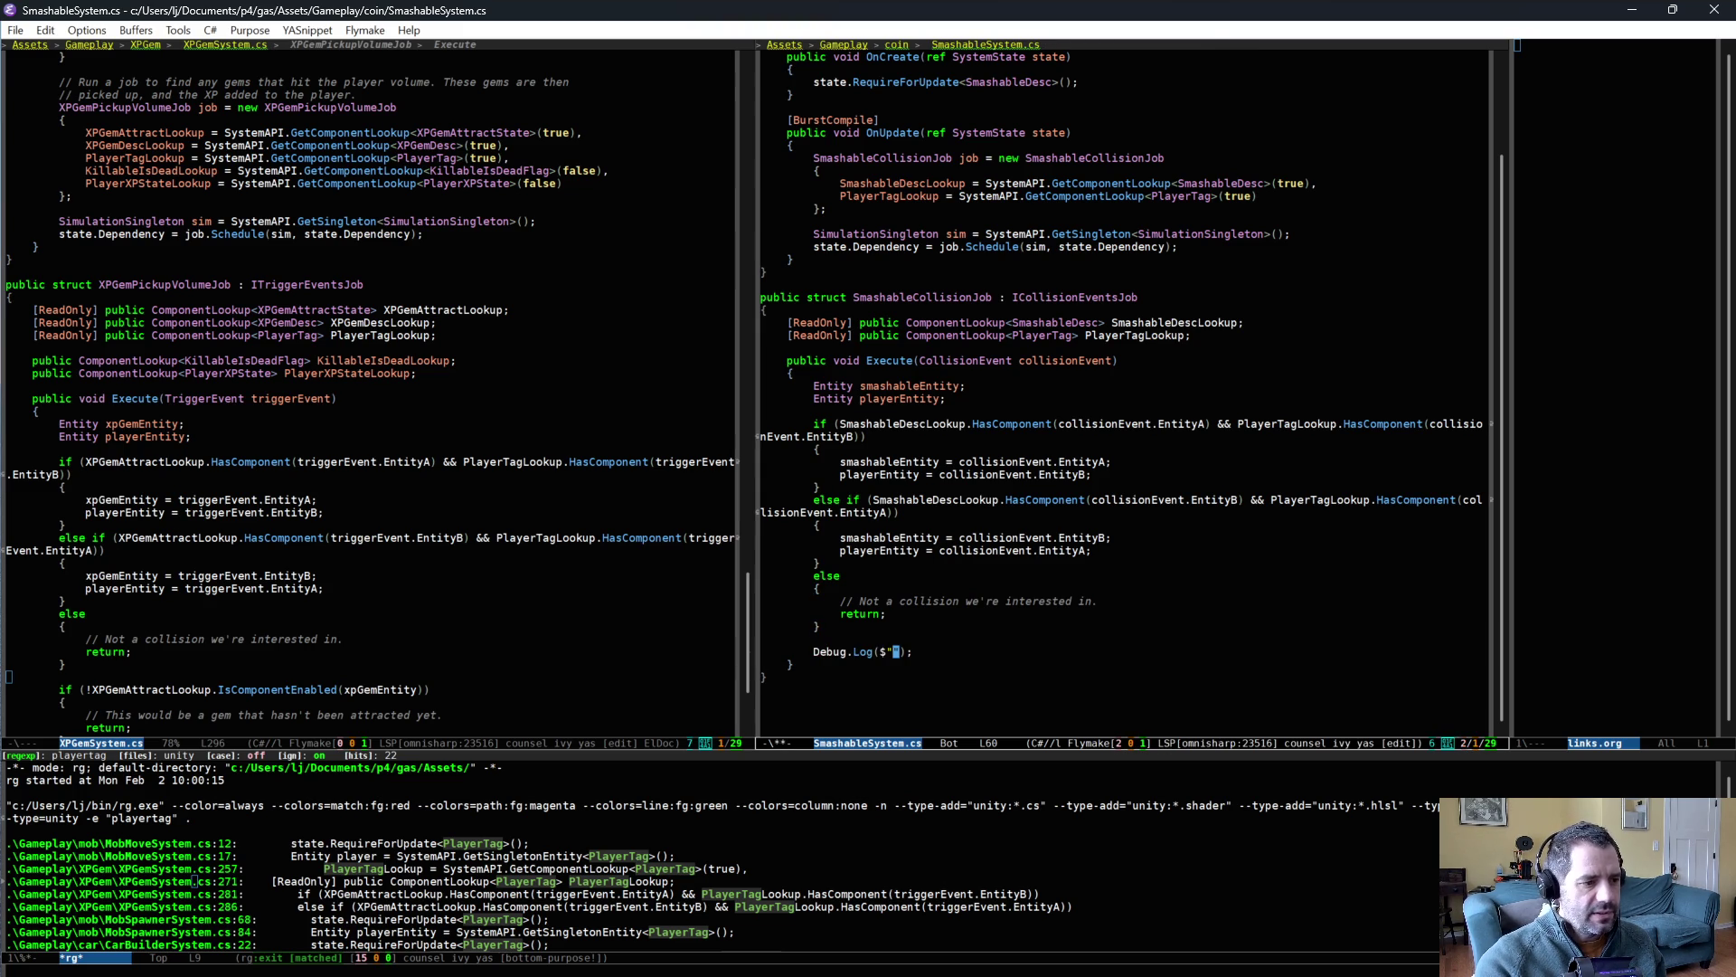
text(hit smashable)
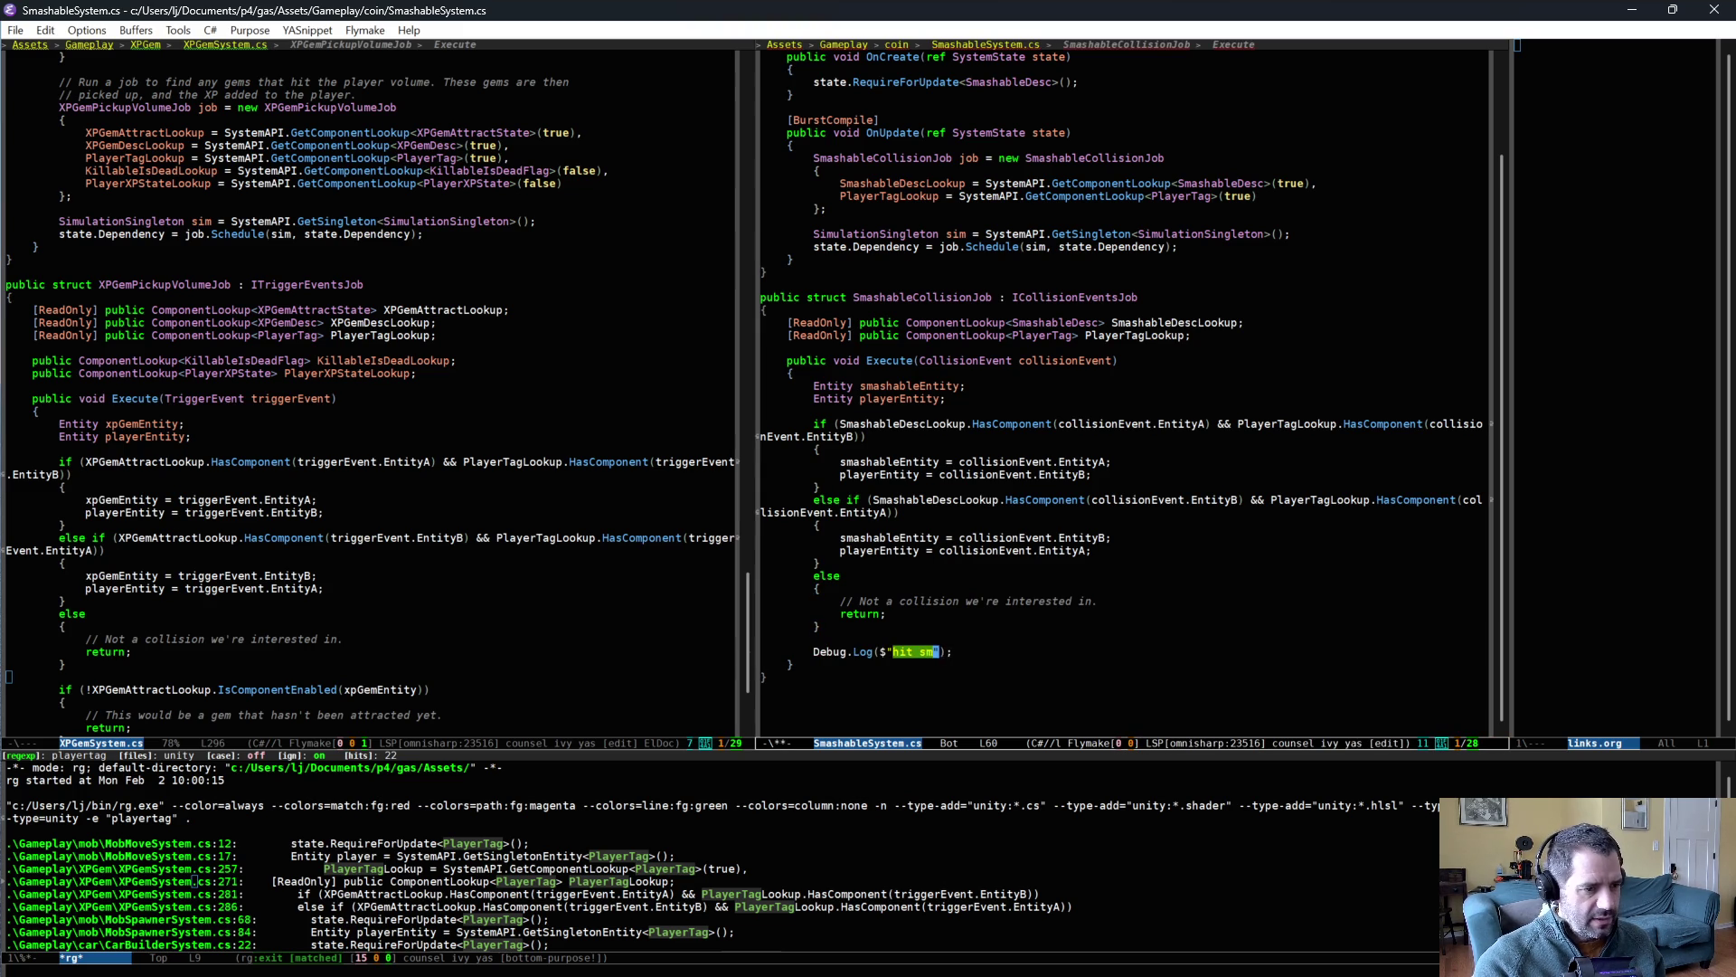
key(ctrl+x)
key(ctrl+s)
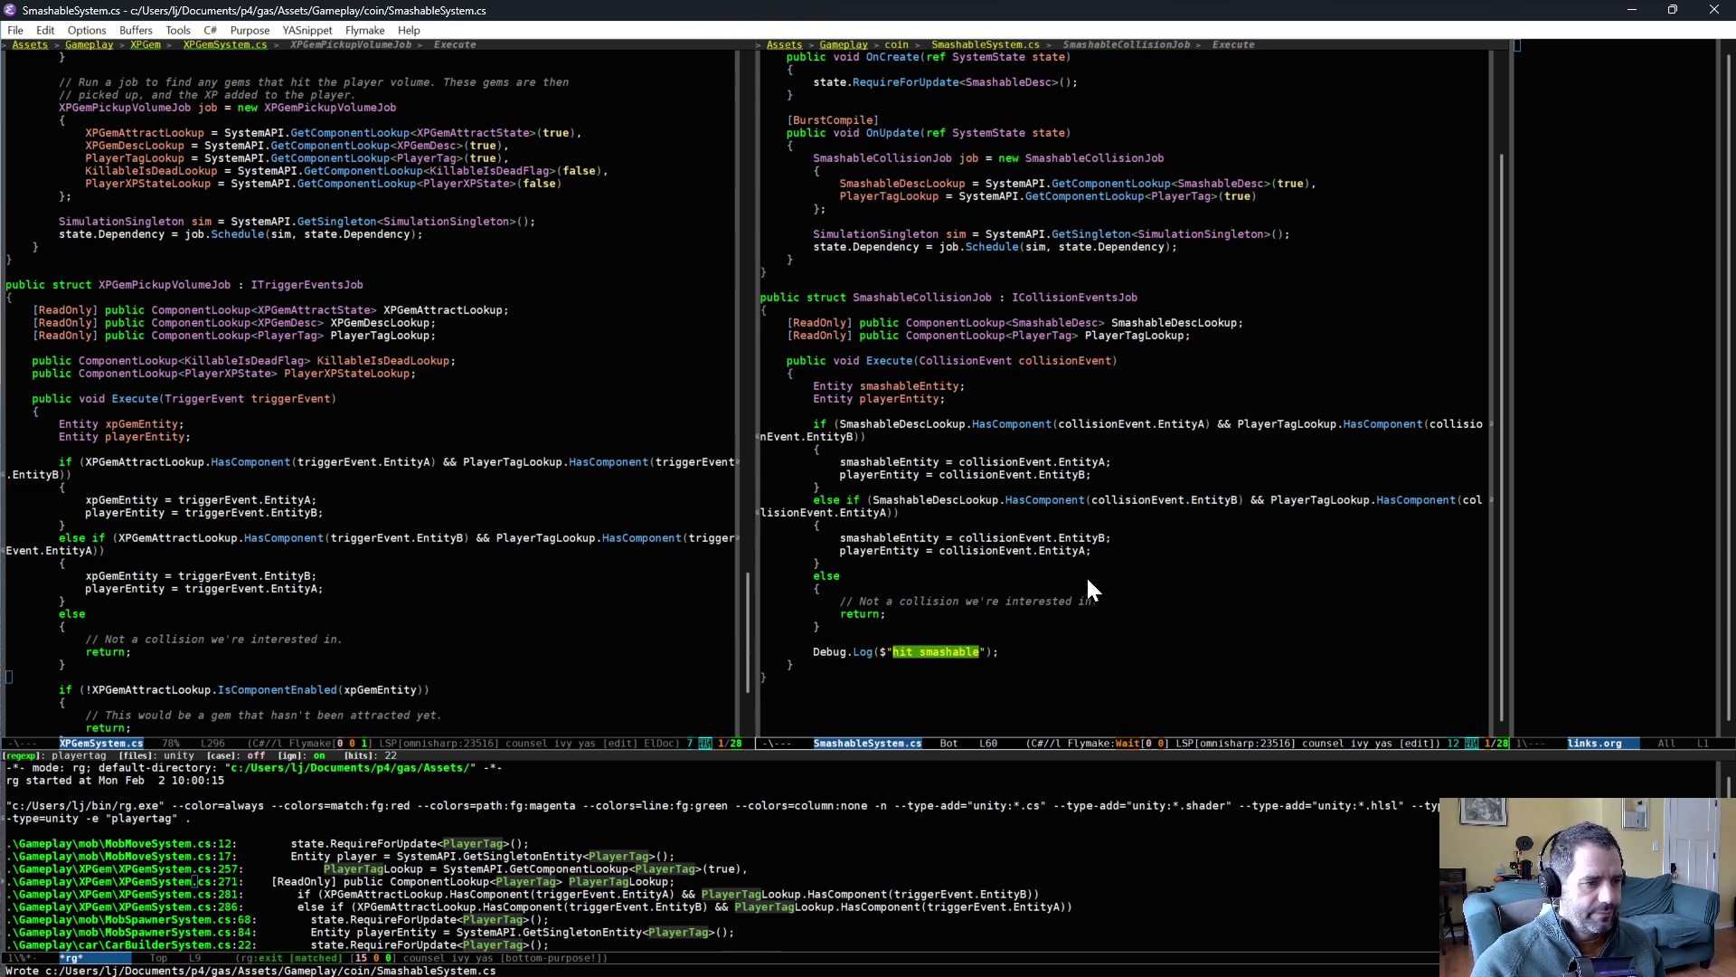
click(1087, 638)
key(Return)
key(ctrl+o)
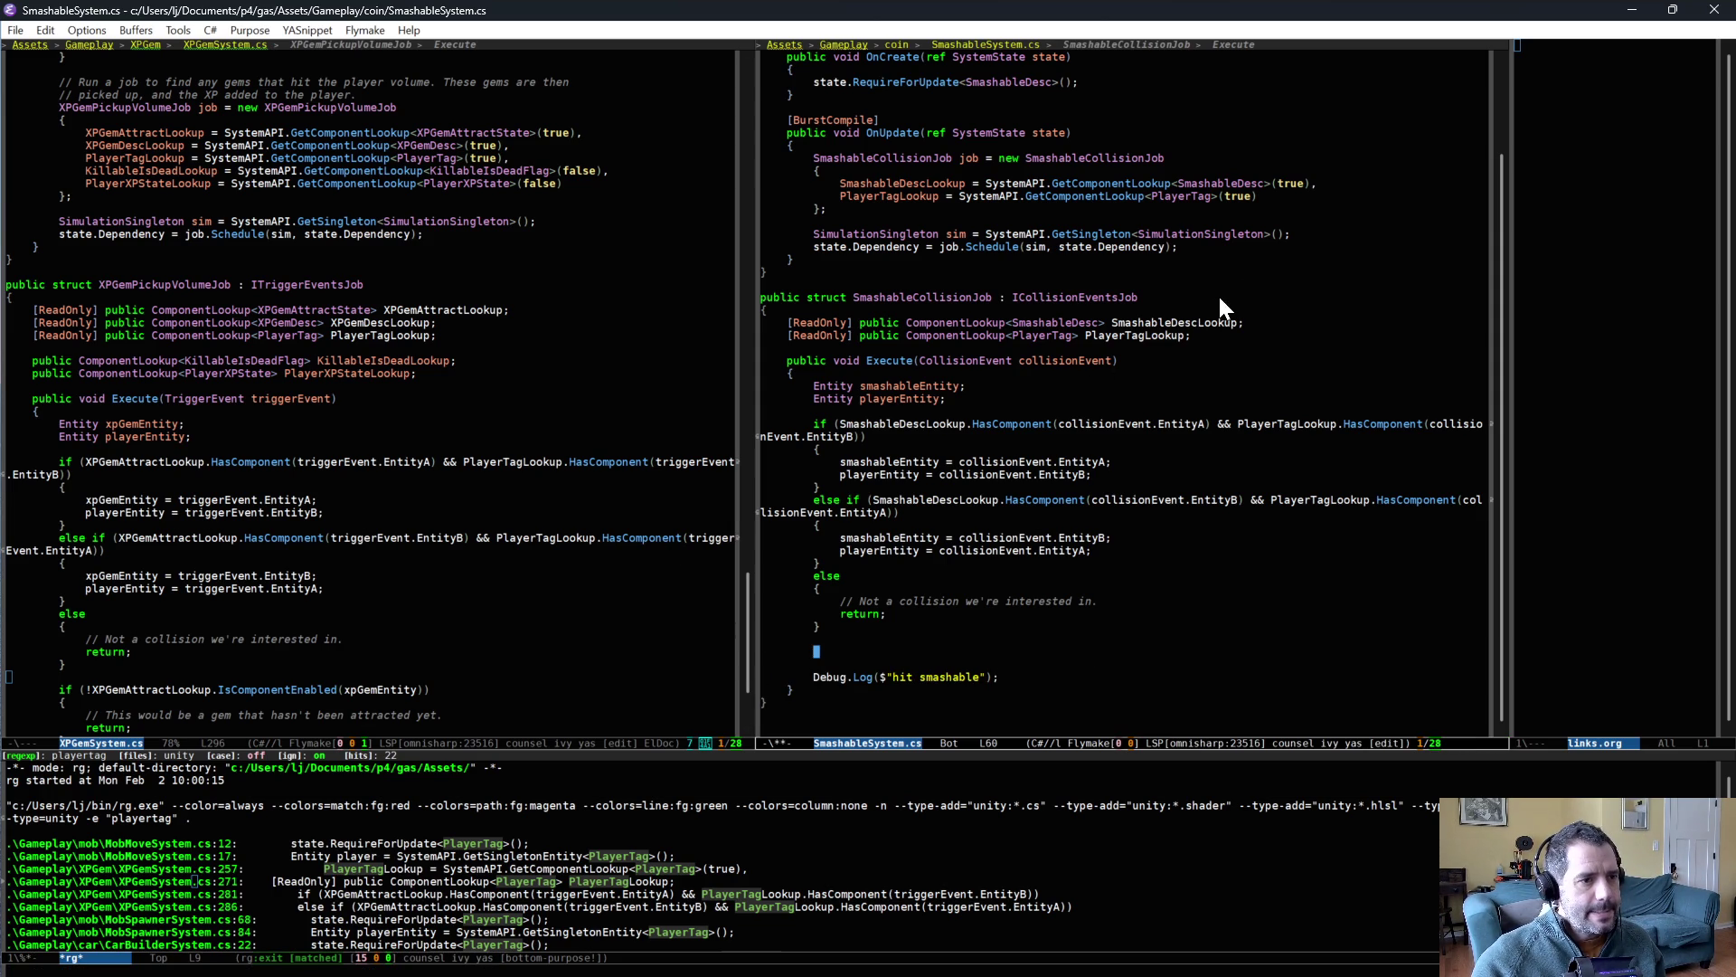
- Duplicate the PlayerTagLookup initializer line in OnUpdate's job setup
click(1305, 195)
text(,)
key(ctrl+a)
key(ctrl+k)
key(ctrl+k)
key(ctrl+y)
key(ctrl+y)
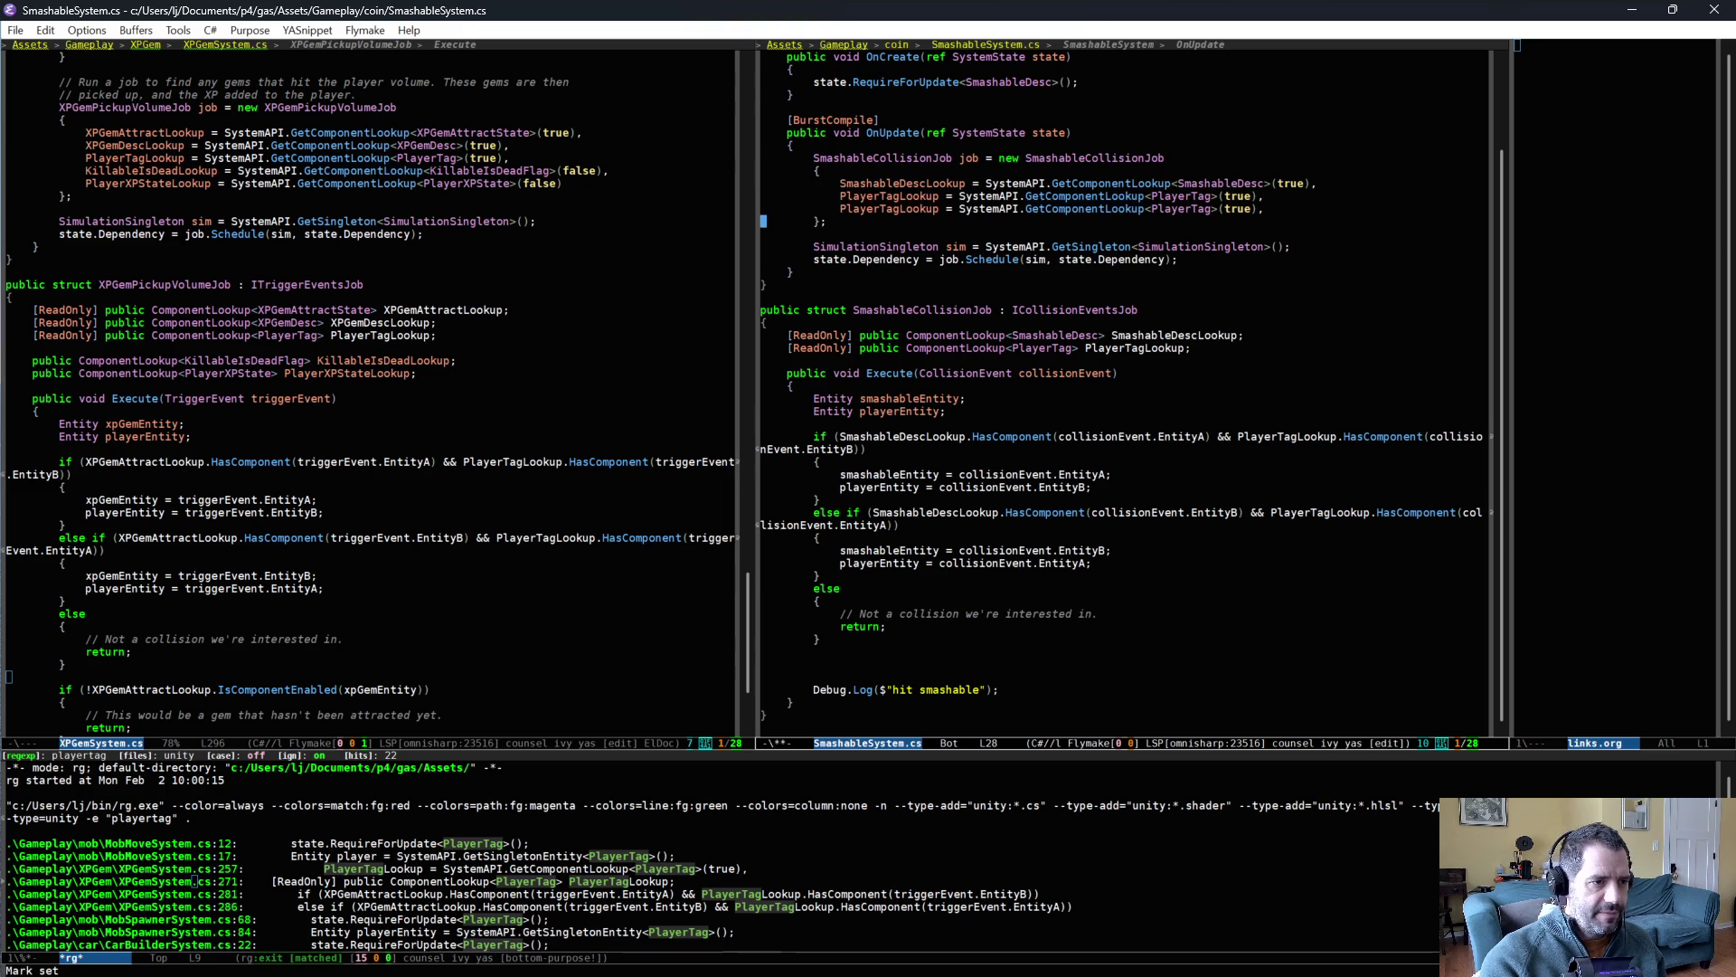
click(763, 120)
- Change the copy to PhysicsVelocityLookup = GetComponentLookup<PhysicsVelocity>(true)
key(ctrl+e)
key(alt+b)
key(alt+b)
key(alt+f)
key(alt+BackSpace)
key(alt+BackSpace)
text(Physc)
key(BackSpace)
text(is)
key(BackSpace)
text(csVelocity)
click(883, 209)
key(Right)
key(Right)
key(Right)
key(alt+BackSpace)
key(alt+BackSpace)
text(PhysicsVelocity)
click(1255, 246)
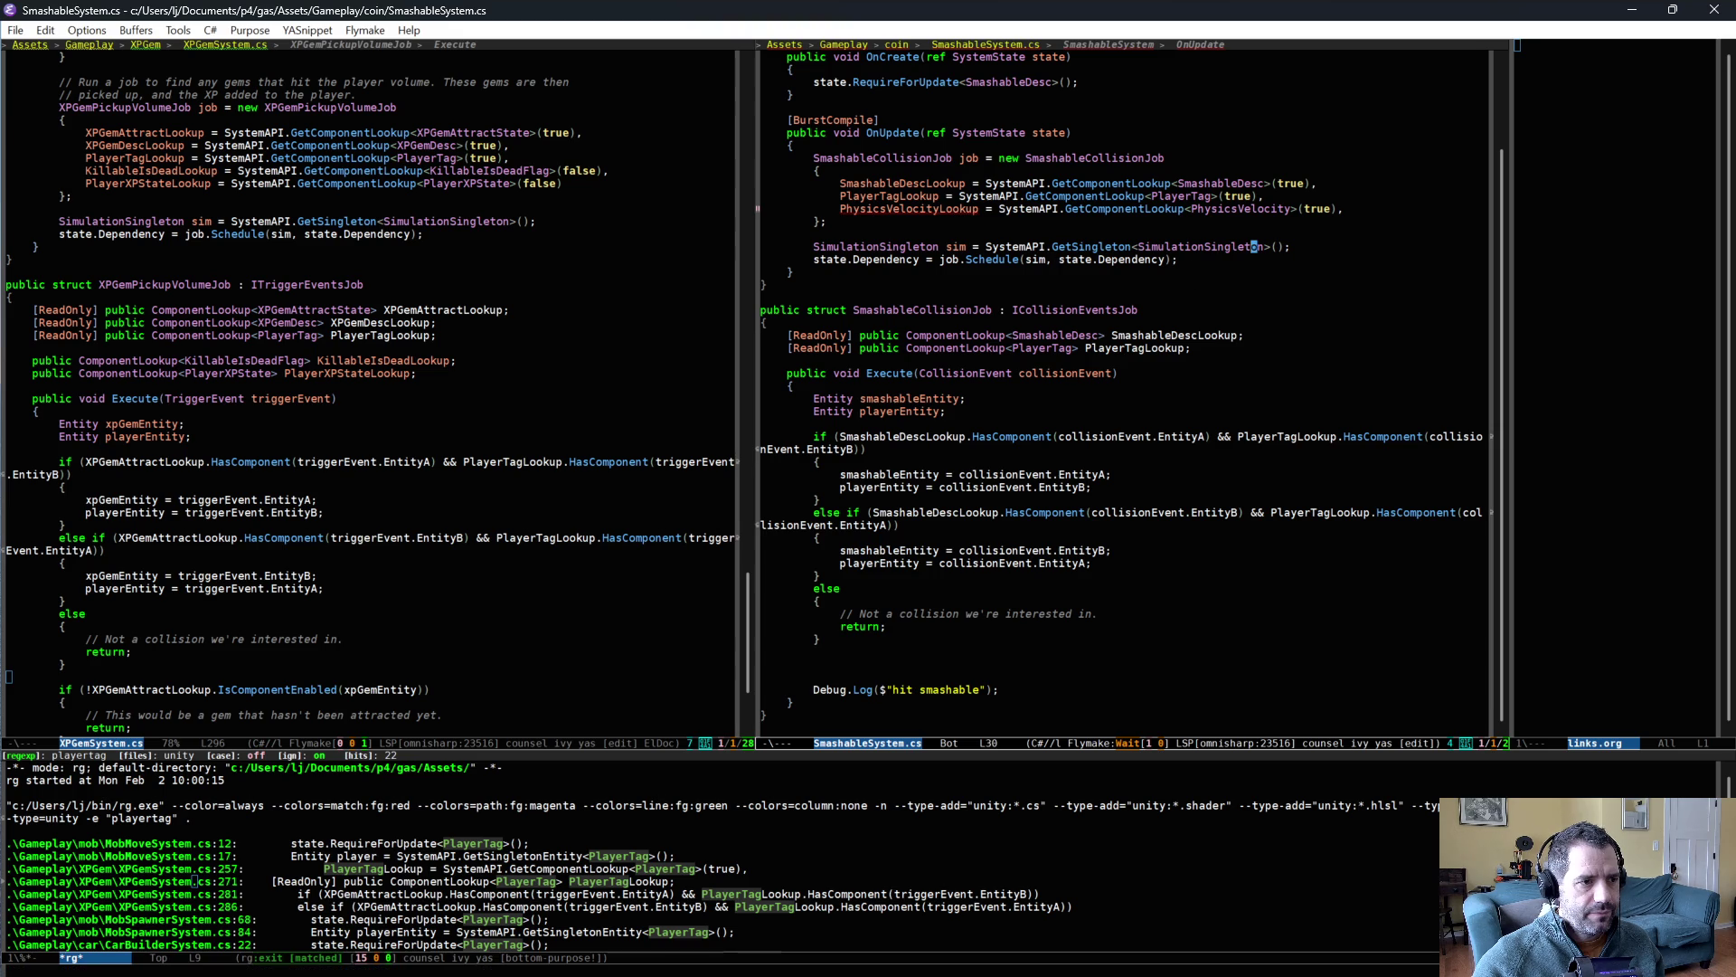
- Duplicate the PlayerTagLookup field declaration as a PhysicsVelocity lookup named PhysicsVelocityLookup
triple_click(902, 347)
key(alt+w)
key(ctrl+y)
key(alt+b)
key(alt+b)
key(ctrl+BackSpace)
text(PhysicsVelocity)
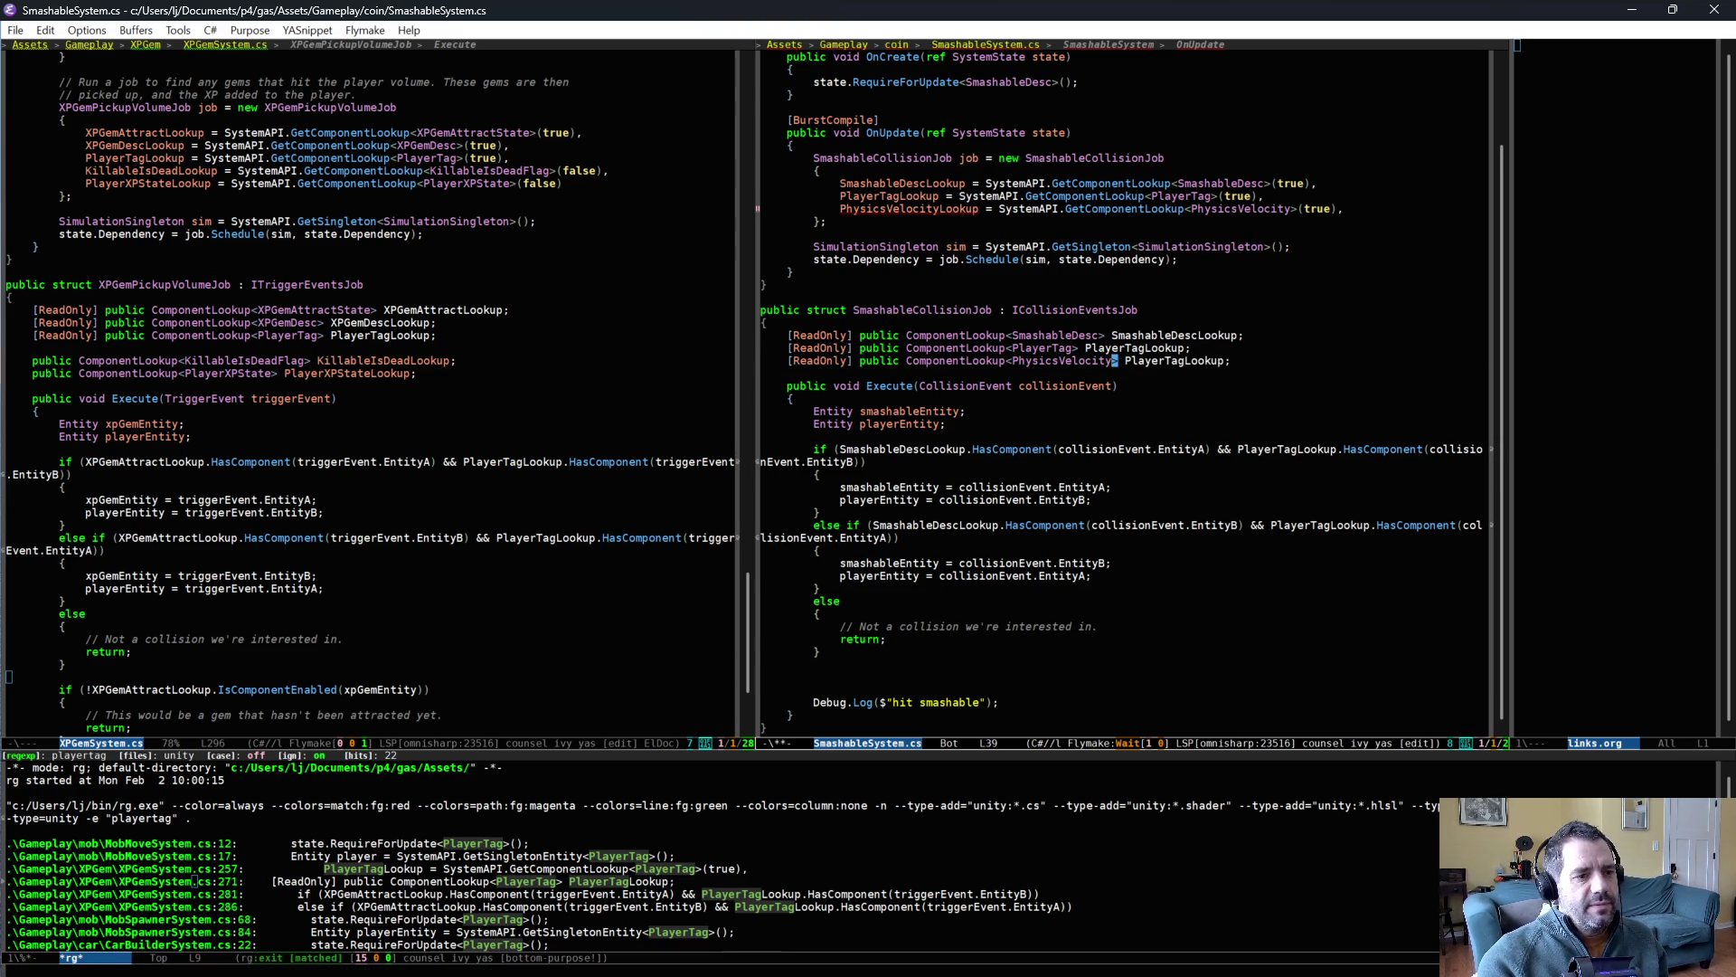
key(alt+f)
key(ctrl+BackSpace)
text(PhysicsVelocity)
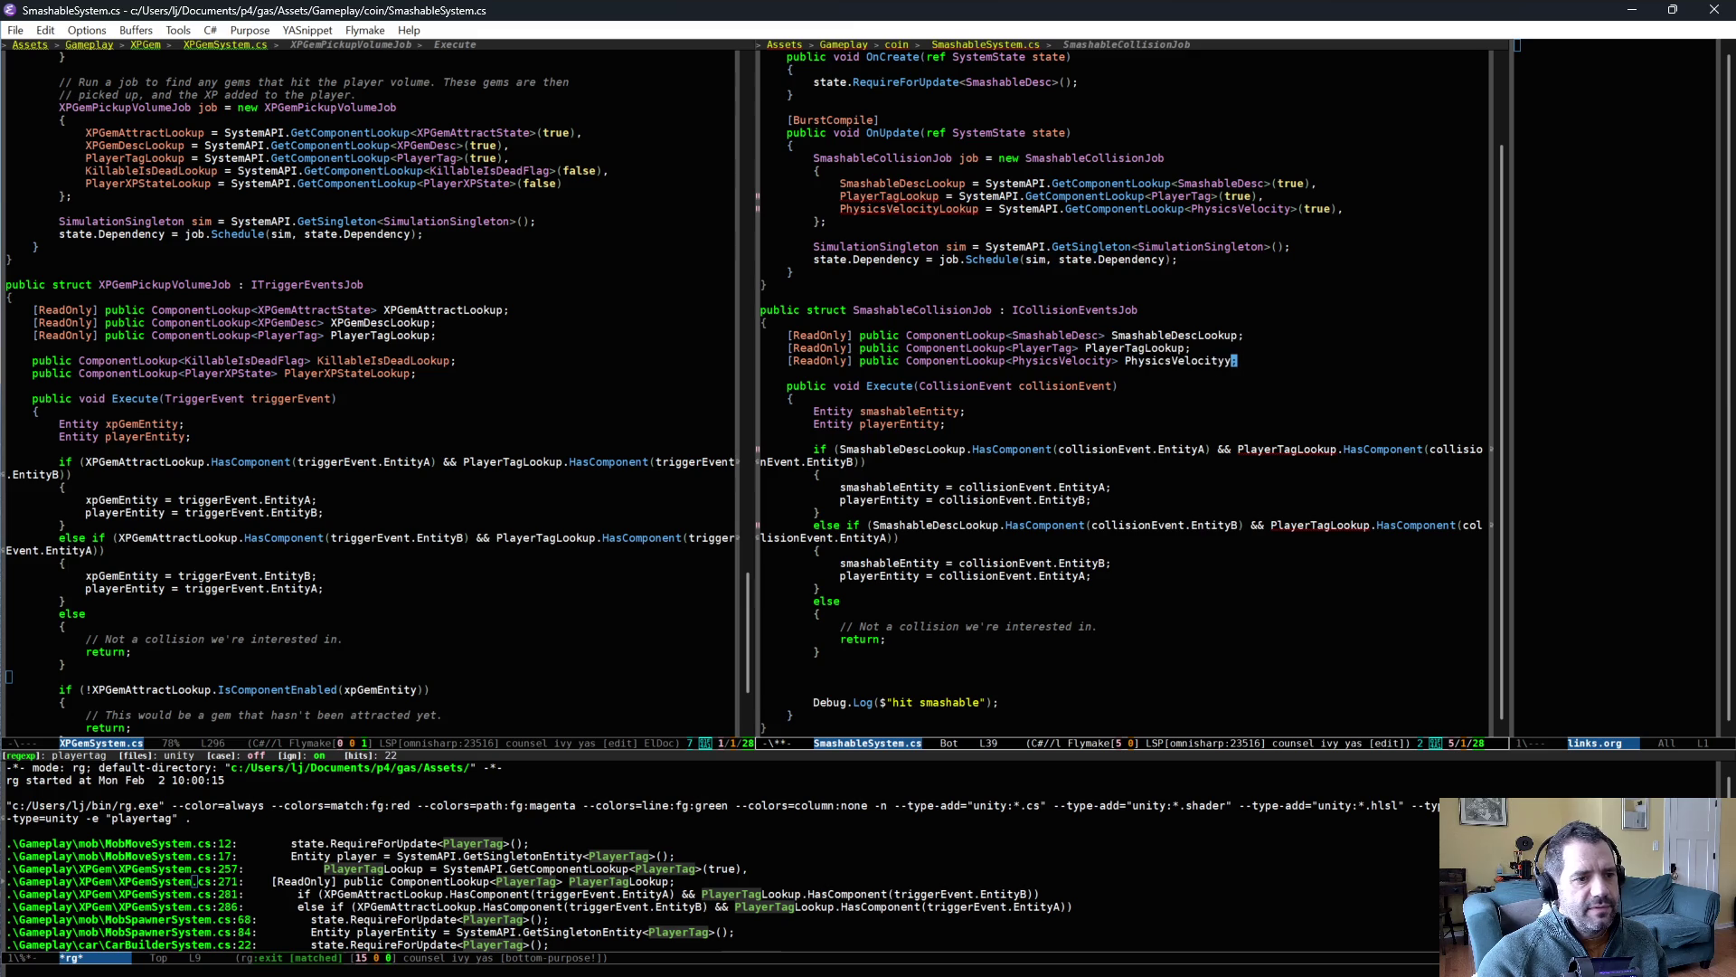
text(Lookup)
- Insert PhysicsVelocity physicsVelocity = PhysicsVelocityLookup[playerEntity]; above the Debug.Log call
click(1001, 676)
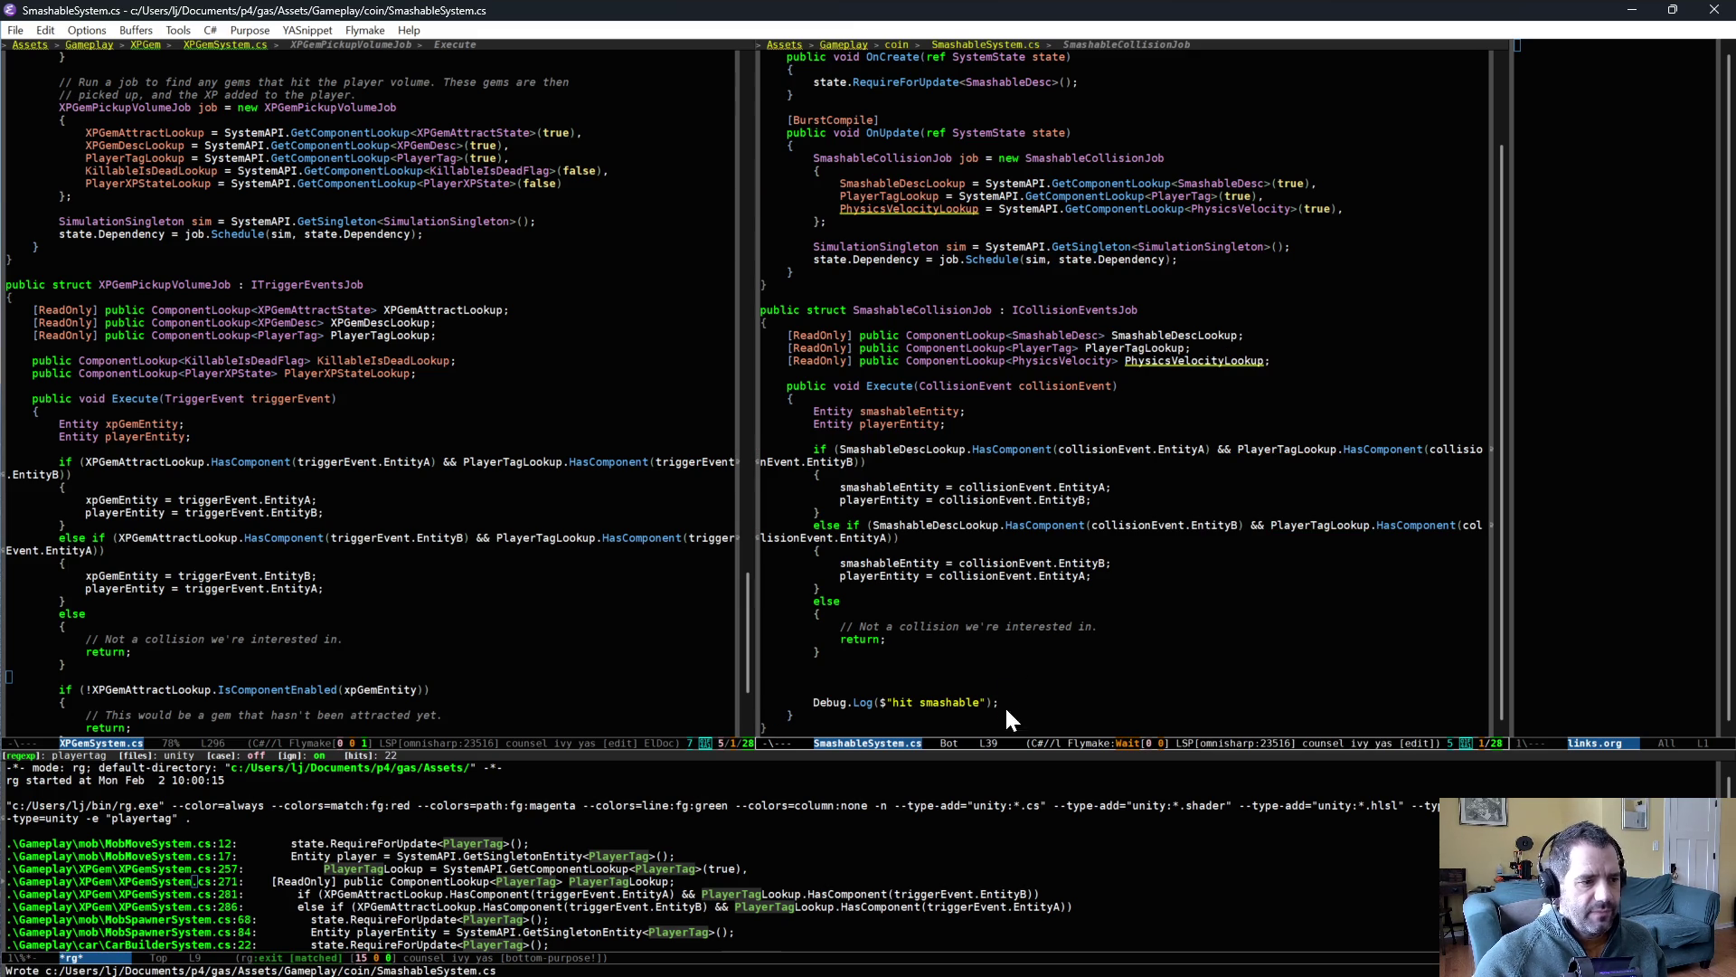
text(P)
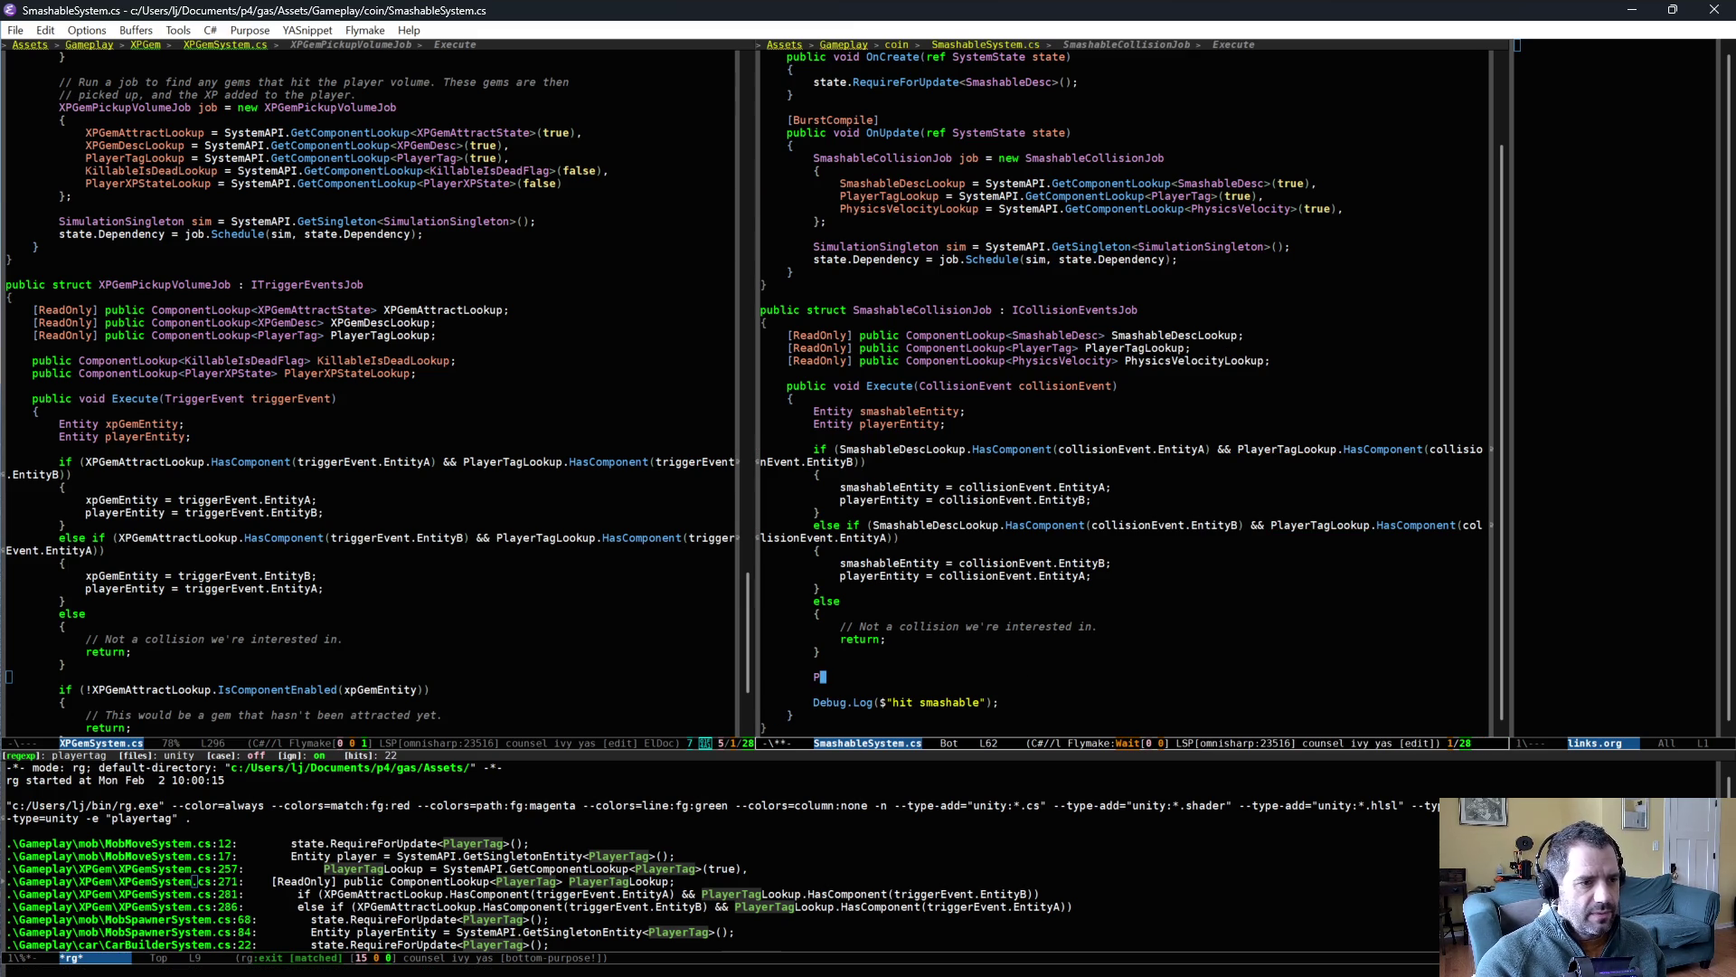
text(hysicsVelocity physicsVelocity )
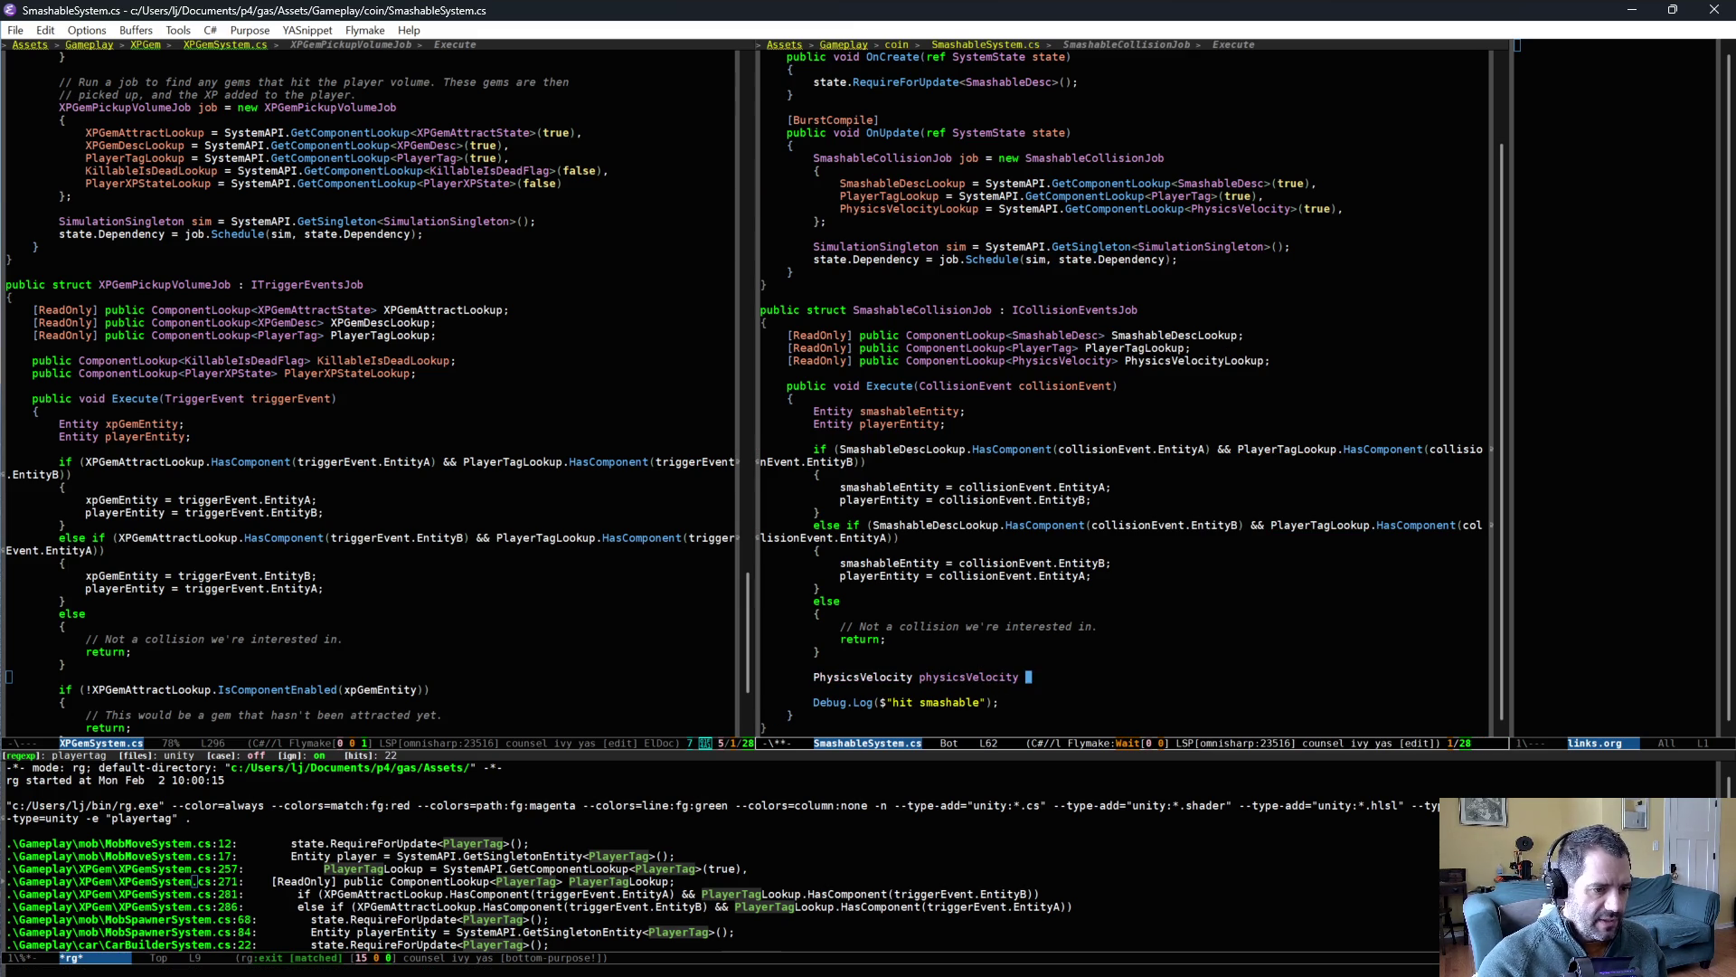
text(= PhysicsVelocityLookup[)
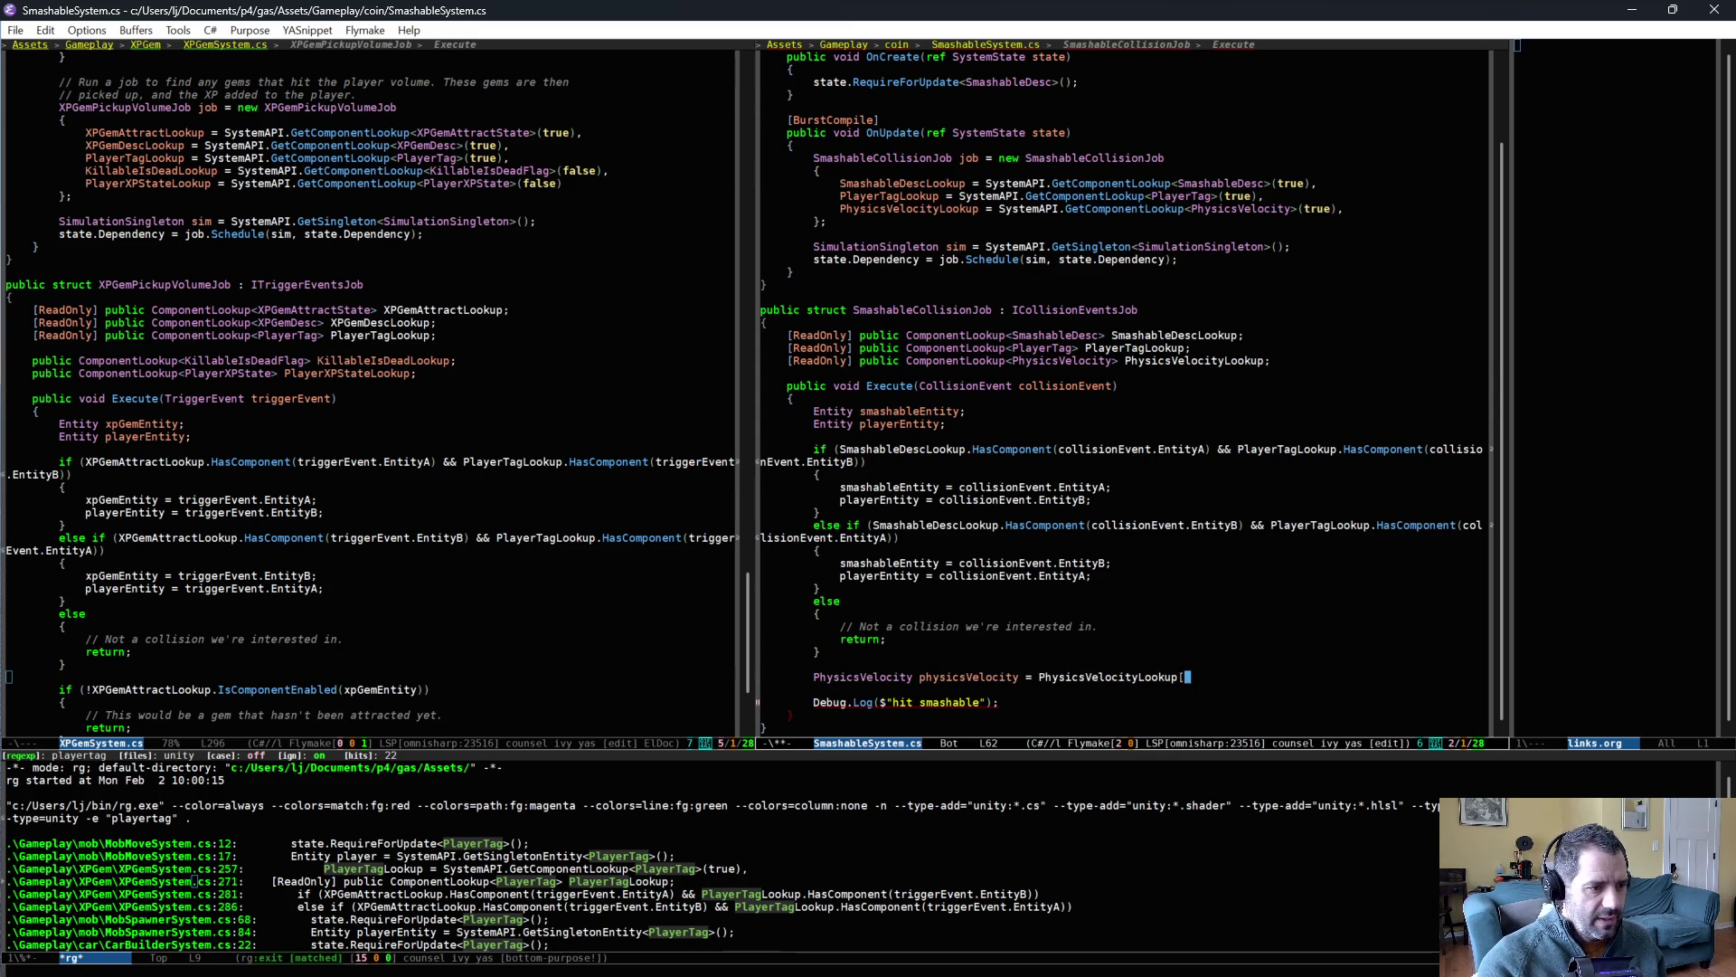
text(playerEntity];)
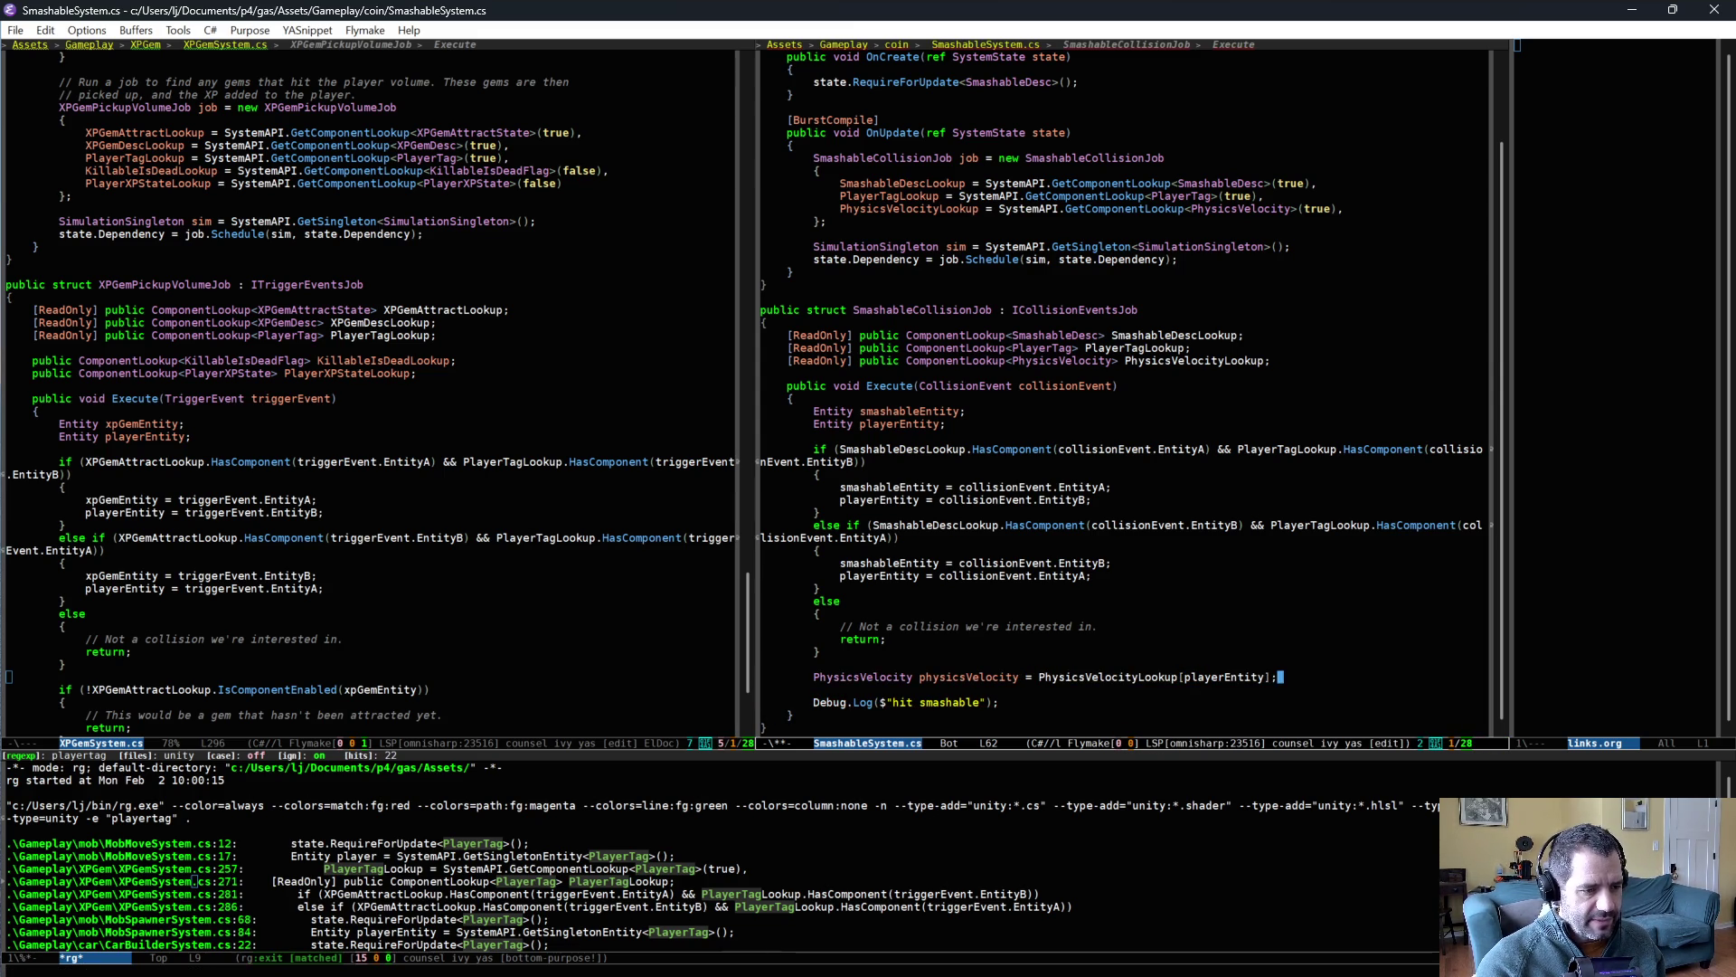
key(Return)
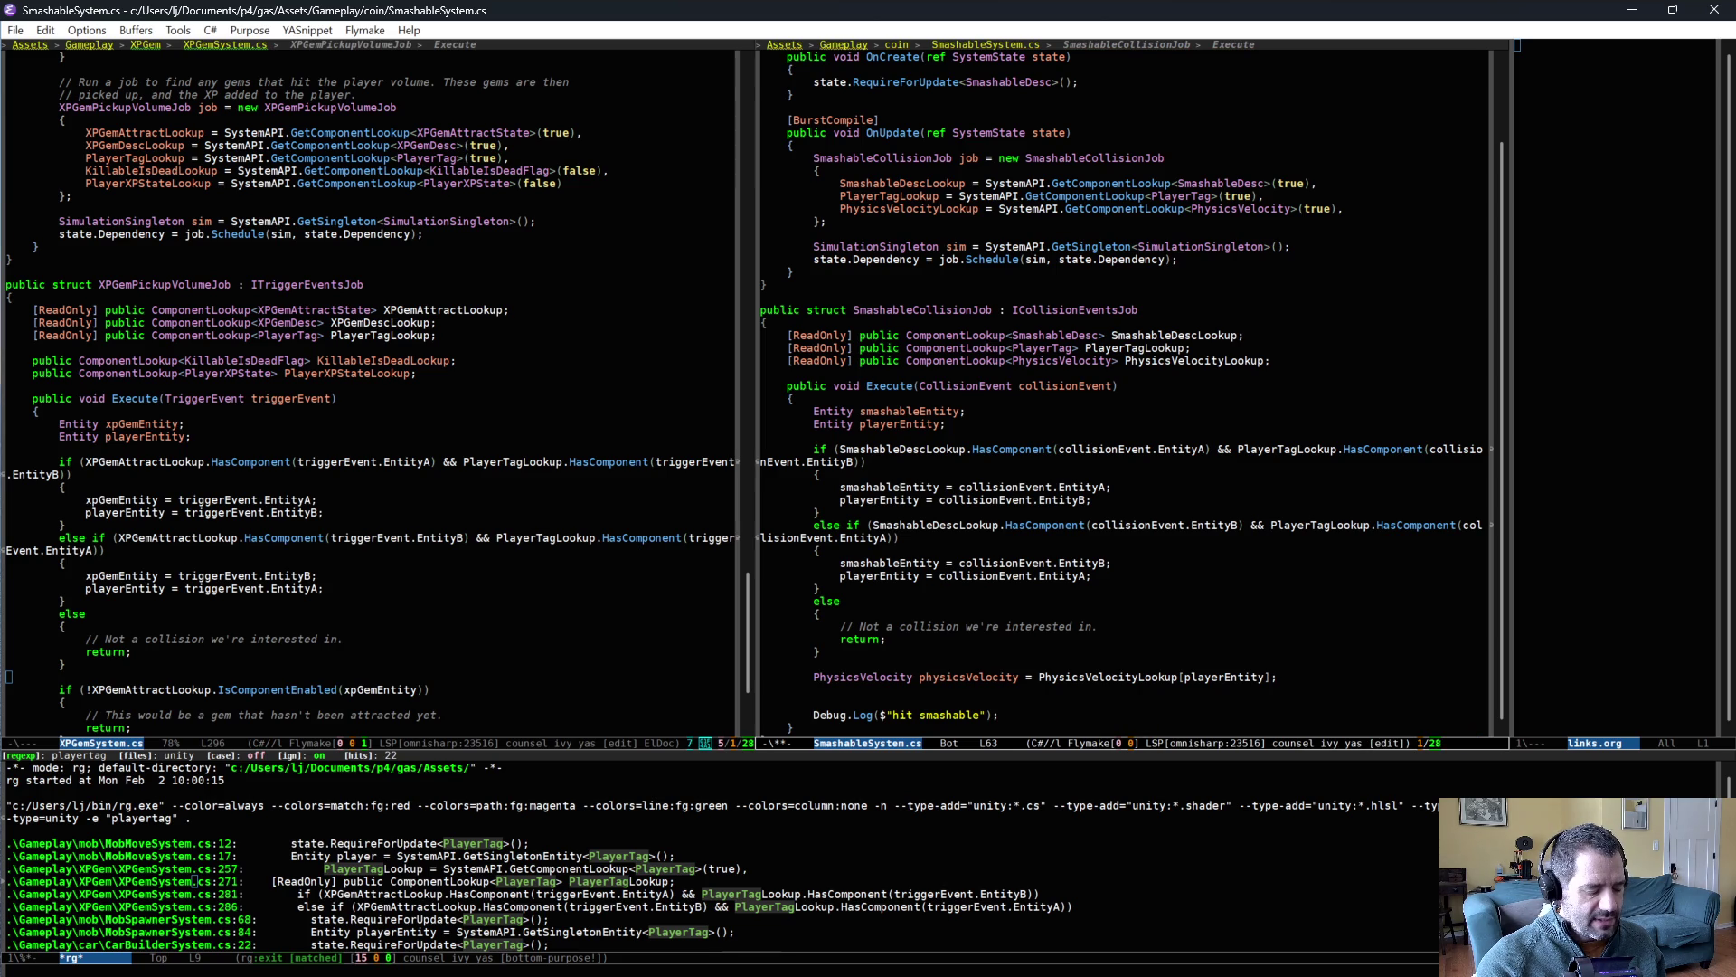
- Start the line float playerSpeed = physicsVelocity.Linear in Execute
text(float play)
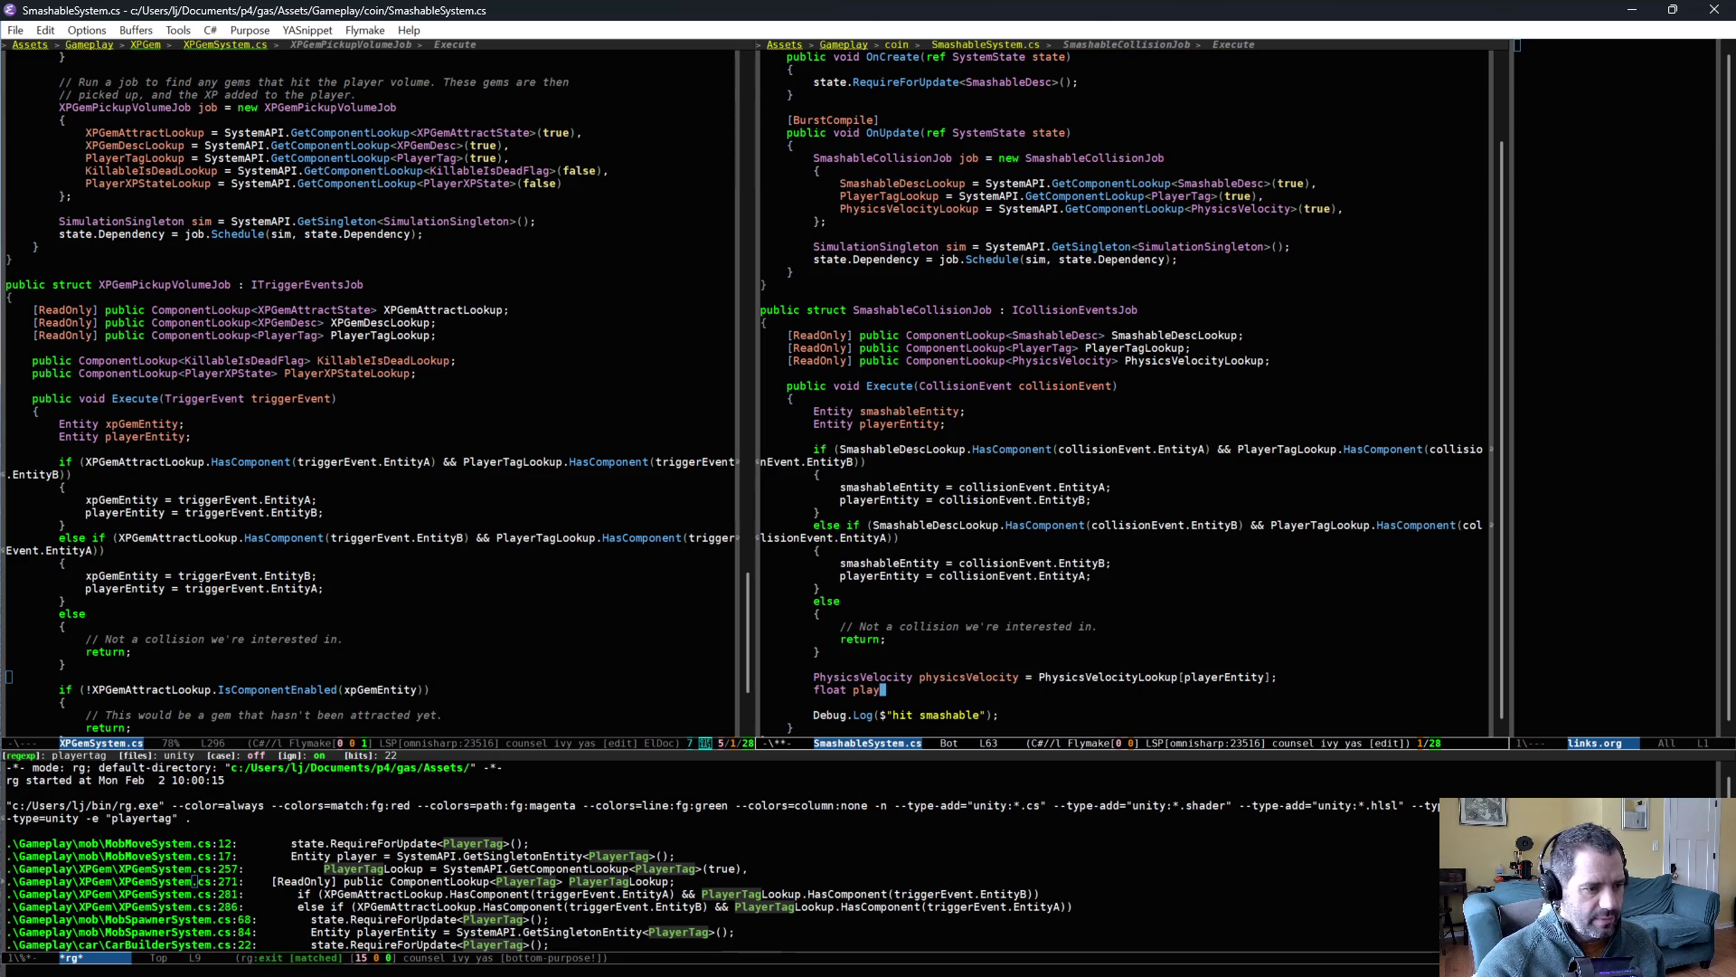
text(erSpeed = physicsVelocity.)
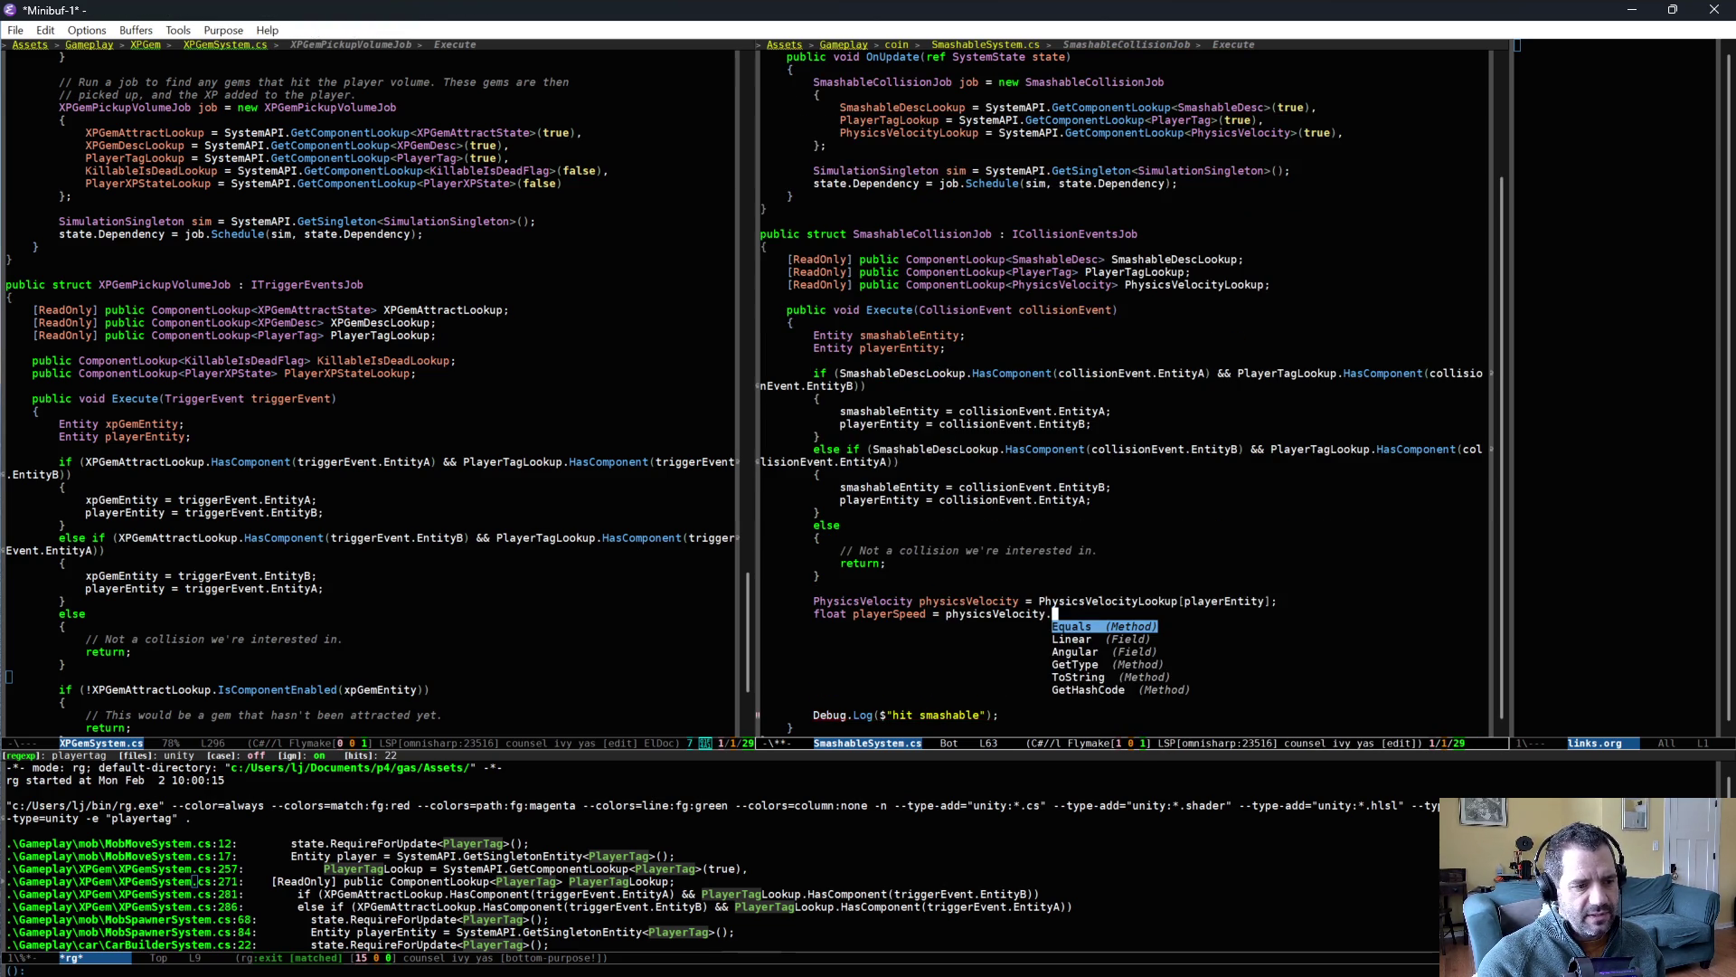
key(Return)
key(ctrl+BackSpace)
text(Linear.)
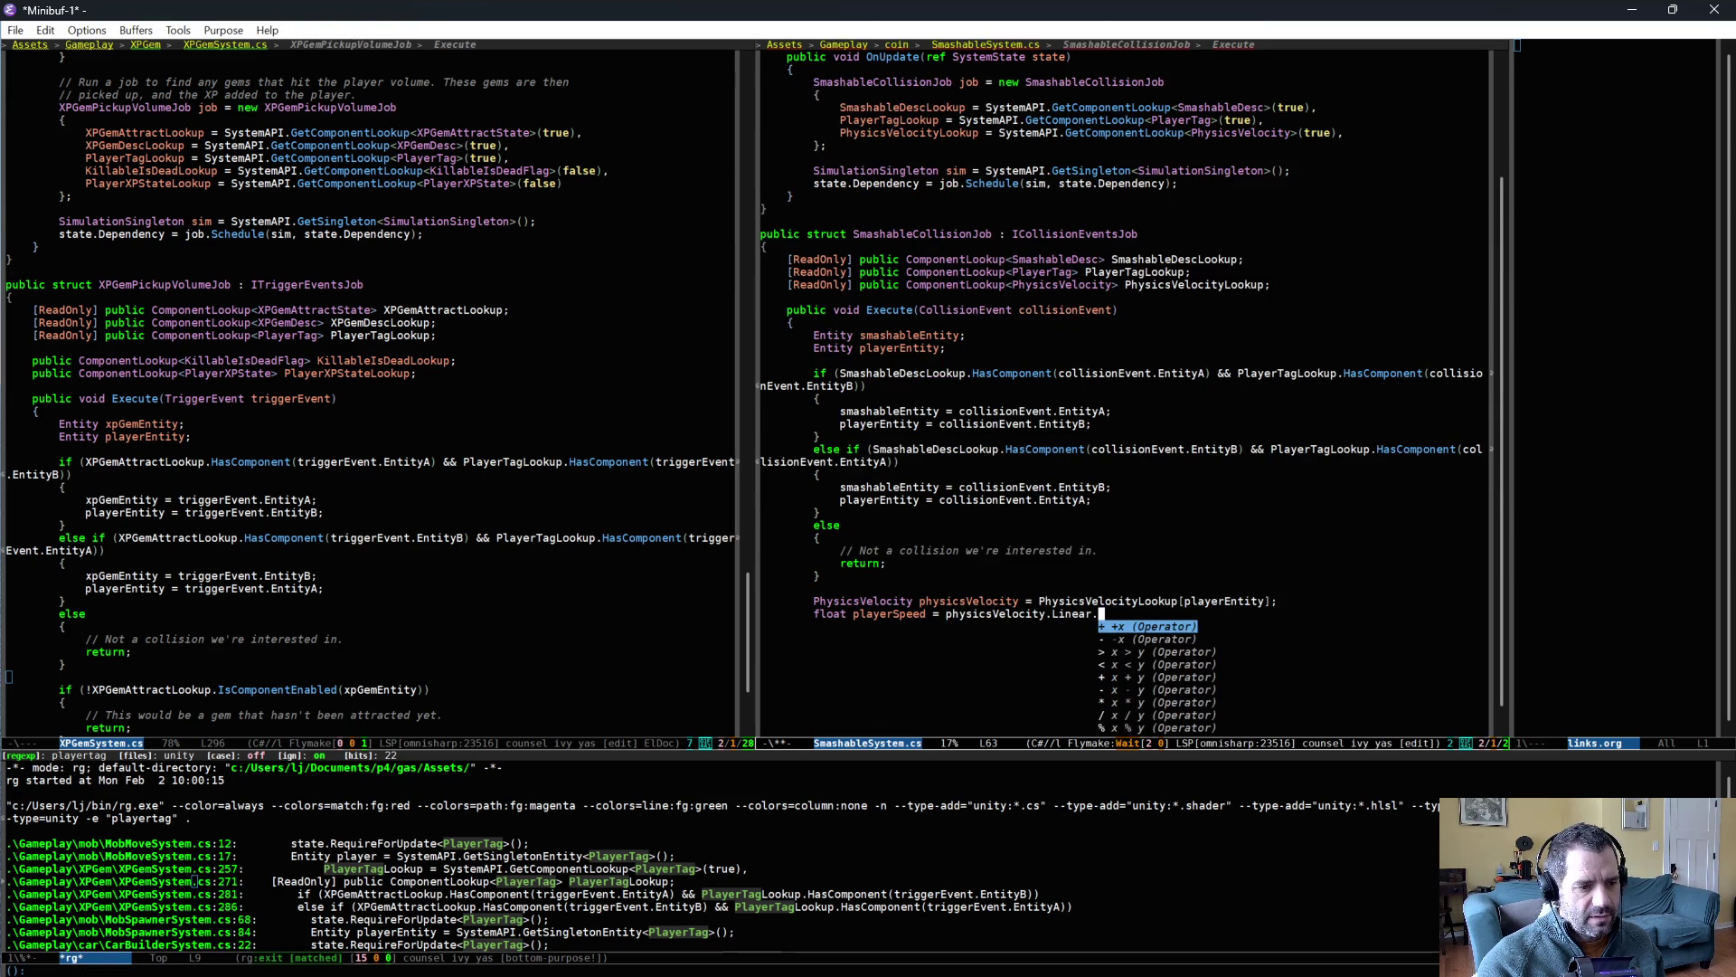
key(Down)
key(Down)
key(Down)
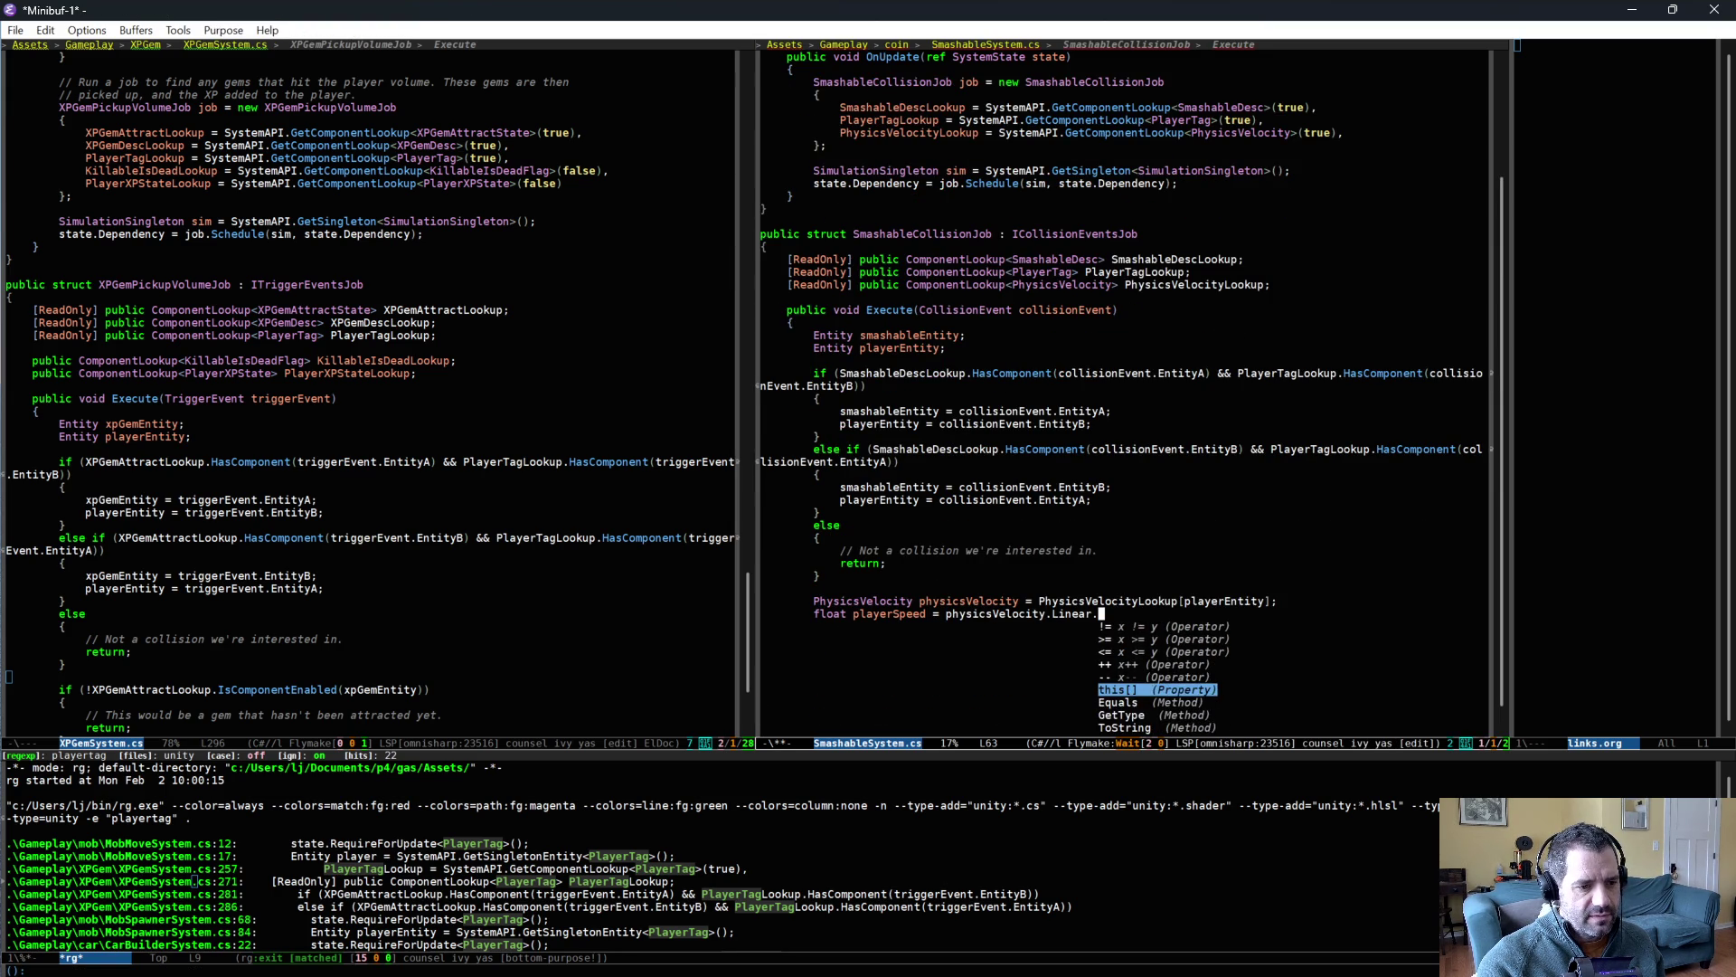
key(Down)
key(Down)
key(Down)
key(ctrl+g)
key(BackSpace)
key(alt+b)
key(alt+b)
key(alt+b)
key(alt+b)
- Wrap it as math.length(physicsVelocity.Linear);, adding the using Unity.Mathematics import
text(math.)
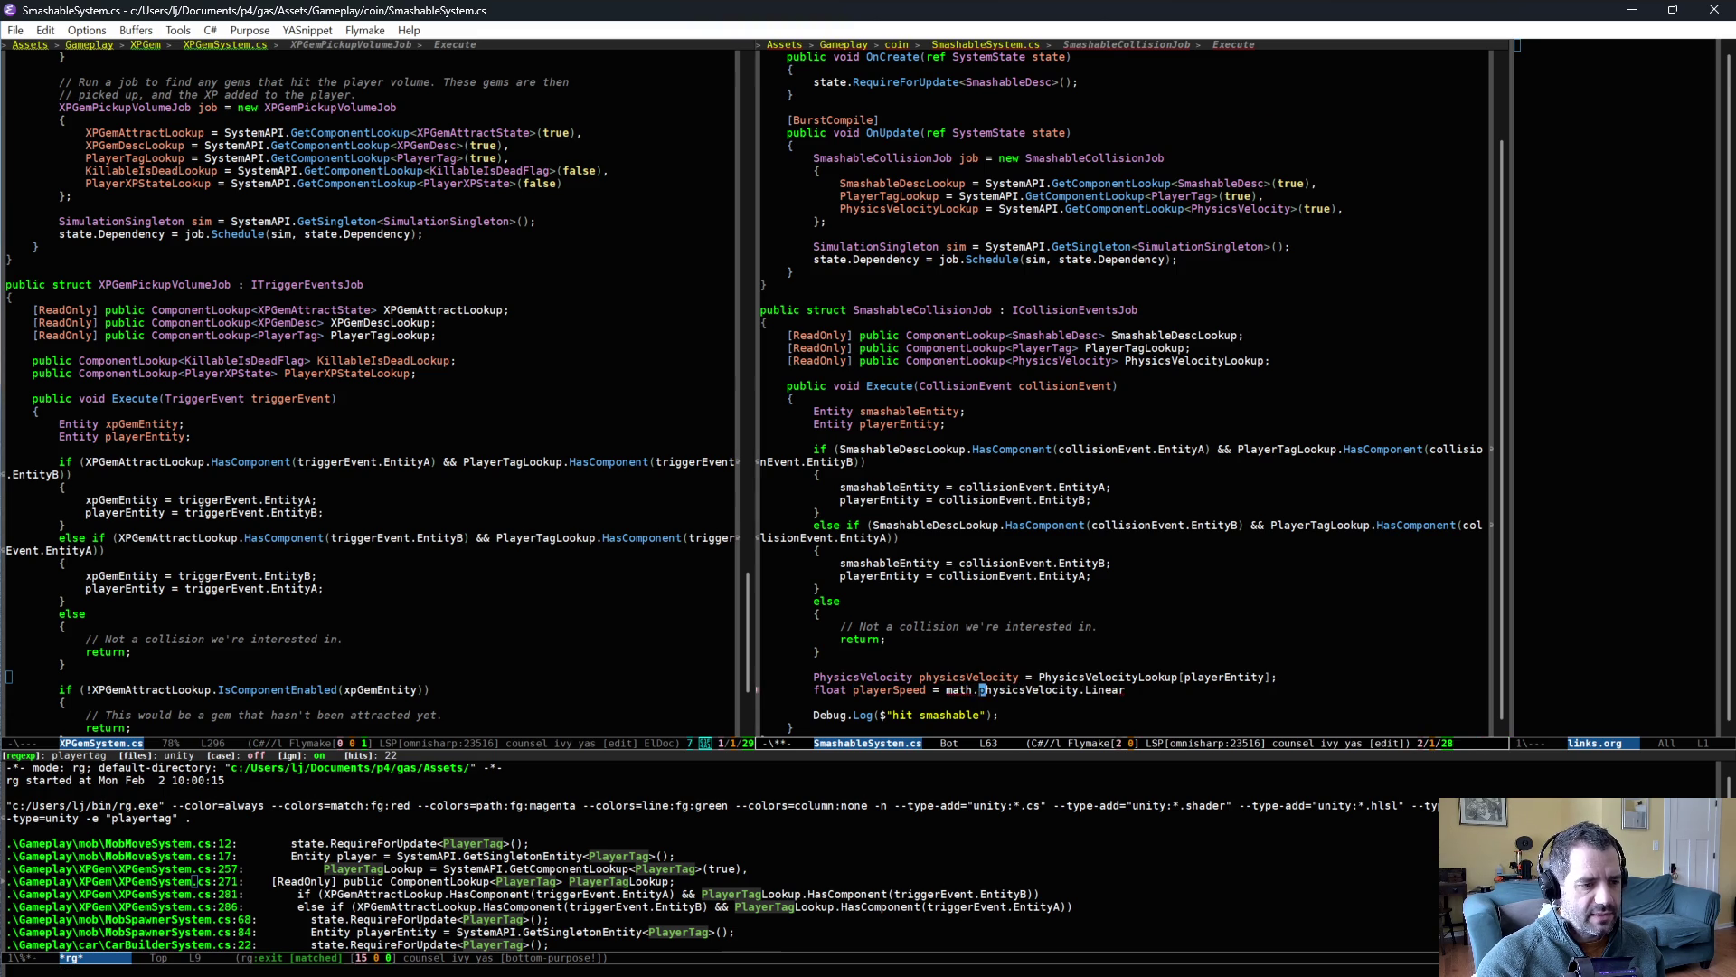
key(ctrl+b)
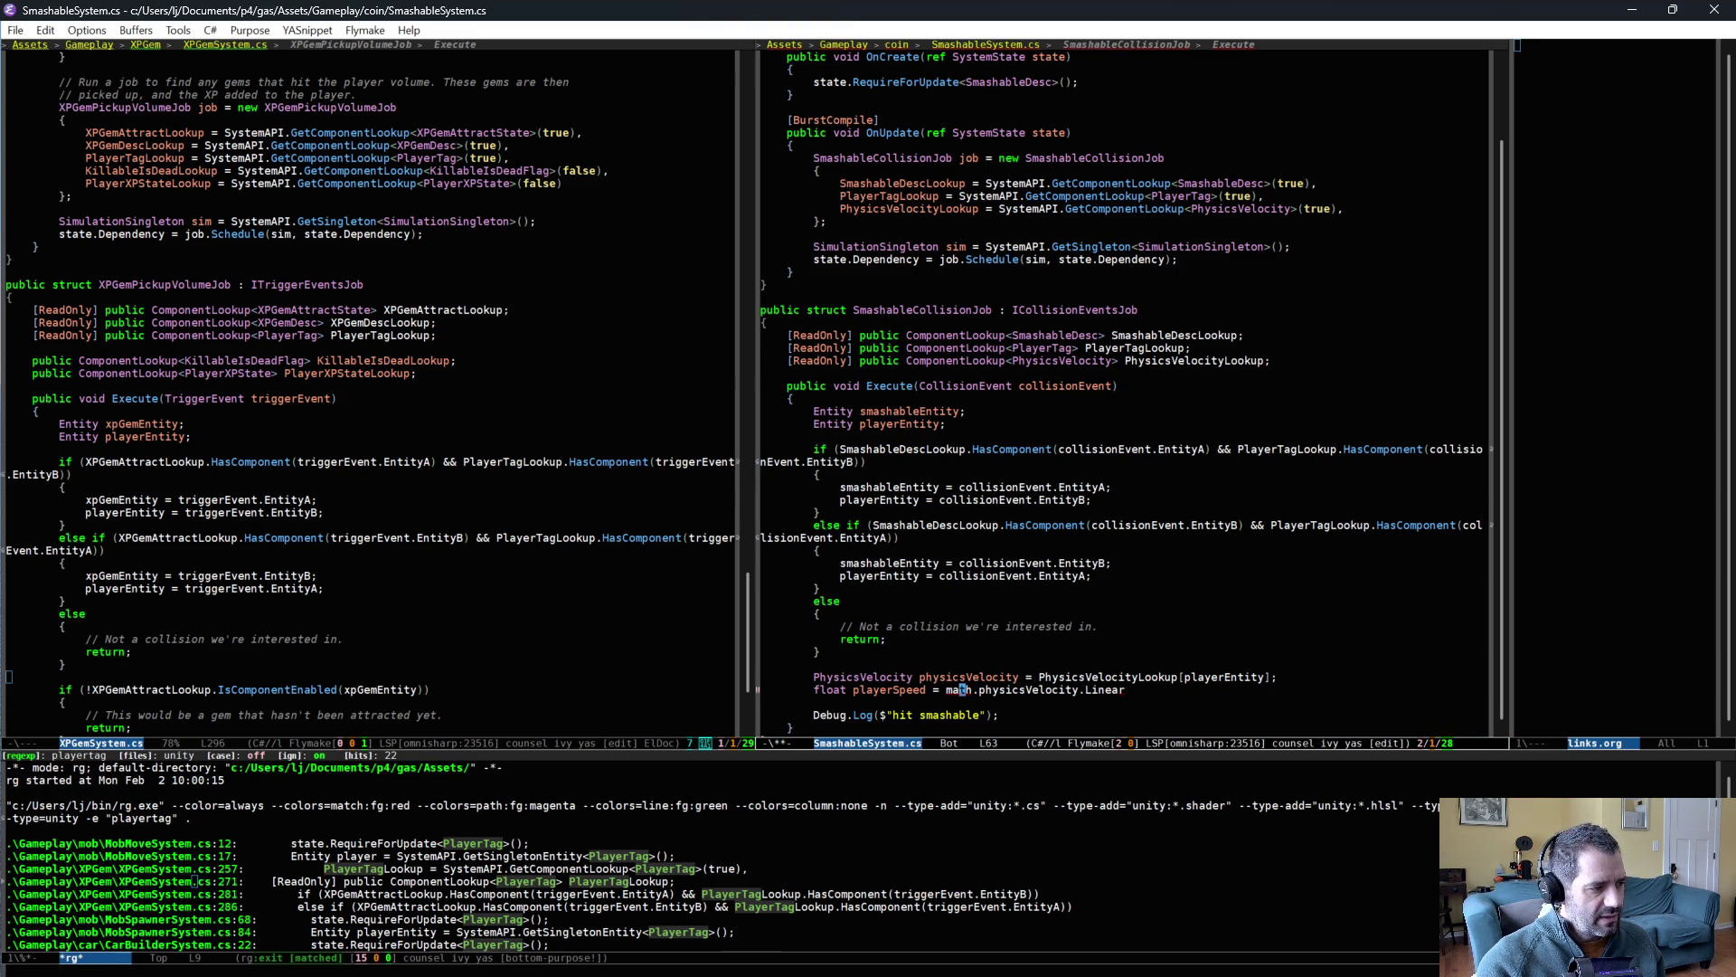
key(ctrl+period)
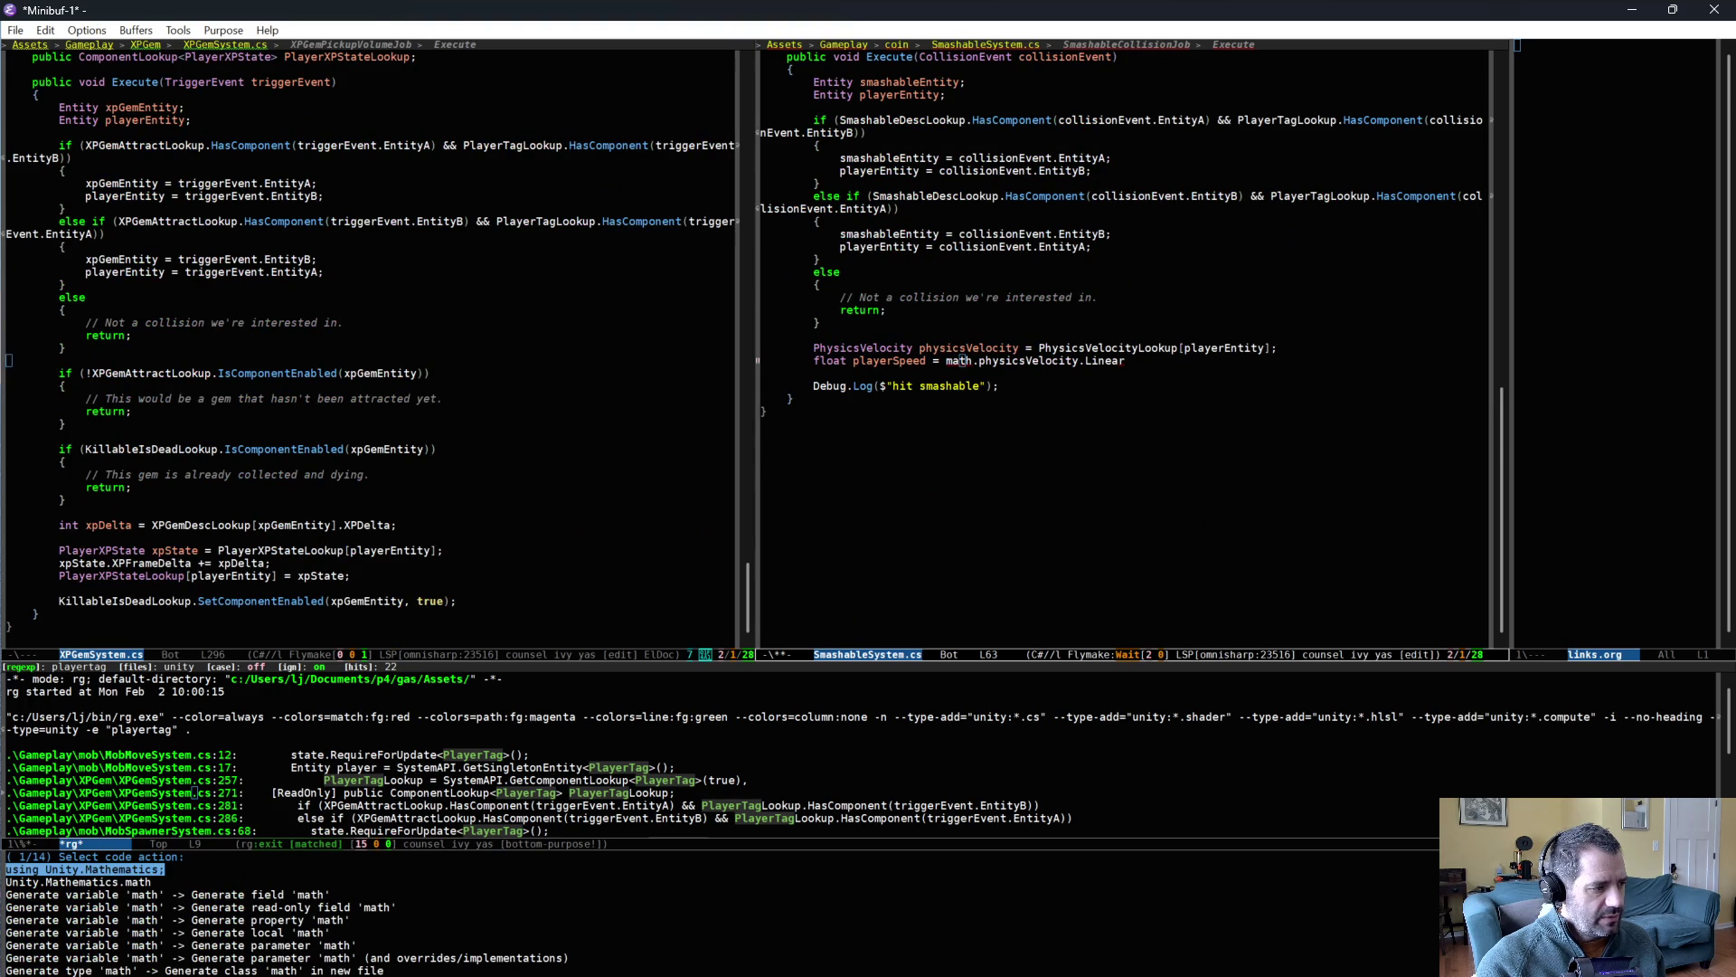
key(Return)
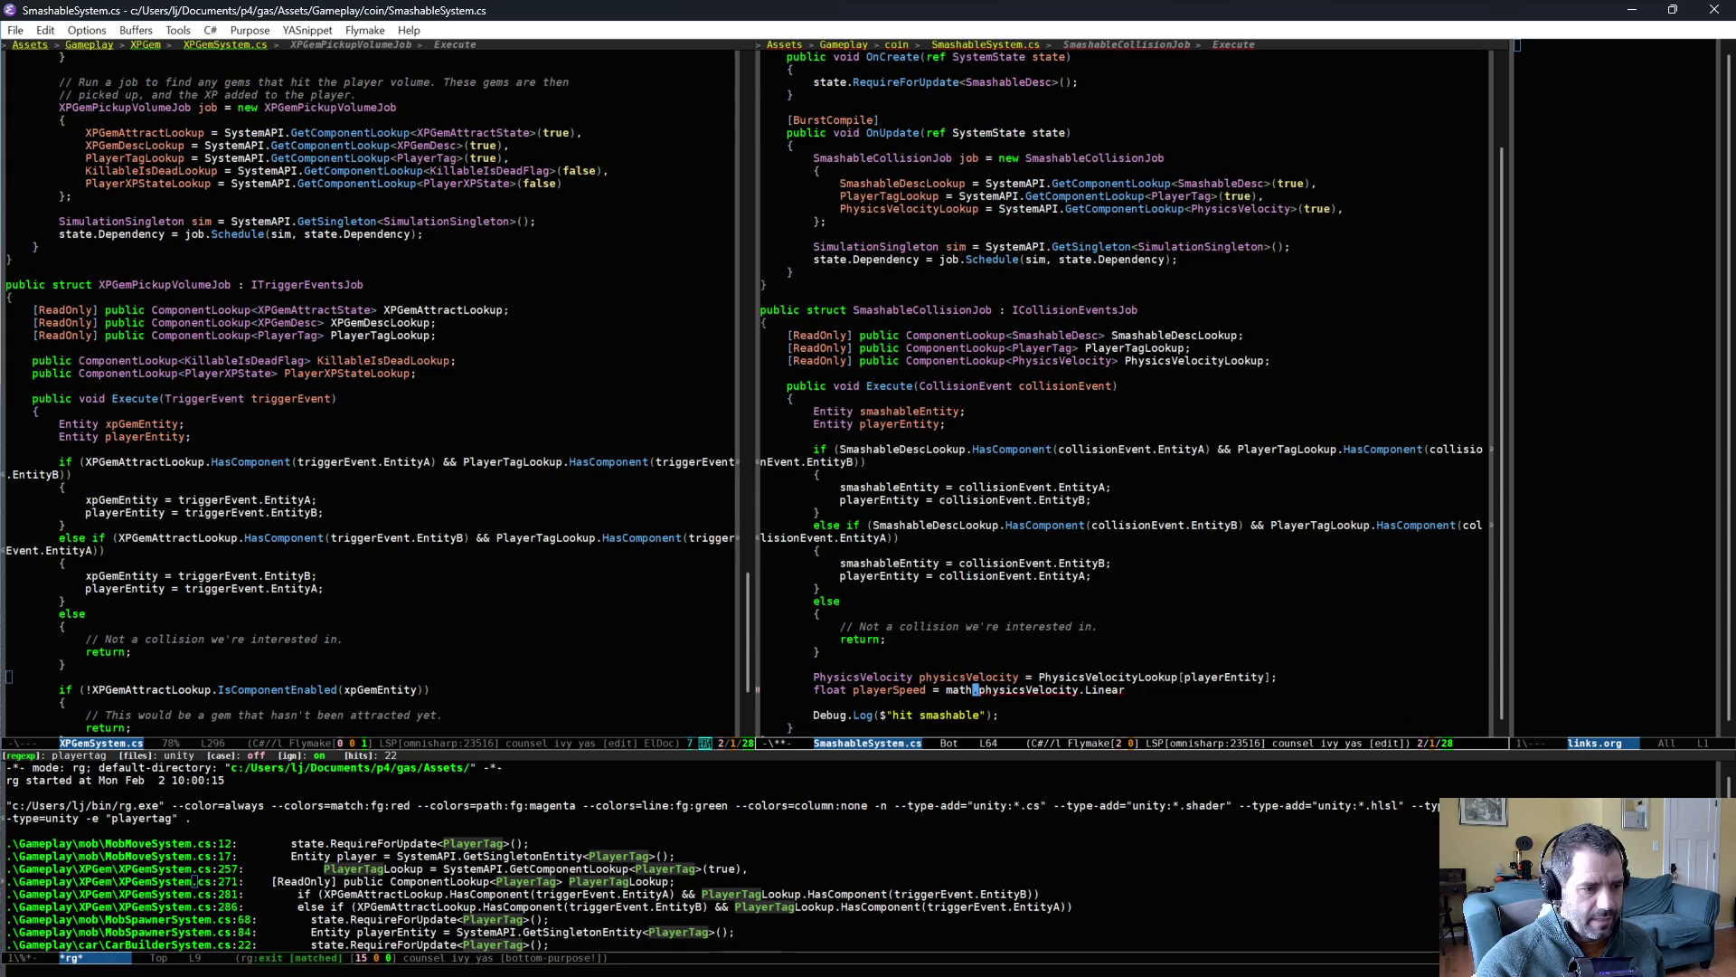
key(ctrl+alt+i)
text(len)
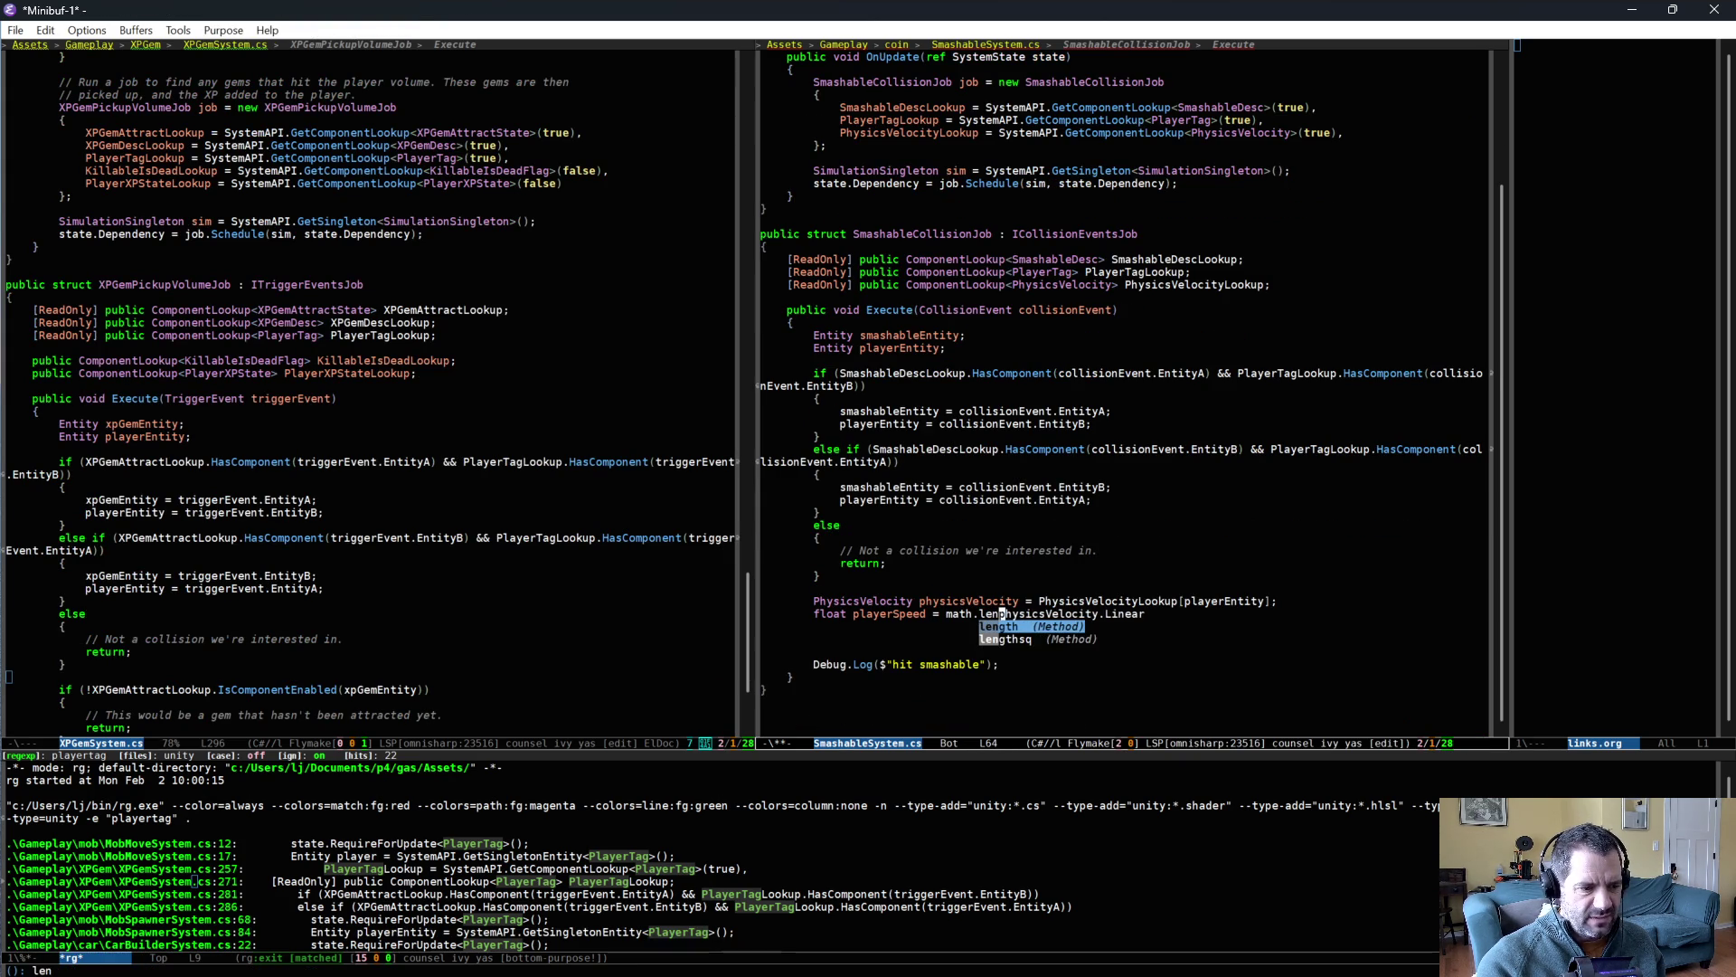
key(Return)
text(()
key(End)
text();)
scroll(1192, 610, down, 5)
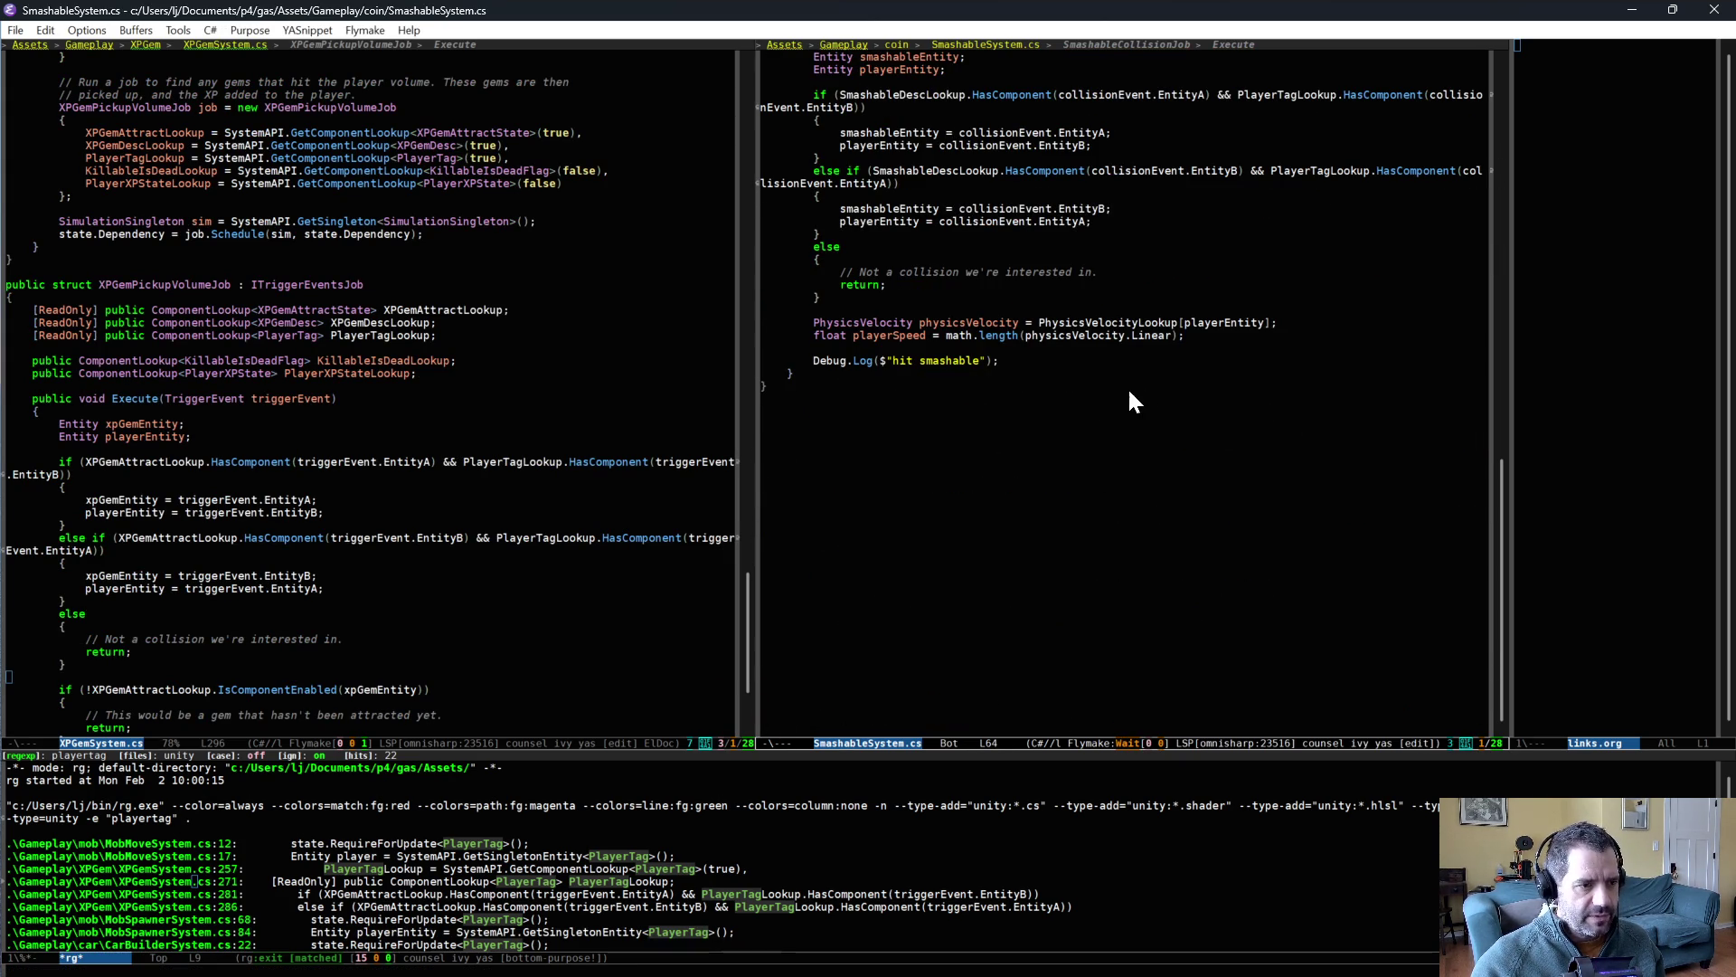
scroll(1136, 389, up, 7)
- Rename SmashableDesc's ThresholdSpeed field to ThresholdSpeedSq
click(973, 120)
text(SpeedSq;)
click(479, 277)
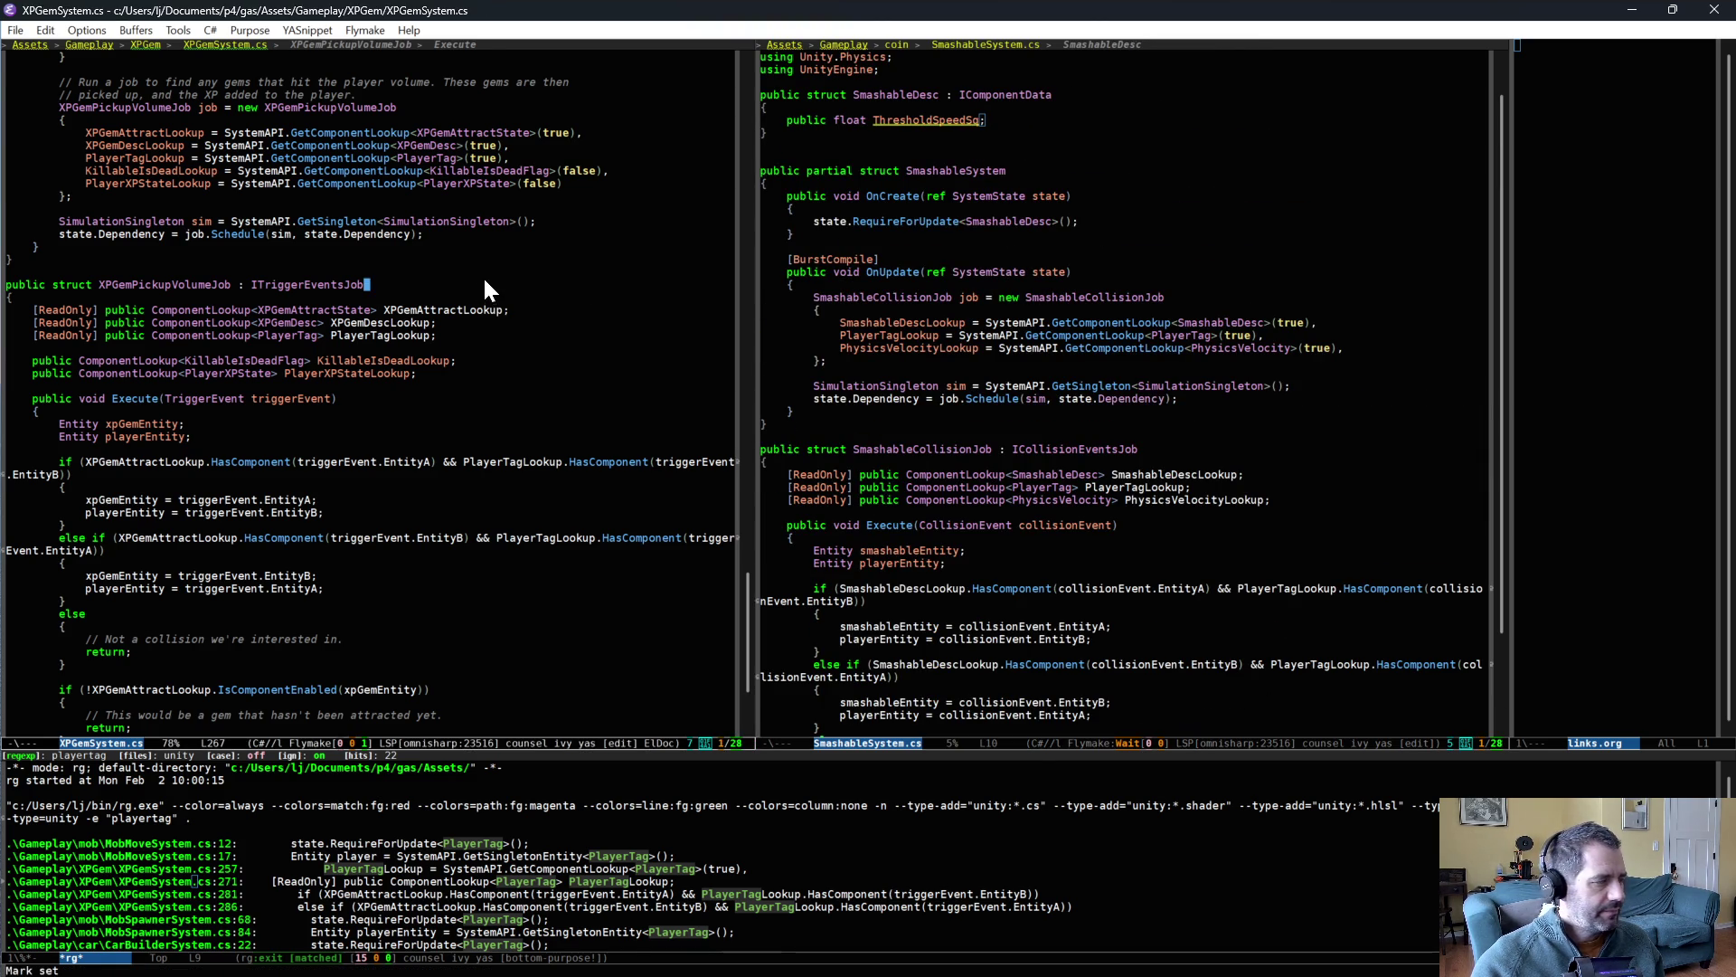
- In SmashableAuth.cs, assign ThresholdSpeedSq = authoring.ThresholdSpeed*authoring.ThresholdSpeed and save
key(ctrl+x)
text(bauth)
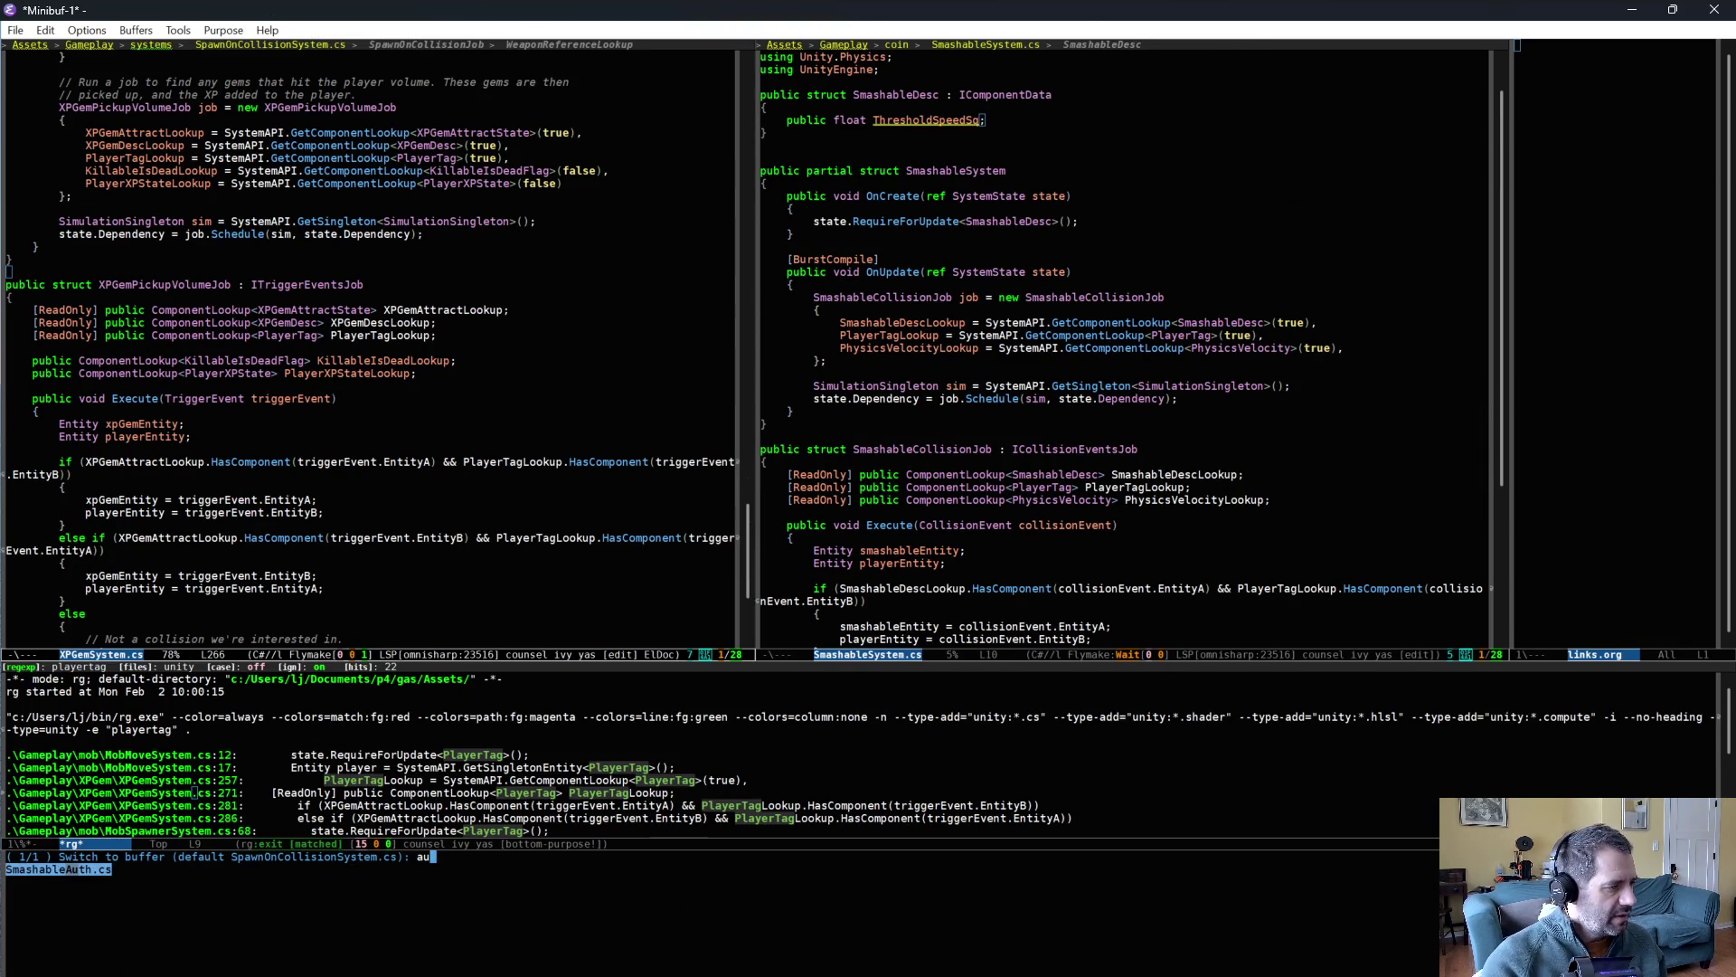
key(Return)
text(*authoring)
text(.ThresholdSpeed)
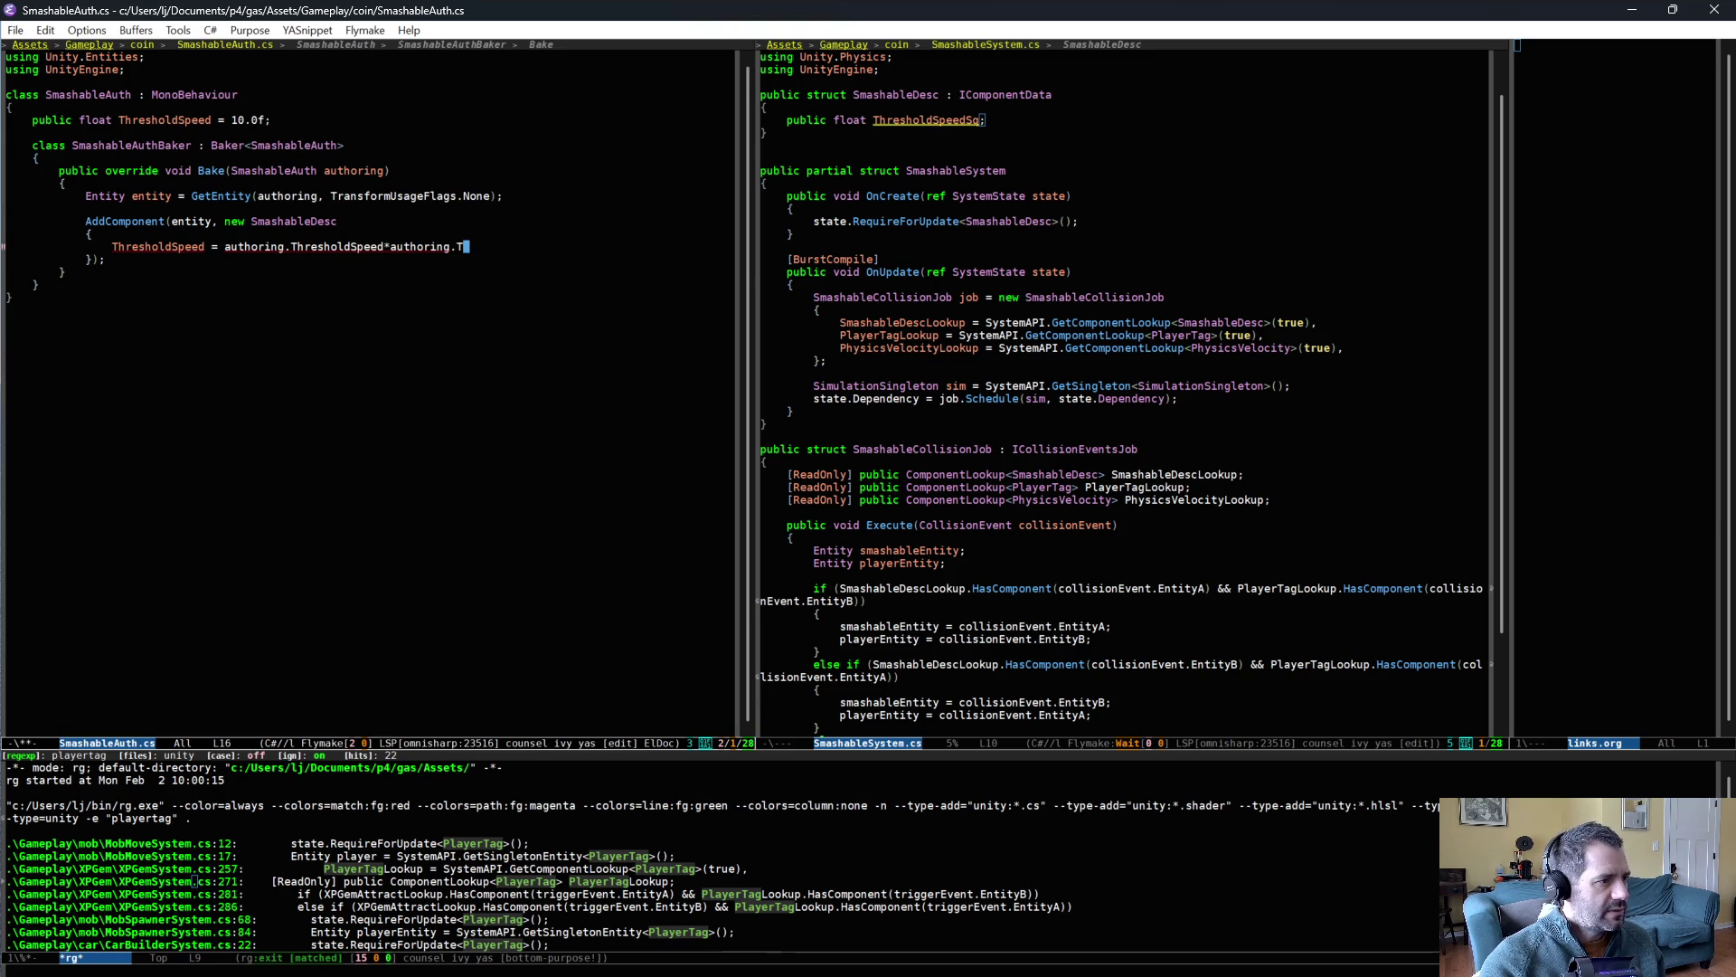
click(175, 246)
text(Sq)
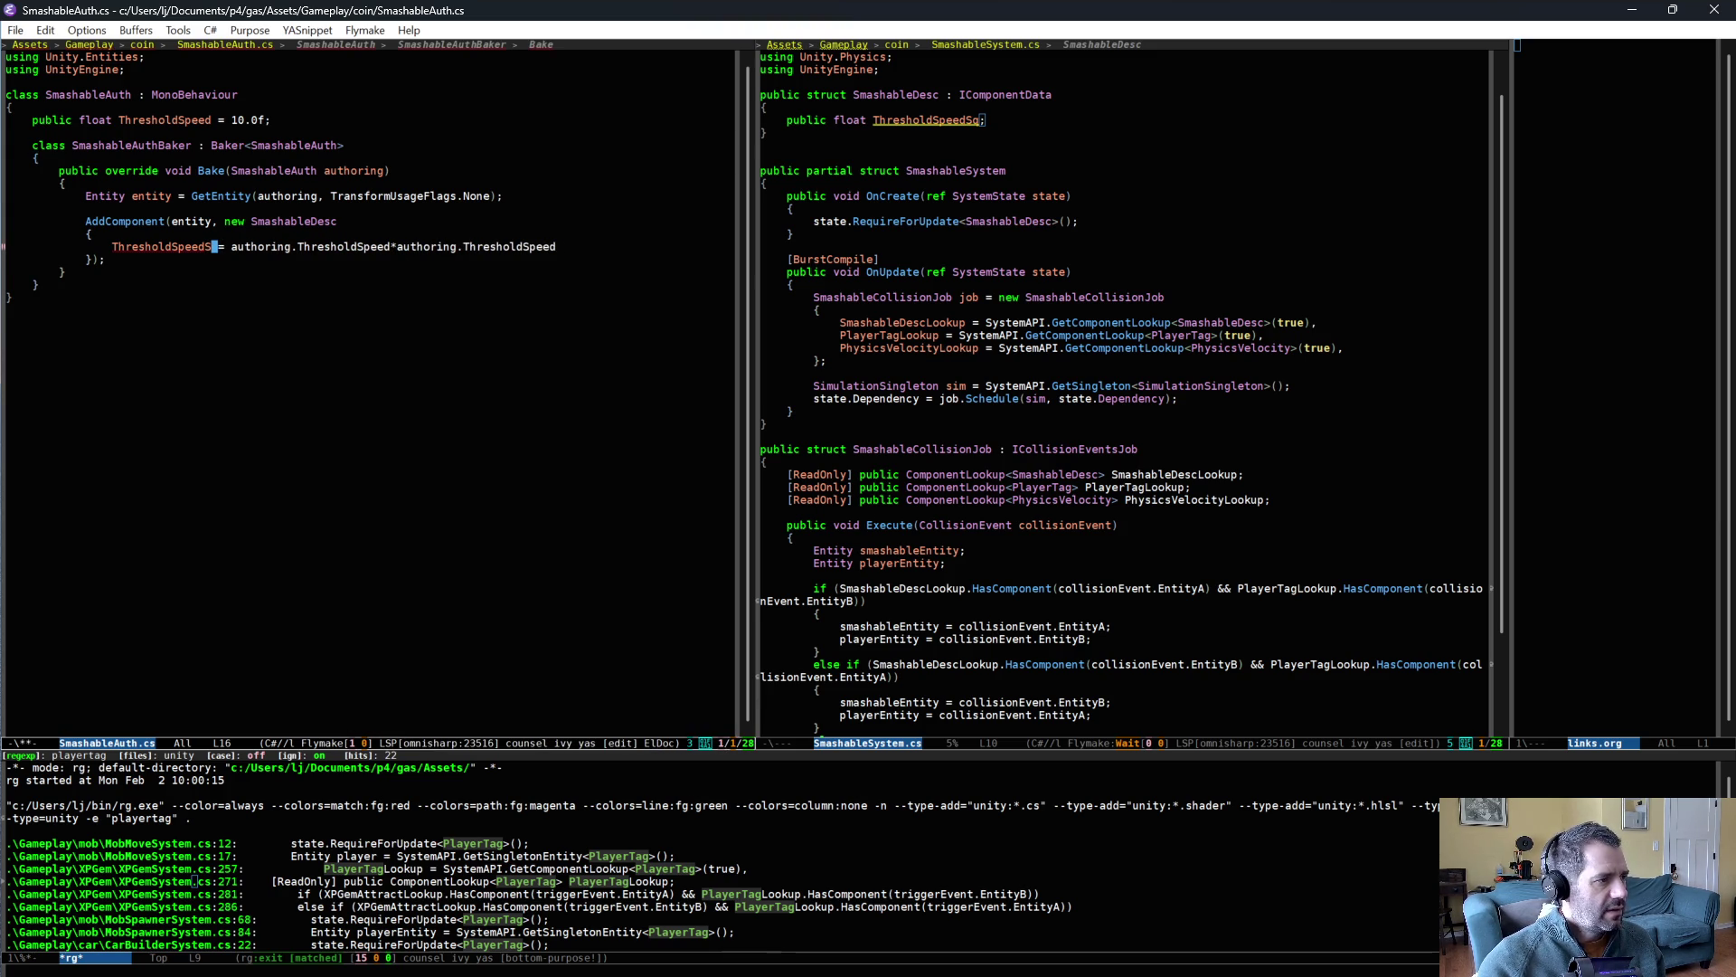
key(ctrl+x)
key(ctrl+s)
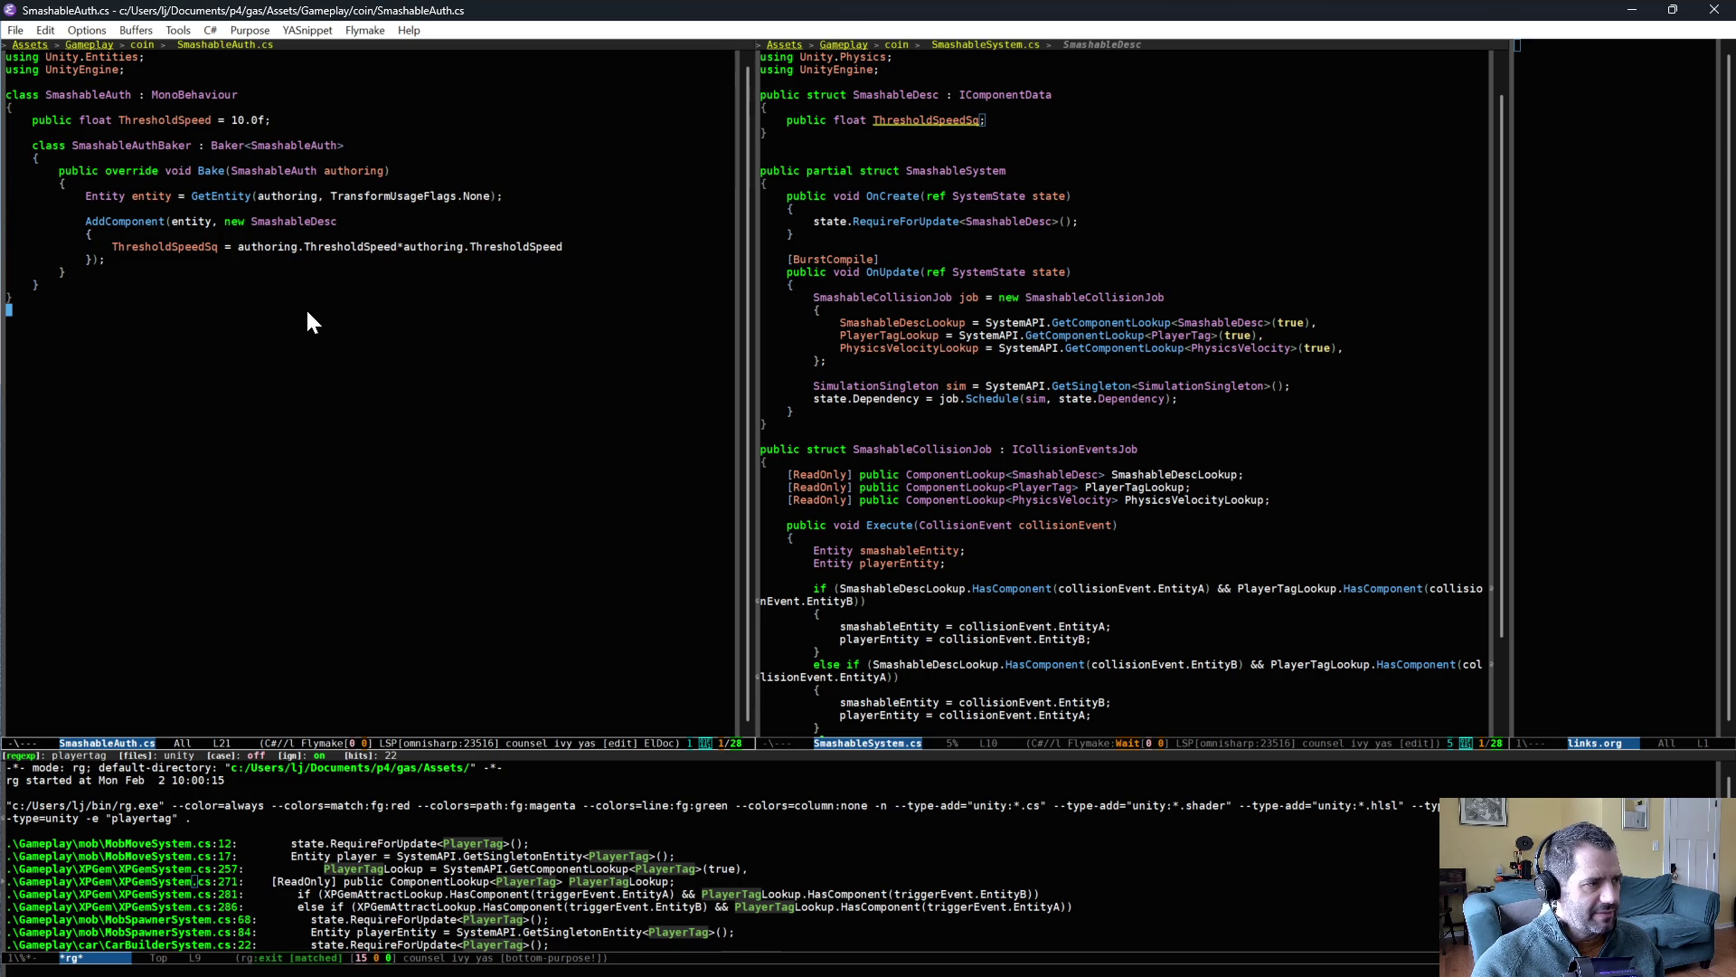
click(253, 123)
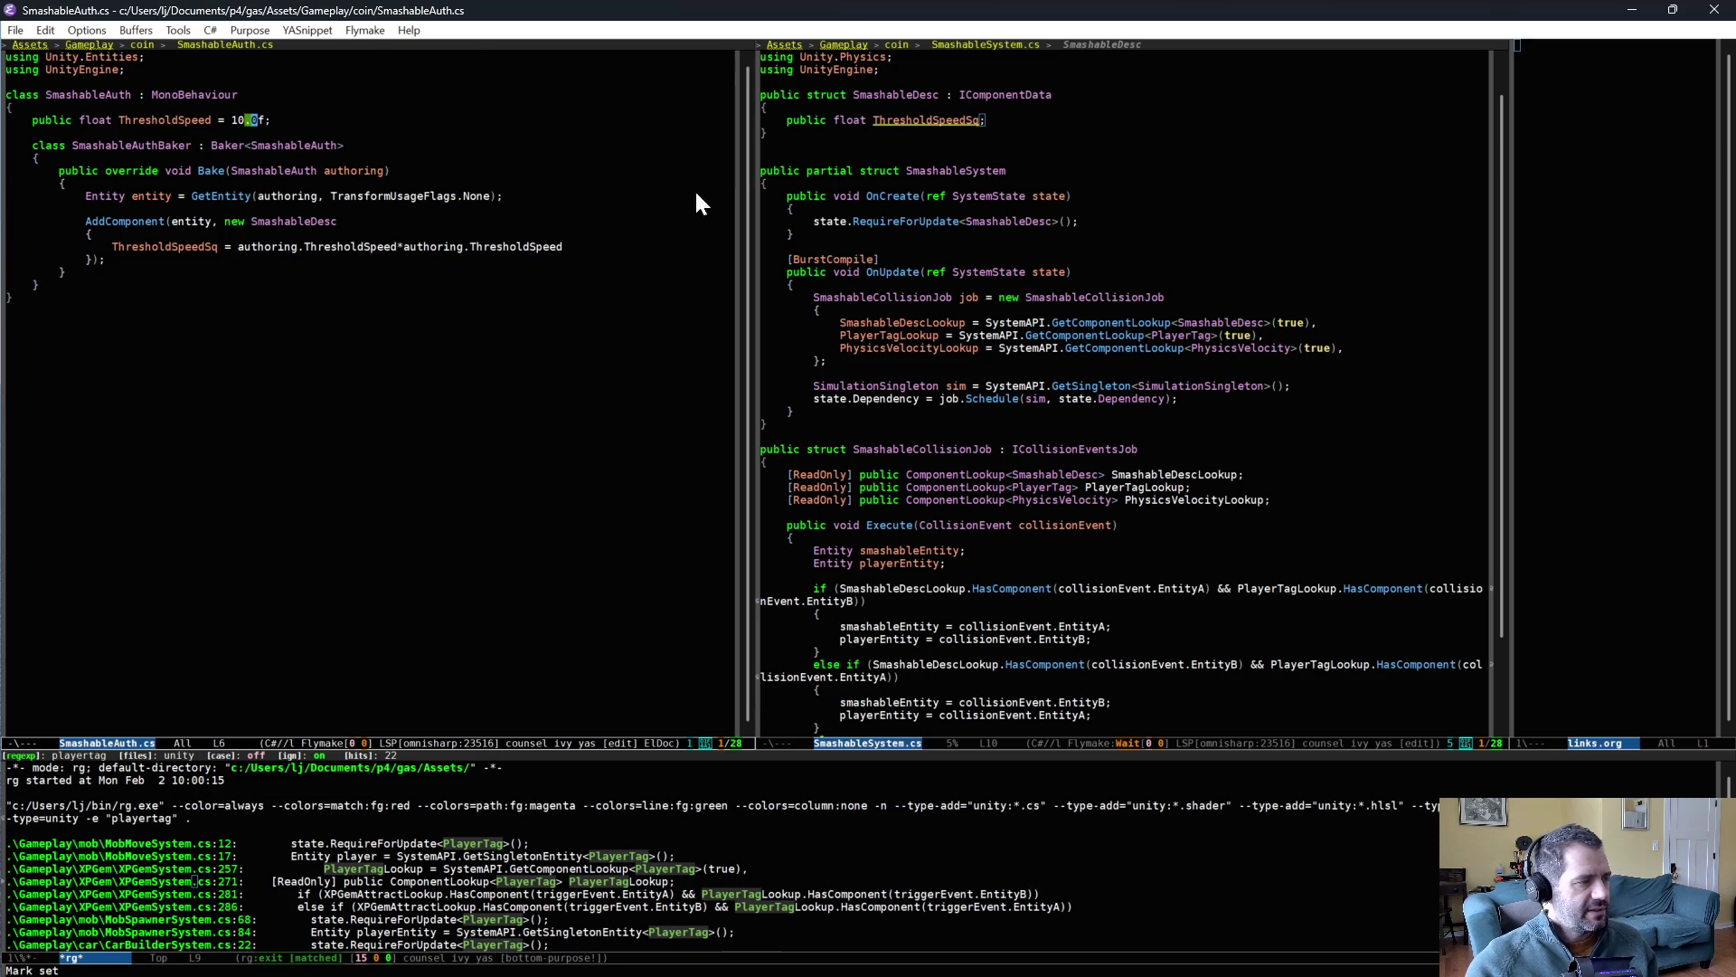
- Delete the extra blank line after SmashableDesc in SmashableSystem.cs
click(926, 130)
click(871, 149)
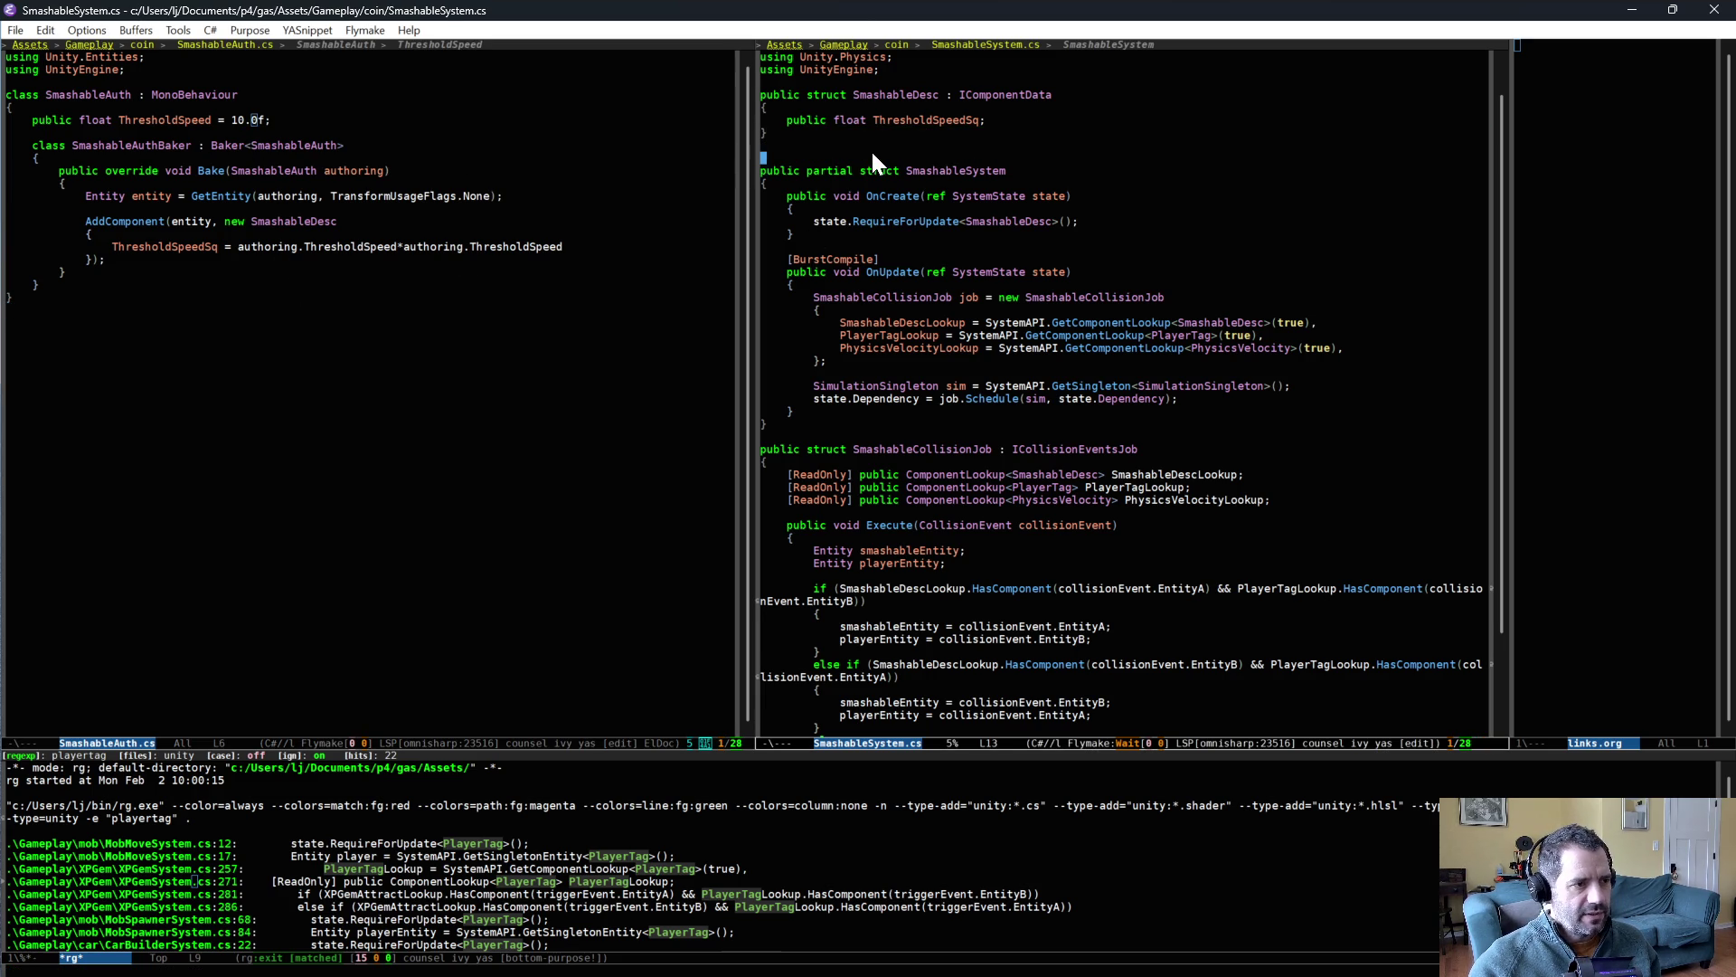
key(ctrl+k)
scroll(897, 419, down, 5)
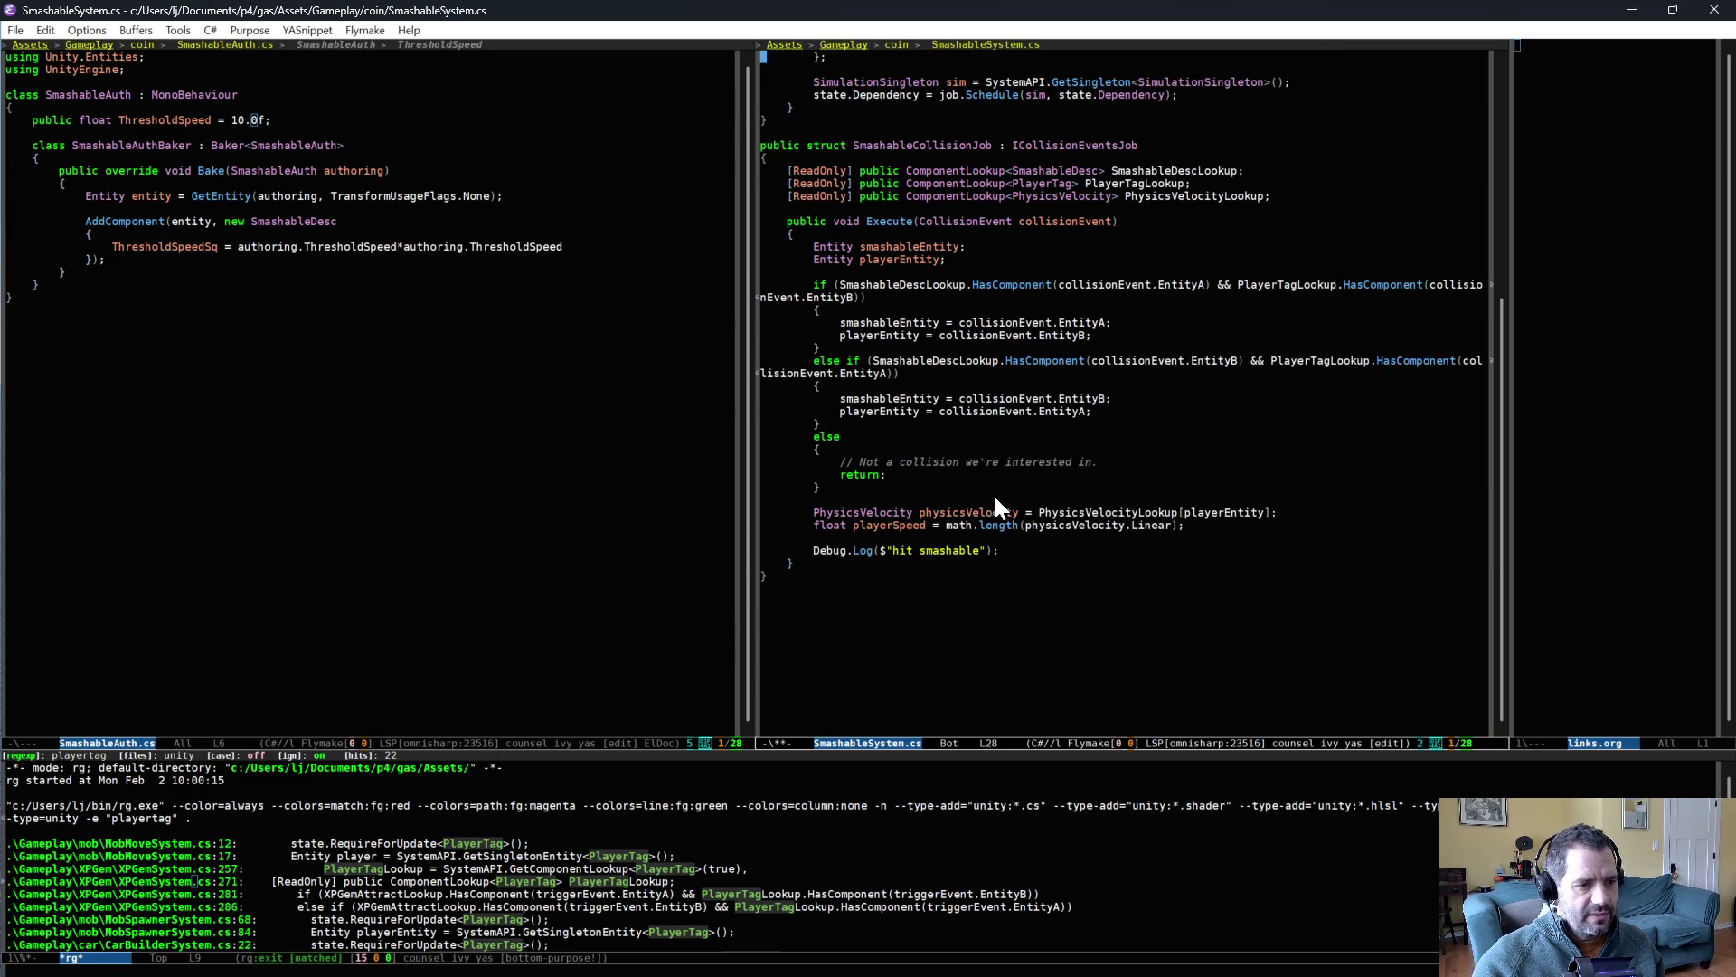
- Switch to math.lengthsq, rename the variable to playerSpeedSq, and begin if (playerSpeedSq < below it
text(sq)
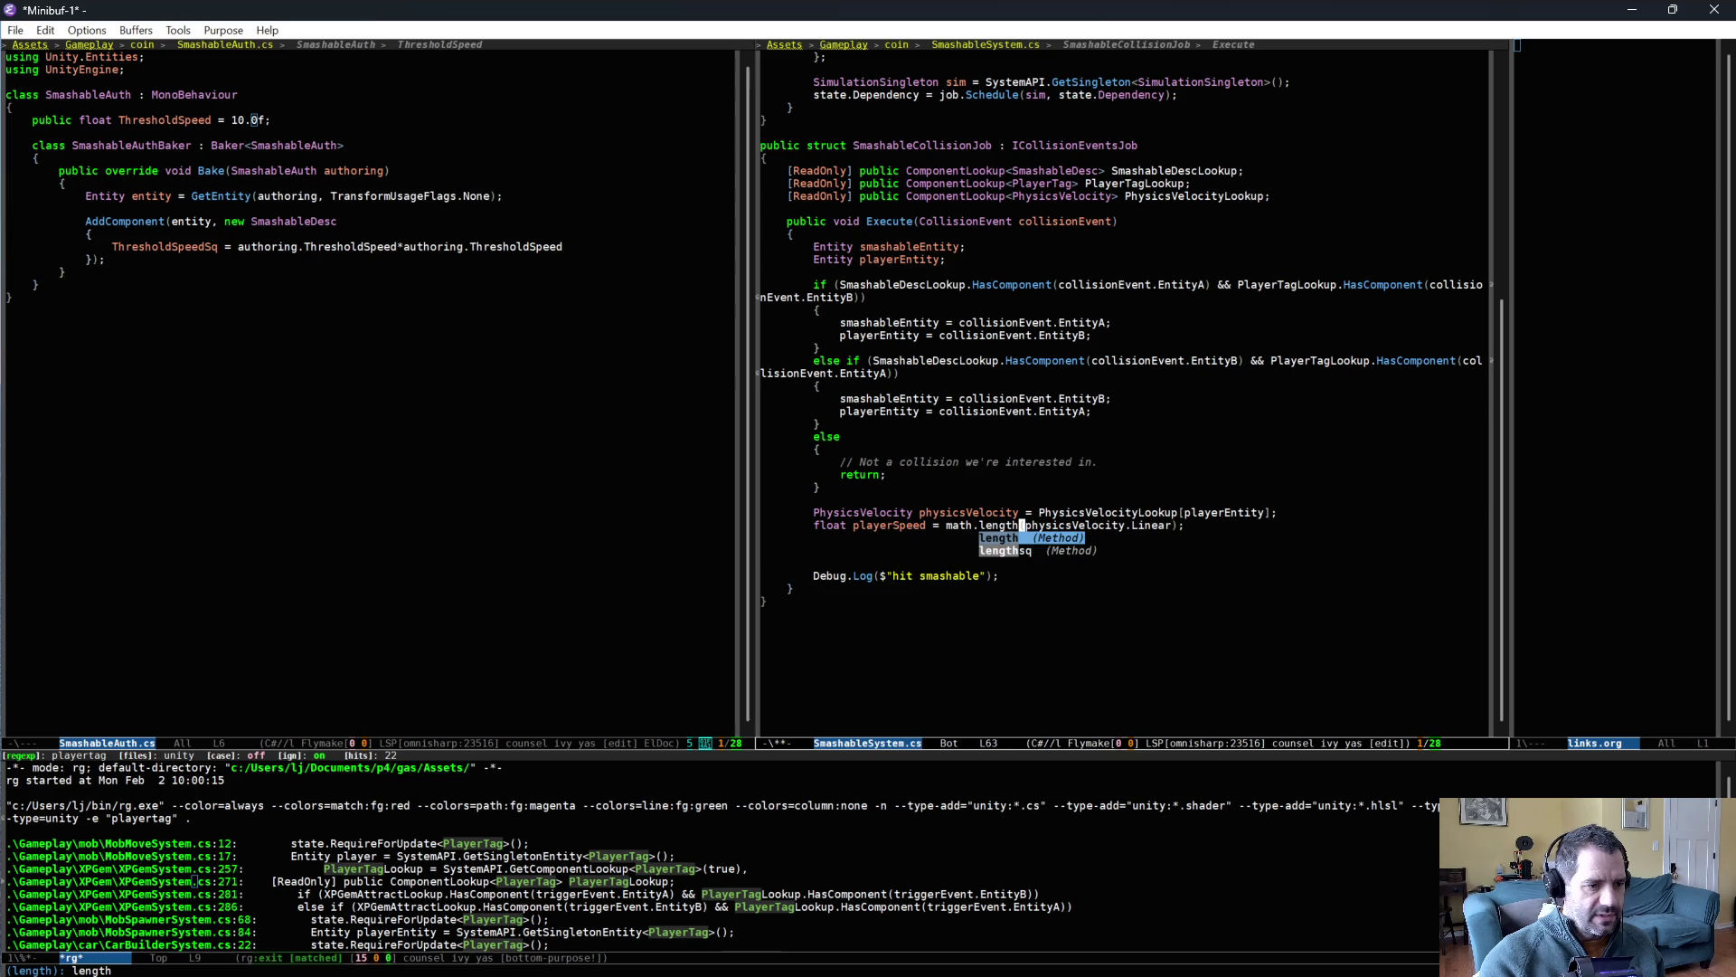
click(895, 524)
text(Sq)
key(Return)
key(Return)
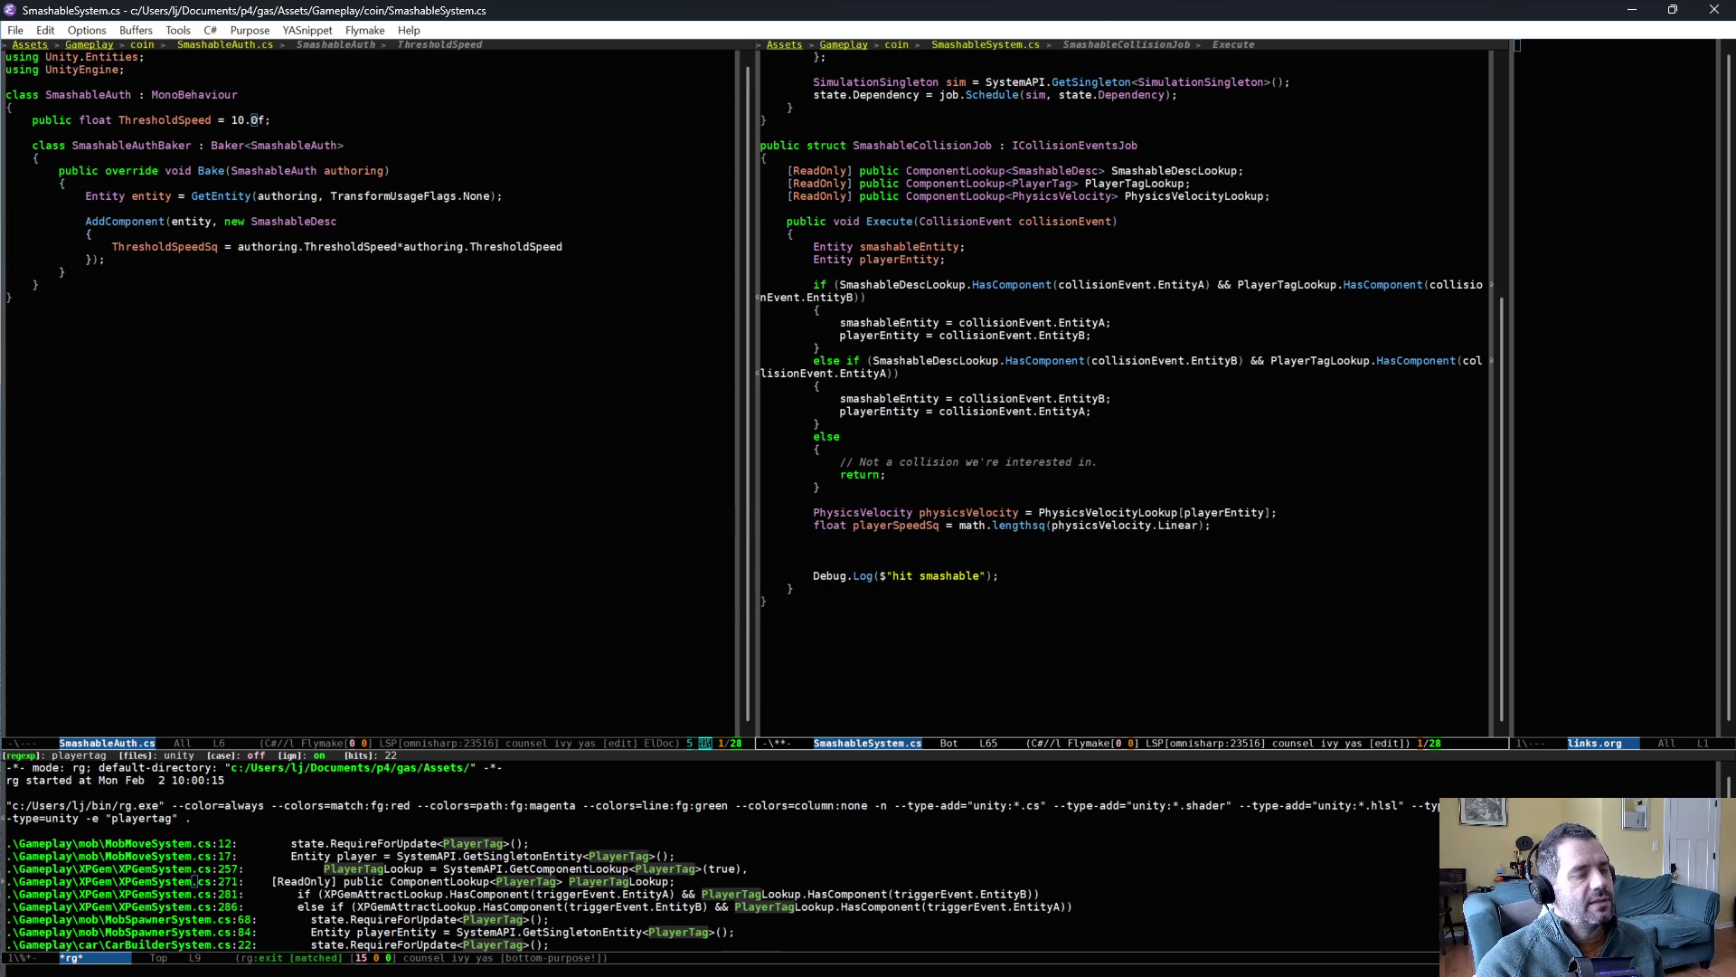
text(if )
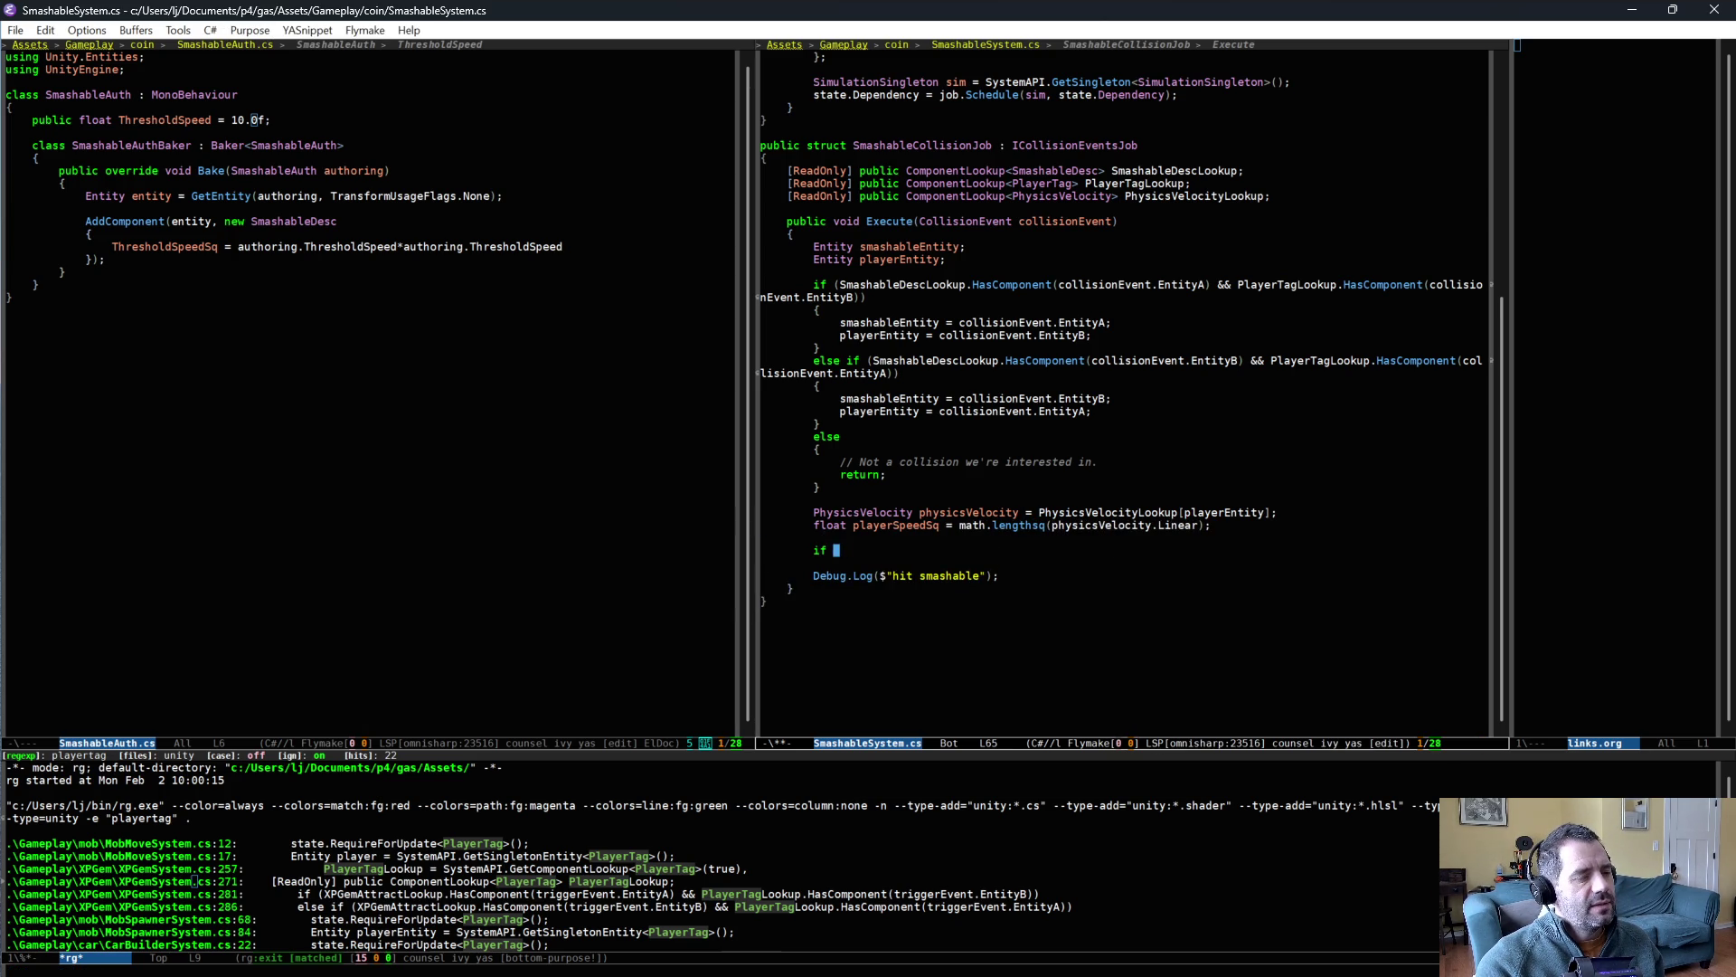
text((playerSpeedSq )
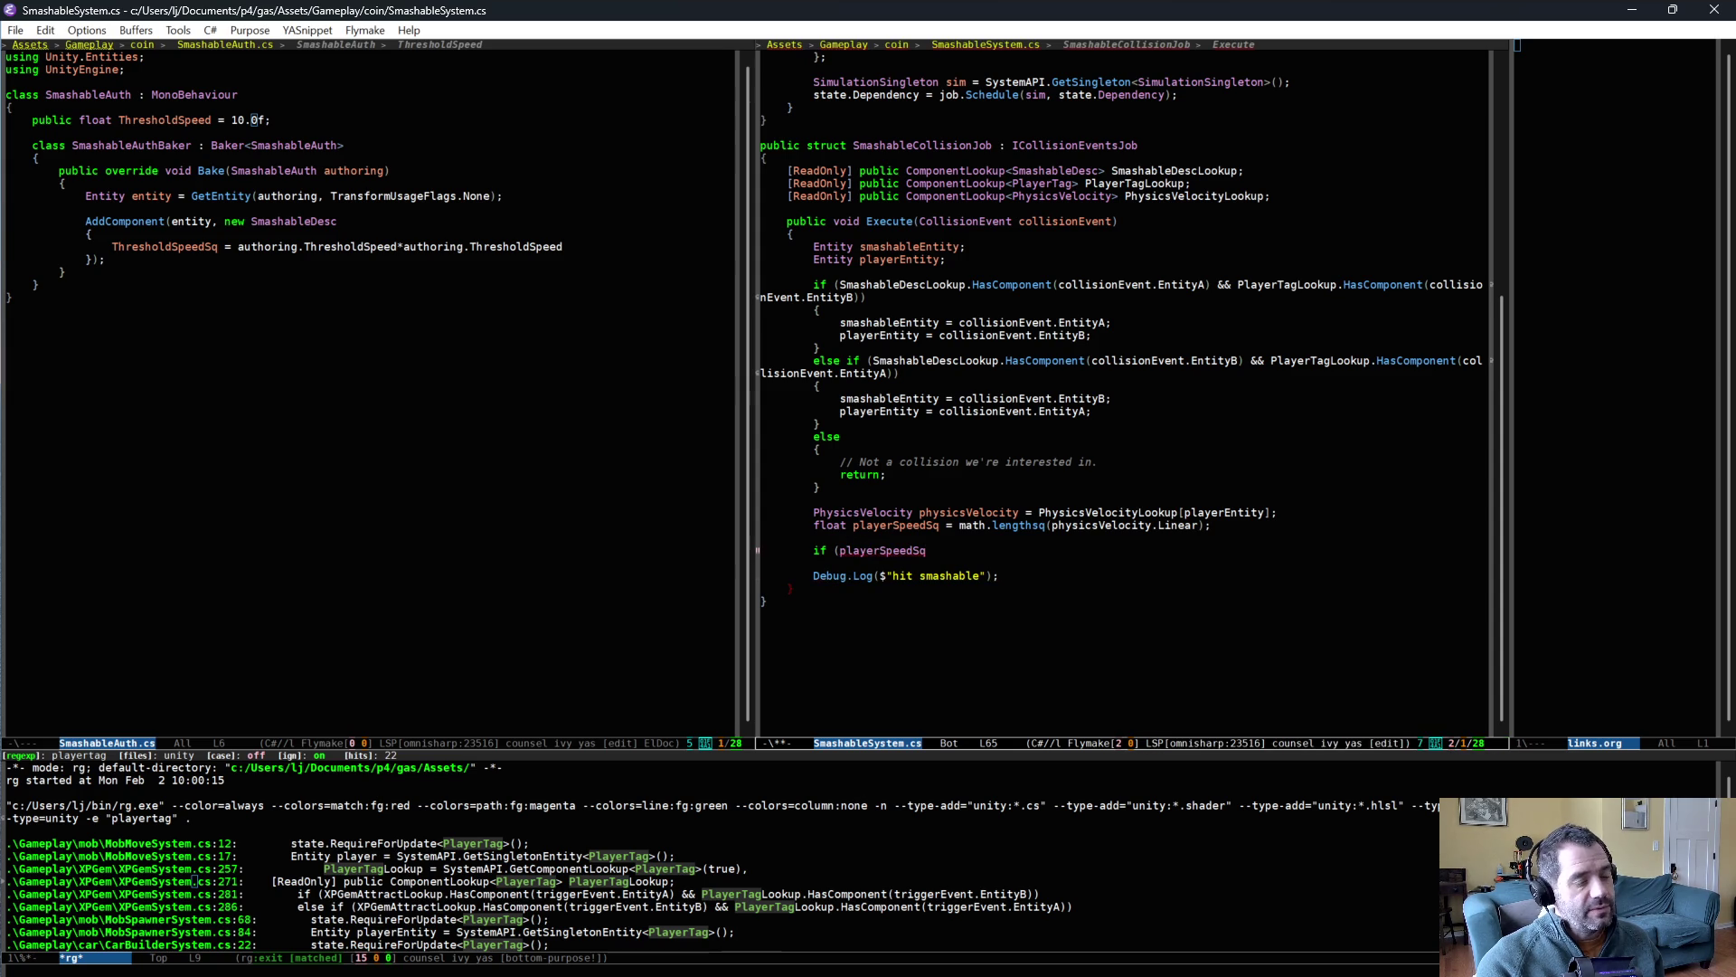
text(<)
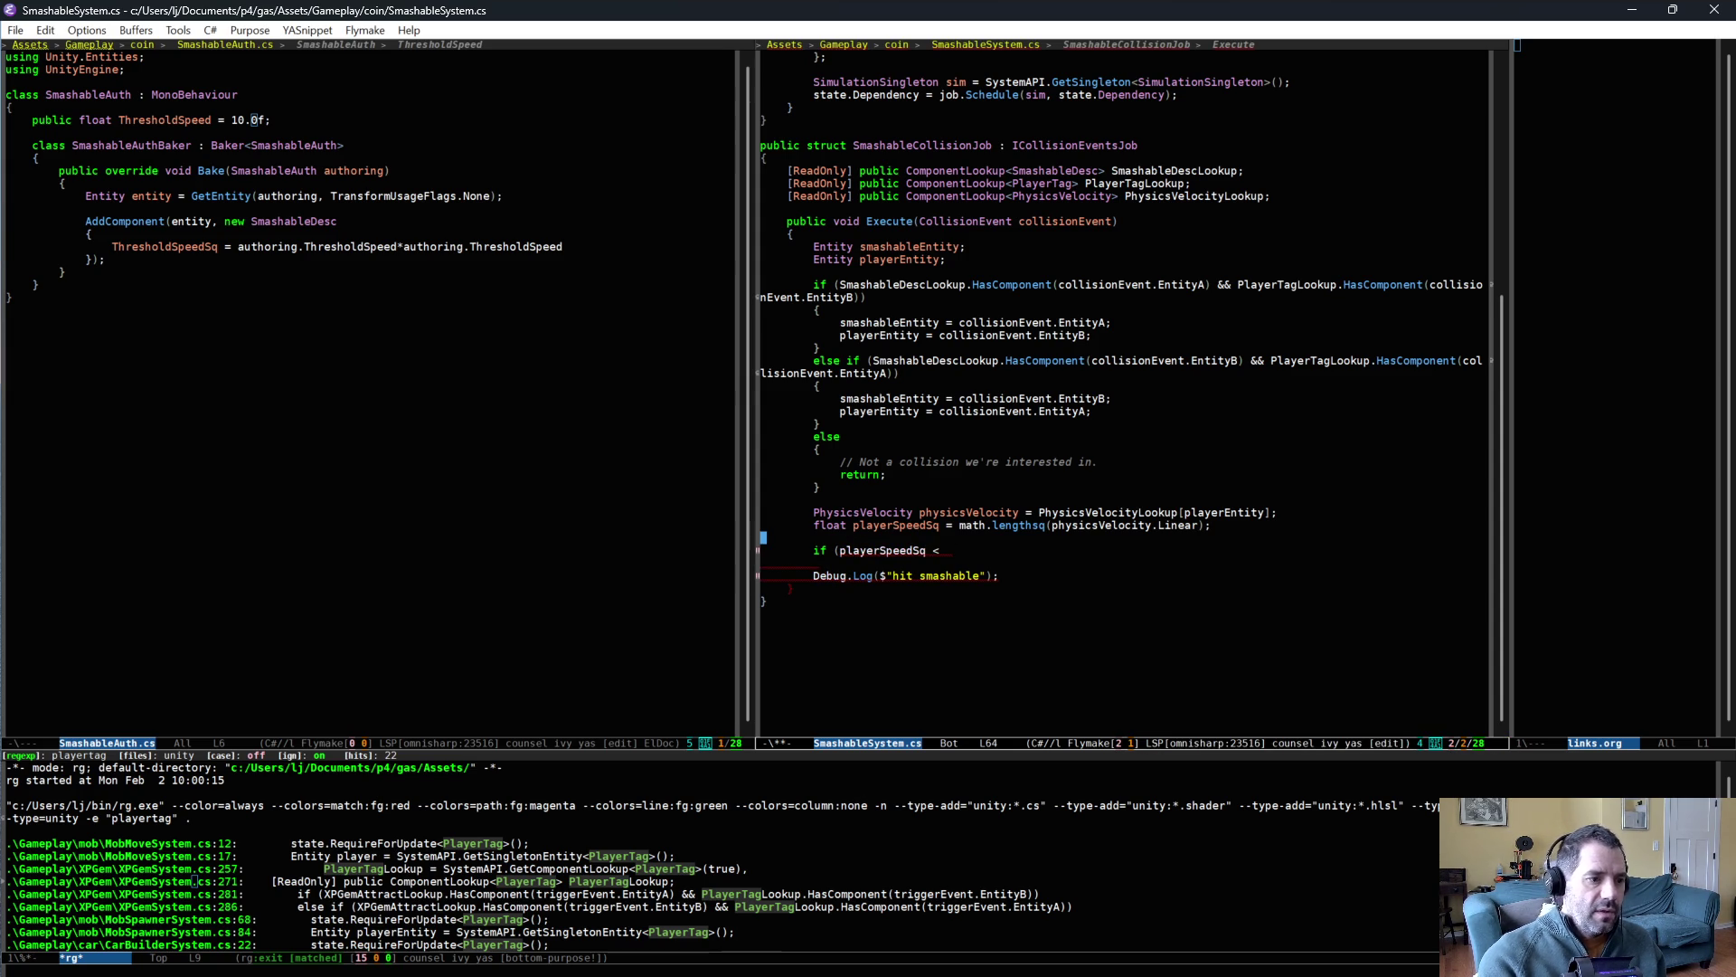
click(813, 525)
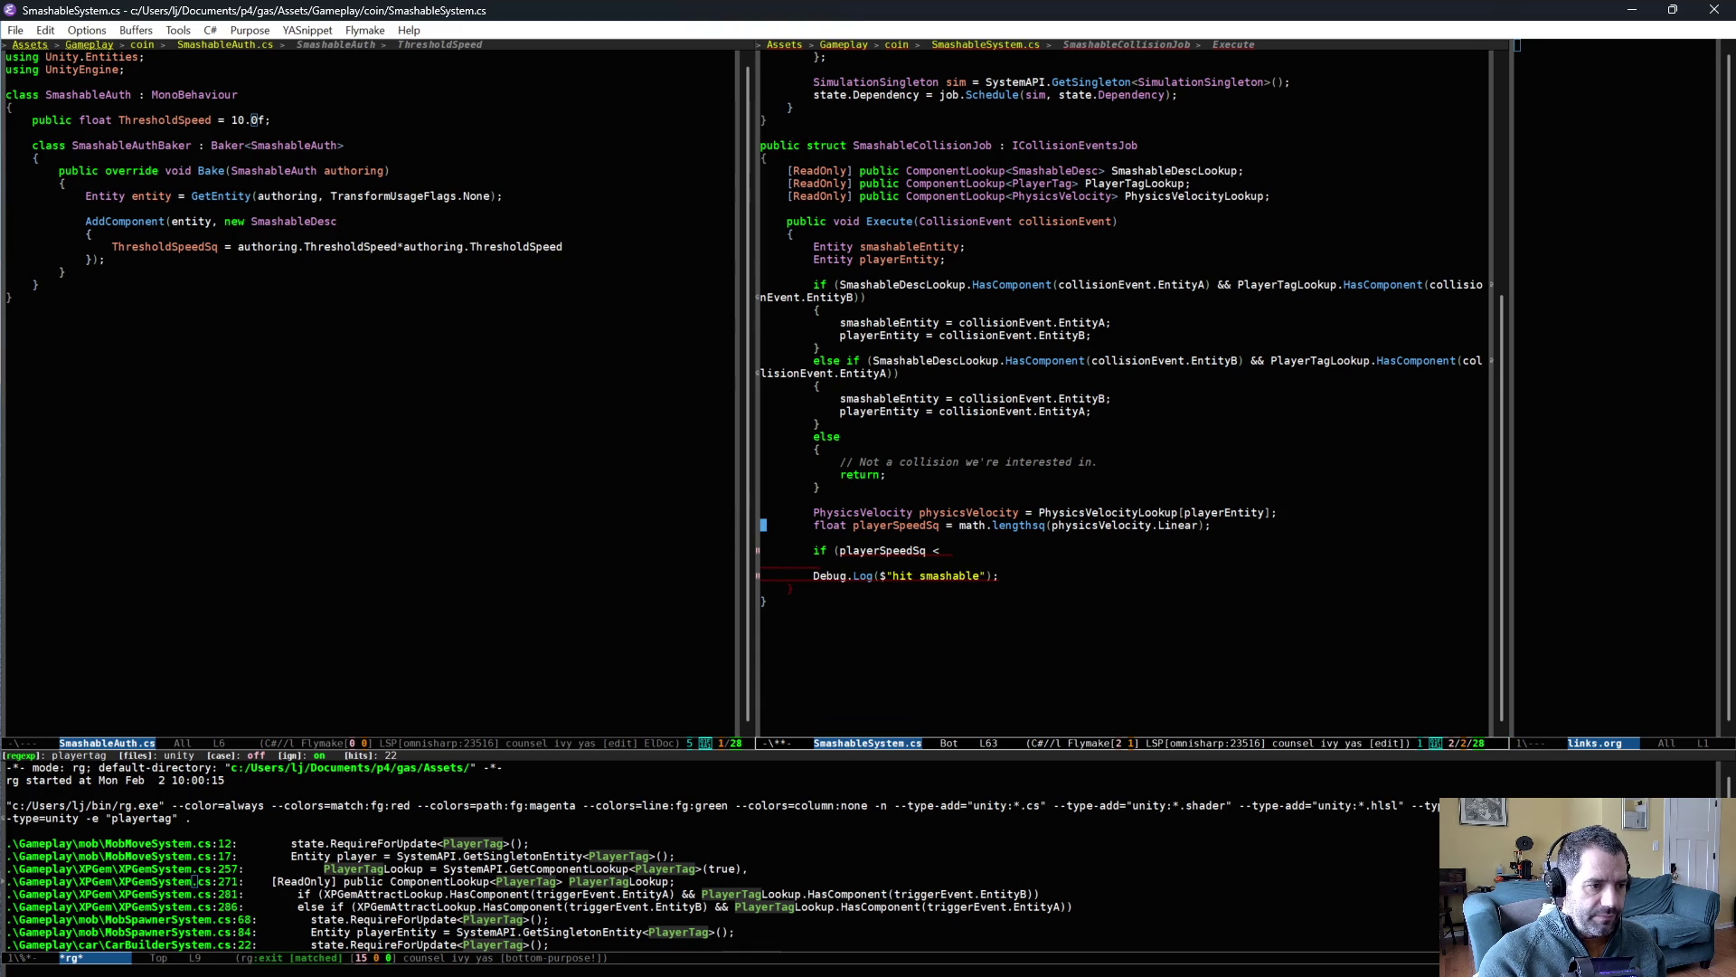
- Add a line fetching smashableDesc from SmashableDescLookup[smashableEntity]
key(Return)
text(SmashableDescLookup)
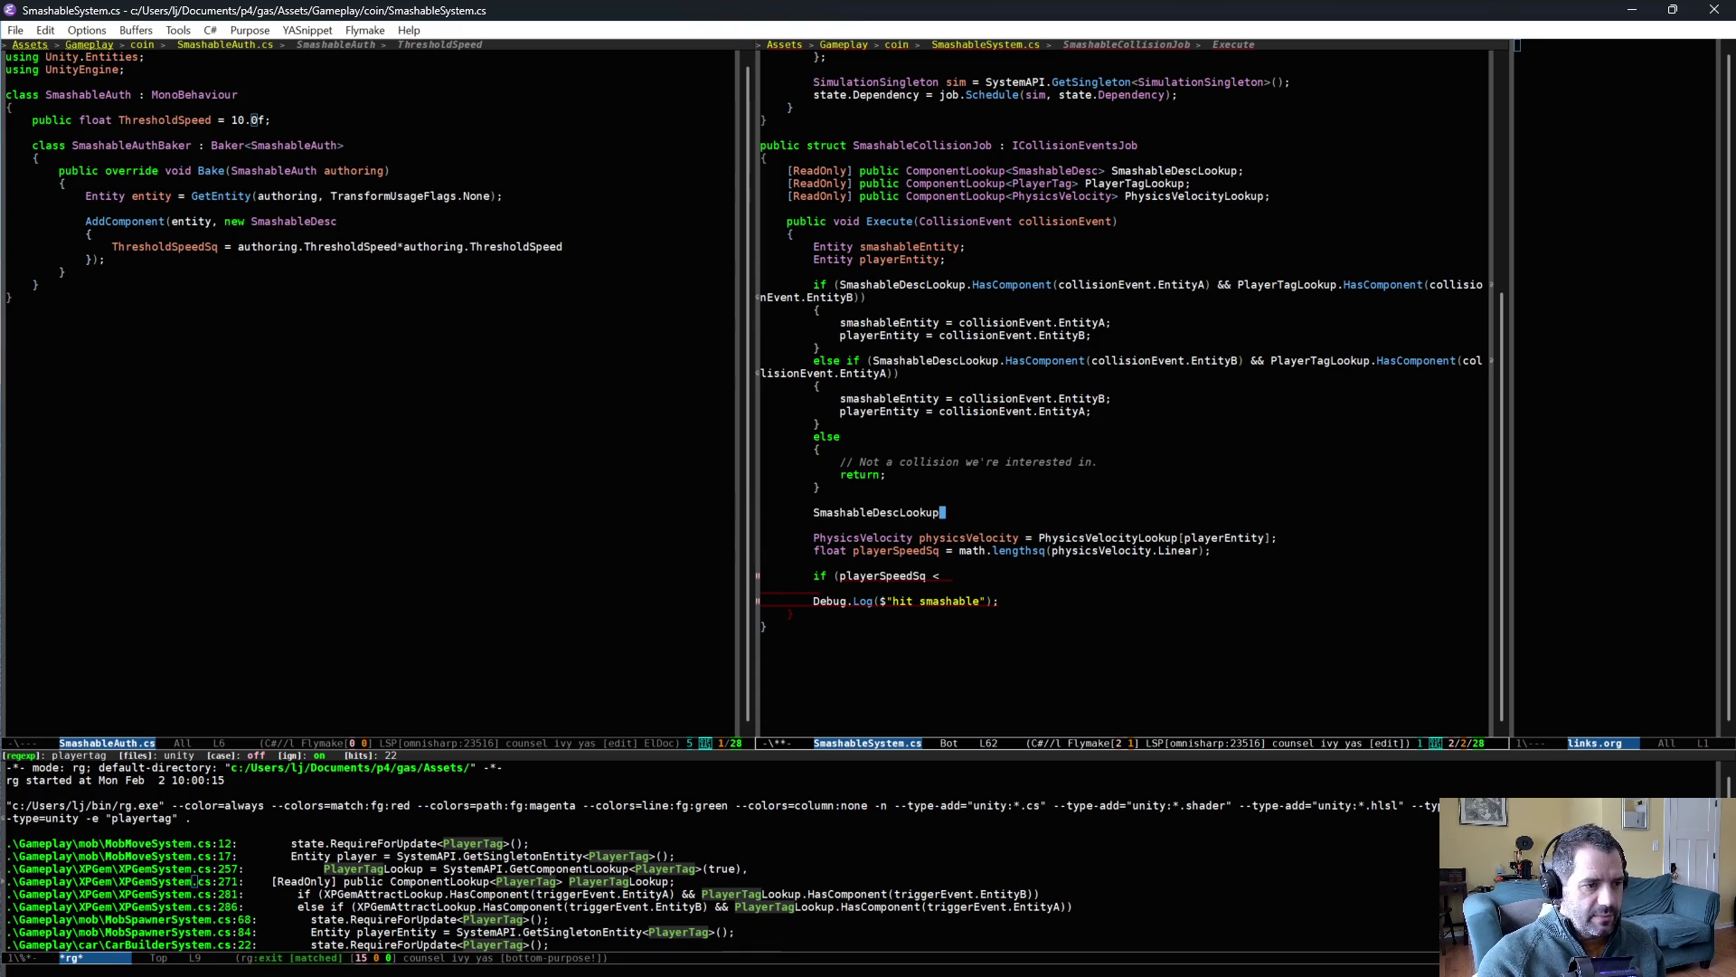
key(BackSpace)
key(BackSpace)
key(BackSpace)
key(BackSpace)
key(BackSpace)
key(BackSpace)
text( smash)
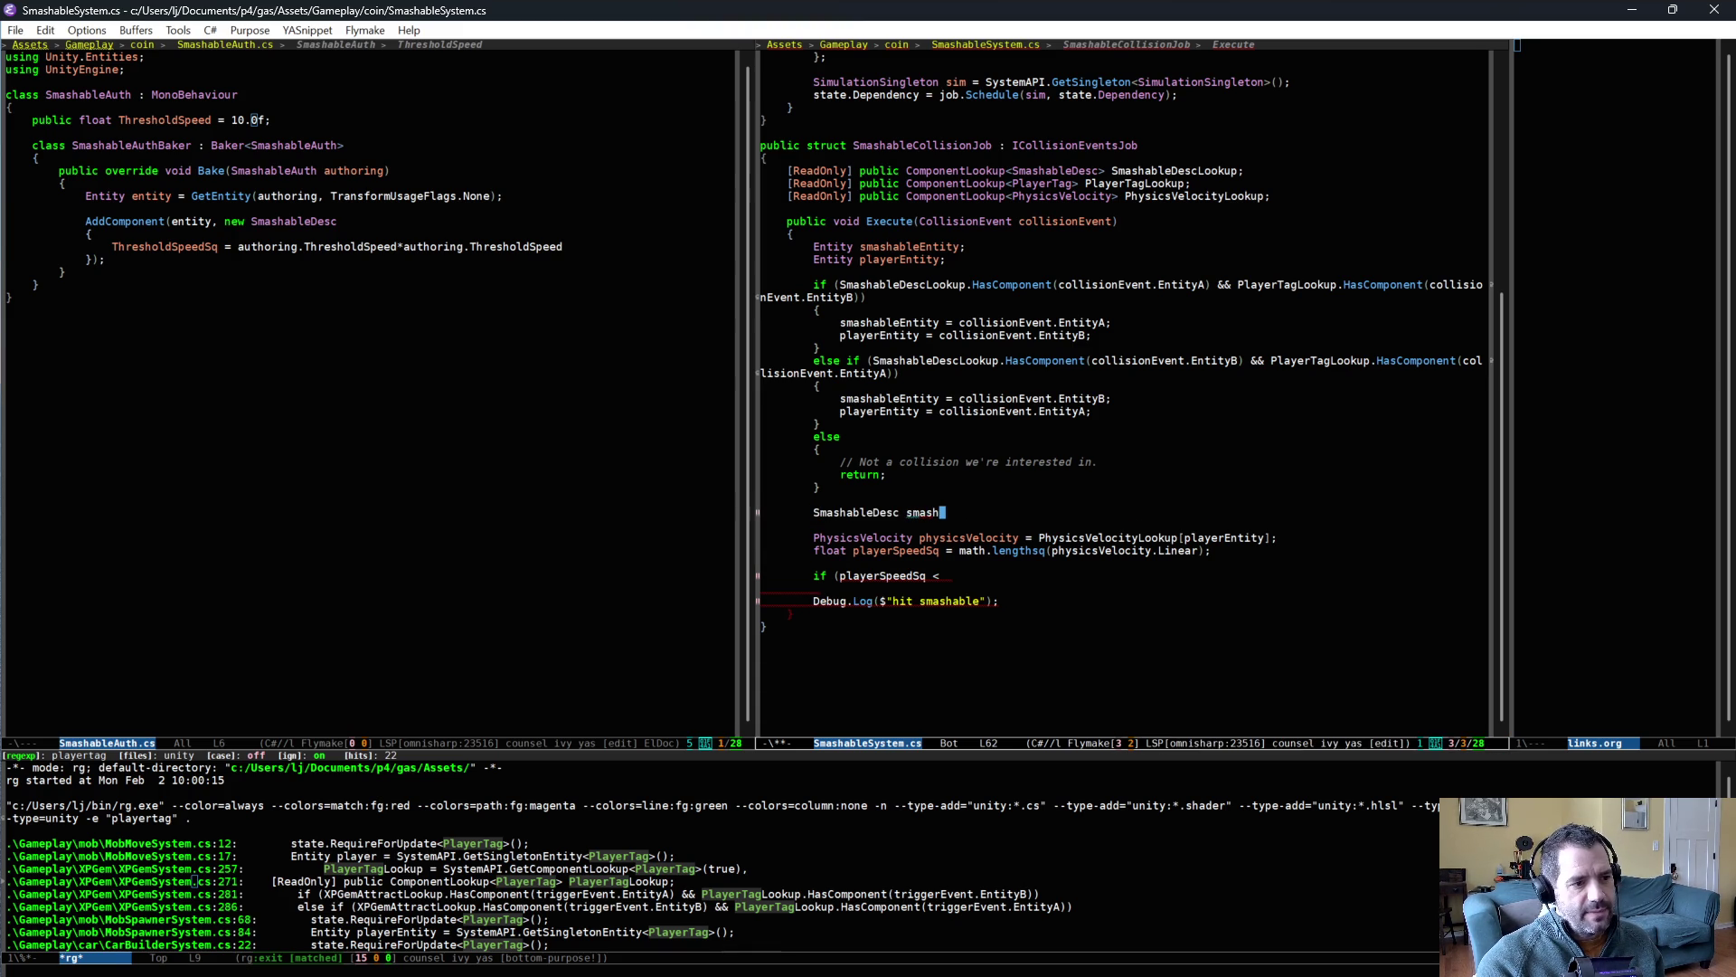
text(ableDesc =)
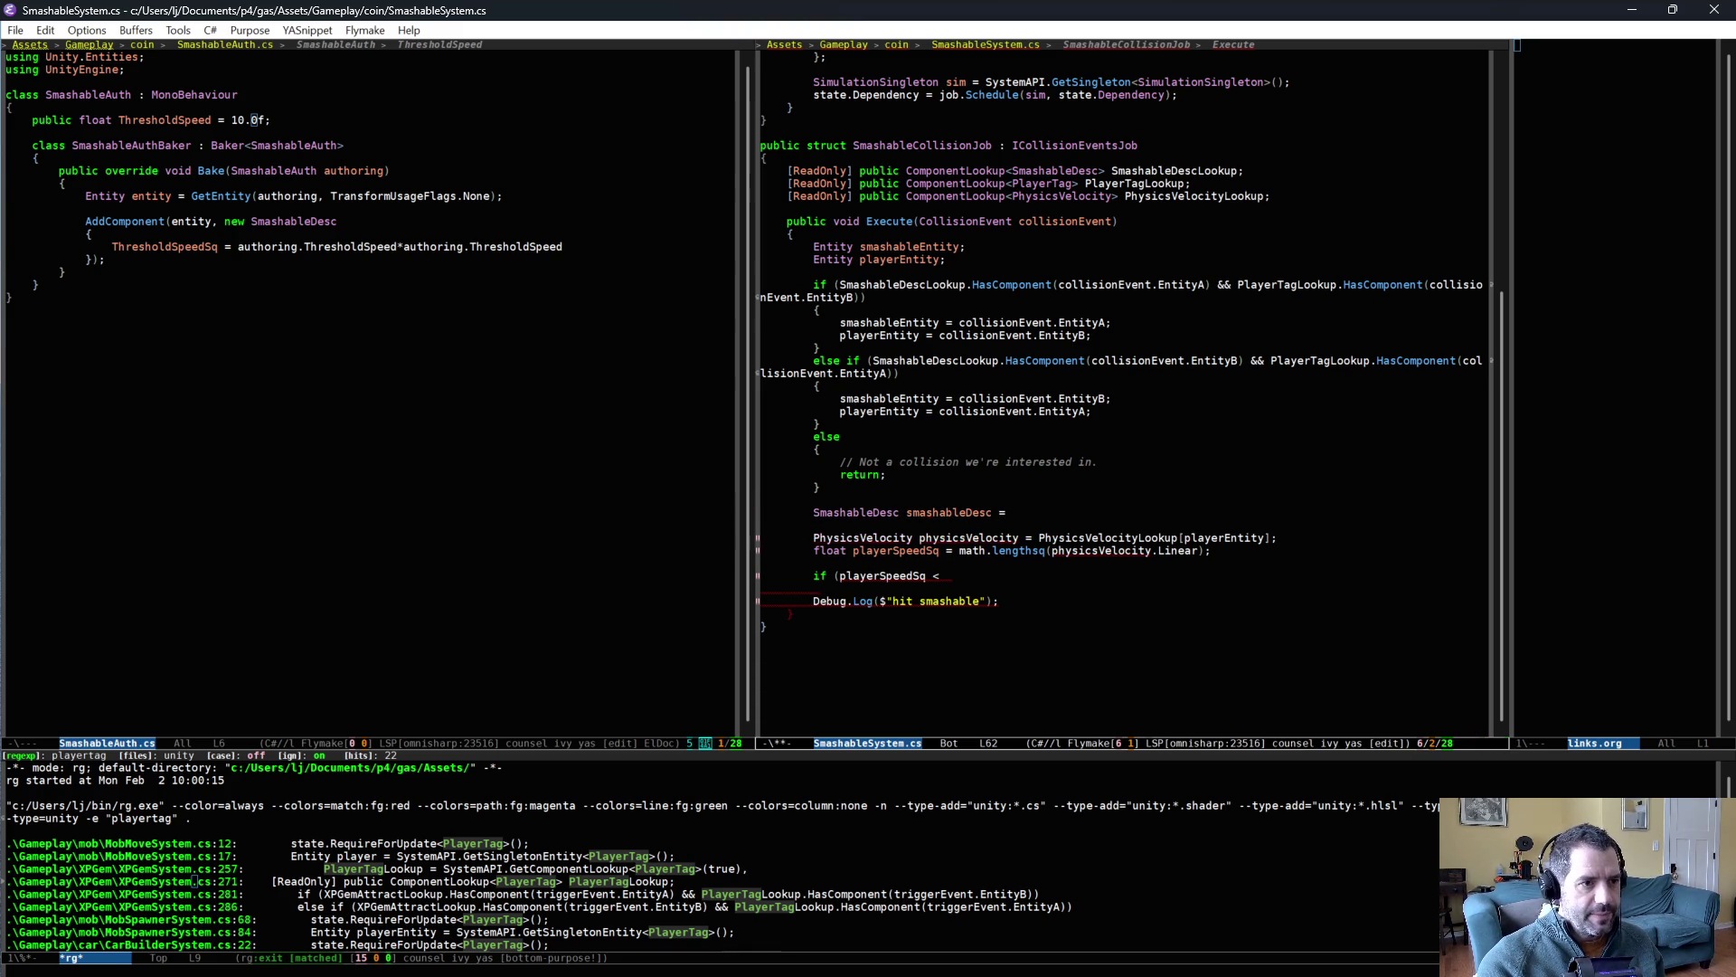
text( SmashableDescLookup)
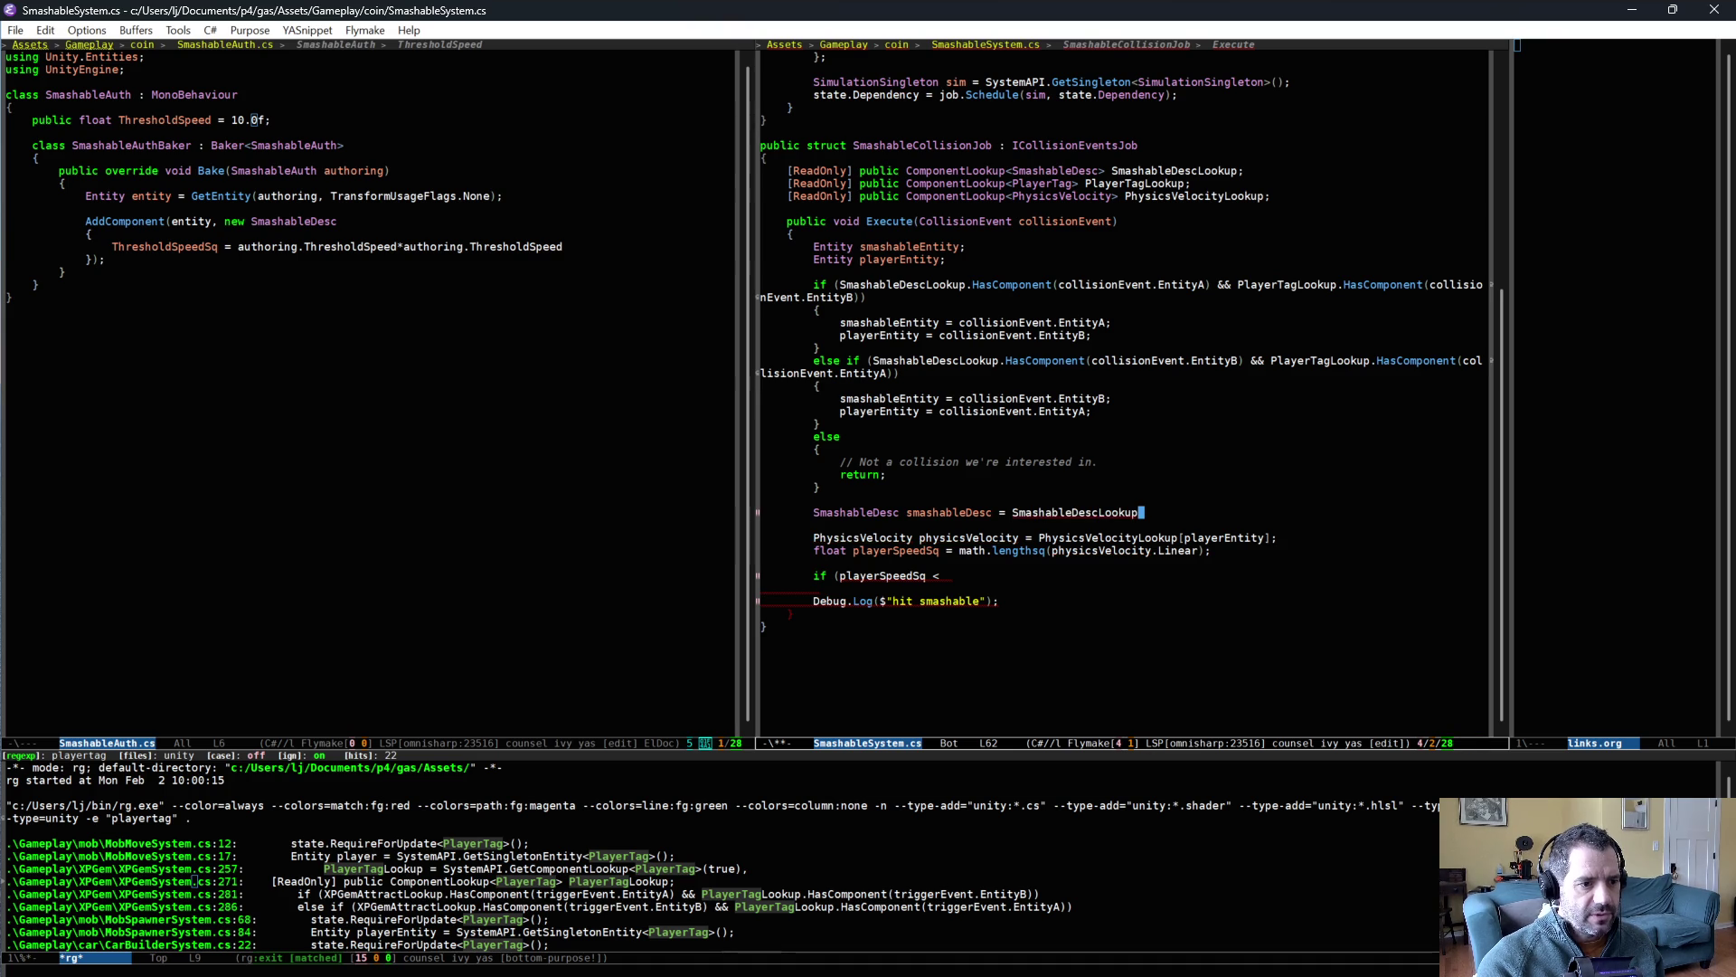
text([smashableDesc)
key(BackSpace)
key(BackSpace)
key(BackSpace)
text(Entity)
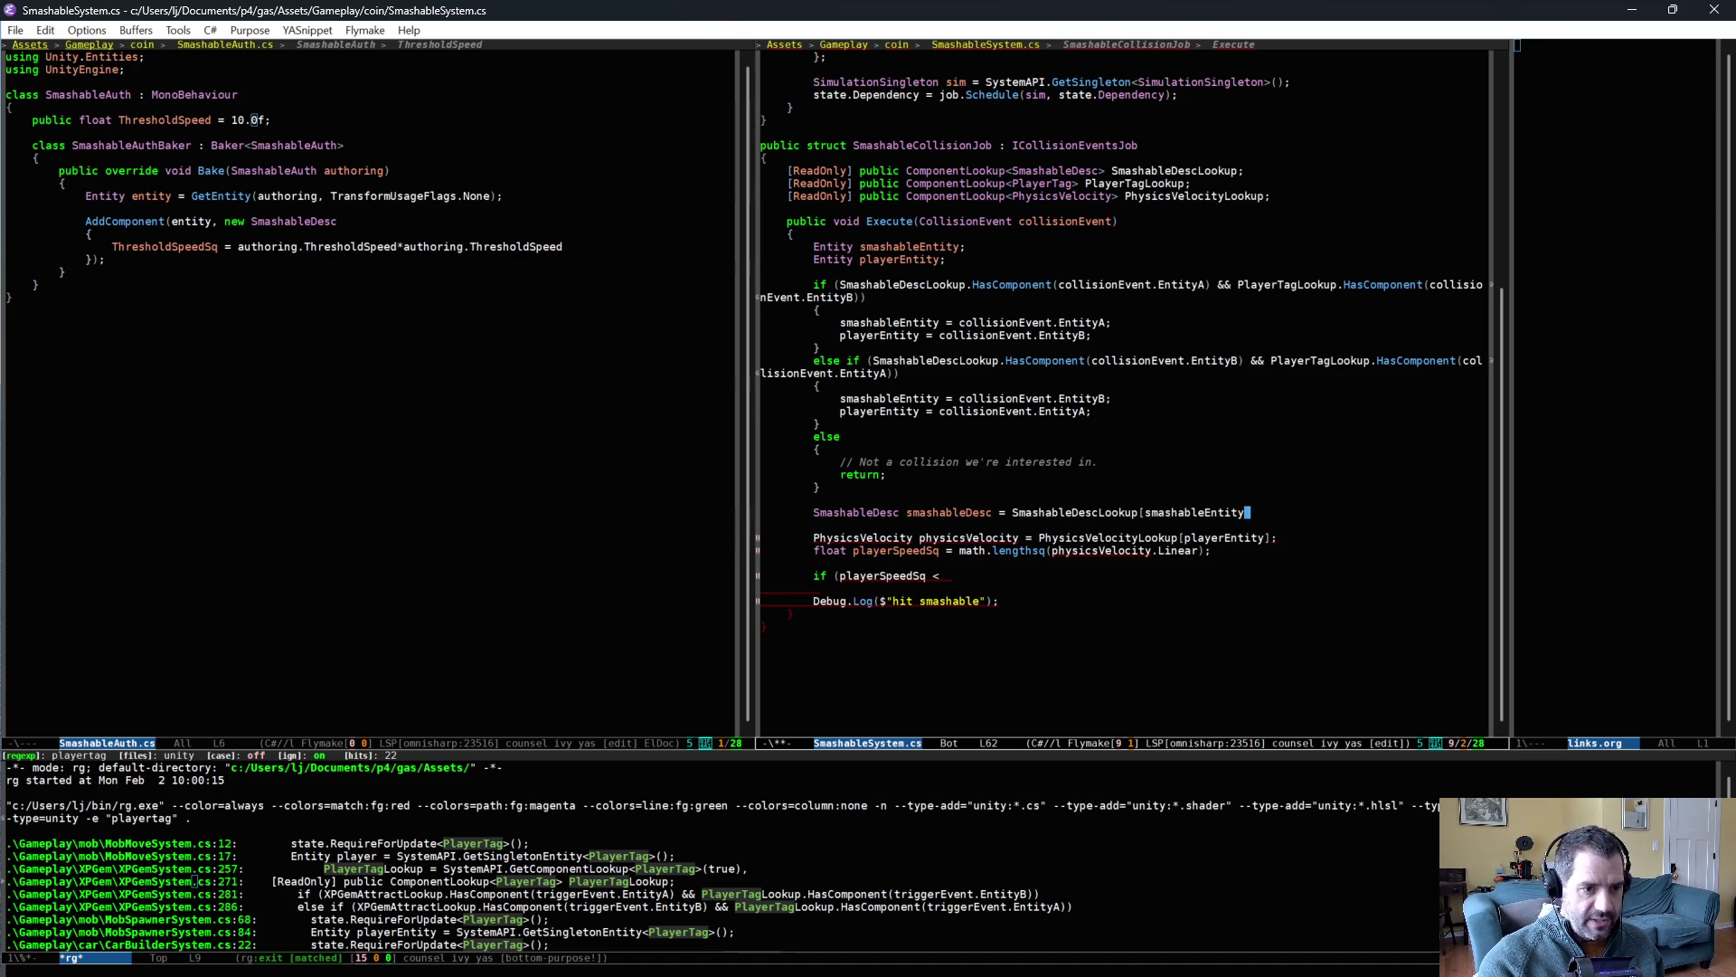
- Return early when playerSpeedSq is below smashableDesc.ThresholdSpeedSq
key(Down)
key(Down)
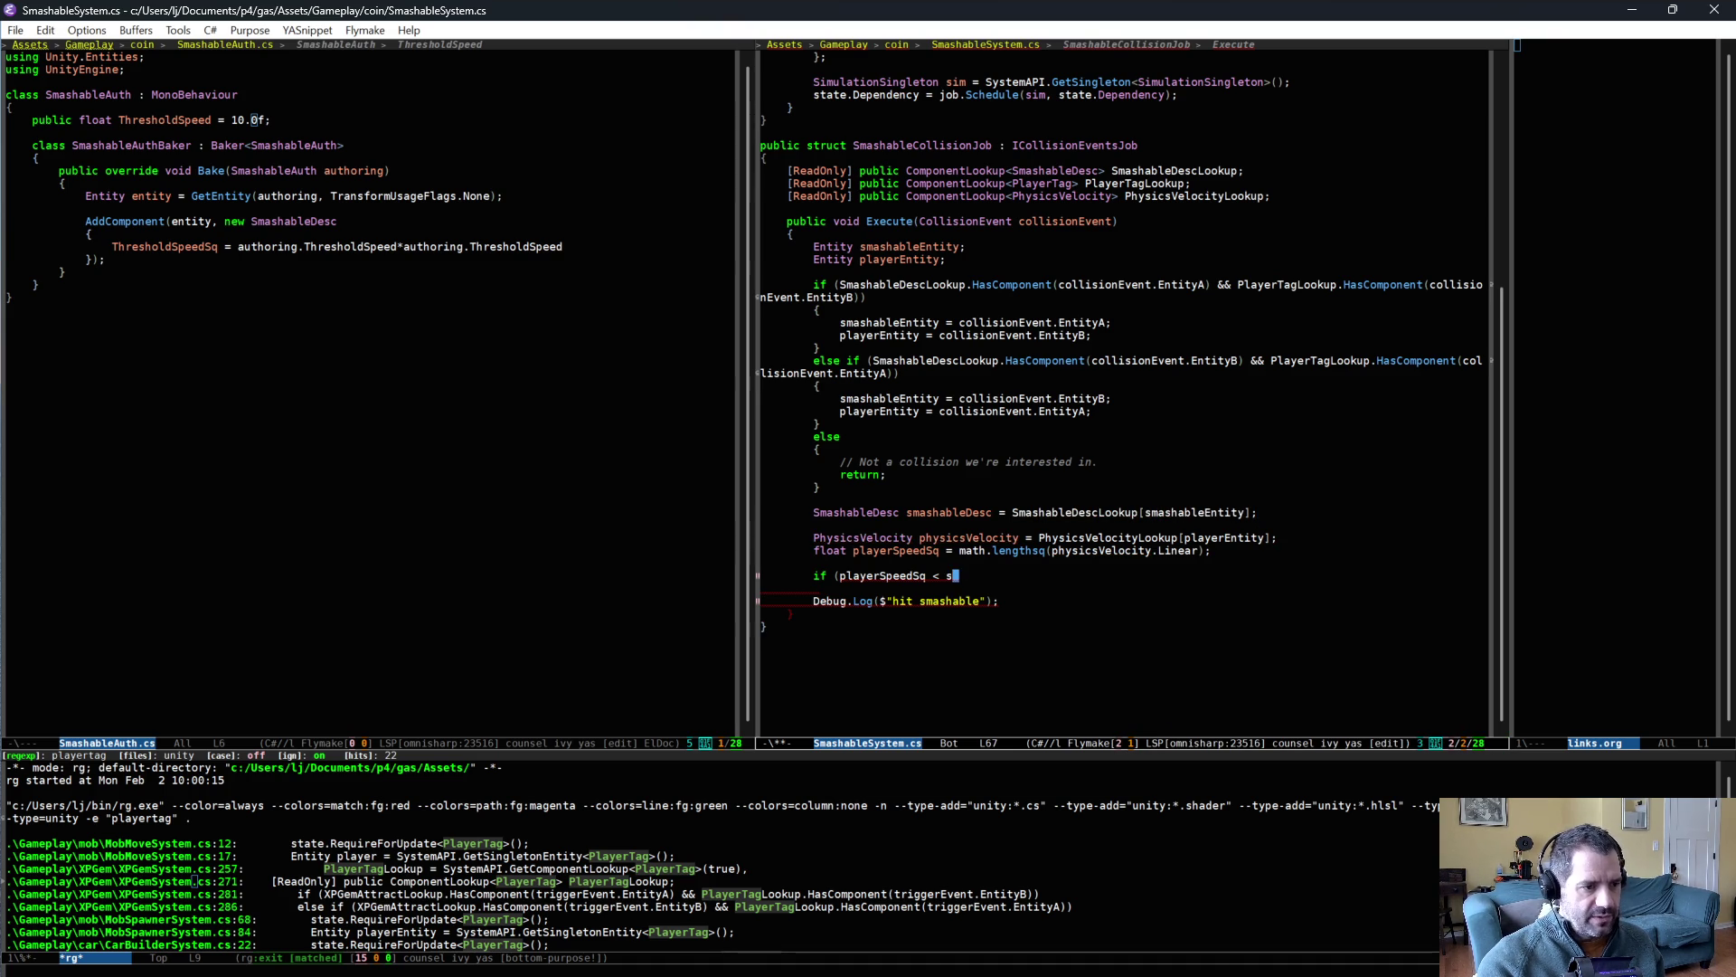
text(ashableEntity)
key(BackSpace)
key(BackSpace)
key(BackSpace)
text(Desc)
key(Down)
key(Down)
key(Down)
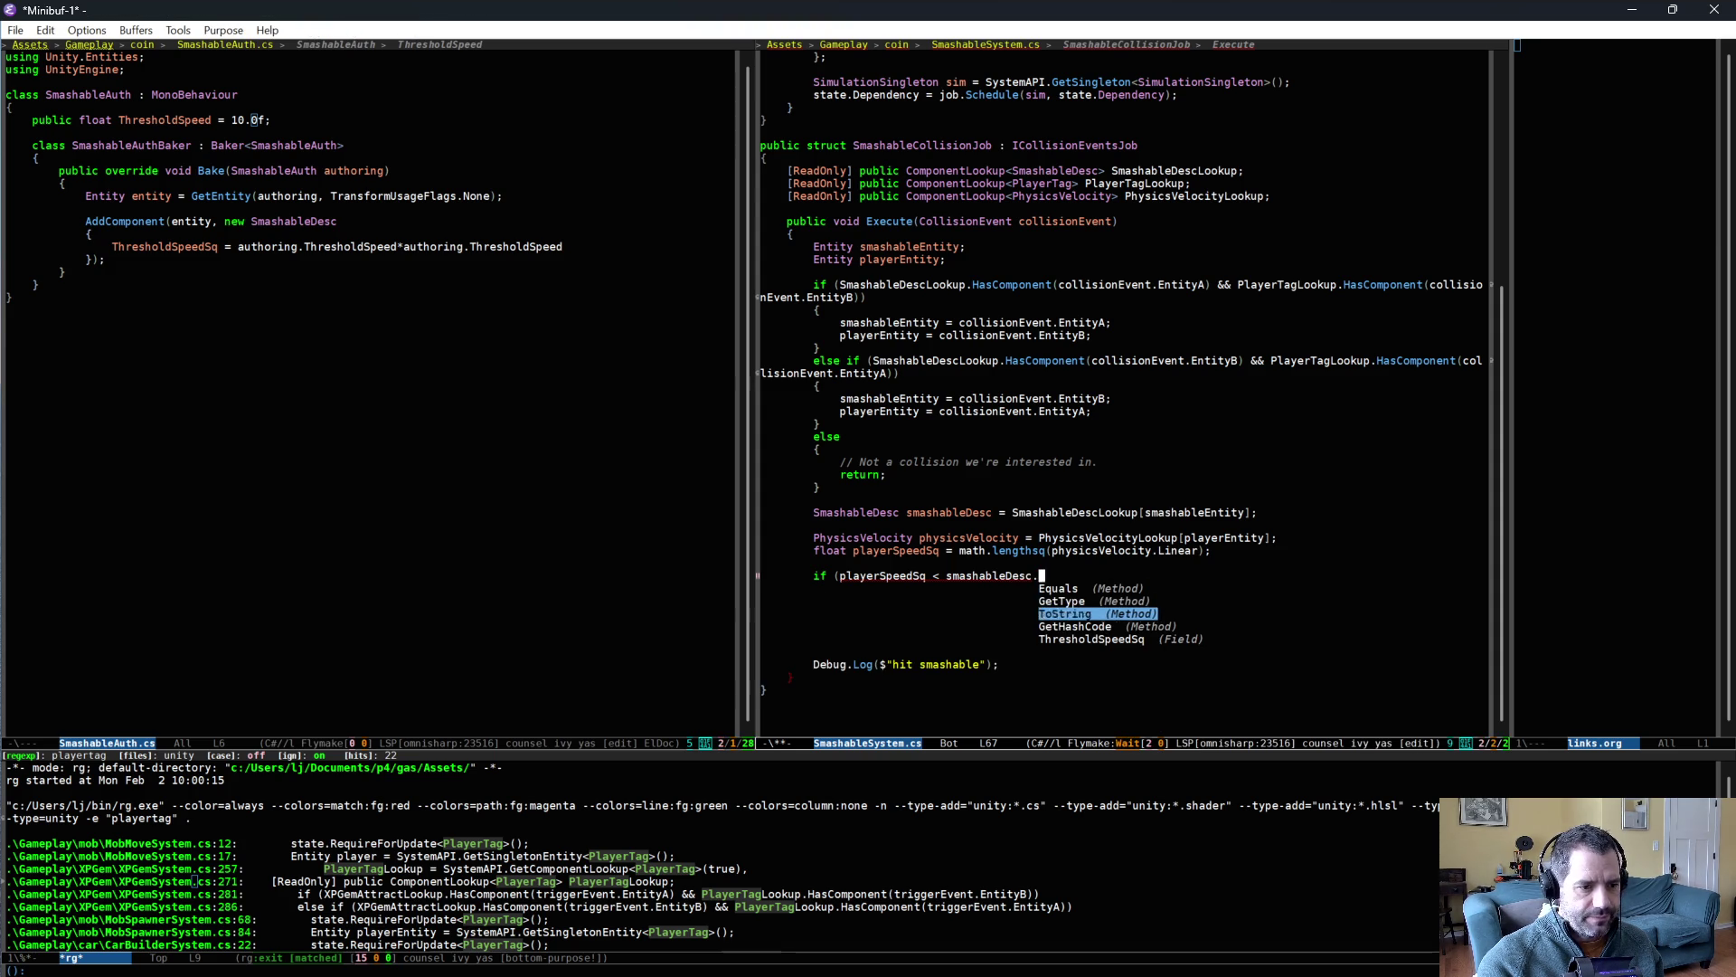
key(Return)
text())
key(Return)
text({)
key(Return)
text(return)
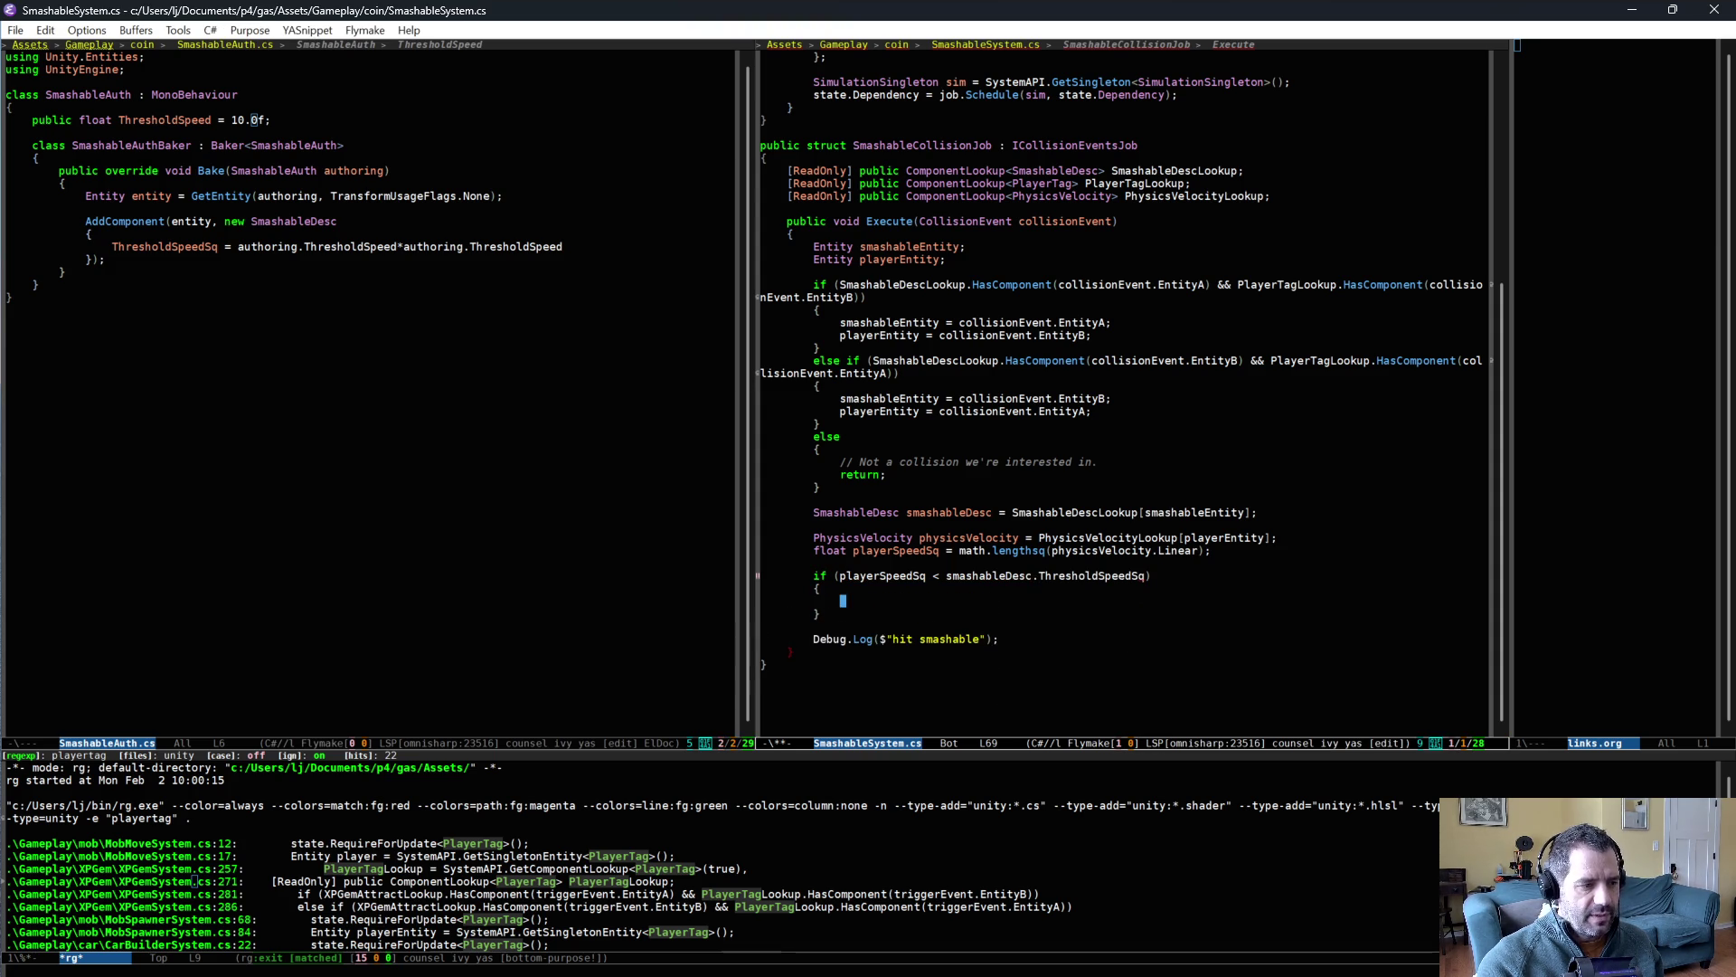
text(;)
- Expand the log snippet into an empty Debug.Log line above the speed check
key(ctrl+shift+Return)
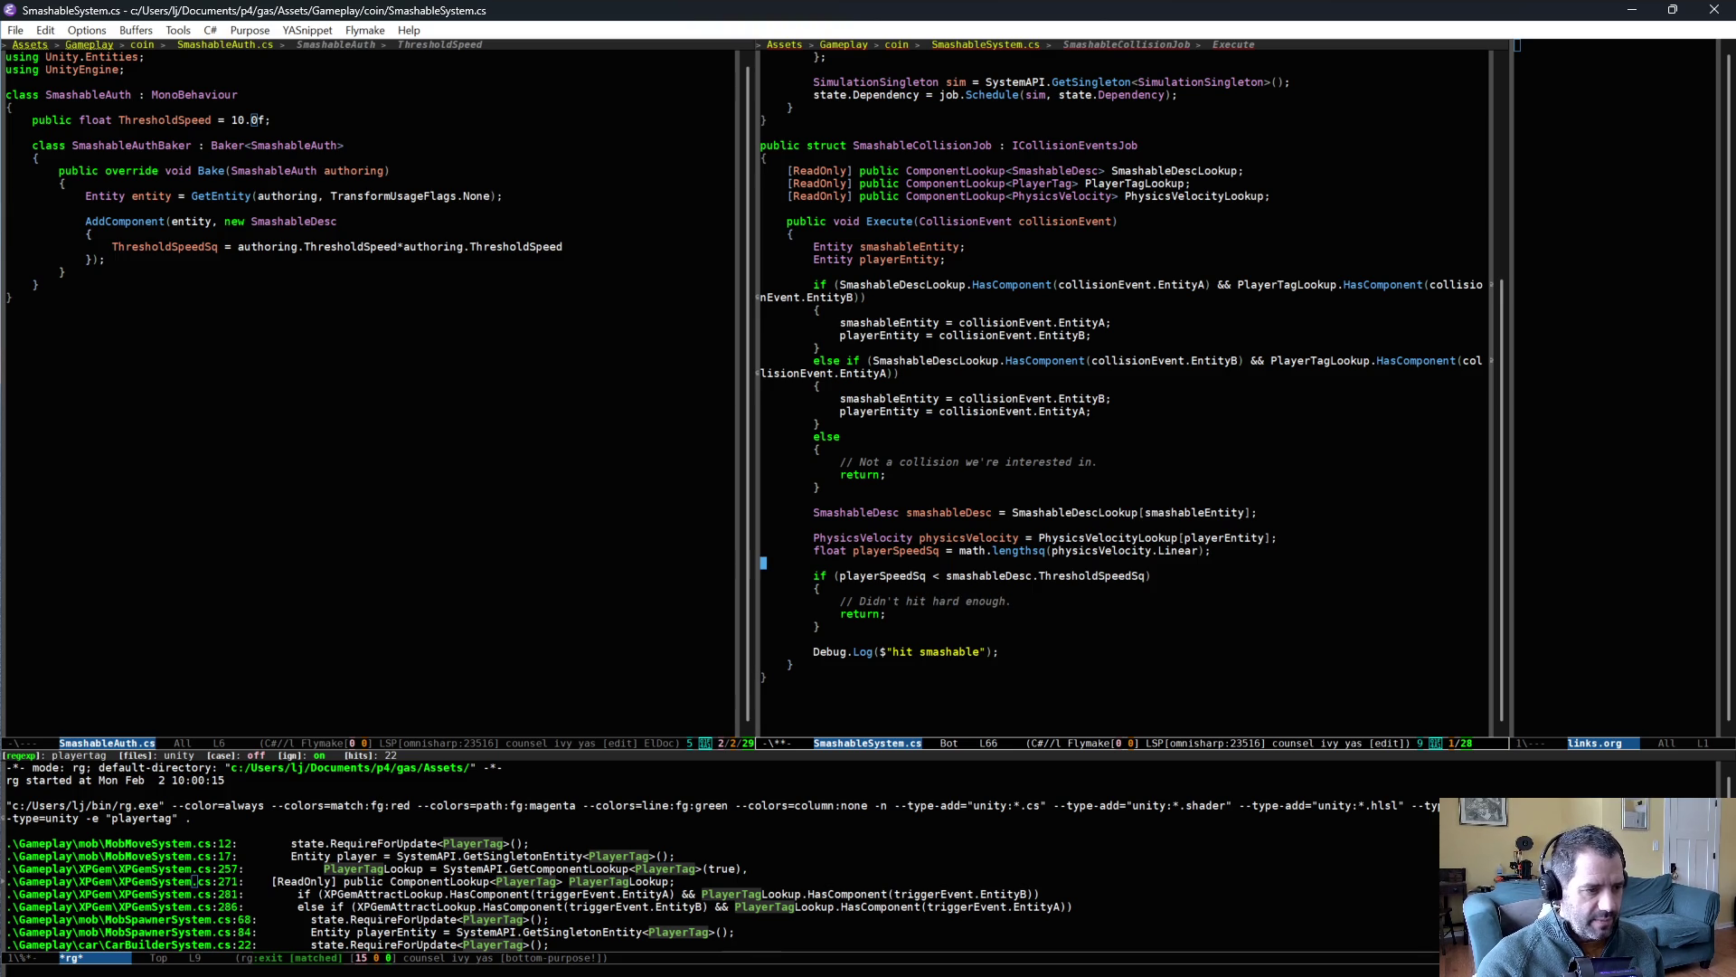
key(Return)
text(log)
key(Tab)
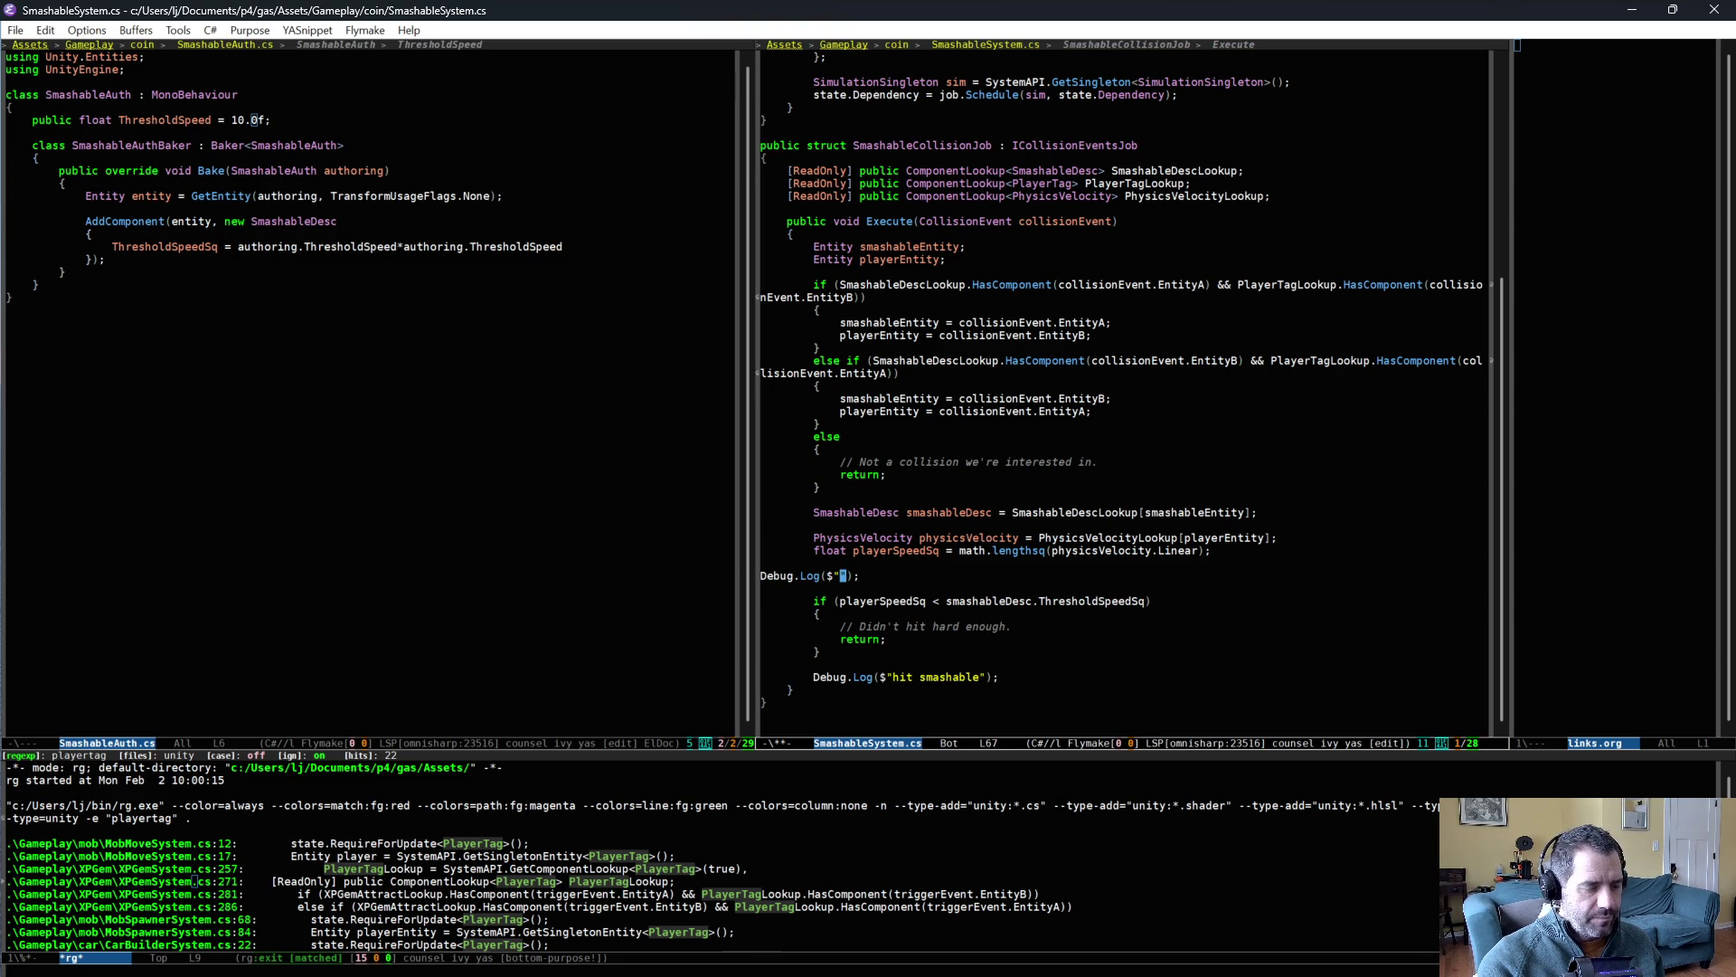
- Fill the Debug.Log with "player speed = {math.sqrt(playerSpeedSq)}" and save SmashableSystem.cs
text(player speed = {)
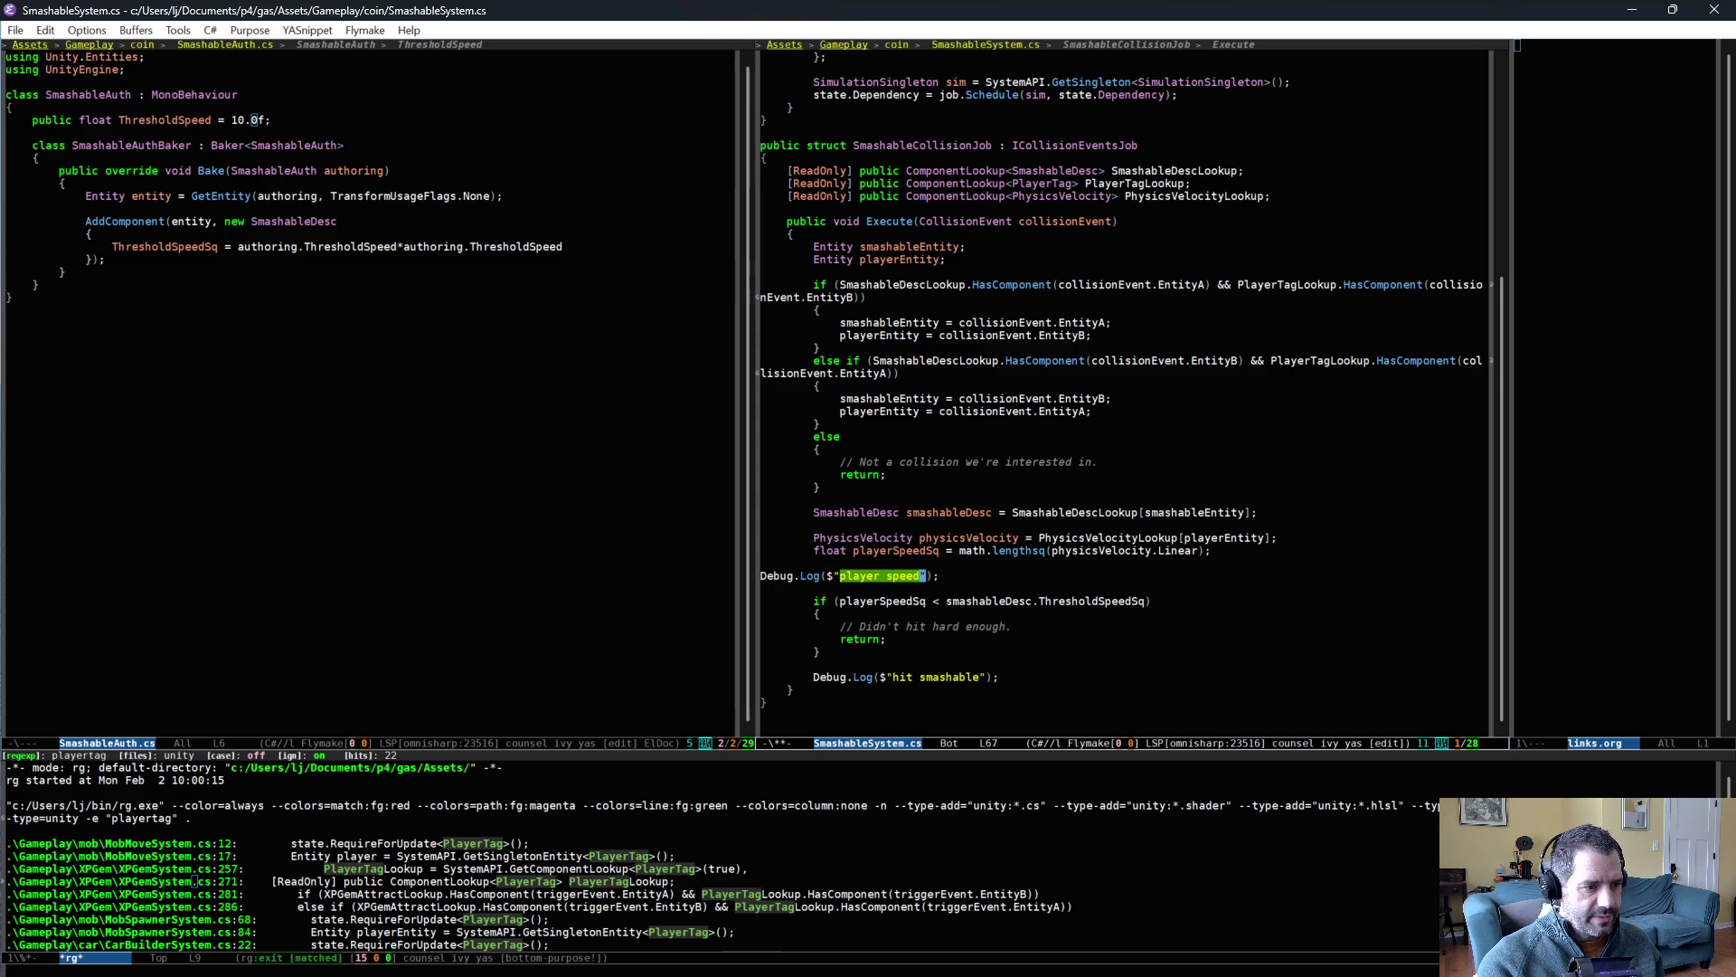
text(math.sq)
text(rt(pla)
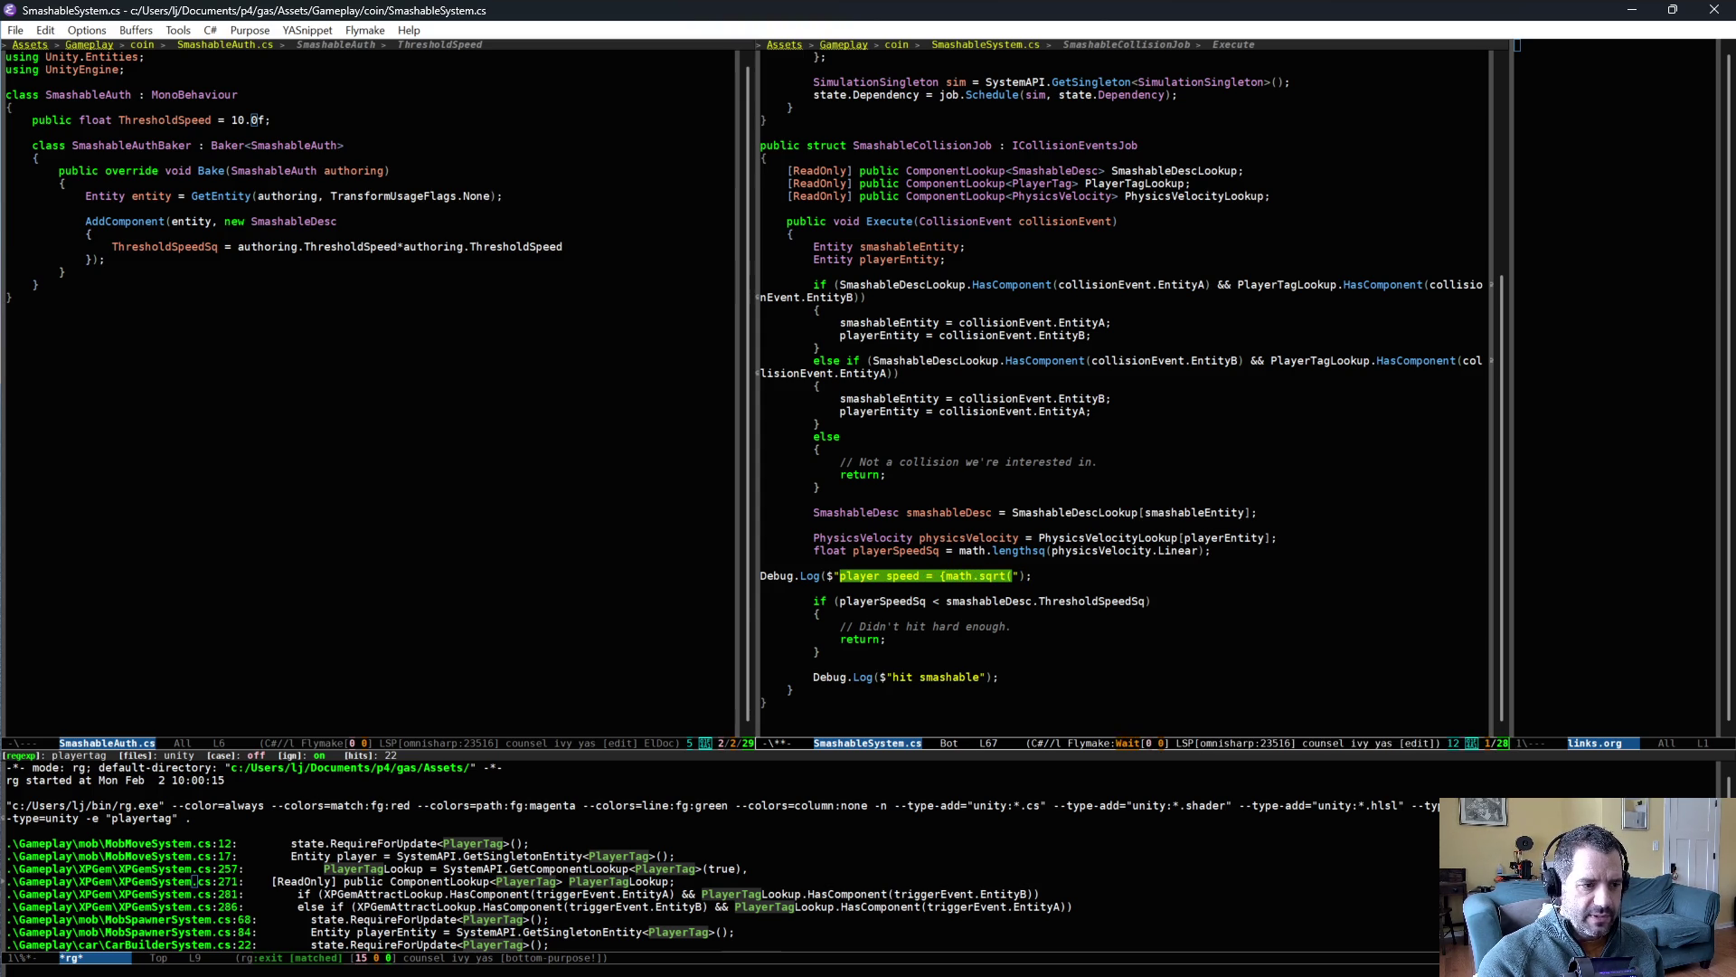
text(yerSpeedSq)
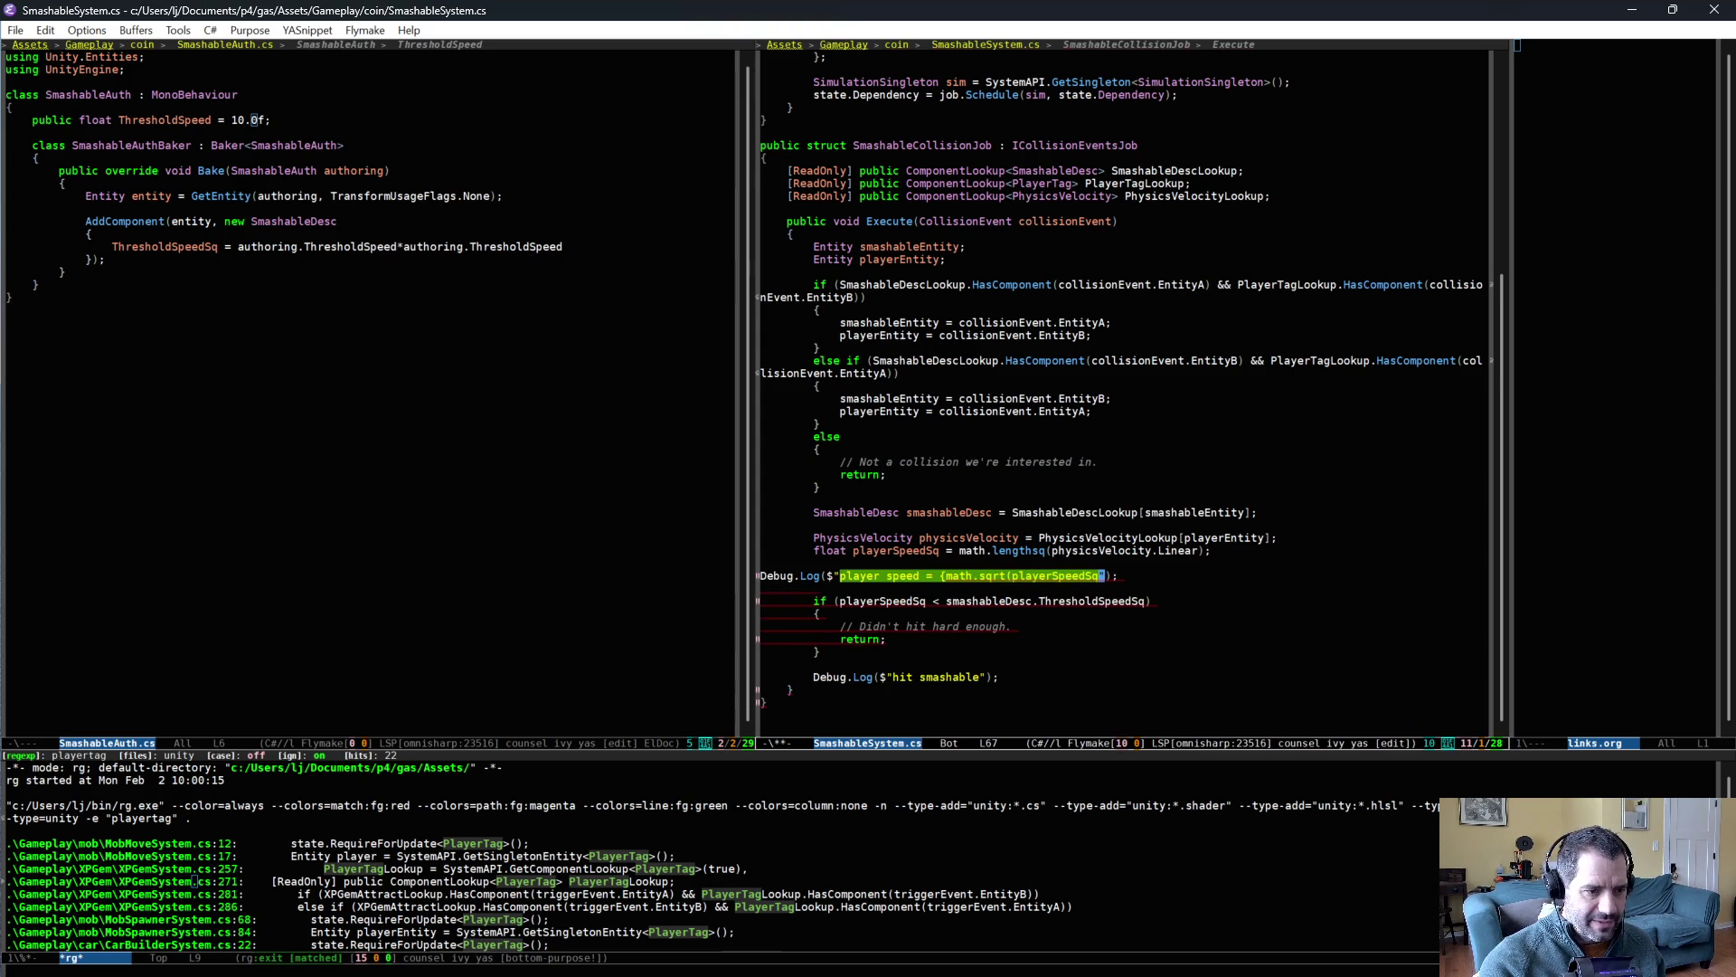
text())
key(Tab)
key(Down)
key(ctrl+x)
key(ctrl+s)
- Change the hit message to "hit smashable hard enough", save, and go to Unity
key(Down)
key(Down)
key(Down)
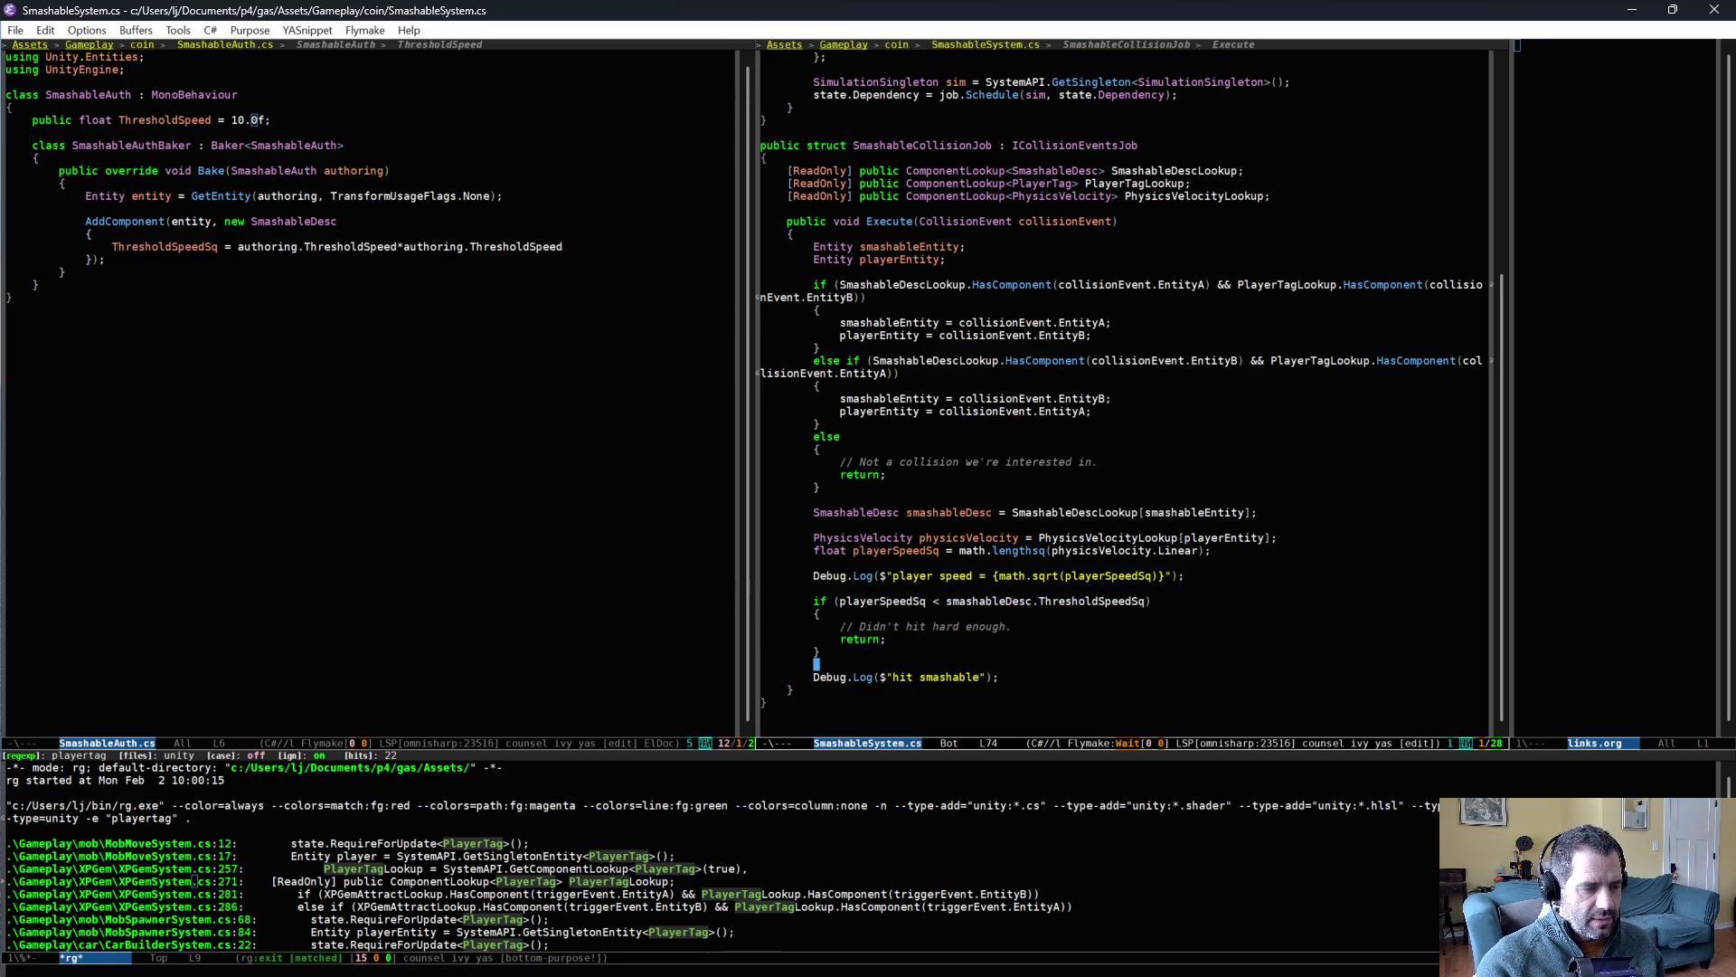
key(alt+f)
key(alt+f)
key(alt+f)
text(hard enou)
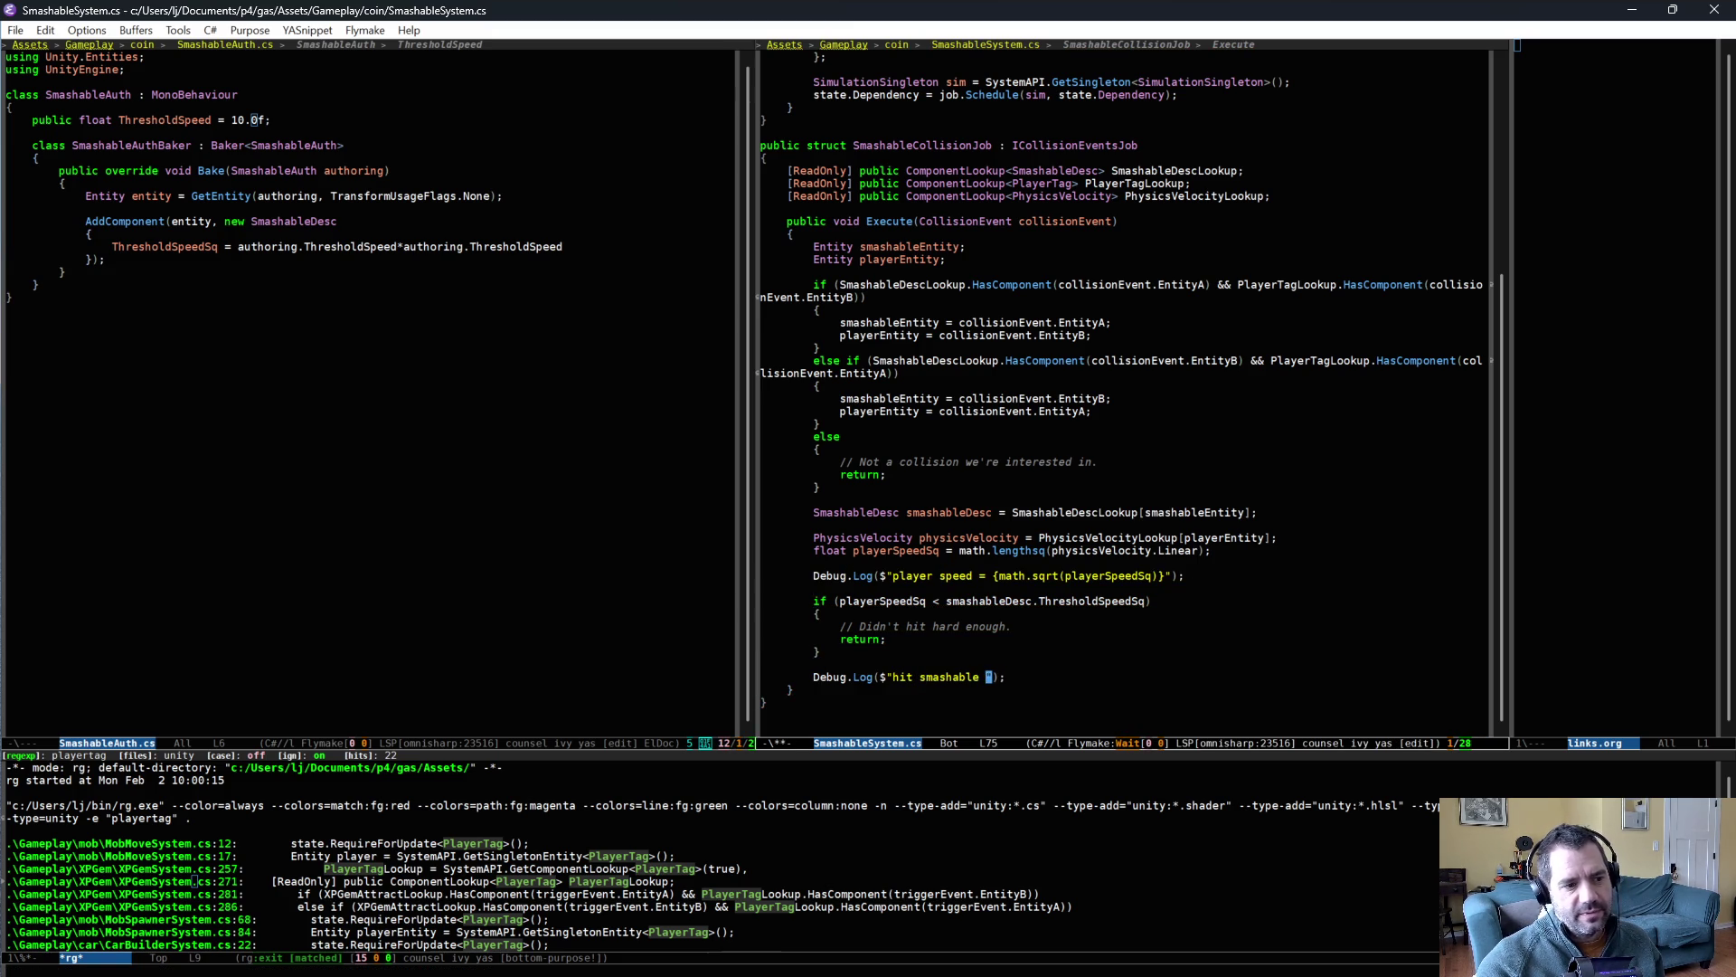
text(gh)
key(alt+b)
key(alt+b)
key(alt+b)
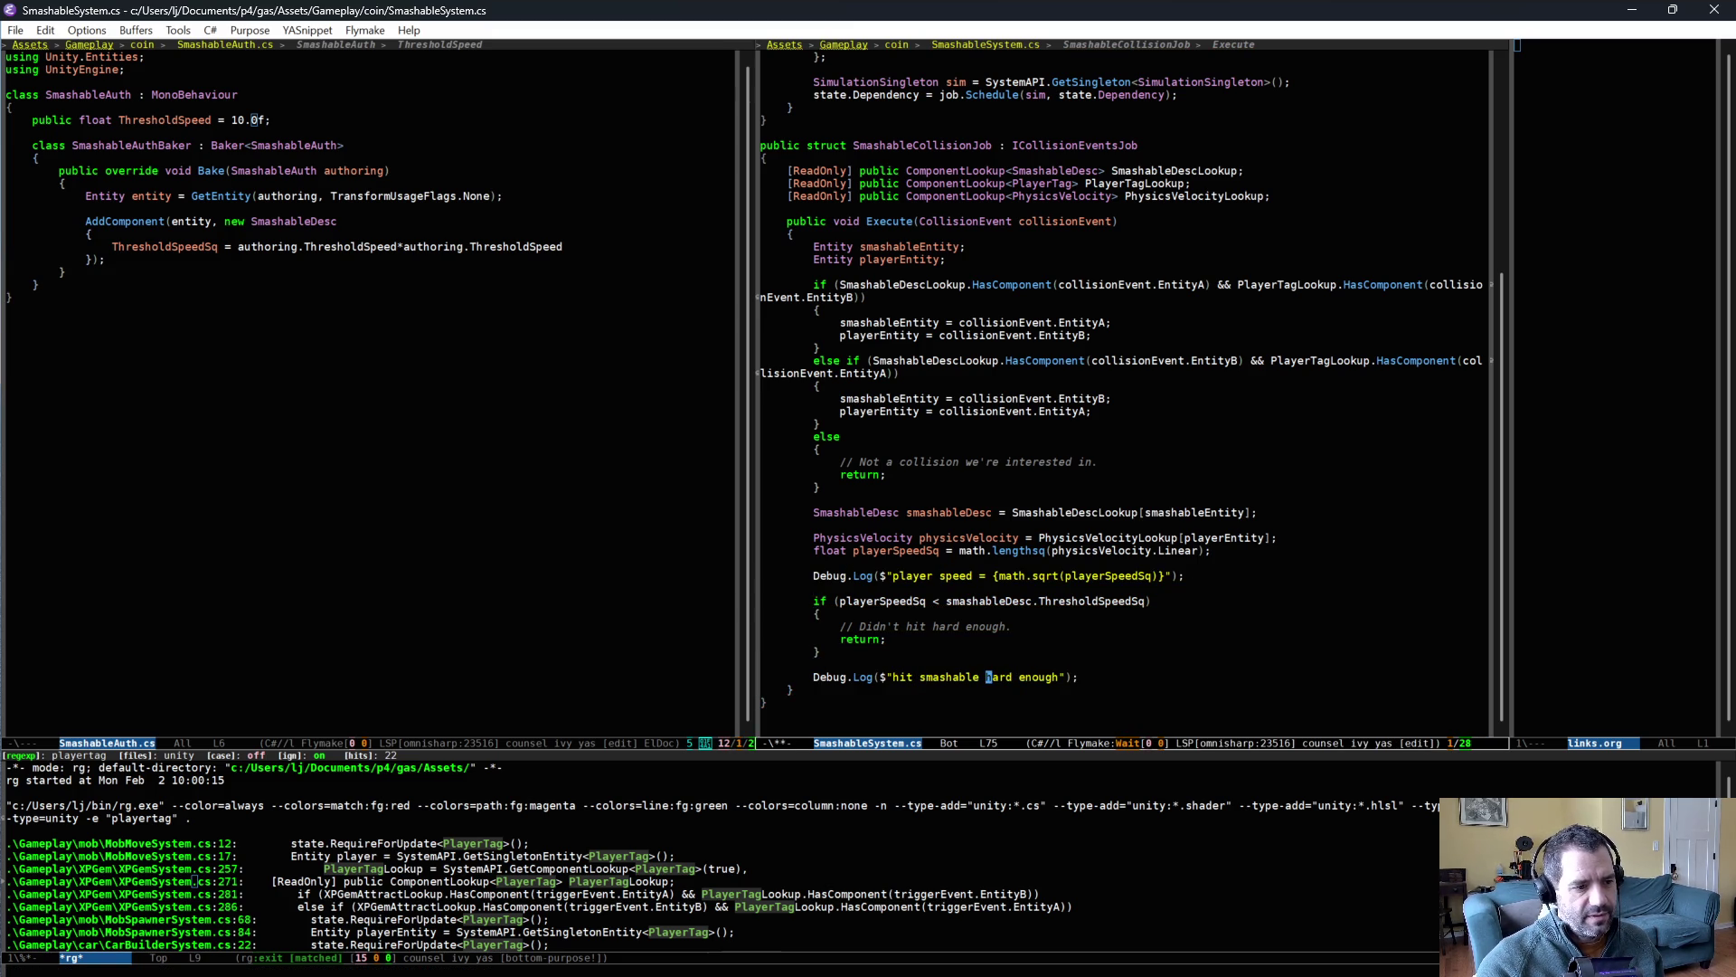
key(ctrl+x)
key(ctrl+s)
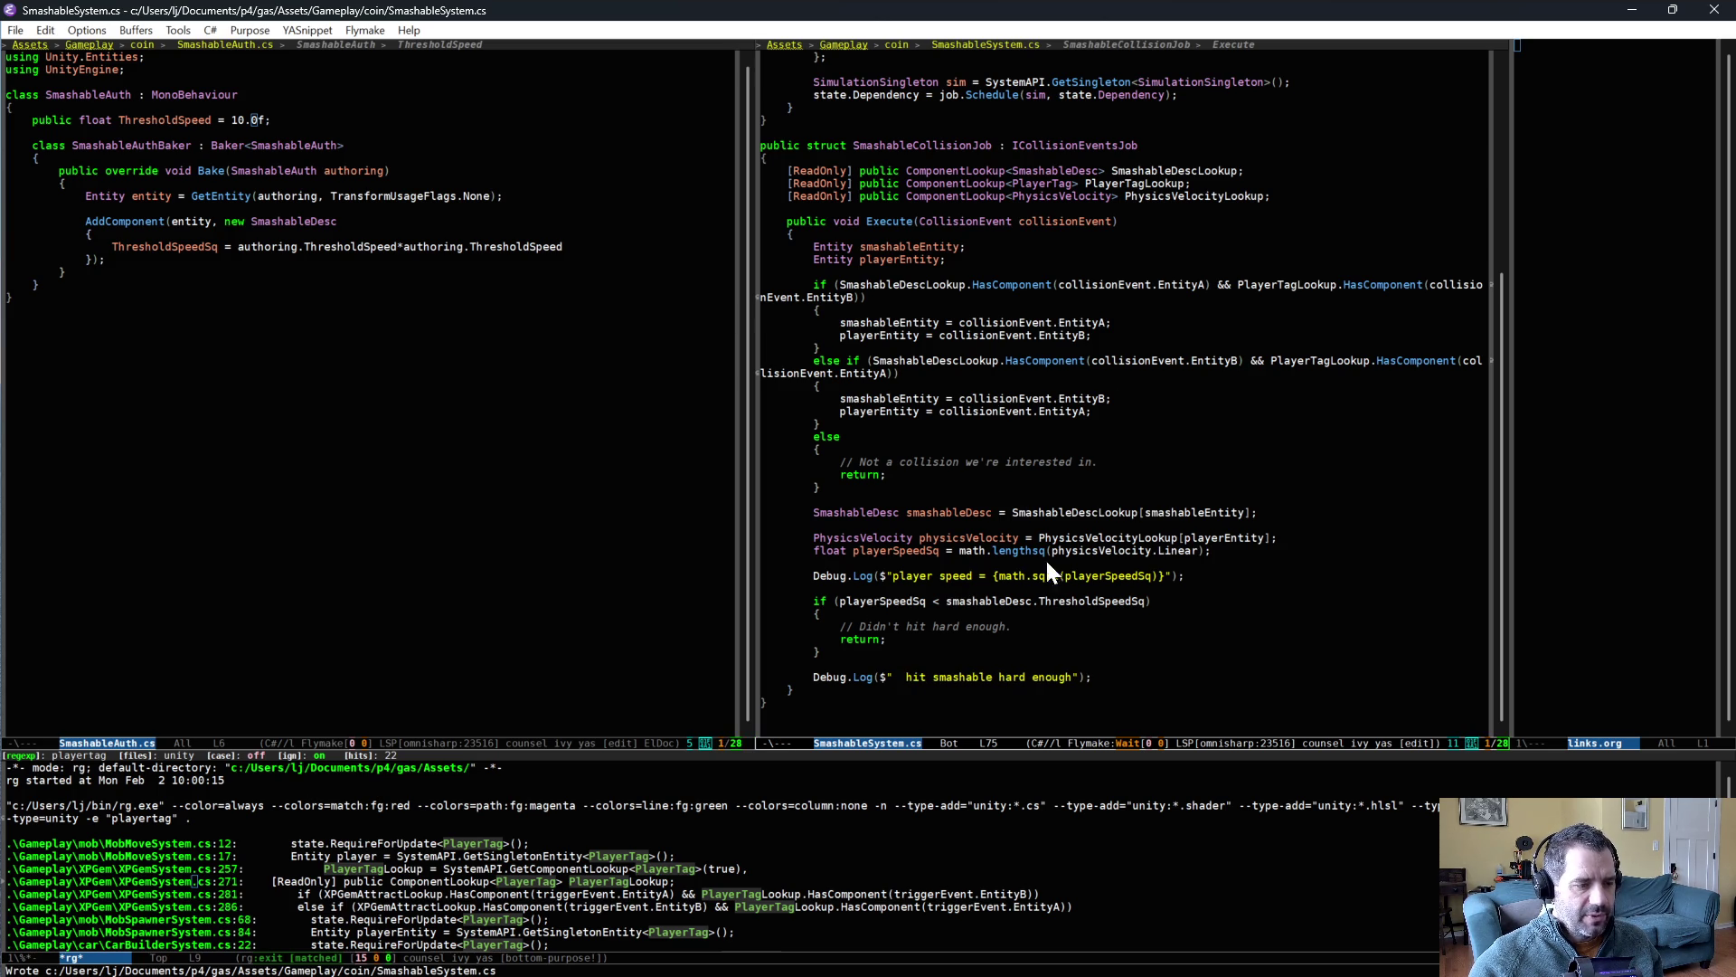
triple_click(1183, 576)
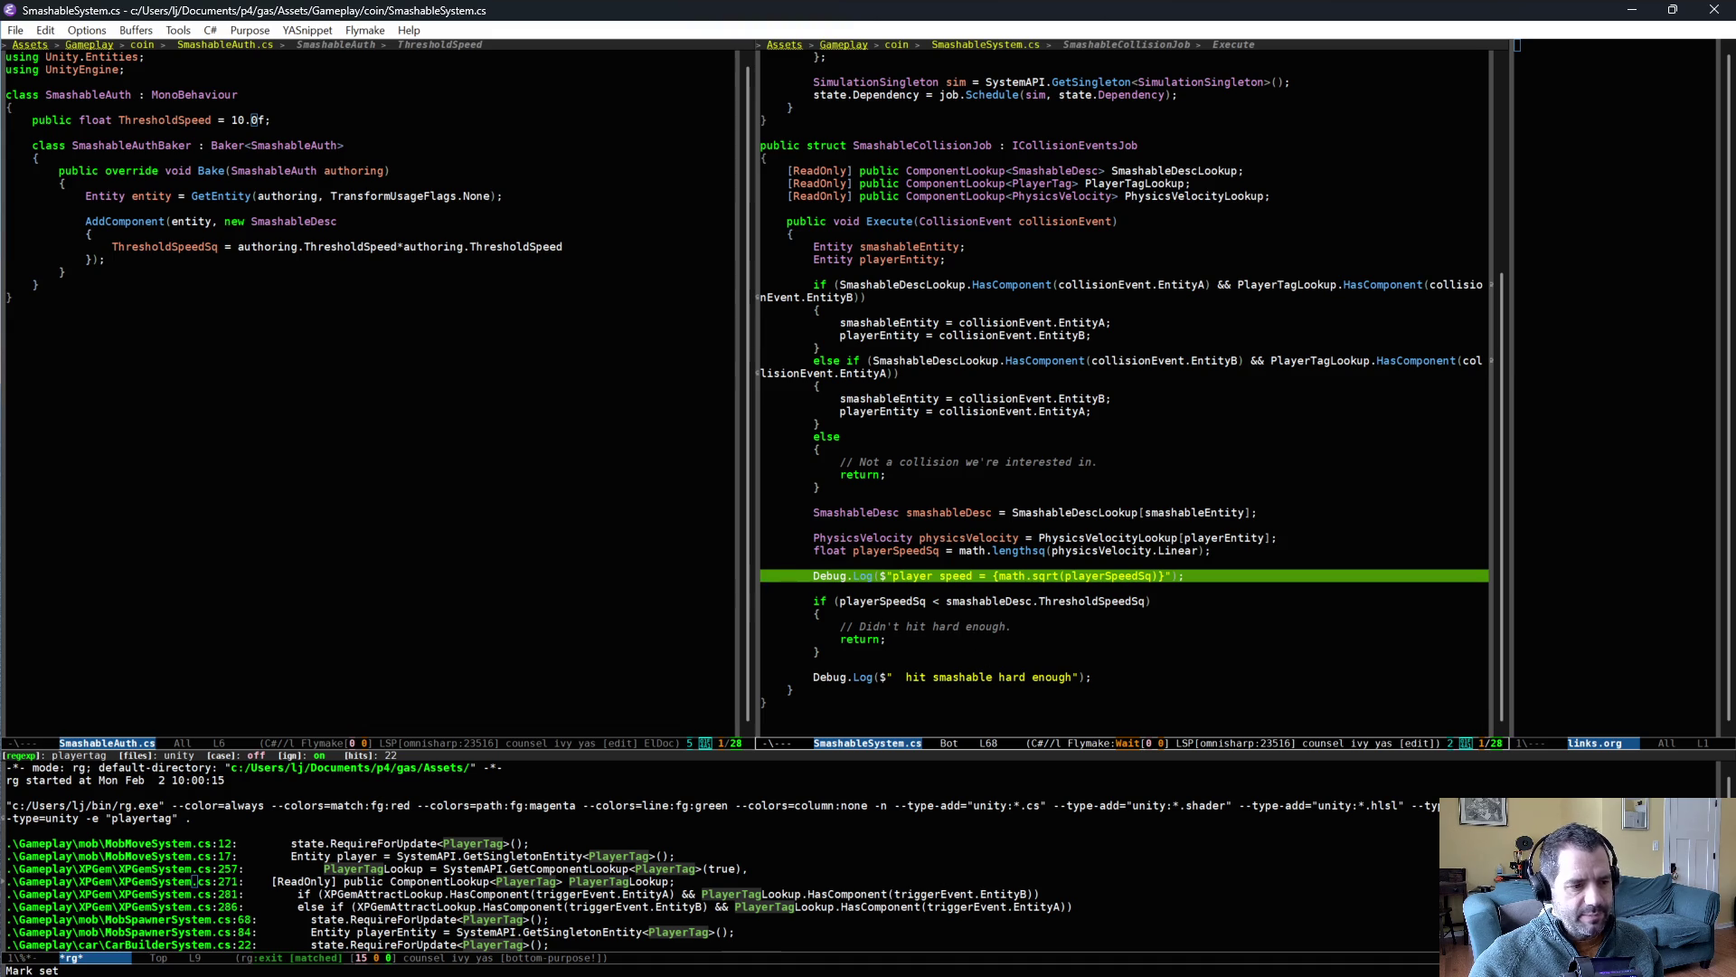
click(1042, 659)
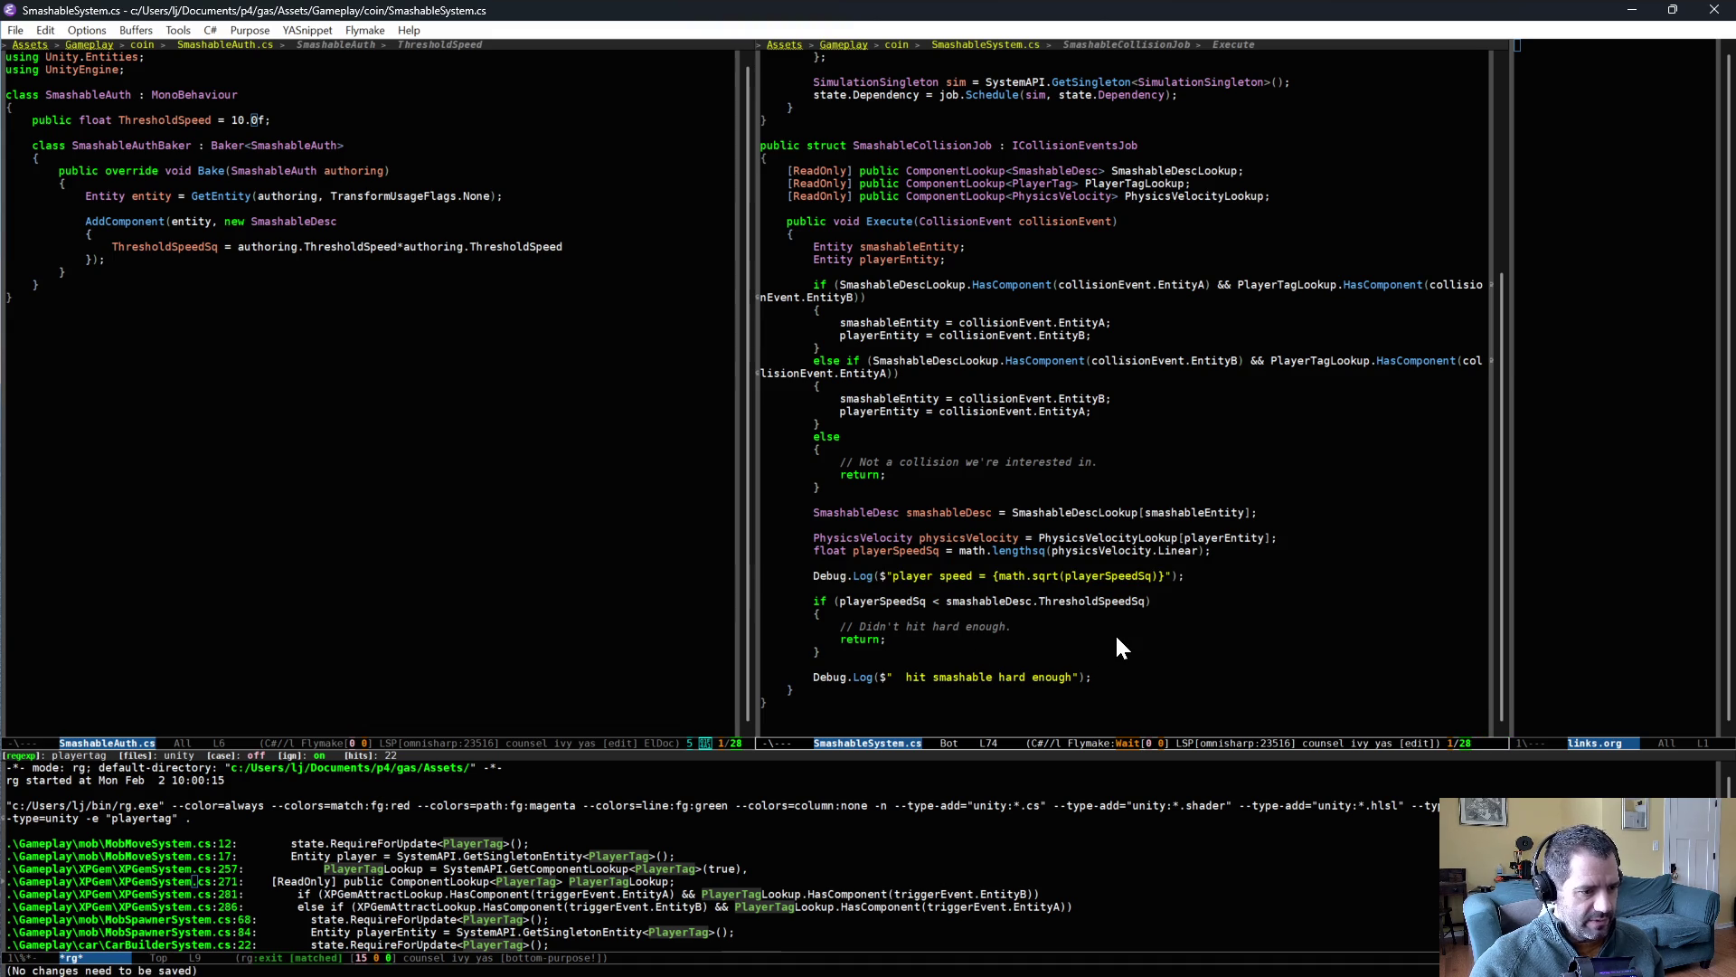
key(alt+Tab)
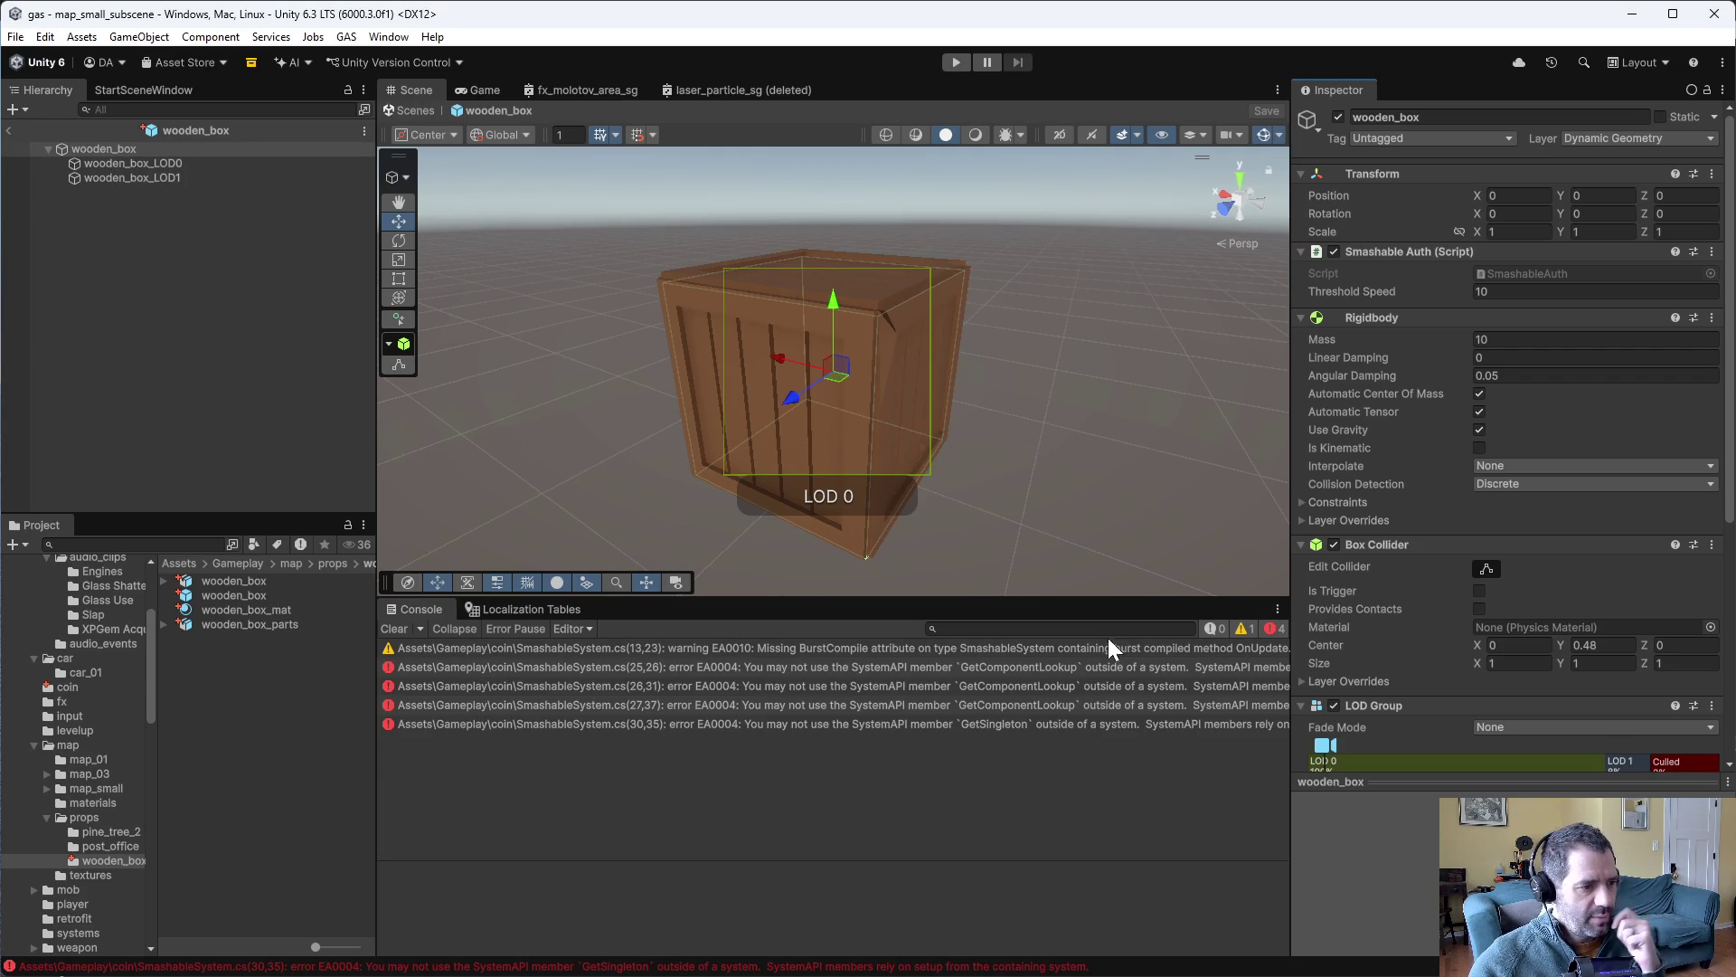
- Compare Unity's GetComponentLookup console error against the SmashableSystem struct in Emacs
key(alt+Tab)
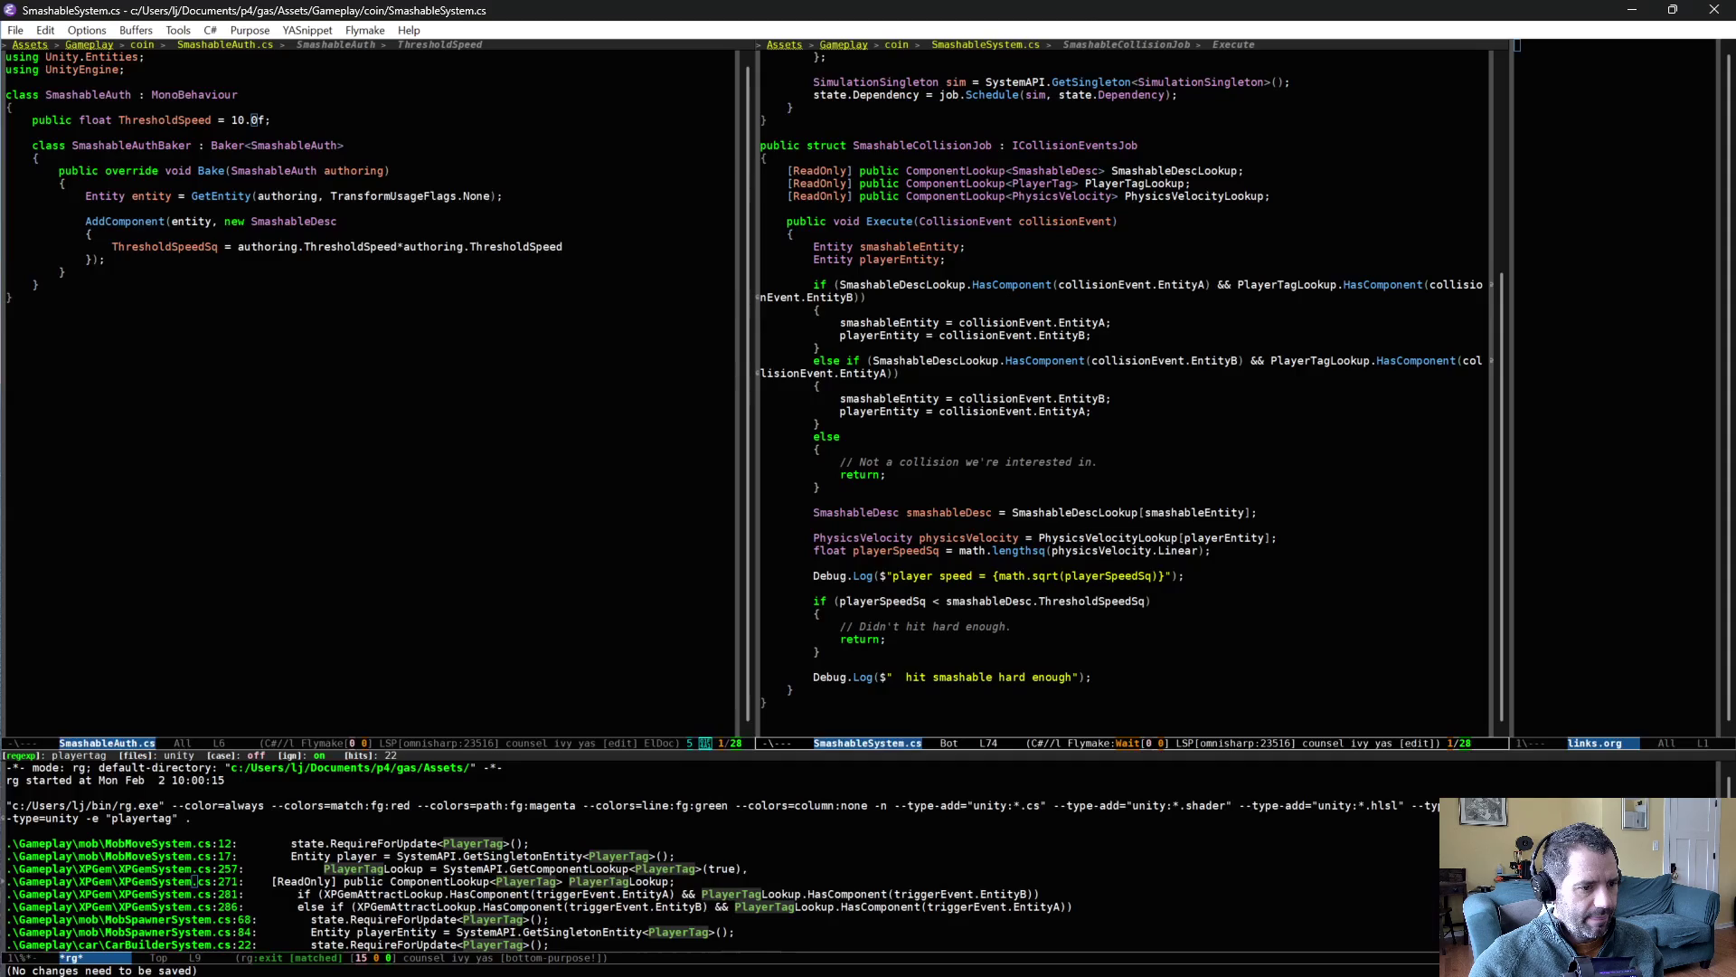
scroll(1104, 418, up, 4)
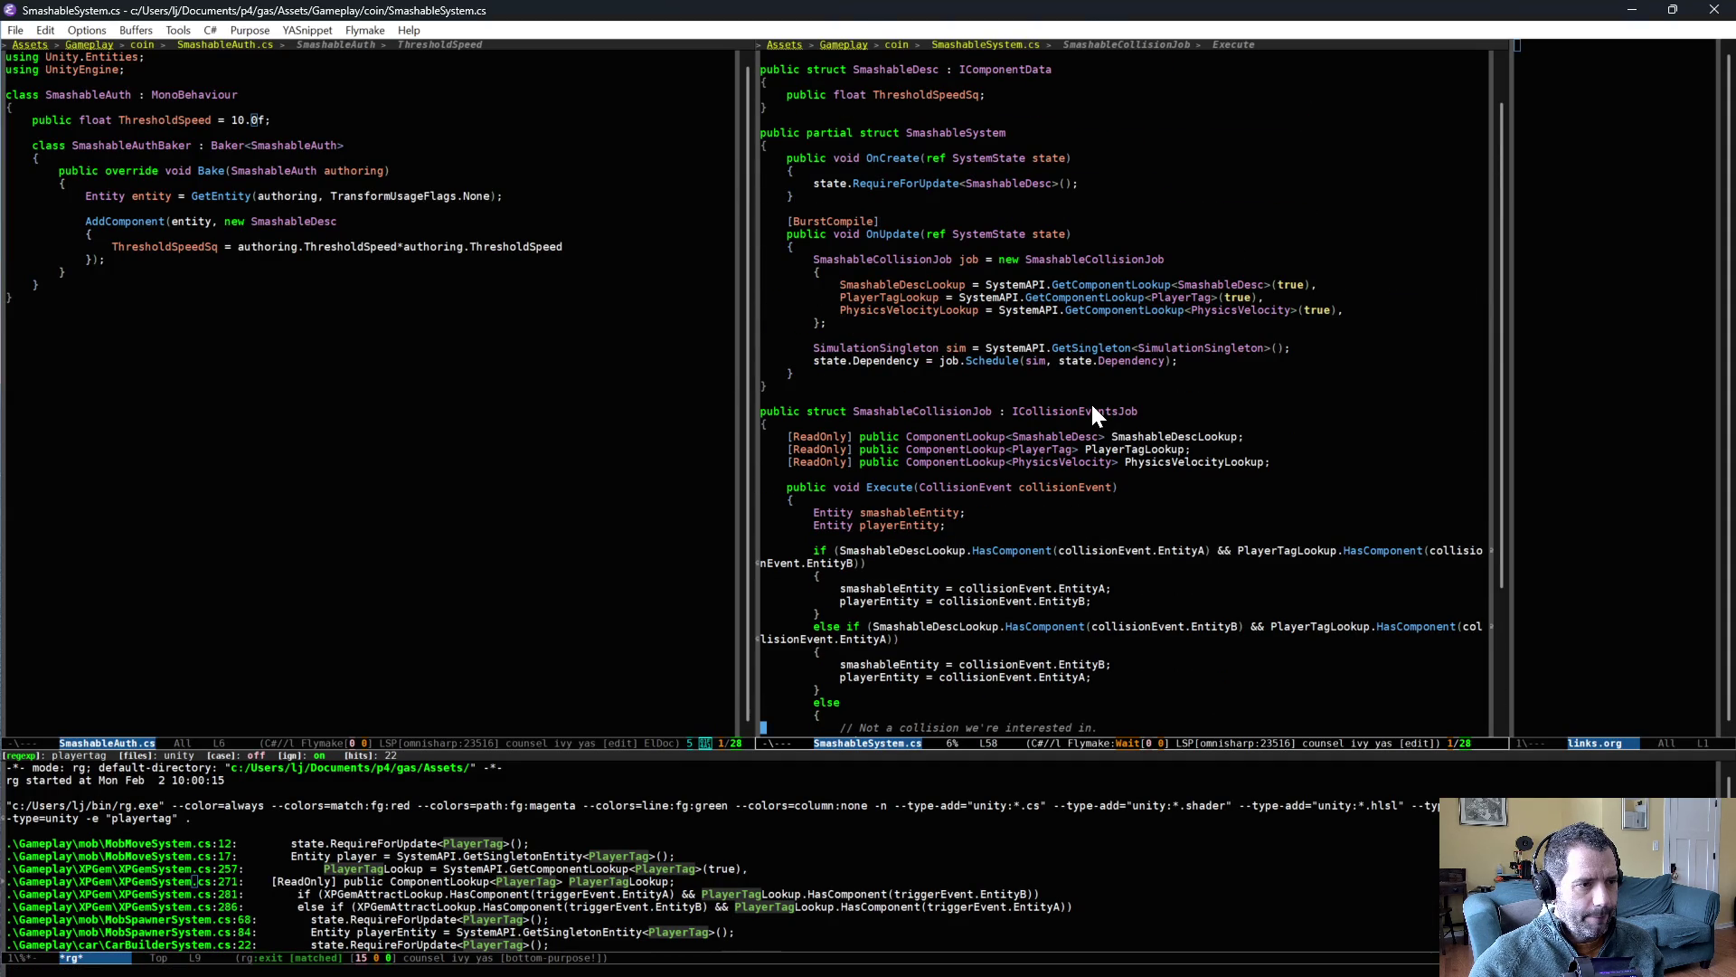
key(alt+Tab)
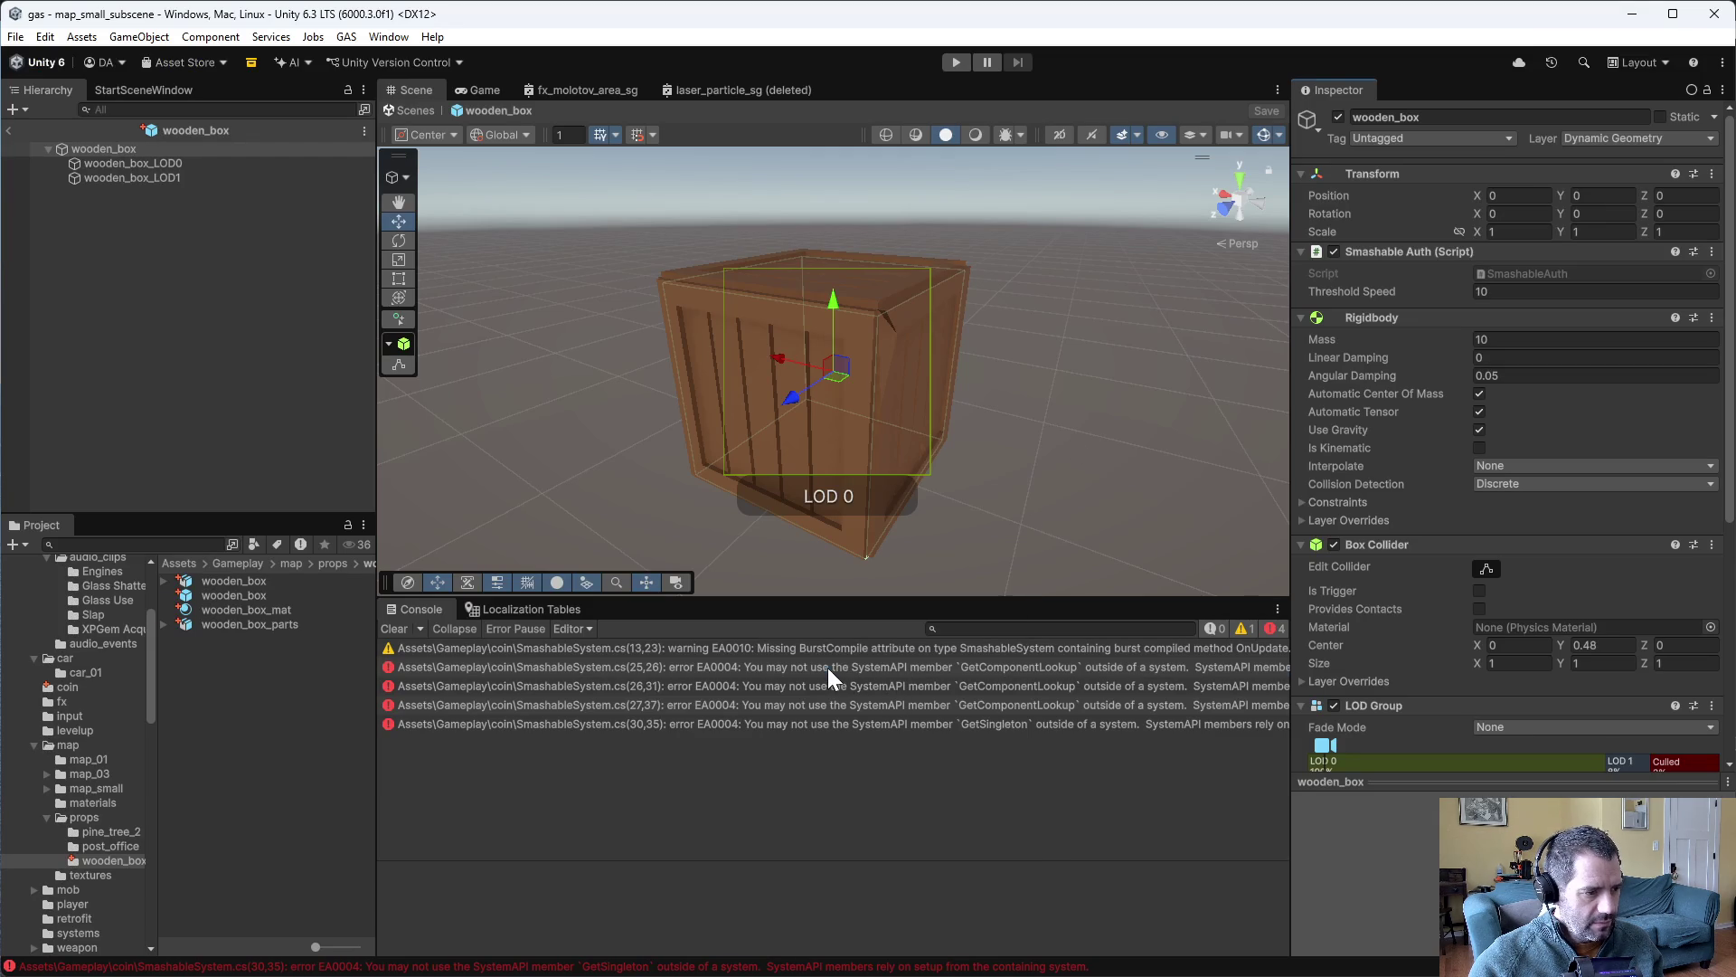
click(828, 668)
key(alt+Tab)
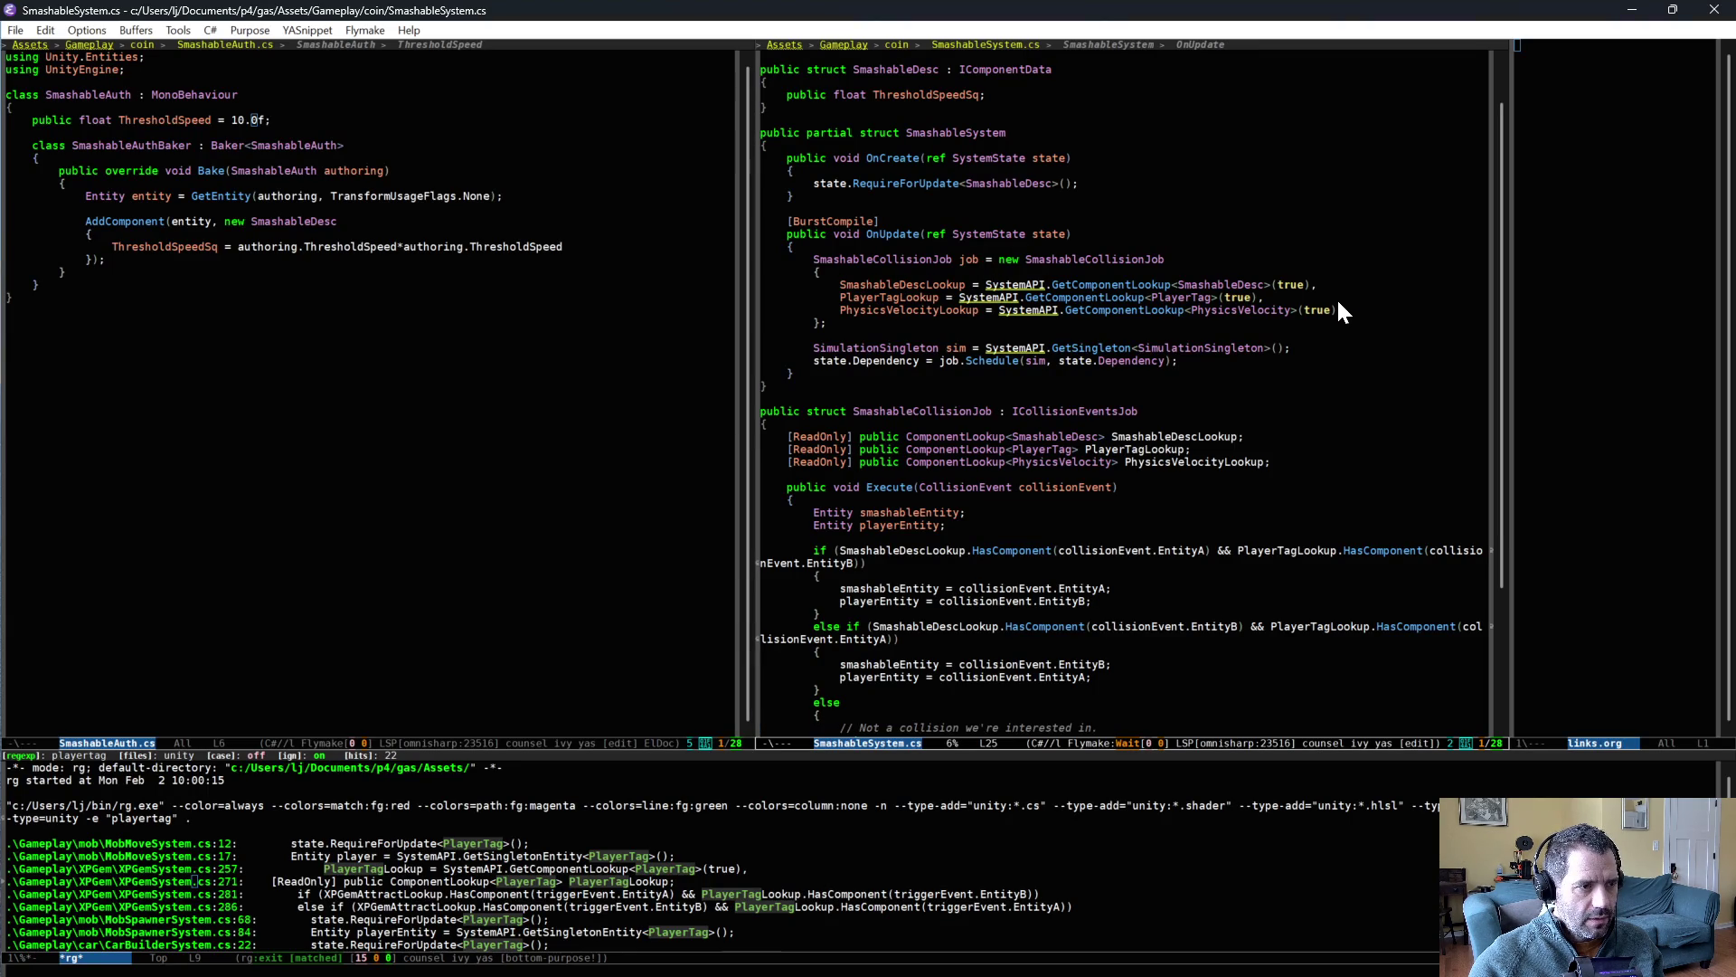
scroll(1194, 271, up, 2)
click(1062, 220)
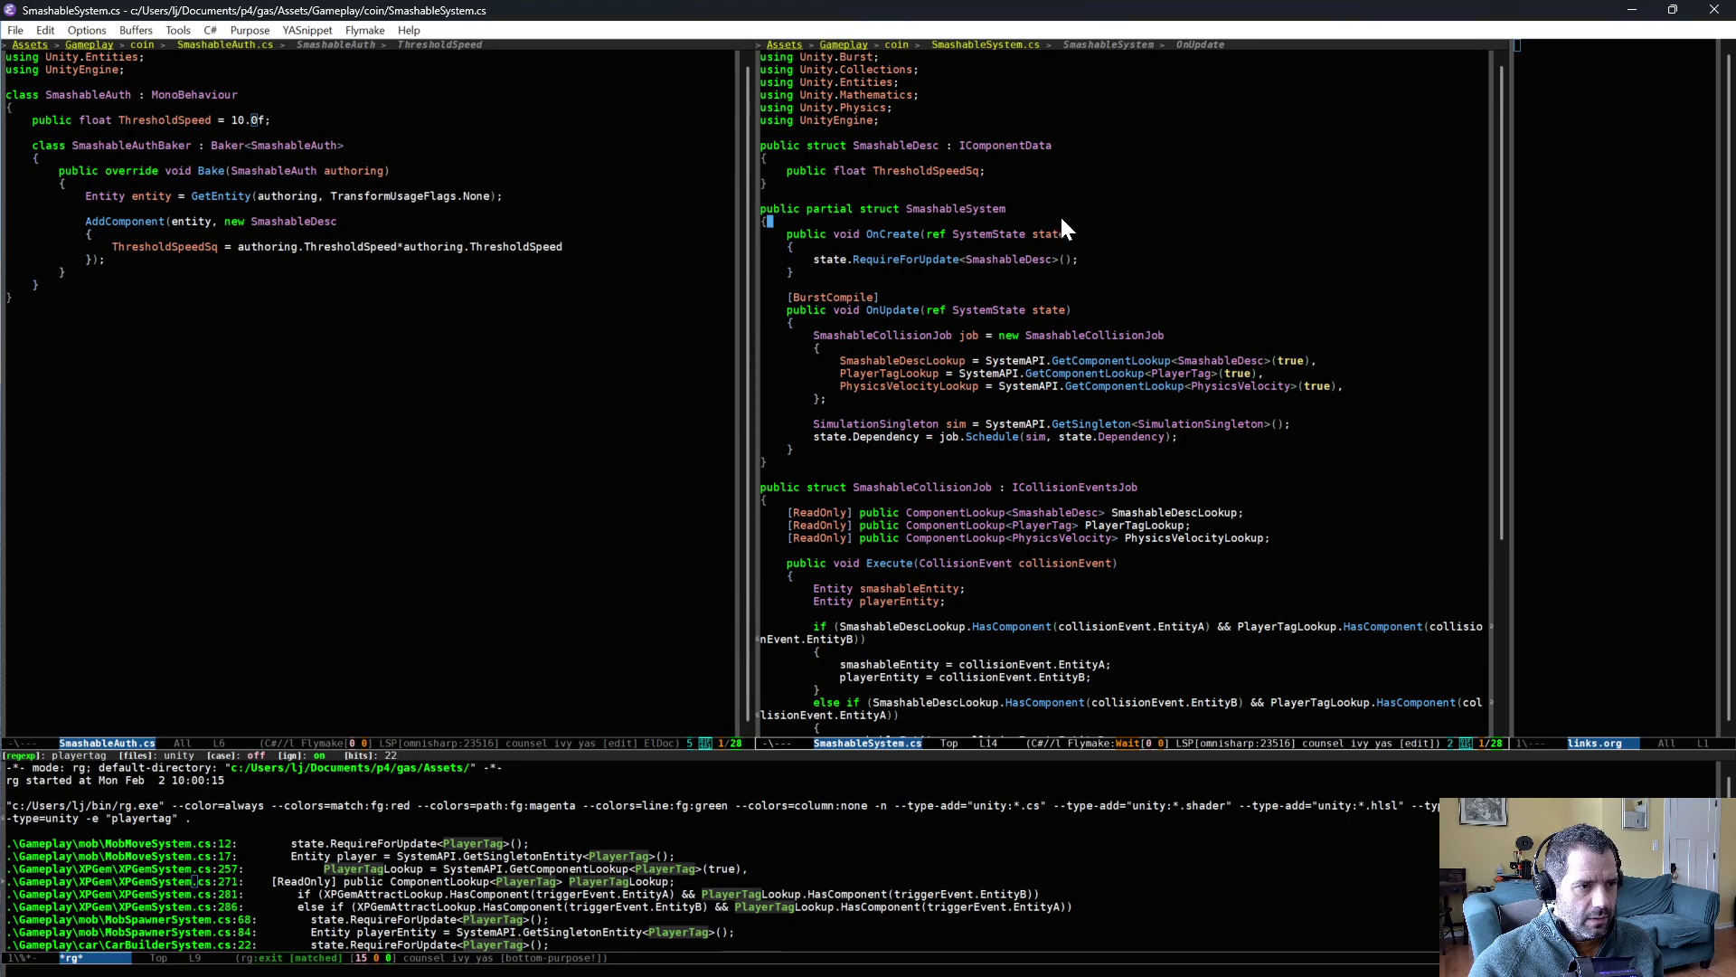
- Open SpawnOnCollisionSystem.cs as a reference for the system declaration
click(426, 269)
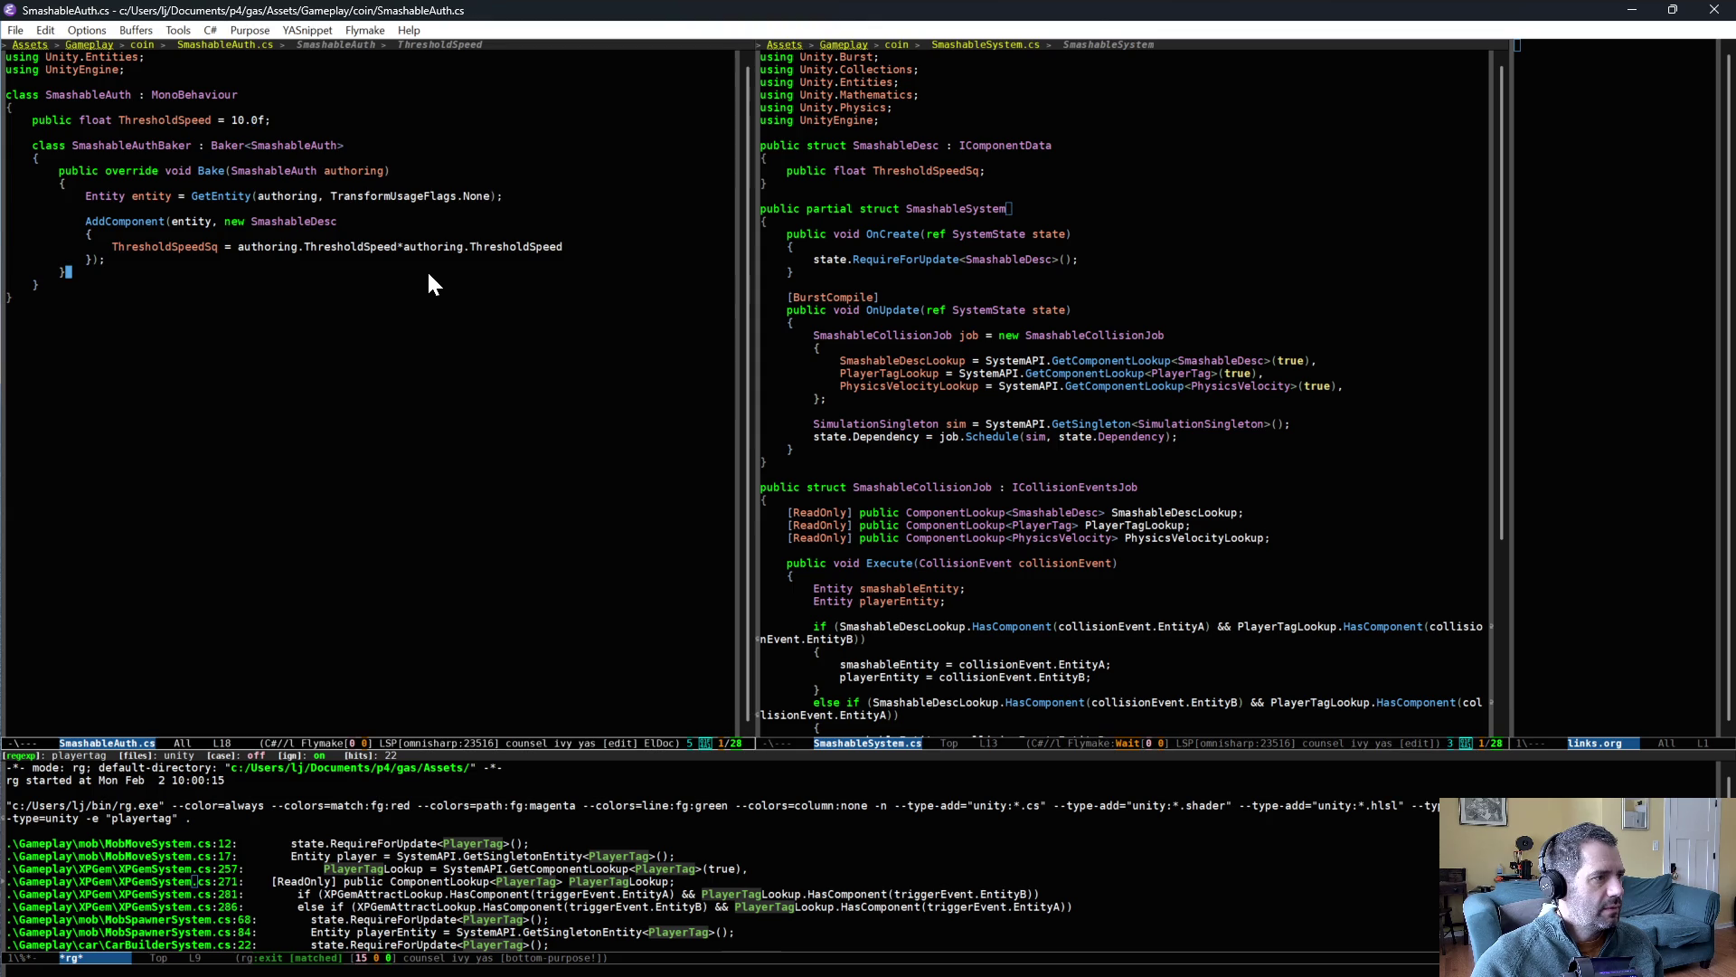
key(ctrl+x)
text(bsys)
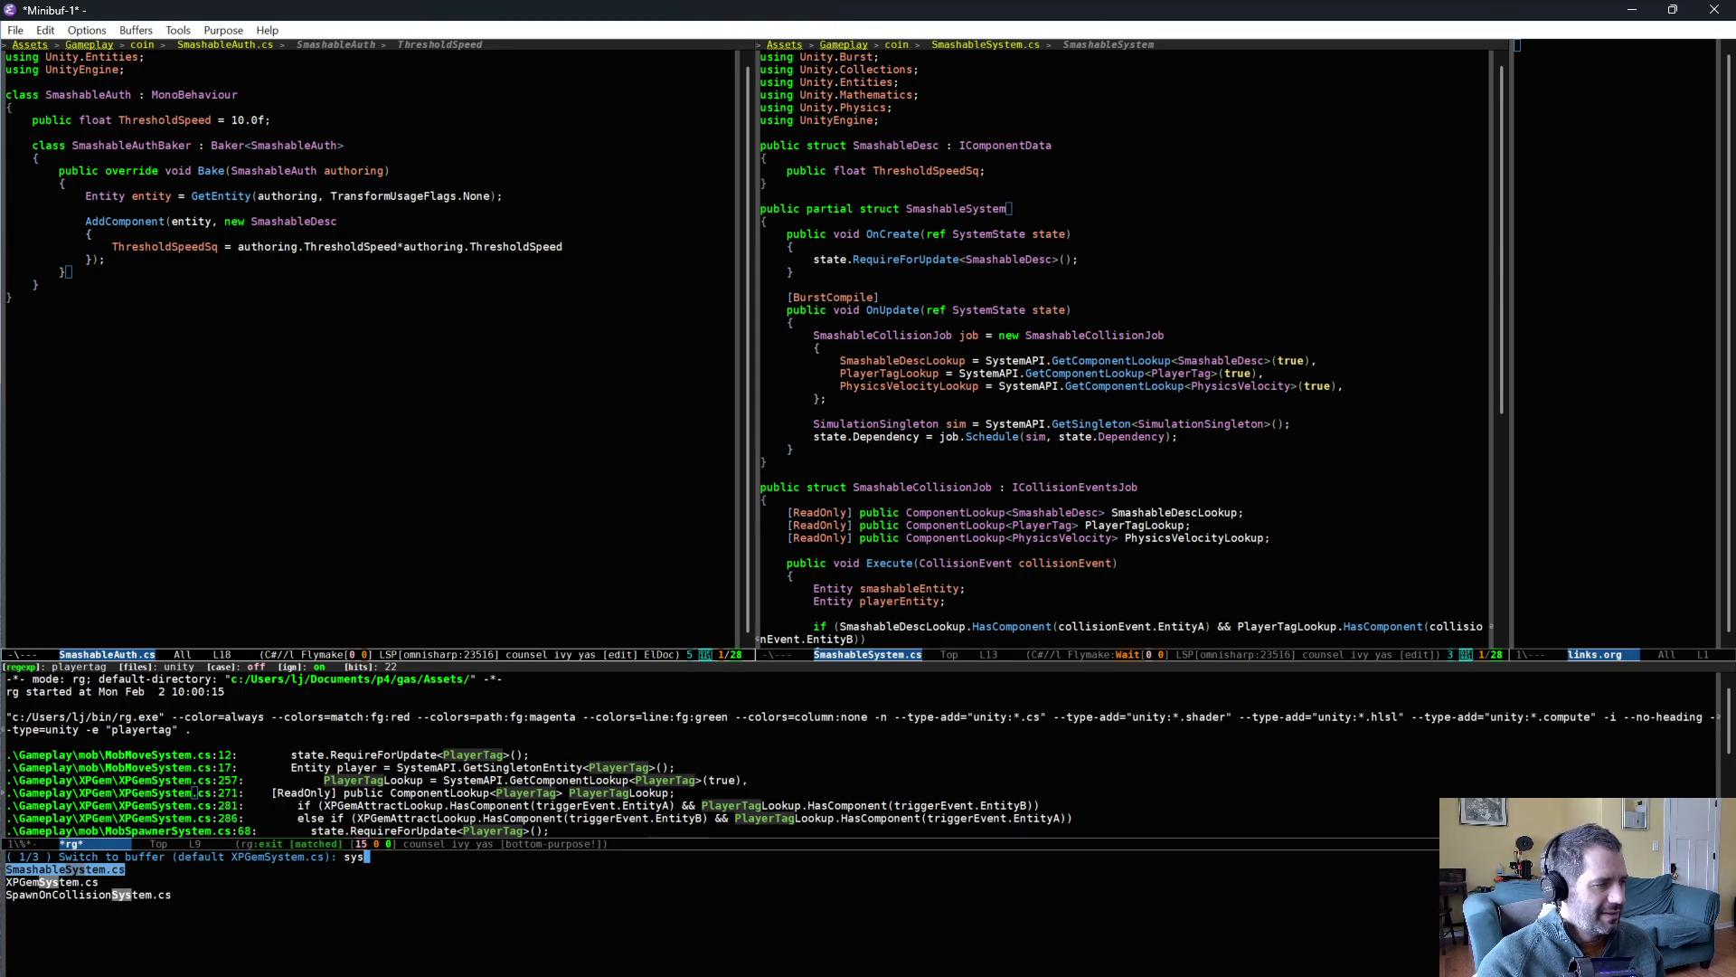
key(Down)
key(Down)
key(Return)
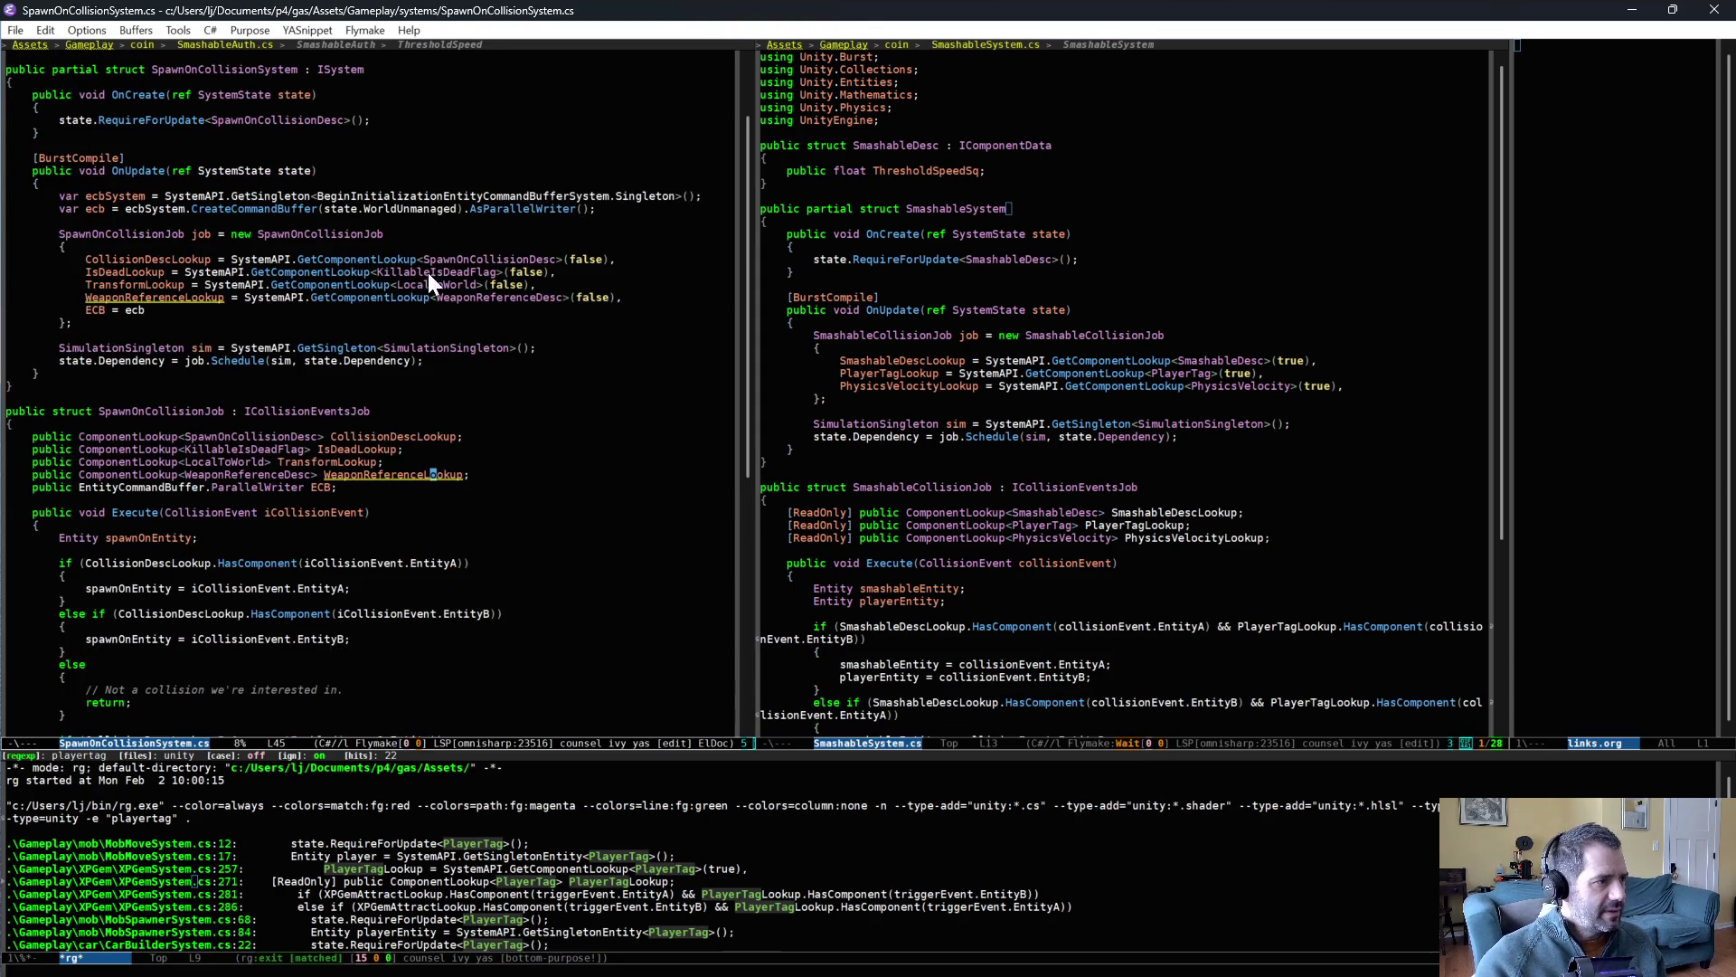
scroll(658, 256, up, 3)
- Declare SmashableSystem as ': ISystem', save, and let Unity recompile
click(1033, 202)
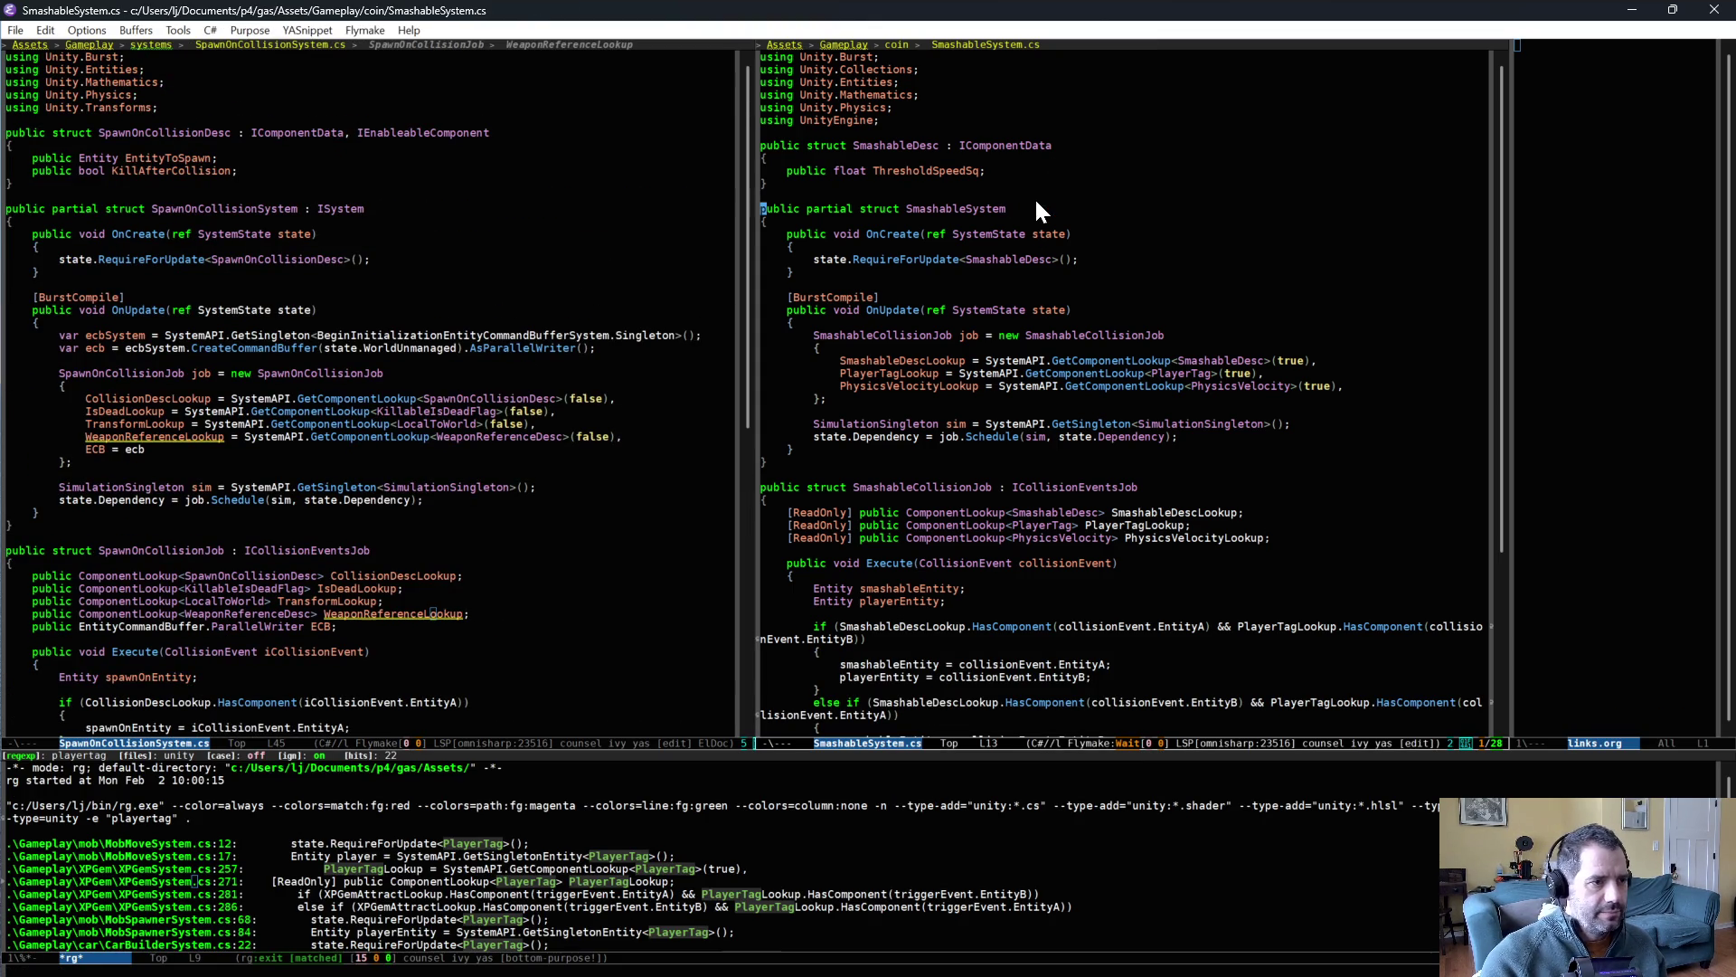
text(: ISystem)
key(ctrl+x)
key(ctrl+s)
key(alt+Tab)
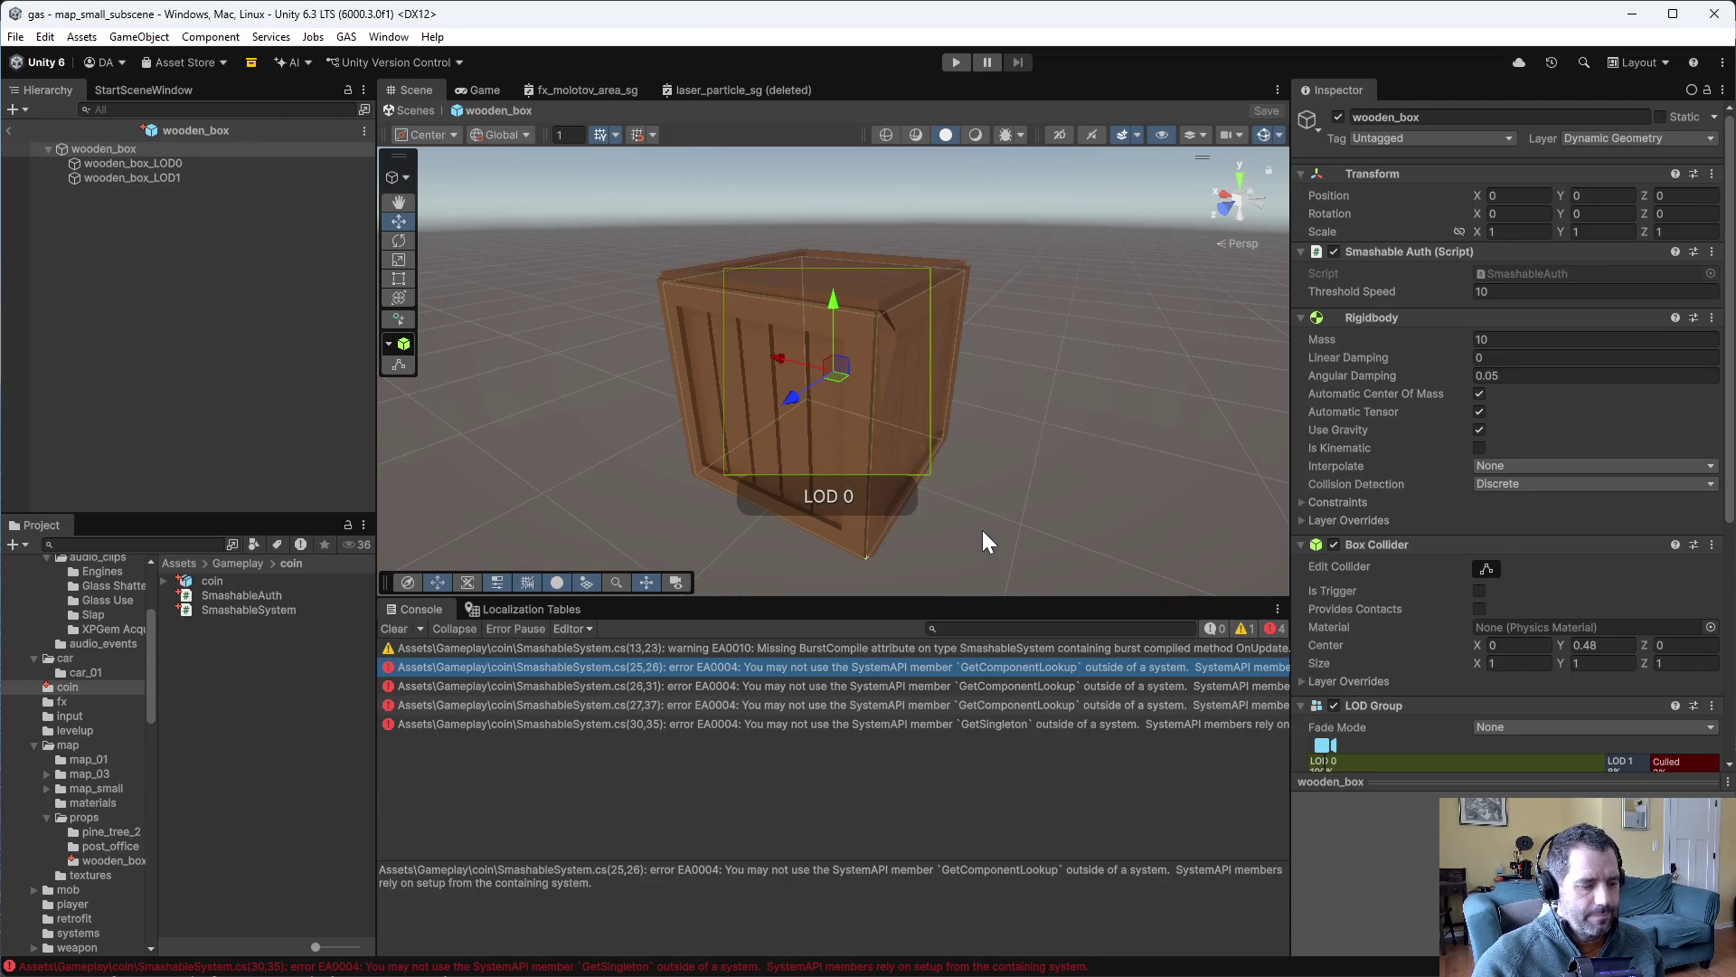
key(alt+Tab)
- Start finding the file ~/.emacs.d/snippets/csharp-mode/system
key(ctrl+x)
key(ctrl+f)
text(~/.emacs.d/sn)
key(Tab)
text(cs)
key(Tab)
- Make the system snippet's struct declare ': ISystem' and save the snippet
text(syst)
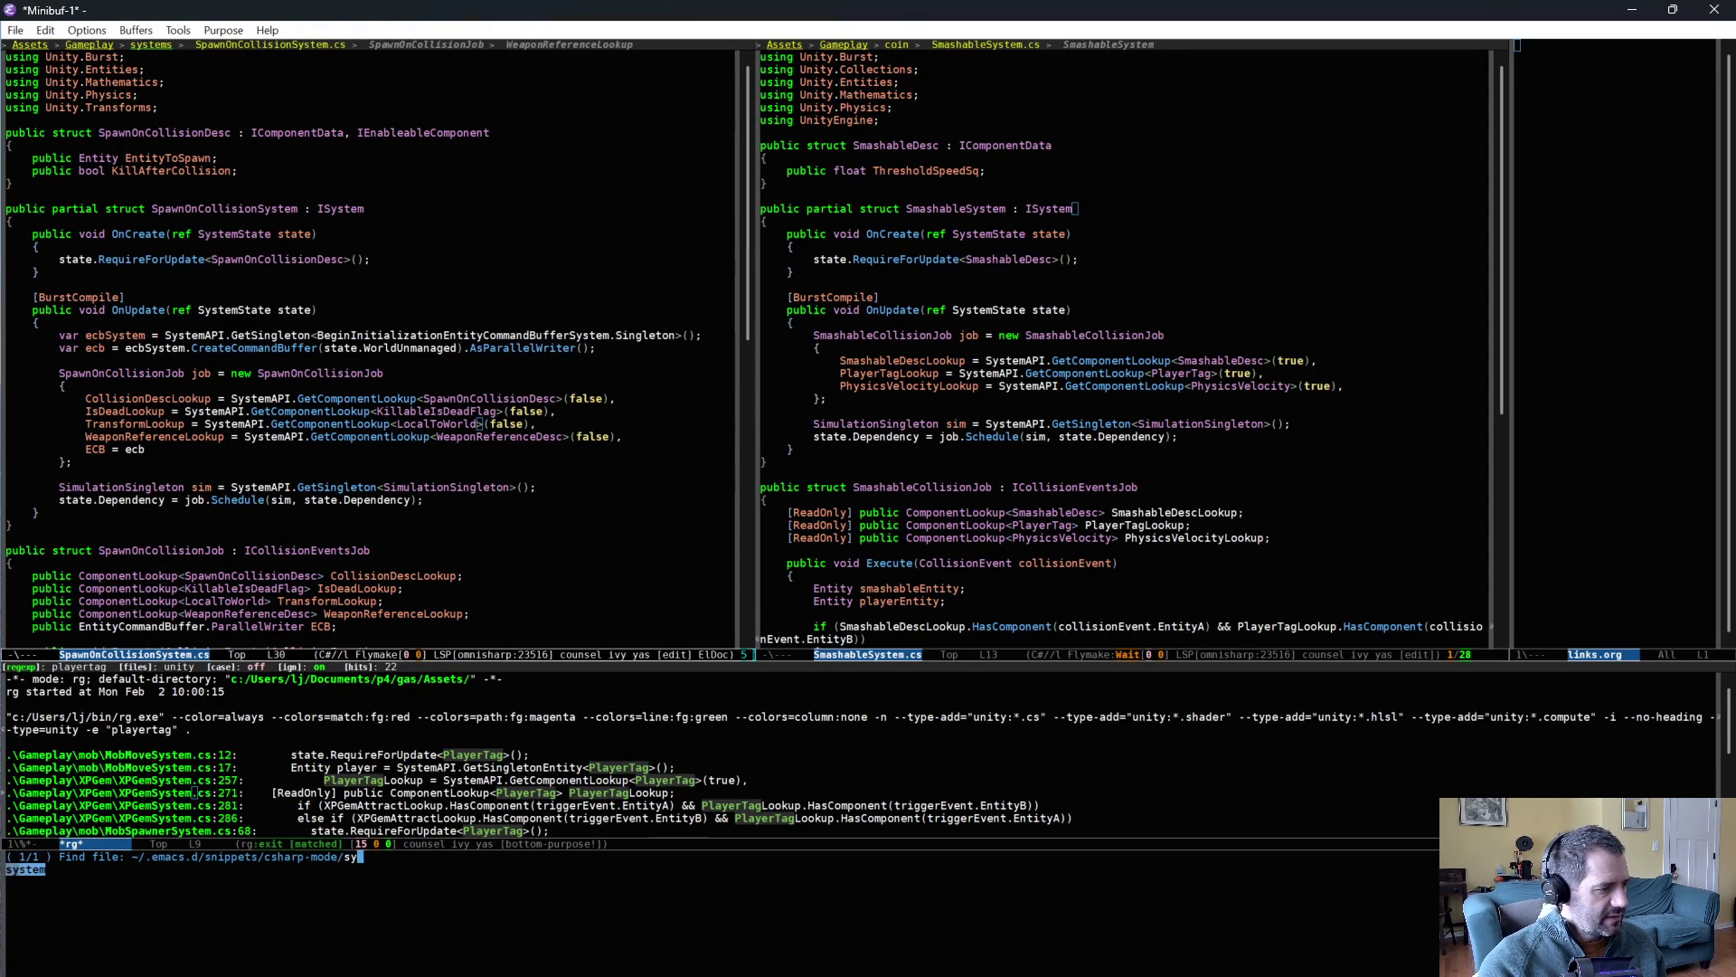
key(Return)
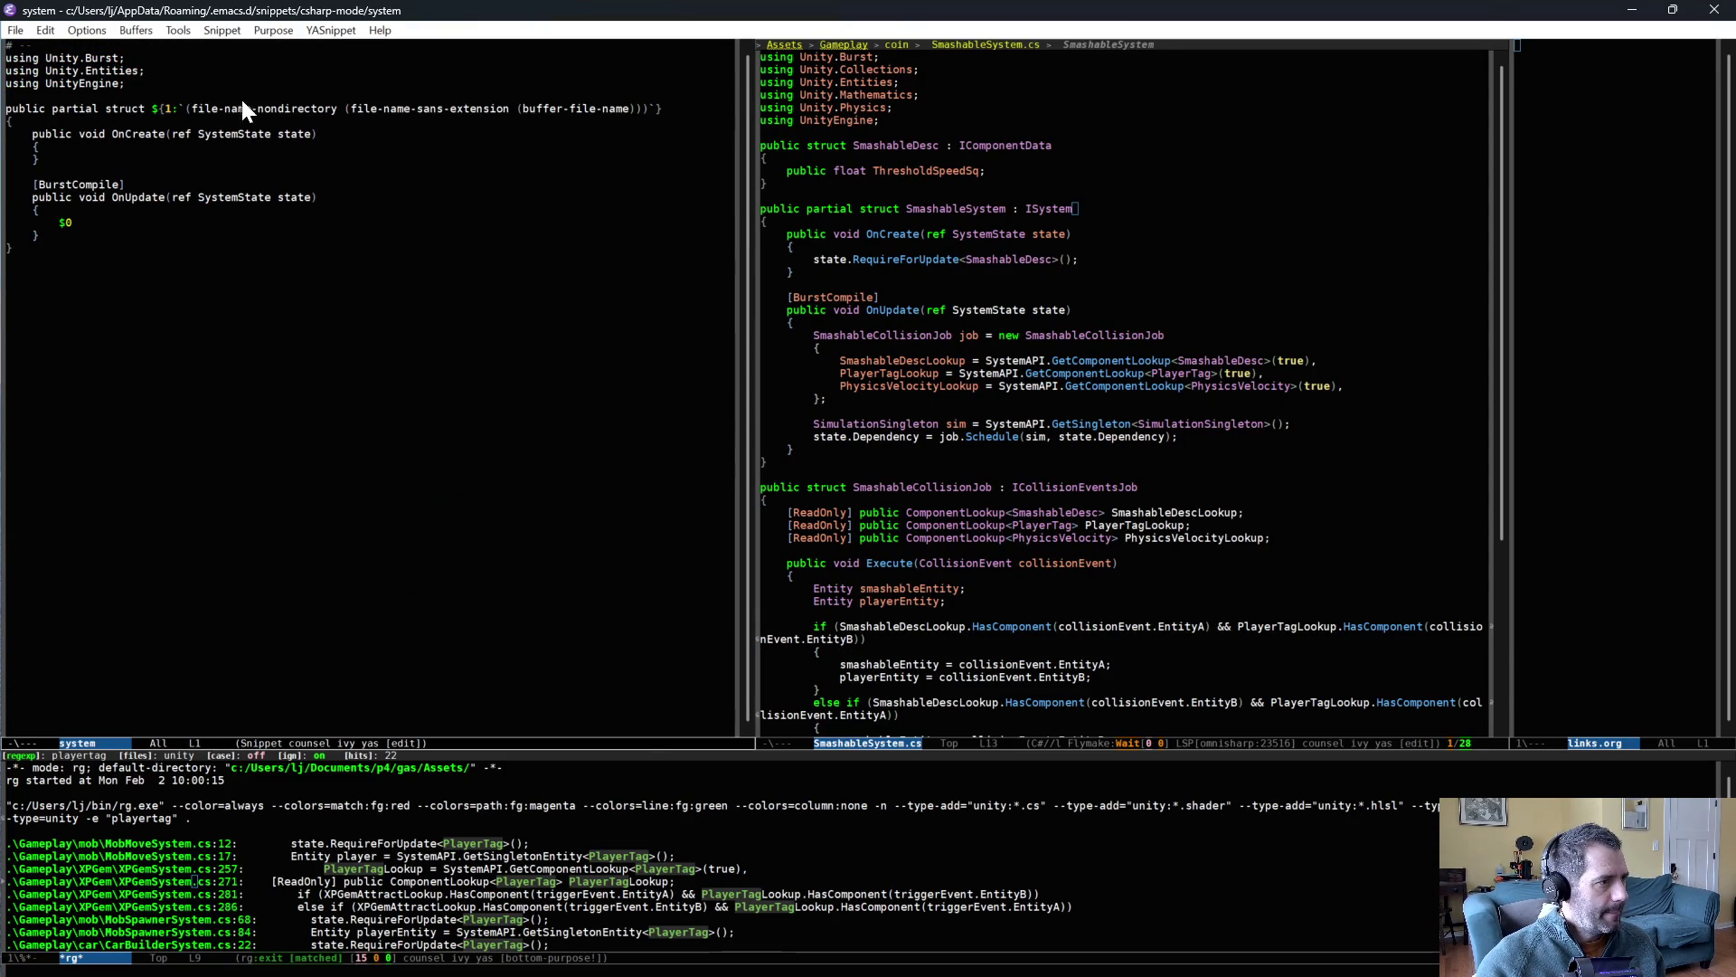
text(} : ISystem)
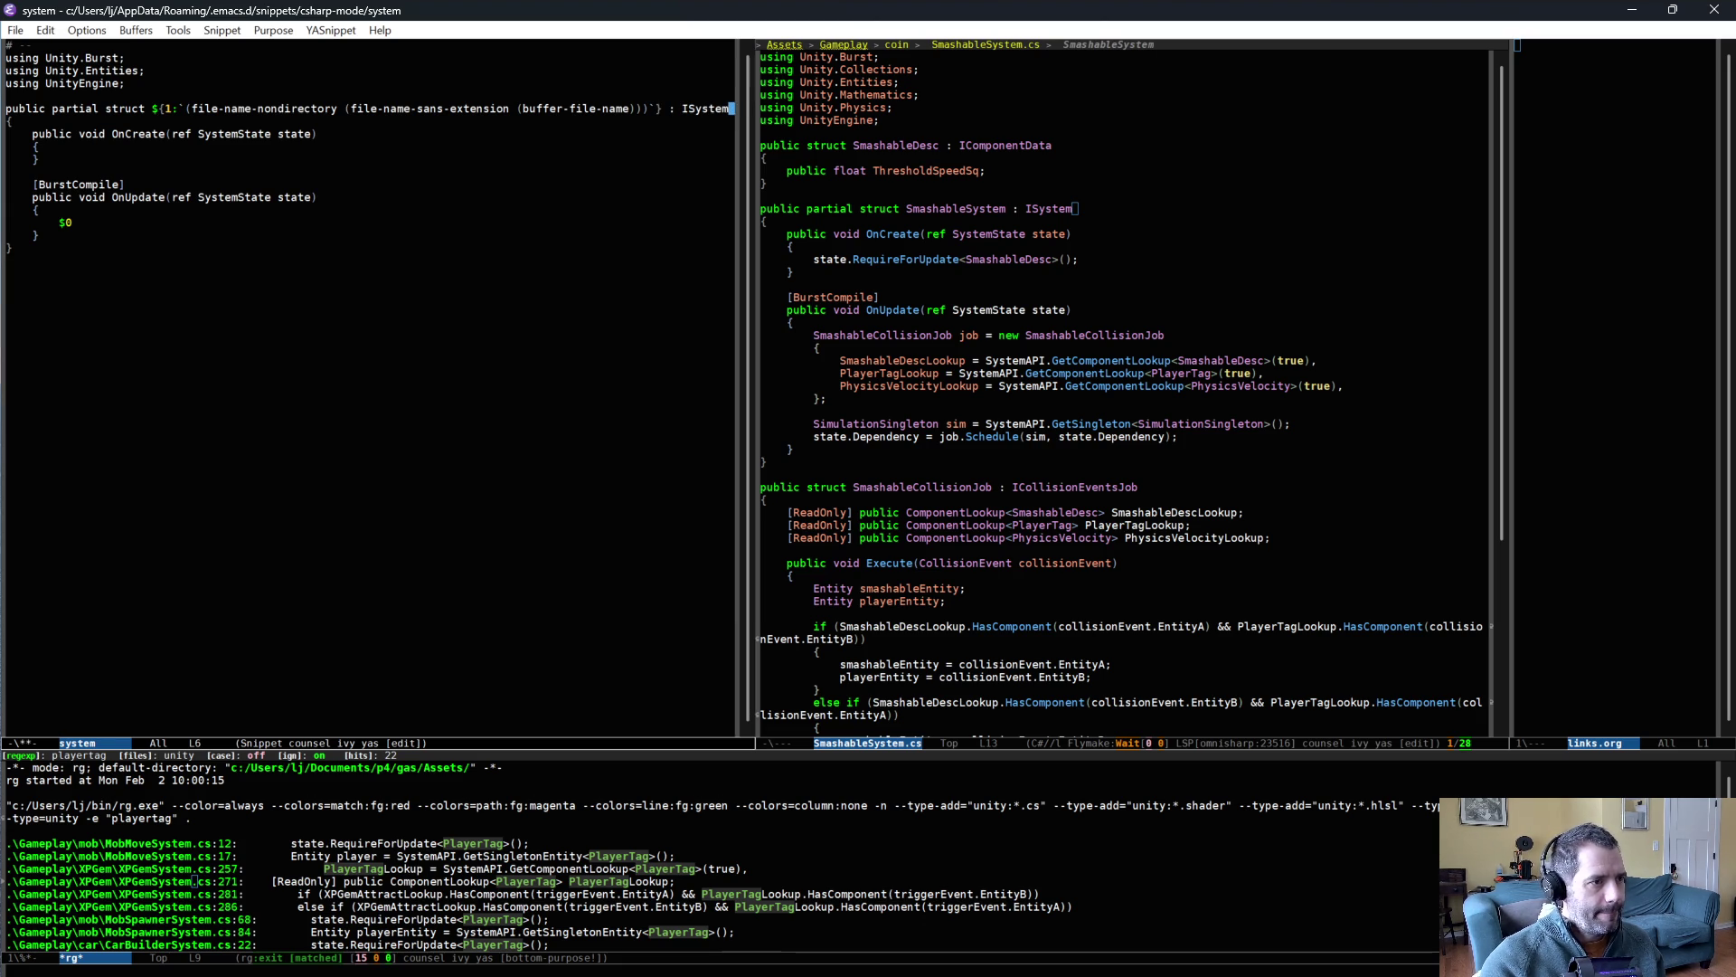
key(ctrl+x)
key(ctrl+s)
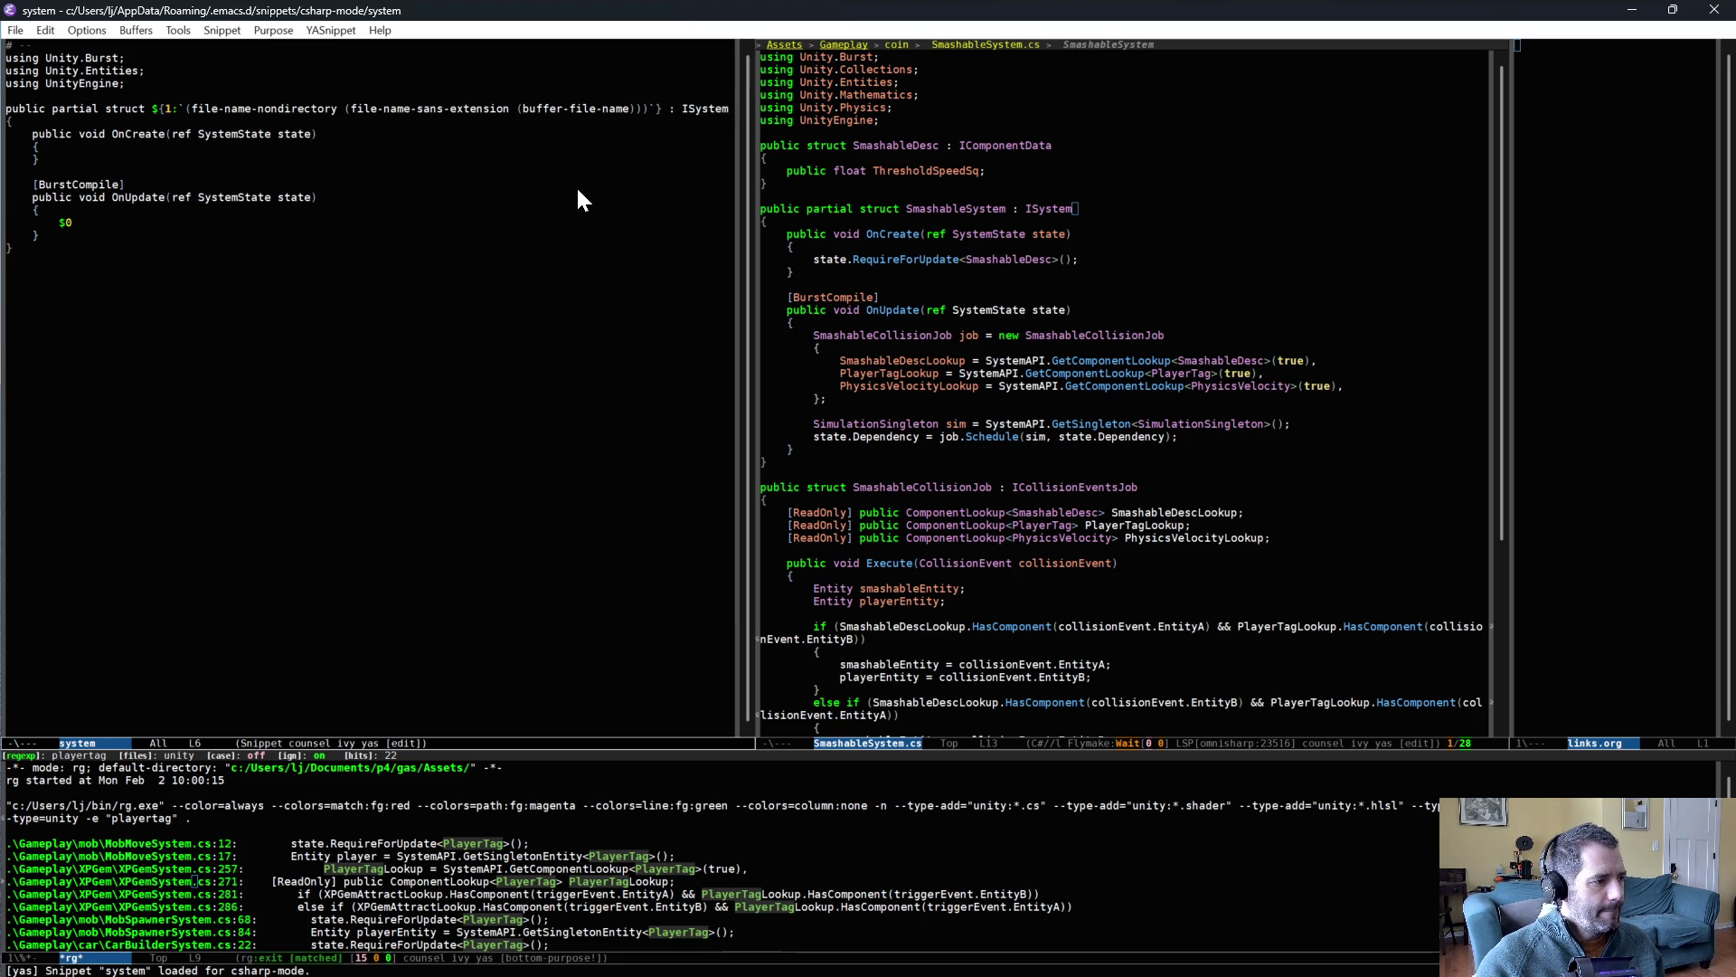
click(580, 187)
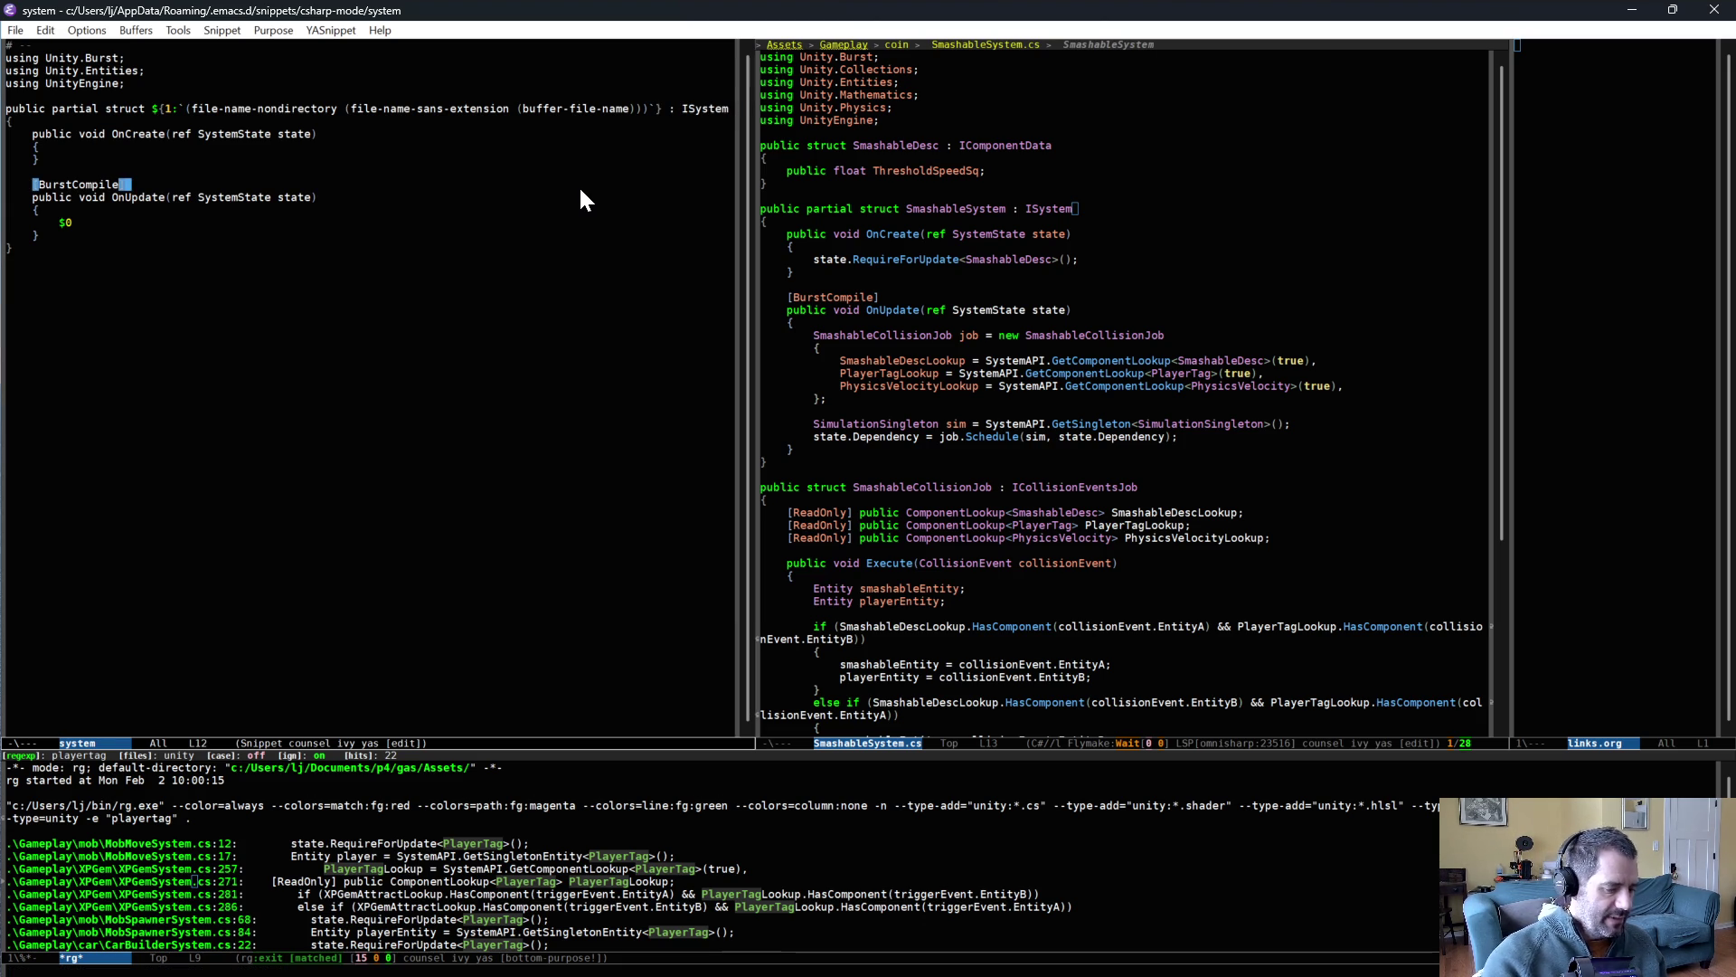
- Reload all snippets with M-x yas-reload-all, then return to Unity
key(ctrl+c)
key(ctrl+c)
key(alt+x)
text(yas real)
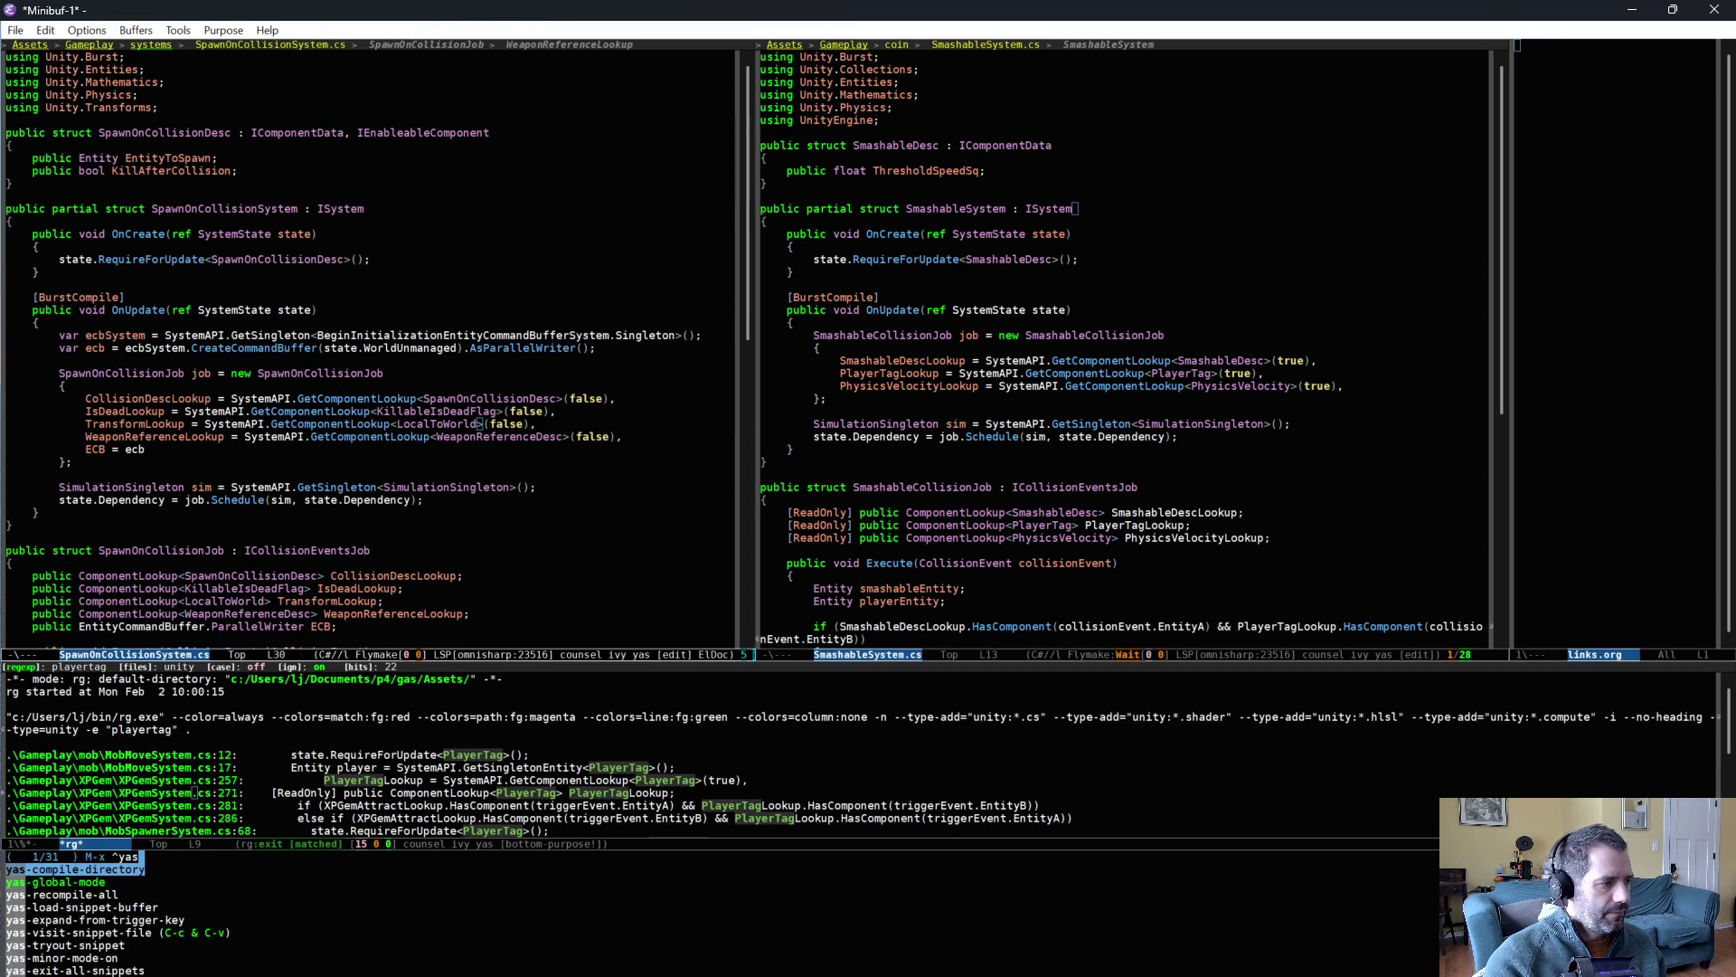
key(BackSpace)
key(BackSpace)
text(l)
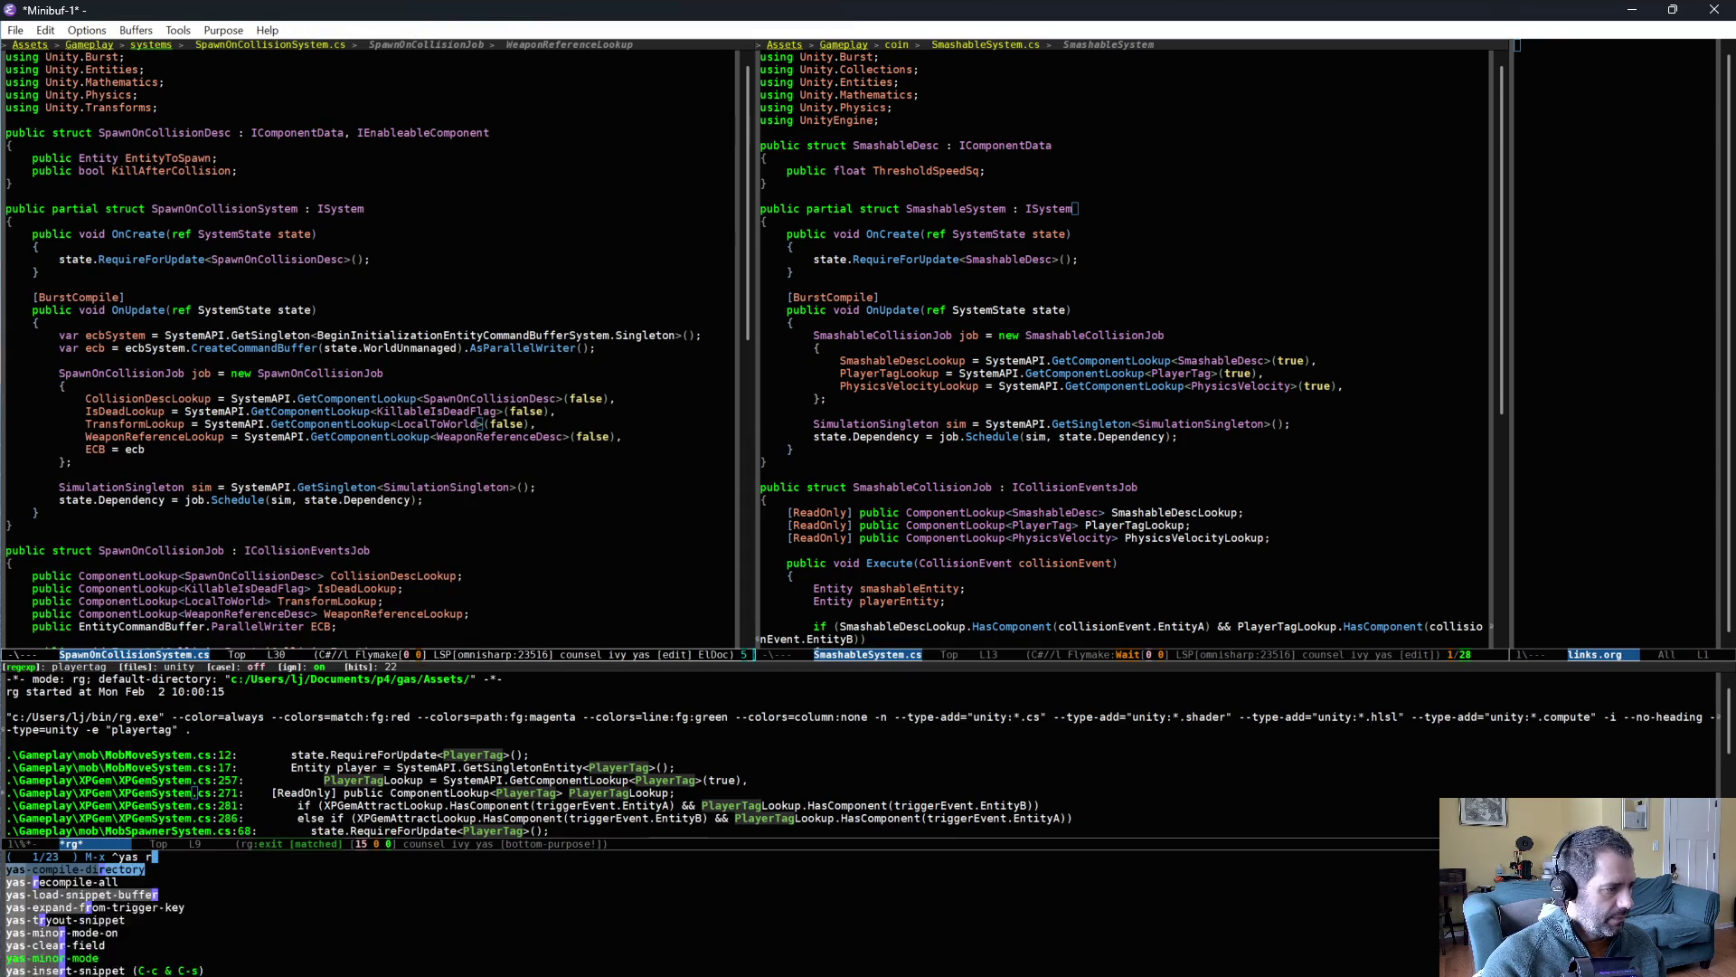
key(Return)
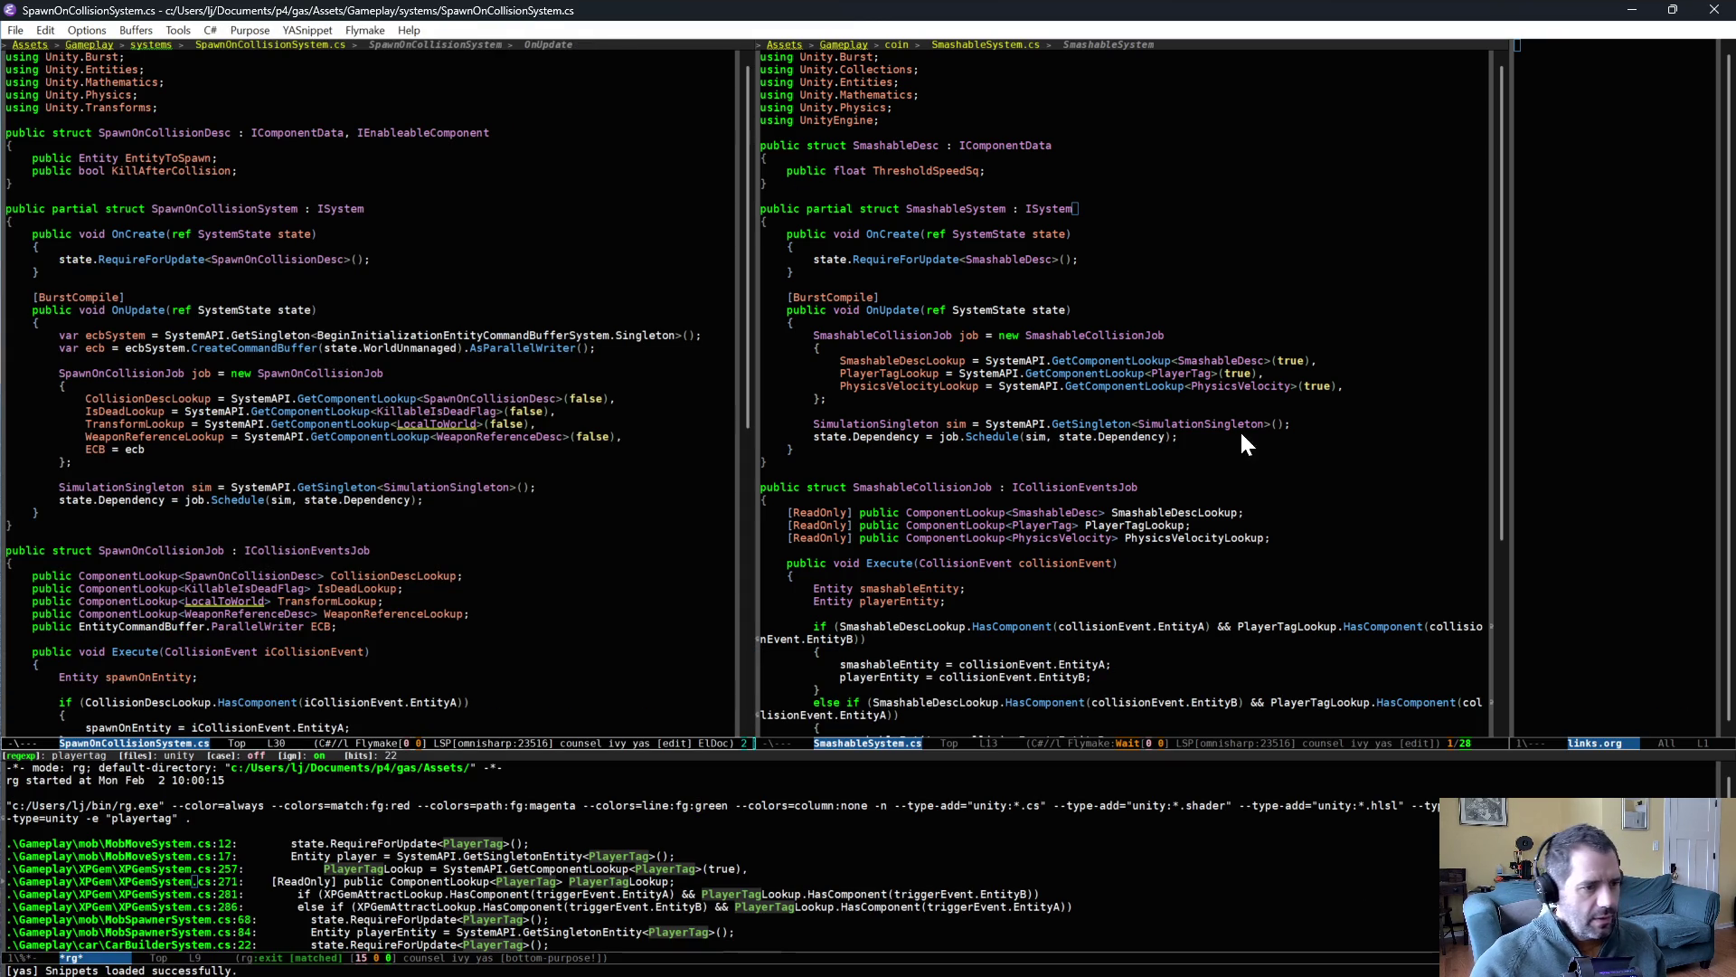
click(1239, 429)
scroll(1204, 469, down, 4)
key(alt+Tab)
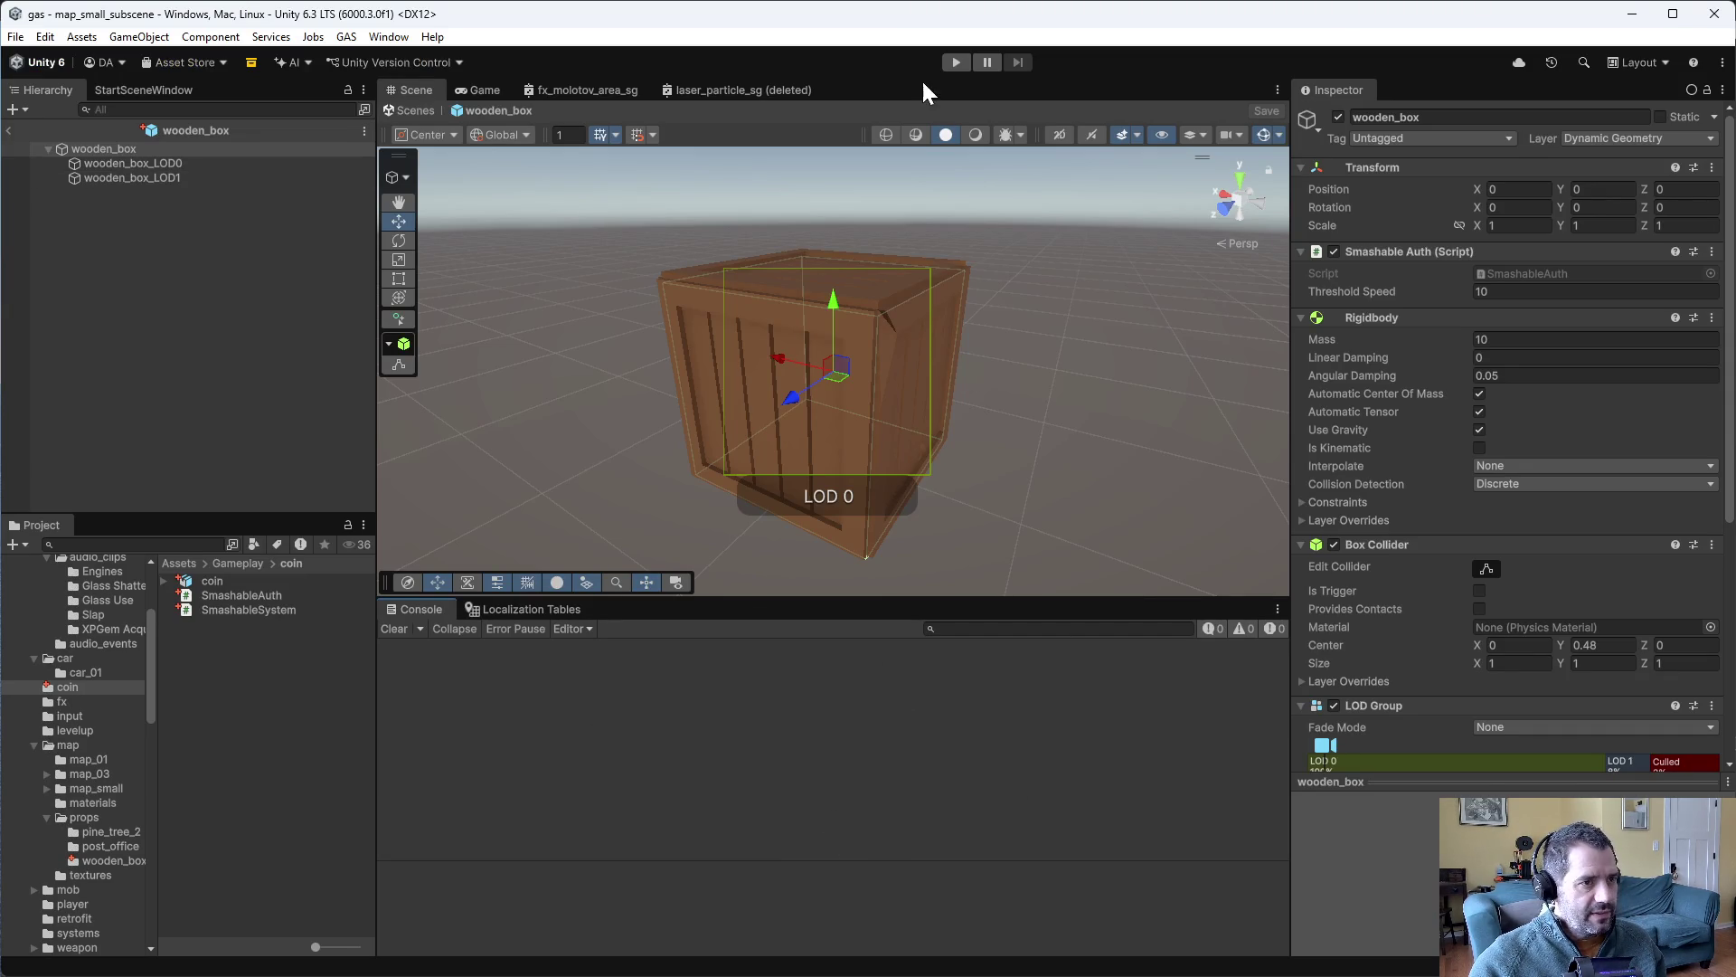
- Play Level 1, drive the car into the wooden boxes to log speeds, then stop
click(956, 61)
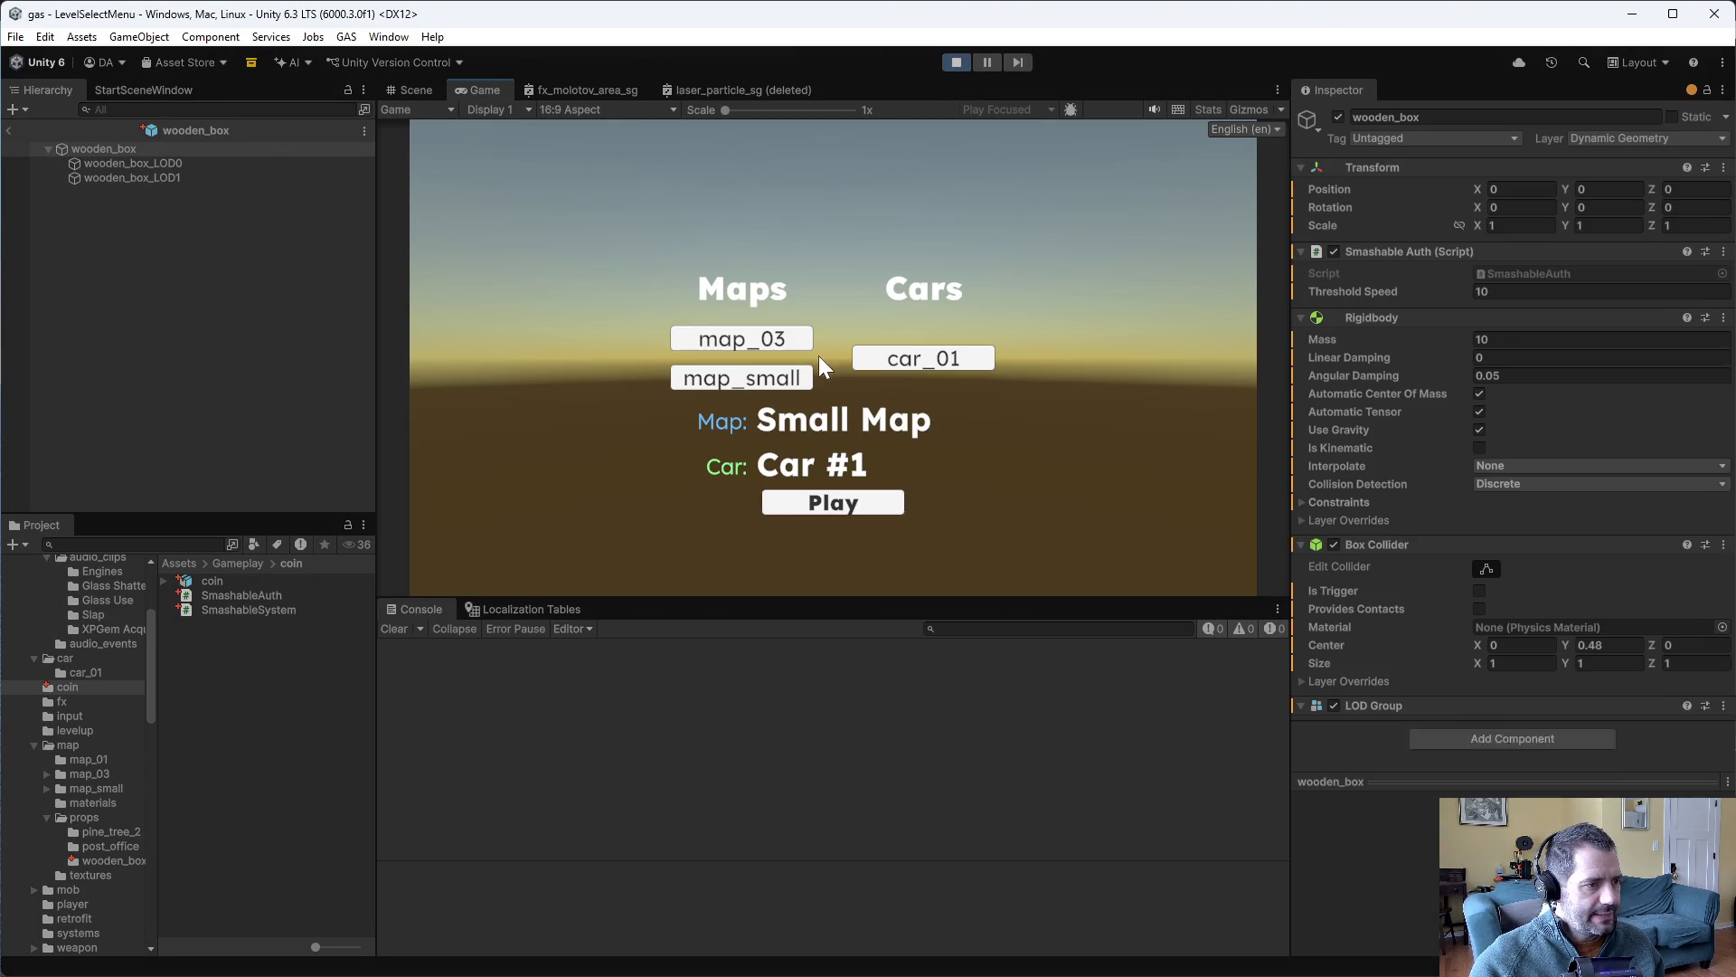
click(837, 503)
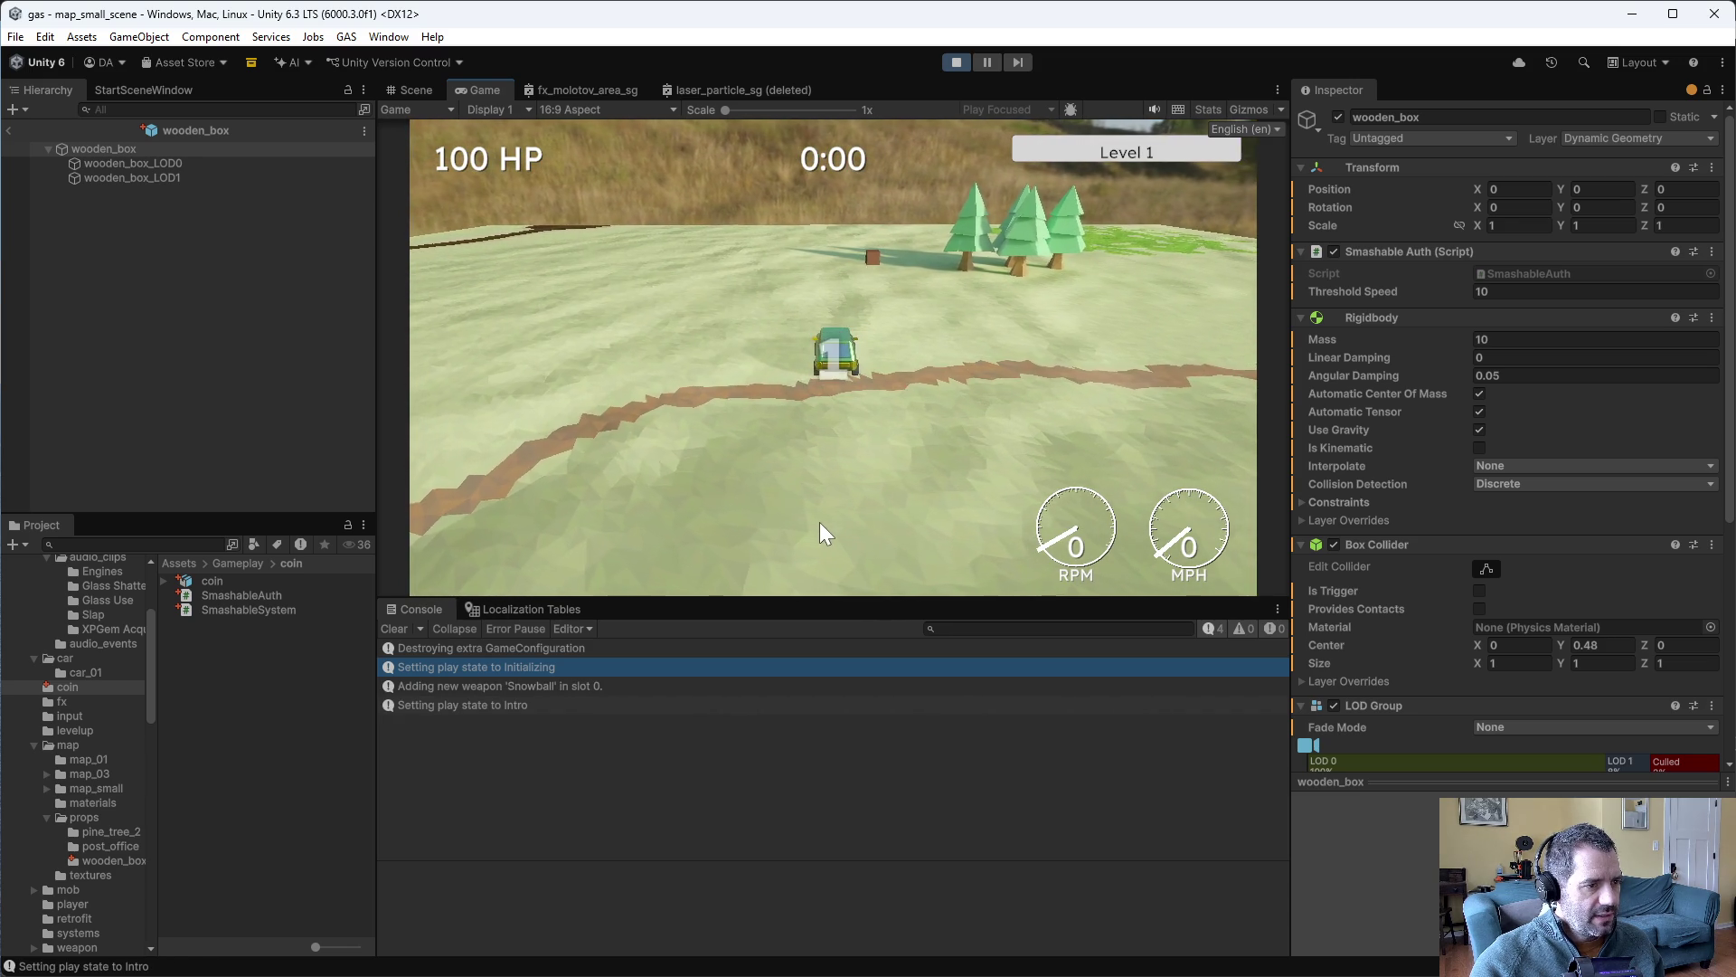
key(w)
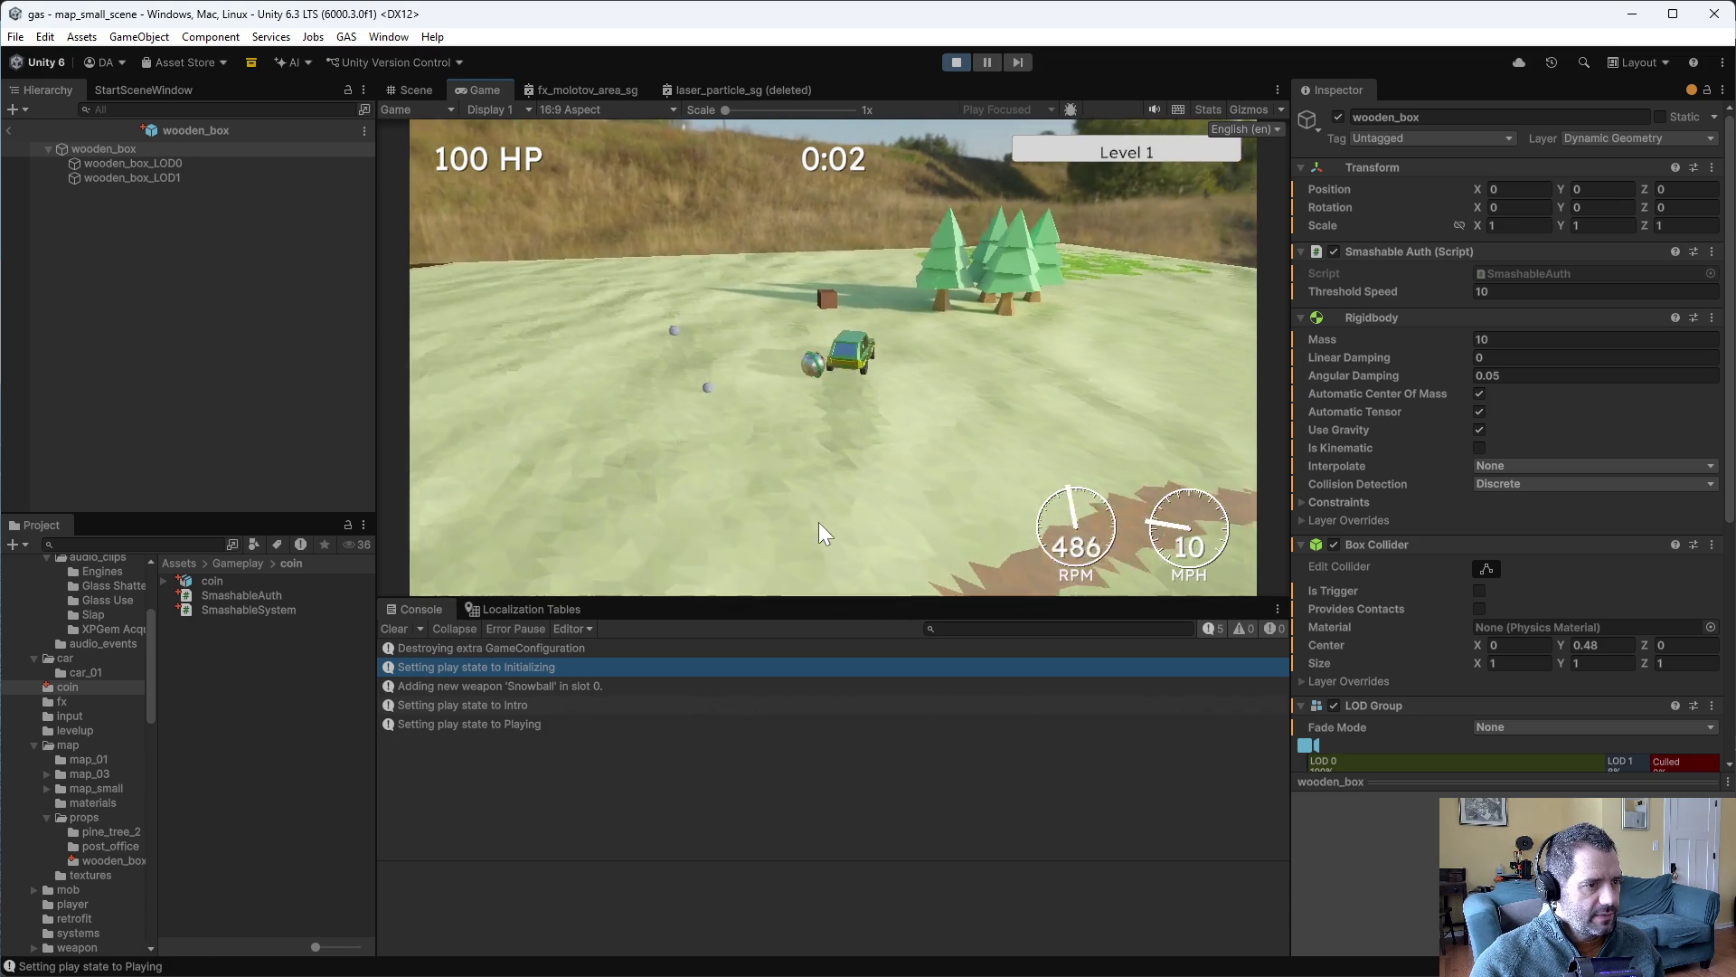
key(a)
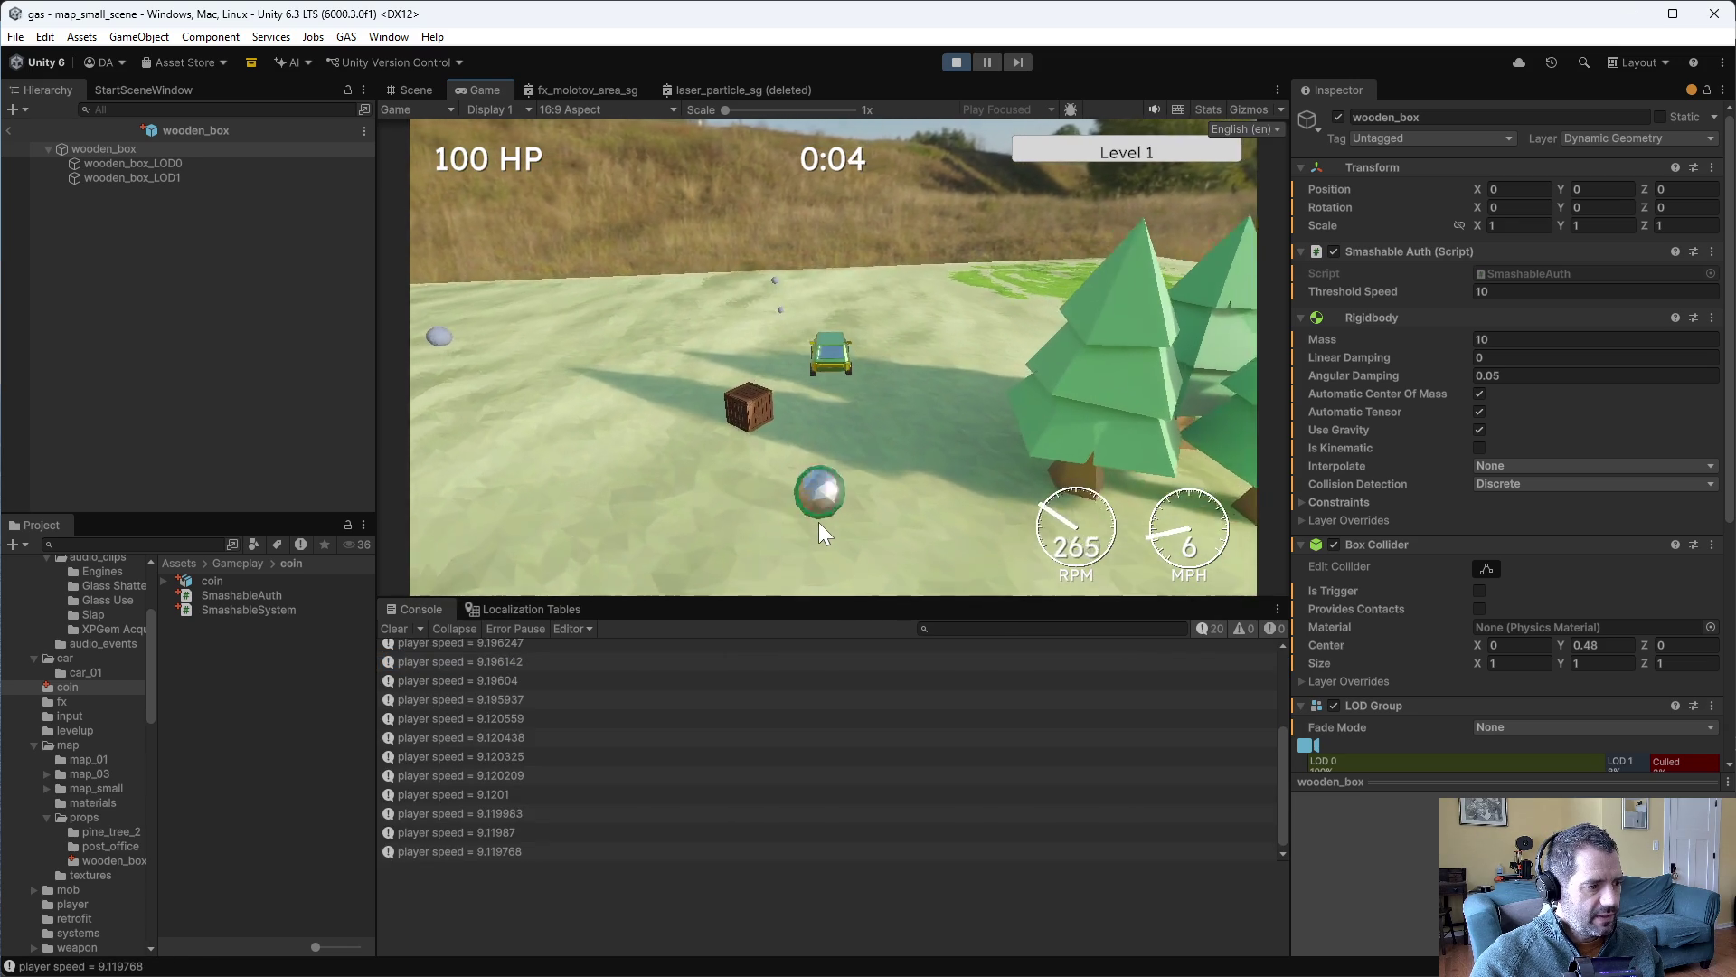
key(w)
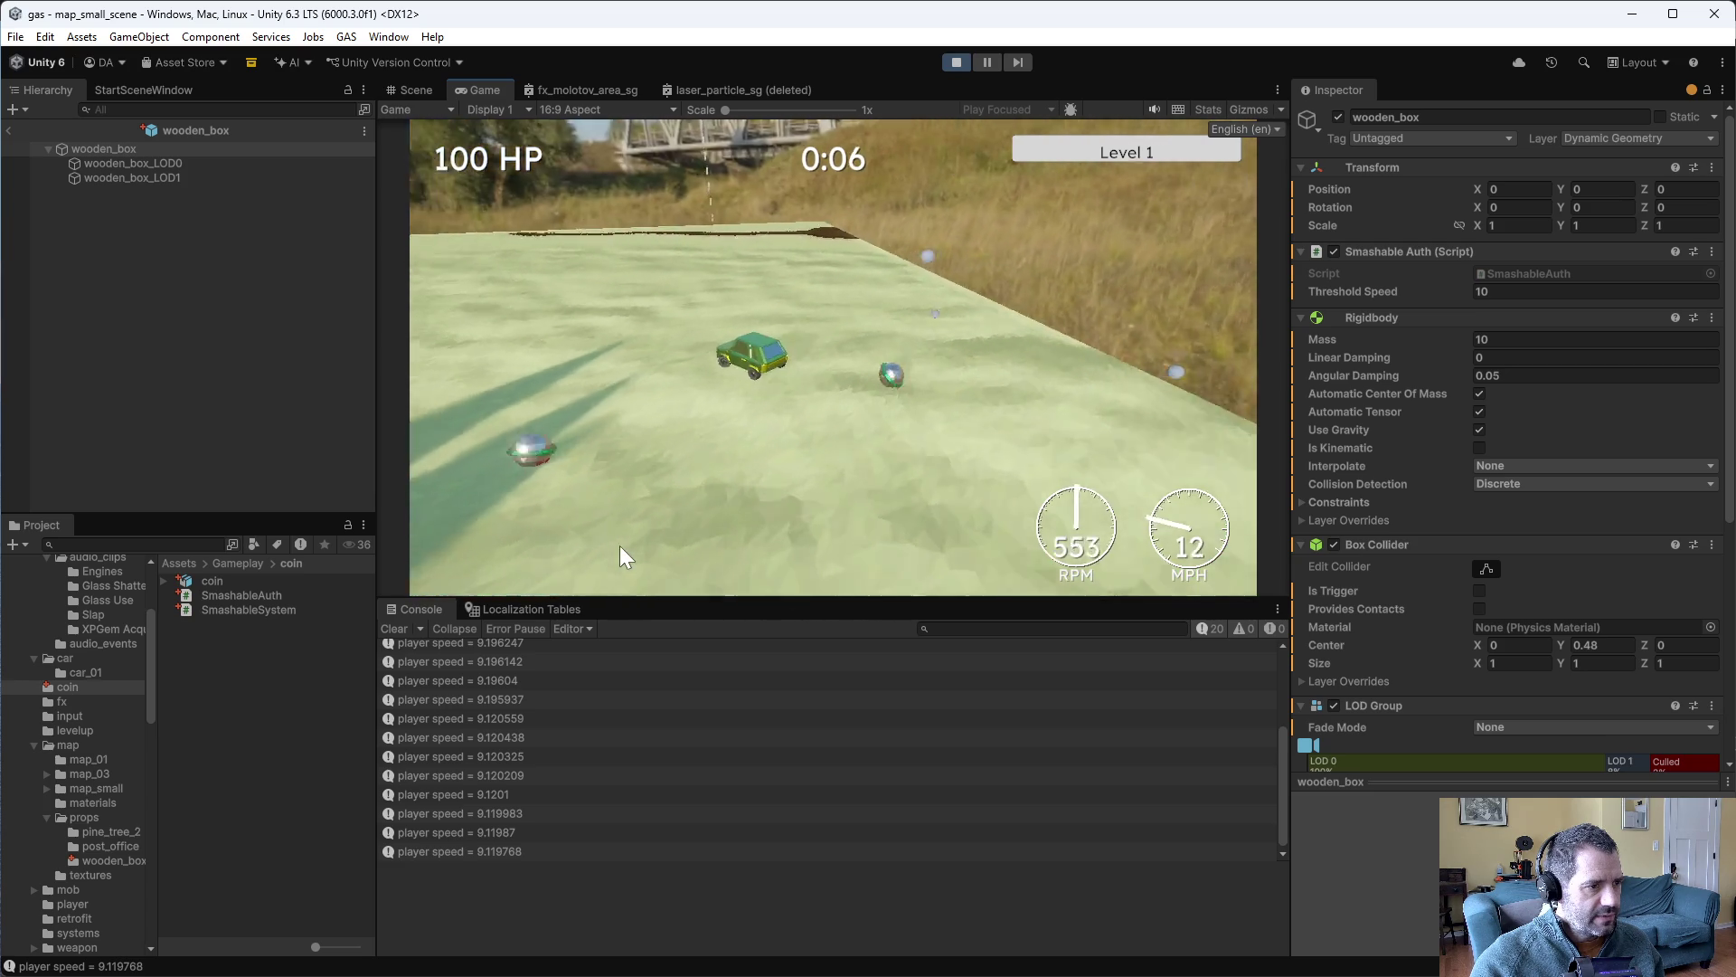
key(a)
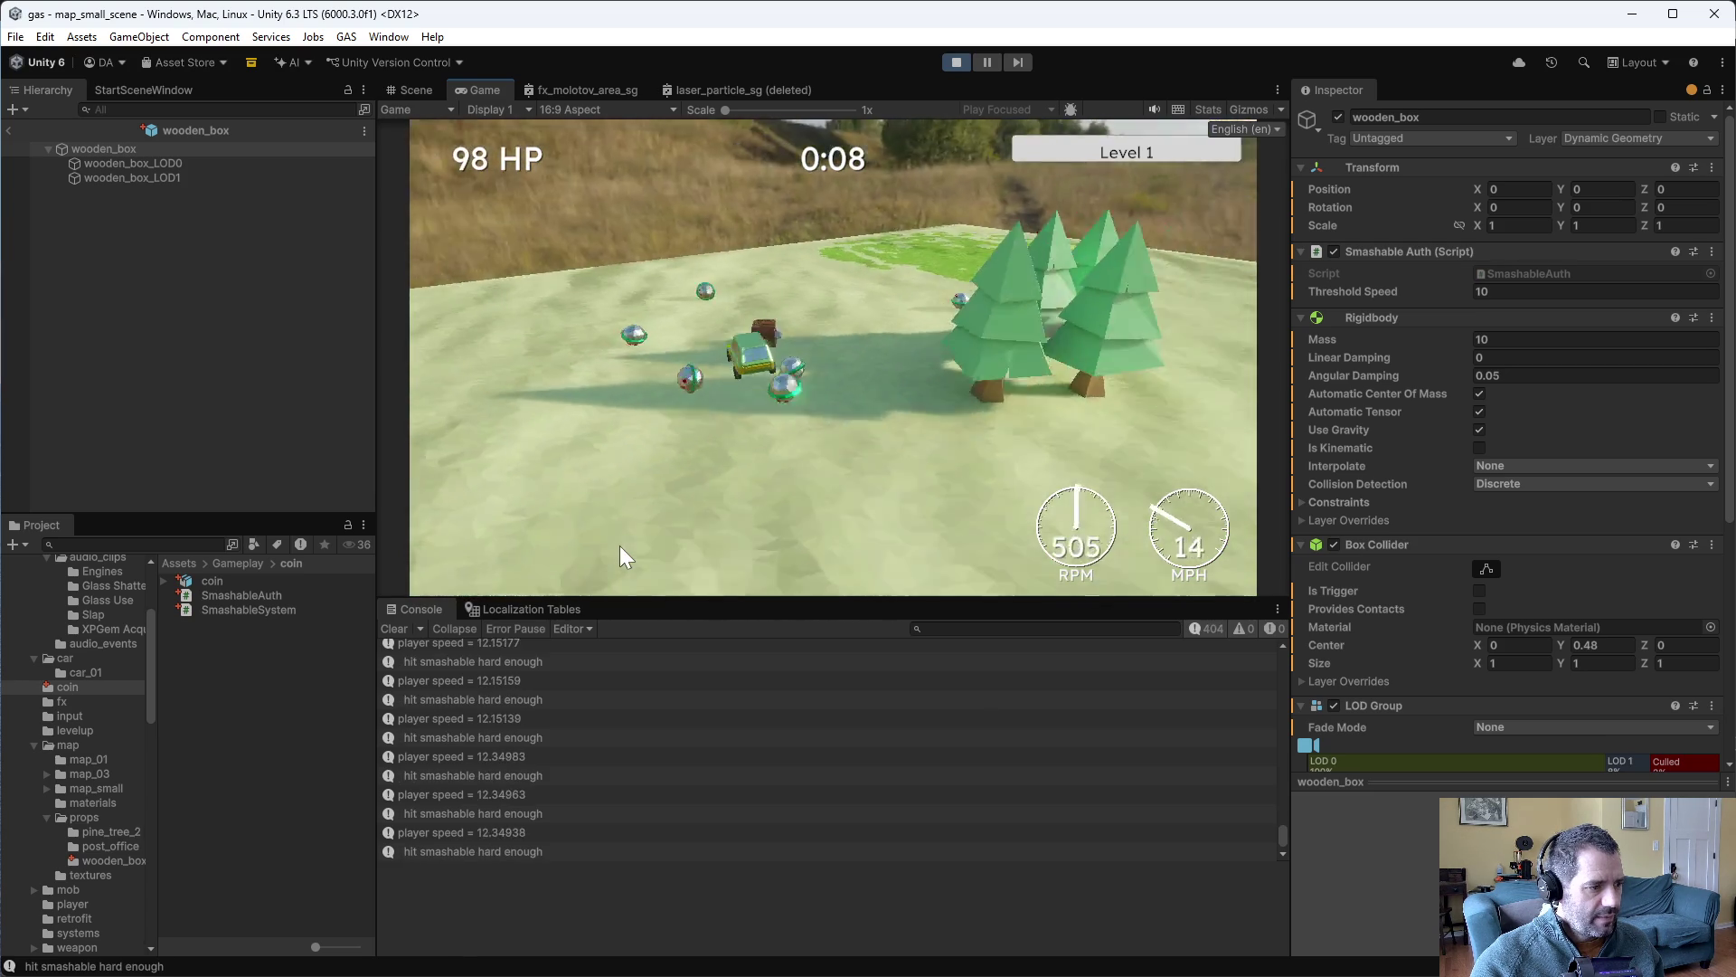
key(w)
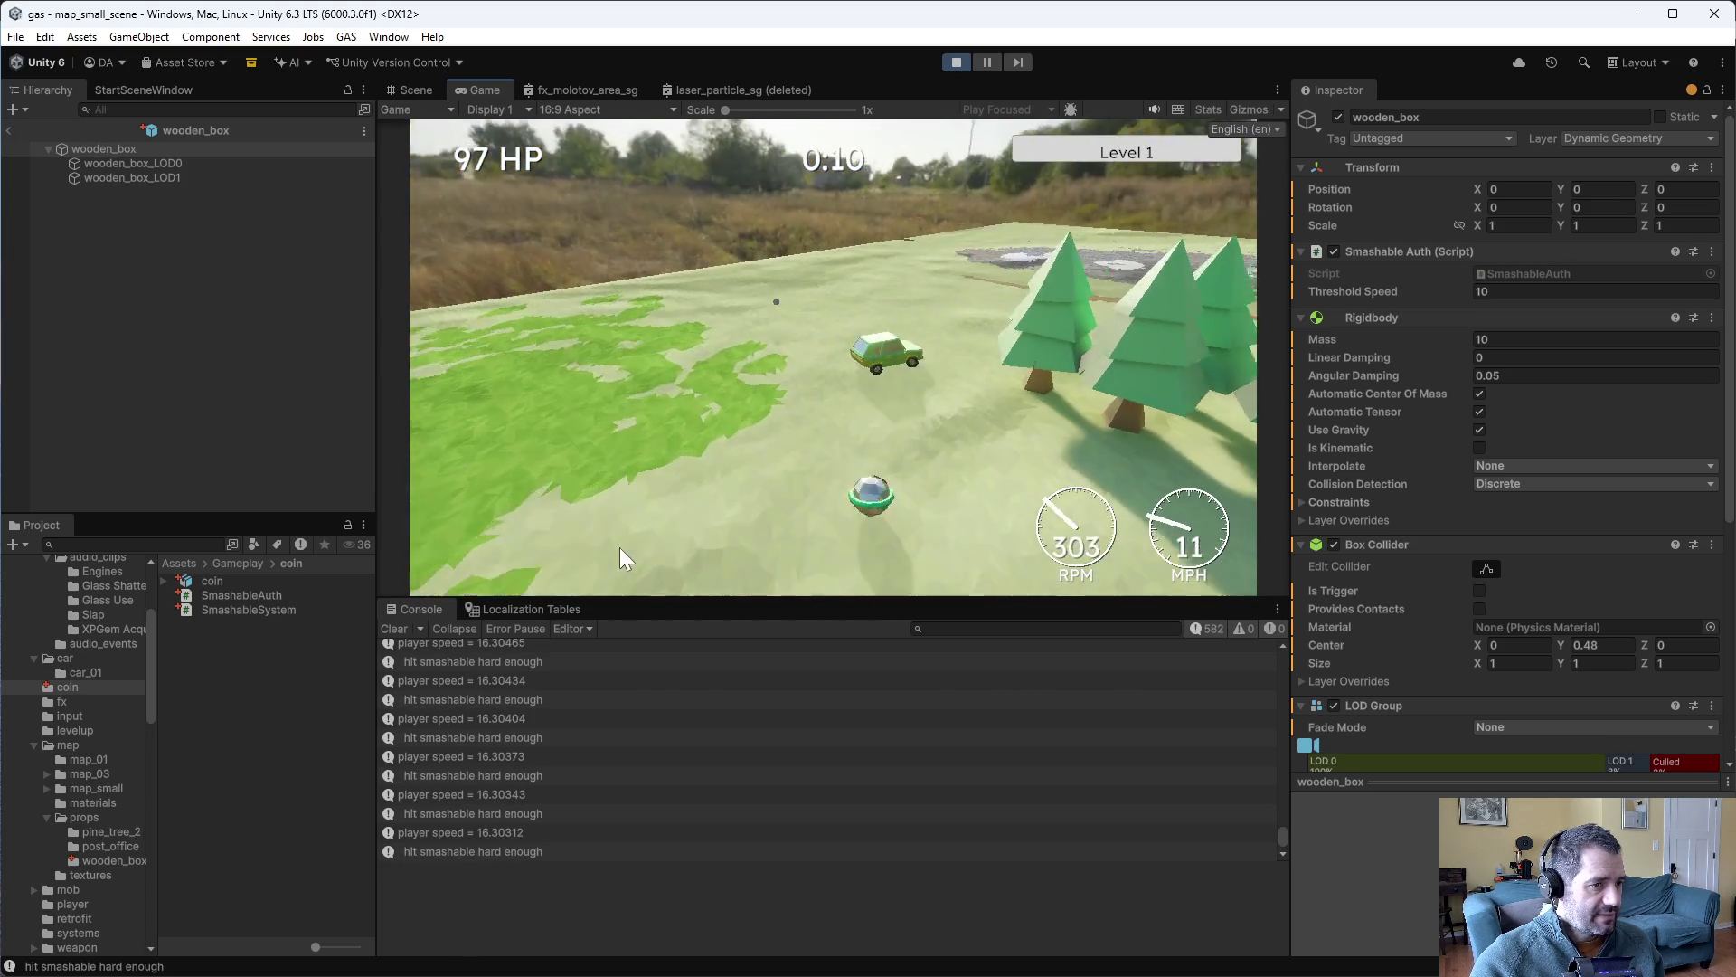
key(s)
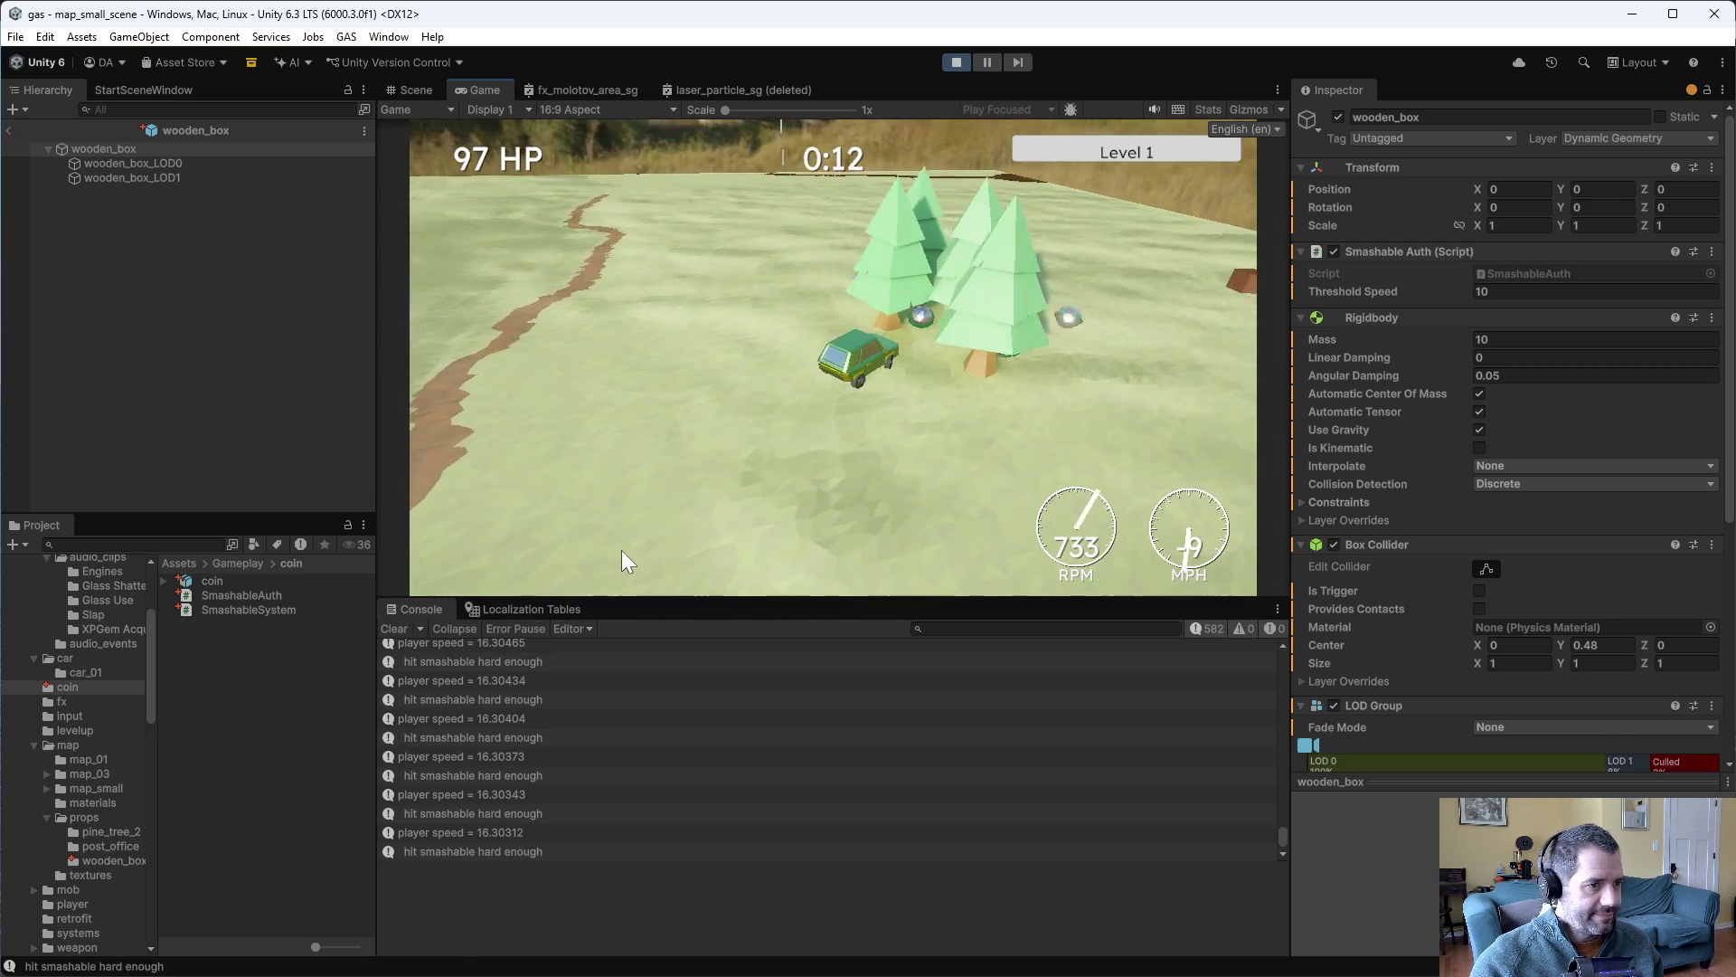
key(w)
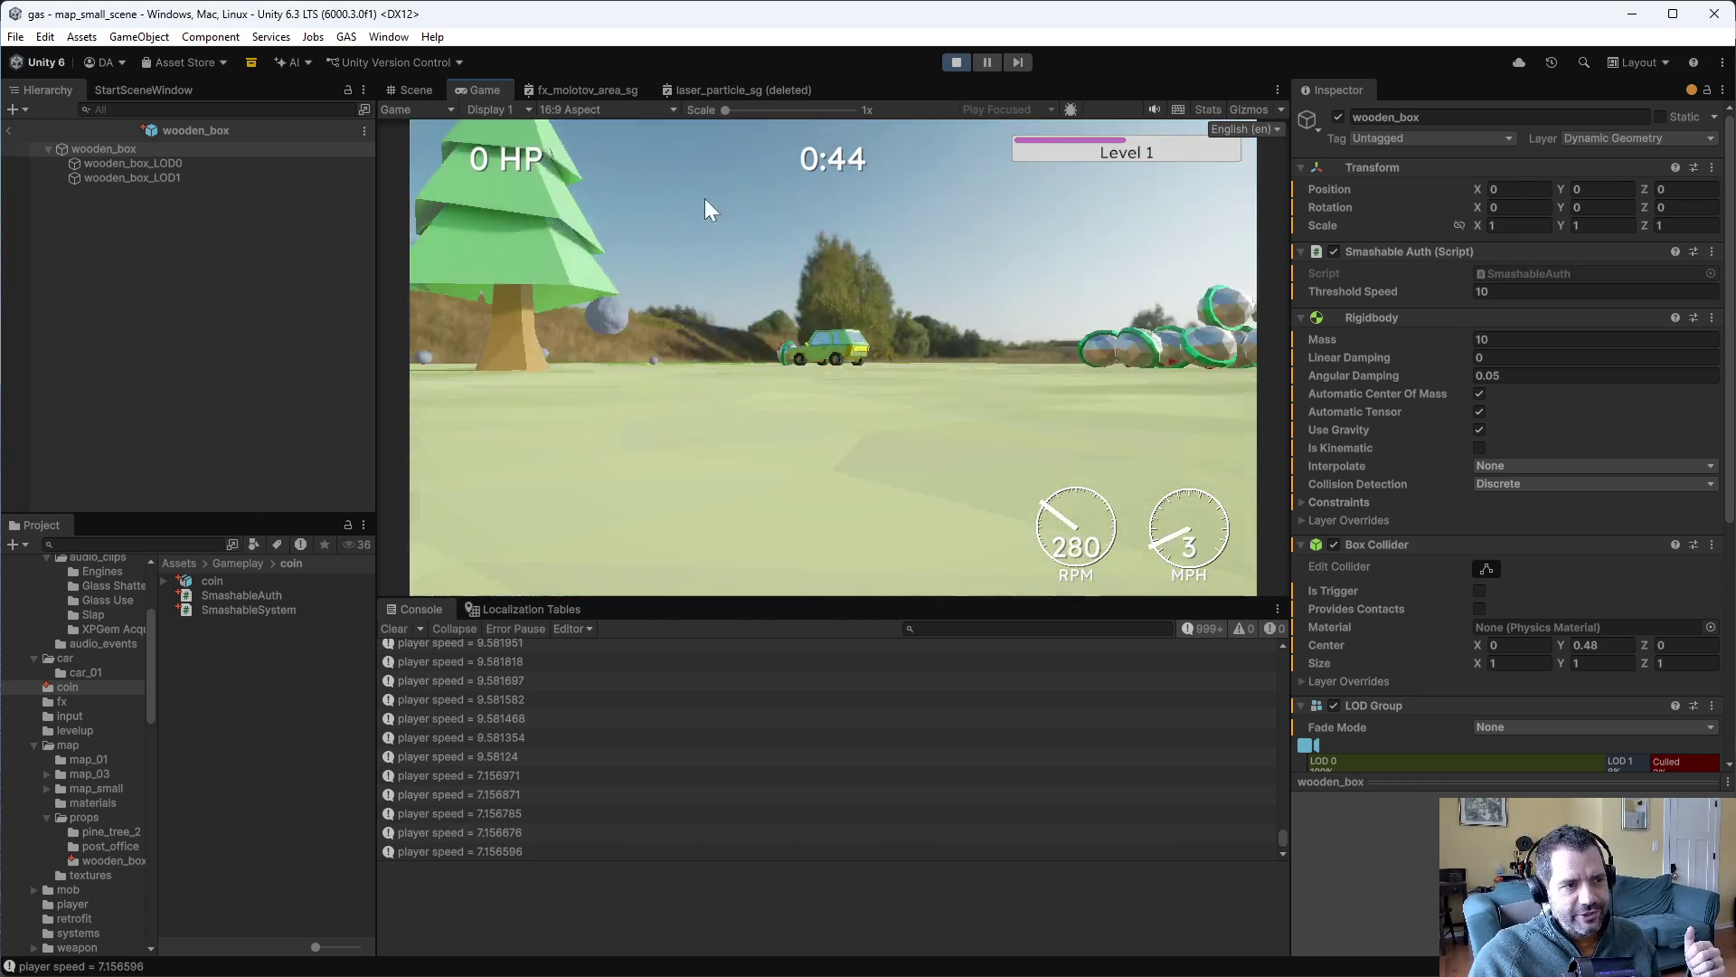
click(956, 63)
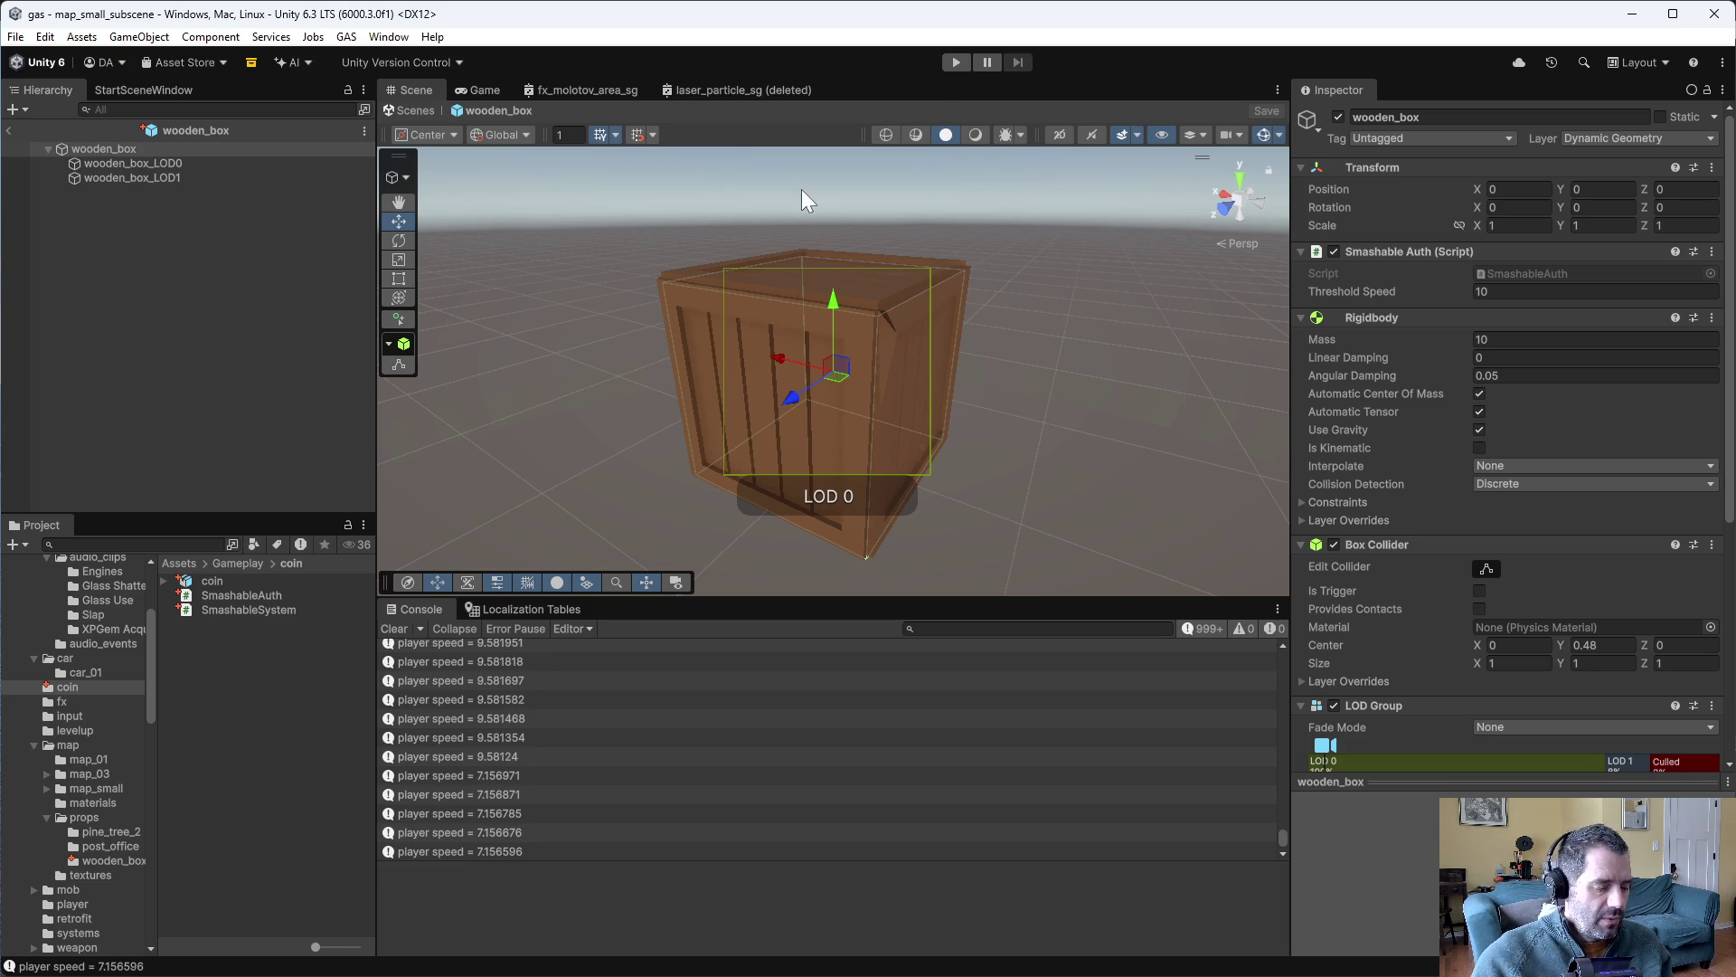
- Review the player speed logging line in SmashableSystem.cs
key(alt+Tab)
click(1111, 601)
scroll(1098, 624, down, 5)
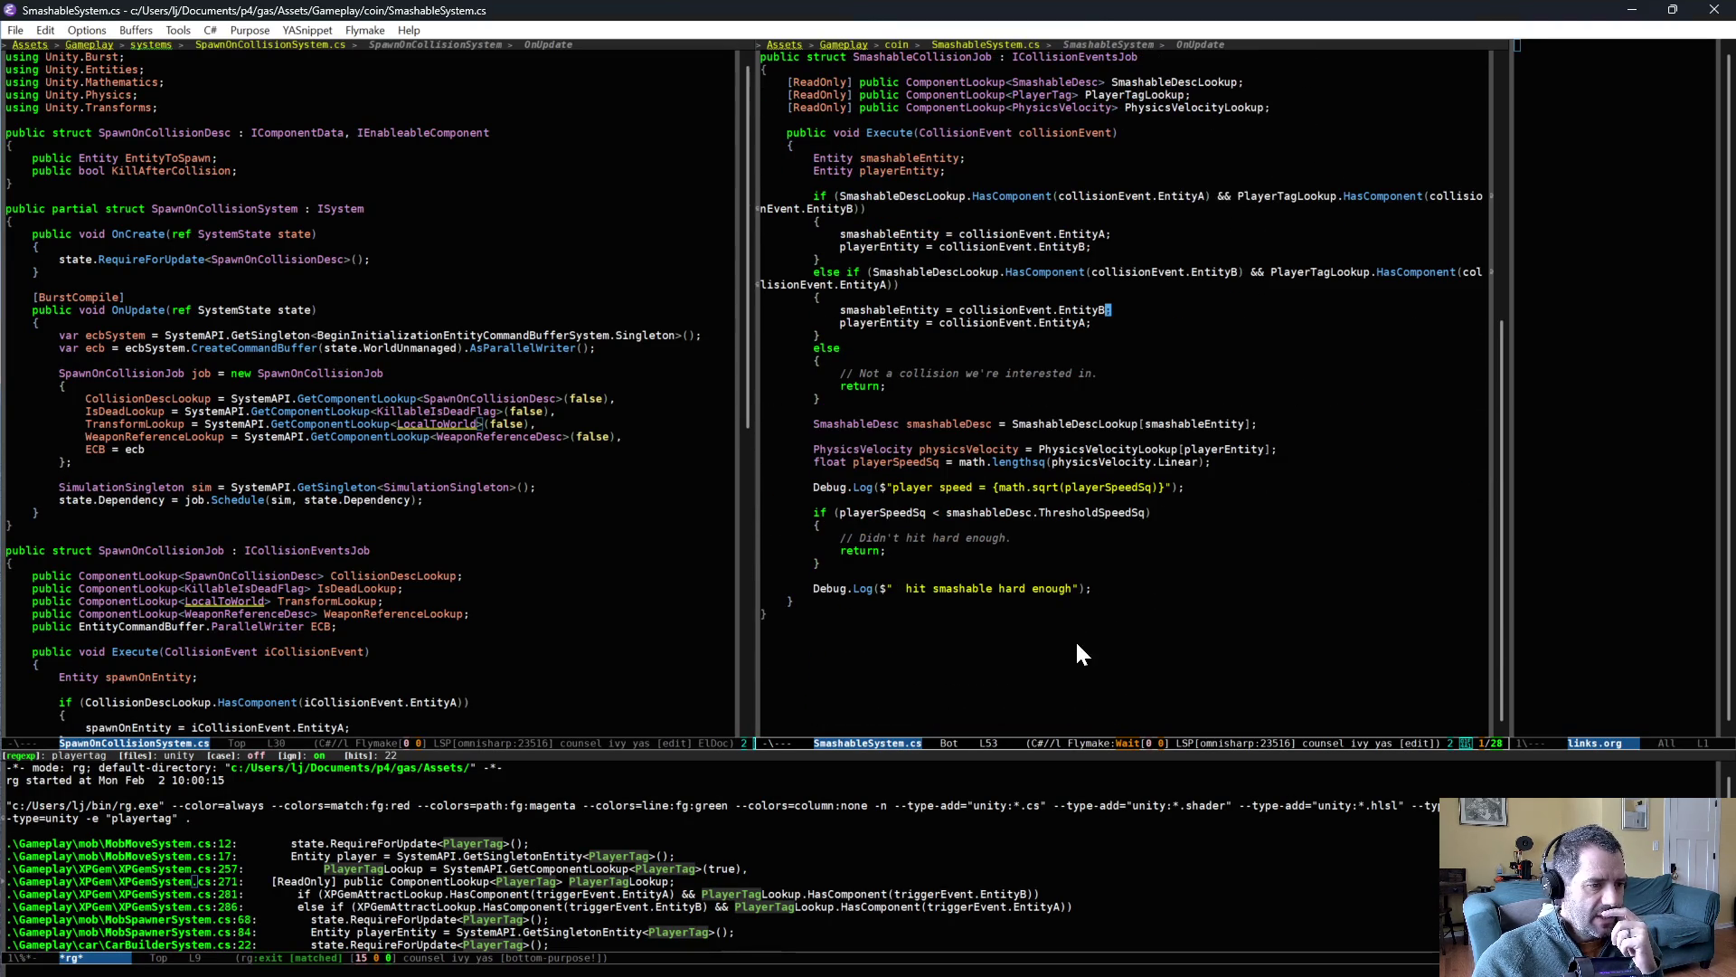
triple_click(910, 487)
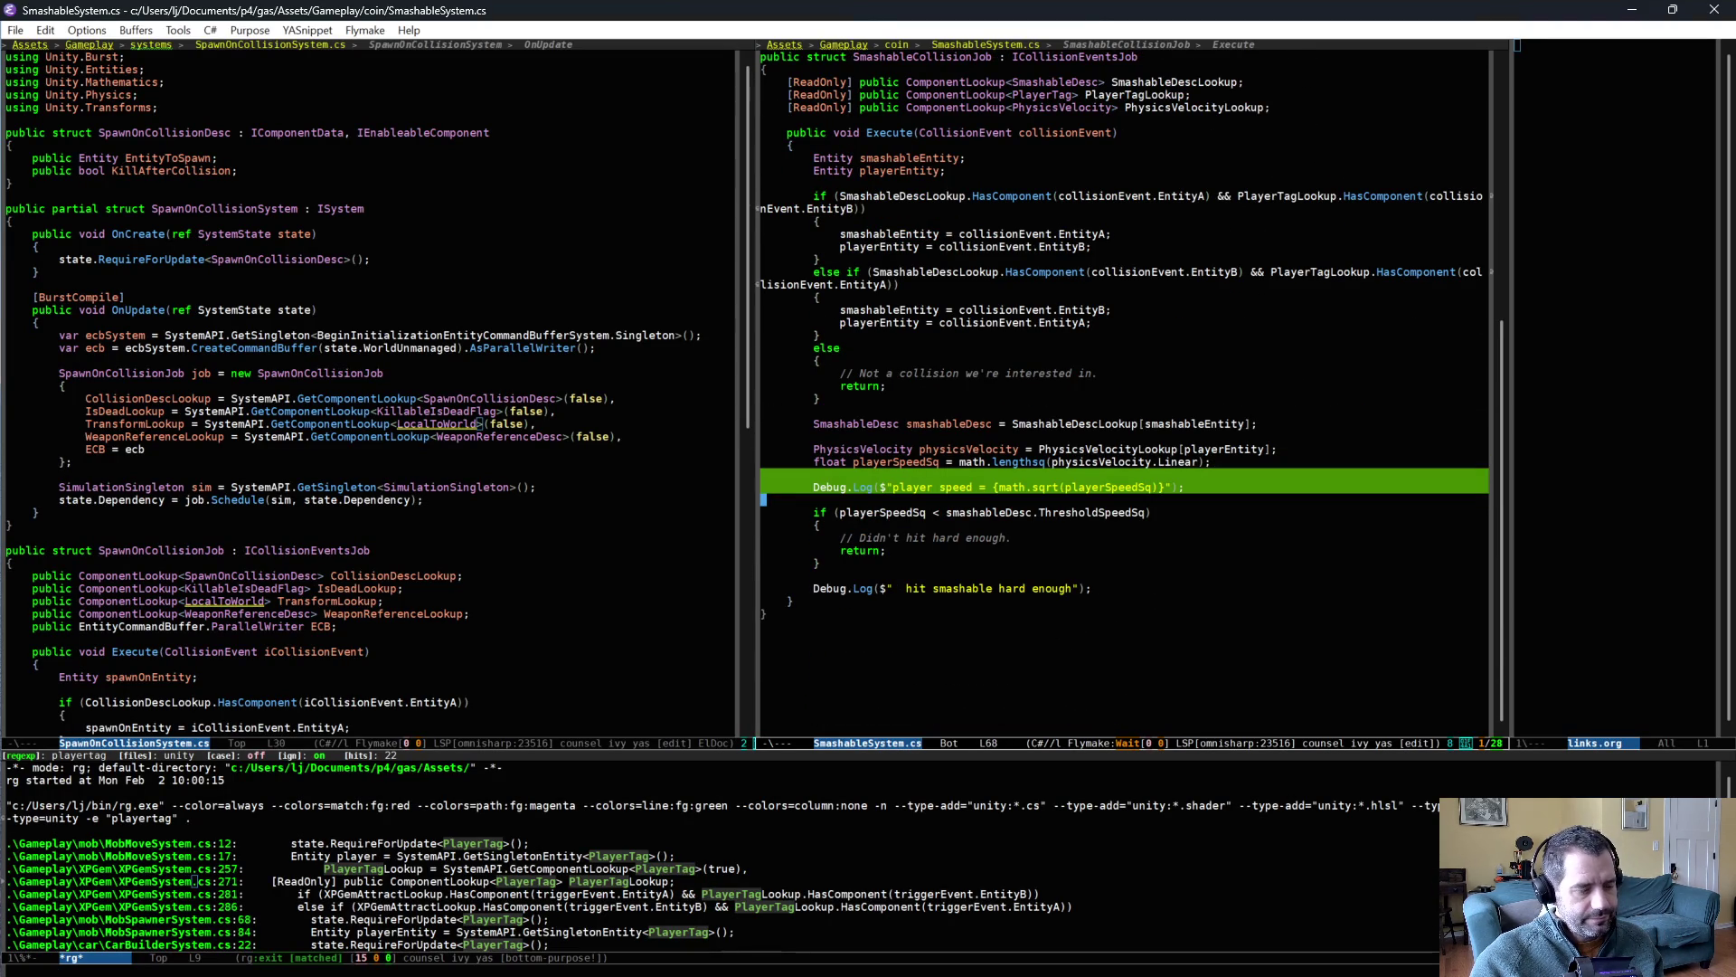
click(915, 486)
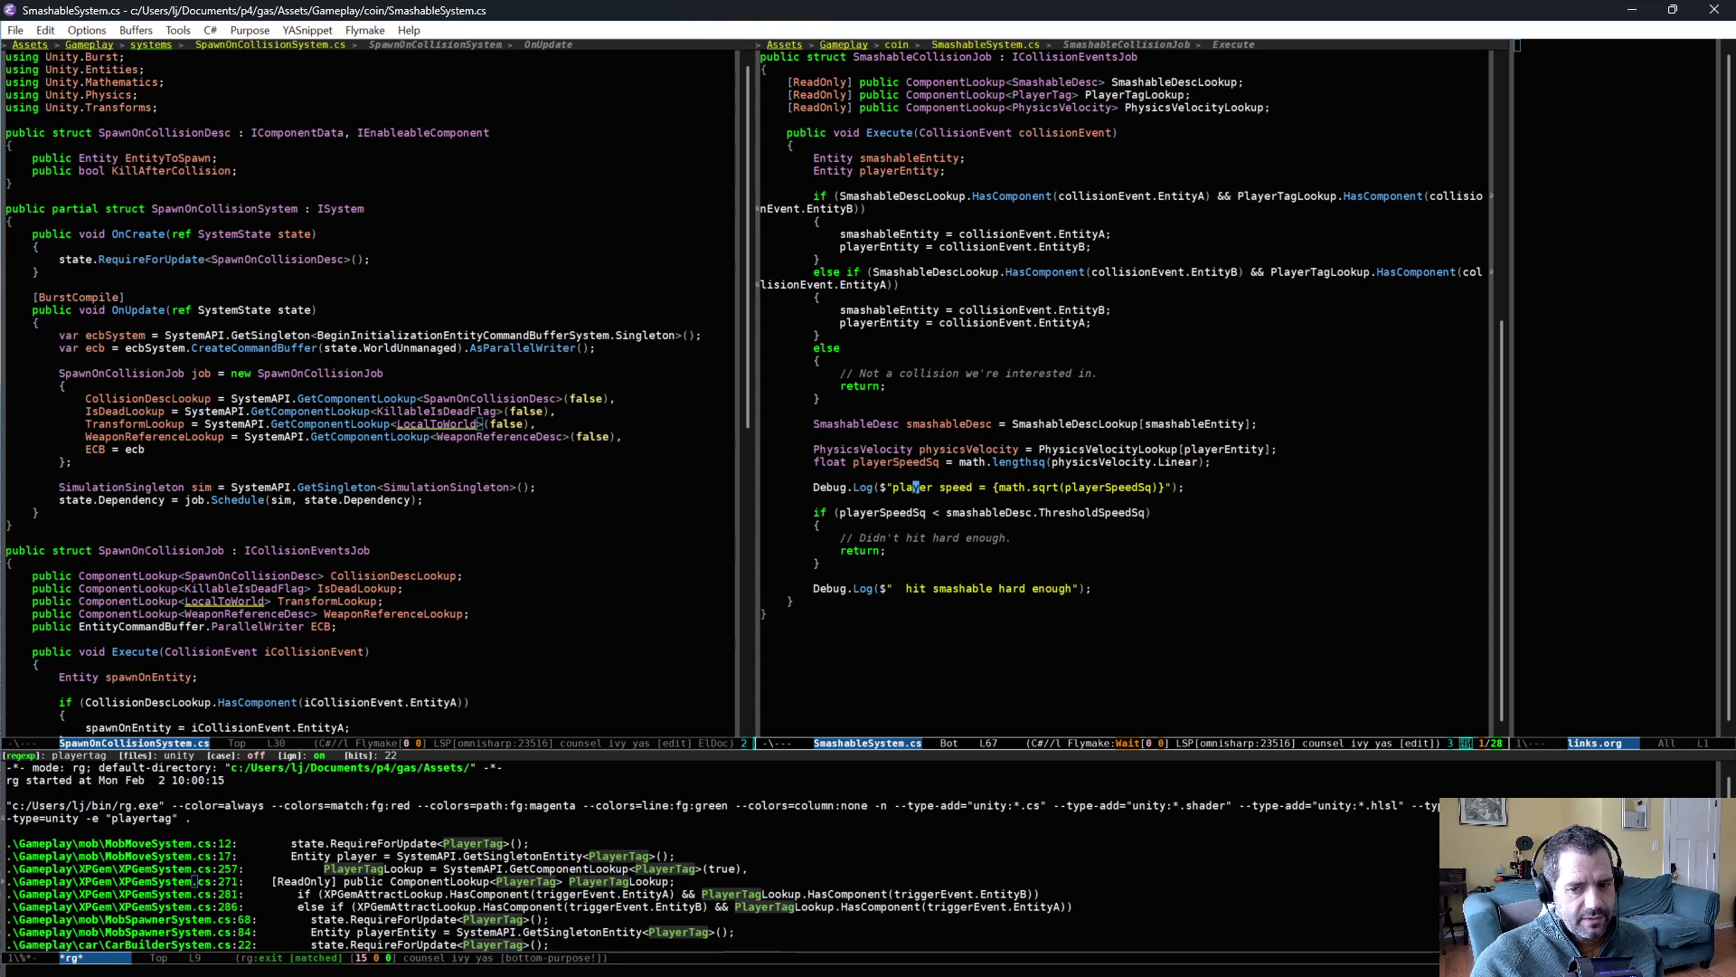
- Set the wooden box's Smashable Auth Threshold Speed to 12, then return to Emacs
key(alt+Tab)
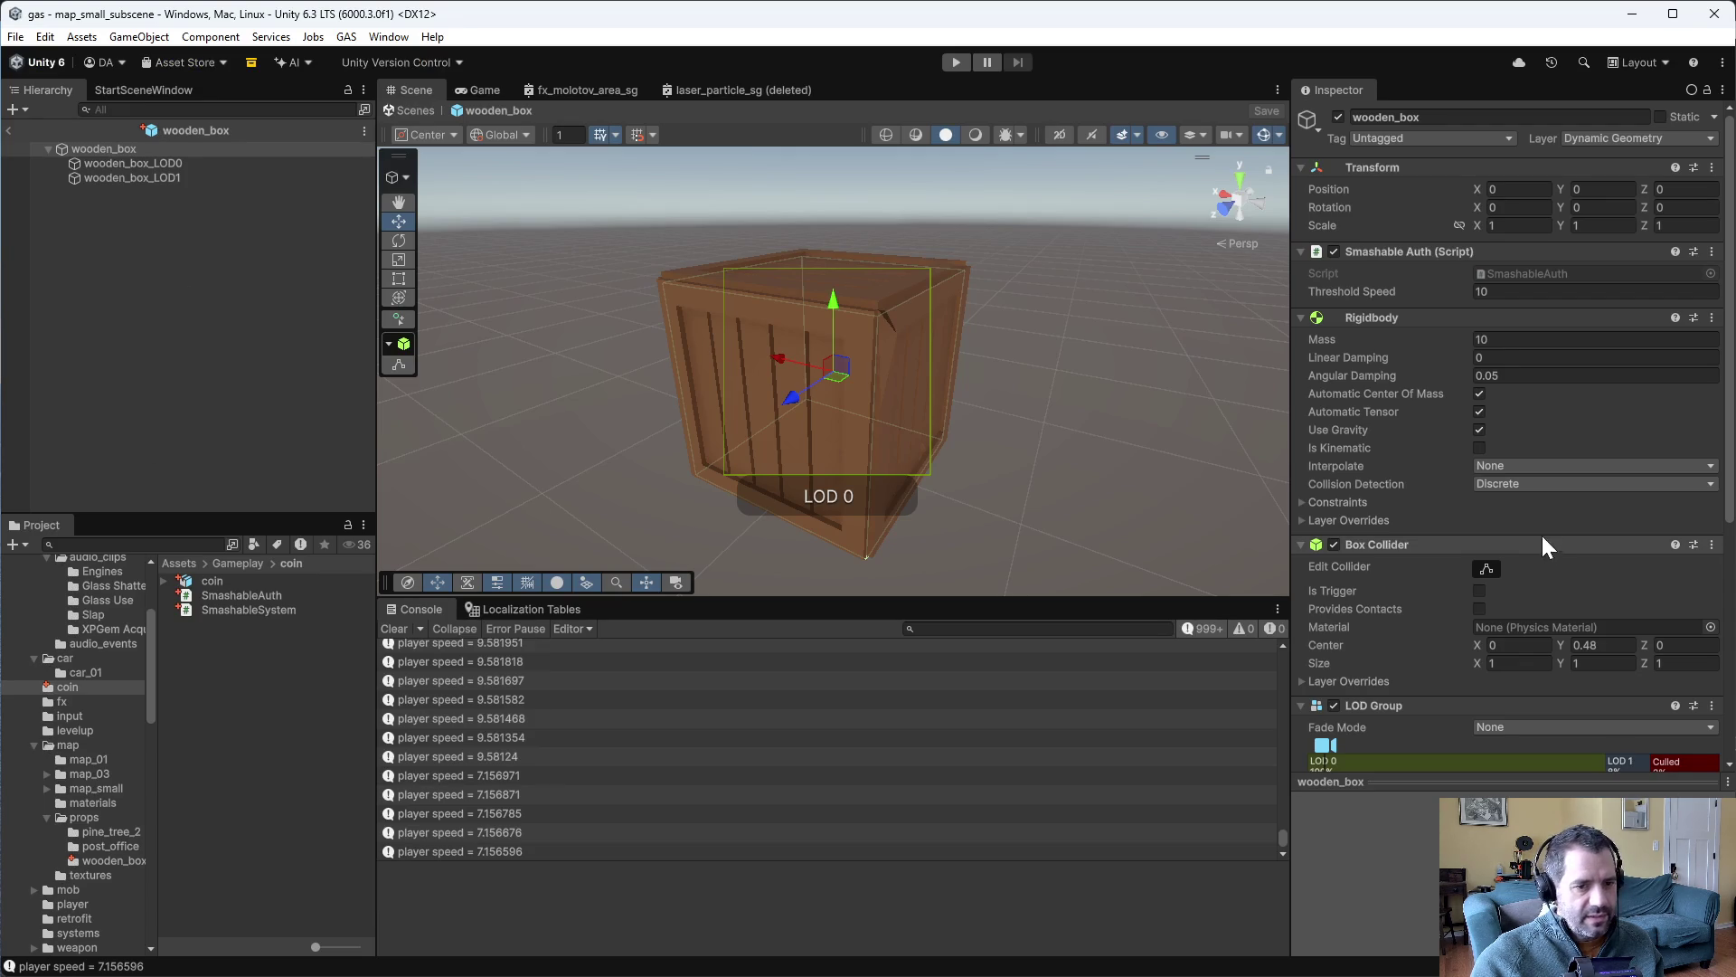
click(1507, 290)
text(12)
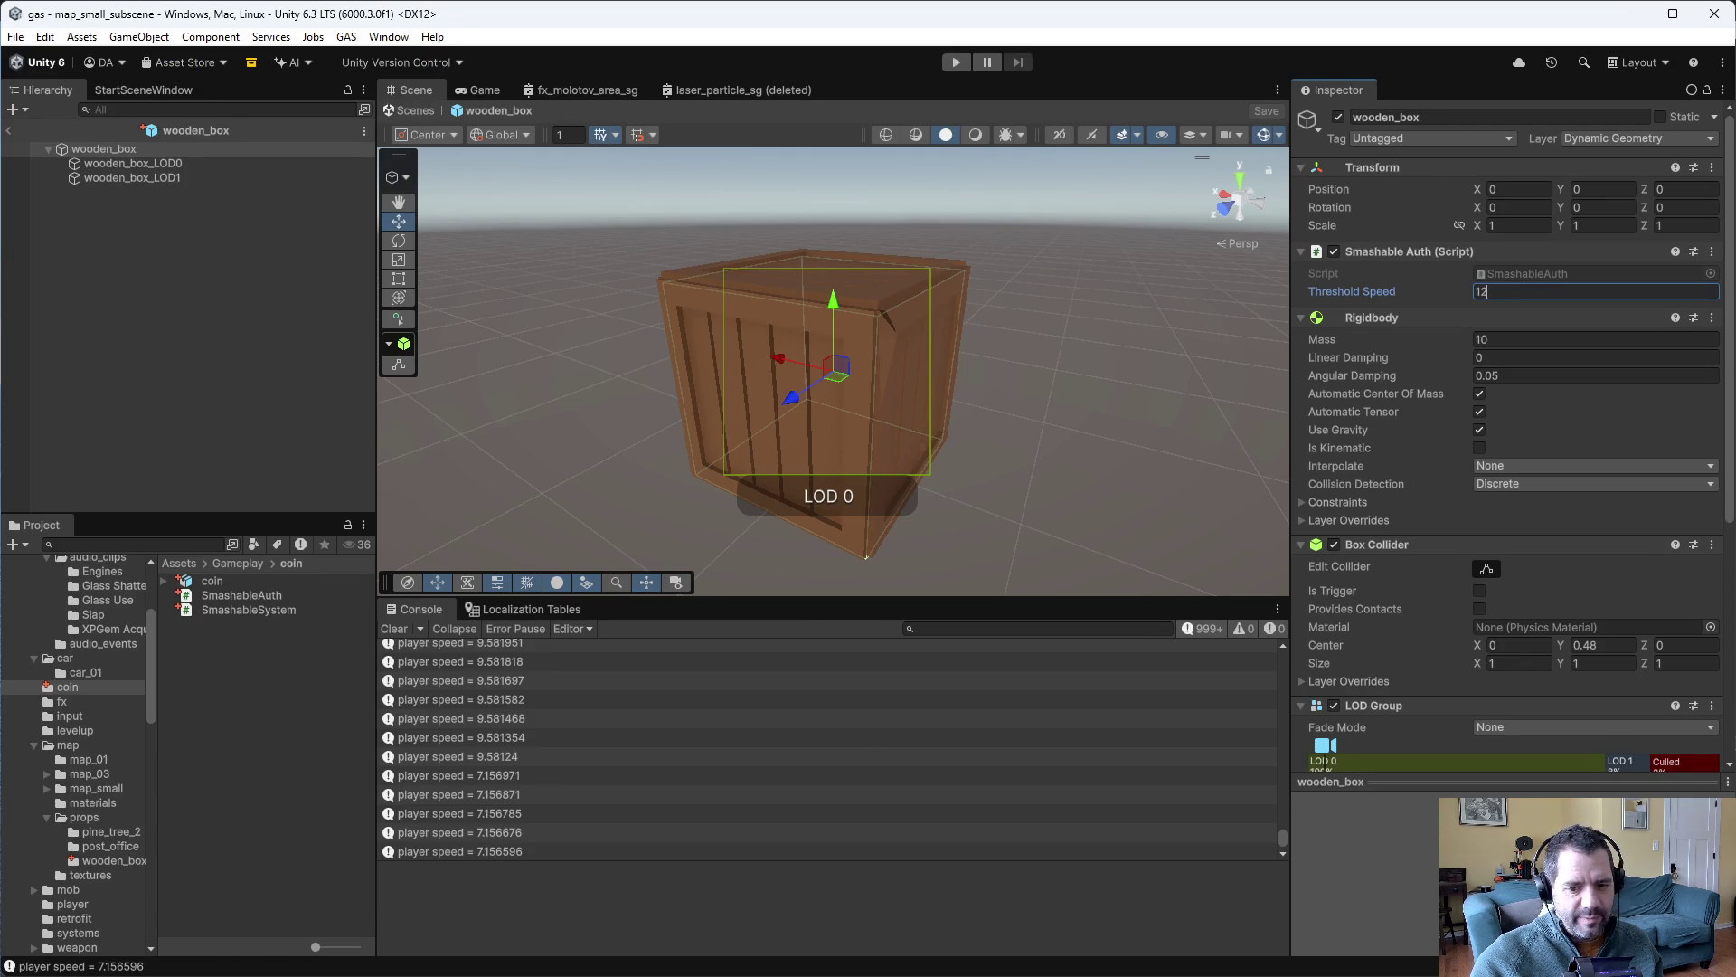
key(alt+Tab)
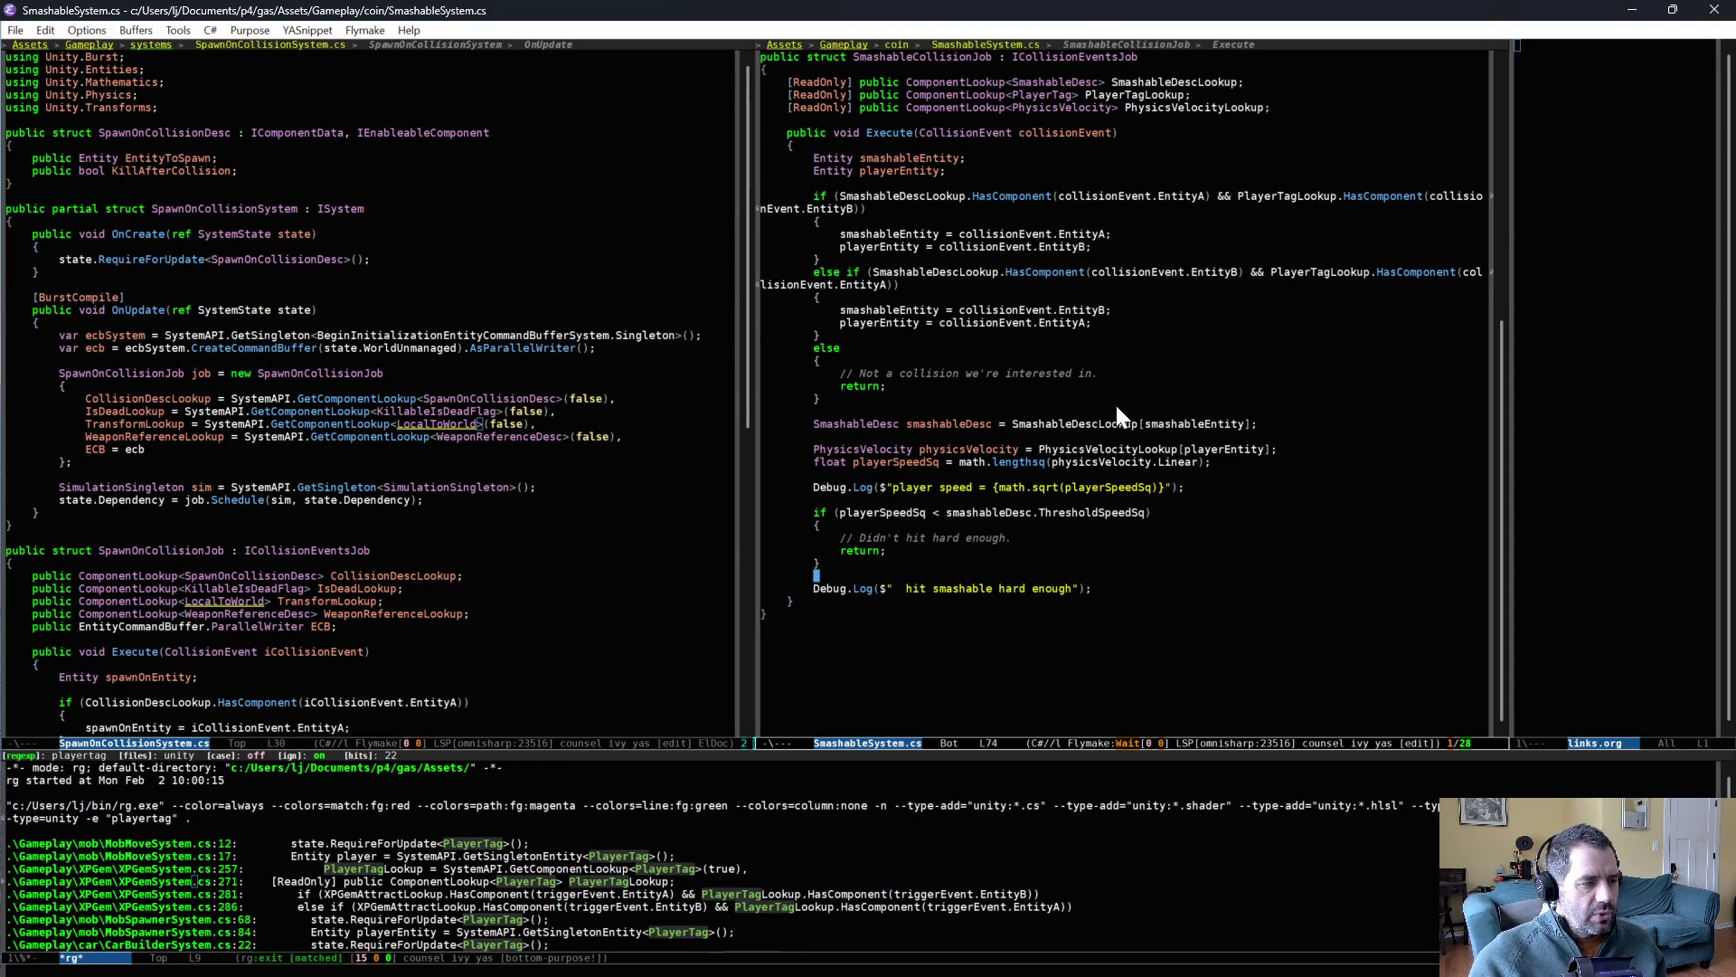
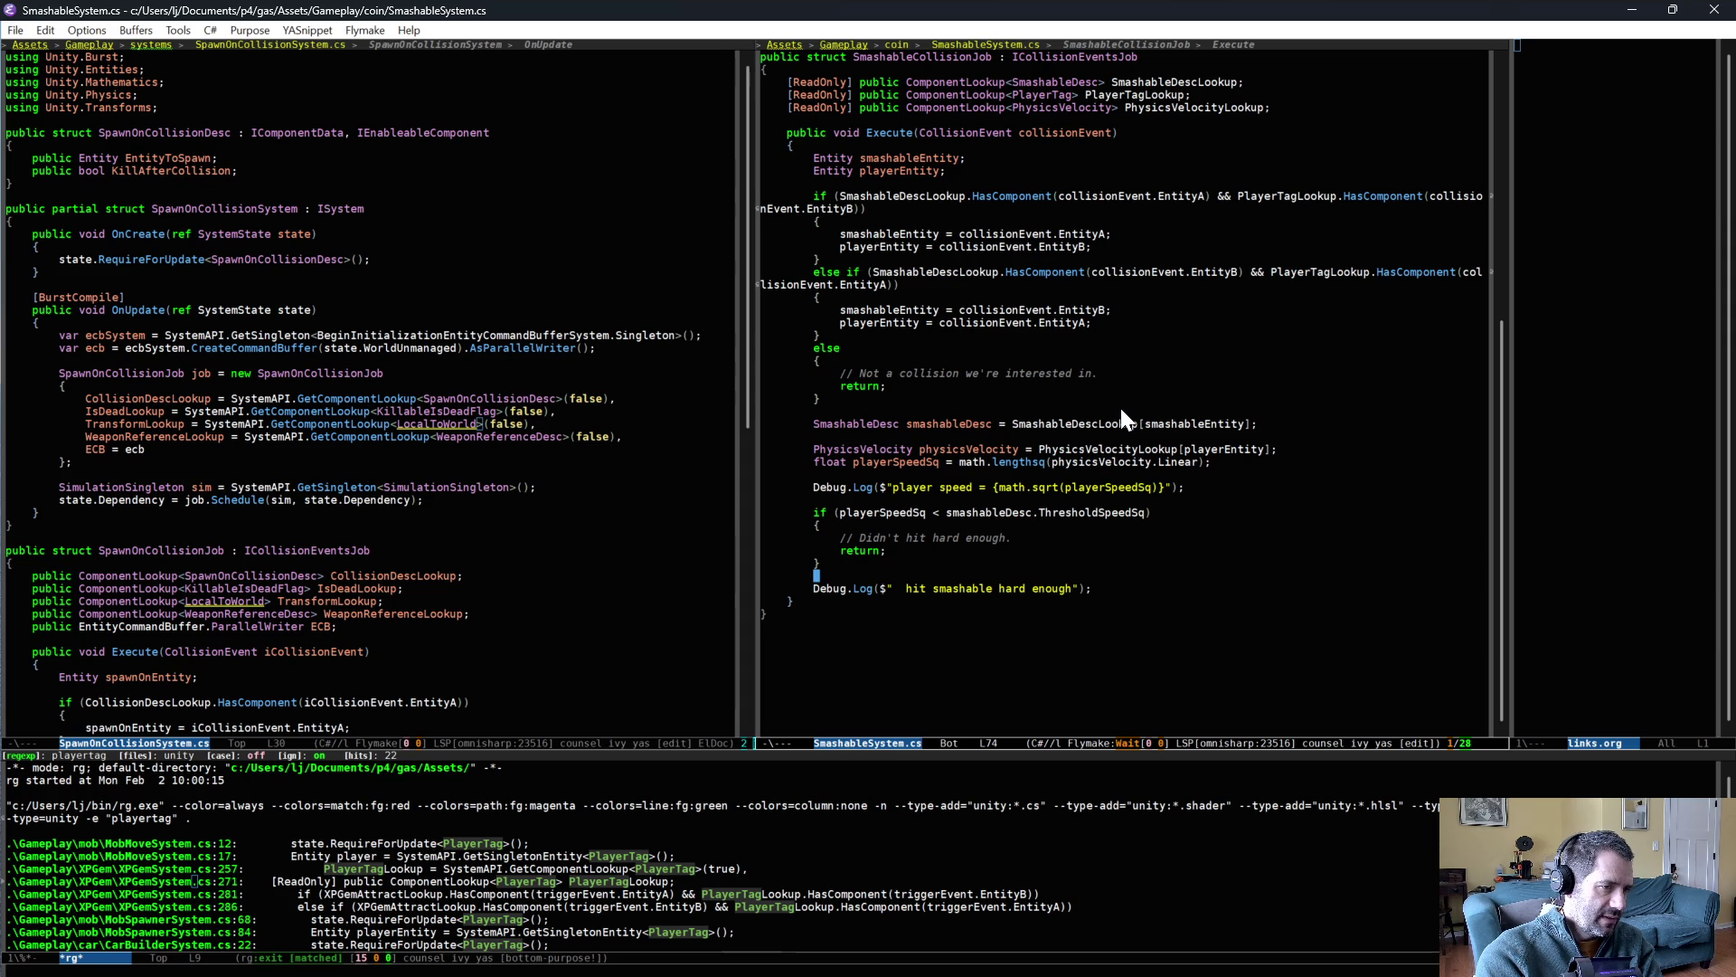
- Show SmashableAuth.cs in the left editor window
click(573, 267)
key(ctrl+x)
text(bs)
key(Down)
key(Down)
key(Return)
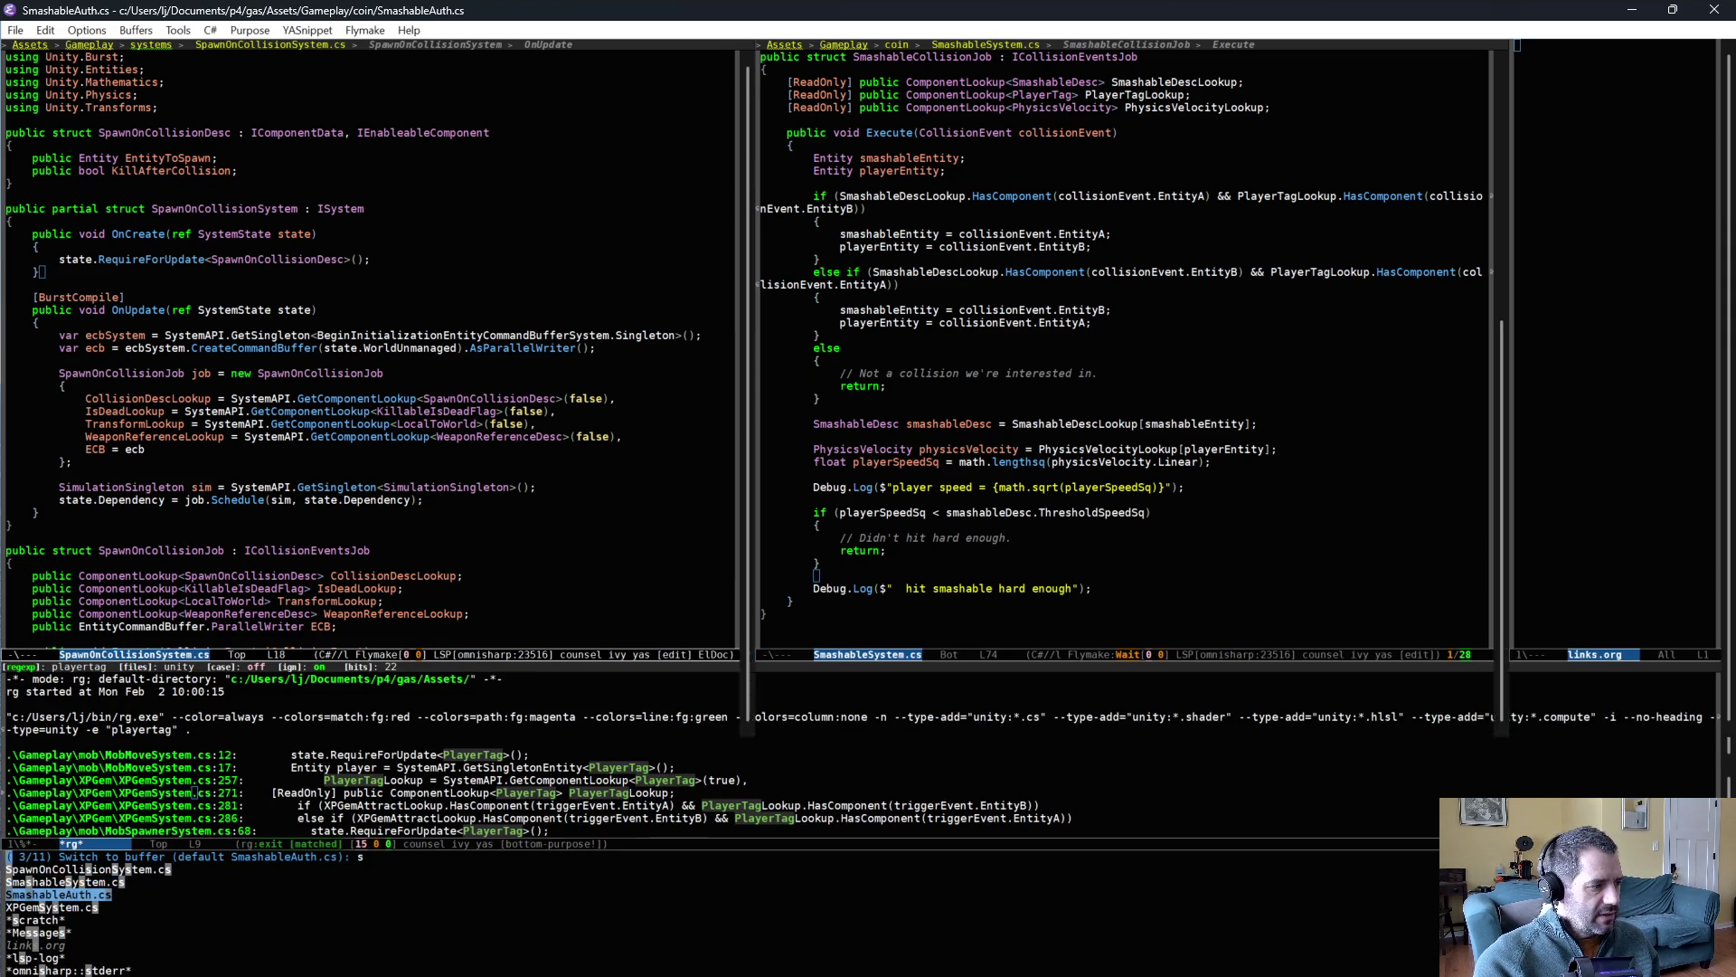
- Declare a public FXLibrary.FXID SmashFXID field above the baker class and save
key(ctrl+o)
key(ctrl+o)
text(public FXLibra)
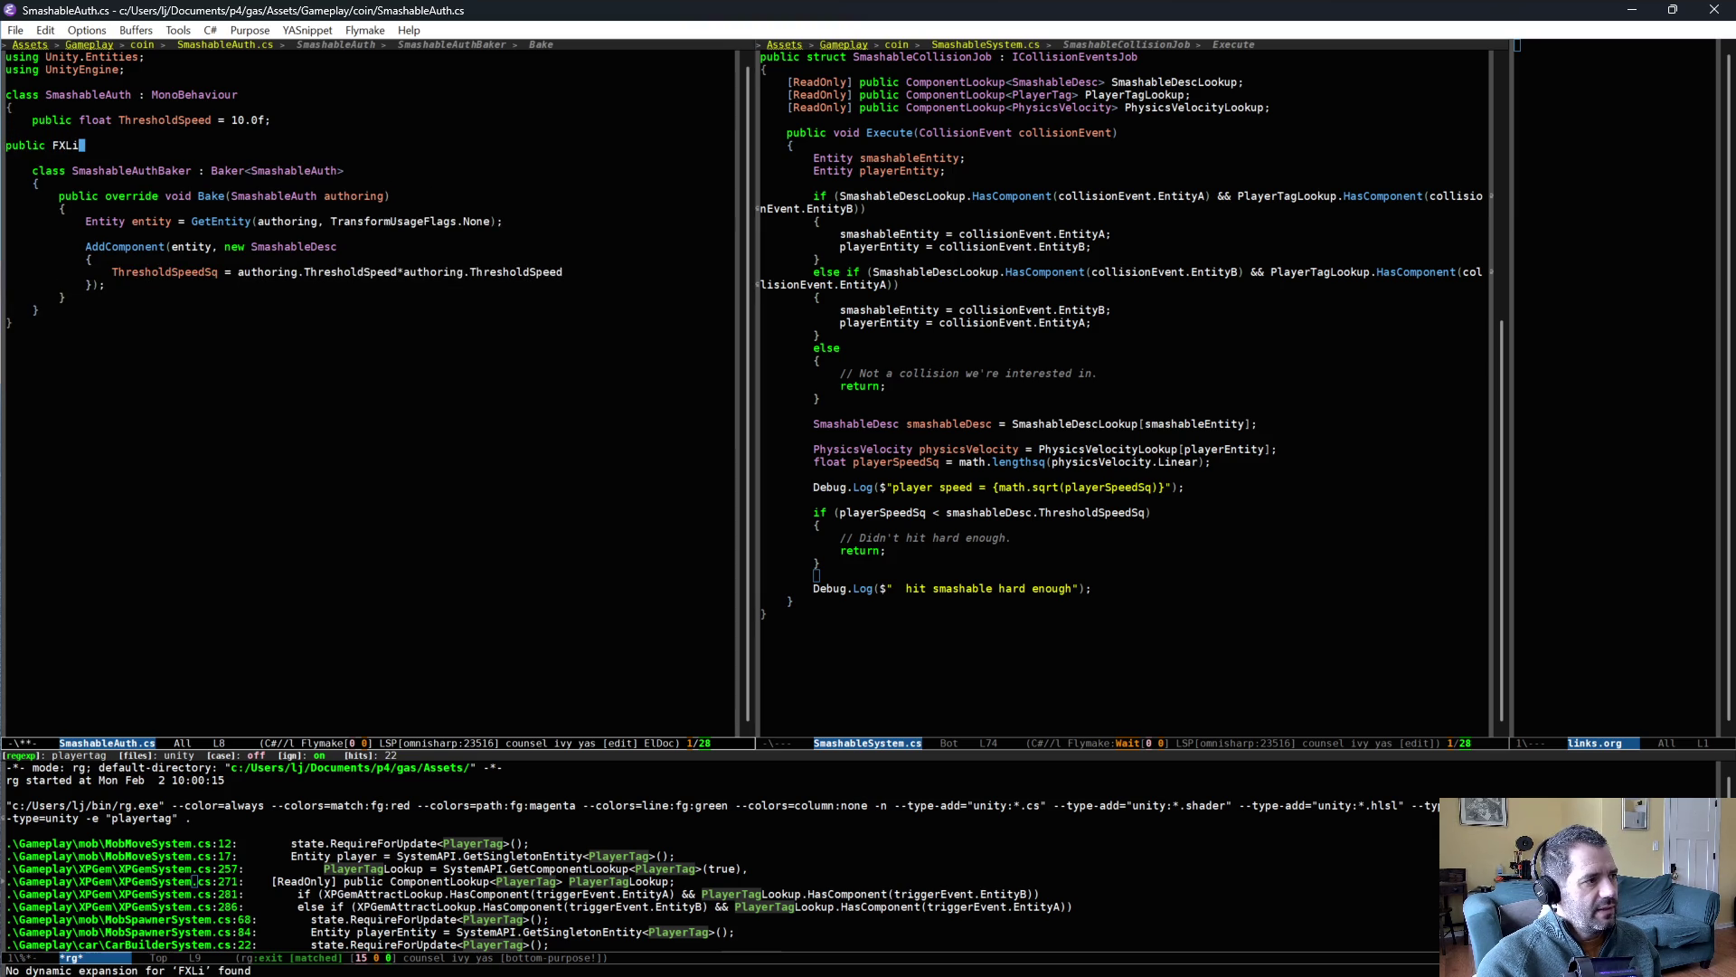
text(ry.FXID.)
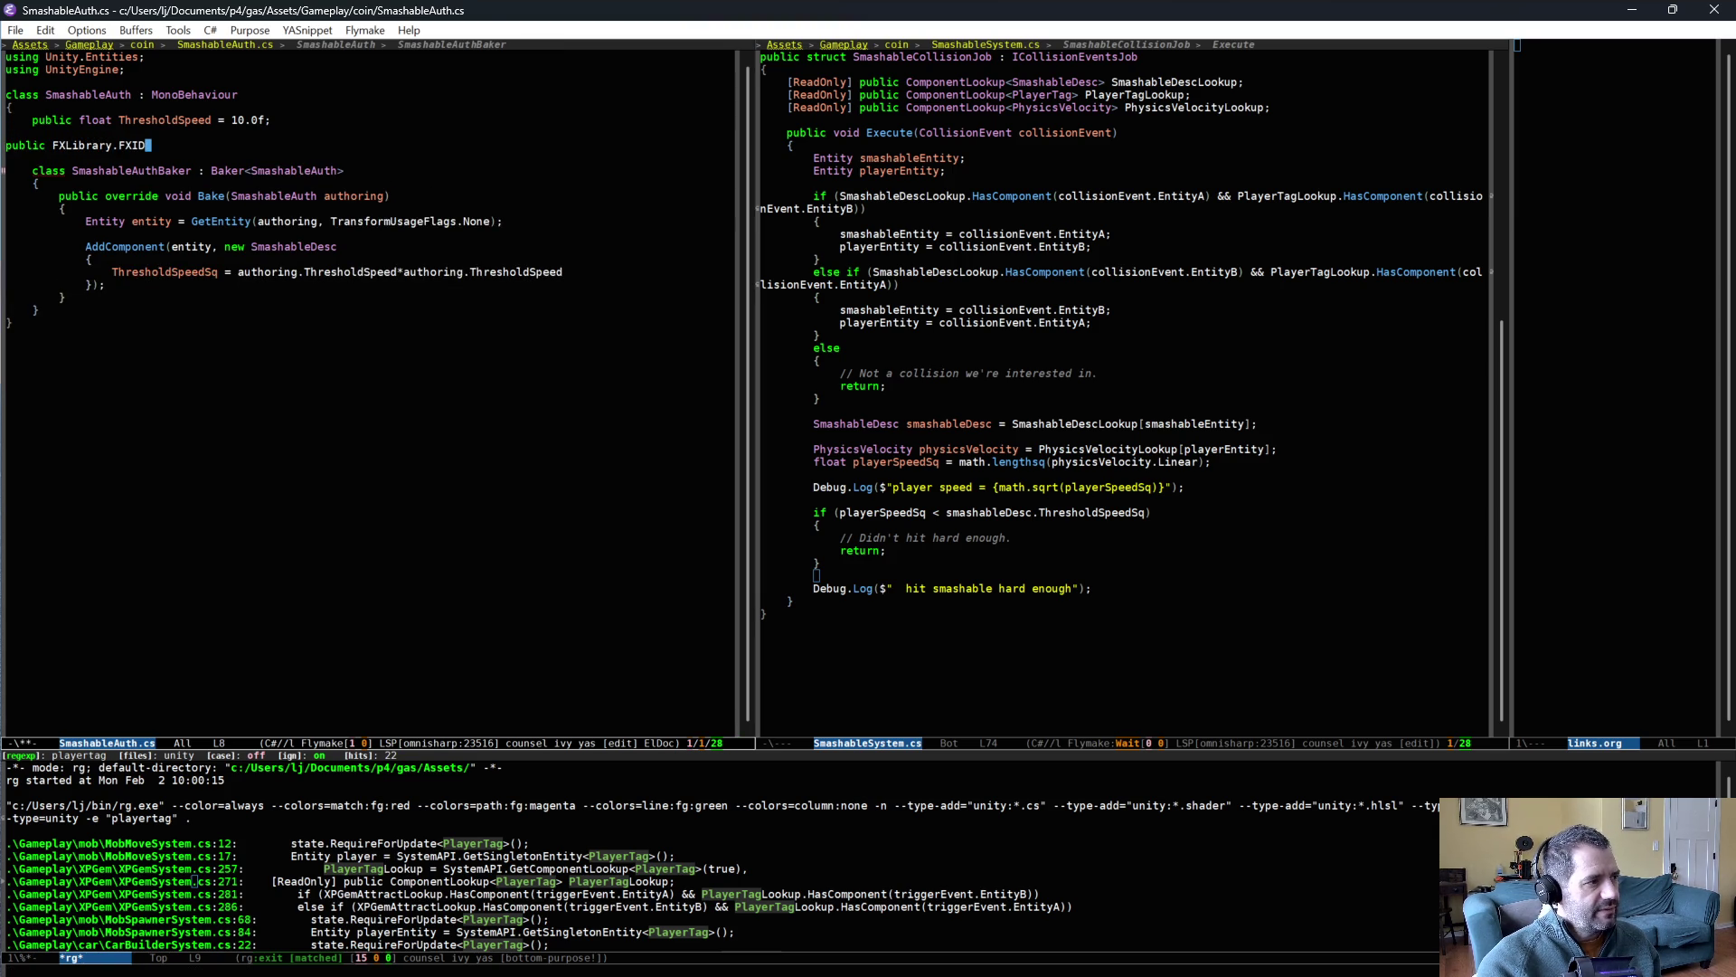
key(BackSpace)
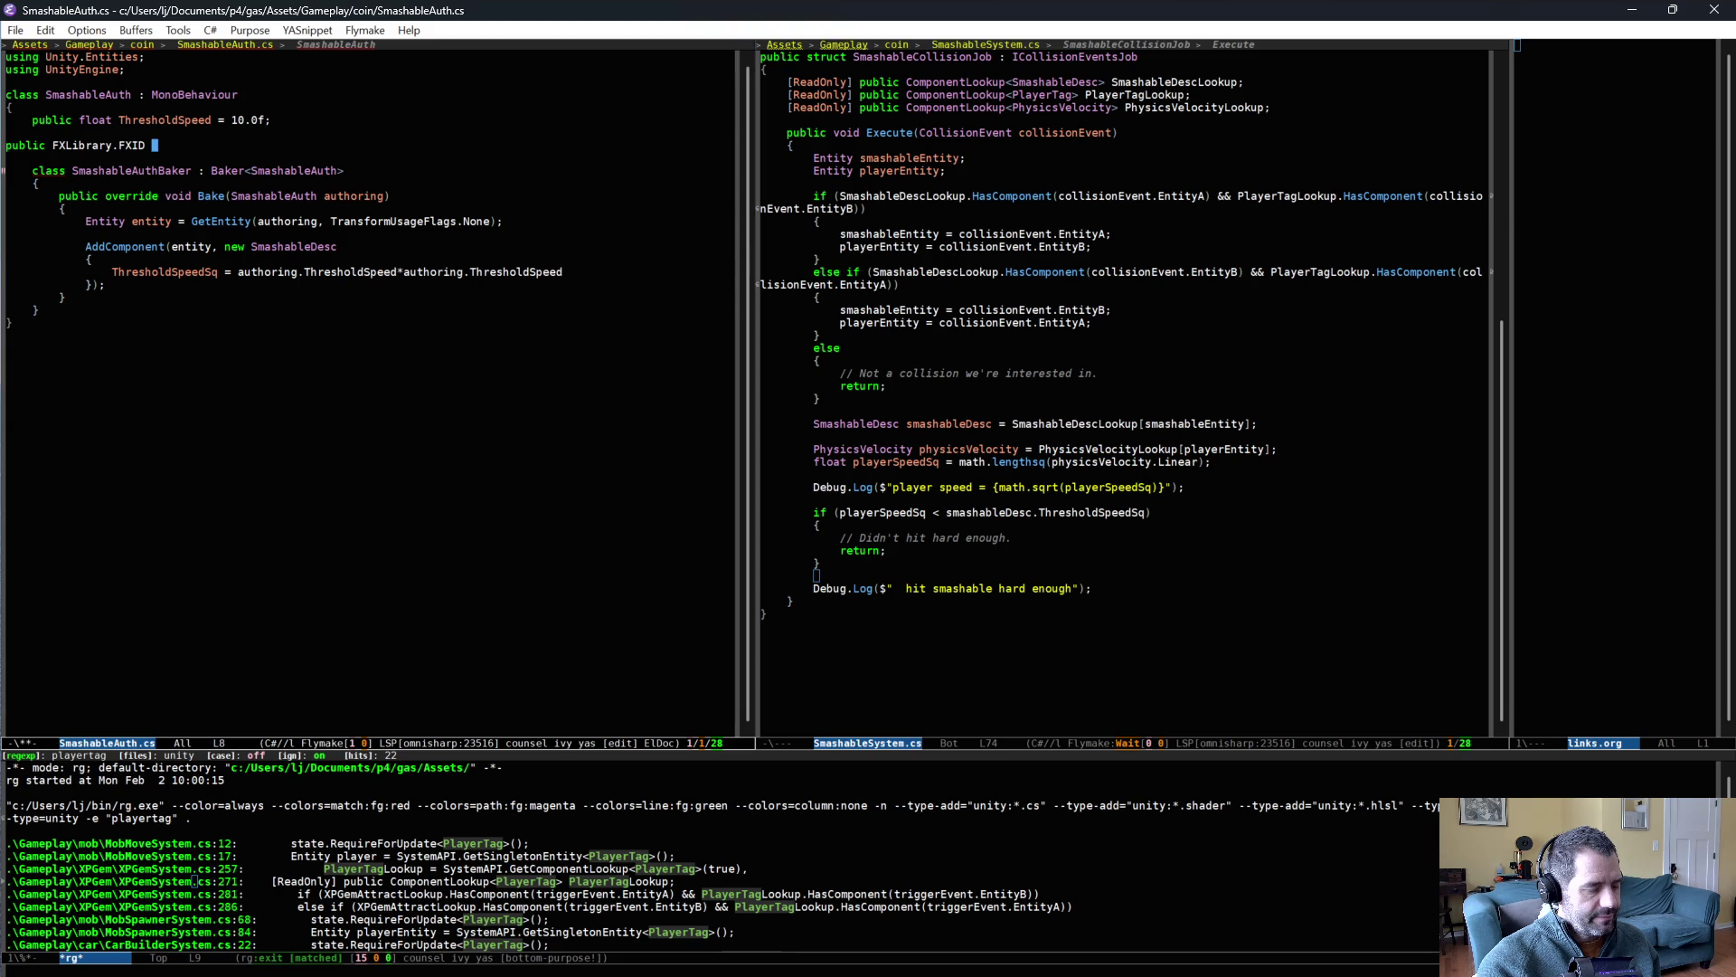
text(SmashF)
text(XID)
key(Tab)
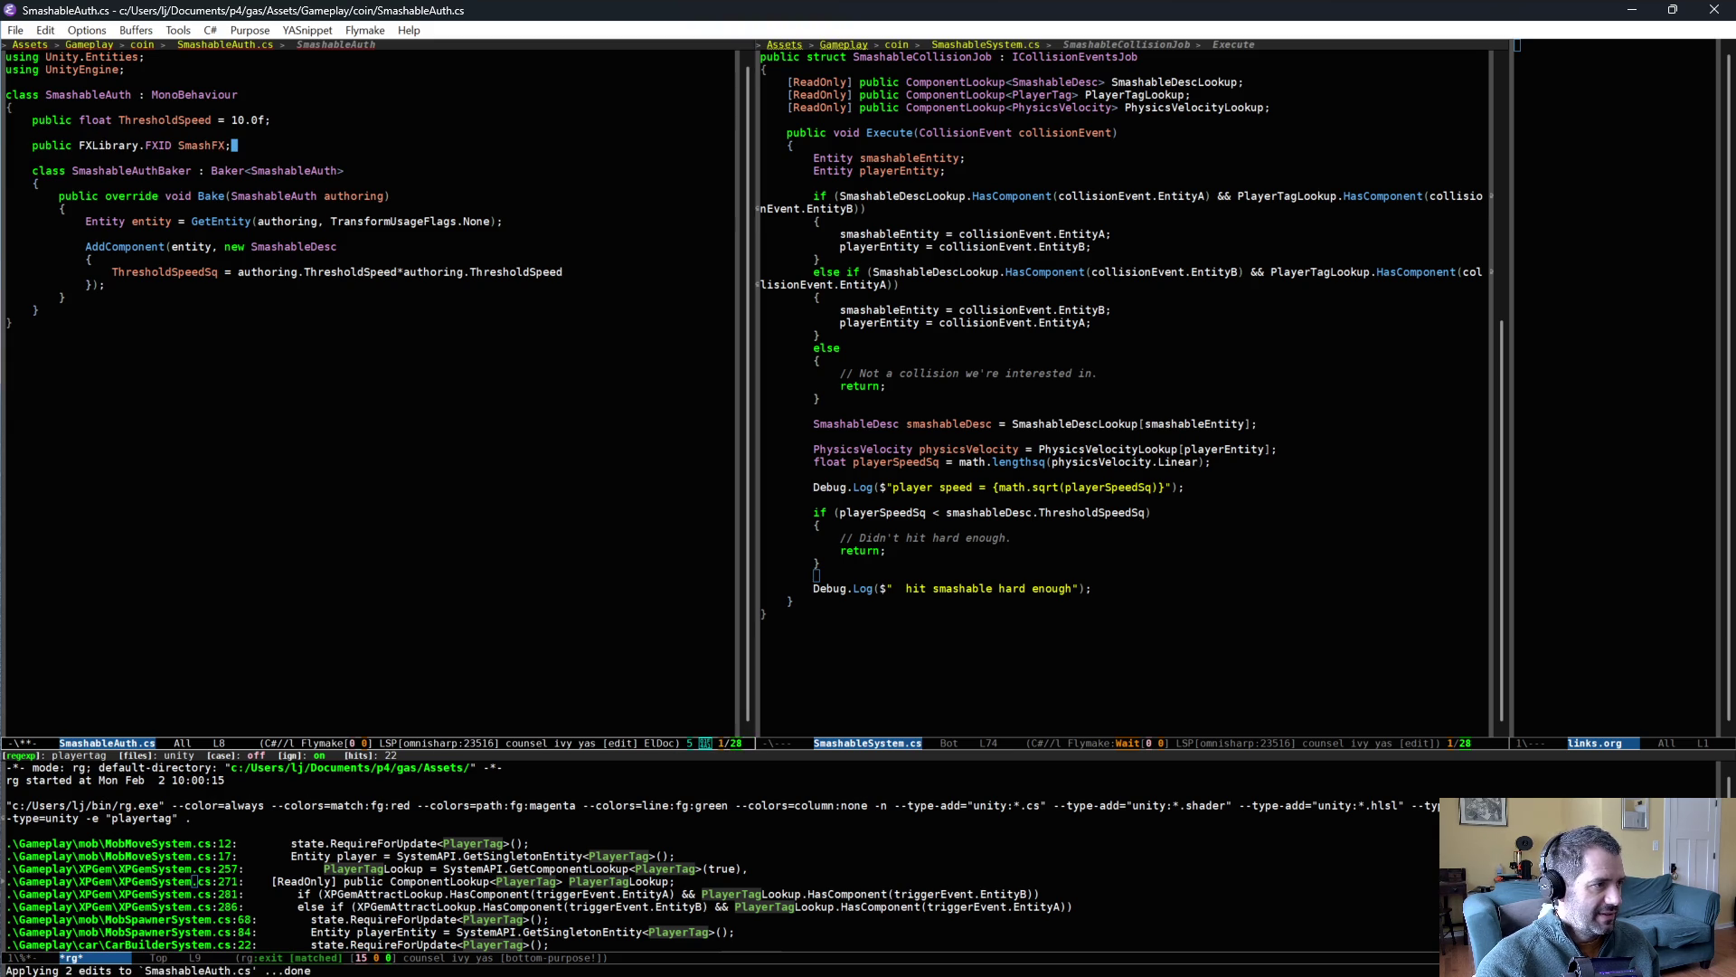
text(;)
key(ctrl+x)
key(ctrl+s)
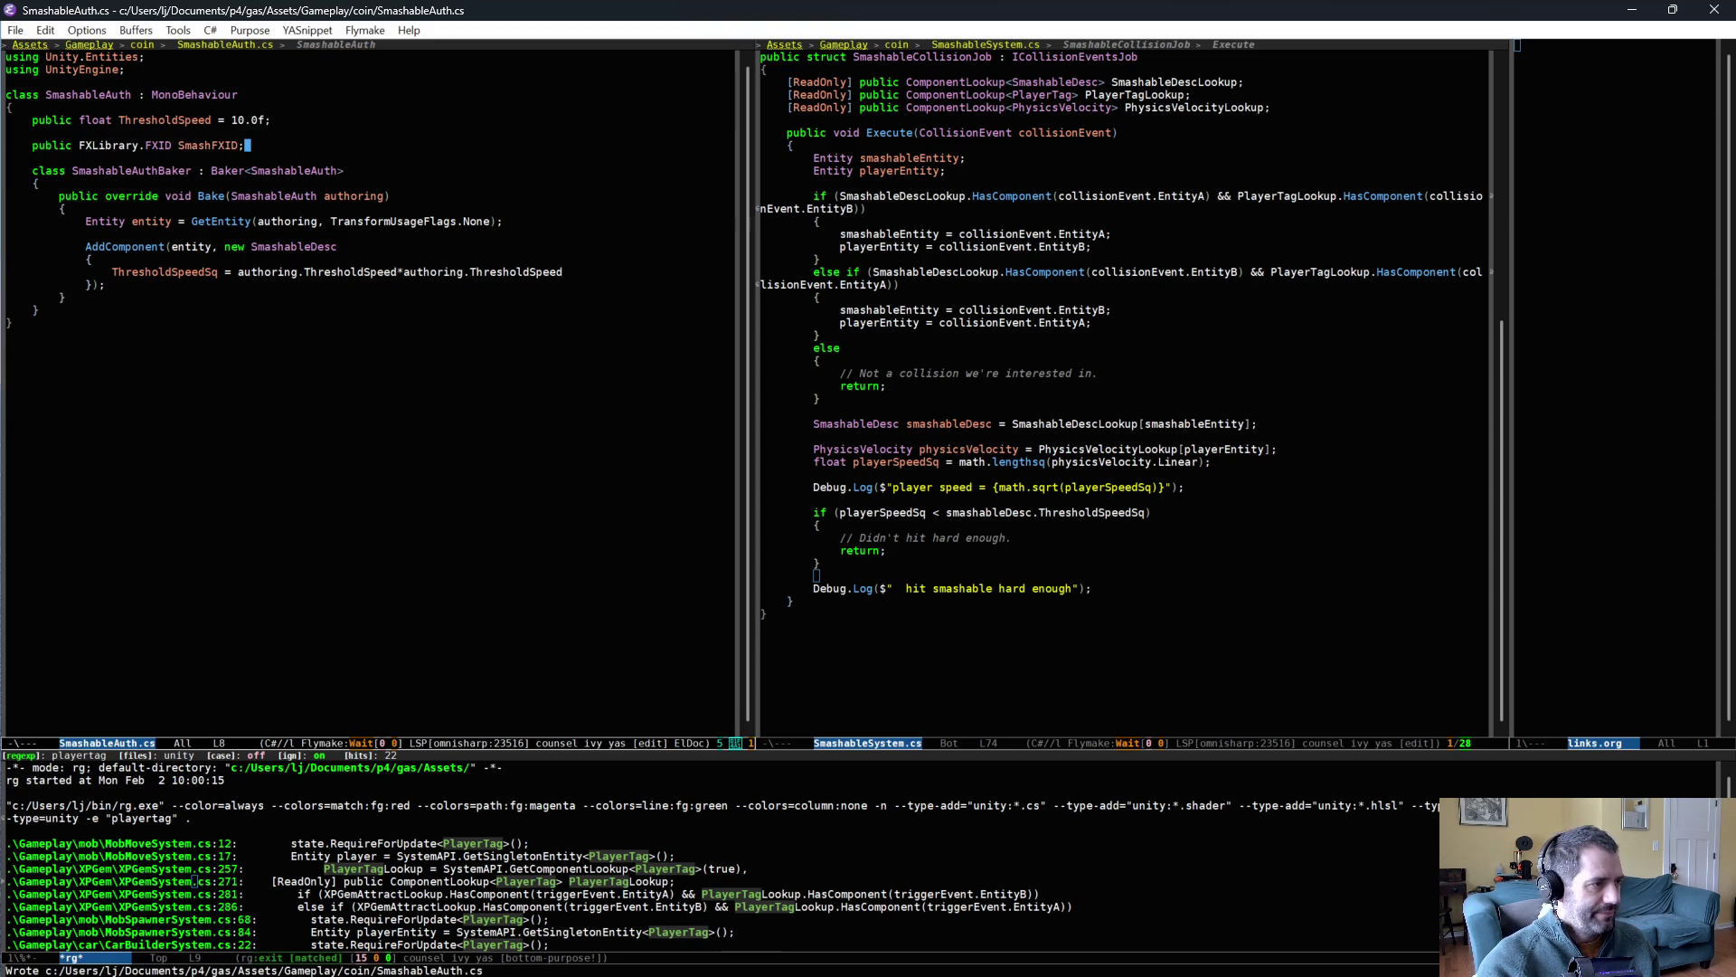
- Add an initializer line passing authoring.SmashFXID into the baked SmashableDesc
click(614, 273)
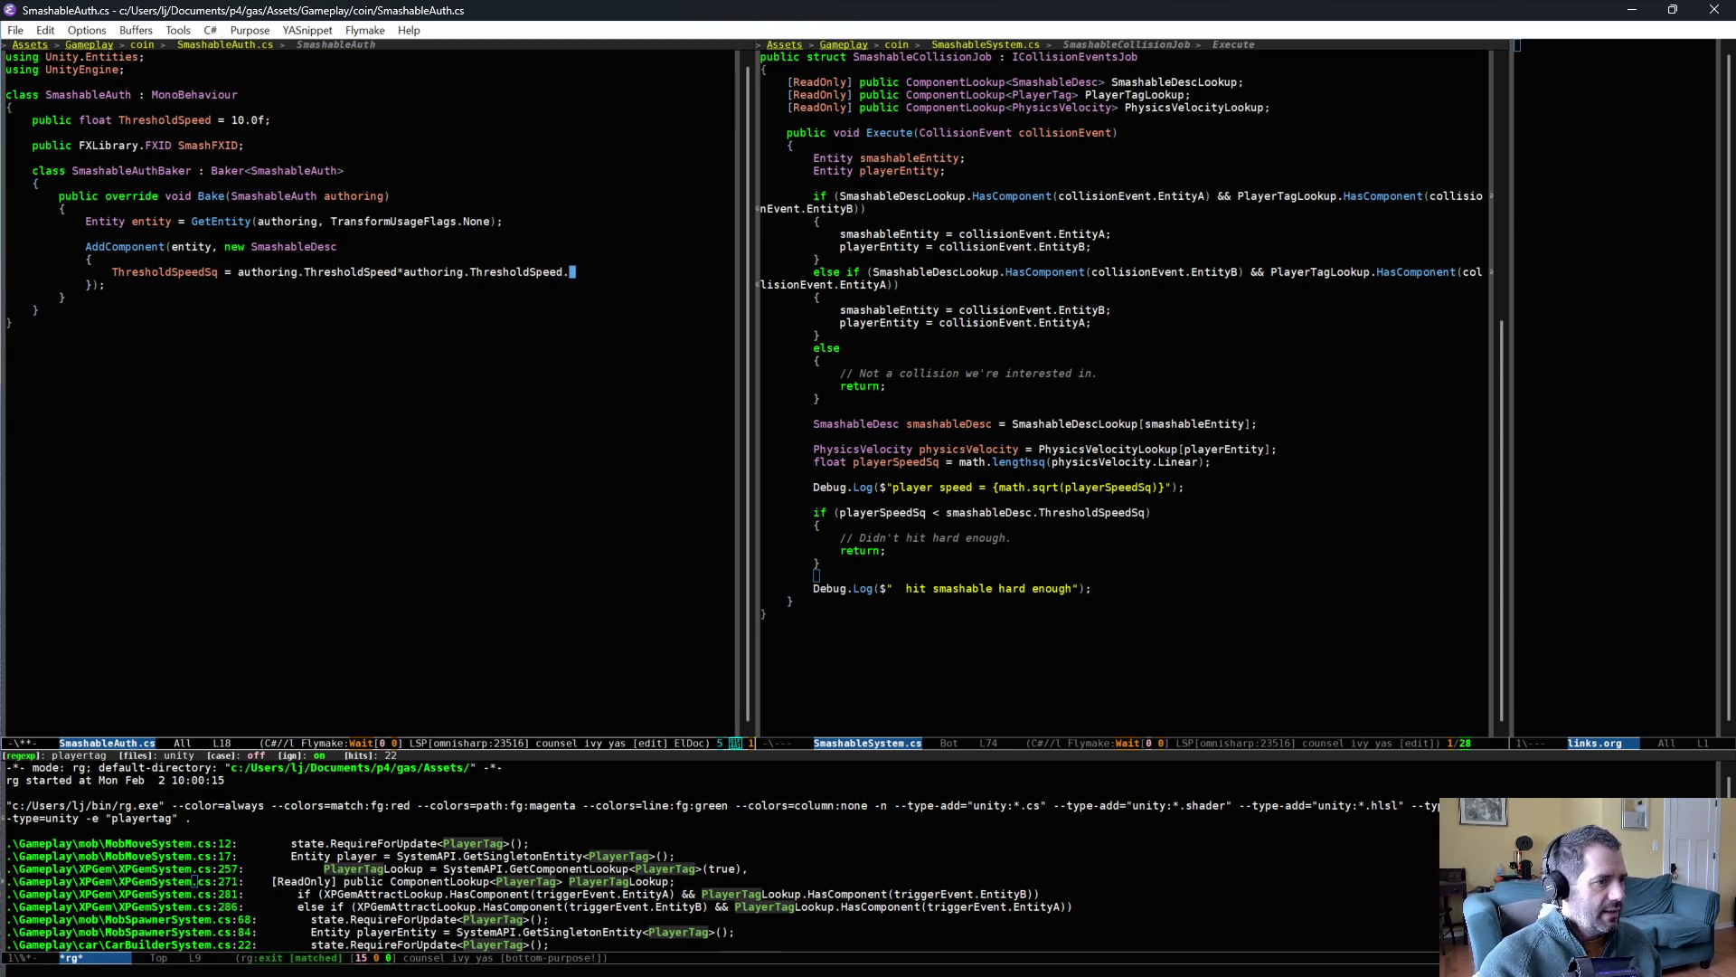
text(,)
key(Return)
text(SmashableDesc)
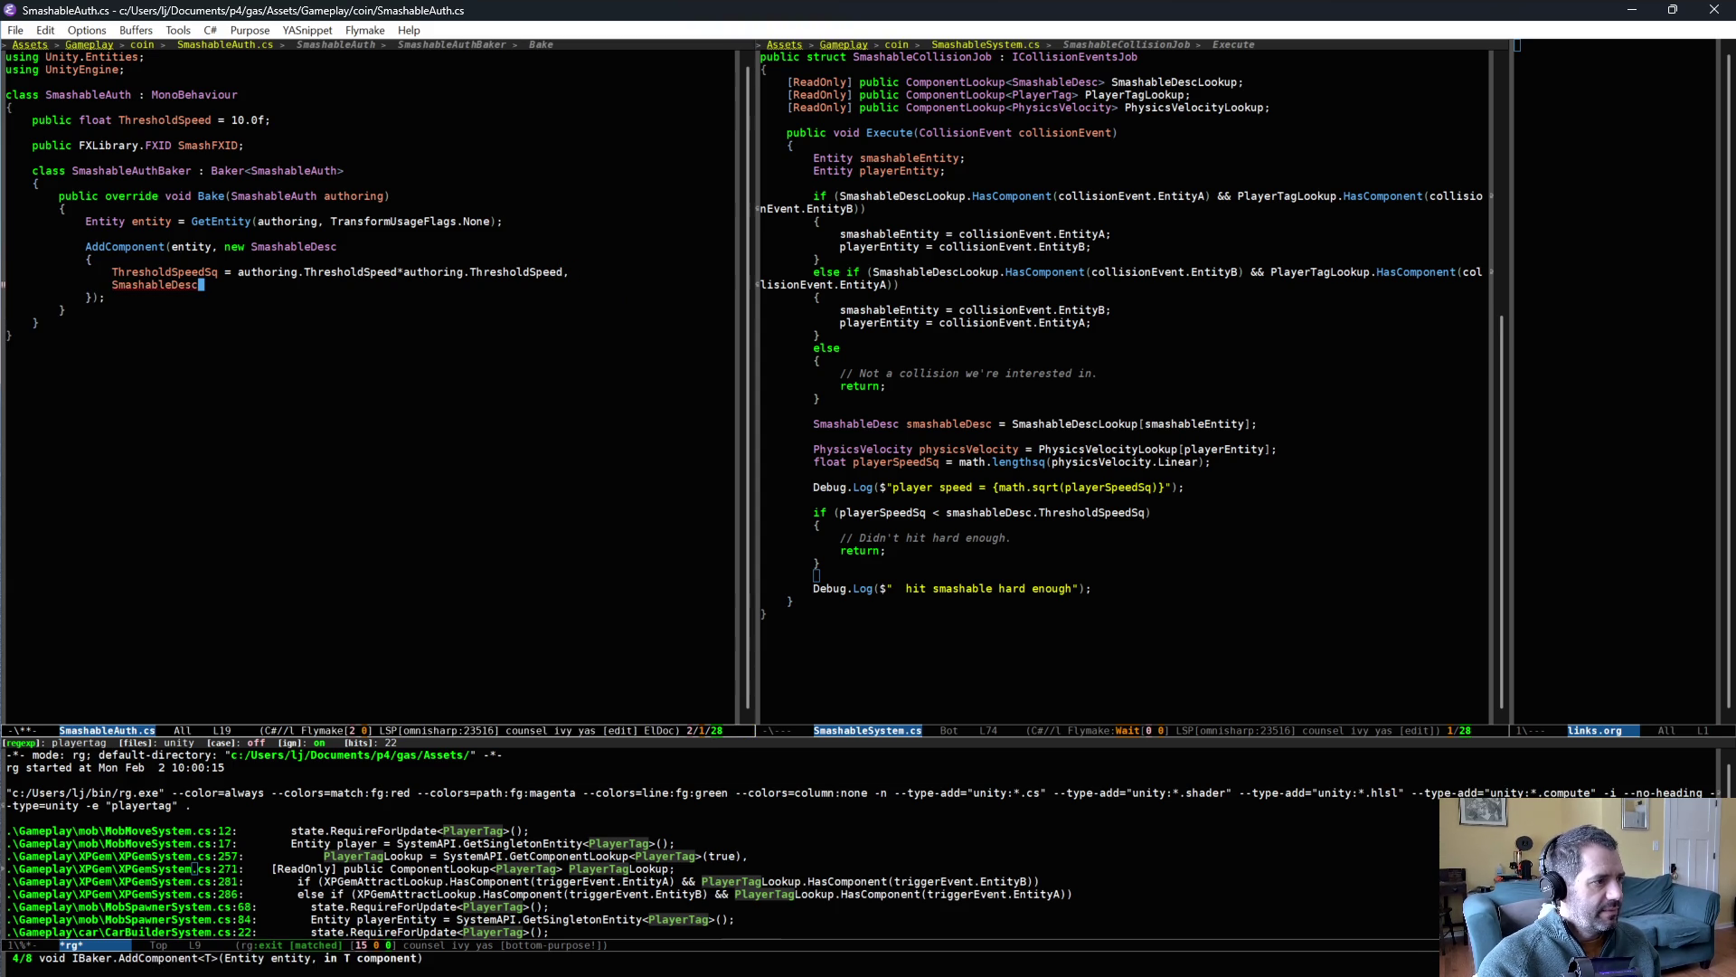
text( = authoring.SmashableAuthBaker)
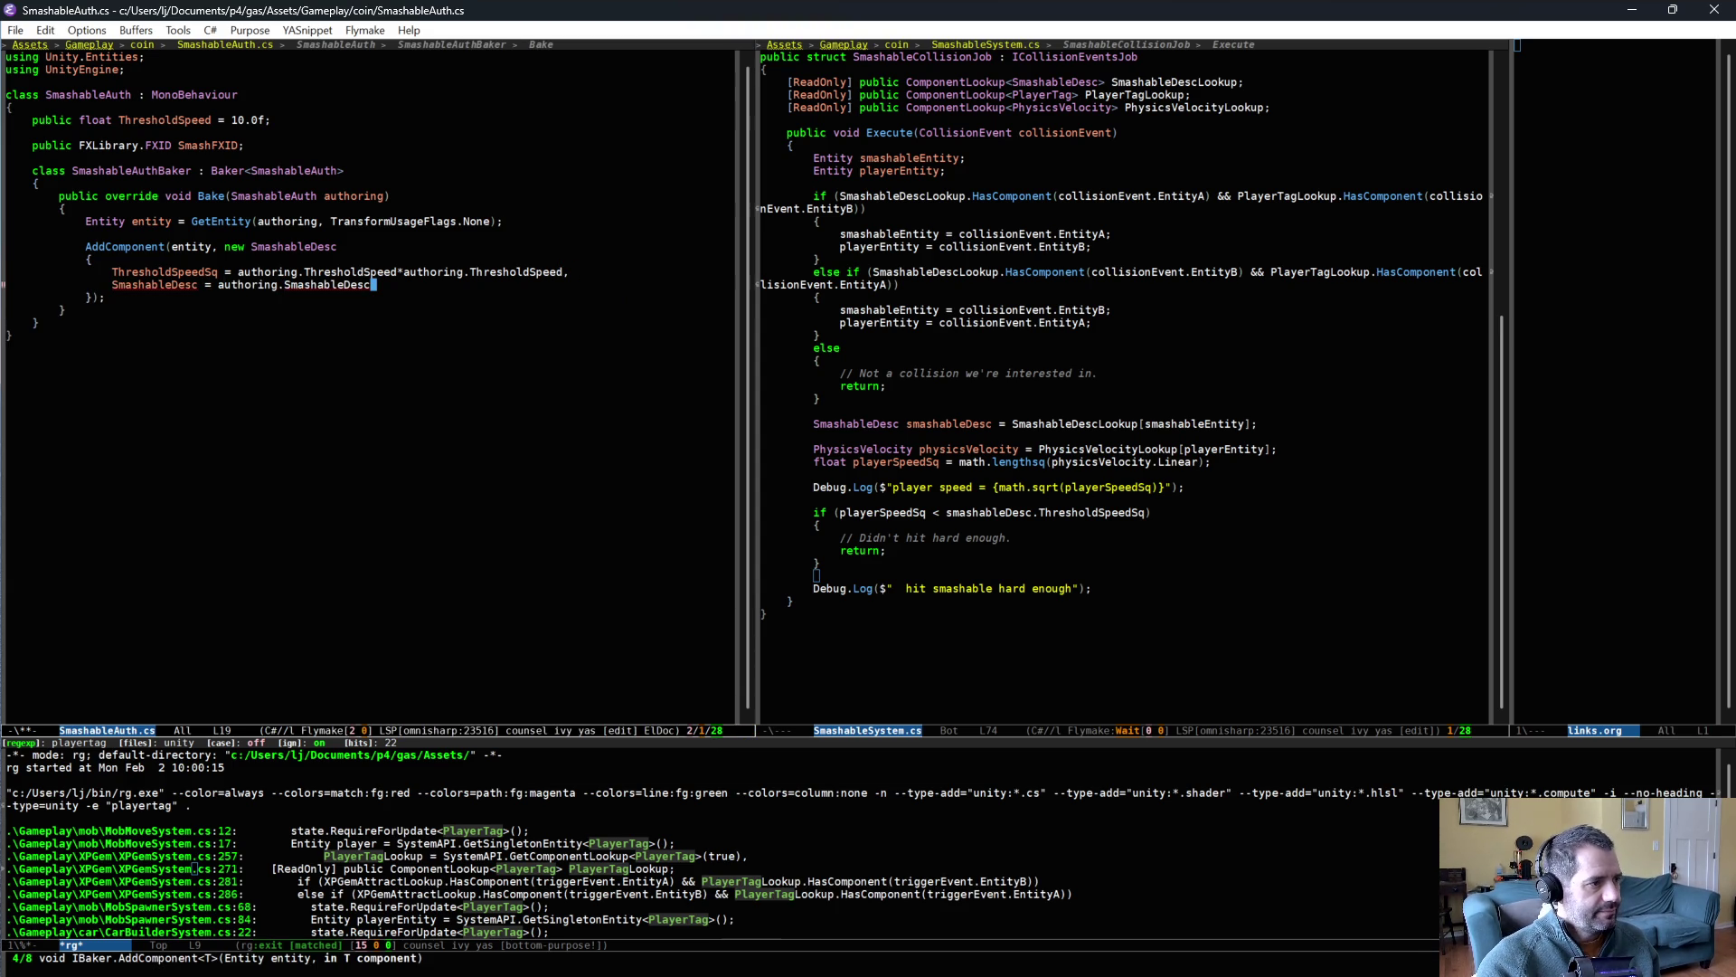
key(ctrl+BackSpace)
text(SmashFXID)
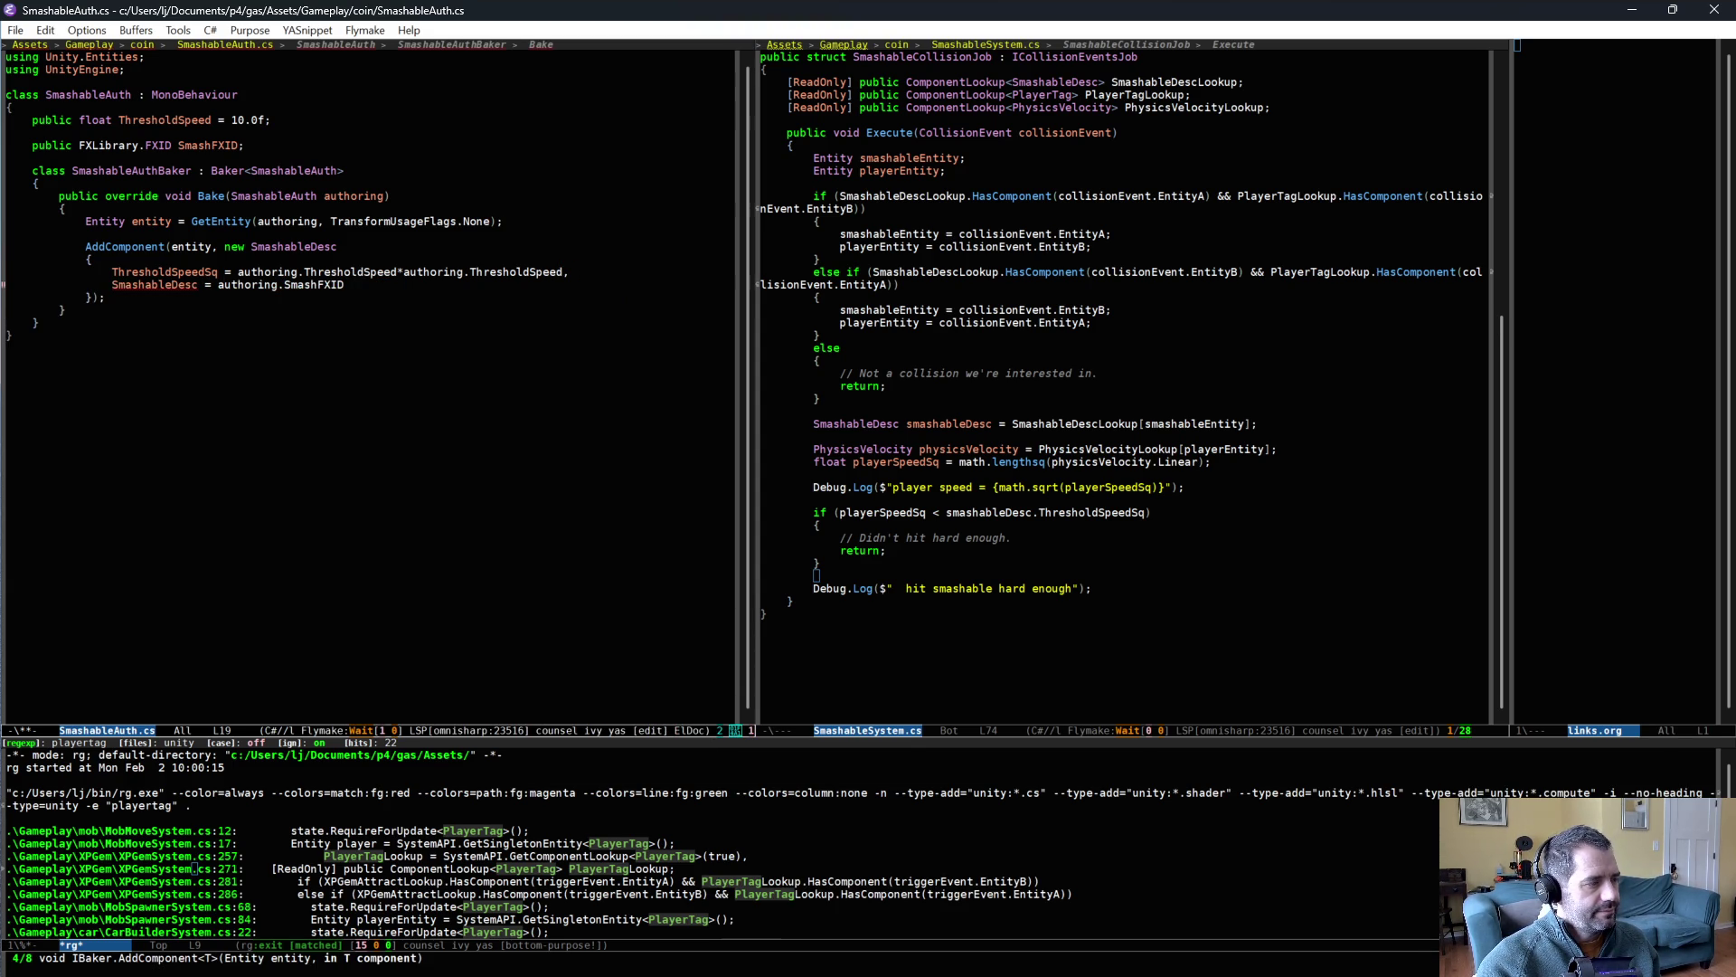
- Default the SmashFXID field to FXLibrary.FXID.NONE and save SmashableAuth.cs
key(Down)
key(End)
key(BackSpace)
text(= FXLibrary.F)
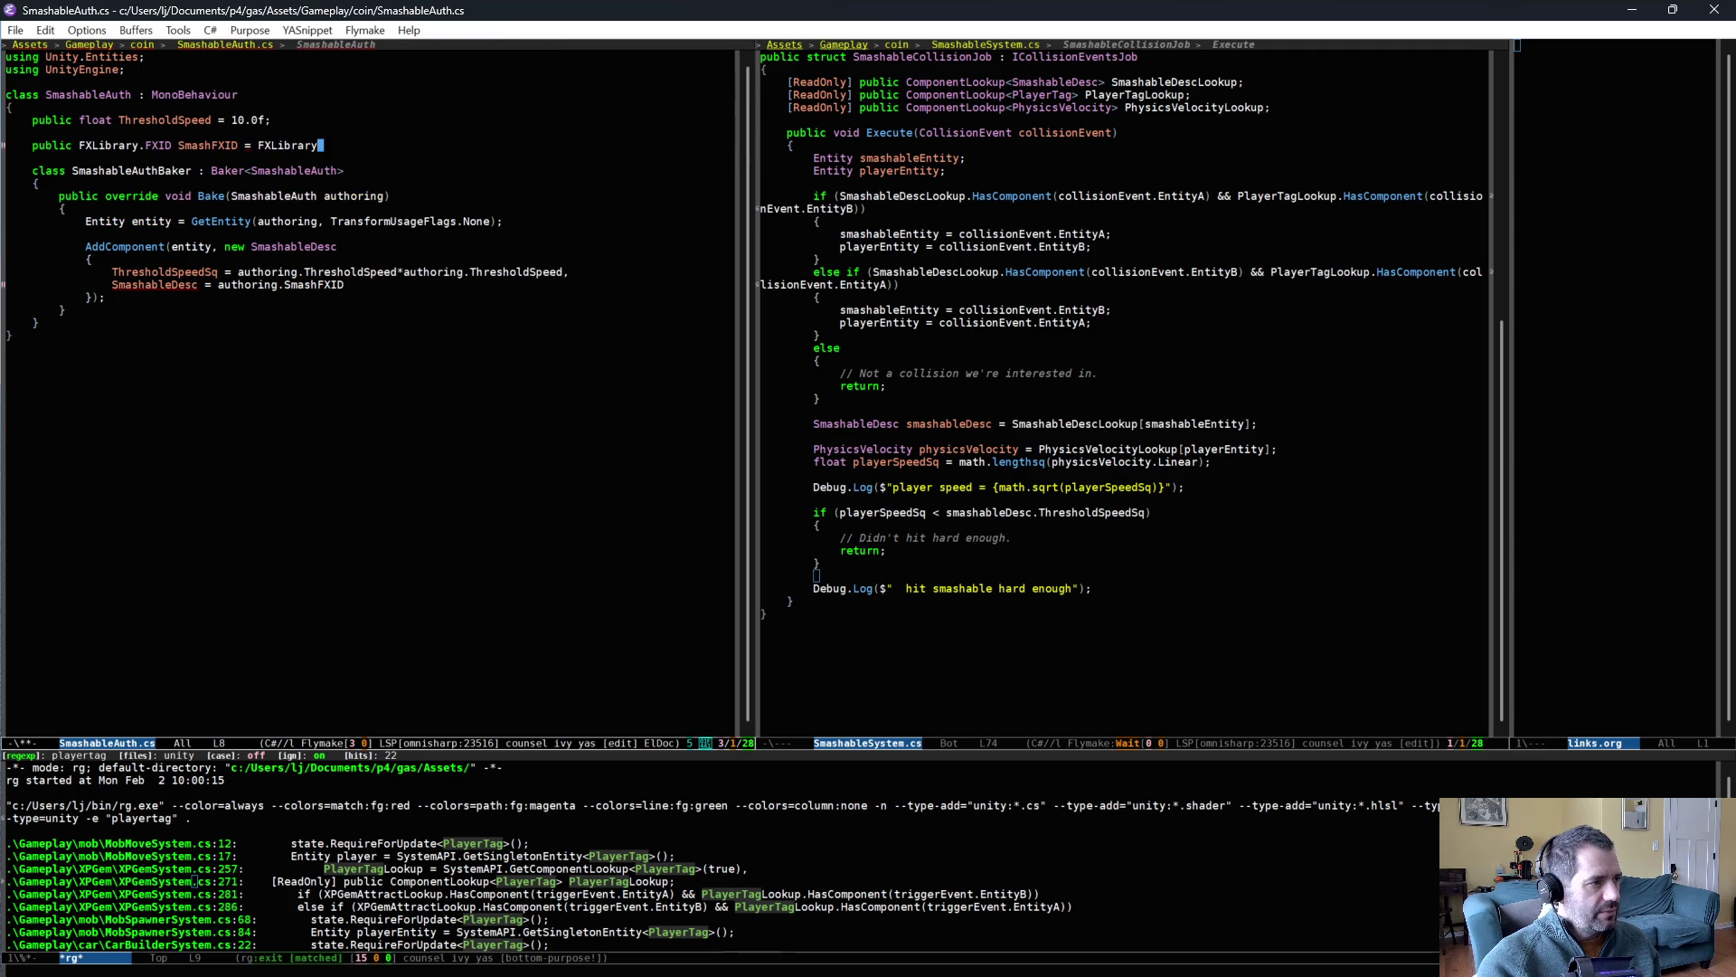
text(XID.NONE;)
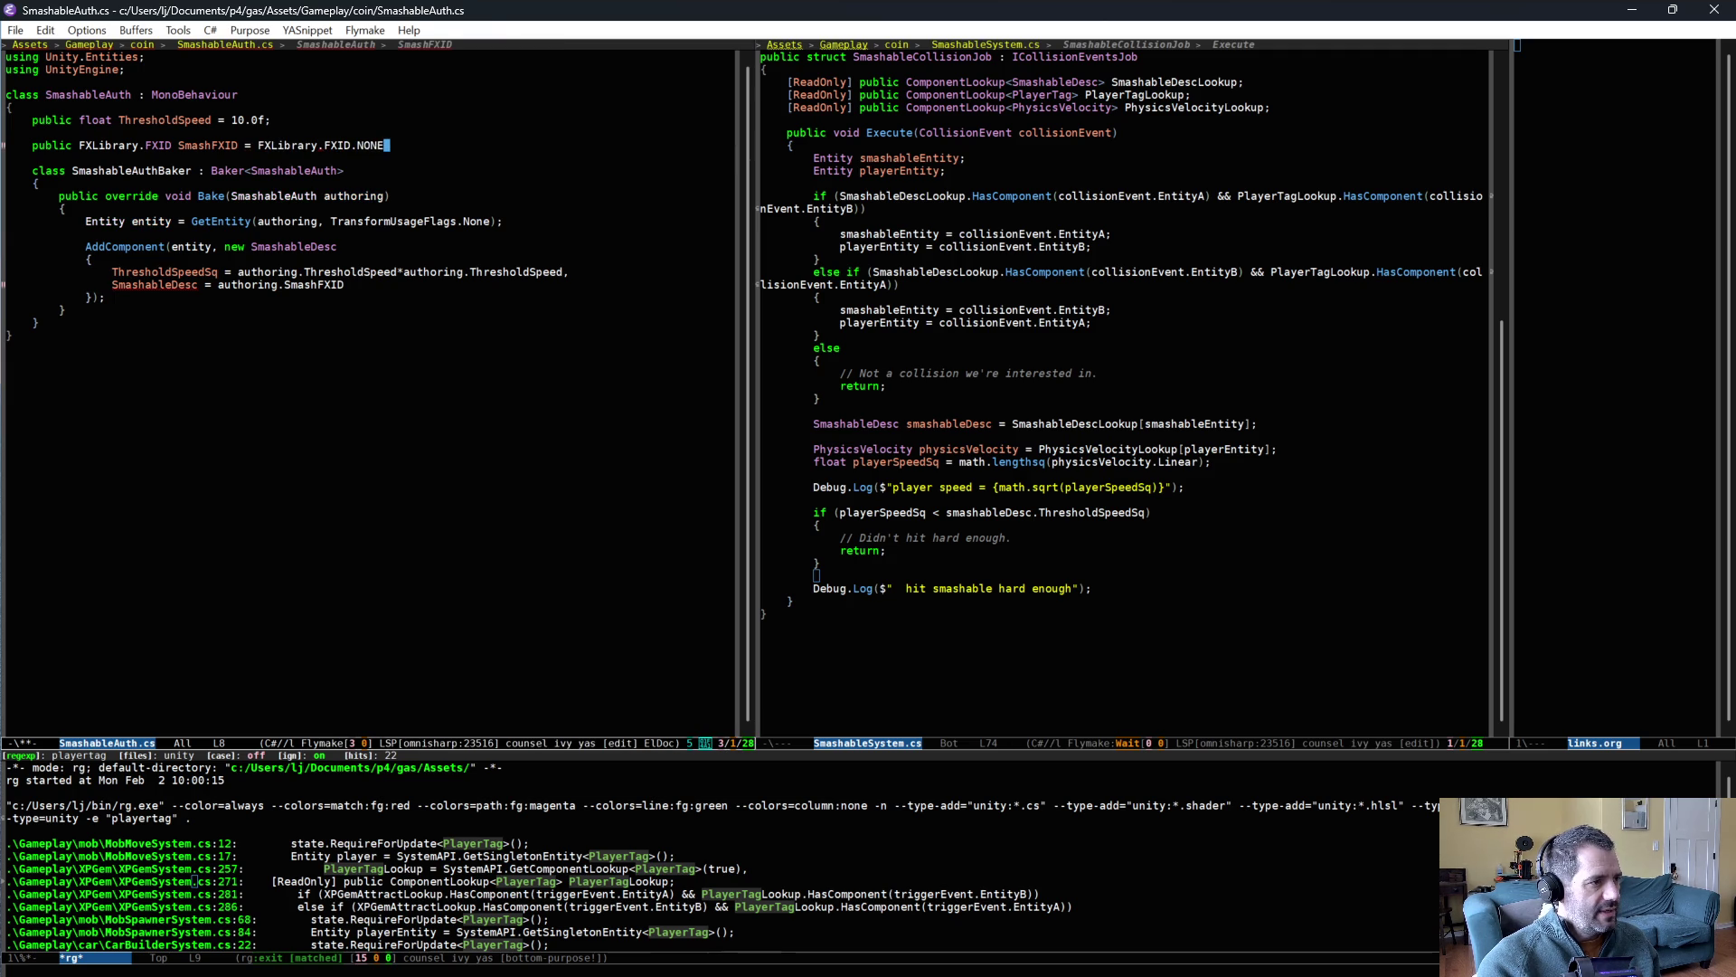
key(ctrl+x)
key(ctrl+s)
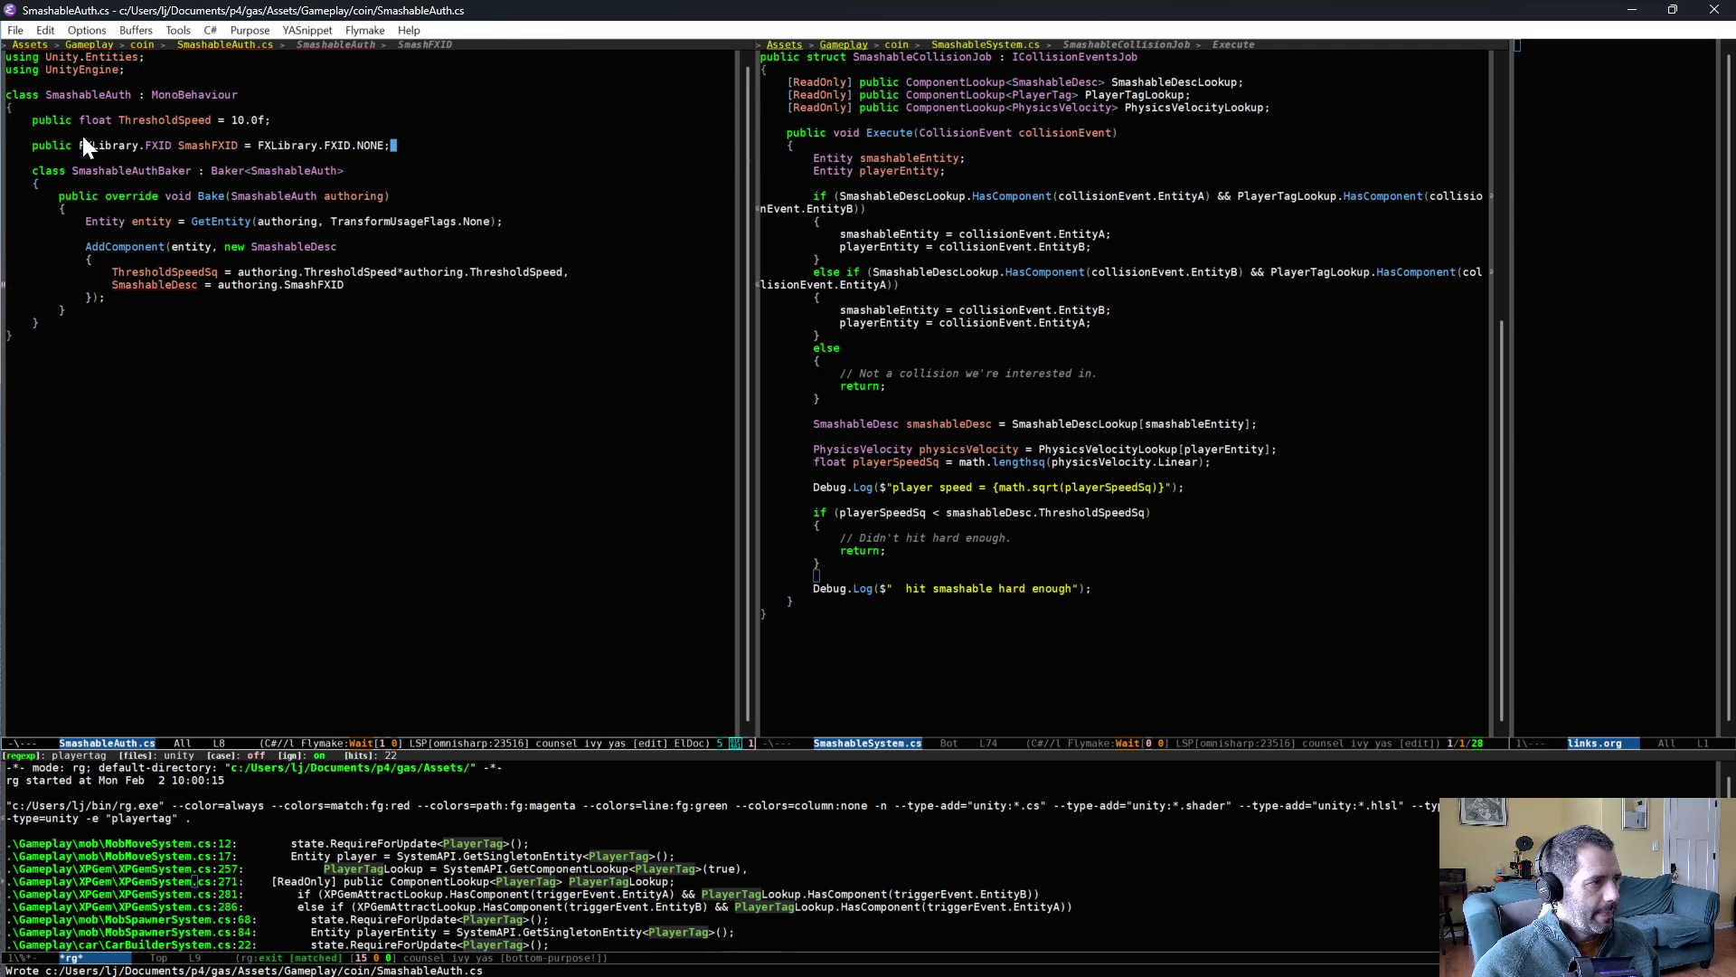
- Copy the SmashFXID field declaration
click(34, 145)
key(ctrl+space)
key(alt+f)
key(alt+f)
key(alt+f)
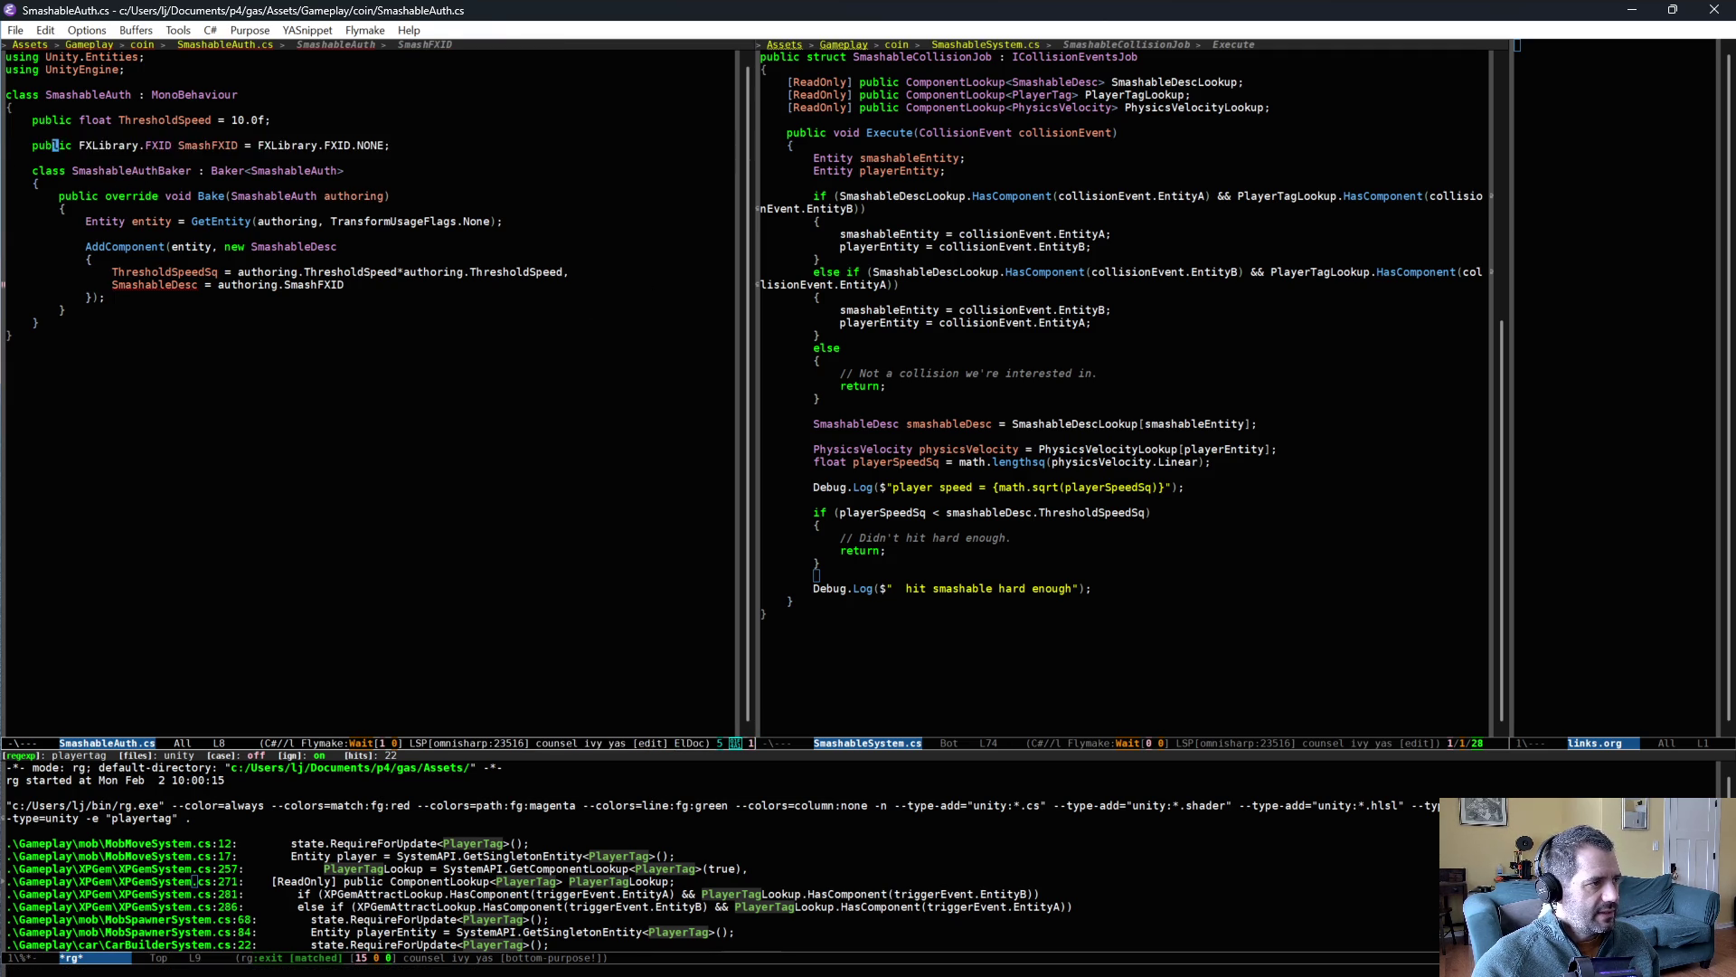
key(alt+w)
key(ctrl+x)
- Paste the SmashFXID field into the SmashableDesc struct in SmashableSystem.cs and save
key(o)
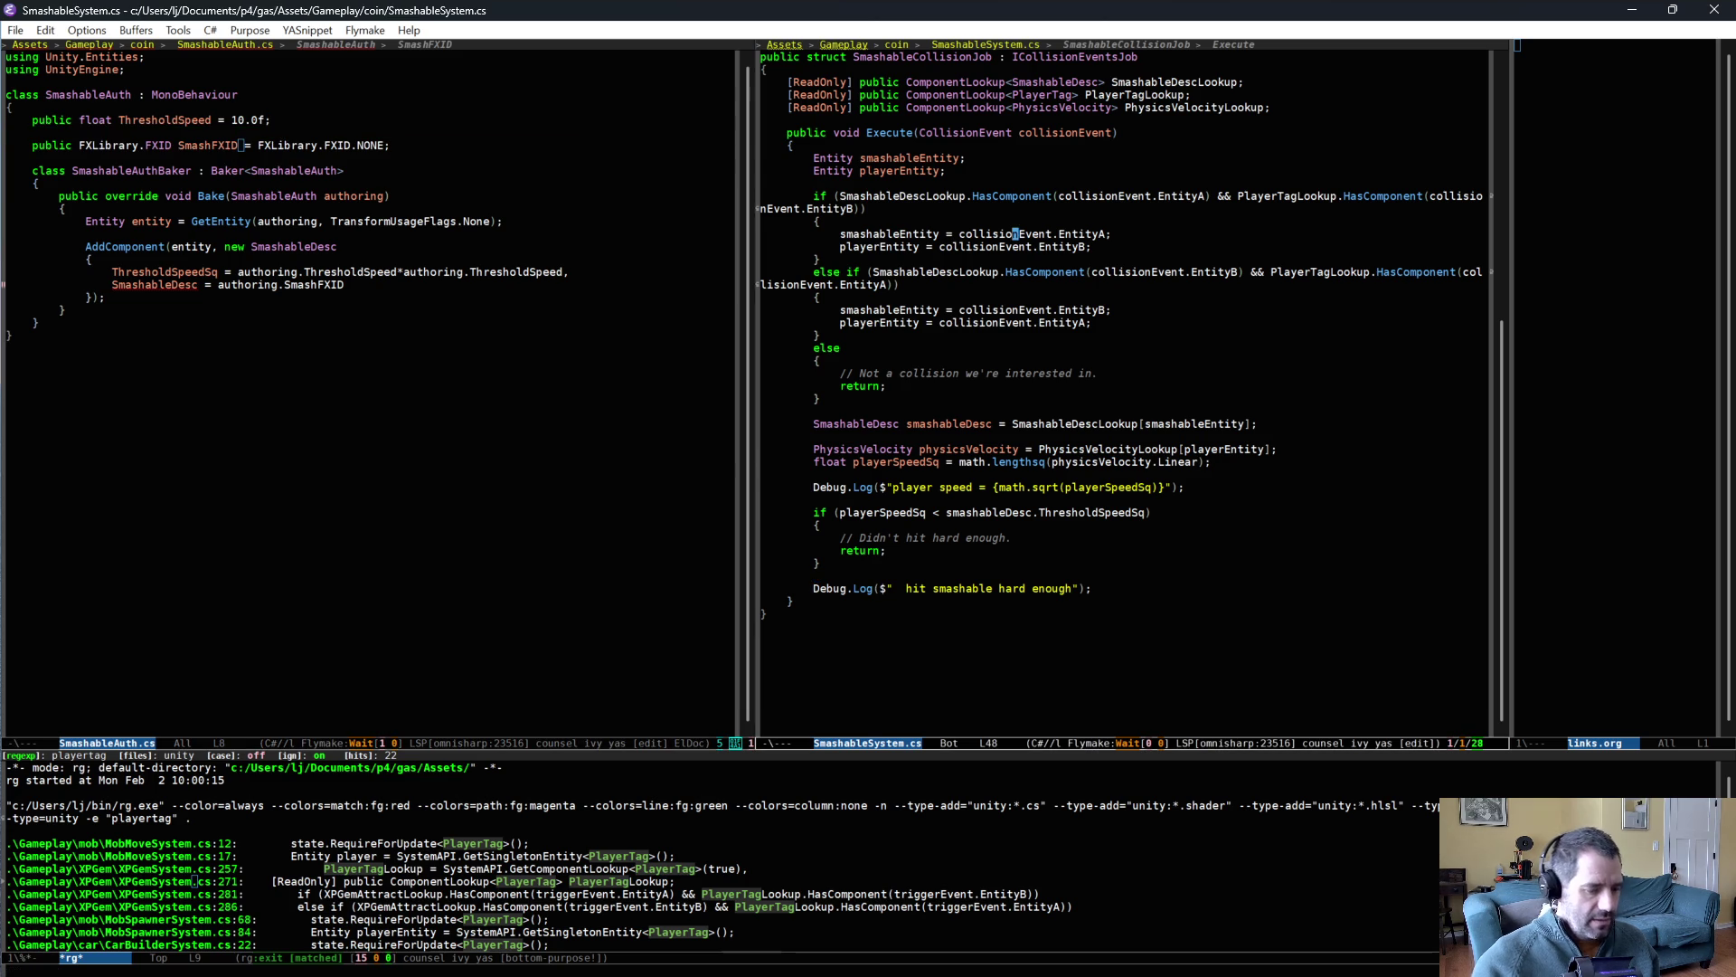
key(alt+less)
key(ctrl+down)
key(ctrl+down)
key(Up)
key(Up)
key(End)
key(Return)
key(ctrl+y)
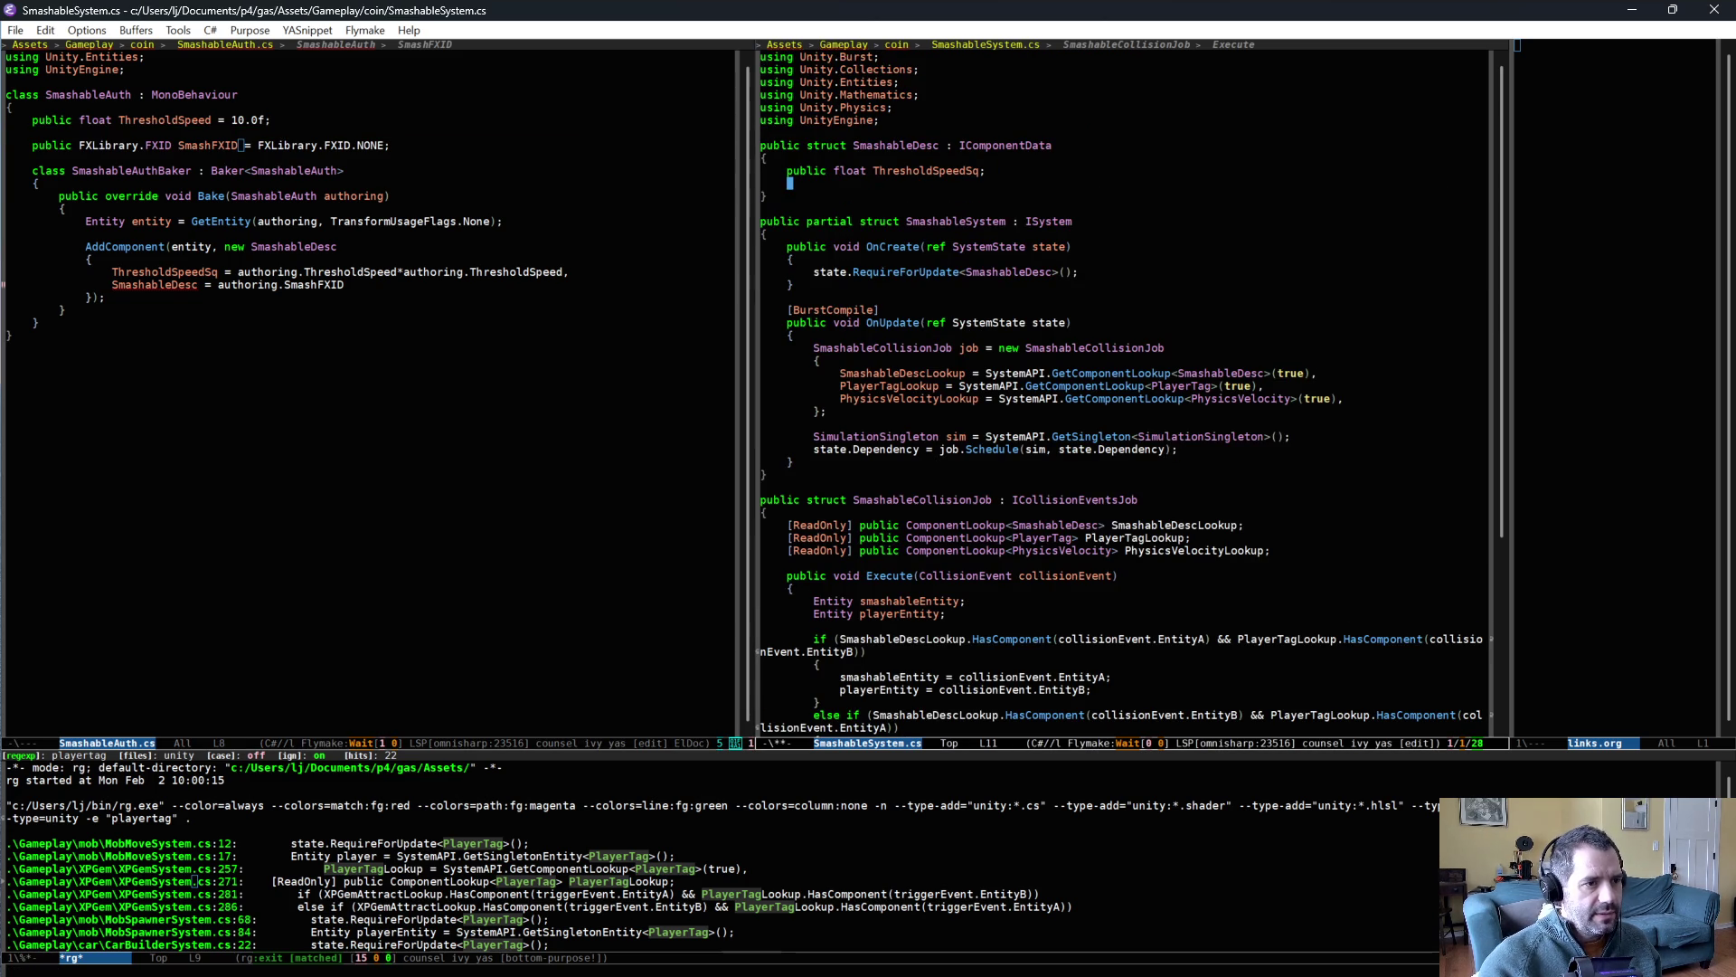
text(;)
key(ctrl+x)
key(ctrl+s)
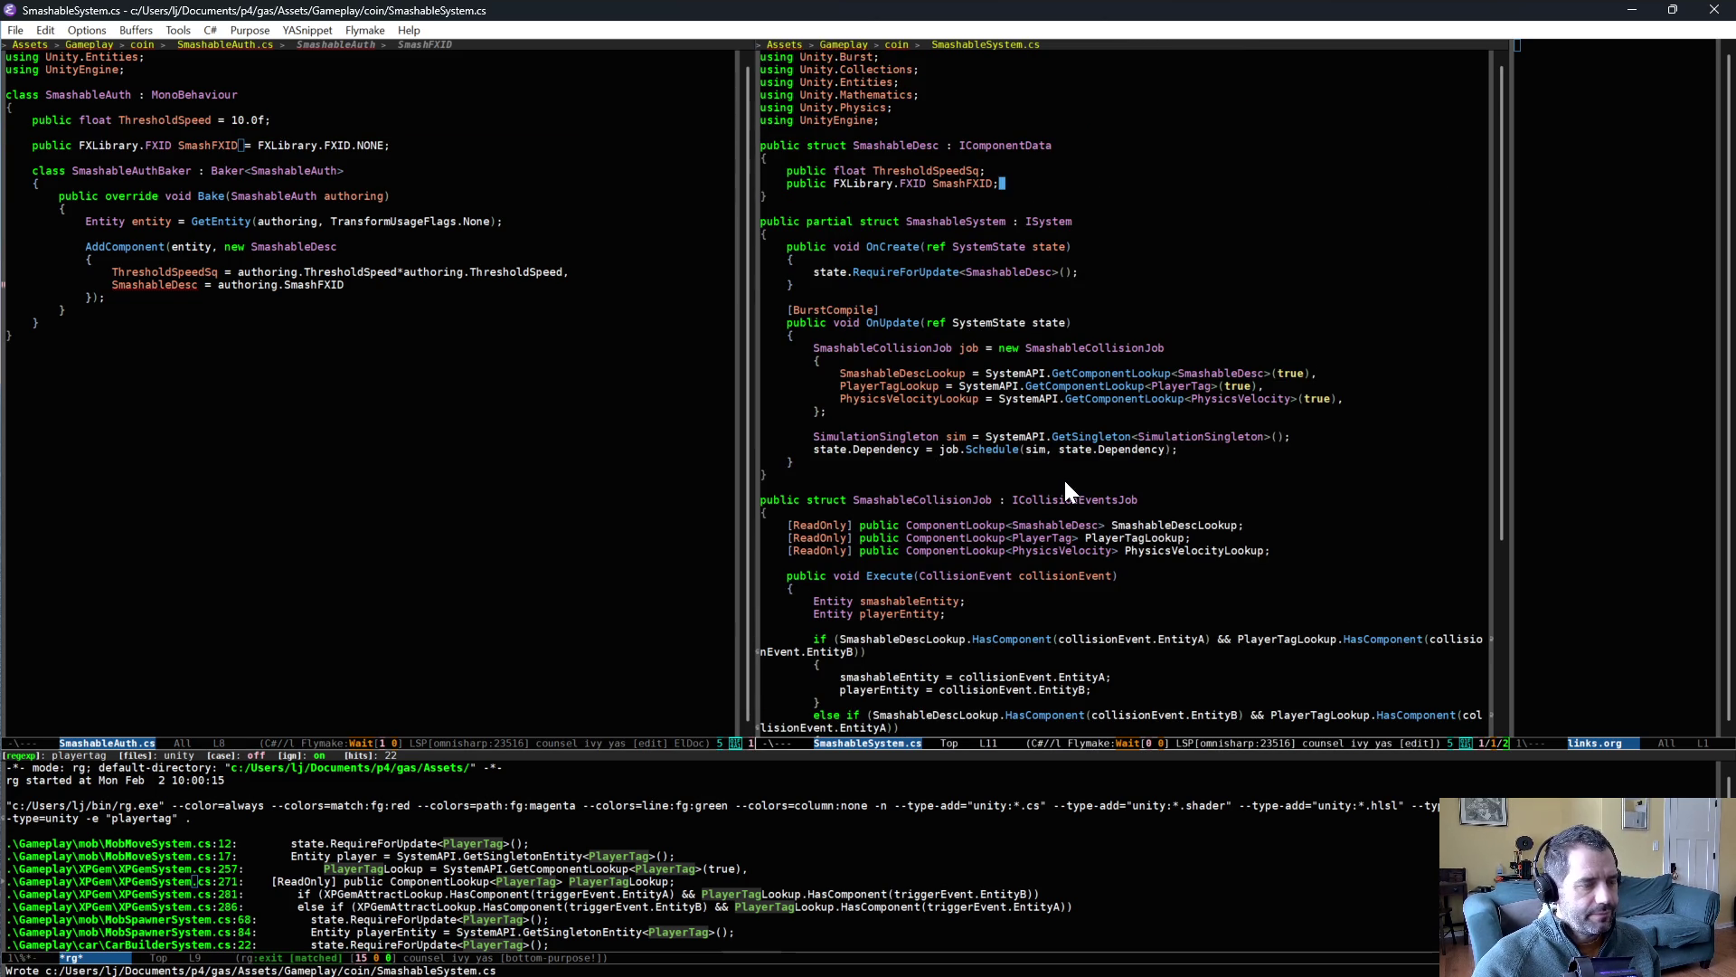
- Fix the baker line to read SmashFXID = authoring.SmashFXID and save SmashableAuth.cs
click(201, 284)
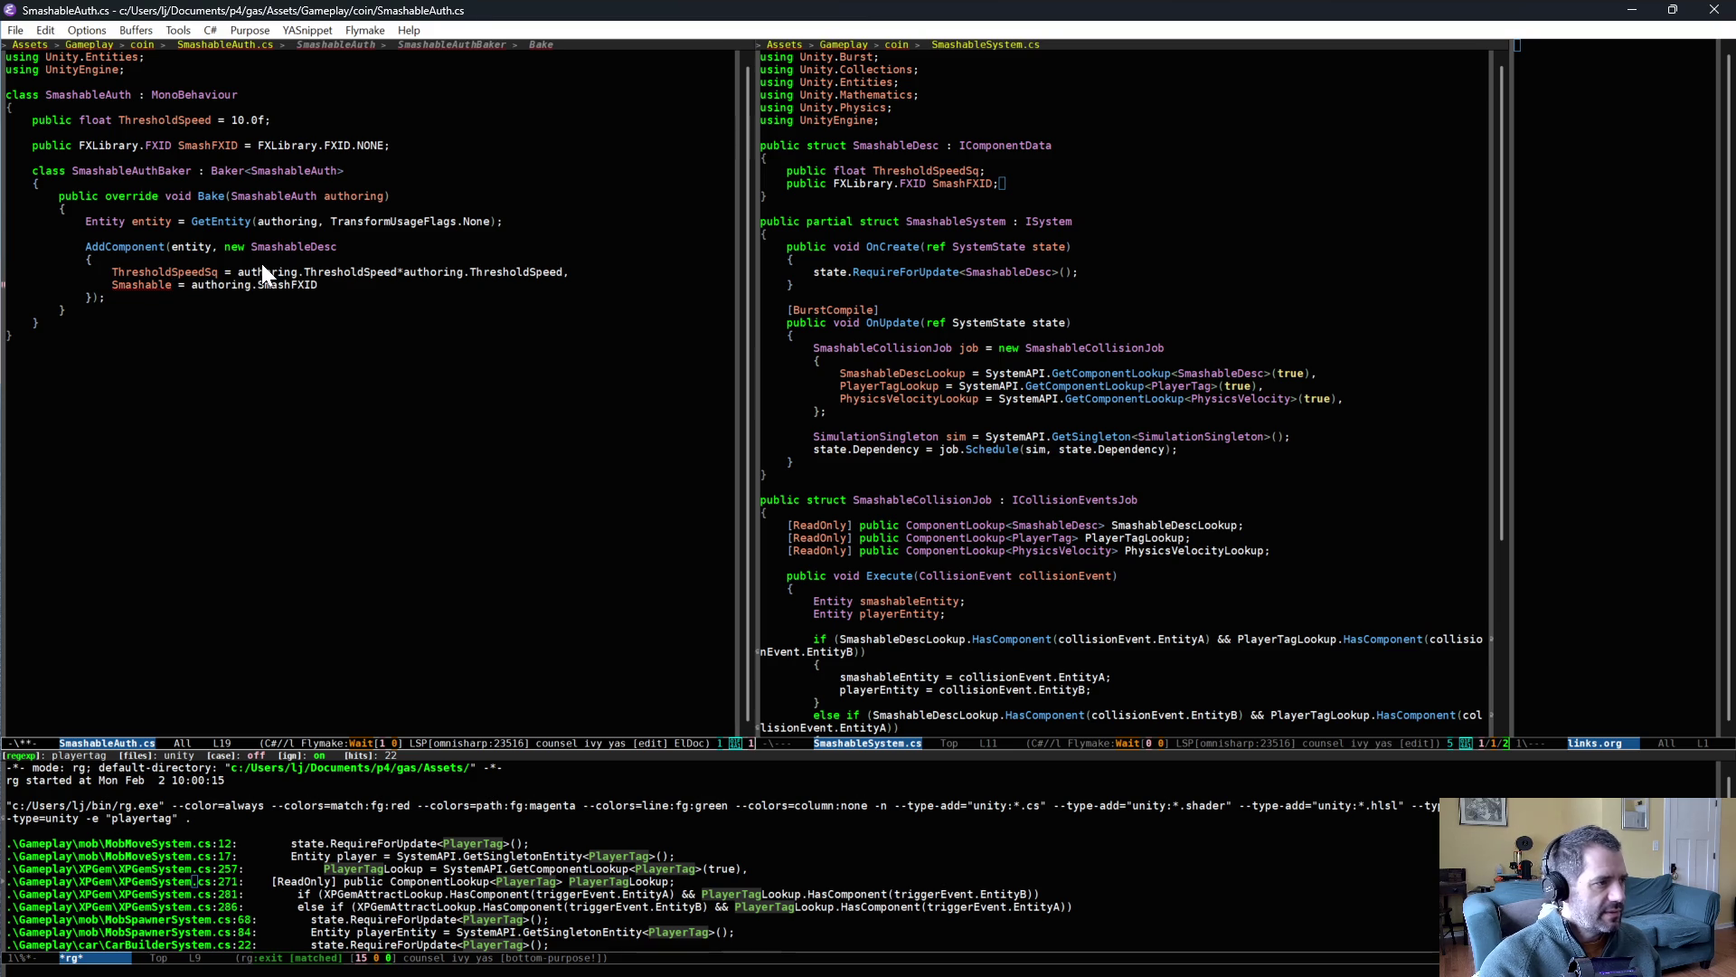
key(ctrl+BackSpace)
text(SmashFXID)
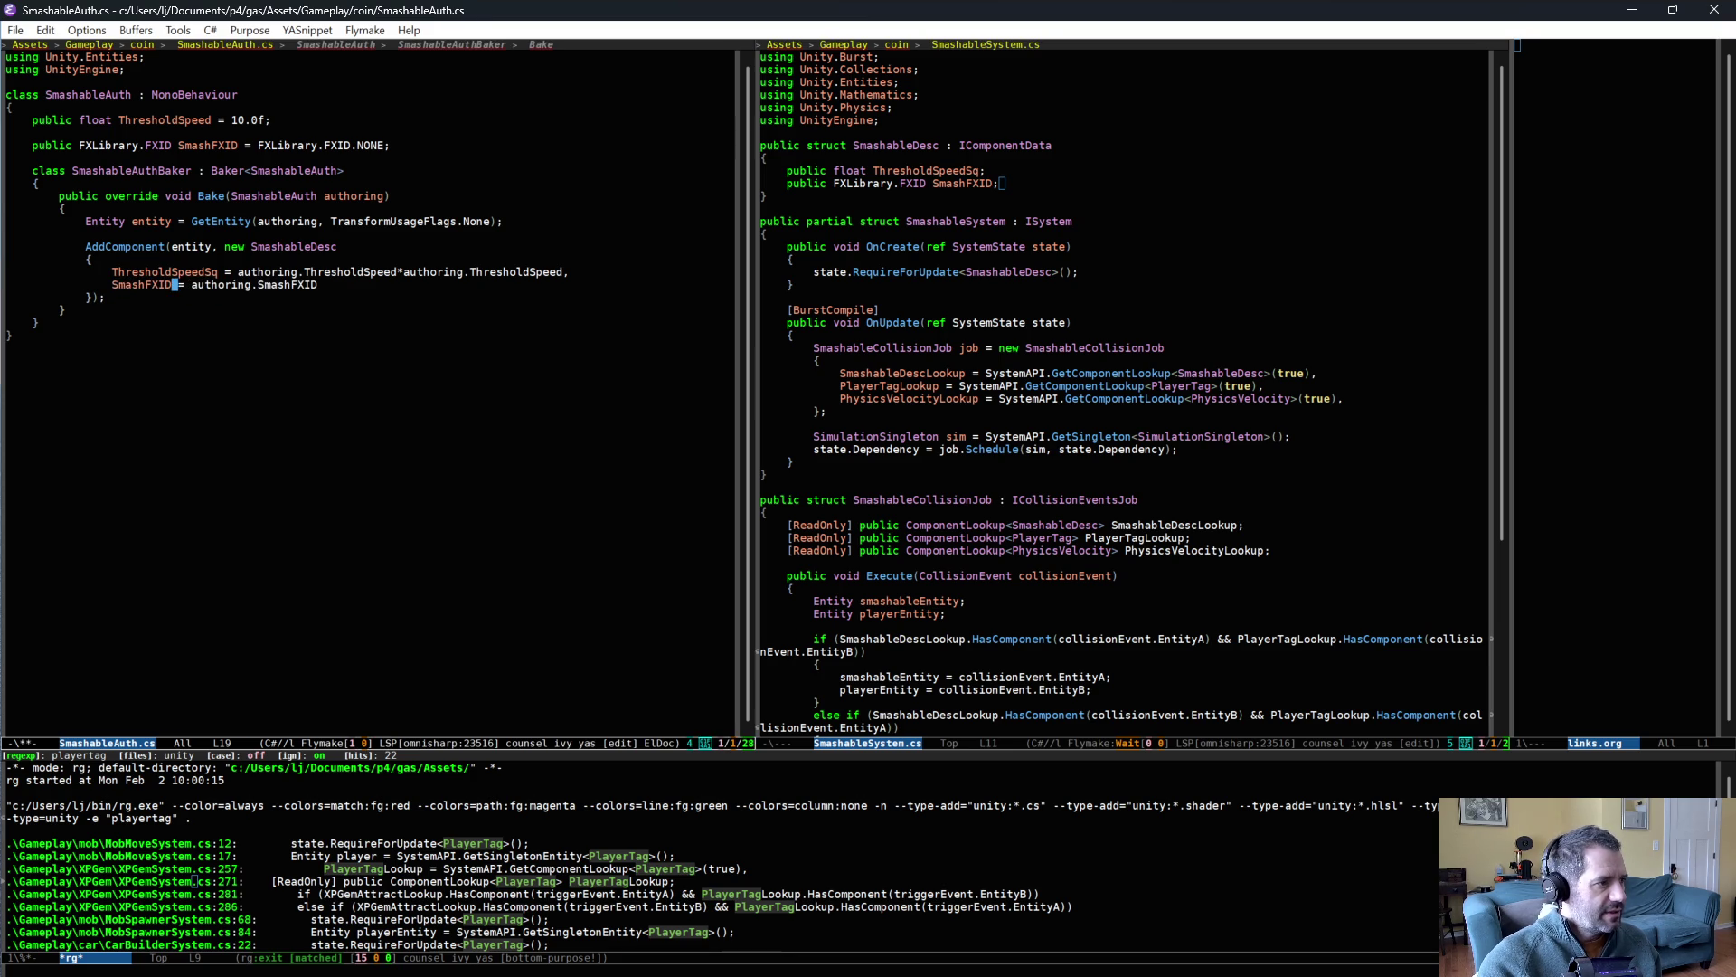
click(409, 489)
key(ctrl+x)
key(ctrl+s)
- Scroll the end of SmashableSystem.cs into view beside SmashableAuth.cs
click(1025, 410)
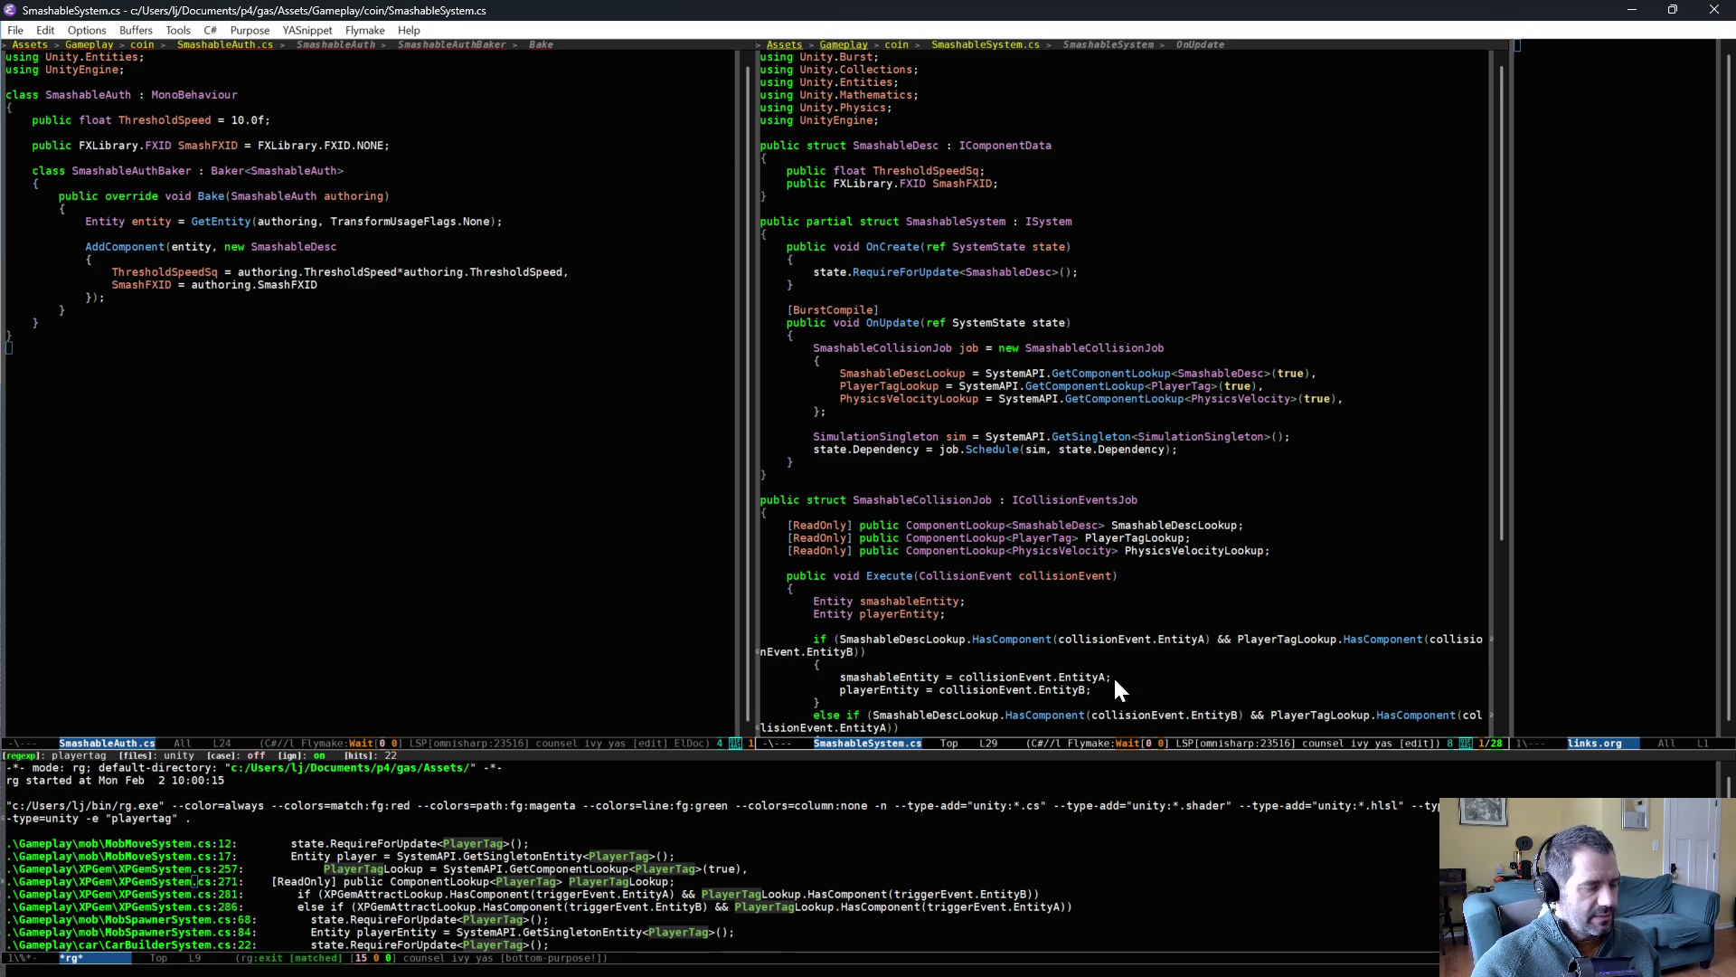
click(337, 445)
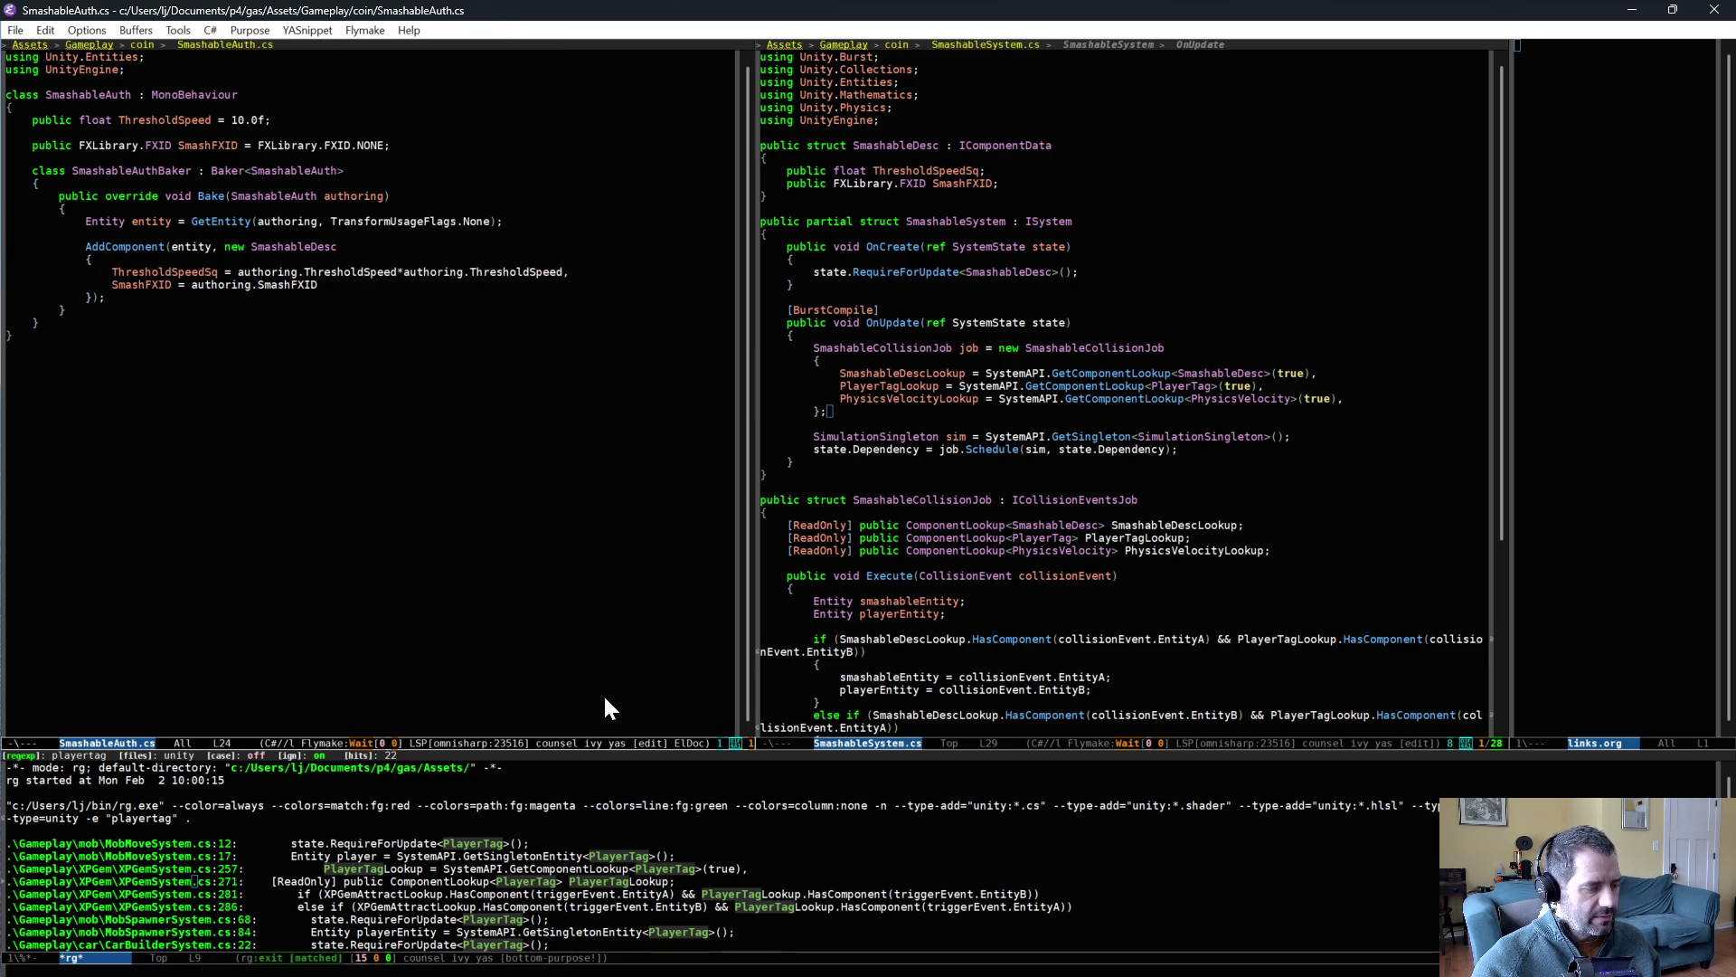
key(ctrl+alt+v)
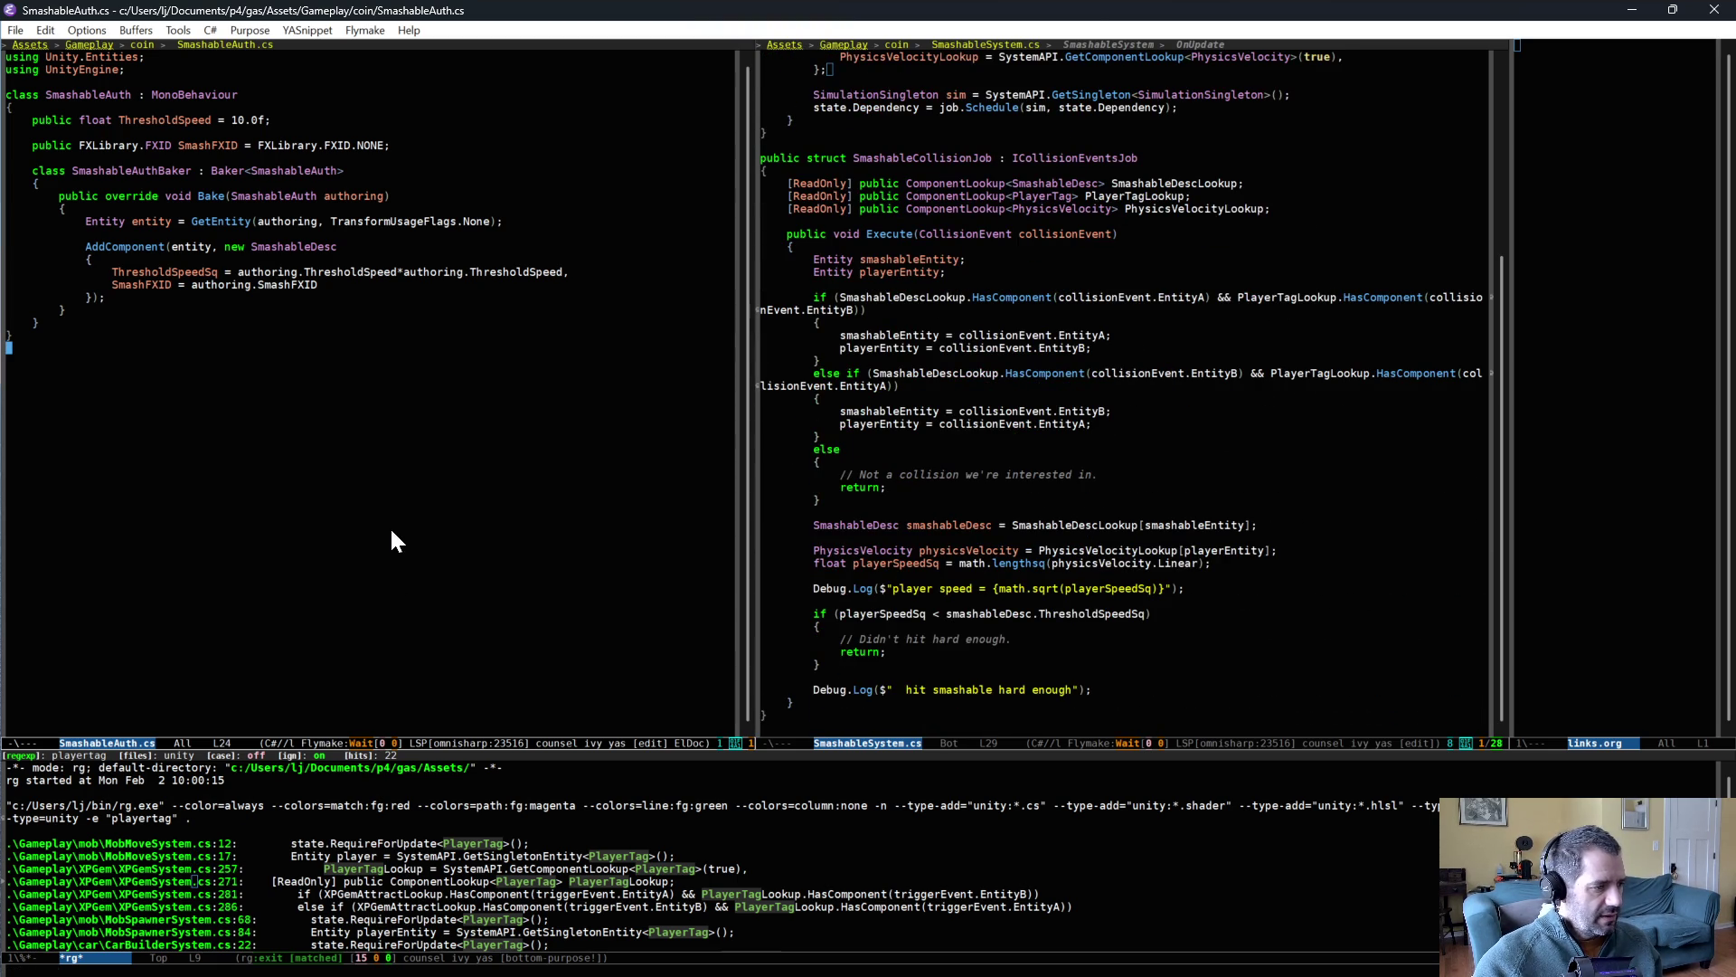
scroll(203, 905, down, 2)
scroll(202, 912, down, 3)
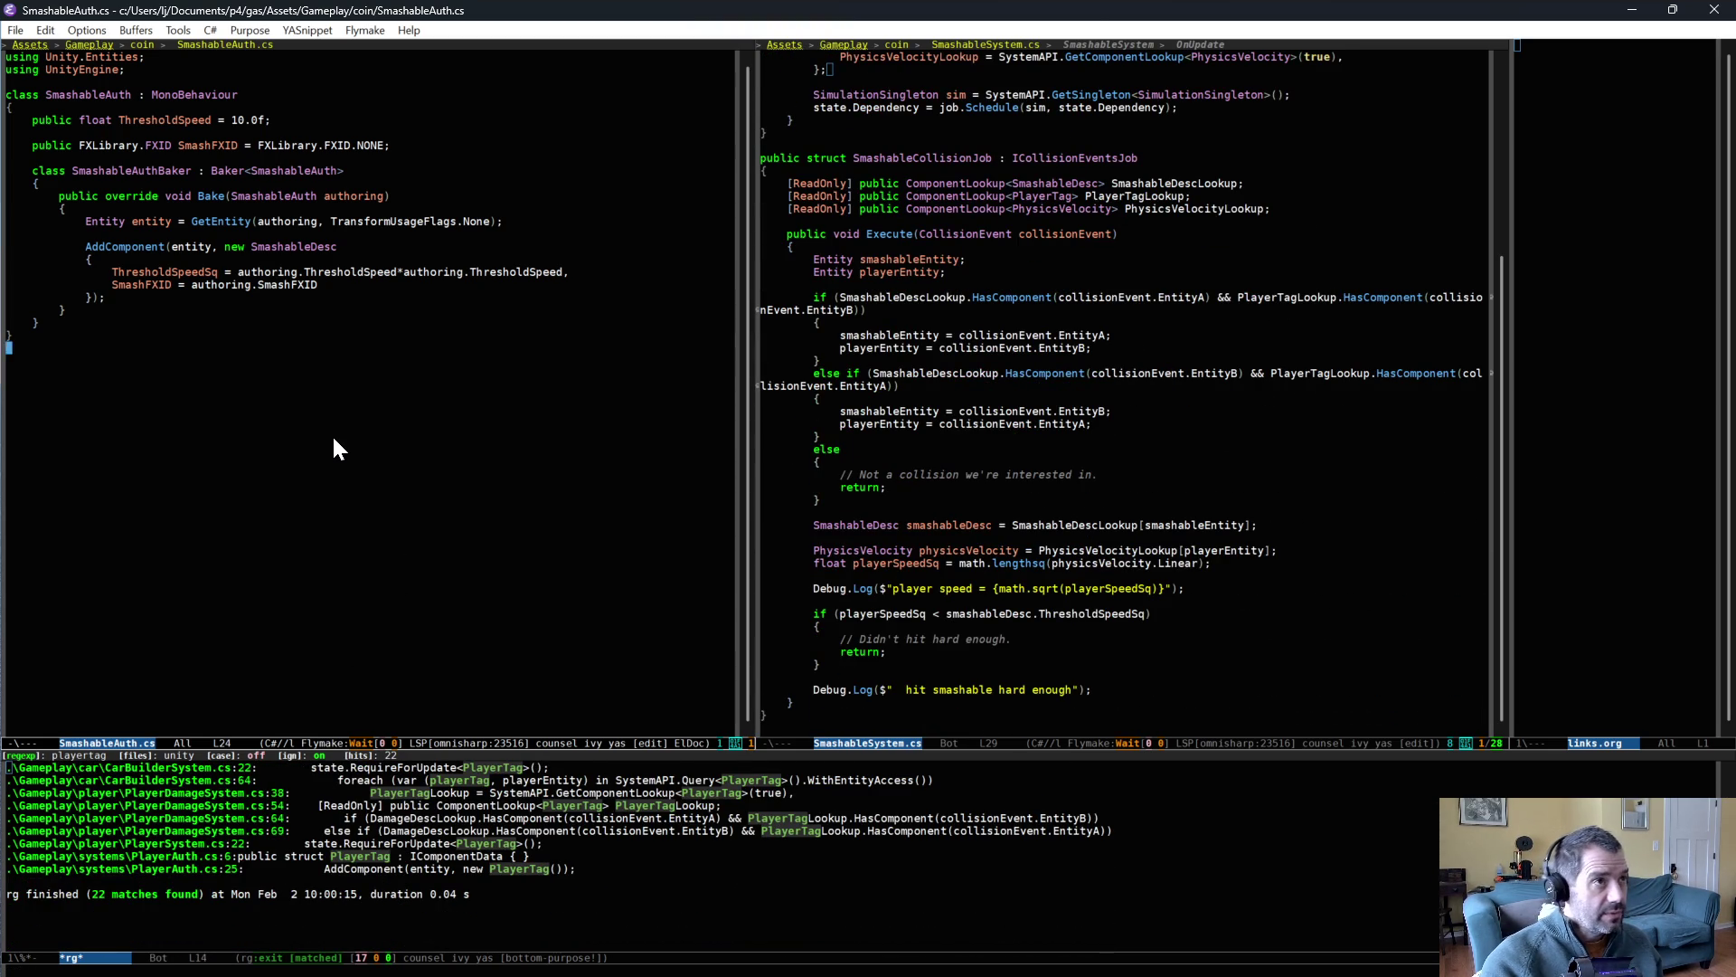
- Copy the 'Play the hit FX' block from MobCollisionHitSystem.cs
key(ctrl+c)
text(fhit)
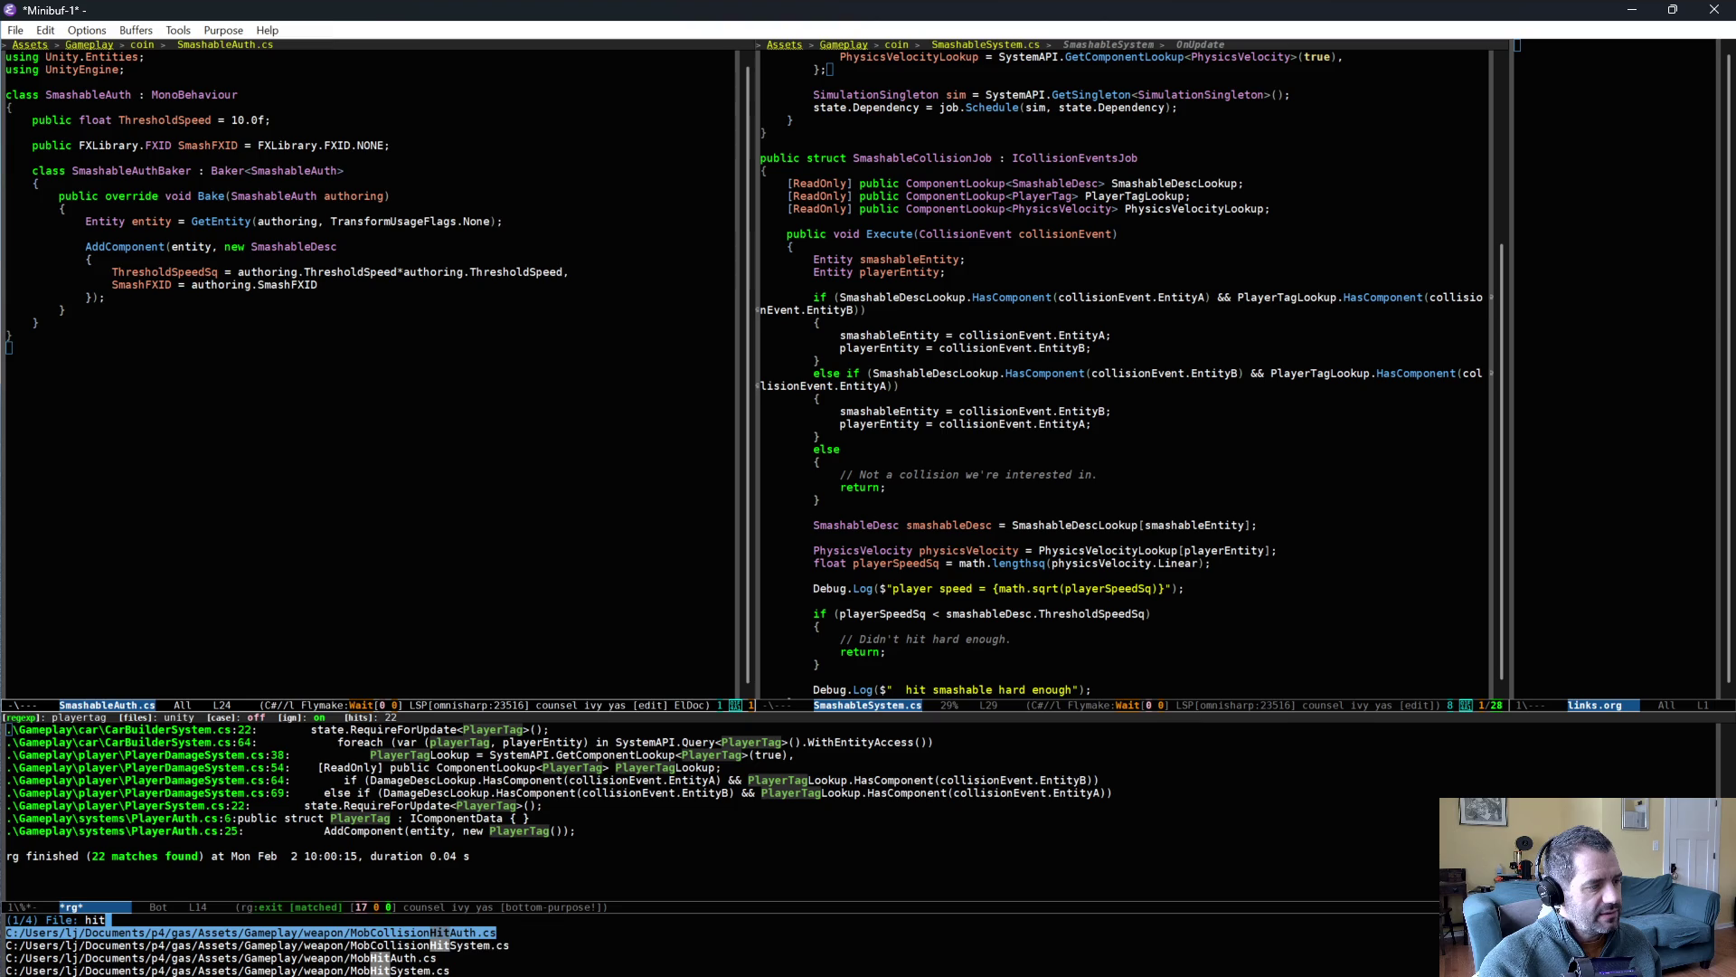
key(Down)
key(Return)
scroll(359, 482, down, 15)
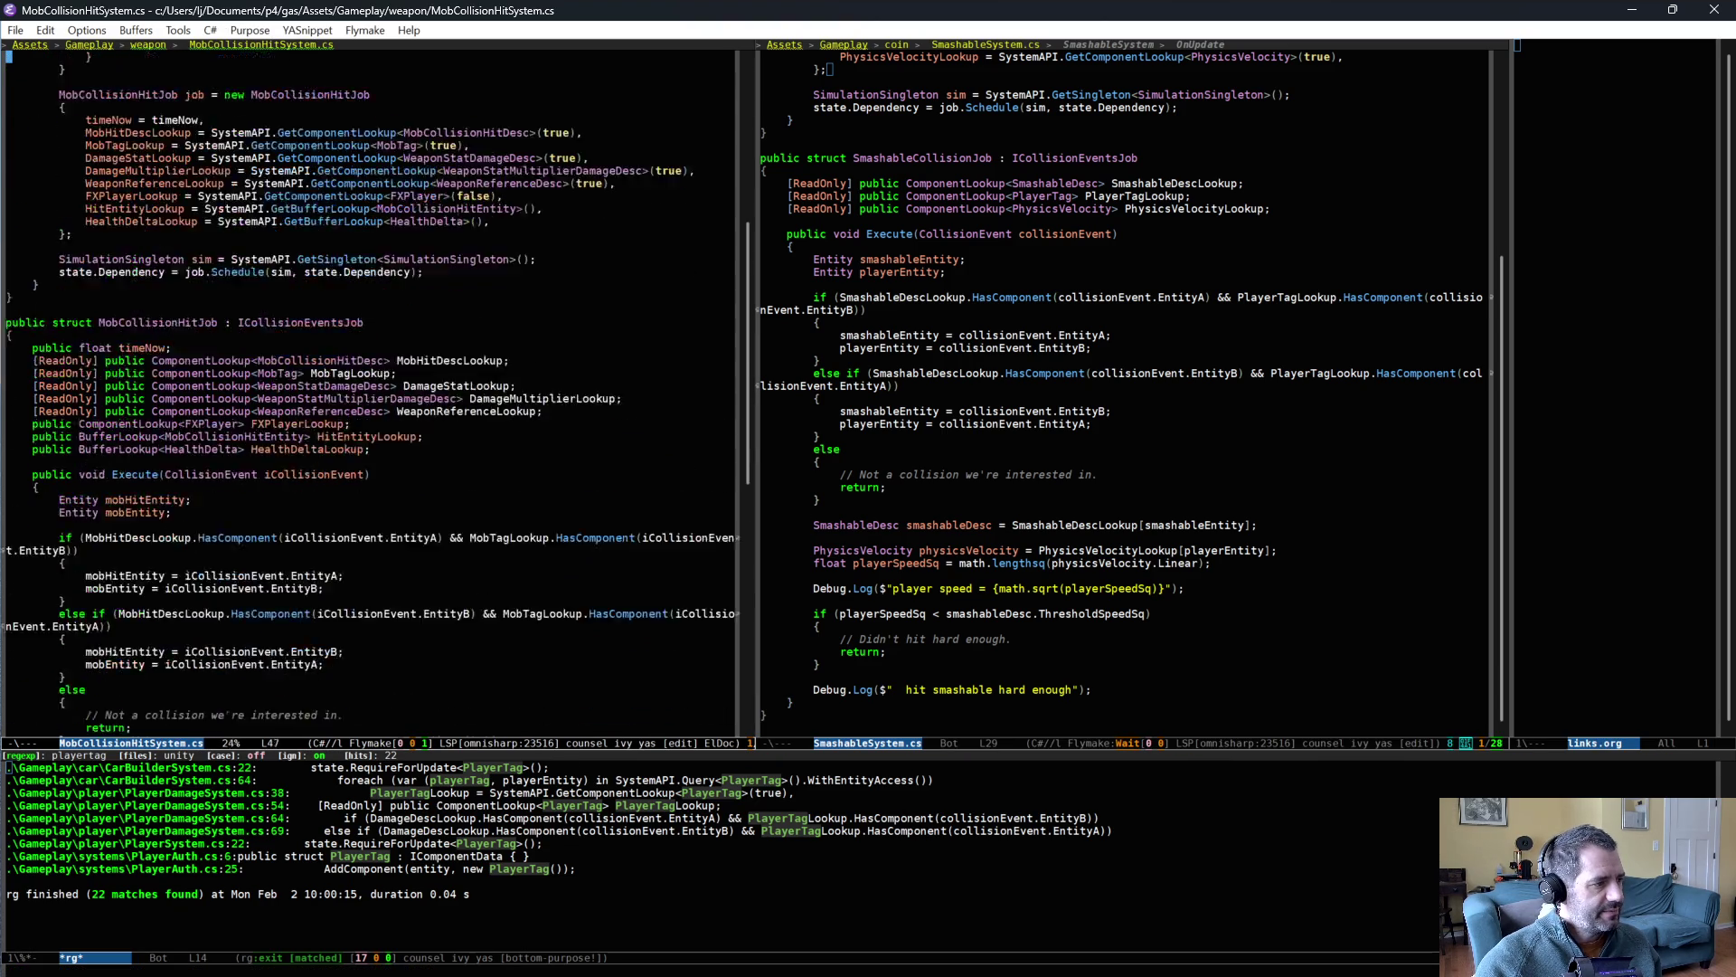
scroll(329, 534, down, 5)
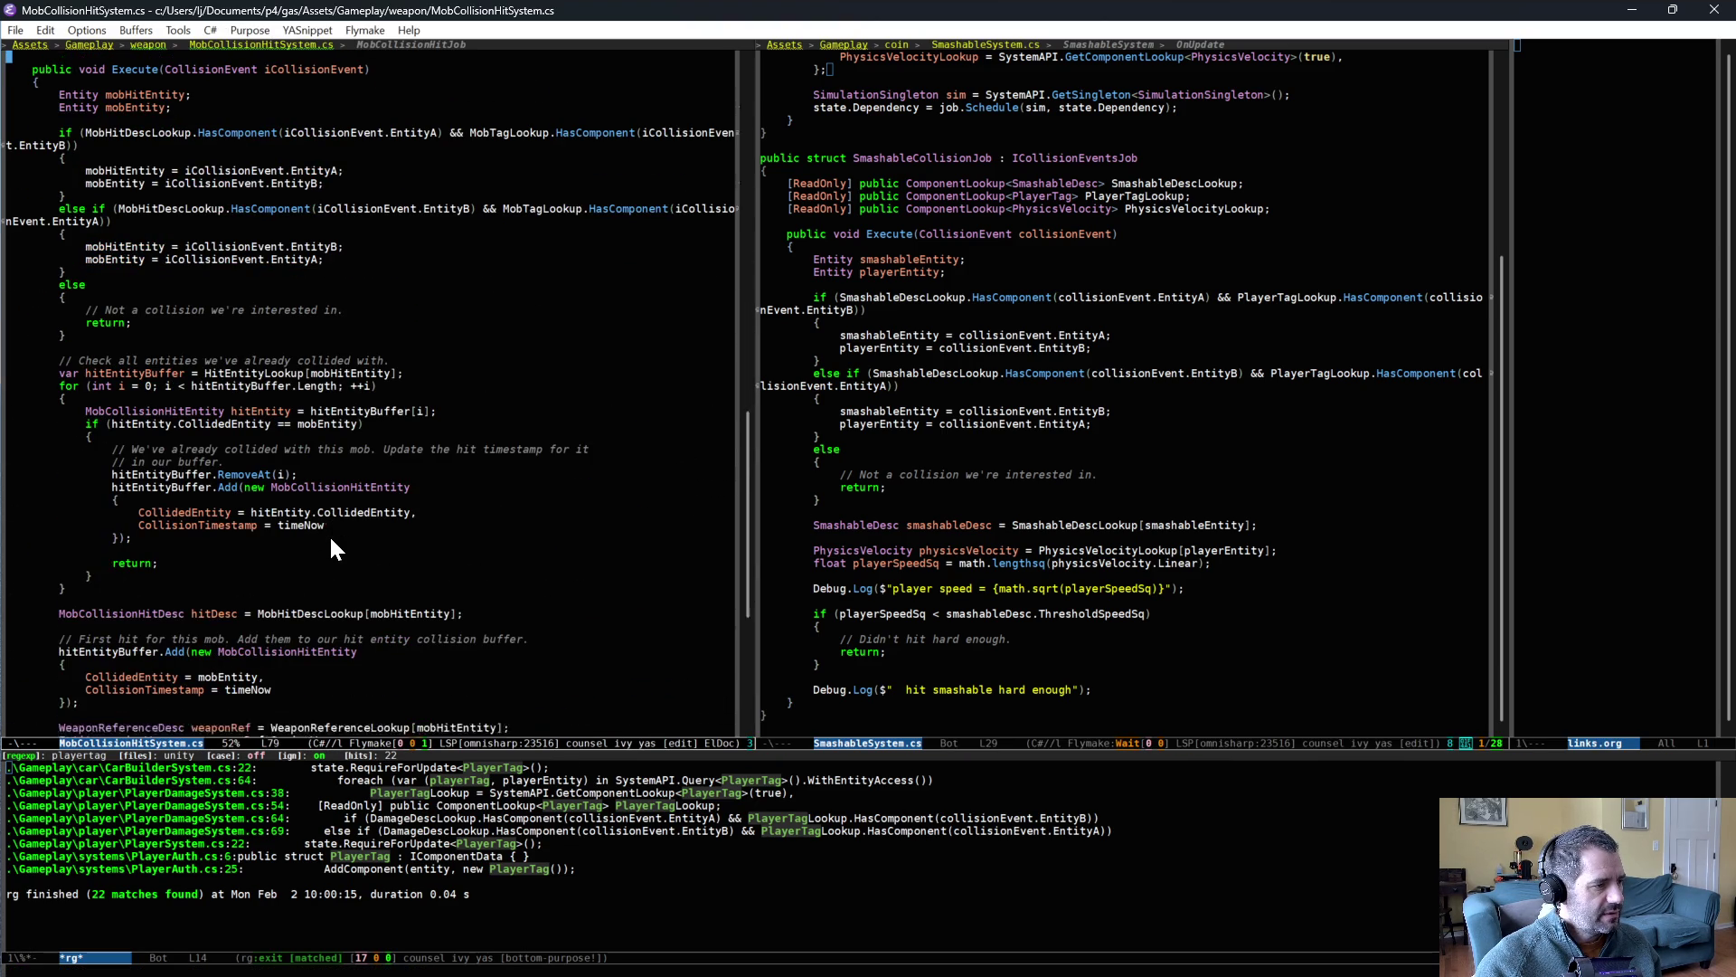
scroll(388, 560, down, 10)
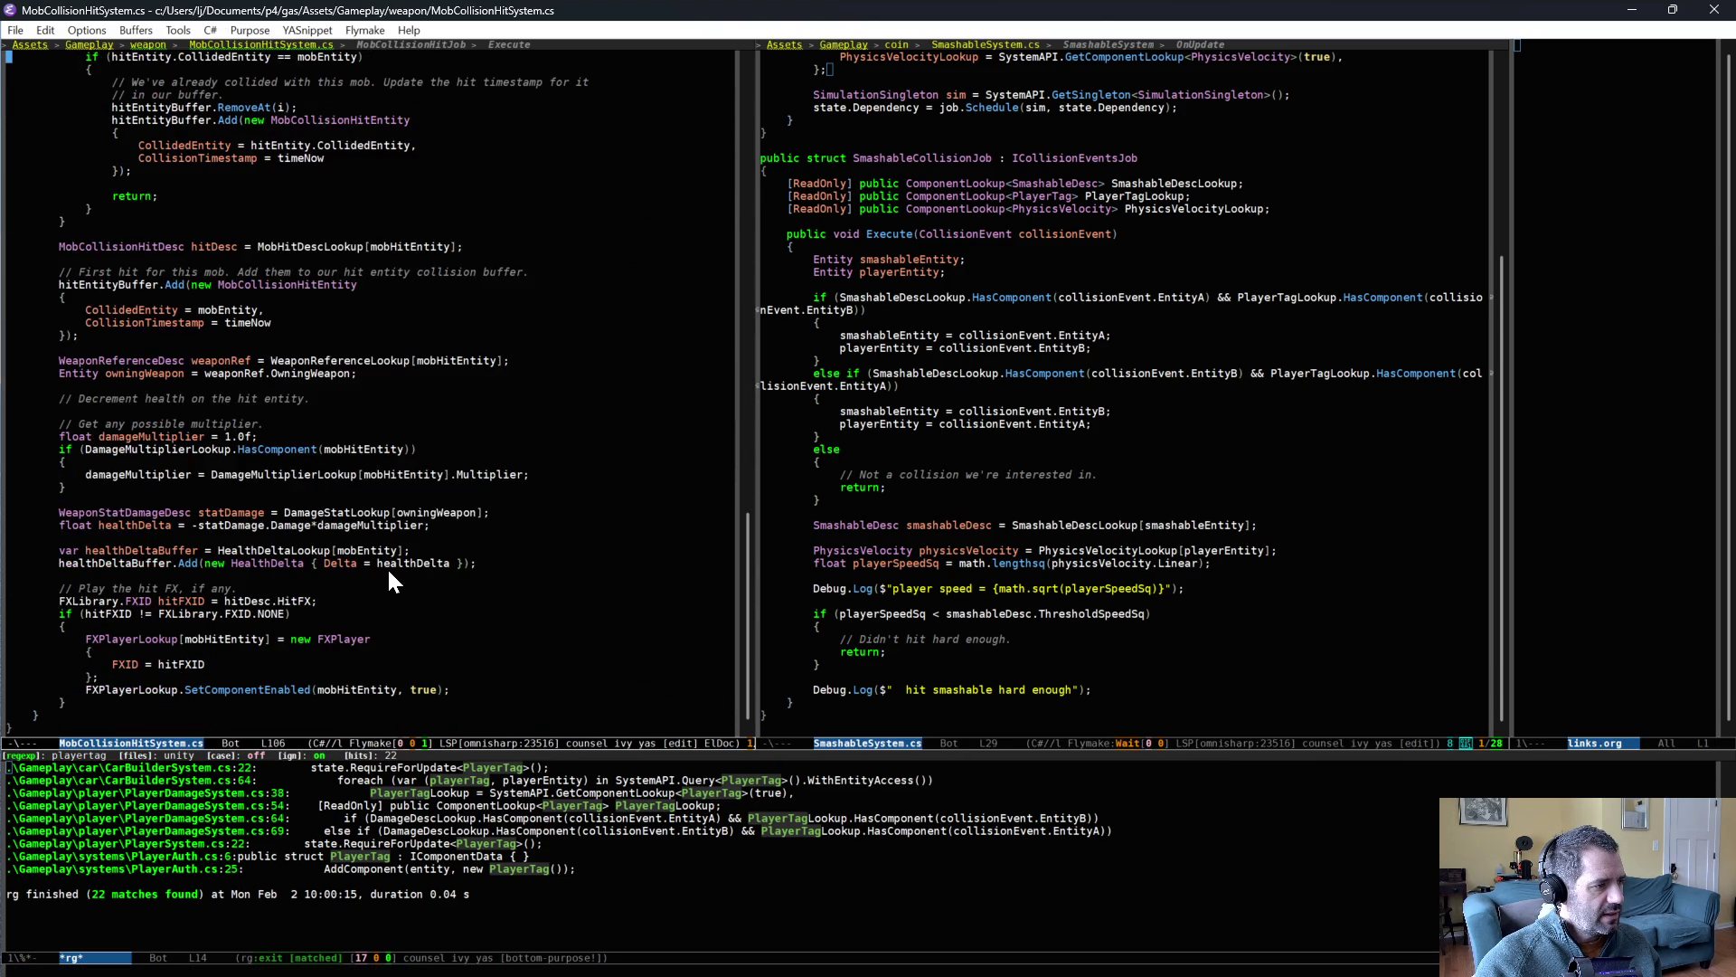
click(142, 474)
drag(140, 466, 176, 578)
key(alt+w)
- Paste the FX block after the hardness check in SmashableSystem.cs and reword its comment for smashing
scroll(1130, 597, down, 1)
click(1098, 588)
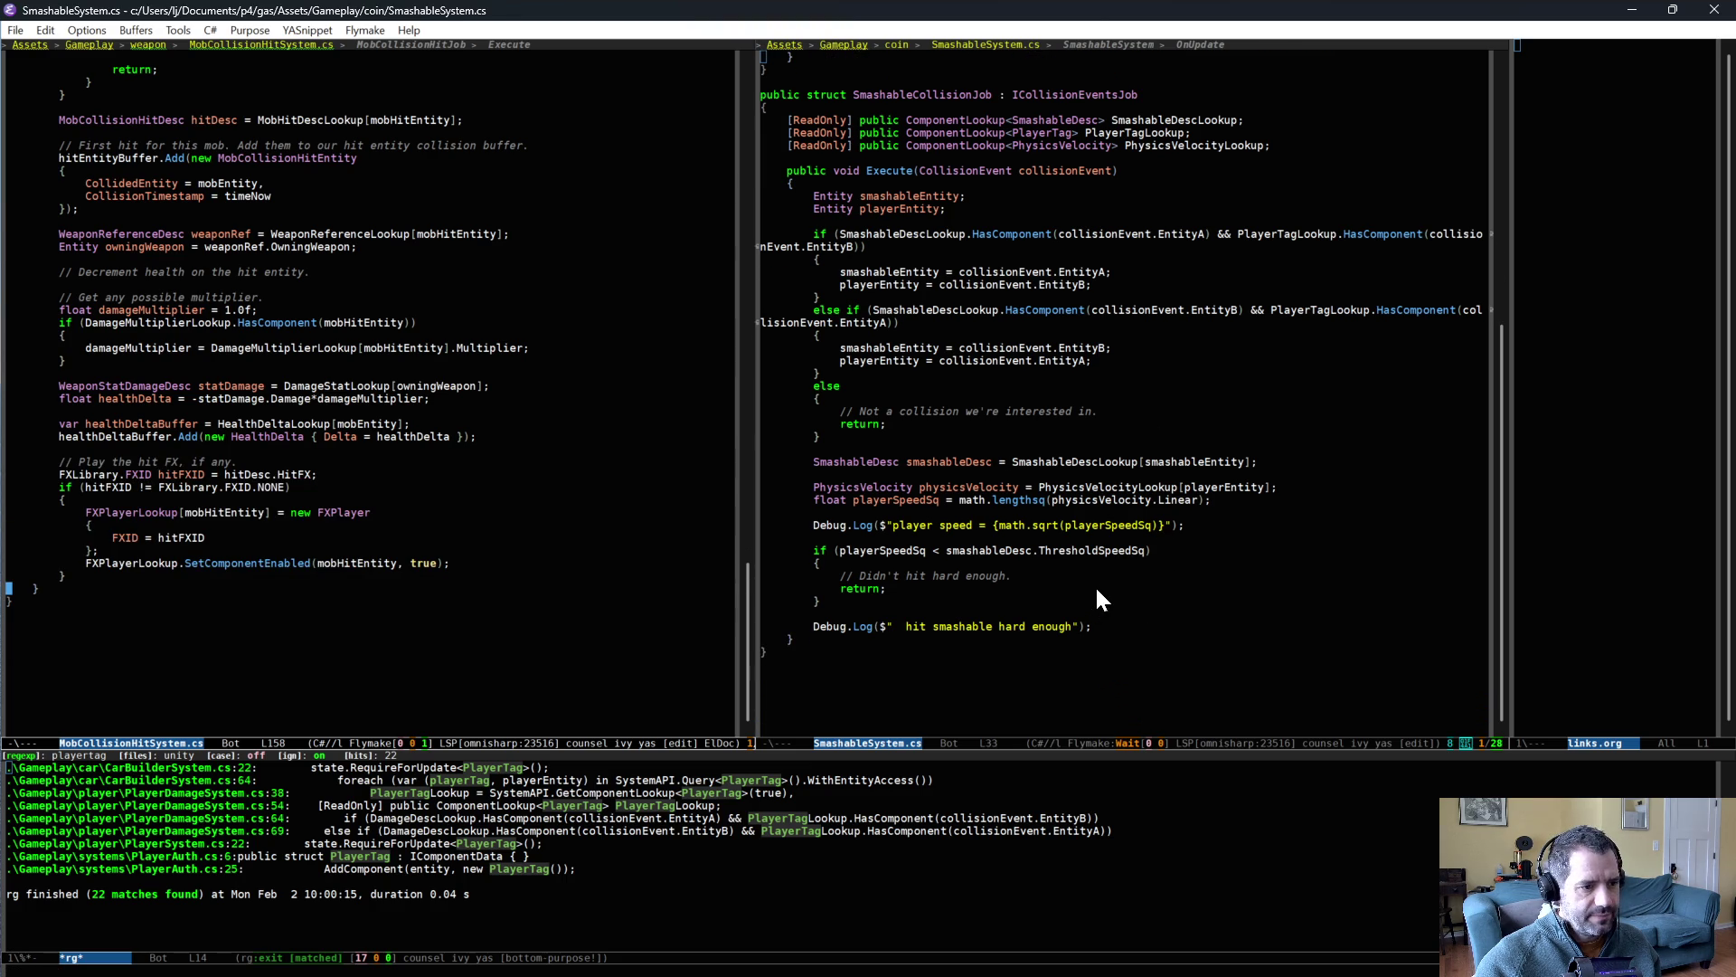
key(ctrl+y)
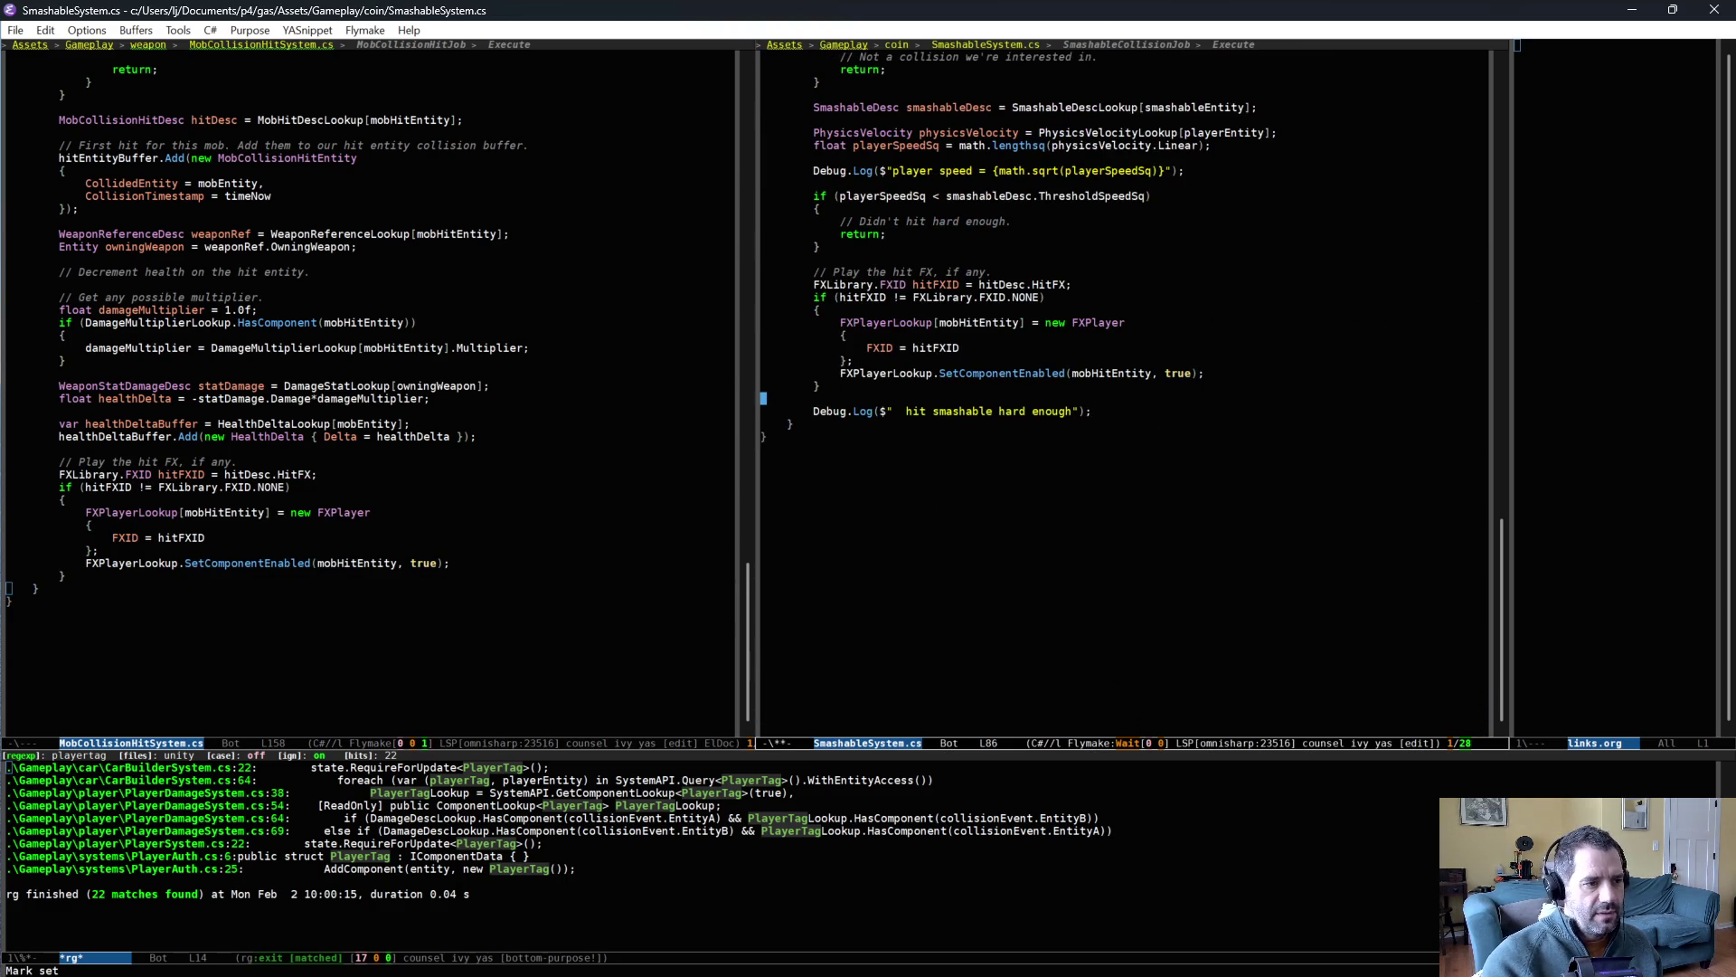
click(893, 272)
key(alt+d)
text(mash)
- Rename every hitFXID occurrence to smashFXID
key(Down)
key(ctrl+semicolon)
key(BackSpace)
key(BackSpace)
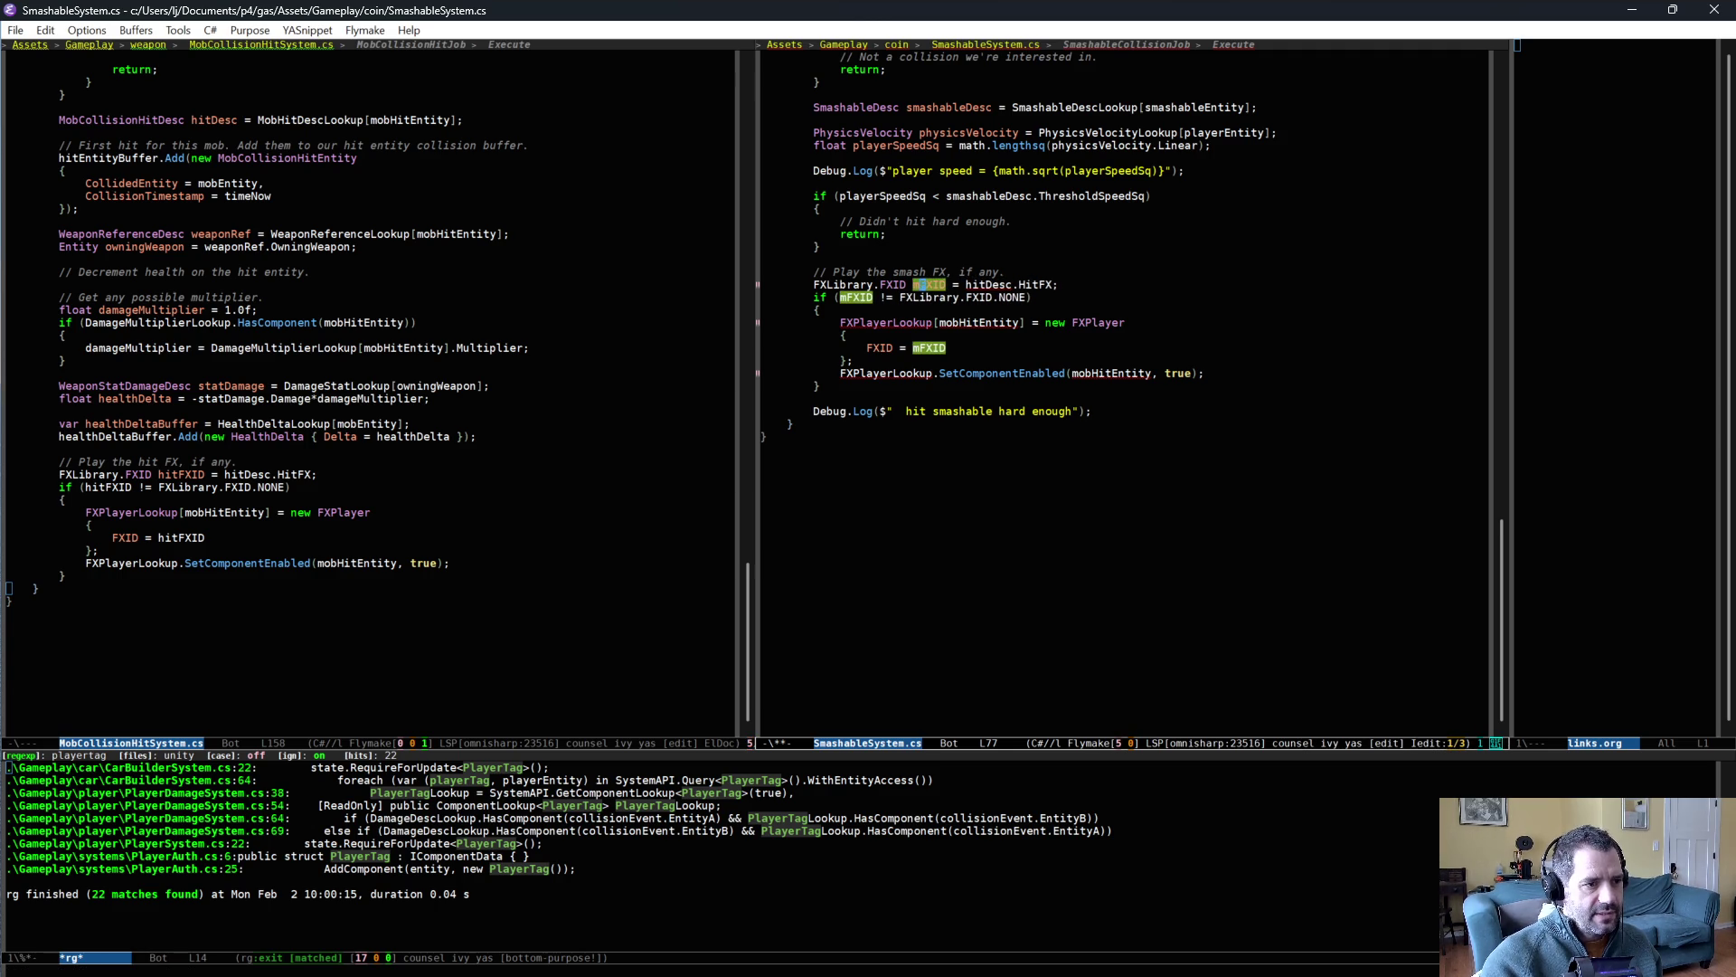
key(Delete)
text(smash)
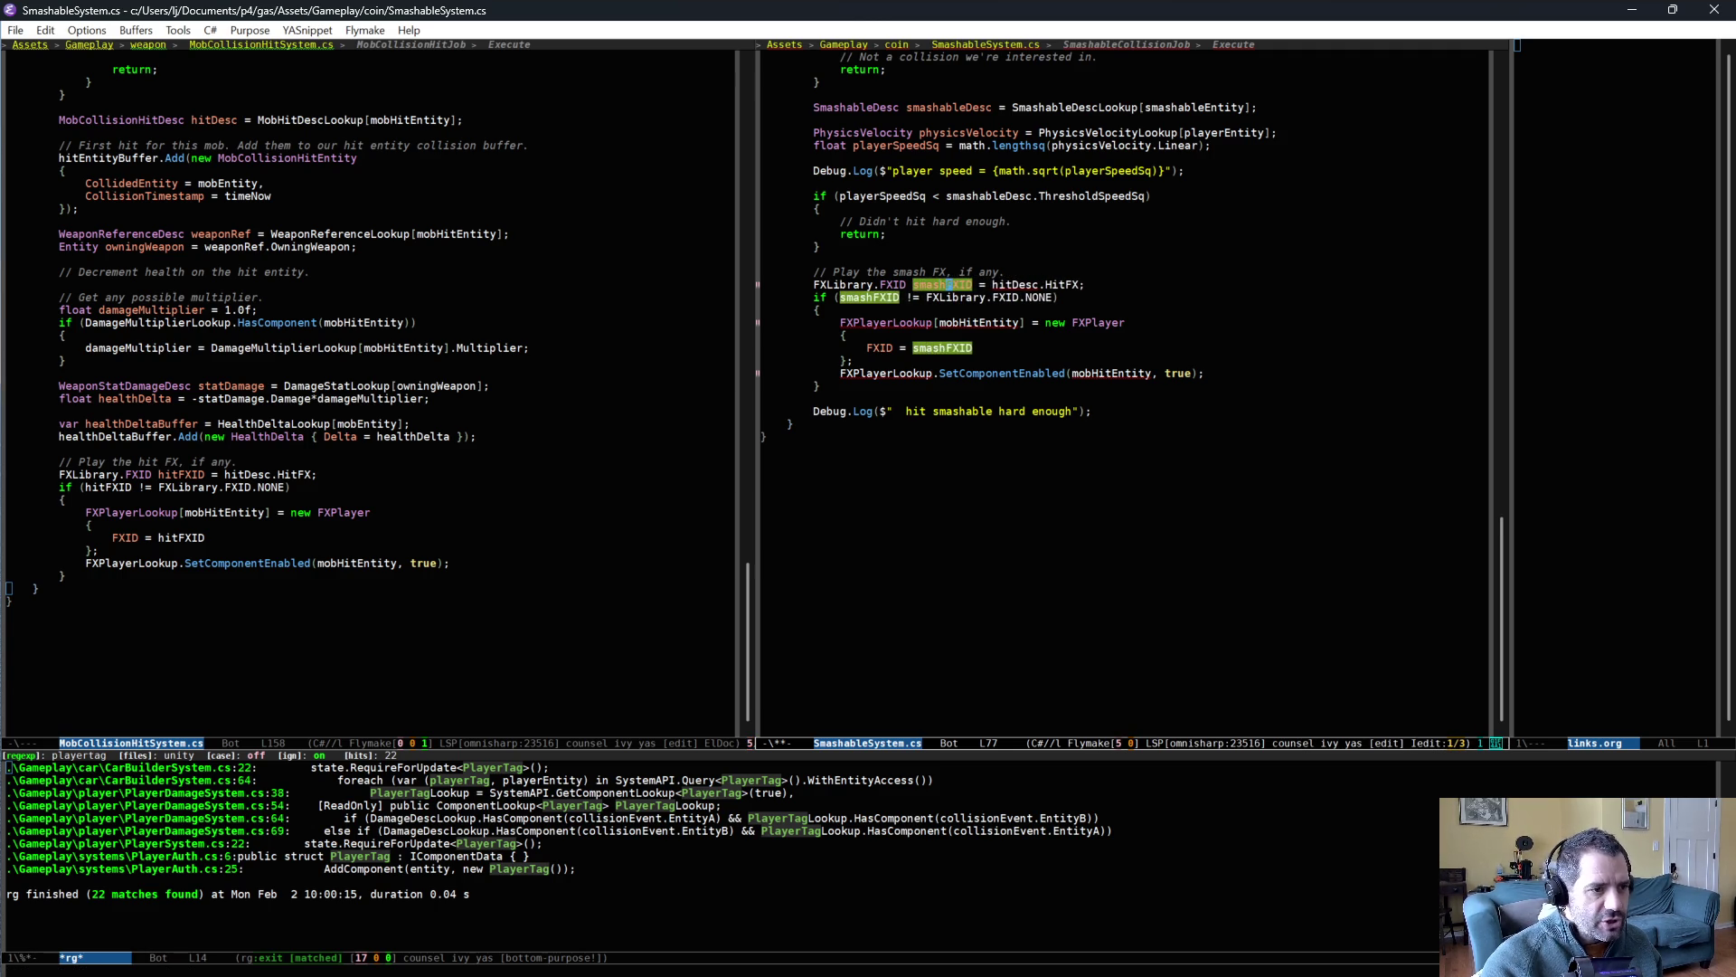
key(ctrl+semicolon)
key(alt+f)
key(alt+f)
- Assign smashFXID from smashableDesc.SmashFXID instead of hitDesc.HitFX
key(alt+BackSpace)
text(smashableDesc)
key(ctrl+e)
key(alt+BackSpace)
text(Sm)
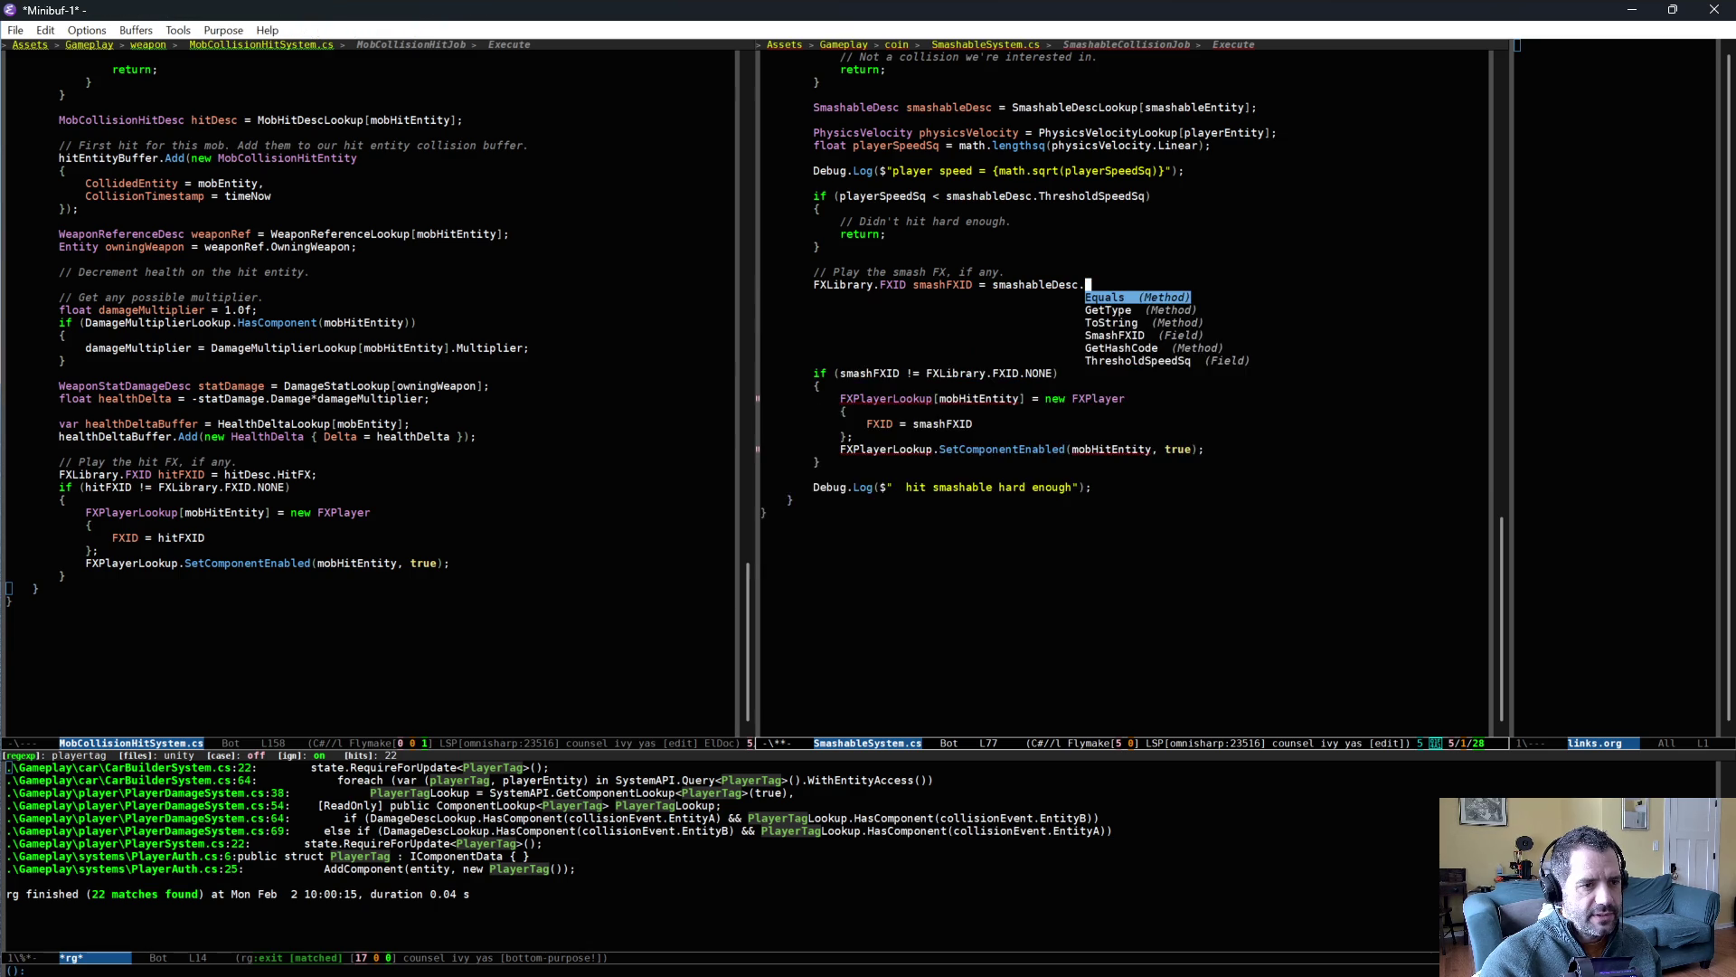
key(Tab)
text(fx)
key(Return)
text(;)
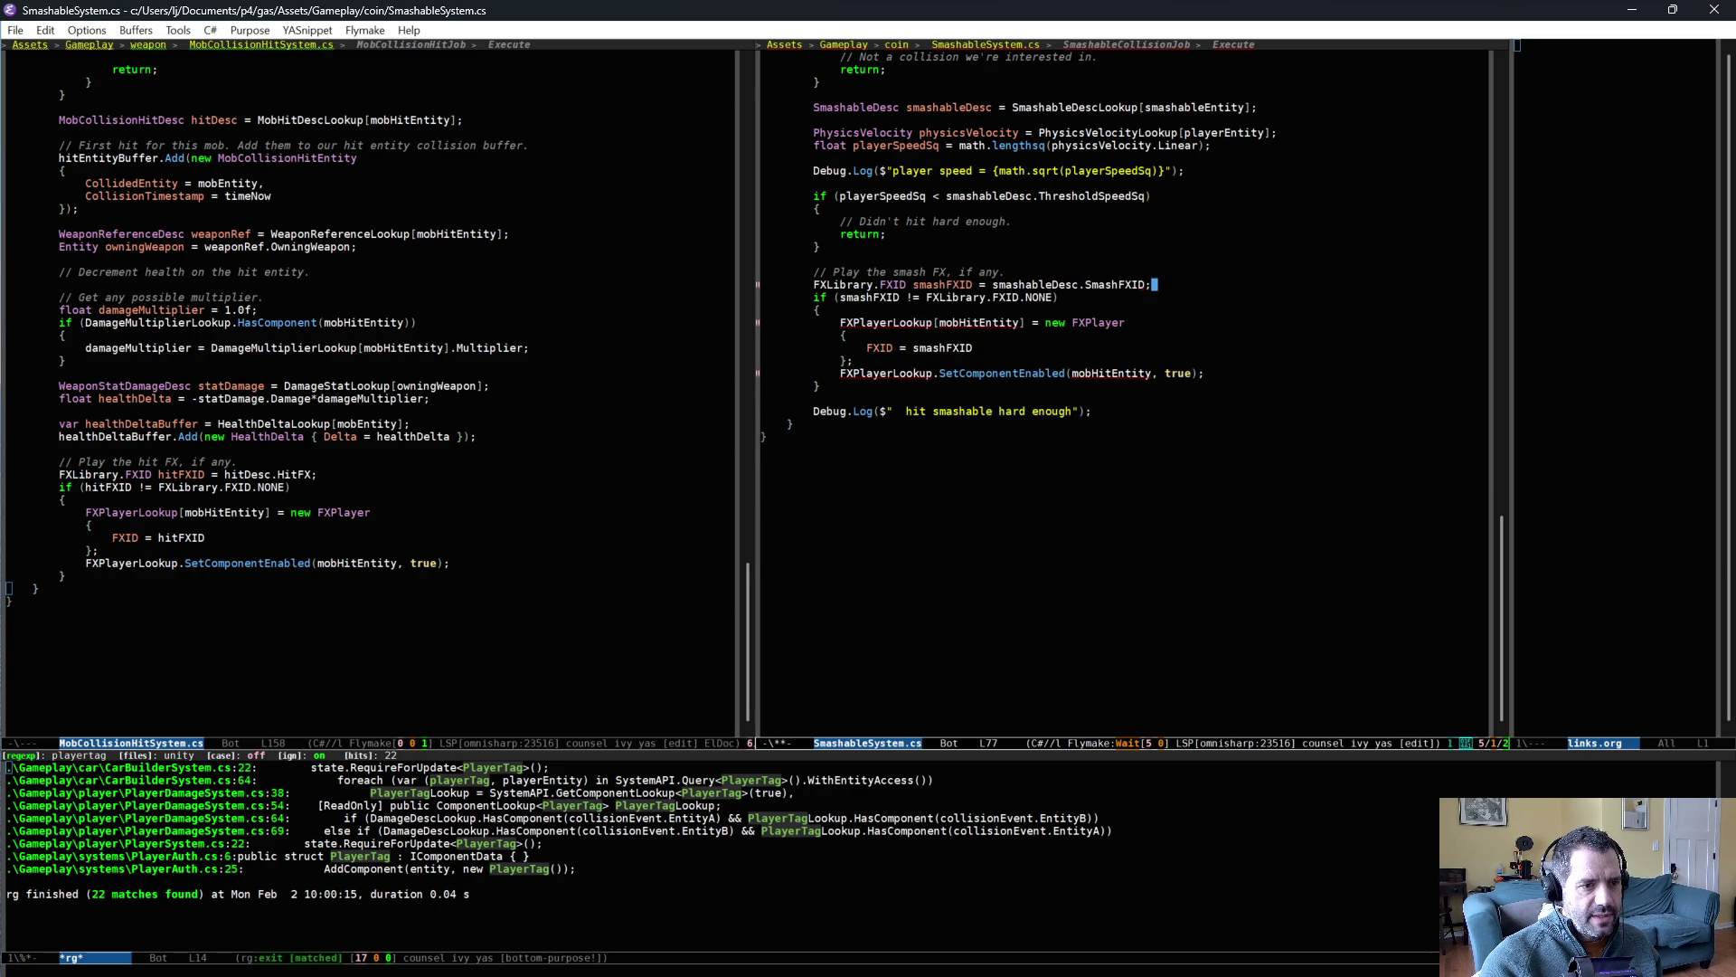
key(ctrl+n)
key(ctrl+n)
key(ctrl+n)
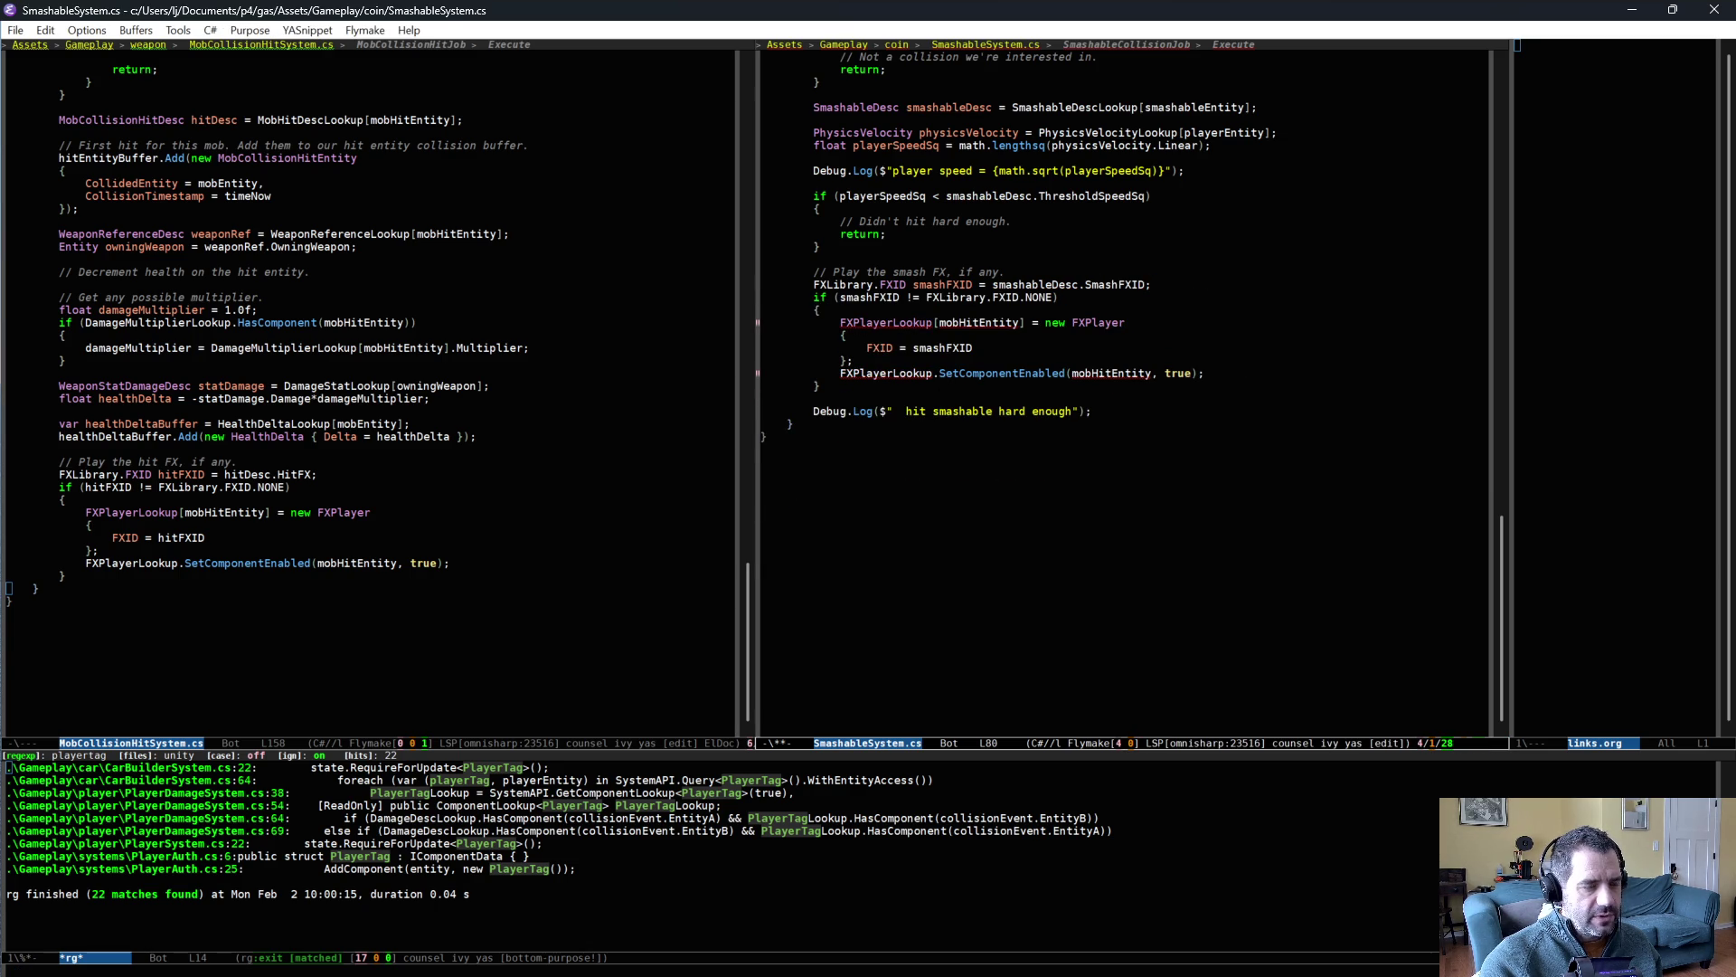
scroll(346, 387, up, 1)
scroll(346, 387, up, 10)
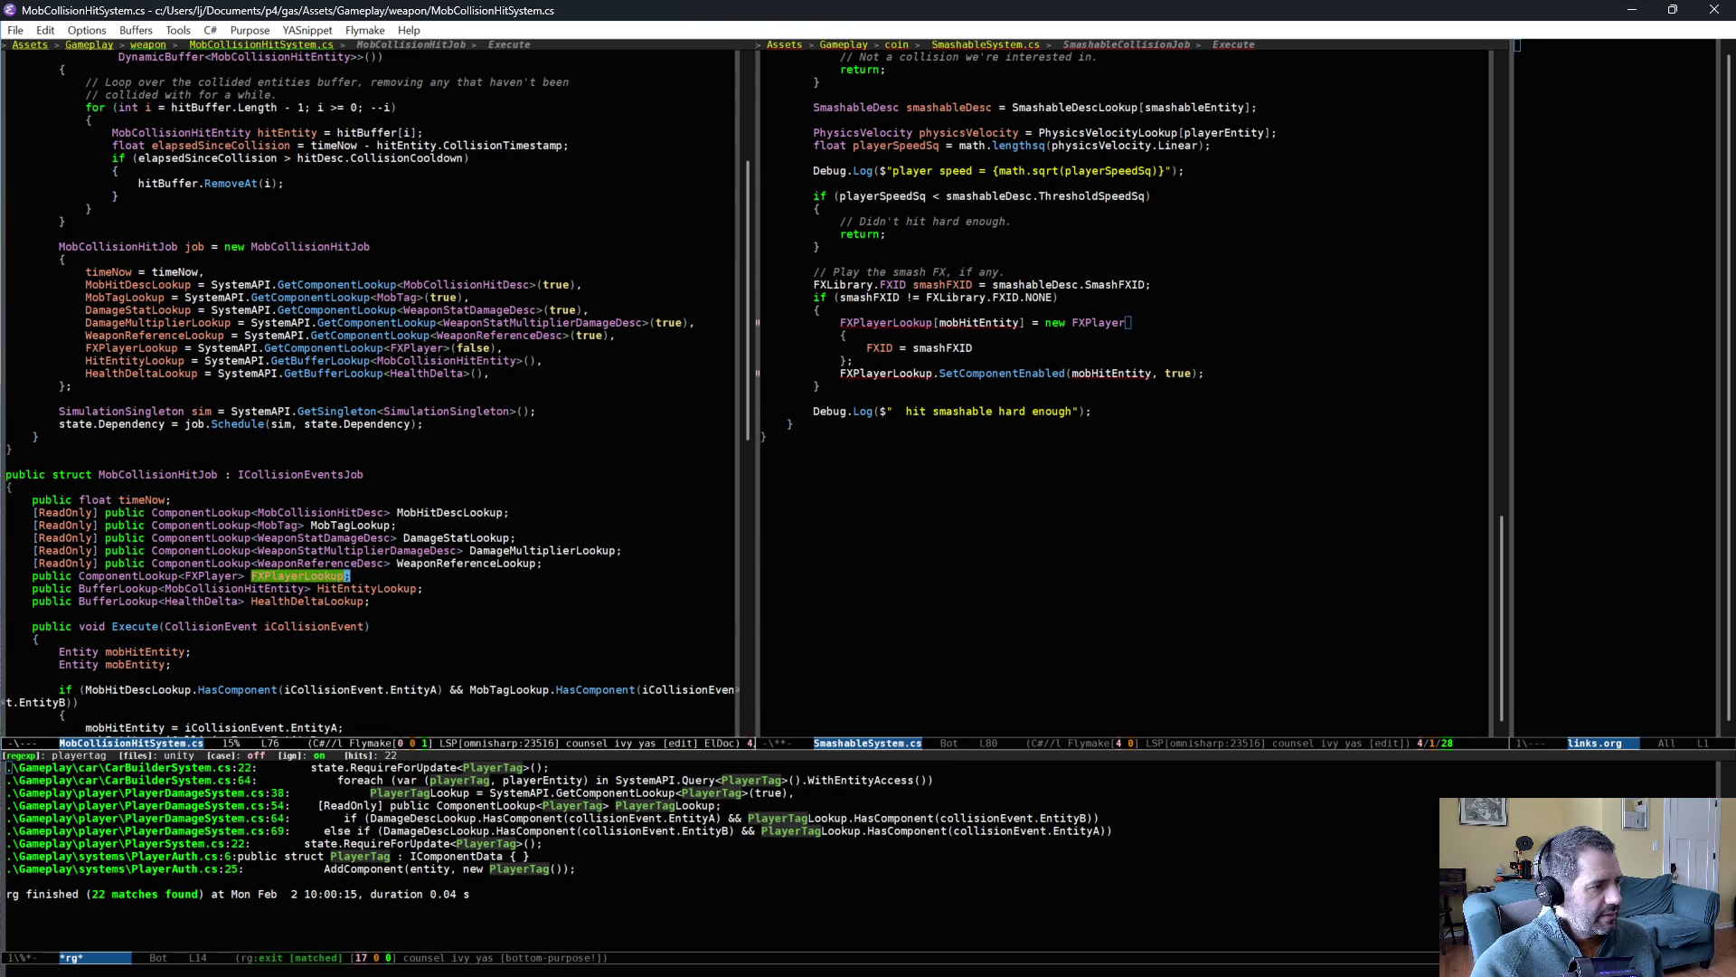
- Add an FXPlayerLookup field to the smash job and assign it in OnUpdate, then save
scroll(865, 448, up, 5)
click(1019, 81)
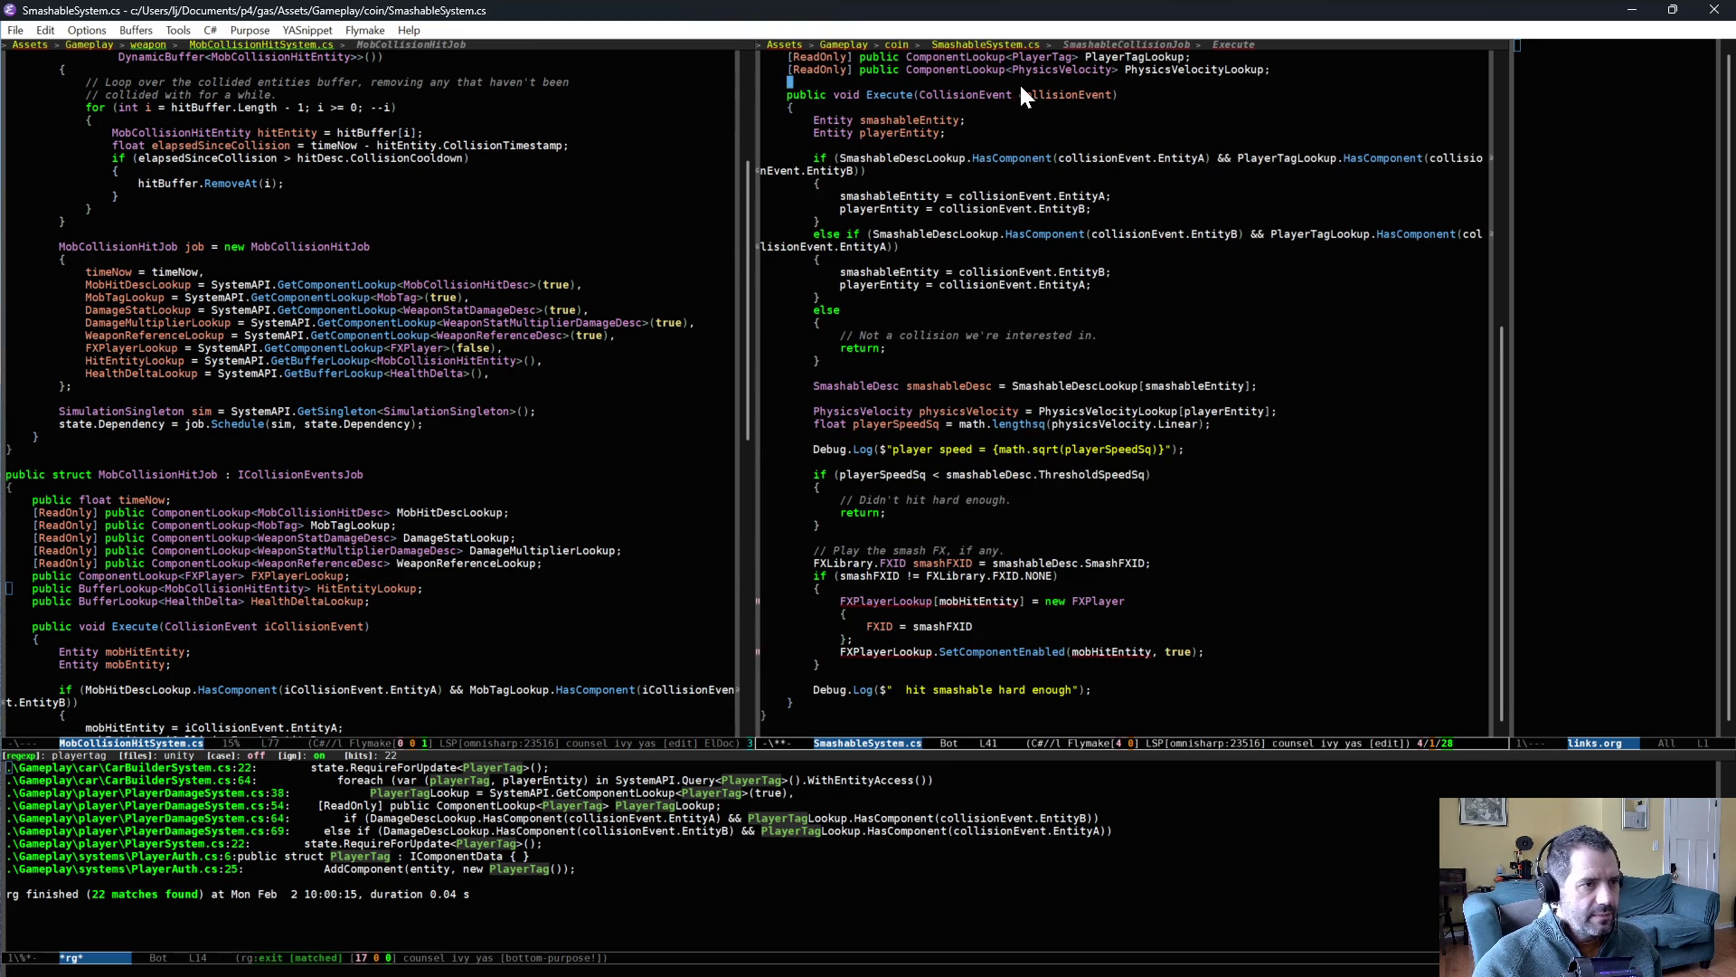
key(ctrl+y)
scroll(262, 309, up, 1)
scroll(261, 308, up, 3)
click(184, 474)
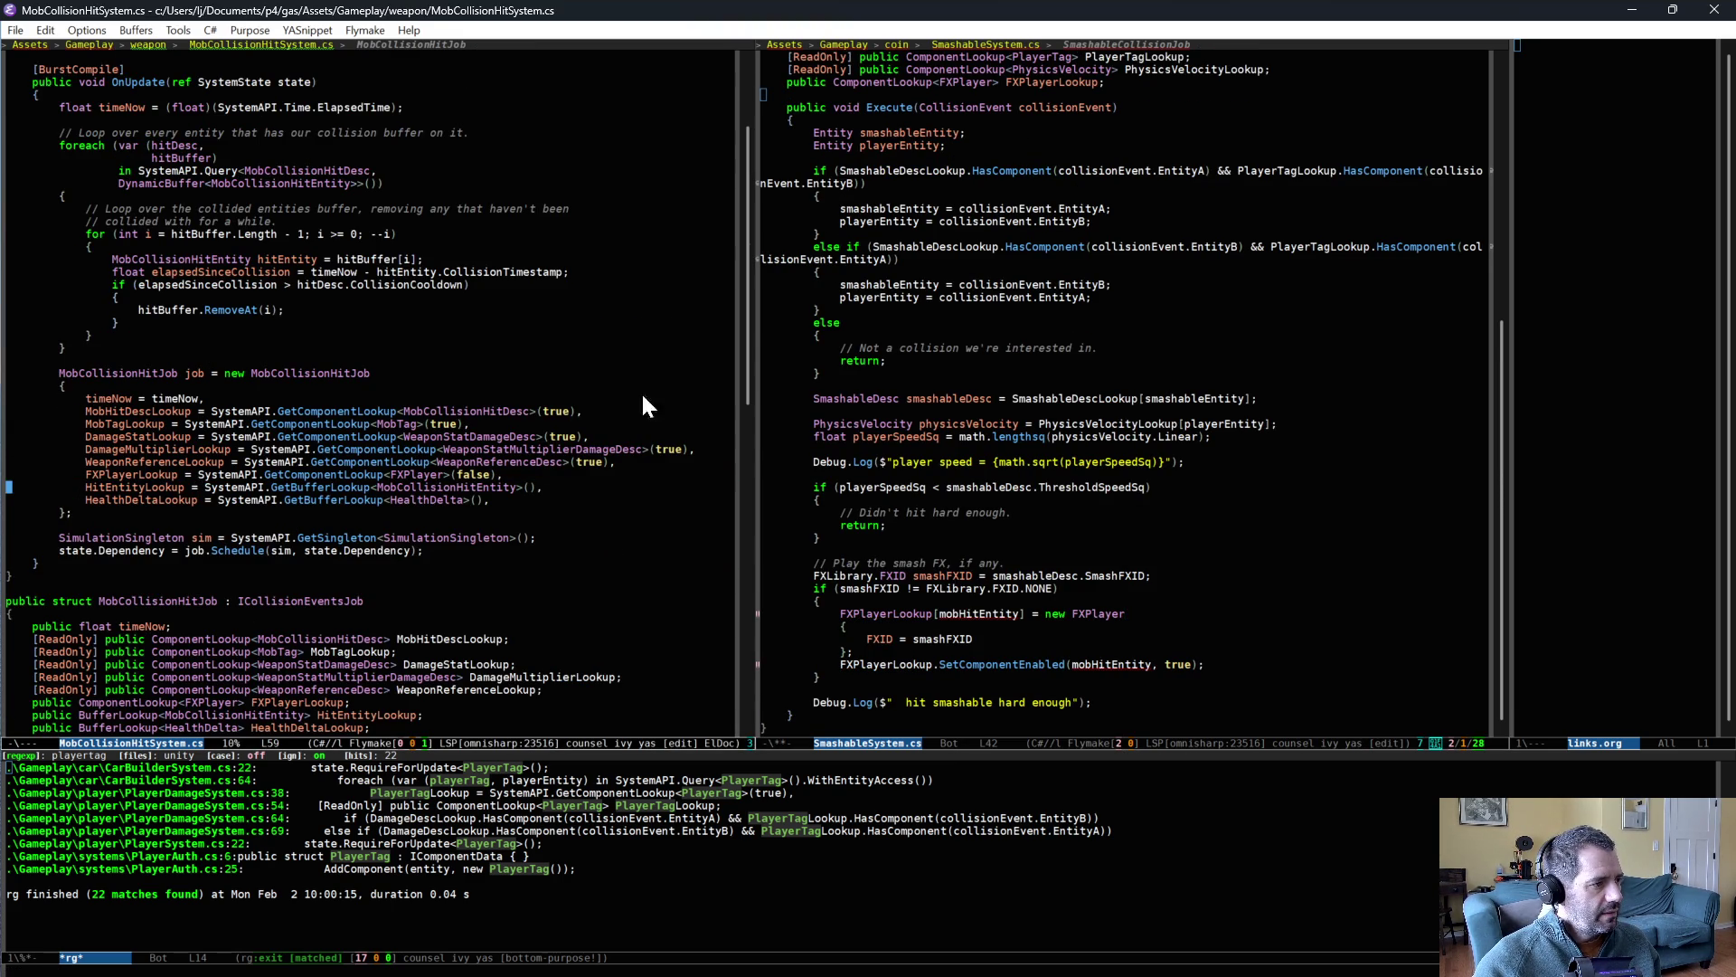
scroll(995, 362, up, 6)
click(923, 284)
key(Down)
key(ctrl+a)
key(ctrl+y)
key(ctrl+x)
key(ctrl+s)
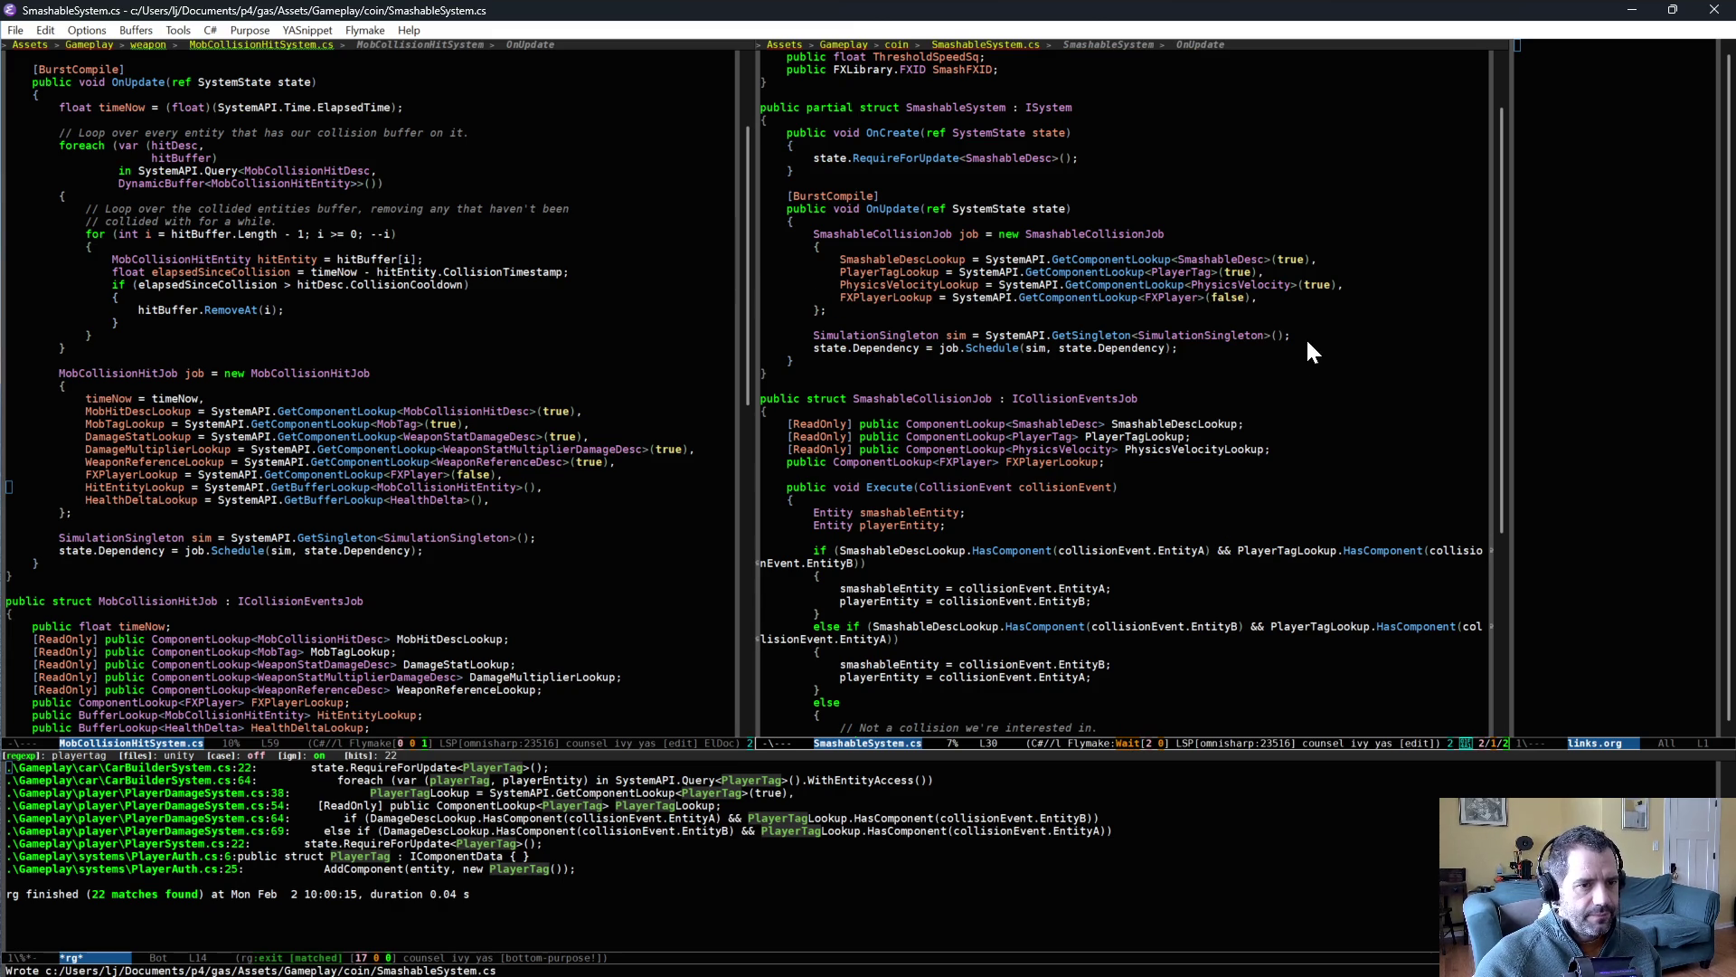
- Use smashableEntity instead of mobHitEntity in the FXPlayerLookup index and SetComponentEnabled call
scroll(1149, 555, down, 8)
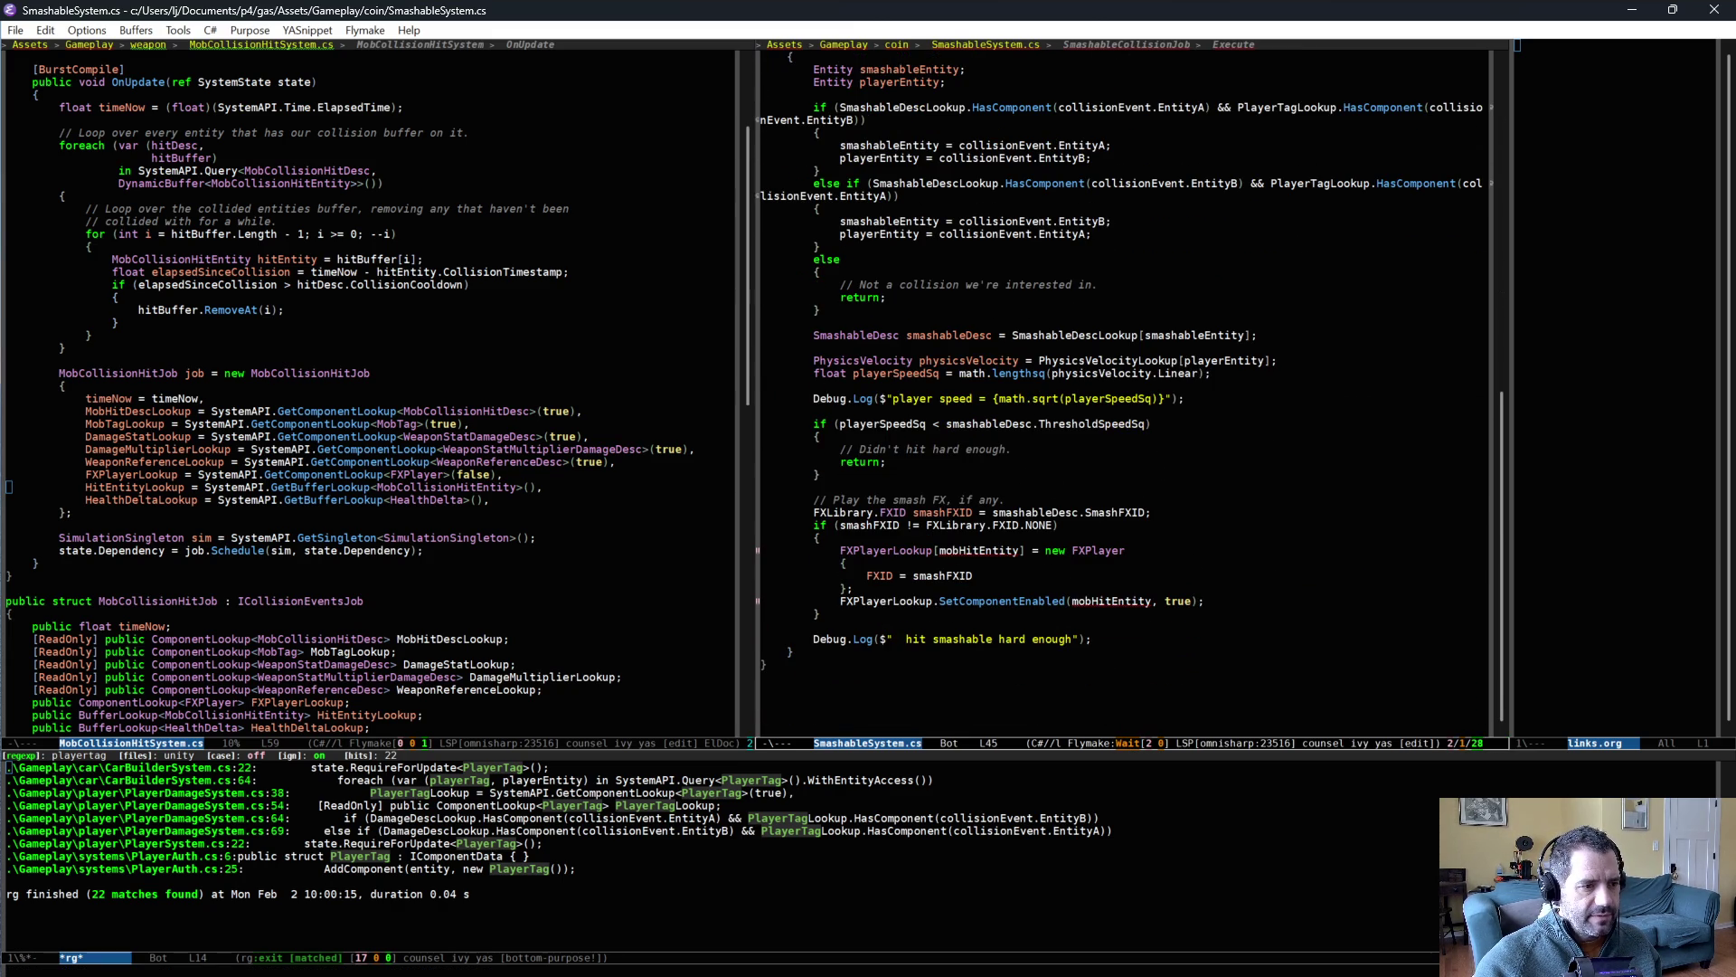
key(ctrl+BackSpace)
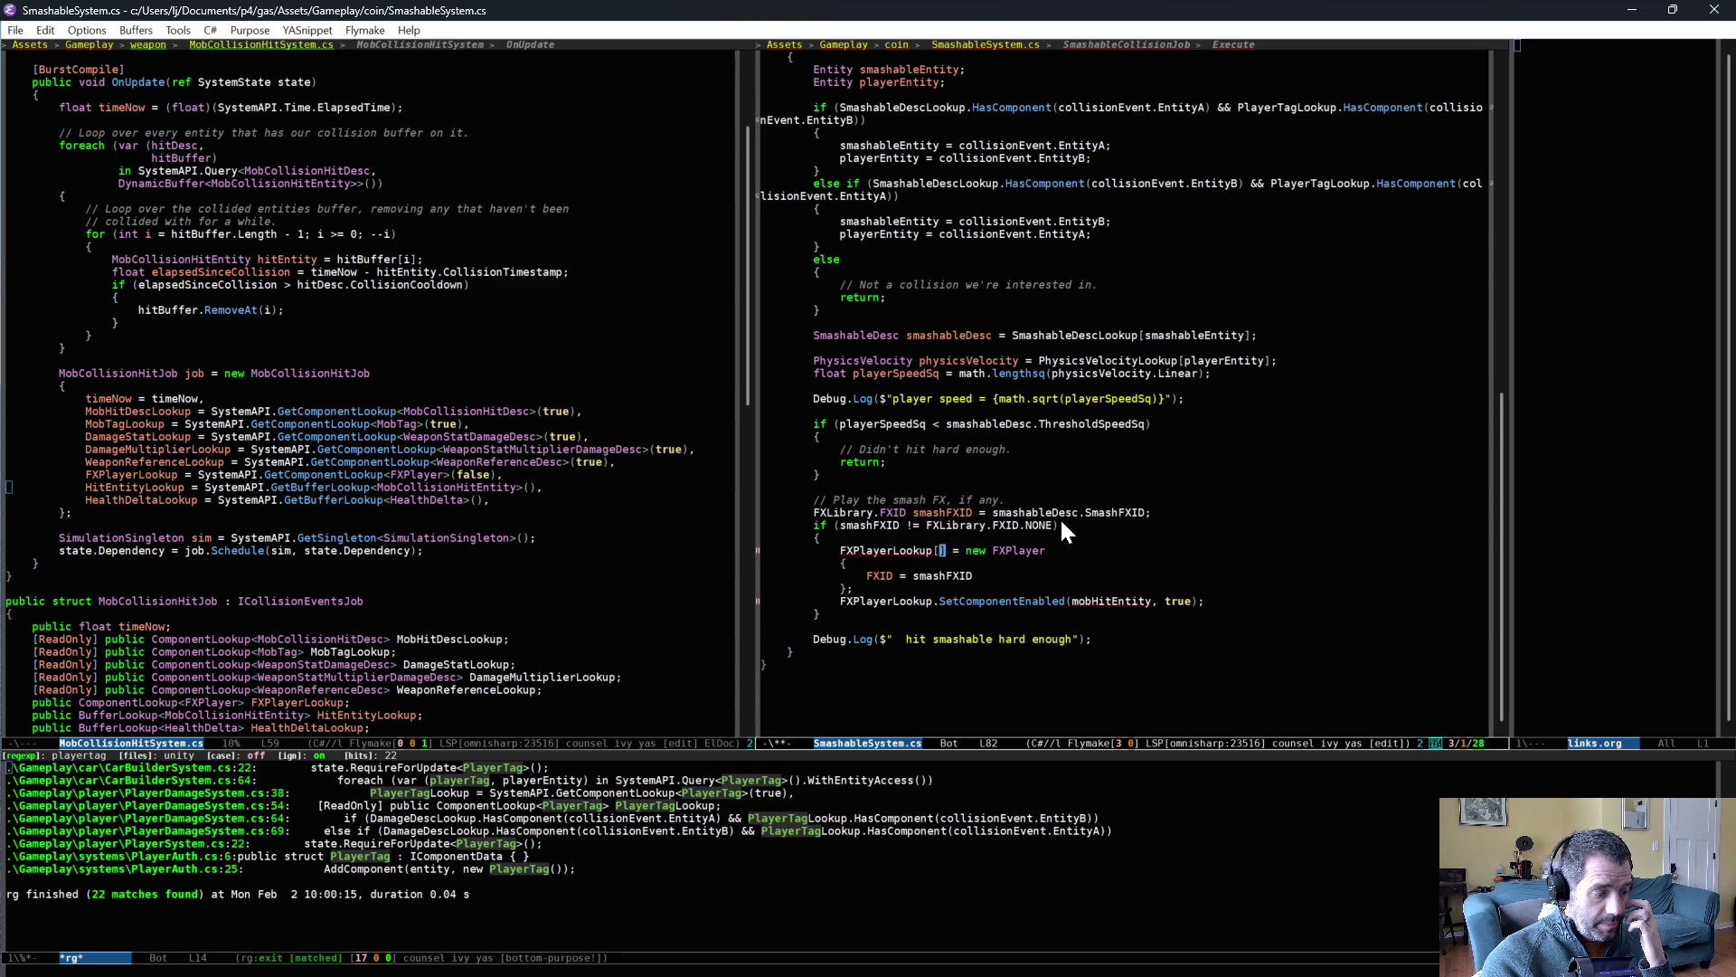
text(sma)
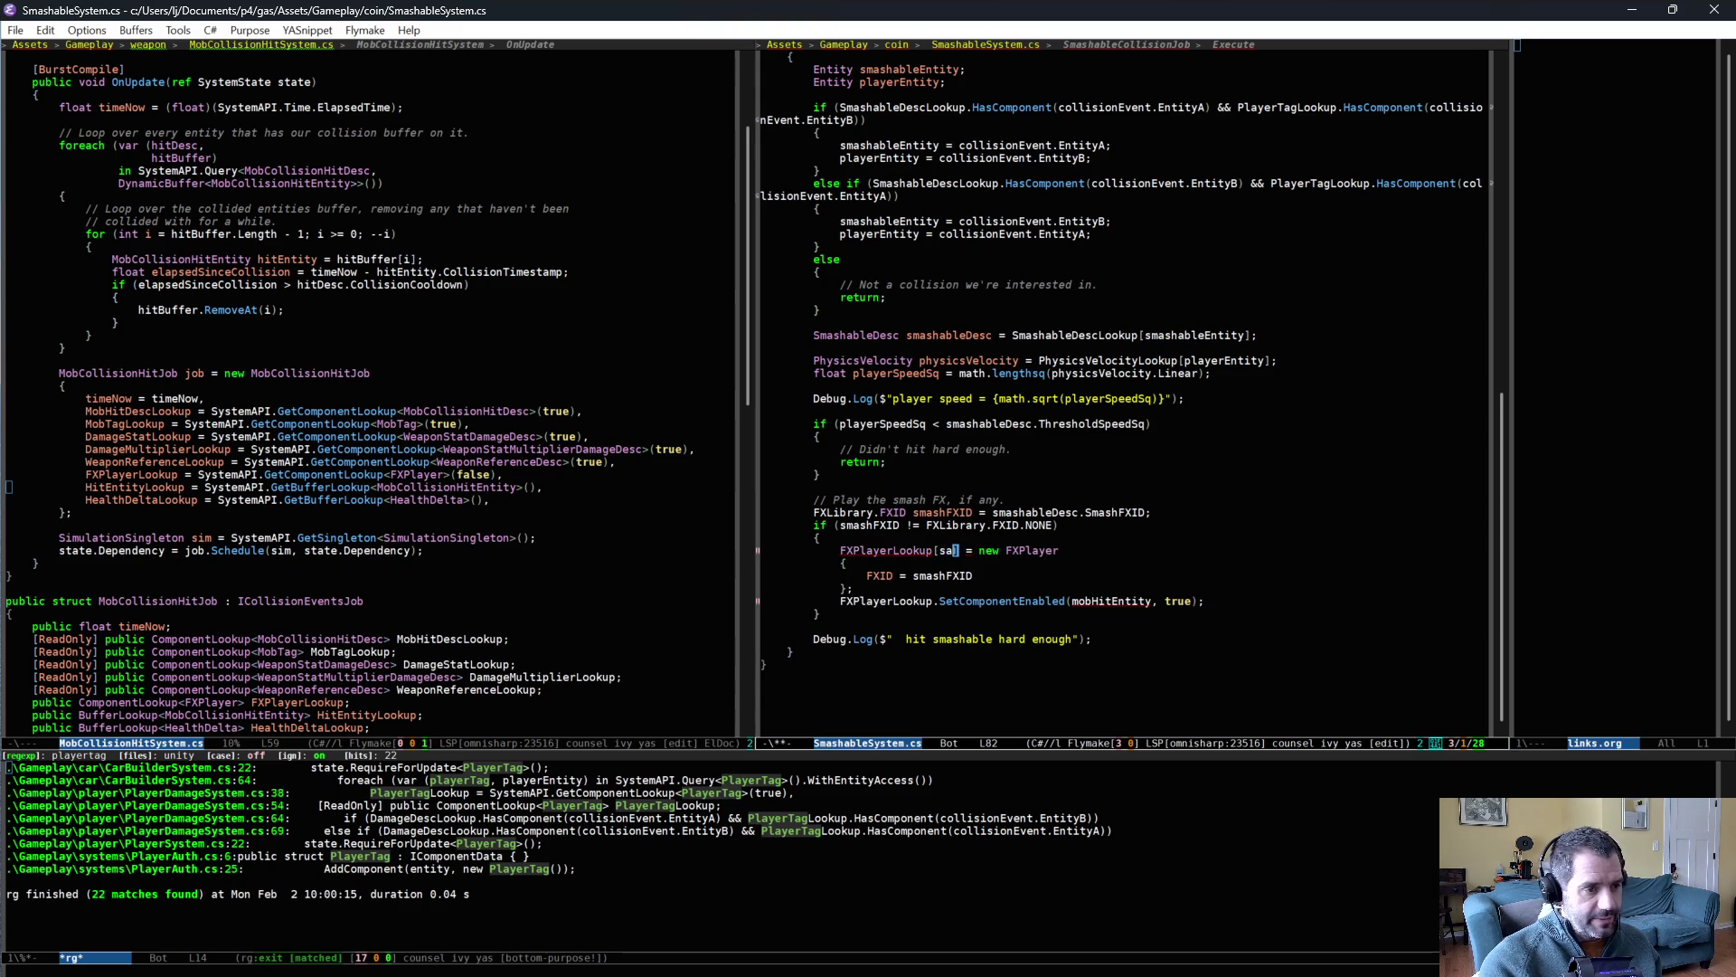
text(shableEntity)
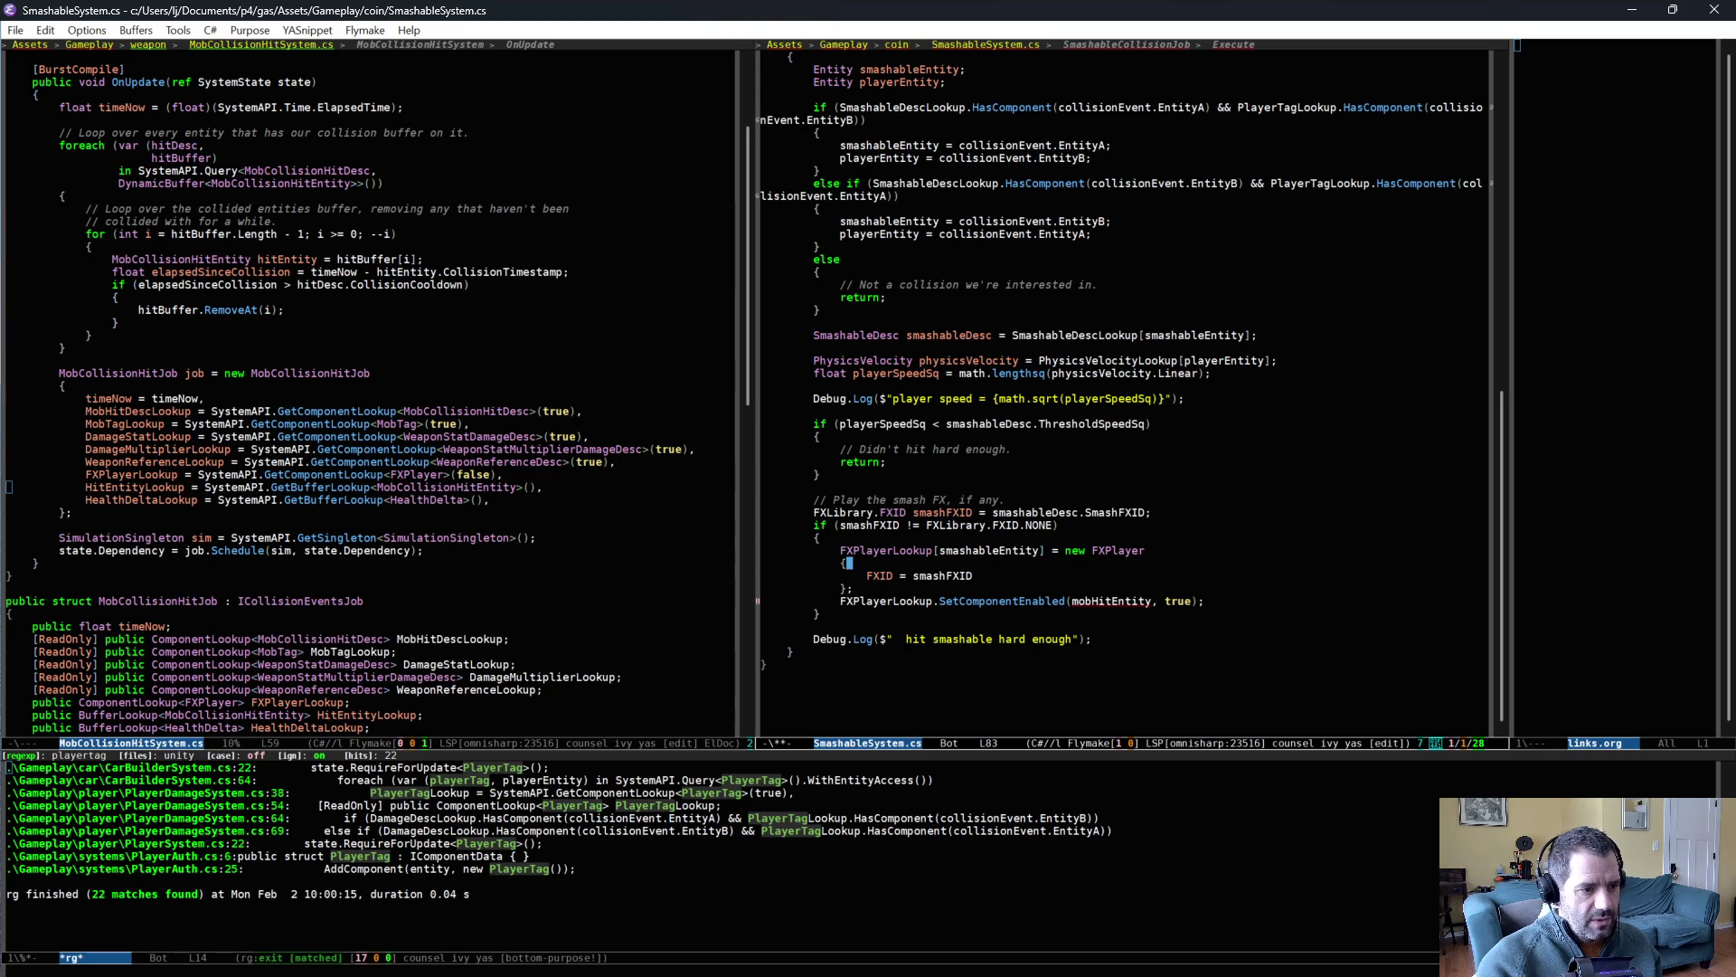
click(856, 589)
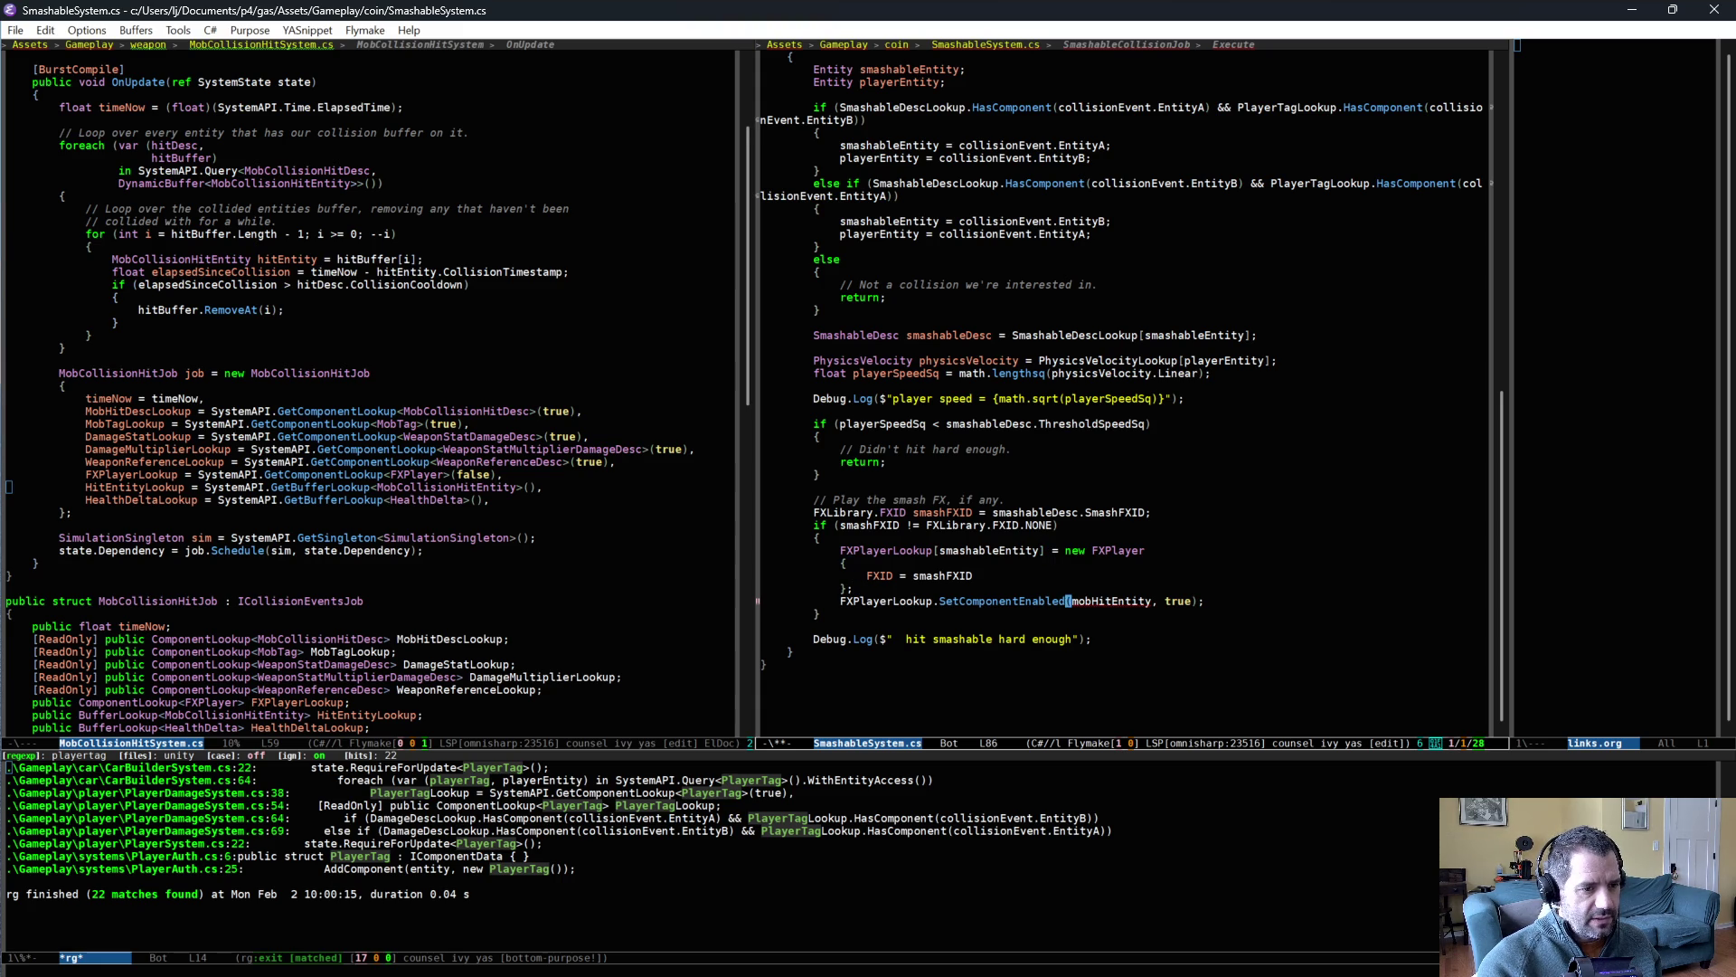
key(ctrl+BackSpace)
text(smashableEntity)
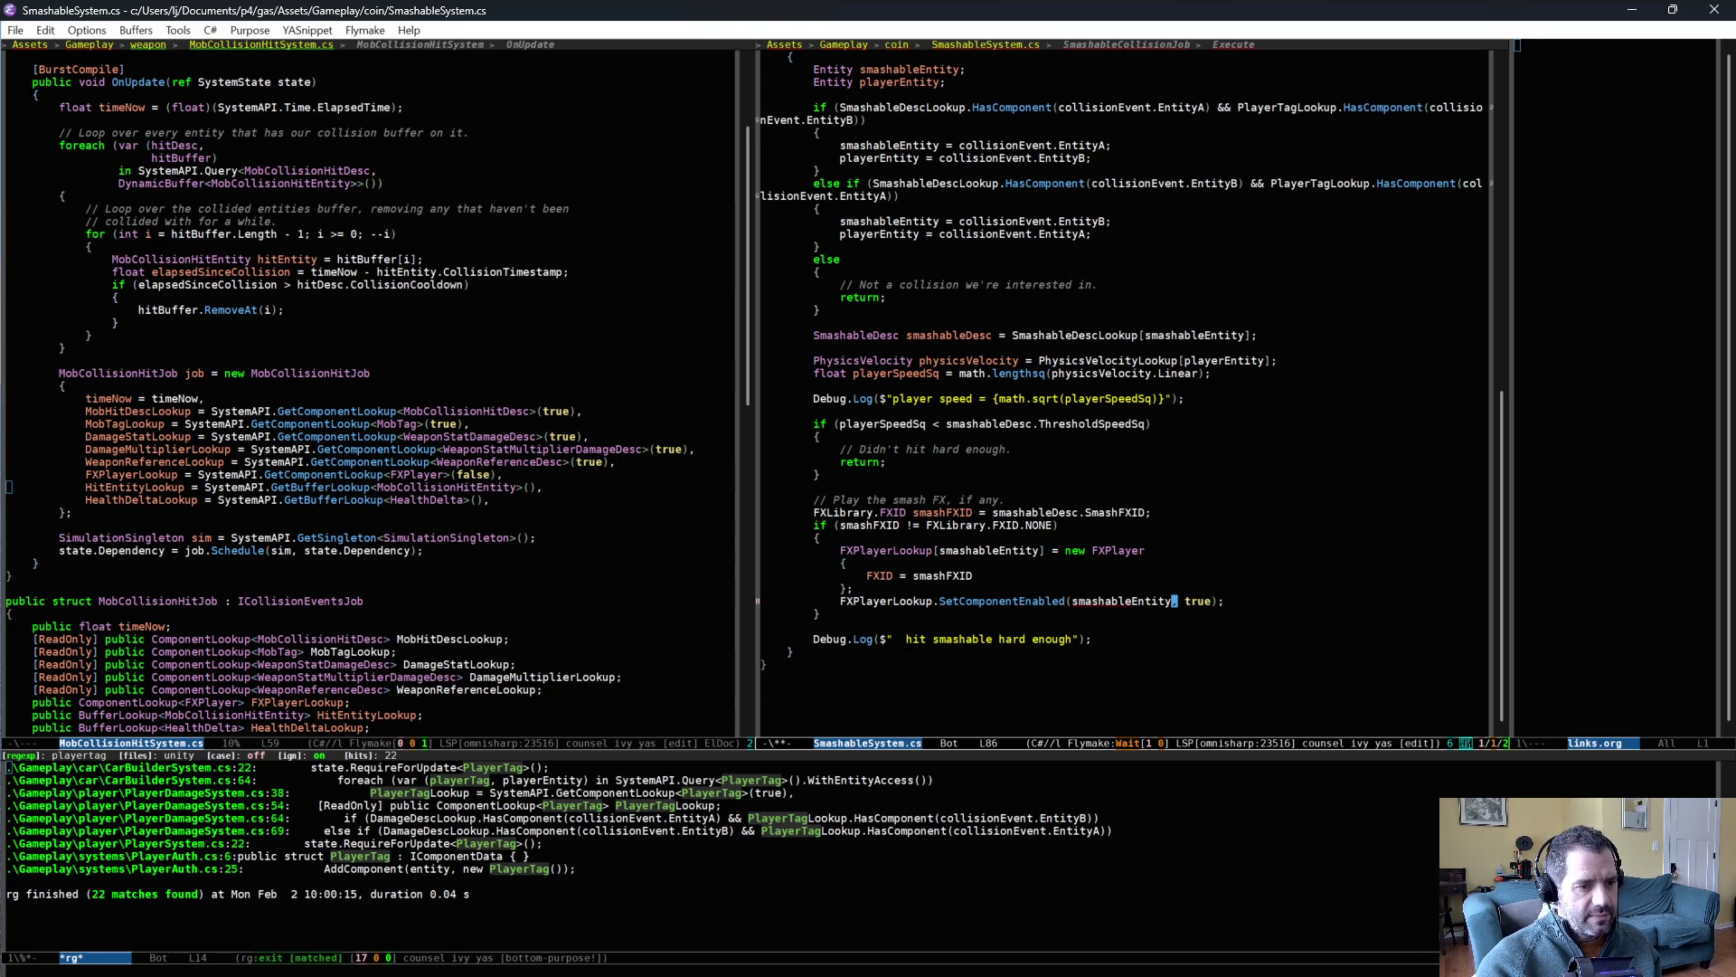
- Delete the player speed and hit smashable Debug.Log lines, save, and return to Unity
click(1176, 642)
triple_click(949, 398)
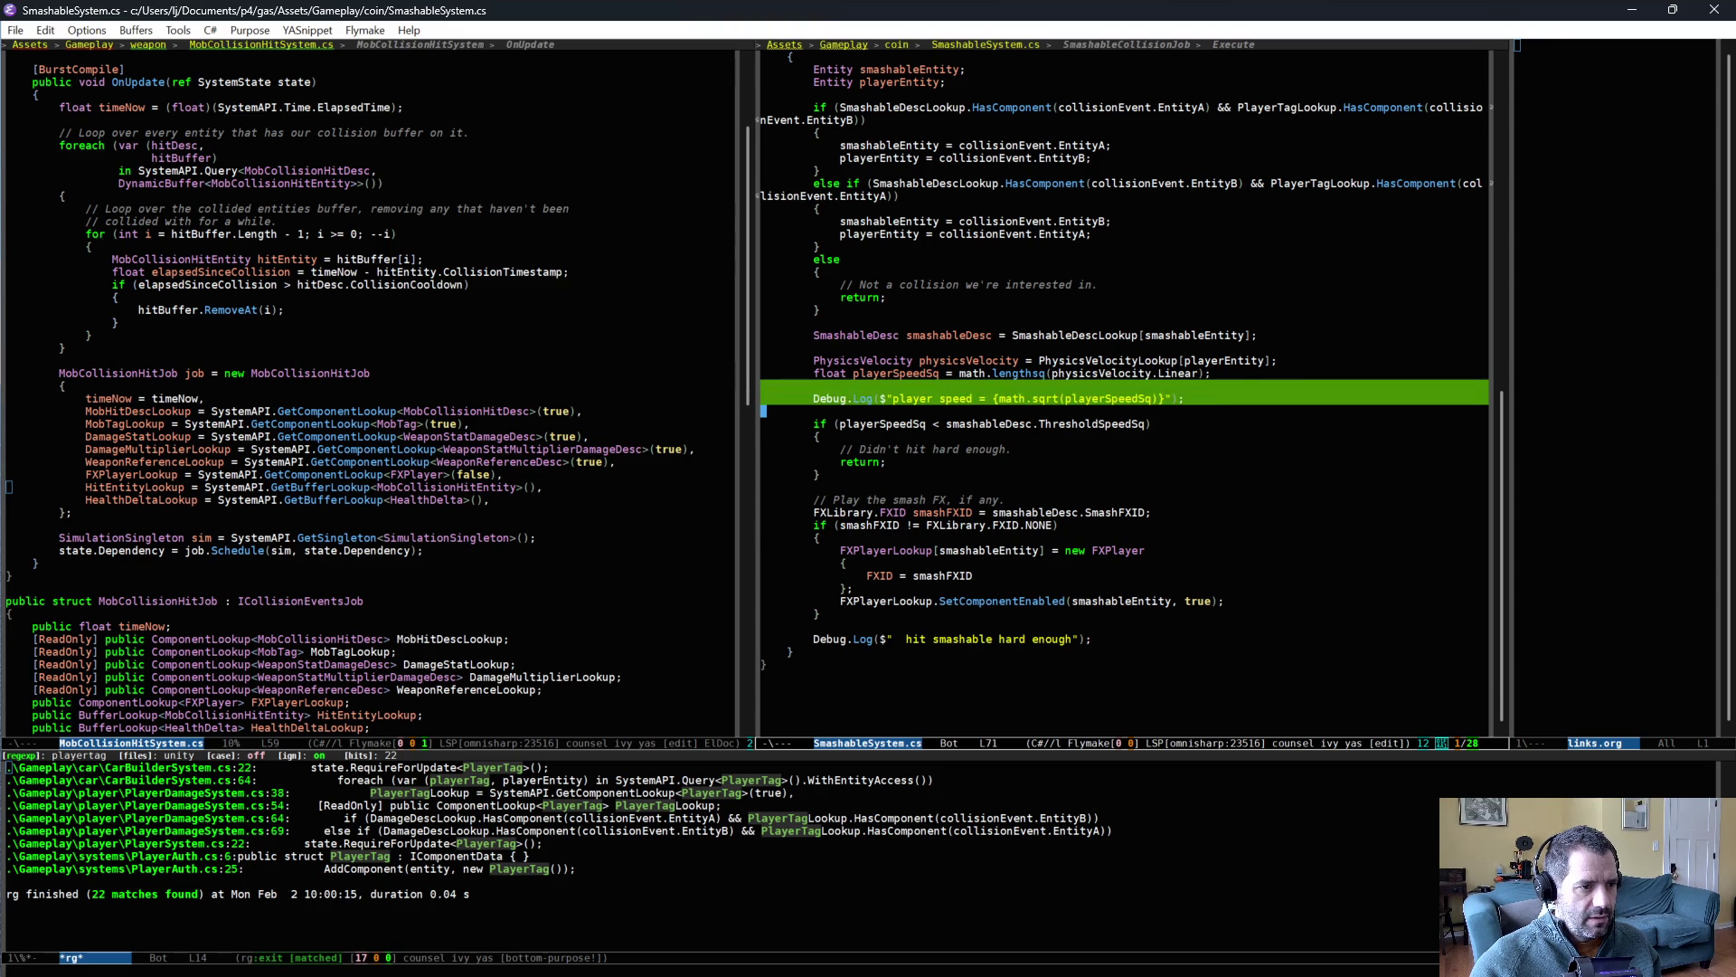
key(ctrl+w)
triple_click(891, 615)
key(ctrl+w)
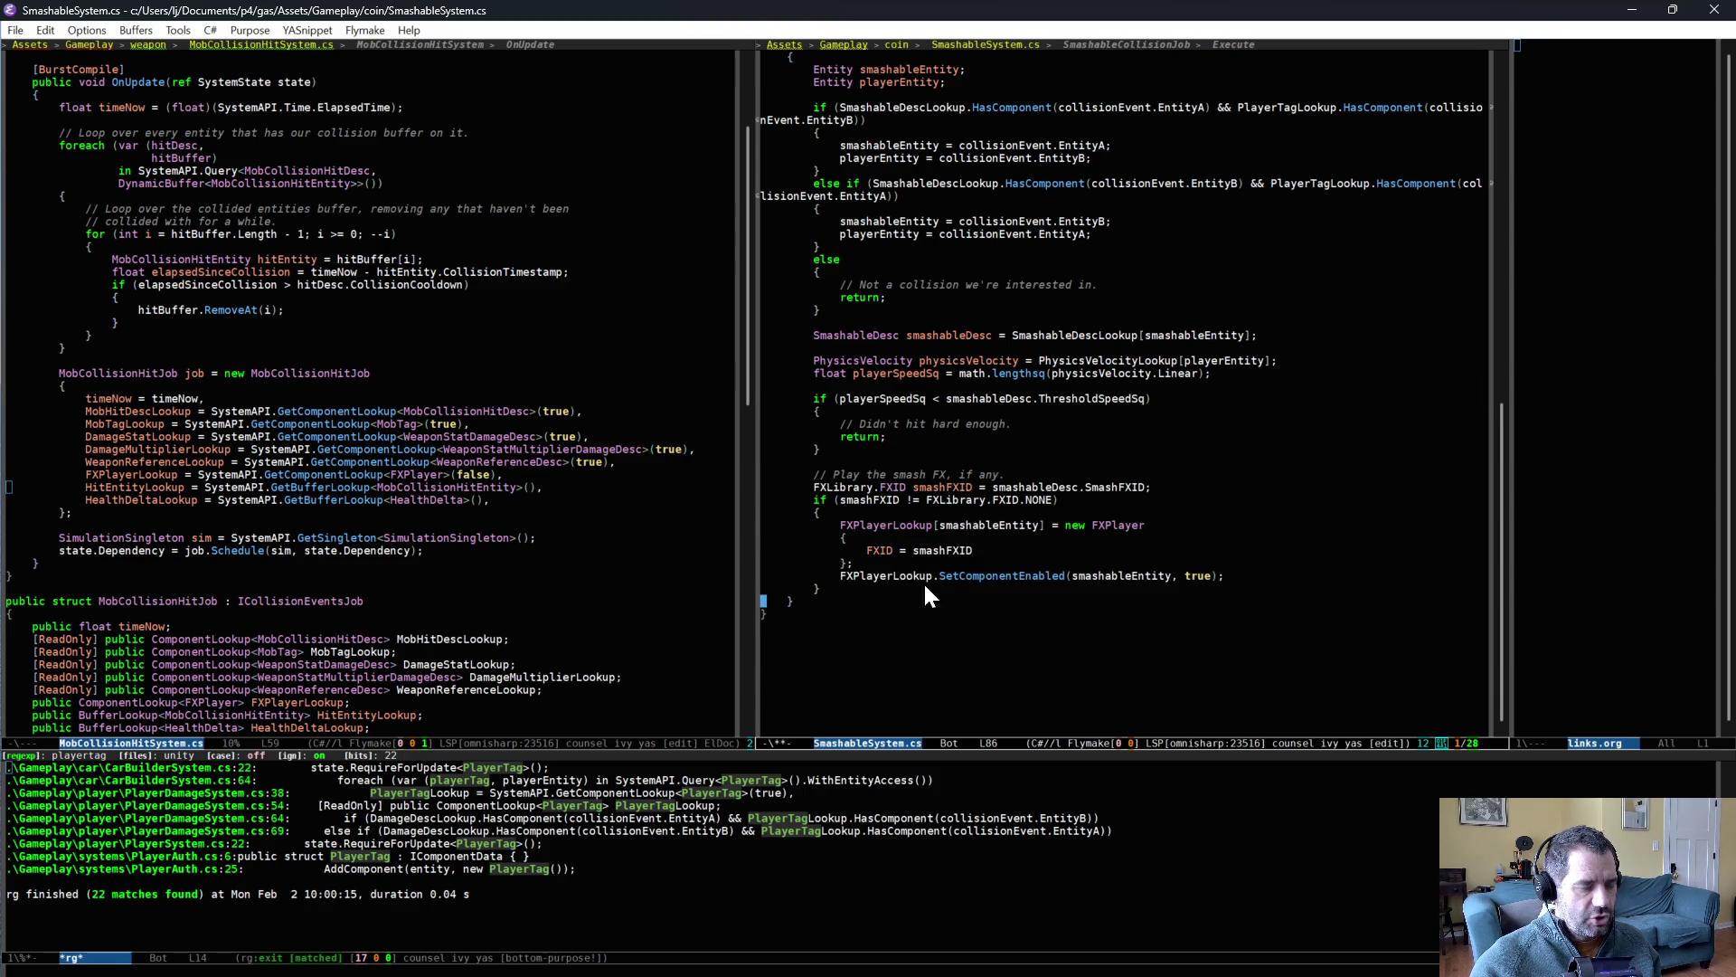
key(ctrl+x)
key(ctrl+s)
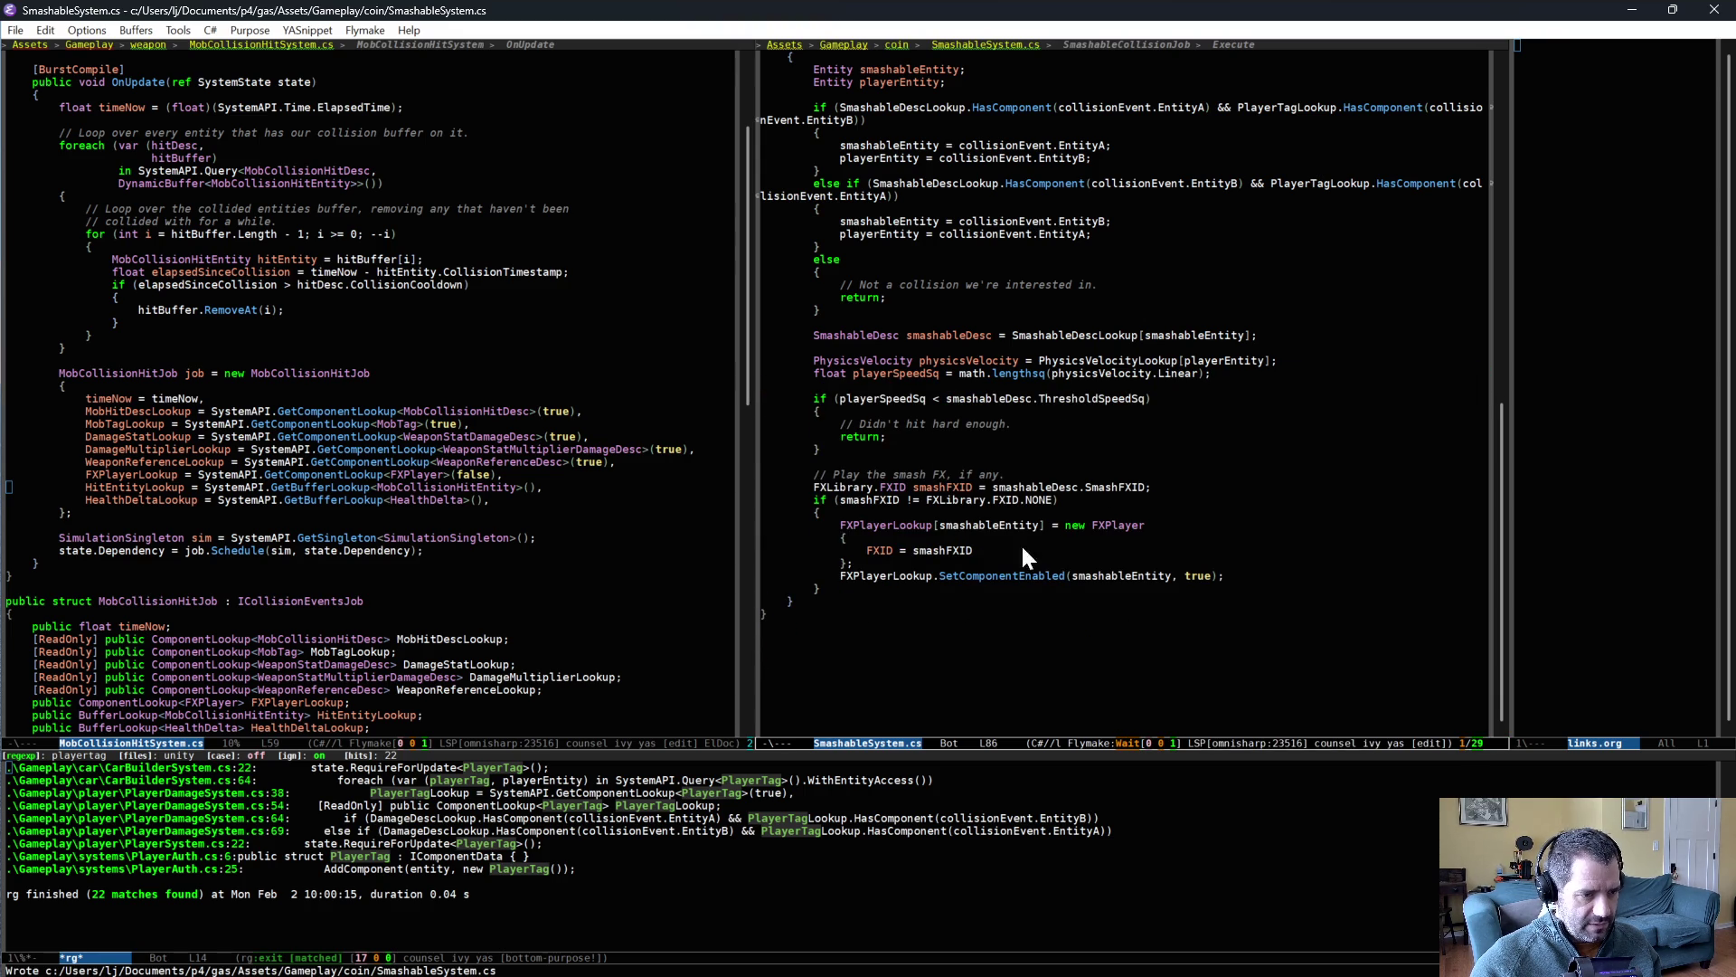
key(alt+Tab)
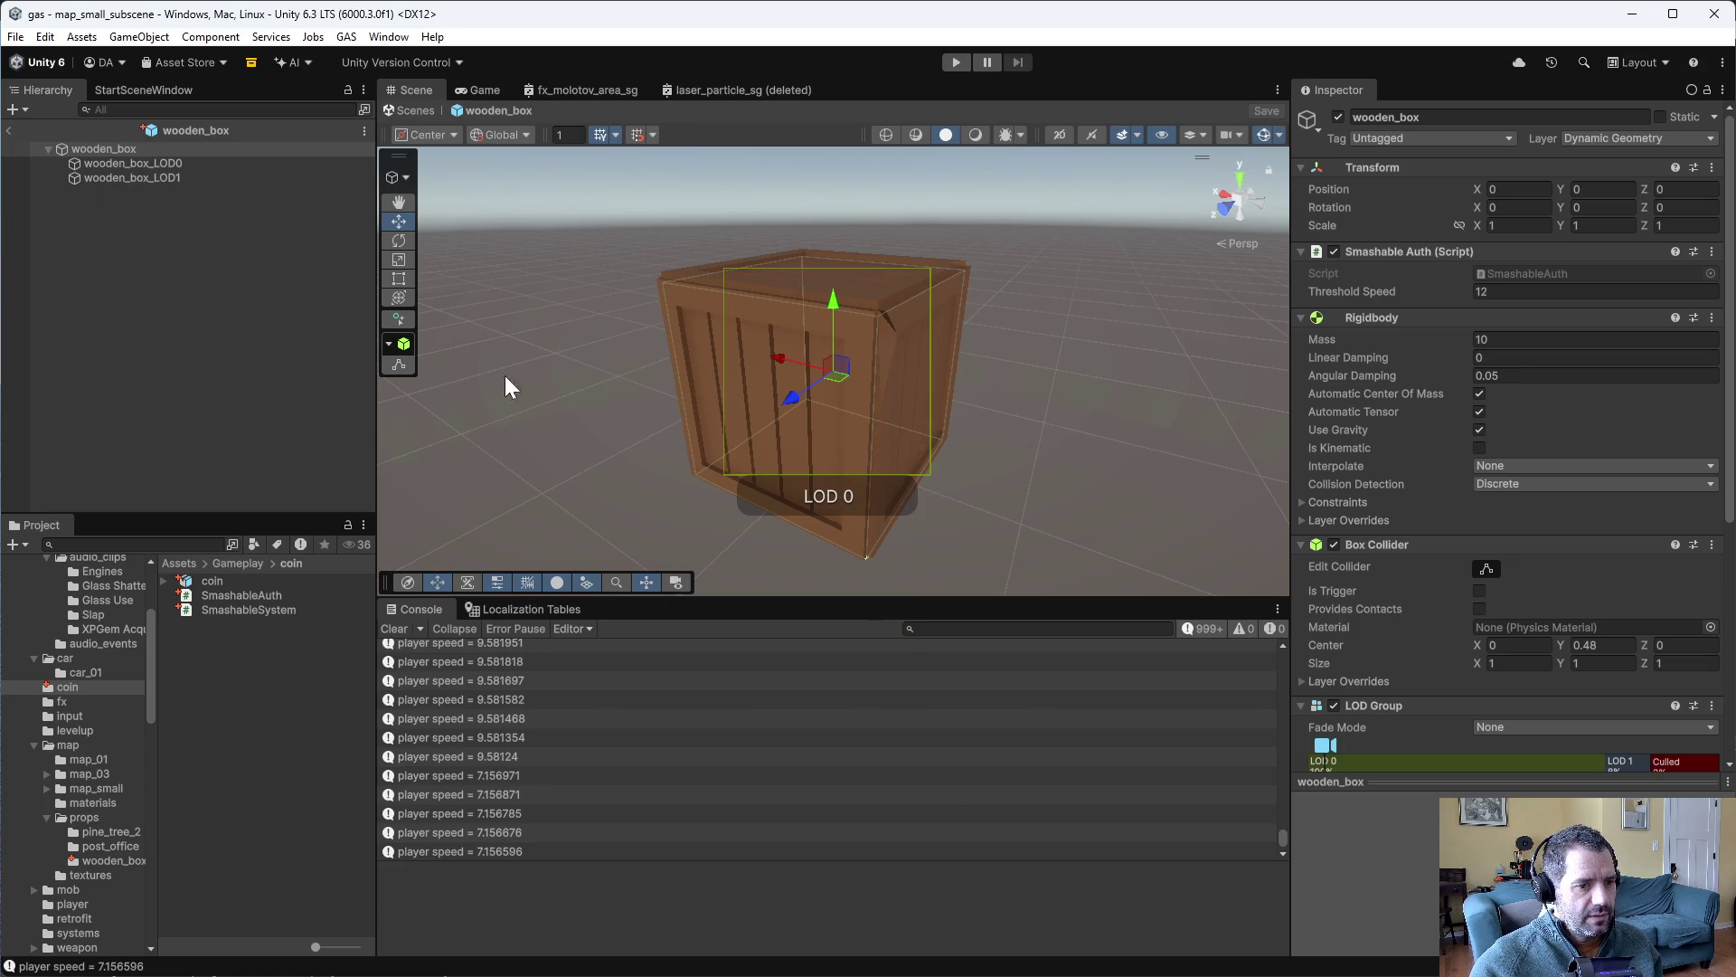
- Come back to Emacs and open FXLibrary.cs
scroll(1452, 610, down, 3)
scroll(1452, 610, up, 5)
key(alt+Tab)
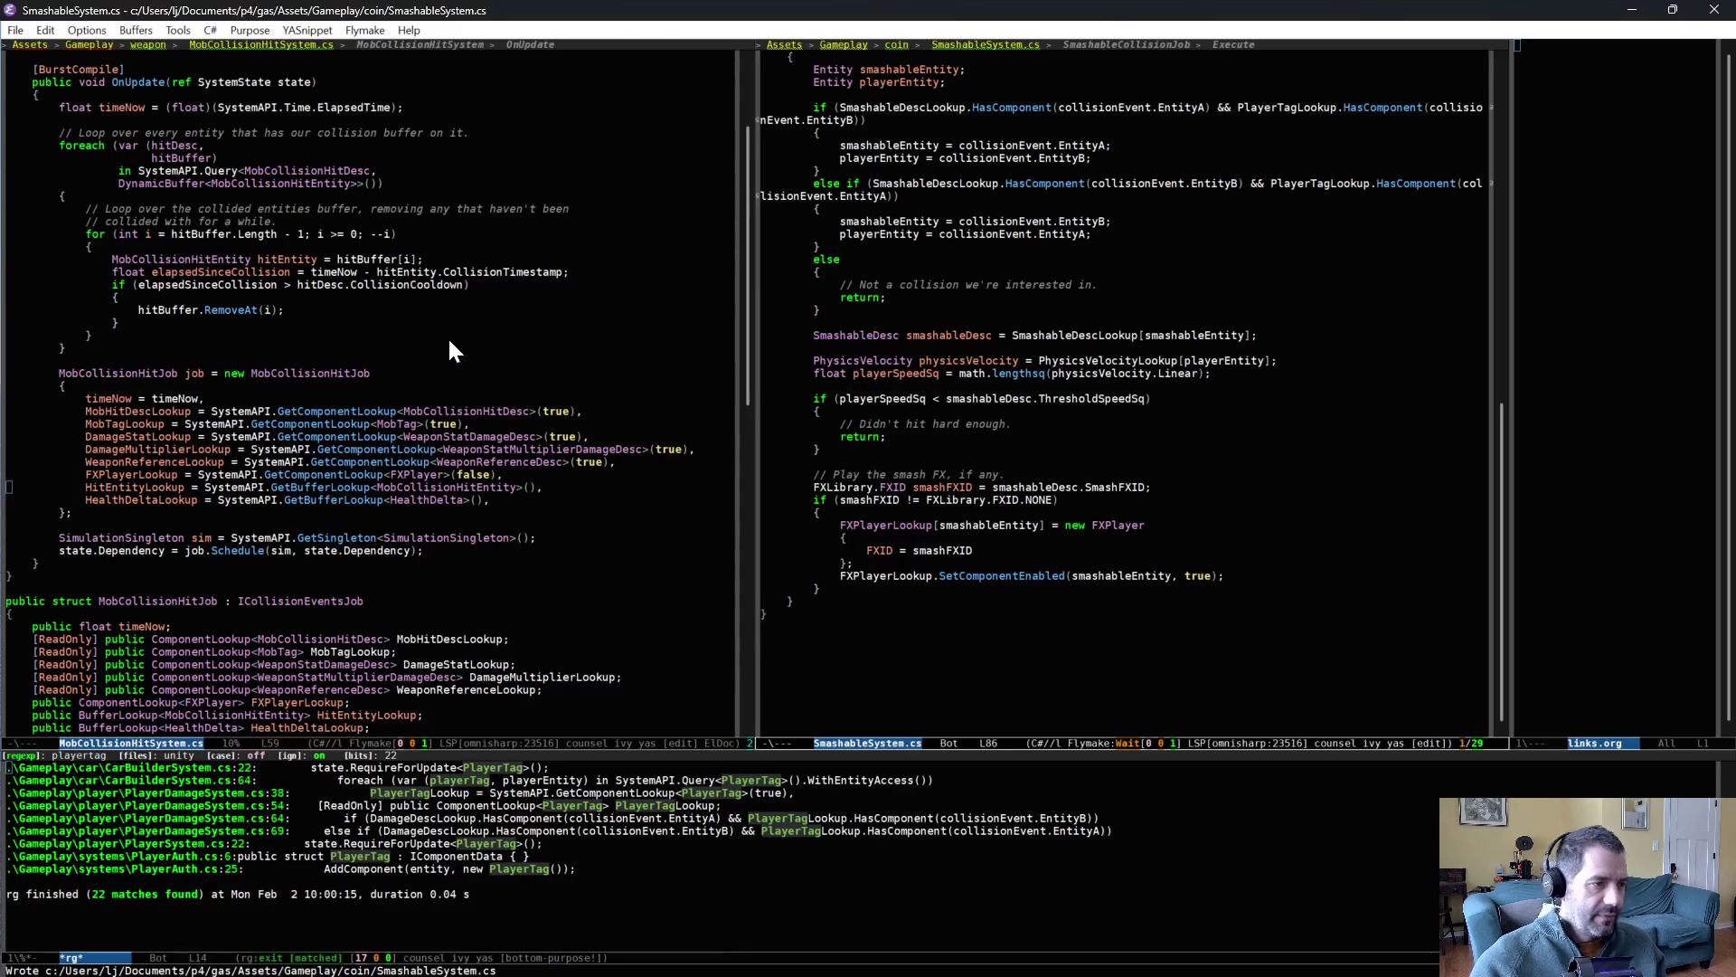
key(ctrl+x)
key(ctrl+f)
text(fxlib)
key(Return)
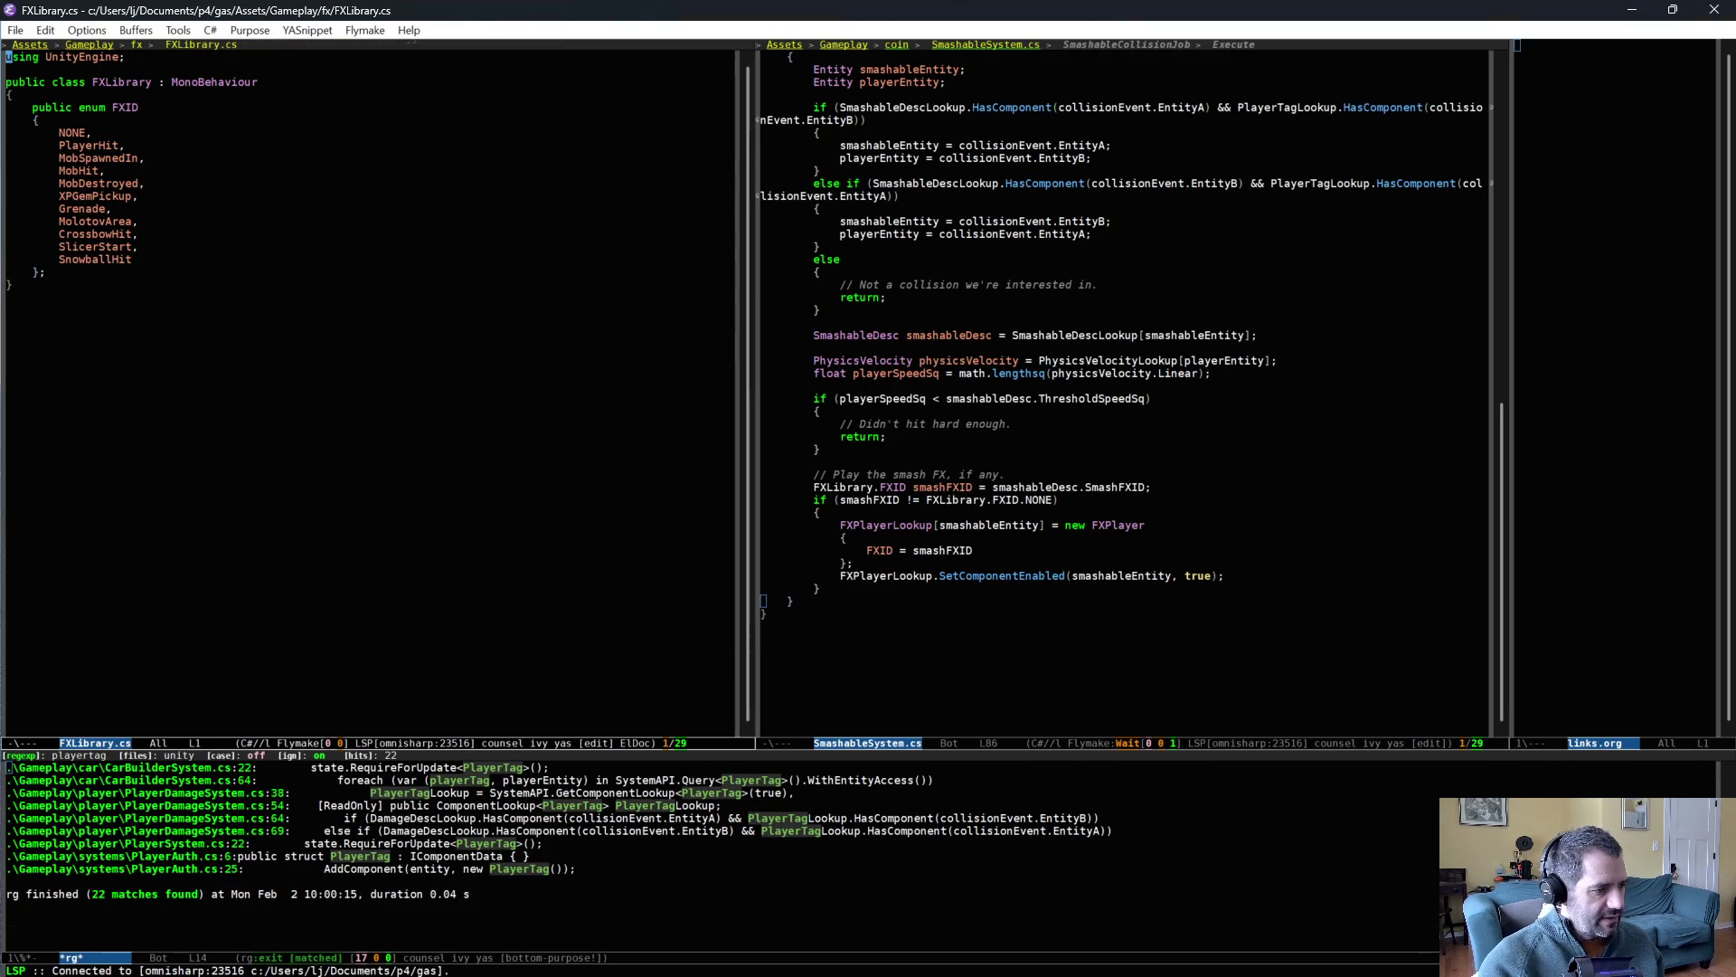
- Add a SmashableWoodenBoxHit entry after SnowballHit in the FXID enum and save
click(186, 261)
text(,)
key(Return)
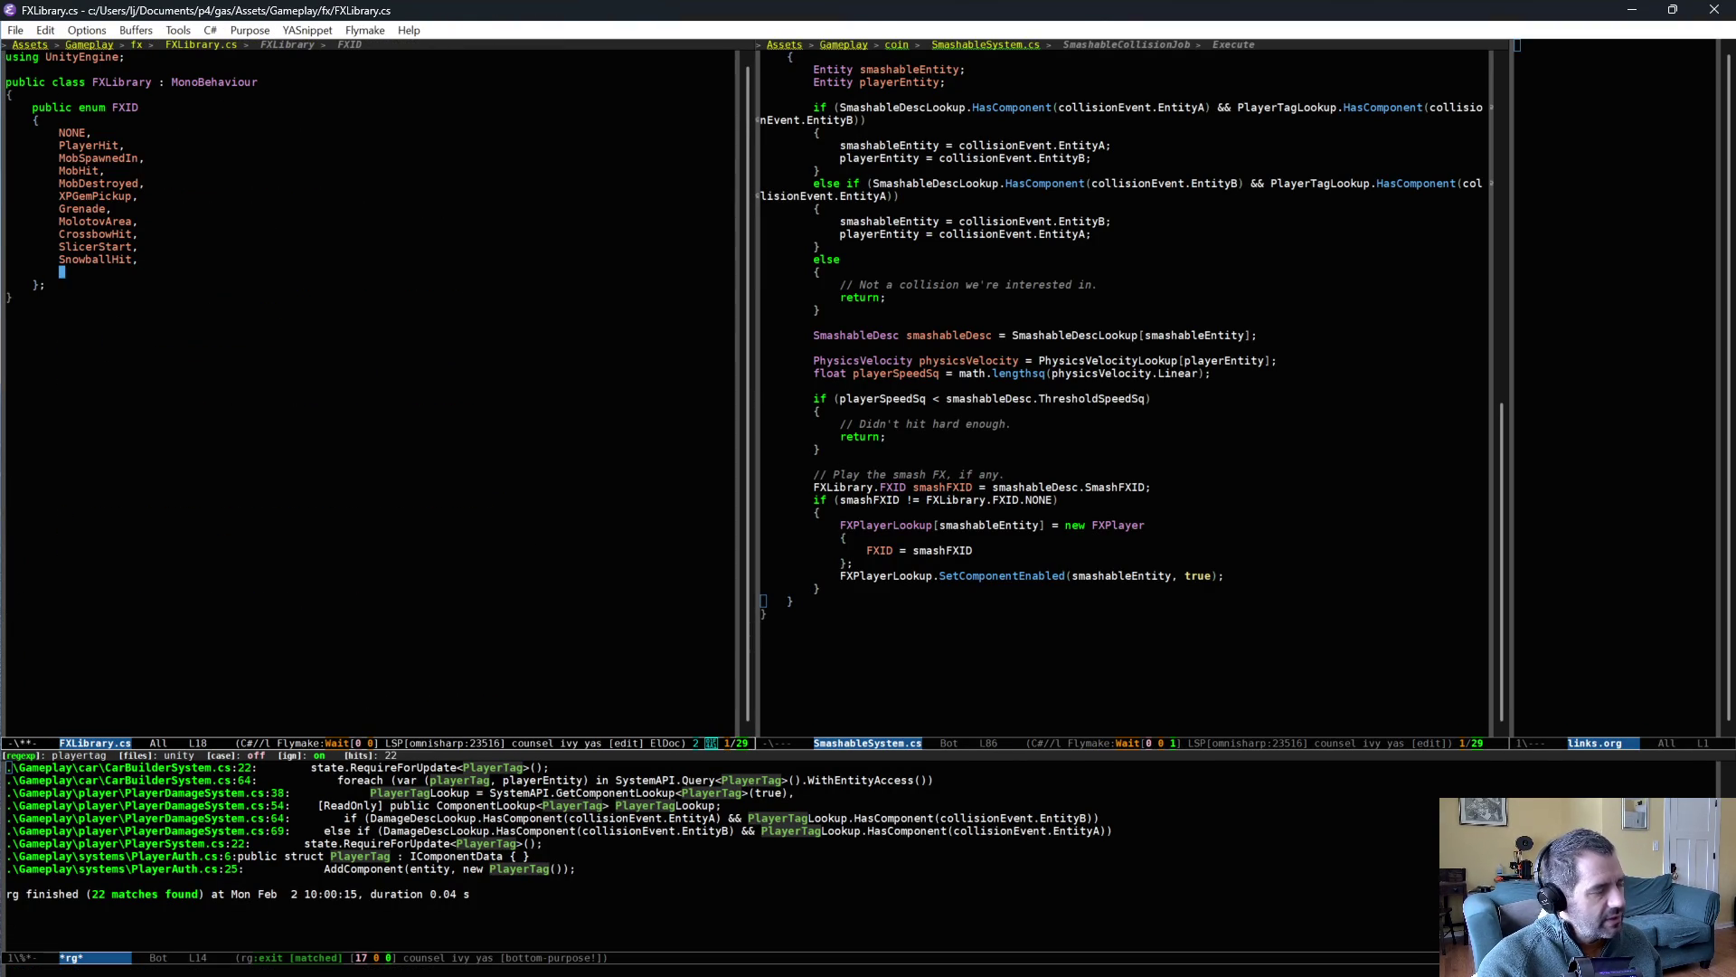
text(SmashableWoodenBoxHit)
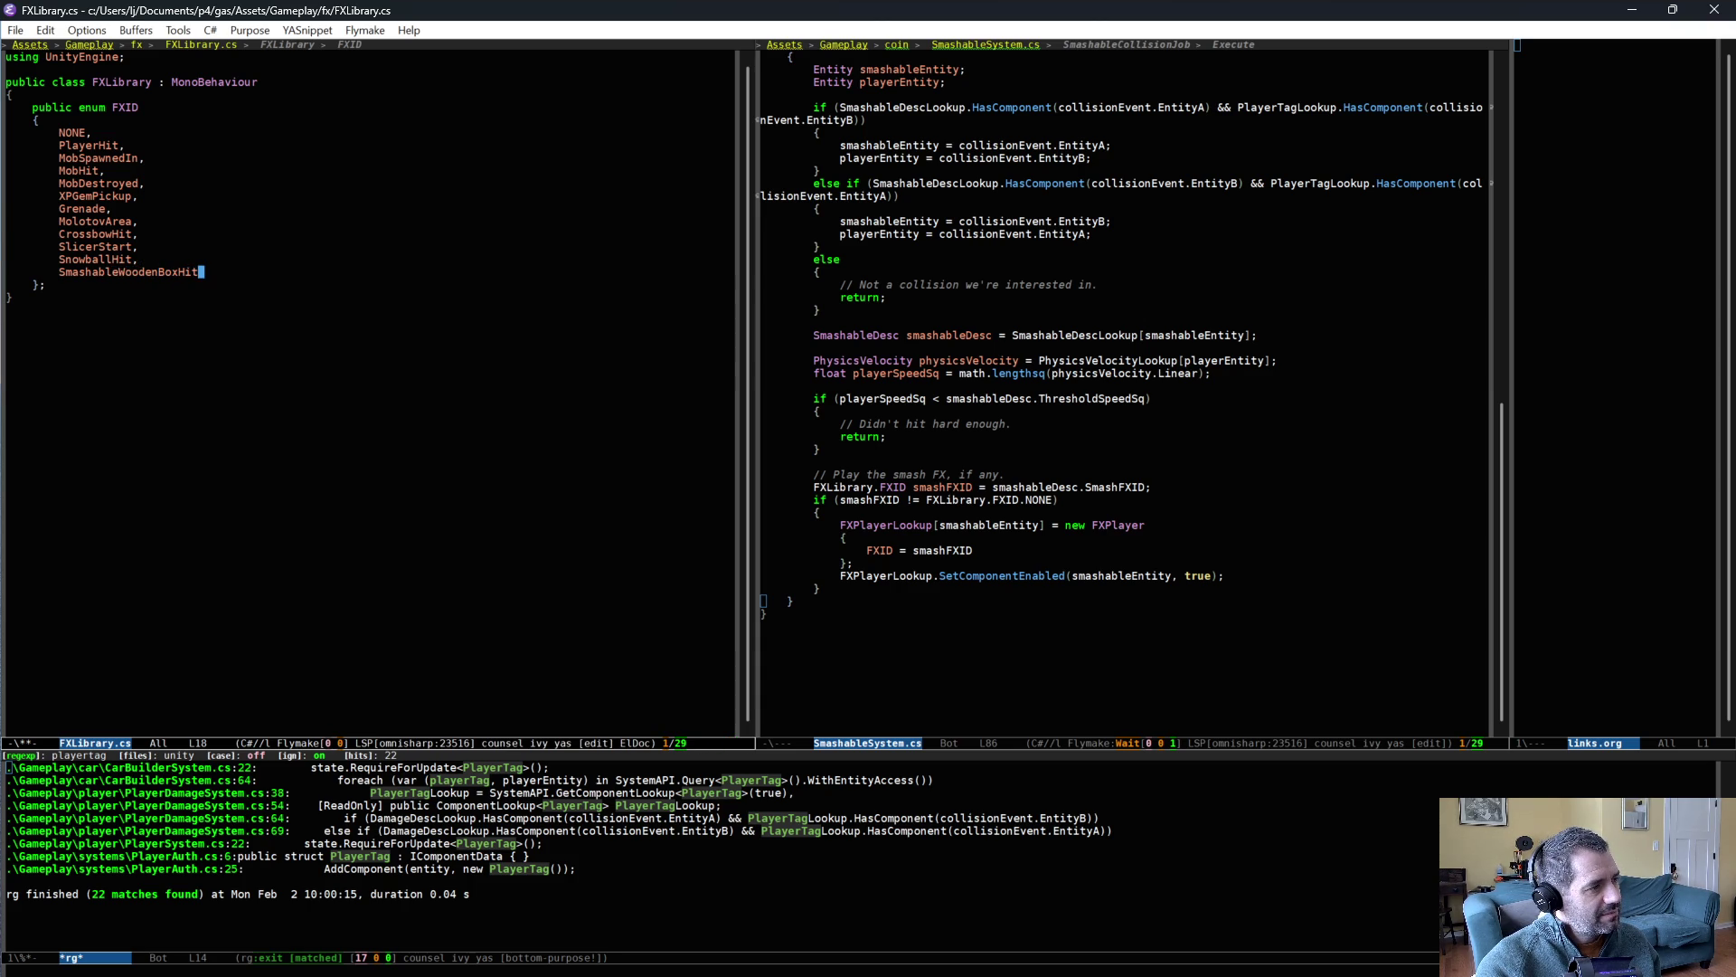
key(ctrl+x)
key(ctrl+s)
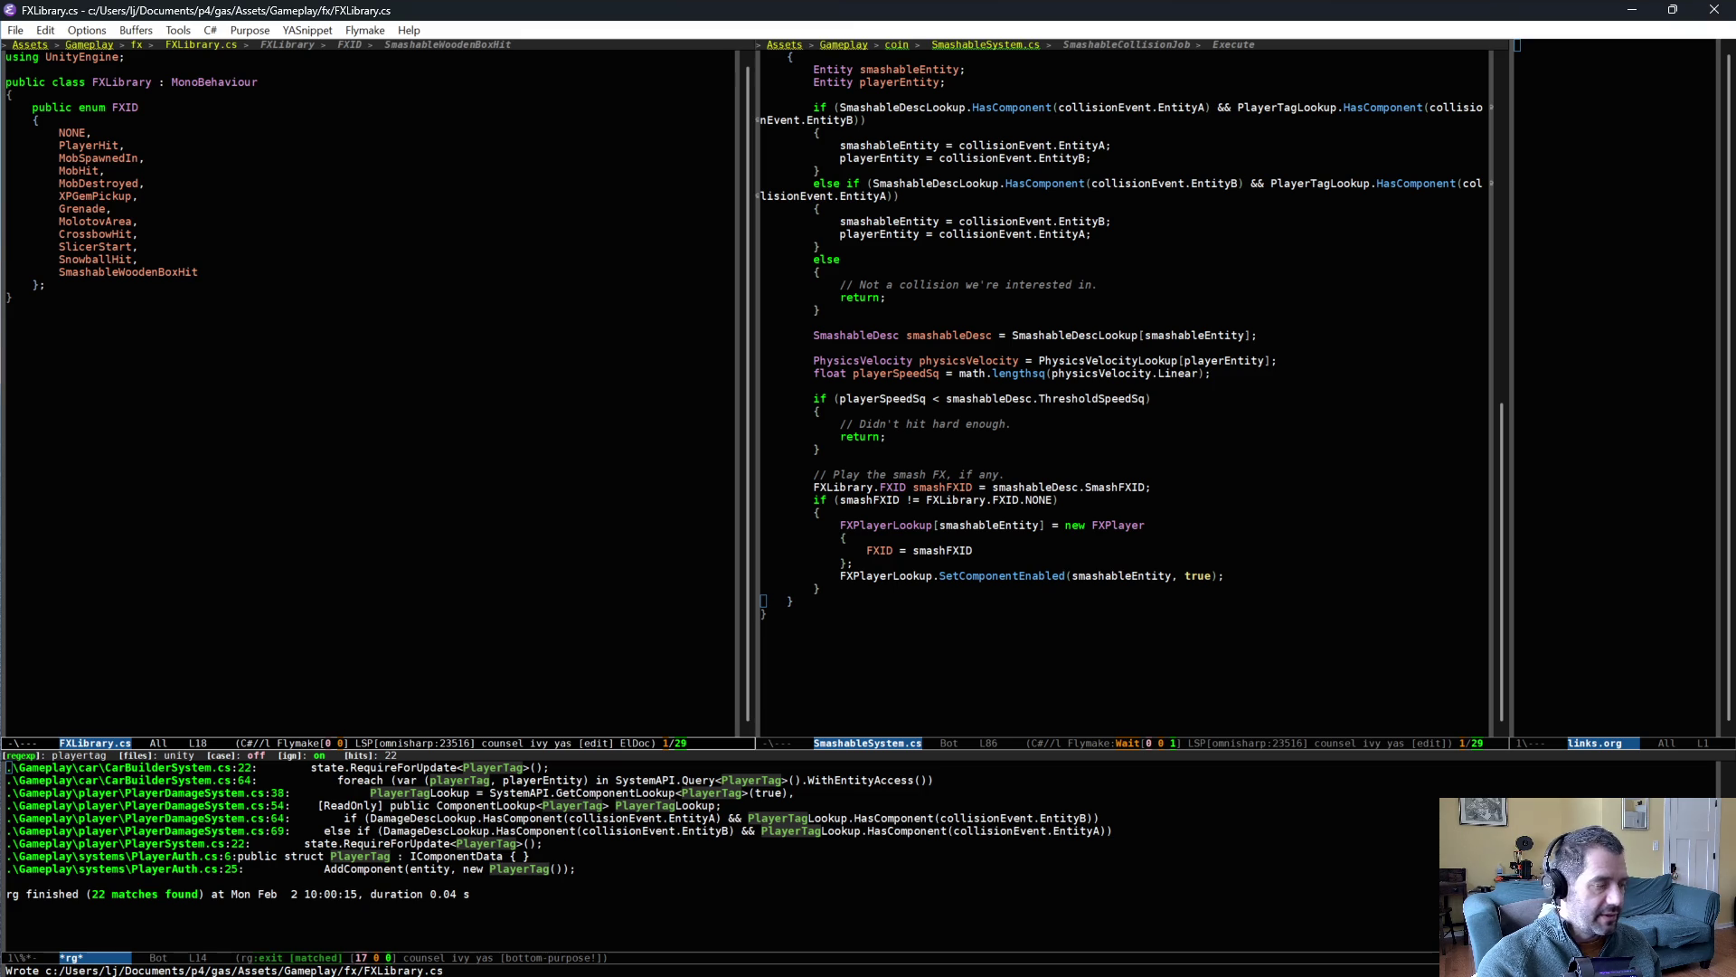
- Search the project for SnowballHit usages, then go back to Unity to recompile
key(Down)
key(Down)
key(Down)
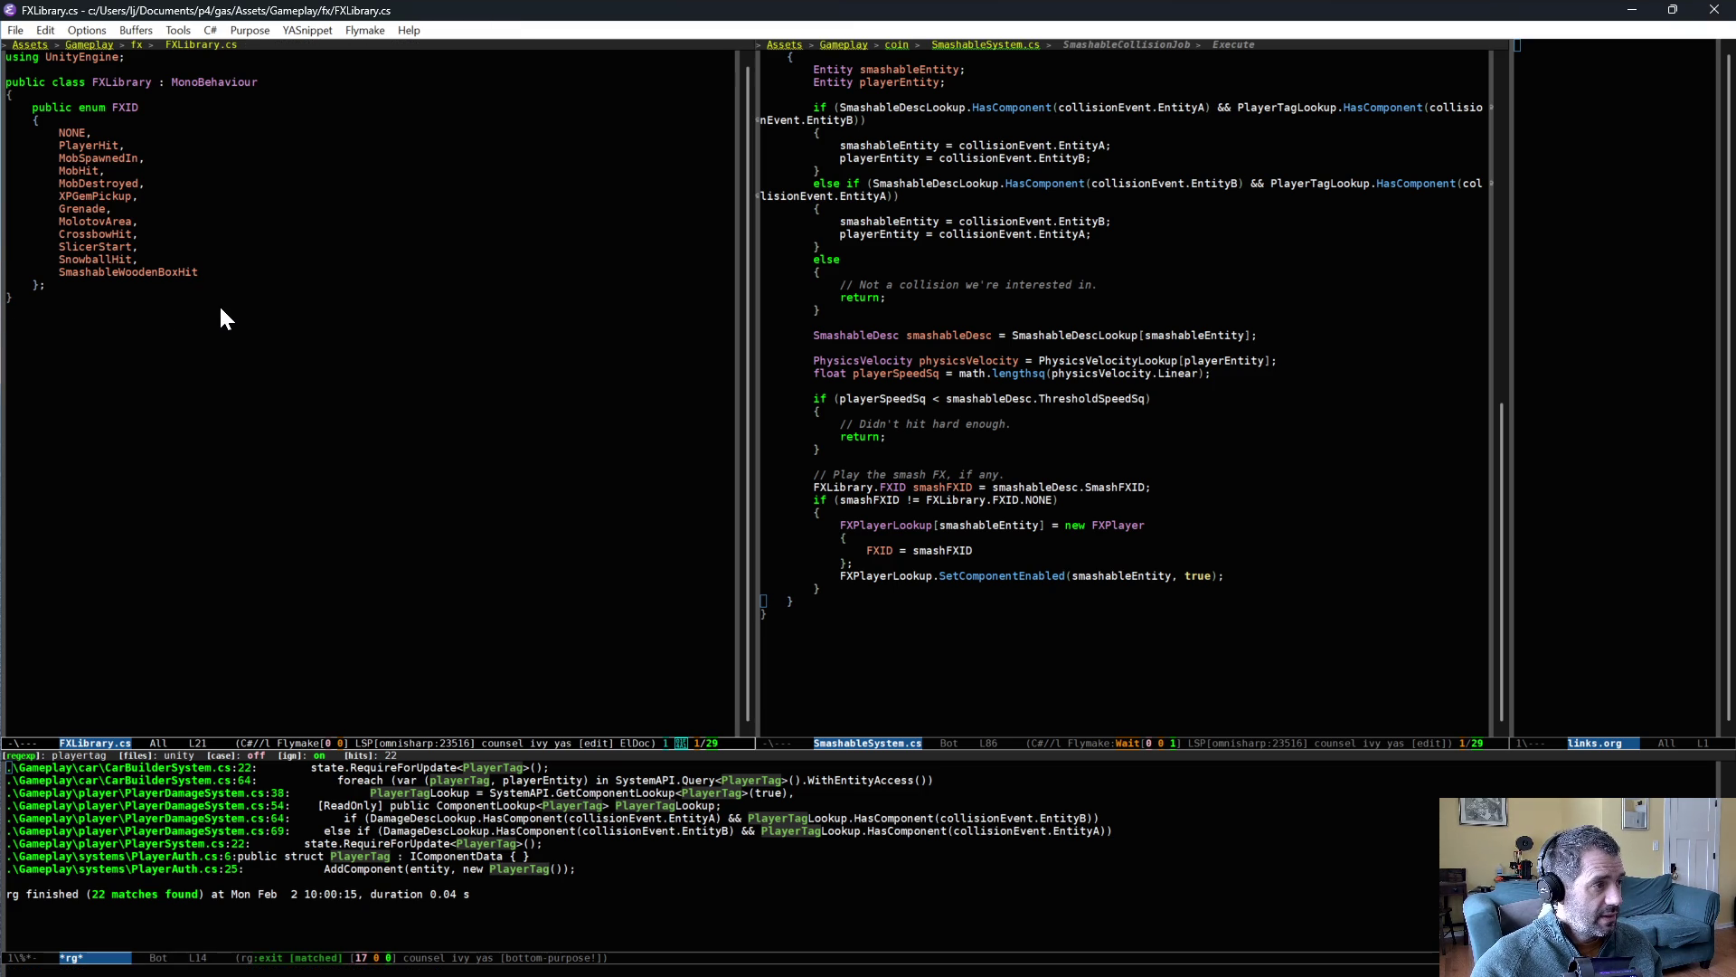
click(88, 260)
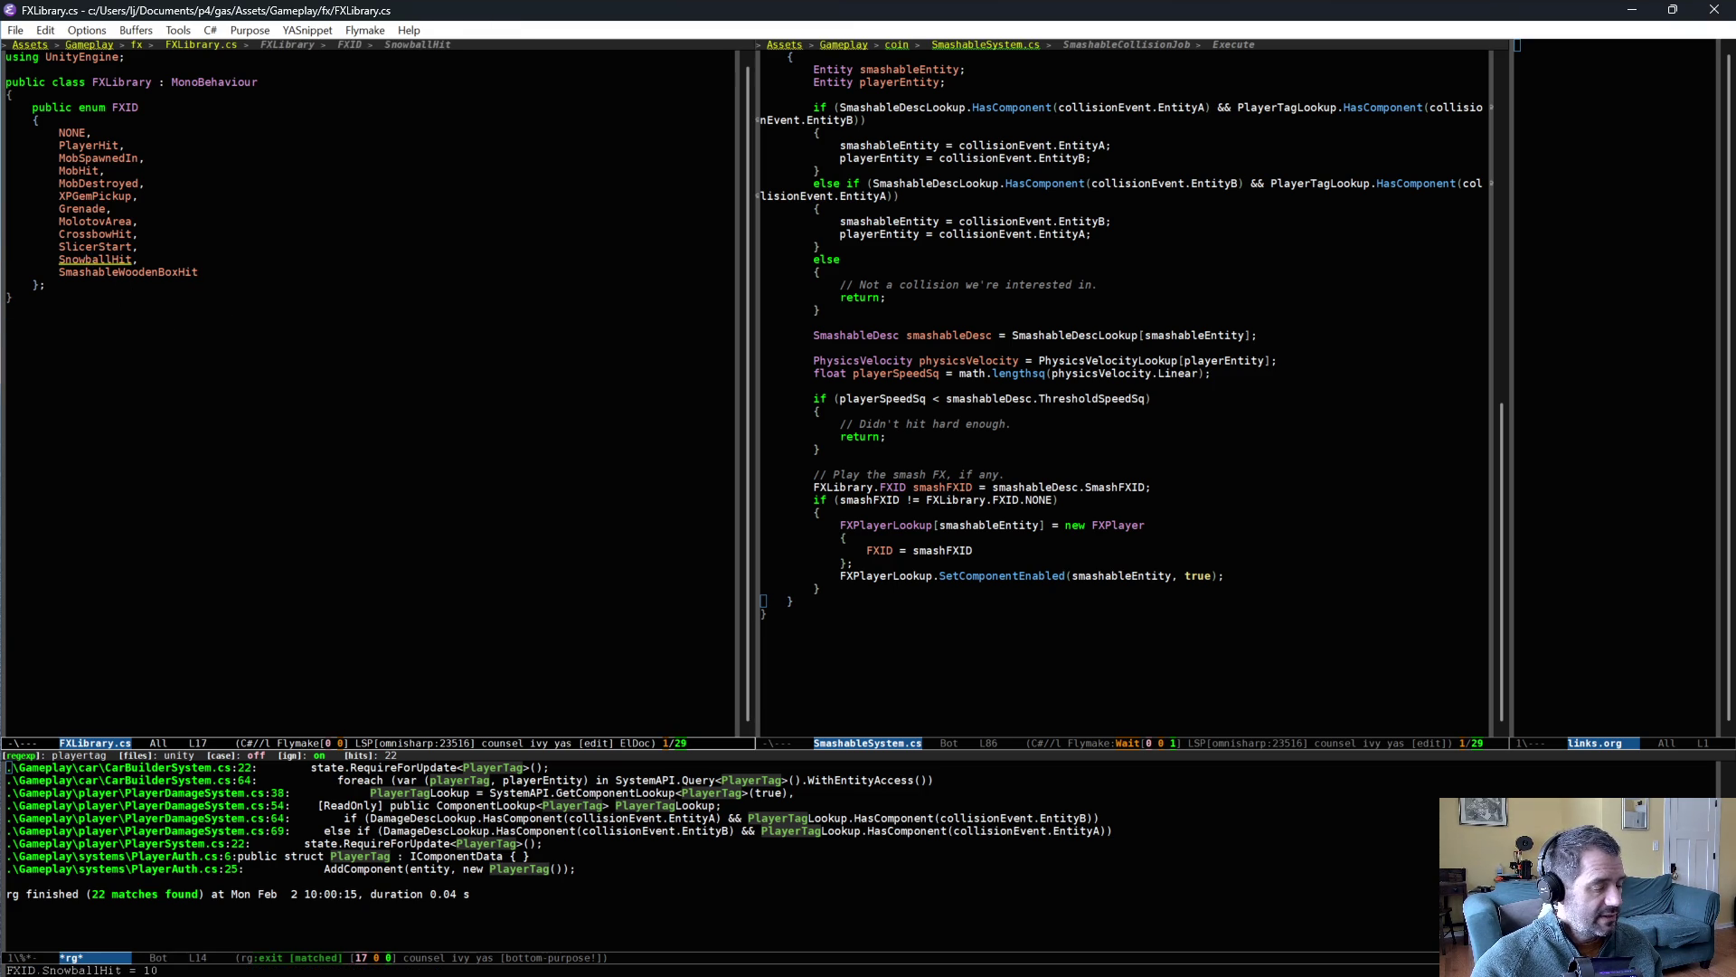
key(ctrl+c)
key(s)
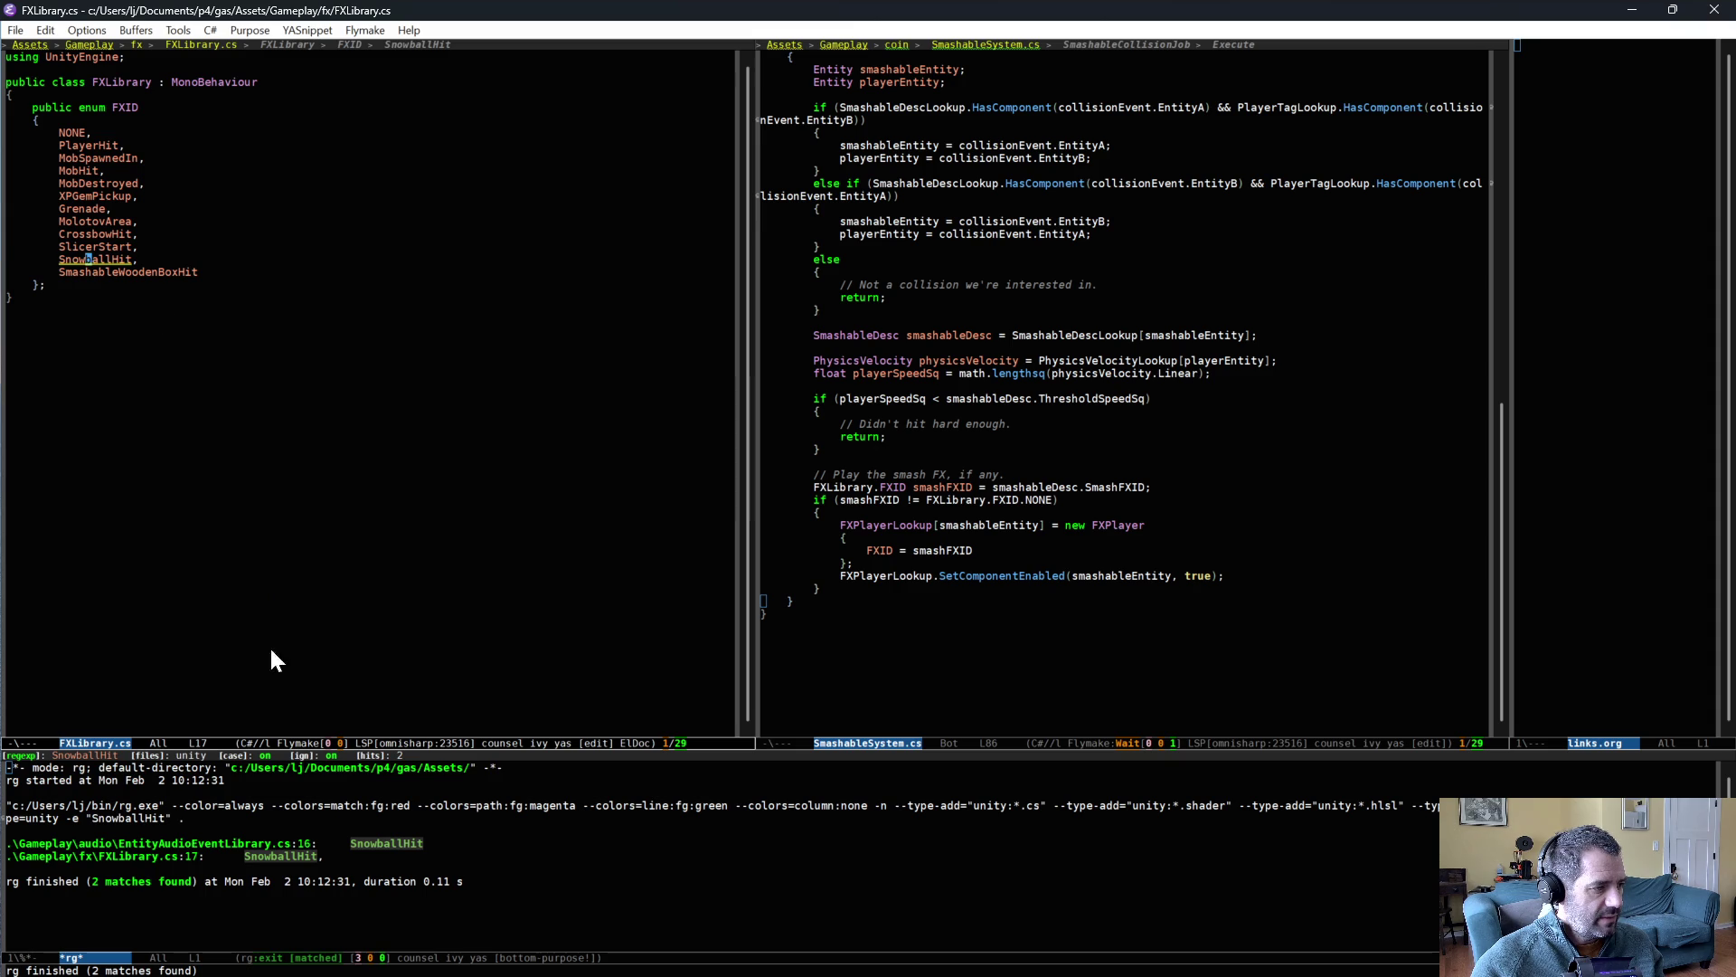
click(245, 568)
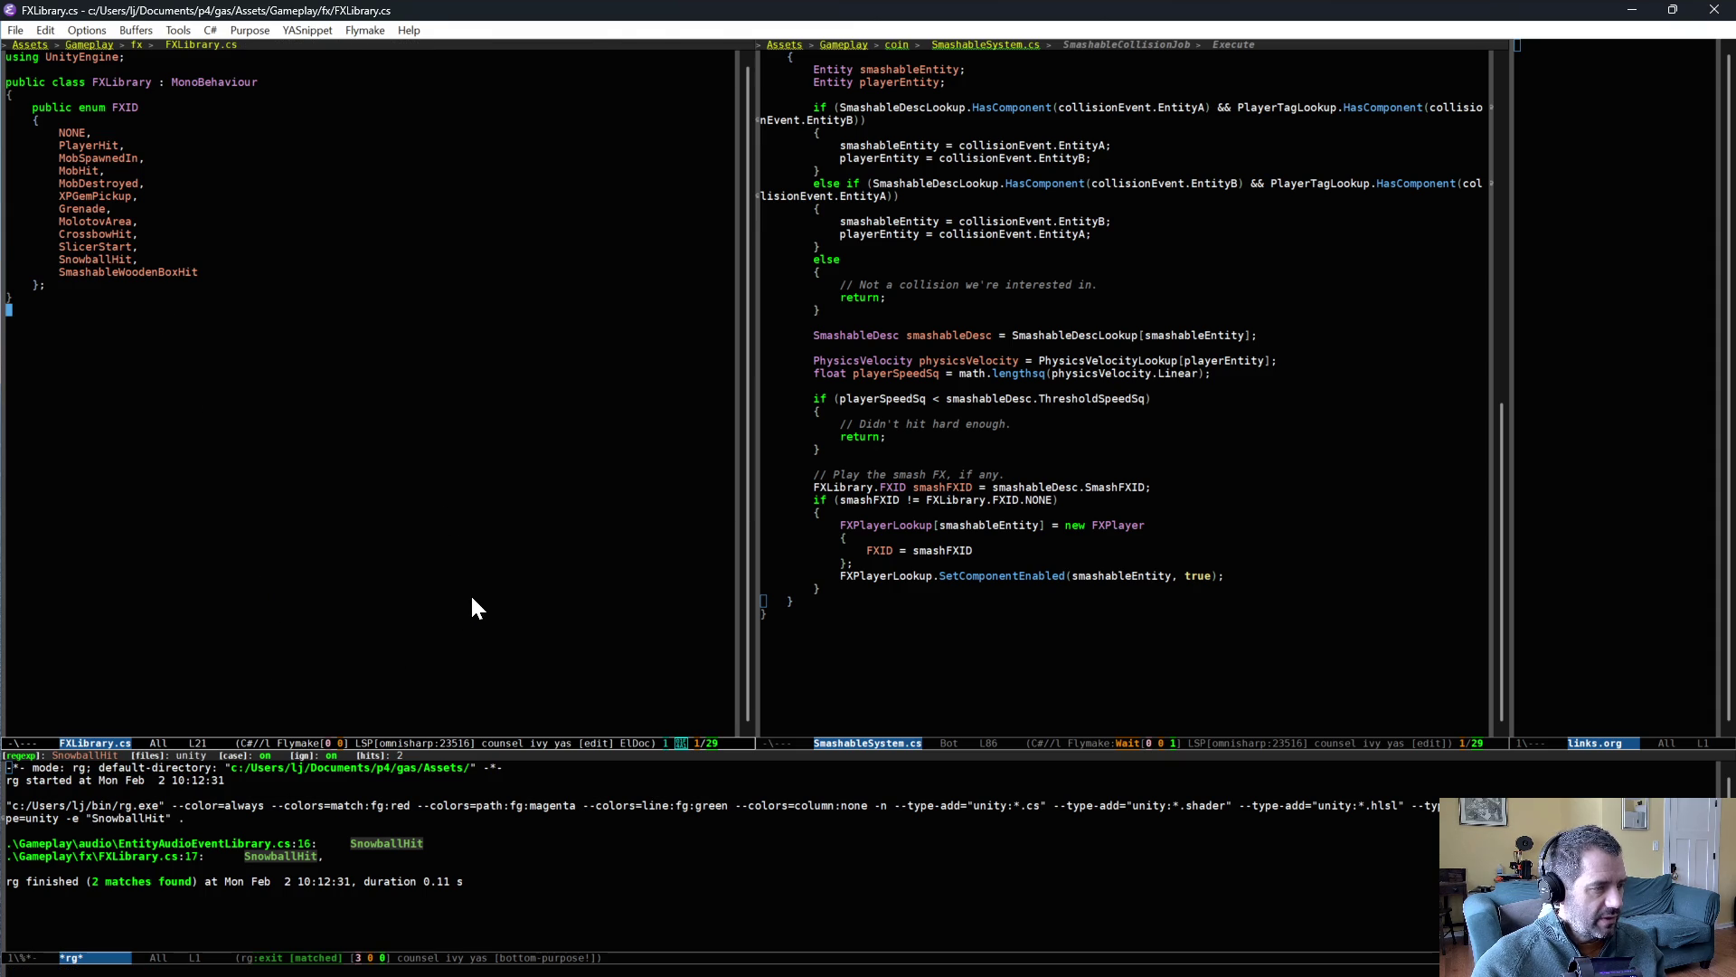
key(alt+Tab)
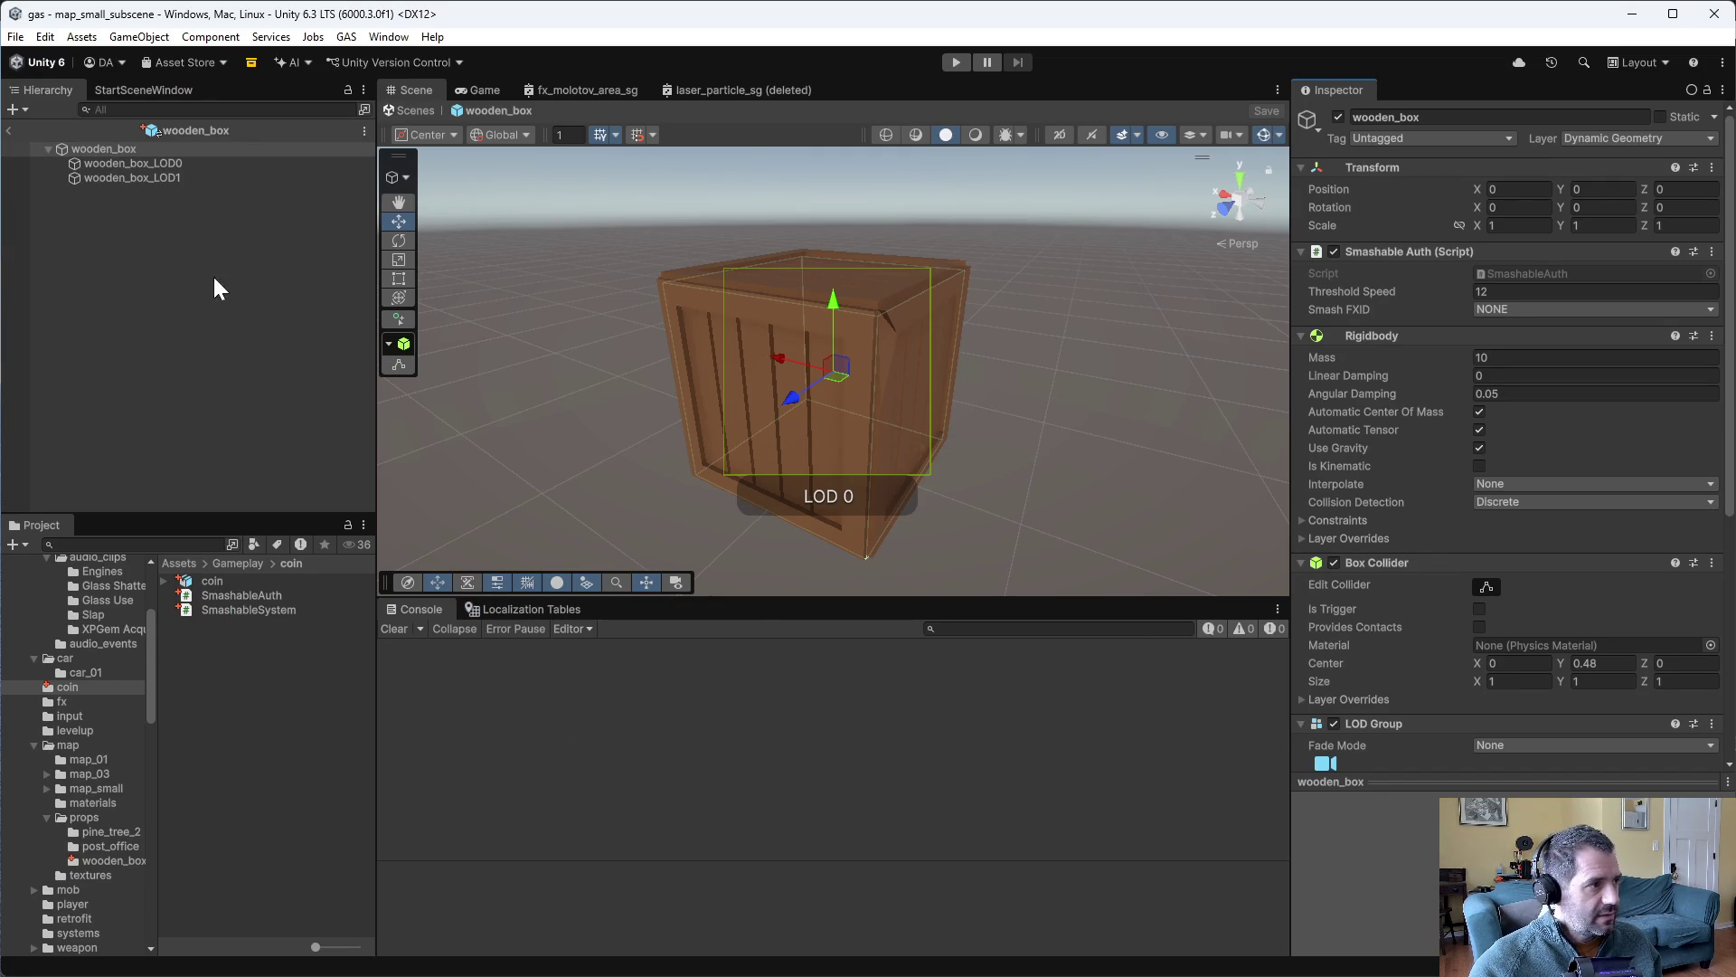
- Set the wooden box's Smash FXID to Smashable Wooden Box Hit
click(1529, 309)
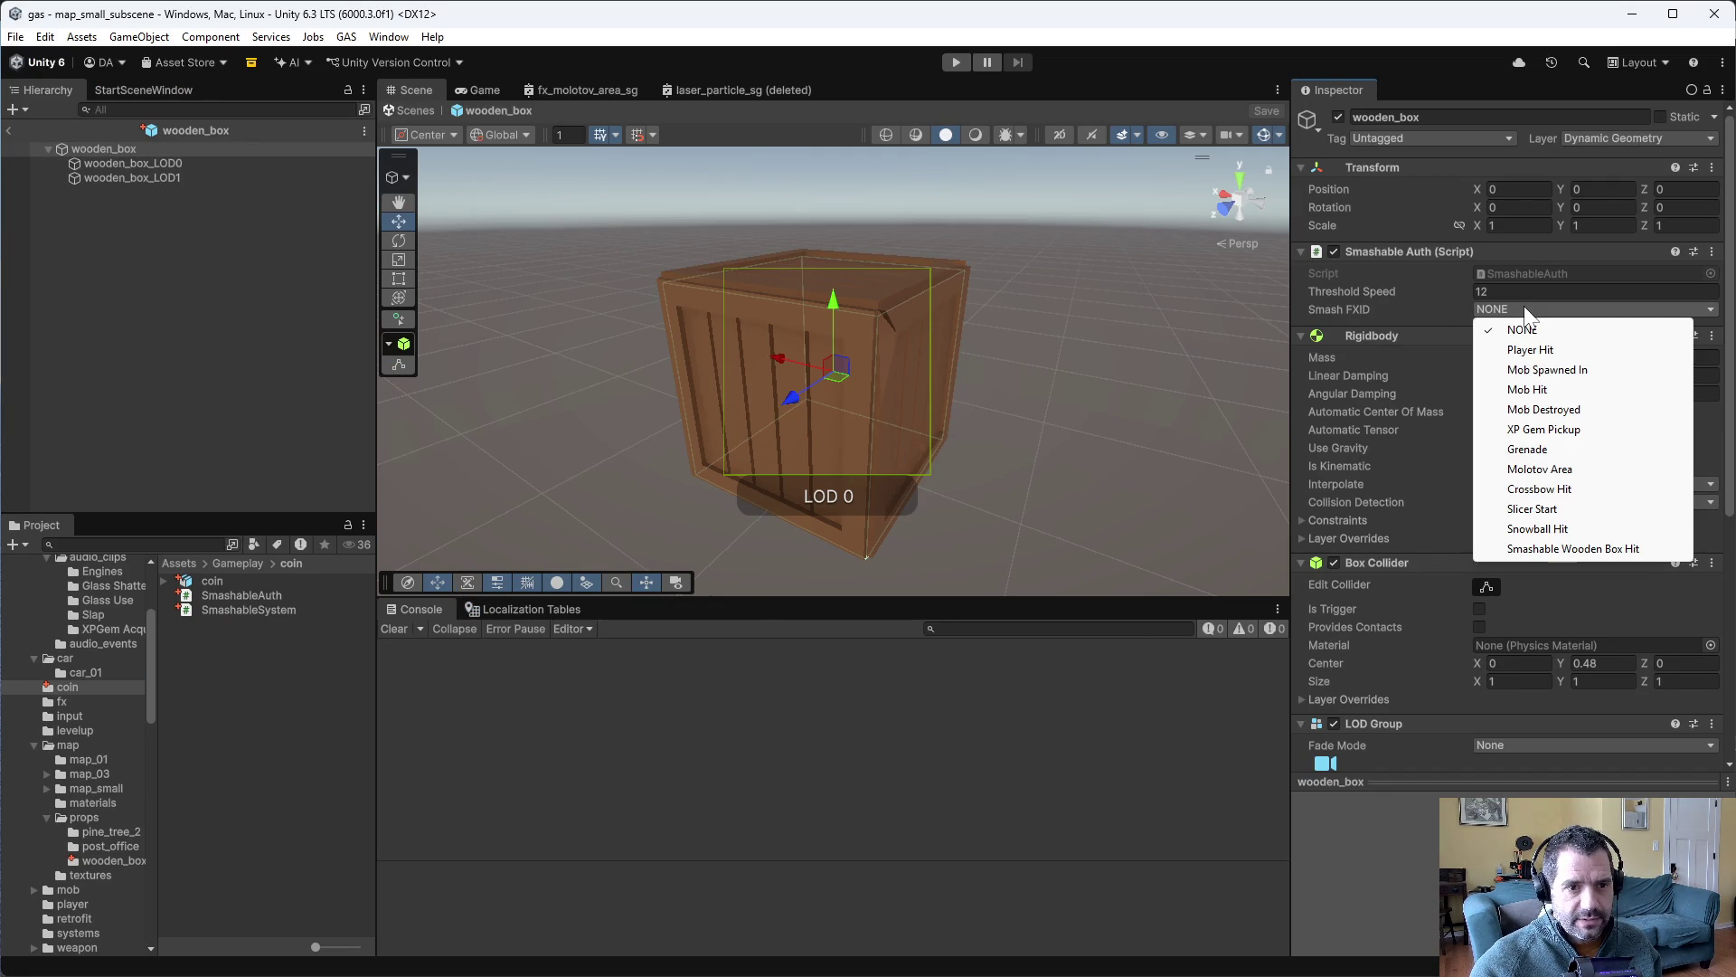
click(1564, 549)
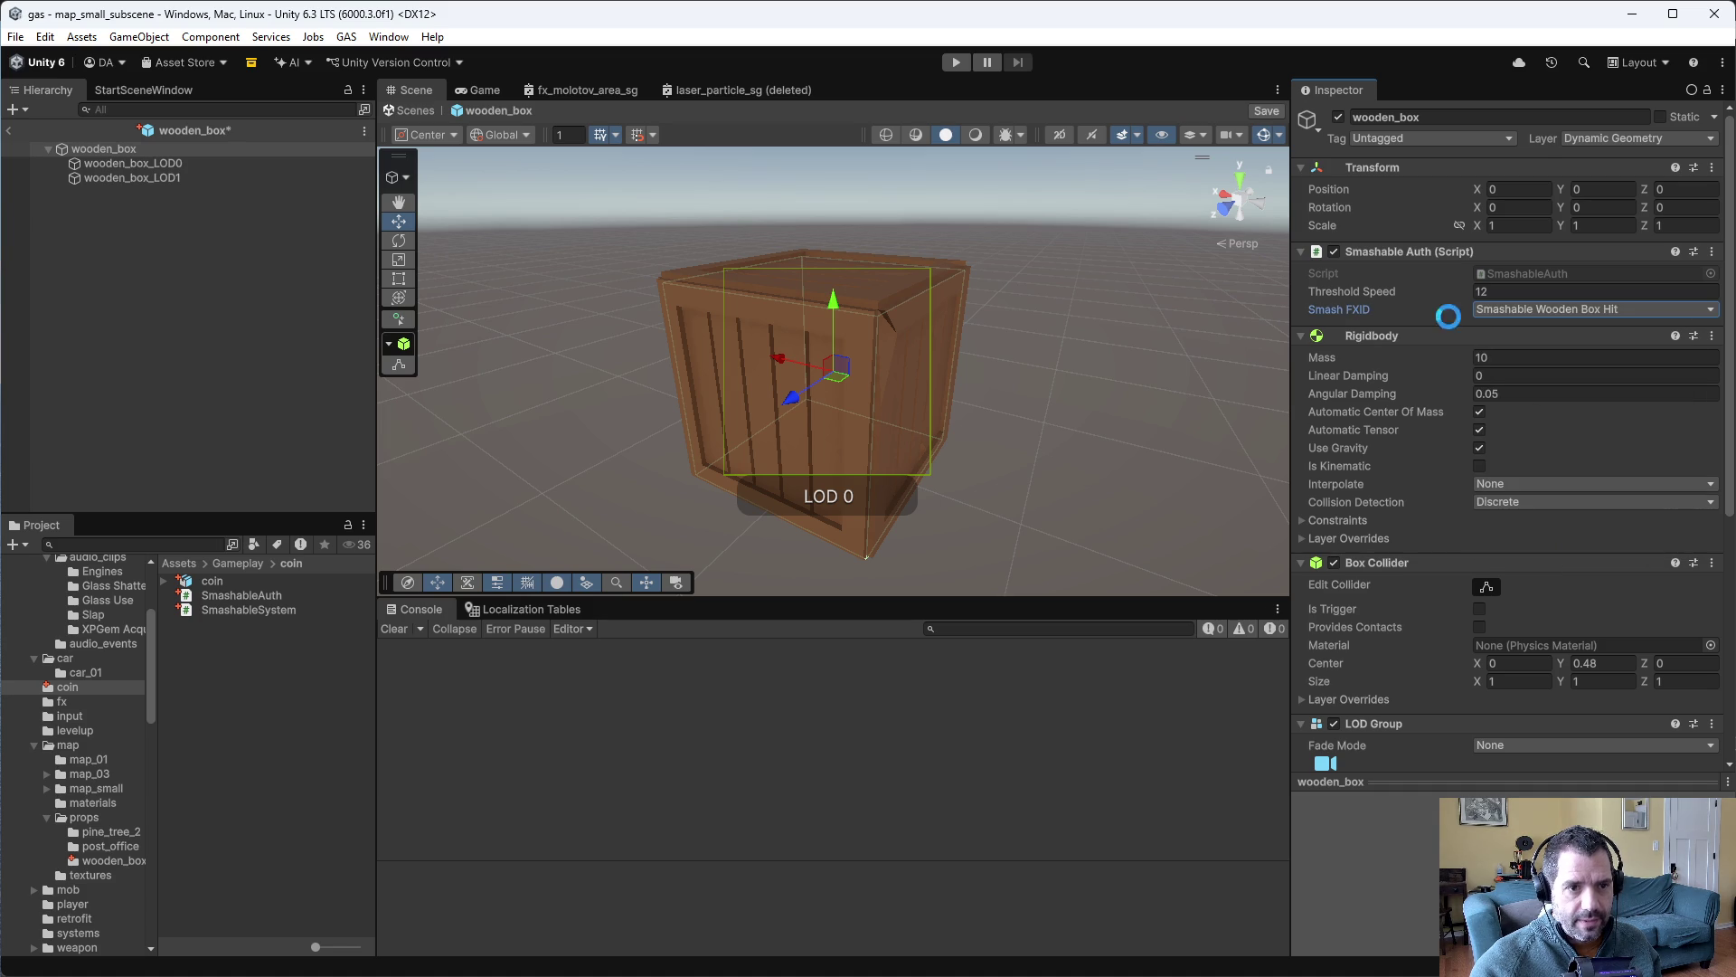
scroll(116, 643, up, 5)
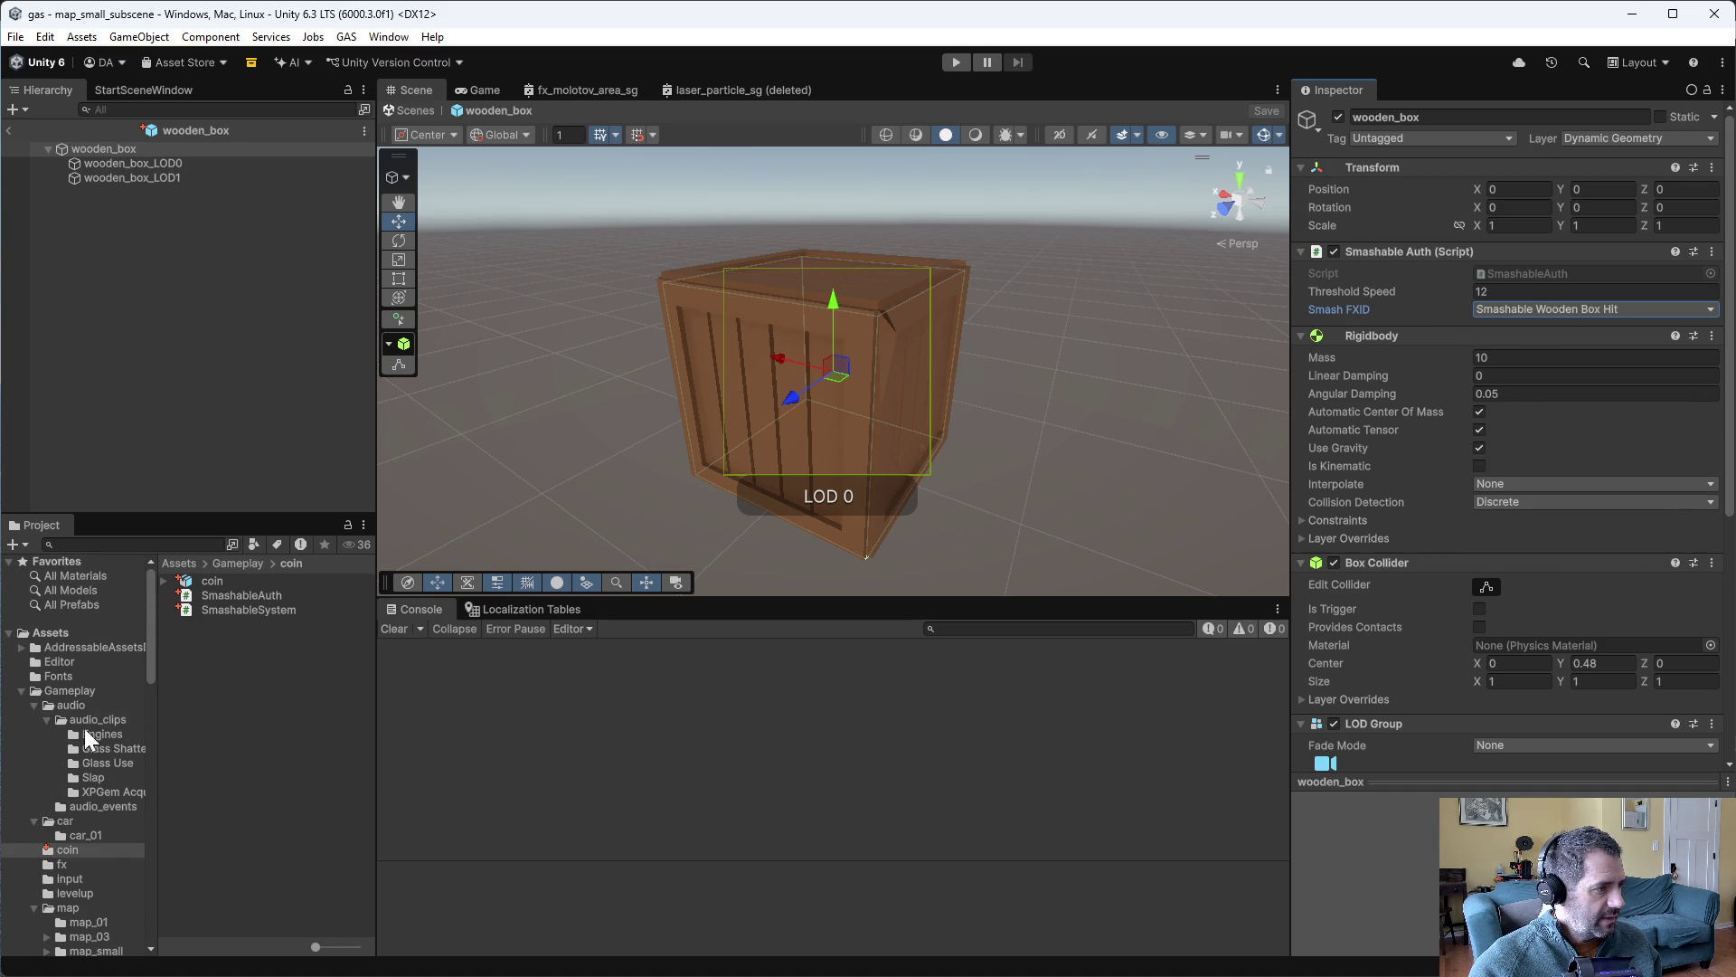
- Duplicate fx_mob_destroyed in the fx folder and rename the copy fx_smashable_wooden_box
click(63, 864)
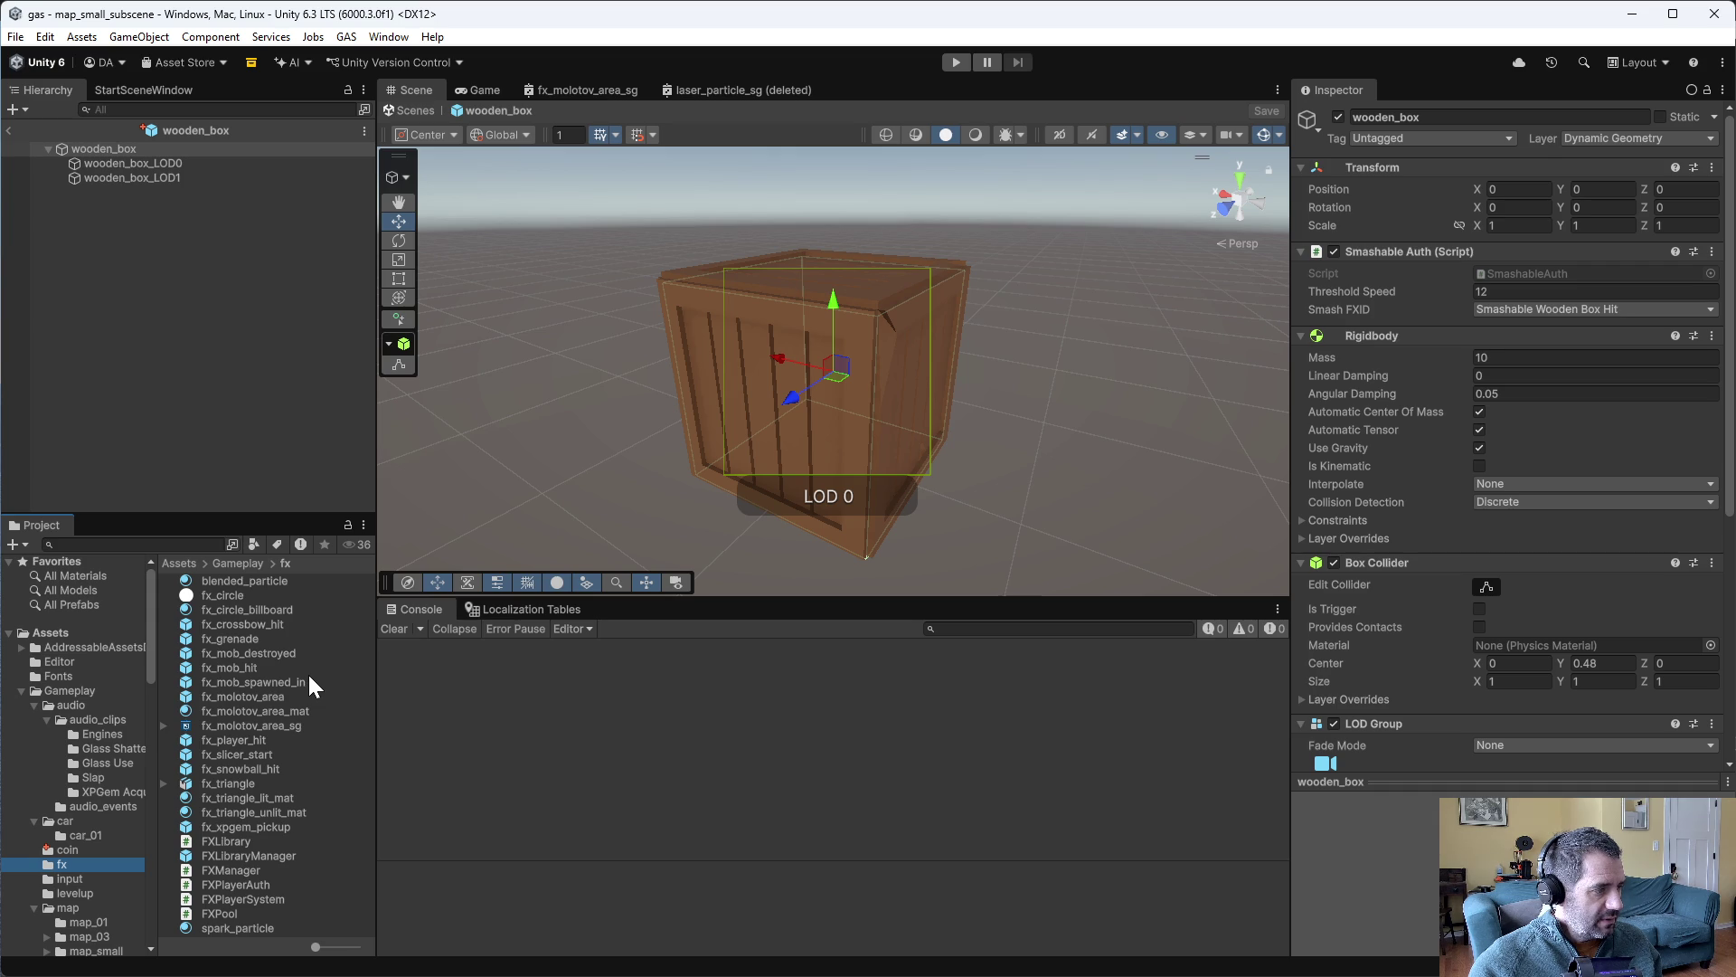
click(279, 653)
key(ctrl+d)
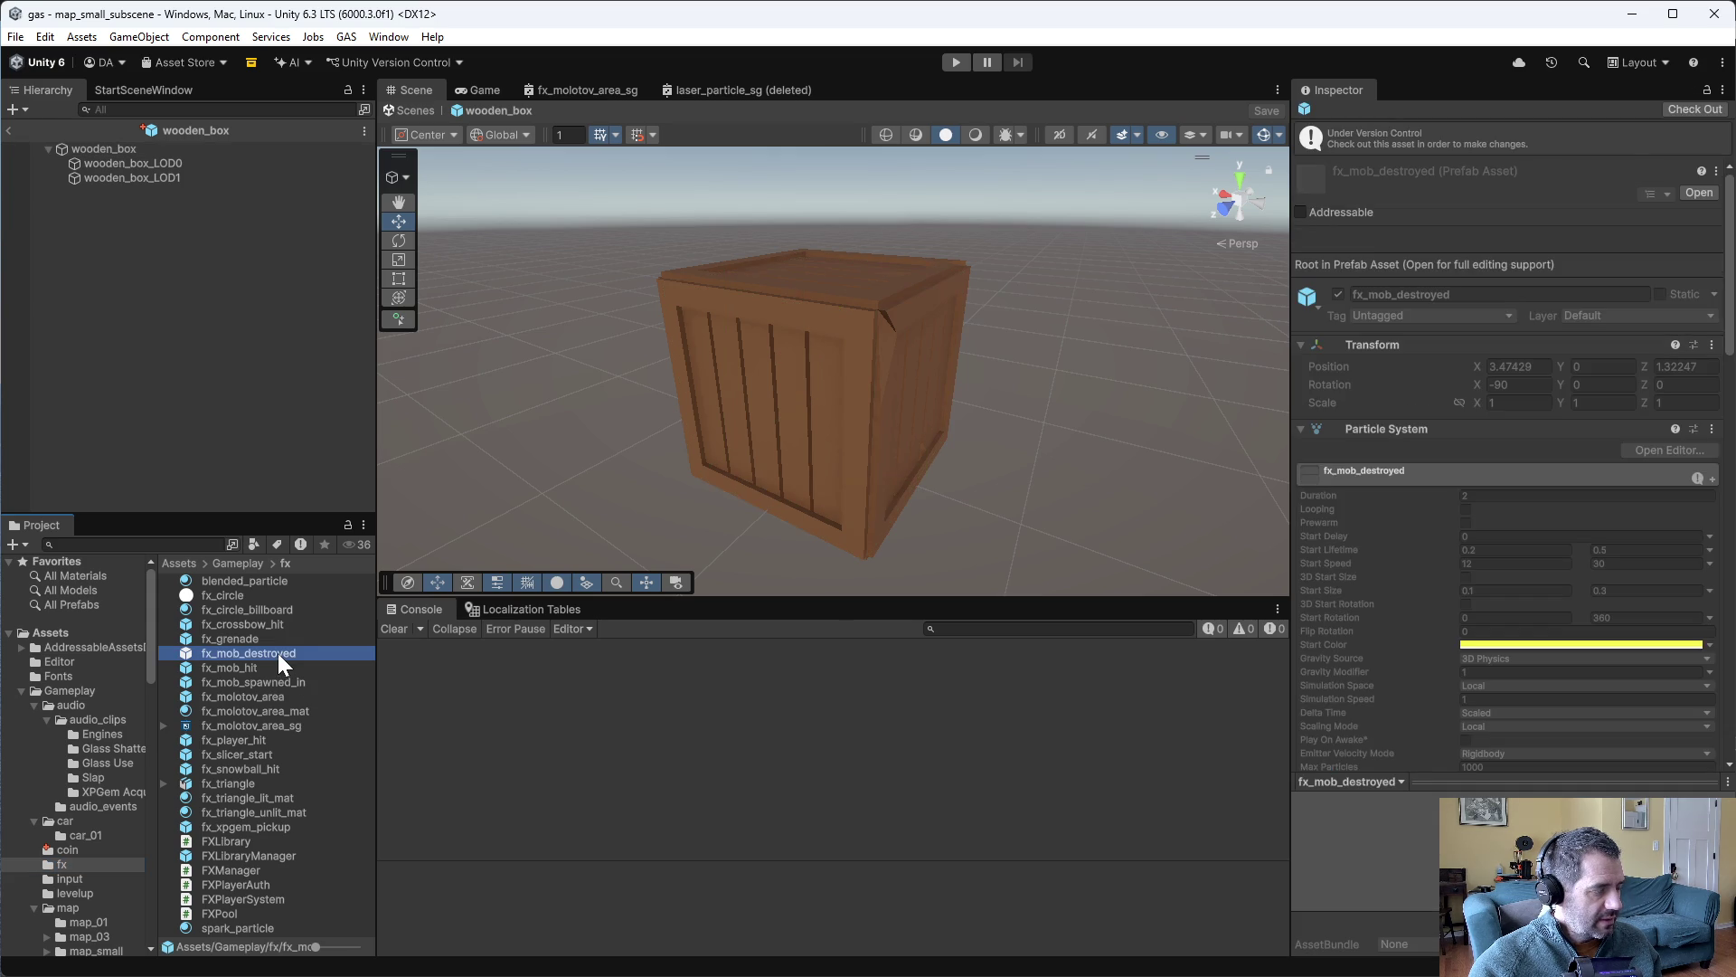
click(231, 666)
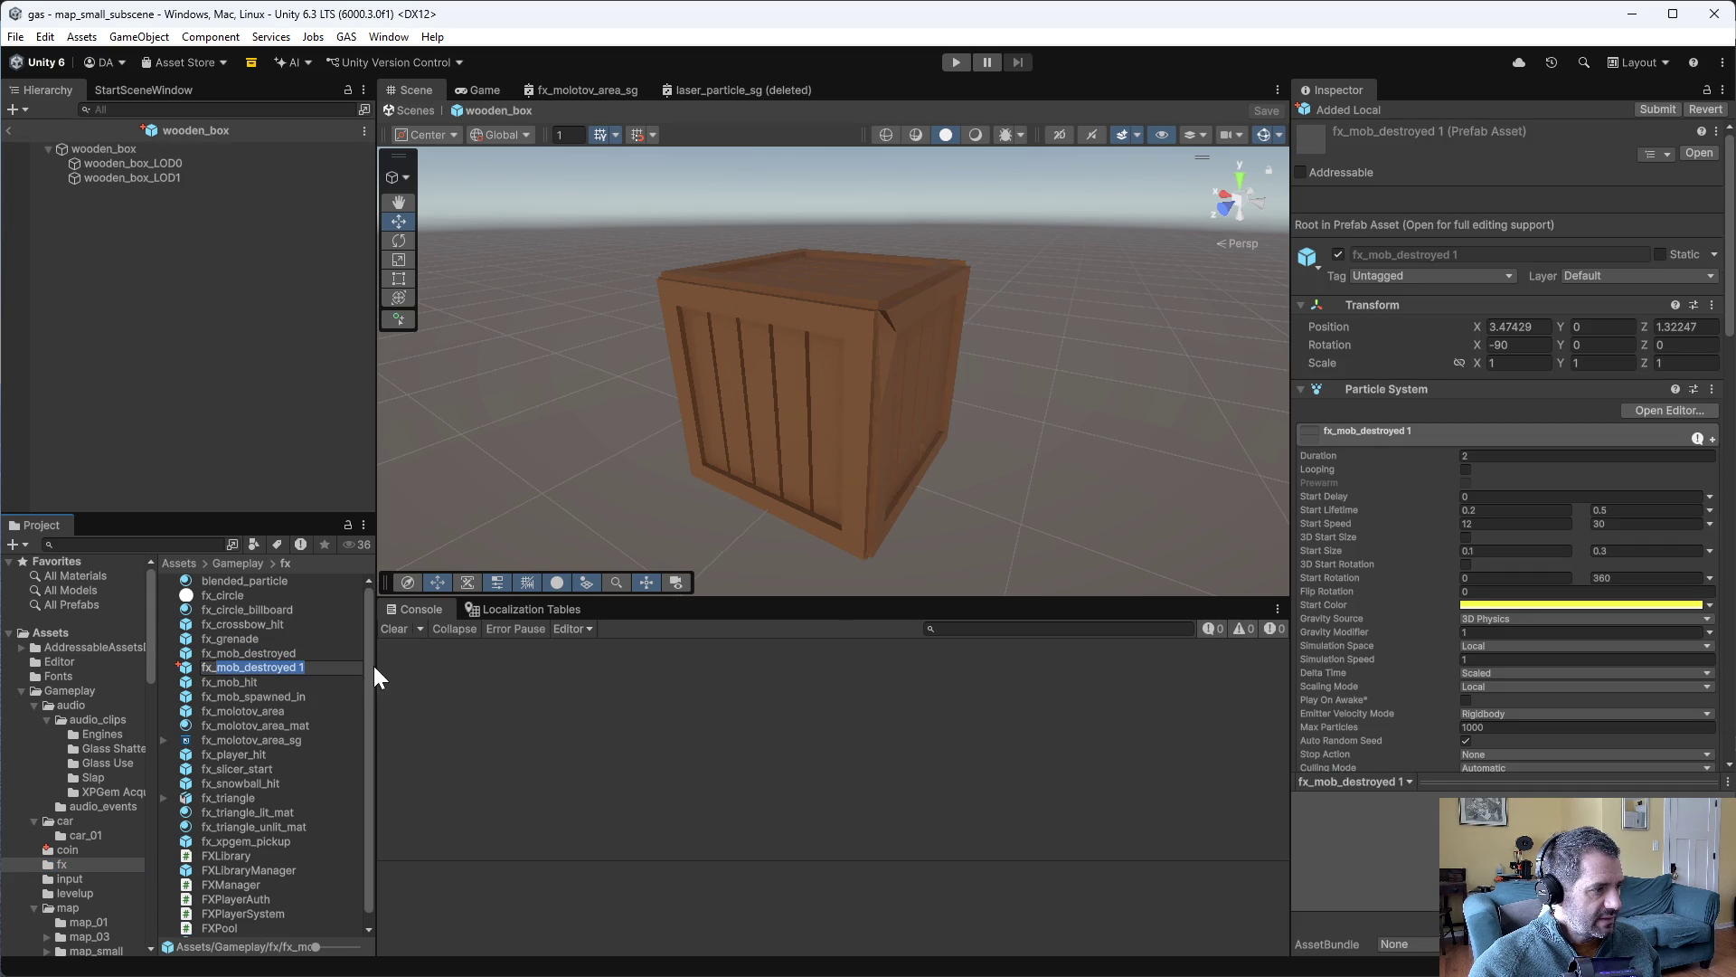
text(fx_smashable_wooden_box)
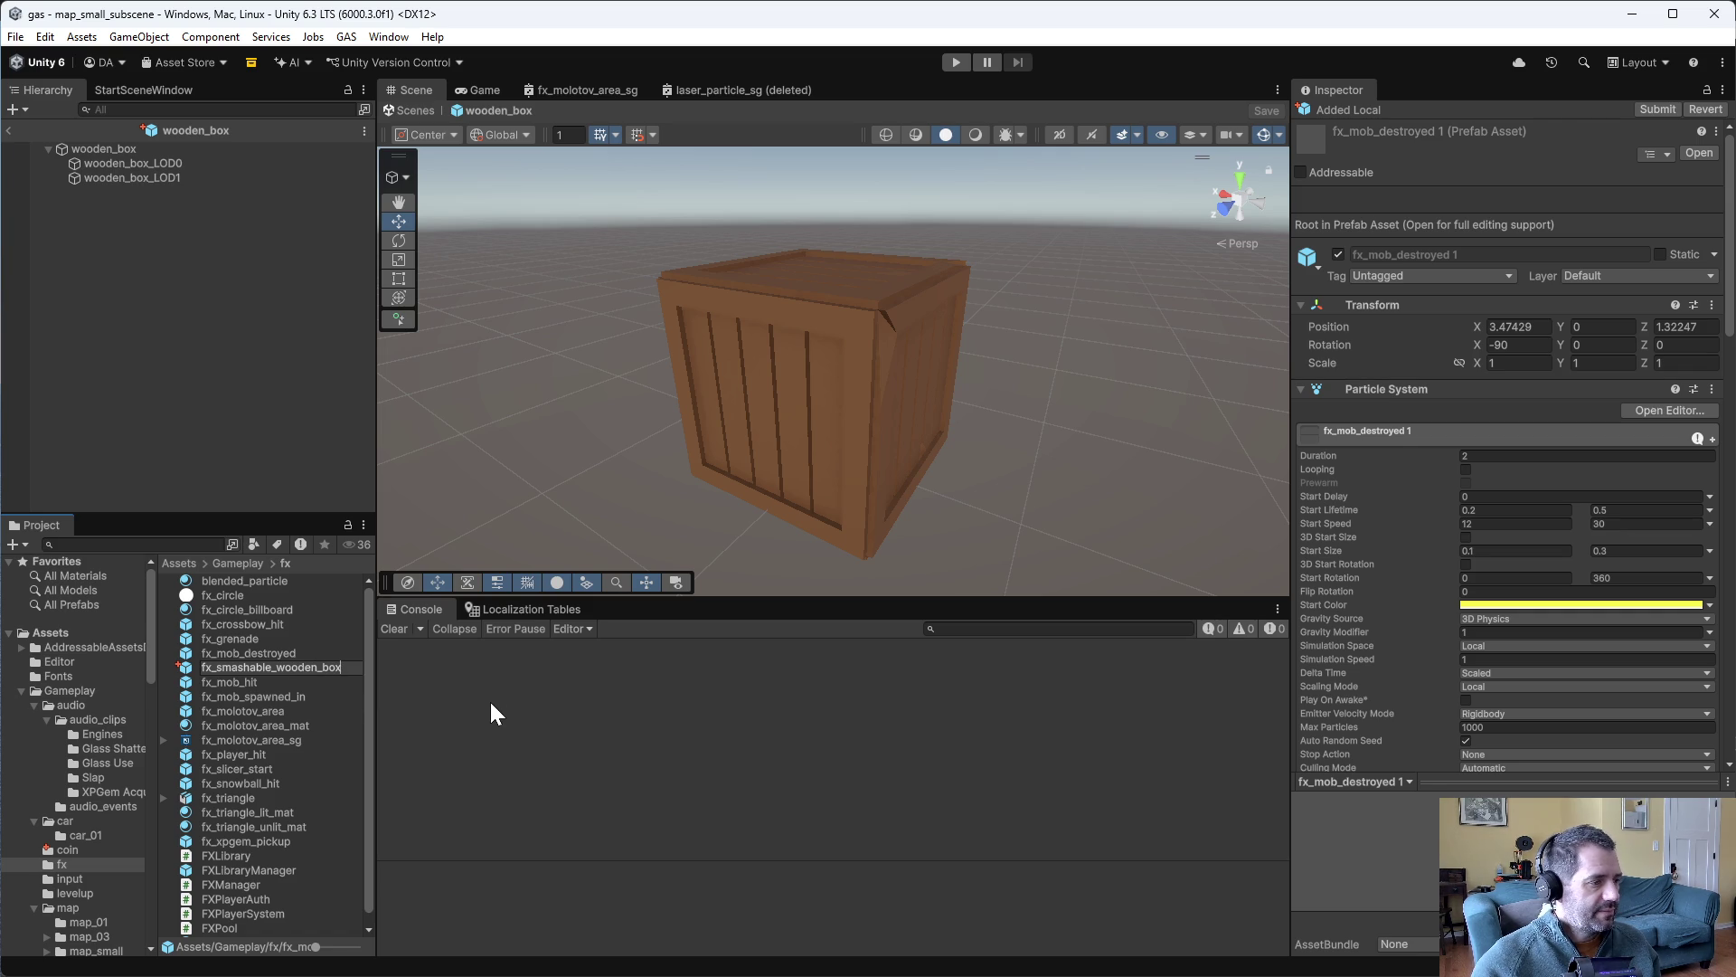
key(Return)
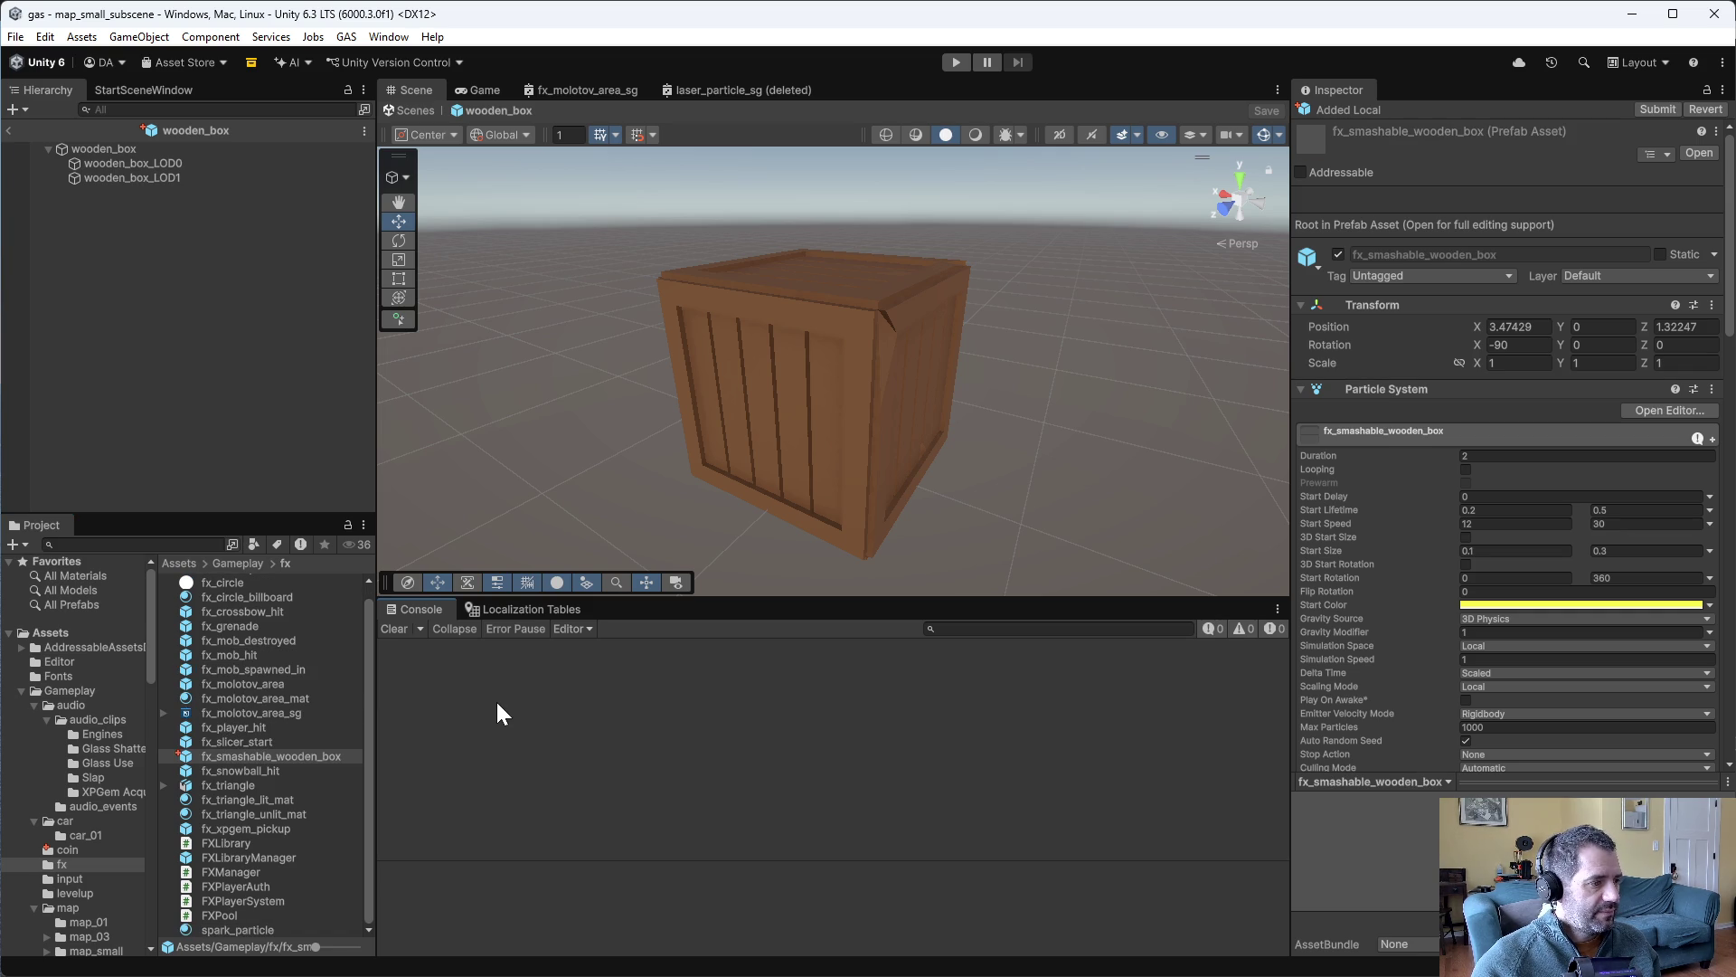
key(alt+Tab)
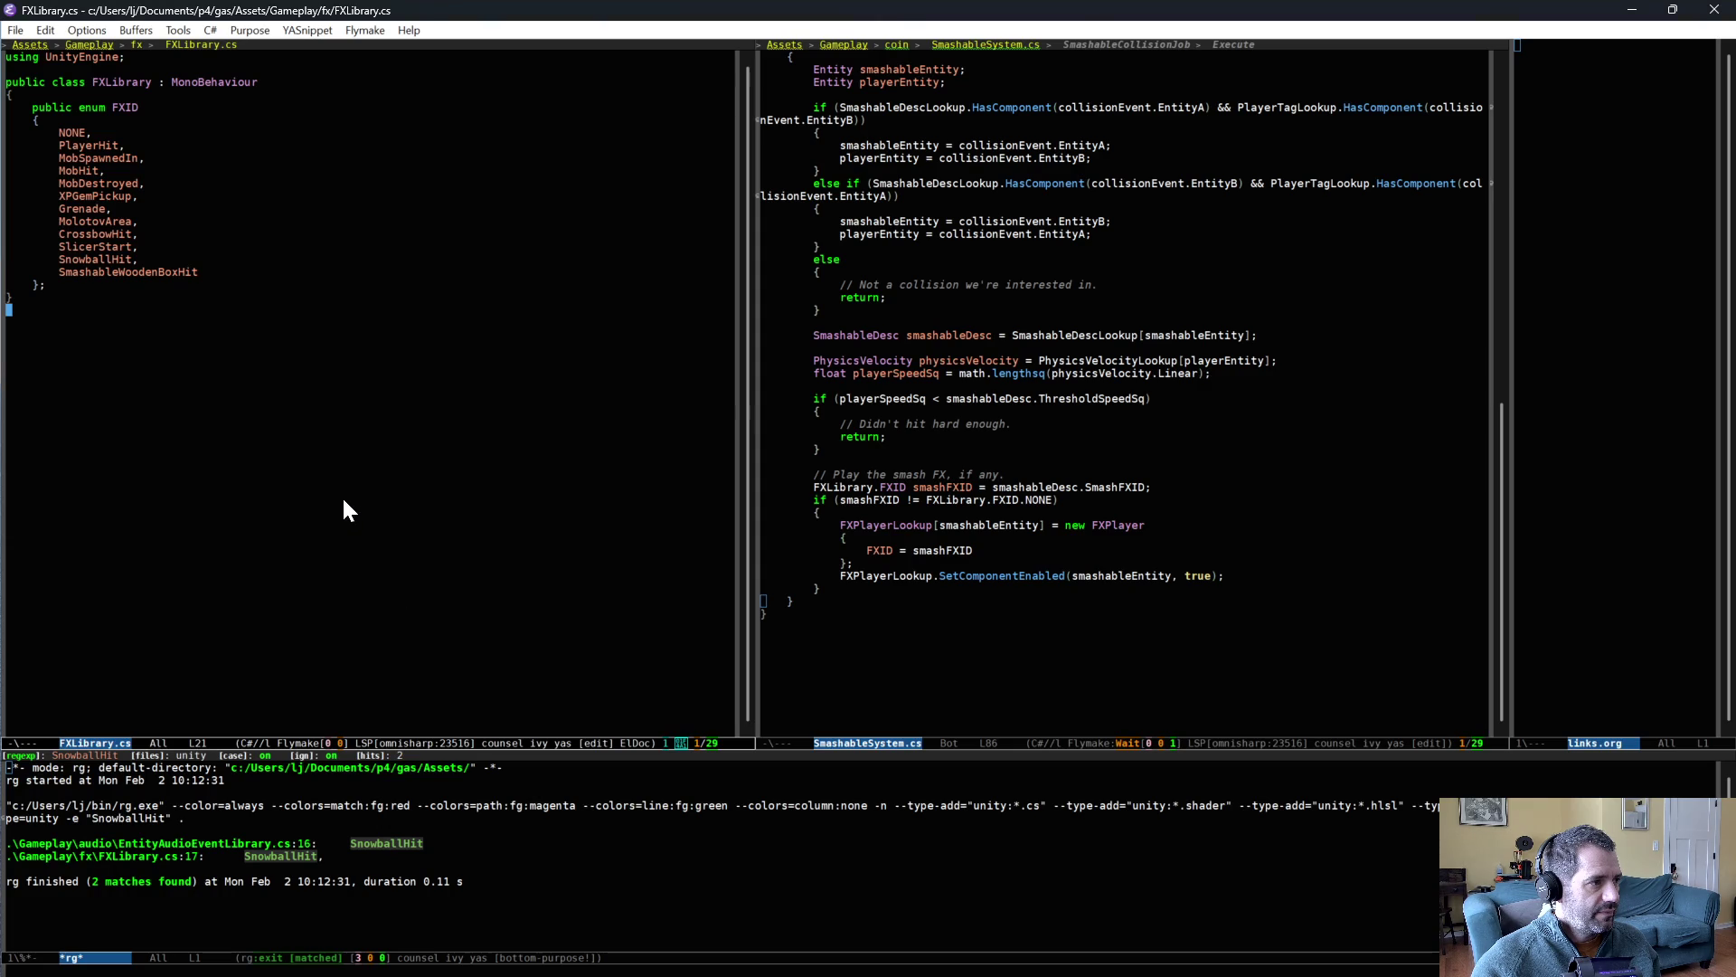
key(alt+Tab)
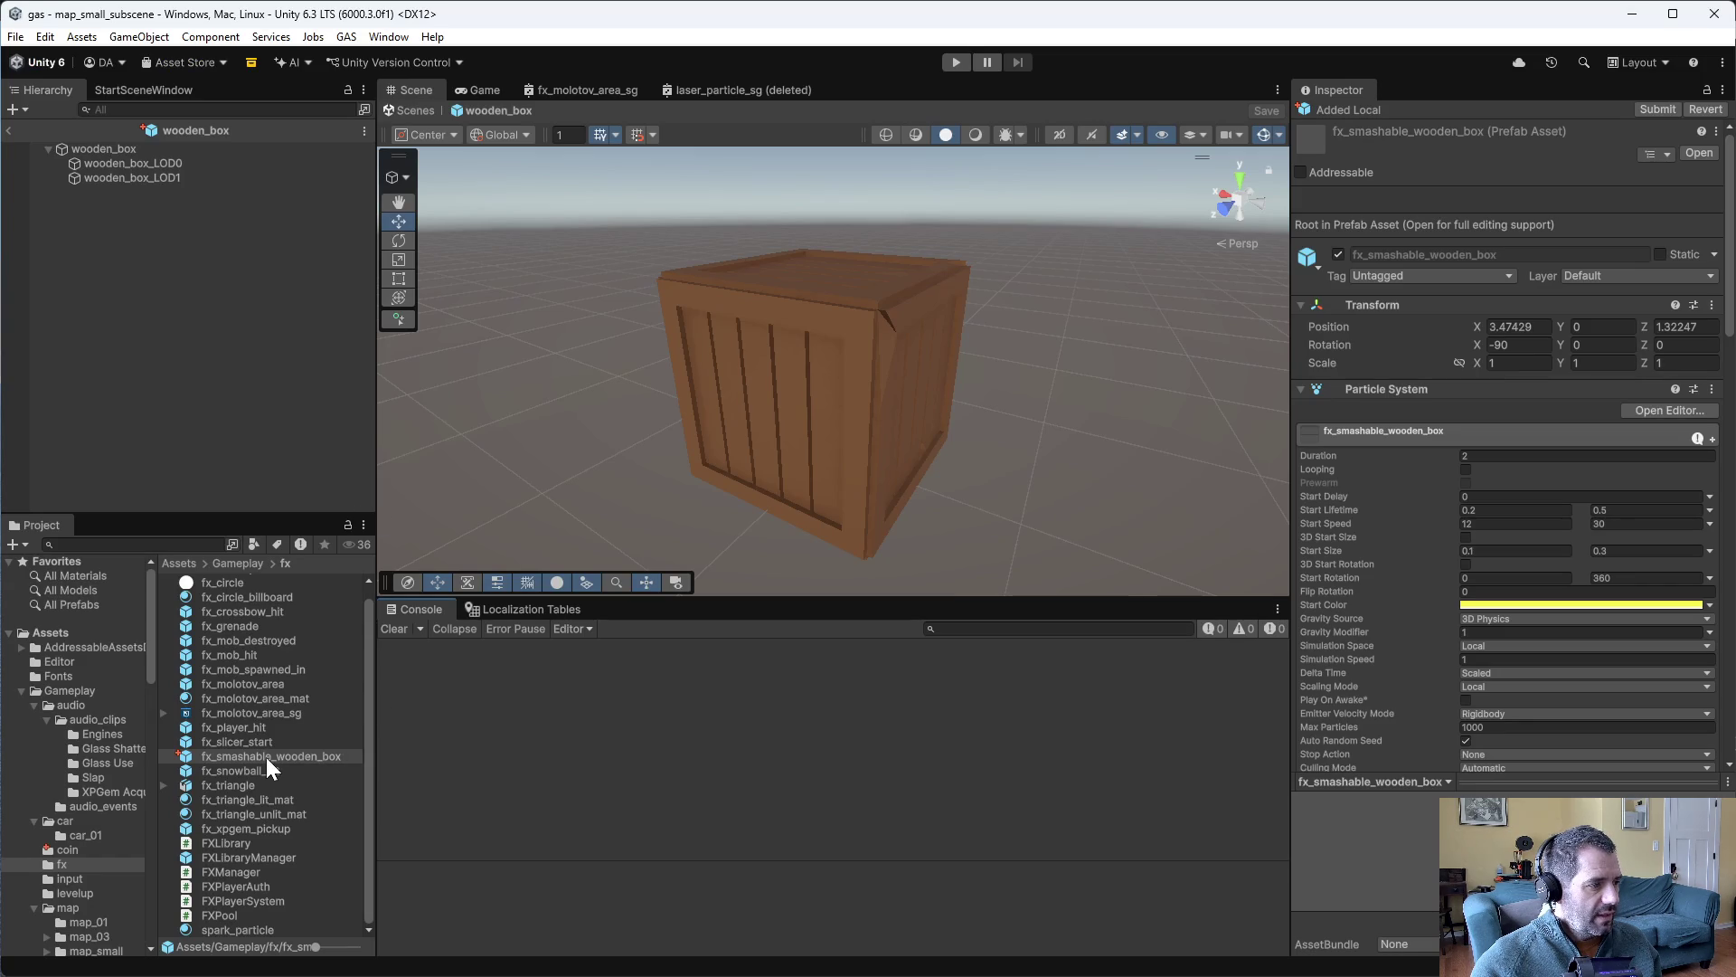
- In FXLibraryManager, duplicate the Snowball Hit pool and name it FXPool - Smashable Wooden Box
double_click(263, 861)
click(151, 293)
key(ctrl+d)
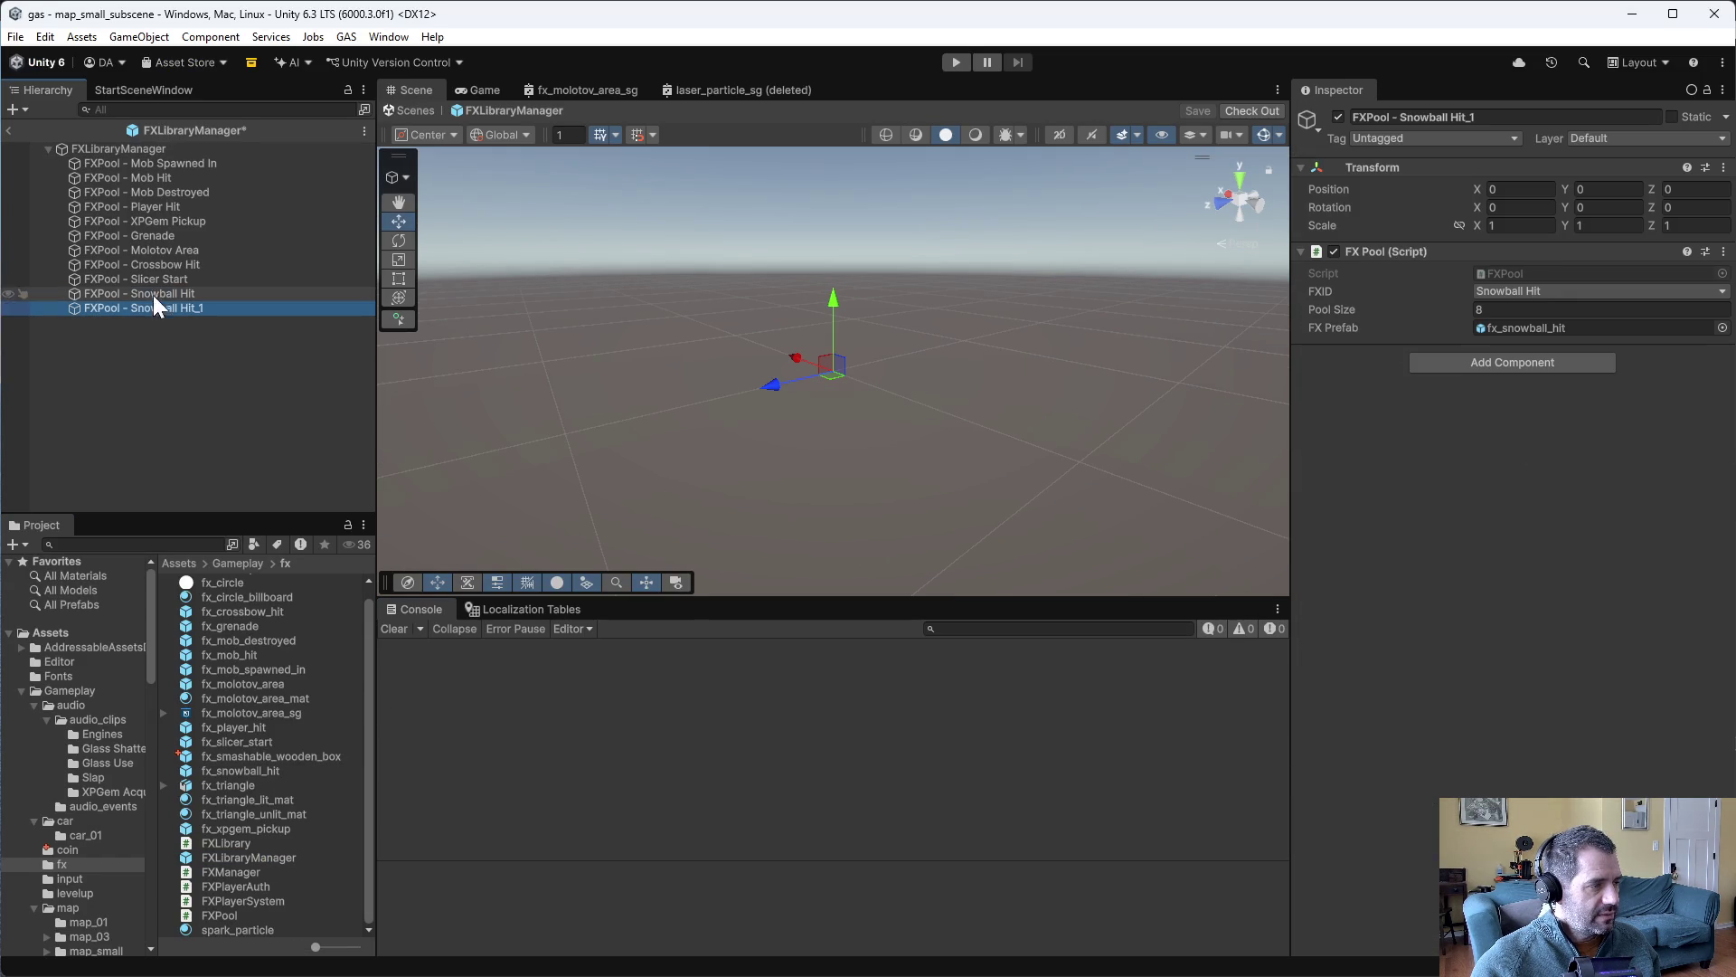
click(155, 307)
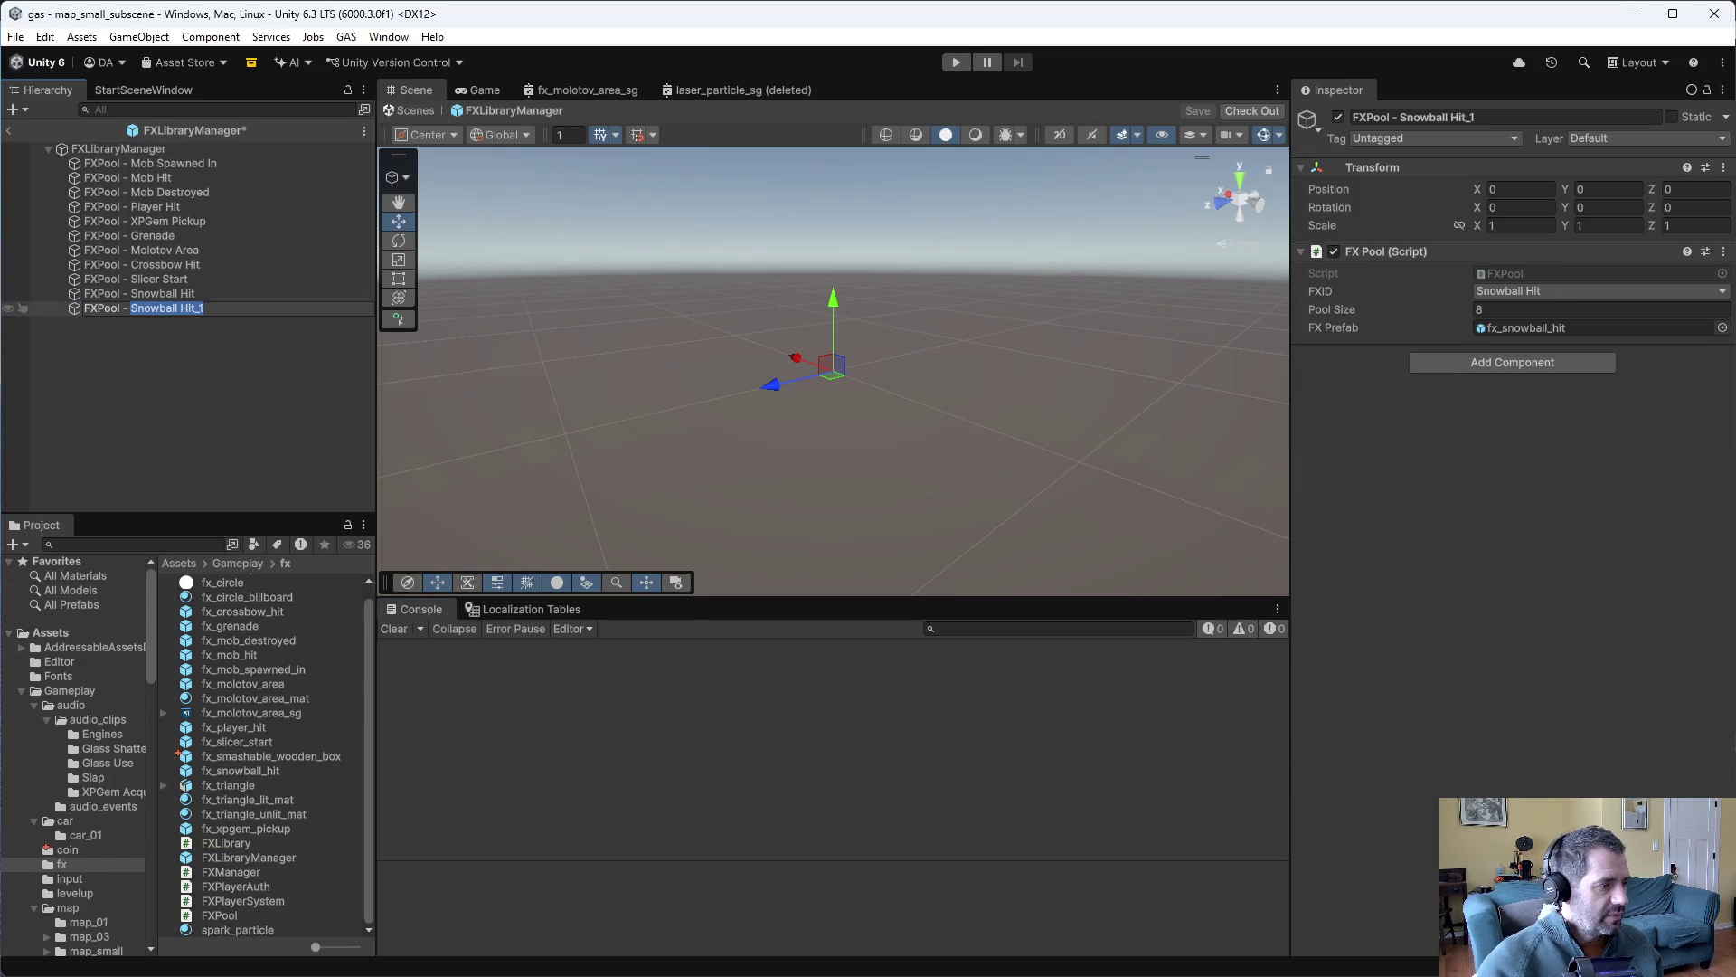
text(Smashable)
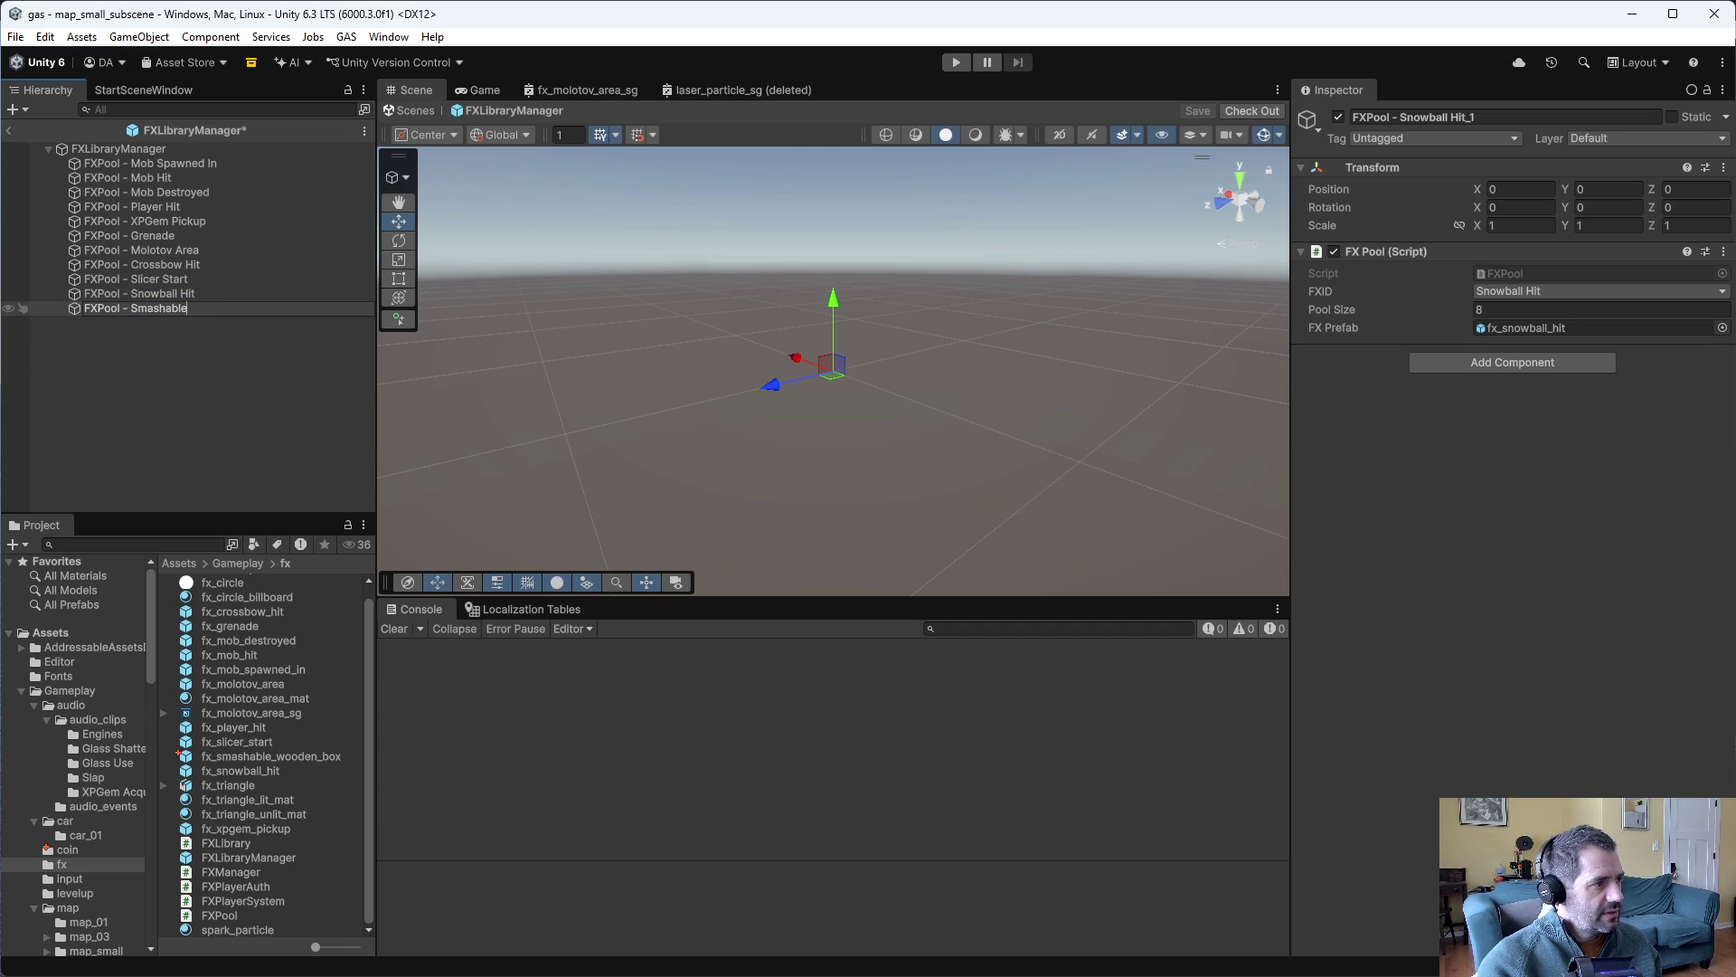
text( Wooden Box)
key(Return)
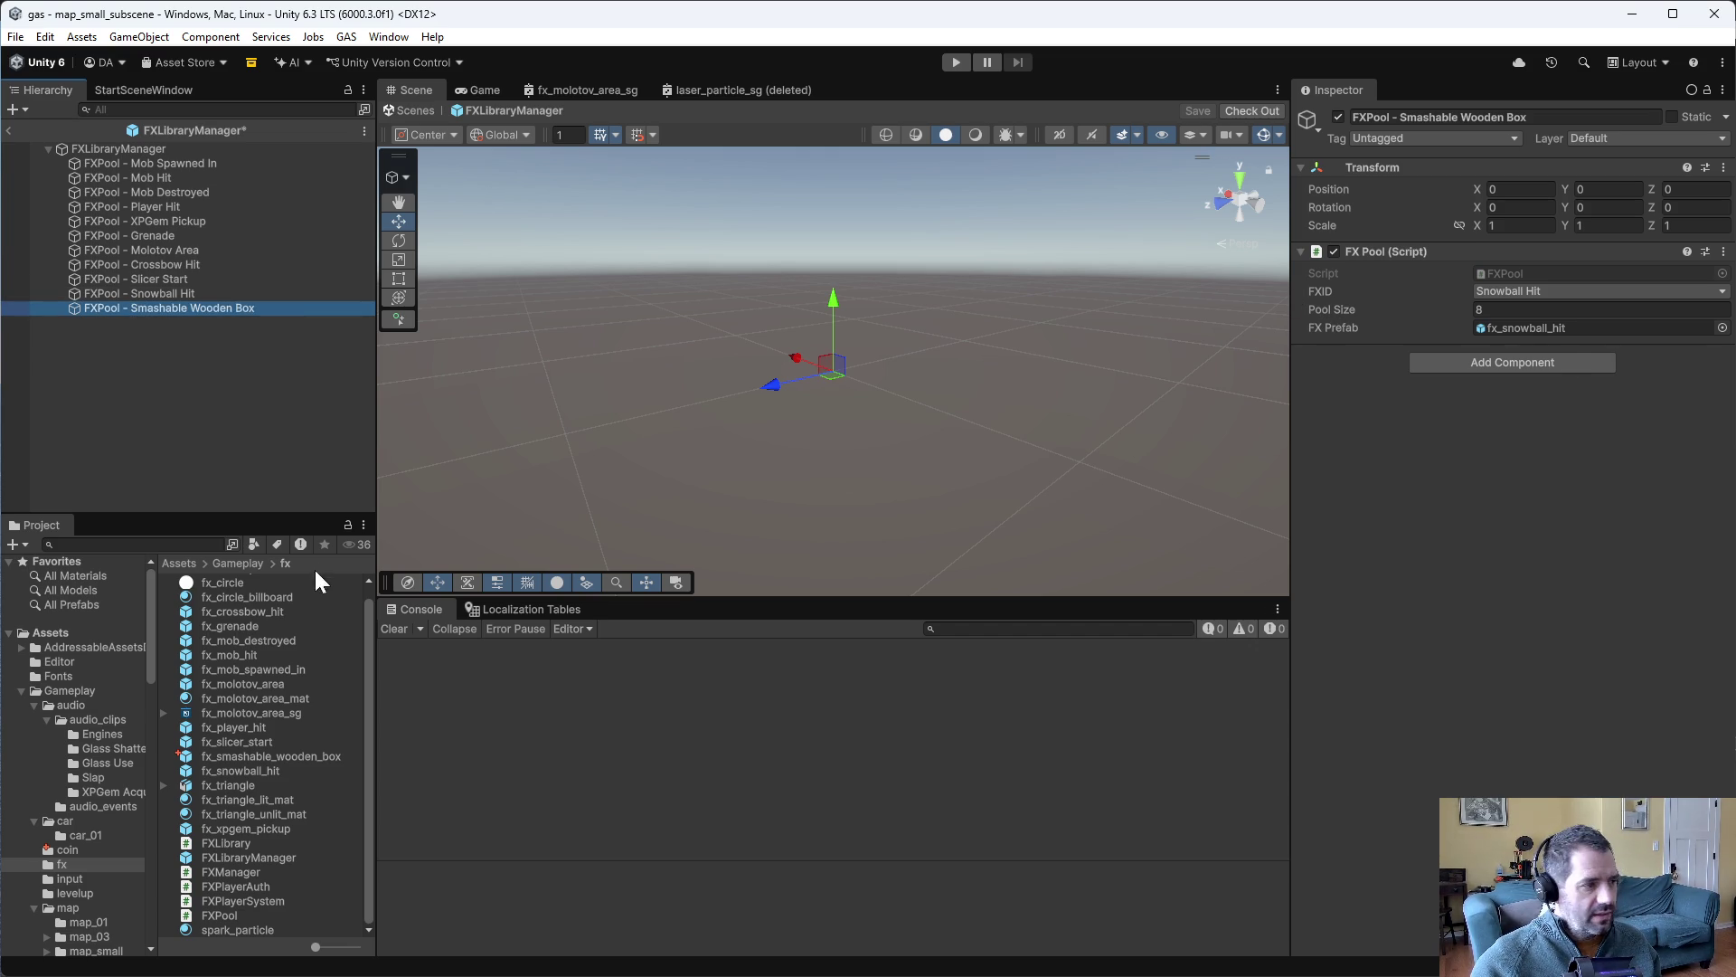
- Point the new pool at fx_smashable_wooden_box with FXID Smashable Wooden Box Hit, then save and check out
mouse_move(279, 756)
mouse_down()
mouse_move(1407, 458)
mouse_move(1555, 329)
mouse_up()
click(1548, 297)
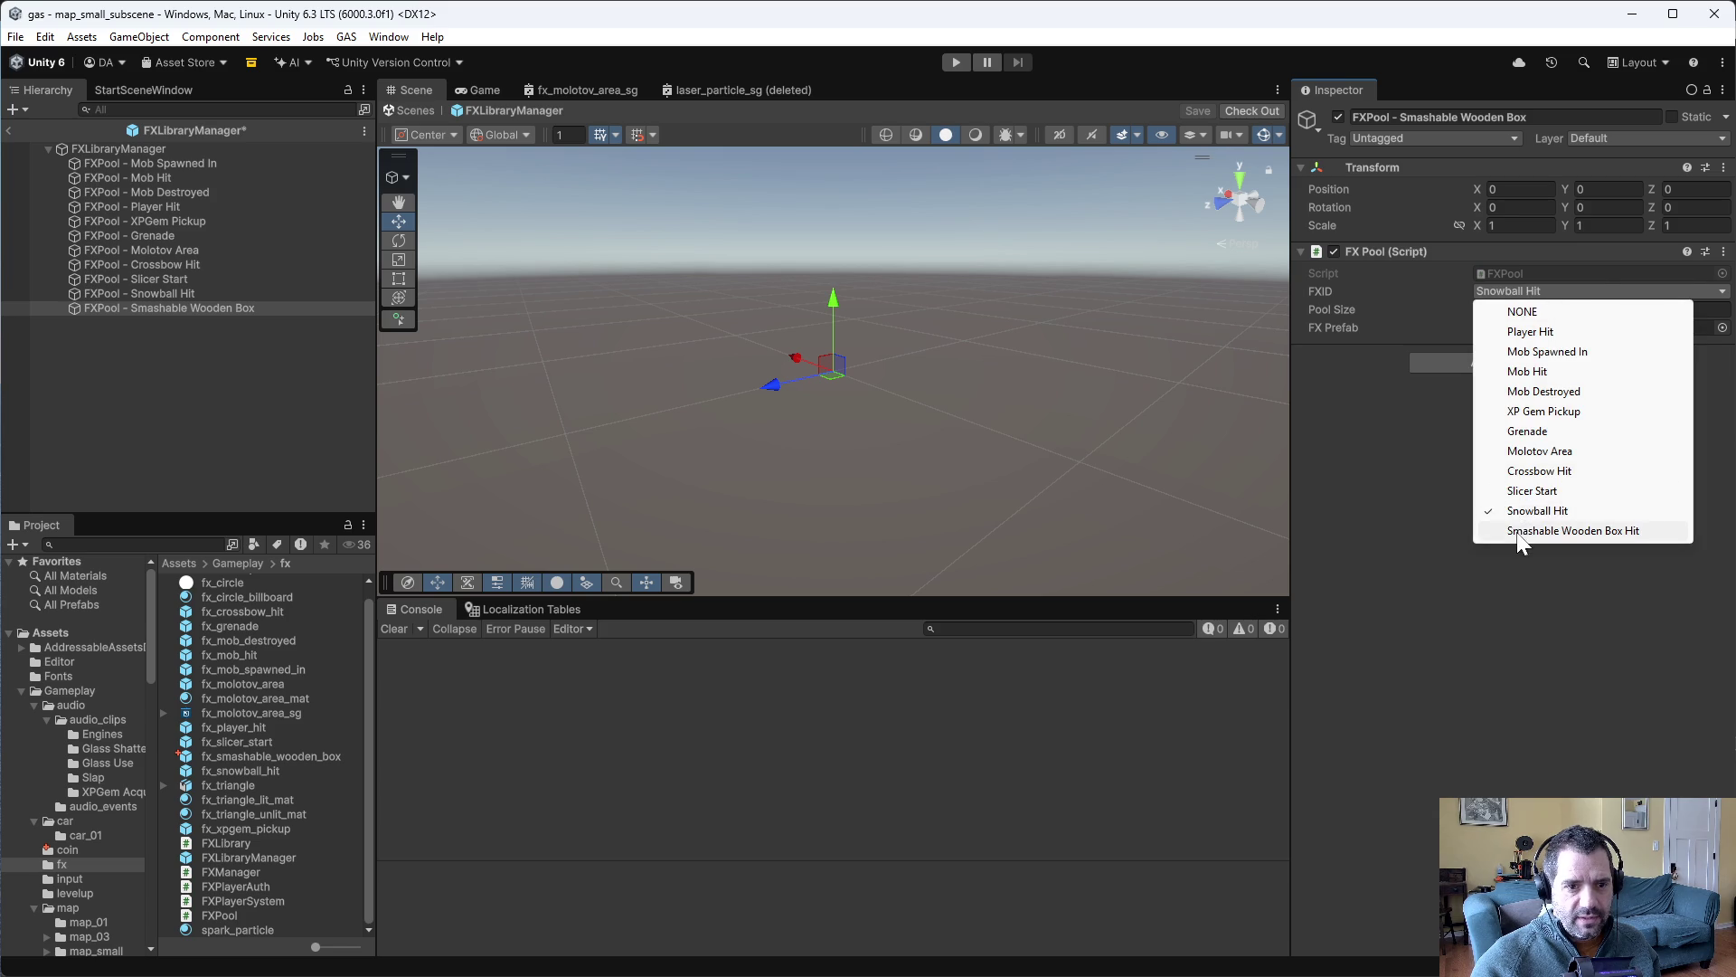
click(1516, 530)
key(ctrl+s)
click(914, 529)
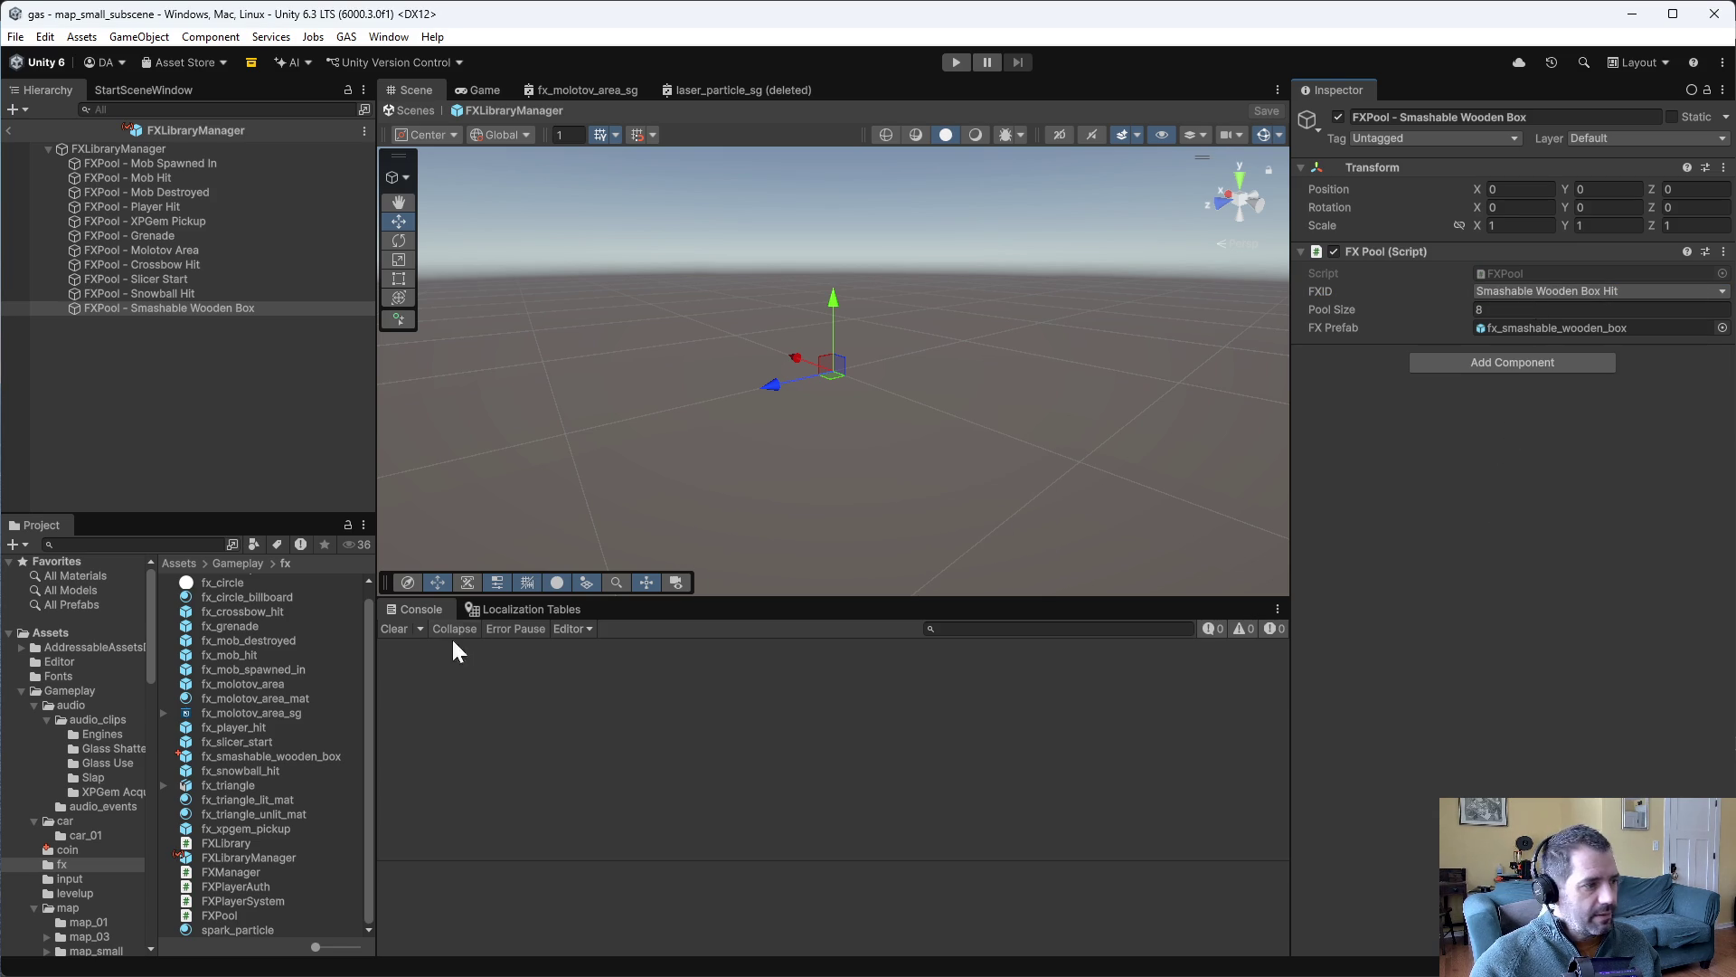
double_click(222, 752)
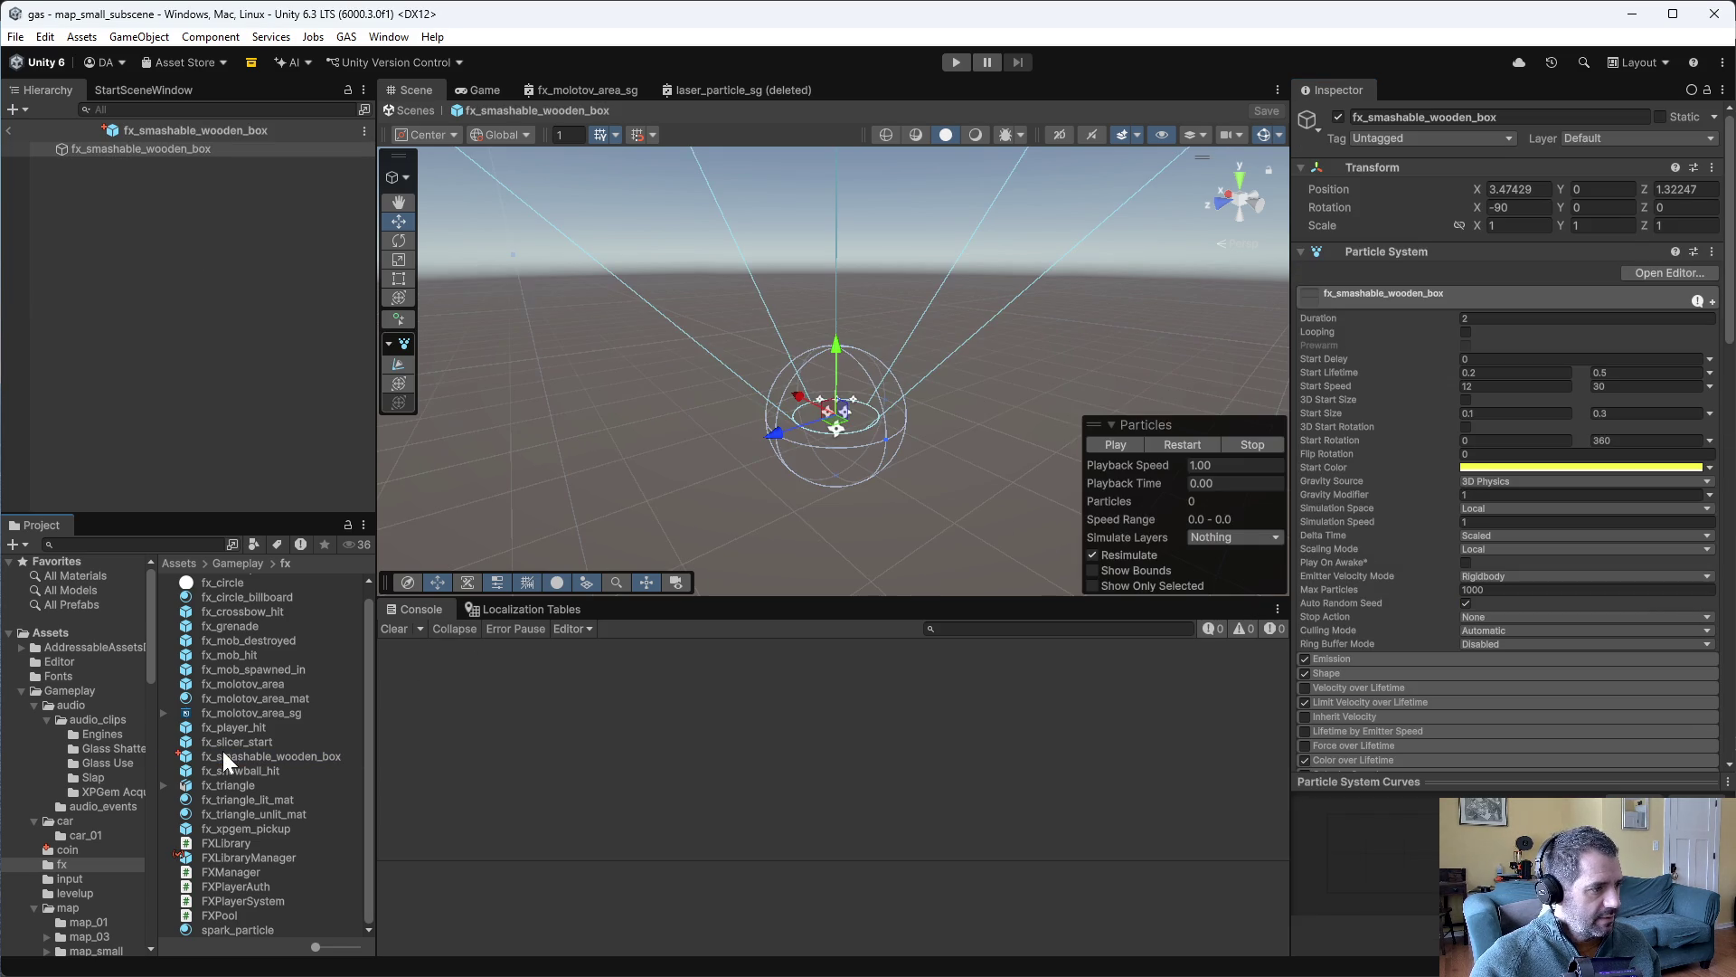
- Make the particle effect loop and play its preview in the scene
click(1465, 331)
click(1113, 443)
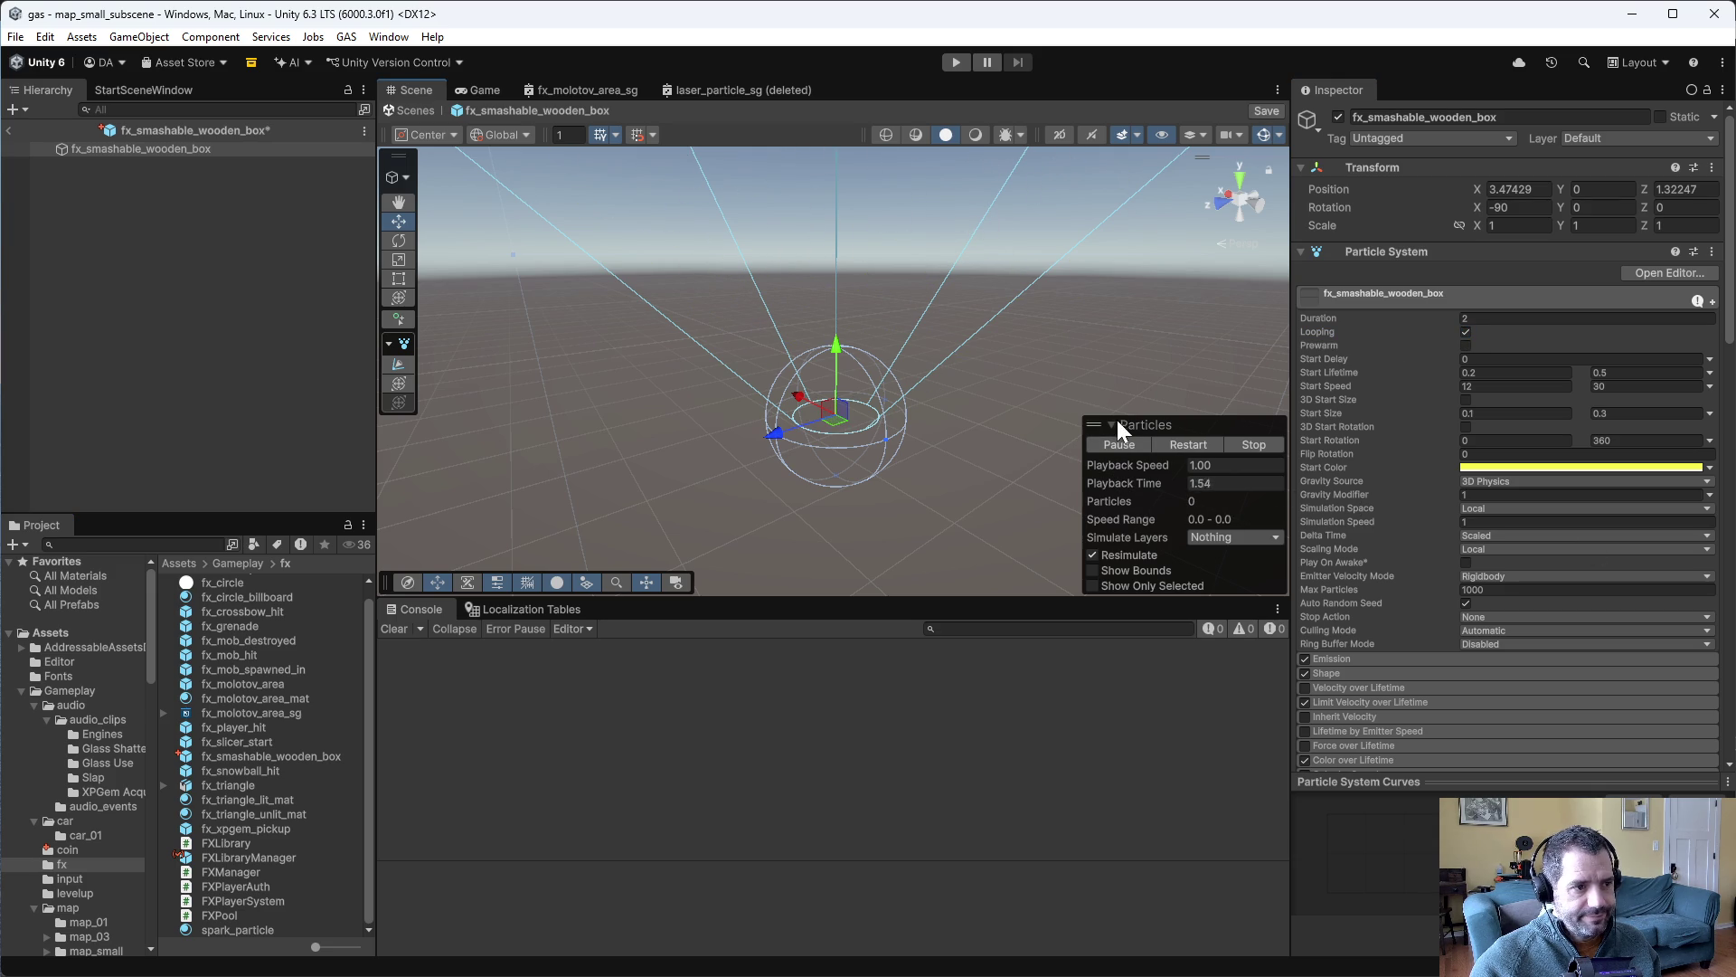
scroll(1308, 423, down, 2)
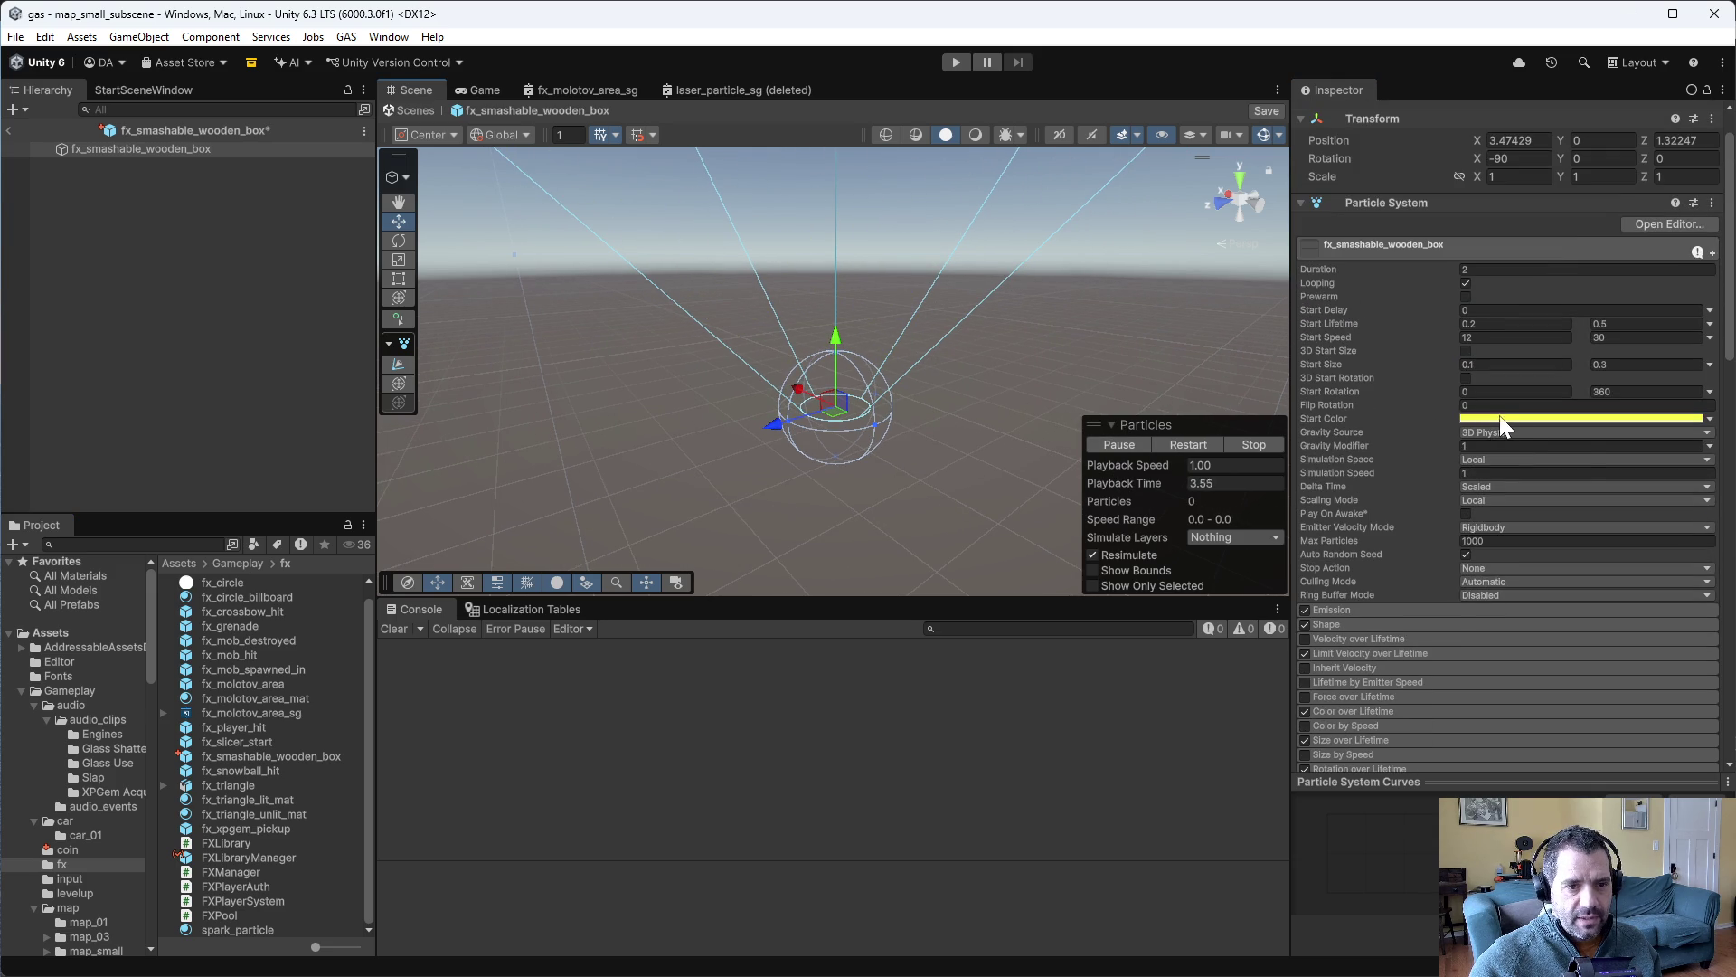
- Make start colour random between two orange-brown colours and set minimum start speed to 2
click(1706, 422)
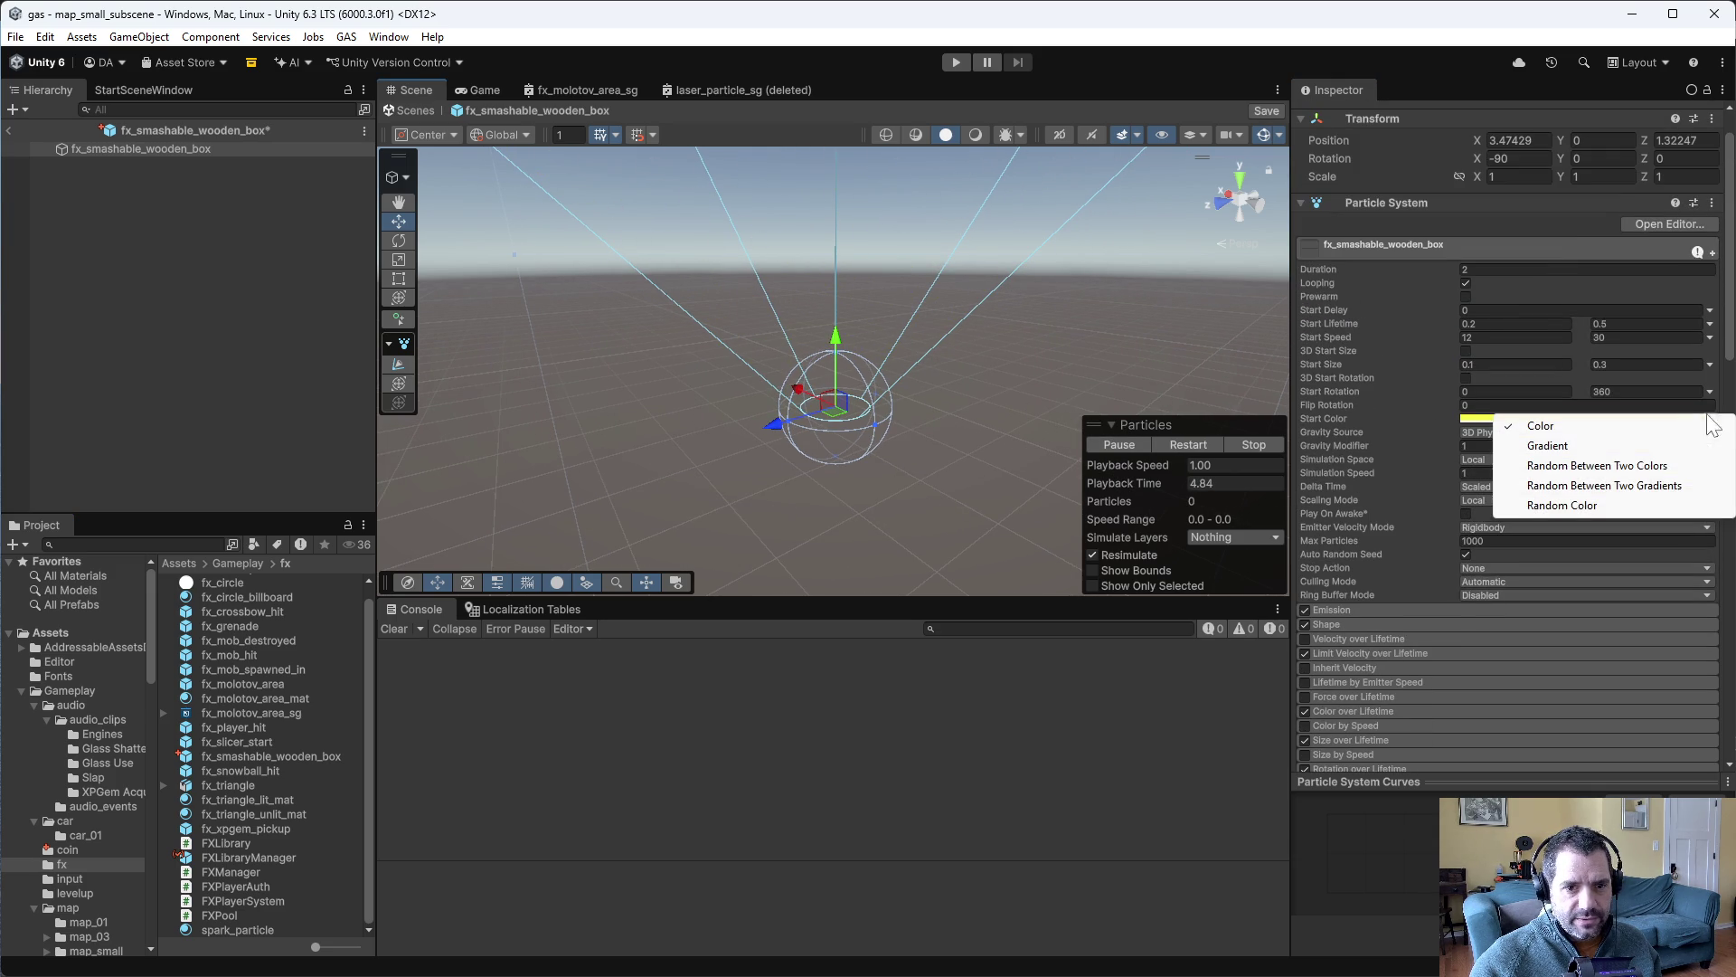
click(1648, 463)
click(1532, 422)
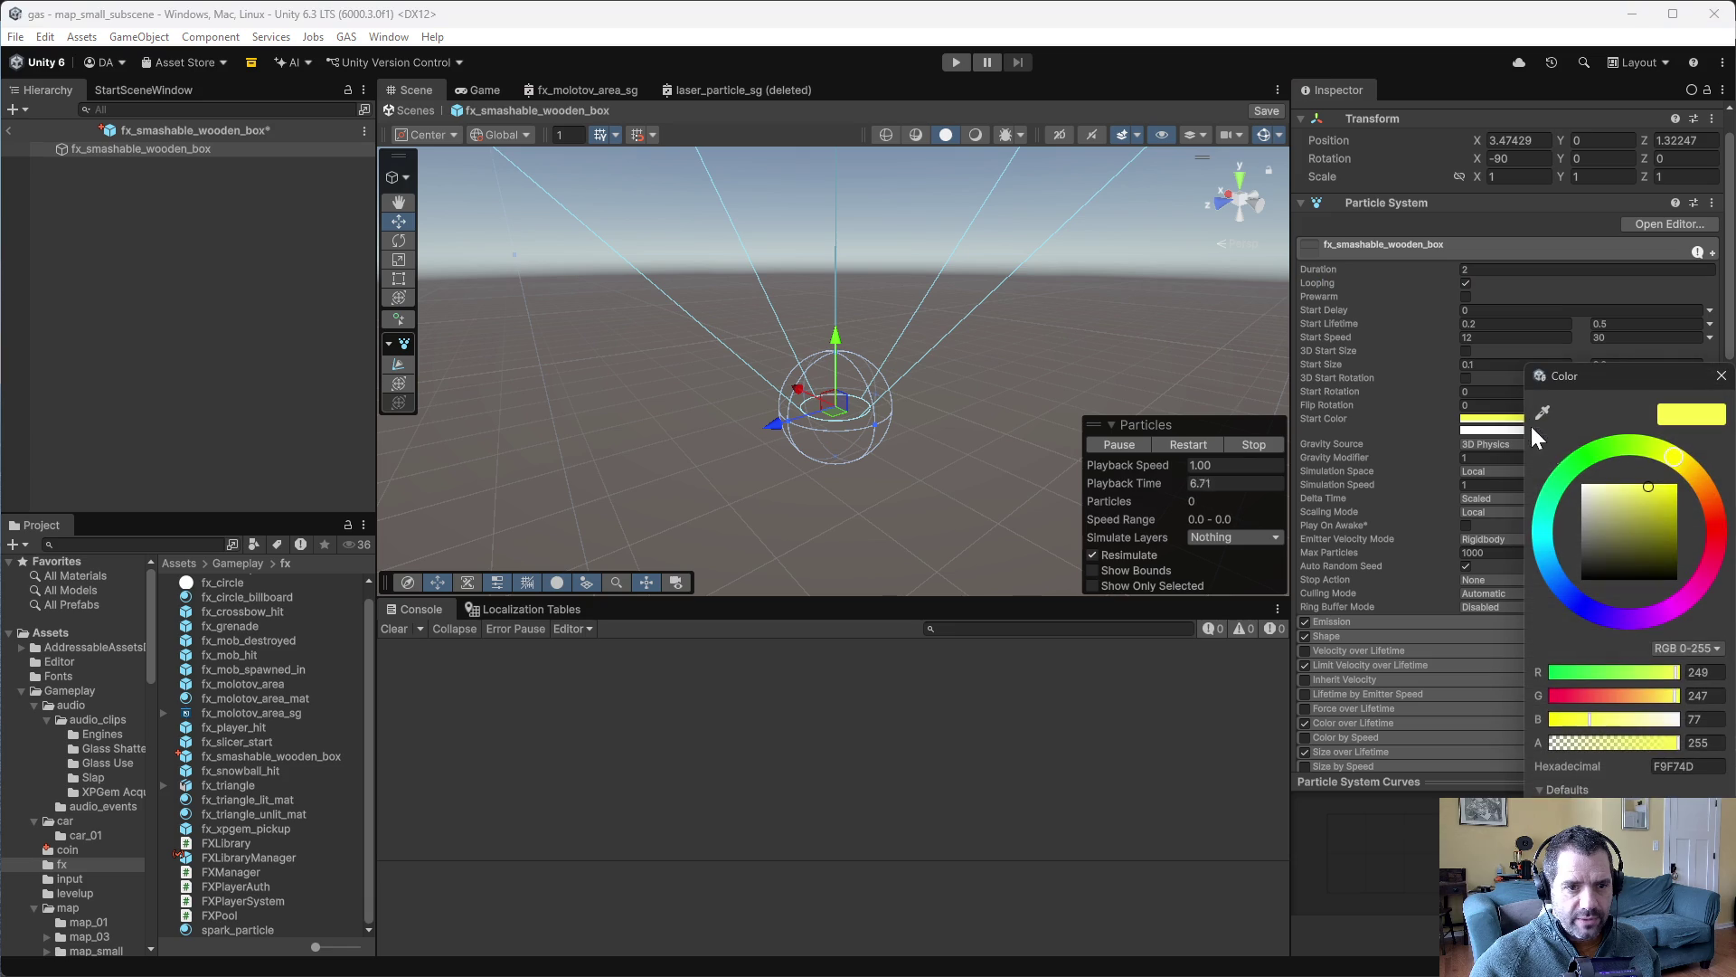
click(1702, 482)
click(1652, 506)
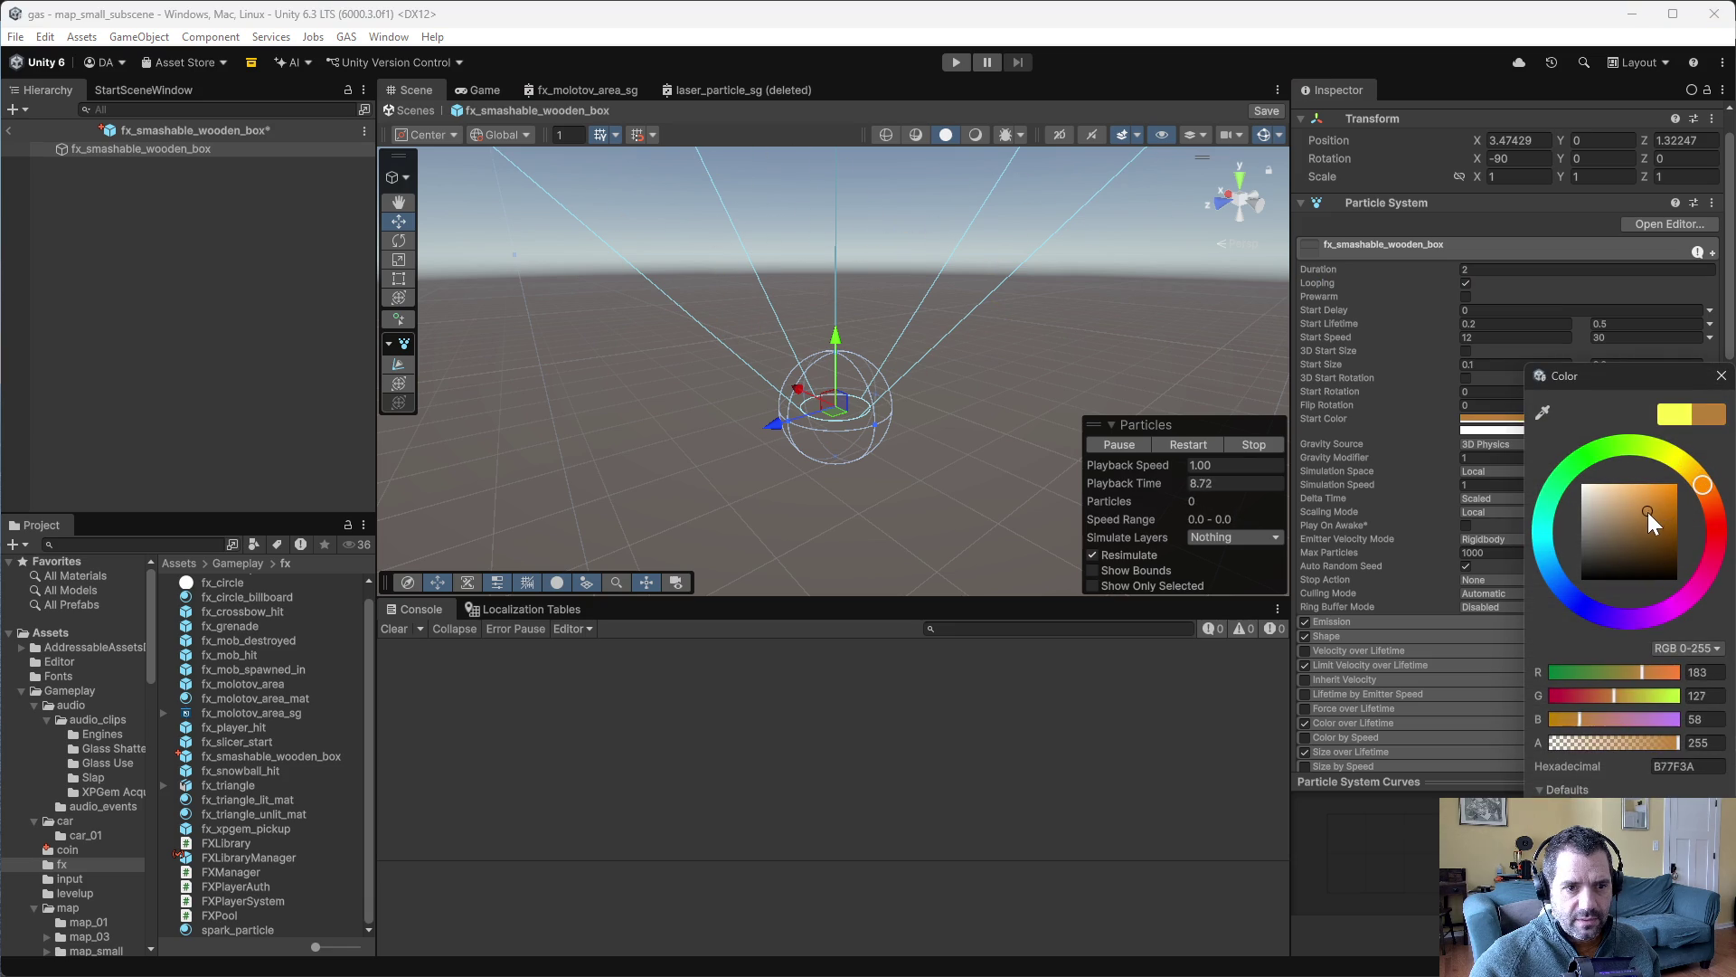
click(1477, 431)
click(1664, 503)
drag(1614, 512, 1604, 512)
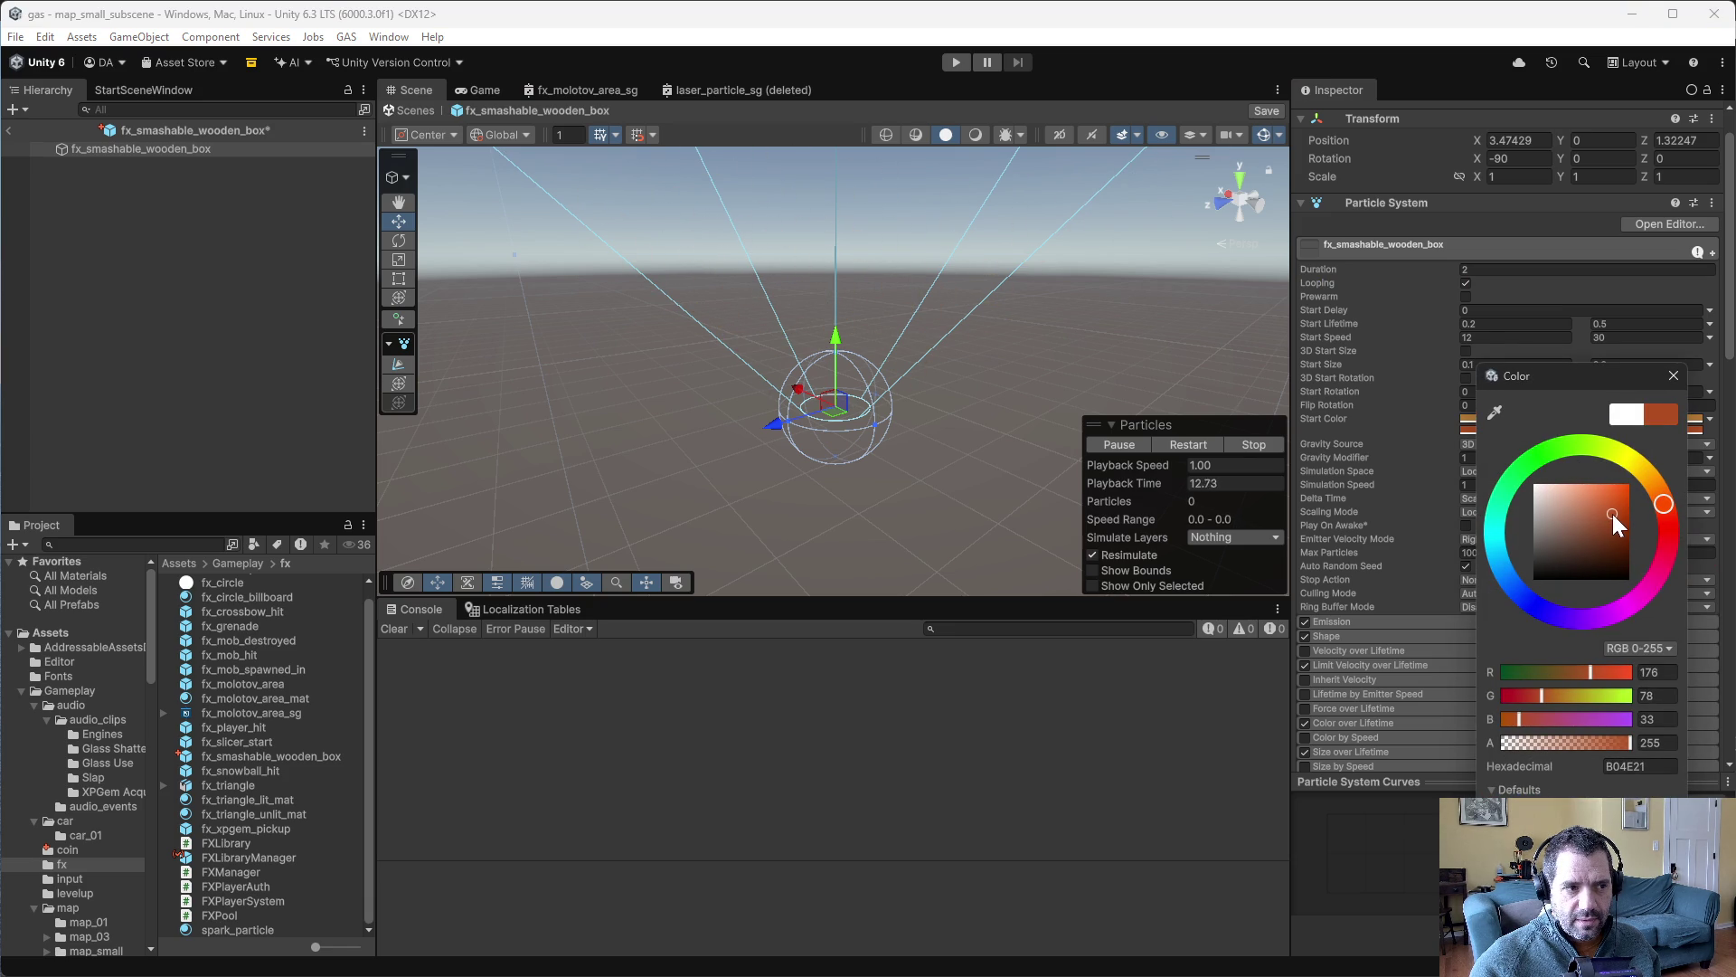
click(1423, 420)
text(10)
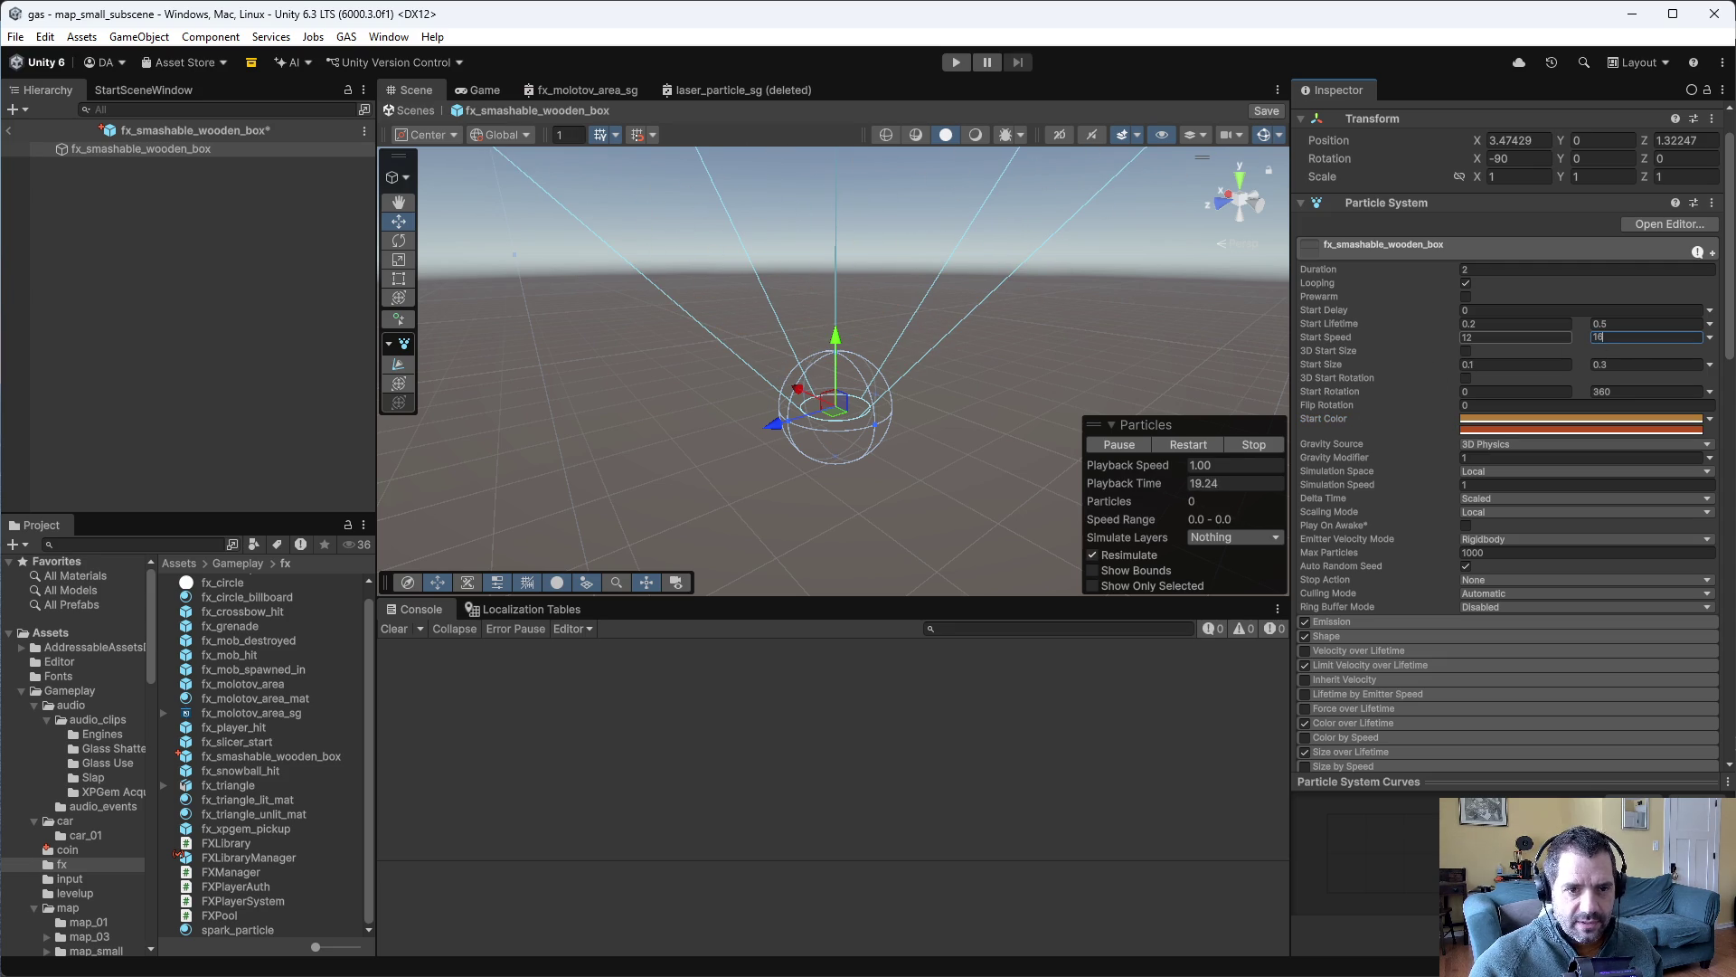
click(1516, 338)
text(2)
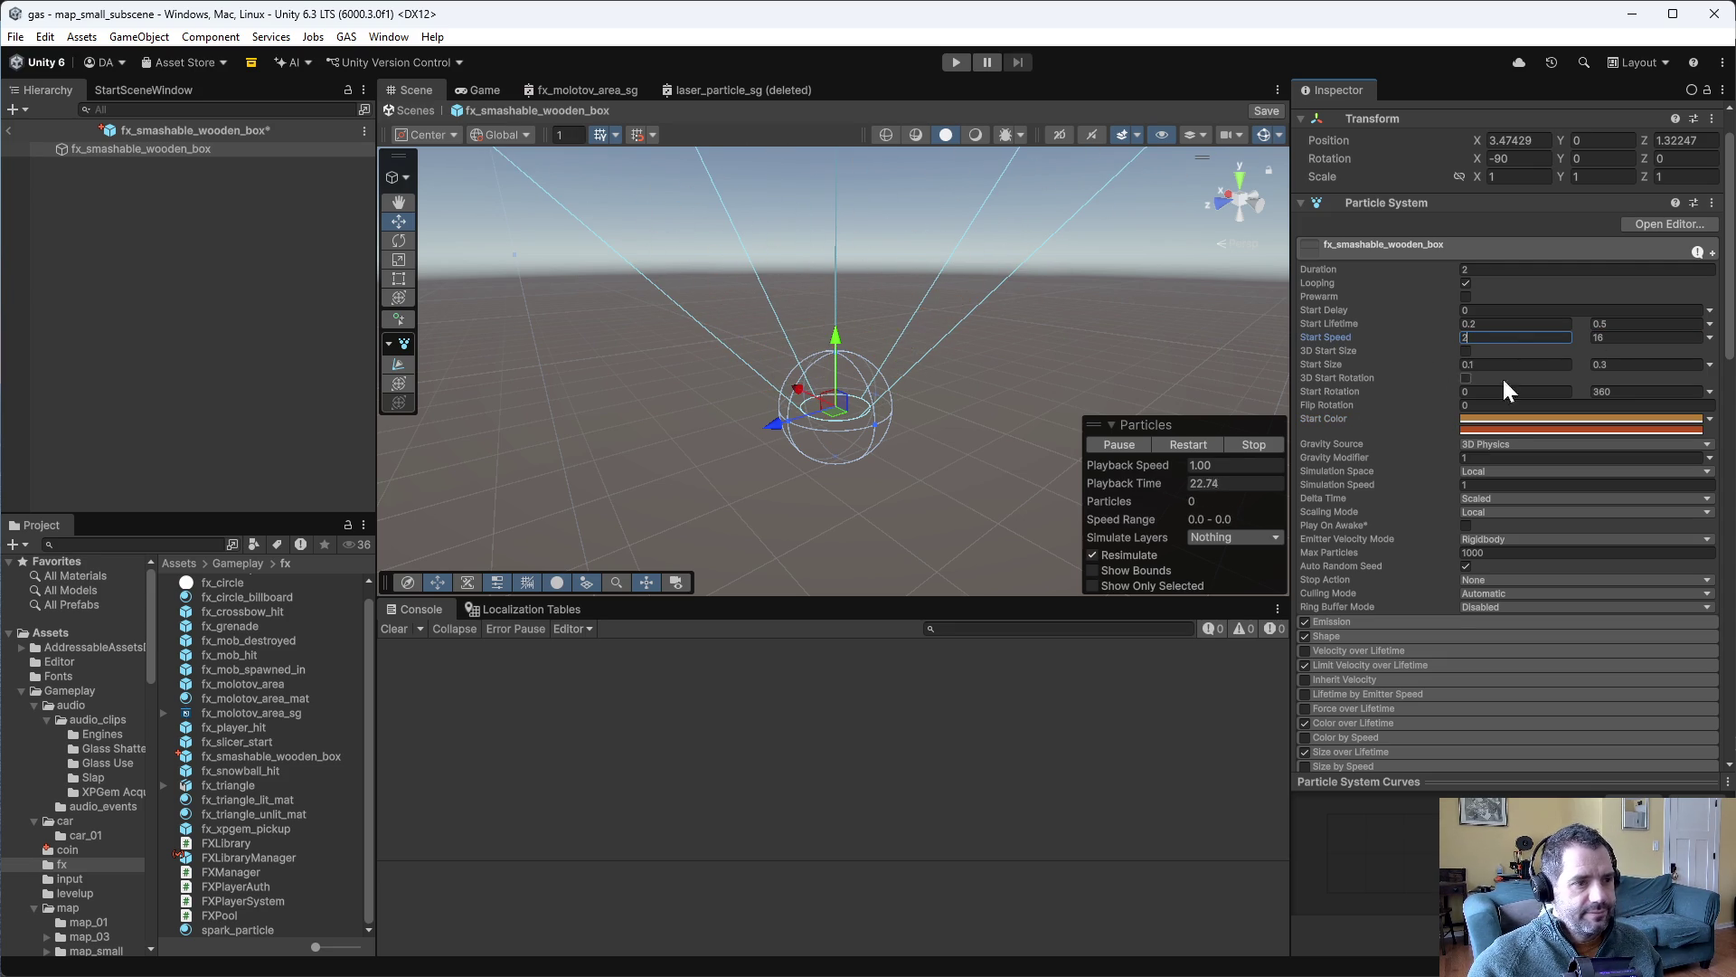
- Set the emitter shape to a box emitting from its shell, then change it to a hemisphere
click(1329, 635)
click(1514, 652)
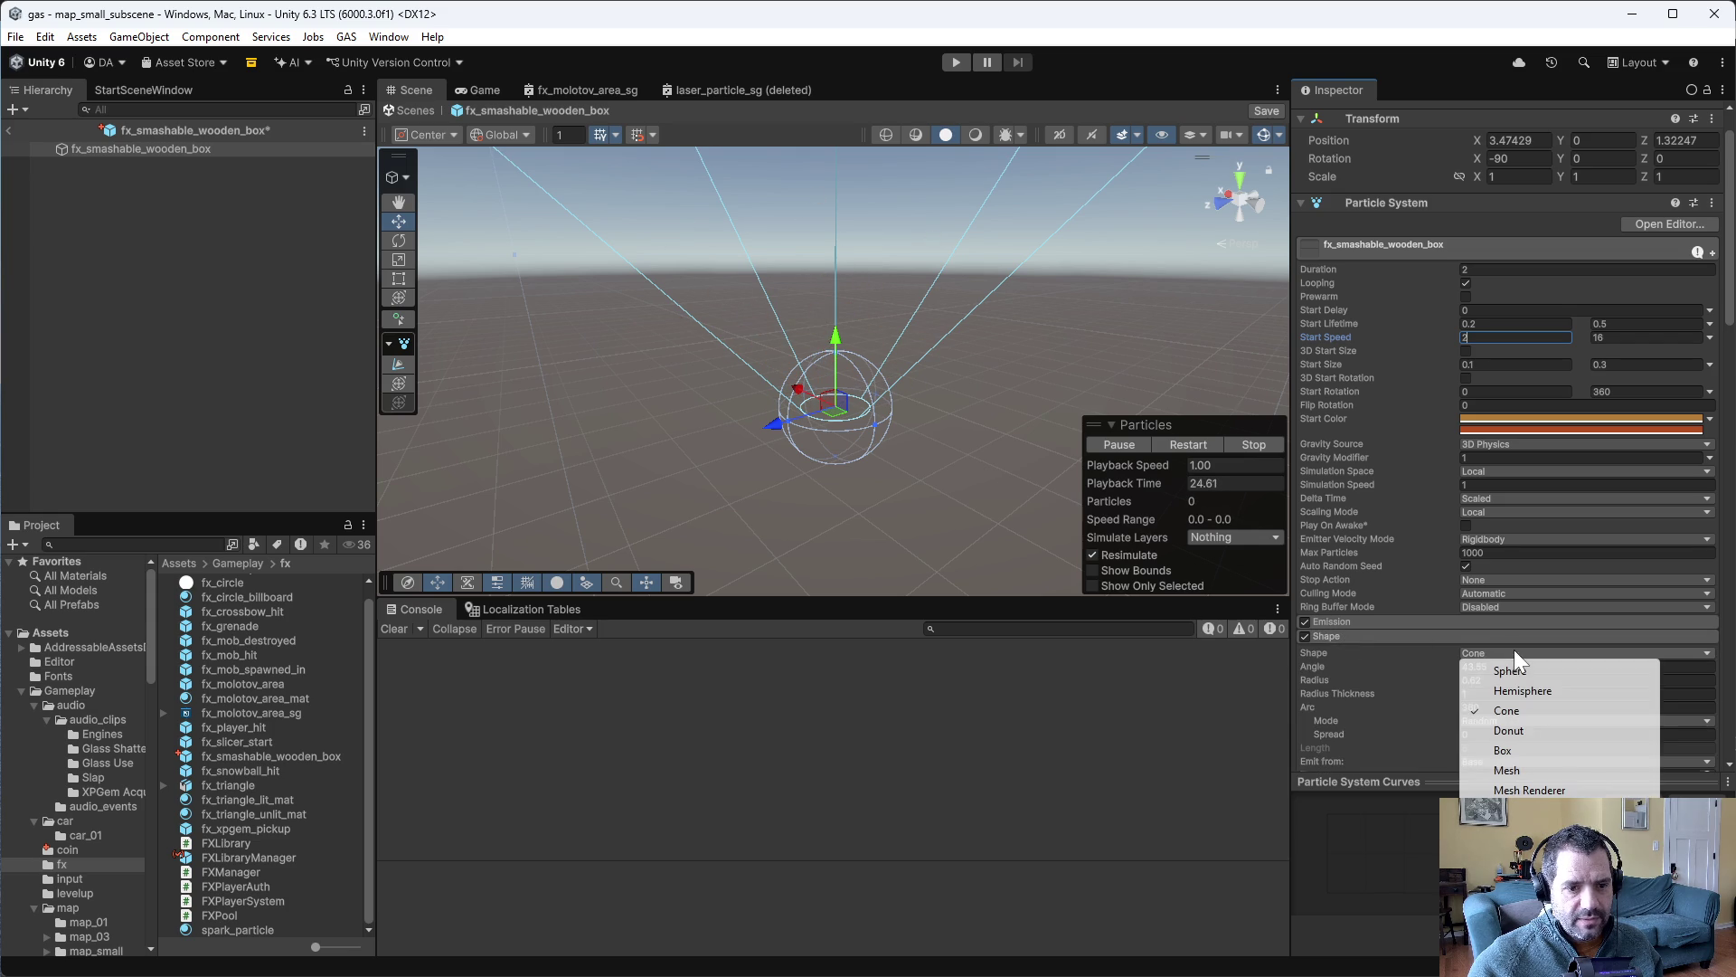
click(1559, 750)
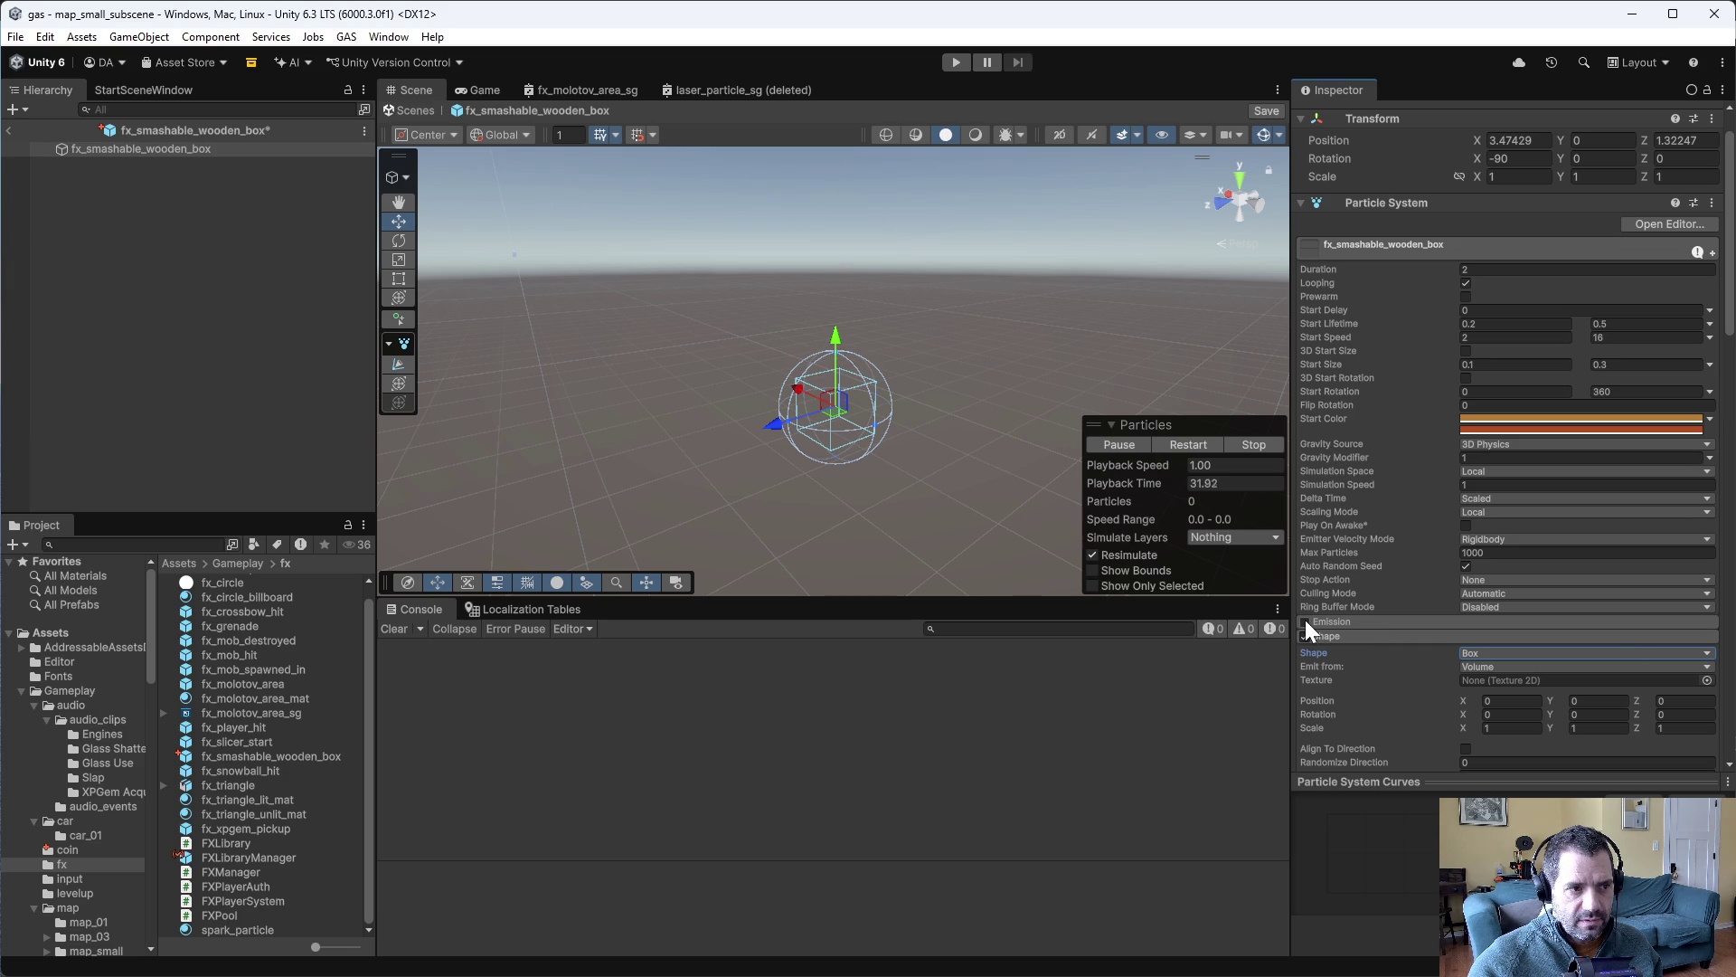
click(1350, 621)
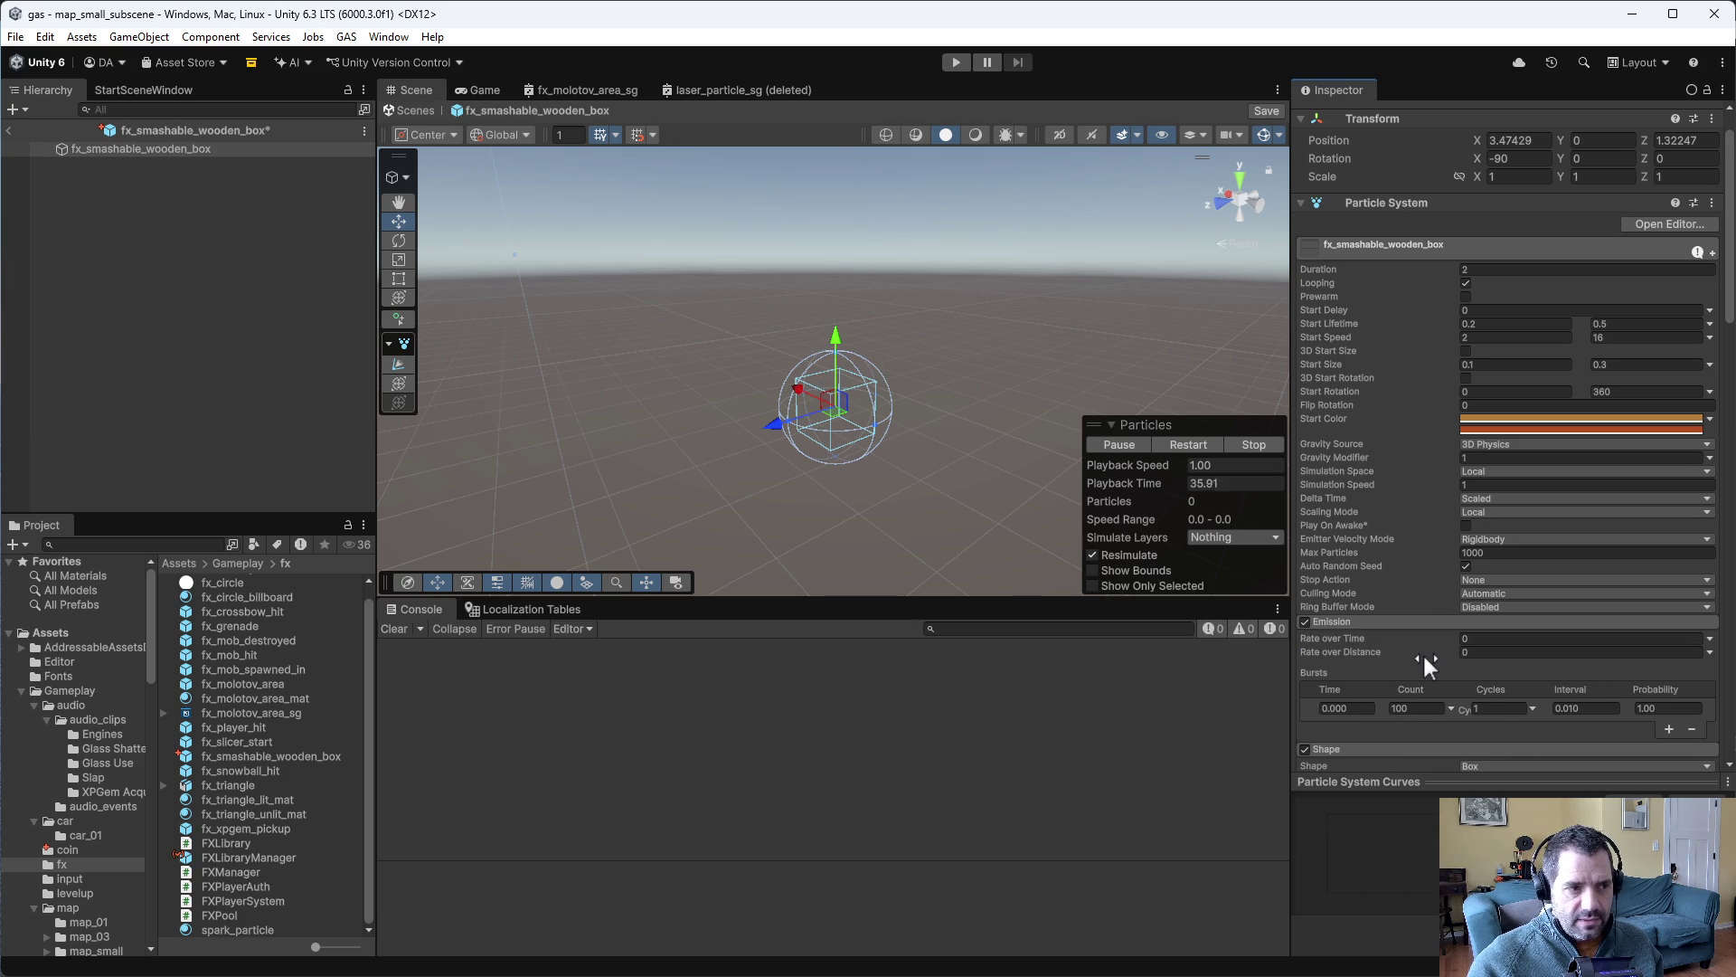
scroll(1423, 655, down, 3)
scroll(1442, 669, down, 3)
click(1495, 583)
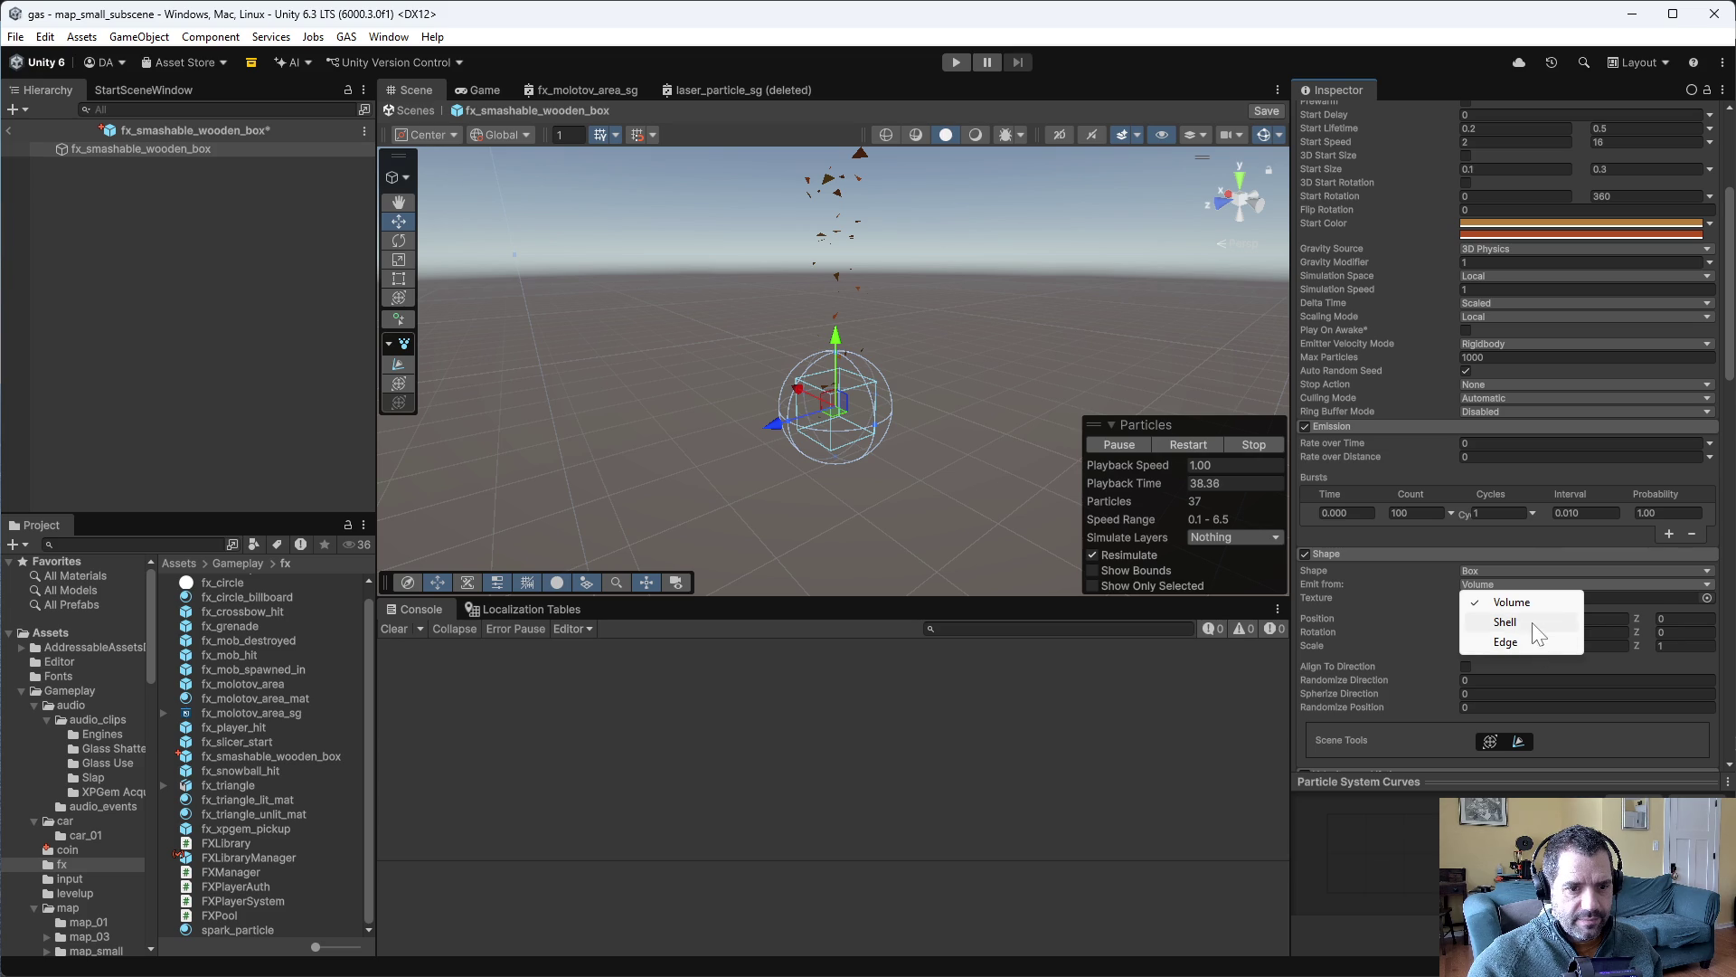
click(1505, 622)
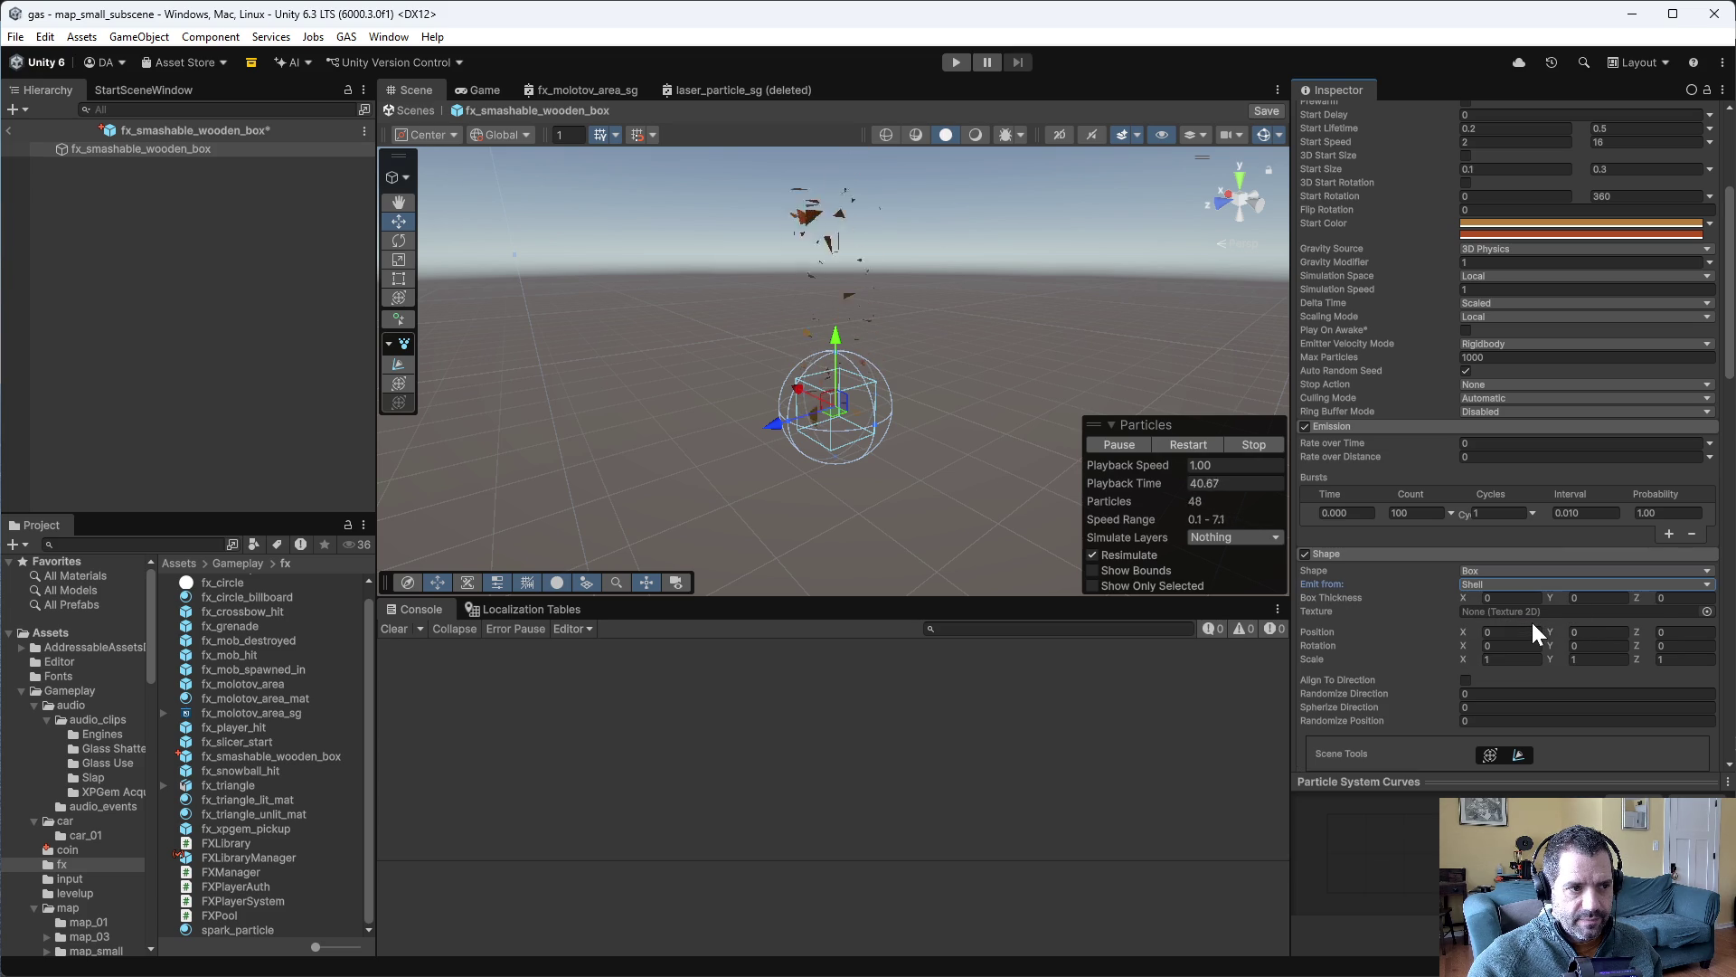
click(1511, 572)
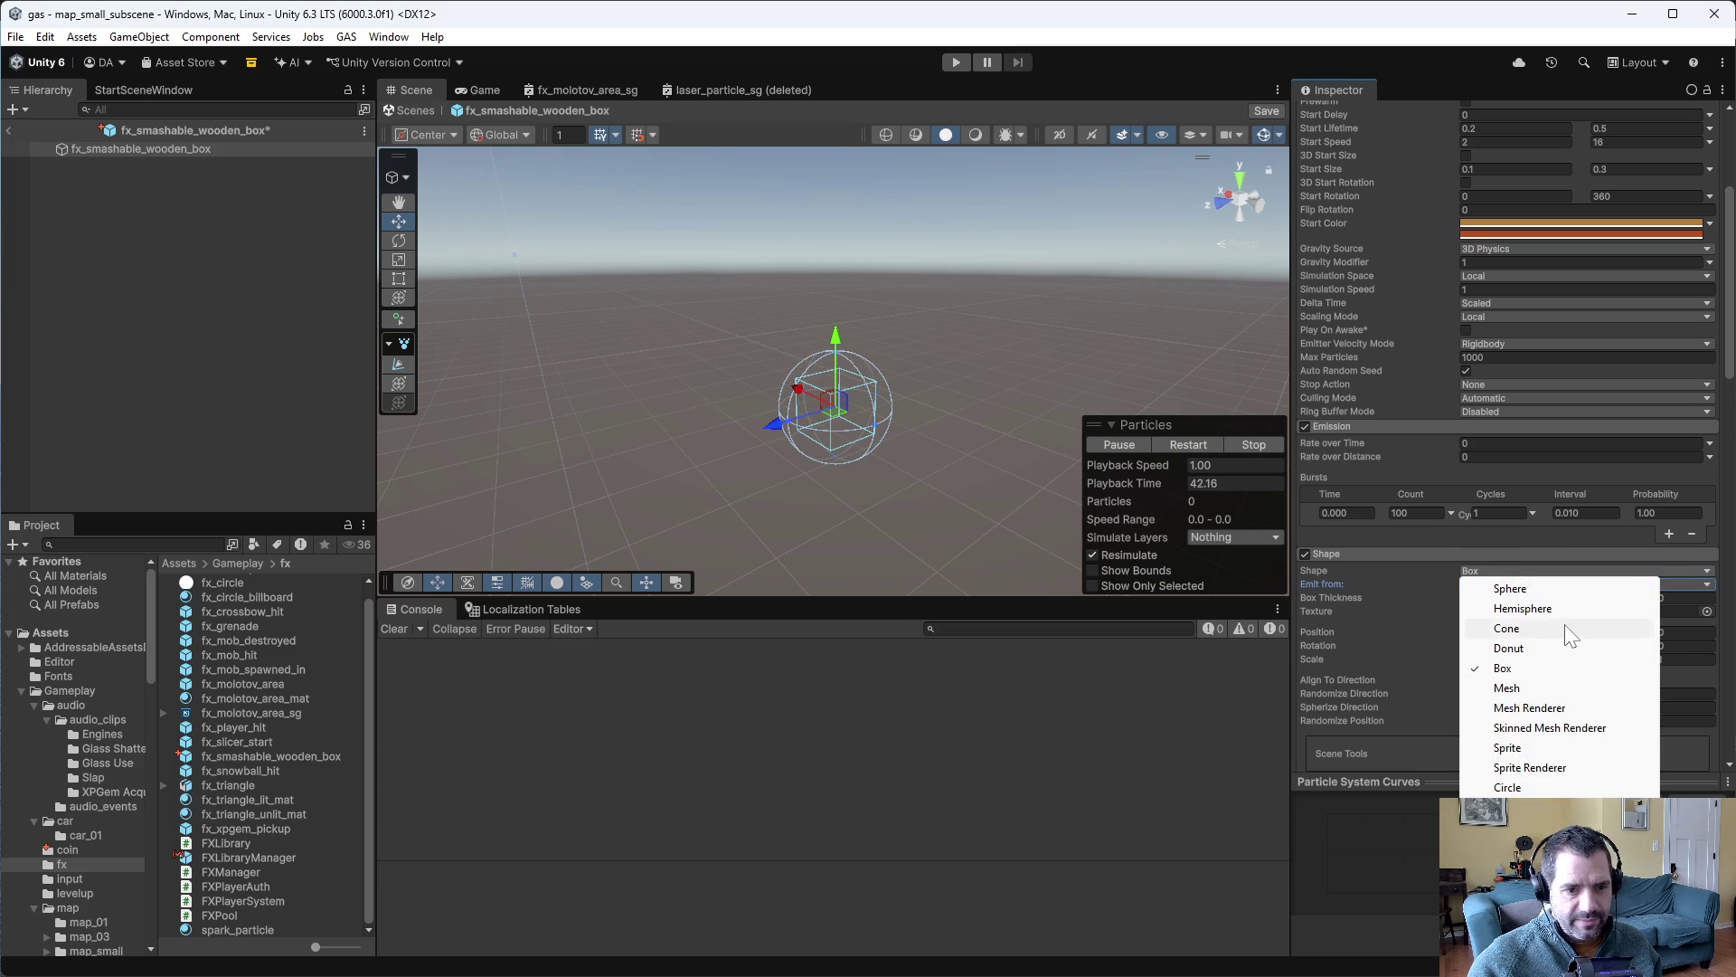
click(1537, 612)
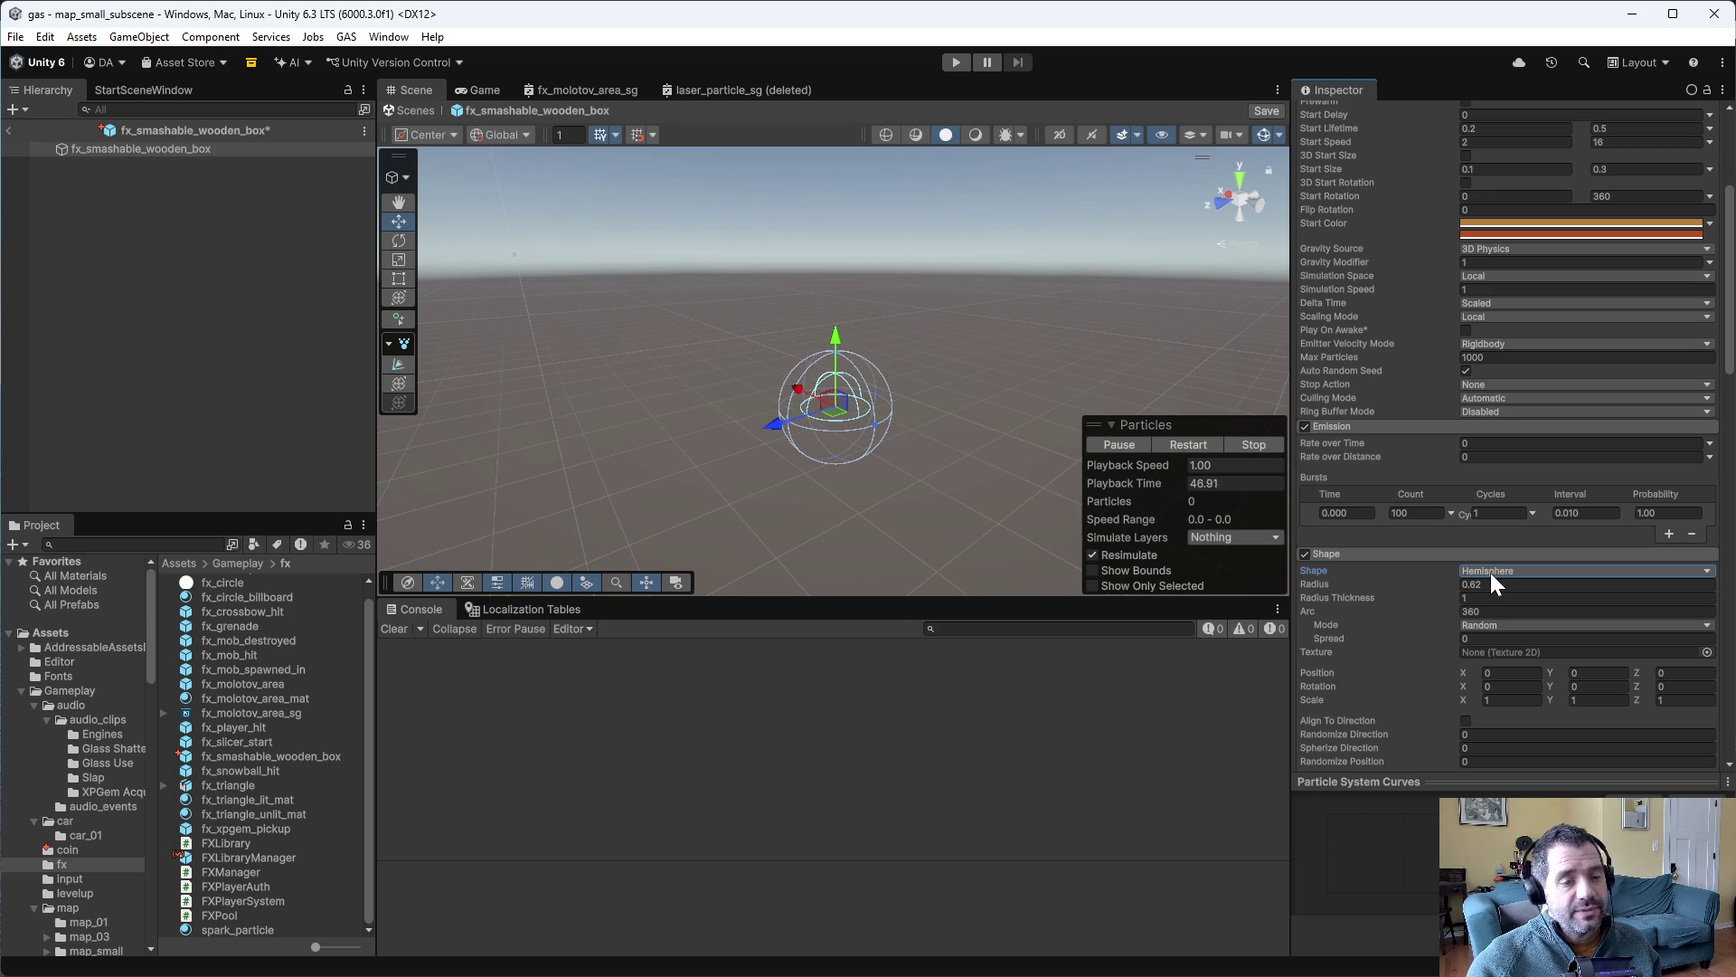
- Remove the Audio Event Driver and Audio Source components from the effect
mouse_move(1049, 463)
mouse_down()
mouse_move(825, 329)
mouse_move(869, 352)
mouse_up()
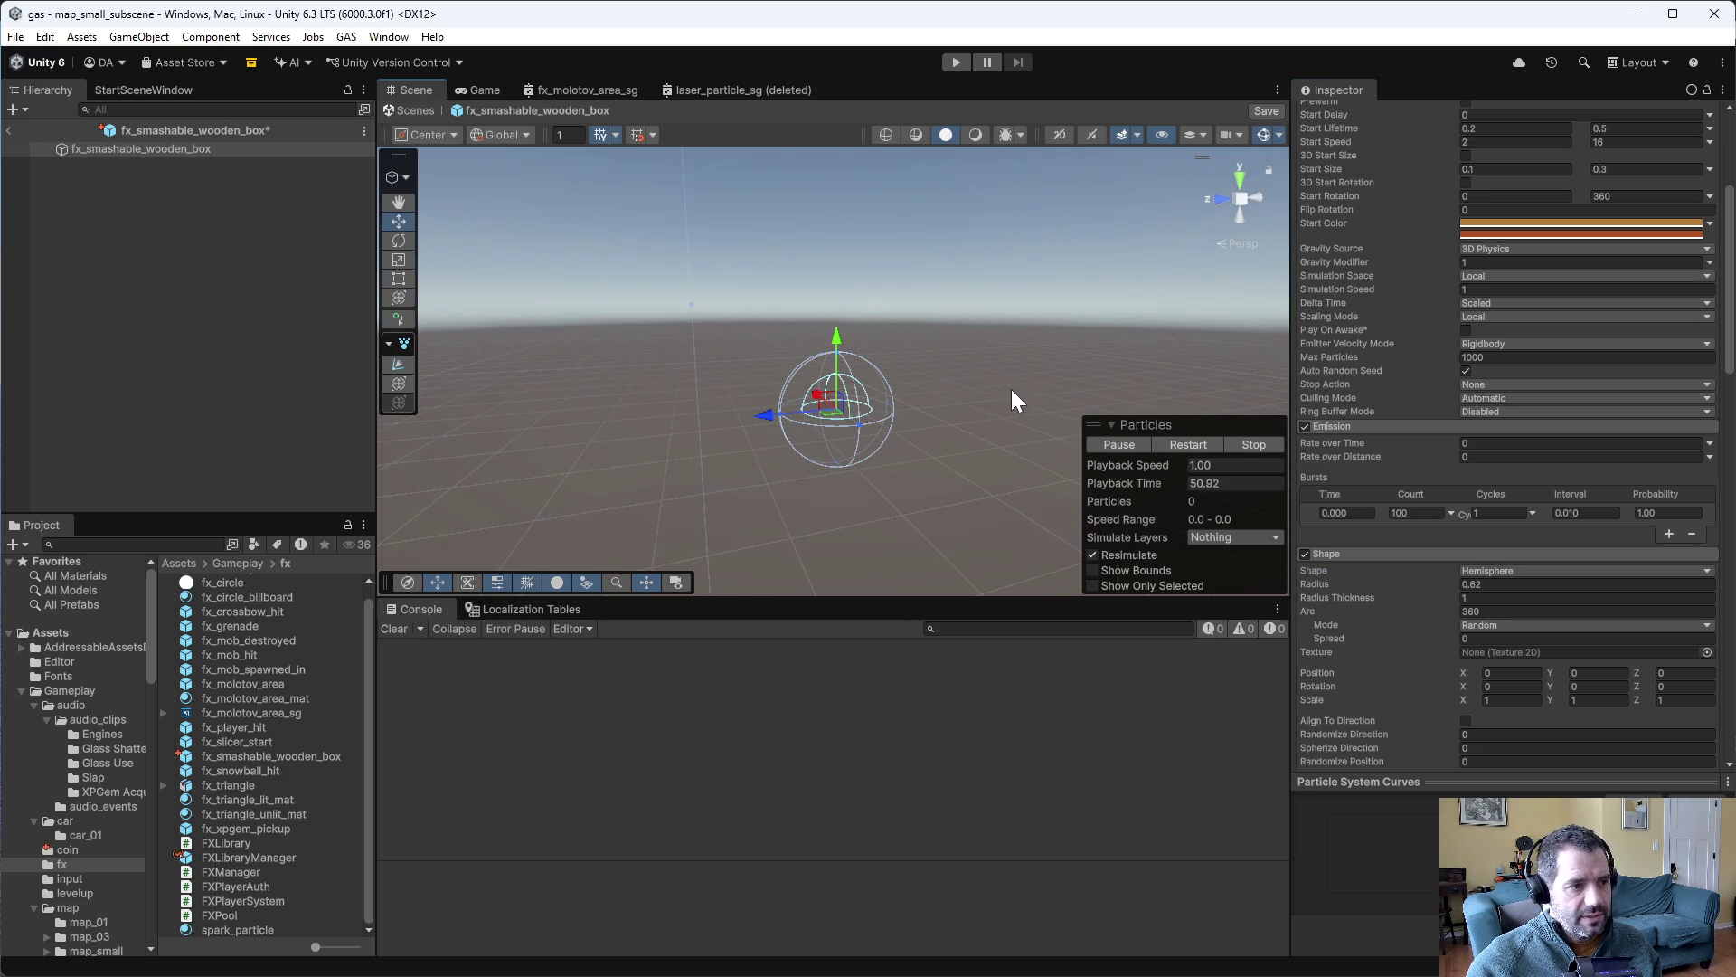
scroll(1507, 712, down, 10)
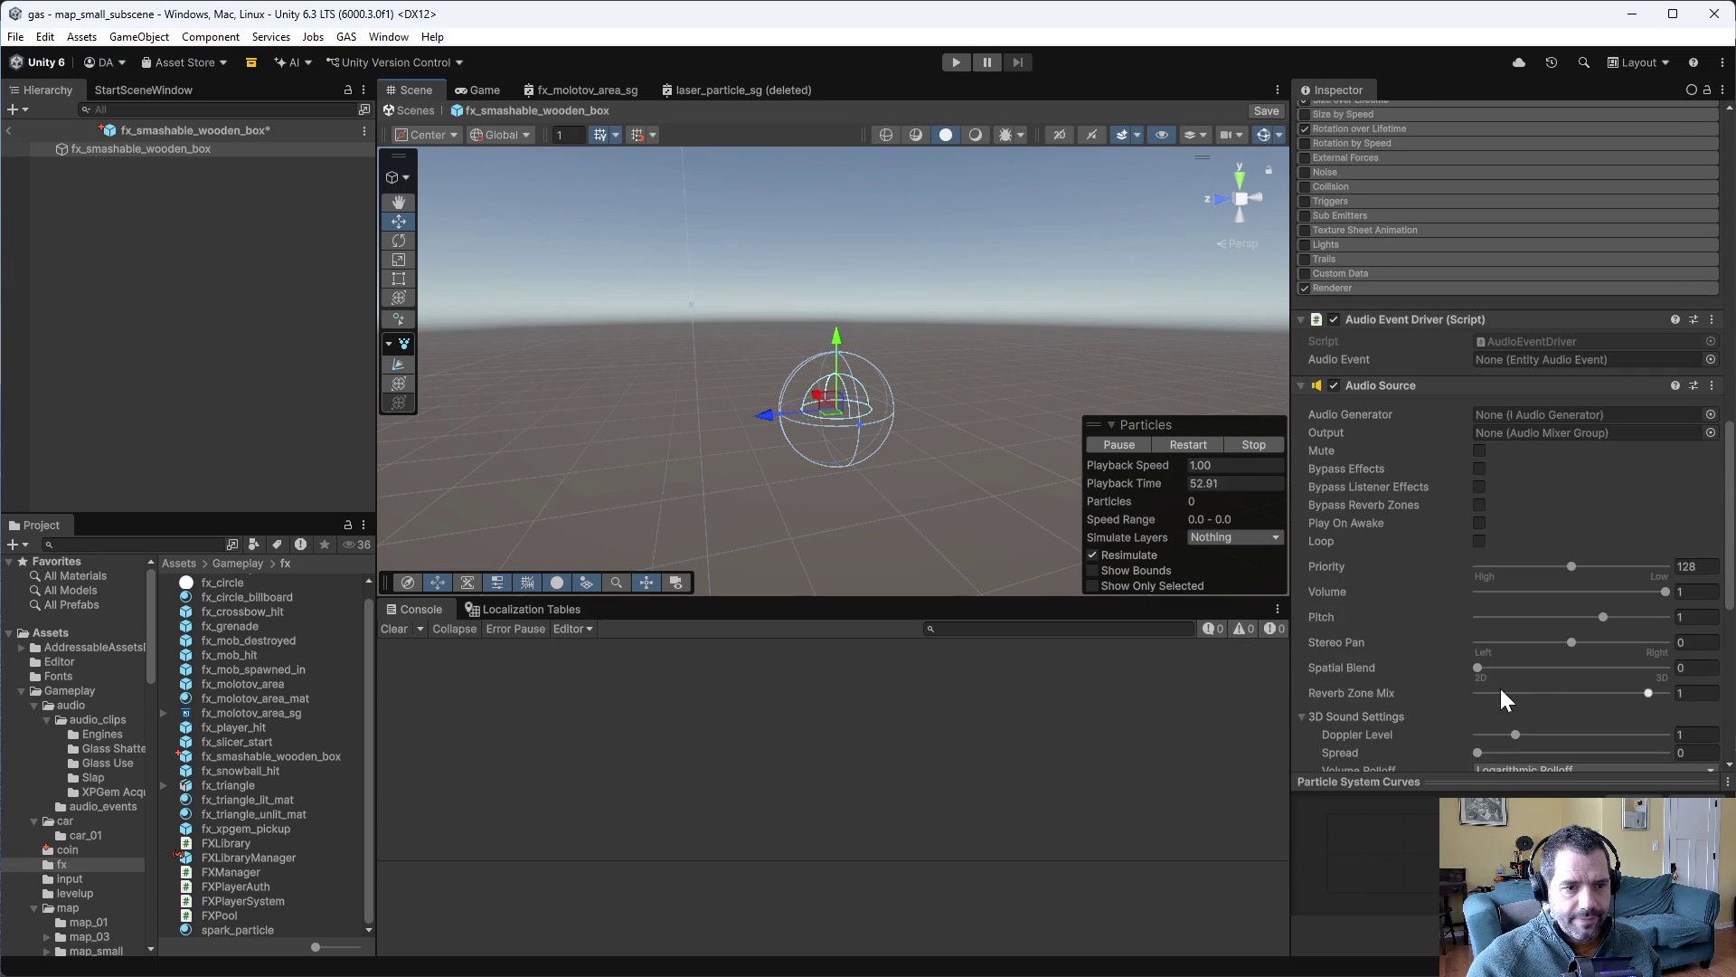
click(1712, 319)
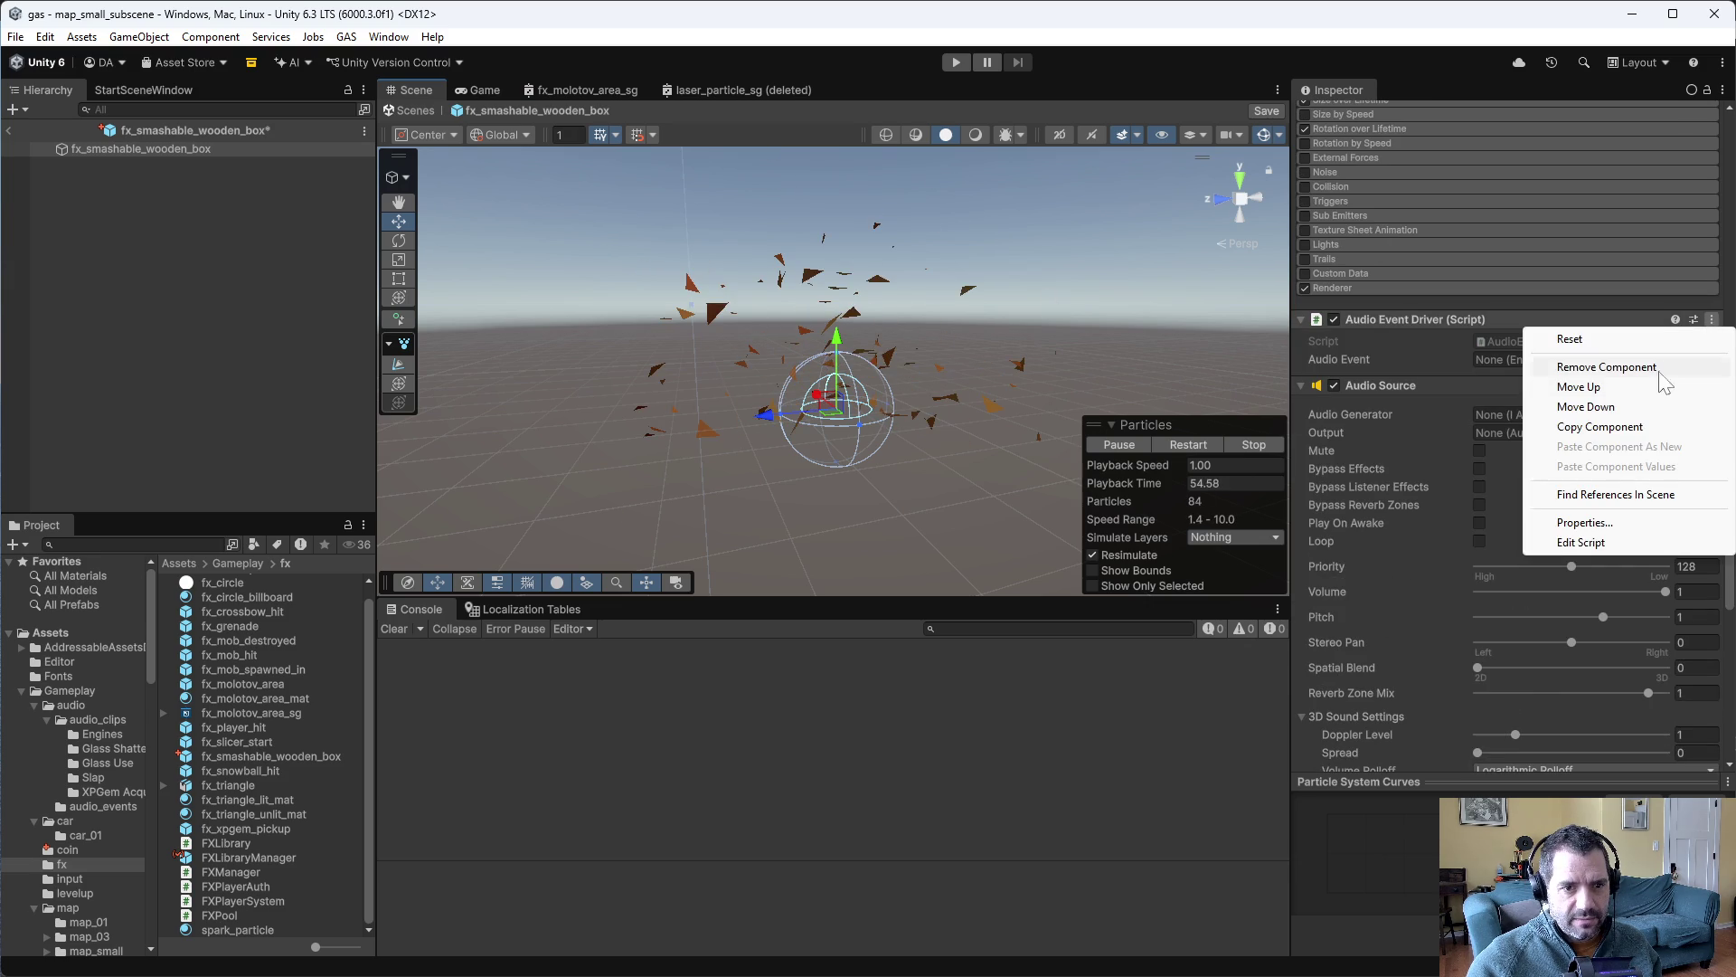
click(1606, 366)
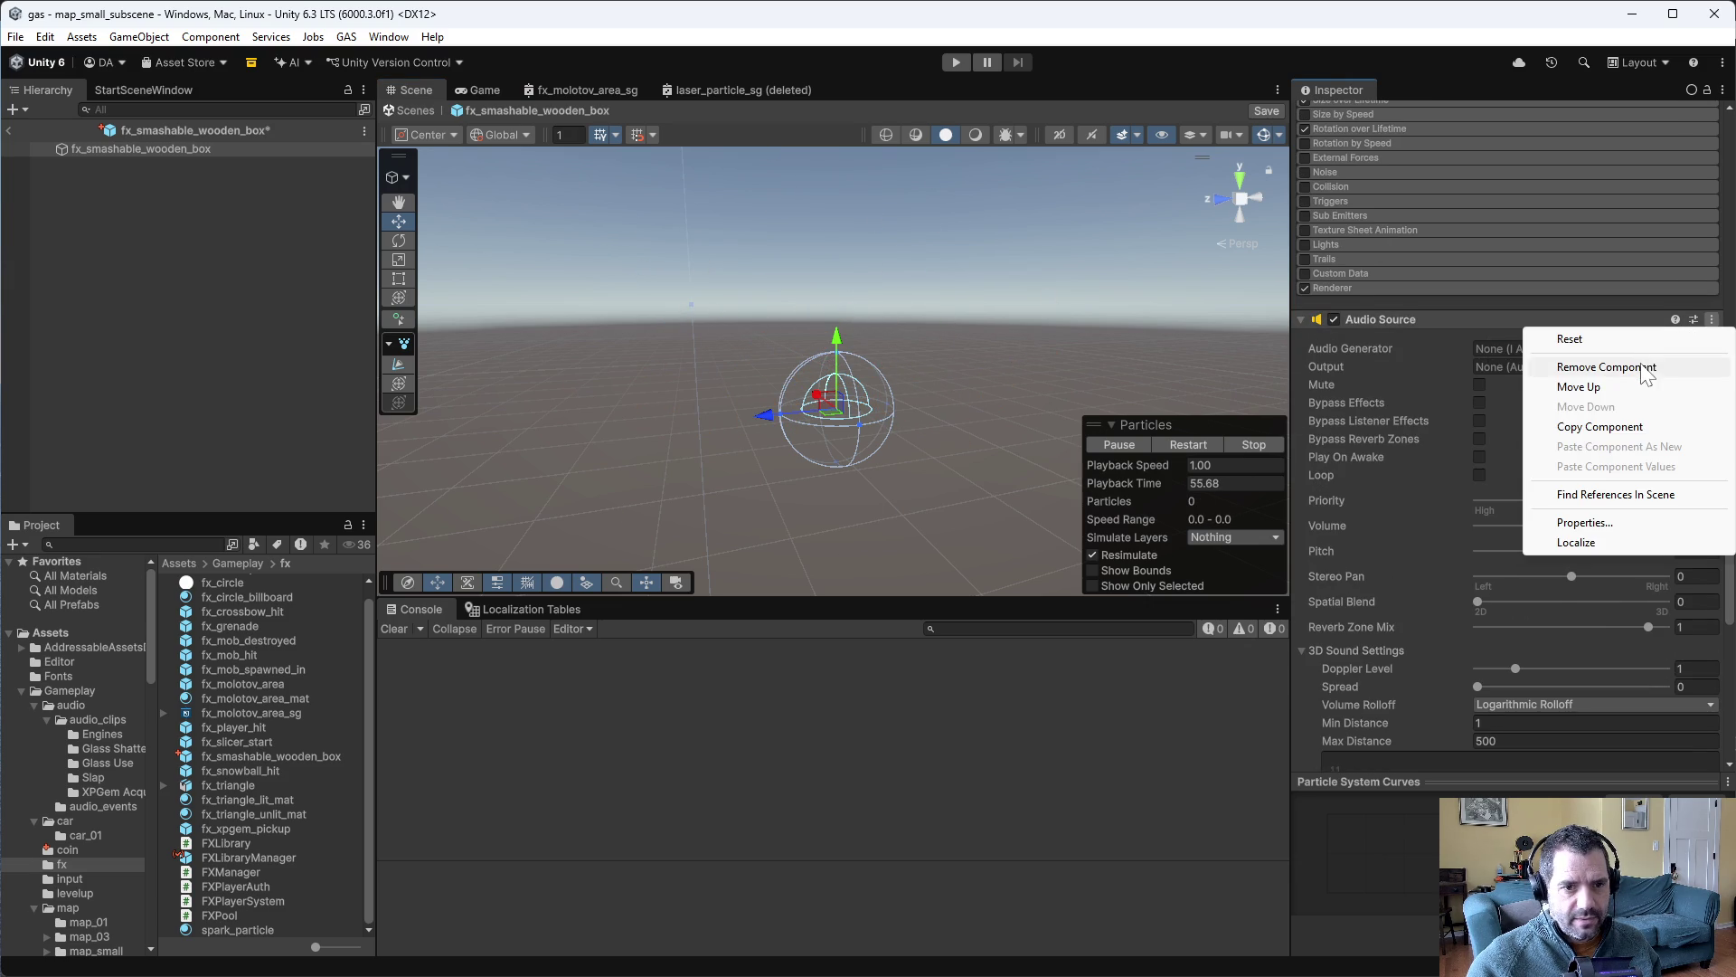
click(1643, 368)
scroll(1386, 420, up, 5)
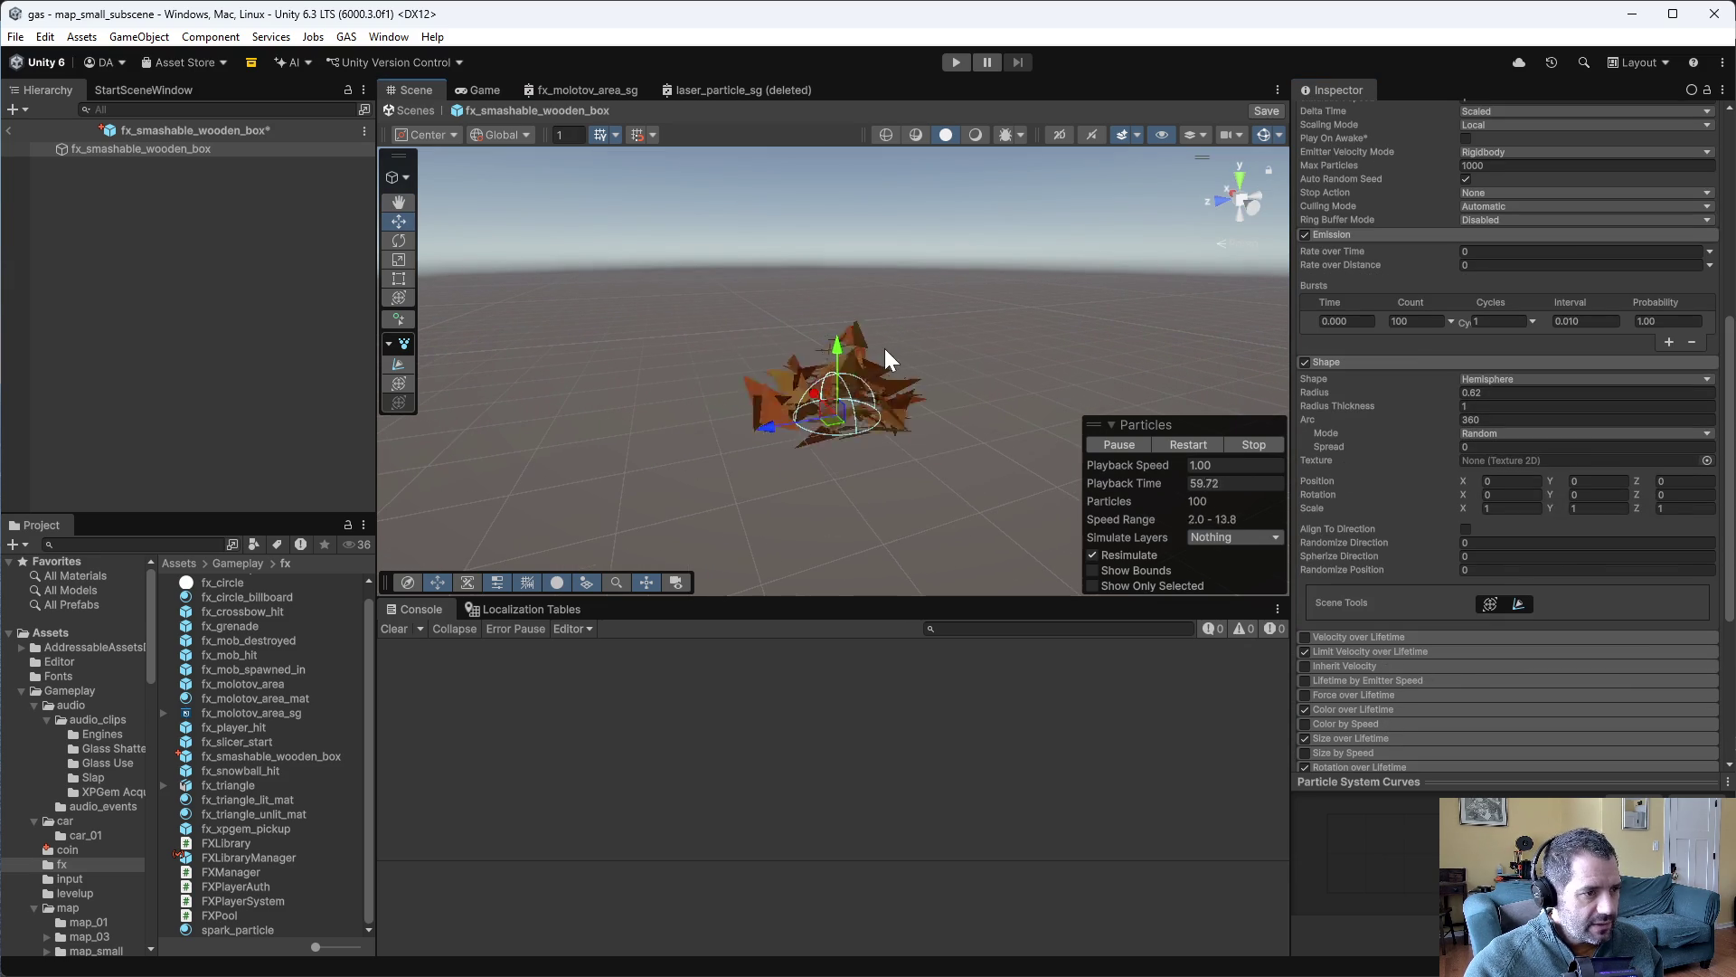
scroll(1393, 260, up, 1)
scroll(1393, 257, up, 7)
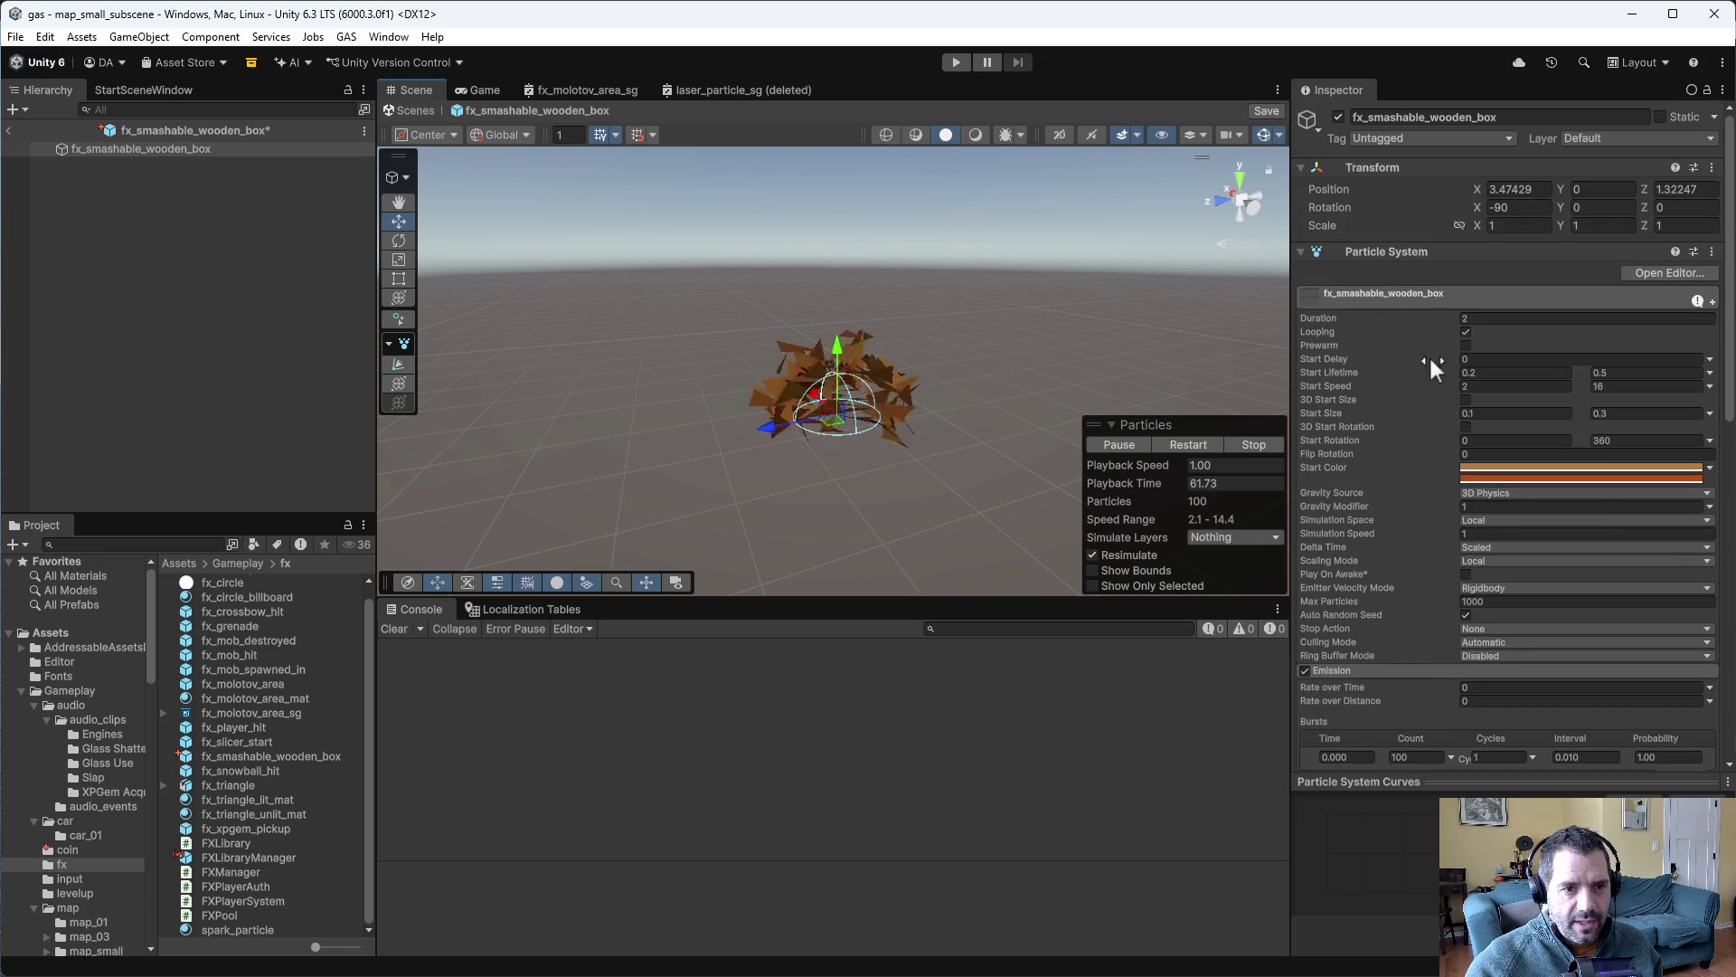
- Set the splinters' Start Lifetime to 1–2 seconds and maximum Start Speed to 5
click(1570, 373)
text(2)
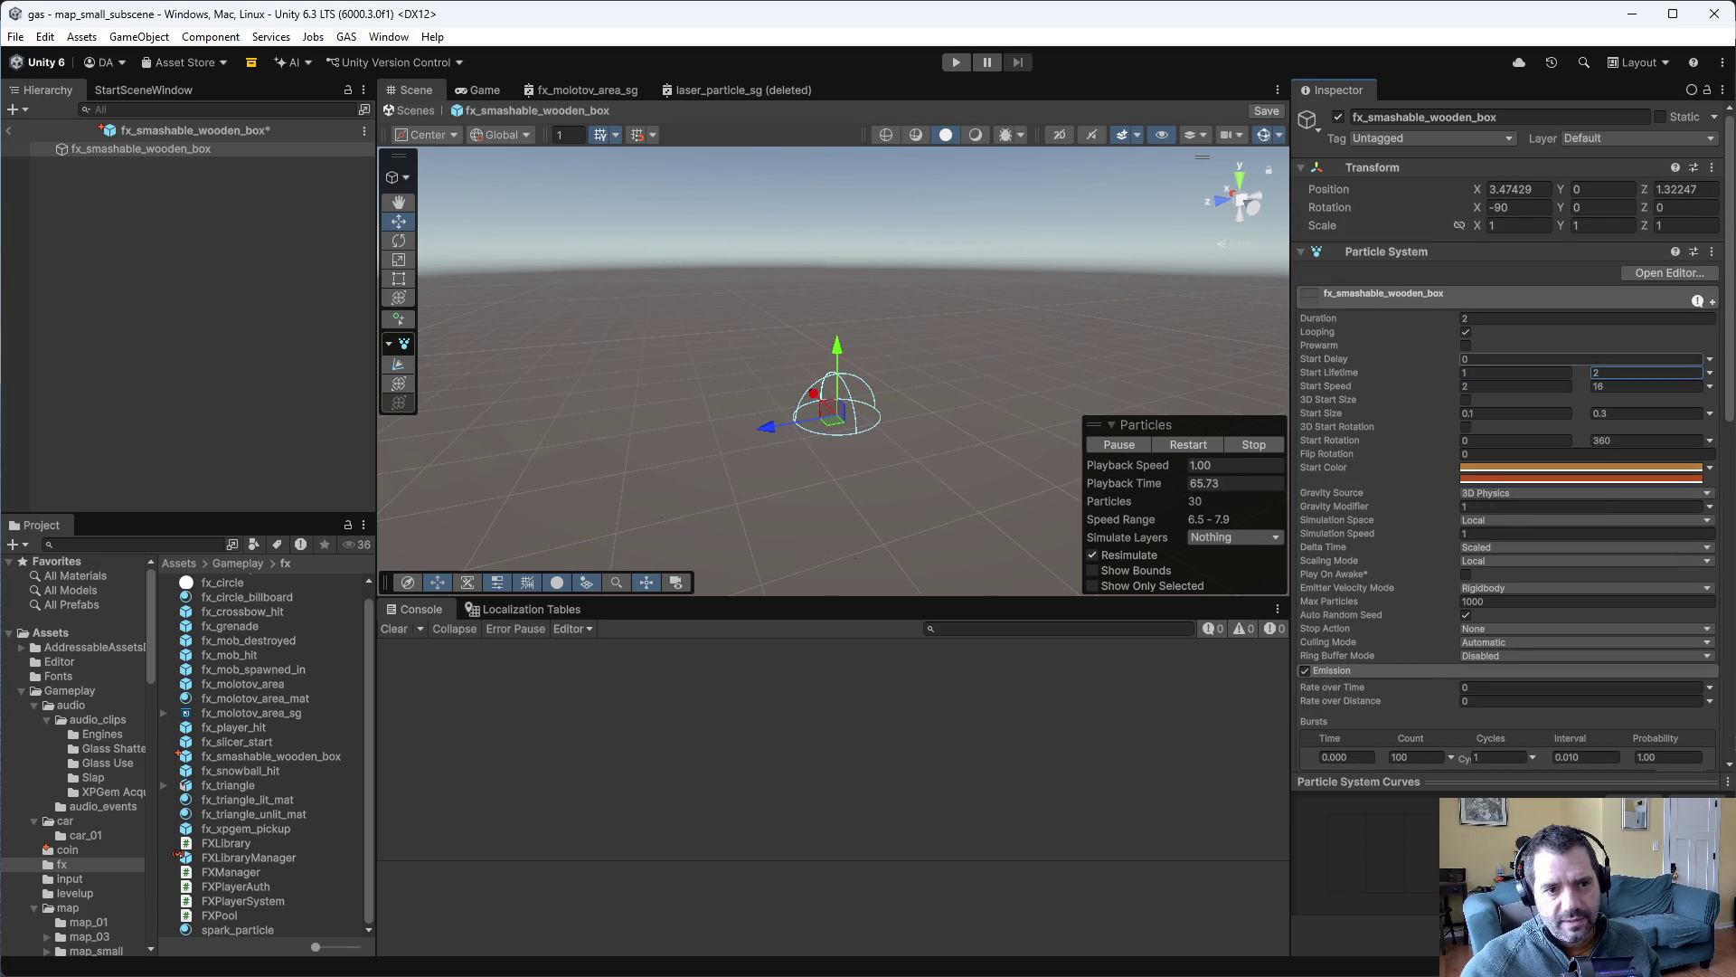
key(Return)
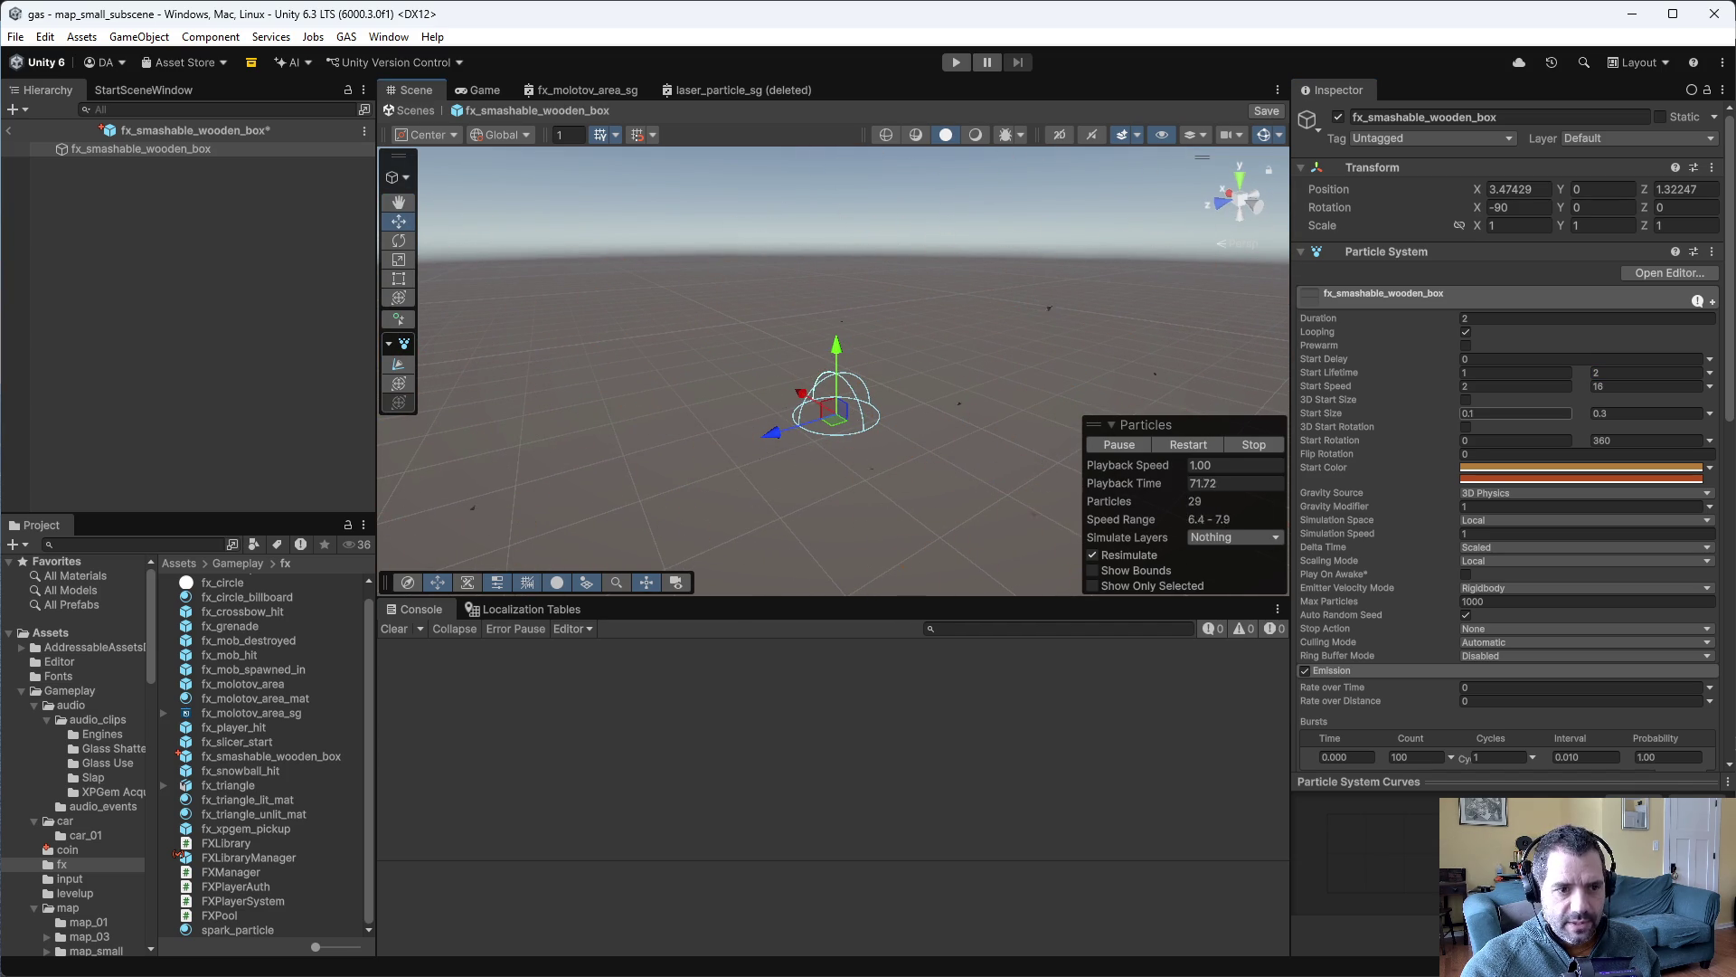
text(5)
key(Return)
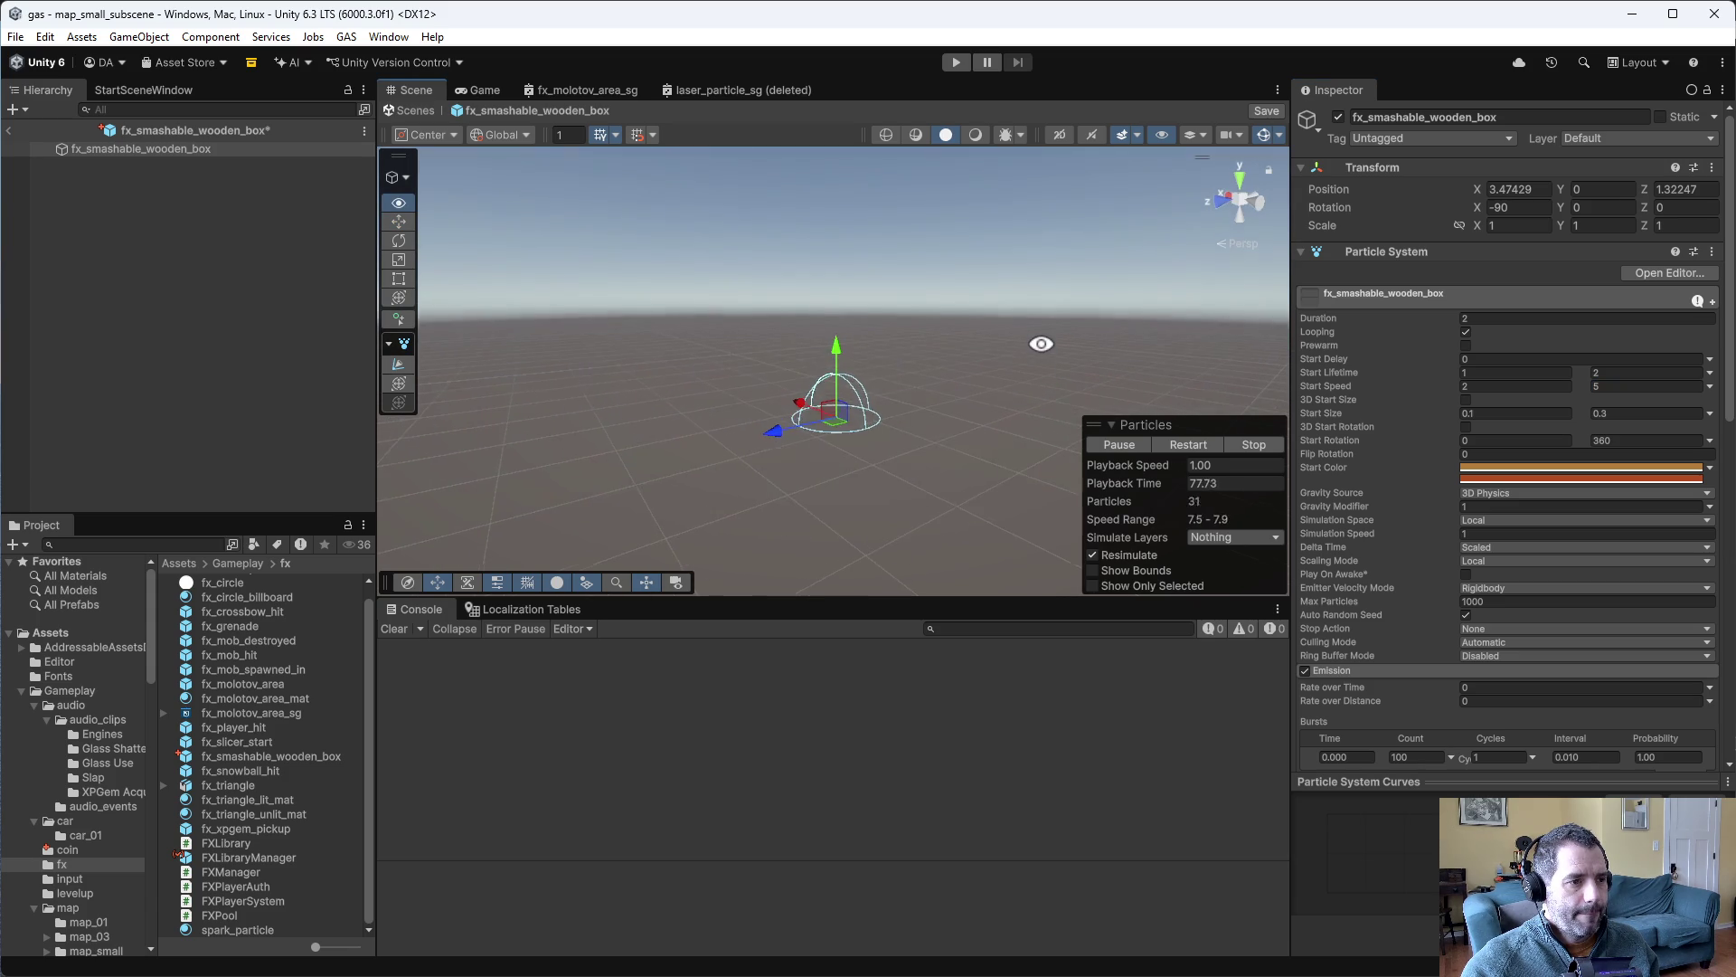
mouse_move(1041, 343)
mouse_down()
mouse_move(1055, 434)
mouse_move(1082, 379)
mouse_move(1001, 323)
mouse_move(1020, 439)
mouse_up()
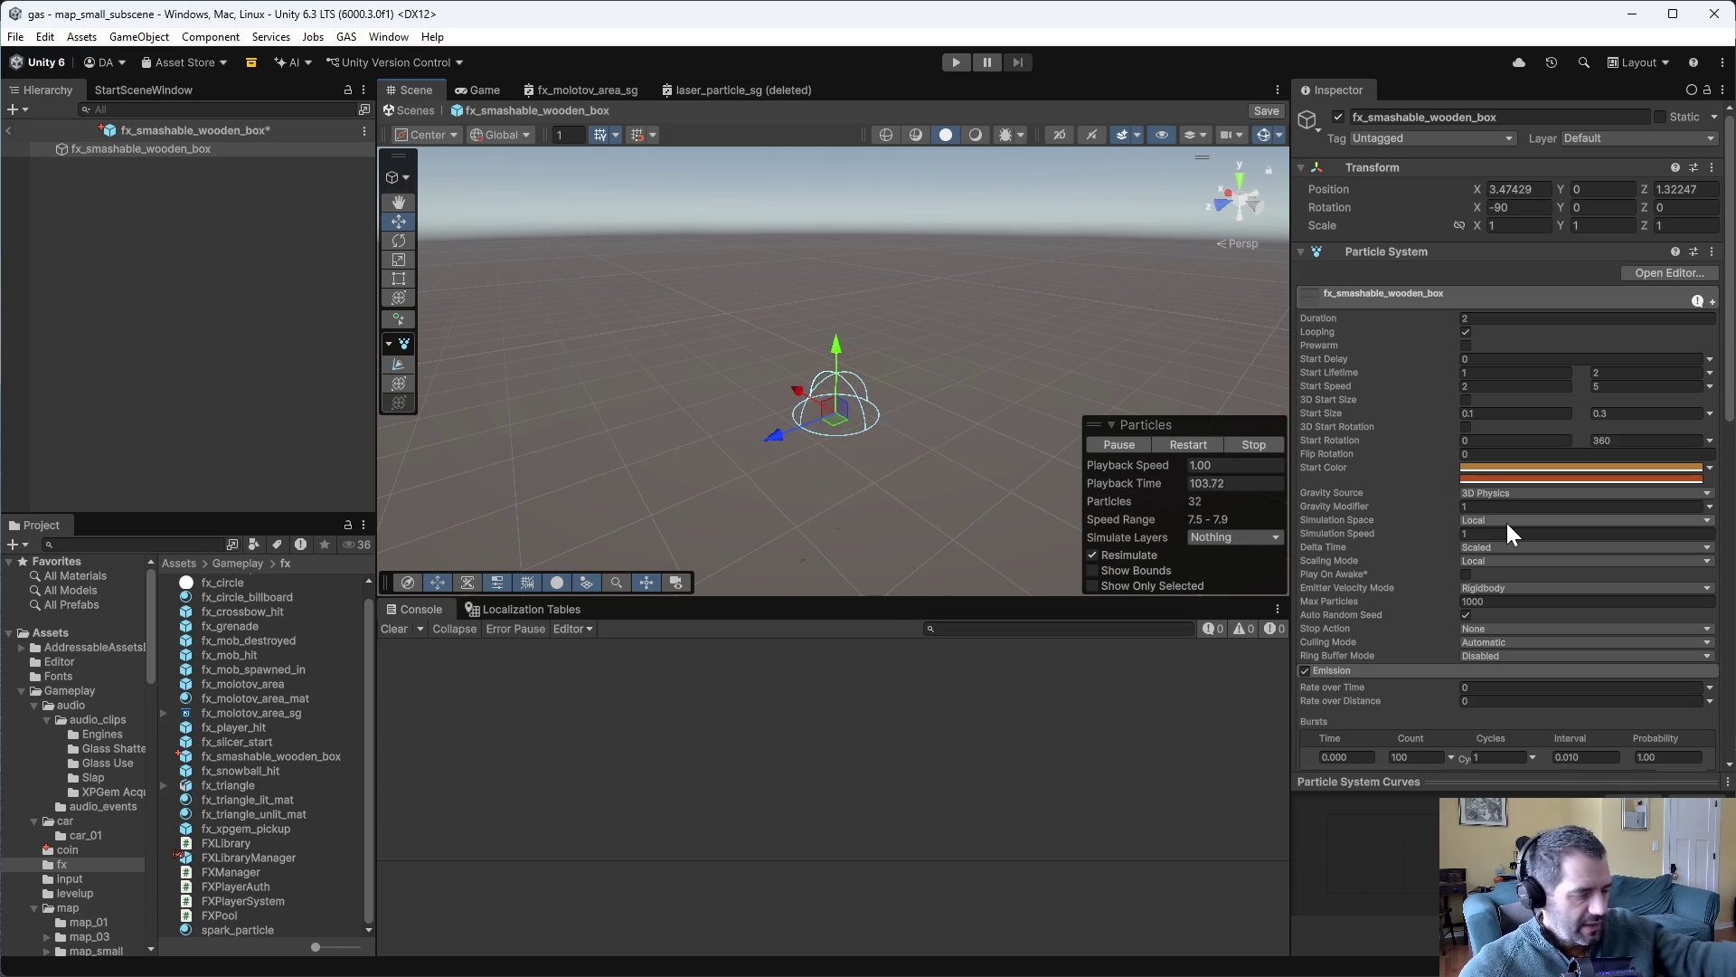
scroll(1416, 544, down, 3)
- Save the prefab and look up wooden_box_mat's Base Map colour, 9C6437
key(ctrl+s)
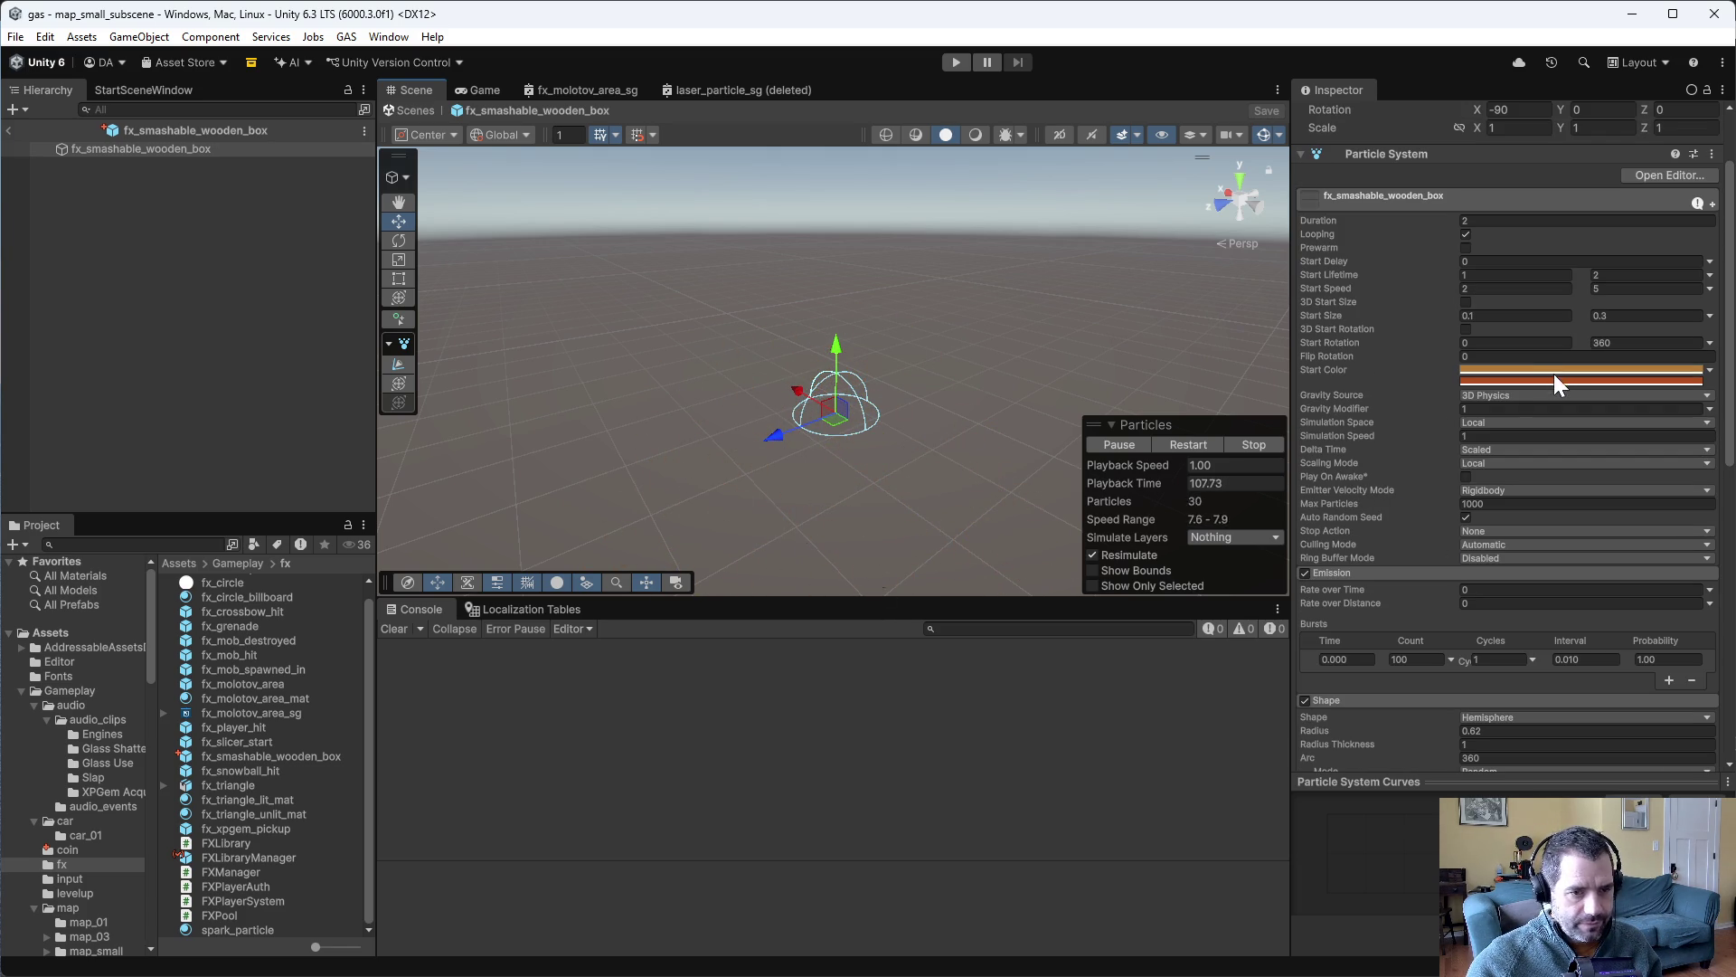
scroll(136, 787, down, 6)
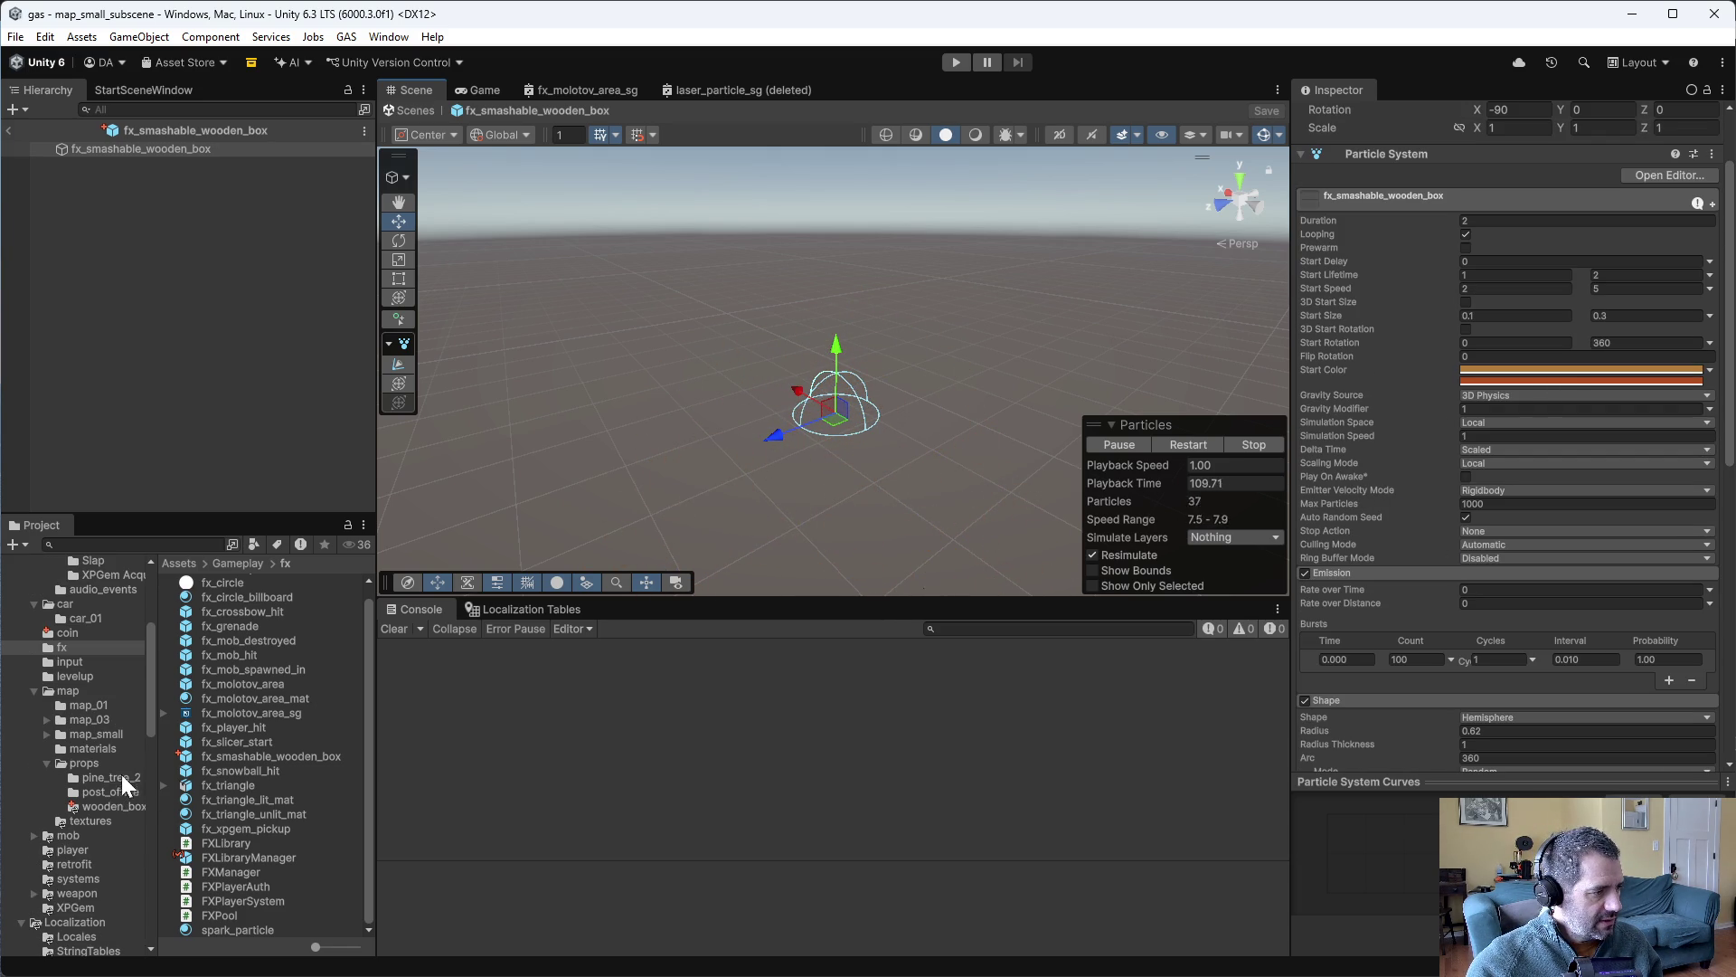
scroll(120, 750, down, 3)
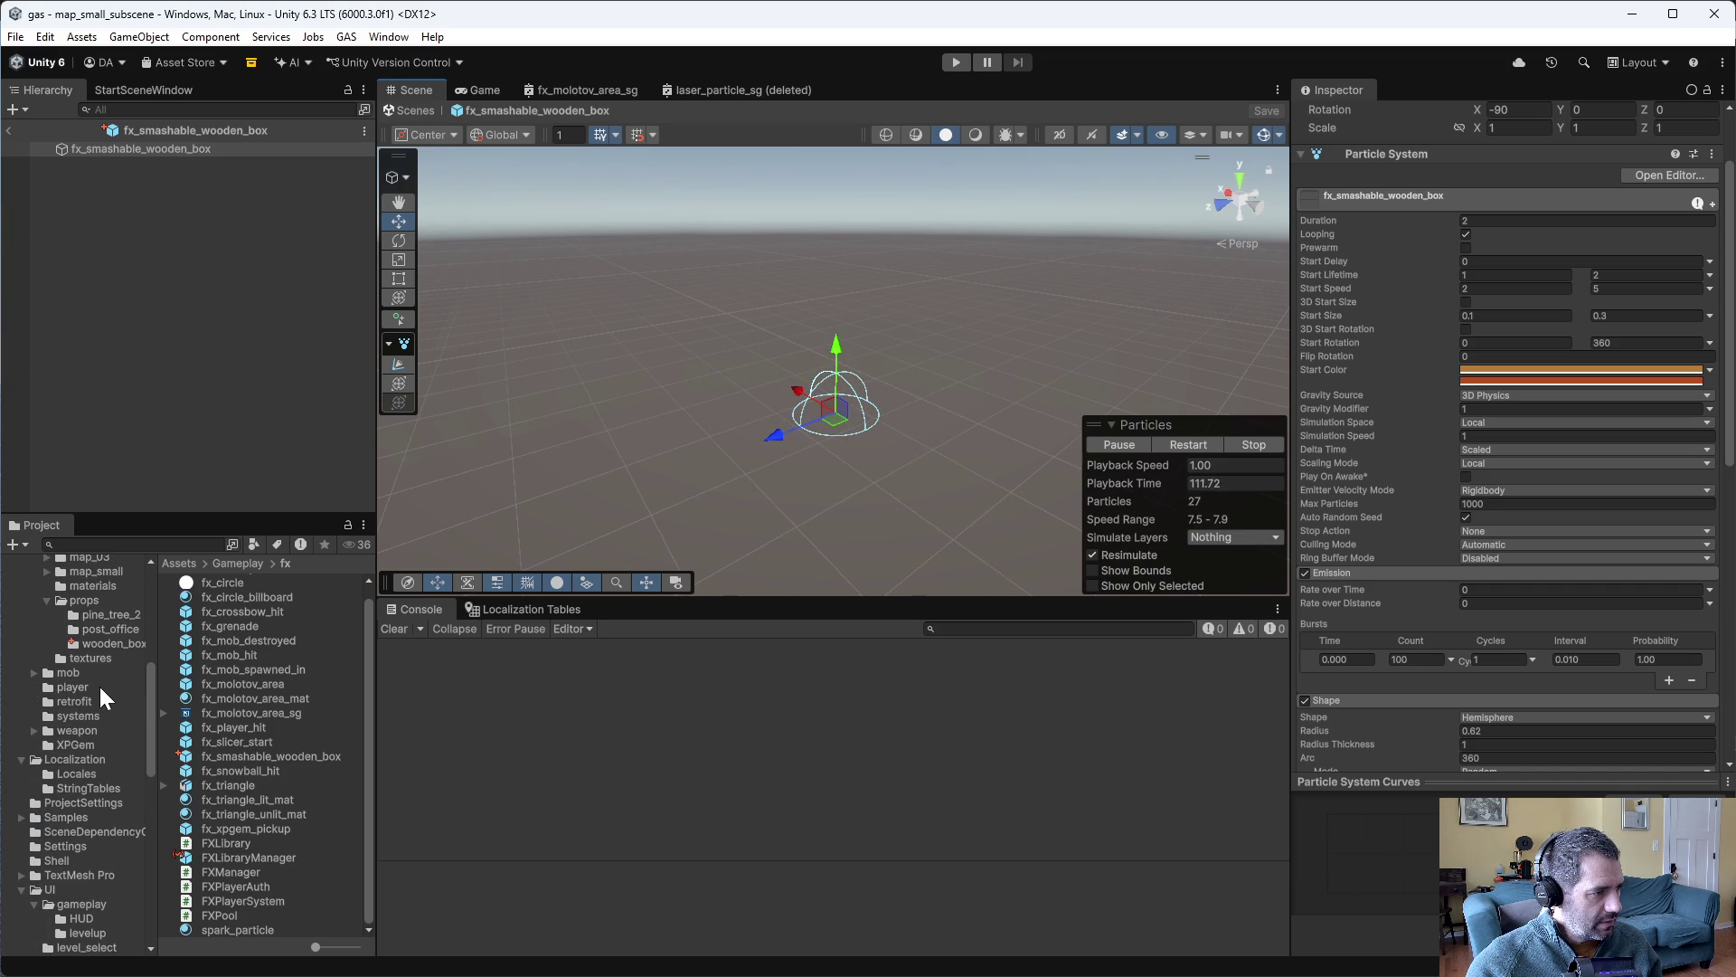
scroll(100, 688, up, 1)
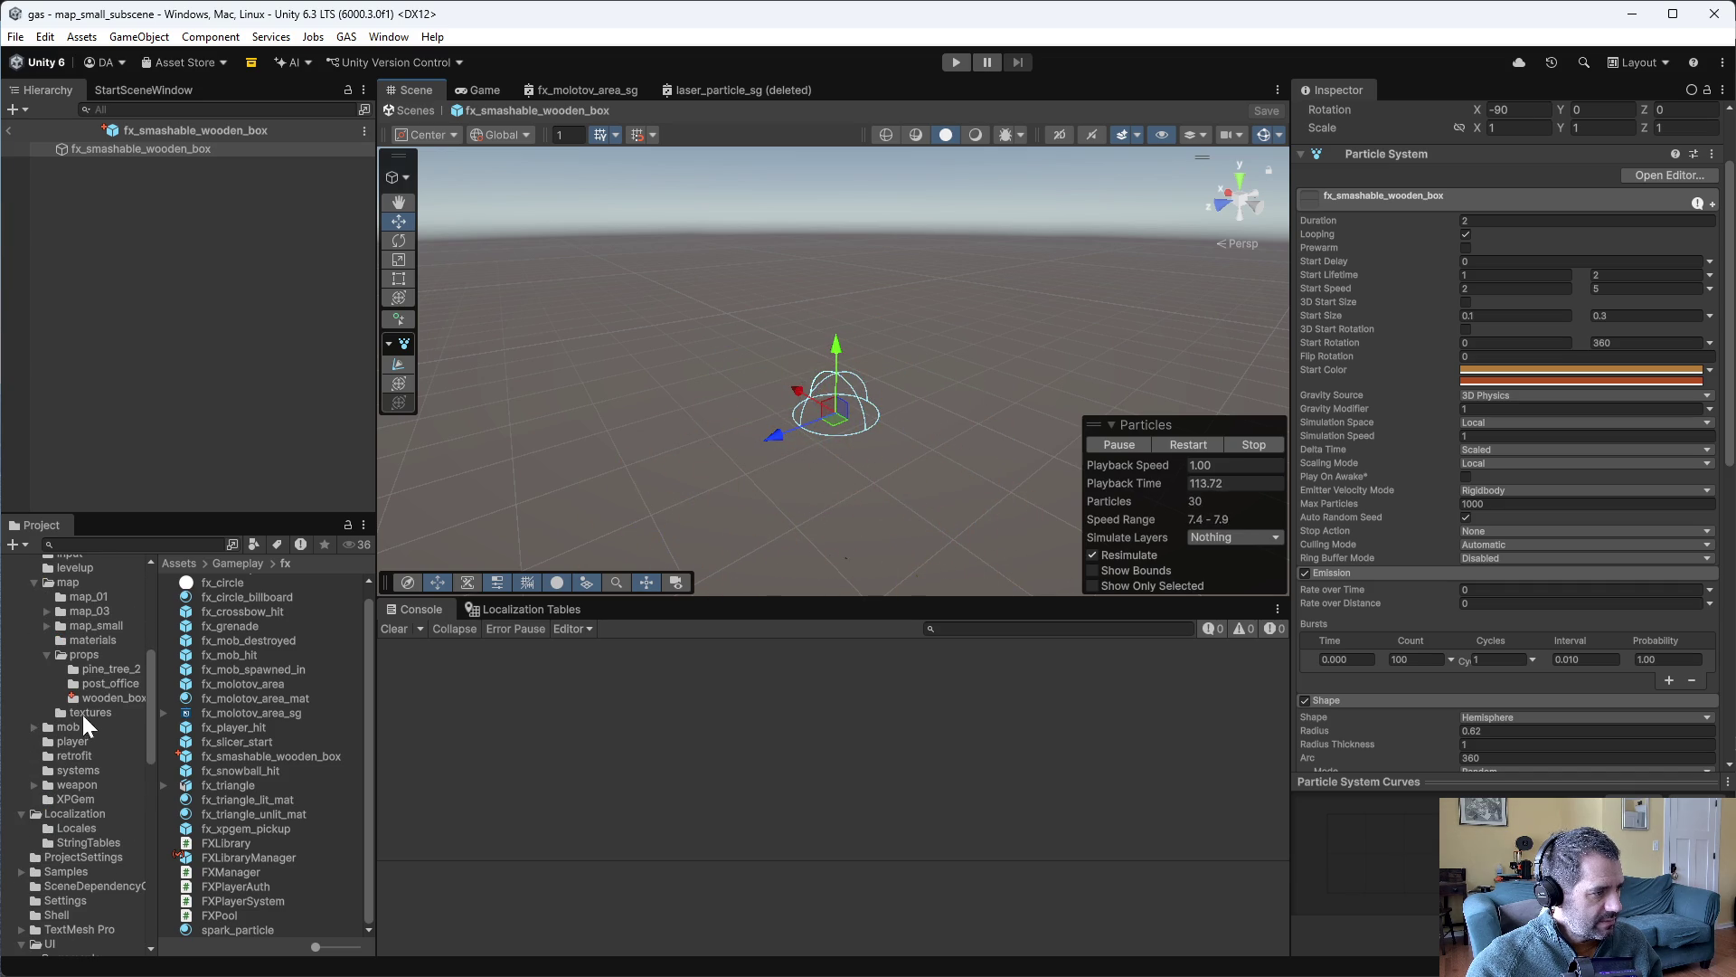
click(96, 698)
click(246, 610)
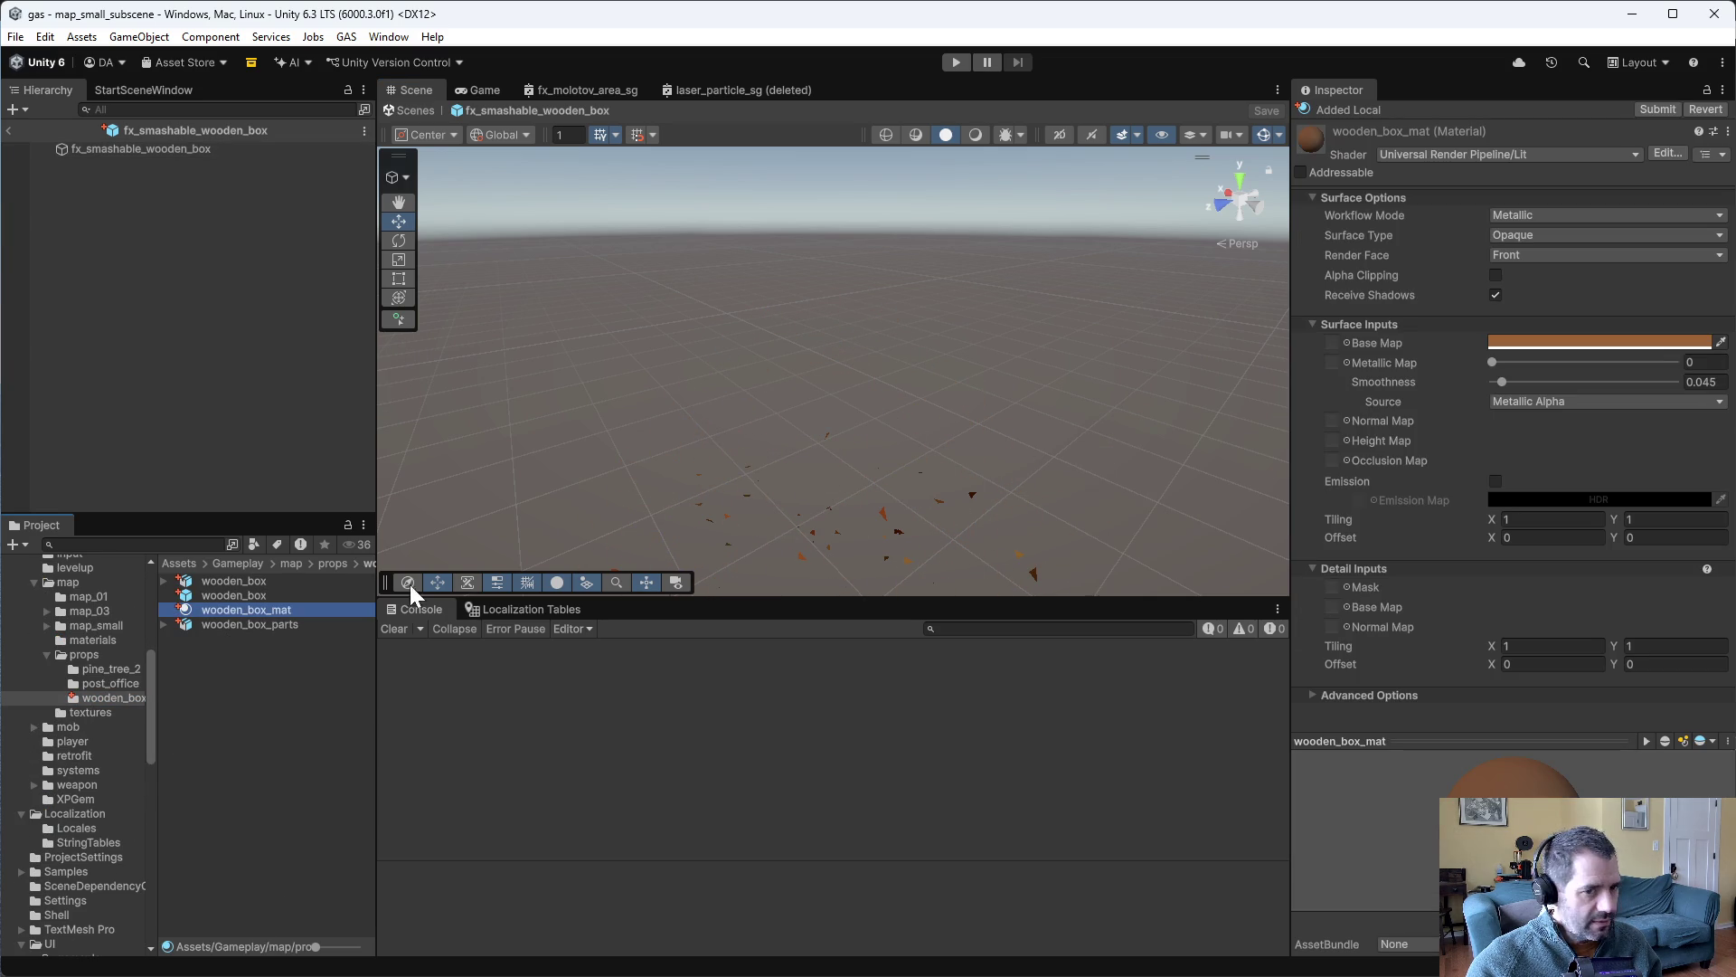
click(1655, 344)
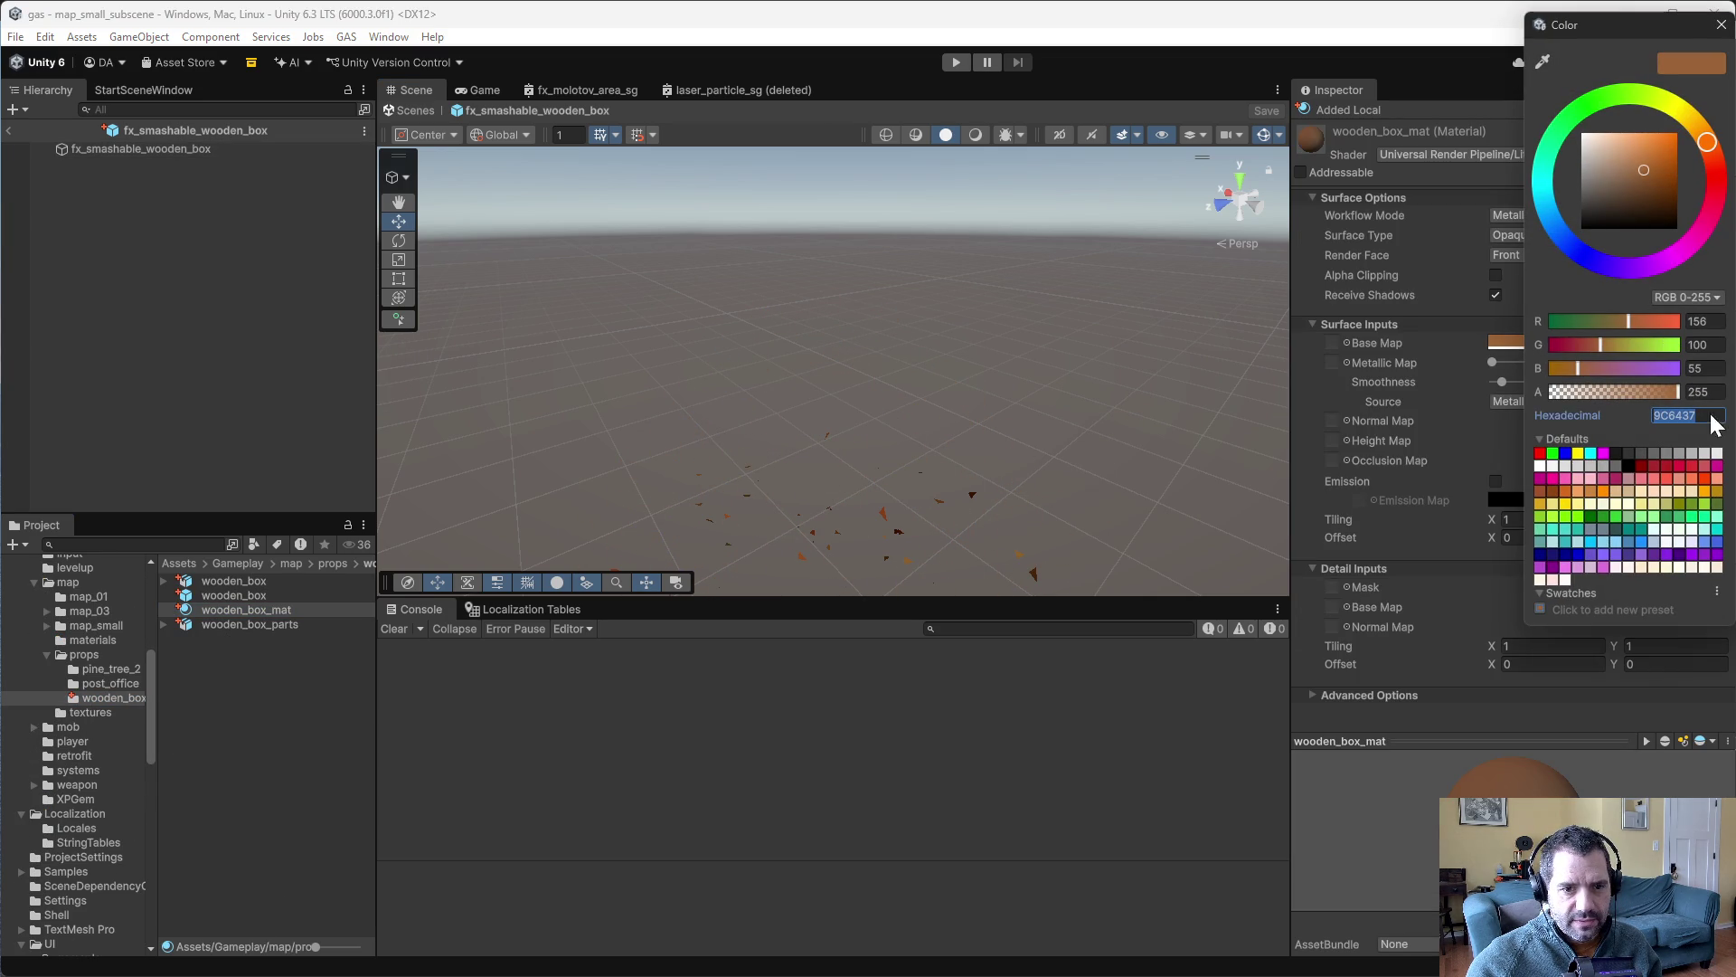
click(1722, 25)
scroll(95, 688, up, 5)
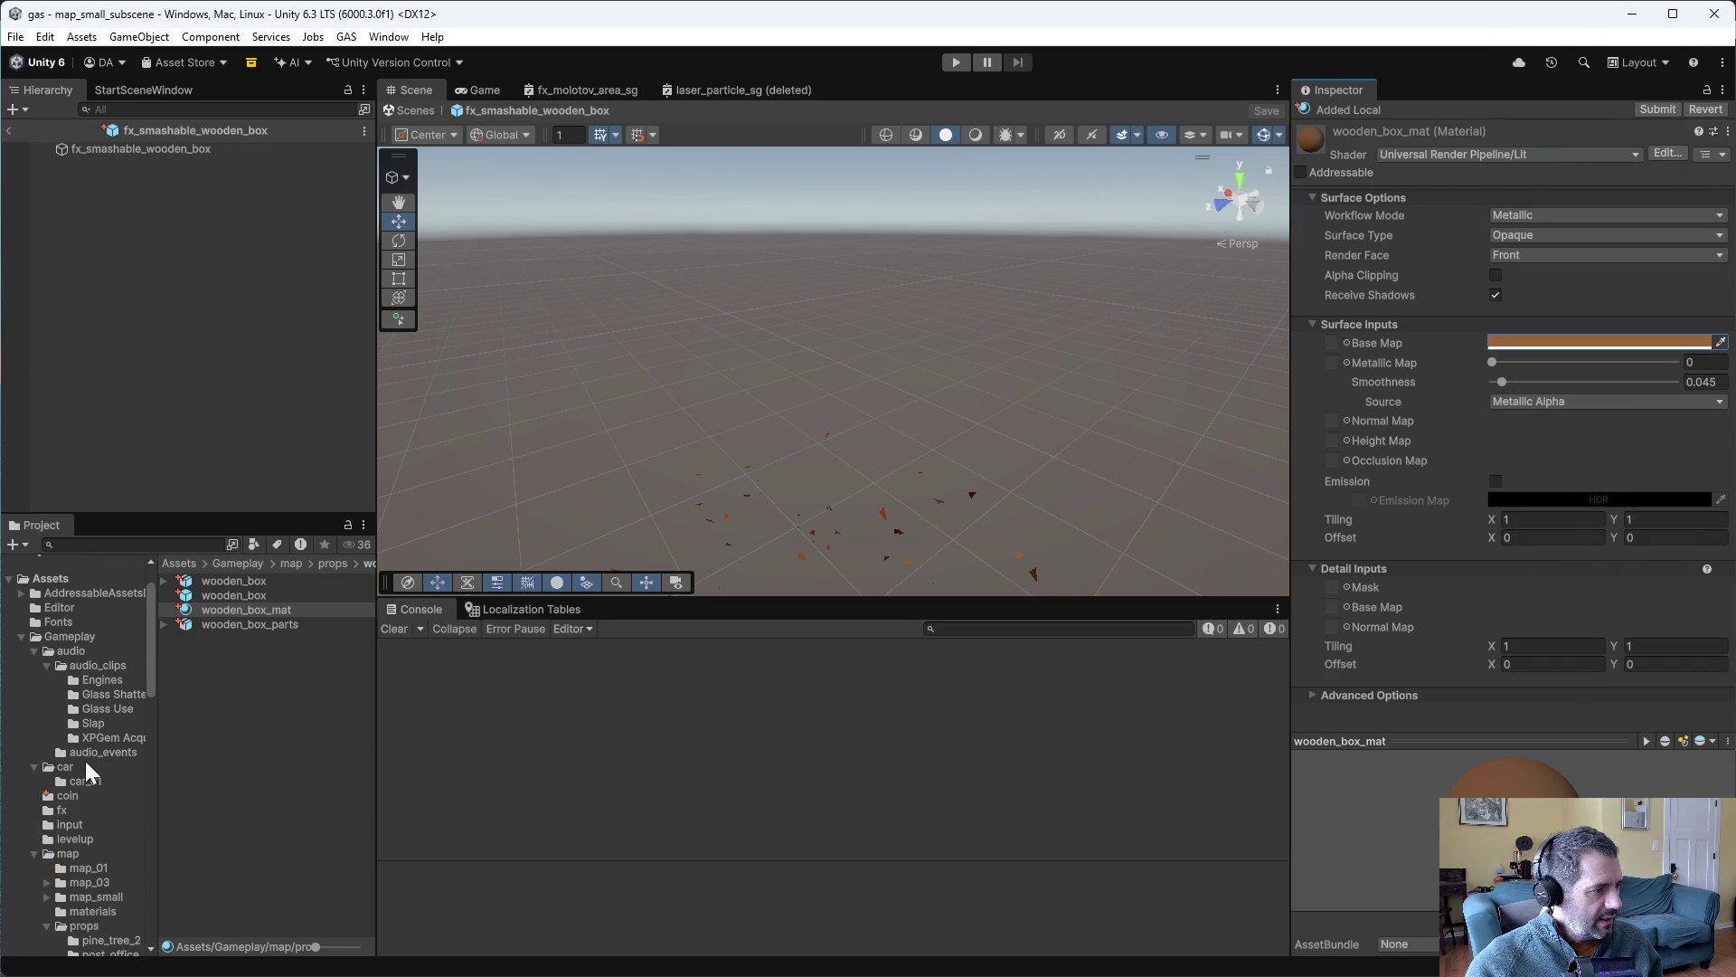
- Set fx_smashable_wooden_box's first start colour to 9C6437
click(72, 810)
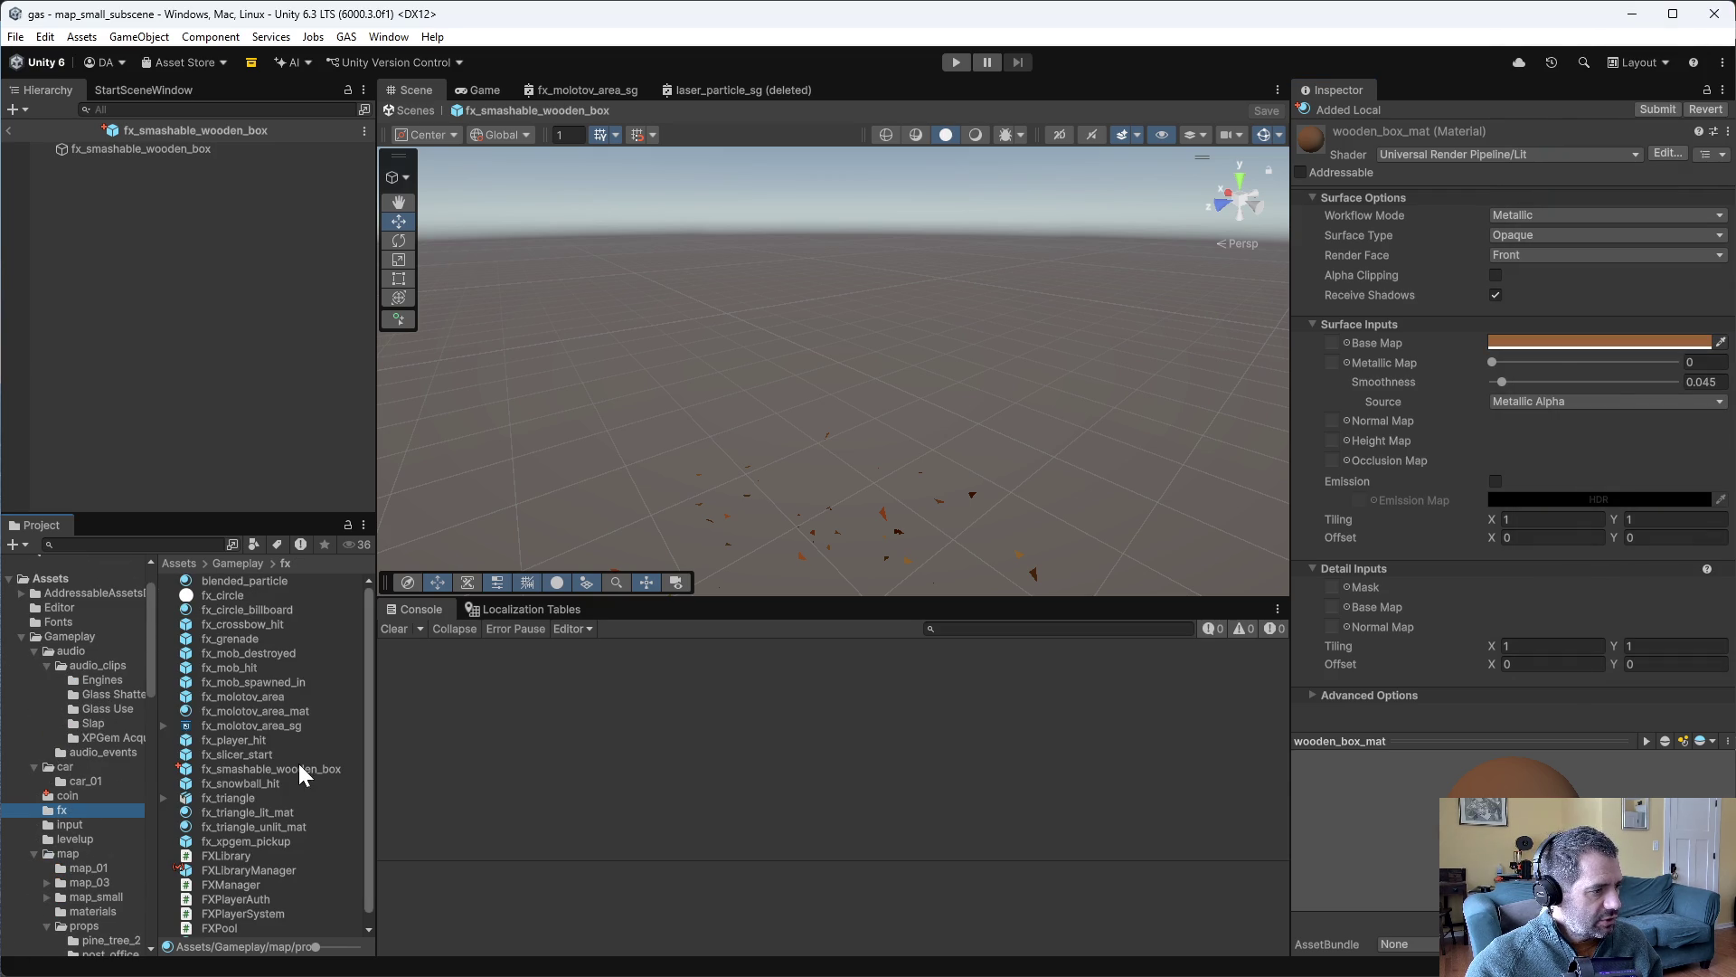
click(280, 768)
click(1491, 604)
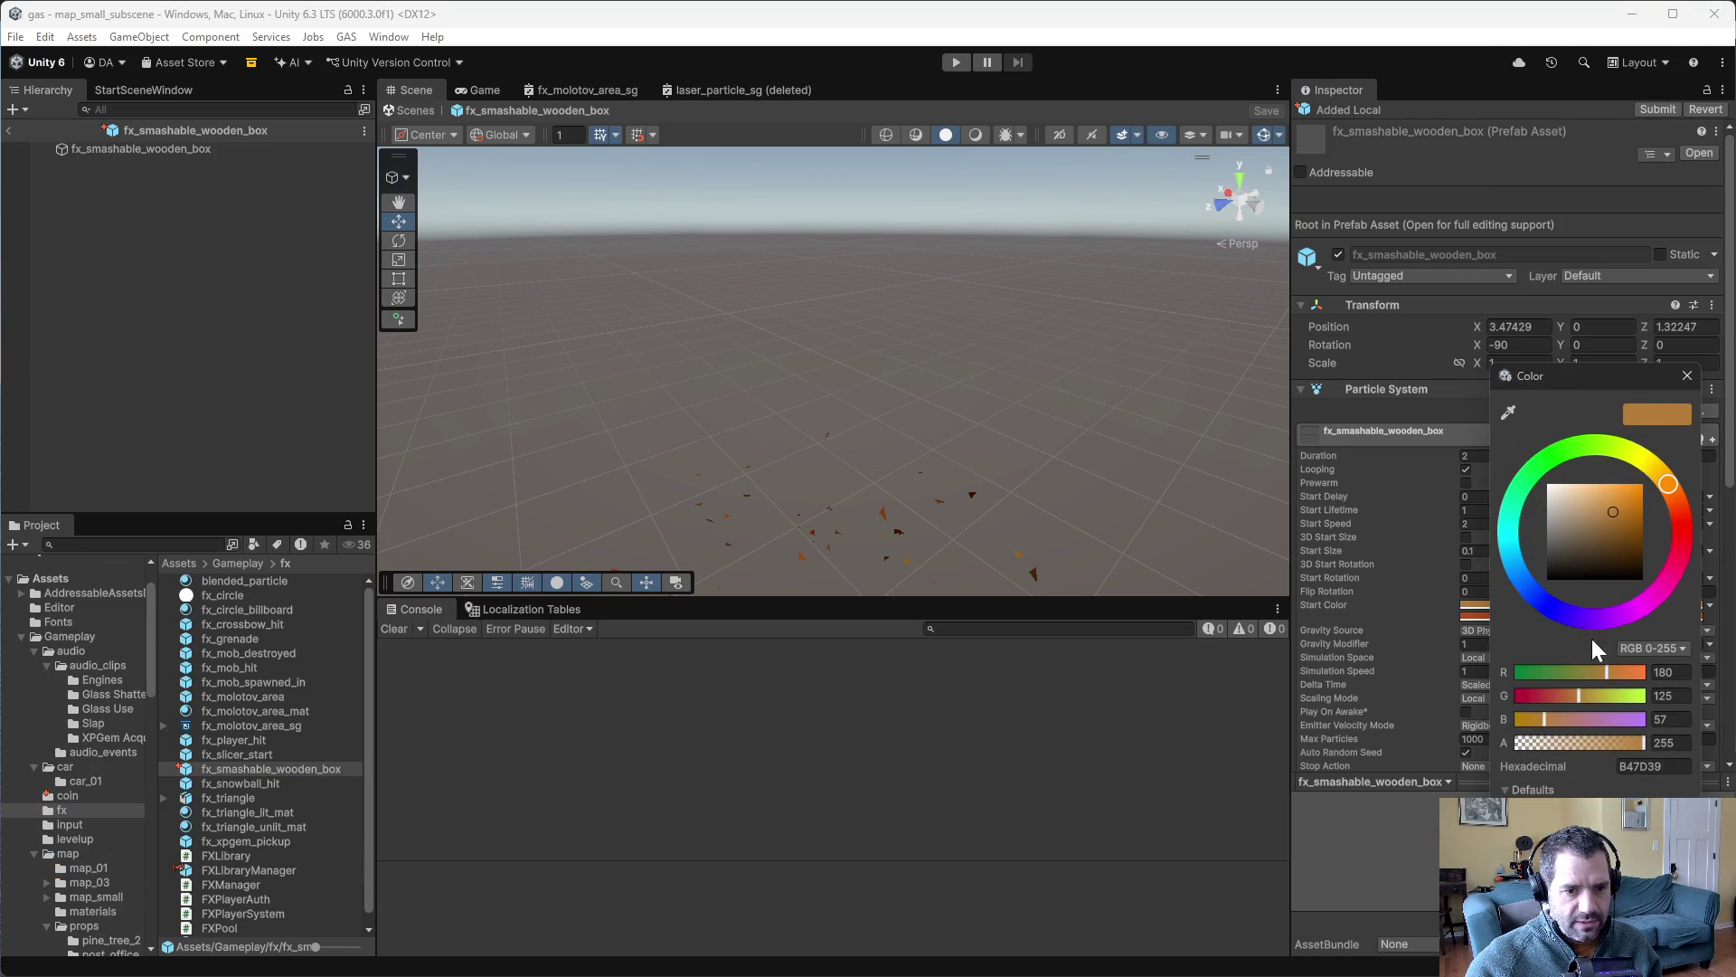
text(9C6437)
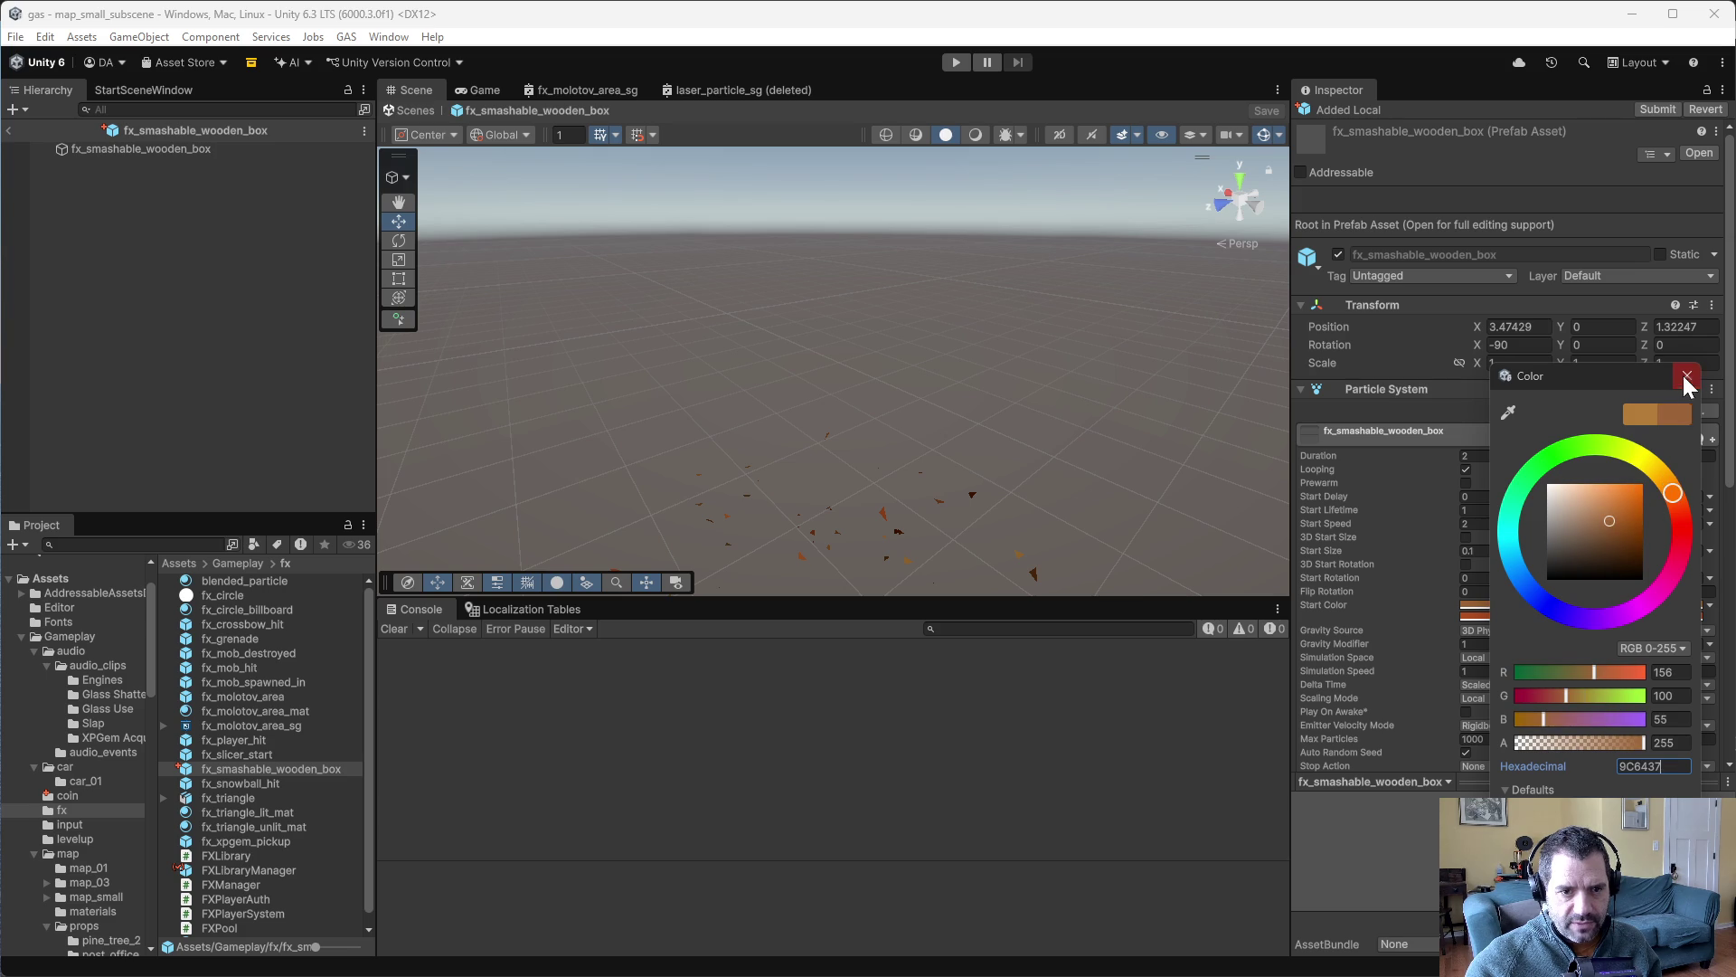
click(1686, 378)
- Set the second start colour to 9C6437, darkened in HSV to saturation 62, value 42
click(1523, 615)
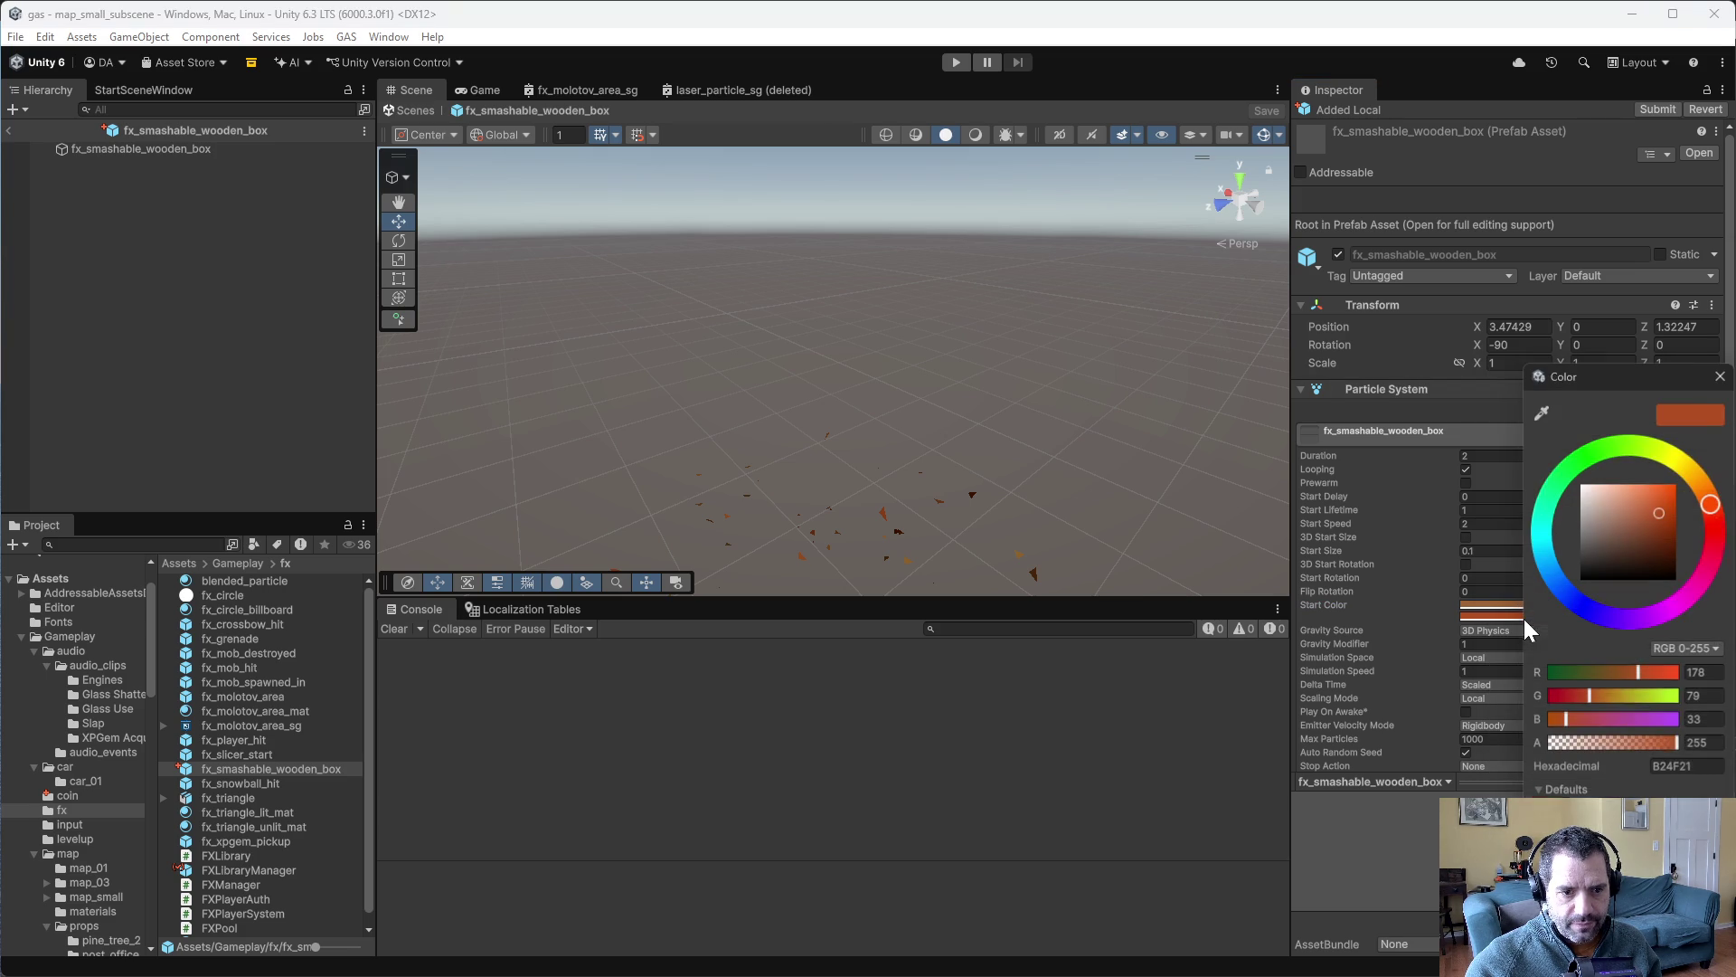
click(1686, 766)
text(9C6437)
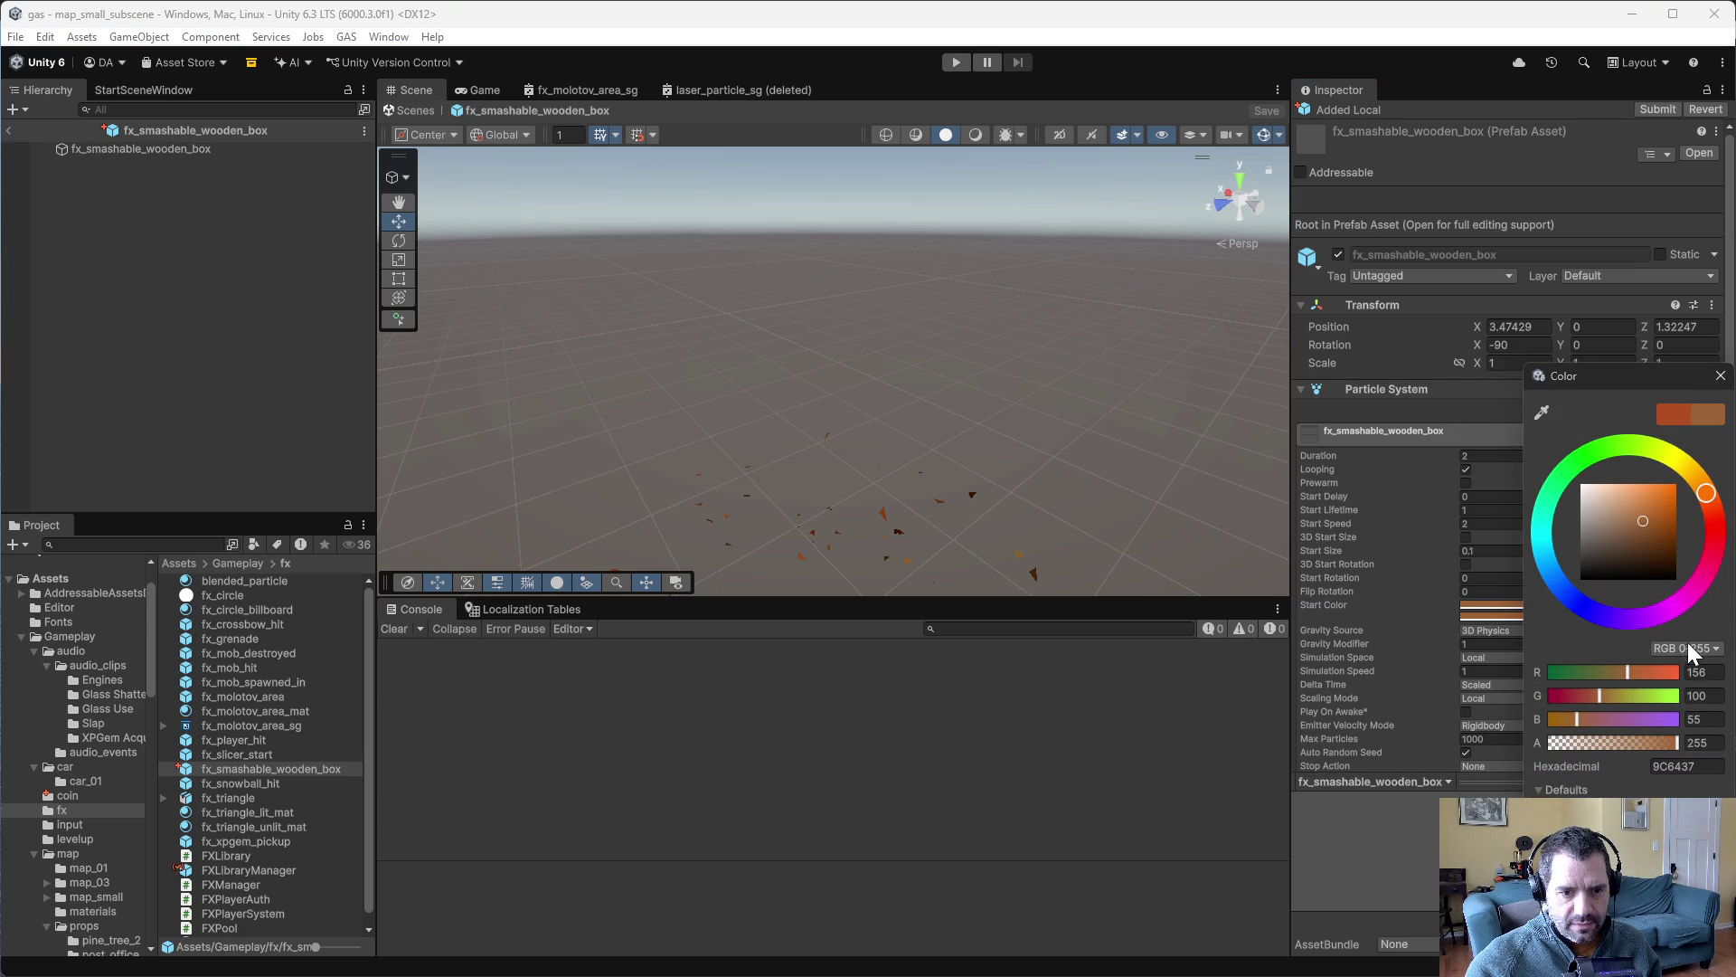
click(1687, 644)
click(1673, 710)
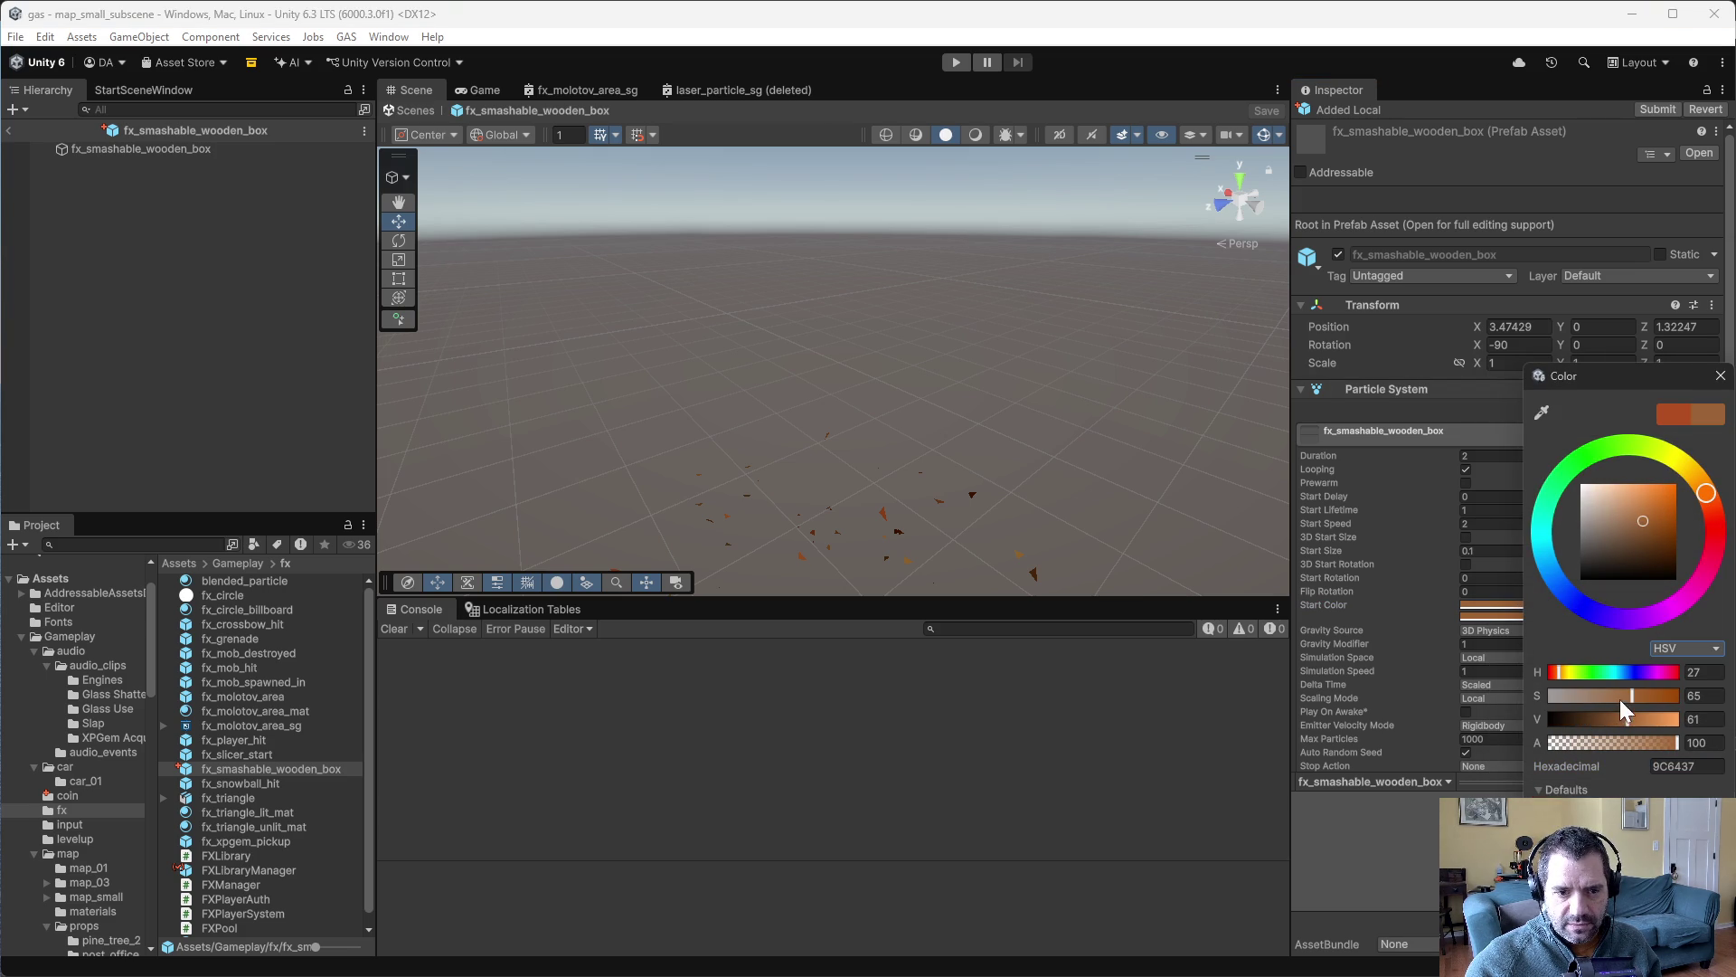
click(1611, 718)
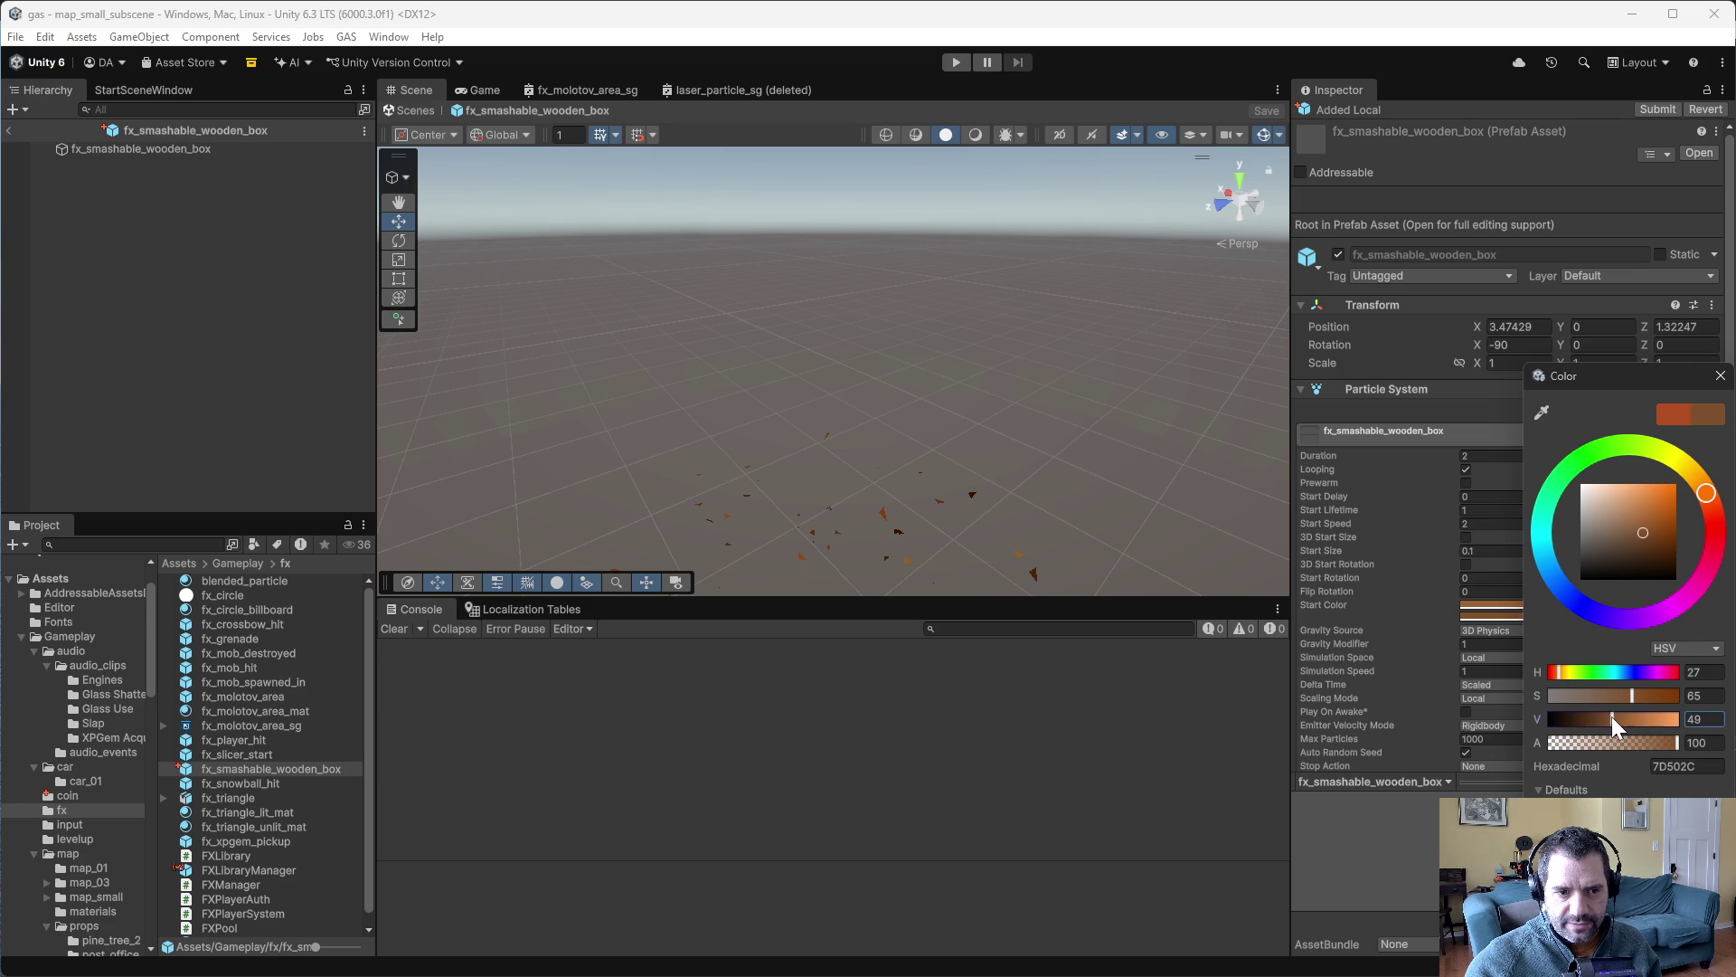
click(1629, 695)
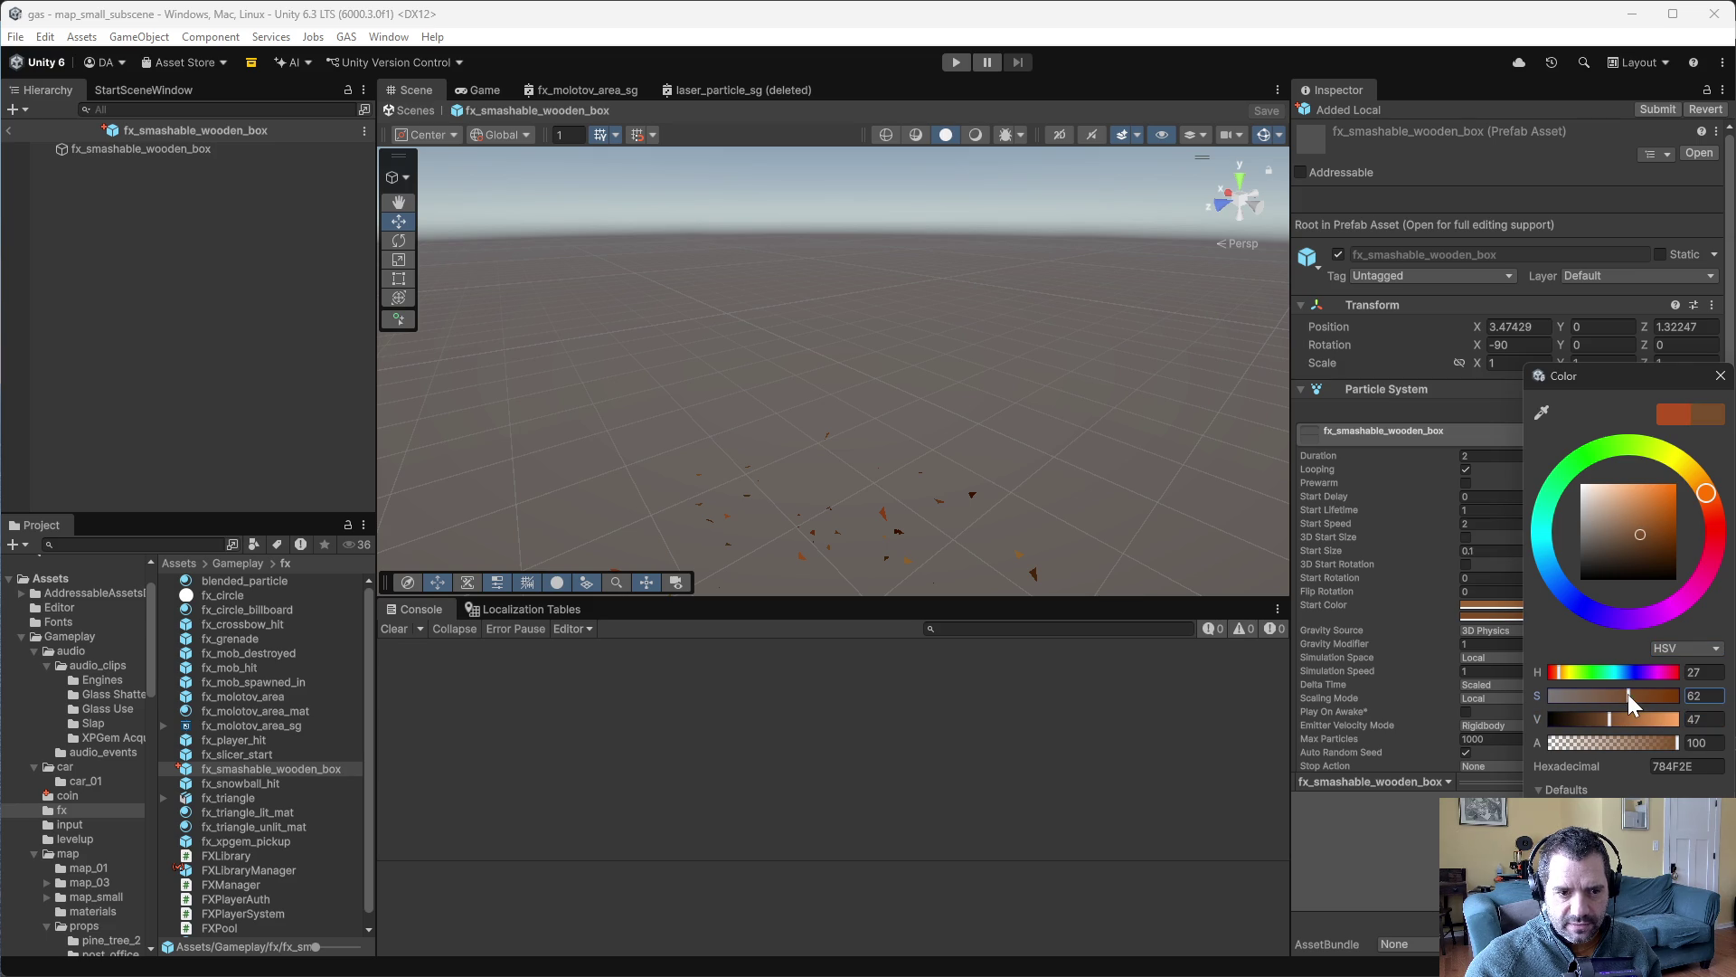
click(1604, 718)
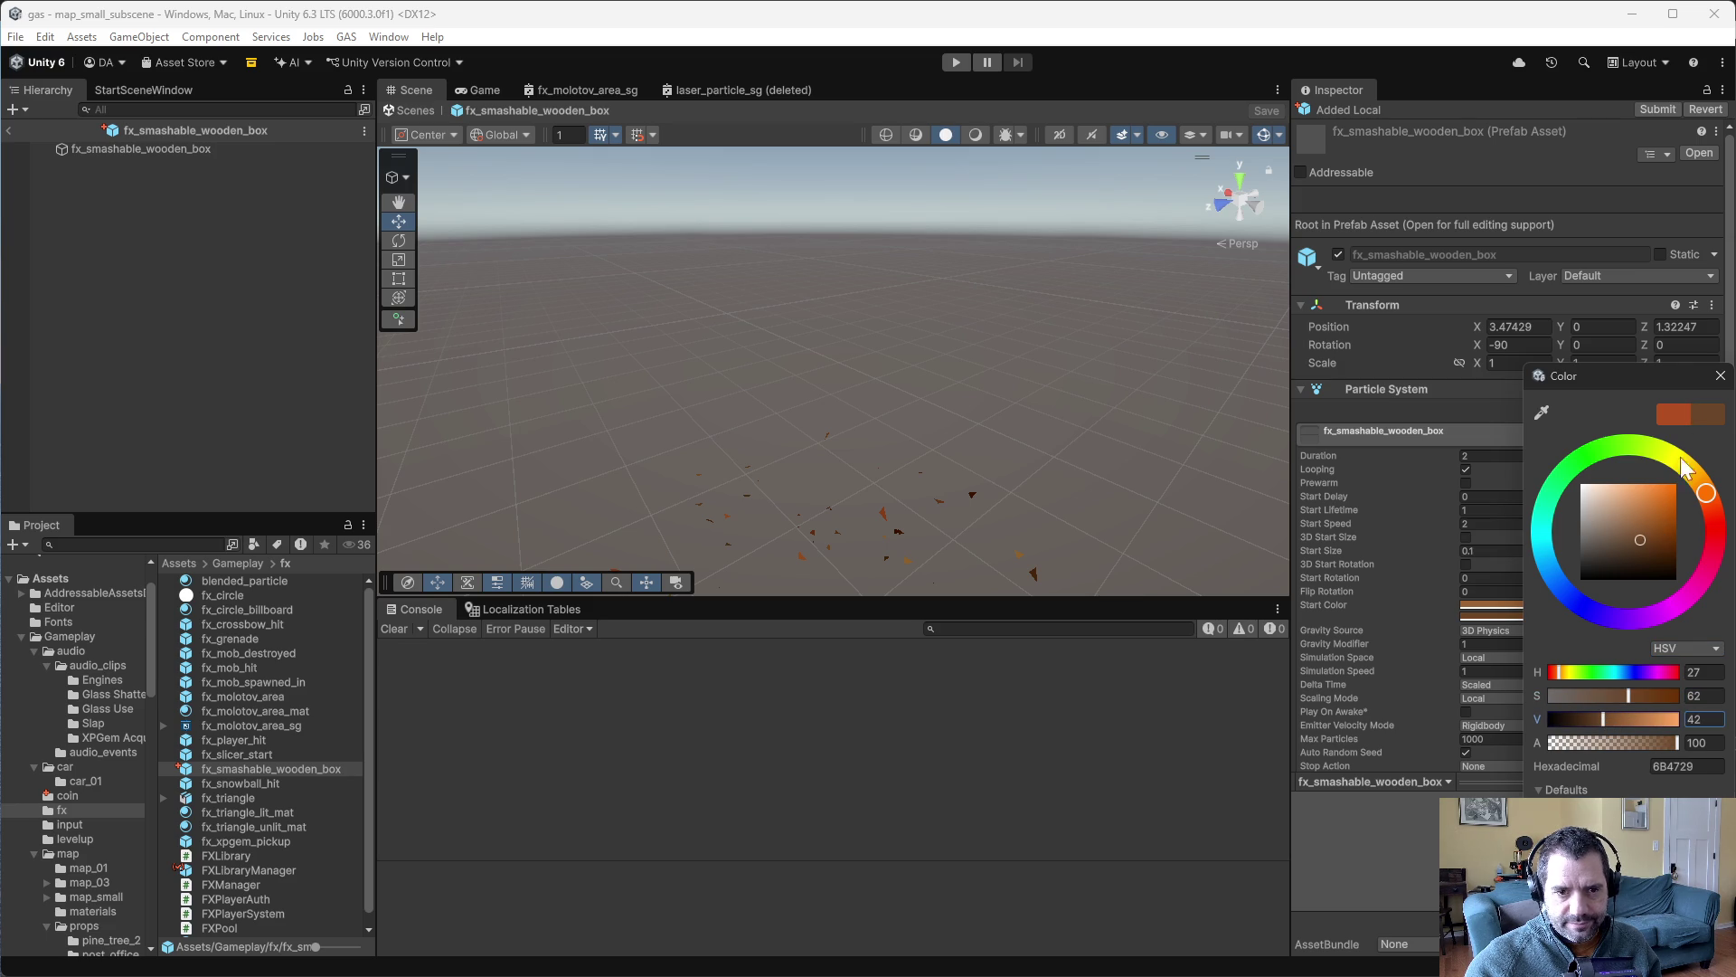
click(1719, 376)
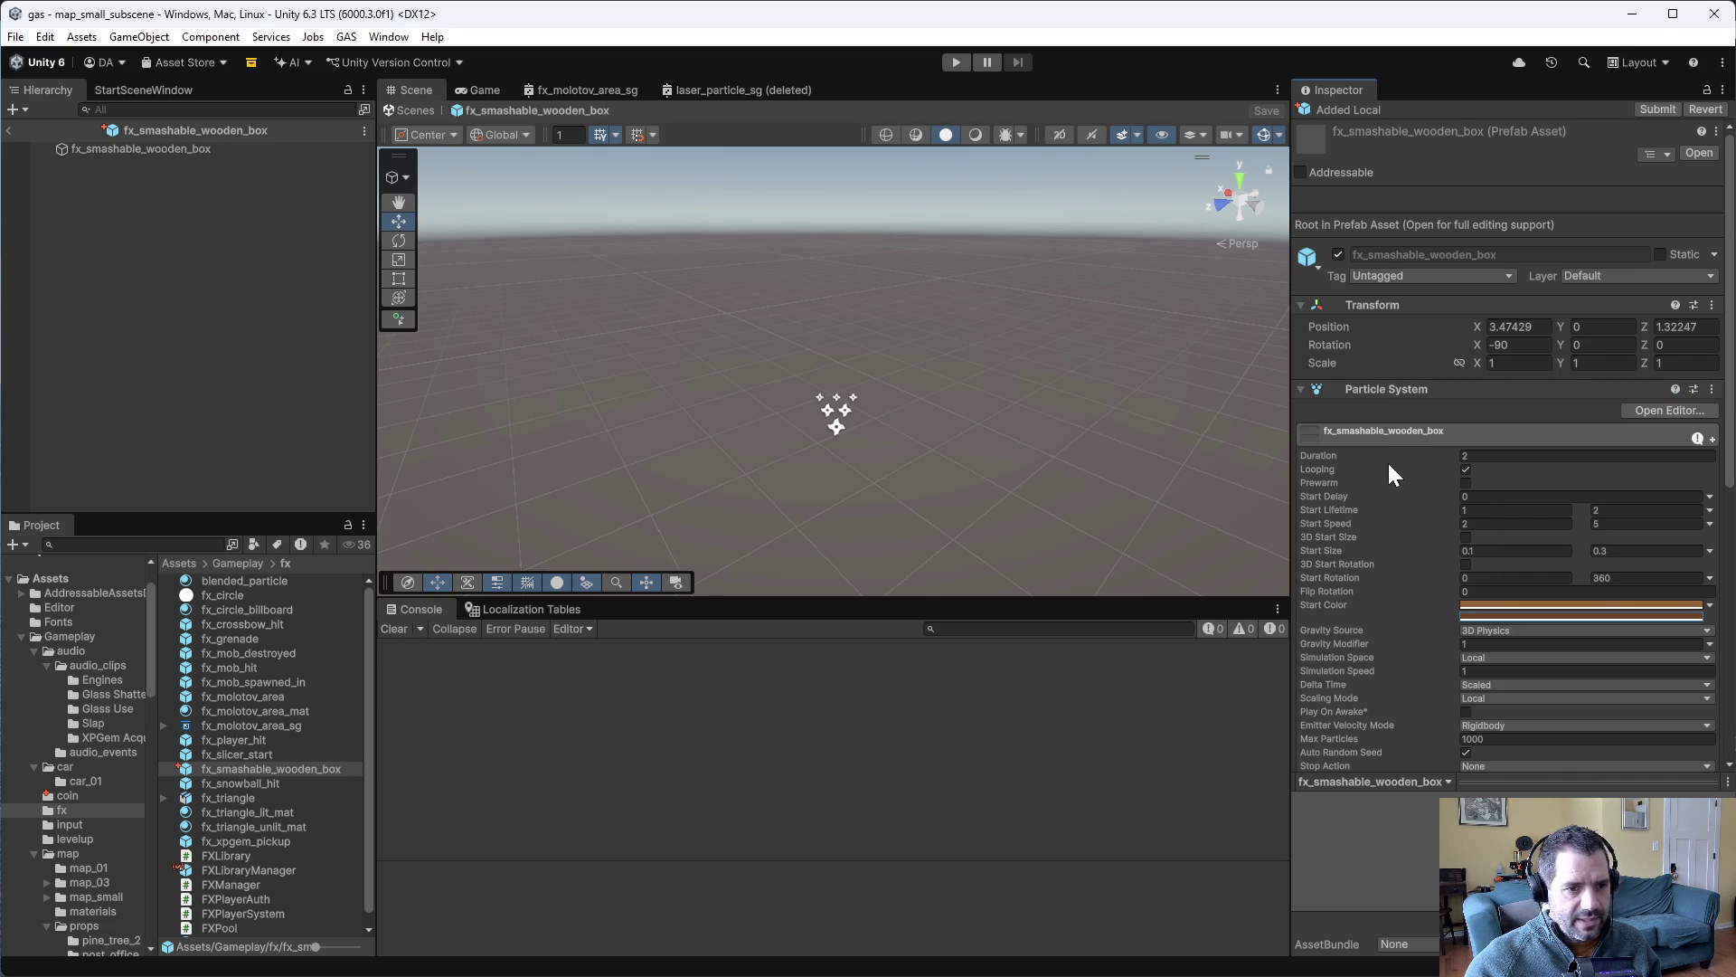
- Play the fx_smashable_wooden_box preview in the scene
click(140, 150)
click(1108, 445)
mouse_move(1067, 425)
mouse_down()
mouse_move(992, 361)
mouse_move(925, 481)
mouse_up()
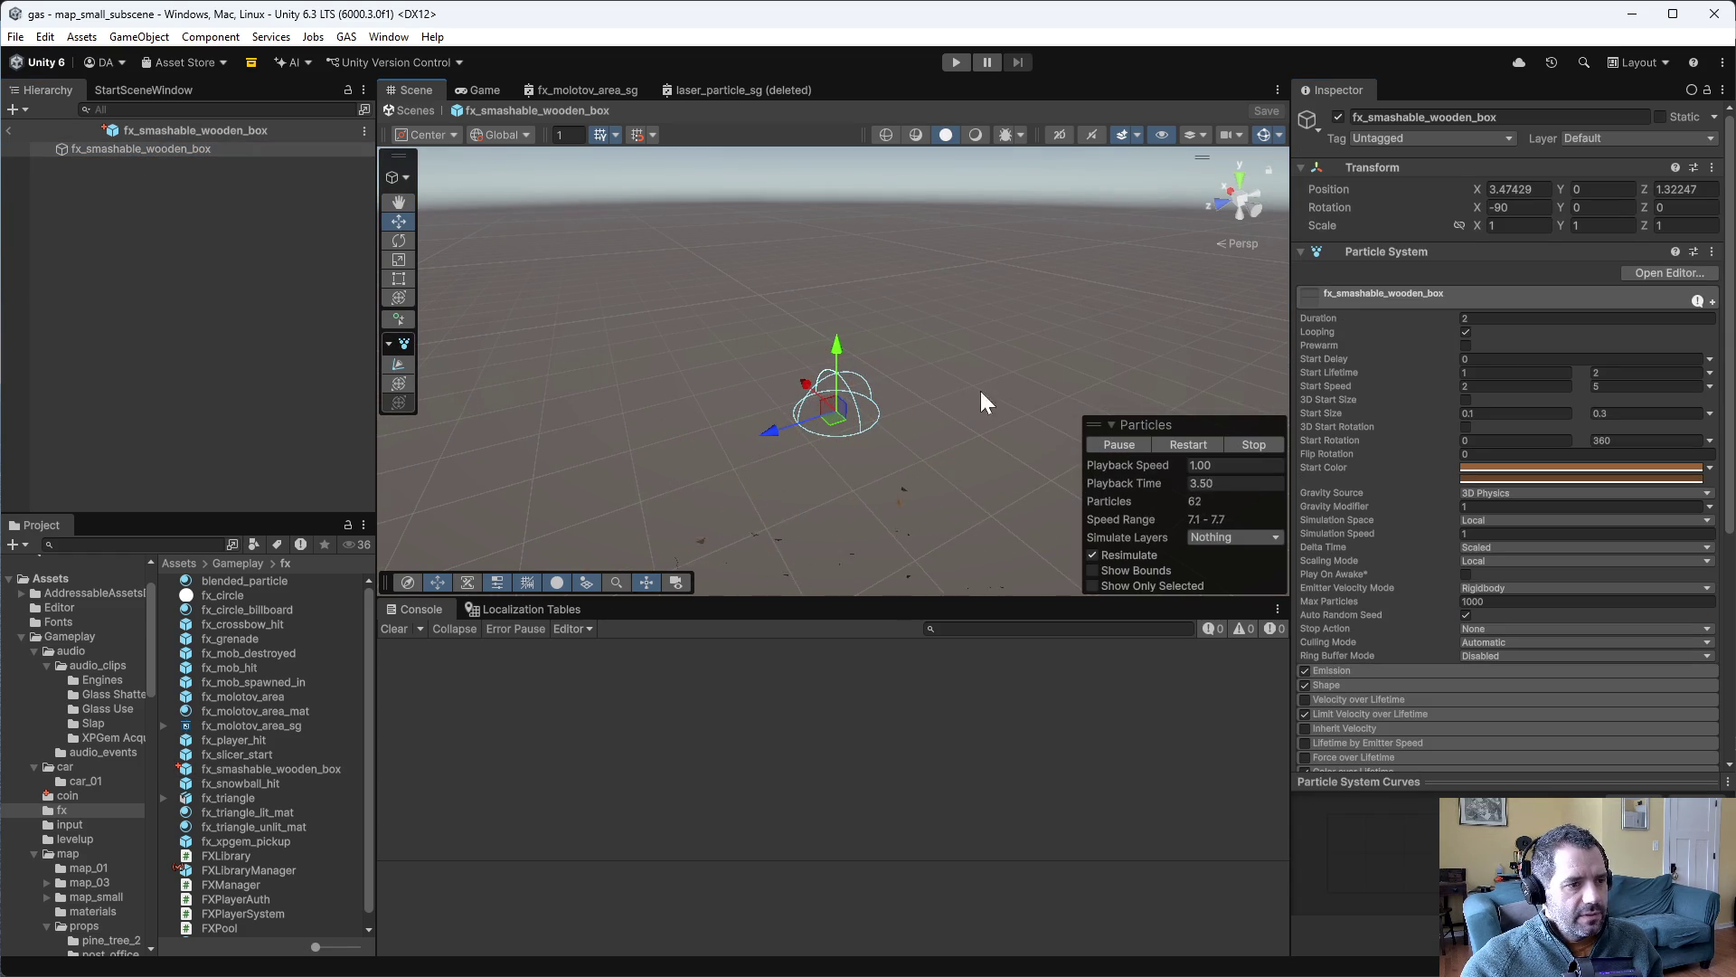
- Lower the splinters' minimum Start Speed to 0.1
drag(930, 400, 982, 310)
scroll(1423, 458, down, 5)
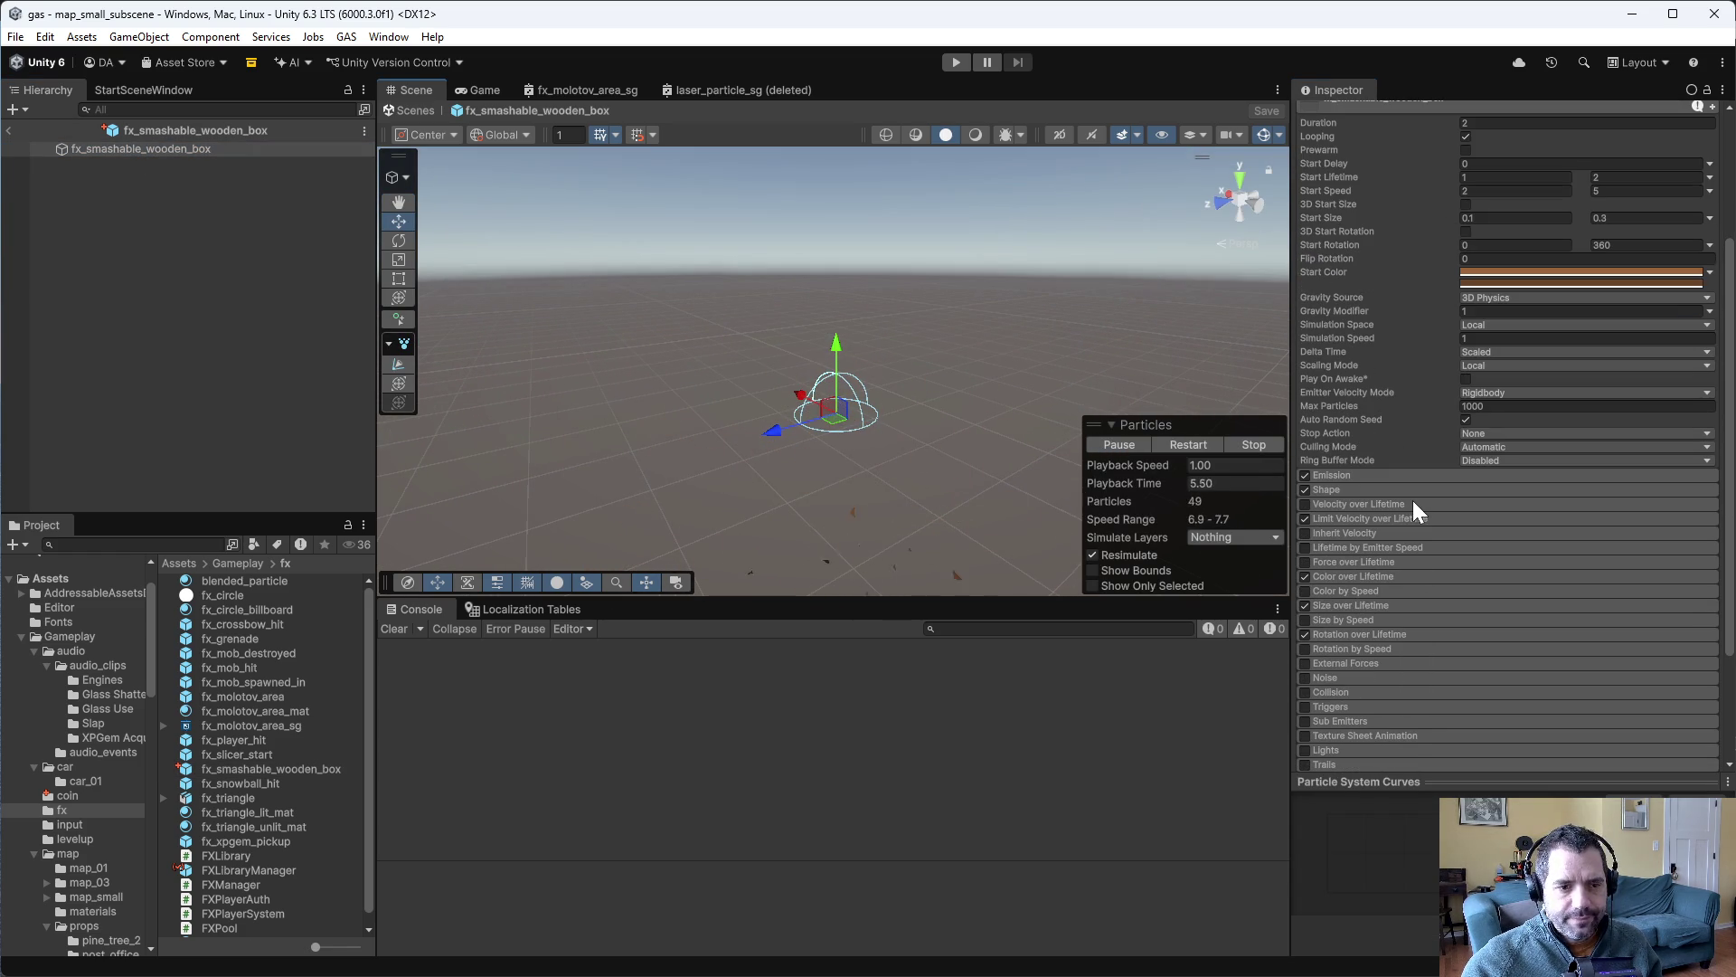
scroll(1381, 461, up, 5)
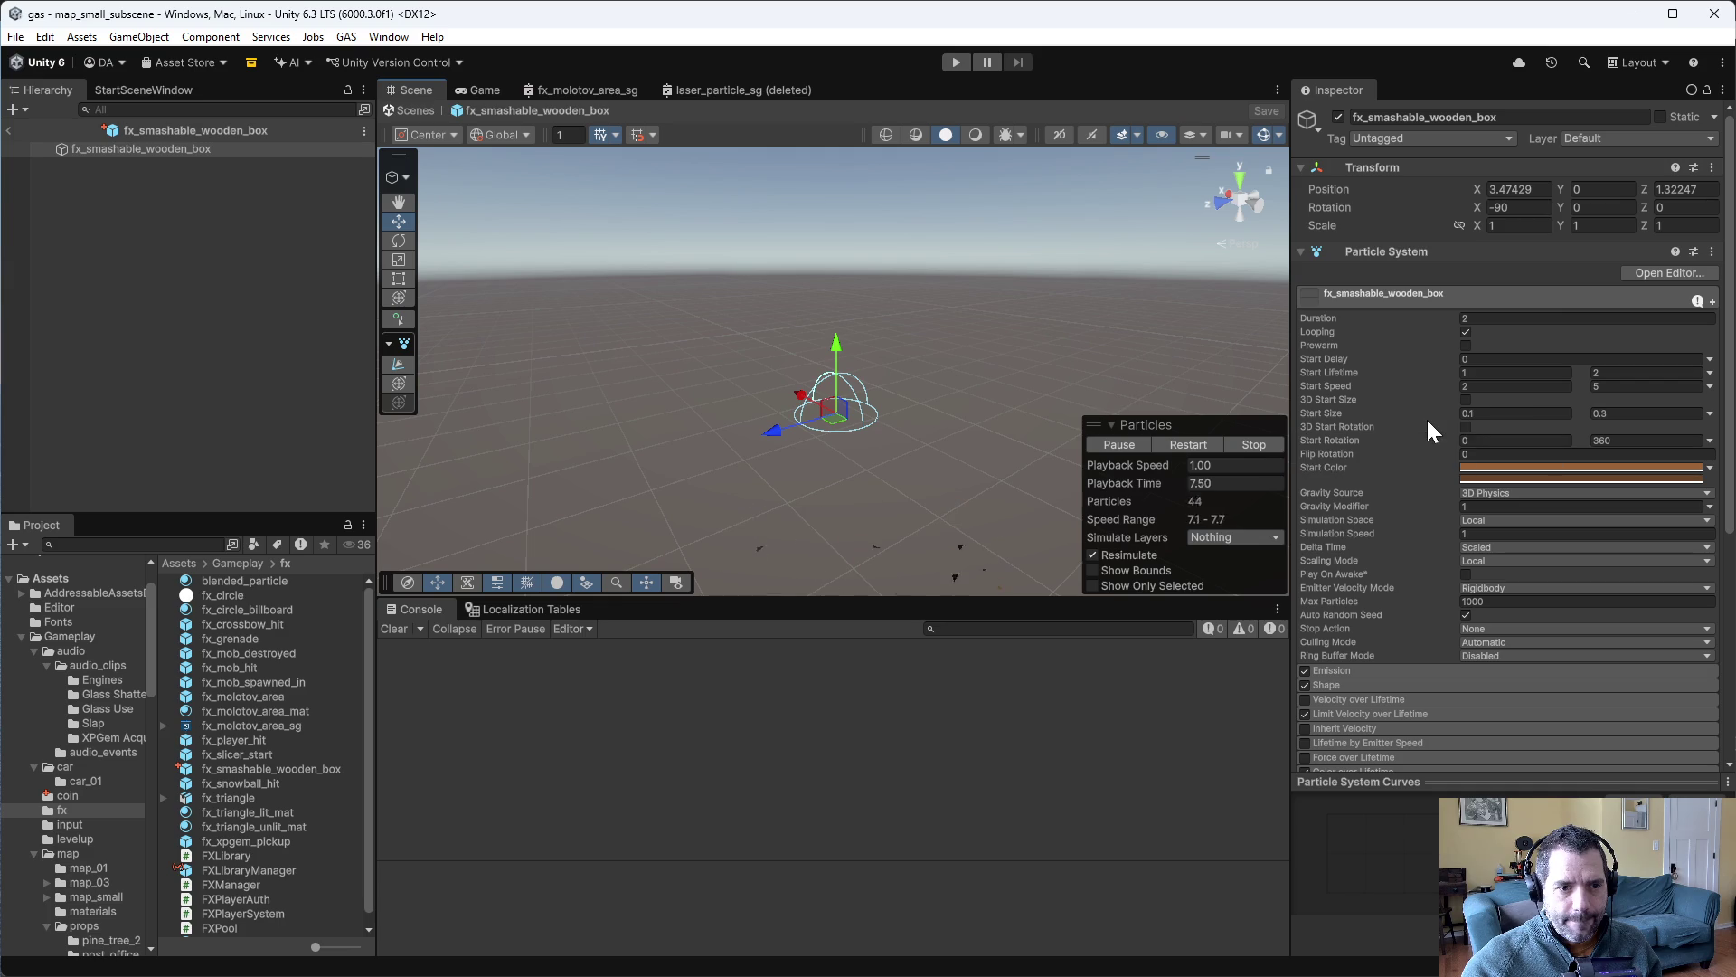
click(1488, 386)
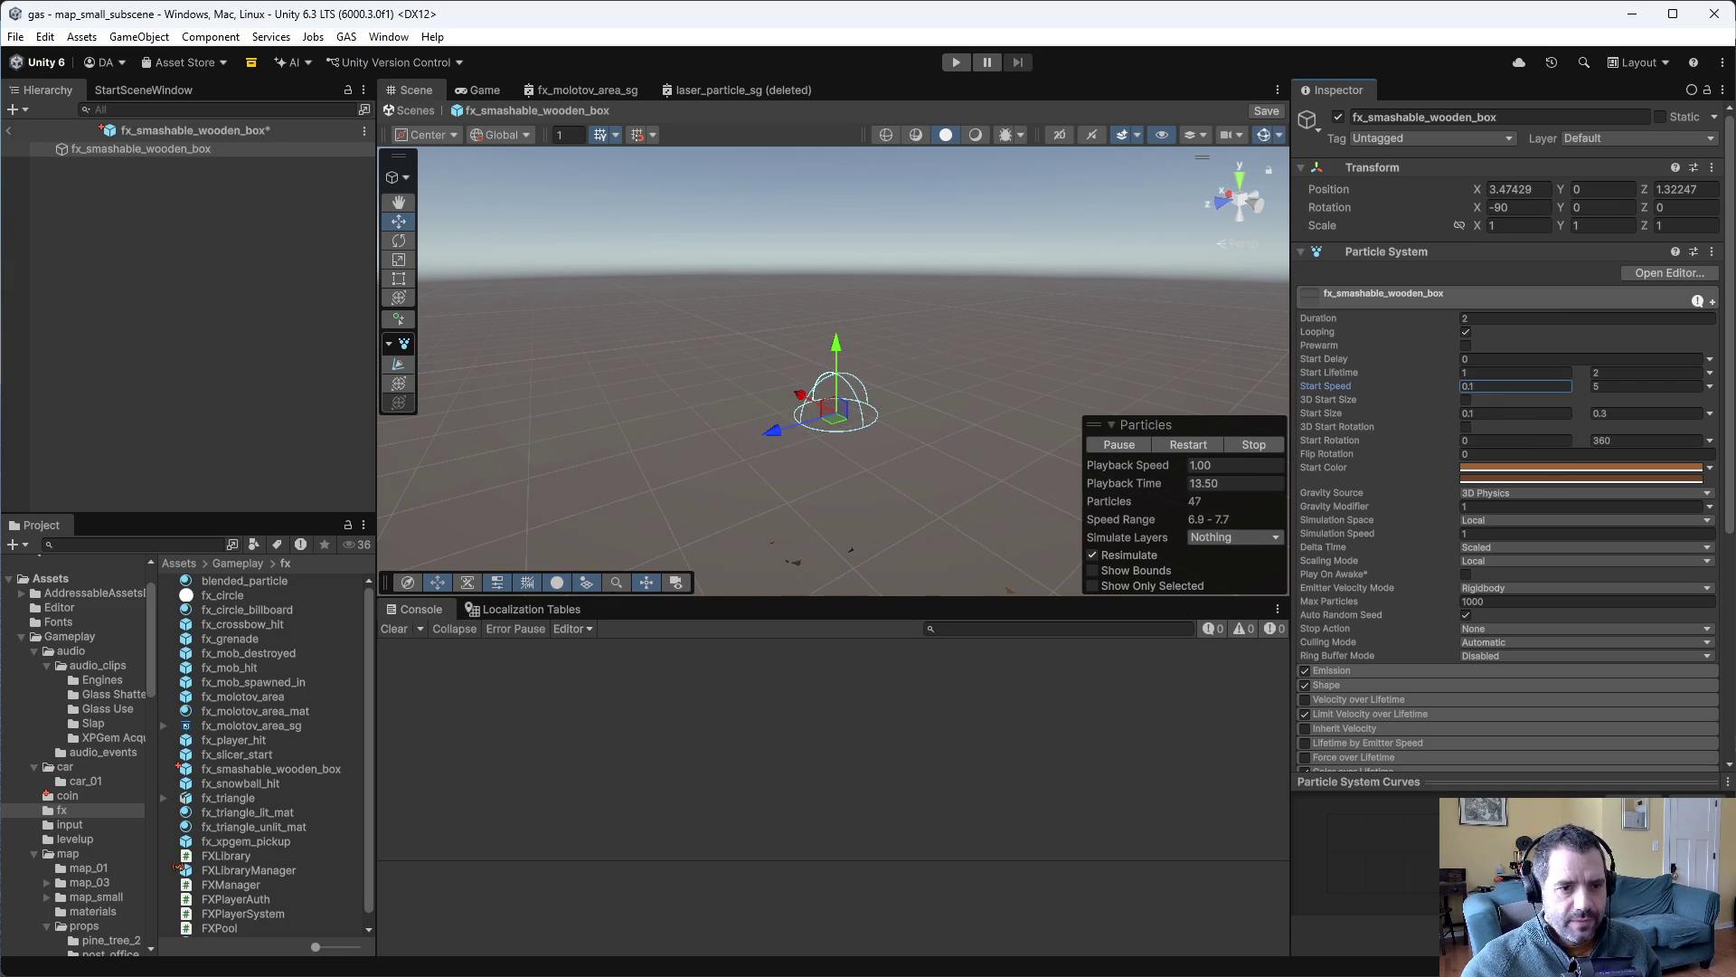
scroll(1394, 485, down, 5)
scroll(1395, 483, down, 2)
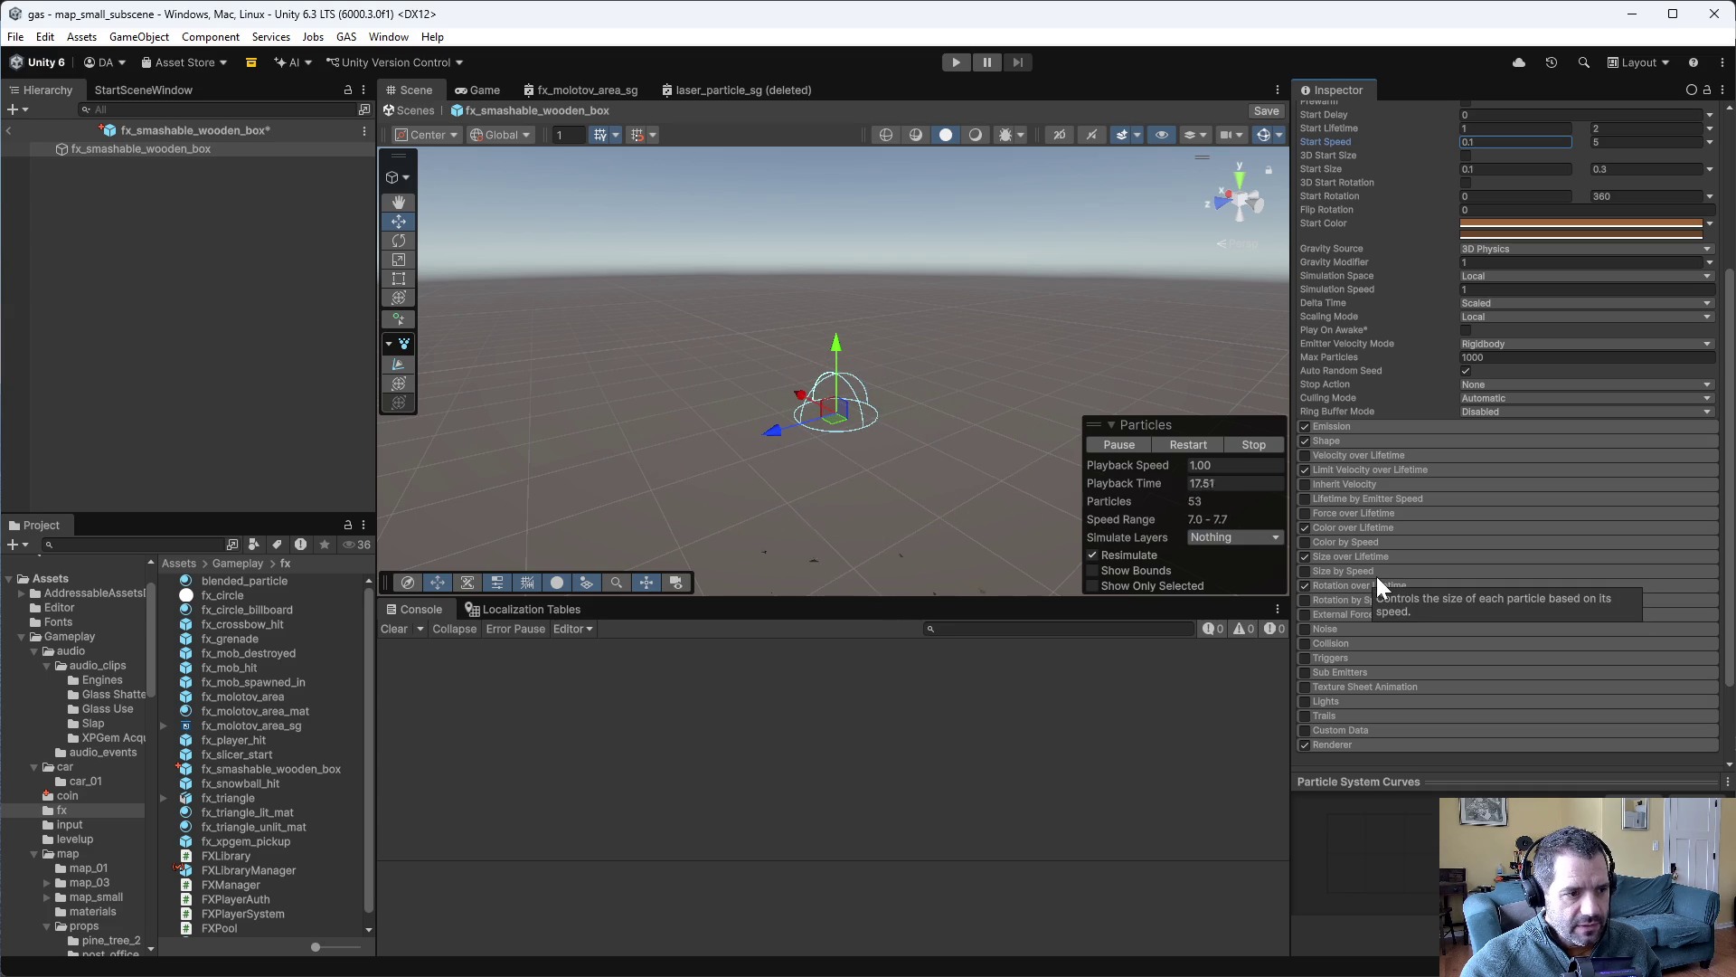
- Disable the Color over Lifetime module
click(1304, 528)
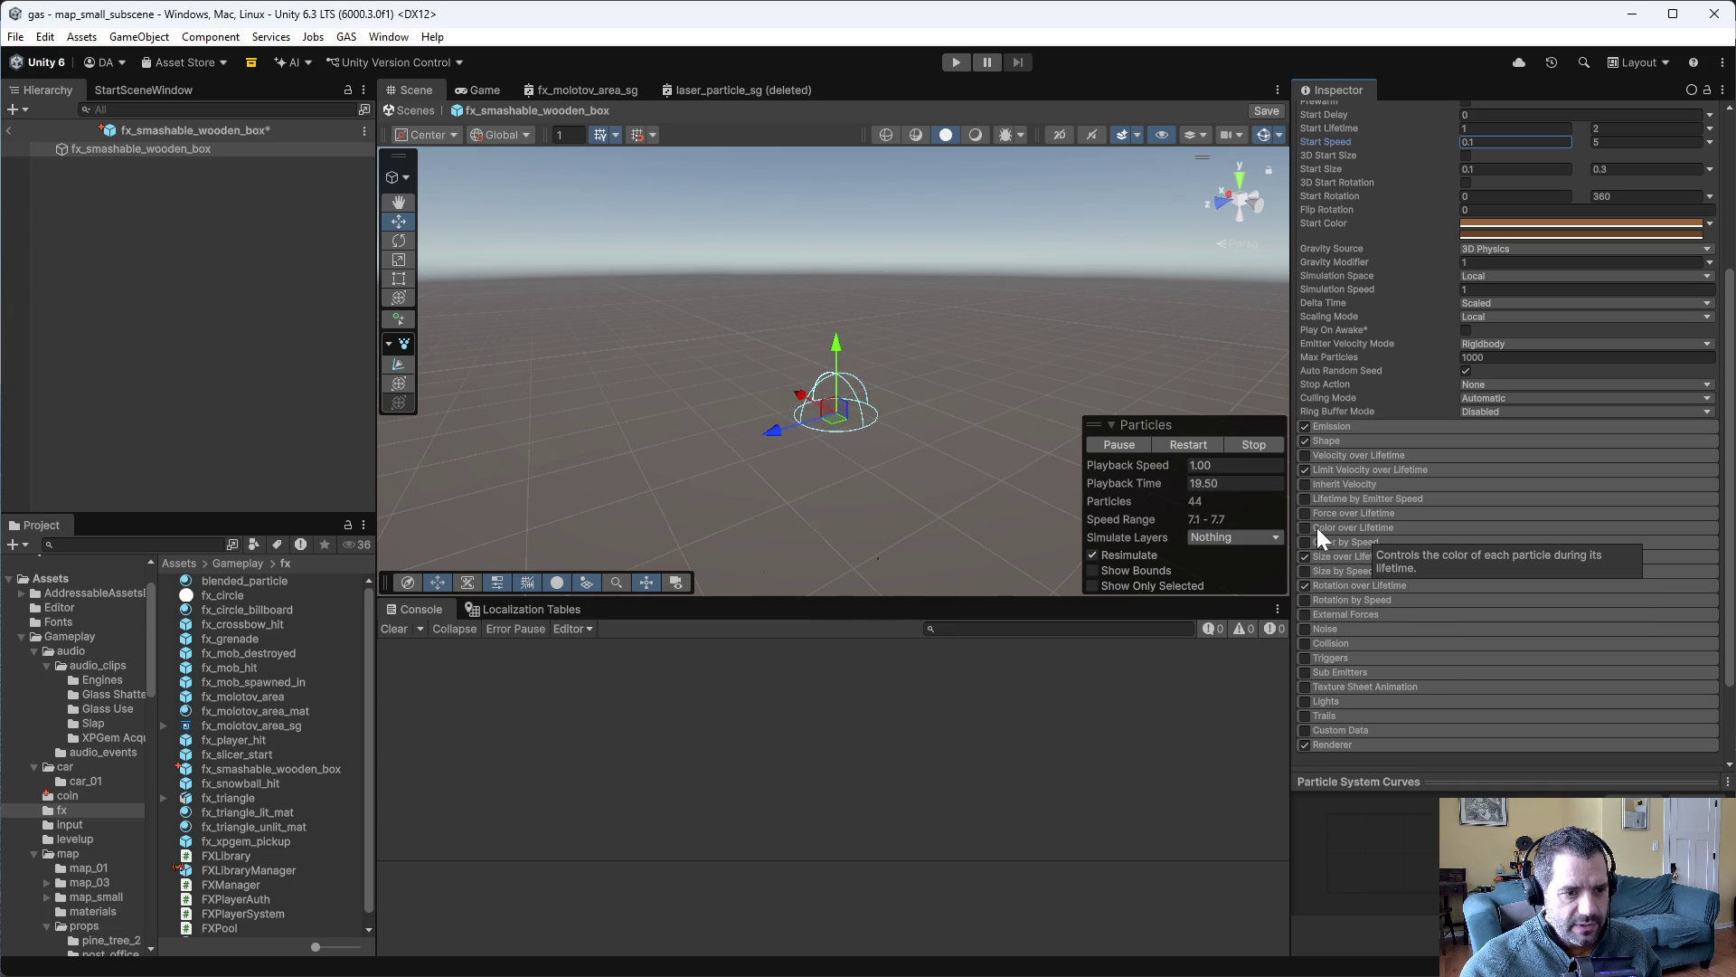
click(1329, 526)
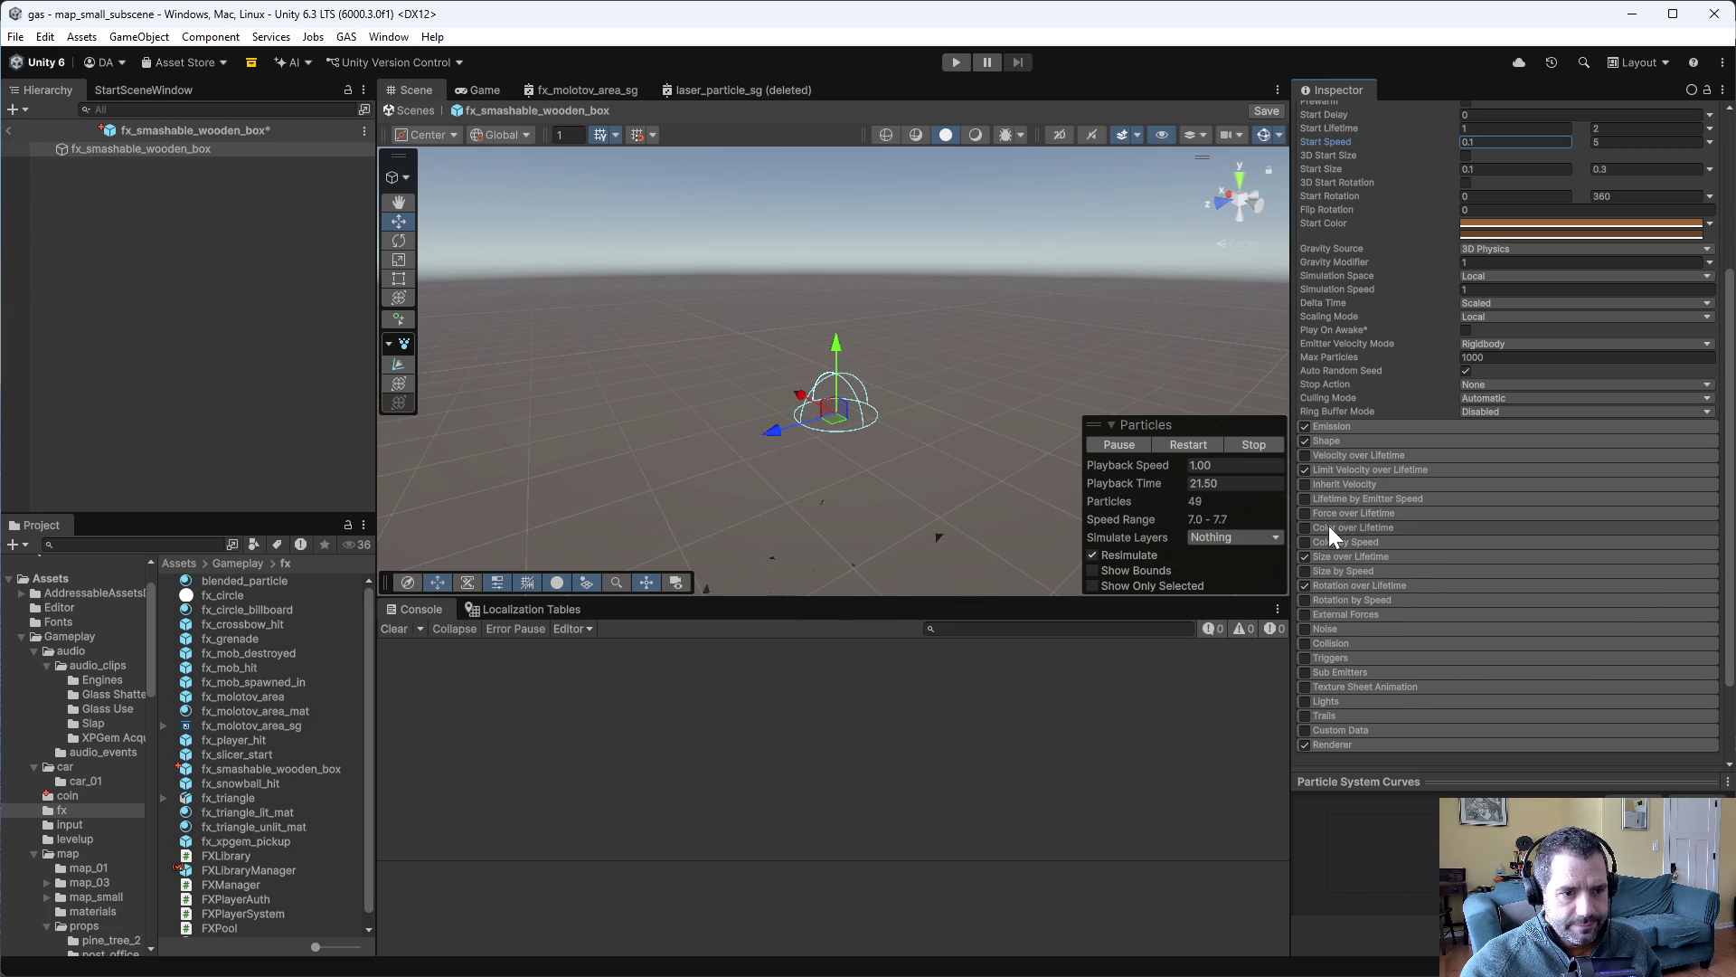
click(1330, 527)
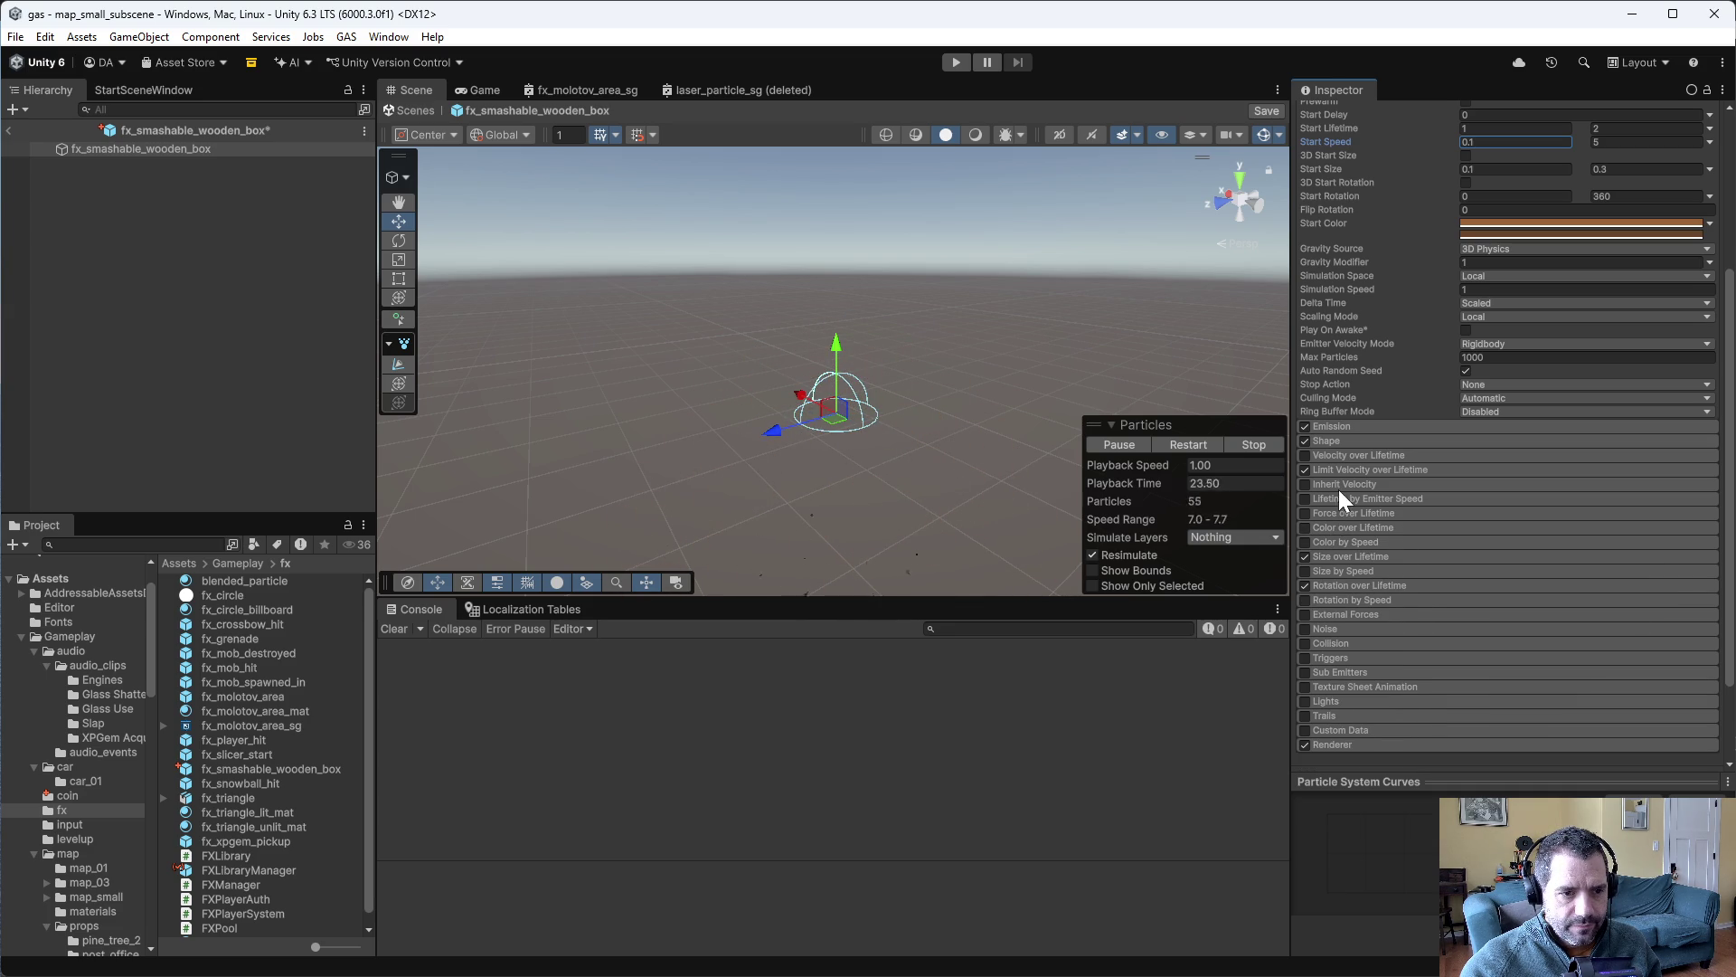
scroll(1344, 503, down, 3)
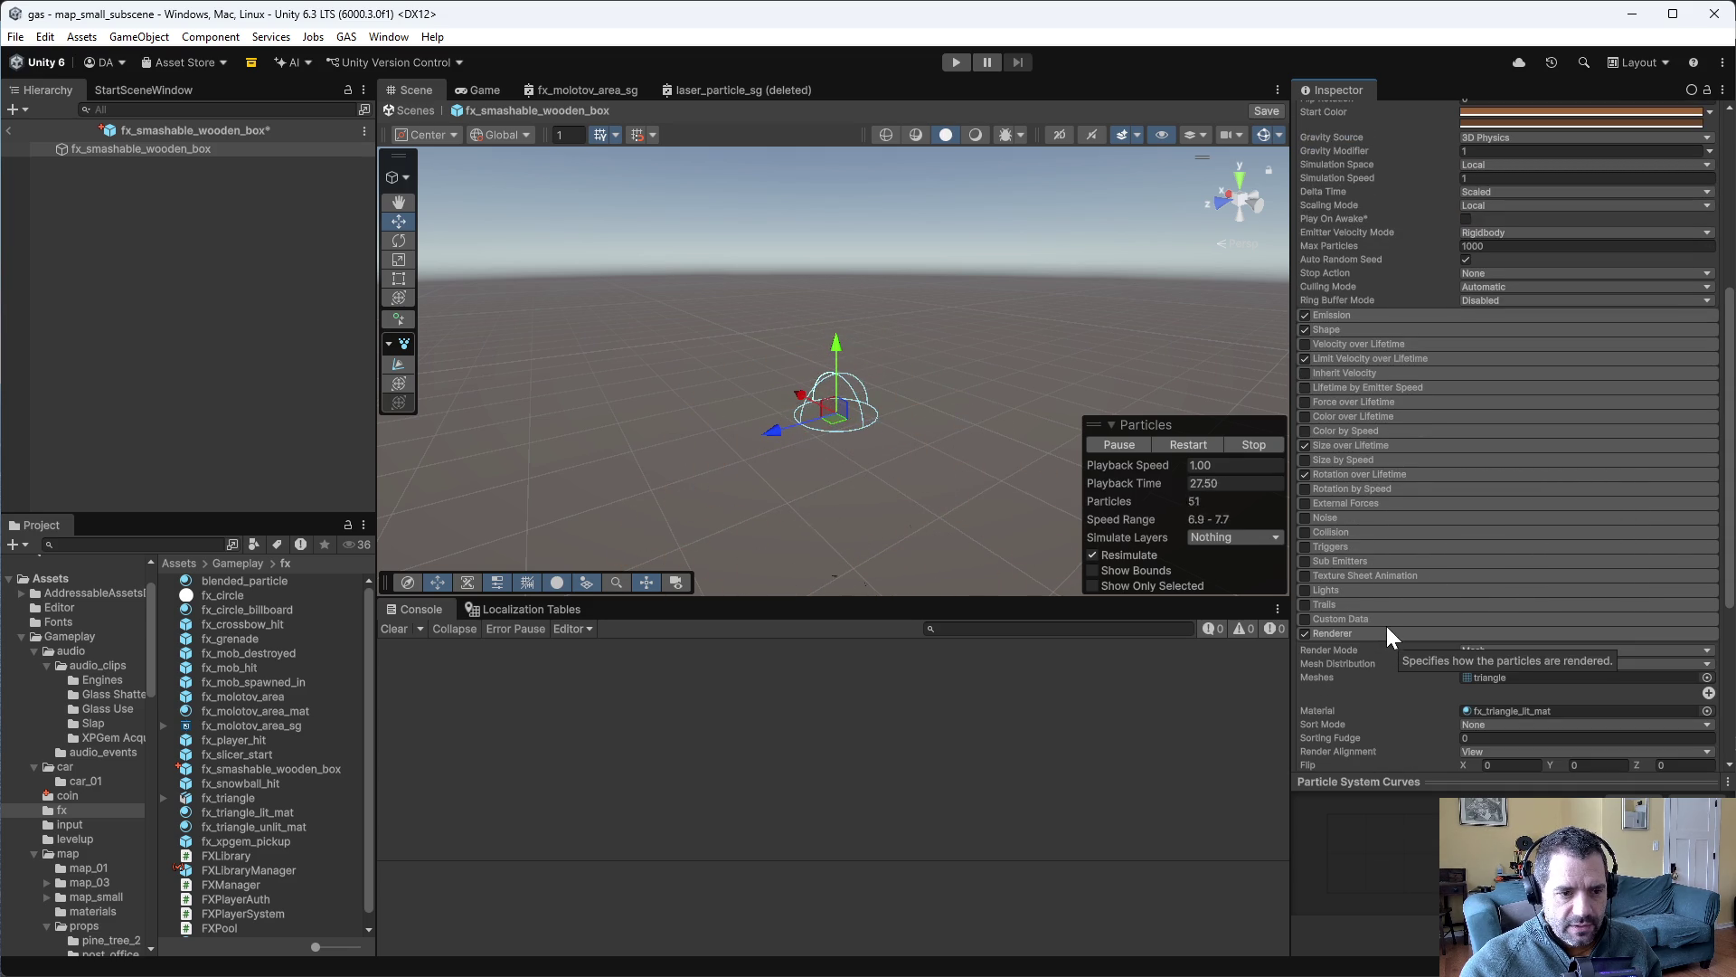
- Enable World collision that collides only with Static Geometry, and save
click(1305, 532)
click(1328, 531)
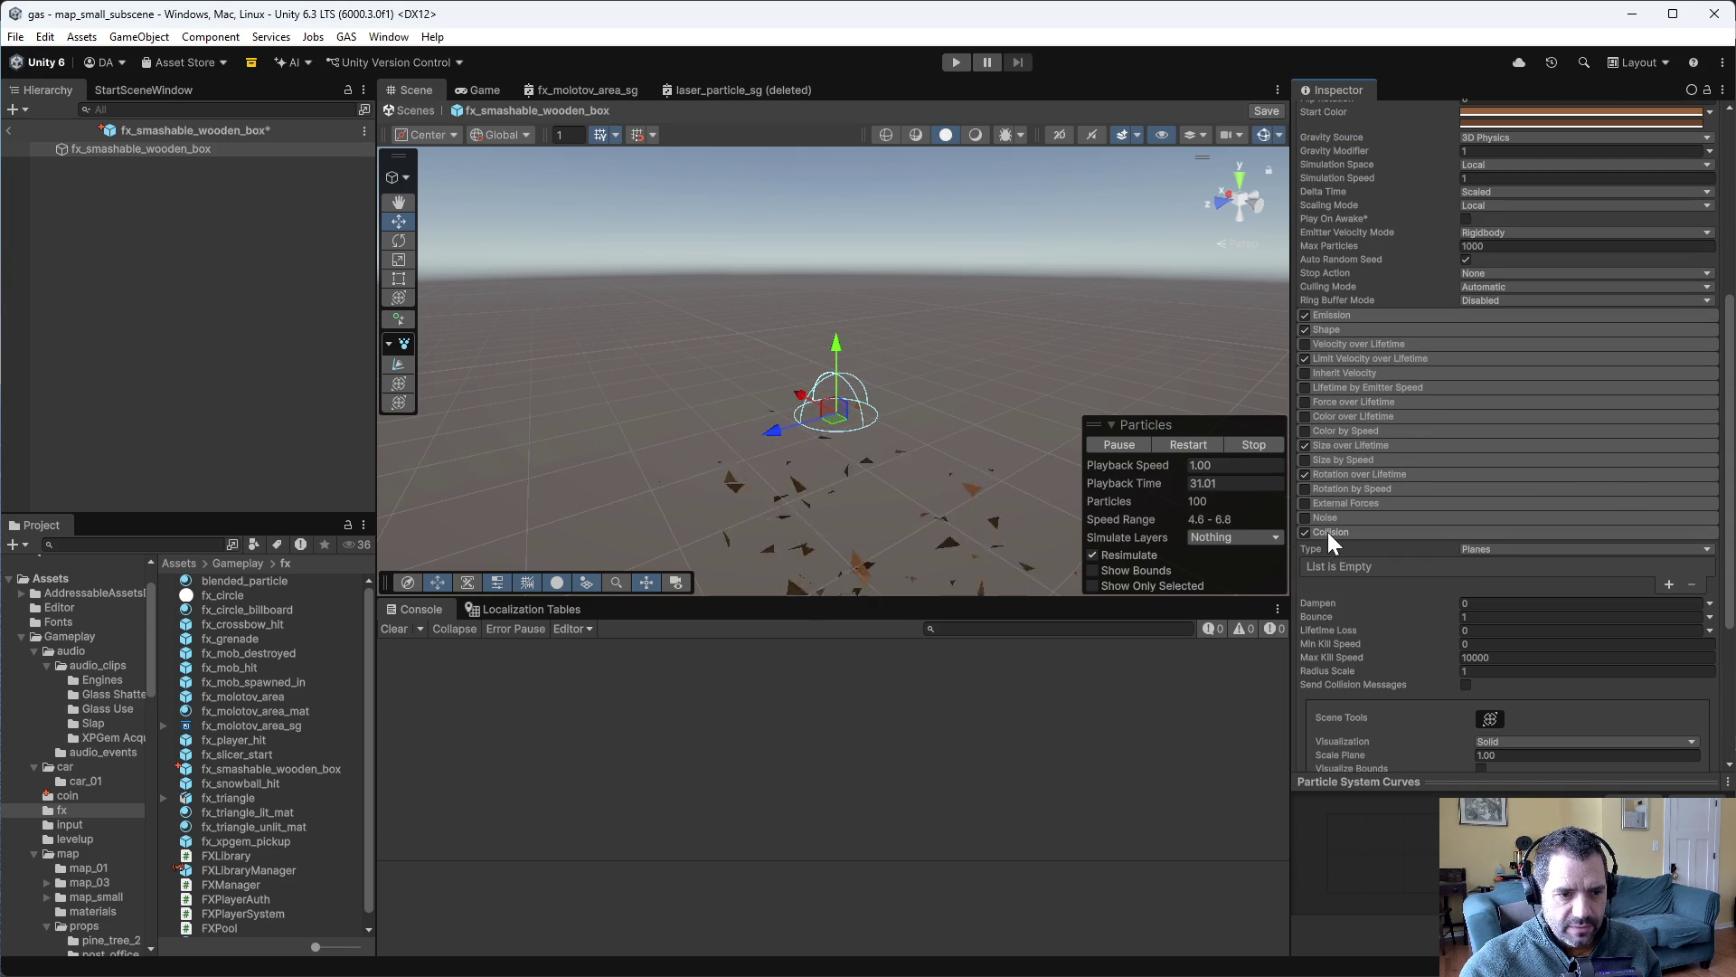
click(1514, 549)
click(1503, 588)
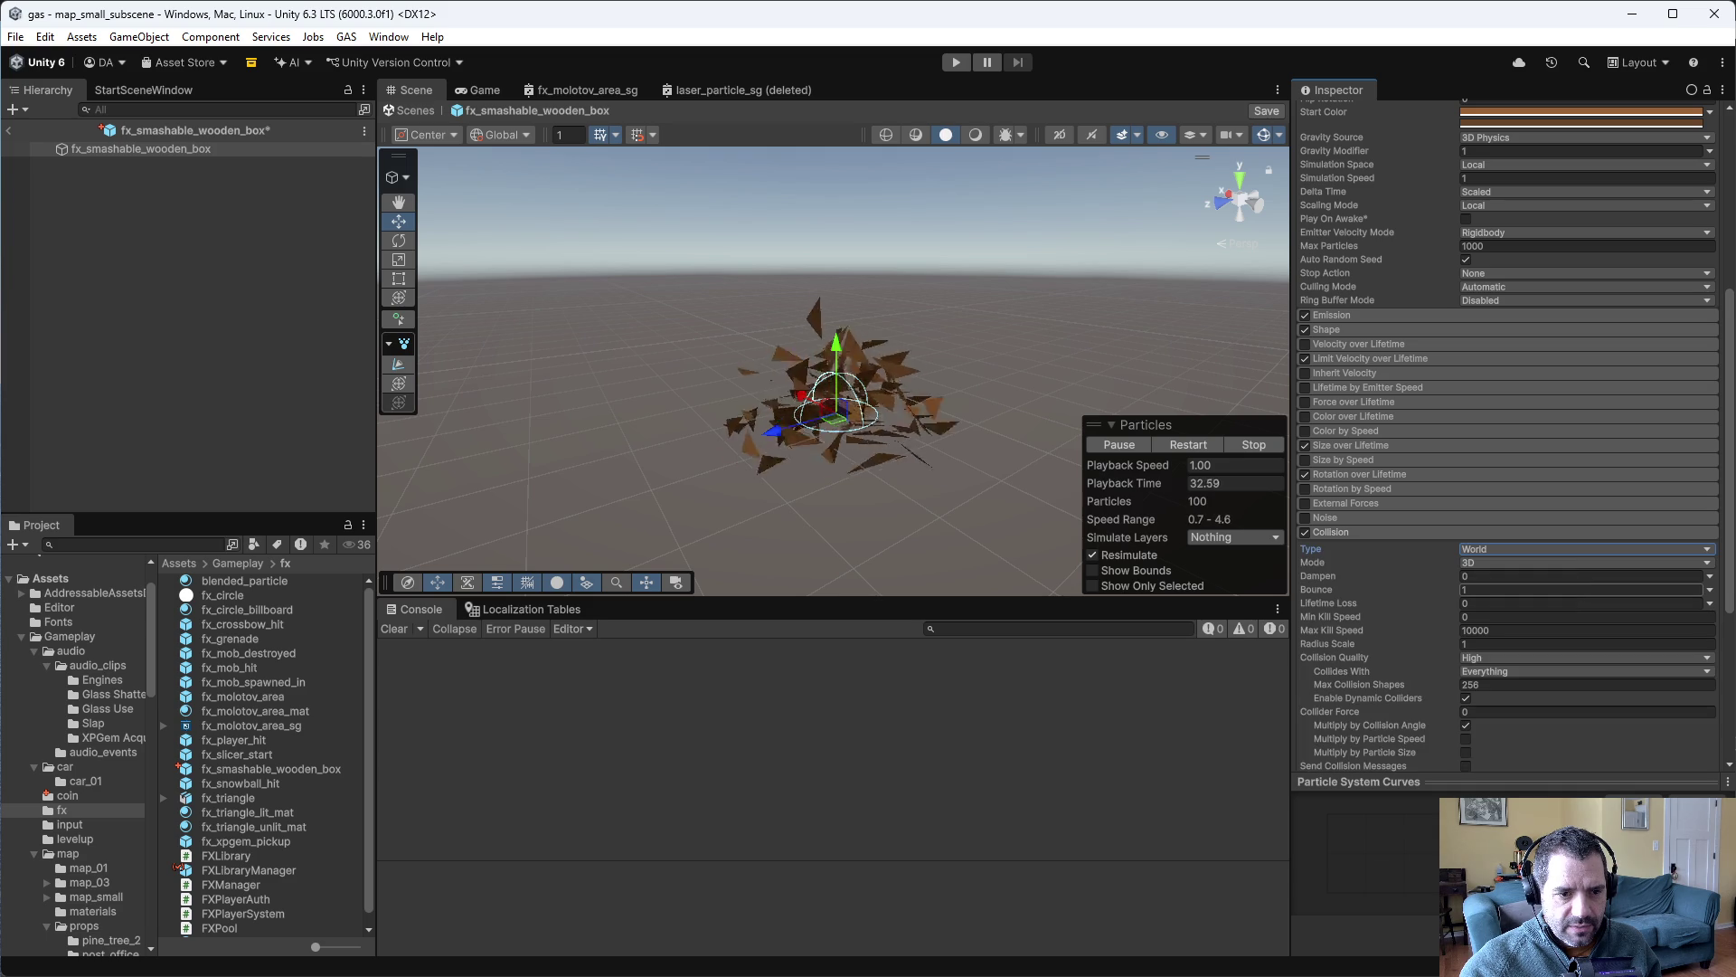
scroll(1381, 561, down, 5)
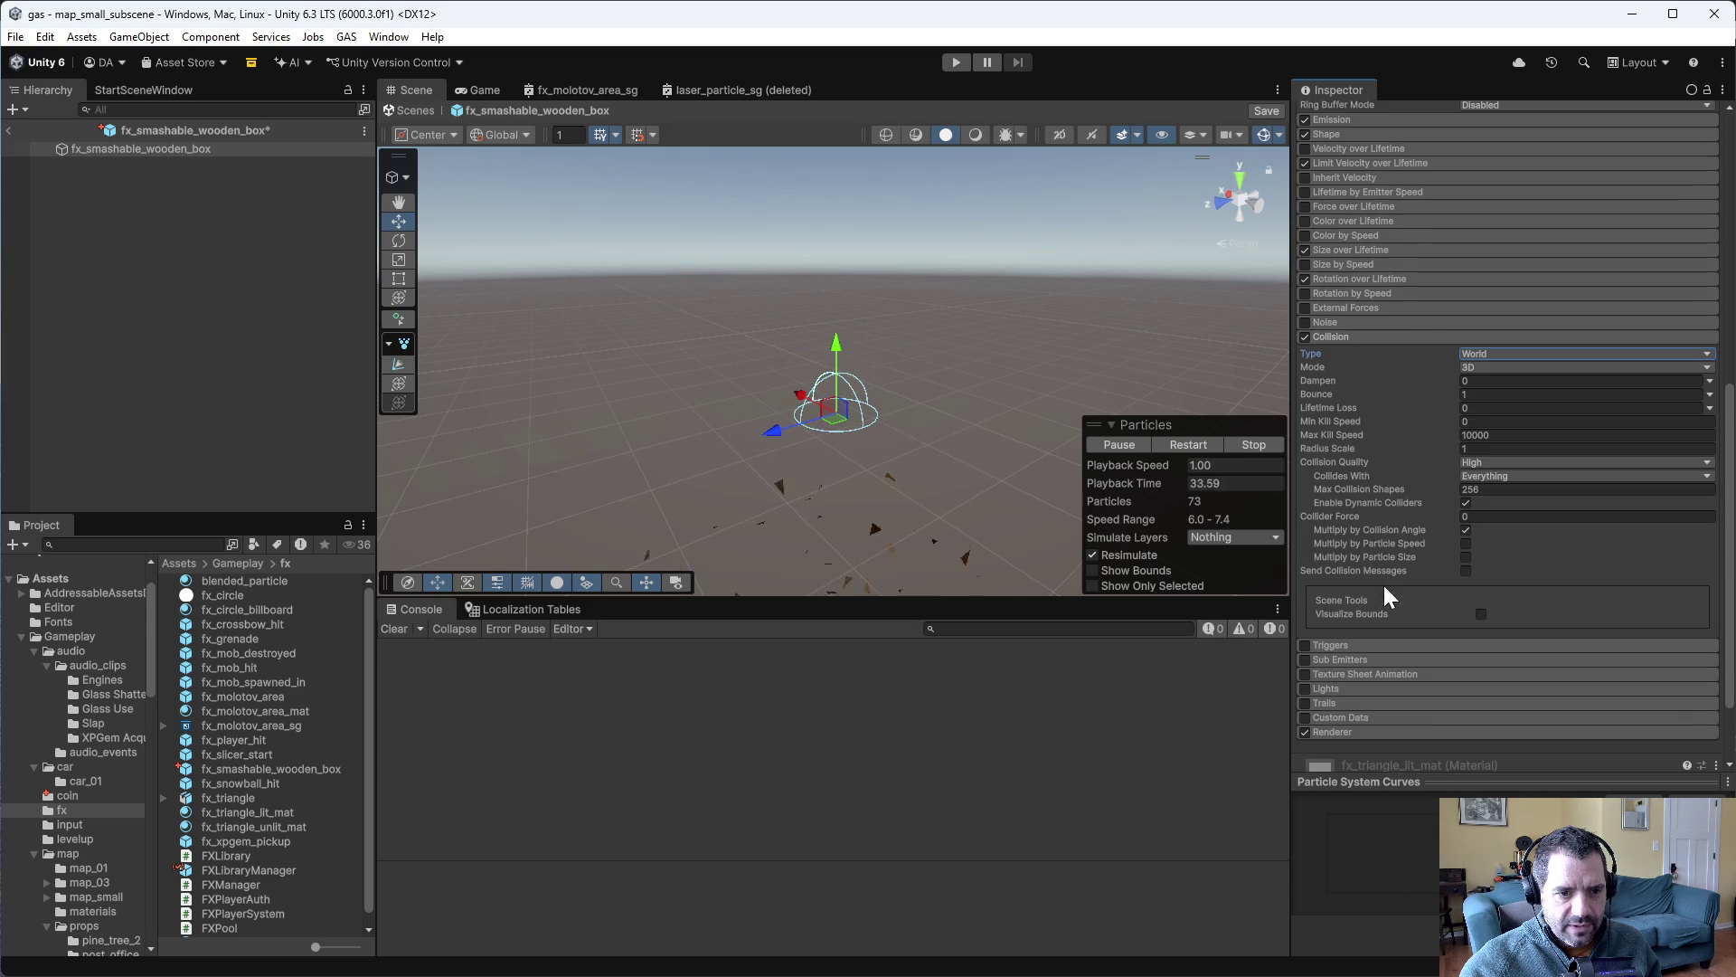
click(1483, 476)
click(1502, 490)
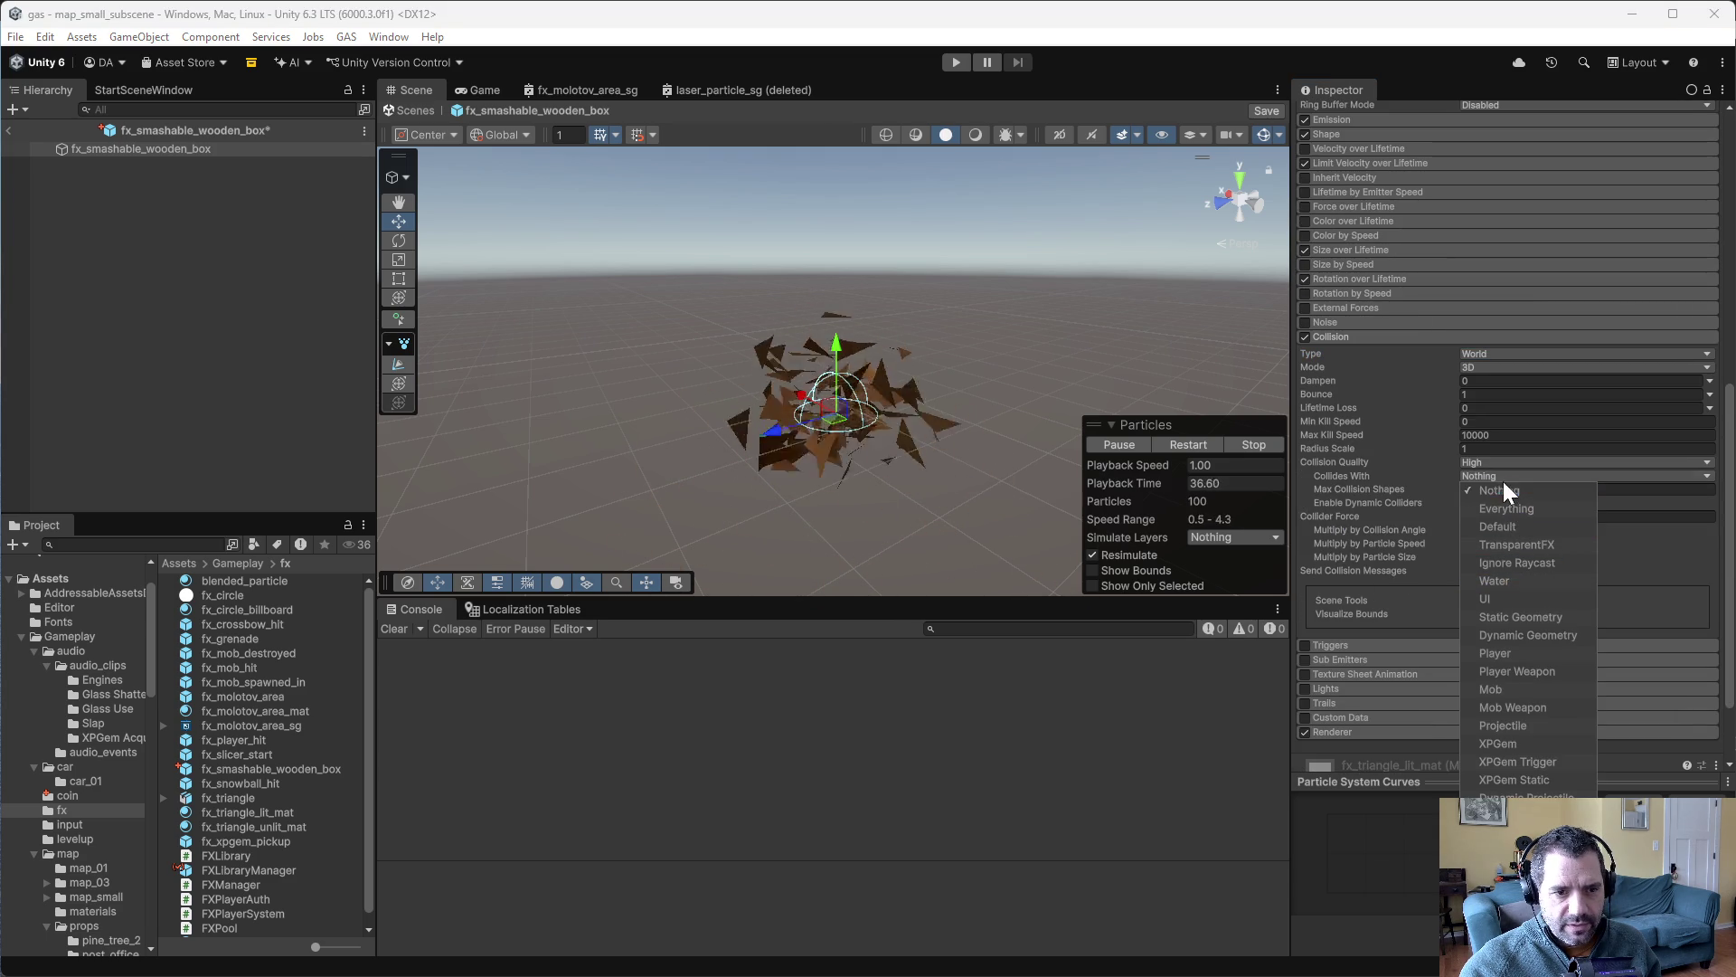
click(1528, 617)
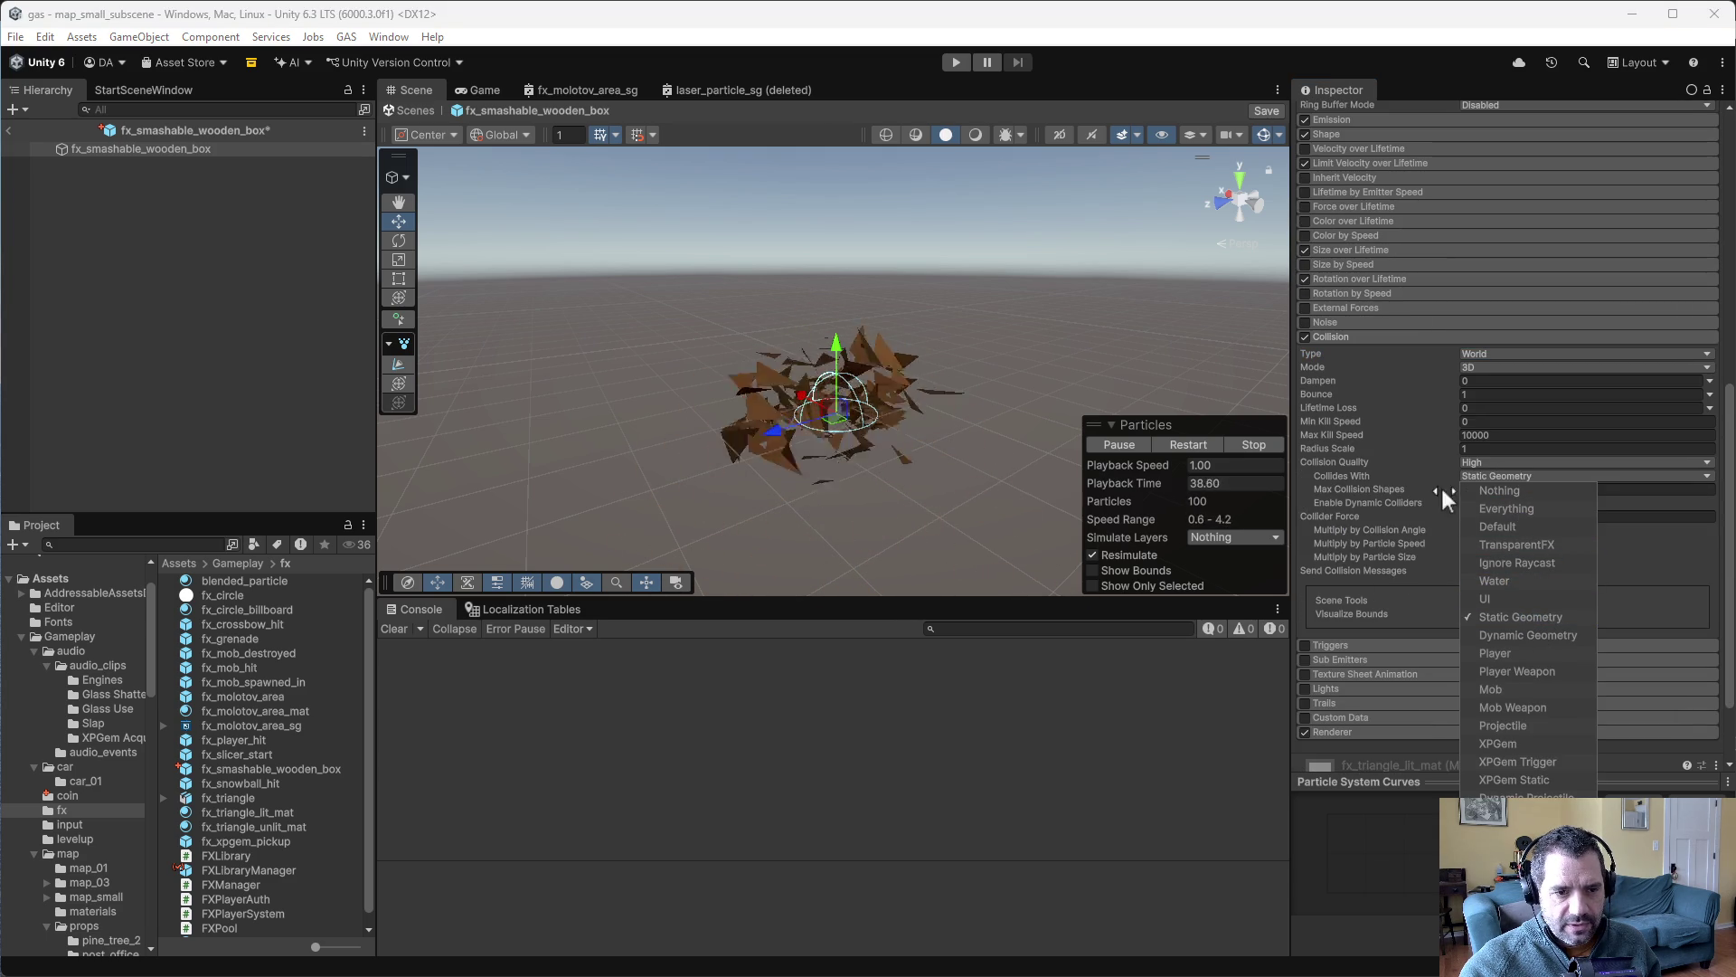
click(1391, 463)
key(ctrl+s)
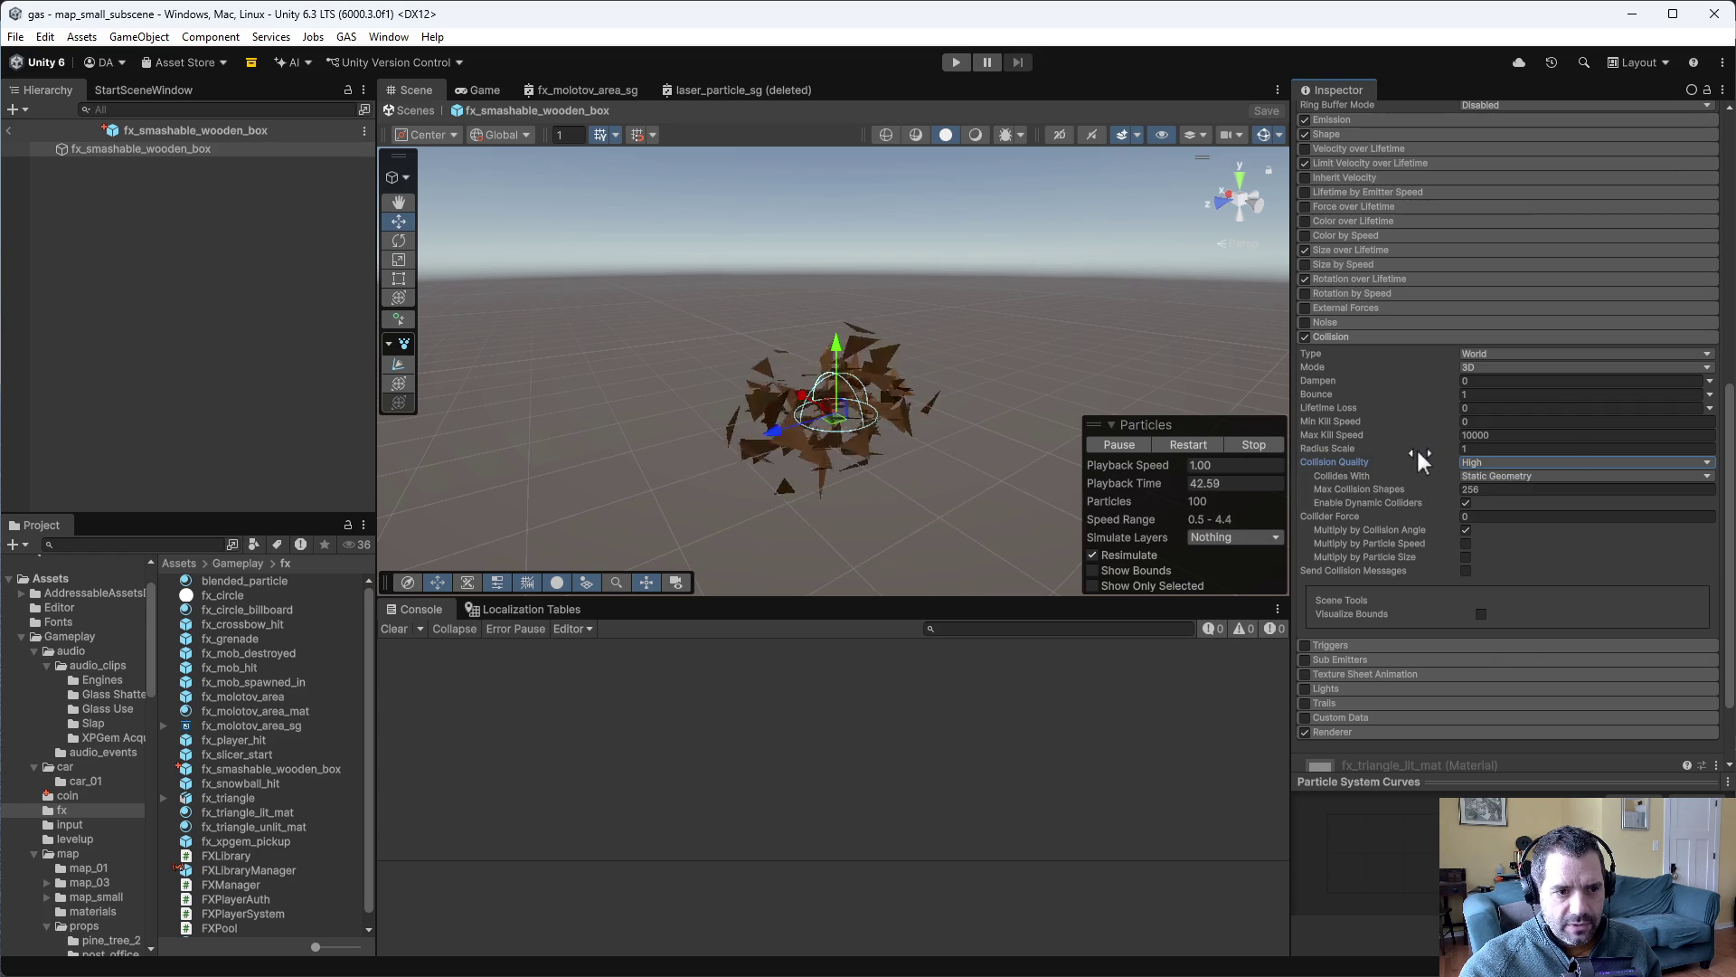
- Set collision Bounce to 0.2 and Dampen to 0.1
click(1483, 394)
text(0)
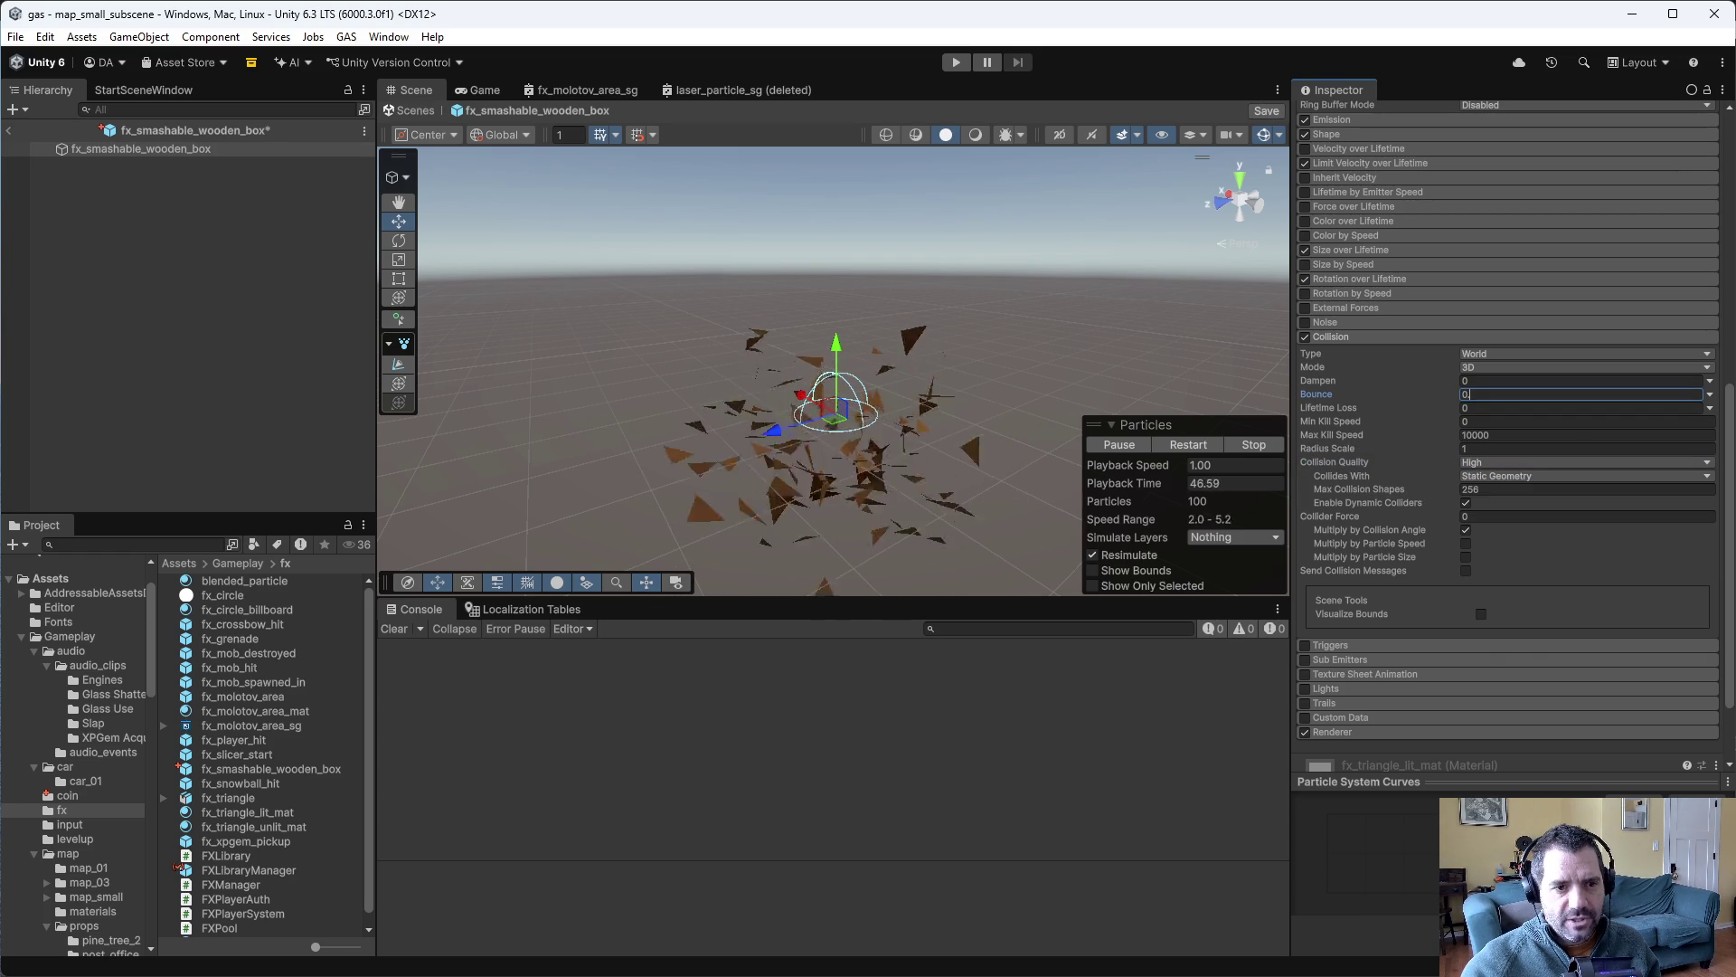
text(.2)
key(ctrl+s)
key(shift+Tab)
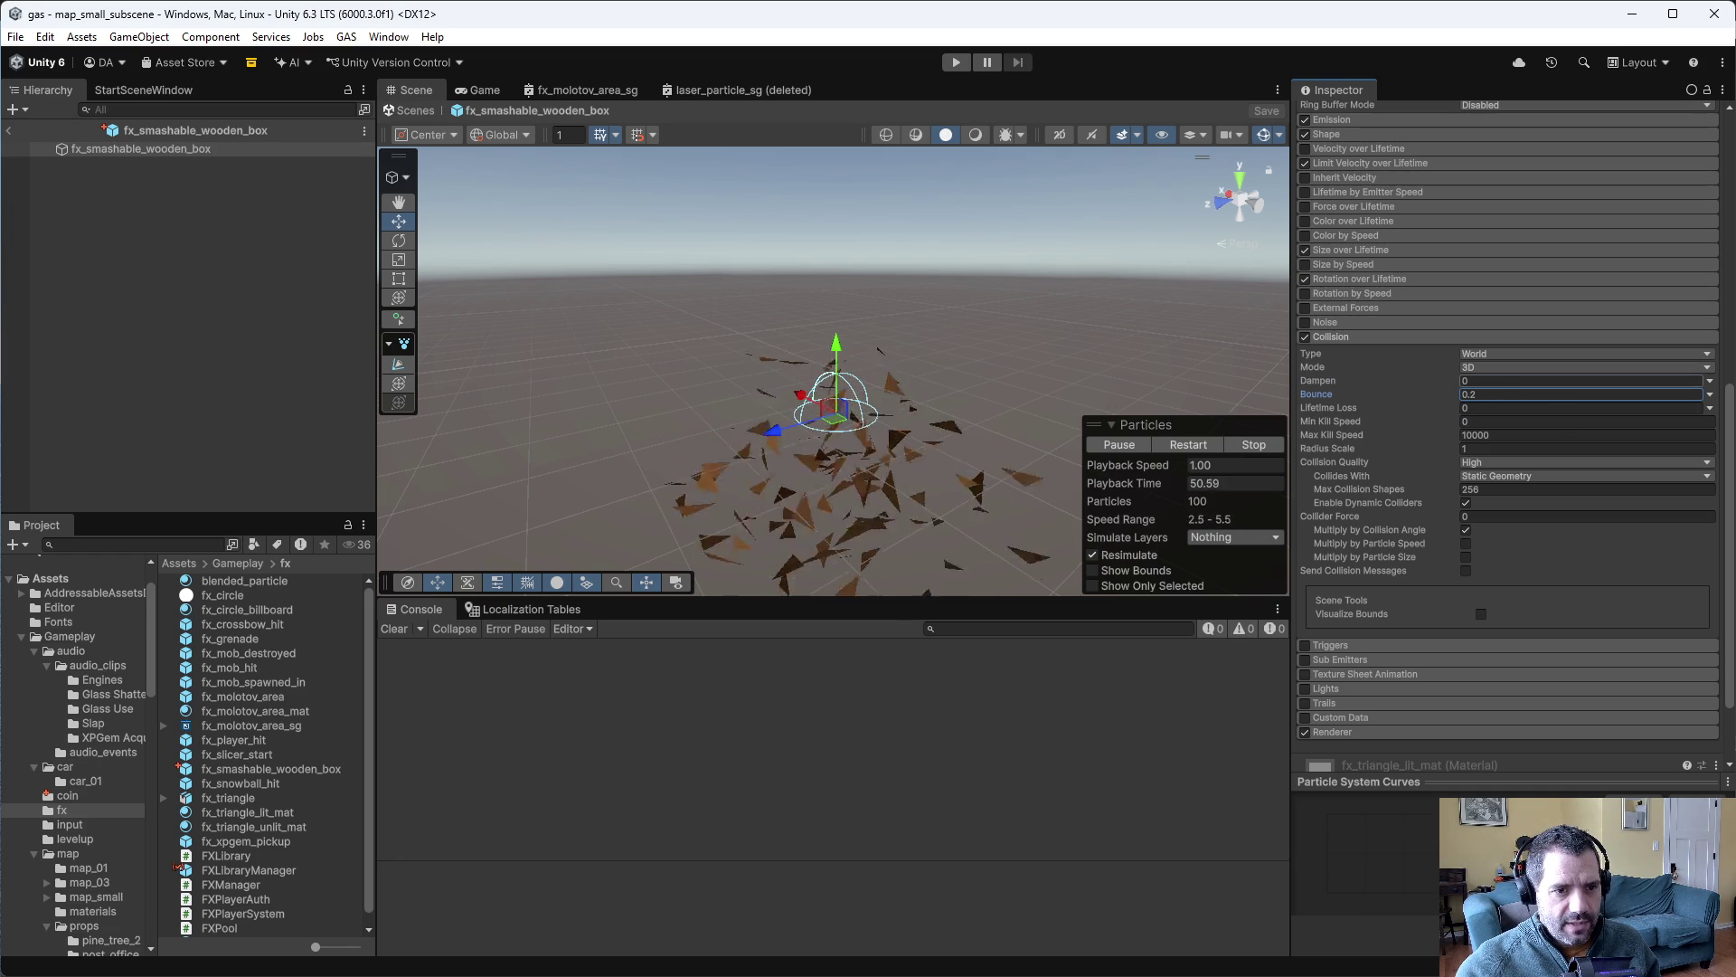
text(0.1)
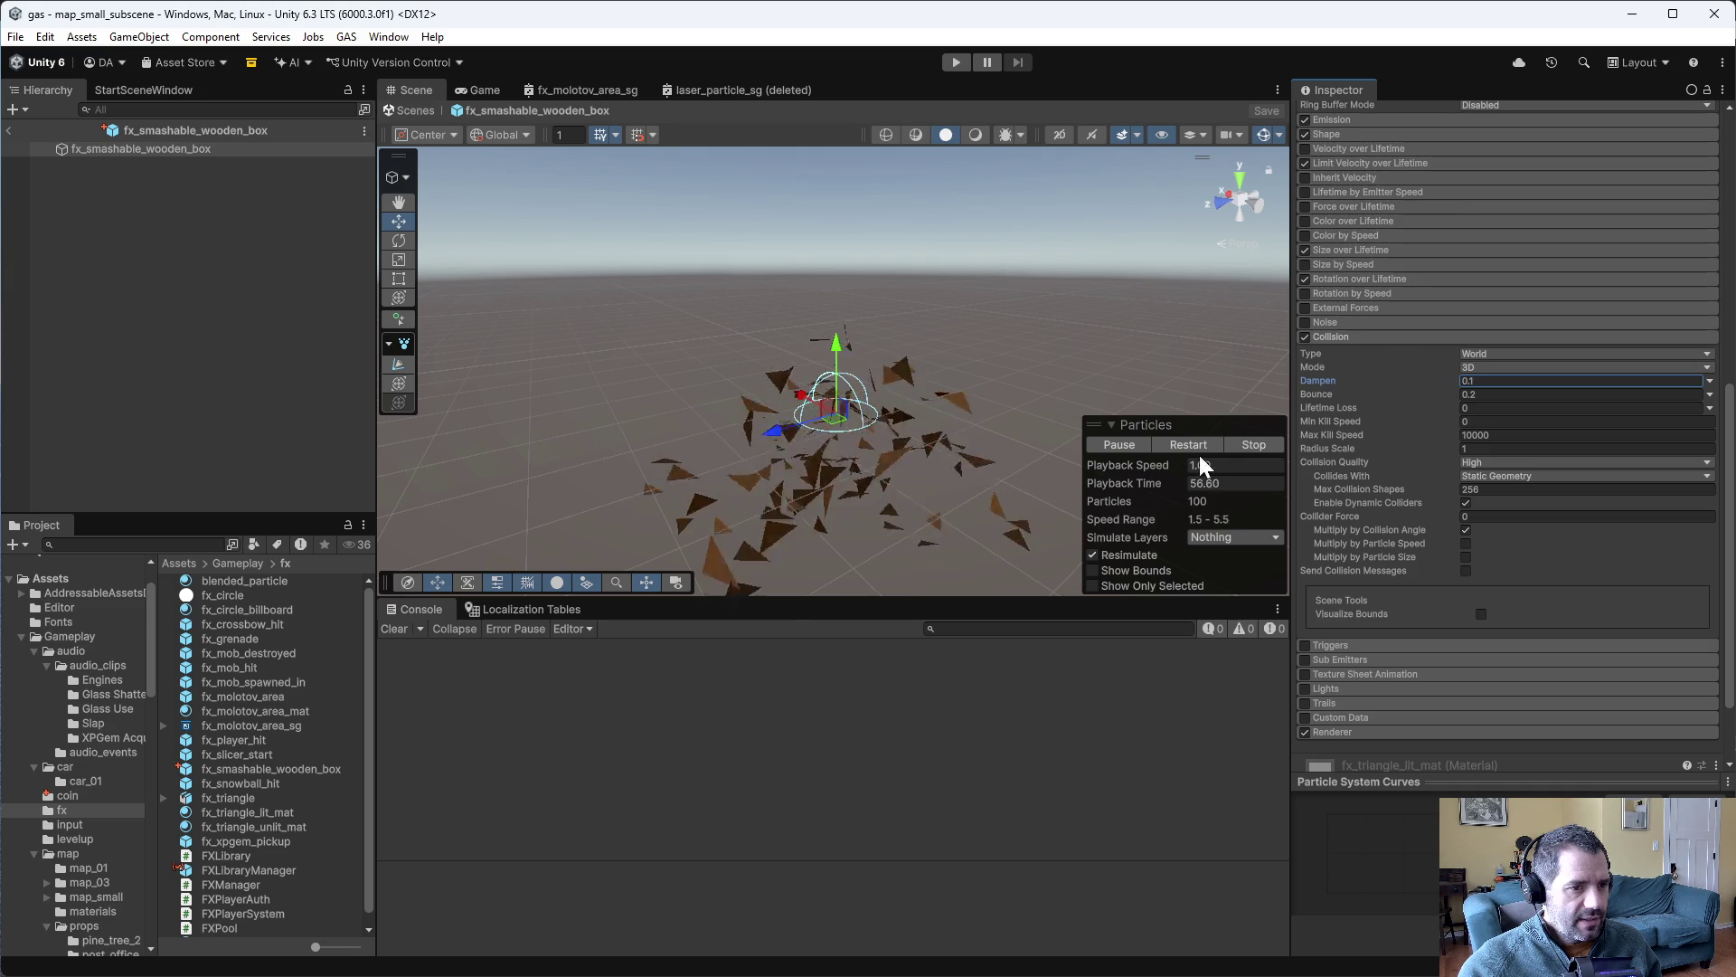
scroll(1407, 271, up, 4)
scroll(1406, 262, up, 4)
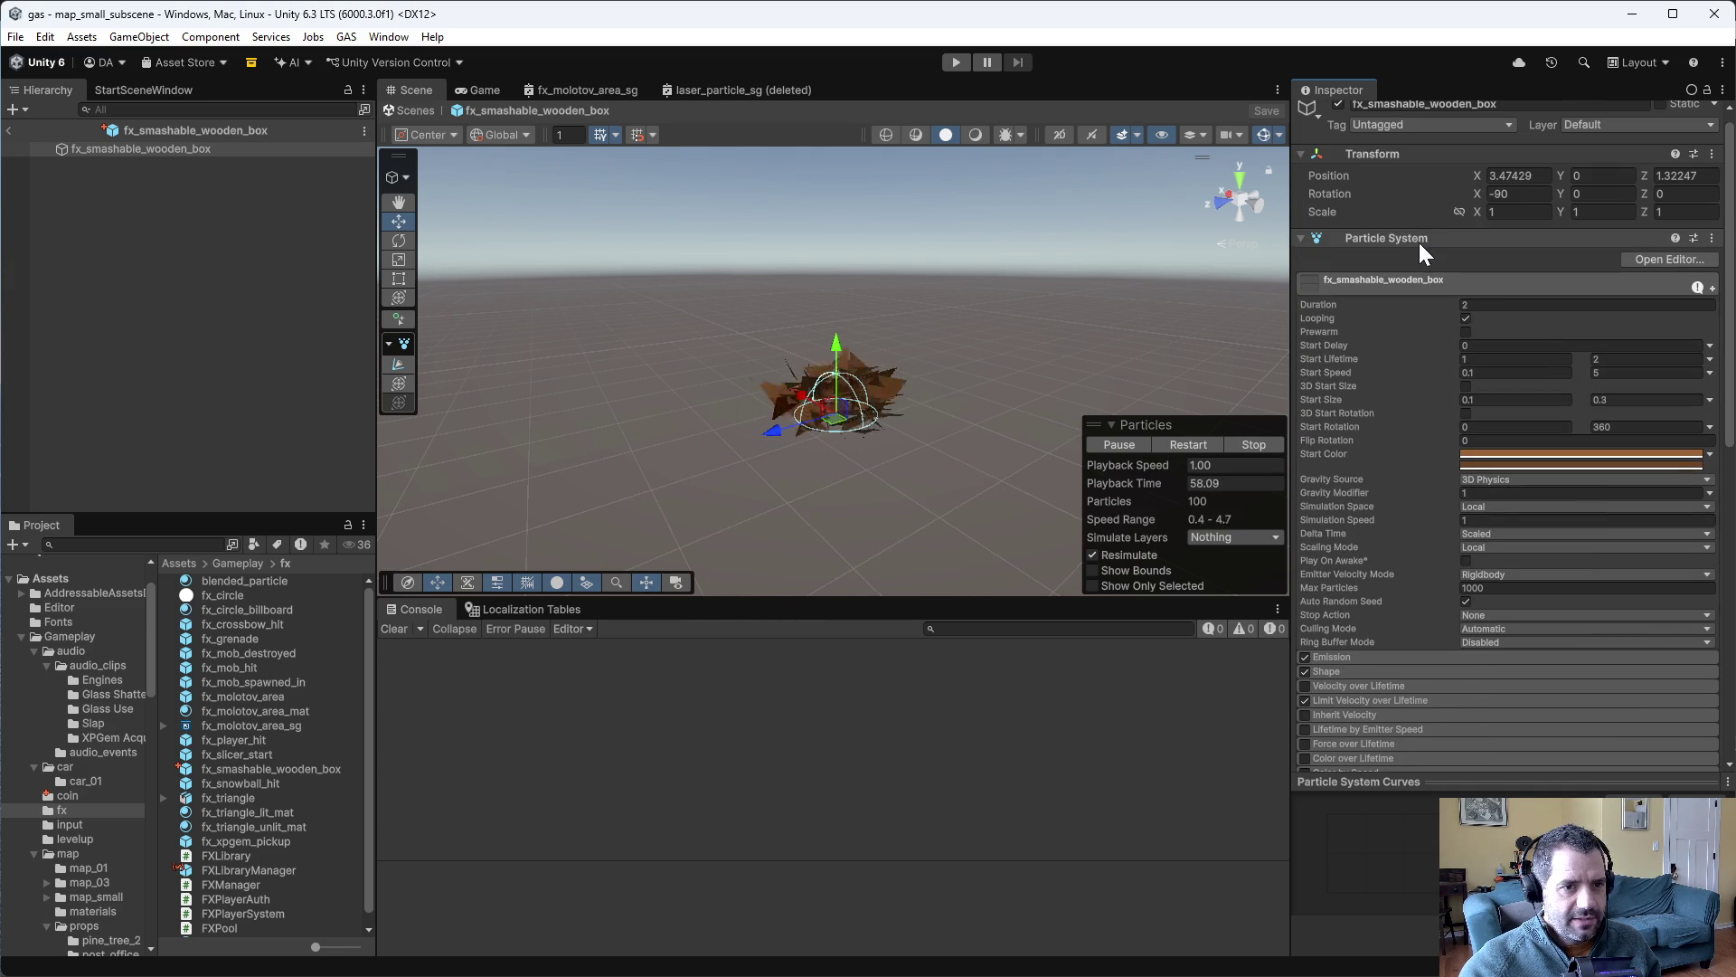
- Turn off looping, save the effect, and start the Small Map with Car #1
click(1466, 318)
key(ctrl+s)
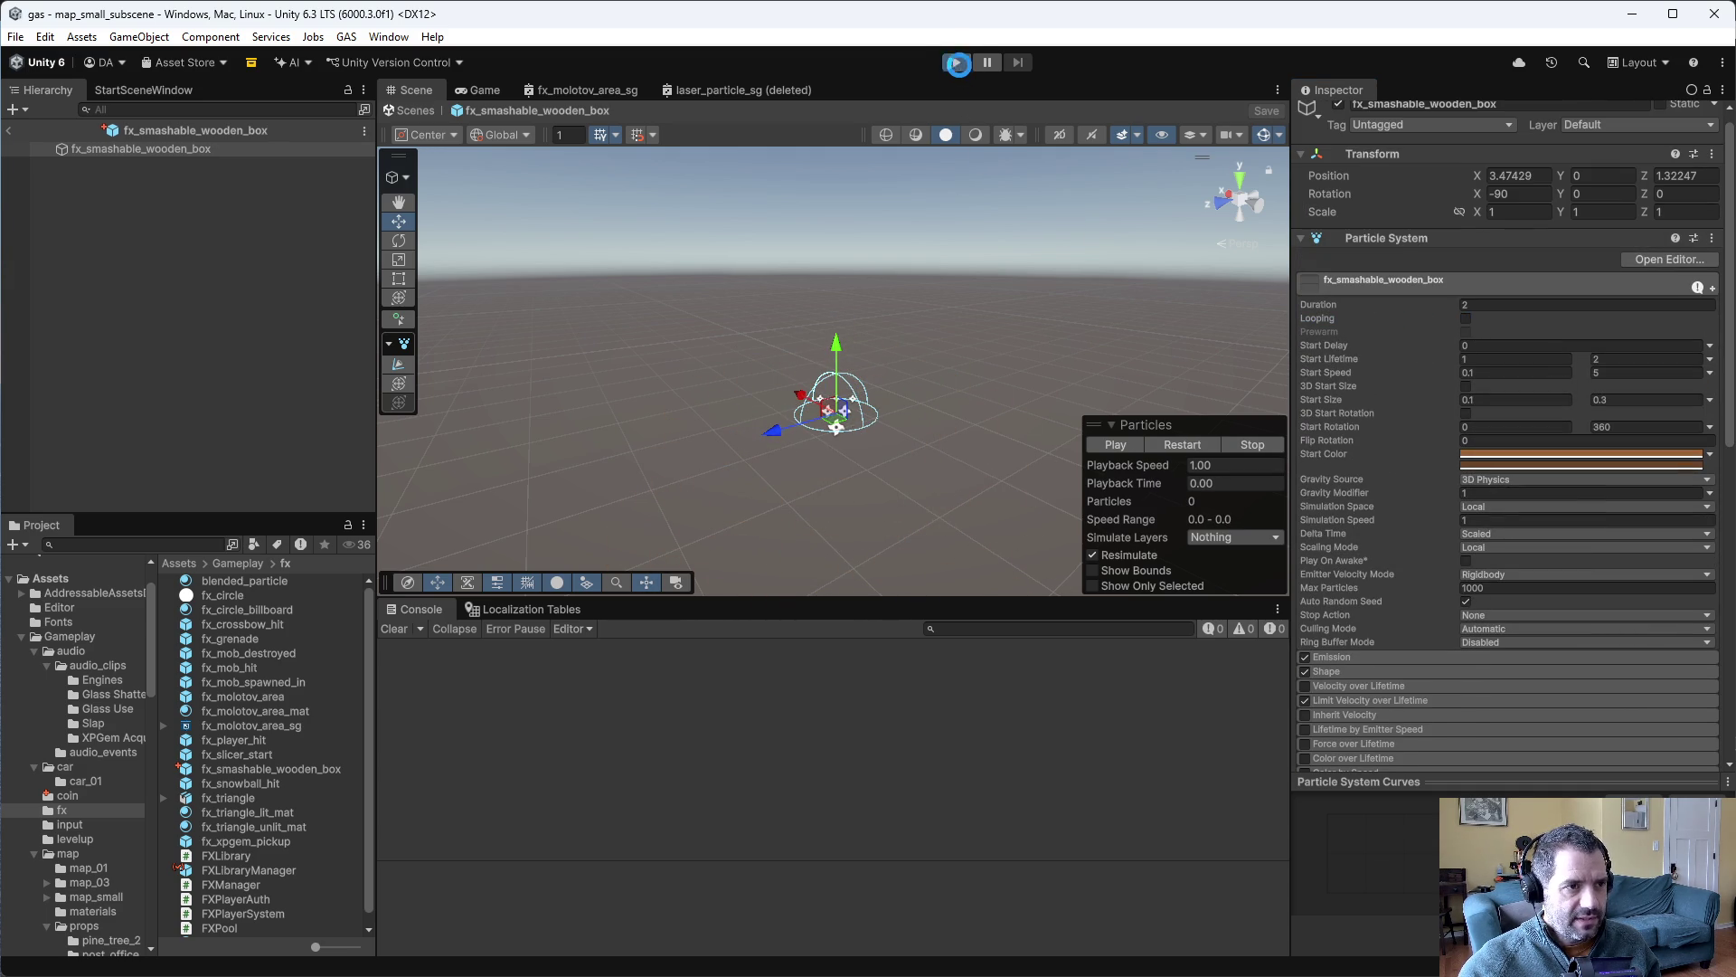
click(957, 63)
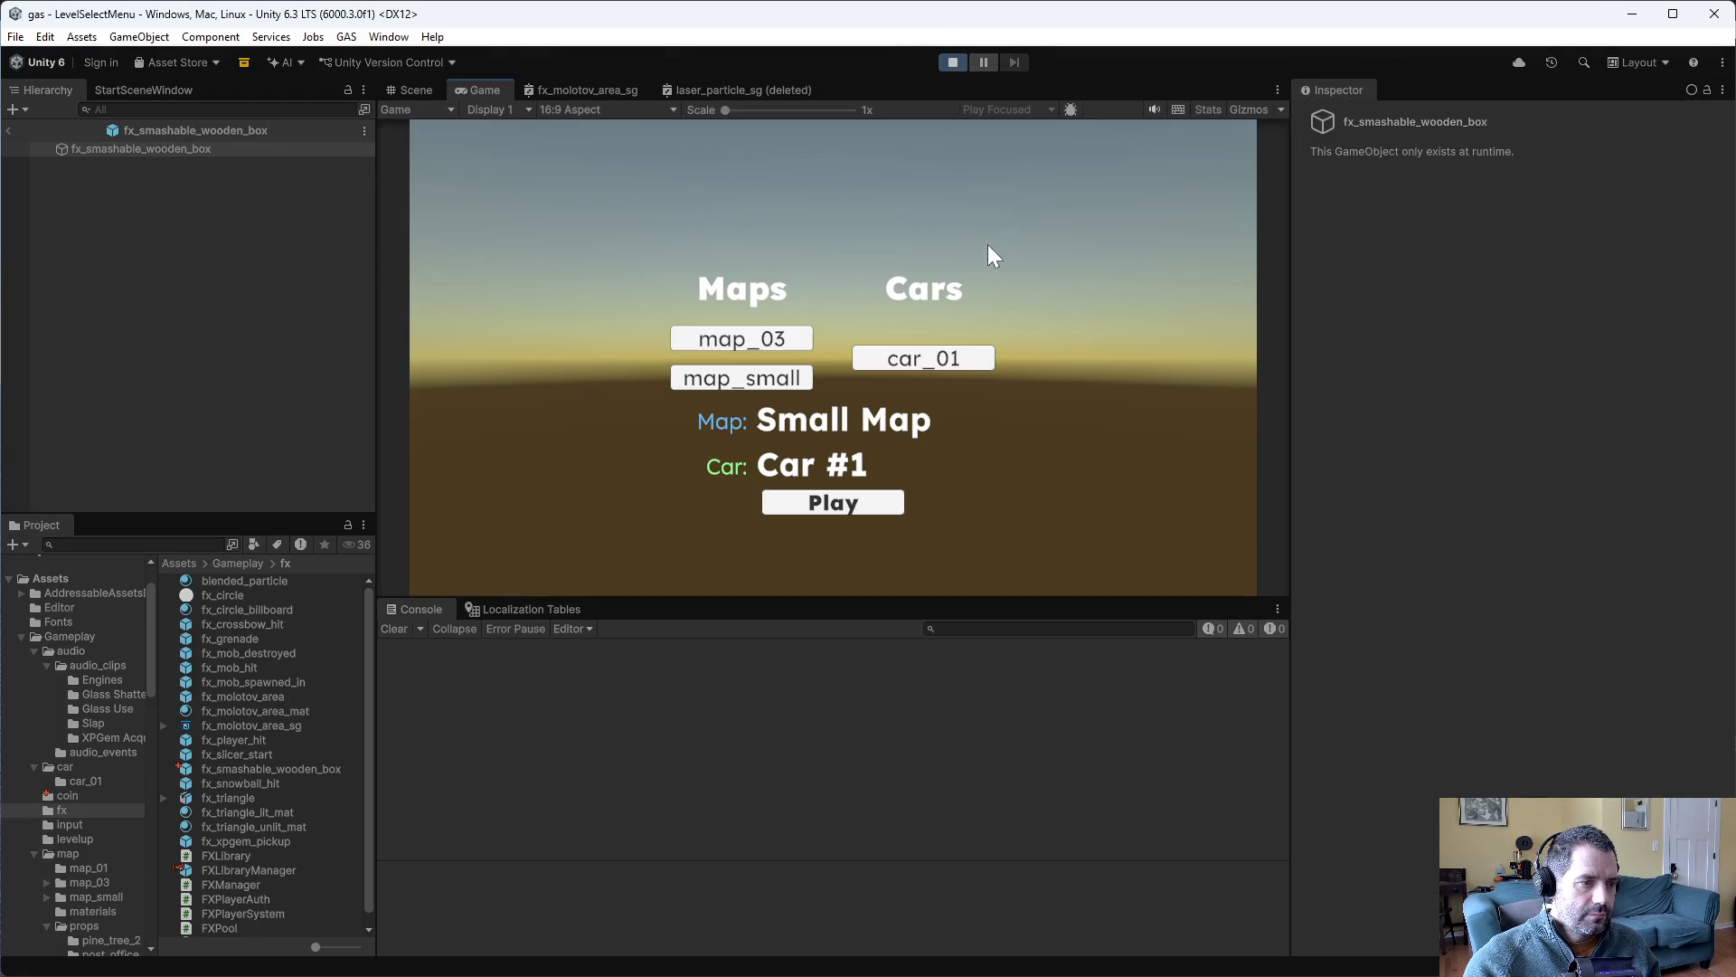
click(873, 503)
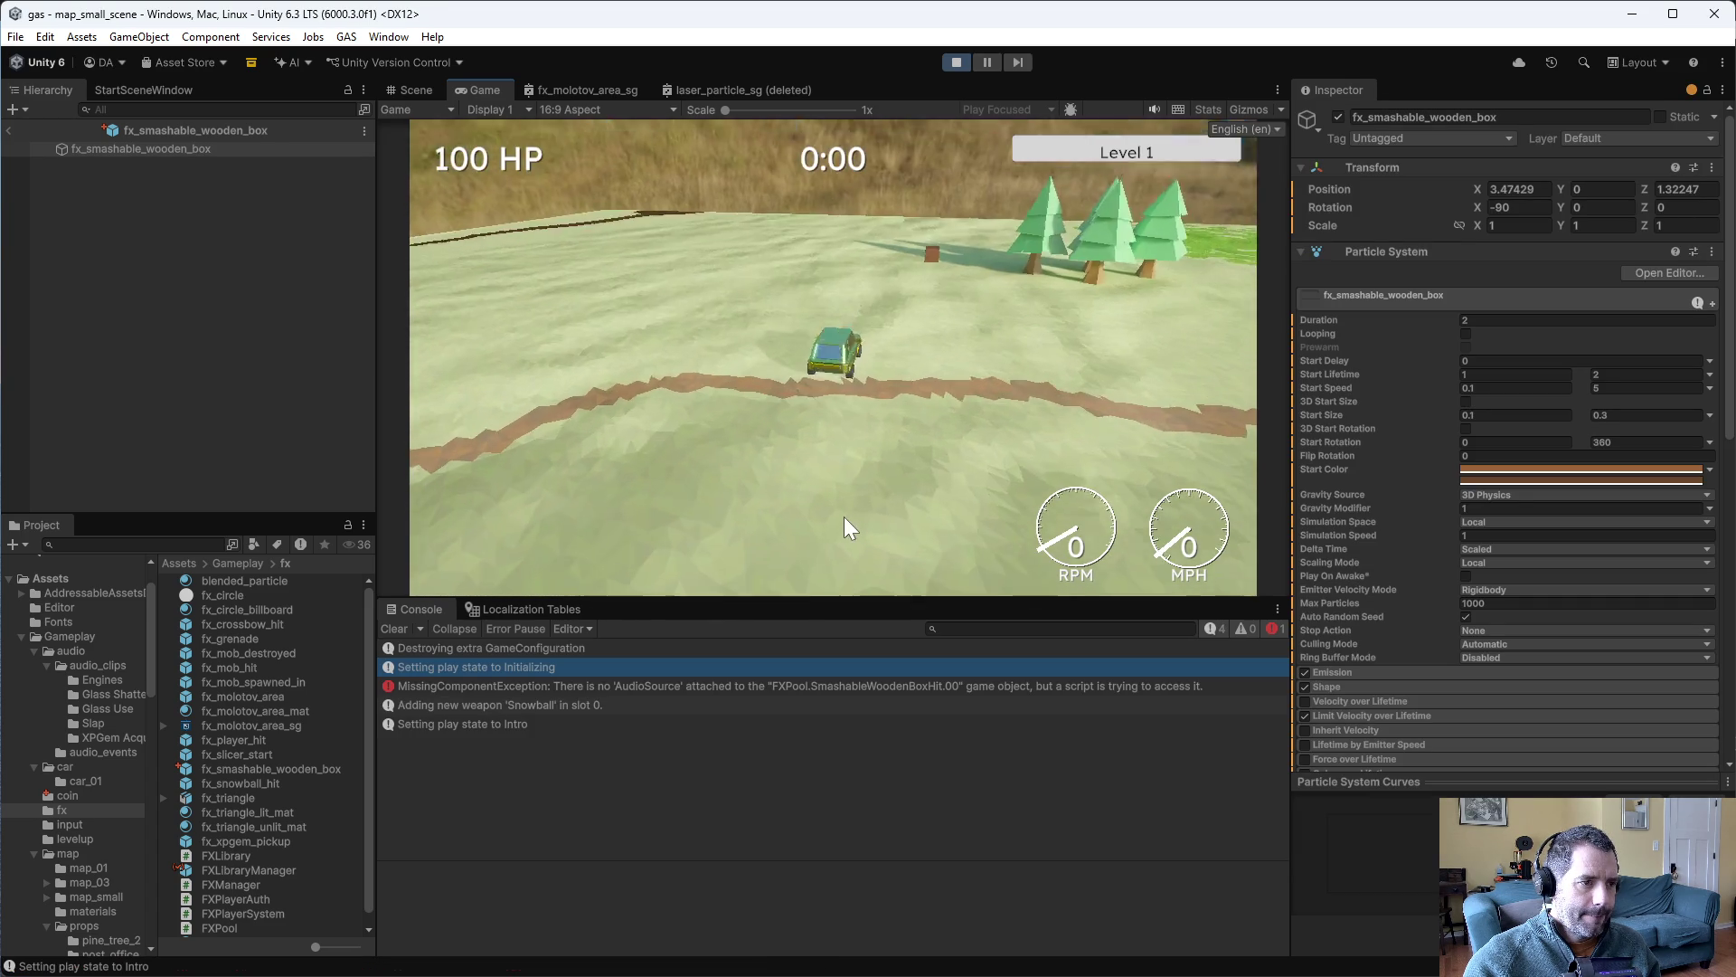
- Drive the car into the wooden box, then stop play mode
key(w)
key(d)
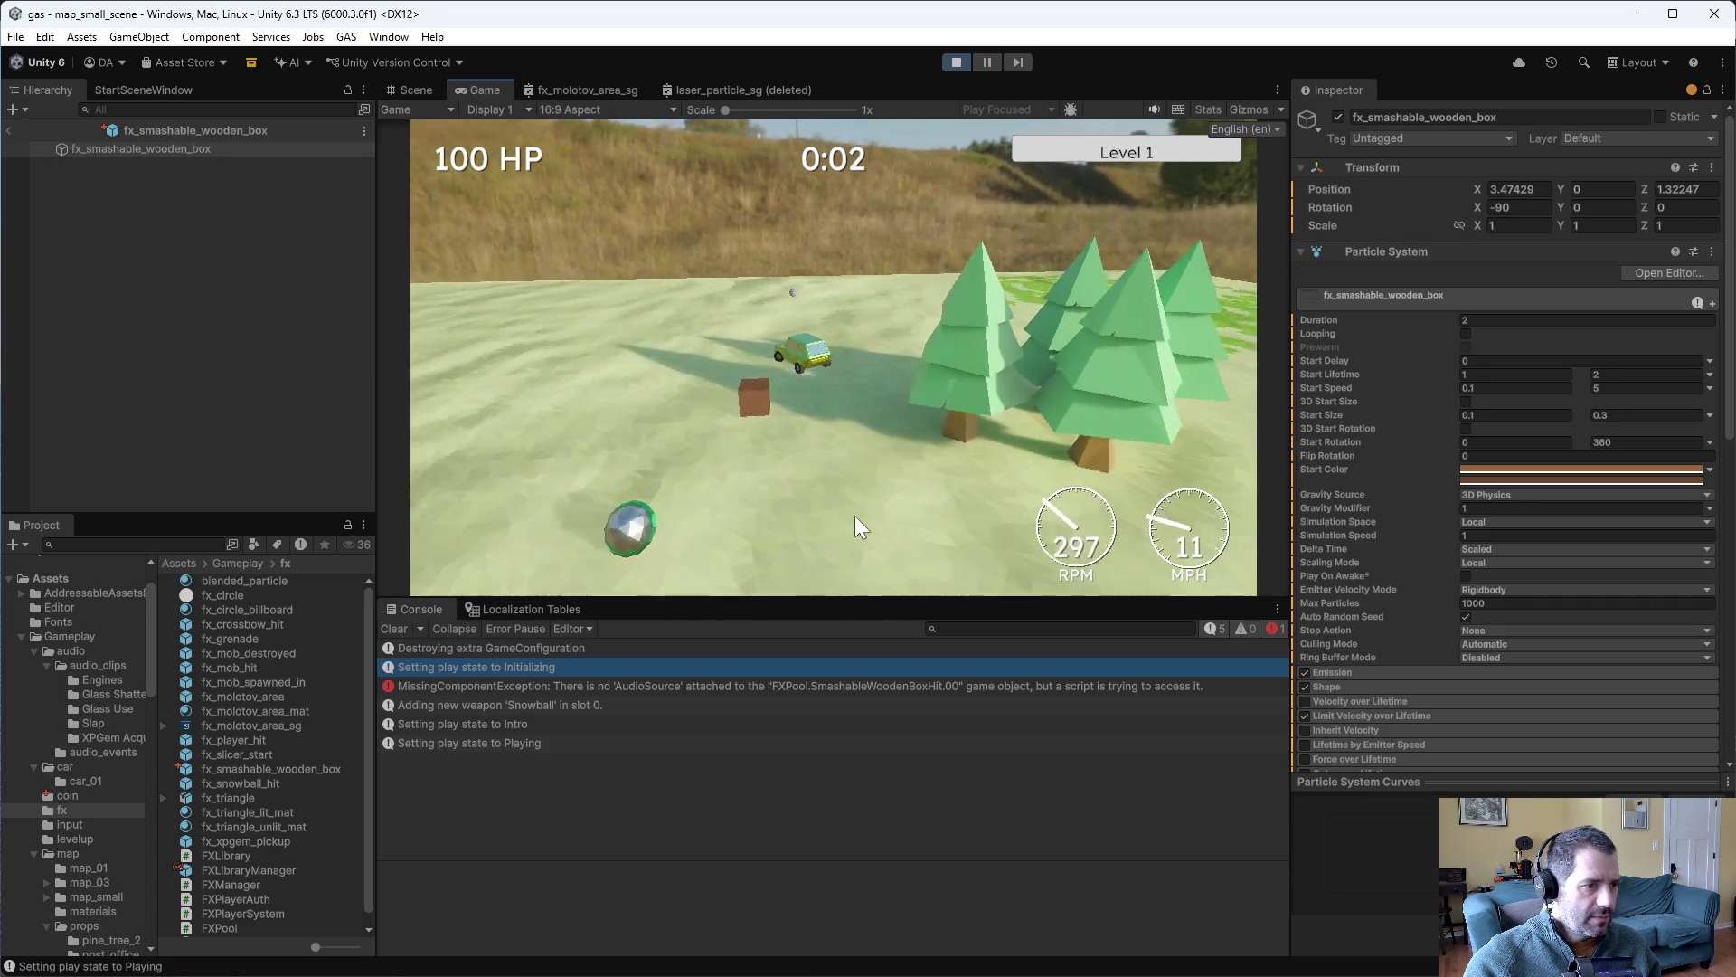
key(d)
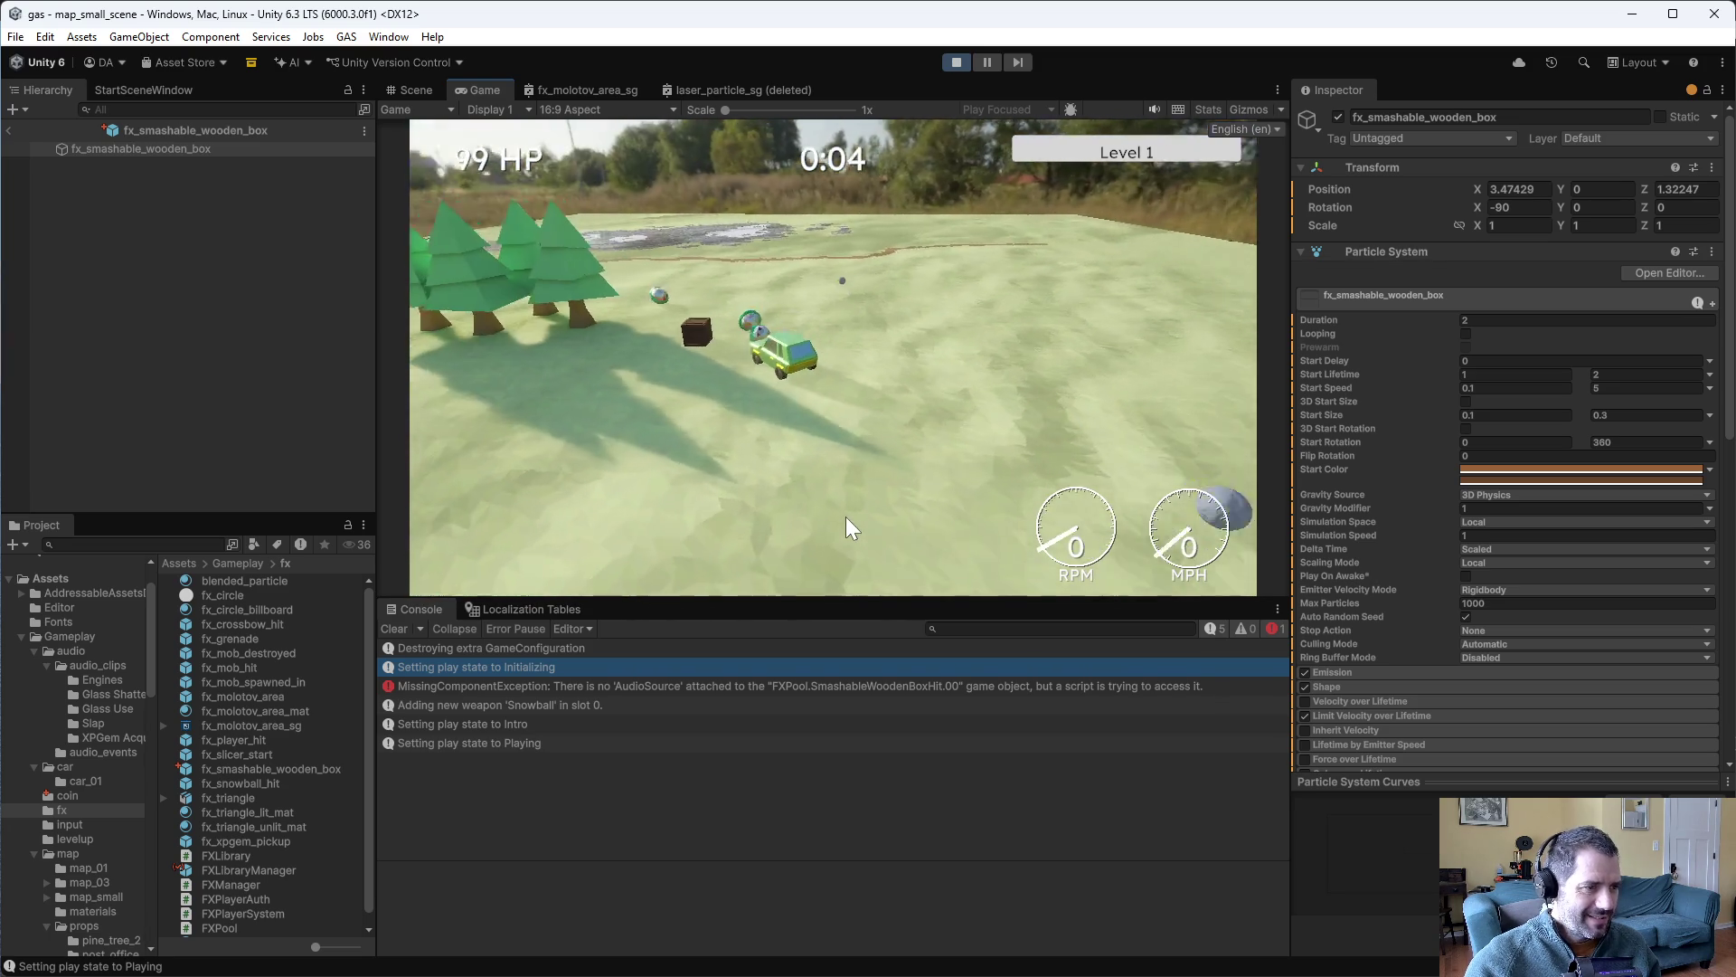
key(w)
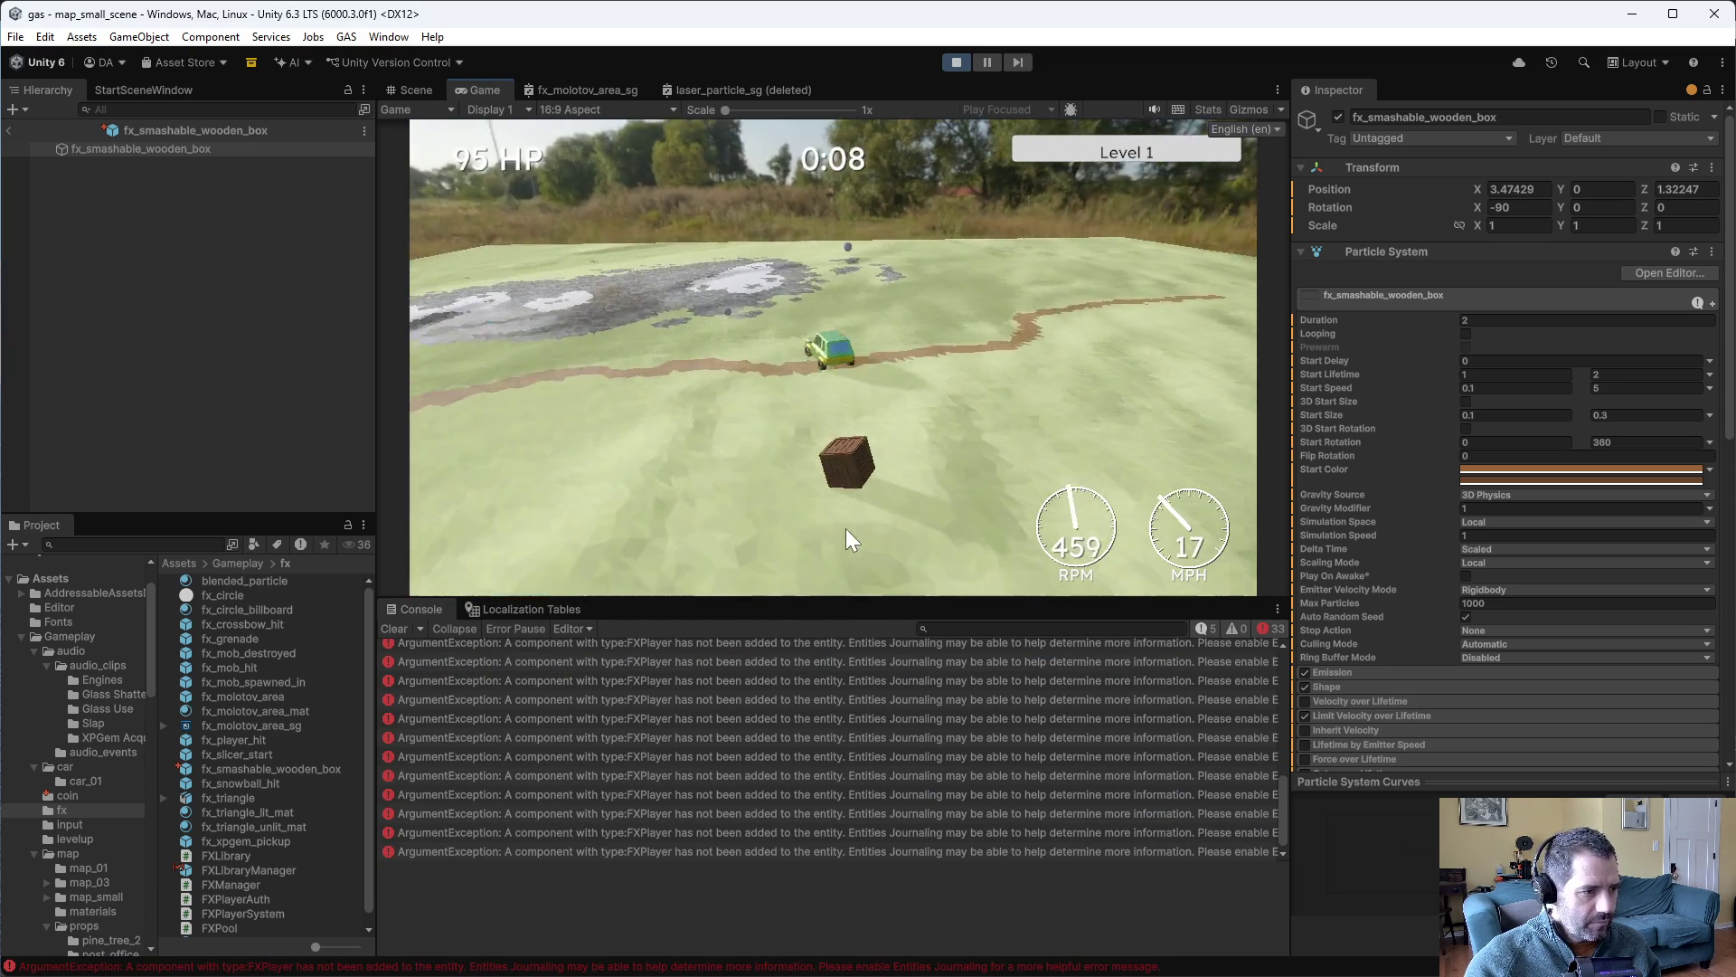
click(957, 63)
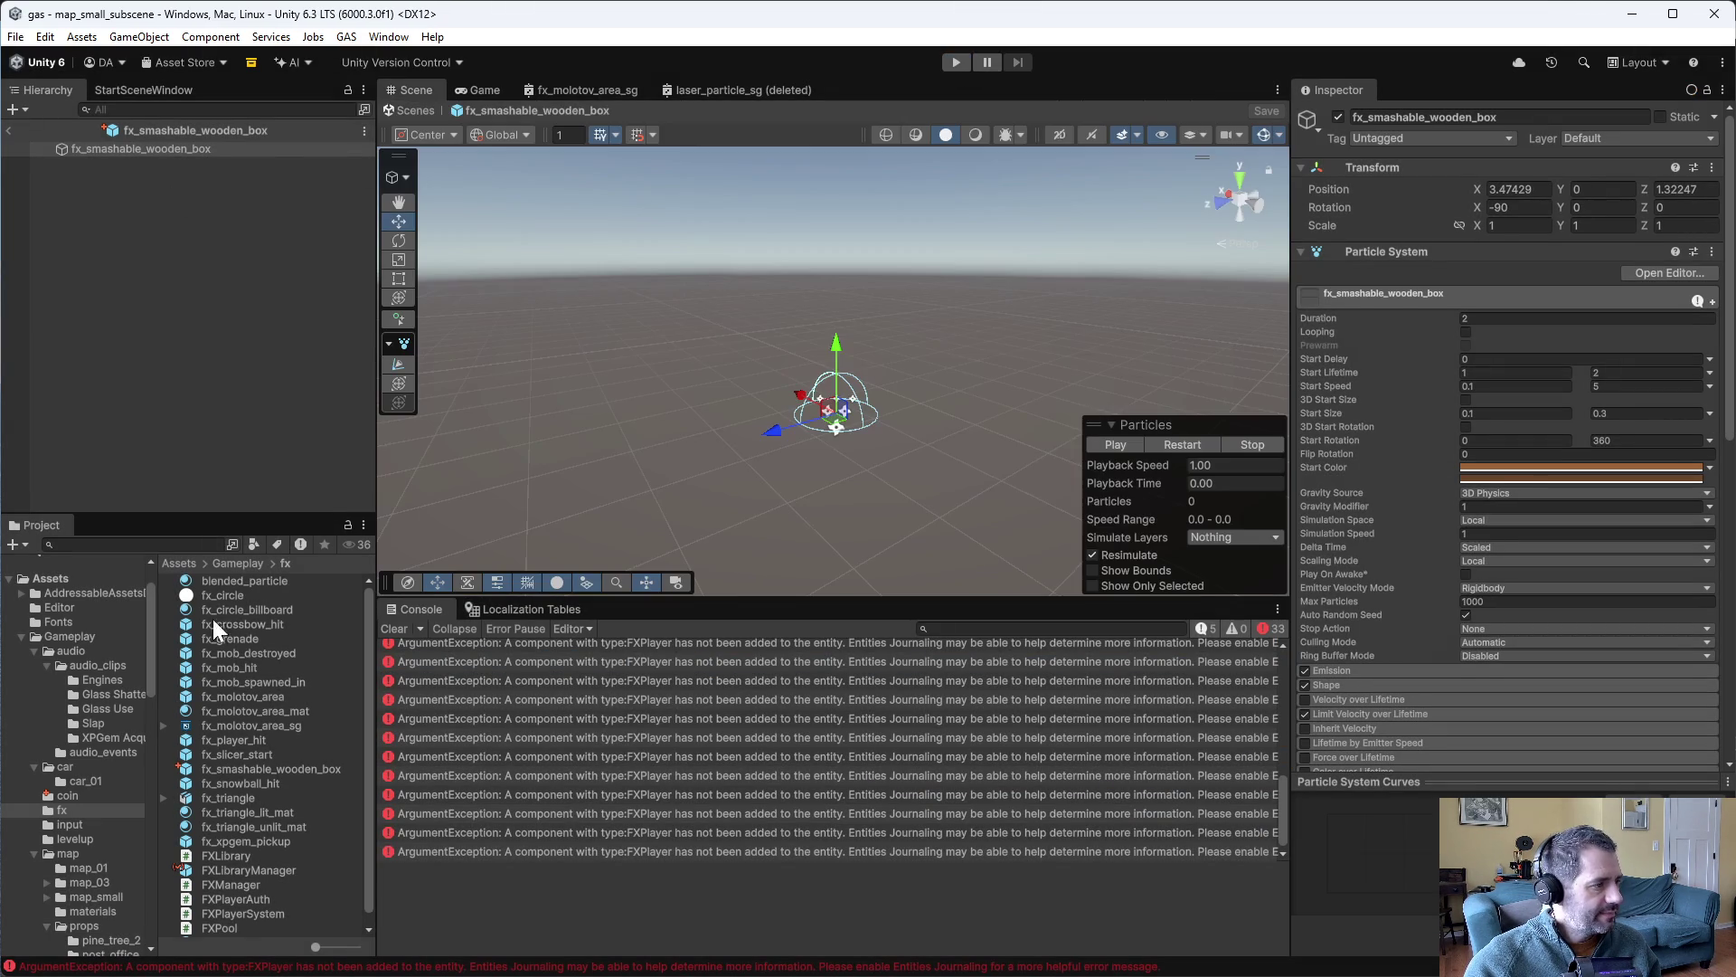
- Add an FX Player Auth component to the wooden_box prefab
scroll(111, 832, down, 3)
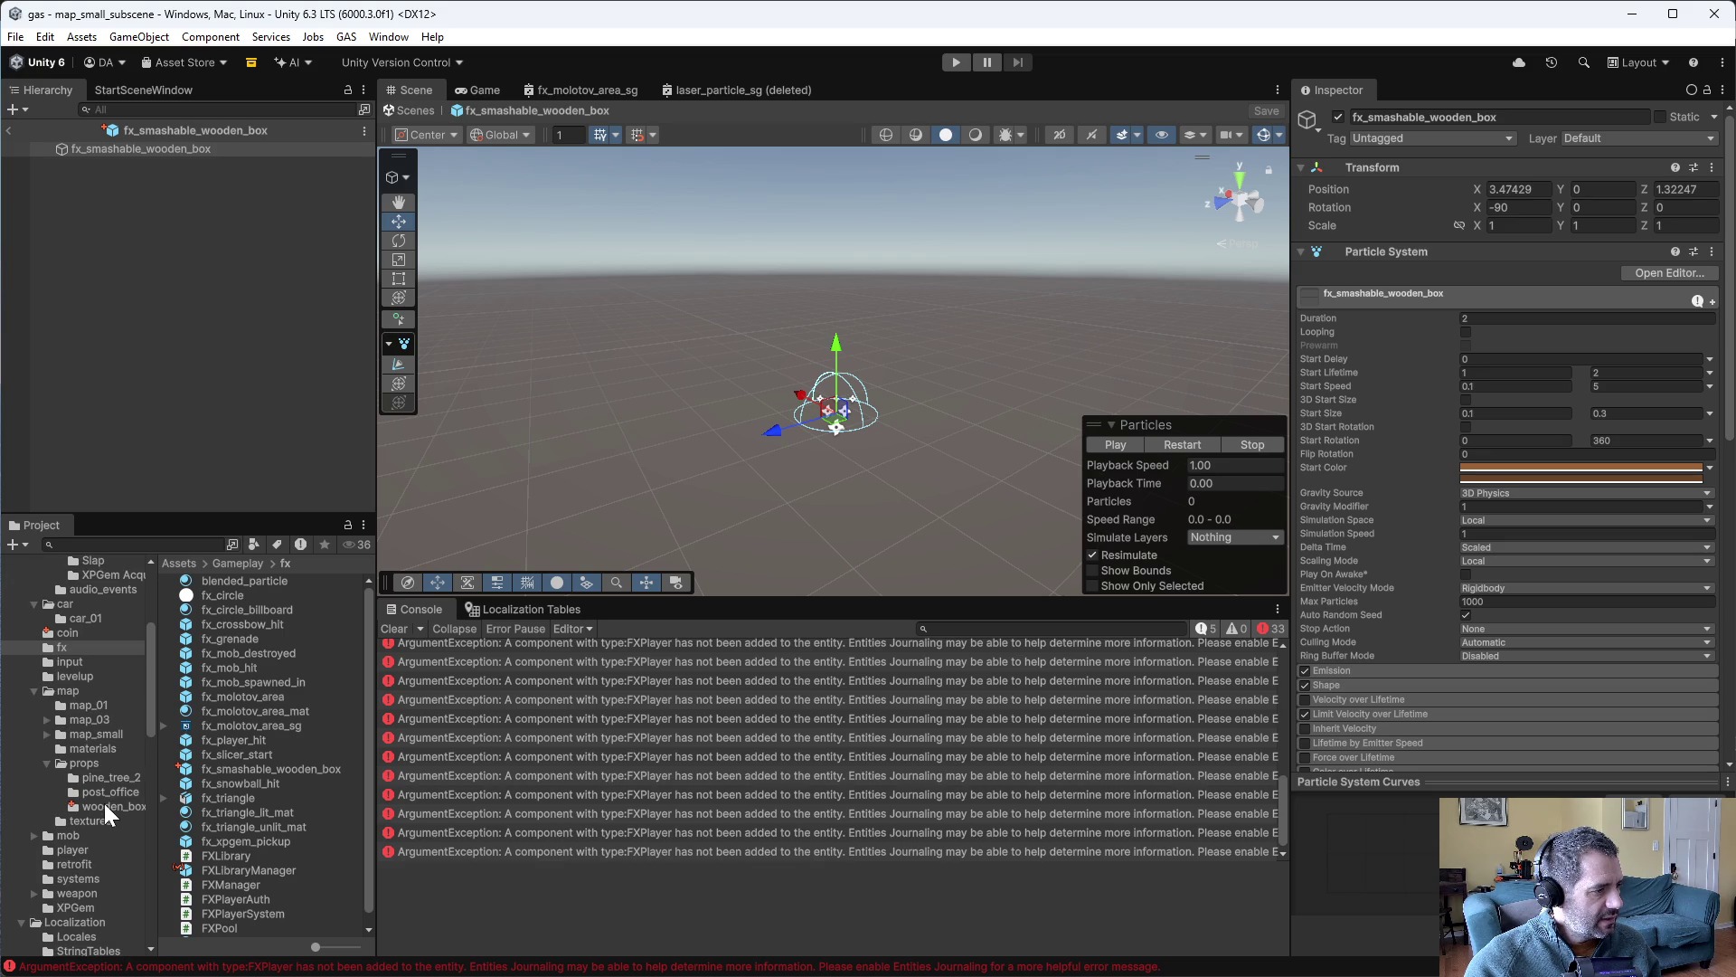
click(105, 805)
double_click(264, 594)
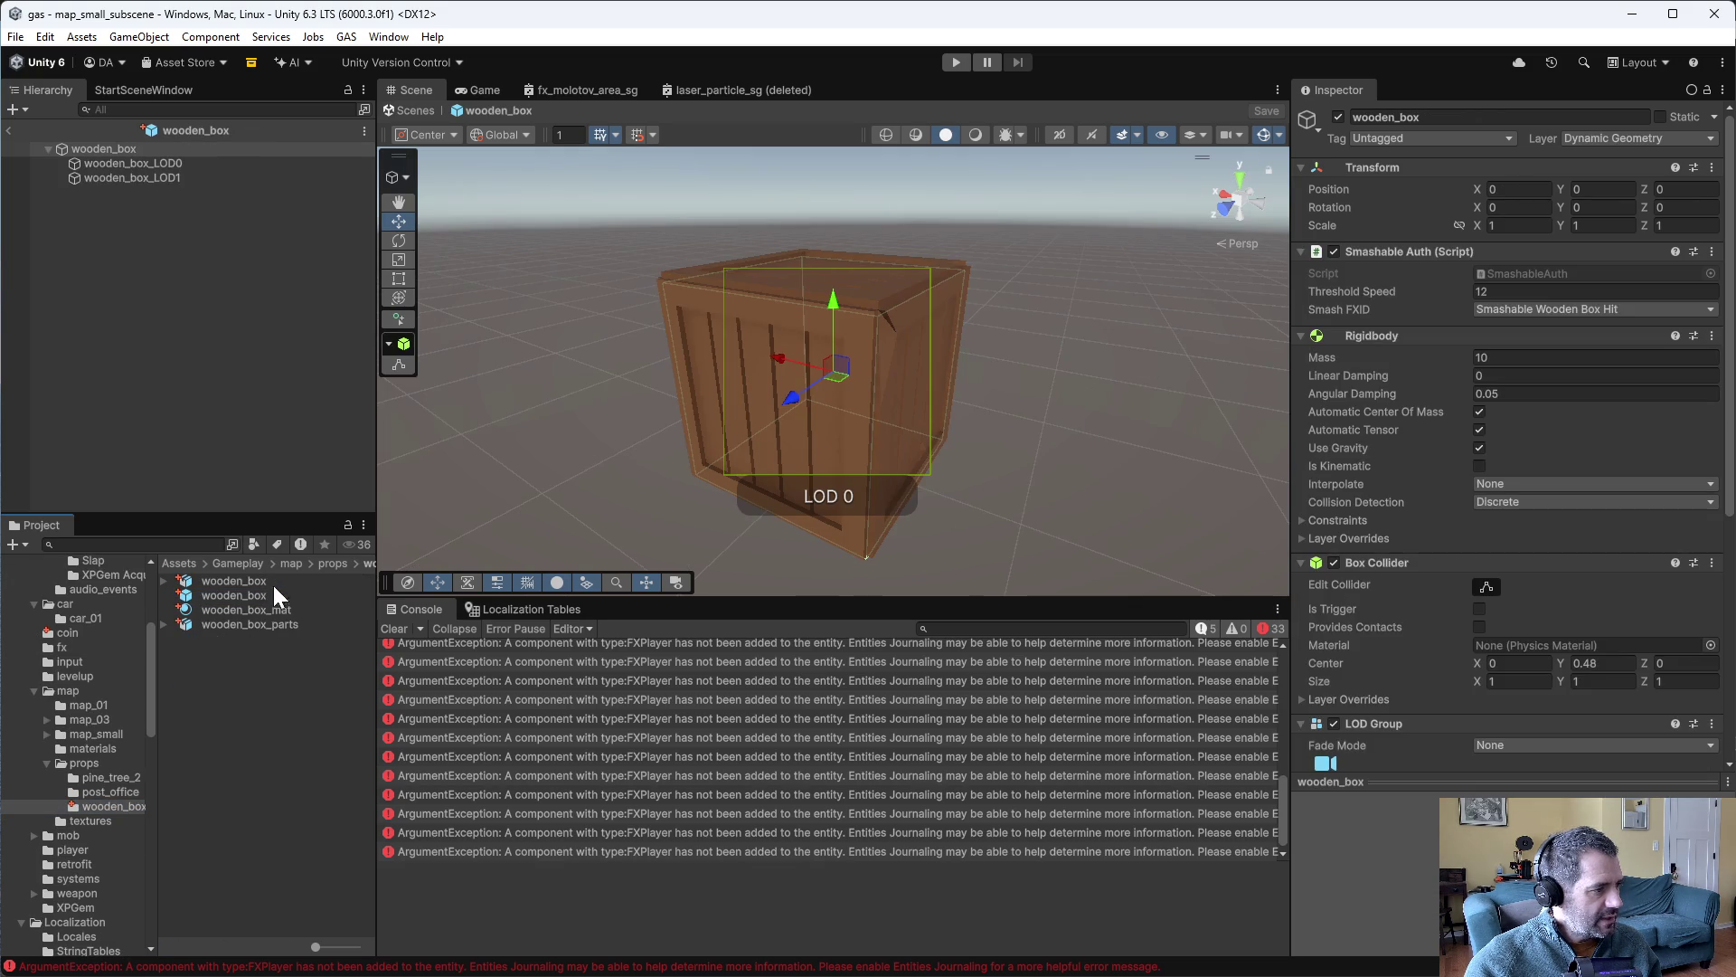
scroll(1415, 342, down, 5)
scroll(1440, 624, down, 3)
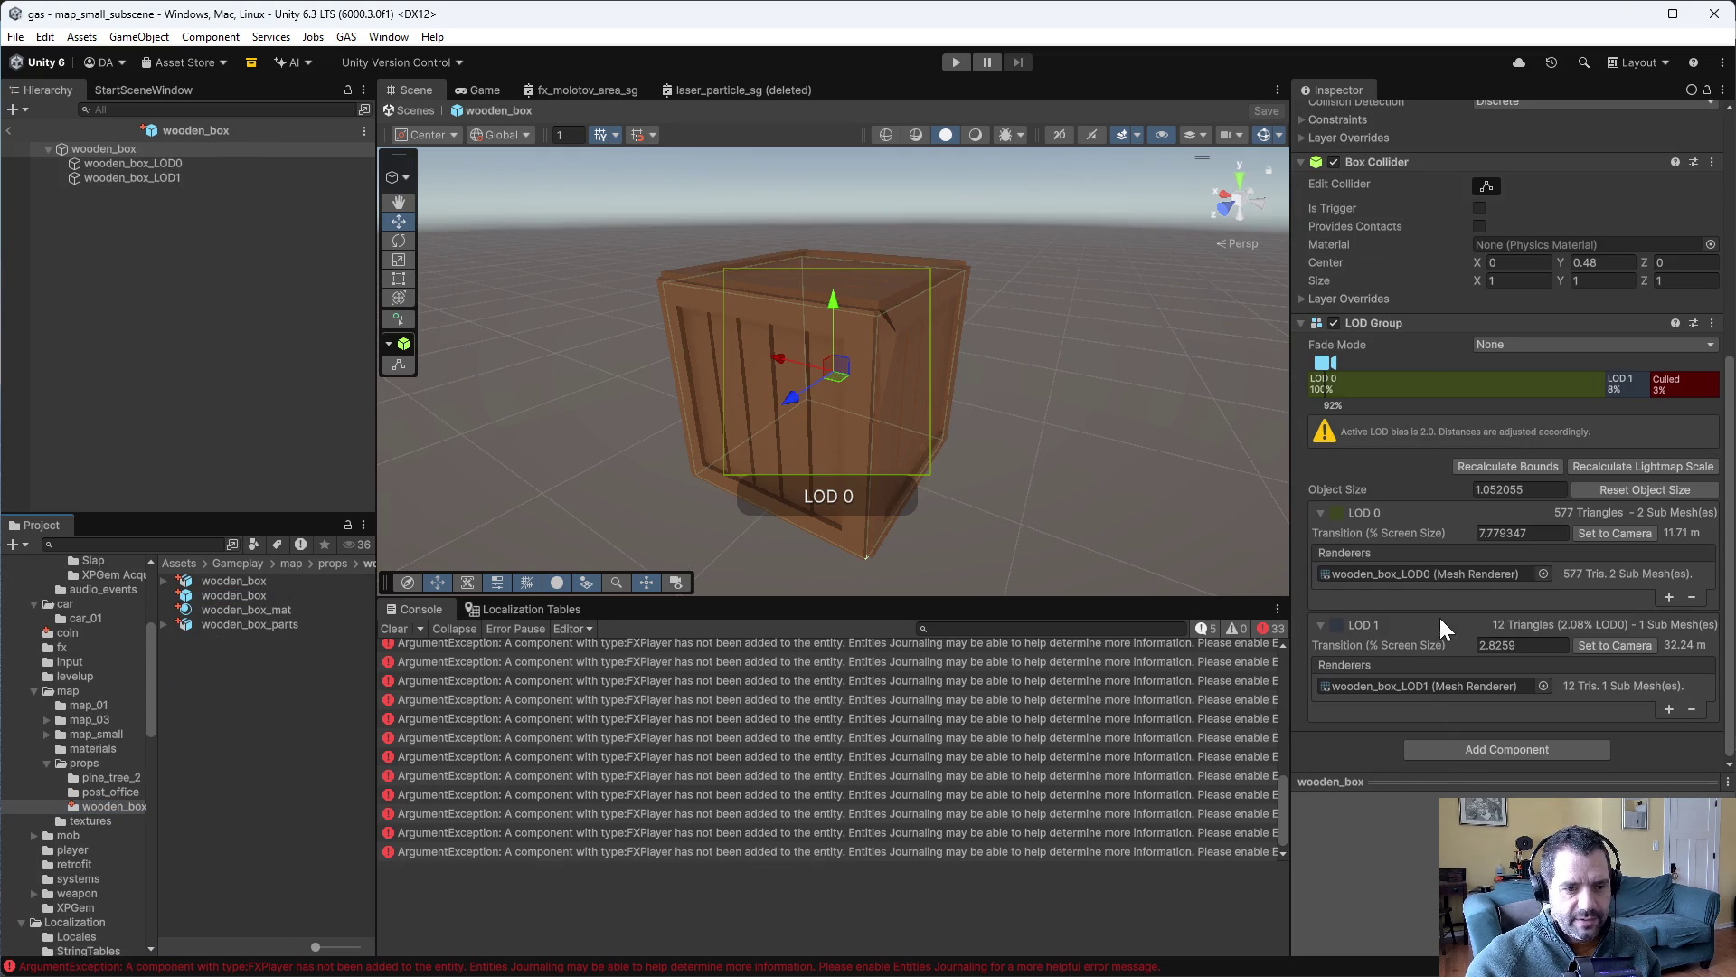
click(1465, 747)
text(fx)
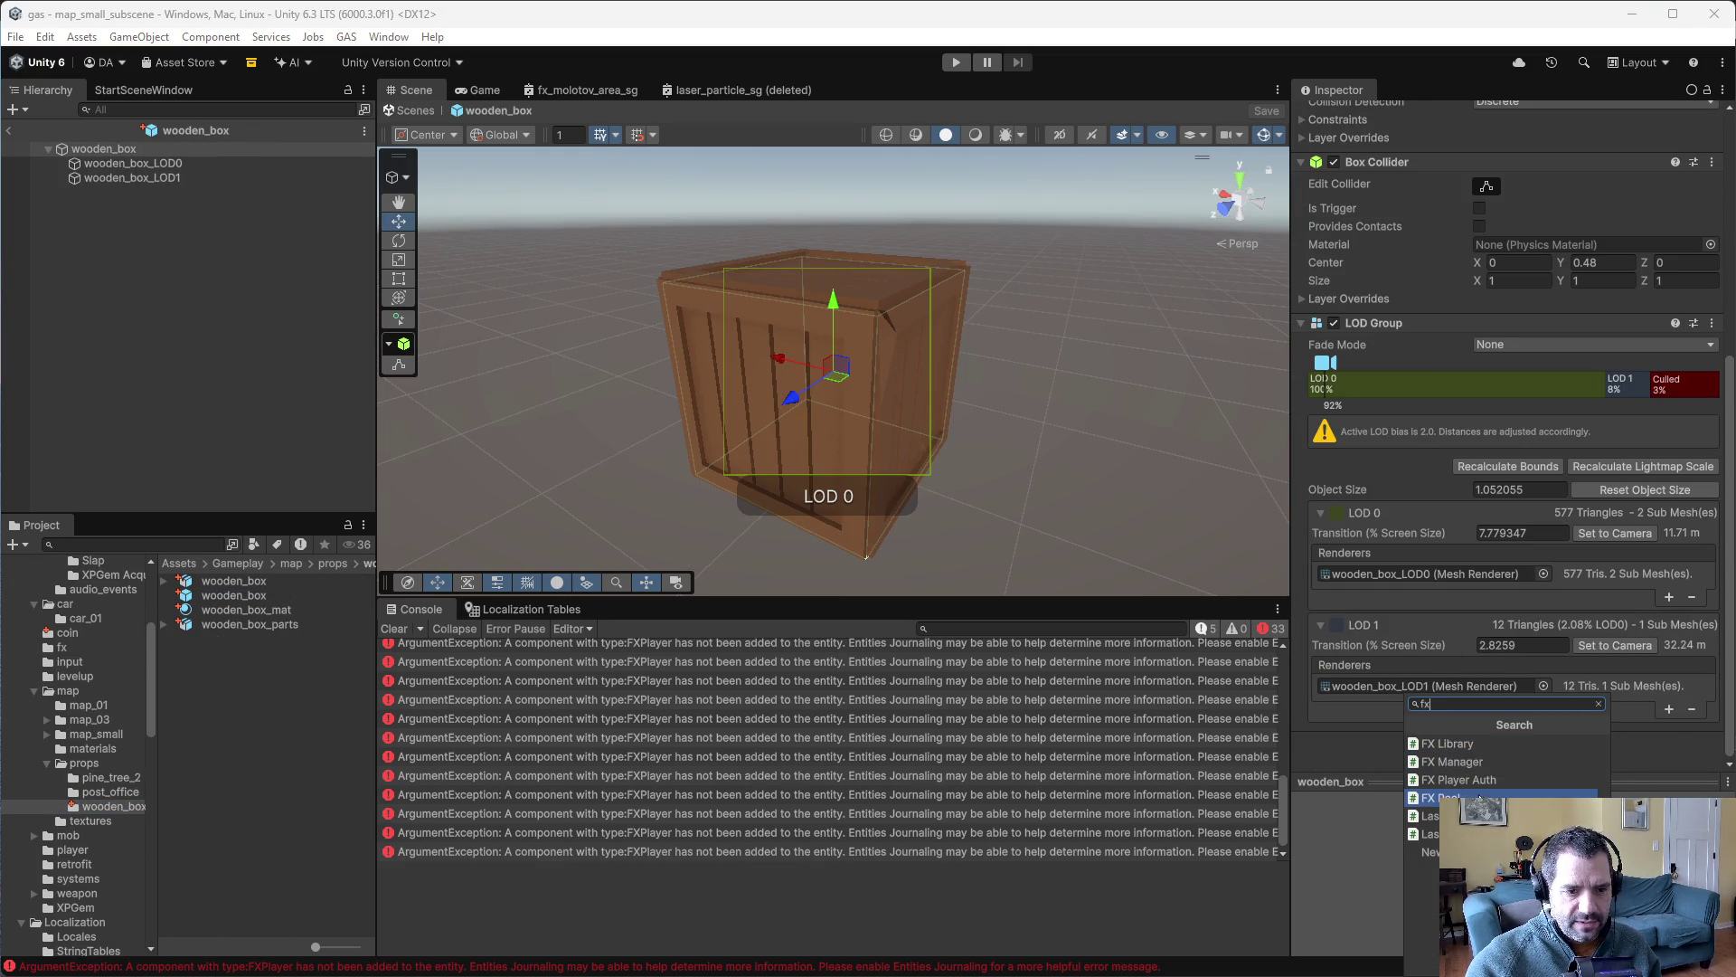
click(1472, 778)
- Move FX Player Auth directly below Smashable Auth and enter play mode
mouse_move(1431, 736)
mouse_down()
mouse_move(1414, 46)
mouse_move(1408, 222)
mouse_up()
drag(1387, 324, 1387, 323)
click(957, 62)
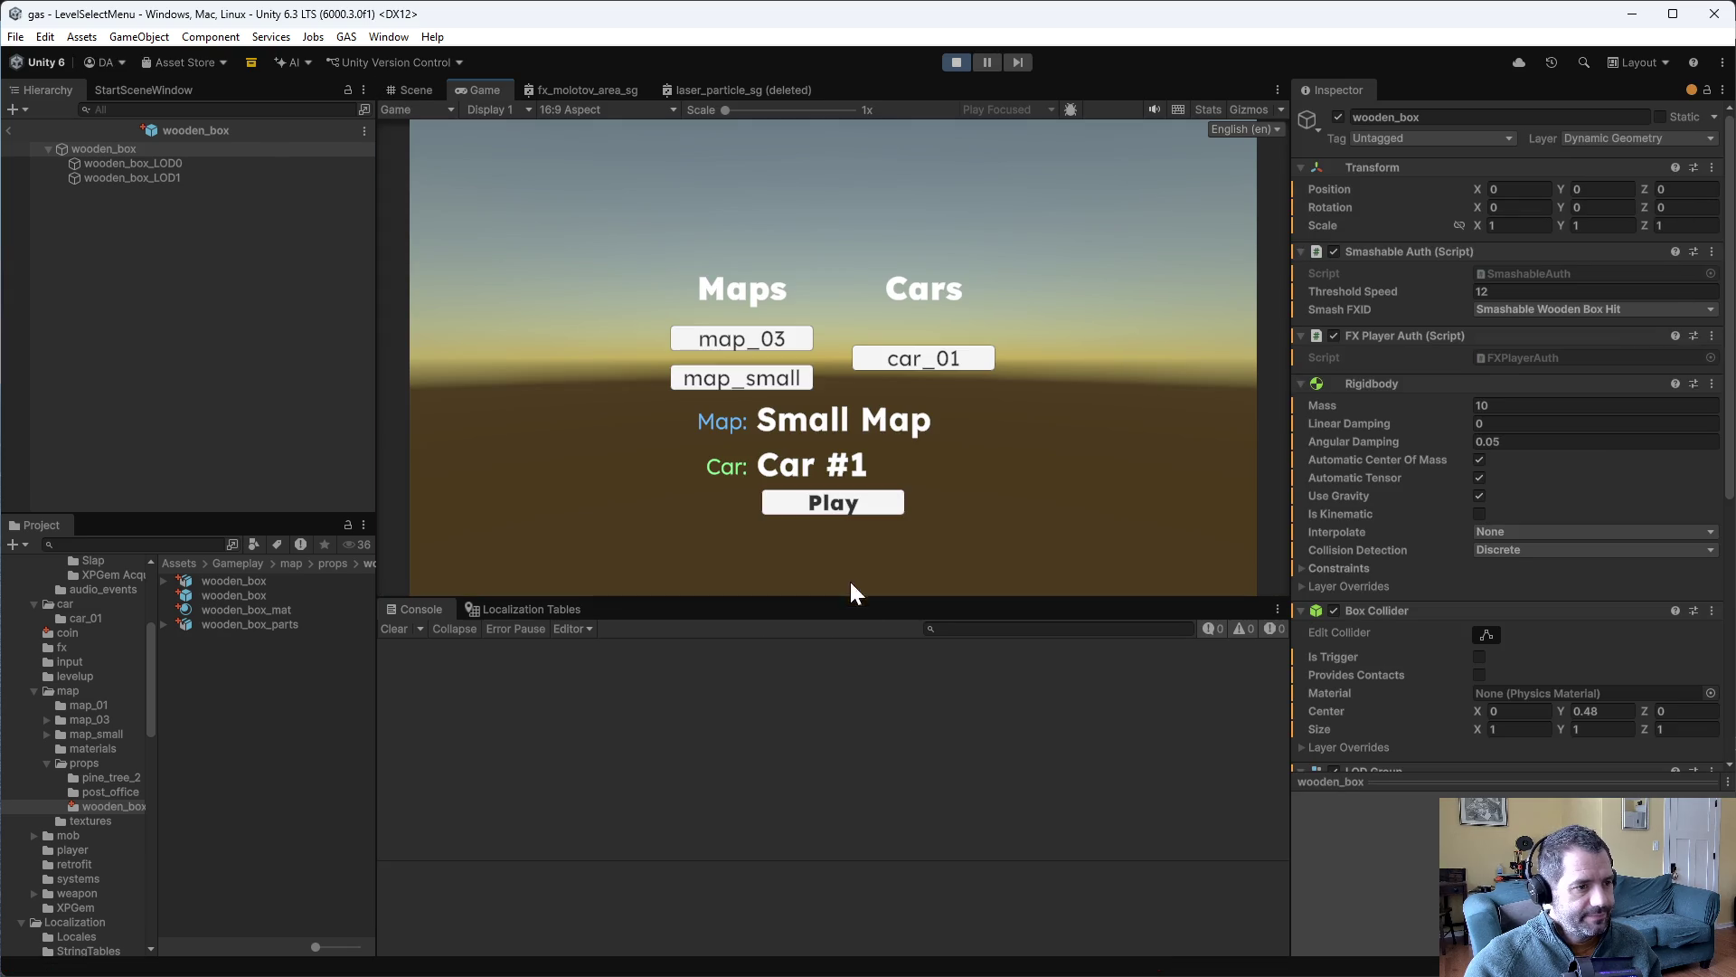
- Drive briefly, stop the game, and view a NullReferenceException stack trace from FXPool.PlayFX
click(833, 505)
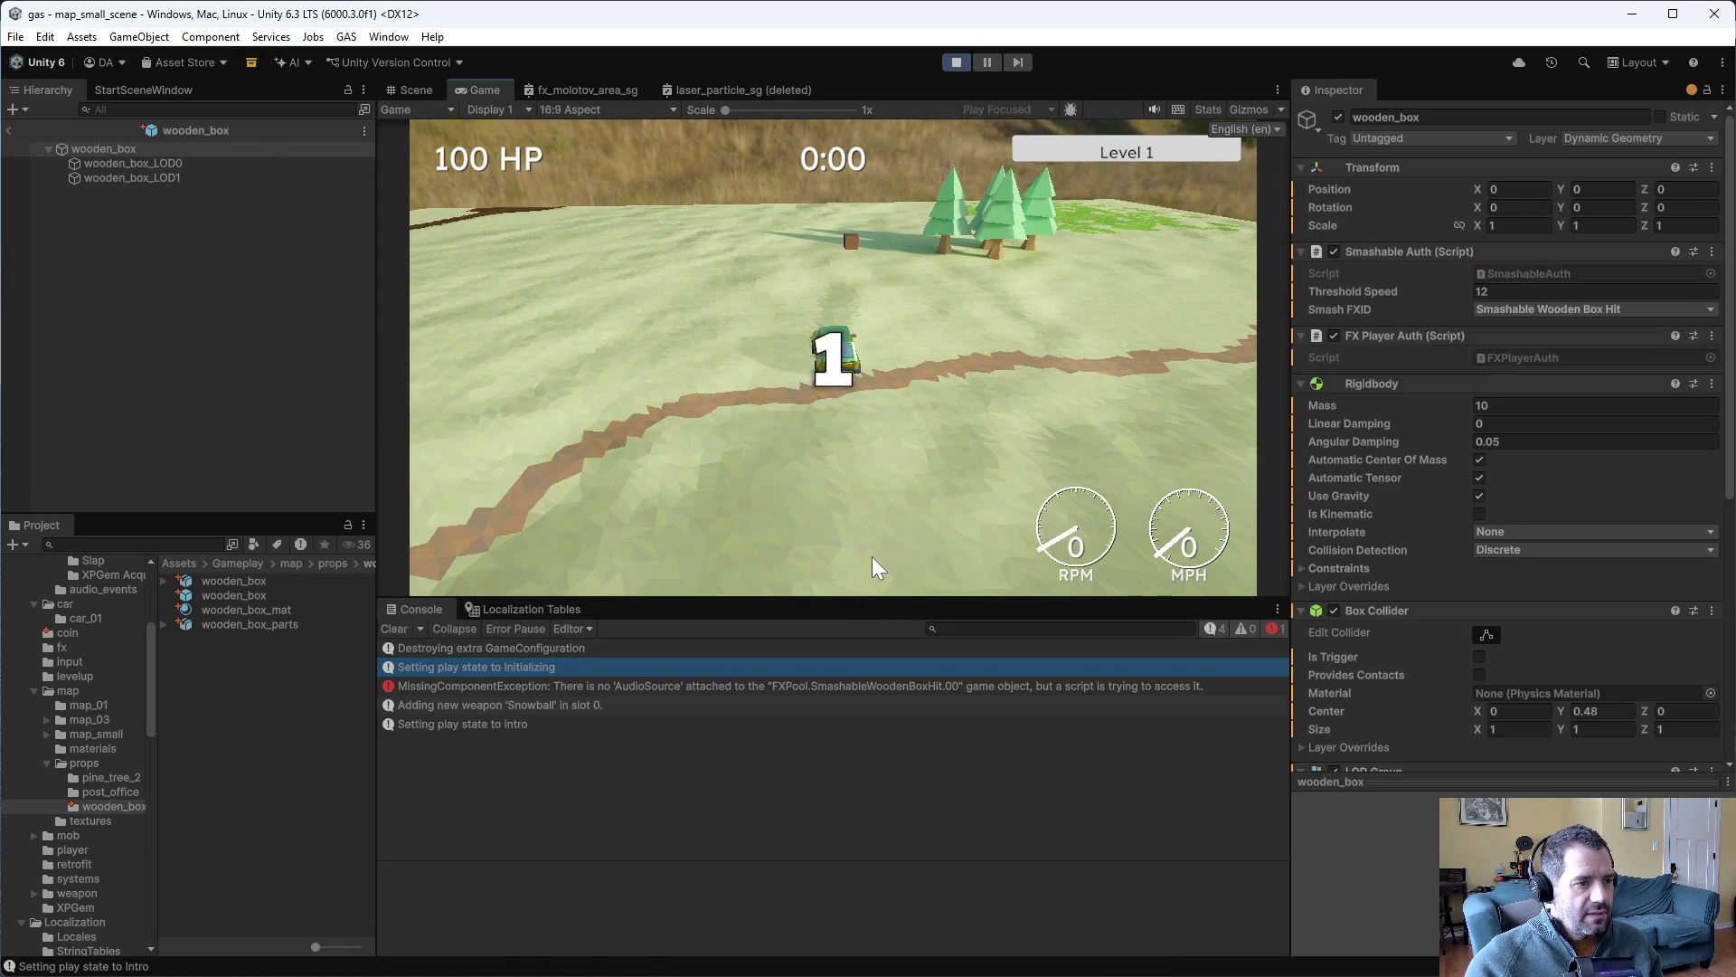
key(w)
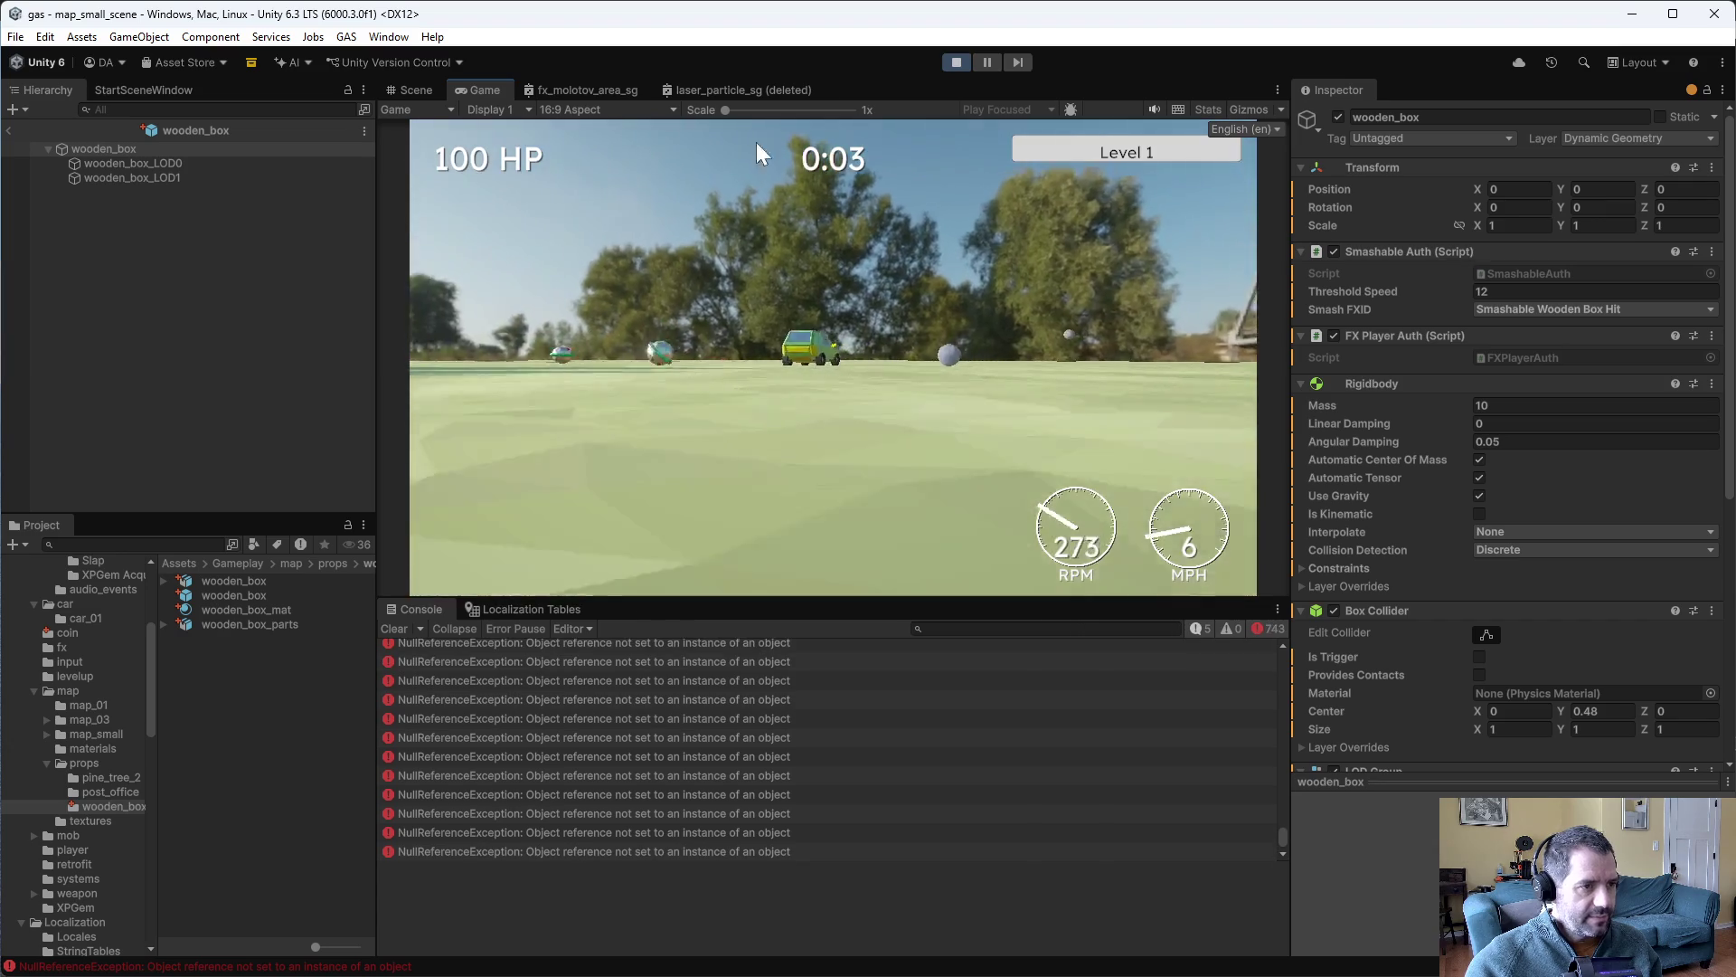
click(956, 62)
click(720, 699)
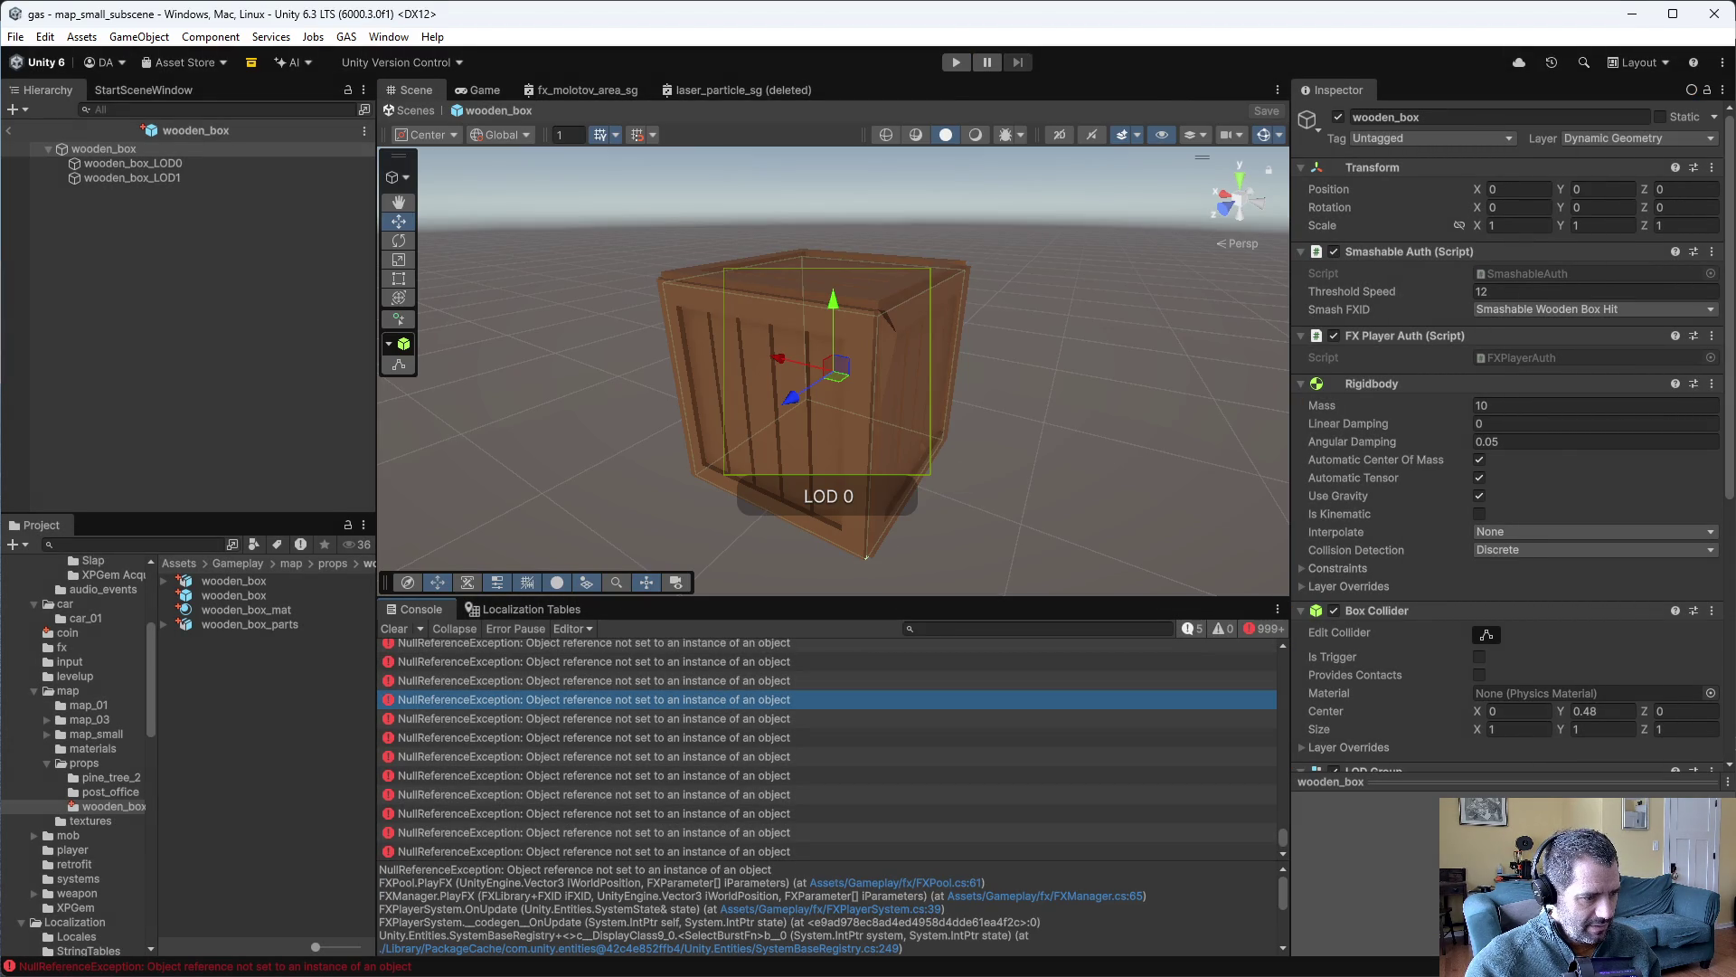
key(alt+Tab)
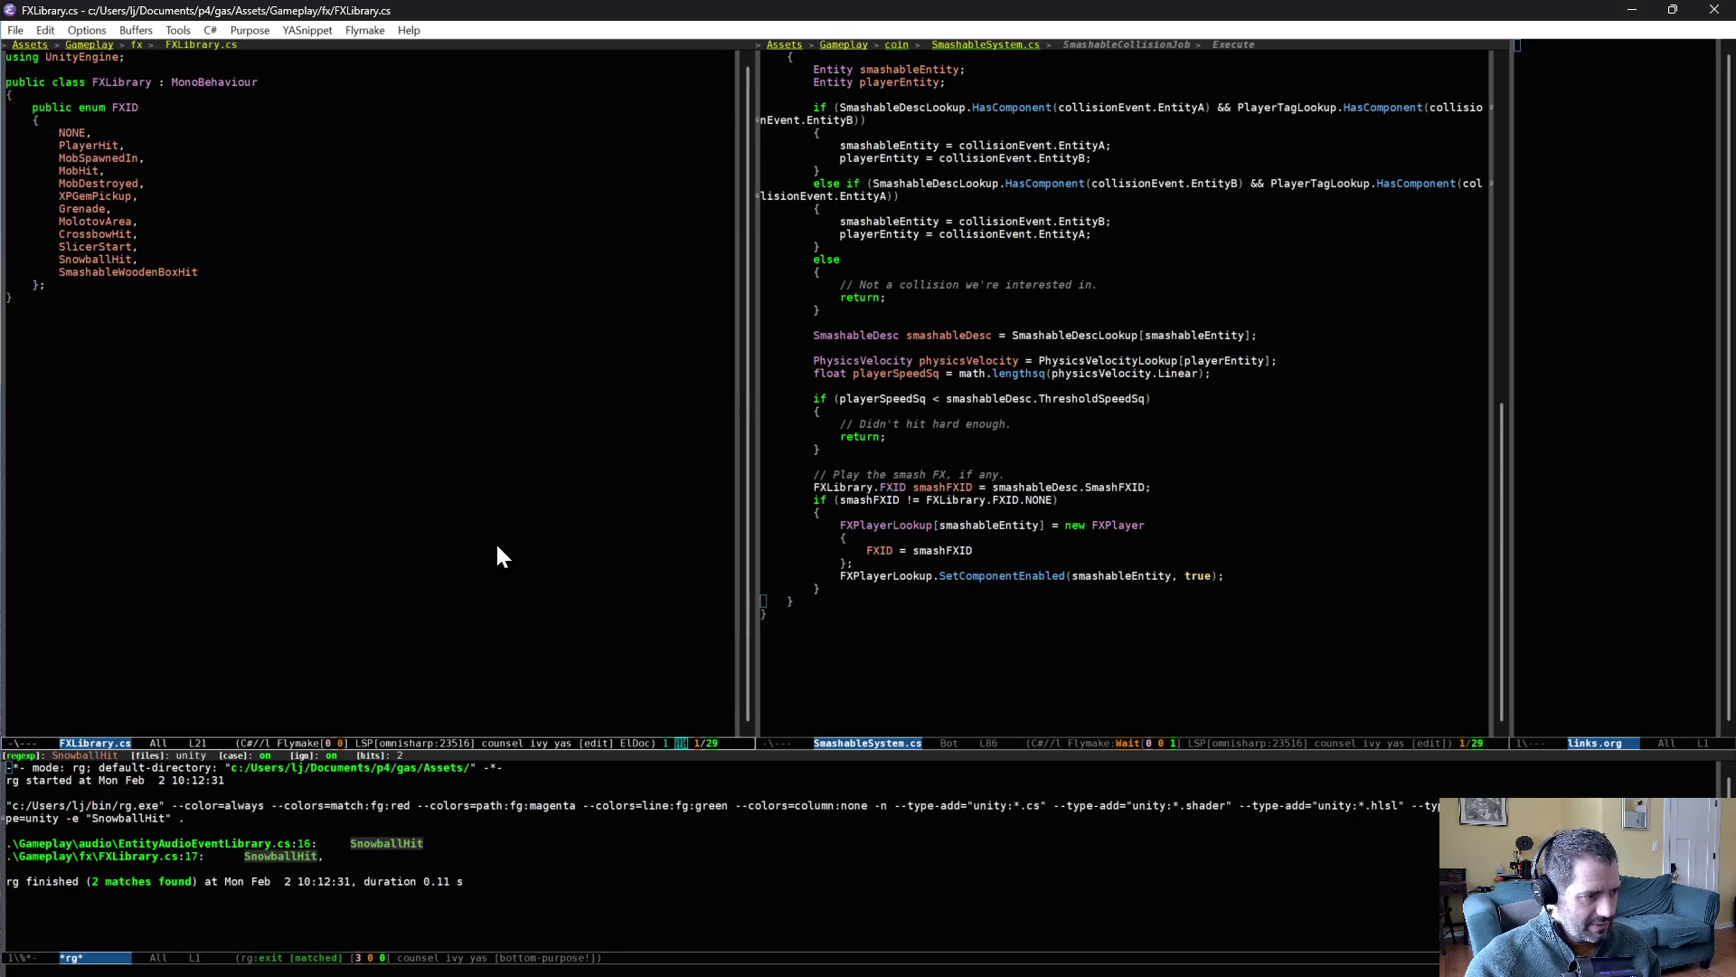
- Open FXPool.cs in Emacs with find-file
key(ctrl+x)
key(ctrl+f)
text(fxp)
key(Down)
key(Down)
key(Return)
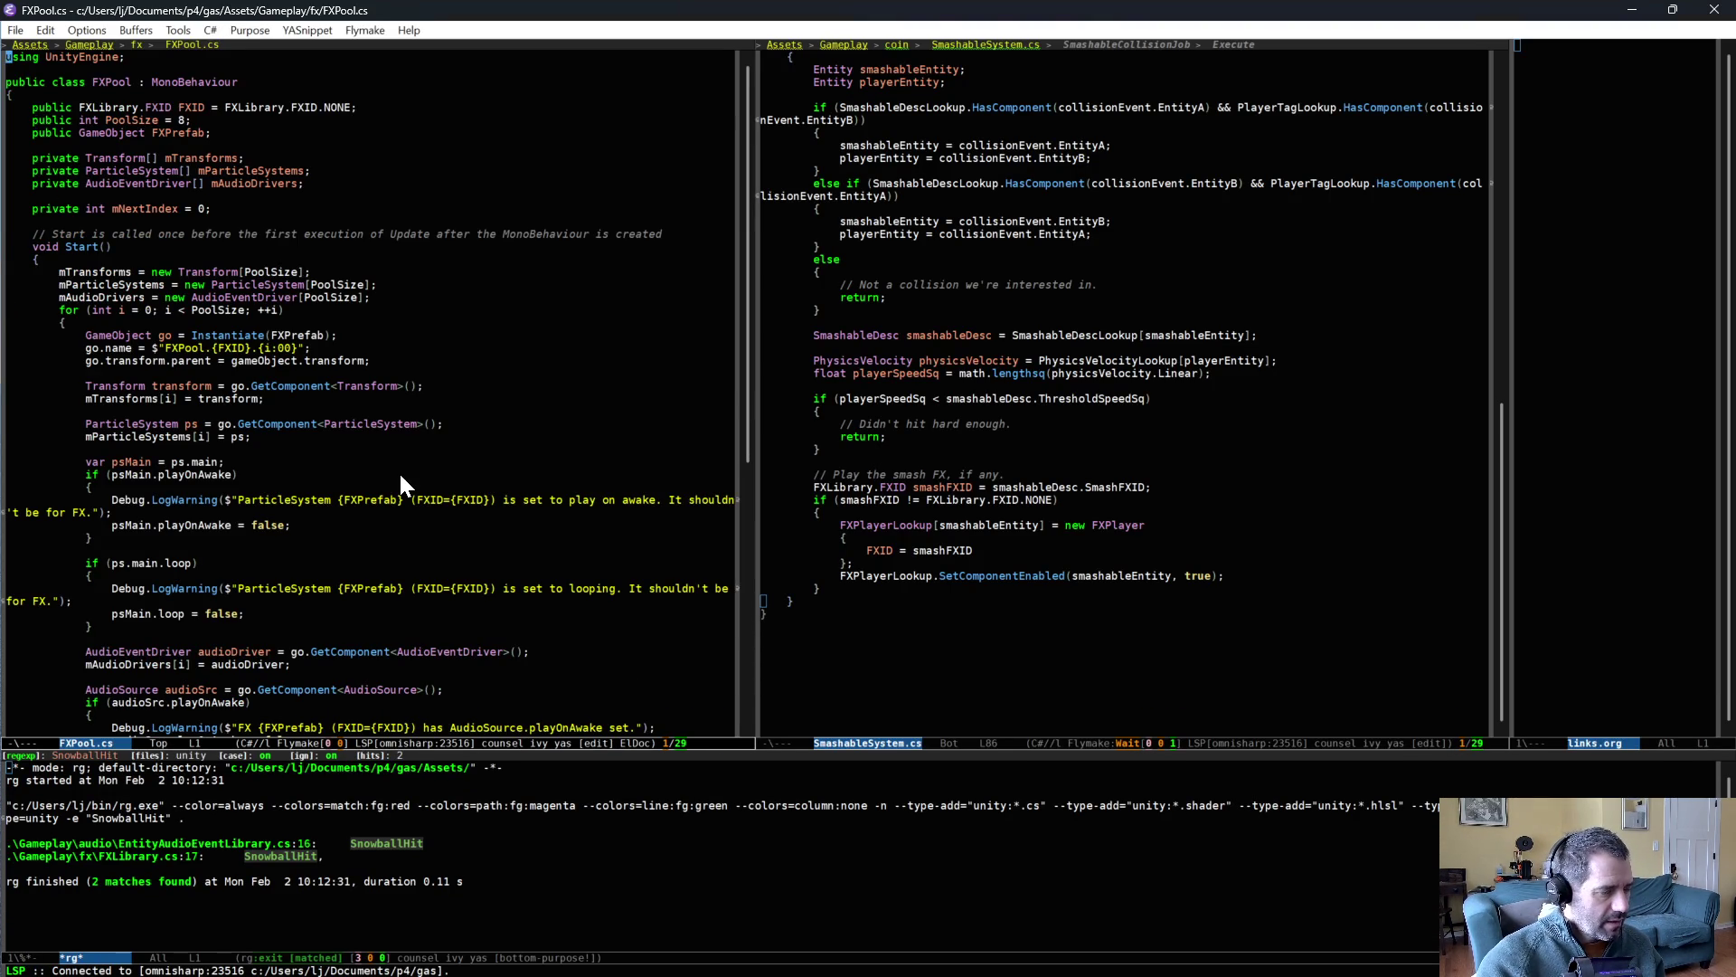
- Jump from the Unity Console error to FXPool.cs line 61 in PlayFX
key(alt+Tab)
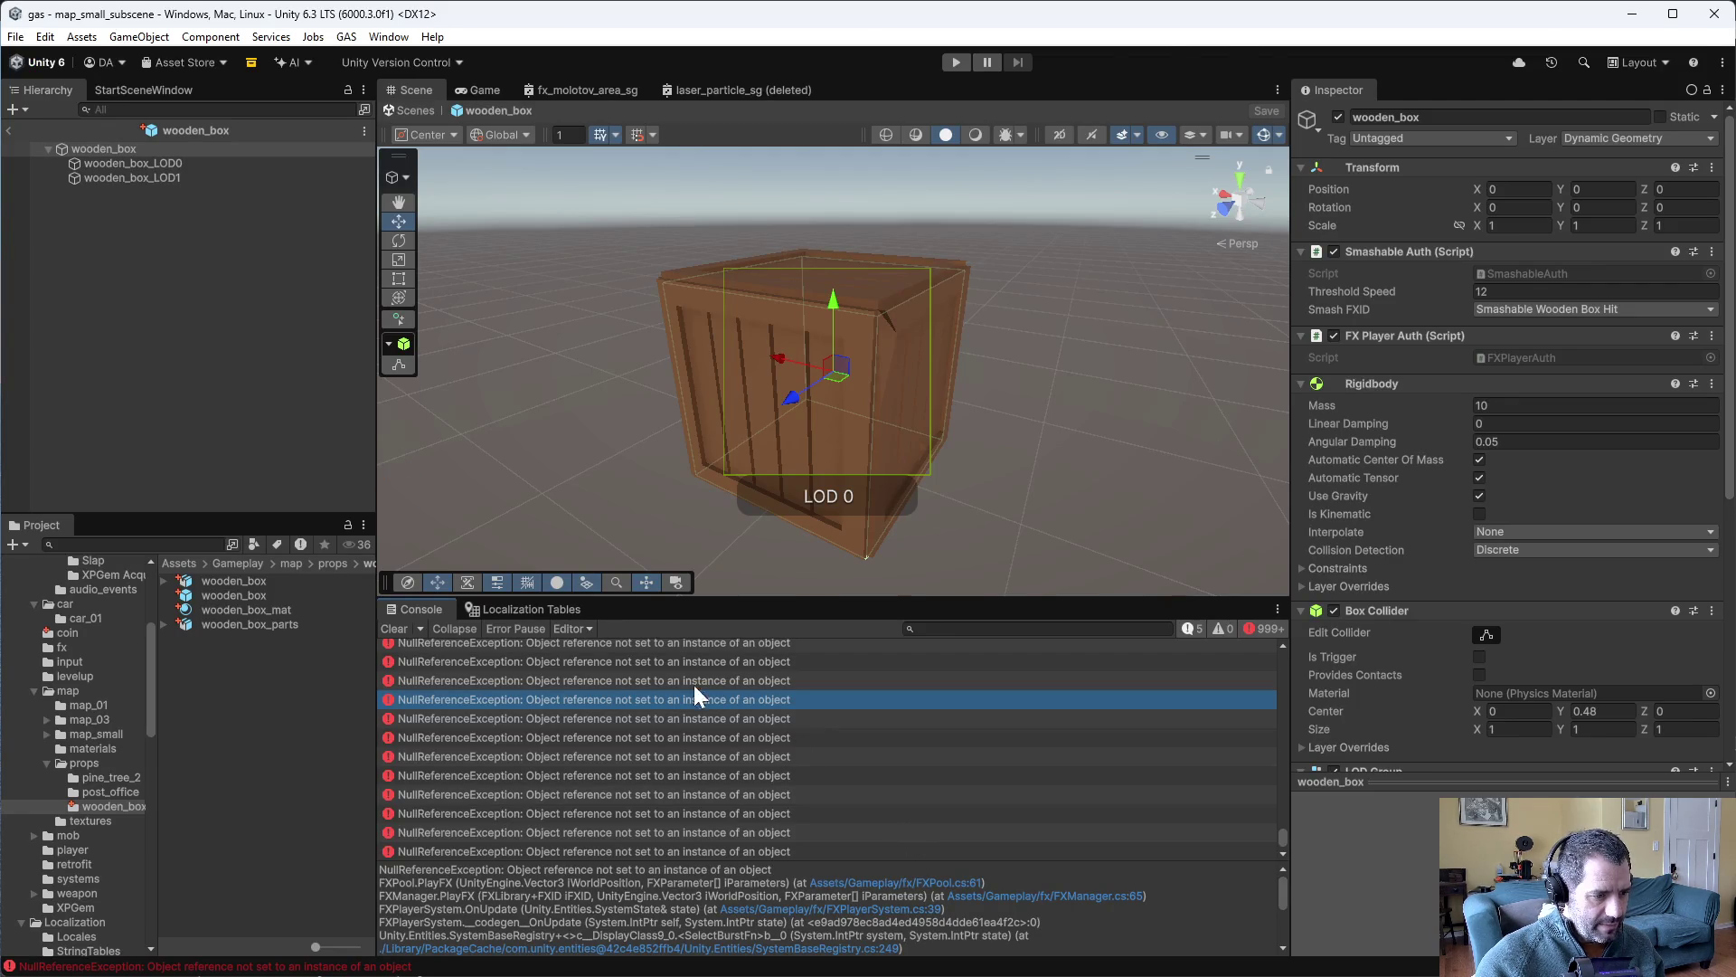
double_click(693, 699)
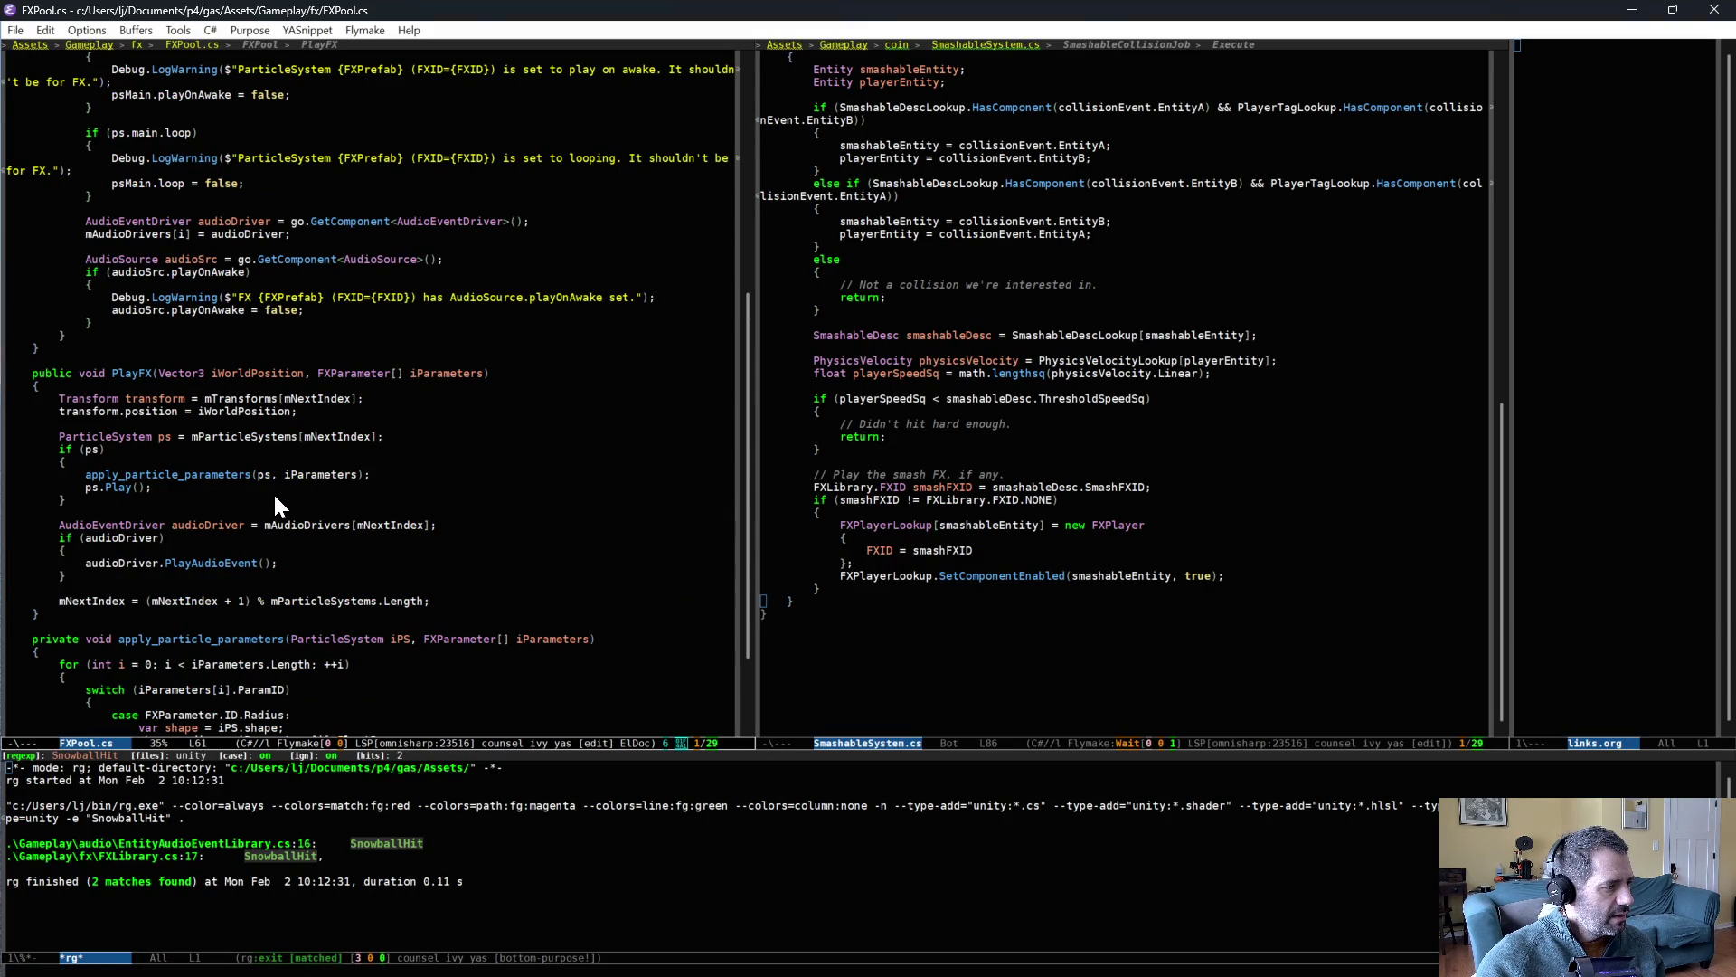
key(alt+Tab)
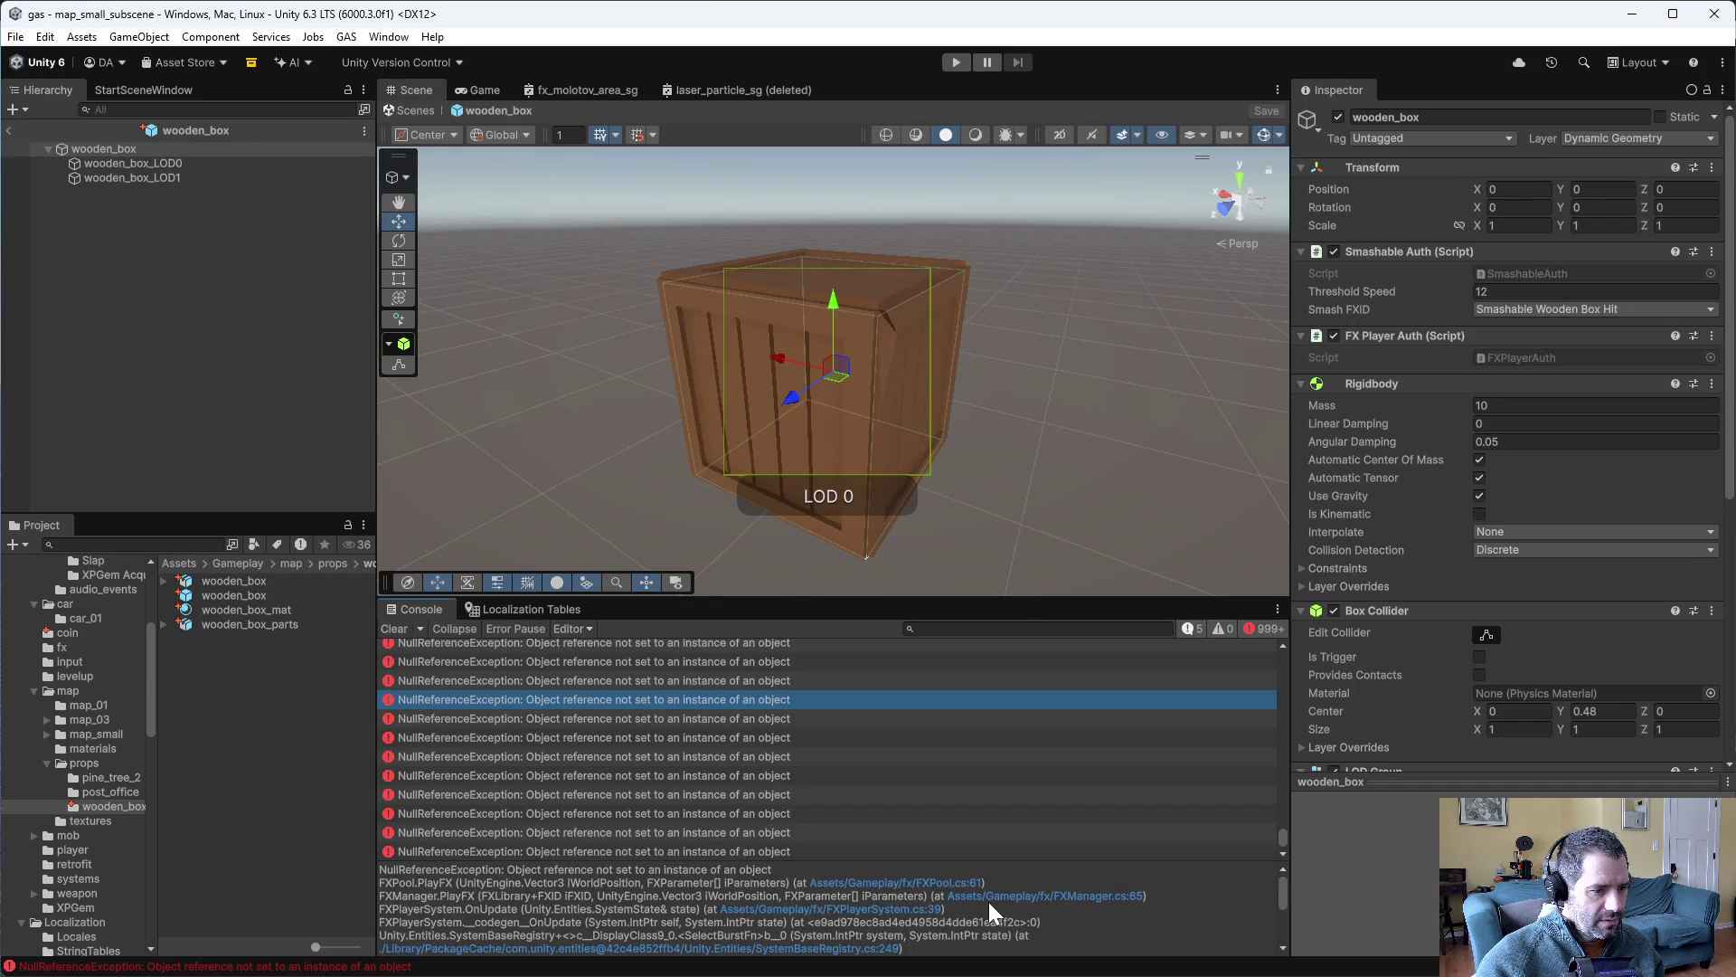
key(alt+Tab)
key(alt+Tab)
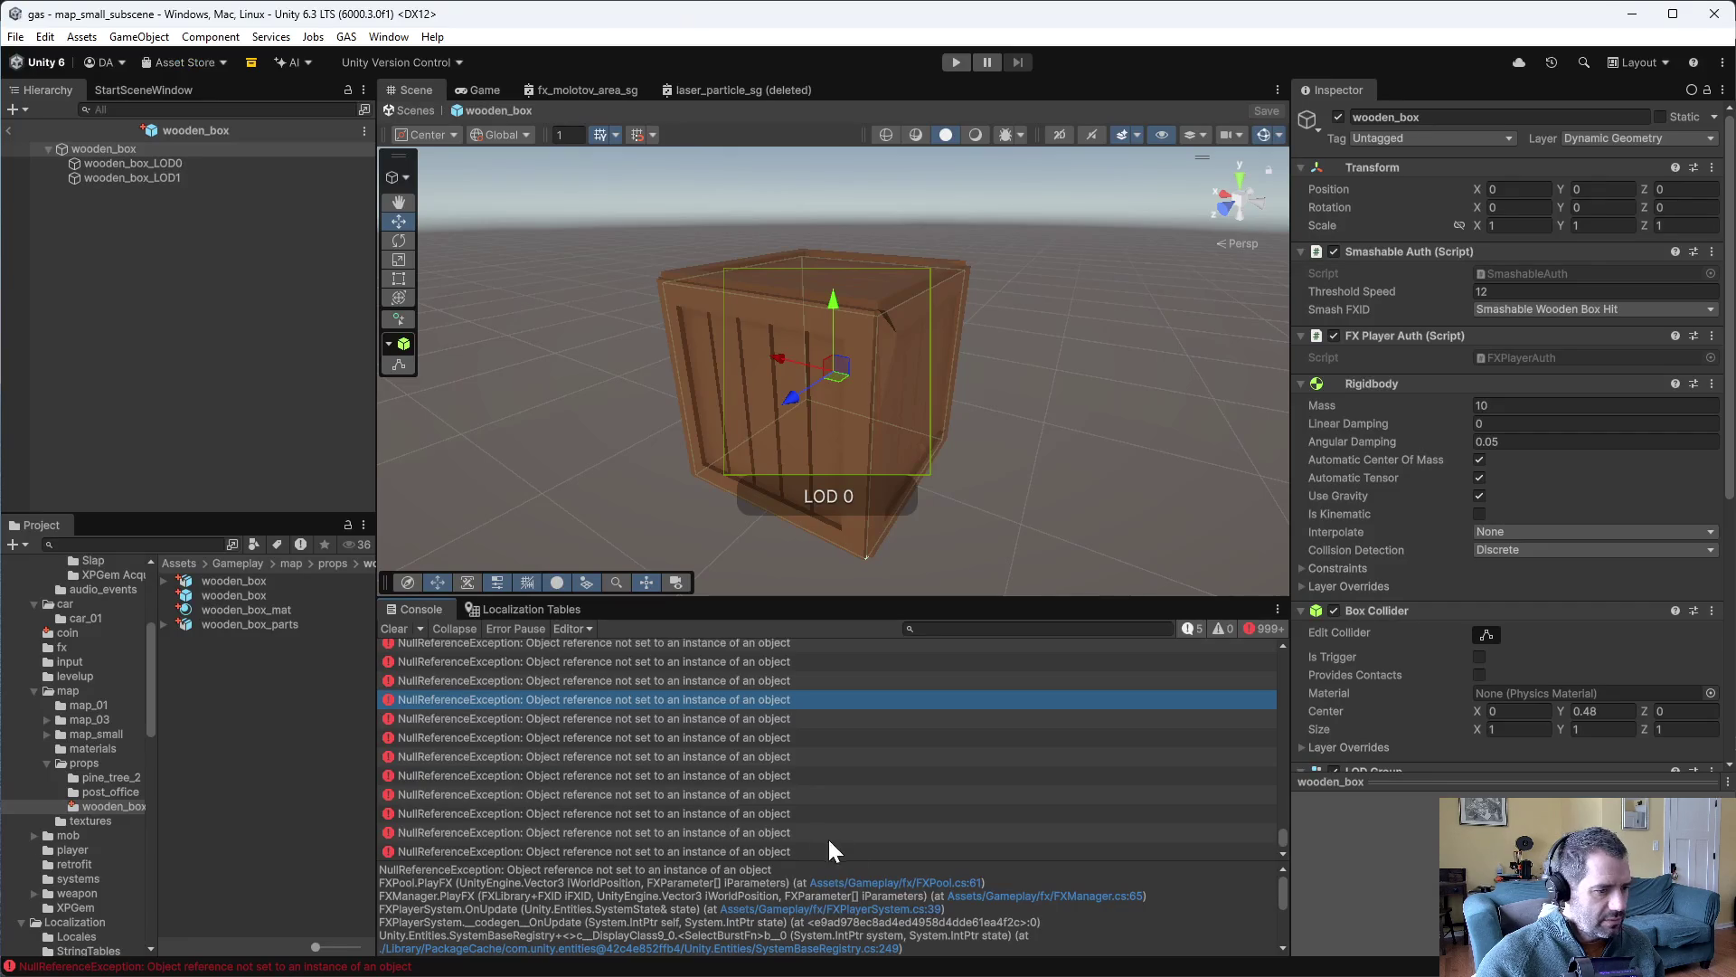
key(alt+Tab)
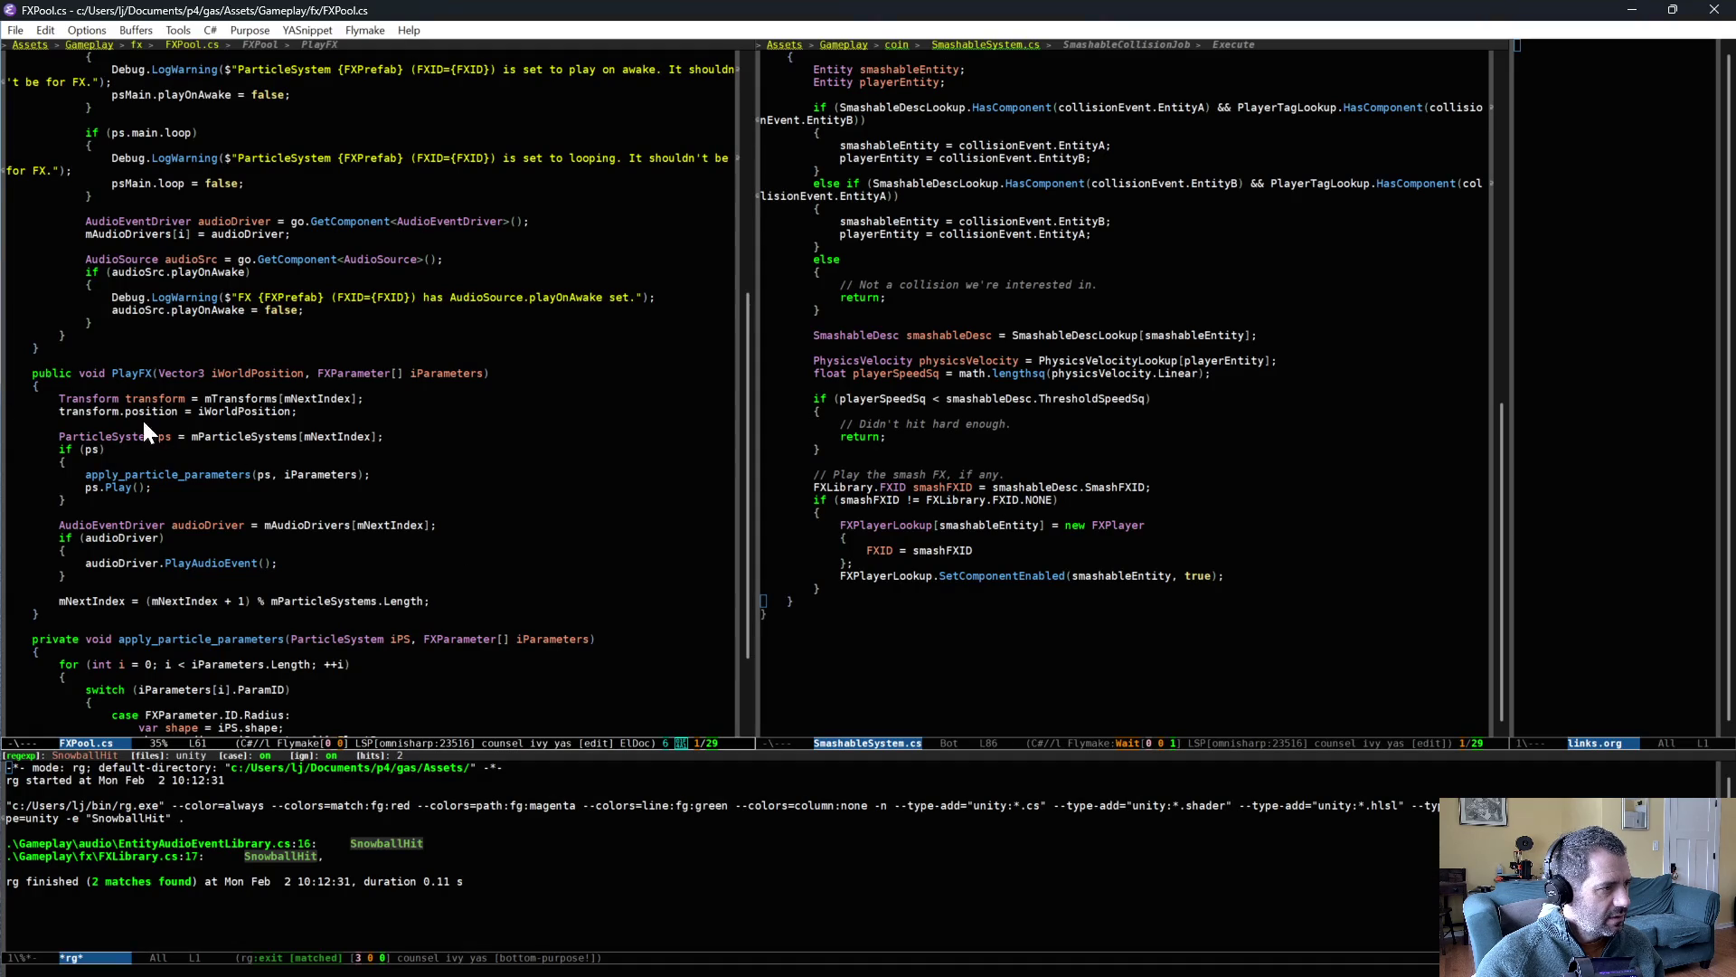
click(388, 399)
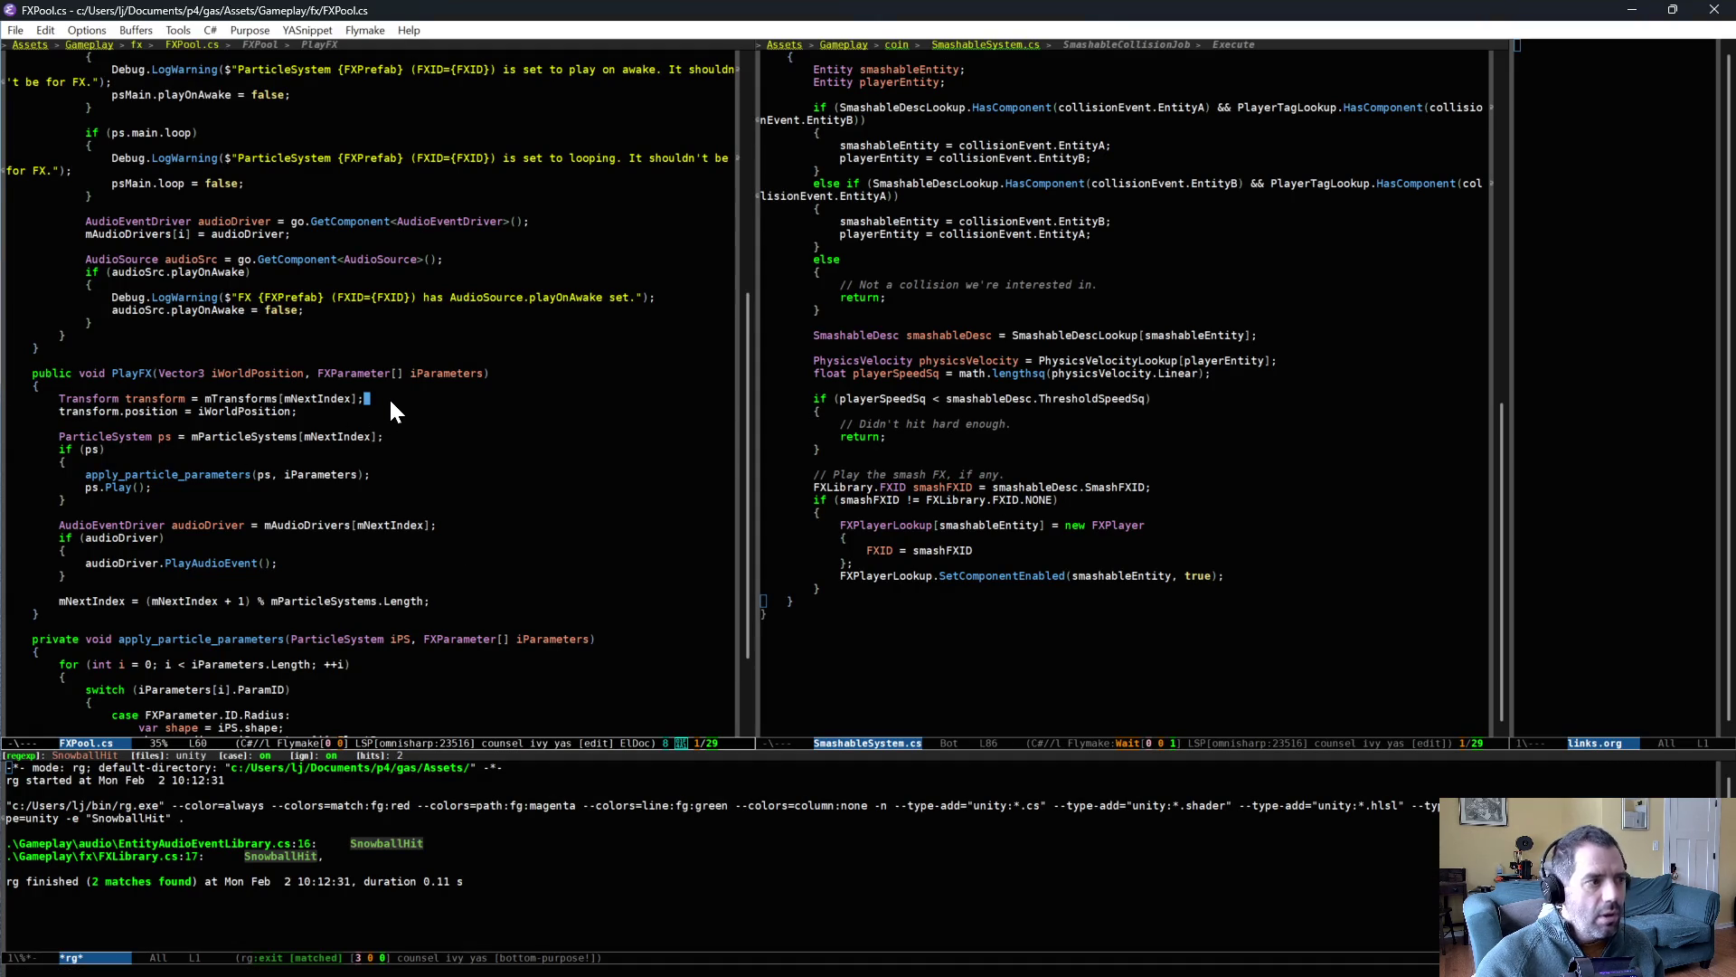
- Review FXPool.cs's Start setup and PlayFX method against the Unity error
scroll(741, 322, up, 2)
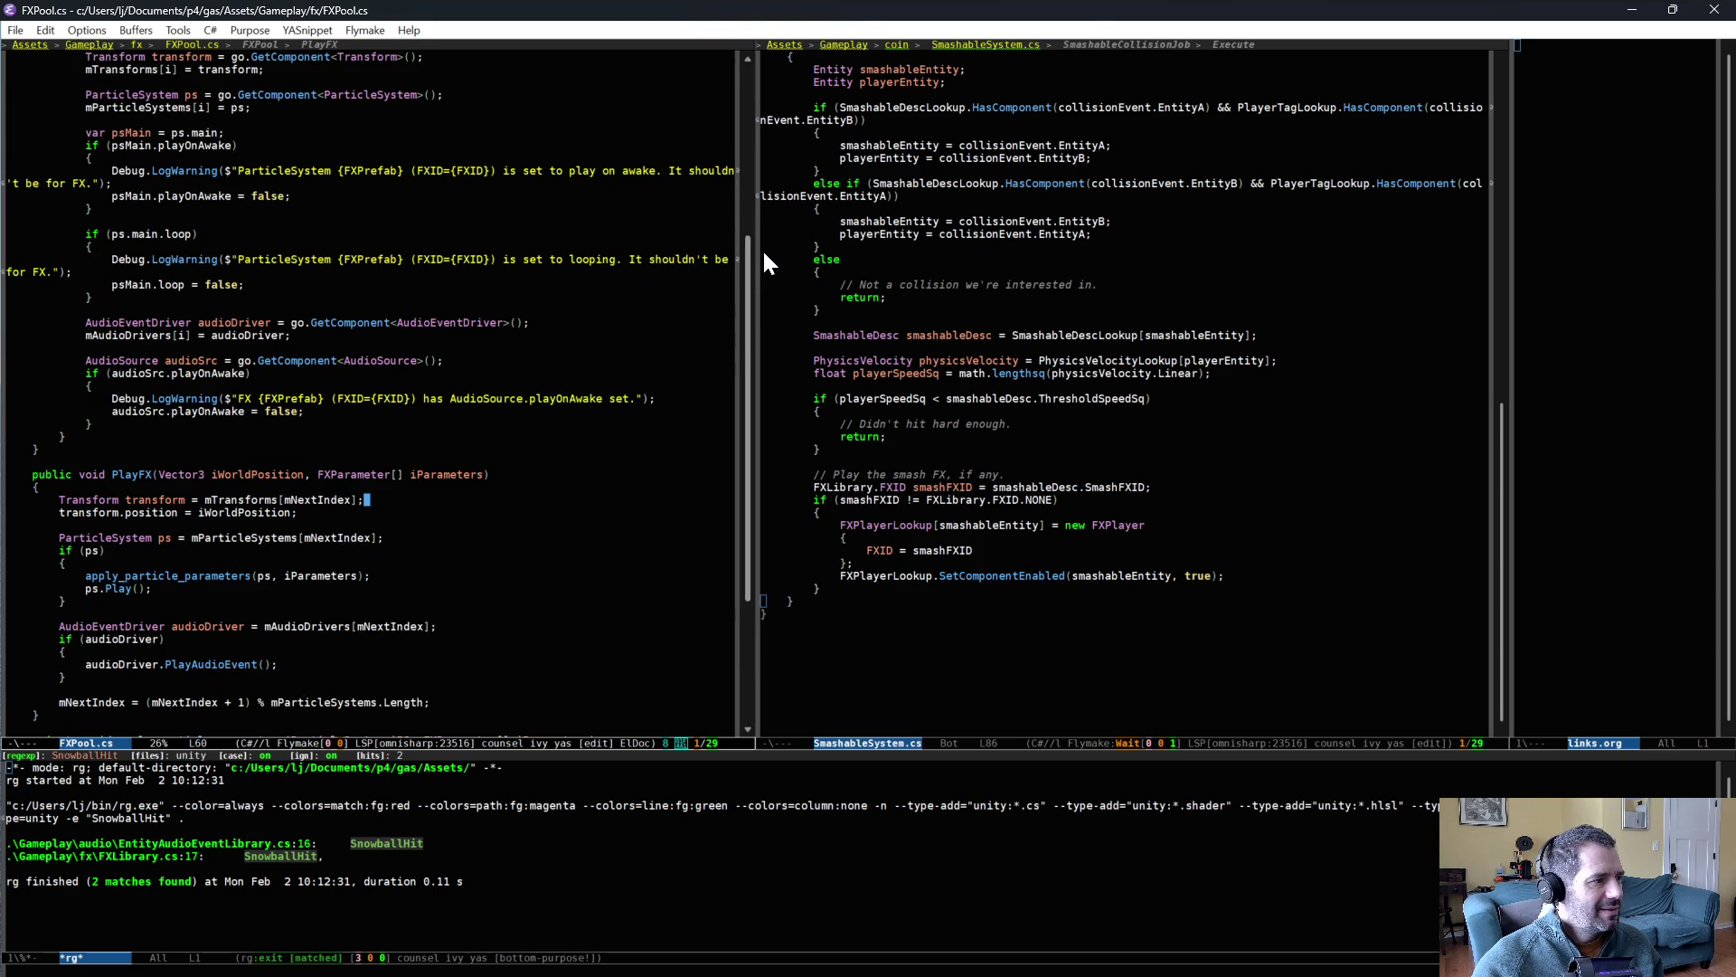
scroll(762, 248, up, 7)
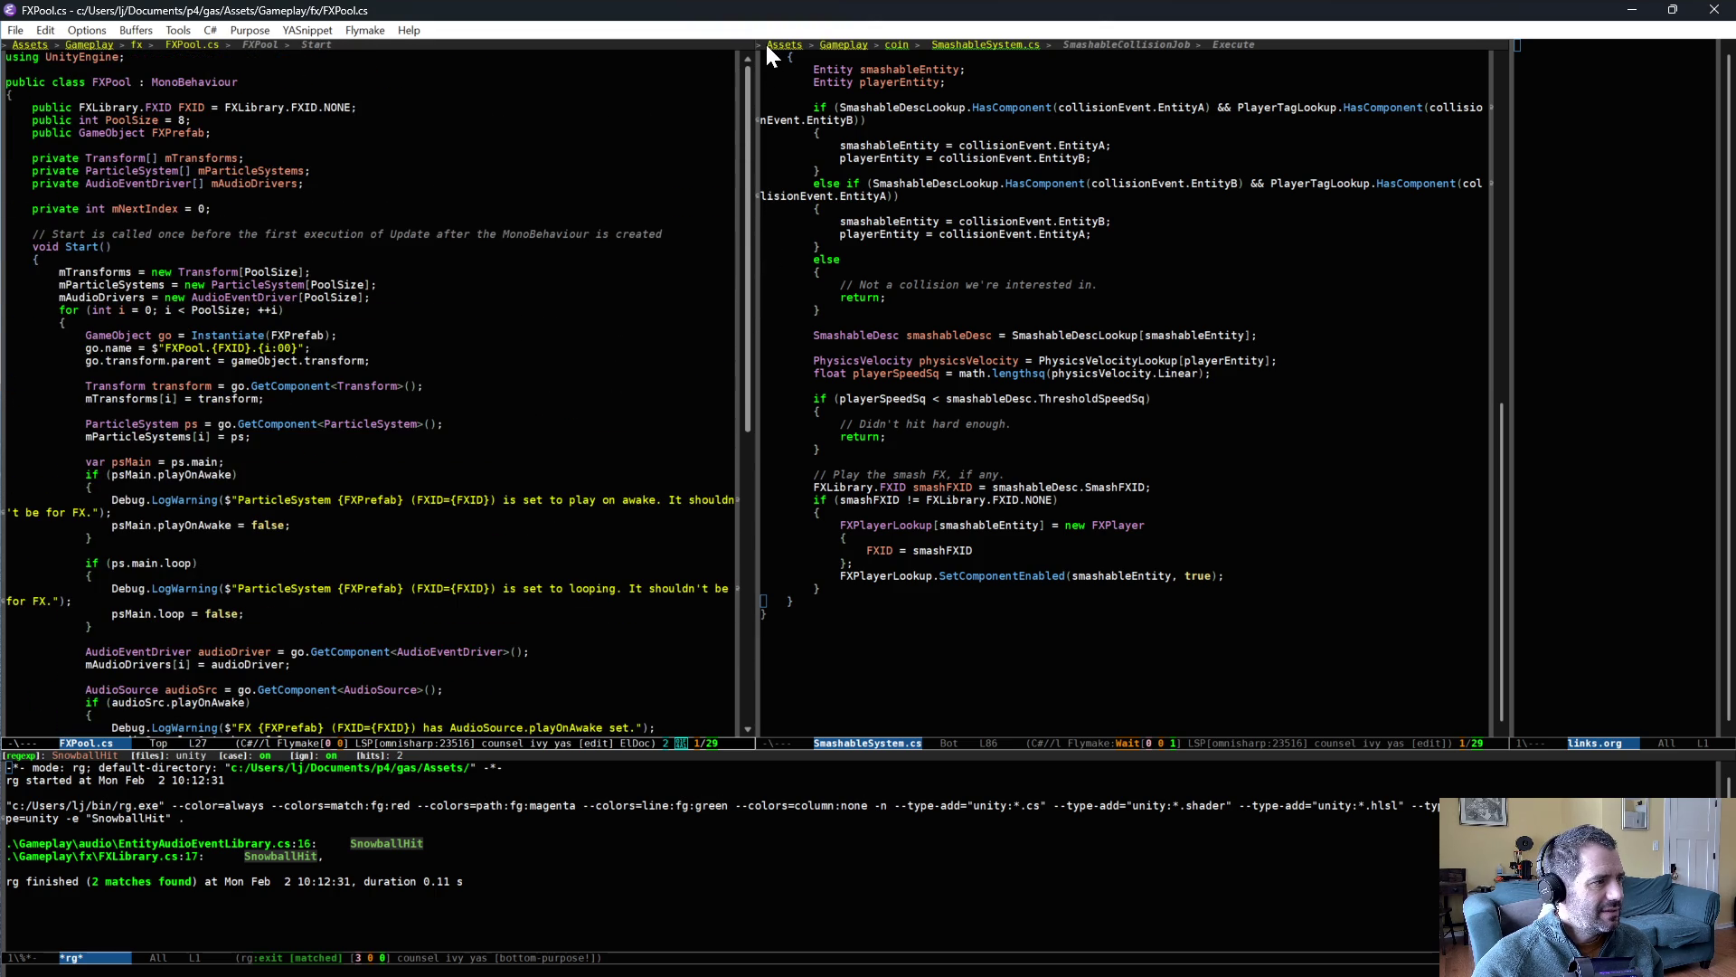
scroll(736, 210, down, 3)
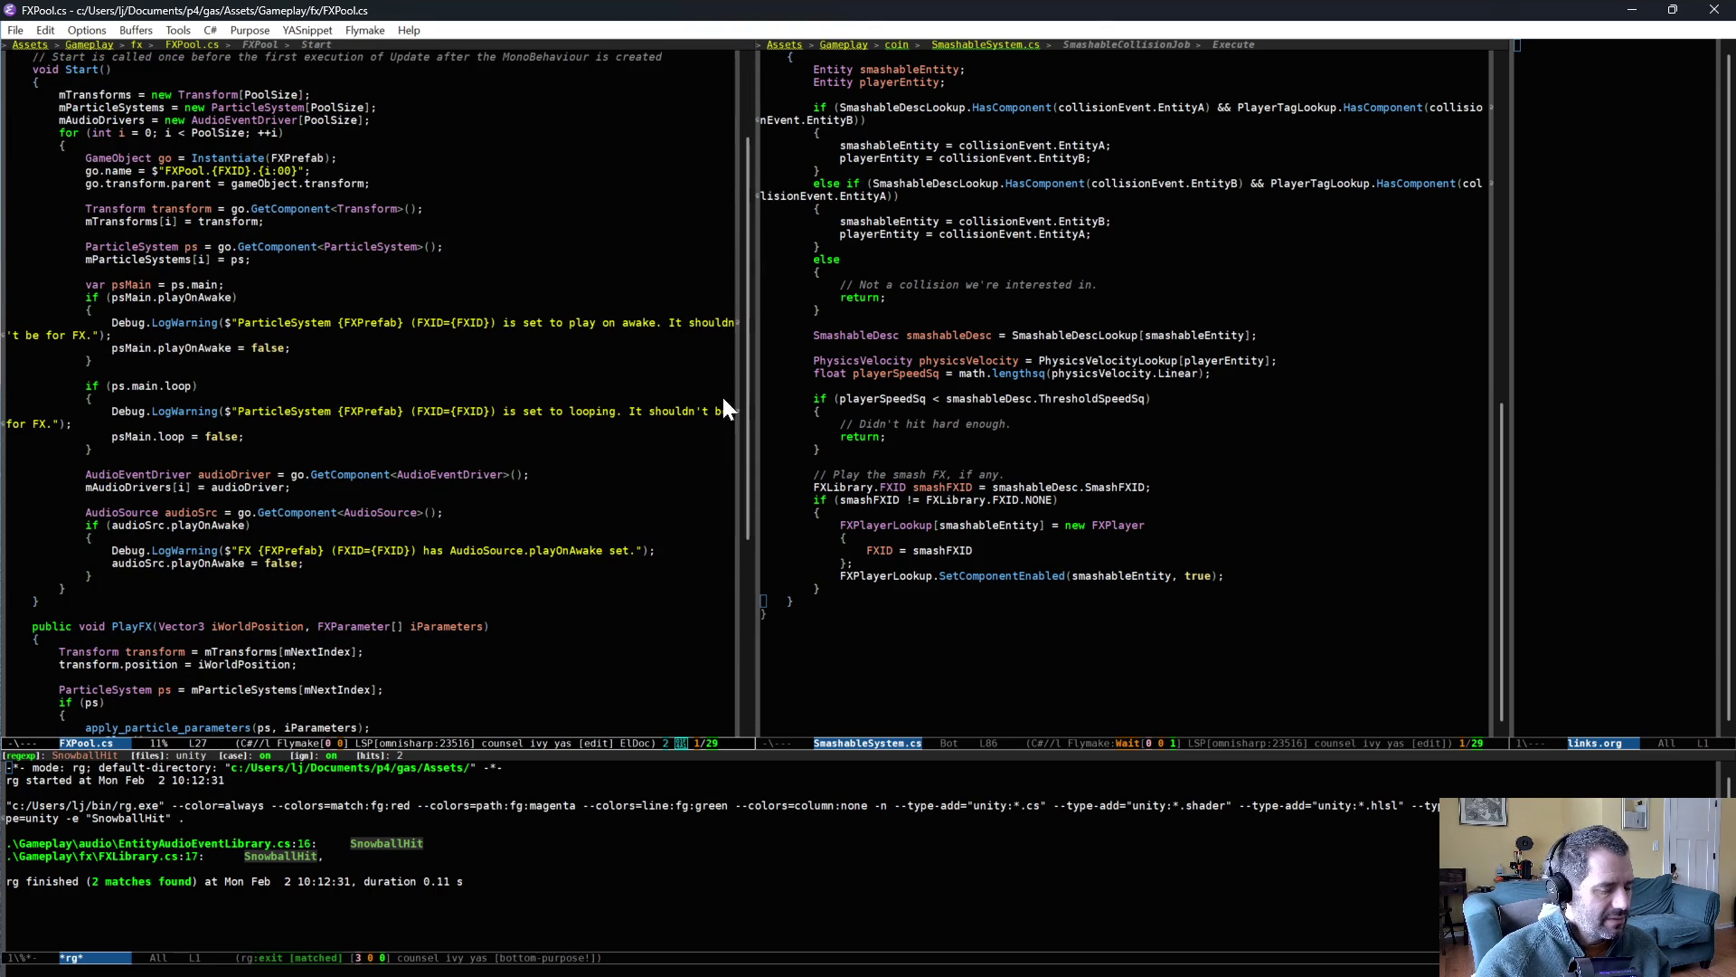
key(alt+Tab)
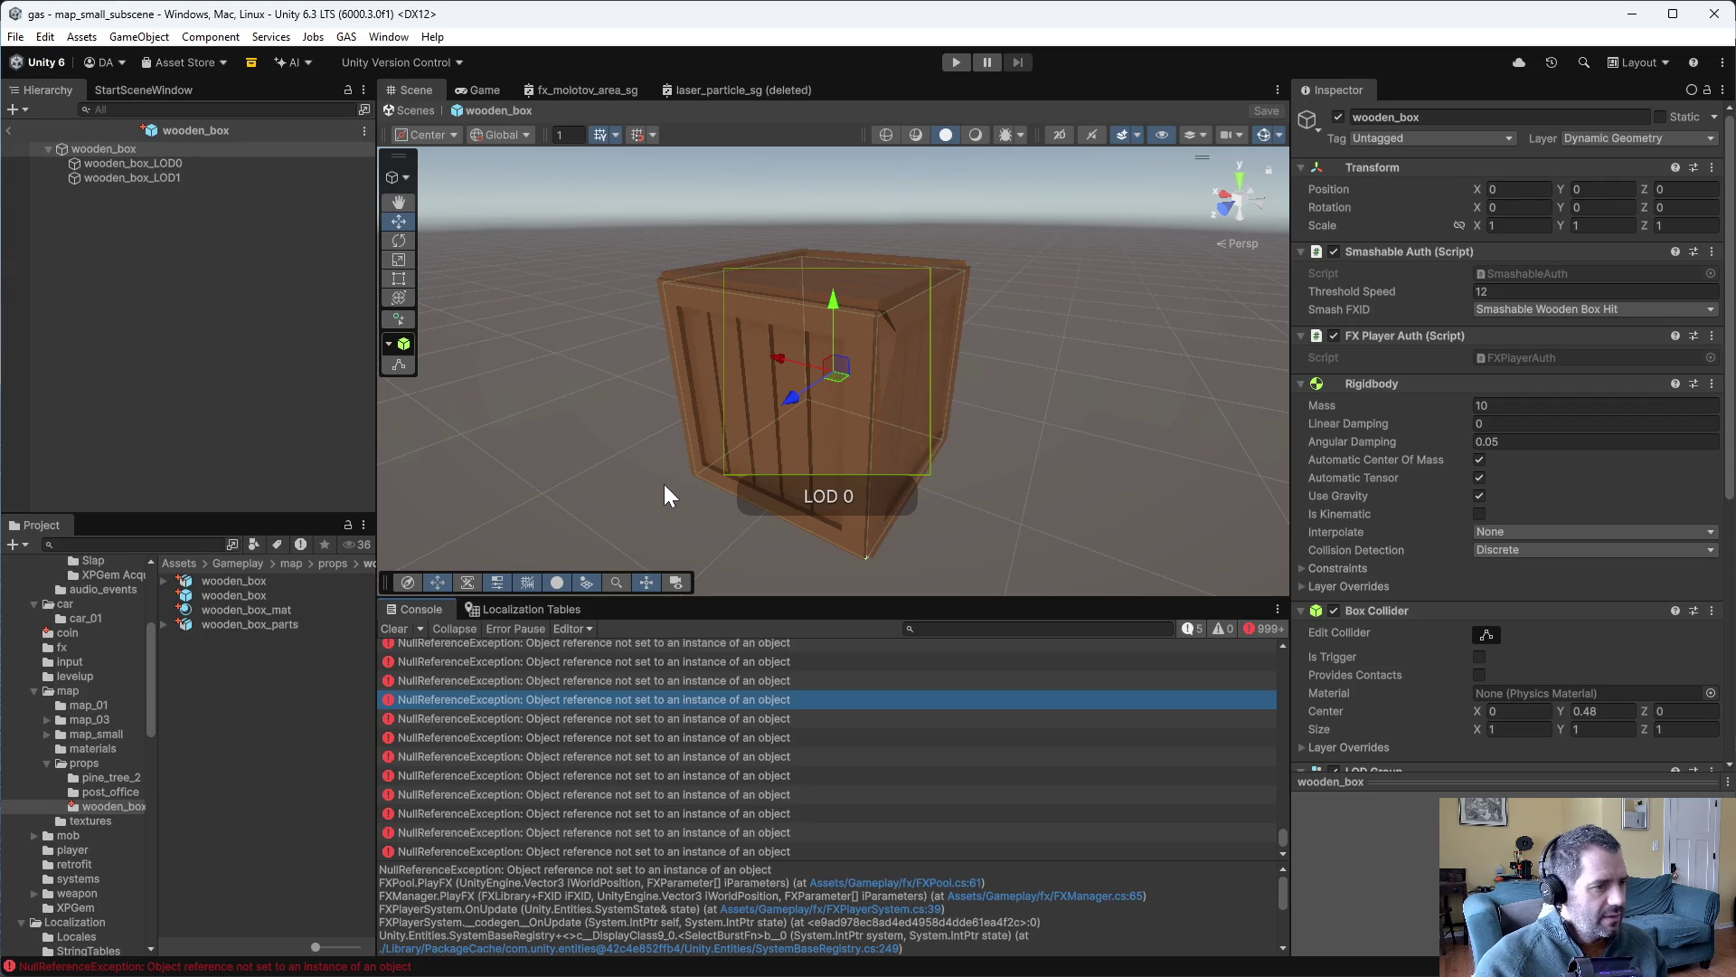
key(alt+Tab)
click(978, 589)
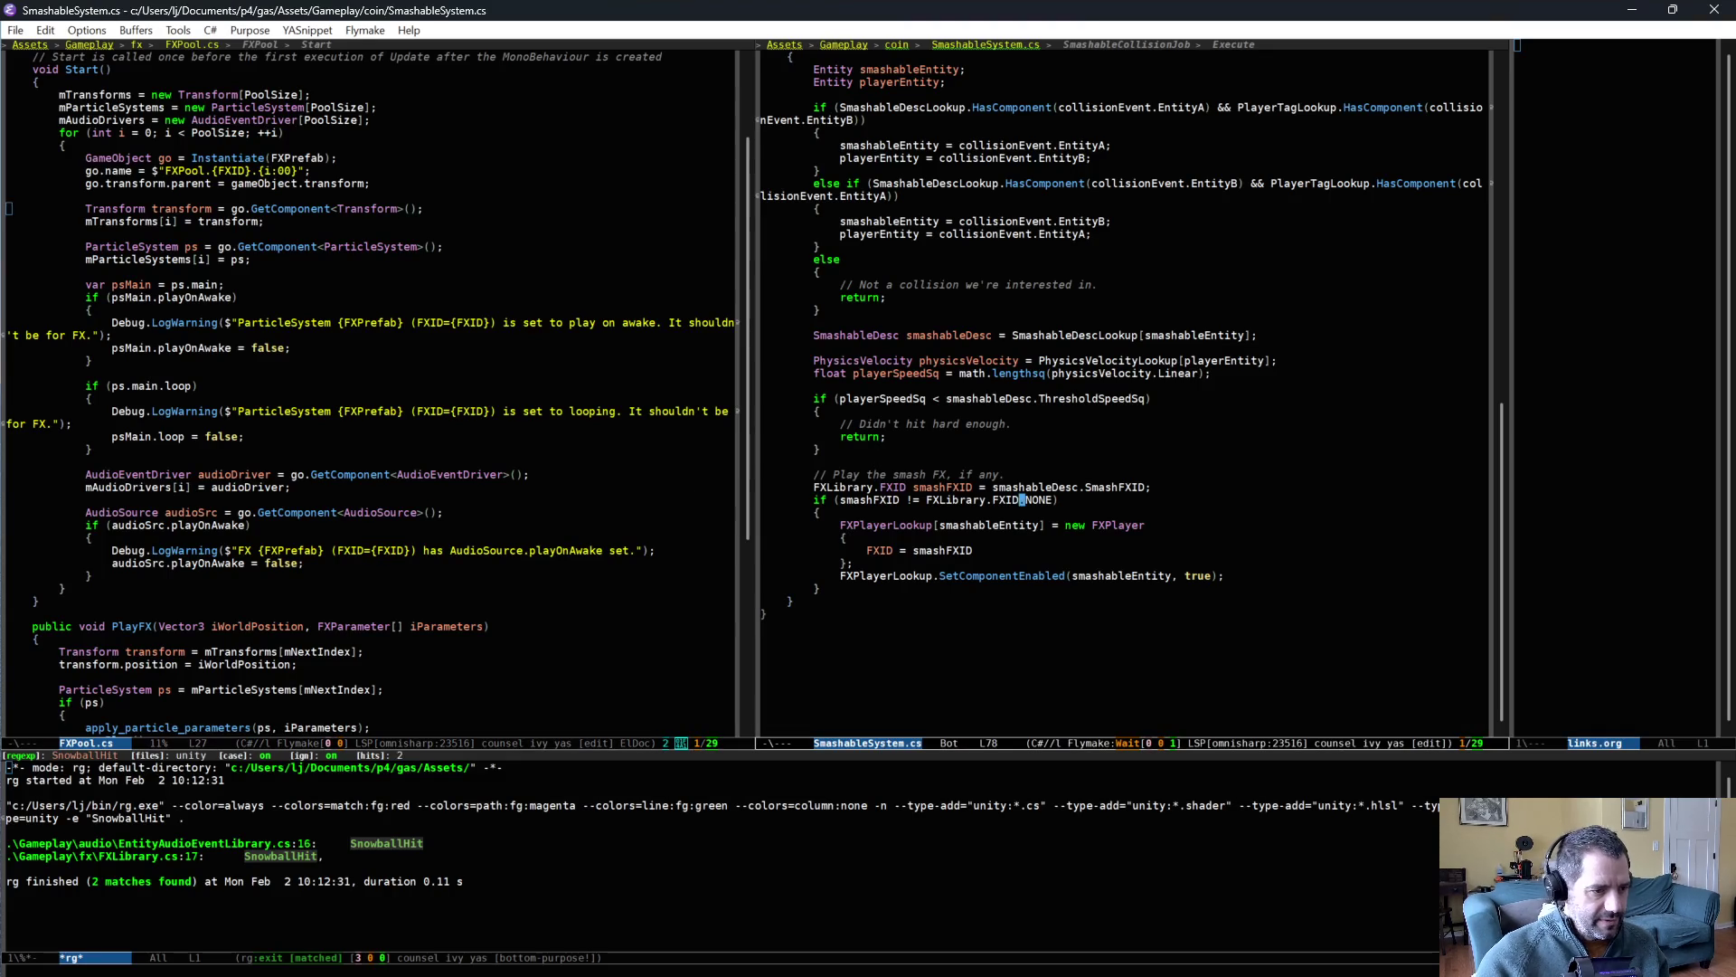
- Close the open block with a brace and search the project for 'destroy'
text(})
key(Return)
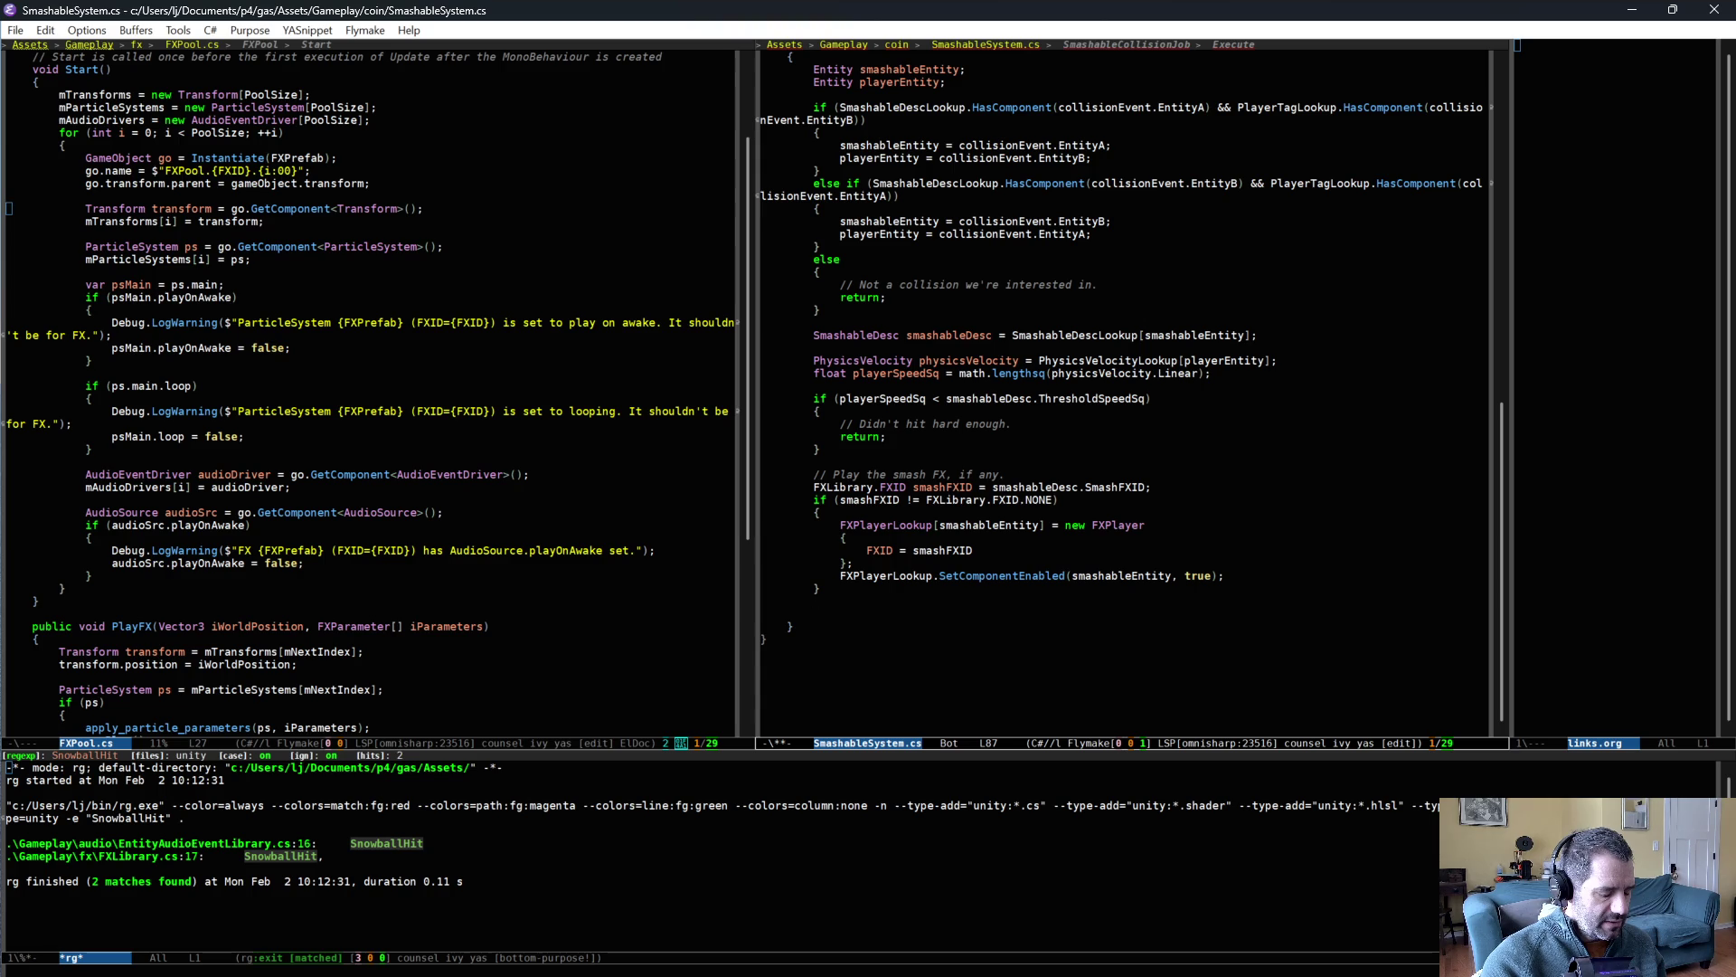
text(destroy)
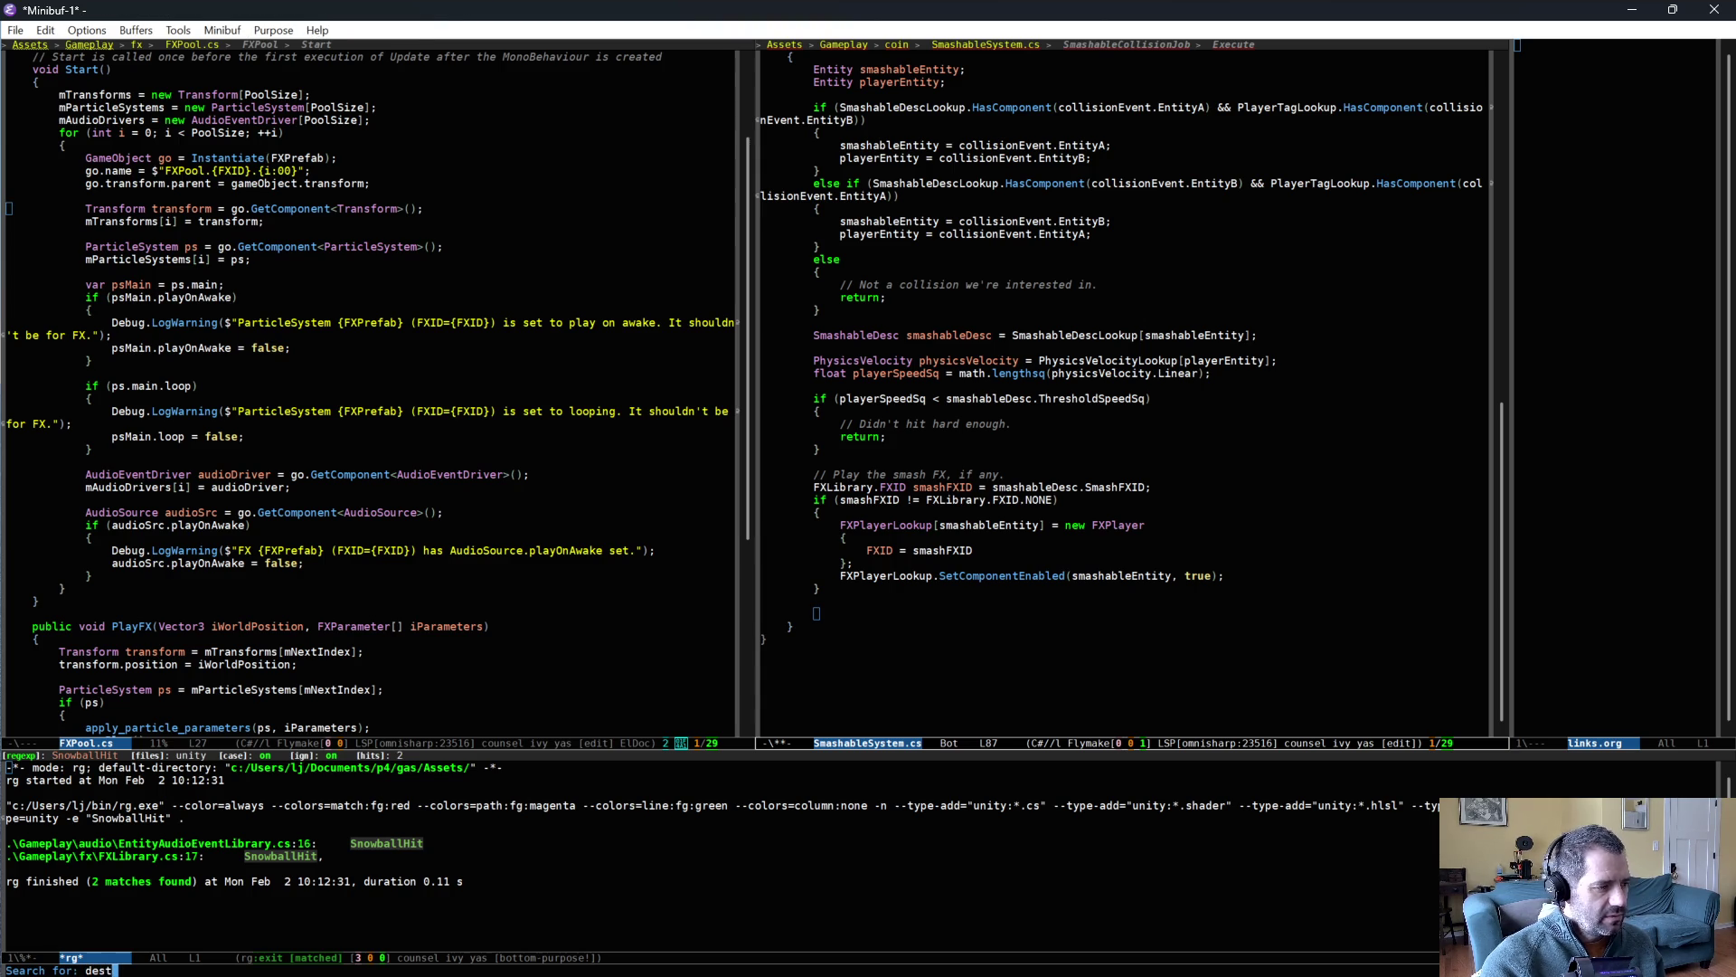
key(Return)
- Open KillableSystem.cs at its endEcb.DestroyEntity call from the 36 matches
scroll(384, 922, down, 3)
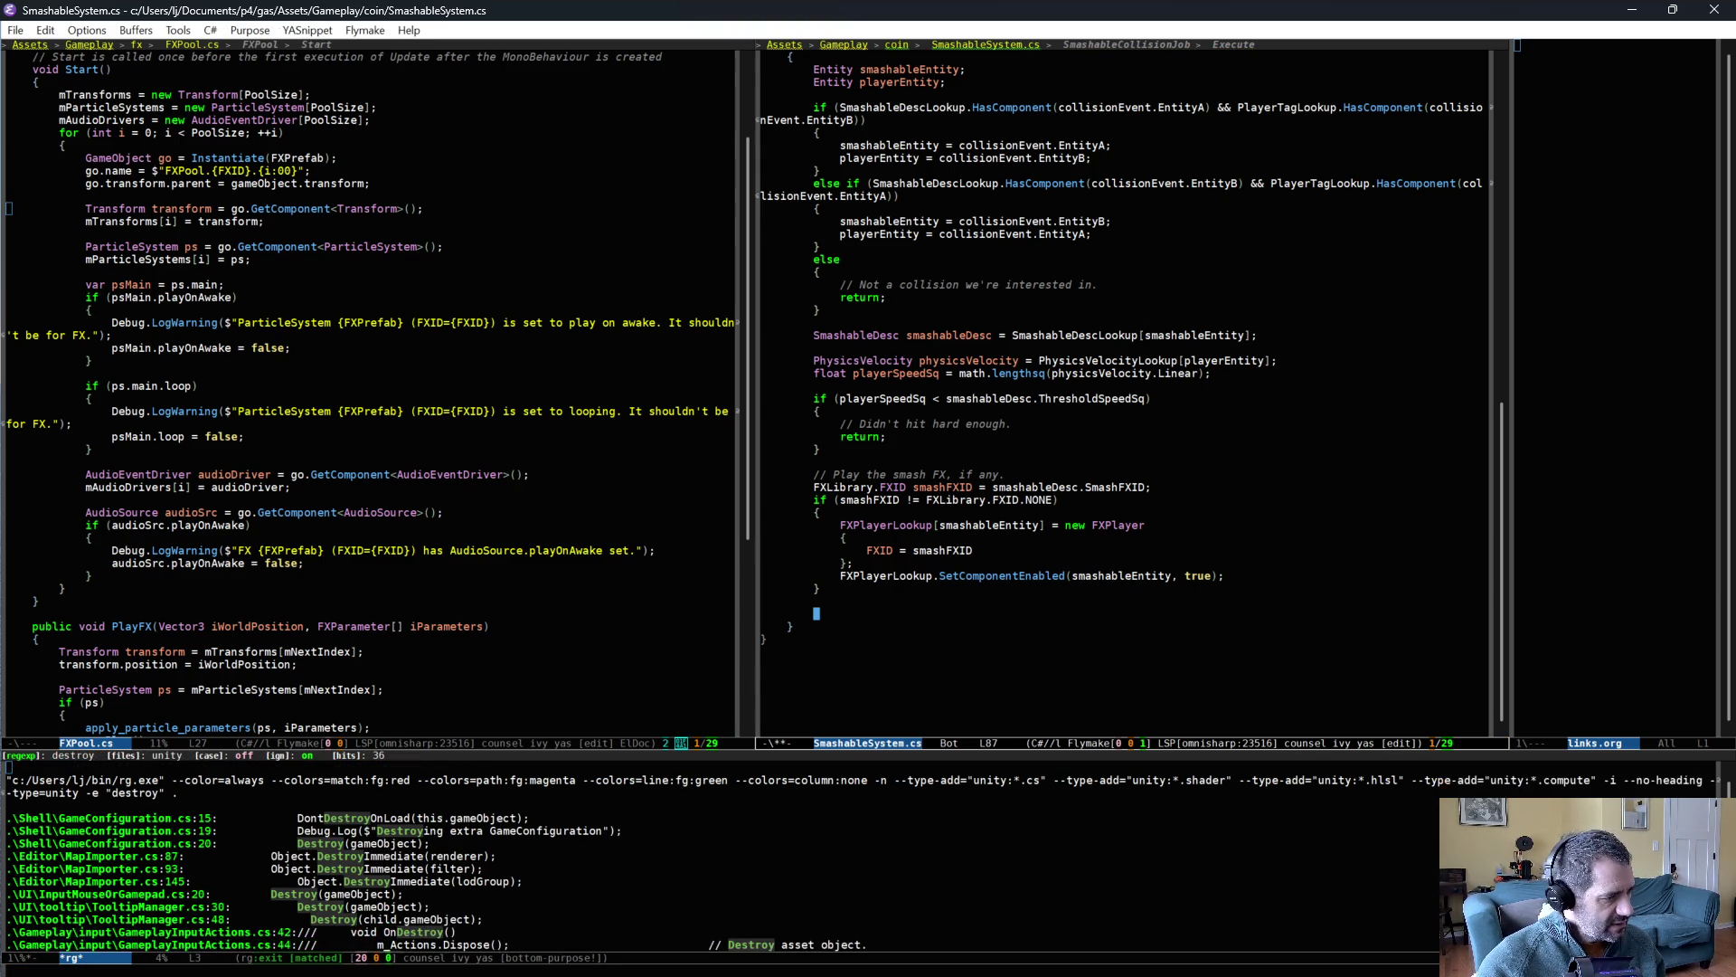
scroll(385, 923, down, 3)
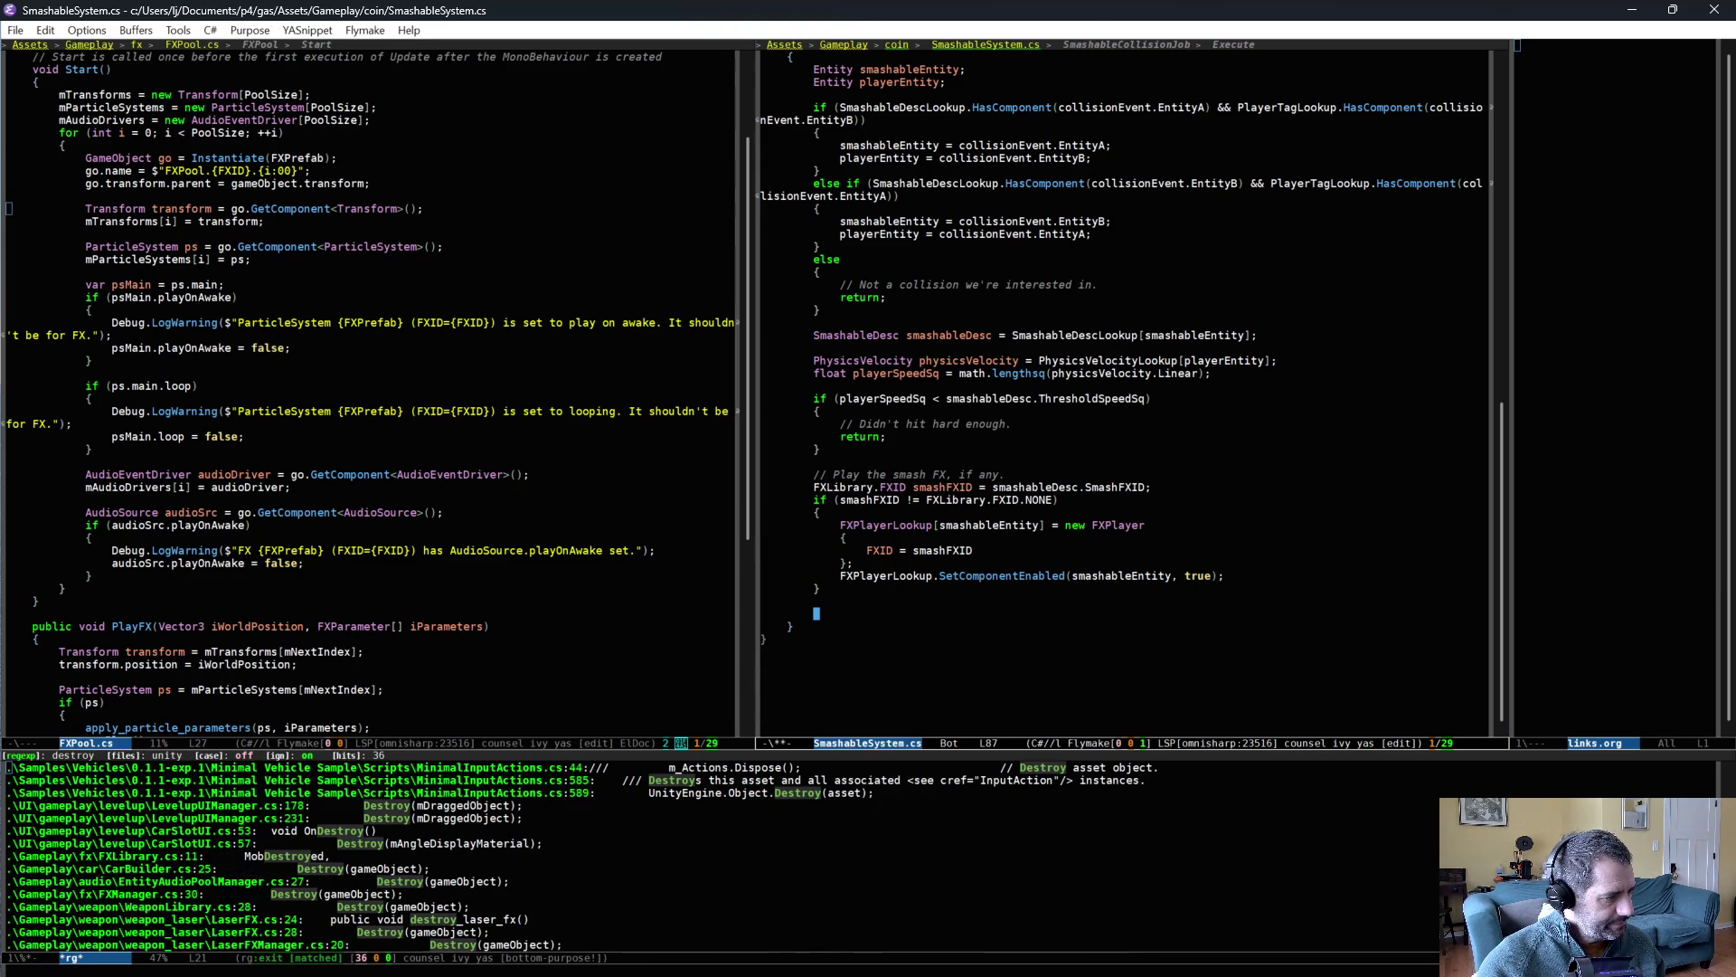
scroll(384, 922, down, 3)
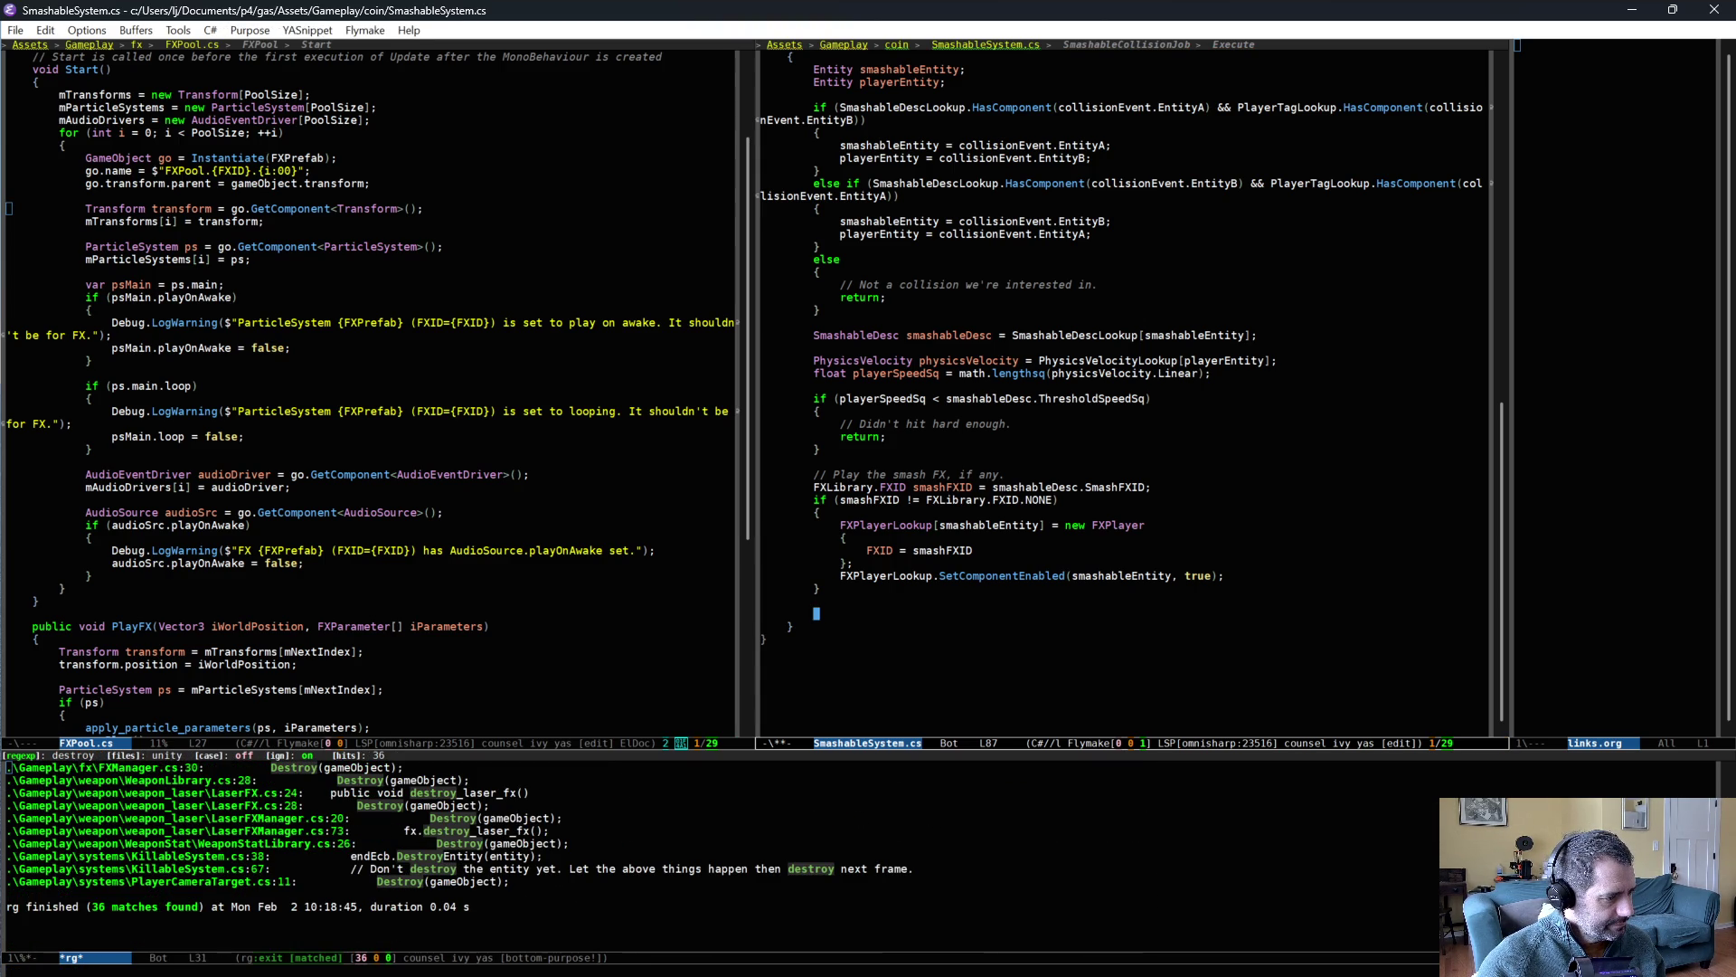
click(184, 859)
key(Return)
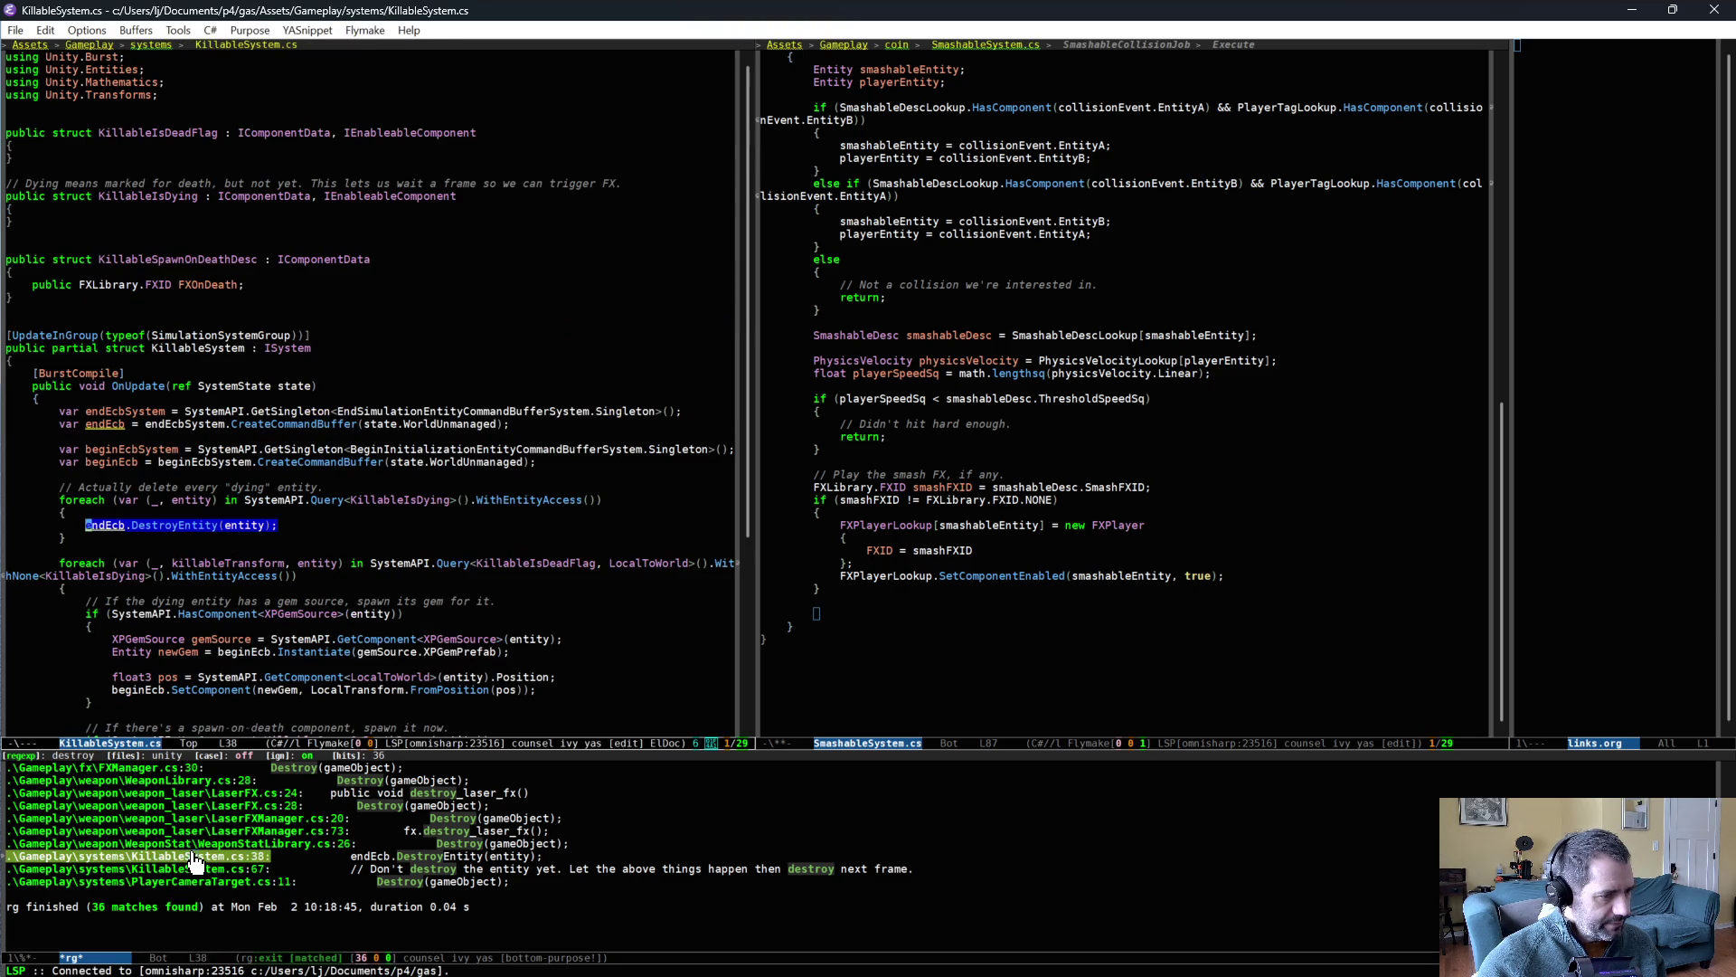
- Start a new line at the top of OnUpdate in SmashableSystem.cs
click(969, 327)
scroll(969, 326, up, 9)
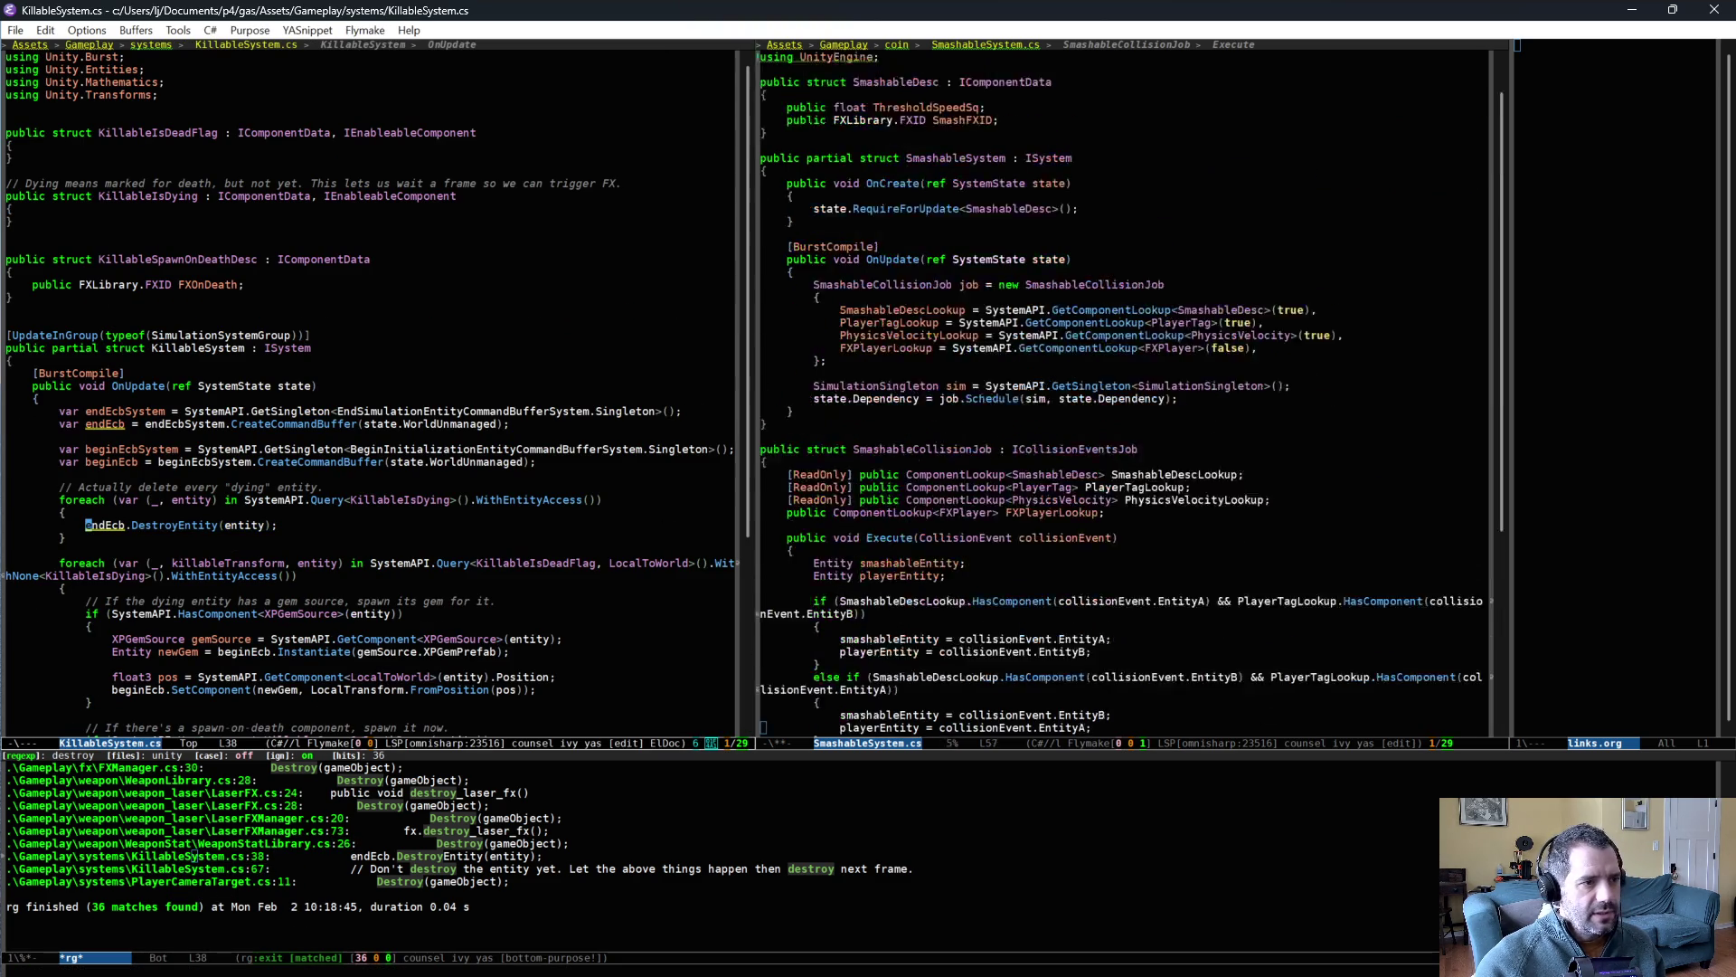
key(Return)
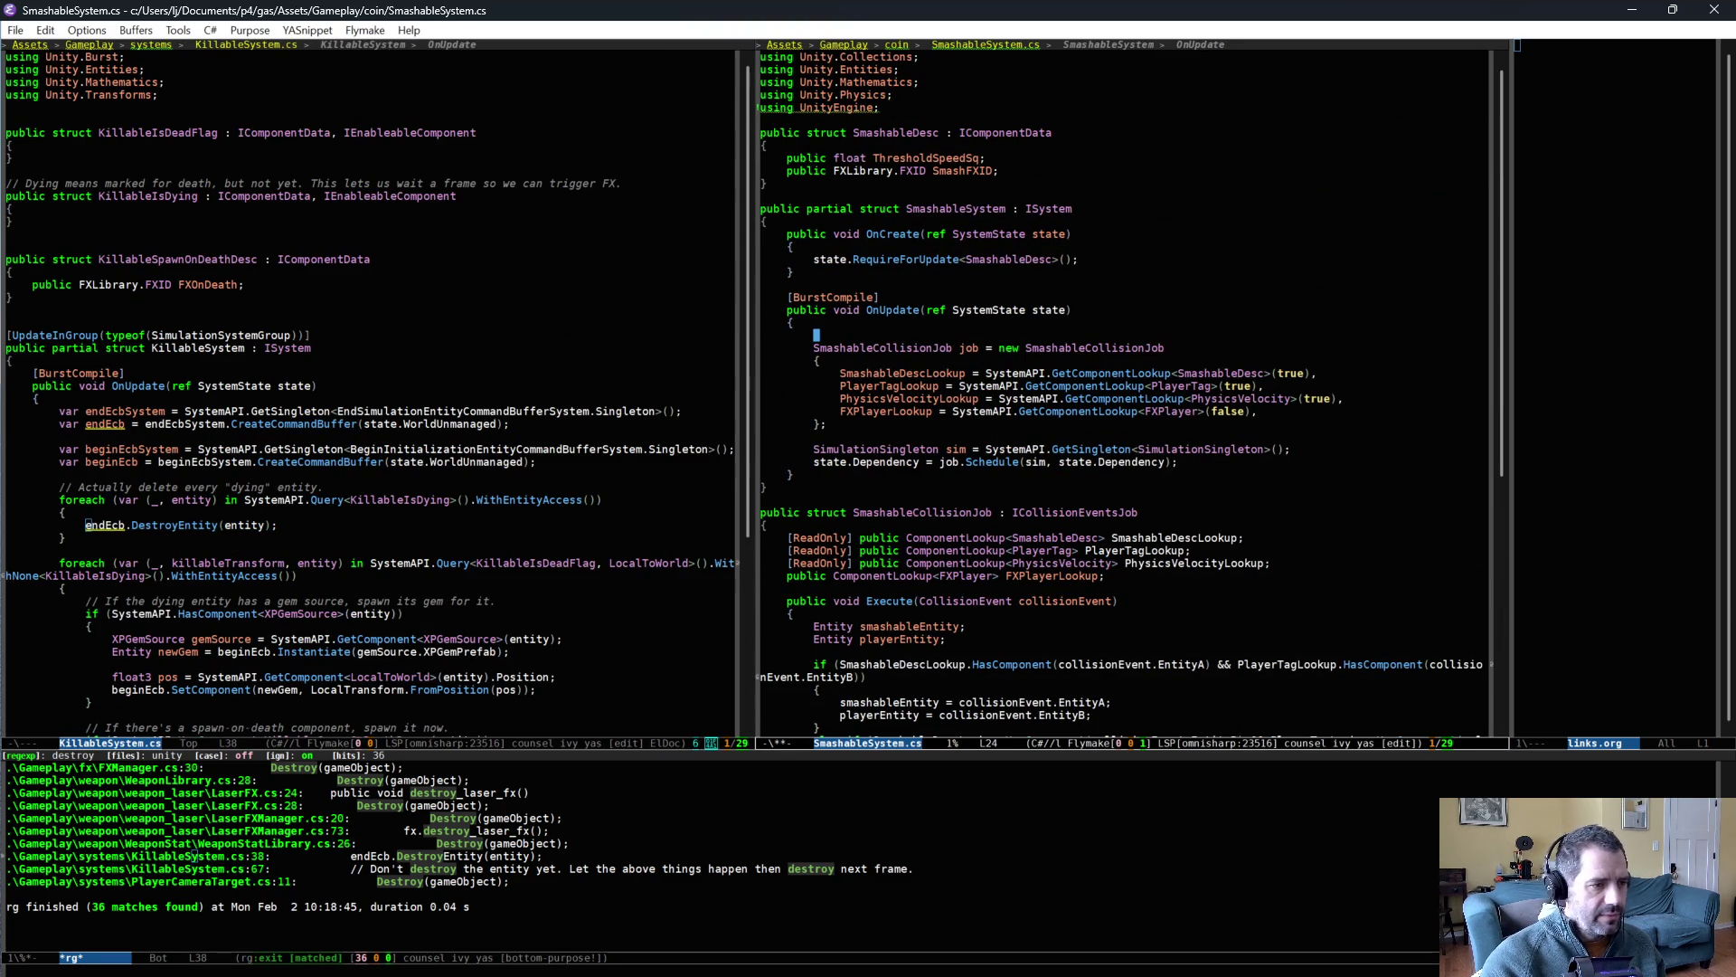
- Insert the entity command buffer setup in OnUpdate and assign ECB = ecb to the job
key(alt+y)
key(Return)
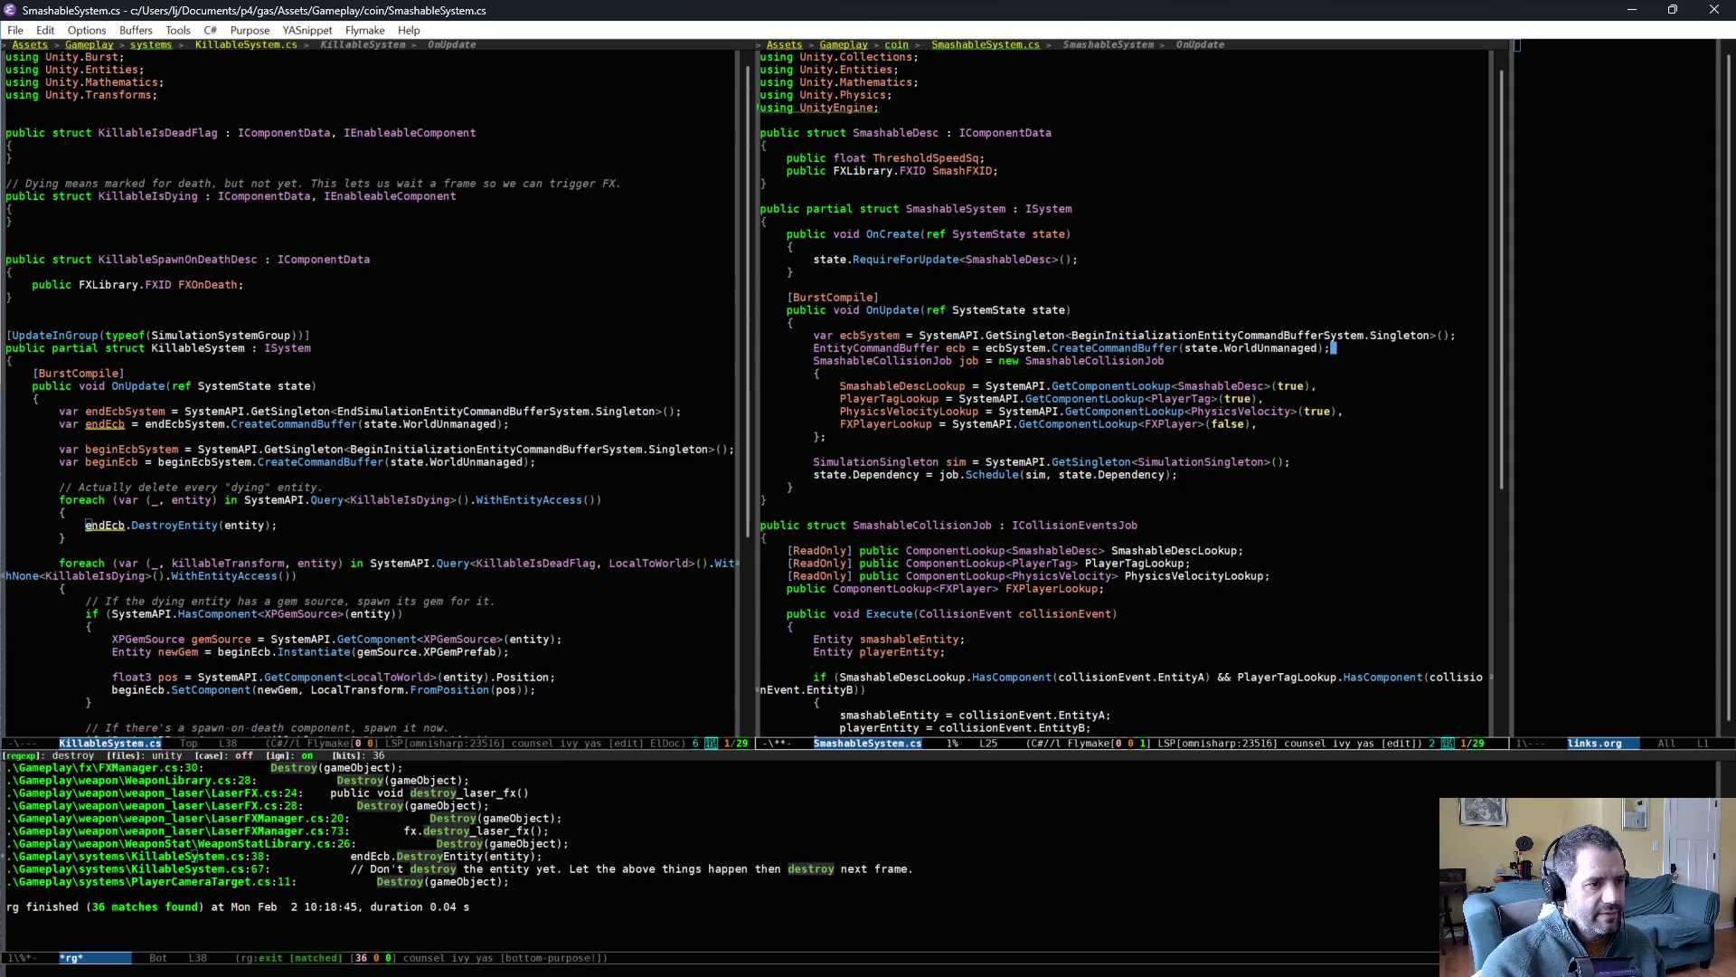
key(Return)
click(1310, 431)
key(Return)
text(ECB = )
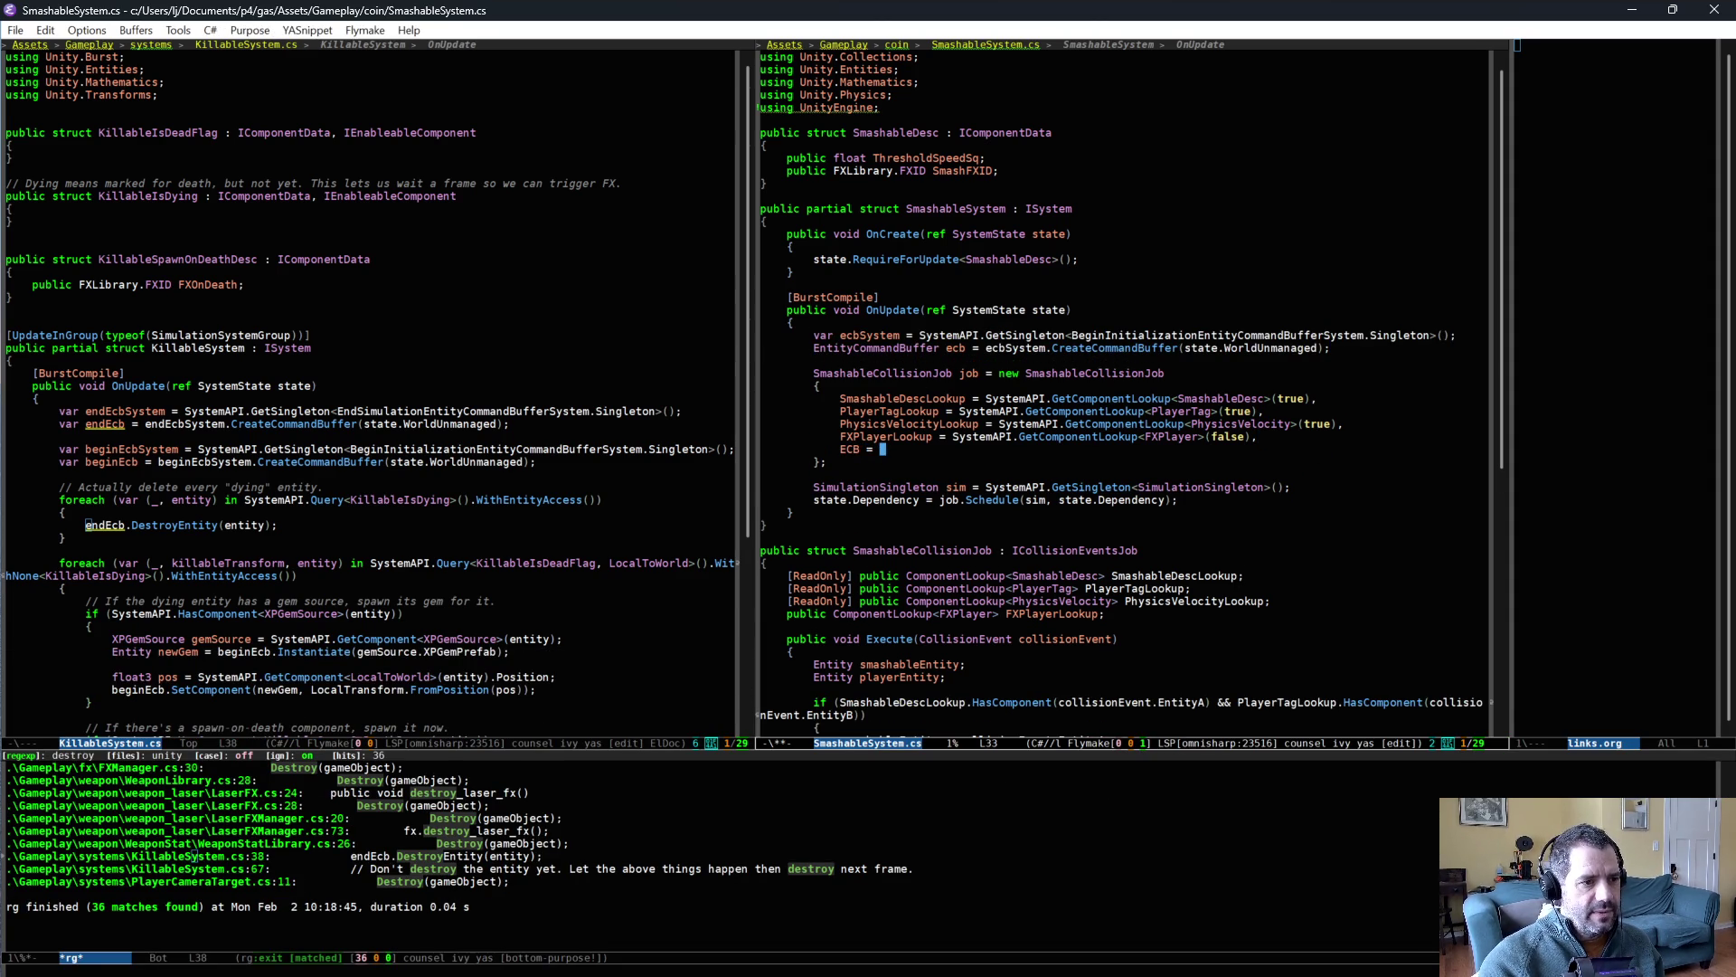
text(ecb)
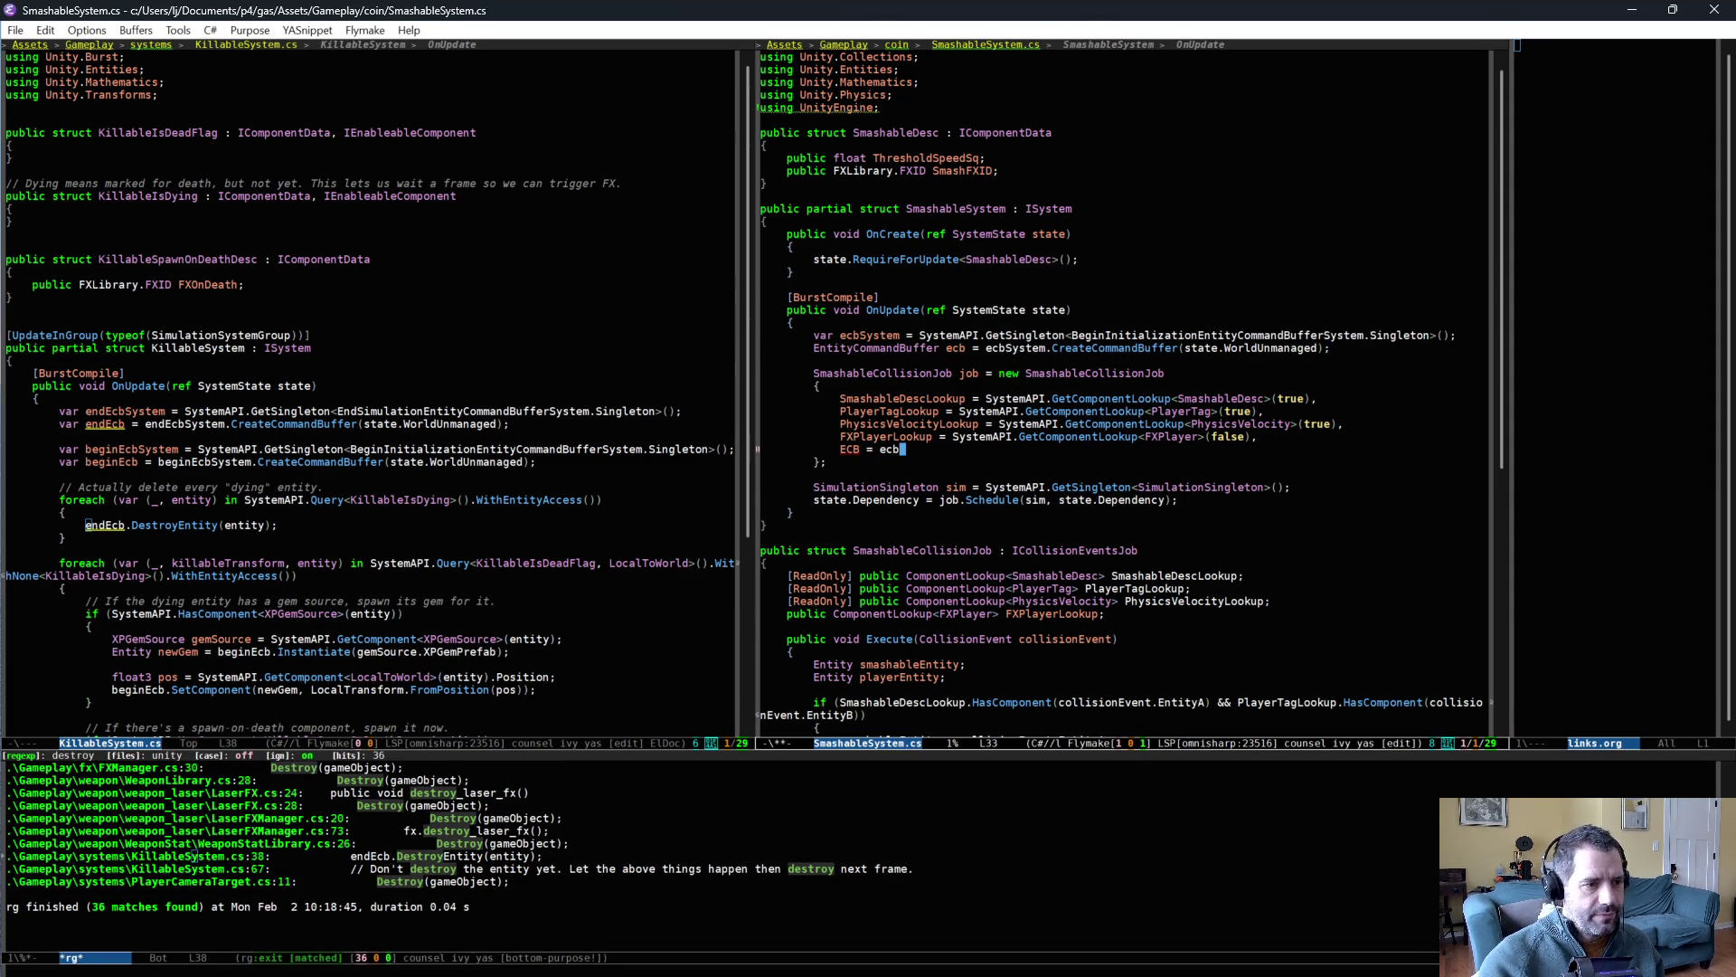
key(alt+period)
- Add a 'public EntityCommandBuffer ECB;' field to the job and save SmashableSystem.cs
click(1006, 616)
key(Return)
key(ctrl+y)
key(BackSpace)
key(BackSpace)
text(ECB;)
key(alt+m)
text(public)
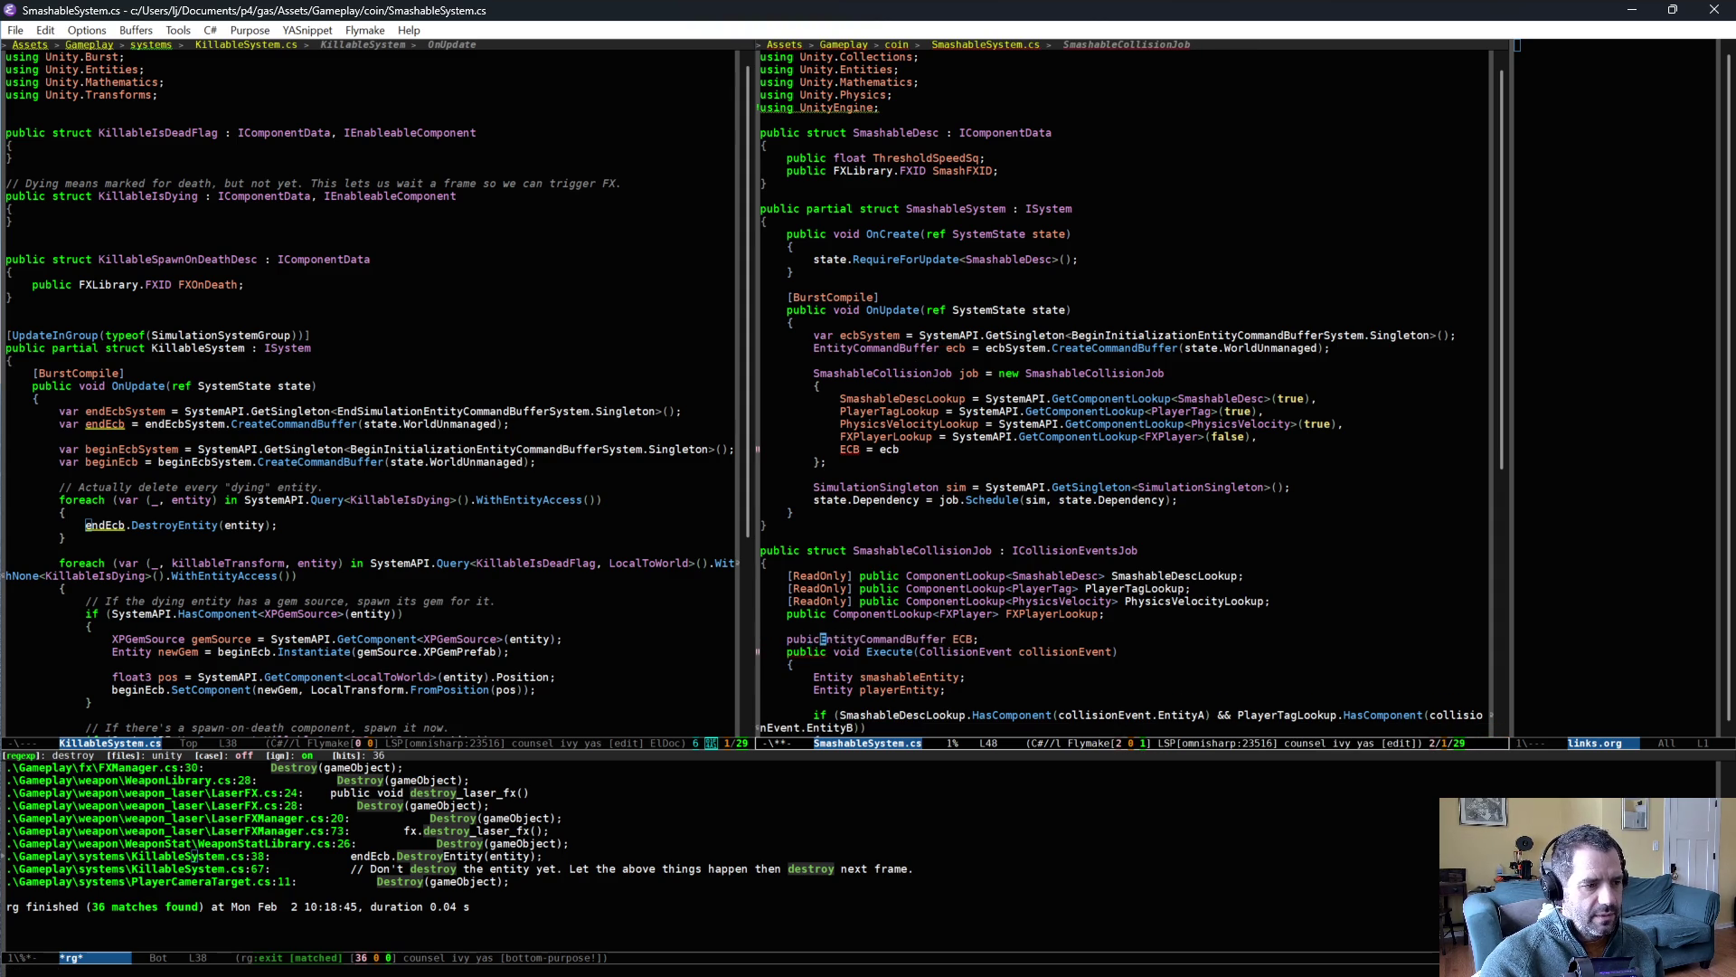
key(ctrl+e)
key(Return)
key(ctrl+x)
key(ctrl+s)
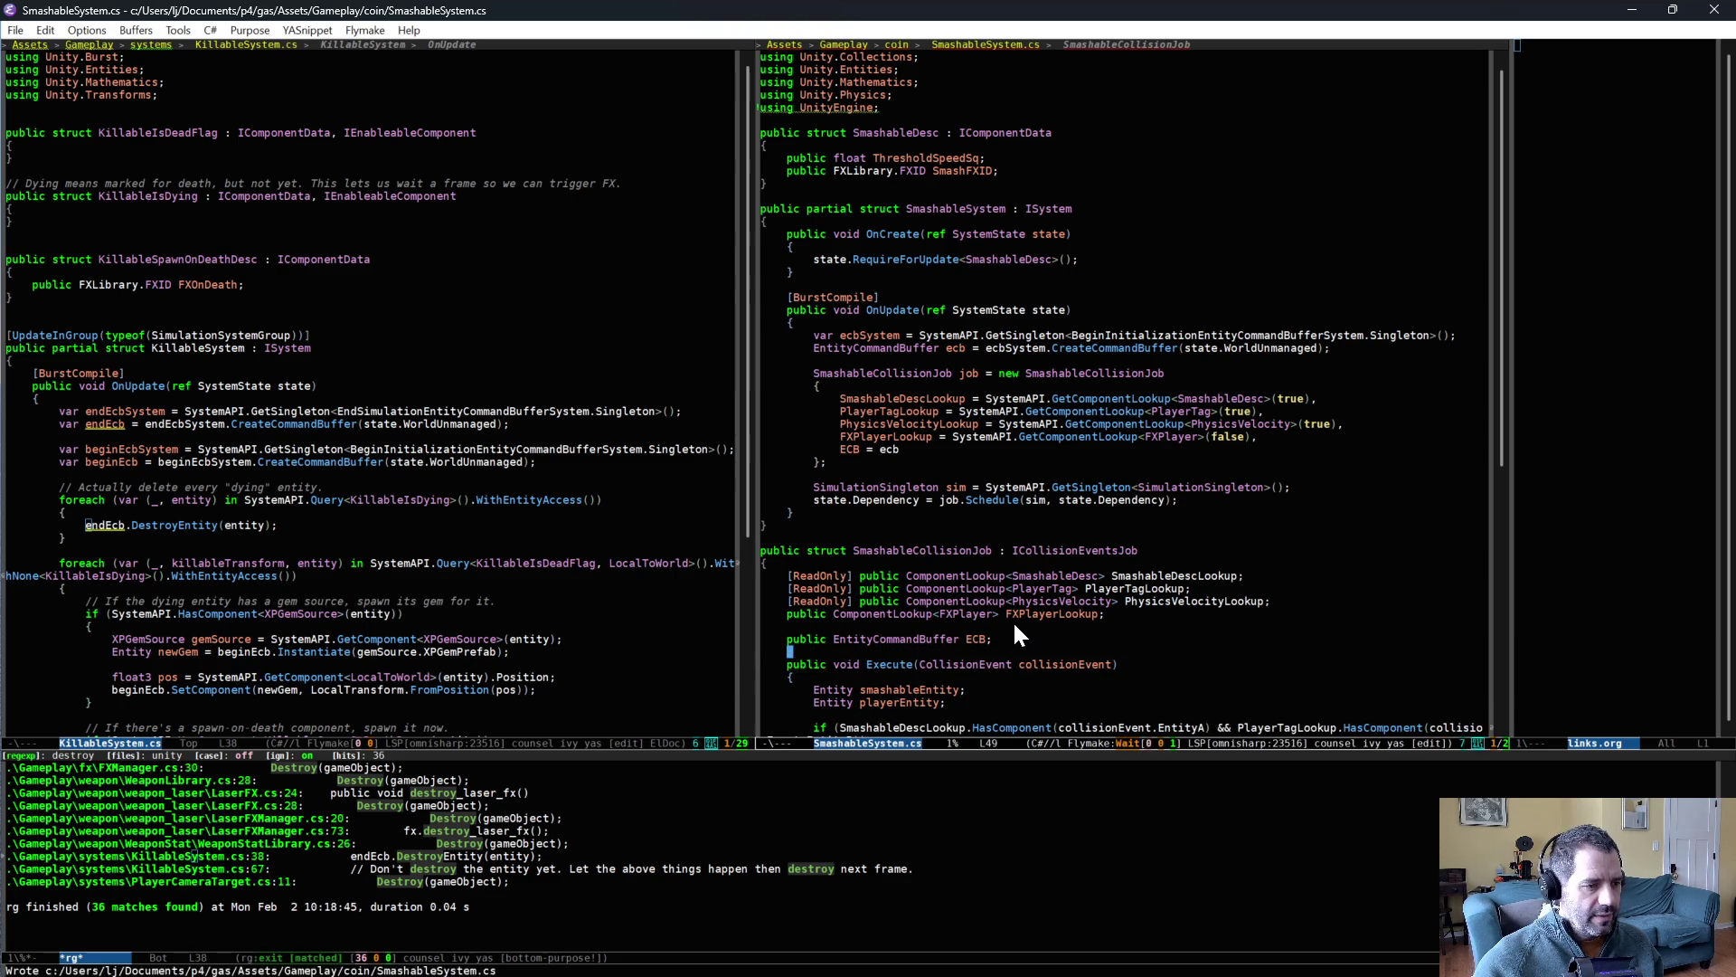
- Begin an ECB.DestroyEntity call at the end of Execute, then discard it
scroll(1012, 620, down, 10)
click(968, 572)
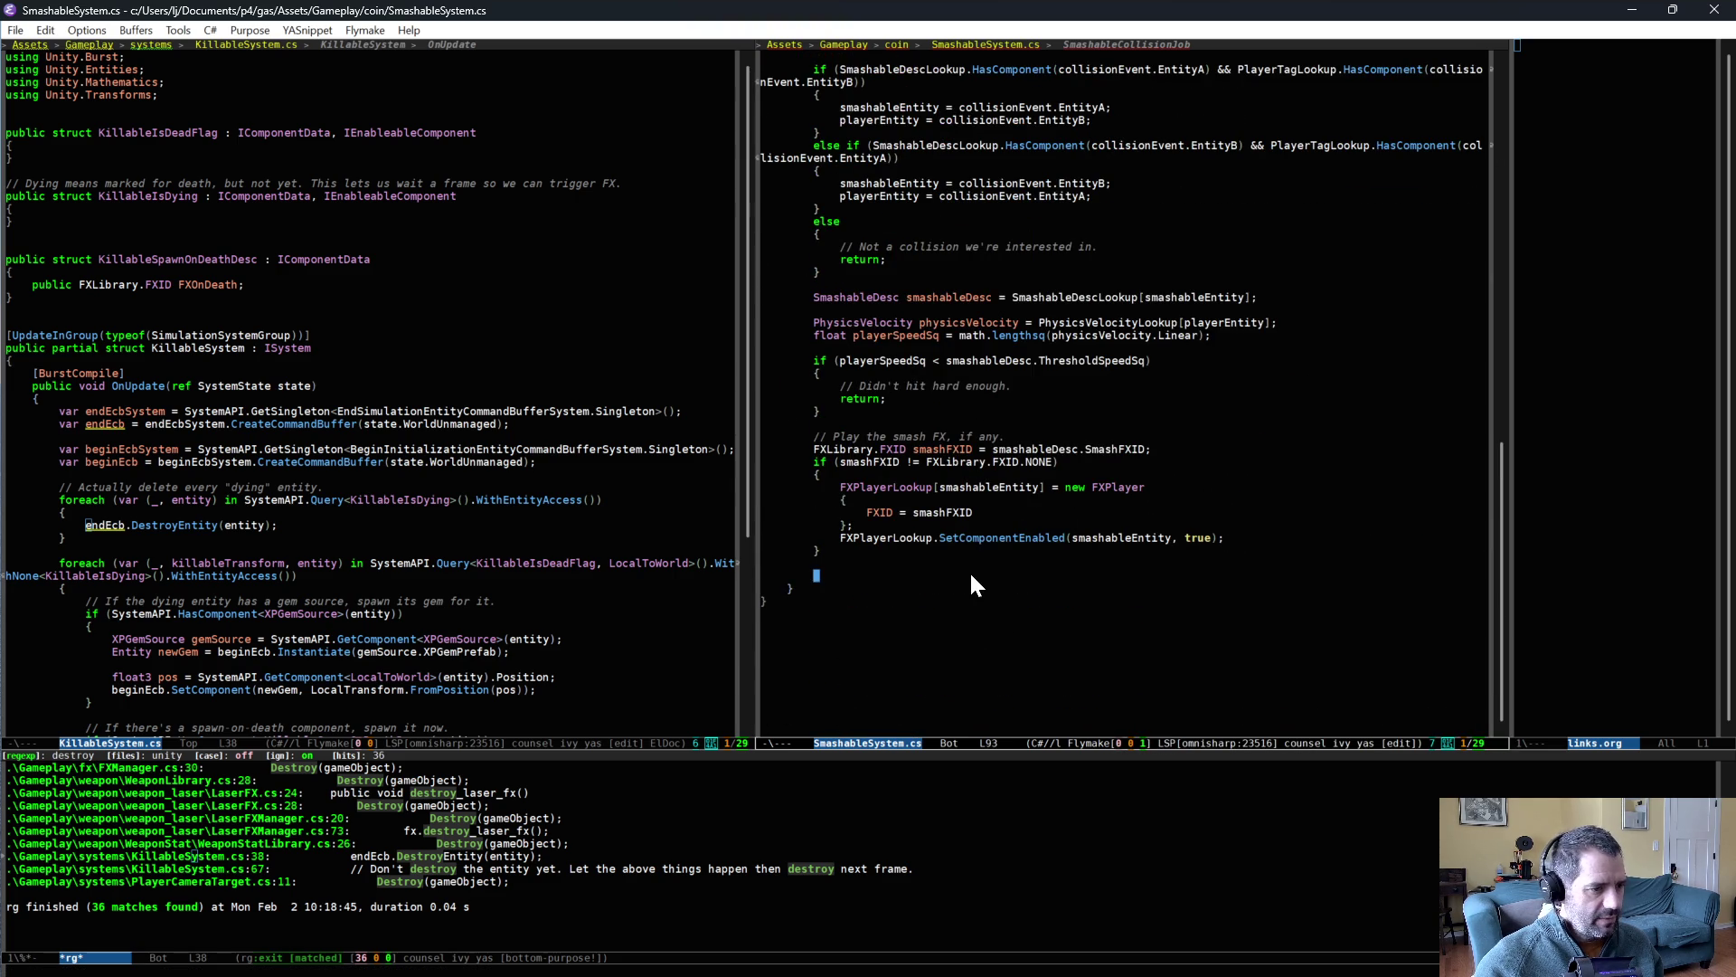
text(ECB)
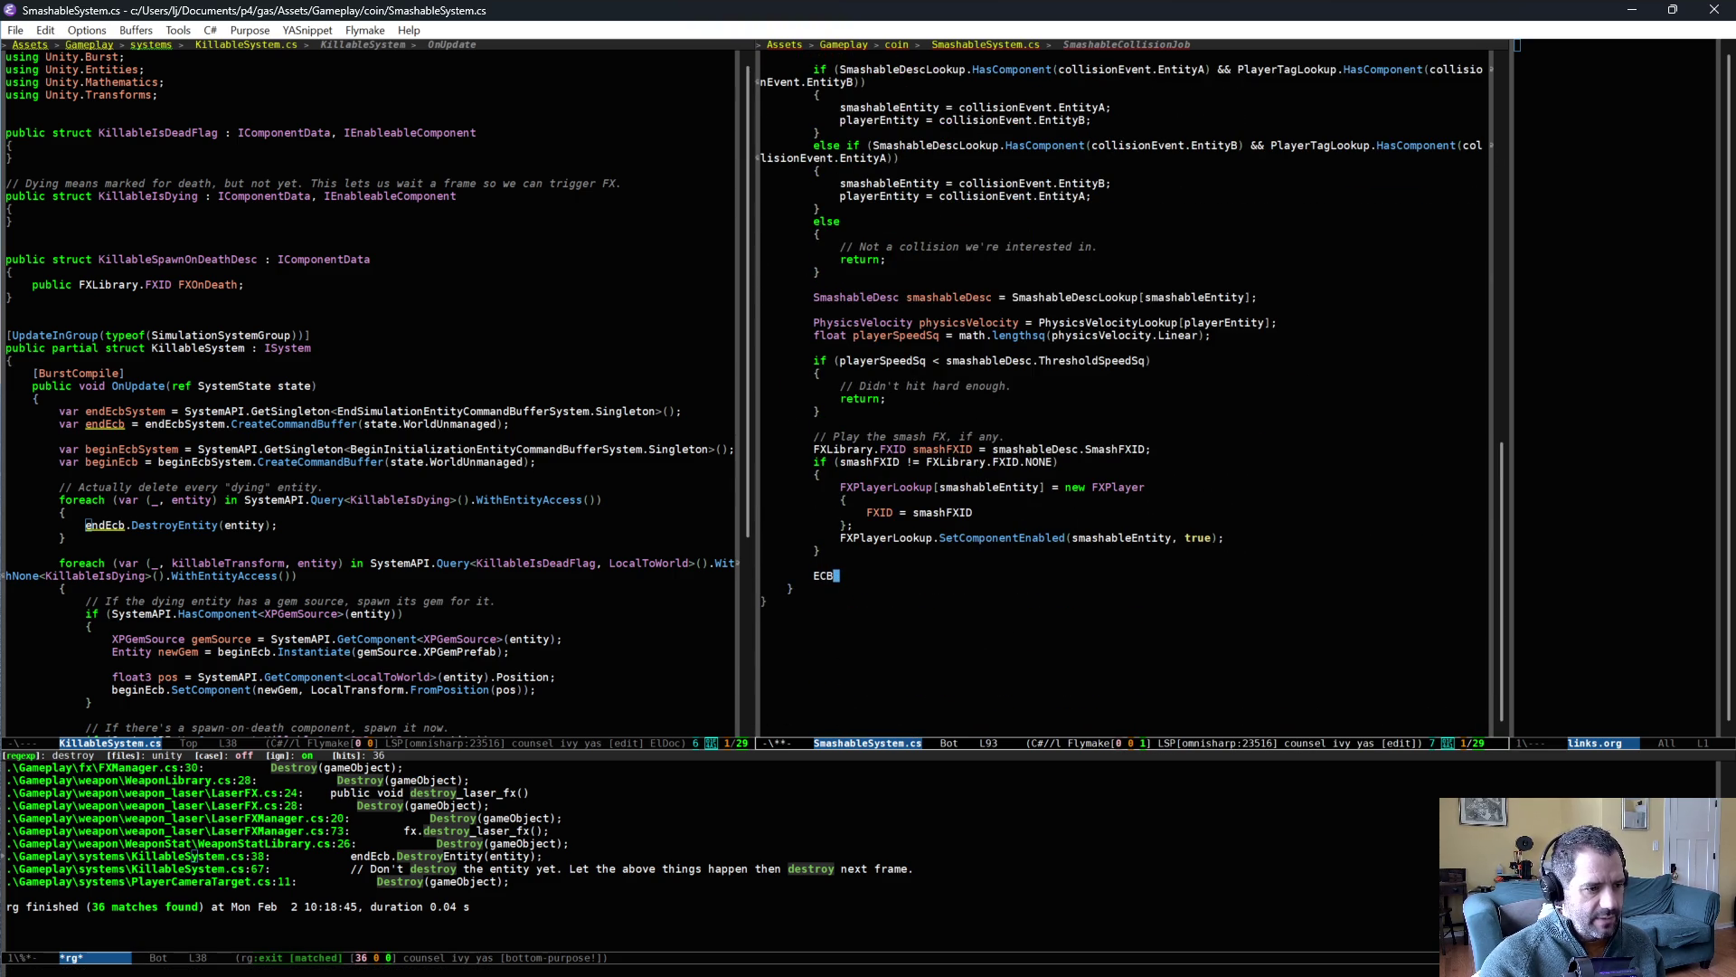
text(.De)
key(Return)
text((smash)
key(BackSpace)
key(BackSpace)
key(BackSpace)
text(mashabl)
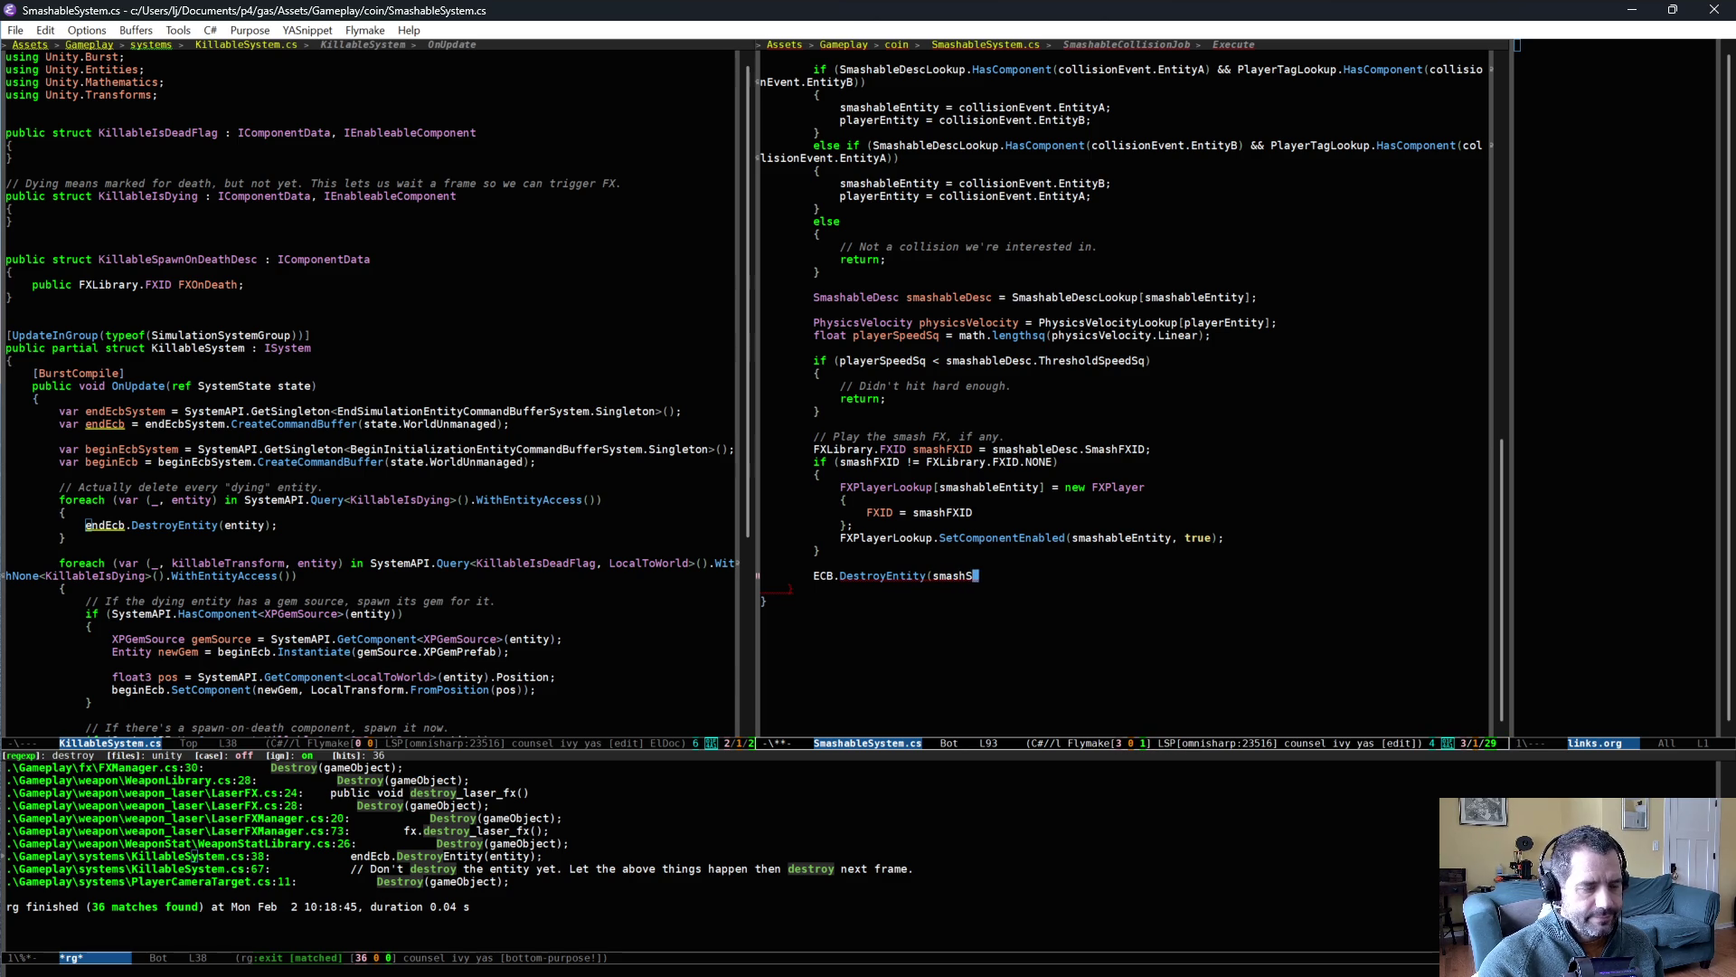
key(ctrl+BackSpace)
key(ctrl+BackSpace)
key(ctrl+BackSpace)
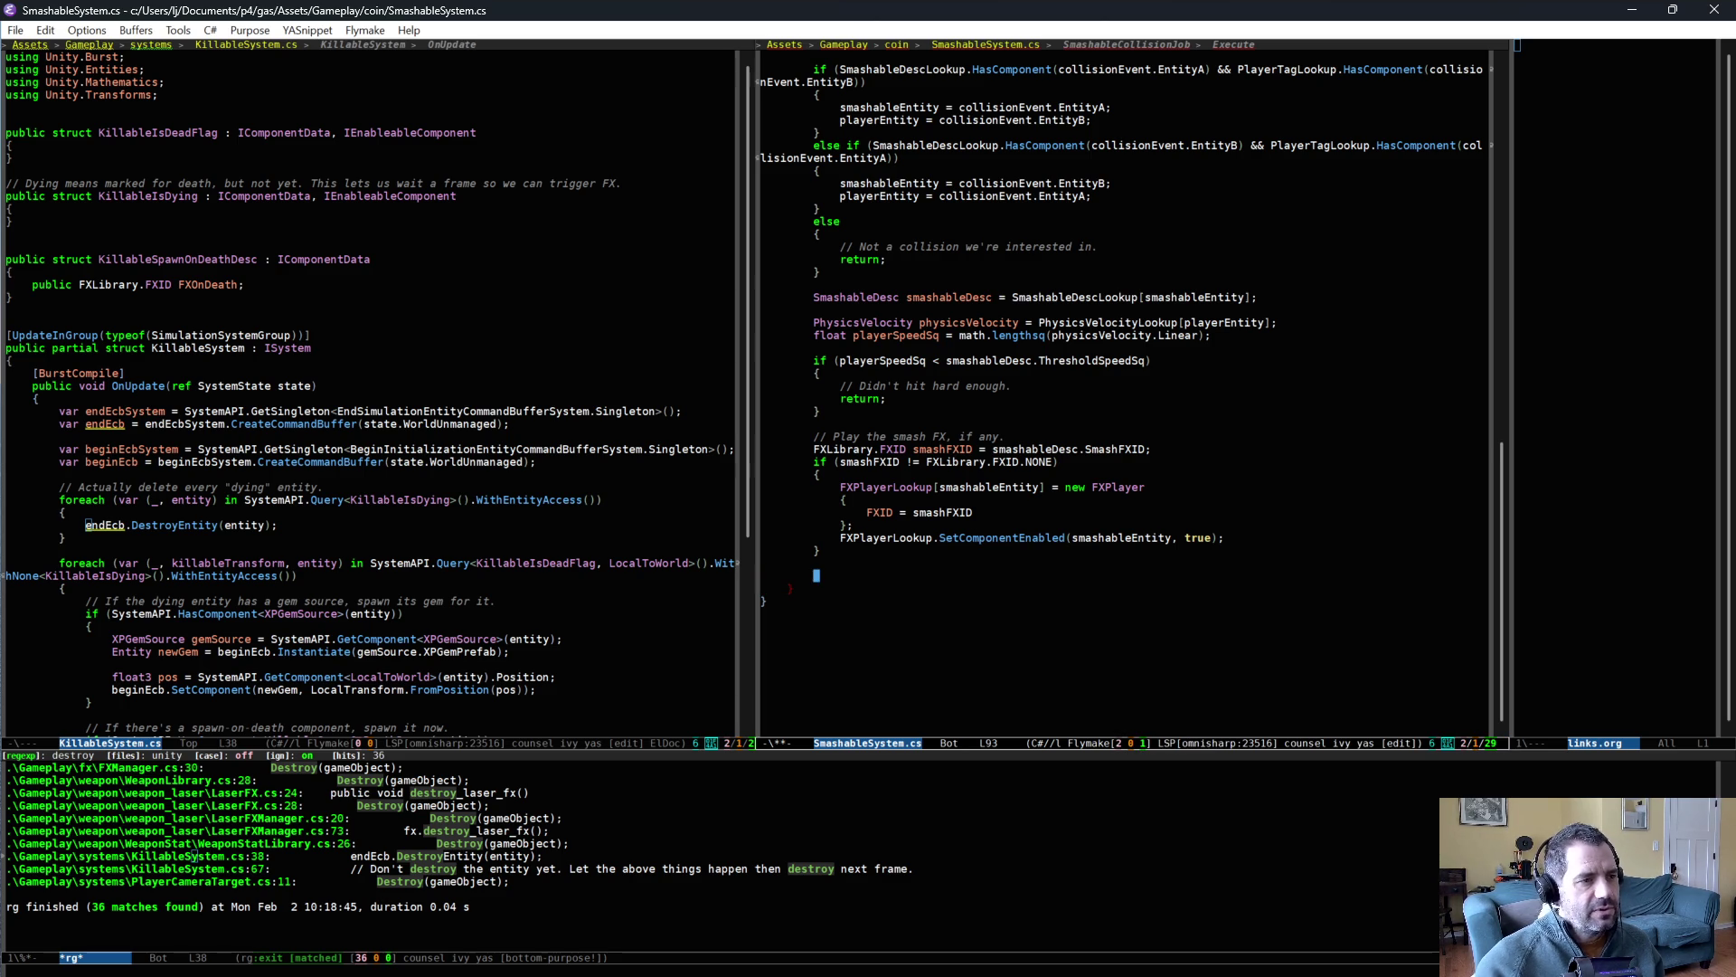
- Delete the EntityCommandBuffer ECB field and the ECB = ecb initializer line
scroll(979, 443, up, 2)
scroll(979, 436, up, 5)
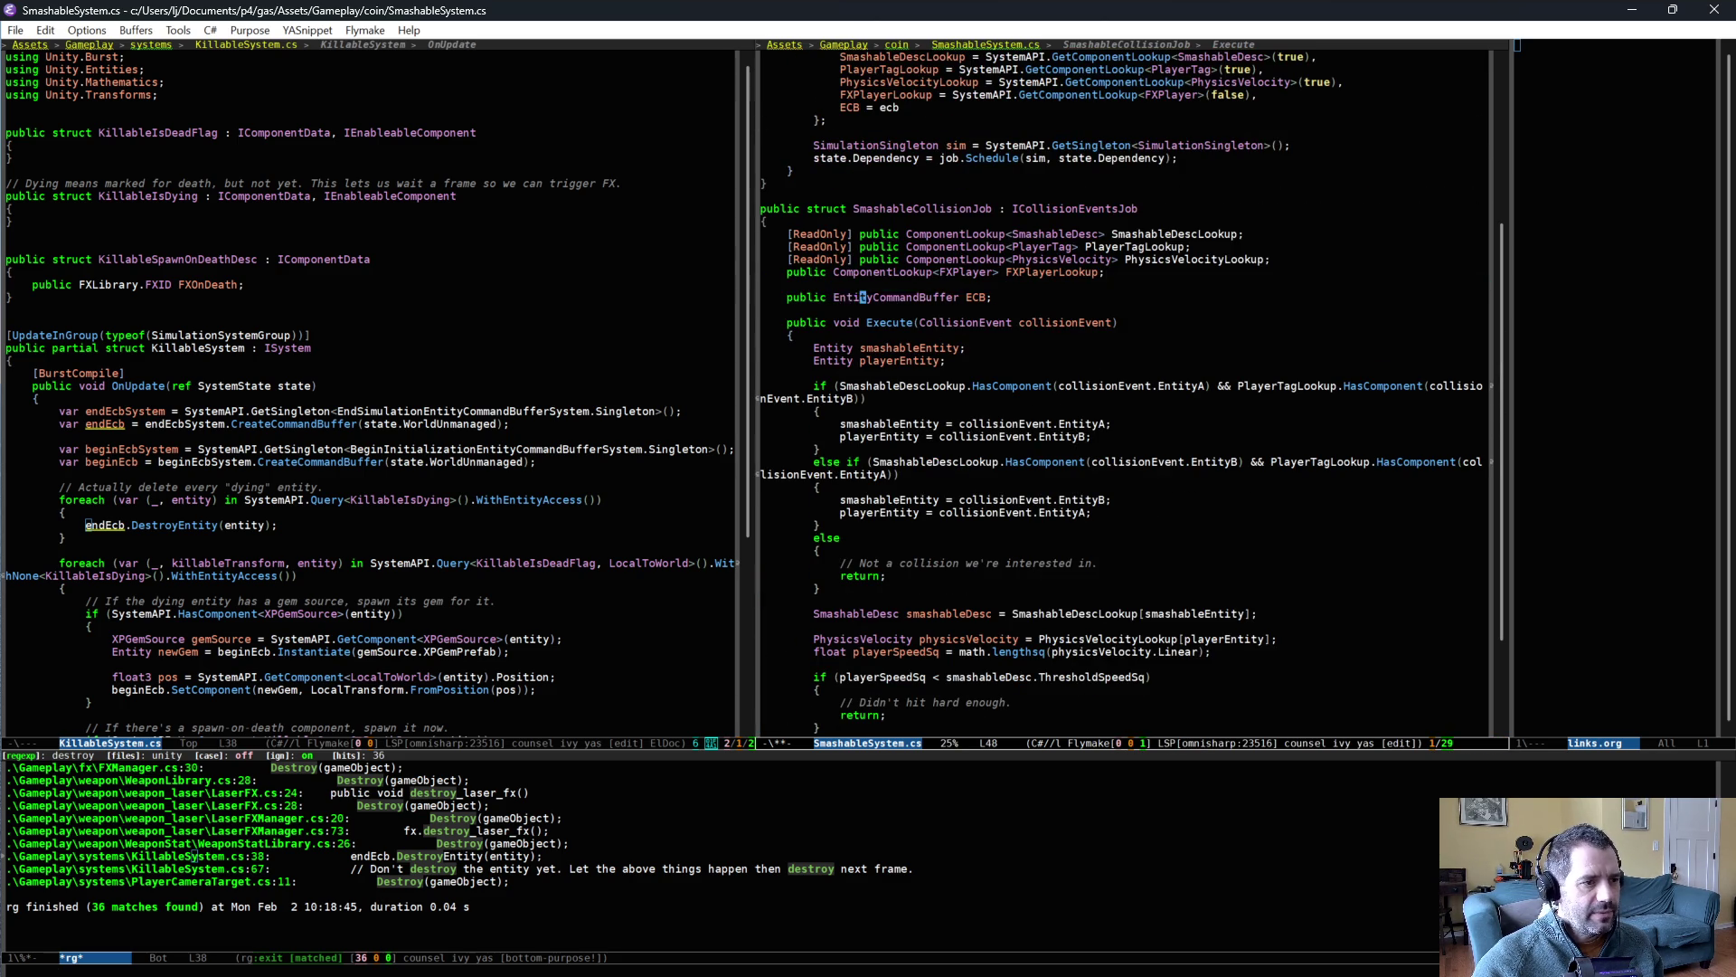
click(863, 286)
key(ctrl+shift+BackSpace)
key(ctrl+shift+BackSpace)
key(ctrl+l)
click(868, 233)
key(ctrl+shift+BackSpace)
click(307, 450)
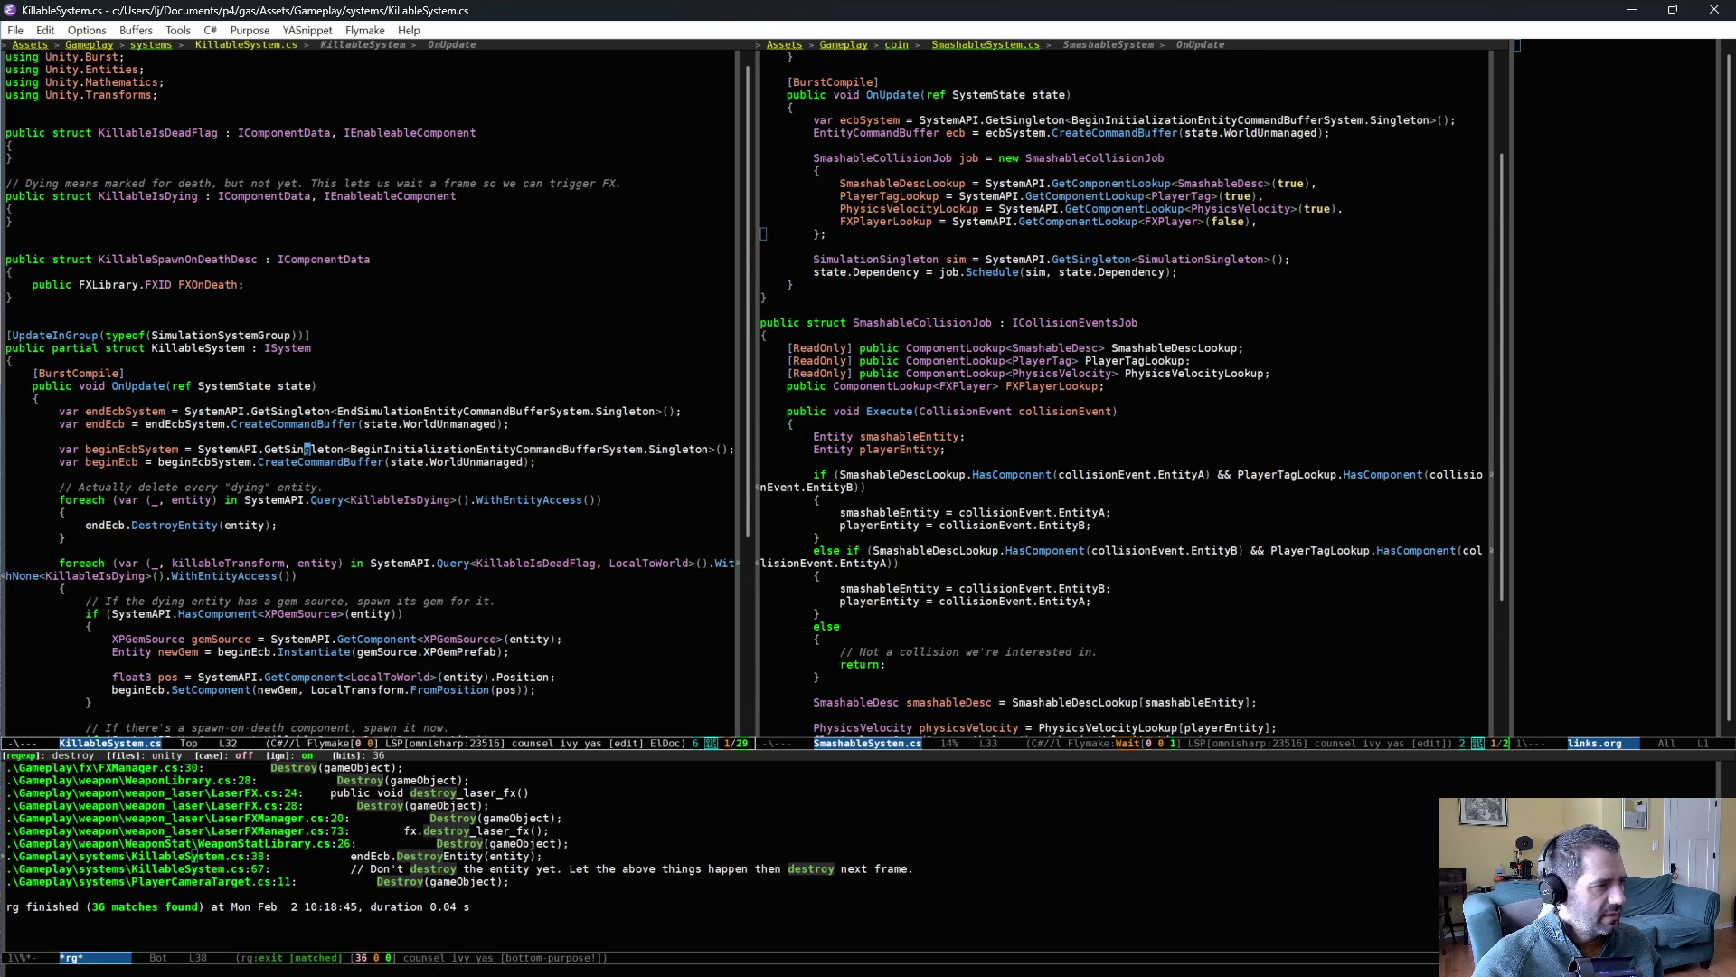
- Switch the left Emacs pane to the FXPool.cs buffer
key(ctrl+x)
key(b)
key(Return)
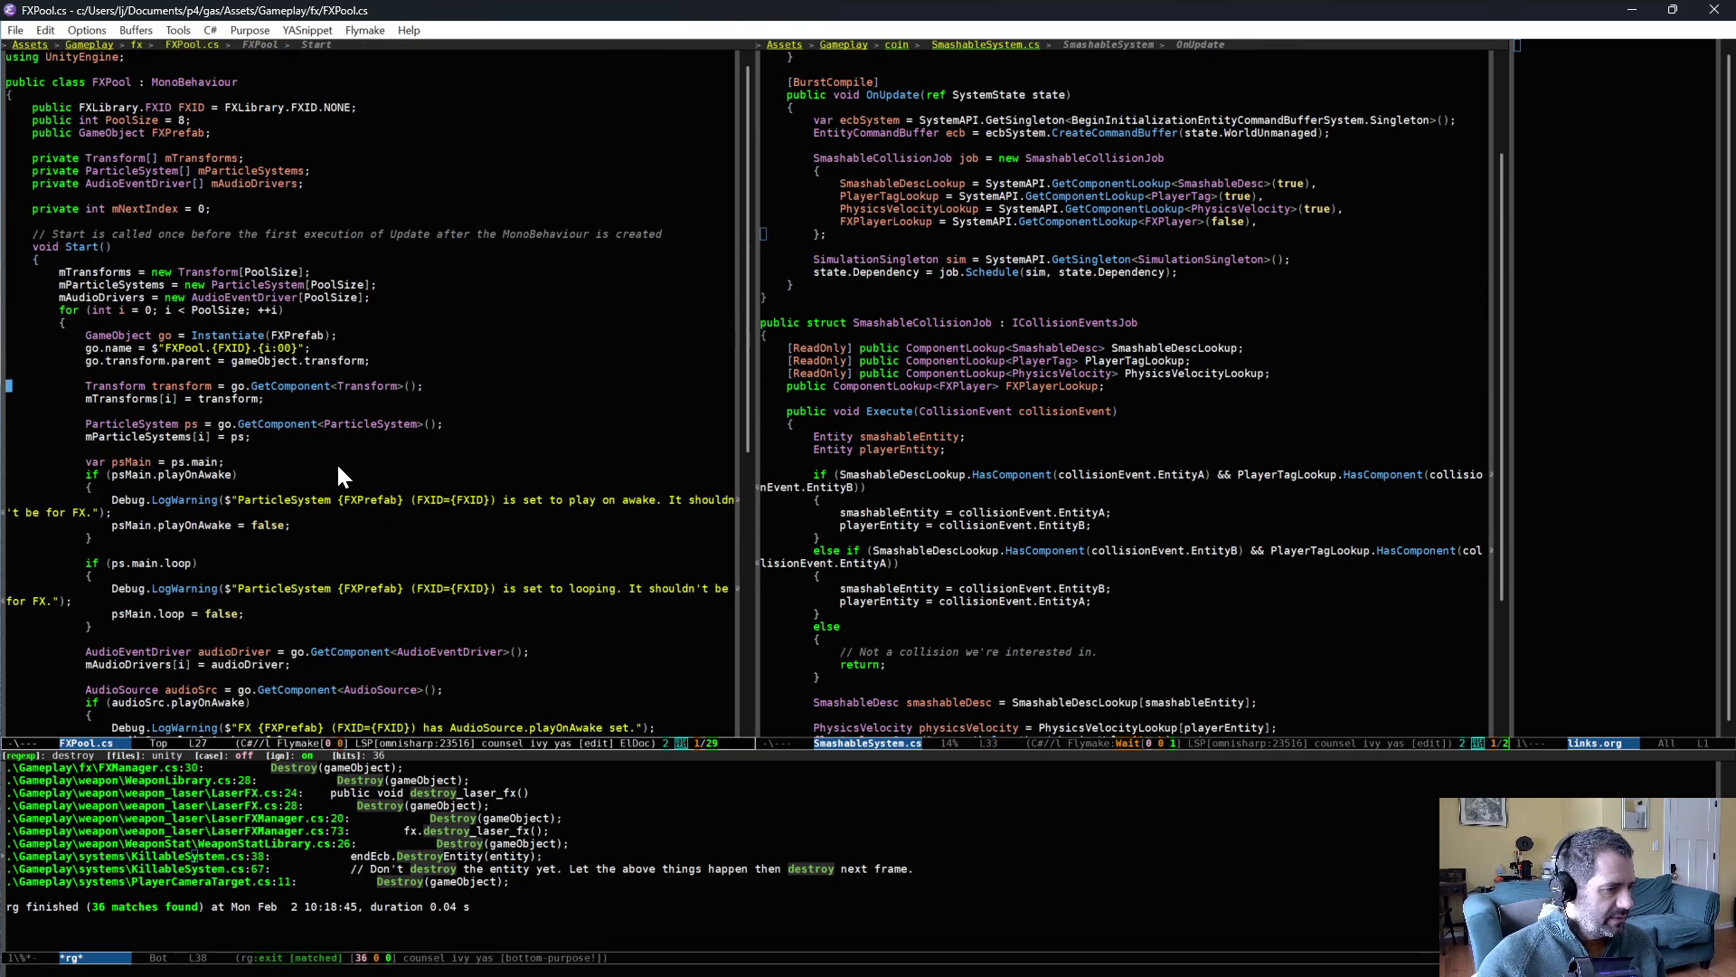
- Duplicate the FXPlayerLookup initializer line and rename the copy KillableIsDeadLookup
click(1312, 221)
key(ctrl+d)
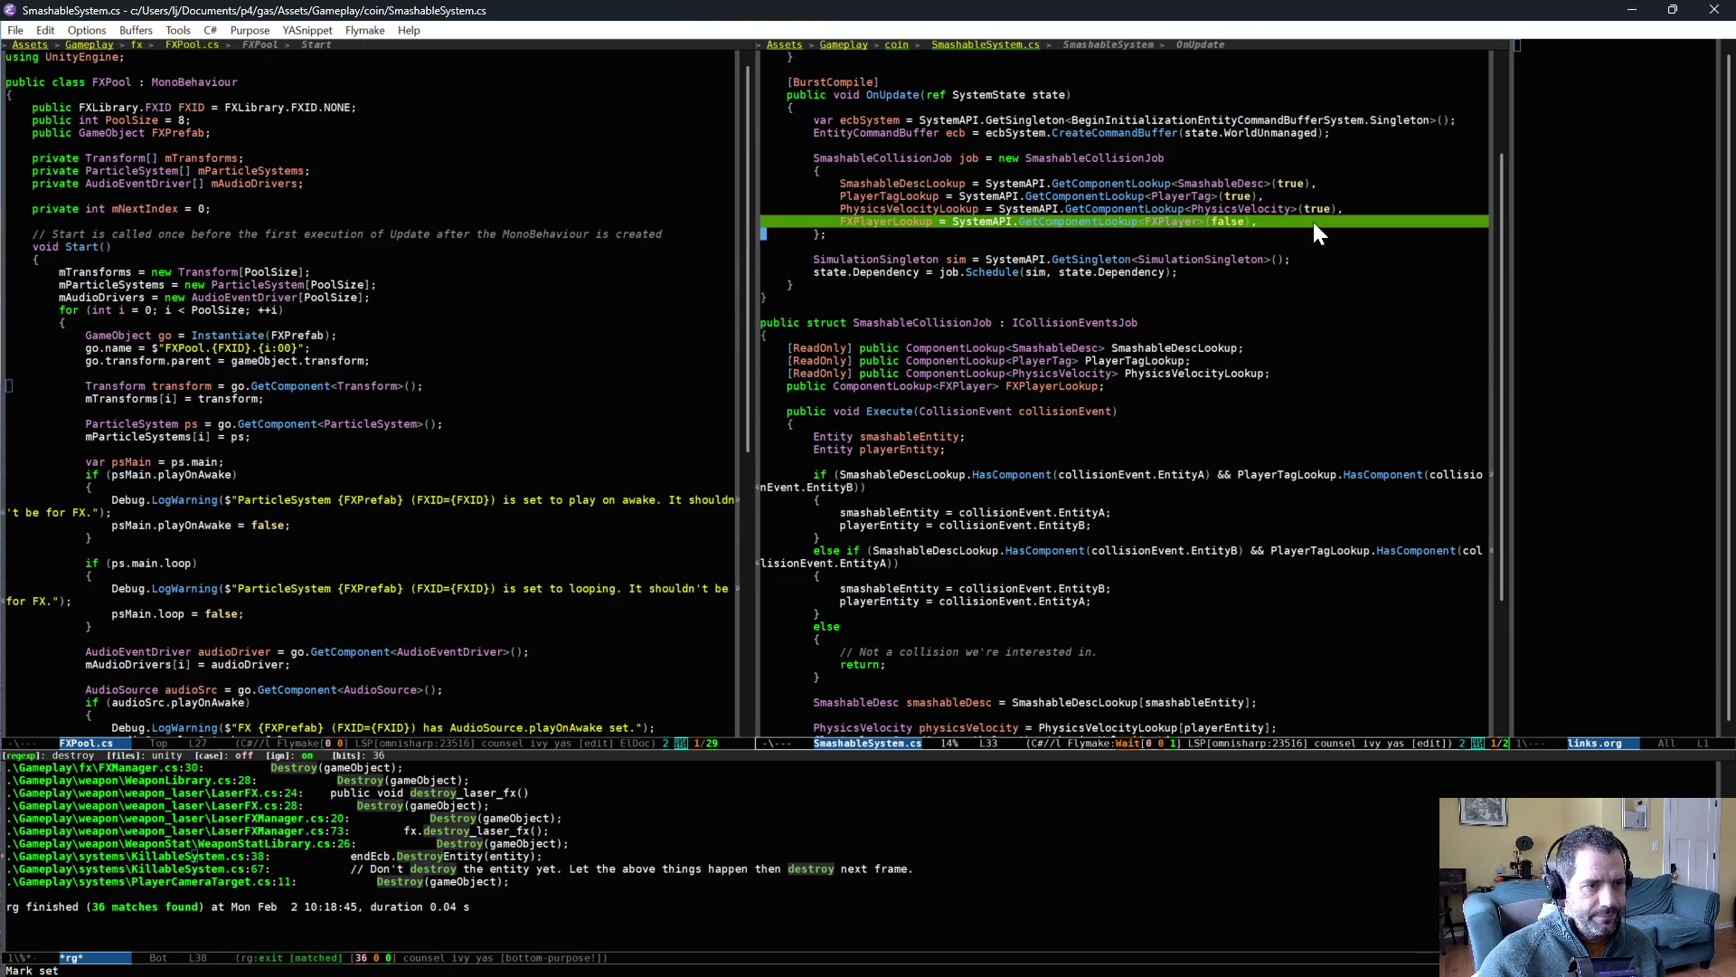
key(ctrl+Left)
key(Right)
key(ctrl+Right)
key(ctrl+BackSpace)
key(ctrl+BackSpace)
text(Killabl)
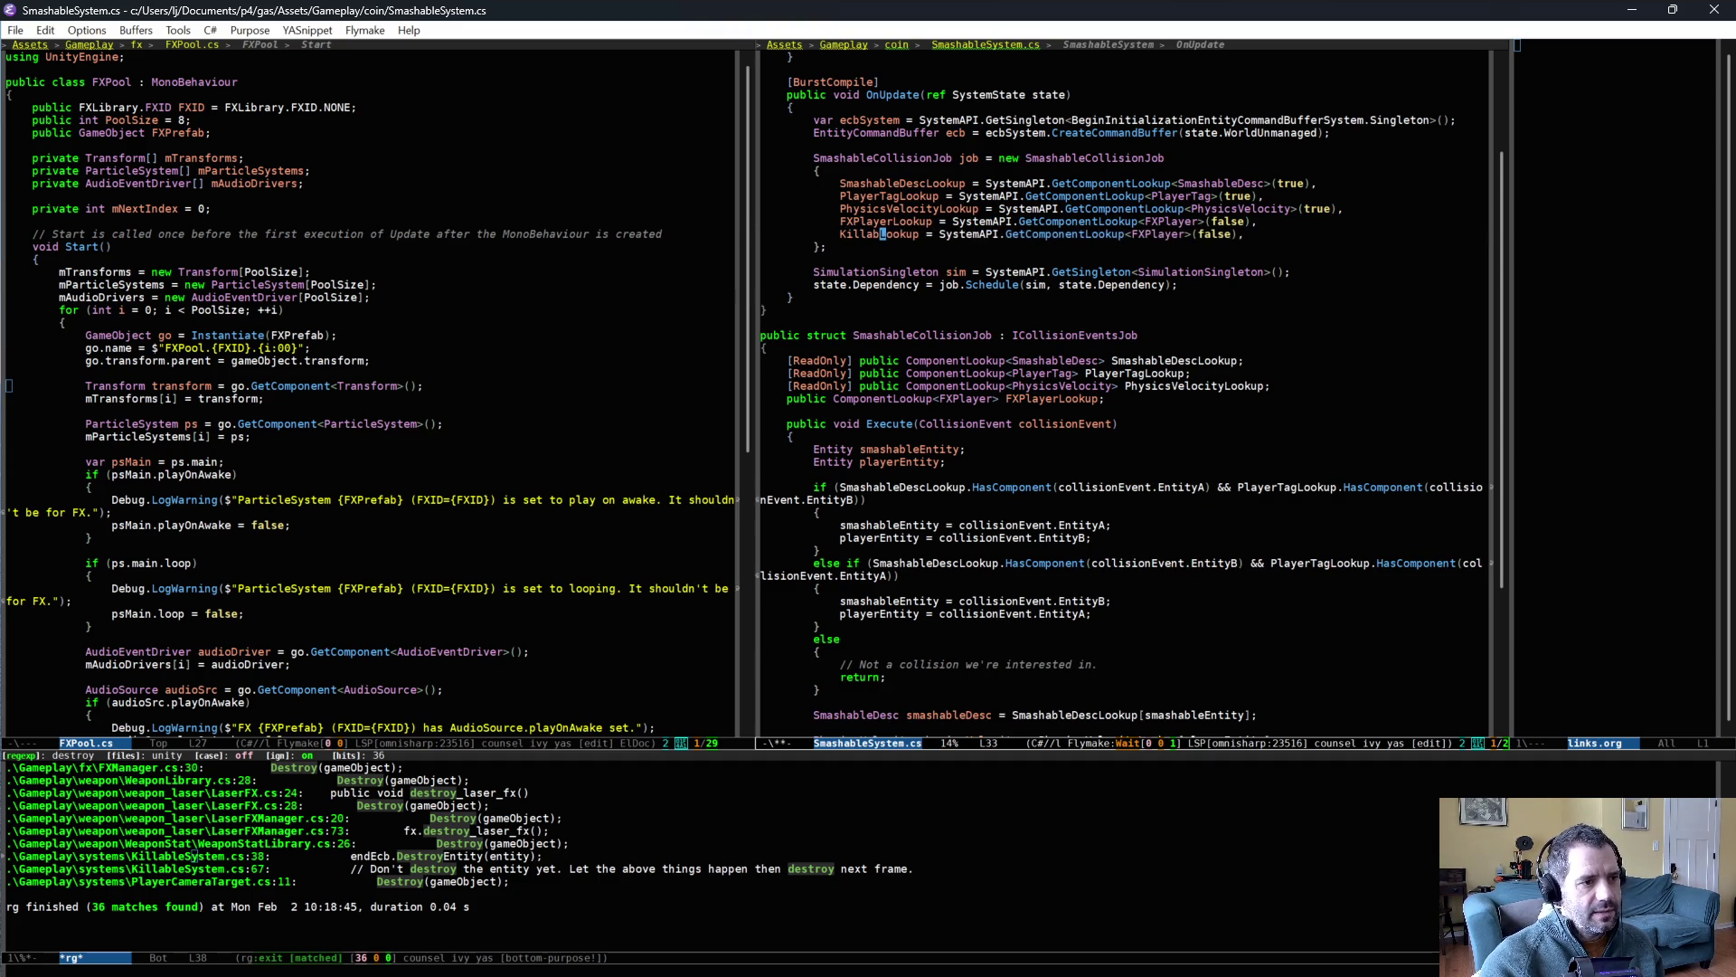
text(eIsDead)
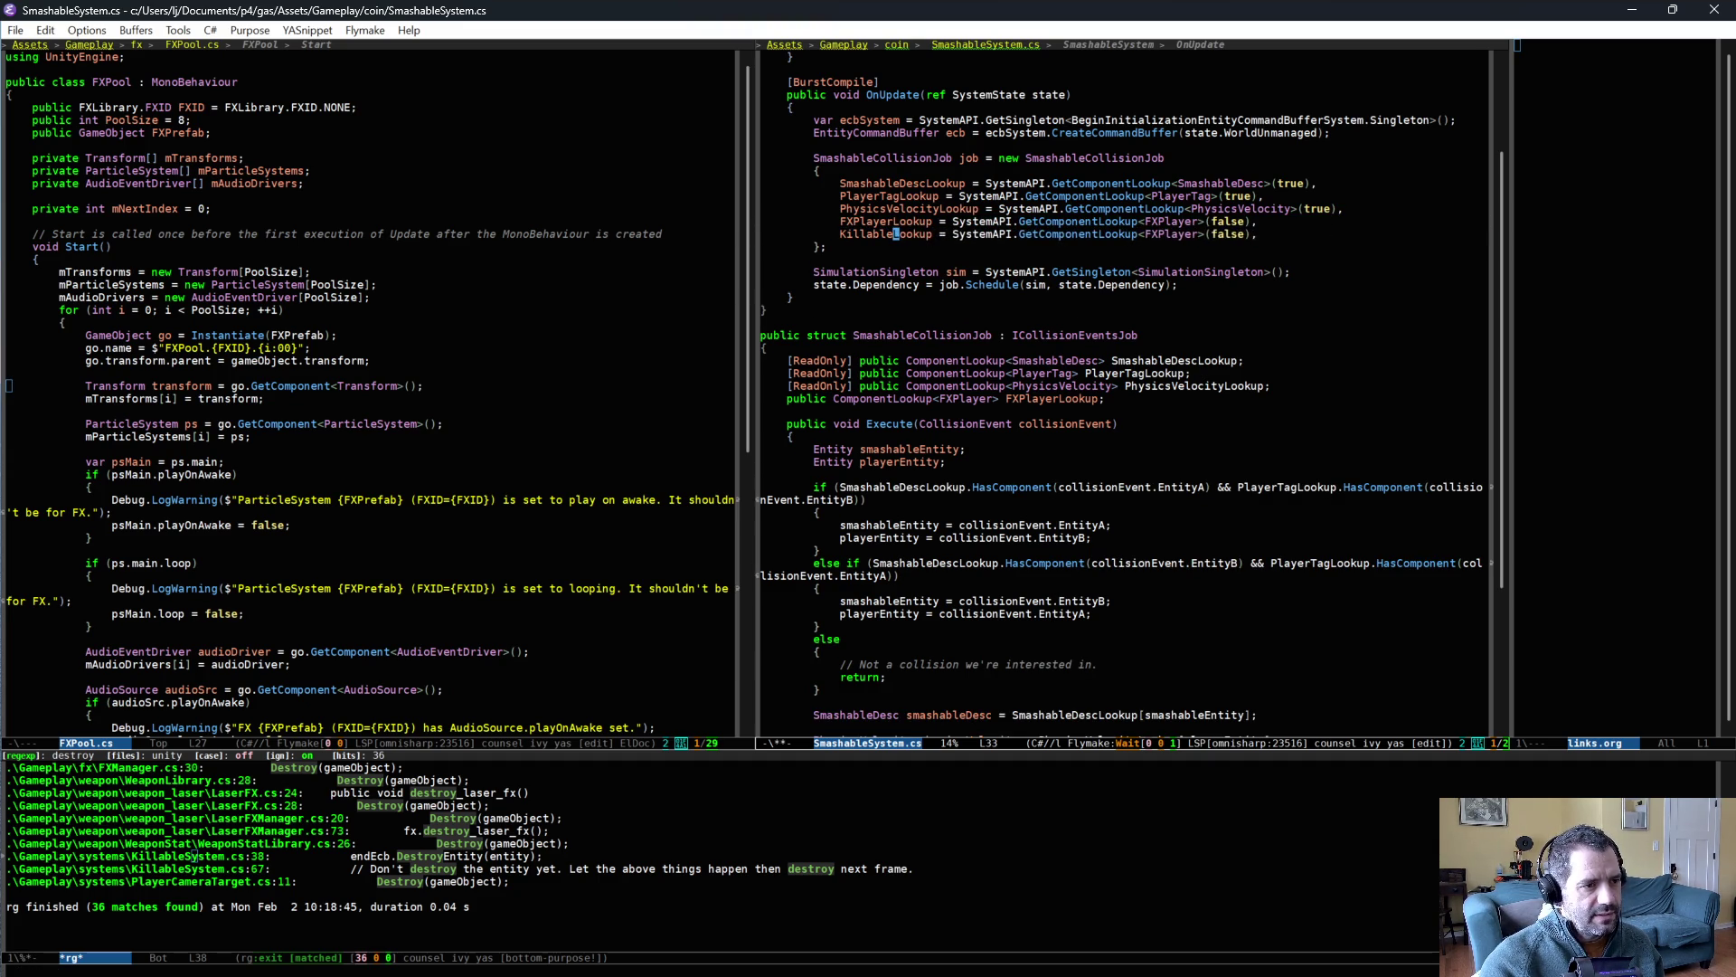
- Change the copied initializer's type argument to KillableIsDeadFlag
key(End)
key(ctrl+Left)
key(ctrl+Left)
key(ctrl+Right)
key(ctrl+BackSpace)
key(ctrl+BackSpace)
text(KillableIsDeadF)
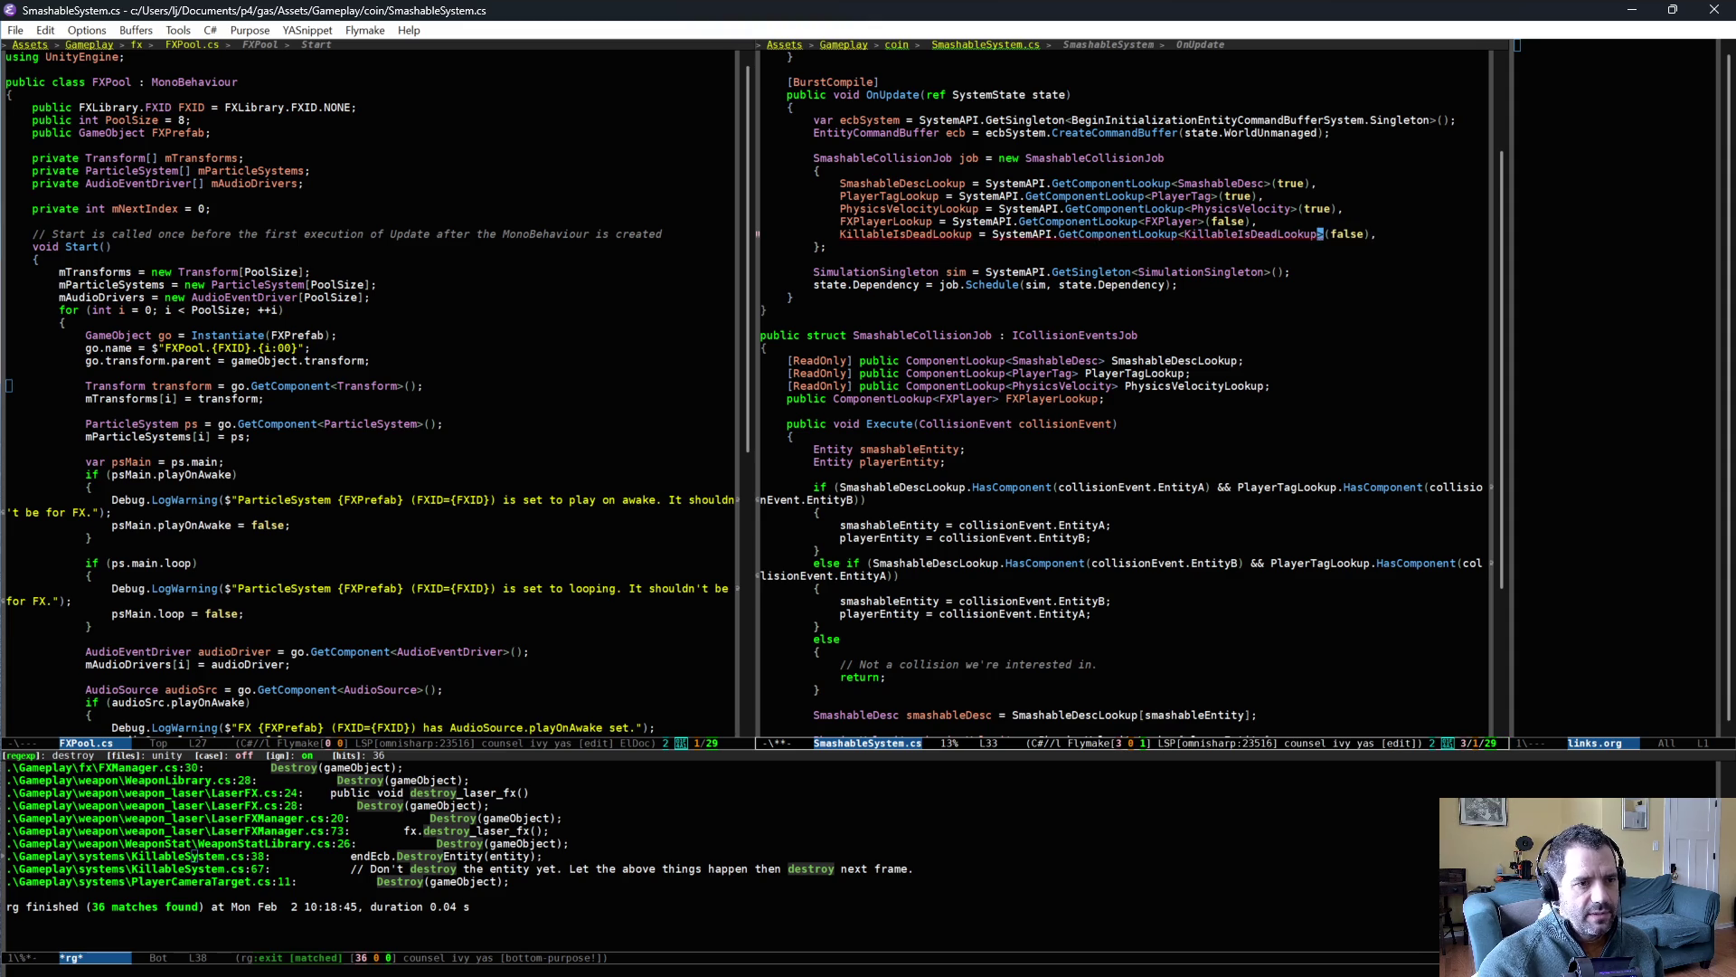
key(alt+slash)
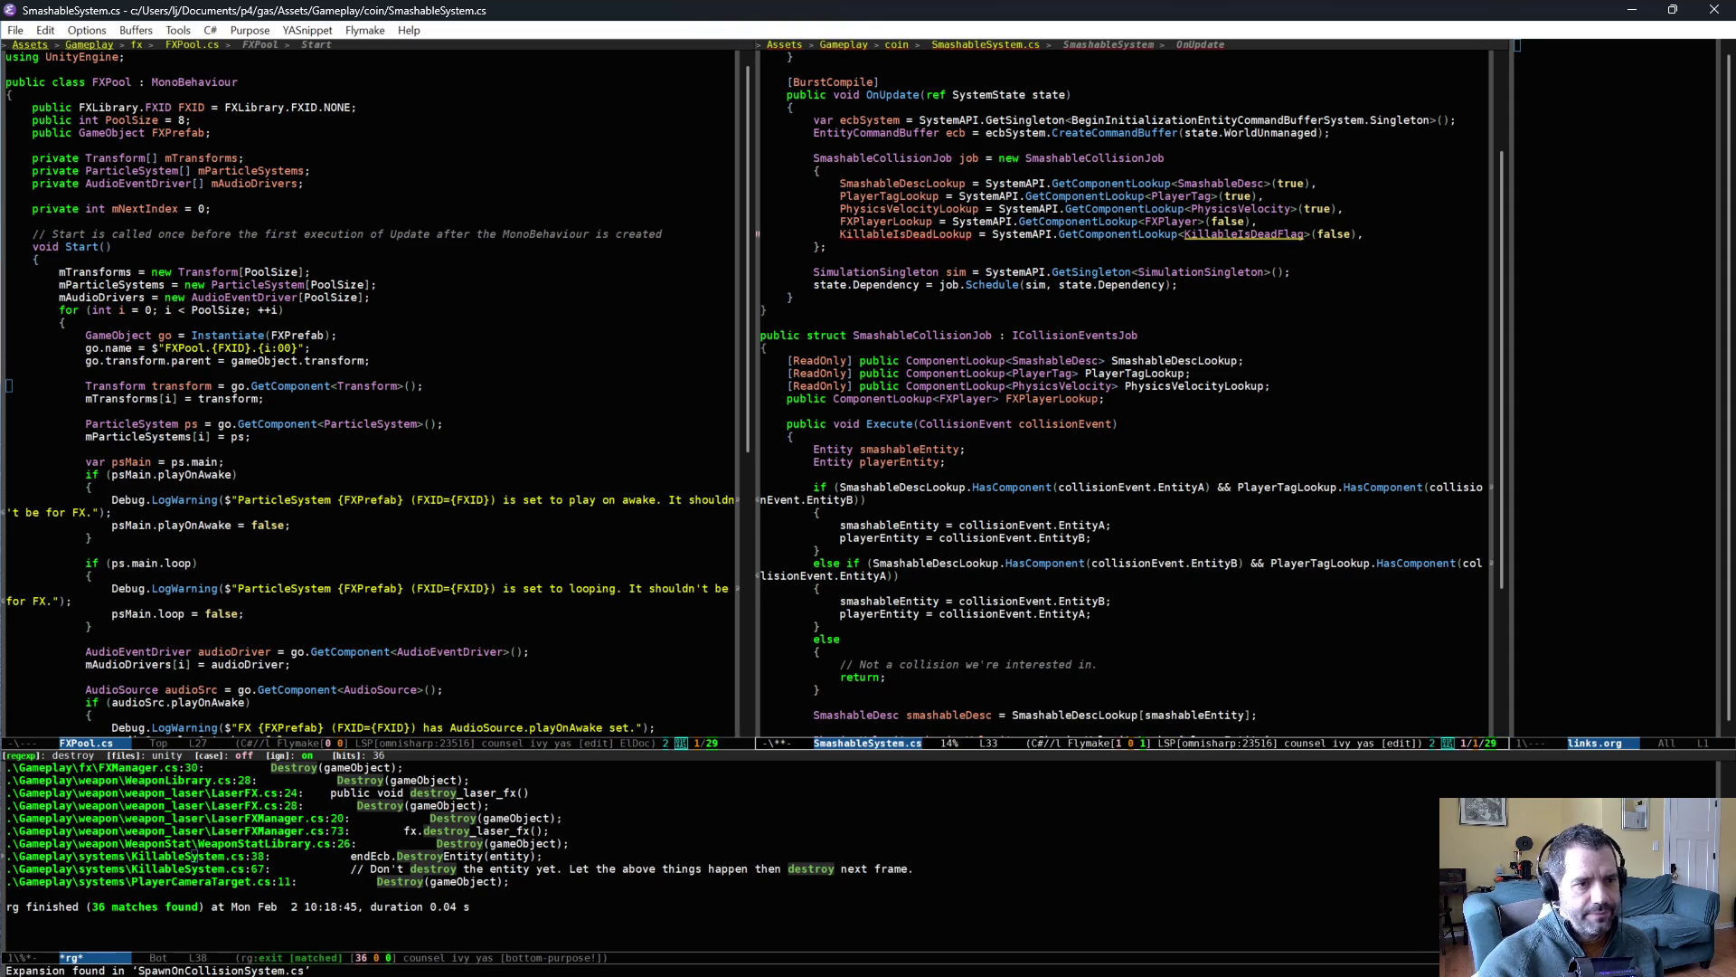
key(Home)
key(ctrl+Right)
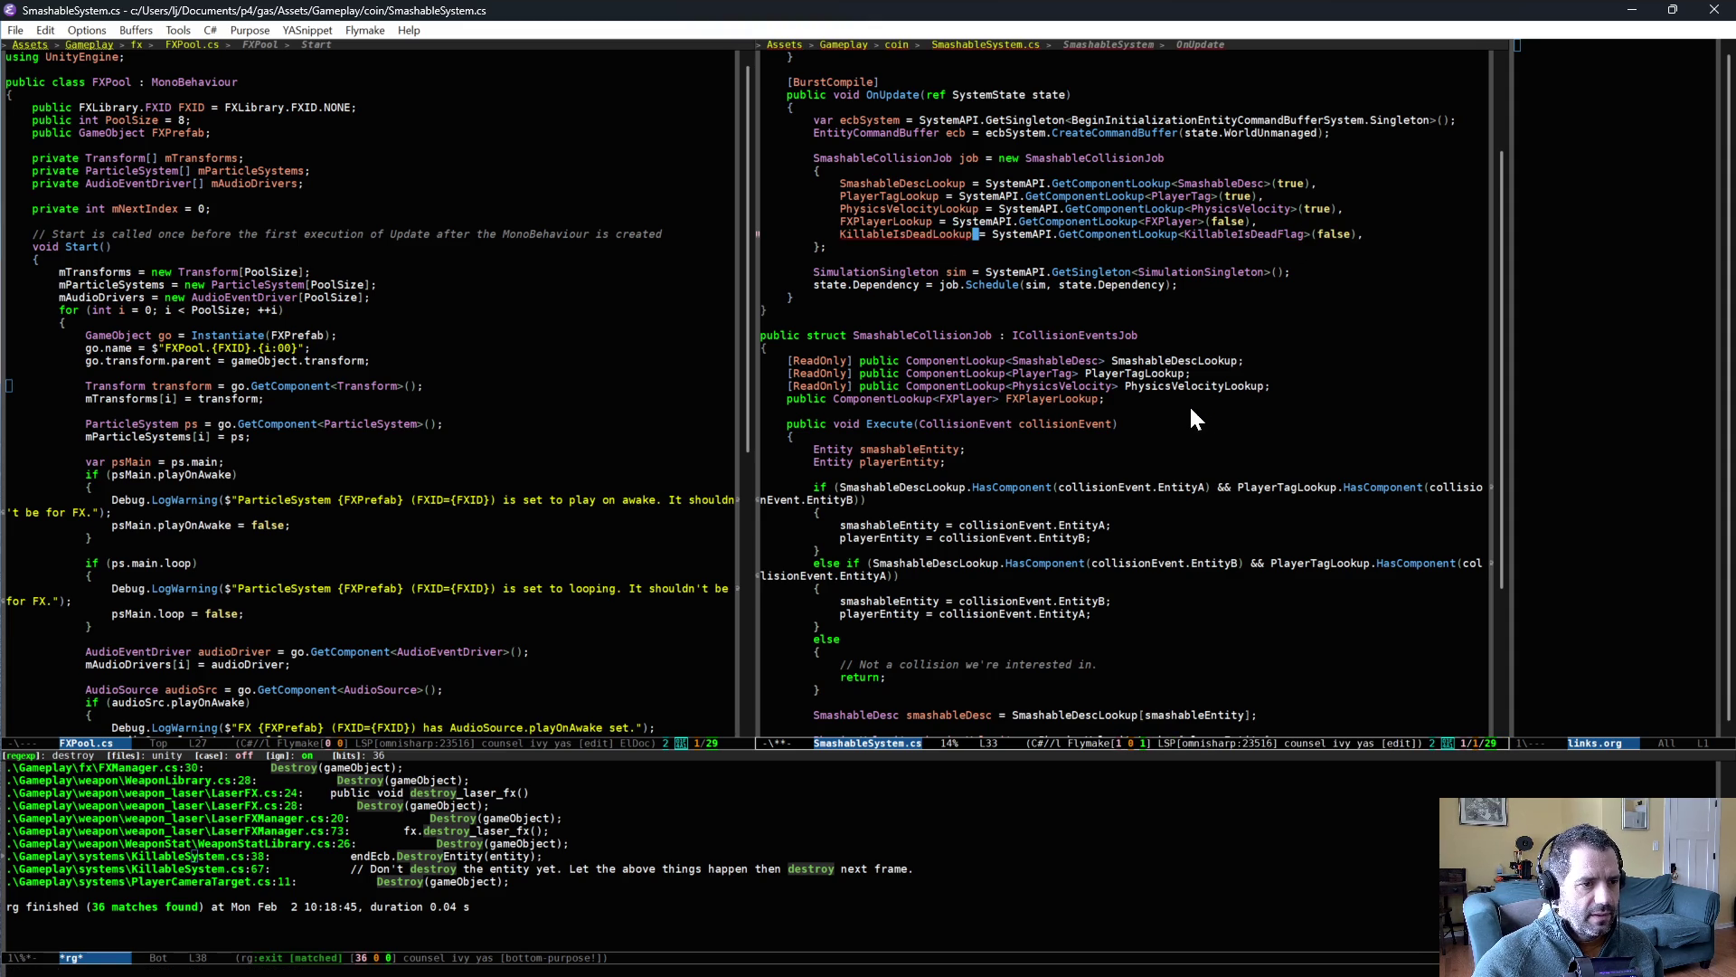
- Duplicate the FXPlayerLookup field as KillableIsDeadLookup typed for KillableIsDeadFlag
key(ctrl+a)
key(ctrl+k)
key(ctrl+k)
key(ctrl+y)
key(ctrl+y)
key(Up)
key(Up)
key(Up)
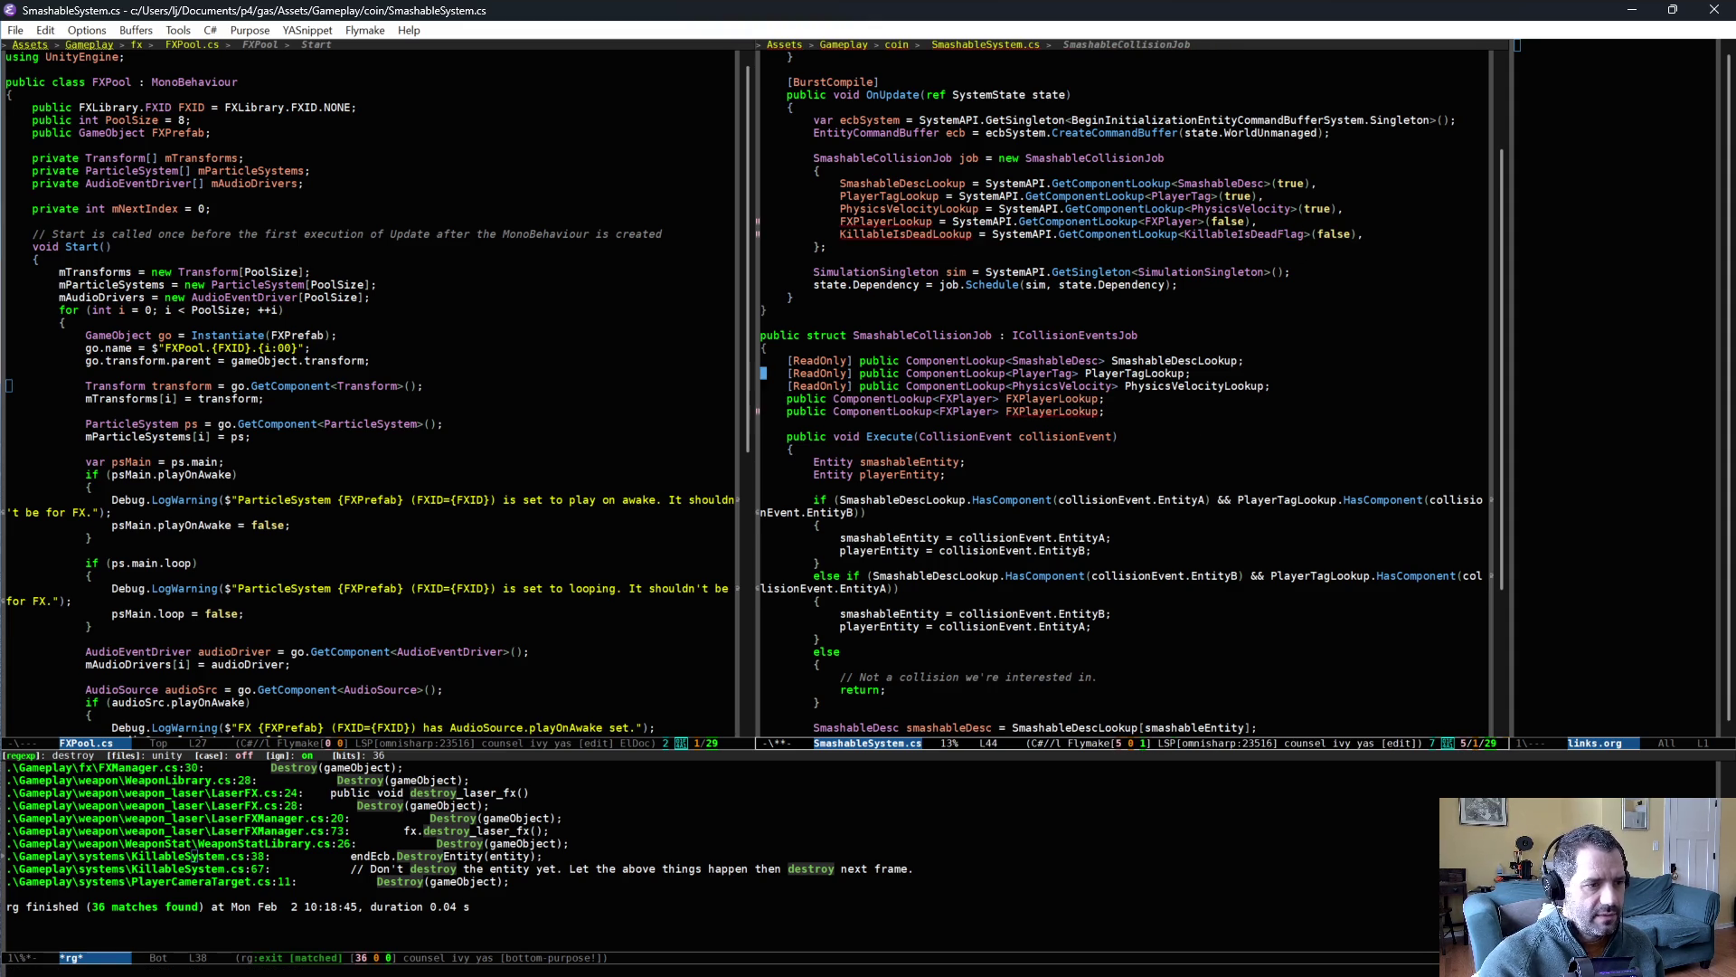
key(Down)
key(Down)
key(ctrl+Right)
key(ctrl+Right)
key(ctrl+Right)
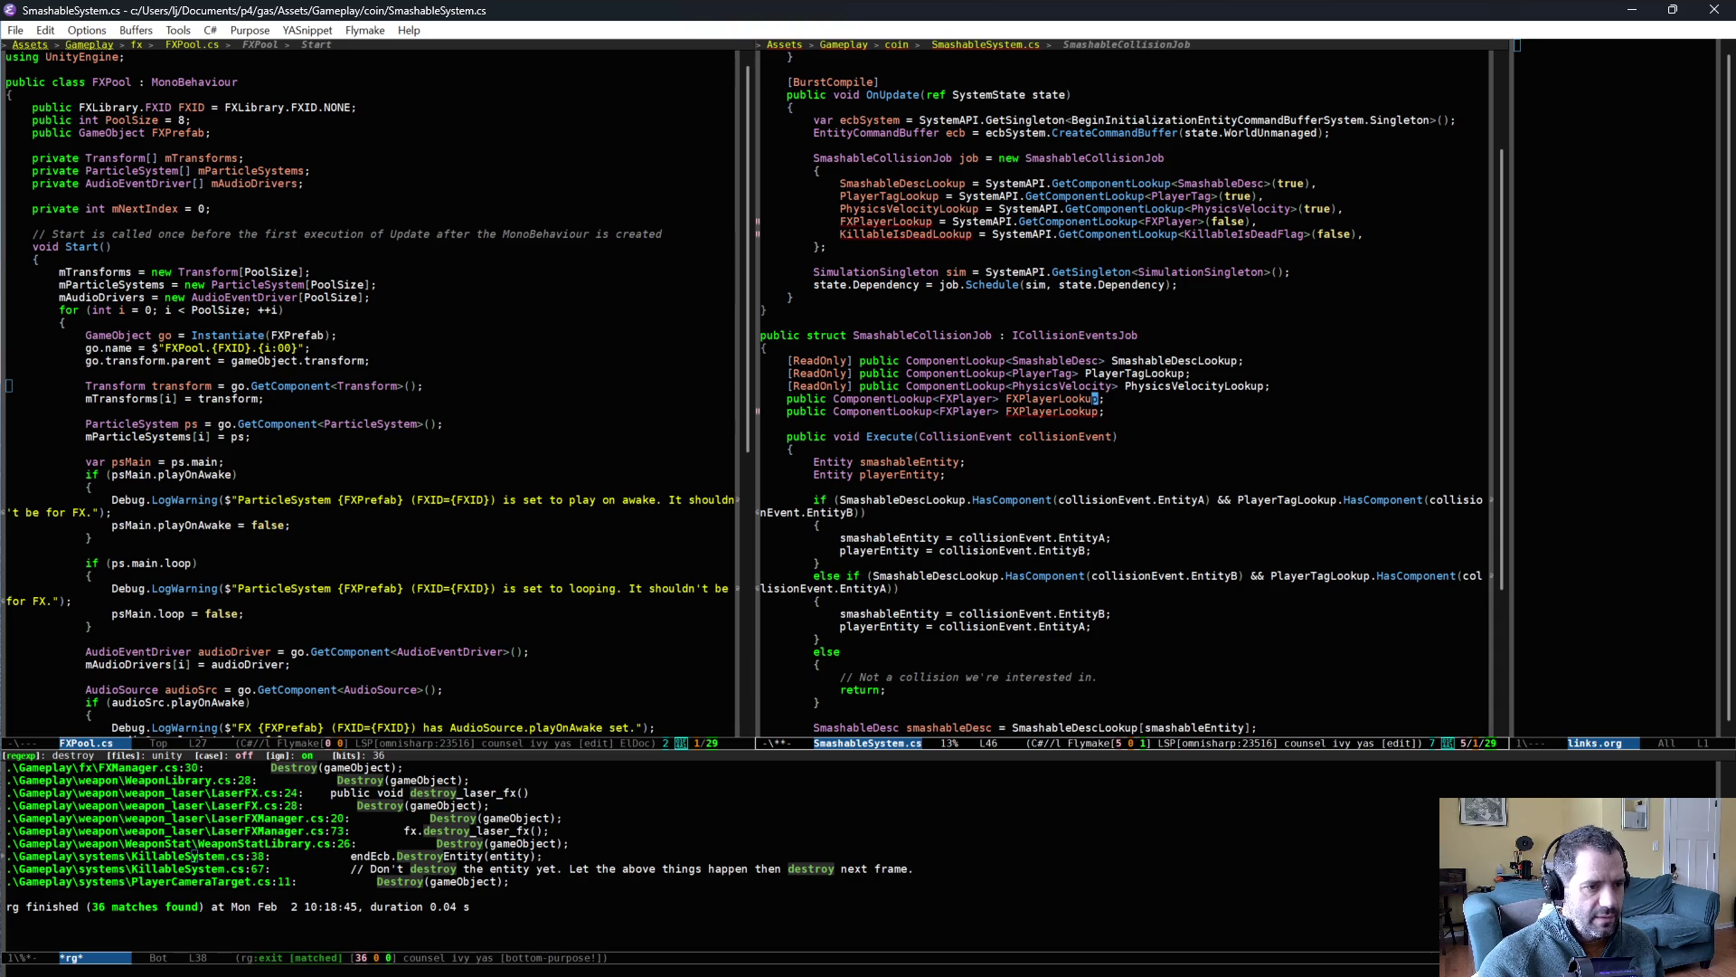
key(alt+BackSpace)
text(KillableIsDeadLookup)
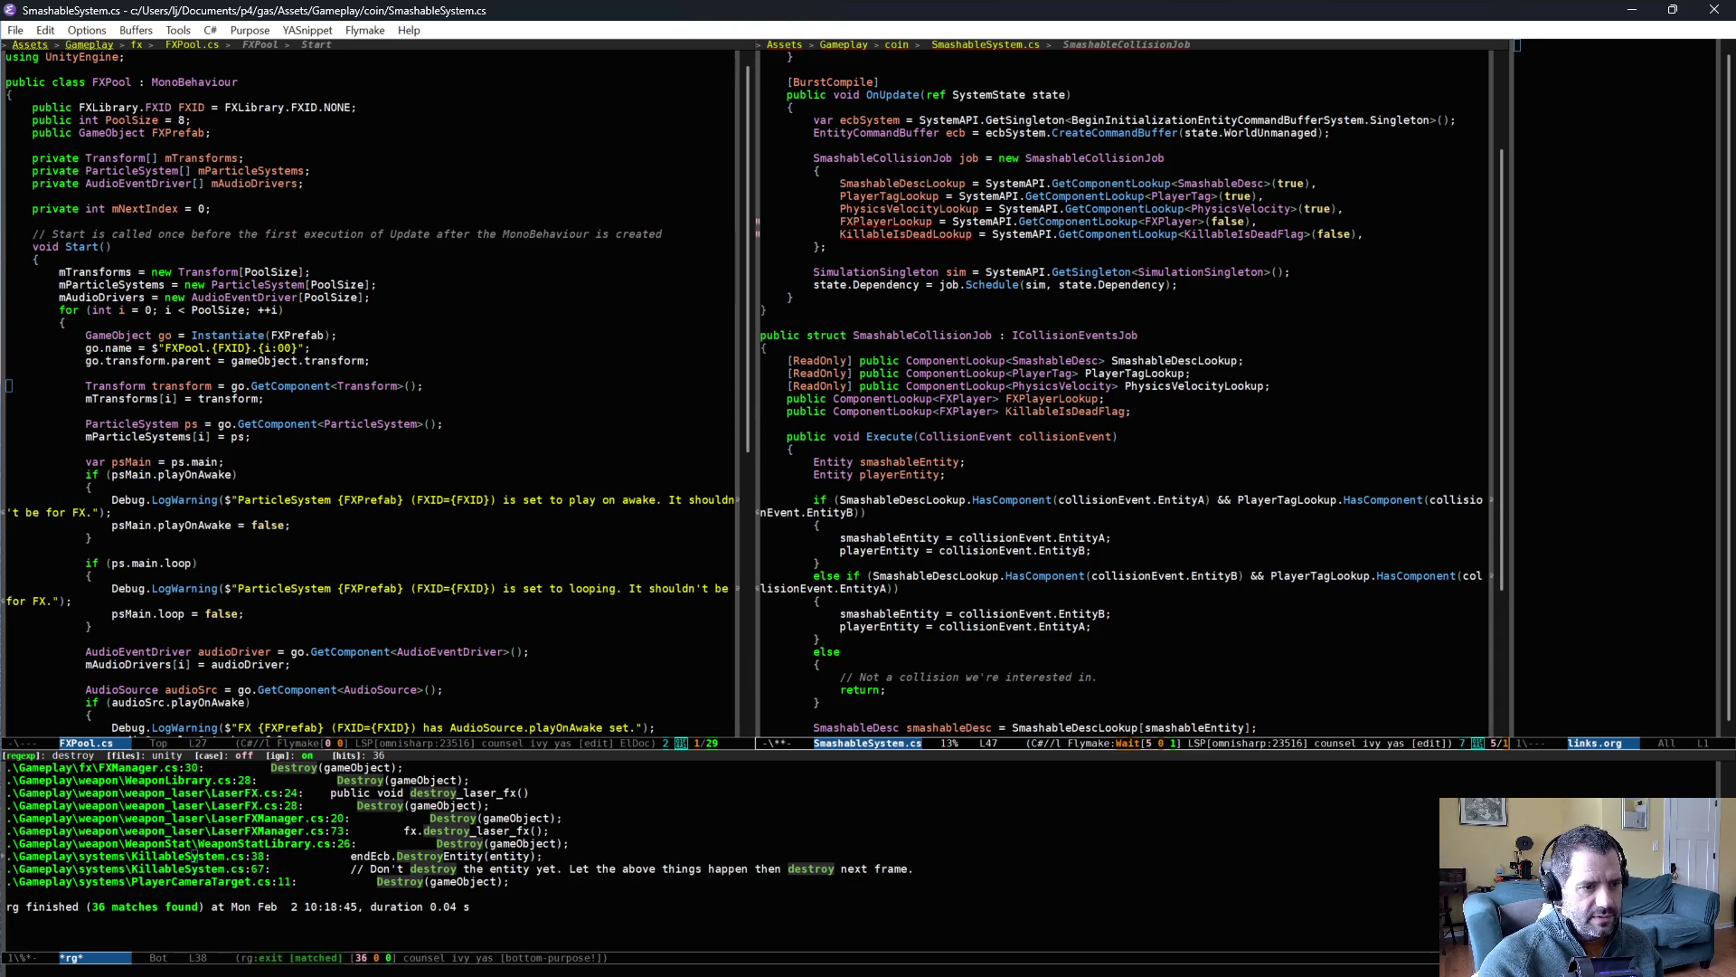
key(ctrl+Left)
key(ctrl+Left)
key(ctrl+Right)
key(alt+BackSpace)
text(KillableIsDeadFlag)
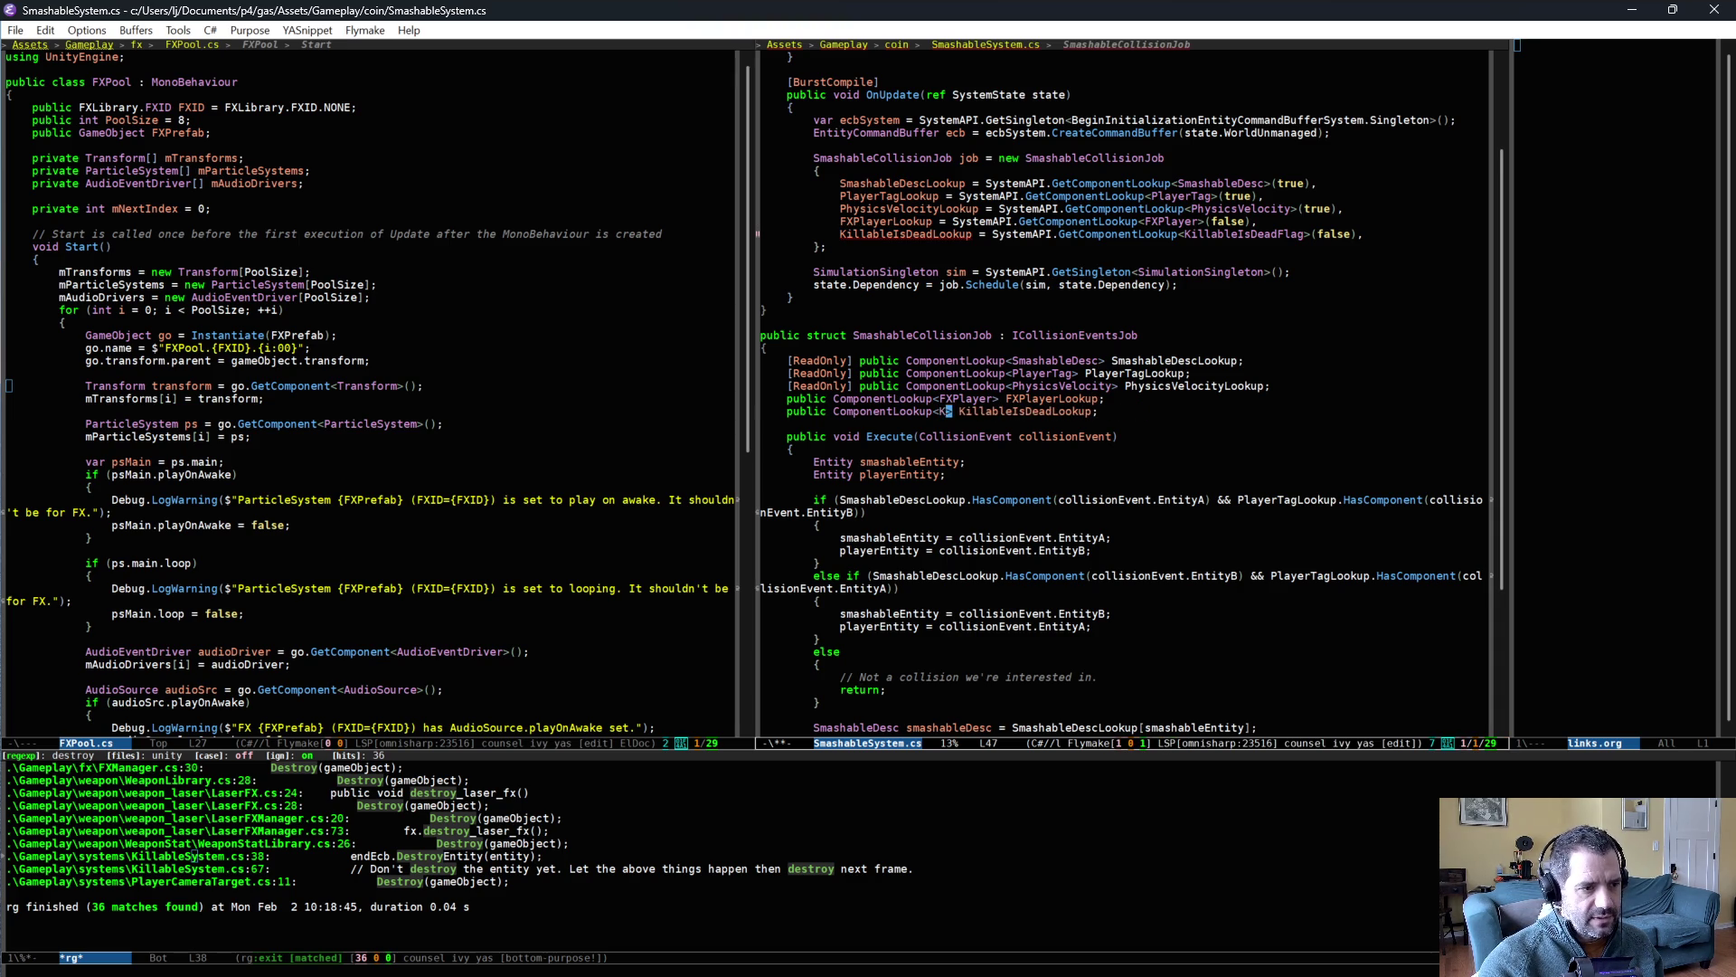
- Add KillableIsDeadLookup.SetComponentEnabled(smashableEntity, true); to Execute and save
scroll(859, 663, down, 6)
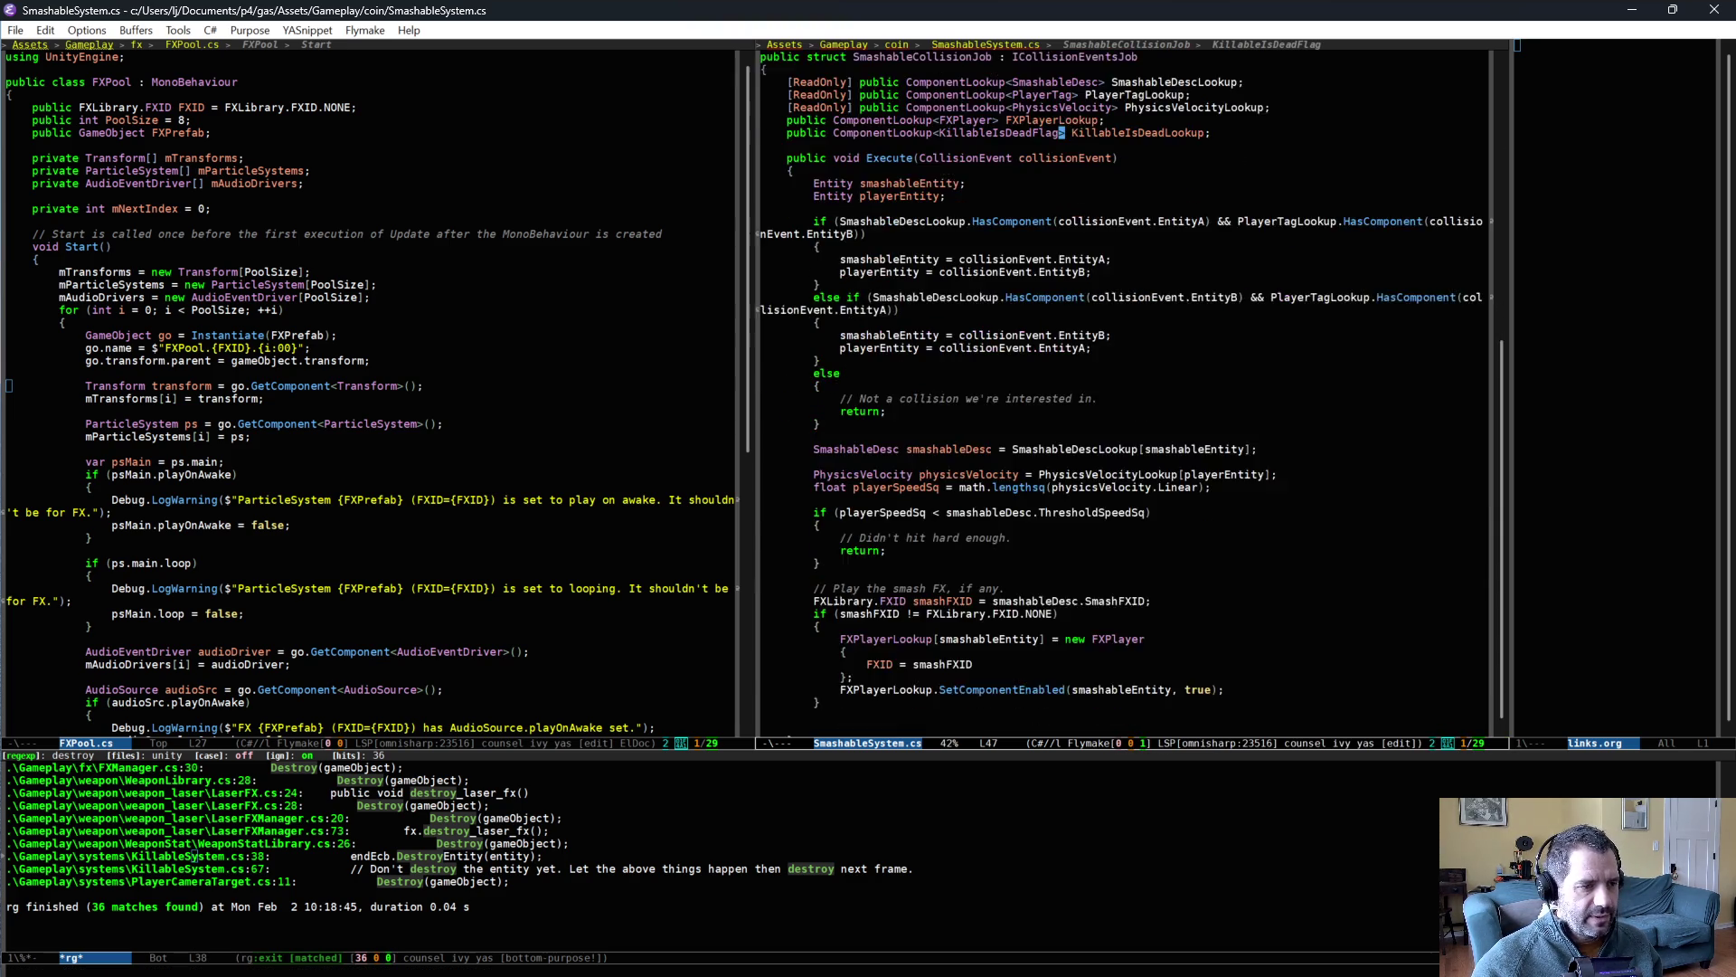
click(866, 655)
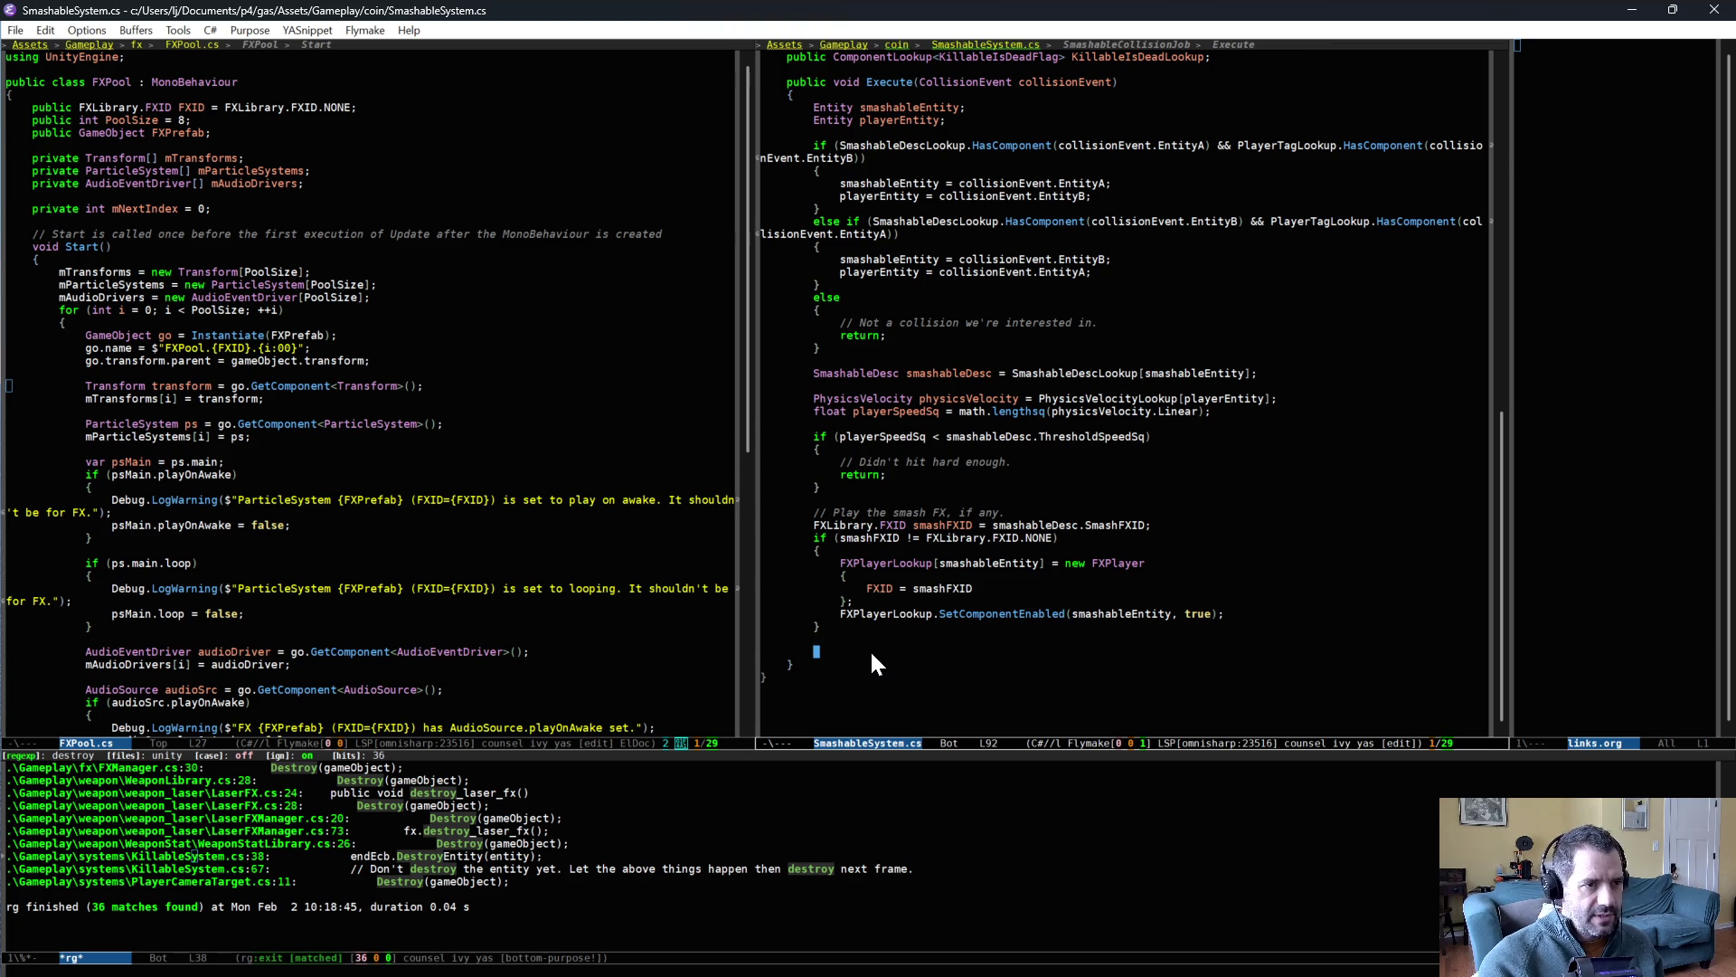
text(KillableIsDeadLookup)
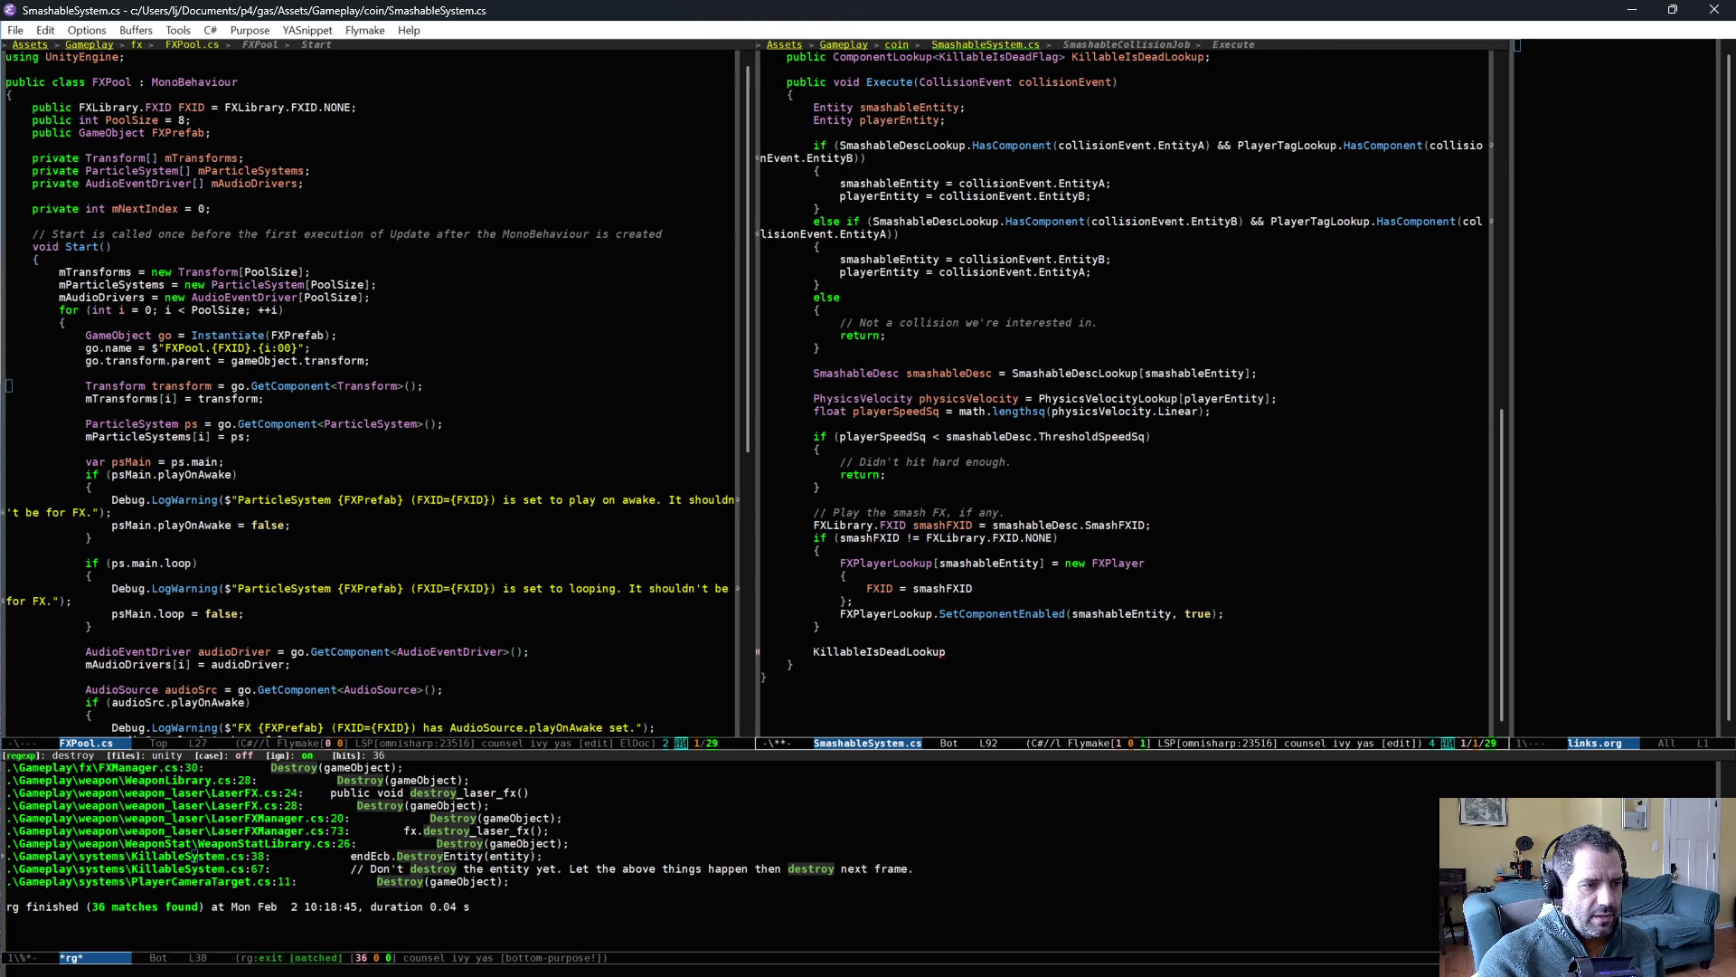
text(.SetComponentEnabled)
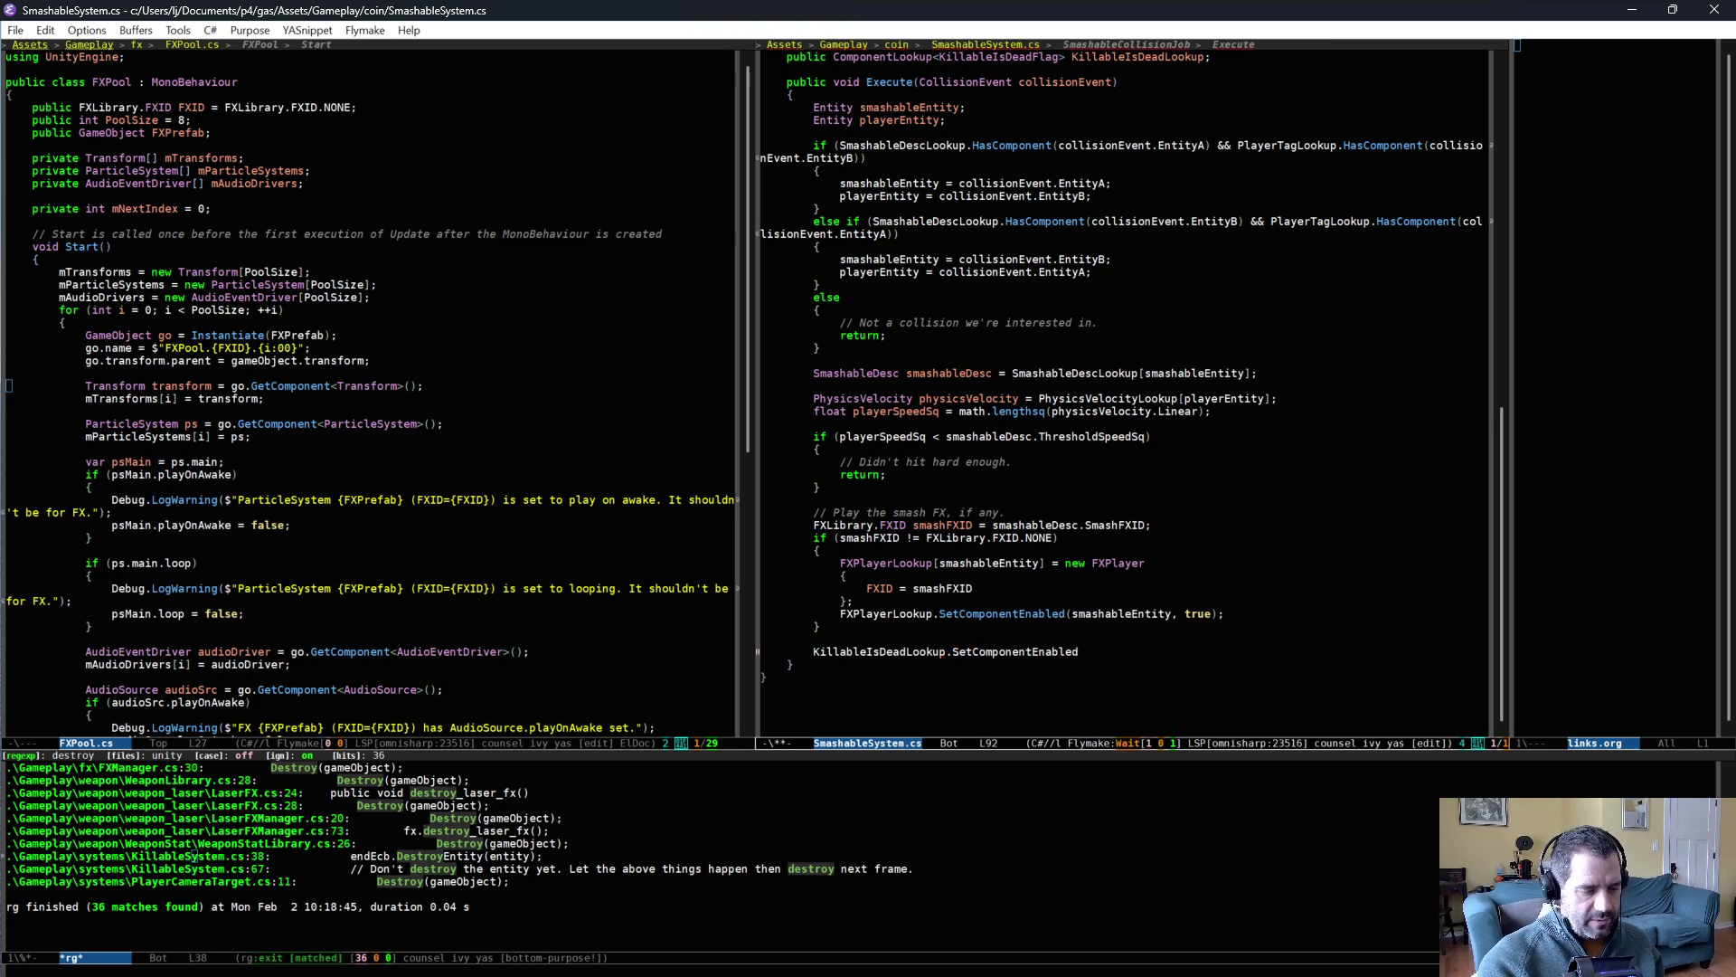
text((smashableEntity, )
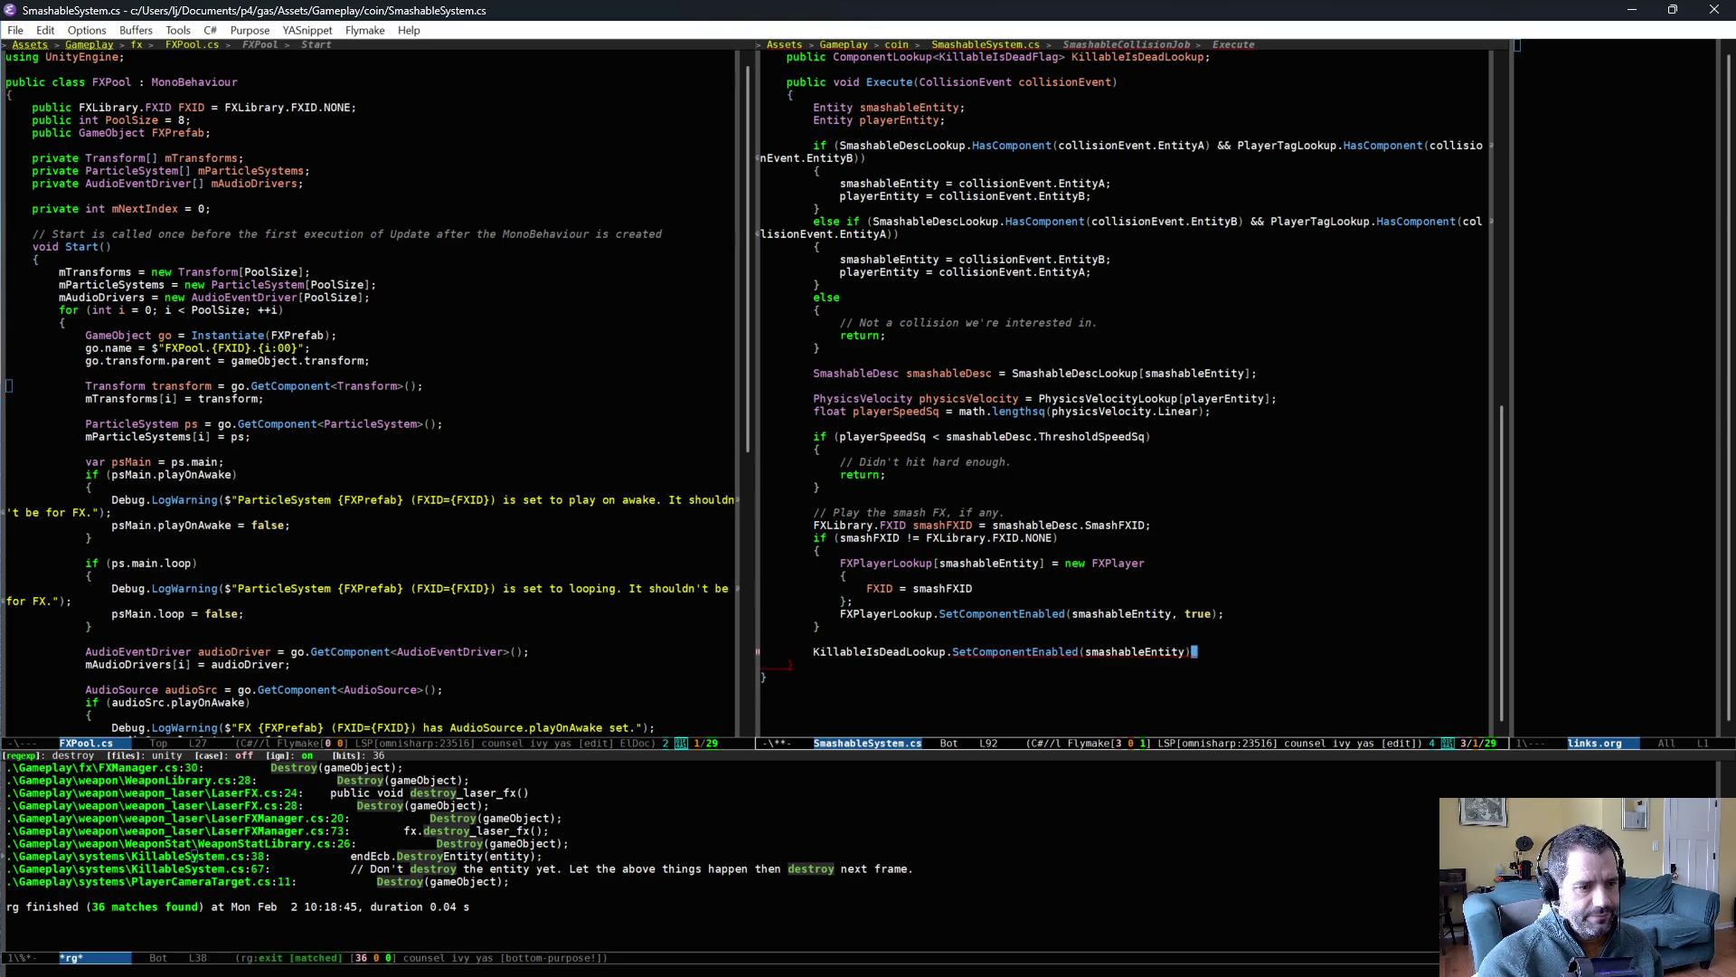
text(true);)
key(ctrl+x)
key(ctrl+s)
click(894, 698)
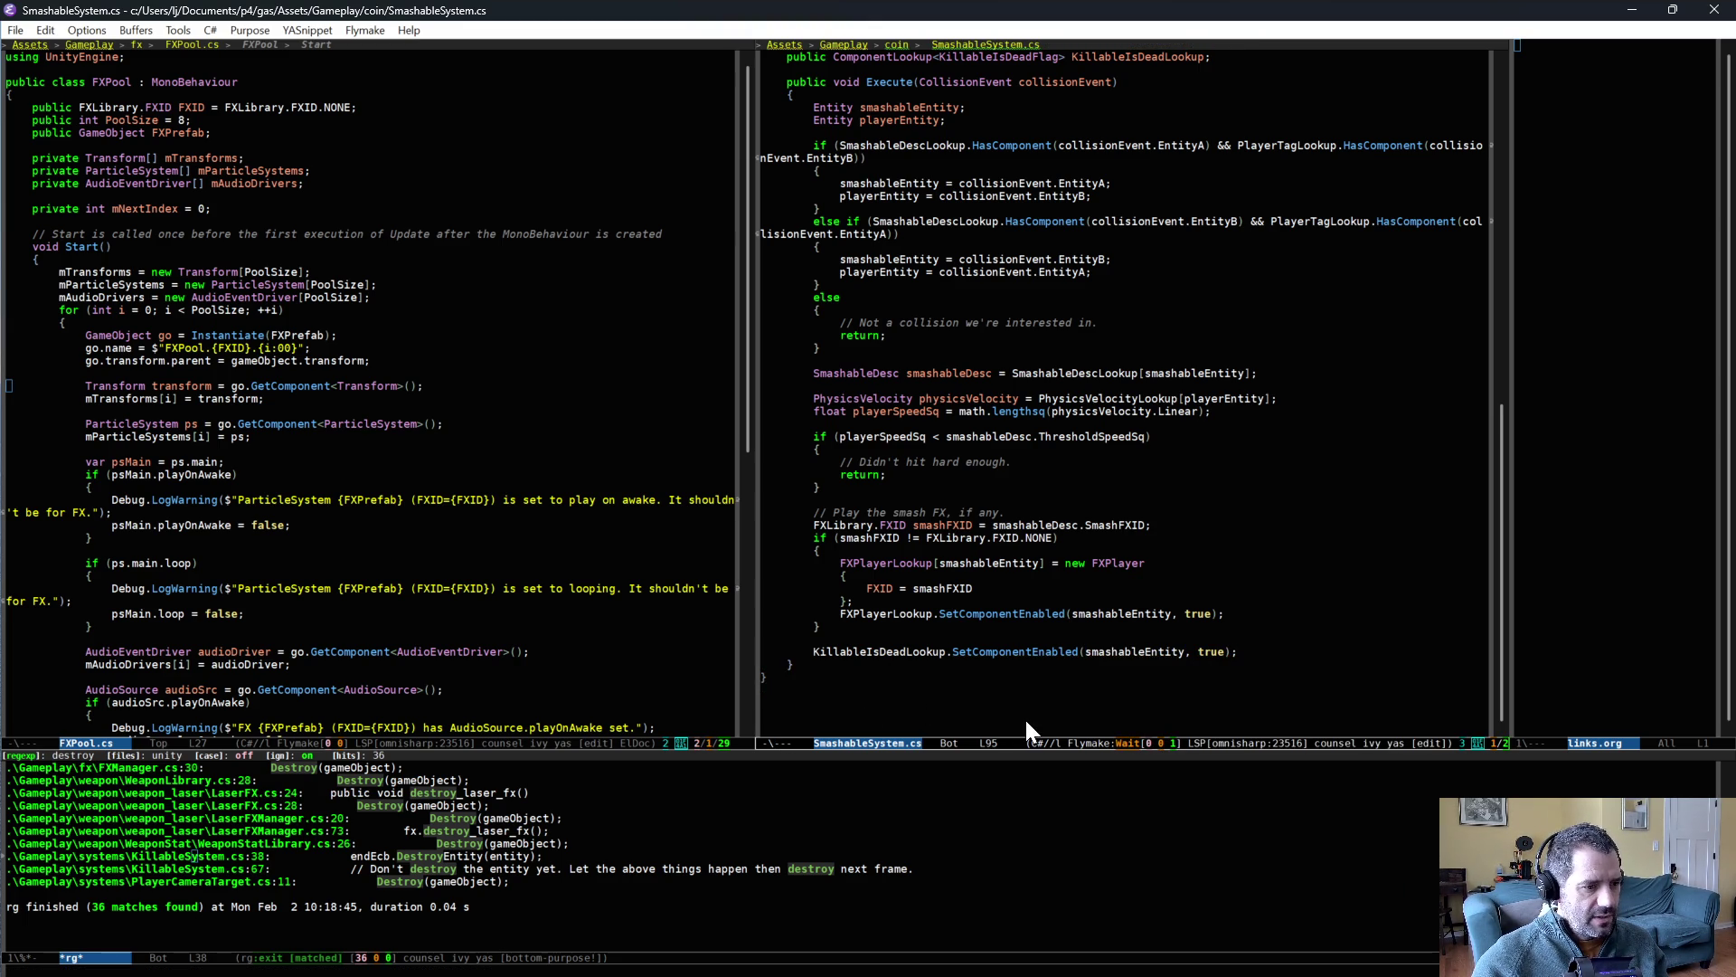
- Cut the unused ecbSystem and ecb lines from OnUpdate and save the file
scroll(1083, 255, up, 10)
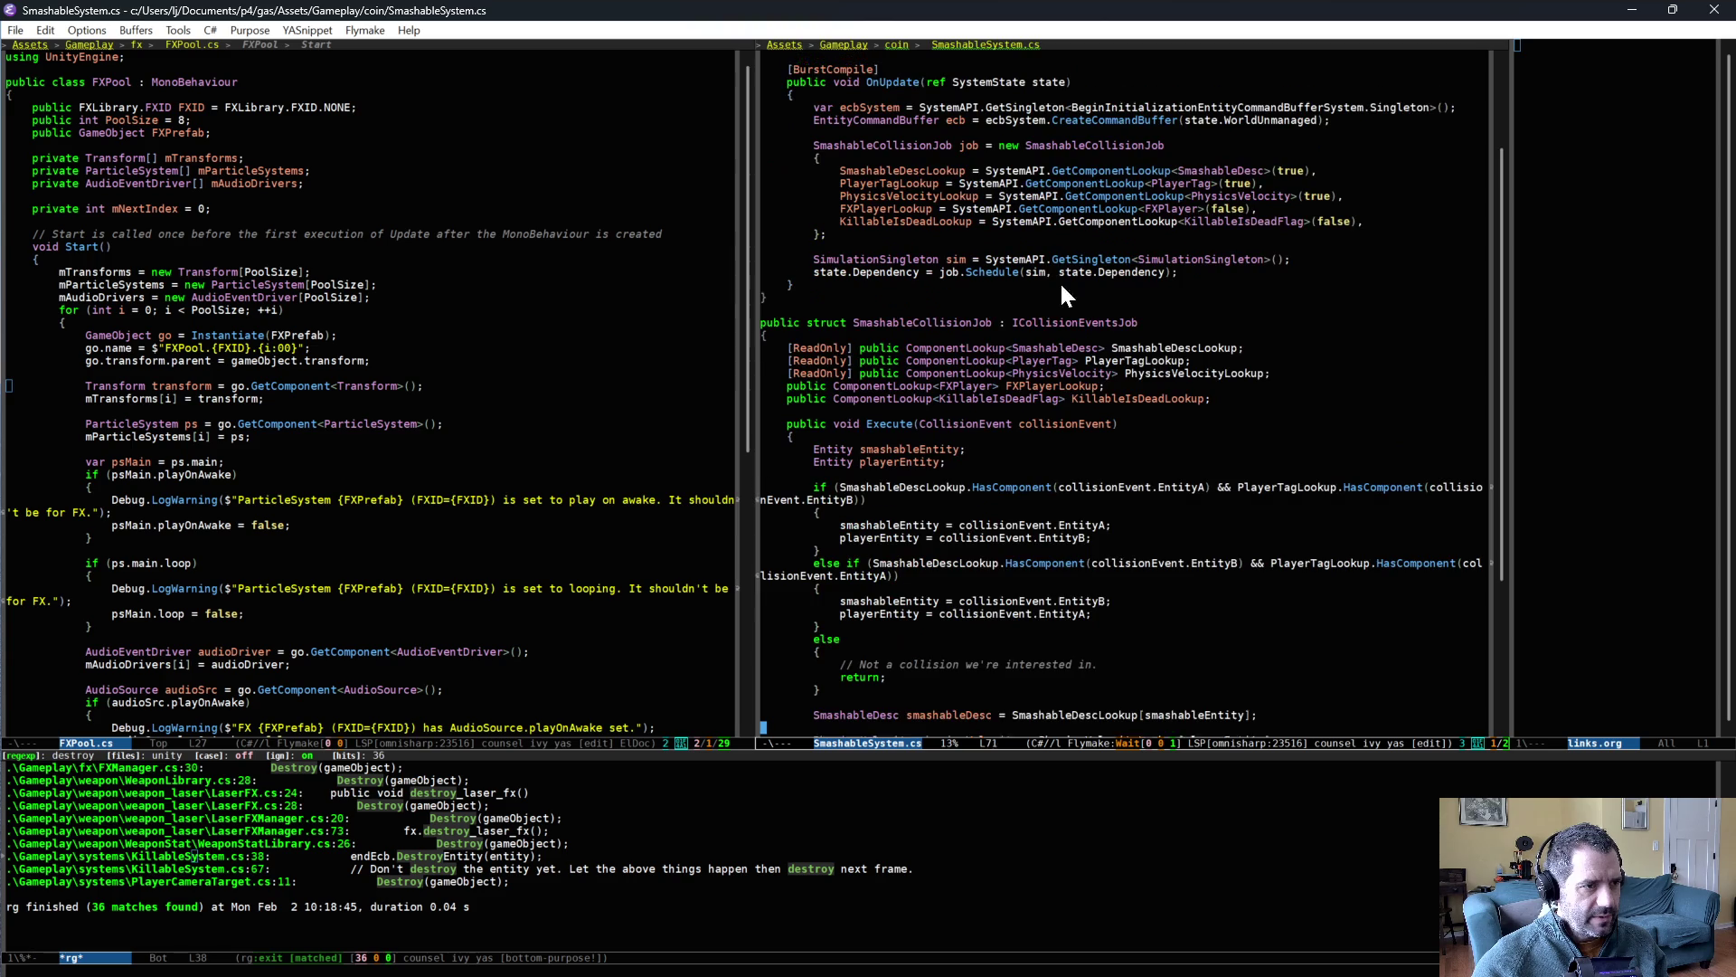
key(Up)
key(Home)
key(ctrl+space)
key(Down)
key(Down)
key(Down)
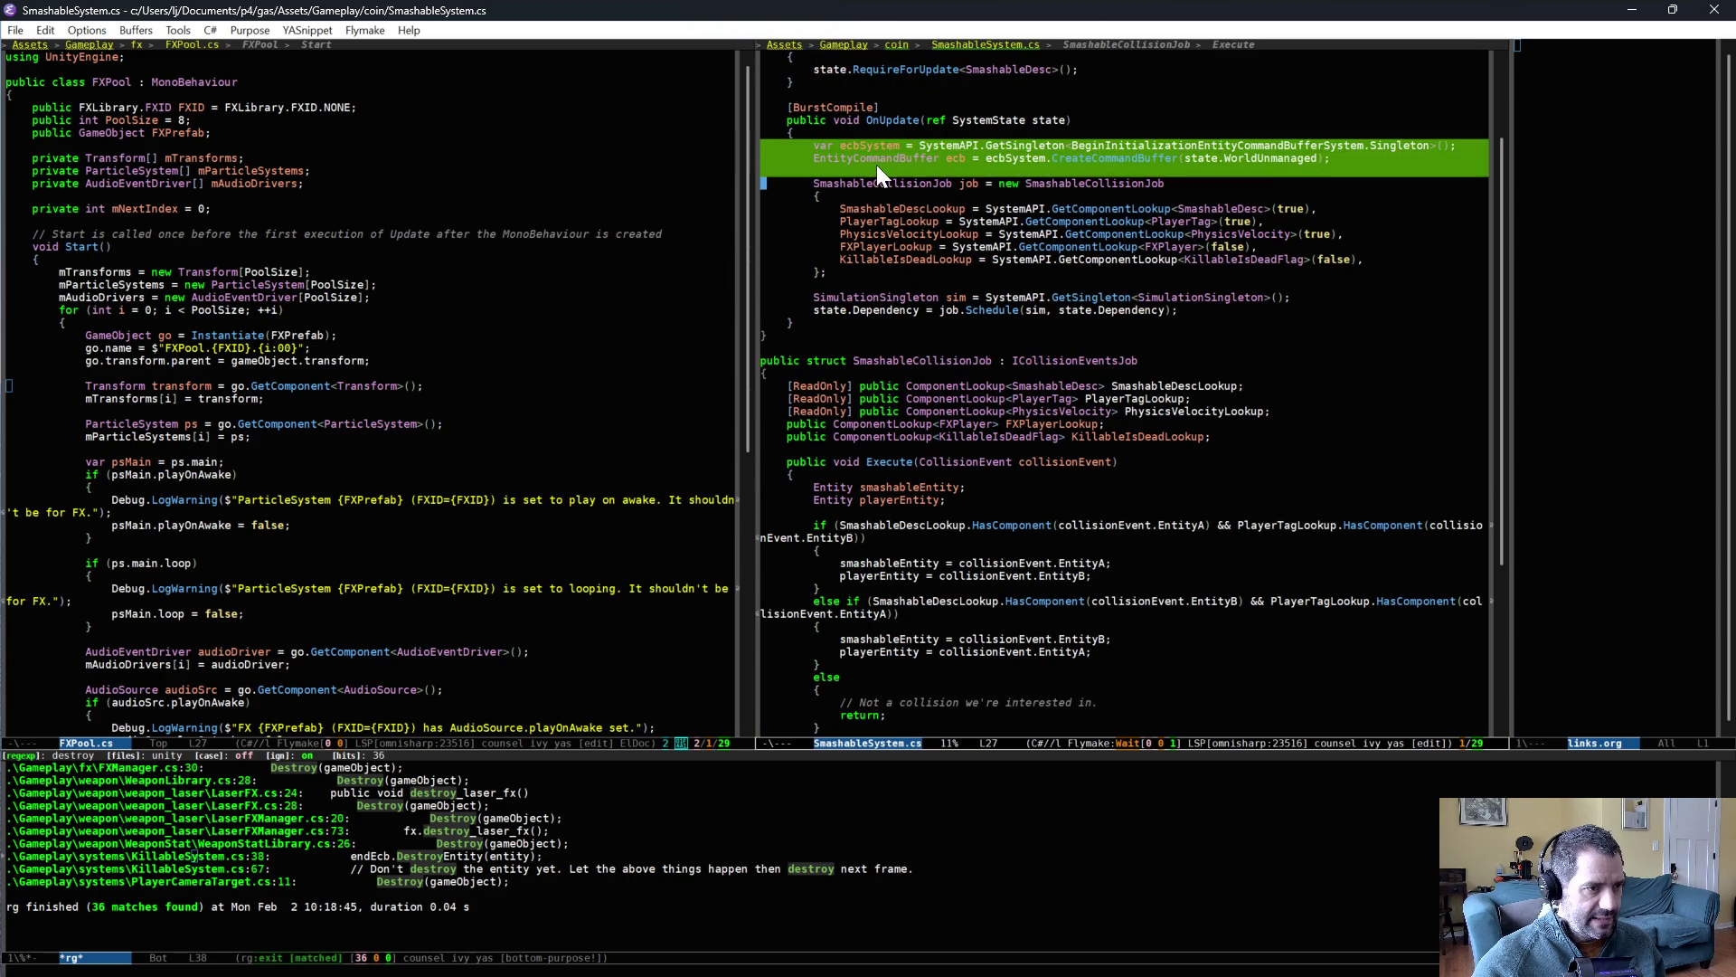
key(ctrl+w)
key(ctrl+x)
key(ctrl+s)
key(alt+Tab)
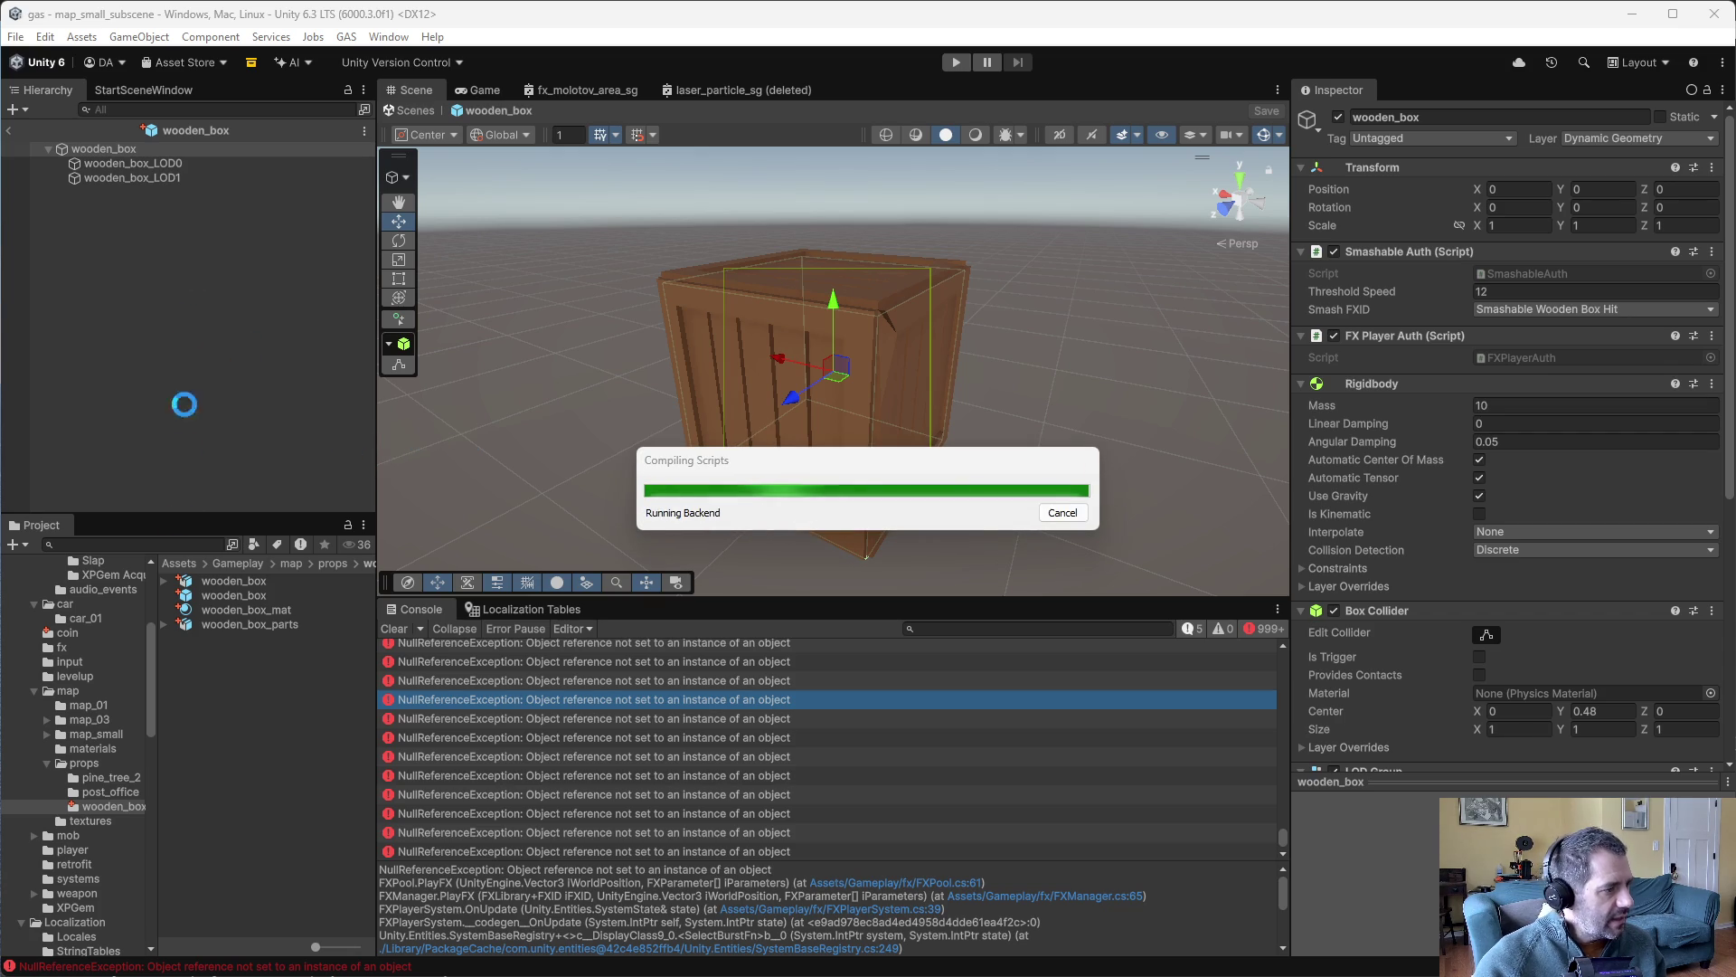
- Check the FXLibraryManager prefab's Smashable Wooden Box pool, then open fx_smashable_wooden_box
click(72, 649)
double_click(234, 868)
click(162, 308)
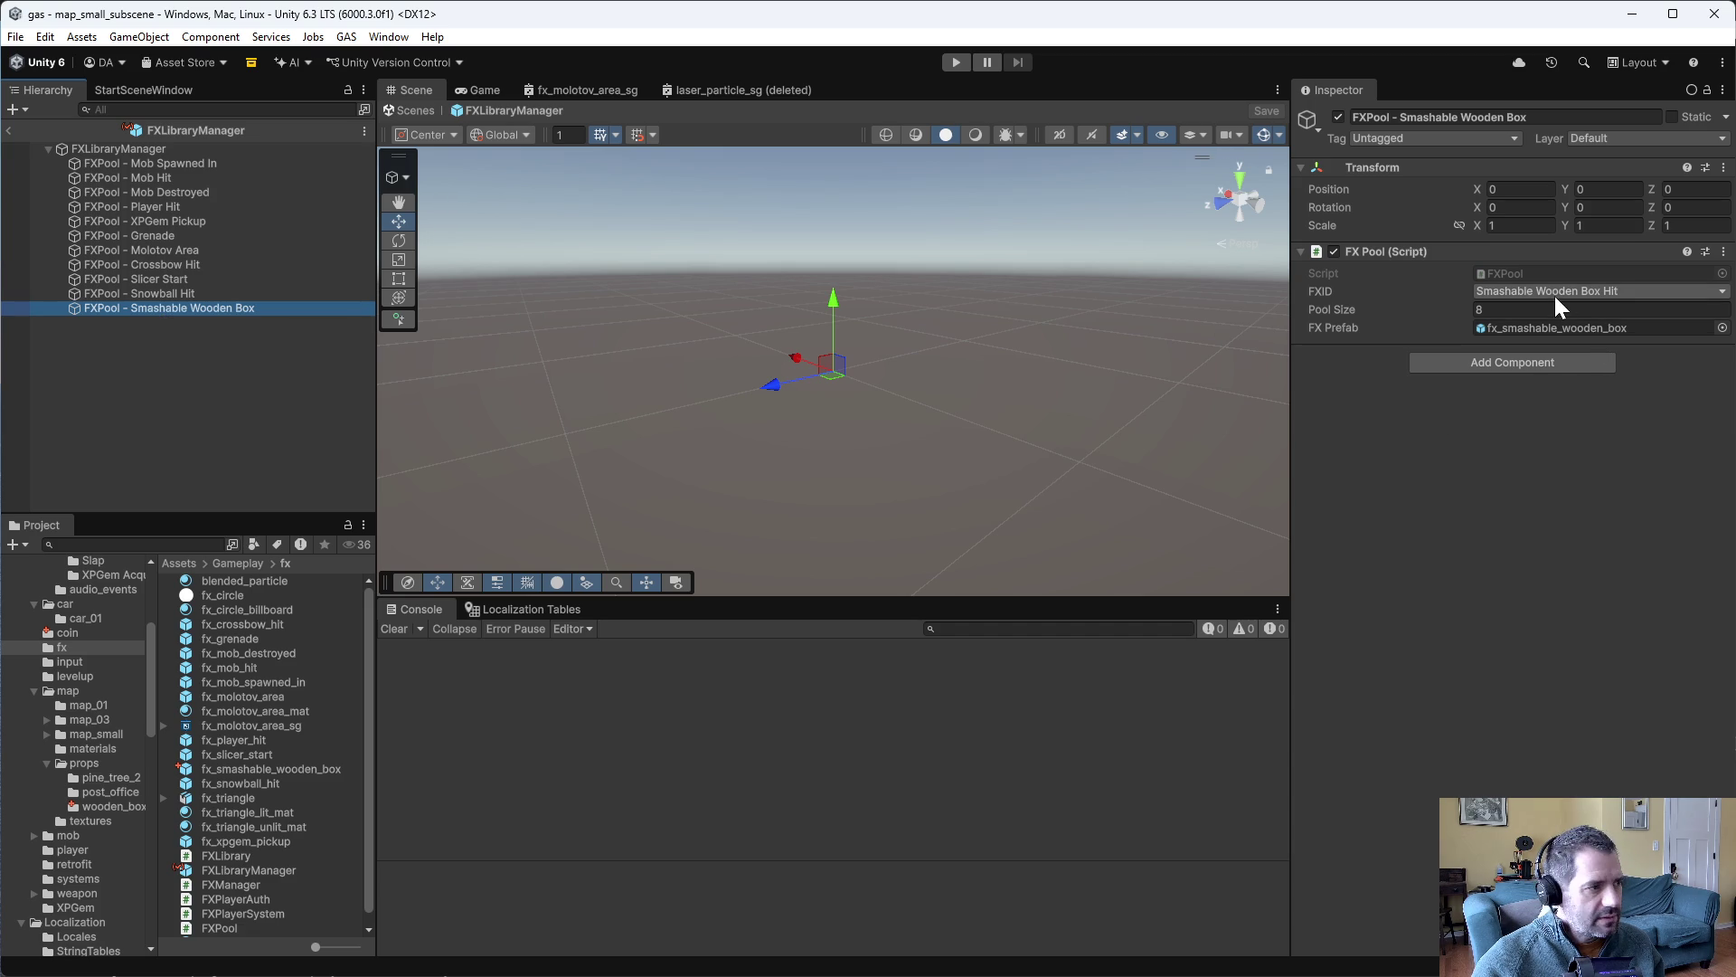
click(137, 150)
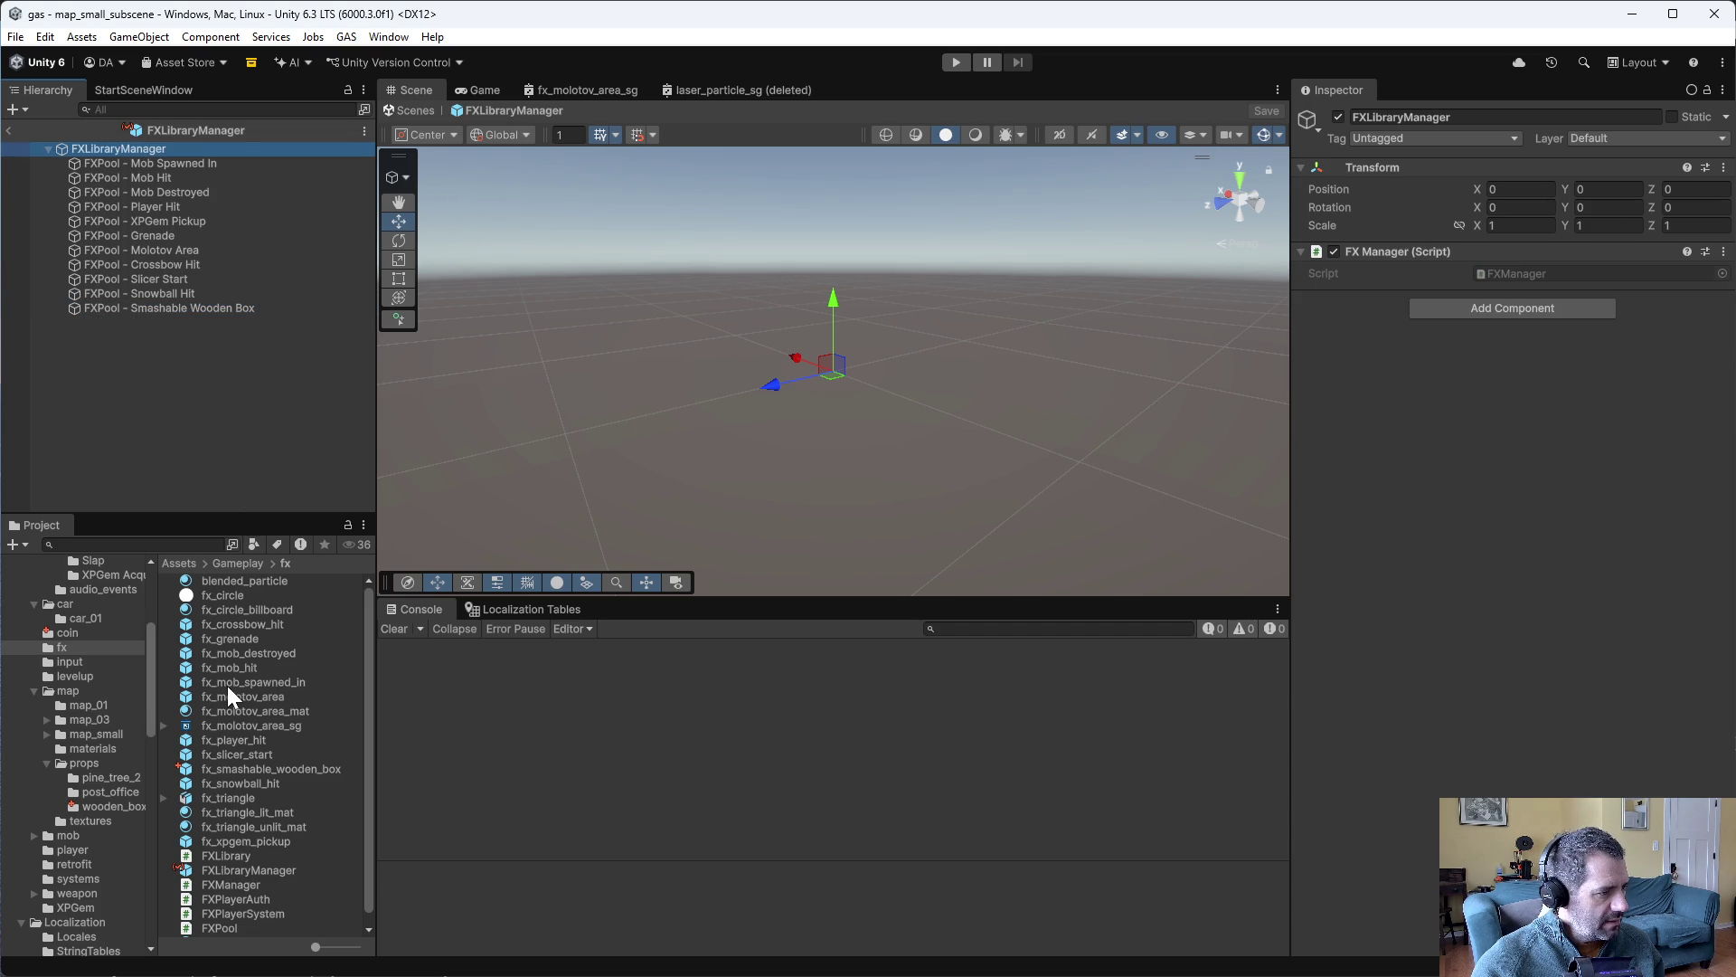
double_click(270, 768)
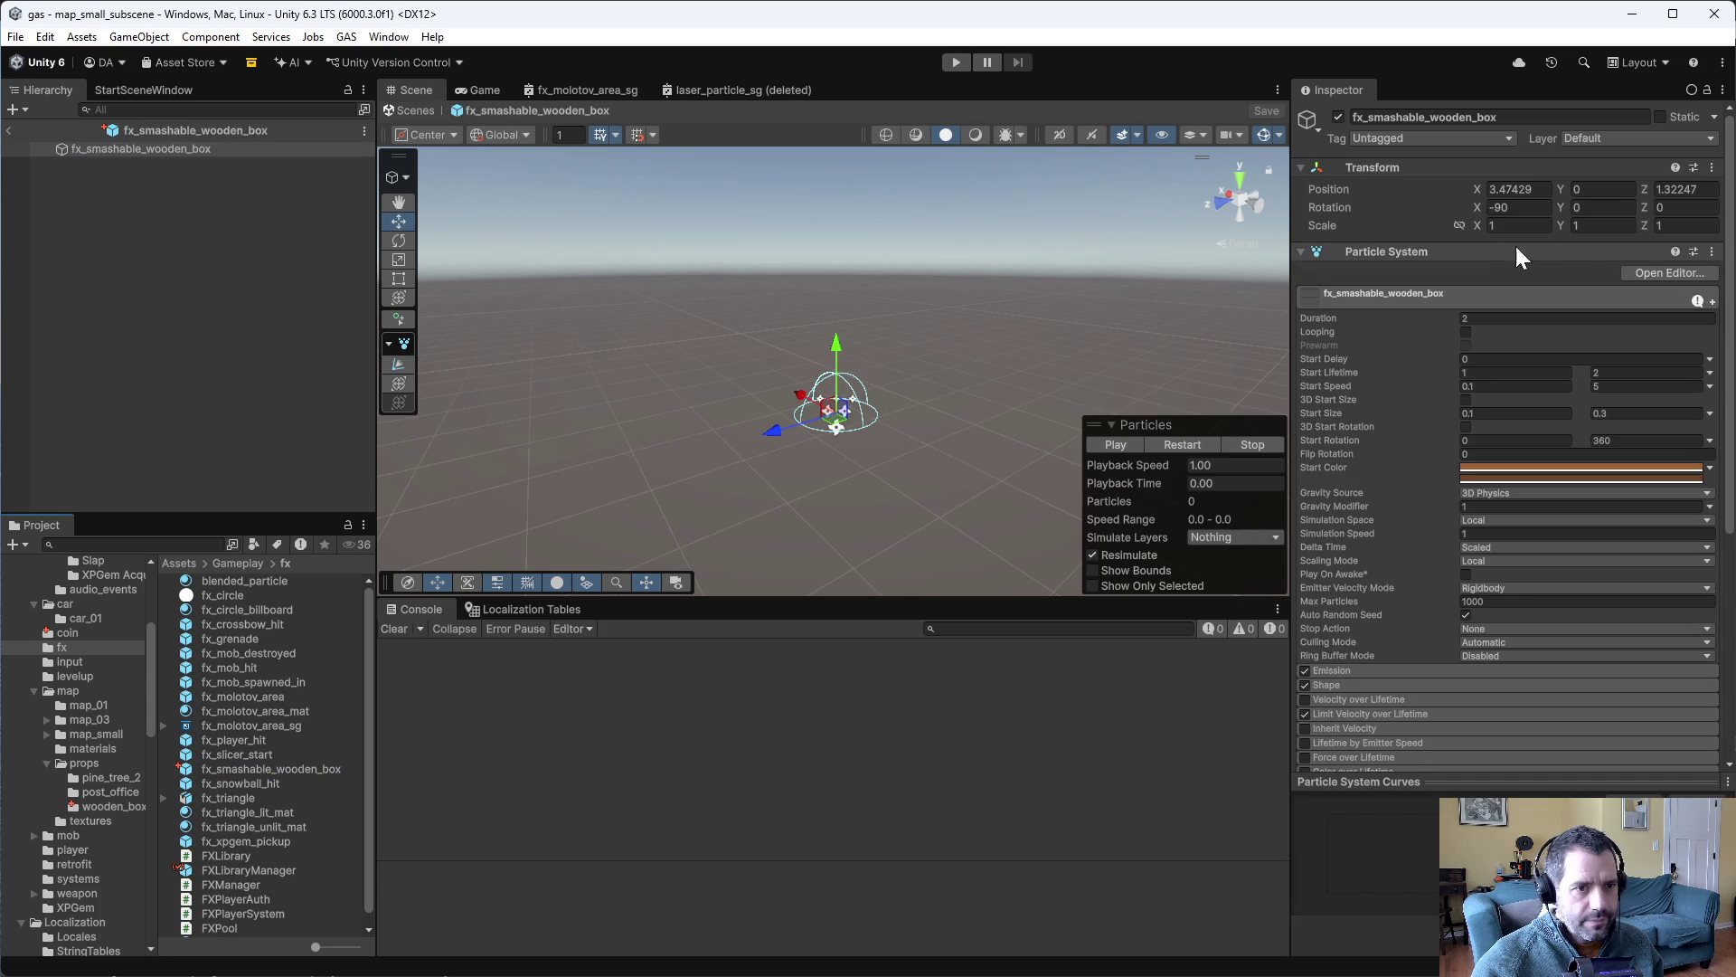
- Set the particle prefab's Transform Position X and Z to 0
click(1520, 189)
text(0)
key(Tab)
key(Tab)
click(1697, 193)
click(1697, 189)
text(0)
key(Return)
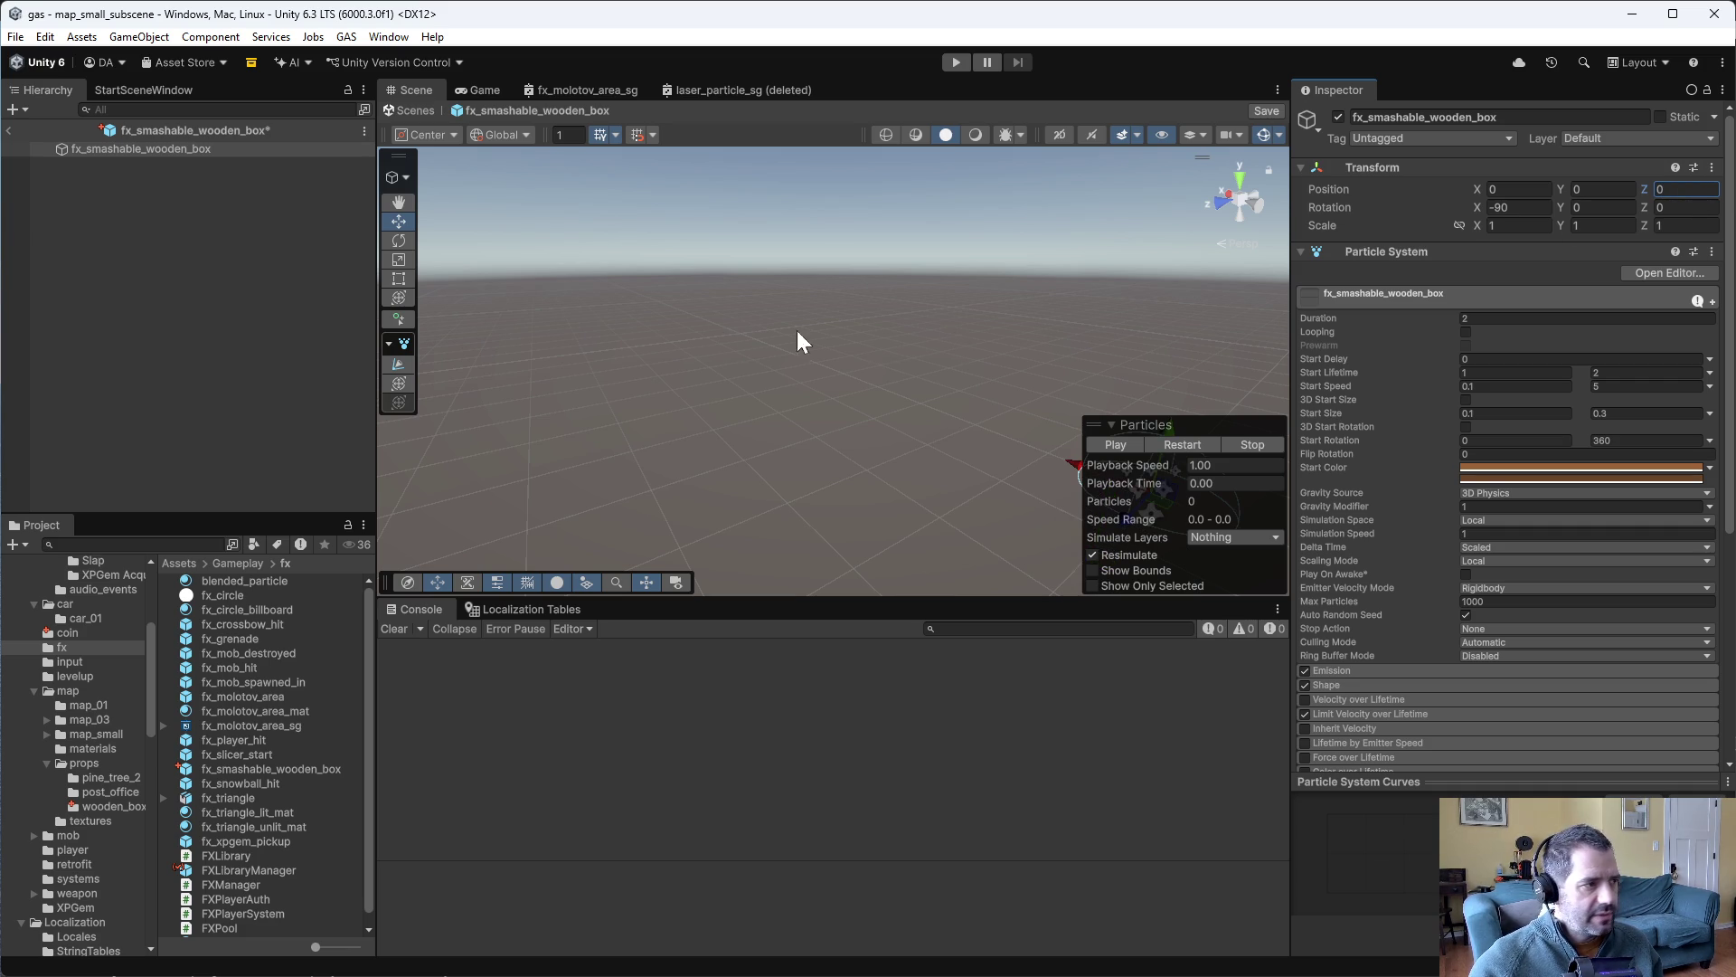
- Preview the wood-splinter burst, save the prefab, and enter Play mode
key(f)
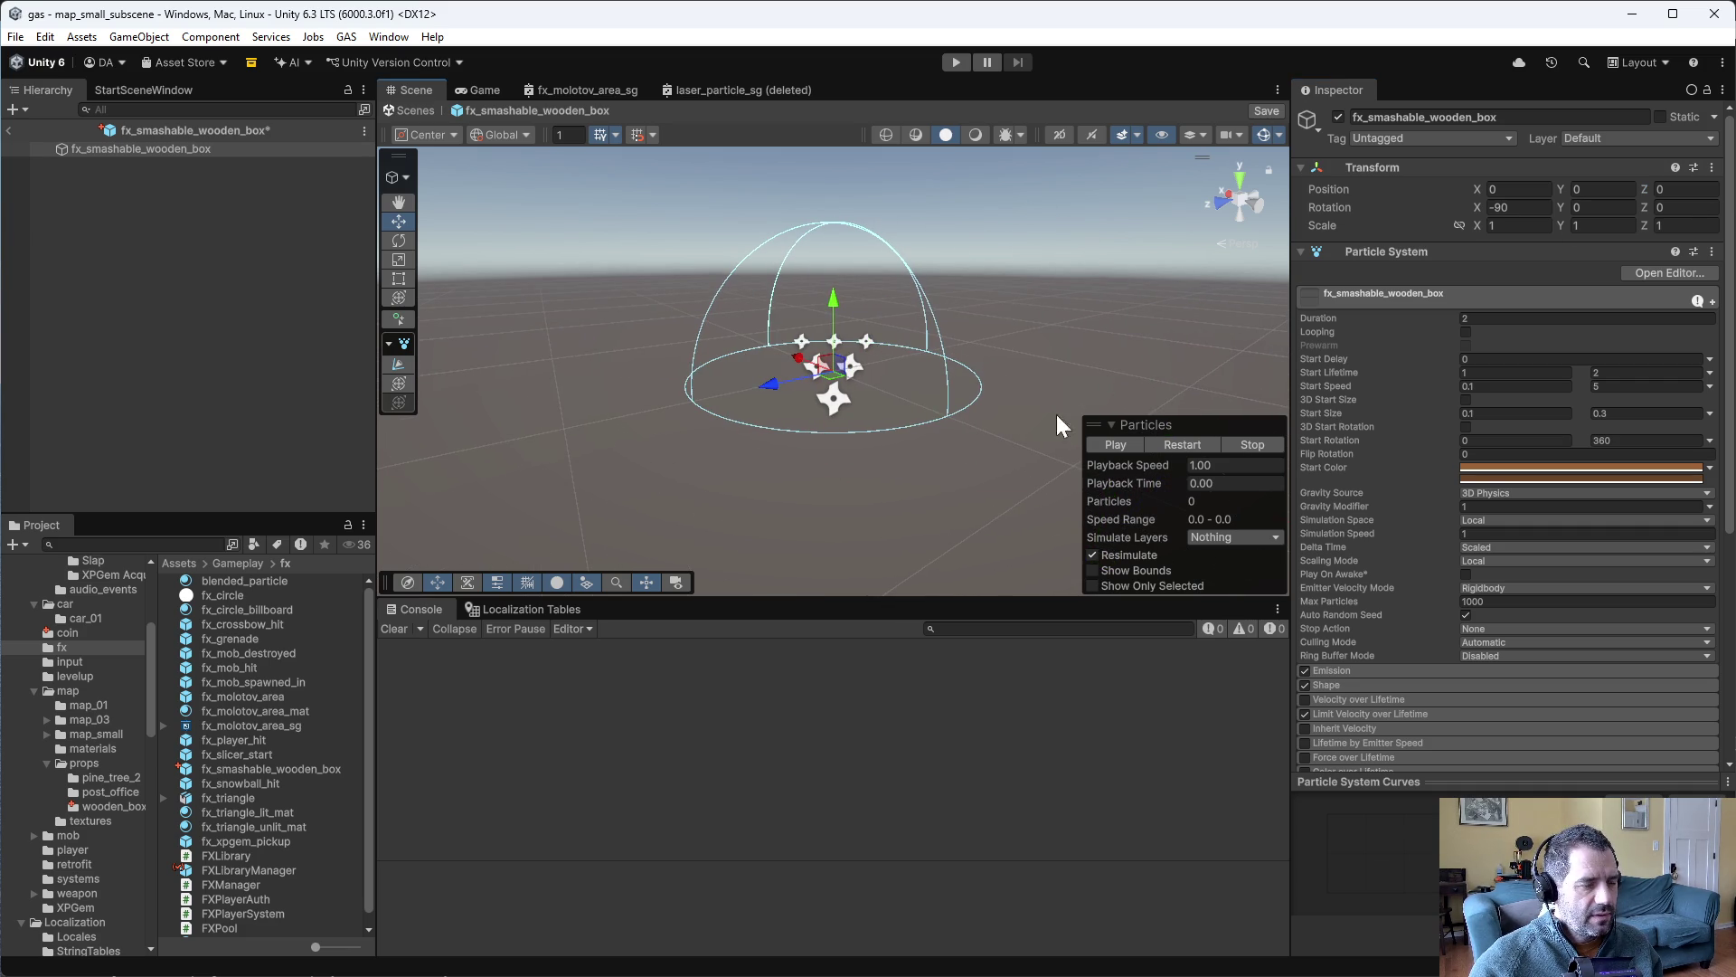
click(1105, 443)
key(ctrl+s)
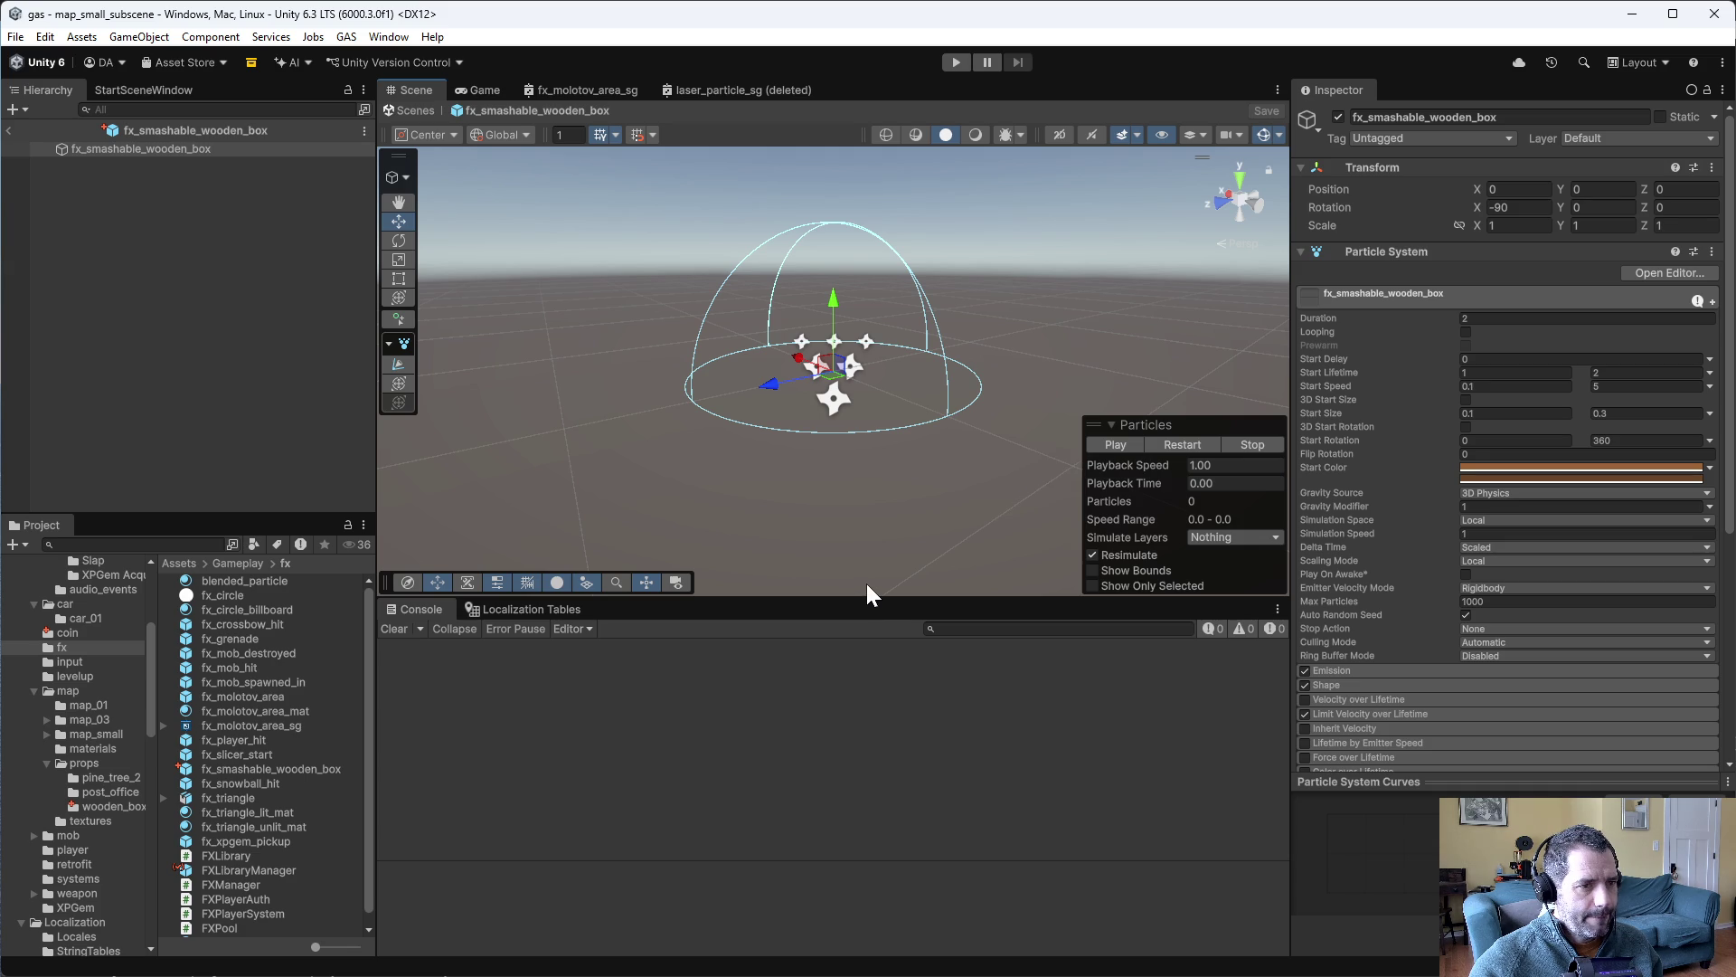
click(956, 62)
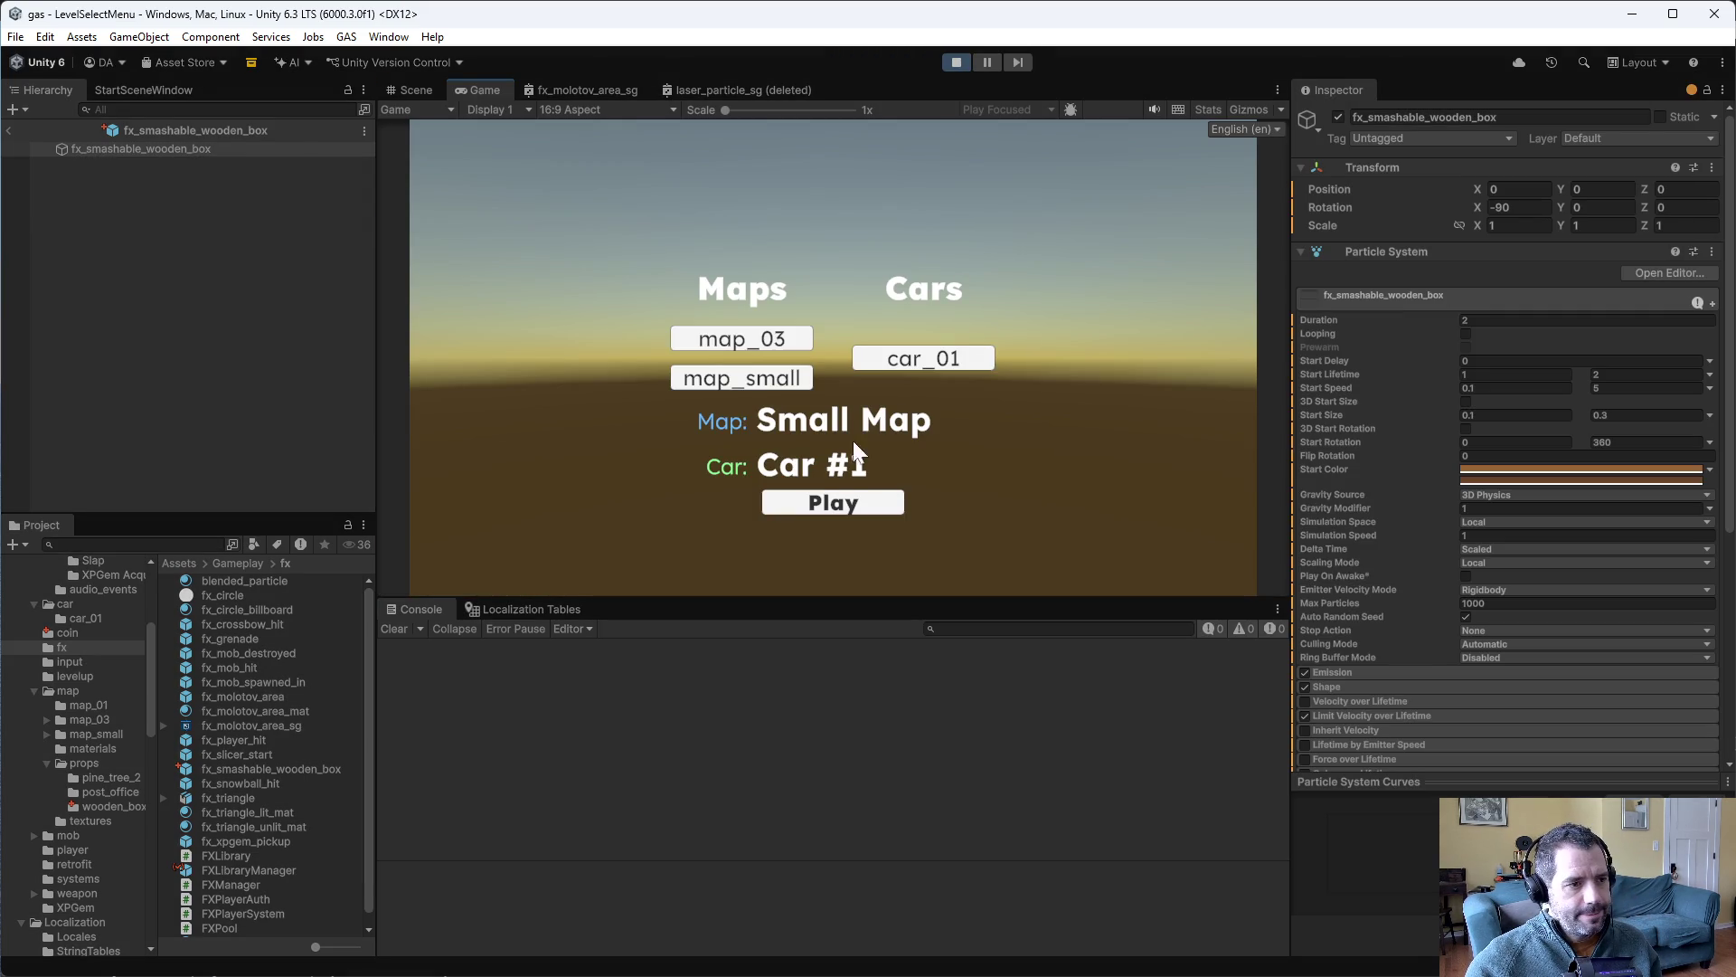
- Run the small map, view the missing AudioSource stack trace, stop, and return to FXPool.cs
click(836, 500)
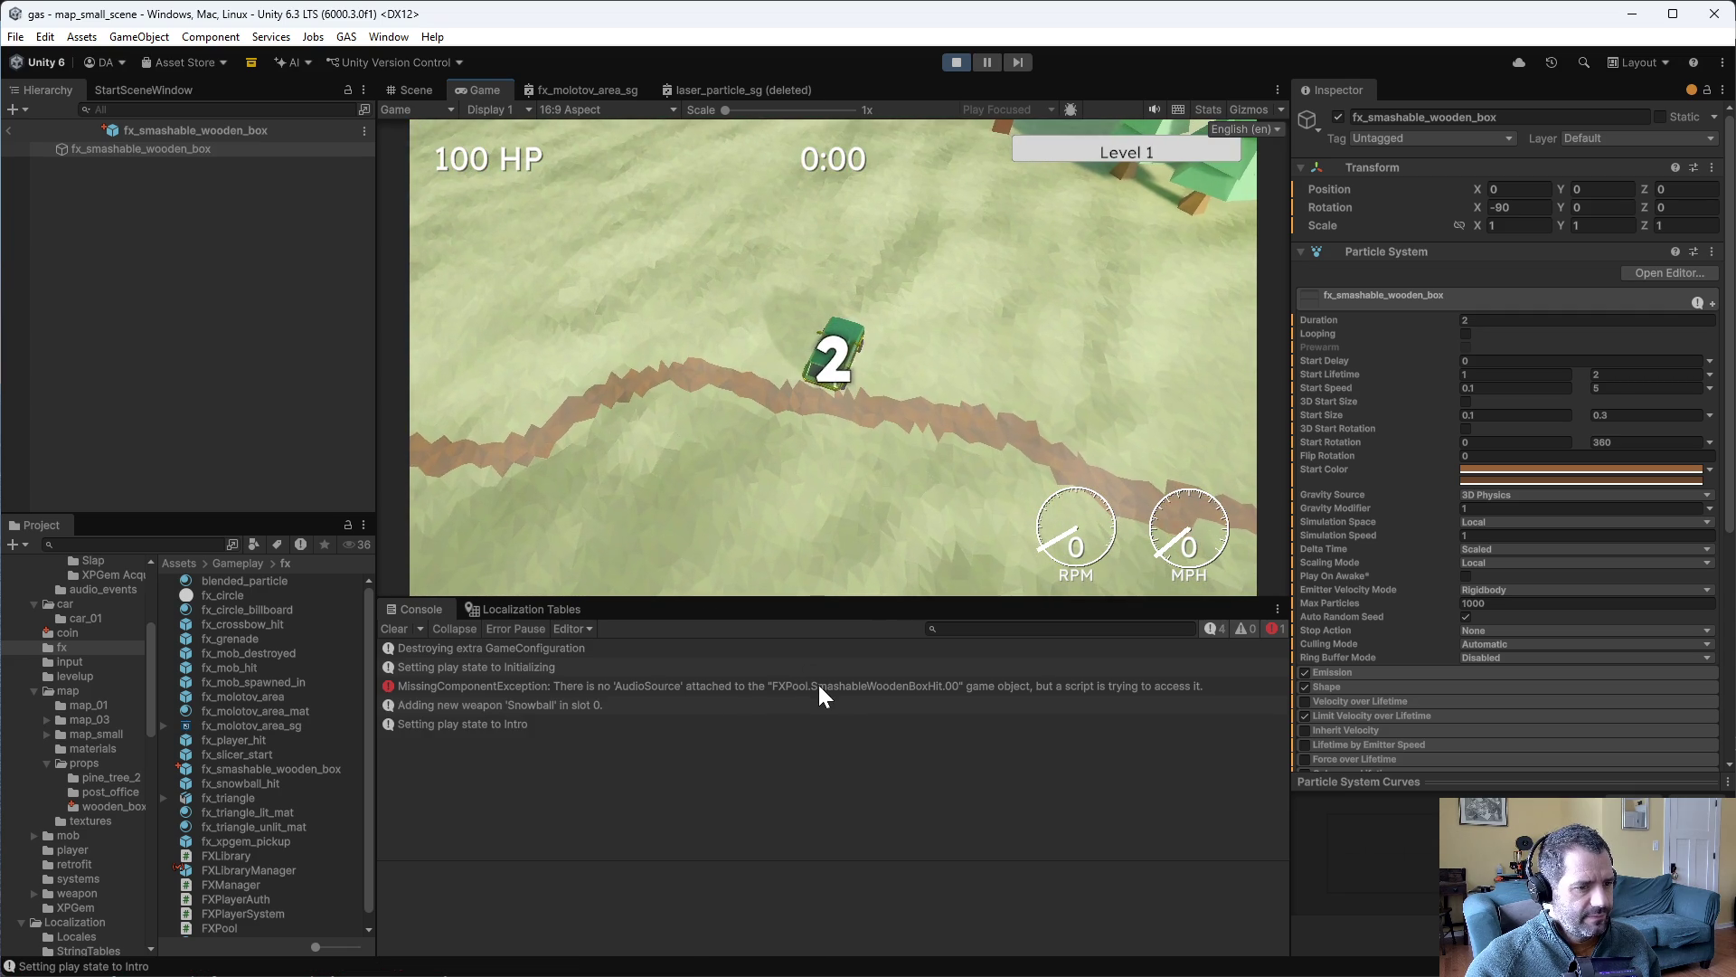
click(819, 686)
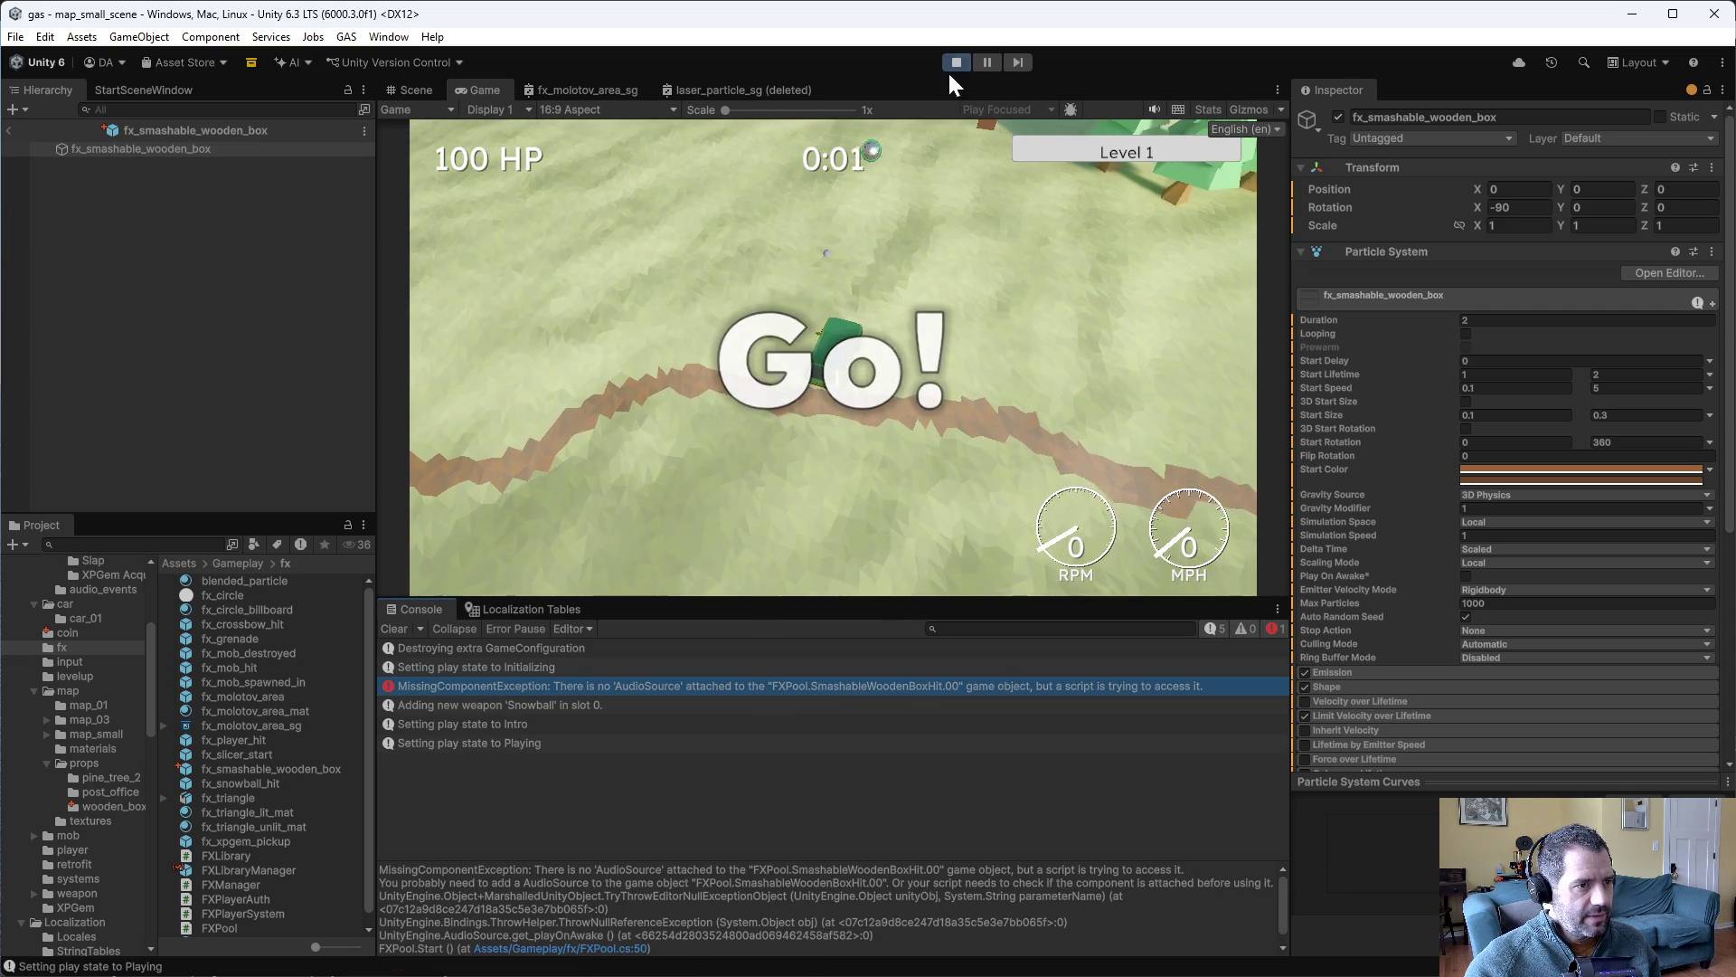
click(956, 62)
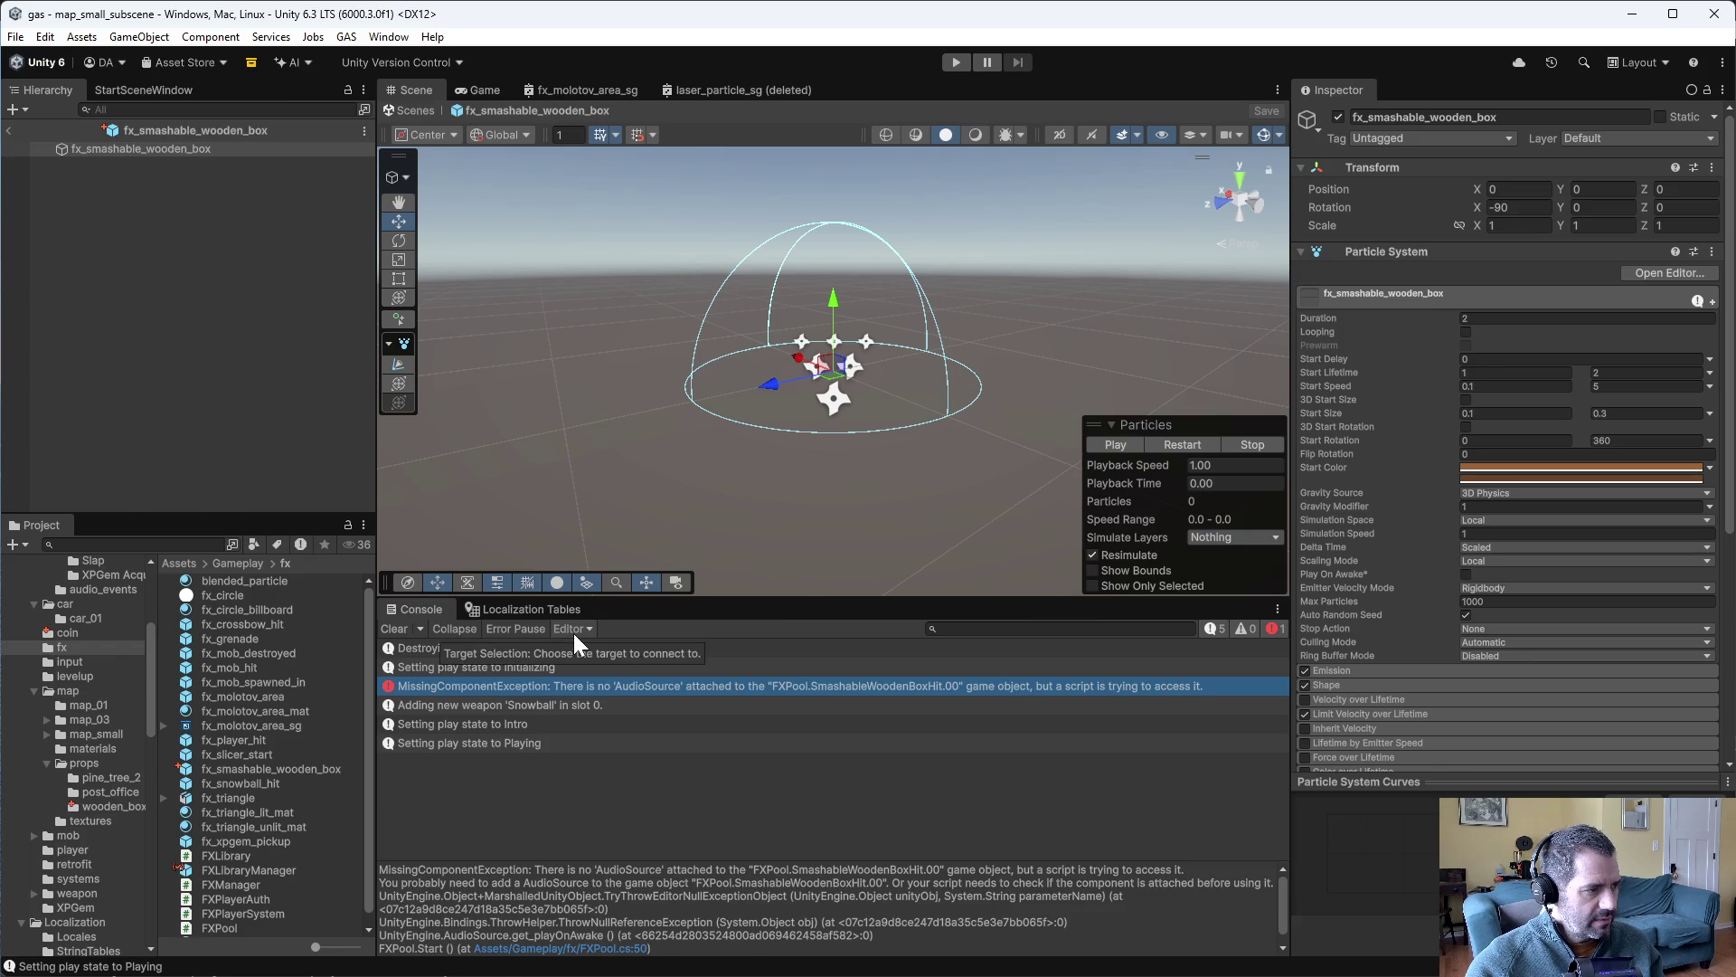
key(alt+Tab)
click(432, 409)
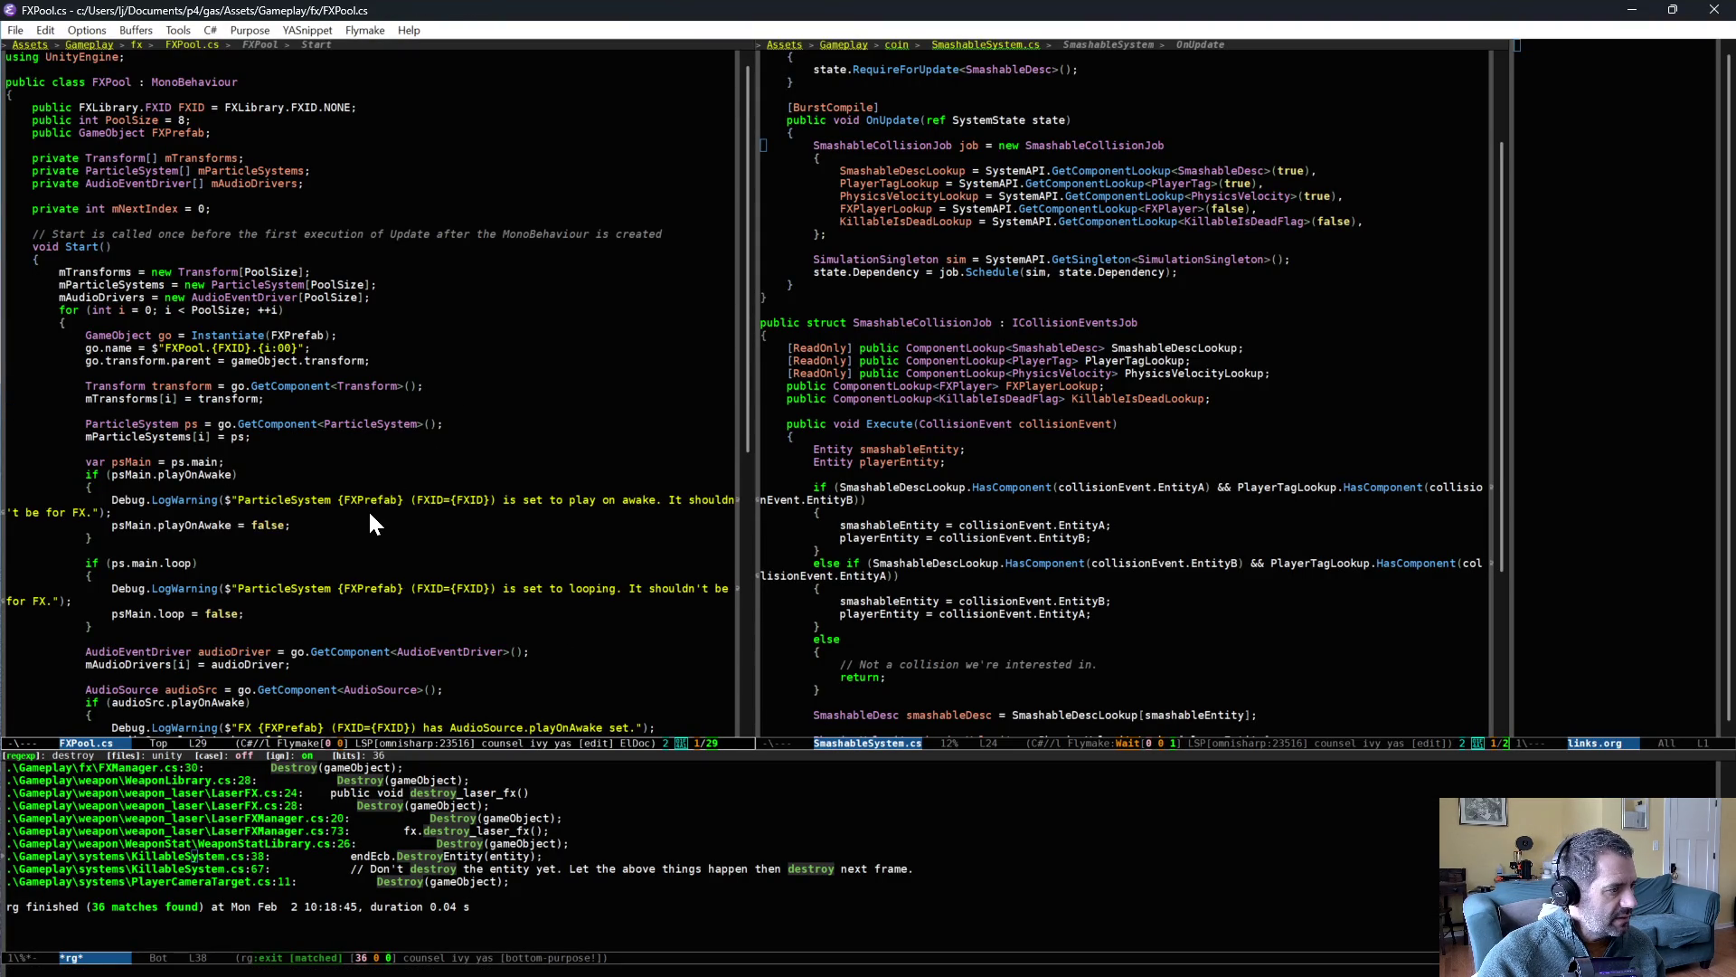
scroll(369, 514, down, 3)
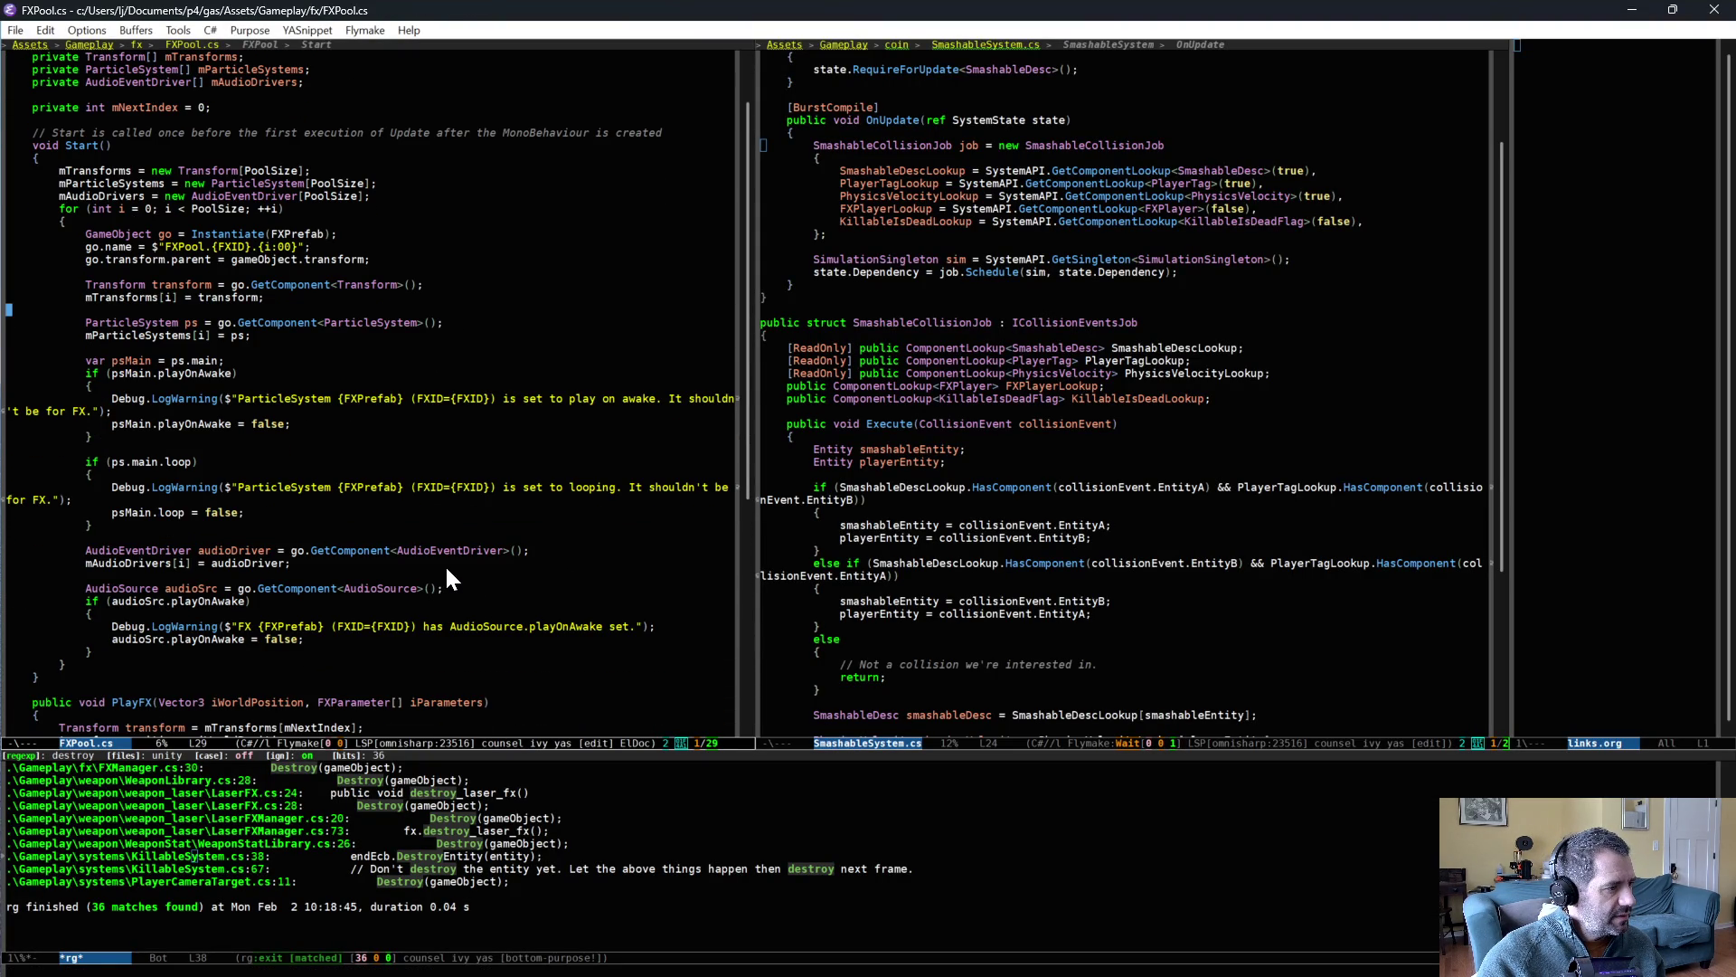
scroll(450, 578, down, 2)
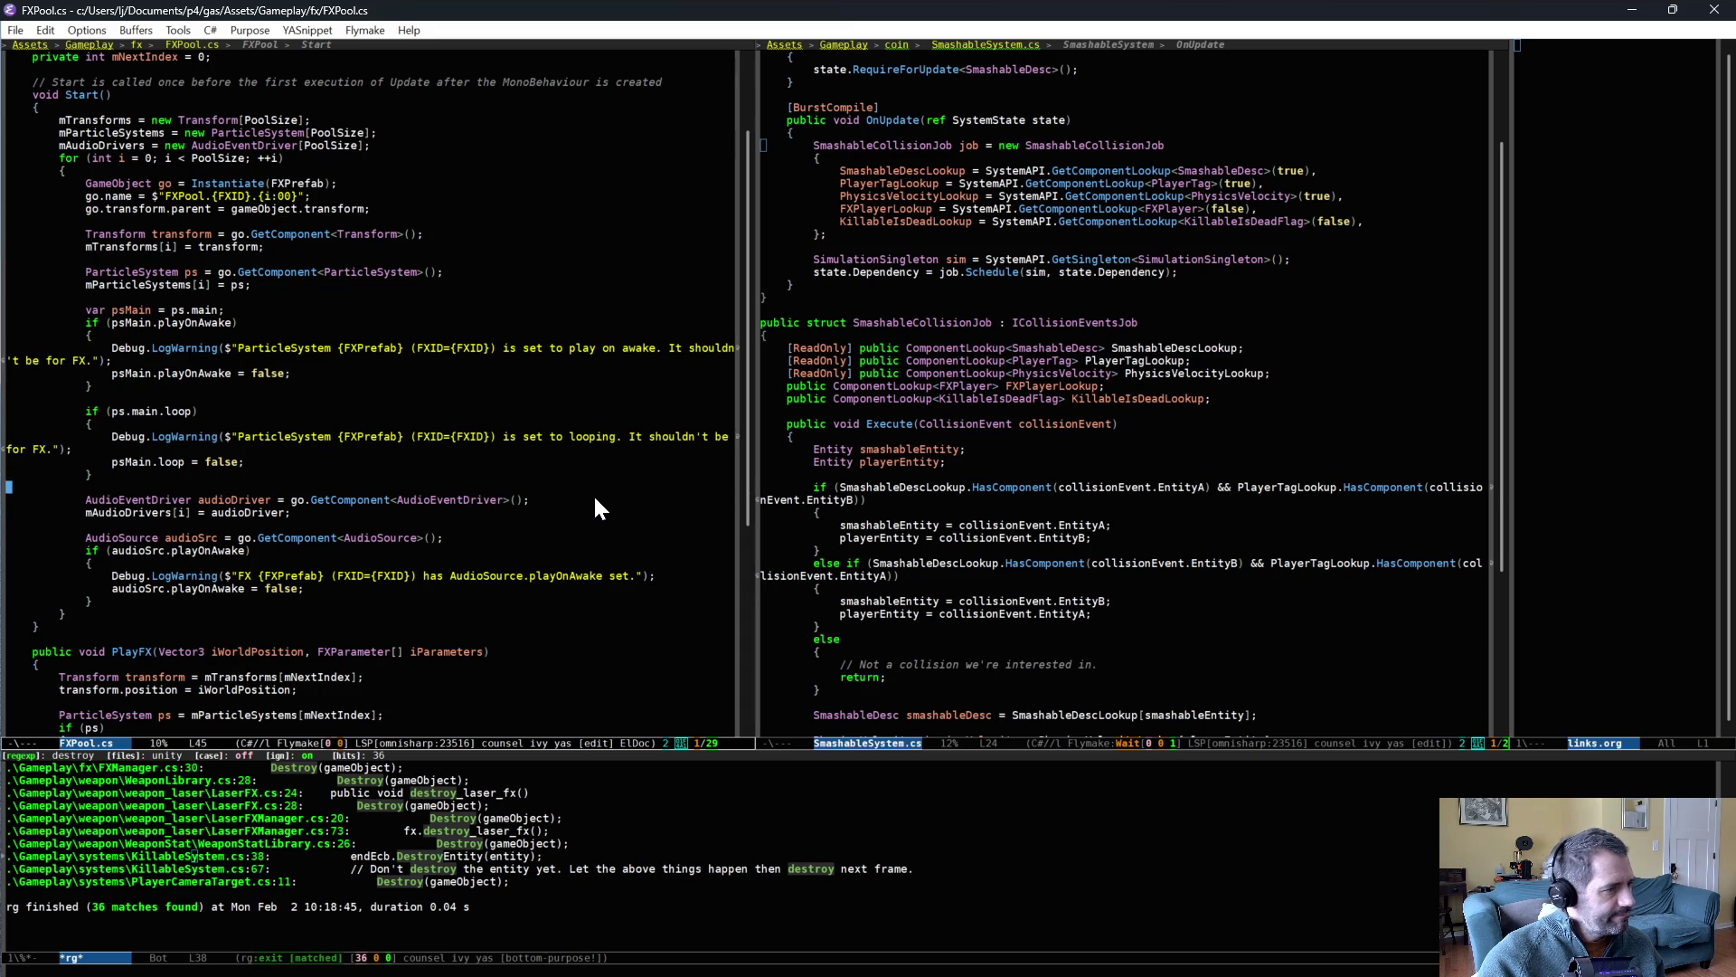
scroll(597, 500, down, 2)
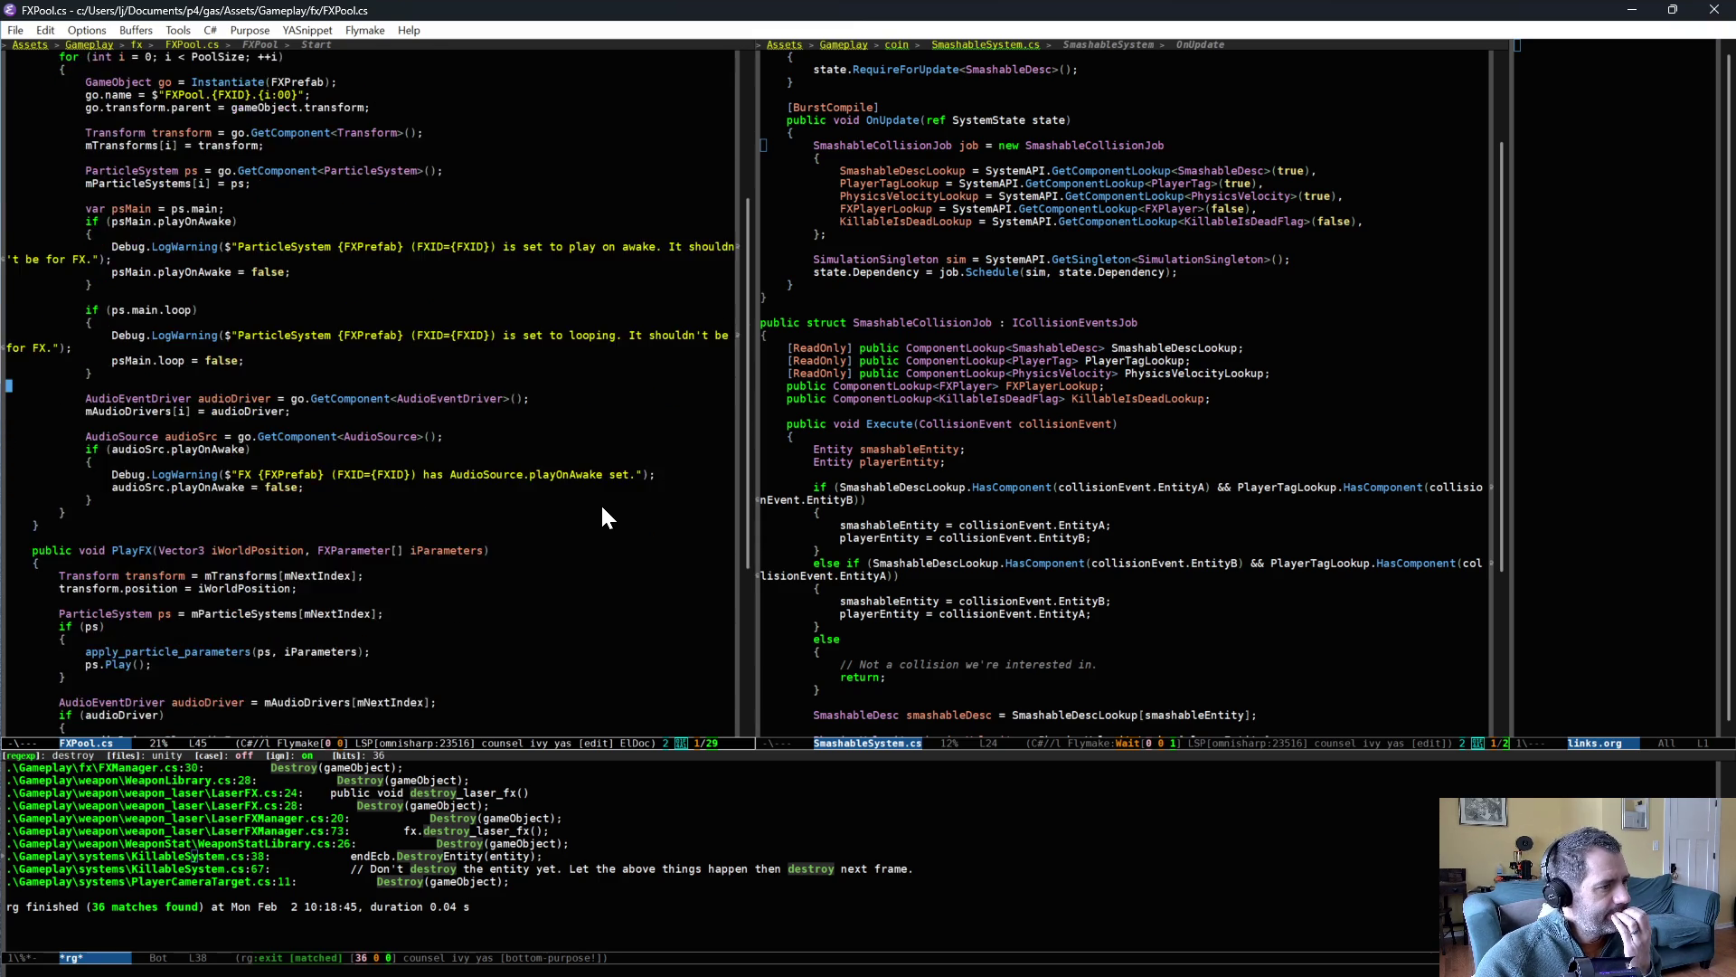
scroll(604, 517, down, 5)
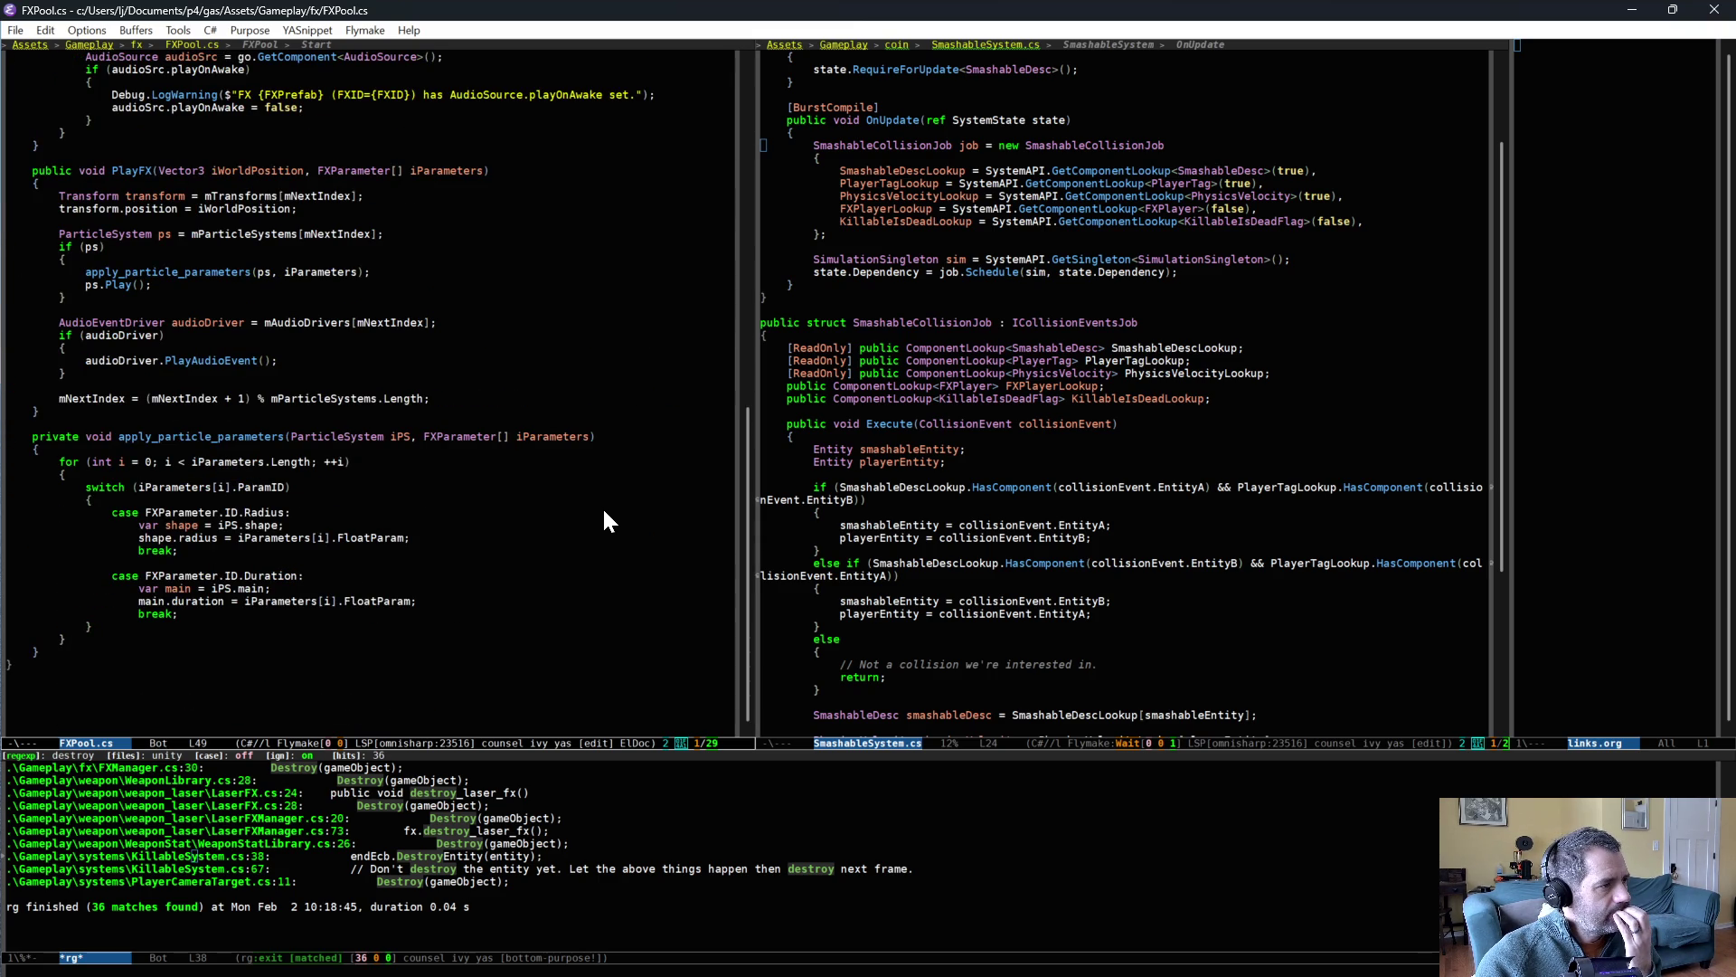
scroll(293, 378, up, 4)
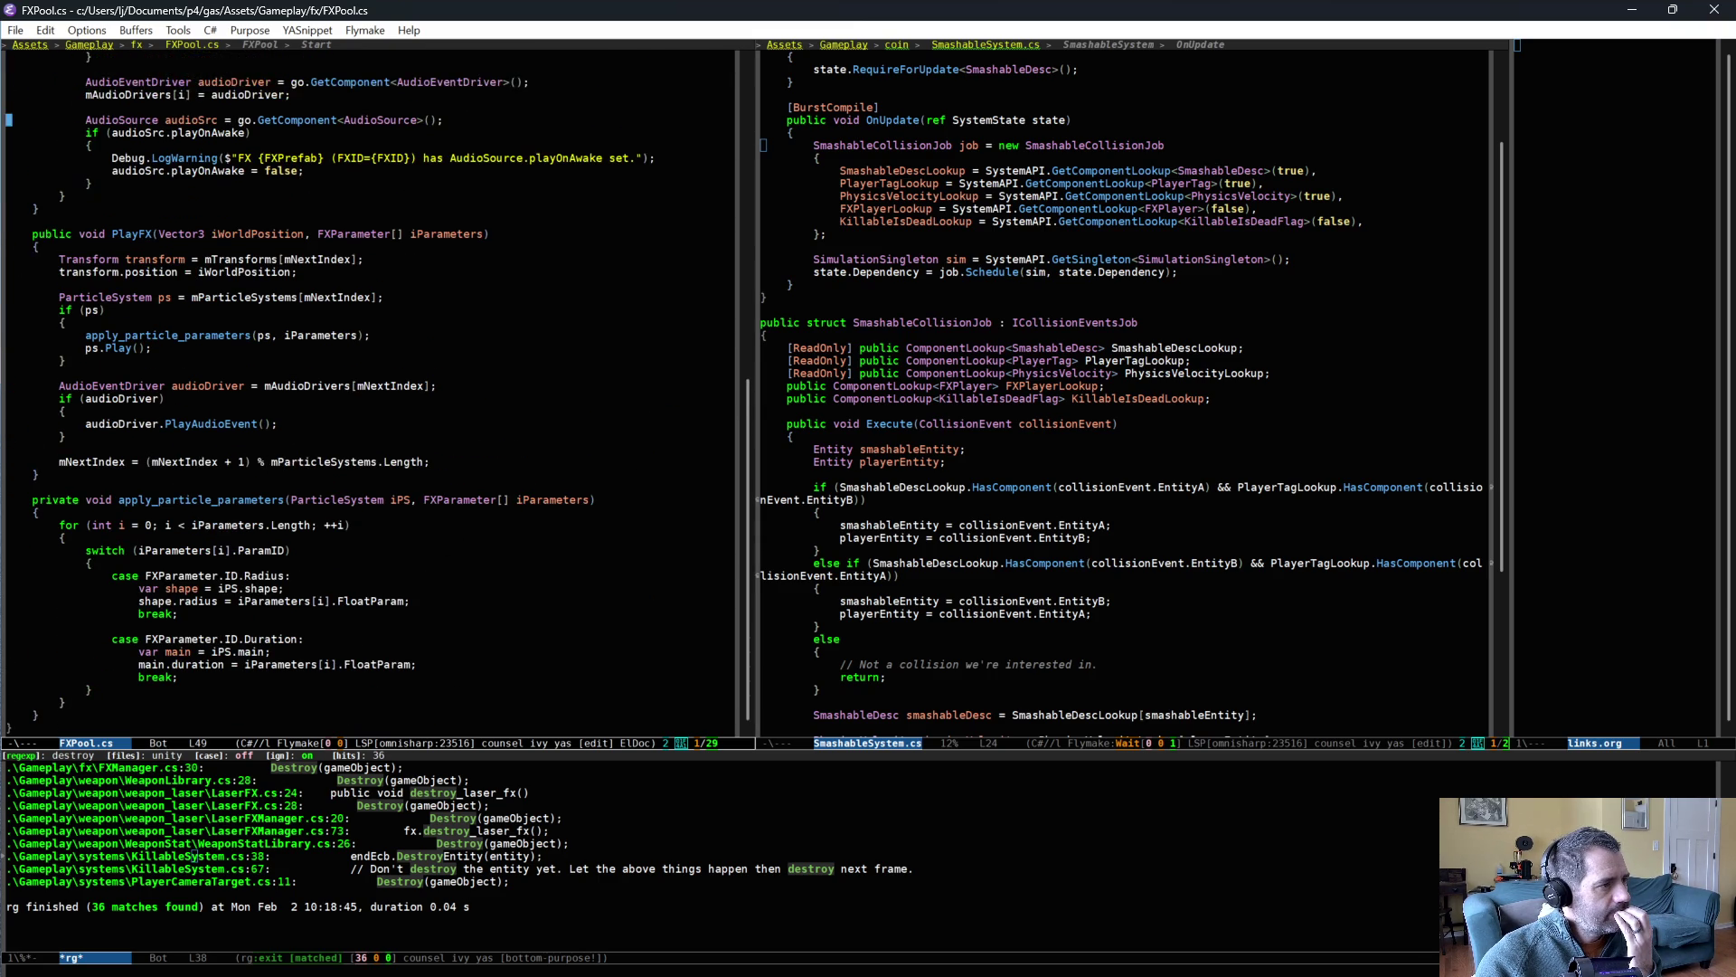
click(221, 571)
scroll(269, 570, up, 3)
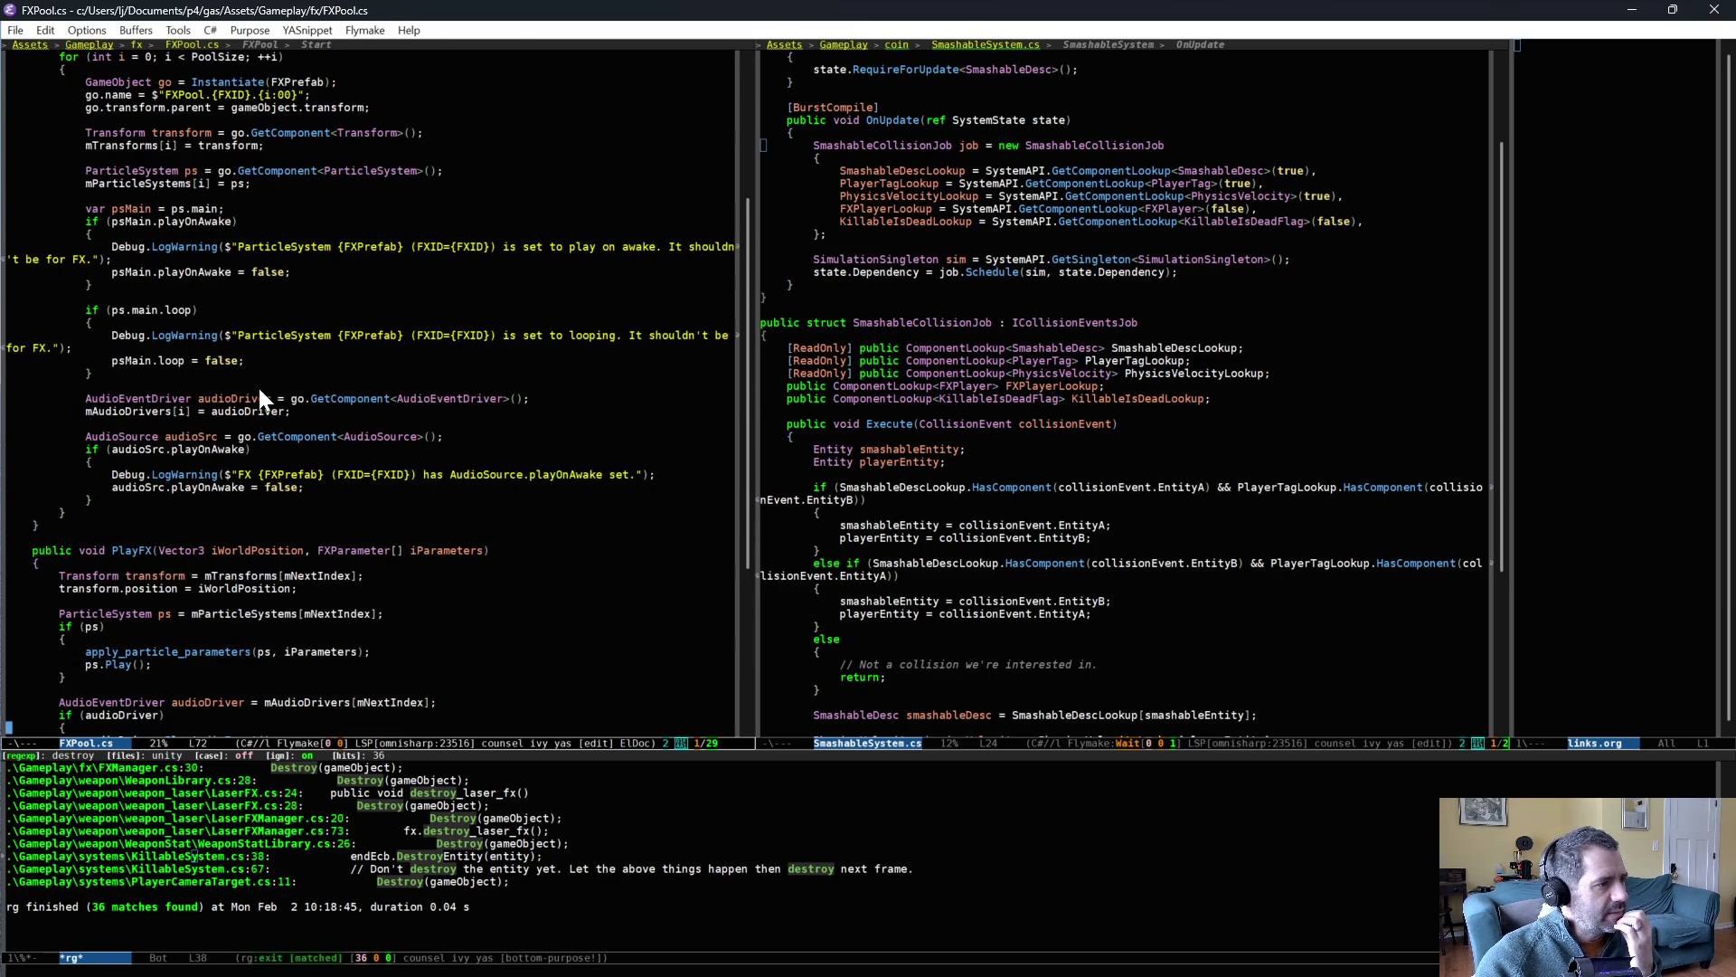
click(550, 413)
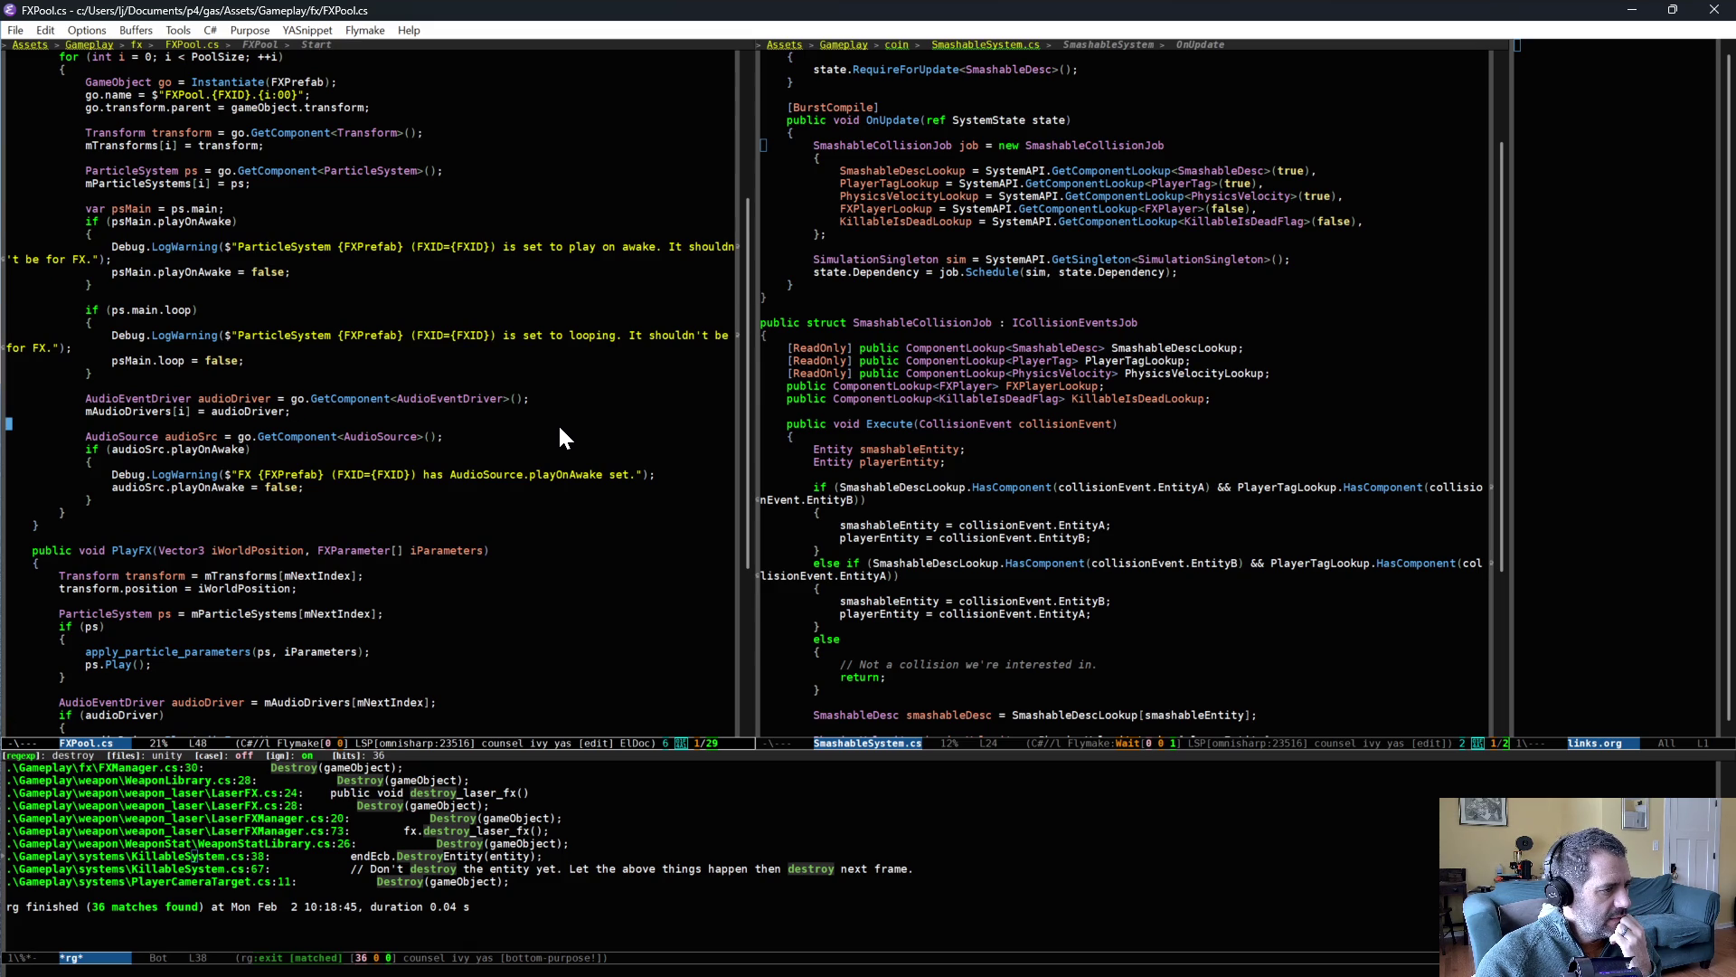
click(570, 449)
click(572, 434)
click(583, 402)
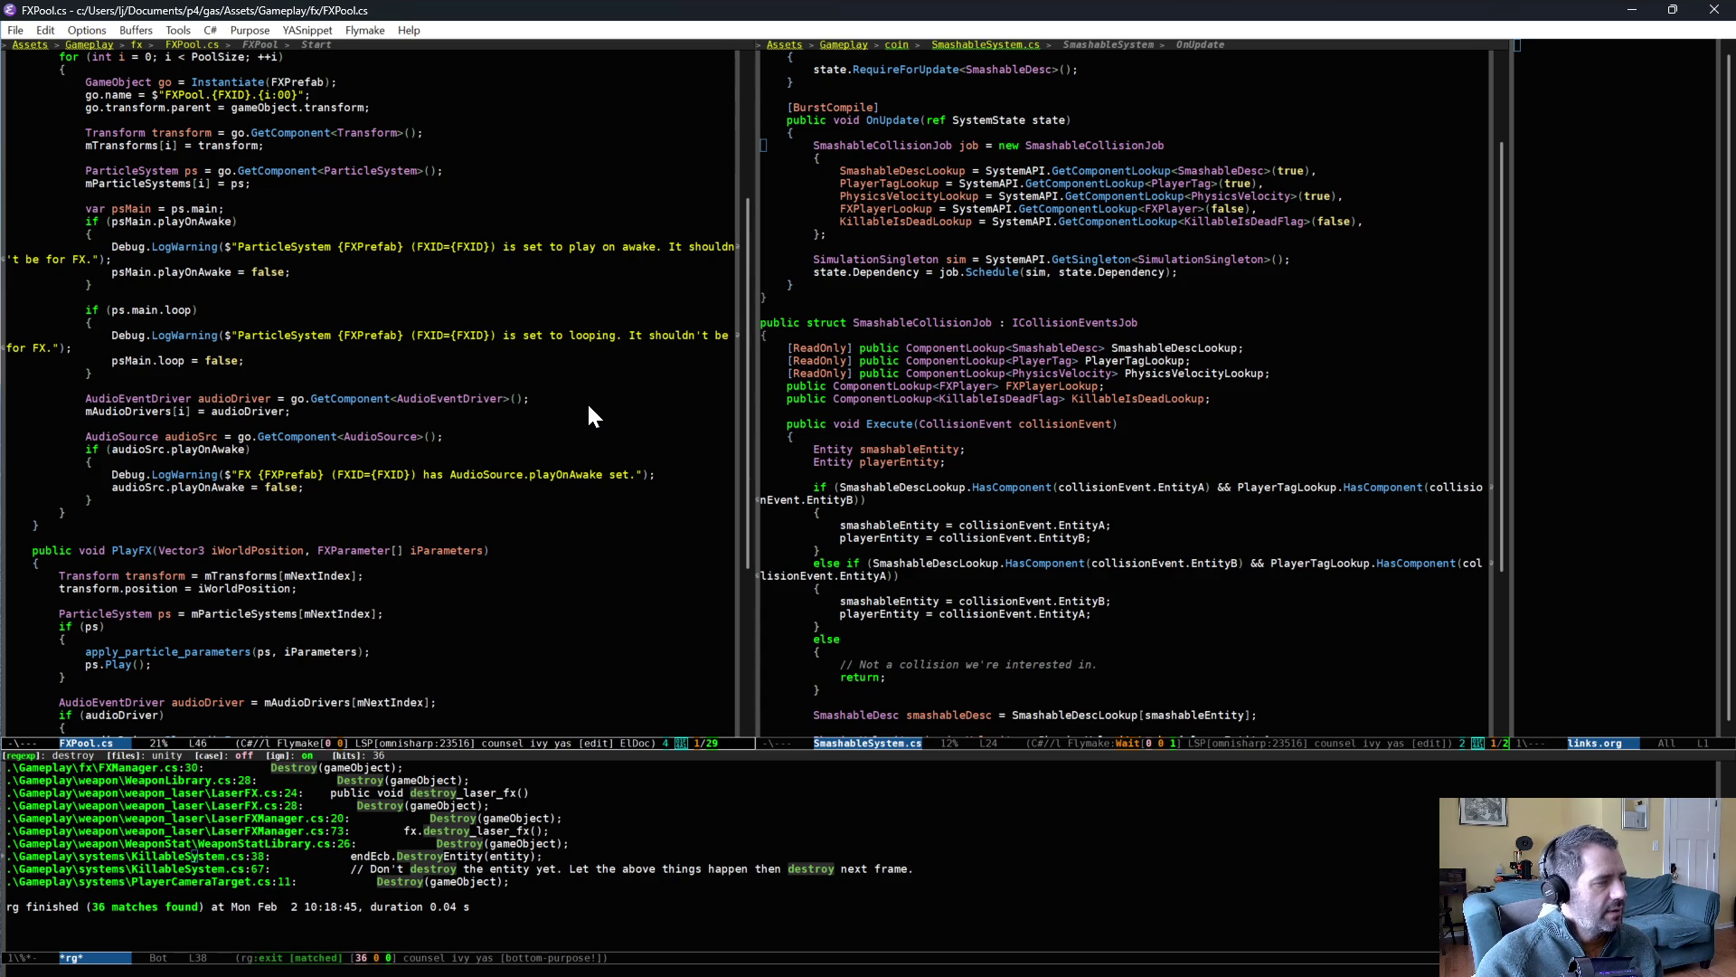
key(Return)
text(if (audioDriver)
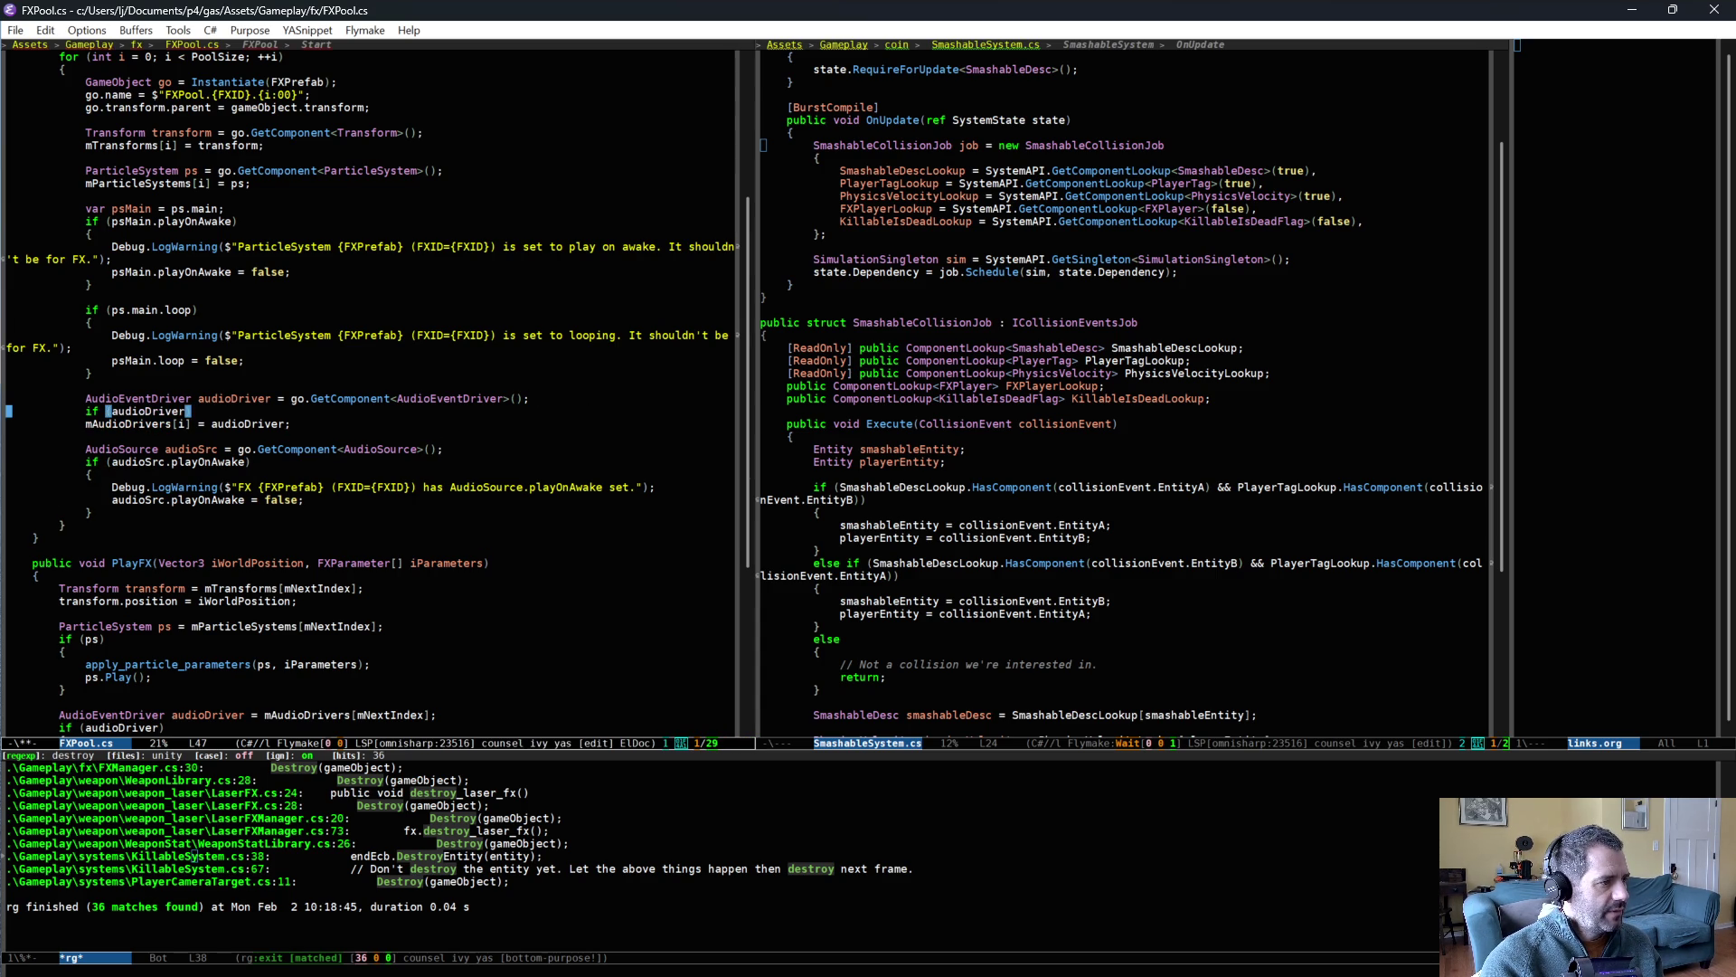
- Move the if (audioDriver) check above the AudioSource lookup and open its brace block
key(ctrl+shift+BackSpace)
key(Down)
key(Return)
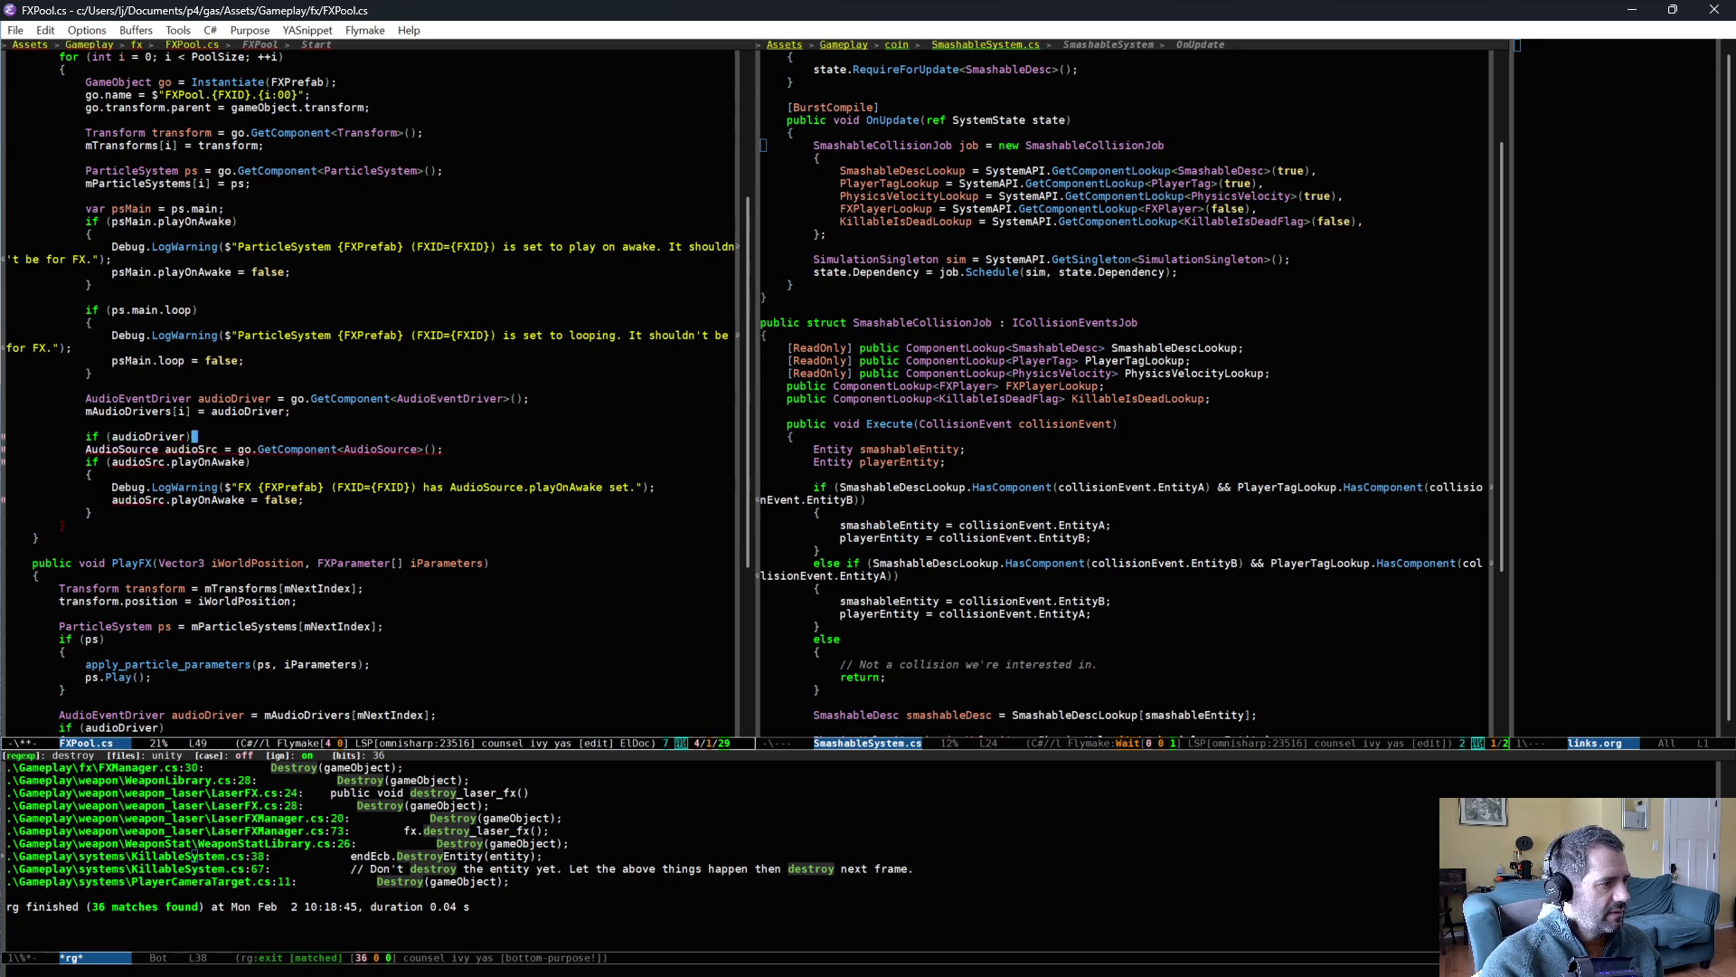
key(Return)
text({)
key(Return)
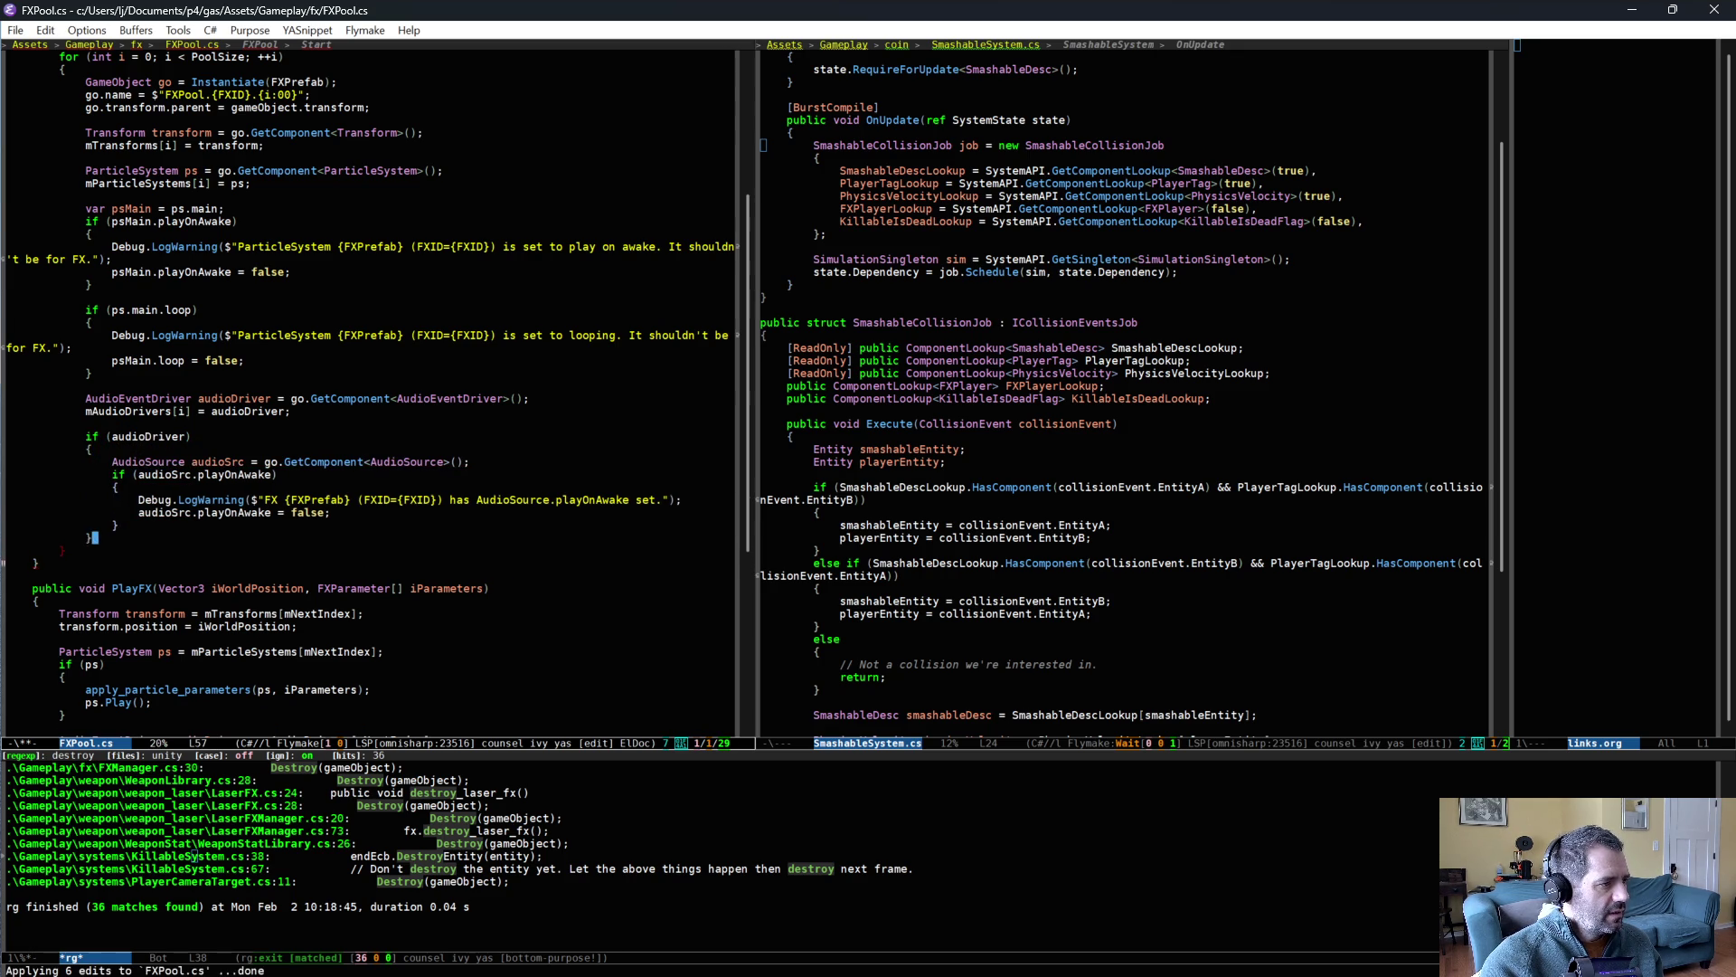
- Save FXPool.cs, close the audioDriver block with a brace, and switch back to Unity
key(ctrl+x)
key(ctrl+s)
text(})
click(486, 563)
scroll(438, 714, down, 3)
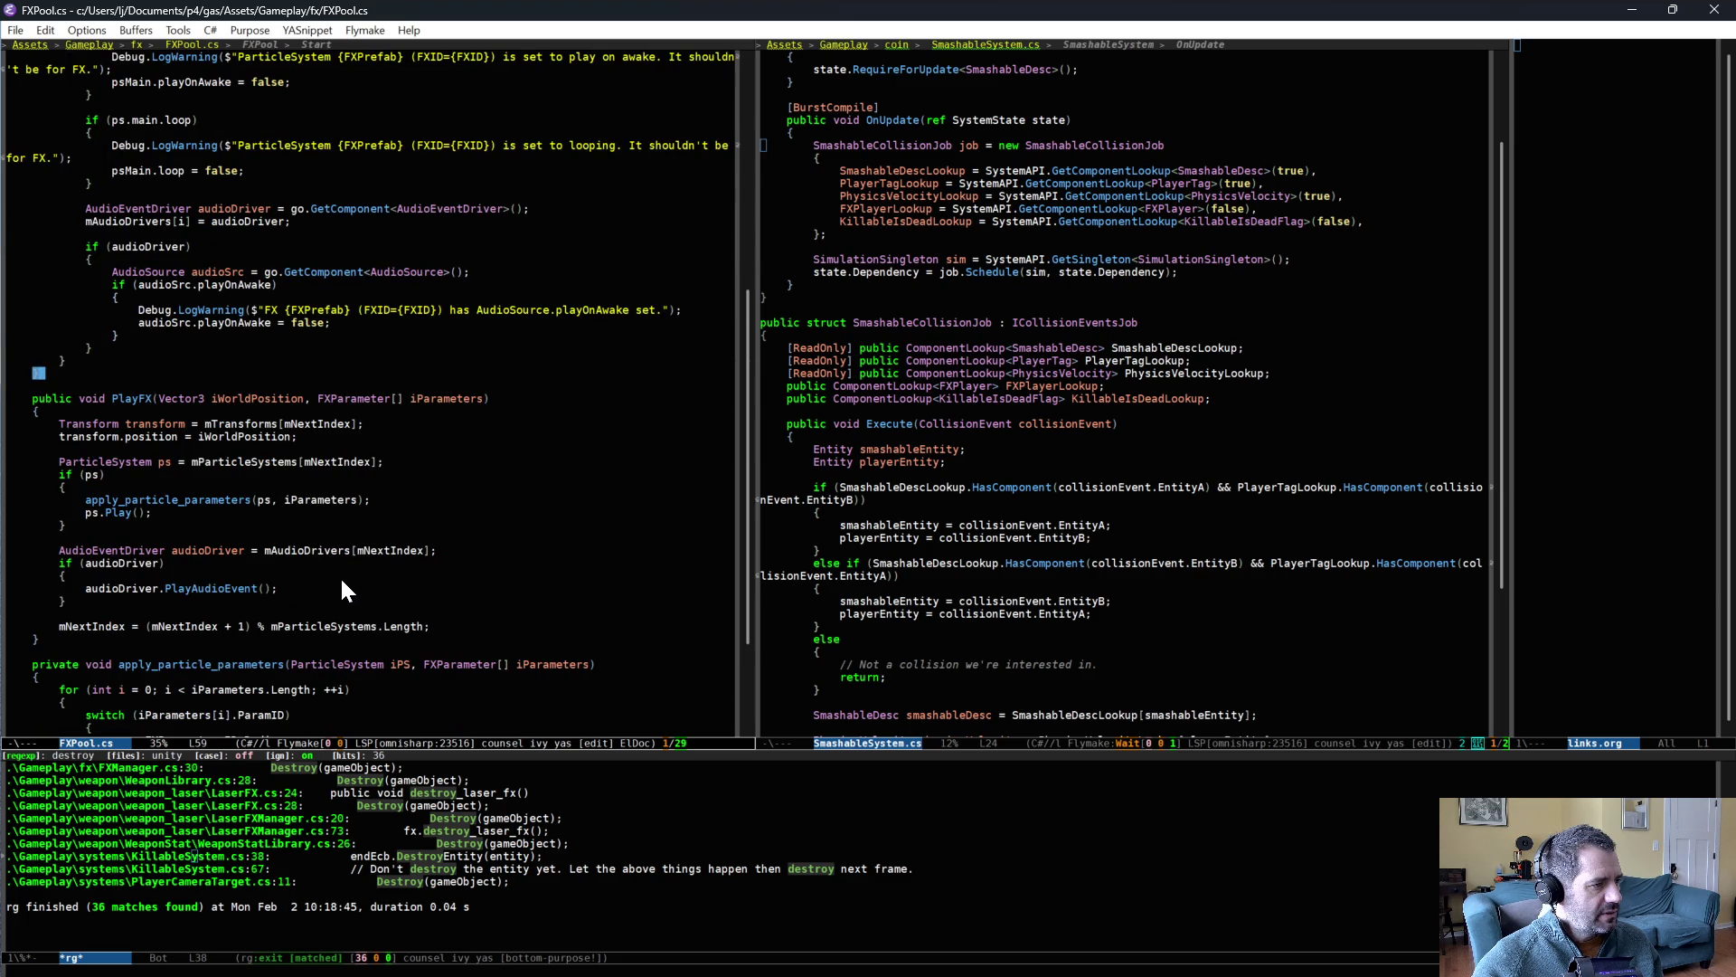
scroll(373, 577, up, 2)
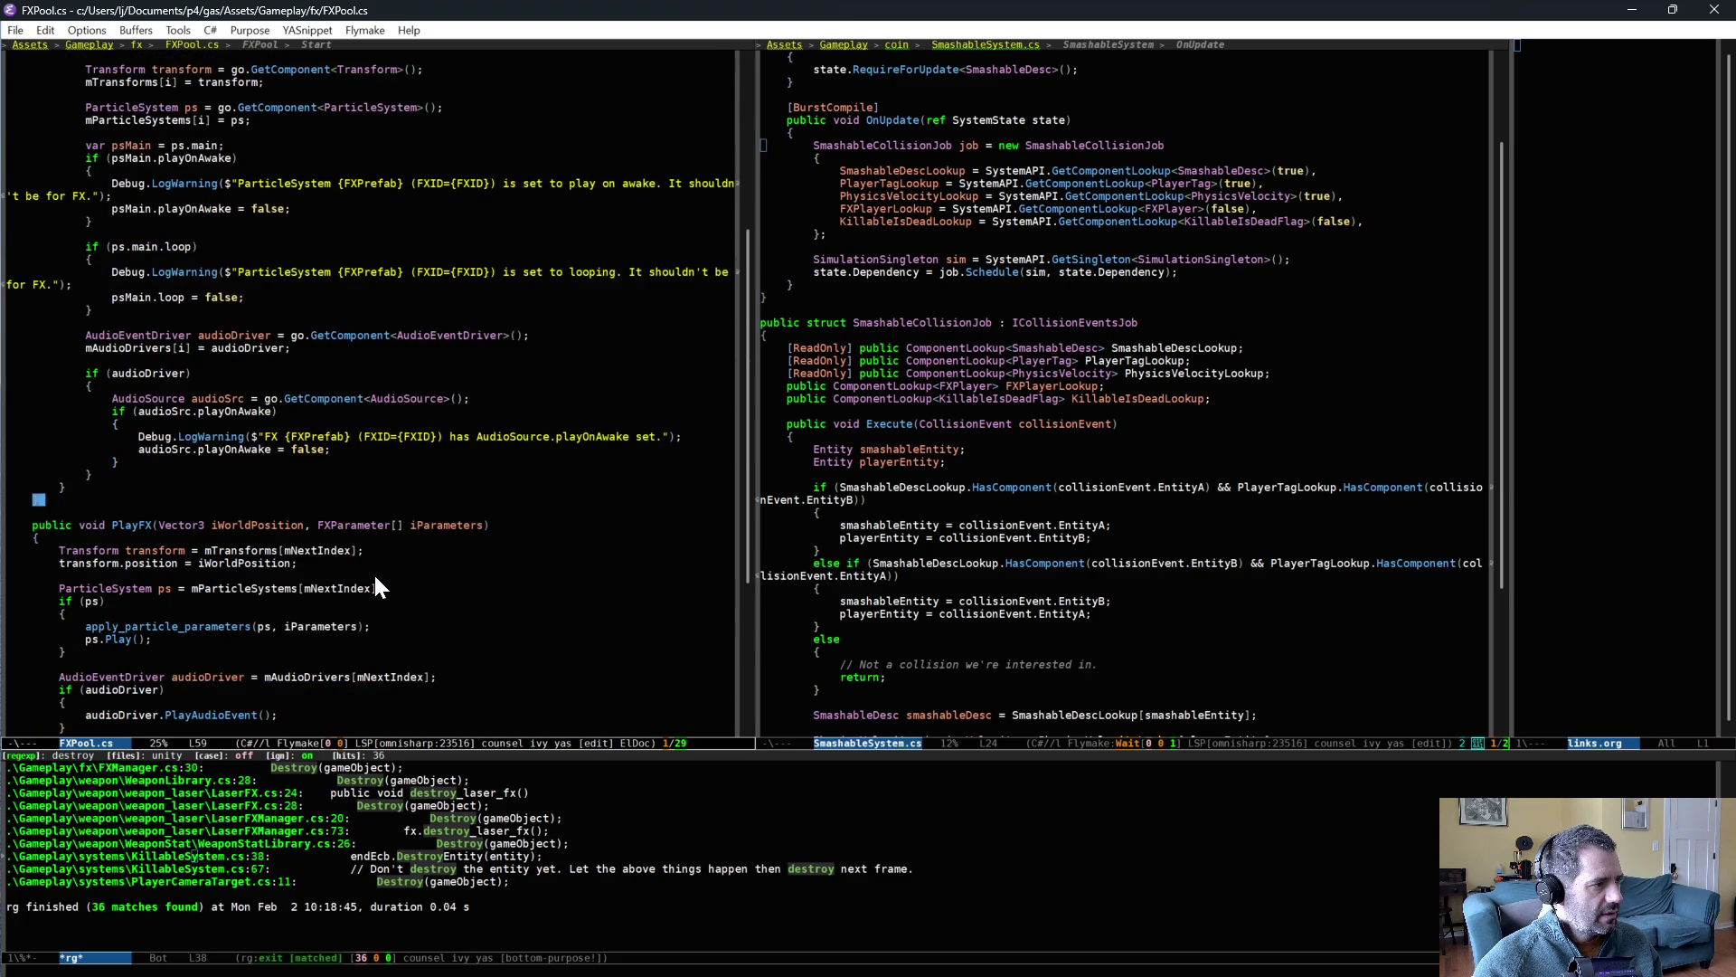
scroll(374, 579, up, 1)
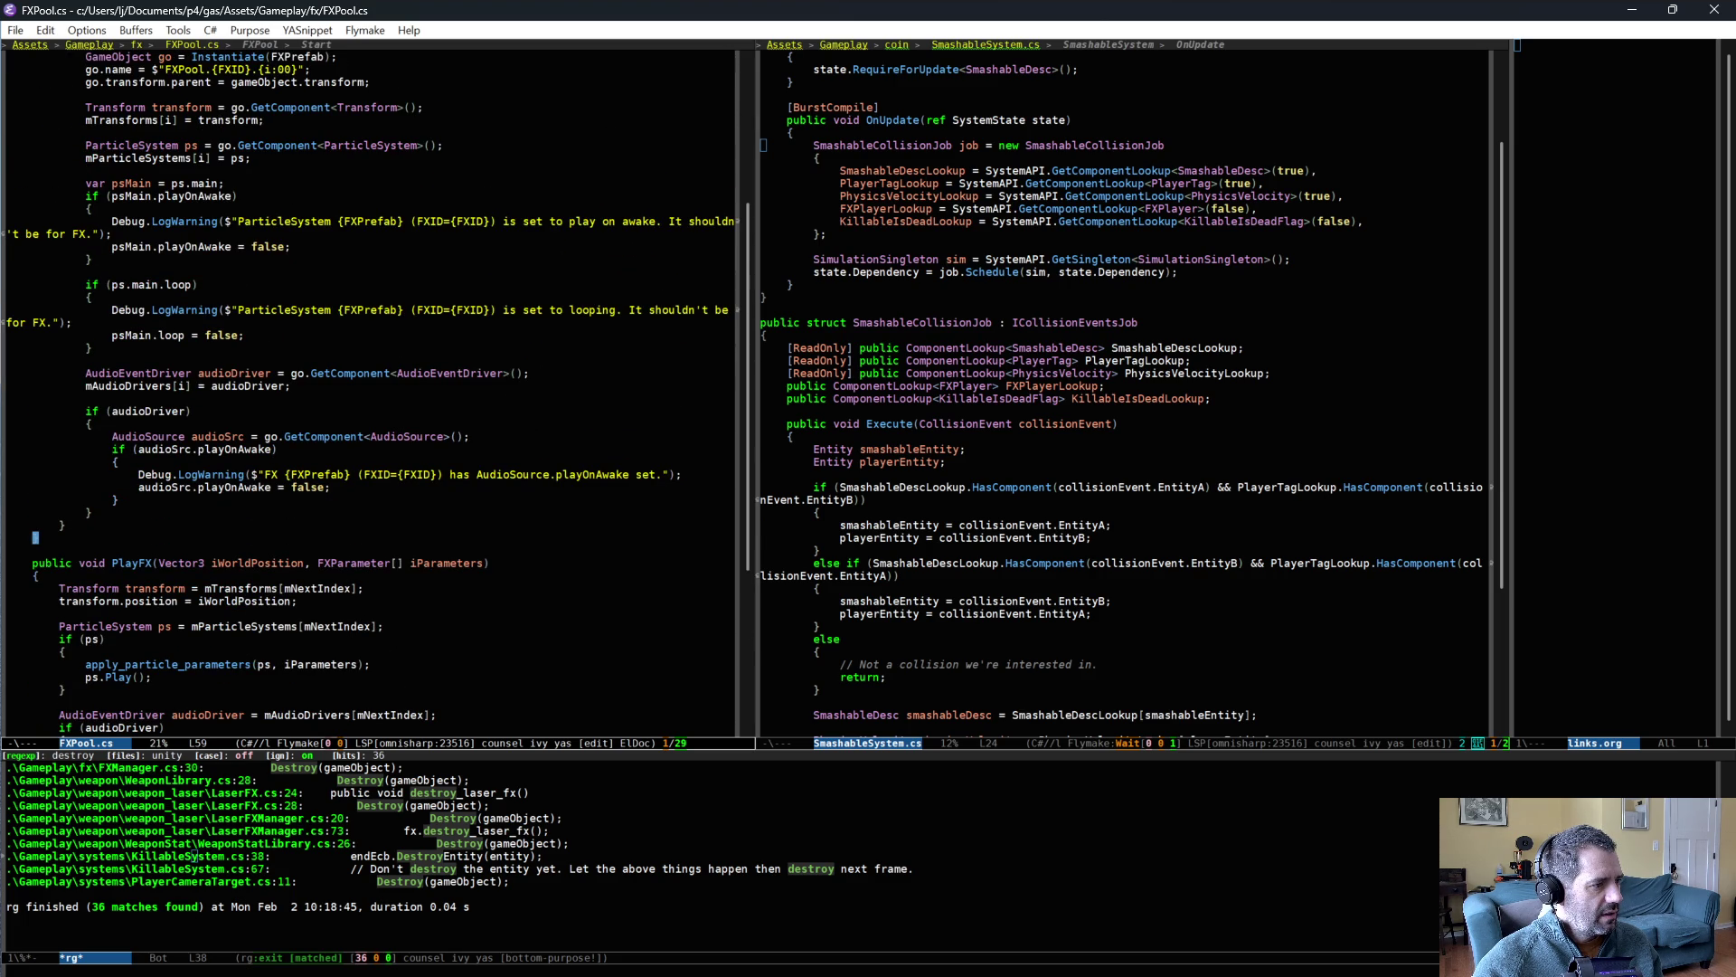
key(alt+Tab)
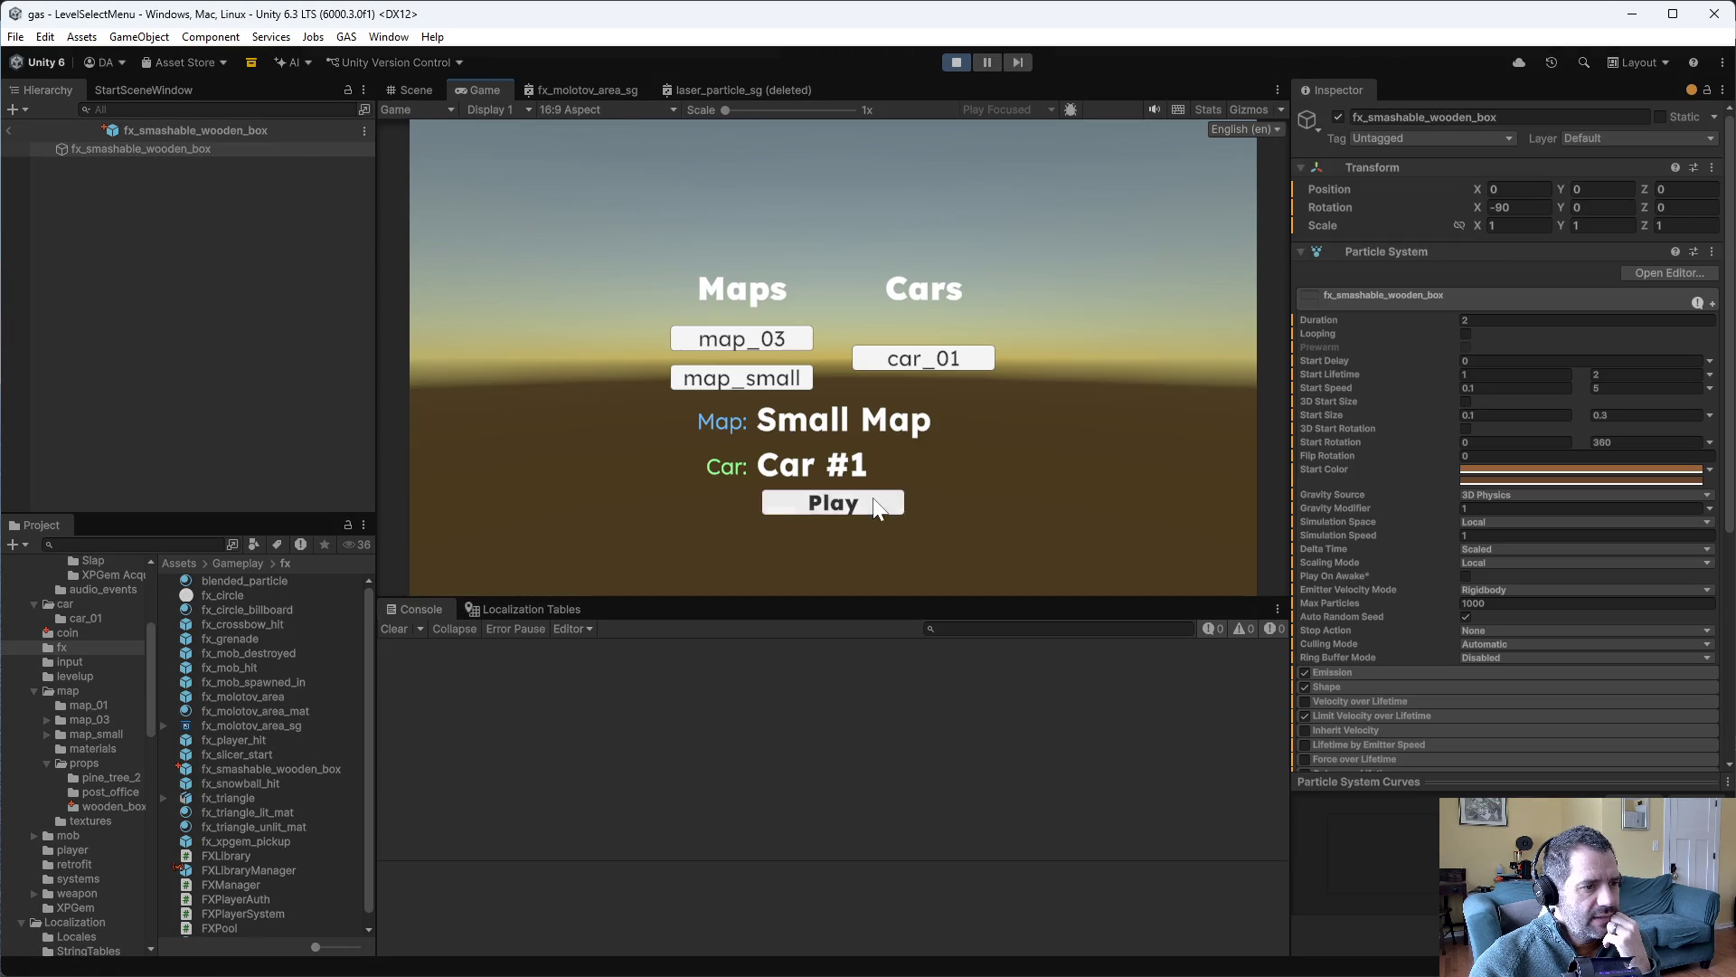
- Launch the small map, drive until KillableIsDeadFlag ArgumentExceptions fill the console, then stop play
click(881, 506)
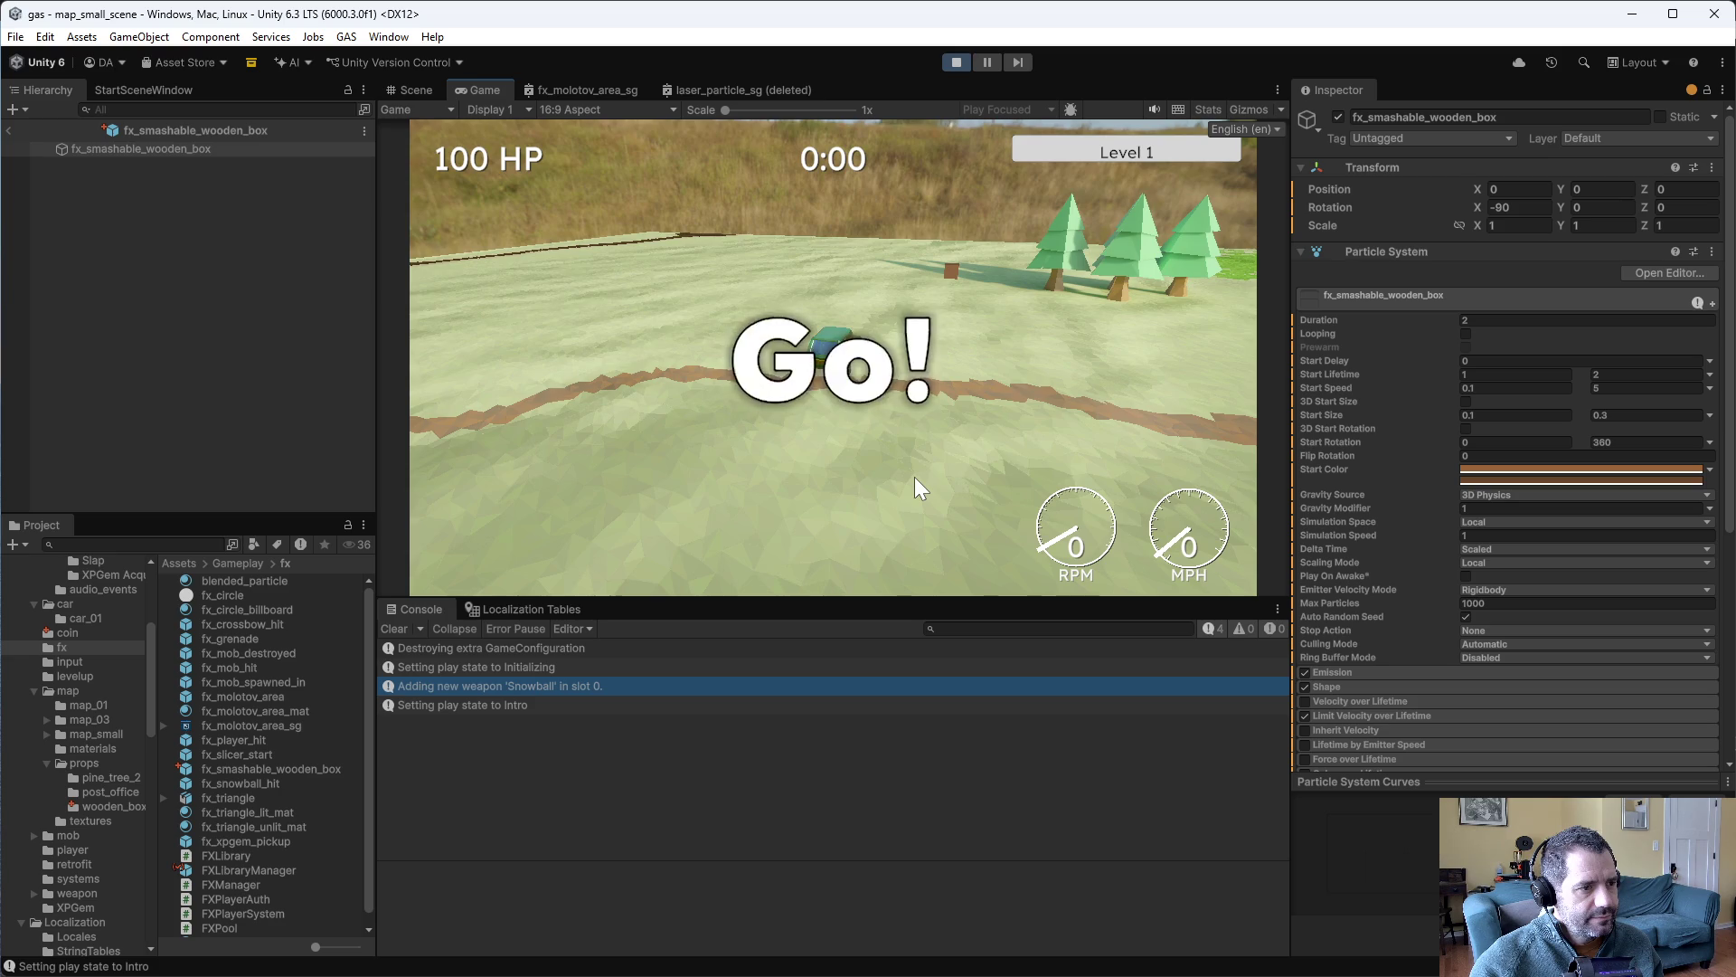
key(w)
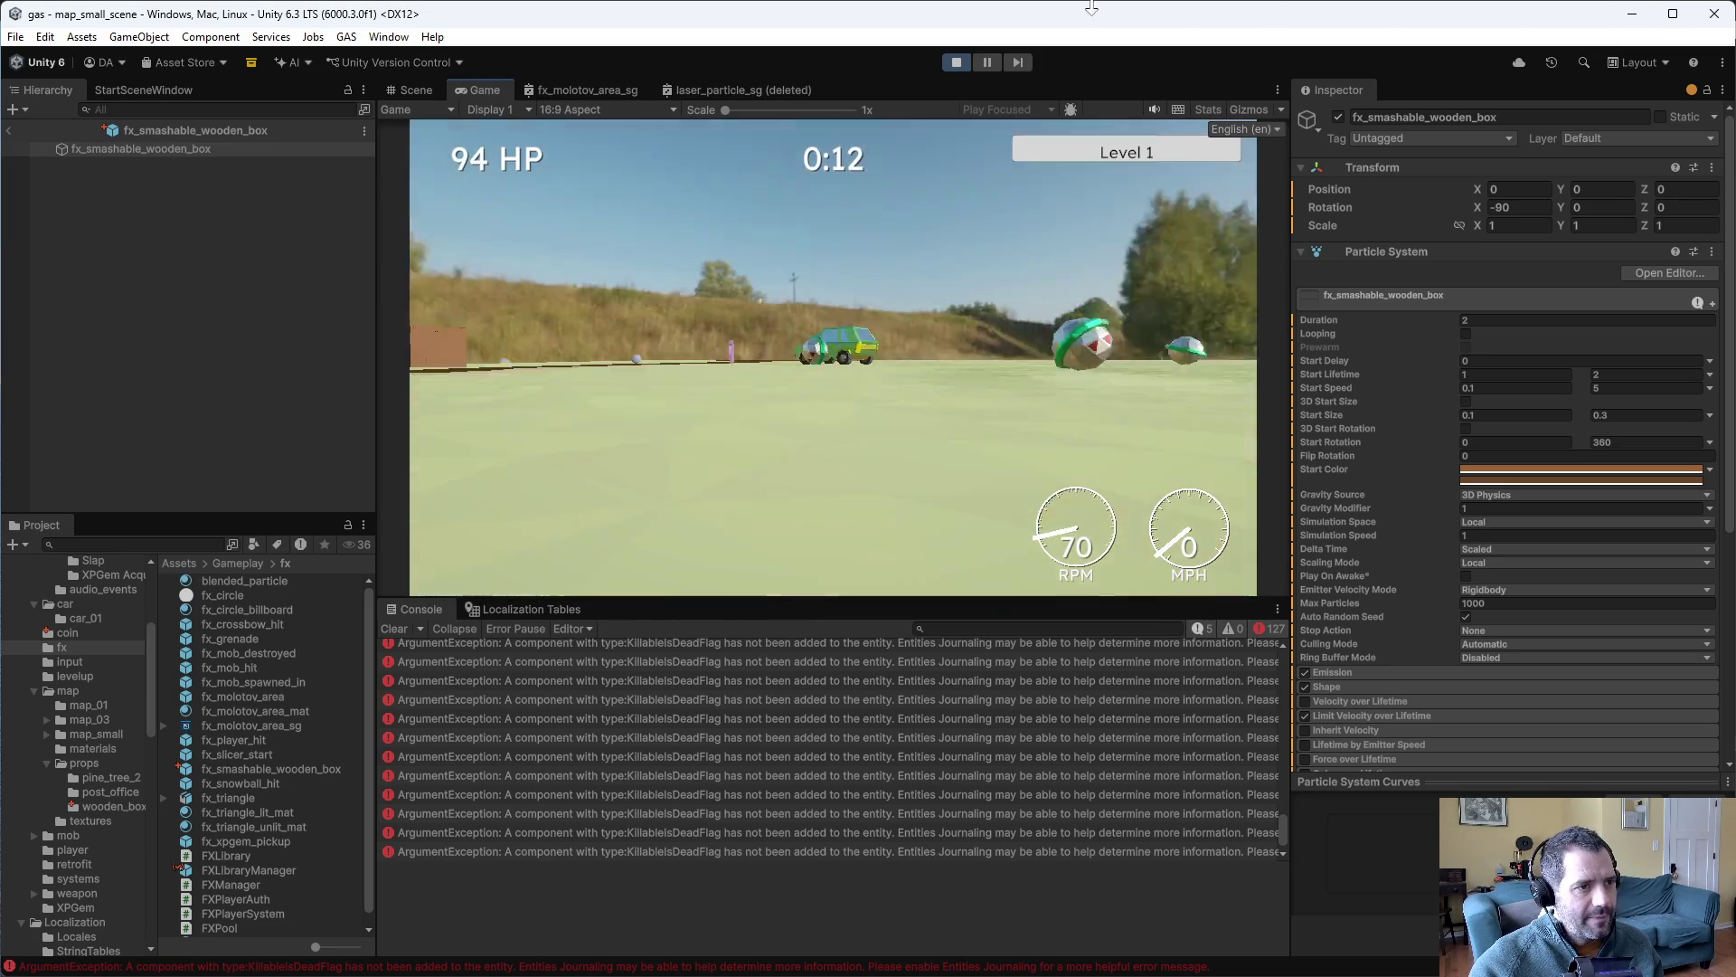
click(955, 62)
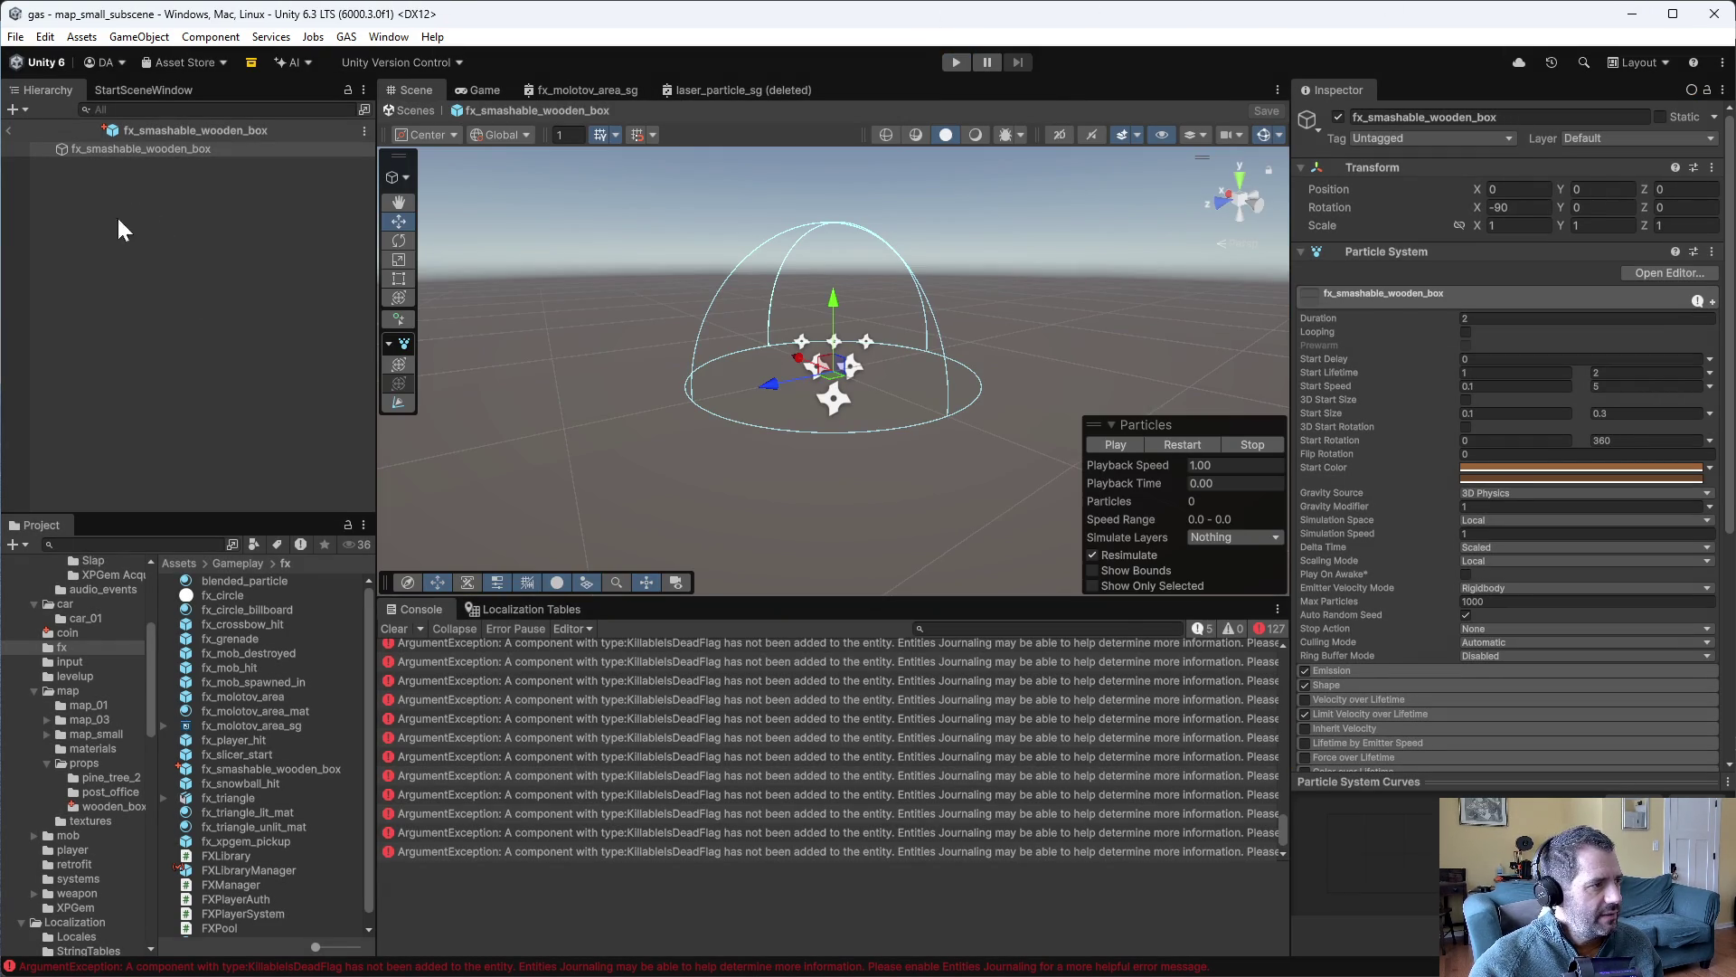
- Add Killable Auth to the wooden_box prefab below FX Player Auth, then enter play mode
scroll(111, 931, down, 5)
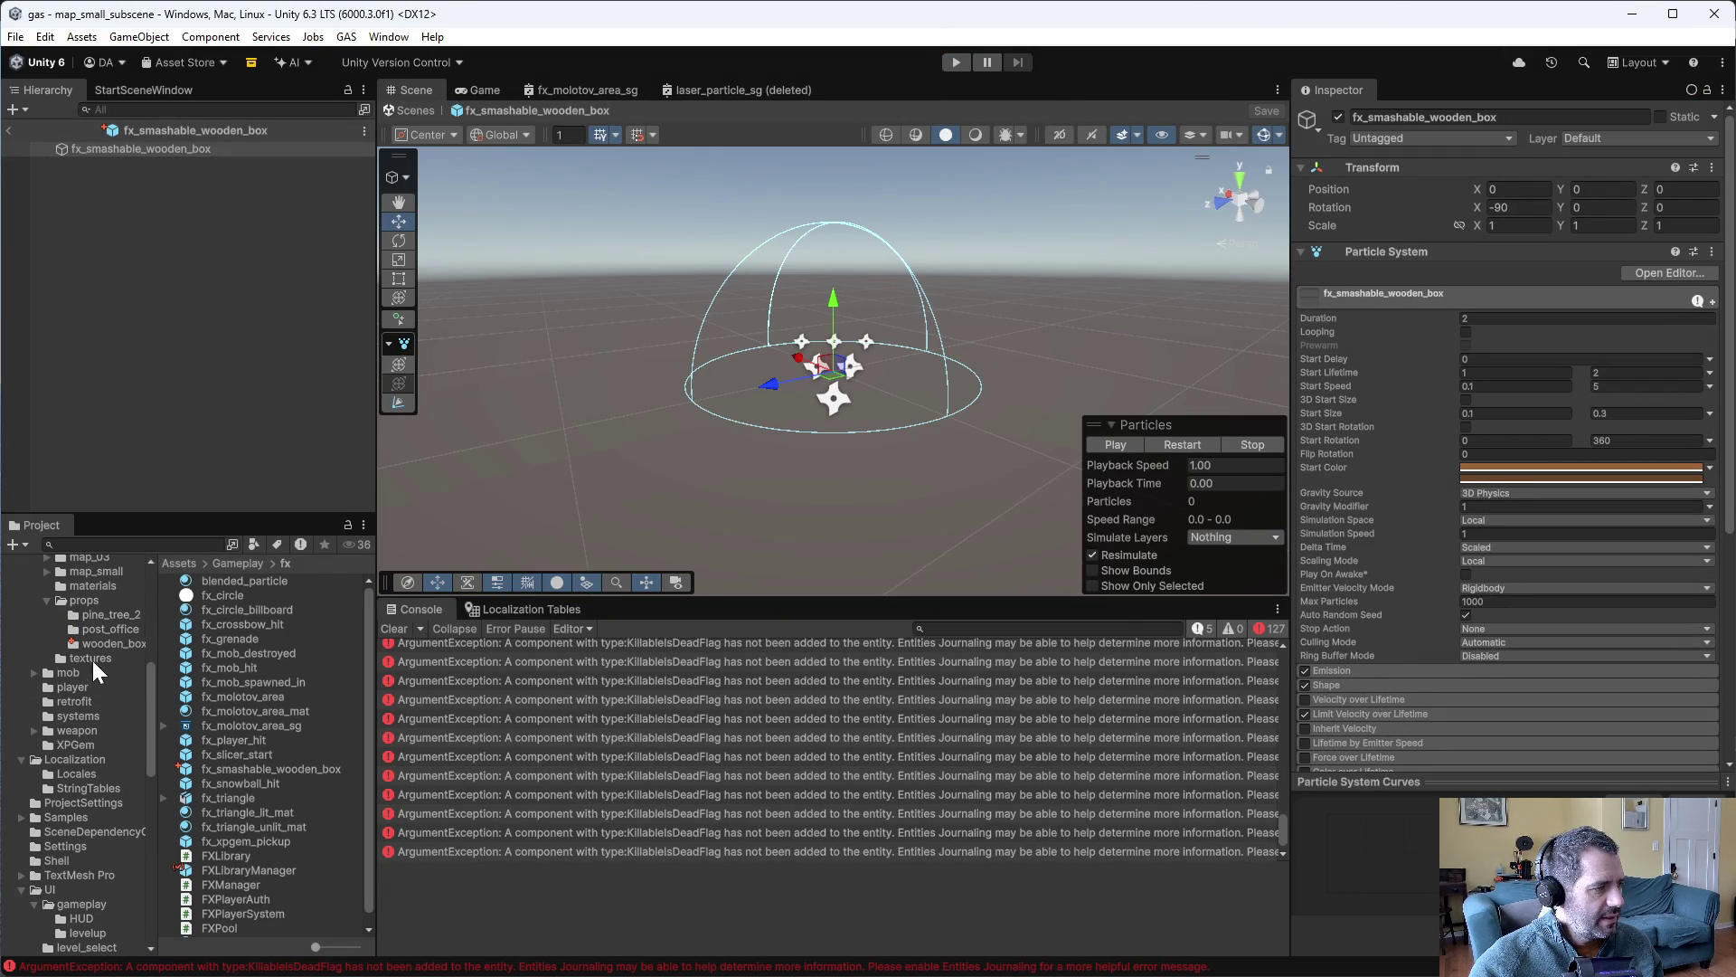
double_click(228, 595)
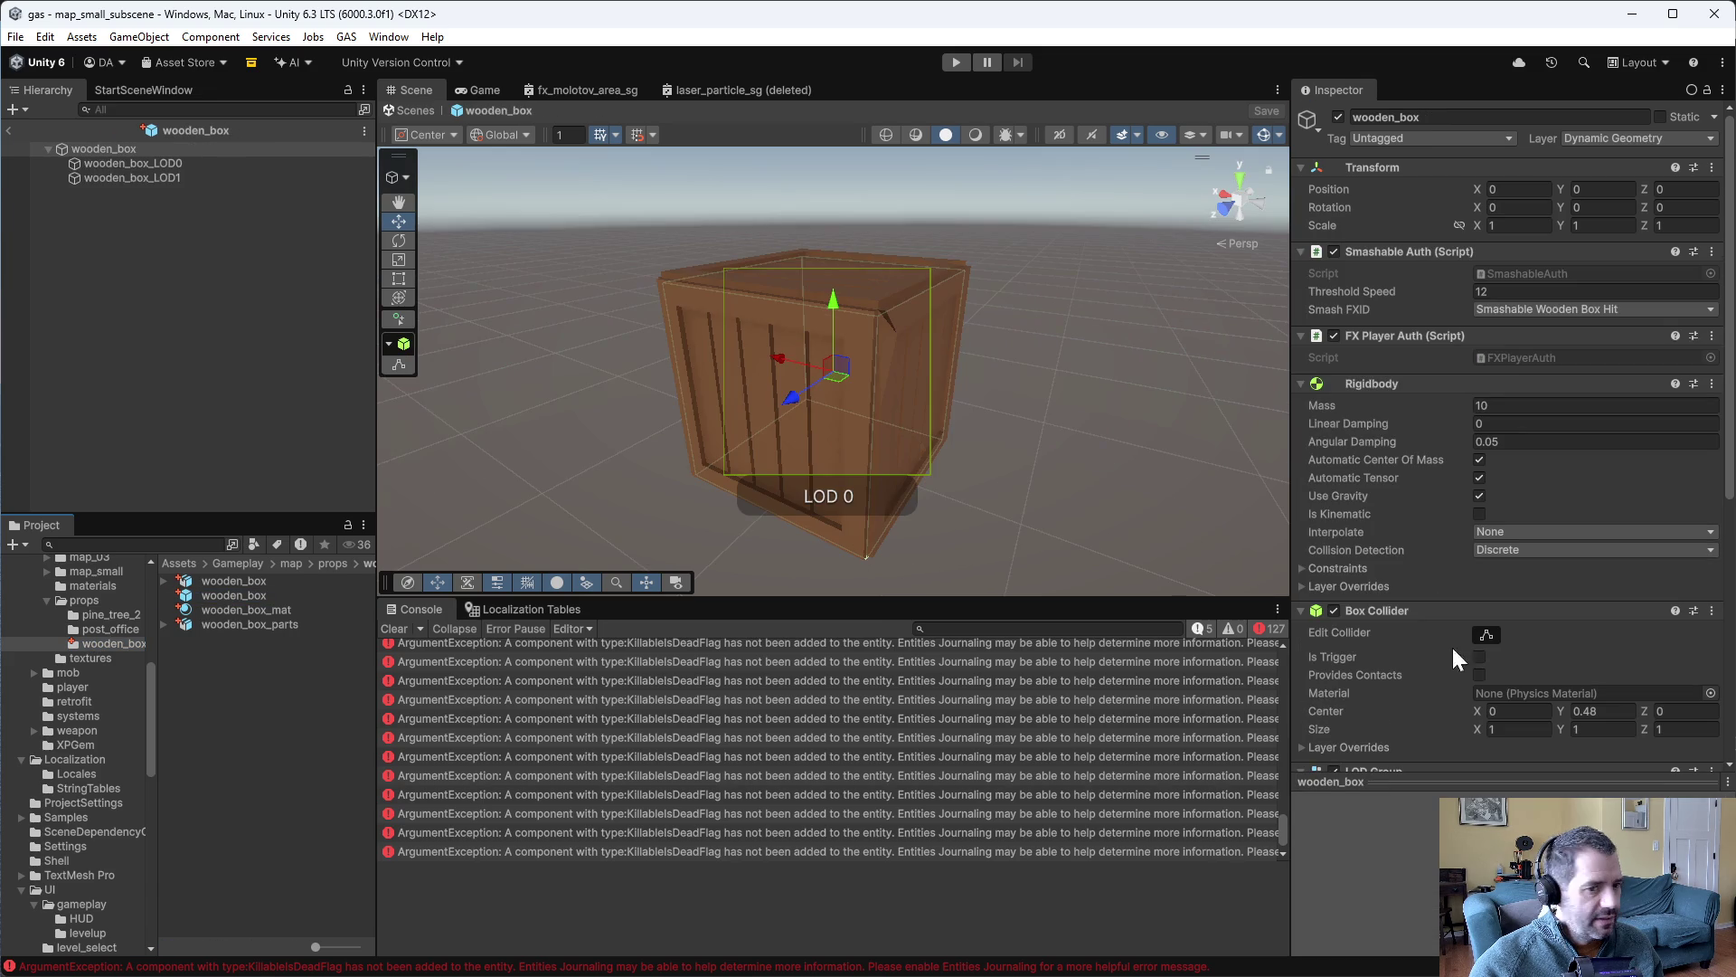
scroll(1469, 726, down, 5)
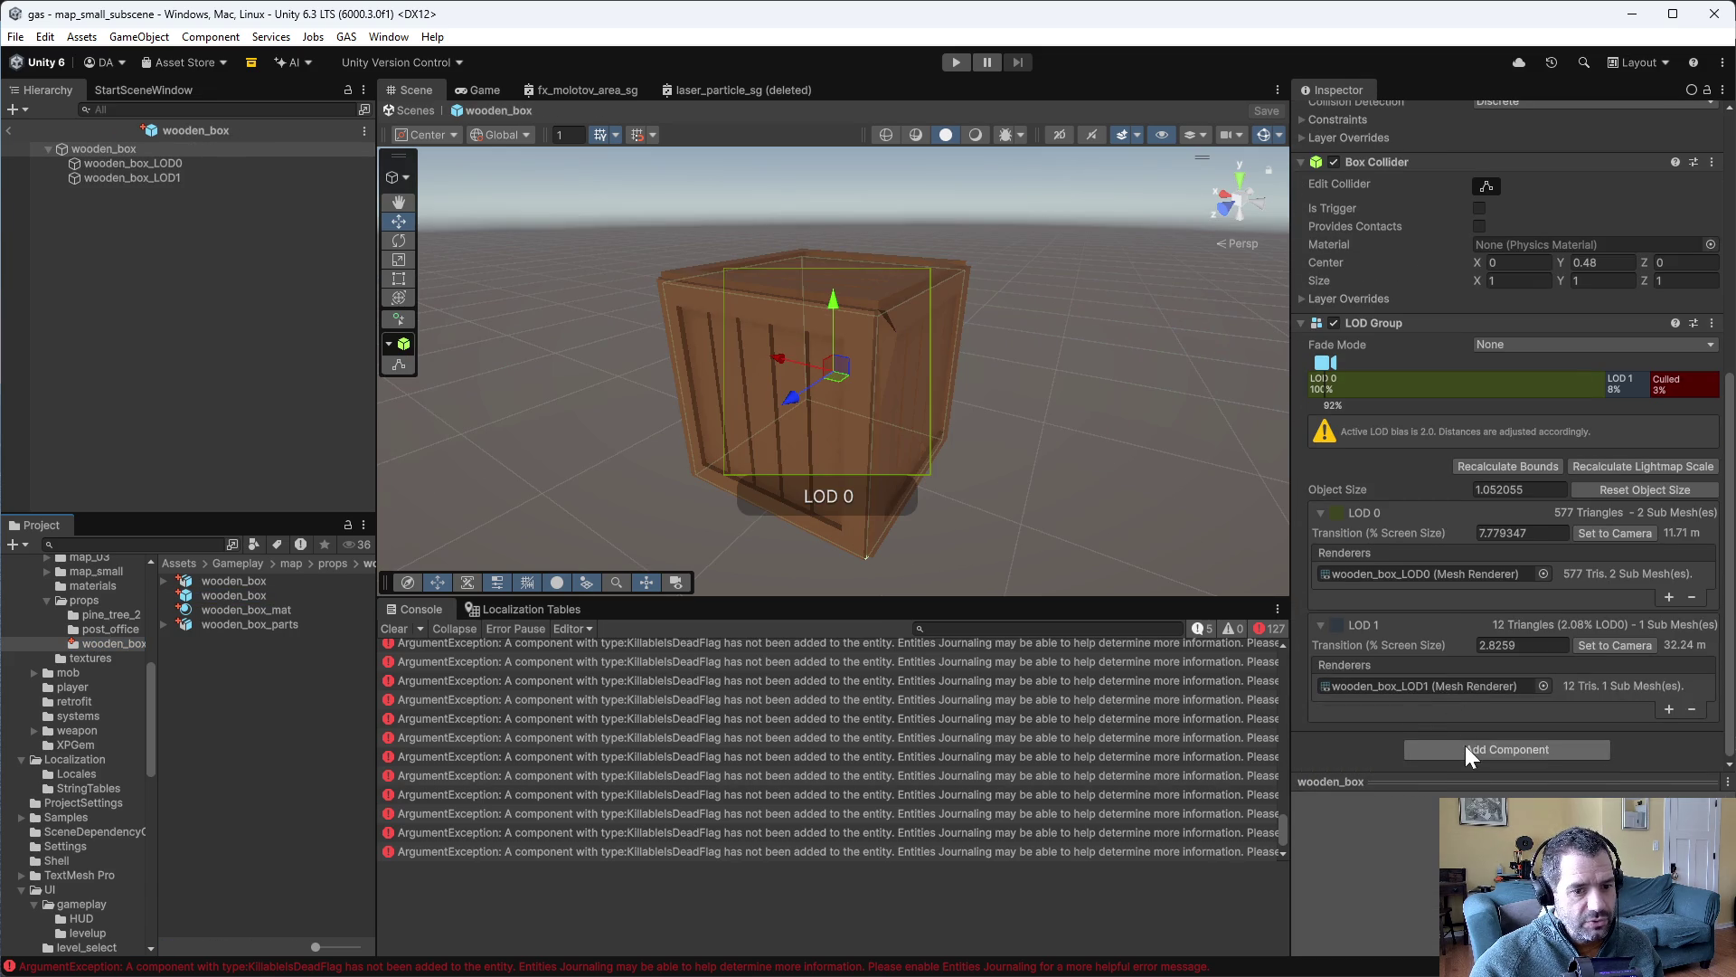
click(1465, 746)
text(fx)
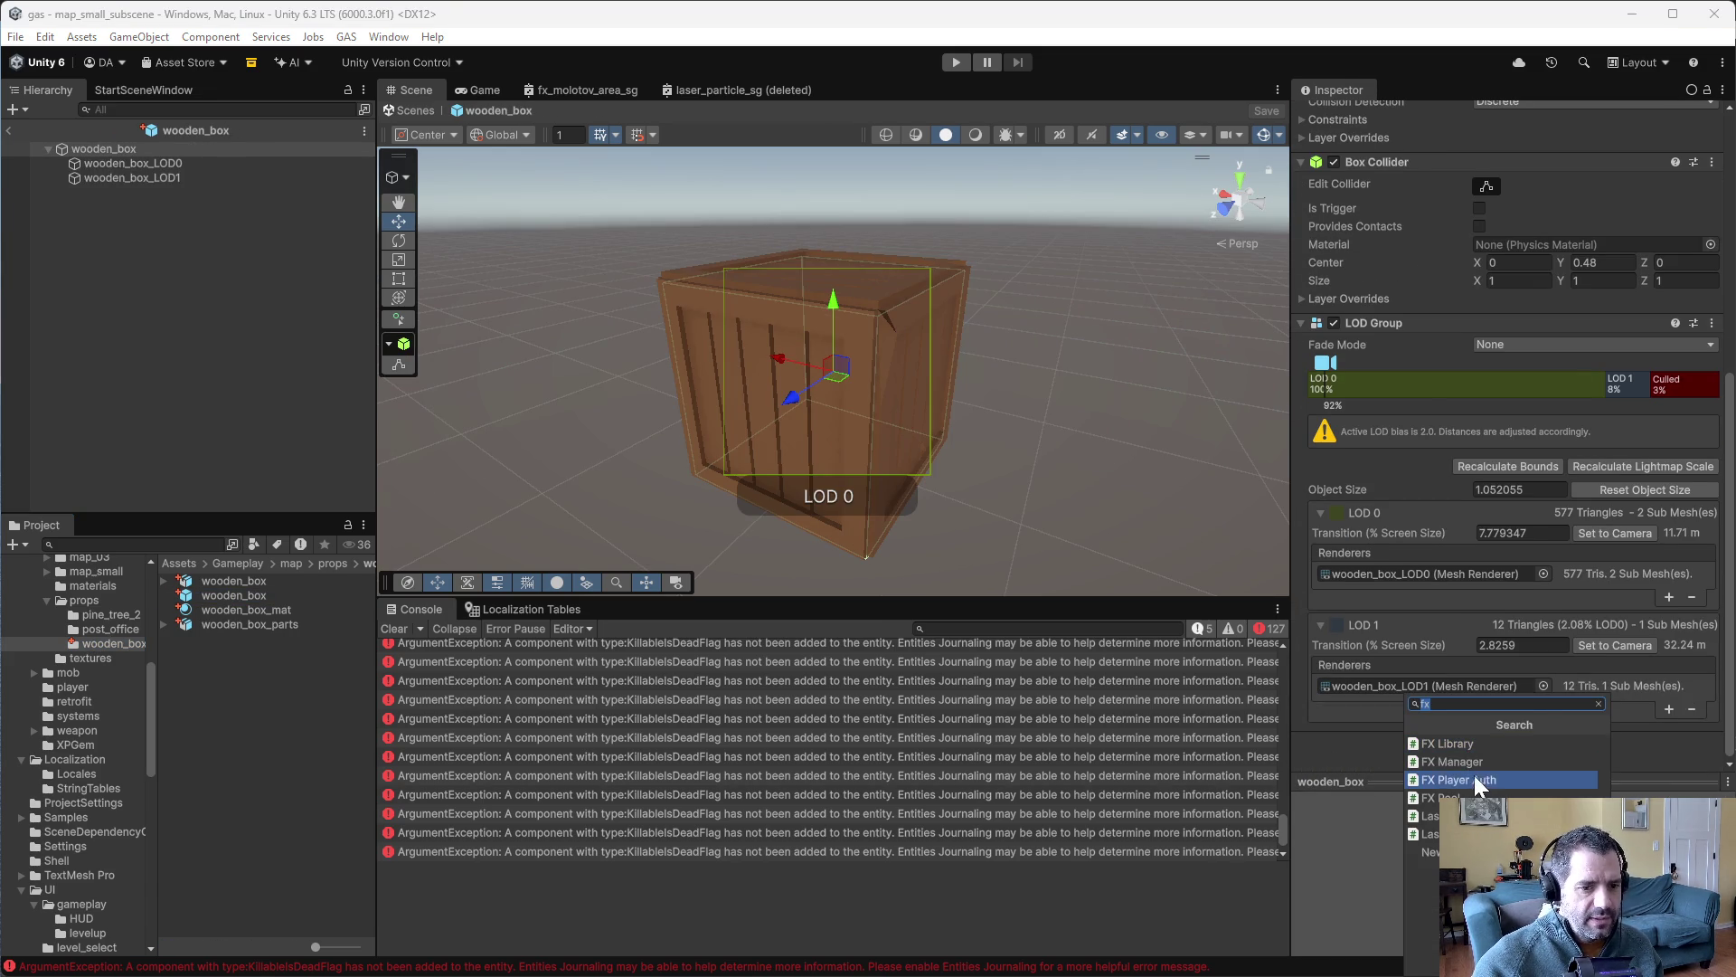
key(BackSpace)
key(BackSpace)
text(kil)
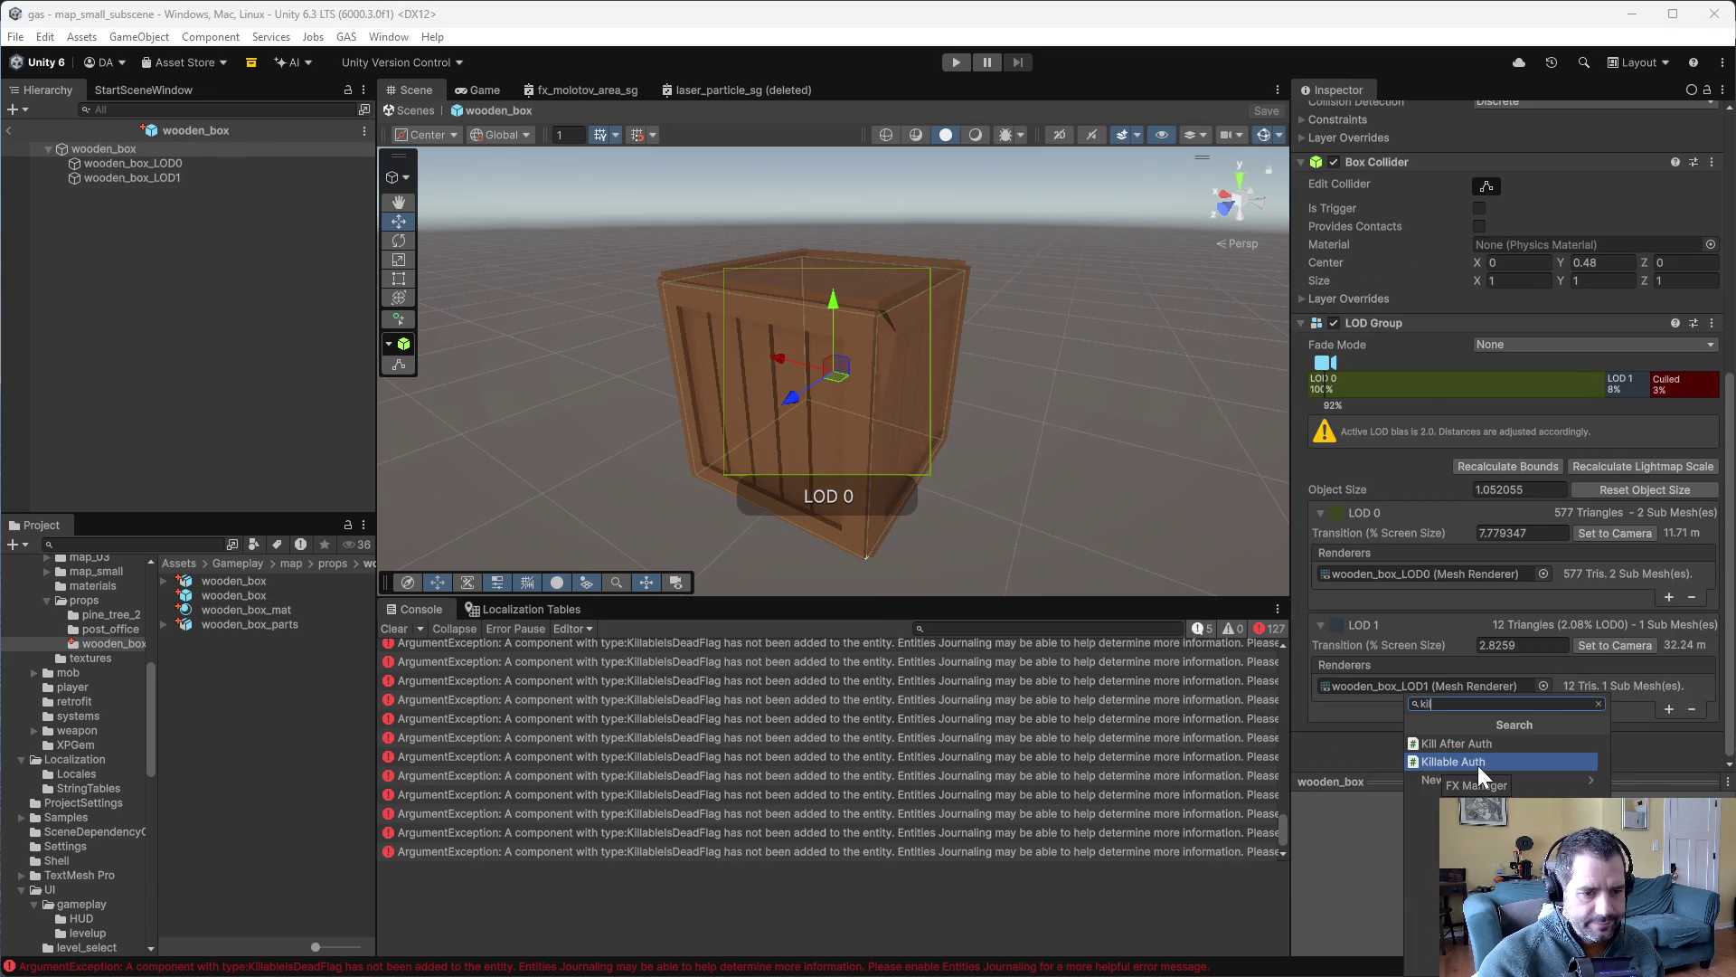
click(1478, 763)
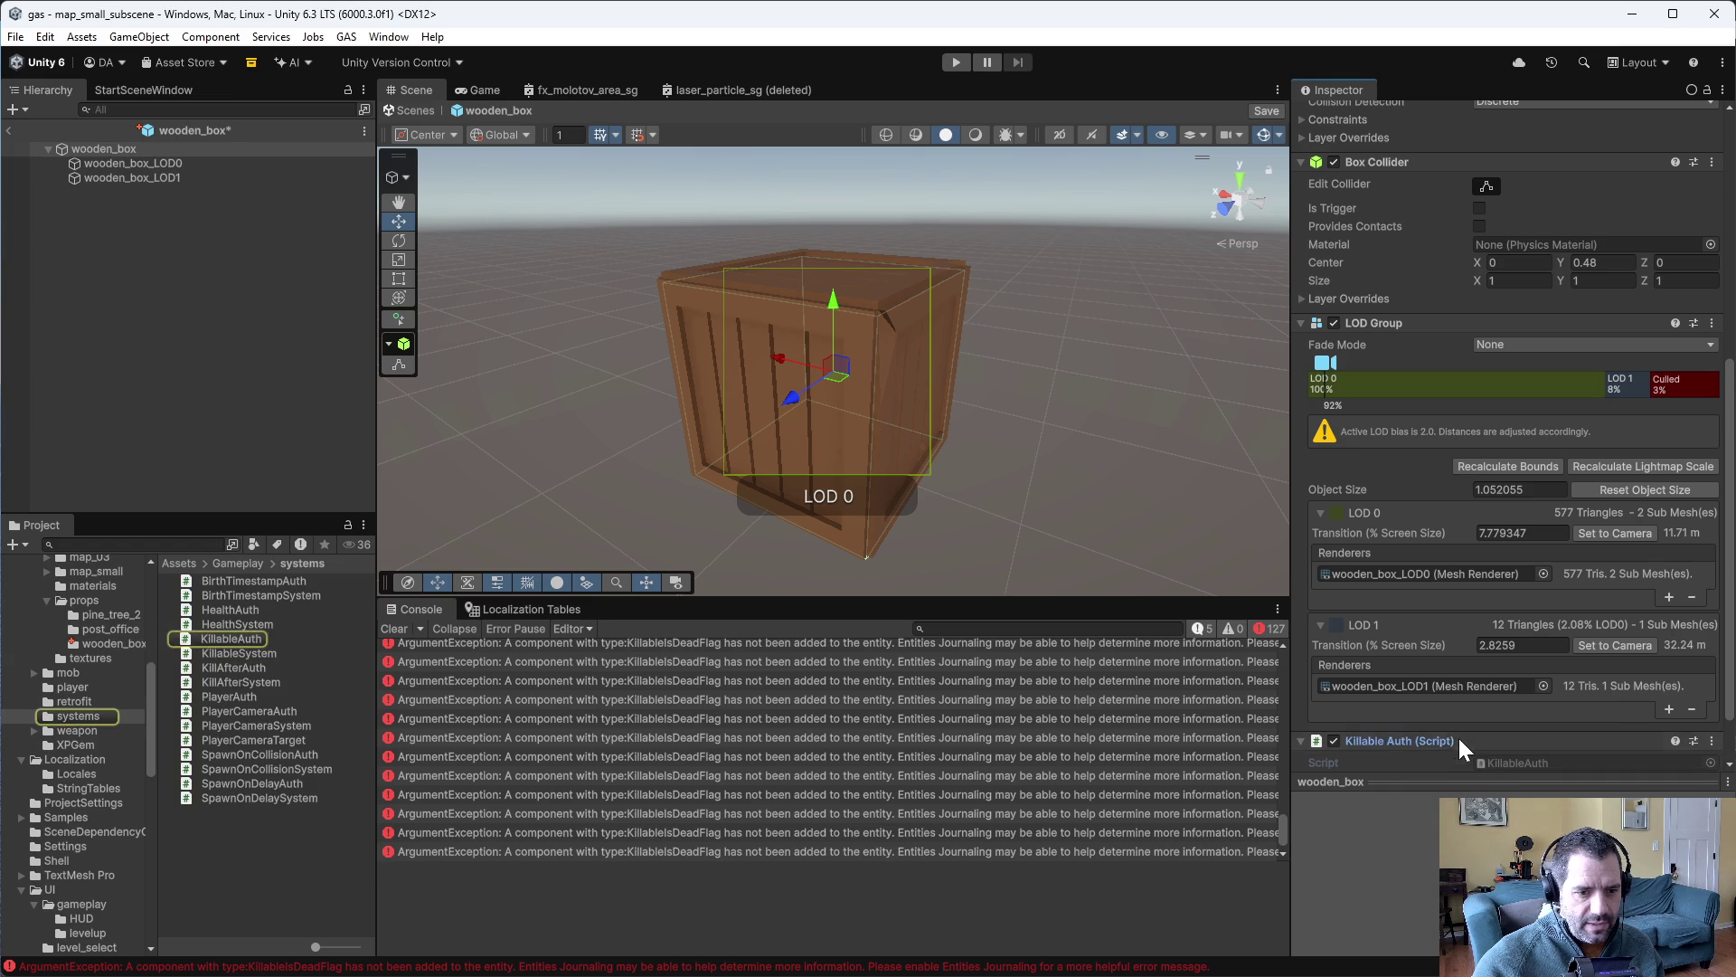
drag(1502, 131, 1456, 367)
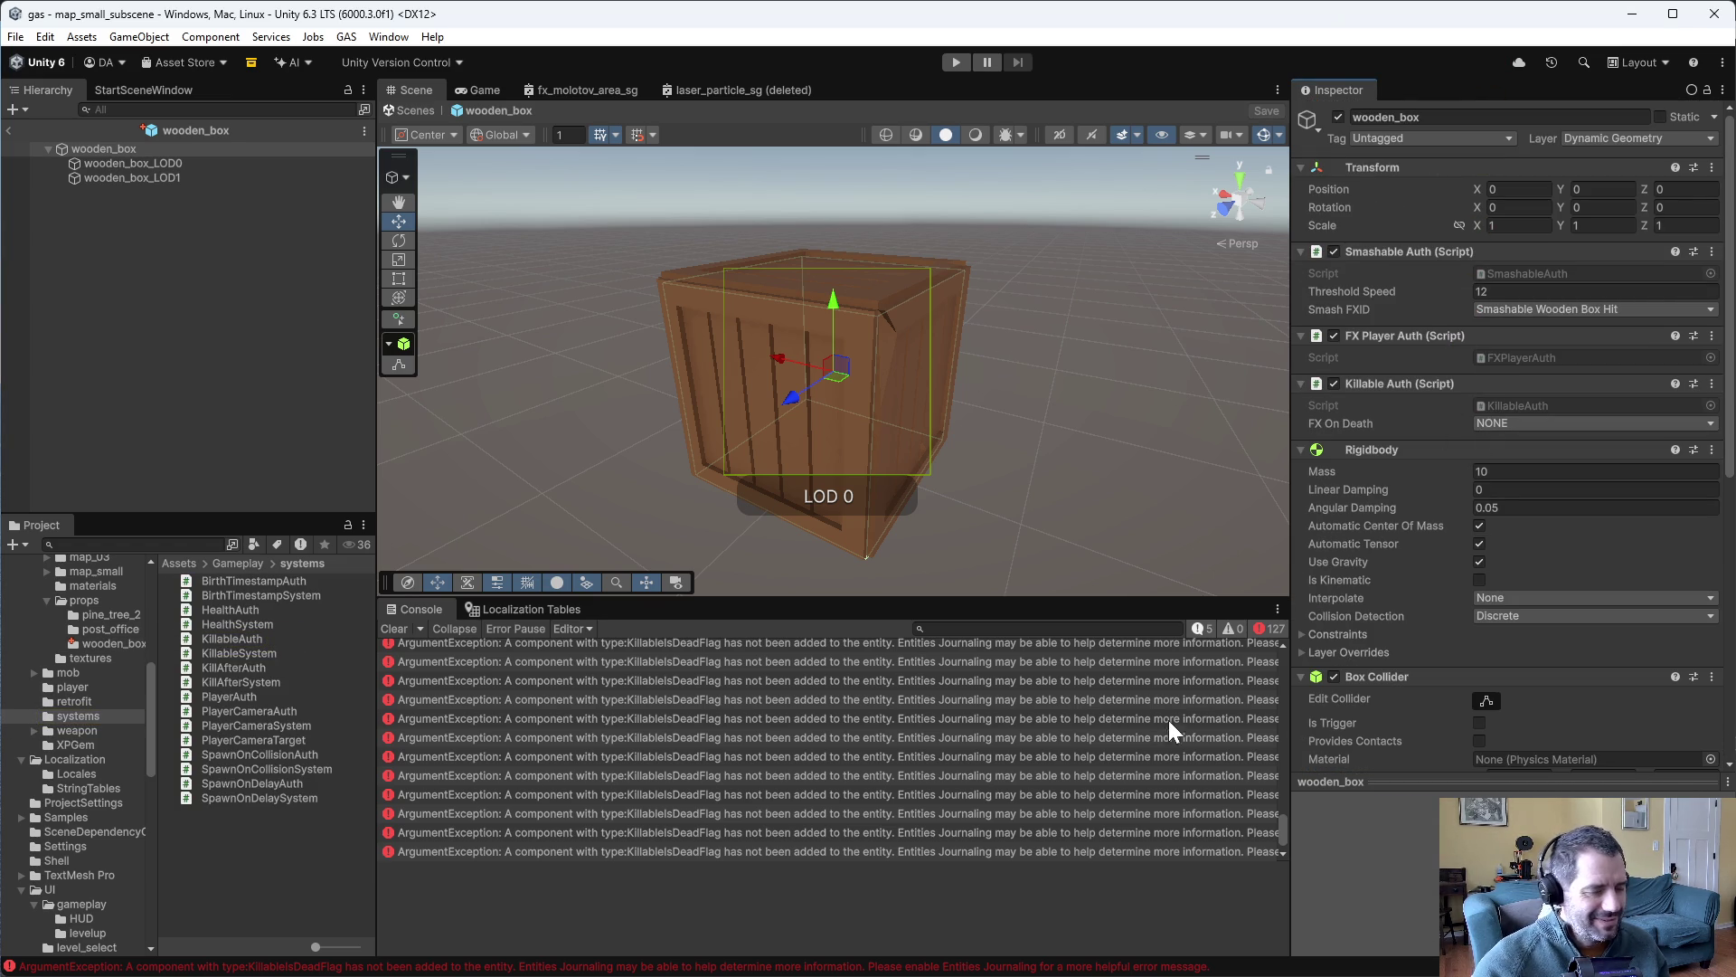
click(956, 63)
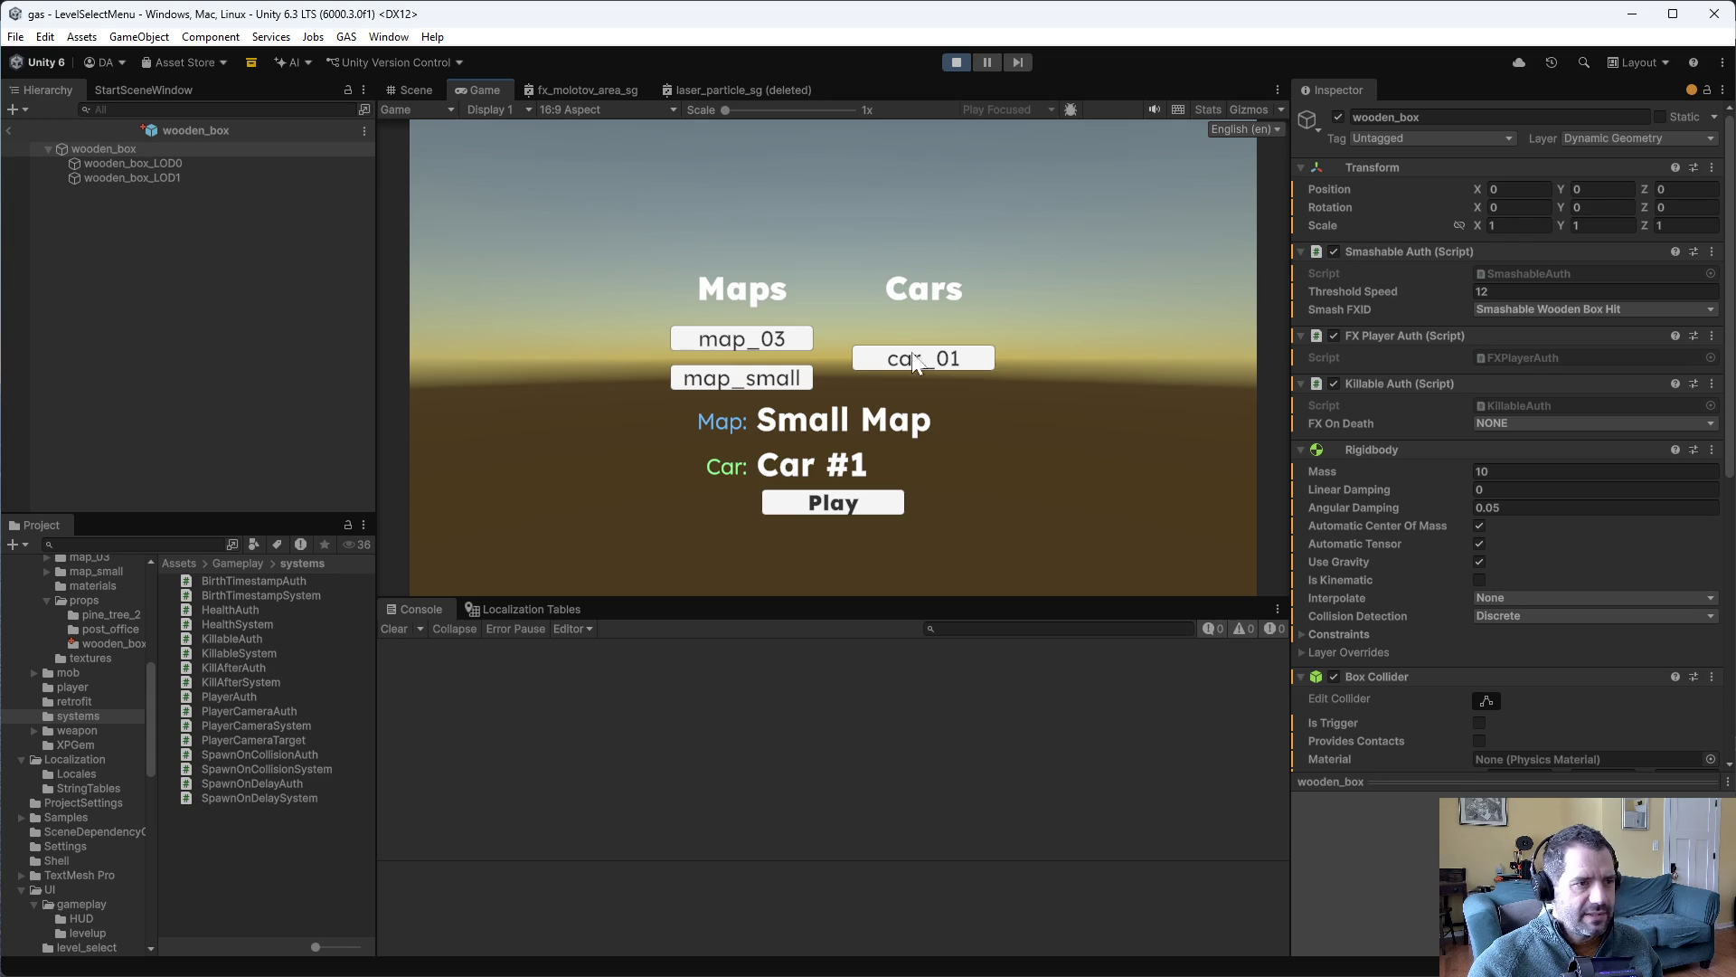
- Race Small Map with Car #1 into the box until 'entity does not exist' errors flood, then stop
click(884, 496)
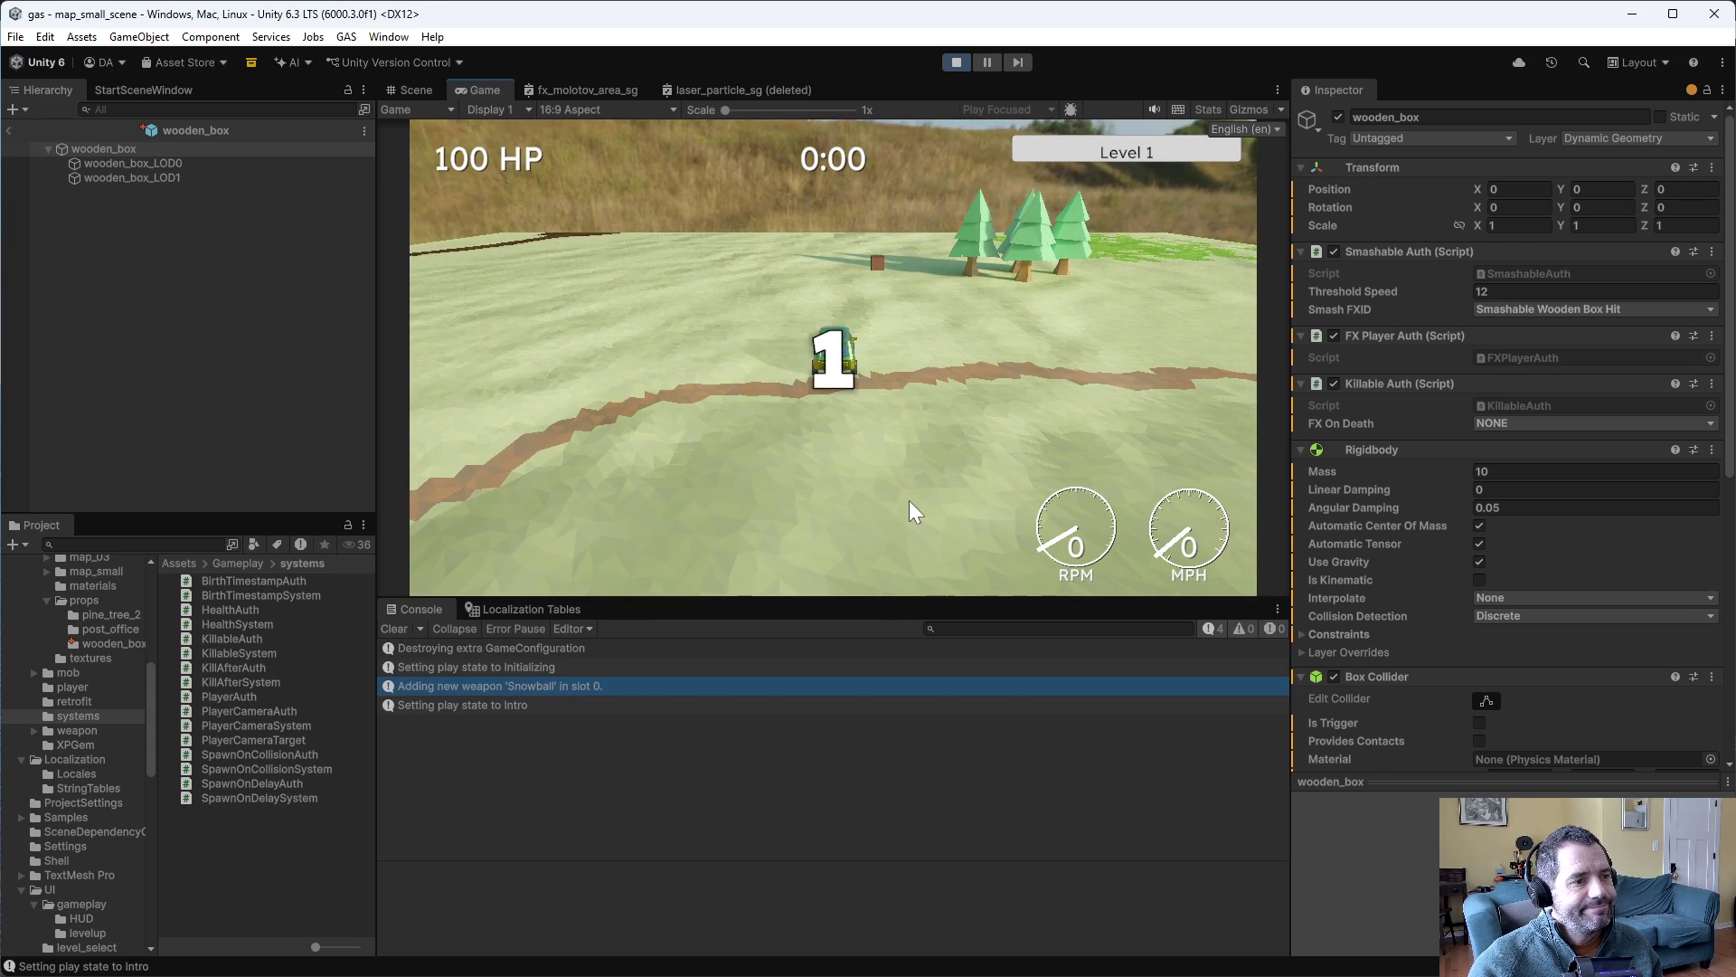
key(w)
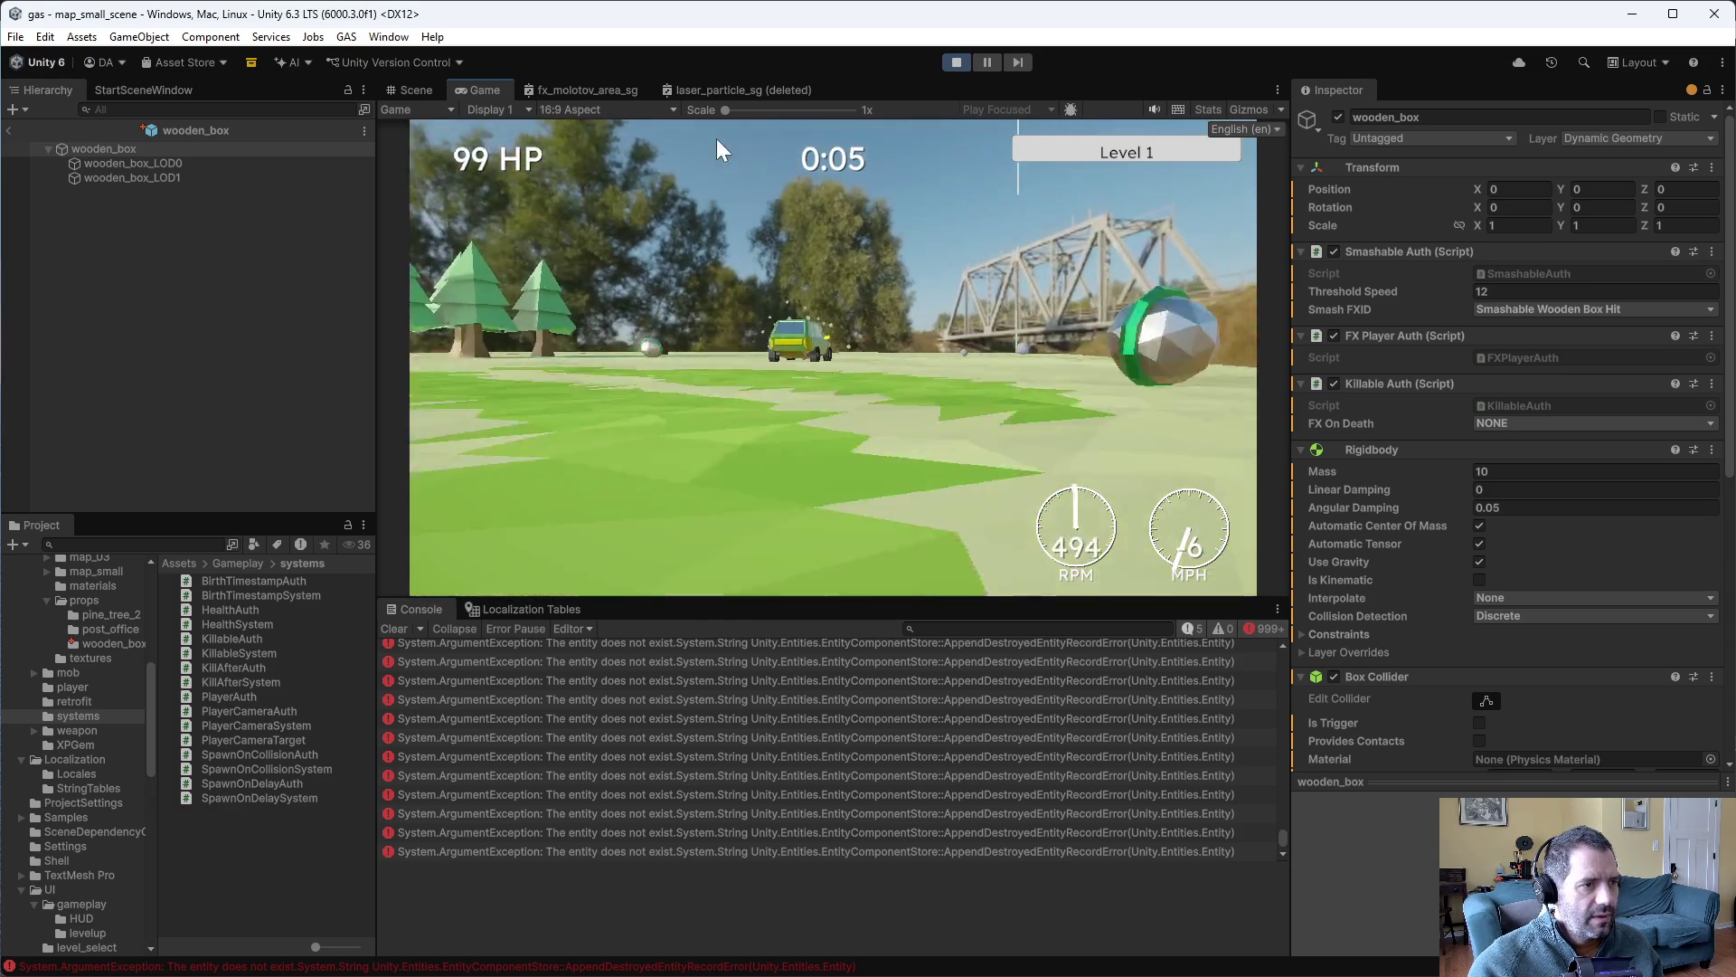
click(956, 62)
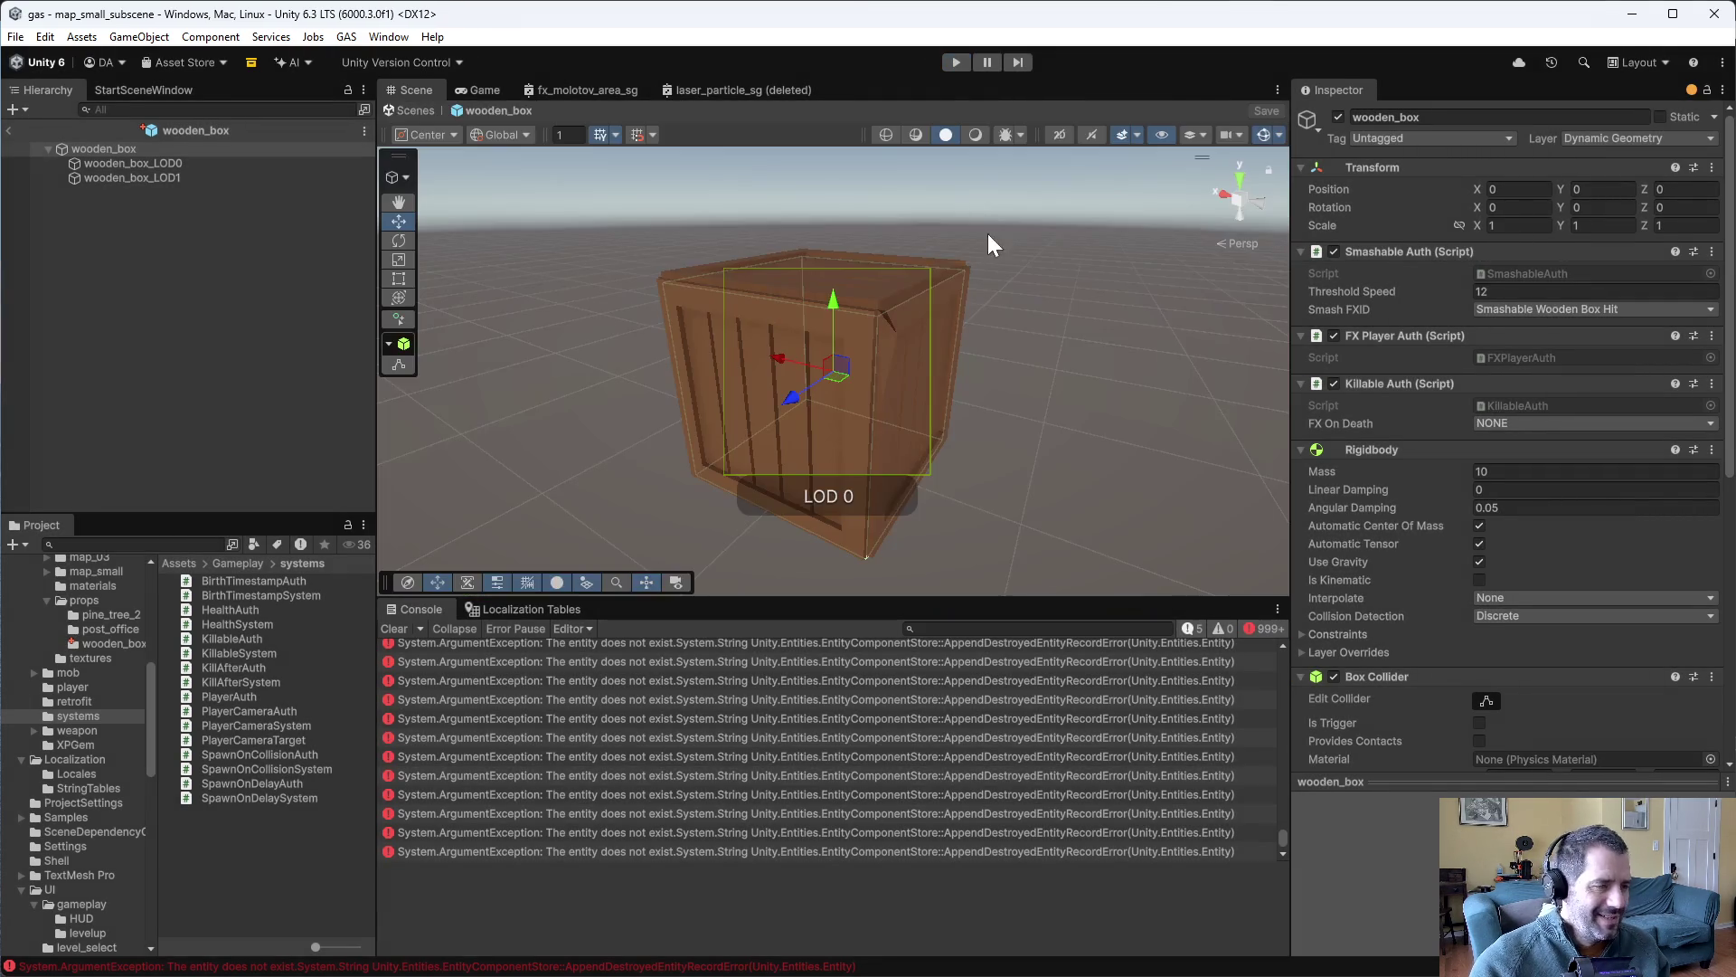
key(alt+Tab)
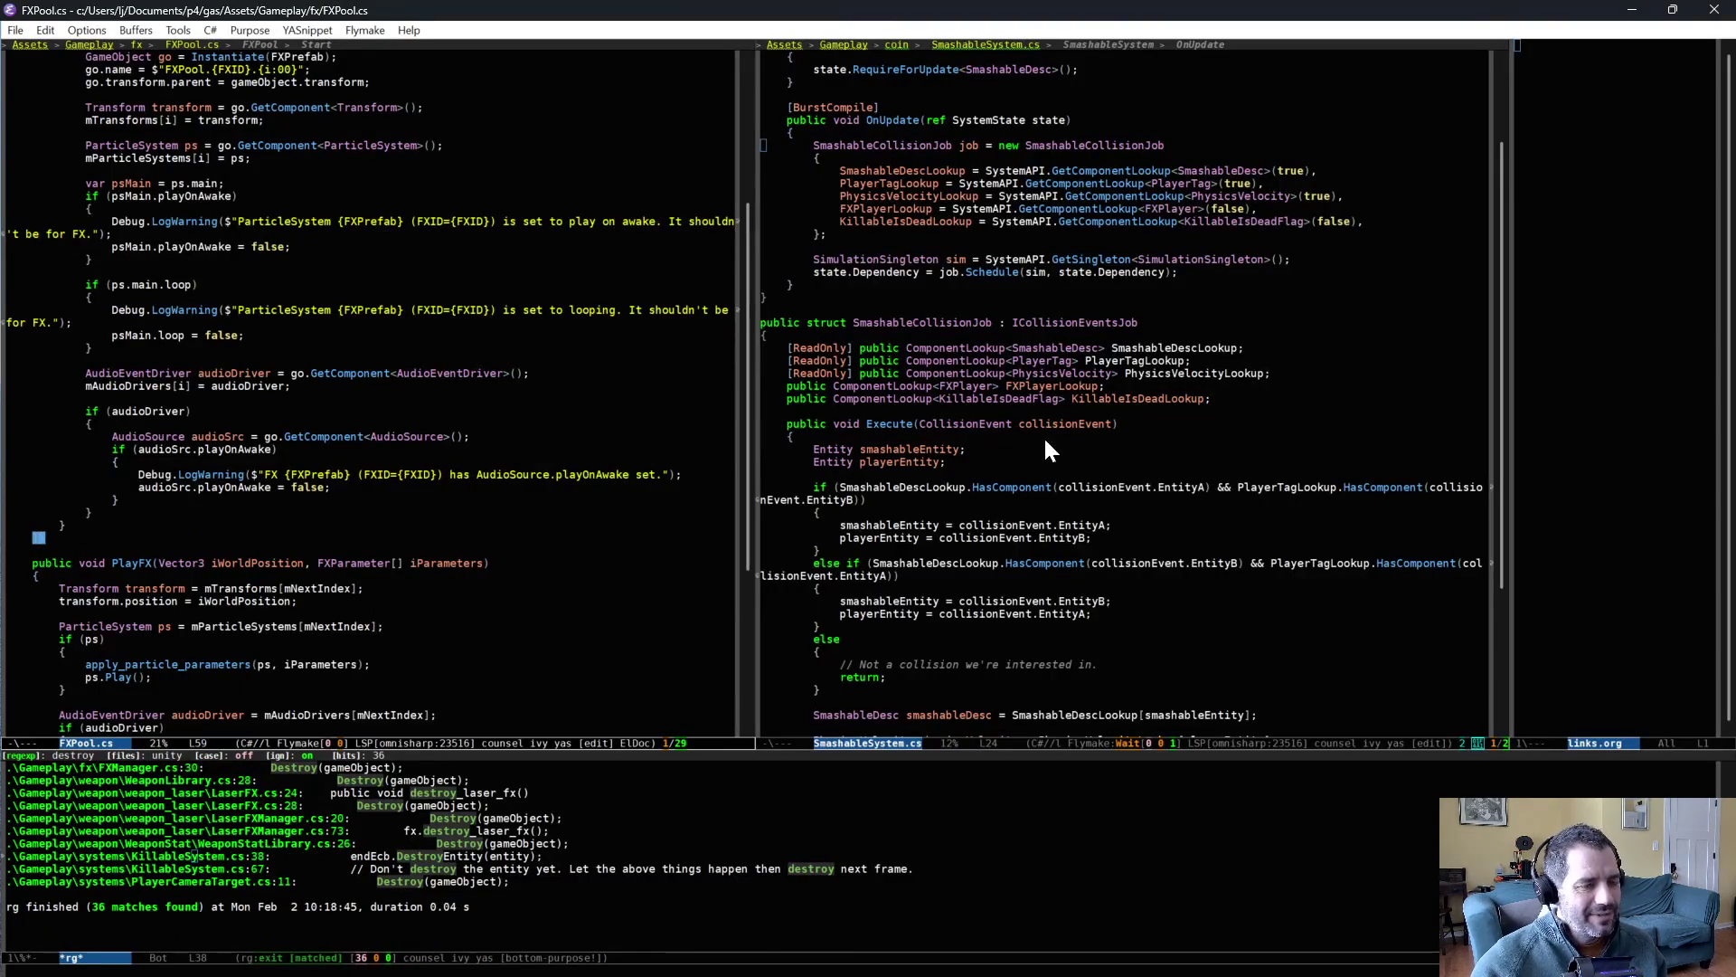
- Add an if (KillableIsDeadLookup.HasComponent(smashableEntity)) block after the ignored-collision branch
scroll(1044, 436, up, 3)
scroll(1040, 620, down, 5)
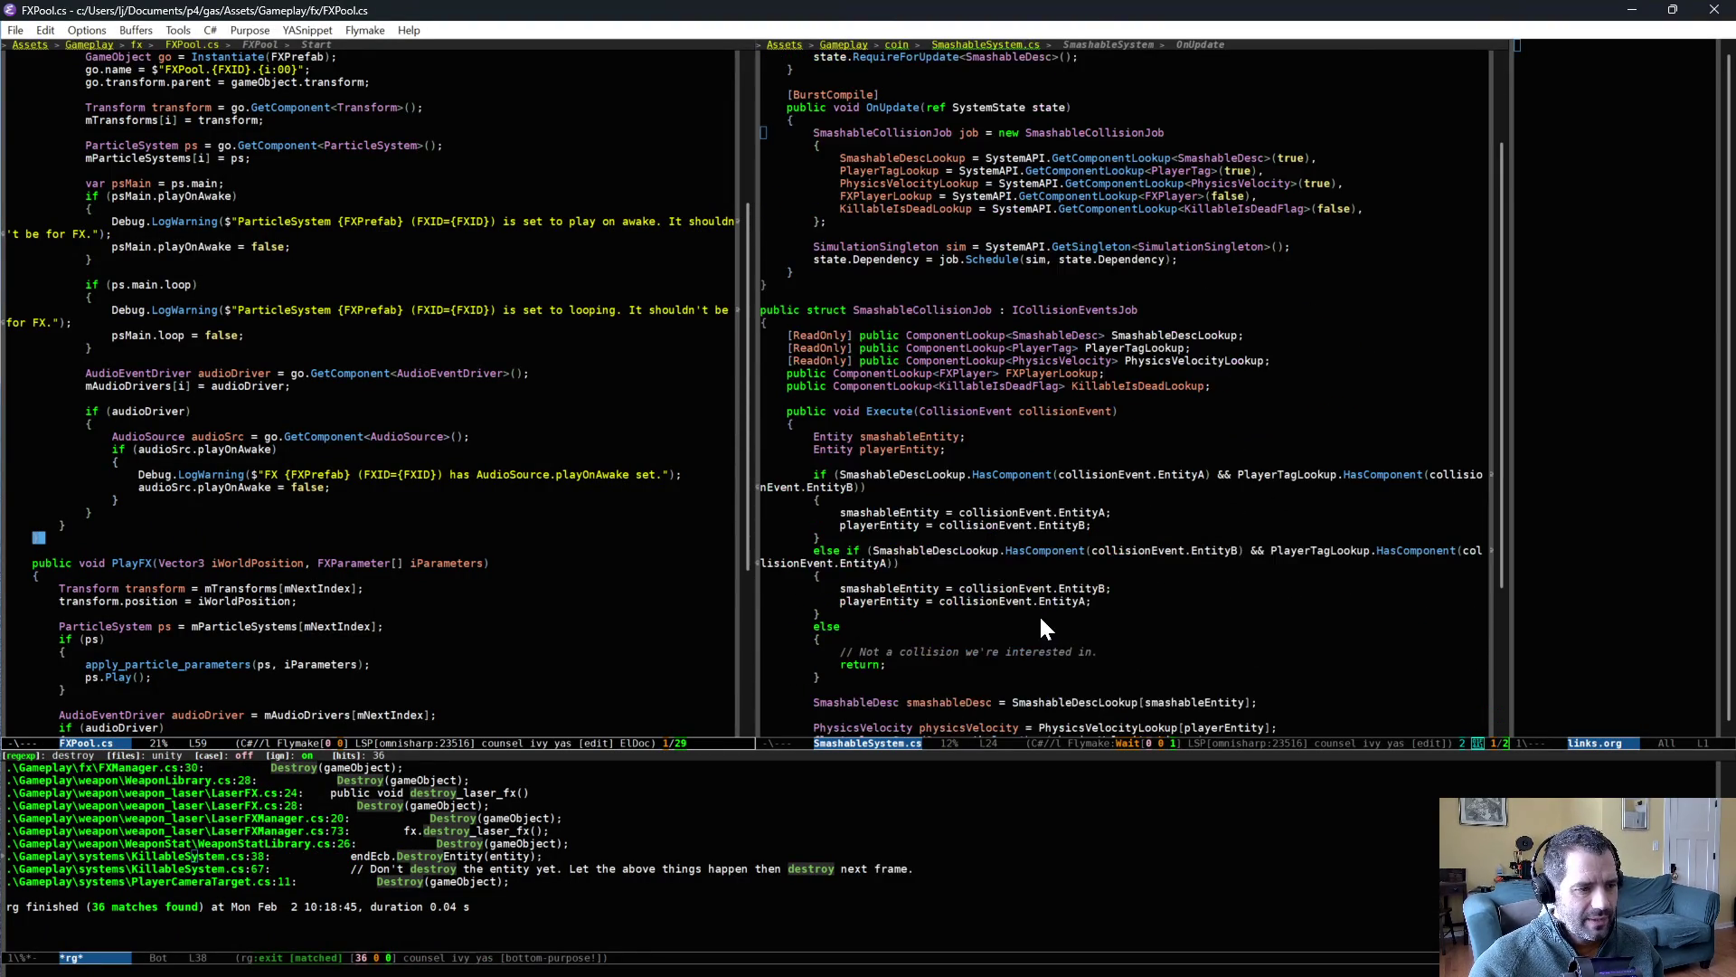
click(1050, 625)
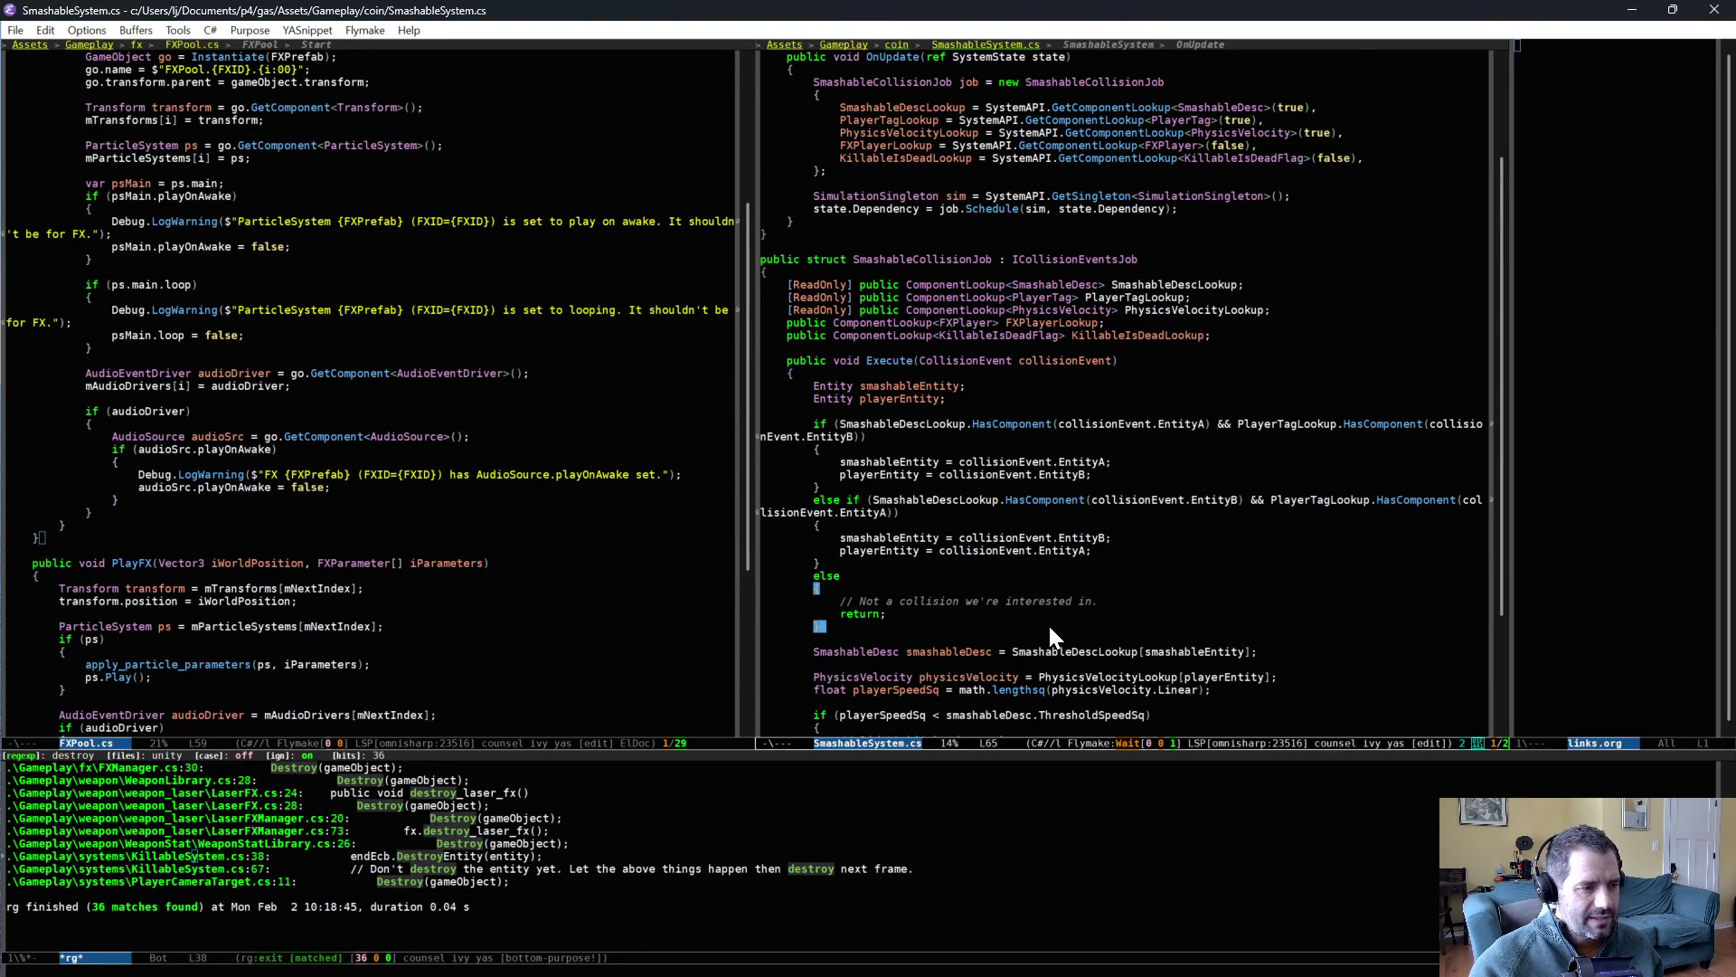
key(Return)
key(Return)
text(if ()
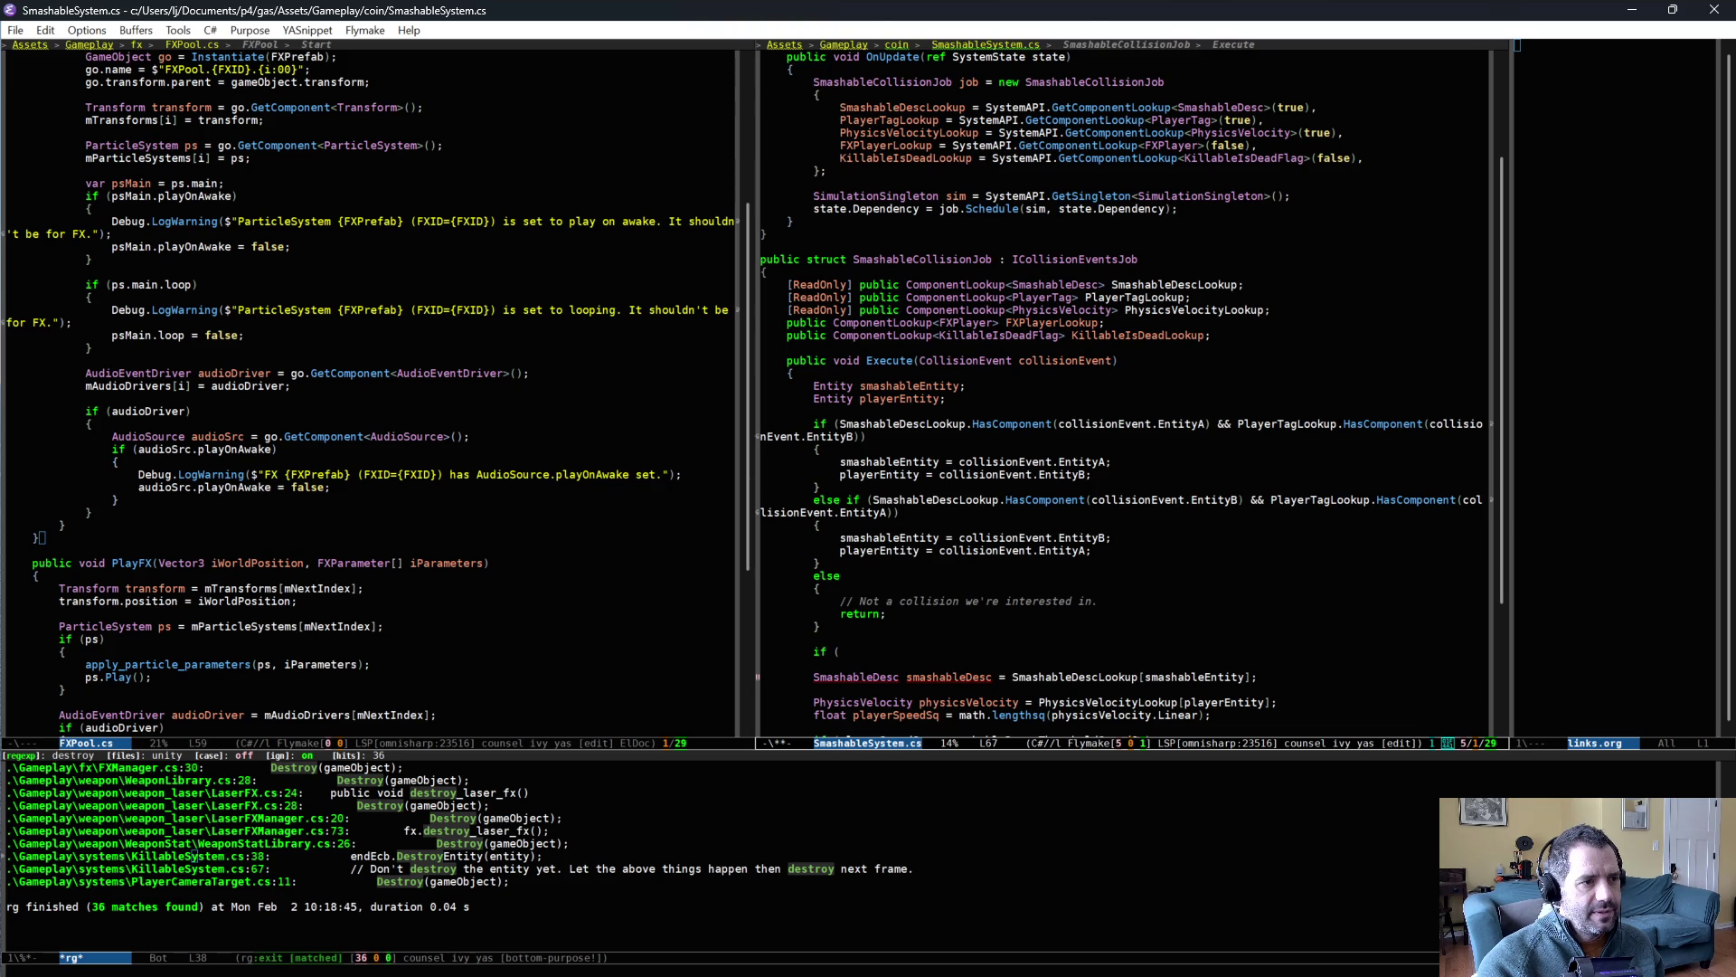
text(KillableIsDeadLookup.Has)
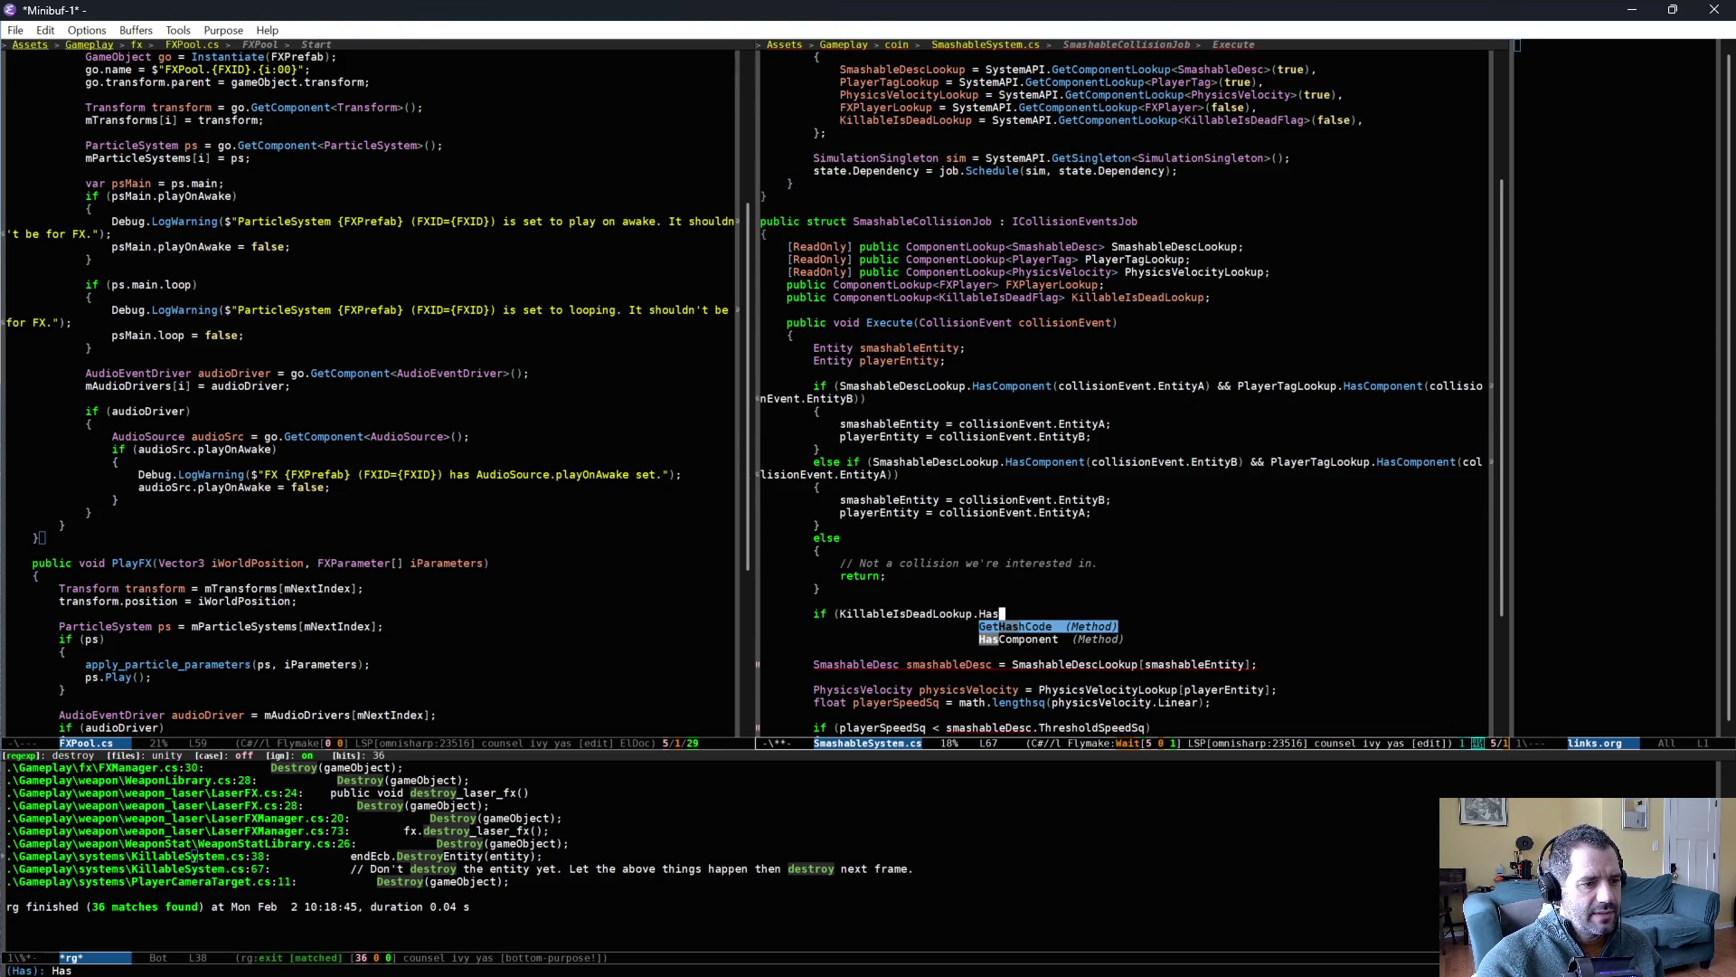
key(Return)
text(s)
key(Return)
text({)
key(Return)
text(return;)
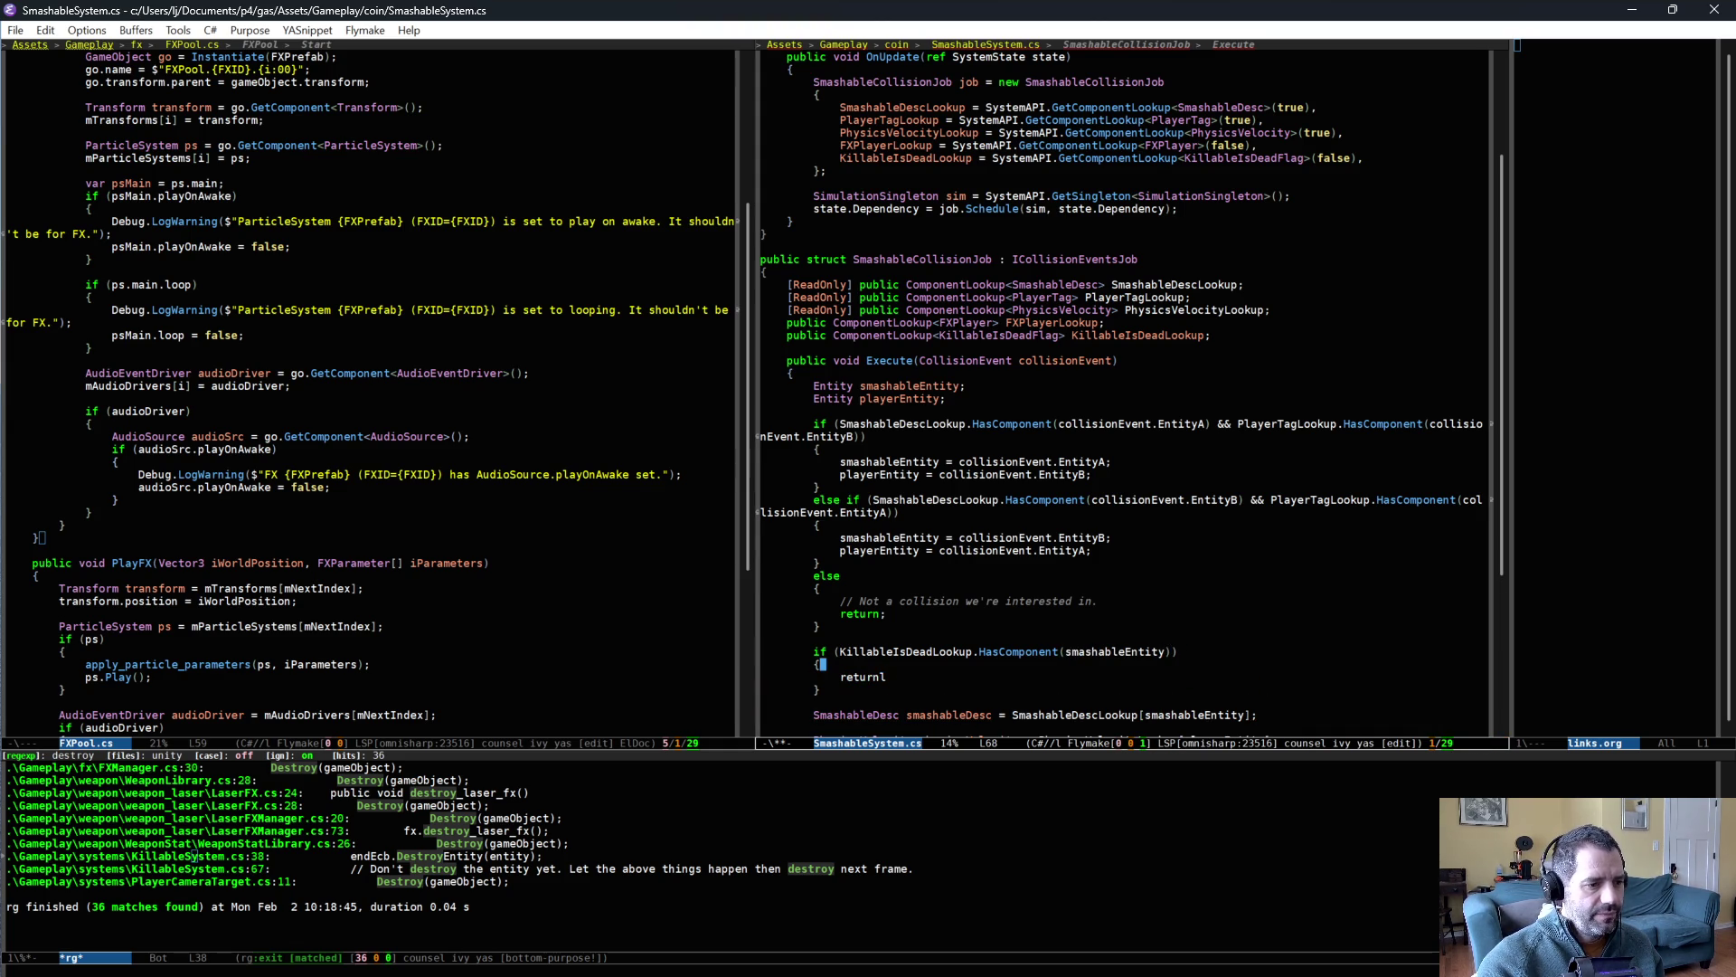
- Start a comment inside the dead-check block, save SmashableSystem.cs, and go back to Unity
key(Return)
text(// This smashable is already killed.)
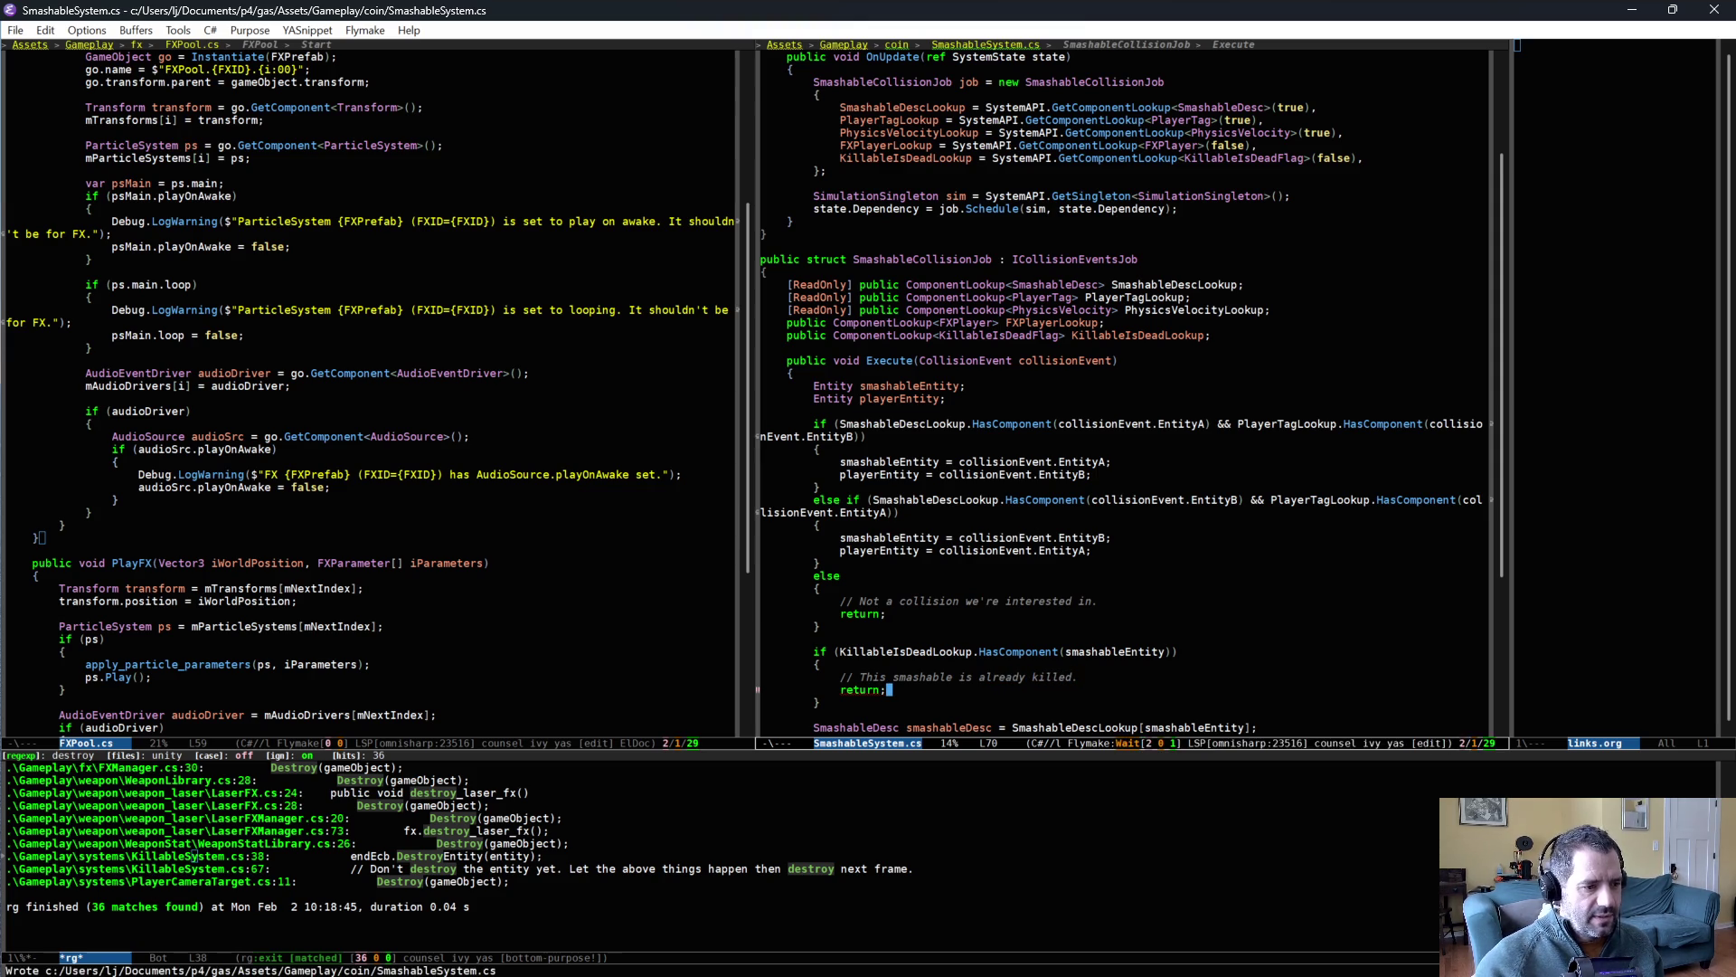
scroll(1088, 541, down, 5)
key(ctrl+x)
key(ctrl+s)
key(alt+Tab)
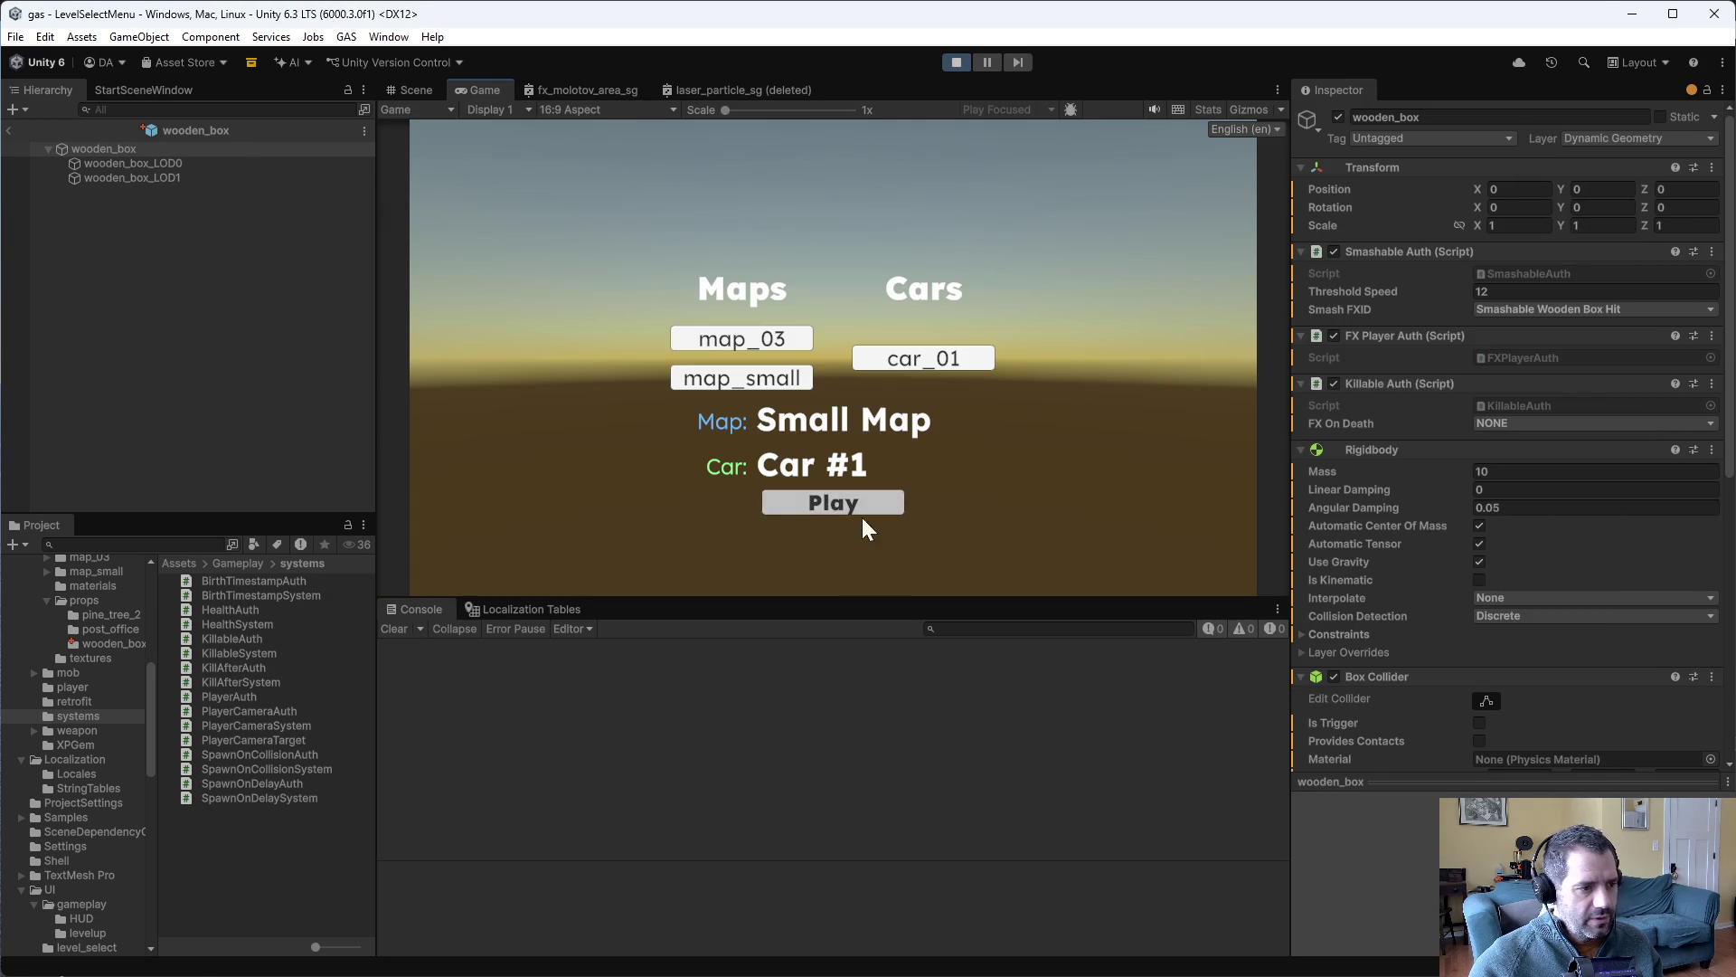
- Start Small Map, steer with W and A into the wooden box, then stop the game
click(861, 511)
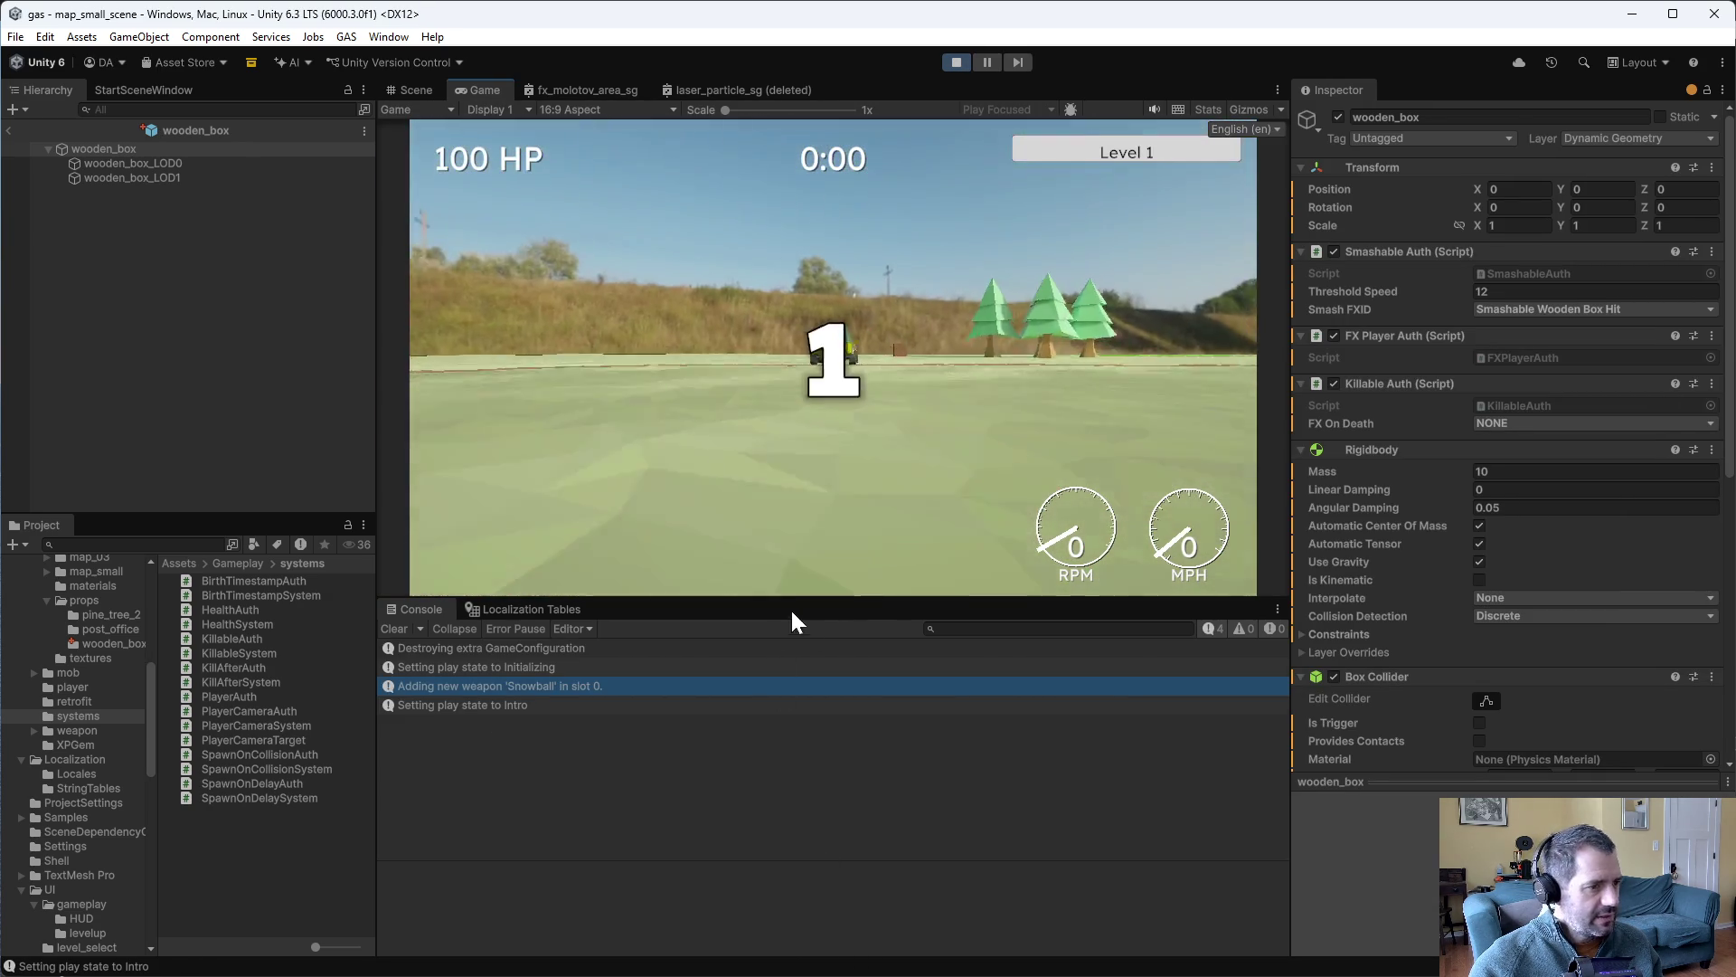
key(w)
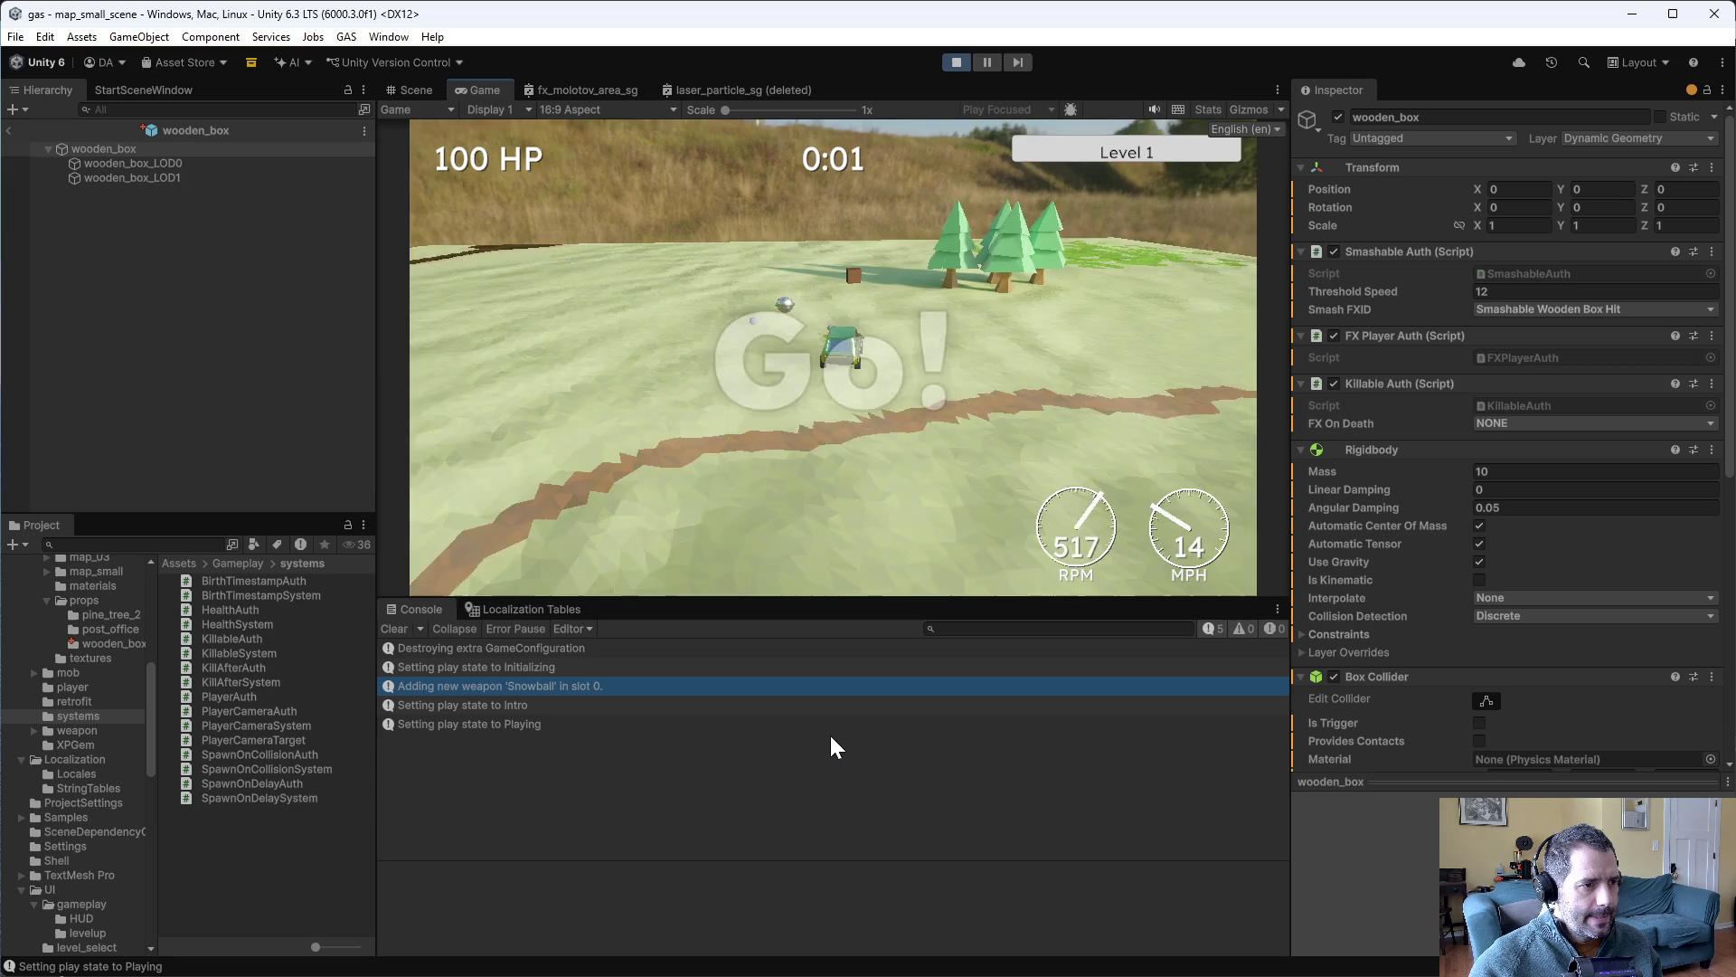
key(a)
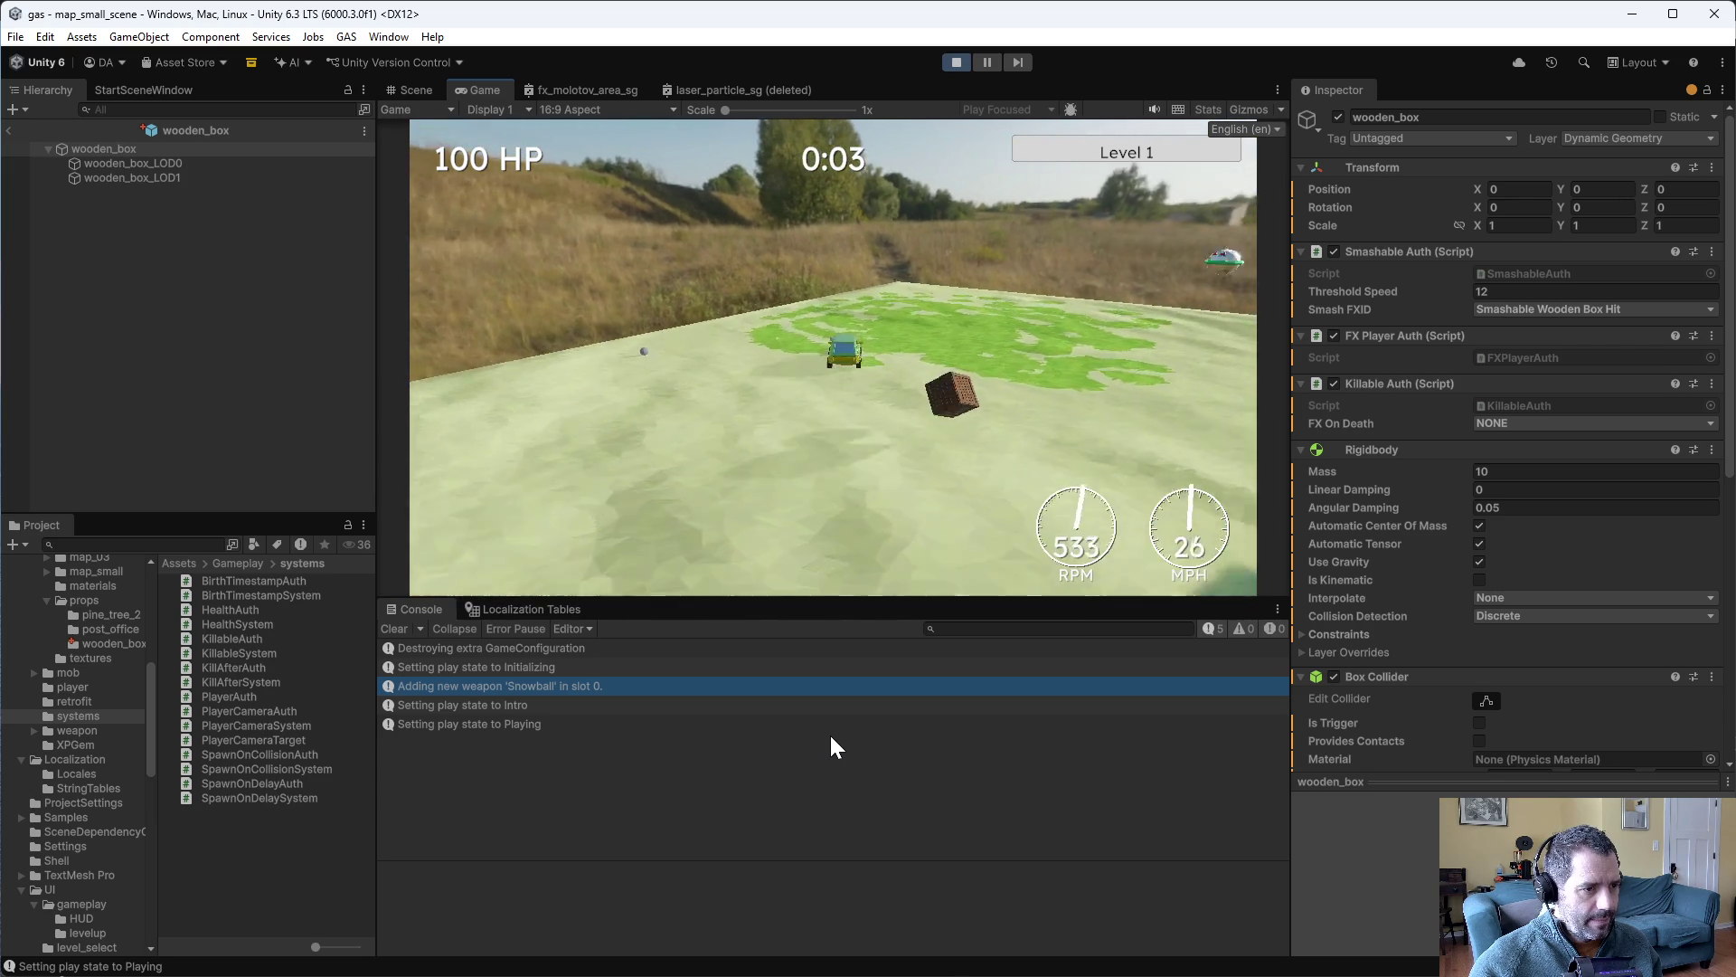
key(w)
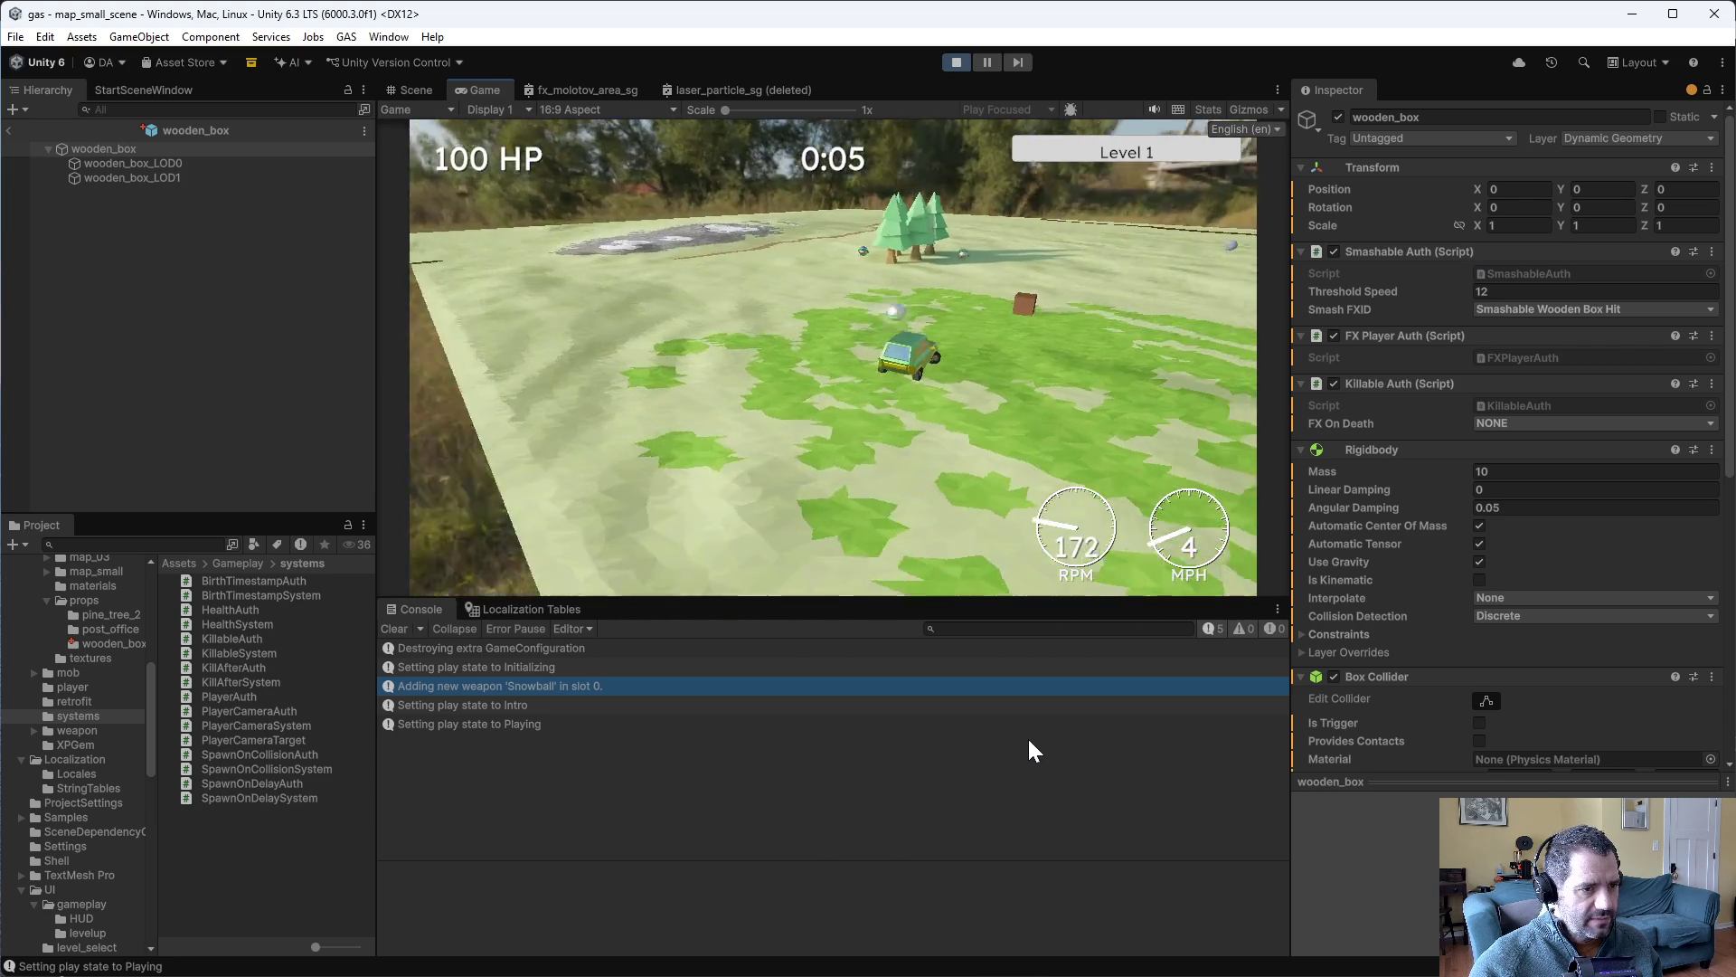
key(w)
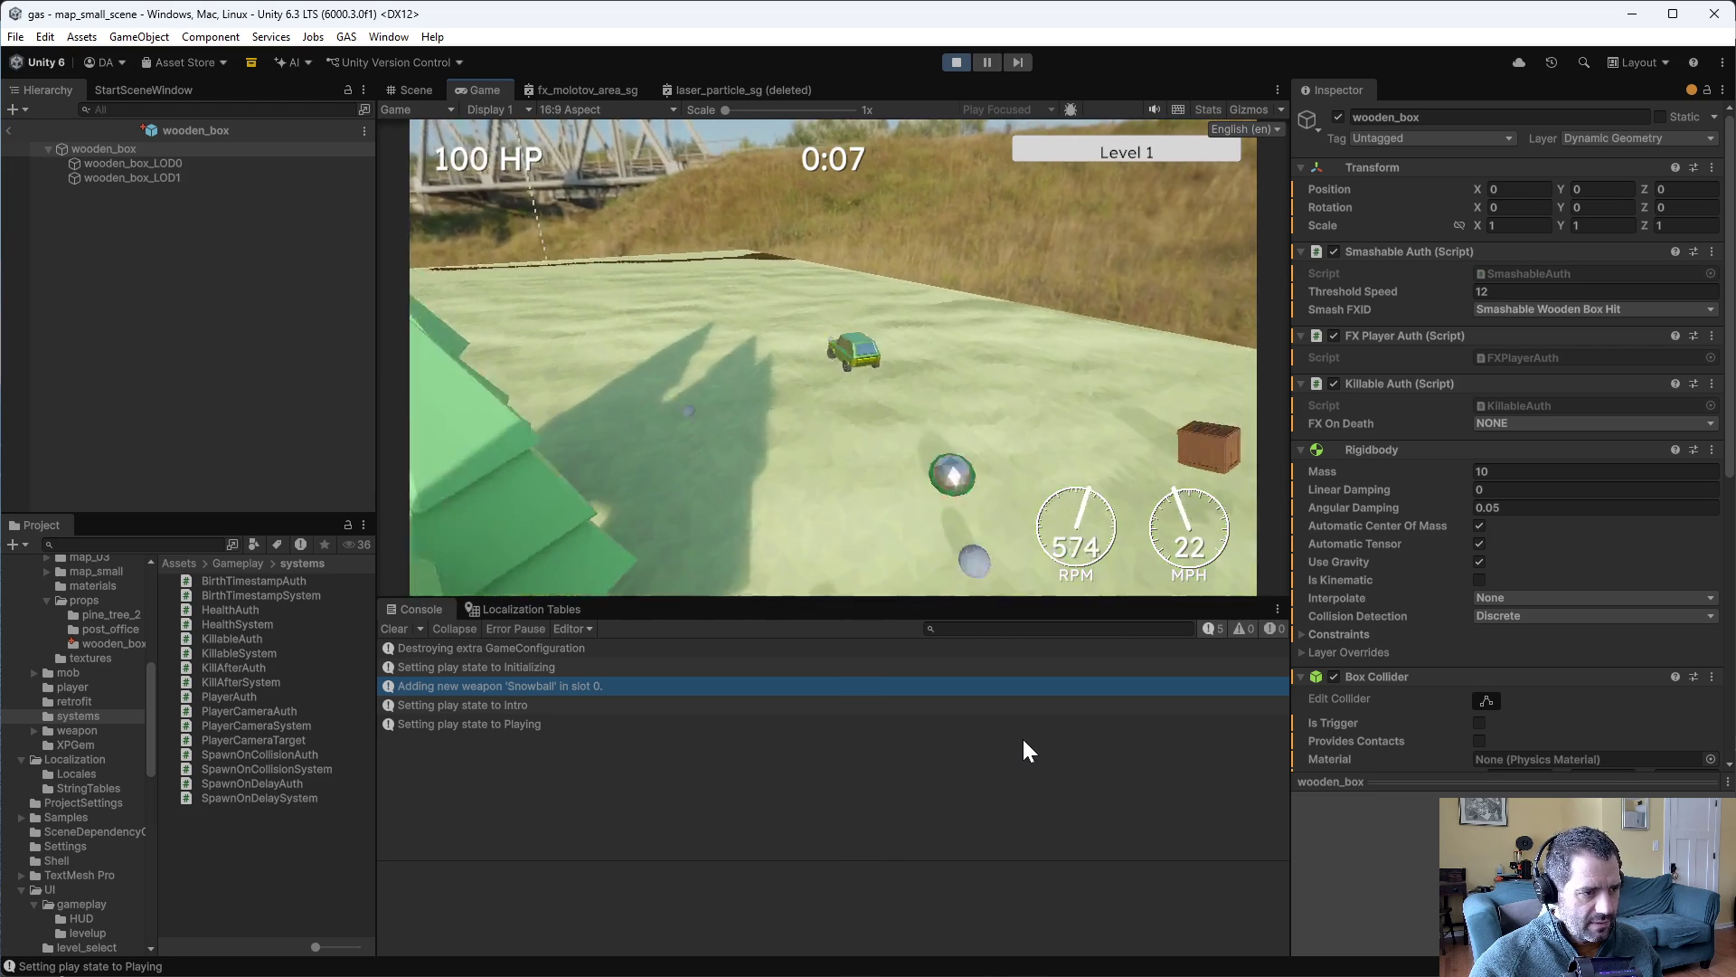
key(a)
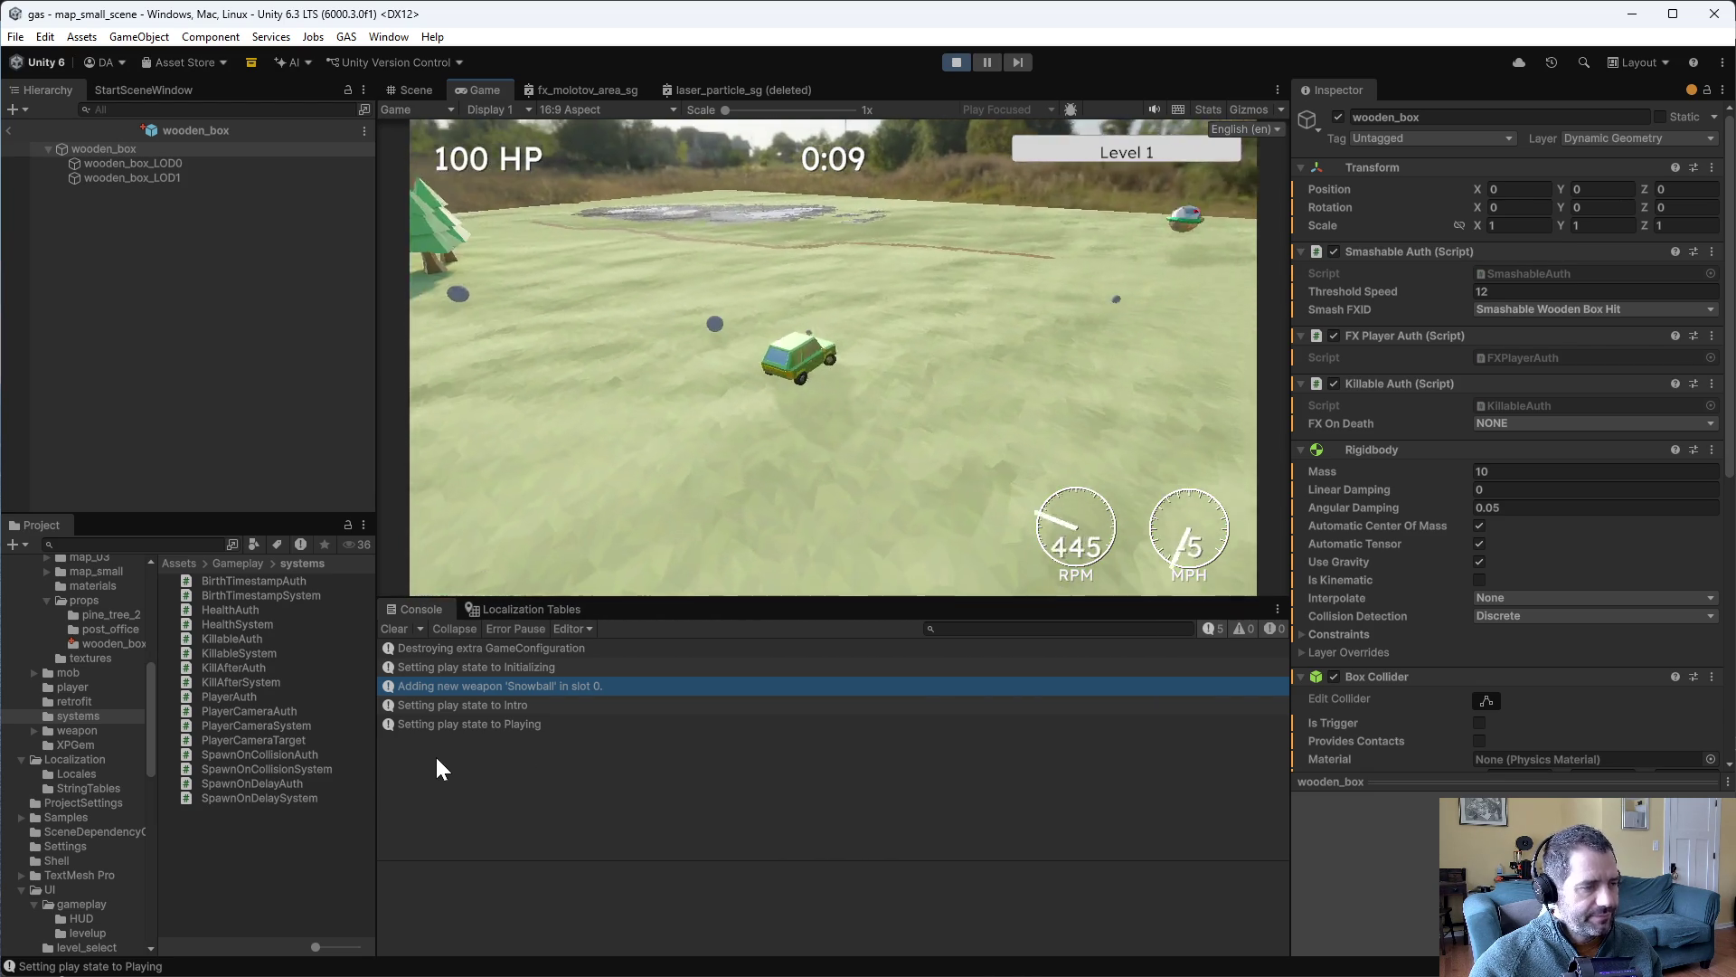
key(w)
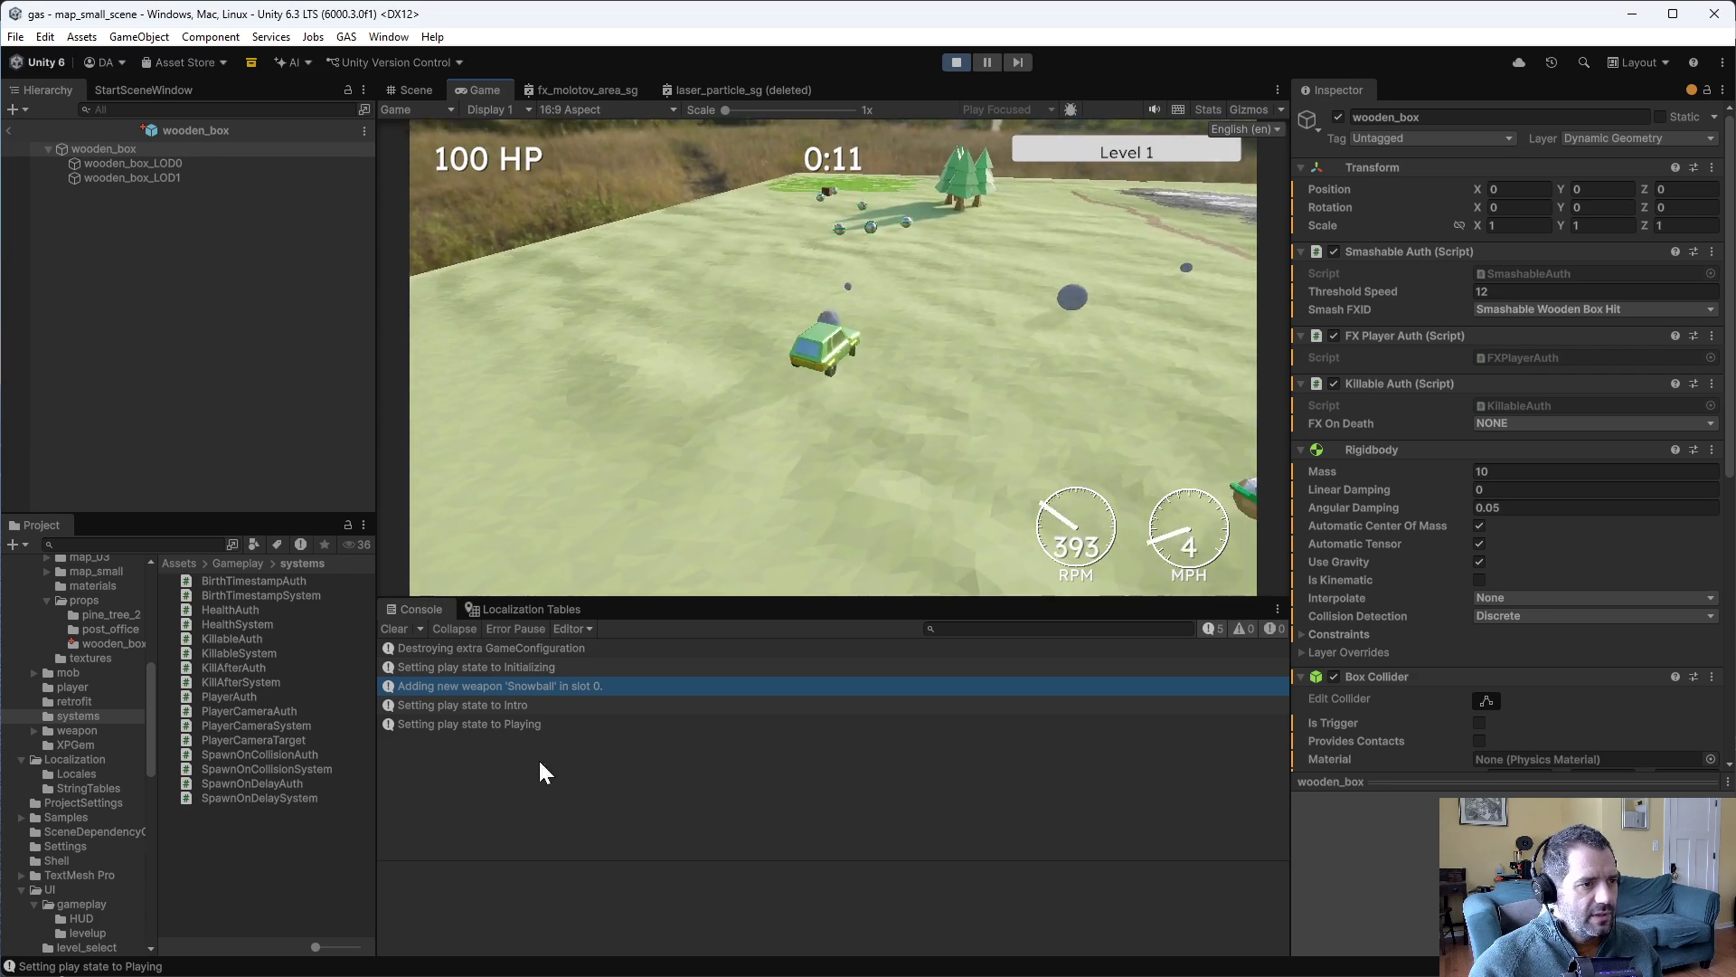
key(w)
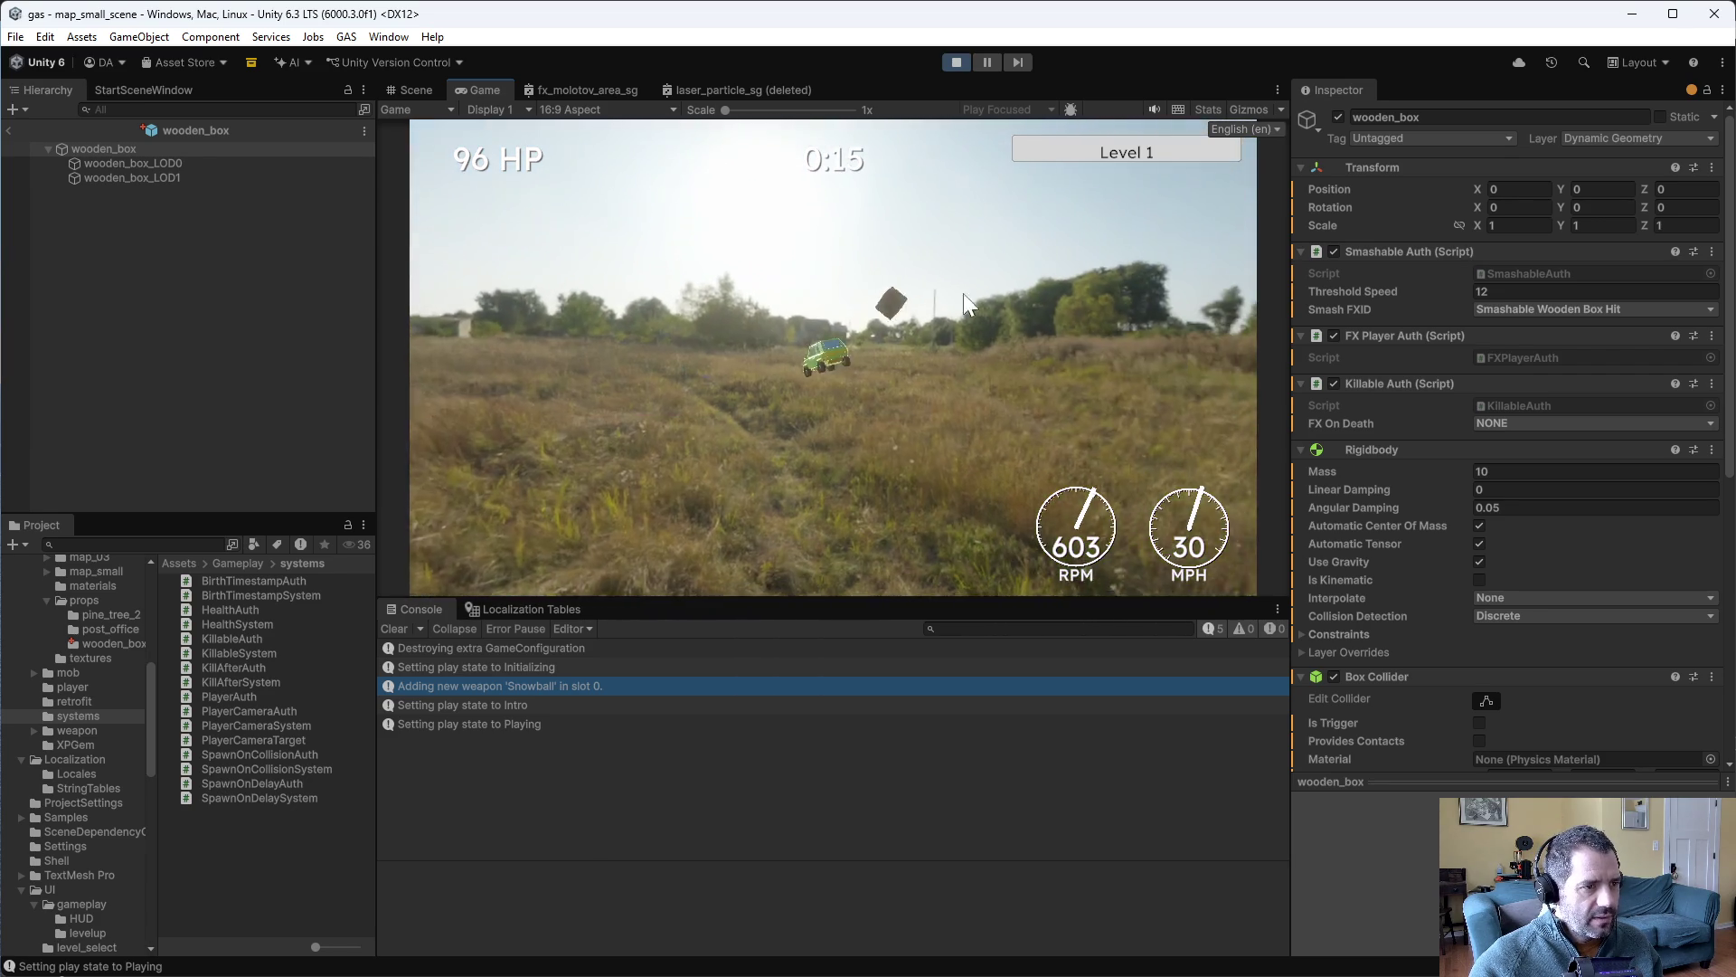
click(956, 62)
key(alt+Tab)
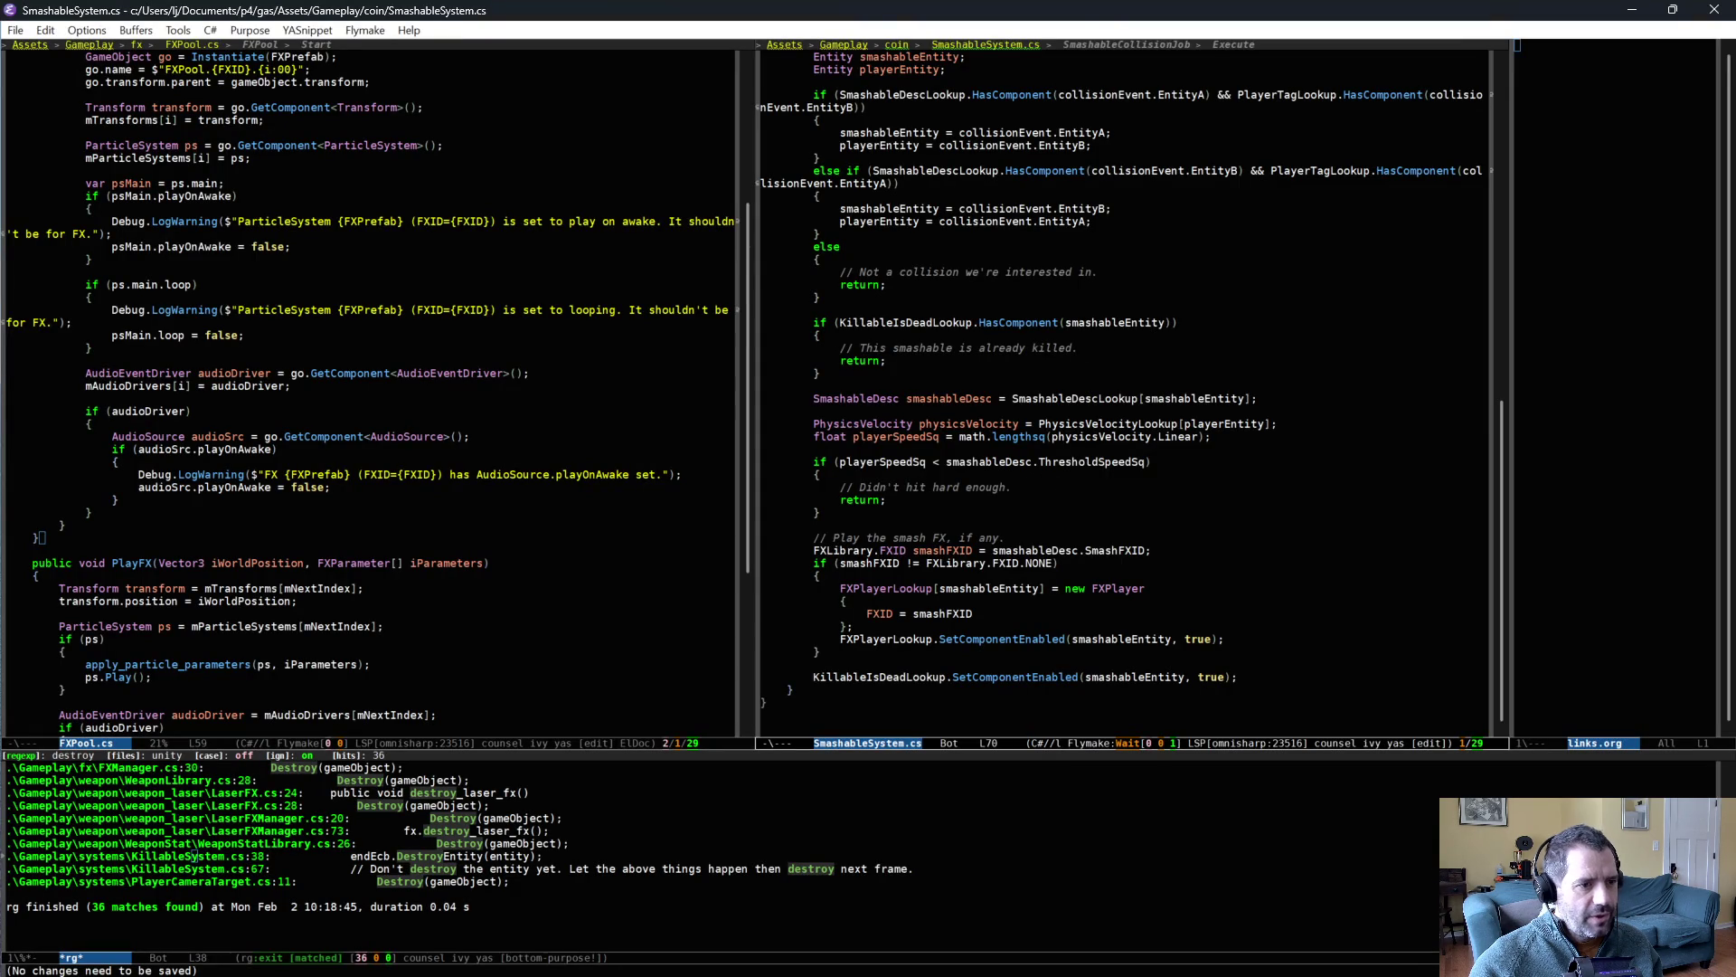
- Replace HasComponent with IsComponentEnabled(smashableEntity) in the dead check, save, and return to Unity
key(Up)
key(Up)
key(Up)
key(alt+b)
key(ctrl+k)
text(IsComponentEnabled()
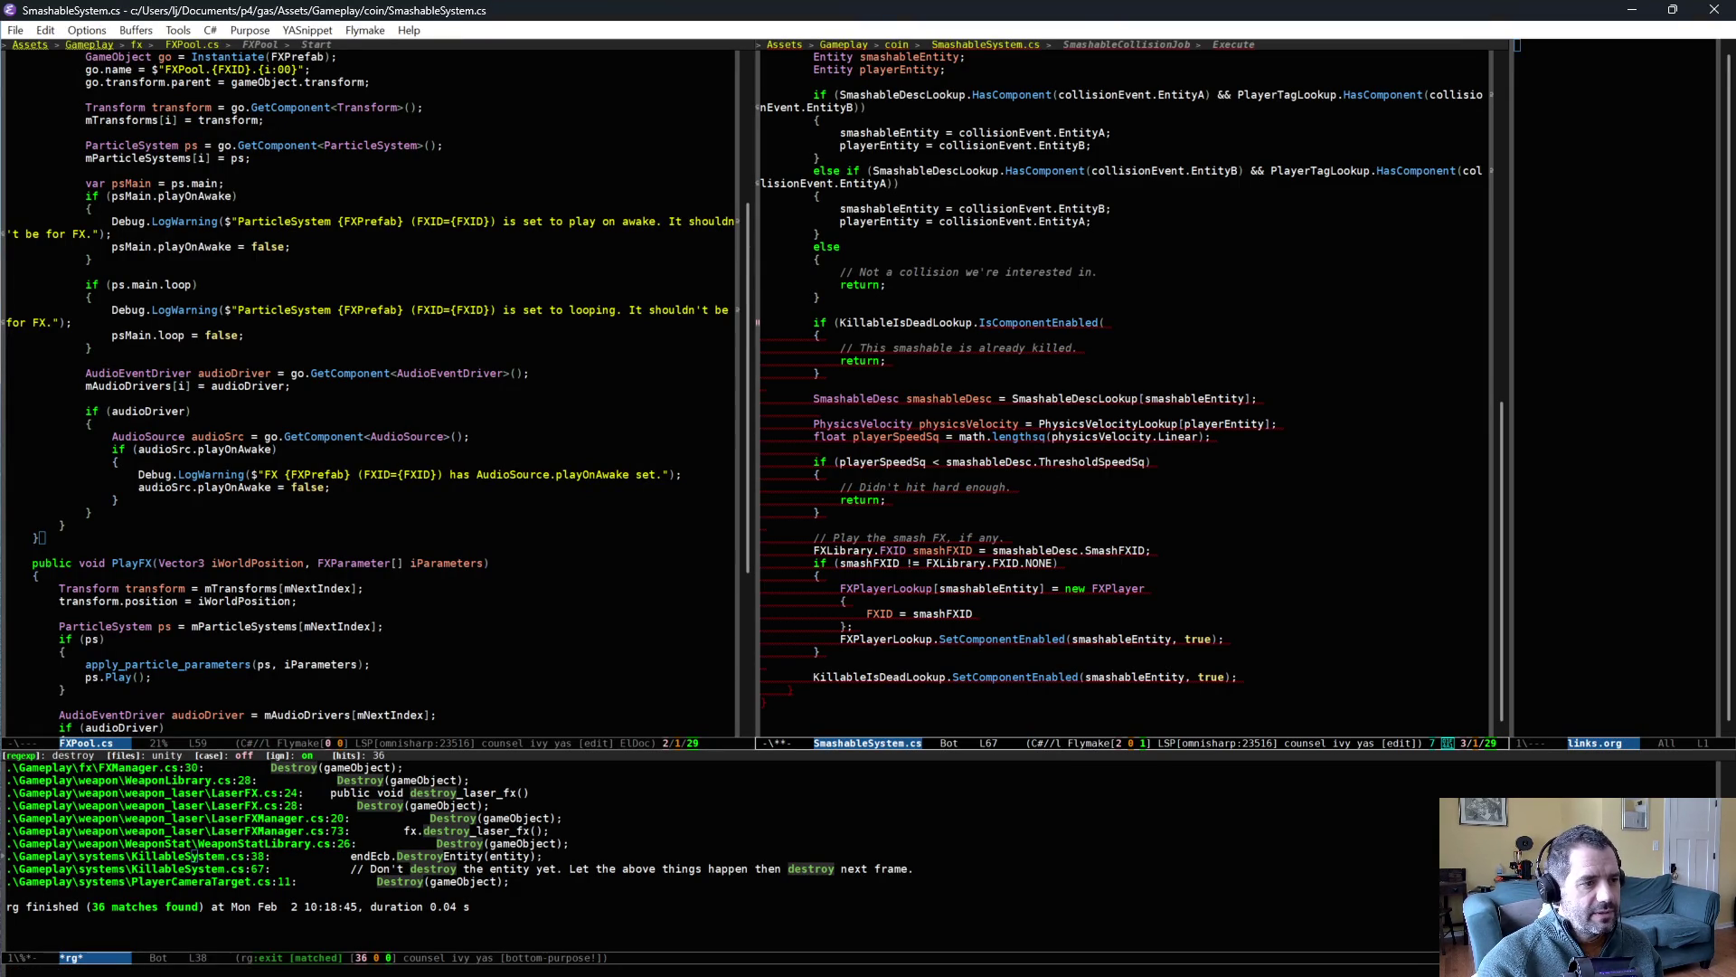
text(smashableEntity))
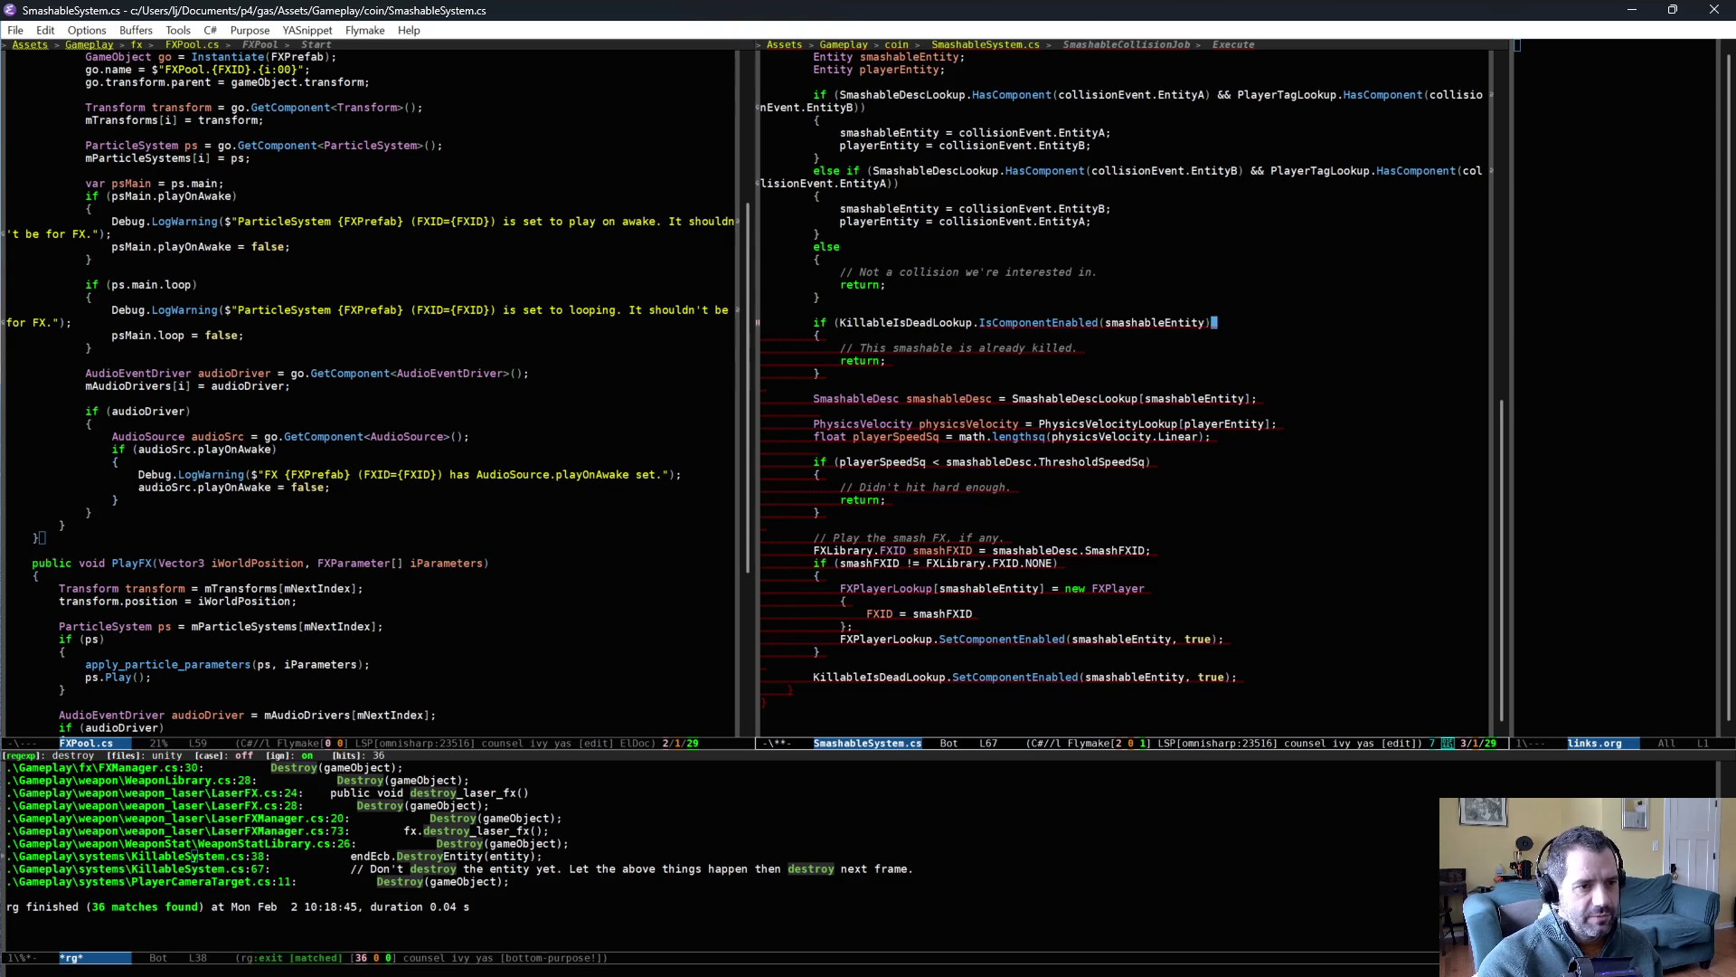
key(ctrl+x)
key(ctrl+s)
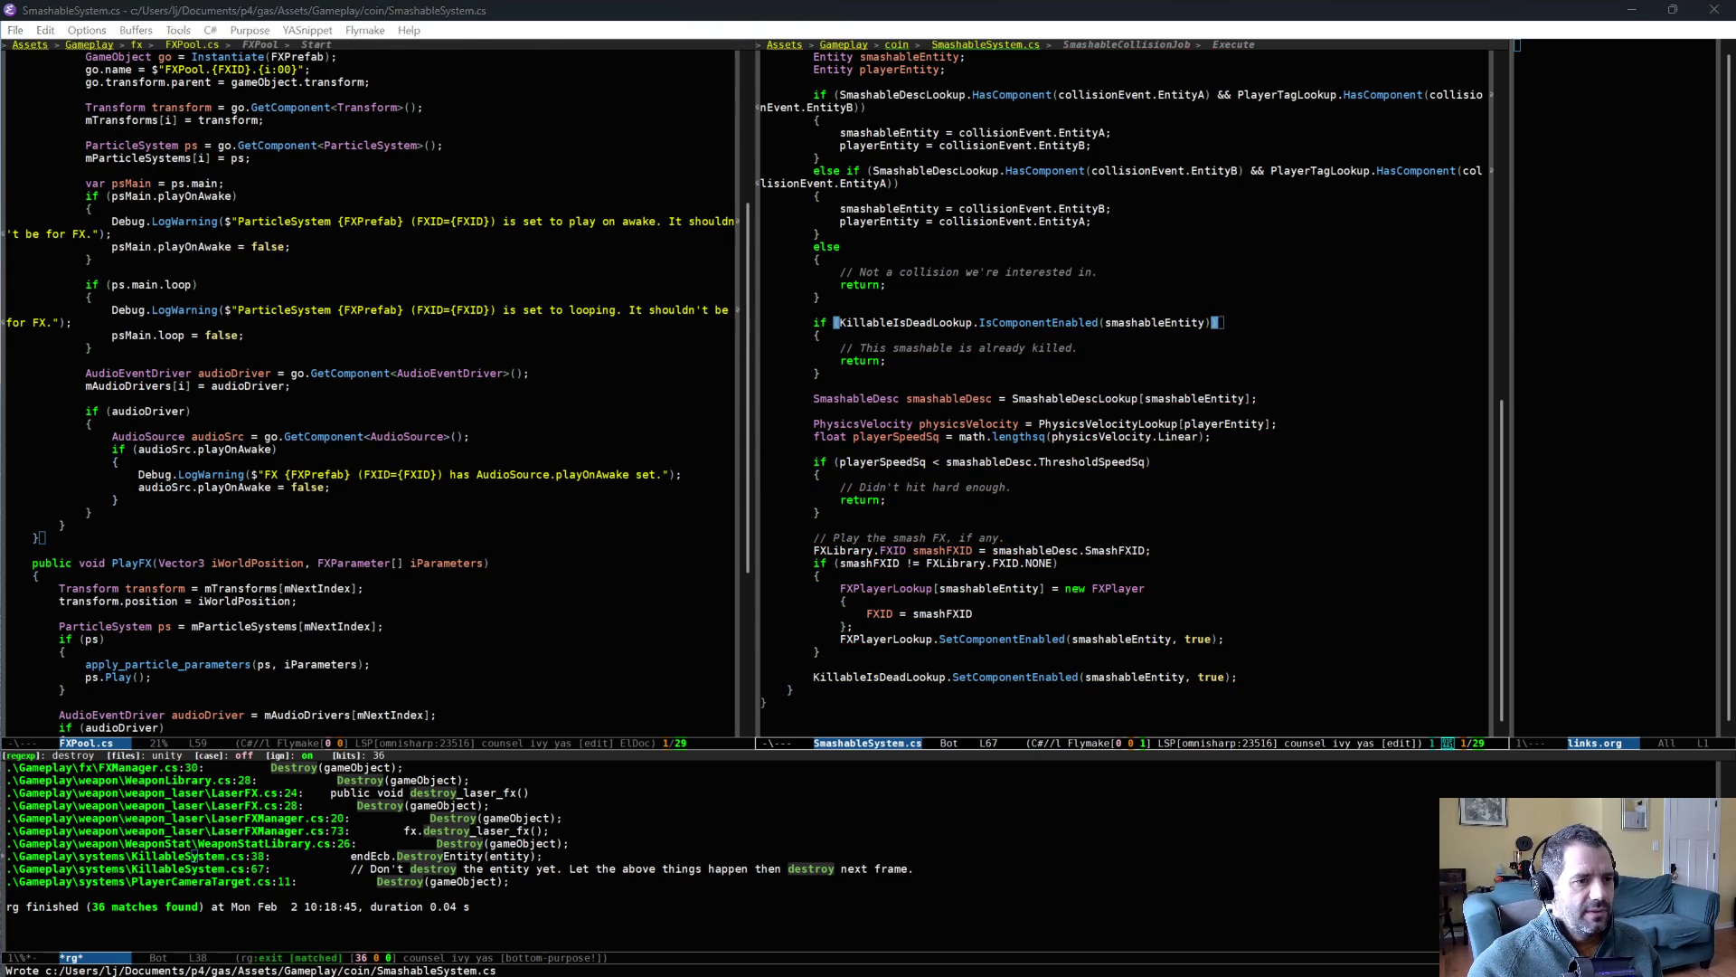
key(alt+Tab)
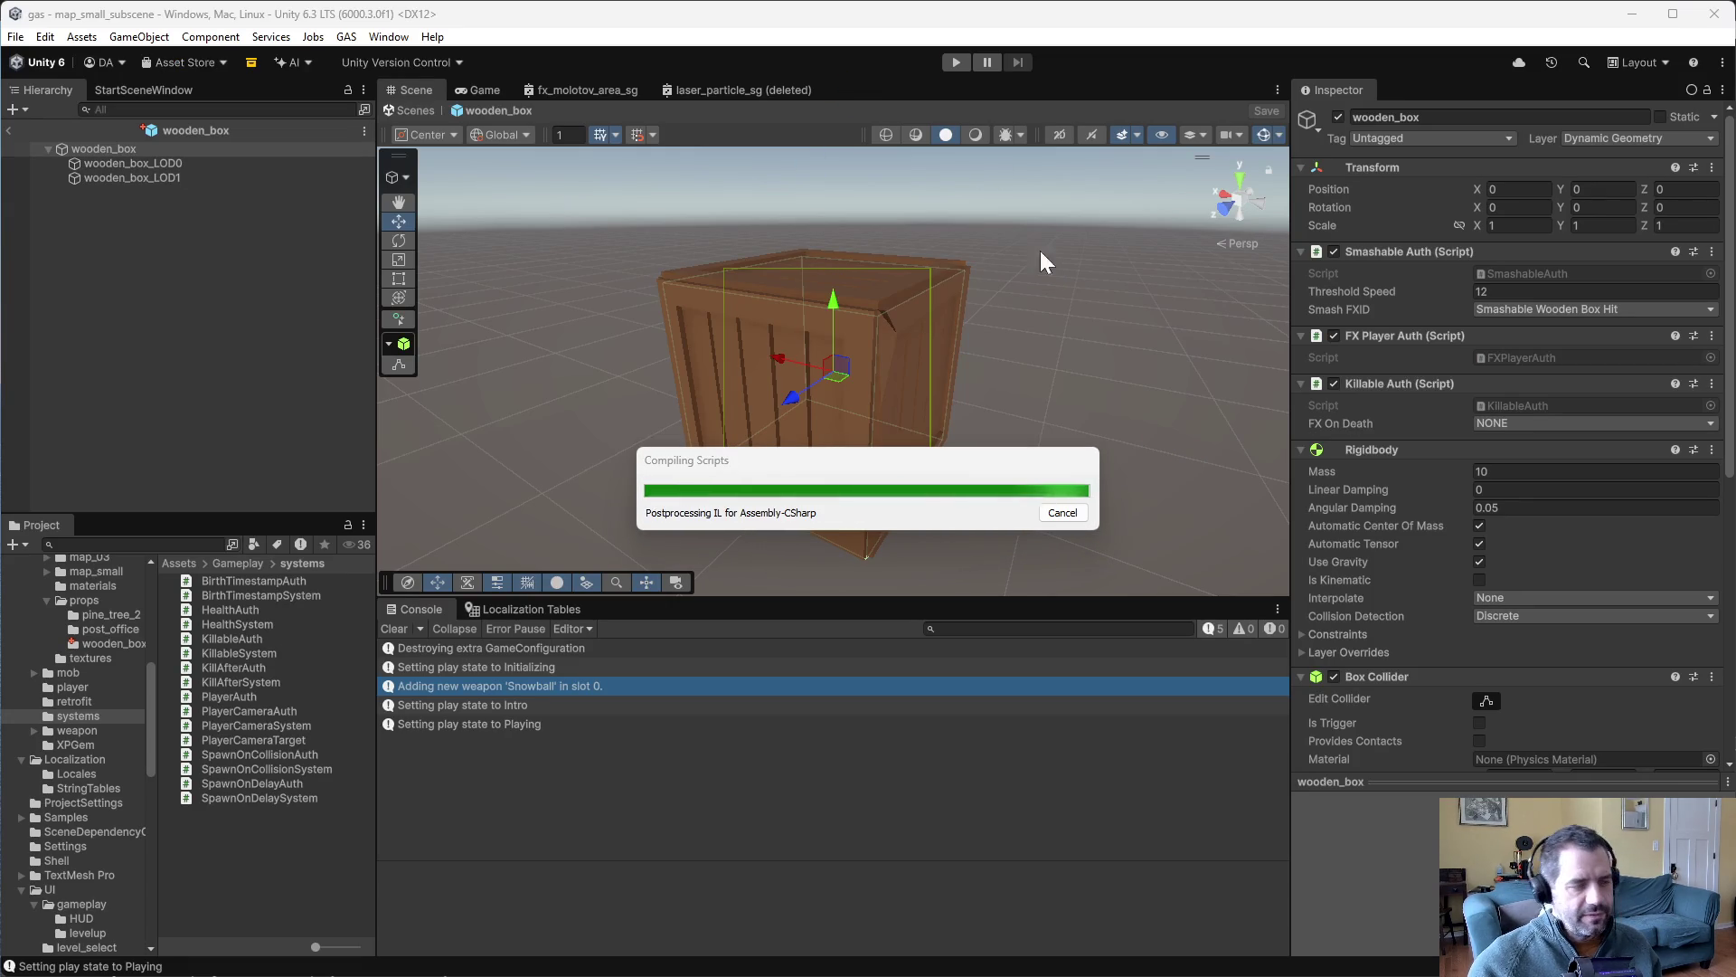
- Play Small Map into the wooden box, open the first ArgumentException's details, then stop play
click(958, 63)
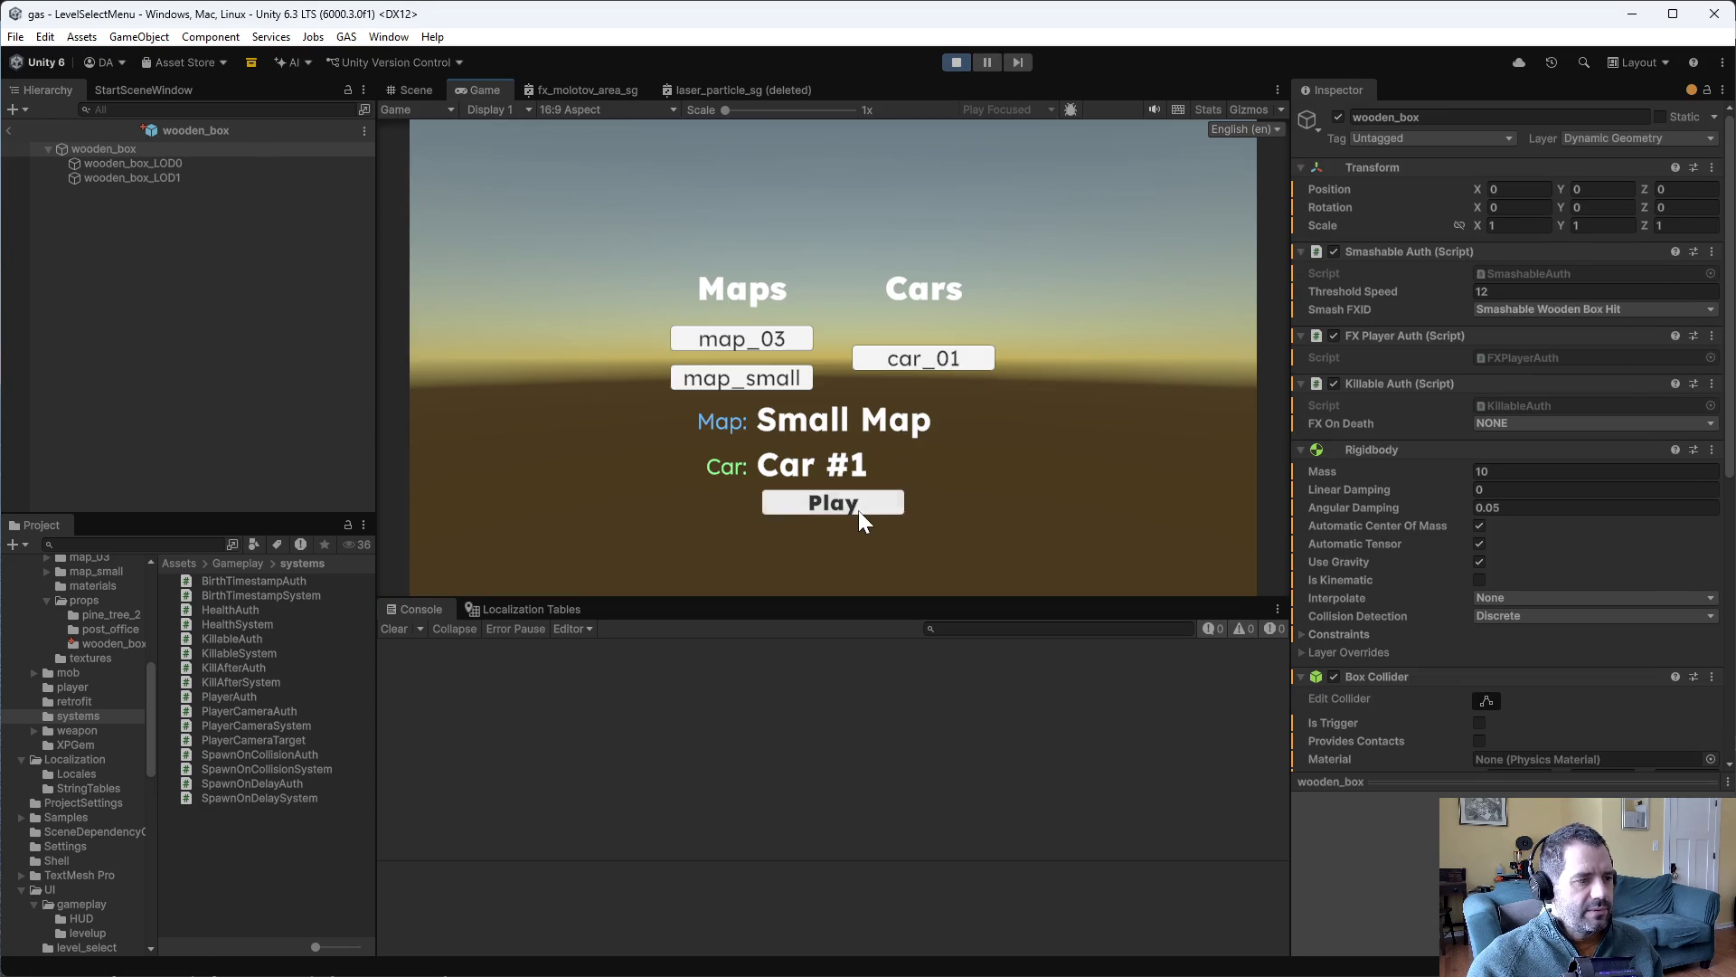
click(859, 510)
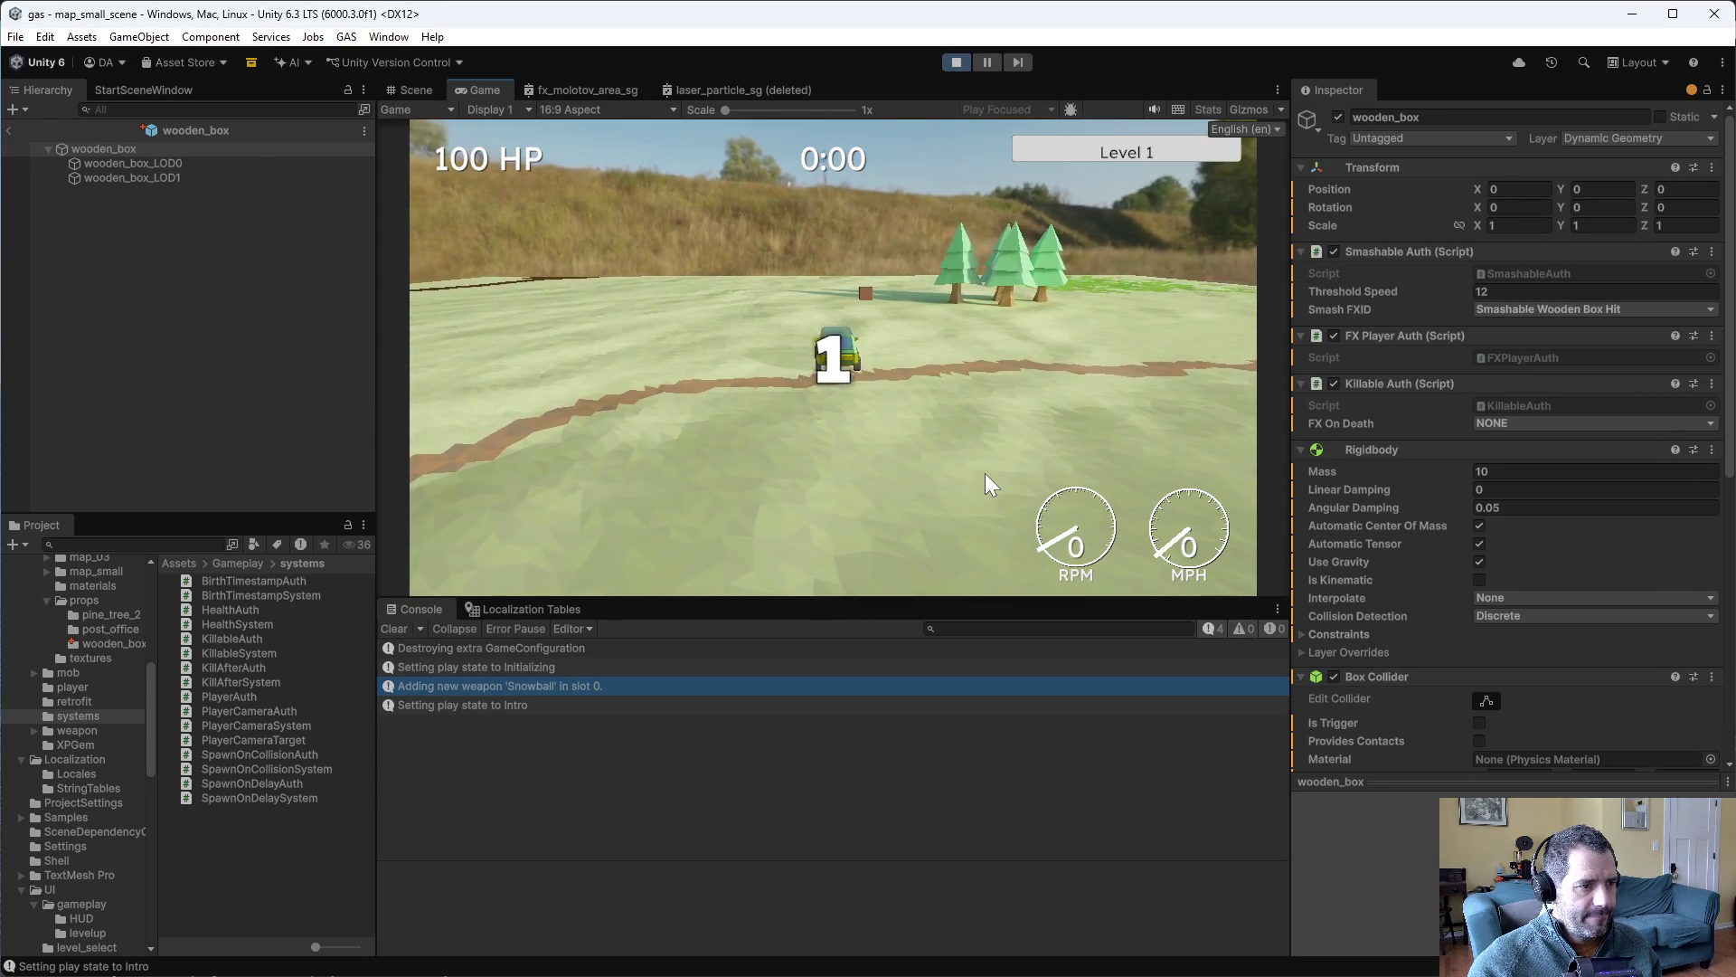
key(w)
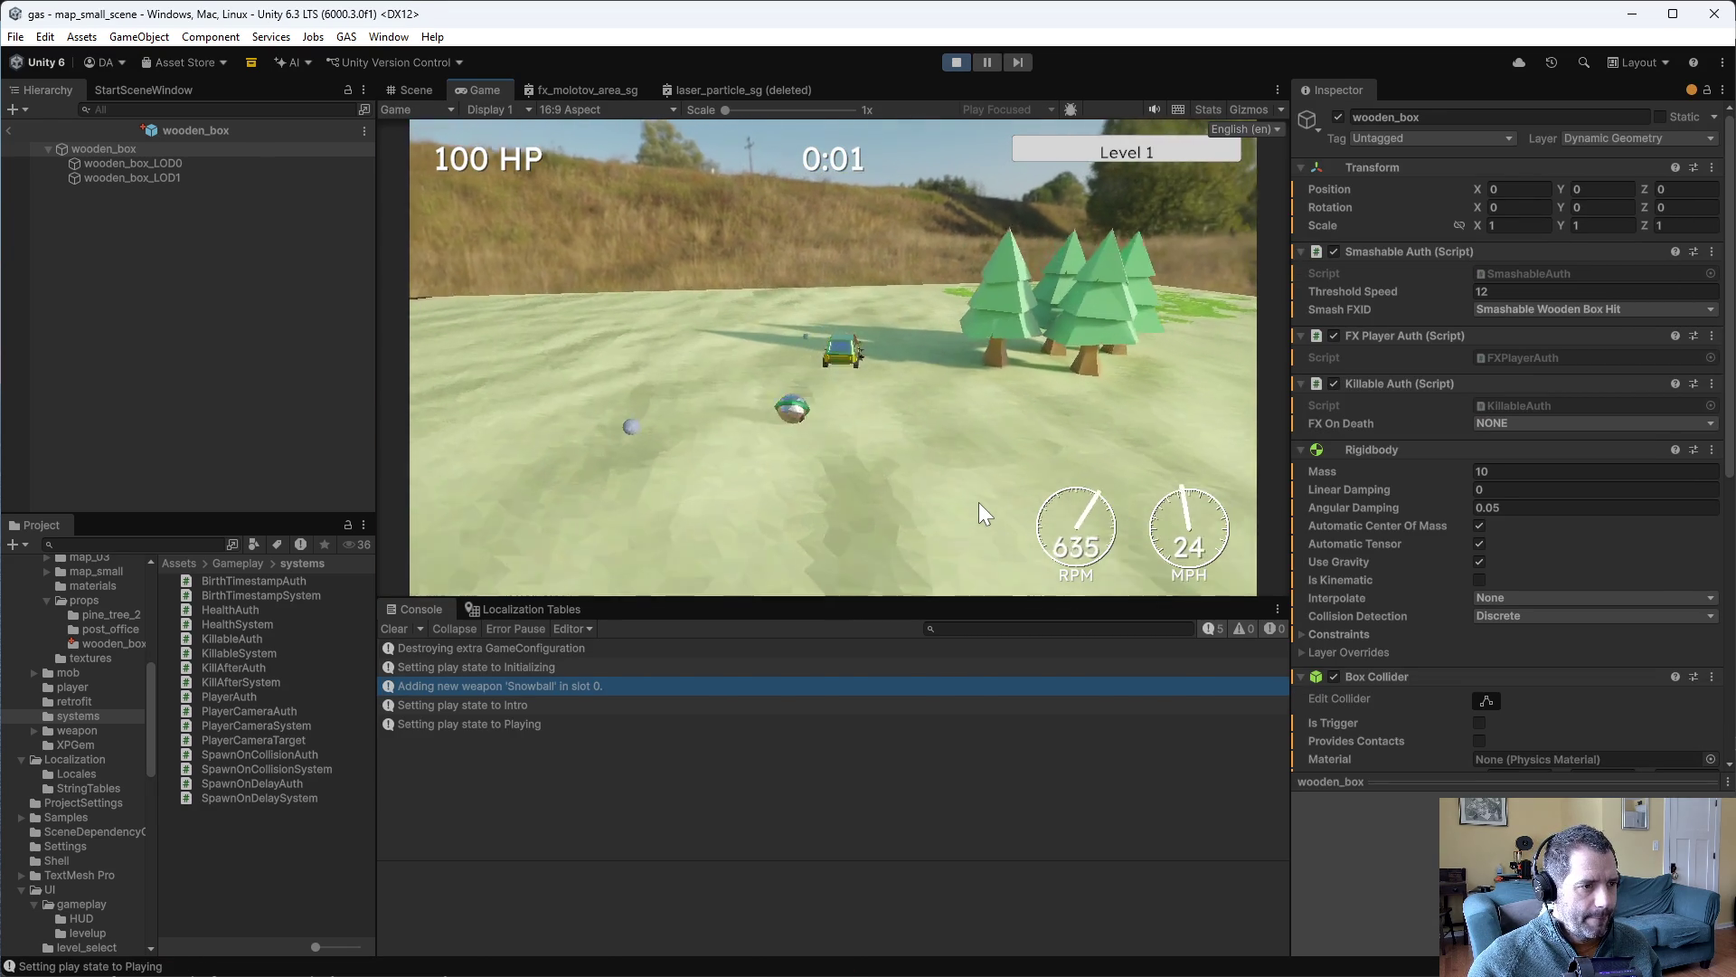
key(s)
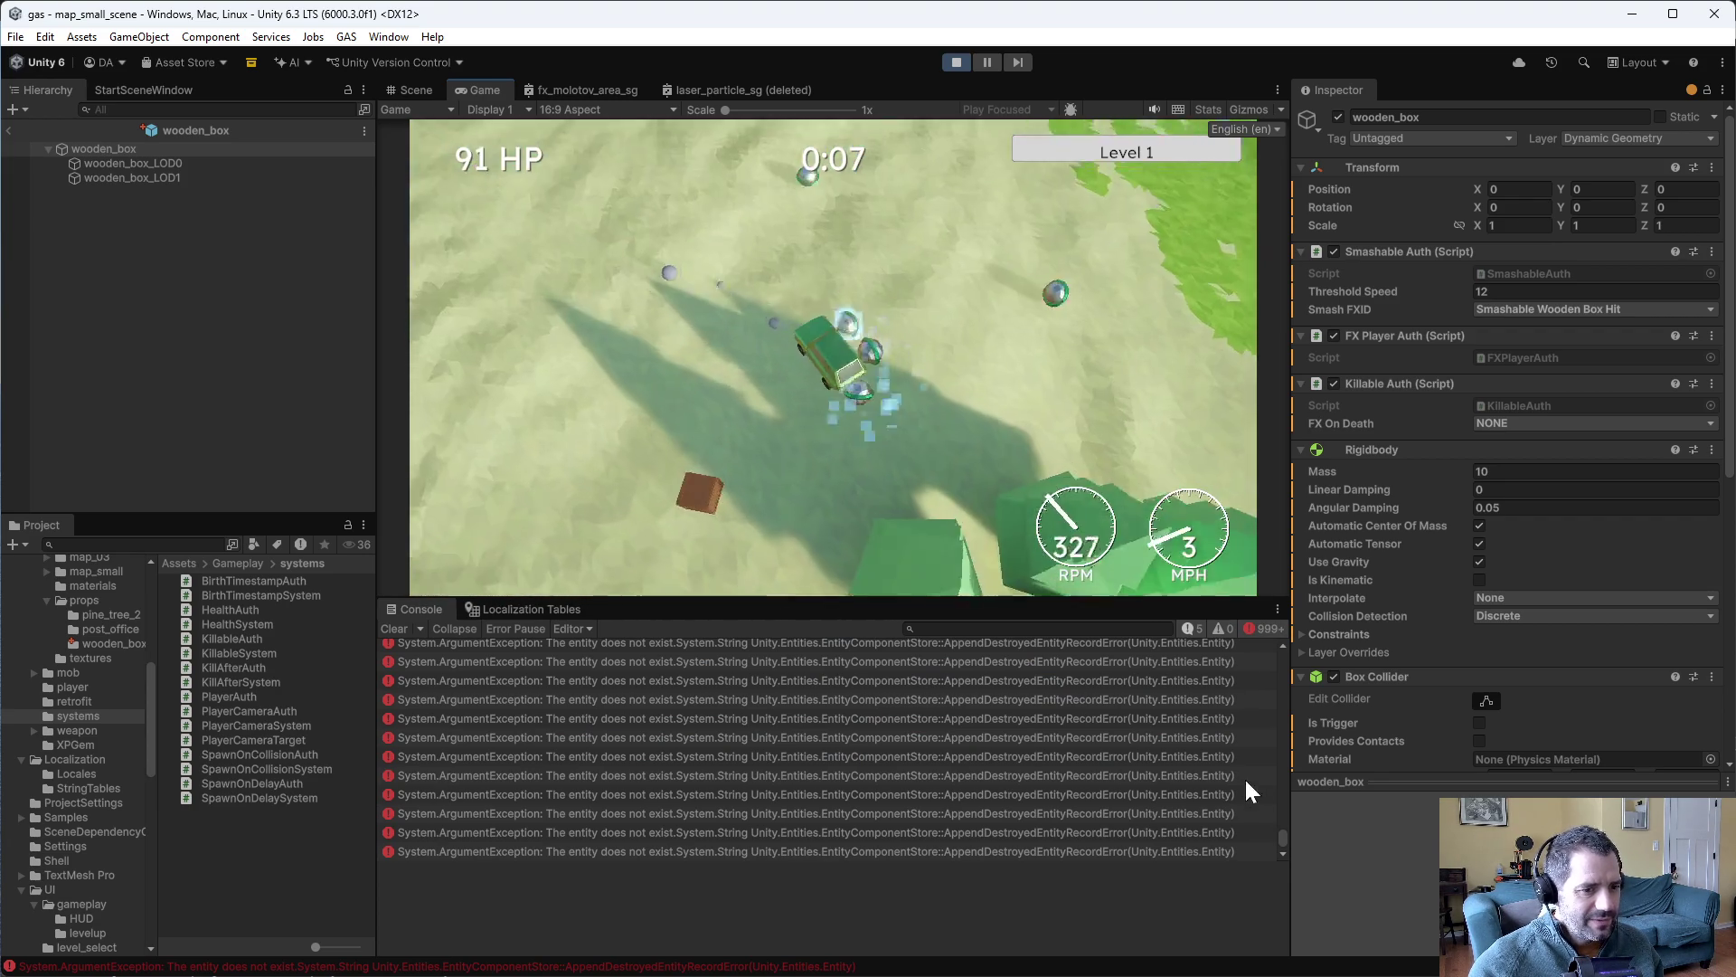
drag(1283, 839, 1268, 649)
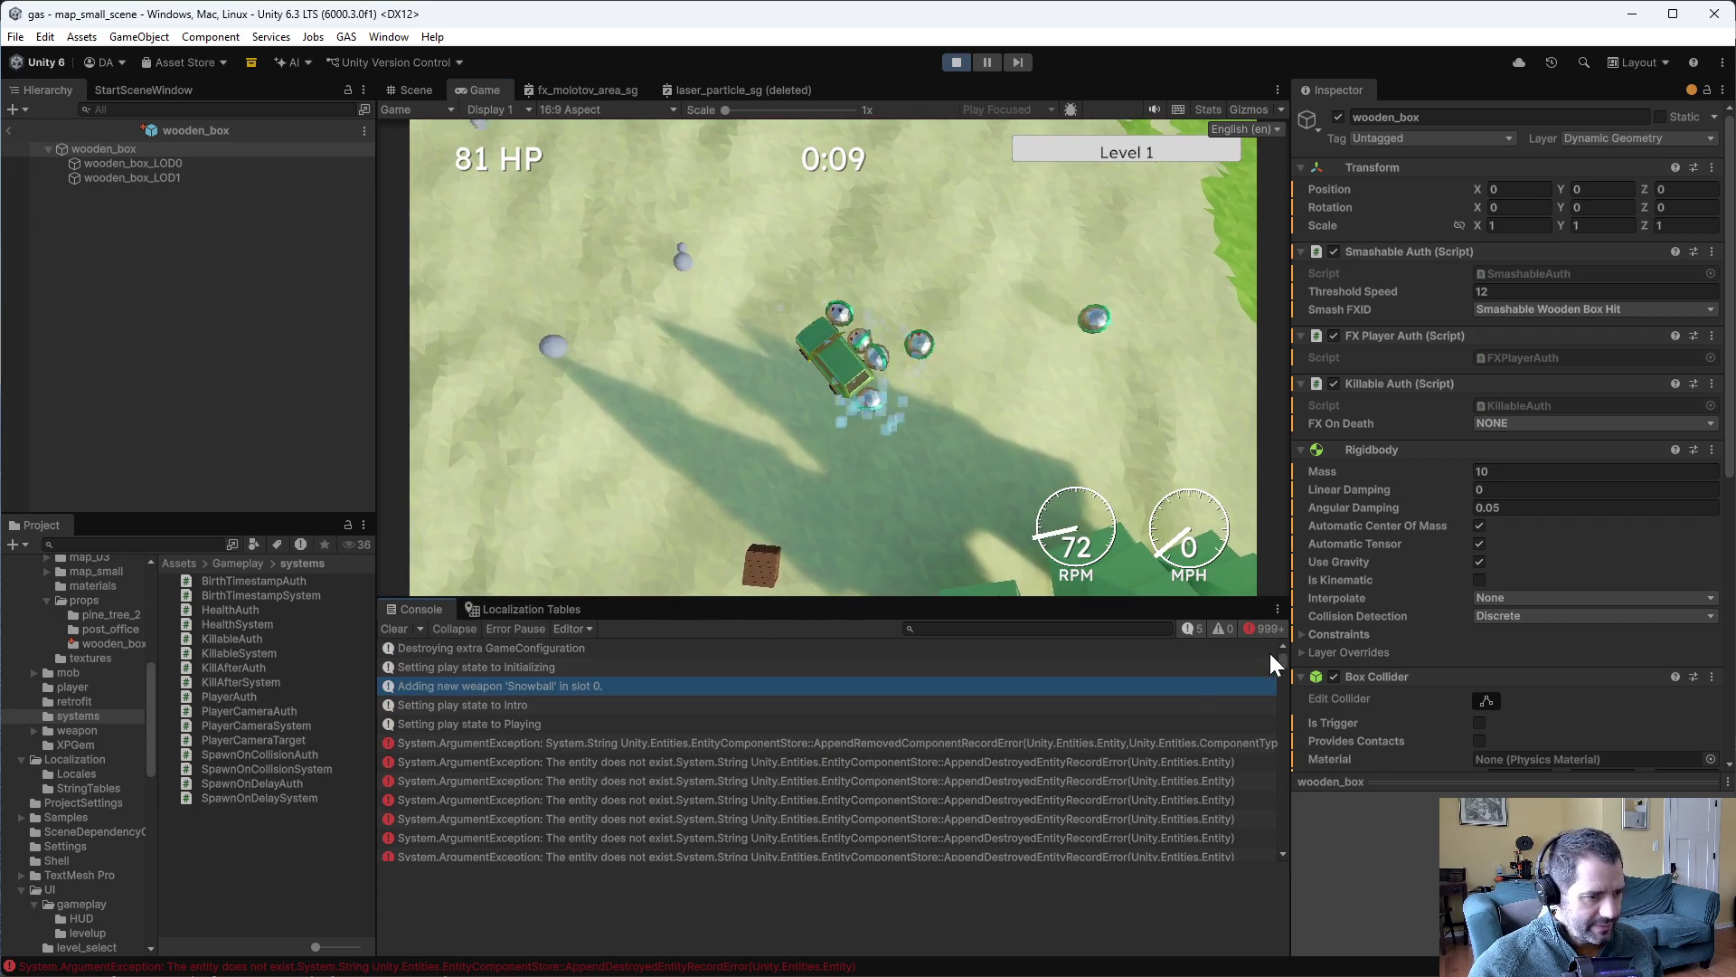
click(1065, 747)
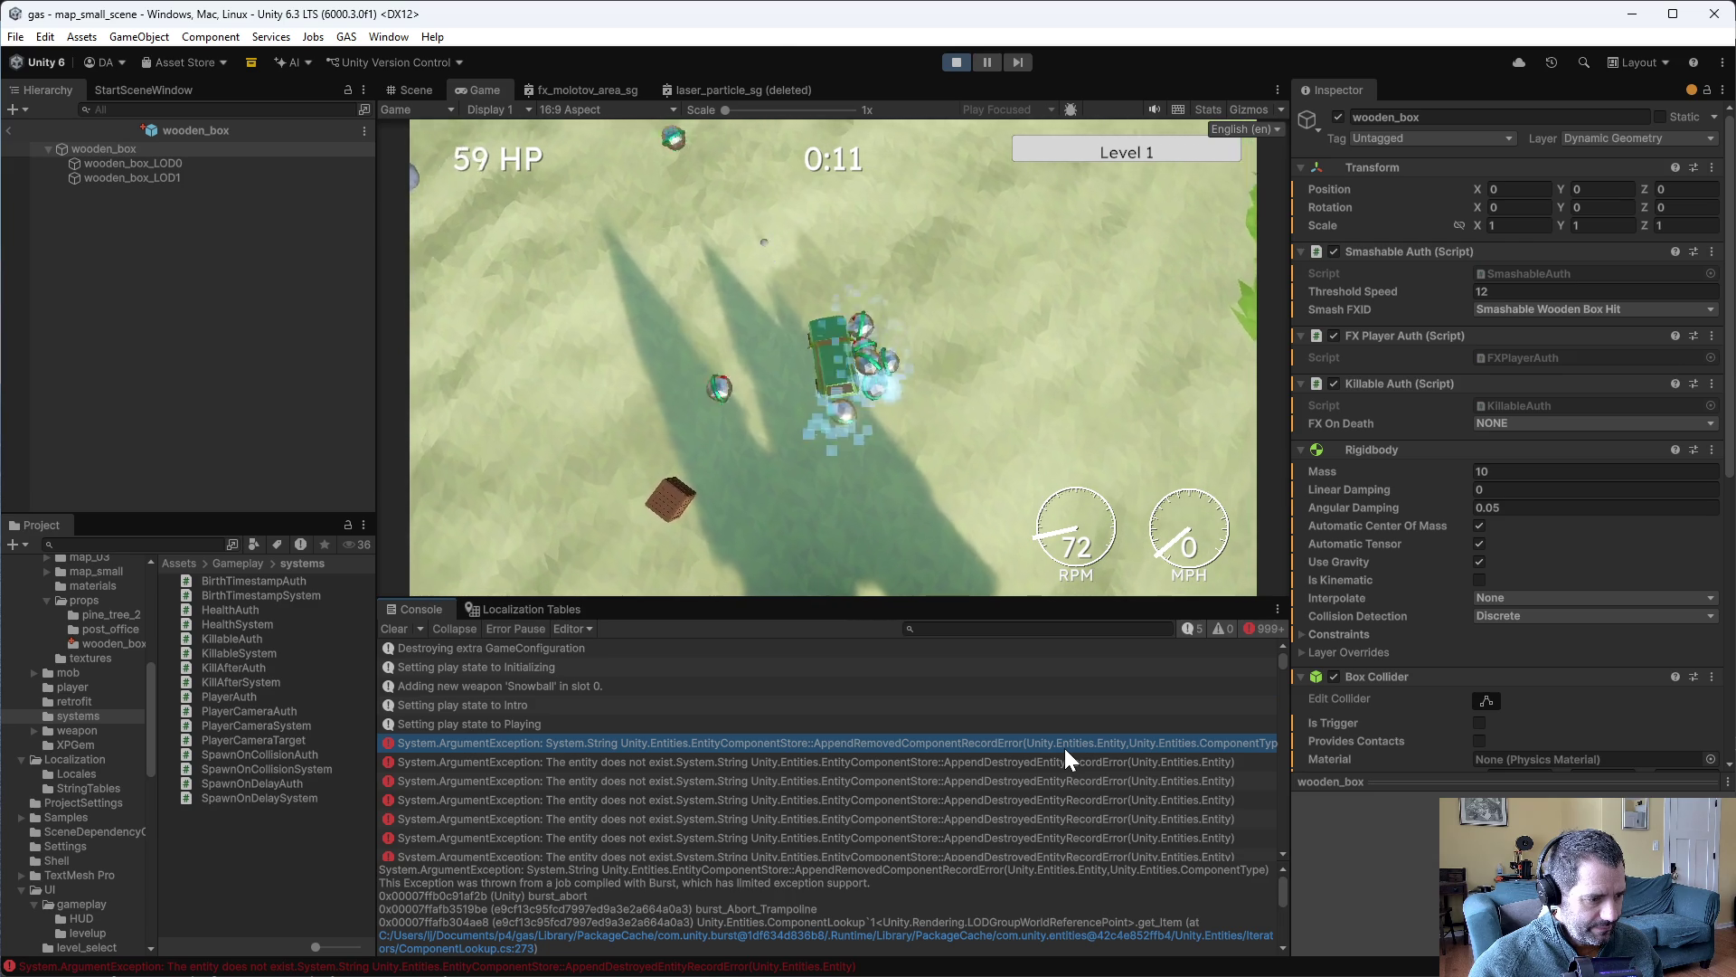
click(946, 62)
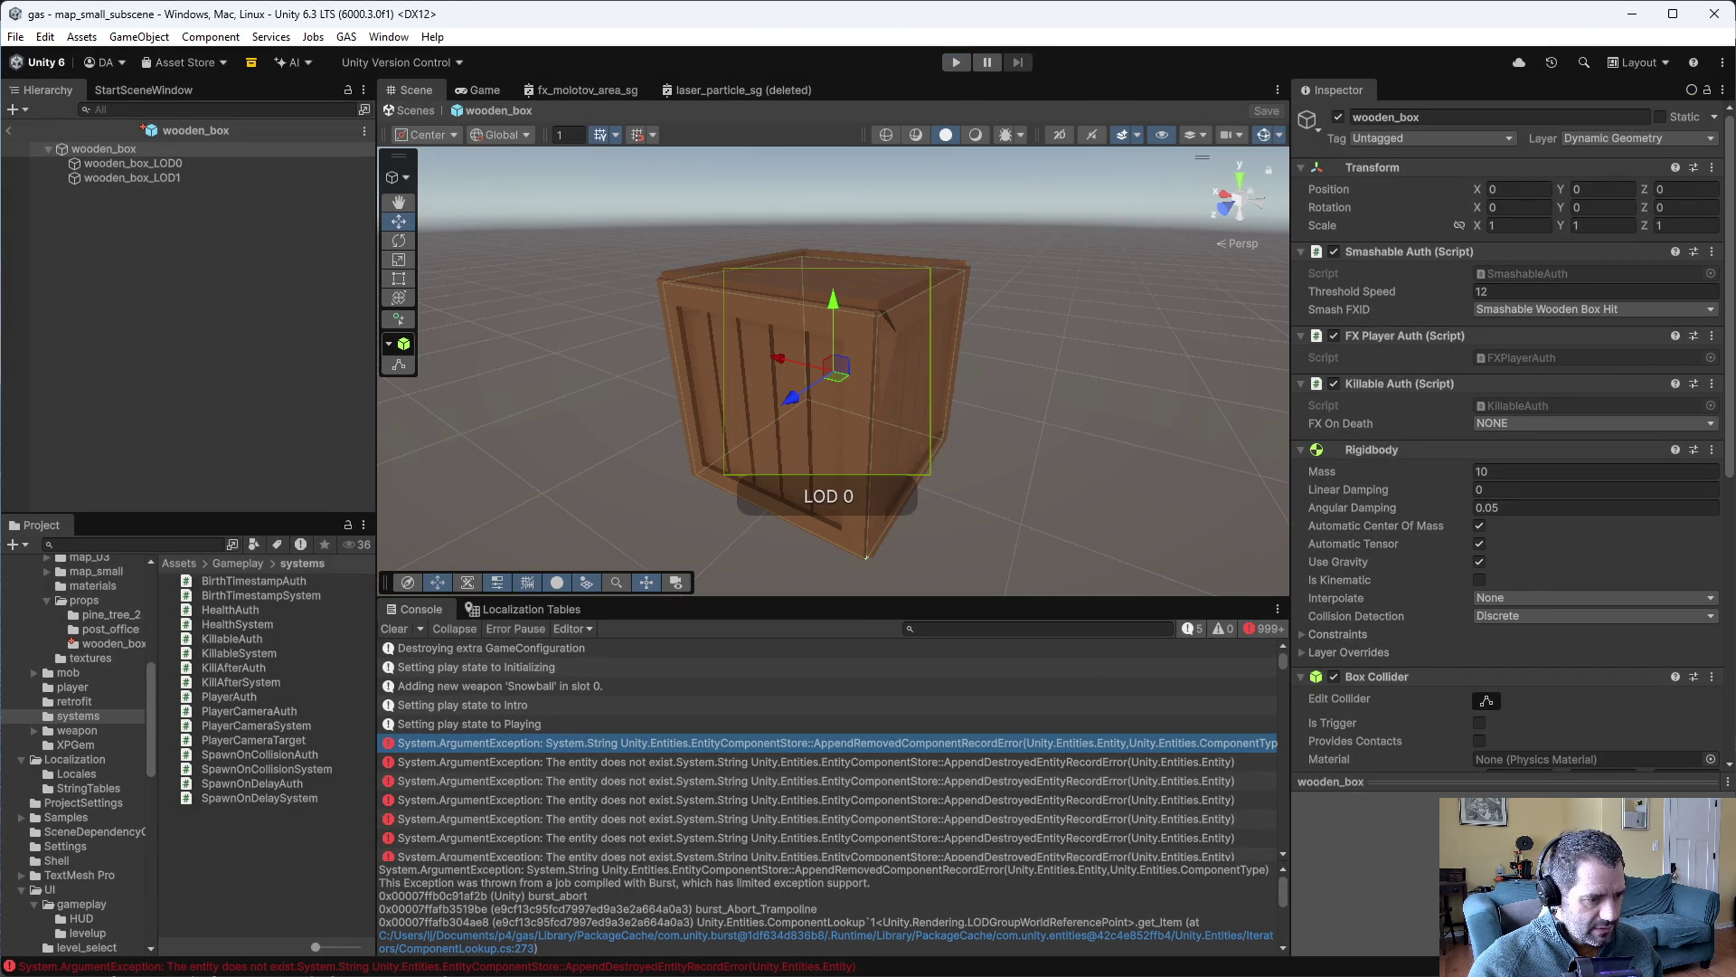
- Scroll the error's stack trace and compare the wooden_box_LOD0 and LOD1 child meshes
scroll(825, 907, down, 2)
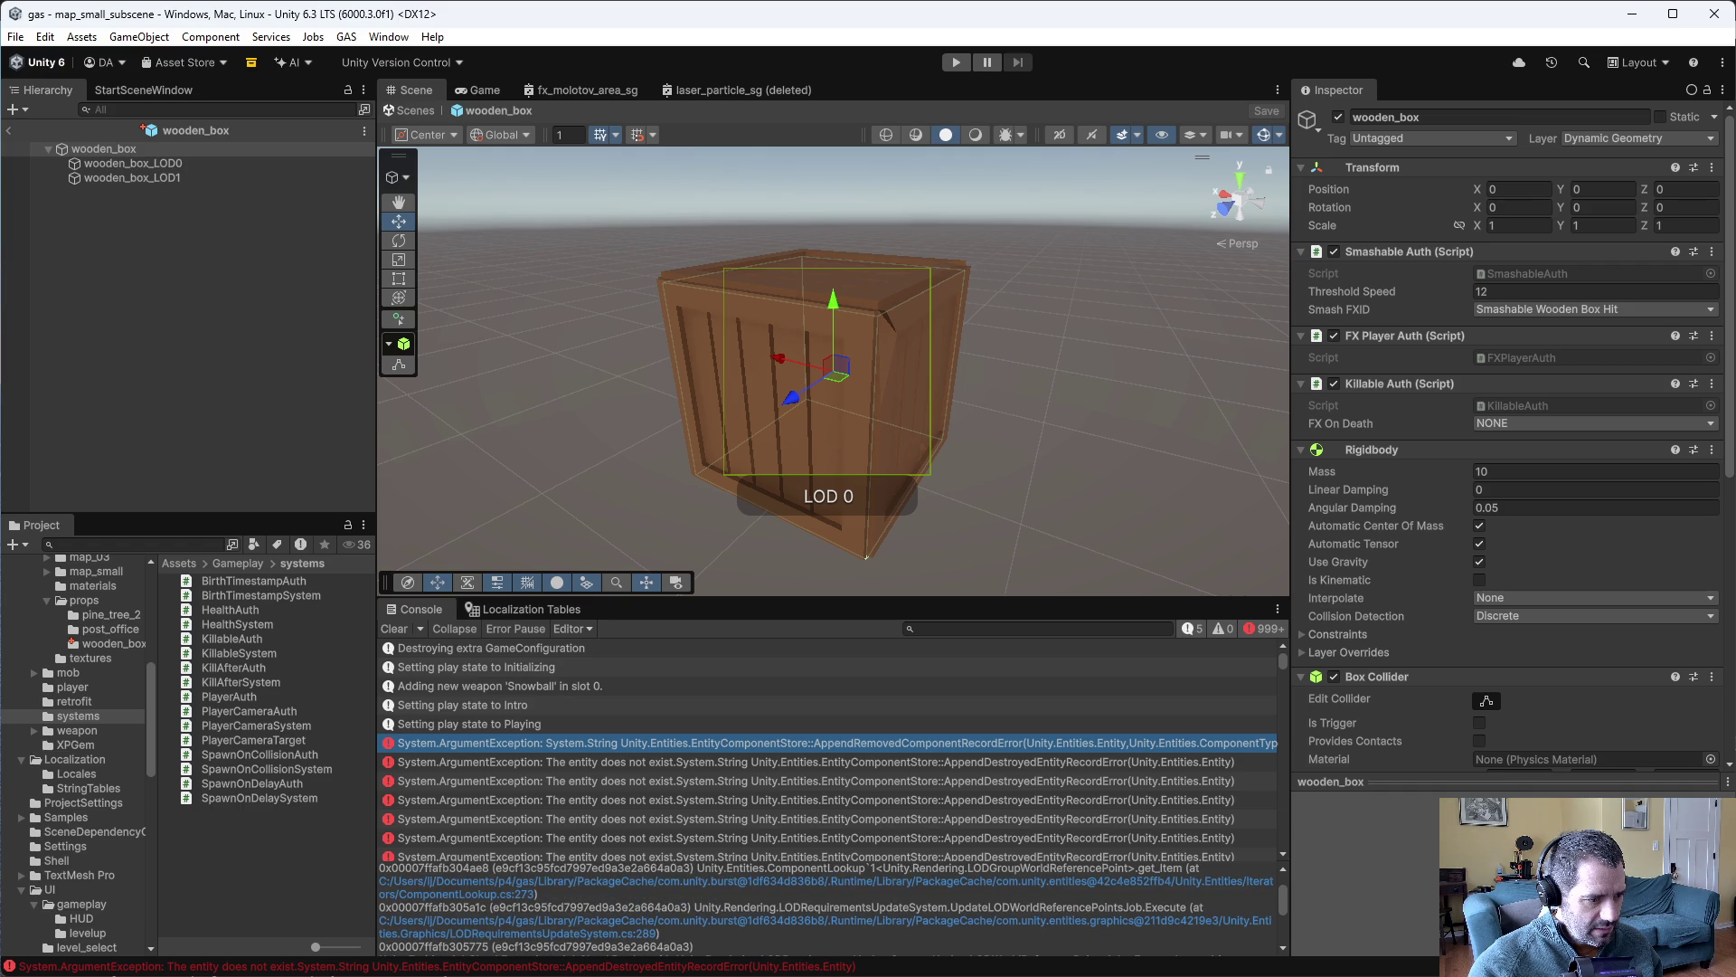
scroll(825, 909, down, 2)
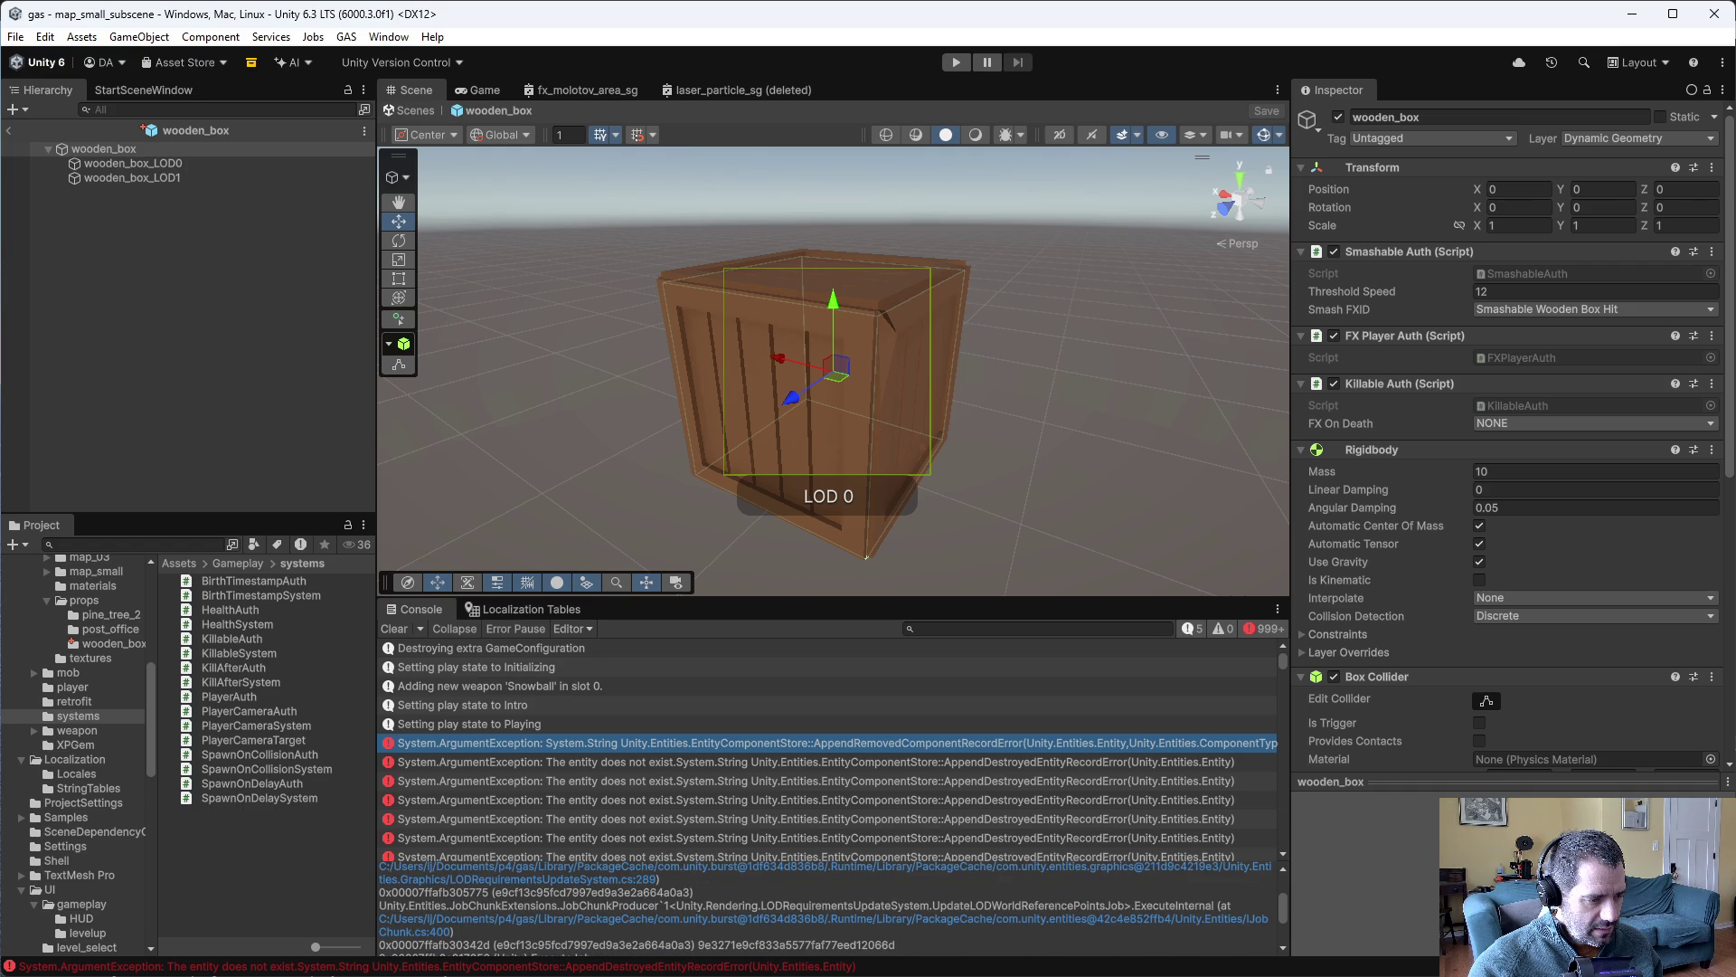
scroll(825, 909, down, 2)
scroll(825, 907, down, 3)
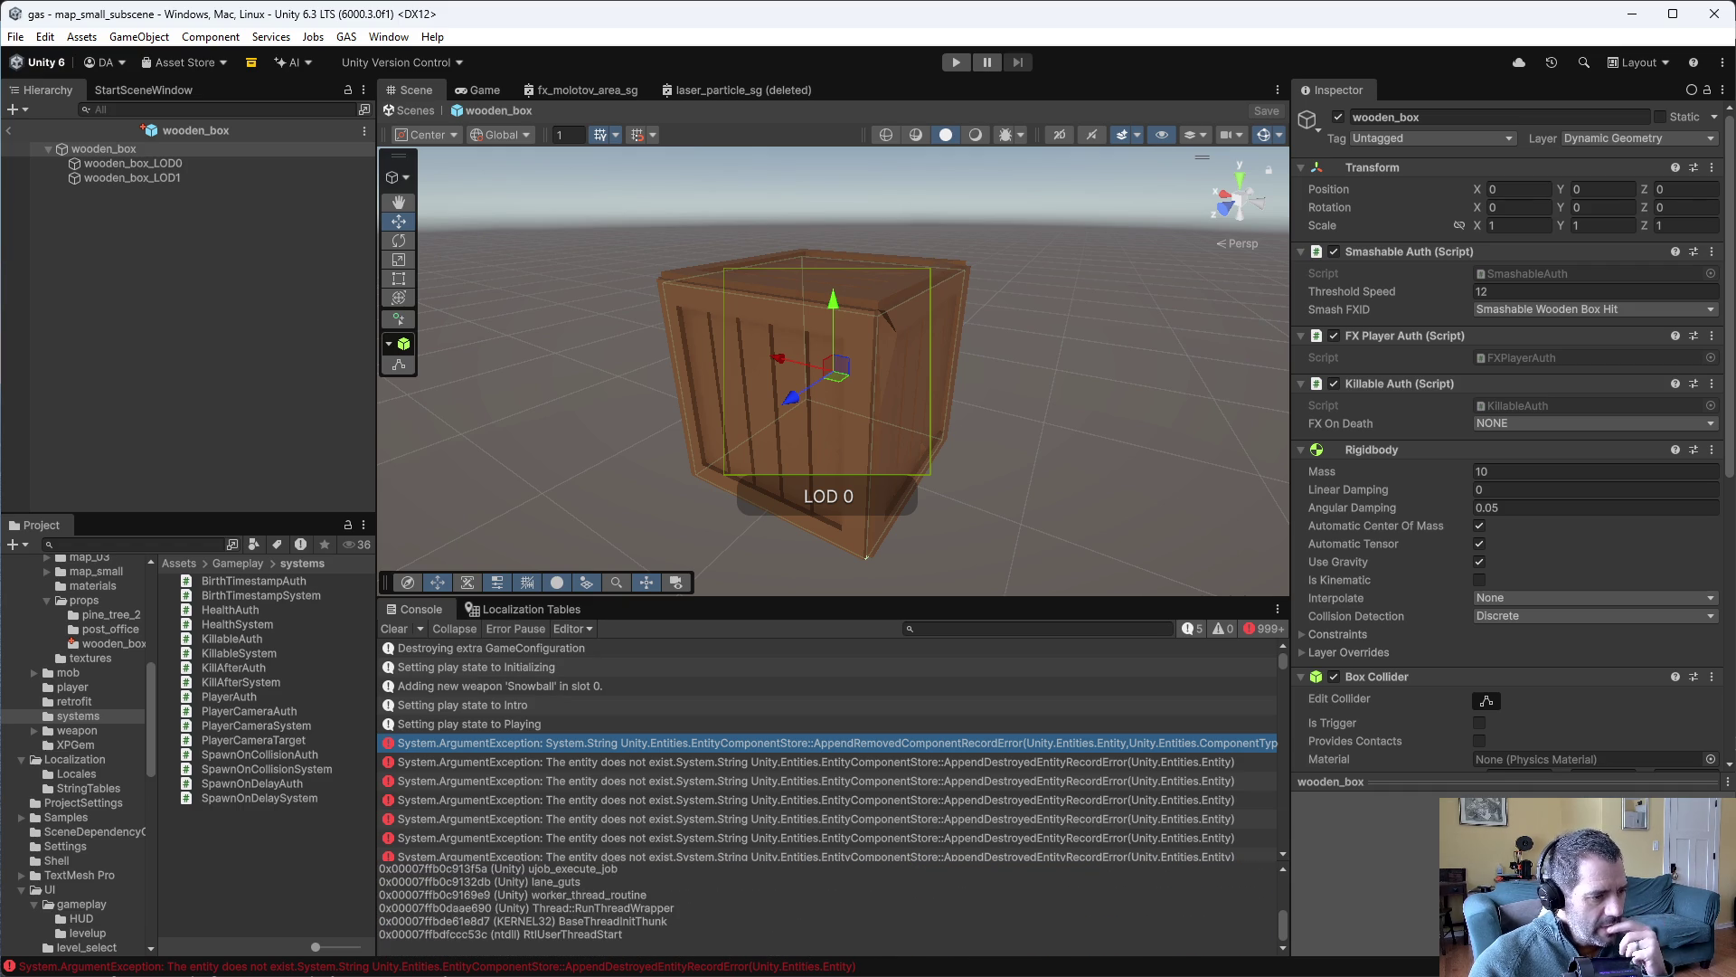
scroll(825, 909, up, 5)
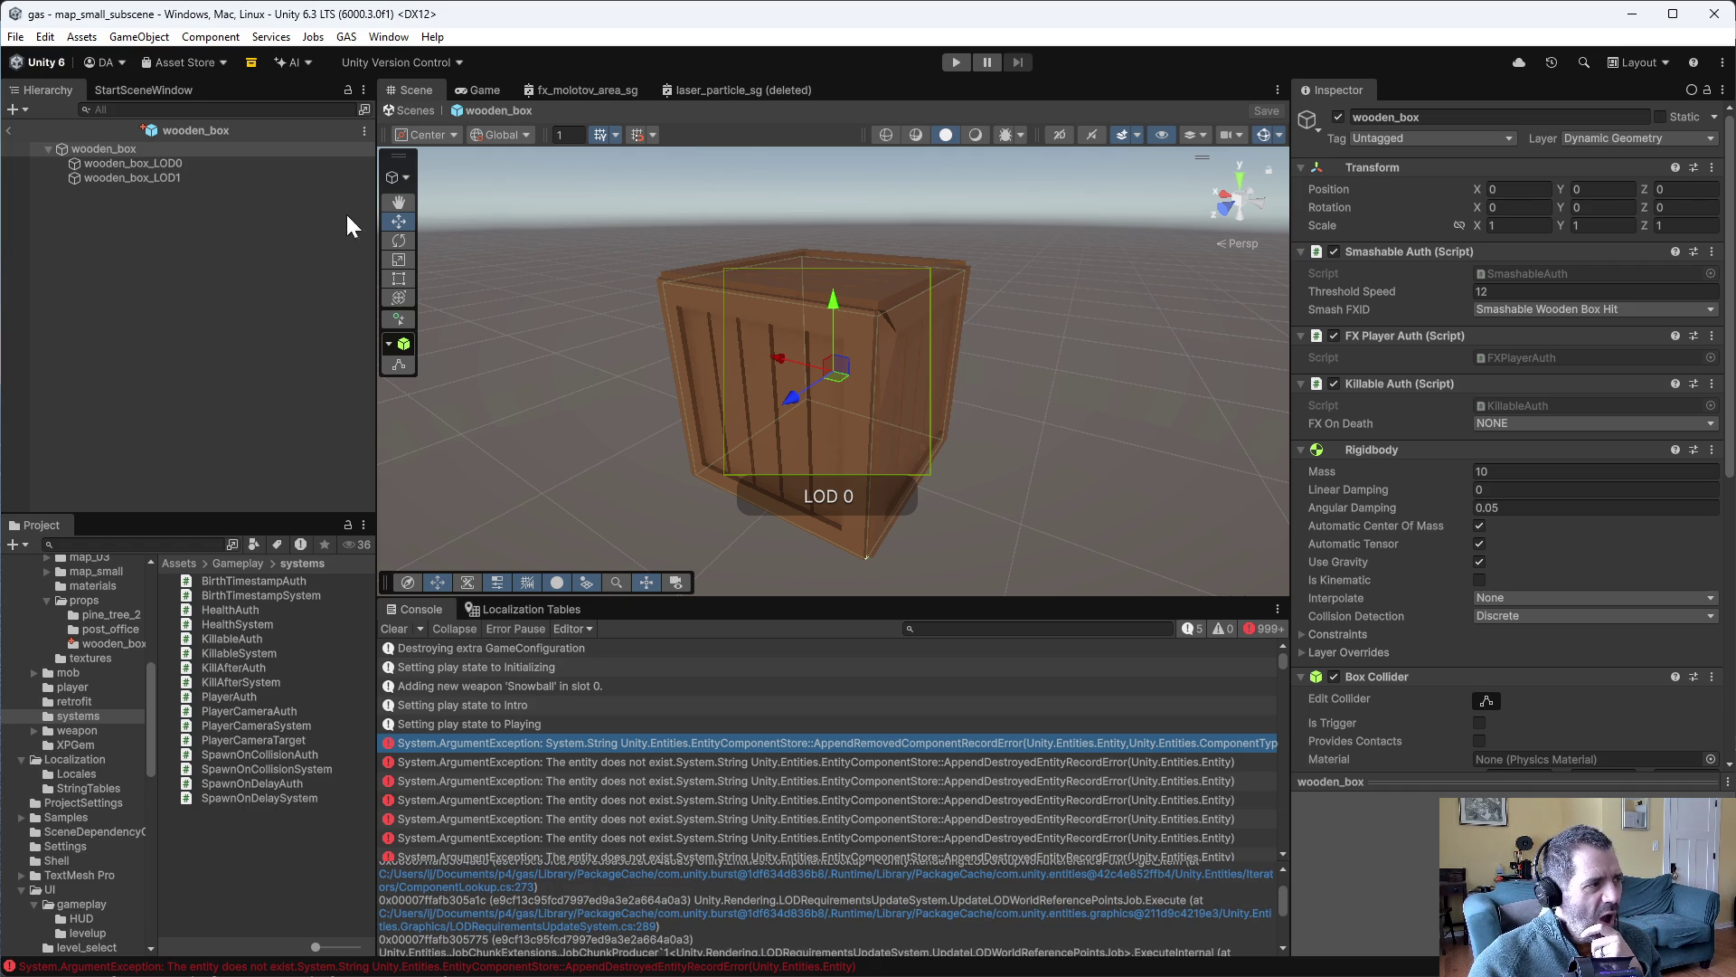
click(150, 165)
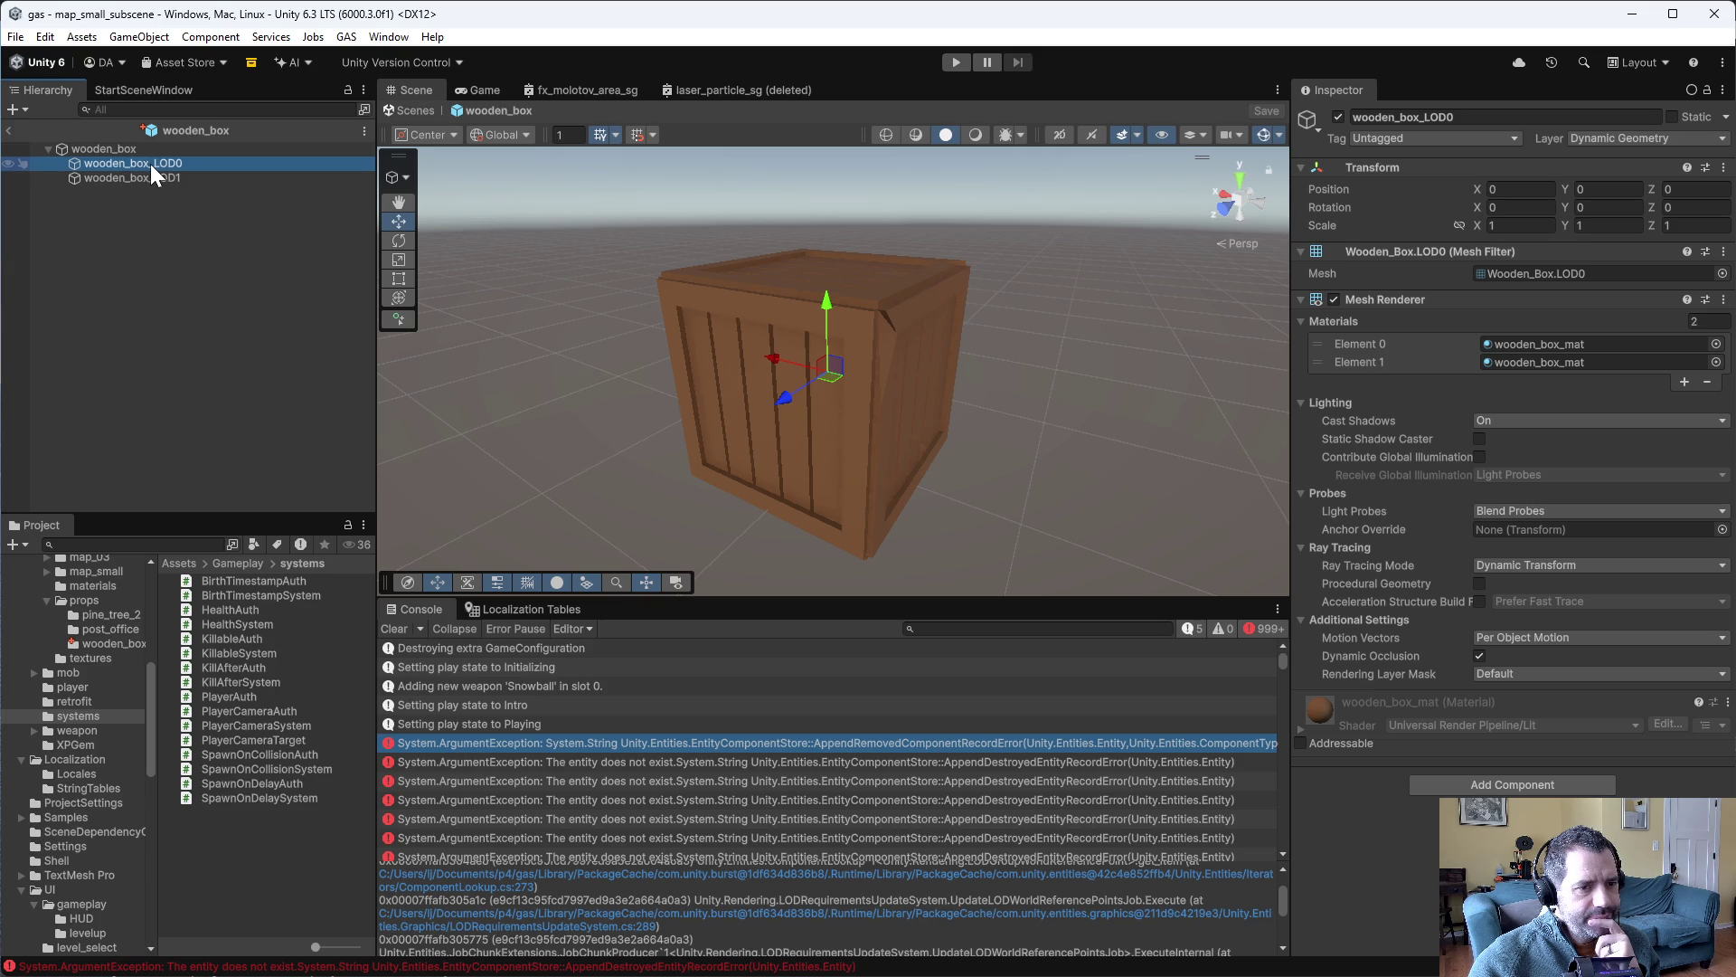
click(145, 177)
click(146, 161)
click(144, 177)
- Check the wooden_box parent's LOD Group and the LOD1 cube, then open the XPGem prefab
click(128, 150)
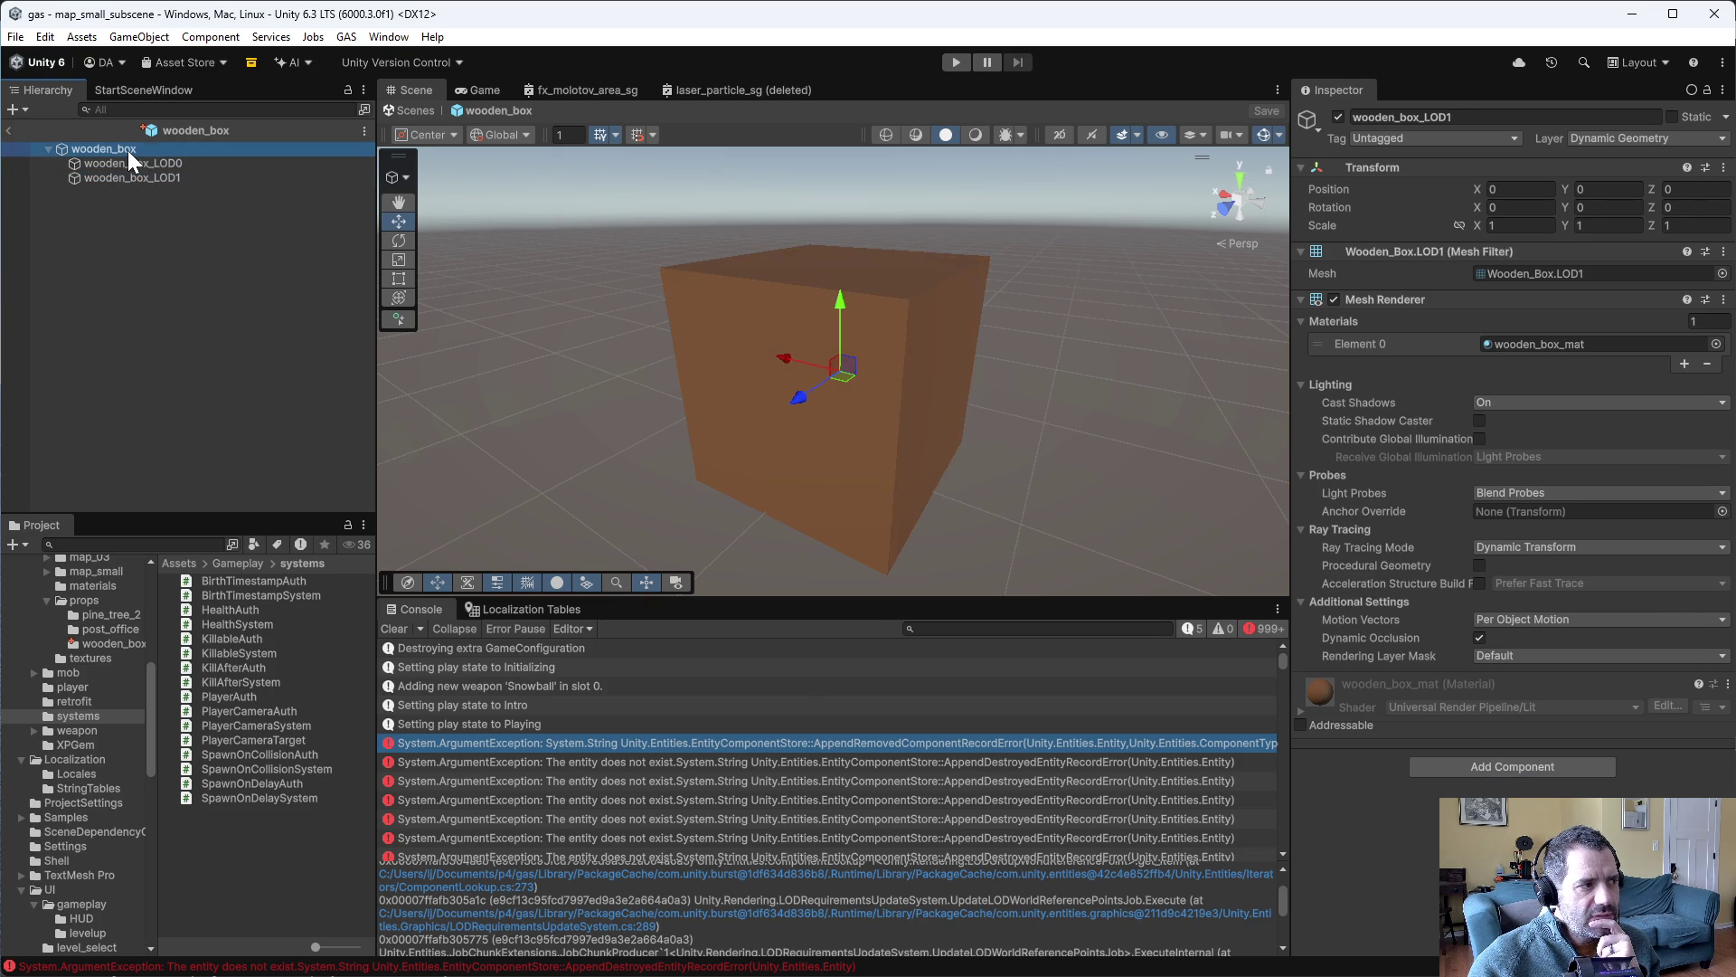
click(127, 163)
click(129, 178)
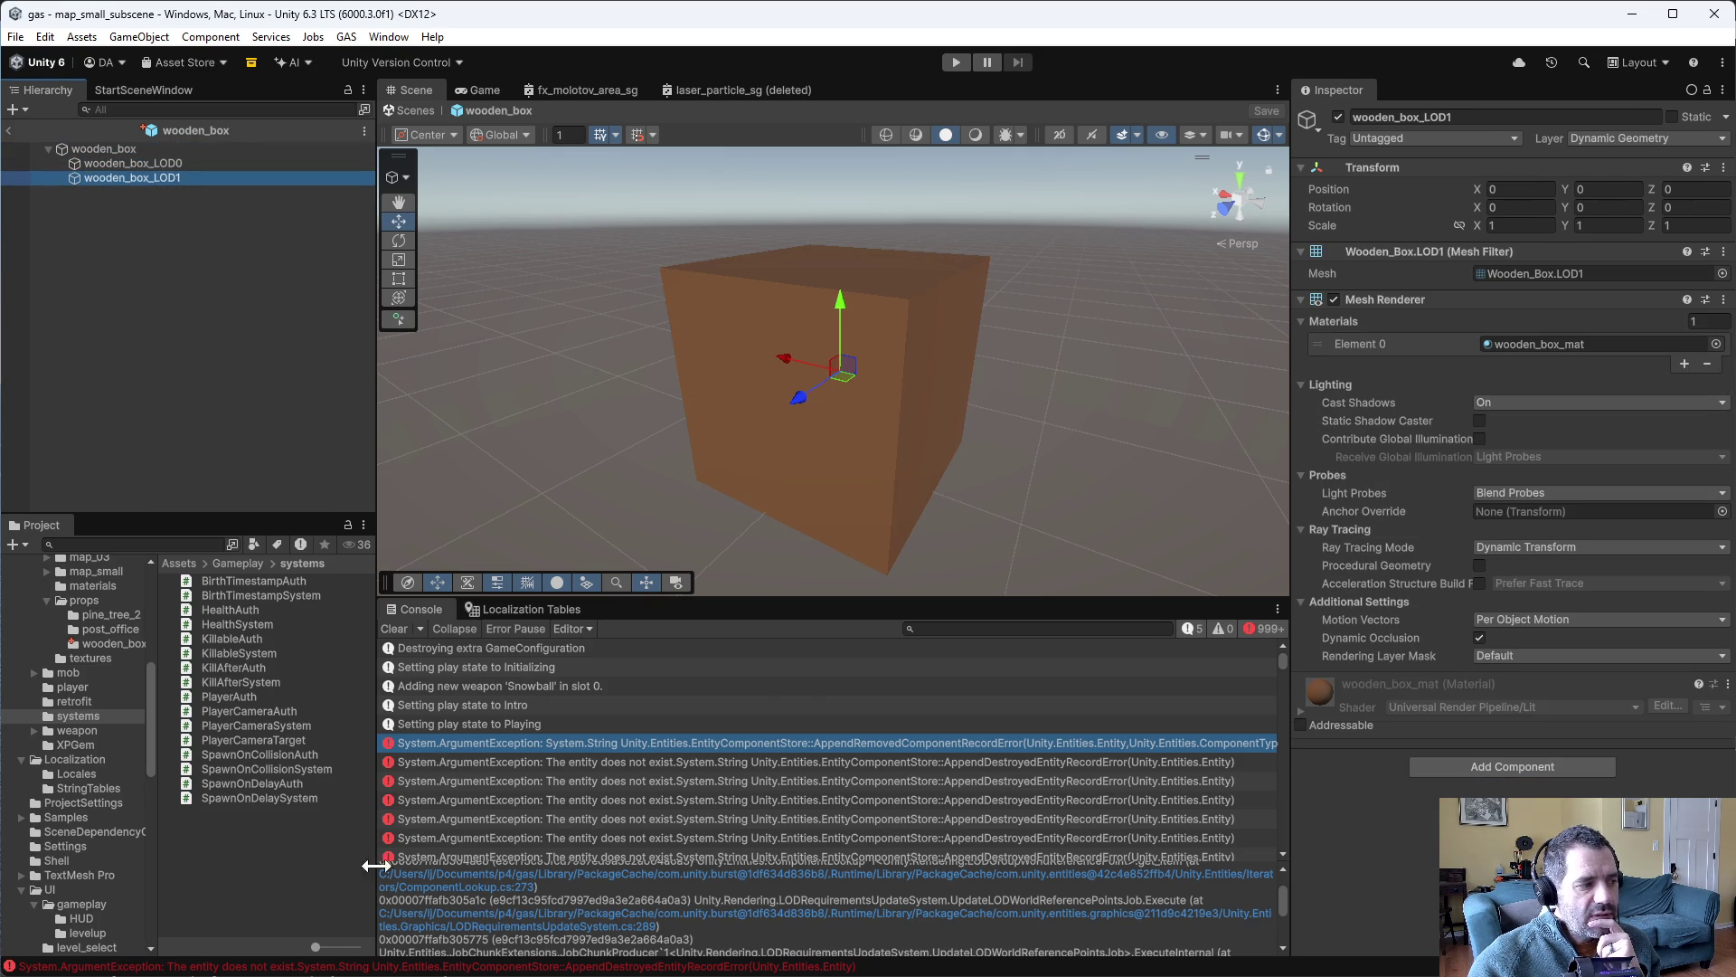
scroll(86, 796, down, 5)
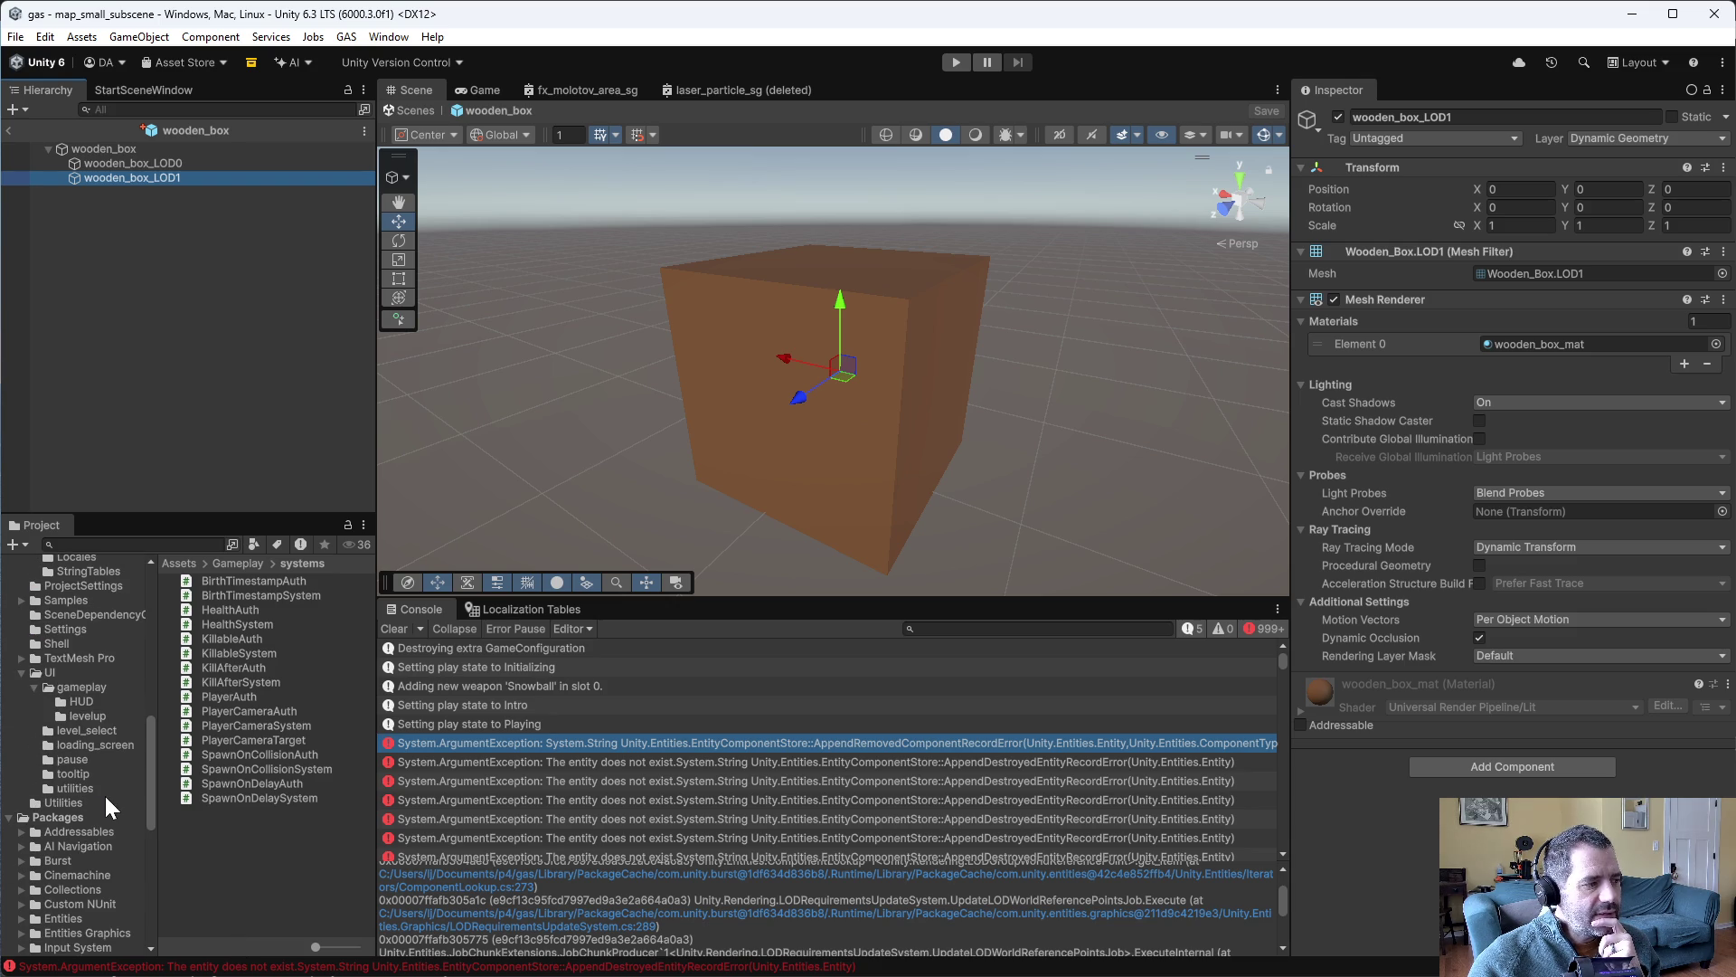
scroll(92, 776, up, 4)
click(79, 693)
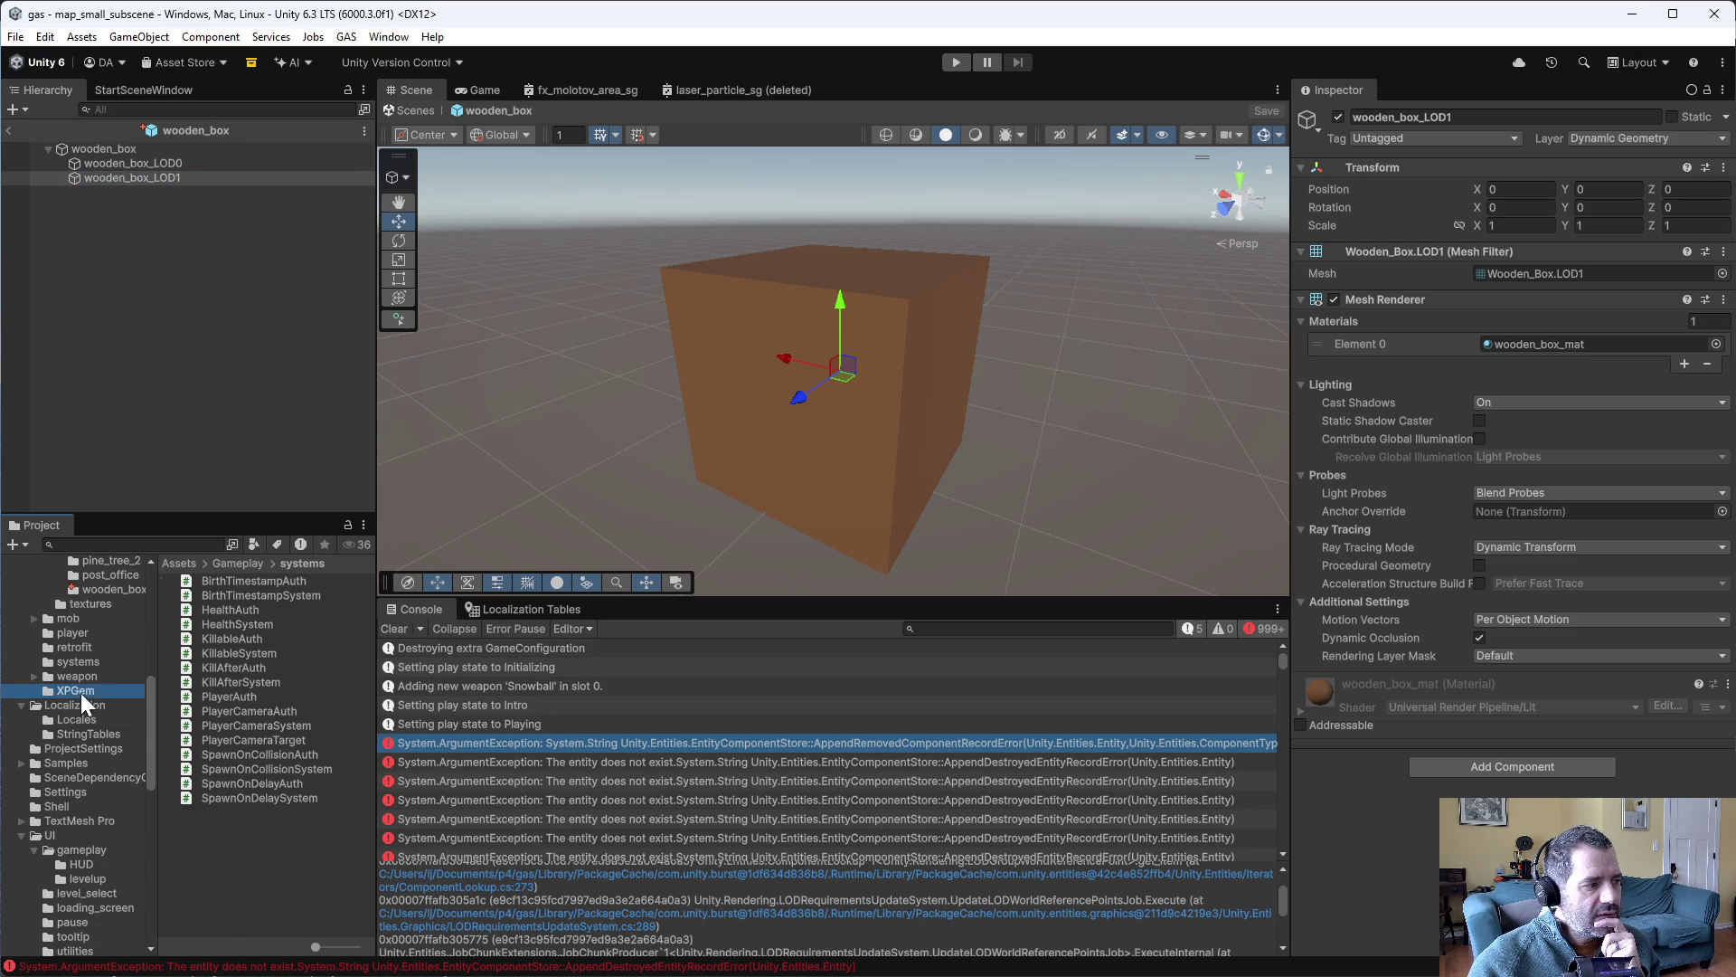
double_click(226, 625)
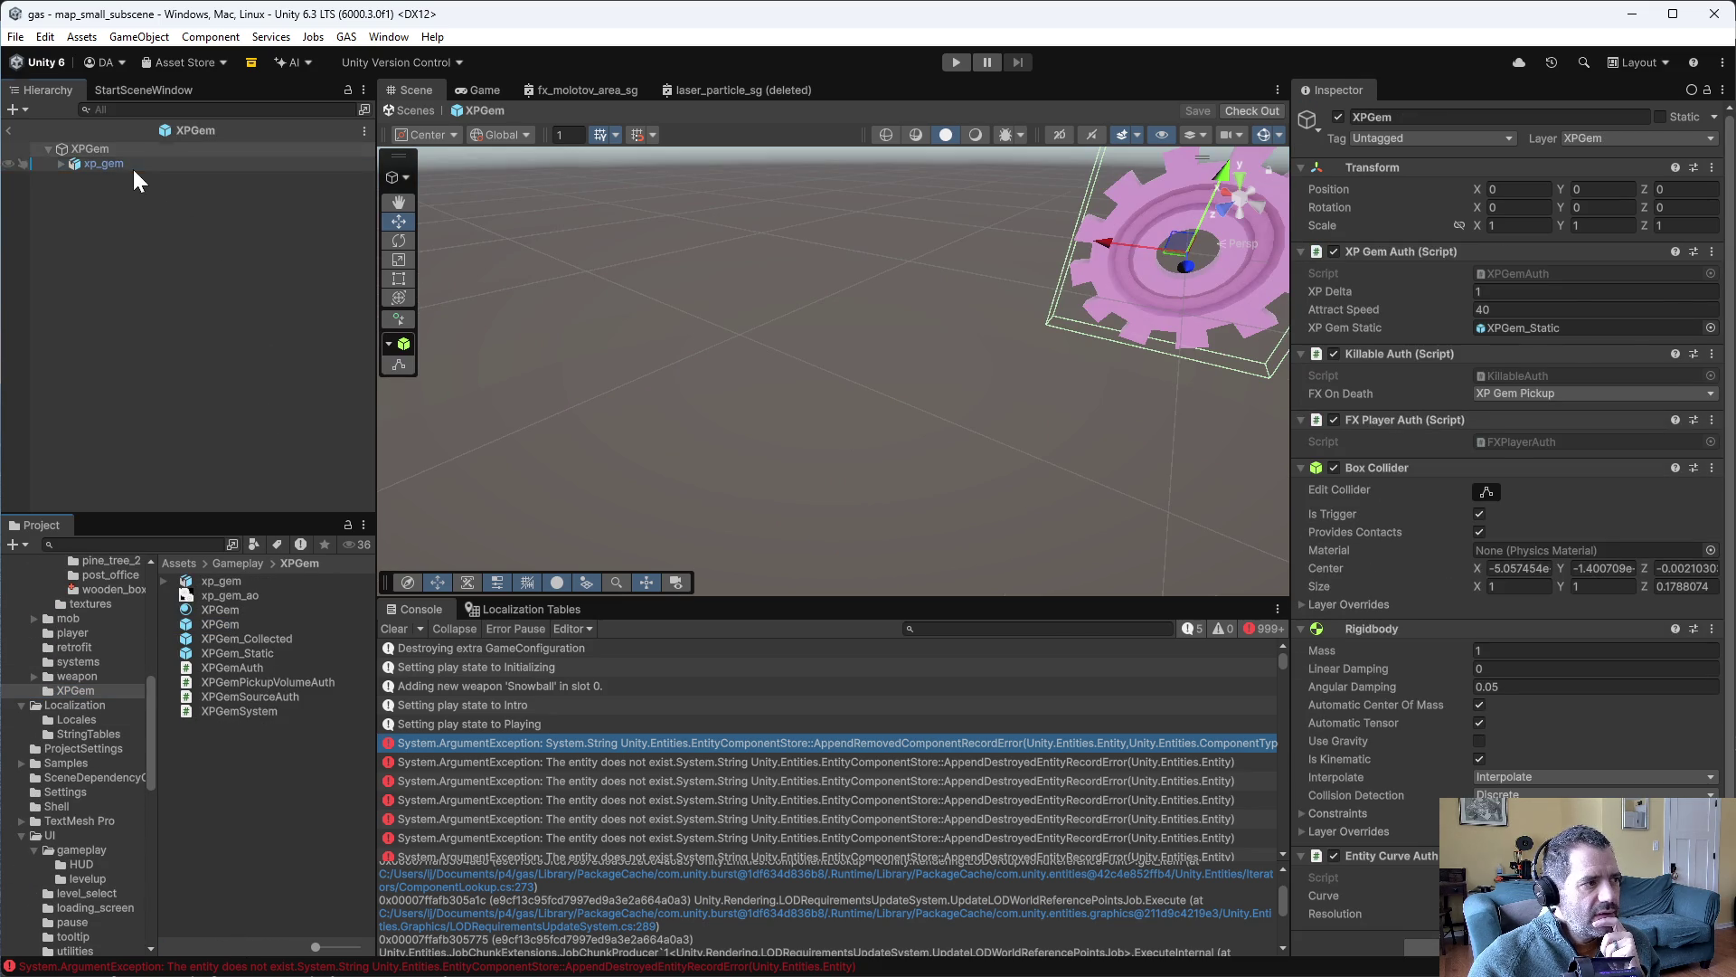
- Inspect the XPGem prefab's xp_gem child and root components
click(82, 166)
click(84, 149)
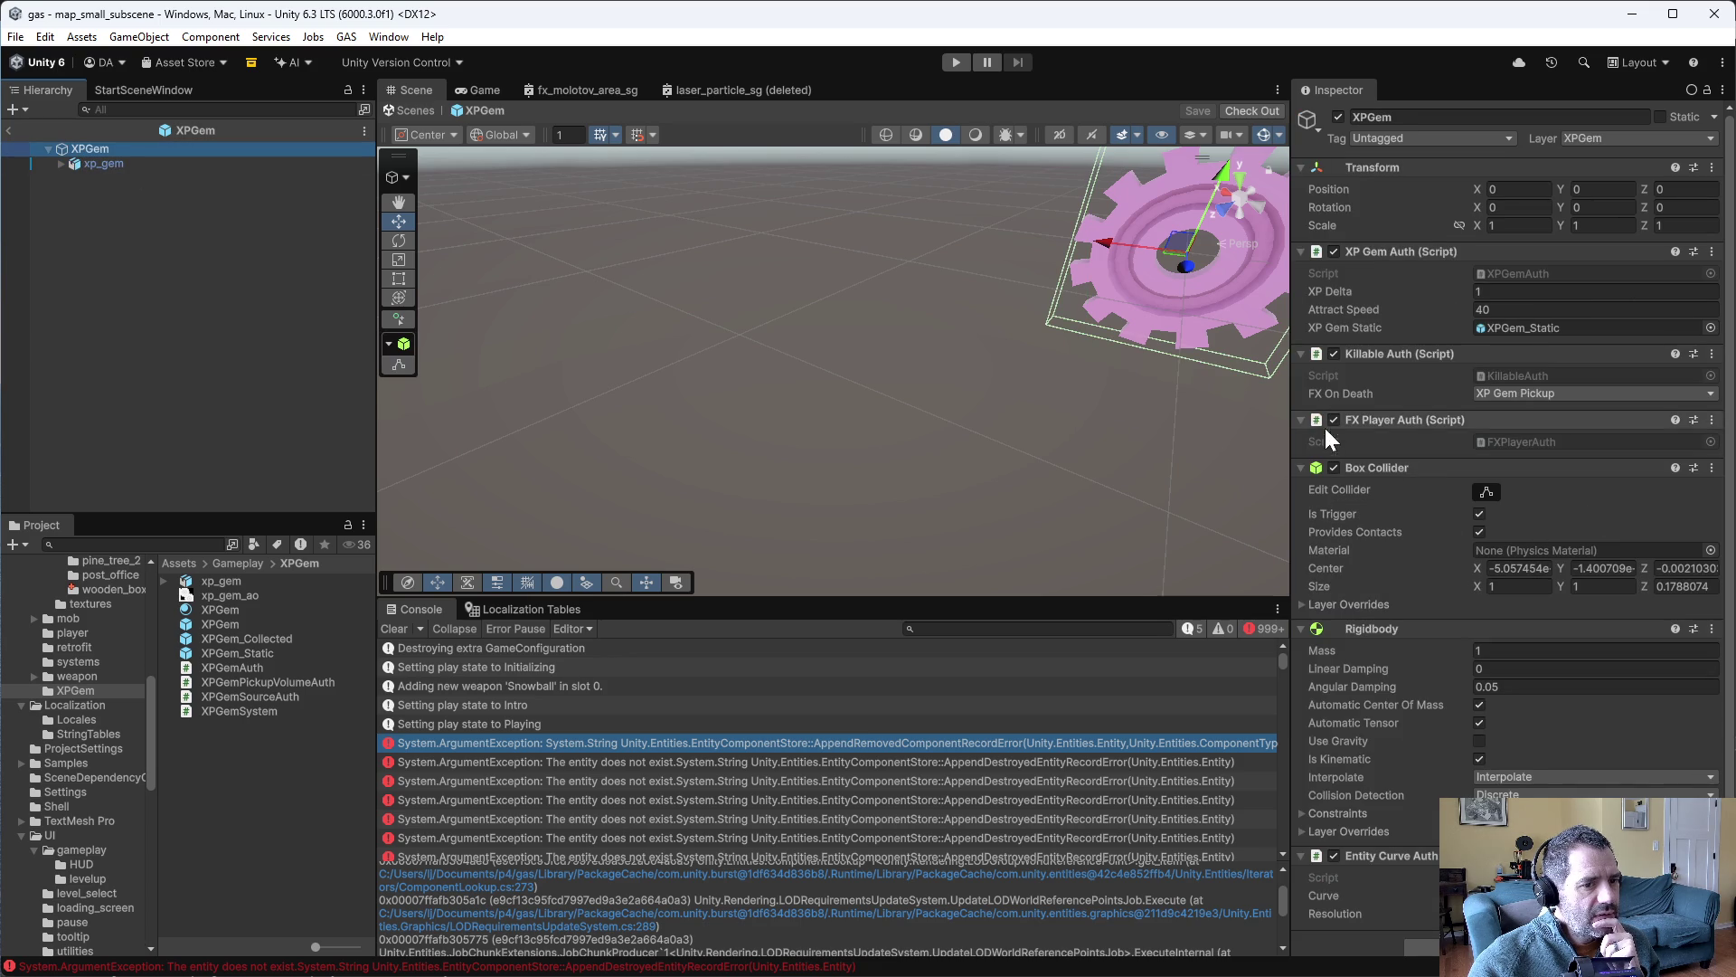
scroll(1356, 470, down, 1)
scroll(1392, 523, up, 1)
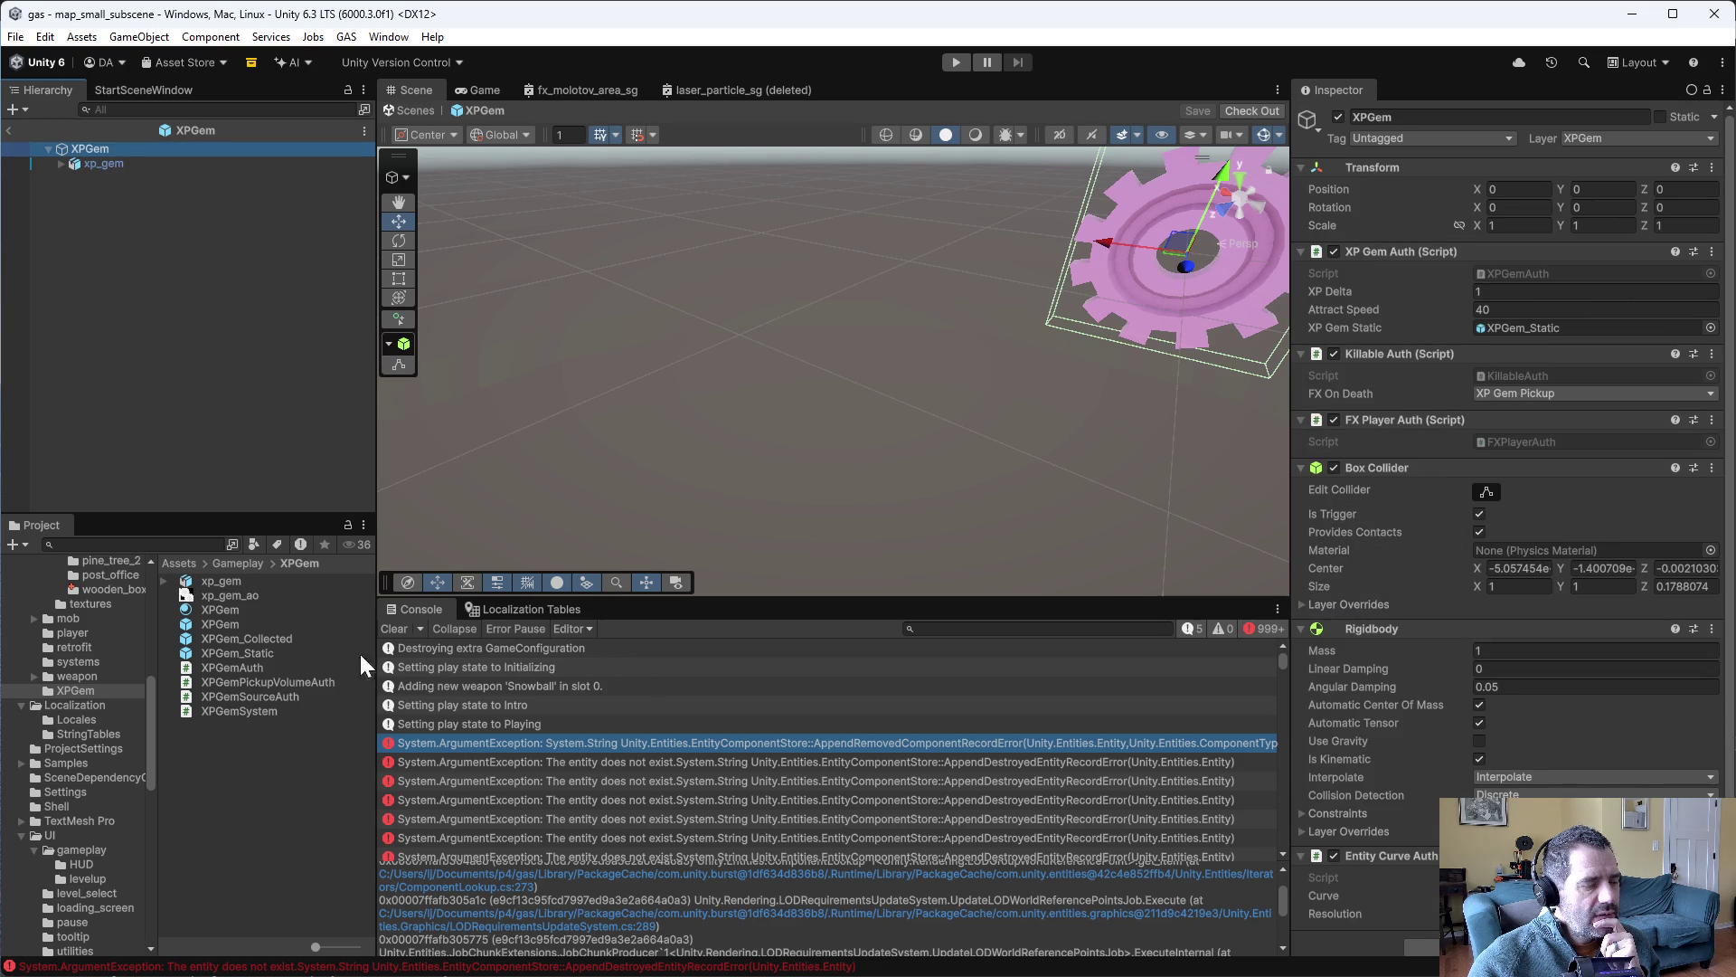
scroll(114, 686, up, 3)
- Reopen the wooden_box prefab from props and select its LOD0 and LOD1 children
click(110, 644)
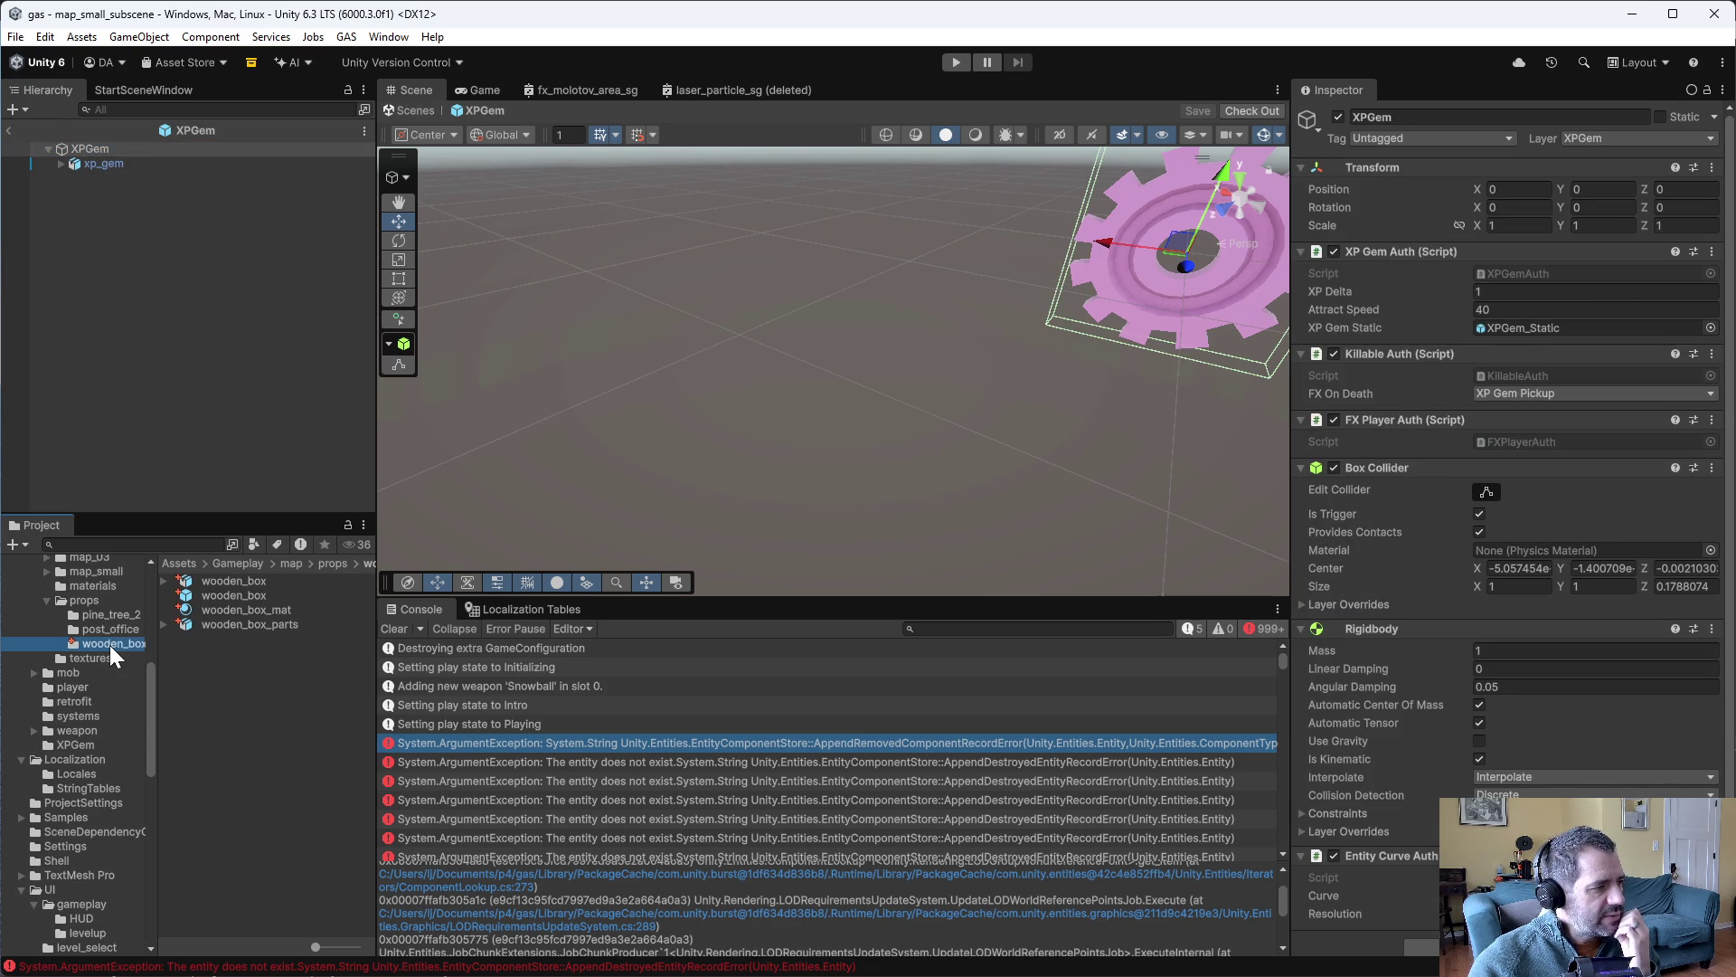
click(258, 595)
double_click(258, 595)
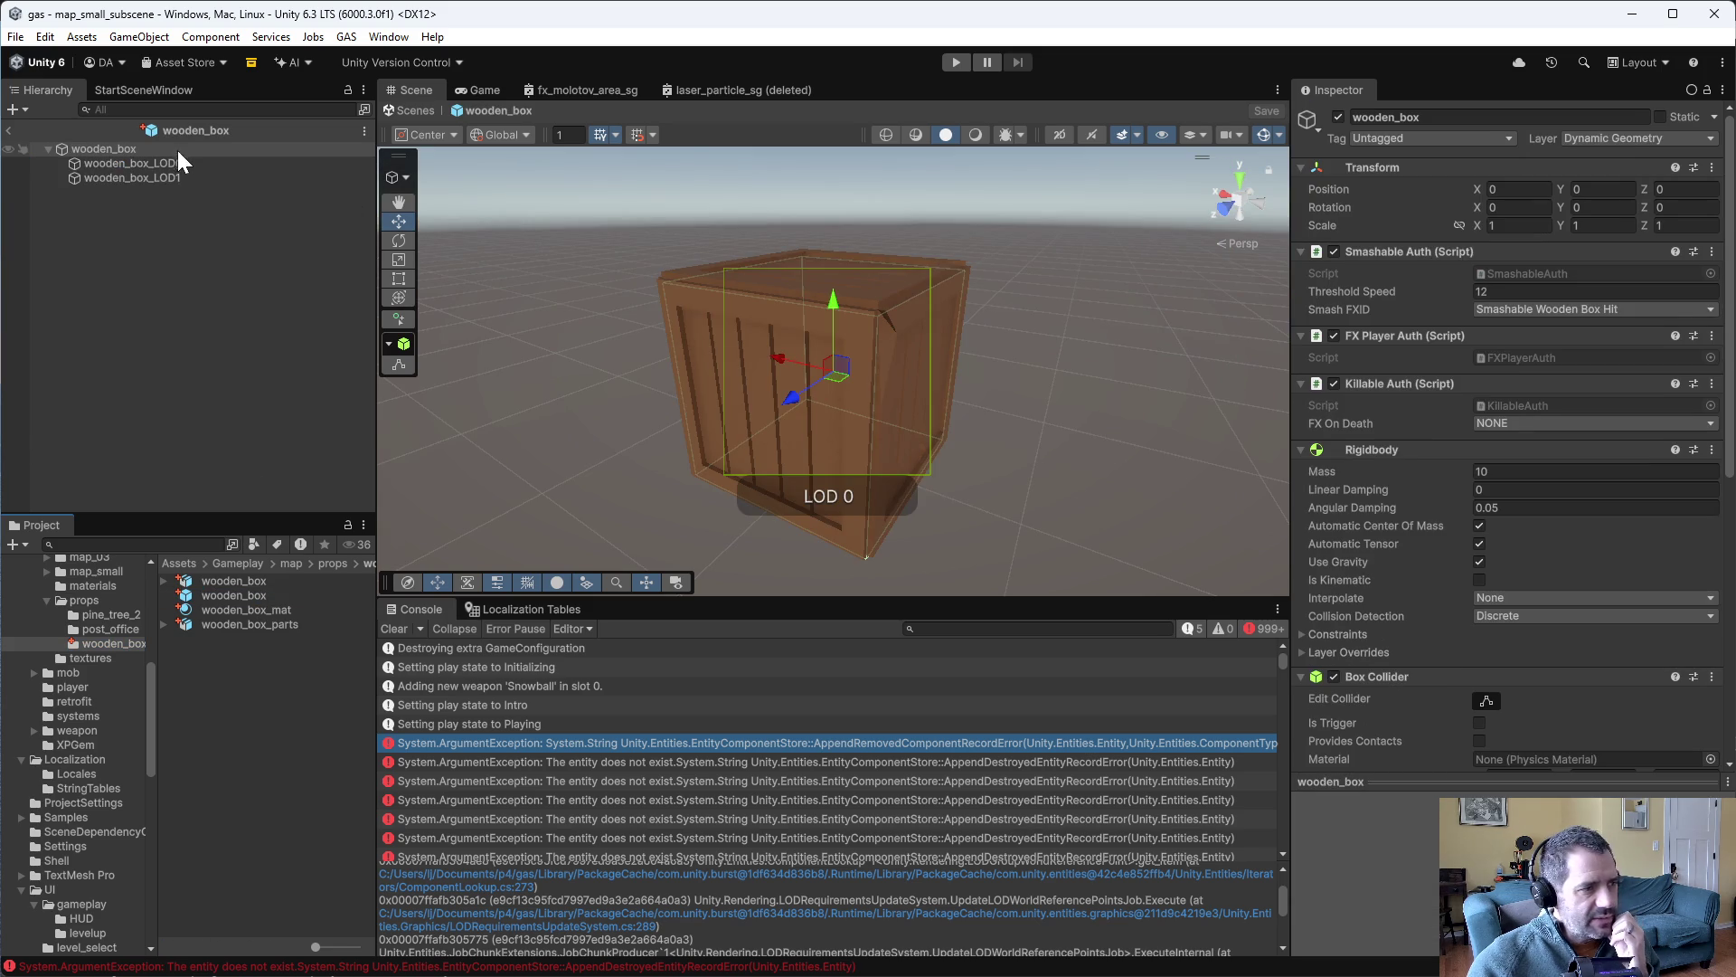
click(199, 162)
click(213, 178)
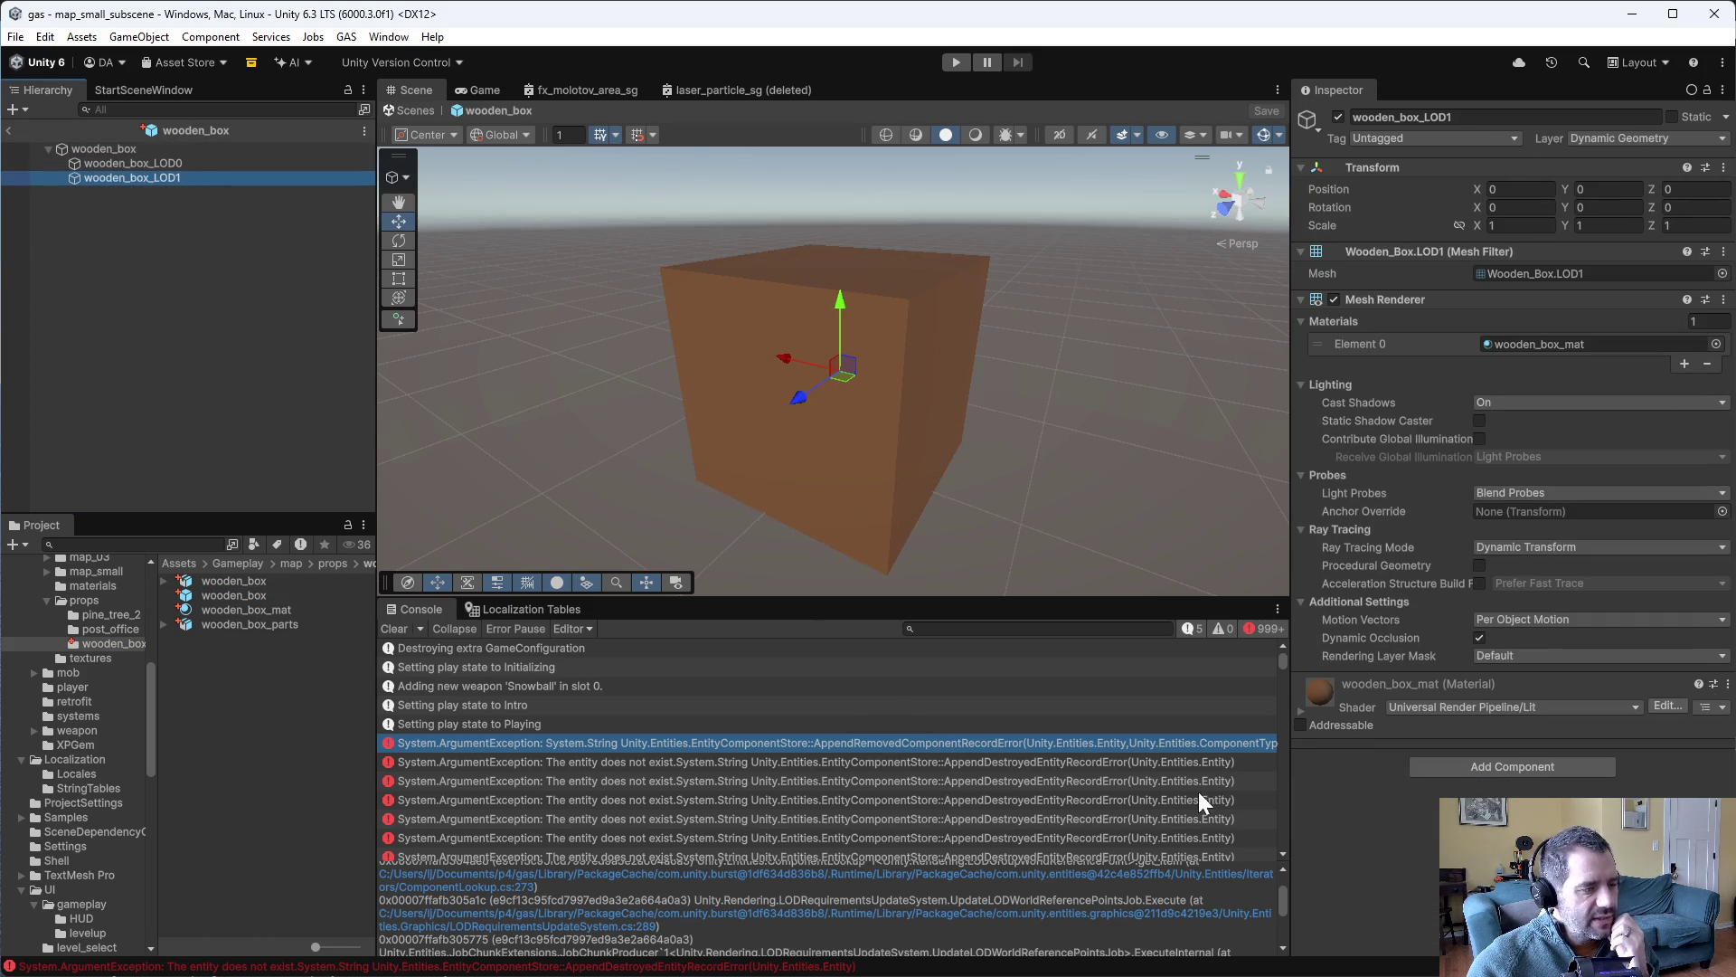
- Read the stack trace of another 'entity does not exist' error, then switch to Emacs
click(1190, 761)
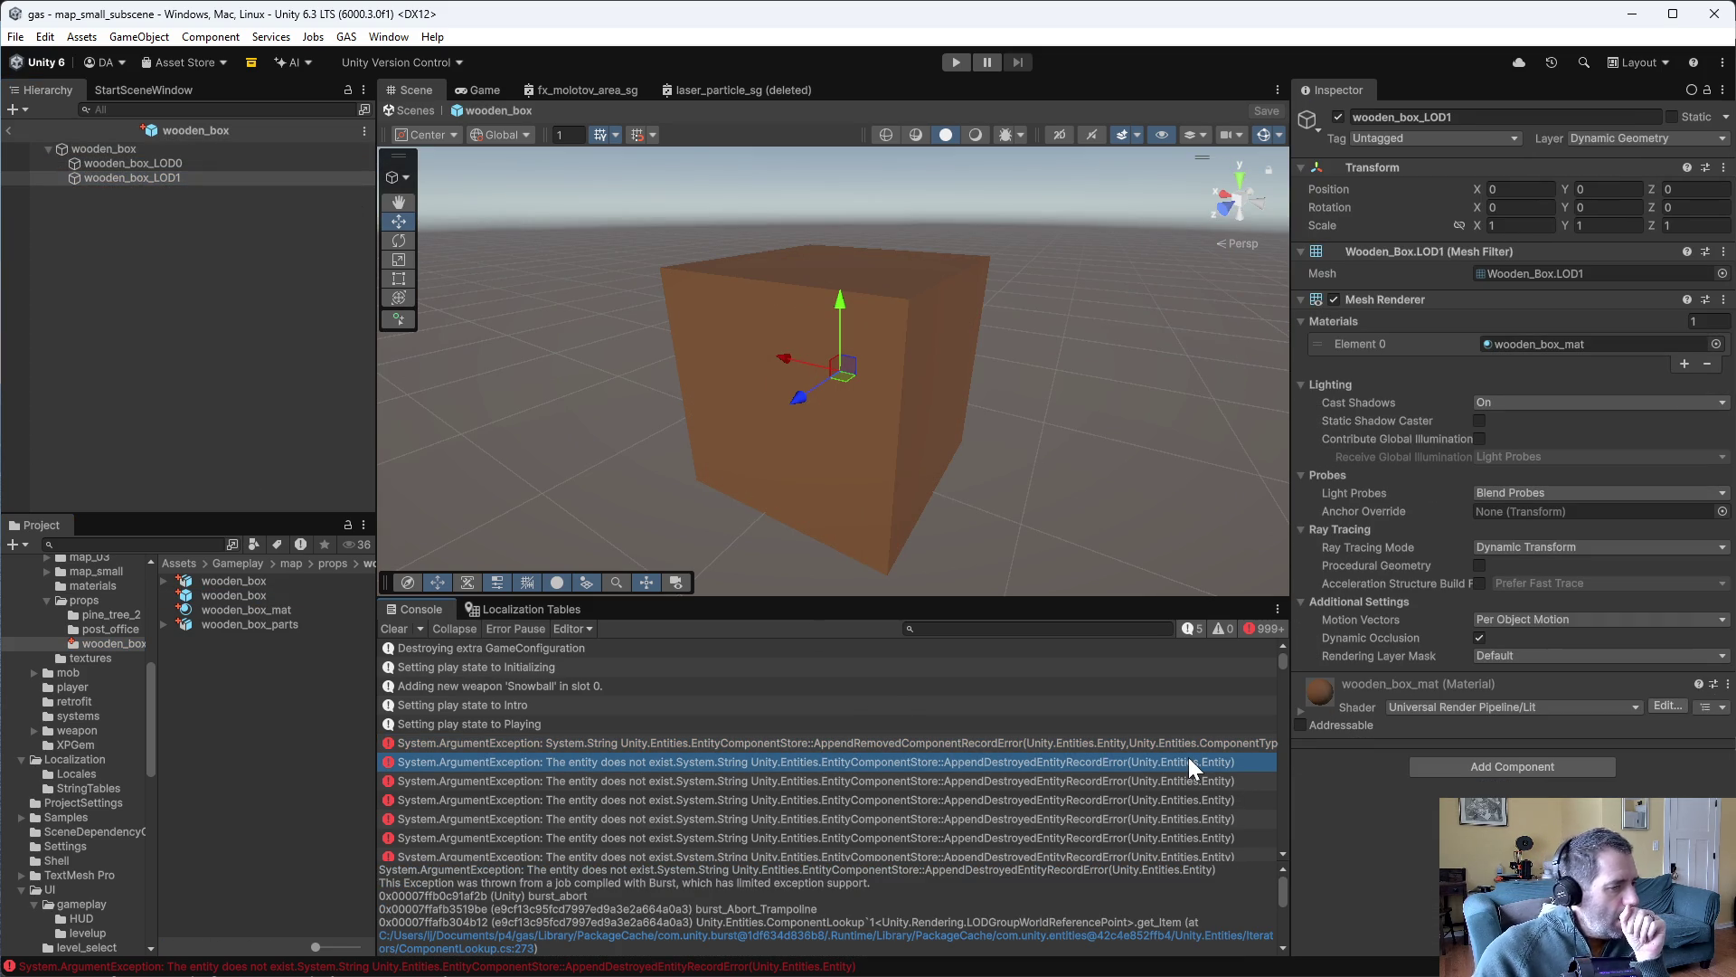
scroll(825, 909, down, 2)
scroll(825, 909, up, 2)
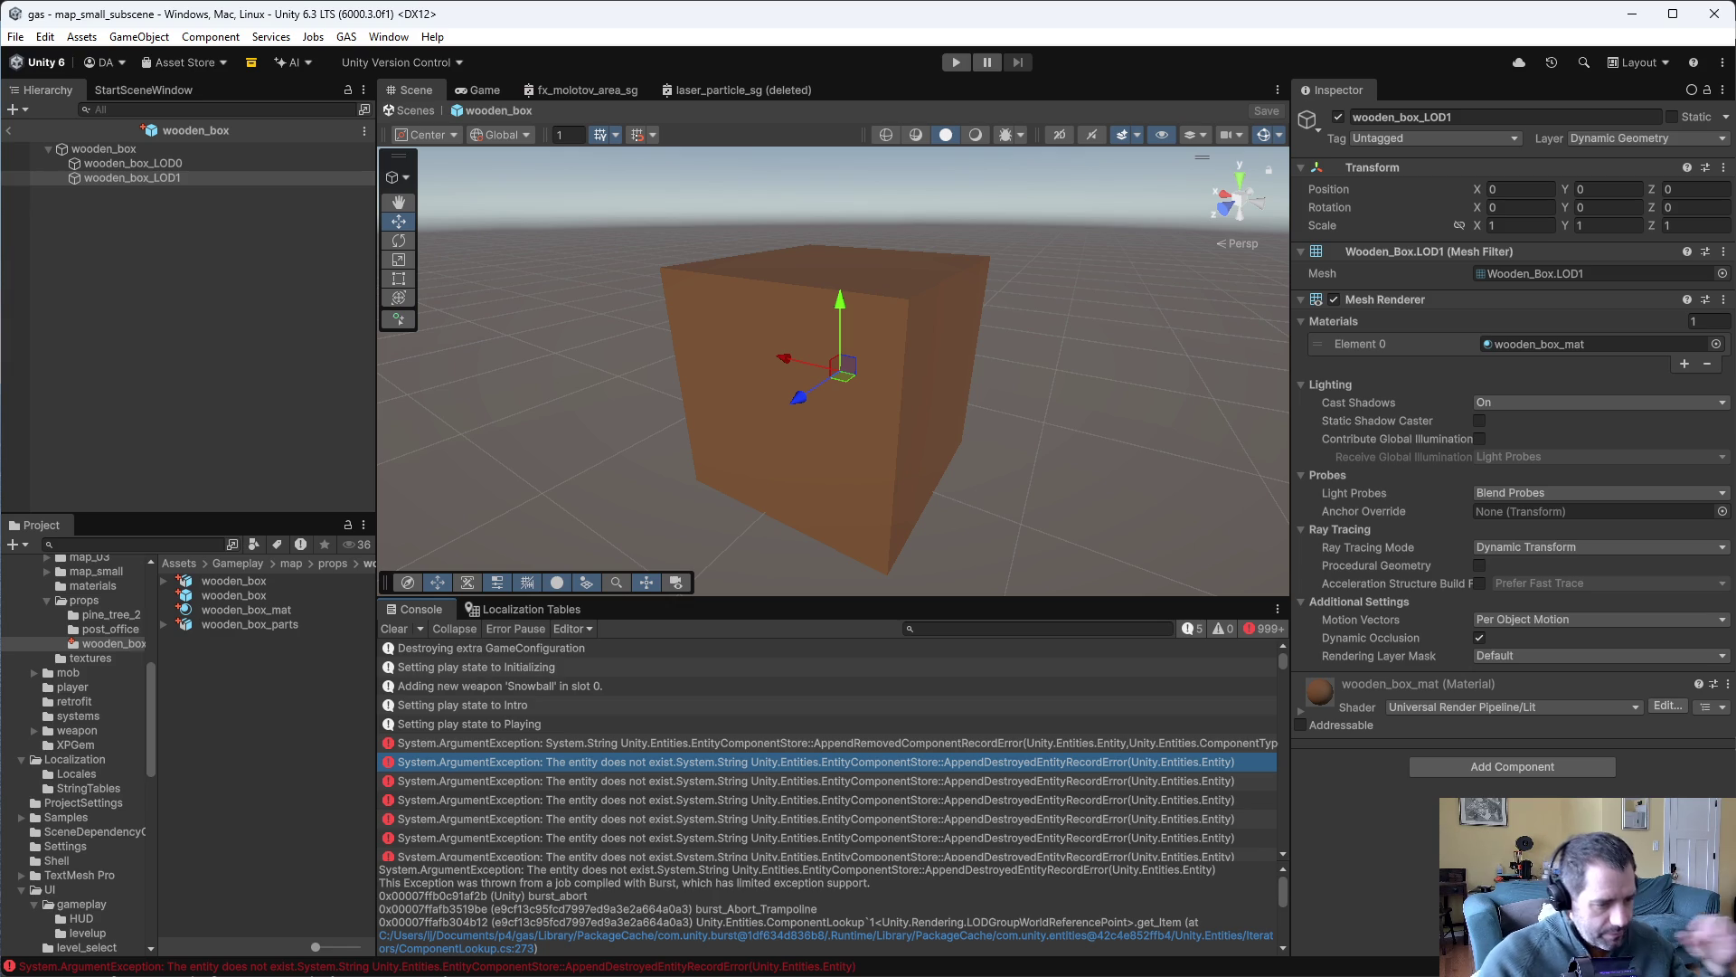
scroll(1287, 914, down, 5)
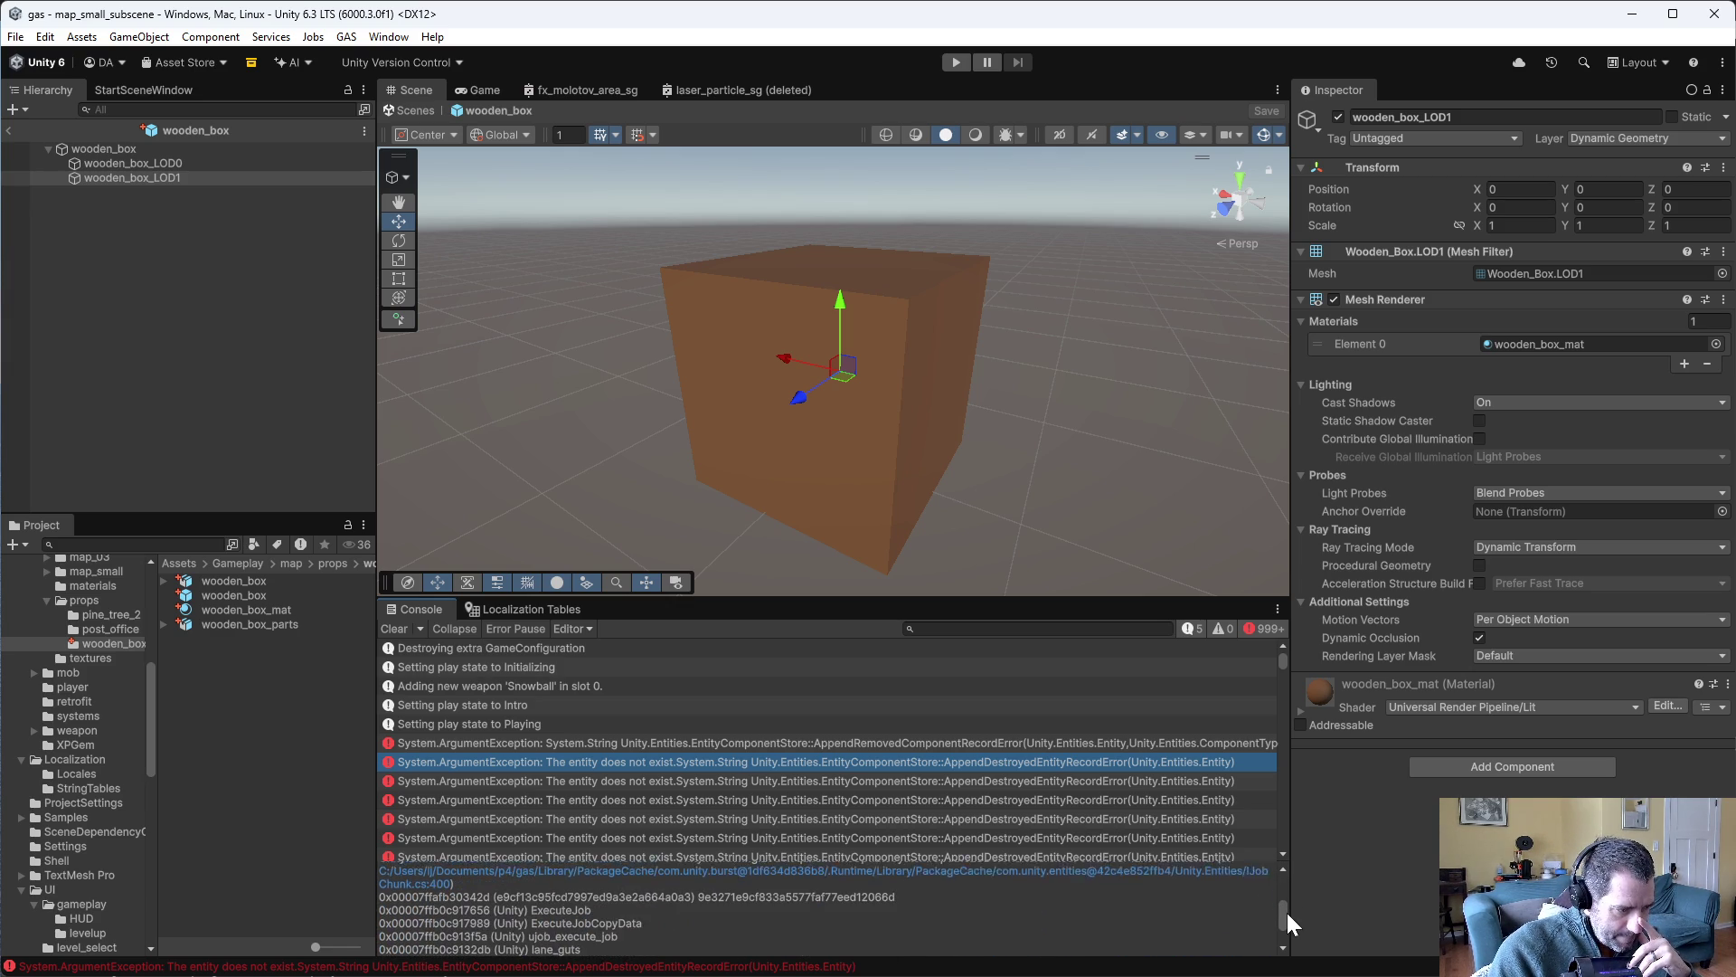
scroll(1288, 910, up, 1)
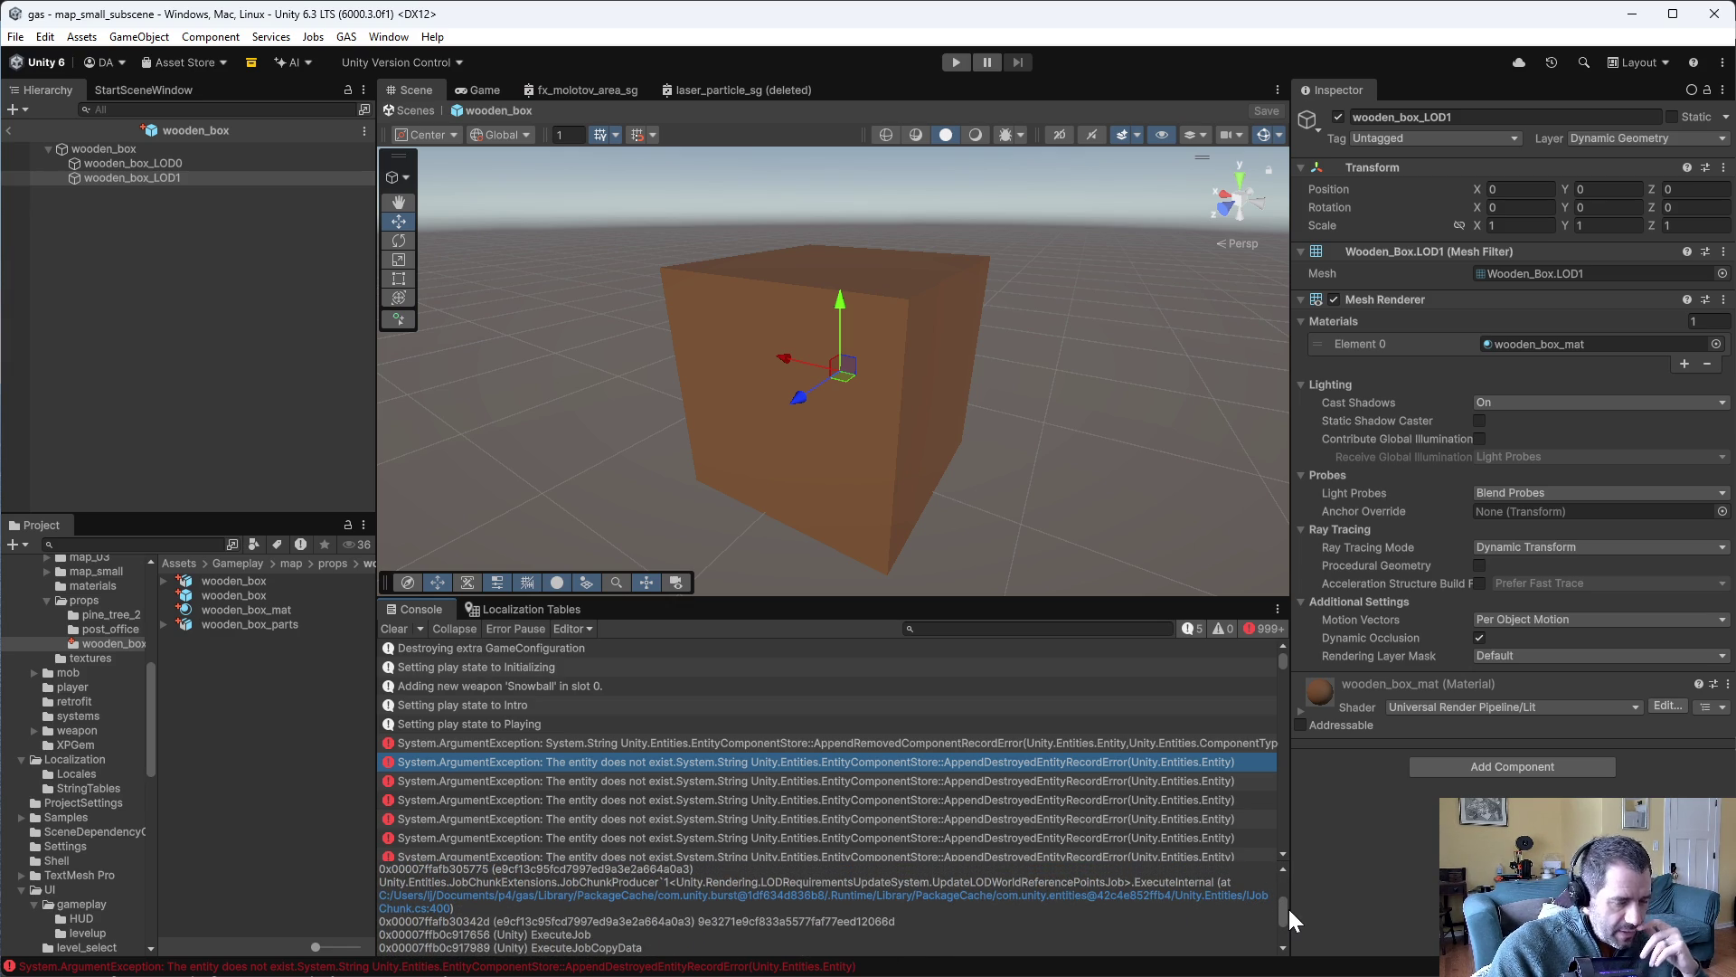
scroll(1288, 909, up, 4)
scroll(1279, 888, down, 2)
scroll(1277, 873, up, 2)
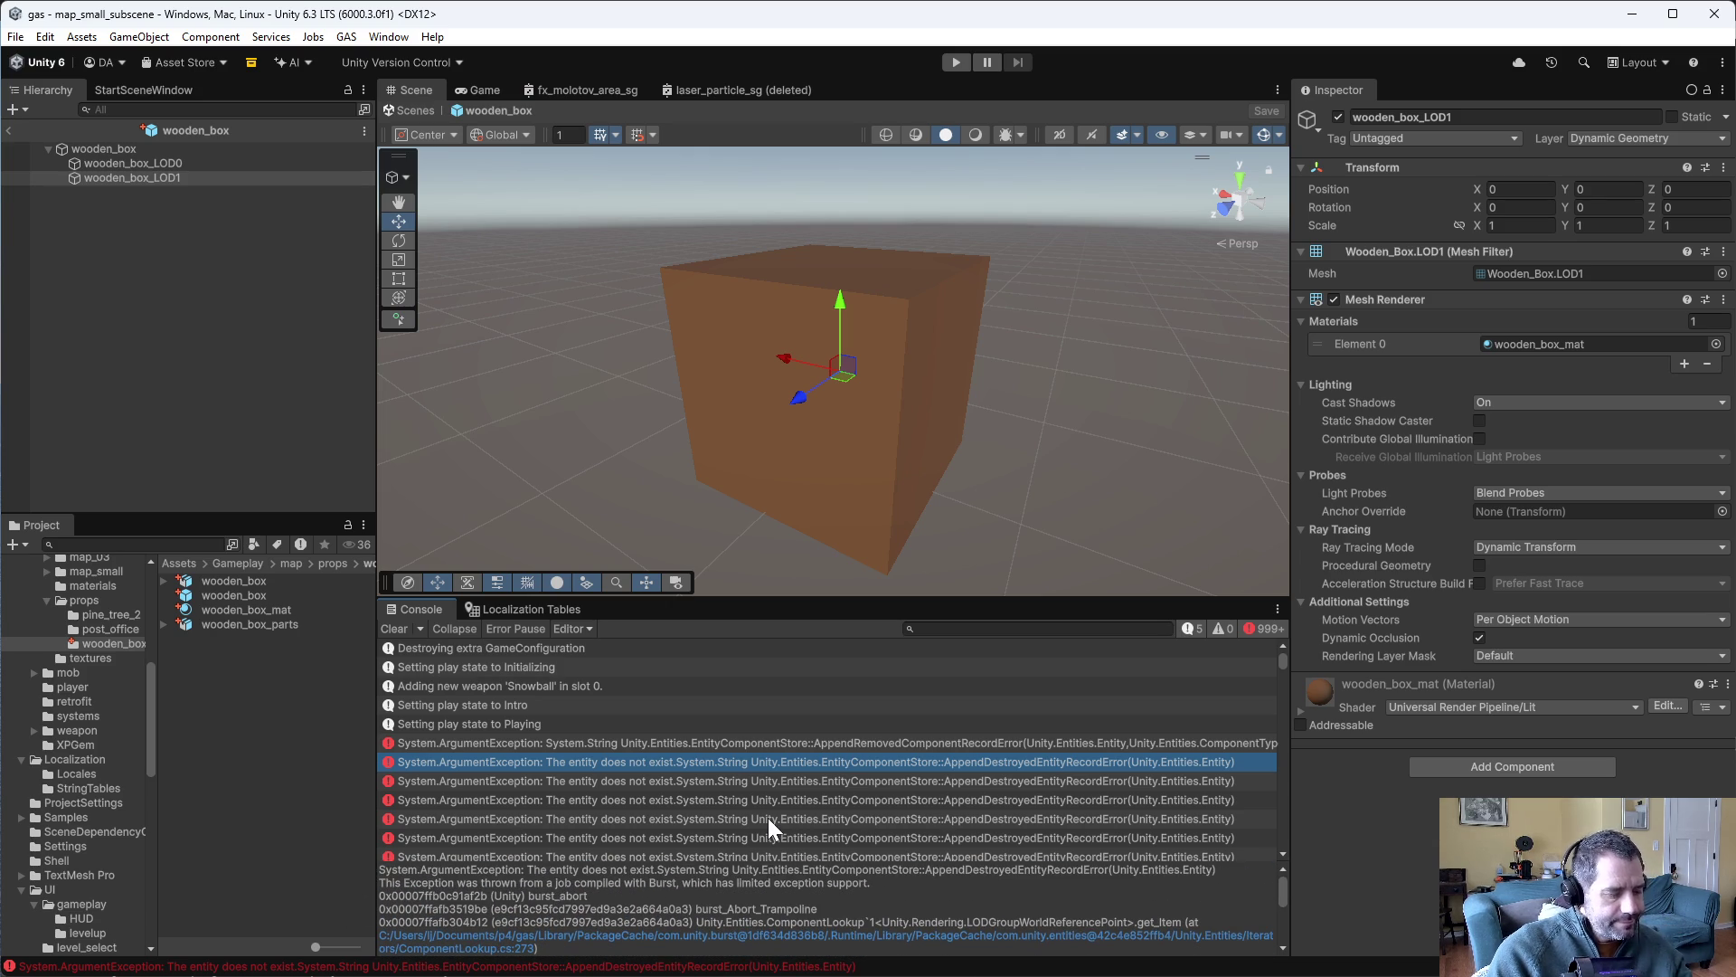
key(alt+Tab)
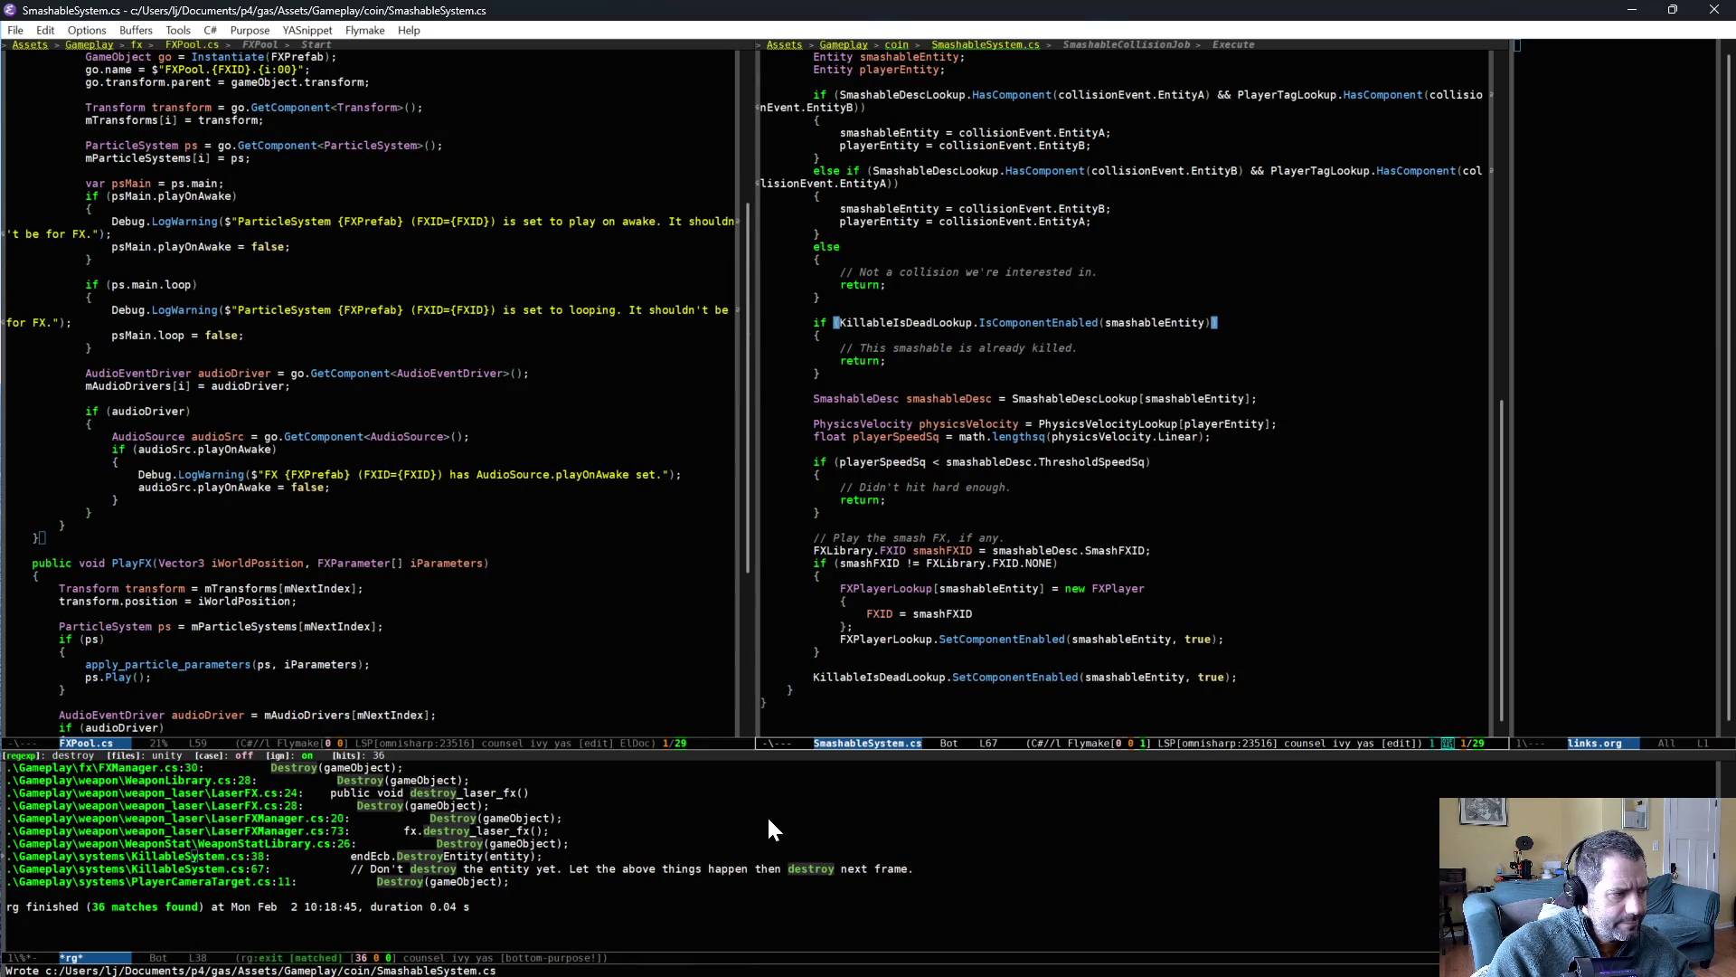
- Open XPGemSystem.cs in the left Emacs pane, replacing FXPool.cs beside SmashableSystem.cs
key(alt+Tab)
key(alt+Tab)
click(521, 645)
key(ctrl+x)
key(ctrl+f)
text(fx)
key(BackSpace)
key(BackSpace)
text(xpgem)
key(Down)
key(Down)
key(Down)
key(Return)
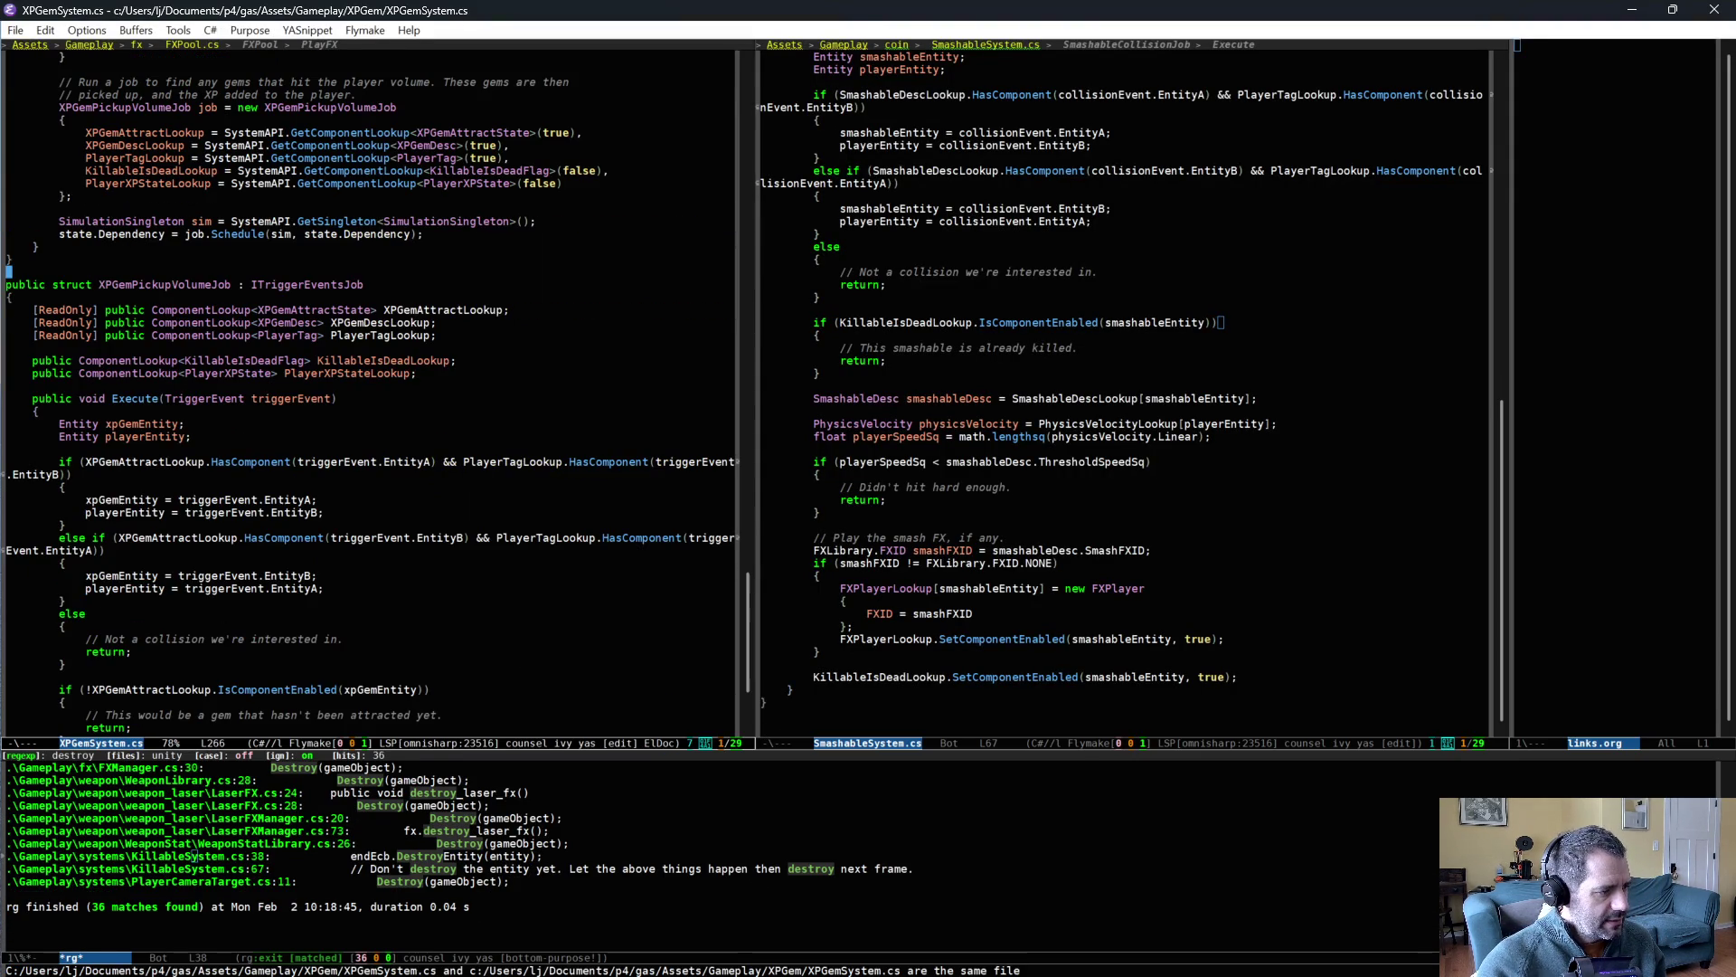
- Scroll to XPGemPickupVolumeJob's Execute method and select the line marking the gem dead
scroll(476, 595, down, 3)
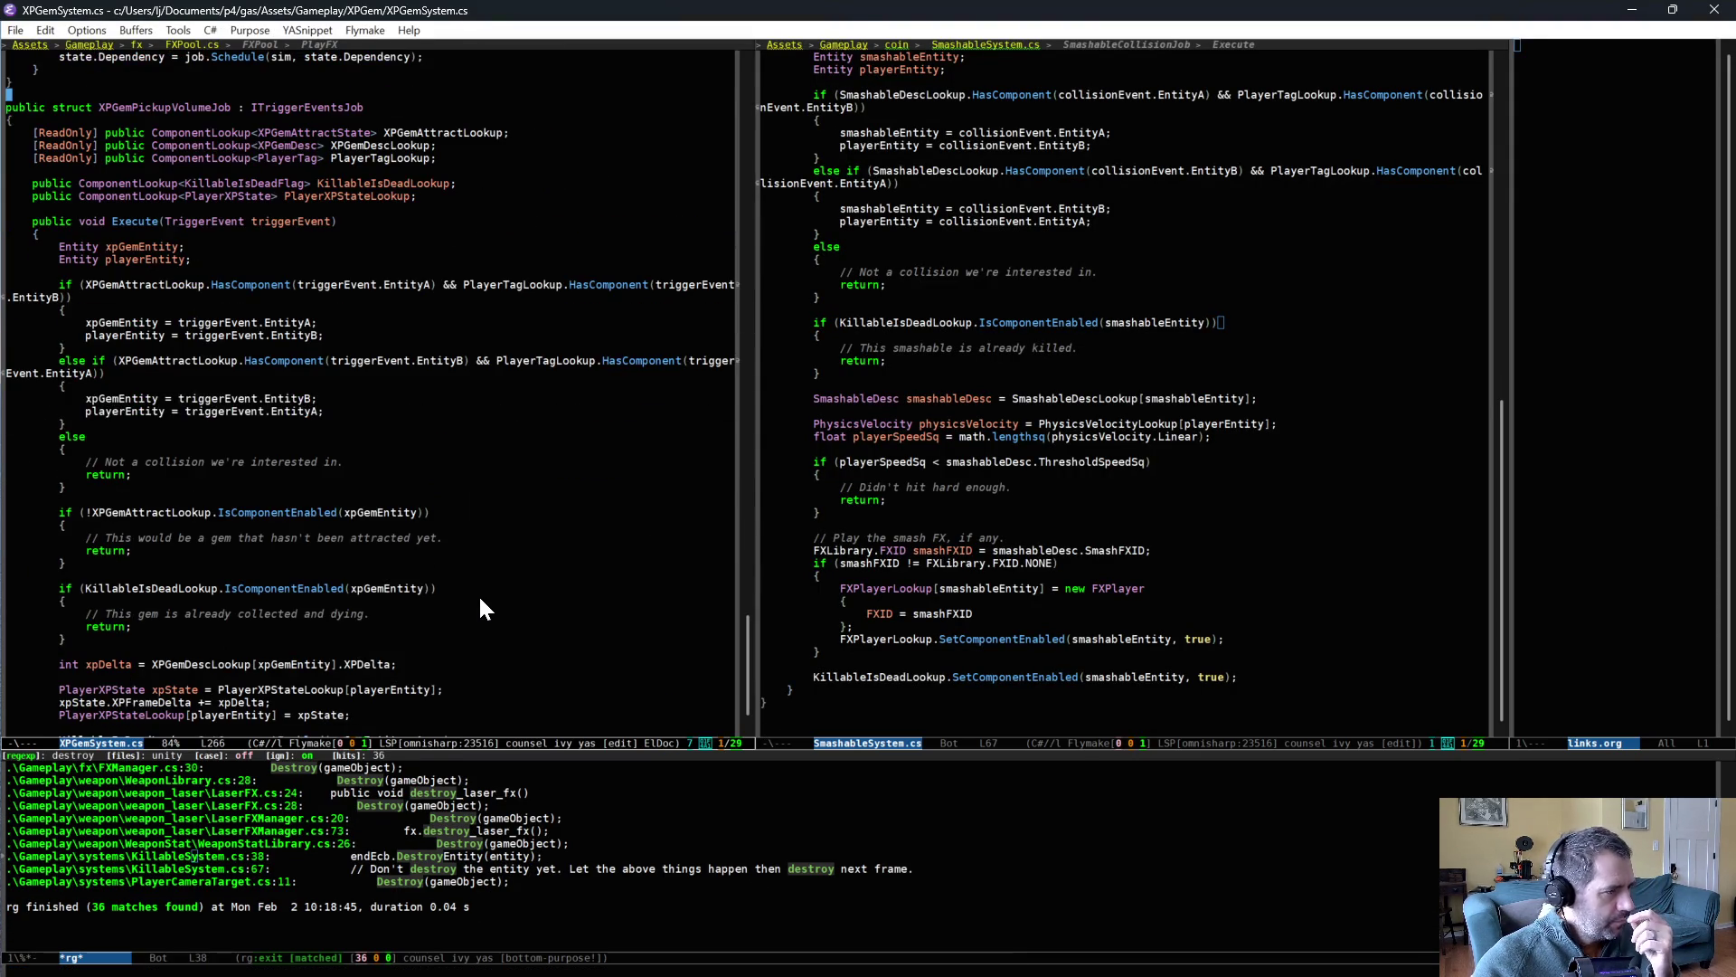
scroll(480, 600, down, 2)
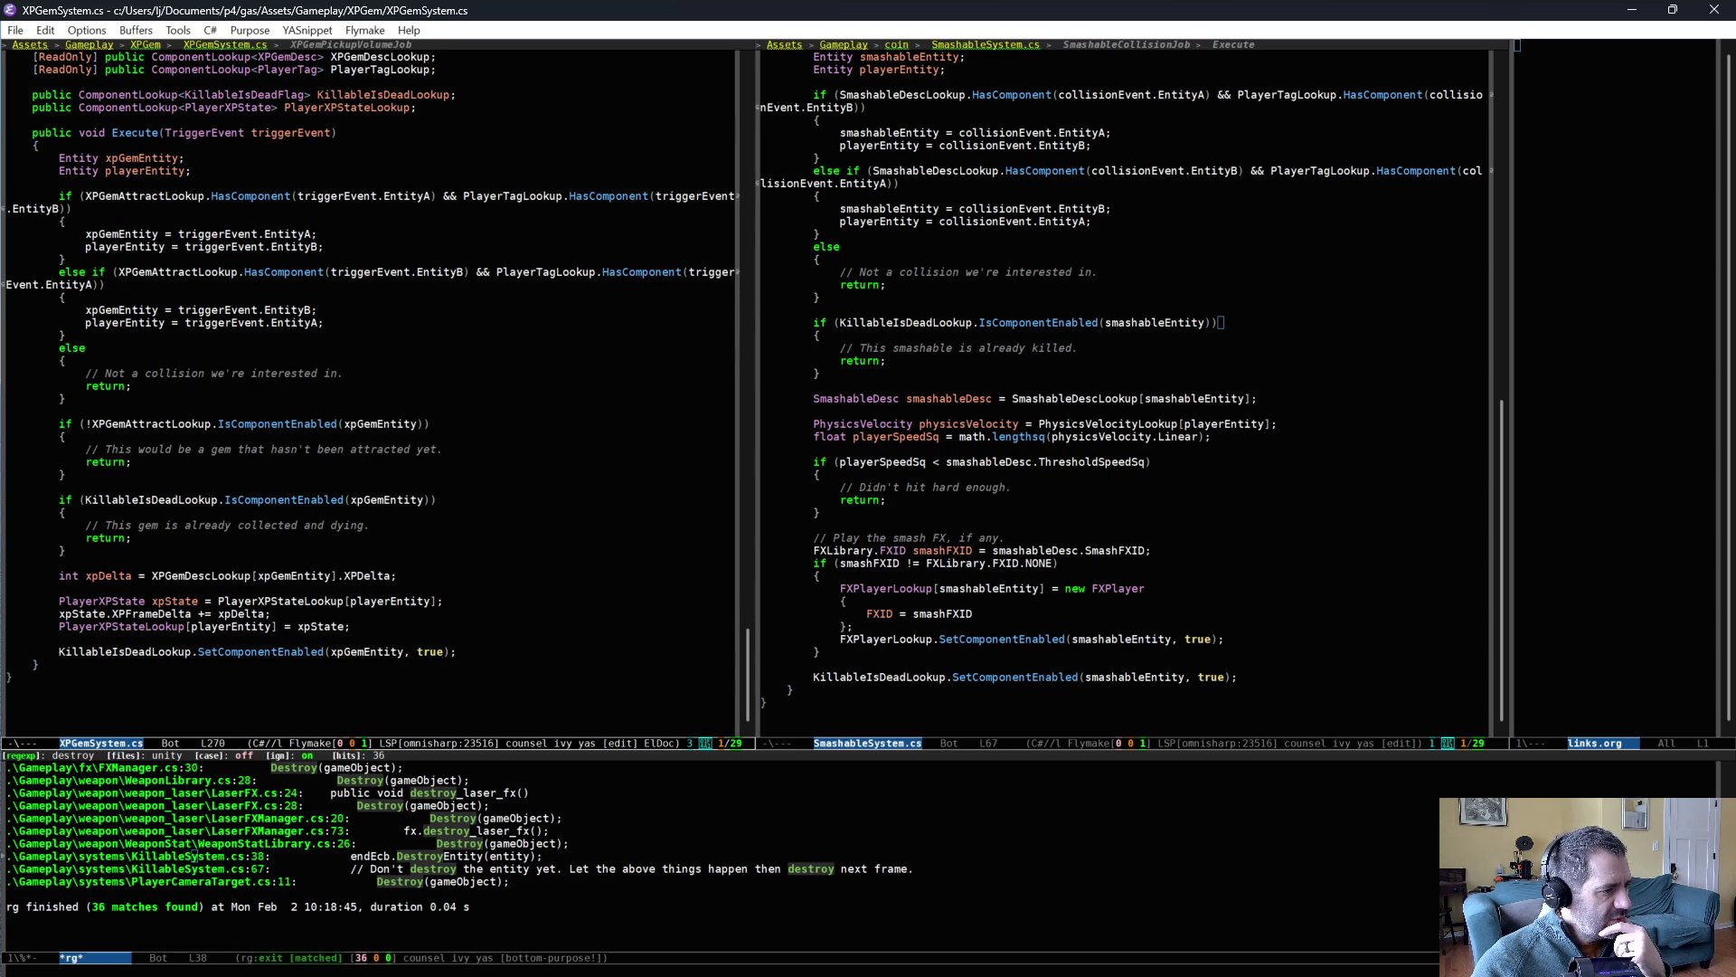
triple_click(234, 651)
click(40, 664)
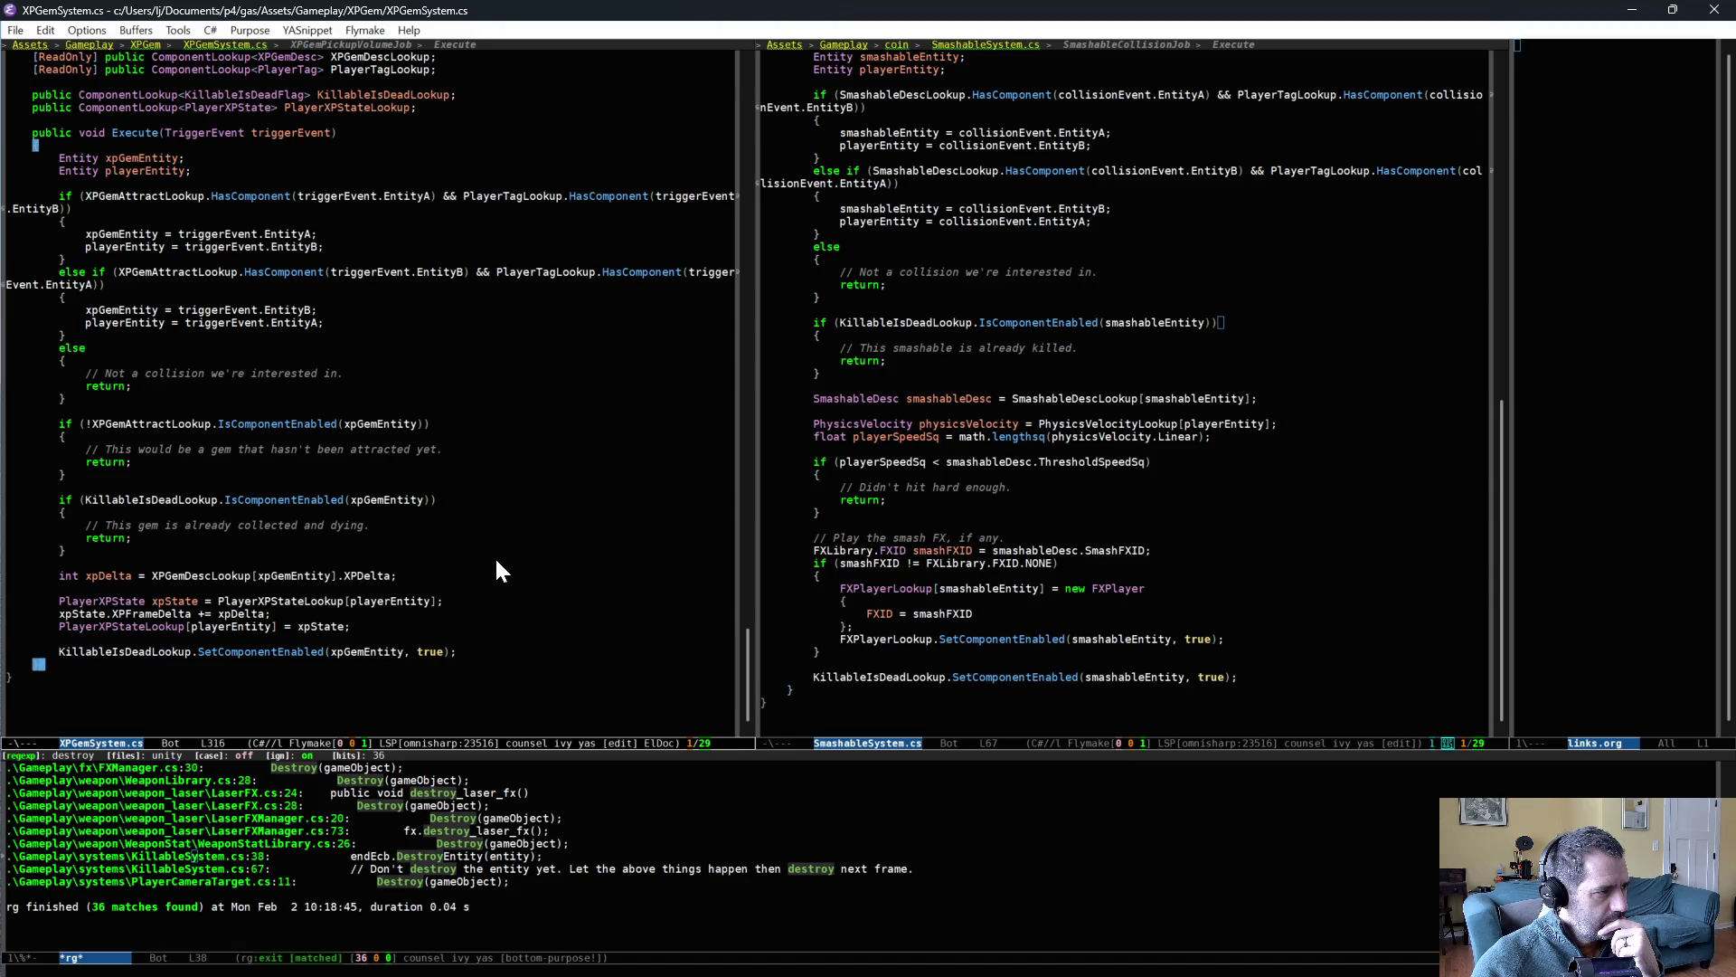
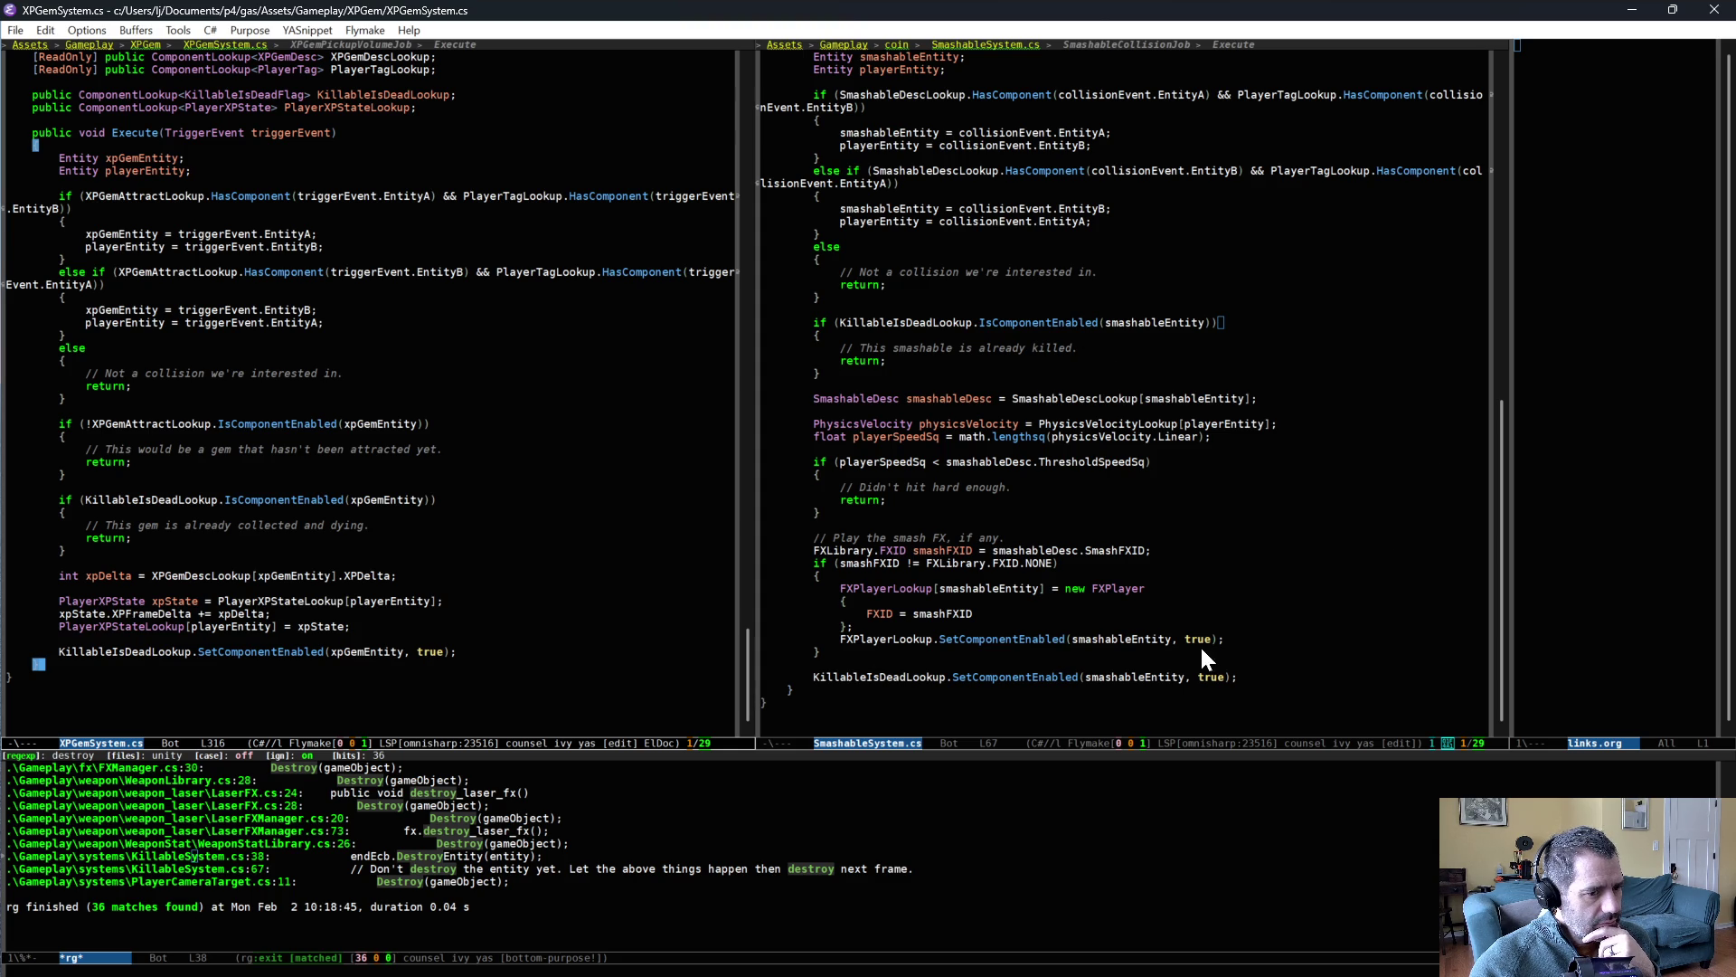
- Scroll through the SmashableSystem.cs collision job in Emacs, then switch to the Unity editor
click(1305, 673)
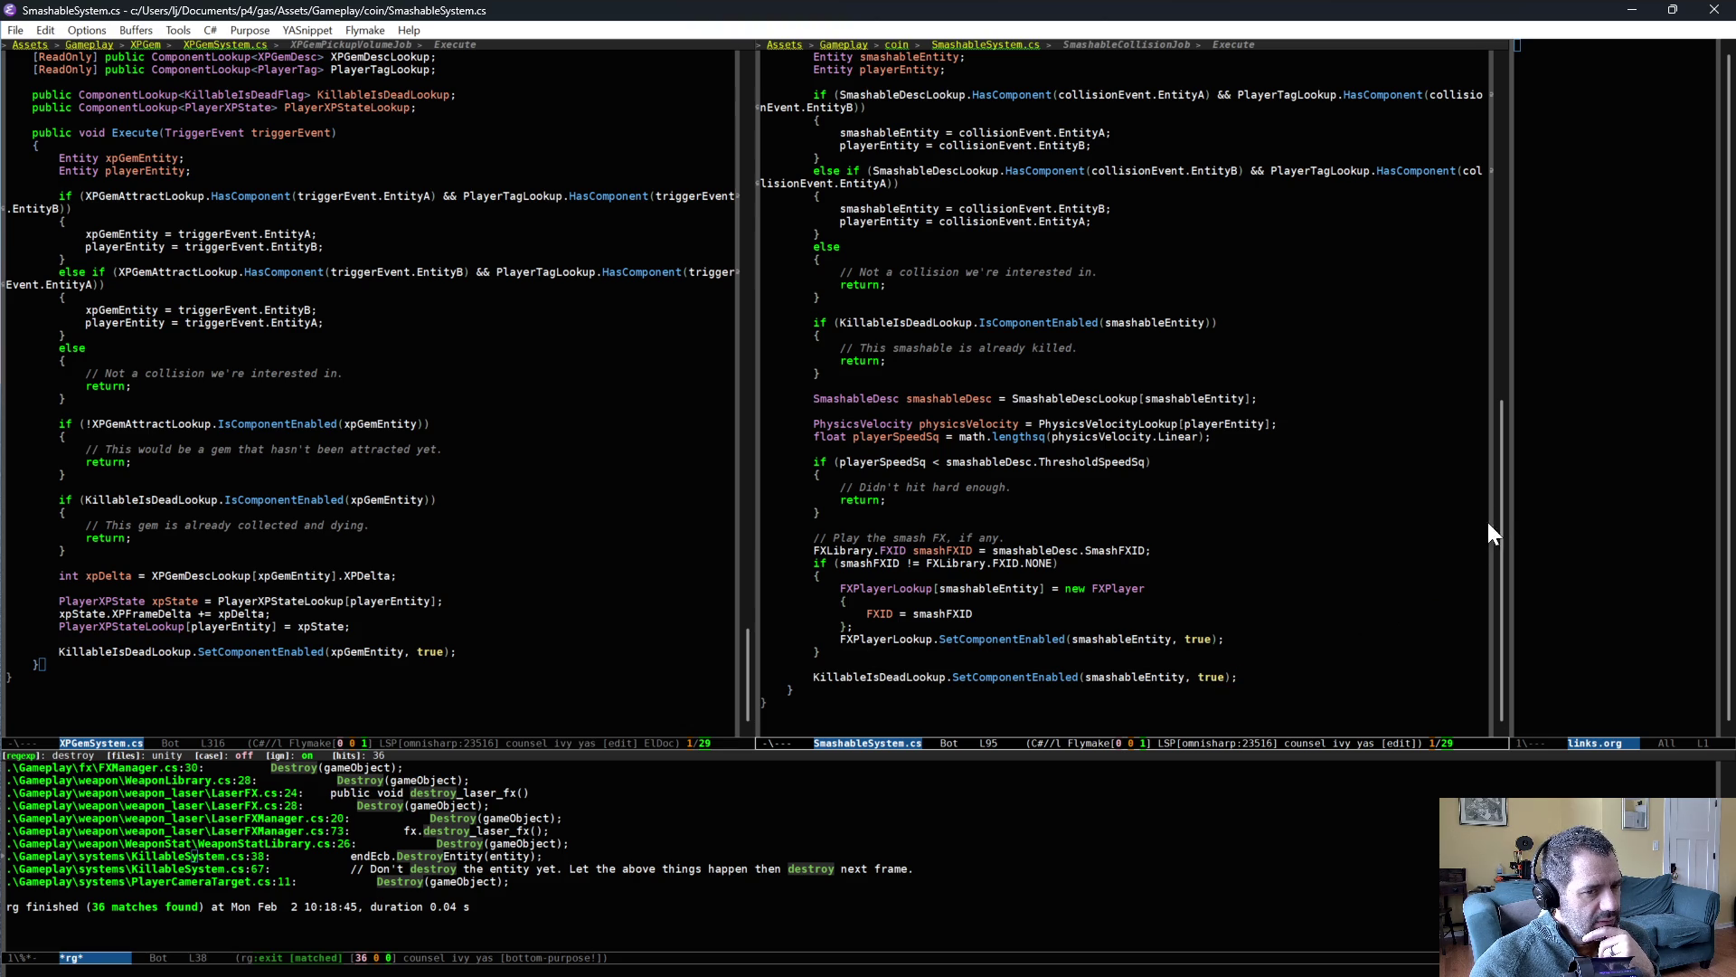
mouse_move(1505, 497)
mouse_down()
mouse_move(1472, 187)
mouse_move(1474, 488)
mouse_up()
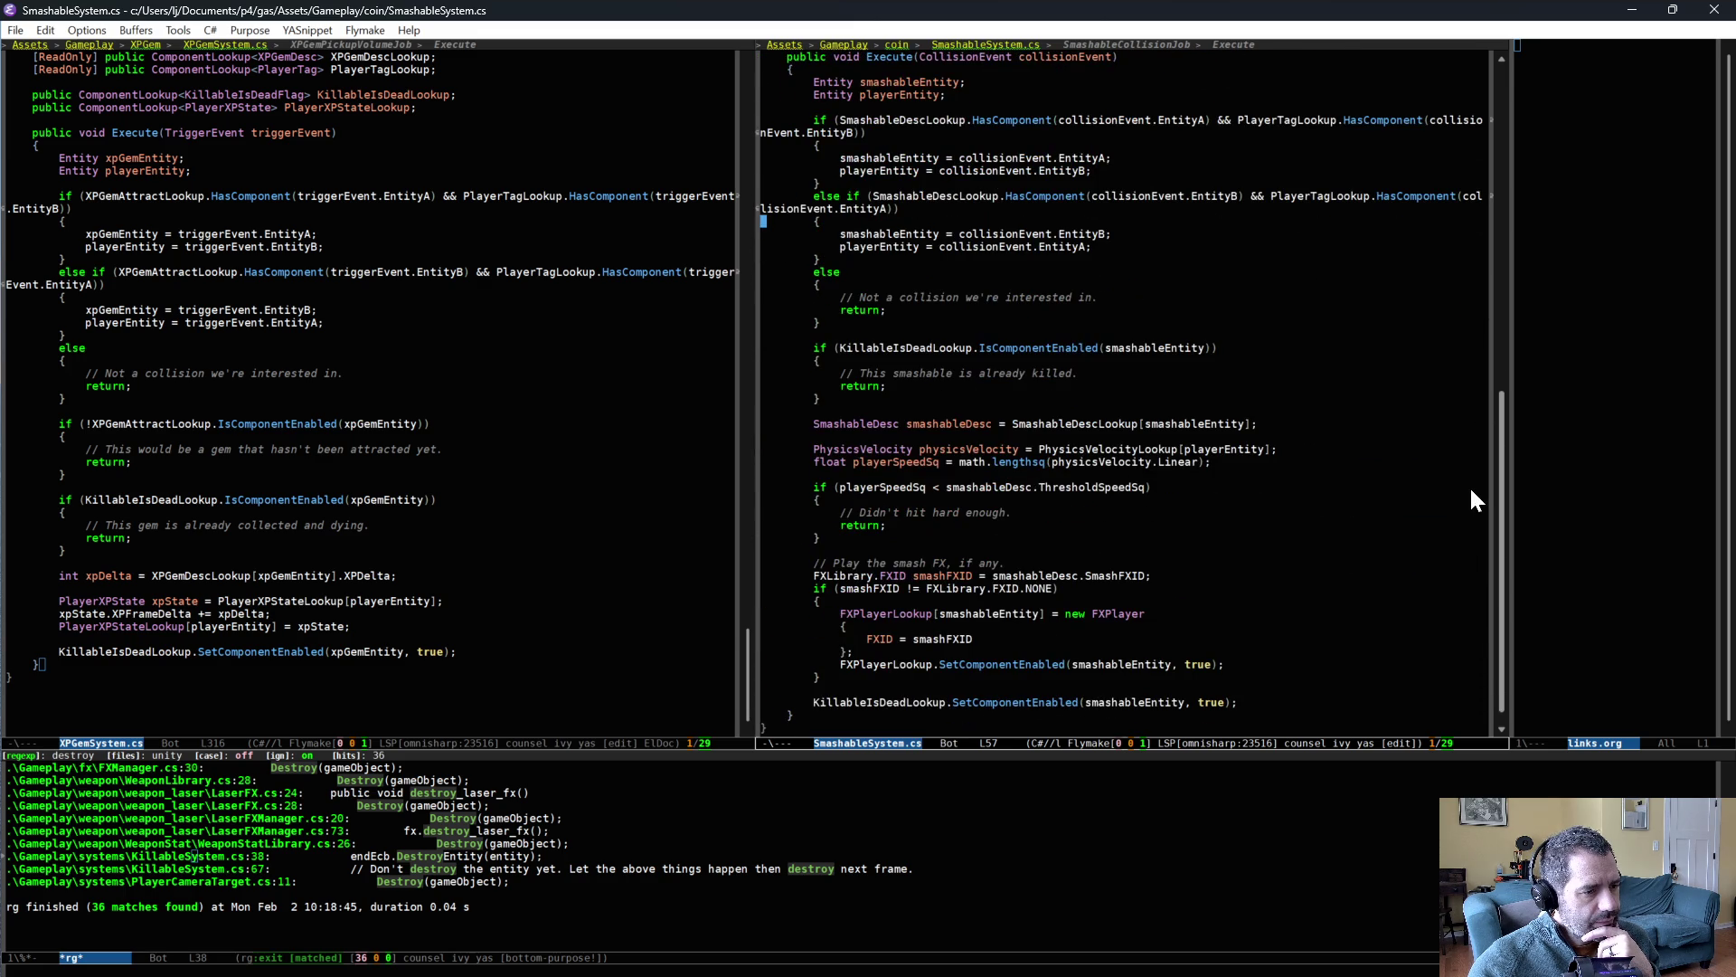
key(alt+Tab)
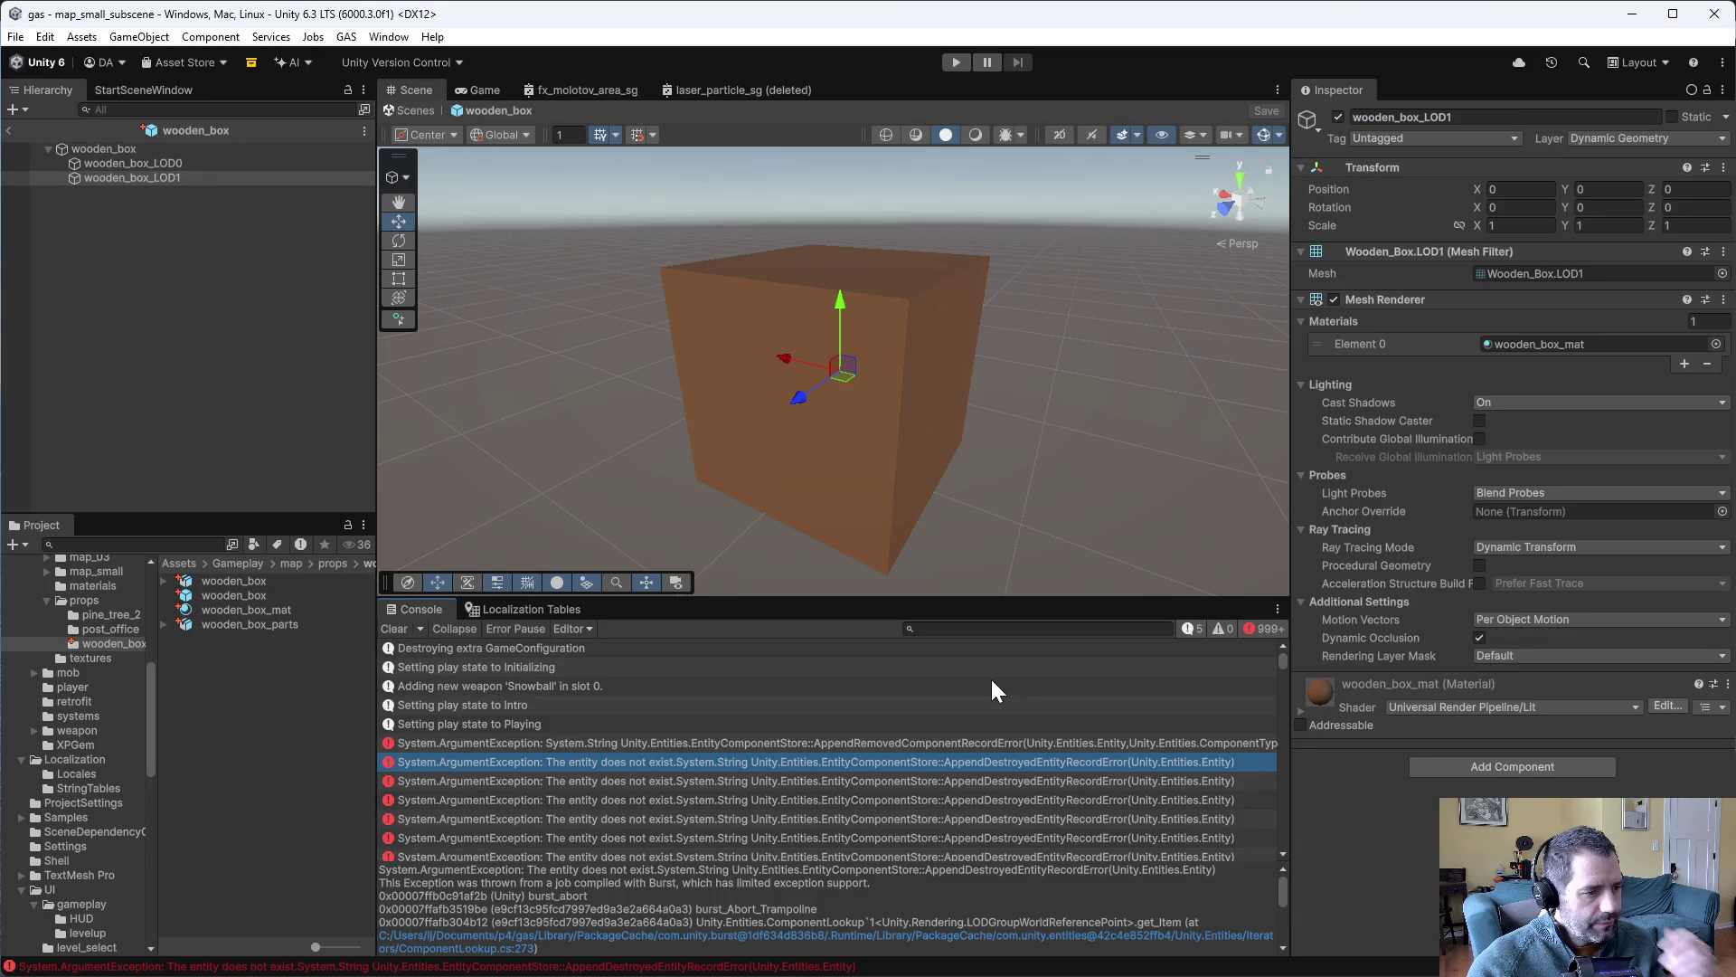
- Read the removed-component Console error and inspect the XPGem prefab's components
click(996, 743)
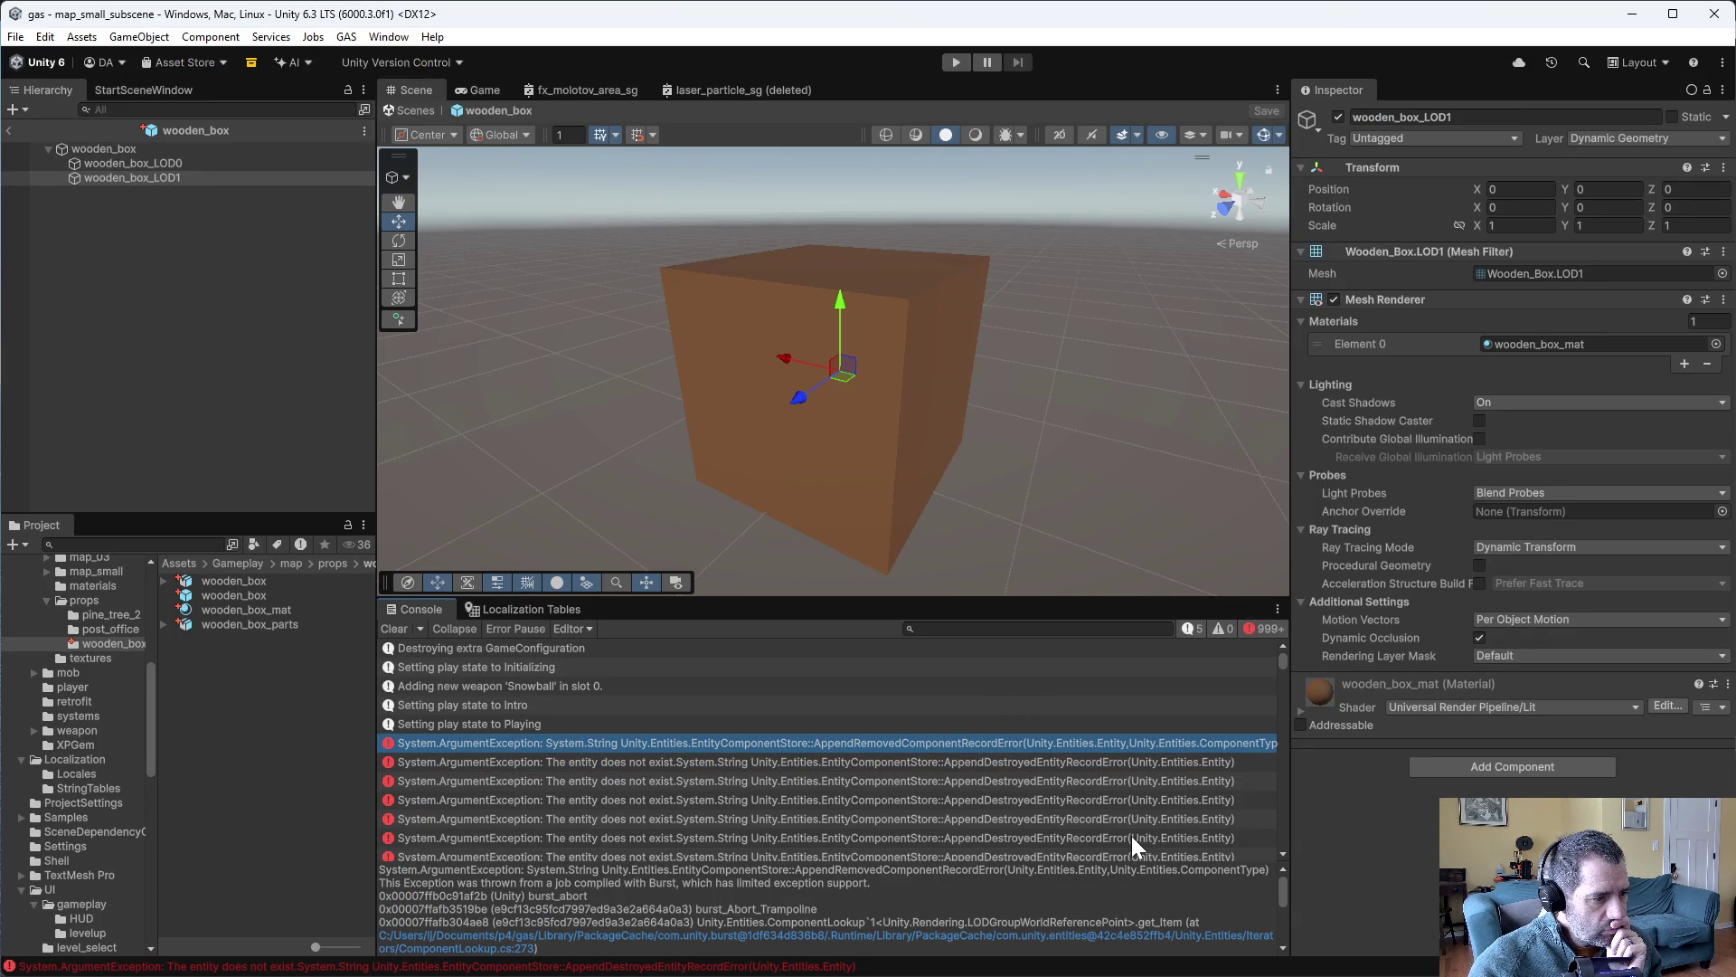
mouse_move(1284, 889)
mouse_down()
mouse_move(1287, 925)
mouse_move(1277, 873)
mouse_up()
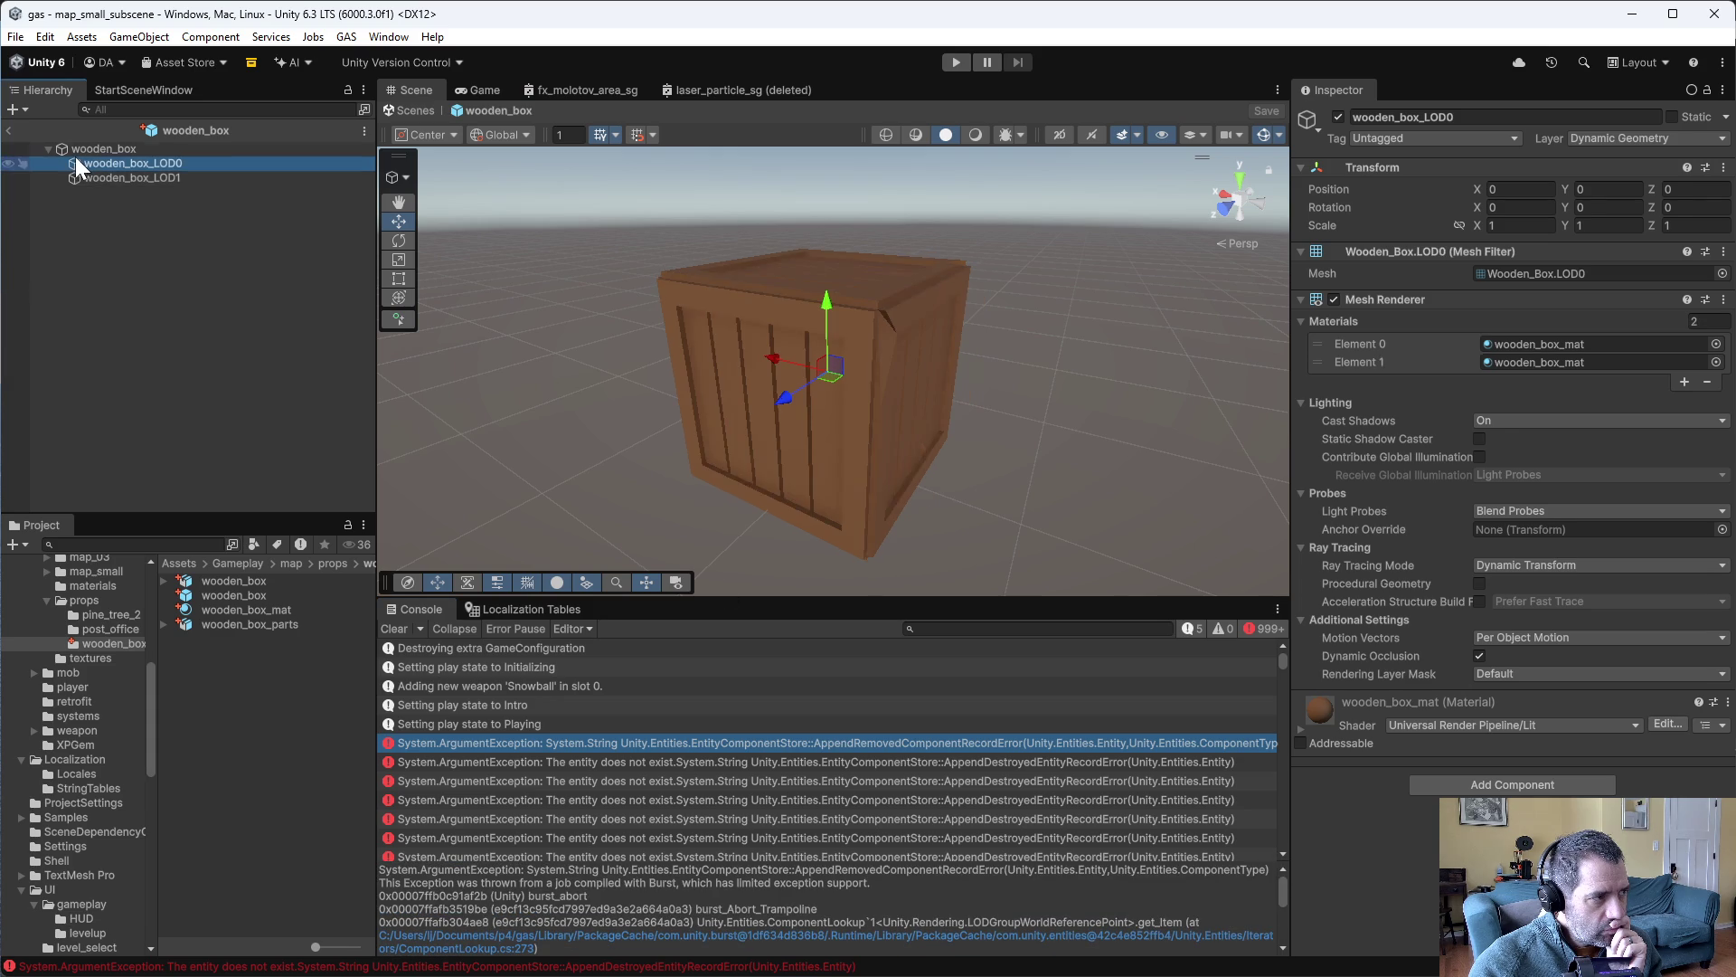
click(86, 150)
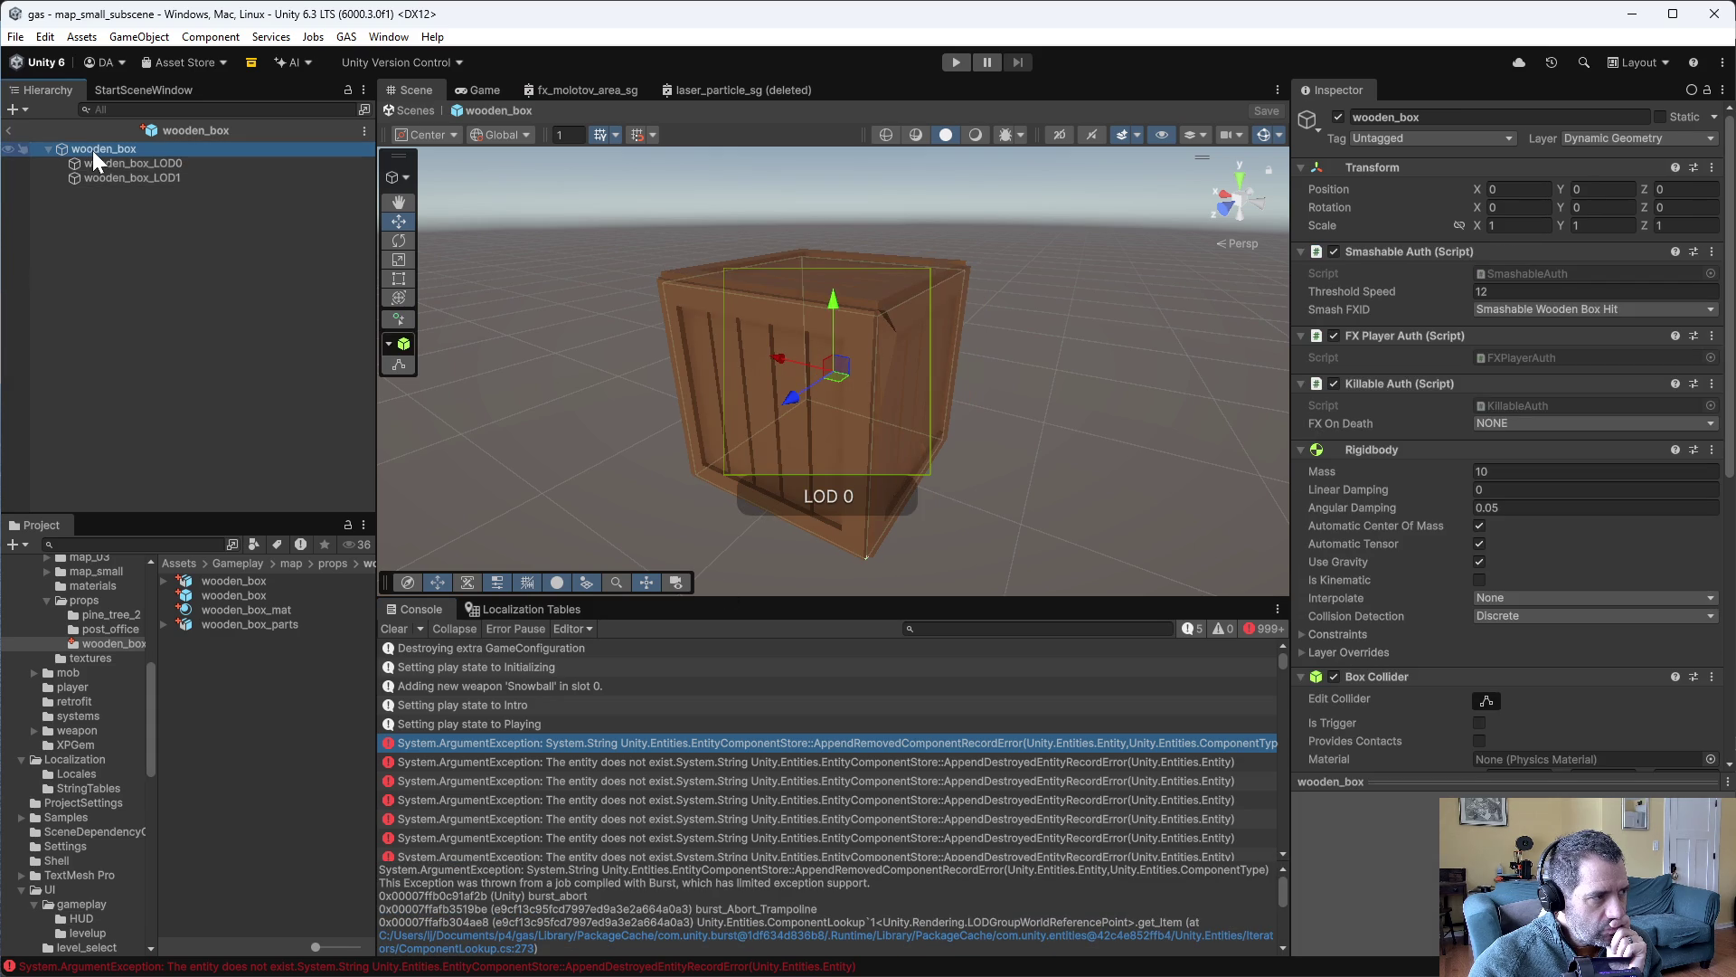
click(90, 742)
click(223, 622)
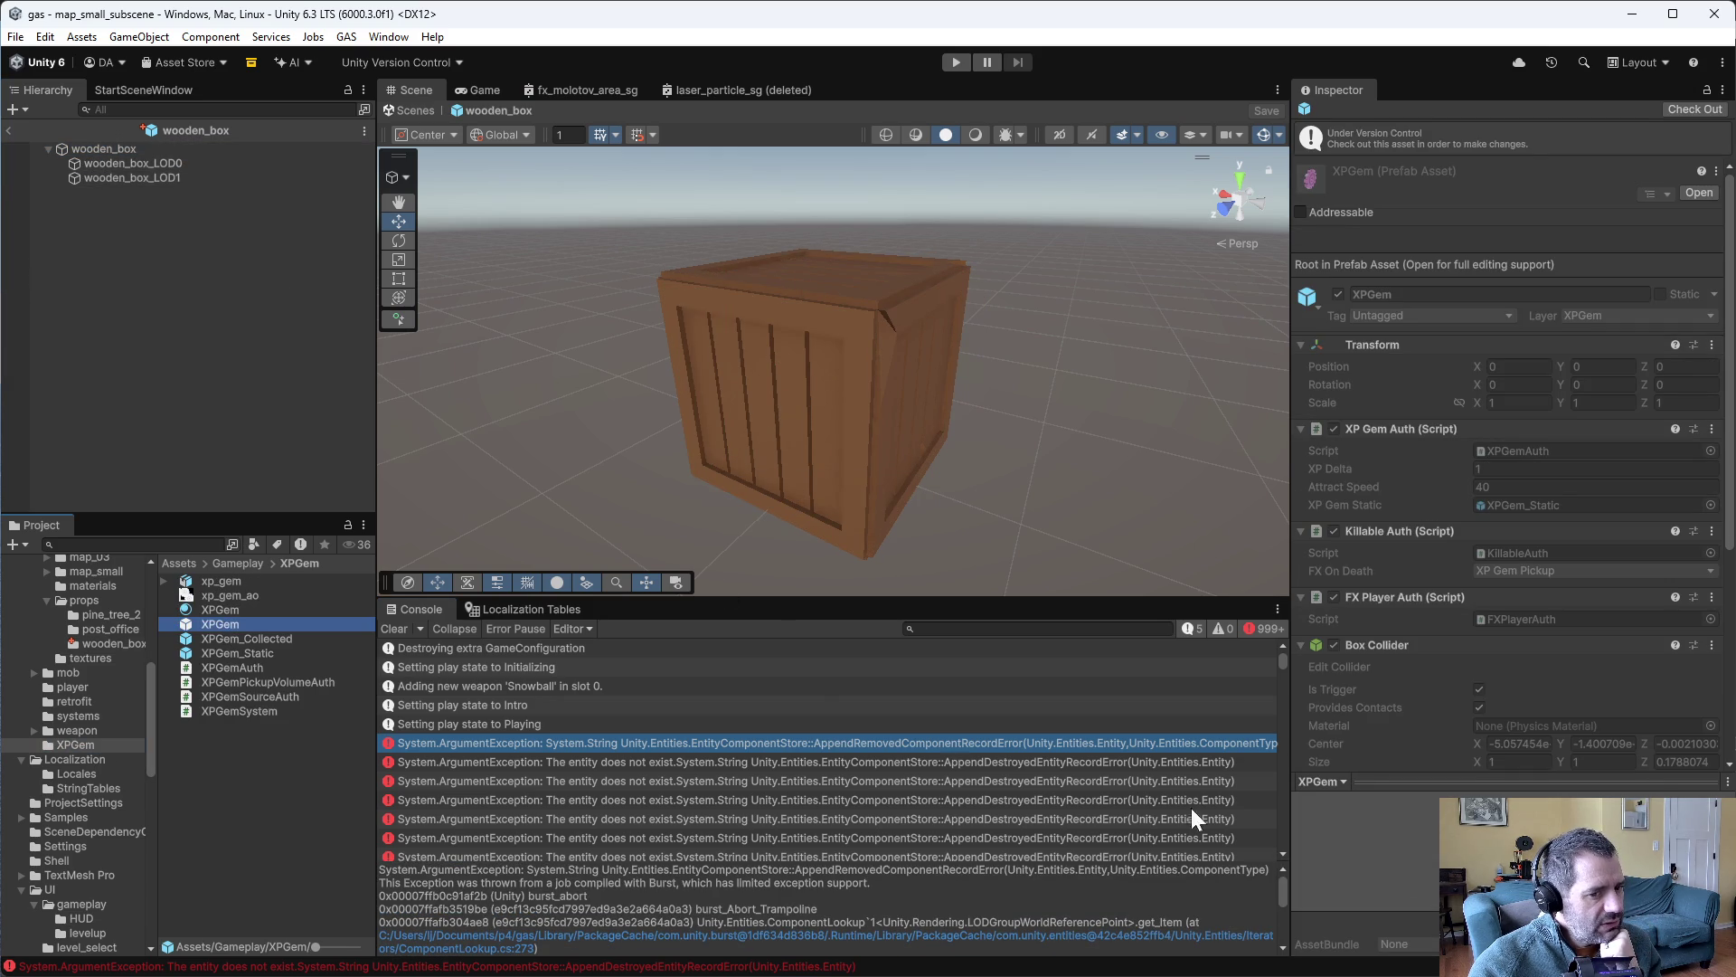
click(1357, 868)
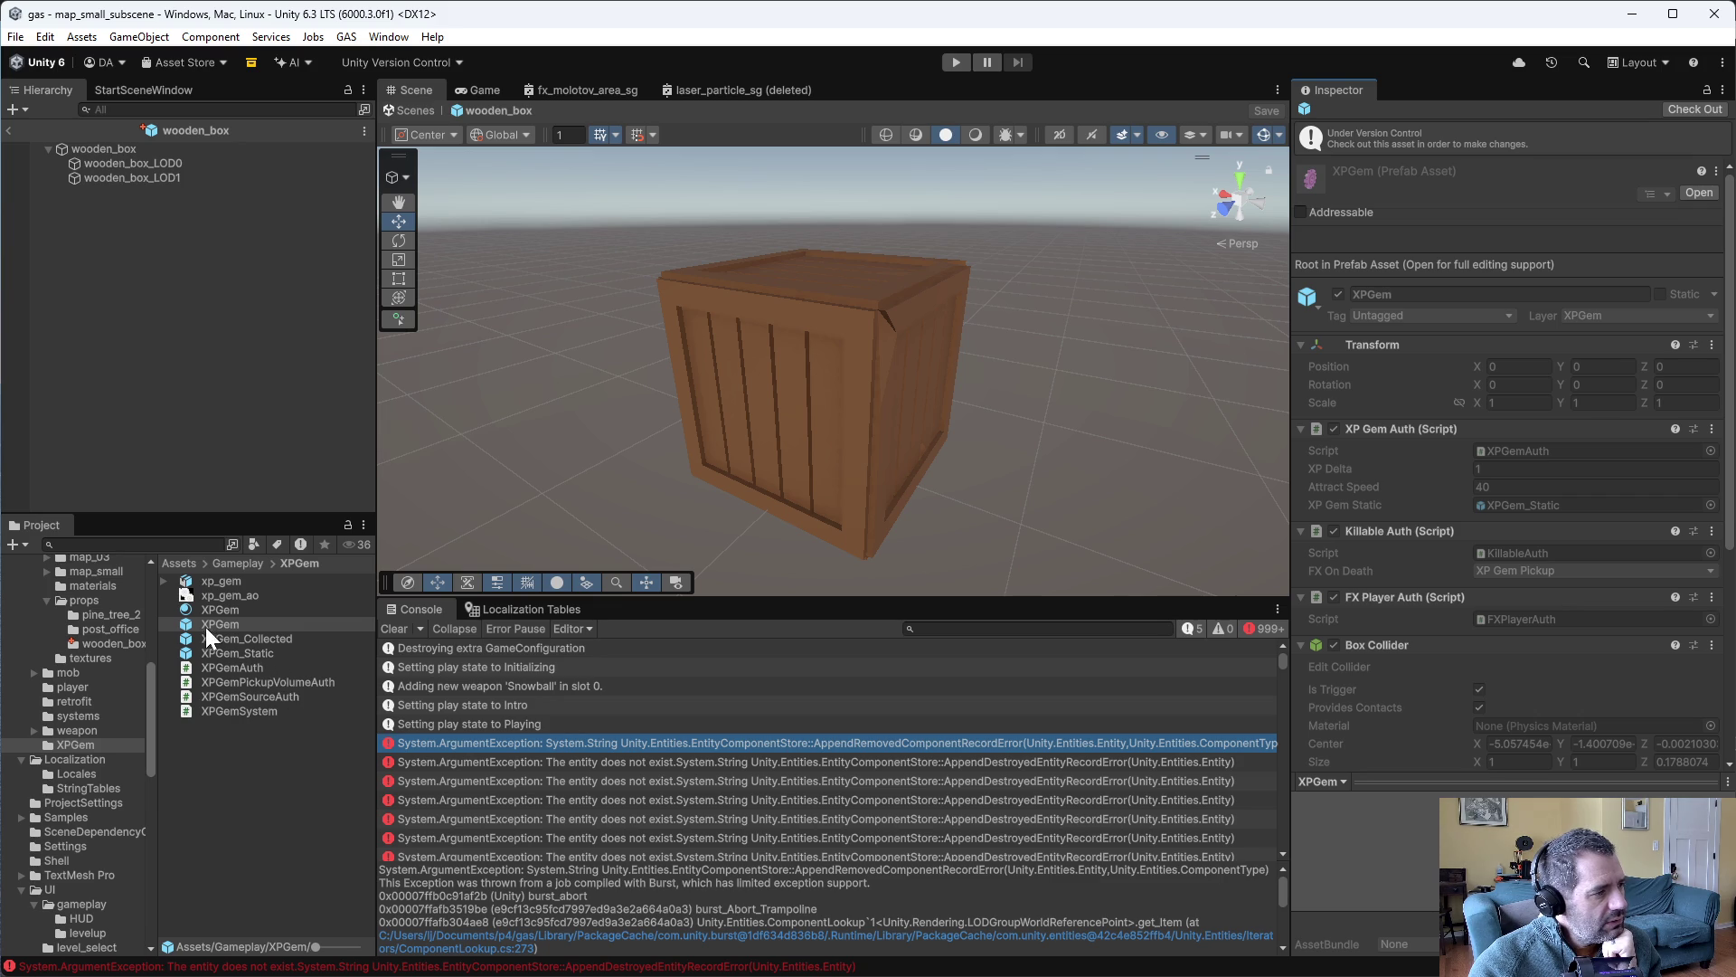
- Select the wooden_box prefab and focus its Threshold Speed field, currently 12
click(112, 642)
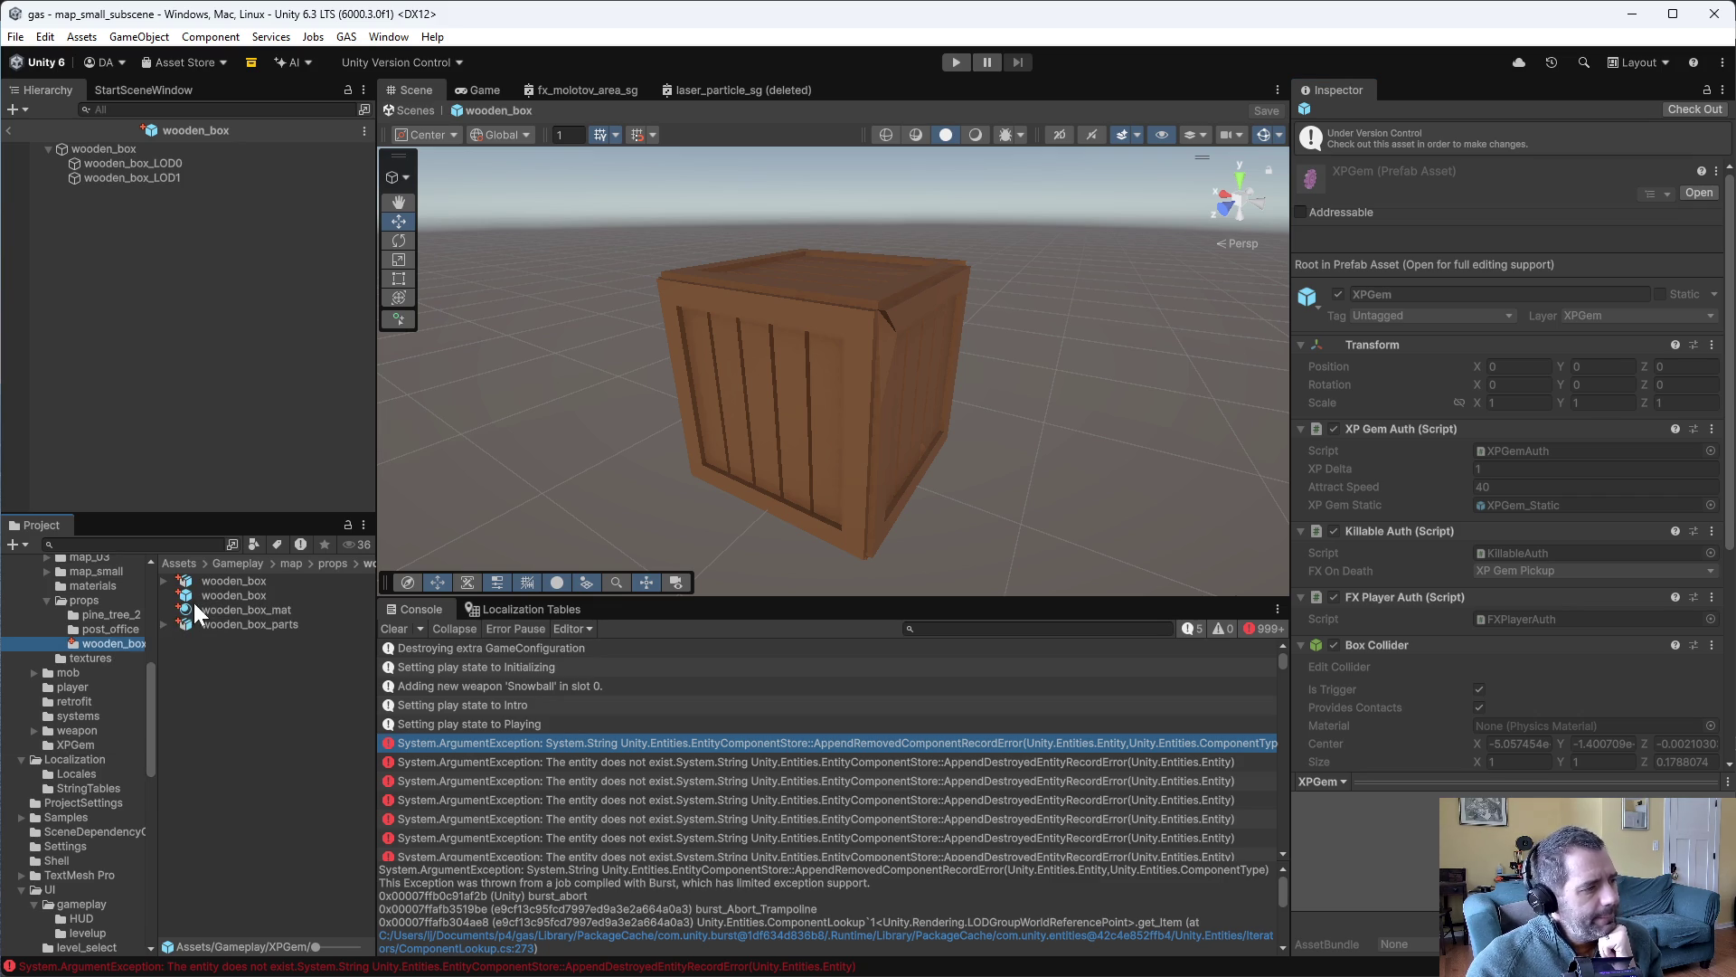
click(208, 595)
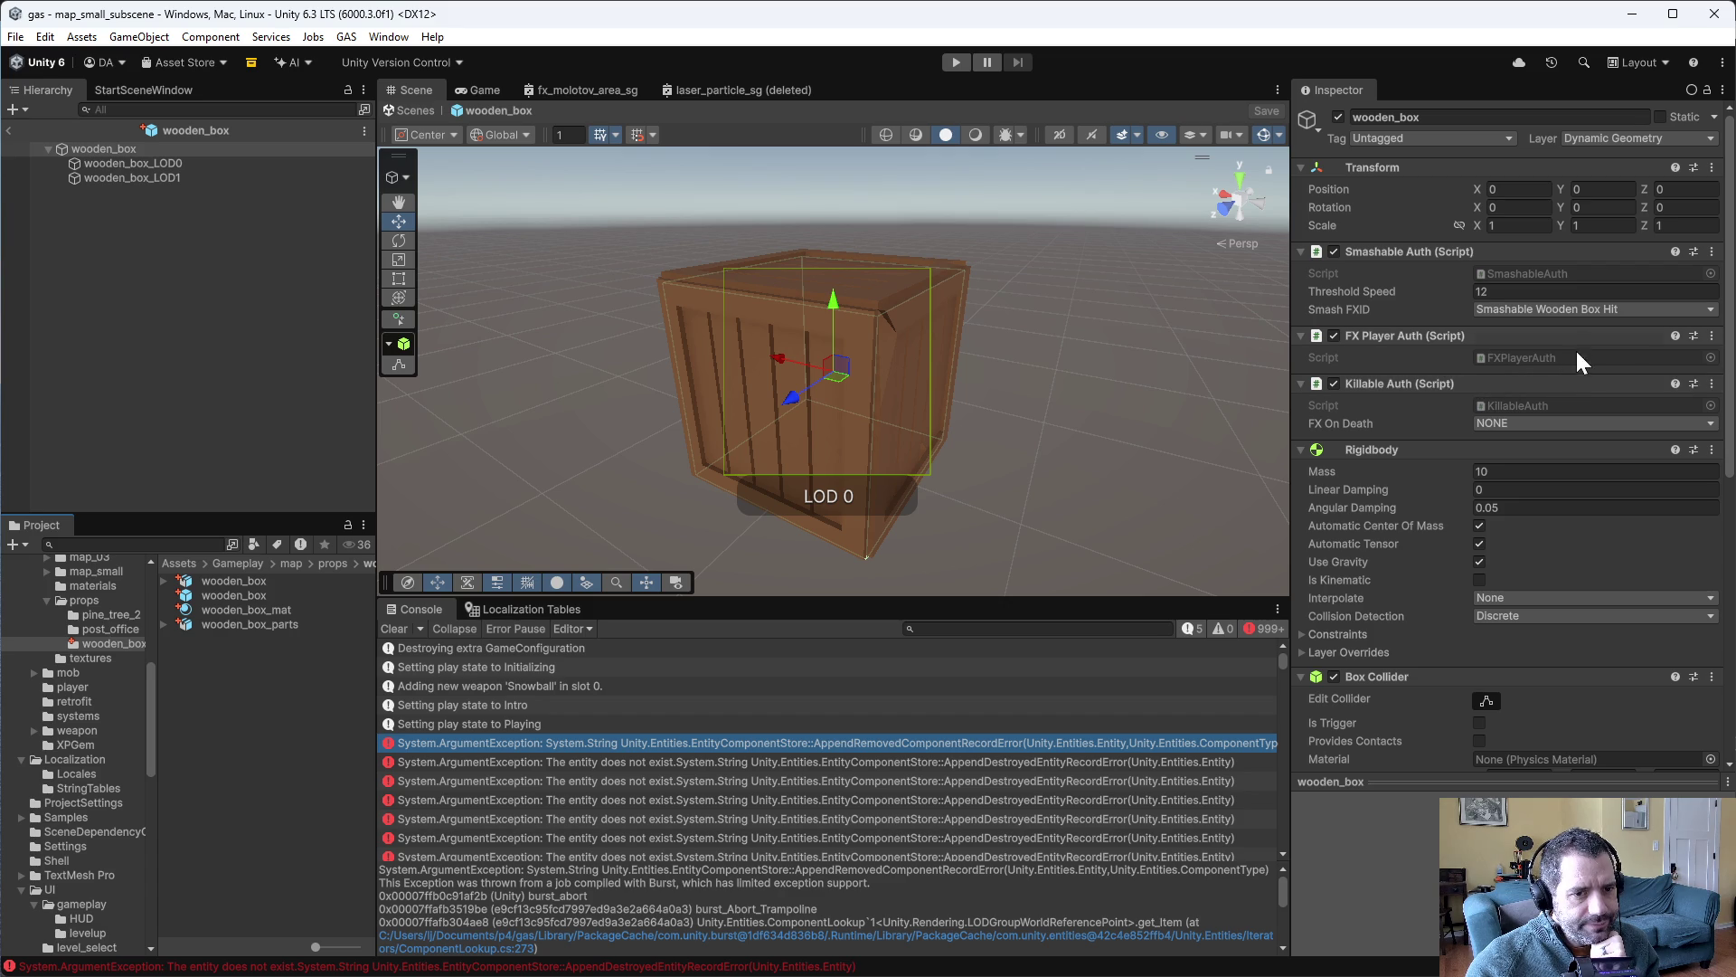
click(1506, 291)
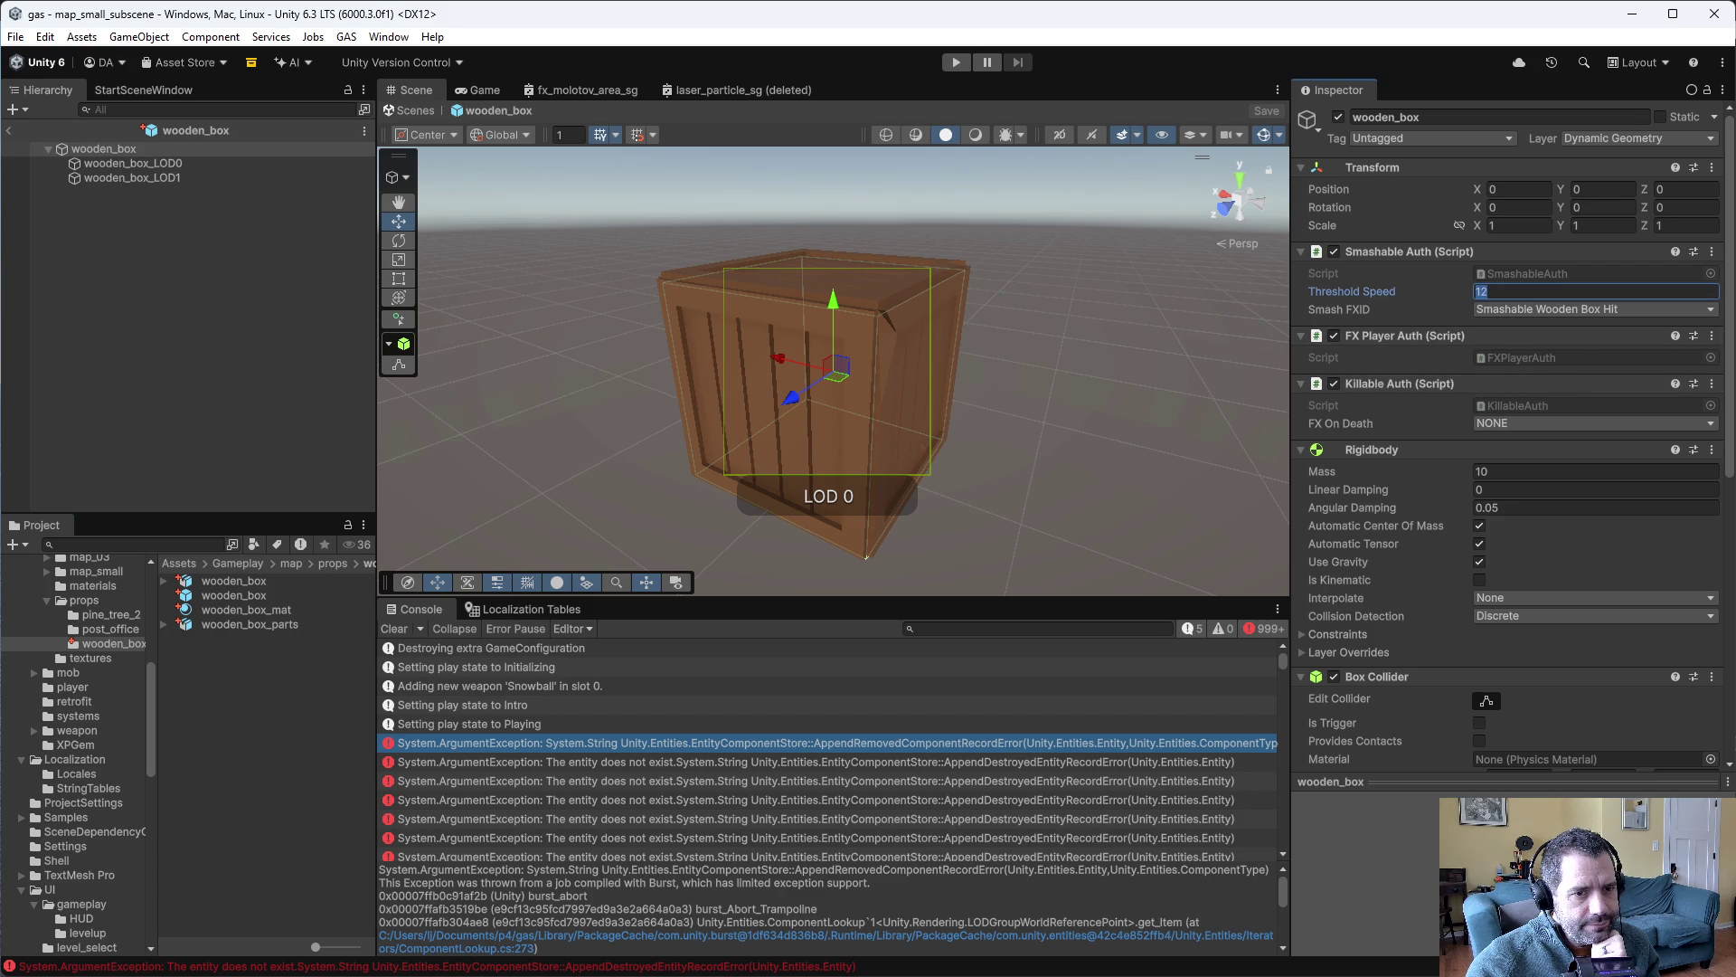
- Set Threshold Speed to 10 and save, then change it to 7 and save the prefab again
text(10)
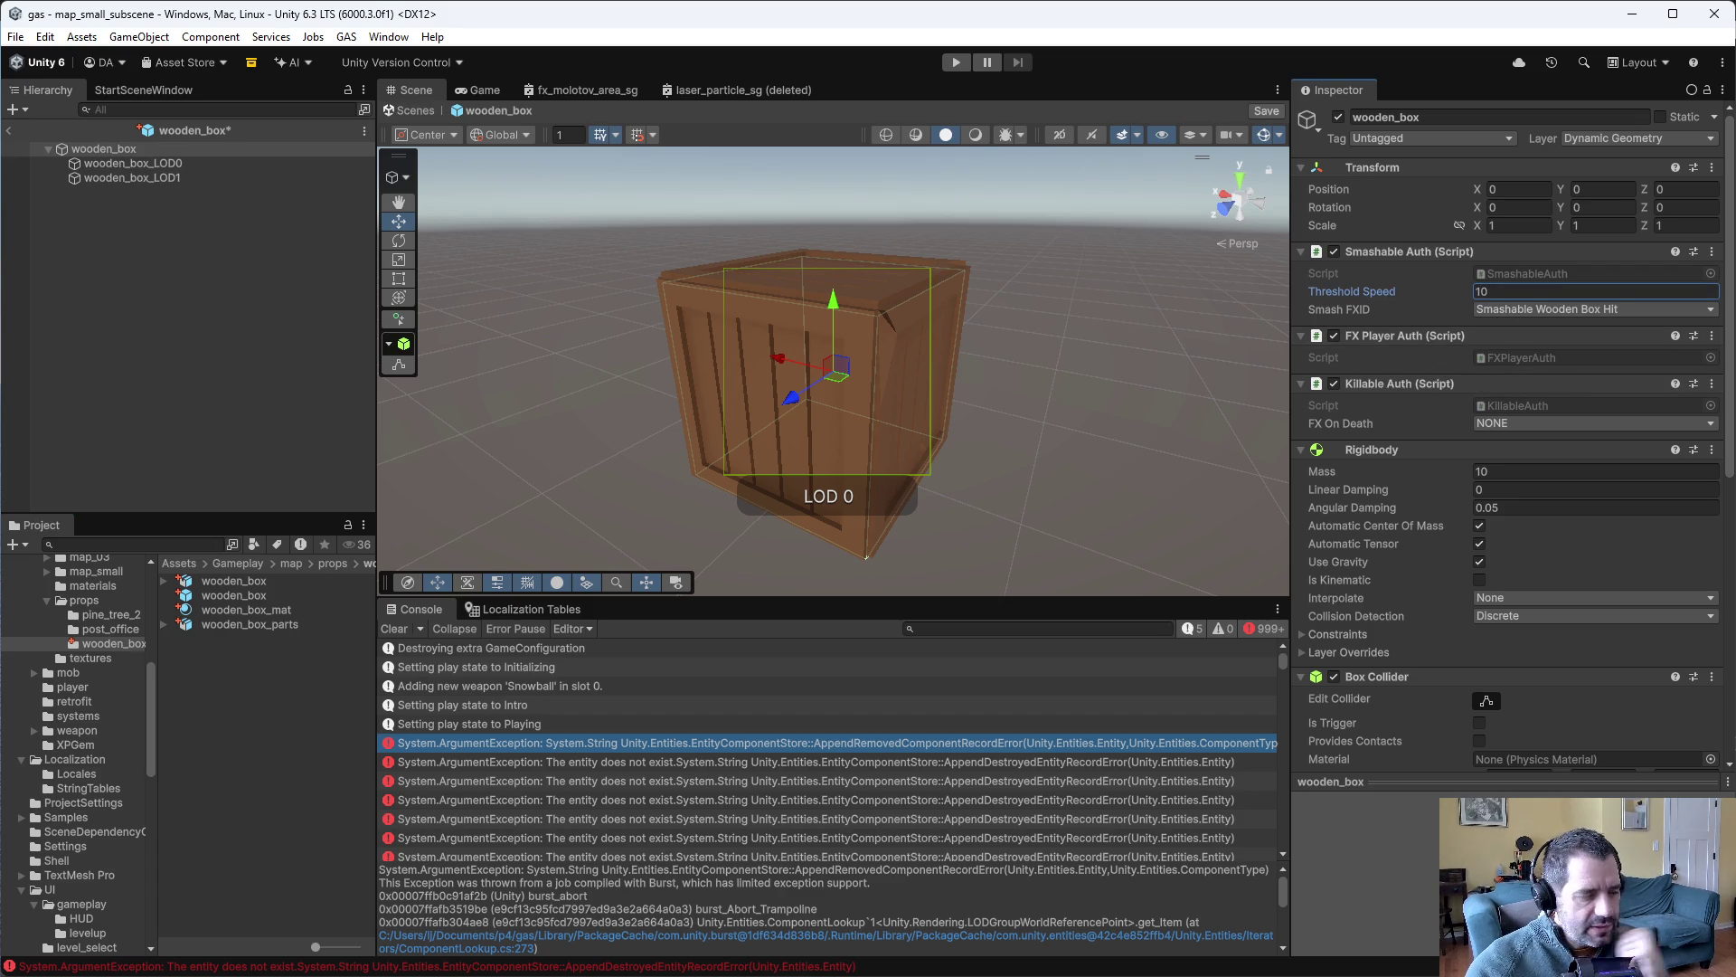
key(ctrl+s)
text(78)
key(ctrl+s)
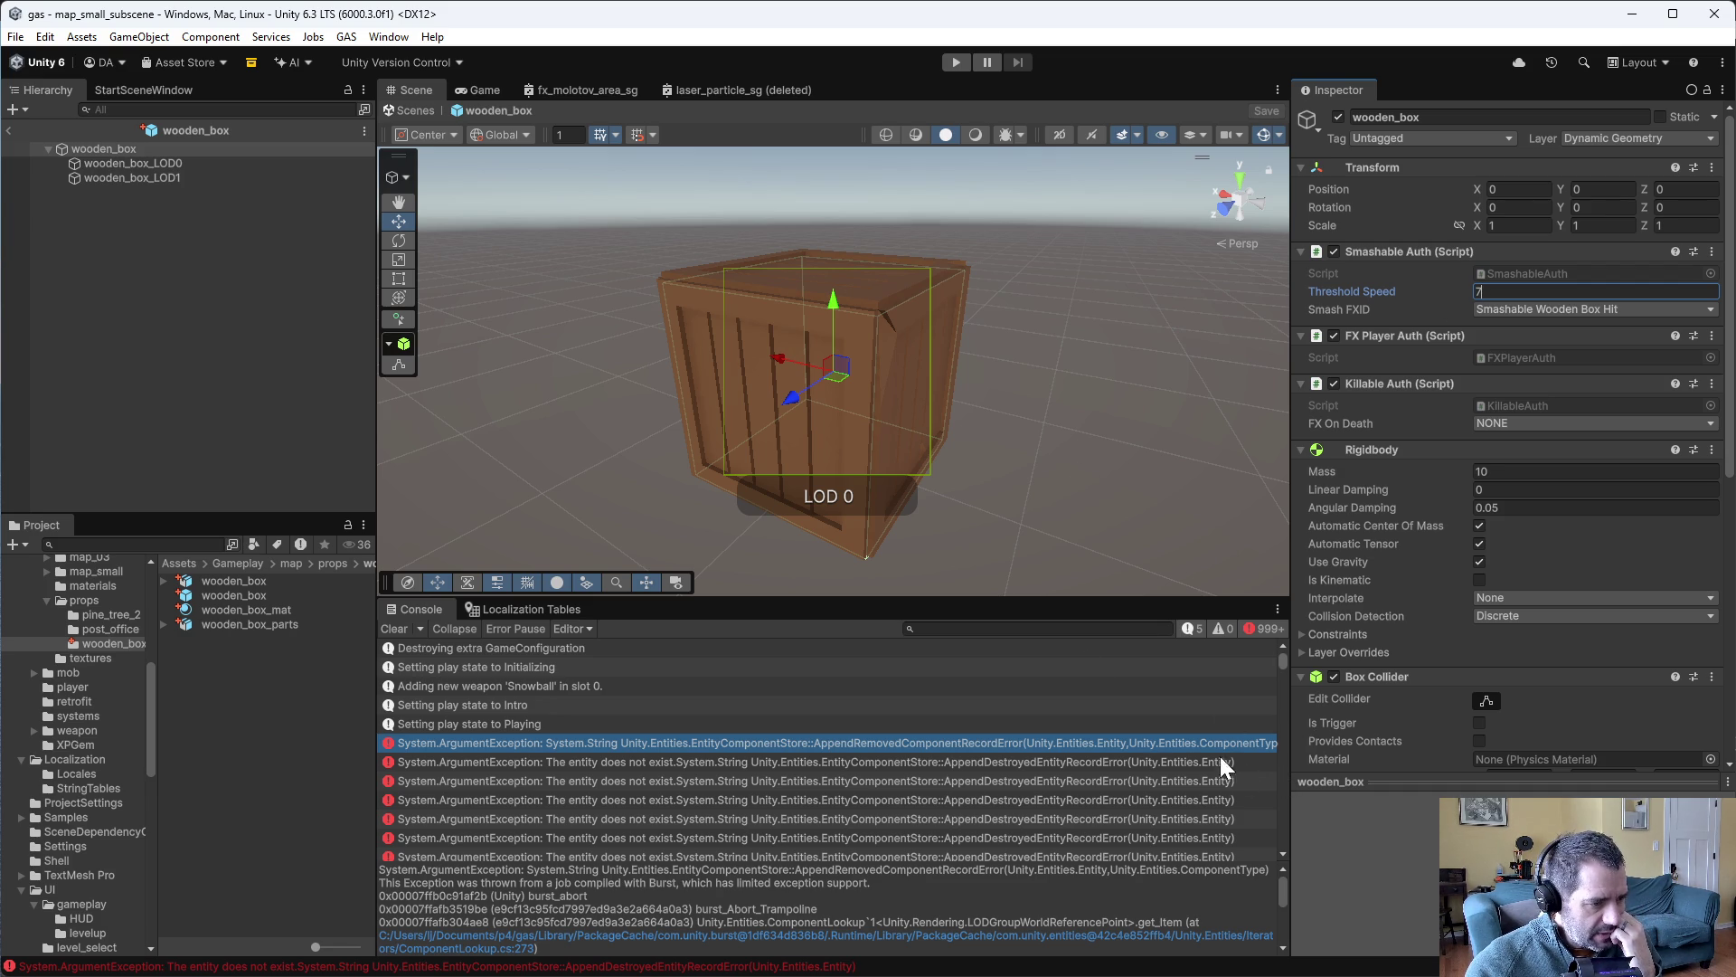
- Browse the Console's entity-does-not-exist errors, then go to the XPGem asset folder
mouse_move(1108, 767)
mouse_down()
mouse_move(1089, 758)
mouse_move(1046, 828)
mouse_move(1040, 789)
mouse_up()
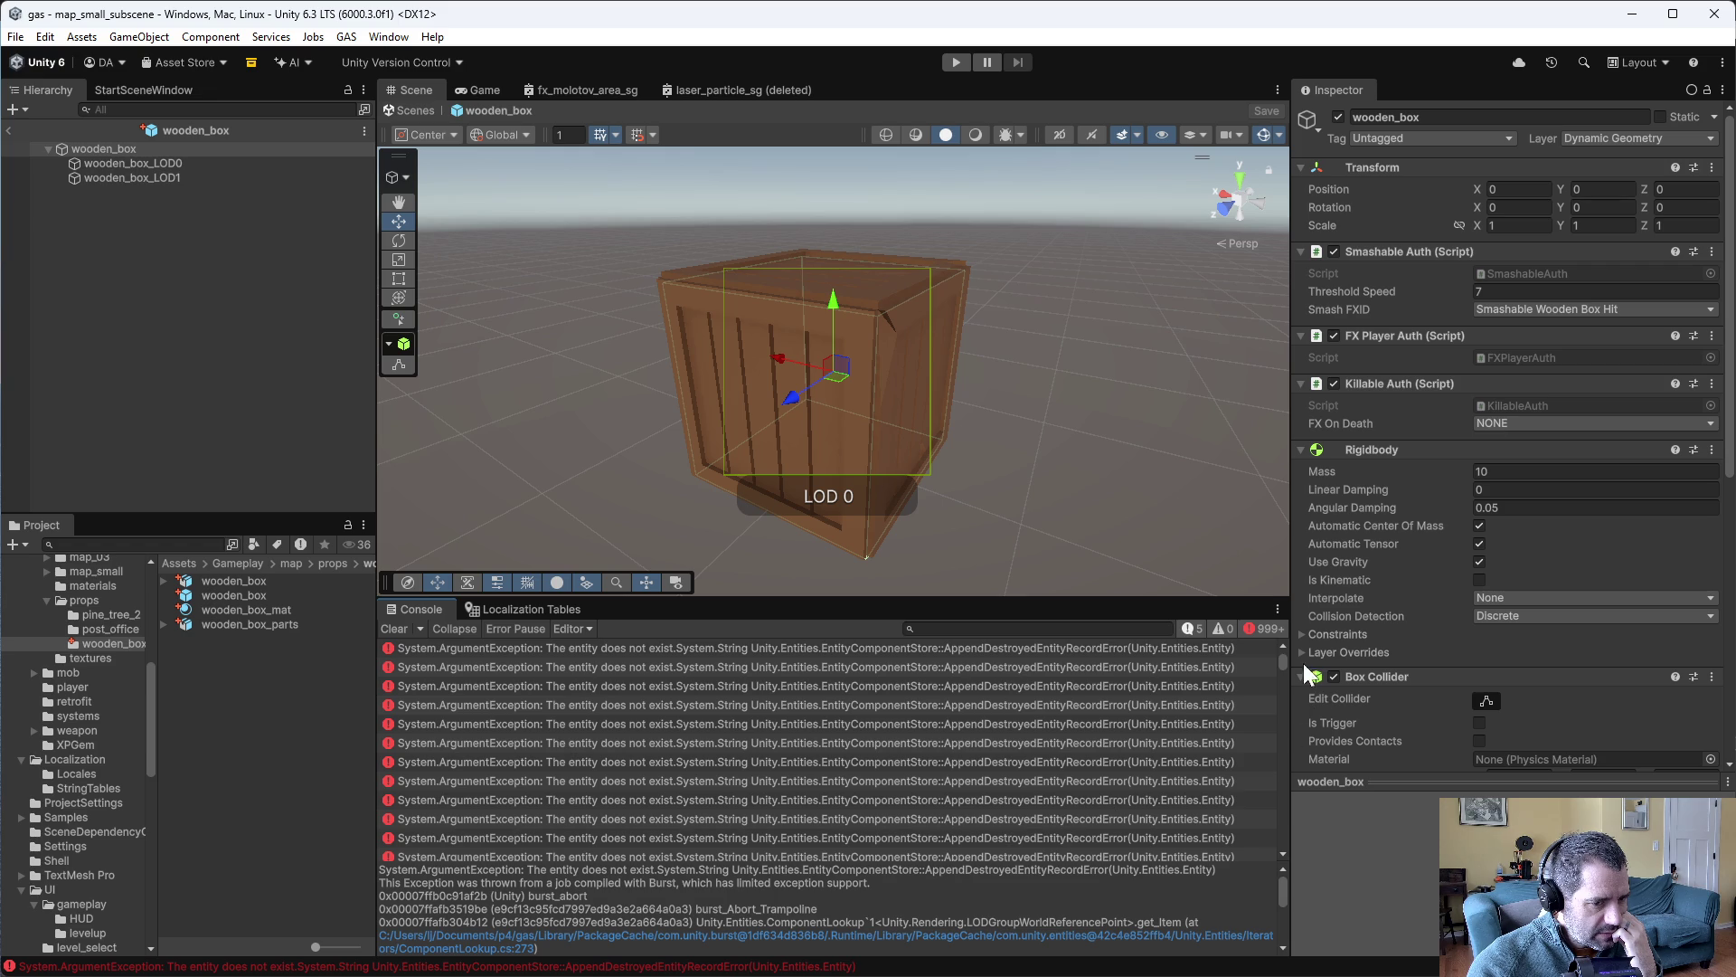
mouse_move(1282, 658)
mouse_down()
mouse_move(1297, 828)
mouse_move(1294, 752)
mouse_up()
click(1093, 741)
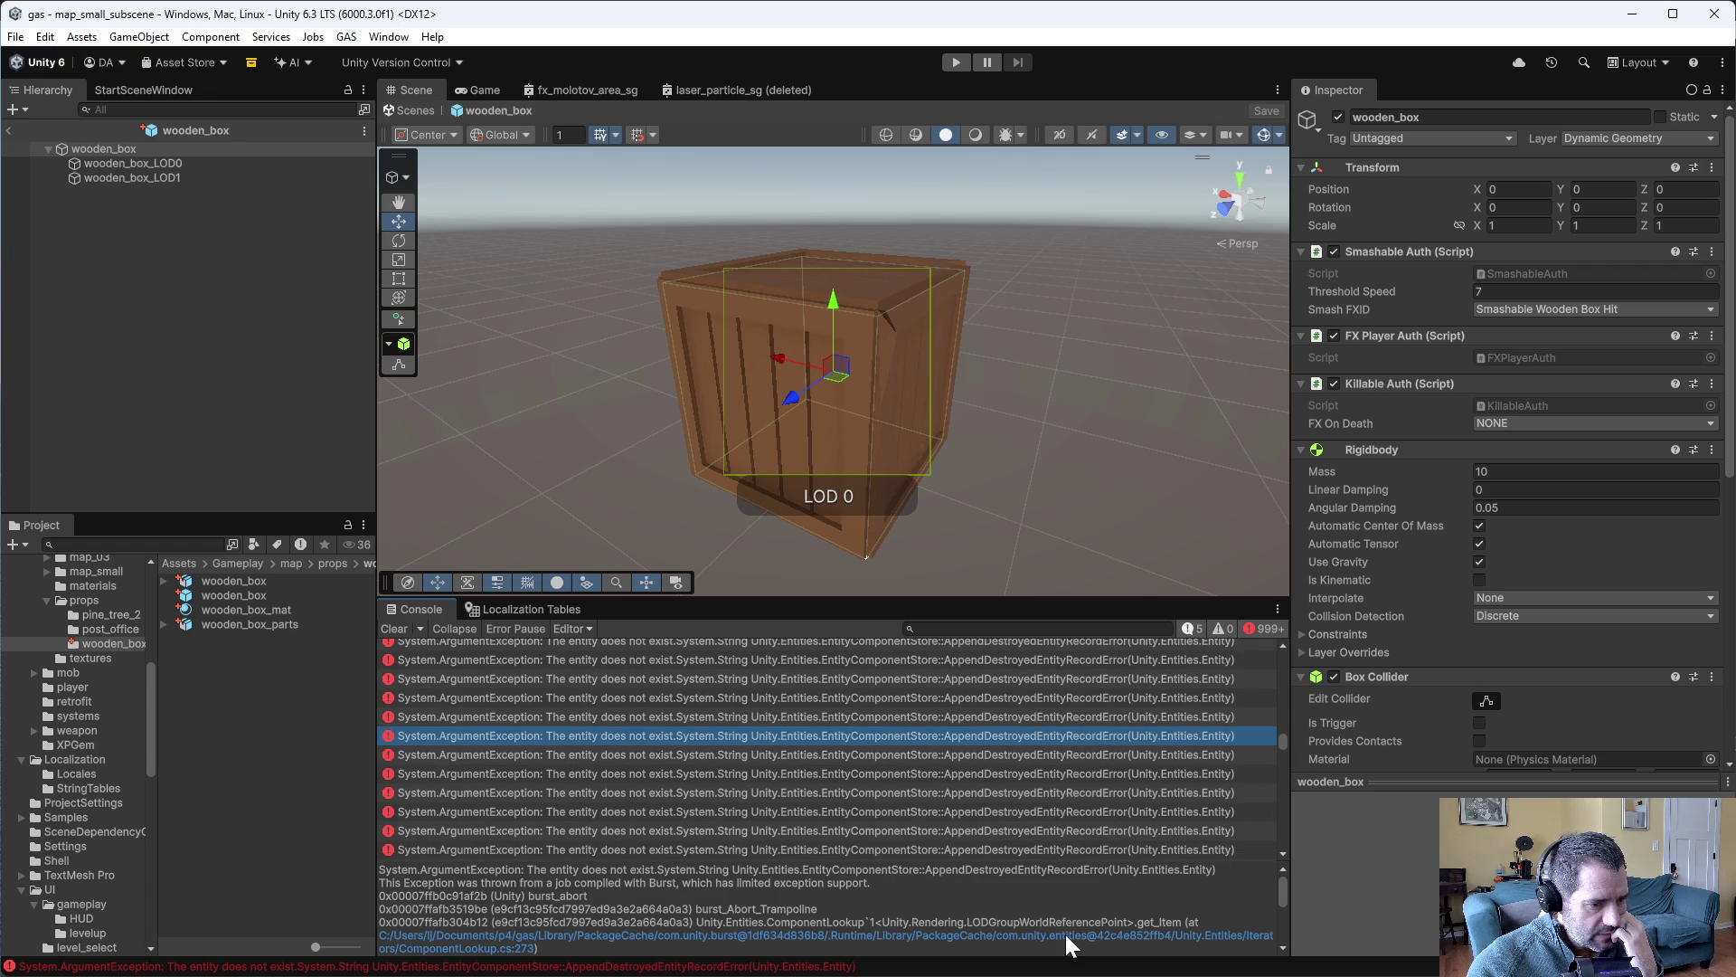
mouse_move(1281, 883)
mouse_down()
mouse_move(1279, 915)
mouse_move(1283, 789)
mouse_up()
scroll(132, 834, down, 3)
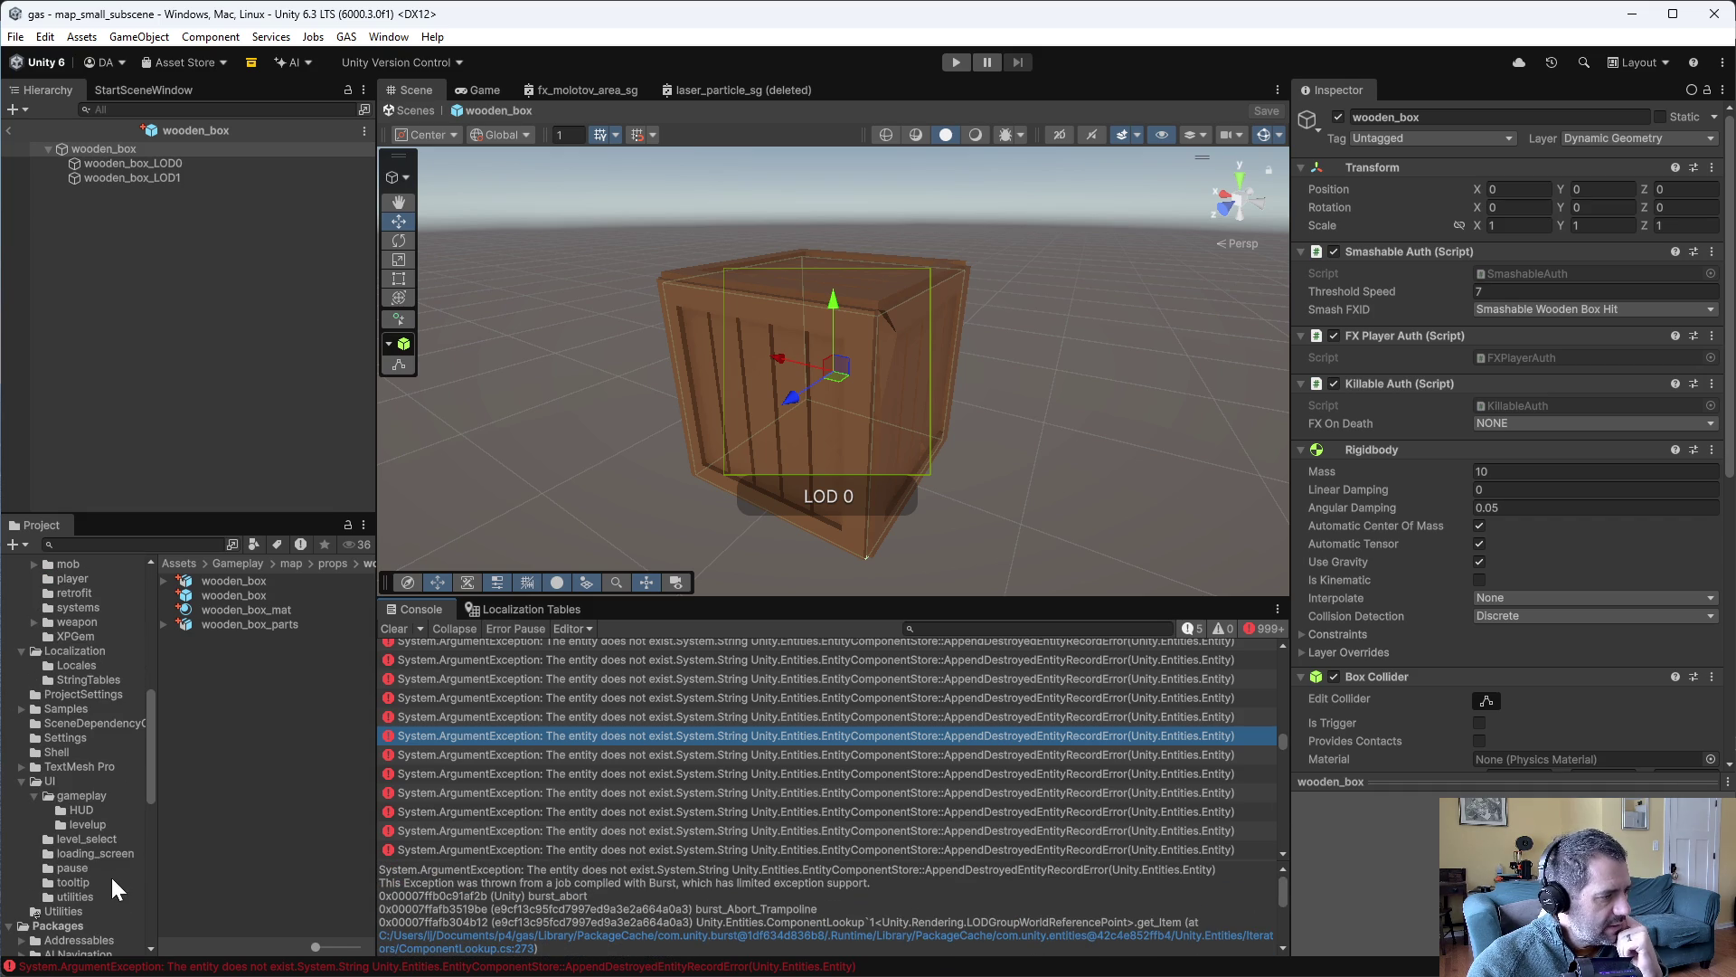
click(72, 635)
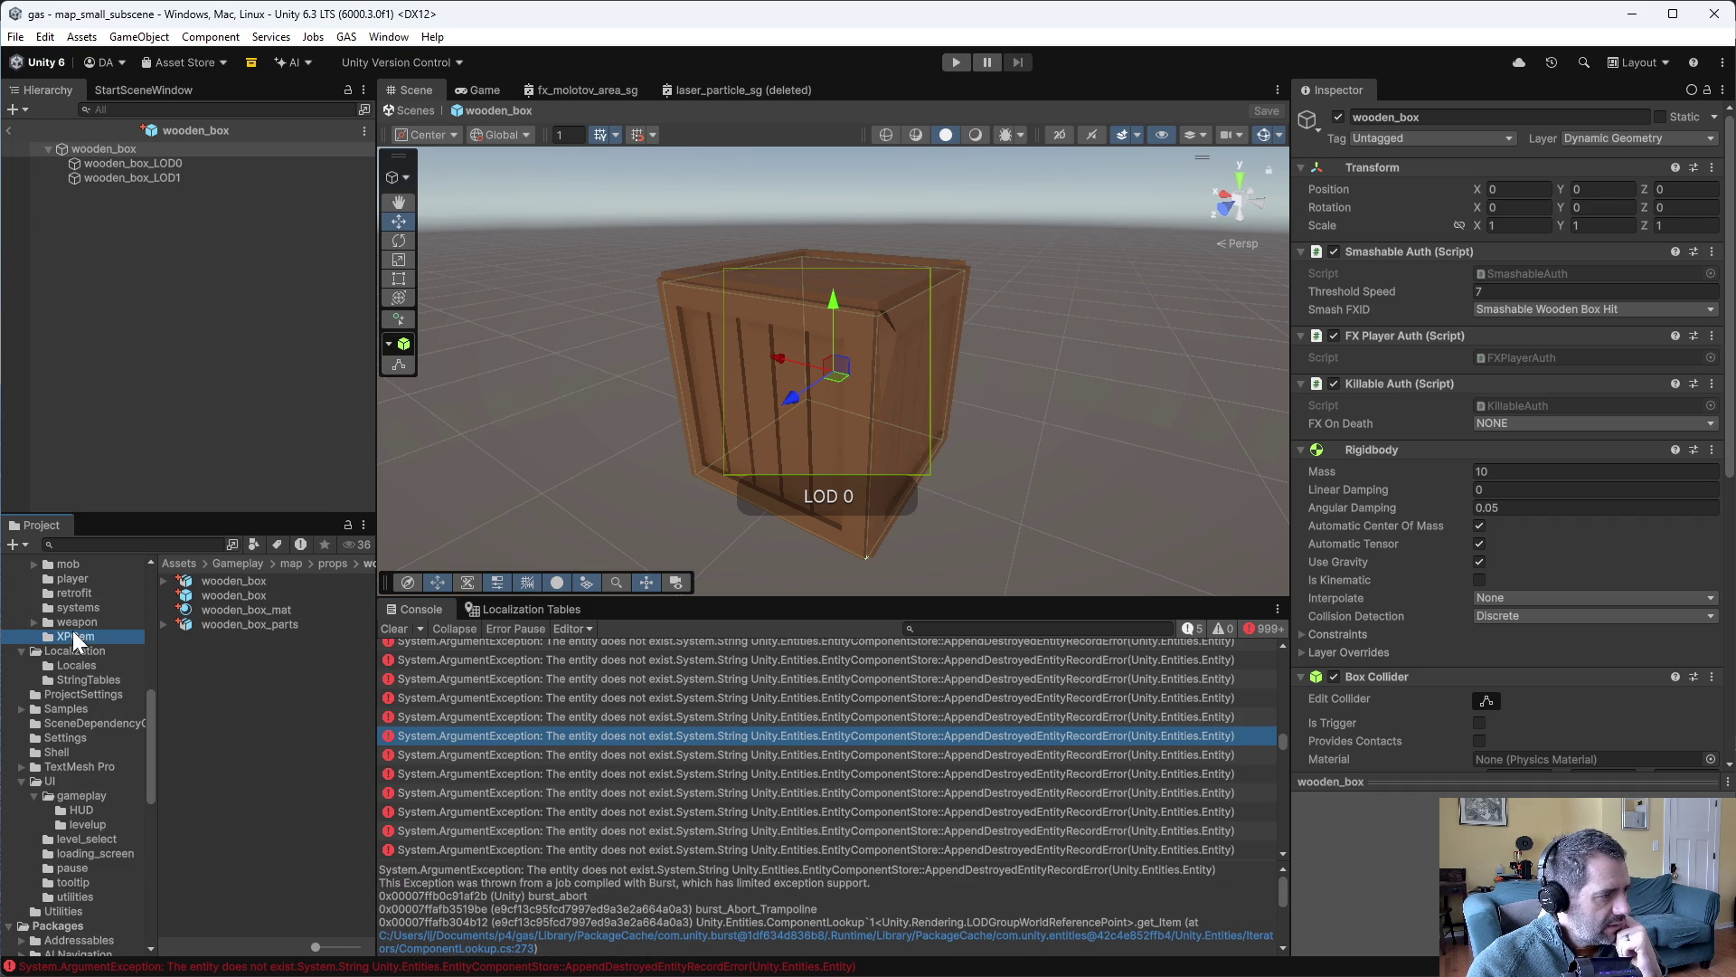
double_click(226, 621)
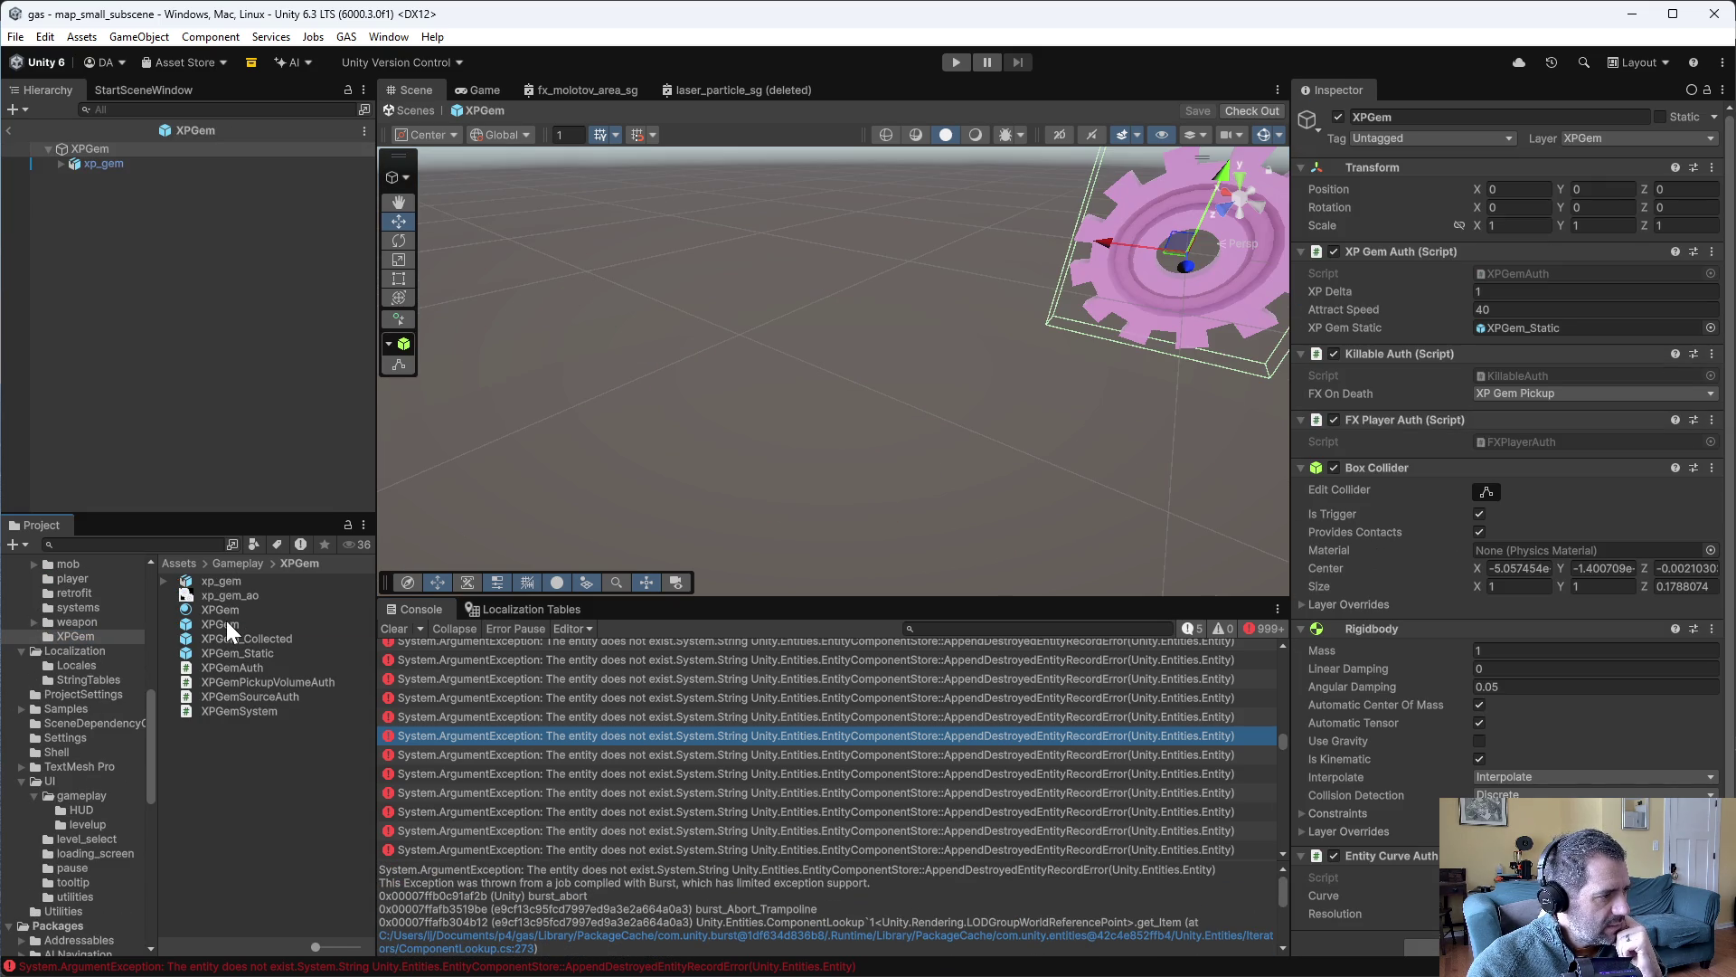
click(85, 149)
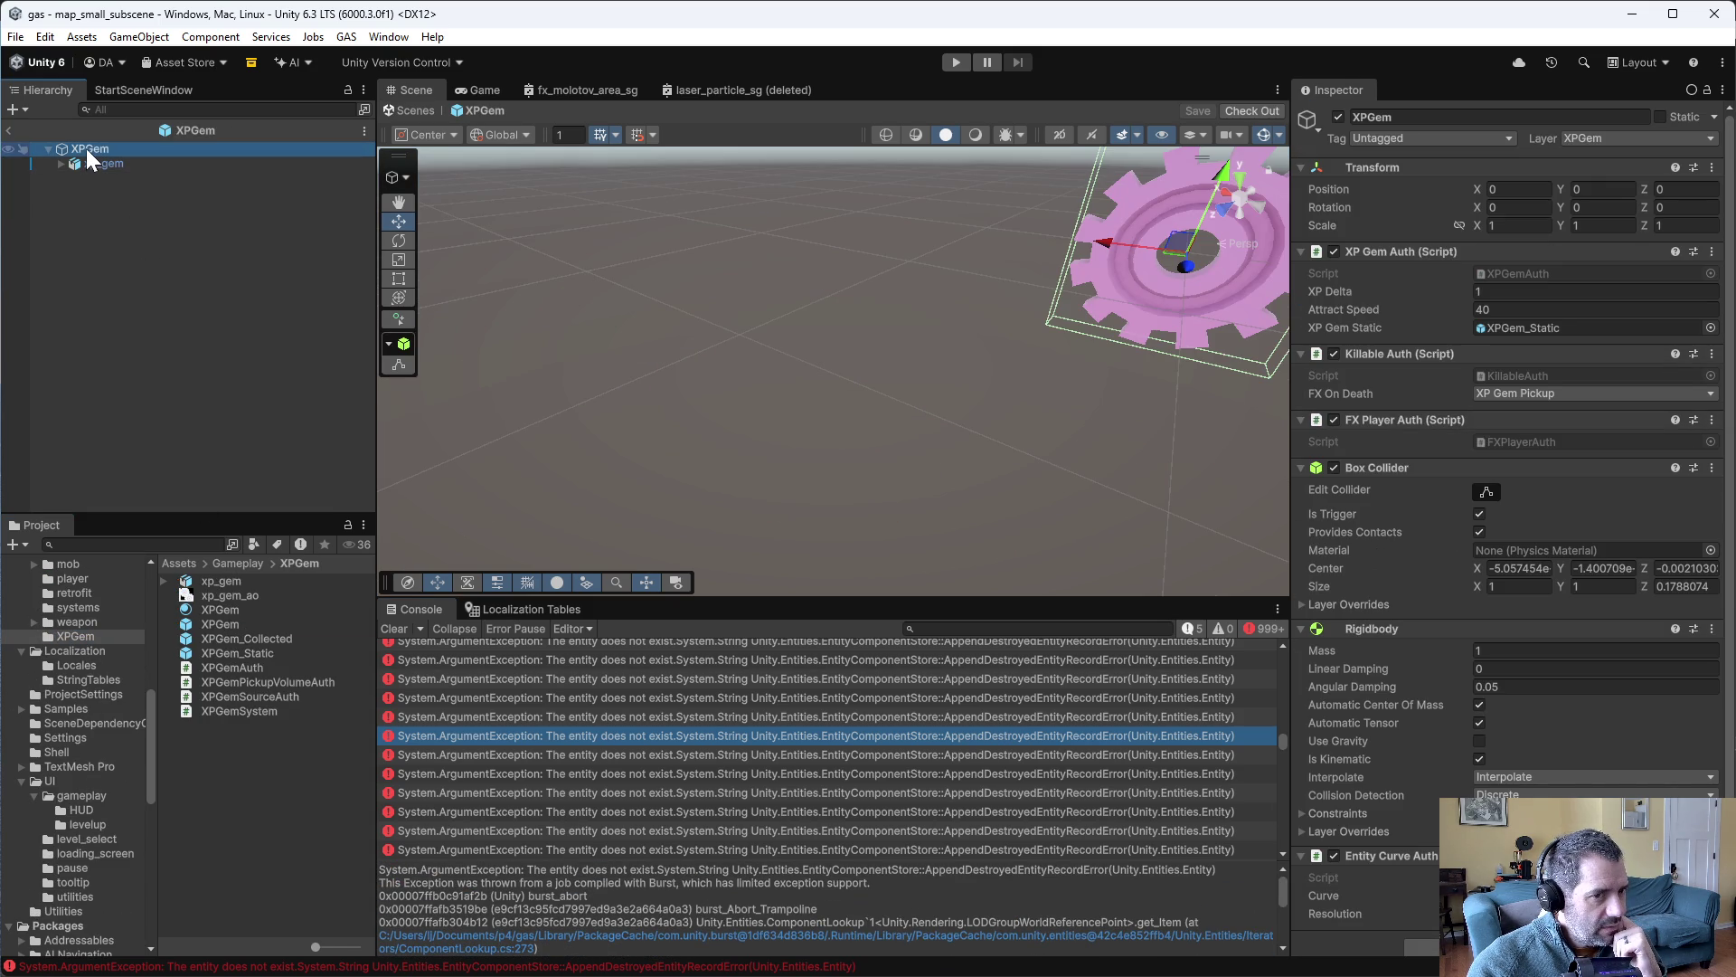
click(117, 164)
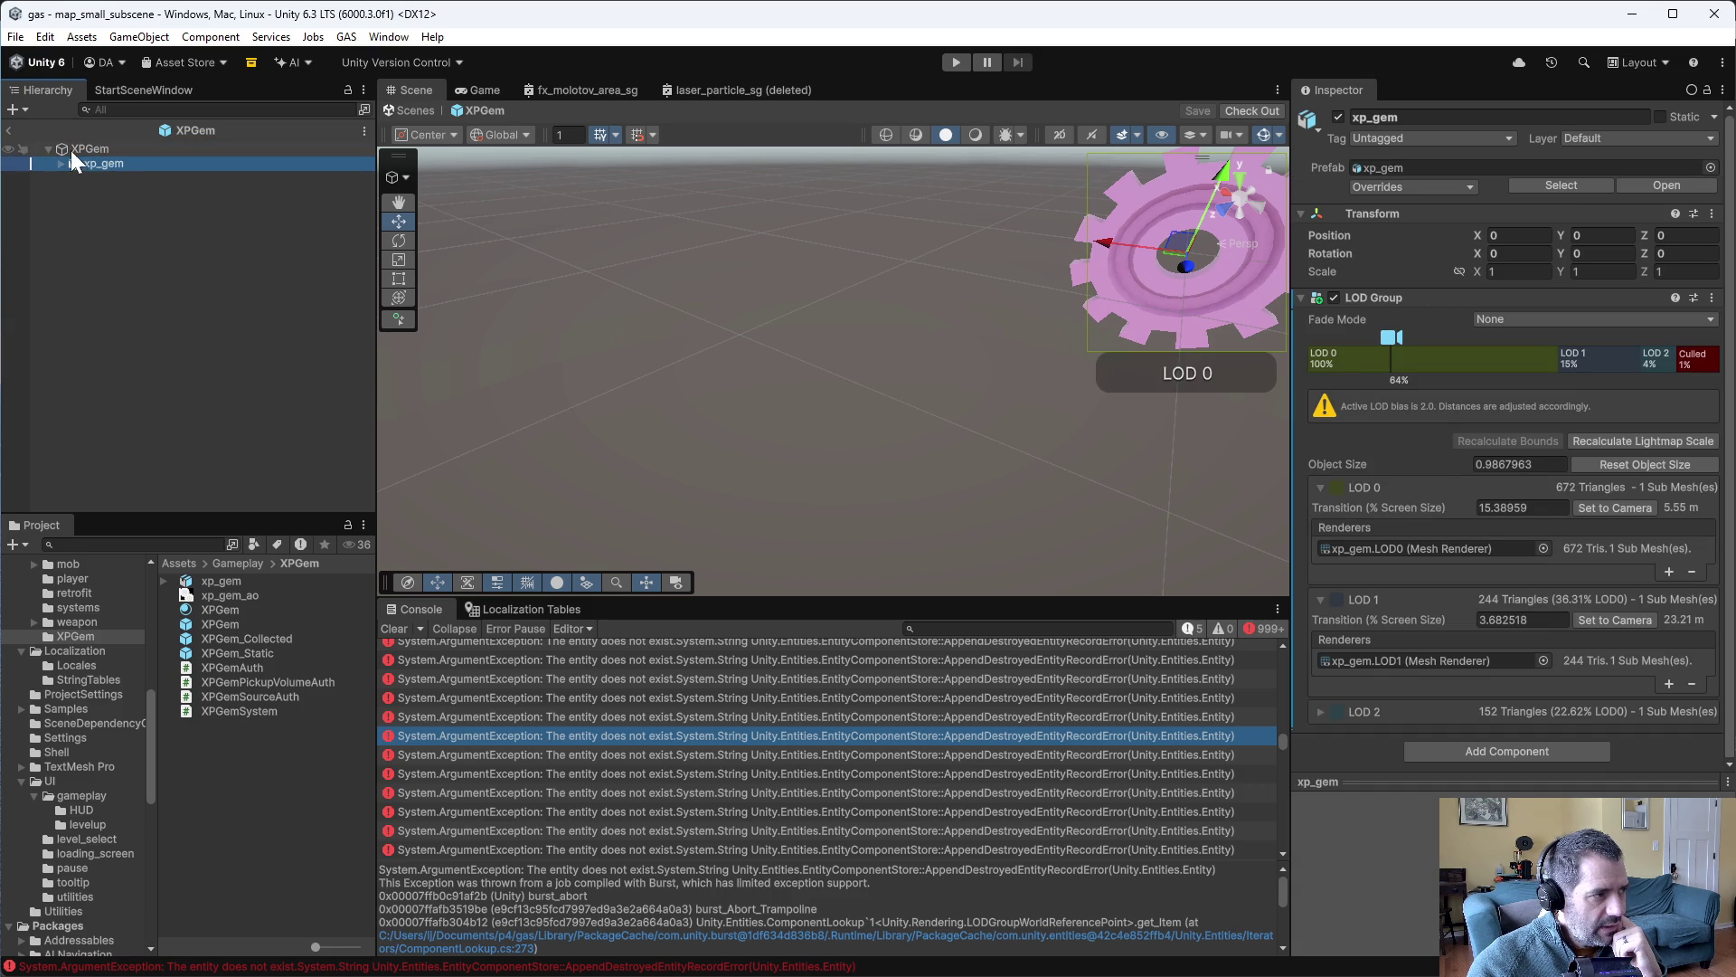
scroll(101, 704, up, 3)
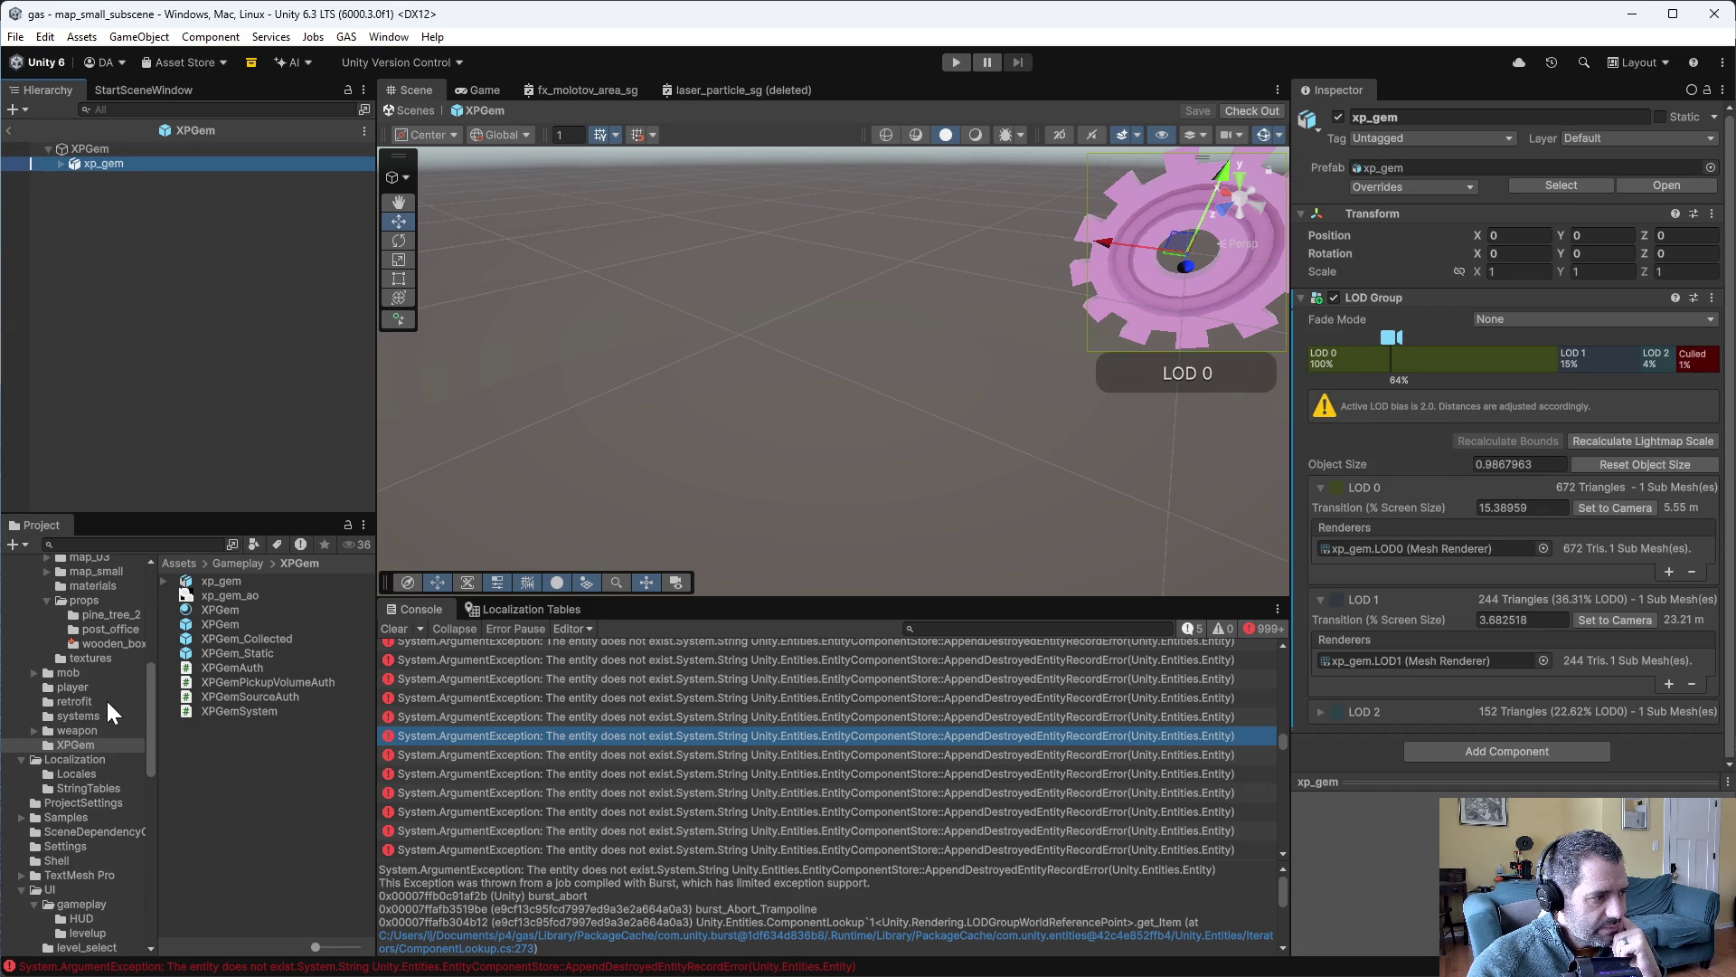
click(101, 144)
click(105, 161)
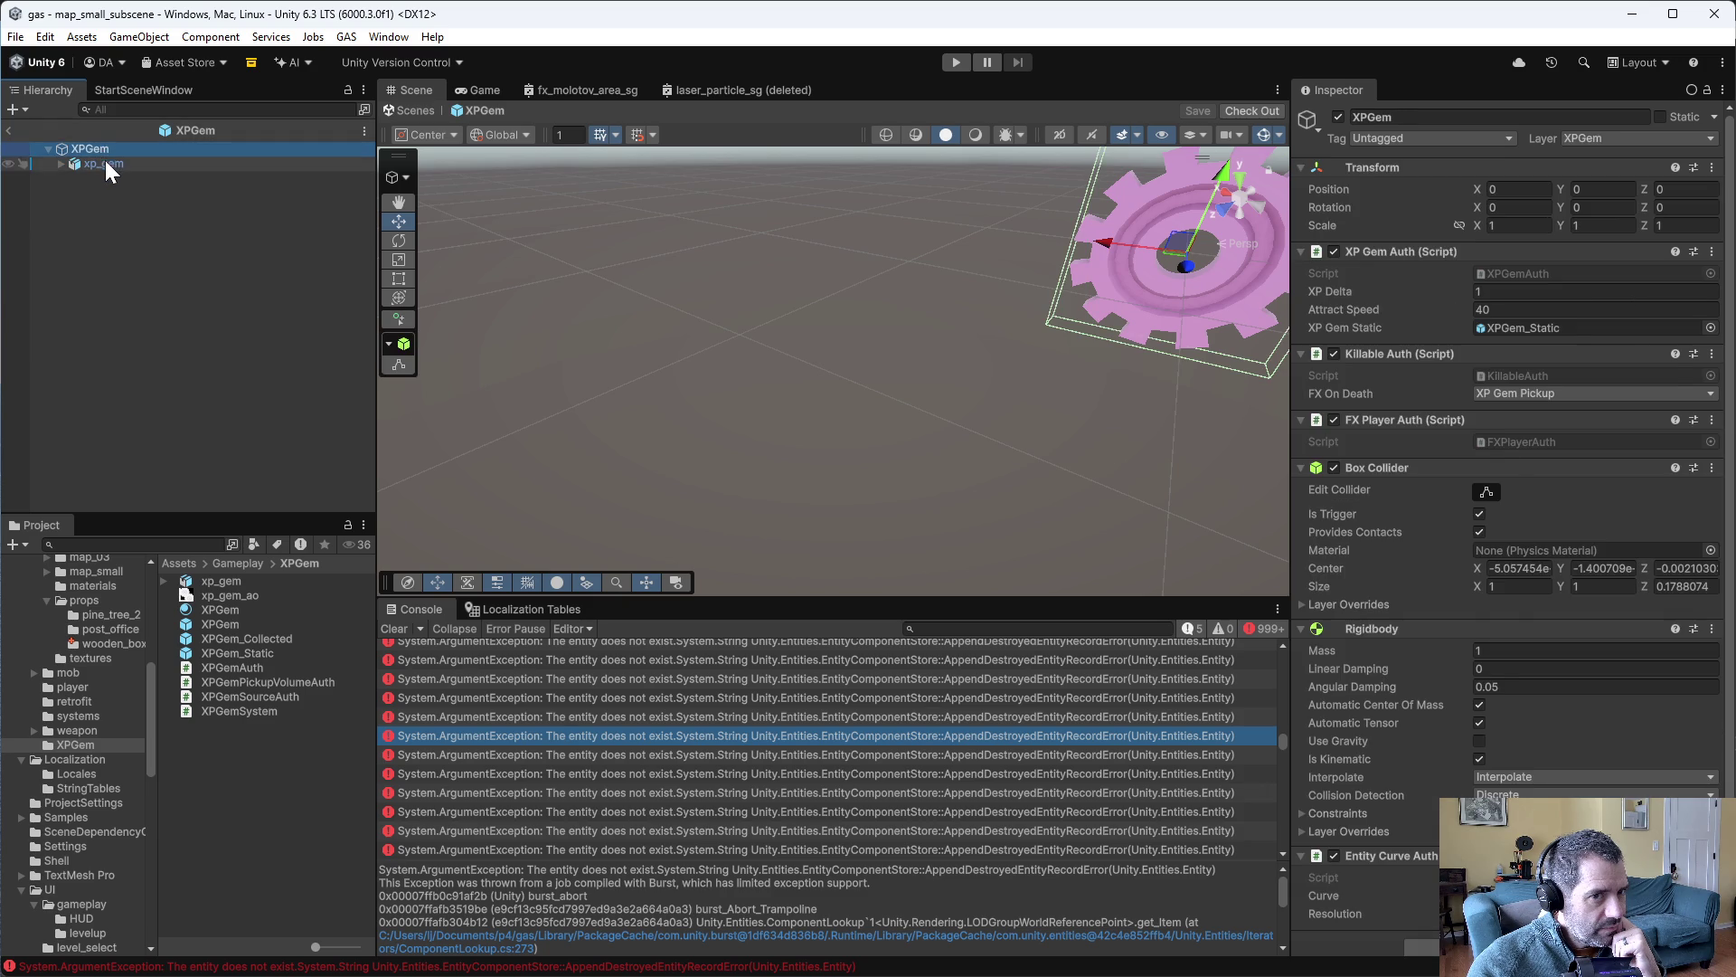
scroll(92, 716, up, 2)
click(122, 696)
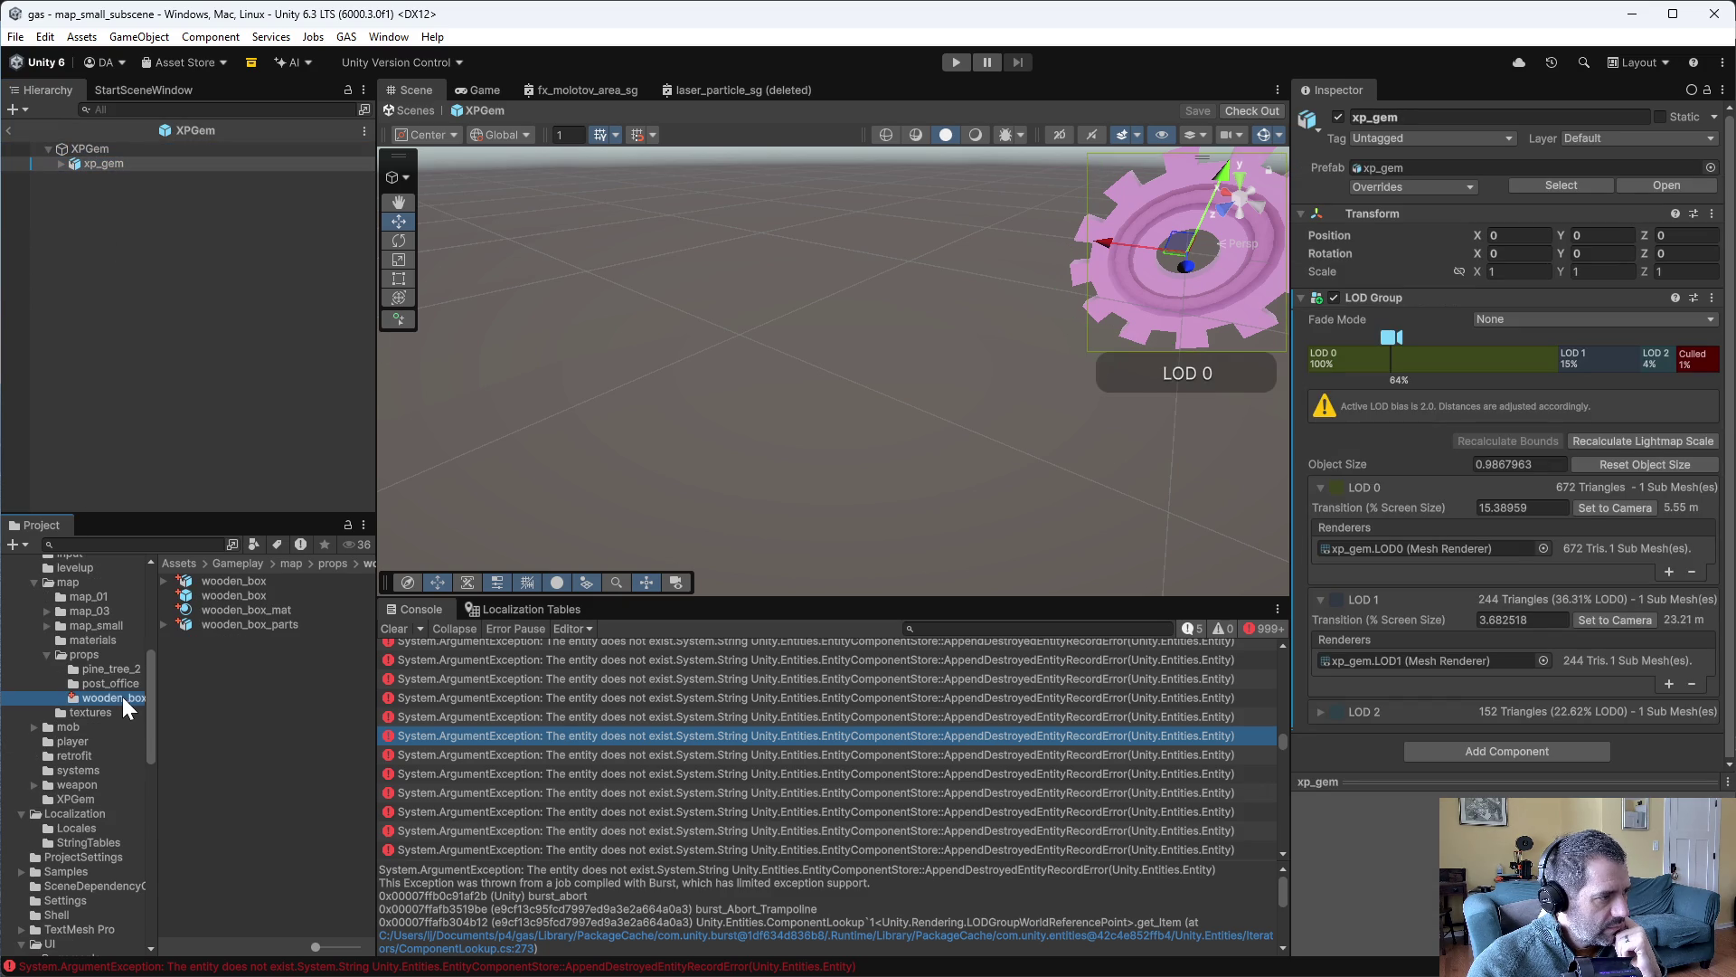
double_click(262, 590)
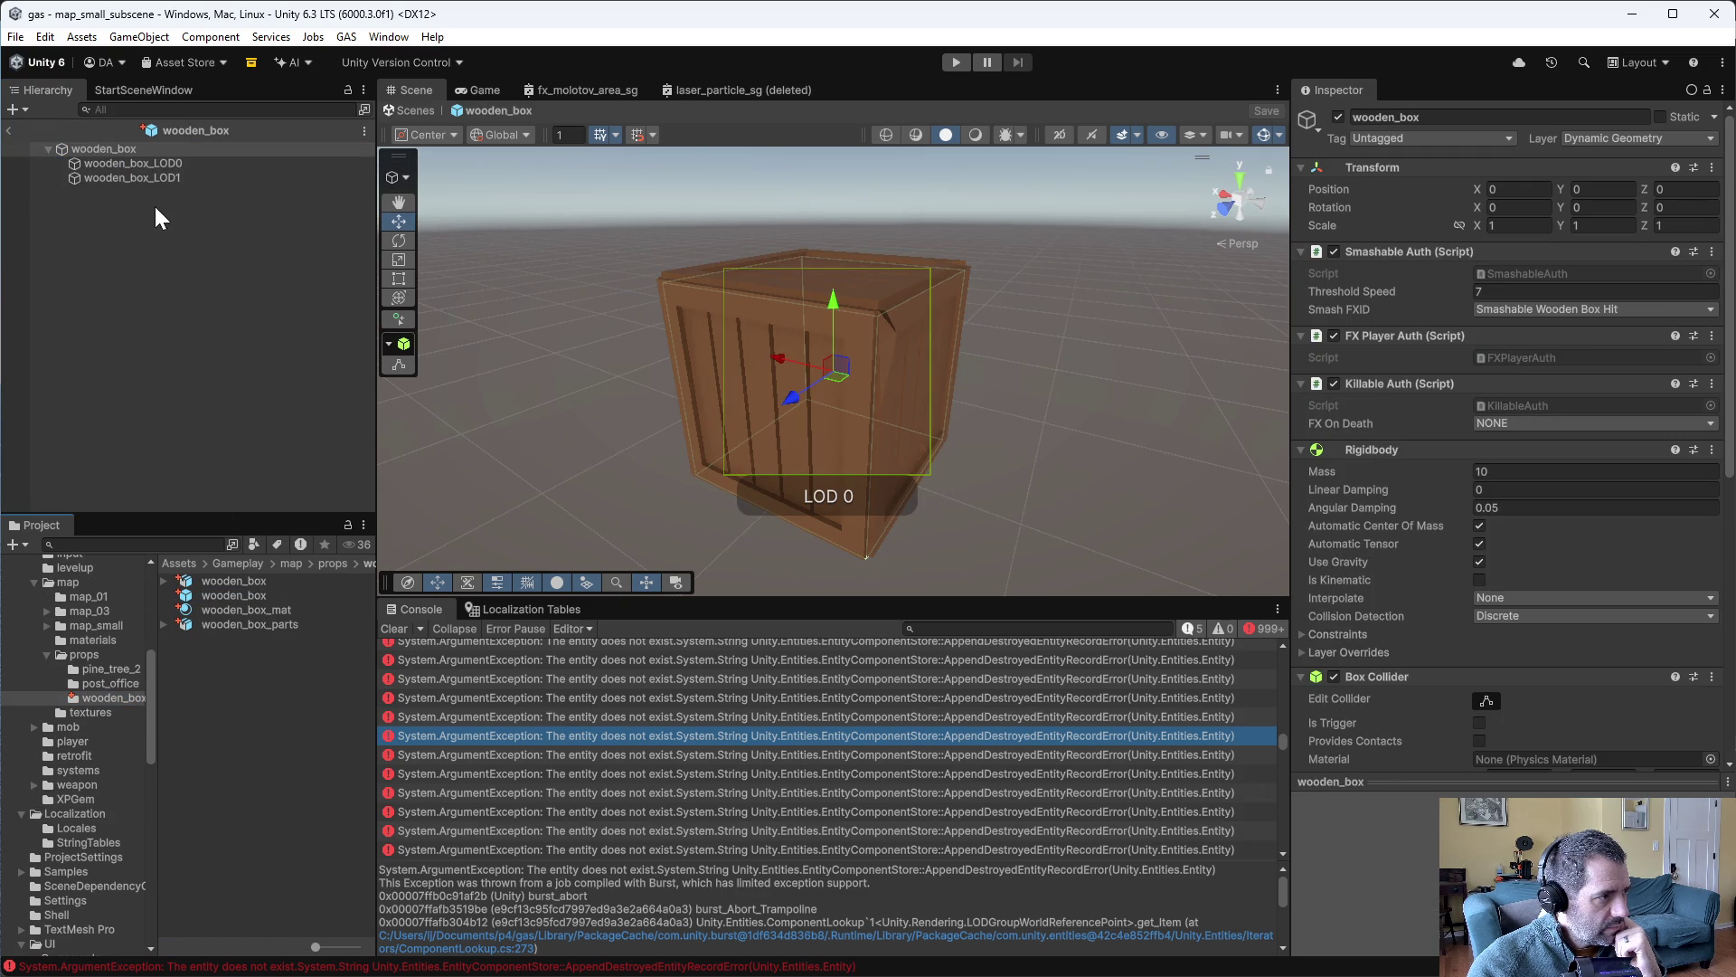
scroll(1447, 714, down, 4)
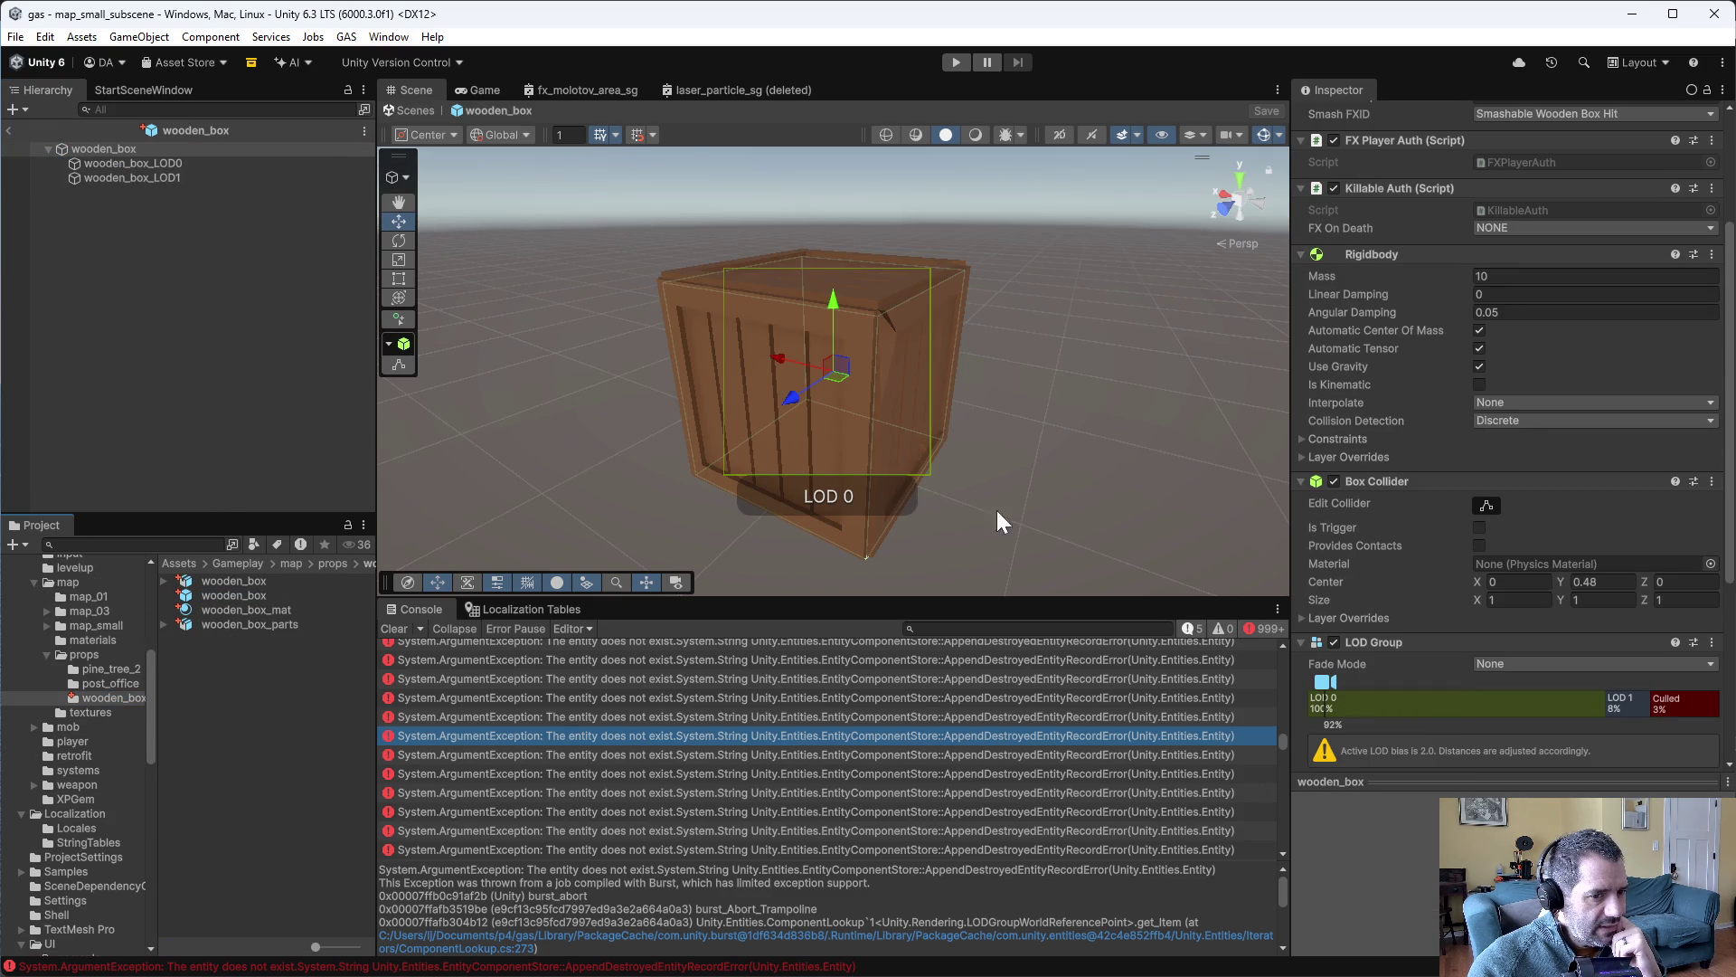
click(100, 151)
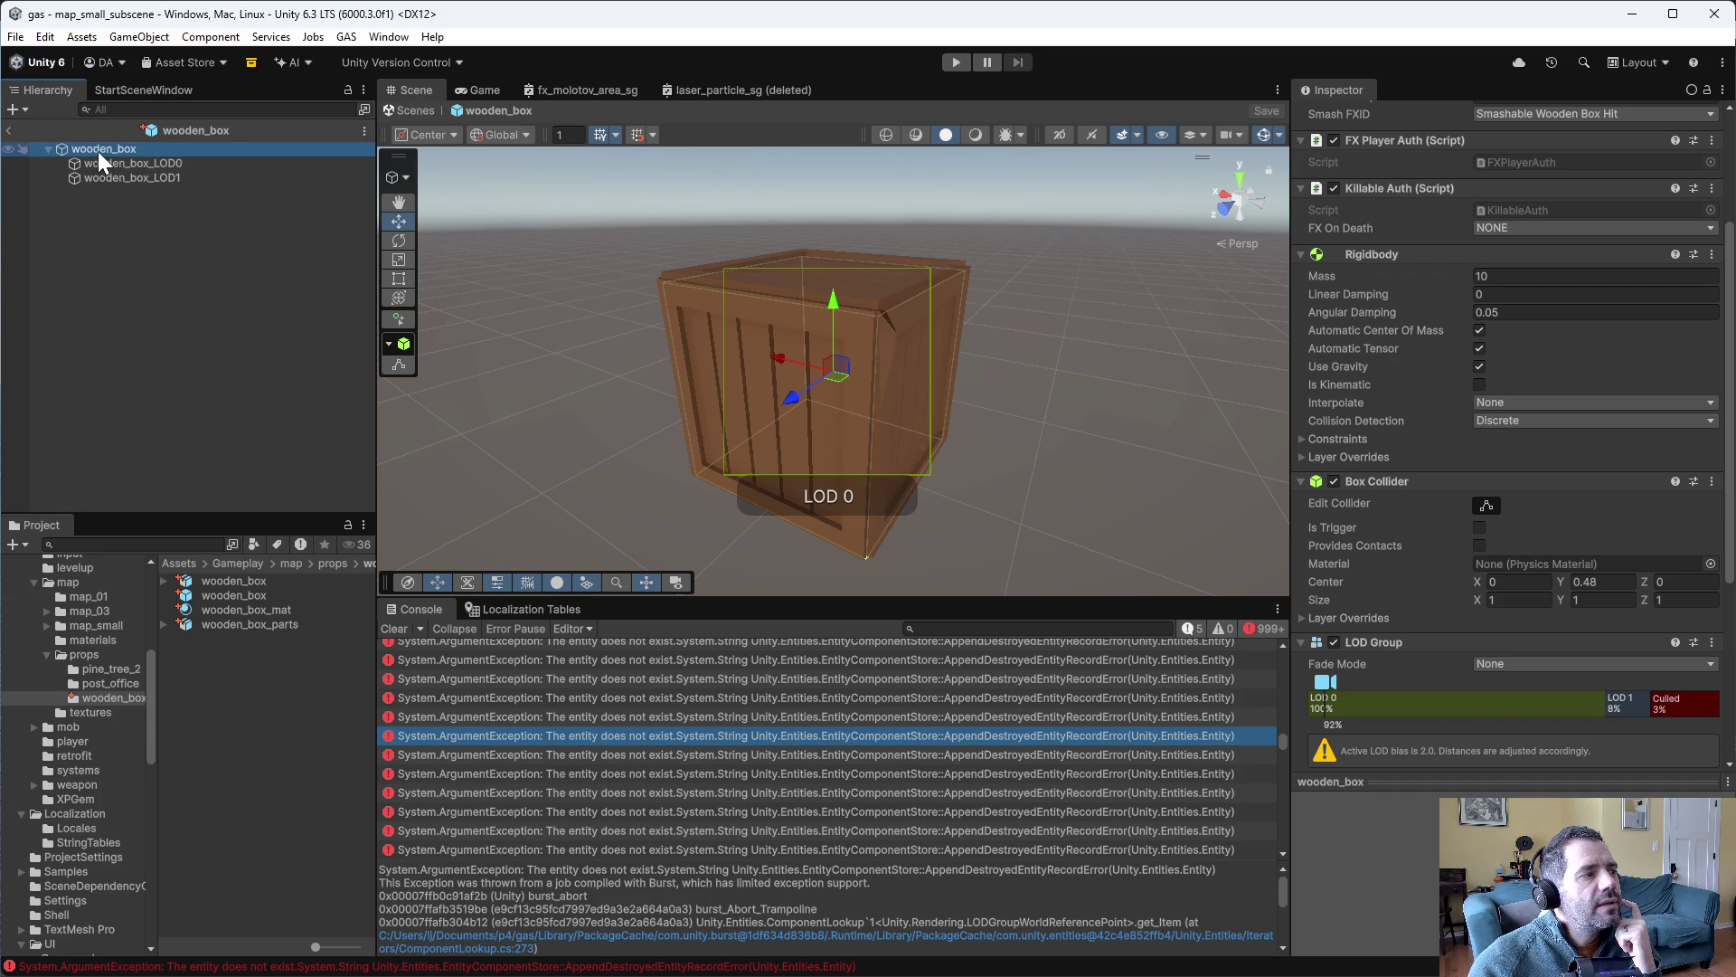
- Add an empty 'lod group' child under wooden_box and move wooden_box_LOD0 and LOD1 into it
right_click(98, 151)
click(247, 481)
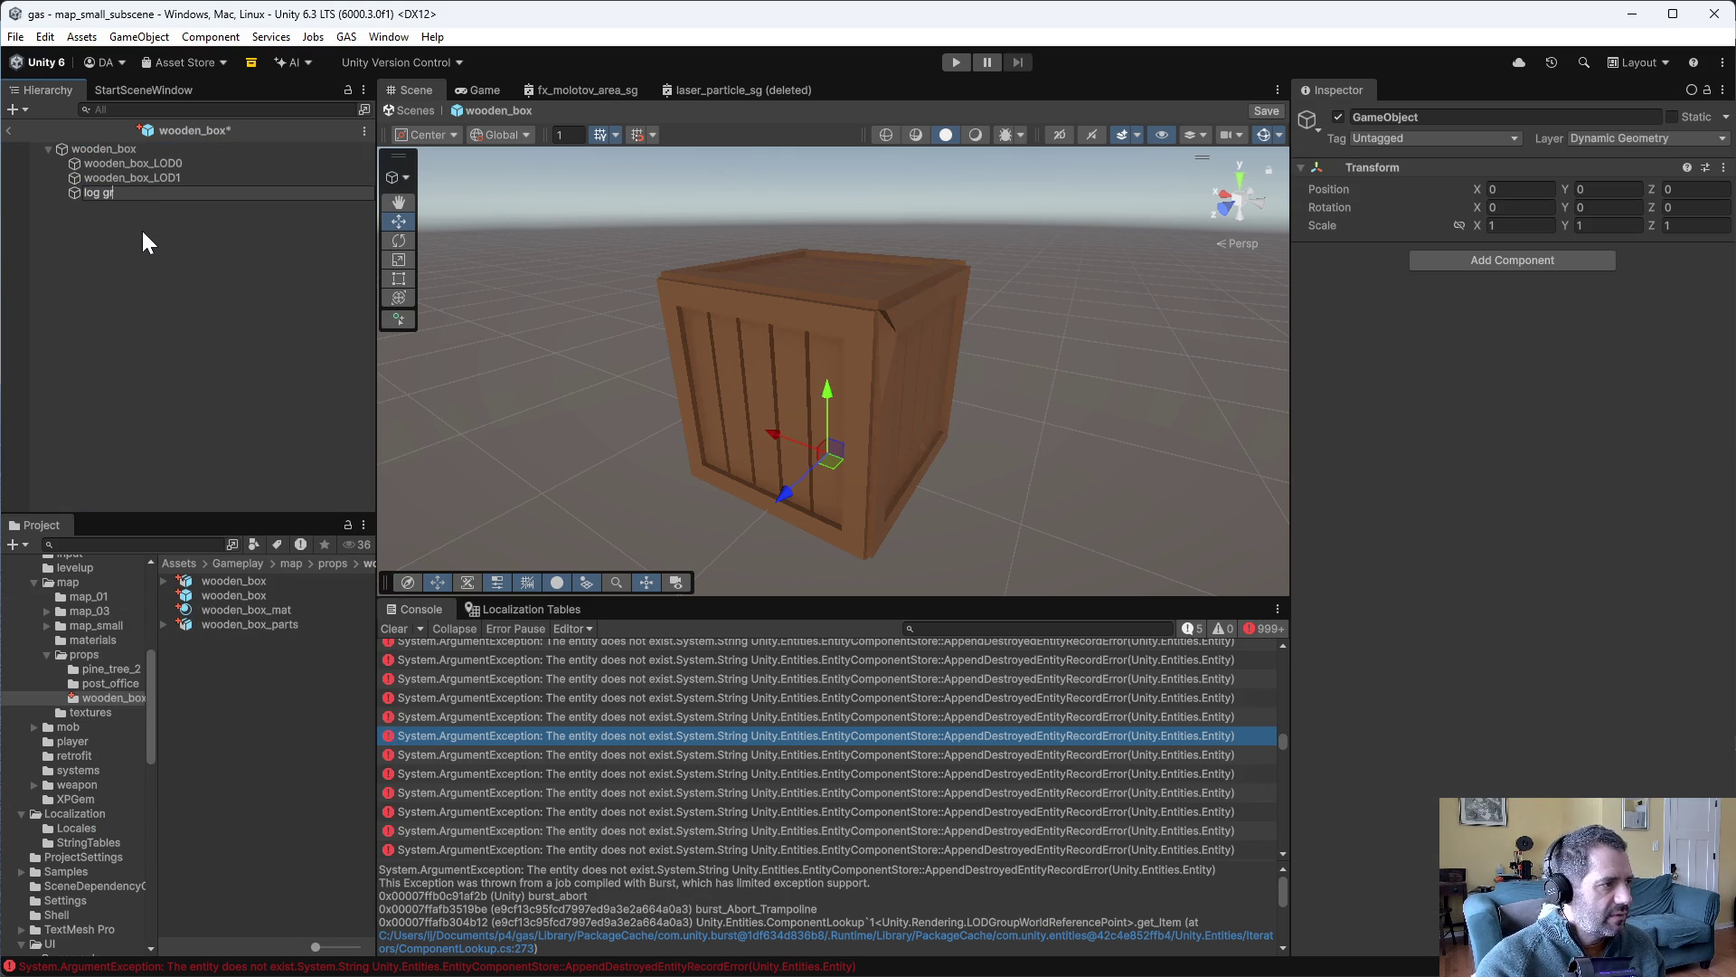
text(roup)
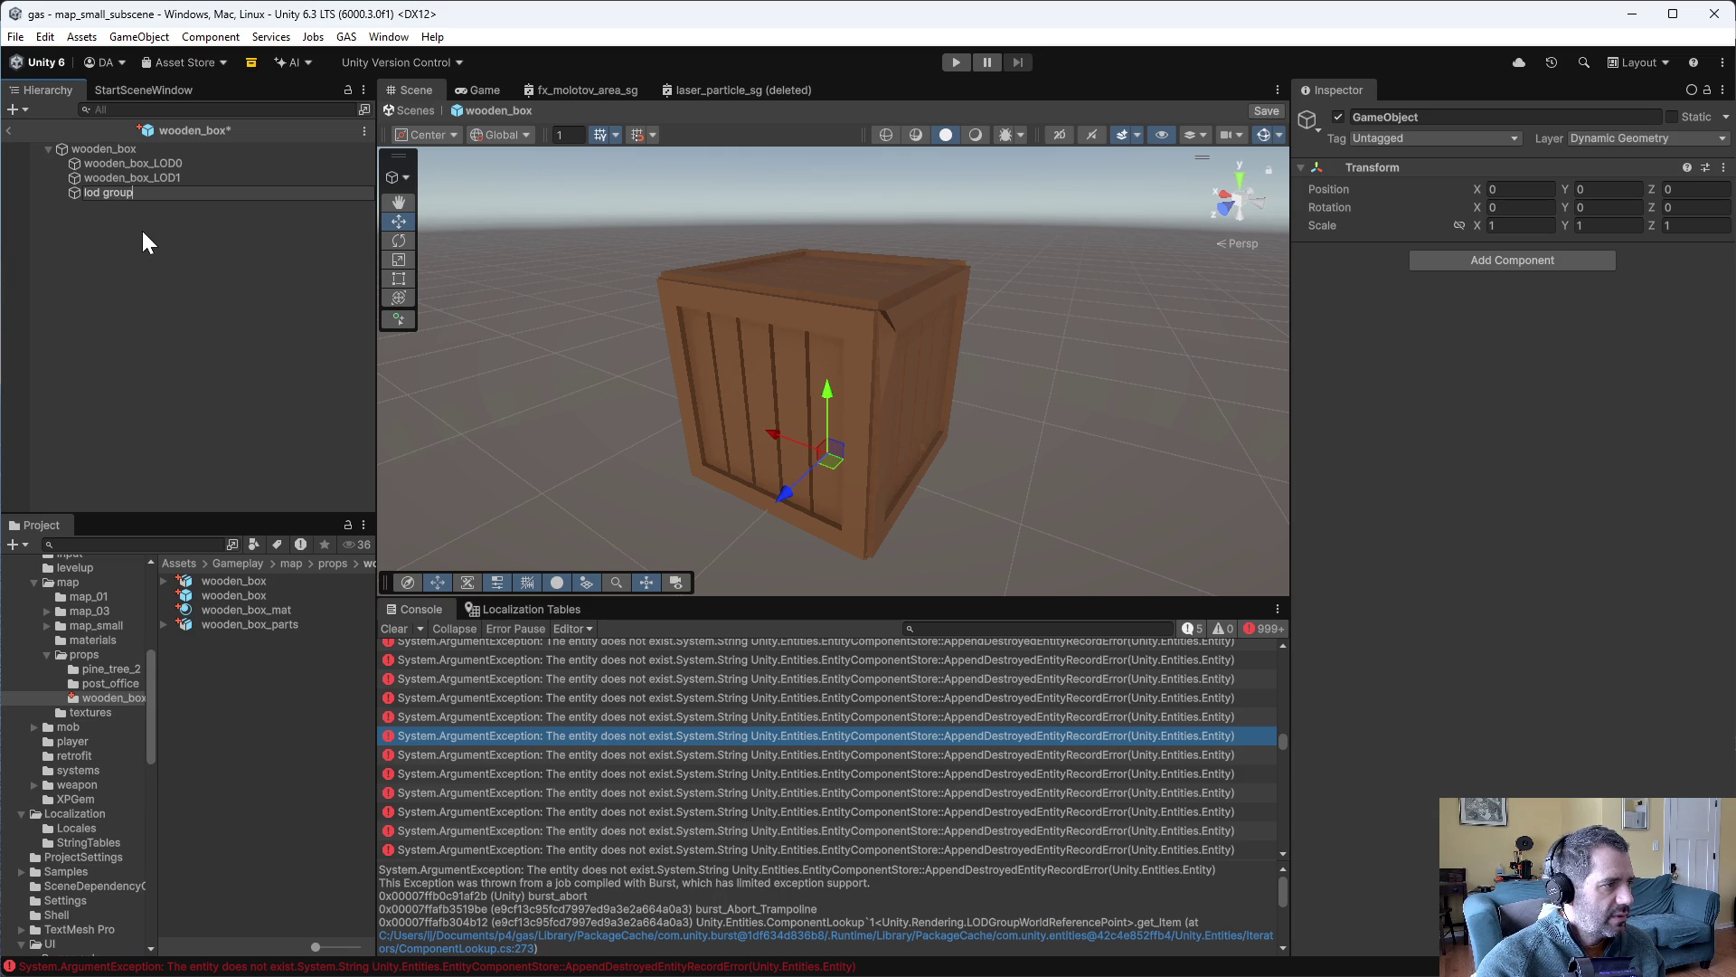
key(Return)
click(142, 179)
ctrl+click(146, 165)
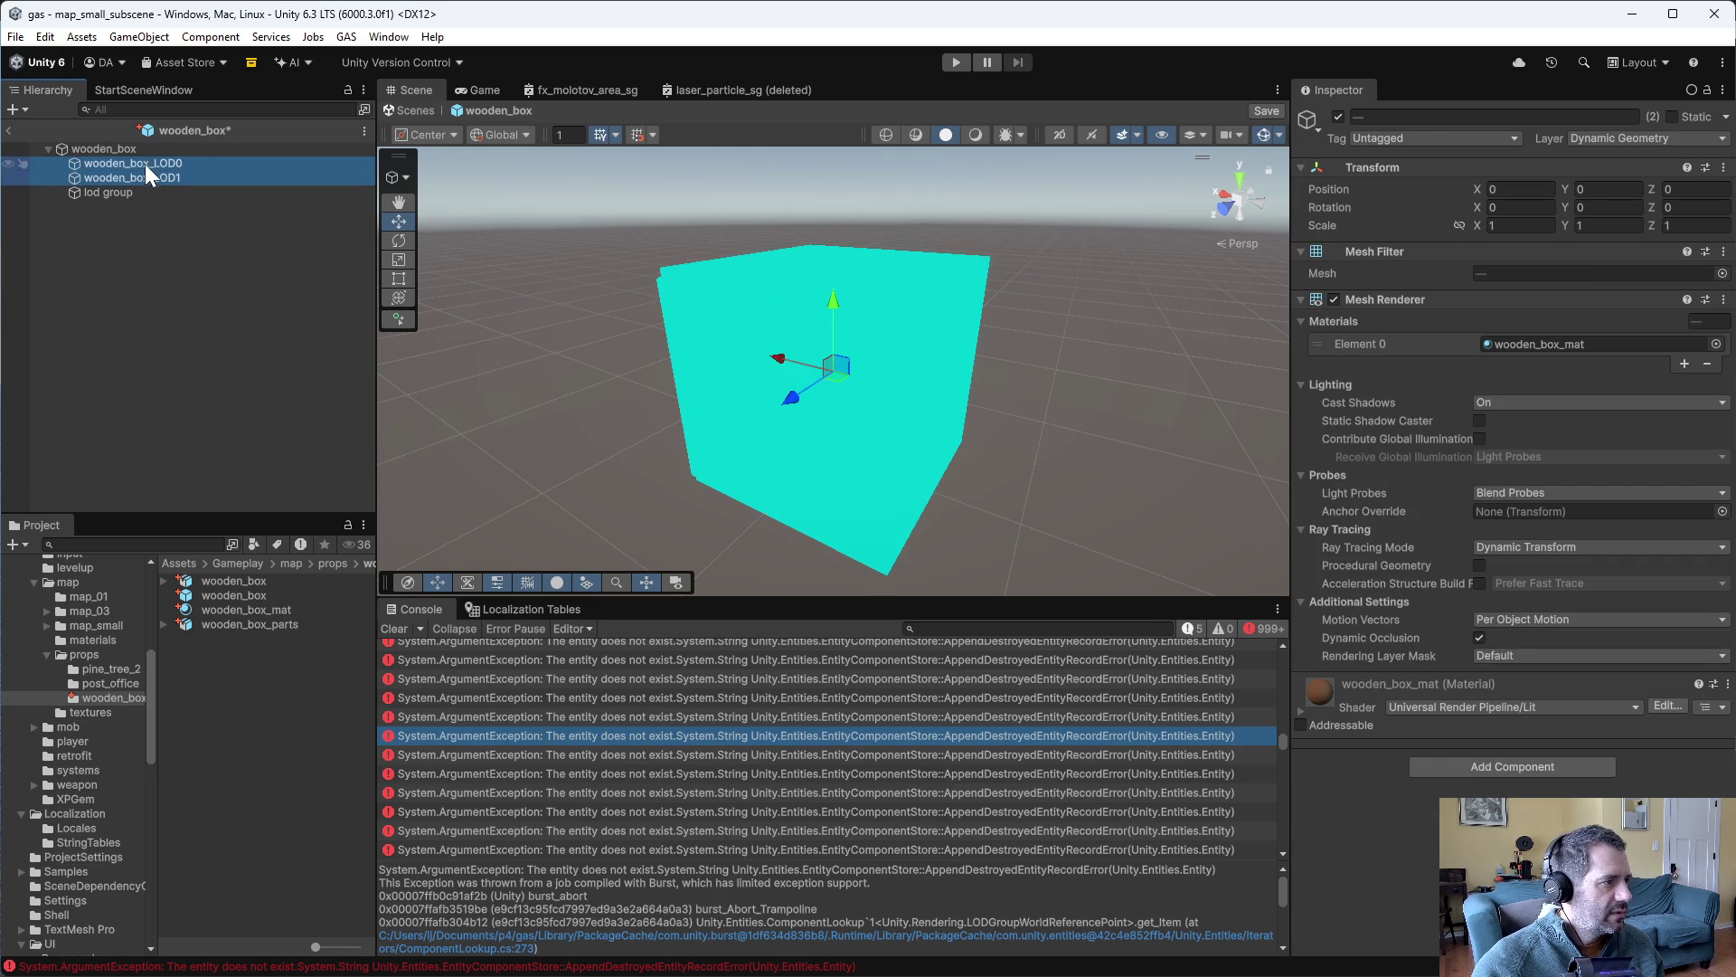
drag(111, 192, 111, 192)
- Copy the LOD Group component from the wooden_box root, then remove it there
click(105, 150)
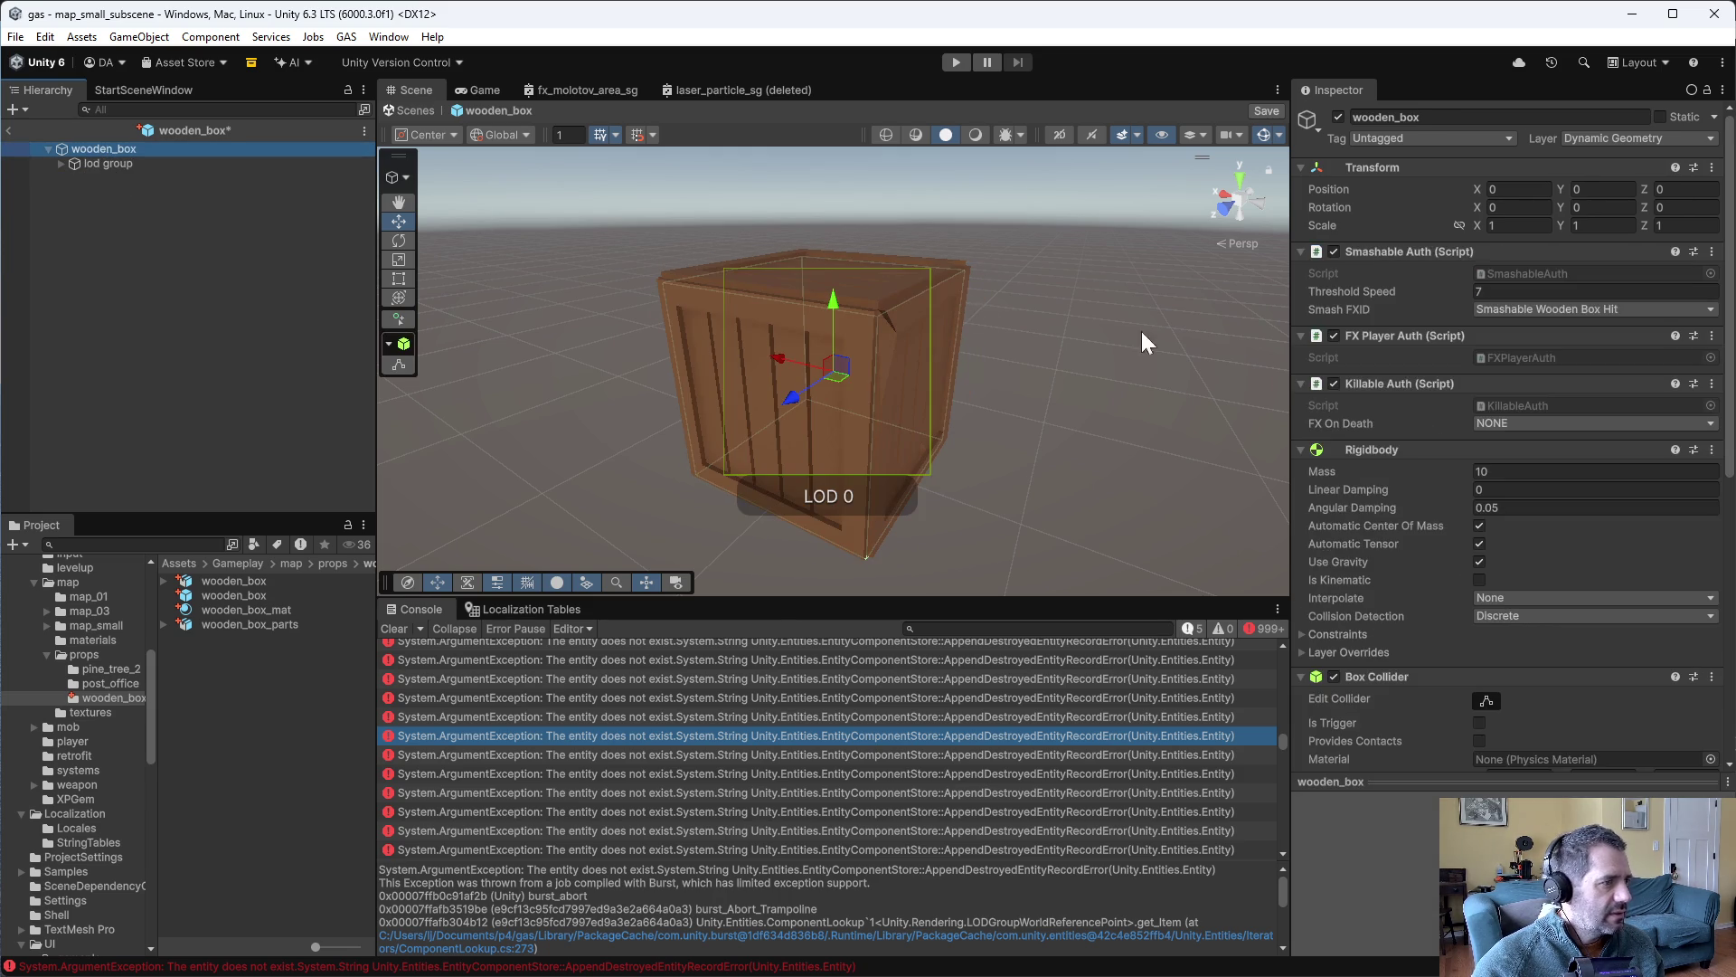
scroll(1668, 619, down, 6)
click(1712, 495)
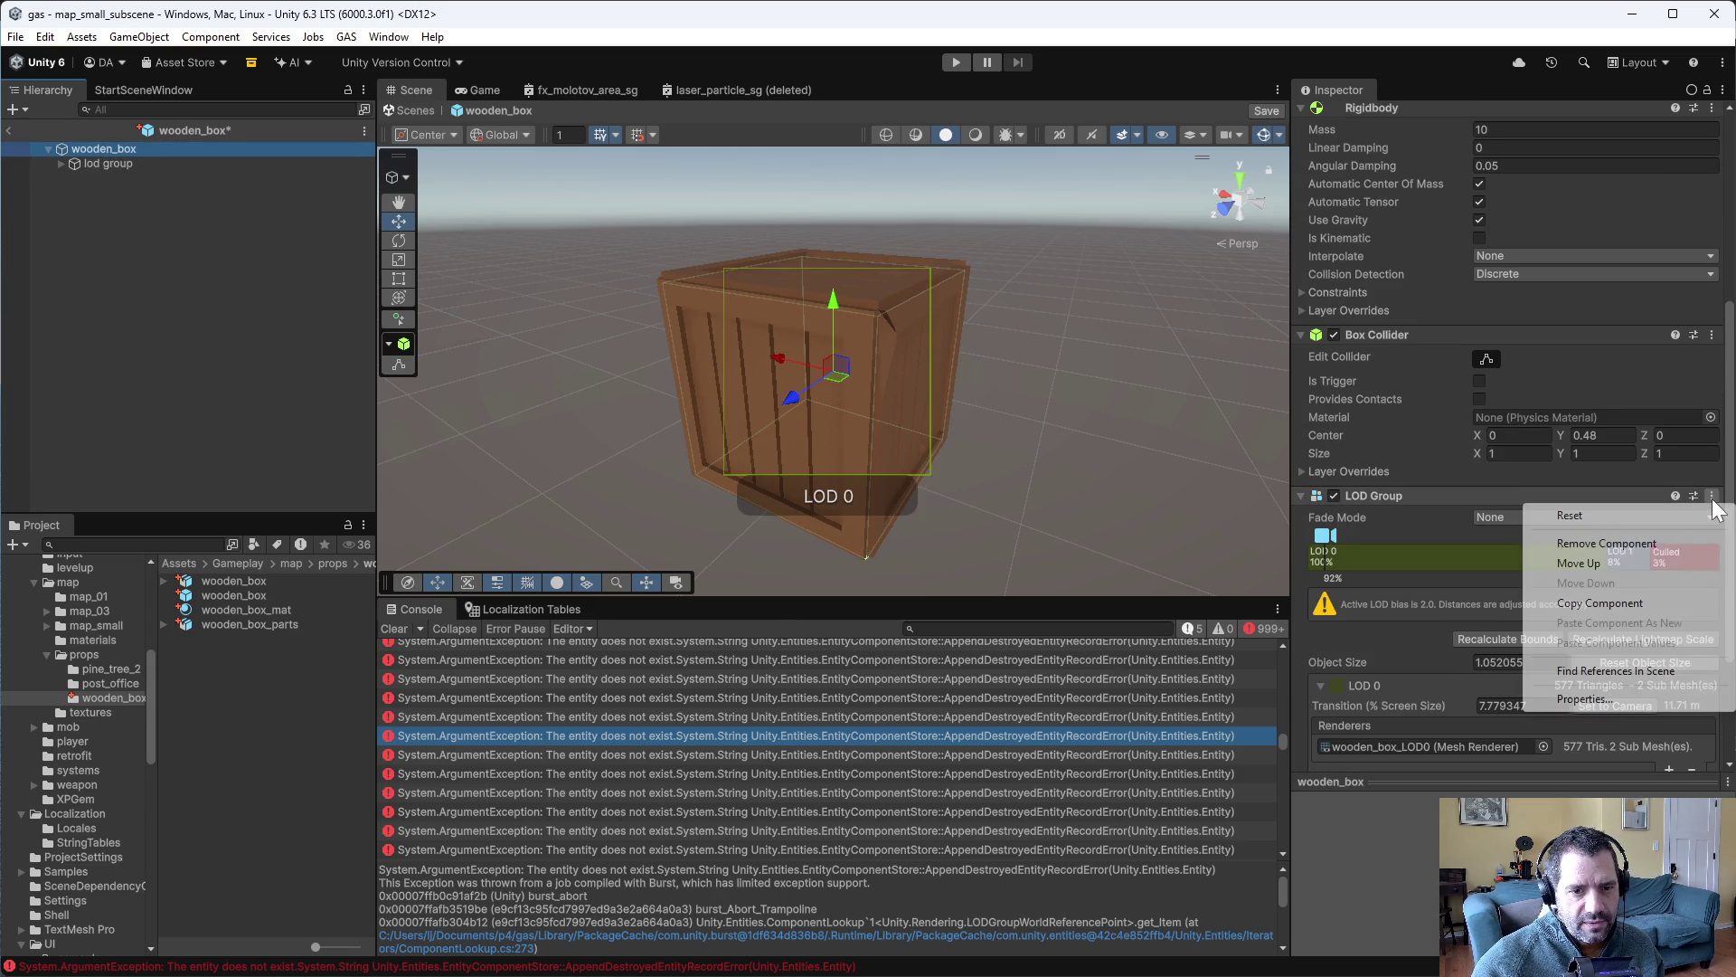
click(1658, 595)
click(1712, 495)
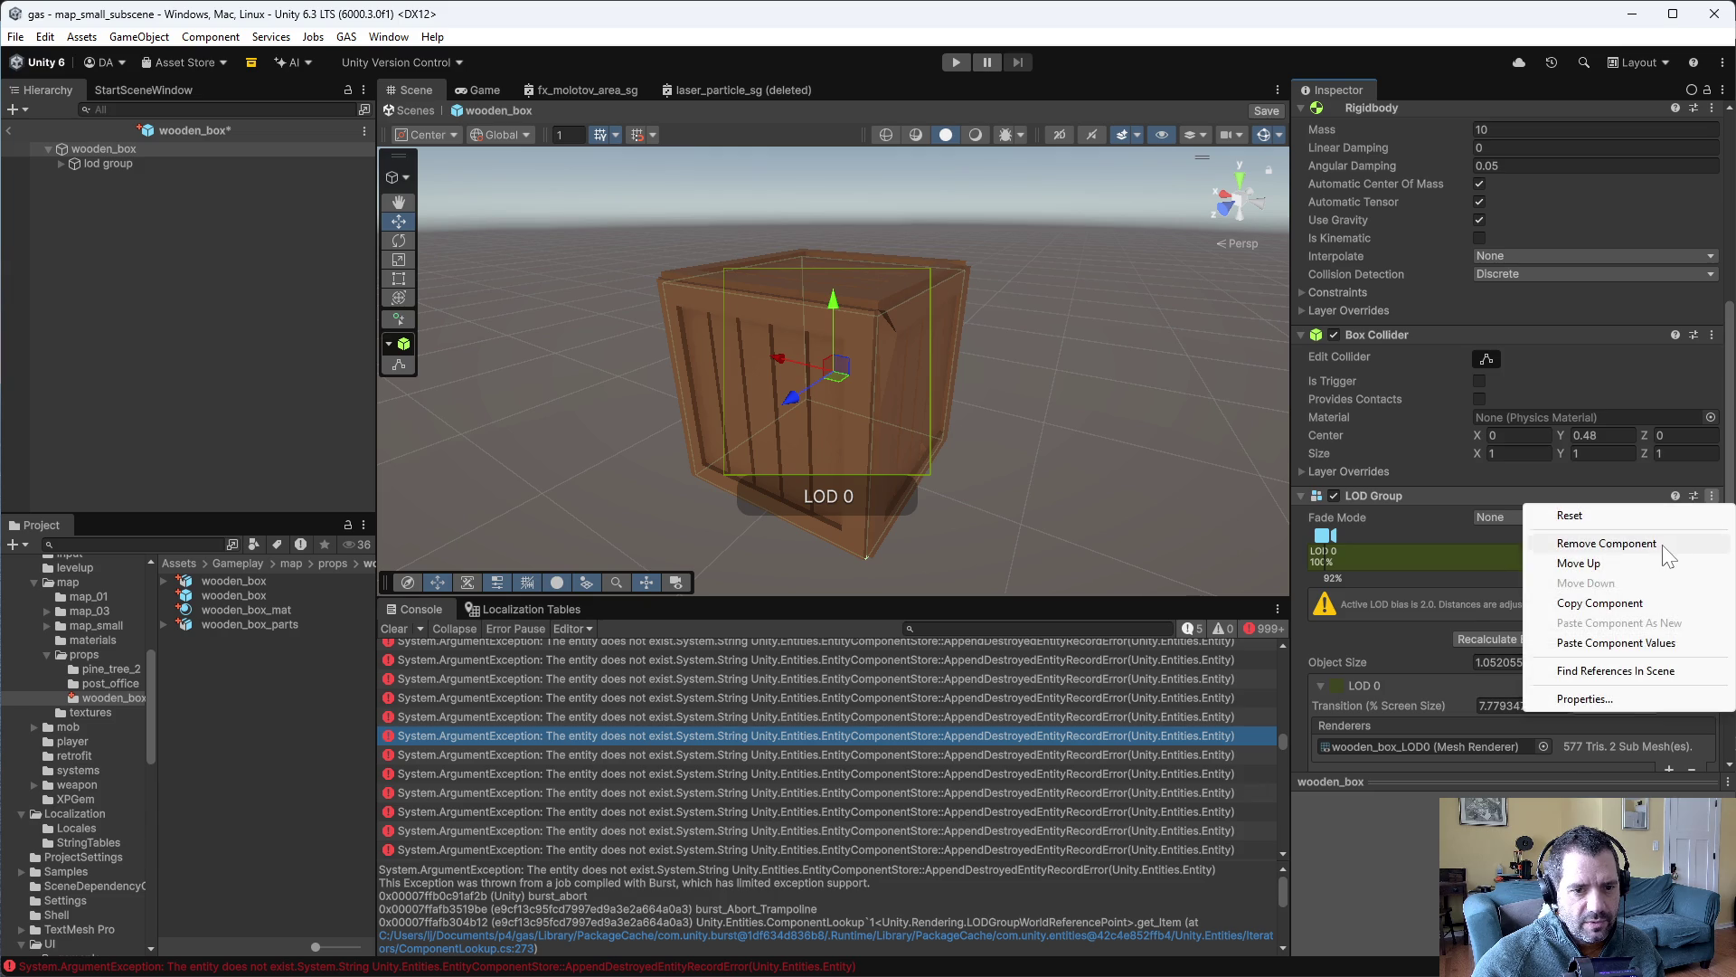
click(1607, 543)
- Paste the LOD Group as a new component on the lod group child and save the prefab
click(109, 163)
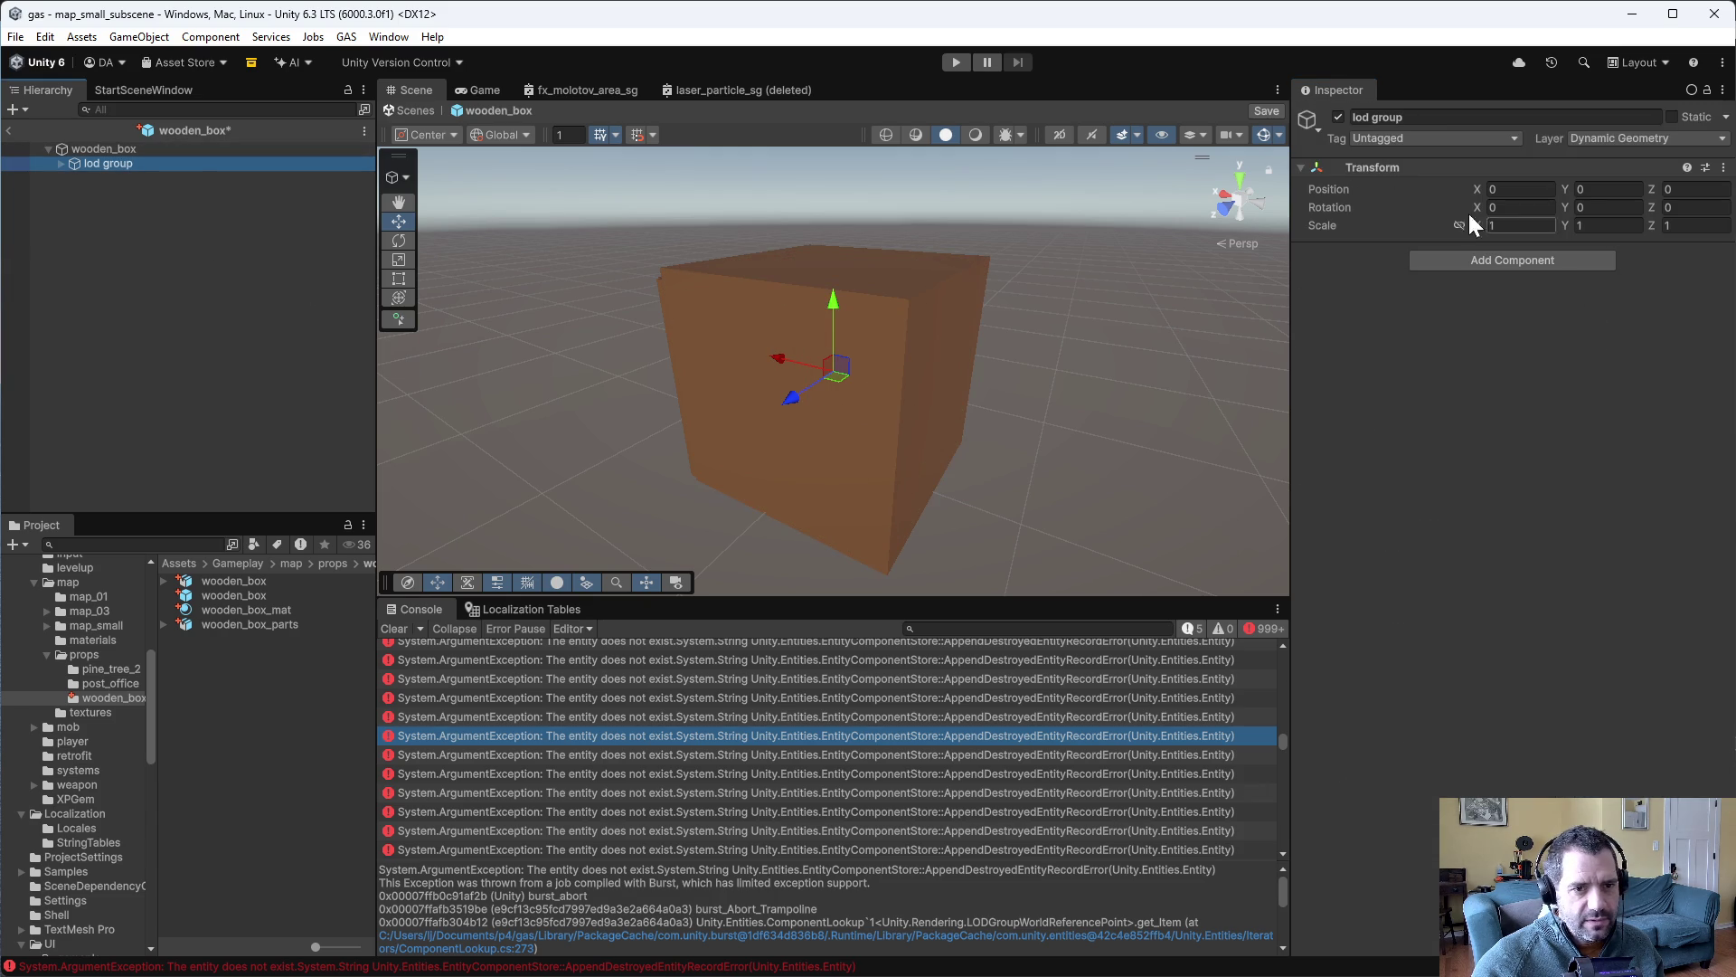
right_click(1360, 166)
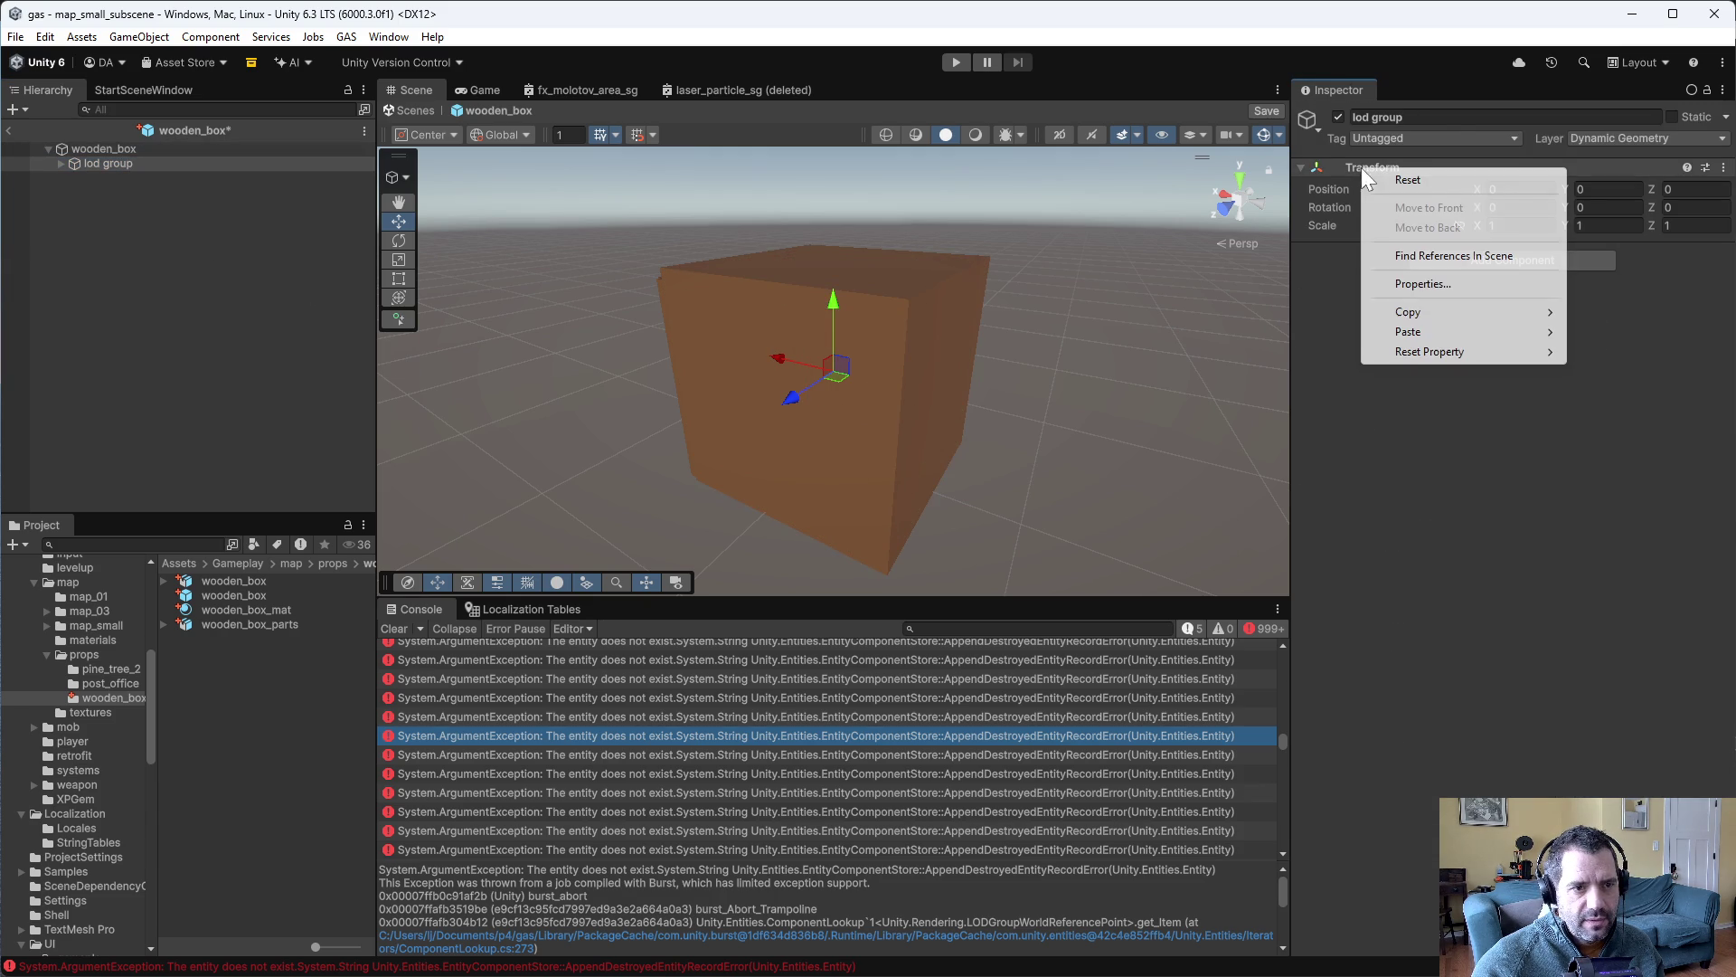
mouse_move(1431, 331)
click(1286, 428)
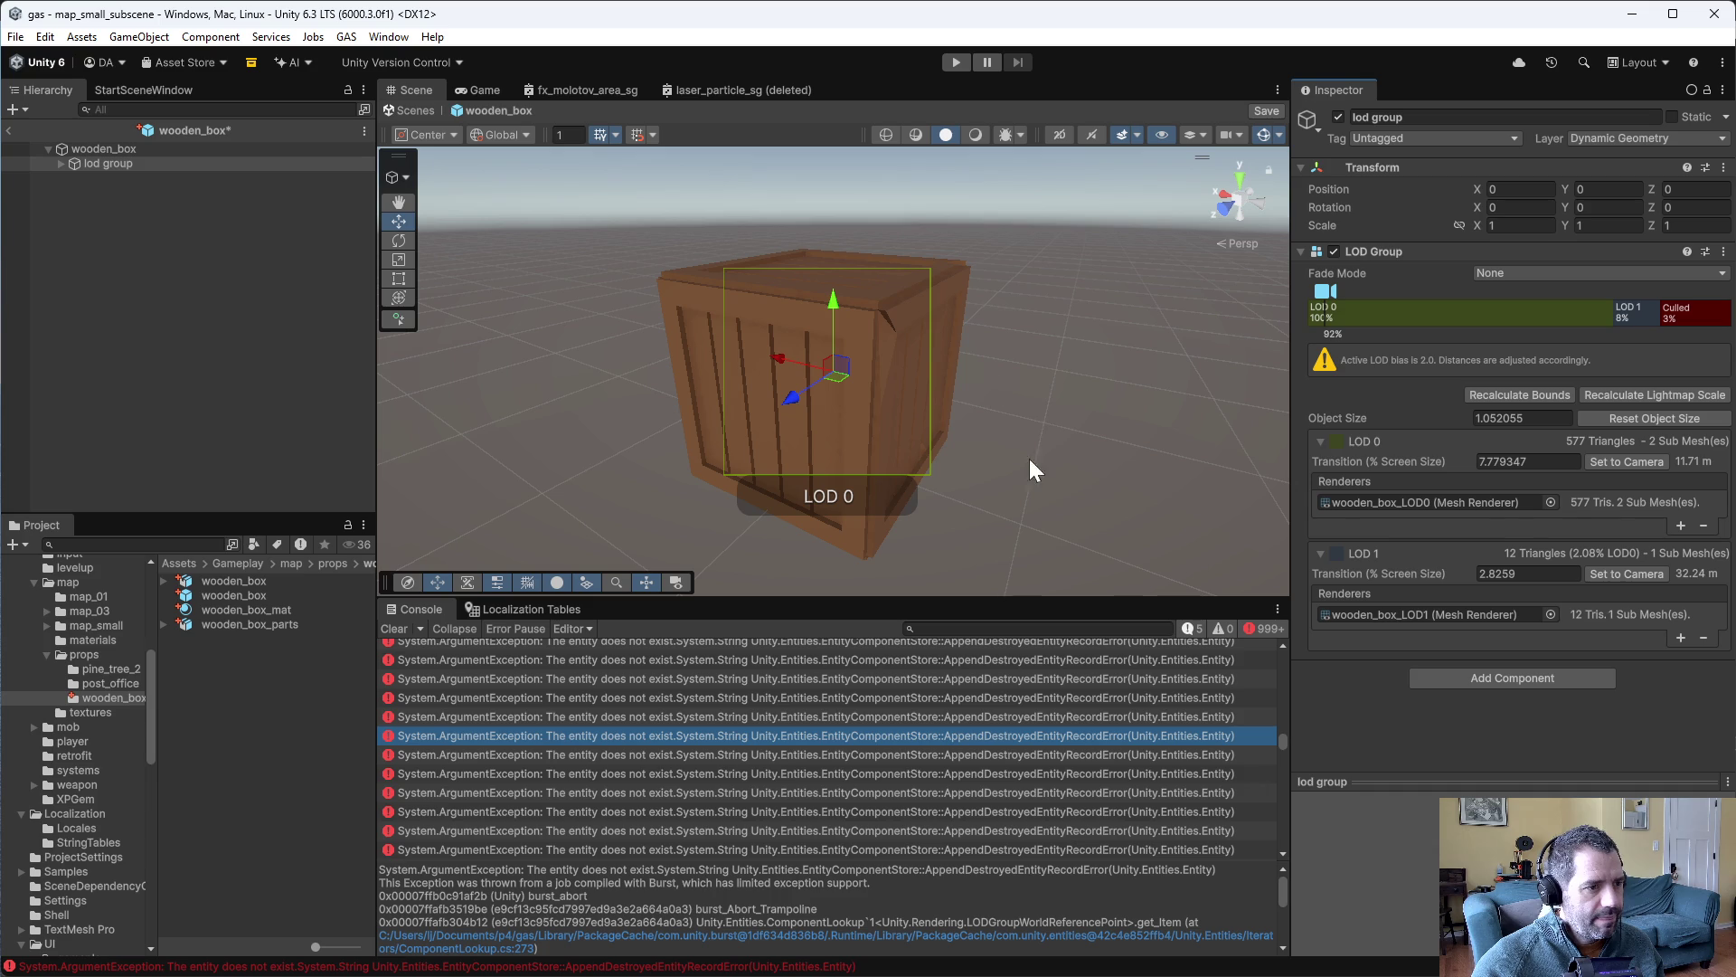
mouse_move(1326, 291)
mouse_down()
mouse_move(1578, 288)
mouse_move(1456, 291)
mouse_up()
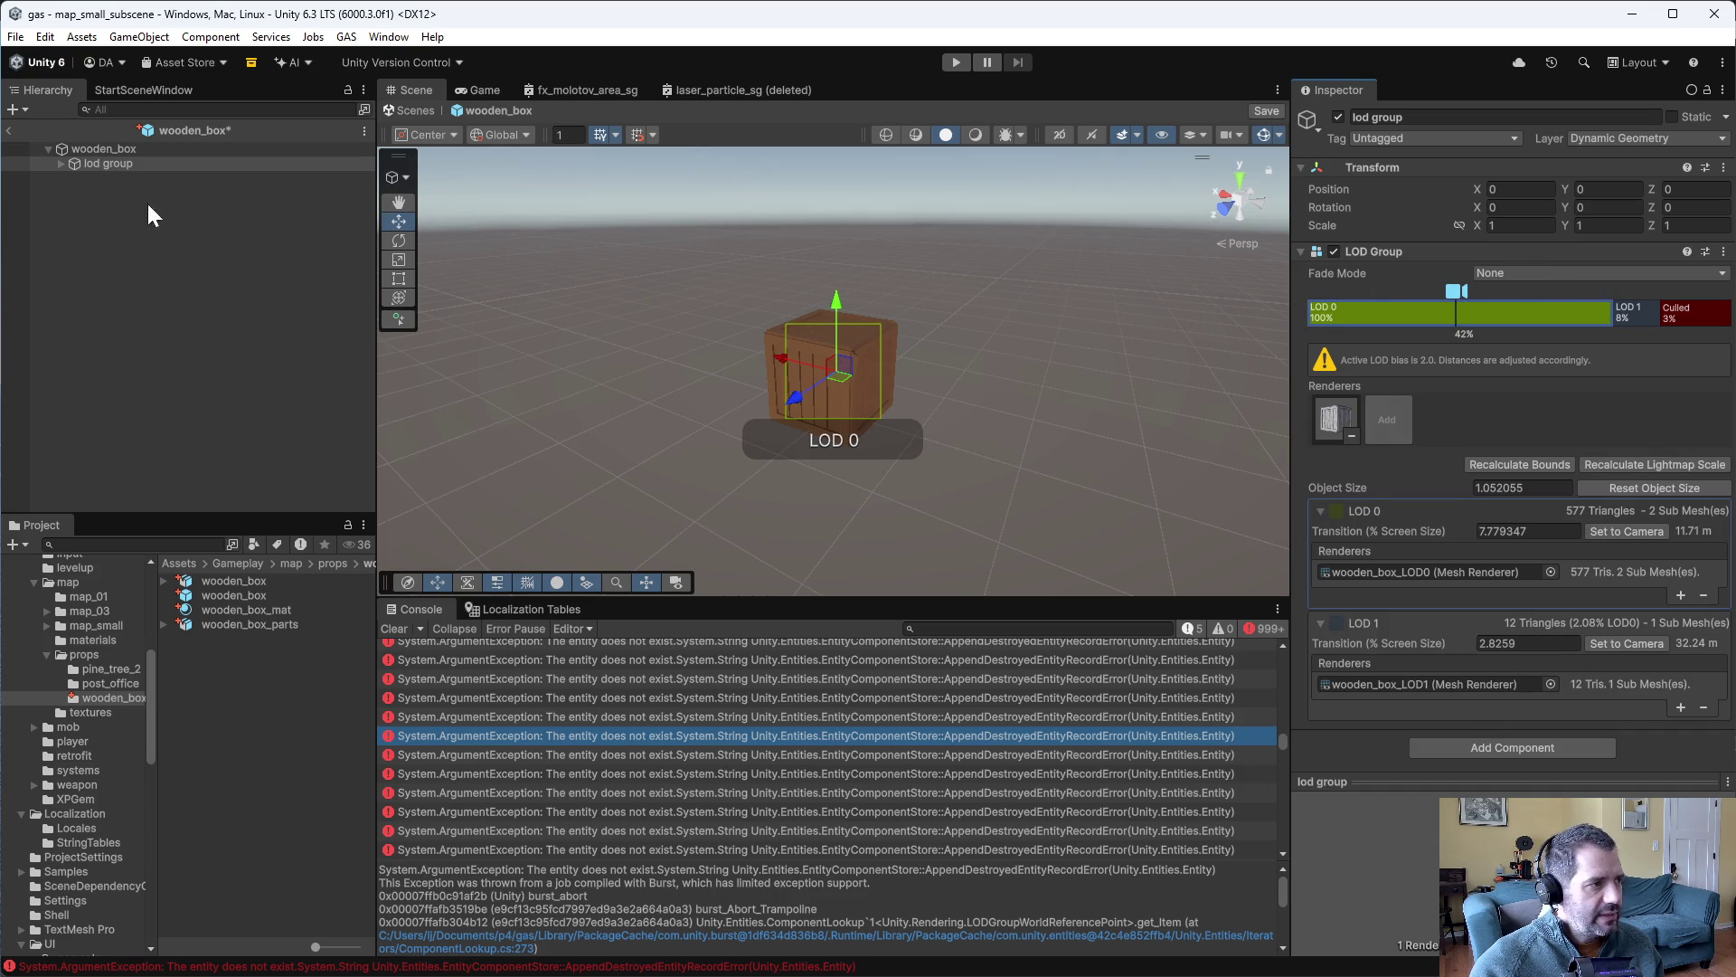
key(ctrl+s)
- Expand lod group, reselect the wooden_box root, and enter Play mode
click(59, 163)
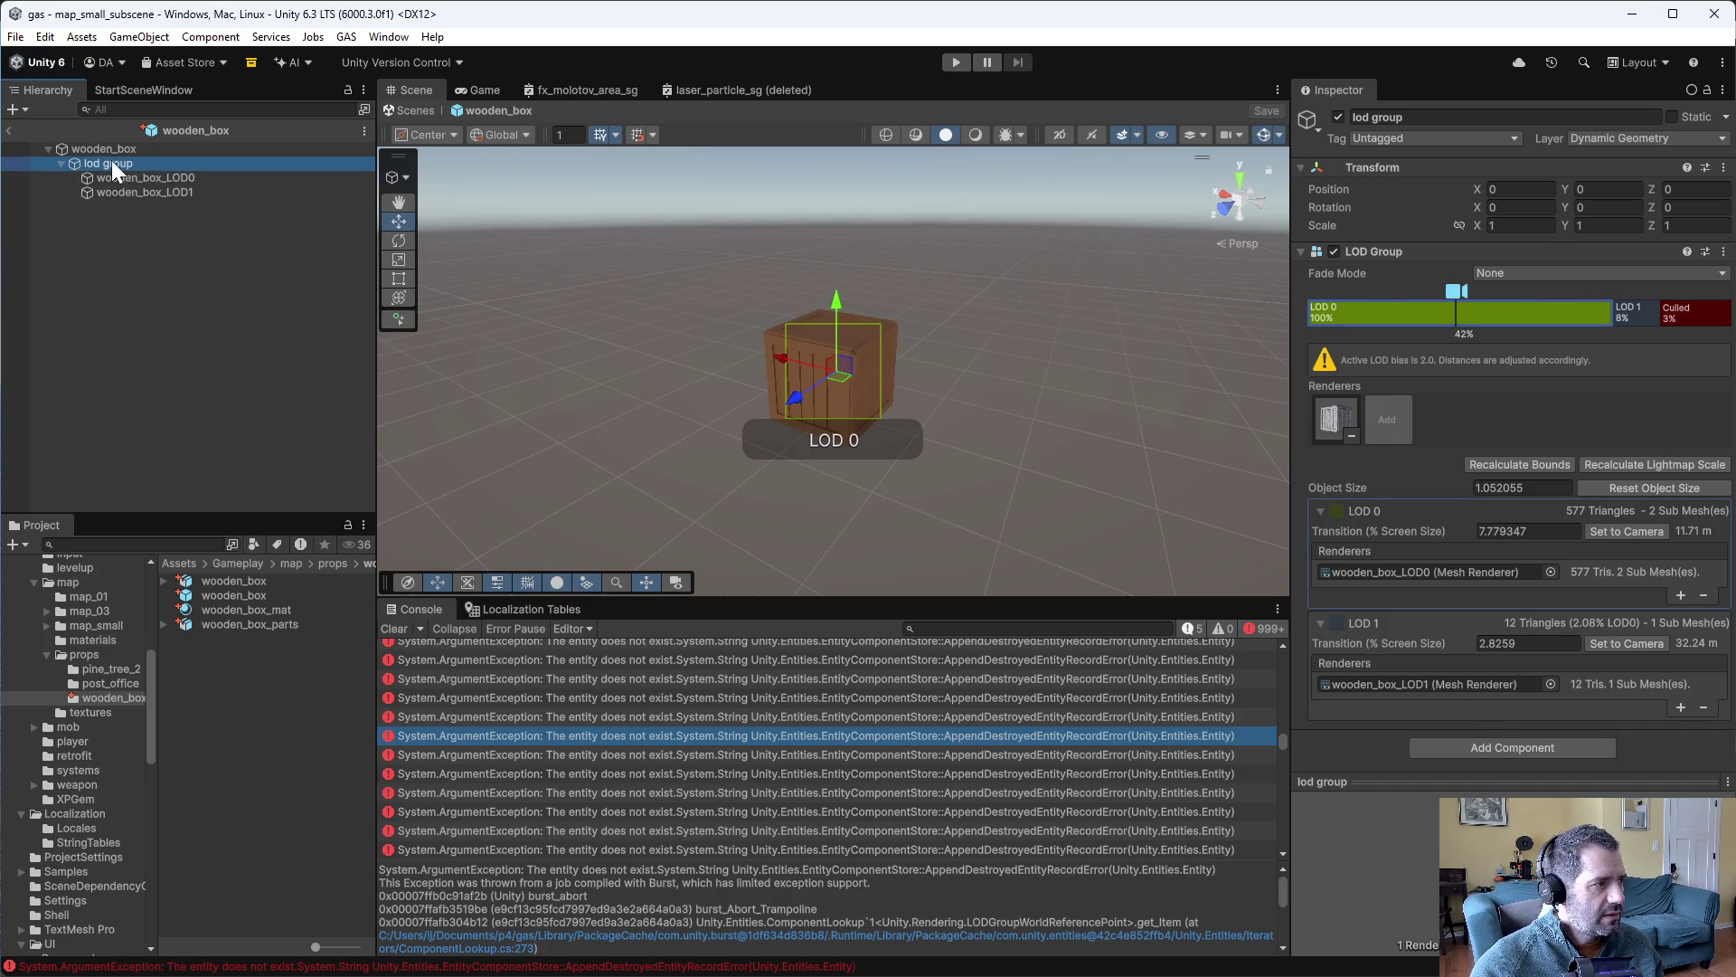
click(112, 155)
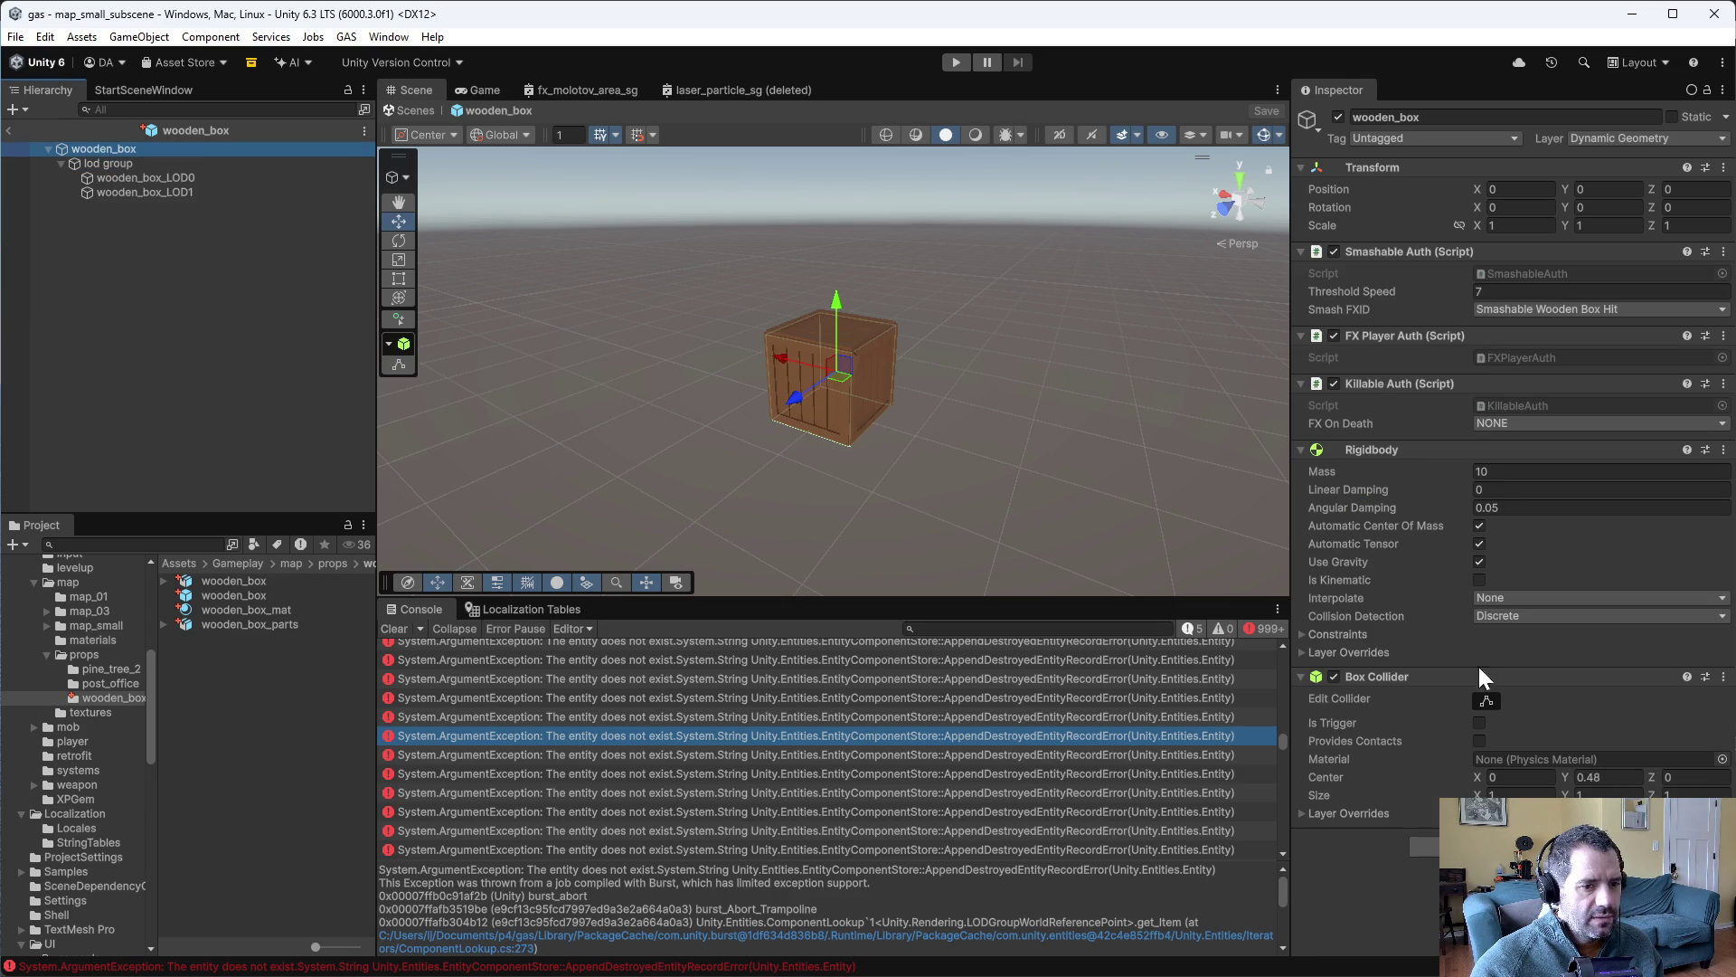
click(950, 67)
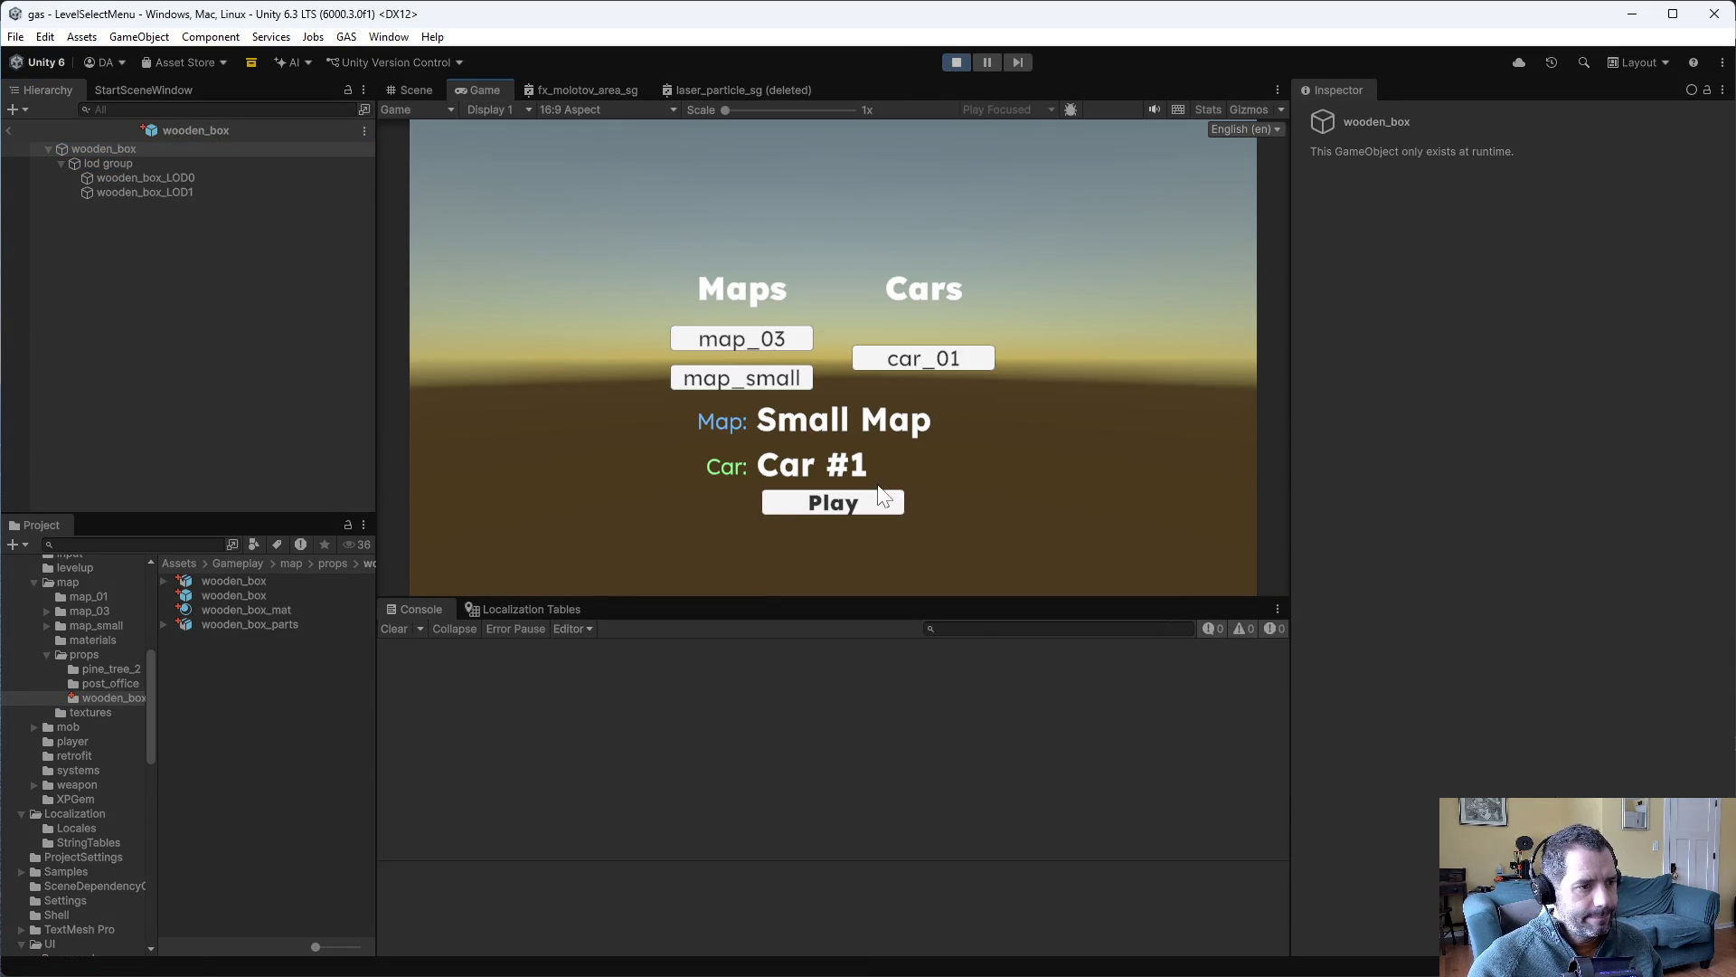
- Start the Small Map with Car #1, drive forward briefly, then stop Play mode
click(899, 502)
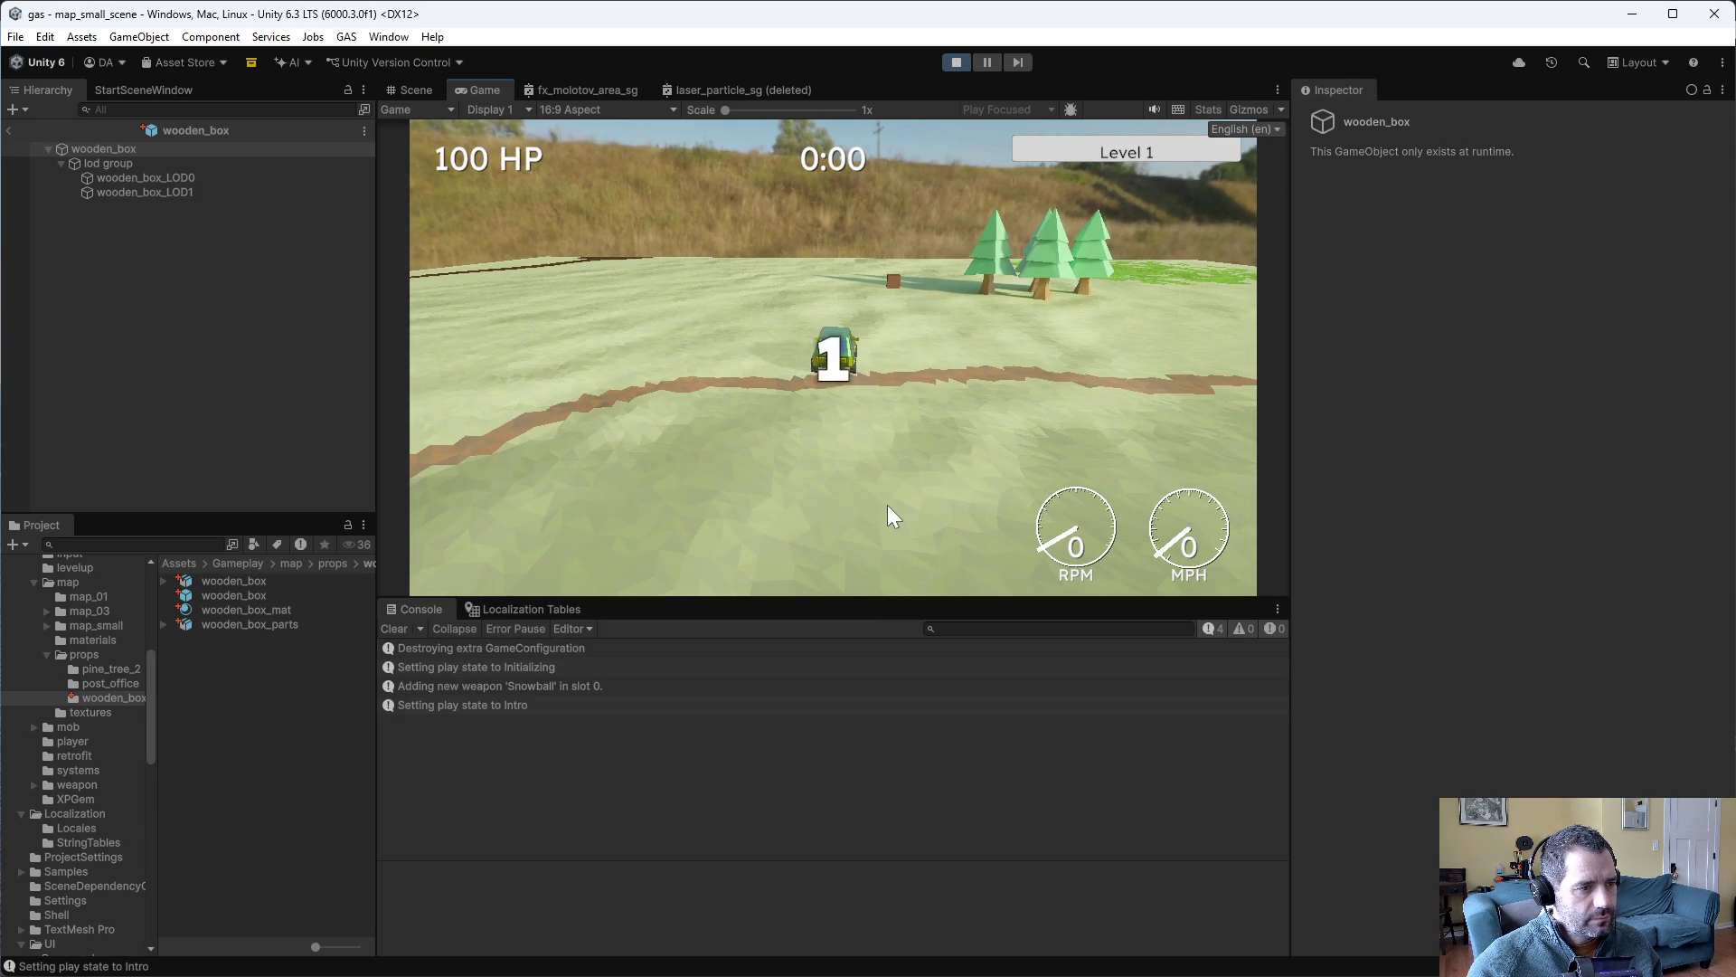
key(w)
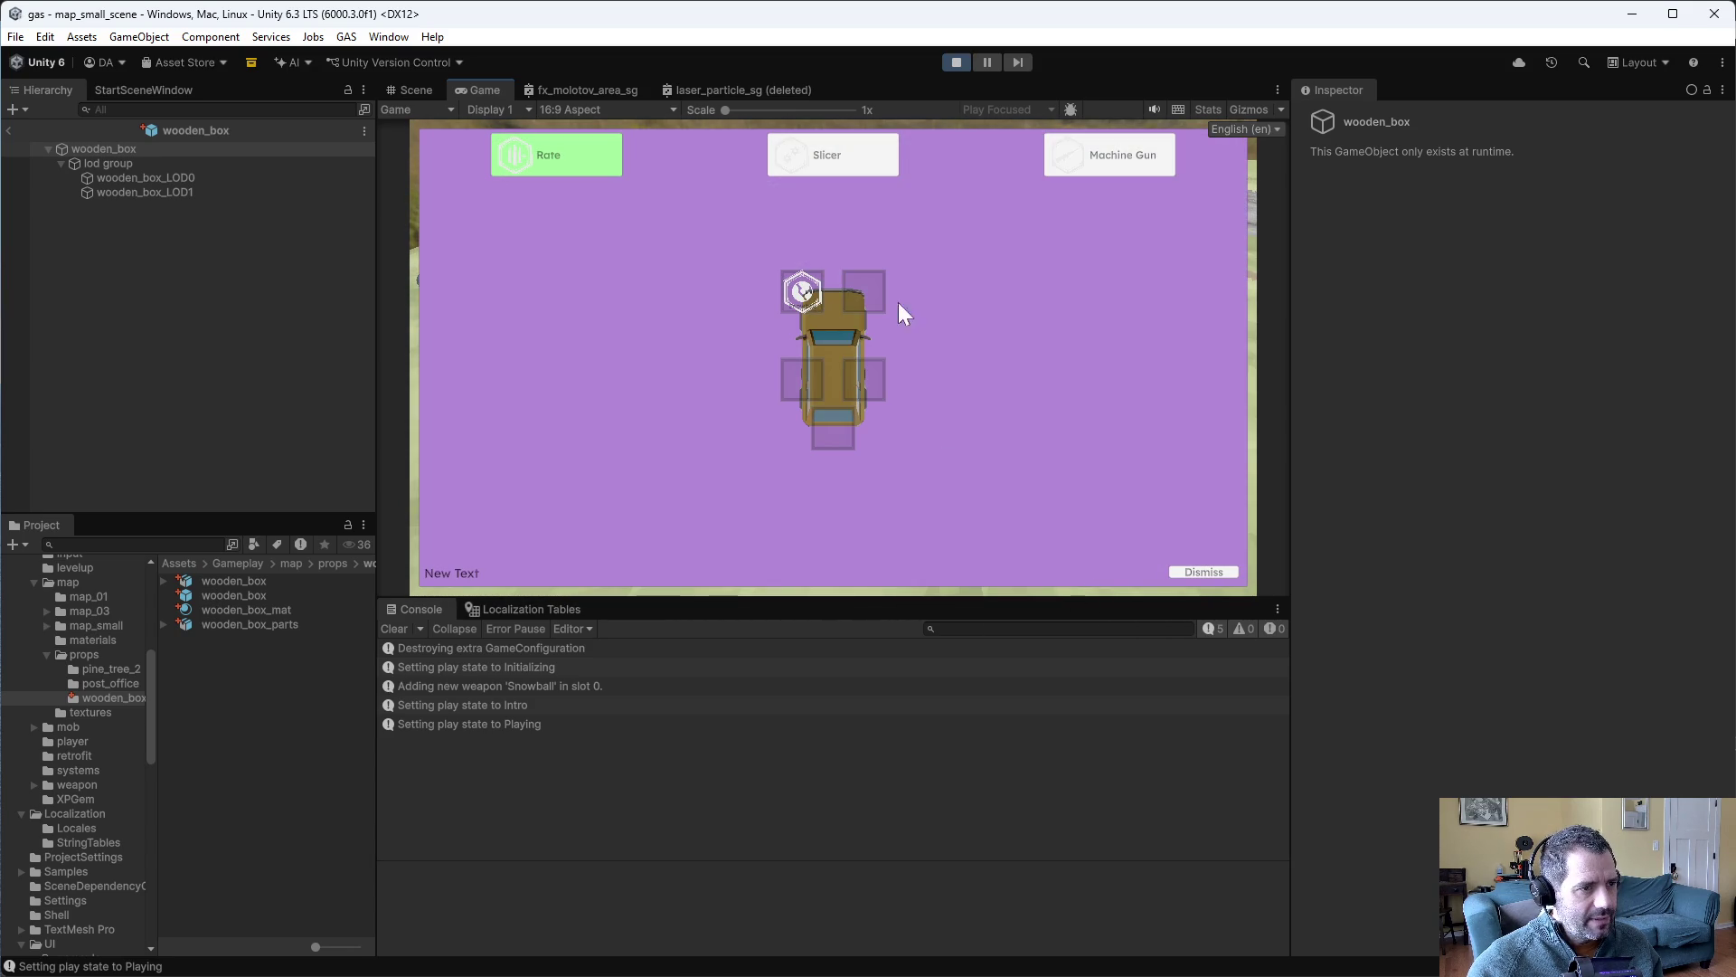
click(954, 61)
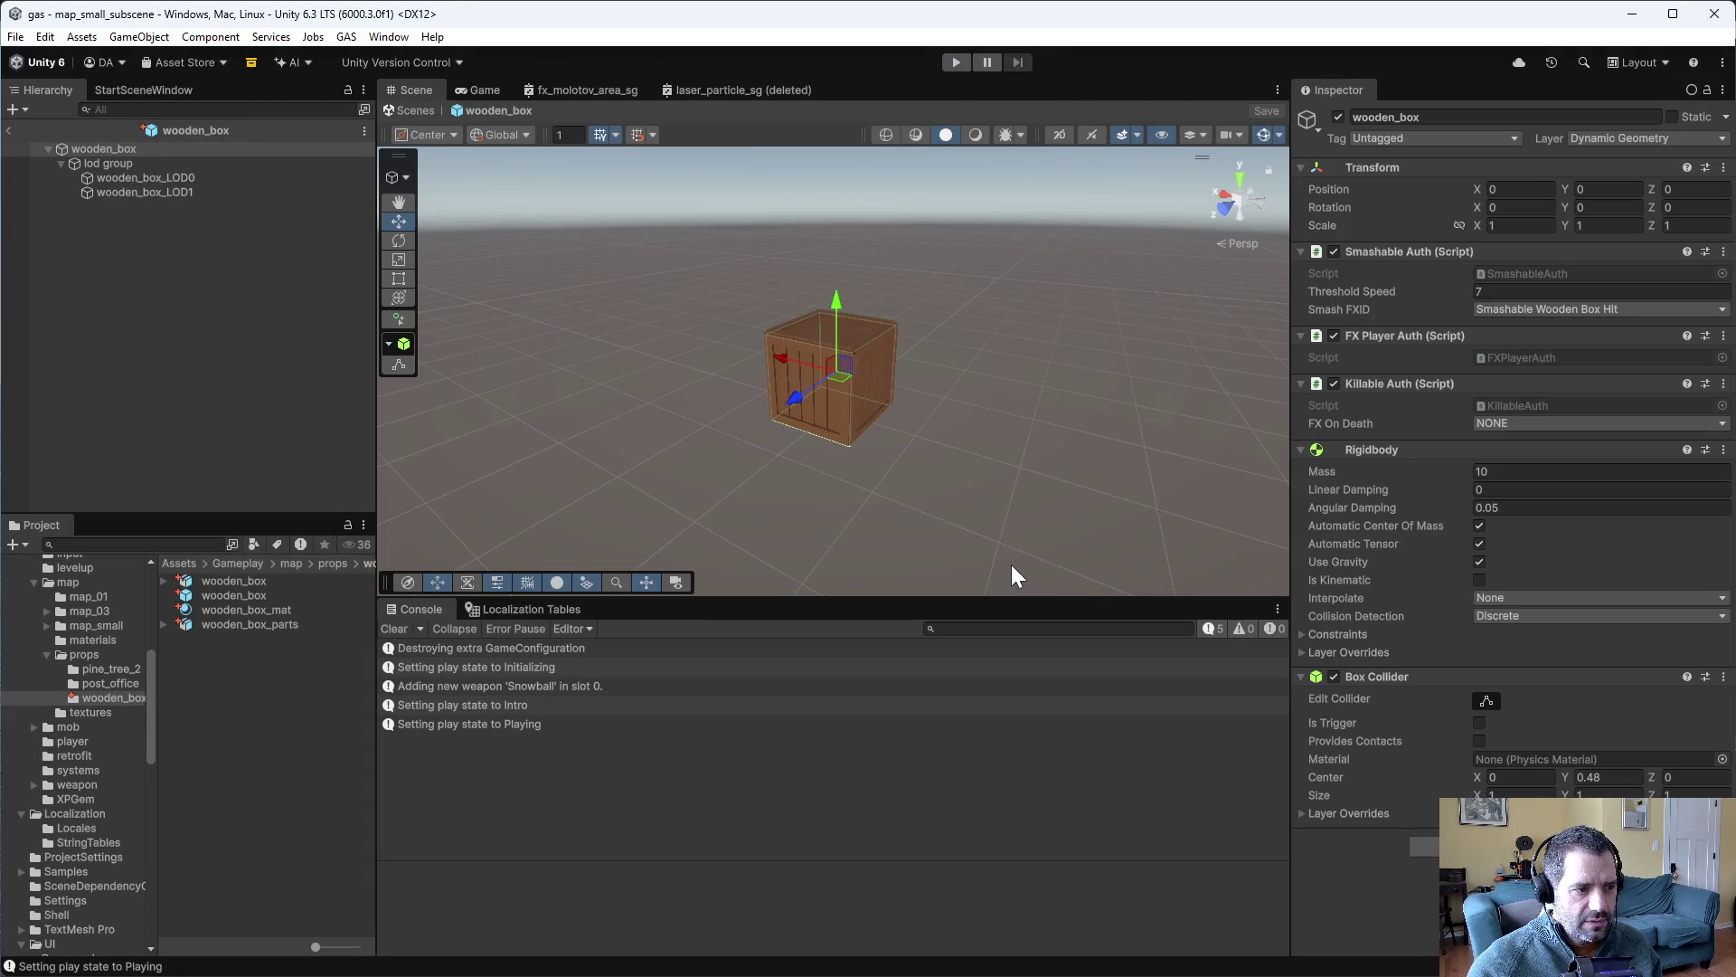
click(62, 798)
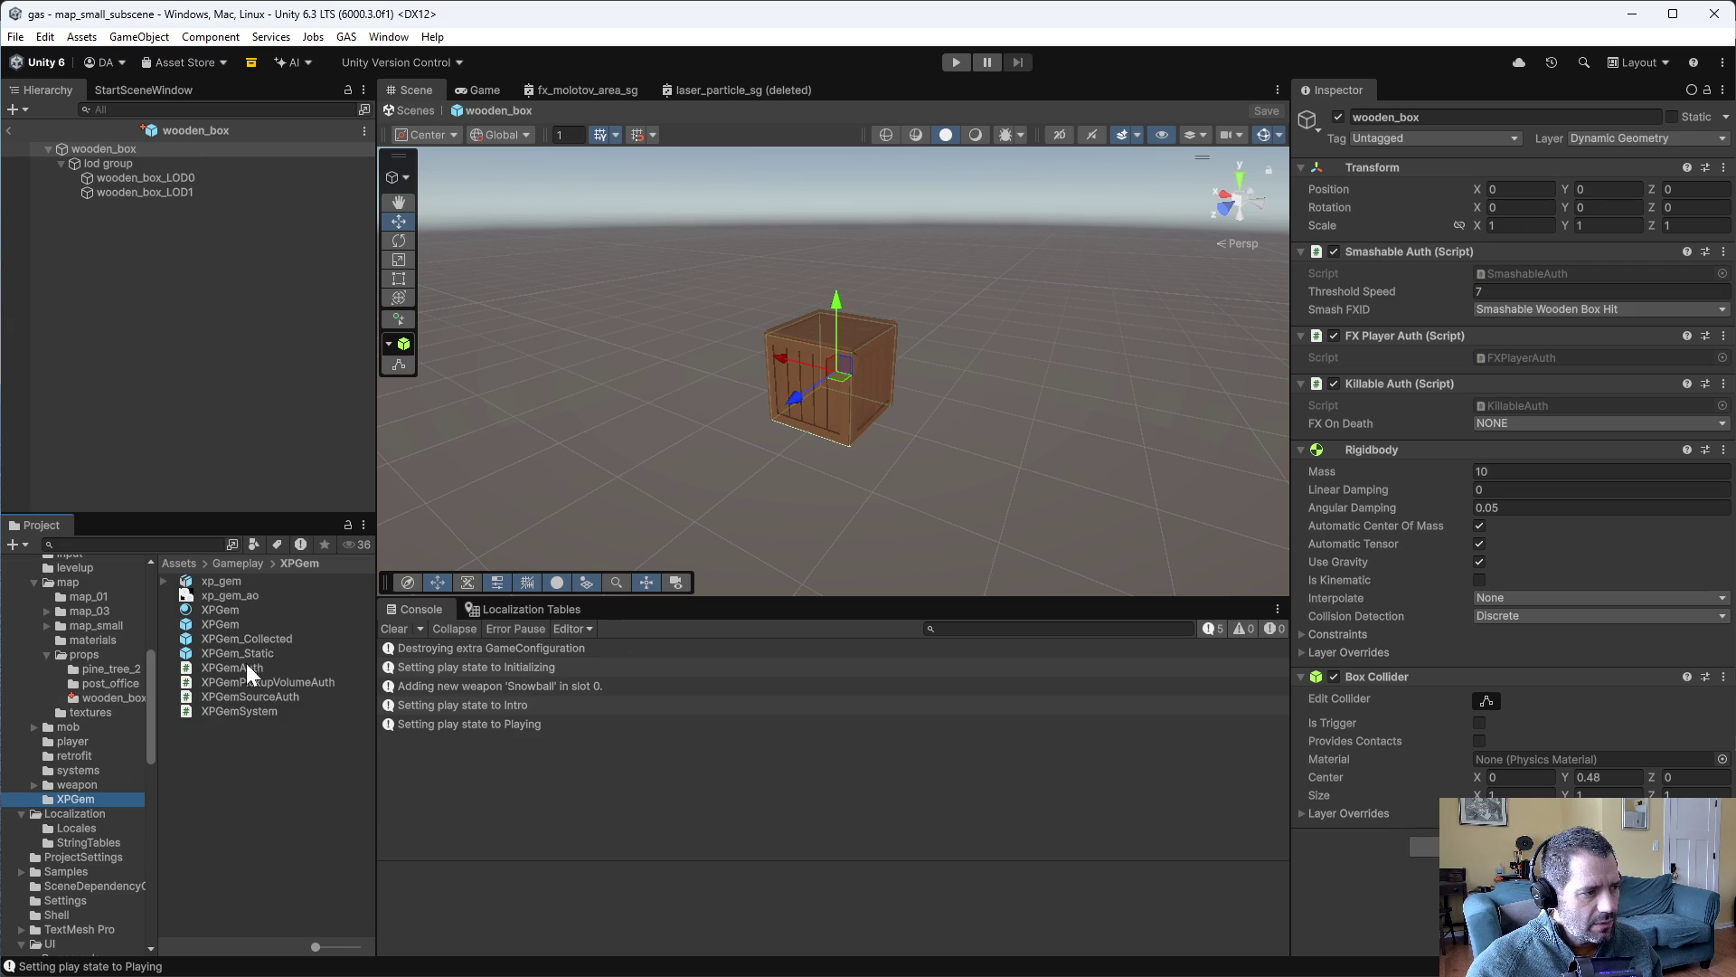
double_click(225, 622)
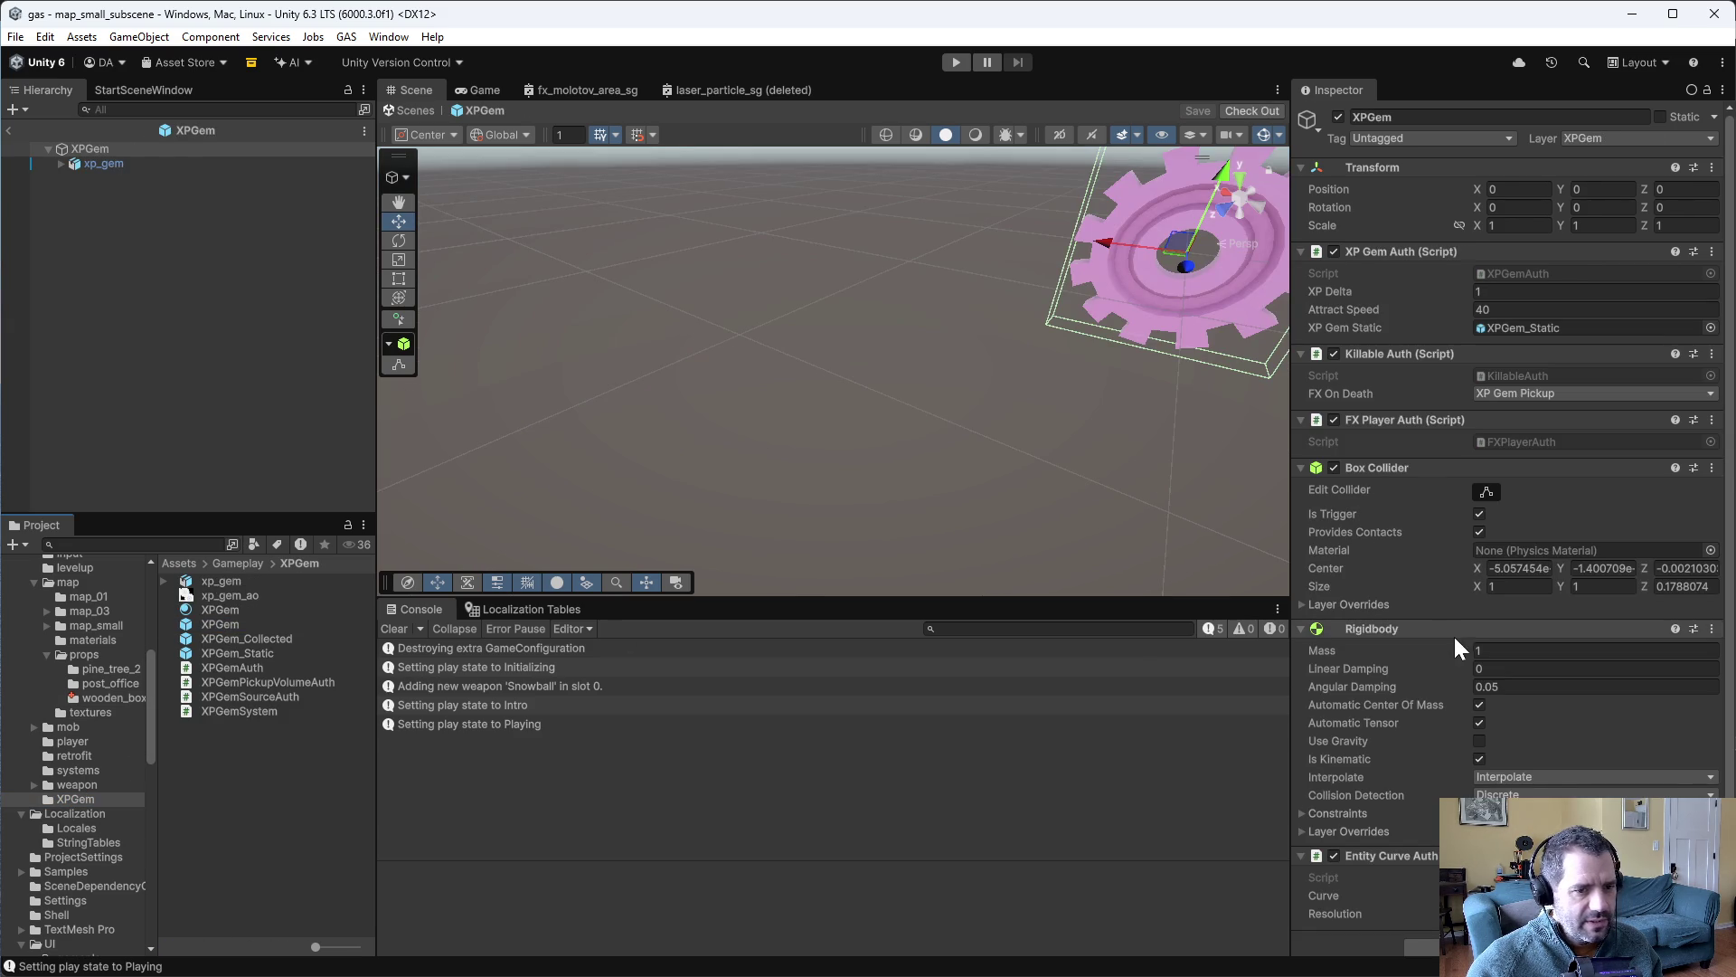
click(107, 167)
click(100, 149)
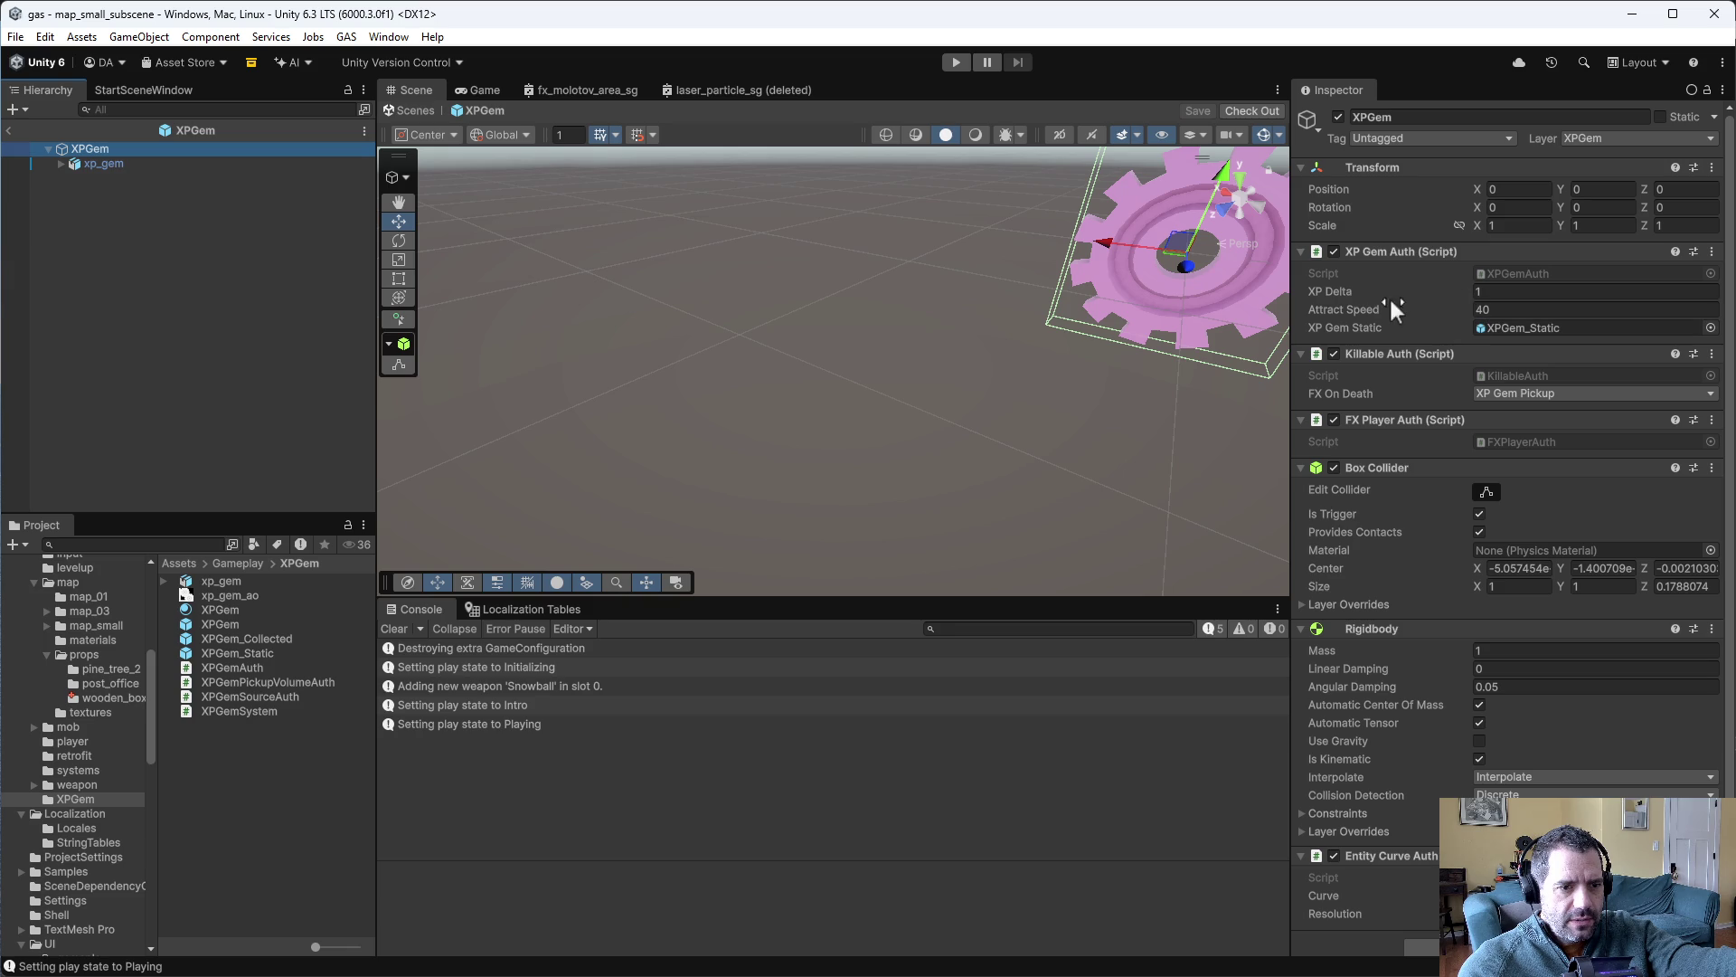
scroll(1422, 698, down, 1)
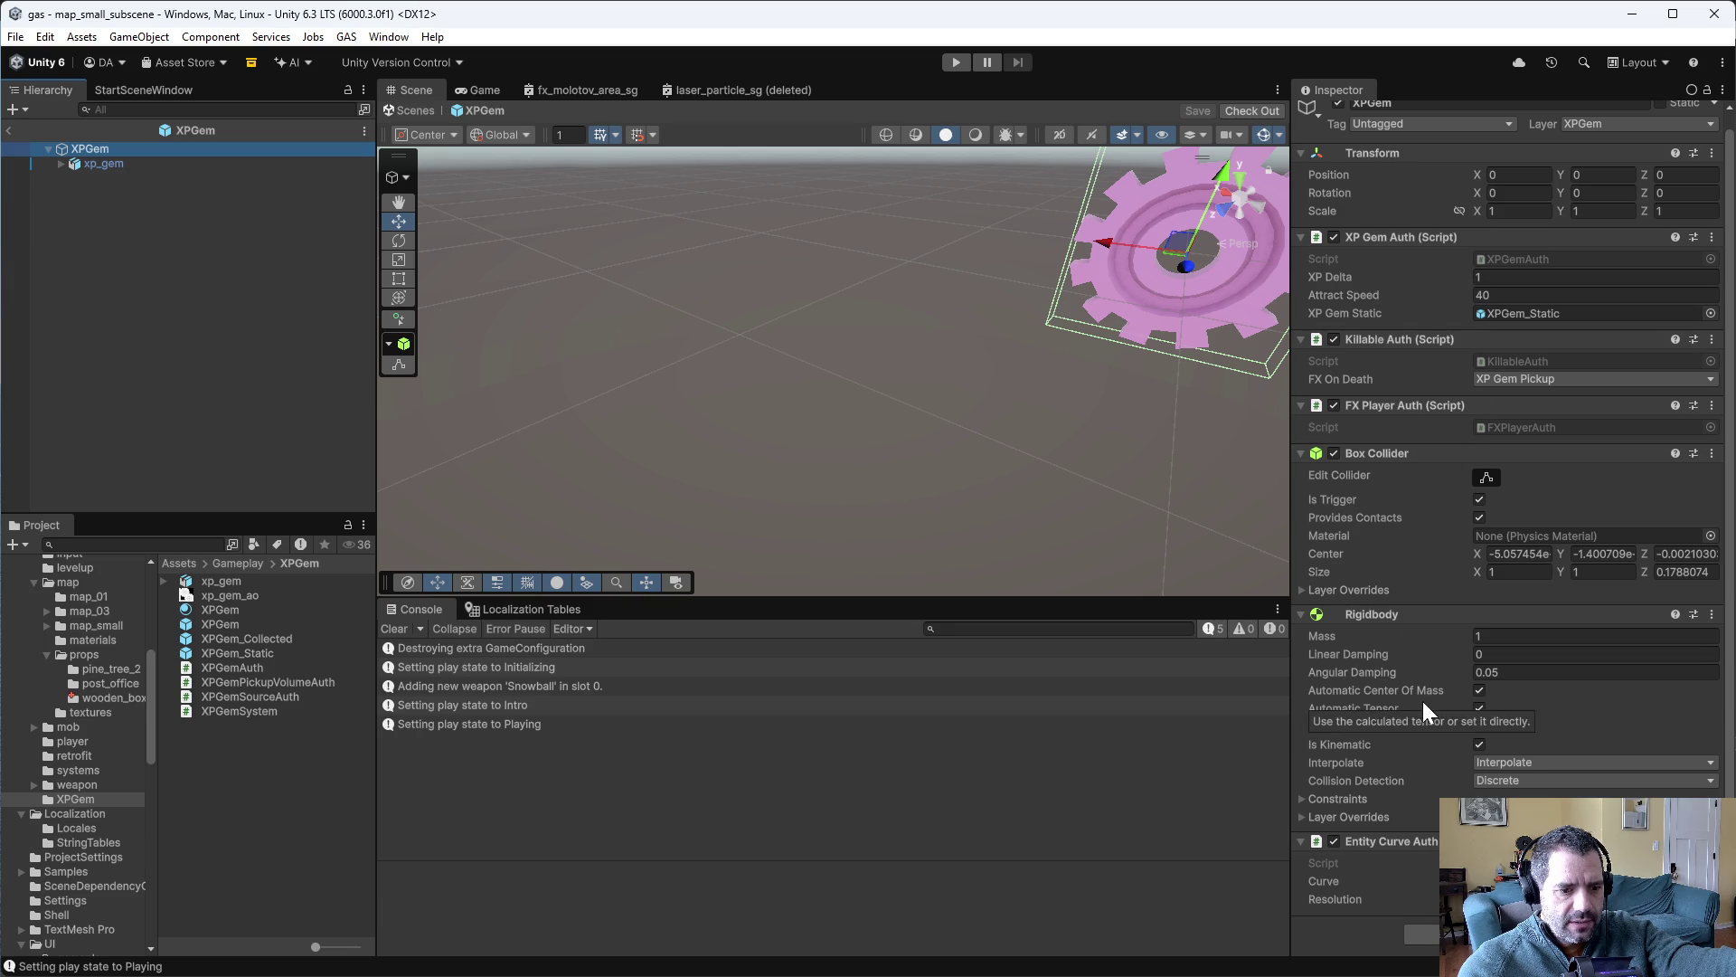
scroll(1424, 702, up, 1)
click(139, 165)
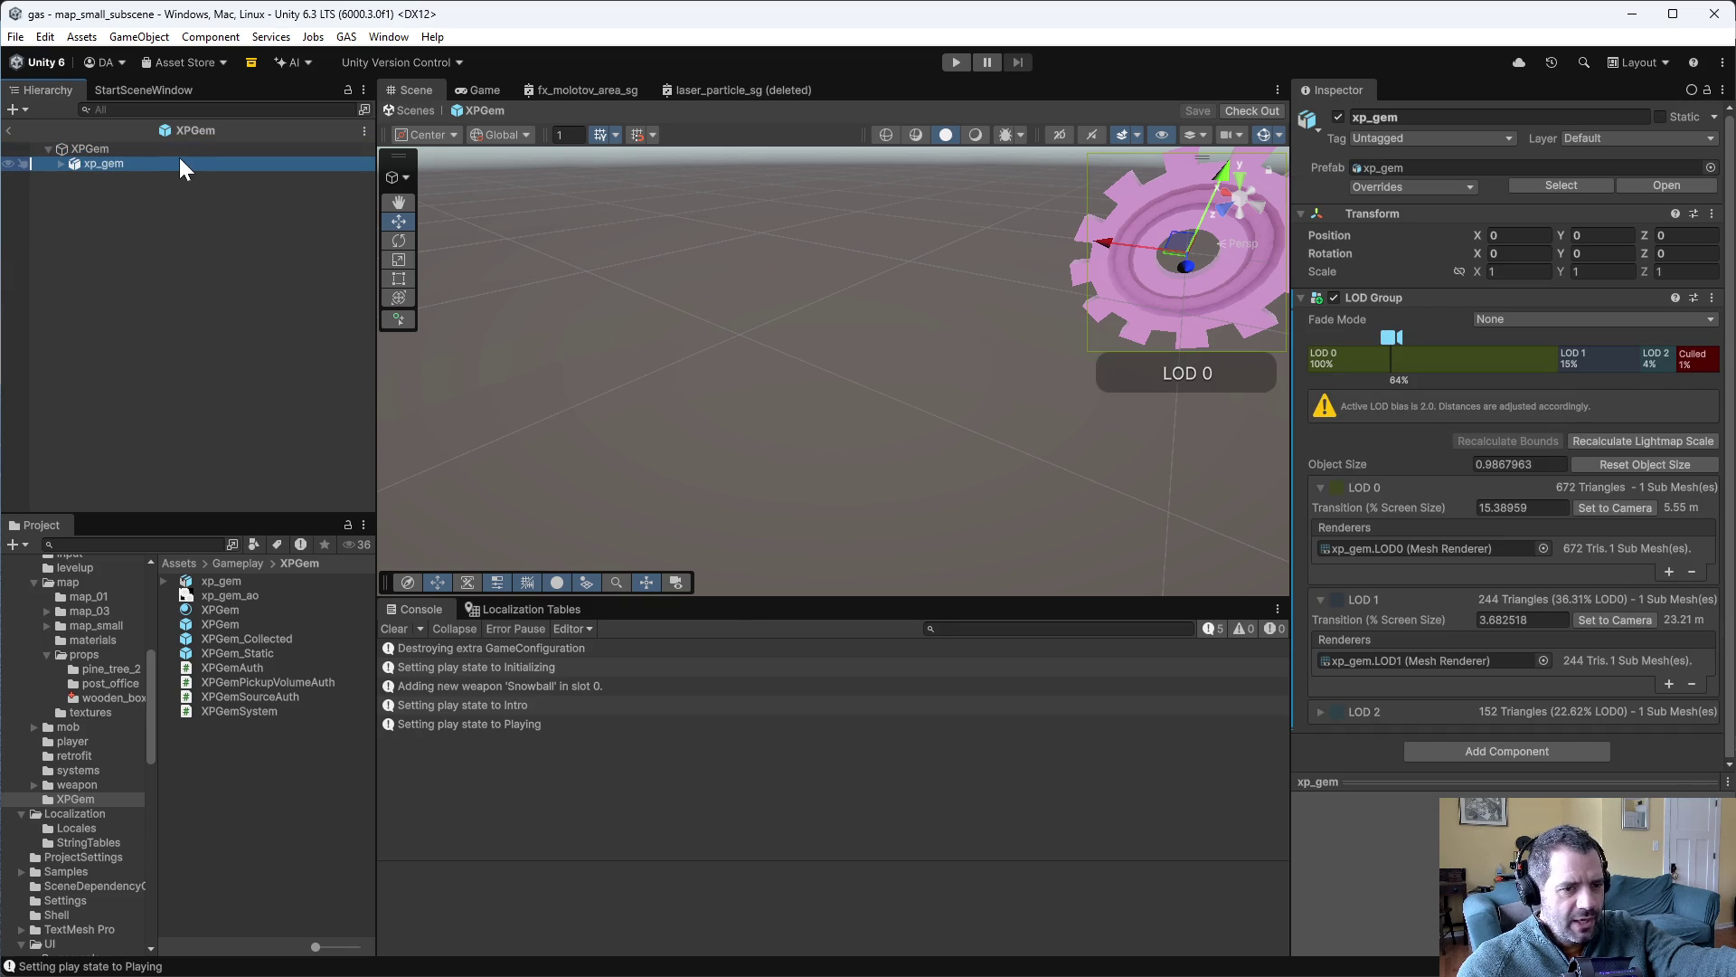
click(111, 695)
double_click(246, 595)
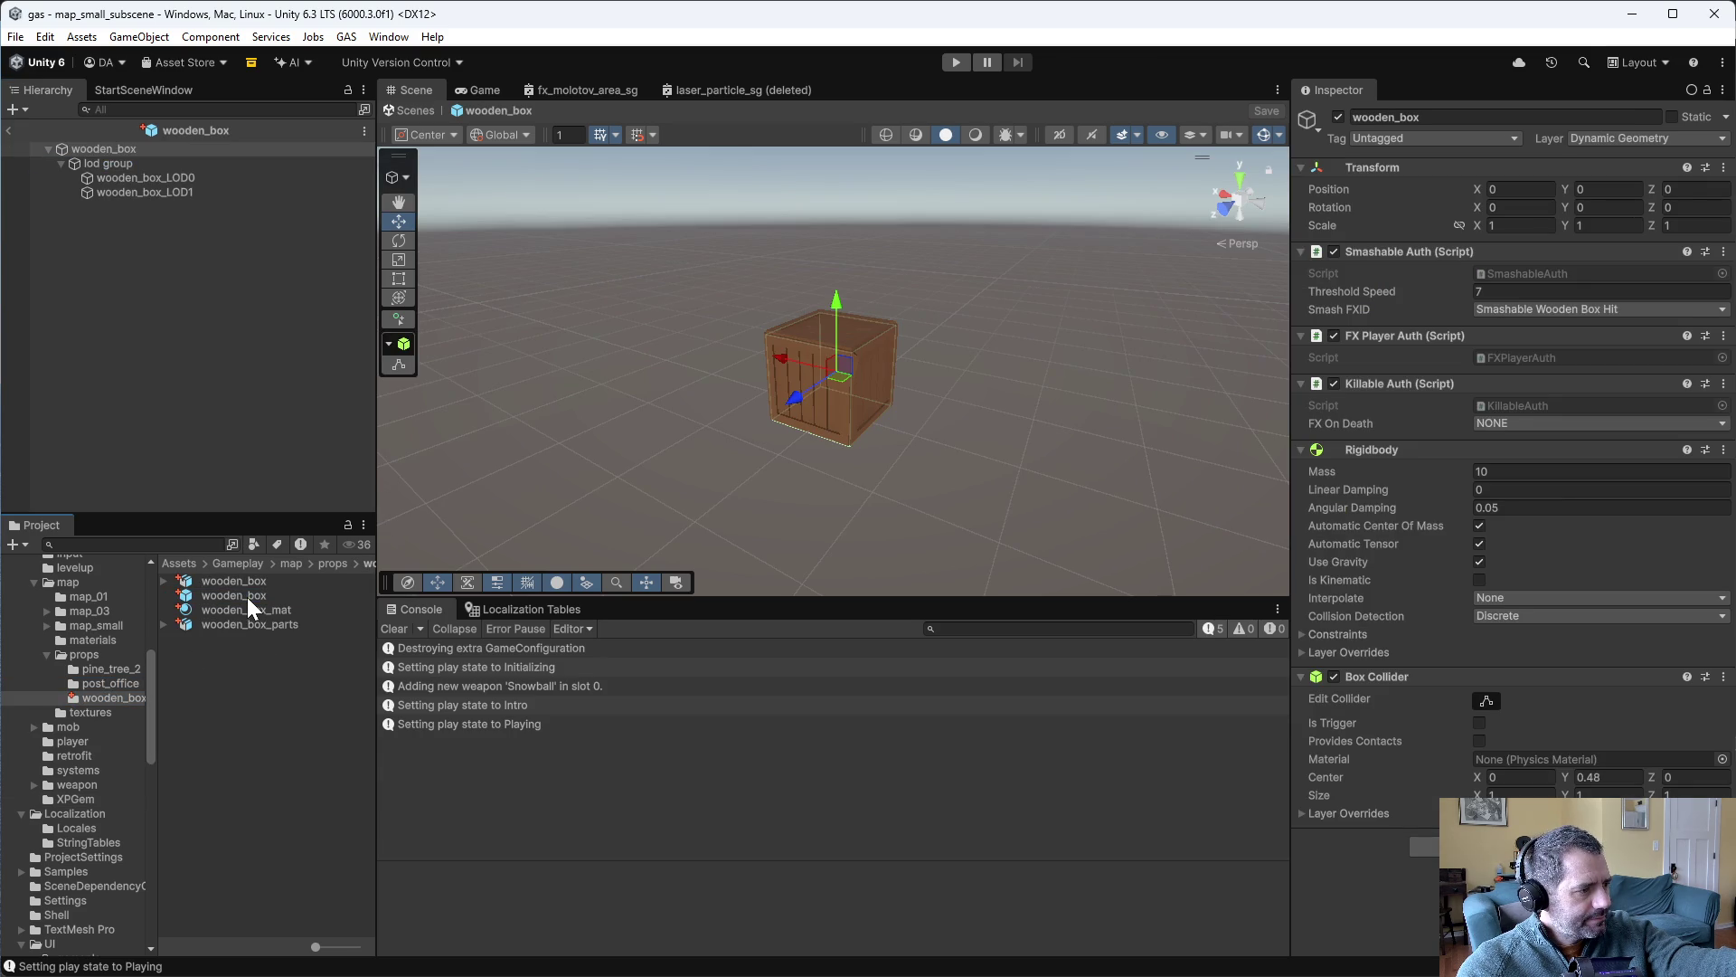
- Inspect the lod group, wooden_box_LOD0 and wooden_box root components in the Hierarchy
click(148, 163)
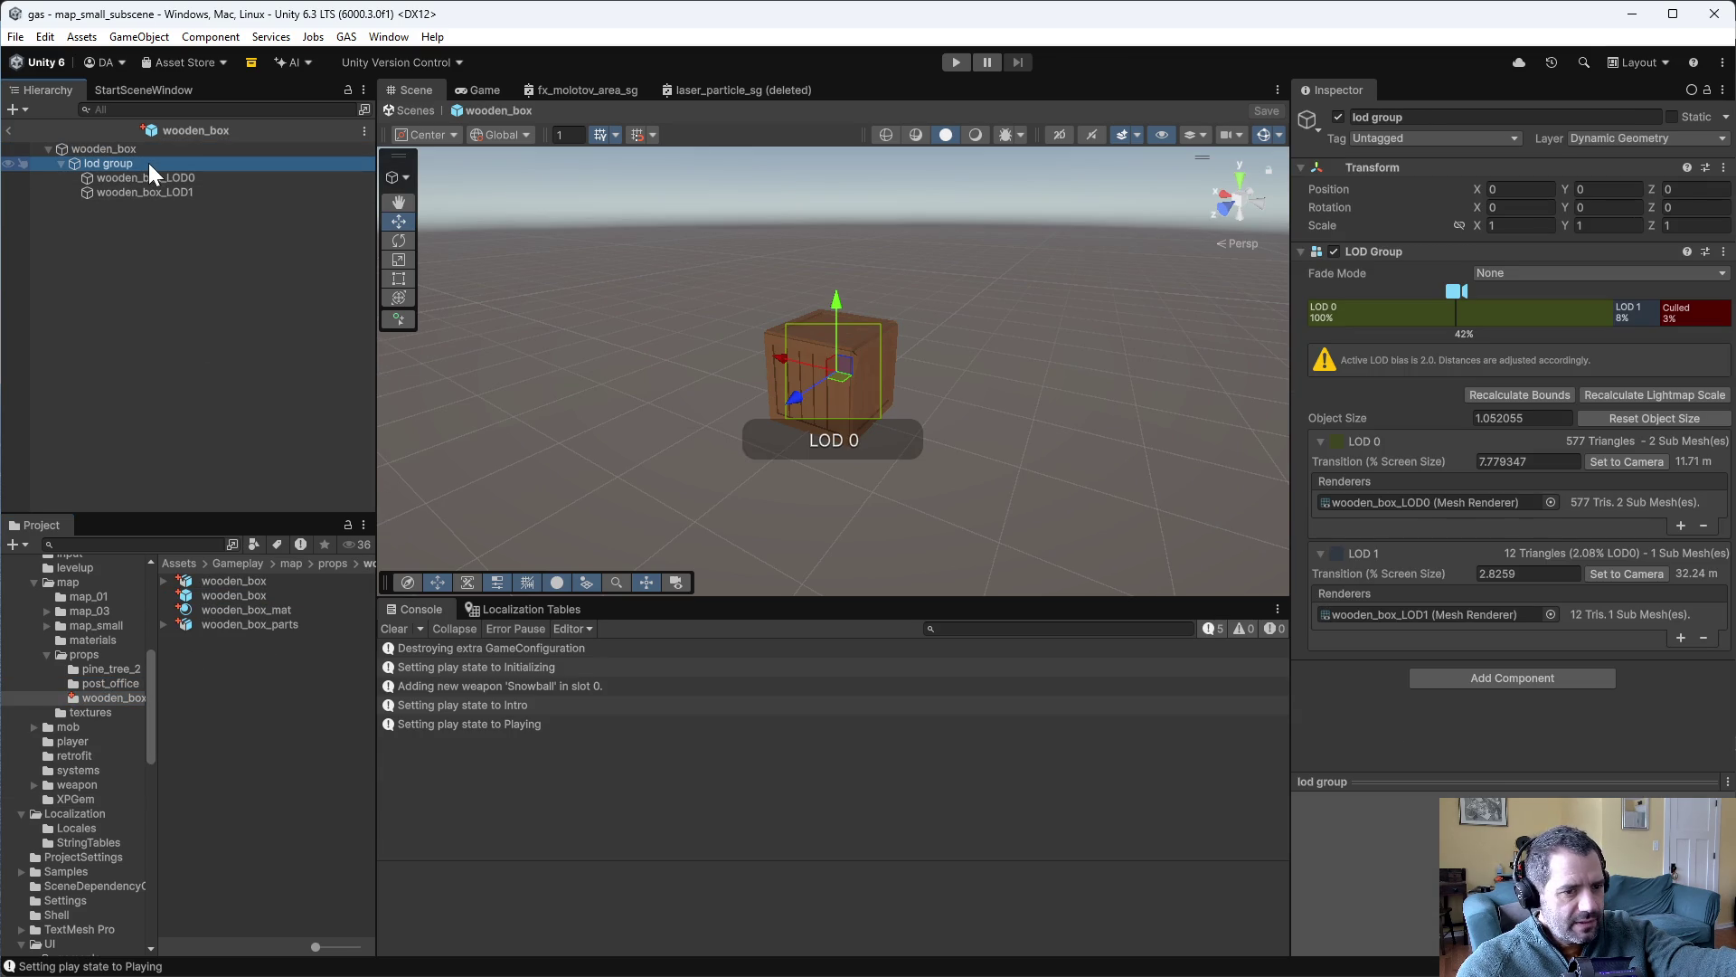
click(167, 178)
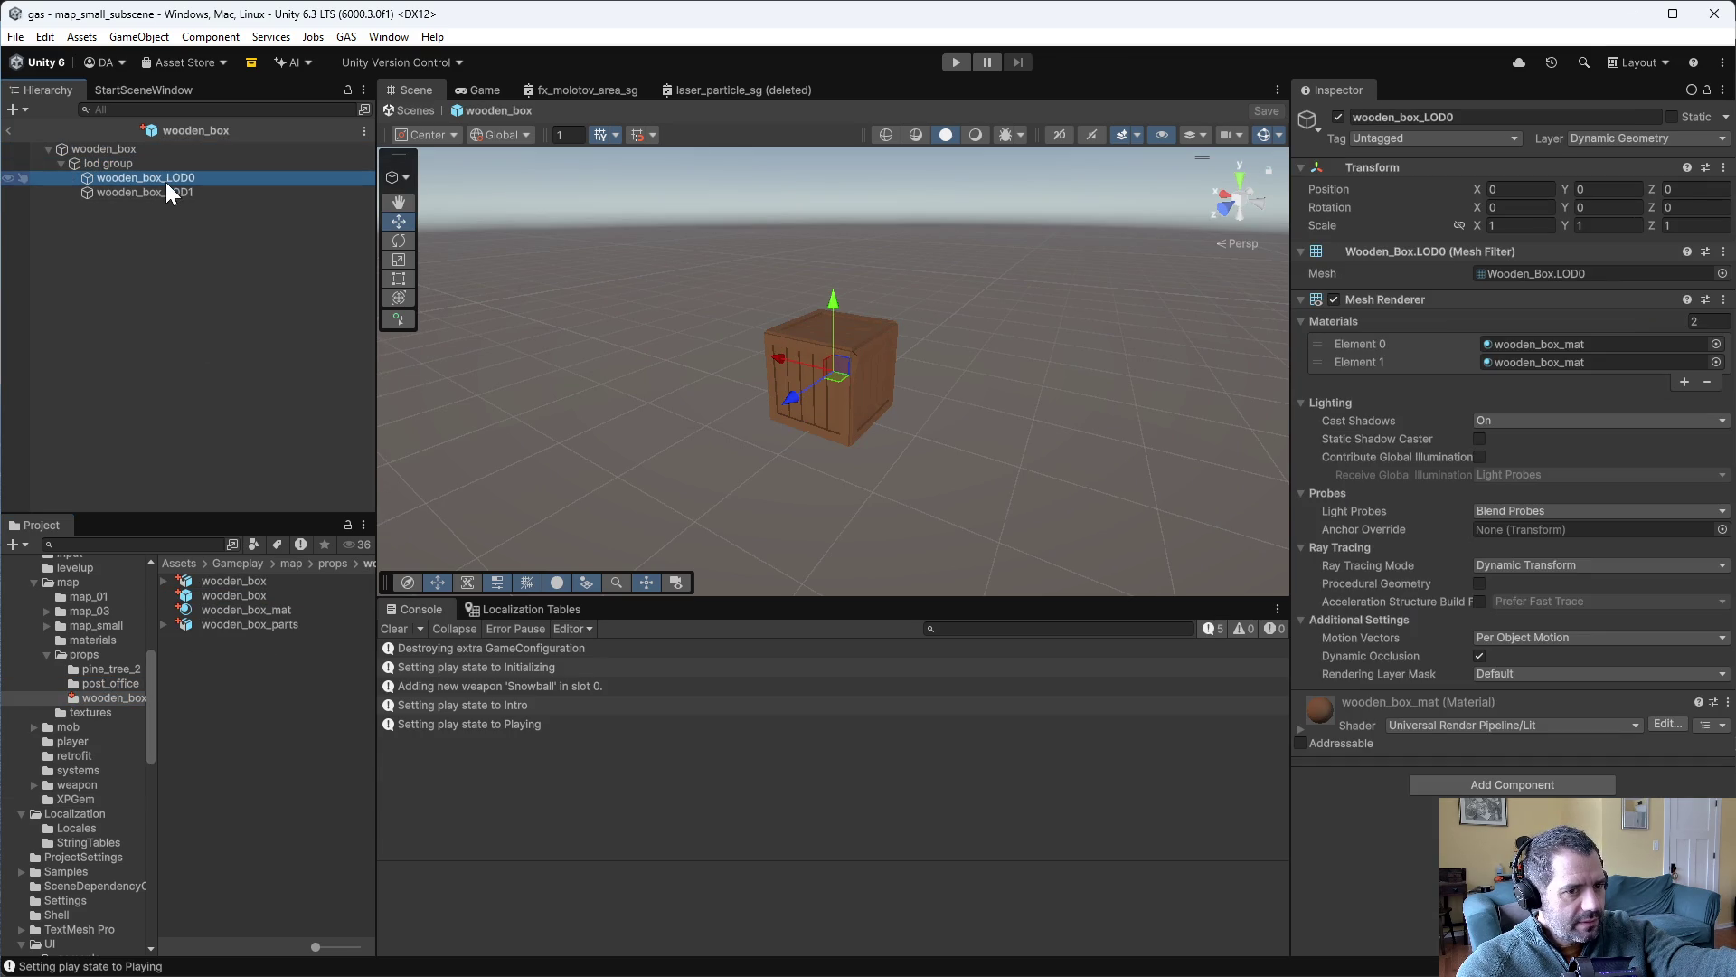
click(160, 165)
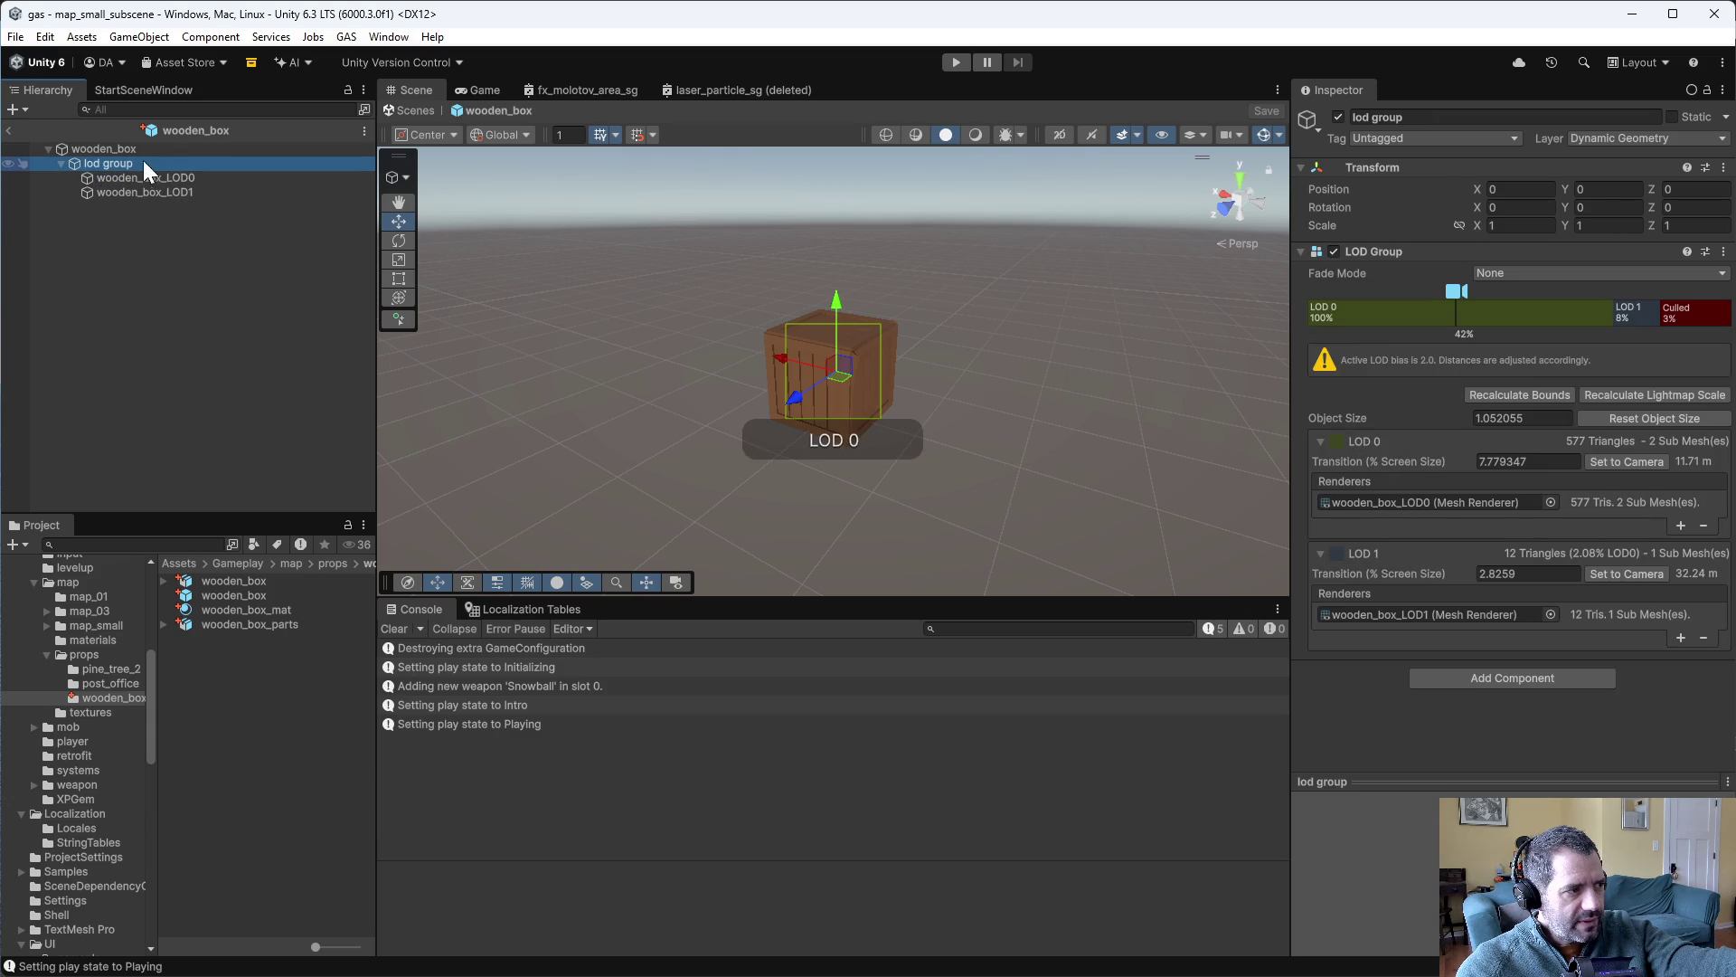
click(128, 150)
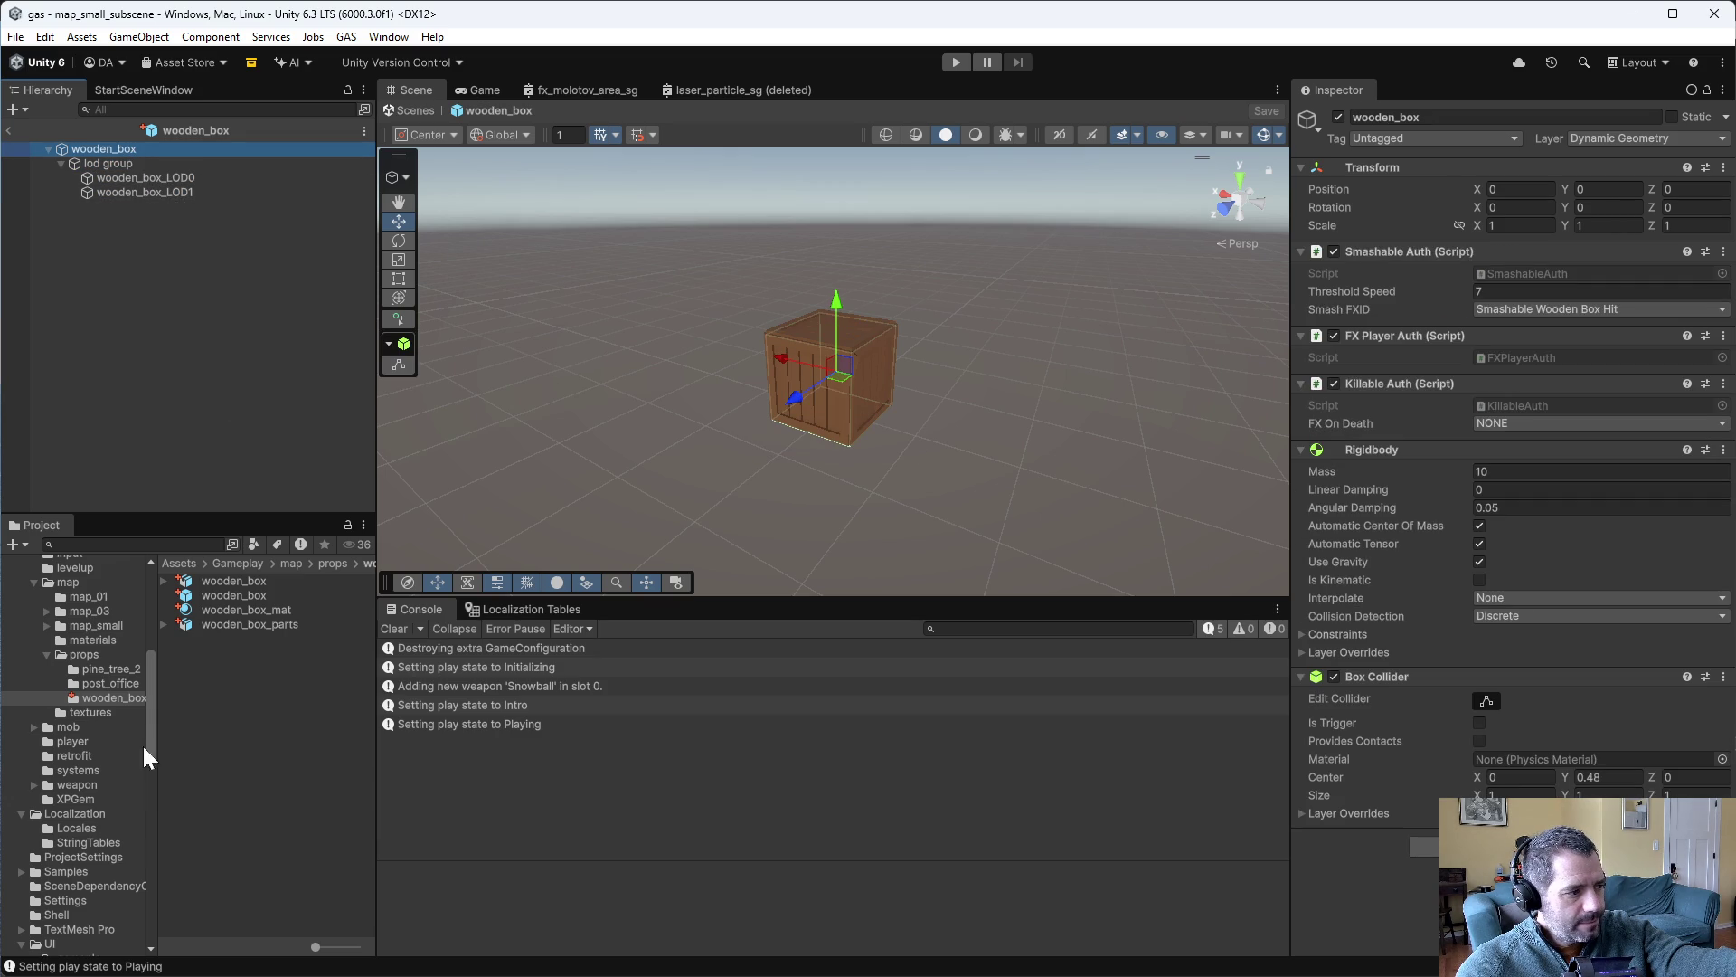
- Open the XPGem prefab from its folder and inspect its root components
click(72, 786)
click(78, 796)
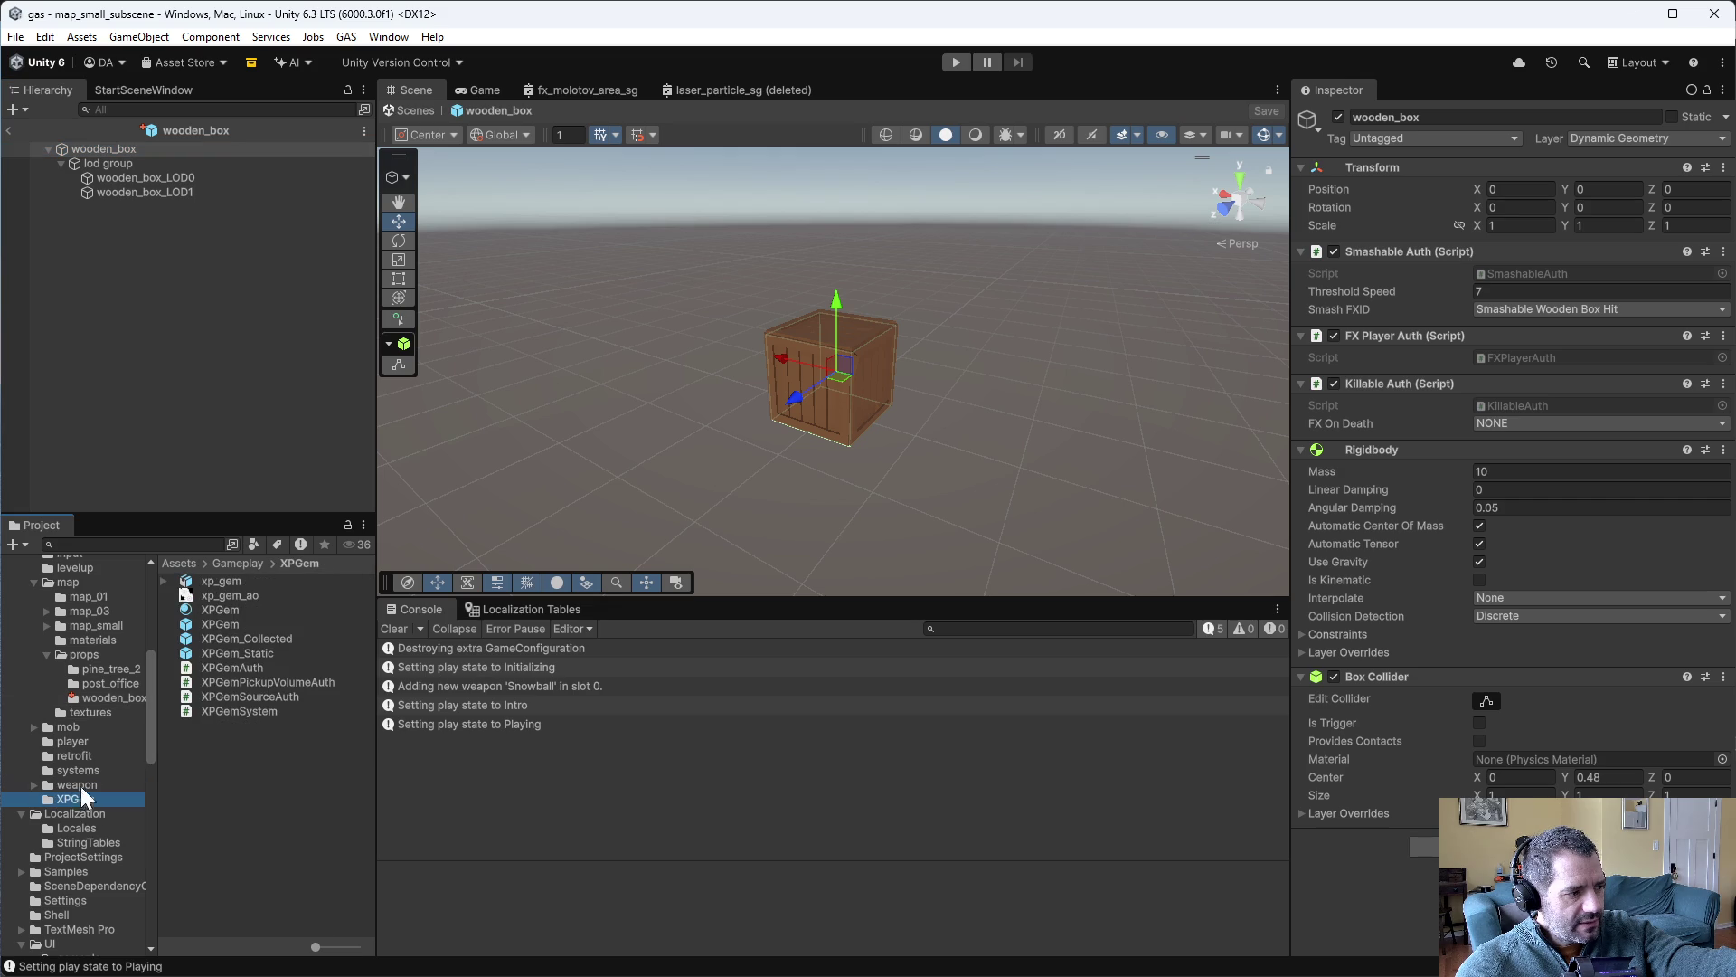
double_click(203, 621)
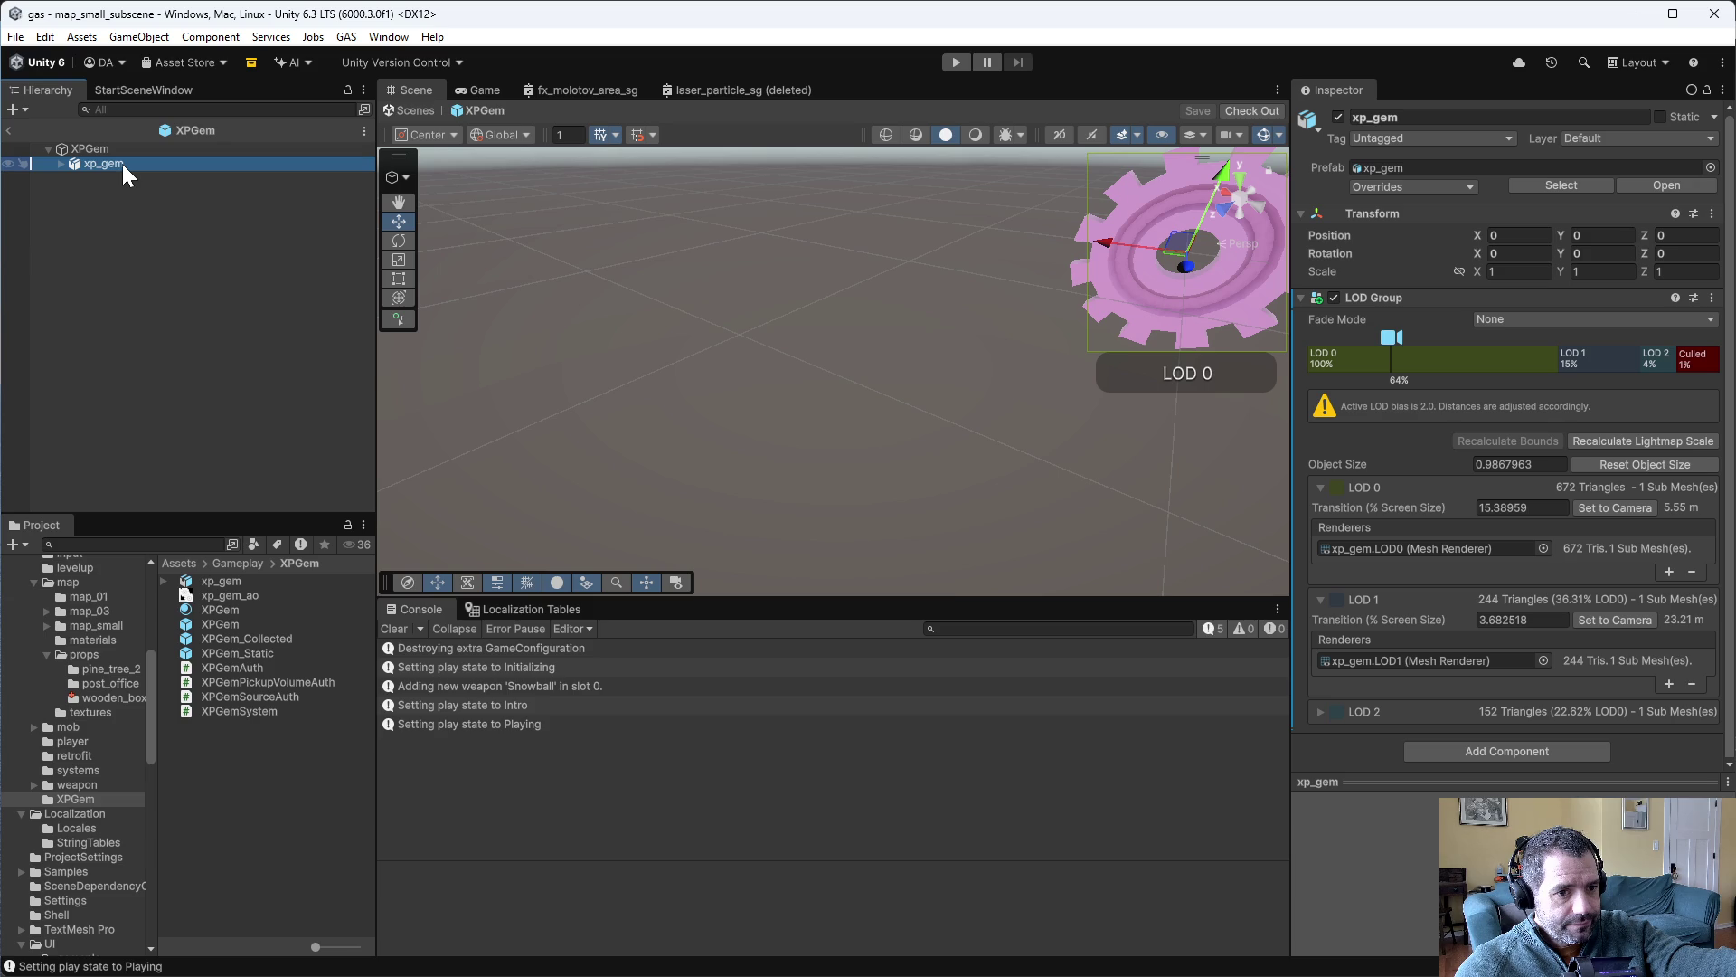
click(122, 155)
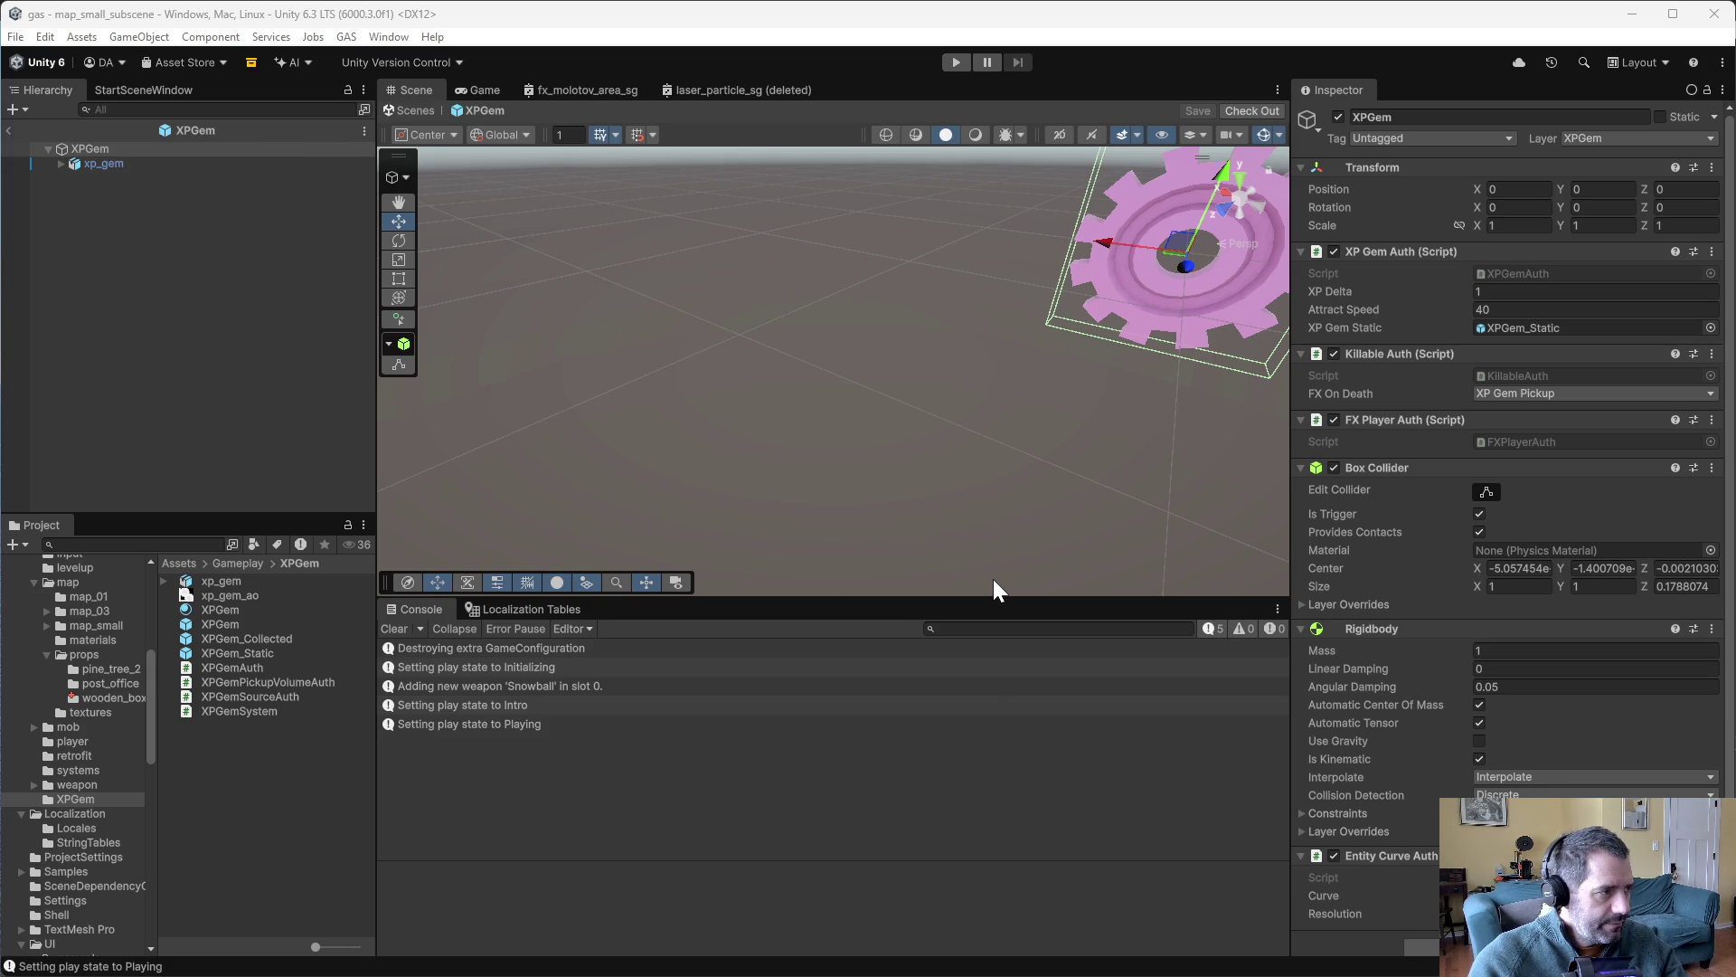
- Check the XPGem material's settings, then expand the mob folder to show mob_sphere
click(235, 606)
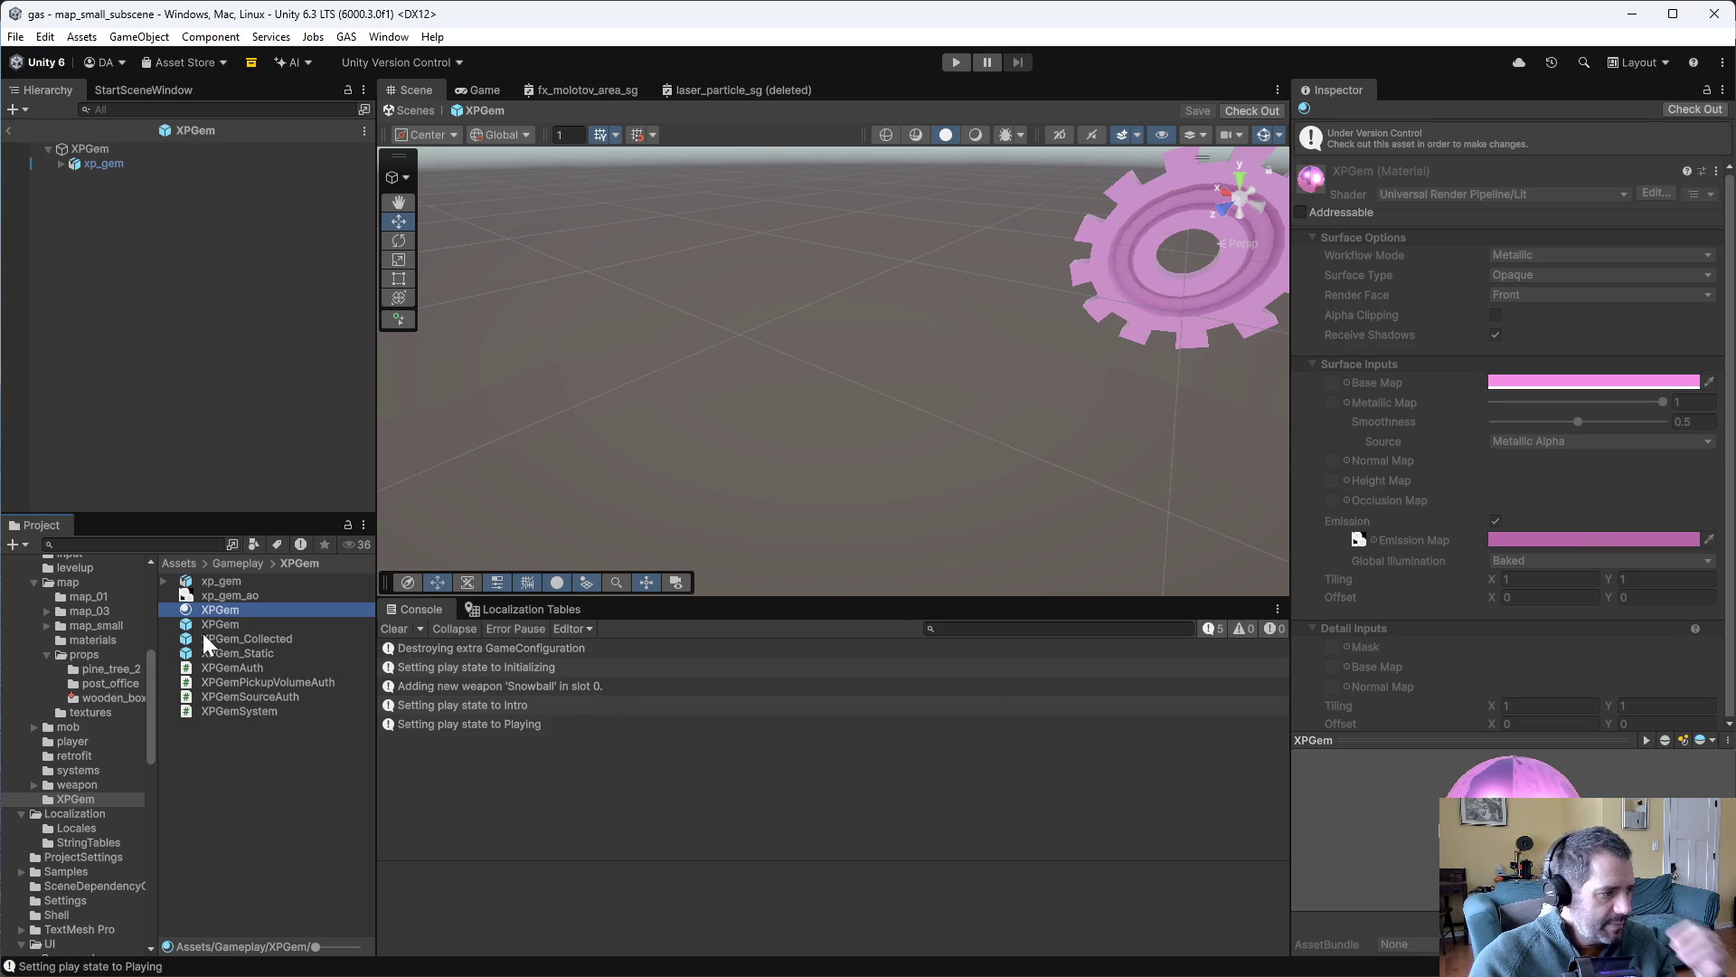
click(34, 726)
click(84, 754)
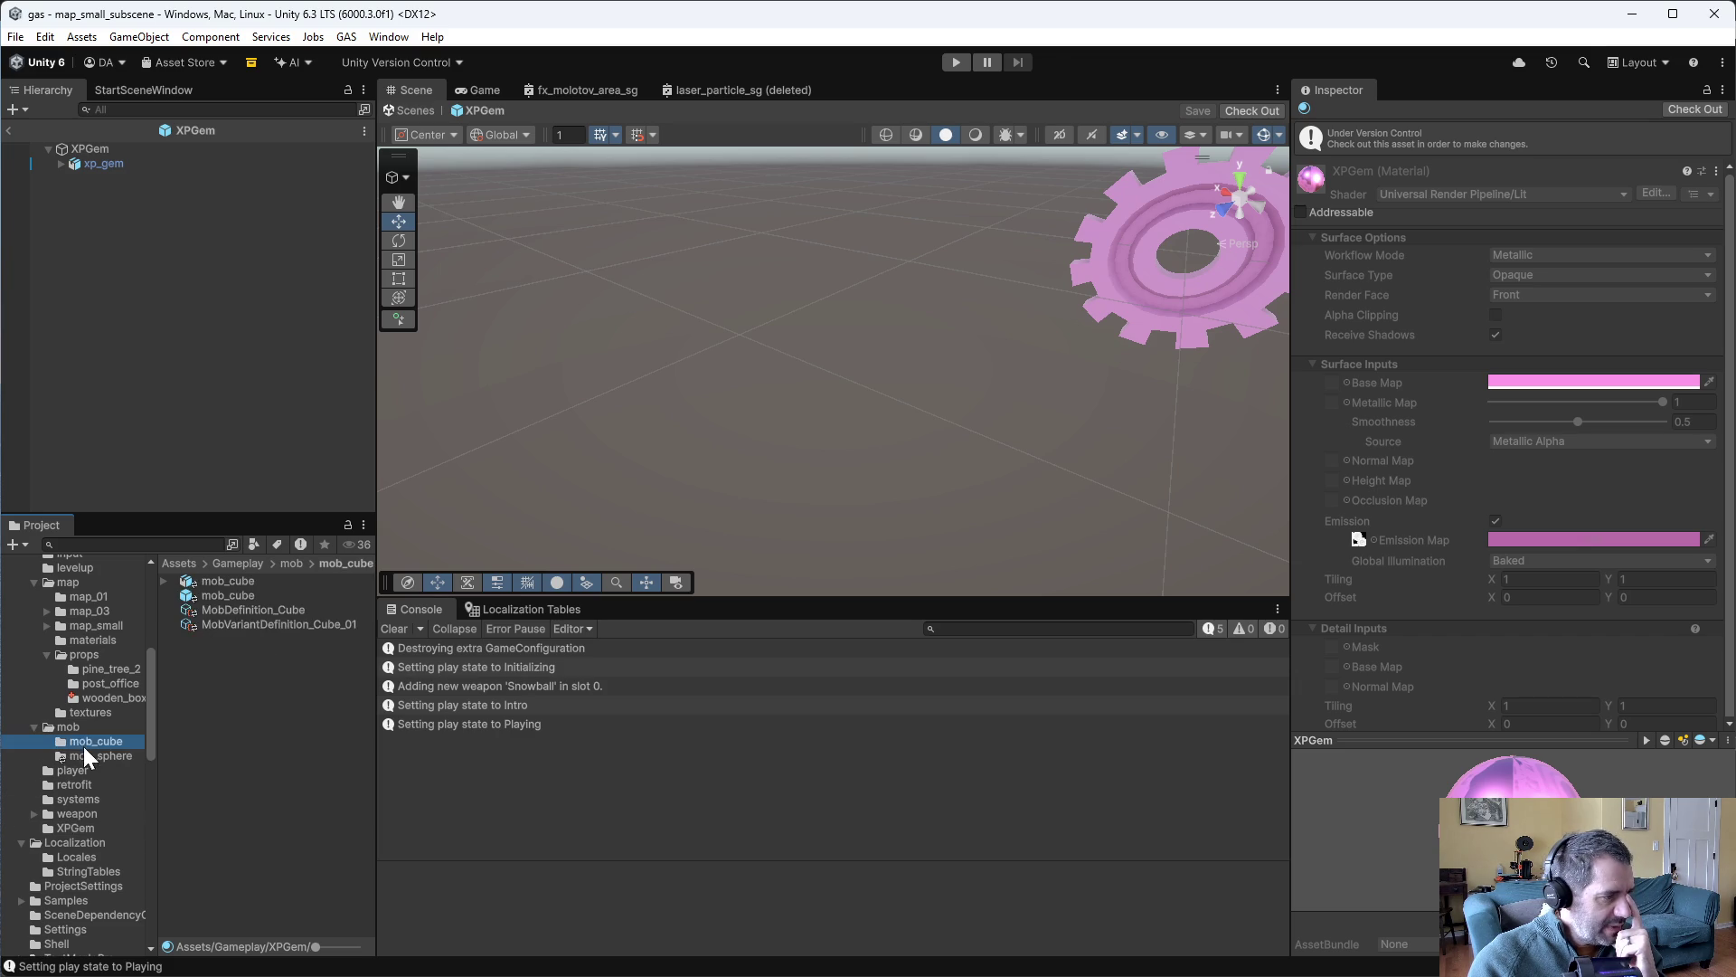
- Open mob_sphere and mob_spawners_01_subscene, inspect mob_spawner_sphere's settings, then show map_small
double_click(233, 594)
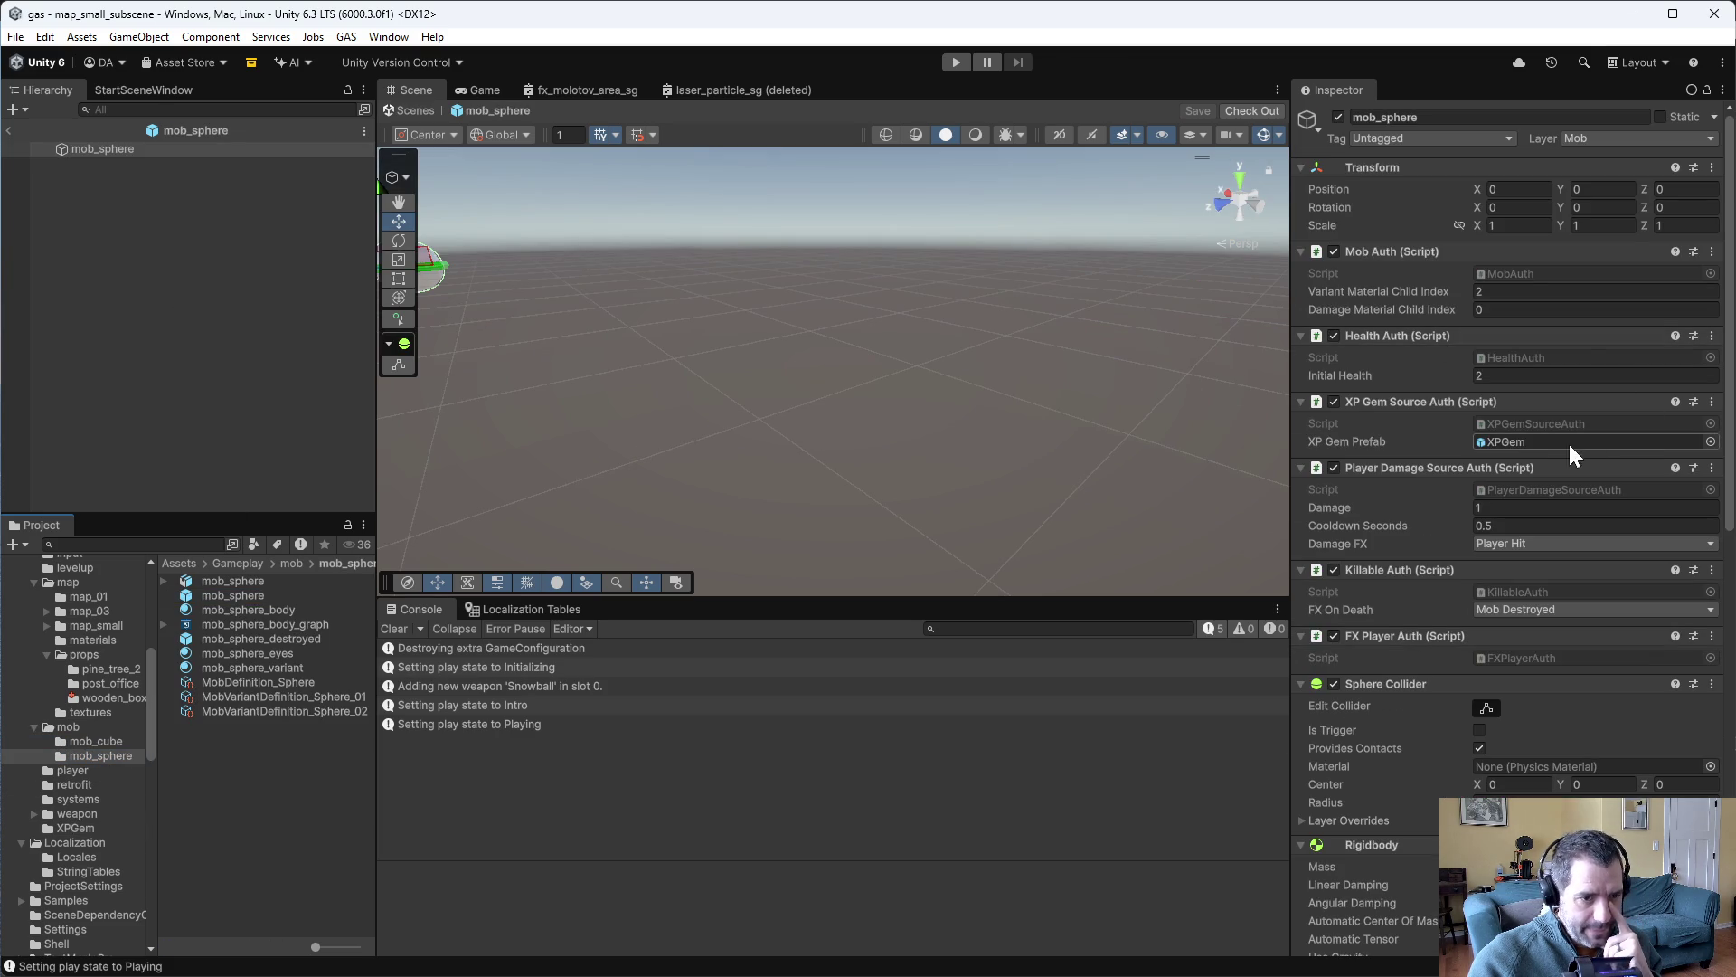
click(120, 726)
double_click(273, 624)
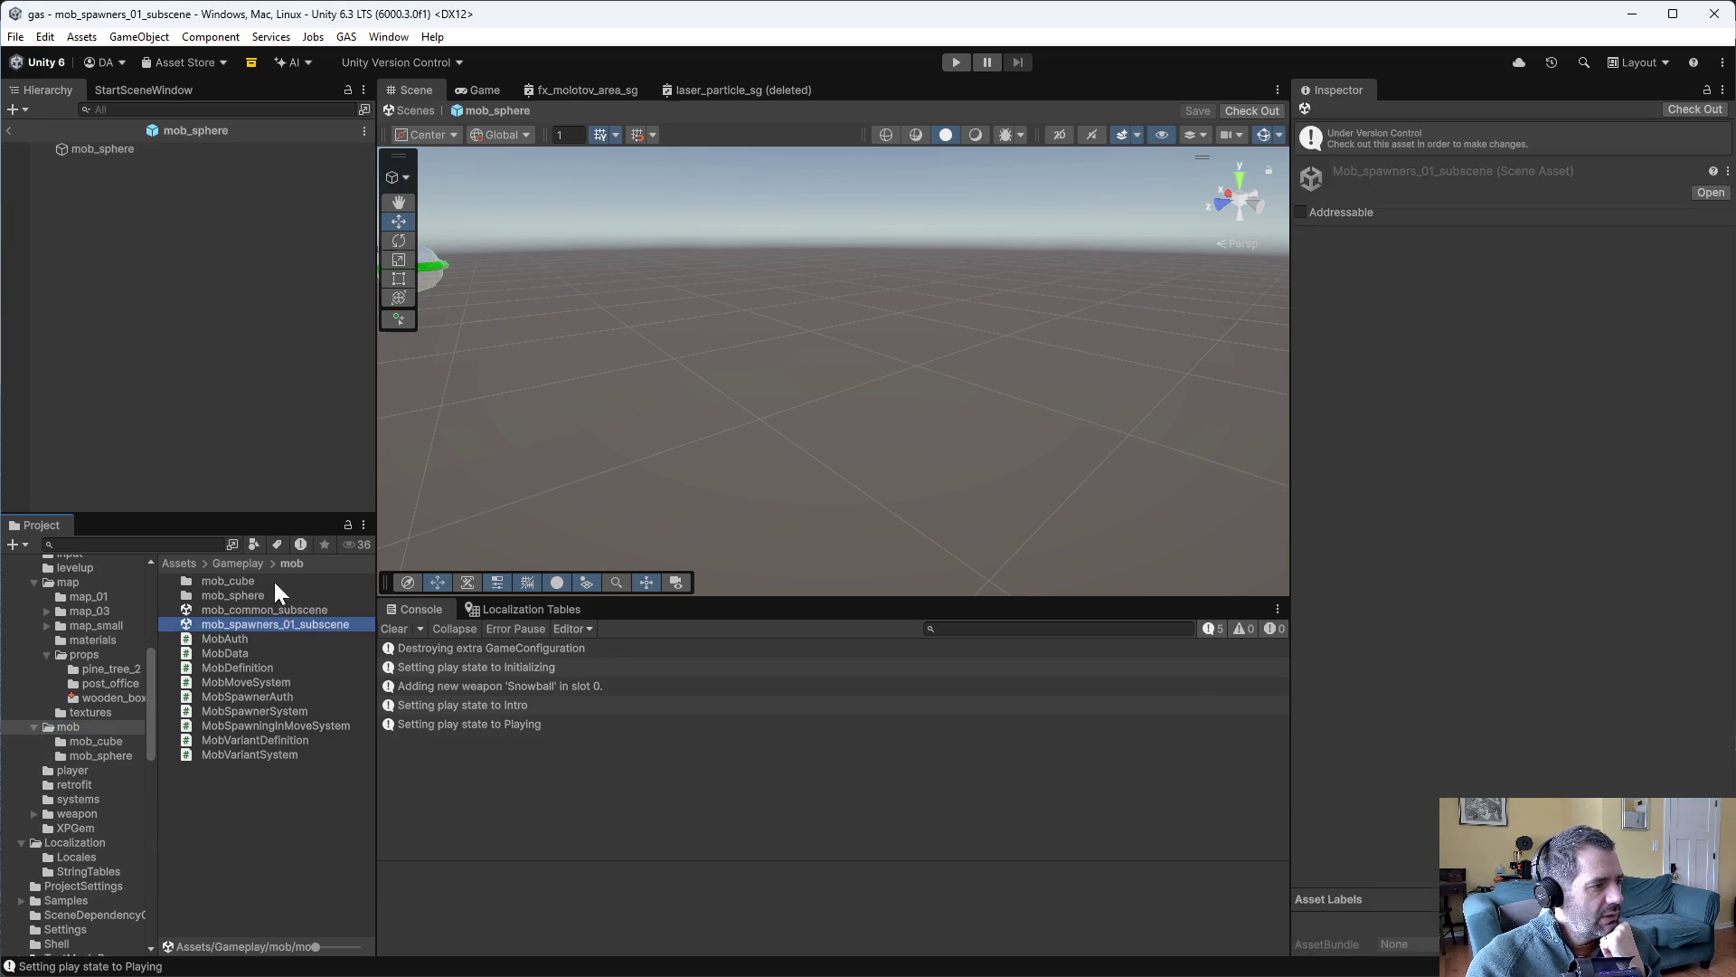
click(32, 127)
click(79, 141)
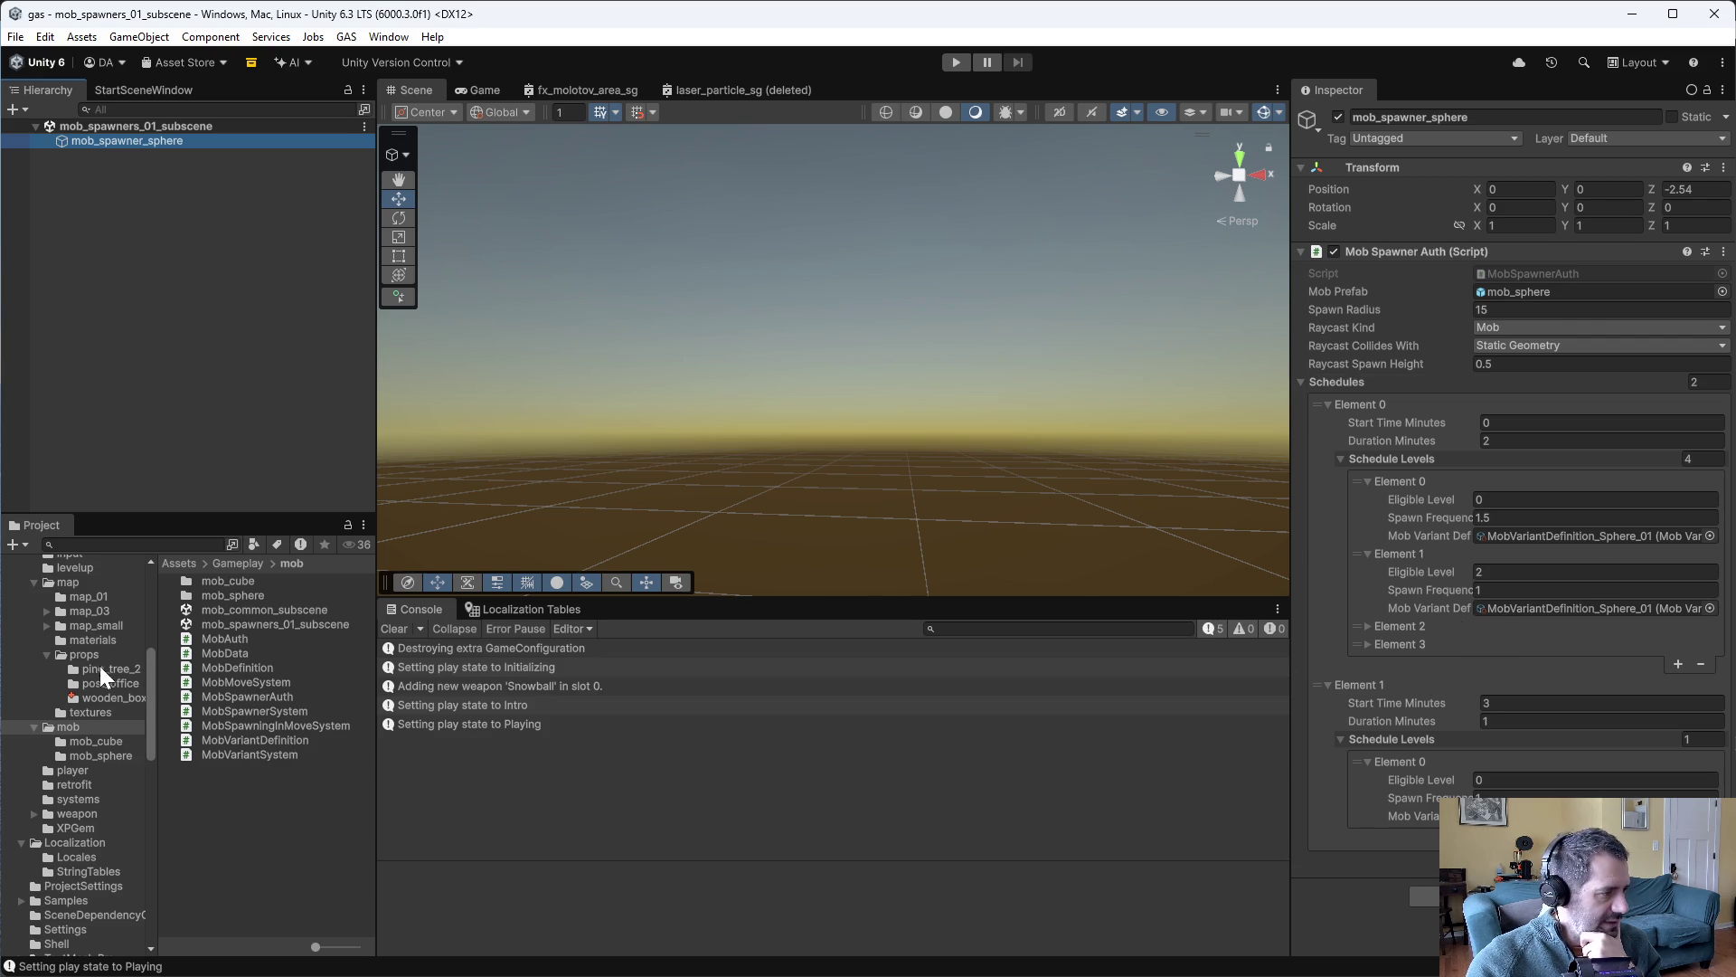
click(90, 624)
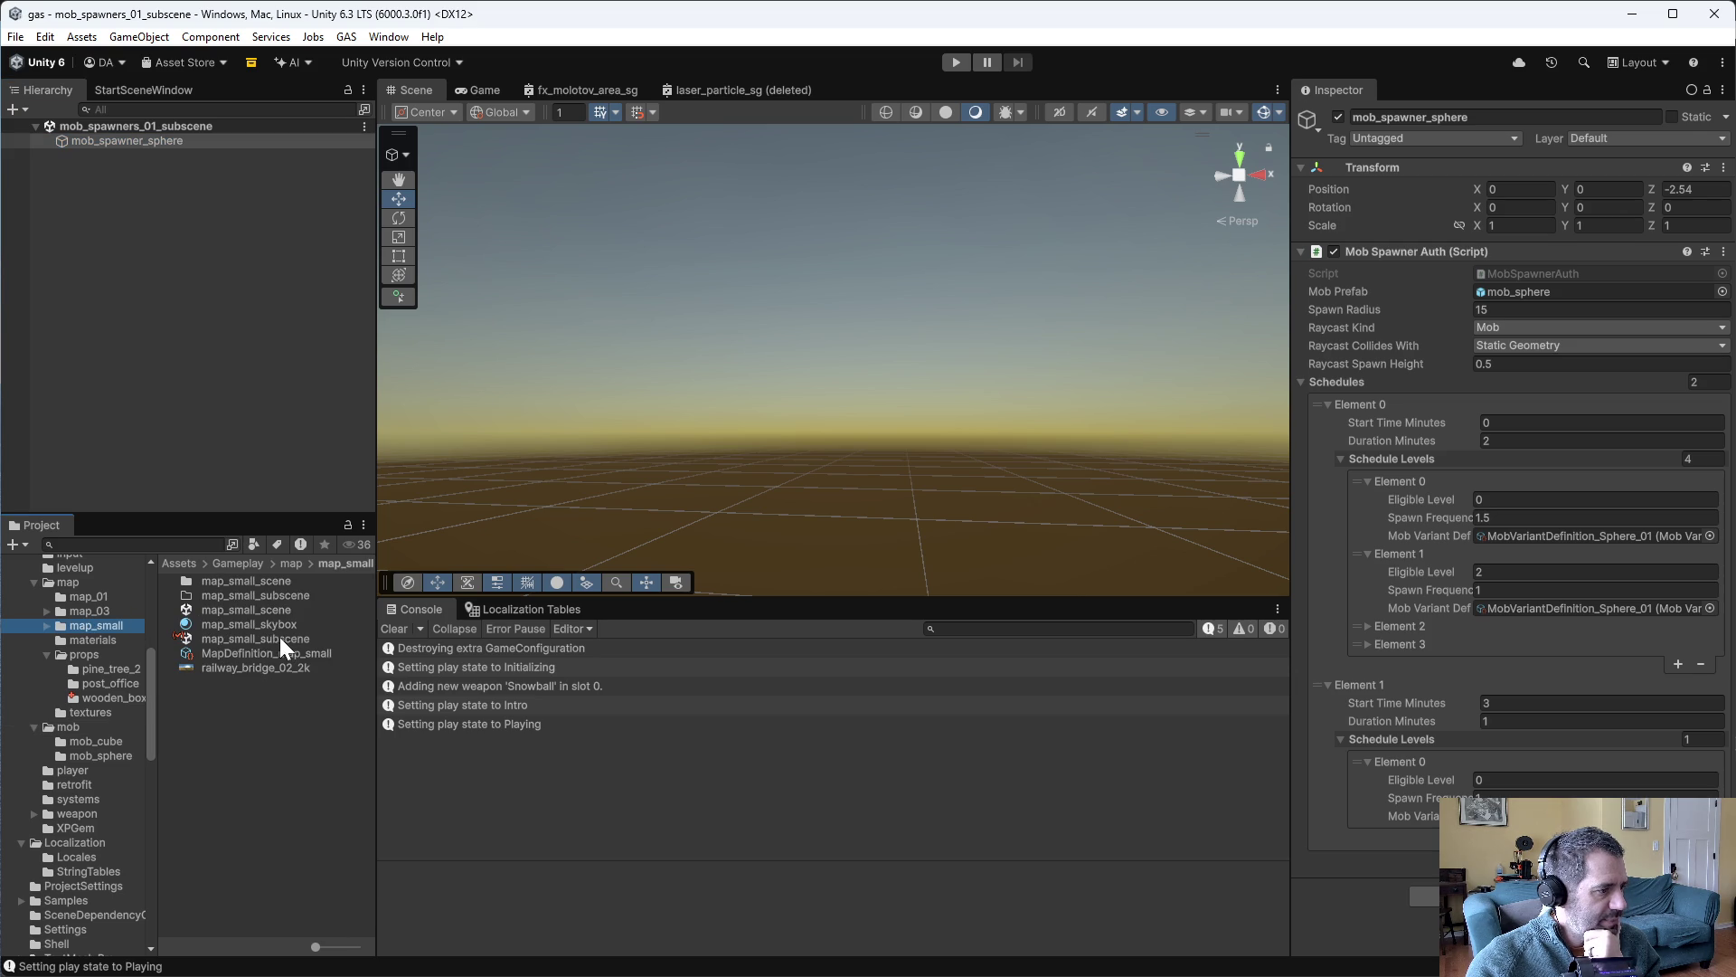
- Open map_small_subscene and inspect the wooden_box's Smashable Auth settings
double_click(279, 637)
click(145, 183)
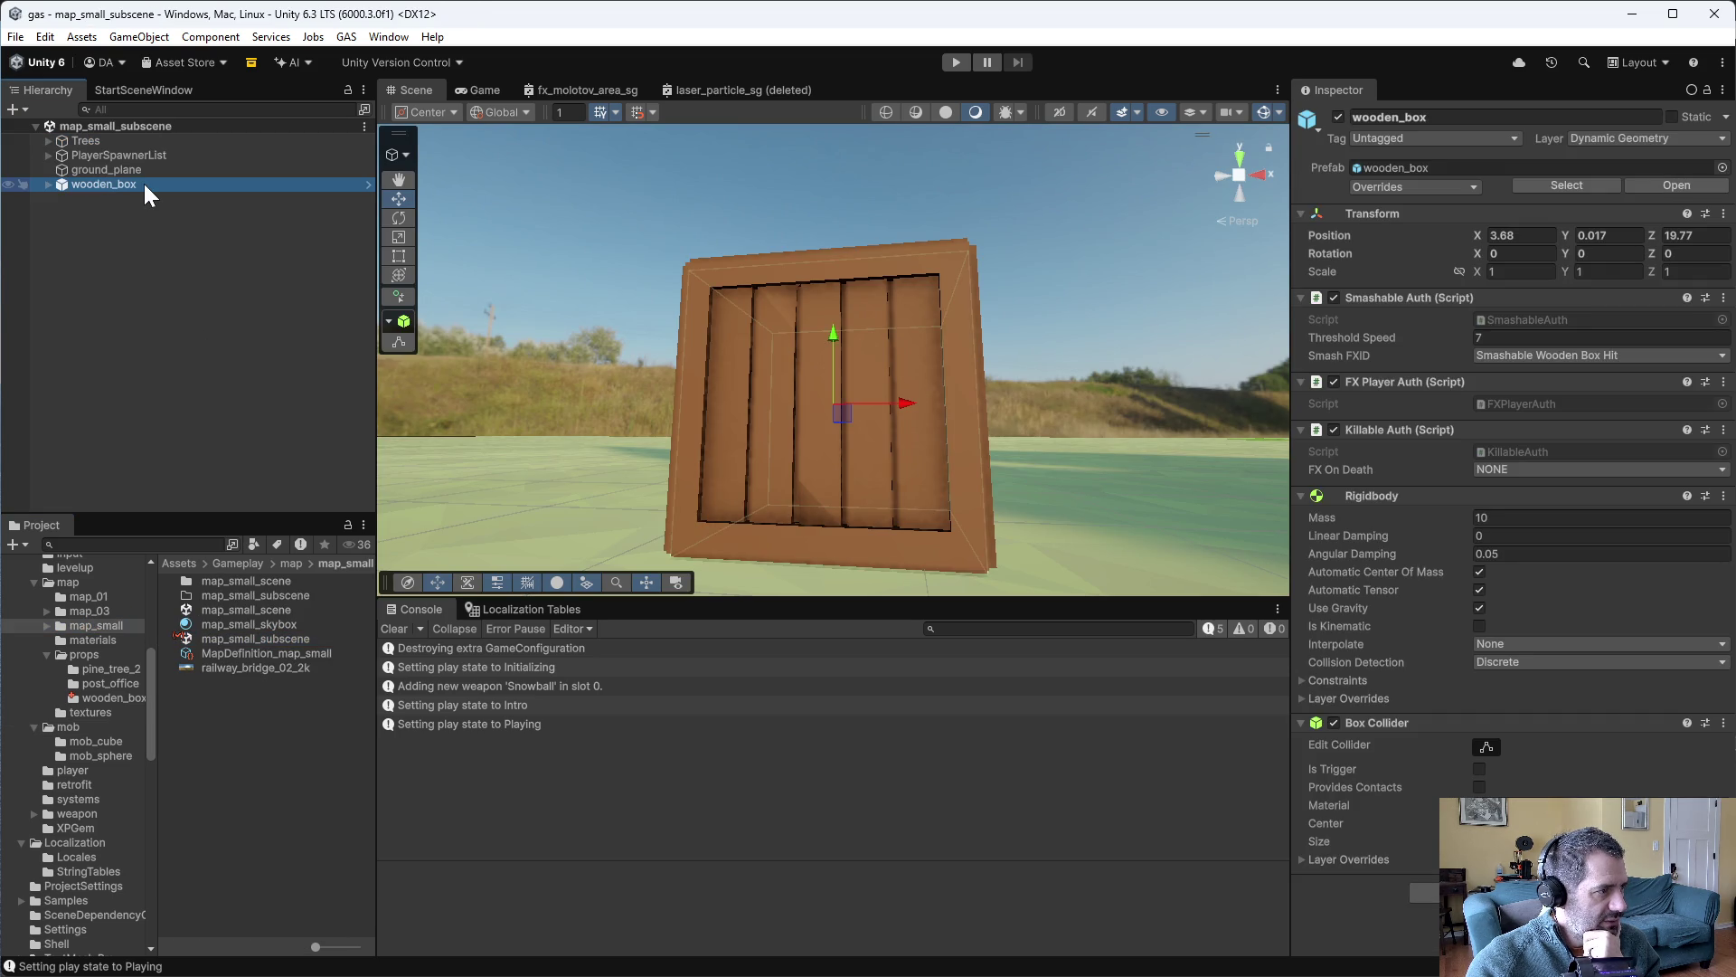
click(1338, 295)
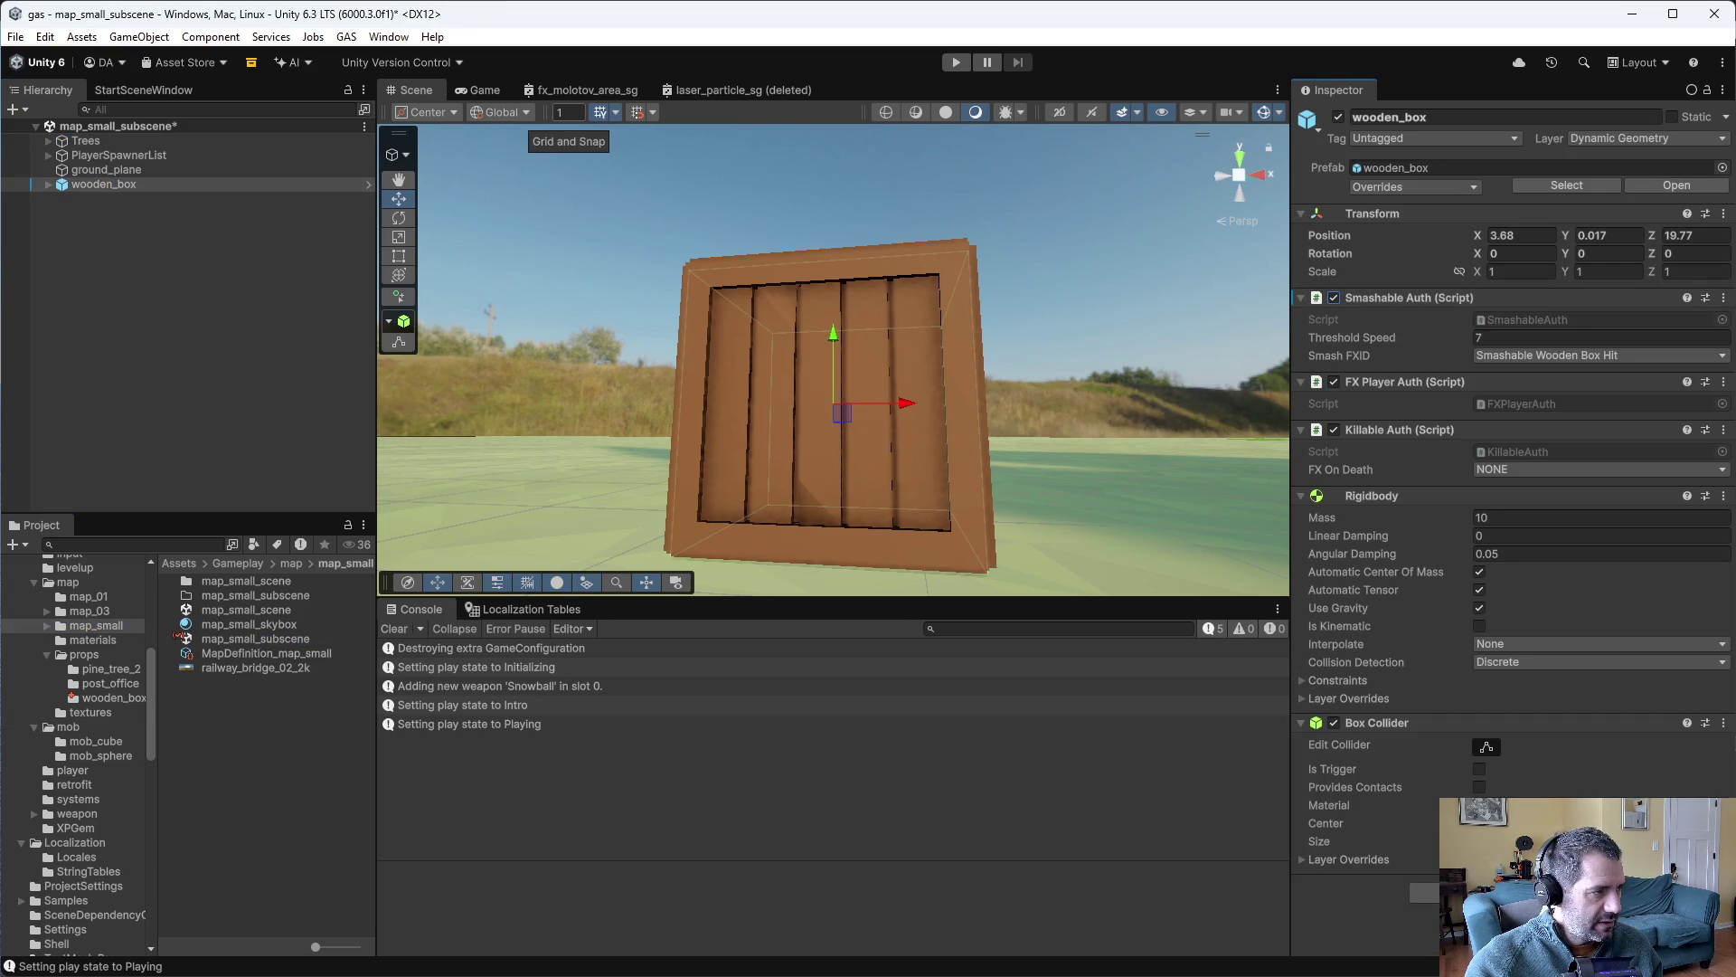
- Play-test the game, driving the car past the crate toward the trees, then stop
click(955, 61)
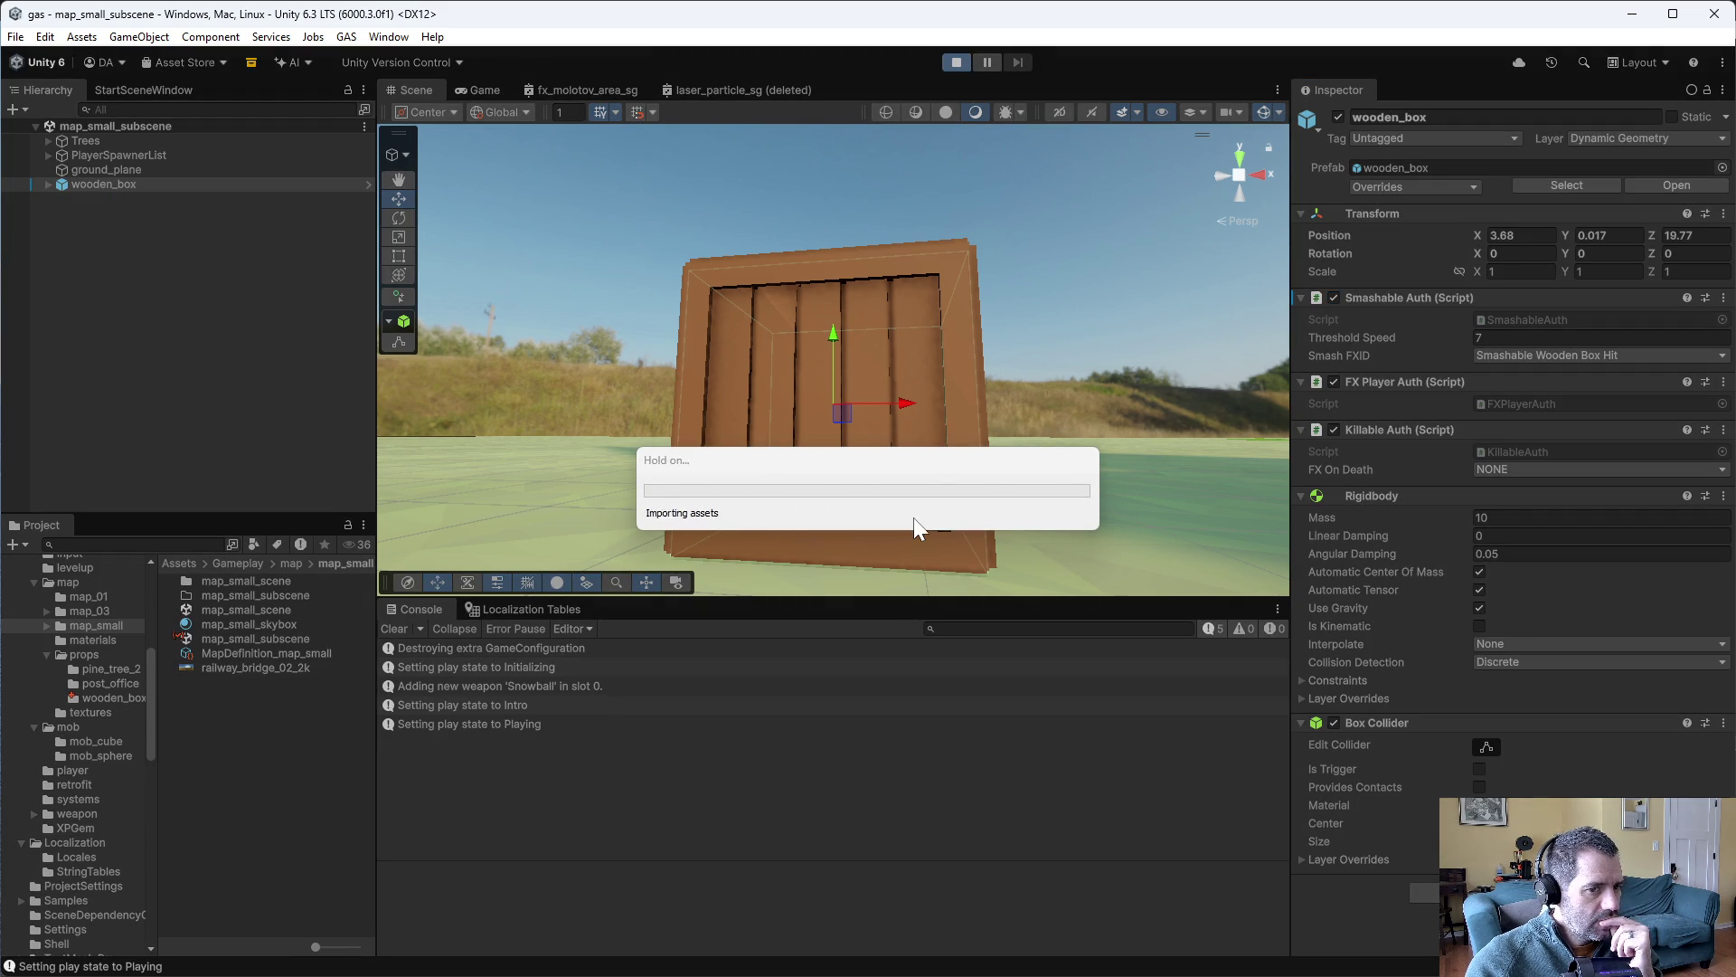
click(867, 512)
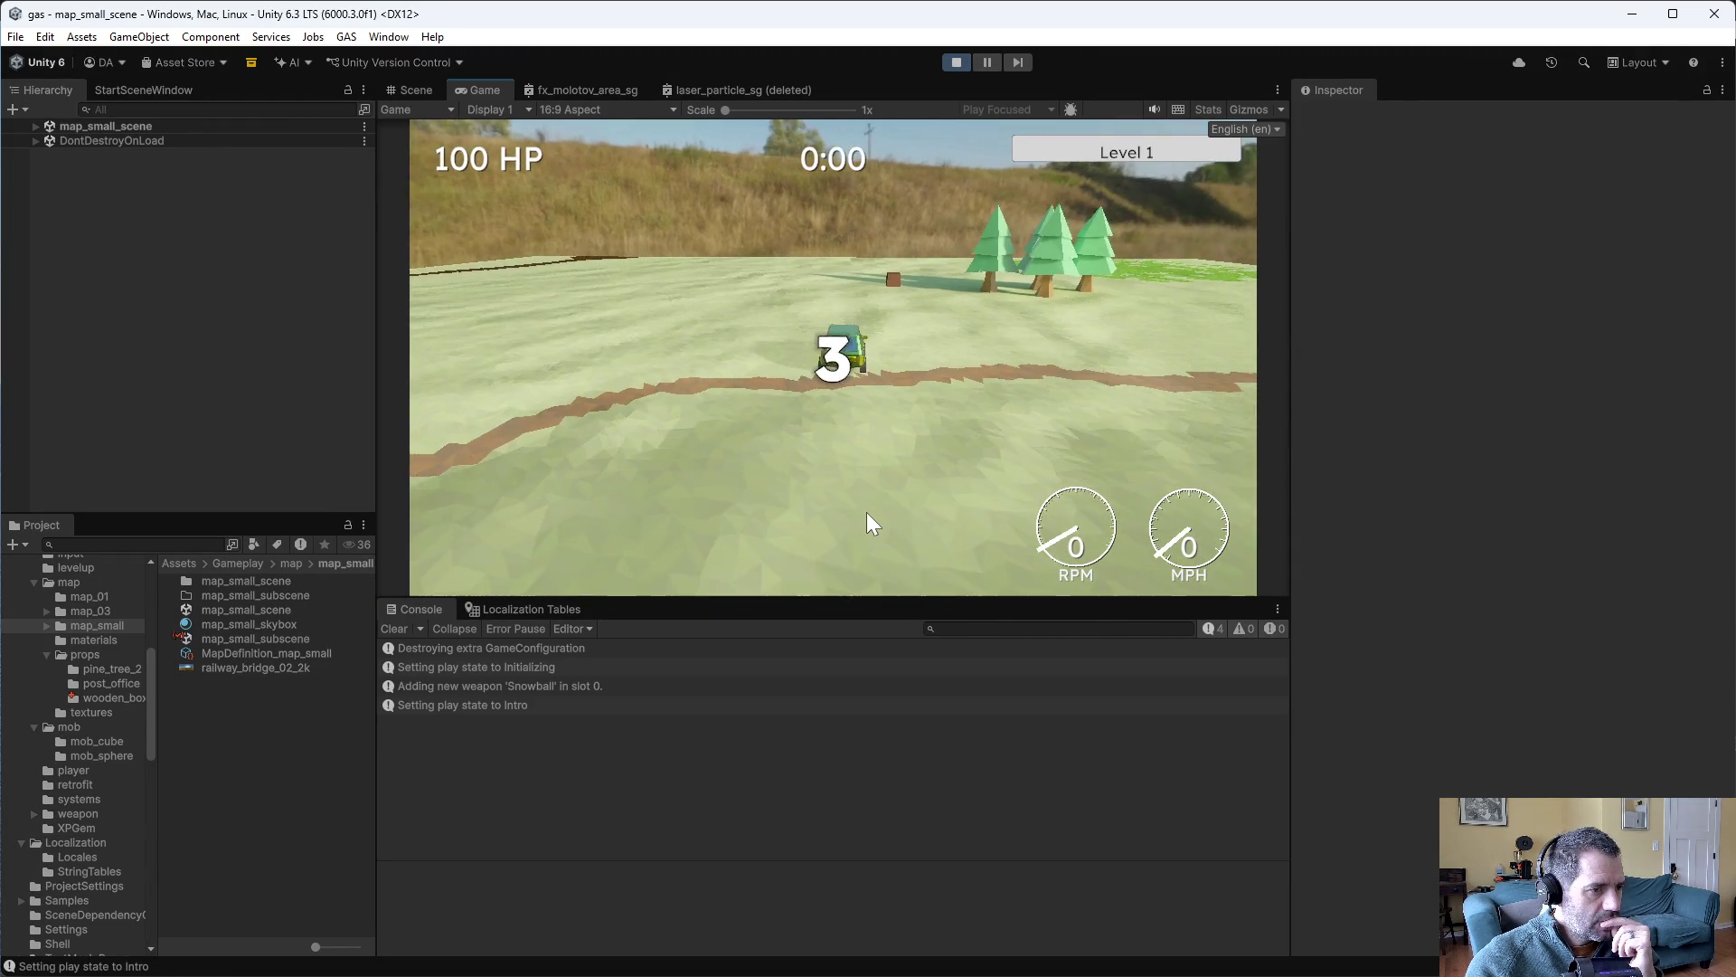
key(w)
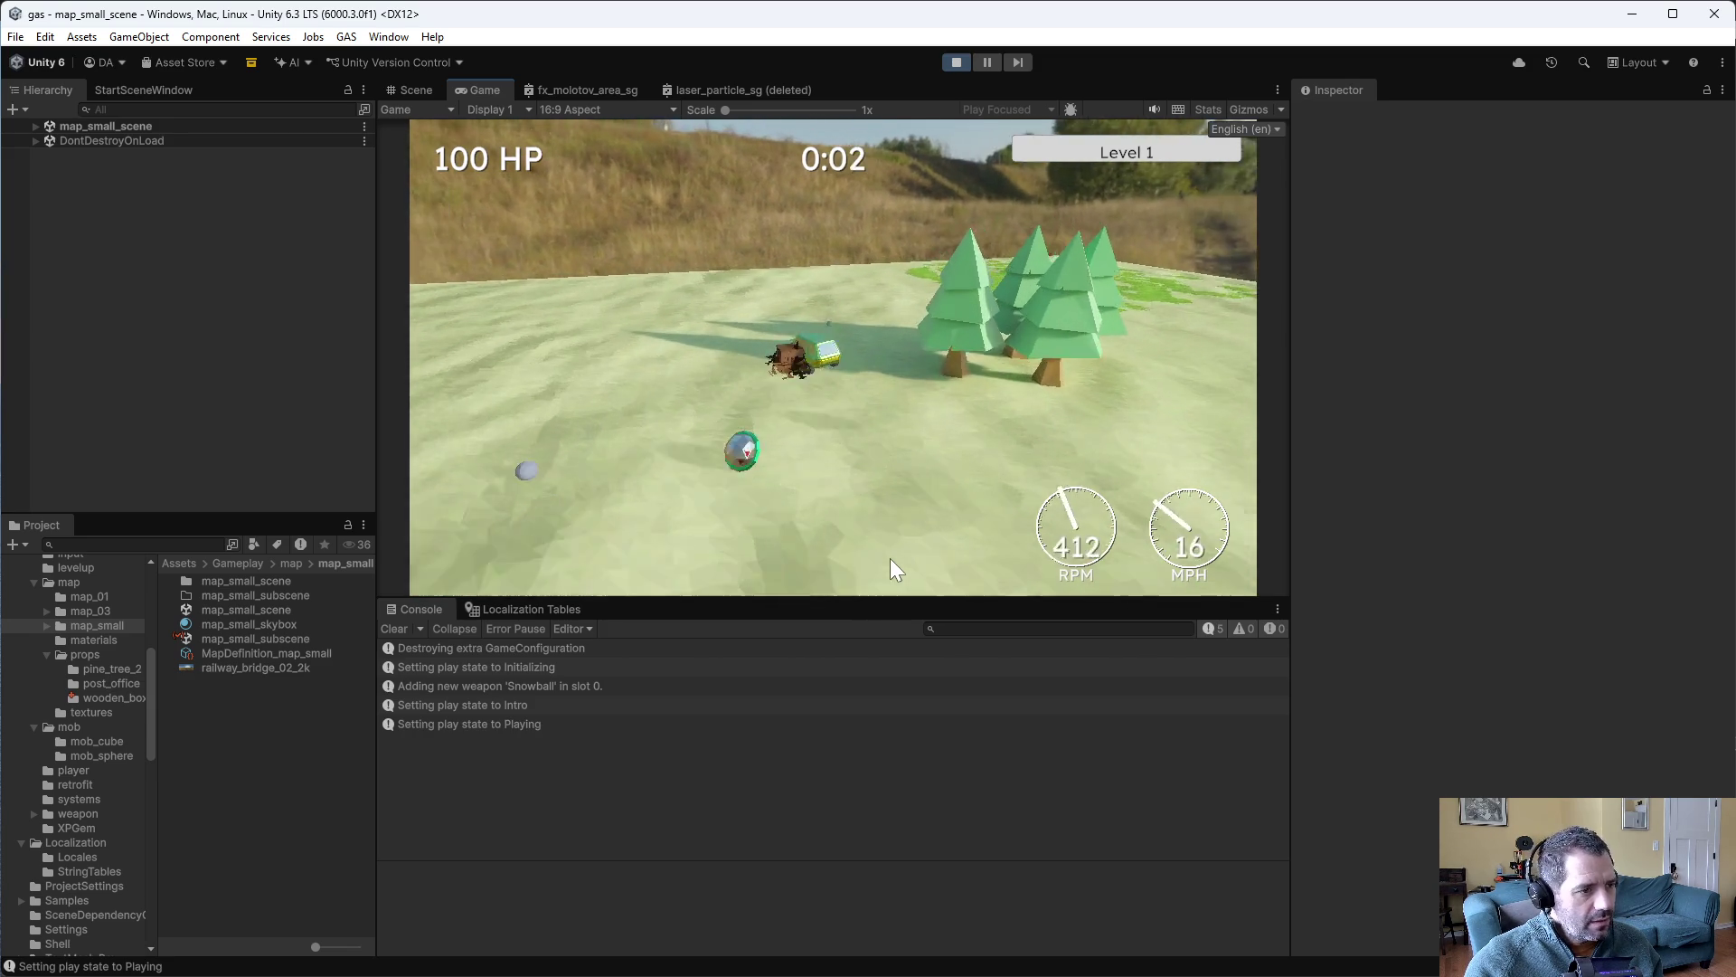
key(d)
key(w)
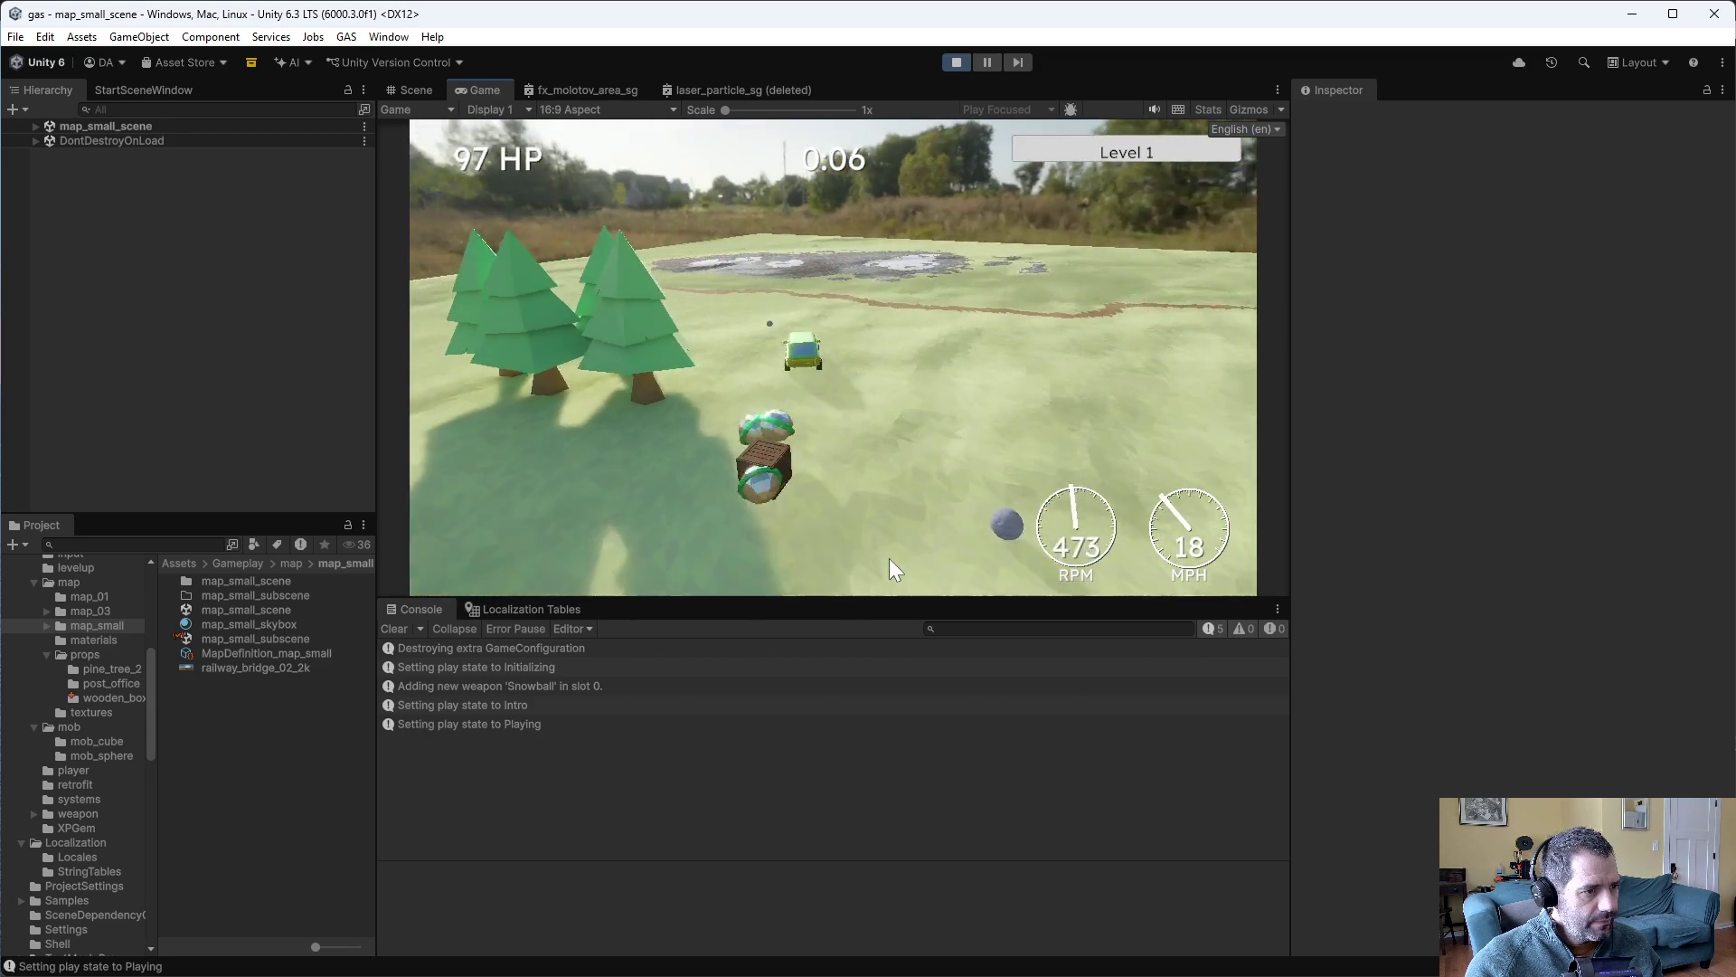
click(960, 62)
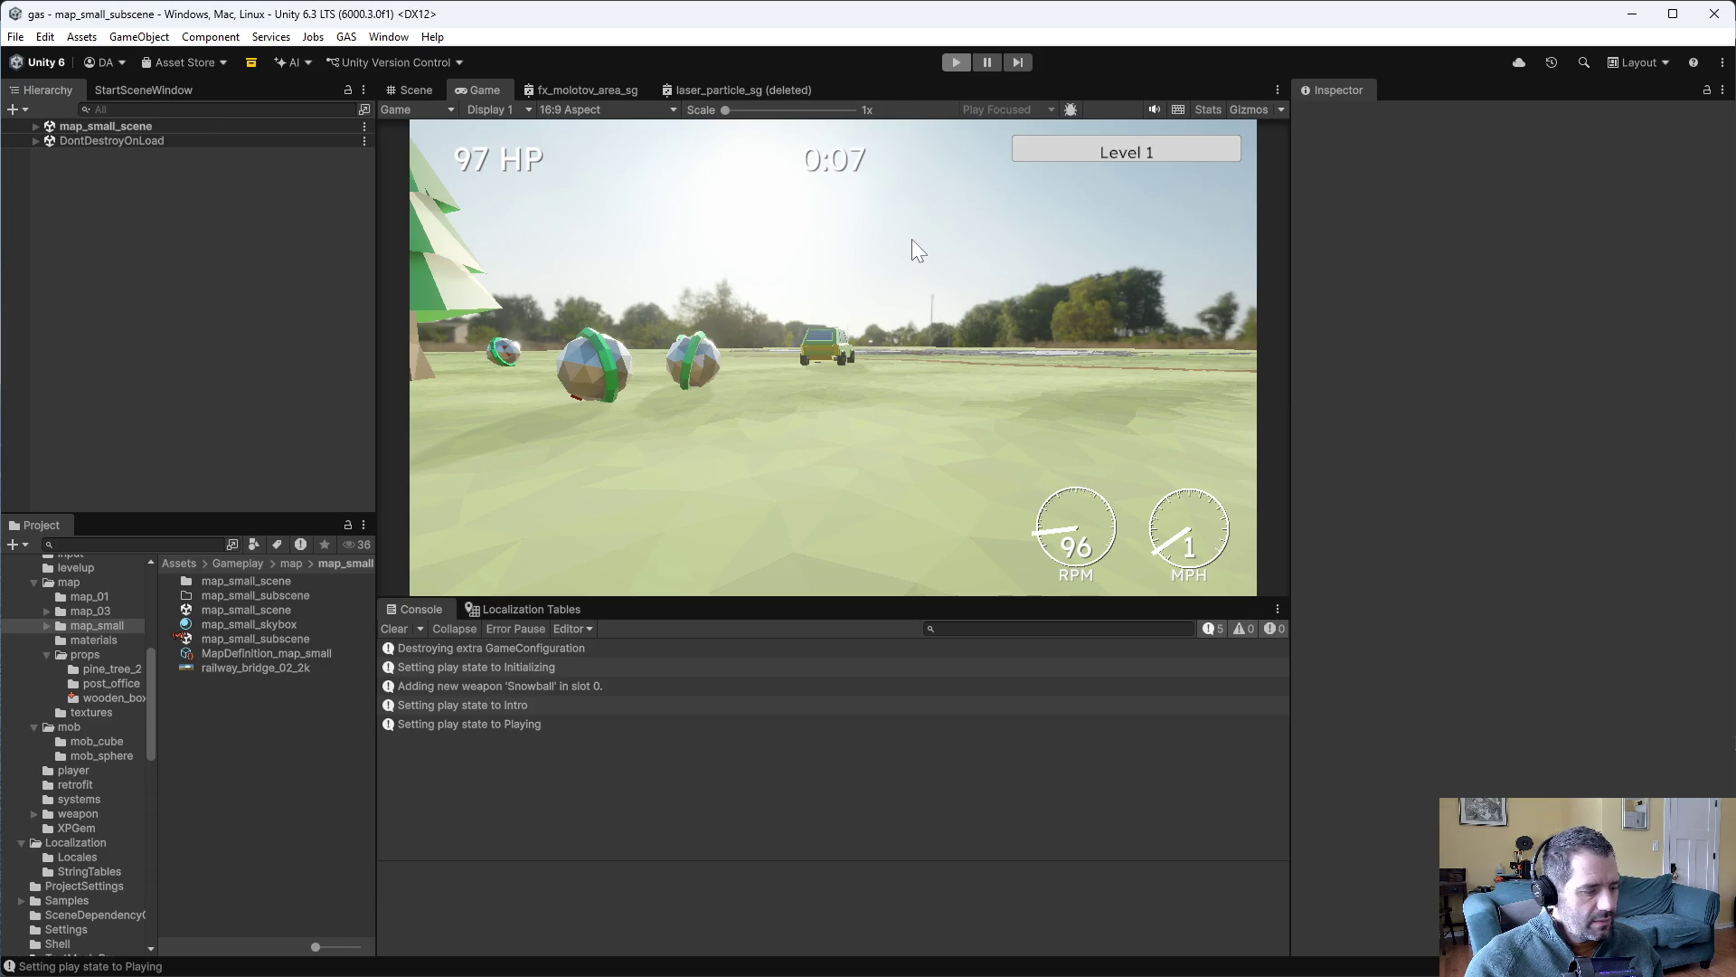
- Switch to Emacs and bring up the find-file prompt
key(alt+Tab)
key(ctrl+x)
key(ctrl+f)
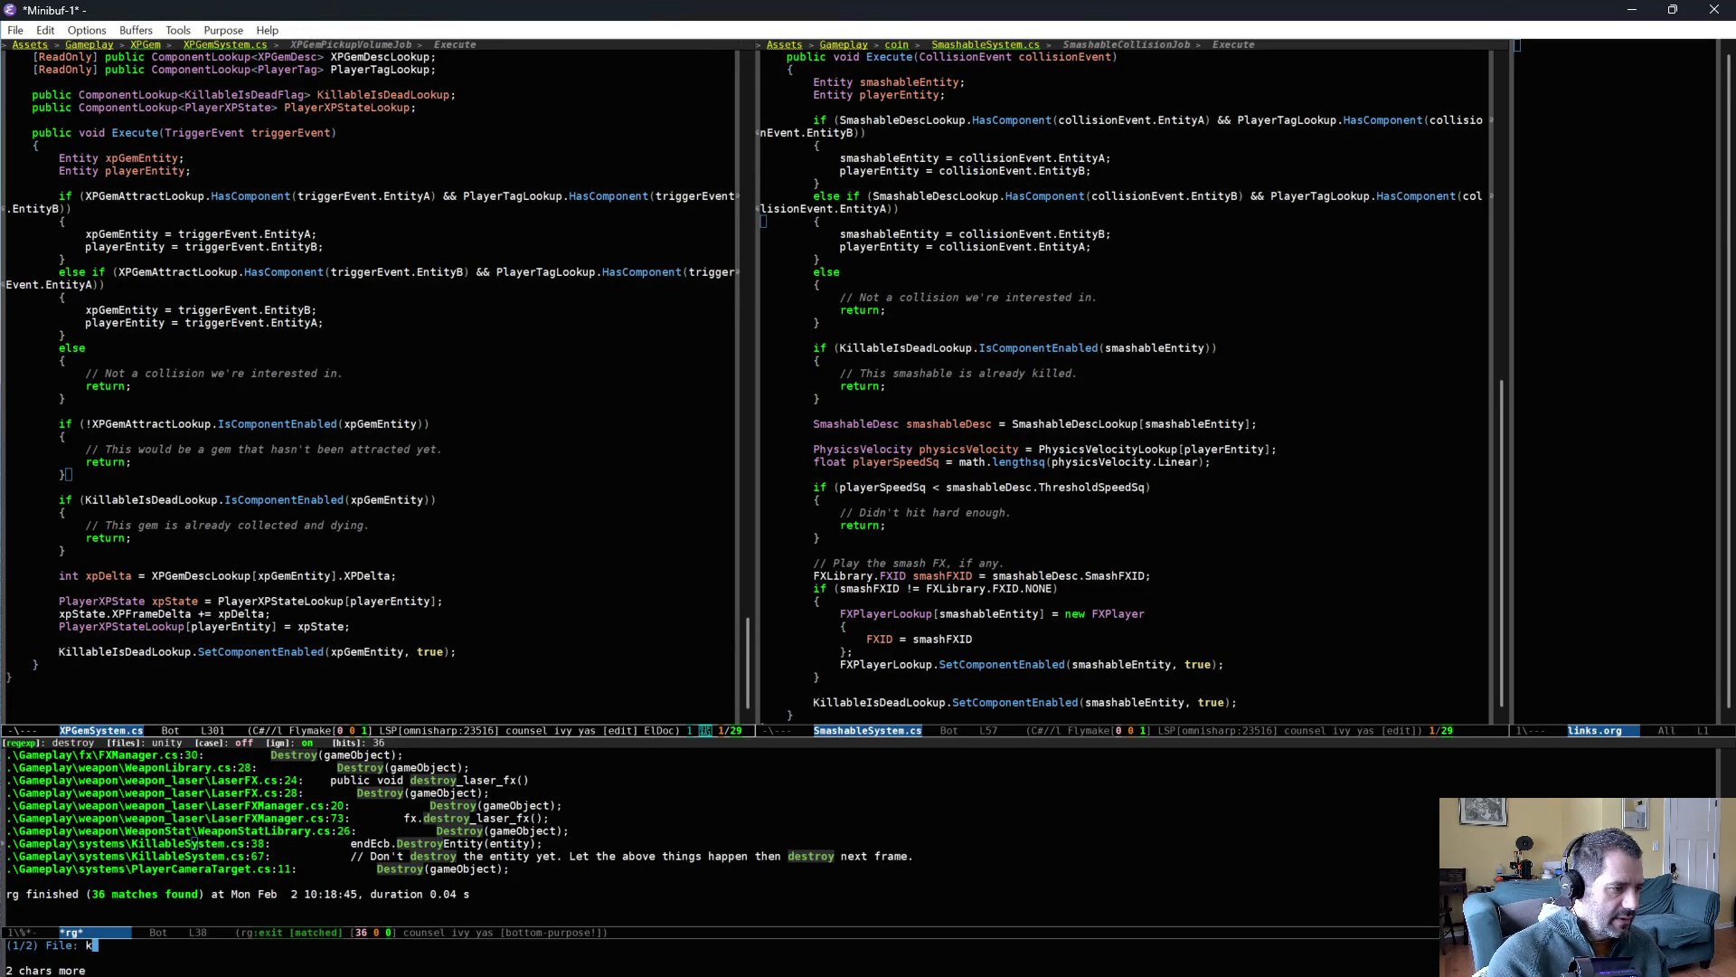
- Open KillableSystem.cs and check the signature of its endEcb.DestroyEntity(entity) call
text(killable)
key(Return)
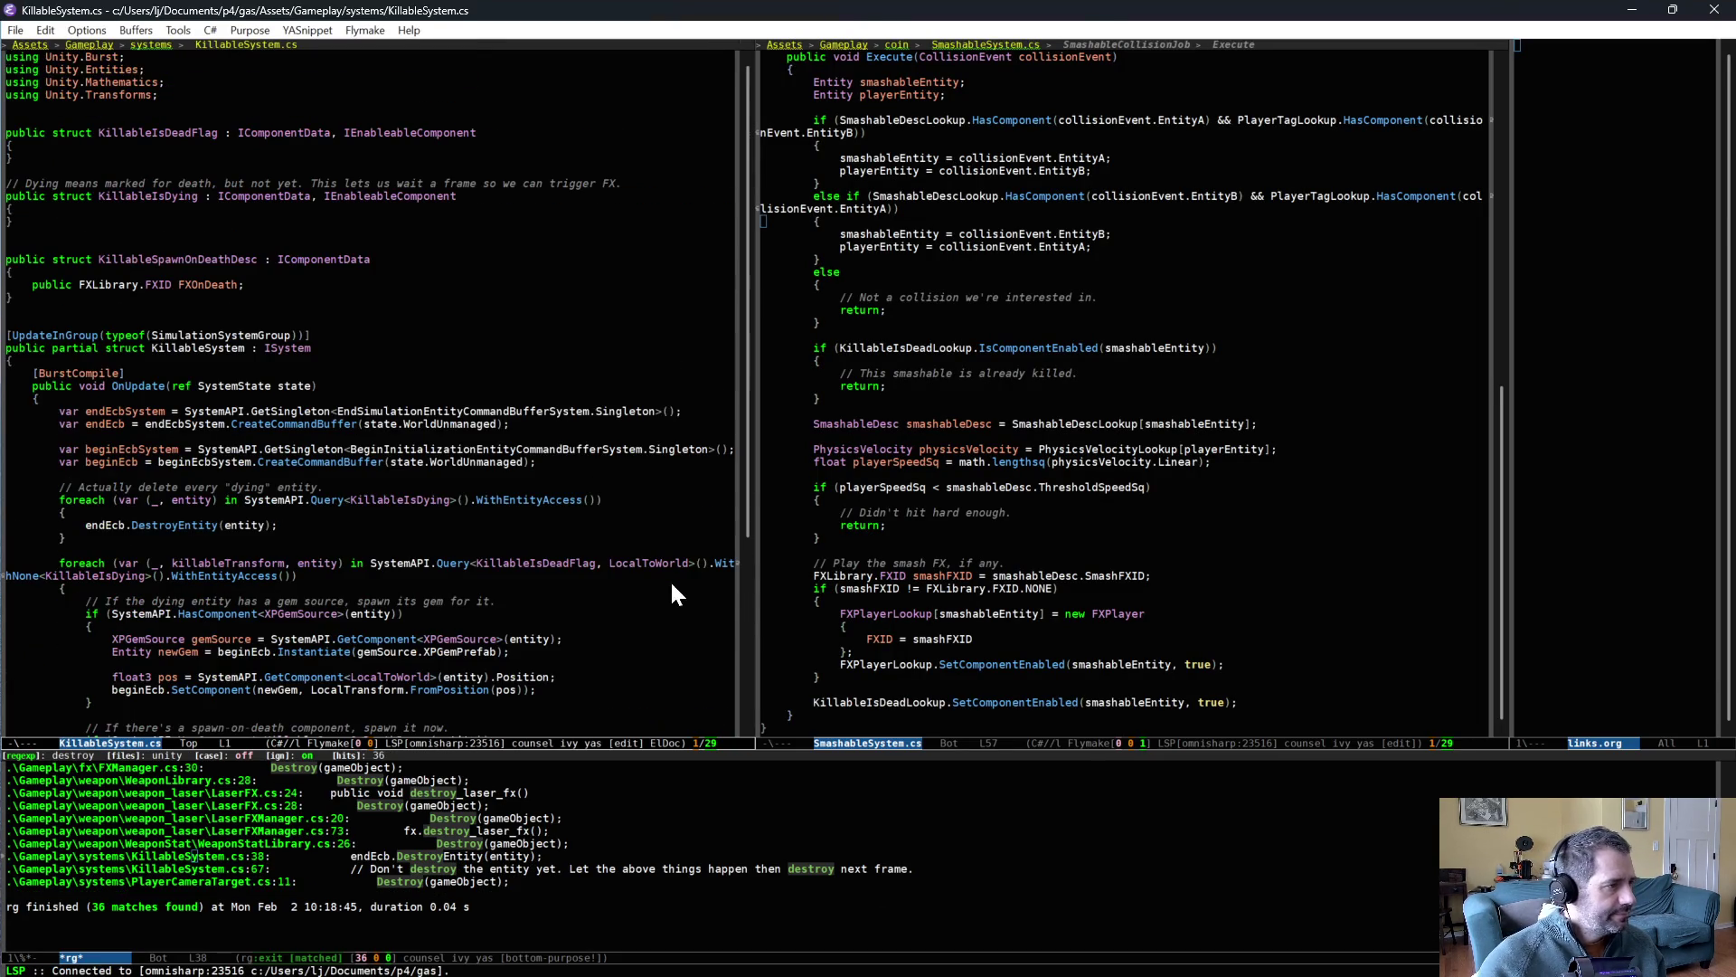
scroll(669, 578, down, 5)
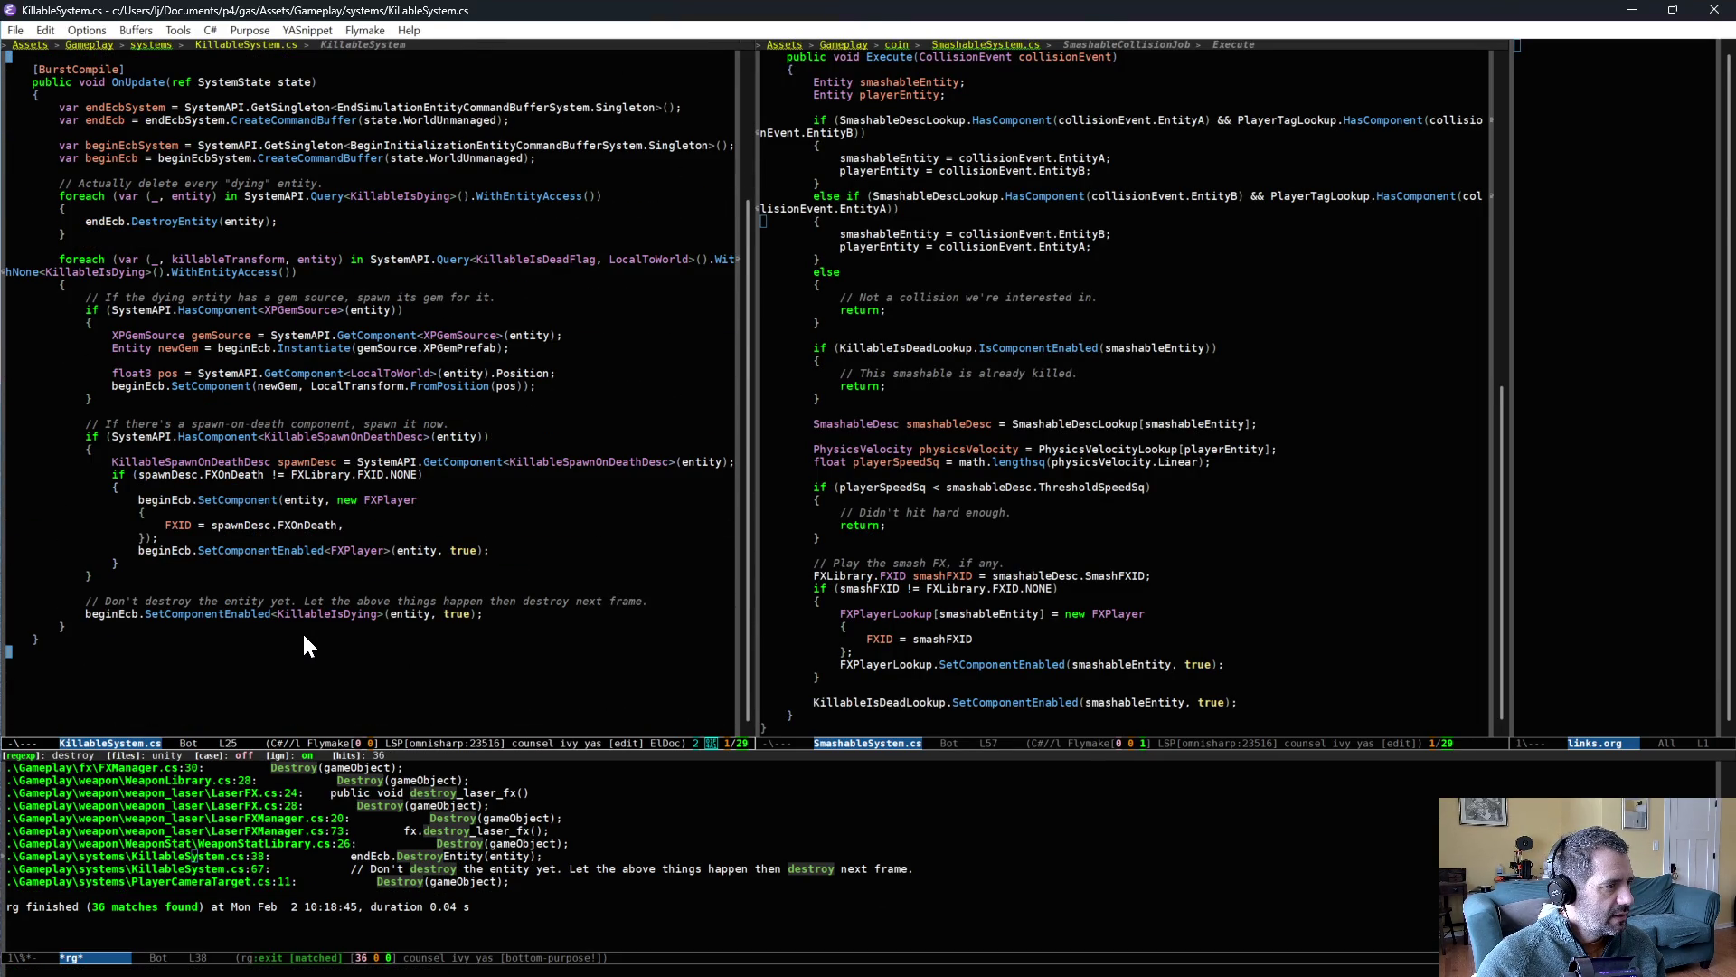
scroll(312, 646, up, 3)
click(322, 321)
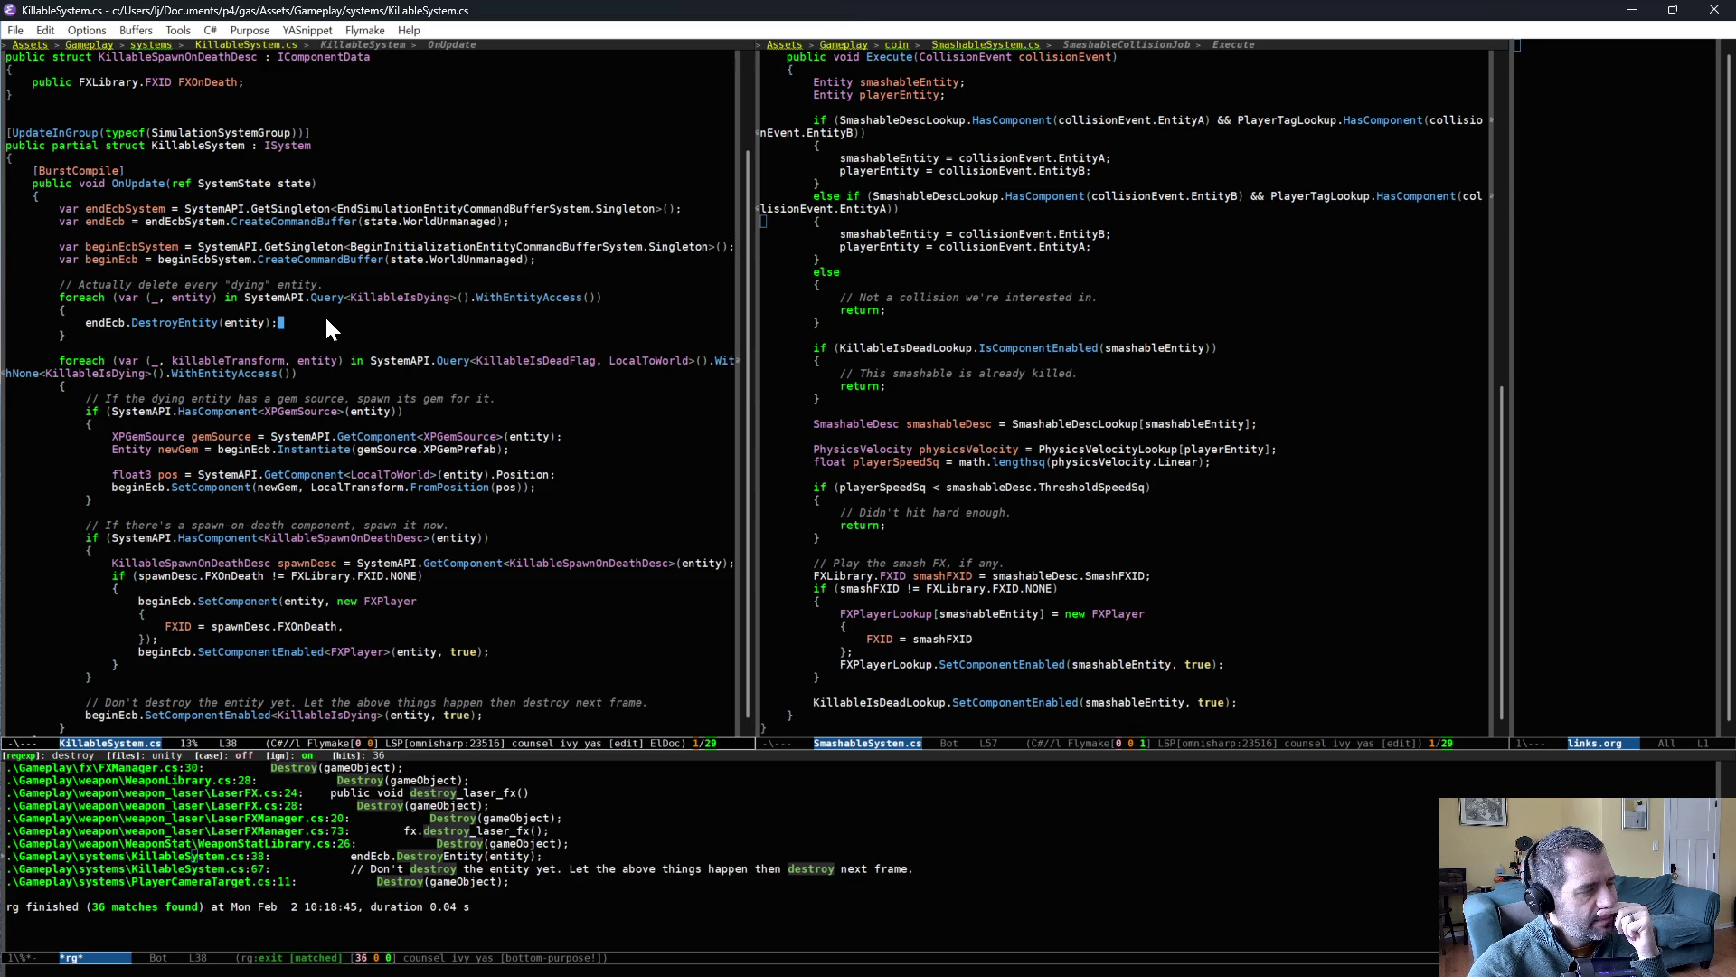
key(alt+b)
key(alt+b)
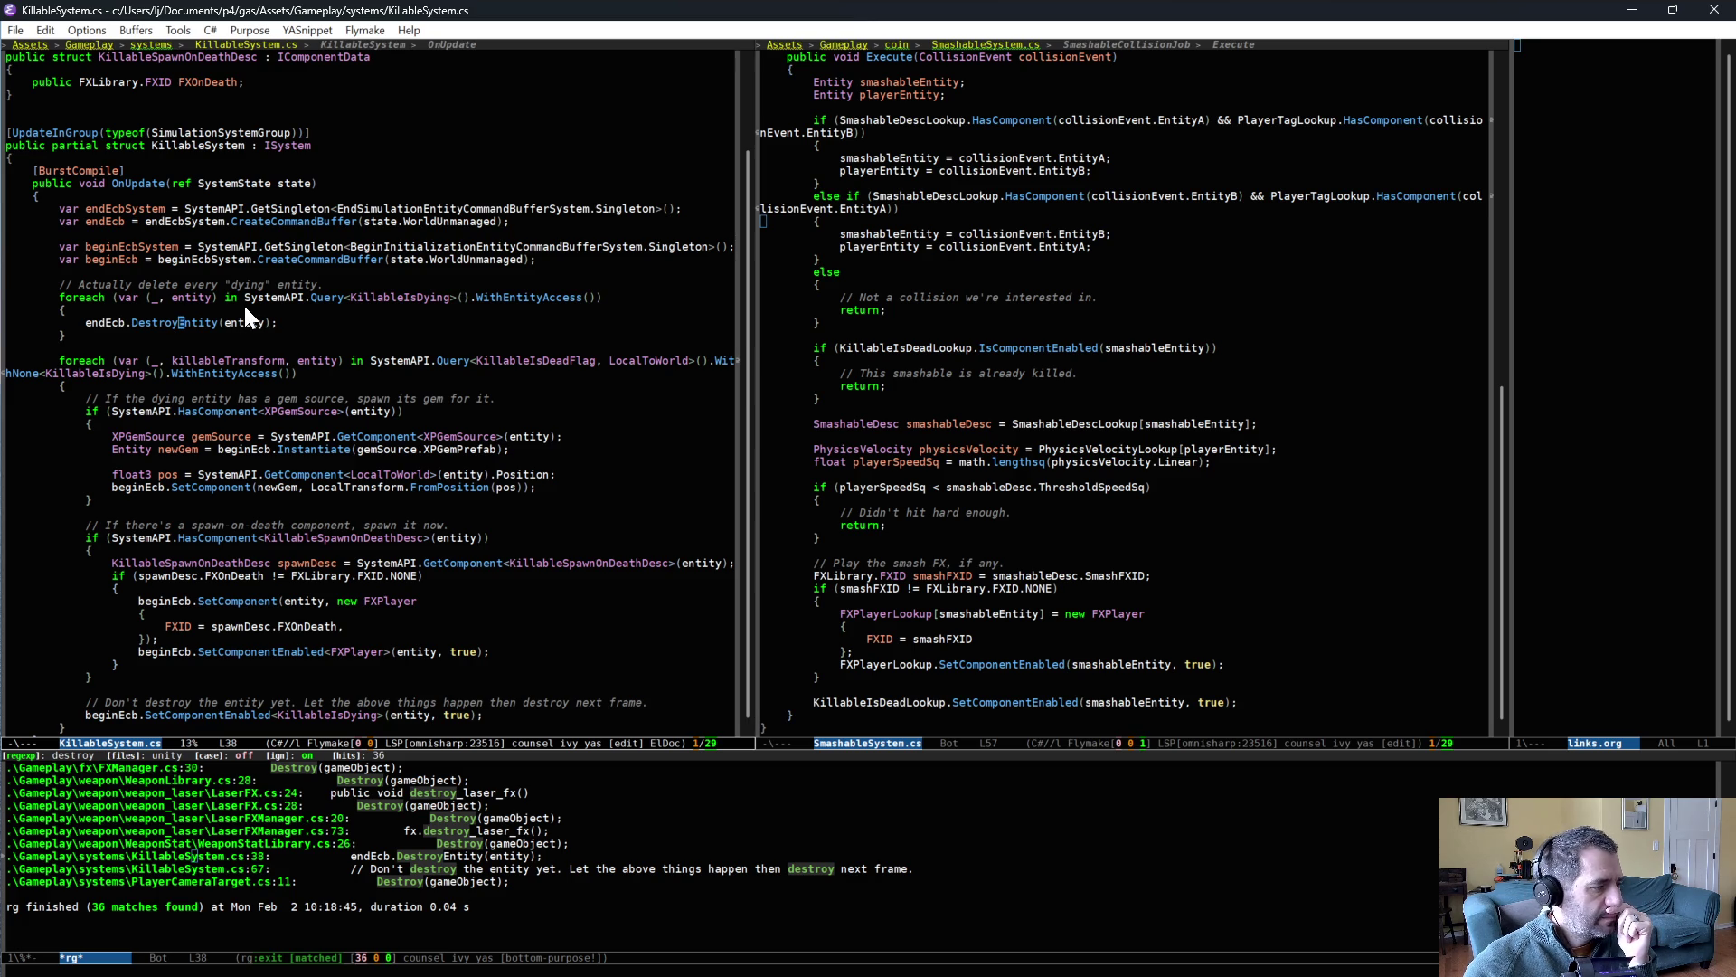
key(alt+f)
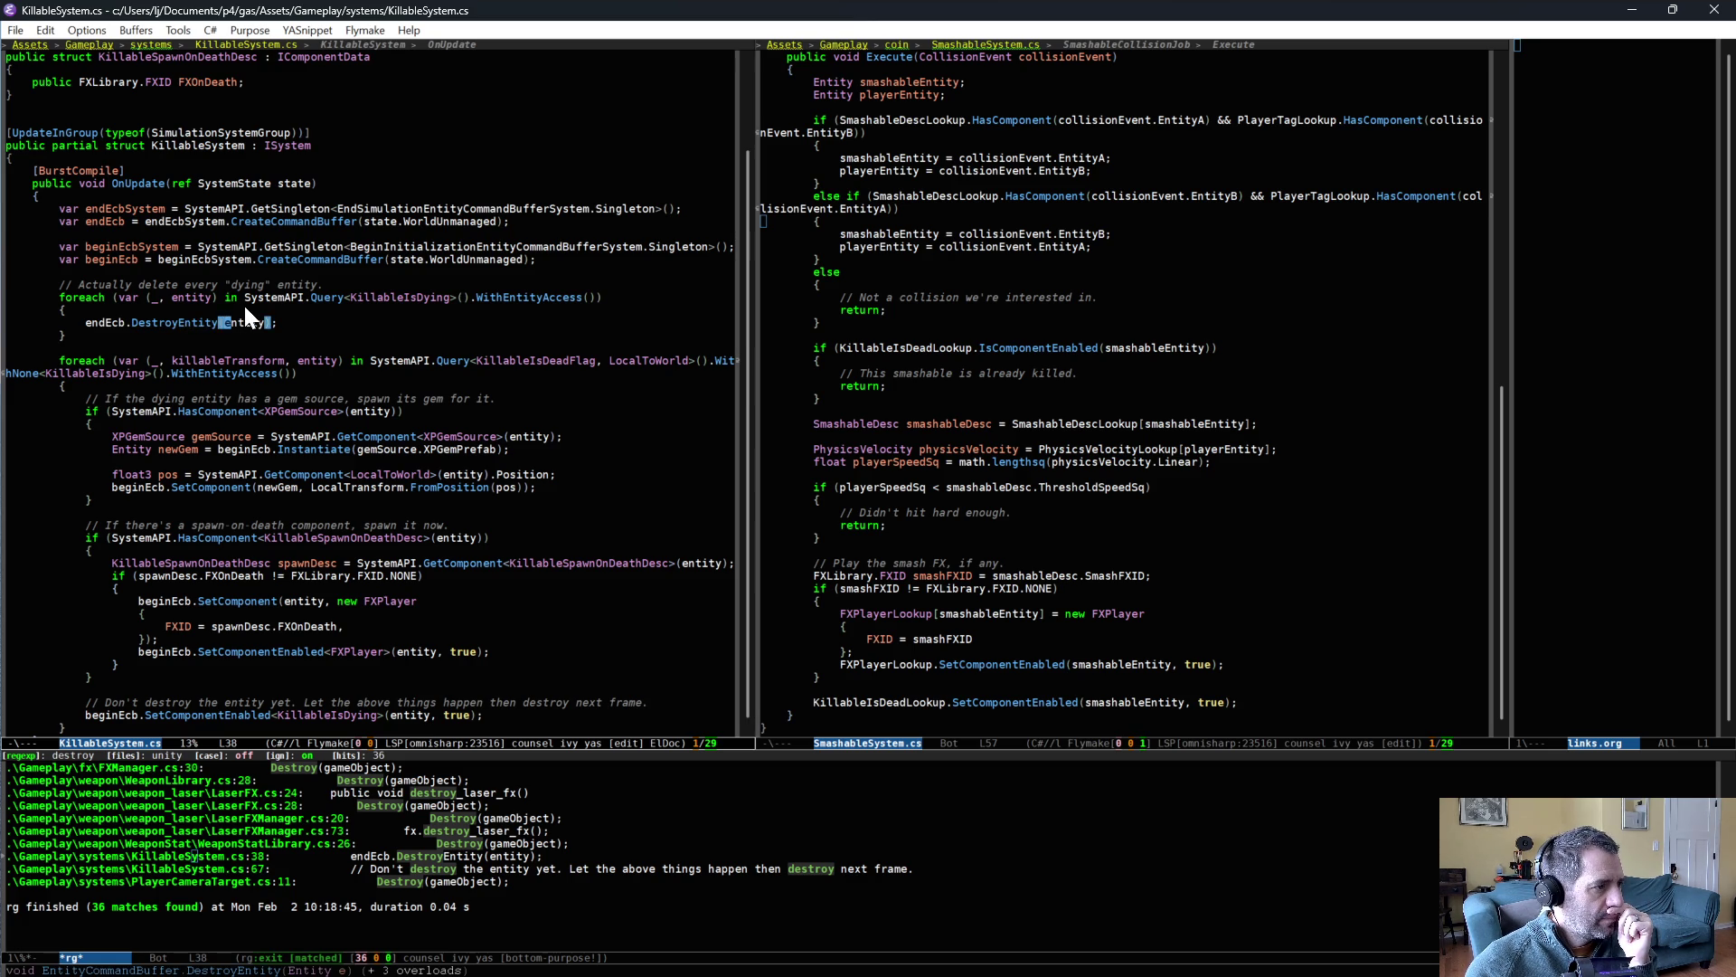
key(ctrl+f)
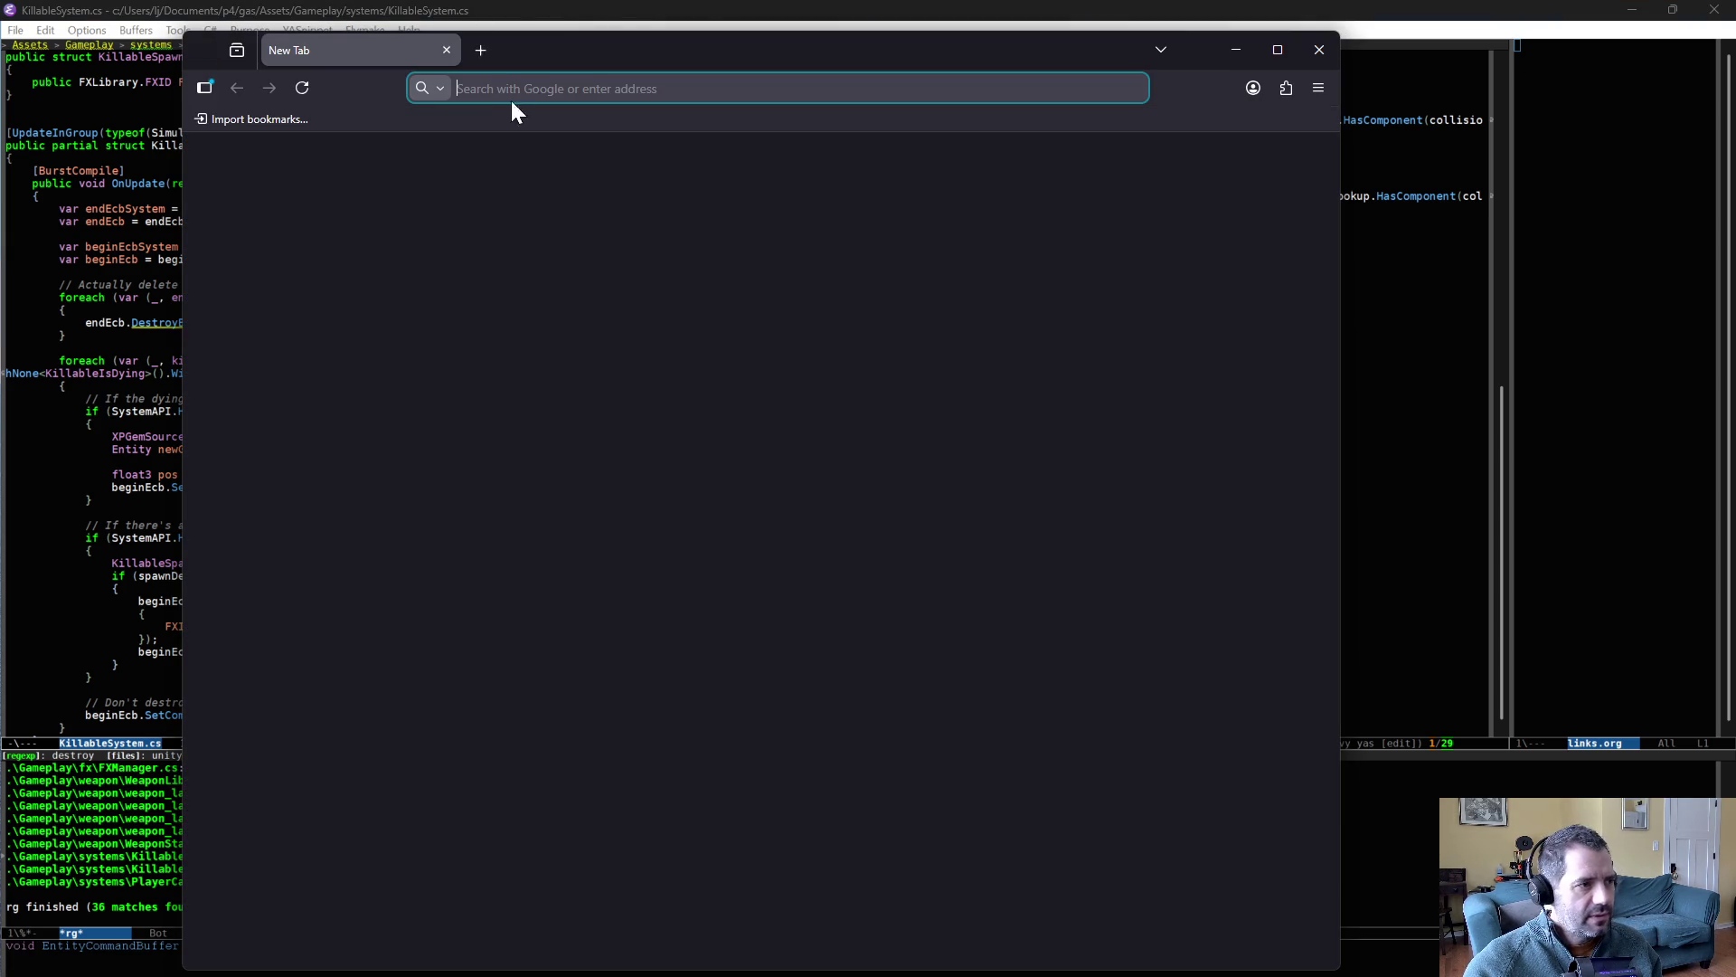
- Search 'unity dots destroyentity' and open the DestroyEntity docs for Entities version 6.5
text(unity )
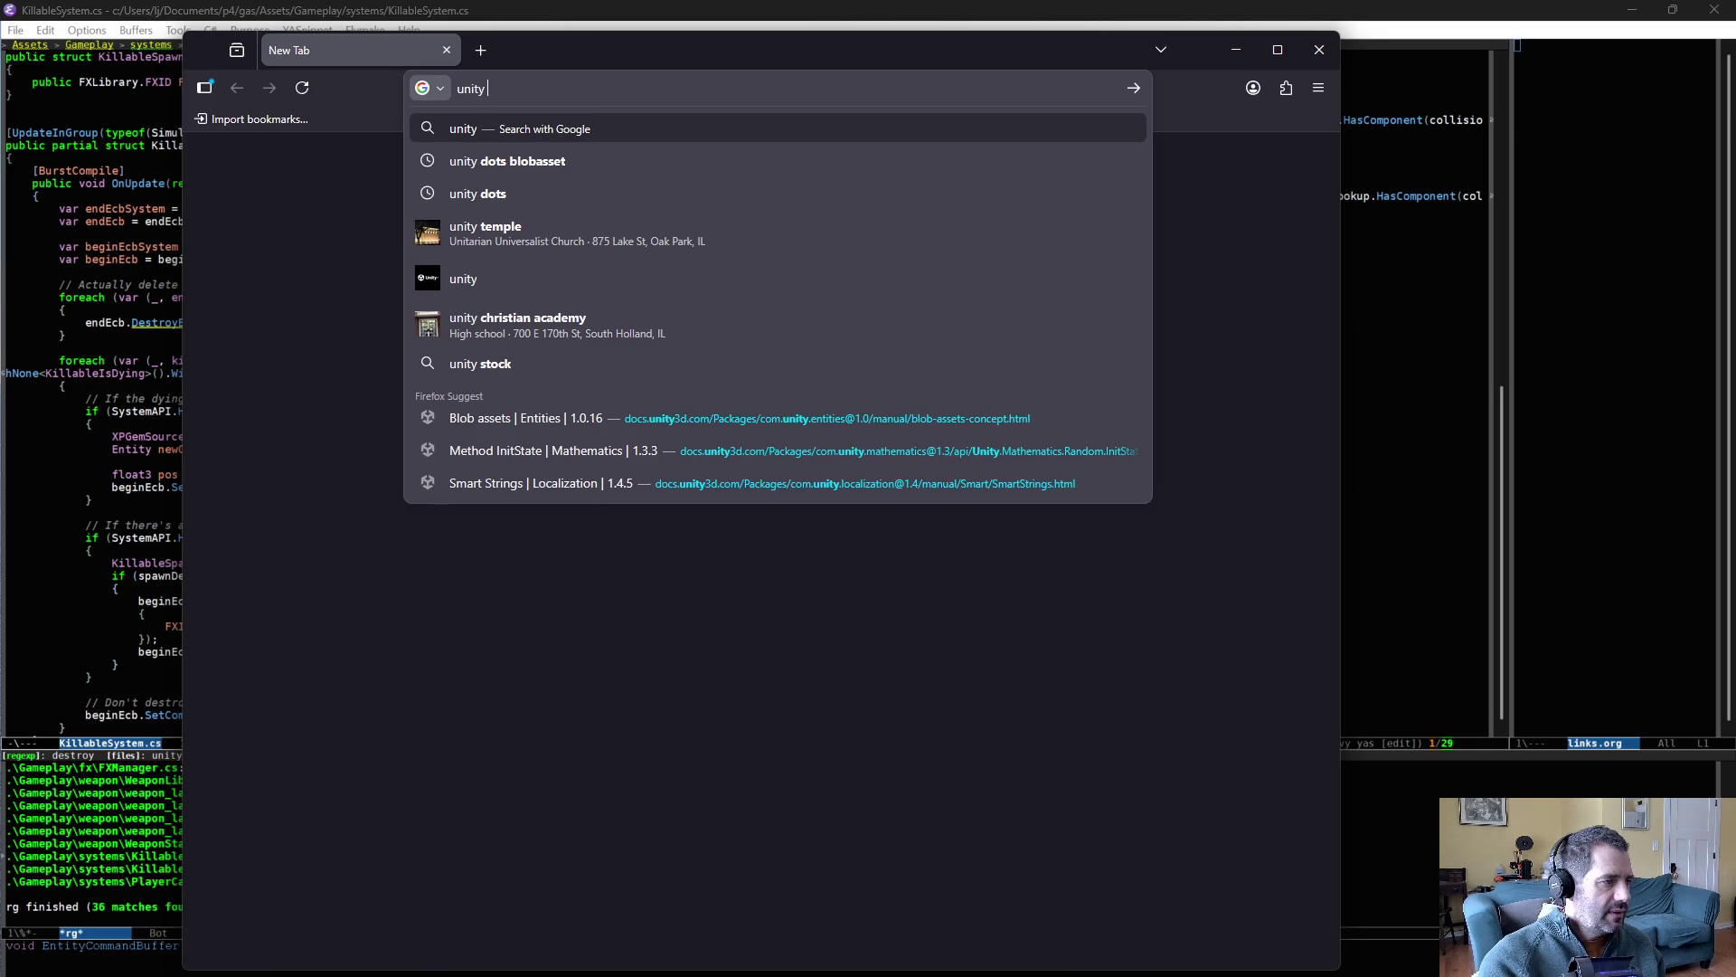
text(dots destroyentity)
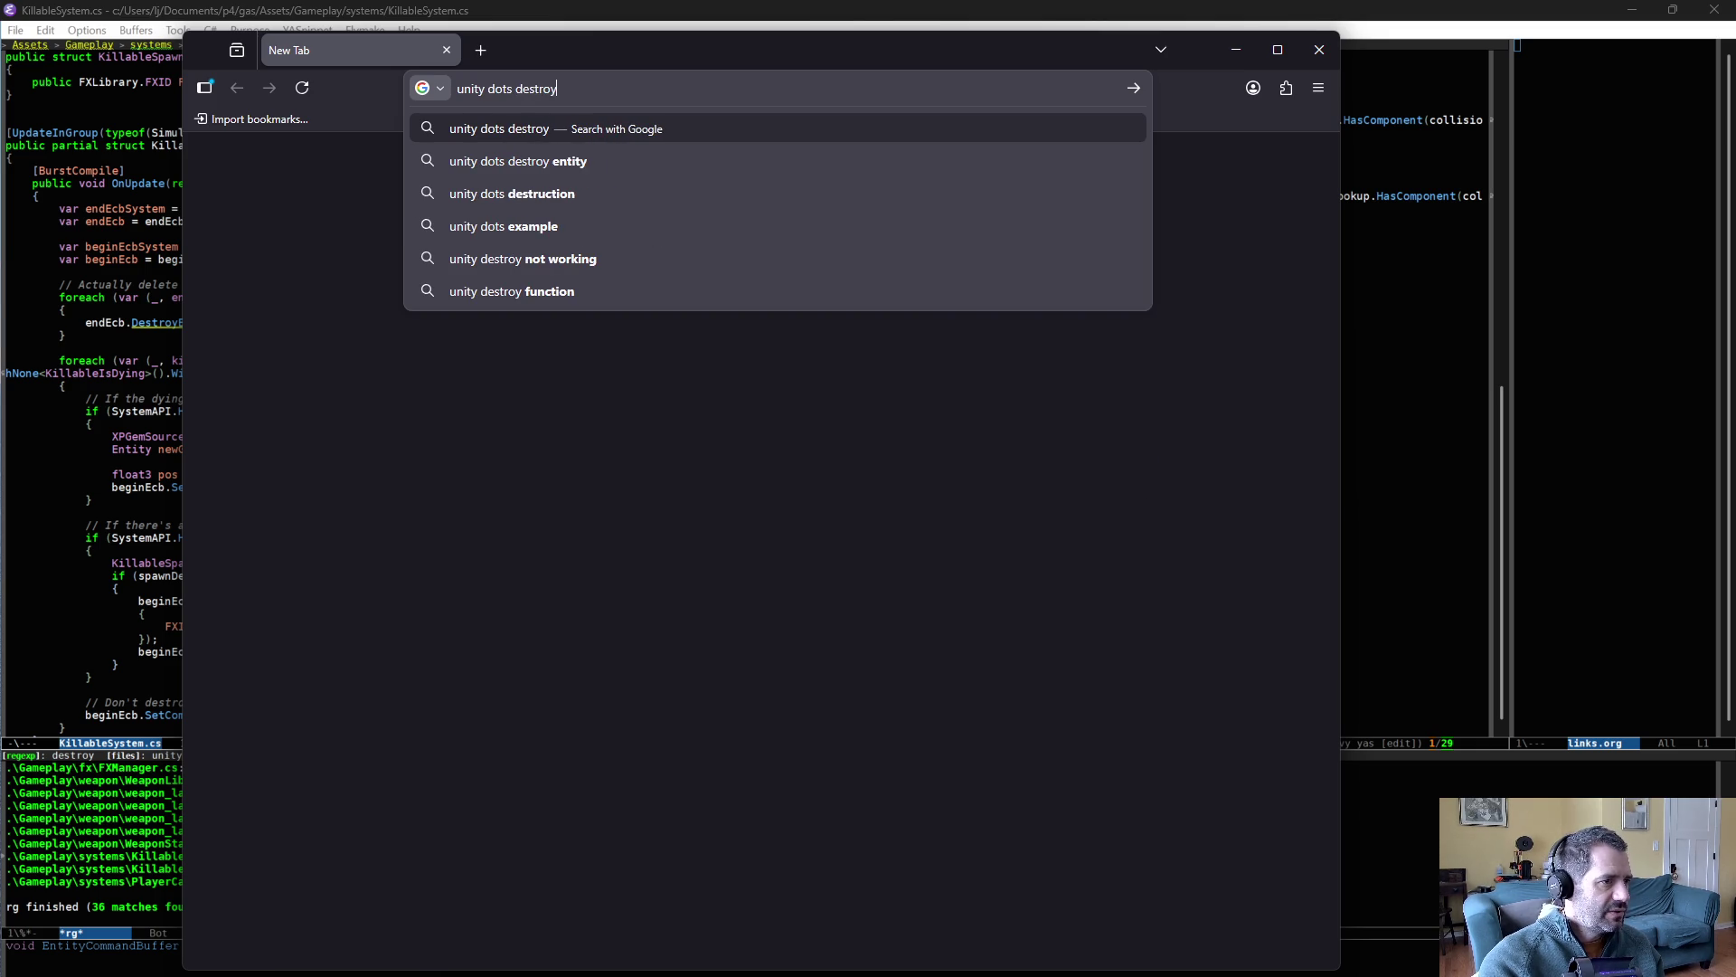
key(Return)
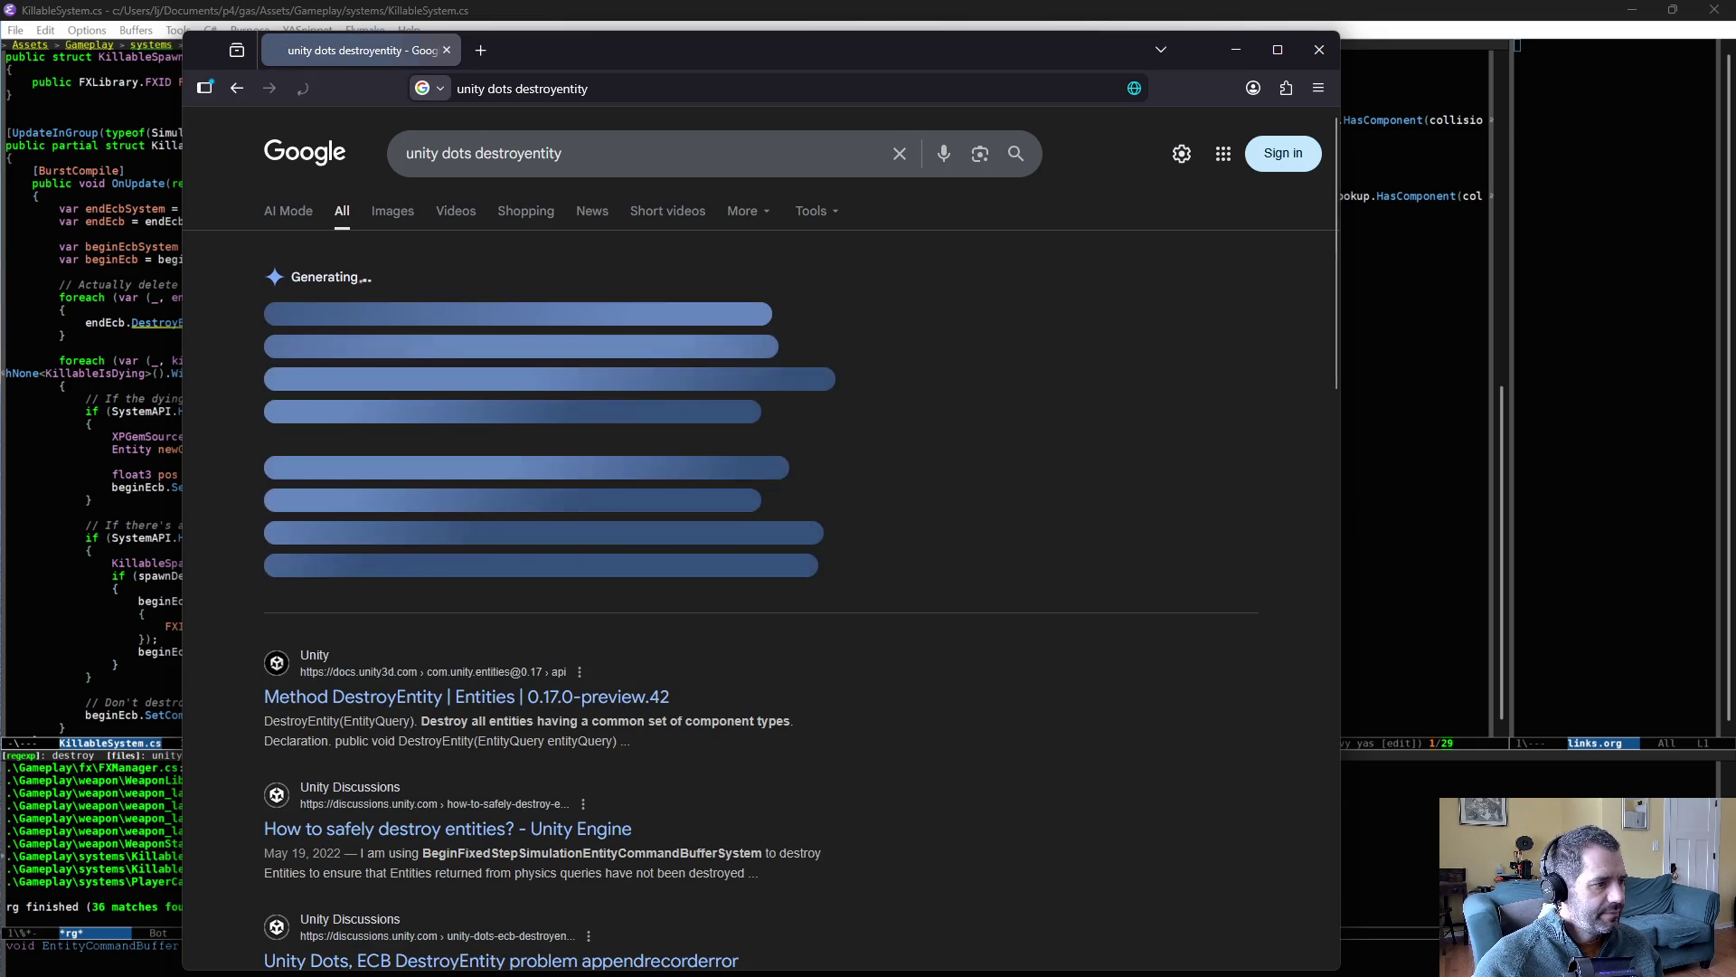
click(557, 702)
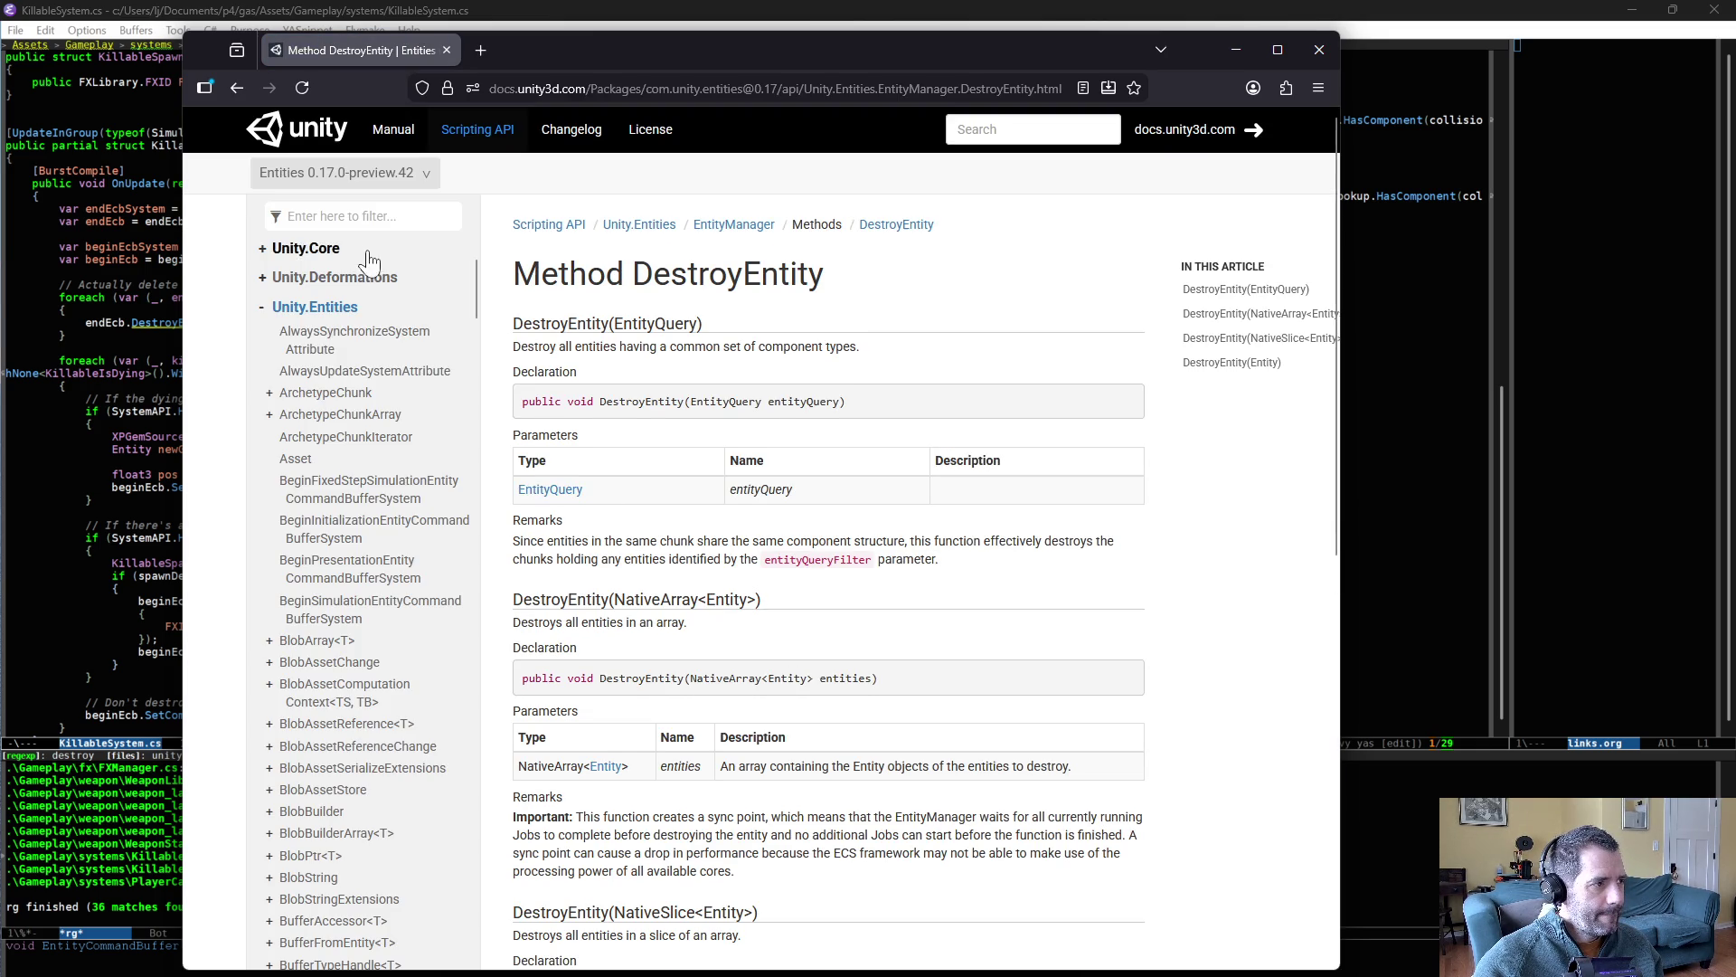
click(348, 174)
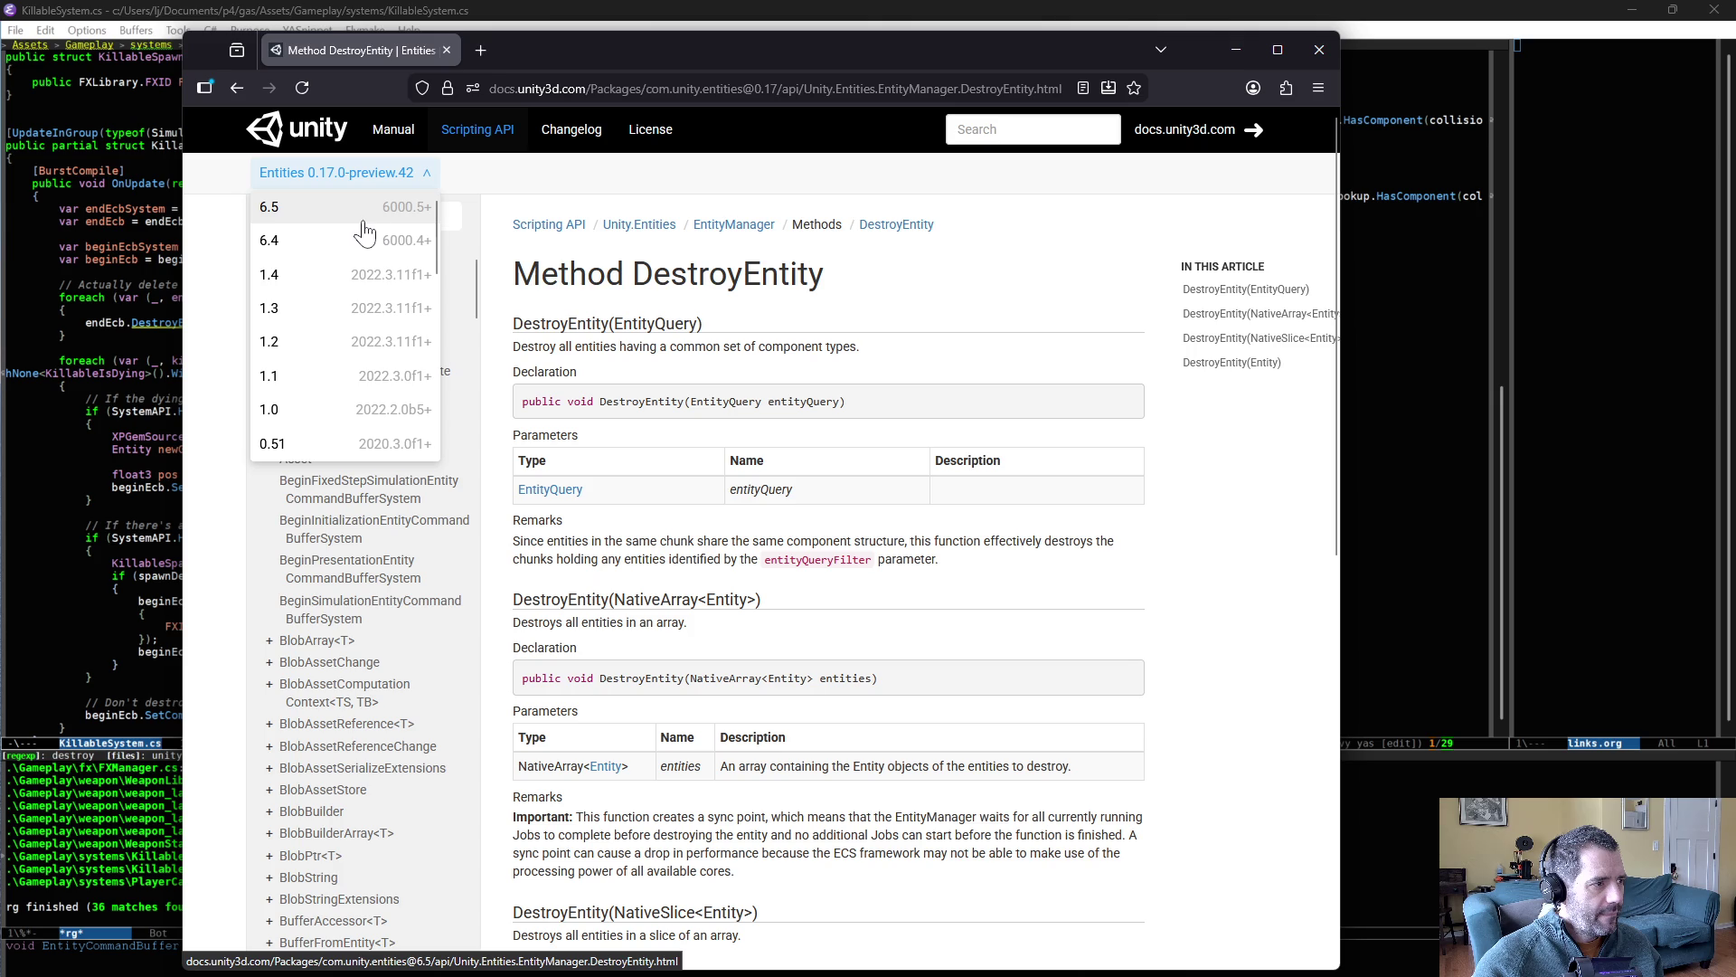
click(351, 211)
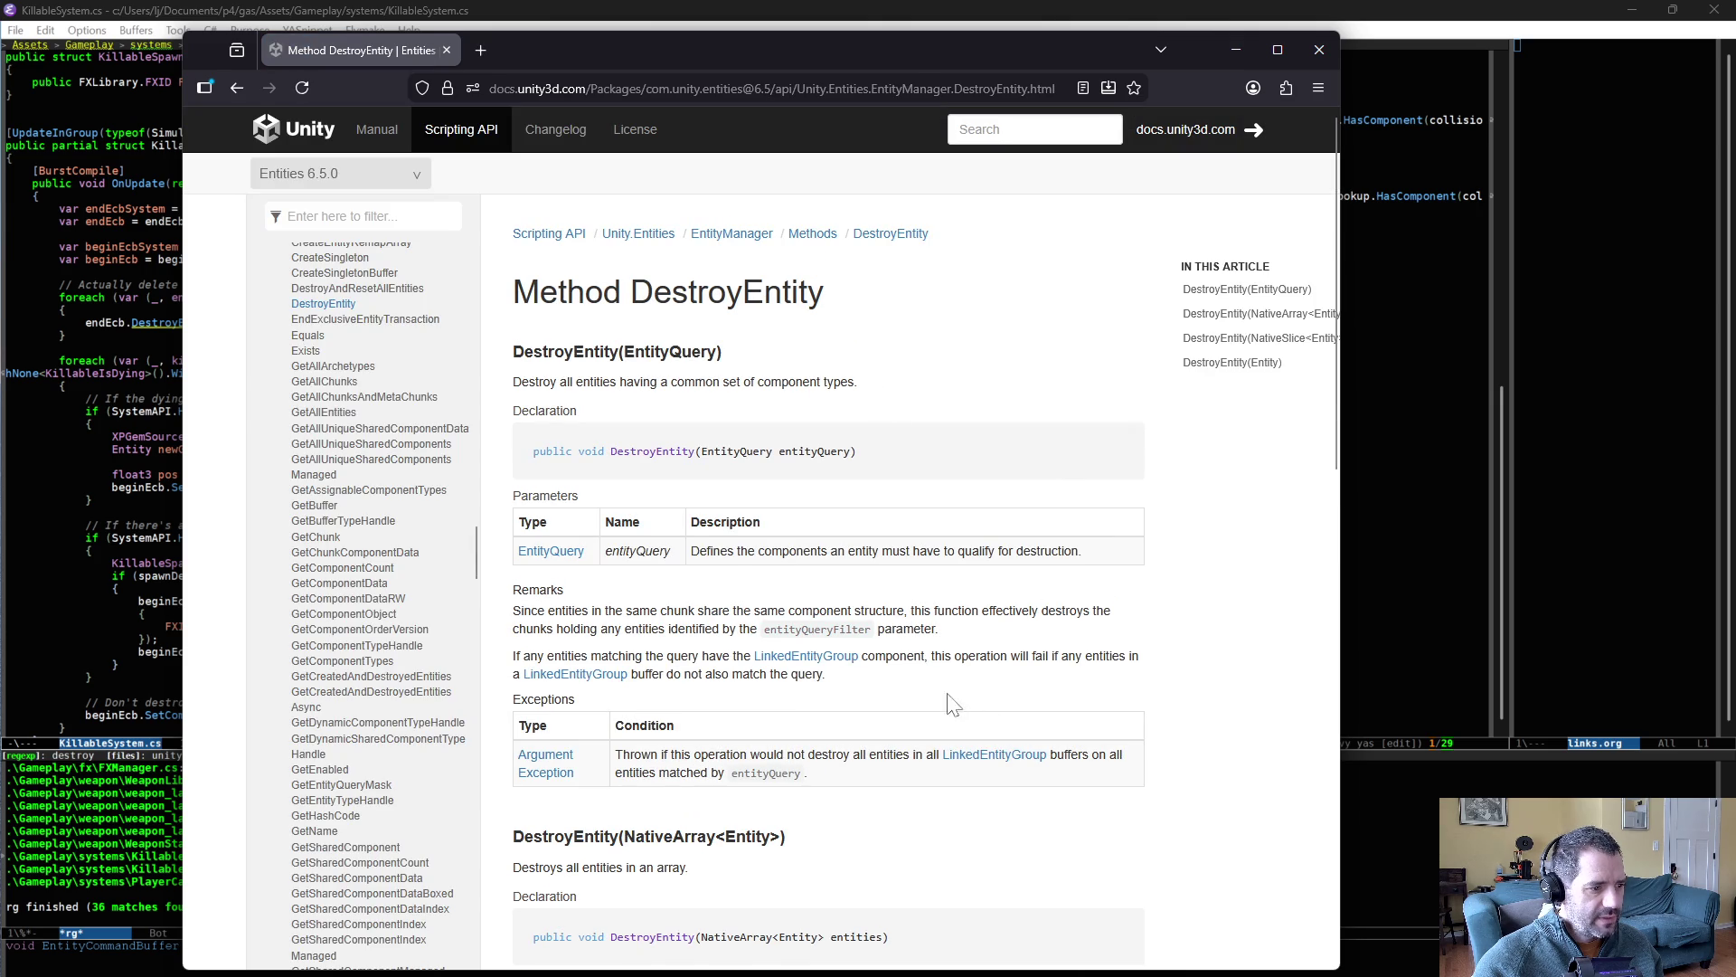
- Read through the DestroyEntity method reference page
scroll(796, 656, down, 2)
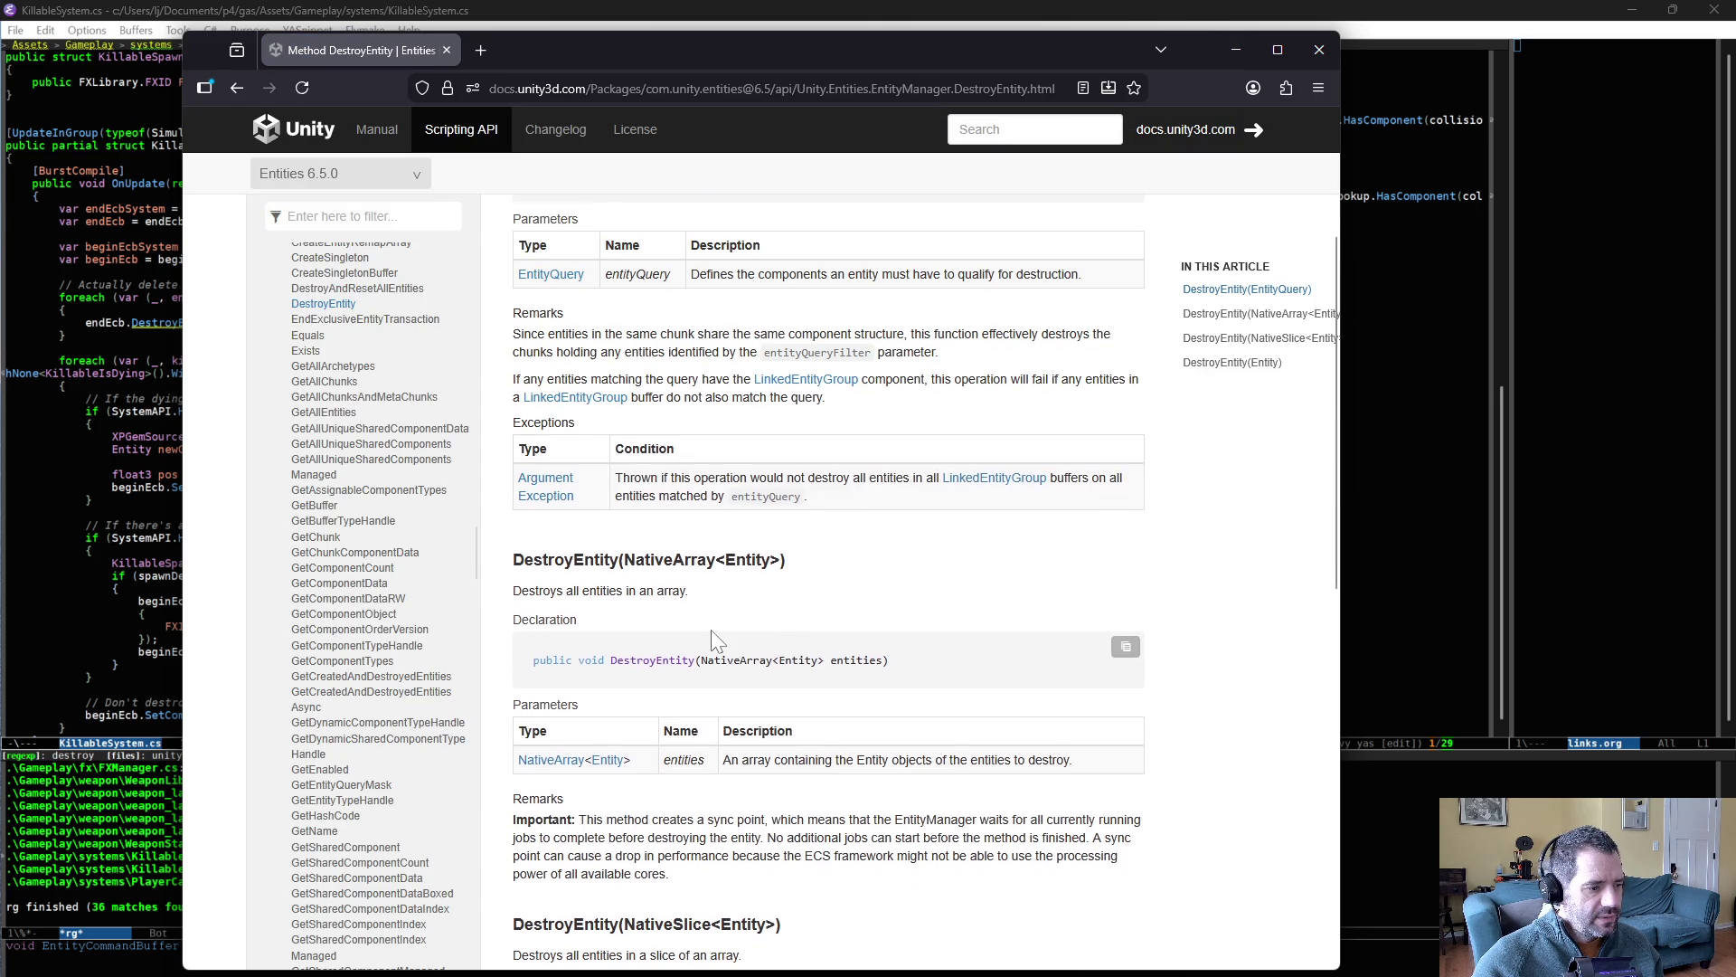
scroll(711, 632, down, 3)
scroll(859, 626, down, 4)
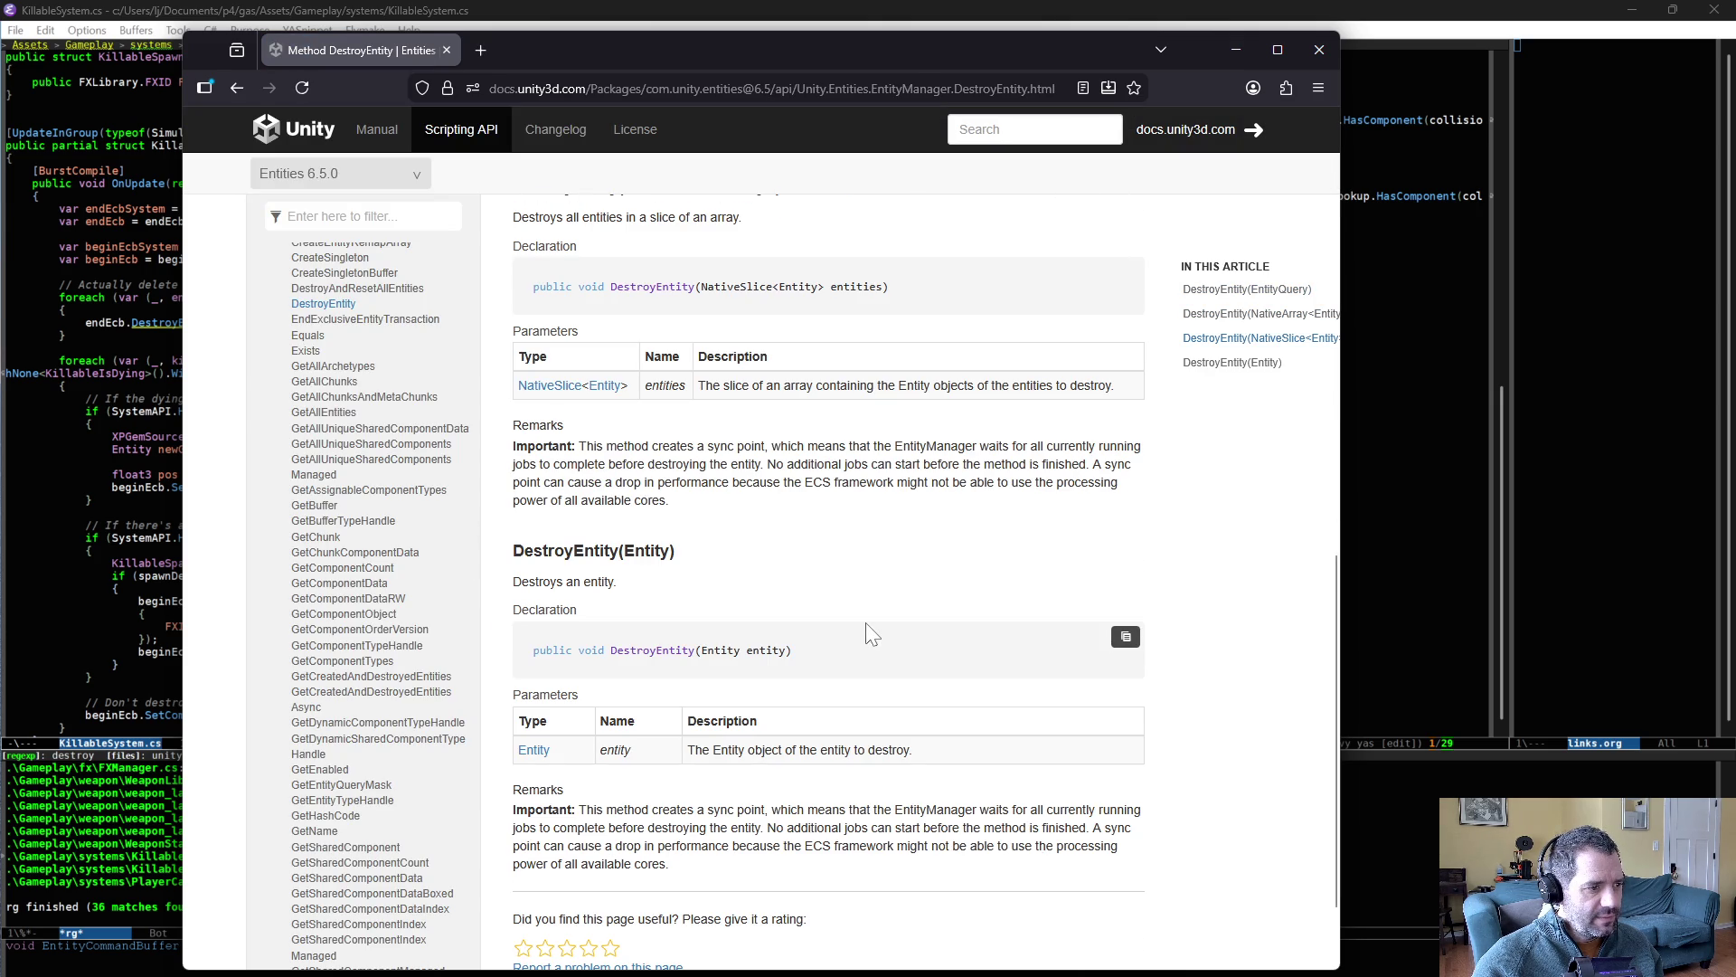
scroll(866, 629, down, 2)
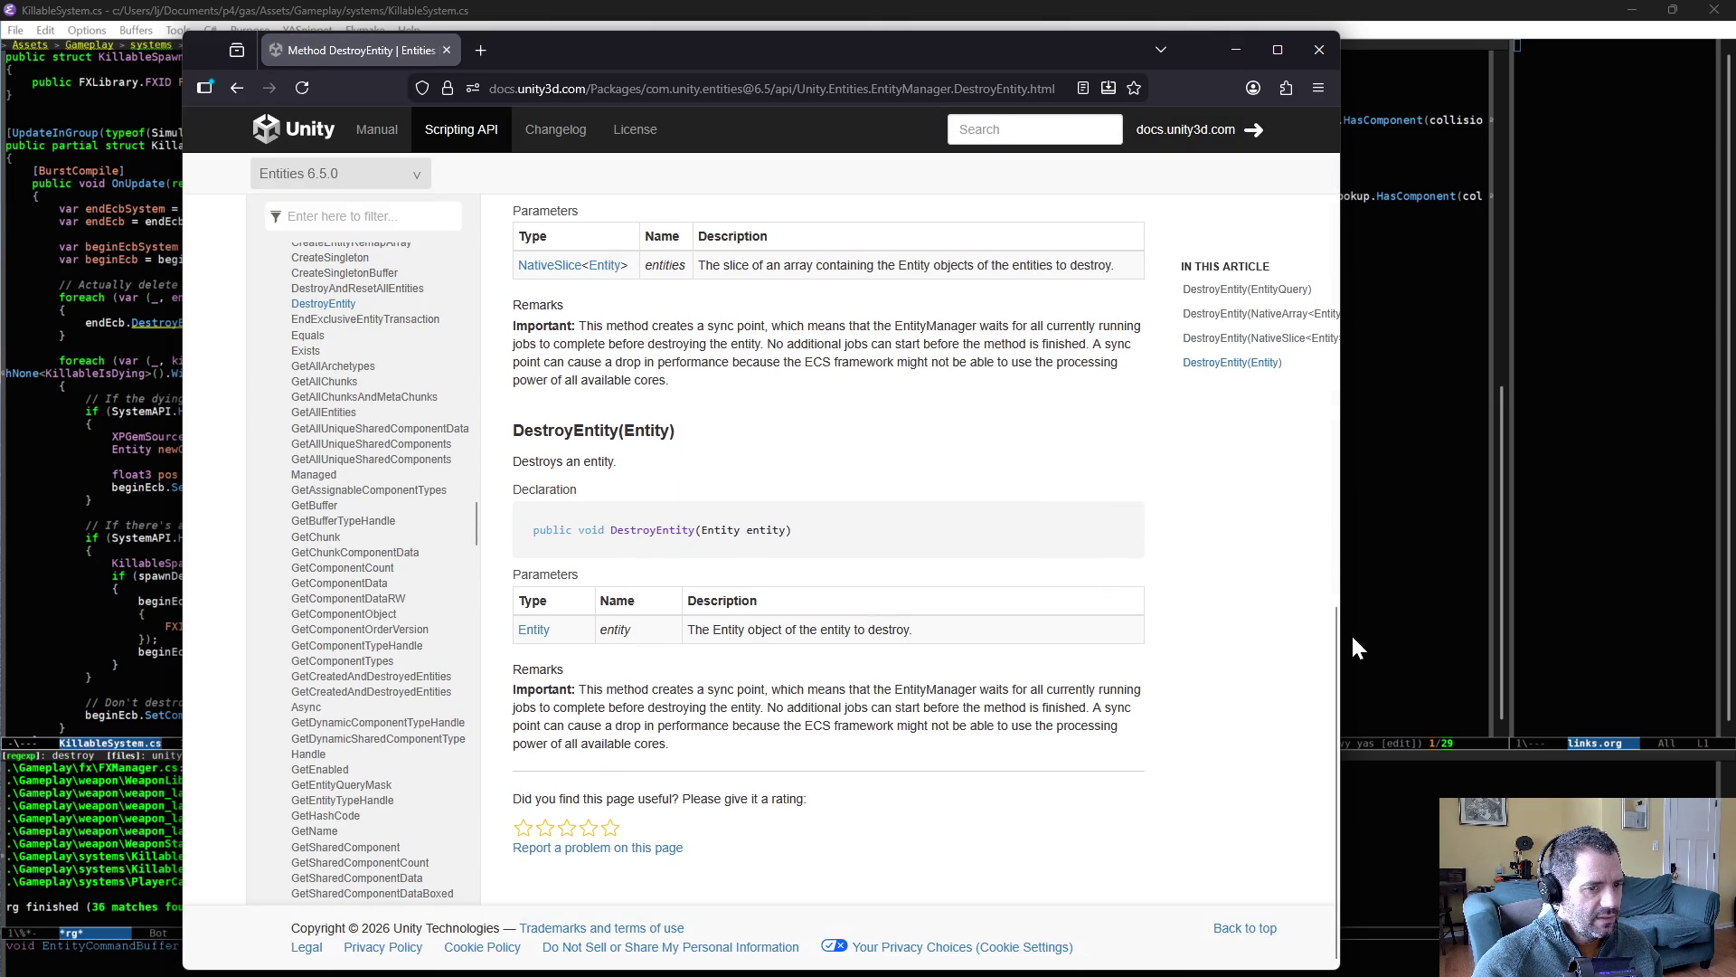
mouse_move(1338, 597)
mouse_down()
mouse_move(1300, 194)
mouse_move(1299, 232)
mouse_up()
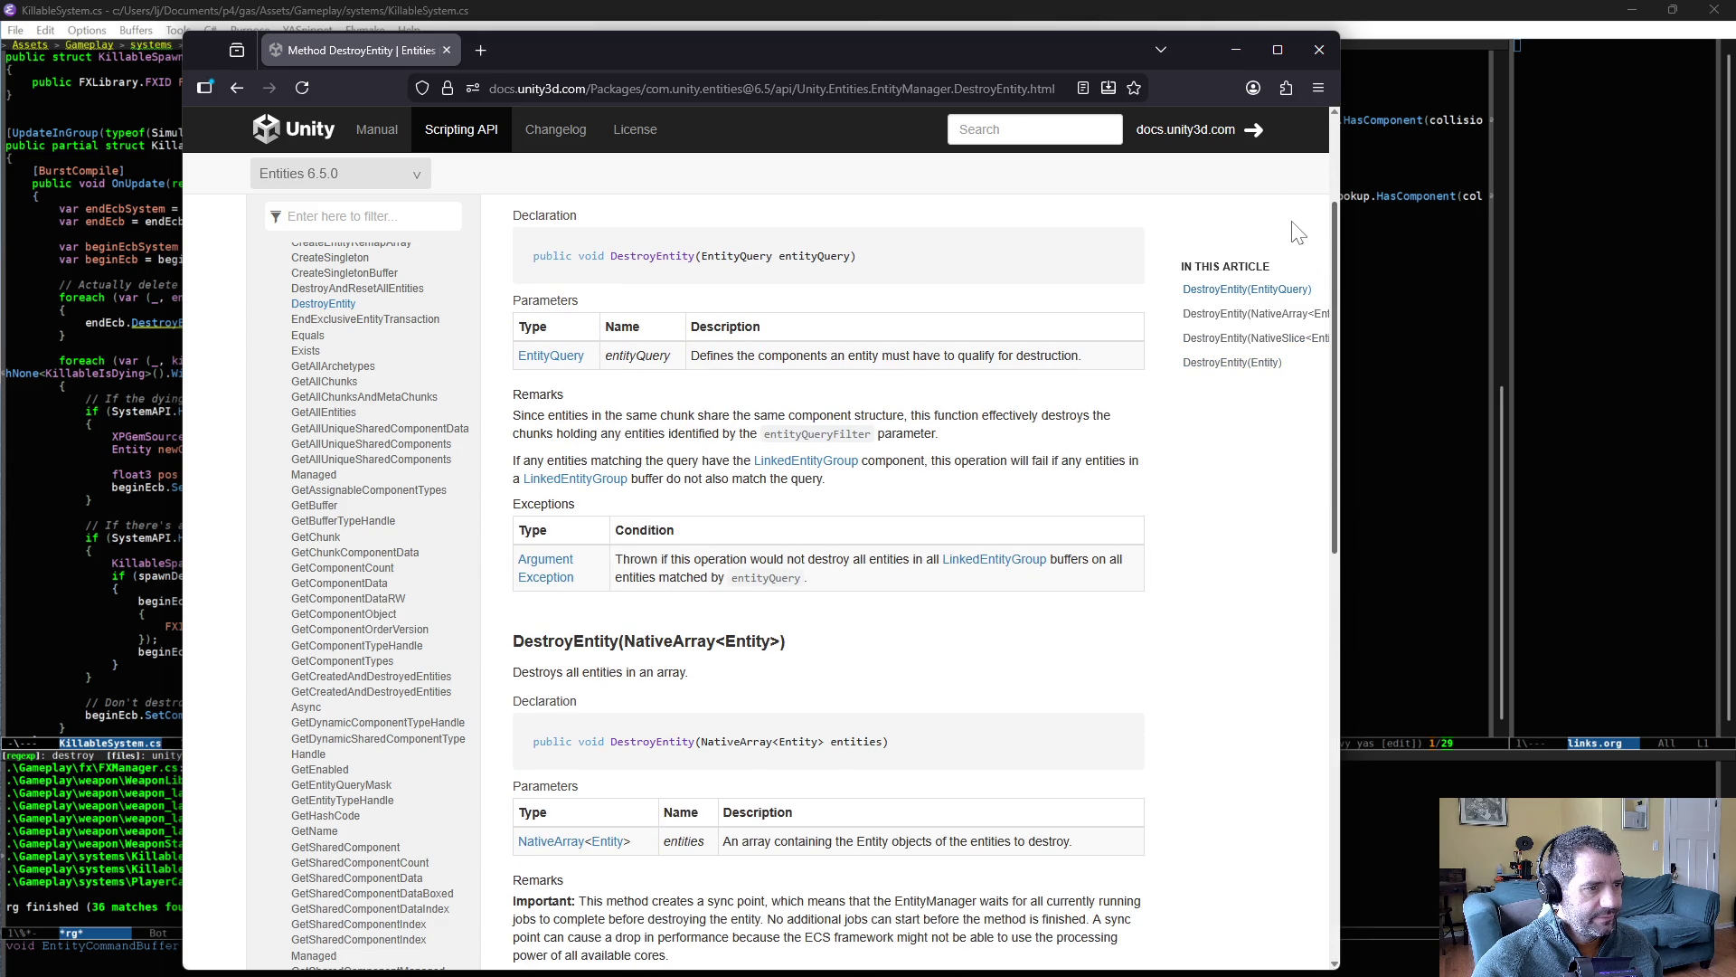
scroll(1254, 587, down, 10)
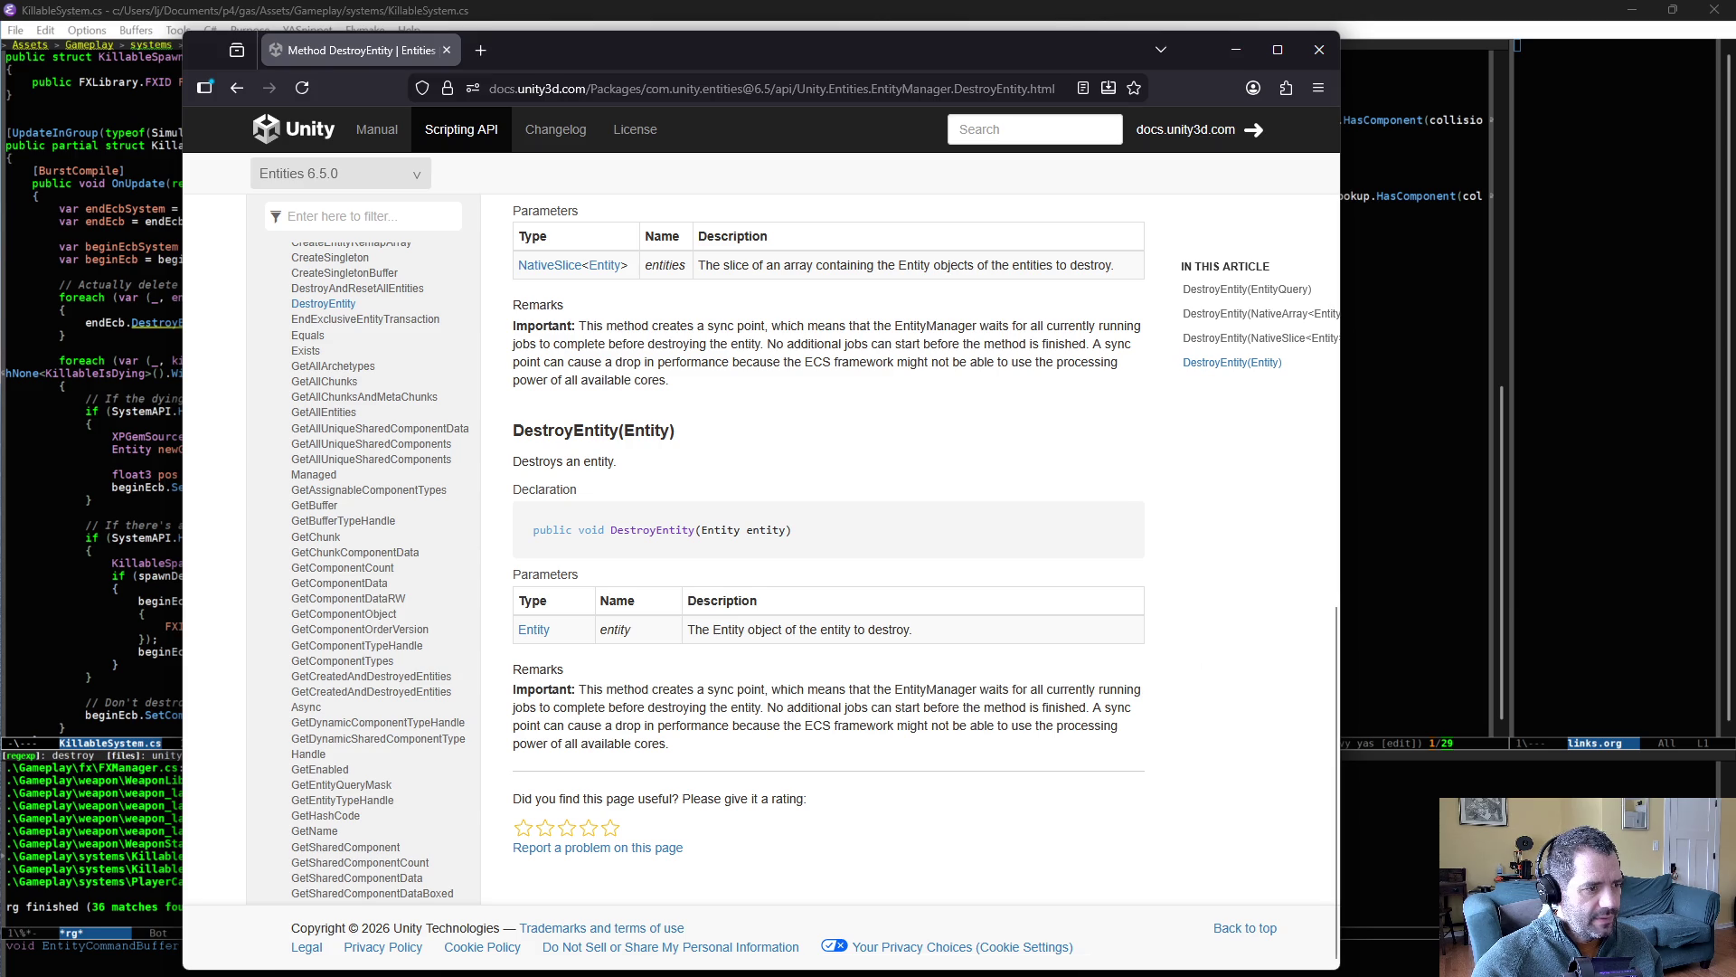
scroll(924, 742, up, 2)
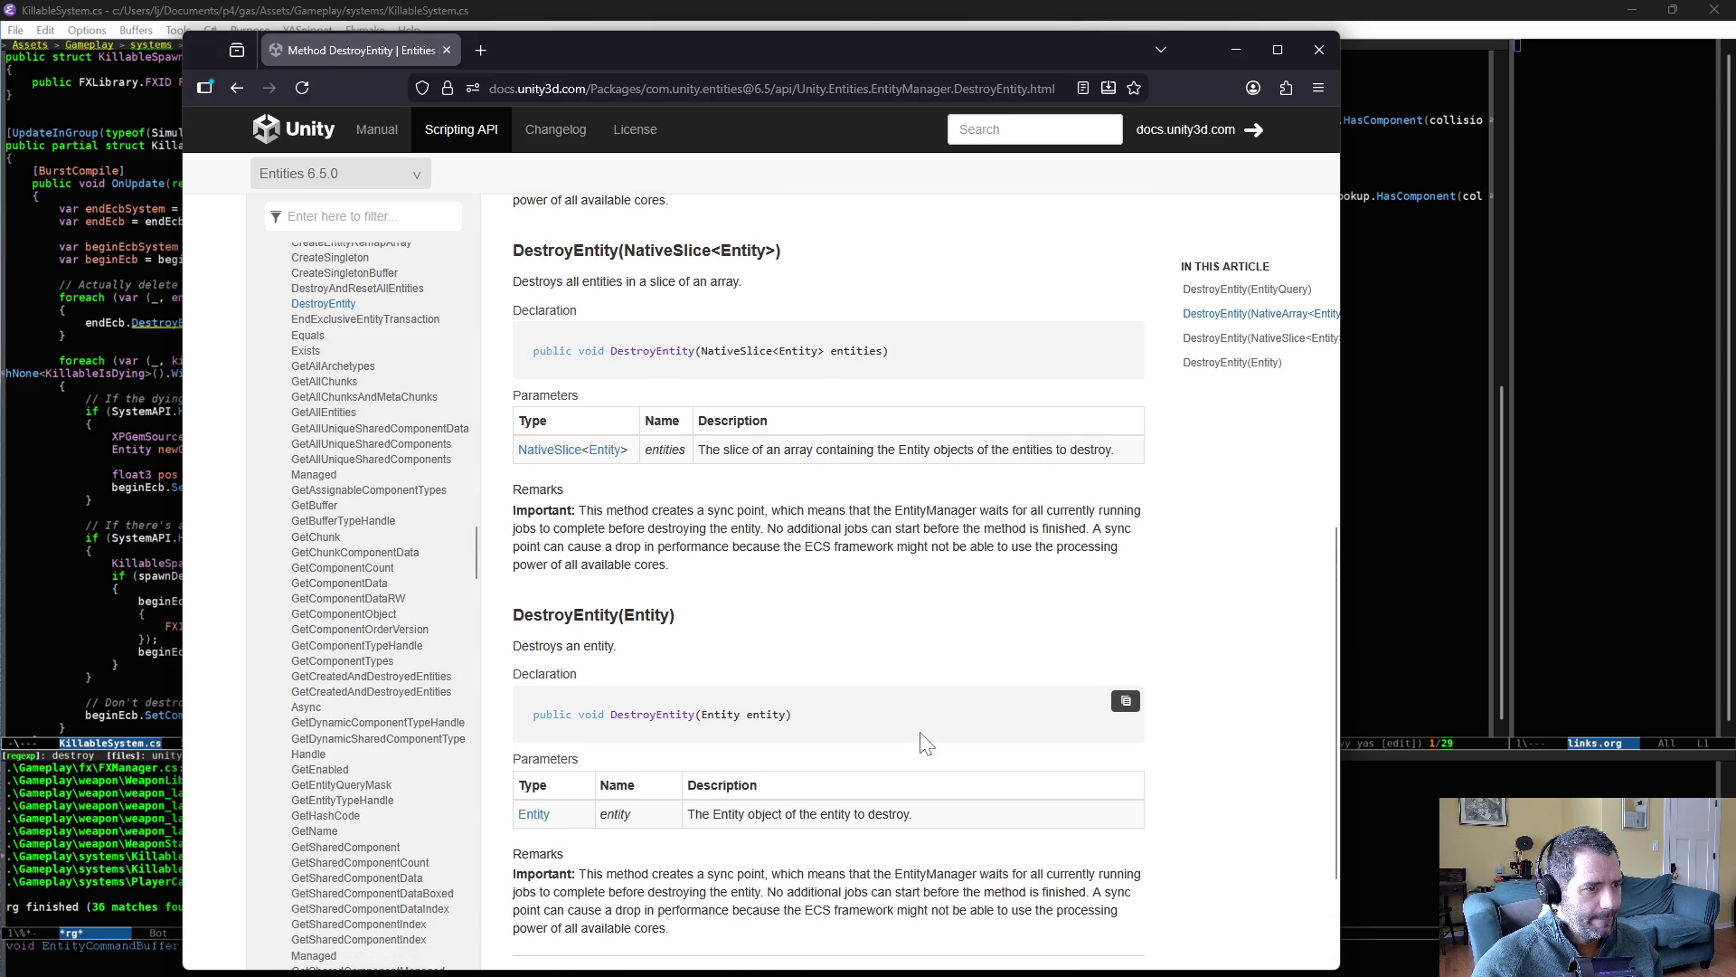
scroll(925, 741, up, 8)
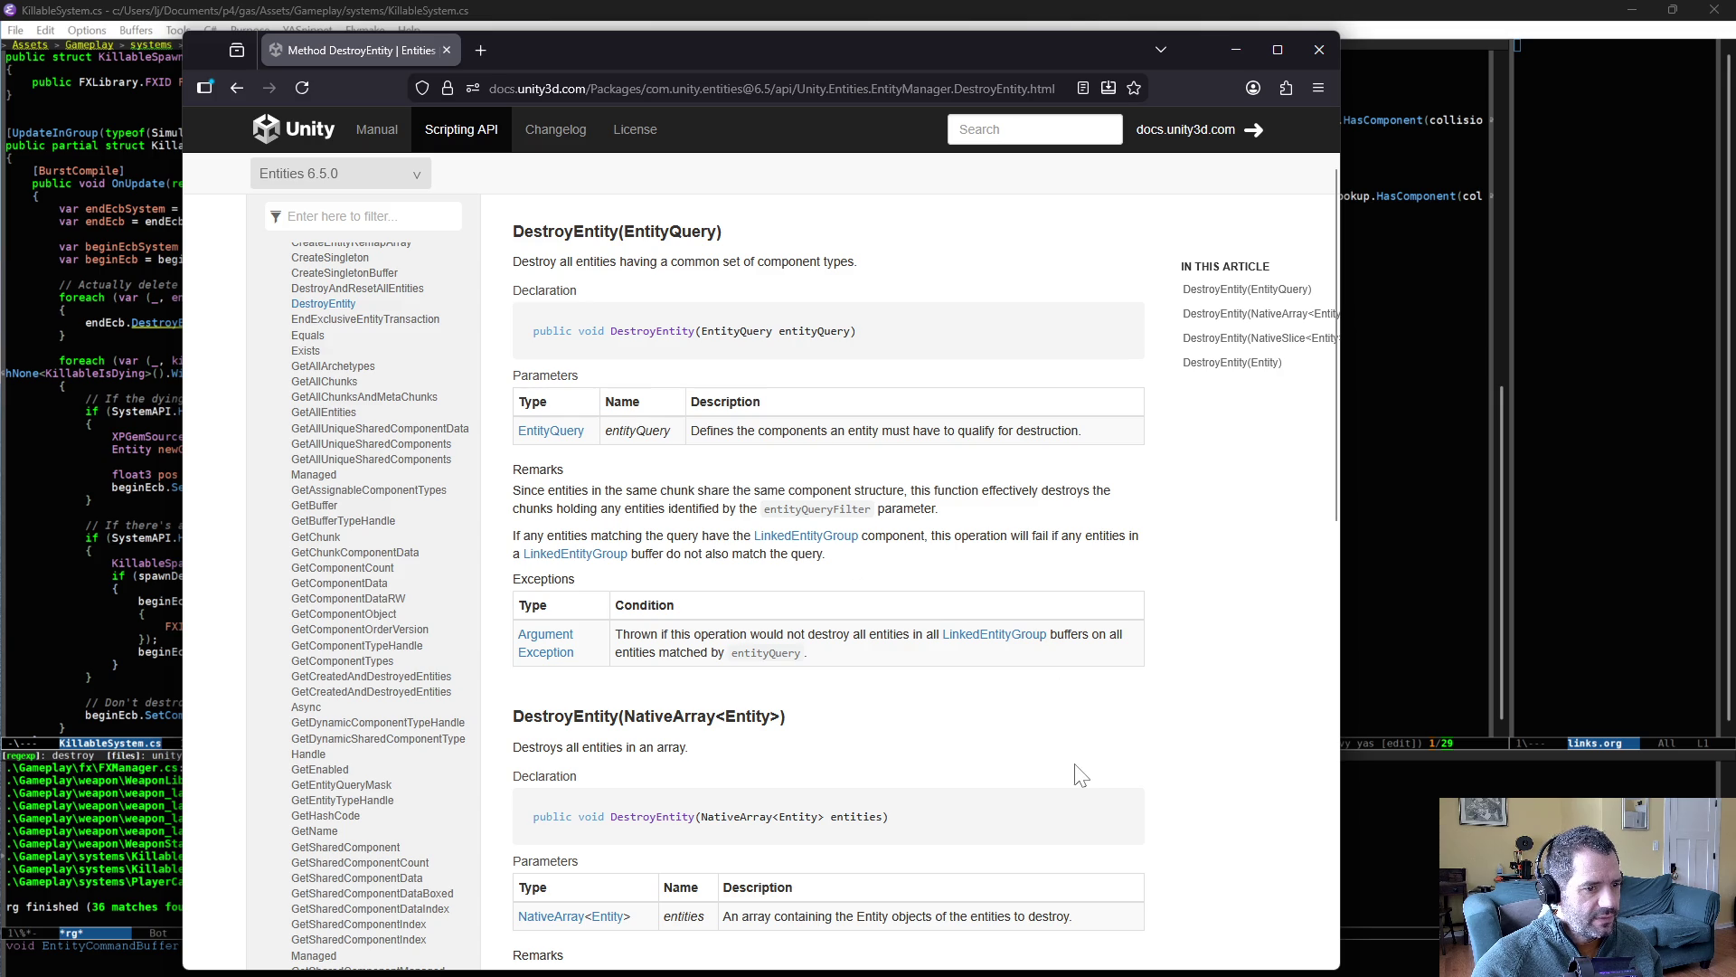
scroll(1073, 796, down, 6)
scroll(1072, 795, down, 4)
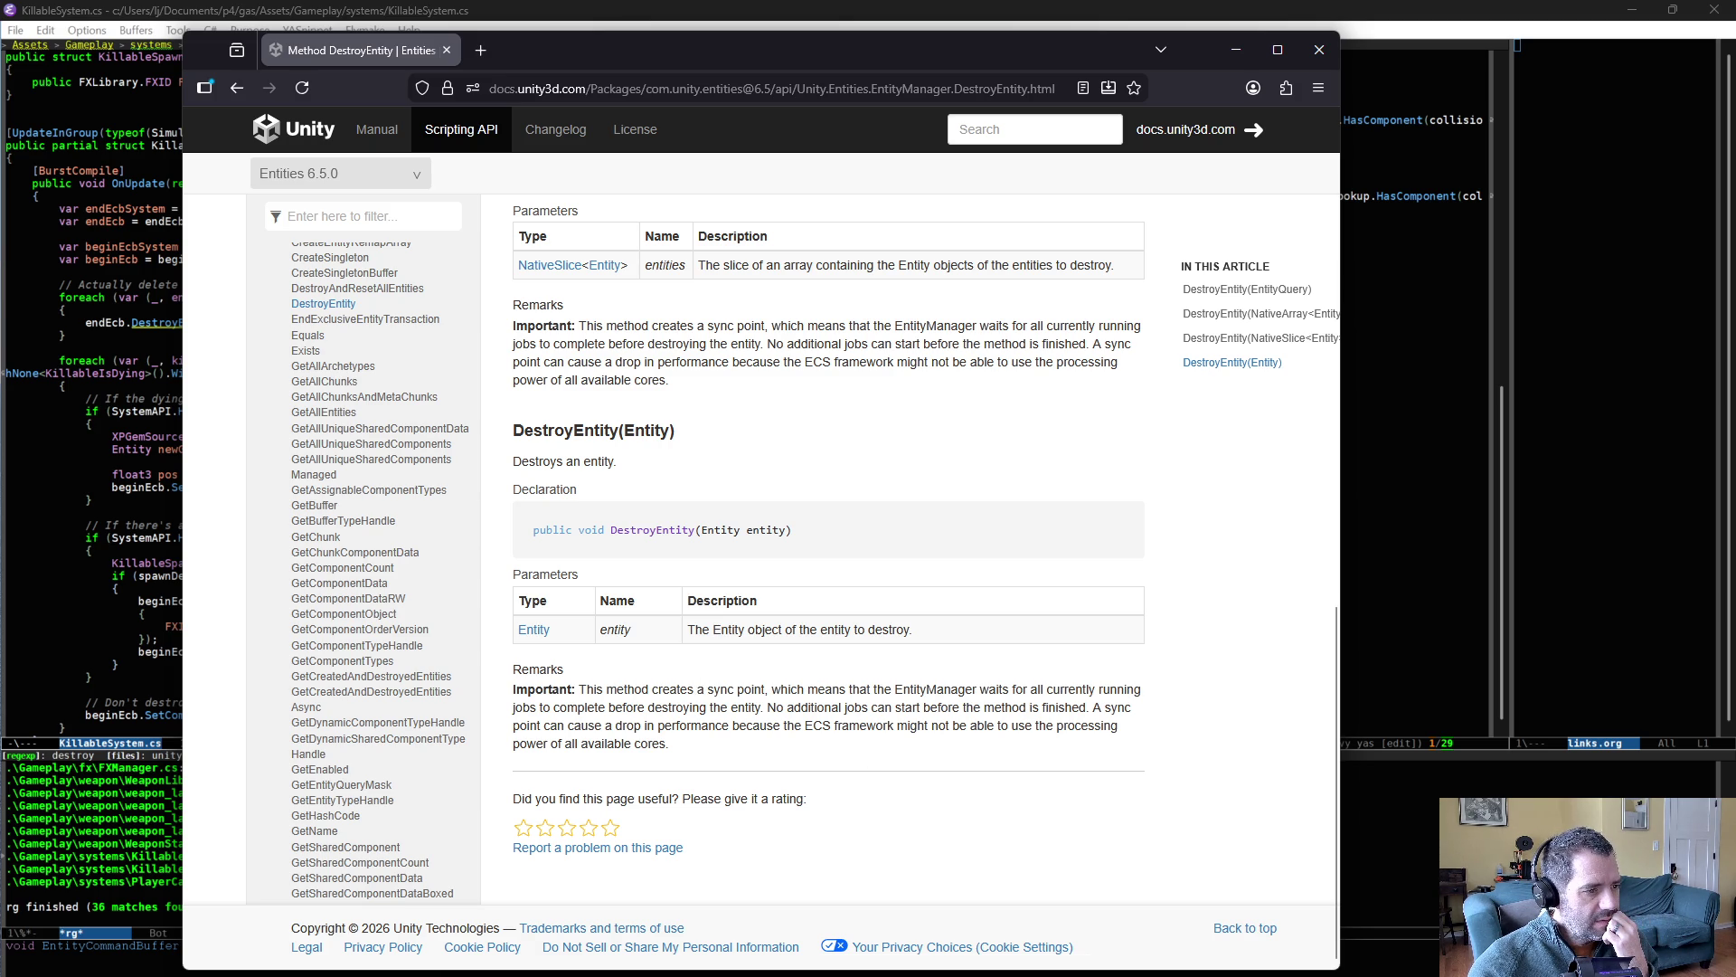
mouse_move(1088, 532)
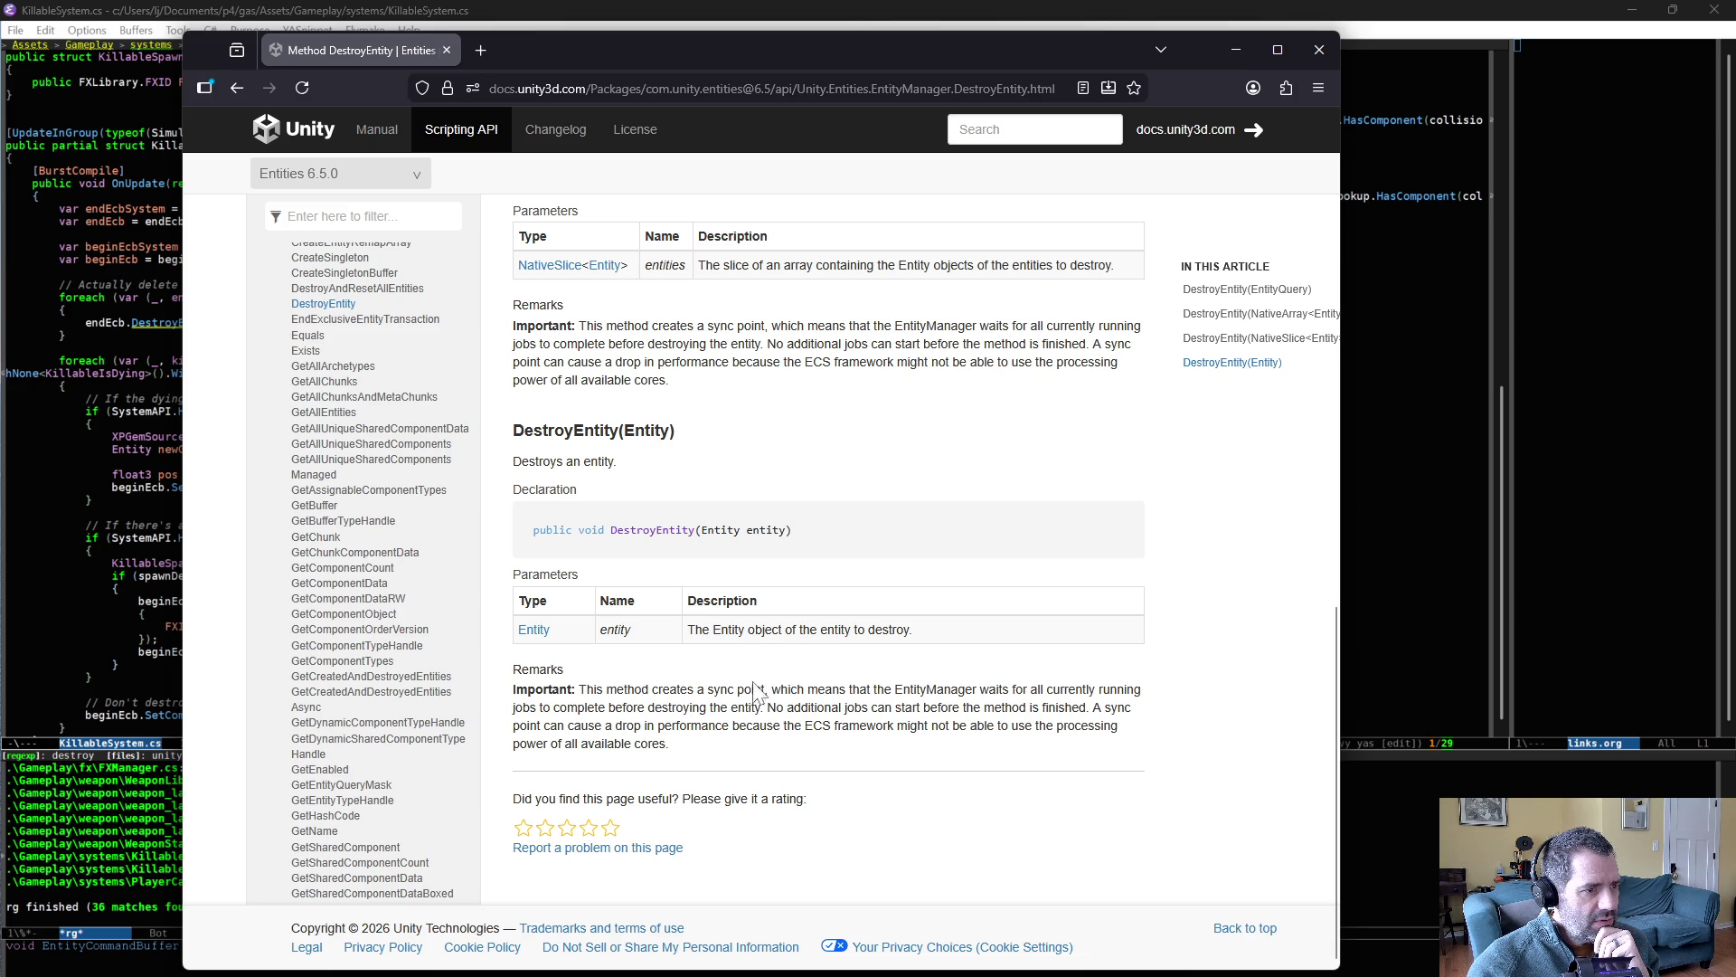
- Scroll back to the page title, then return to KillableSystem.cs above the delete loop
scroll(760, 688, up, 5)
scroll(759, 738, up, 5)
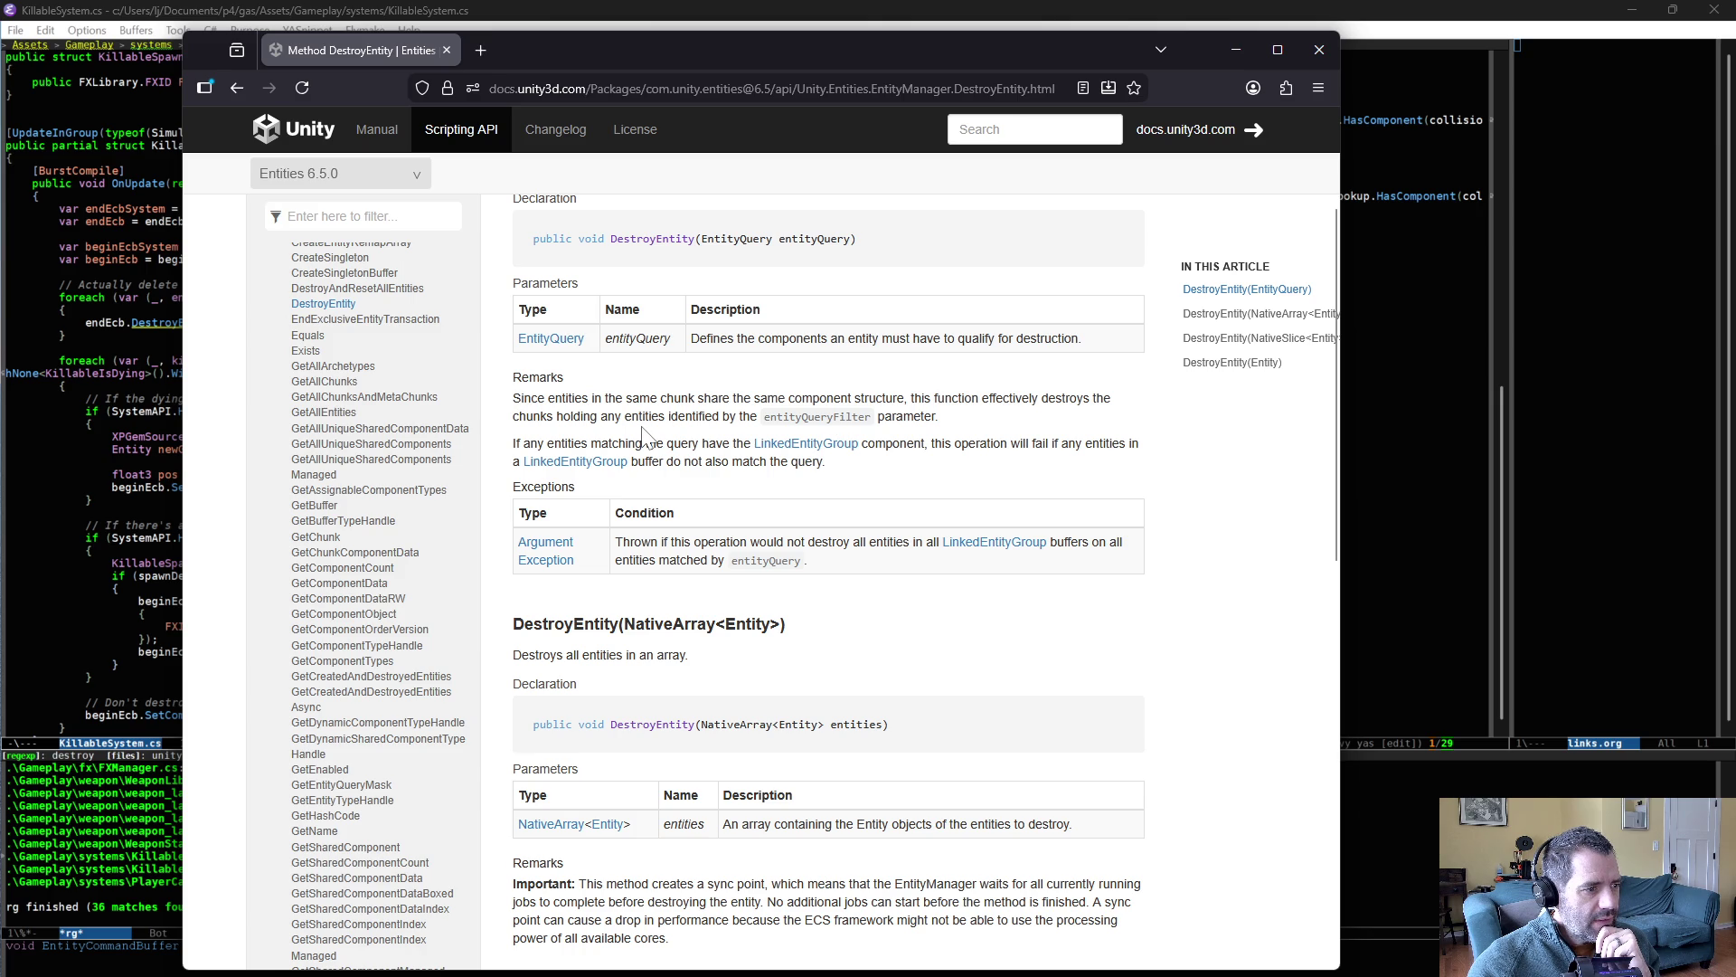
scroll(698, 524, up, 2)
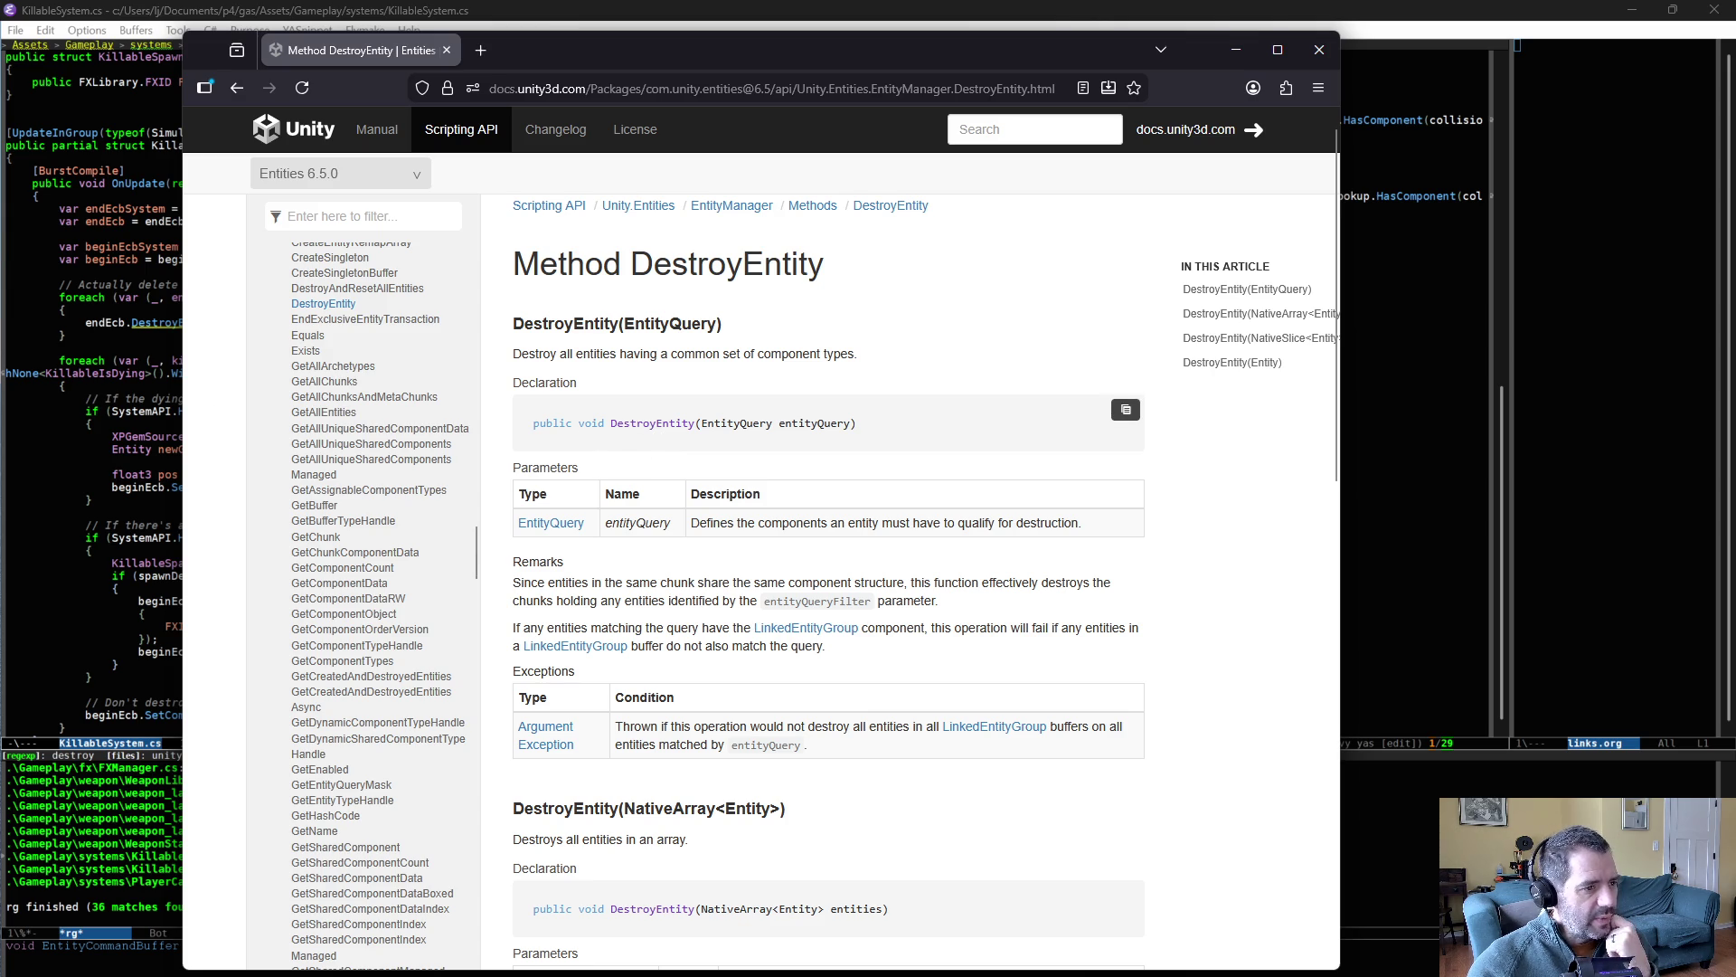
click(105, 329)
click(304, 270)
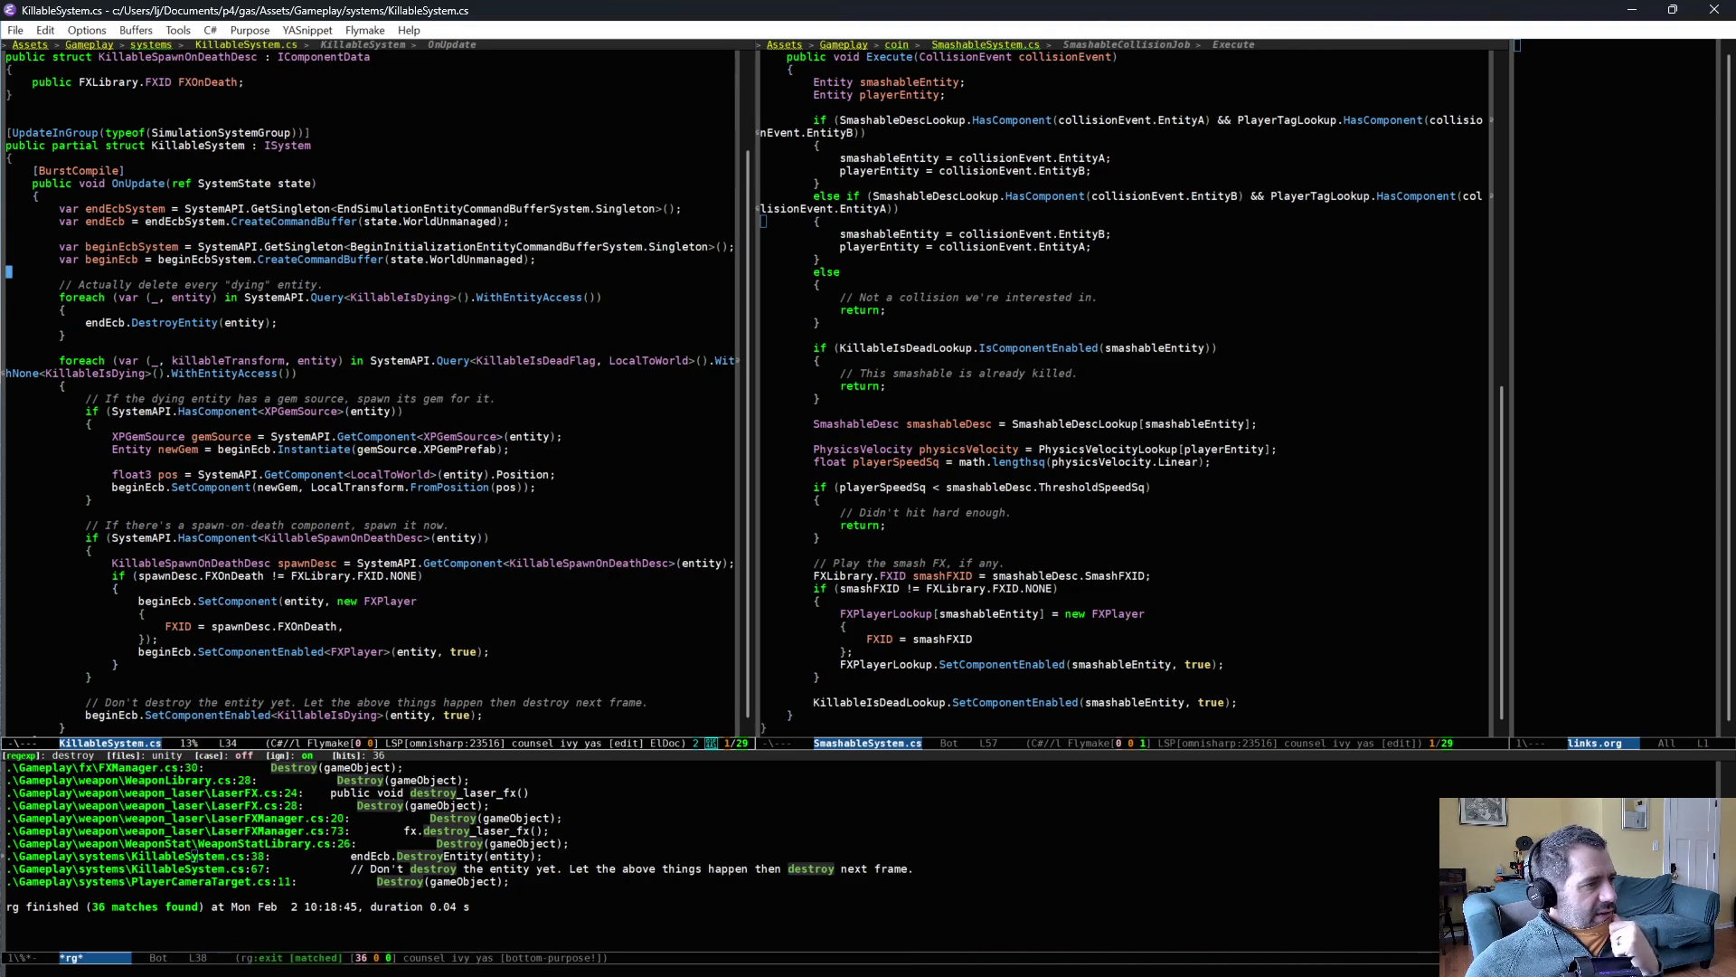
click(318, 296)
key(Down)
key(Down)
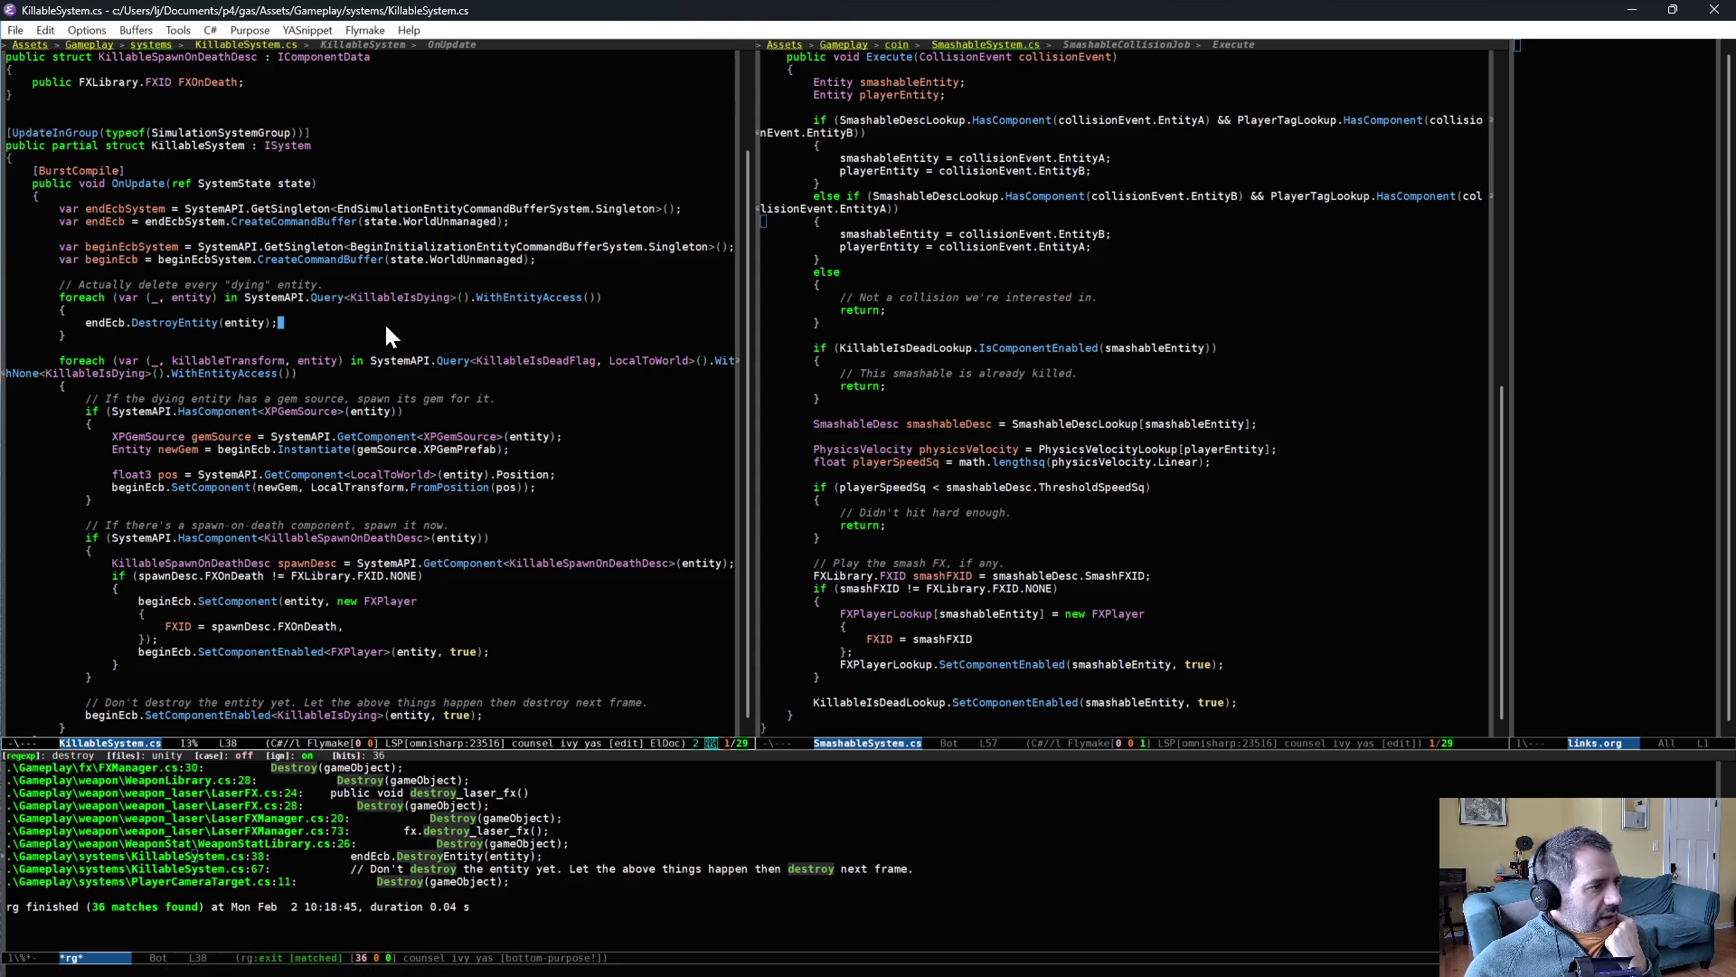
click(371, 293)
scroll(382, 512, down, 2)
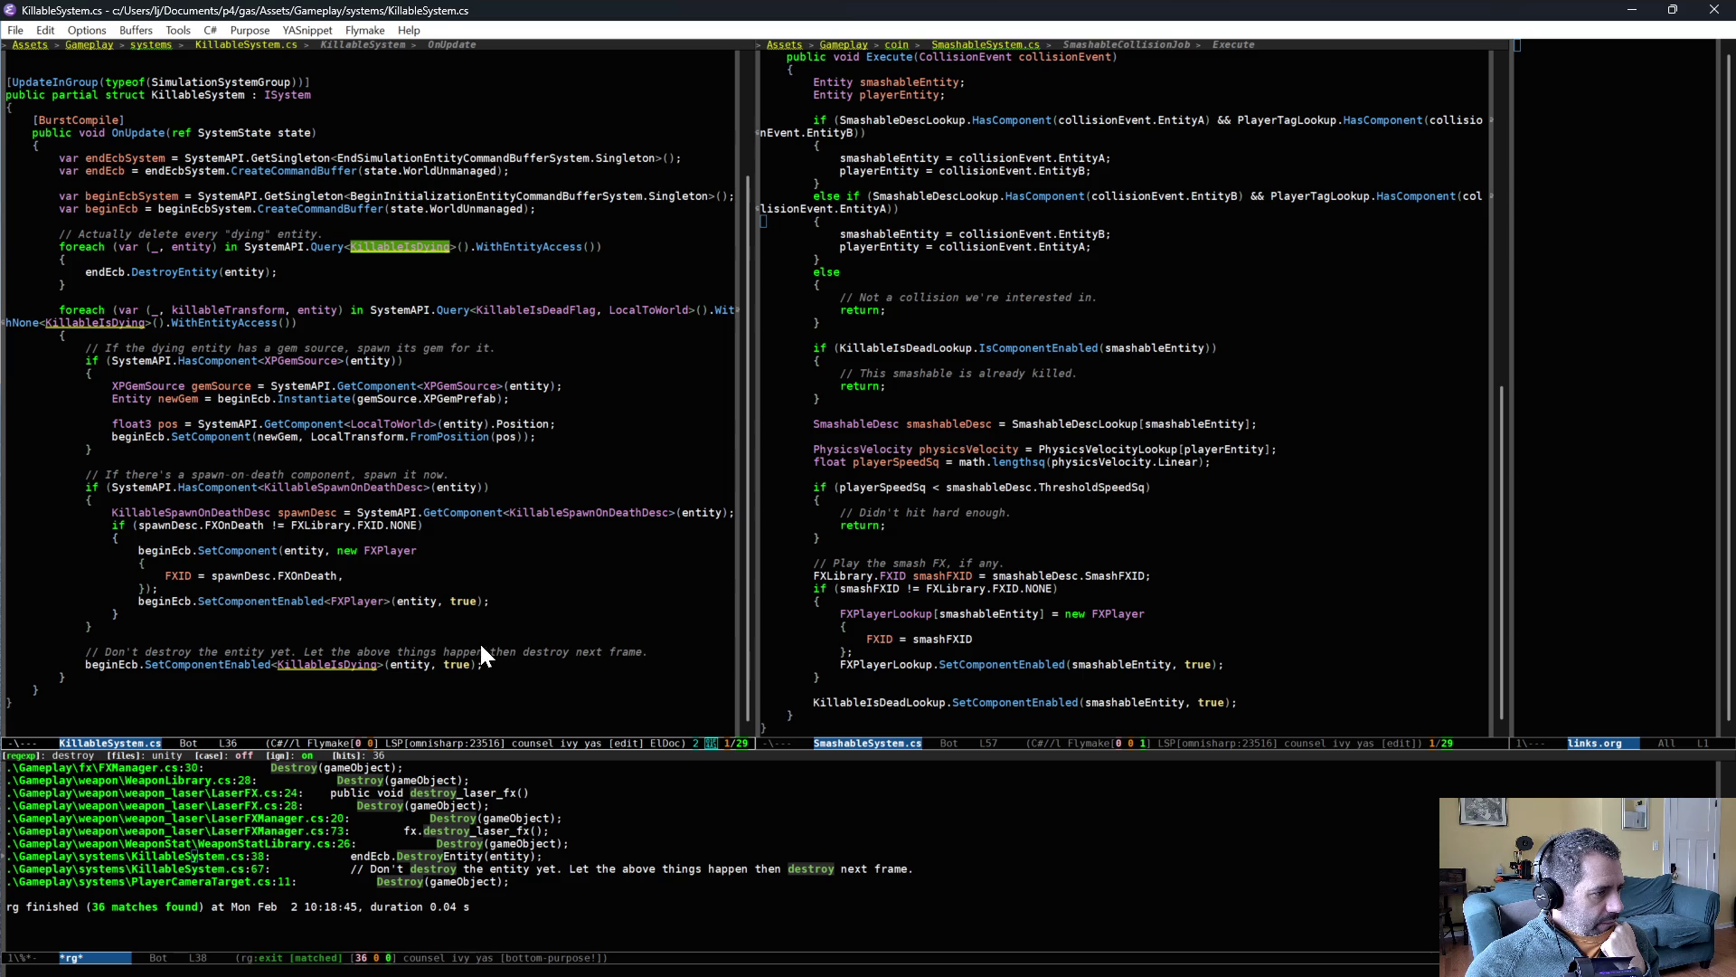
click(469, 640)
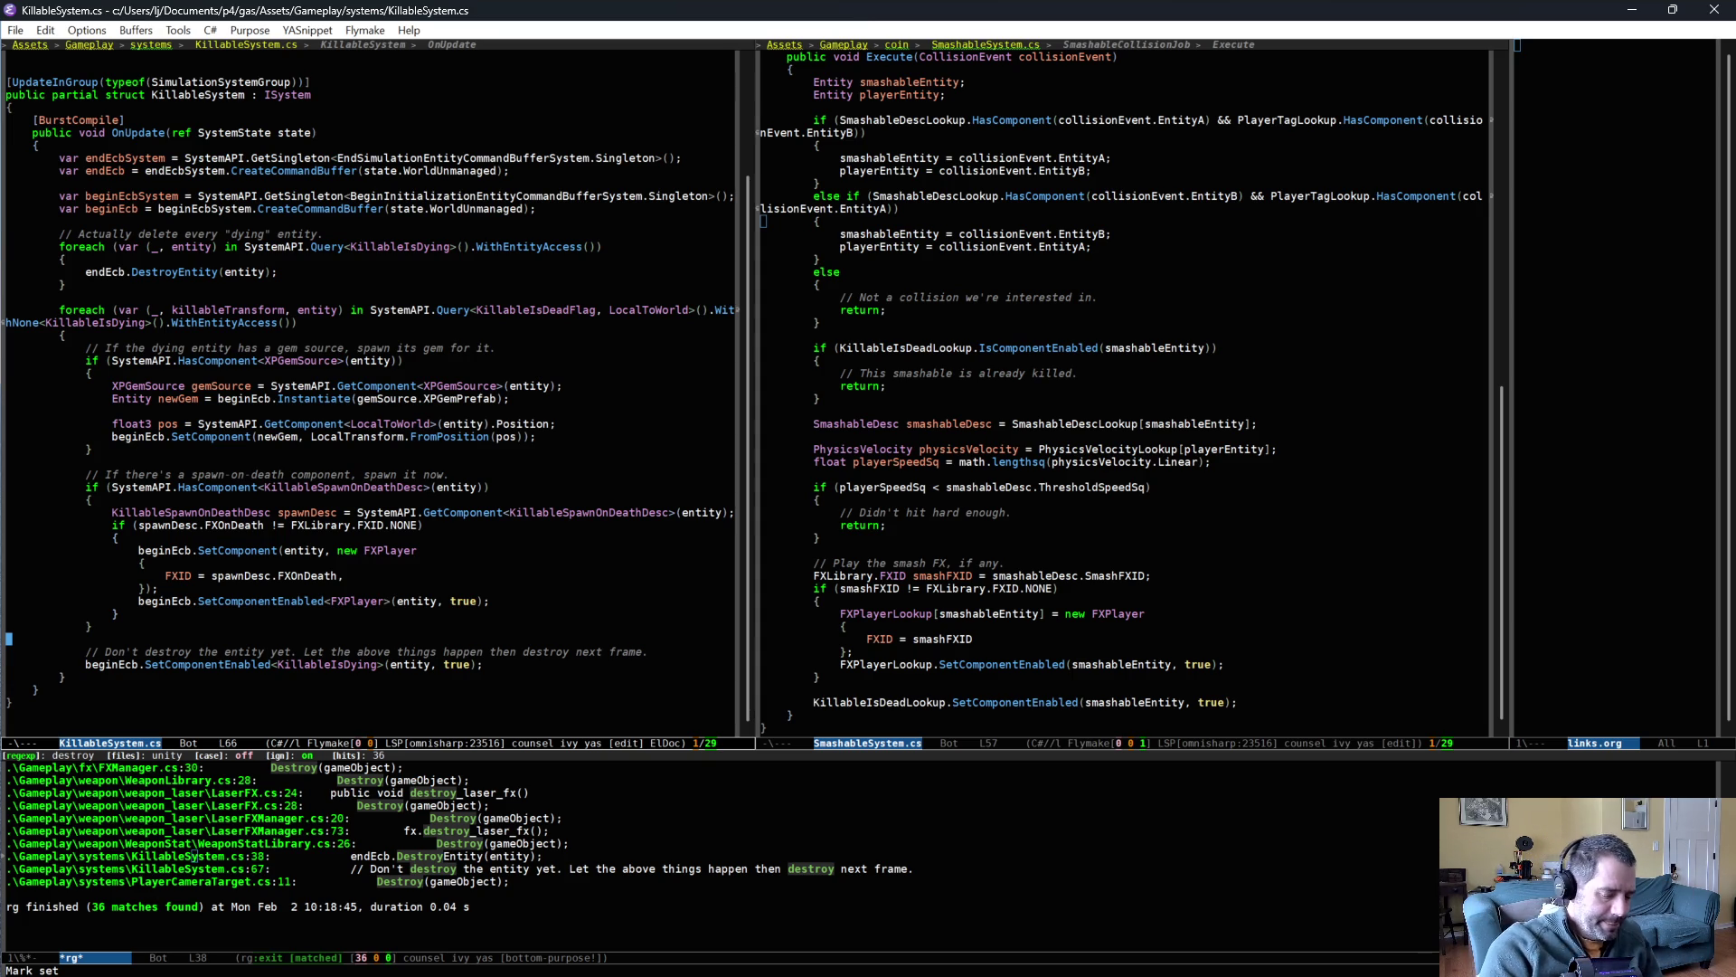
- Add a new line 'LinkedEntityGroup linked = SystemAPI.GetComponent<LinkedEntityGroup>(entity);'
key(Return)
key(ctrl+o)
text(LinkedEntityGroup linked = SystemAPI.GetComponent<)
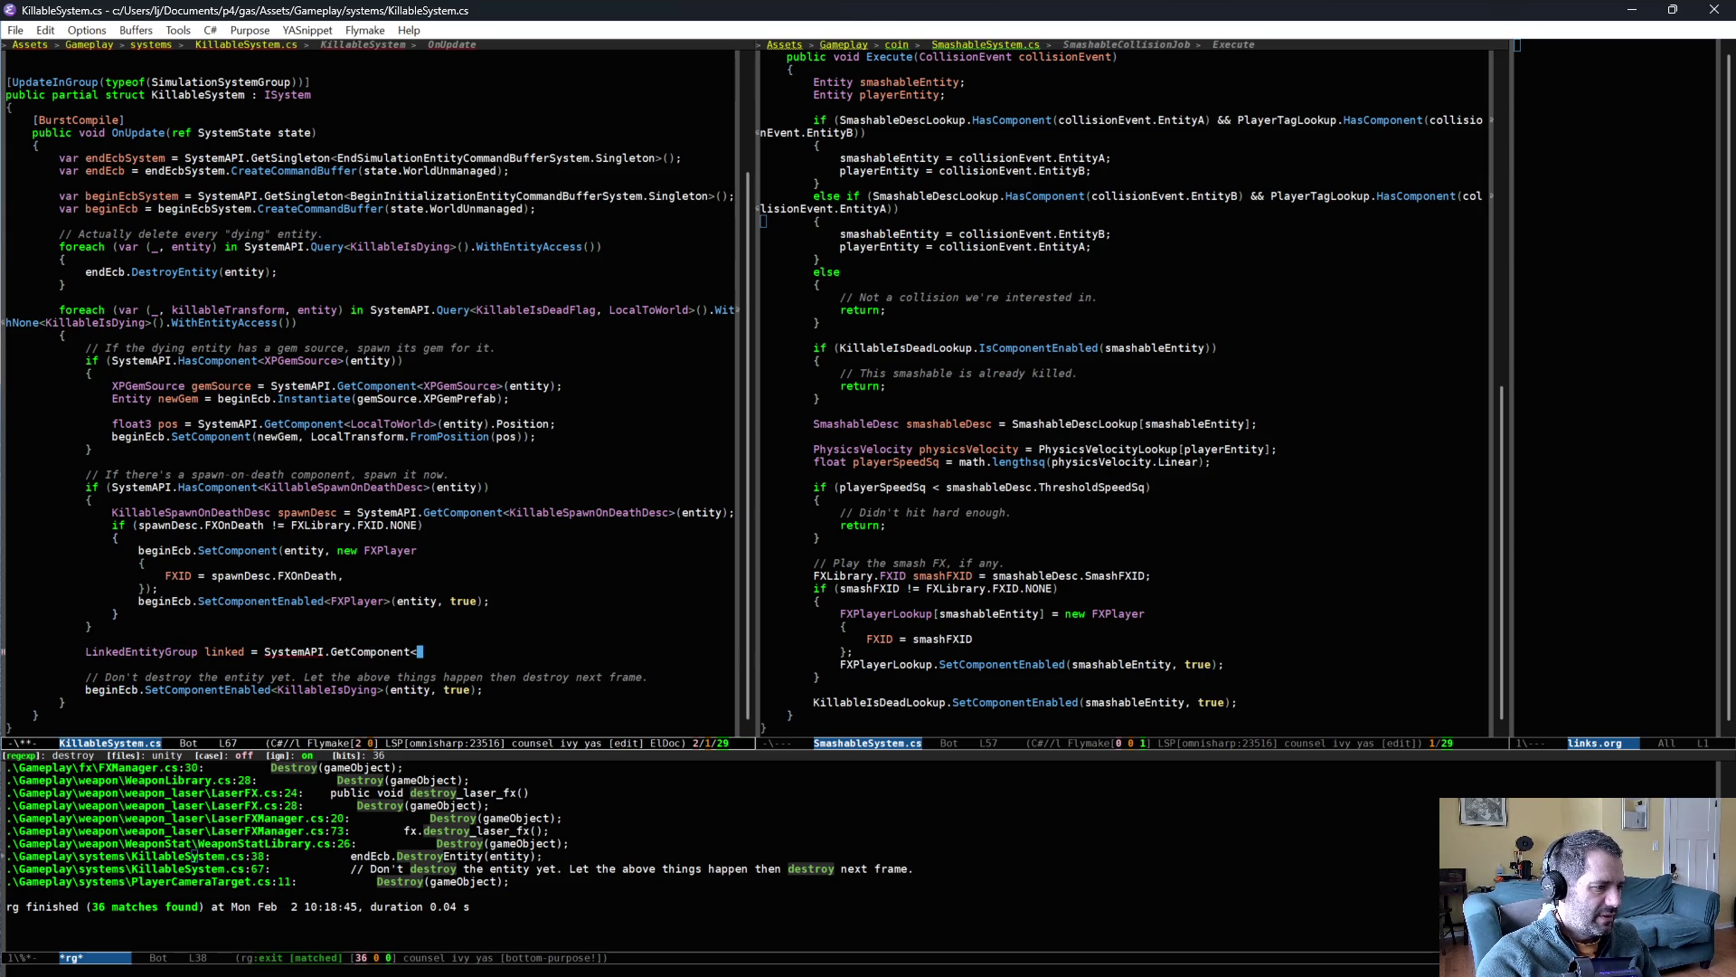
text(LinkedEntityGroup>()
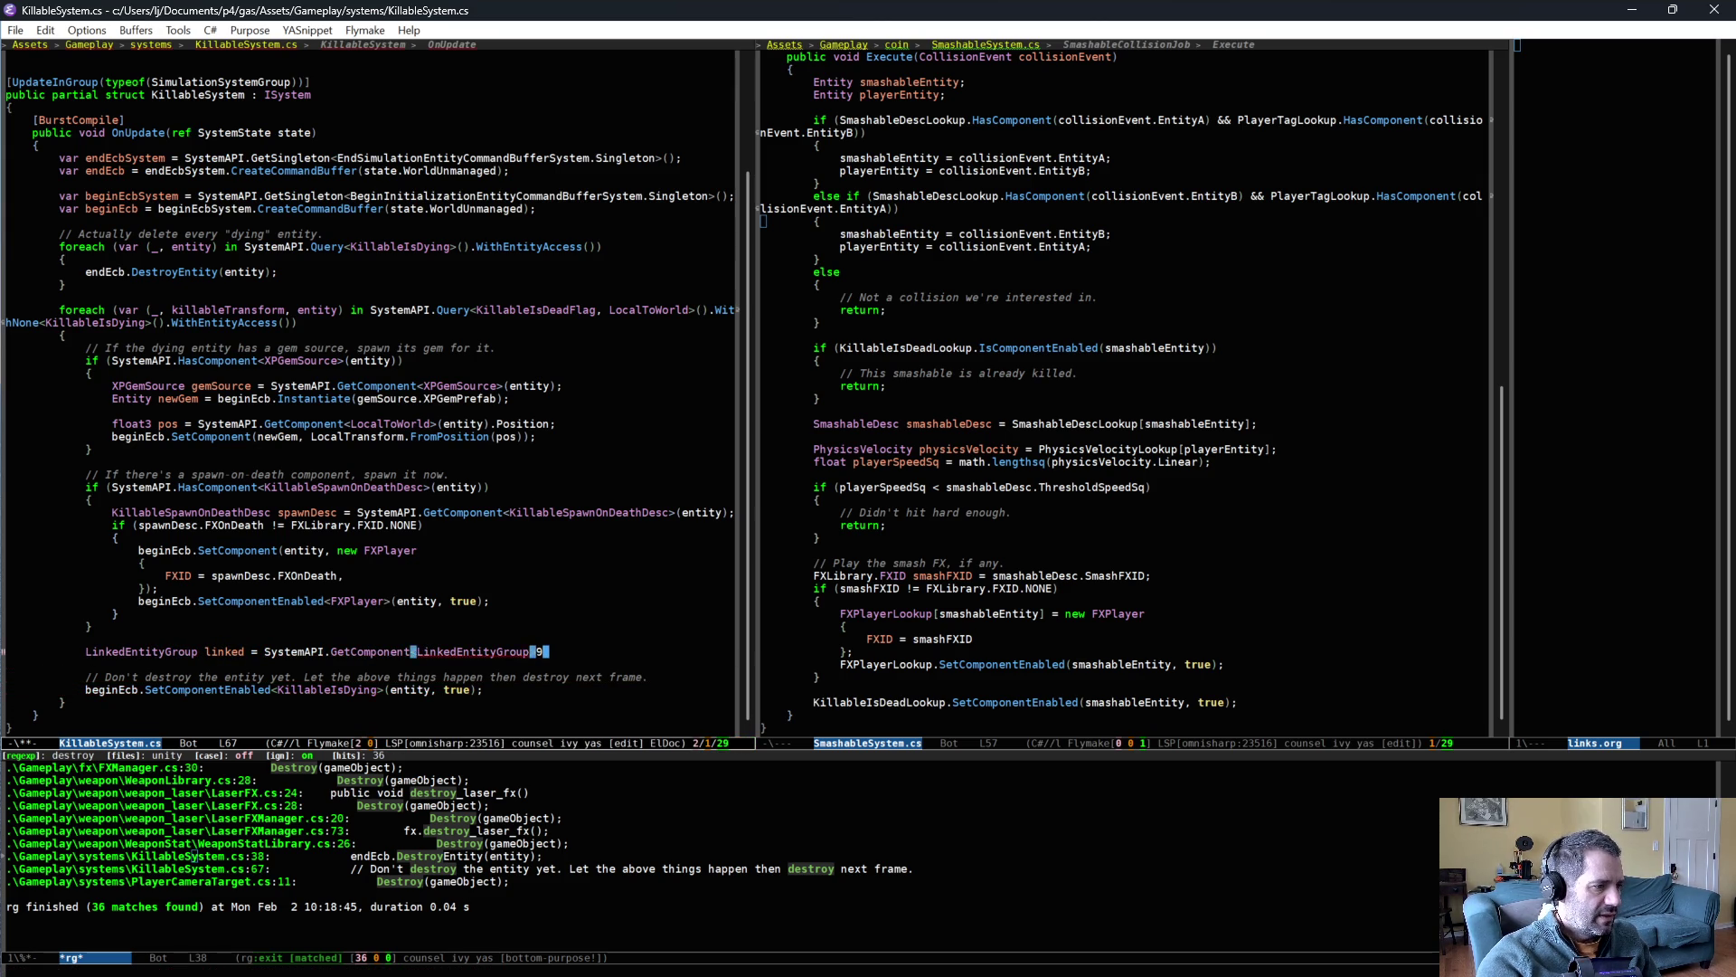
text(entity)
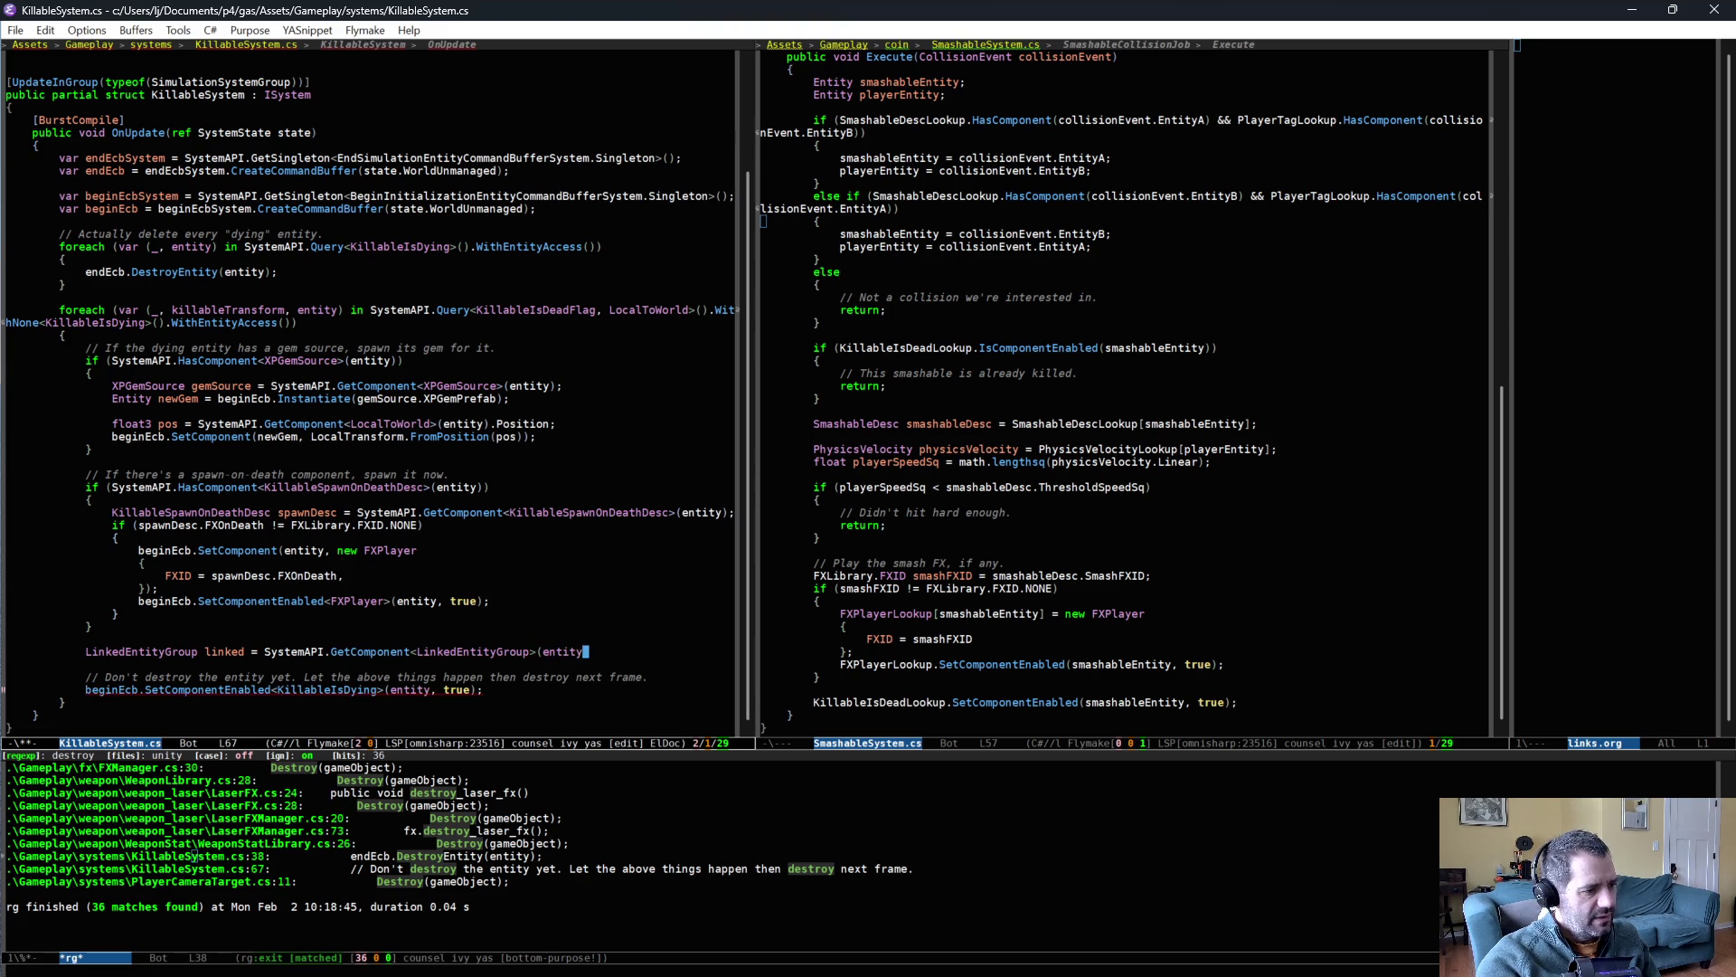
text();)
key(Return)
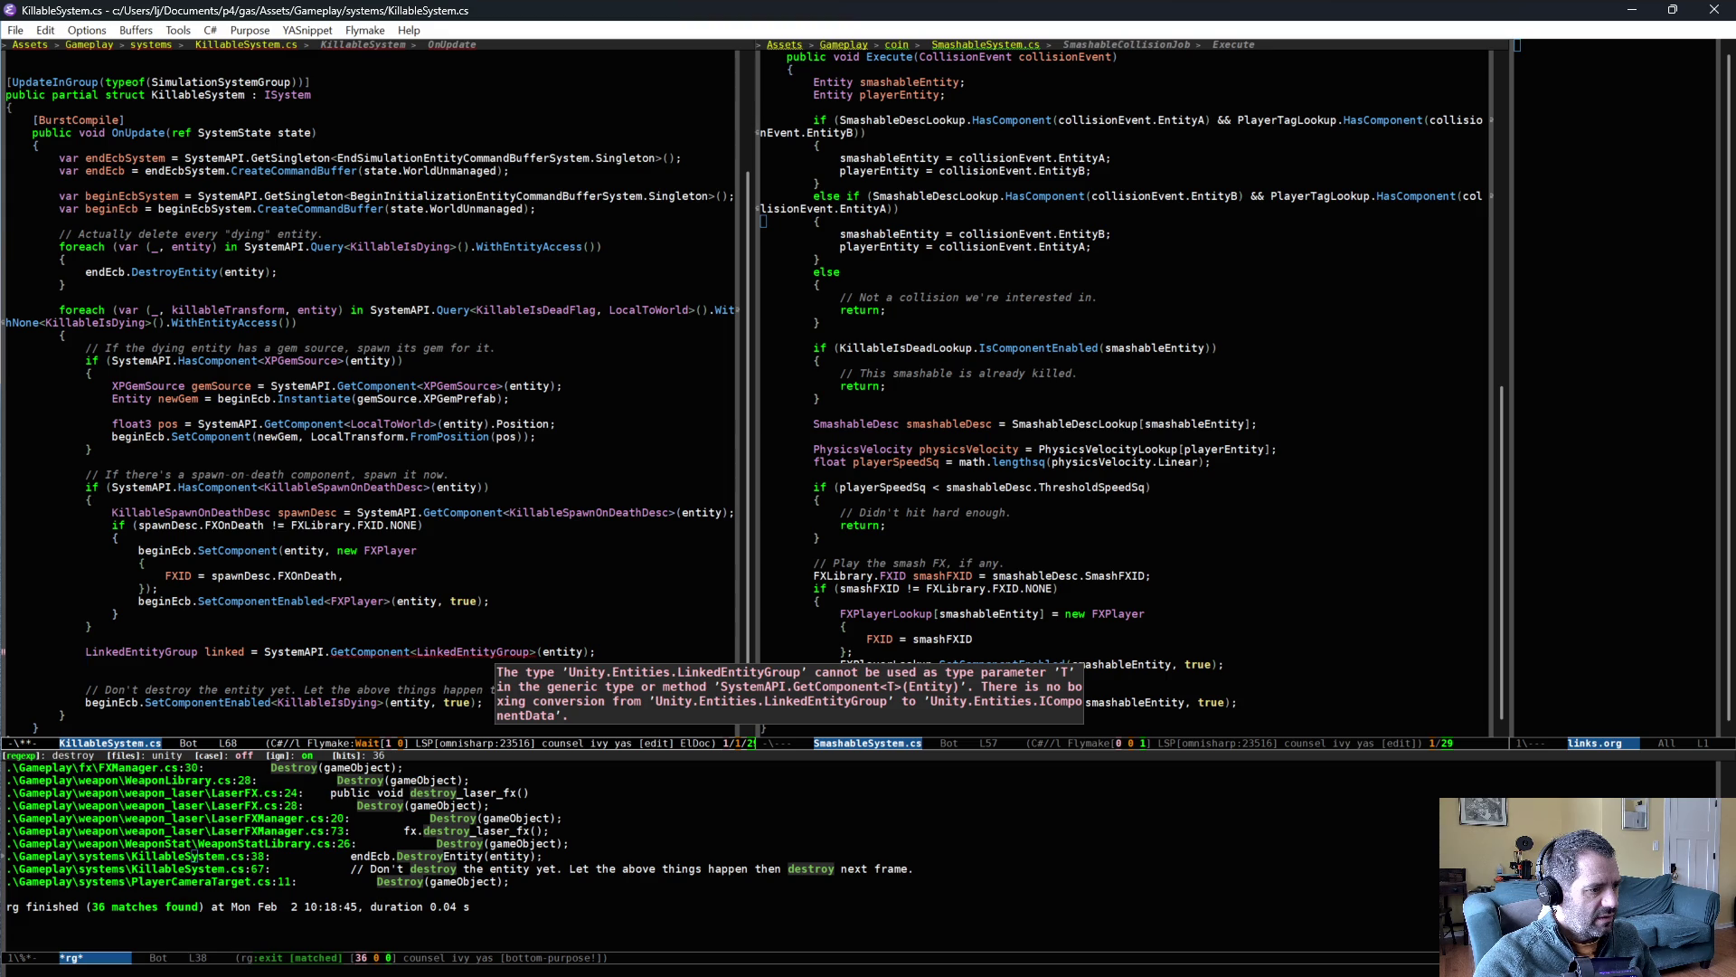
- Change GetComponent to GetBuffer, save KillableSystem.cs, and return to the DestroyEntity docs
click(412, 651)
key(ctrl+BackSpace)
text(Buffer)
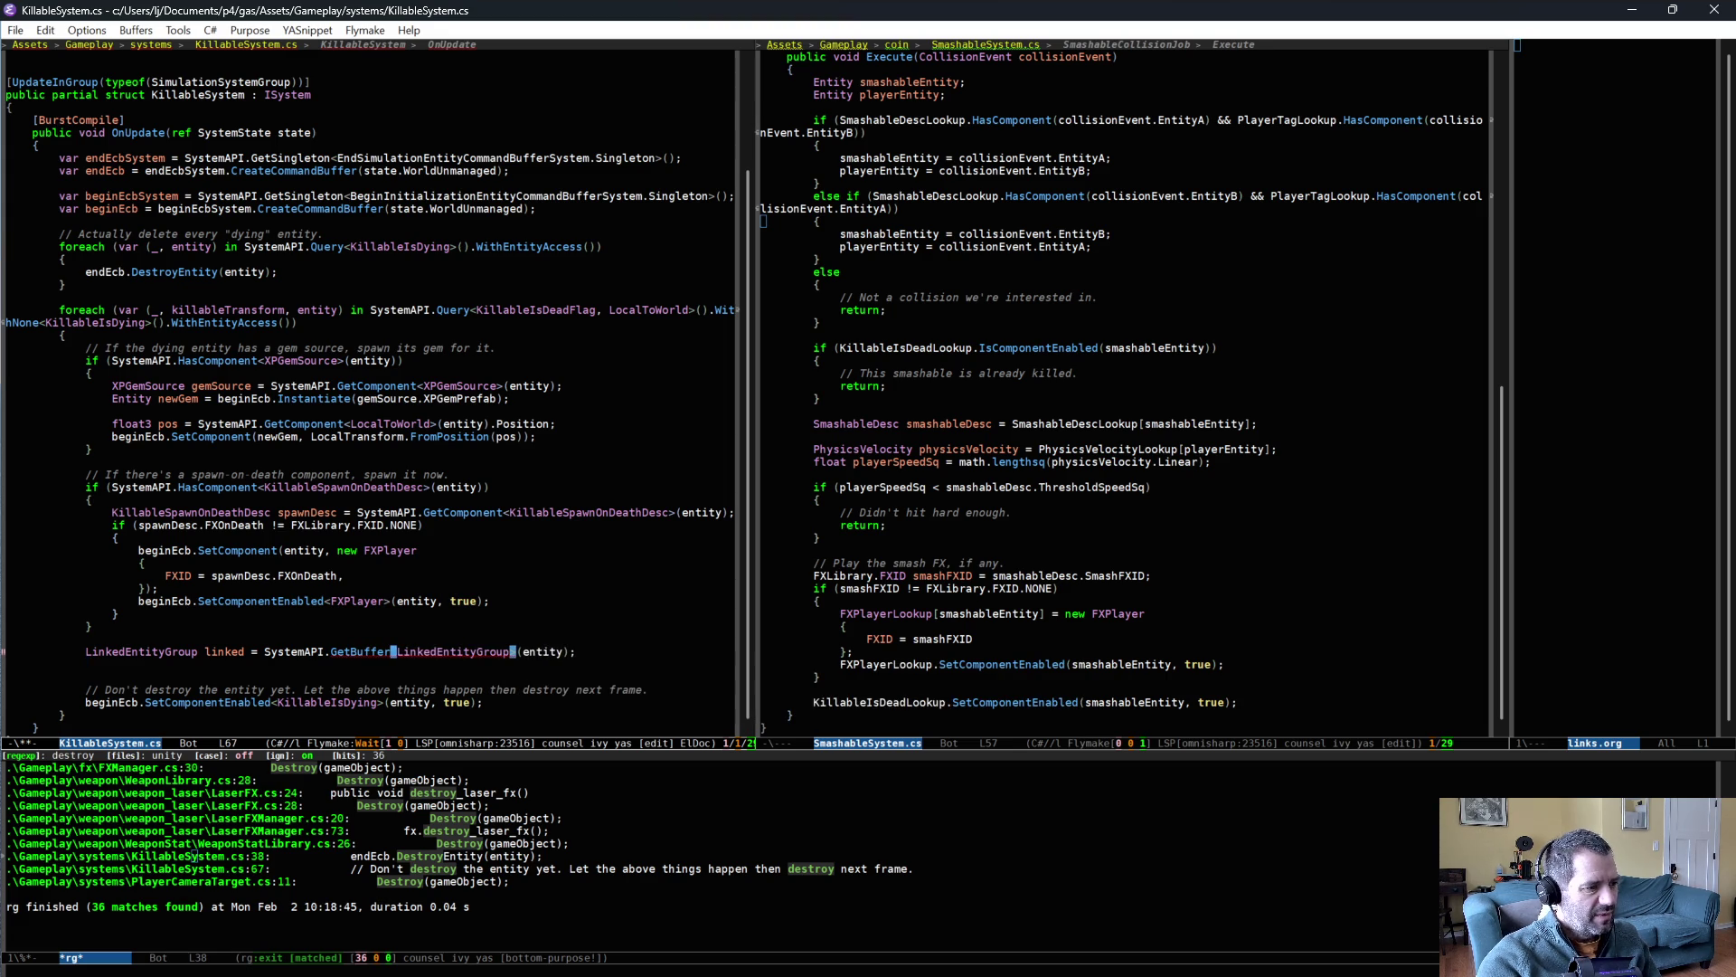
key(ctrl+x)
key(ctrl+s)
key(Down)
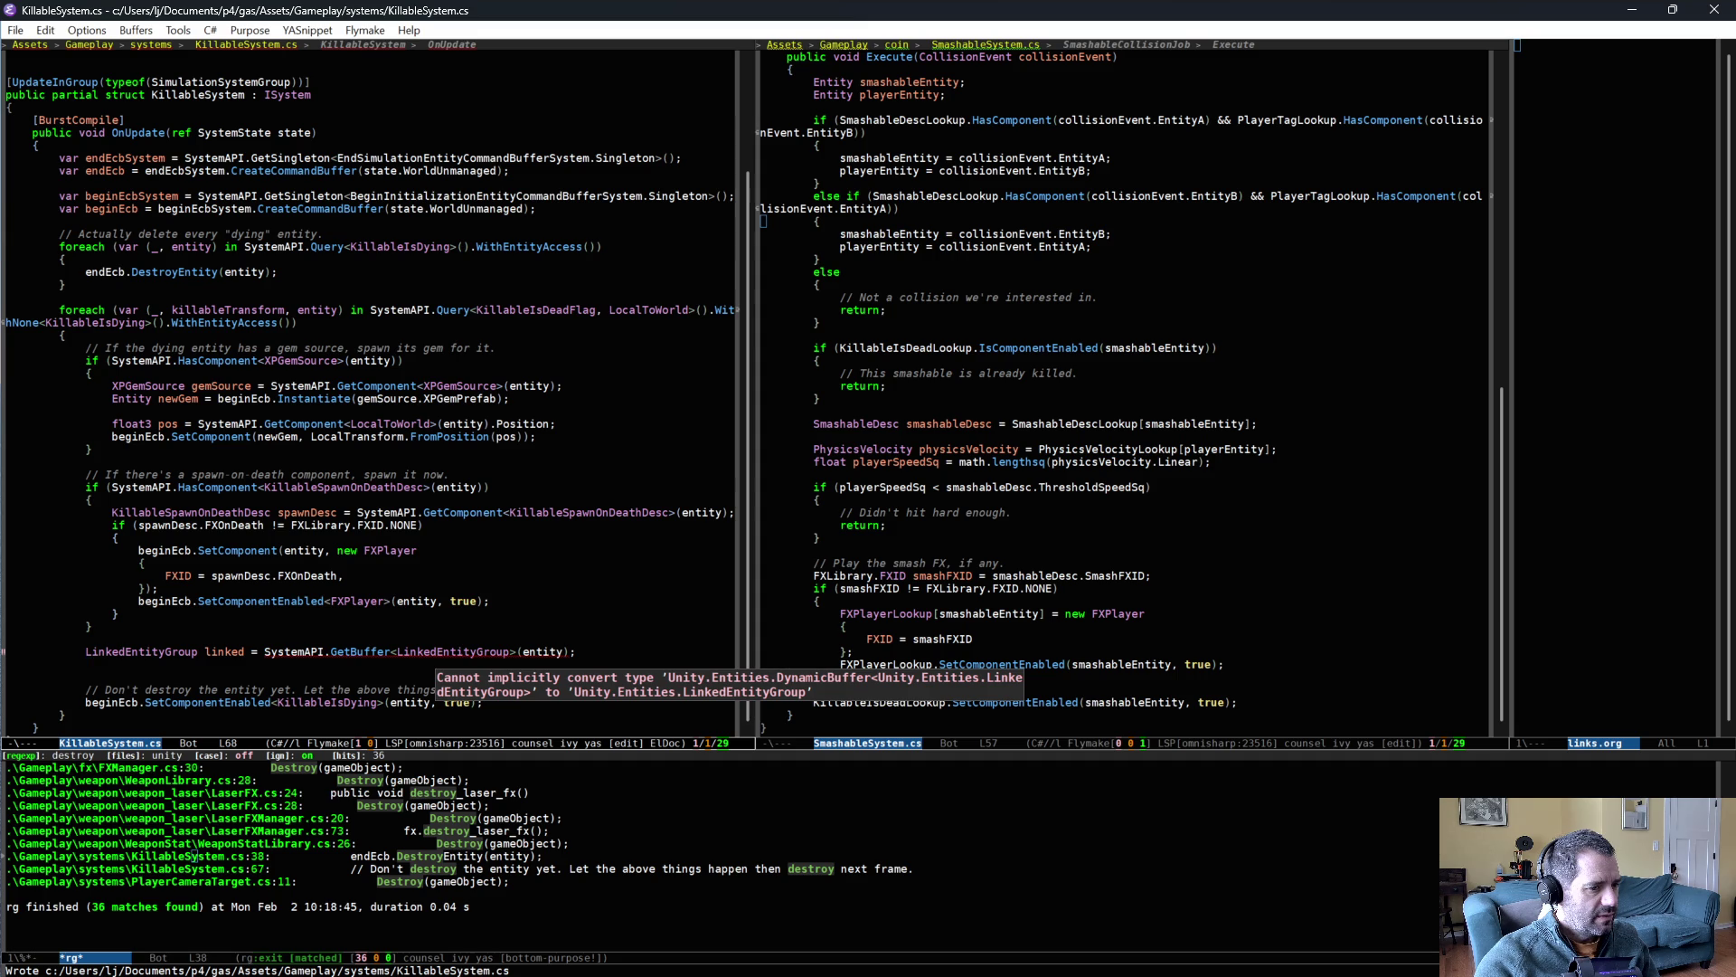
key(alt+Tab)
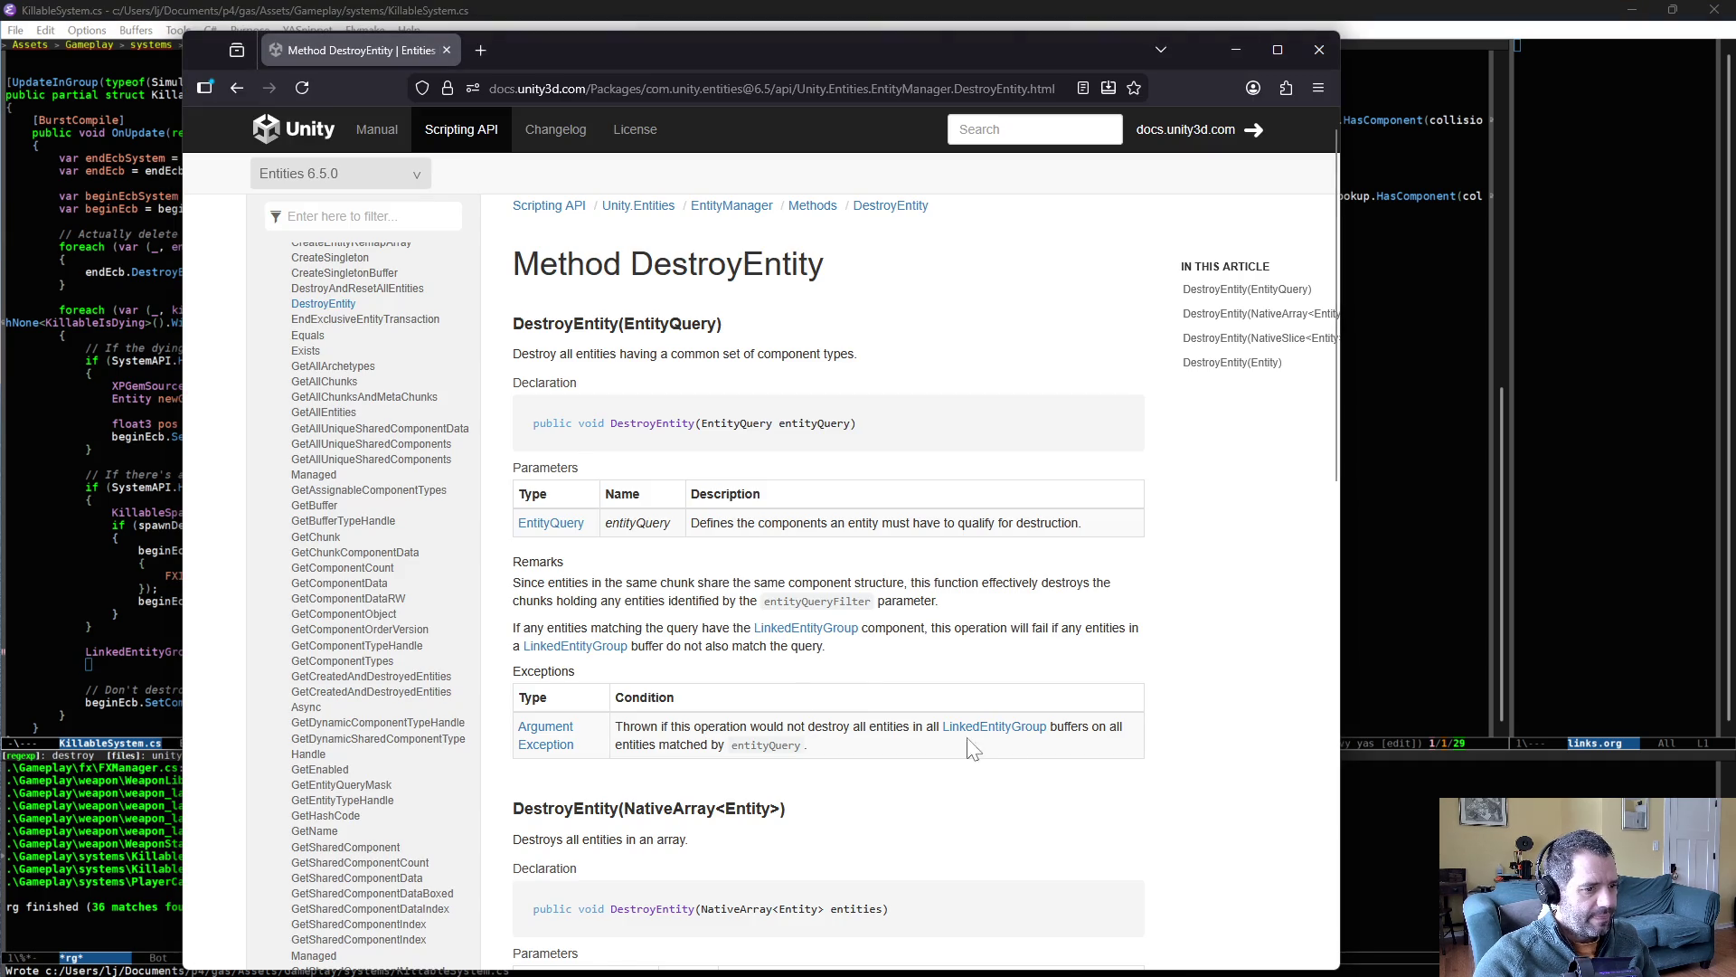
- Read the LinkedEntityGroup struct reference page, then go back to KillableSystem.cs in Emacs
click(1013, 728)
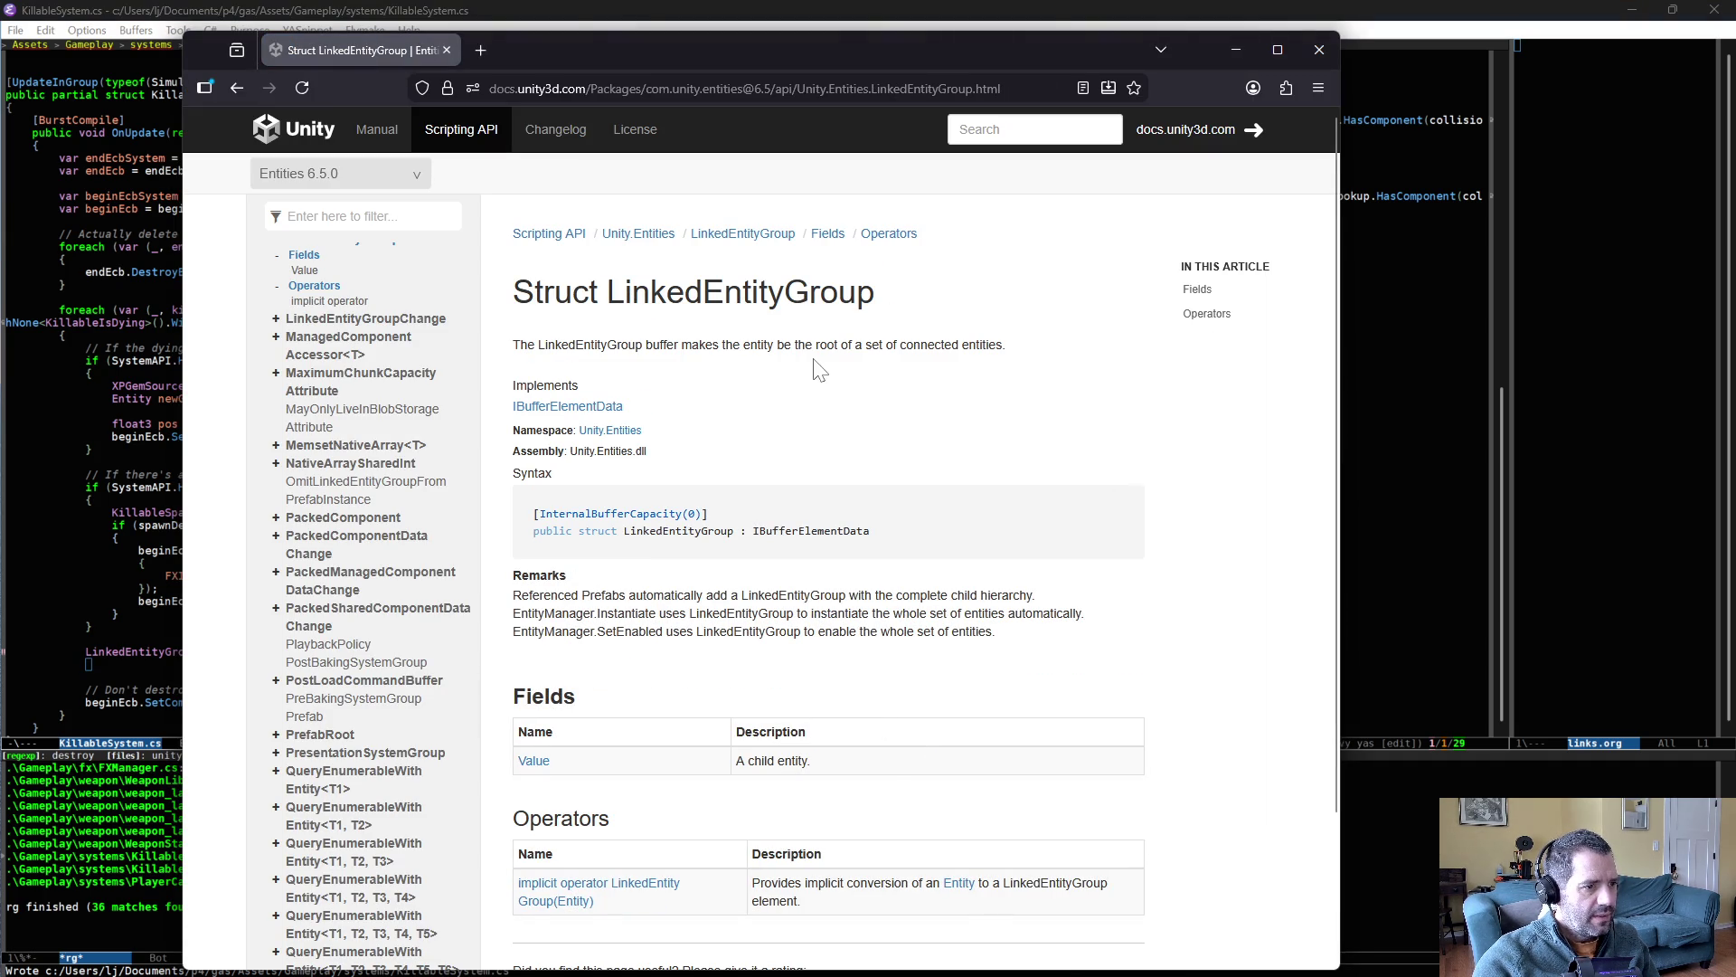
scroll(863, 642, down, 2)
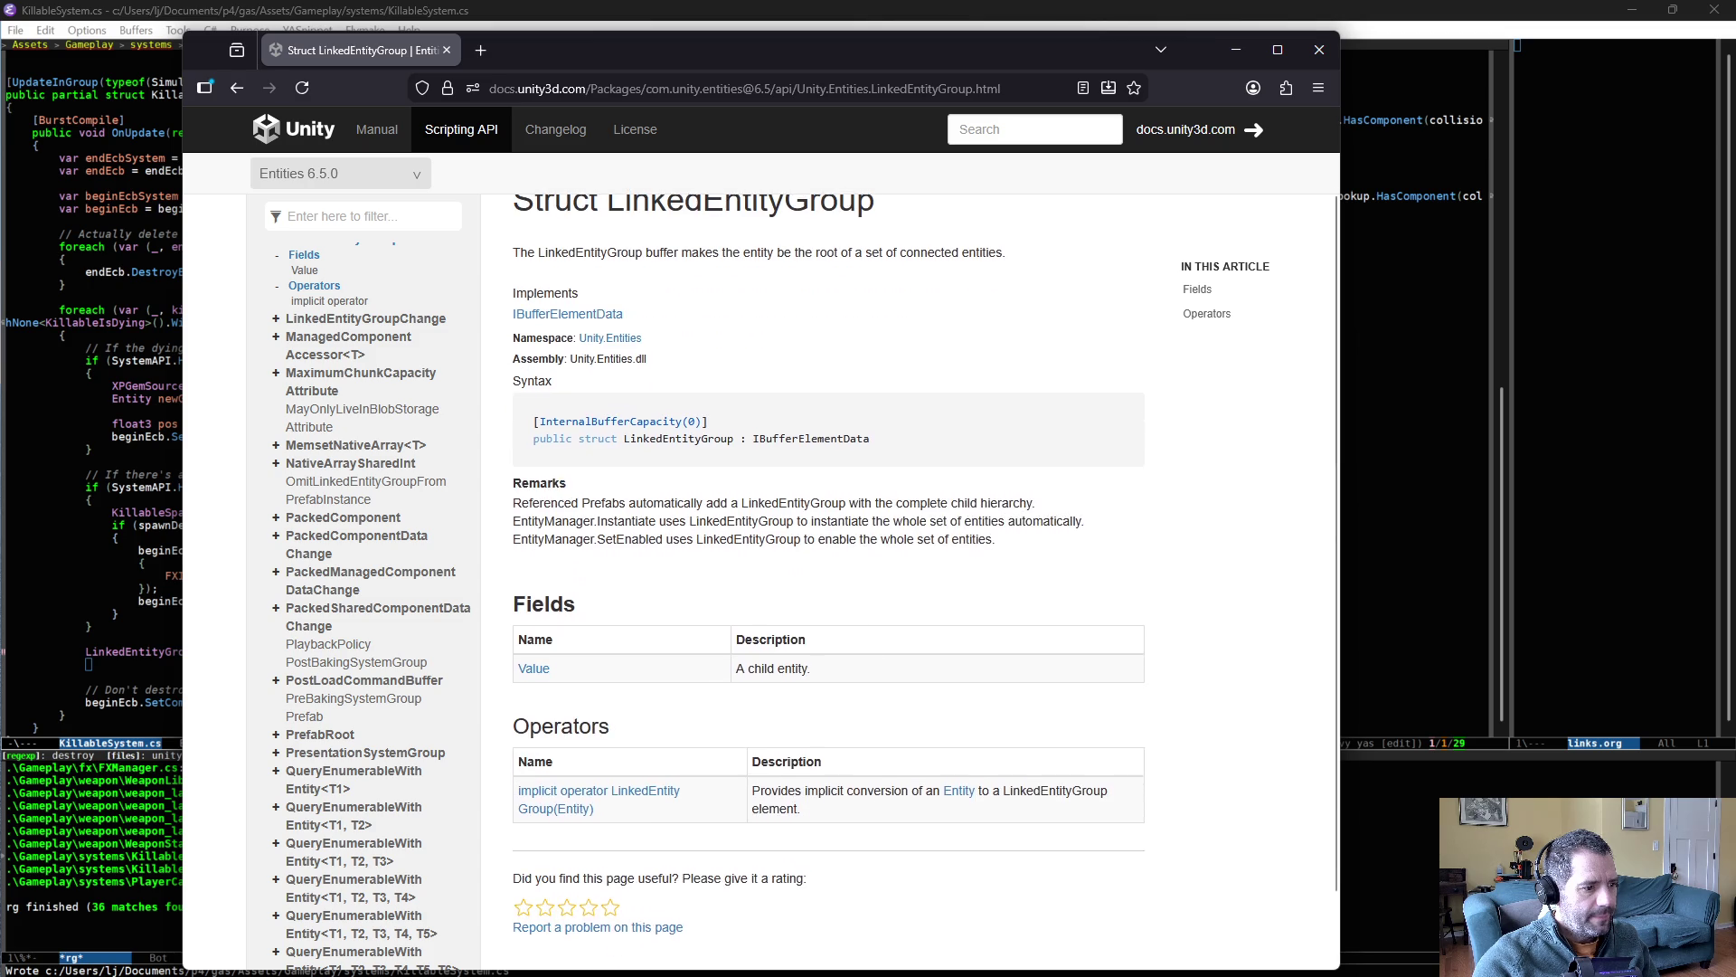
scroll(864, 644, up, 2)
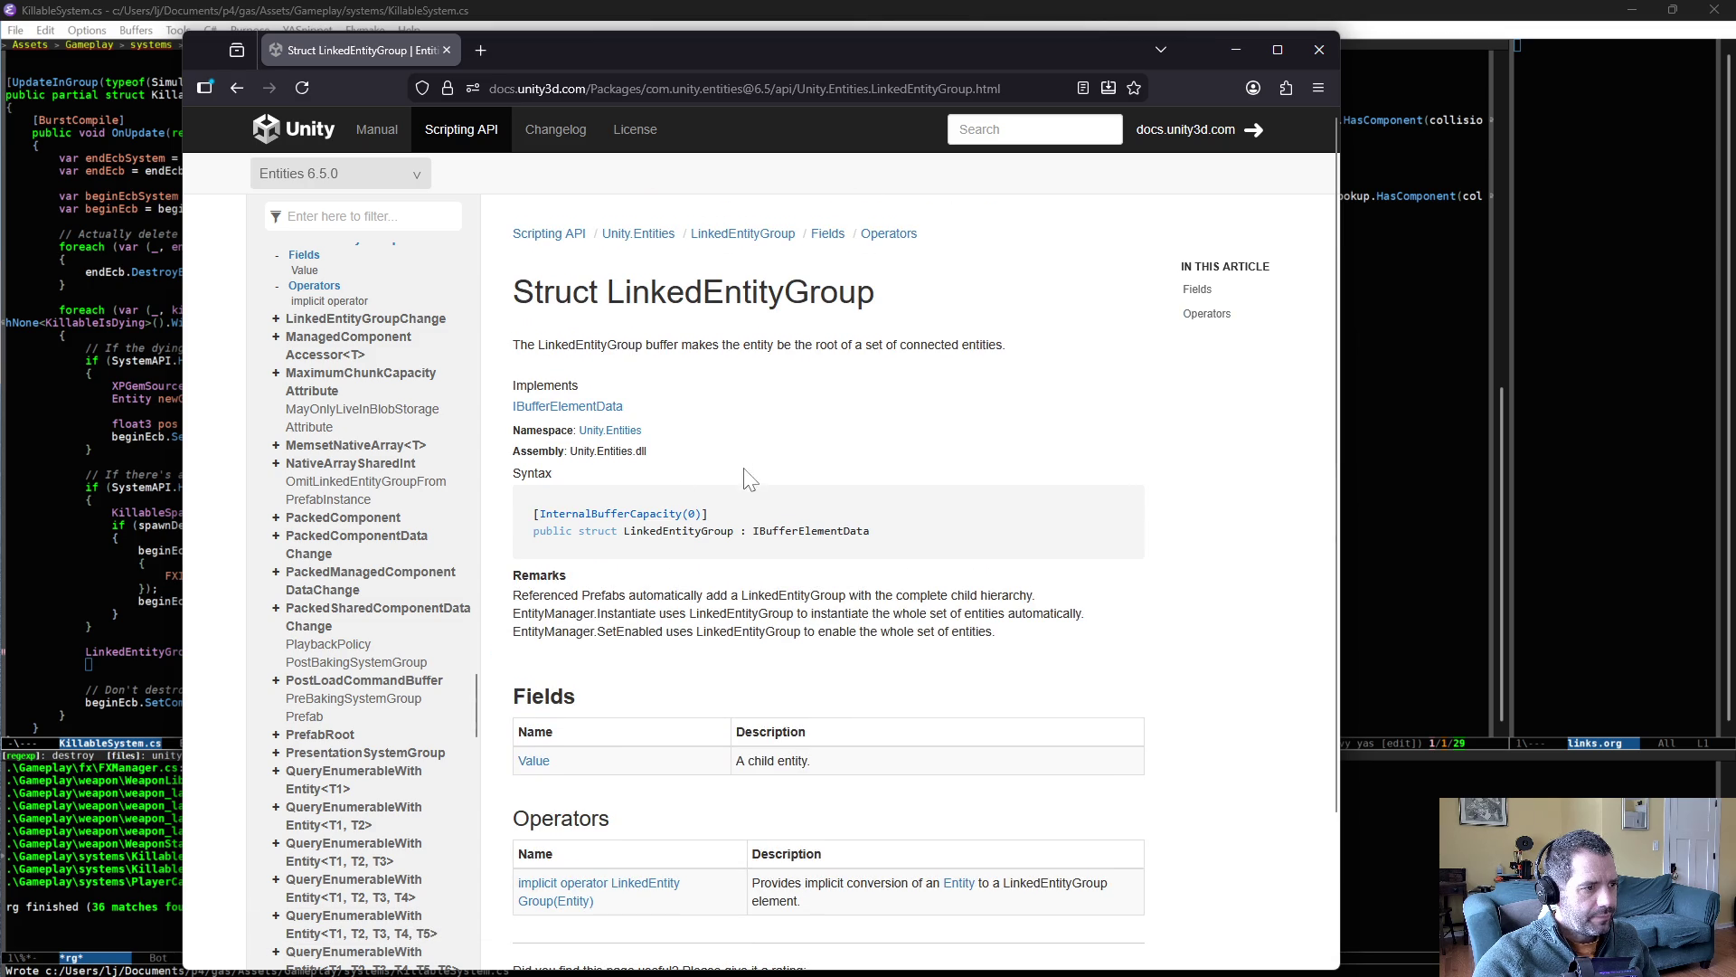
key(alt+Tab)
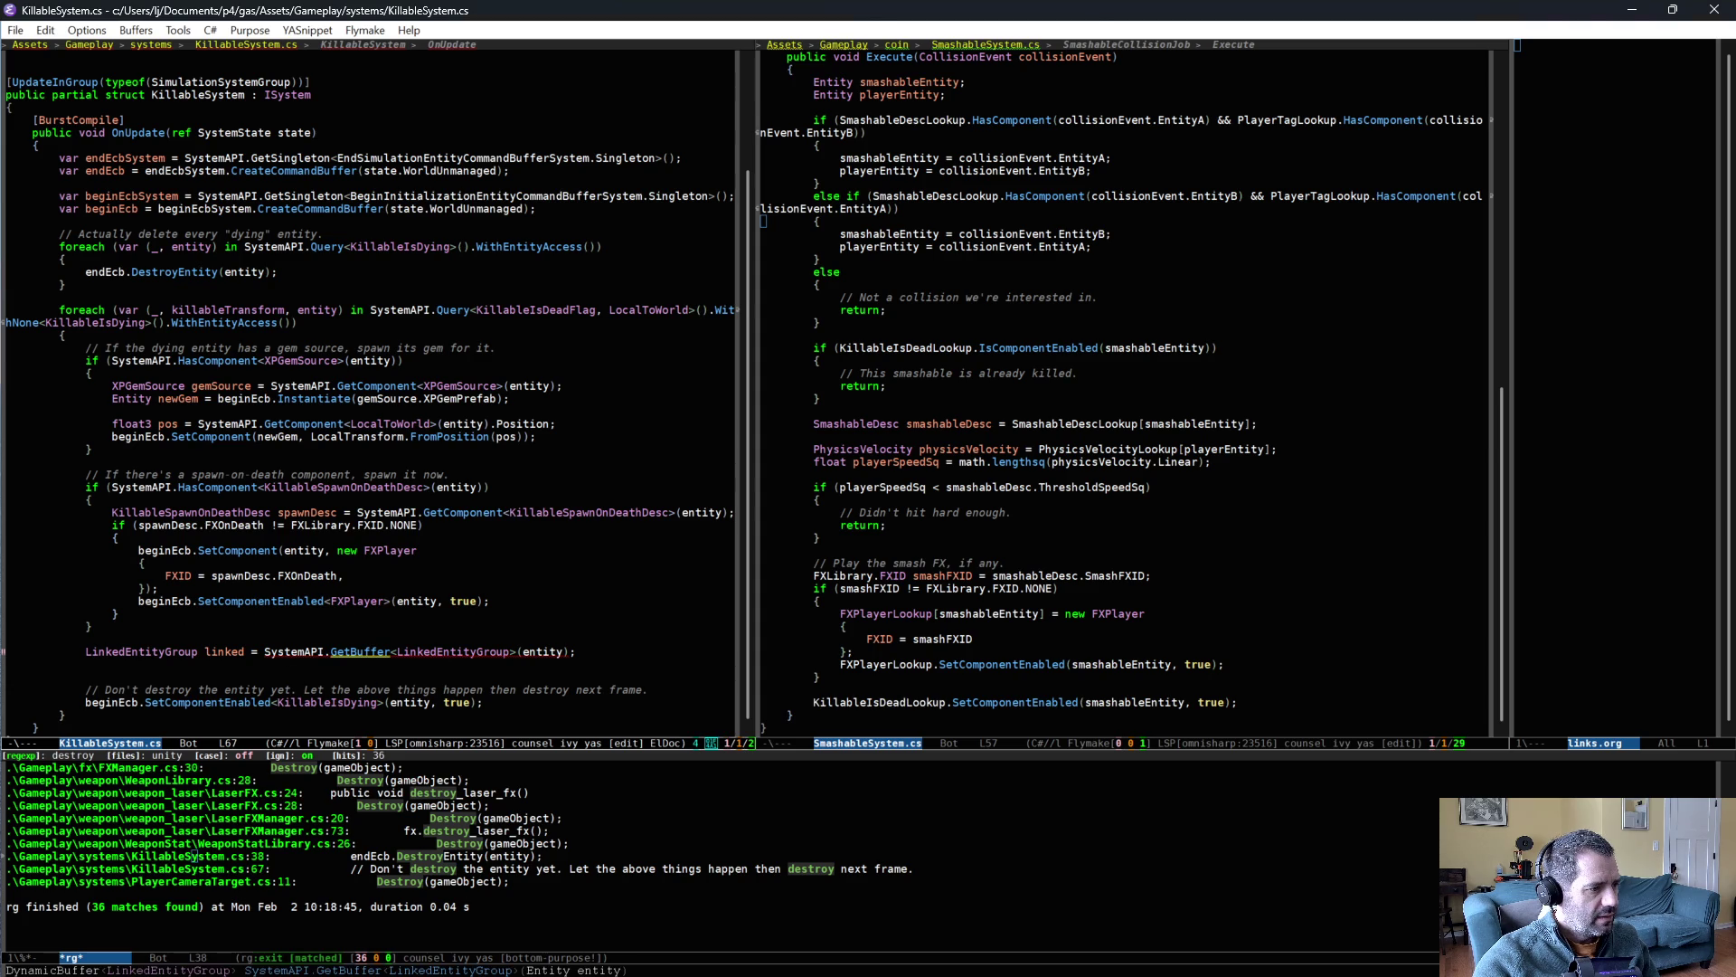
- Search the project for GetBuffer usages and retype linked as DynamicBuffer<LinkedEntityGroup>
key(ctrl+c)
key(s)
key(d)
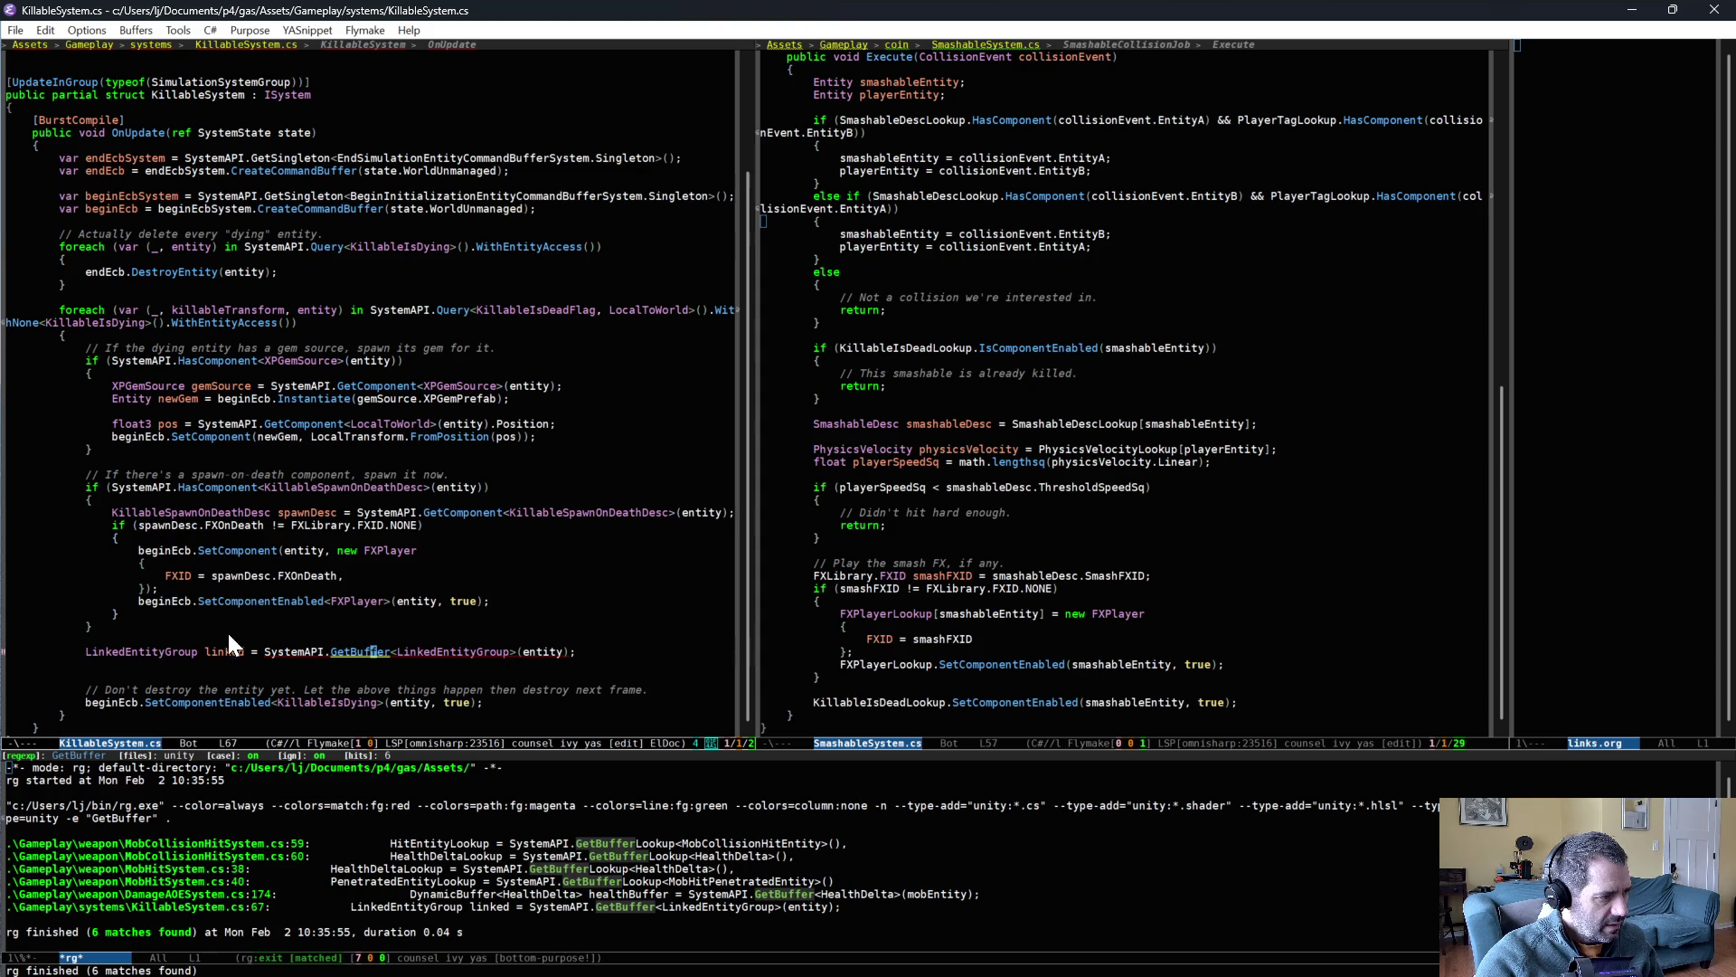
key(alt+m)
text(Dyn)
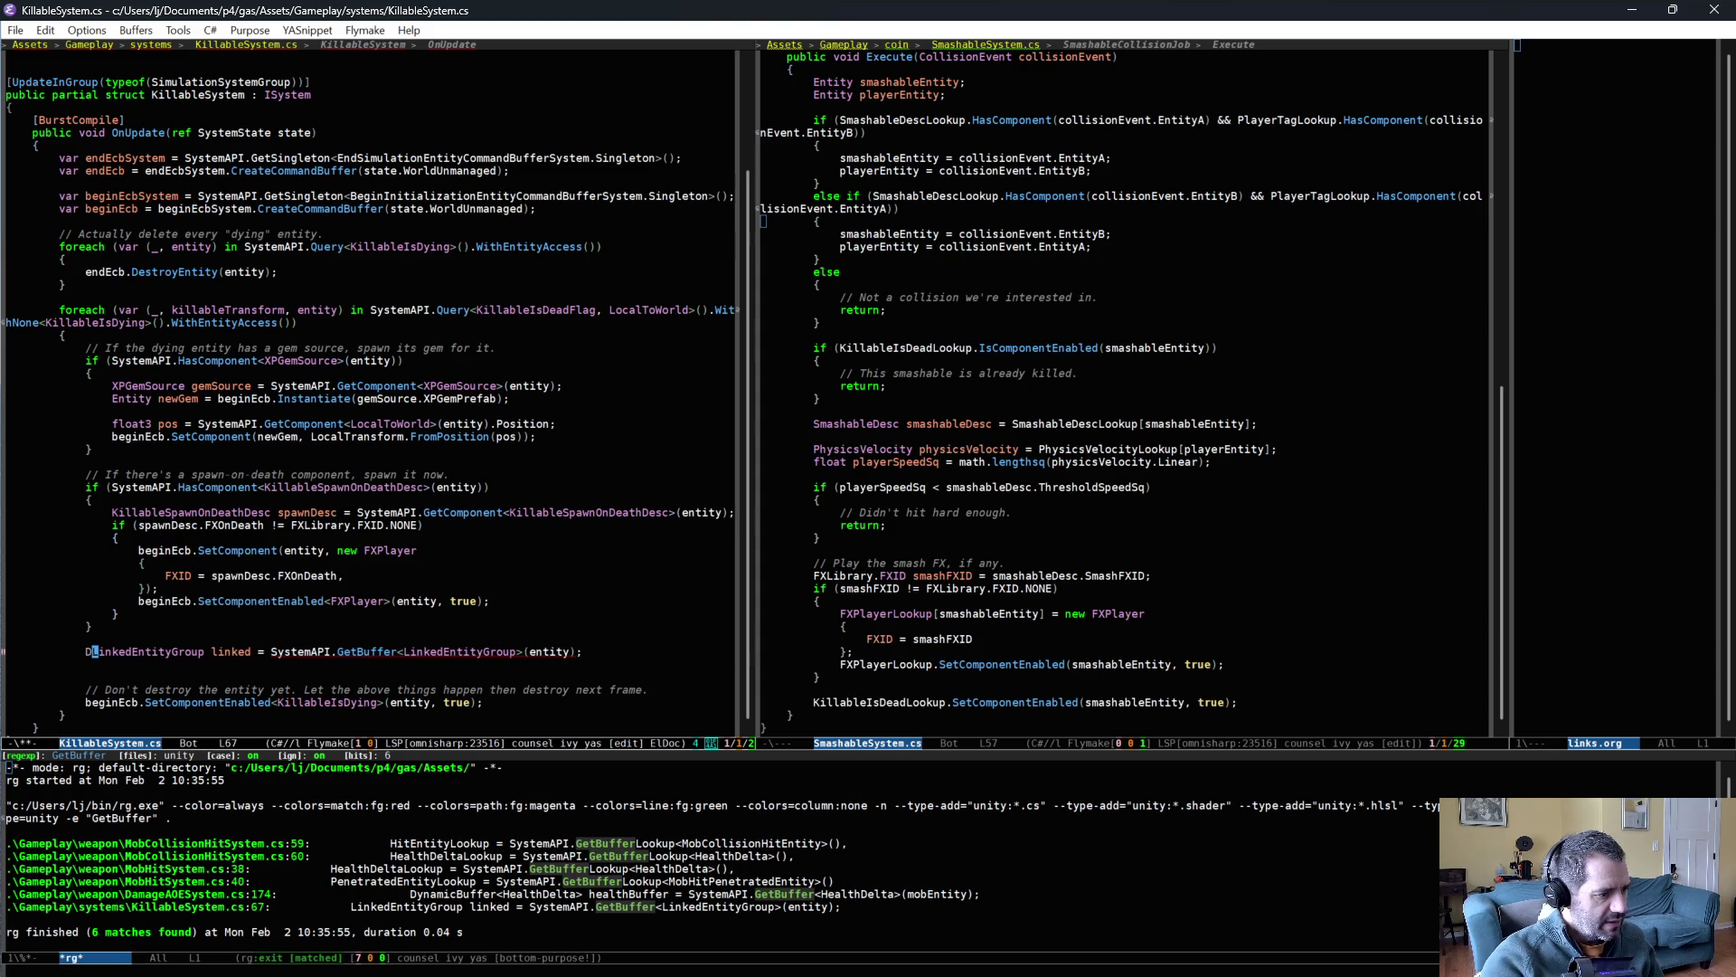
key(alt+slash)
key(alt+BackSpace)
key(alt+BackSpace)
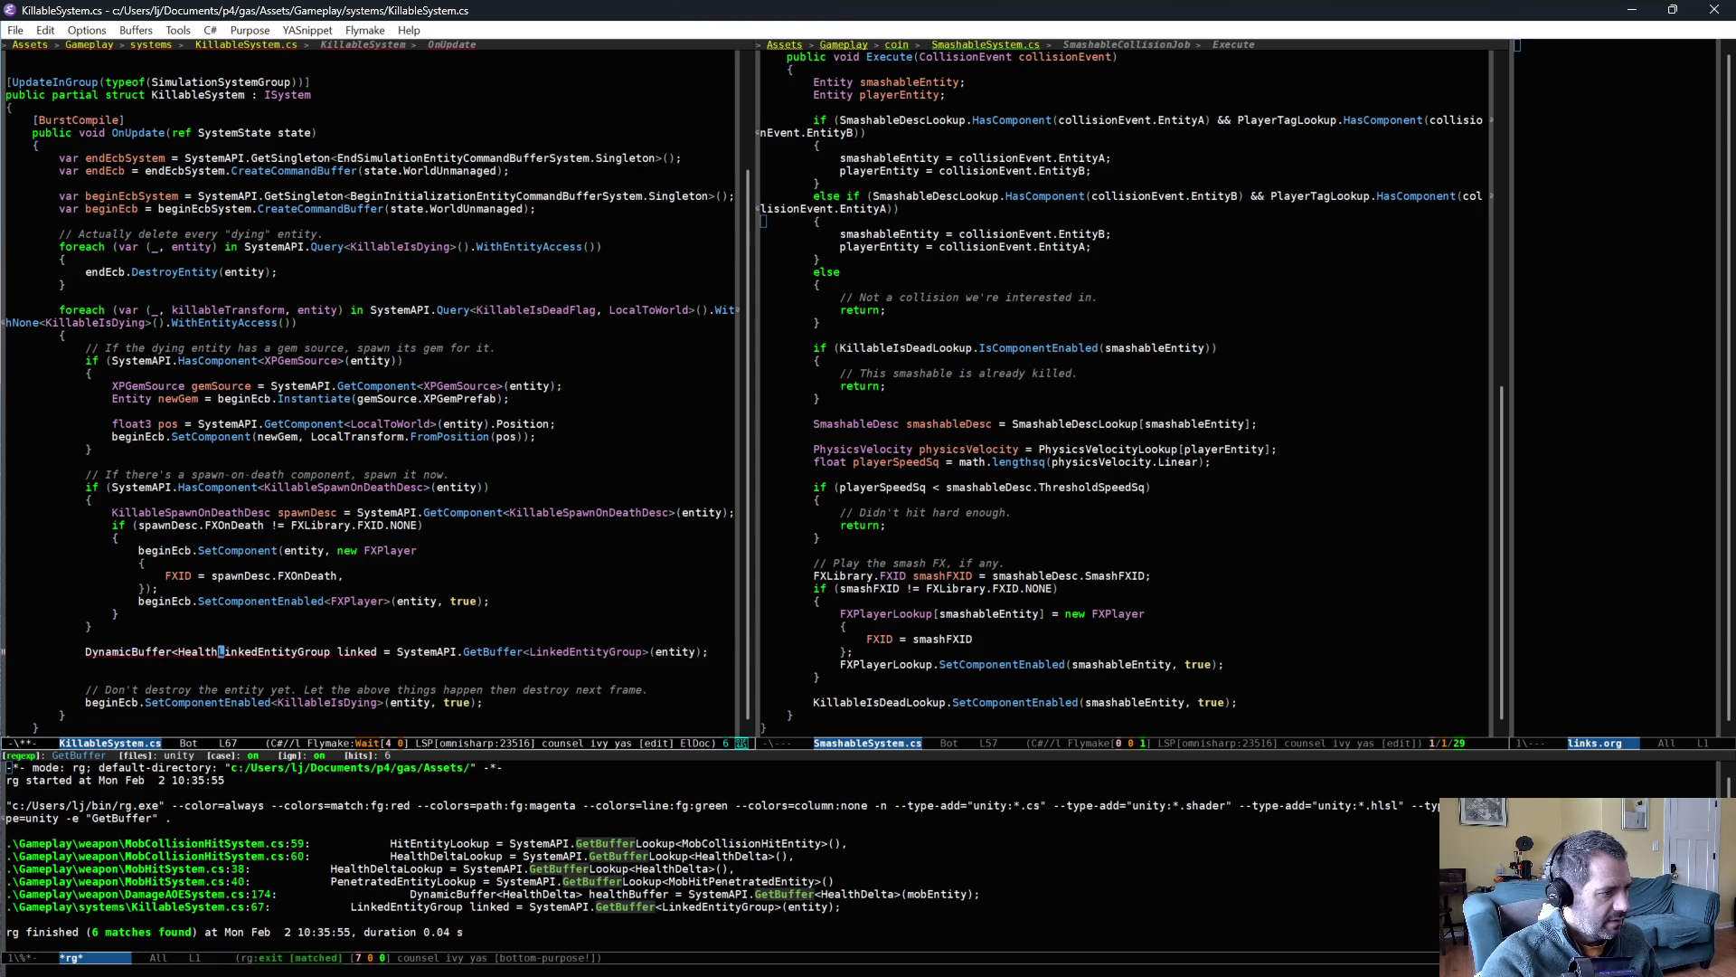
key(alt+f)
key(alt+f)
text(>)
key(ctrl+e)
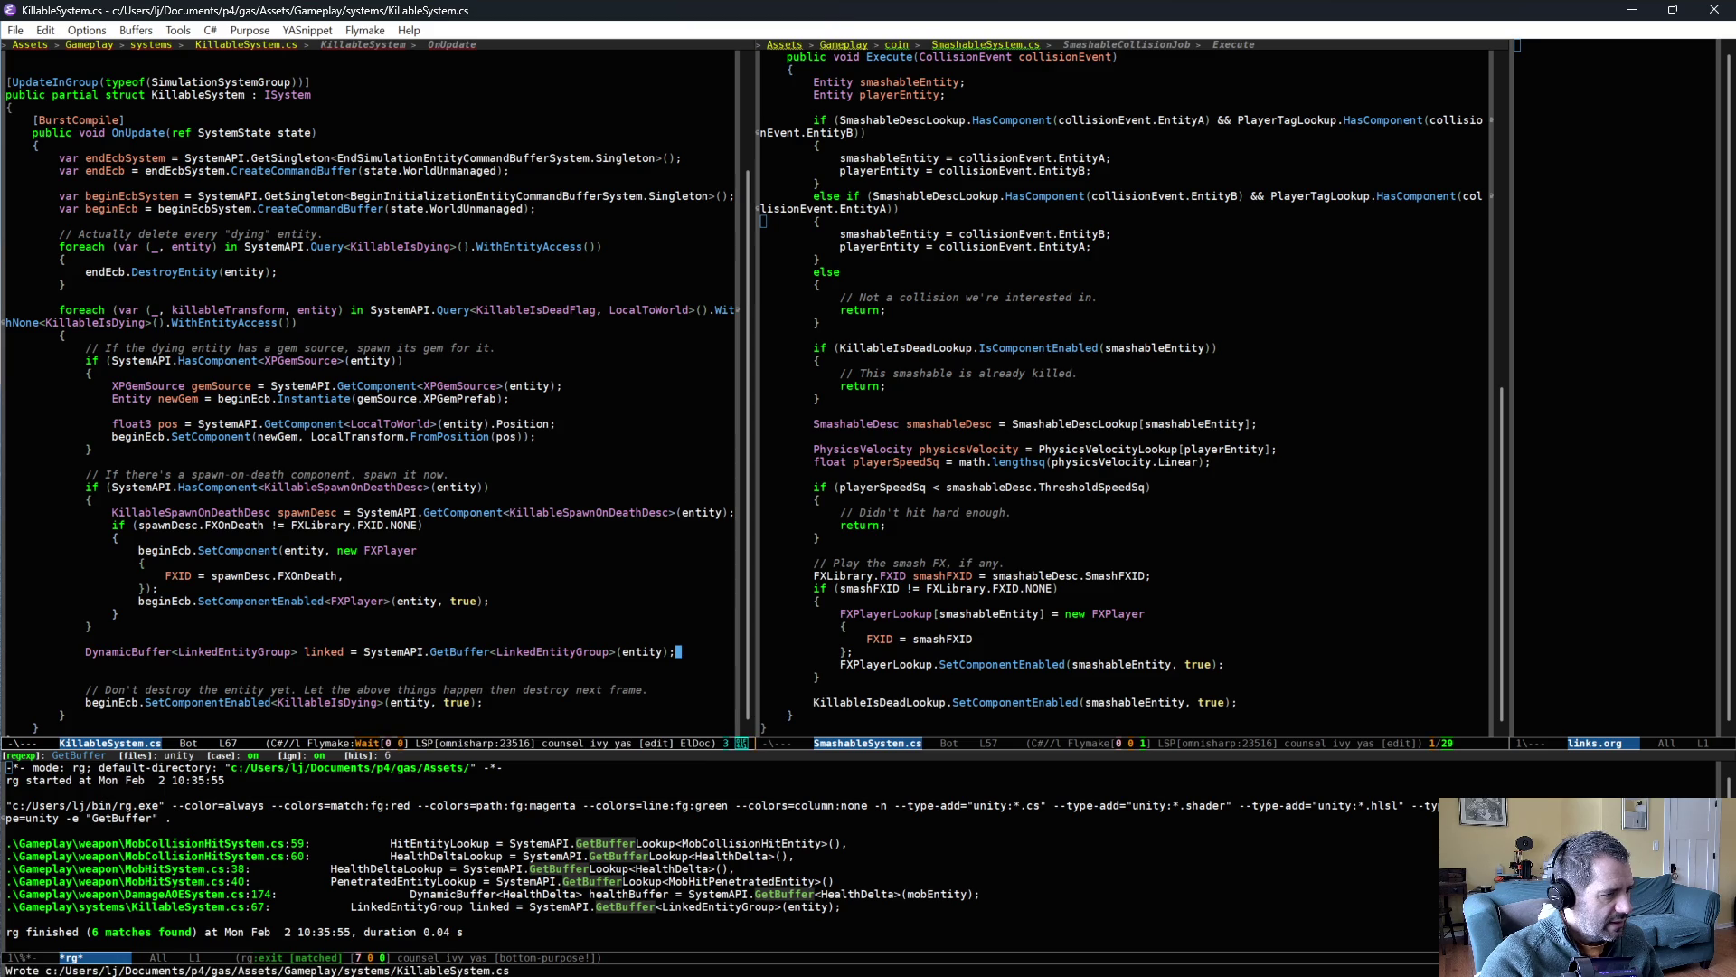
- Drop a half-typed foreach line and start a 'linked.' line, browsing its member completions
key(Return)
text(for ()
key(BackSpace)
key(BackSpace)
text(each (L)
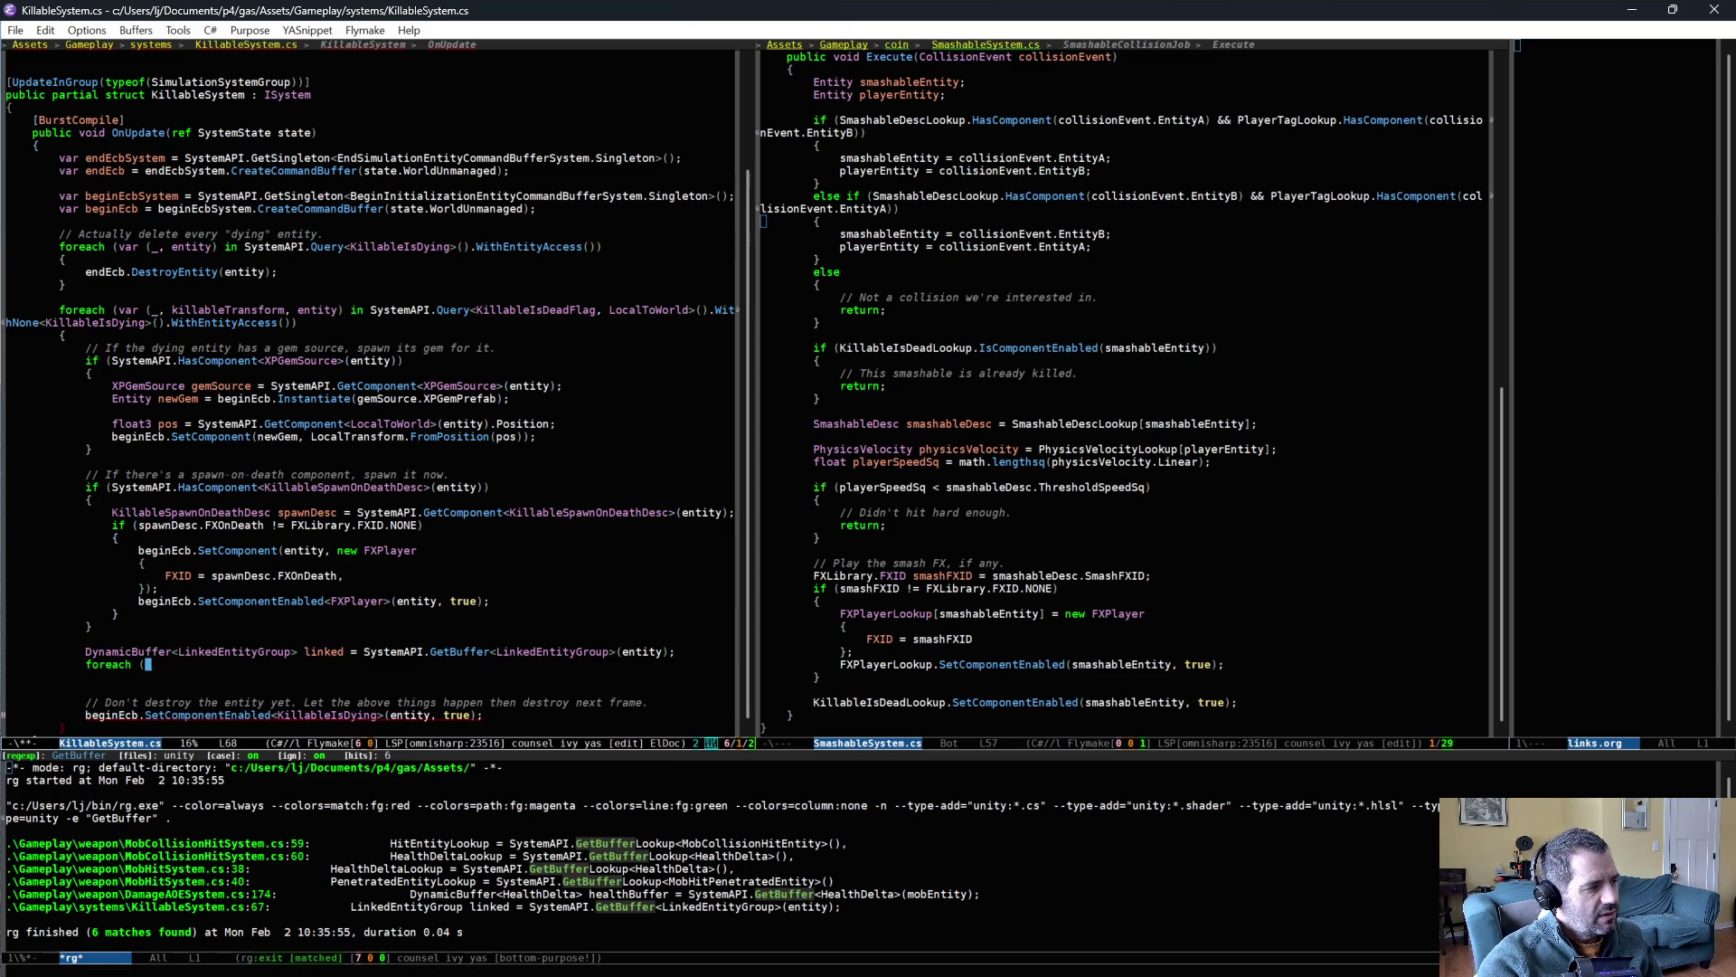
key(ctrl+/)
text(linked.)
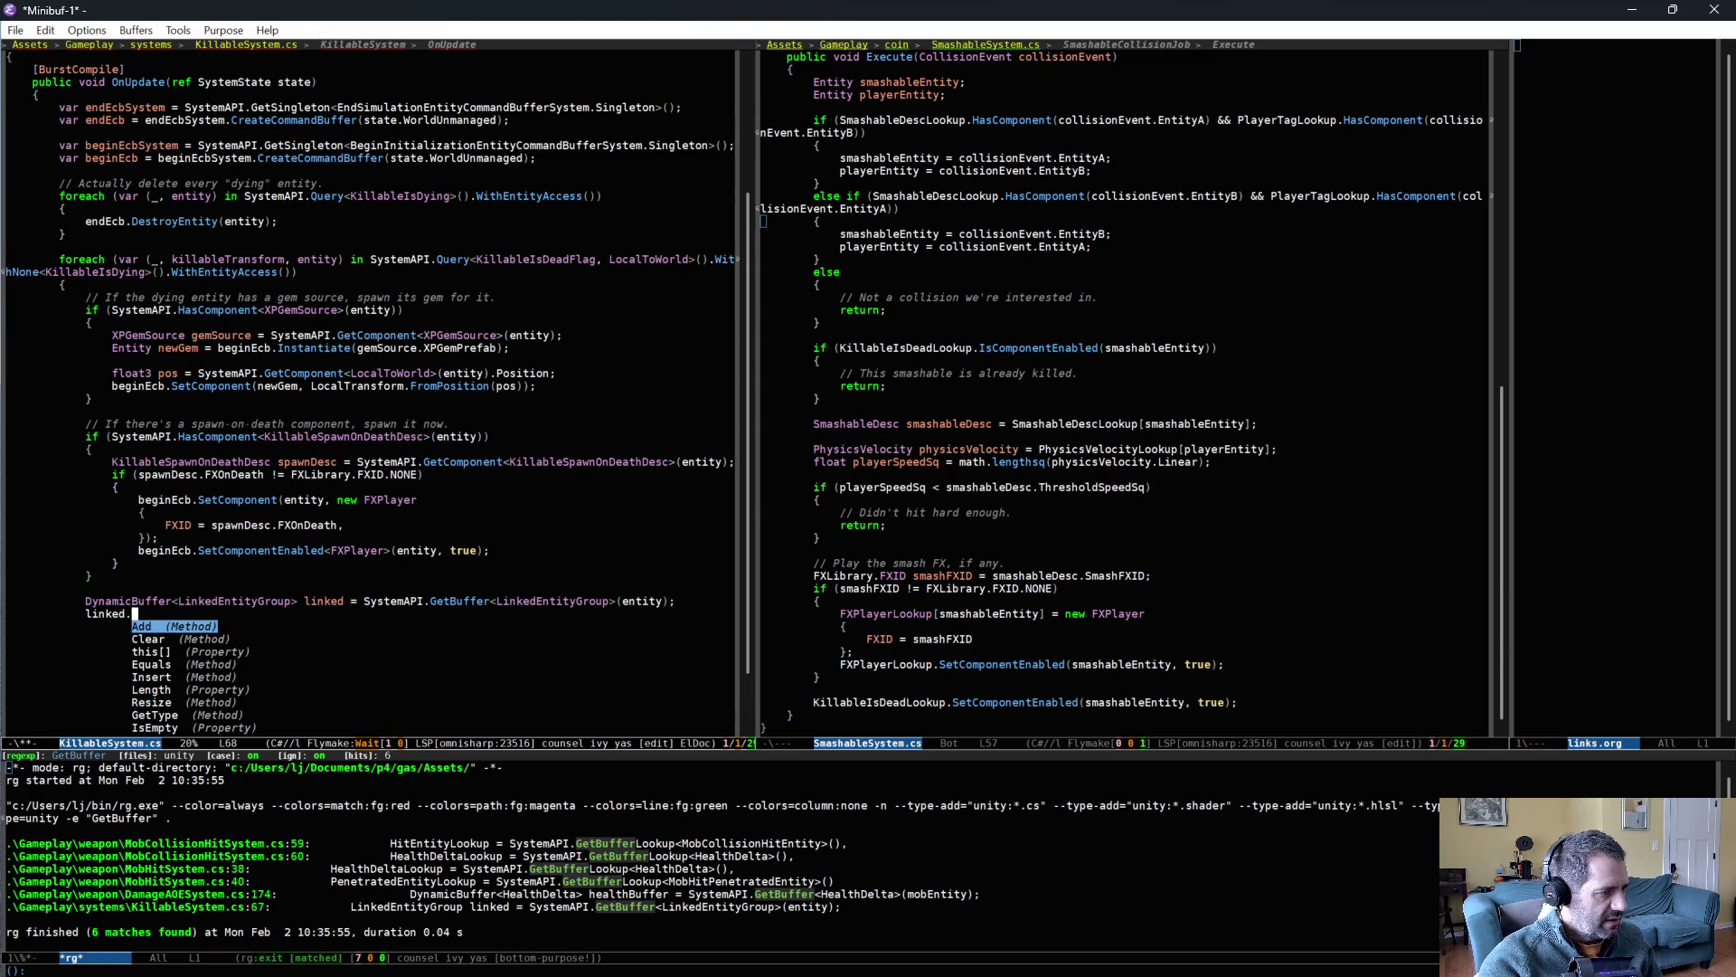
key(Down)
key(Down)
key(Down)
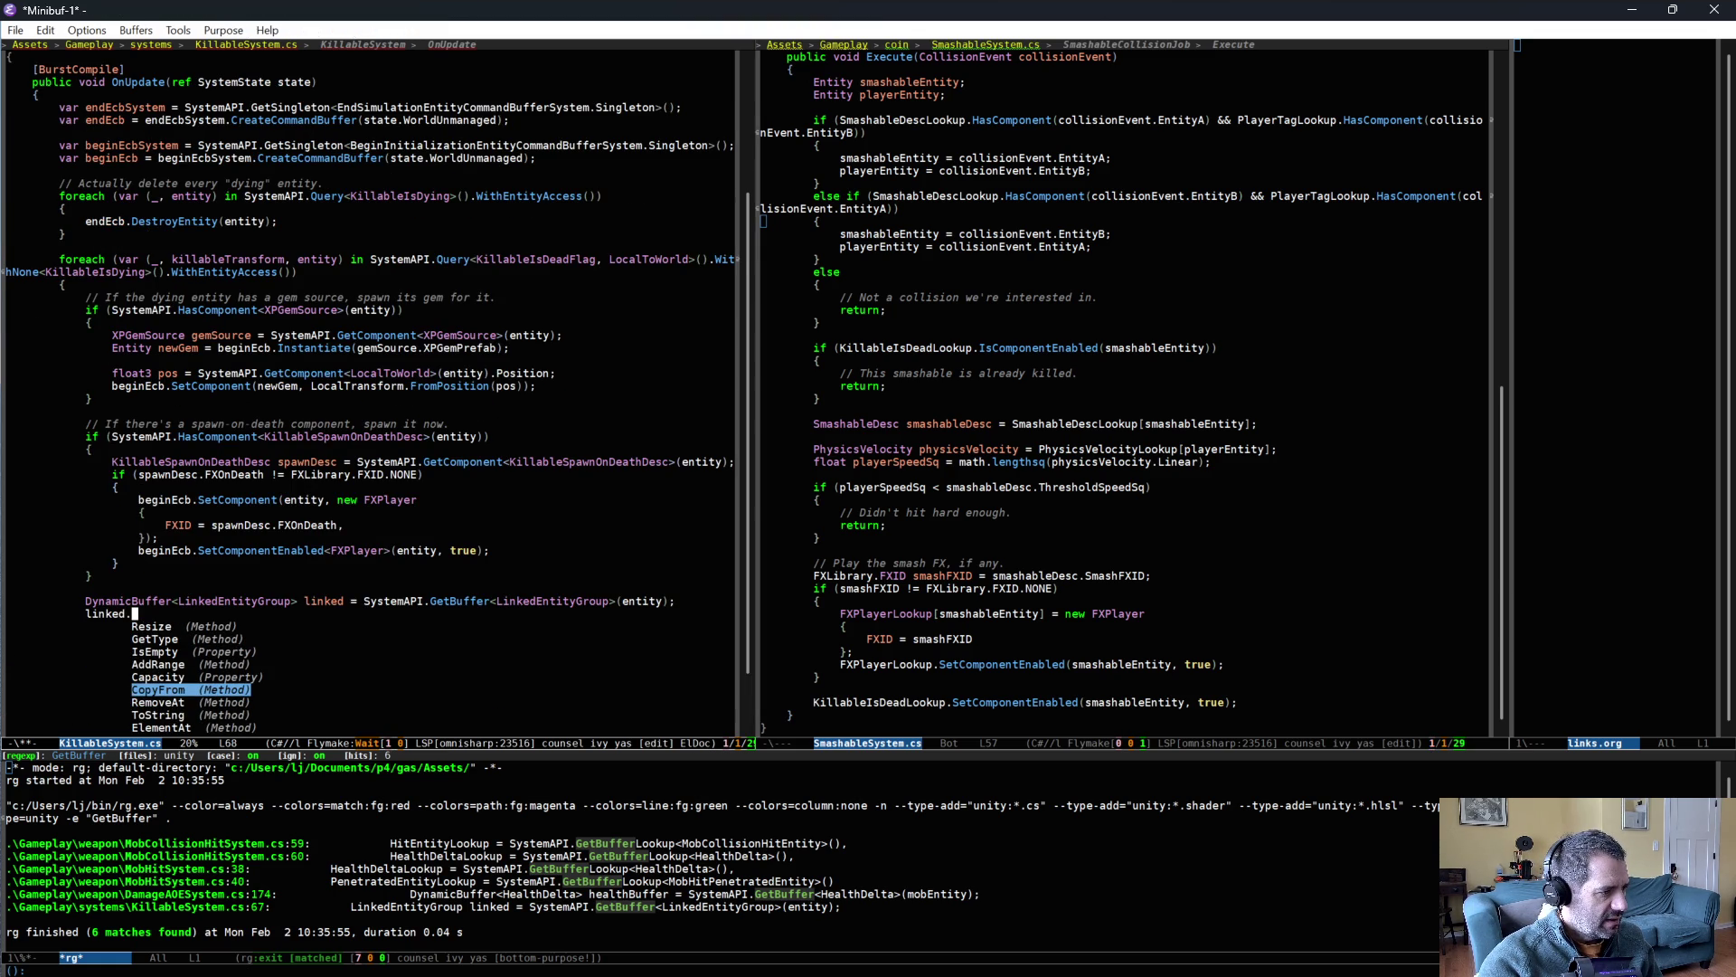
key(Down)
key(Down)
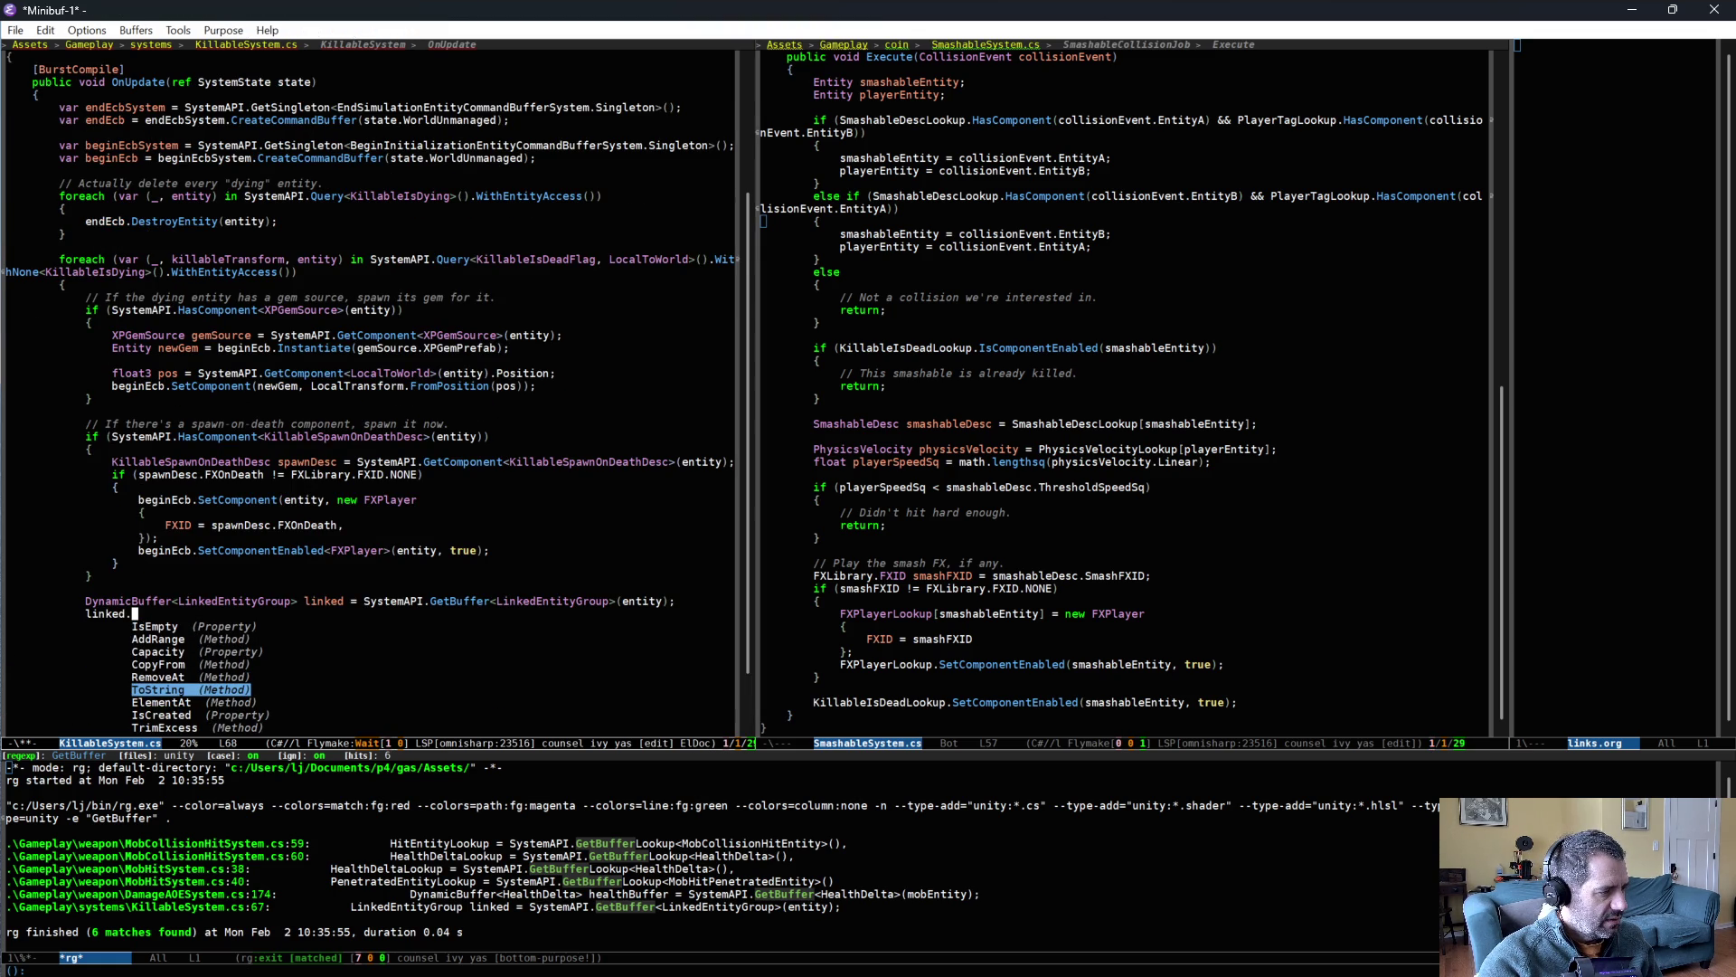
key(Down)
key(Down)
key(Down)
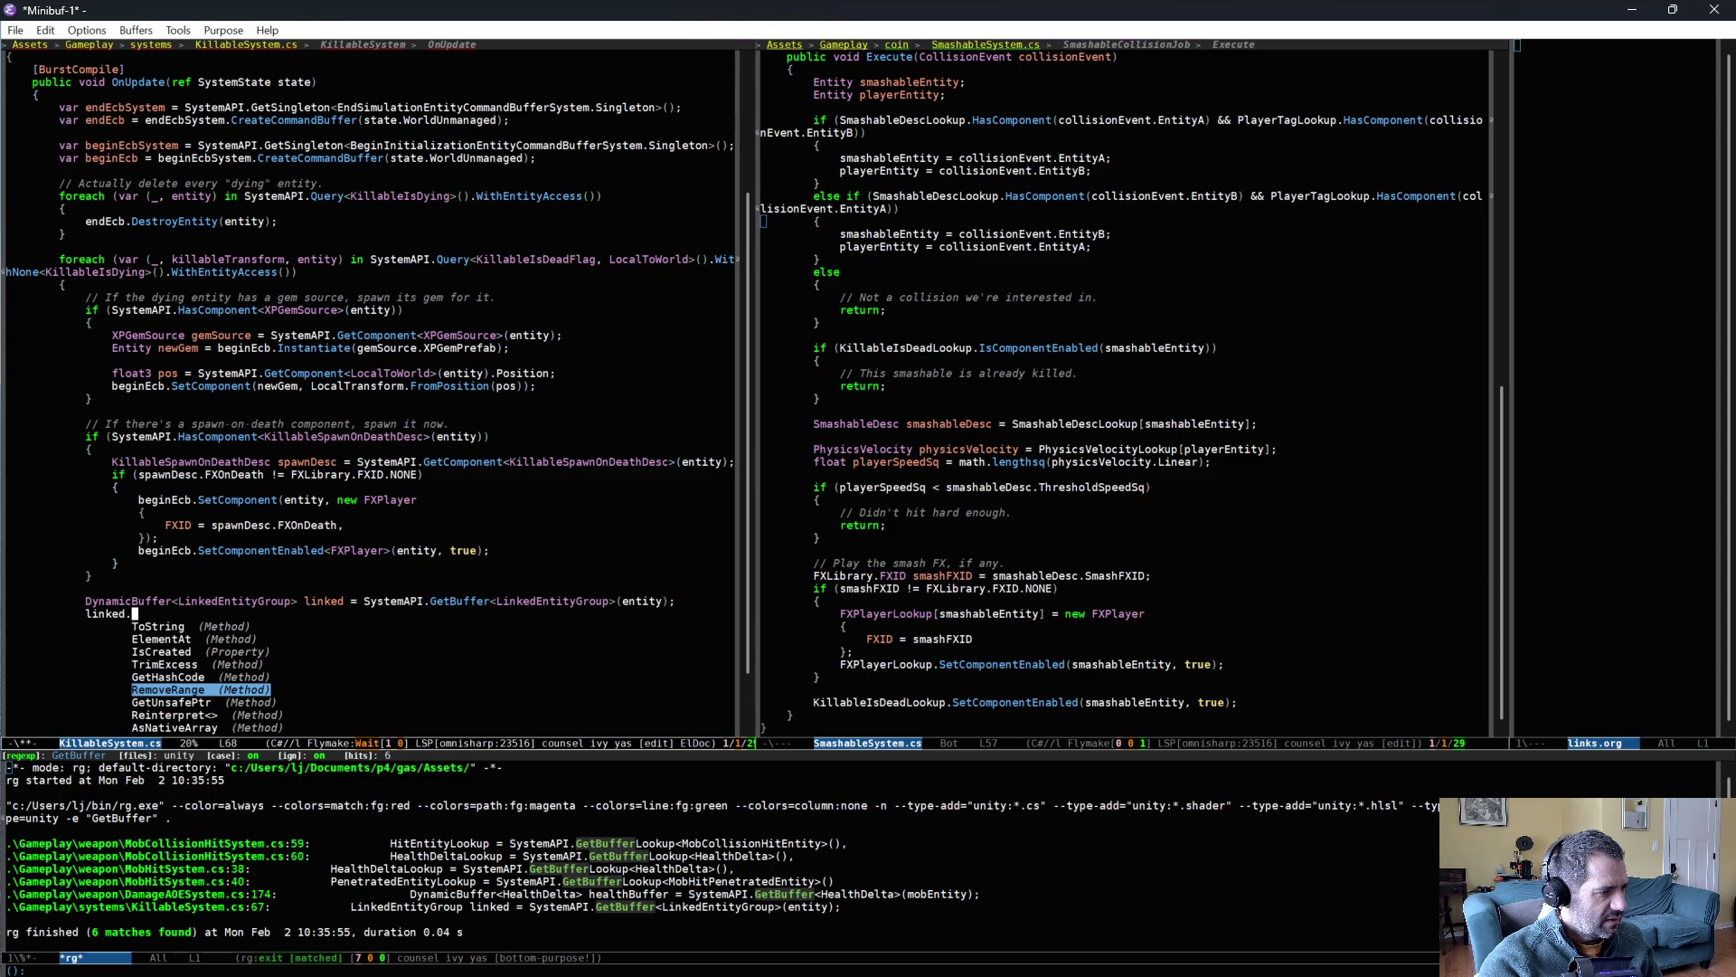
key(ctrl+g)
key(ctrl+a)
key(alt+m)
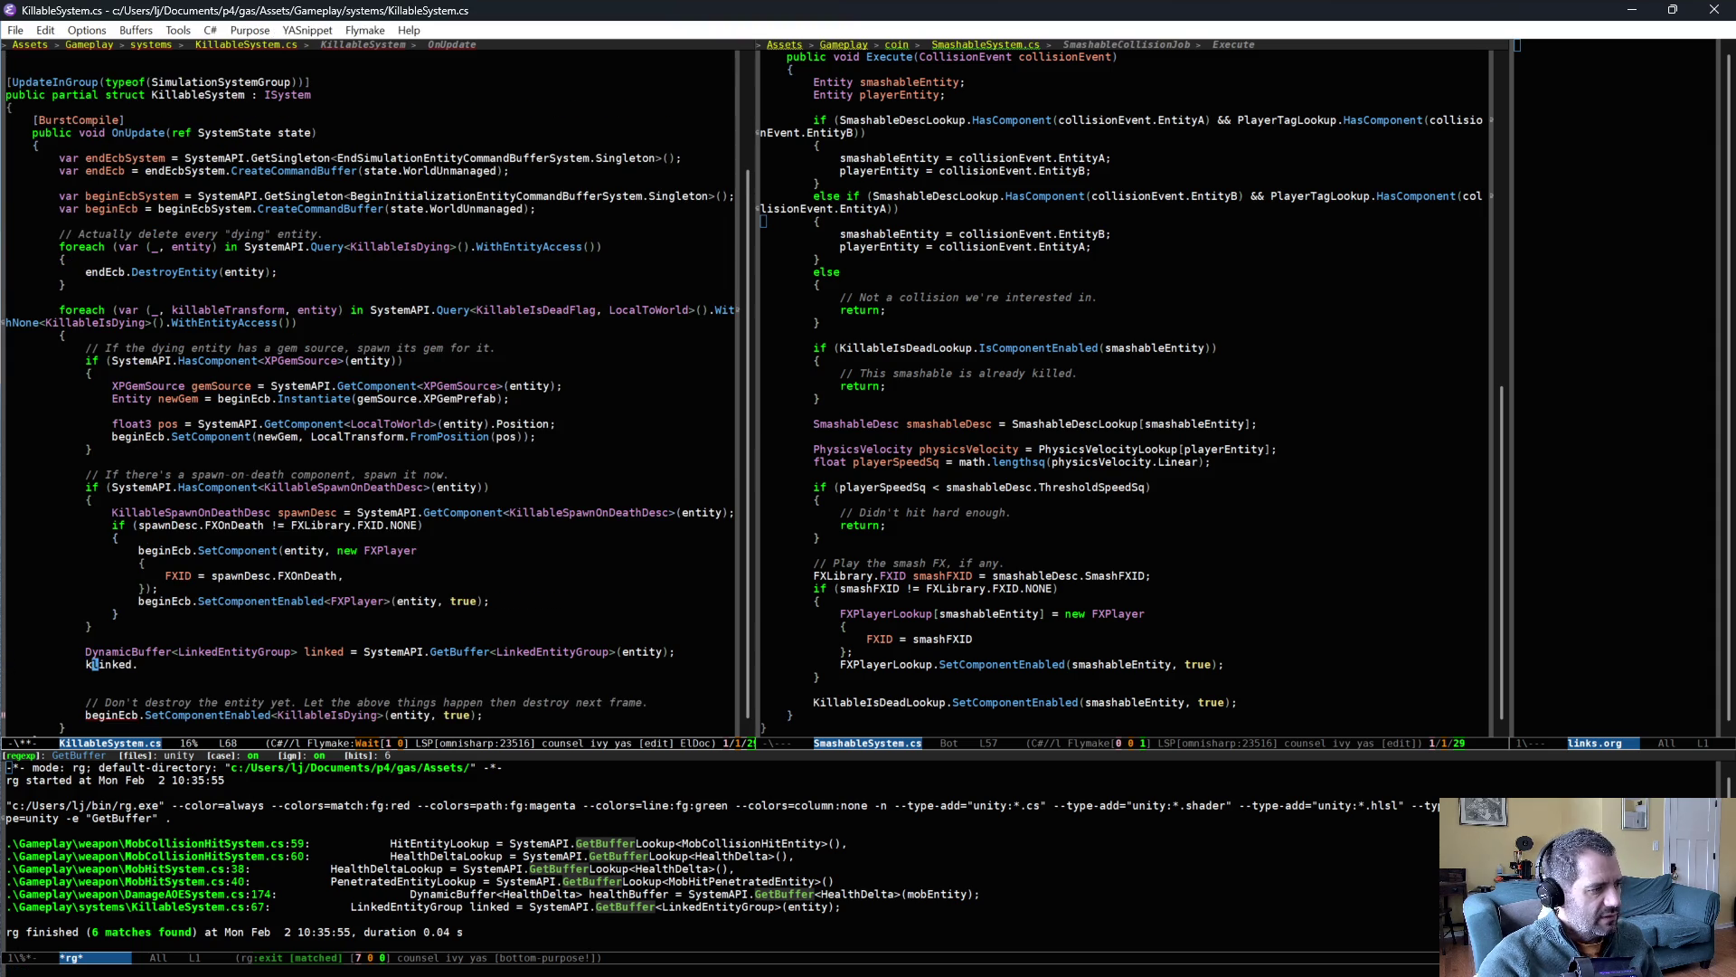
- Rewrite the new line as 'var first = linked[0].Value'
key(ctrl+k)
text(var )
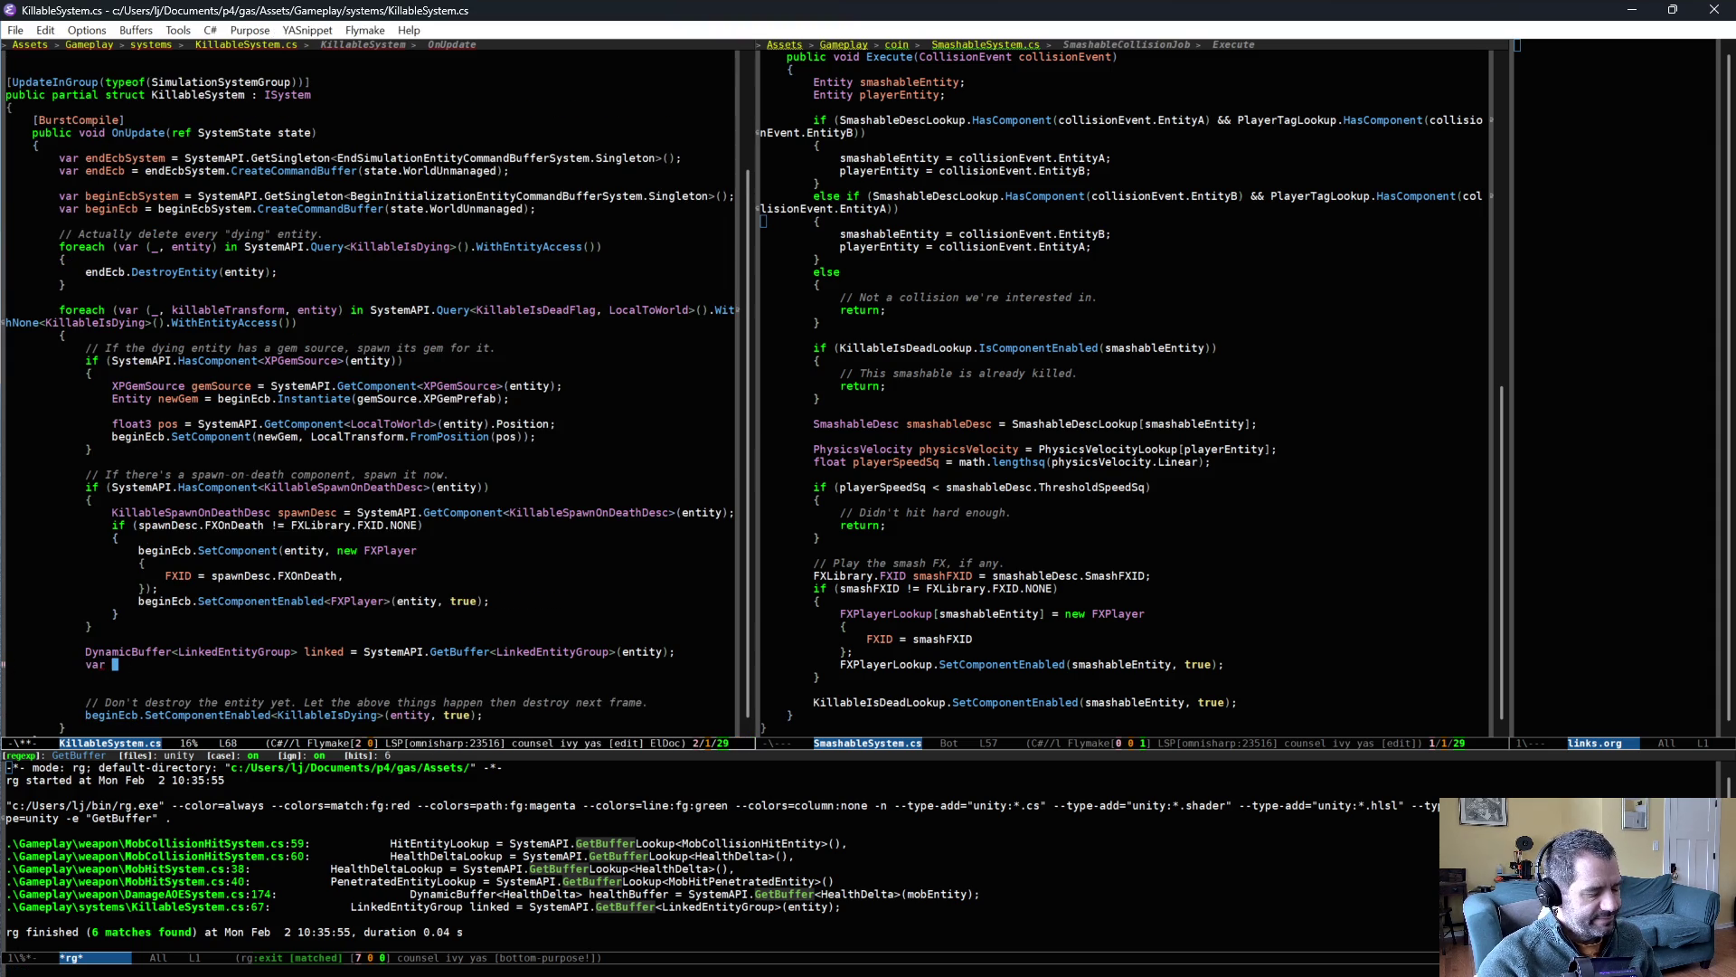
text(first = i)
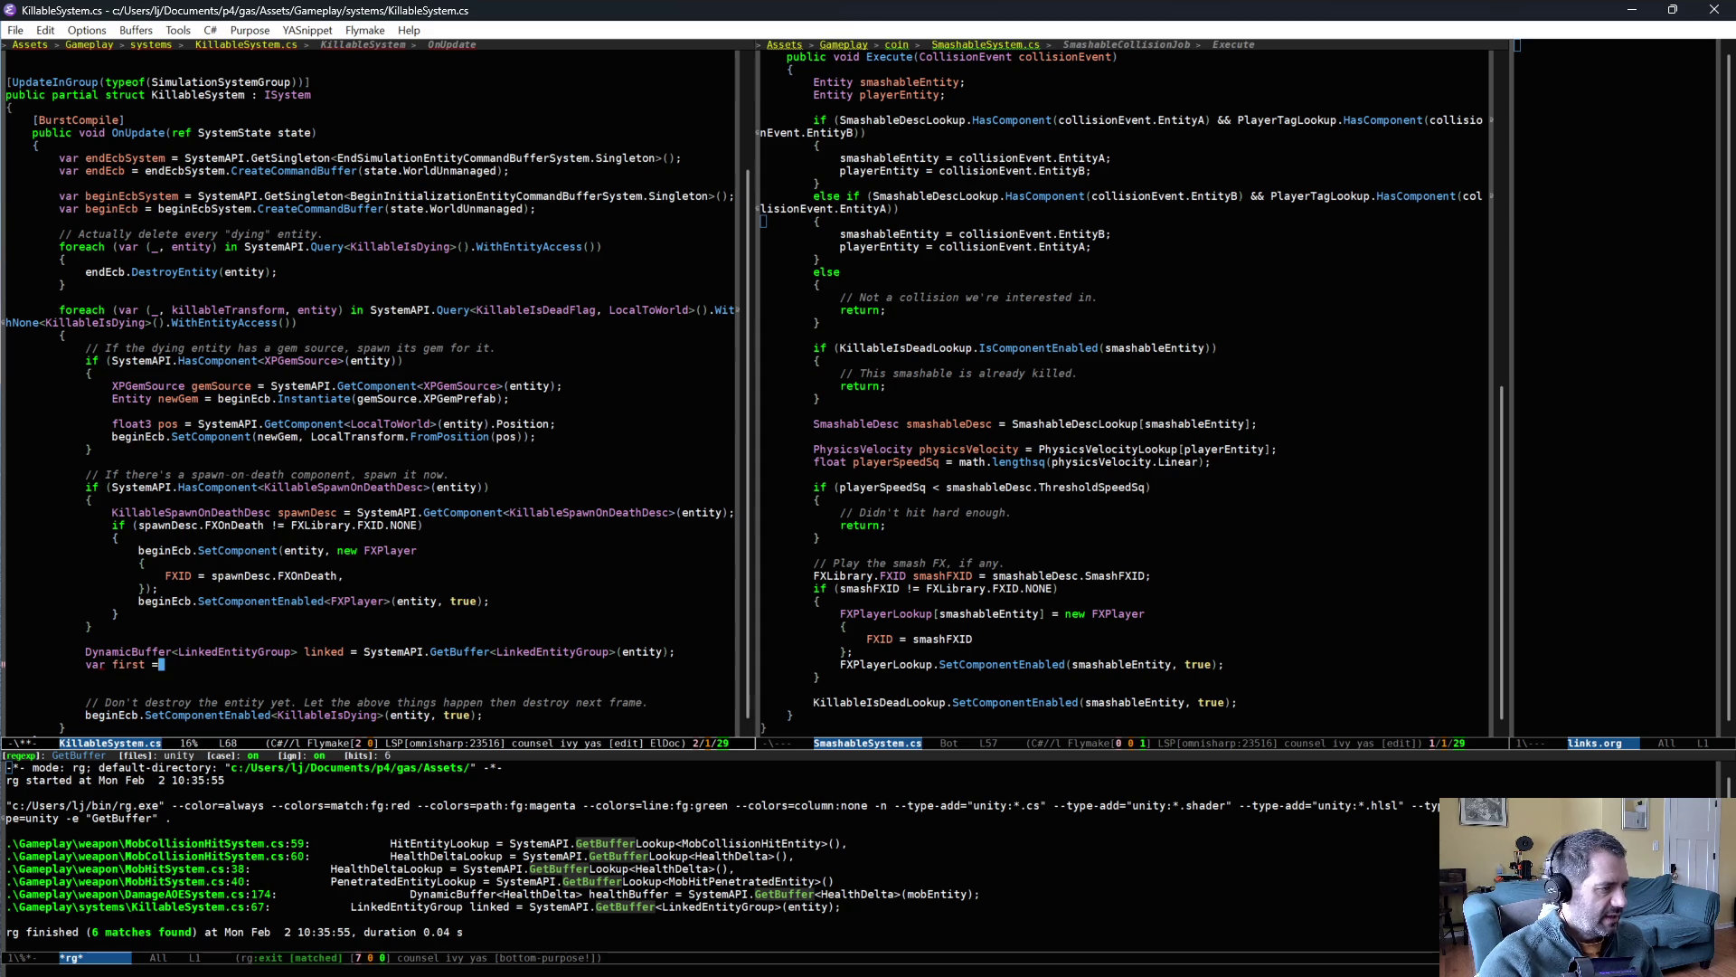
key(BackSpace)
text(linked.)
key(BackSpace)
text([0].)
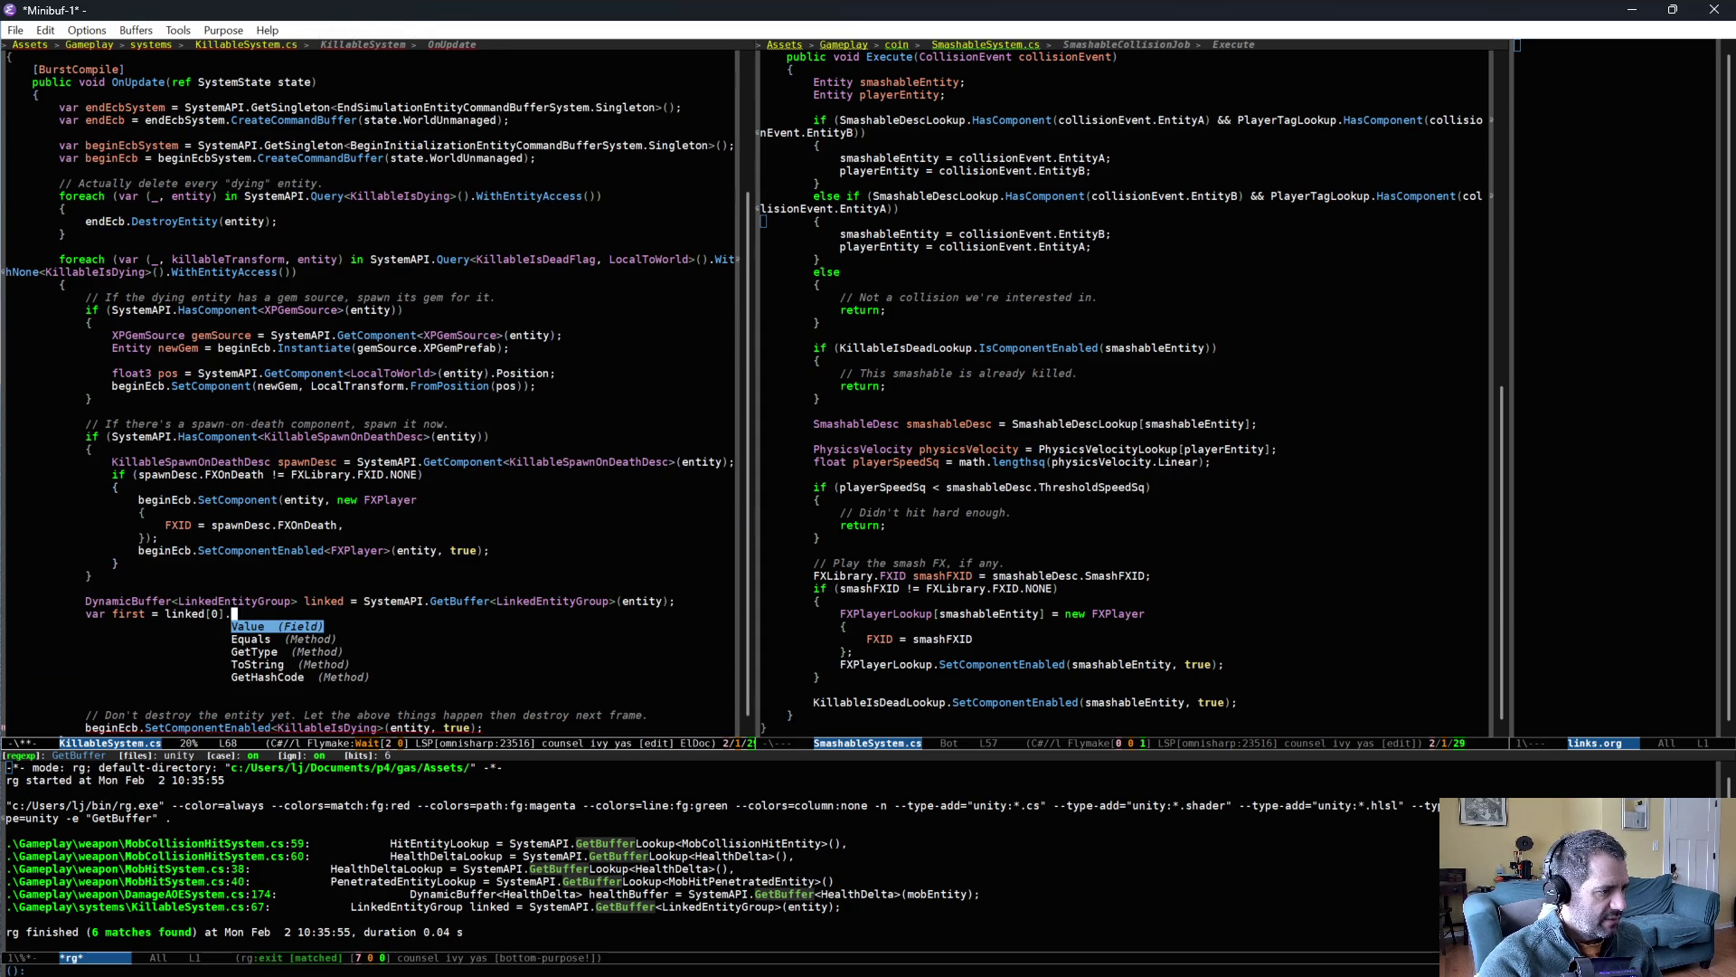
key(Return)
- Add a 'for (int i = 0; i < linked.Length; ++i)' loop with an opening brace
key(ctrl+shift+Return)
text(for (int i = 0; i )
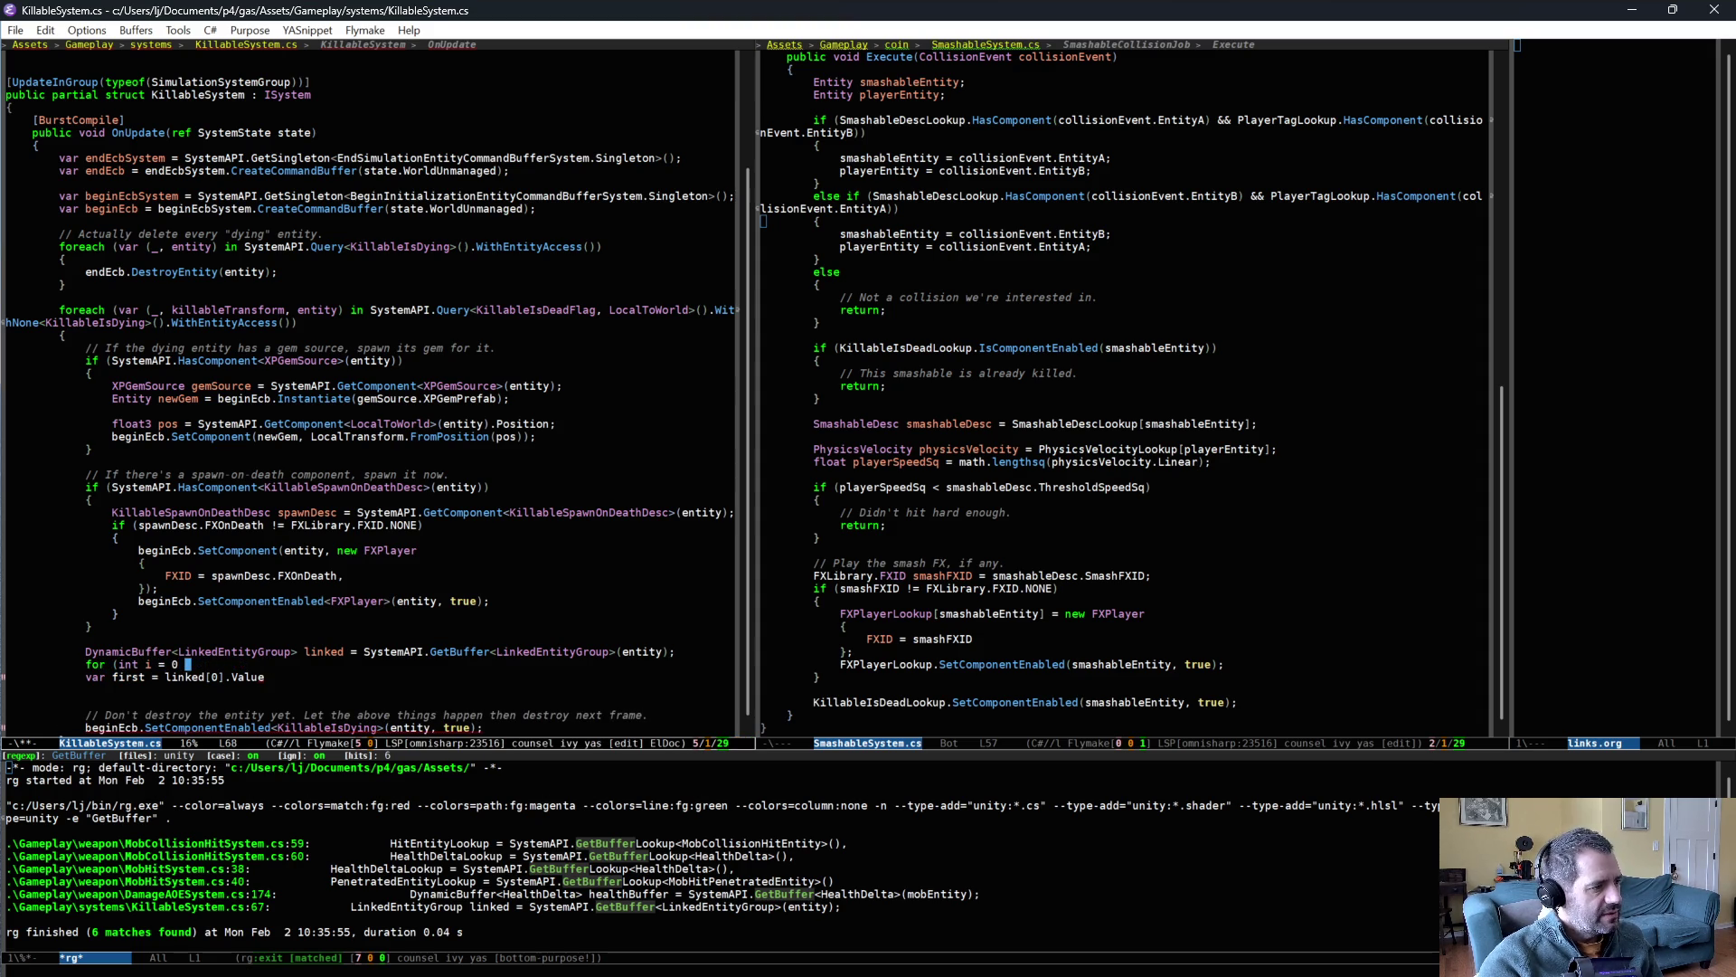
text(< l)
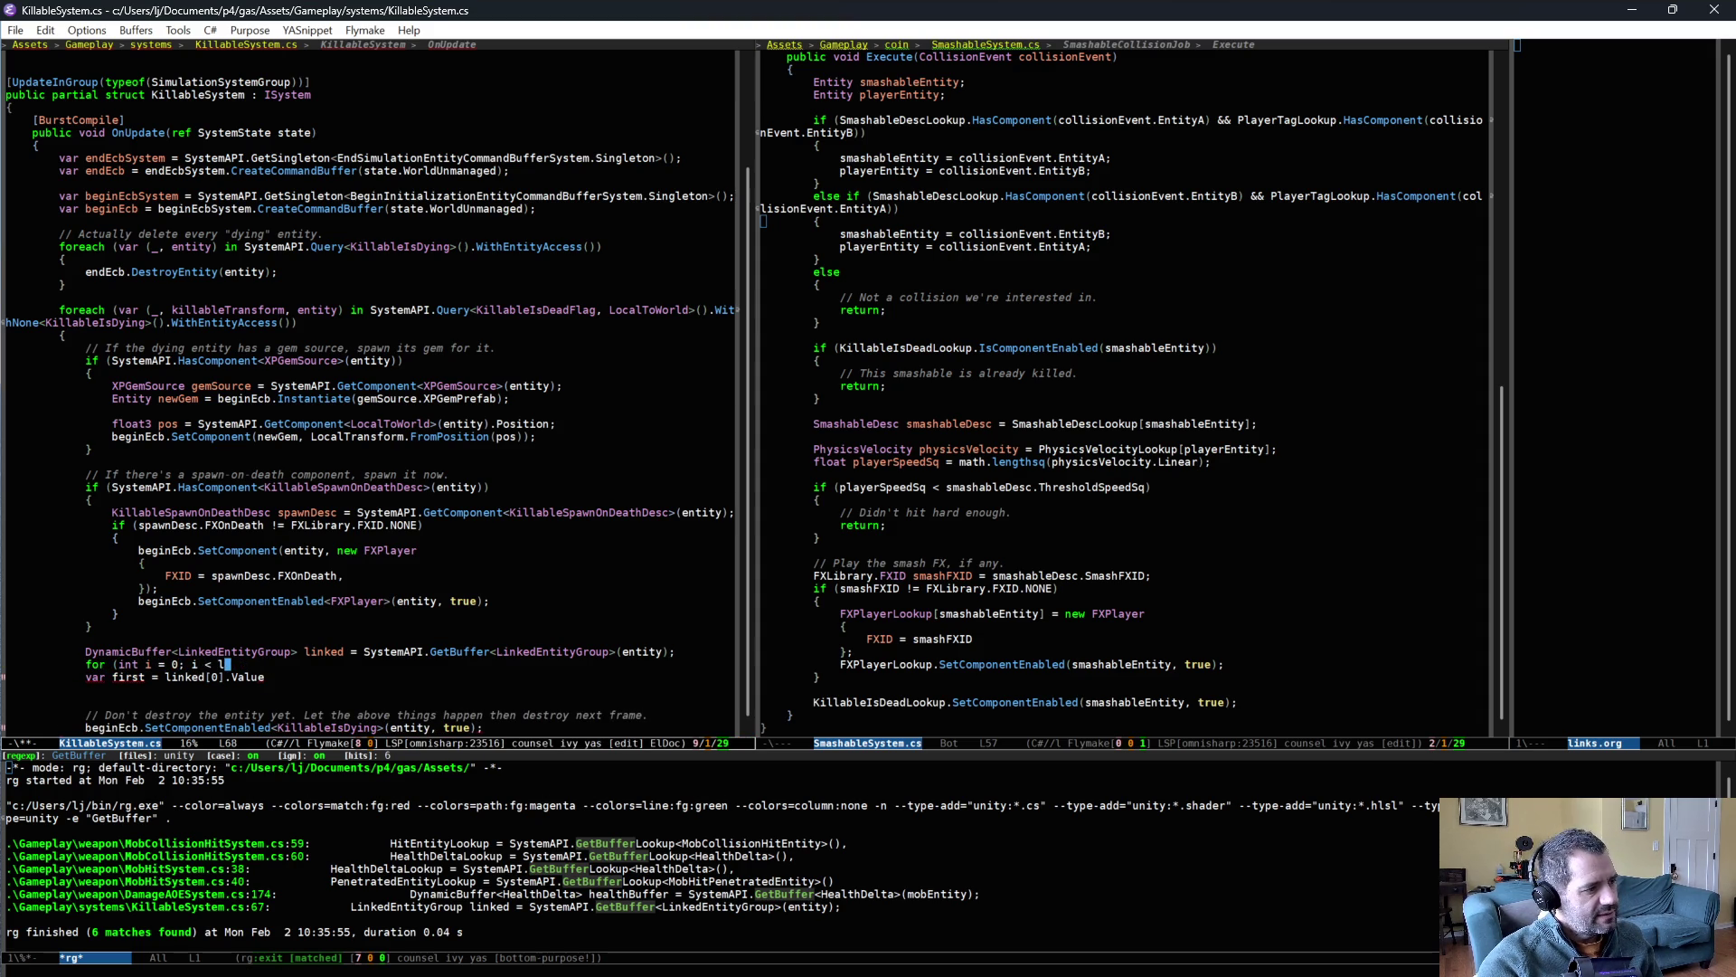
text(inked.Length; )
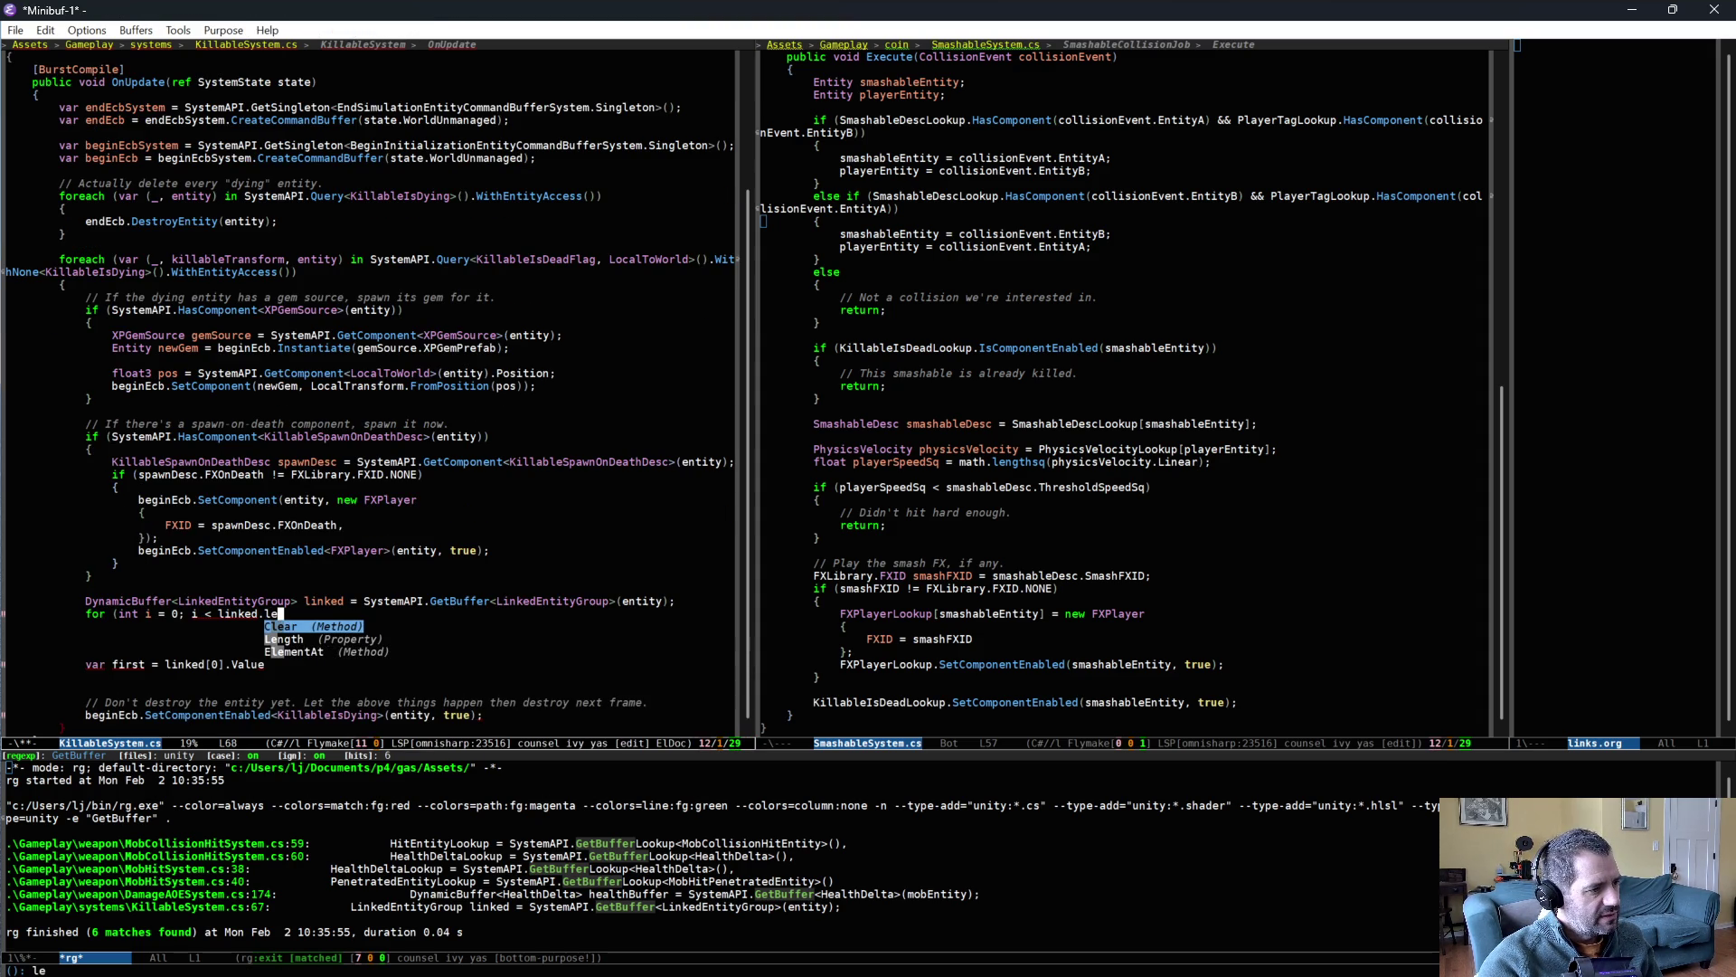
text(++i))
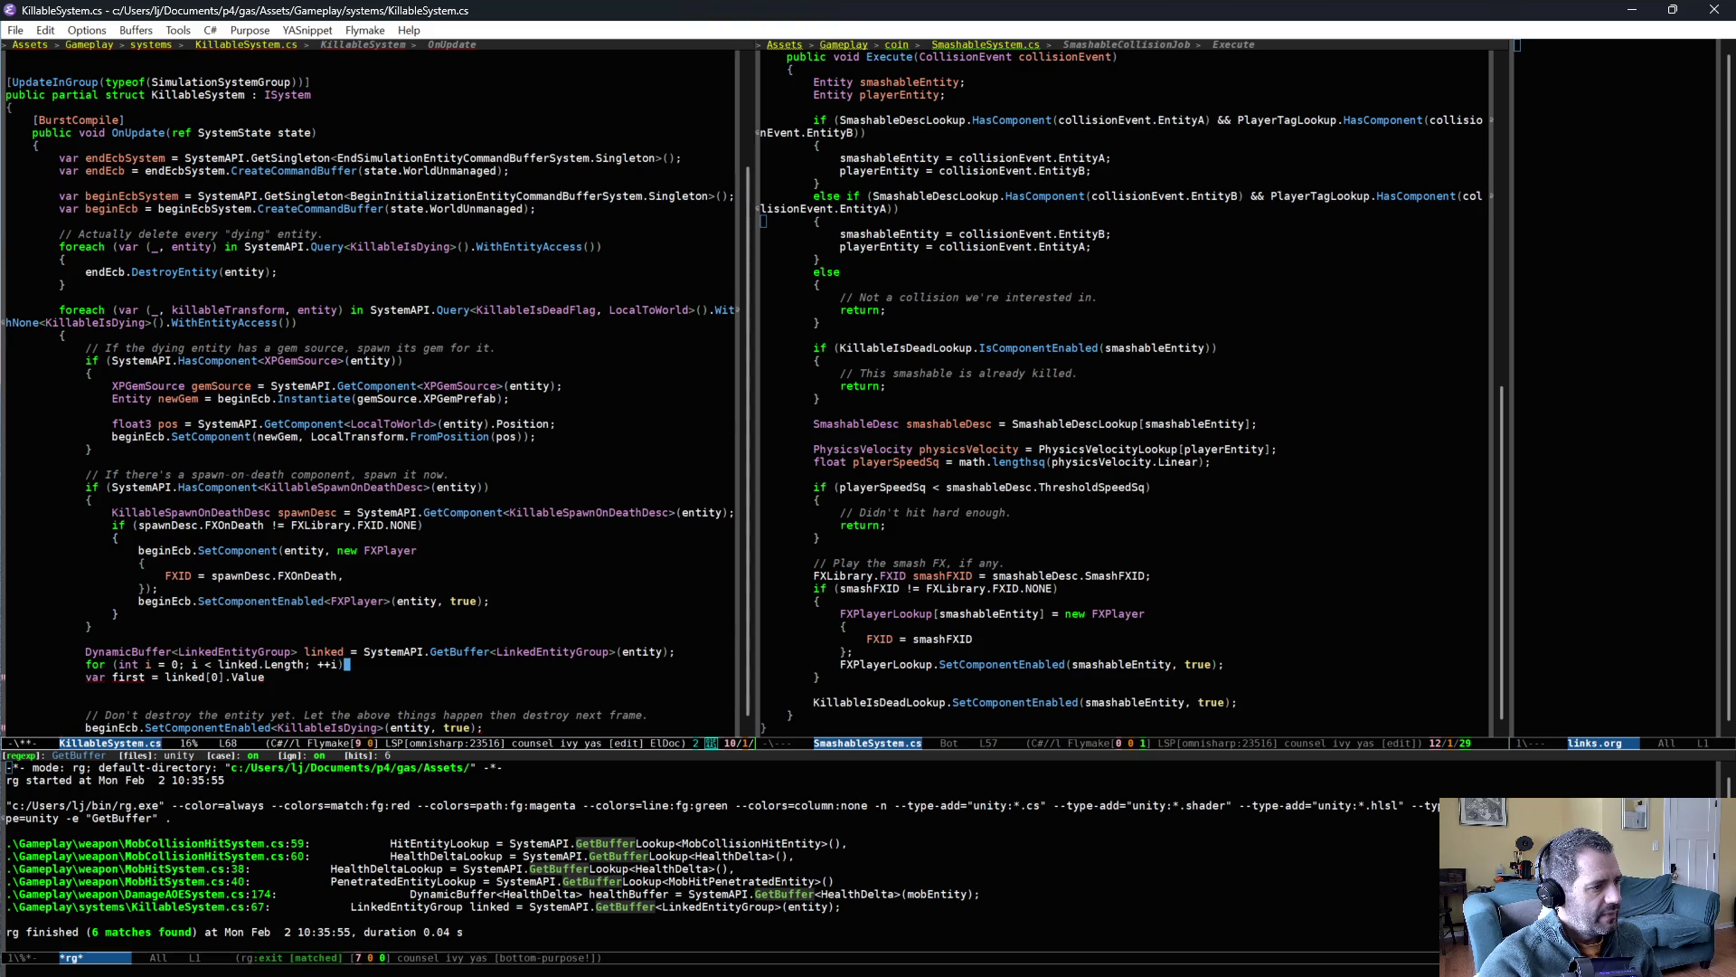
key(Return)
text({)
key(Down)
key(Tab)
key(ctrl+k)
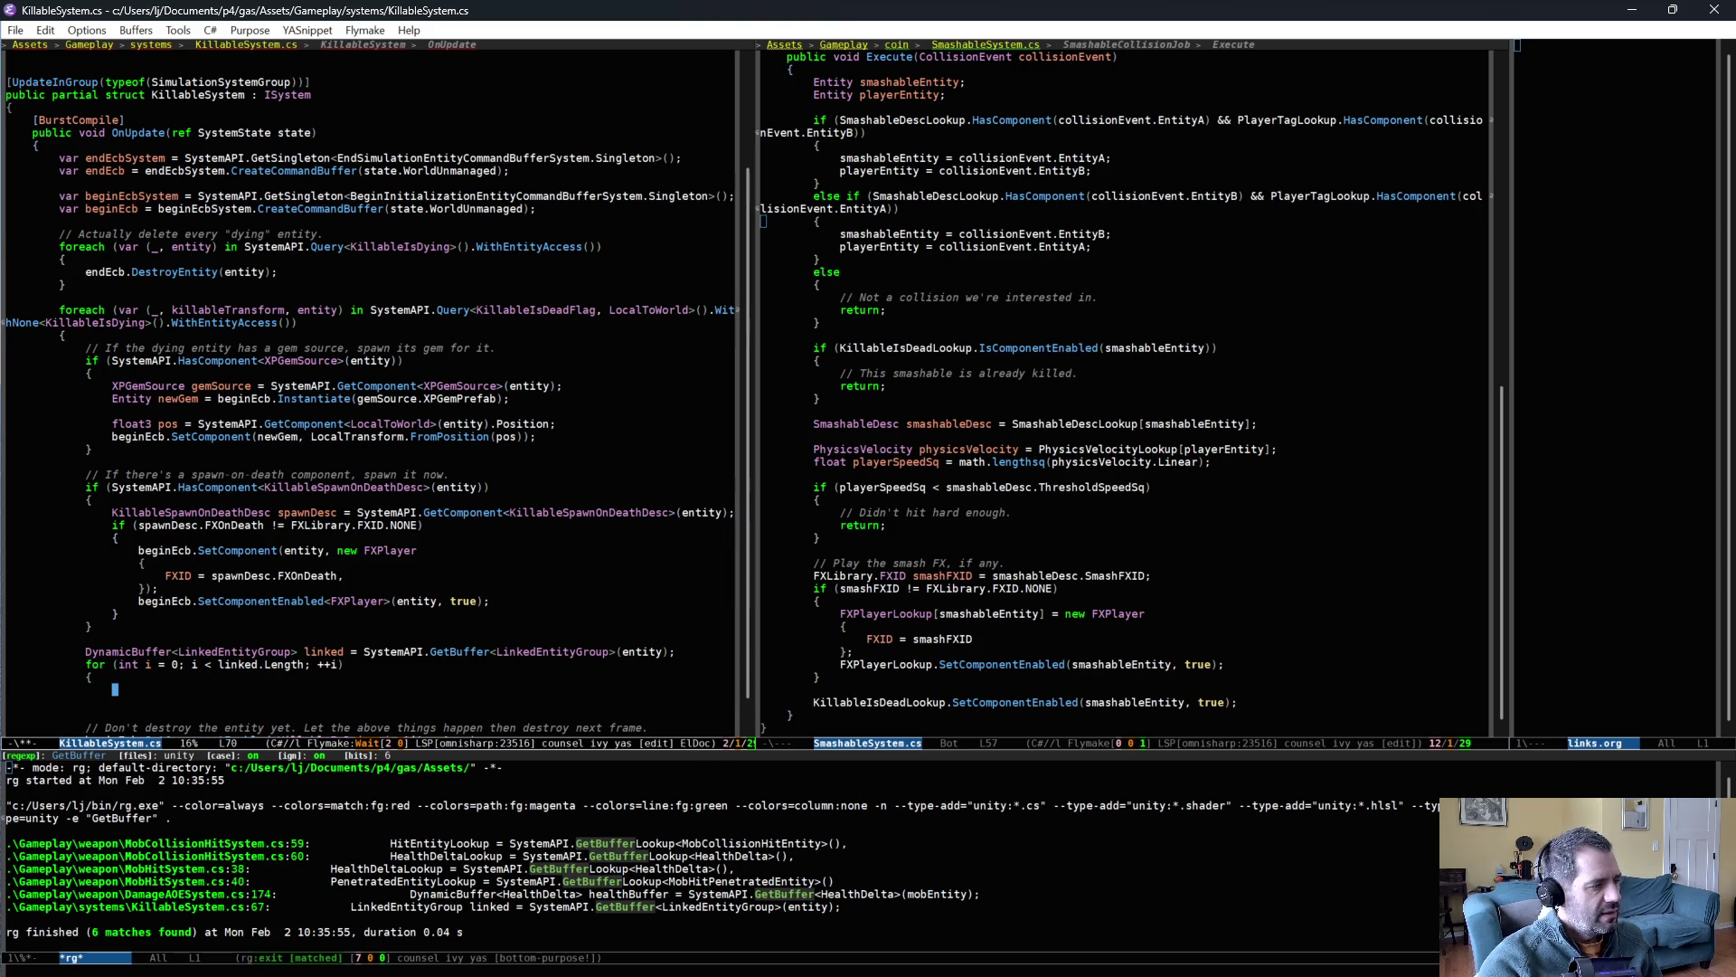
text(beginEcb.S)
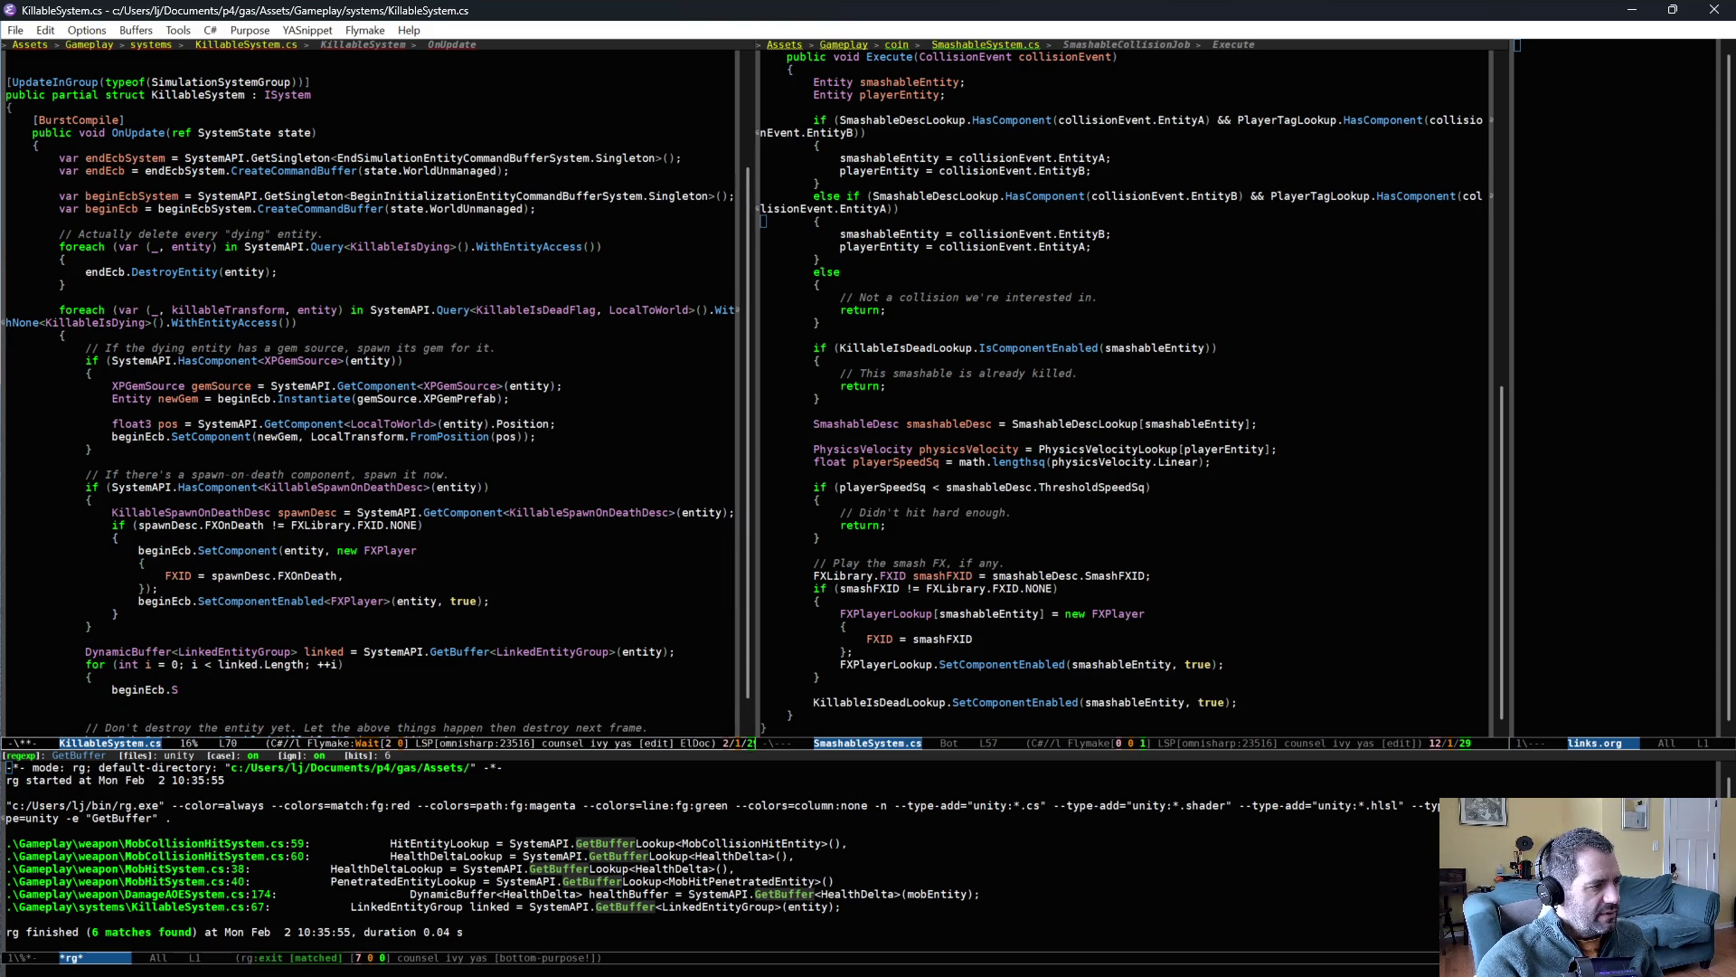
key(BackSpace)
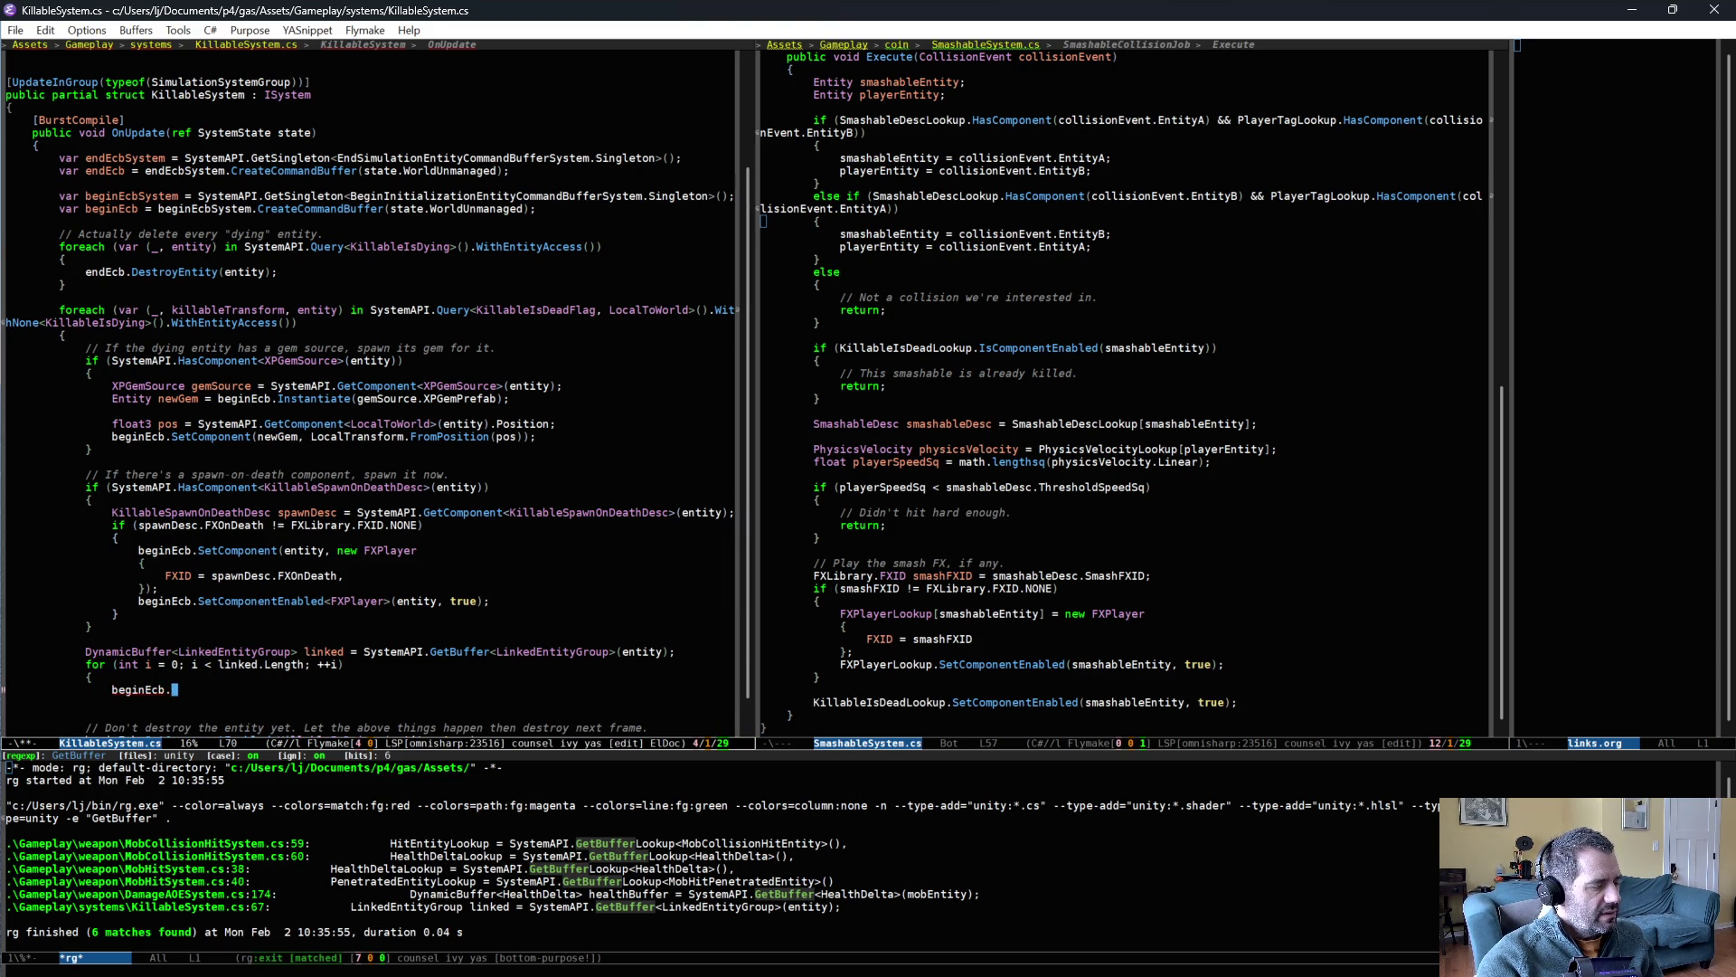
- Move the buffer loop into the dying-entity foreach and close its brace
scroll(181, 615, down, 1)
drag(292, 588, 320, 644)
key(ctrl+w)
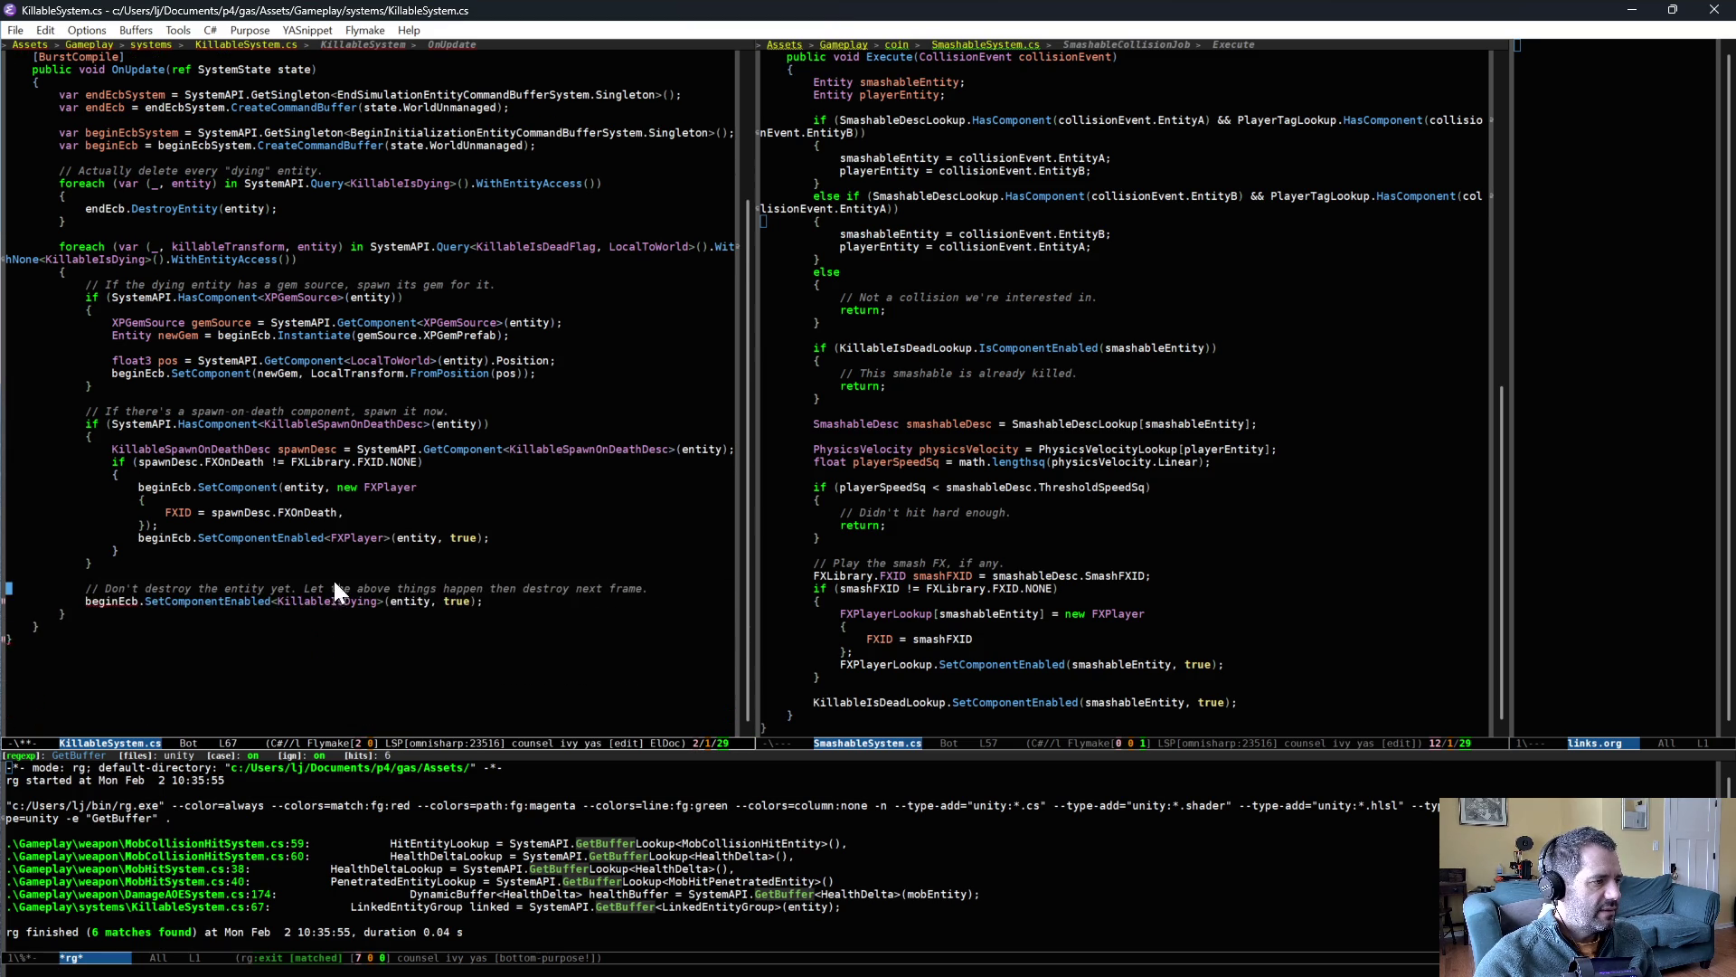
scroll(296, 410, up, 3)
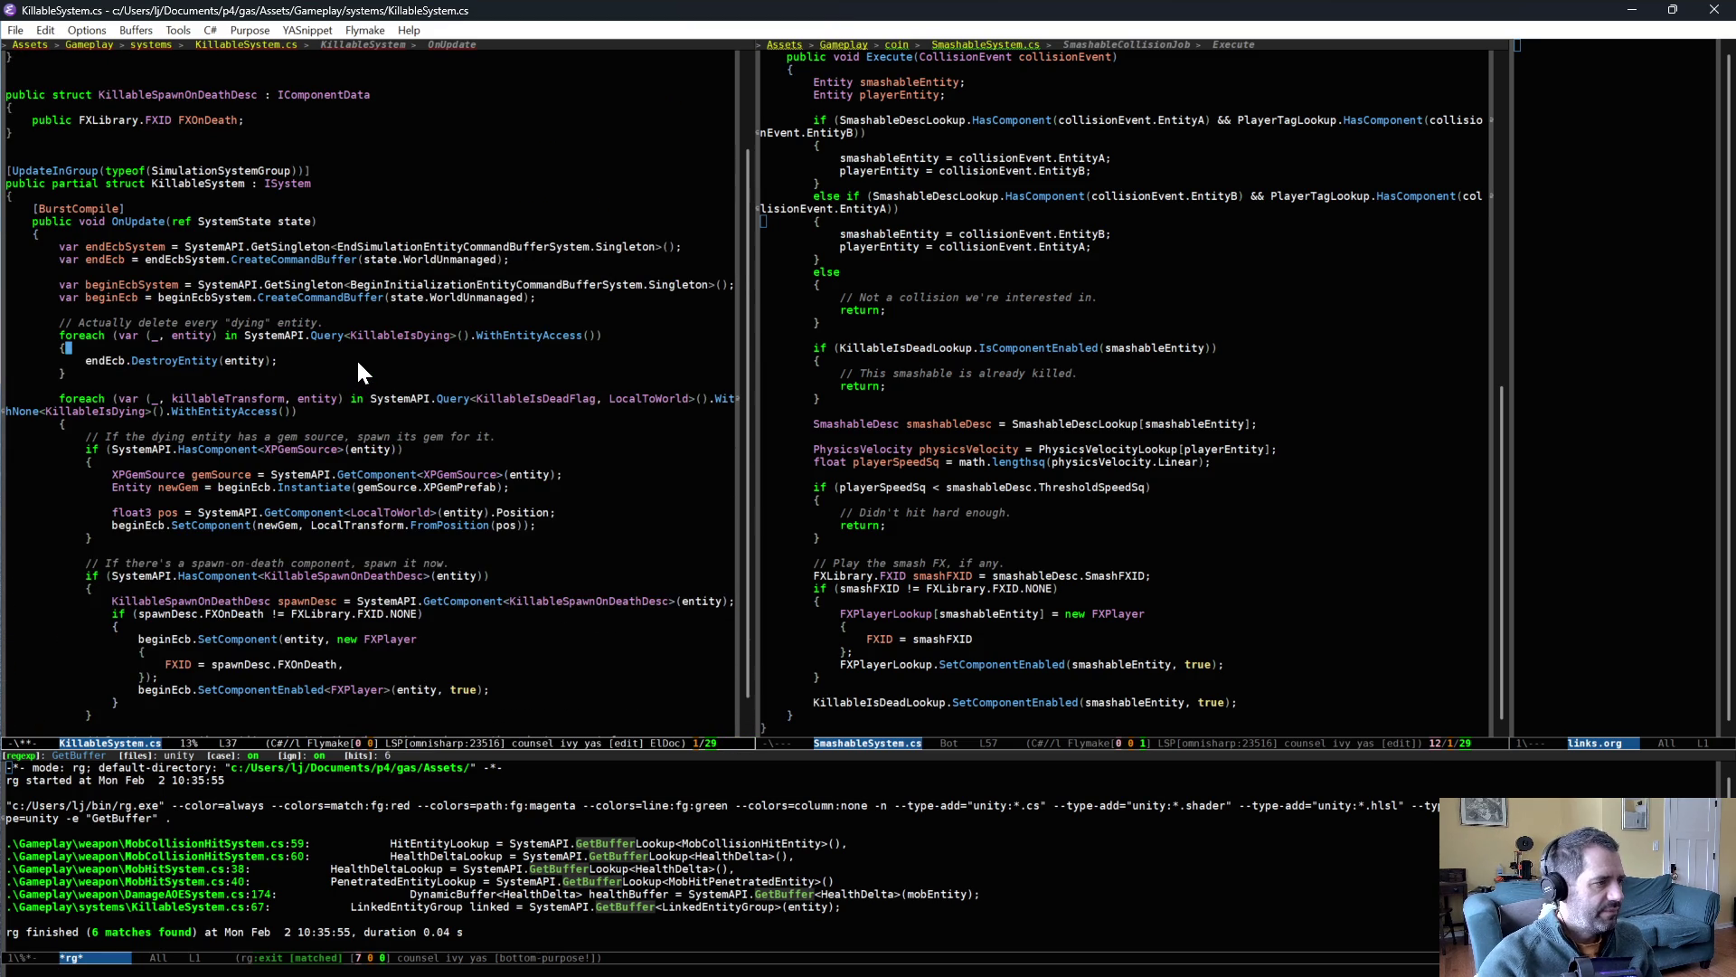
key(ctrl+y)
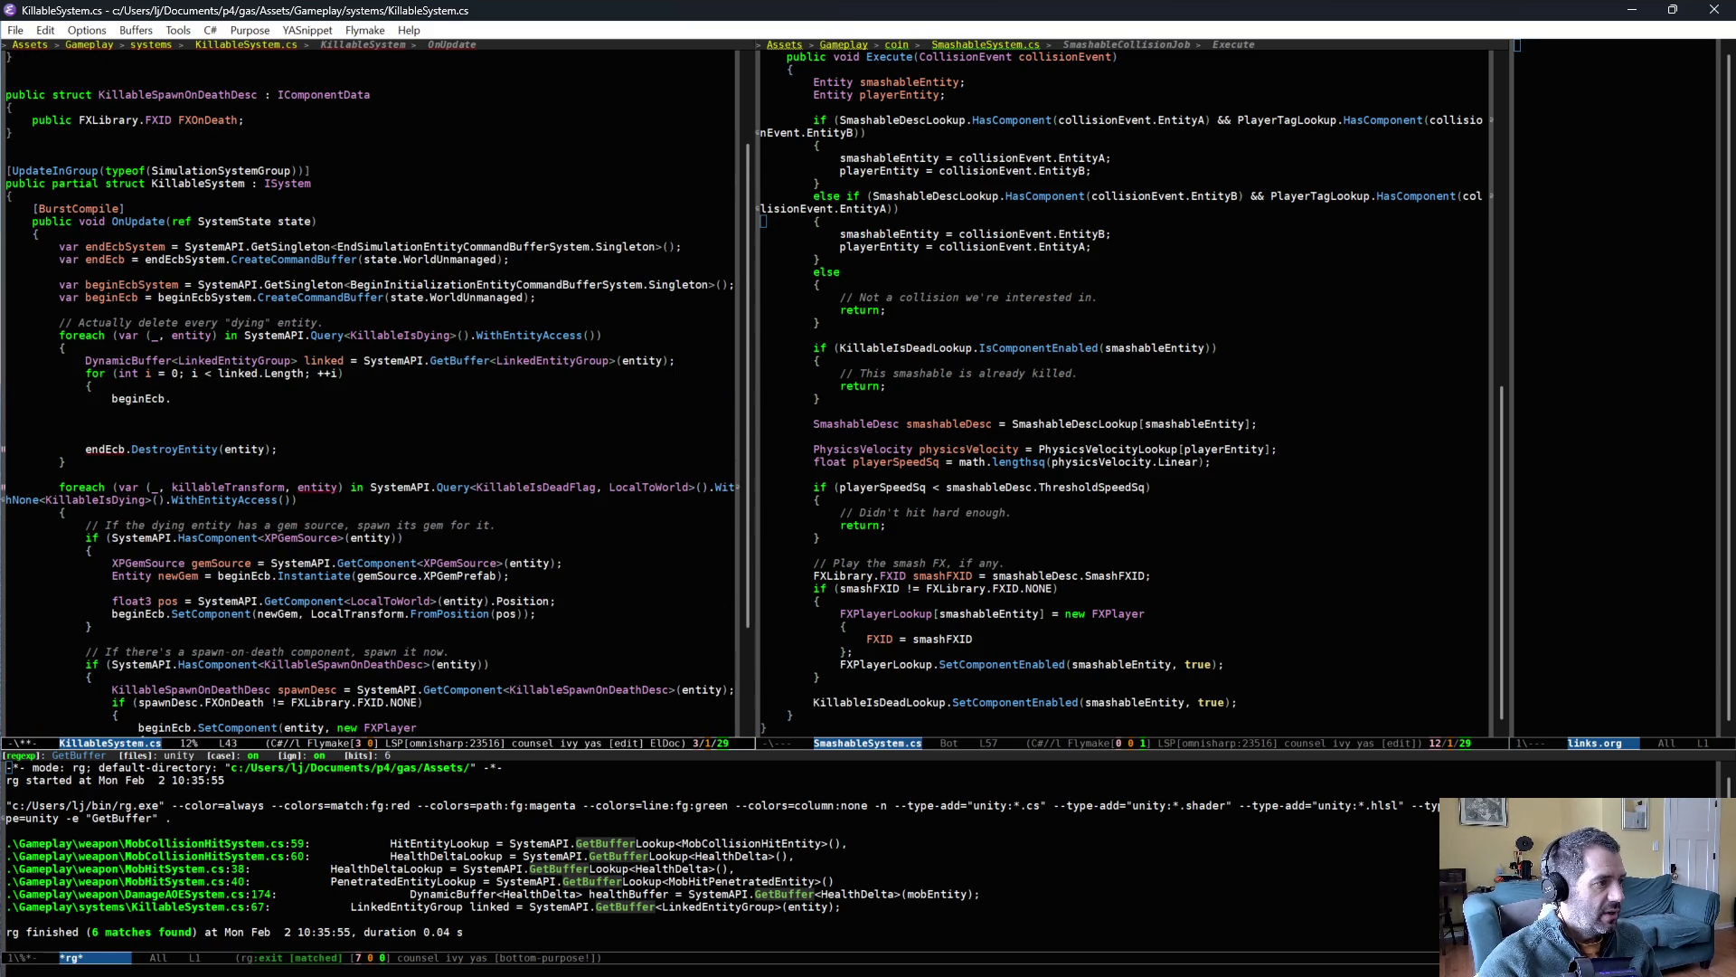
text(})
key(Up)
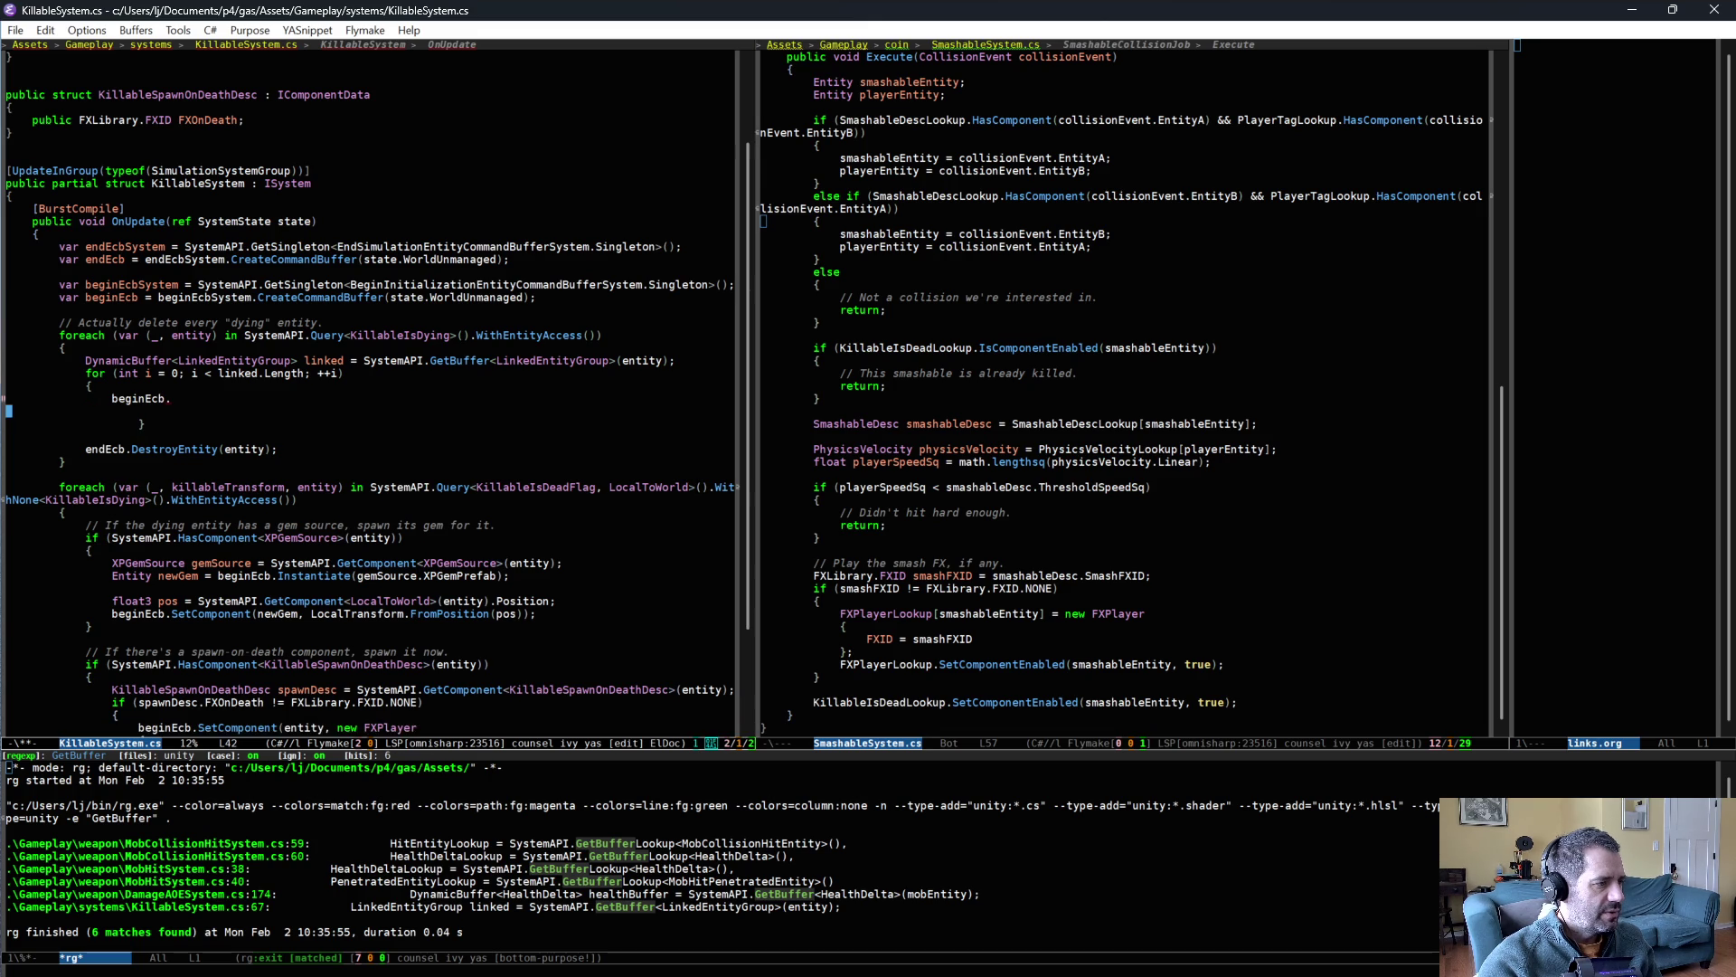
key(BackSpace)
- Make the loop body 'endEcb.DestroyEntity(linked[i].Value);' and save KillableSystem.cs
key(ctrl+BackSpace)
text(endEcb)
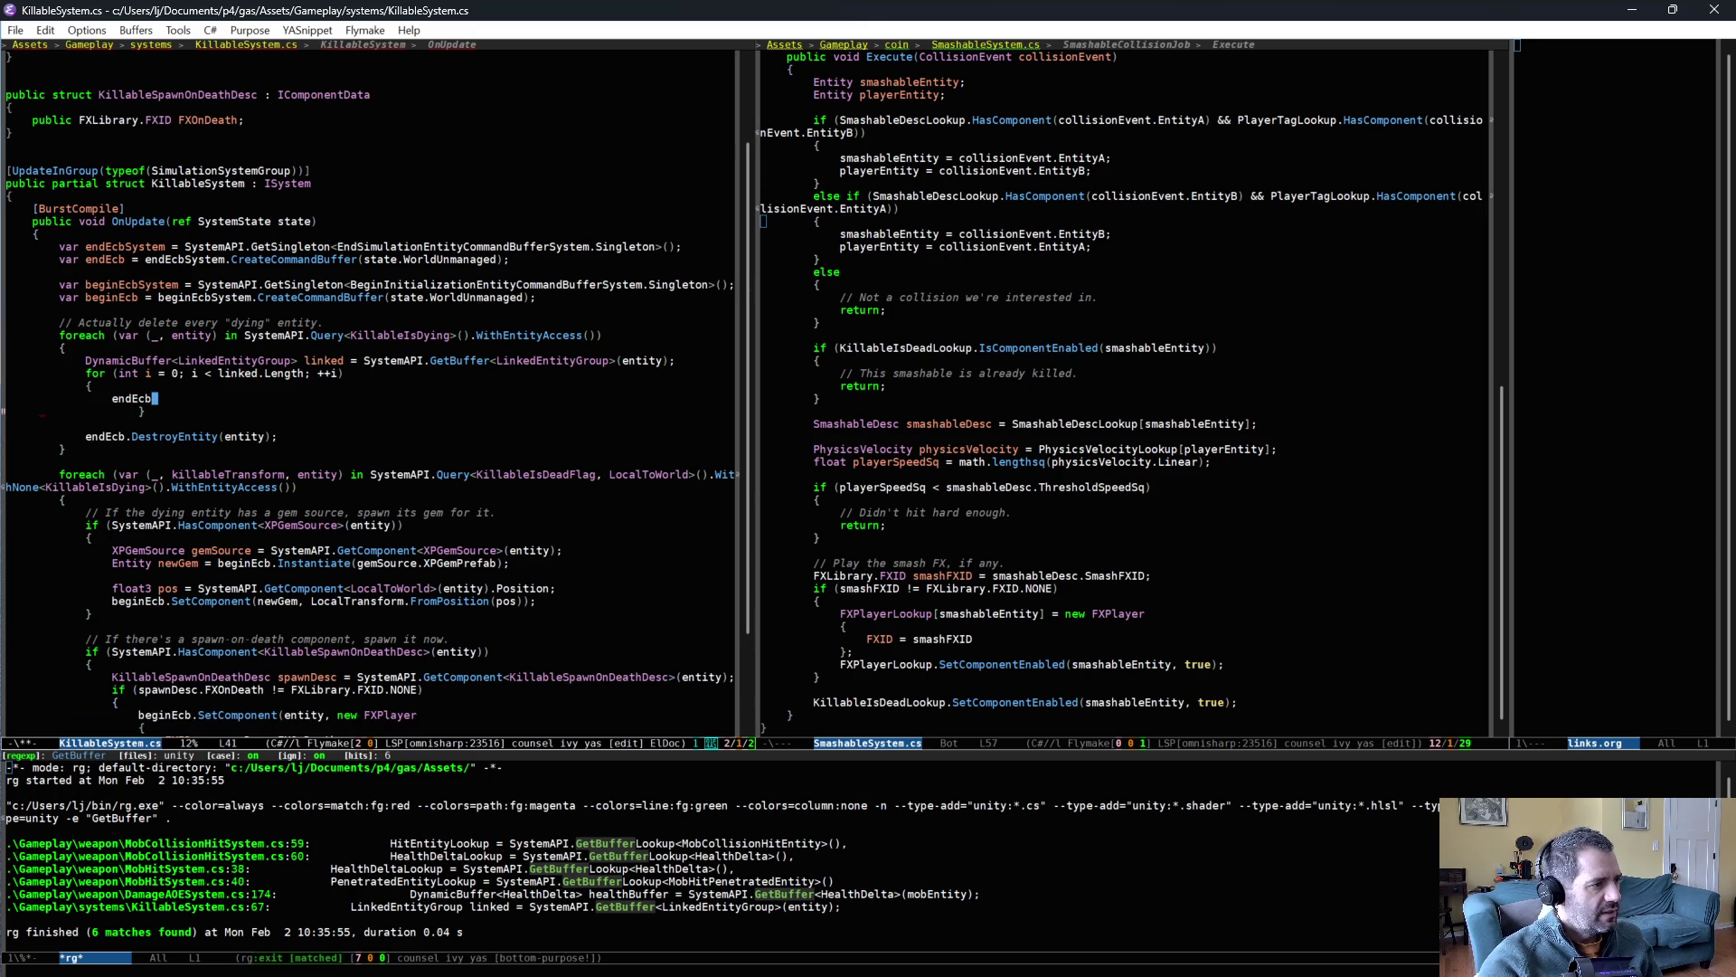
text(.D)
key(Tab)
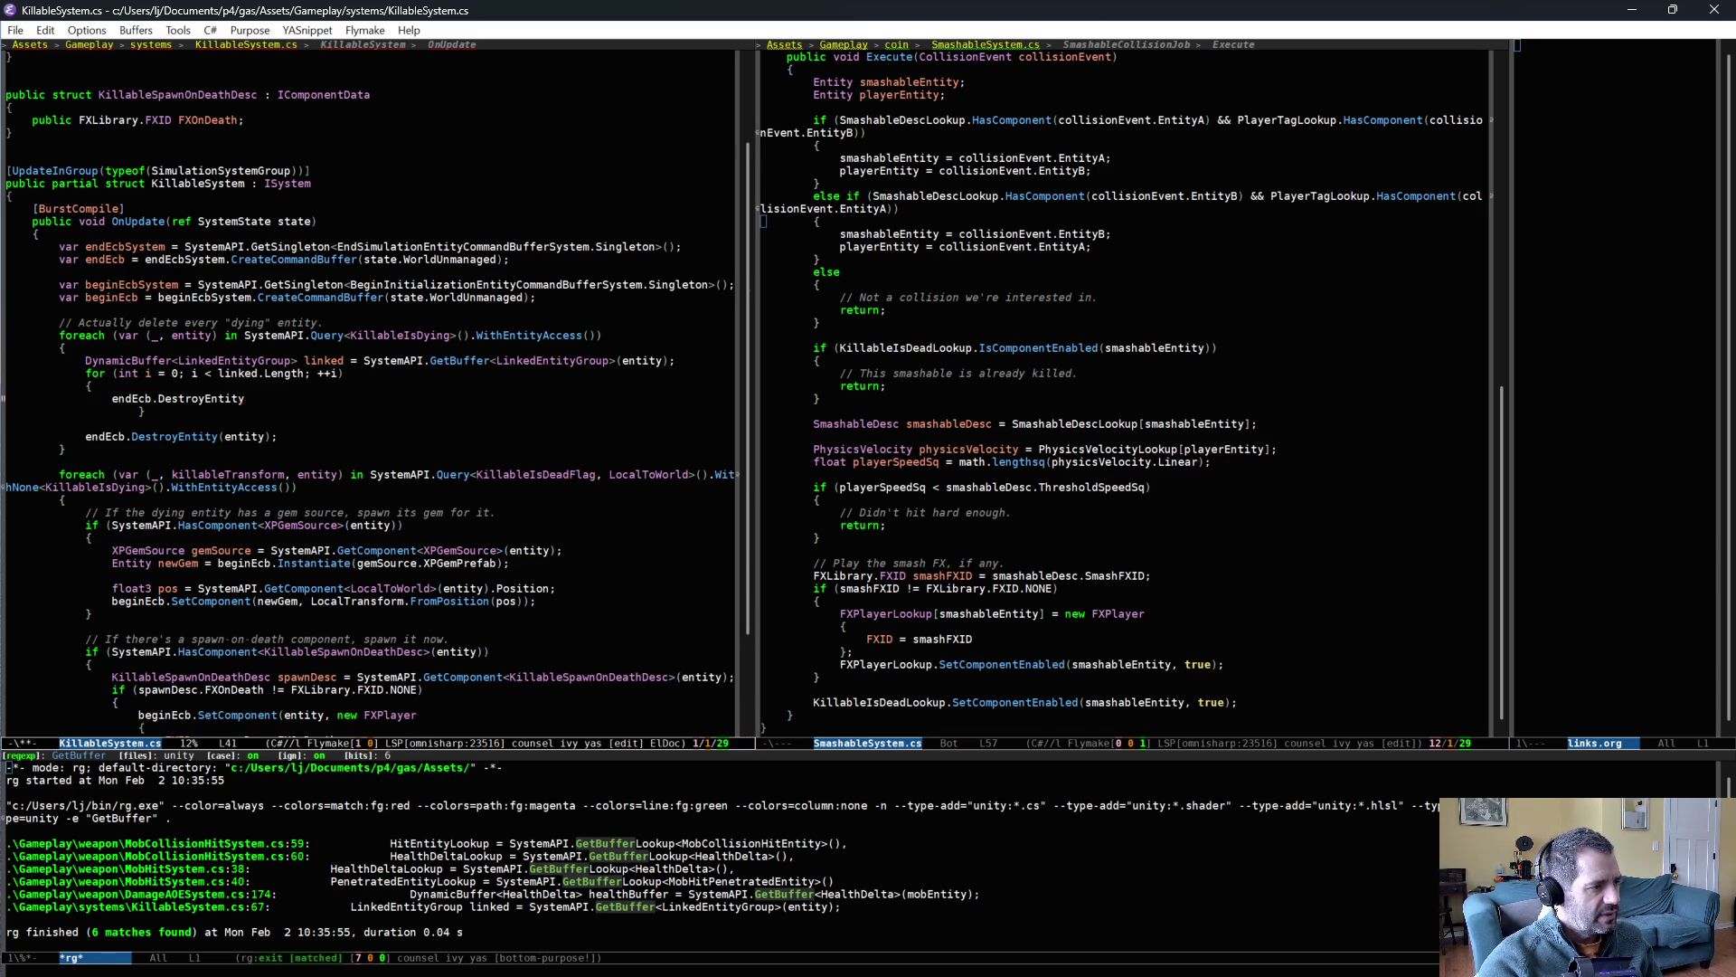
text((linked[0].)
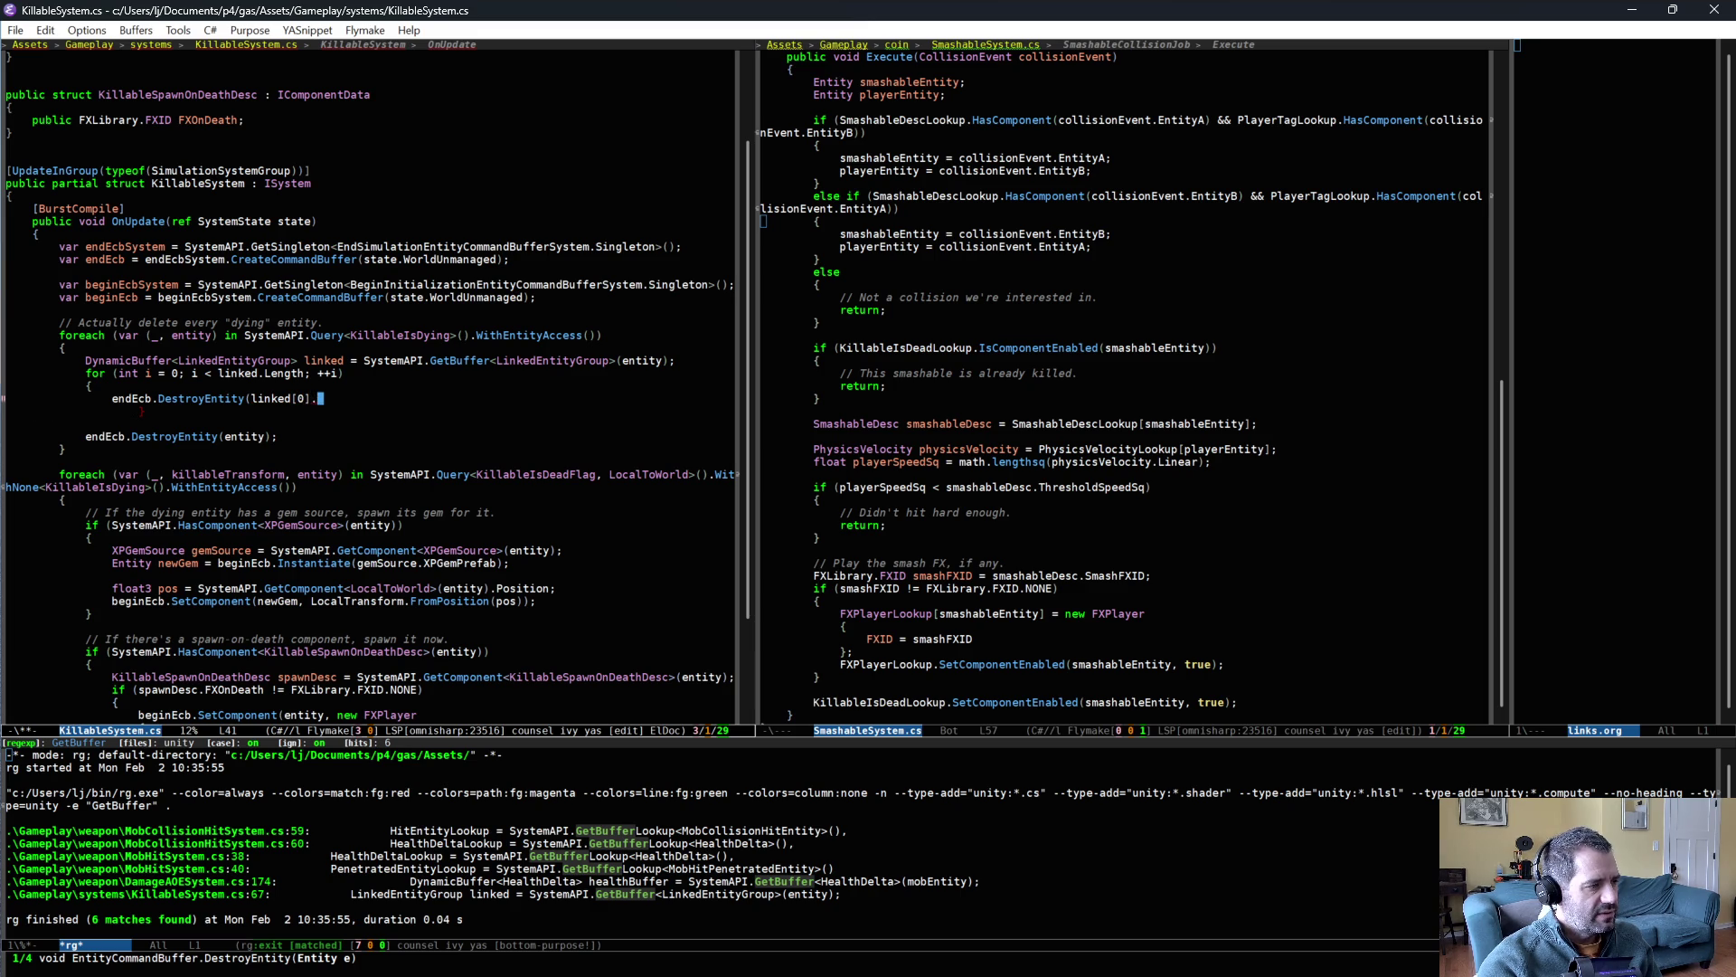
key(BackSpace)
key(BackSpace)
key(BackSpace)
text(i)
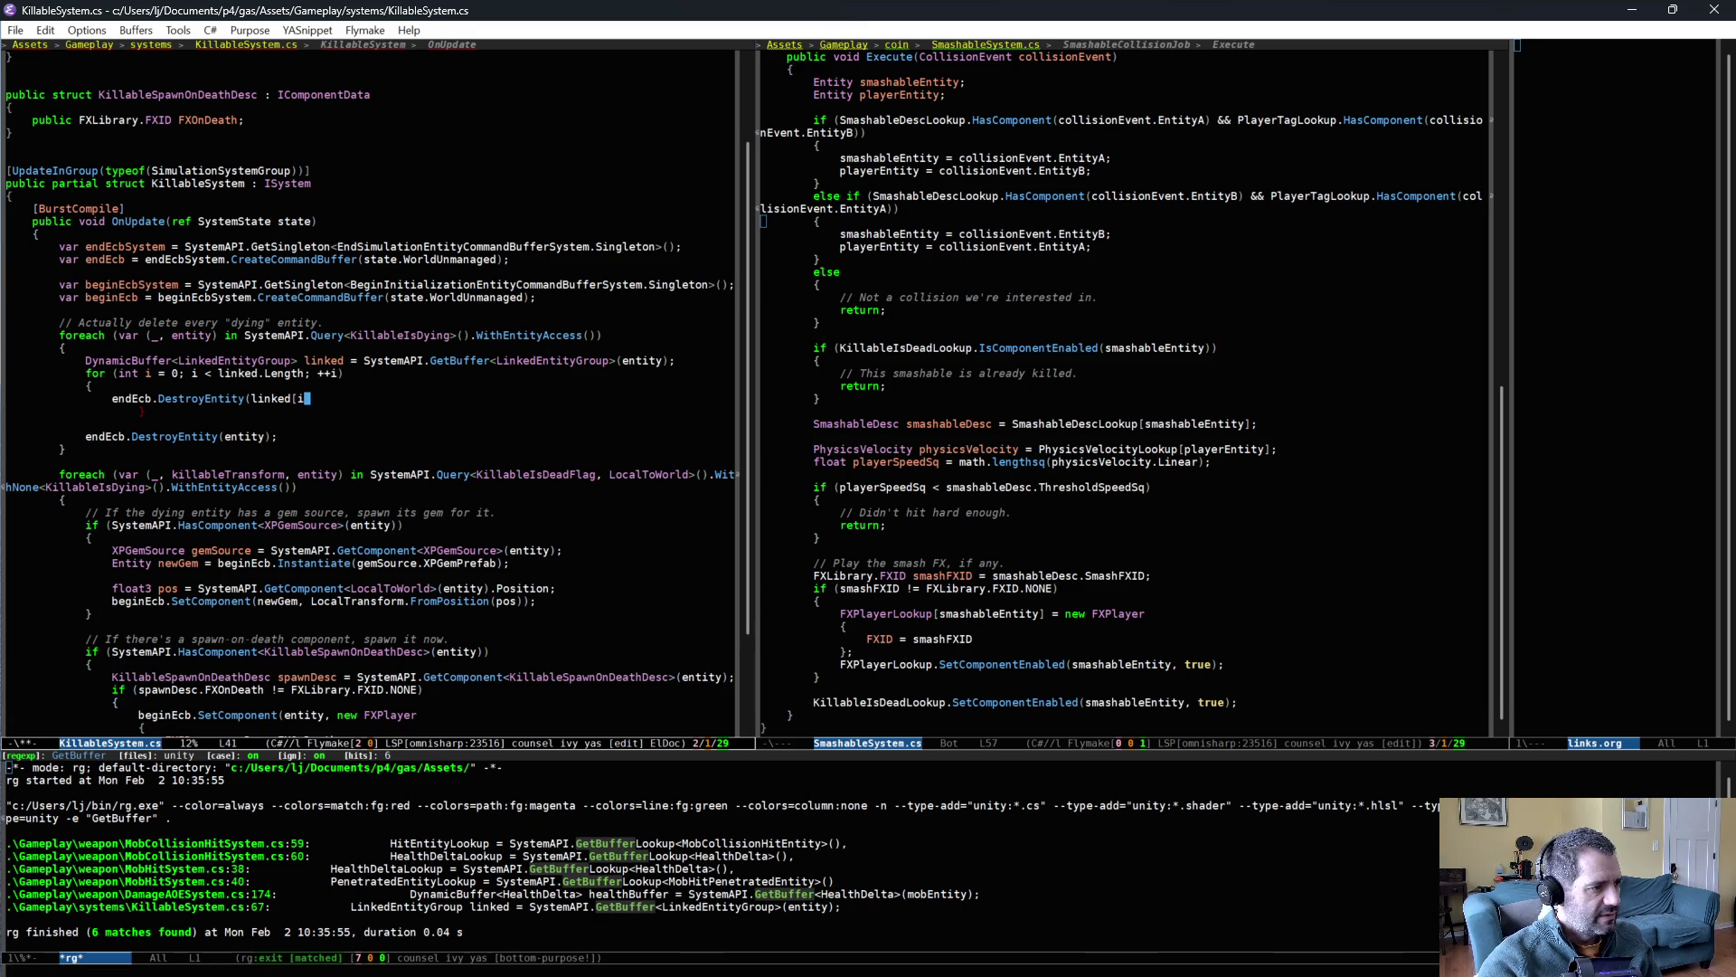
text(].)
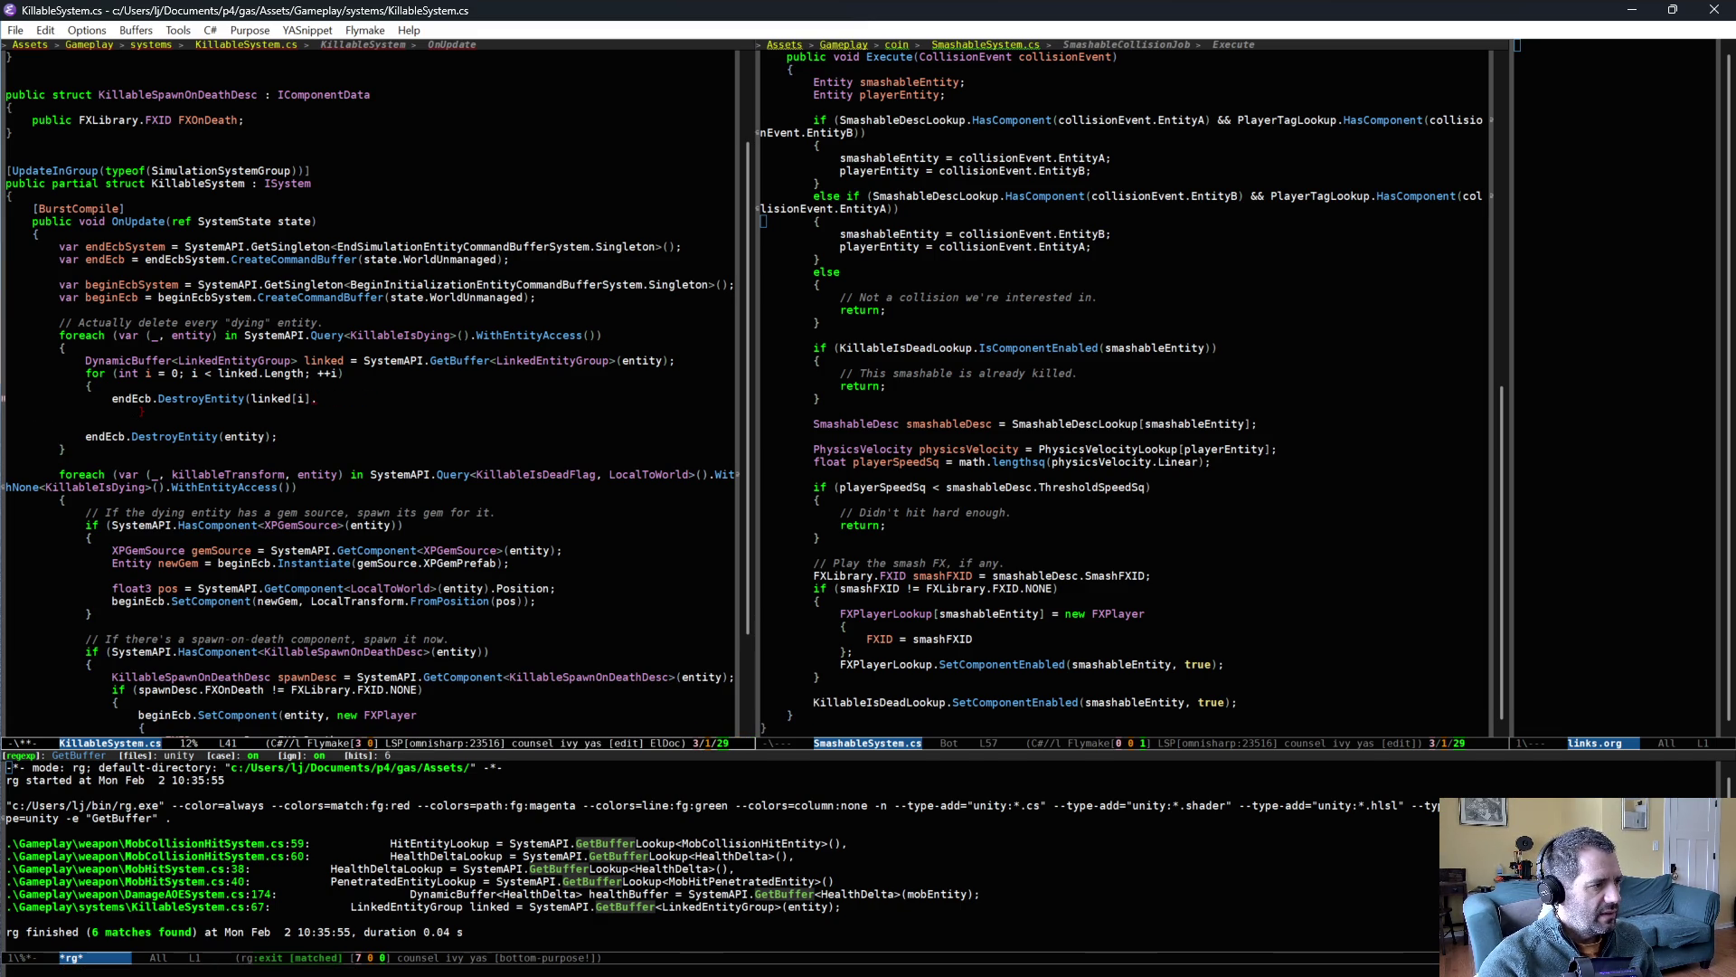
text(v)
key(alt+slash)
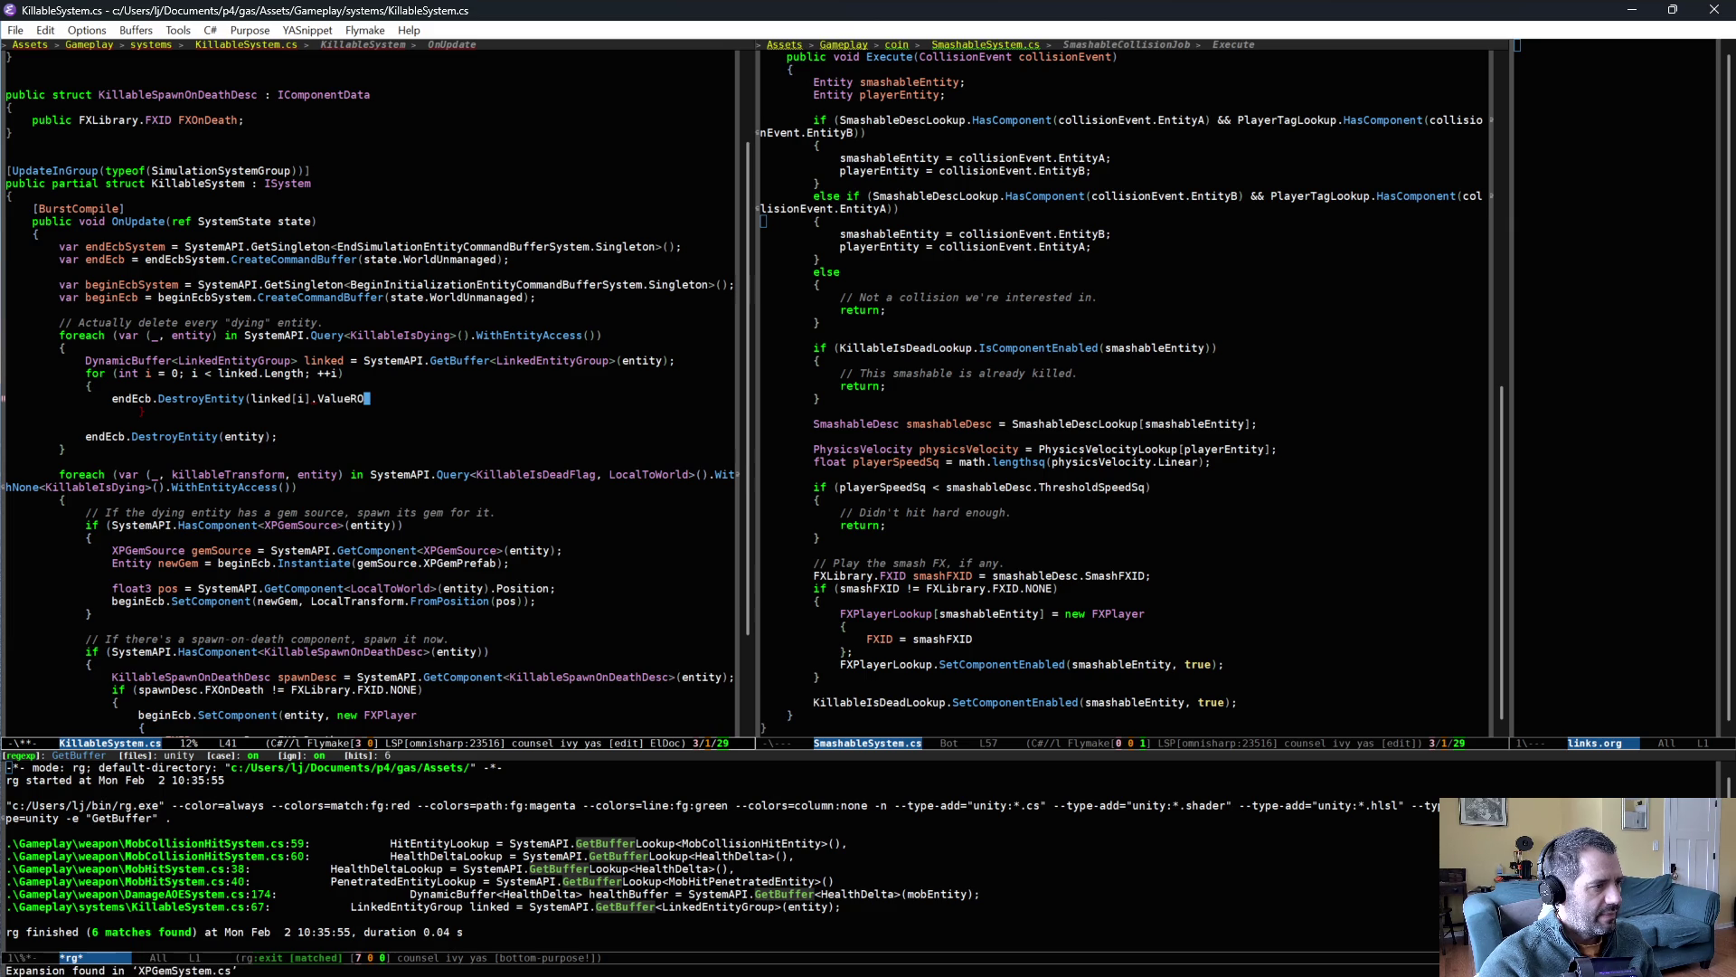
key(BackSpace)
key(BackSpace)
text(;)
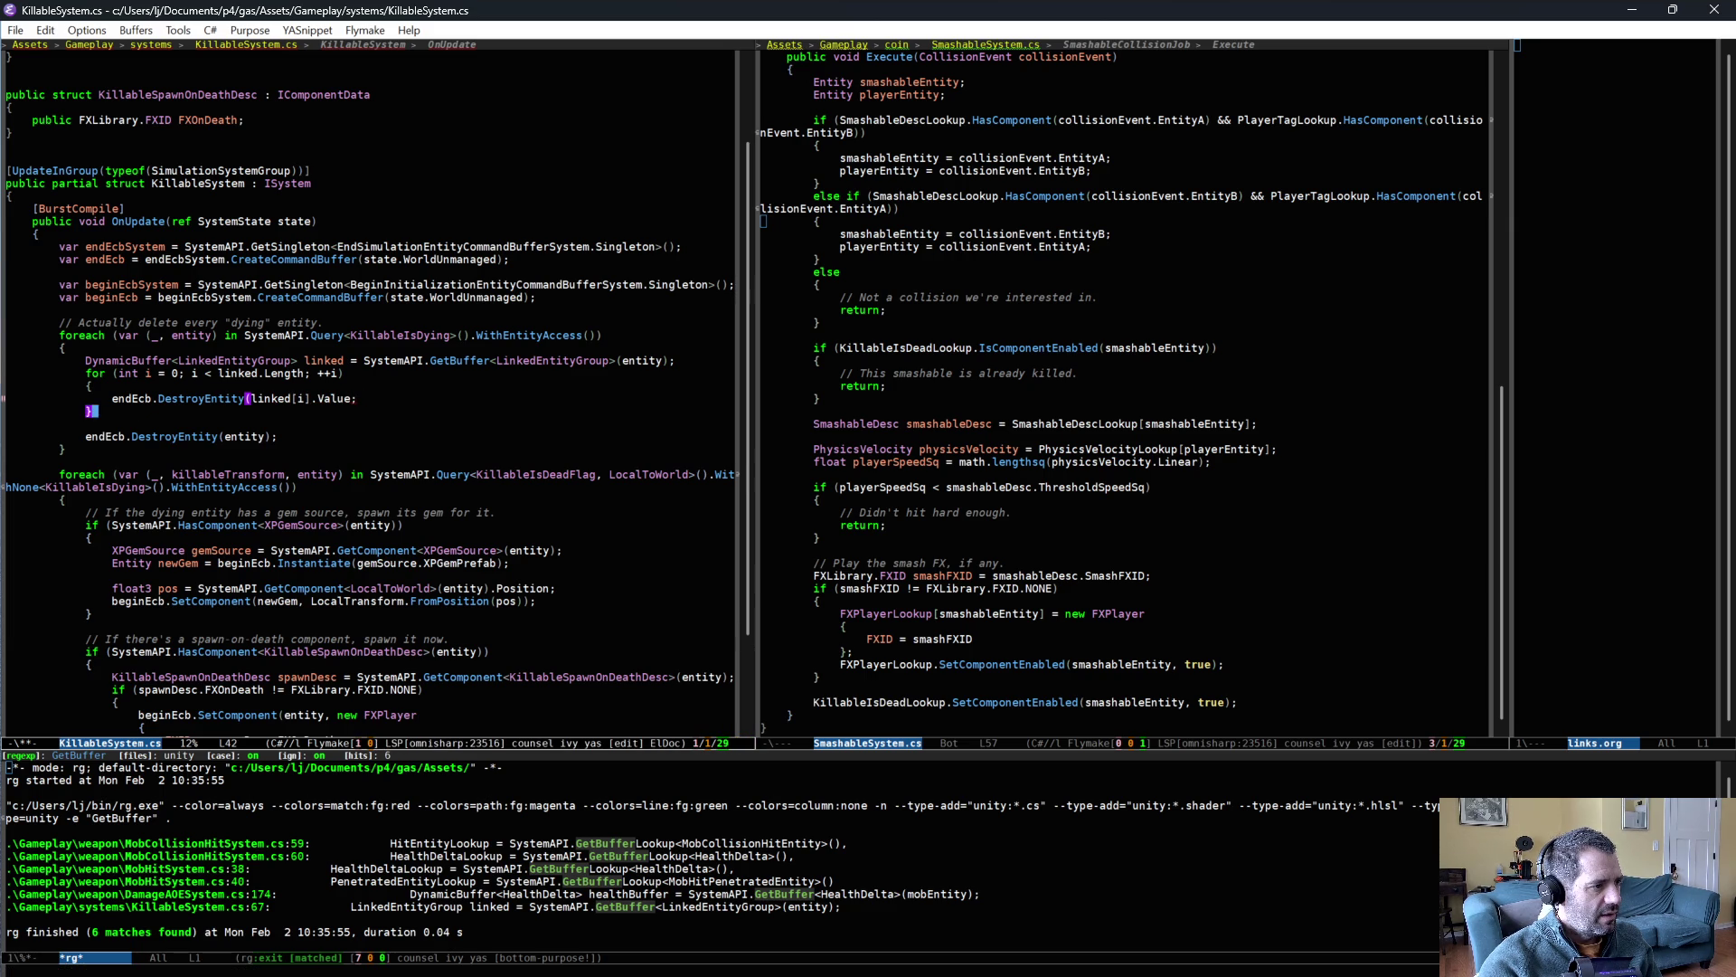
text())
key(ctrl+x)
key(ctrl+s)
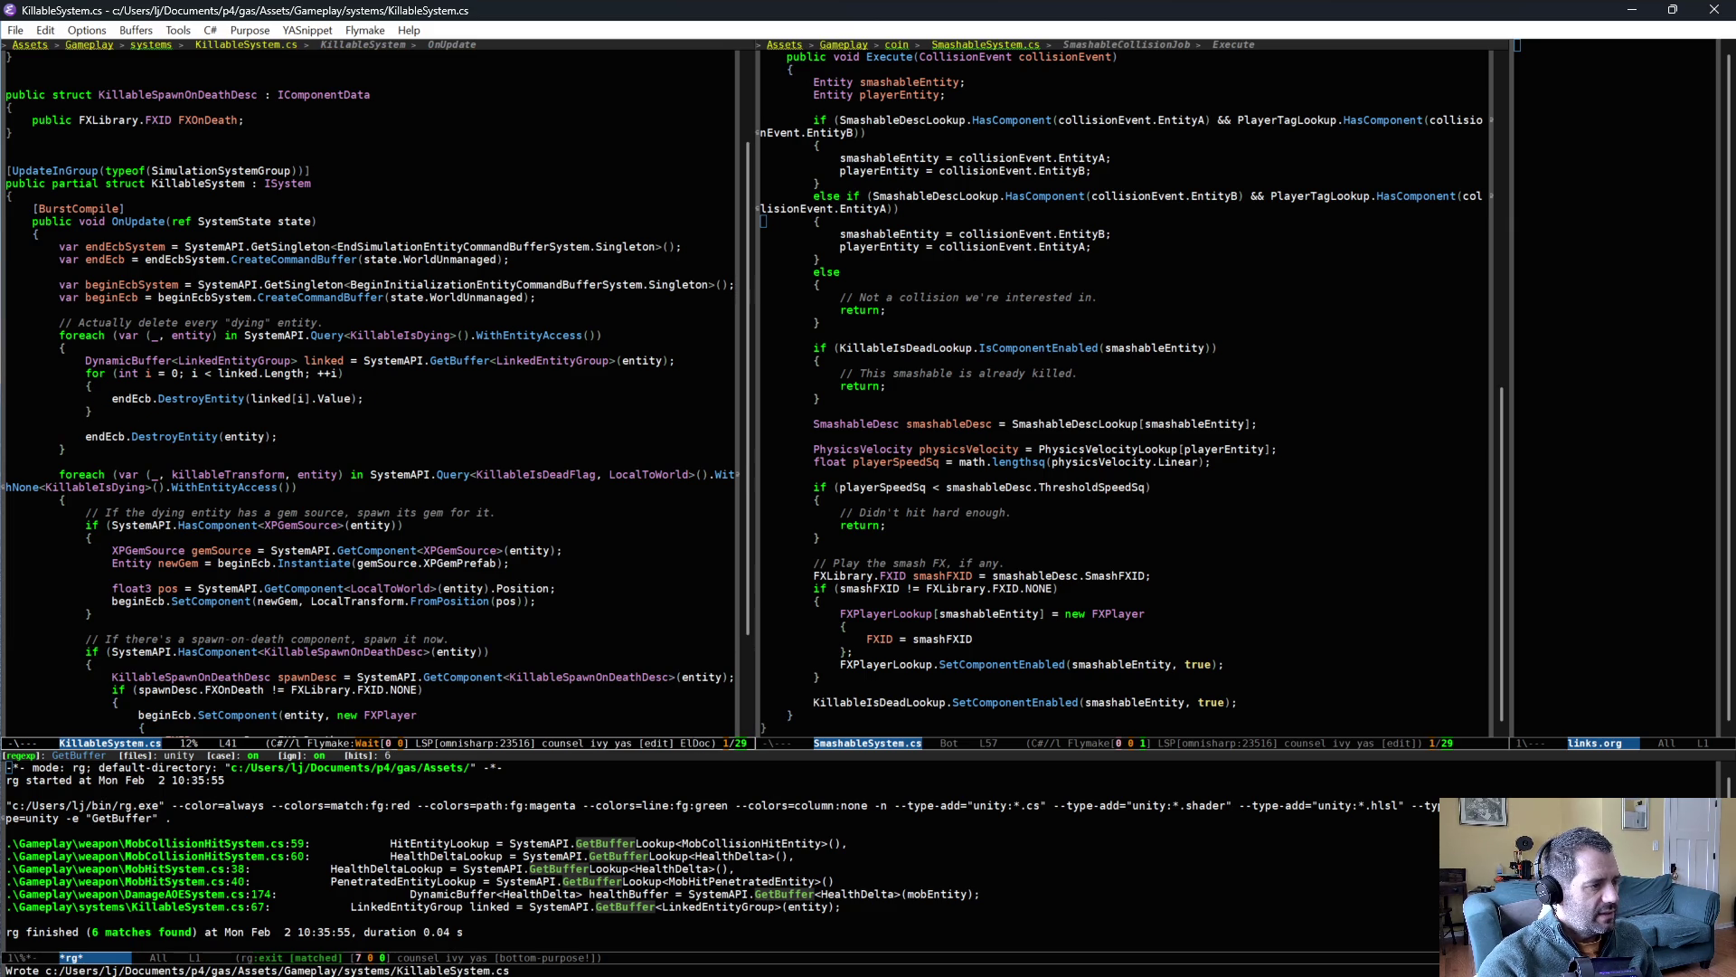
- Skip the dying entity itself with 'if (linked[i].Value == entity) { continue; }'
key(ctrl+a)
key(ctrl+o)
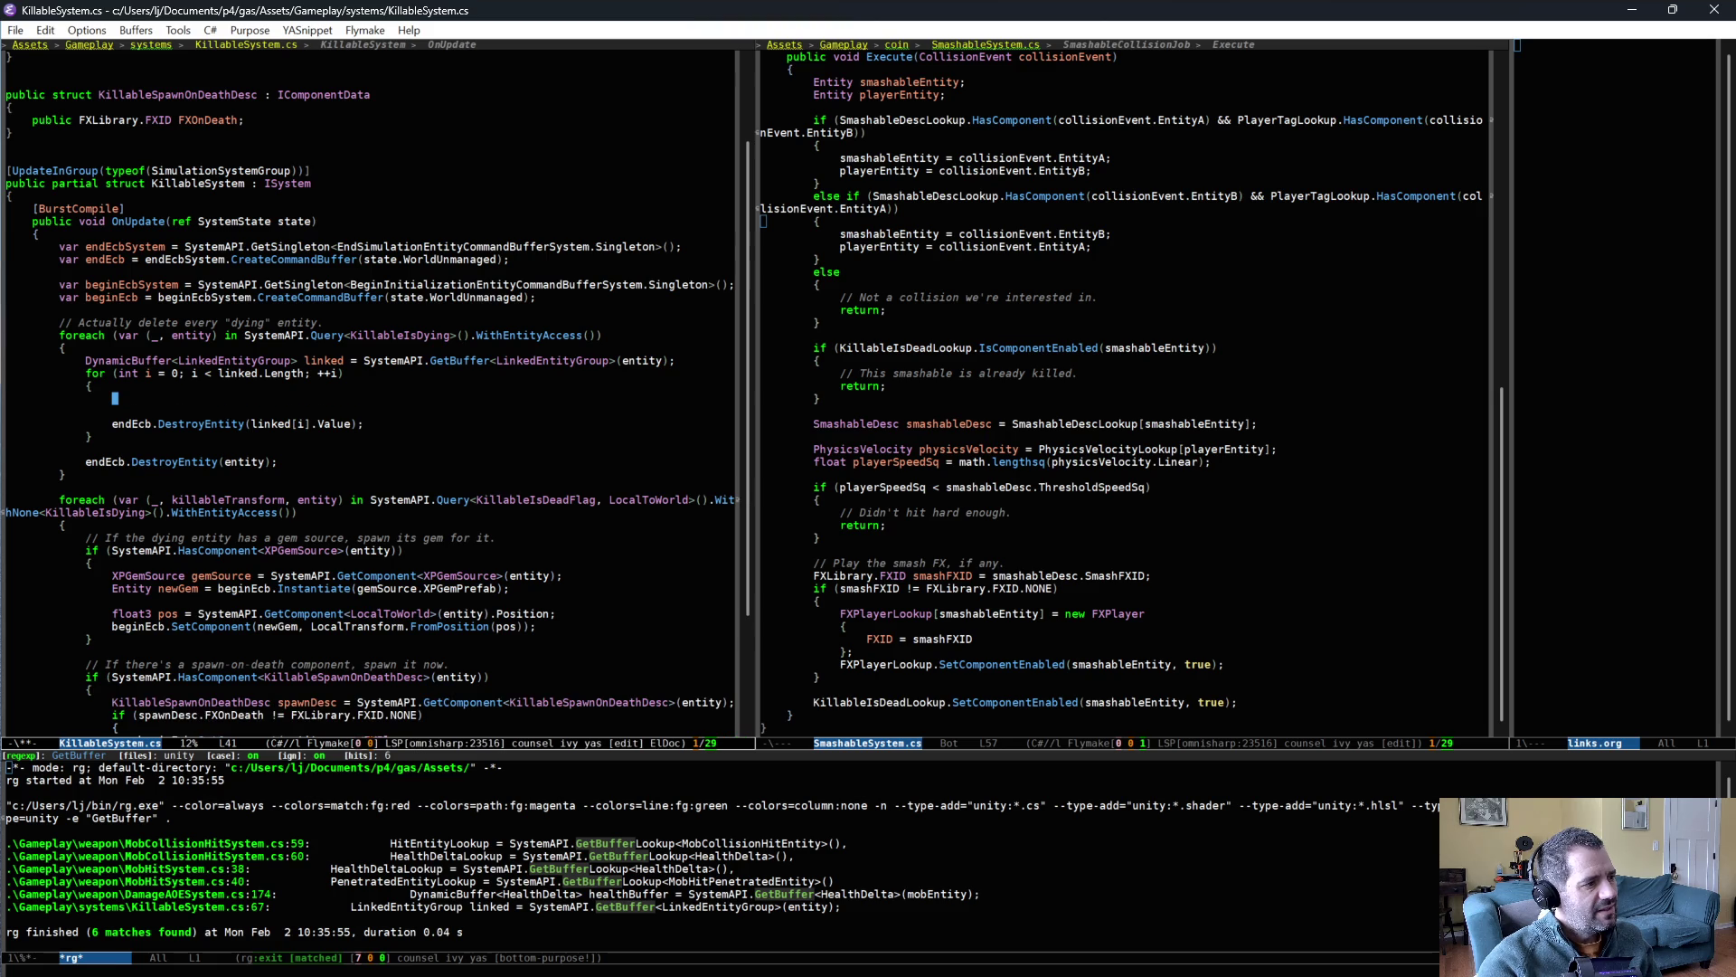
text(if (linked[i] =)
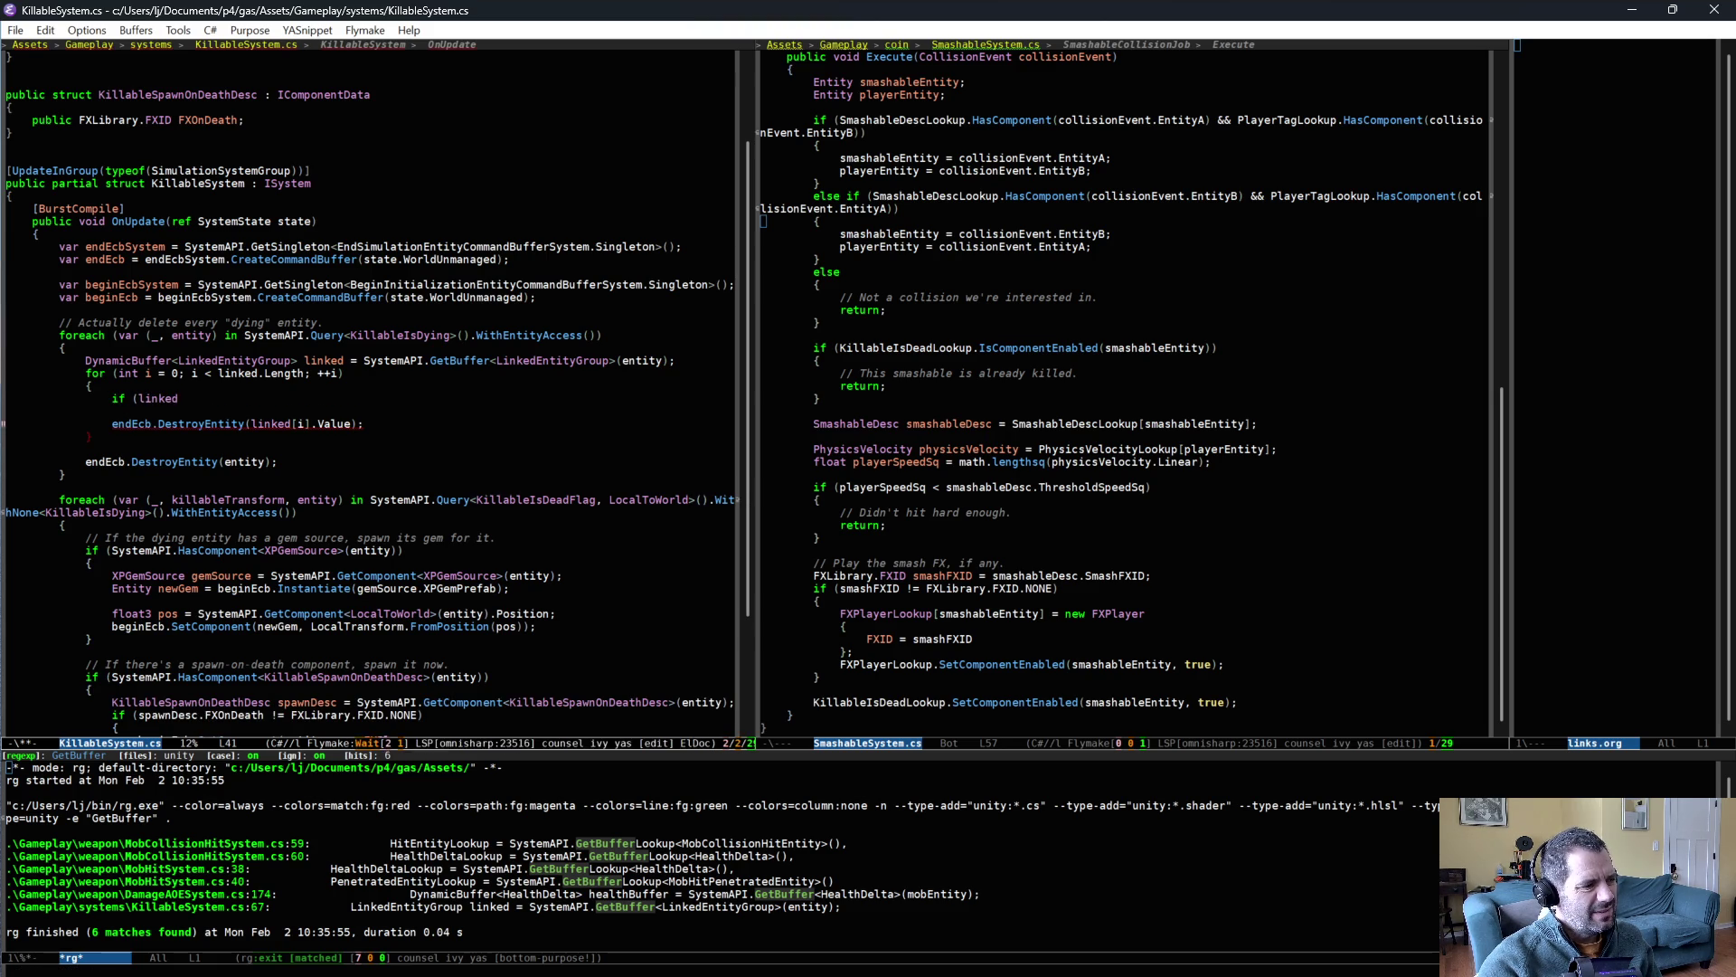
key(BackSpace)
key(BackSpace)
text(.Val)
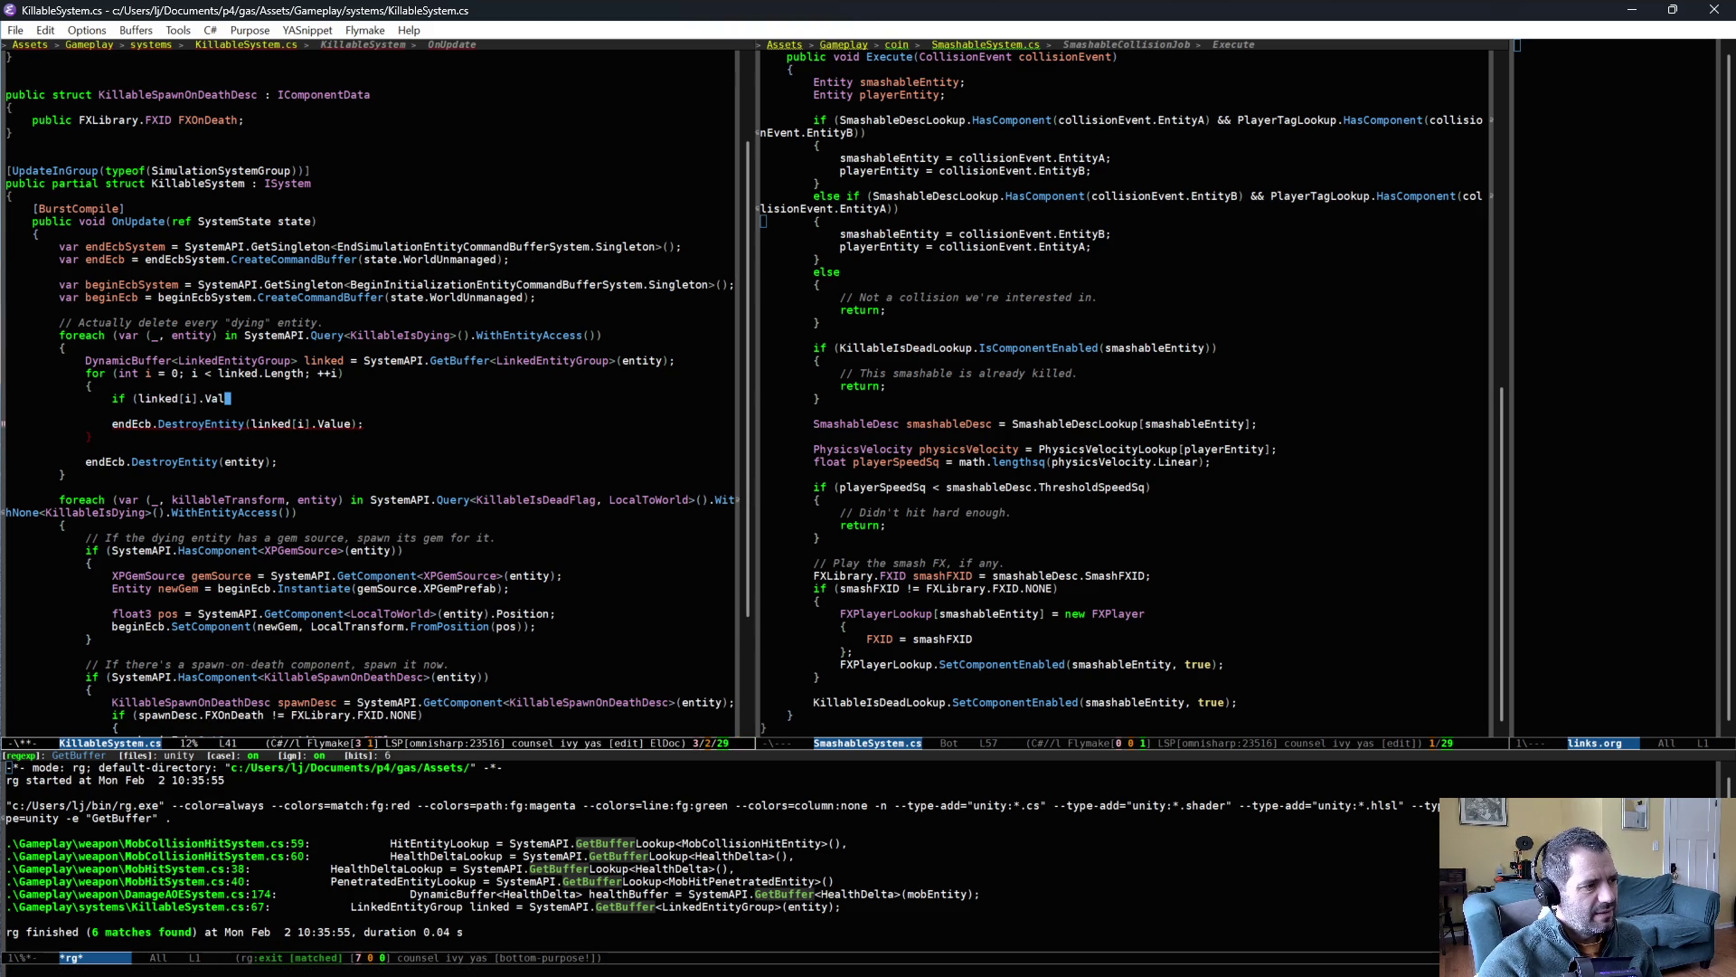
text(ue == entity))
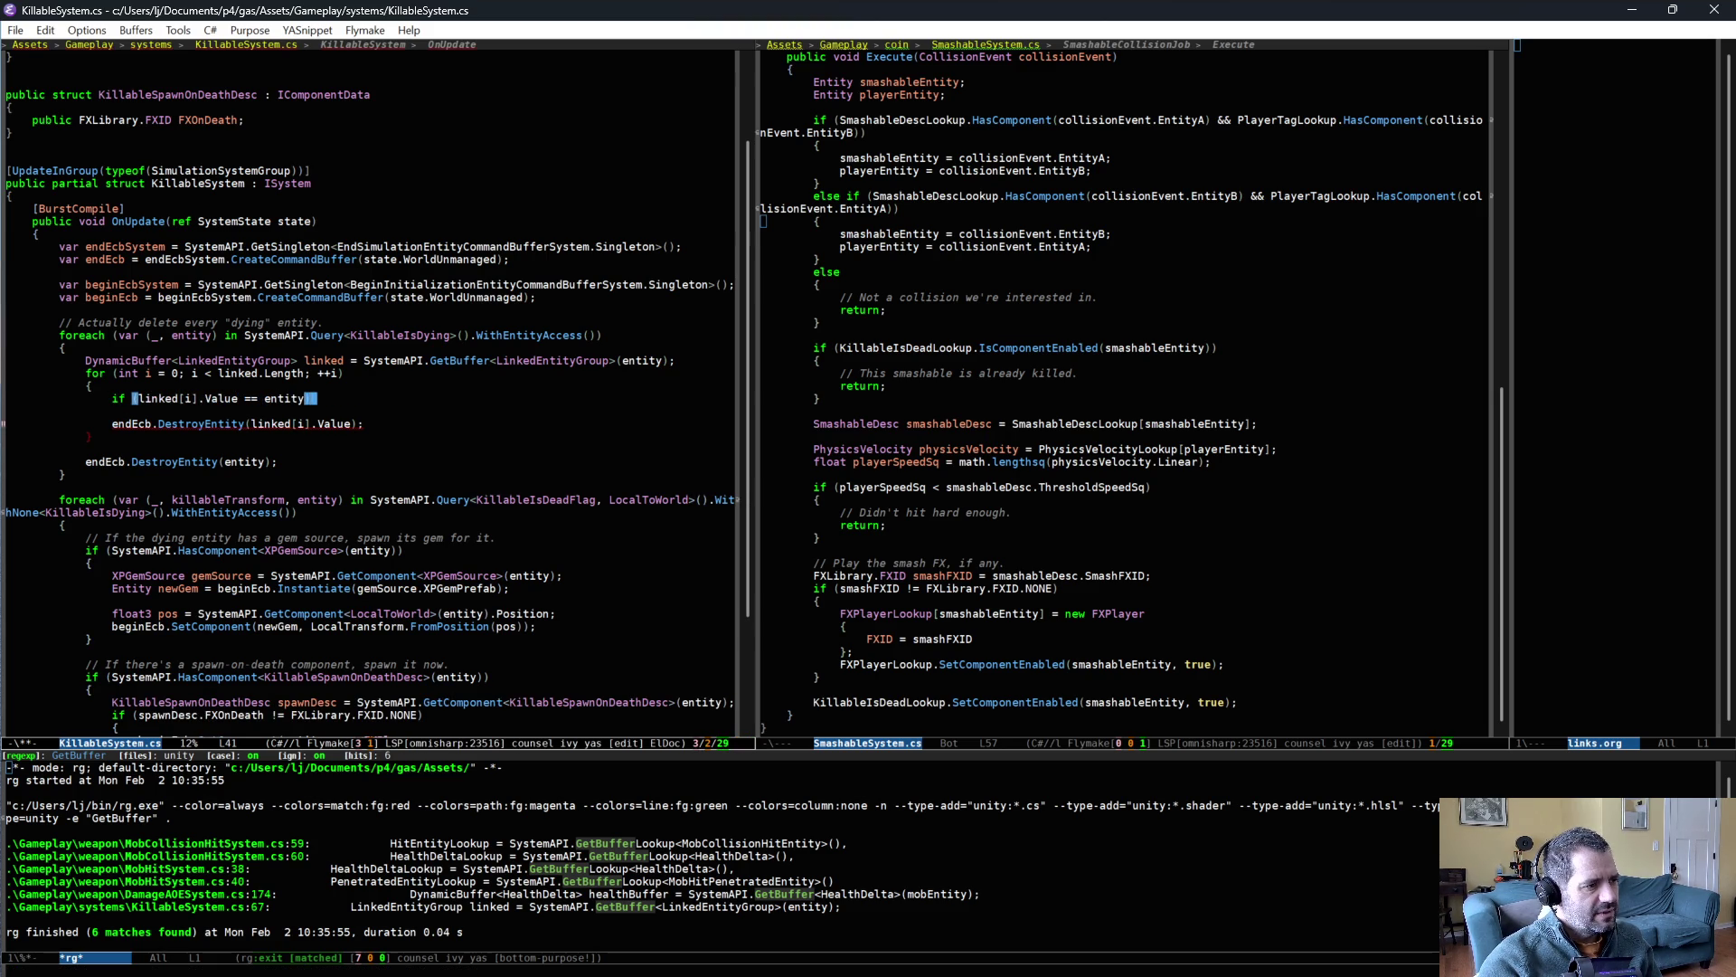
key(Return)
text({)
key(Return)
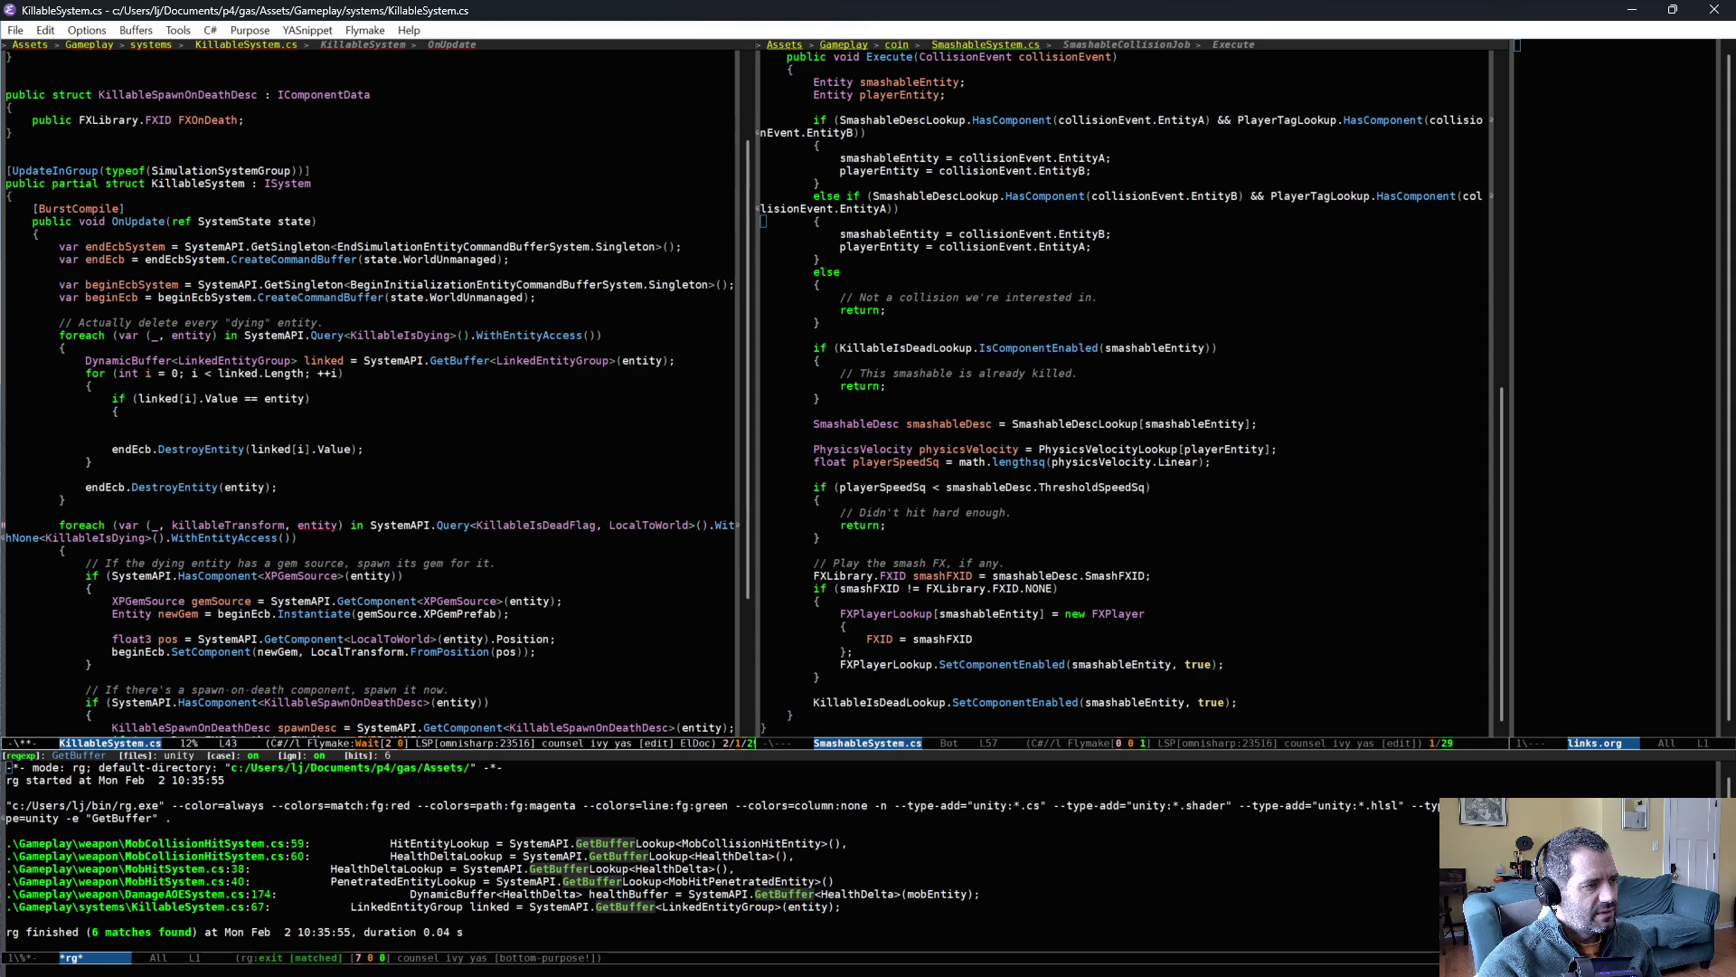
text(continue;)
key(Return)
text(})
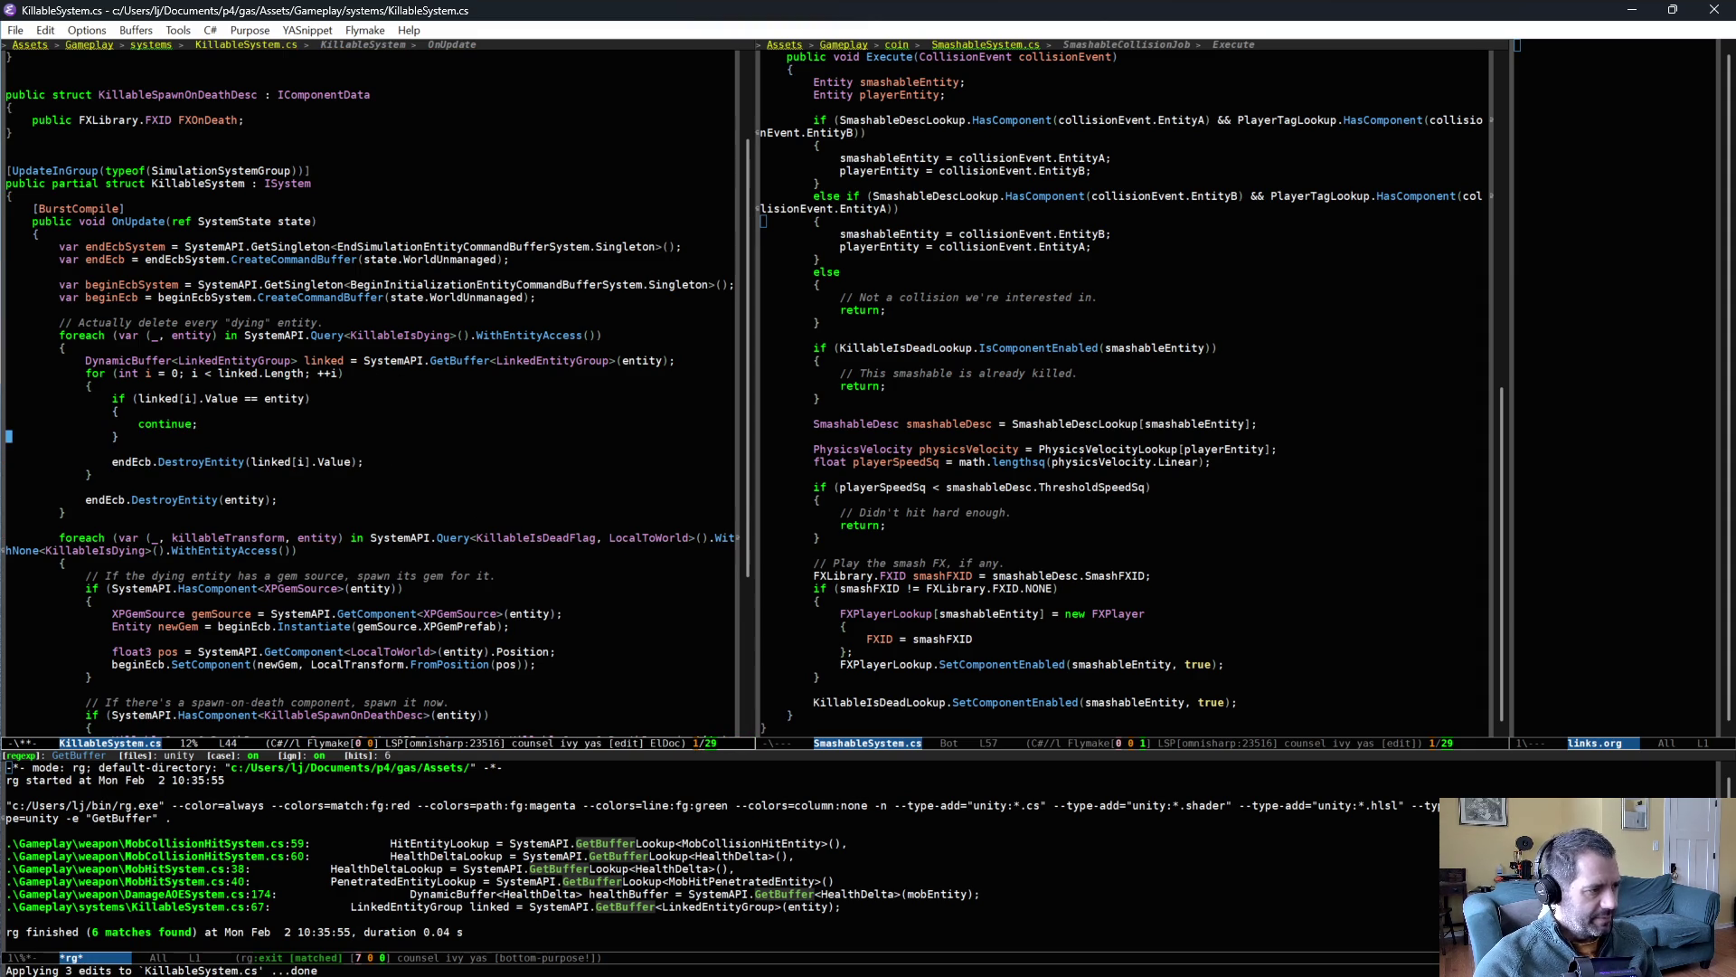
- Check the type of linked and the endEcb.DestroyEntity(entity) line, then return to Unity
click(203, 398)
double_click(159, 398)
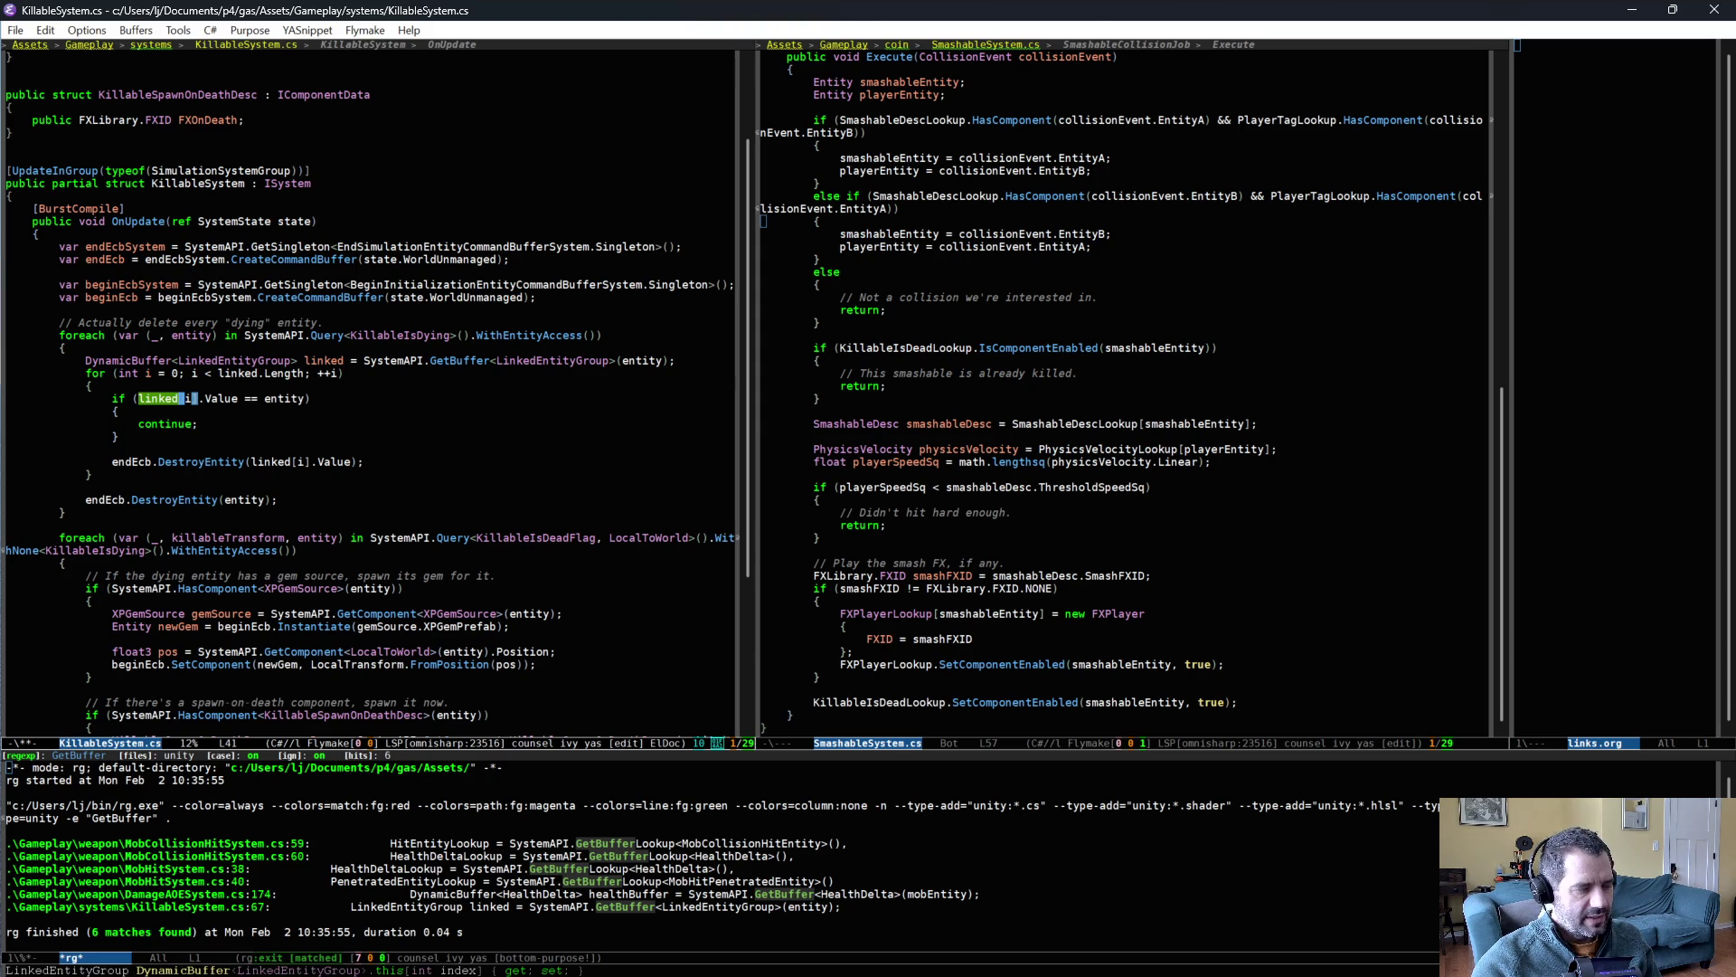
click(166, 461)
triple_click(204, 498)
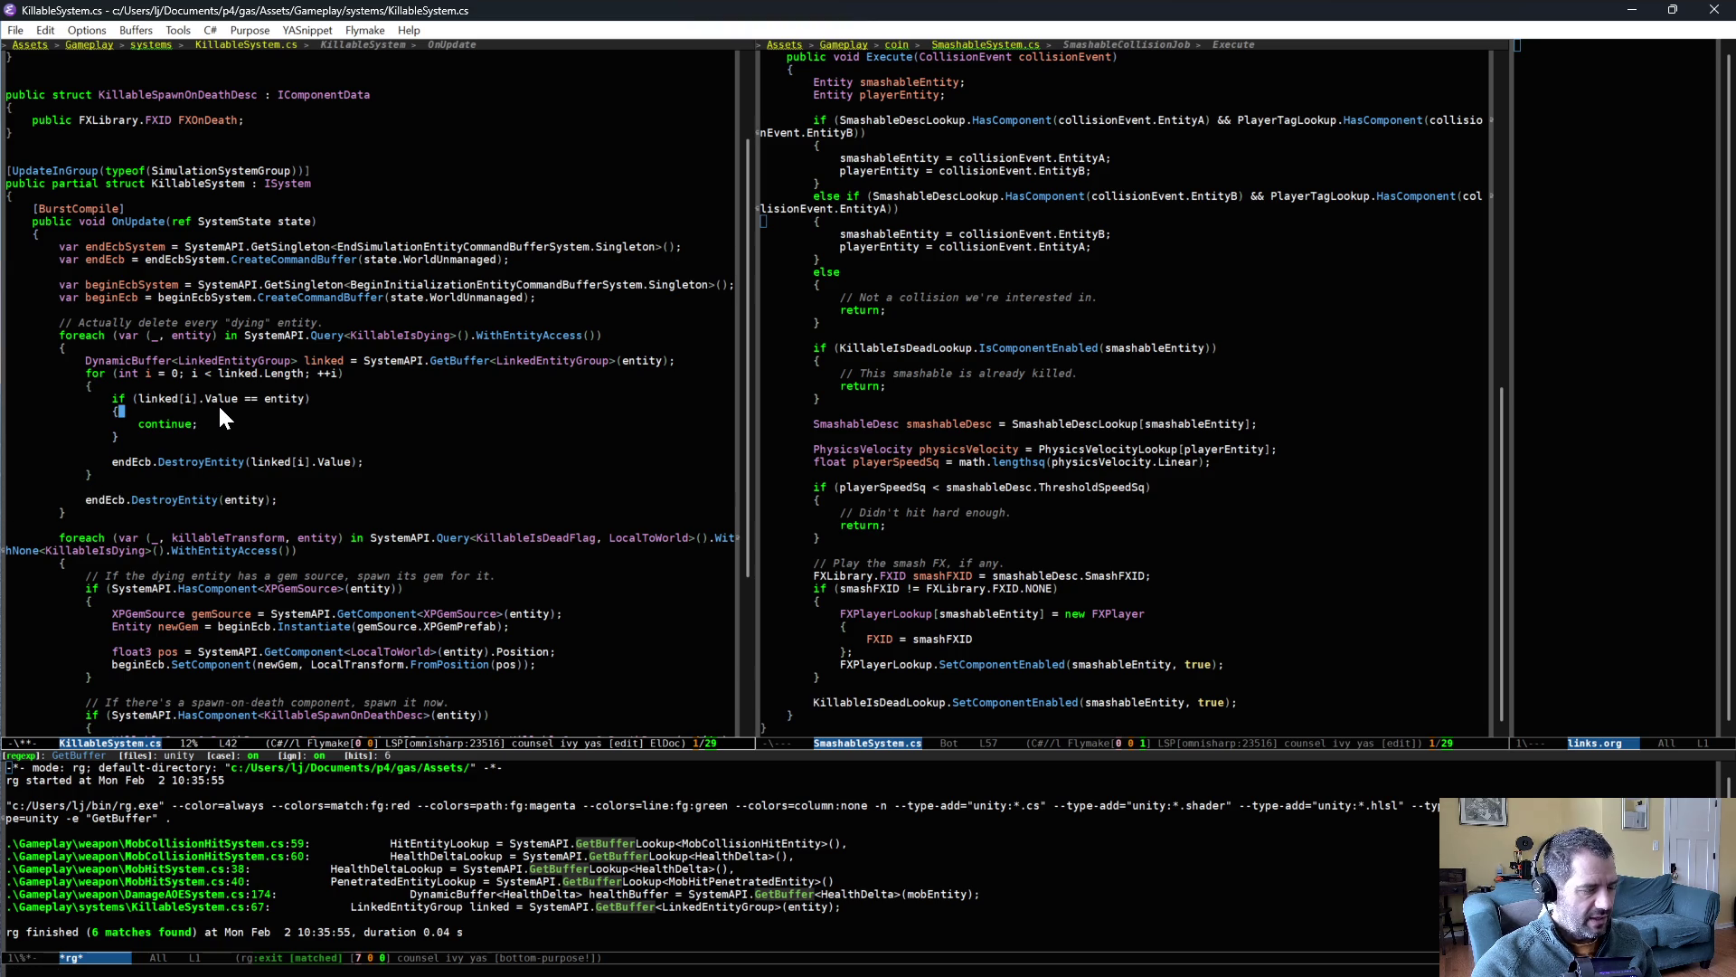
key(alt+Tab)
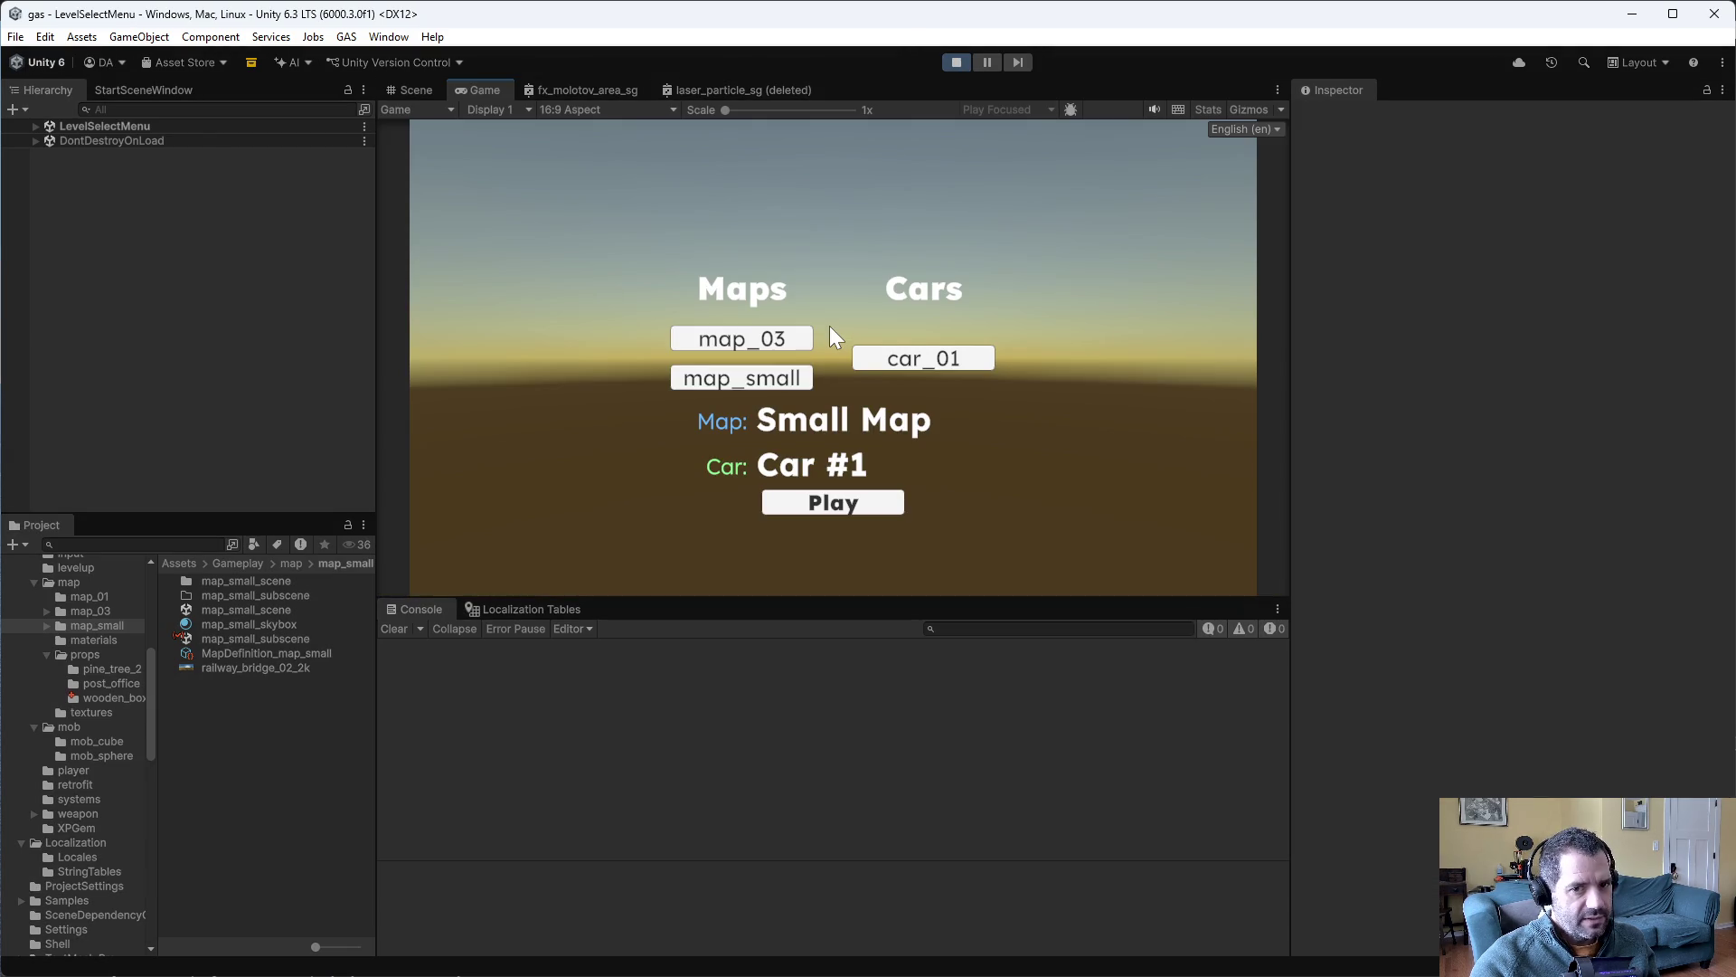
- Drive a game on map_small, stop play mode, and scroll through the console's ArgumentException errors
click(852, 507)
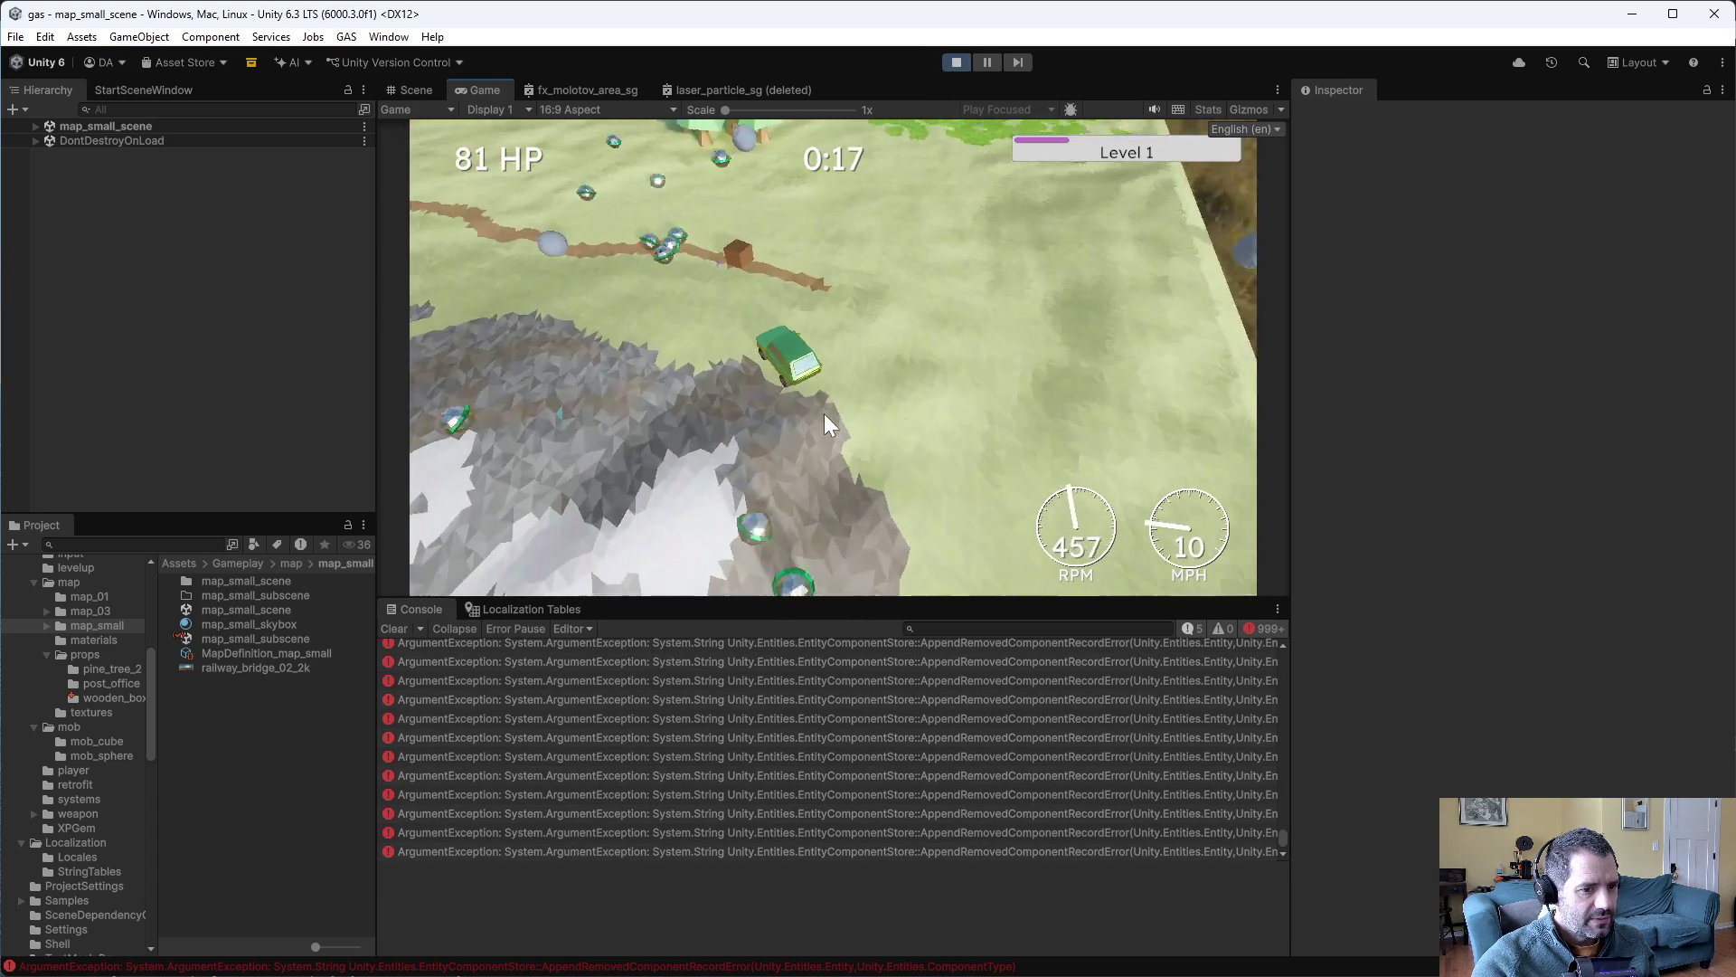
click(956, 62)
drag(1283, 837, 1272, 641)
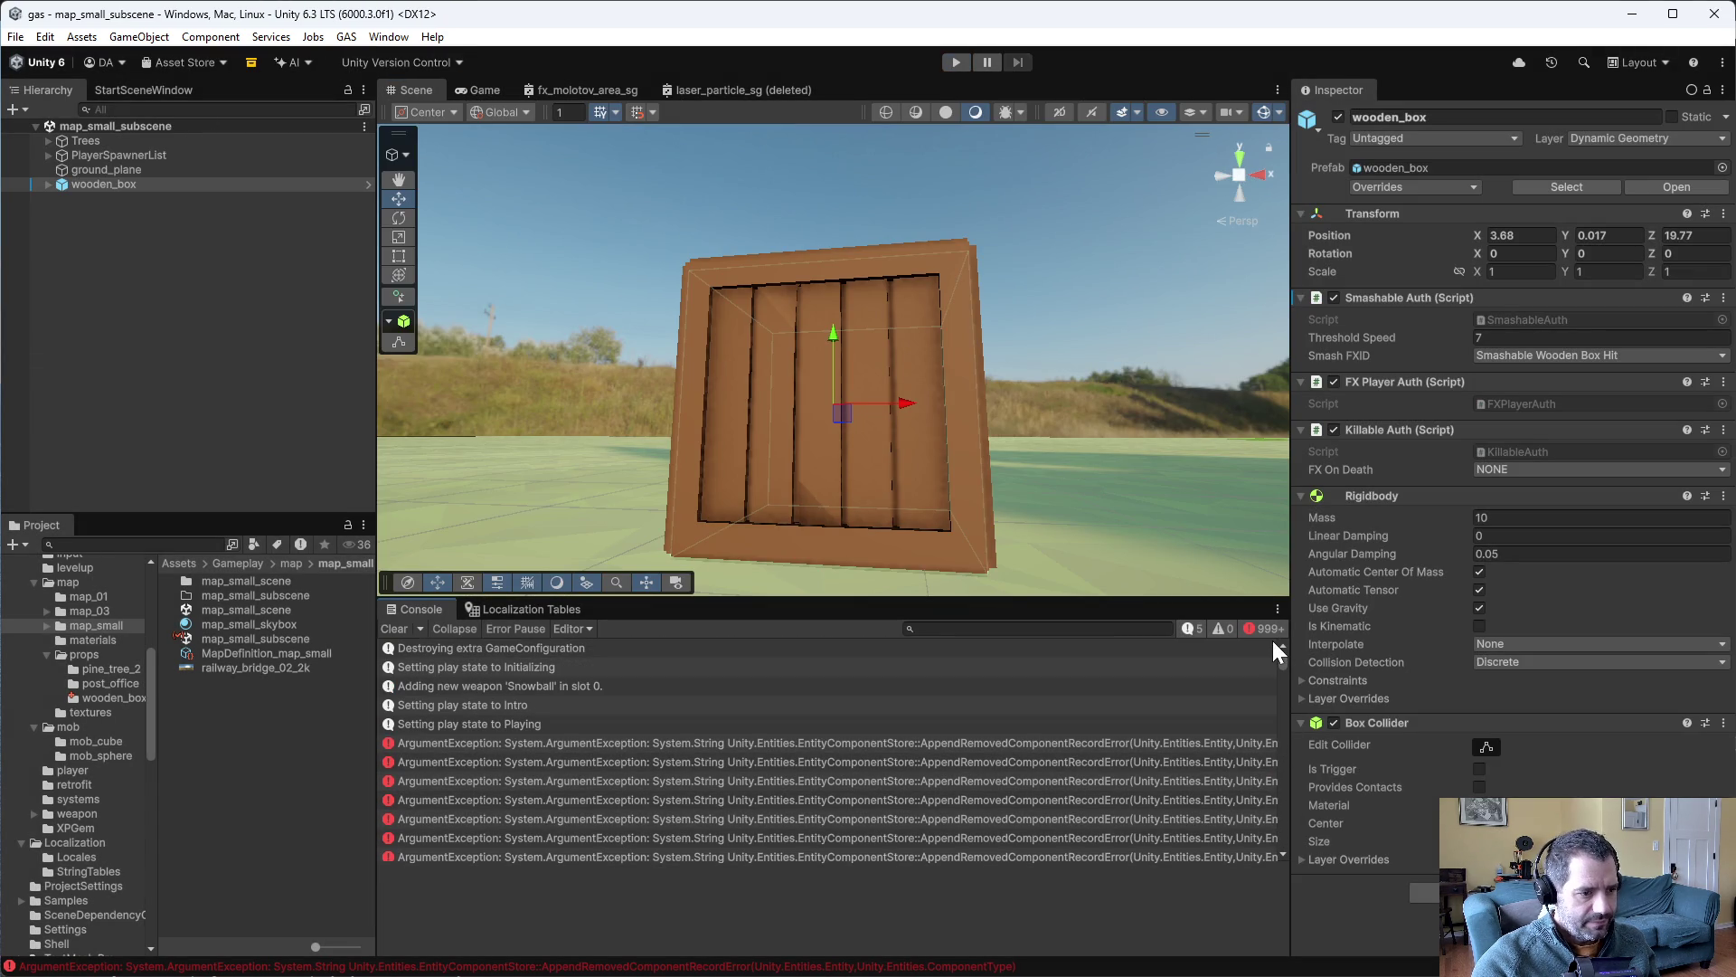
- Follow the first ArgumentException's stack trace to KillableSystem.cs:38, then focus the continue statement in Emacs
click(1147, 743)
scroll(775, 919, down, 1)
scroll(774, 919, up, 1)
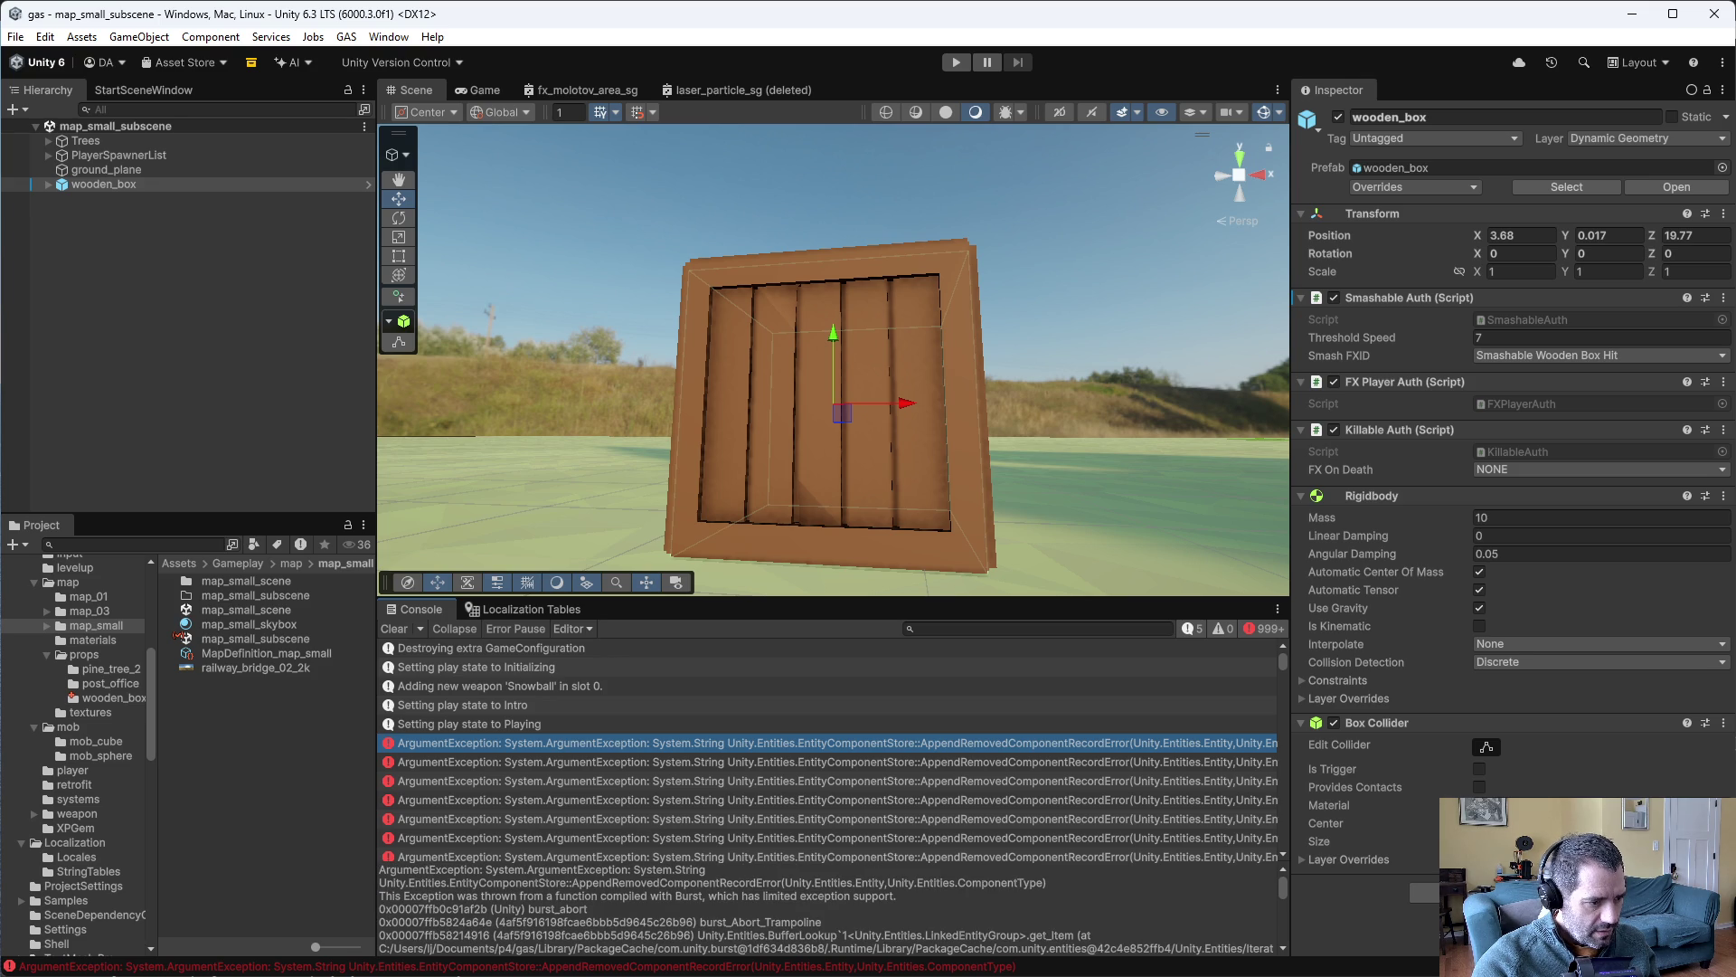
scroll(826, 909, down, 1)
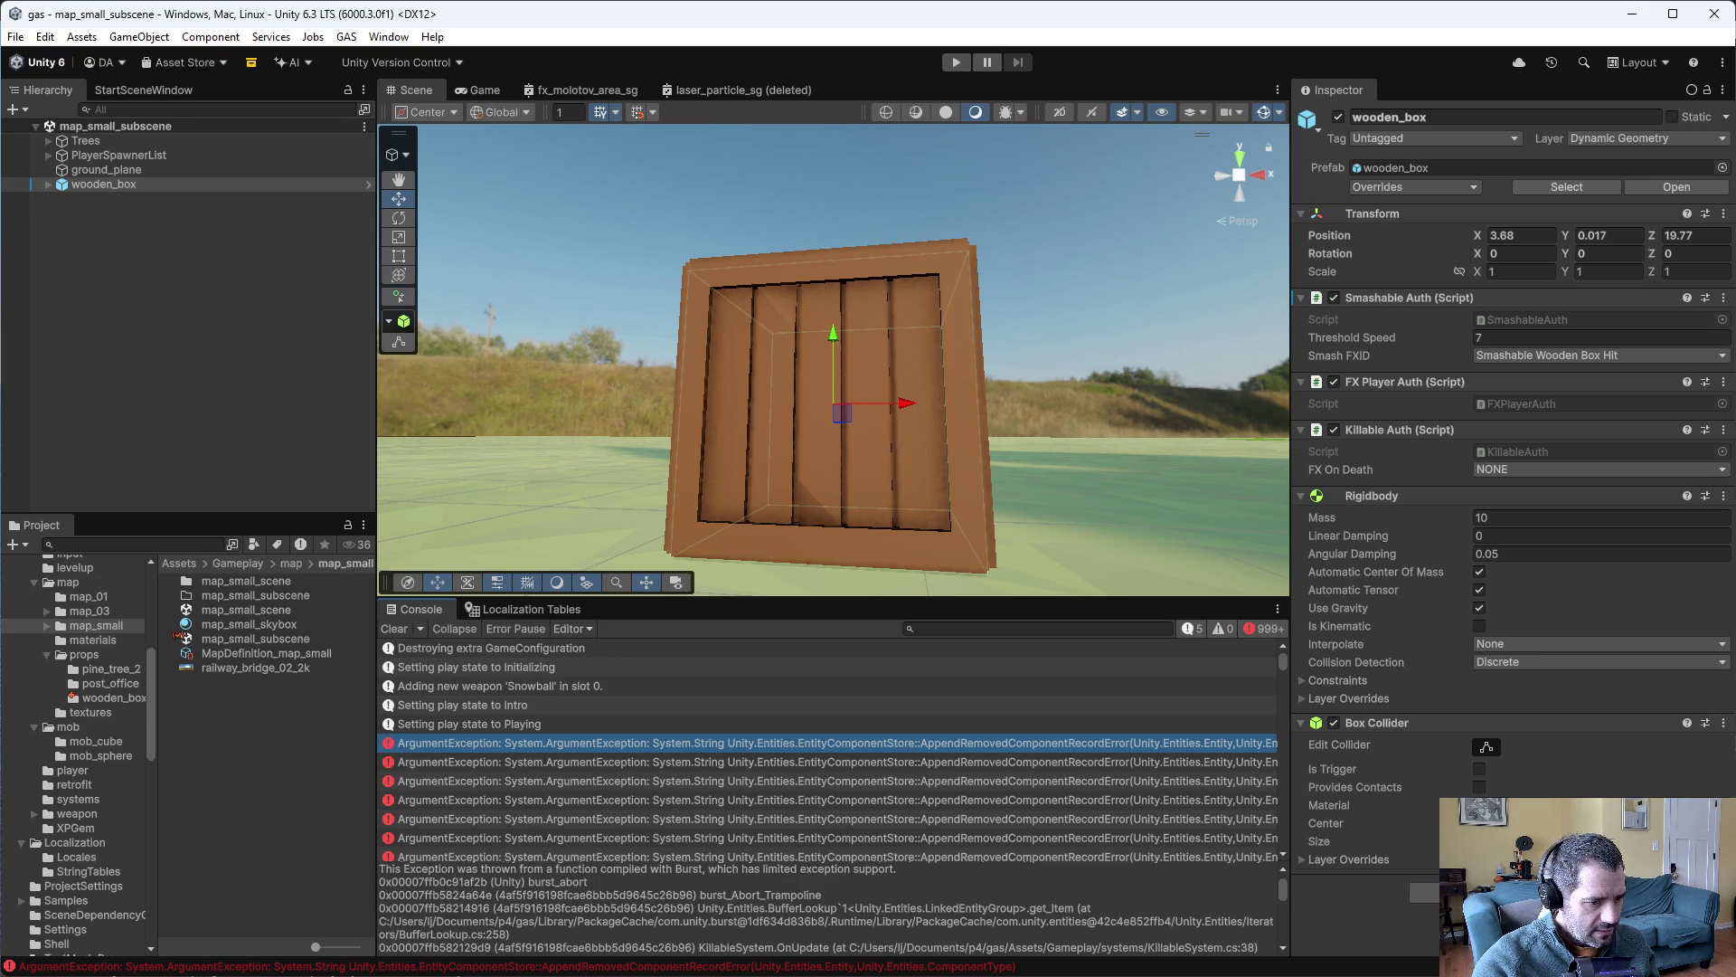
scroll(826, 909, down, 1)
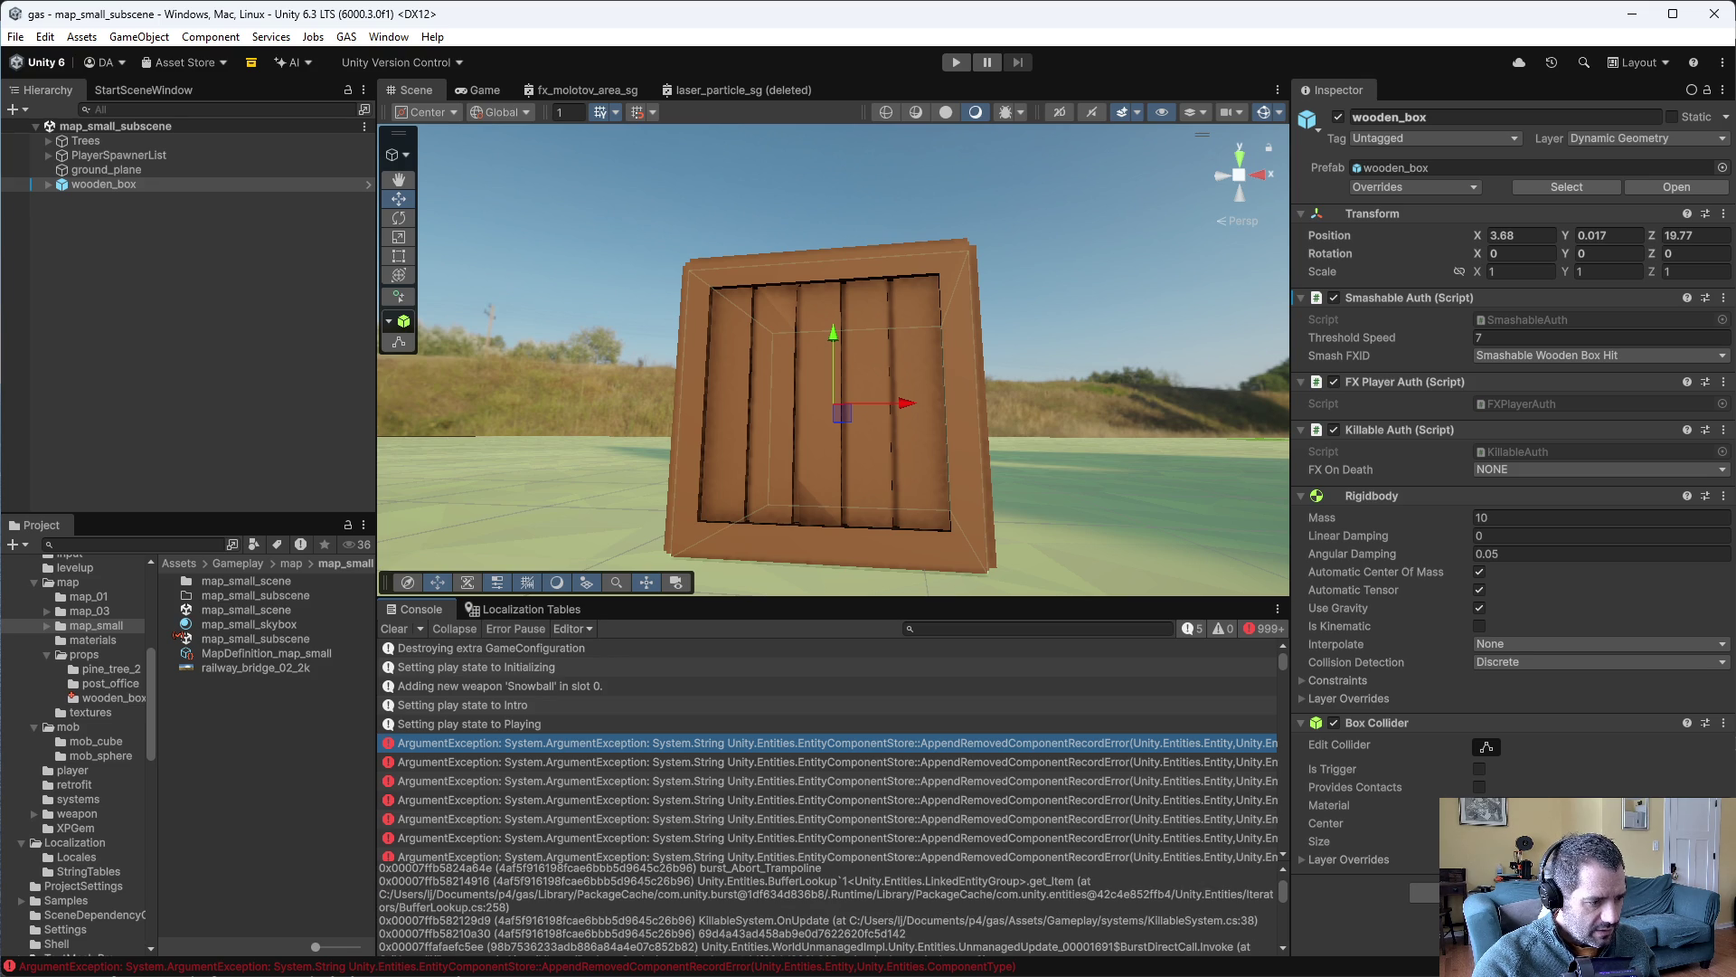
key(alt+Tab)
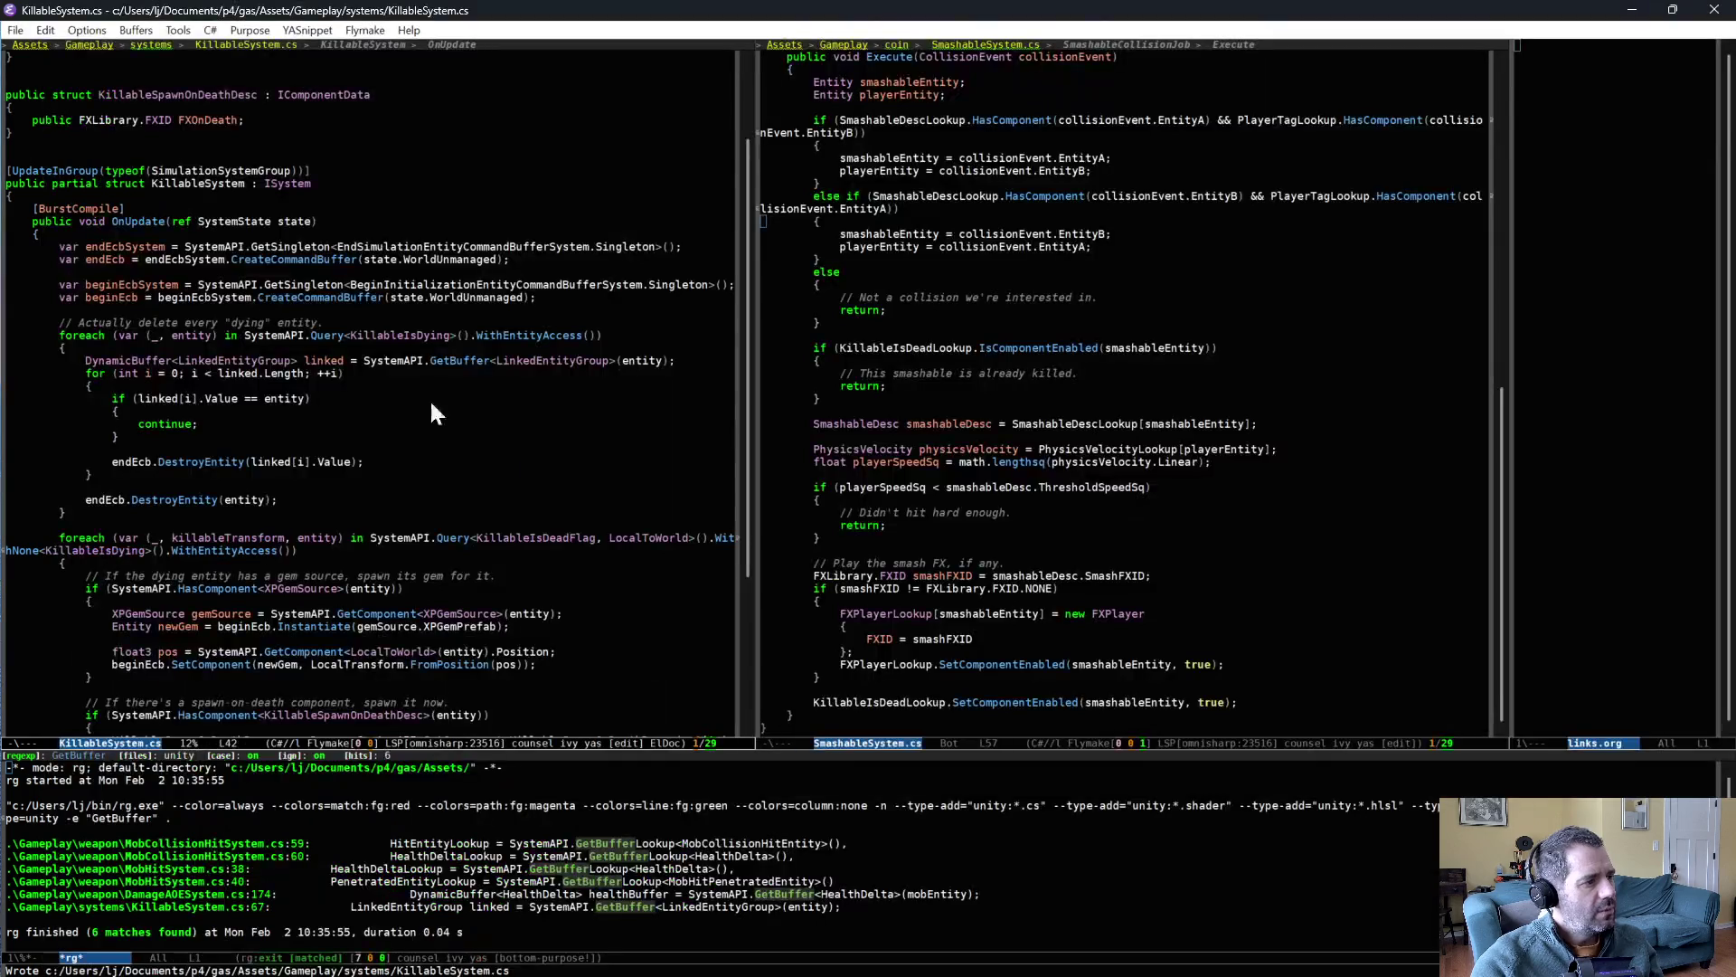
click(369, 425)
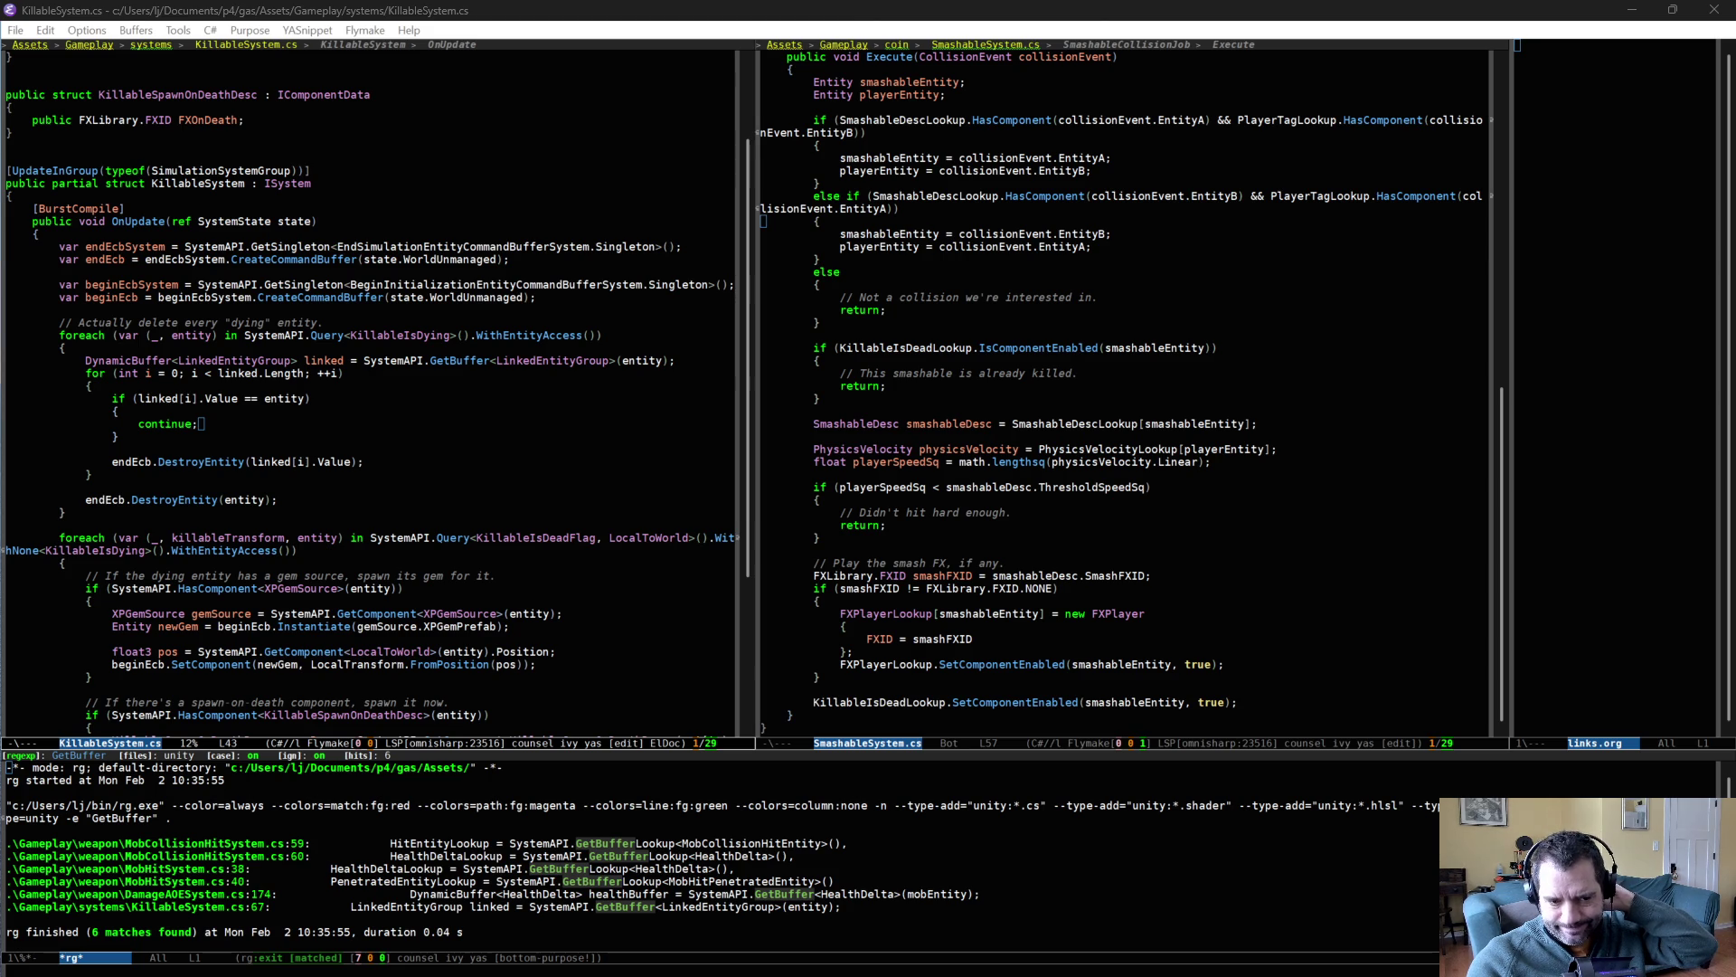
- Comment out the DynamicBuffer LinkedEntityGroup loop, save KillableSystem.cs, and go back to Unity
click(280, 400)
drag(185, 360, 492, 474)
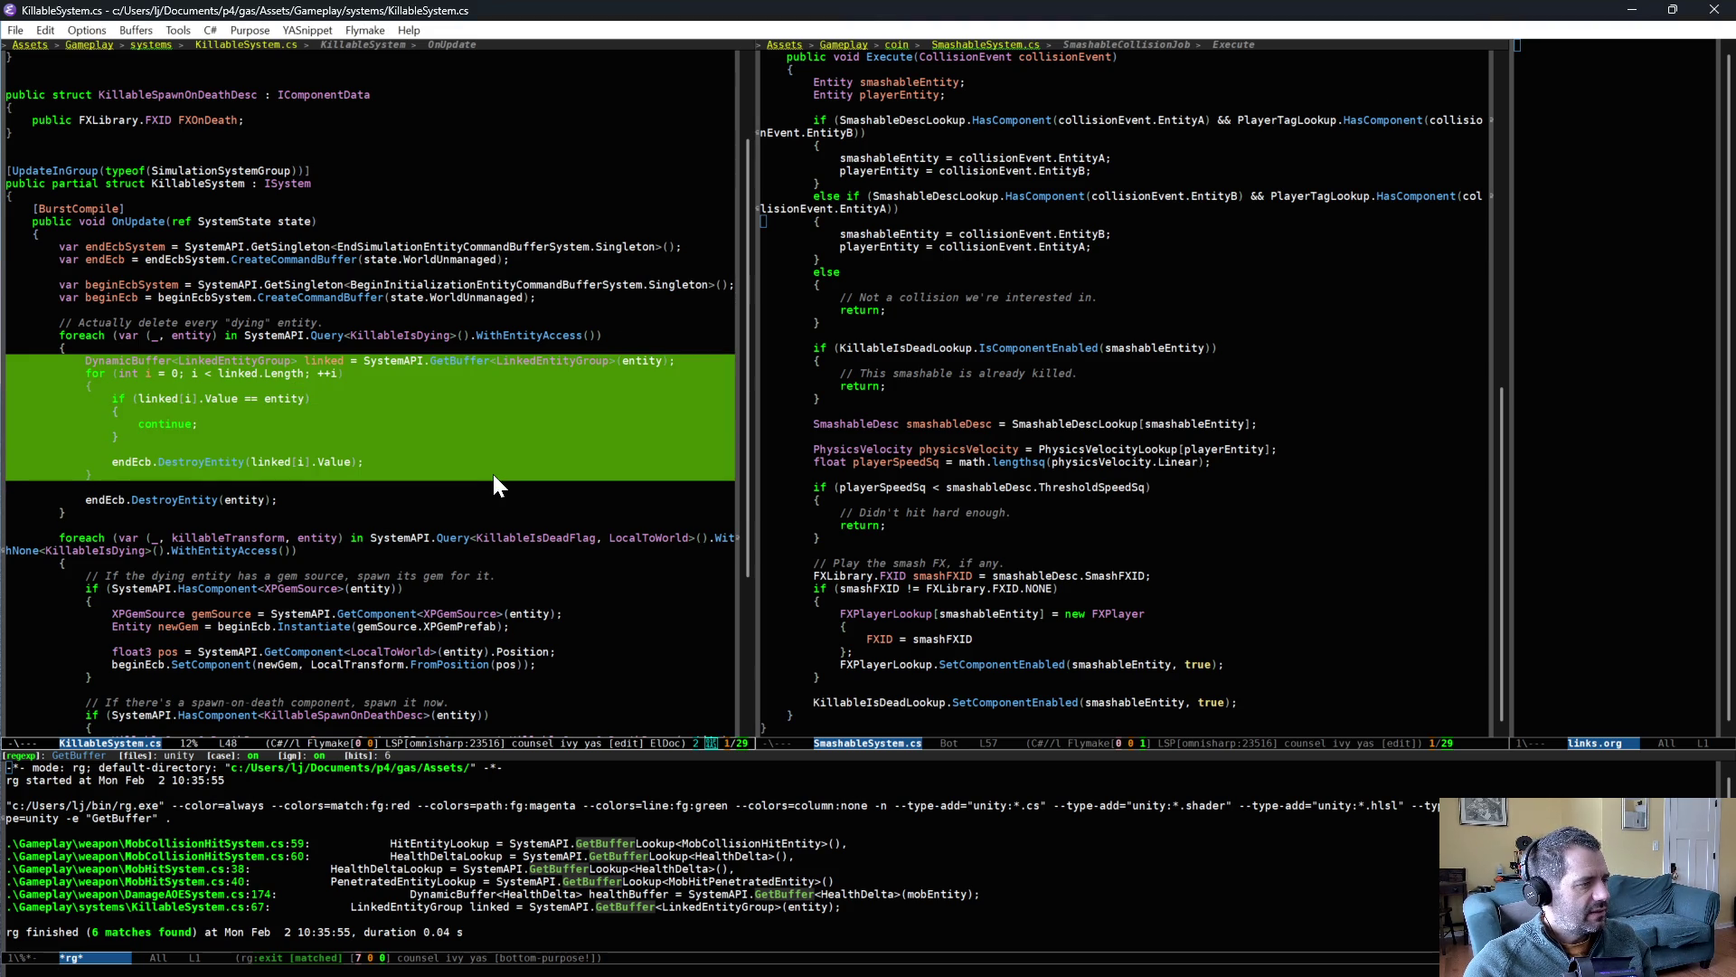
key(alt+semicolon)
key(ctrl+x)
key(ctrl+s)
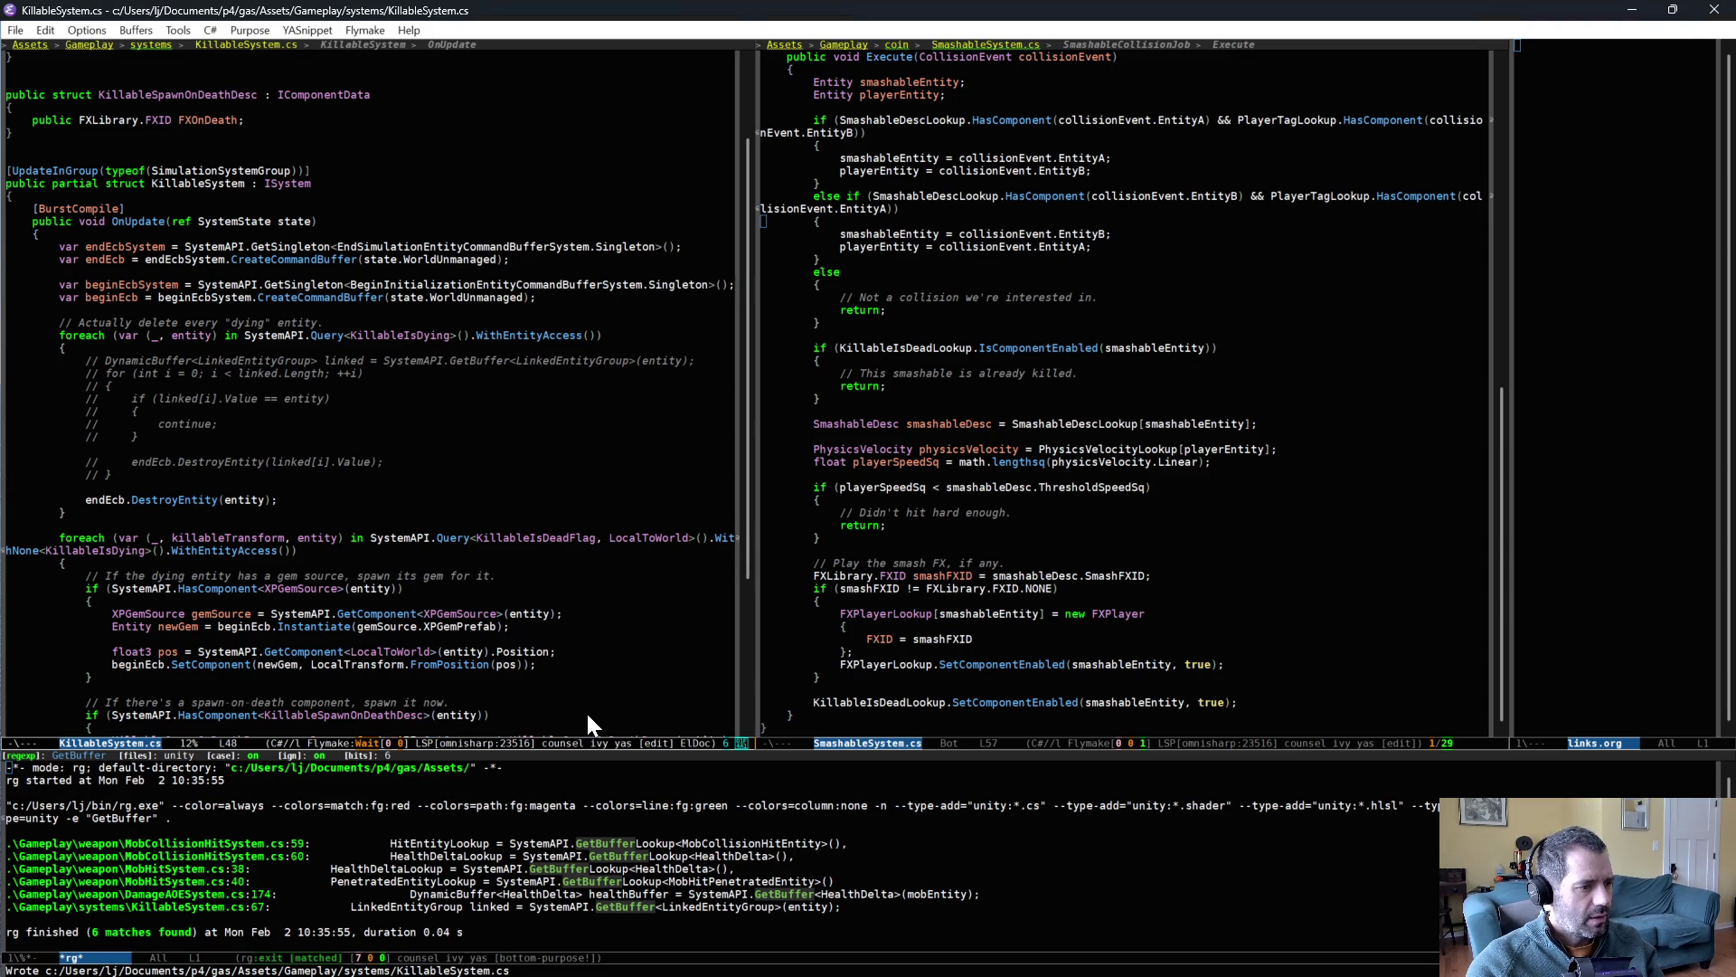
key(alt+Tab)
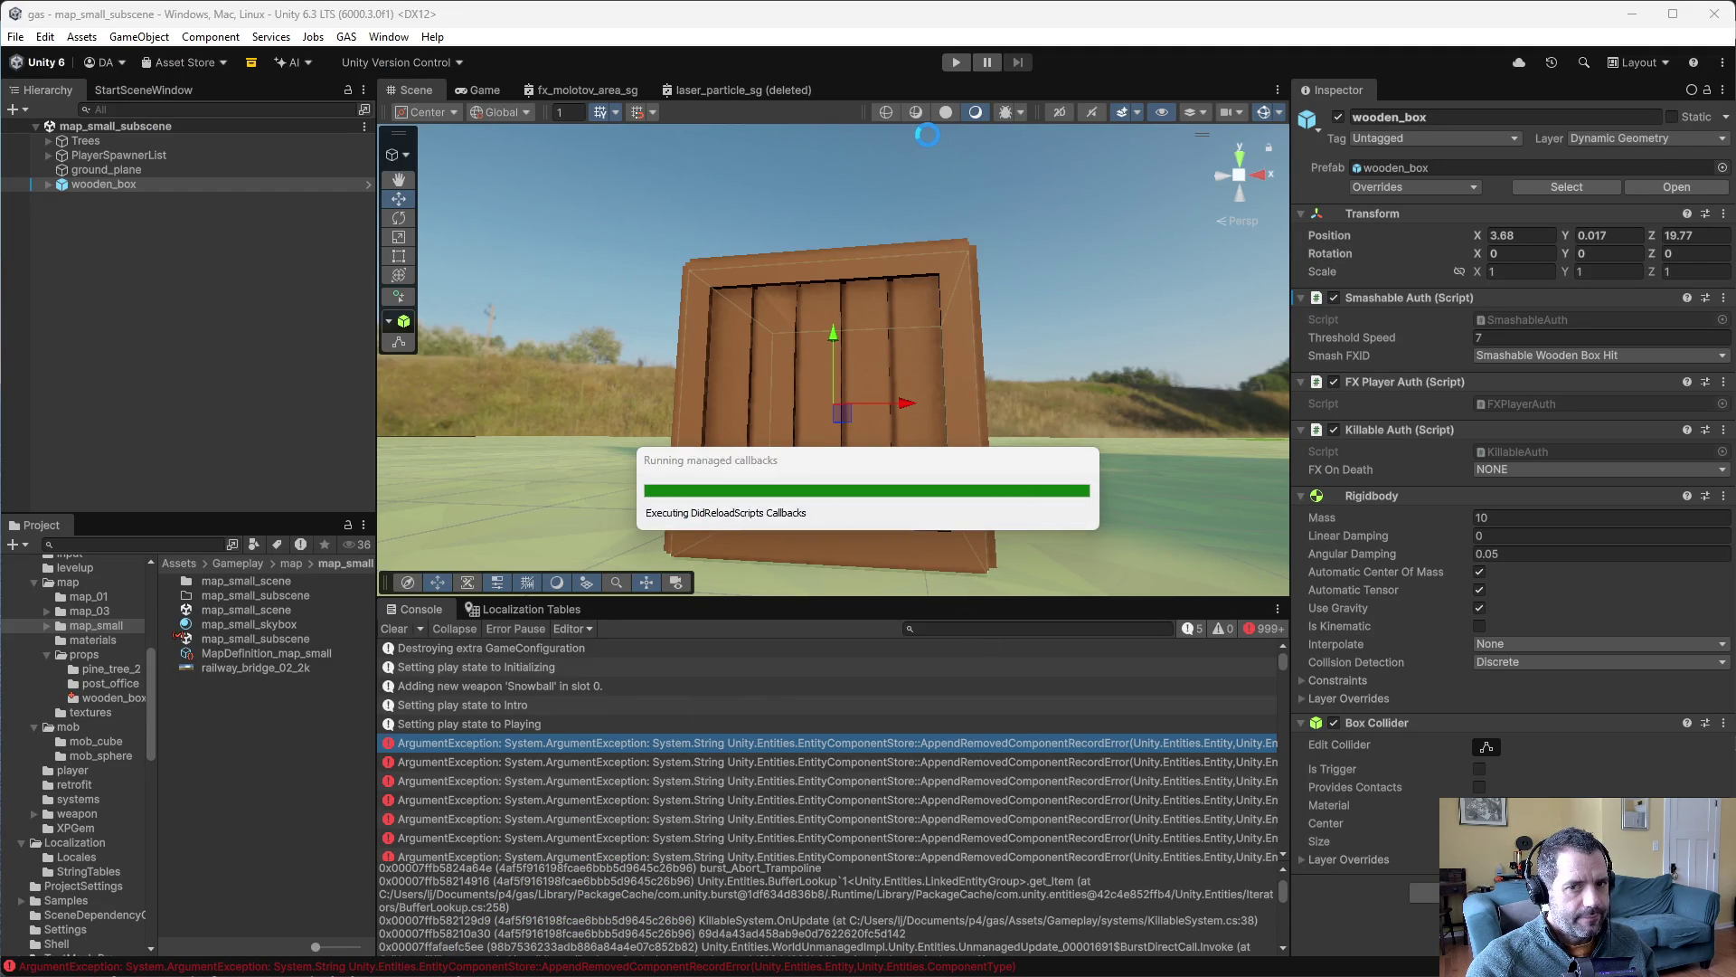
- Play a race on map_small, drive forward with W, and stop play mode
click(954, 60)
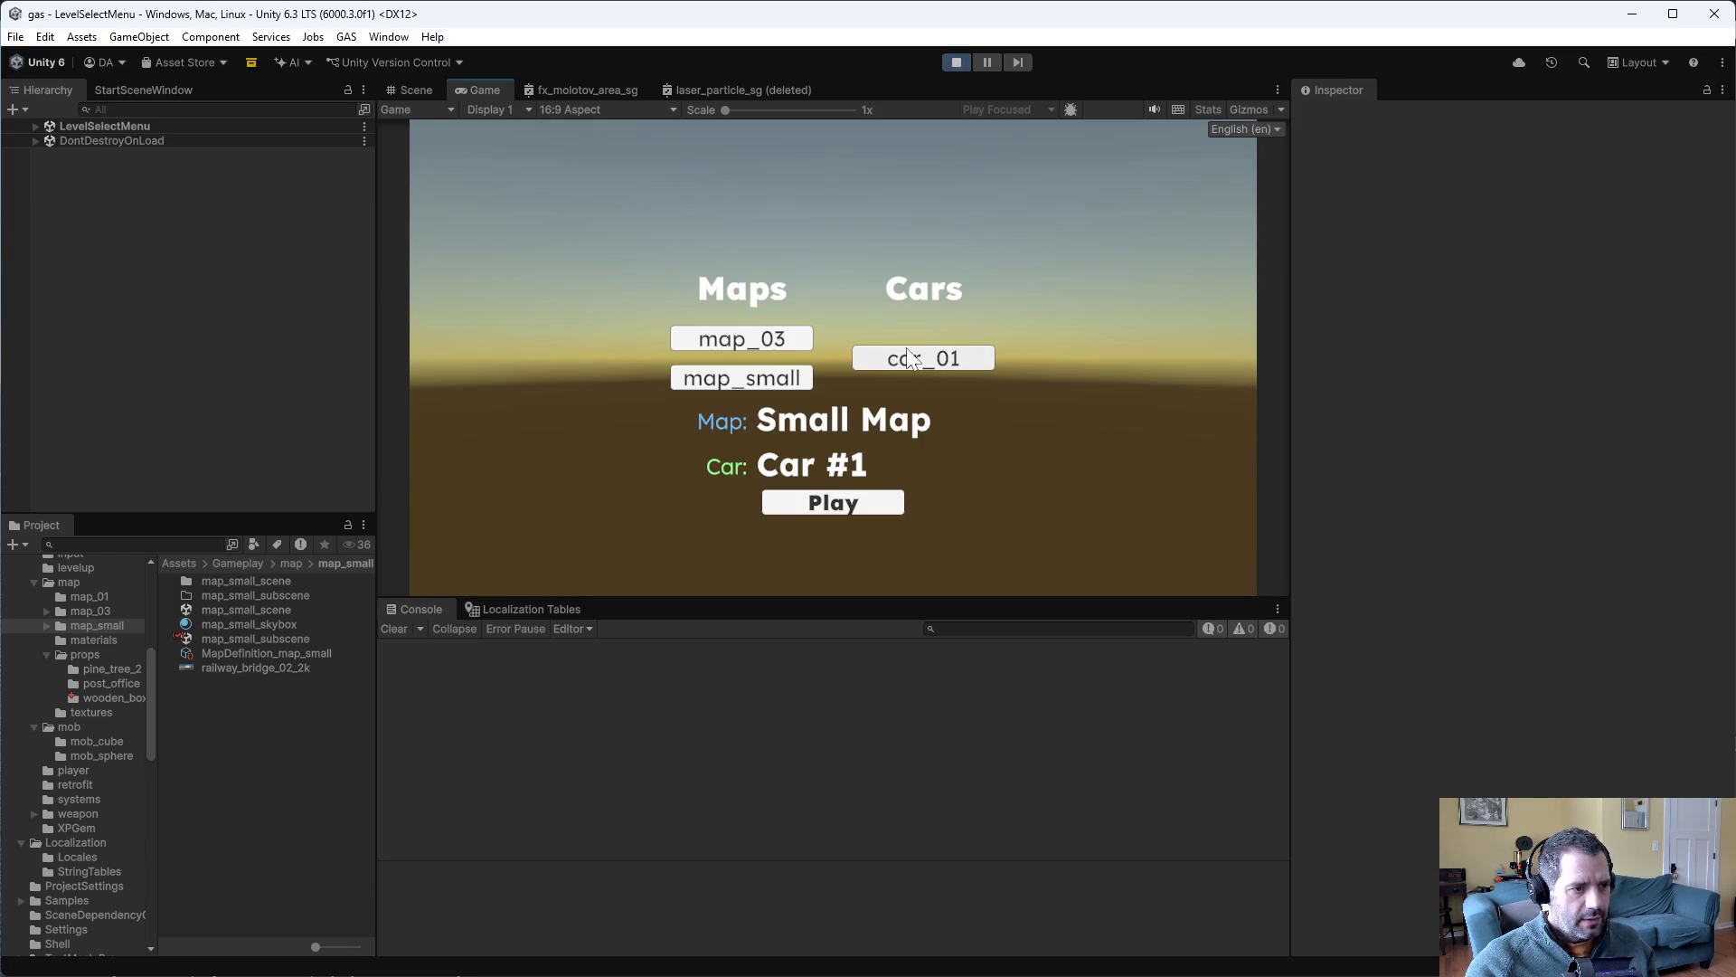
click(824, 500)
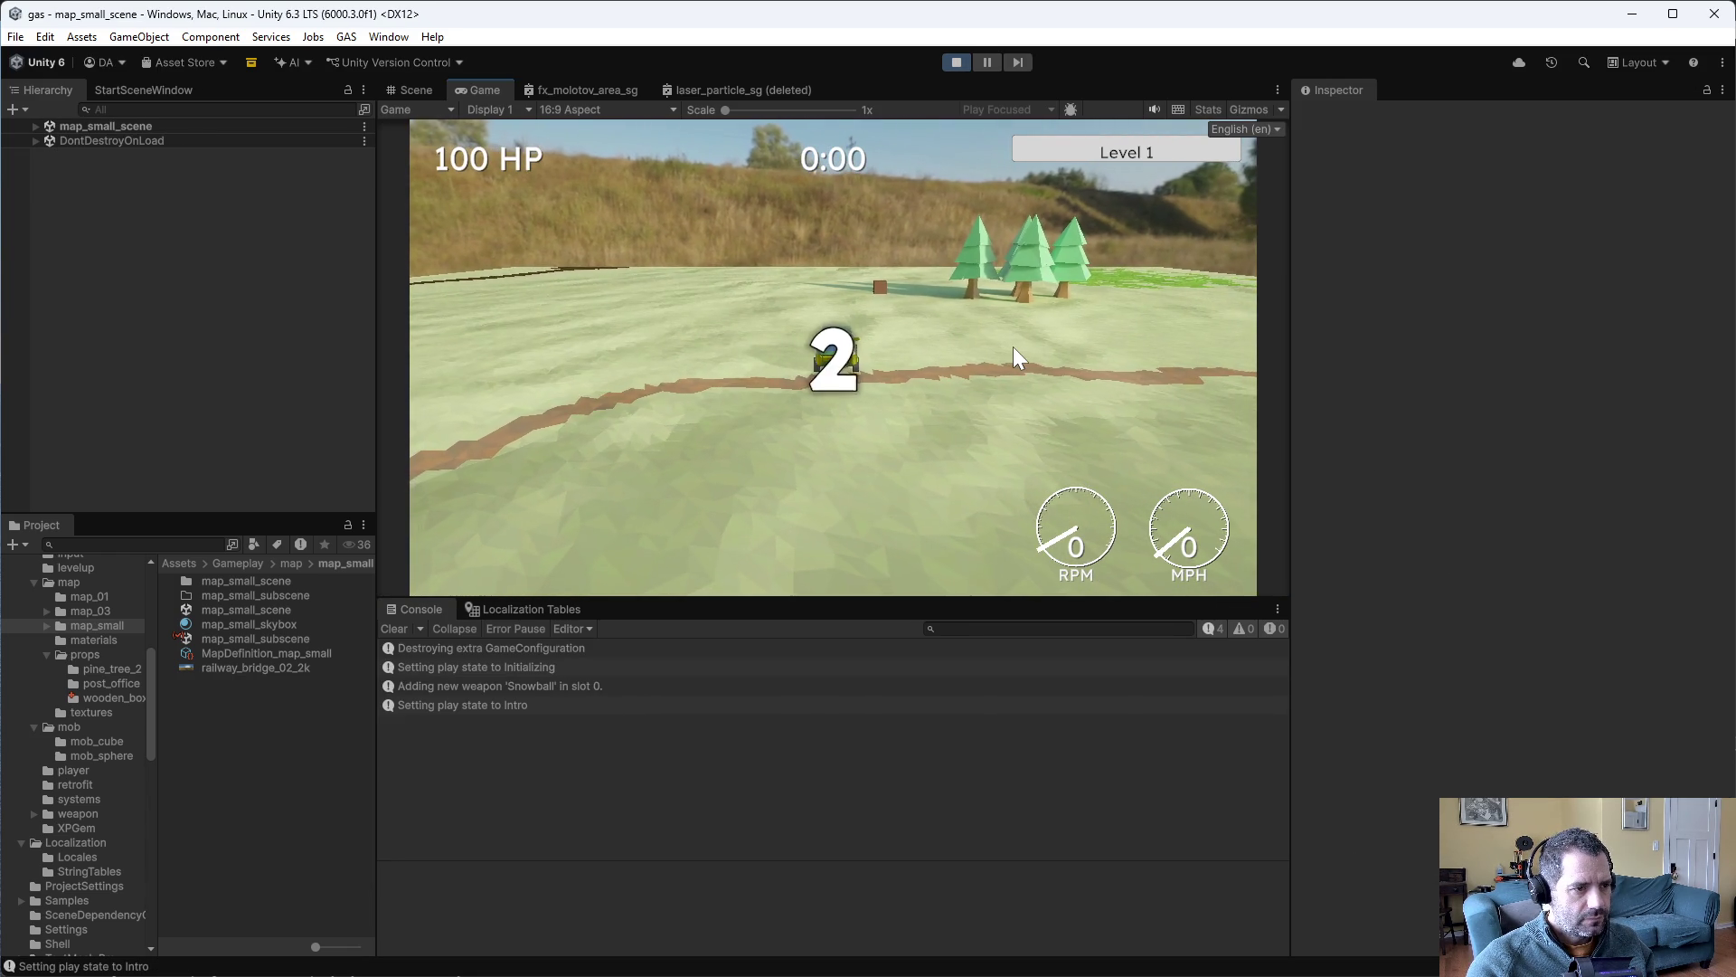
key(w)
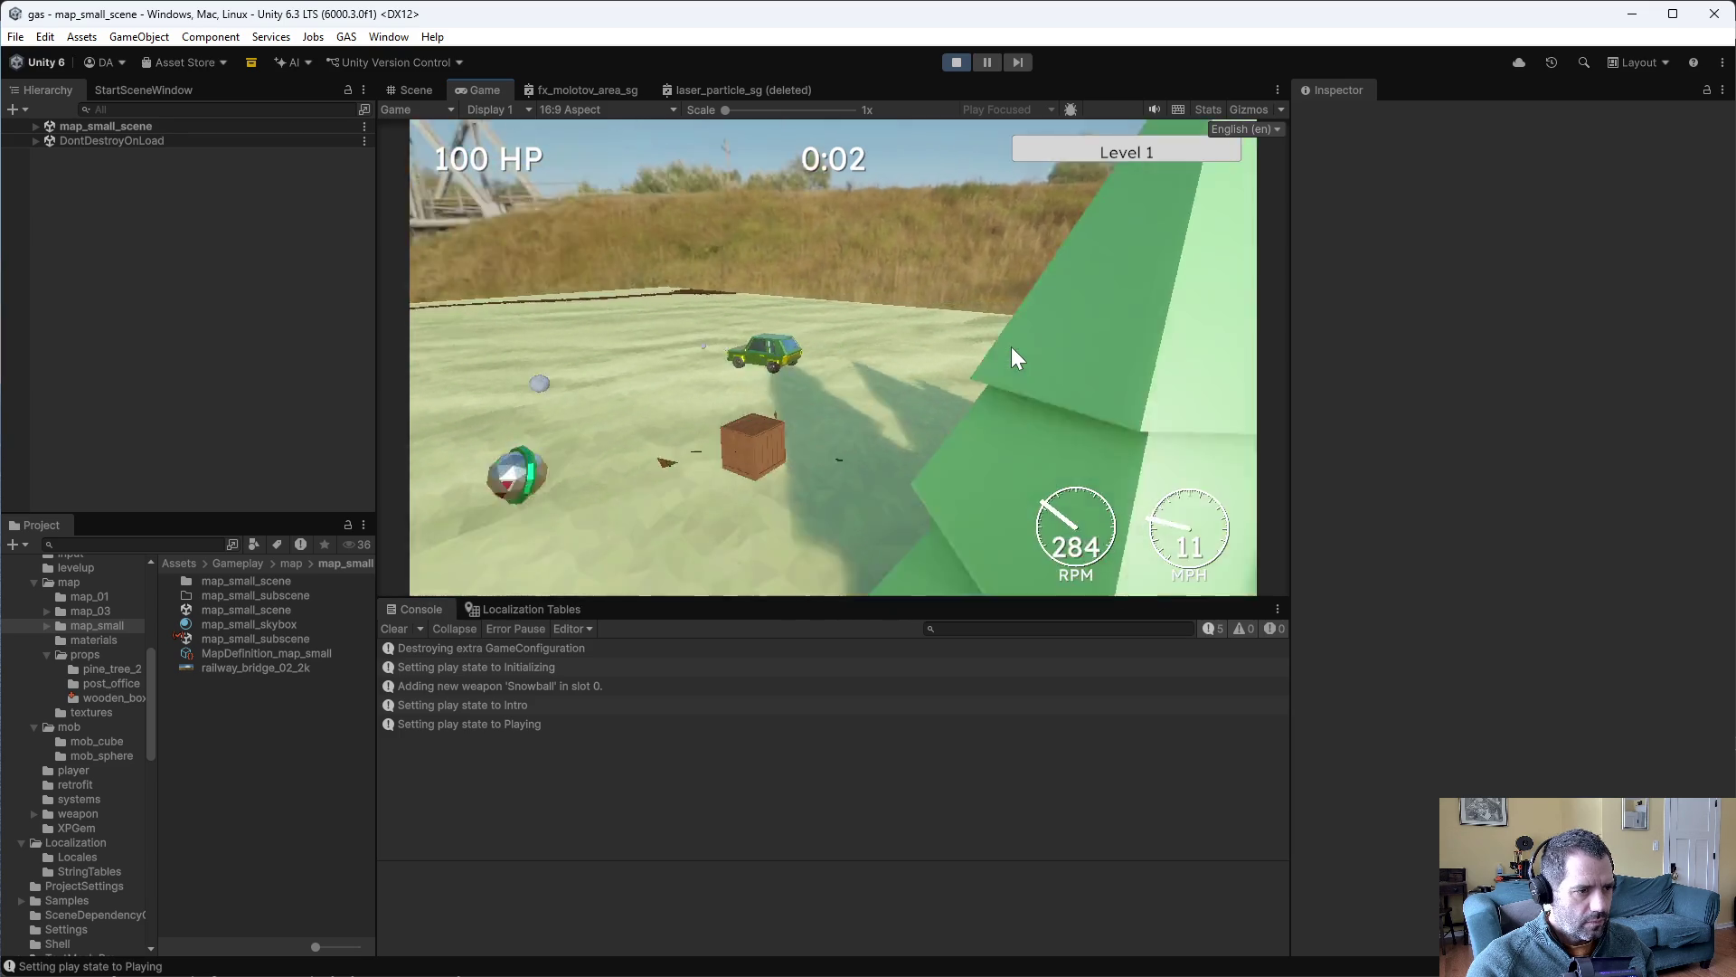
key(w)
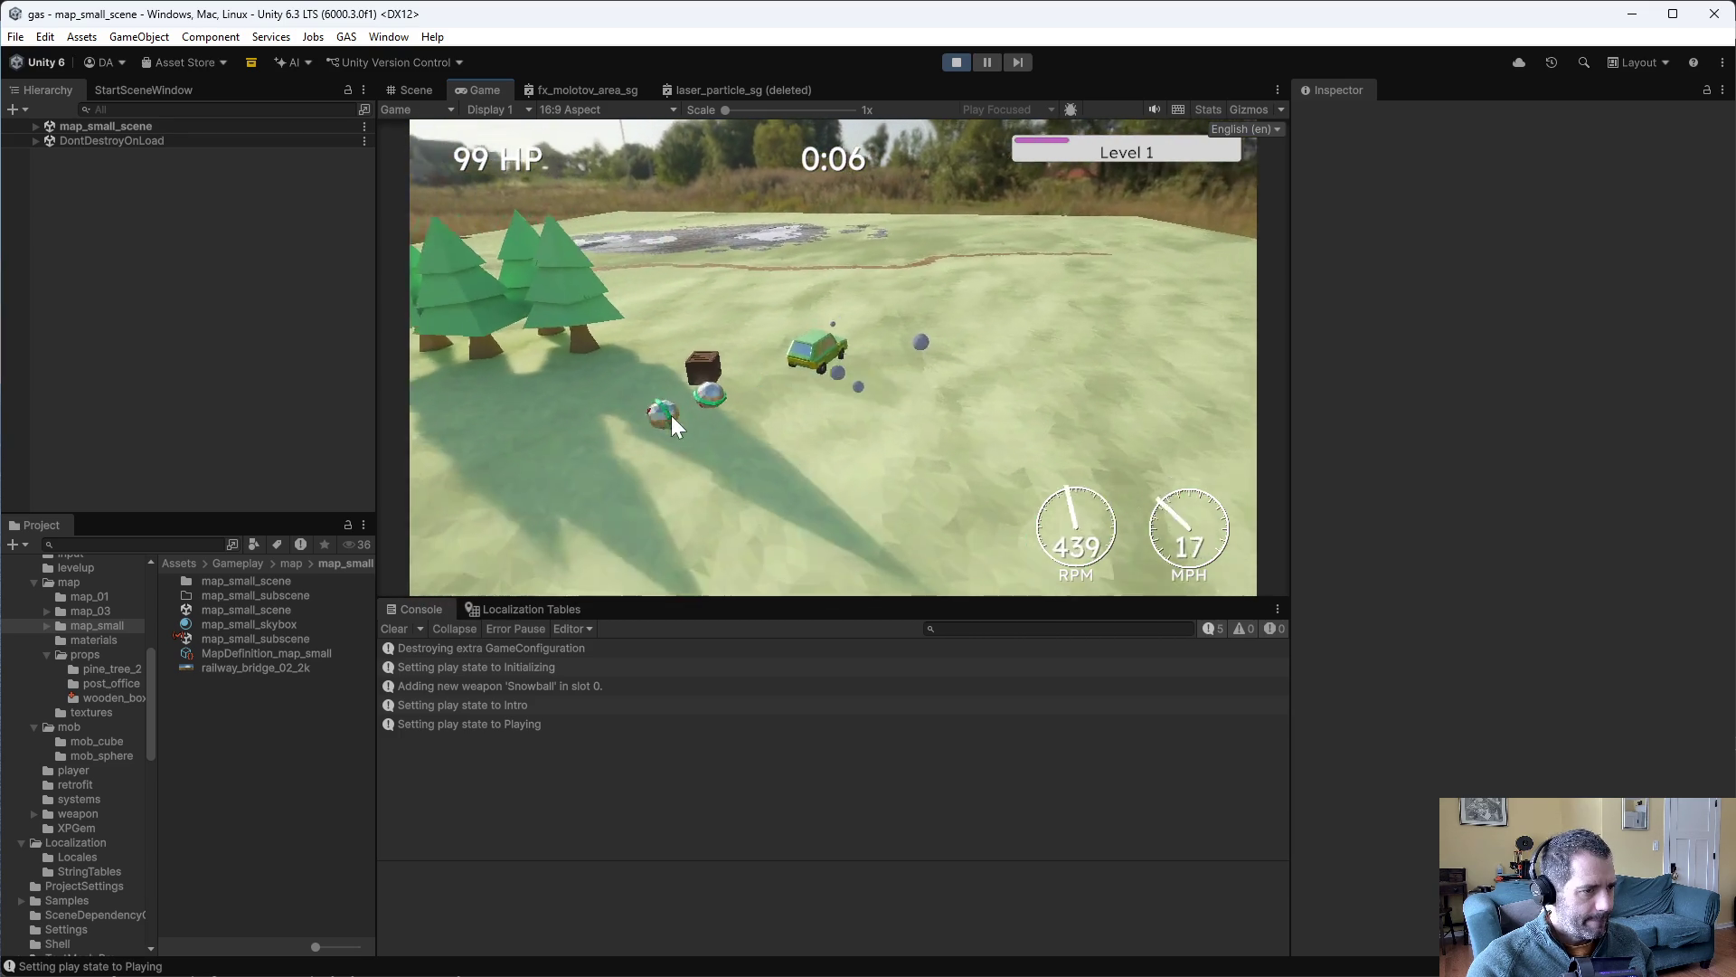
click(956, 62)
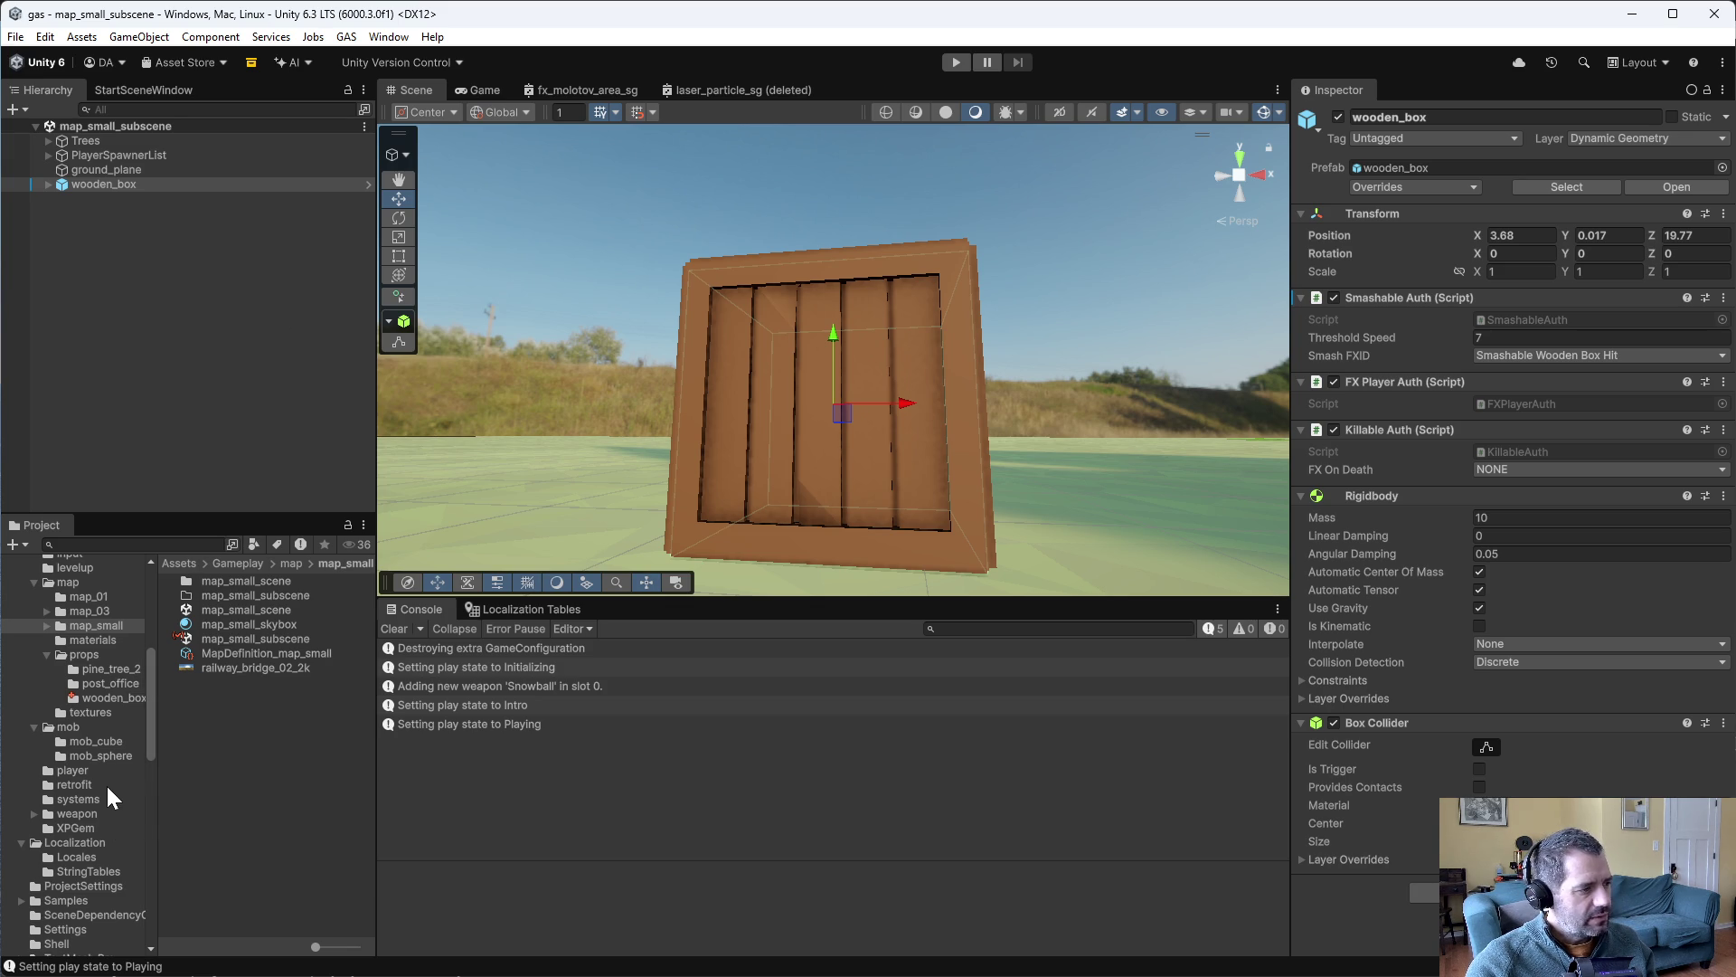
- Open the LoadingScreen scene and set DEBUG_GameConfiguration's Map Def to MapDefinition_map_small
scroll(107, 785, down, 5)
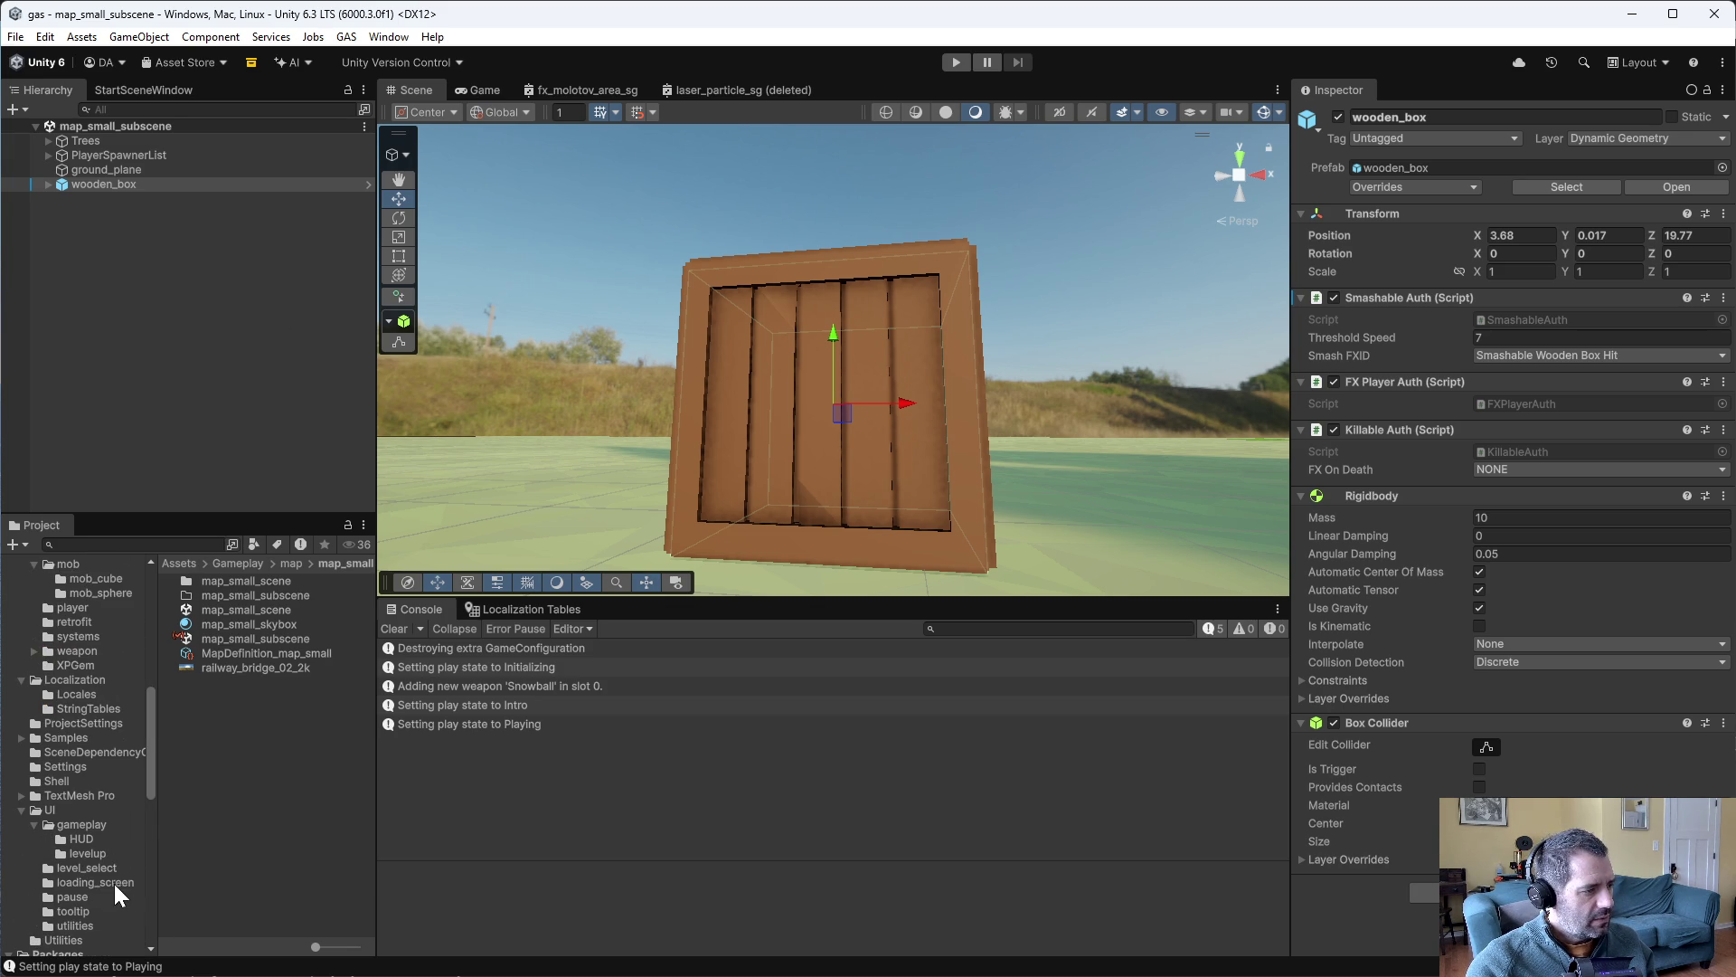
click(112, 883)
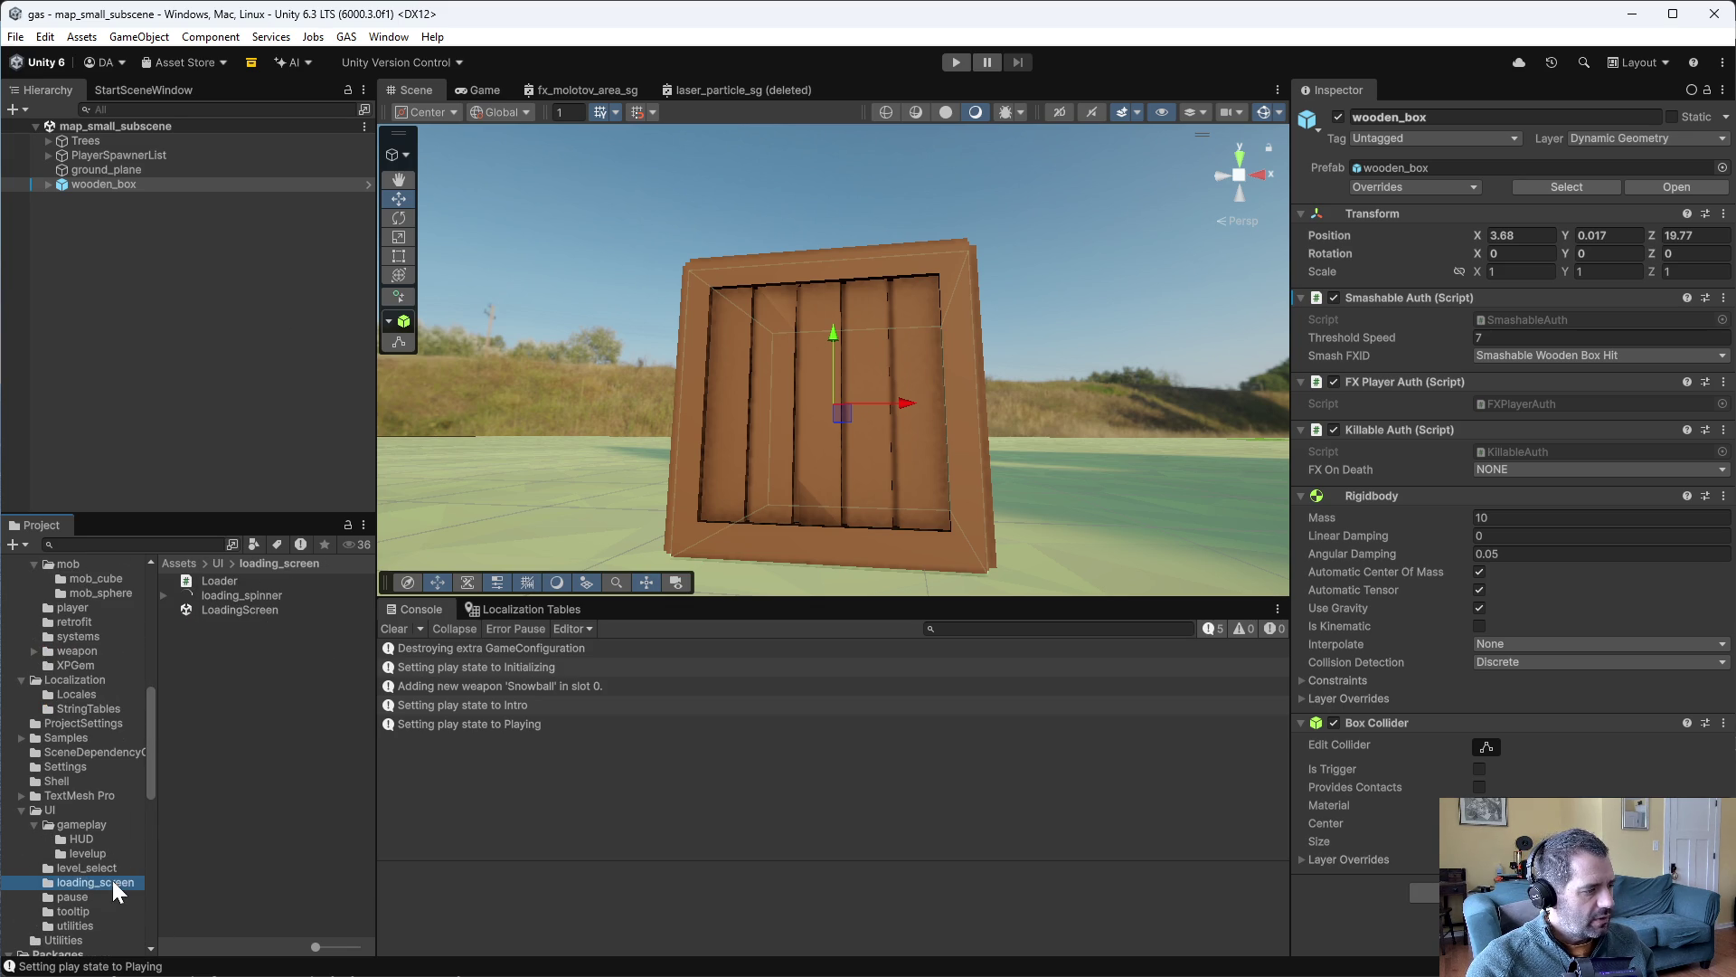
double_click(228, 609)
click(120, 186)
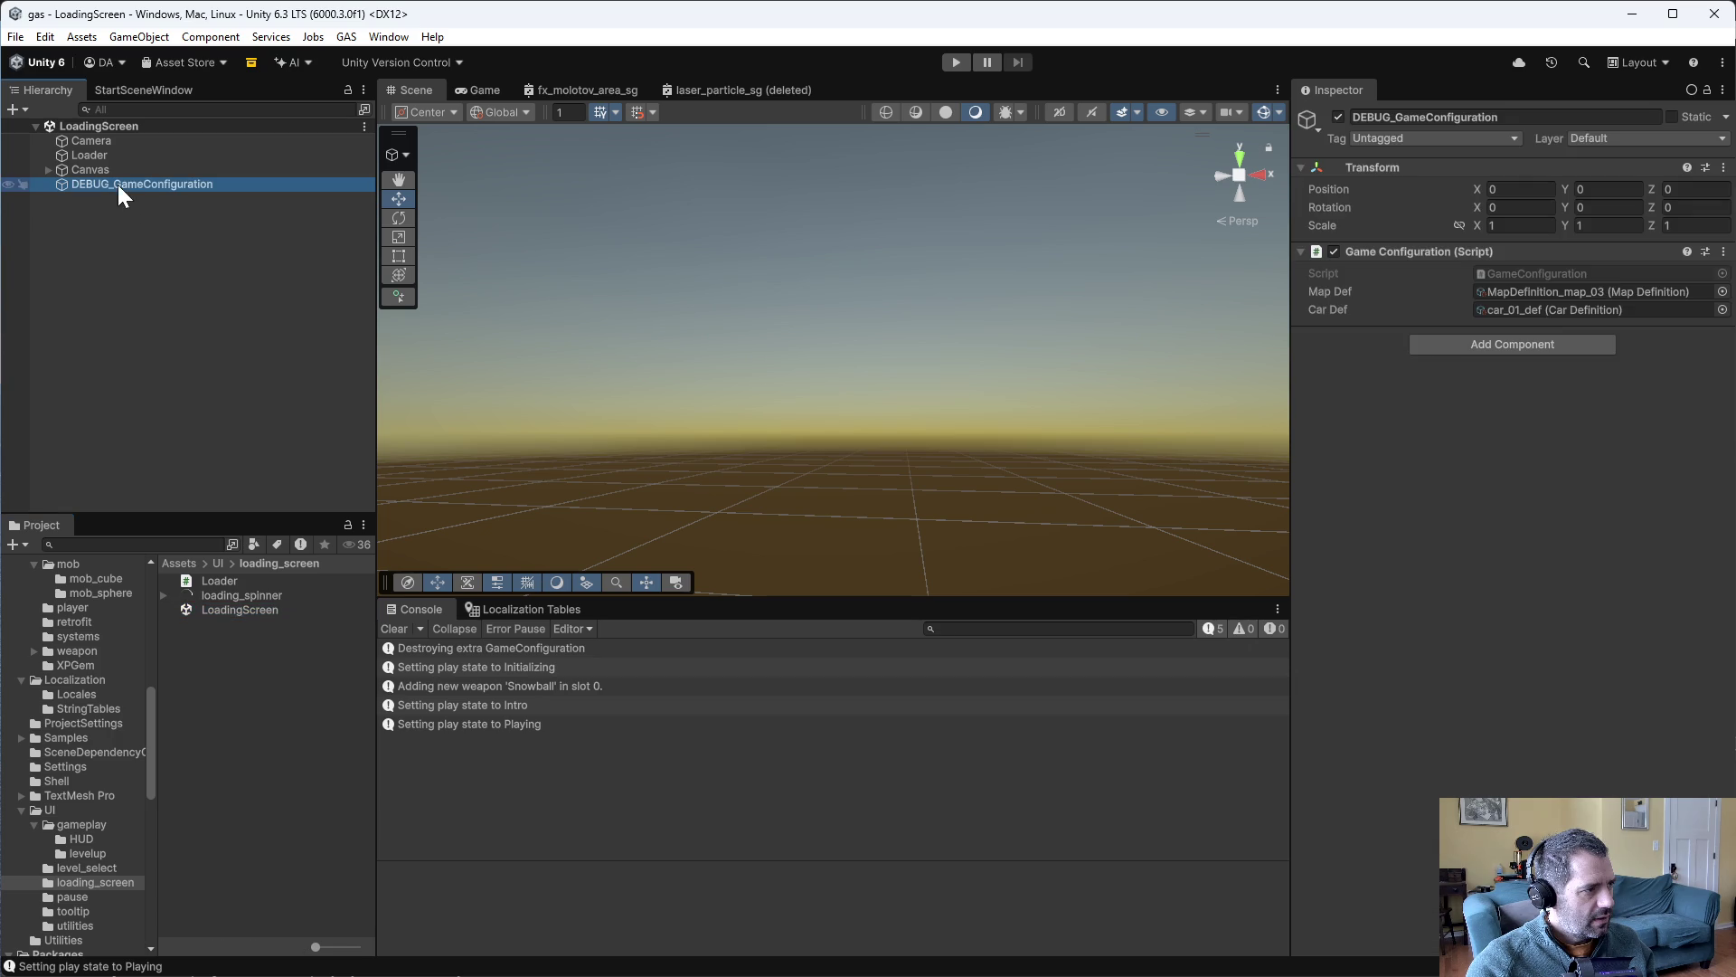
click(1721, 292)
double_click(1505, 367)
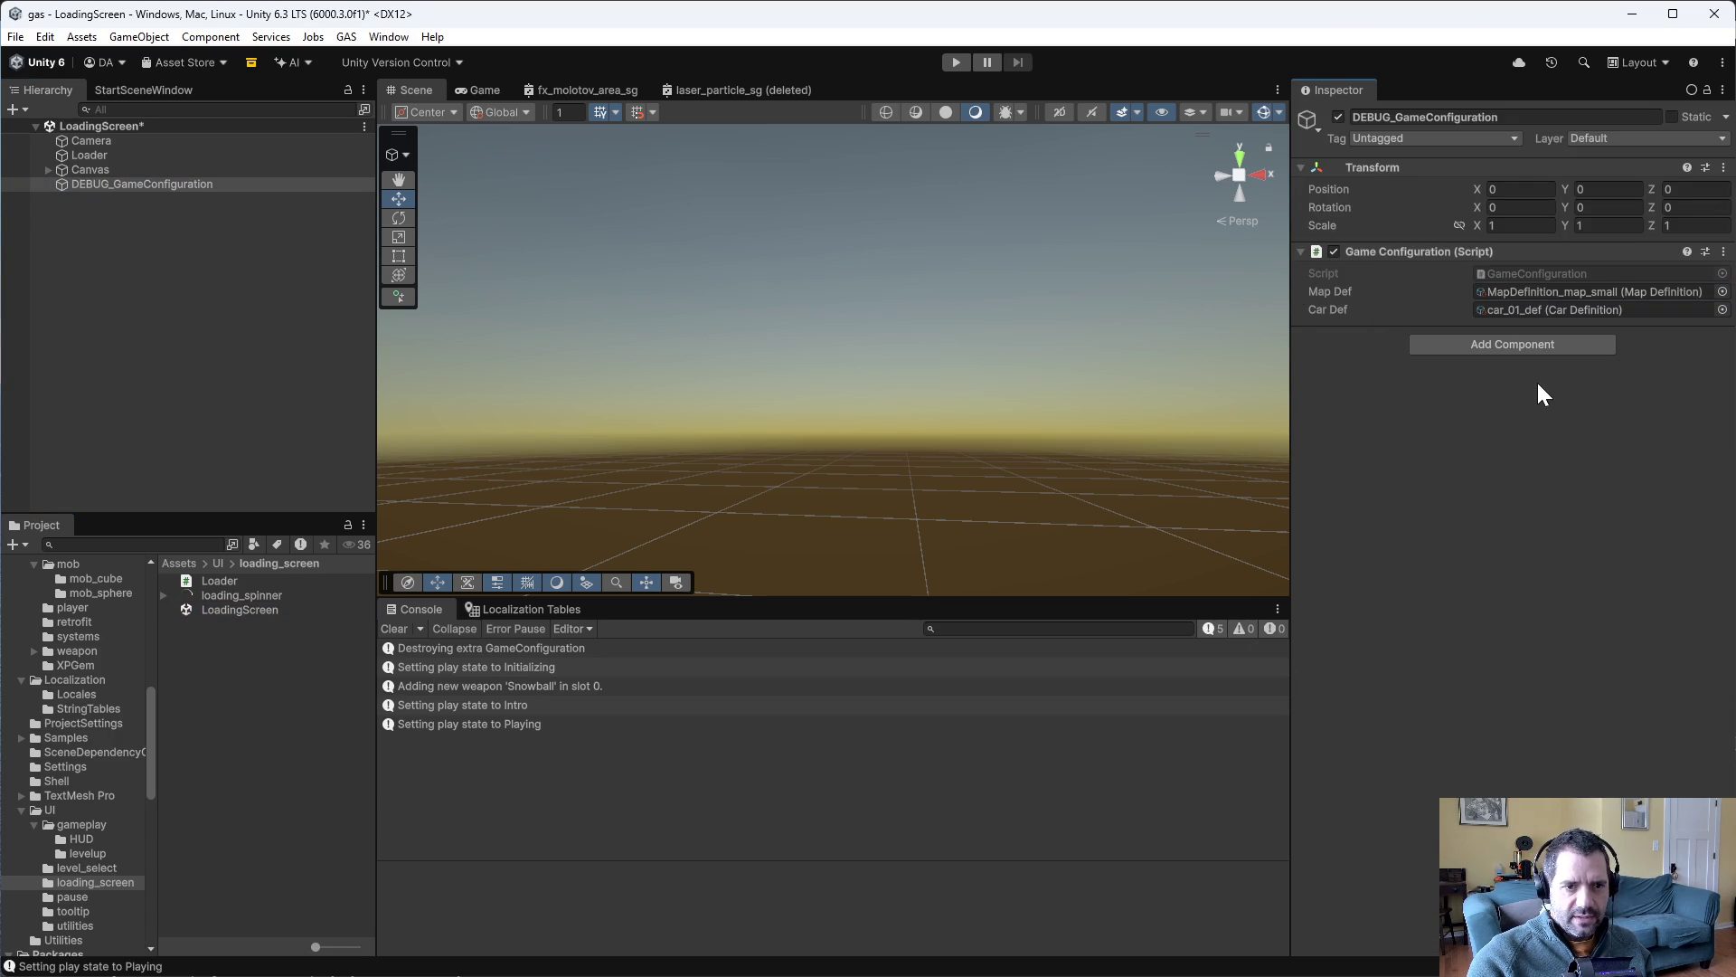
- Launch with Start in Gameplay, drive with W and A, then stop play mode
click(158, 91)
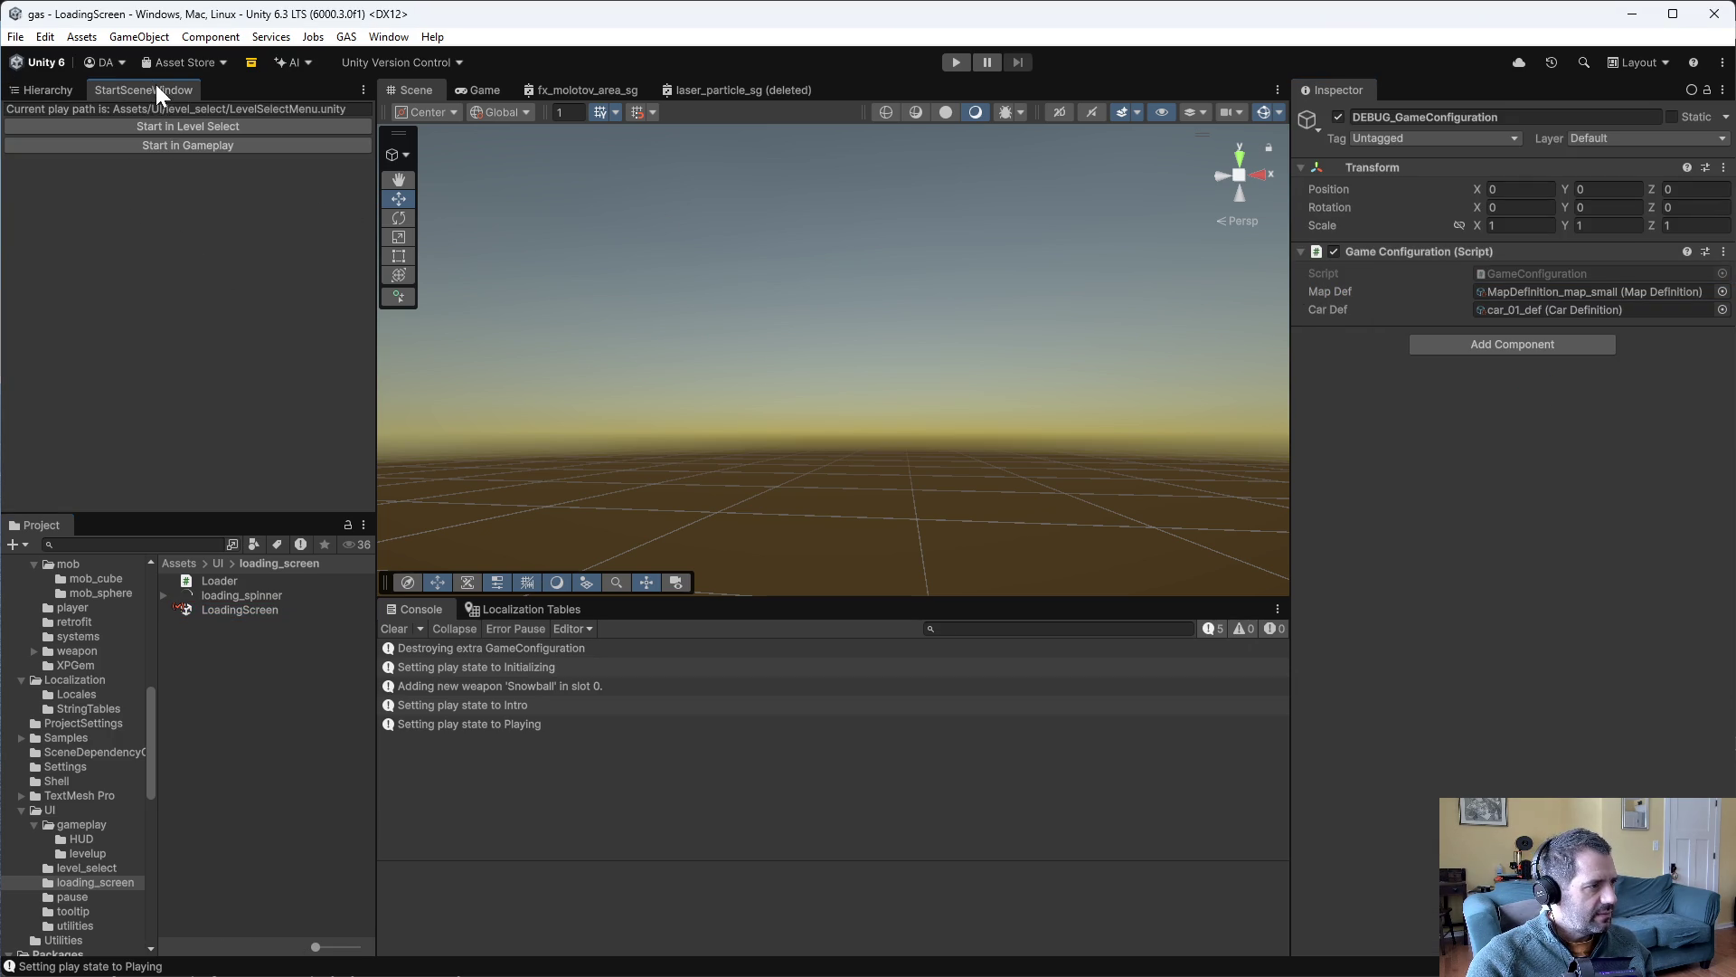
click(188, 146)
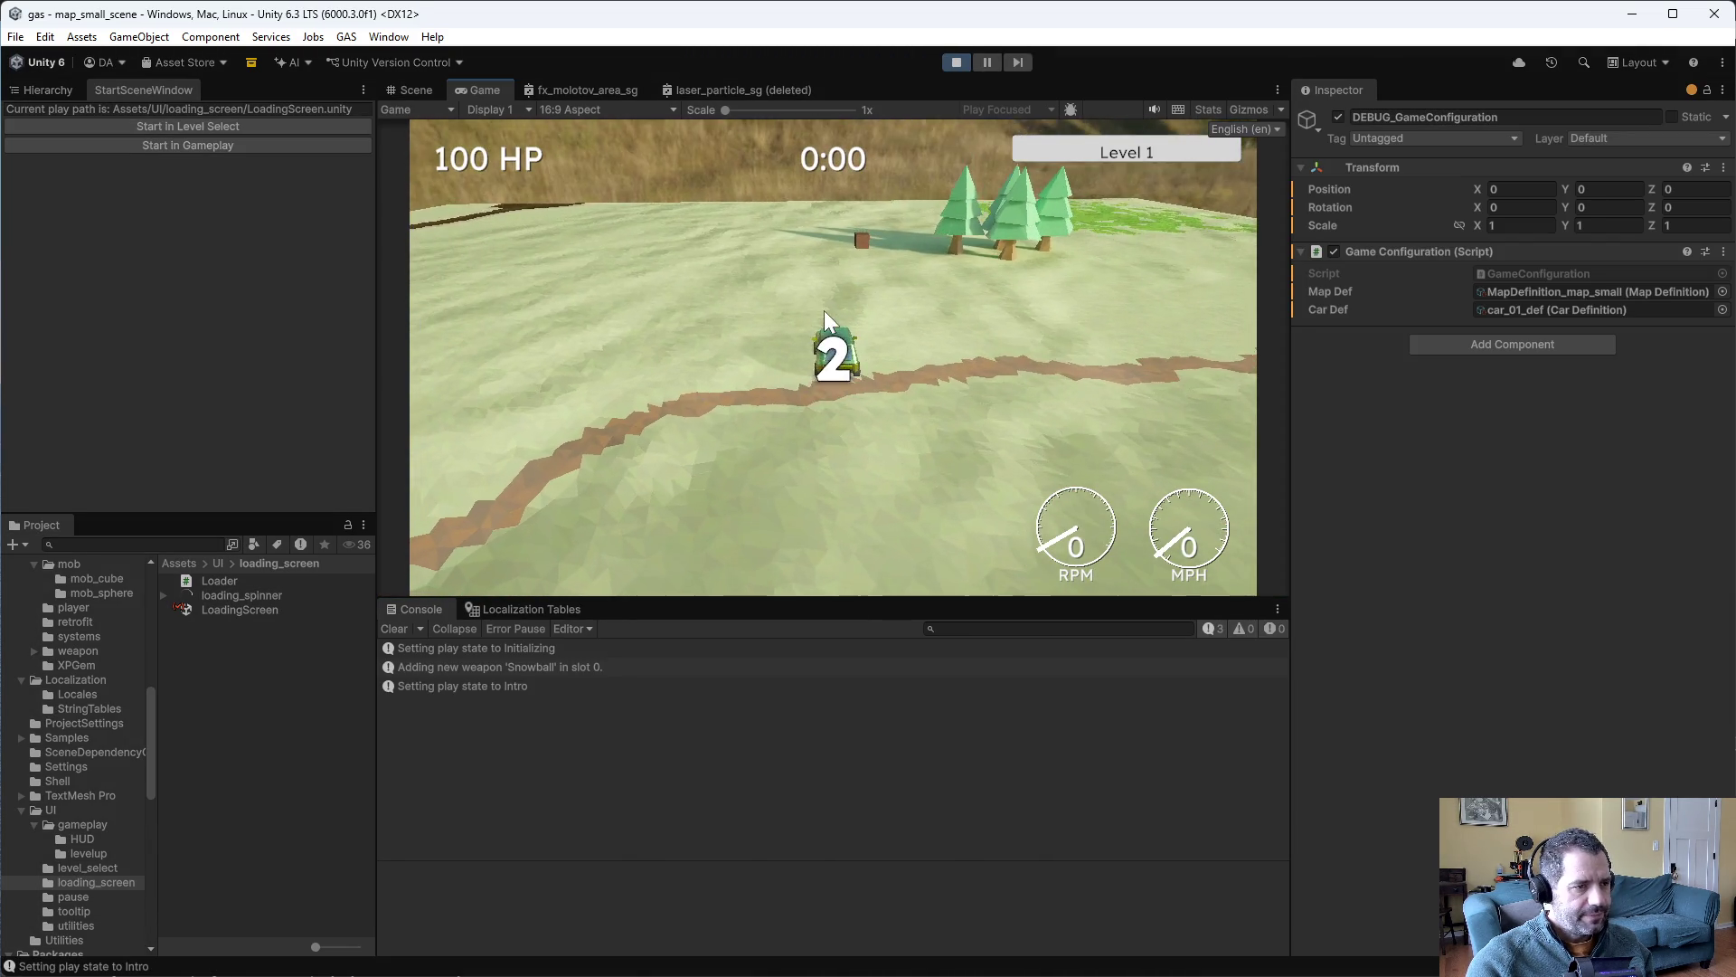
key(w)
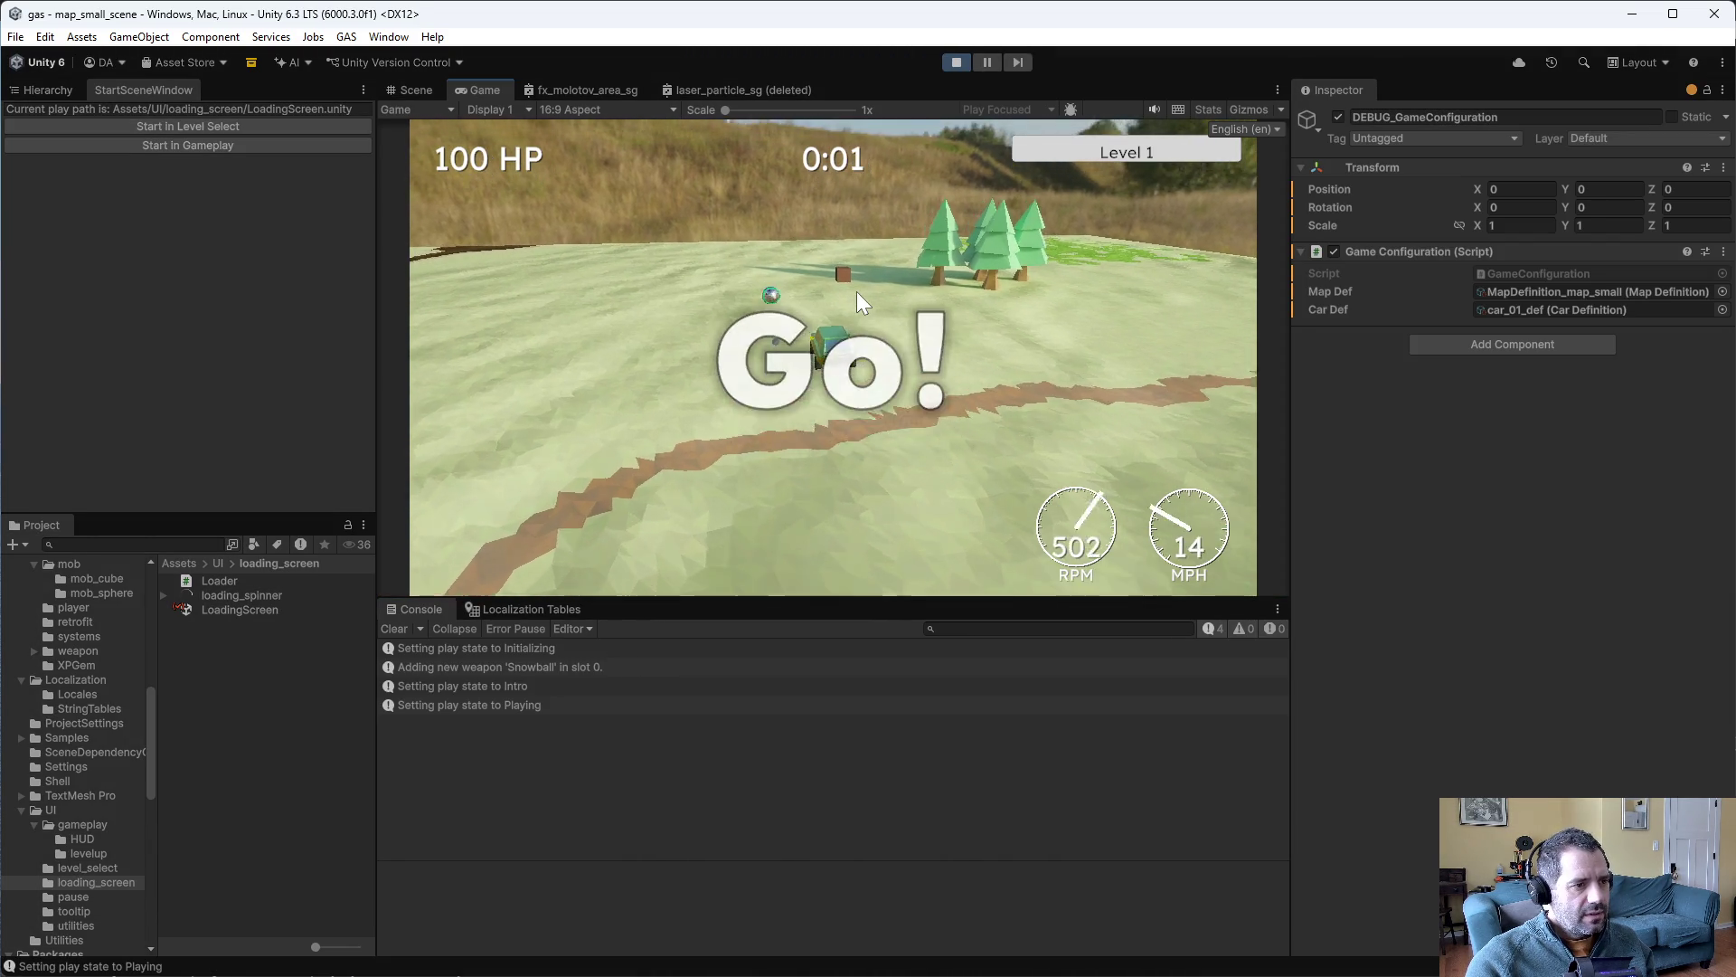
key(a)
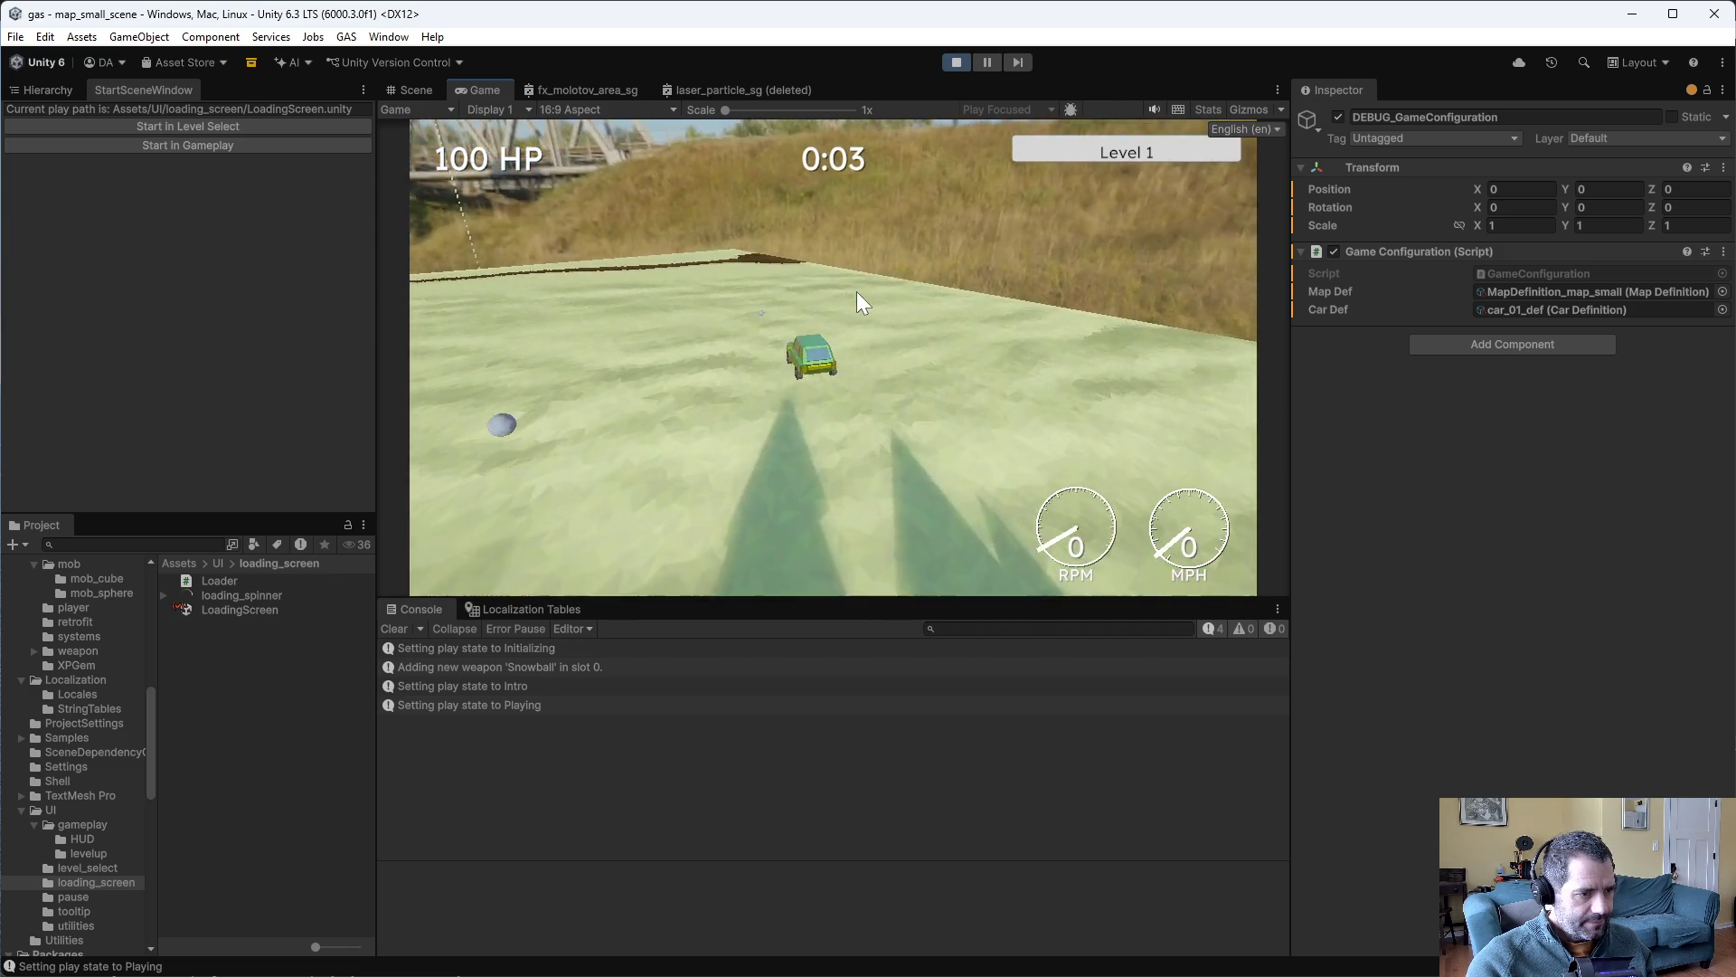
click(957, 62)
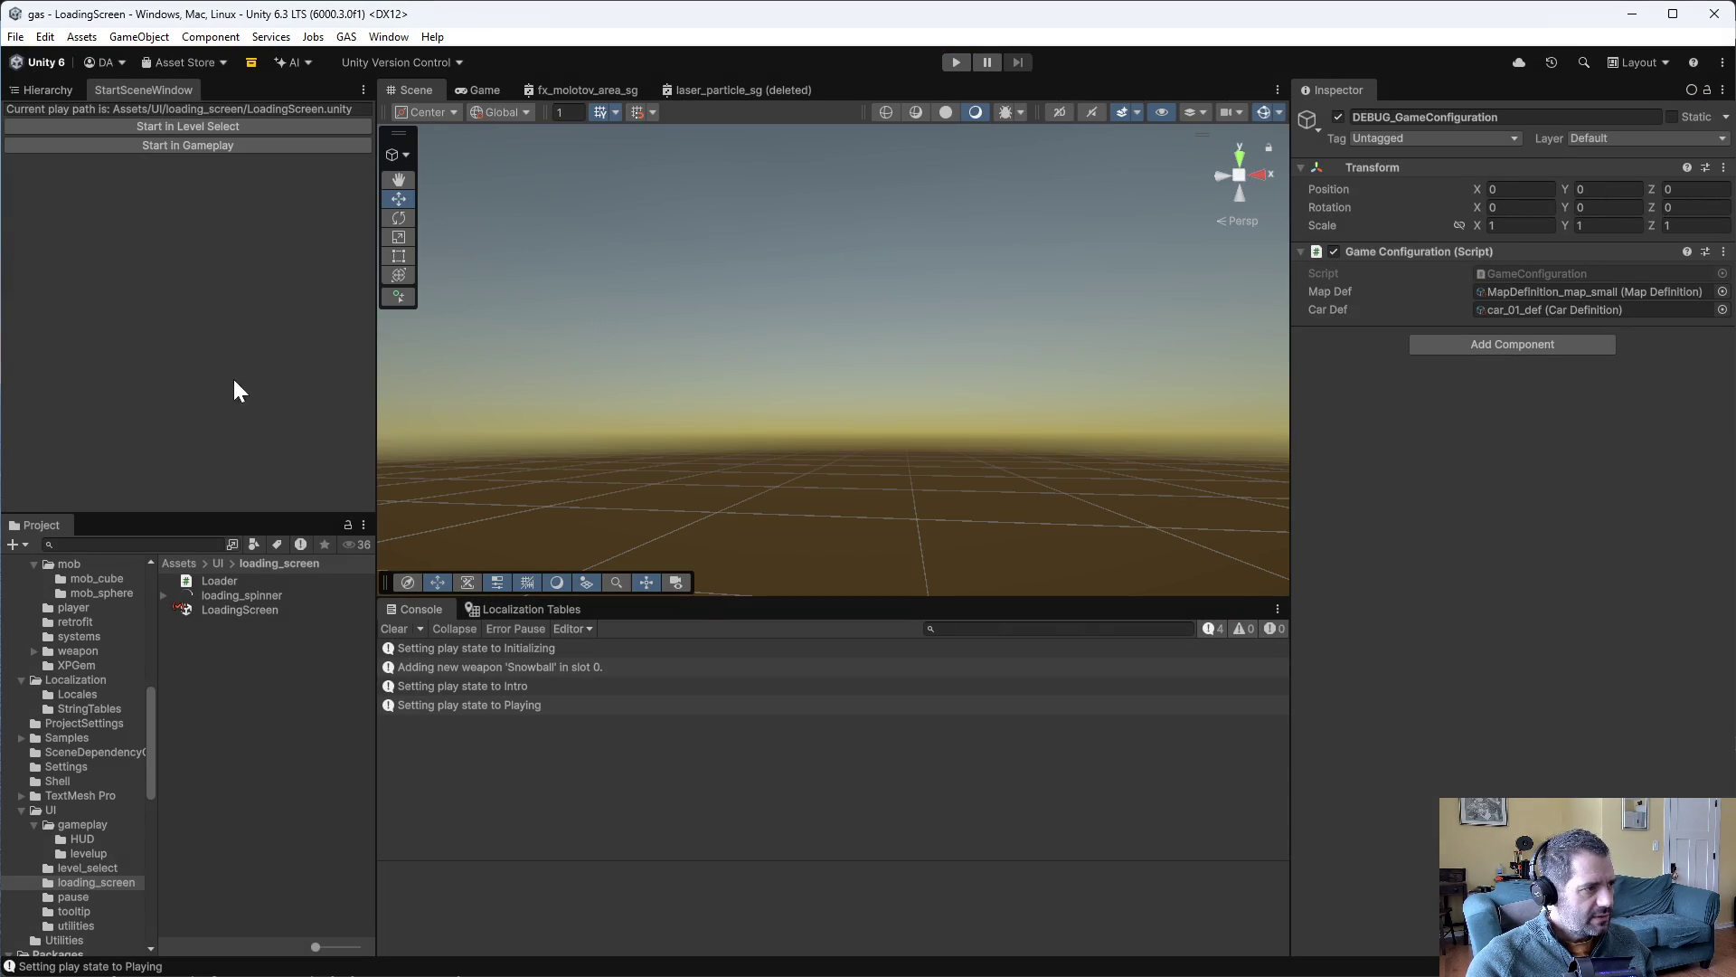
- Open map_small_subscene from the Gameplay/map/map_small folder, then switch to Emacs
scroll(127, 711, up, 2)
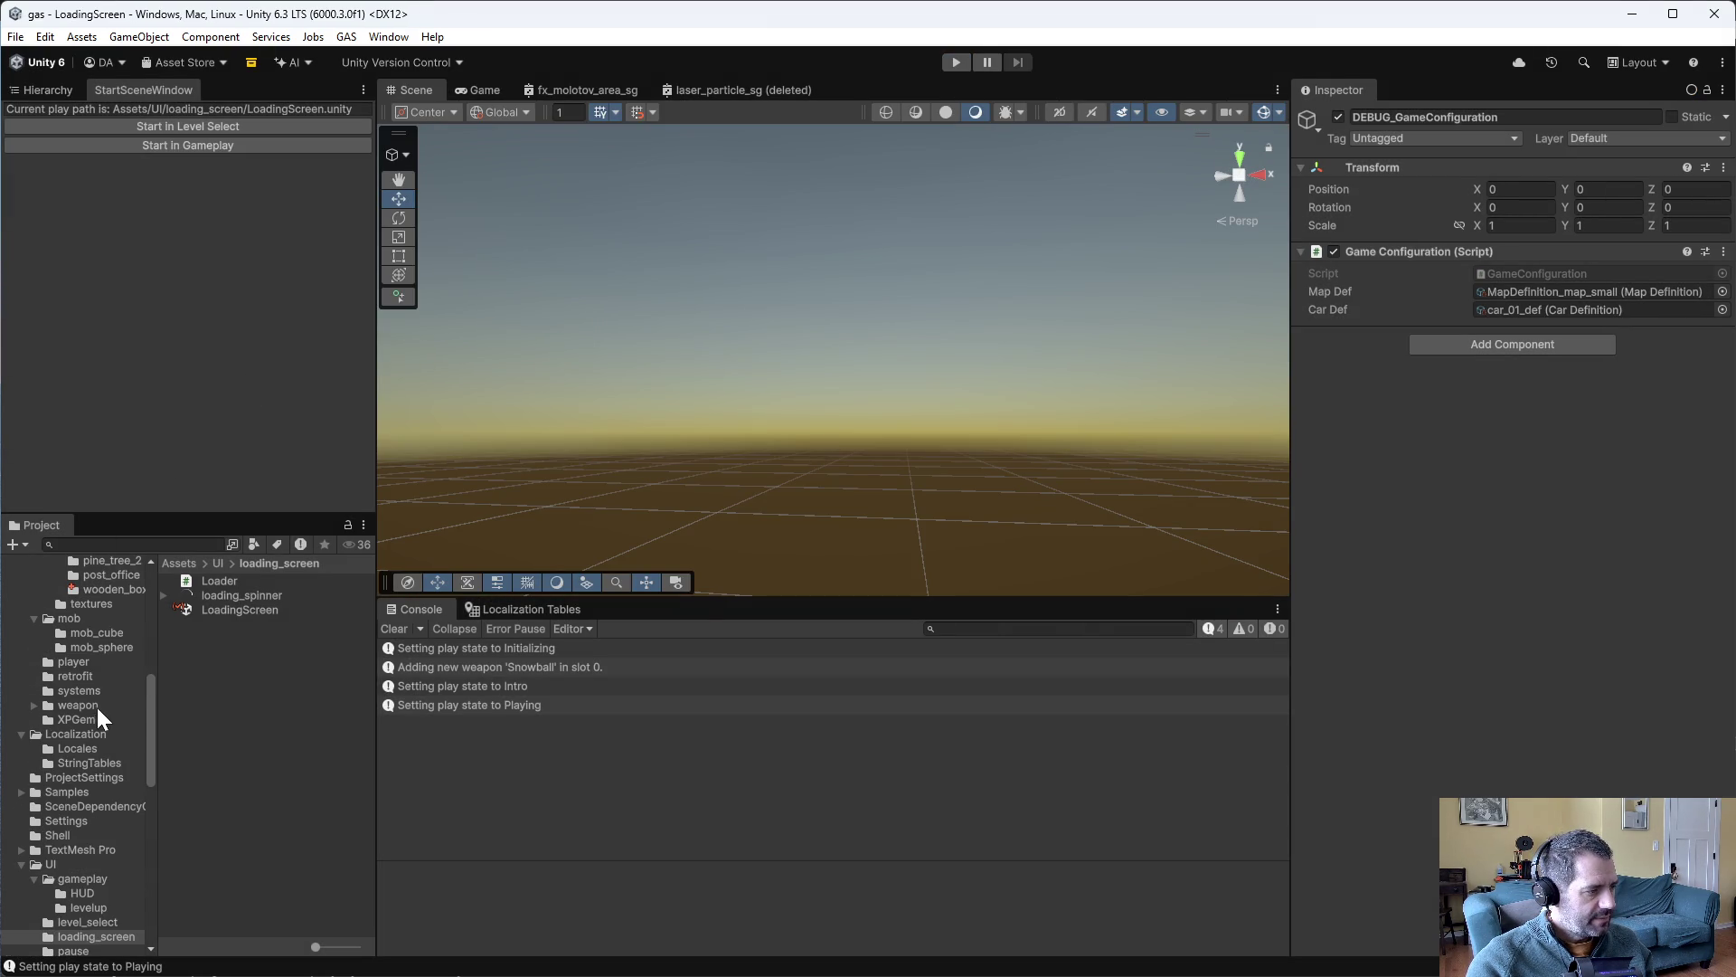
scroll(123, 758, up, 6)
click(106, 752)
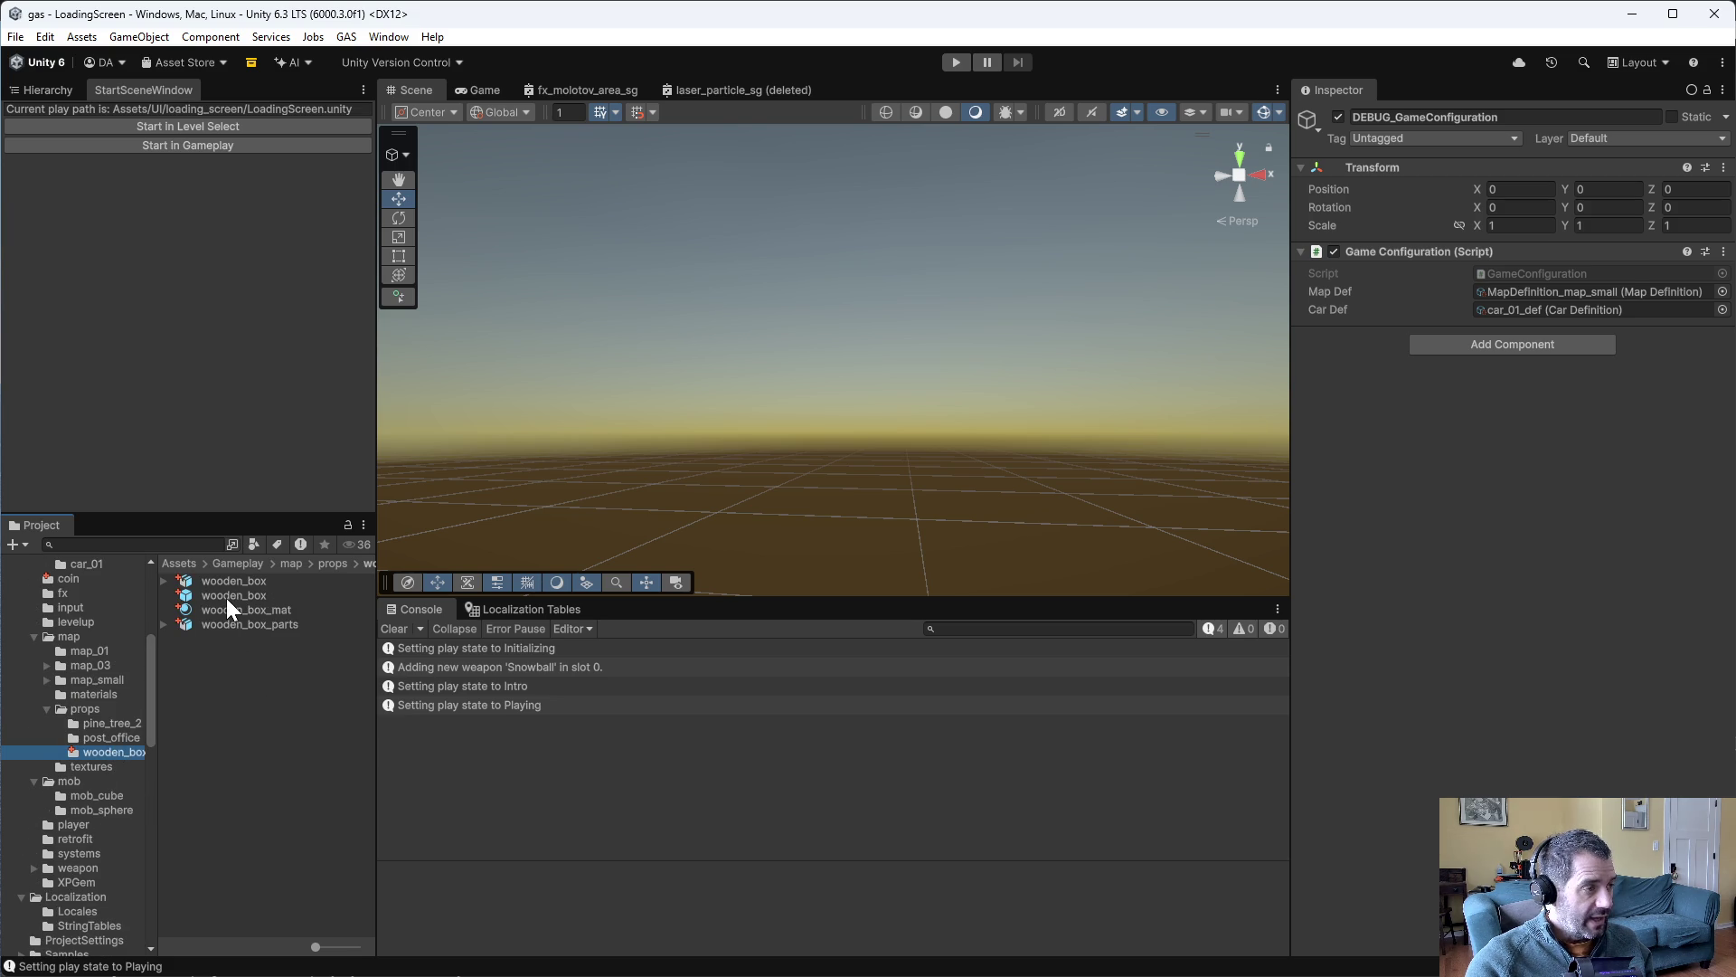
click(43, 89)
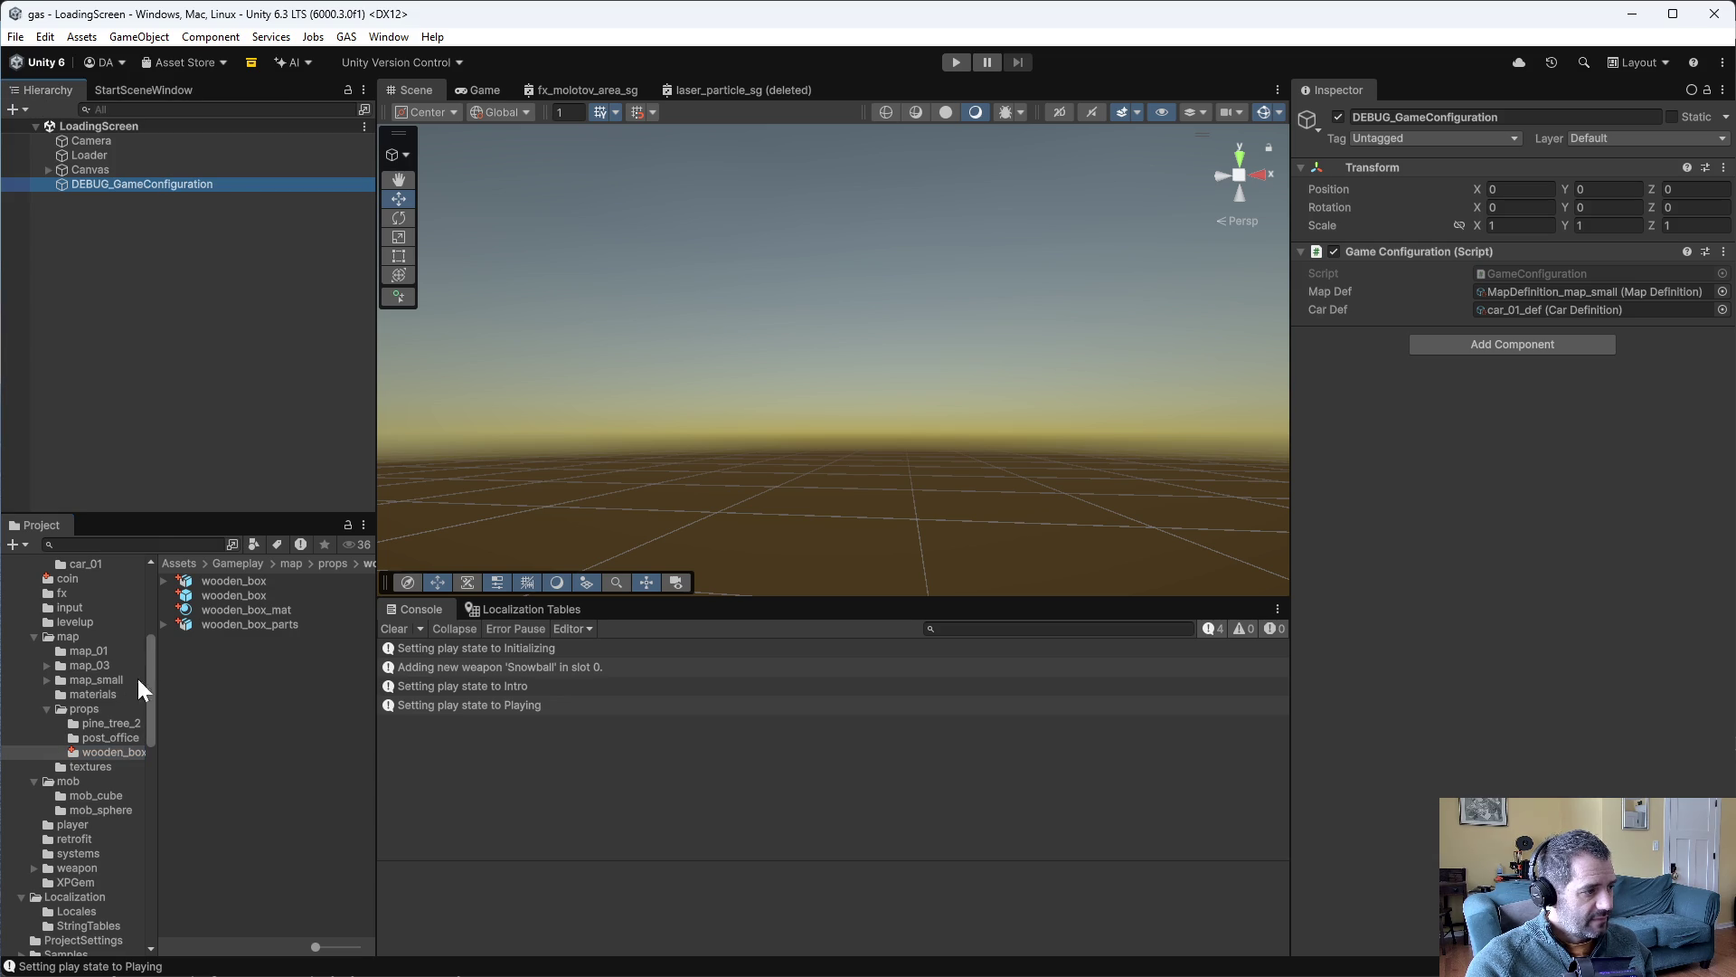
click(110, 684)
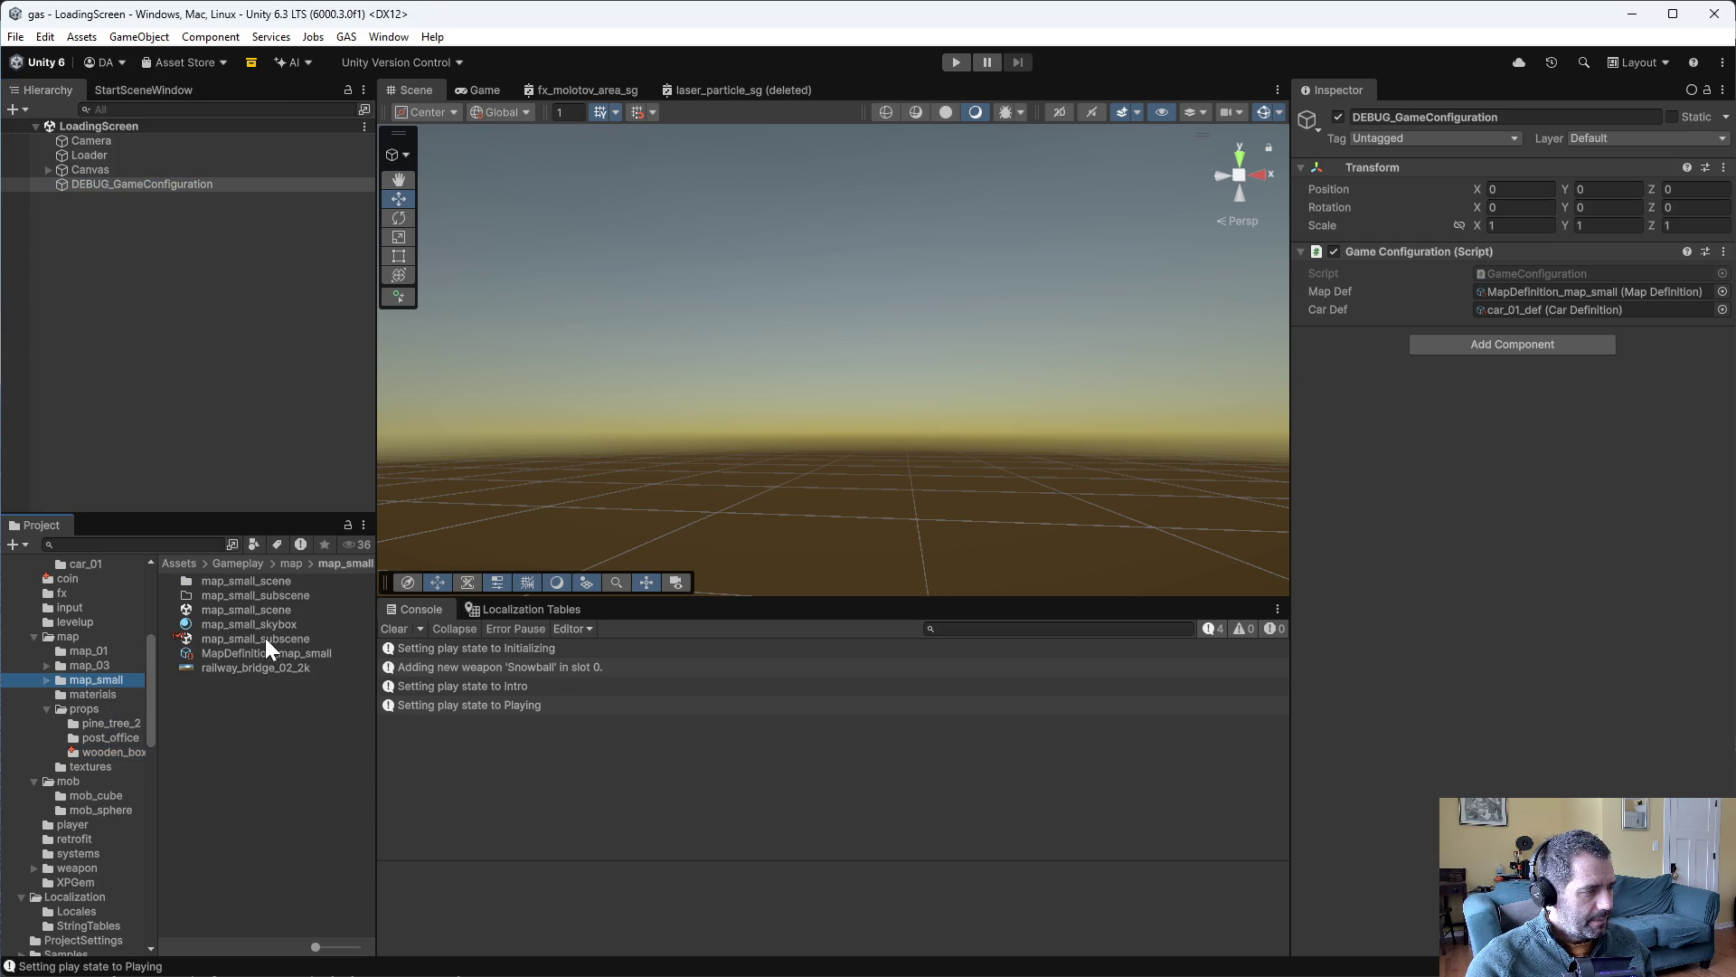
double_click(264, 638)
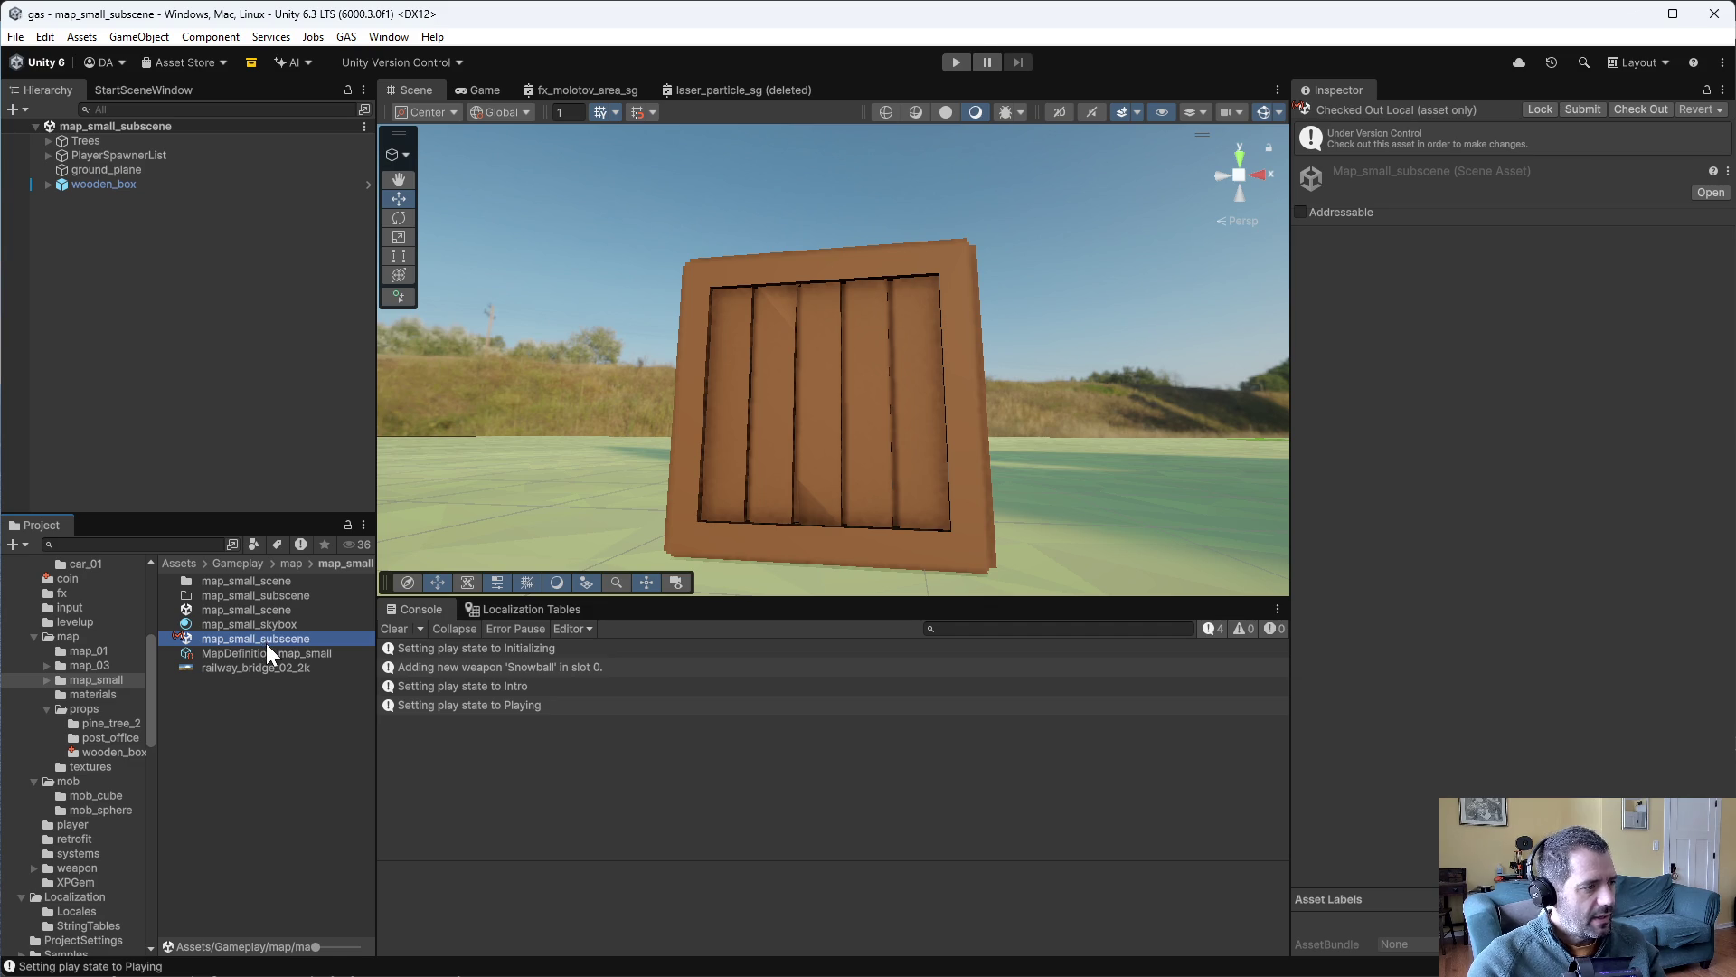
key(alt+Tab)
key(alt+Tab)
key(alt+Tab)
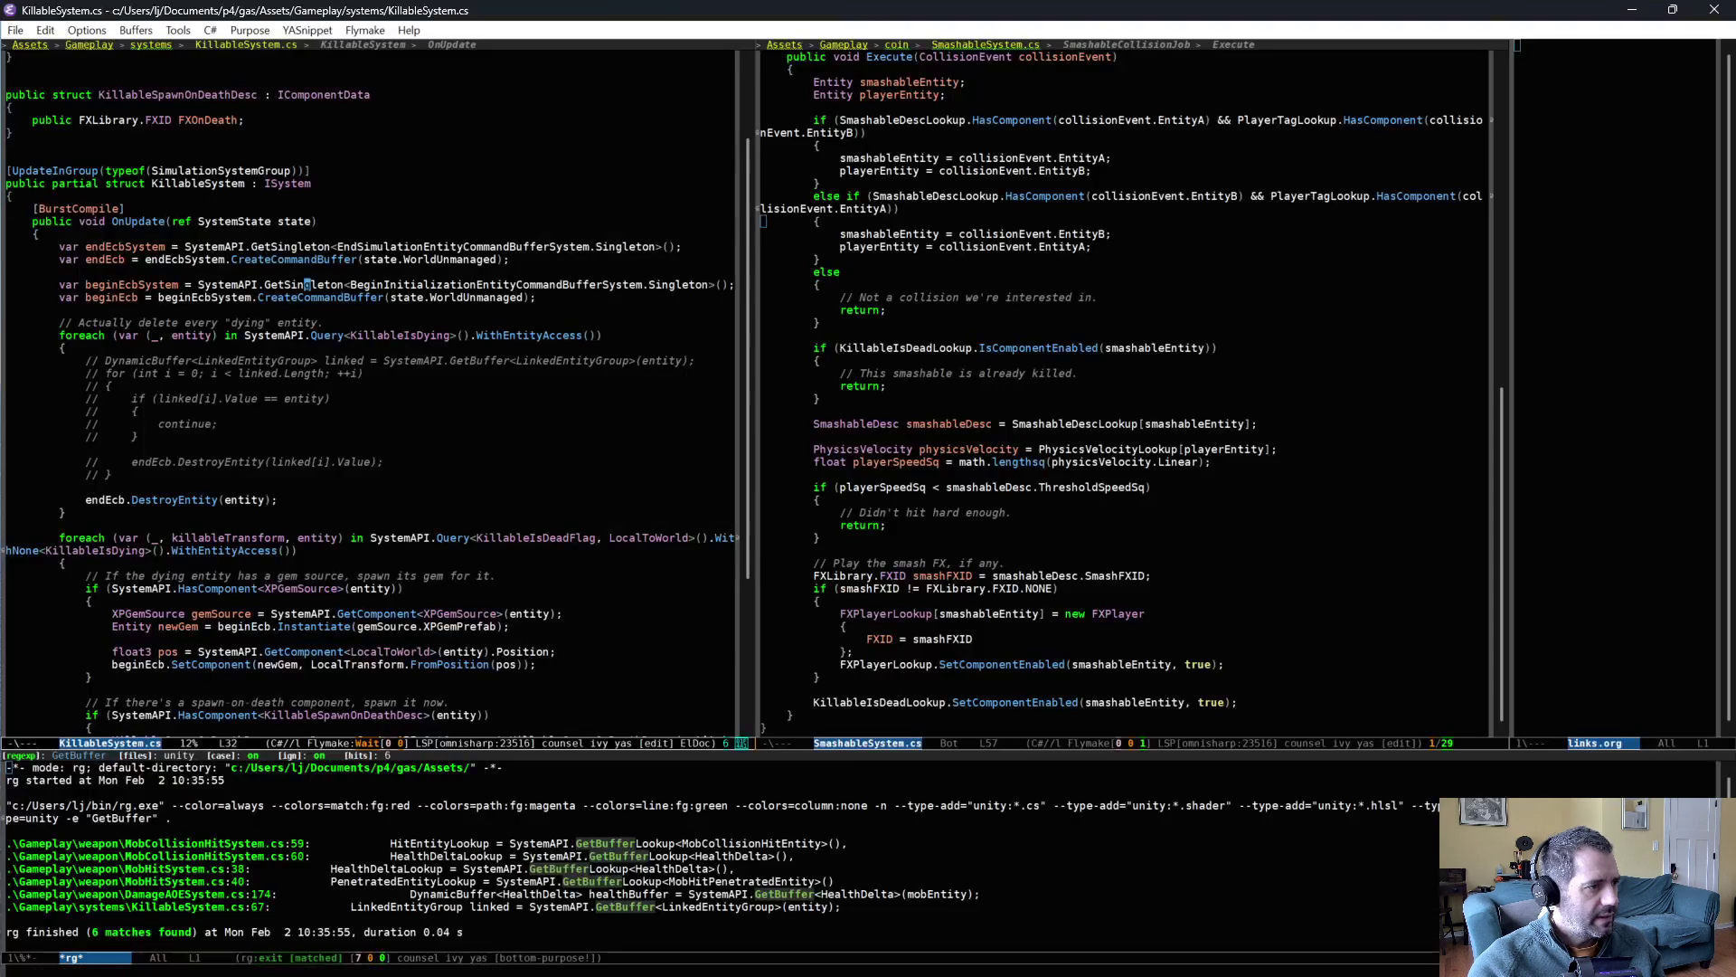
- Open SmashableSystem.cs and SmashableAuth.cs in Emacs
key(ctrl+x)
key(ctrl+f)
text(ash)
key(Return)
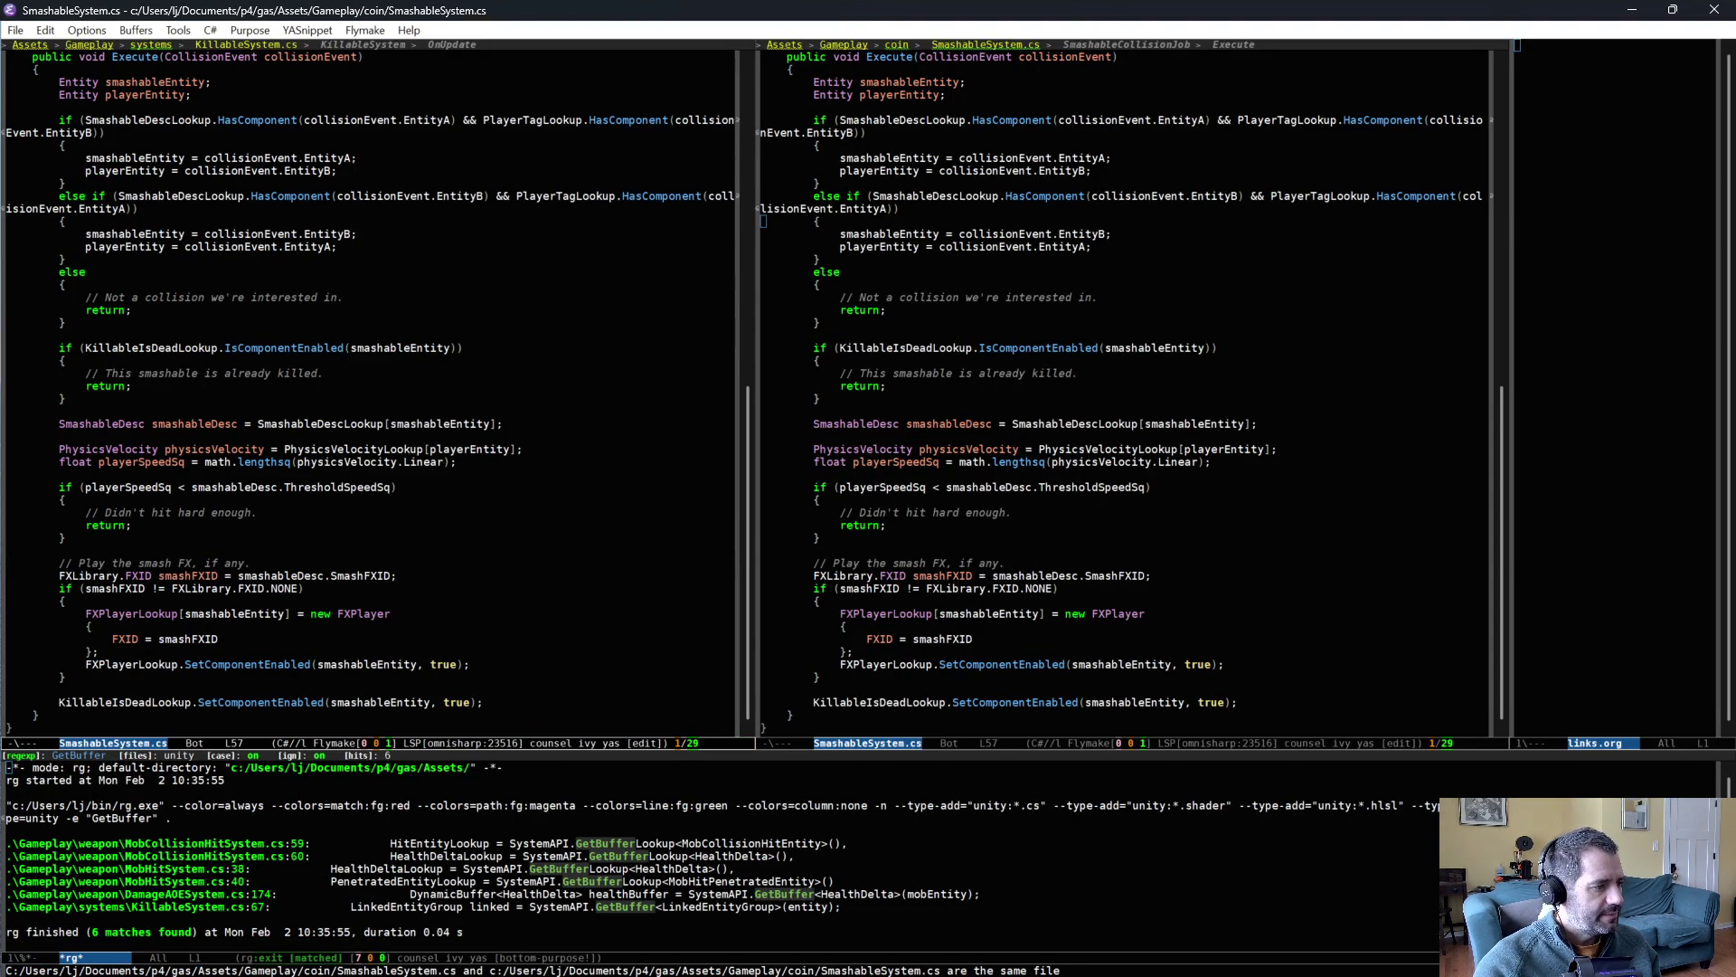
key(ctrl+x)
key(ctrl+f)
text(auth)
key(Return)
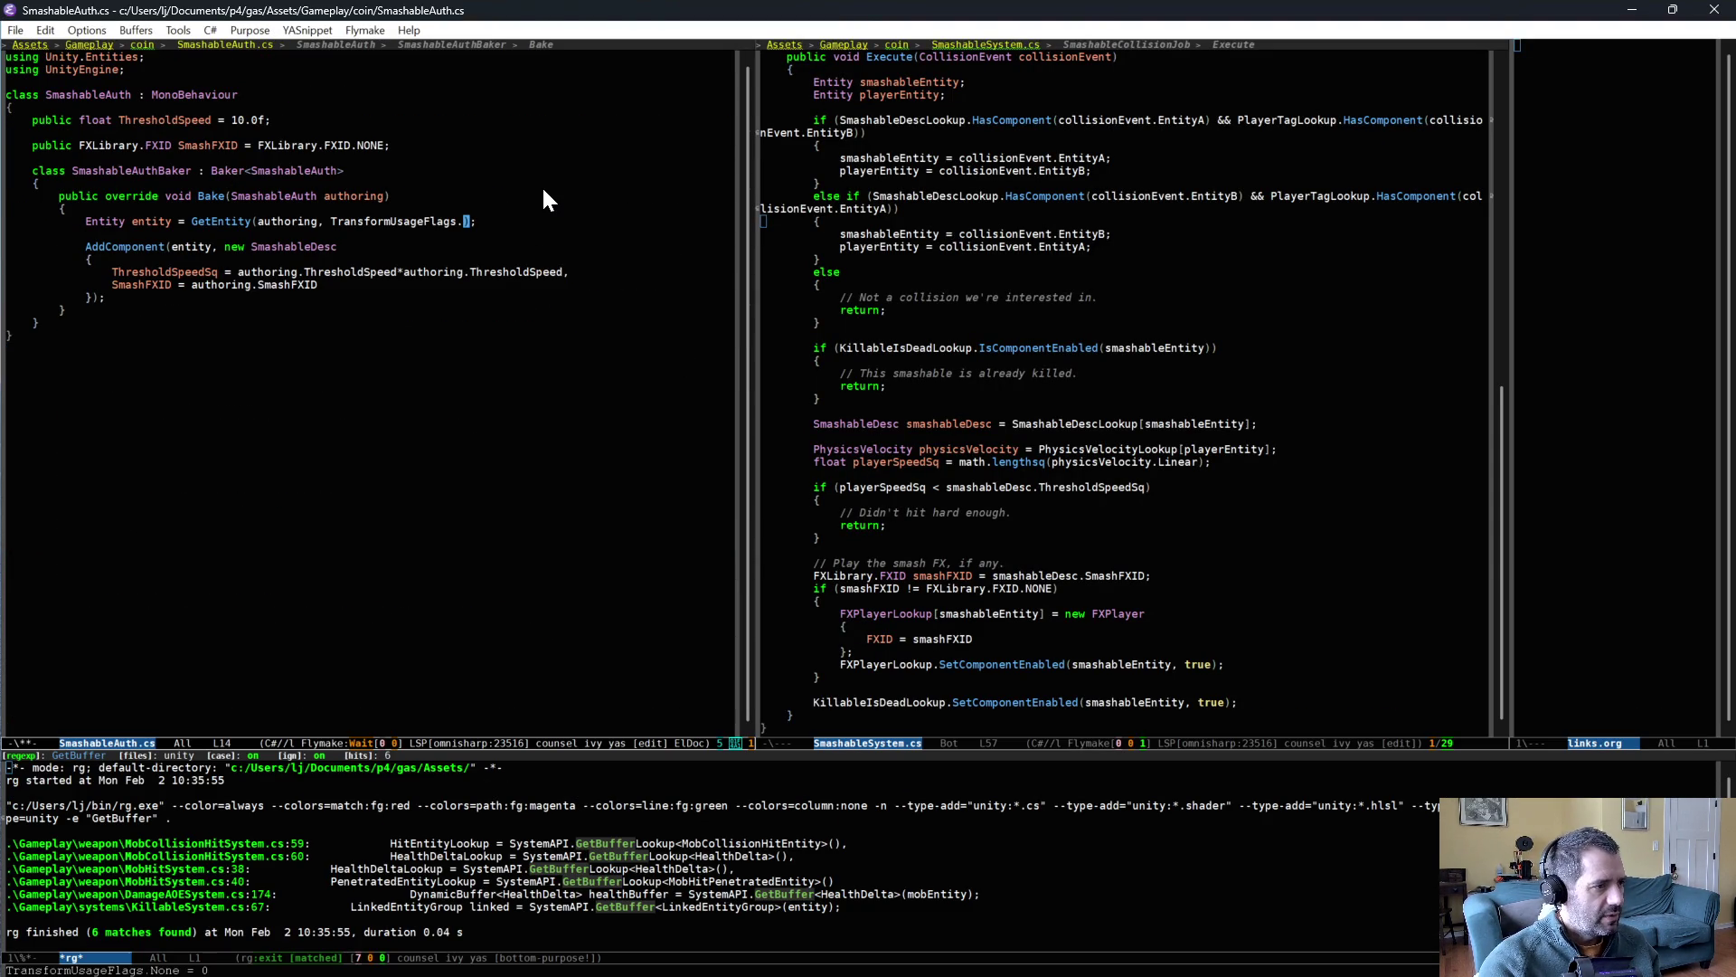
- Change the baker's TransformUsageFlags from None to Dynamic, save SmashableAuth.cs, and return to Unity
key(BackSpace)
key(BackSpace)
key(BackSpace)
key(Down)
key(Return)
click(250, 362)
key(ctrl+x)
key(ctrl+s)
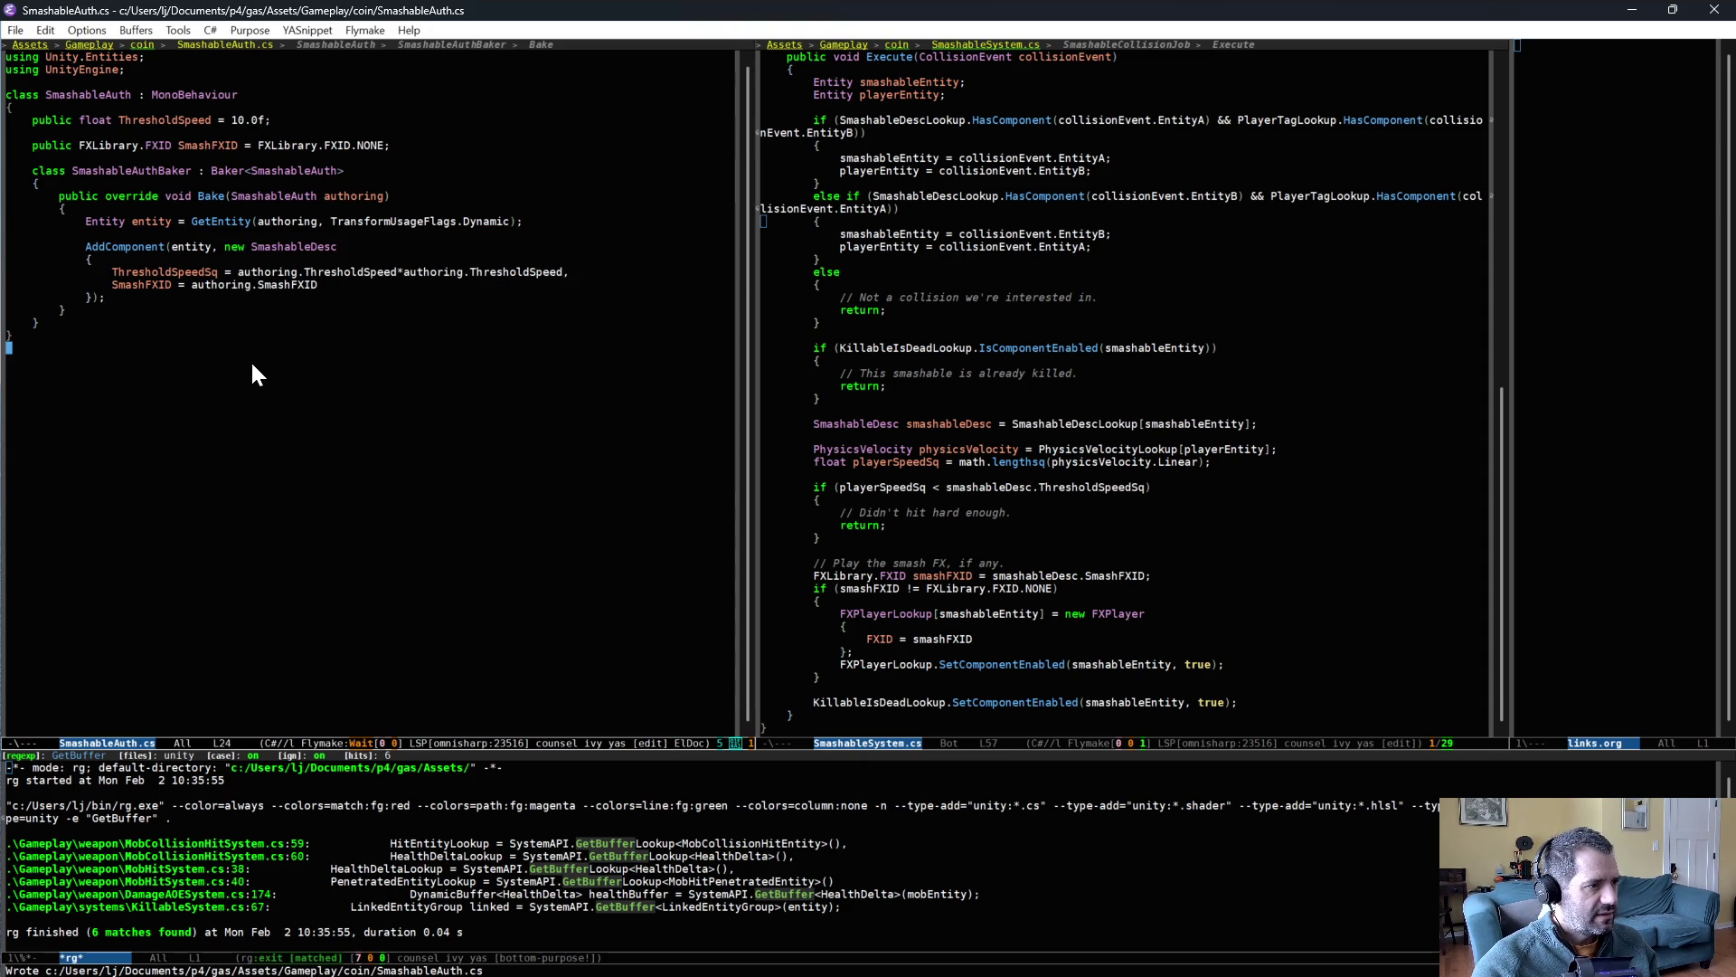
key(alt+Tab)
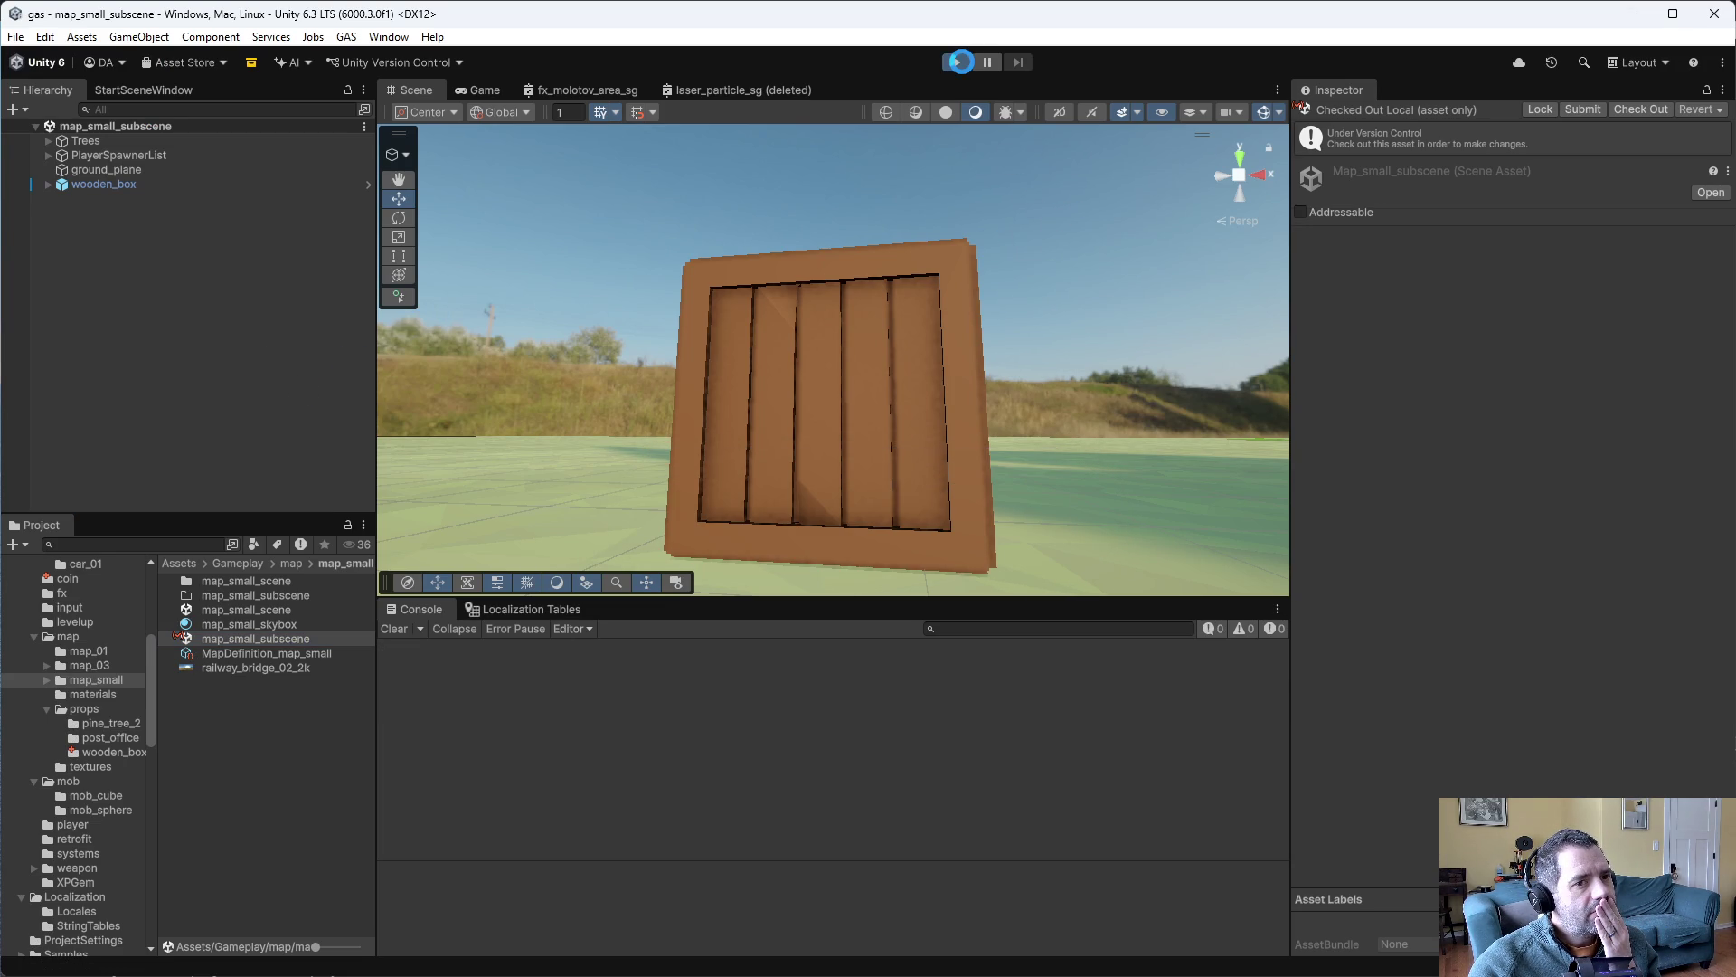
click(958, 62)
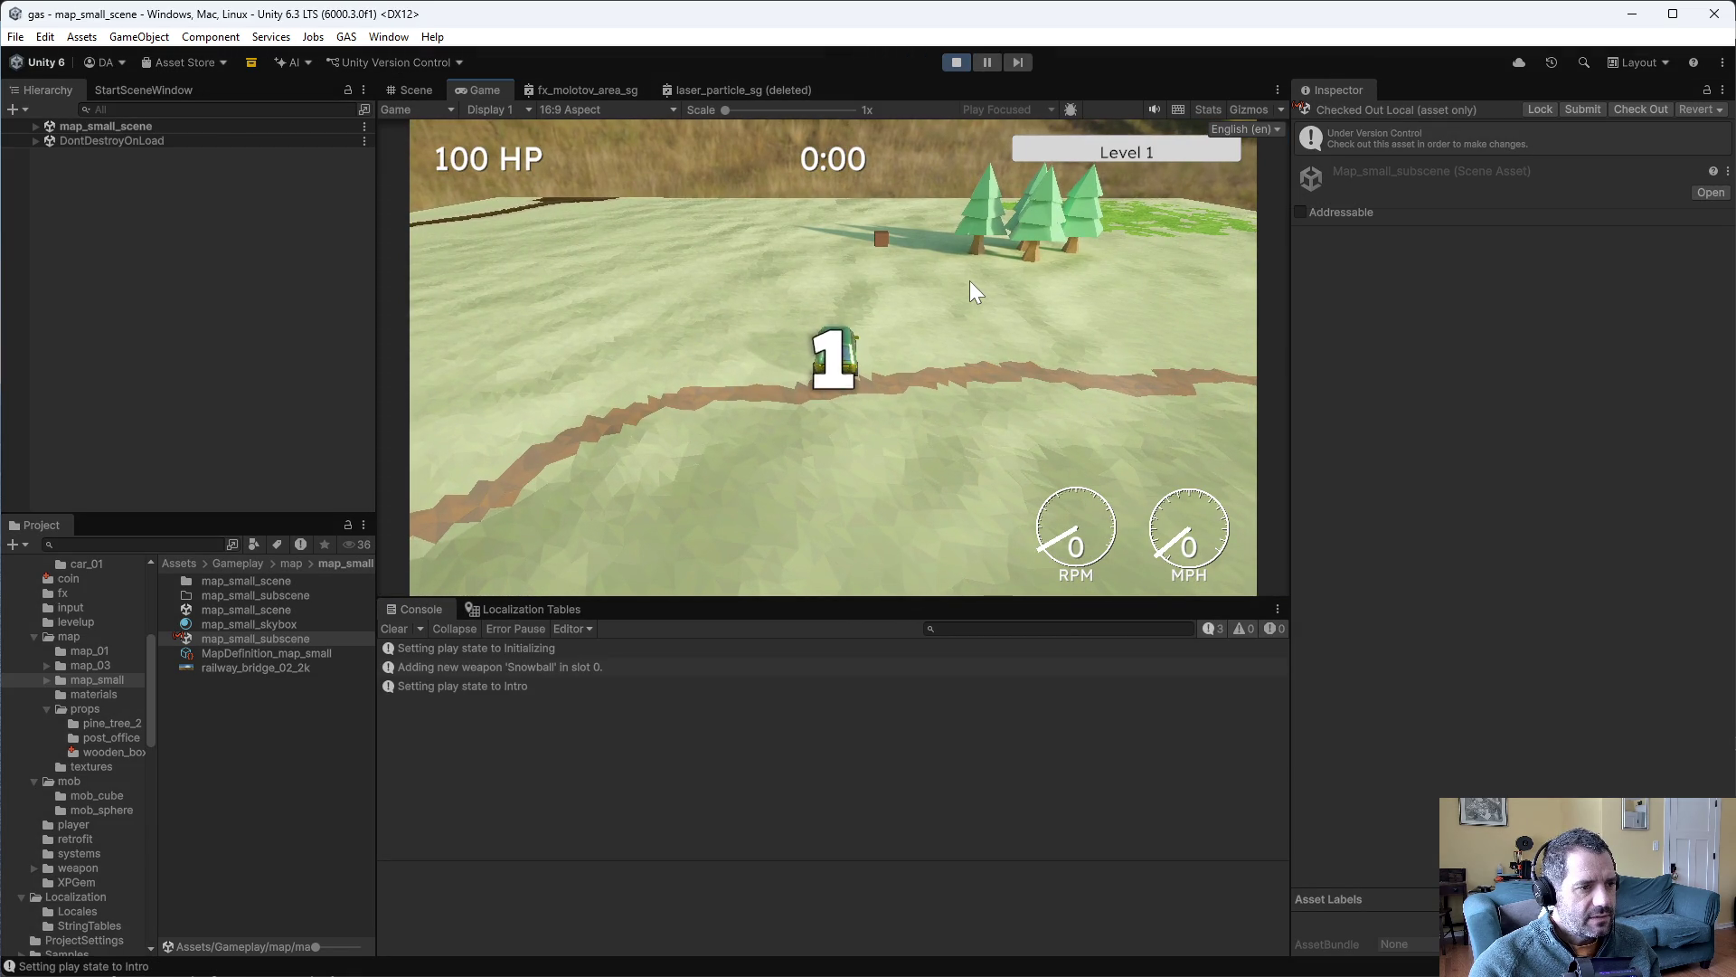
key(w)
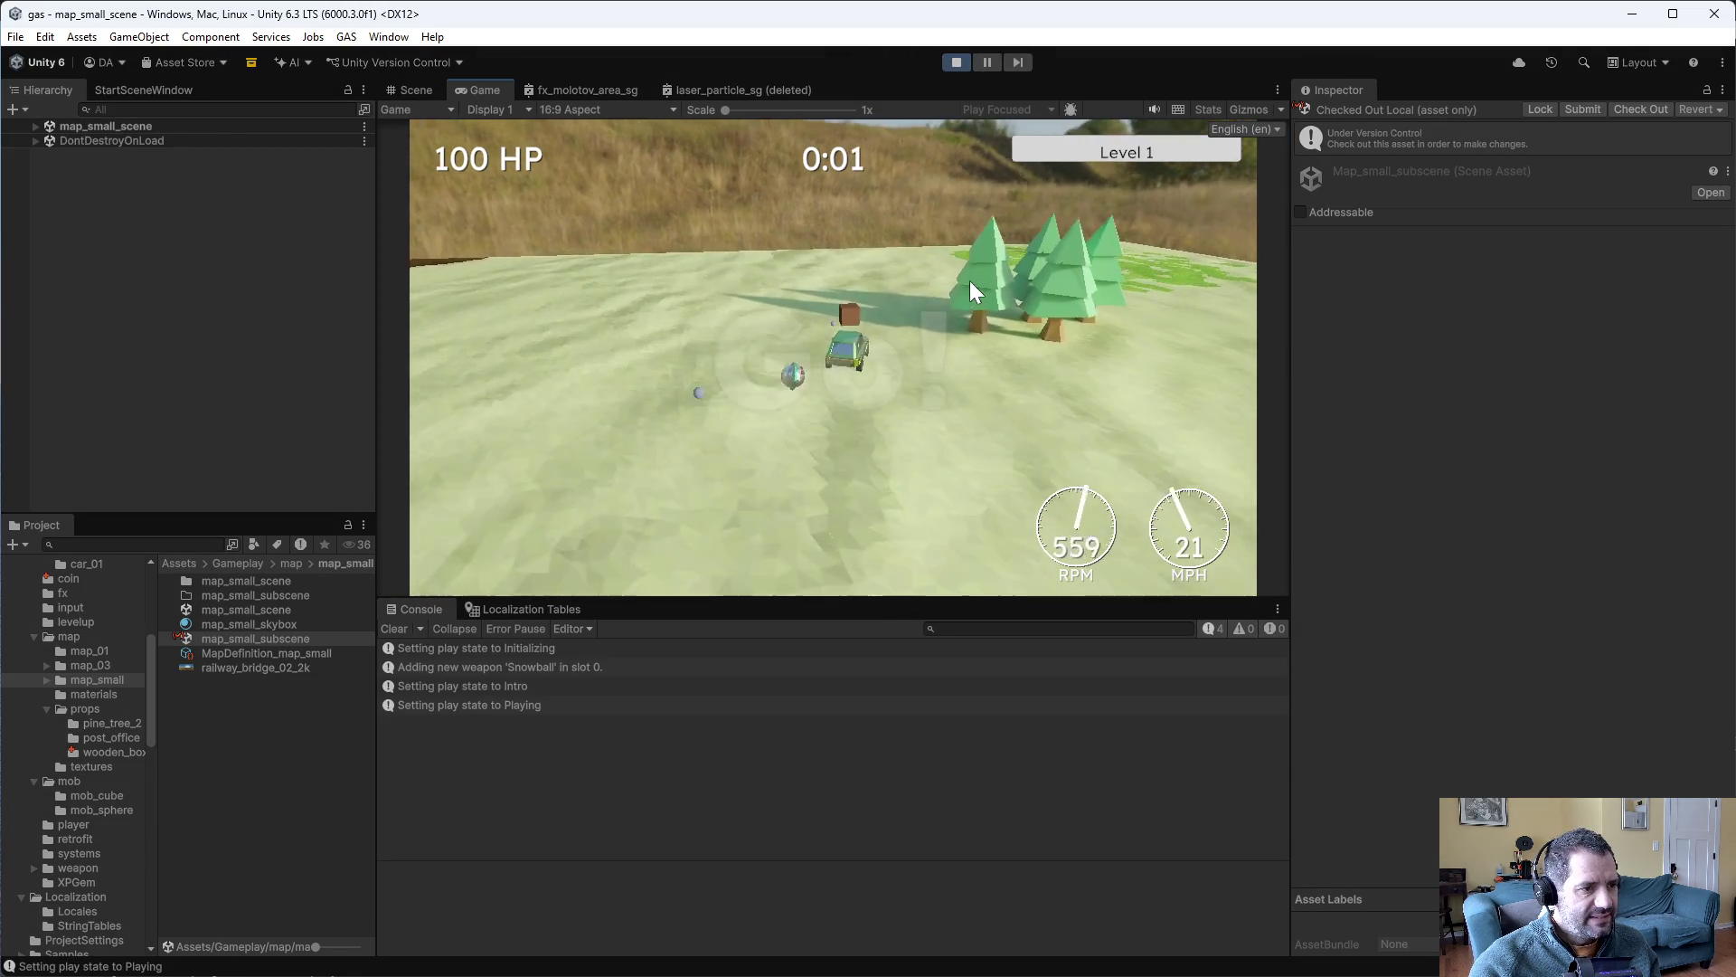
key(d)
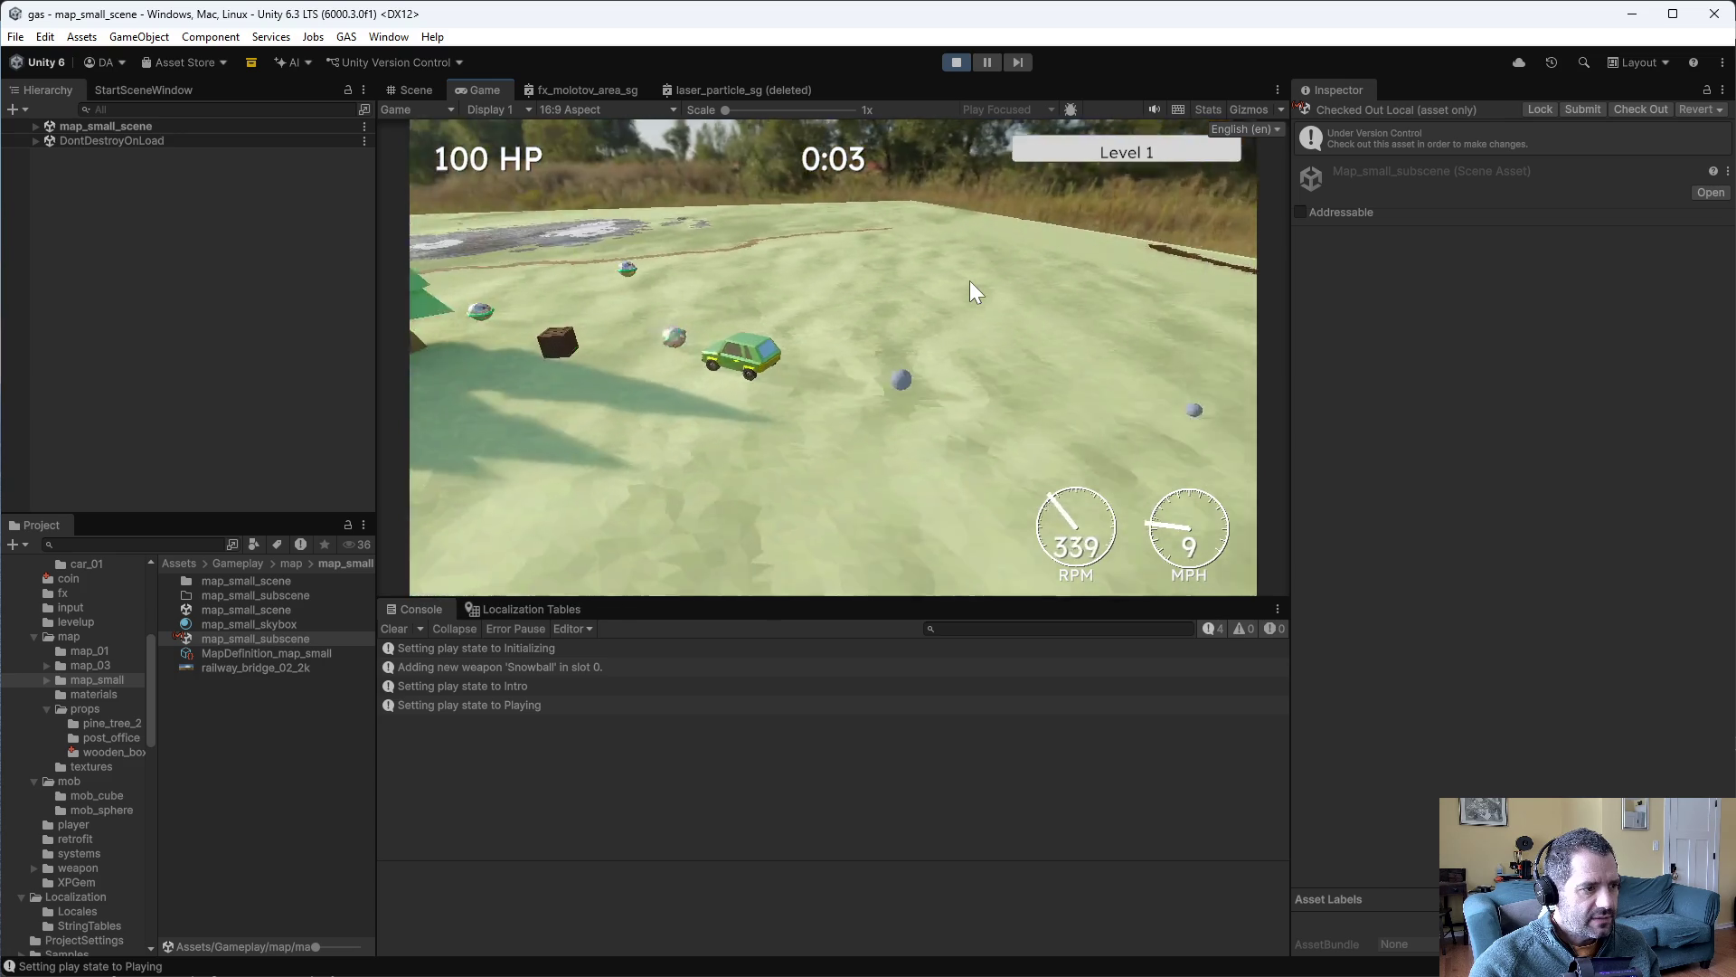
key(a)
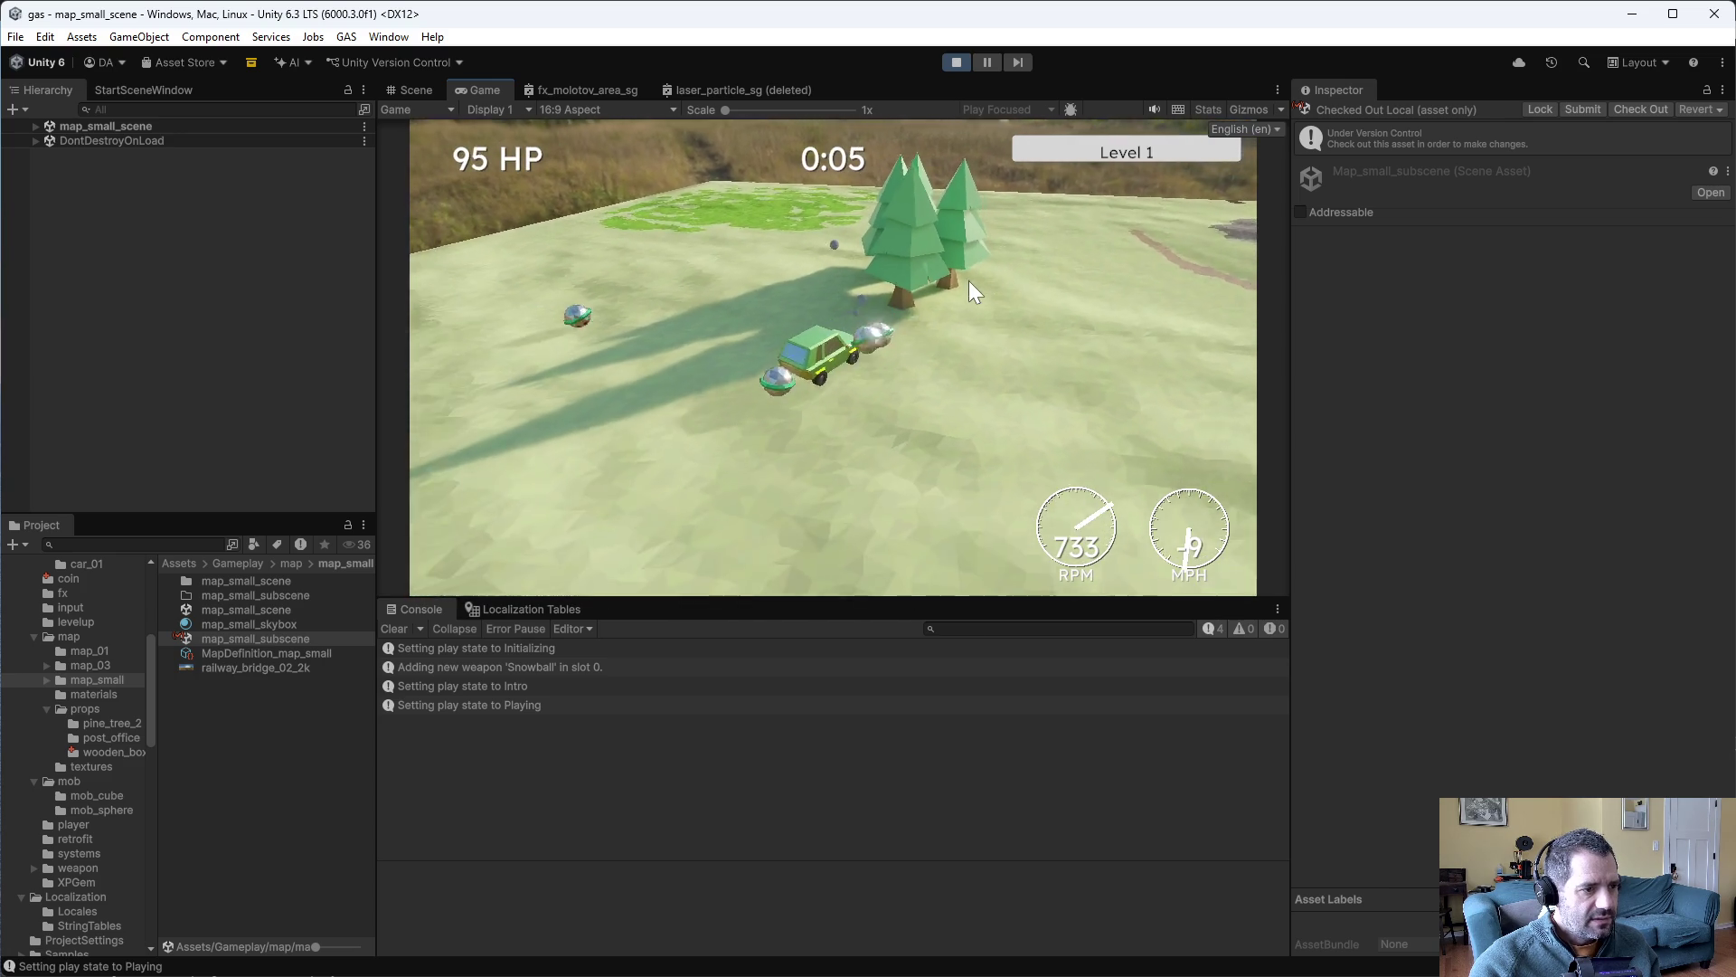
click(955, 62)
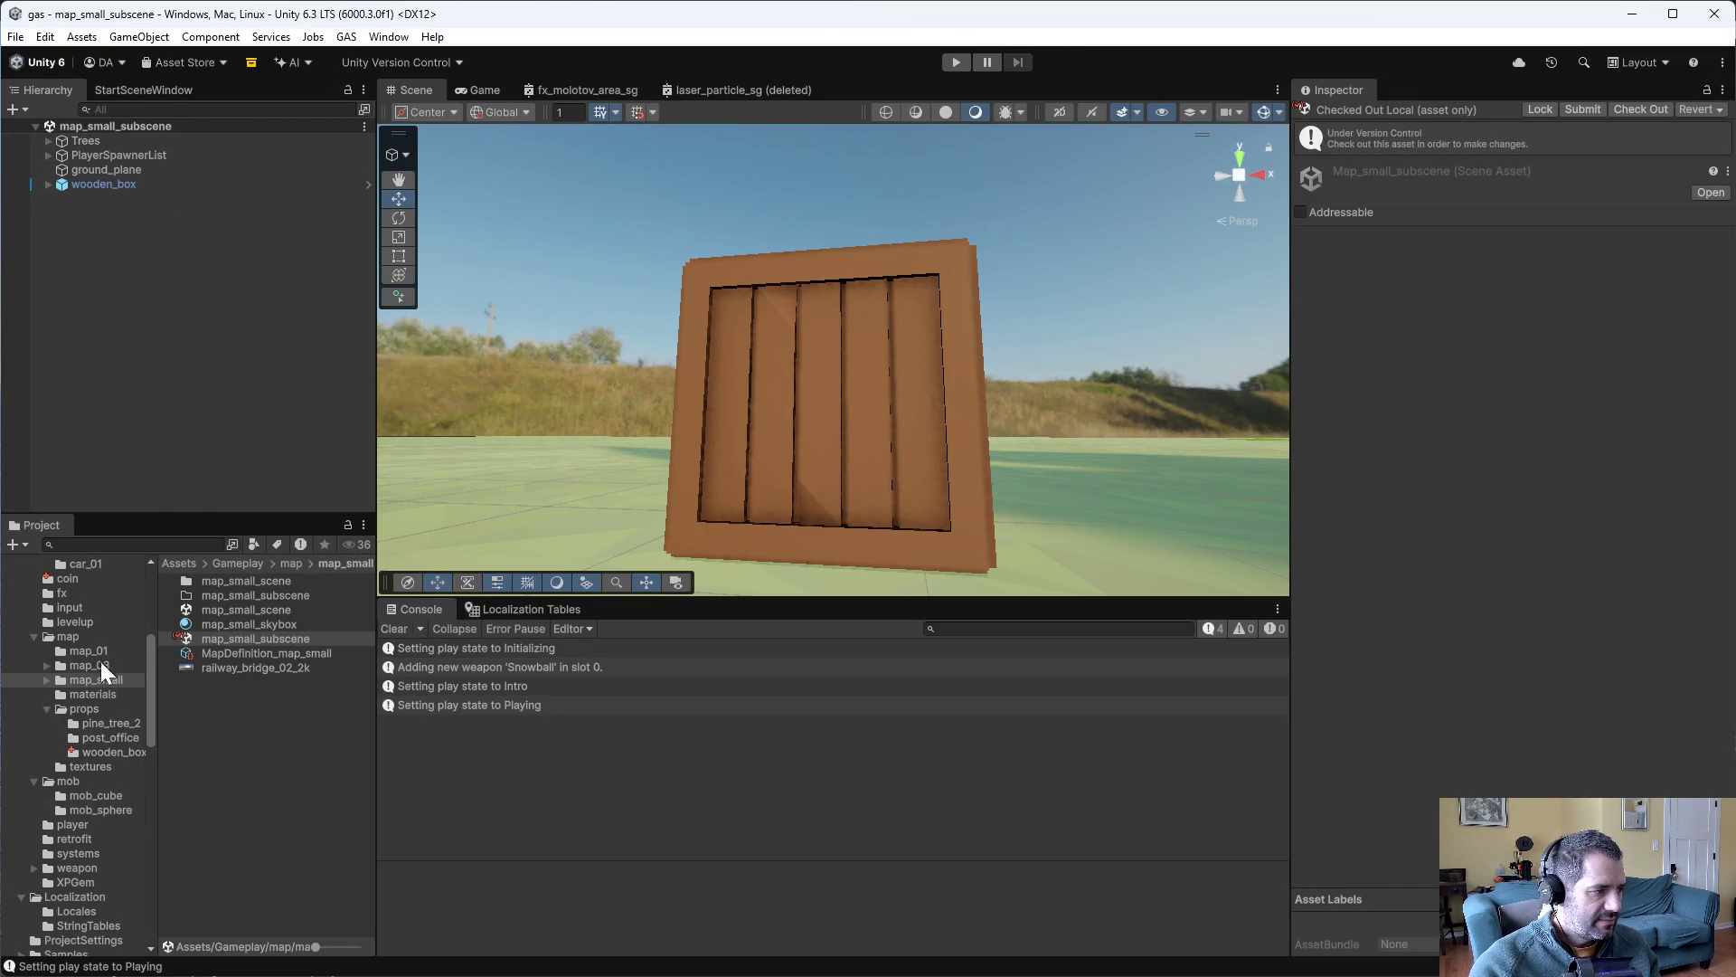
- Select ground_plane in map_small_subscene and toggle it off and back on
click(241, 639)
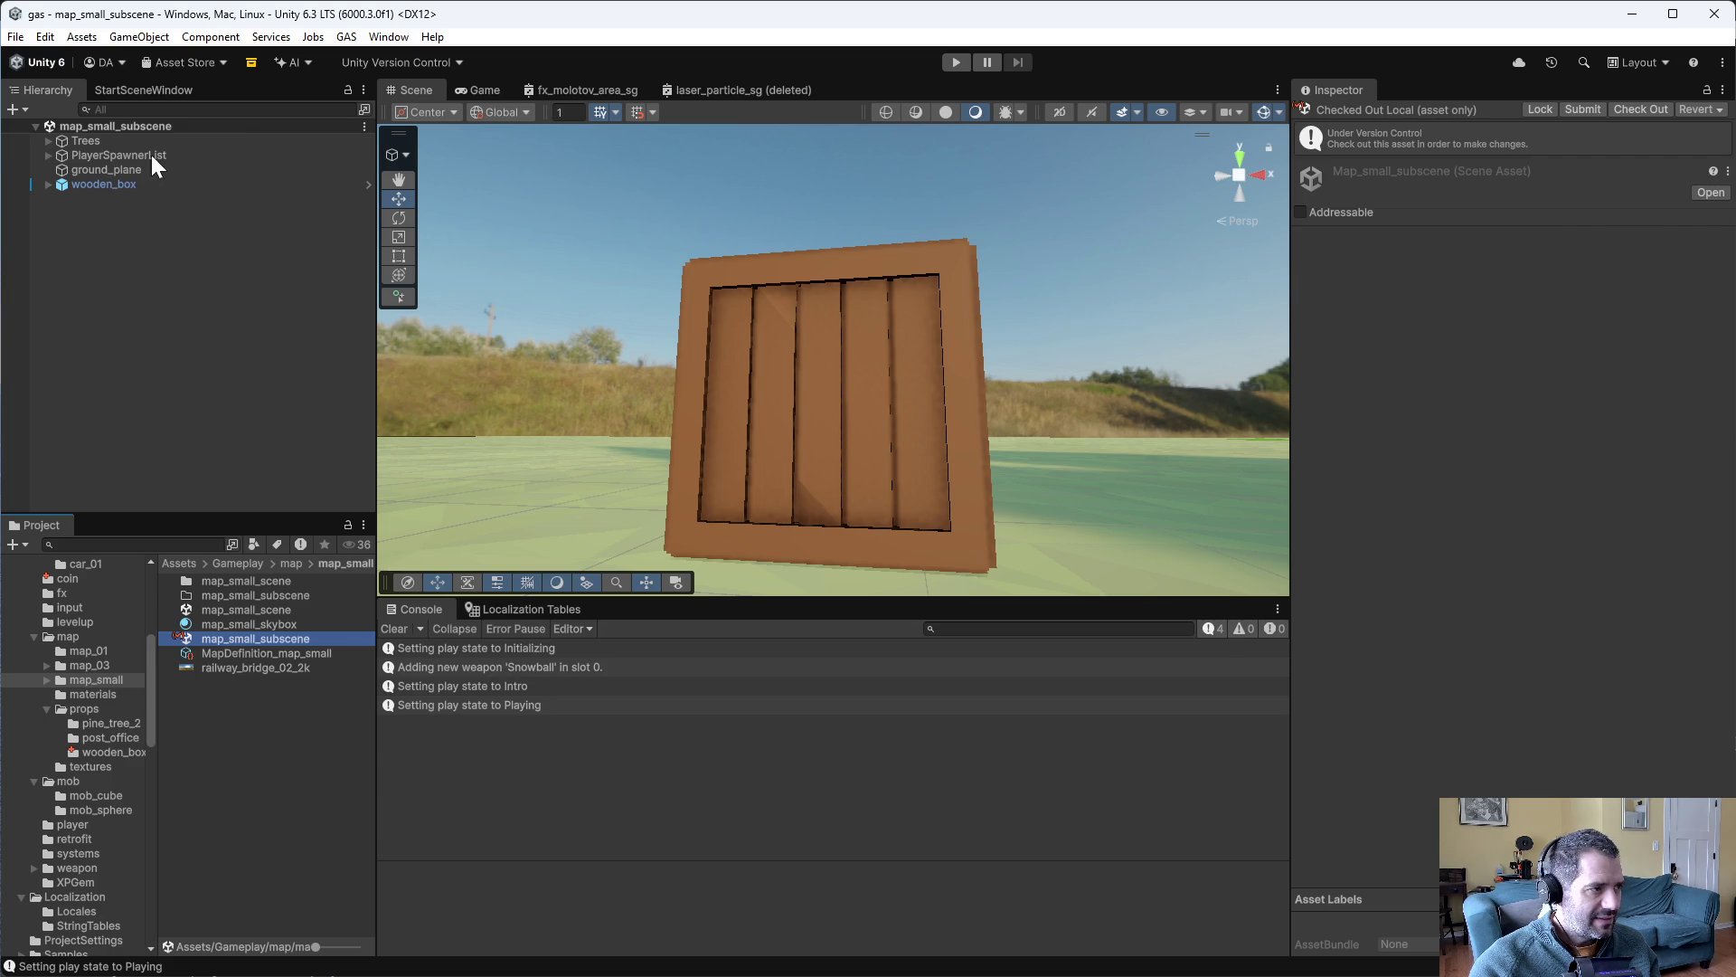
click(199, 170)
click(1337, 115)
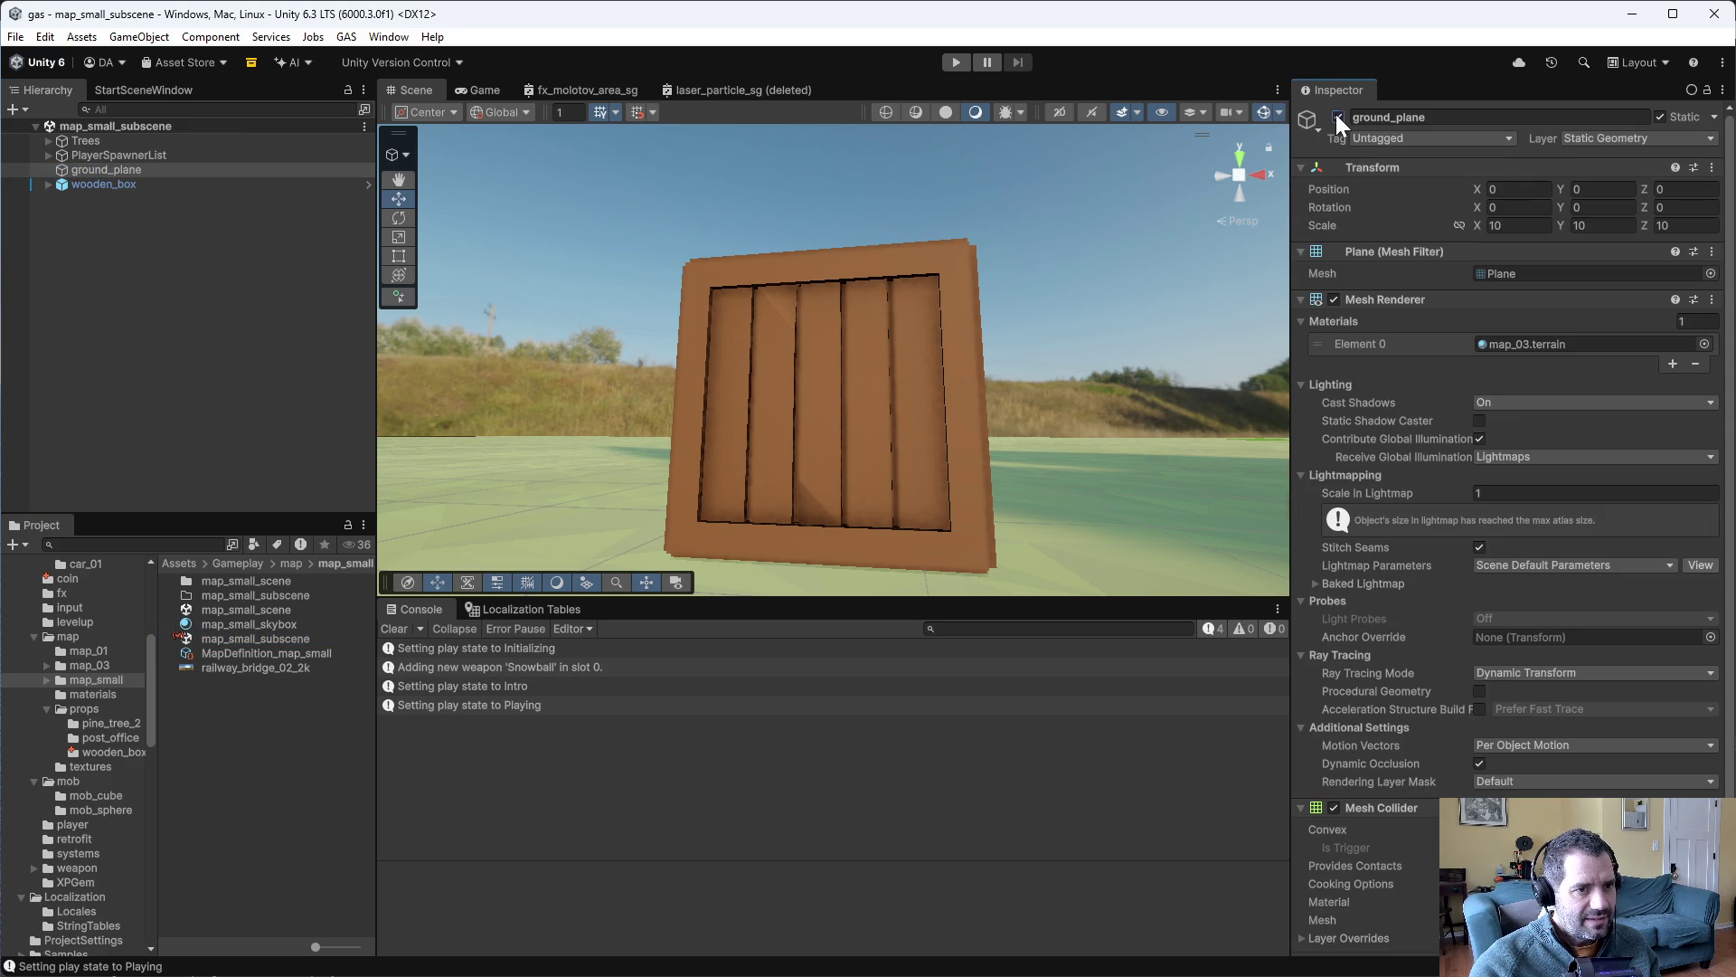
click(1337, 116)
- Run a short Play-mode test drive of Level 1, then stop it
click(956, 62)
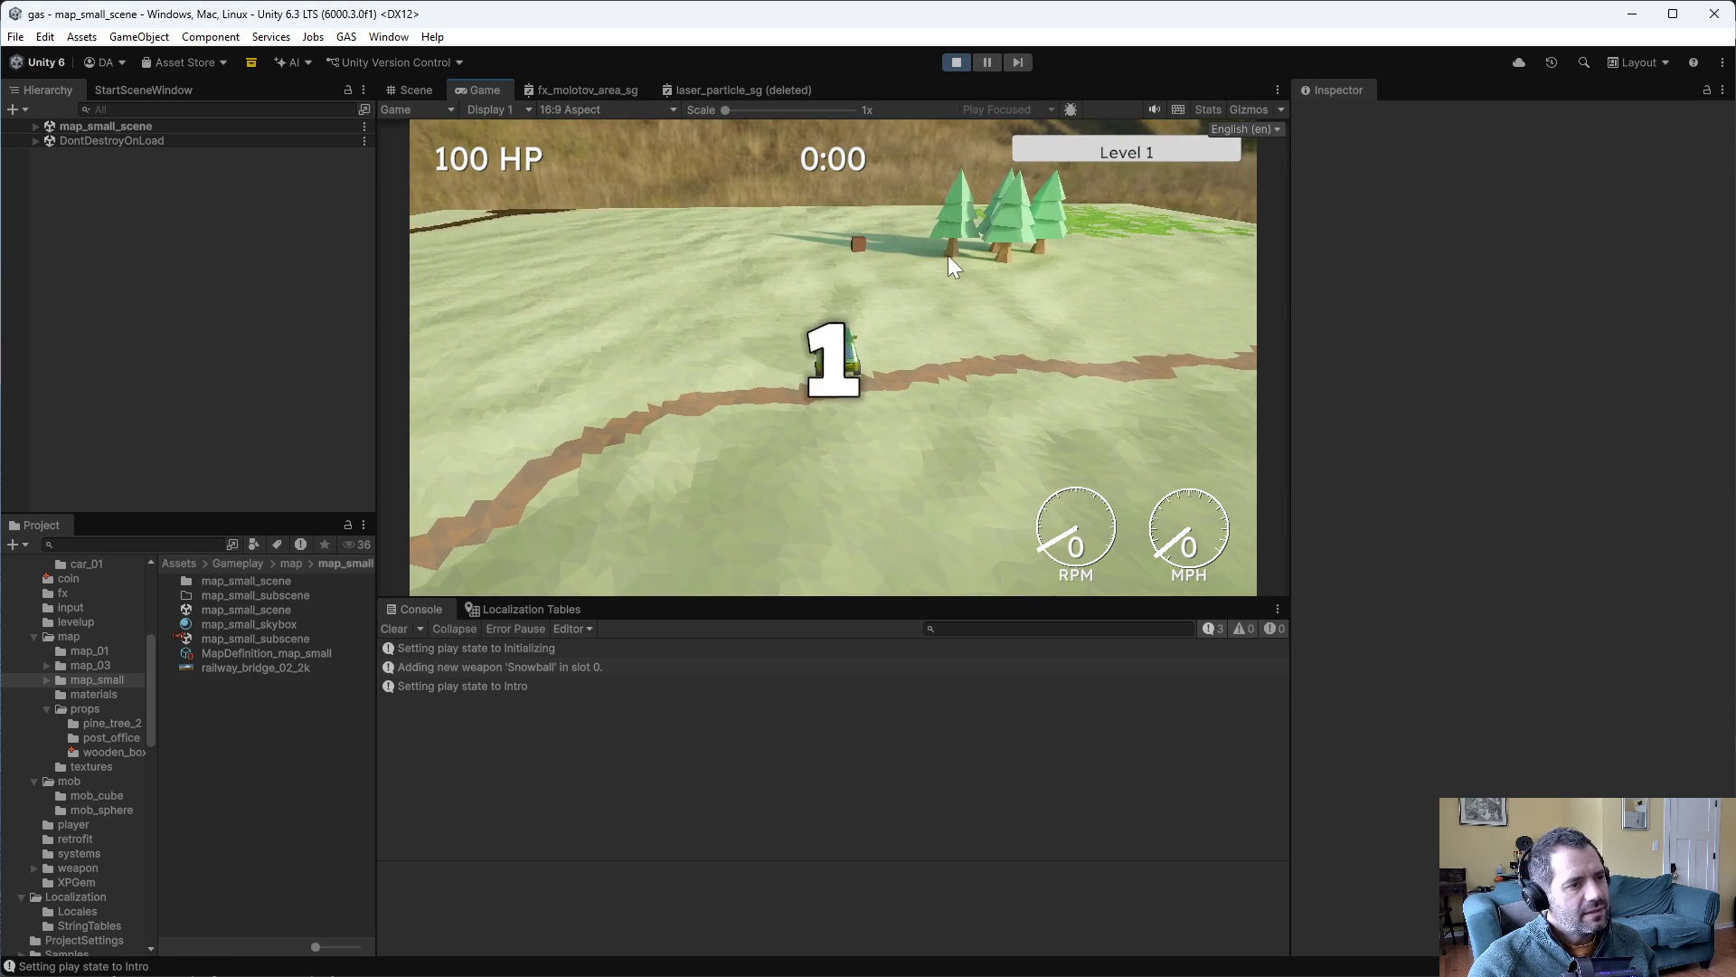
key(w)
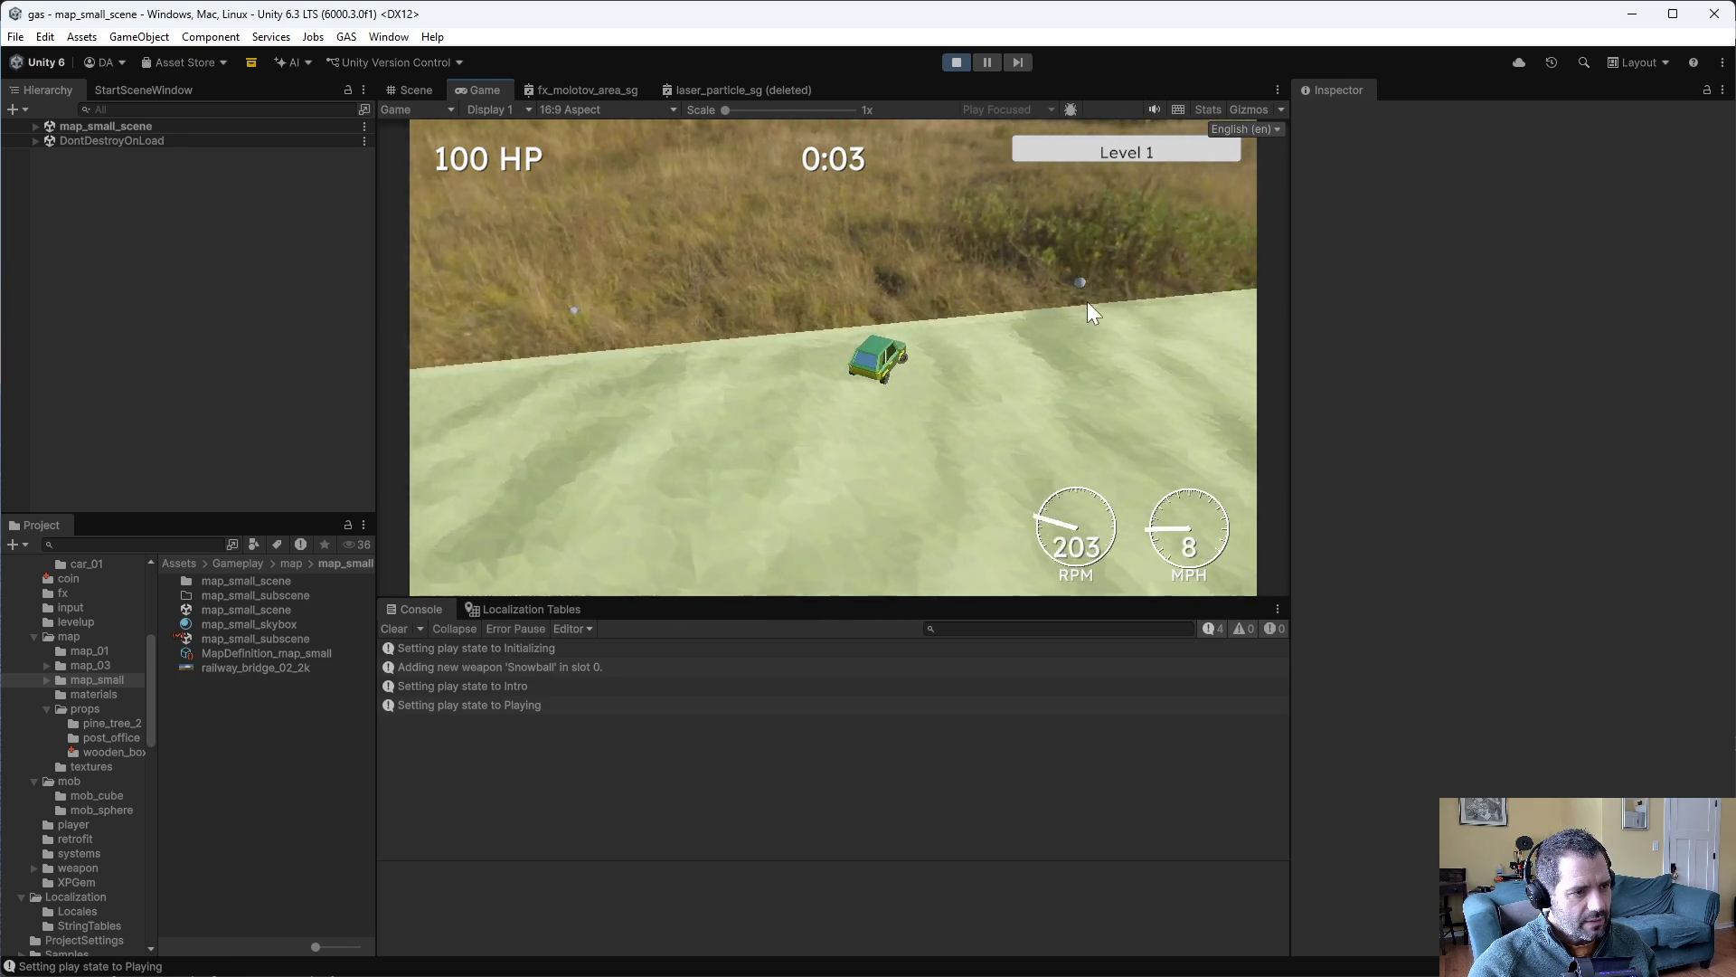
key(a)
key(a)
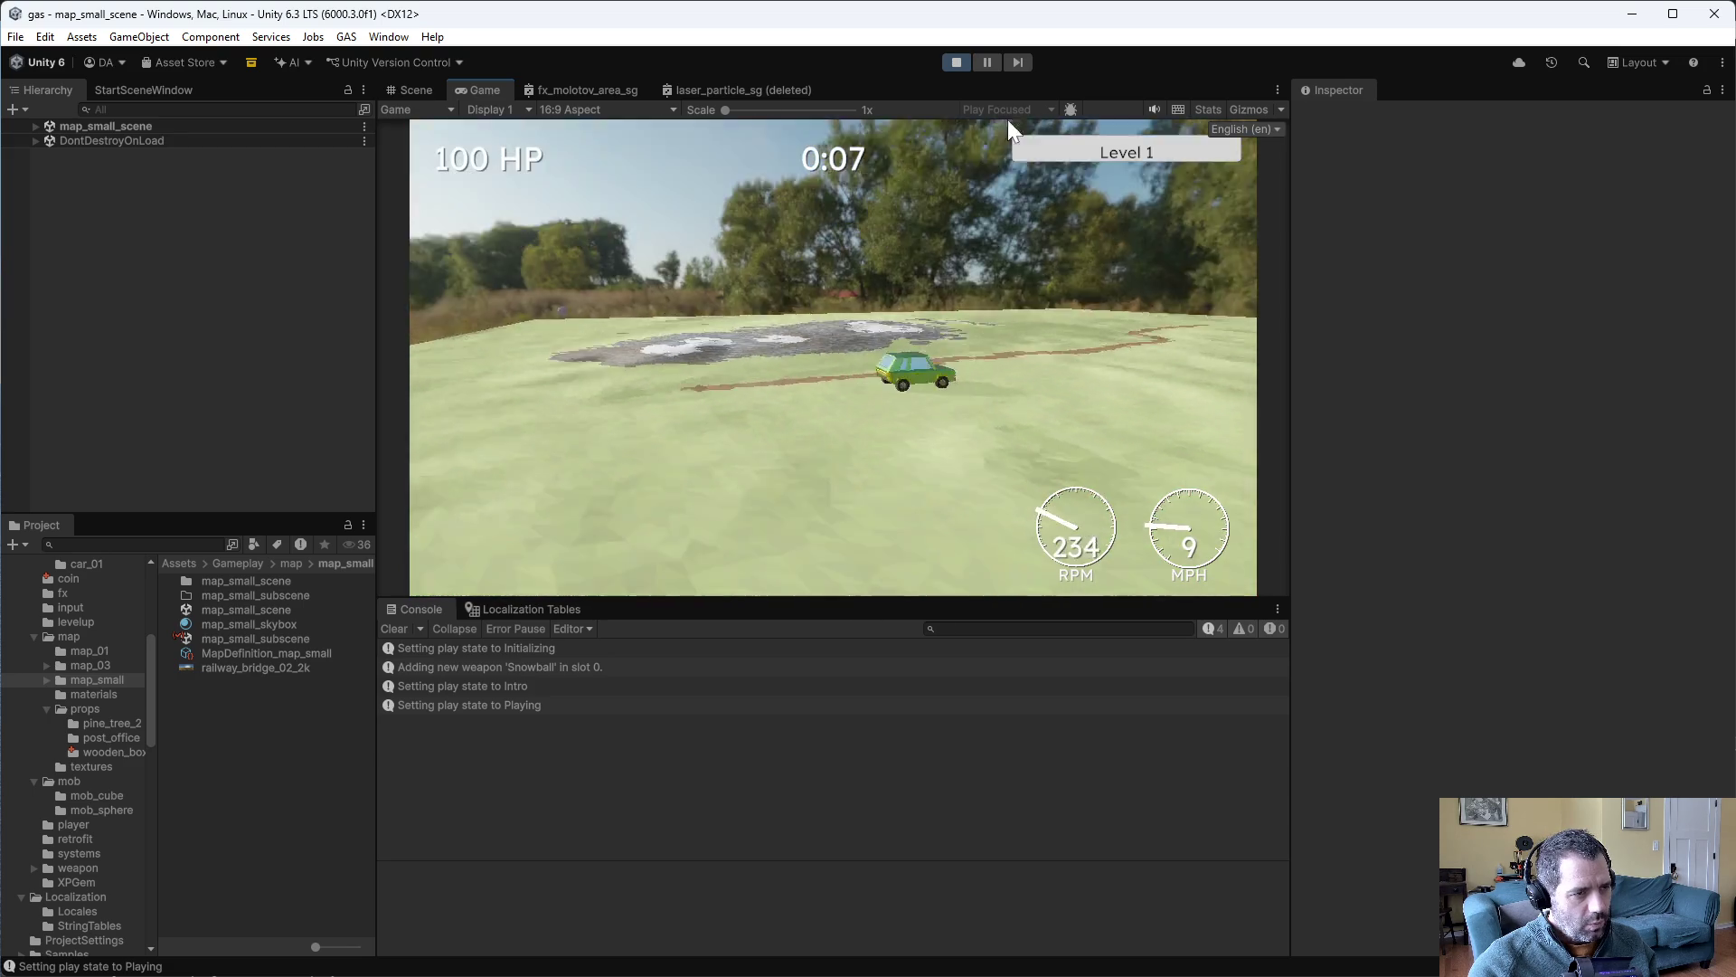
click(957, 62)
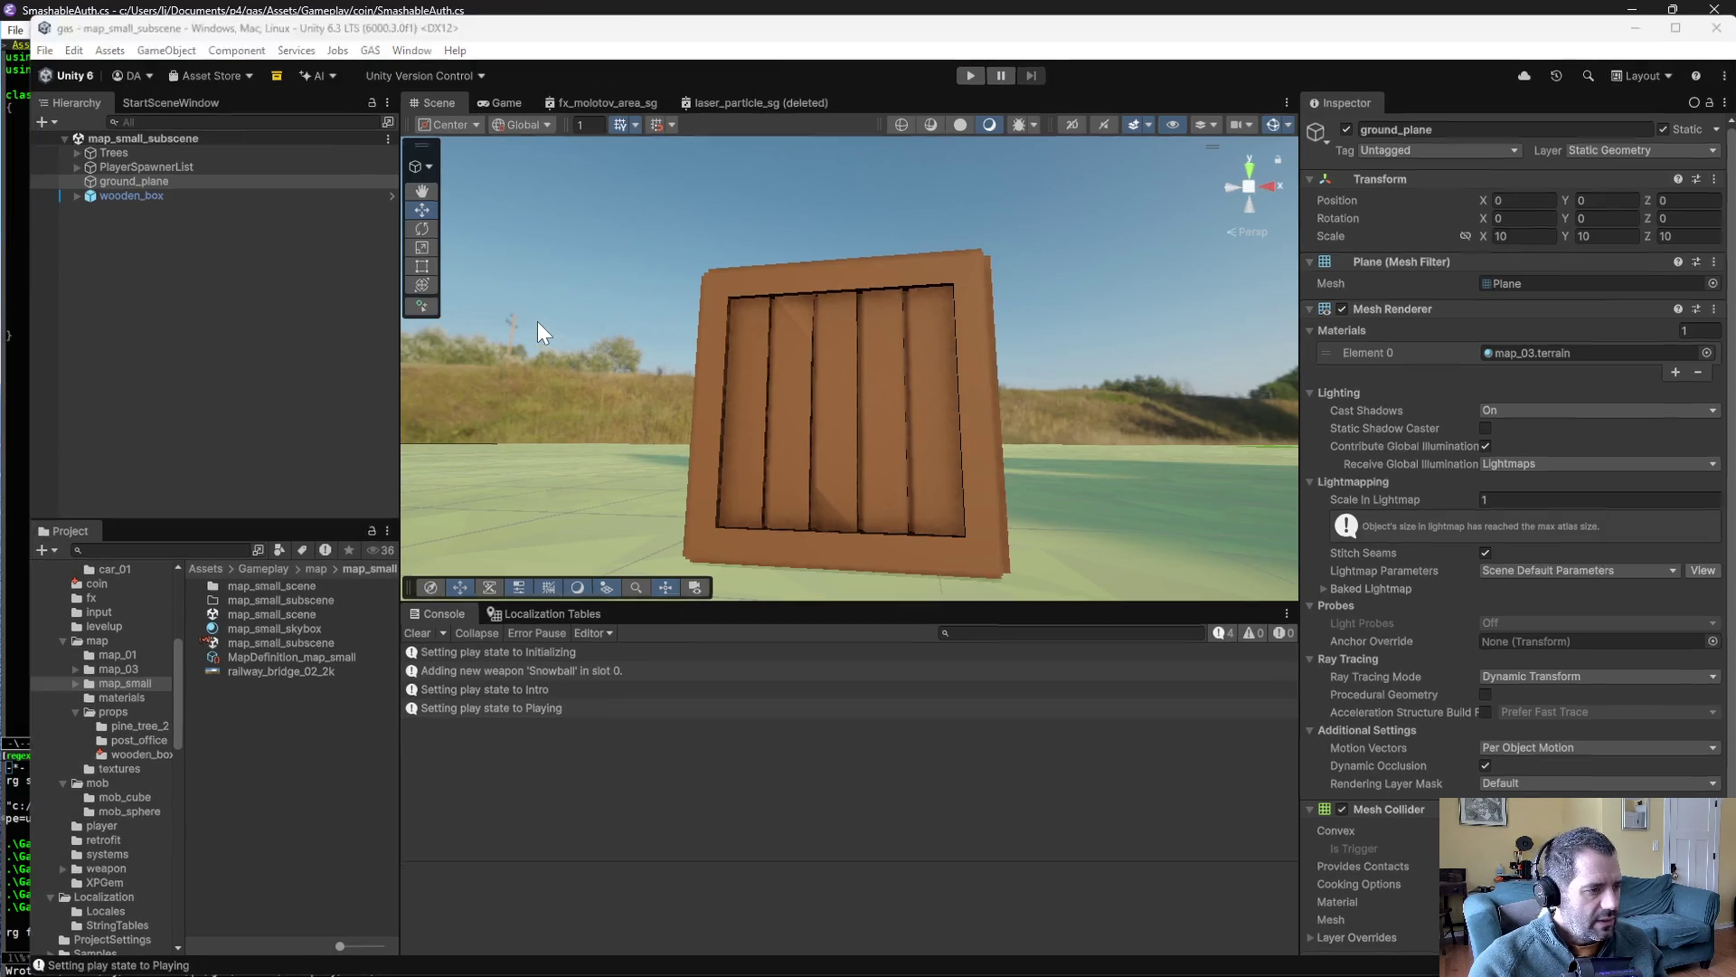
- Replace the Dynamic flag with Renderable in SmashableAuth.cs using completion
key(alt+Tab)
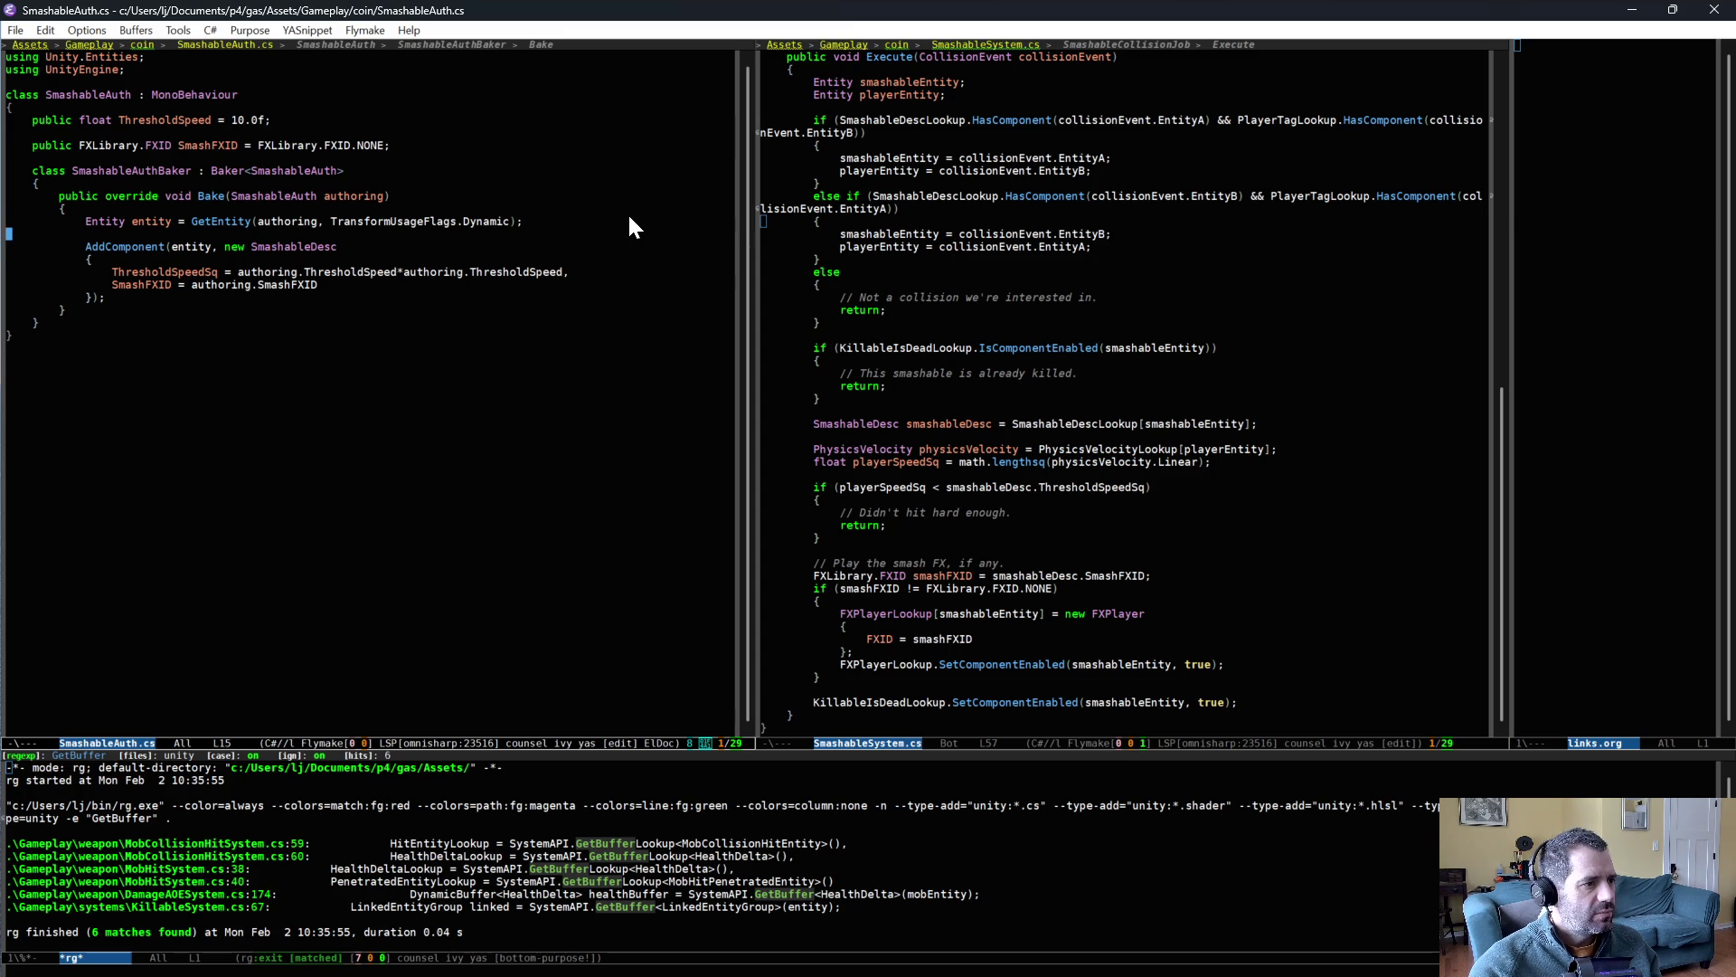
key(Left)
key(Left)
text(0)
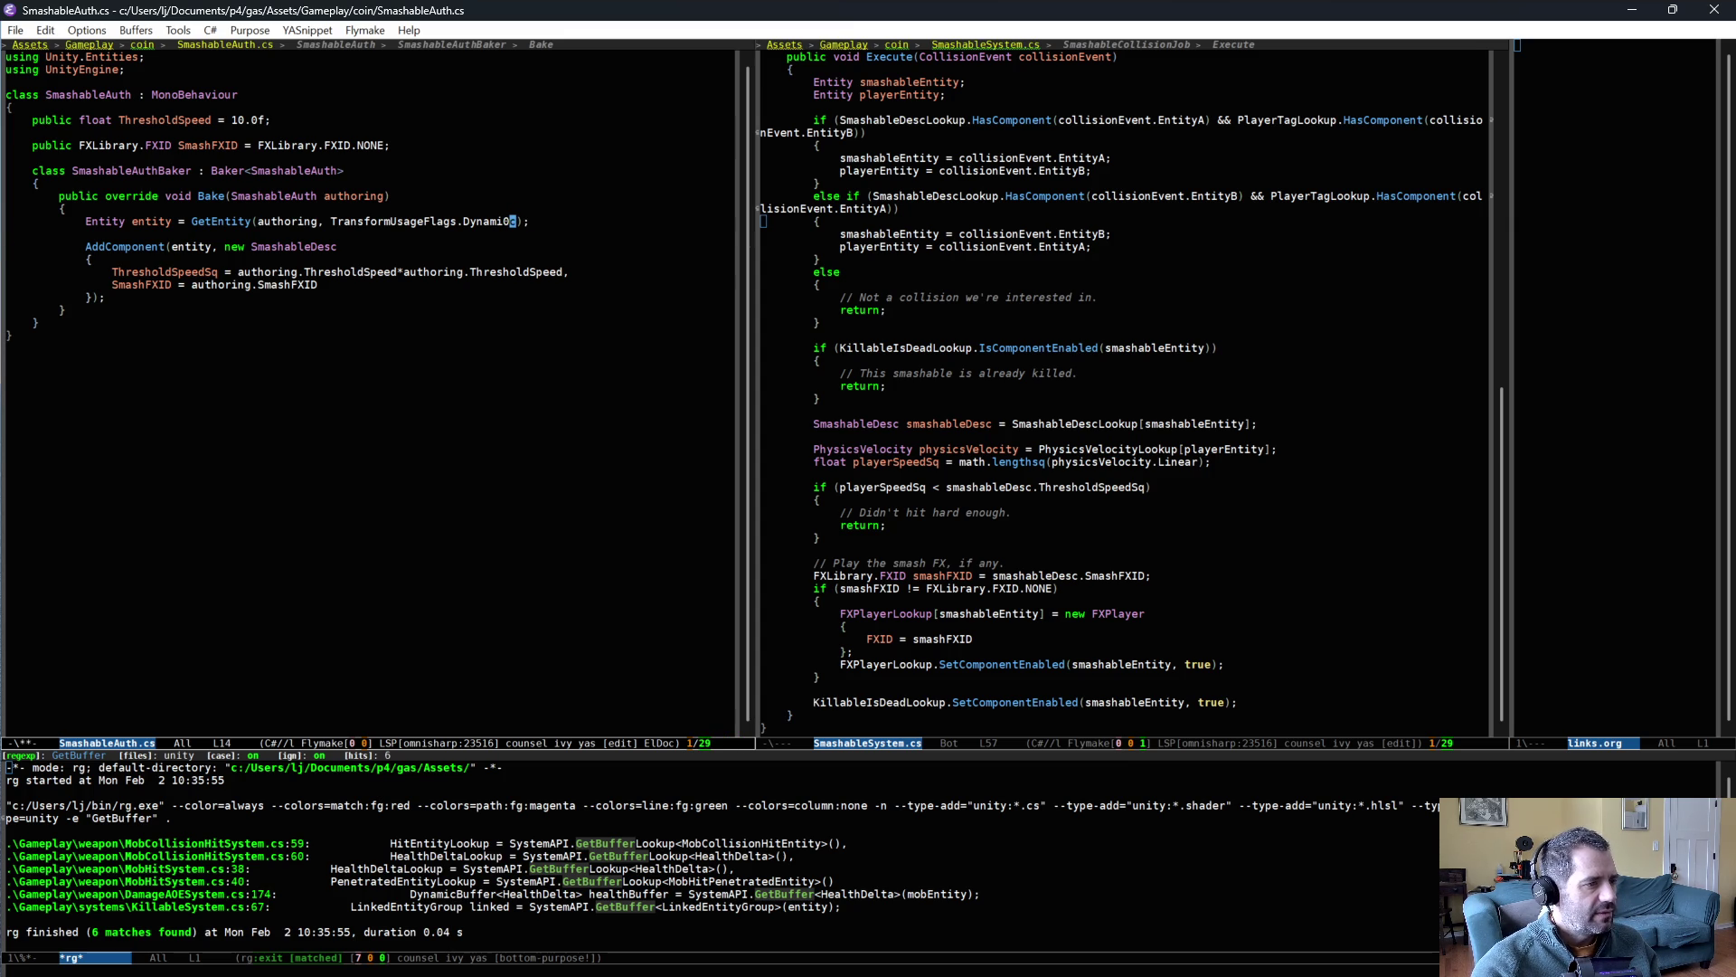
key(alt+BackSpace)
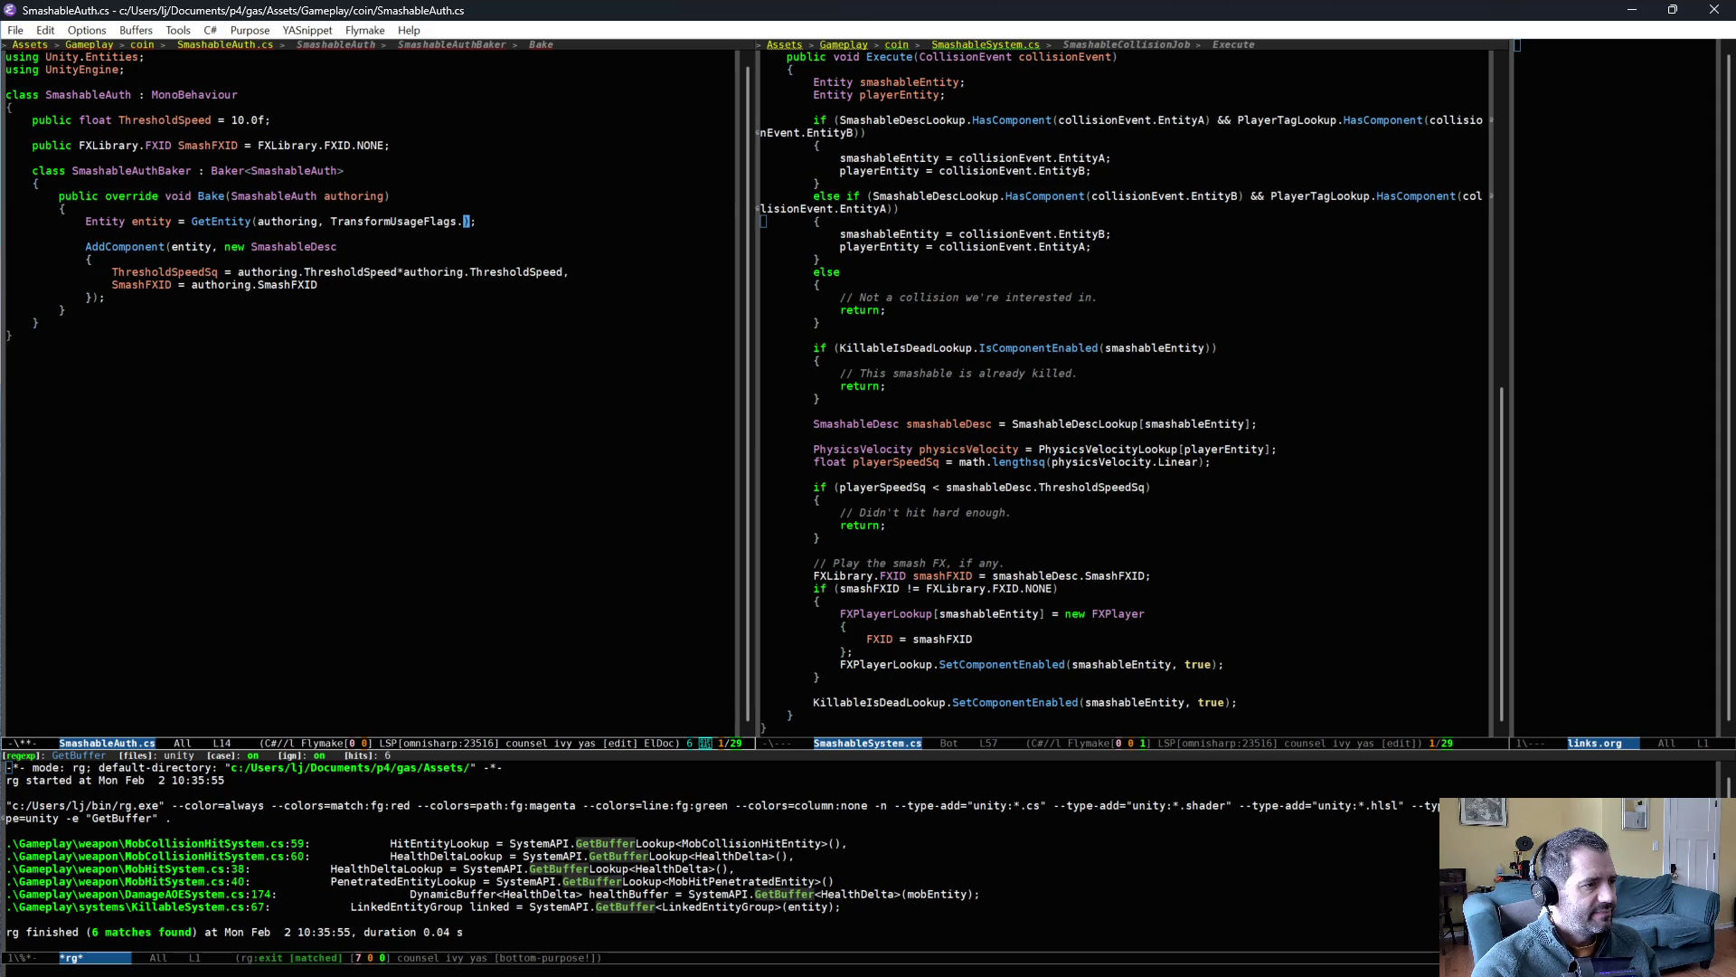
key(ctrl+alt+i)
text(re)
key(Return)
- Open XPGemAuth.cs to compare its baker
key(ctrl+c)
key(f)
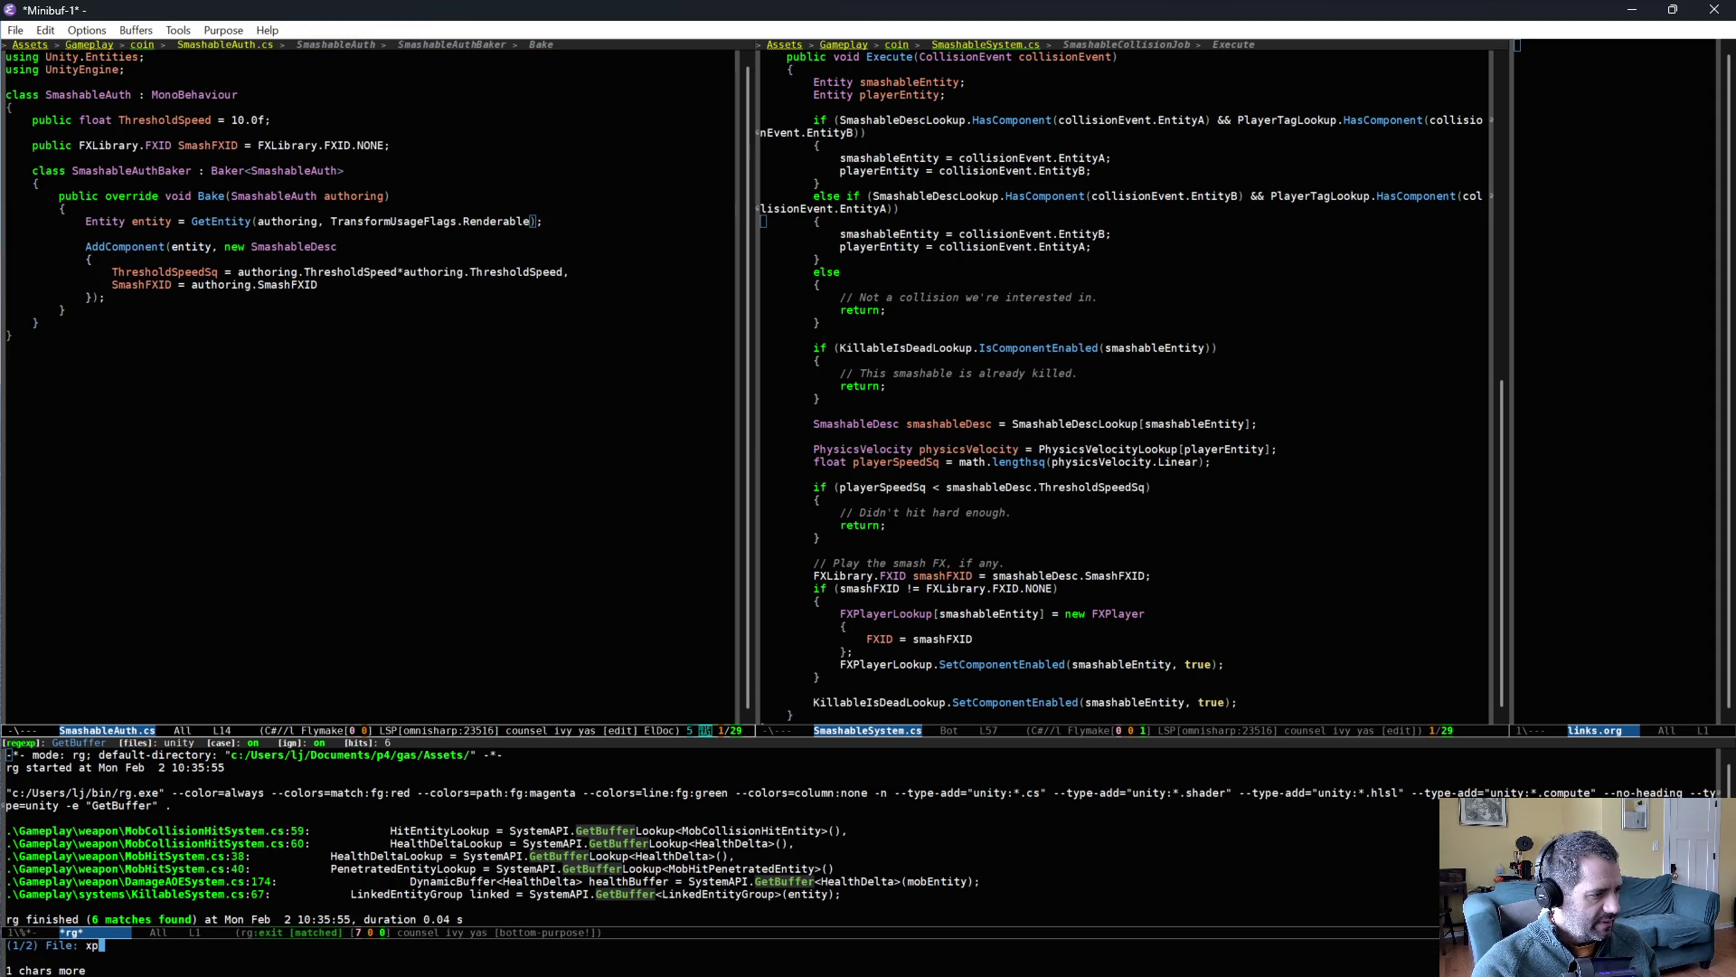
text(ge)
key(Return)
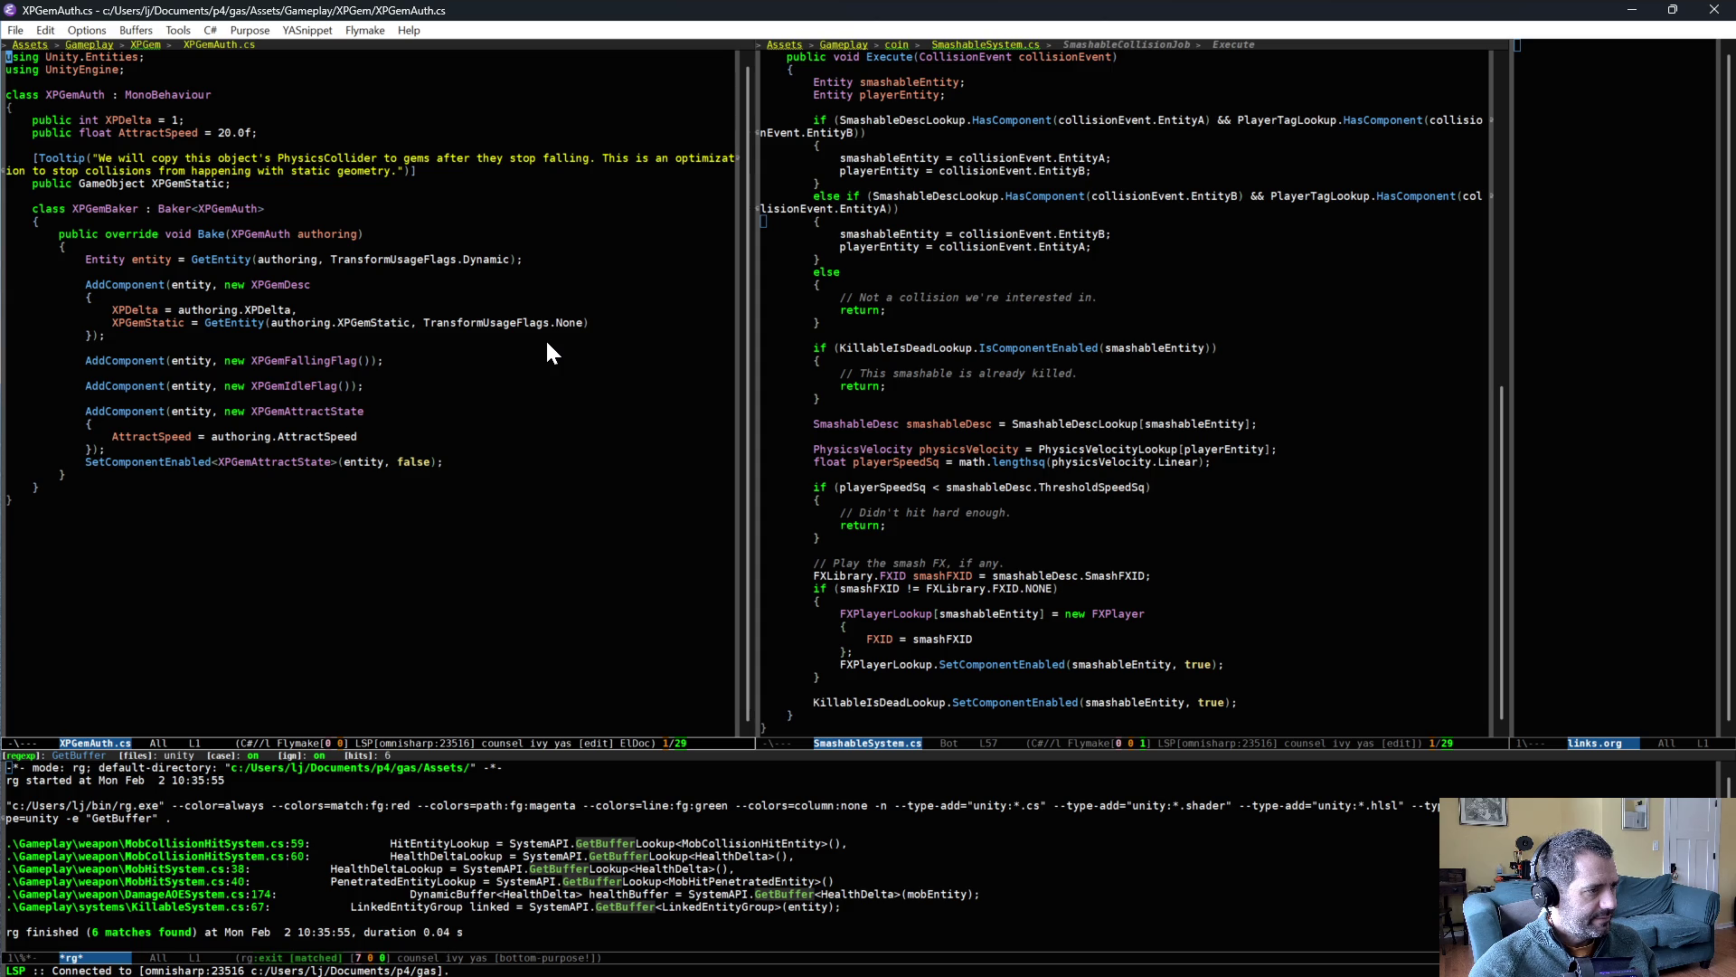
- Switch back to SmashableAuth.cs, save it, and return to Unity to recompile
key(ctrl+x)
key(b)
key(Return)
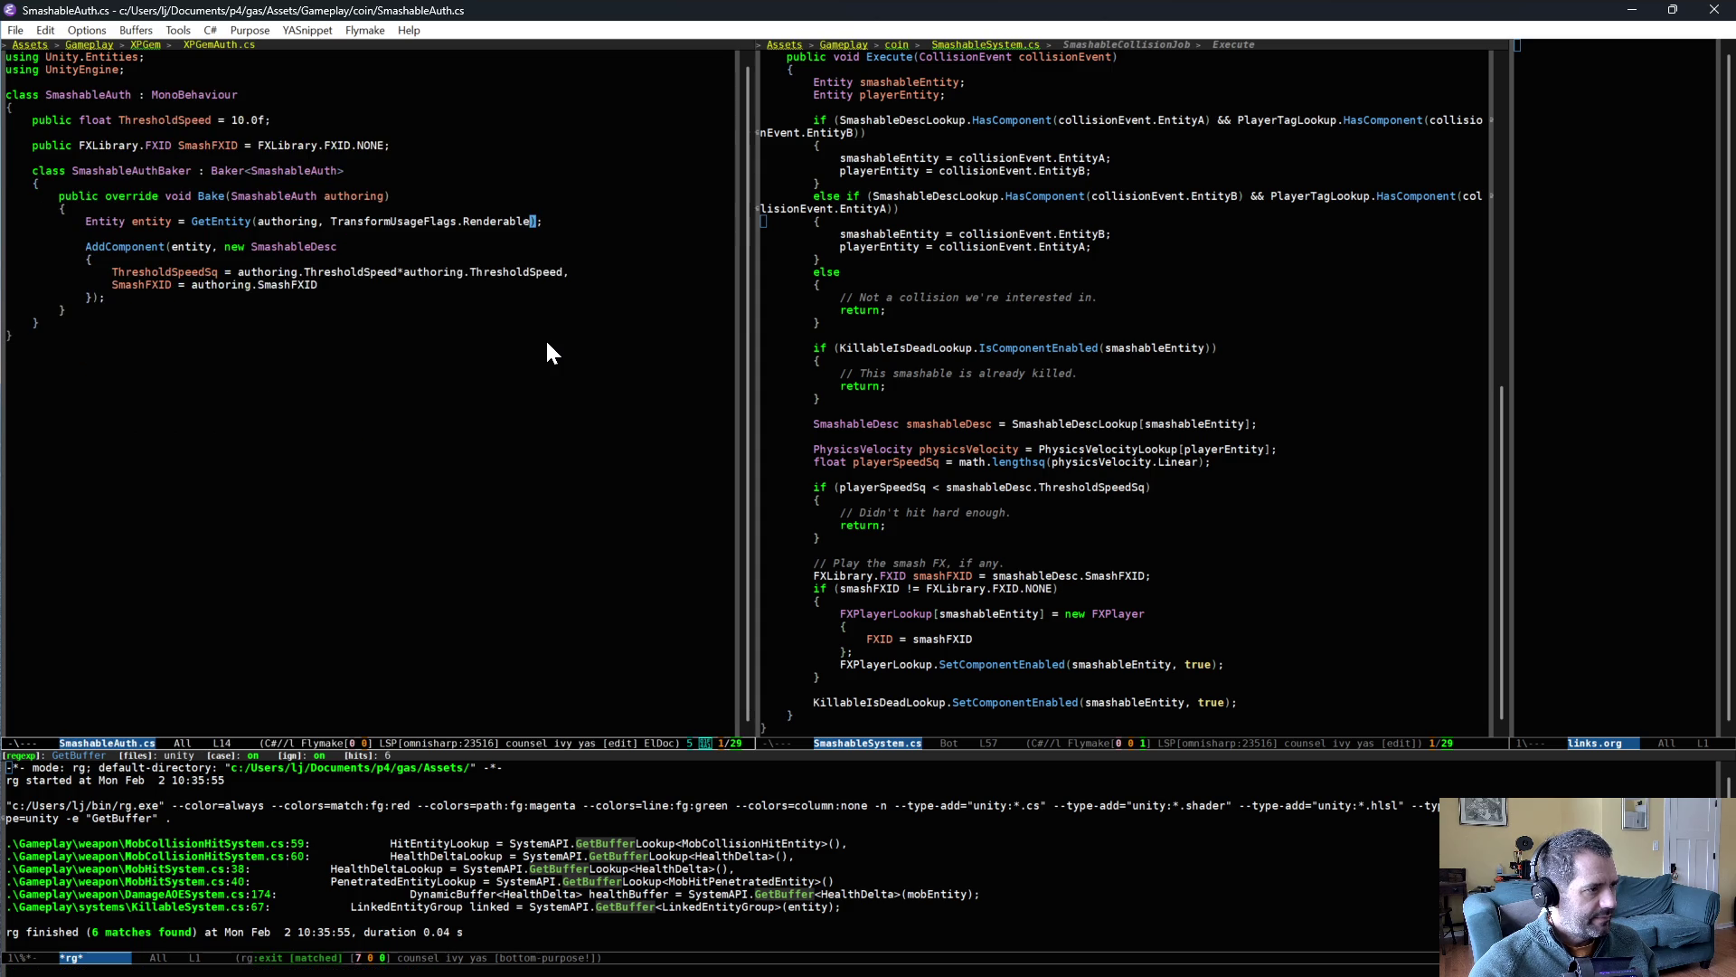
key(ctrl+x)
key(ctrl+s)
key(alt+Tab)
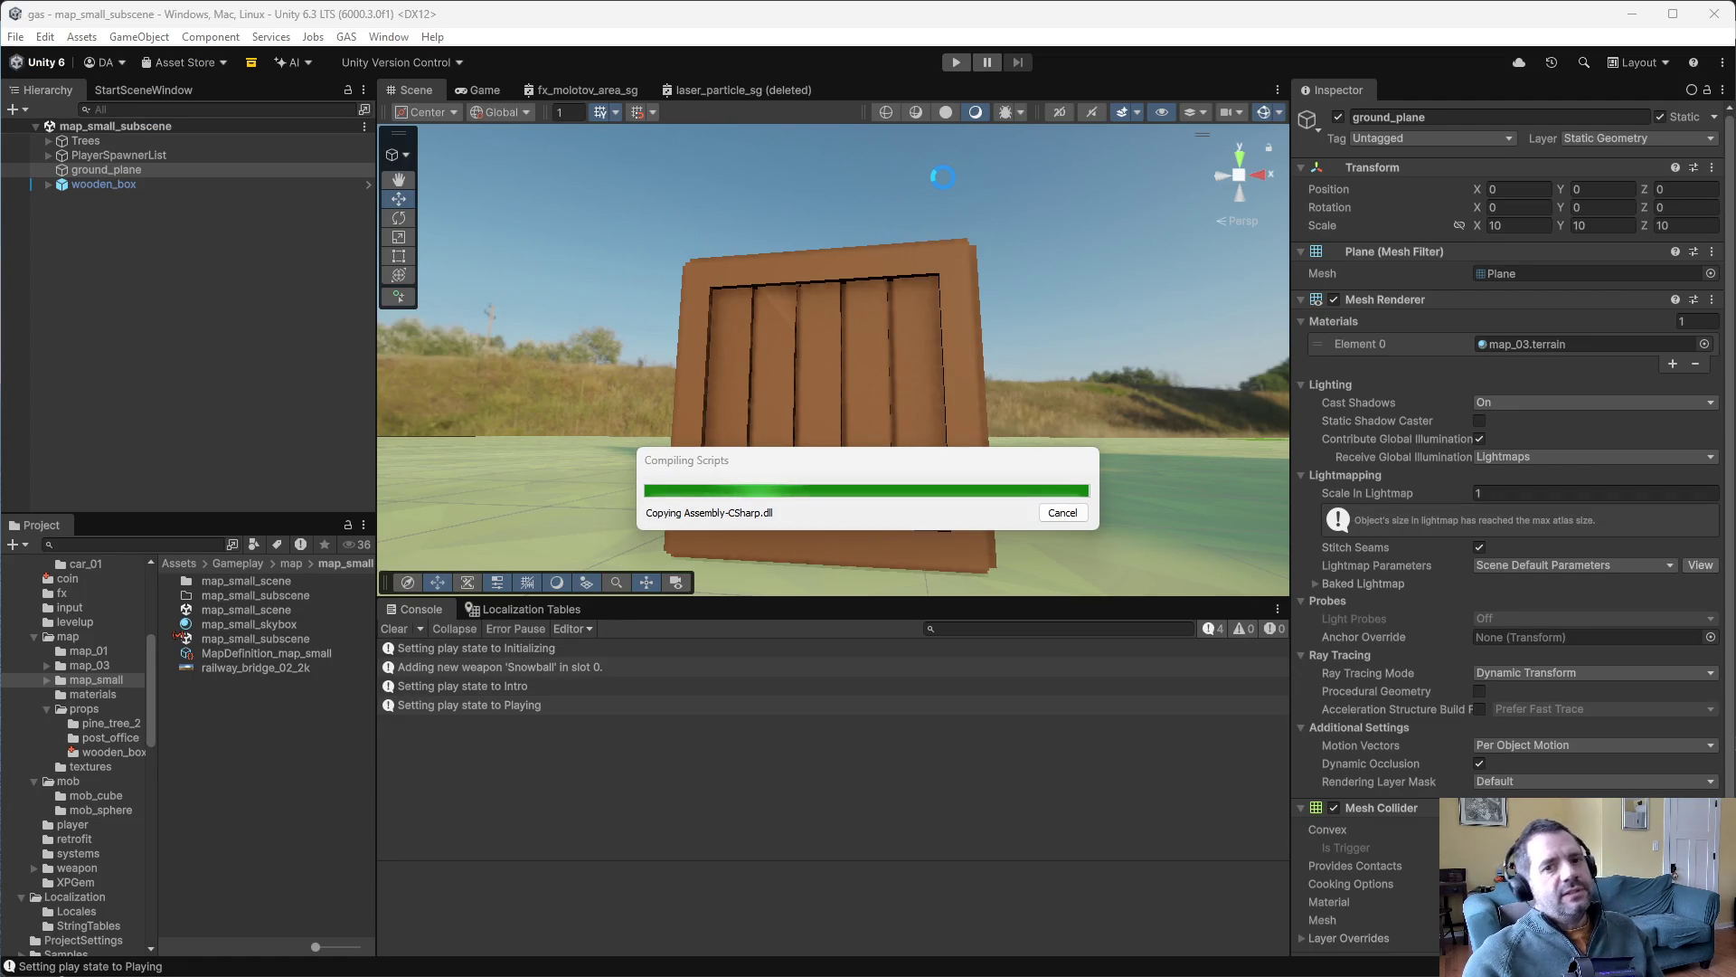
- Test-drive Level 1 past the wooden box with the Renderable flag, then stop Play mode
click(957, 67)
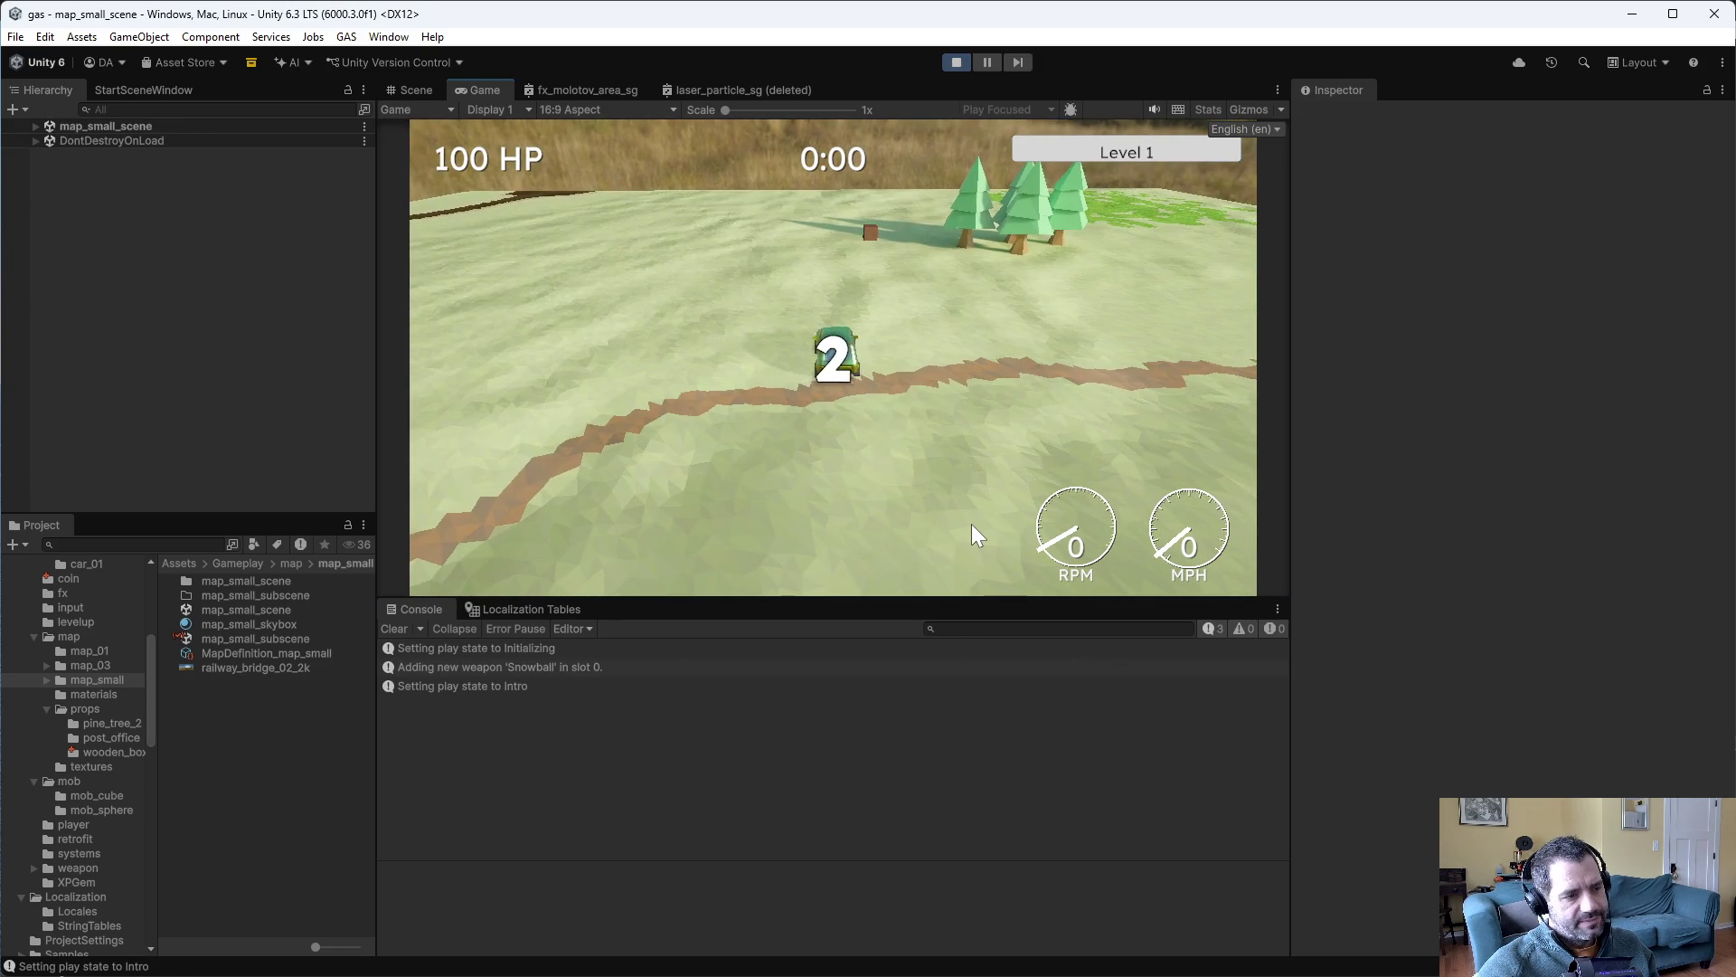
key(w)
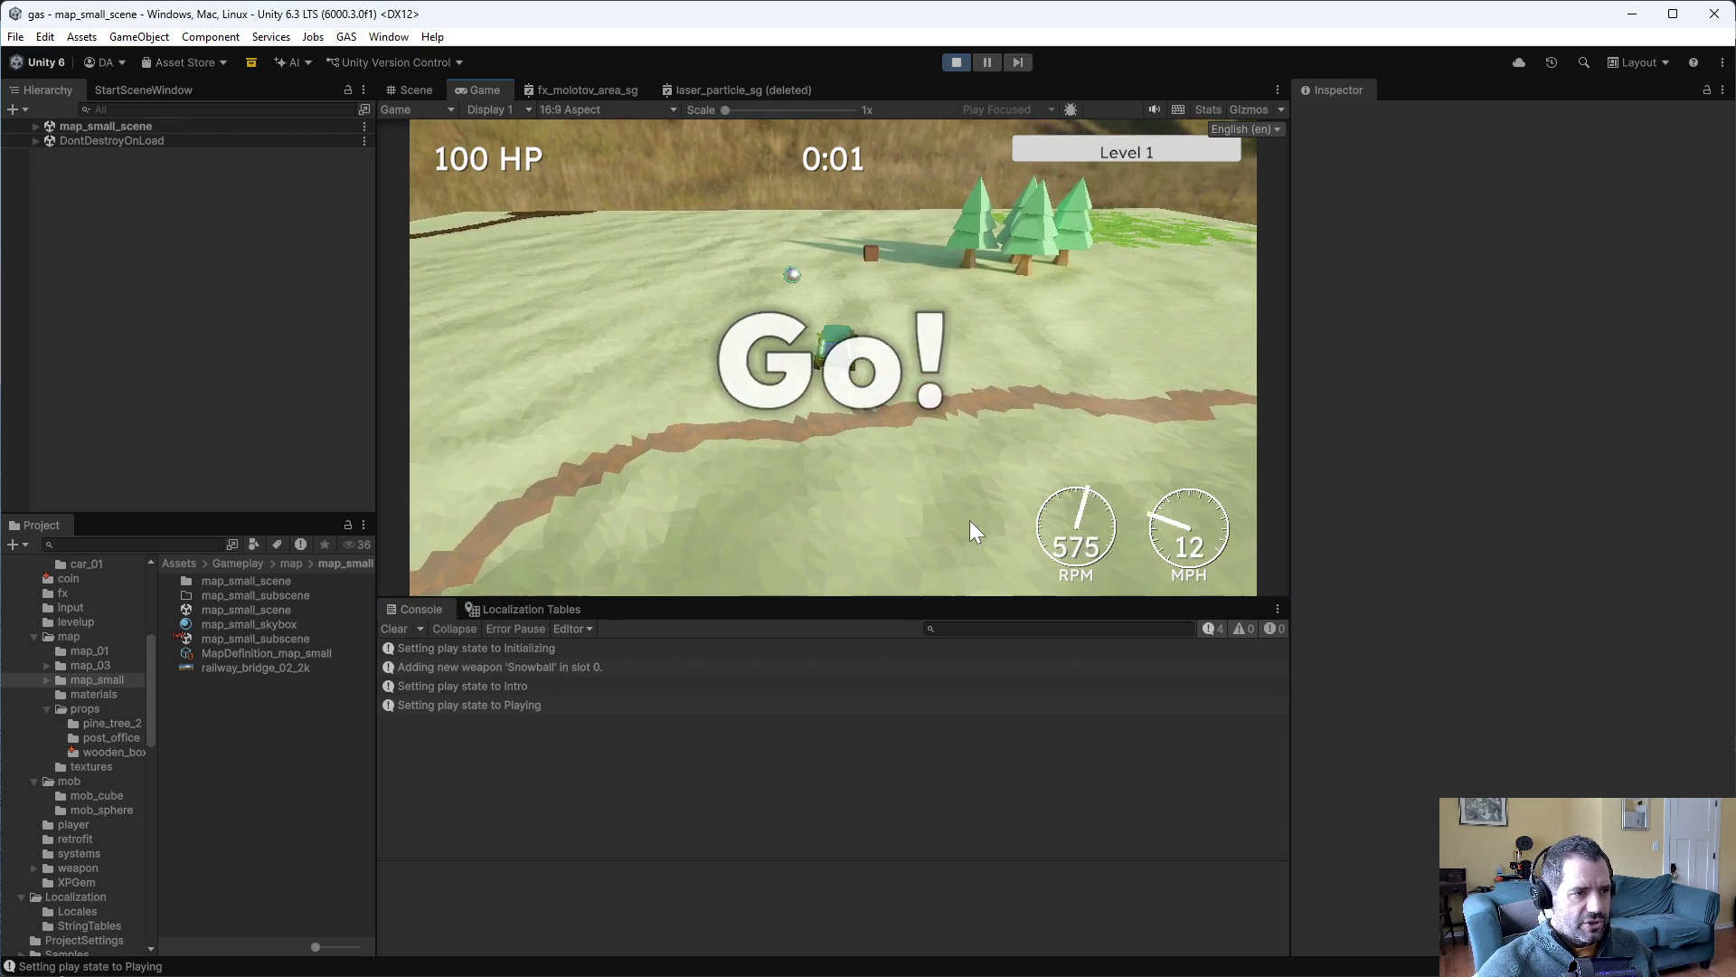
key(a)
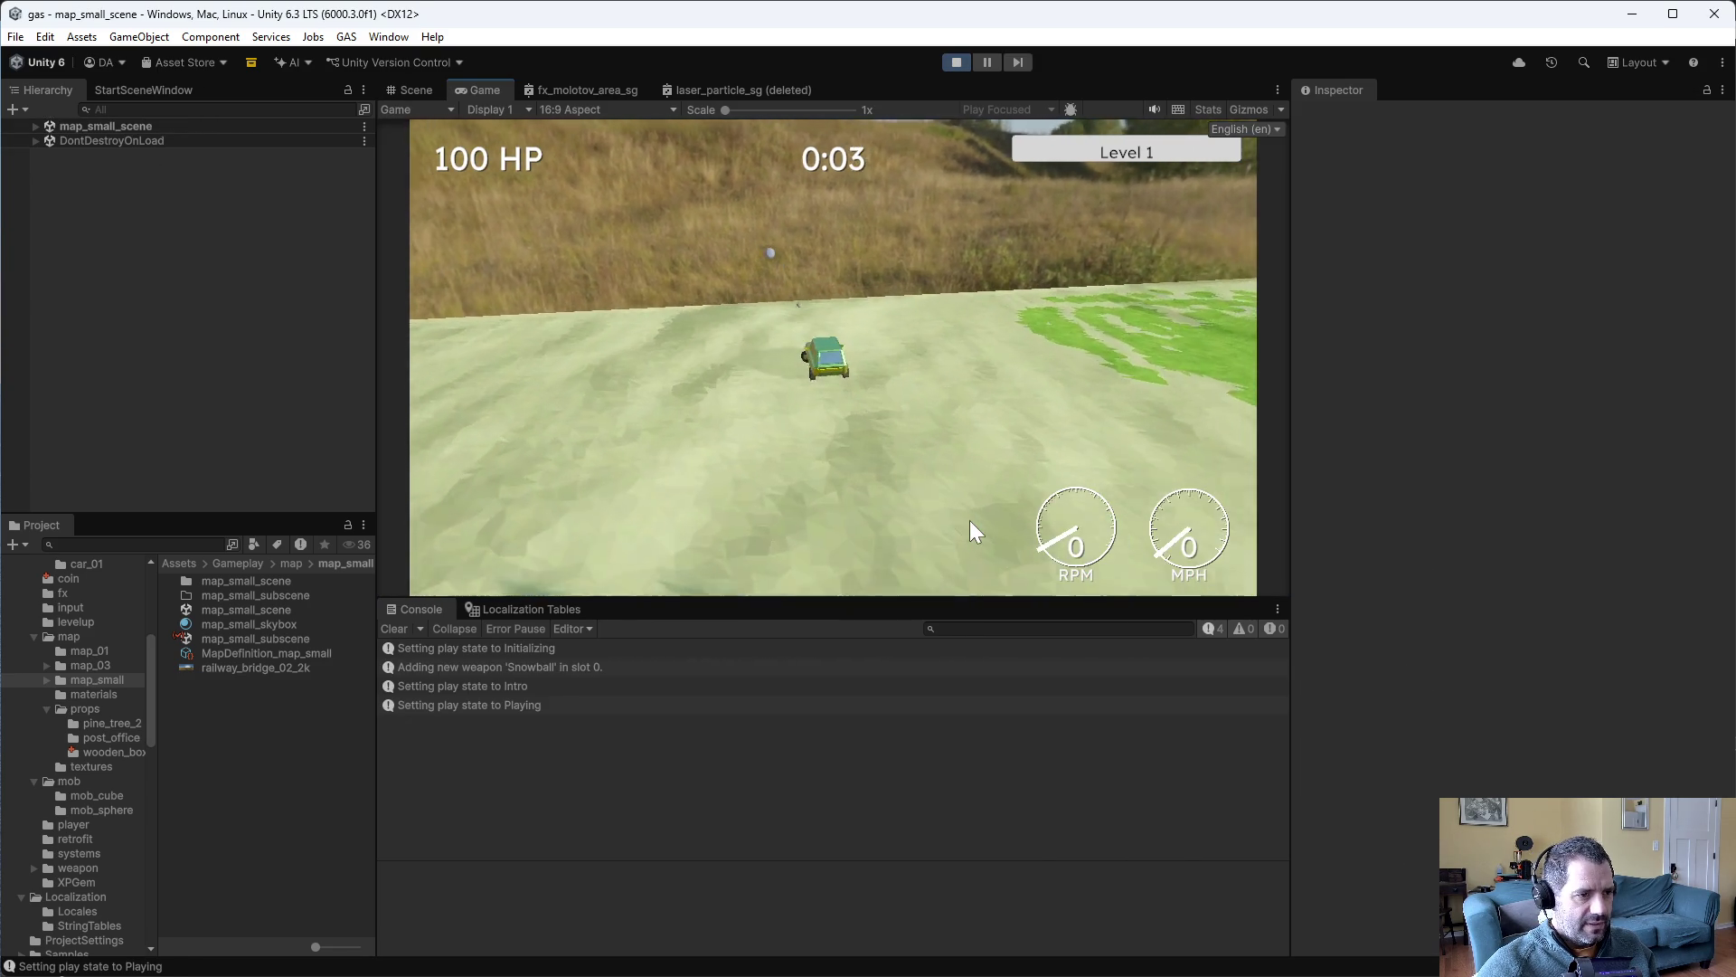
key(d)
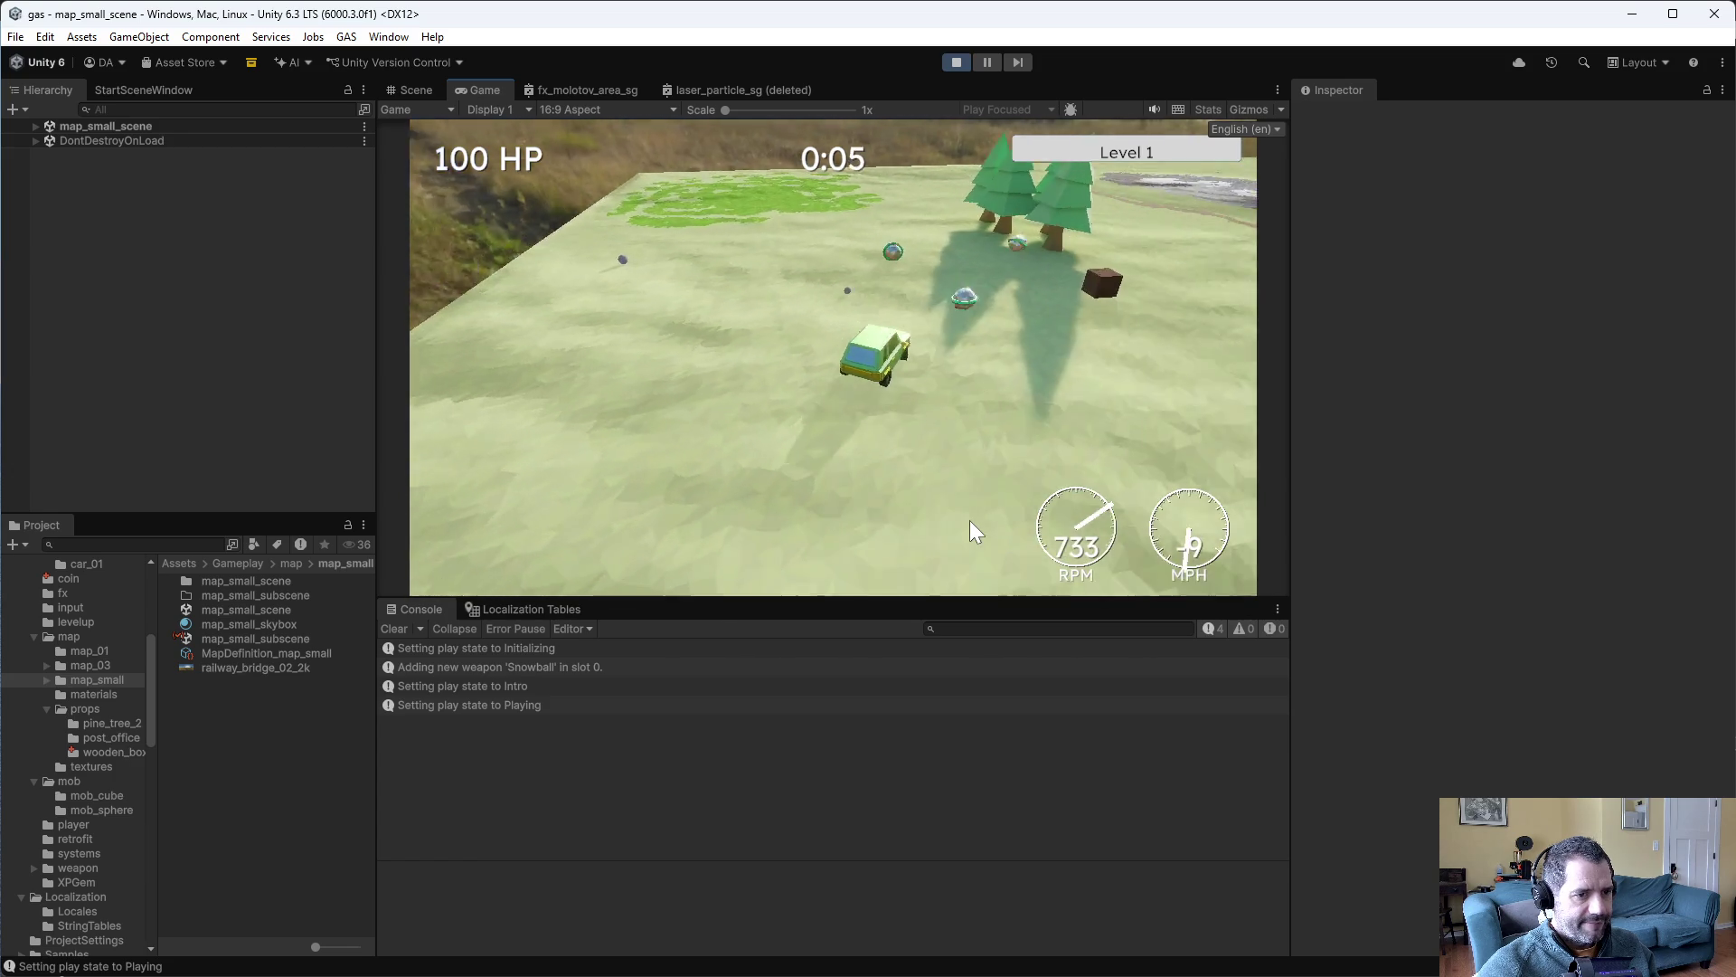
key(d)
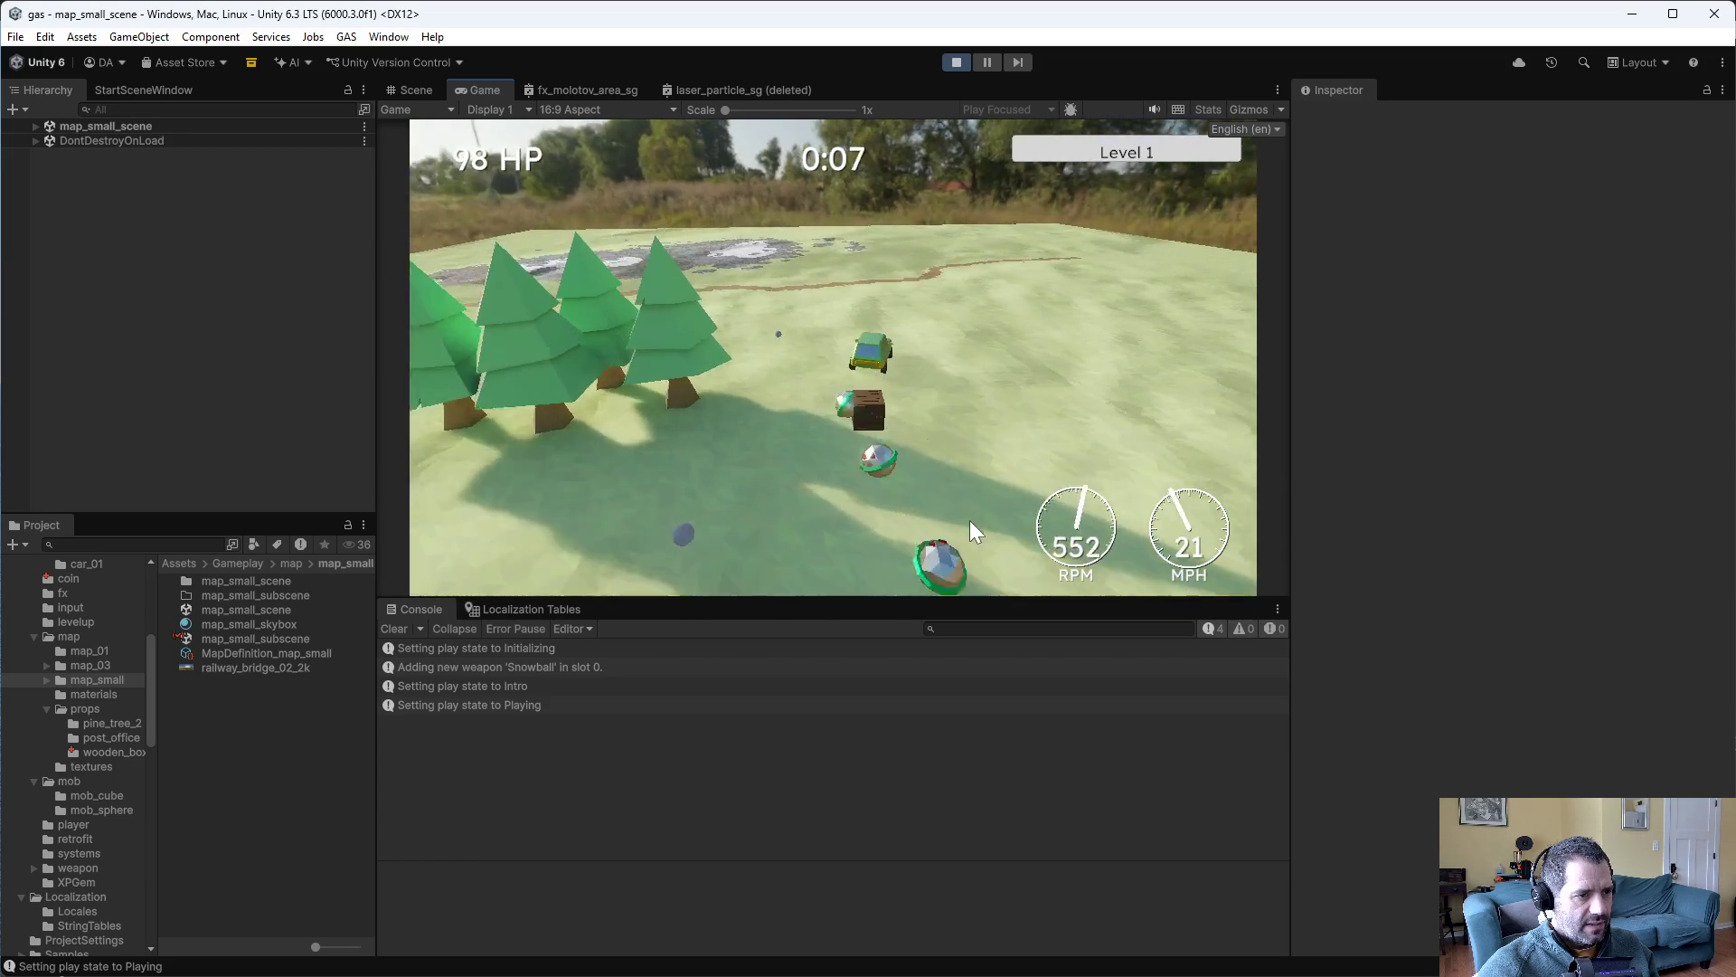
click(956, 62)
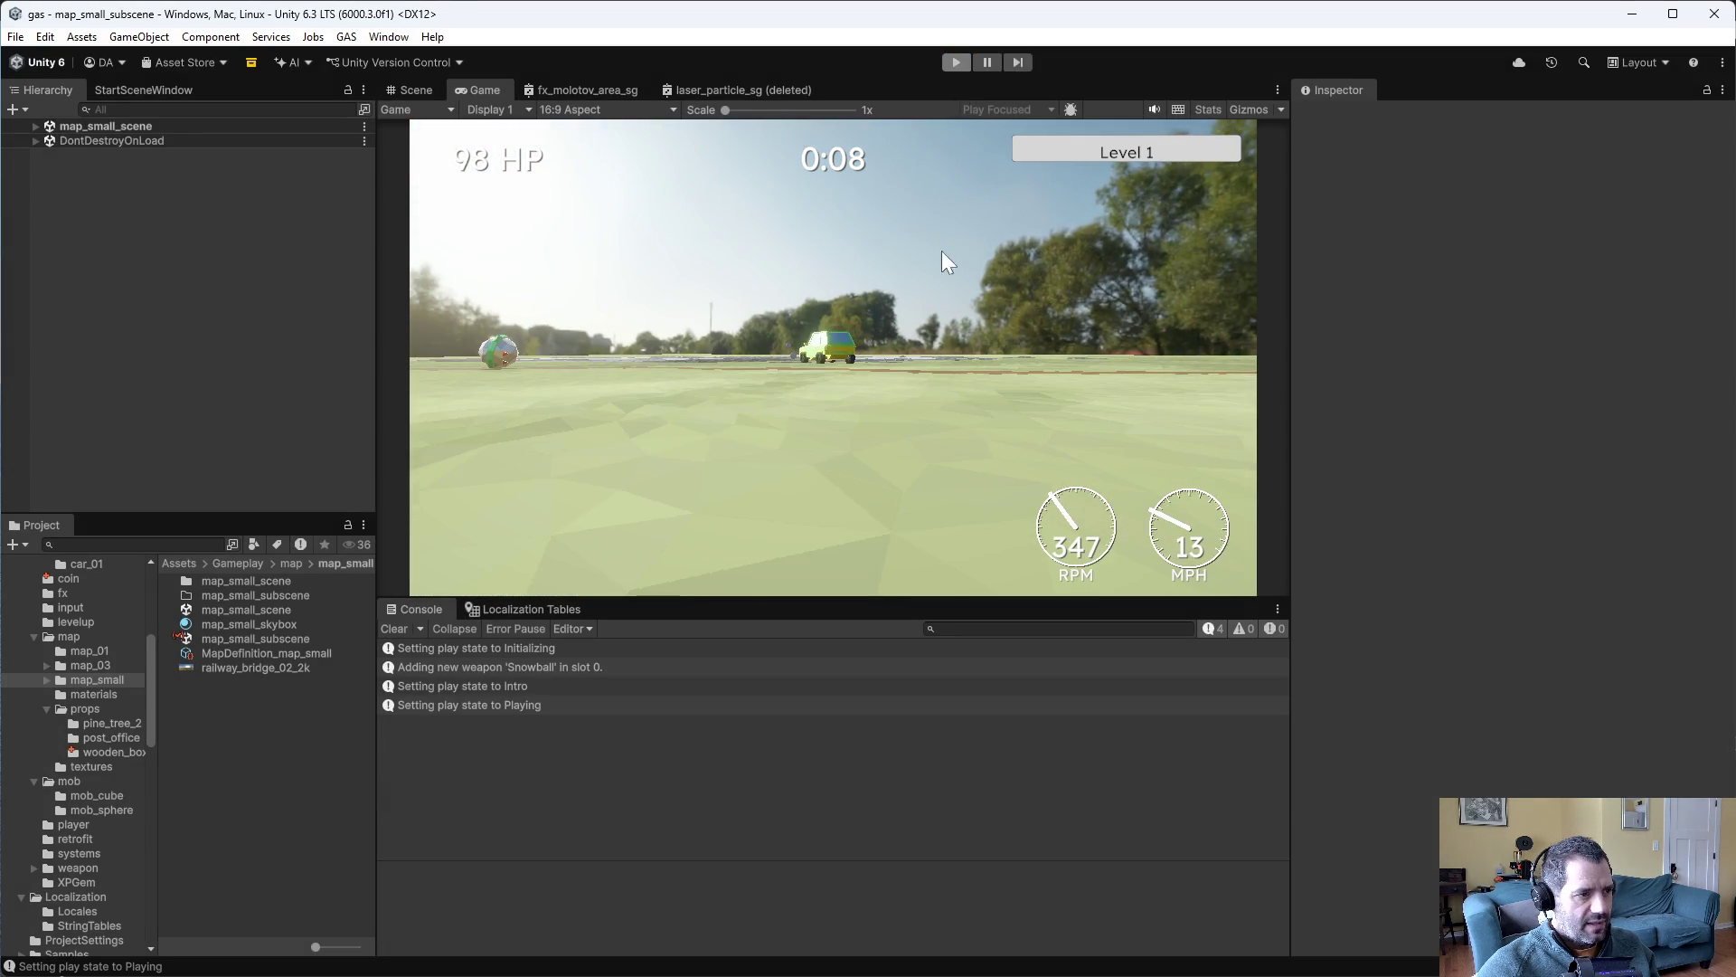
- Back in Emacs, delete the Renderable flag value in SmashableAuth.cs
key(alt+Tab)
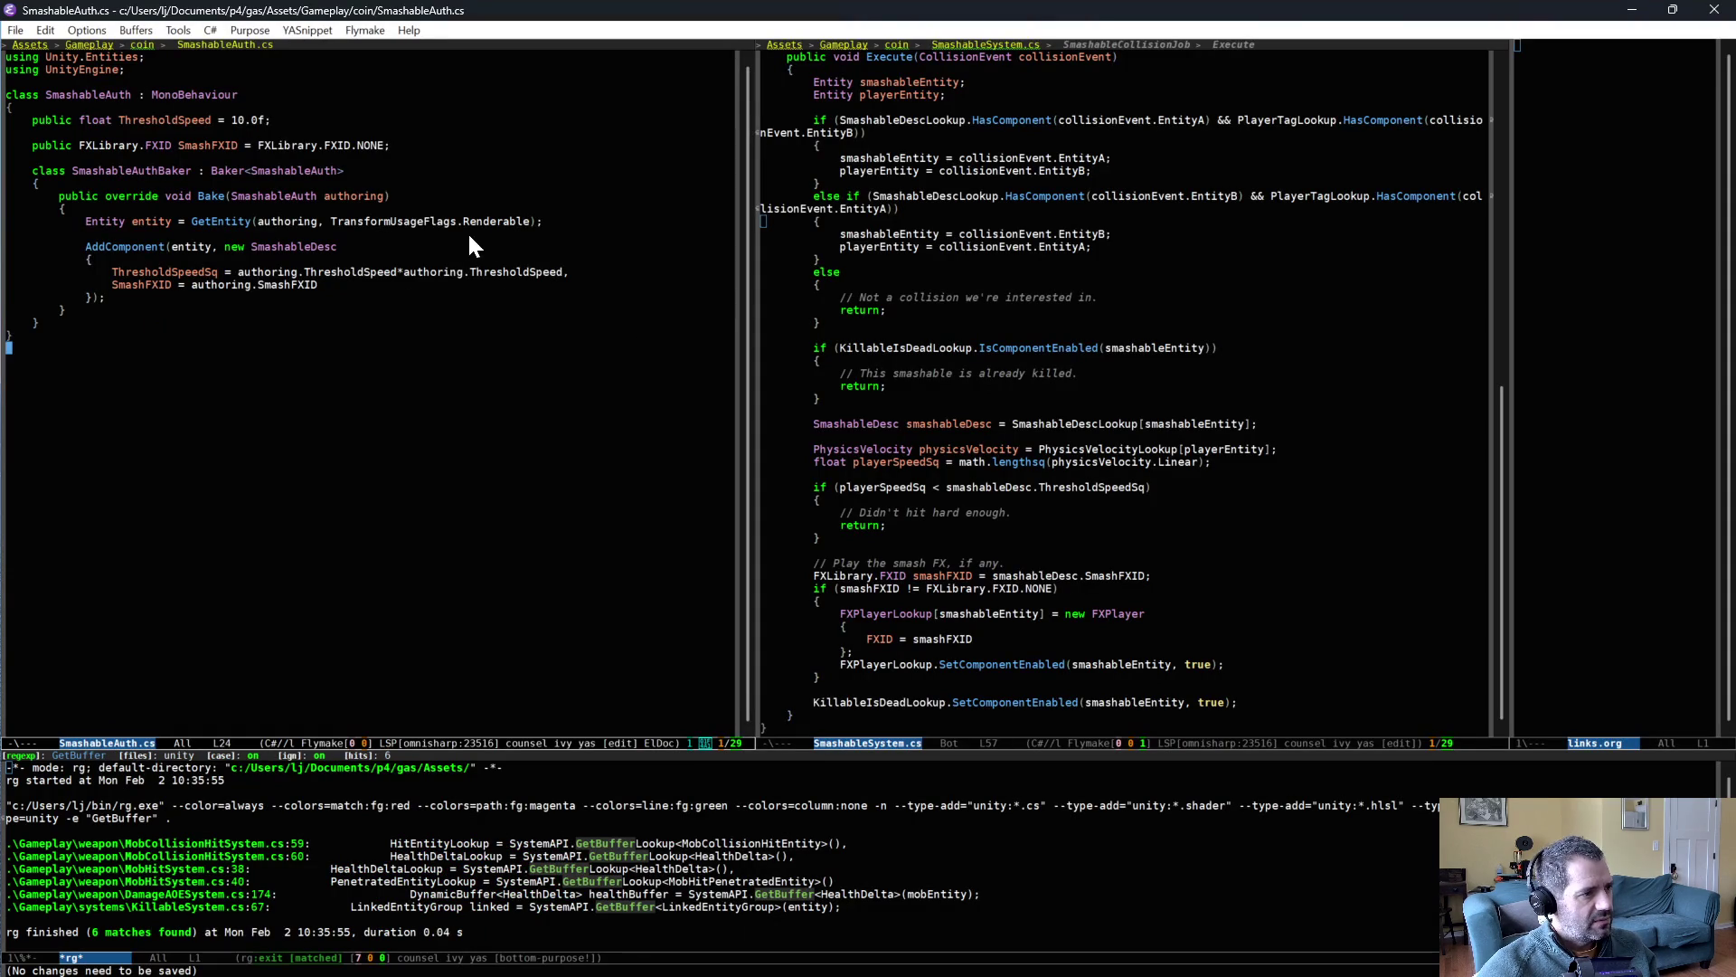
click(529, 220)
key(ctrl+BackSpace)
- Restore the flag to TransformUsageFlags.Dynamic and save SmashableAuth.cs
text(DynamicBuffer<HealthDelta>);)
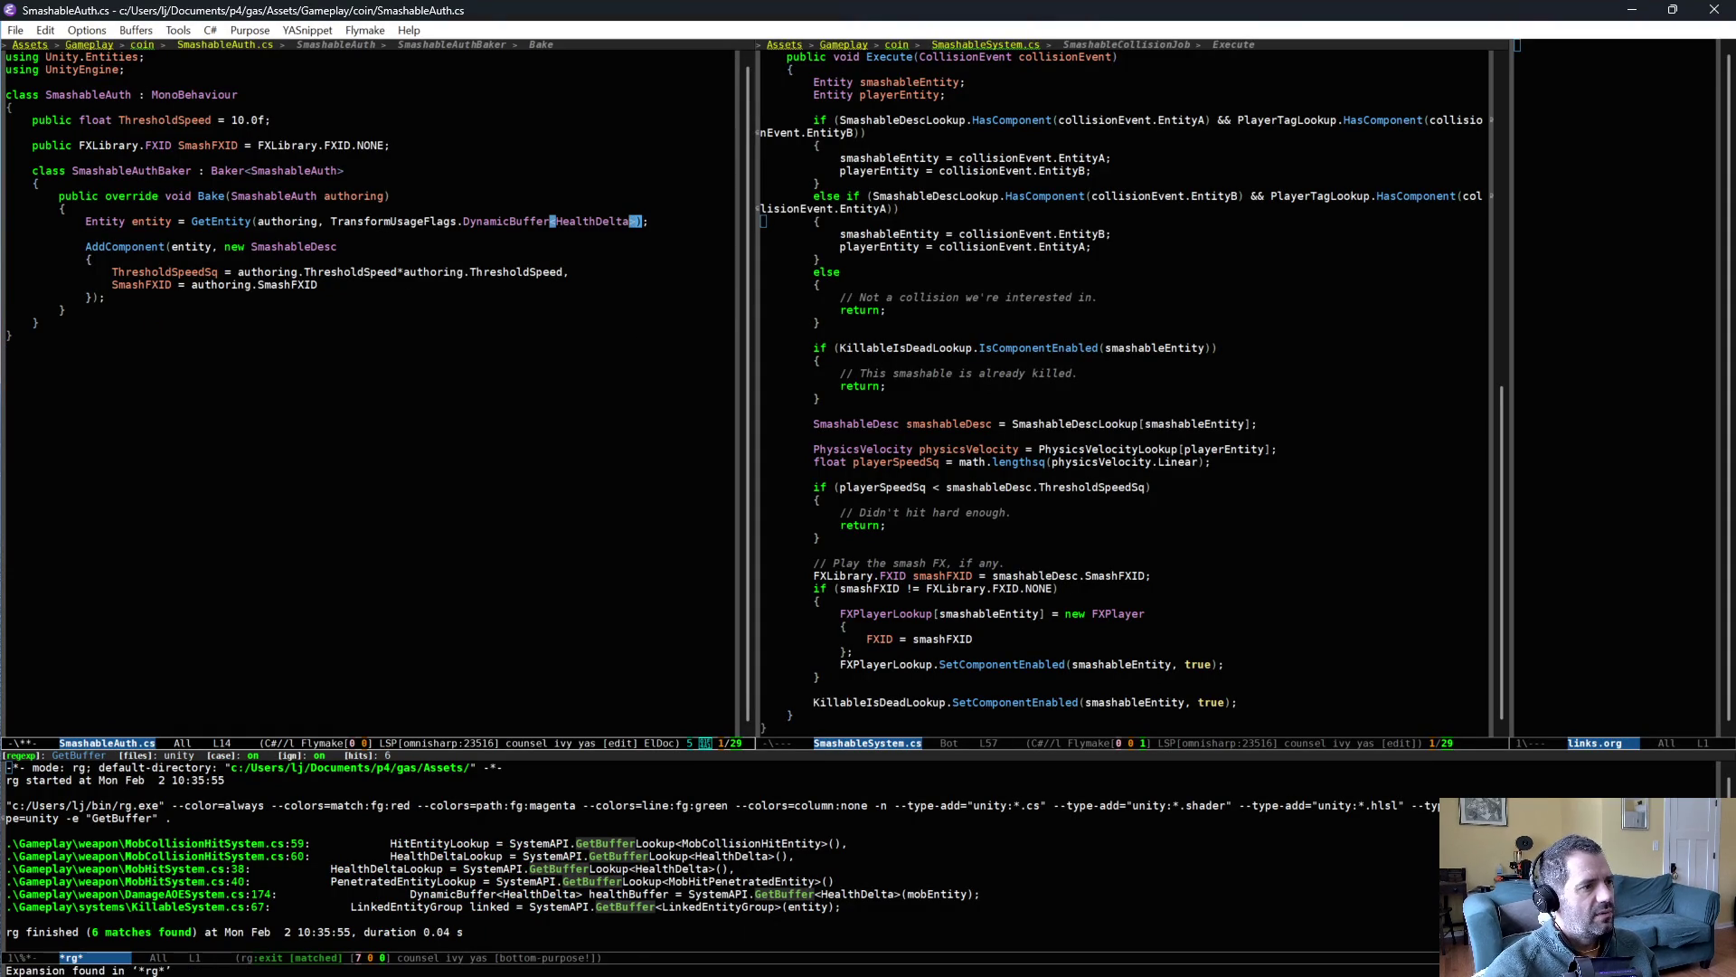
key(ctrl+BackSpace)
key(Down)
key(Down)
key(Down)
key(ctrl+x)
key(ctrl+s)
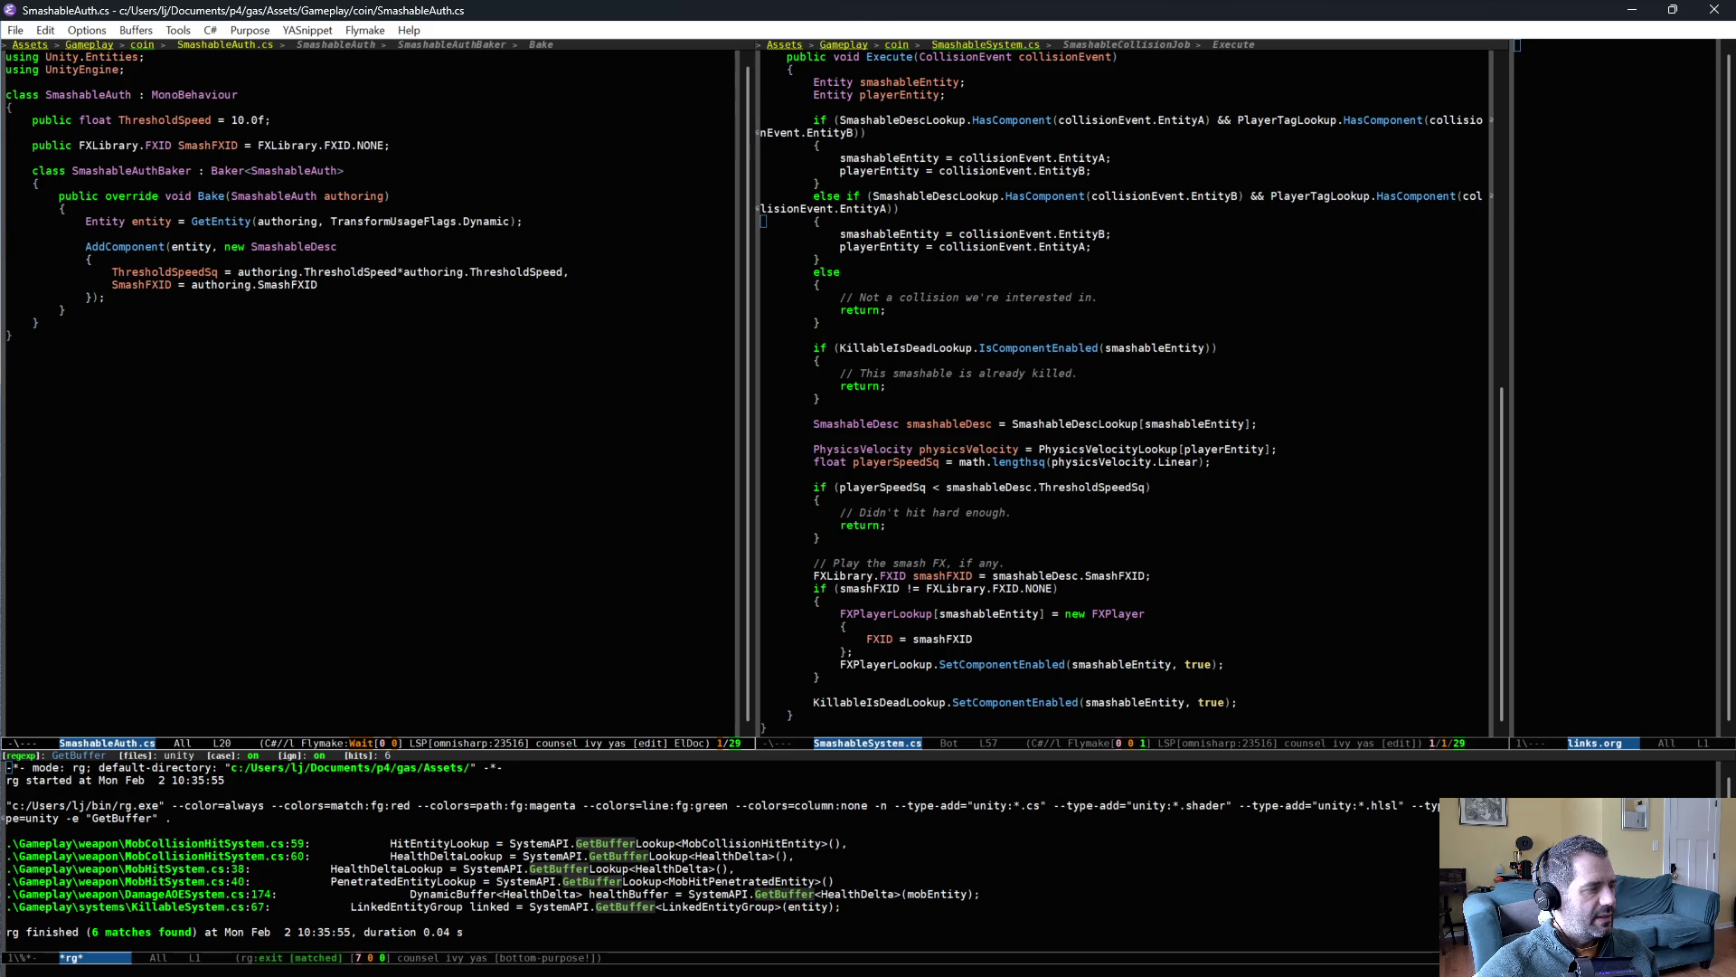
- Review the GetEntity call and the SmashableSystem.cs code, then return to Unity
double_click(221, 220)
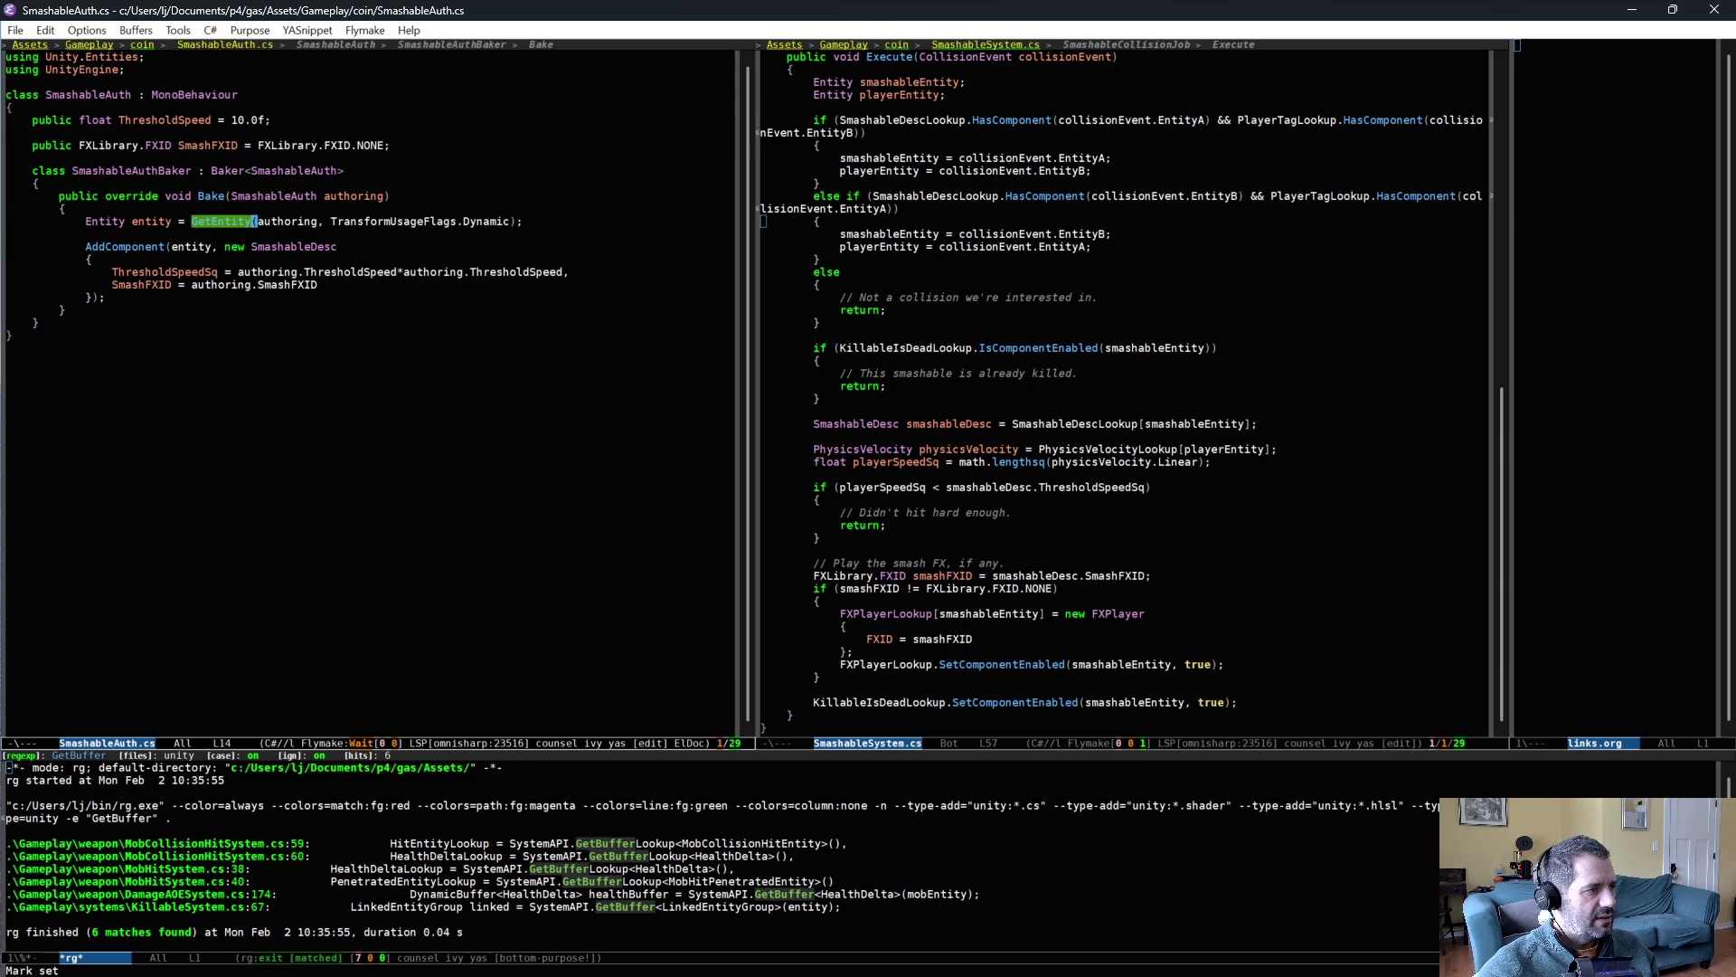
key(ctrl+g)
key(Down)
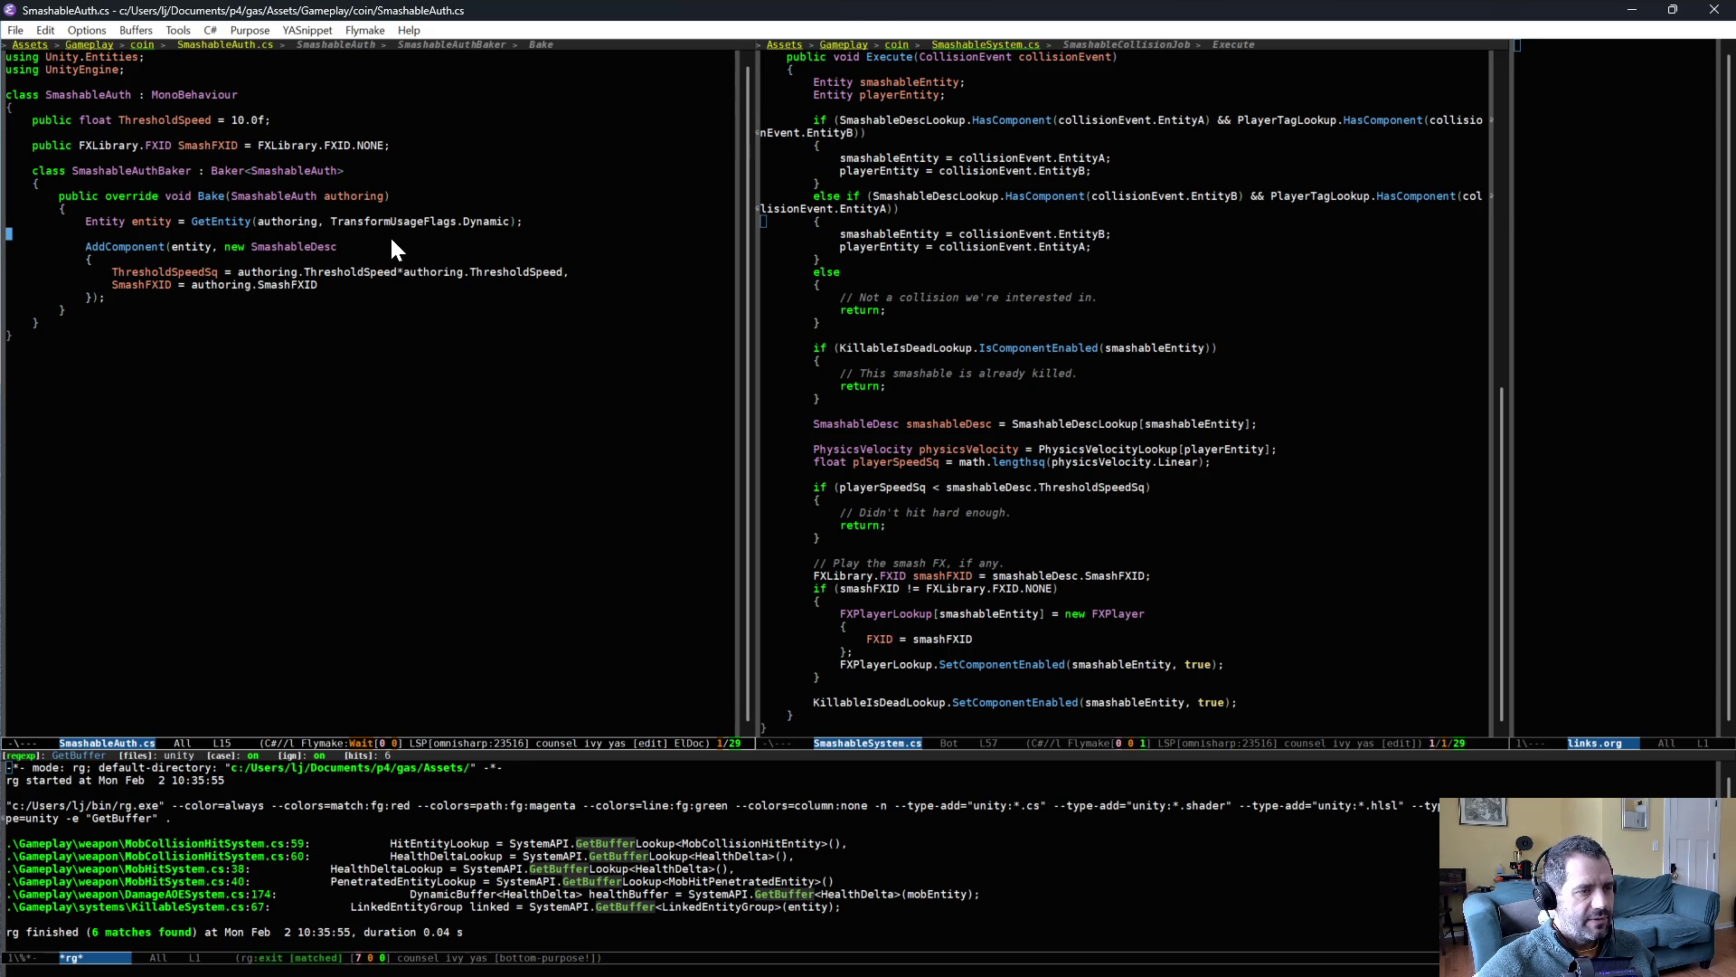
scroll(1092, 349, up, 5)
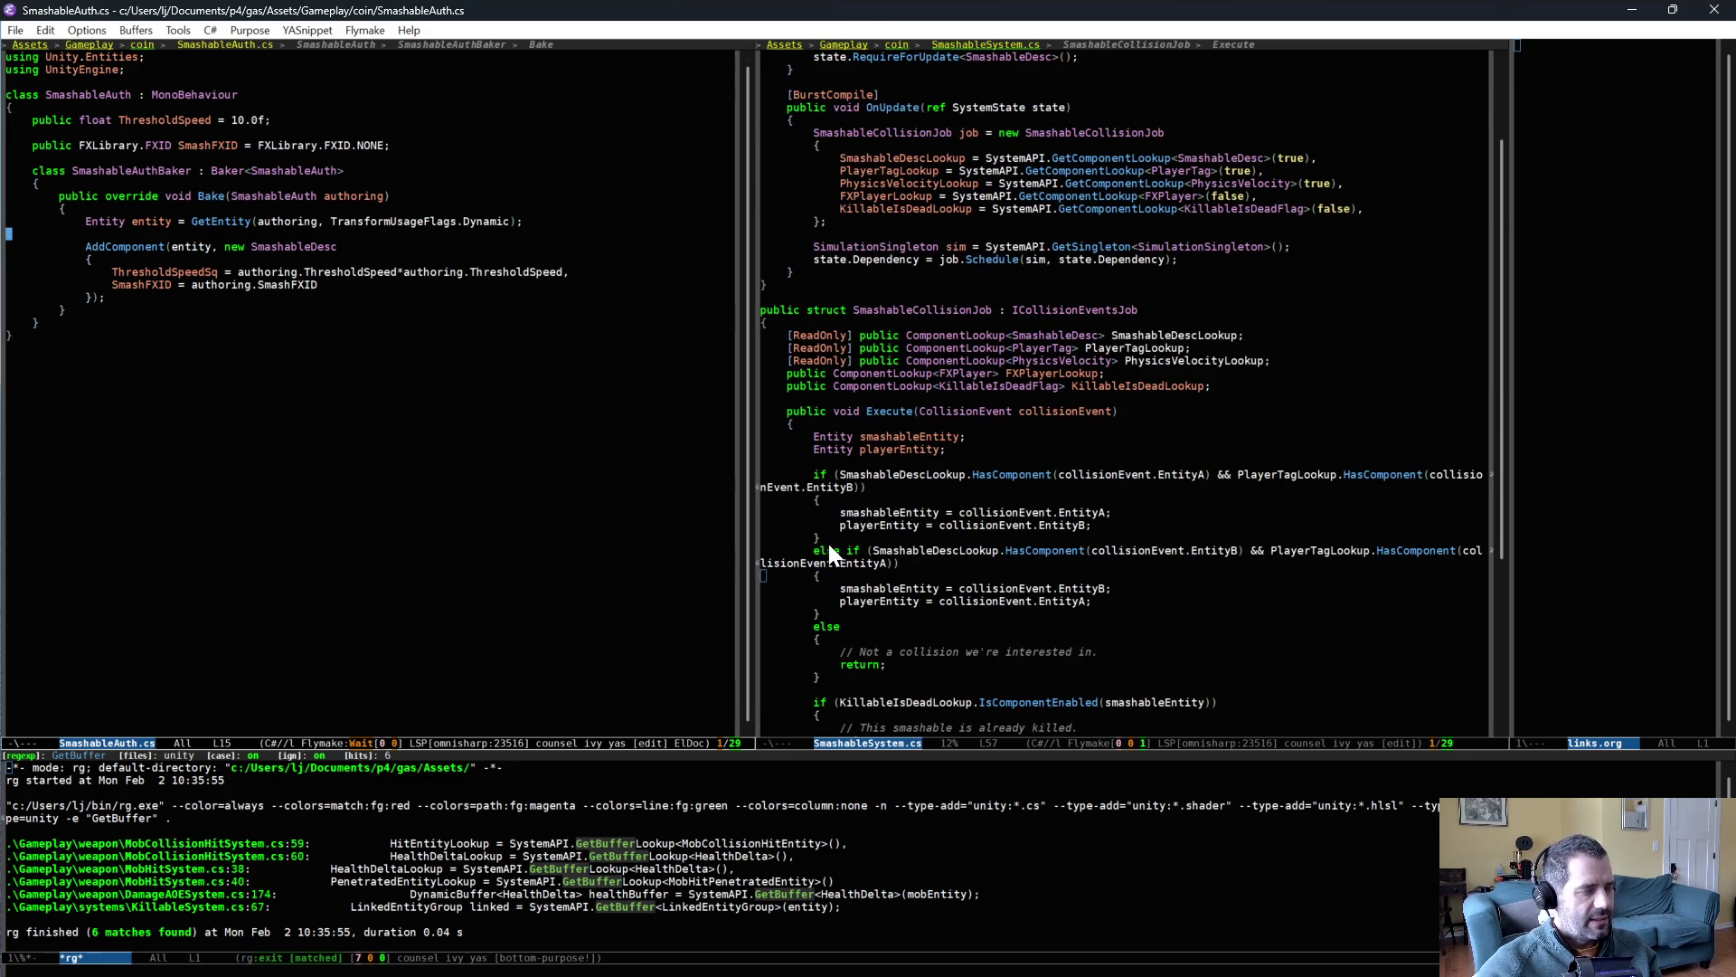
key(alt+Tab)
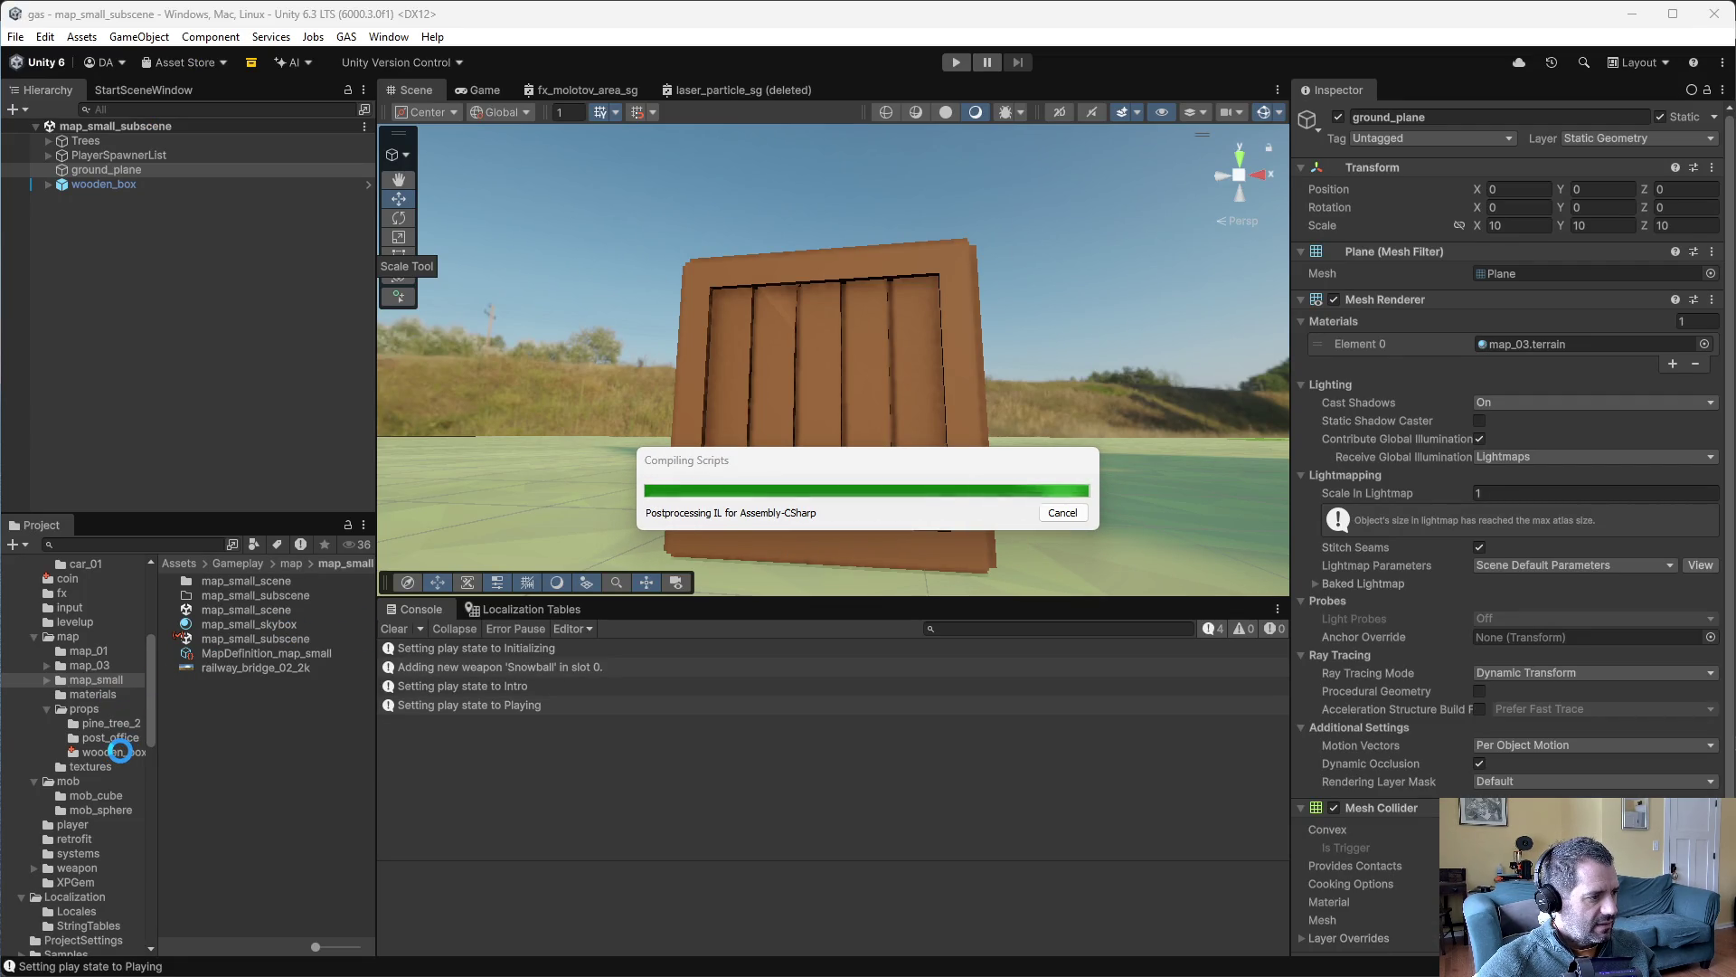
- Open the wooden_box prefab, then open map_small_scene and its map_small_subscene
click(115, 751)
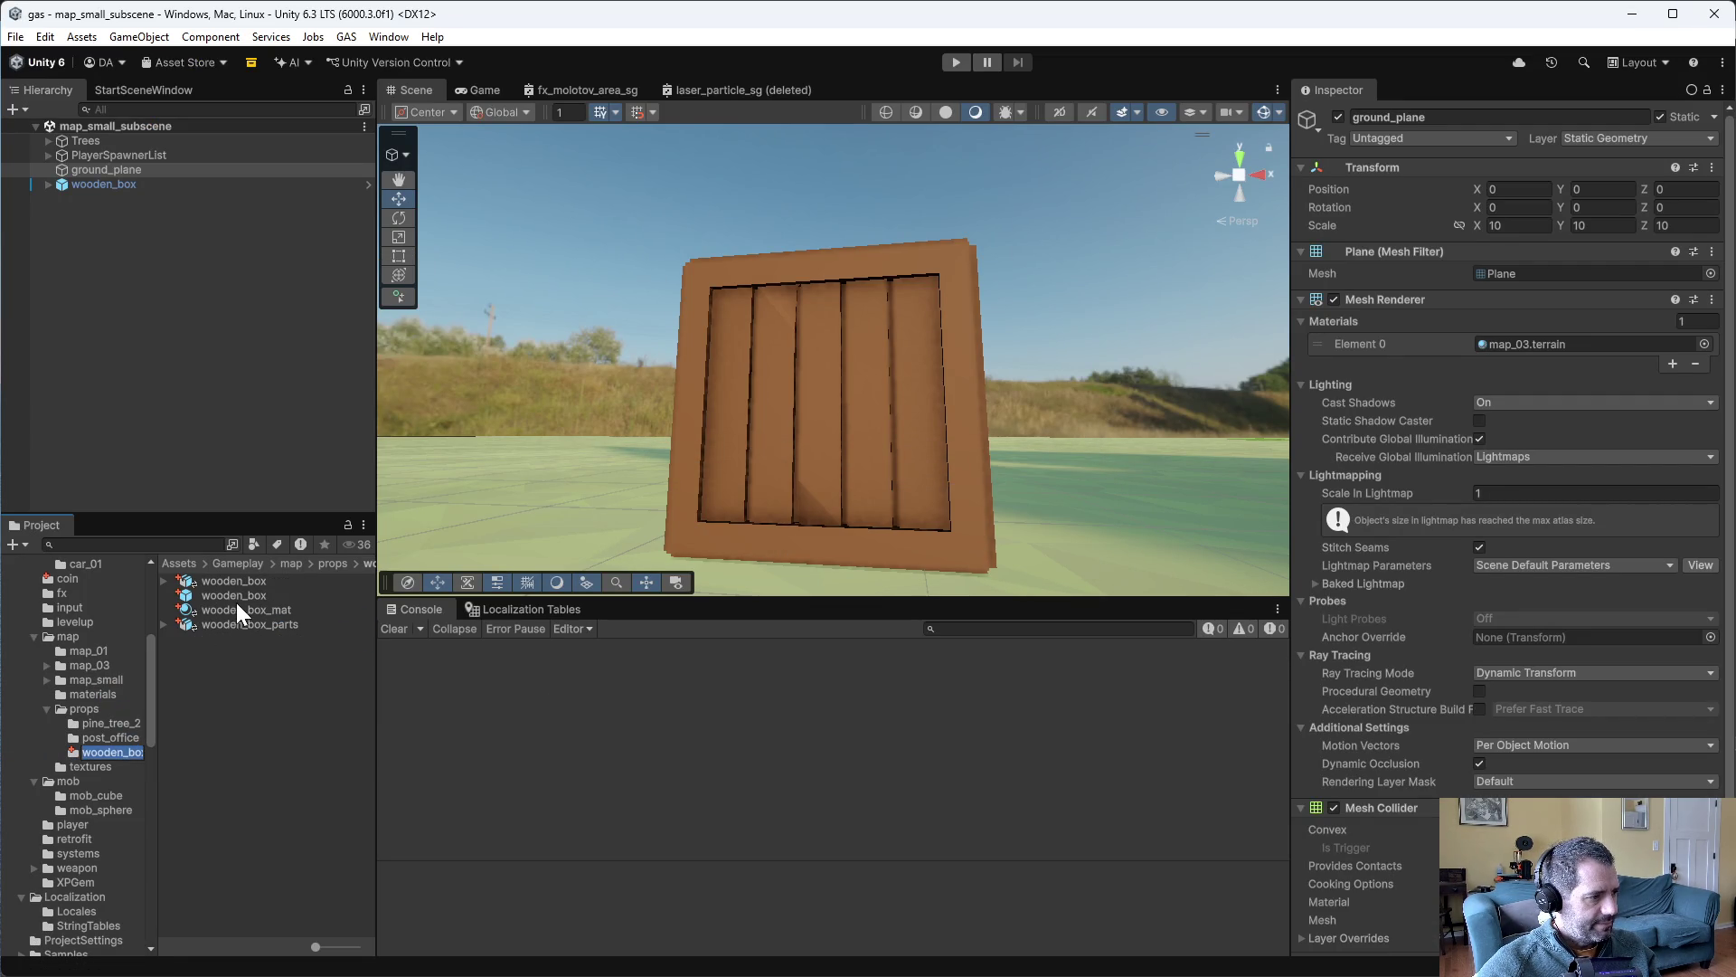
double_click(235, 597)
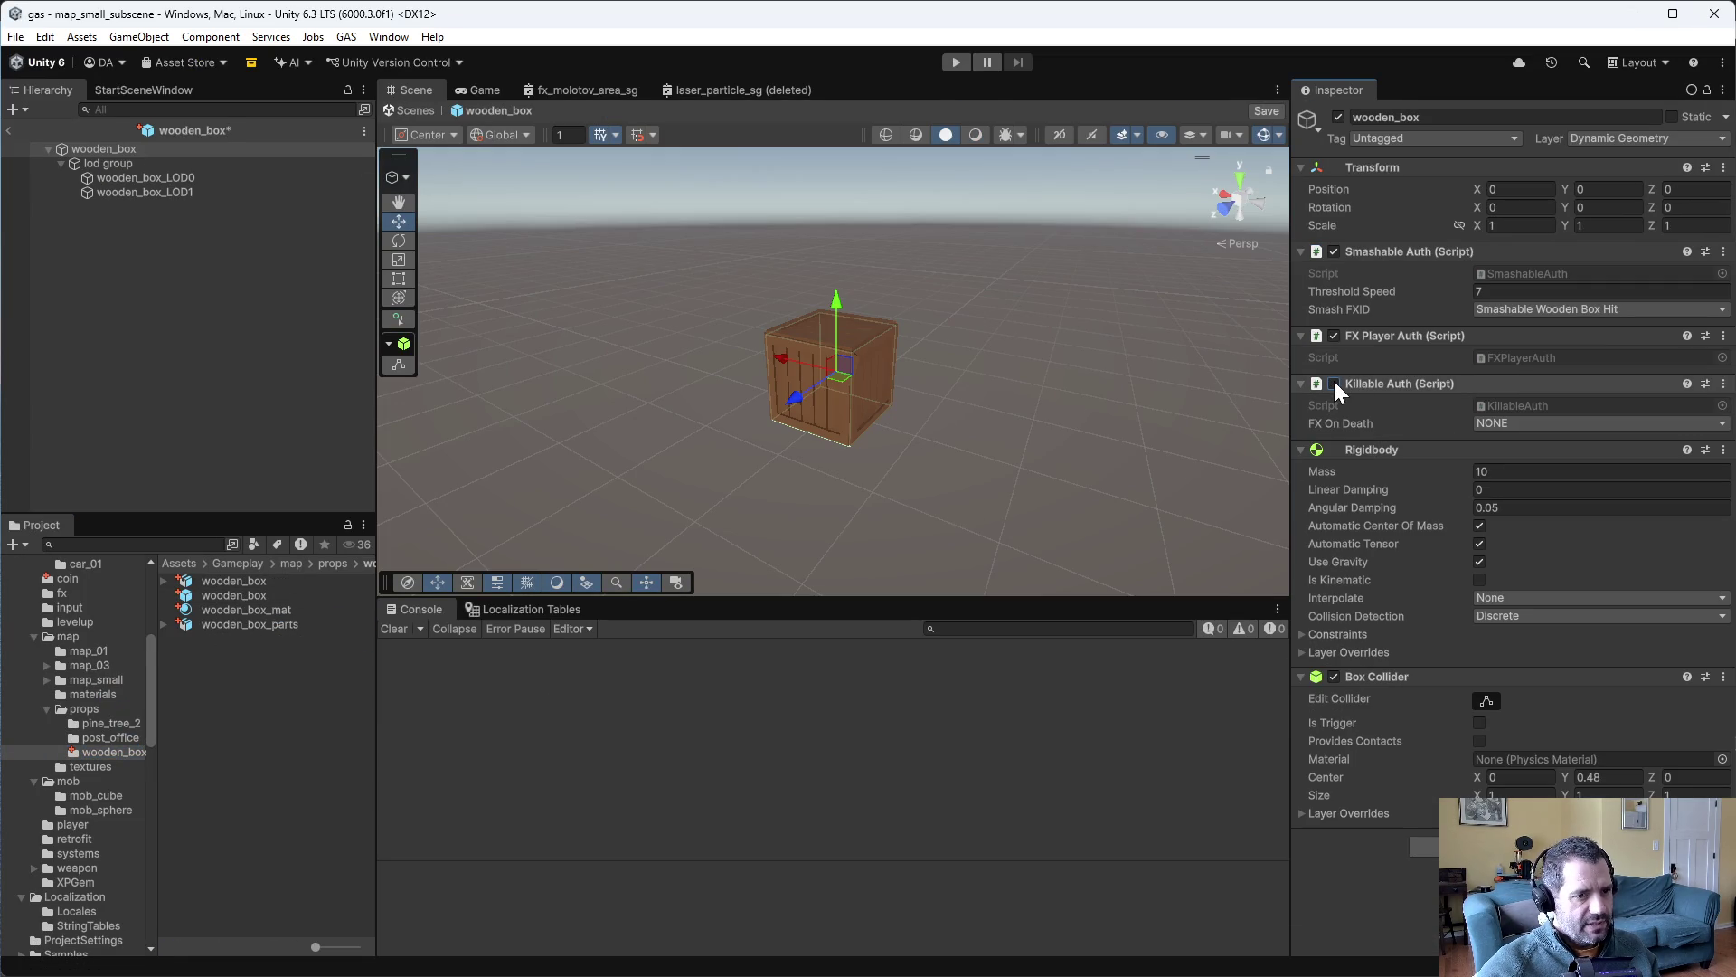
click(102, 679)
double_click(268, 611)
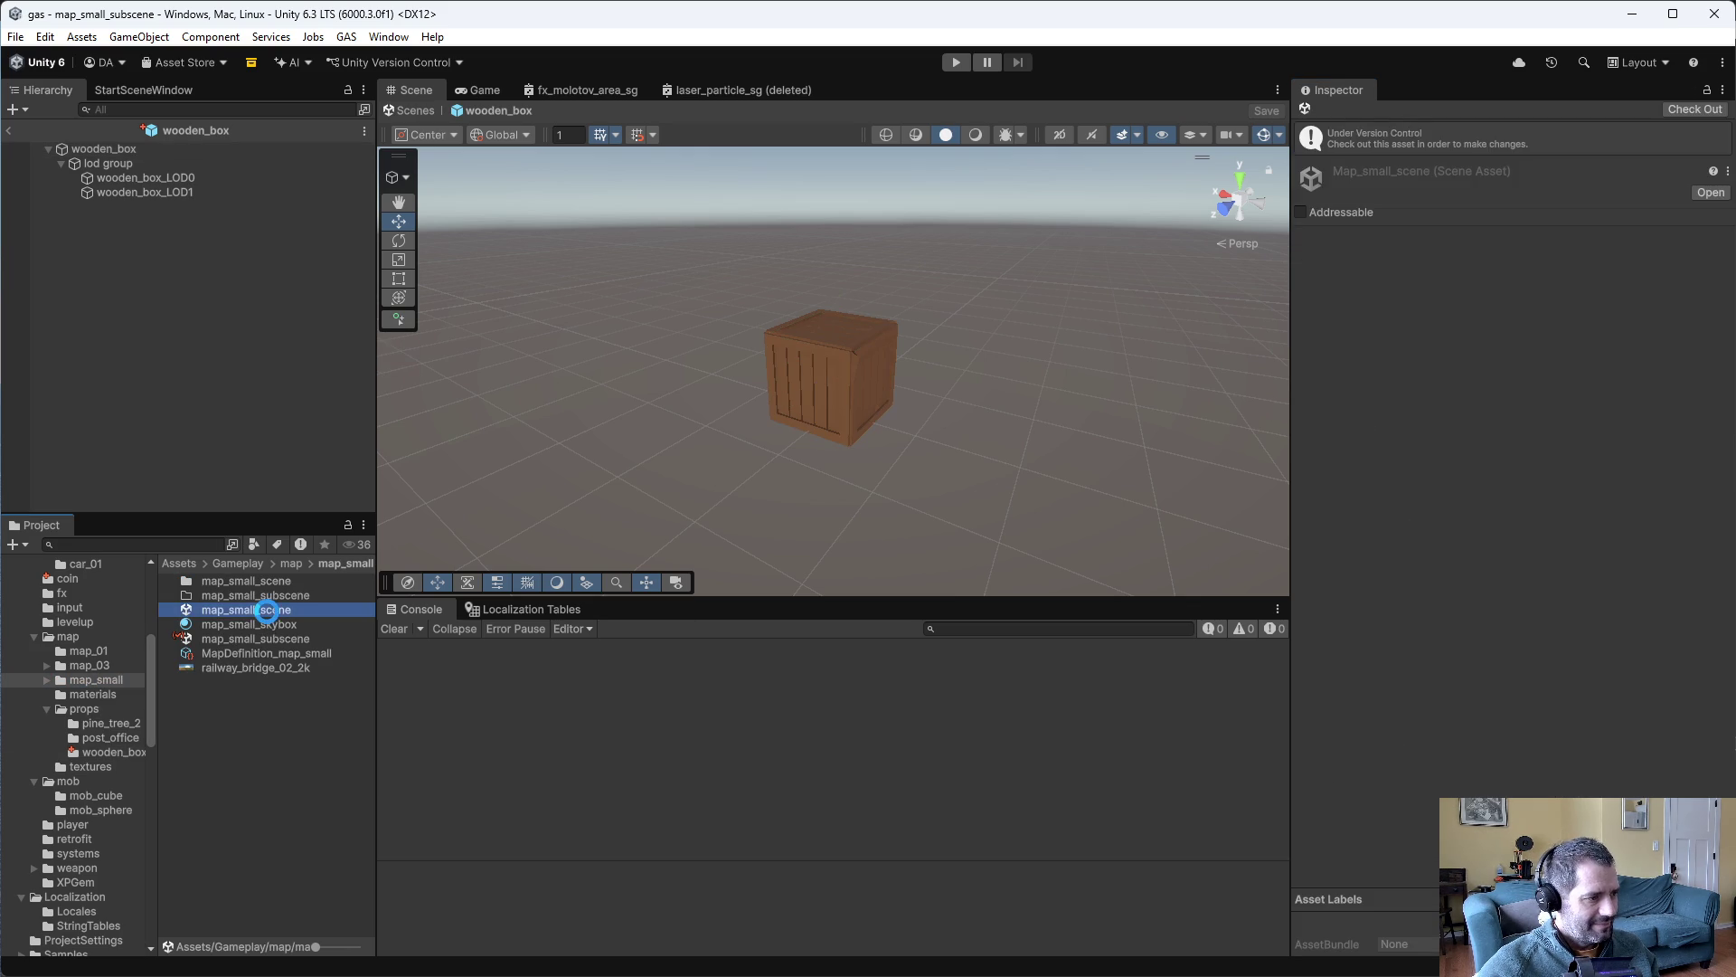
double_click(263, 639)
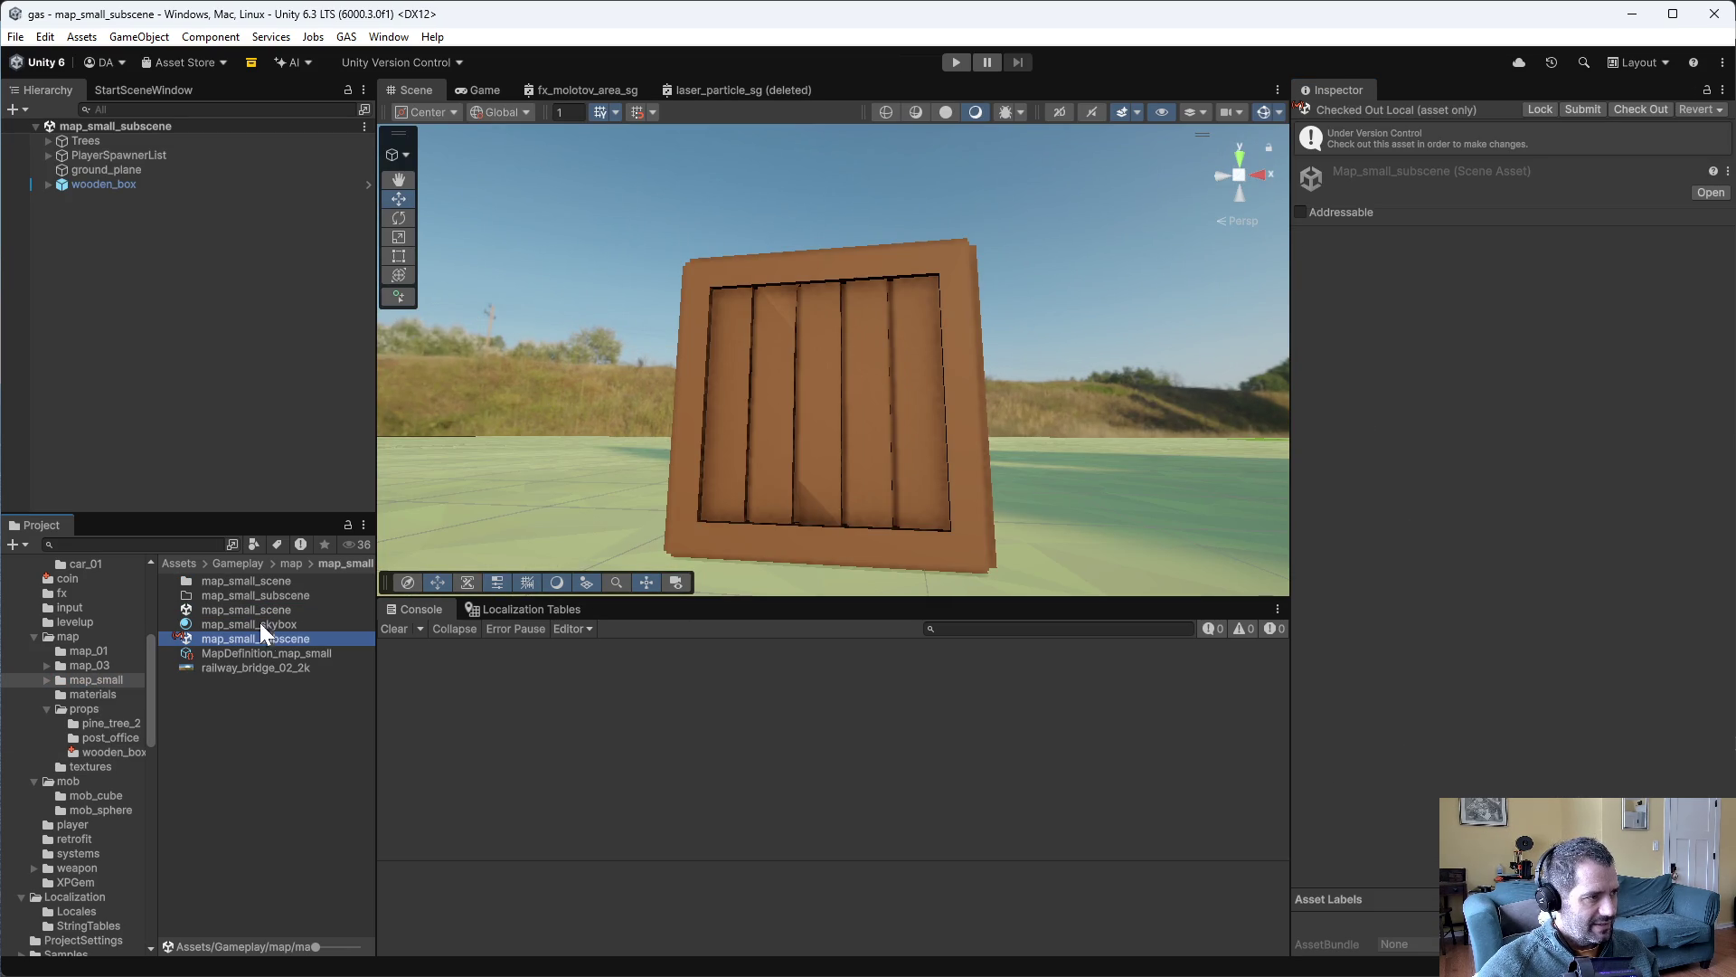
- Toggle PlayerSpawnerList off and on, inspect the placed wooden_box, and start Play mode
click(213, 155)
click(1339, 117)
click(1339, 117)
click(85, 185)
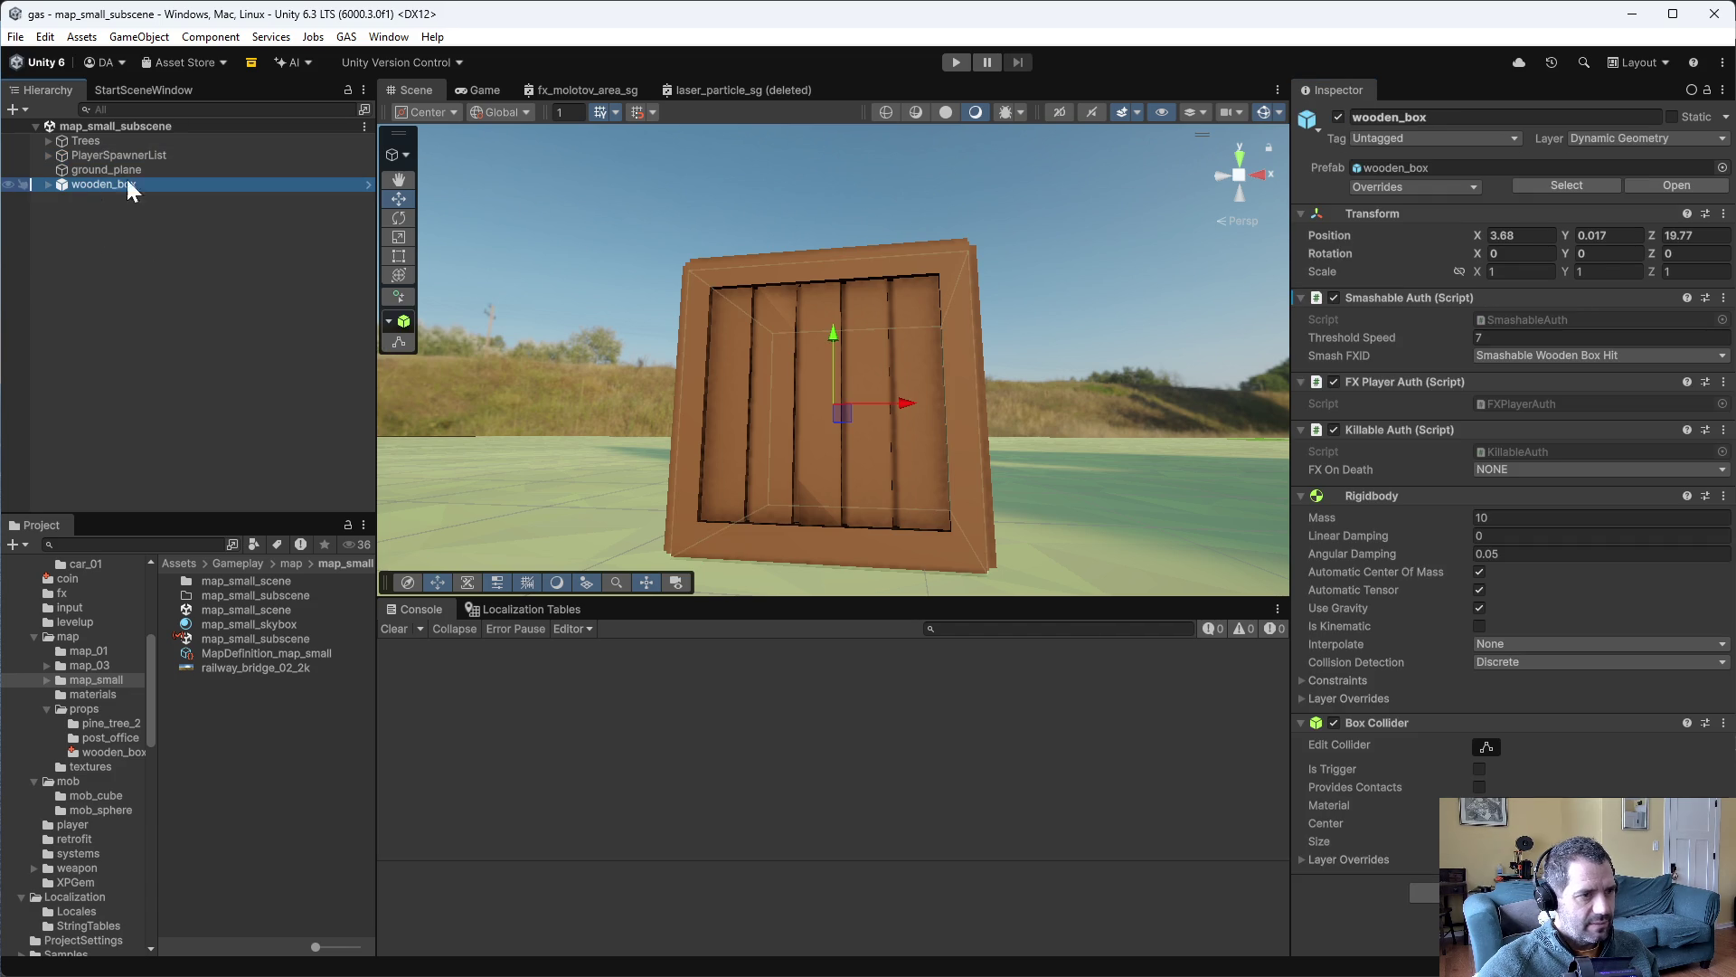
click(949, 63)
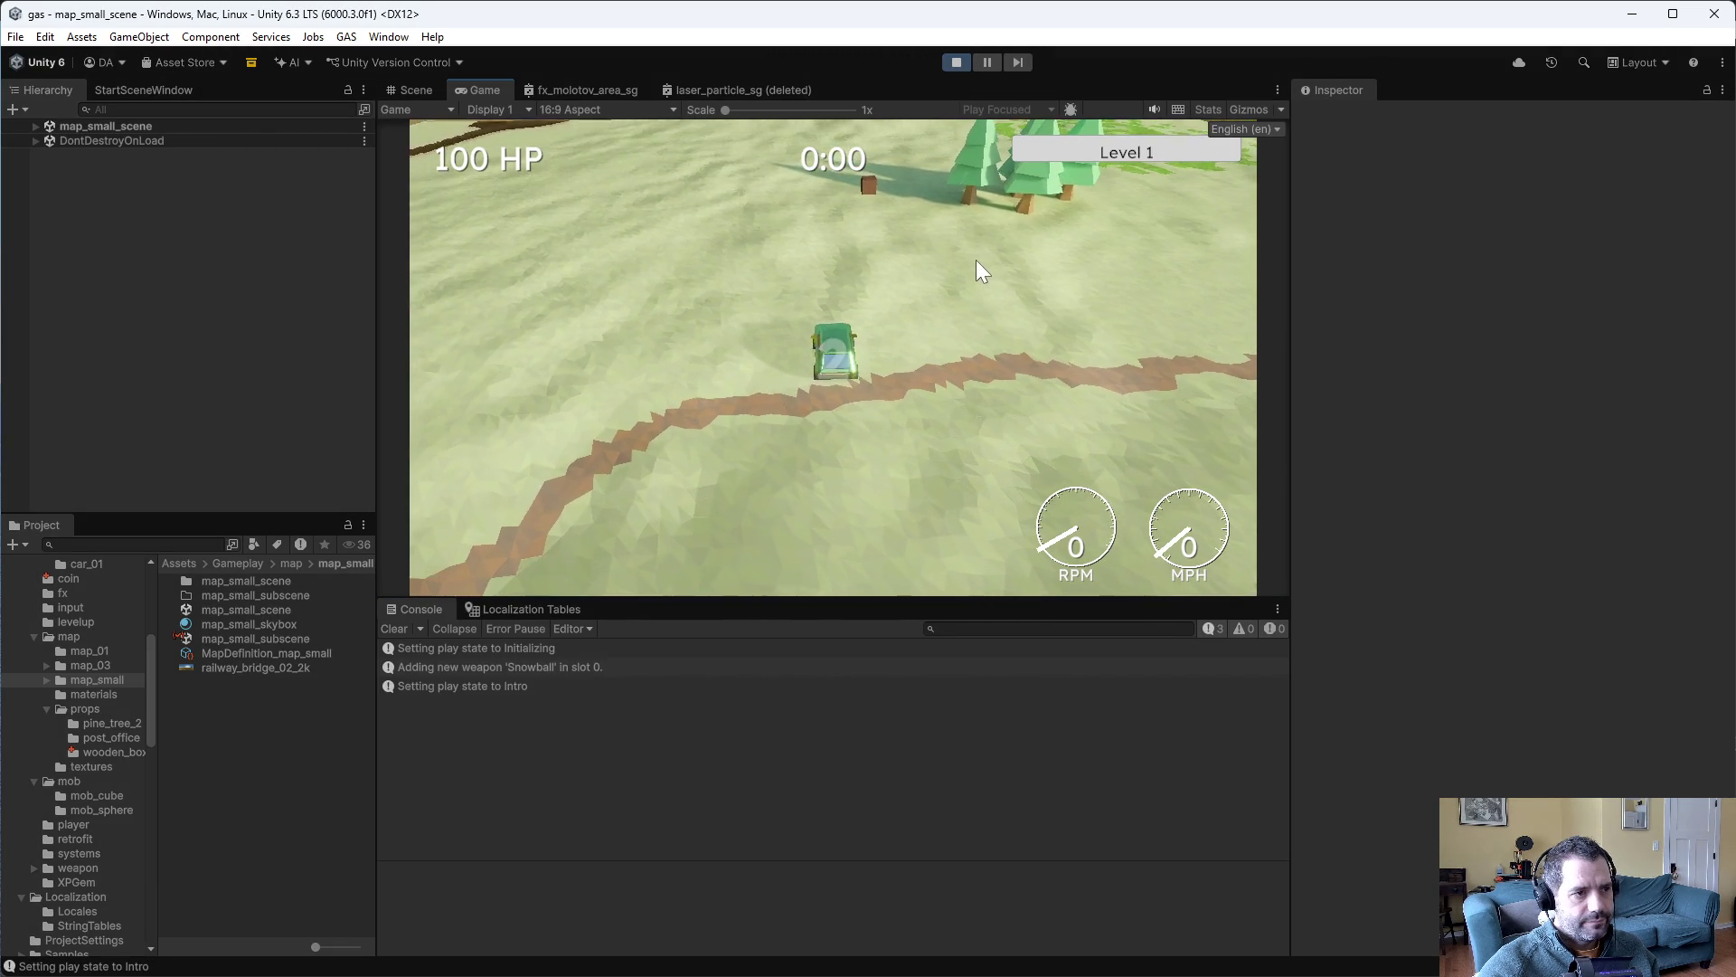
key(w)
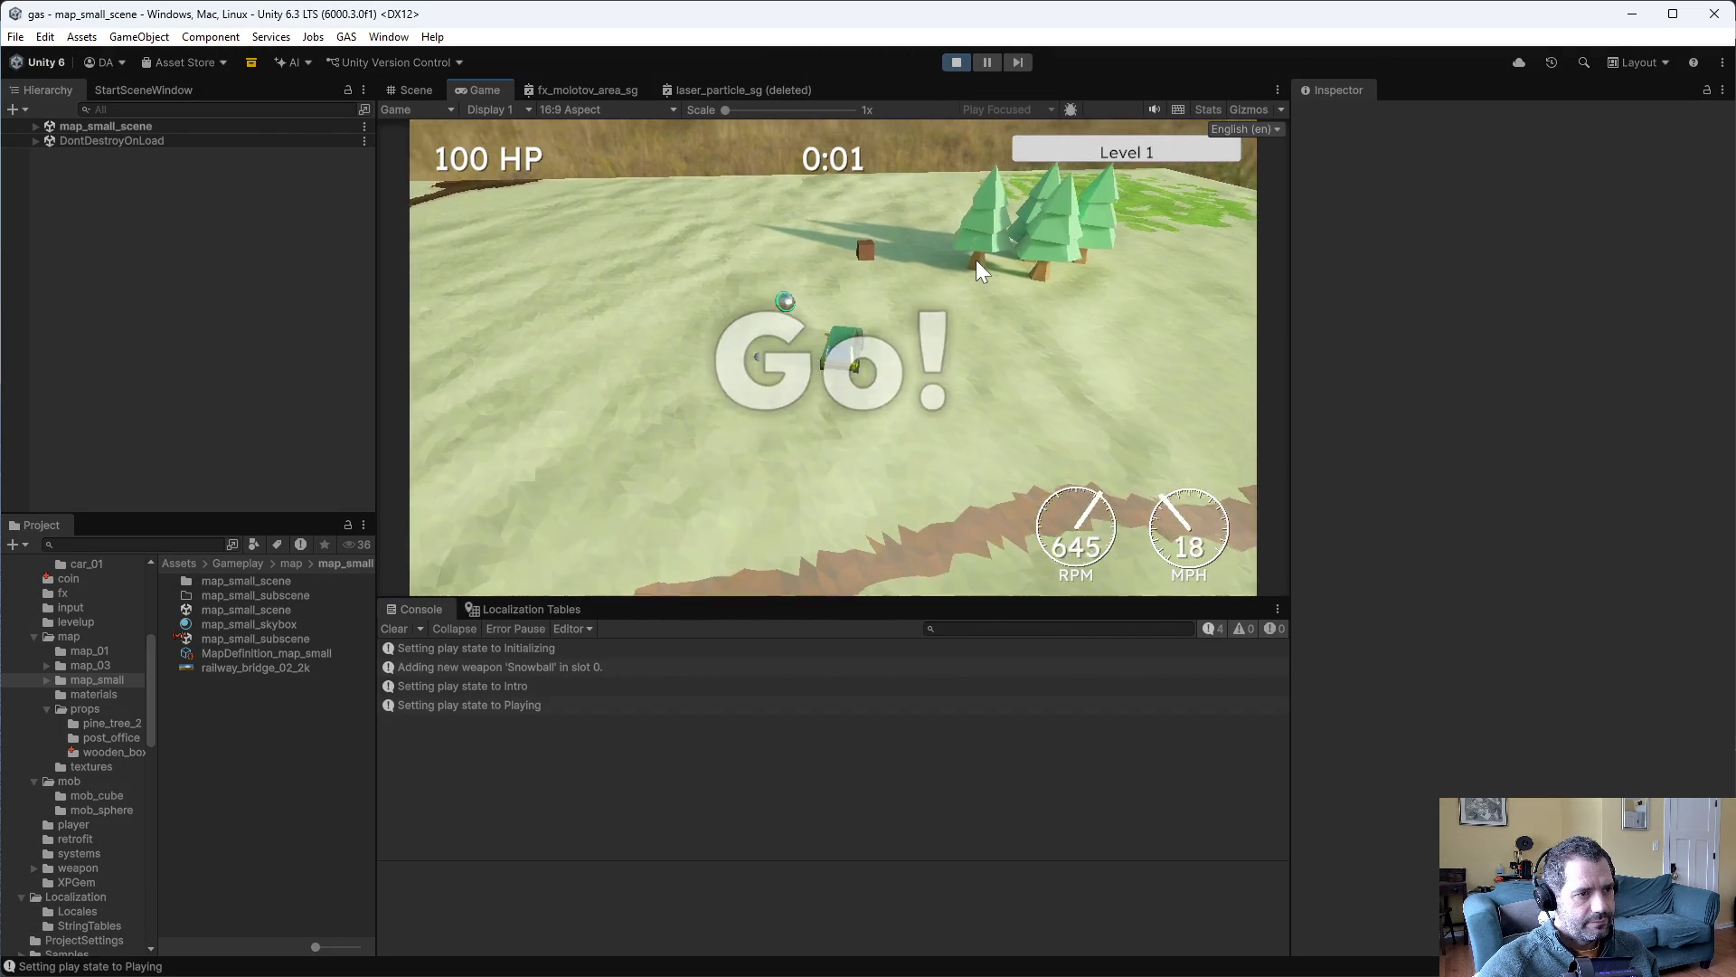
key(s)
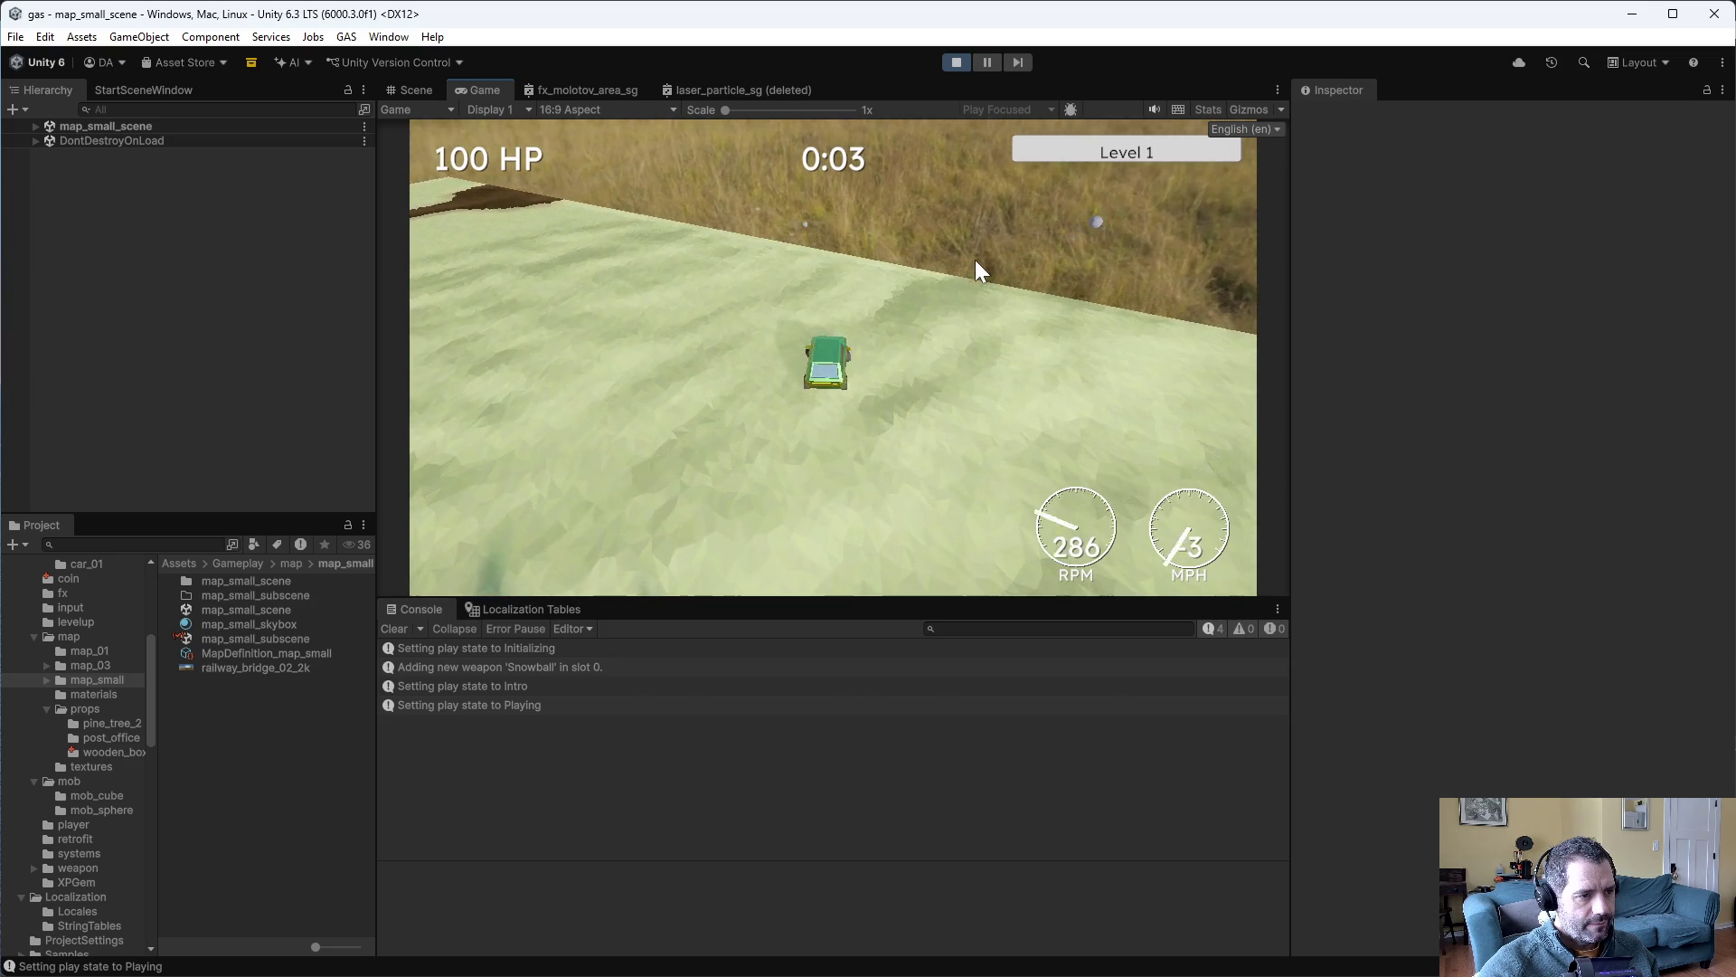
click(955, 62)
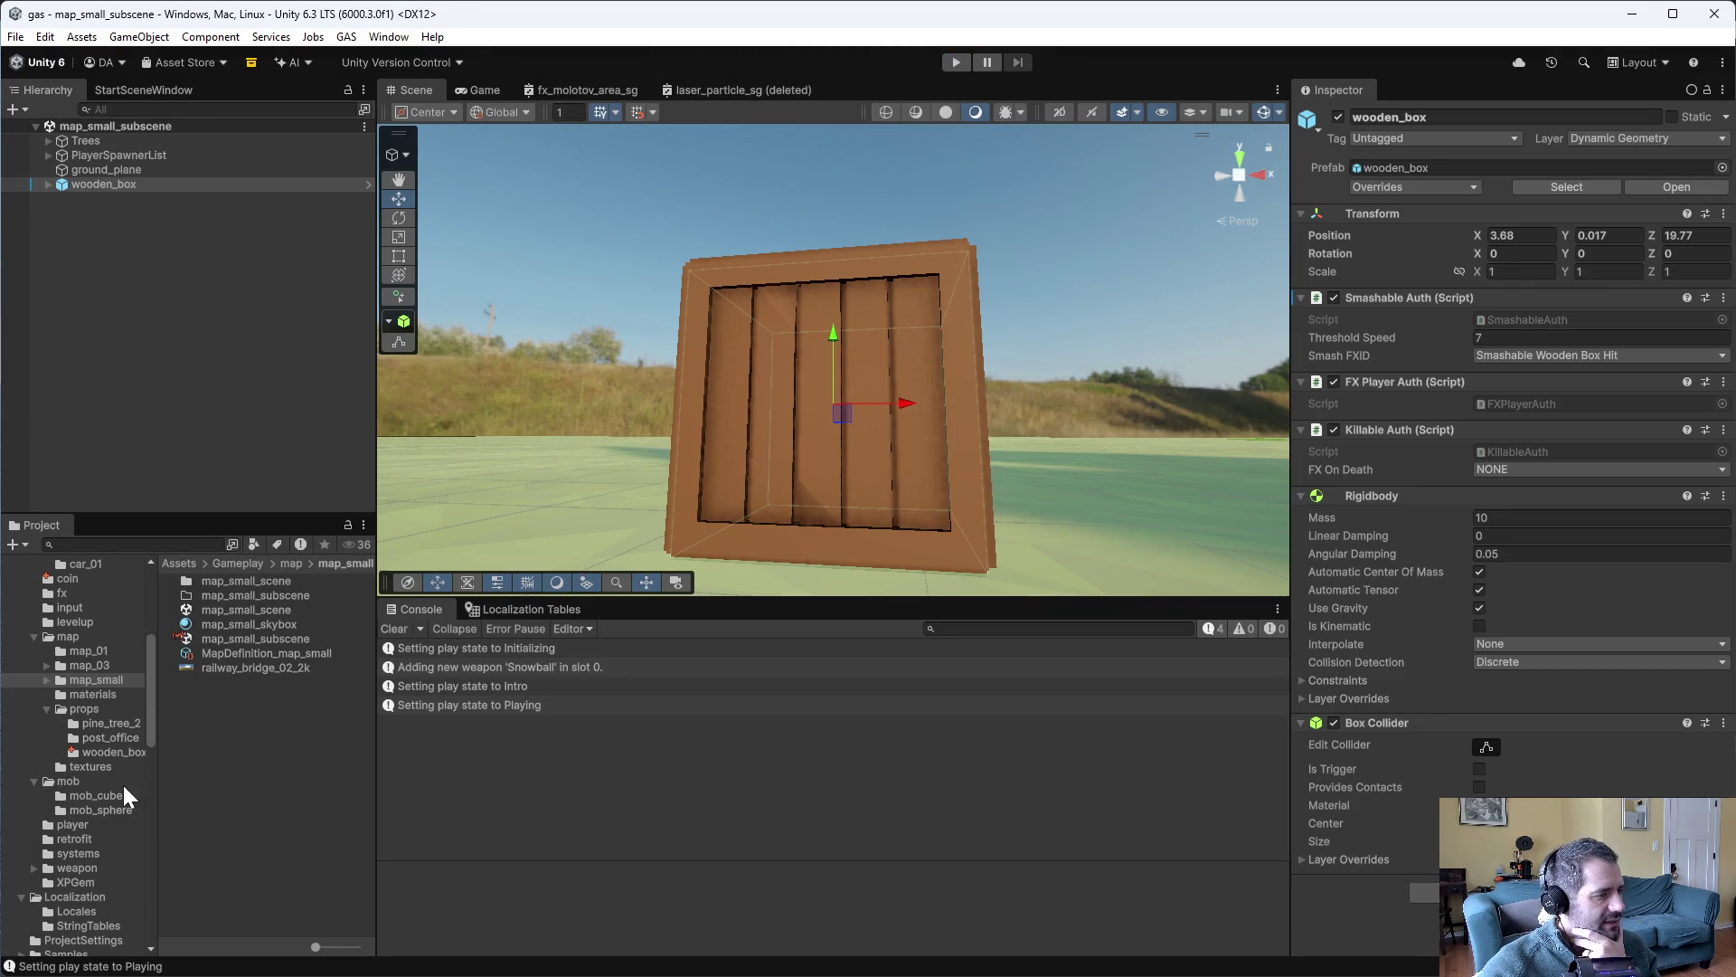
- Open the wooden_box prefab and inspect its lod group child and root components
click(112, 753)
double_click(204, 593)
click(136, 164)
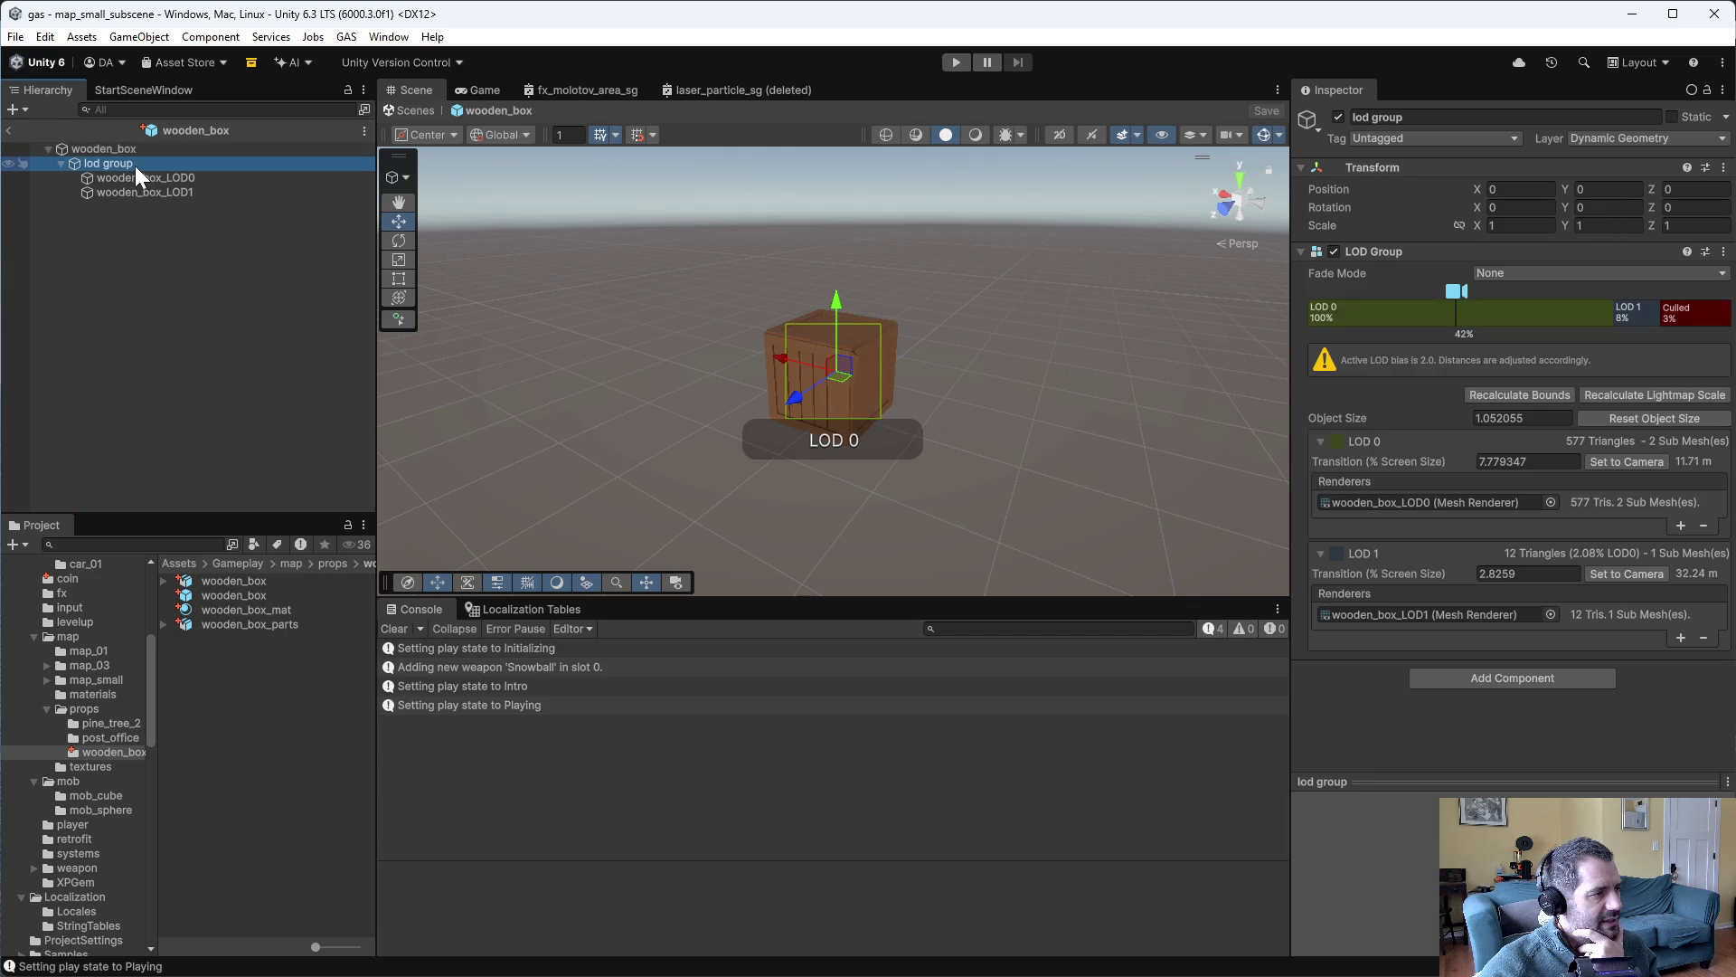
click(136, 152)
click(136, 166)
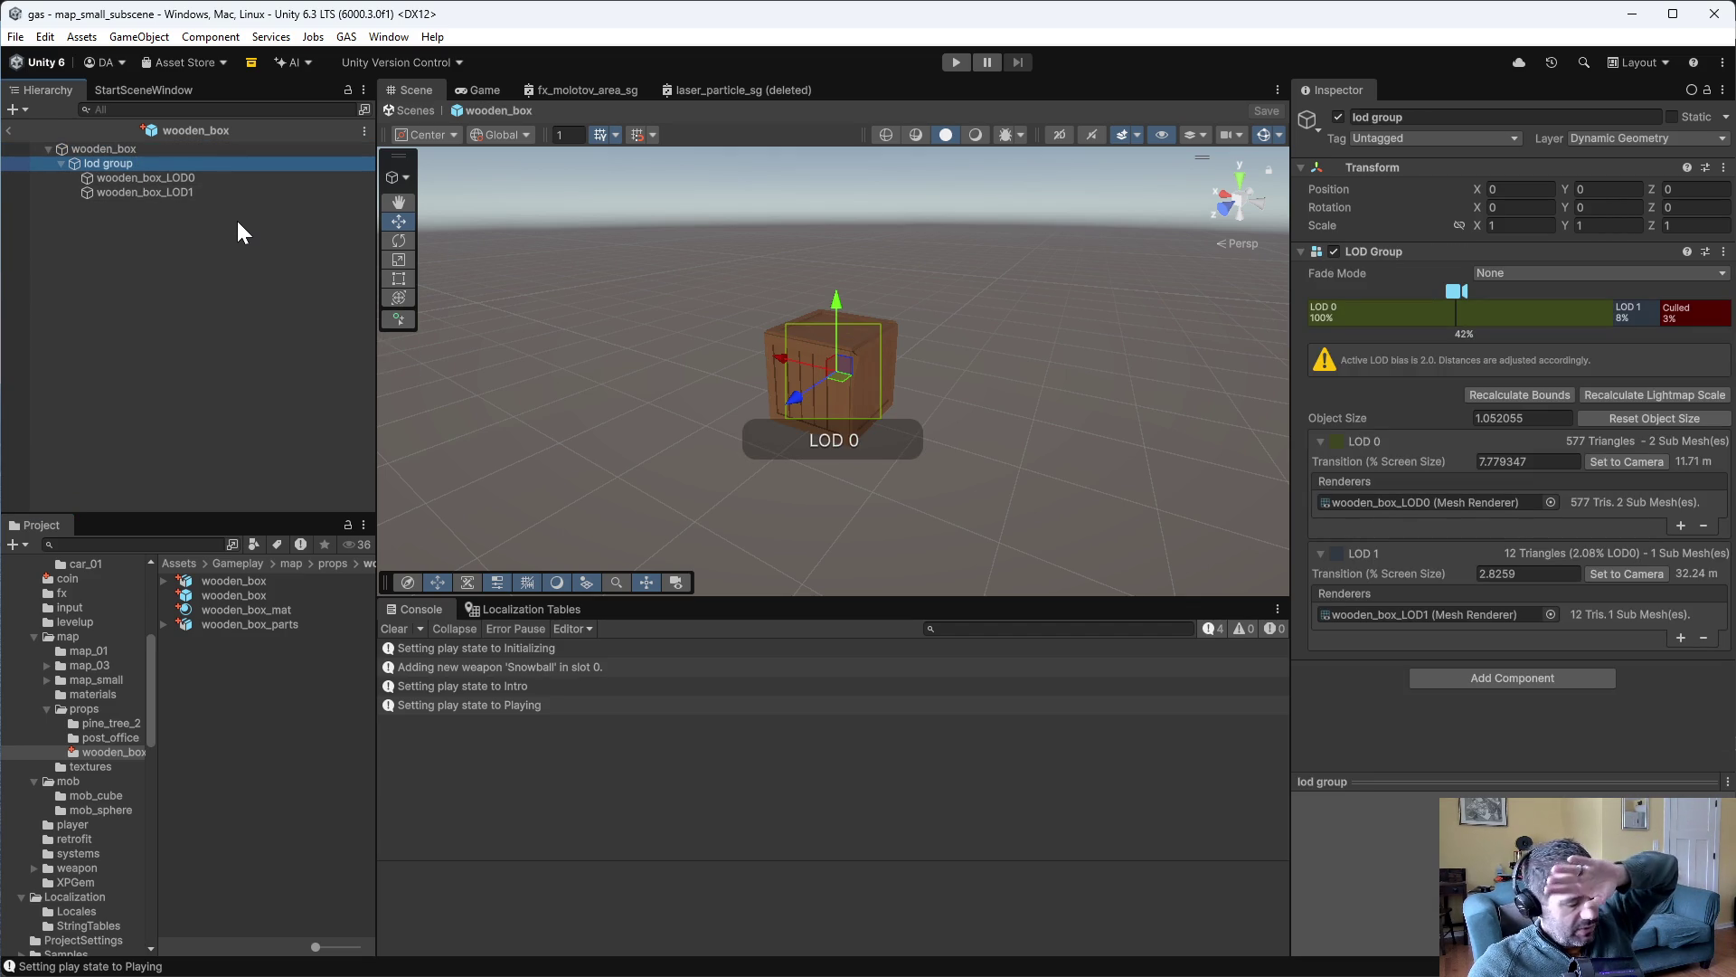
click(132, 150)
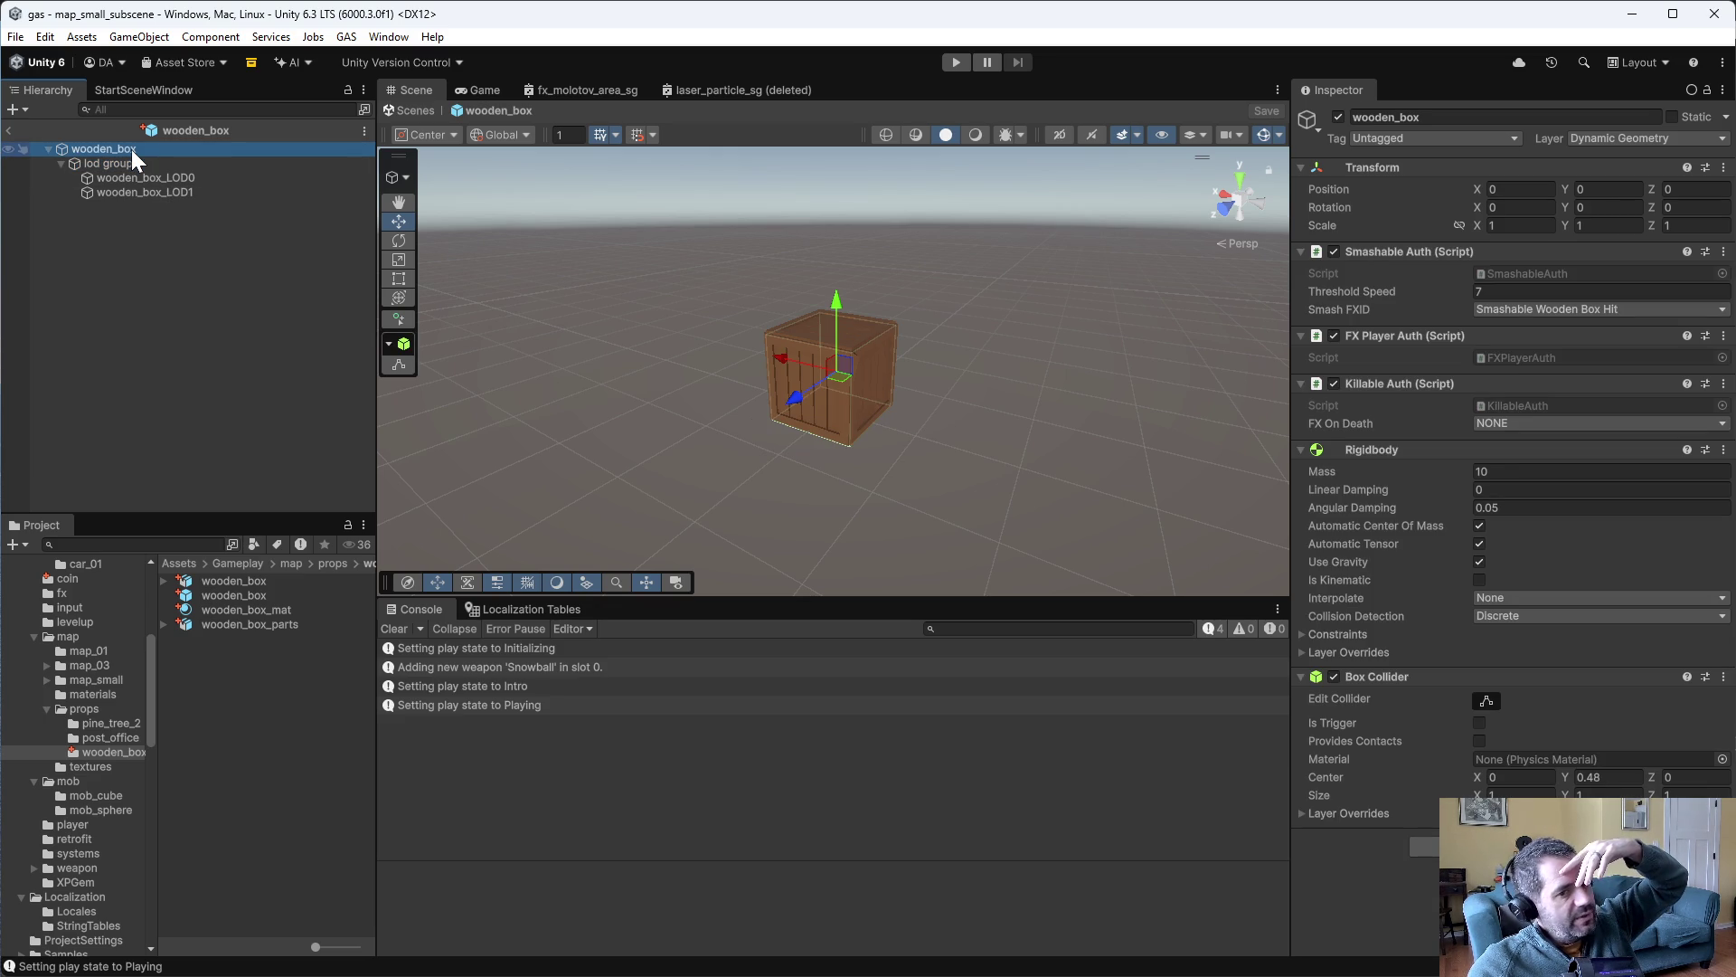
- Open the XPGem prefab and expand its xp_gem child to show the LOD meshes
click(94, 879)
double_click(219, 626)
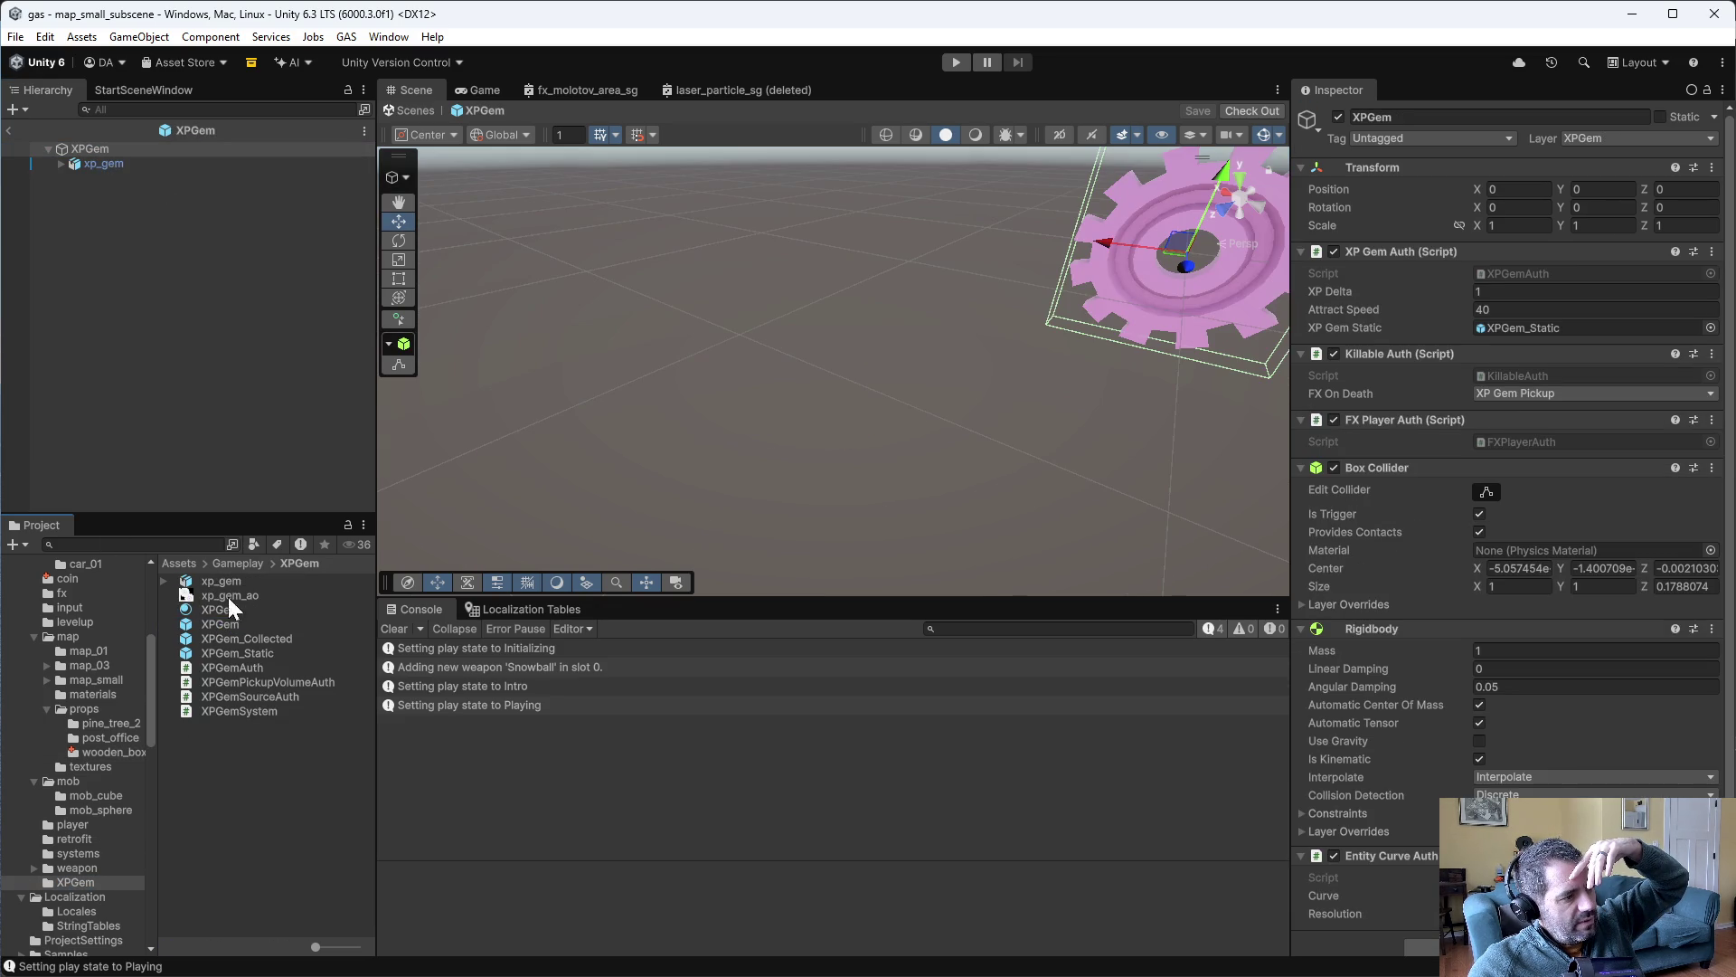
click(96, 162)
click(61, 164)
- Compare XPGem's root components with xp_gem's LOD group settings
click(107, 152)
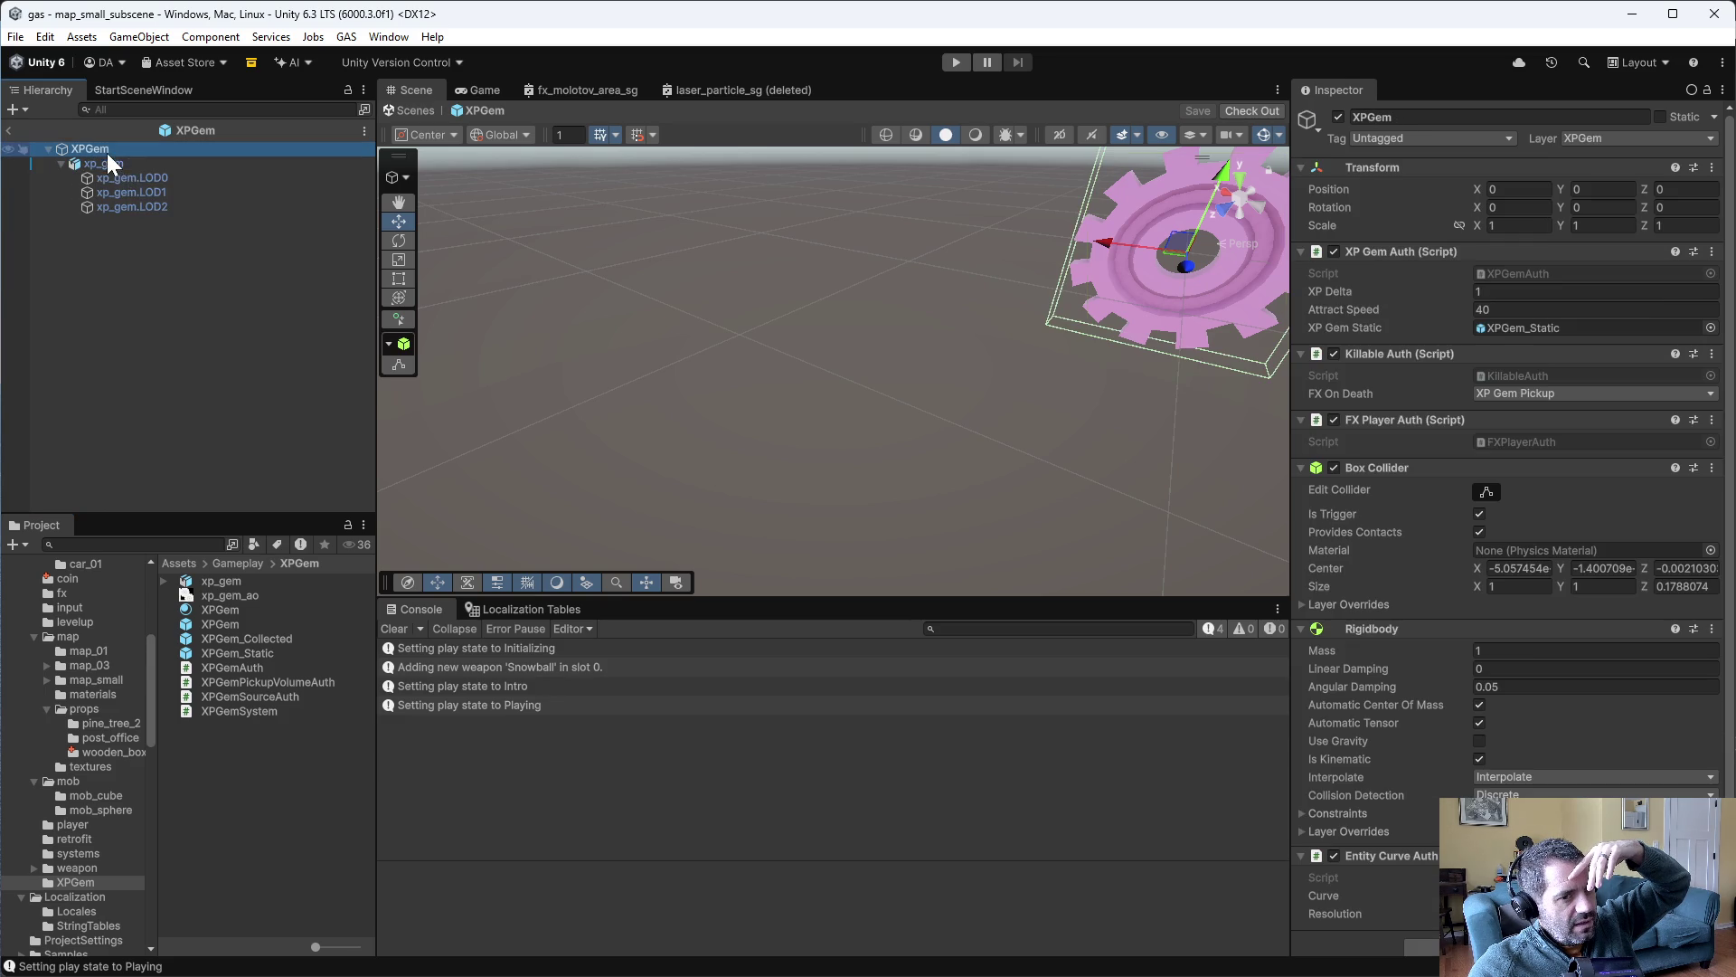
scroll(1533, 498, down, 1)
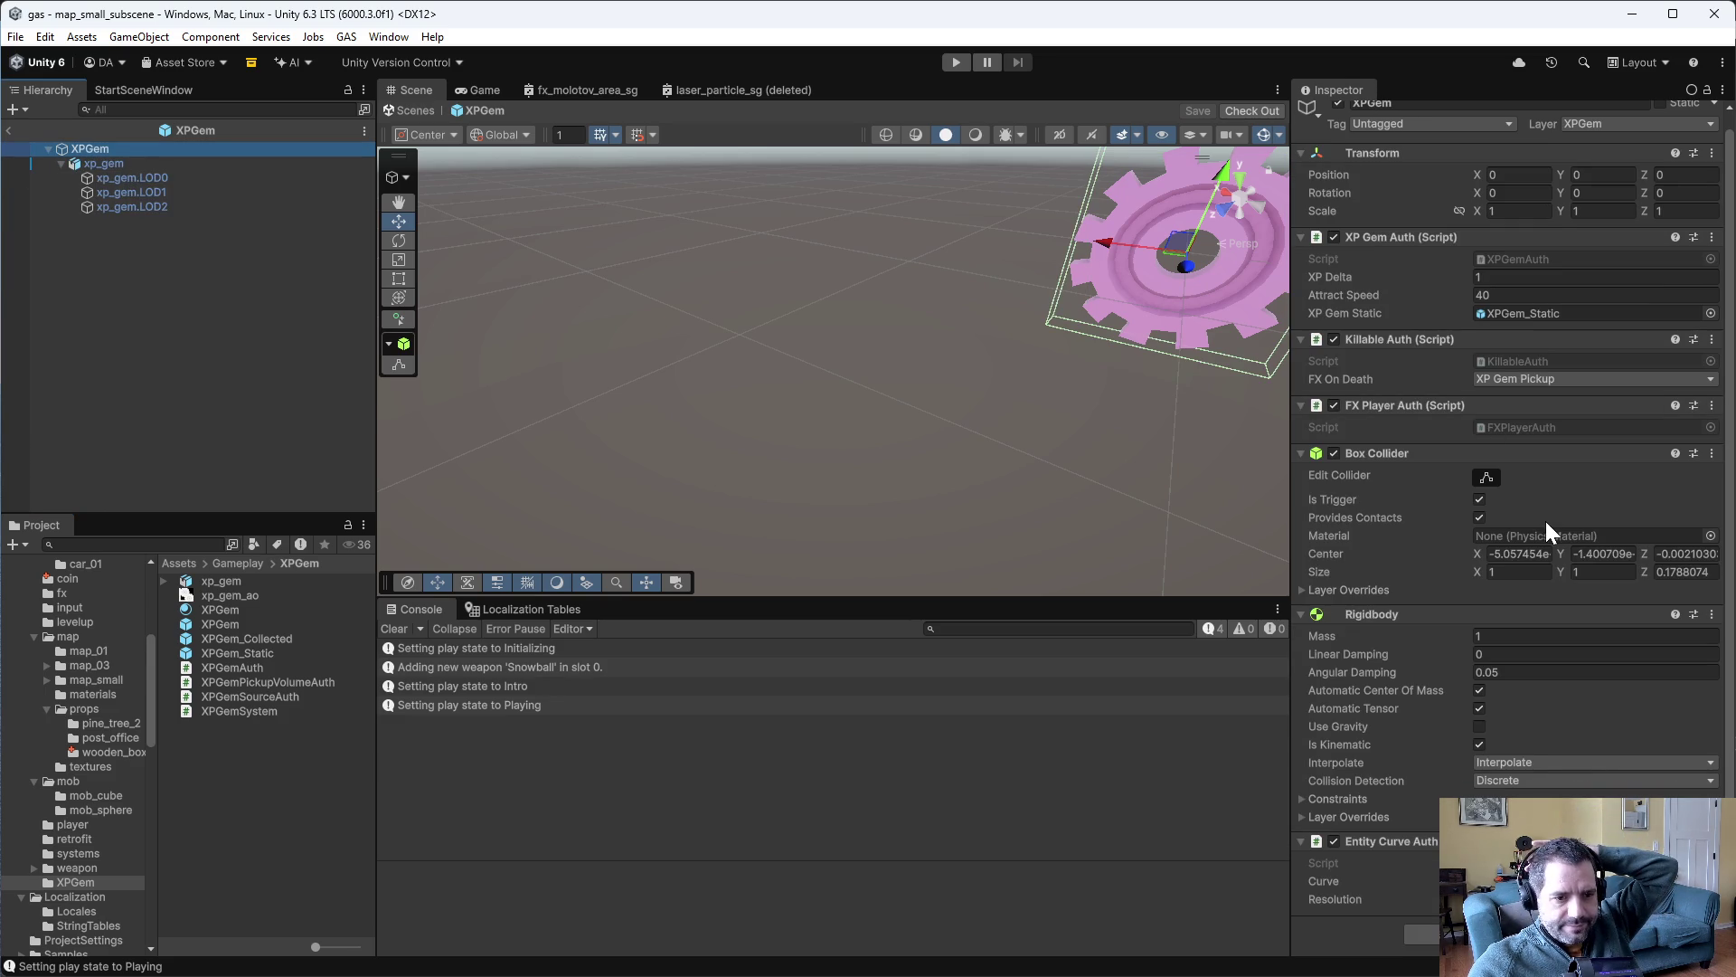
scroll(1429, 692, up, 1)
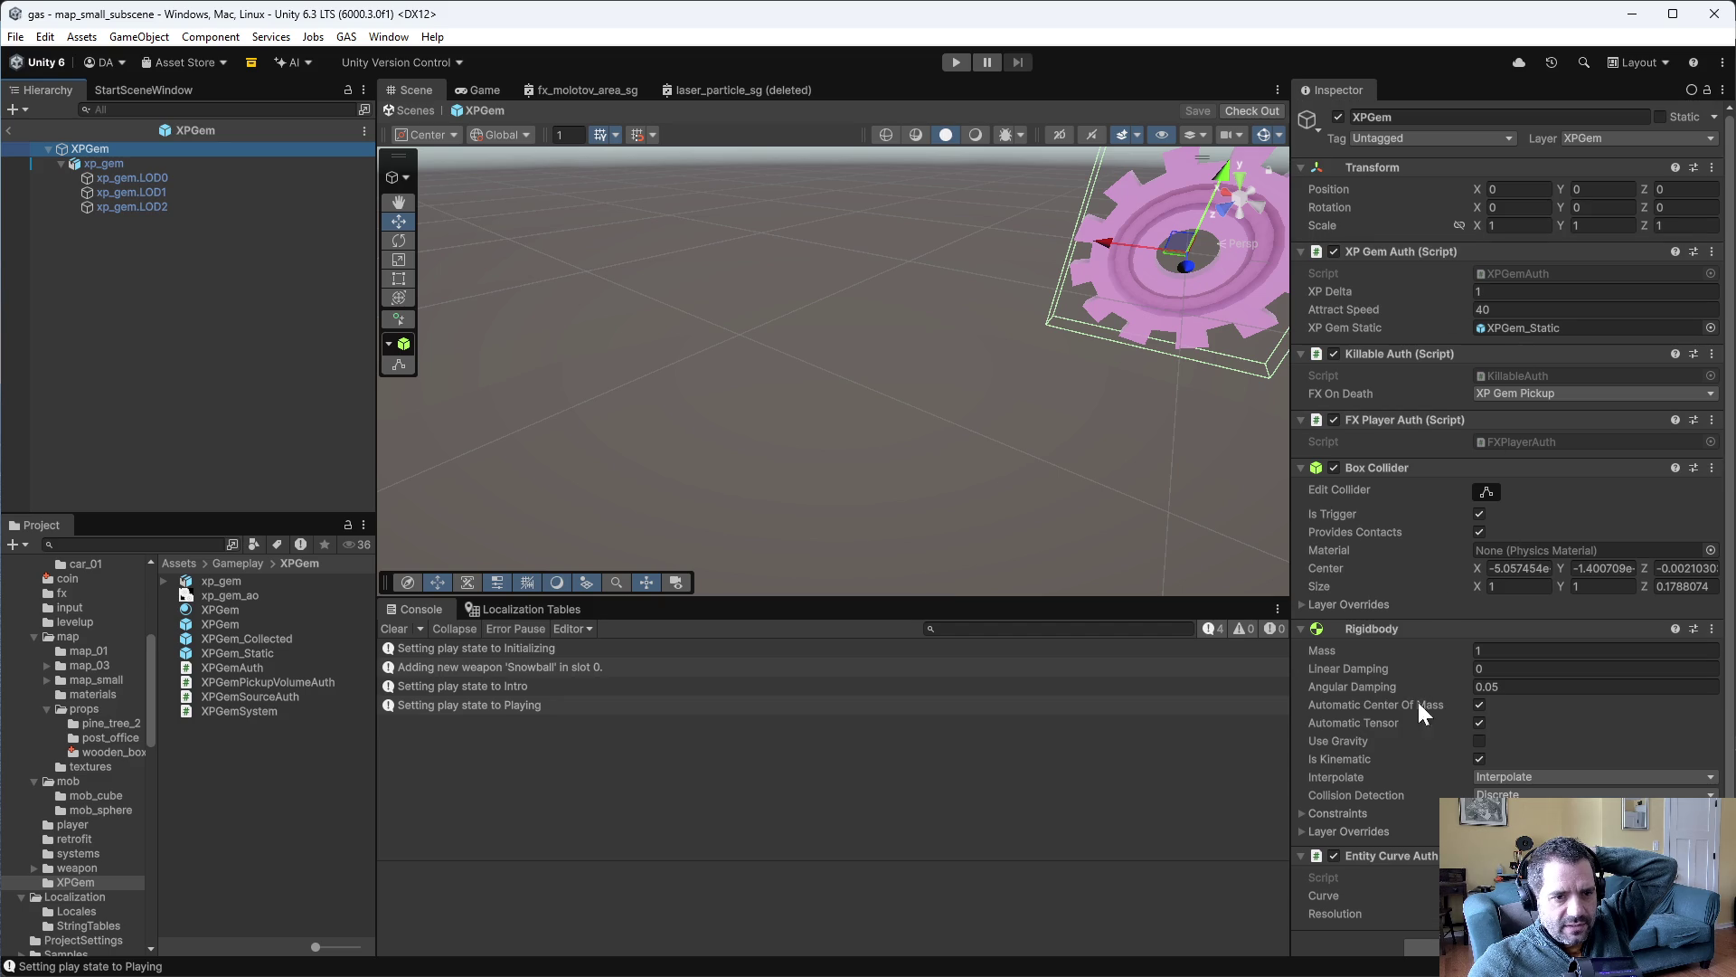
click(106, 165)
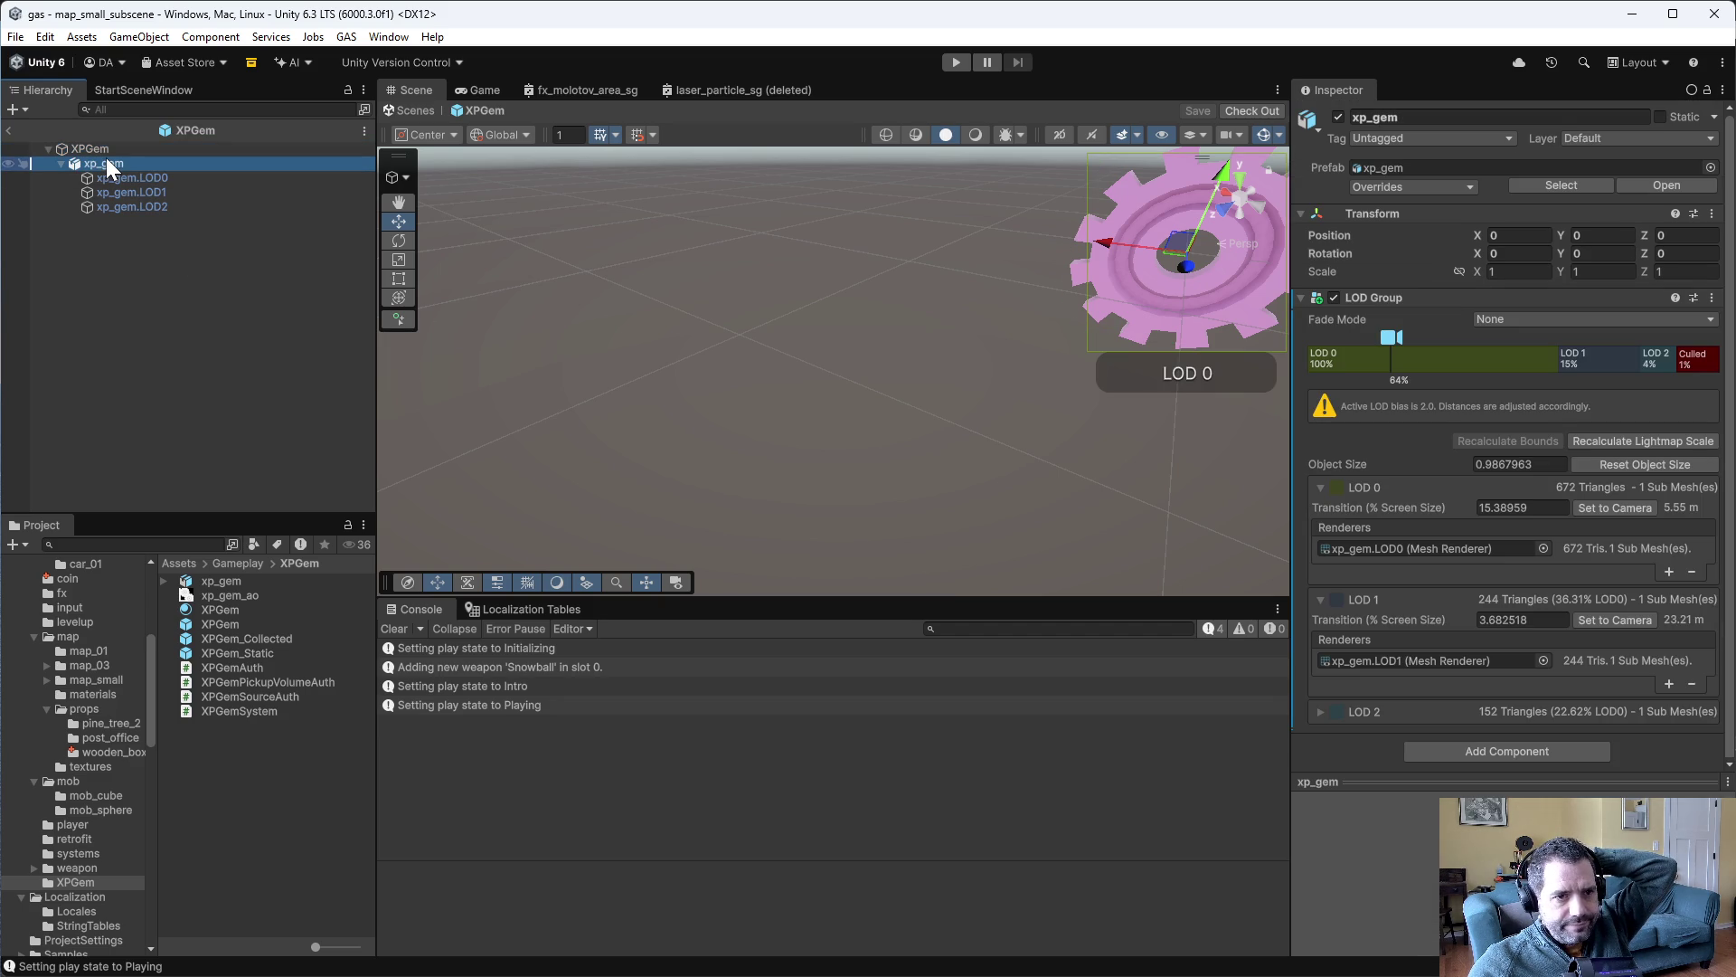
click(107, 150)
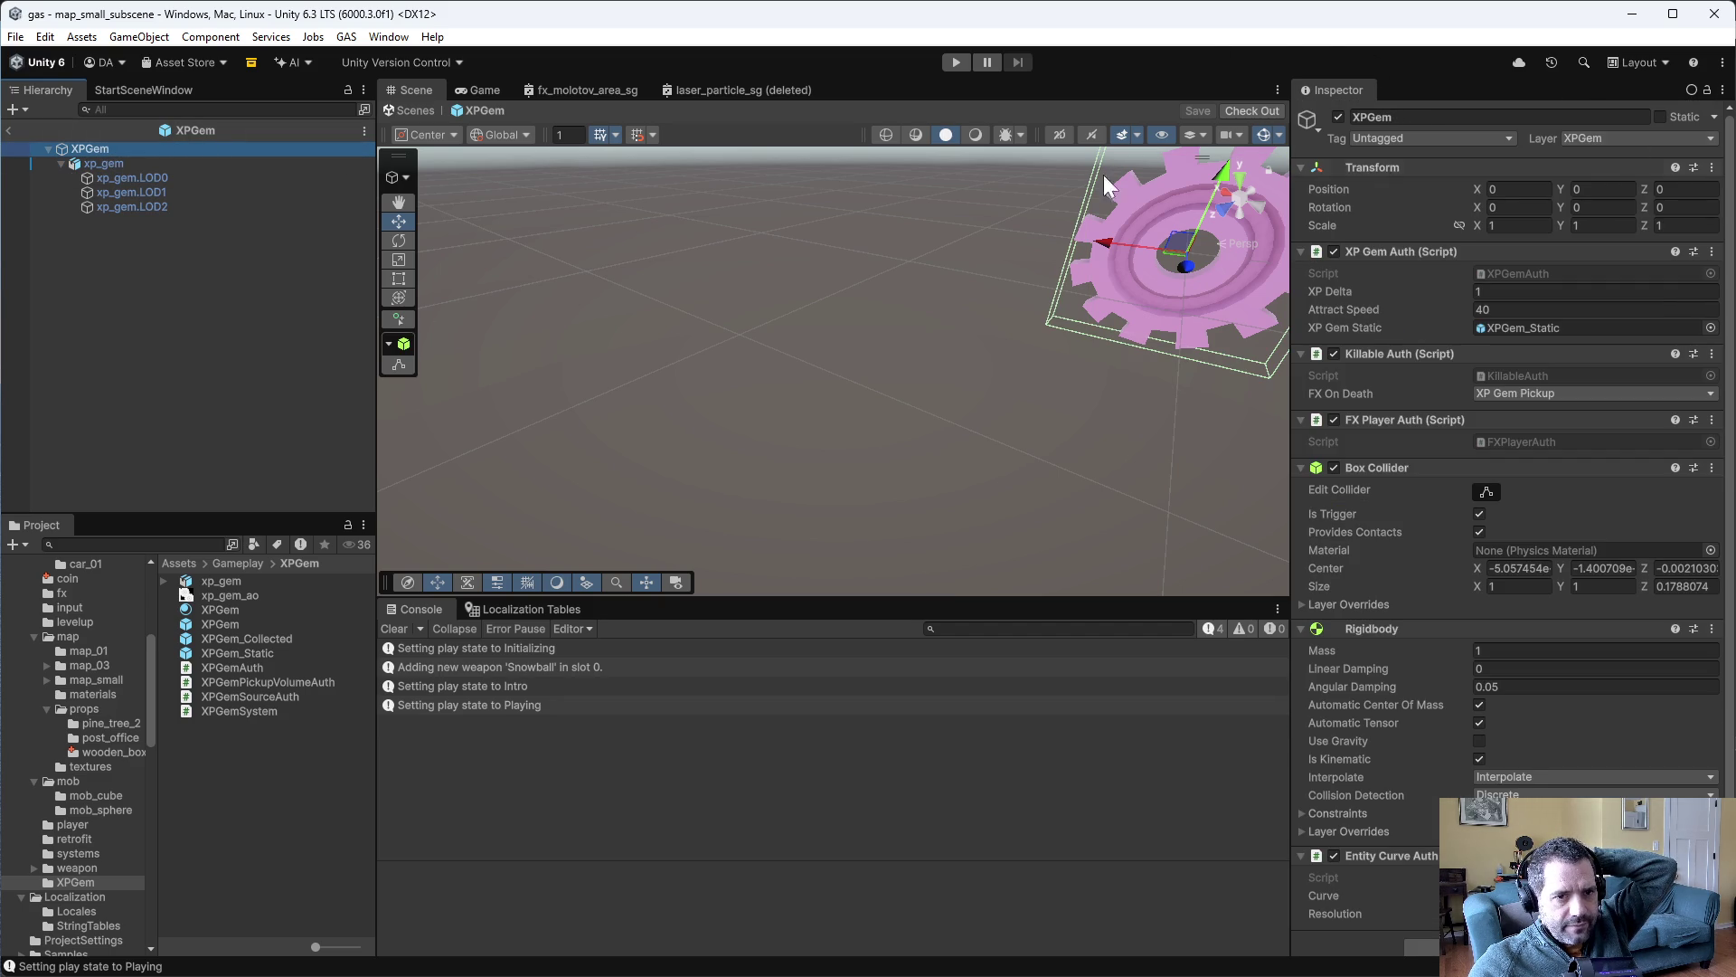
click(237, 164)
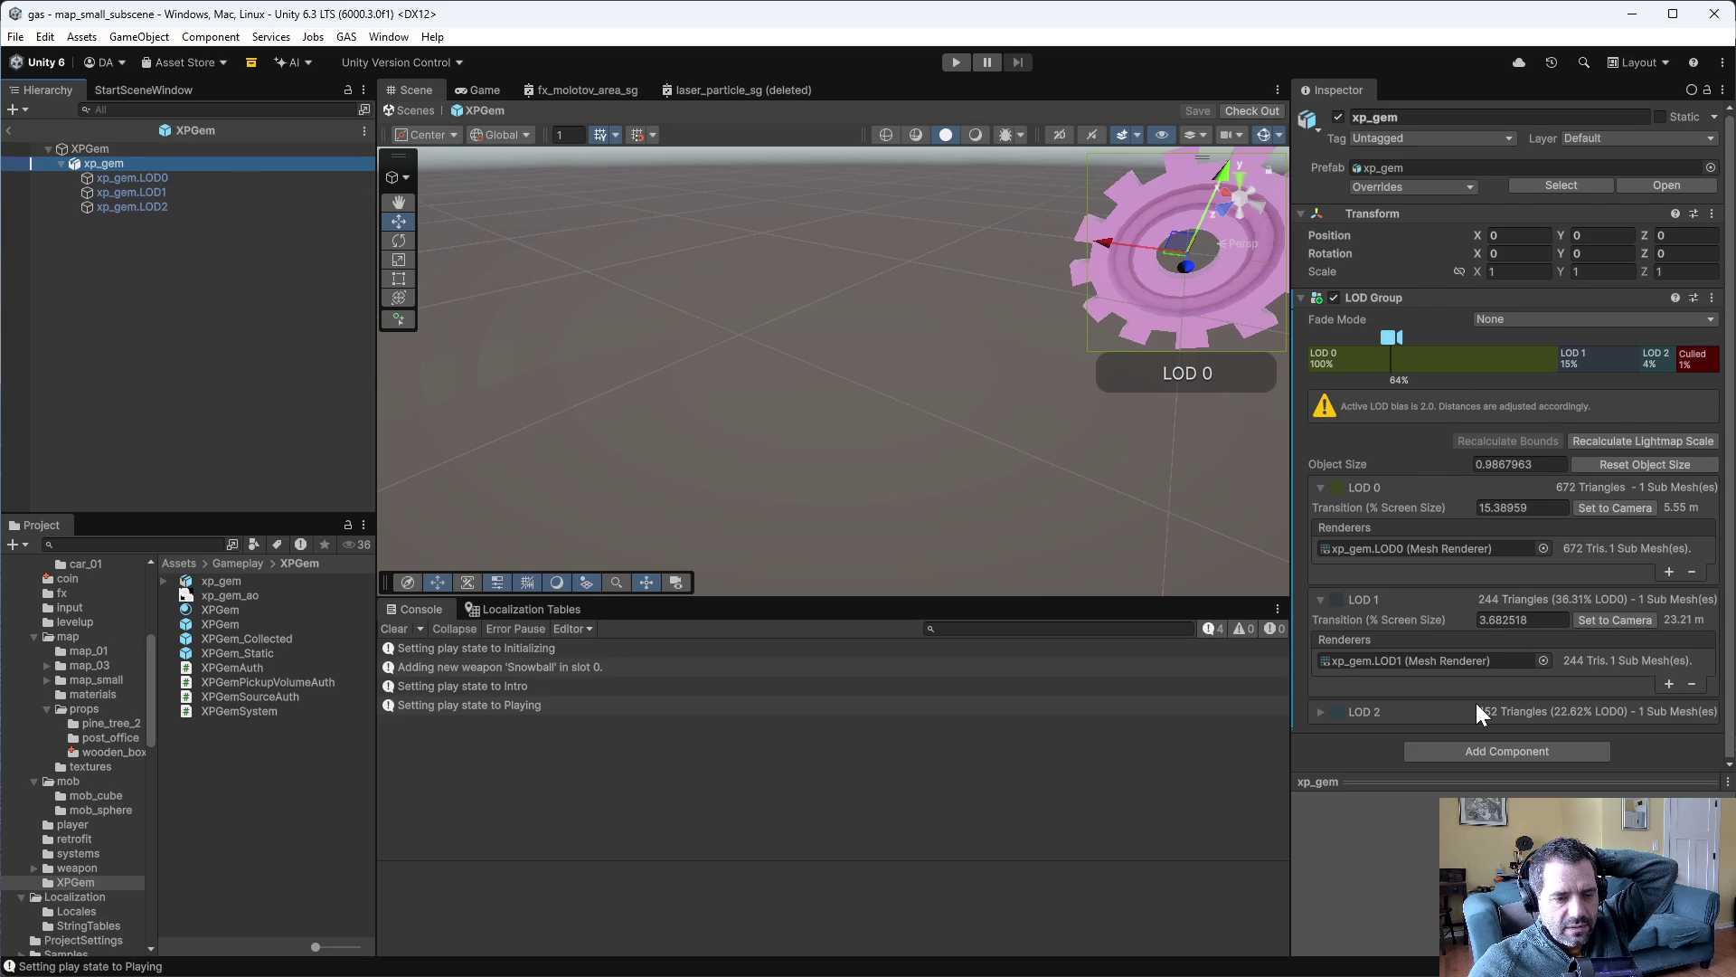
key(alt+Tab)
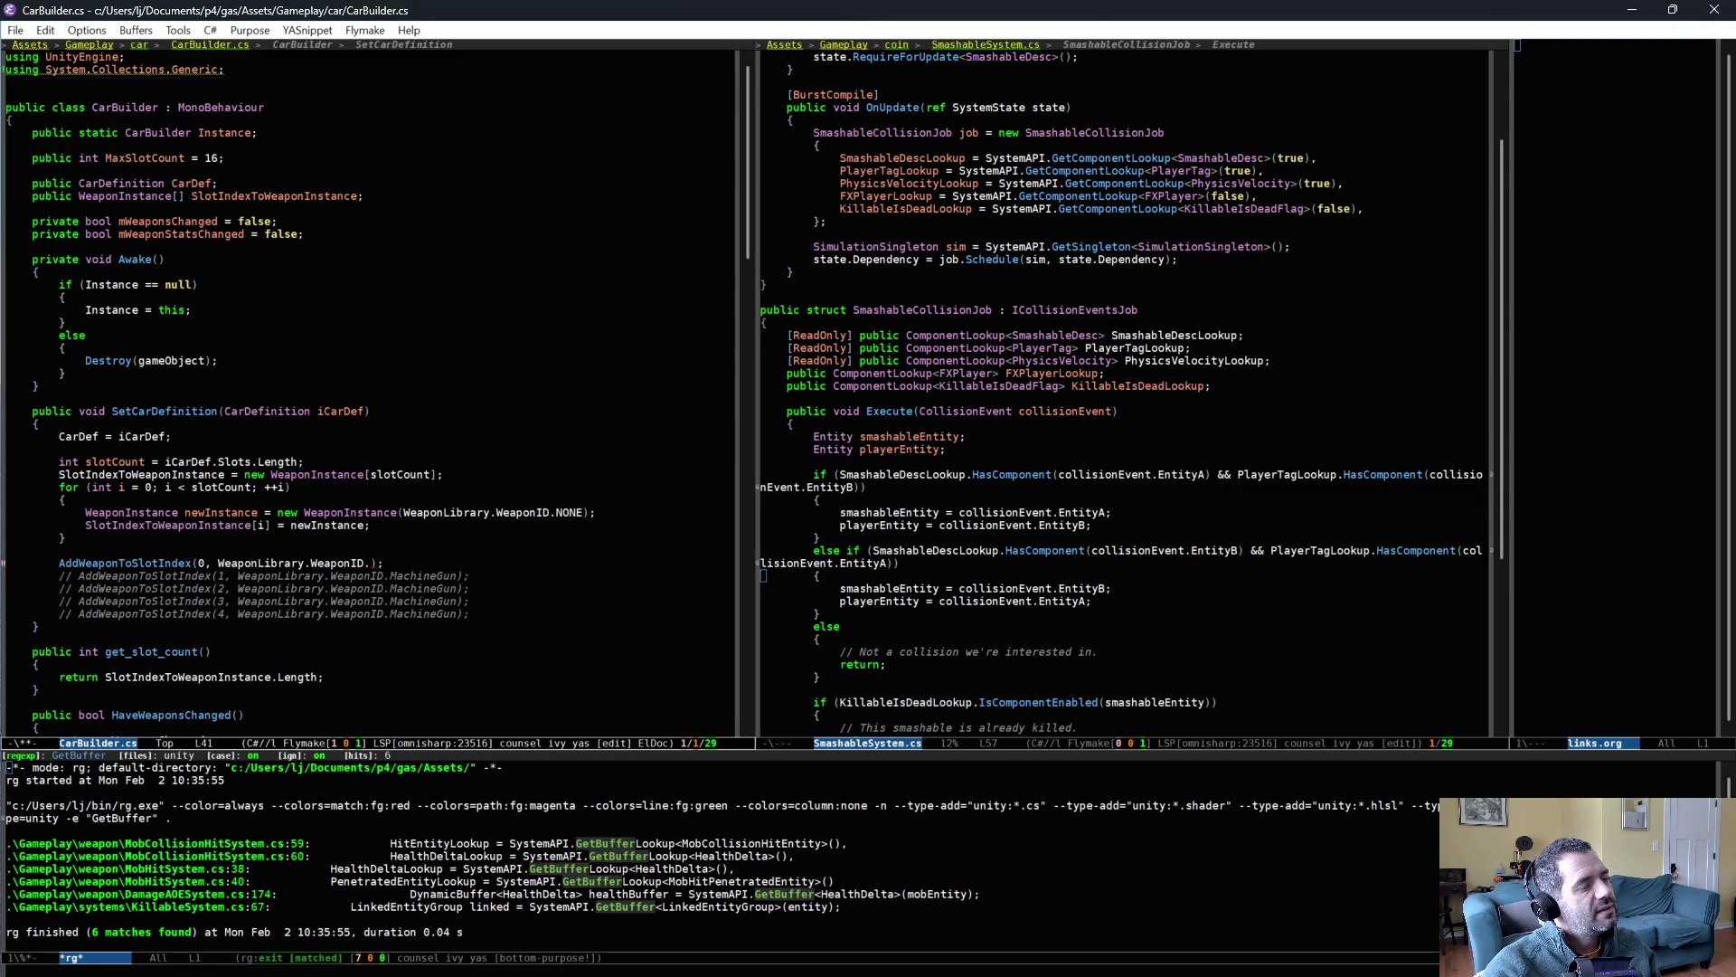
- Comment out the WeaponID.Snowball AddWeaponToSlotIndex line in CarBuilder.cs, save, and return to Unity
text(Snowball)
key(ctrl+a)
text(//)
key(ctrl+x)
key(ctrl+s)
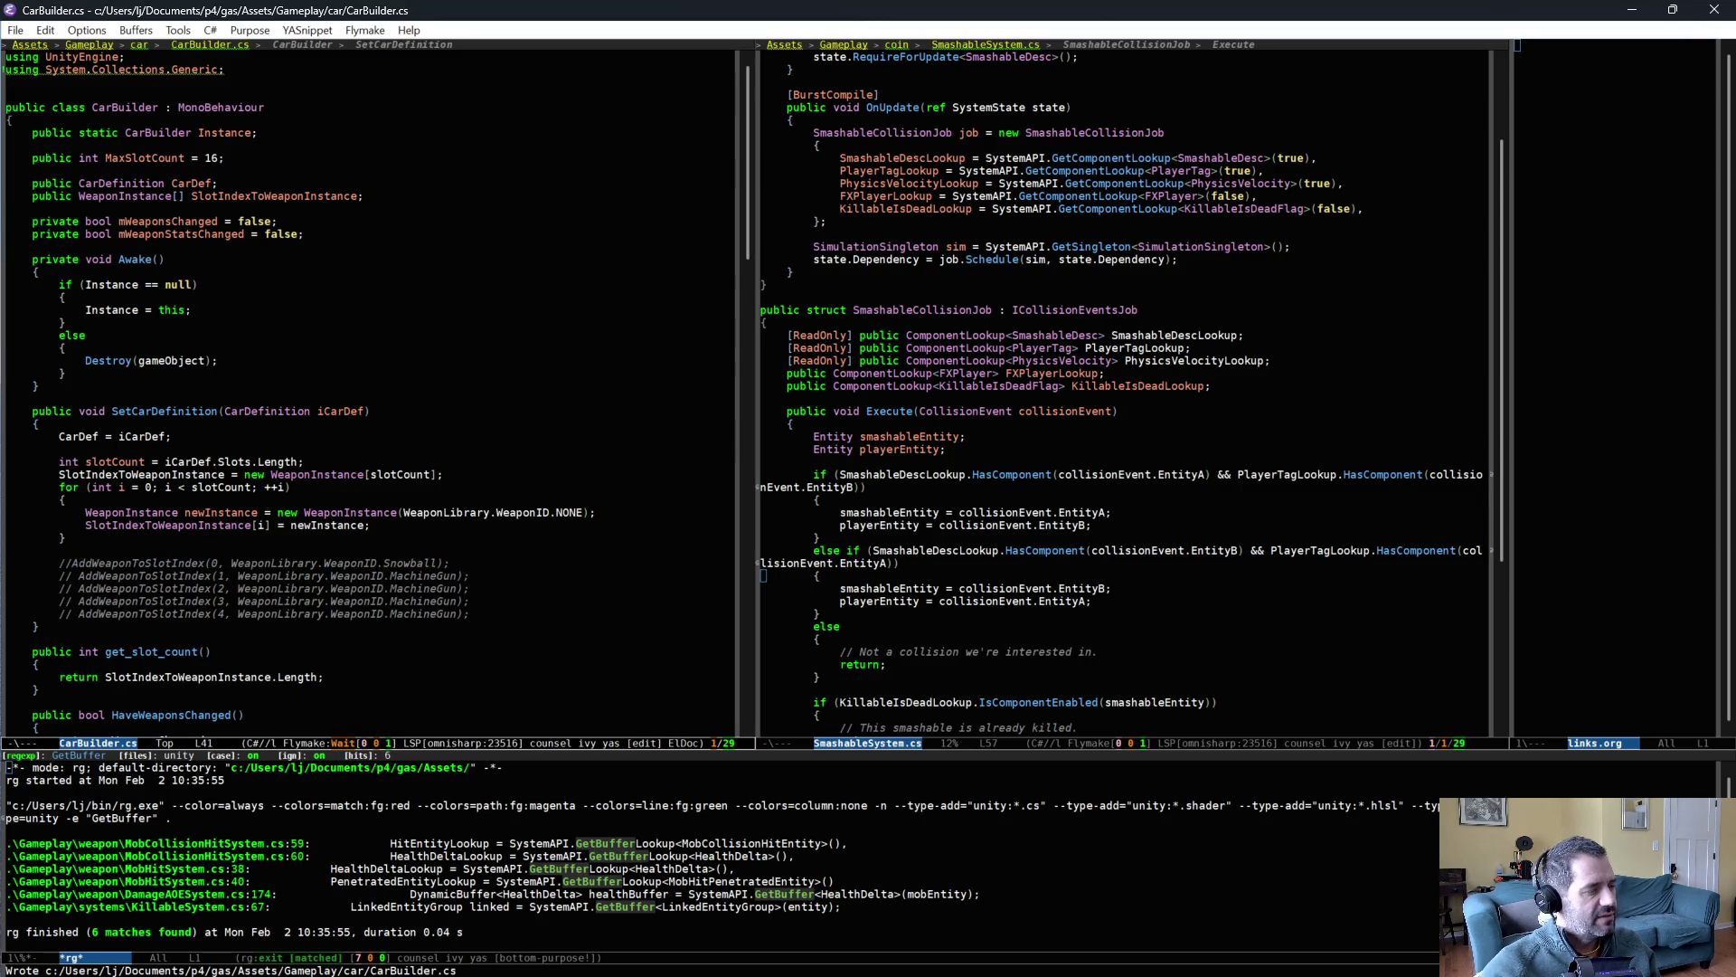
key(alt+Tab)
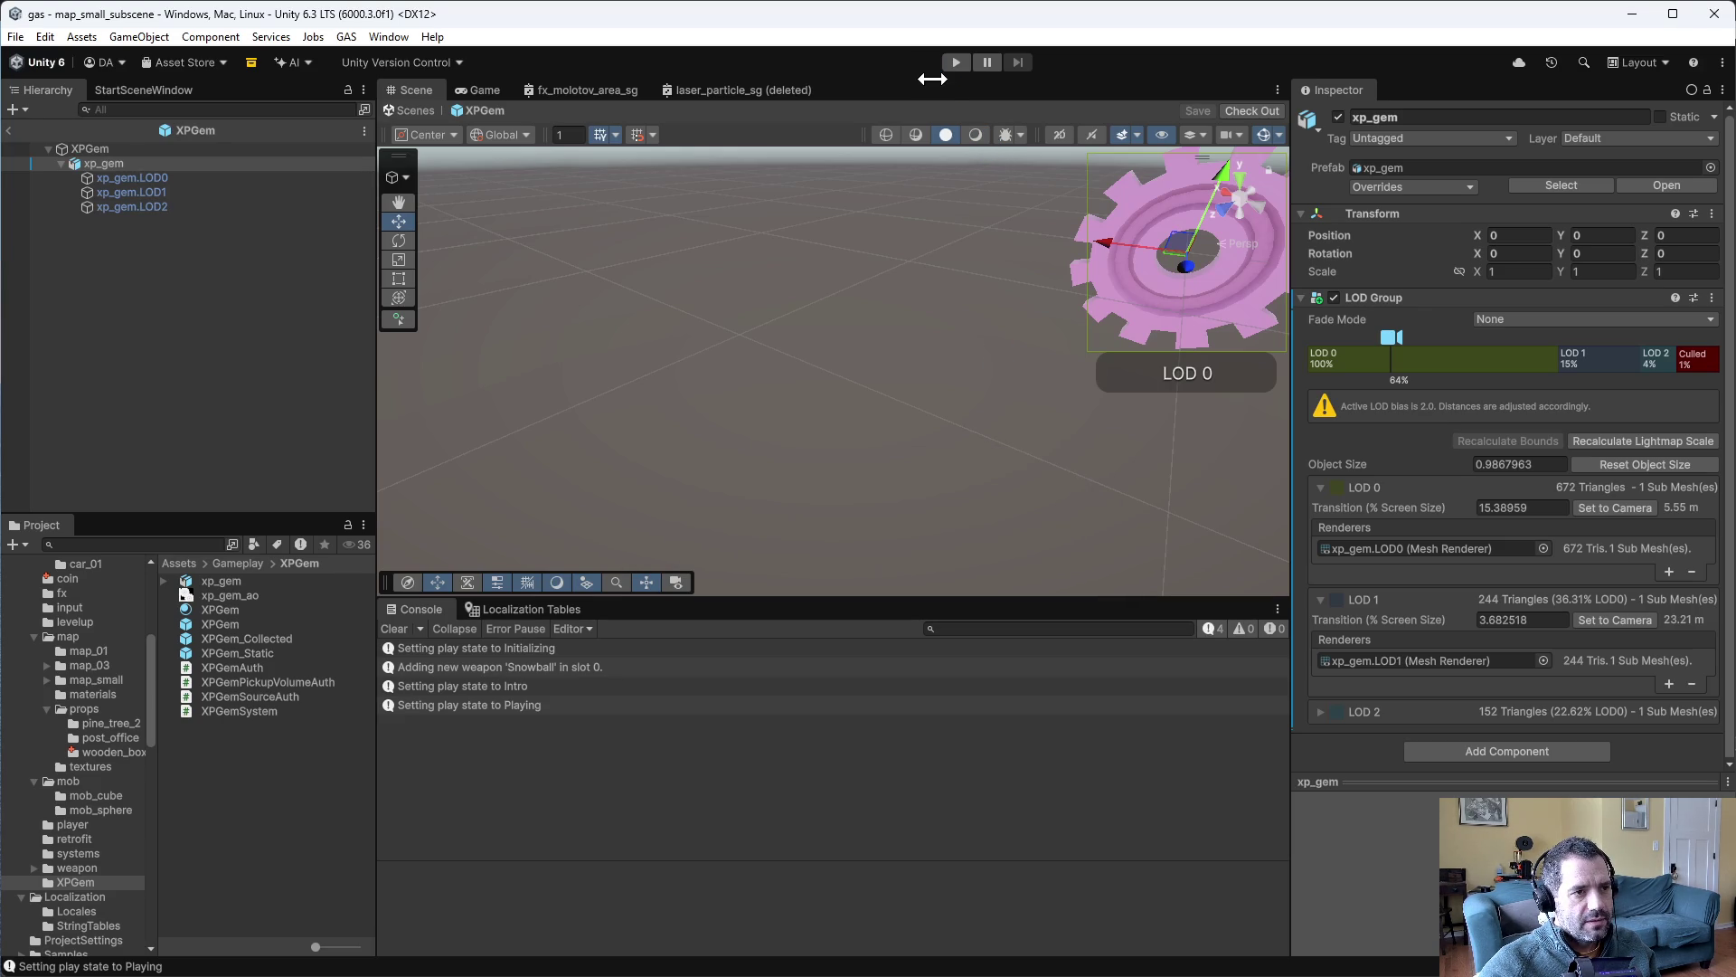
- Start the game, pause it, and view the paused Game tab
click(954, 64)
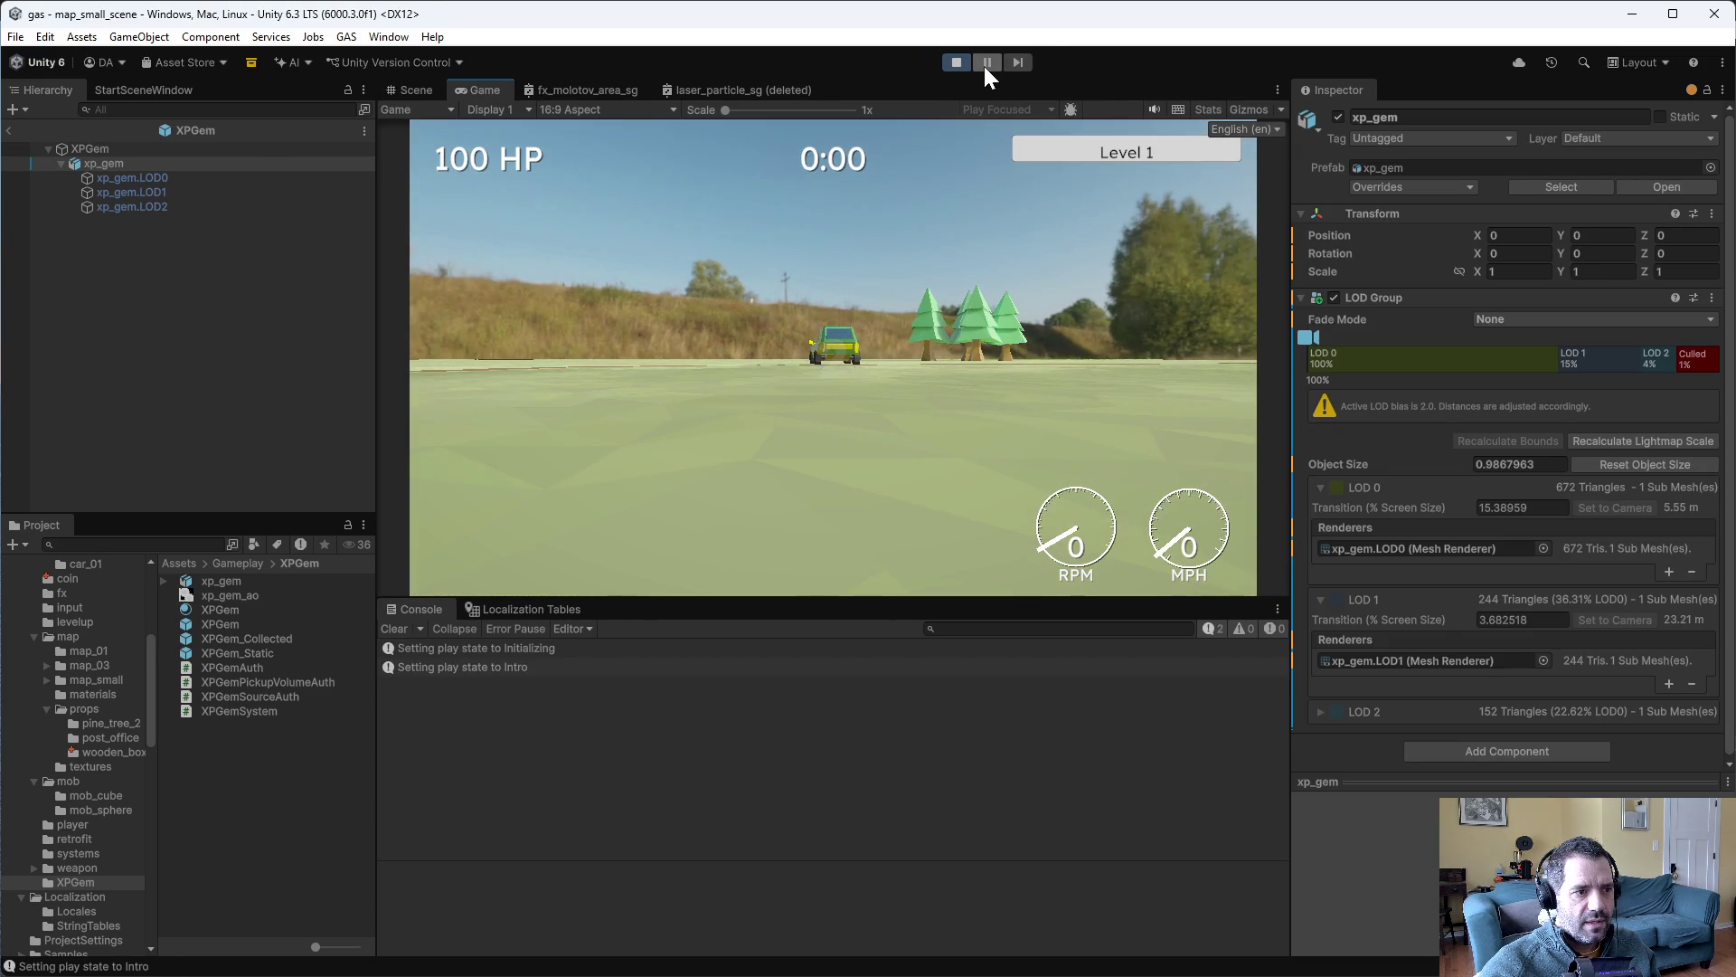
click(984, 65)
click(489, 88)
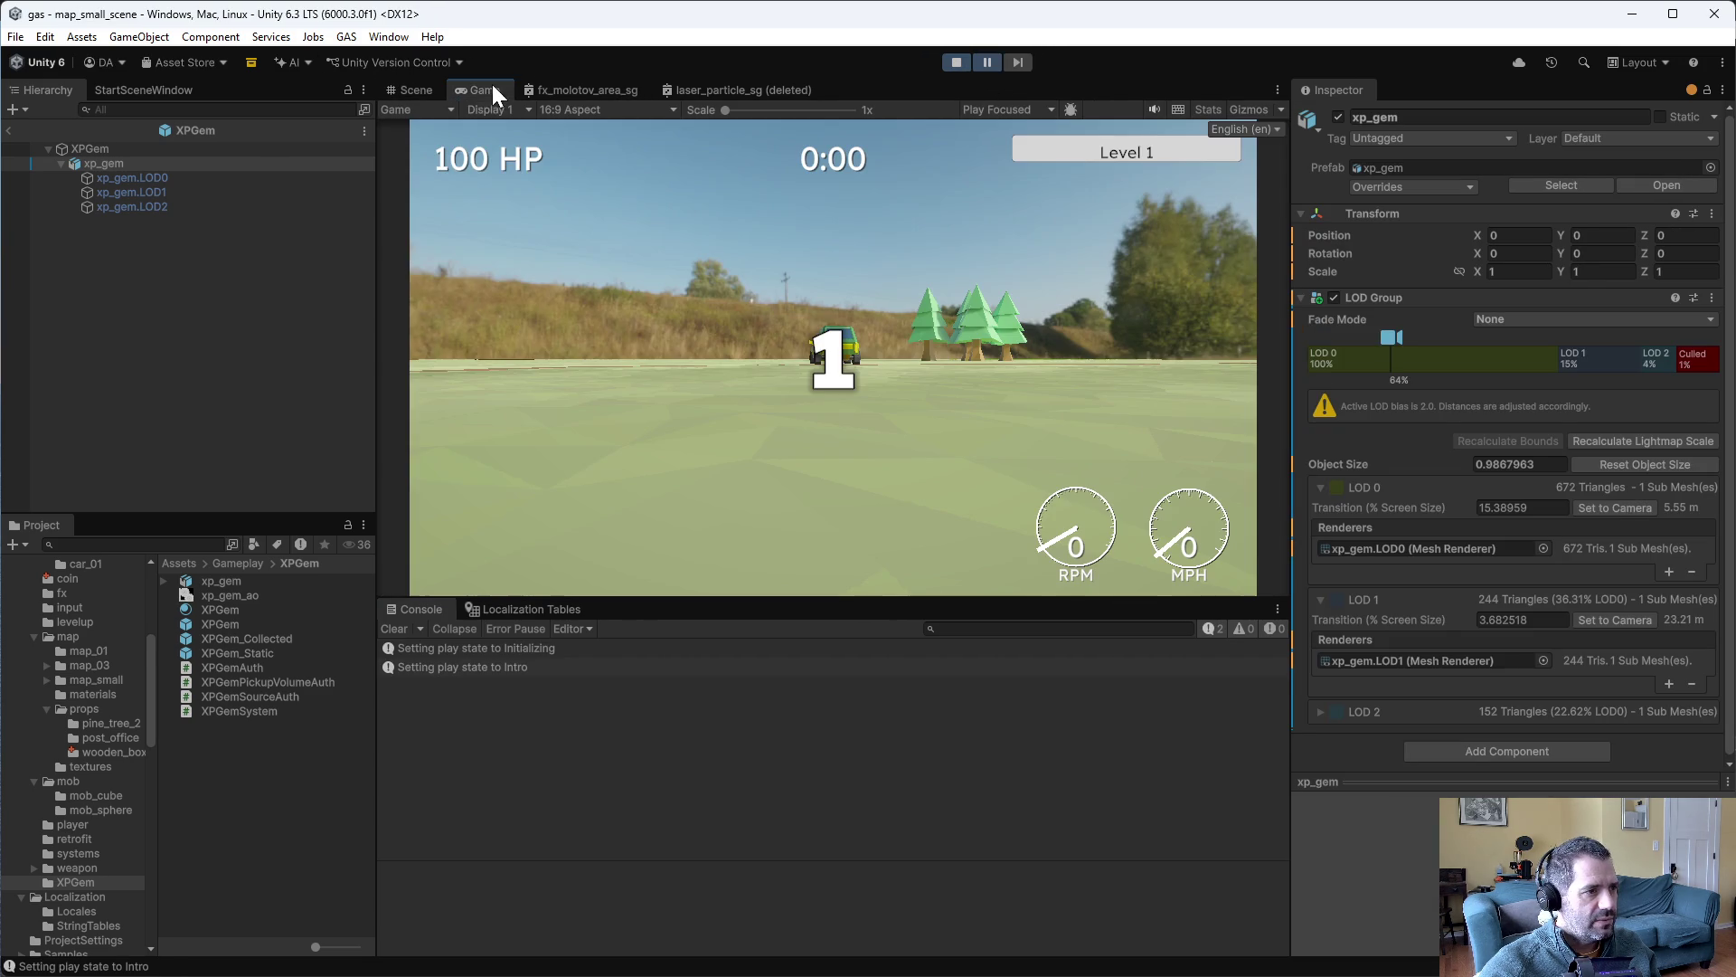
- Open Window > Entities > Hierarchy and leave prefab mode to list map_small_subscene's entities
click(389, 38)
mouse_move(452, 318)
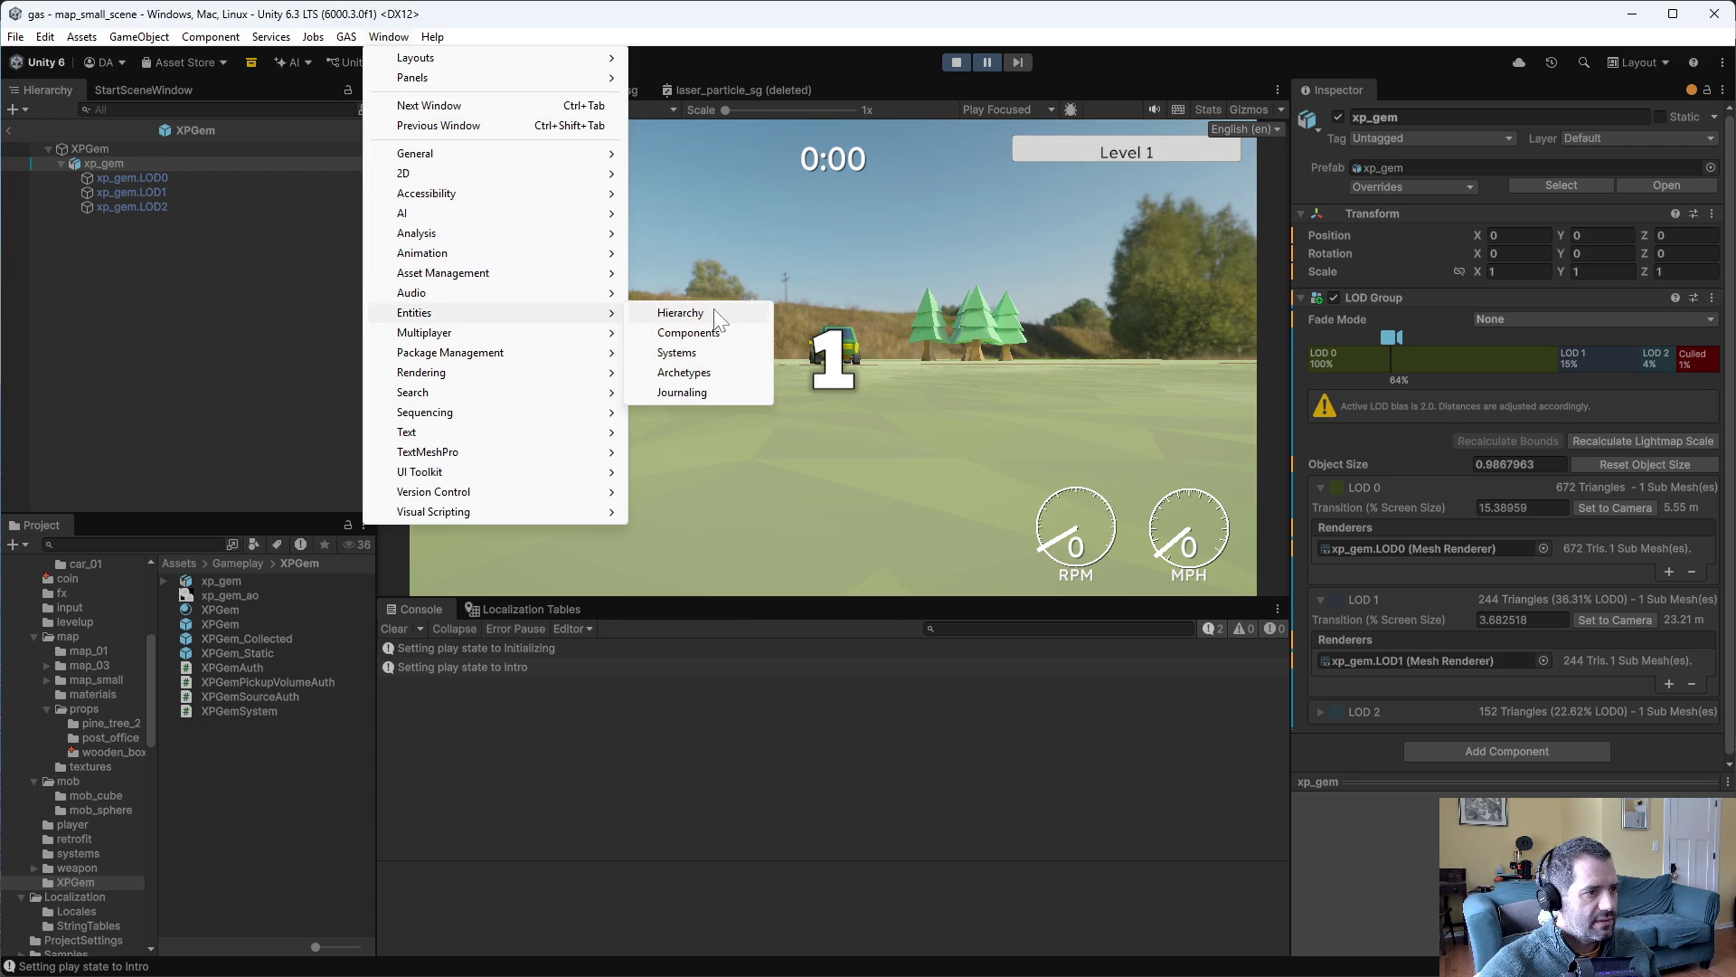
click(715, 312)
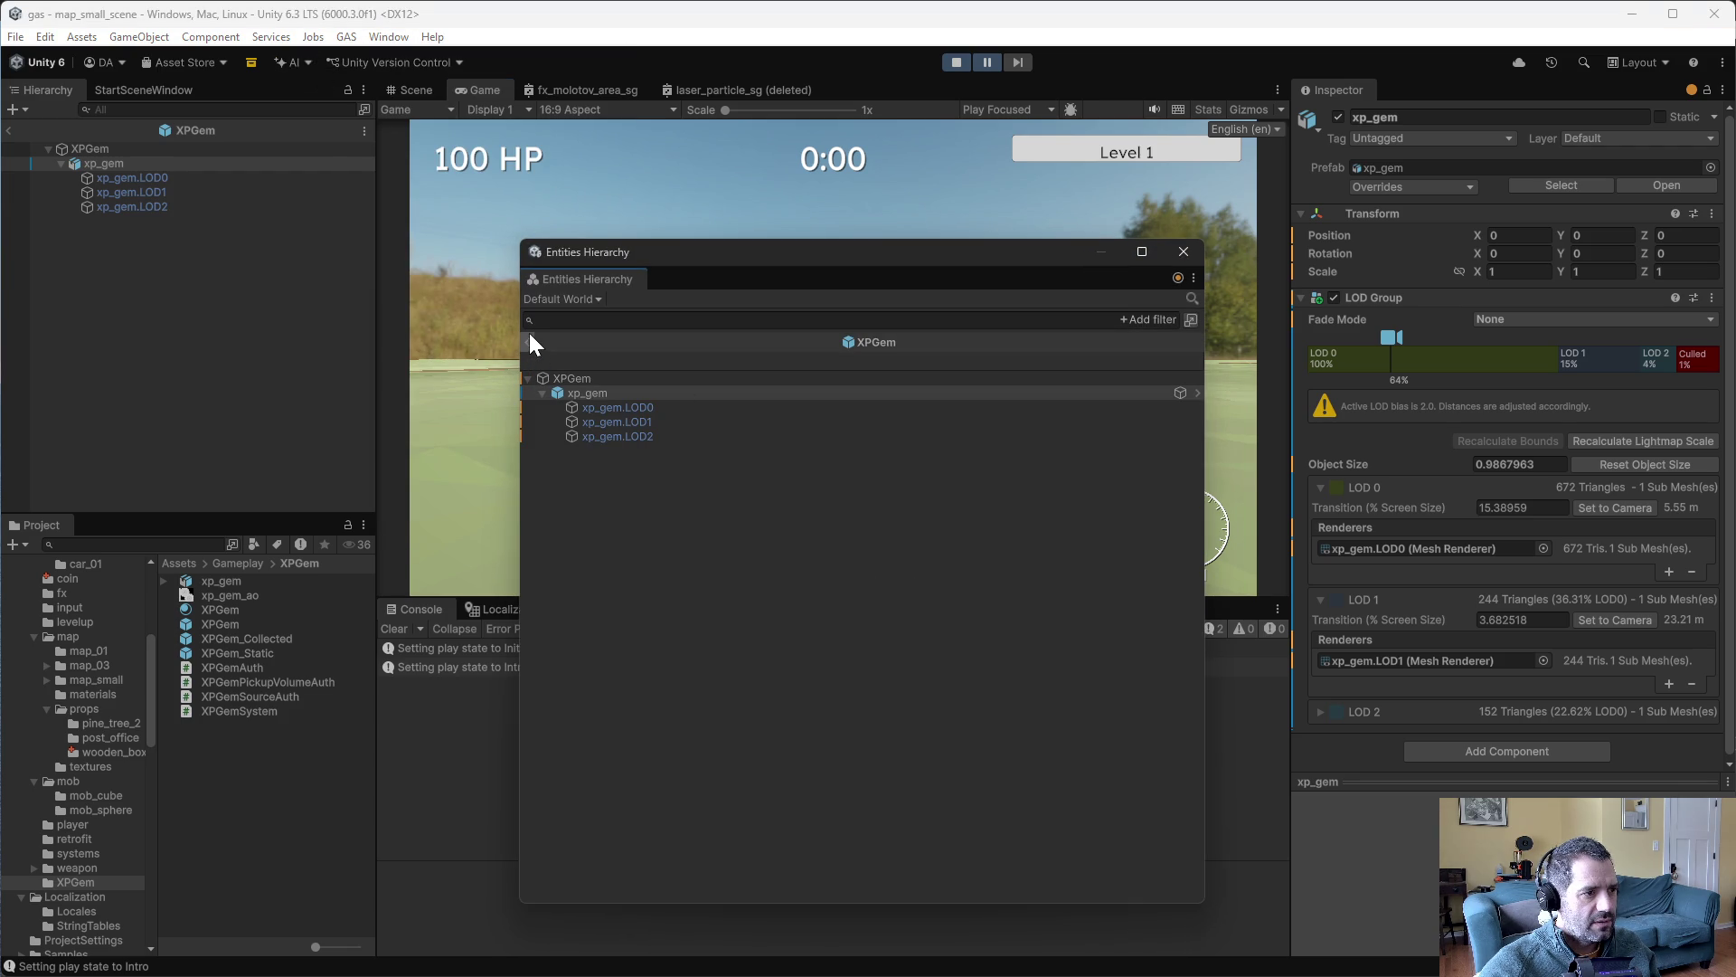
click(529, 338)
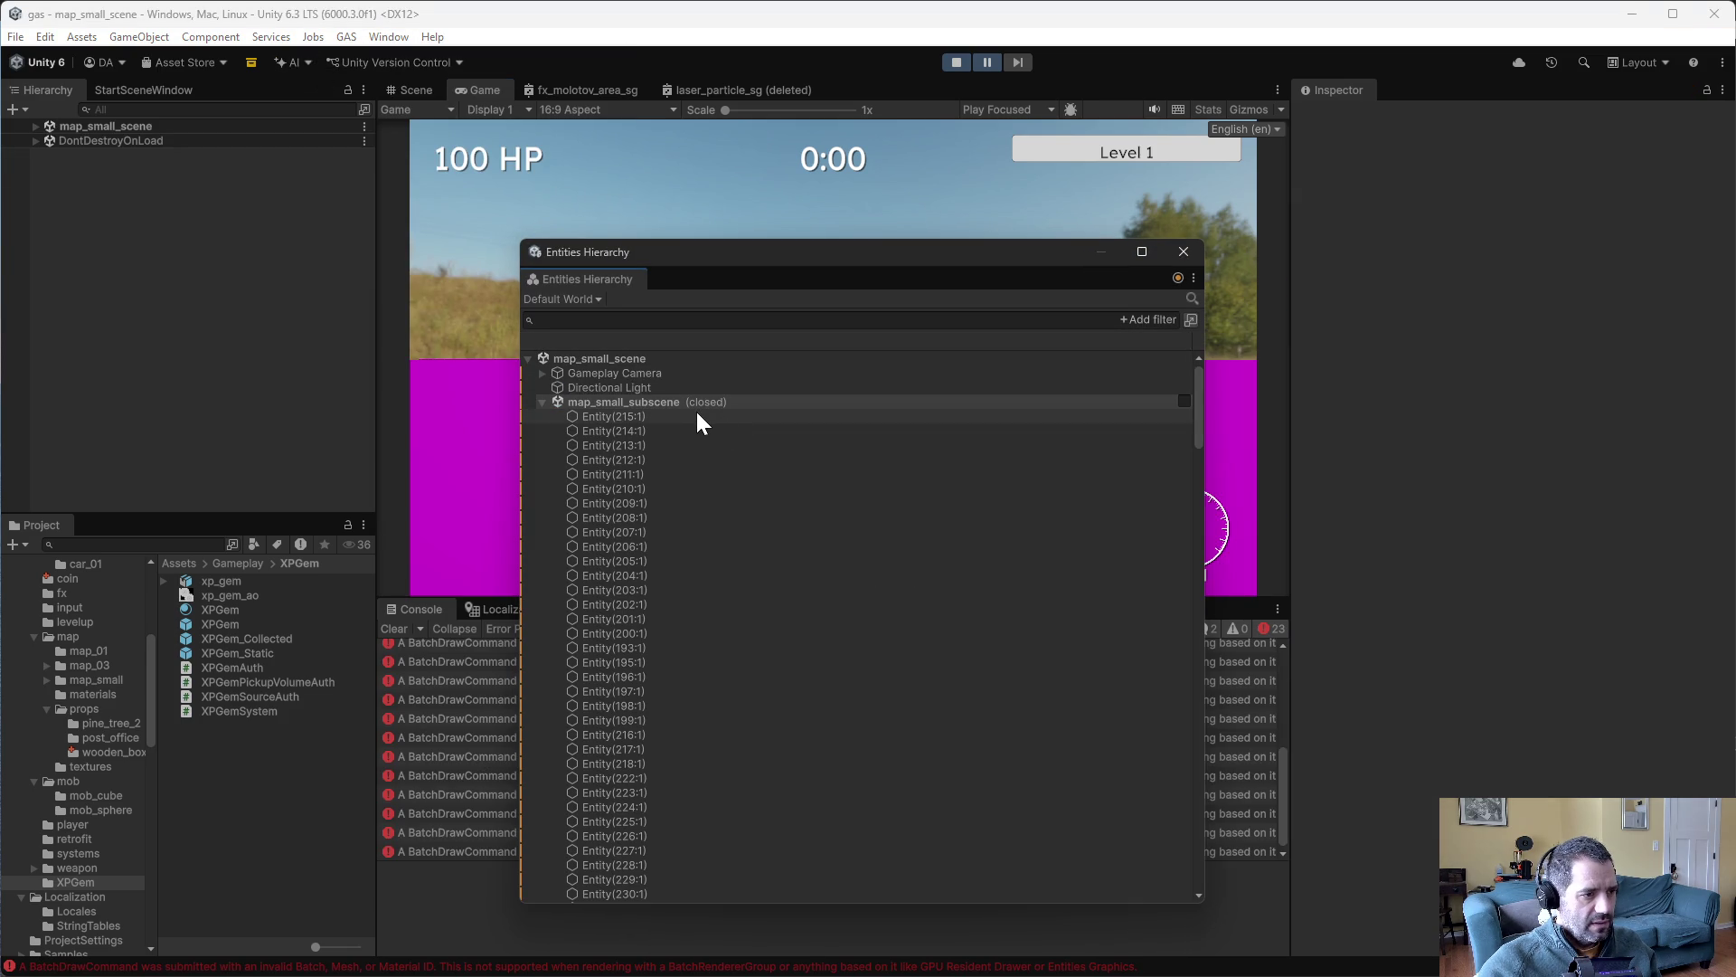
scroll(696, 409, down, 2)
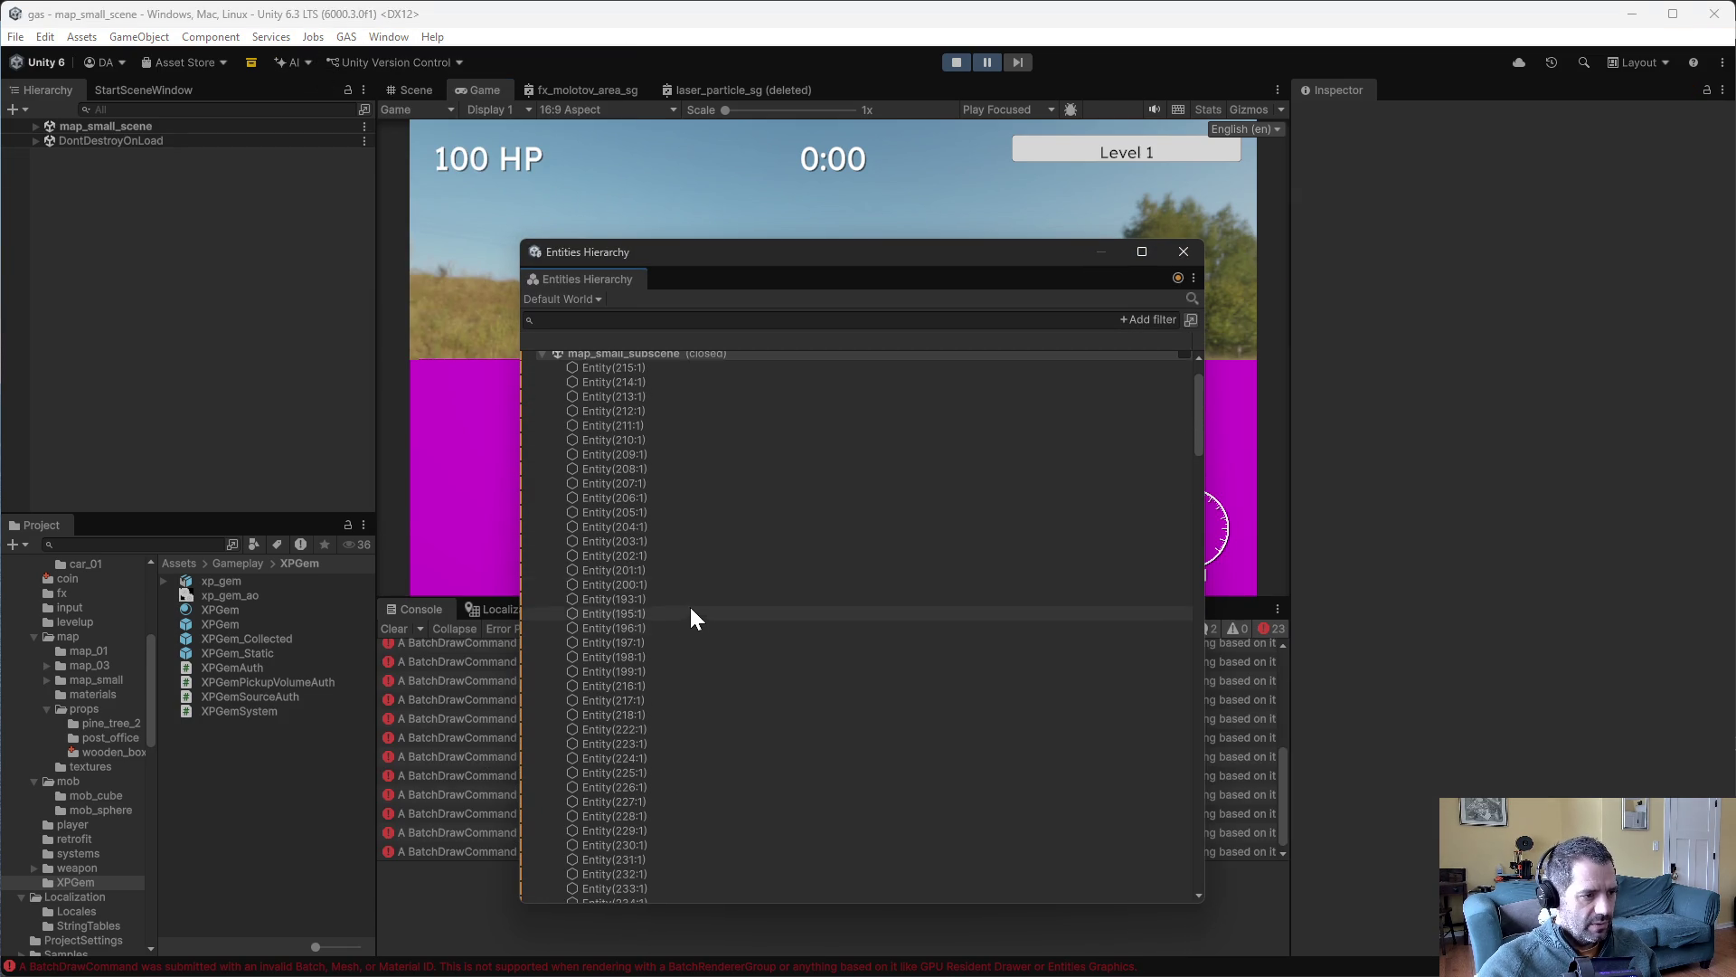
- Step through the subscene entities from Entity(215:1) down to the box entity, Entity(240:1), checking each one's components
click(627, 367)
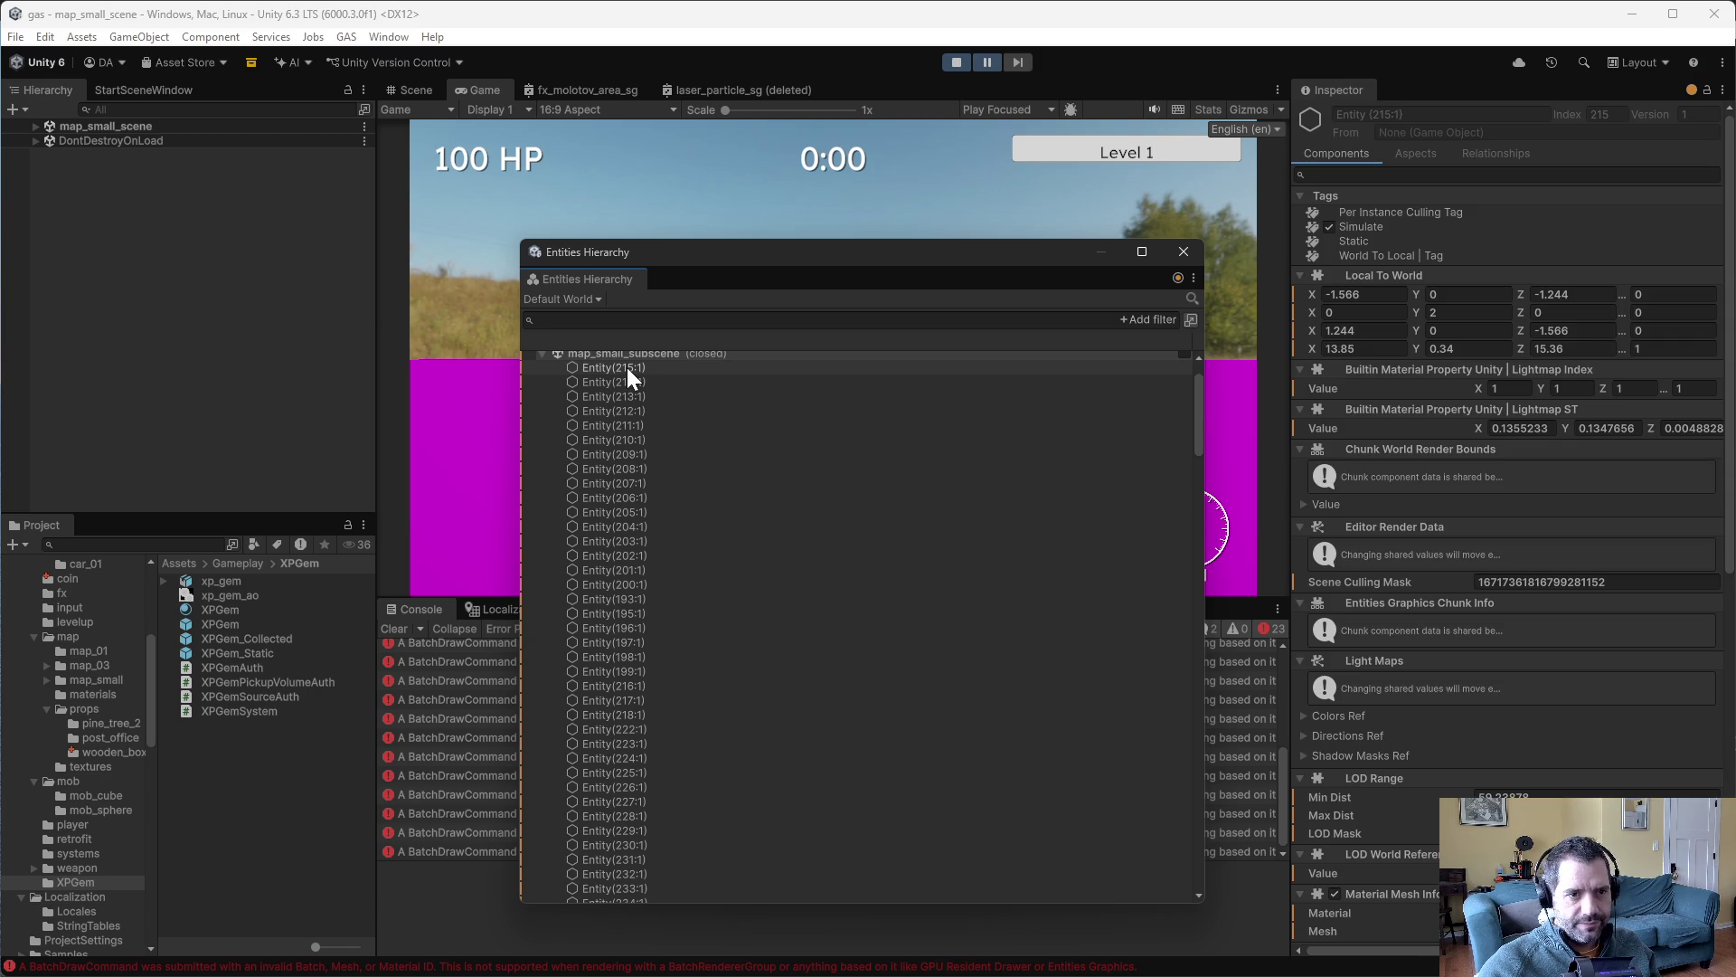
key(Down)
key(Down)
key(Down)
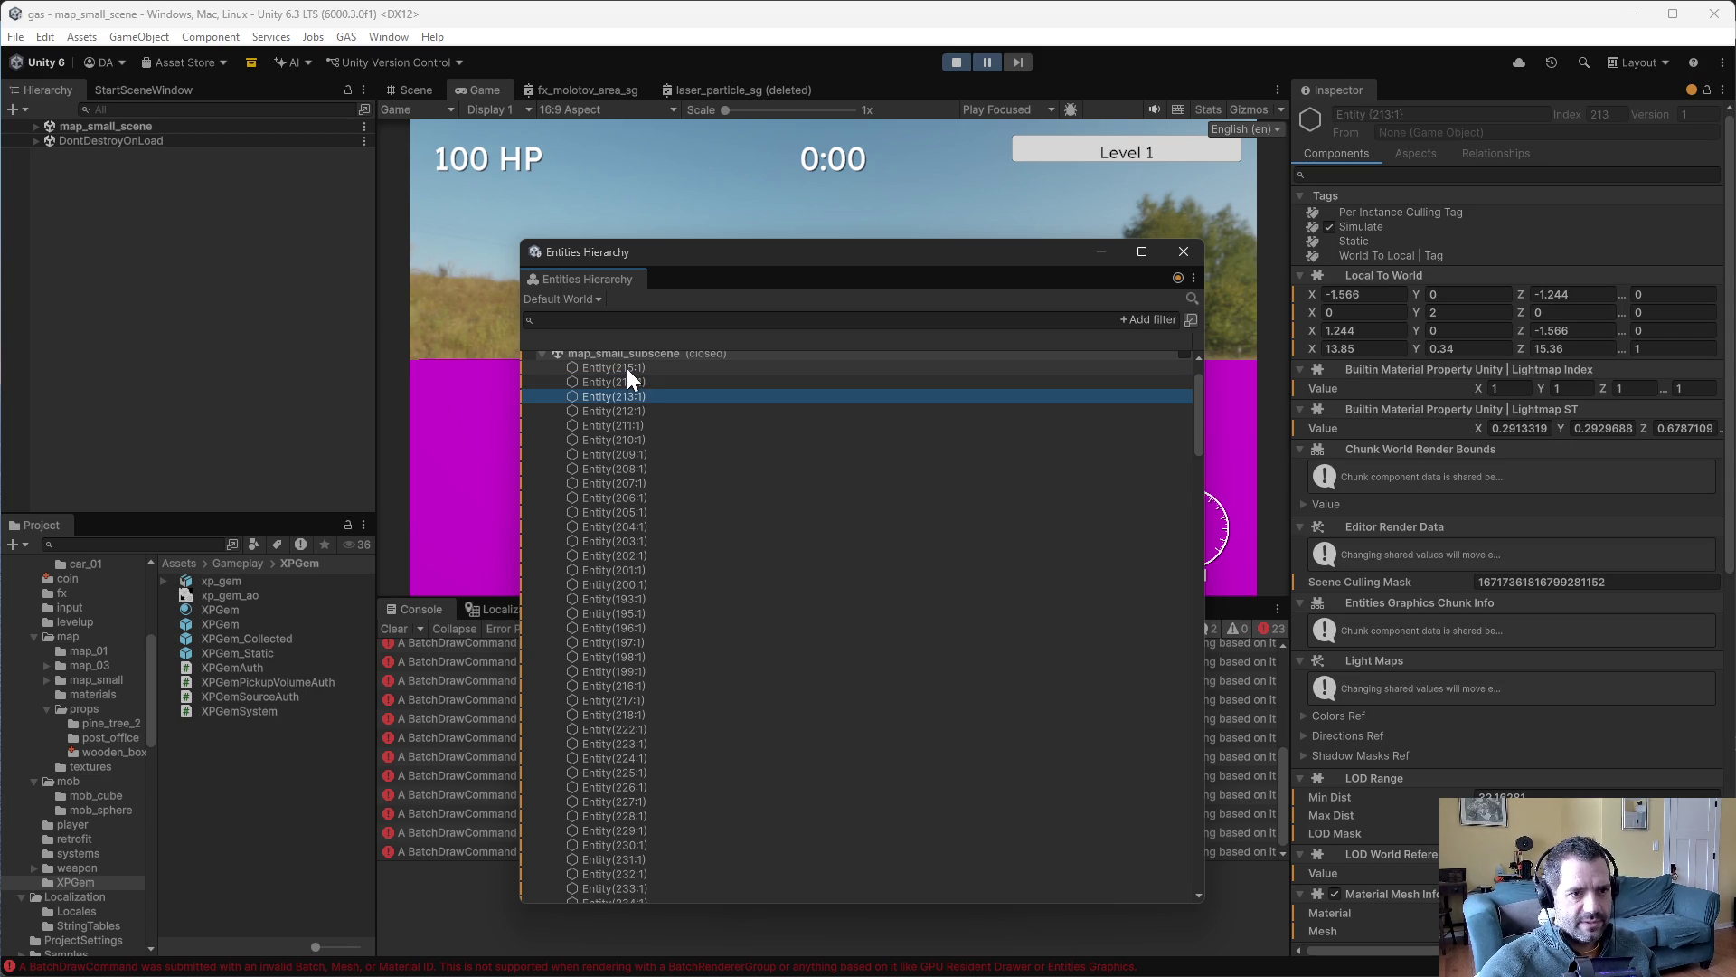
key(Down)
key(Down)
key(Down)
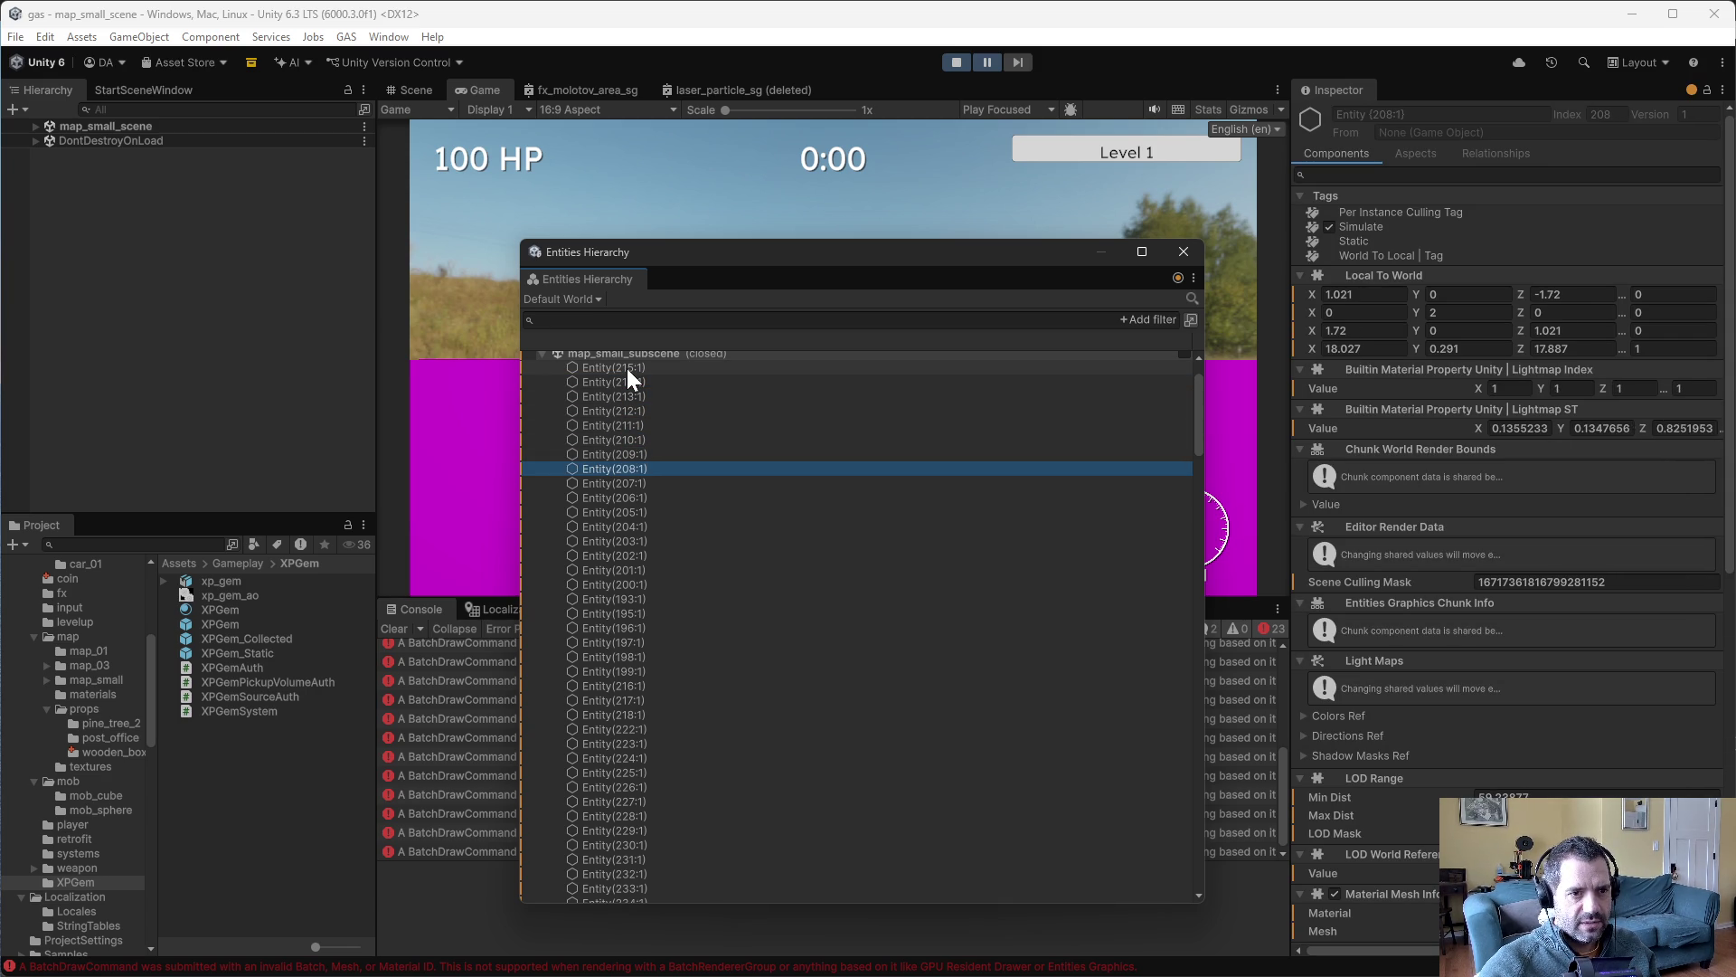
key(Down)
key(Down)
key(Down)
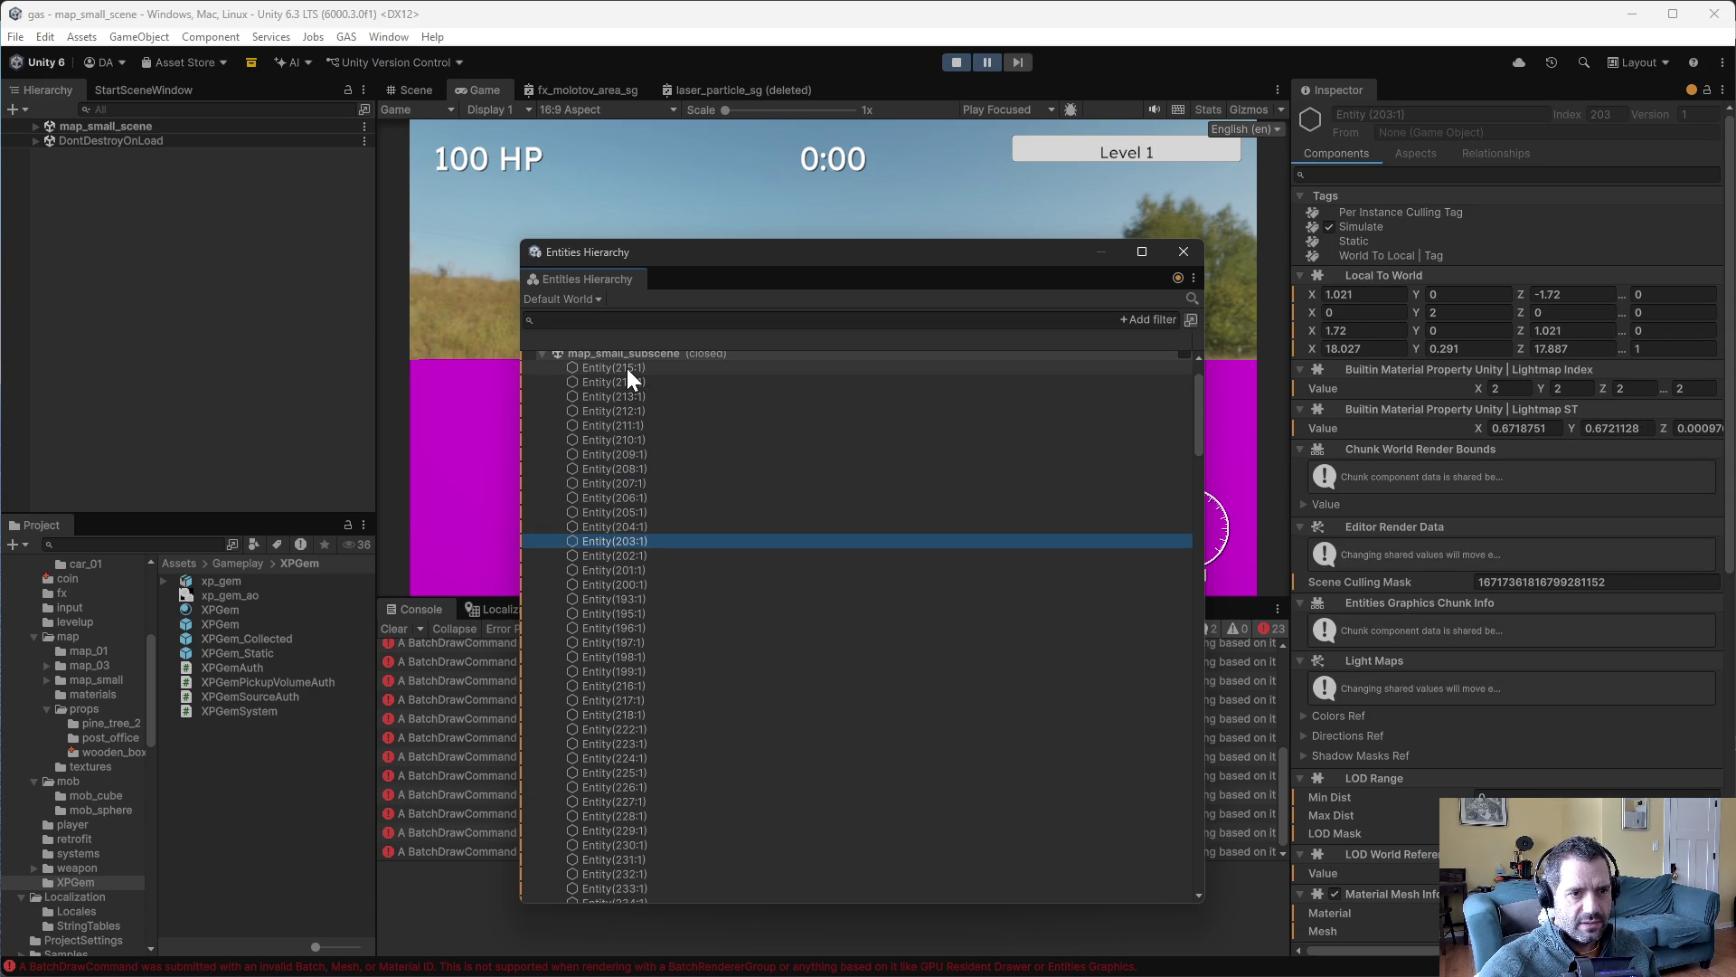
key(Down)
key(Down)
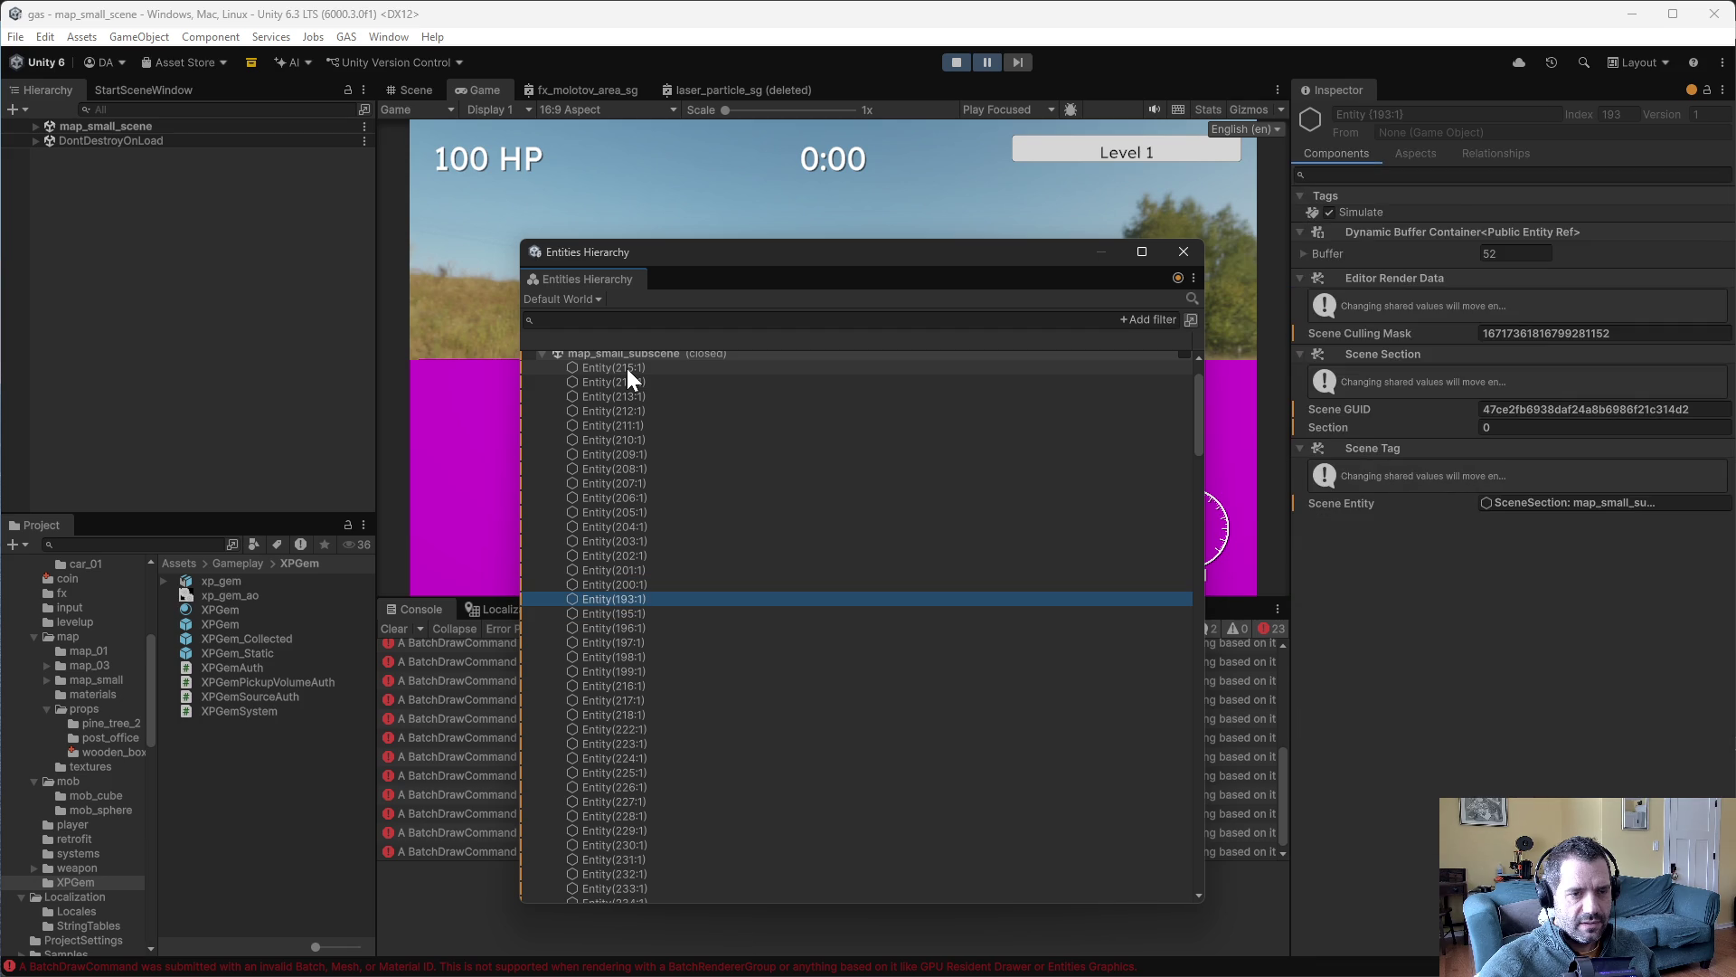
key(Down)
key(Down)
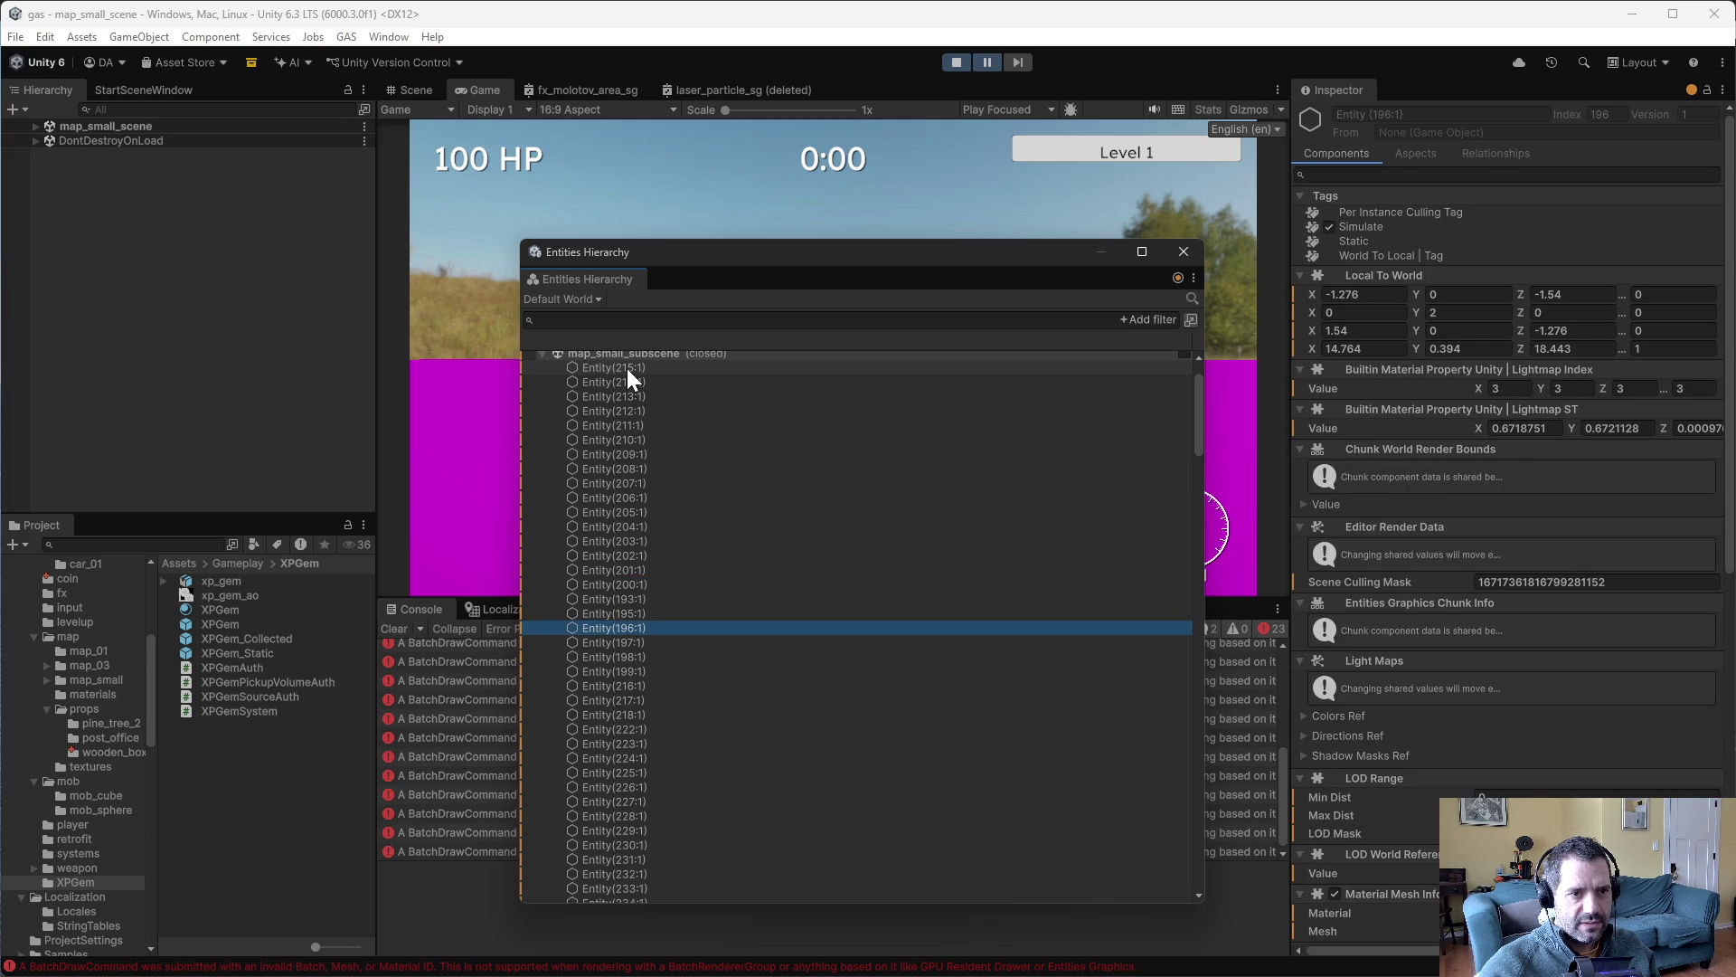
key(Down)
key(Down)
key(Down)
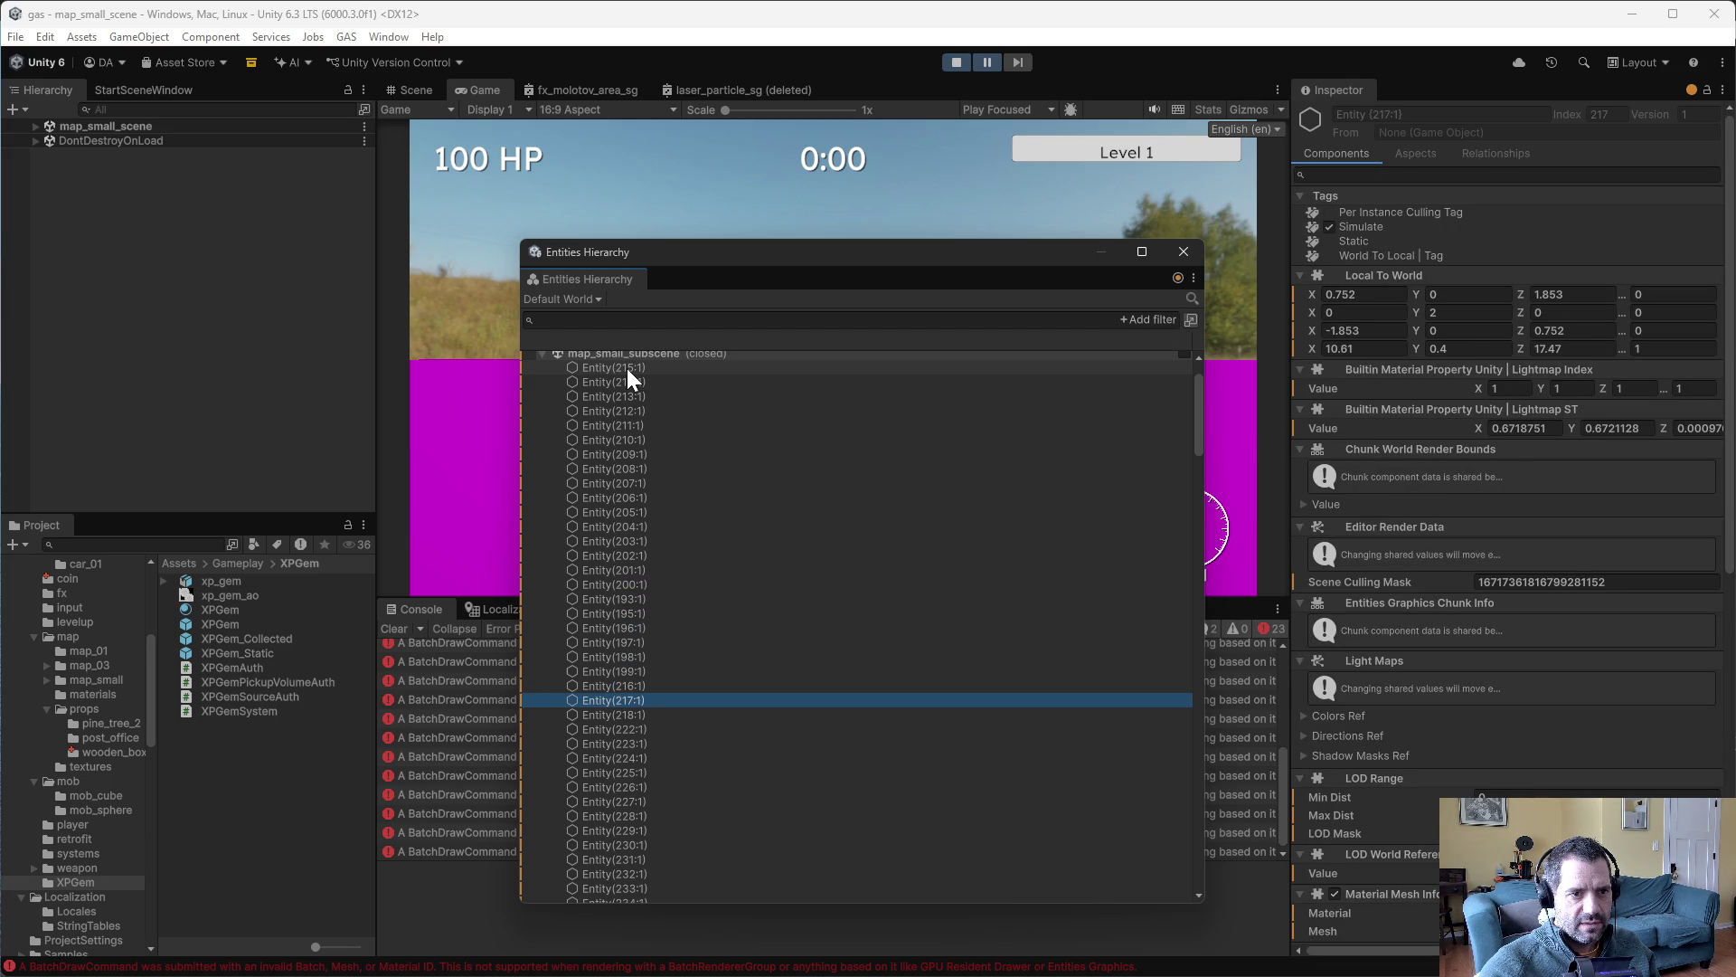
key(Down)
key(Down)
key(Down)
key(Down)
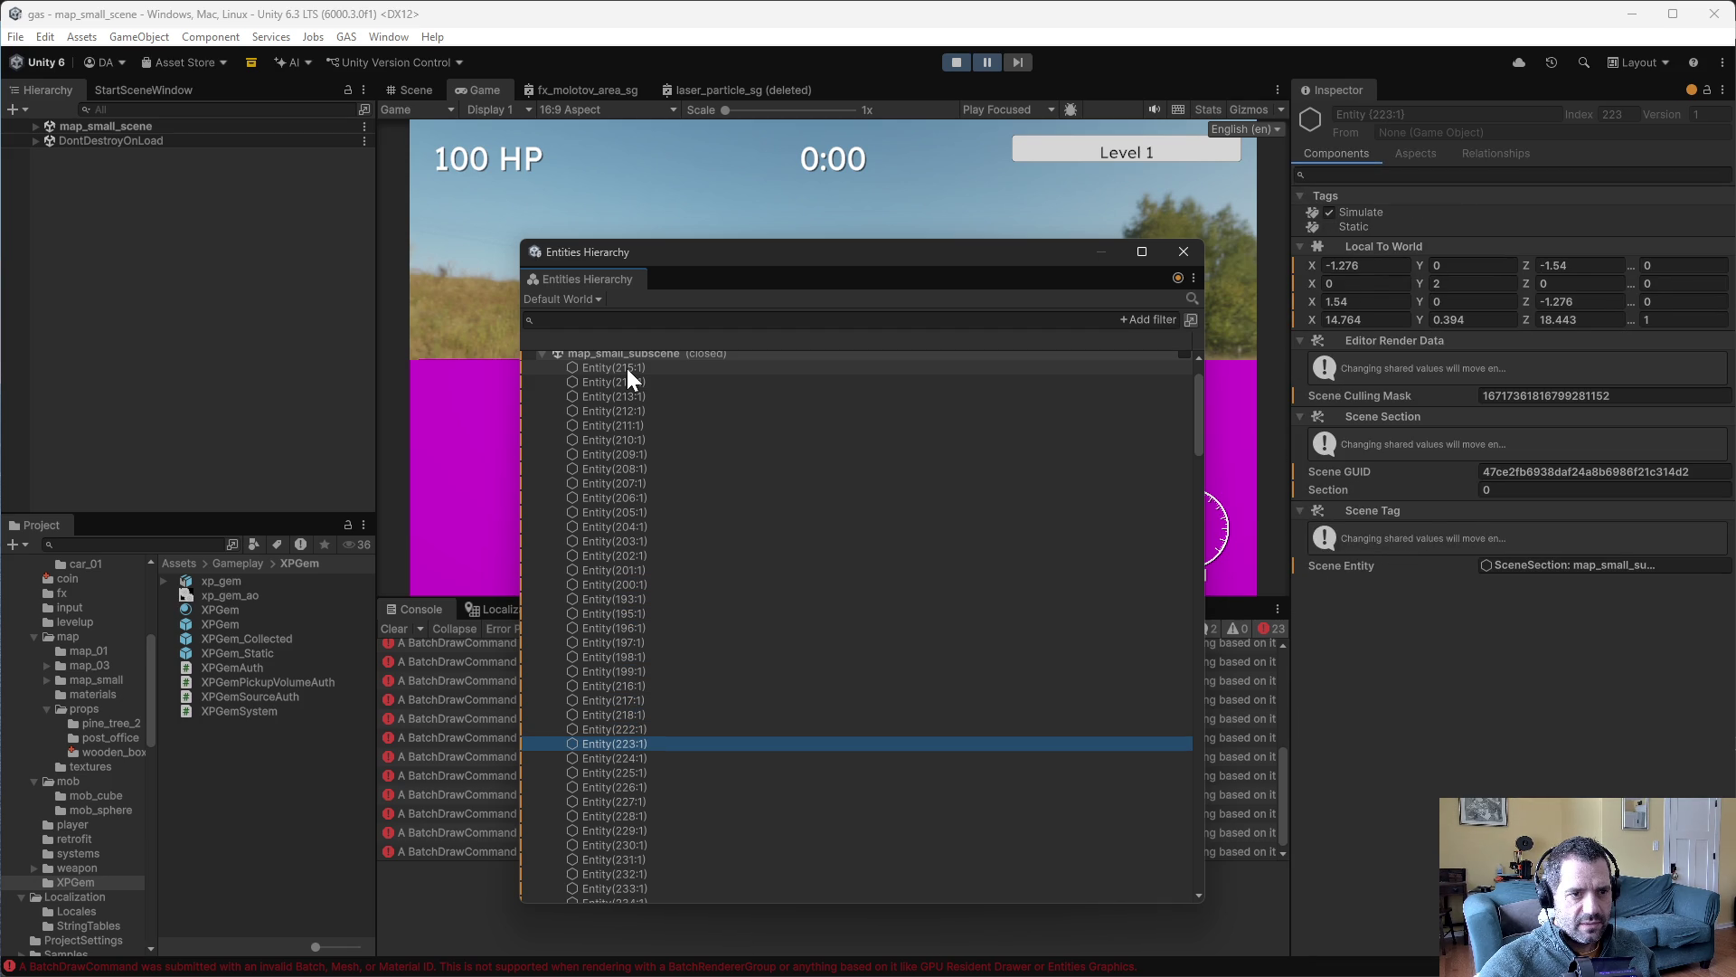
key(Down)
key(Down)
key(Down)
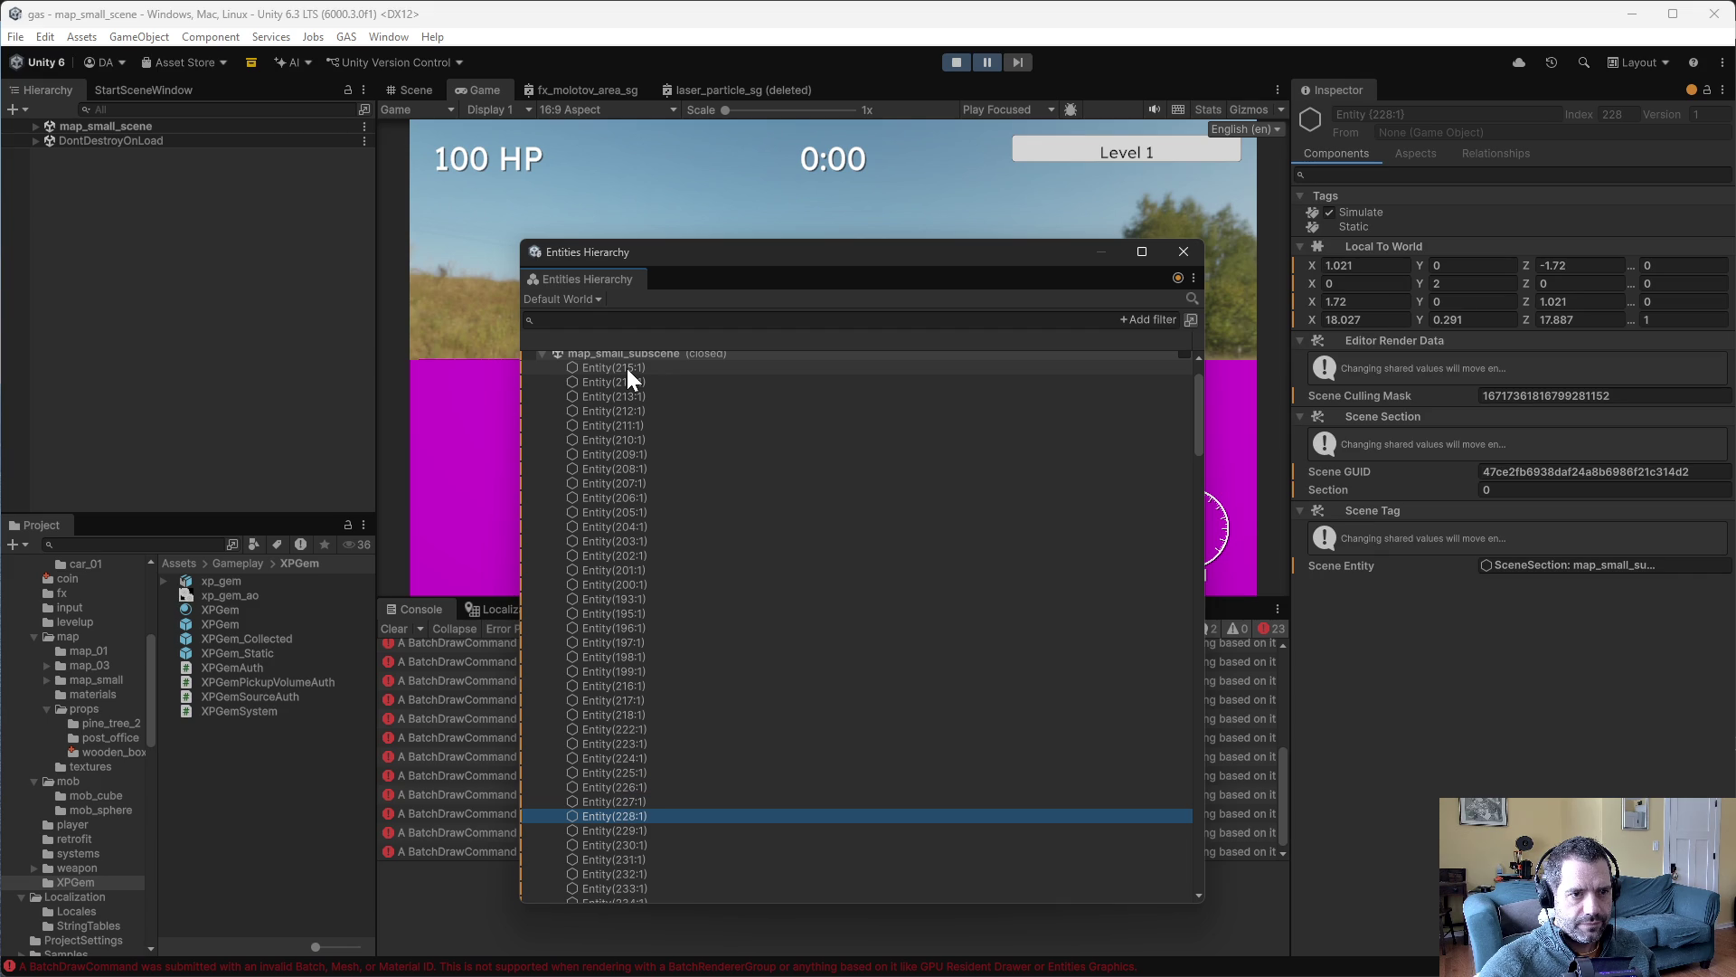
scroll(714, 556, down, 8)
key(Down)
key(Down)
key(Down)
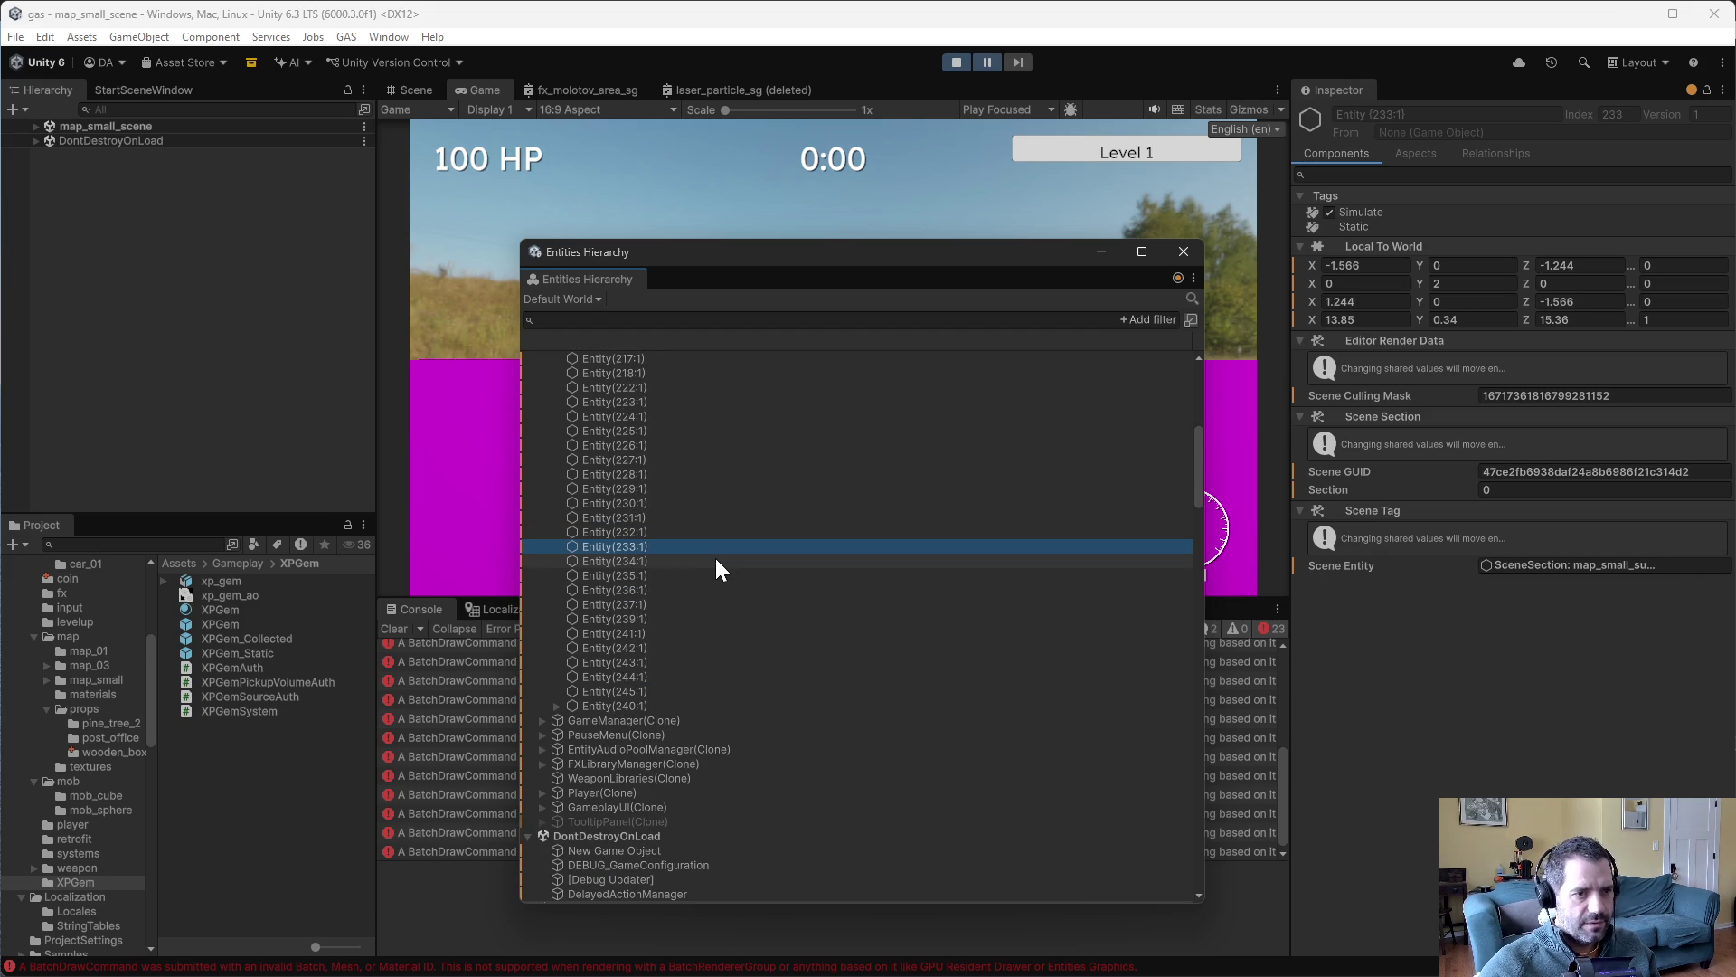
key(Down)
key(Down)
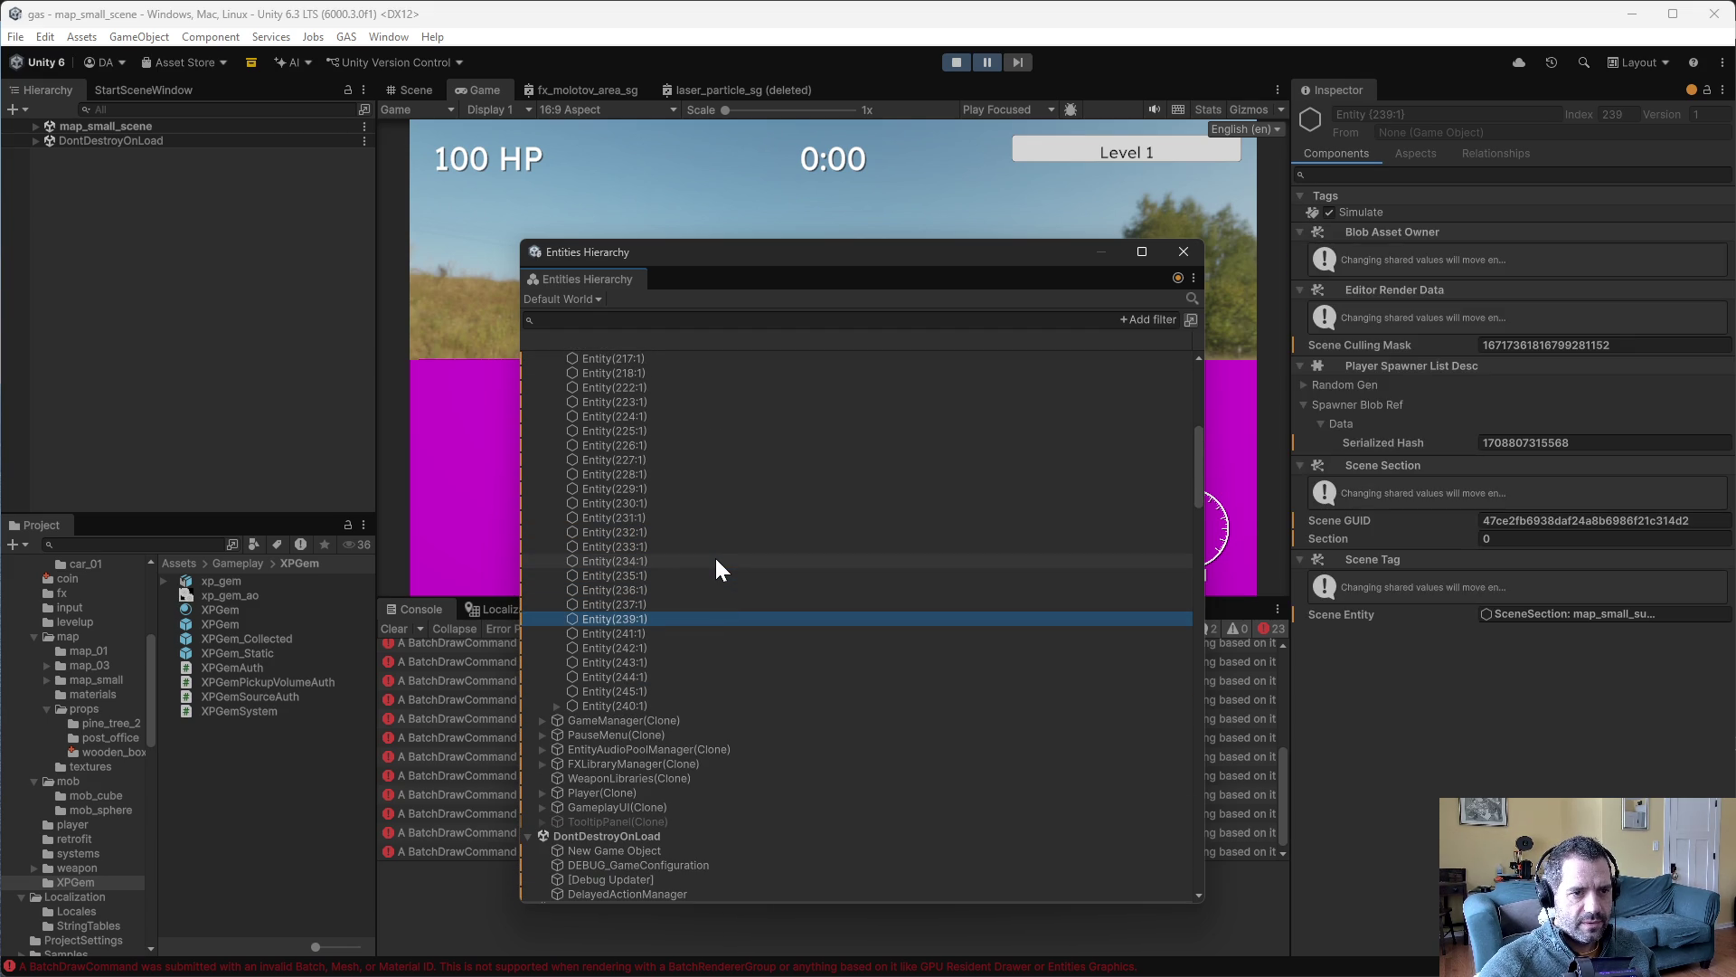
key(Down)
key(Down)
key(Down)
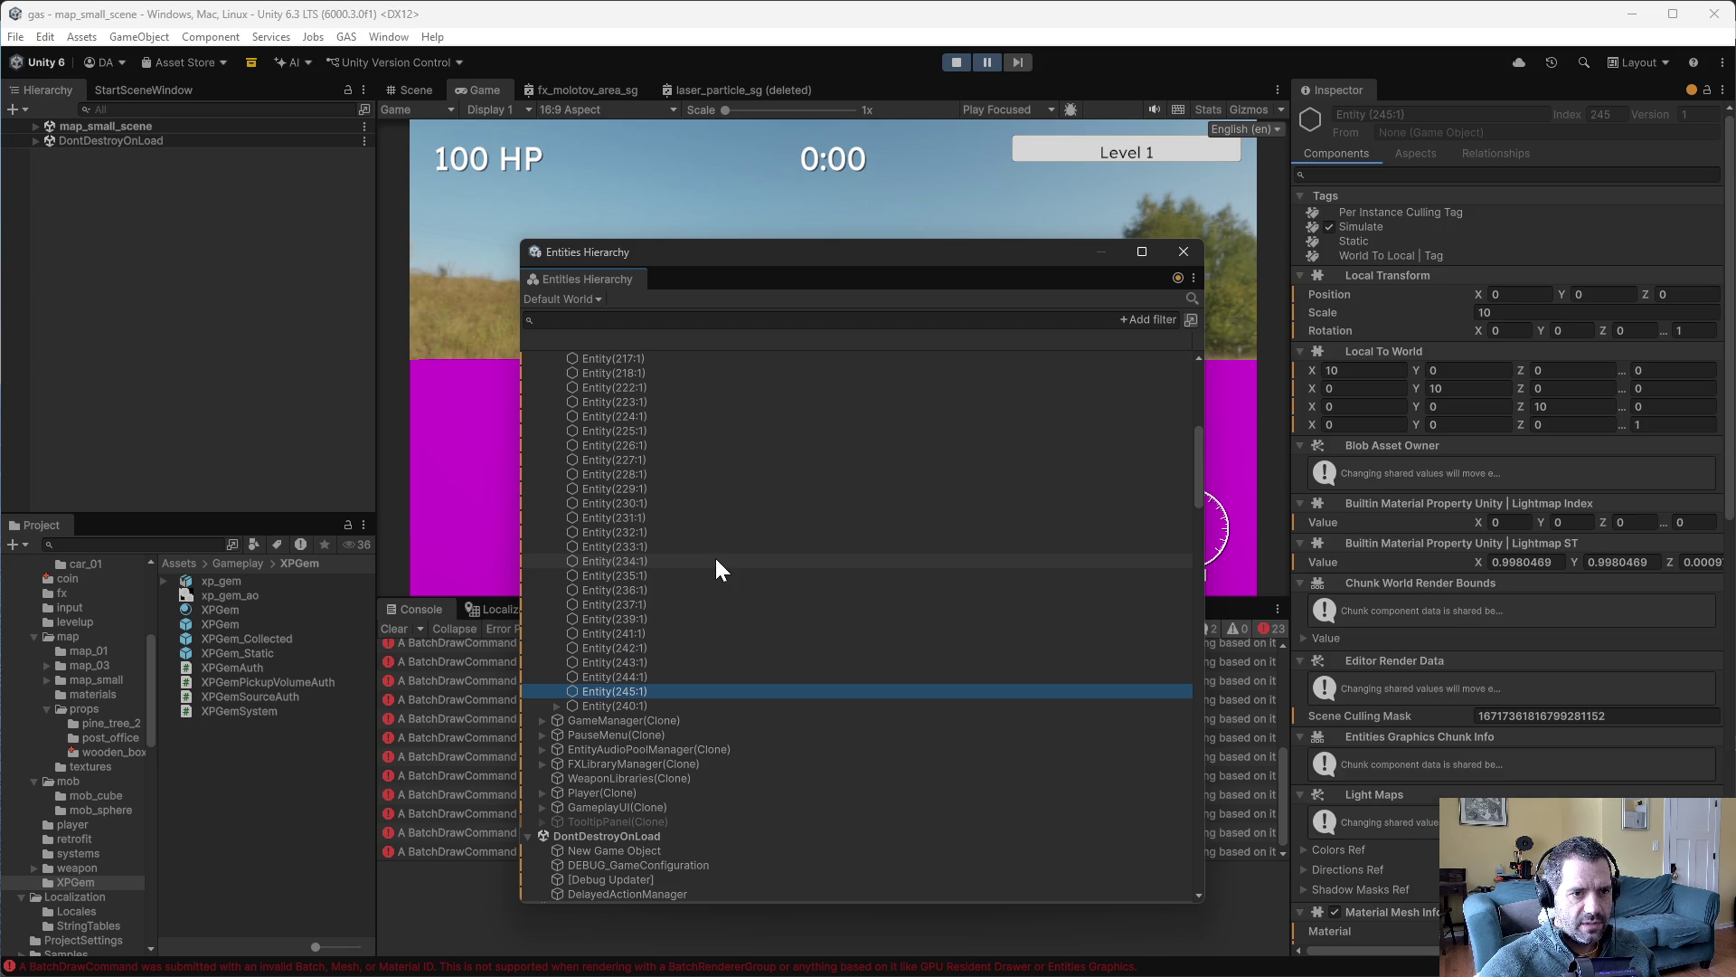
key(Down)
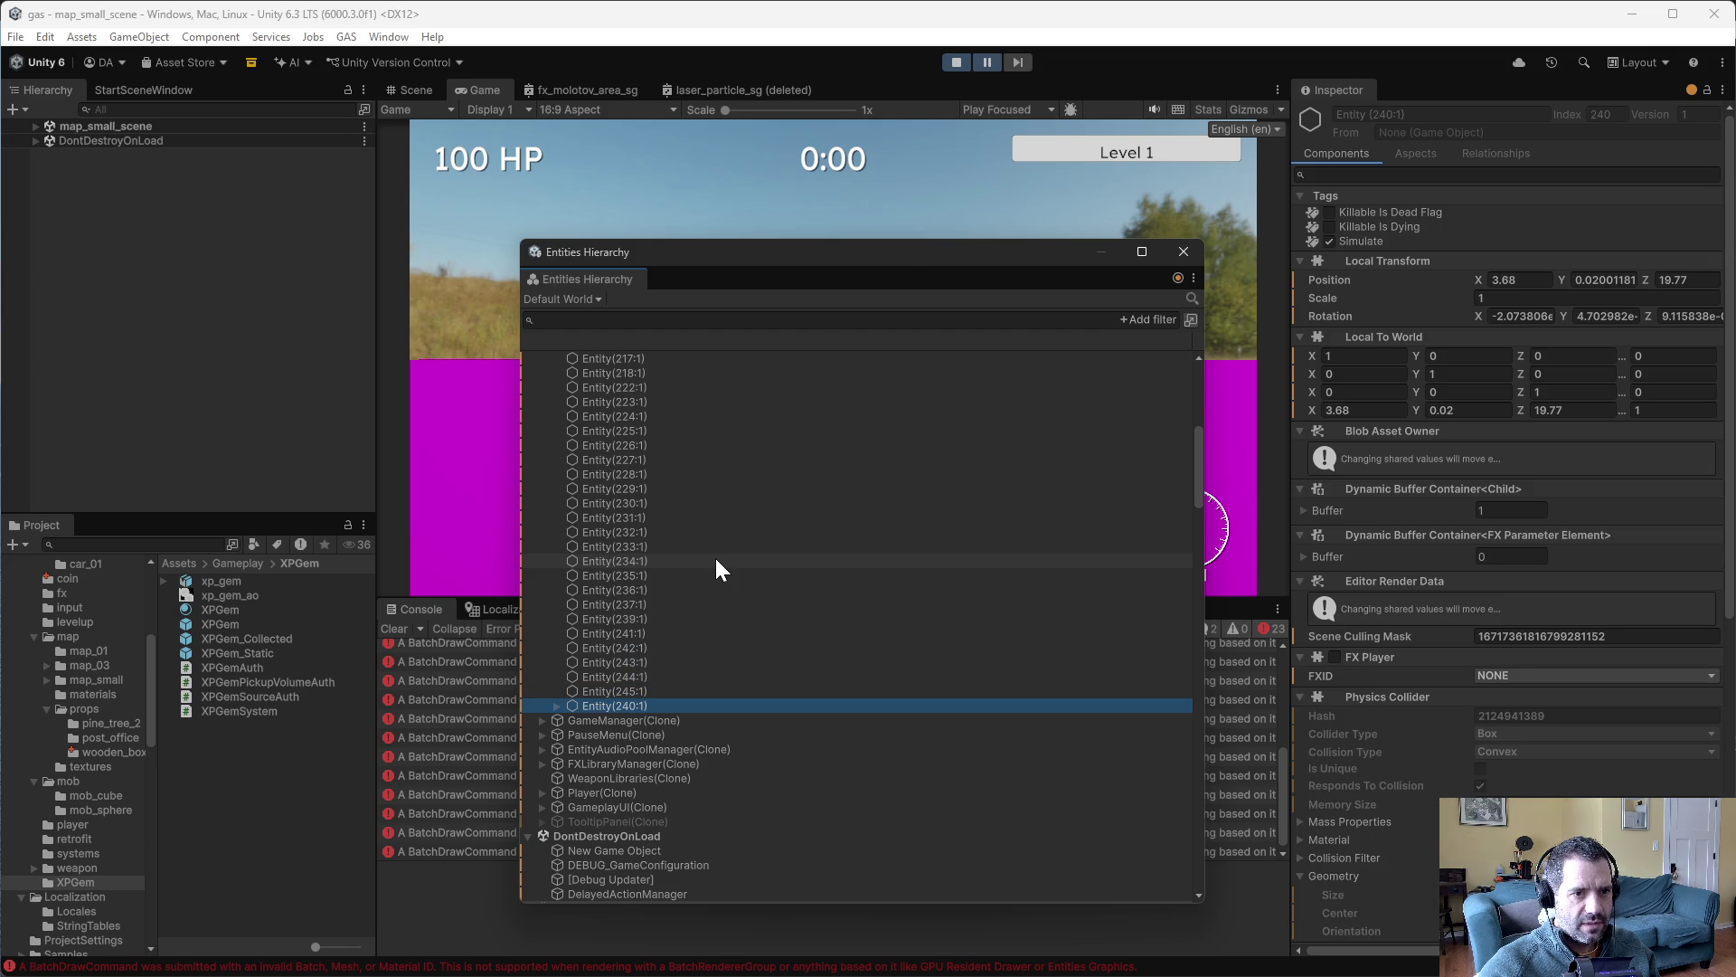
- Expand Entity(240:1) in the Entities Hierarchy and inspect its child Entity(238:1)
click(557, 701)
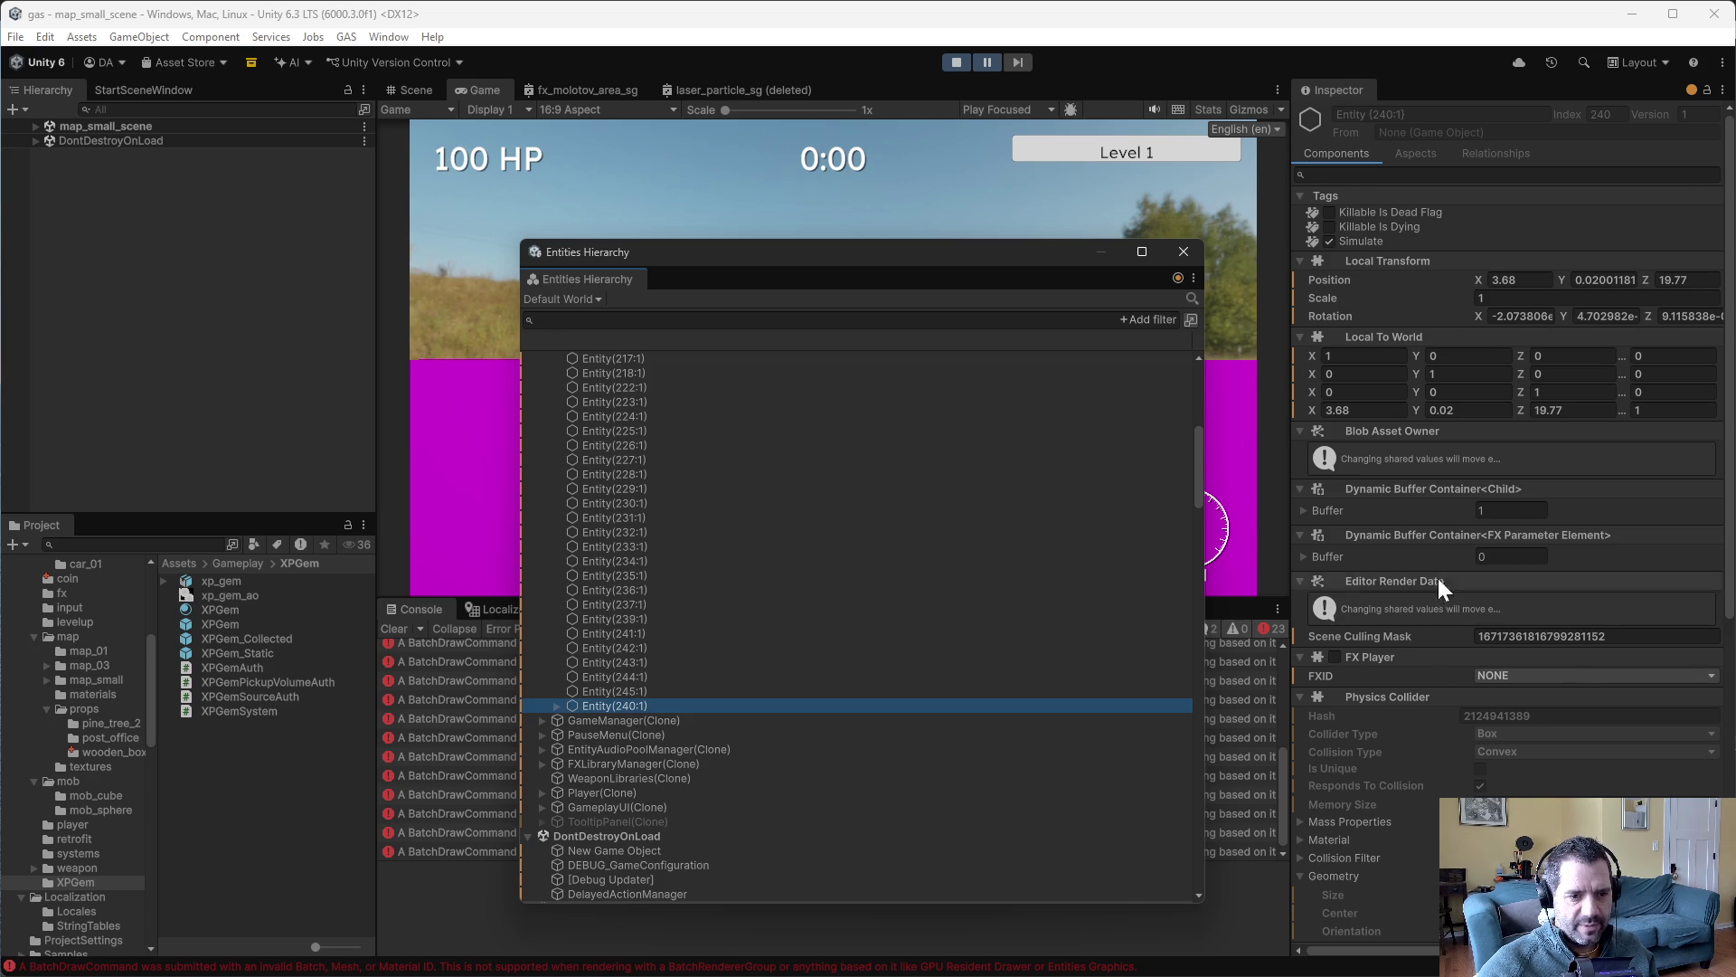
scroll(1438, 578, down, 2)
scroll(1374, 854, down, 3)
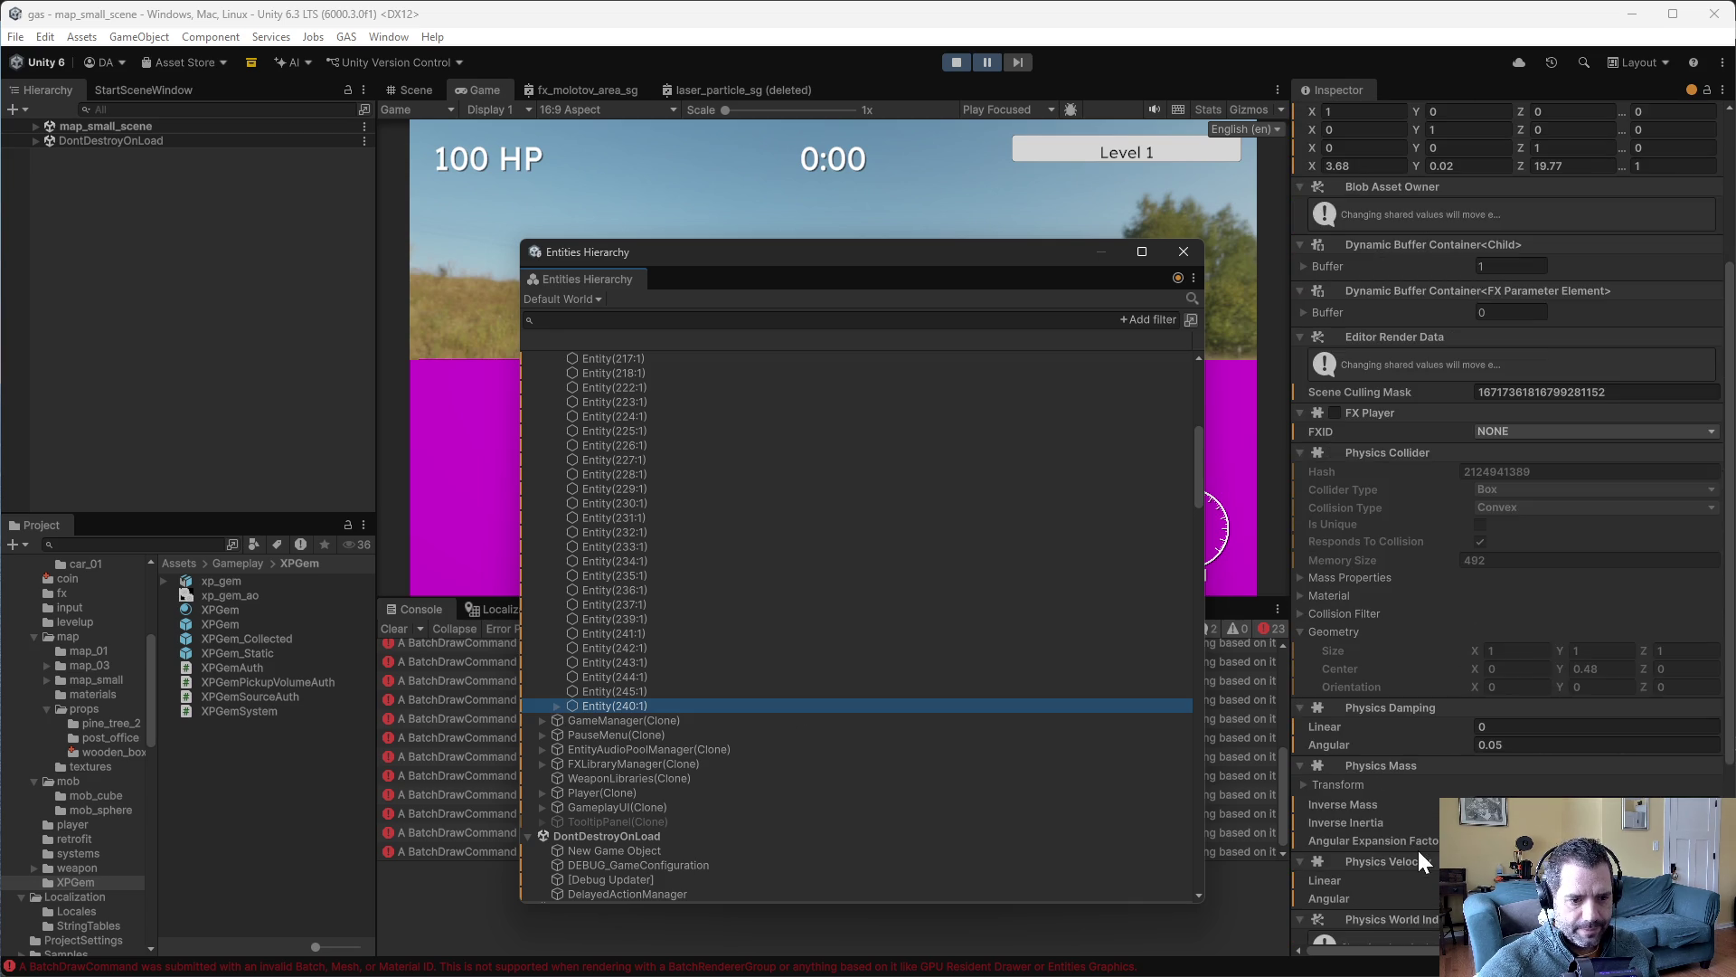
scroll(1366, 853, down, 6)
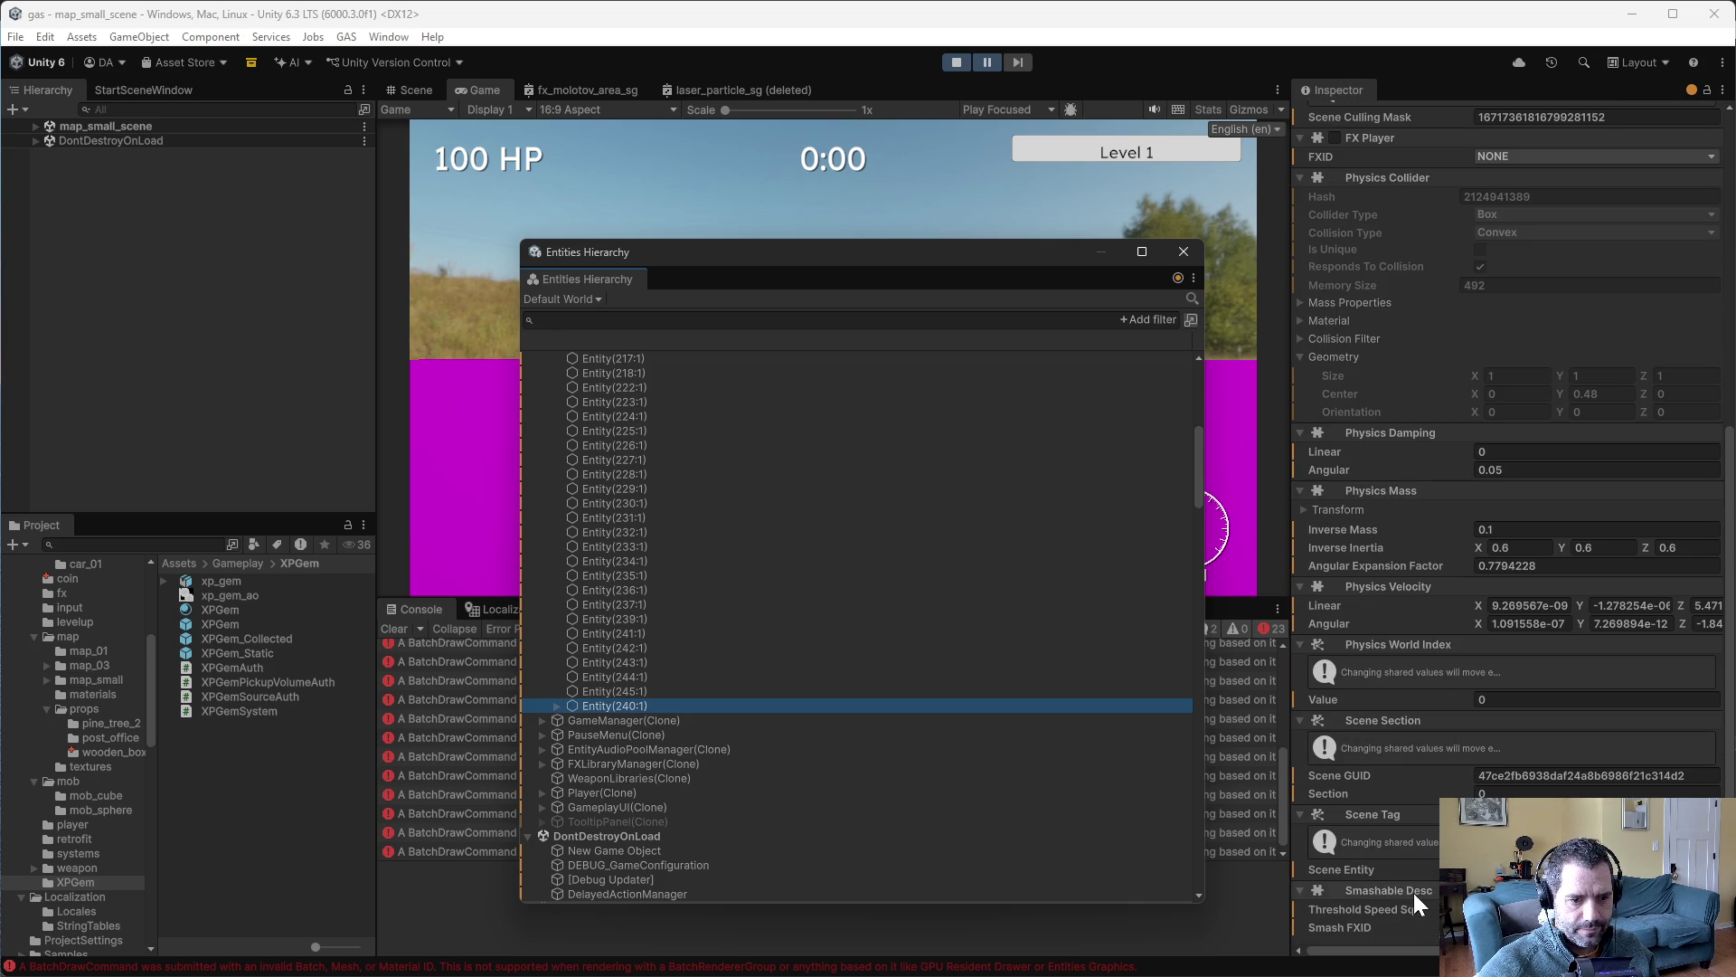
click(555, 706)
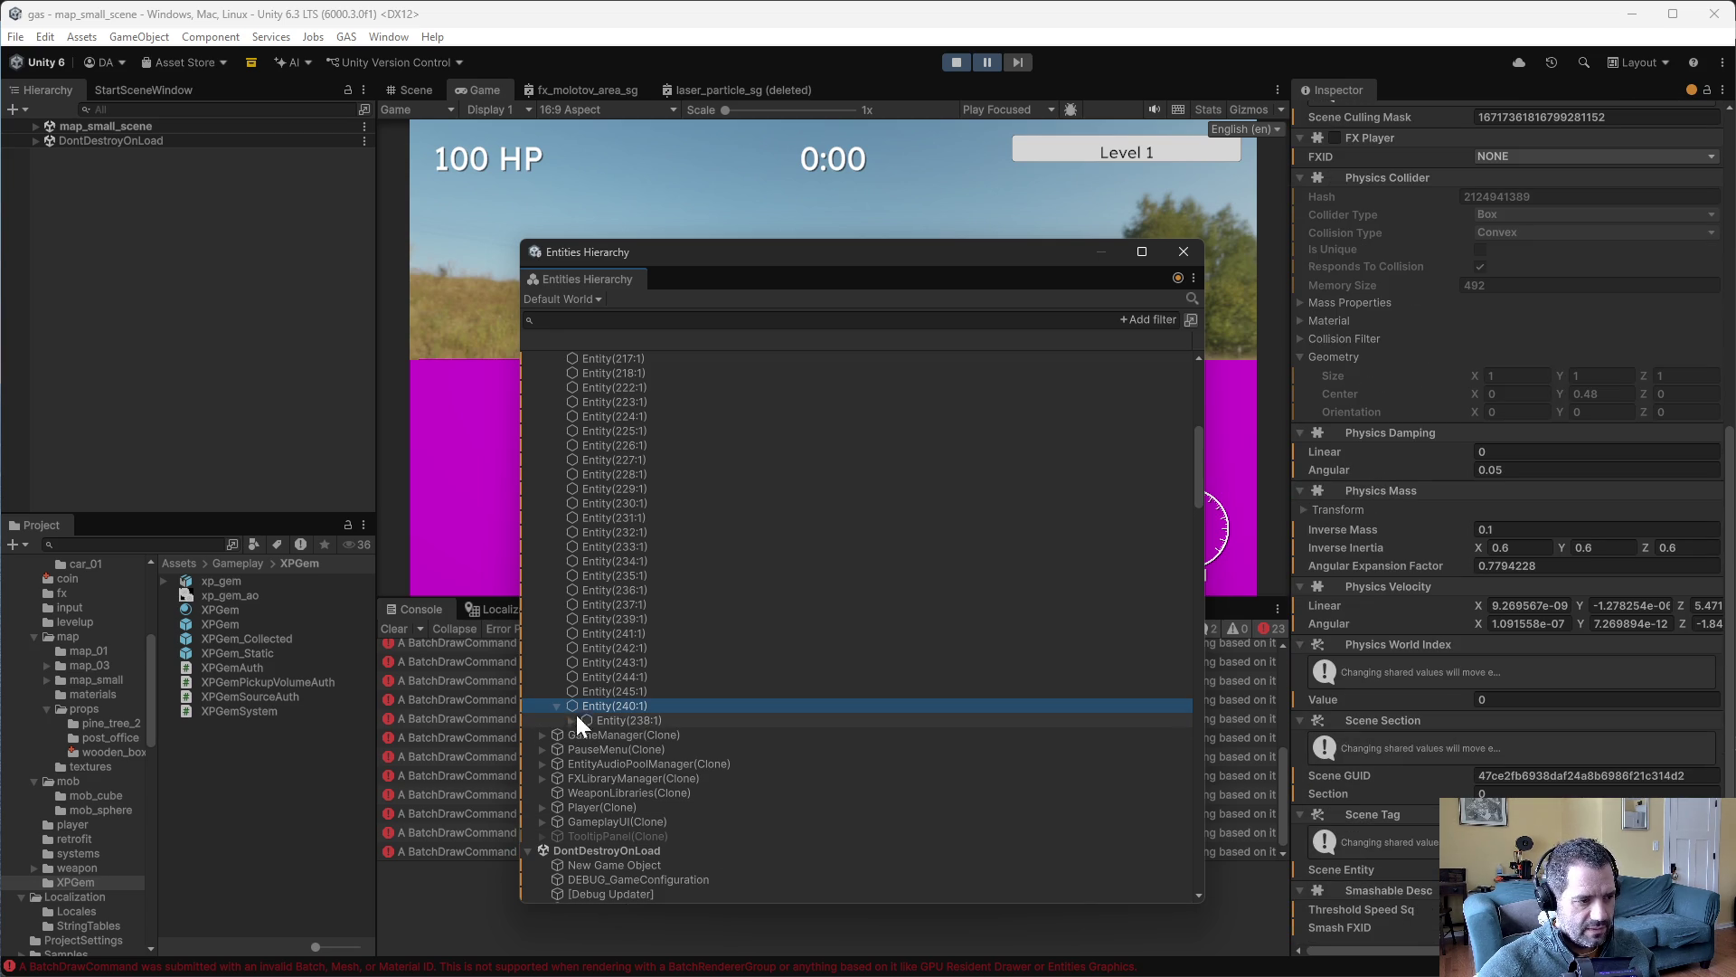
click(568, 722)
click(648, 720)
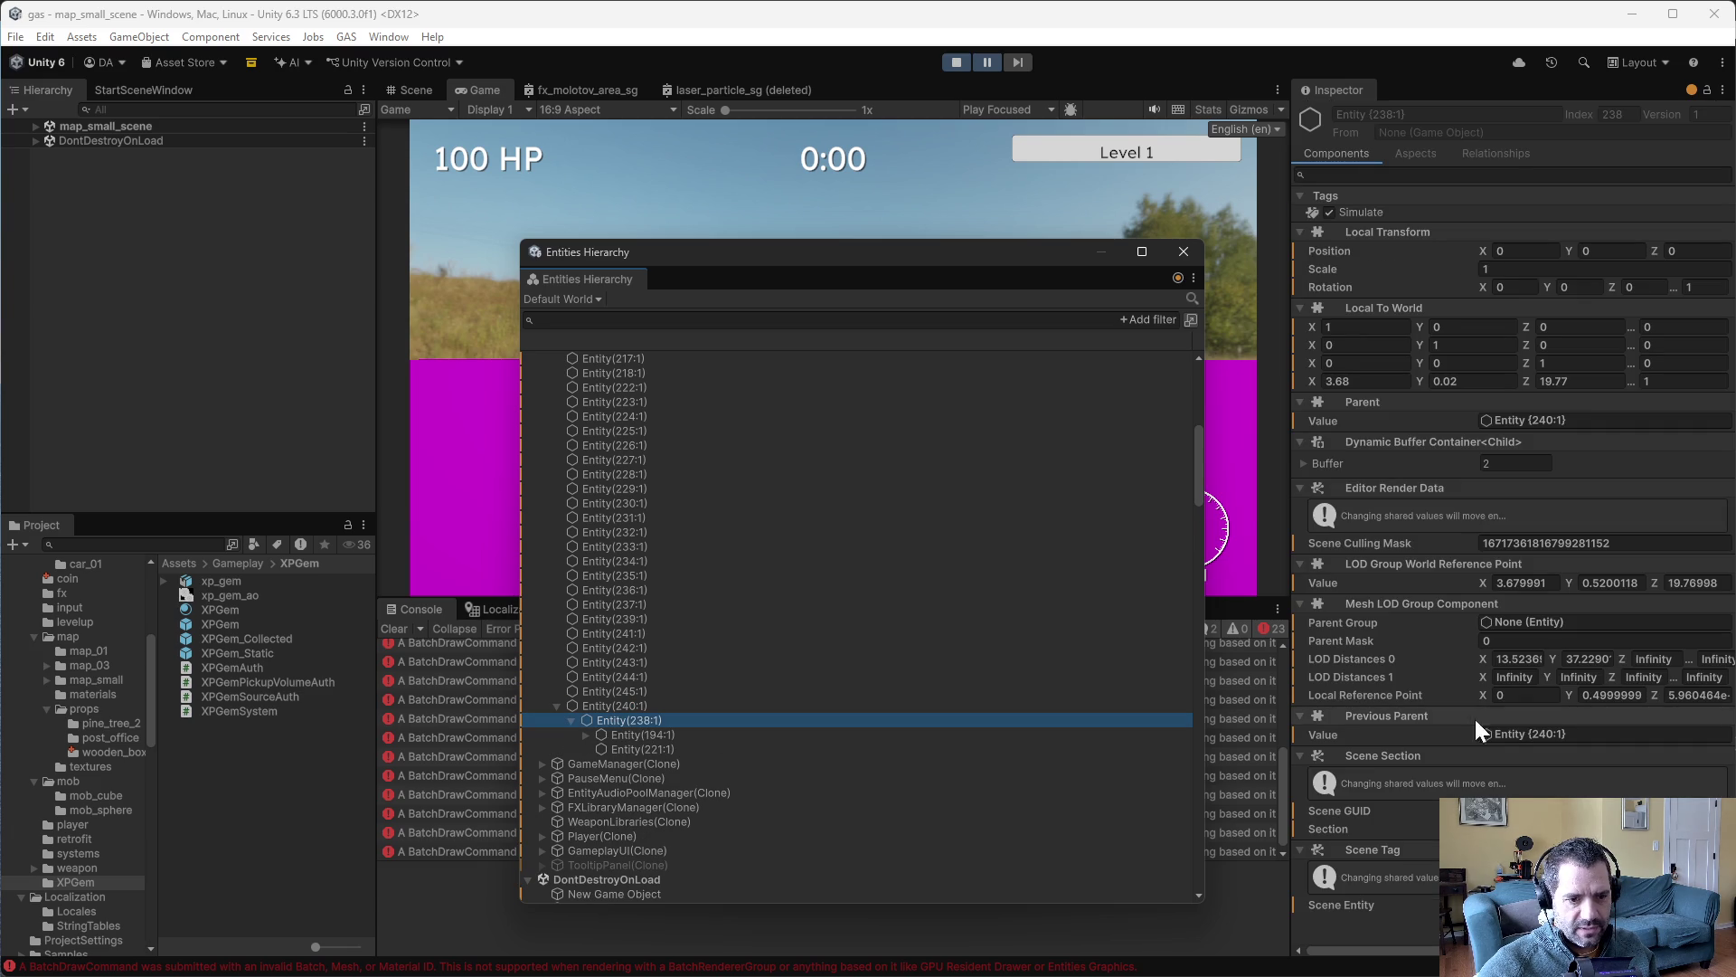
- Expand Entity(194:1) and inspect child entities 220, 219, 221, then Entity(238:1) again
click(586, 734)
click(637, 736)
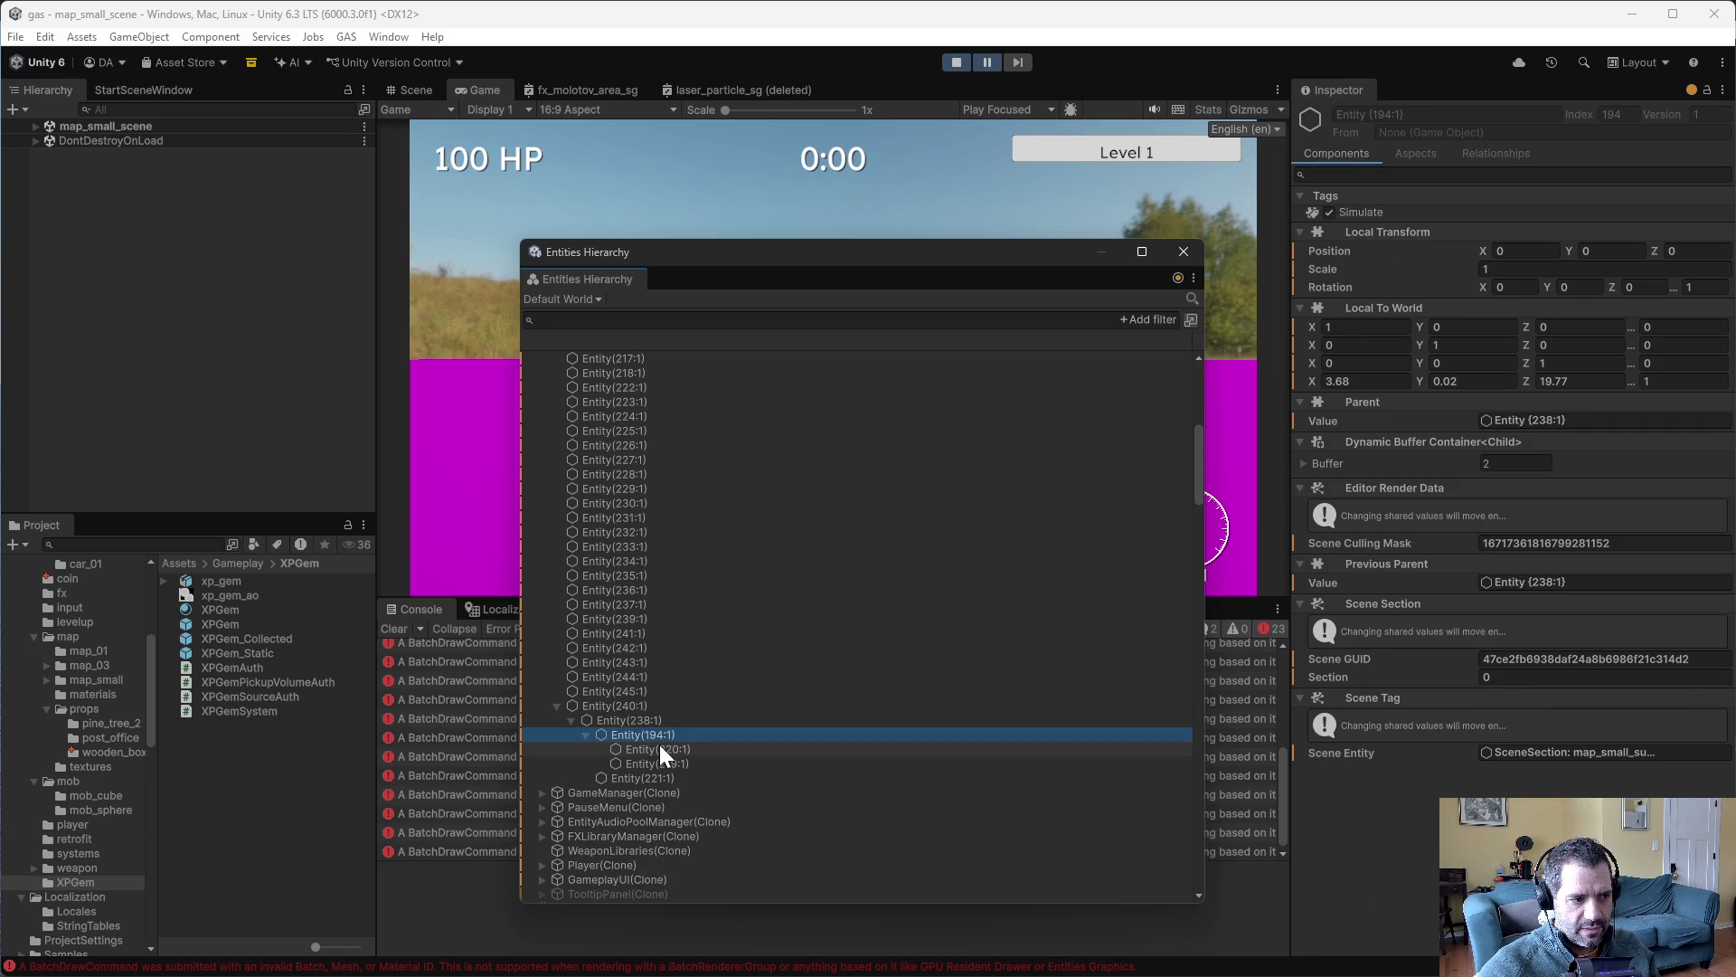
click(661, 749)
click(668, 758)
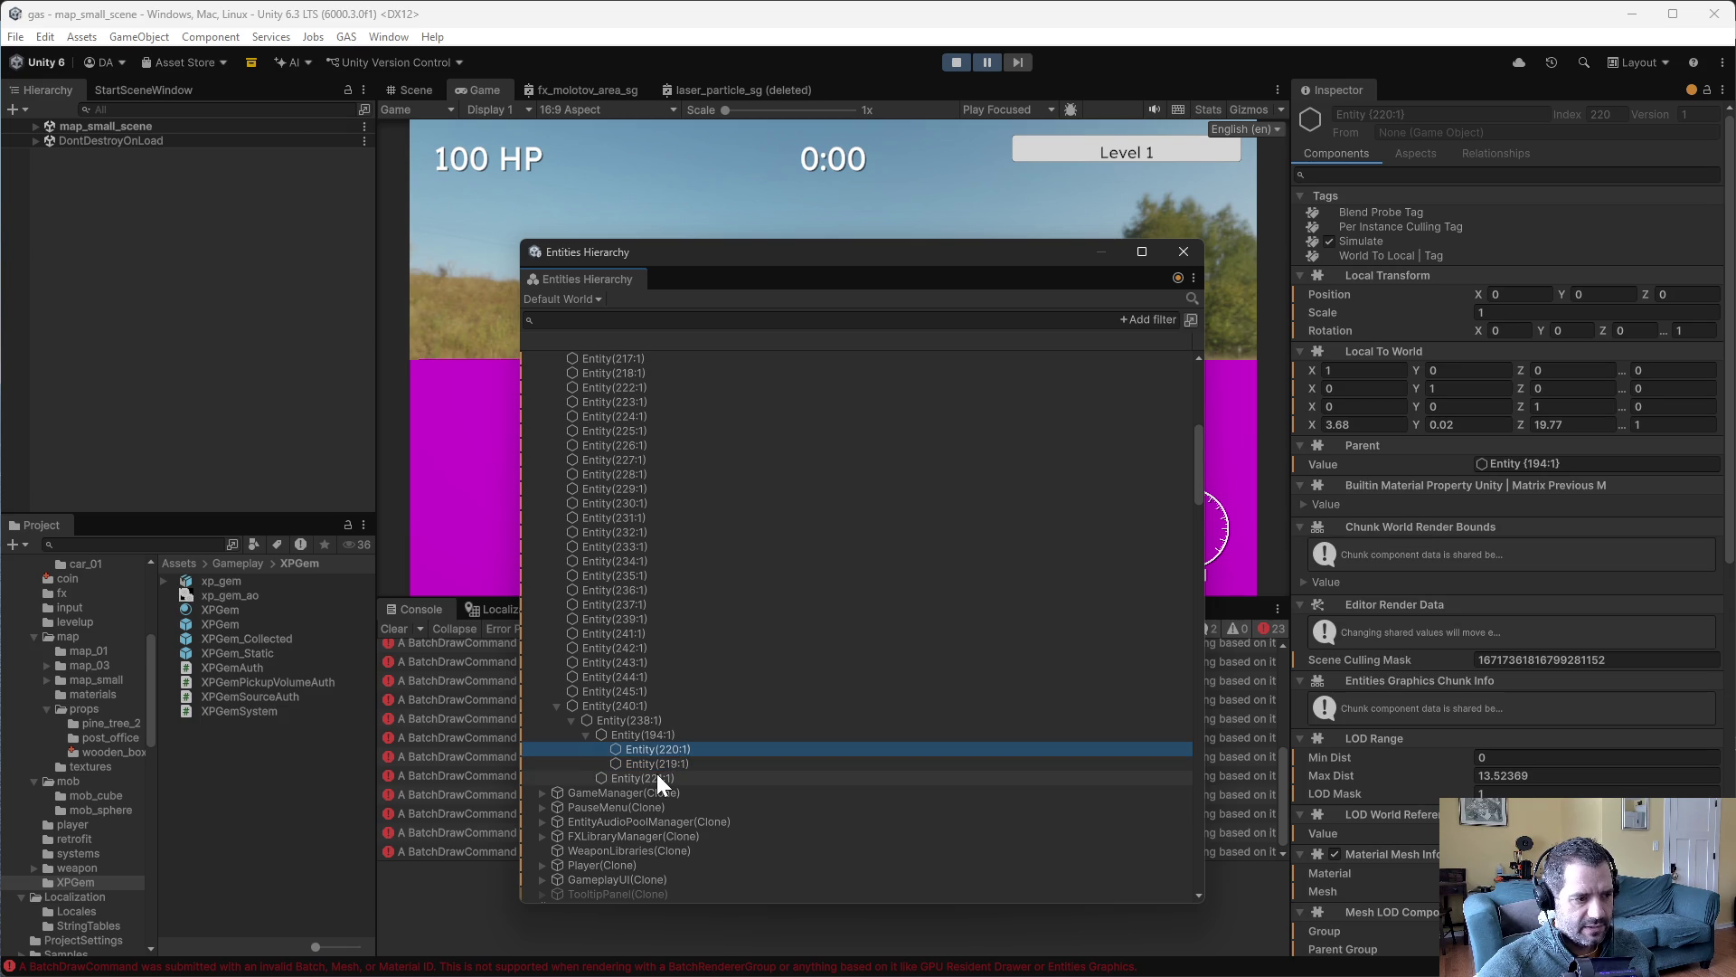
click(657, 776)
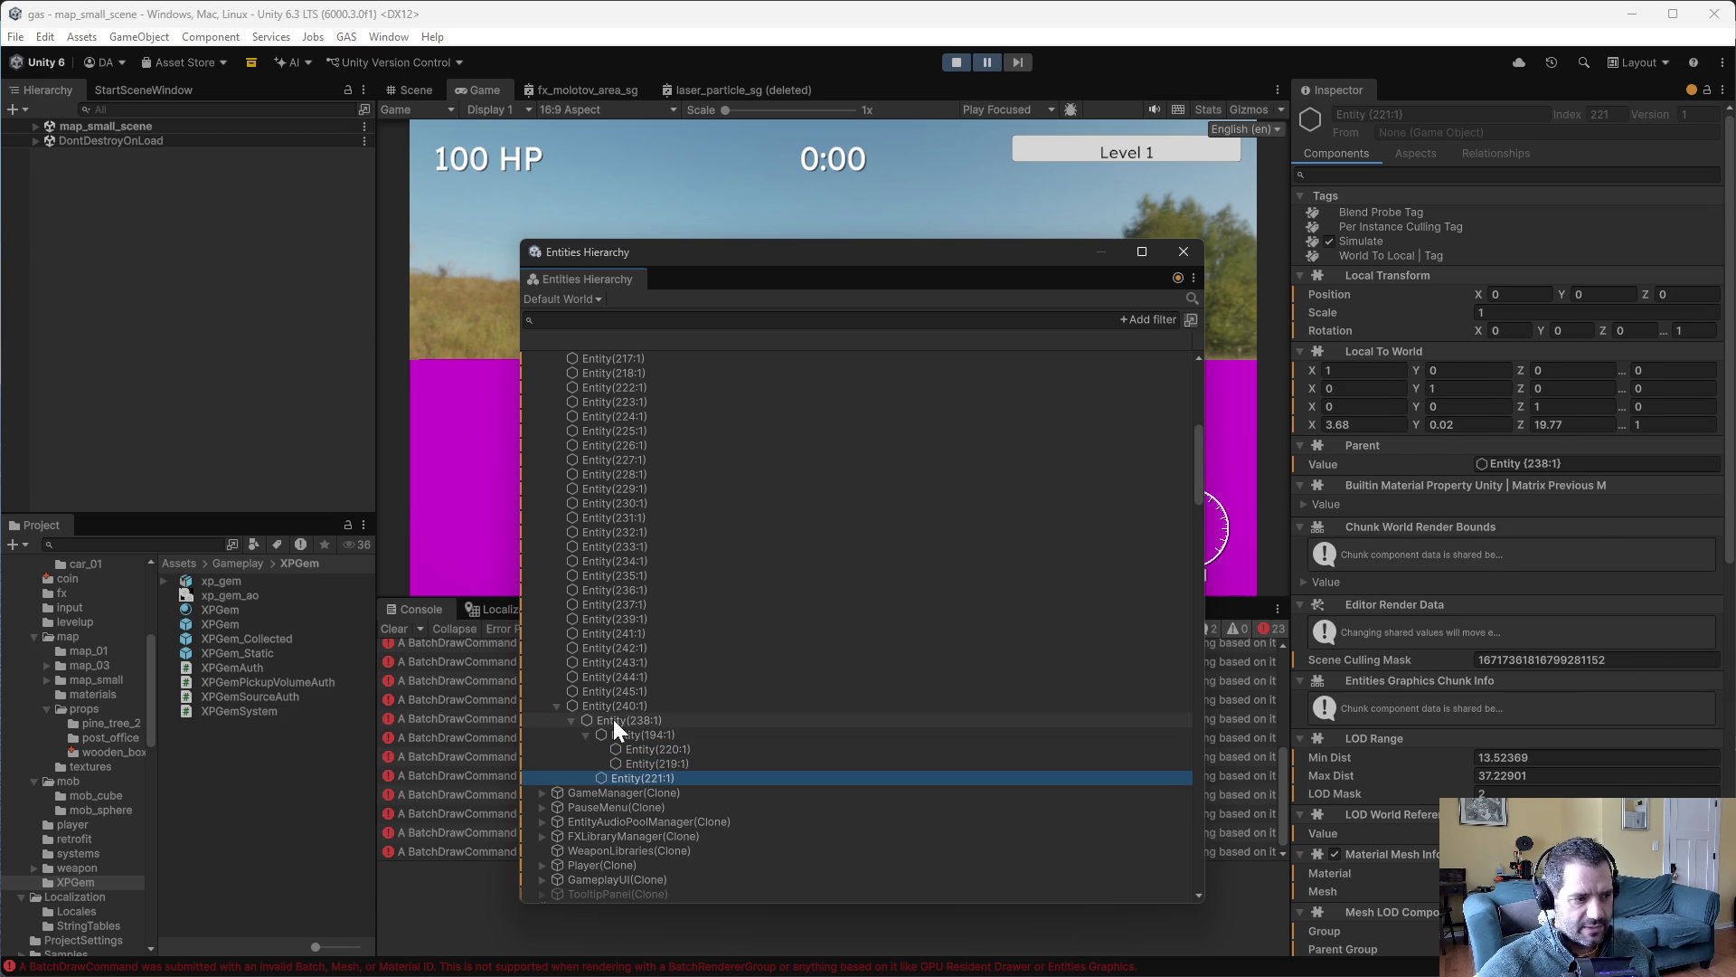
click(613, 719)
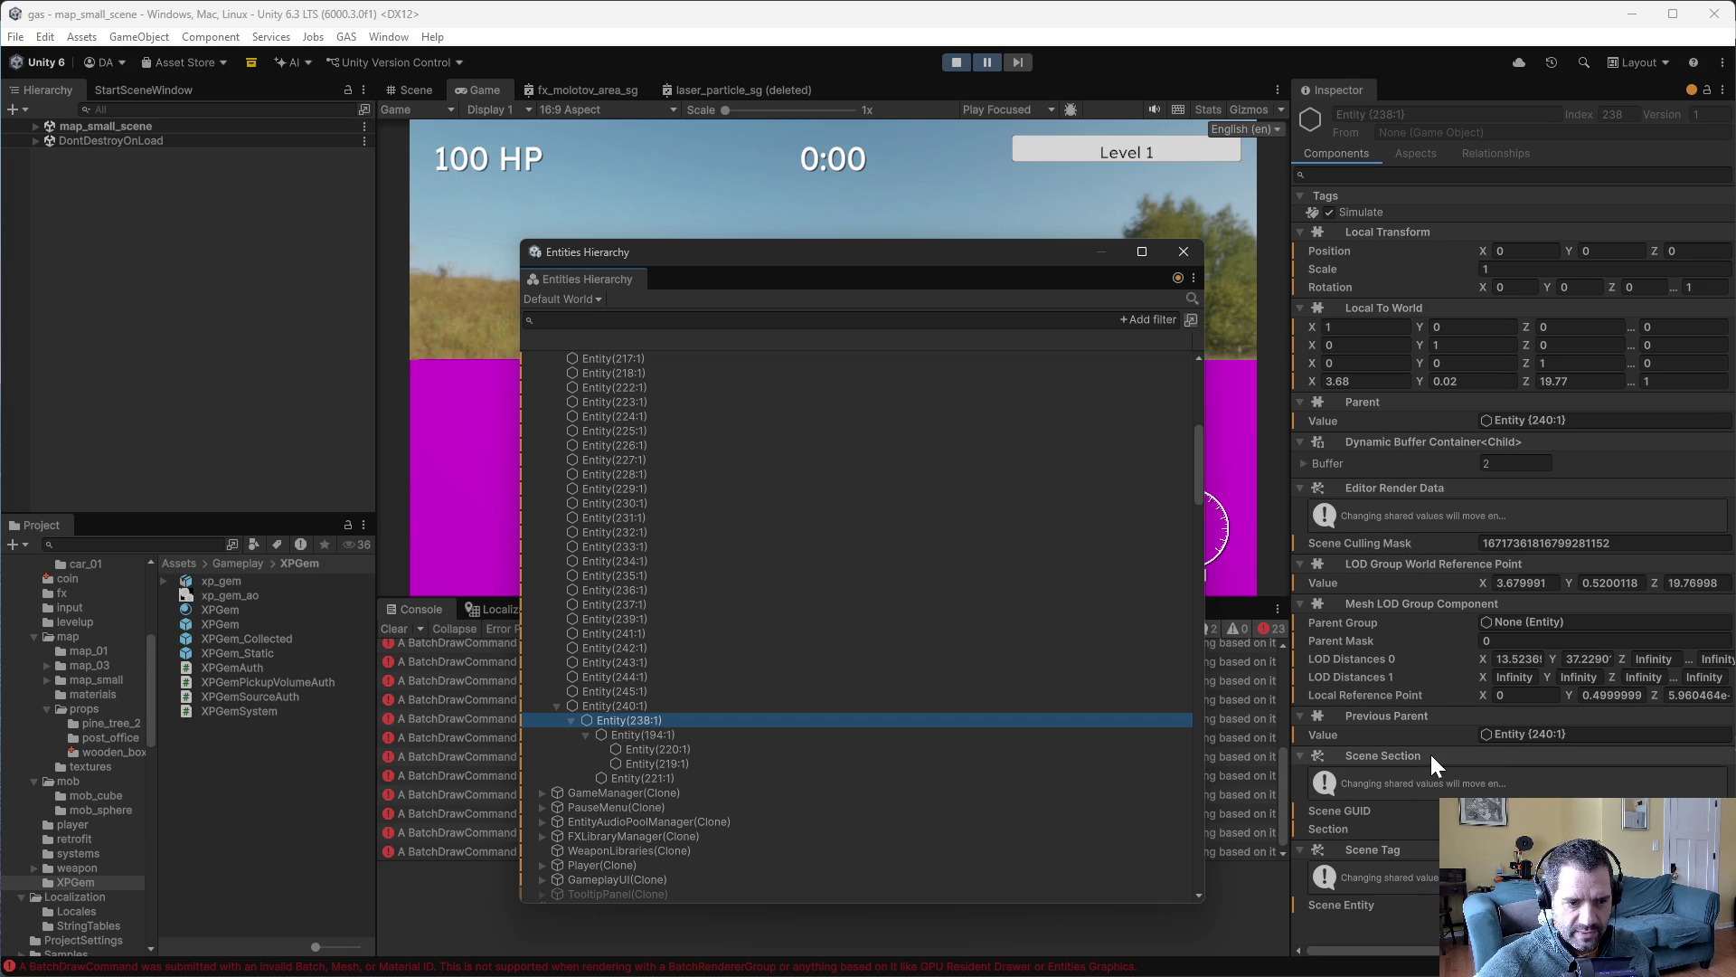
- Reselect the box Entity(240:1) and review its components, including the Smashable settings
click(626, 705)
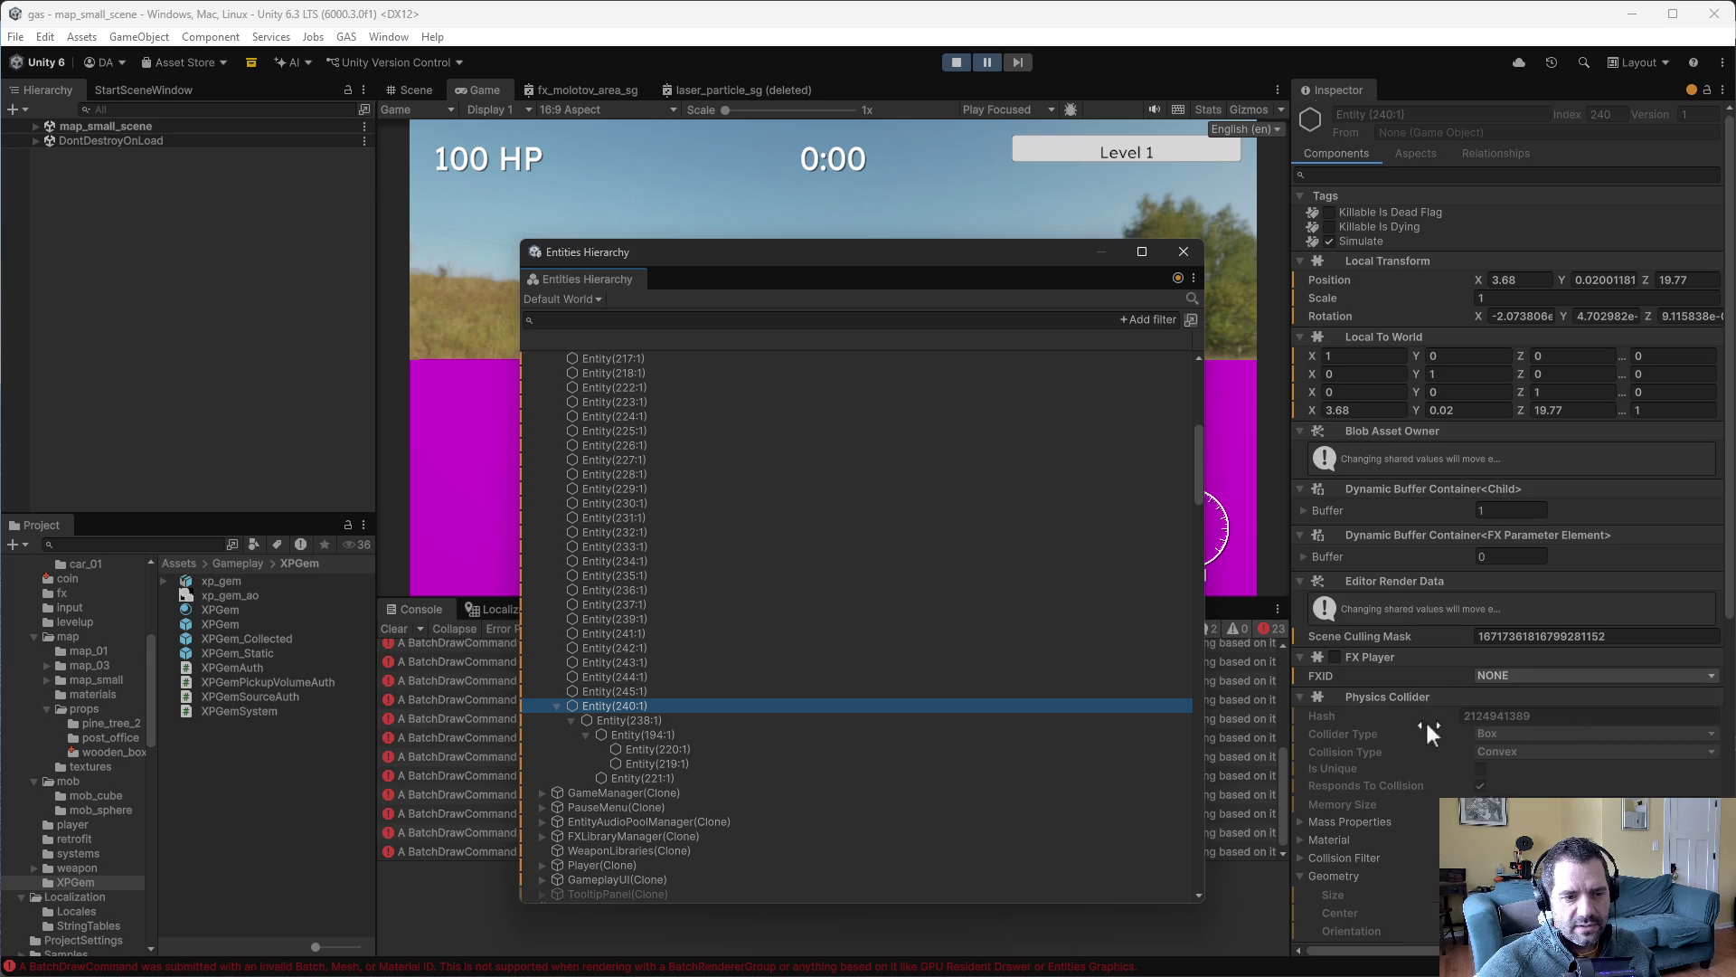
scroll(1426, 719, down, 10)
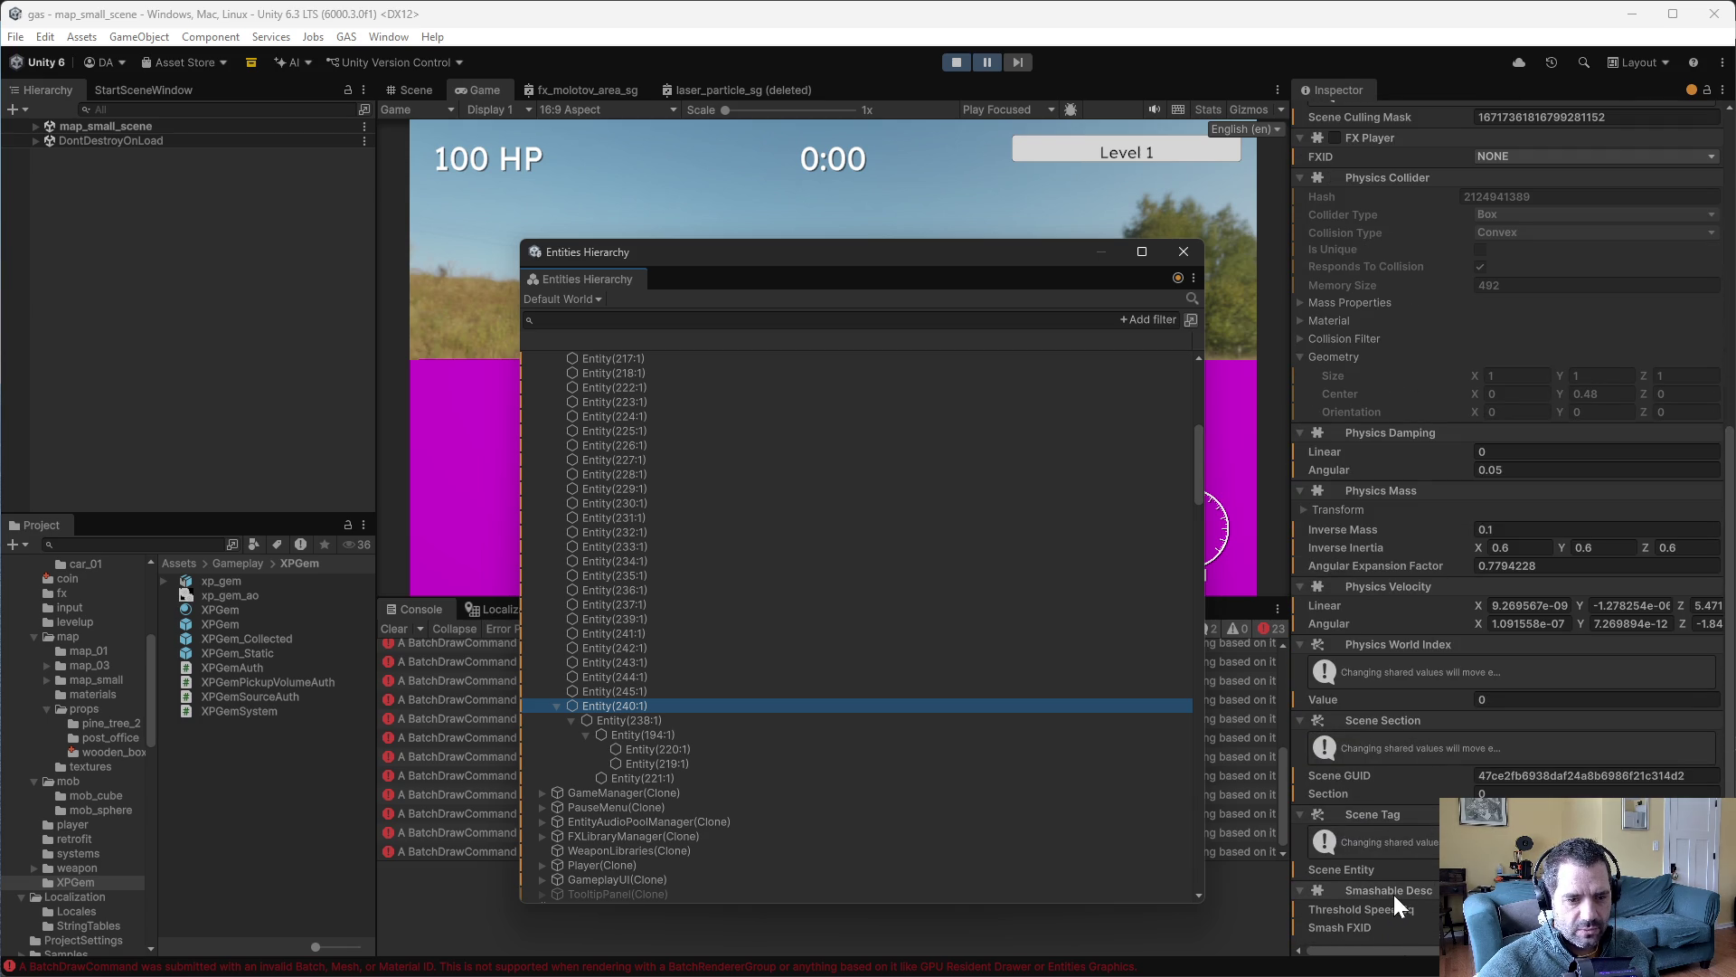
scroll(1389, 872, up, 5)
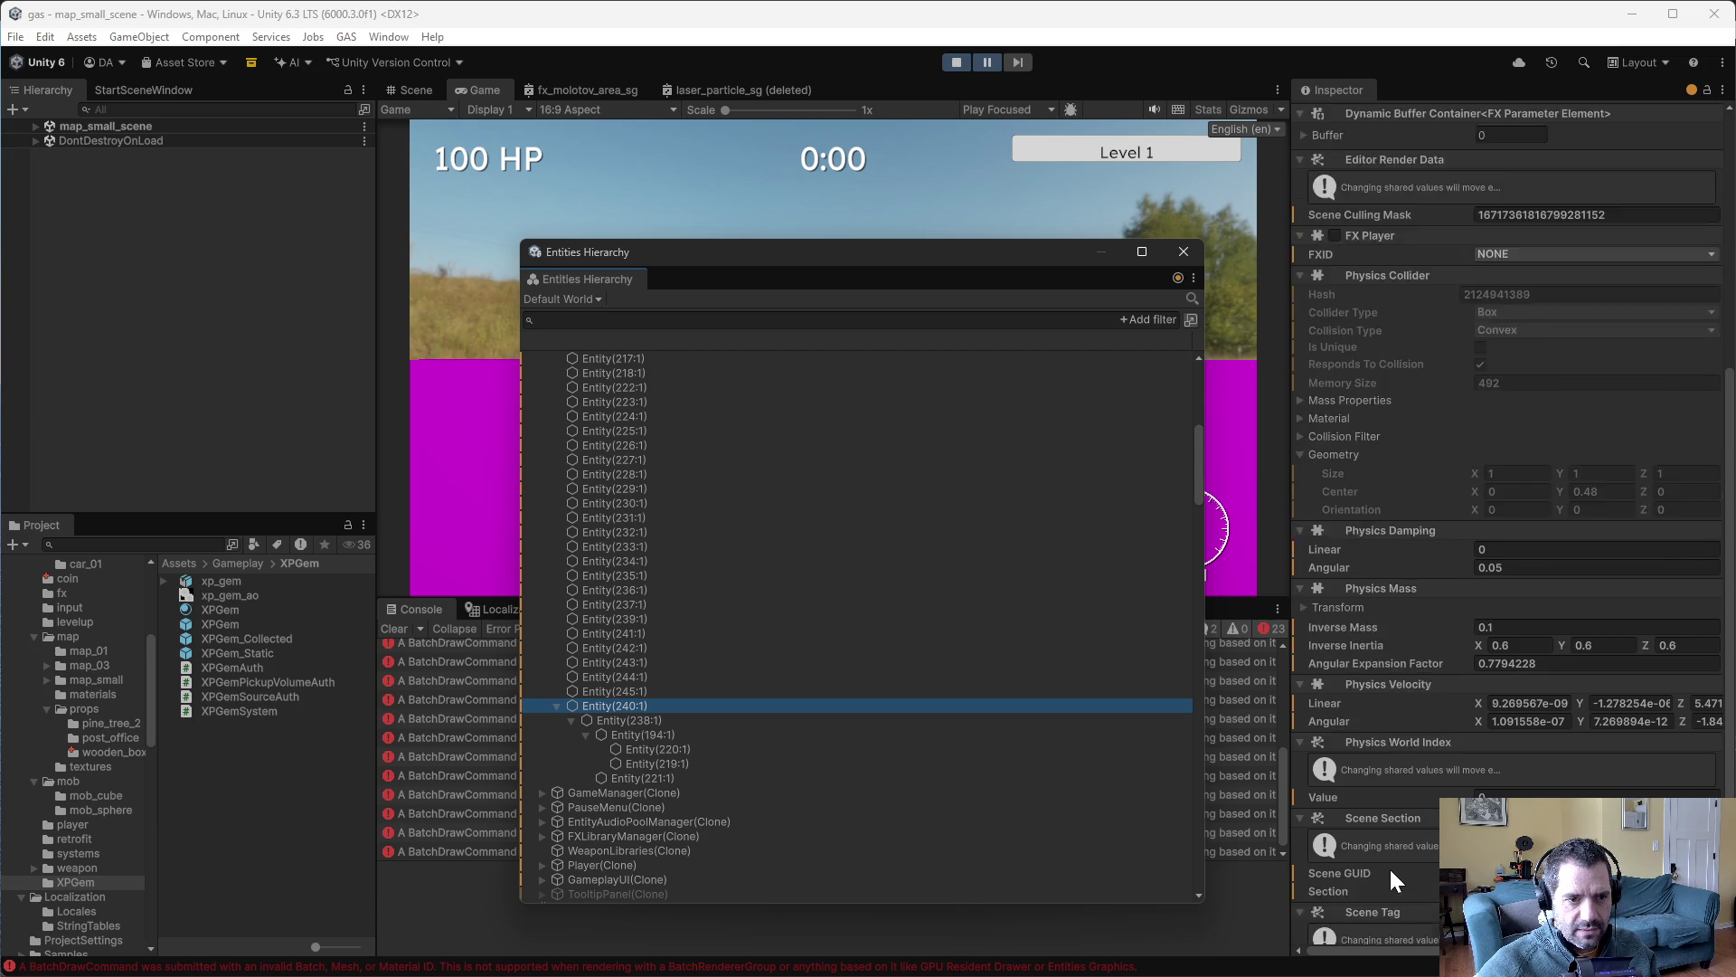
scroll(1414, 866, up, 5)
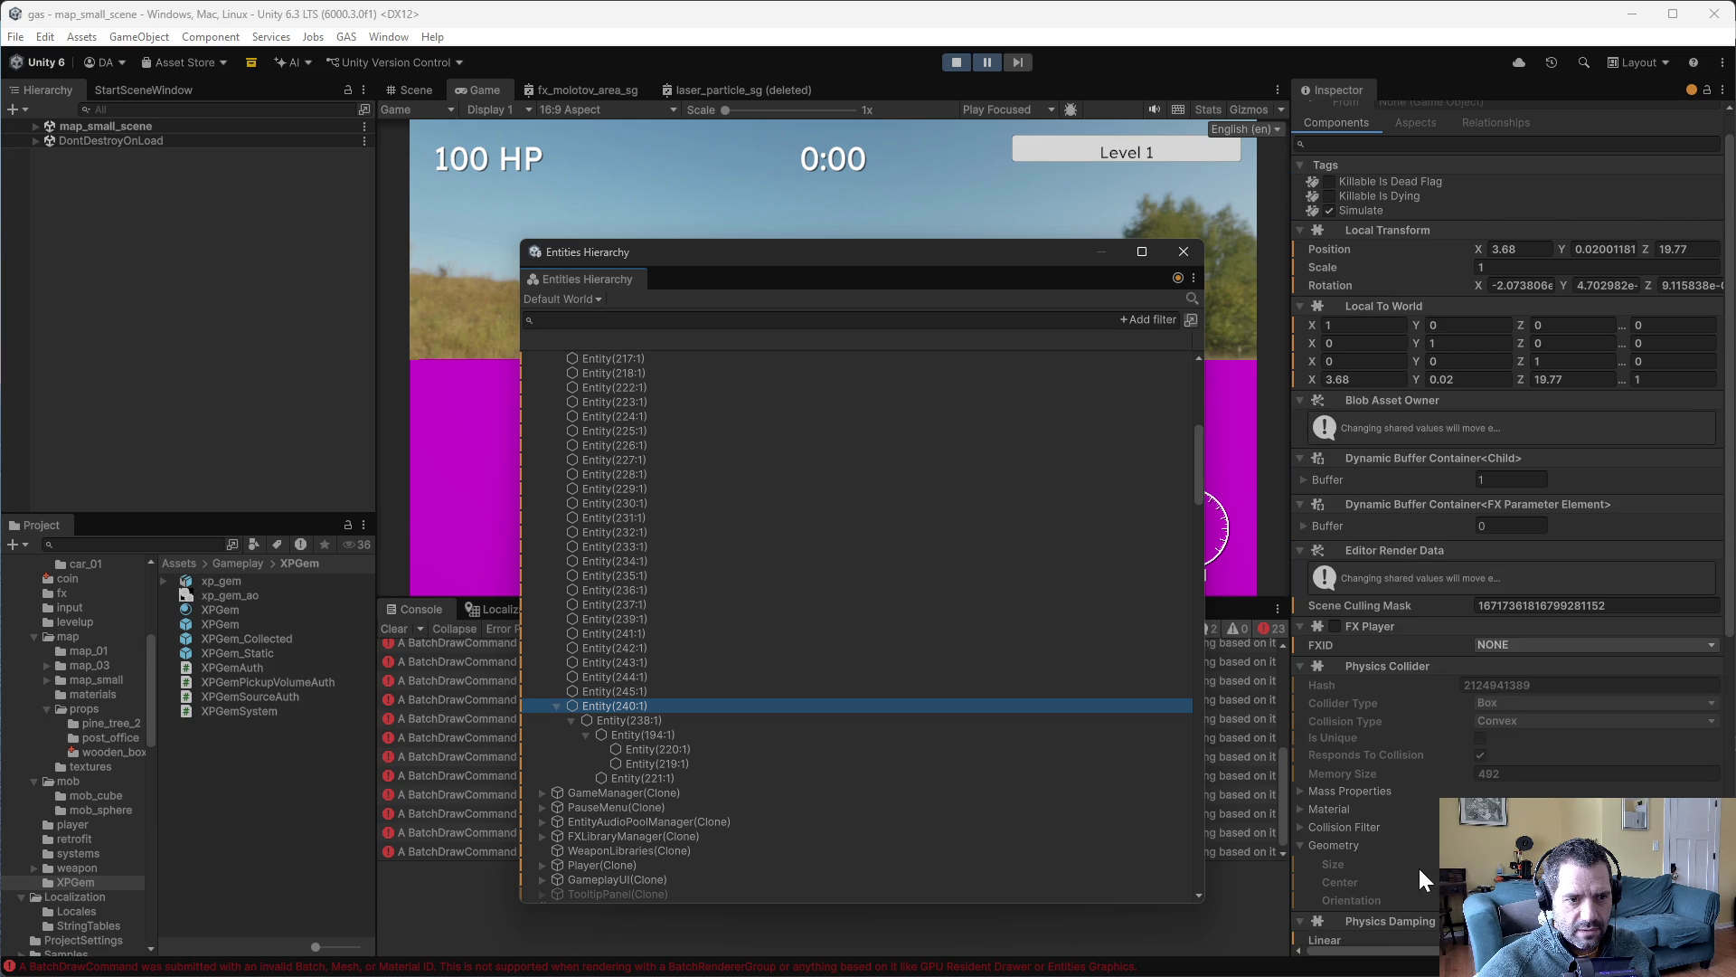
scroll(1411, 866, up, 1)
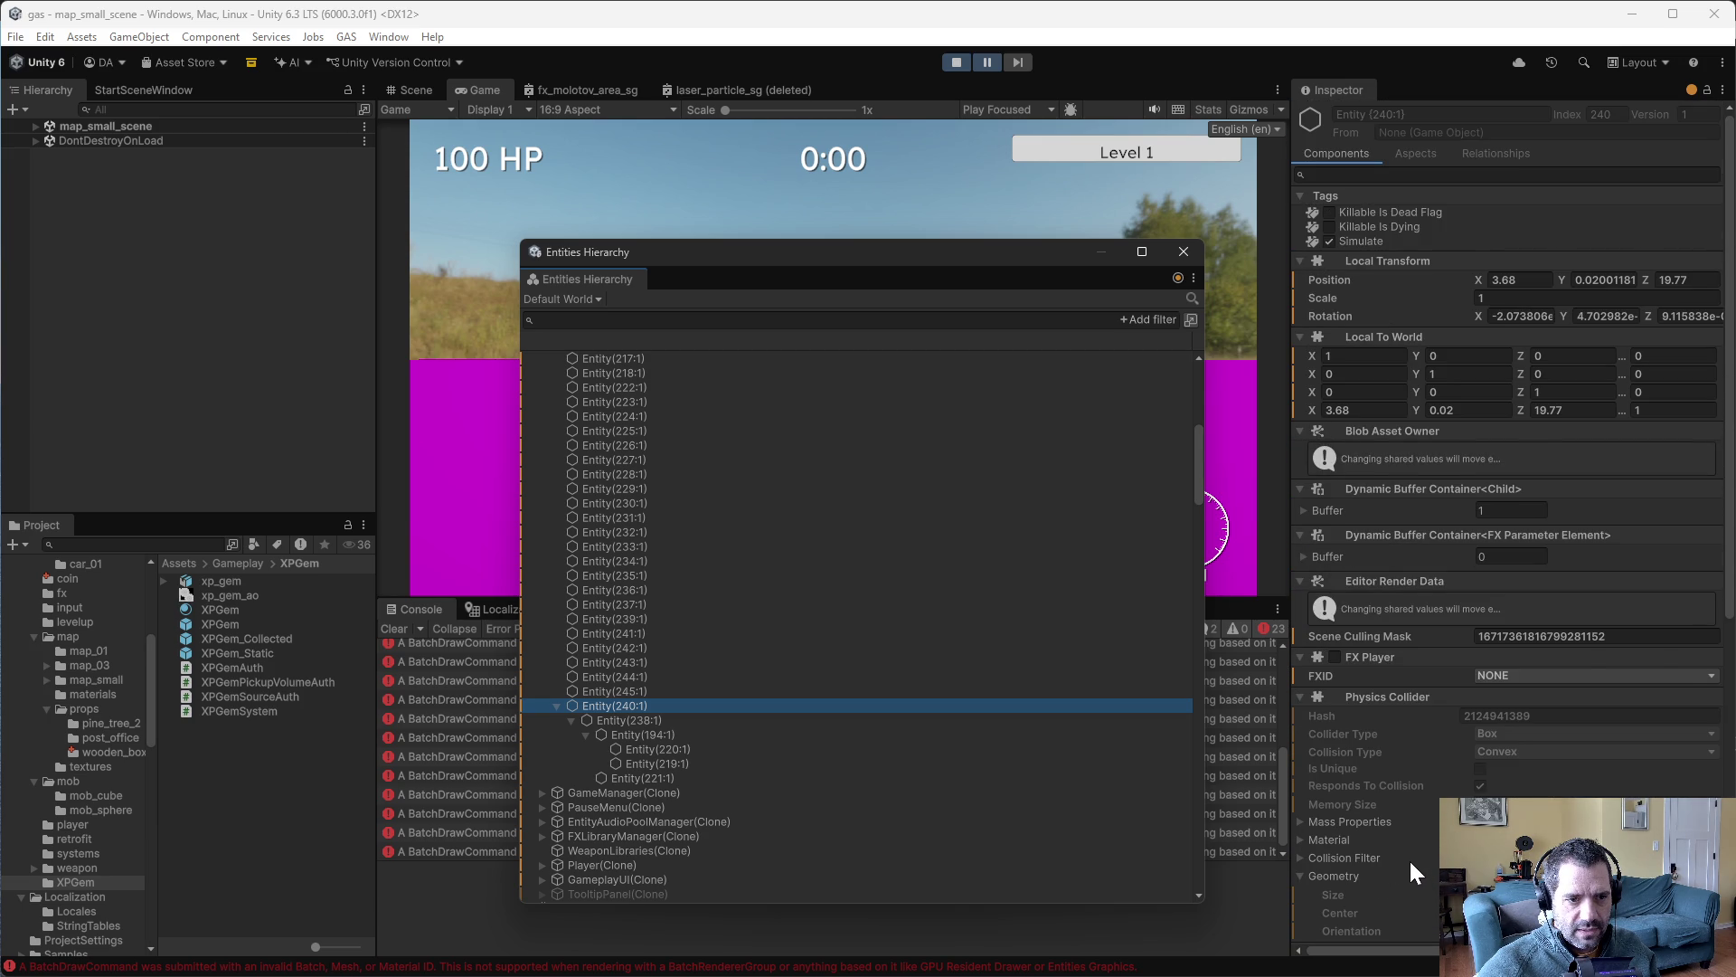
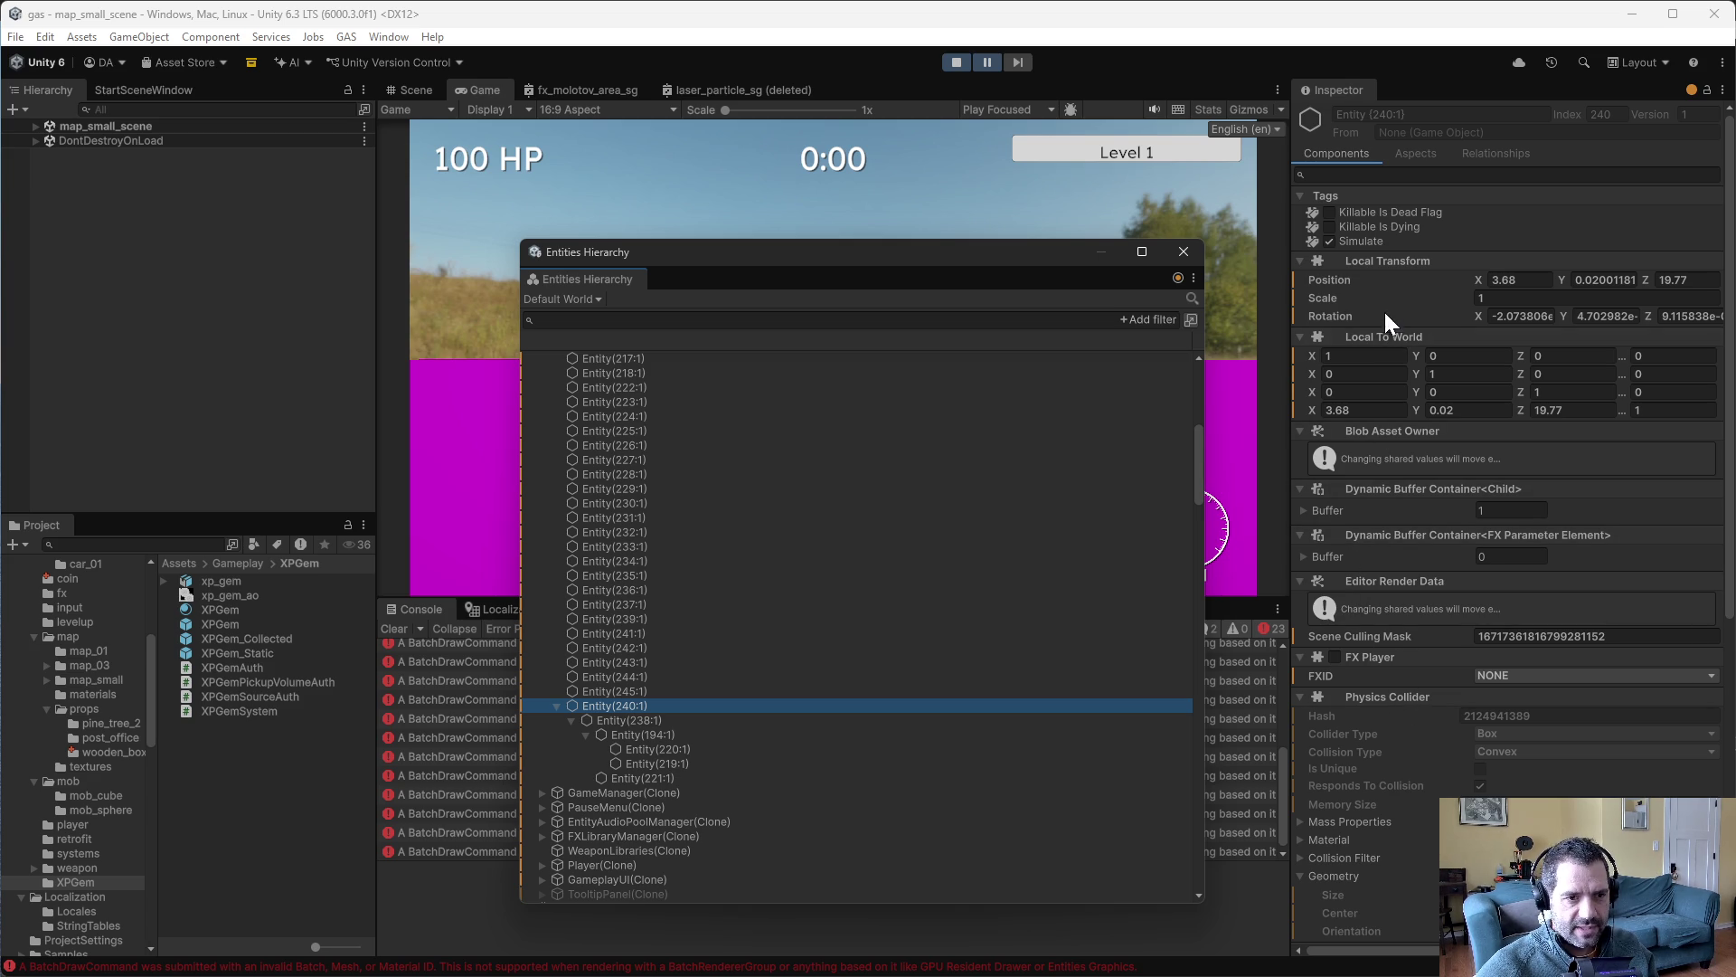
- Compare child Entity(238:1) with Entity(240:1), whose FXID reads NONE, then close the Entities Hierarchy
click(676, 719)
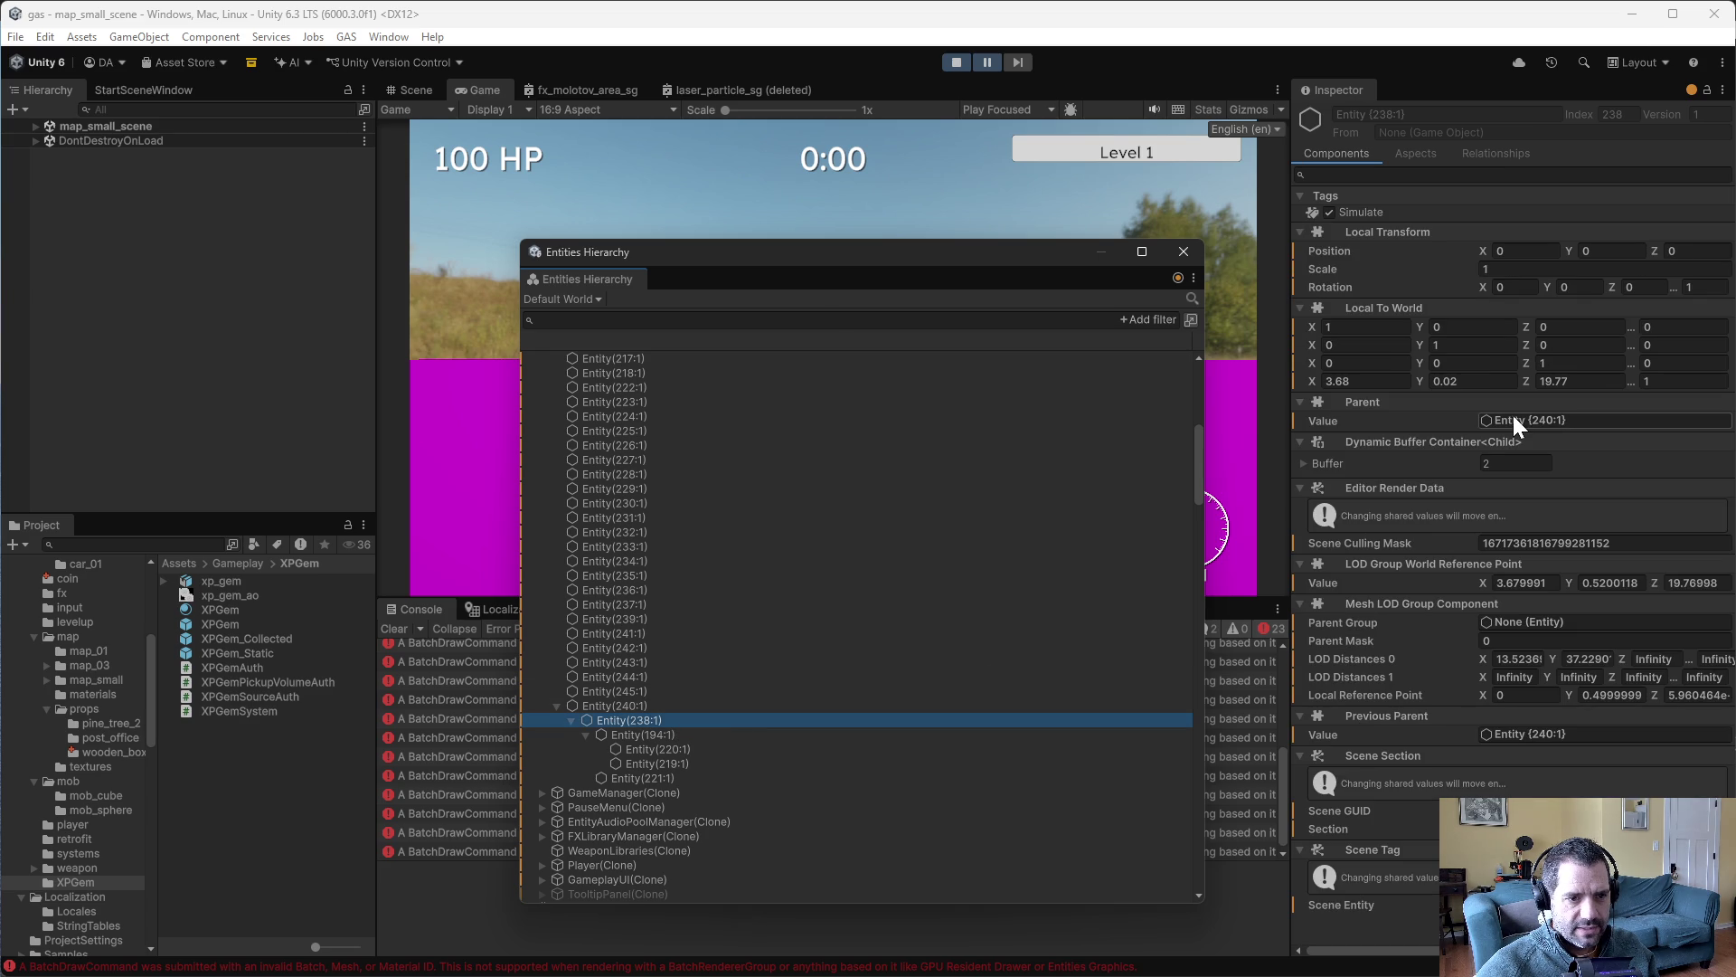
click(626, 705)
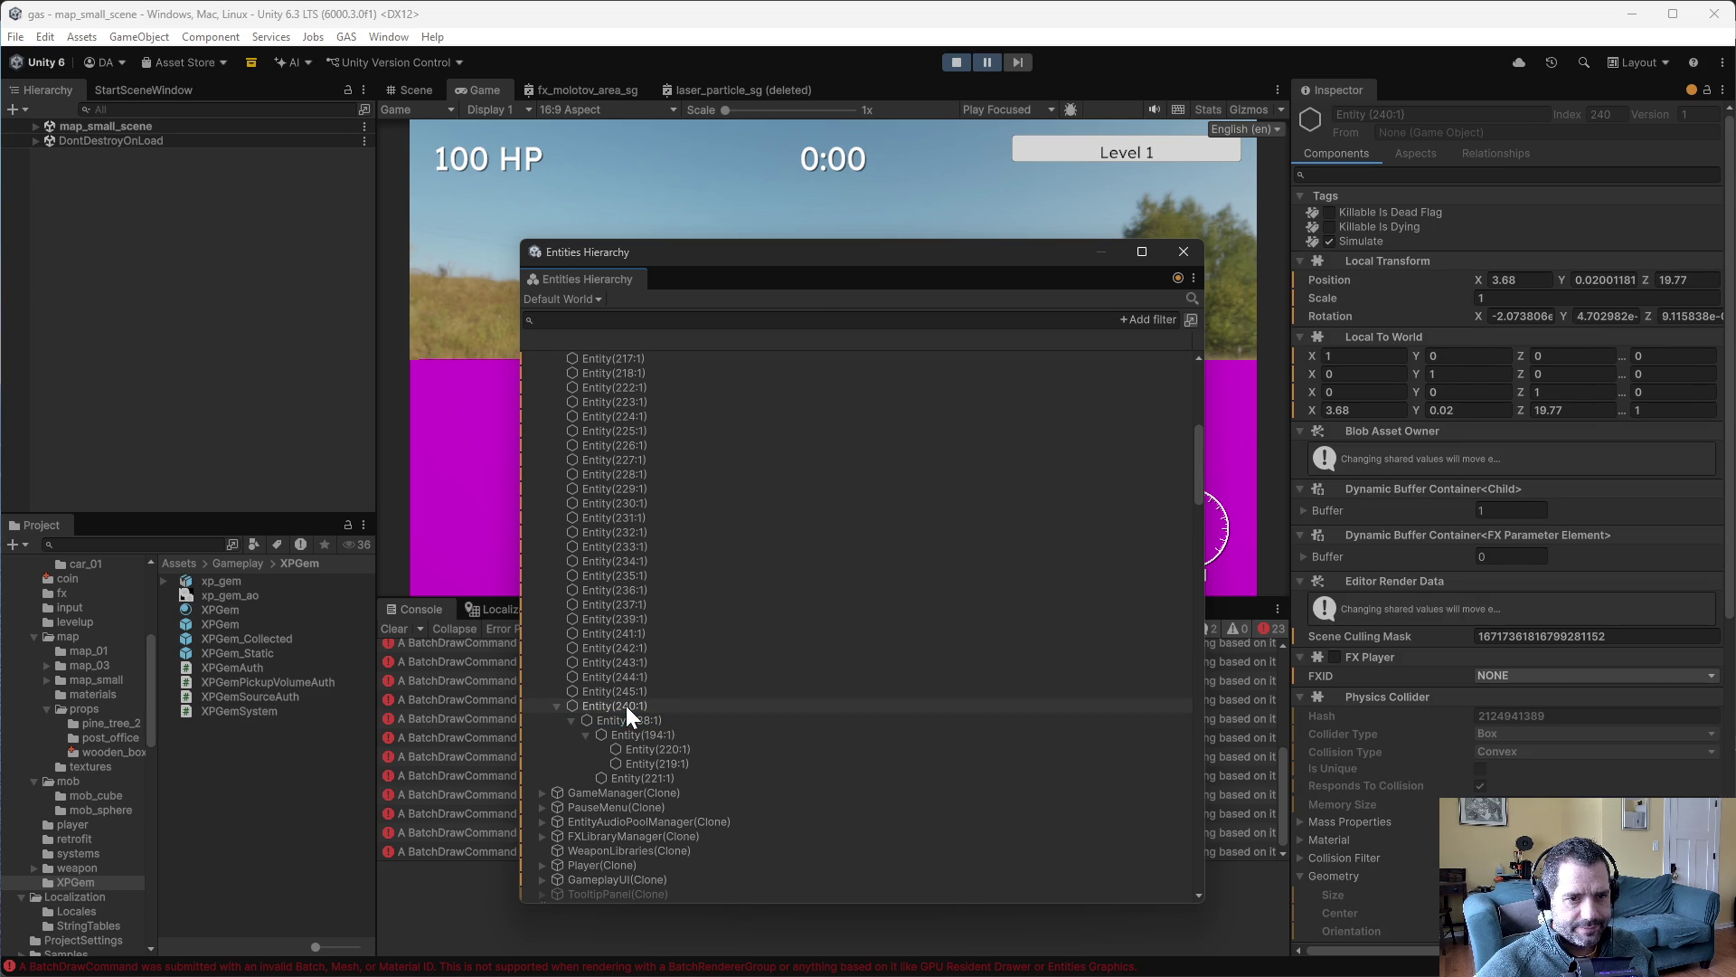
scroll(1551, 687, down, 10)
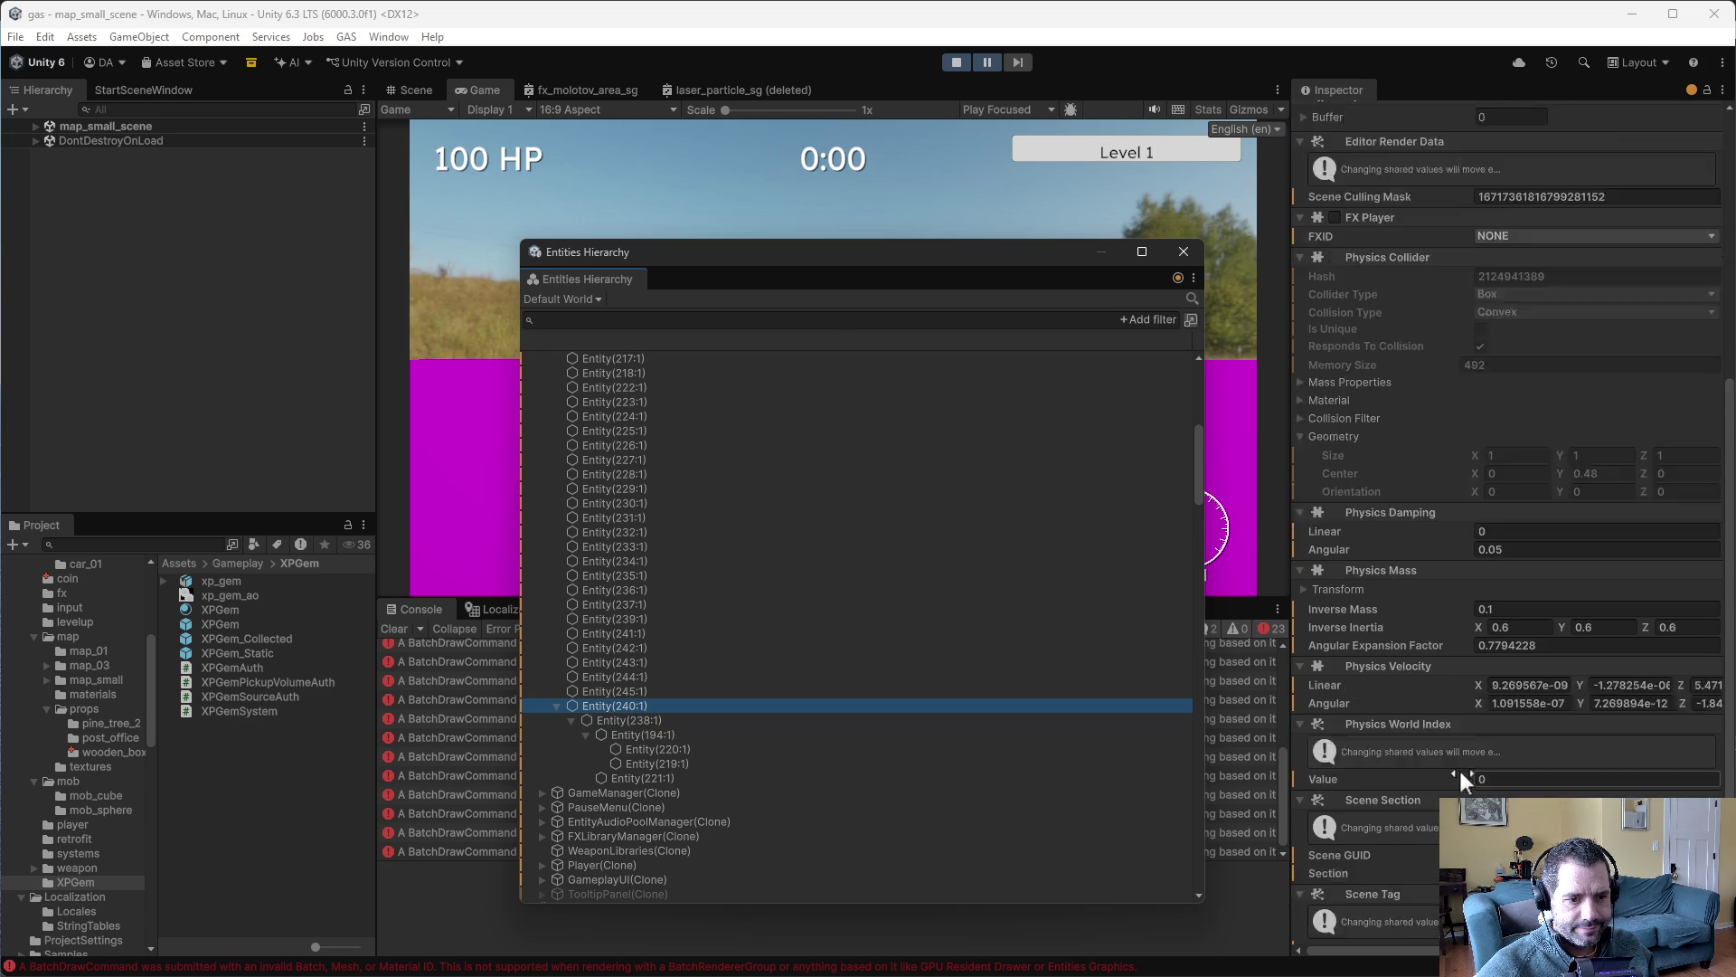
scroll(1403, 782, down, 1)
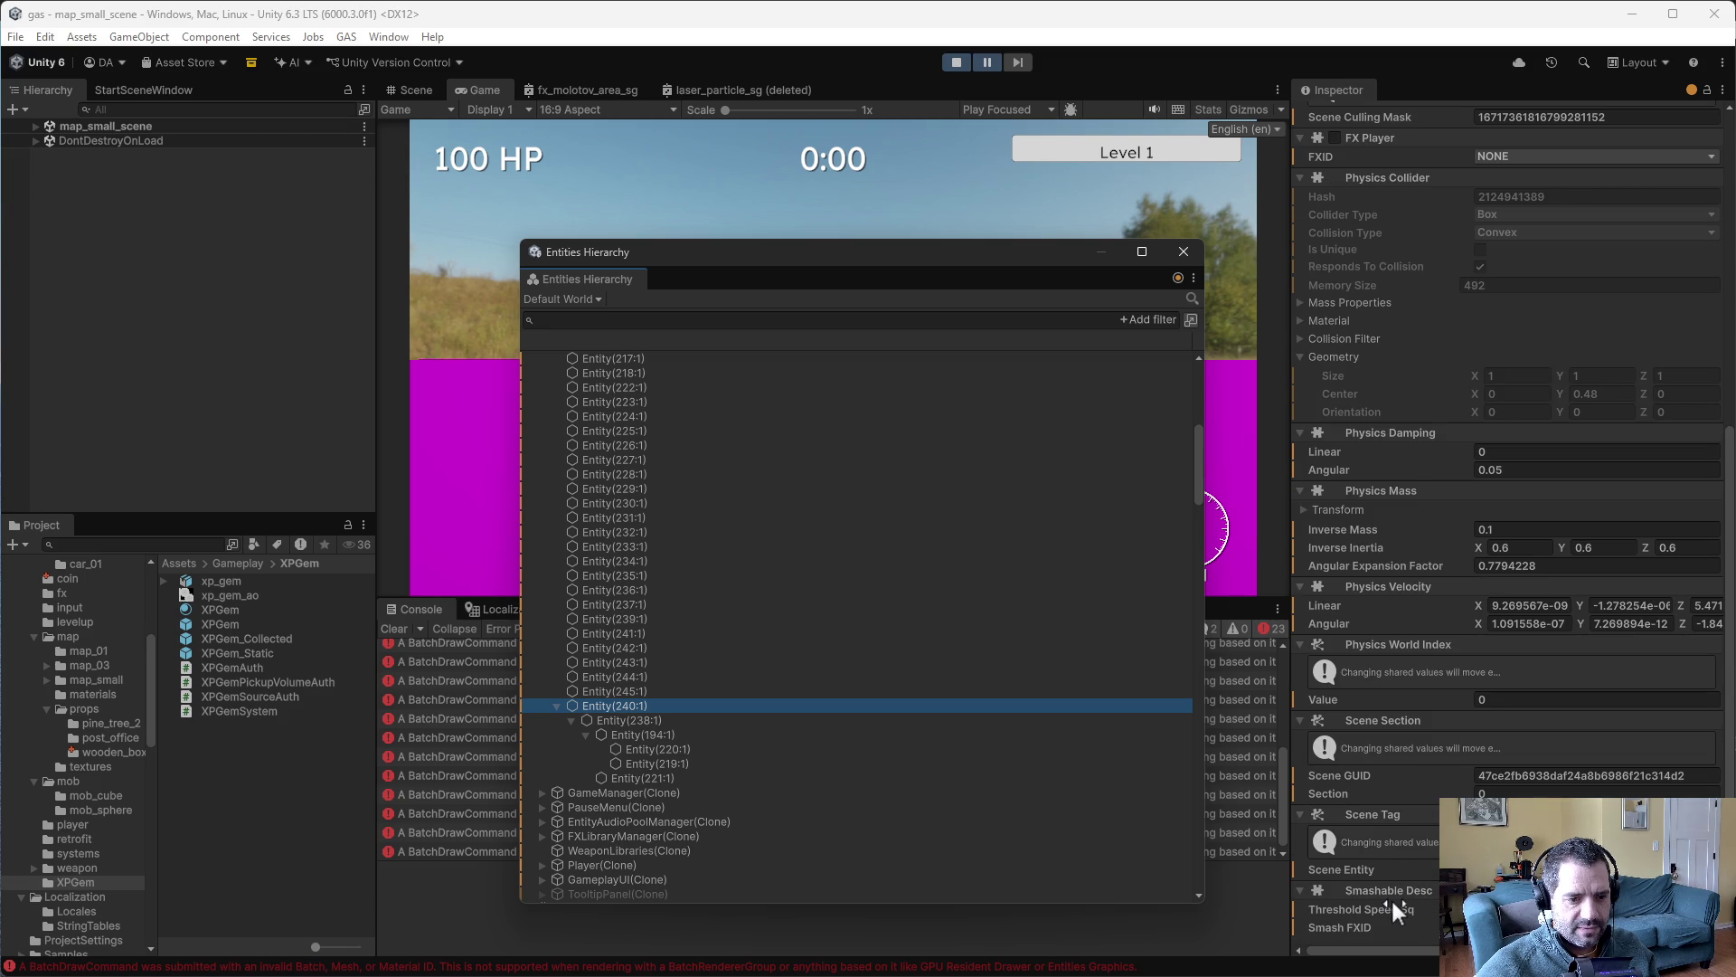
scroll(1389, 881, up, 10)
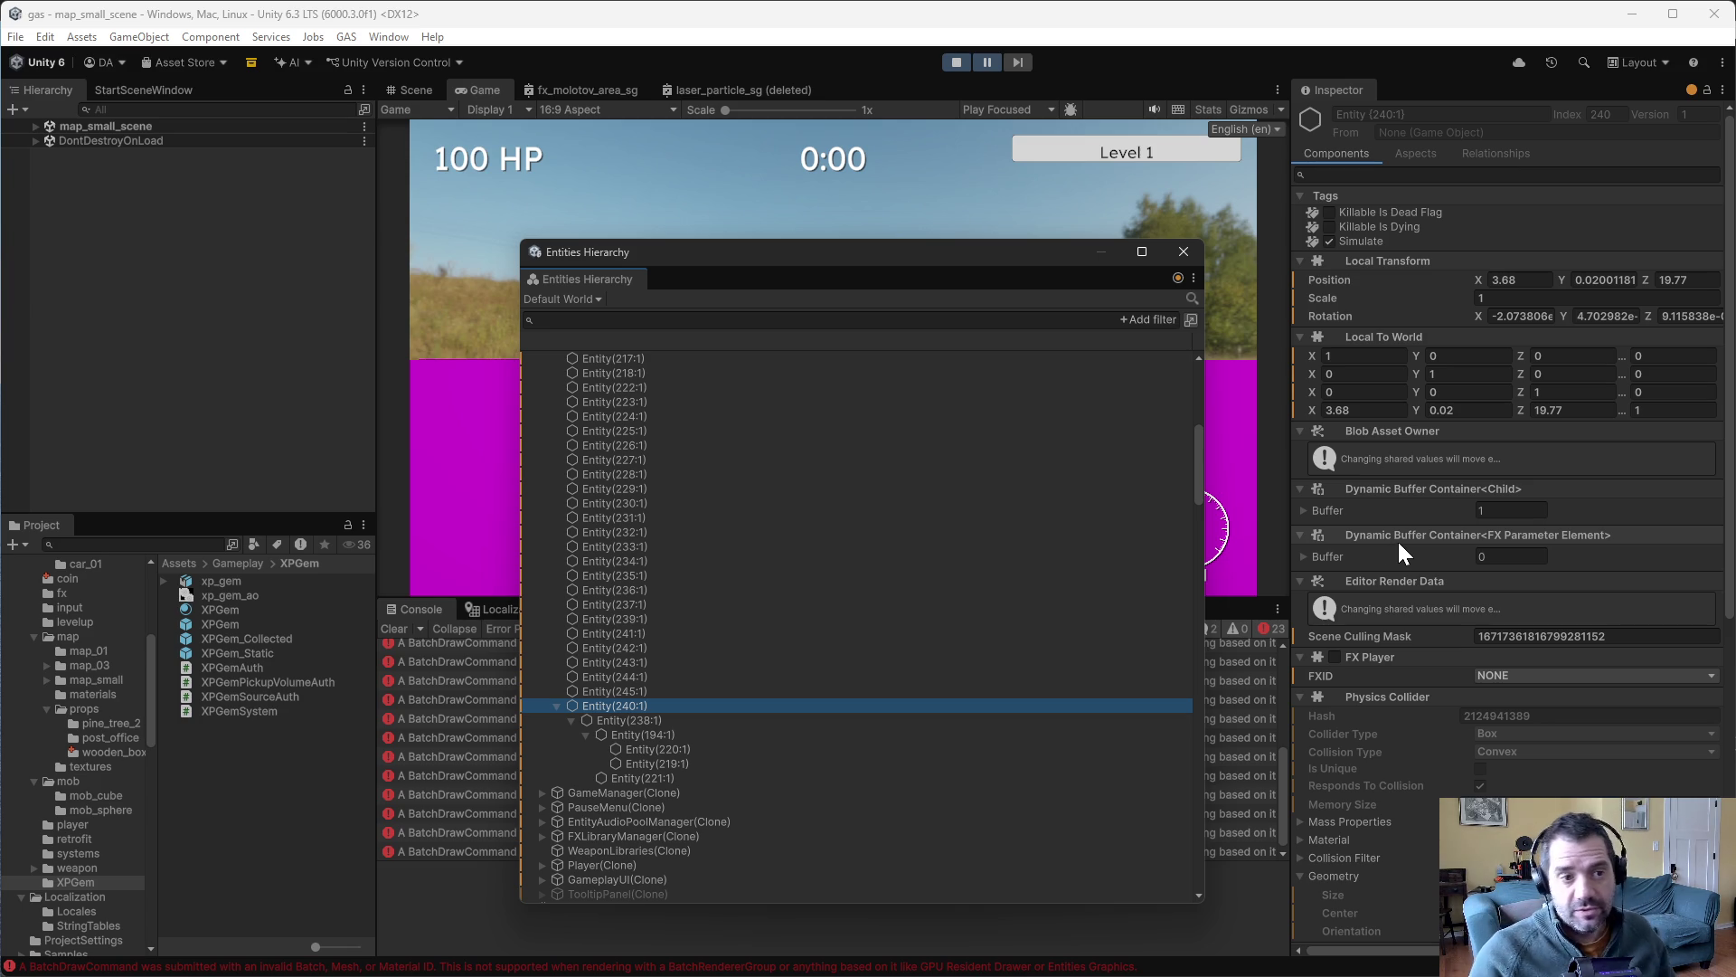
scroll(1518, 342, down, 5)
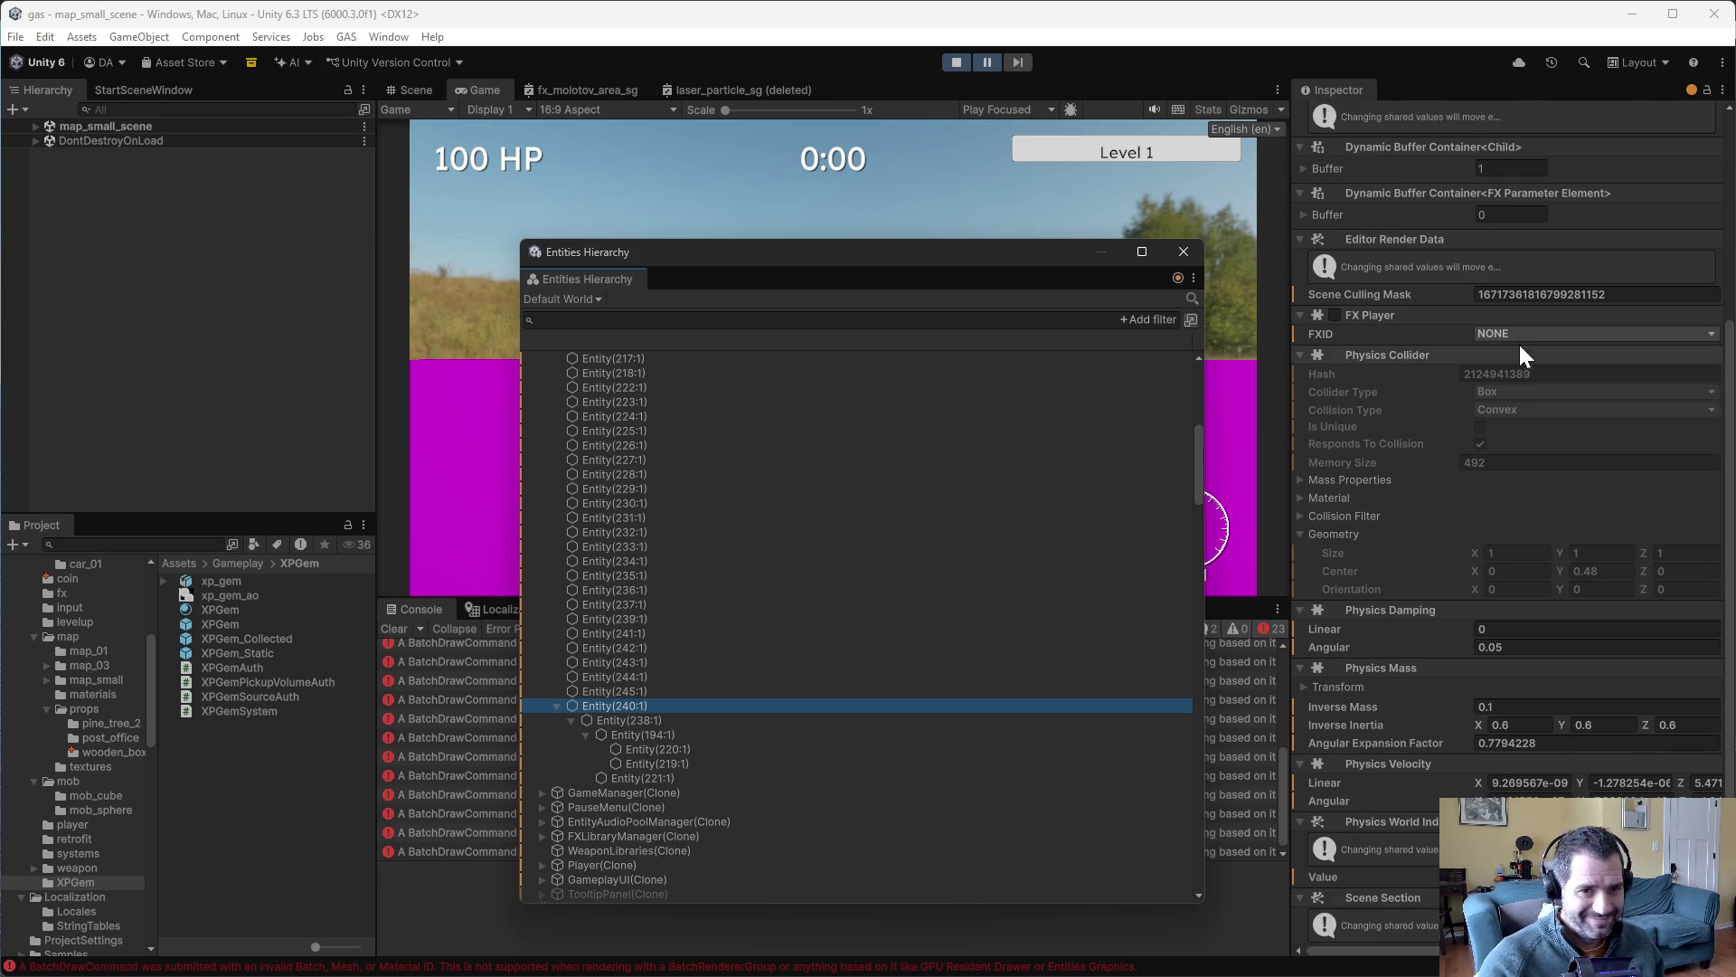
scroll(1470, 374, up, 5)
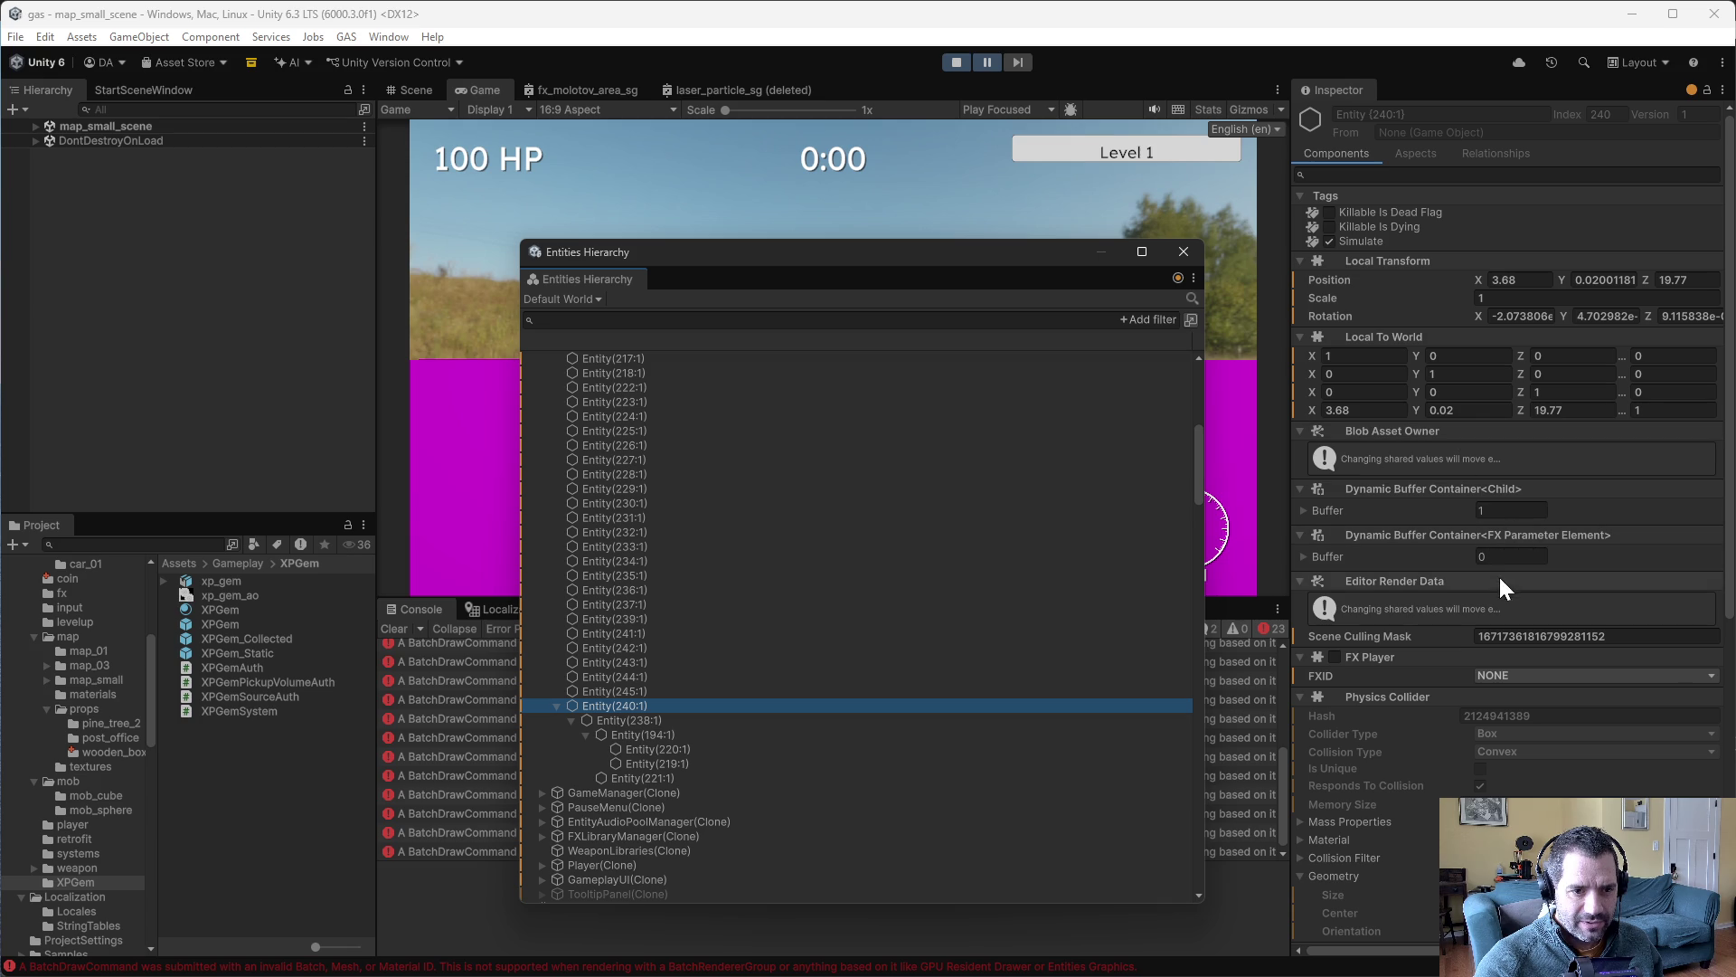
click(1187, 251)
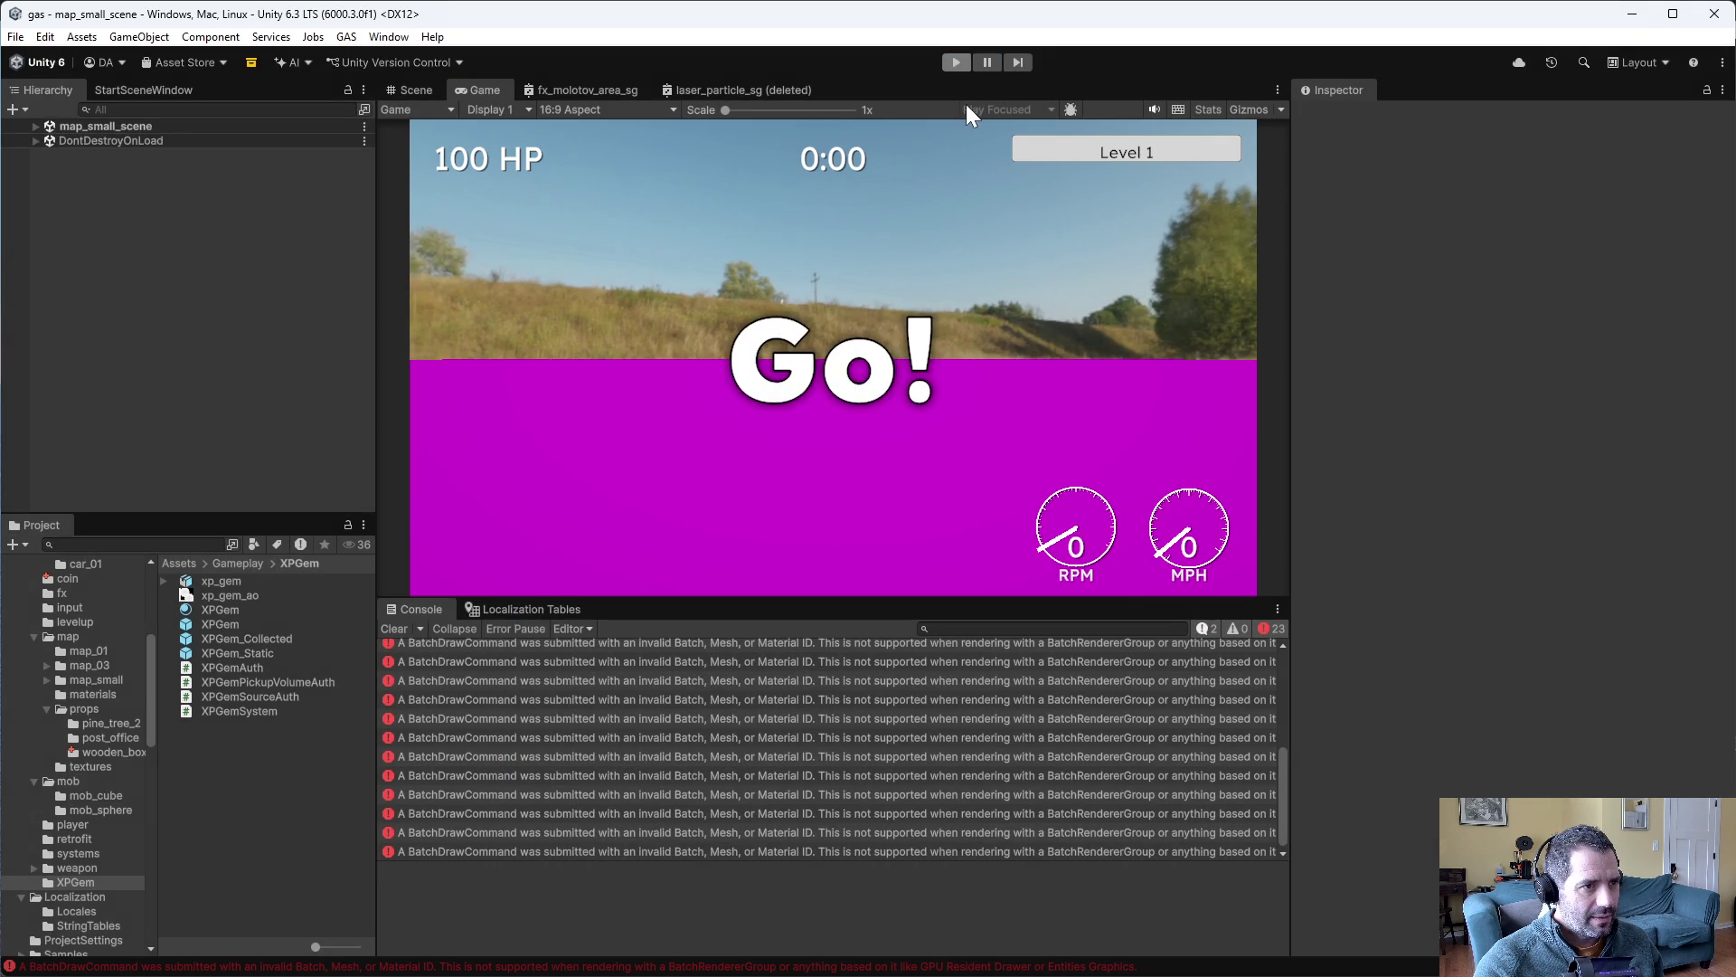
- Stop the game and uncomment CarBuilder.cs's slot-0 AddWeaponToSlotIndex line, replacing Snowball with Laser
click(957, 63)
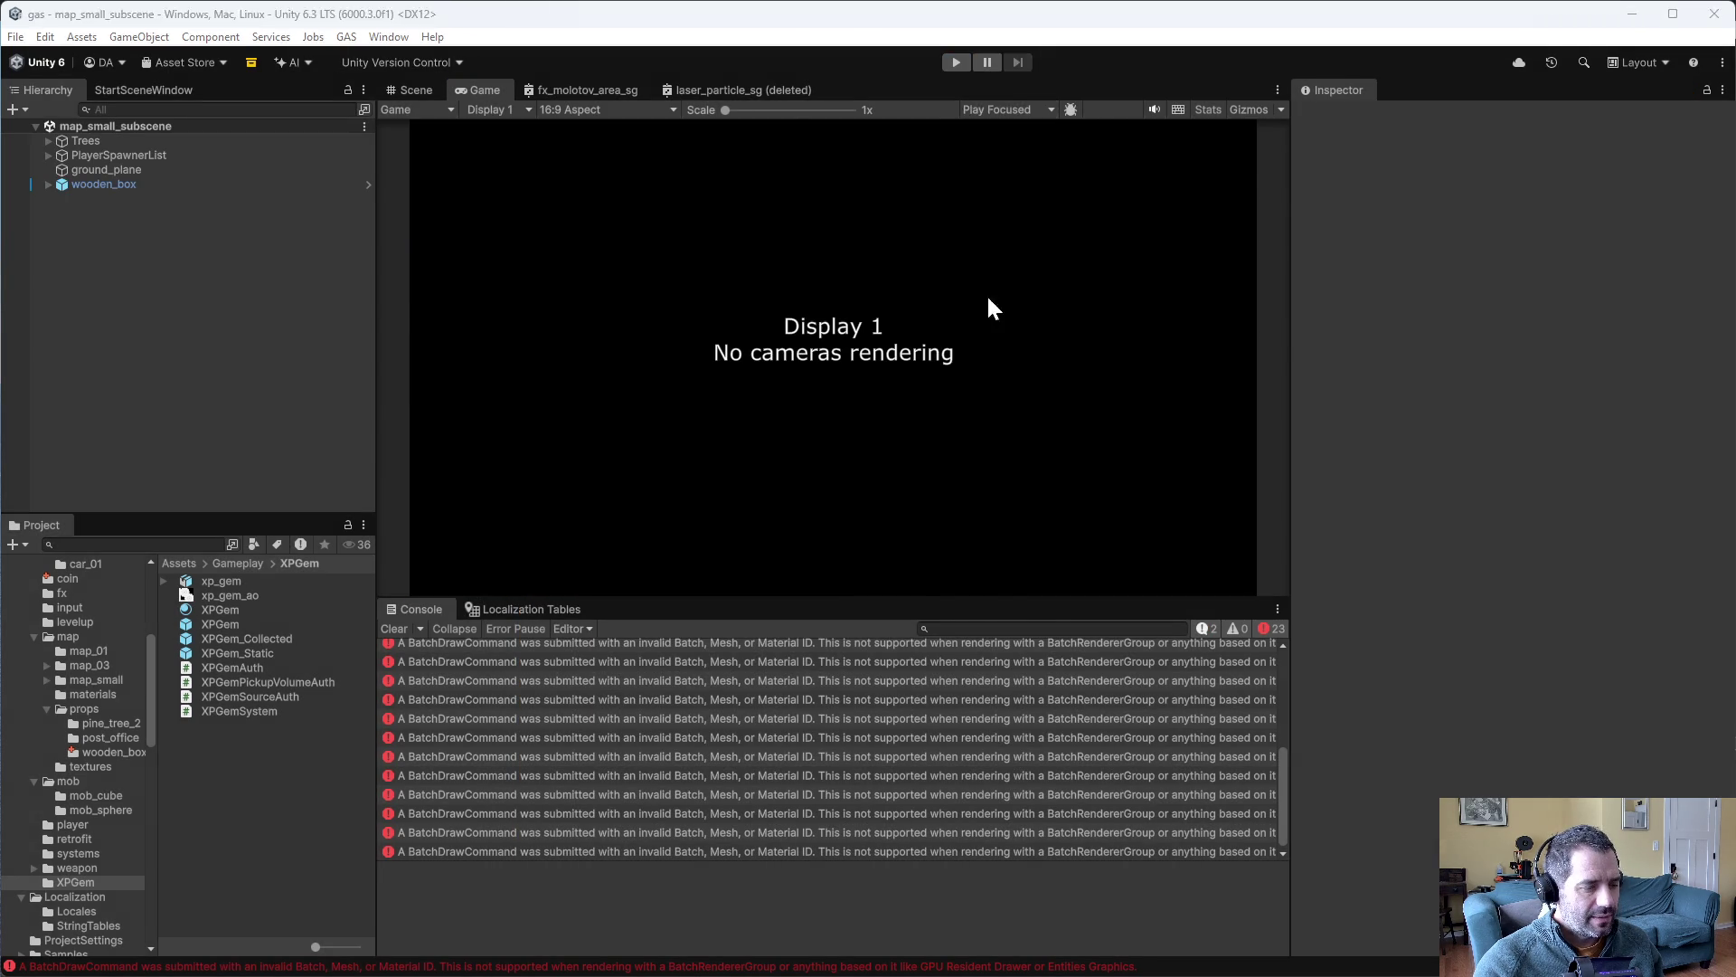
key(alt+Tab)
key(alt+m)
key(ctrl+d)
key(ctrl+d)
key(Up)
key(ctrl+e)
key(alt+b)
key(alt+d)
text(Laser);)
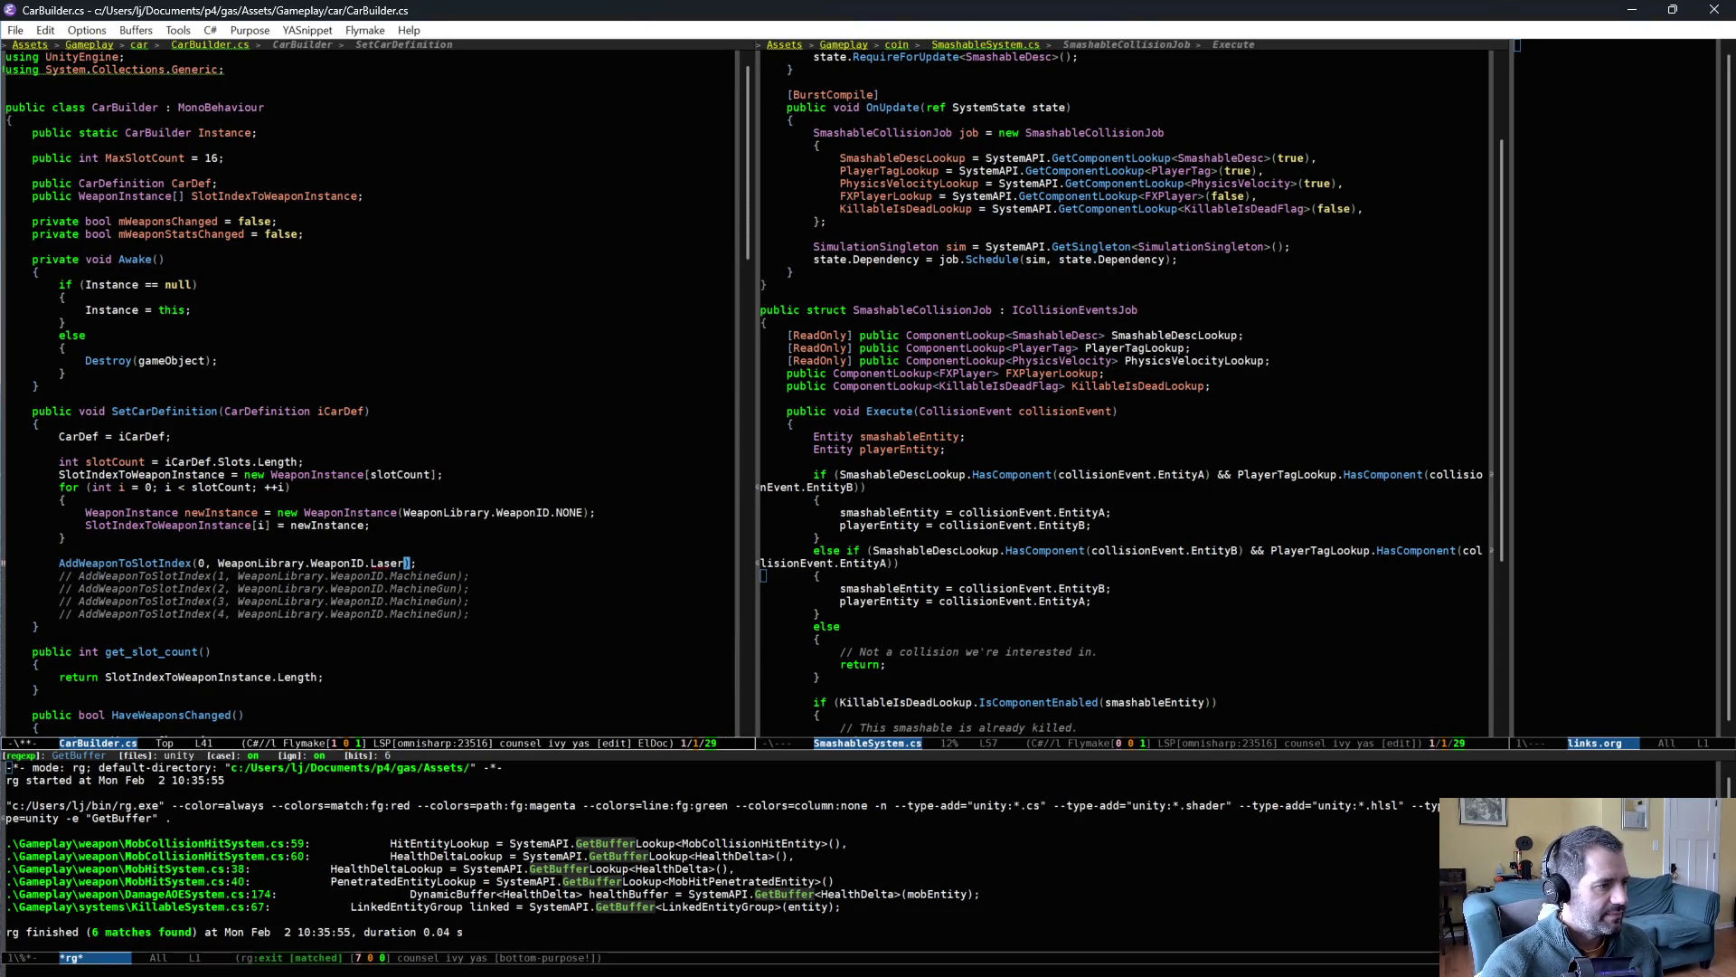
- Save CarBuilder.cs and return to Unity
key(ctrl+x)
key(ctrl+s)
key(alt+Tab)
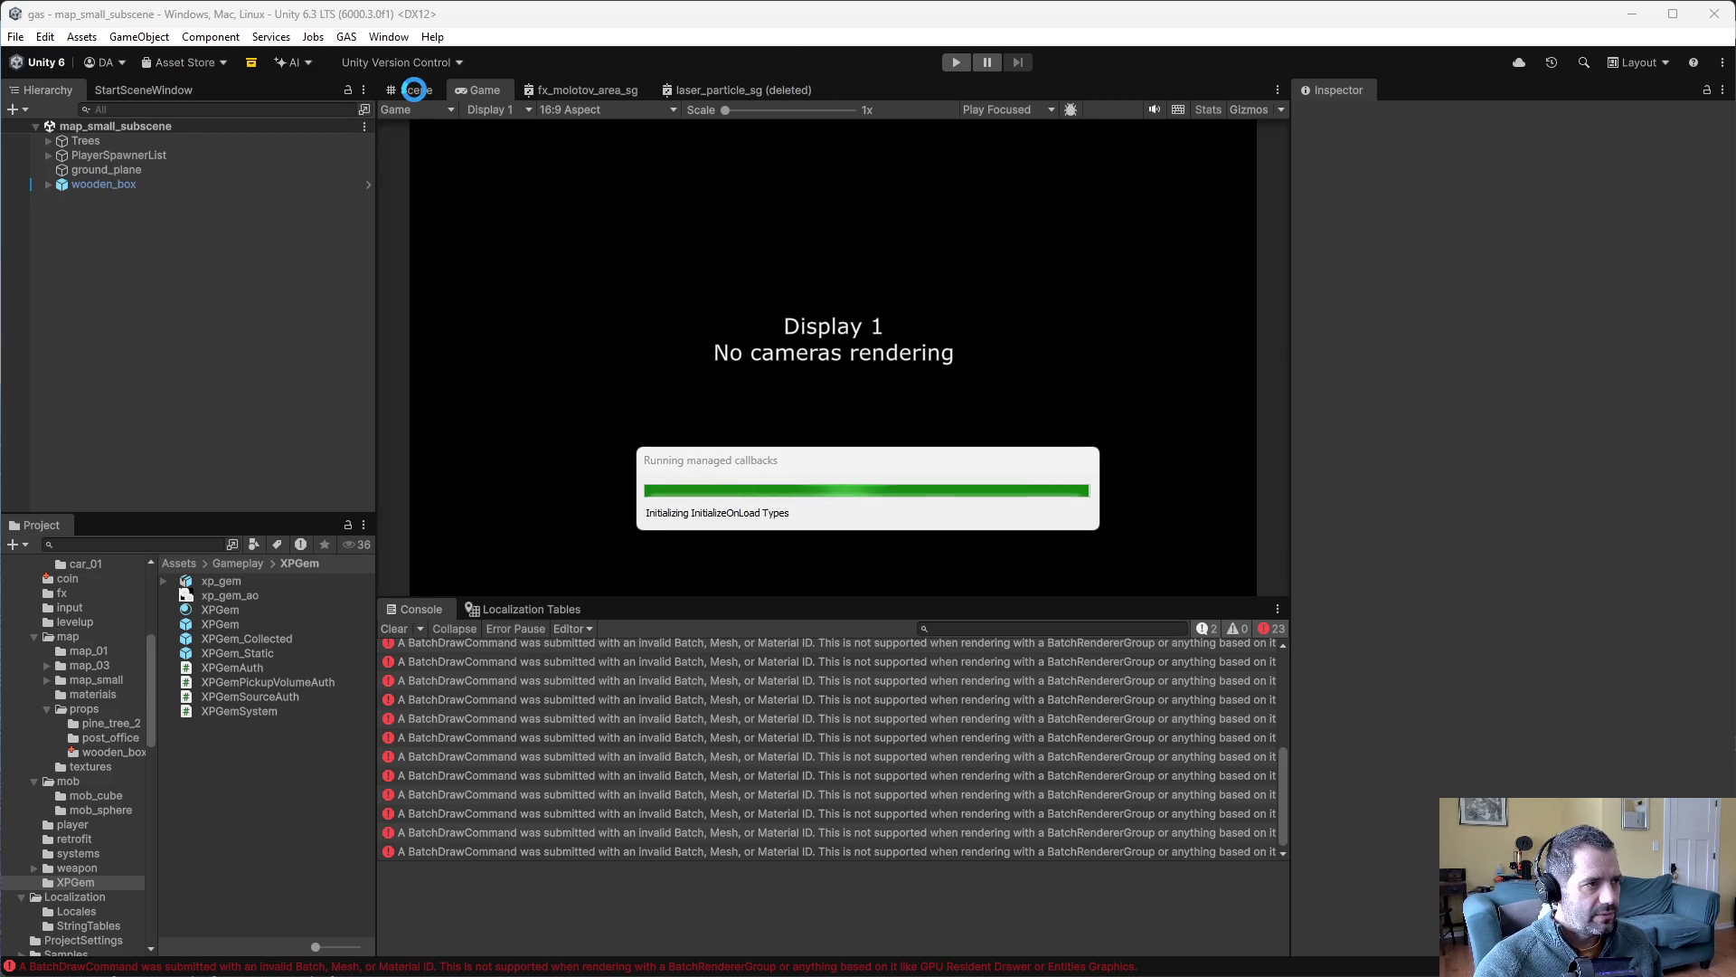
- Start the recompiled game and switch back to the Game view
click(415, 90)
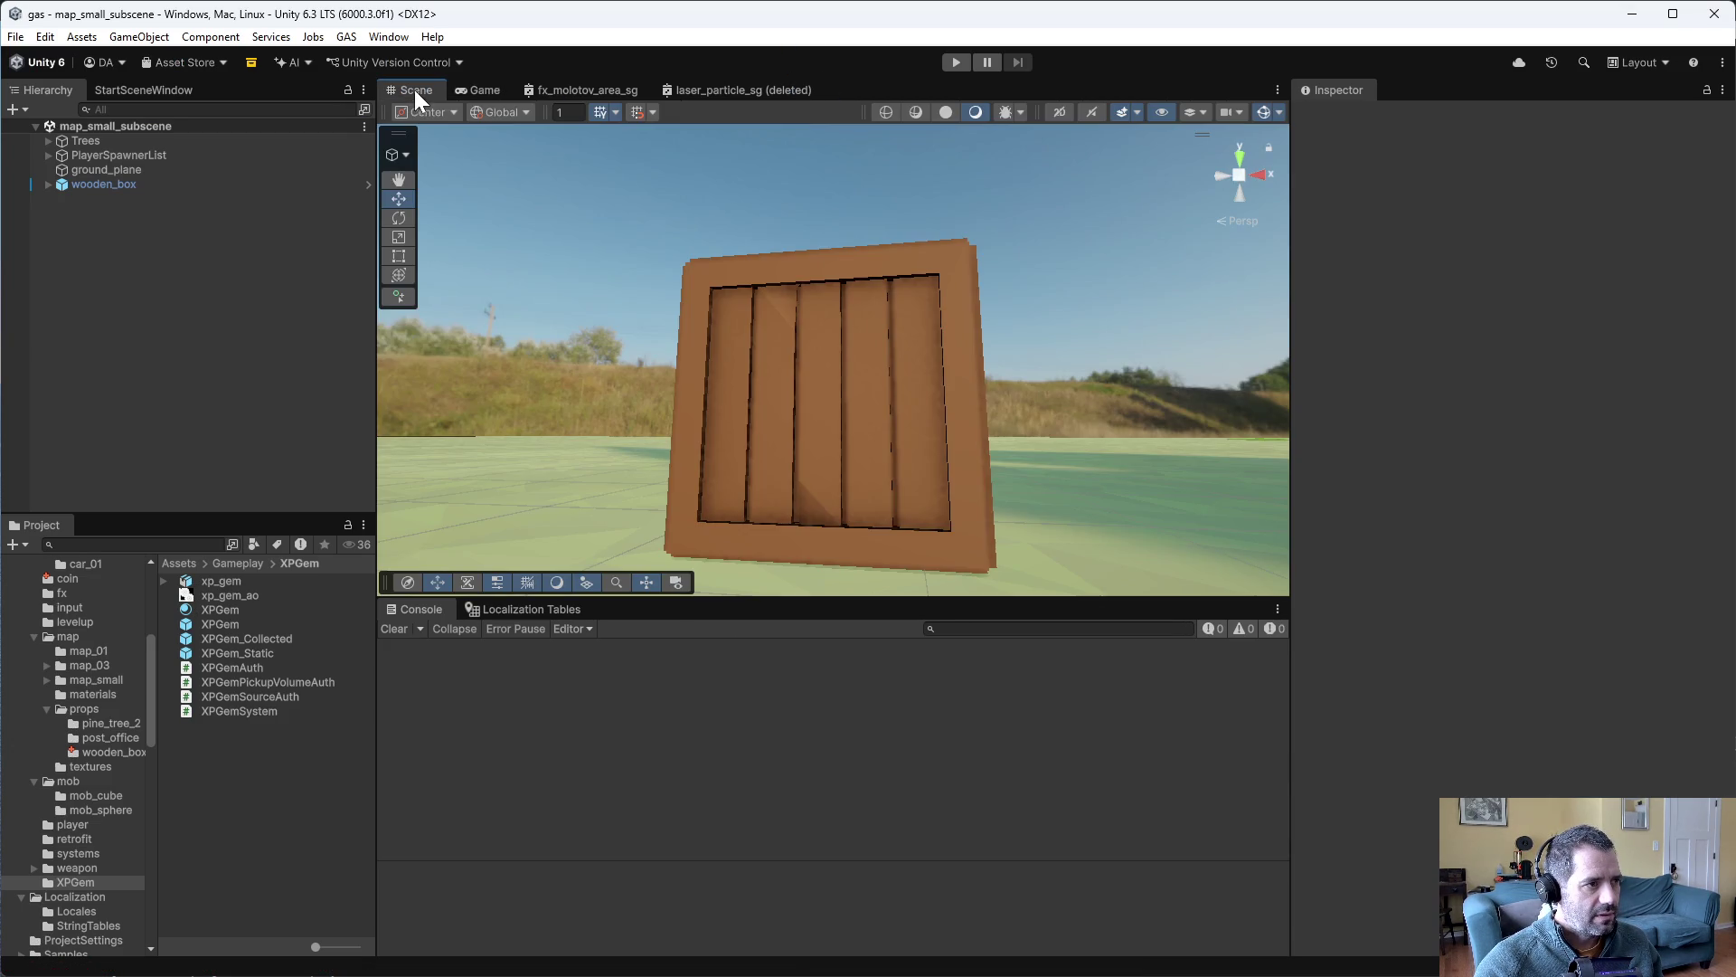
click(956, 62)
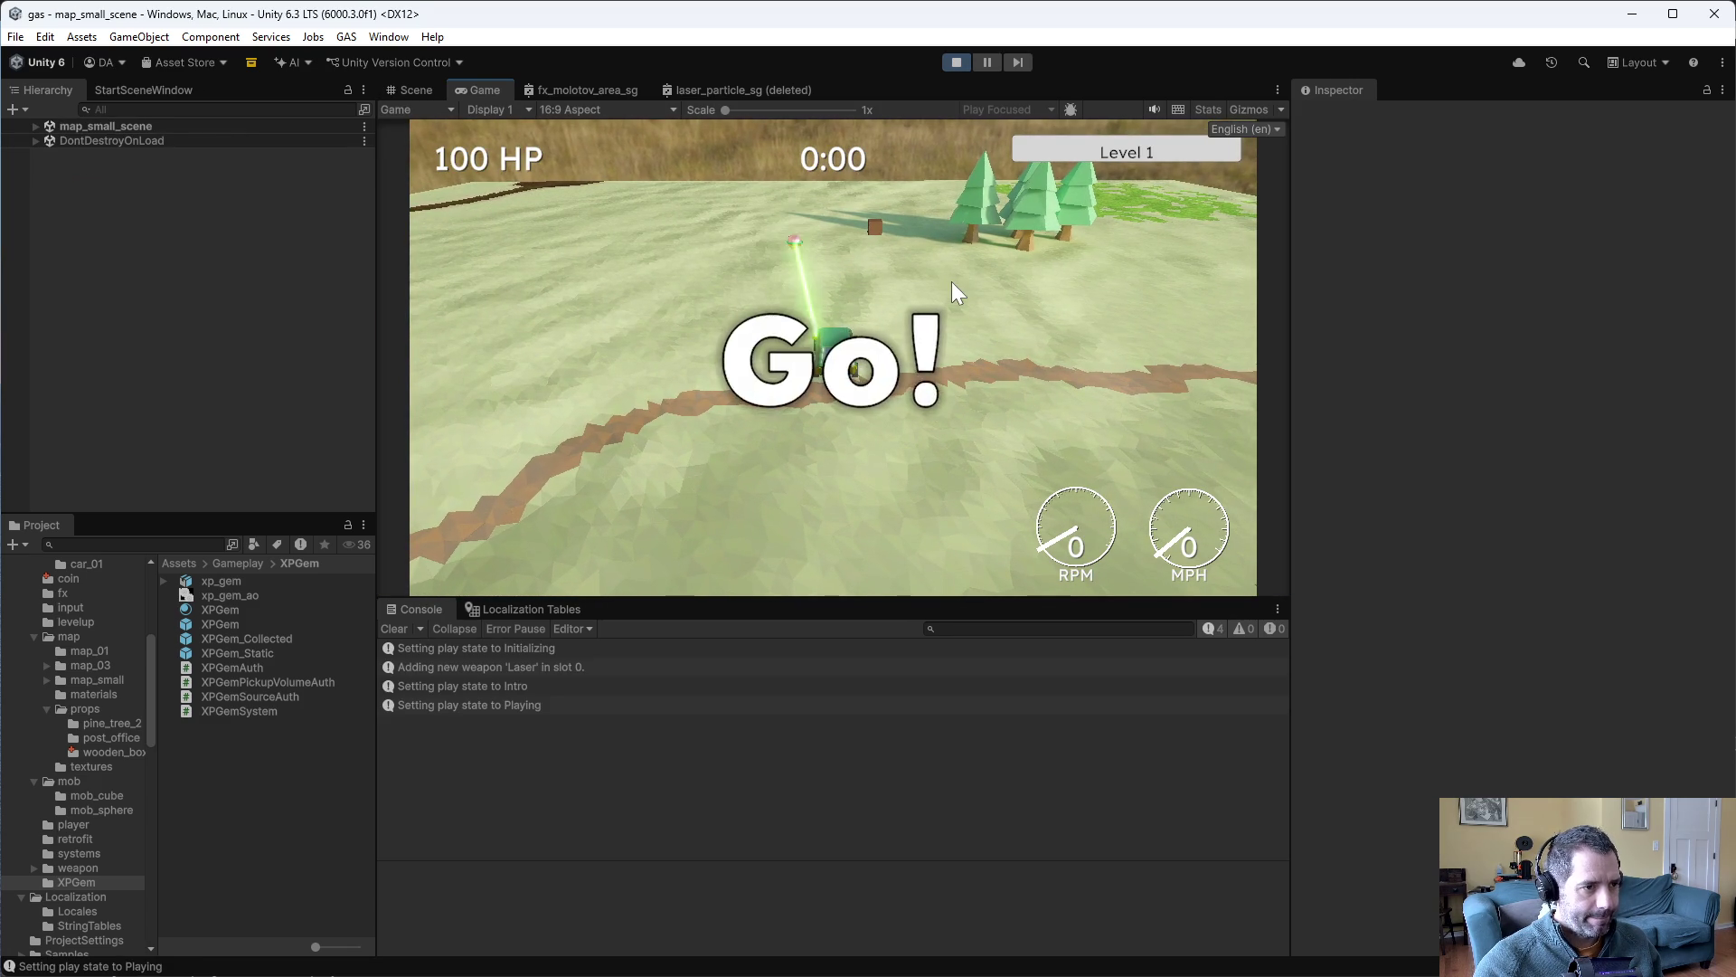
click(987, 61)
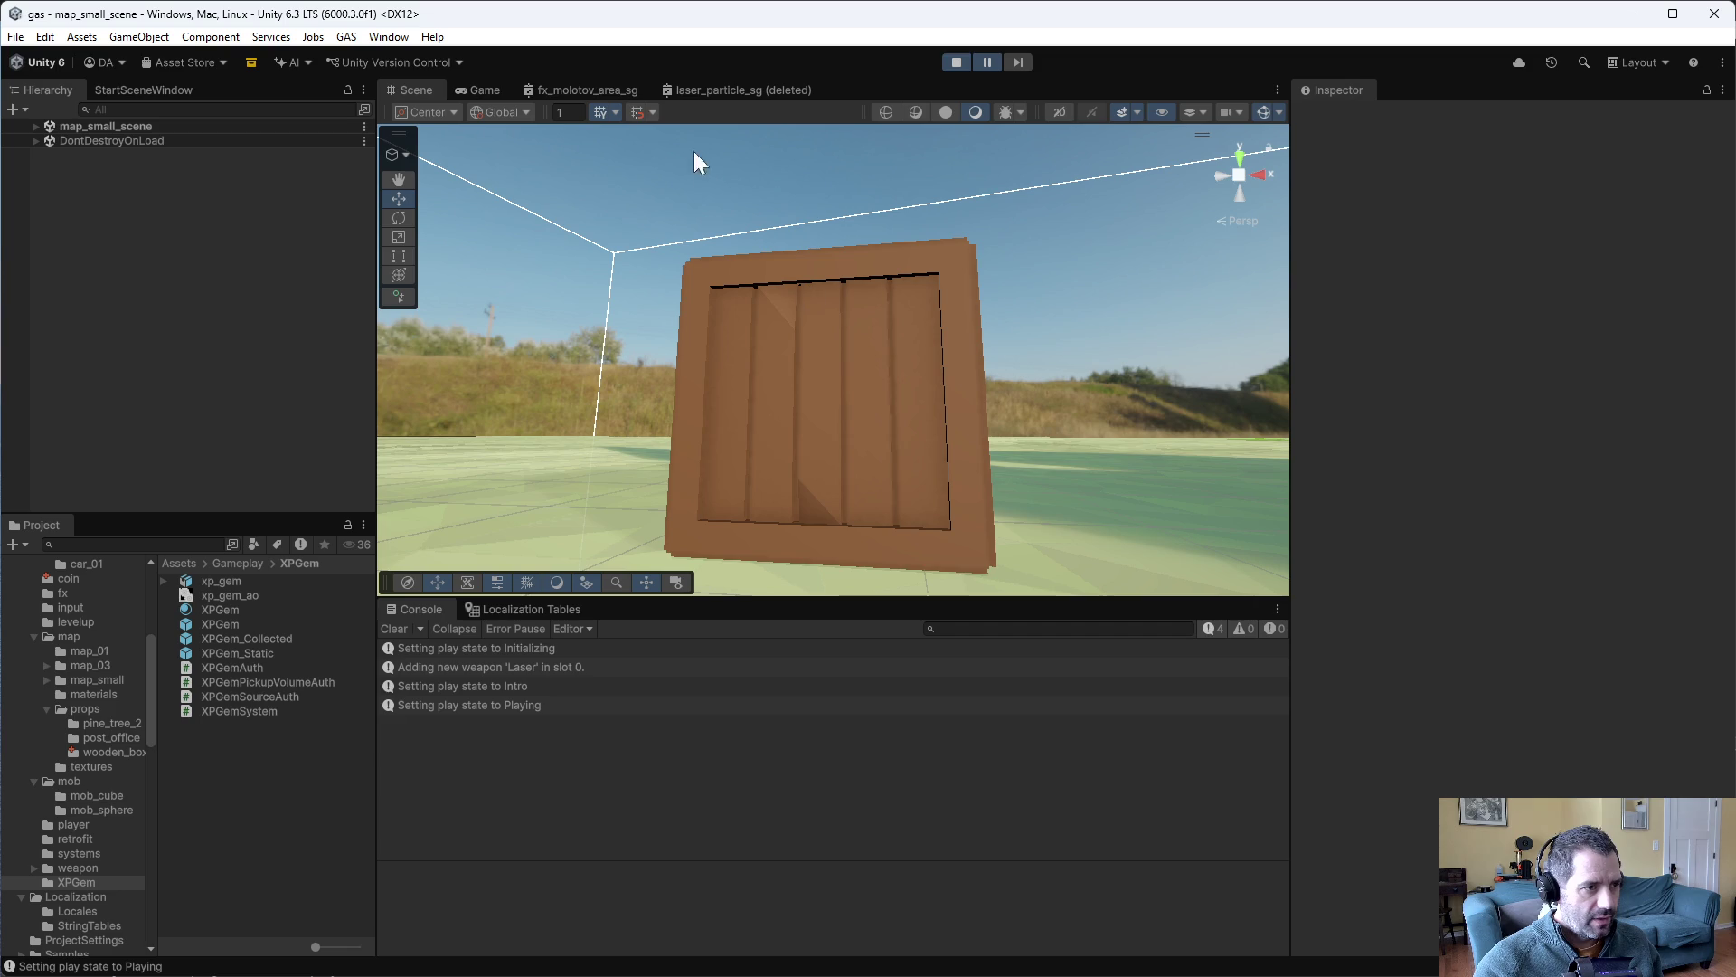
click(486, 88)
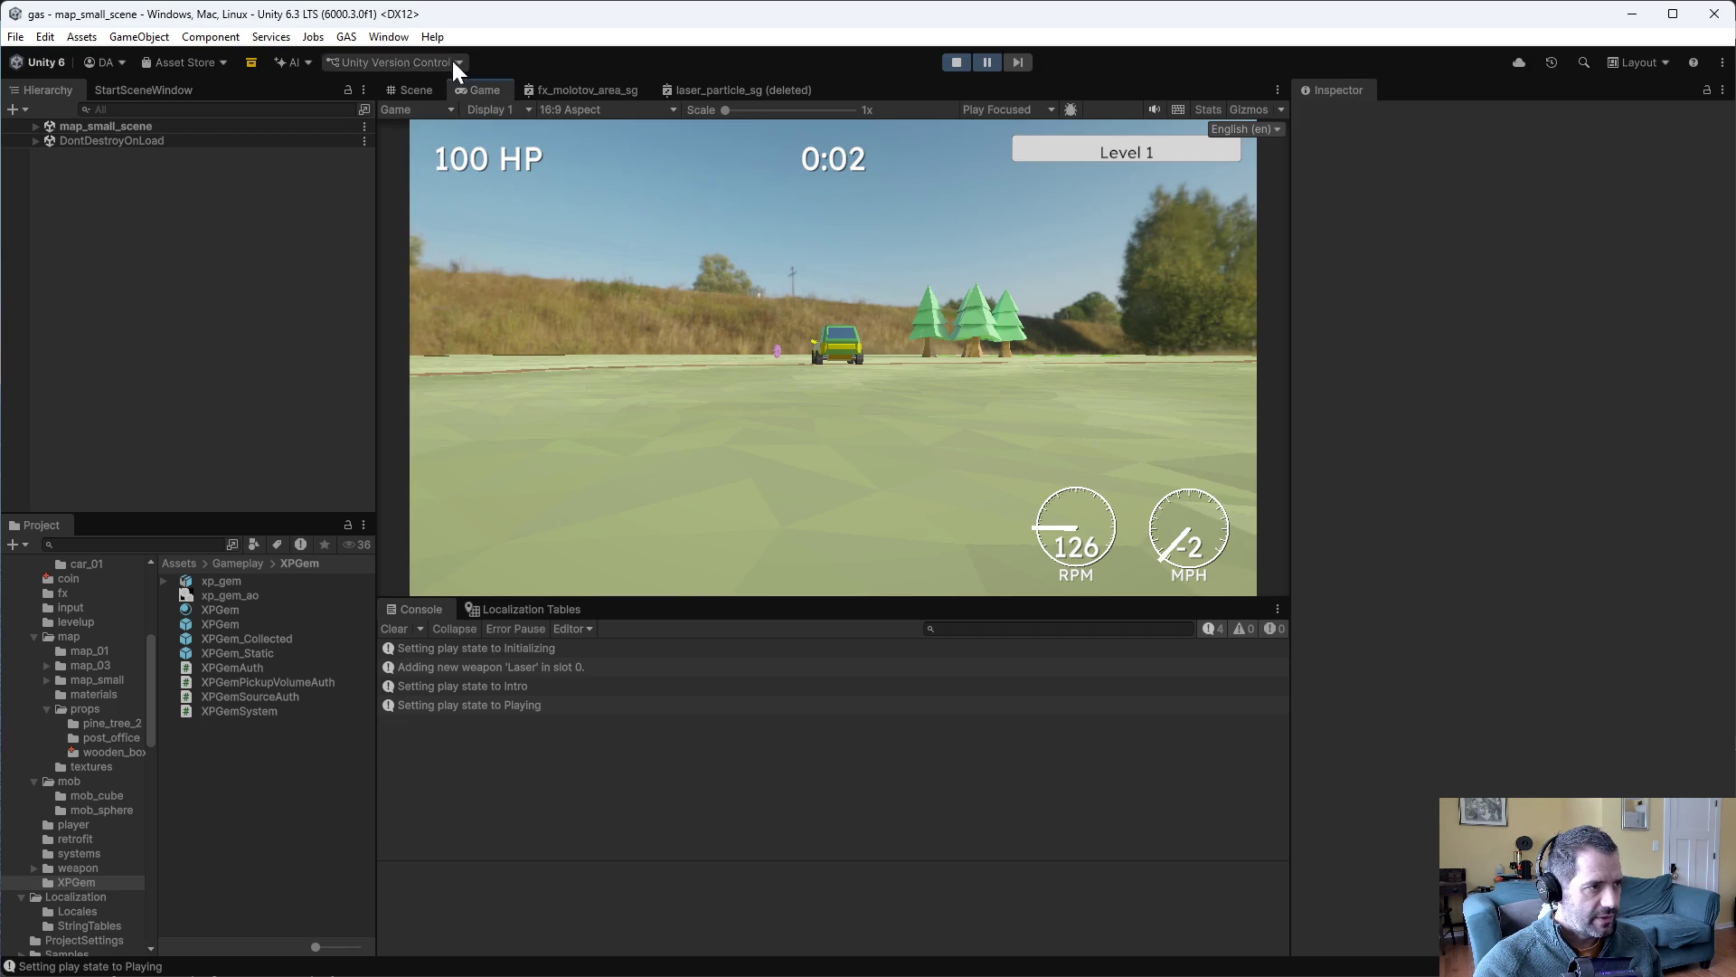
- Open the Entities Hierarchy from Window > Entities > Hierarchy
click(389, 36)
mouse_move(427, 315)
click(696, 314)
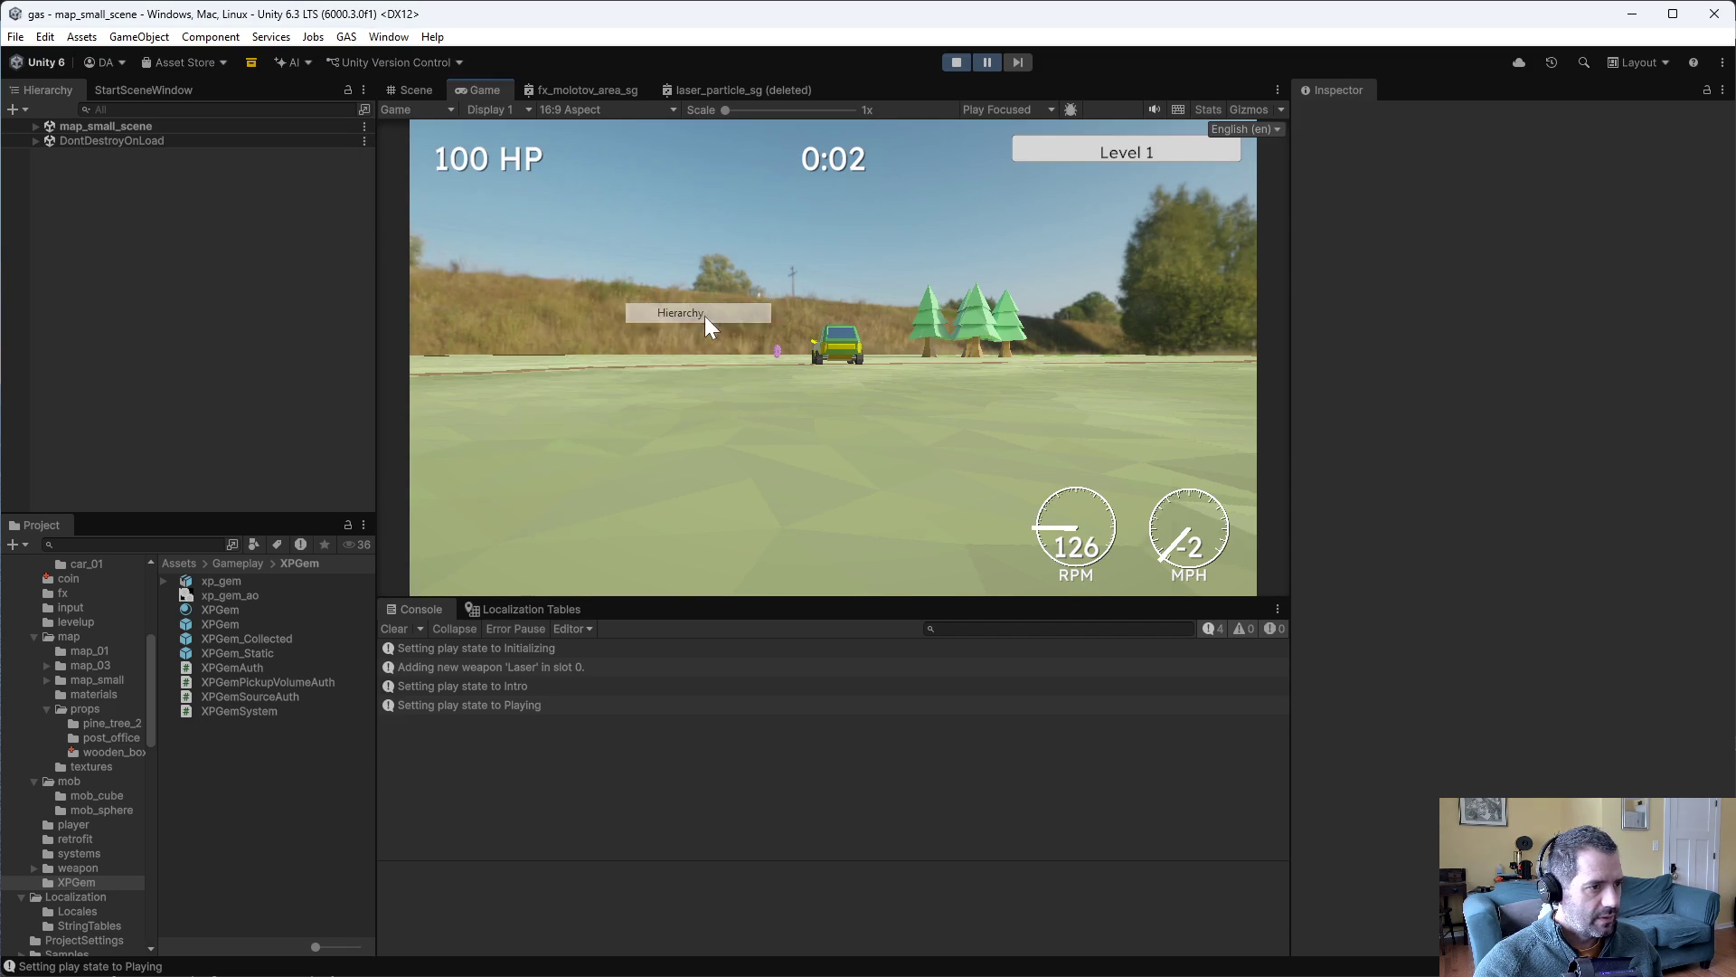
scroll(848, 687, down, 10)
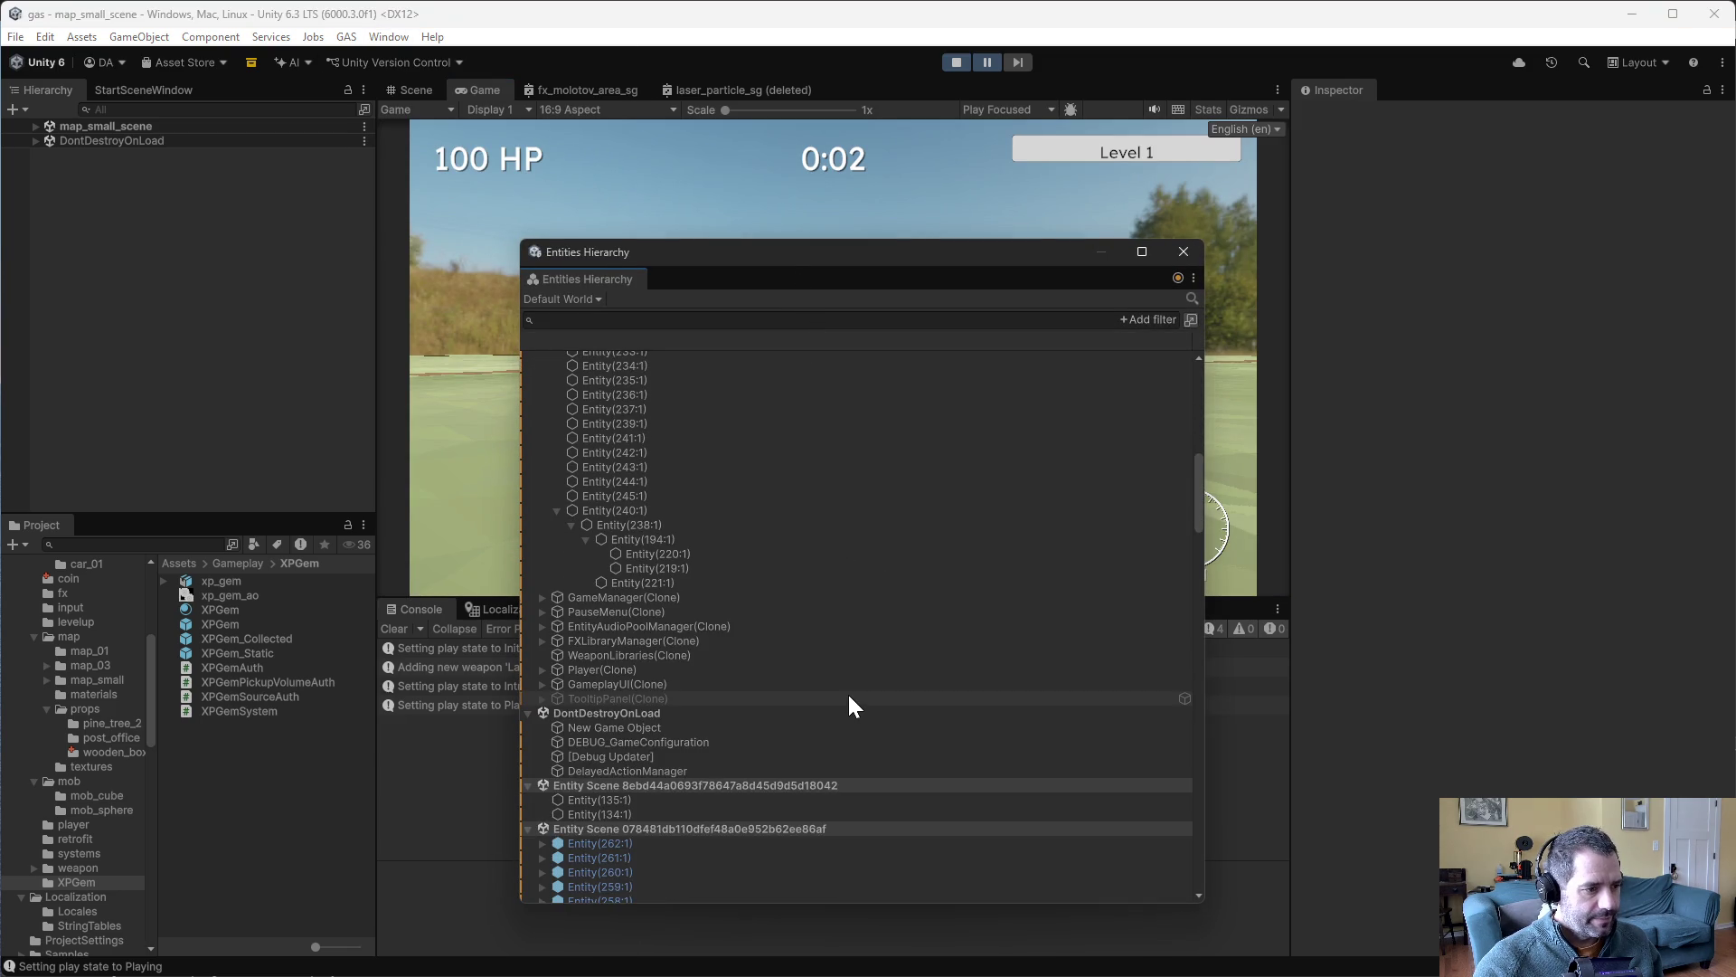
- Inspect Entity(172:3), car-builder Entity(180:3) and XP gem Entity(147:11) in the Inspector
click(664, 728)
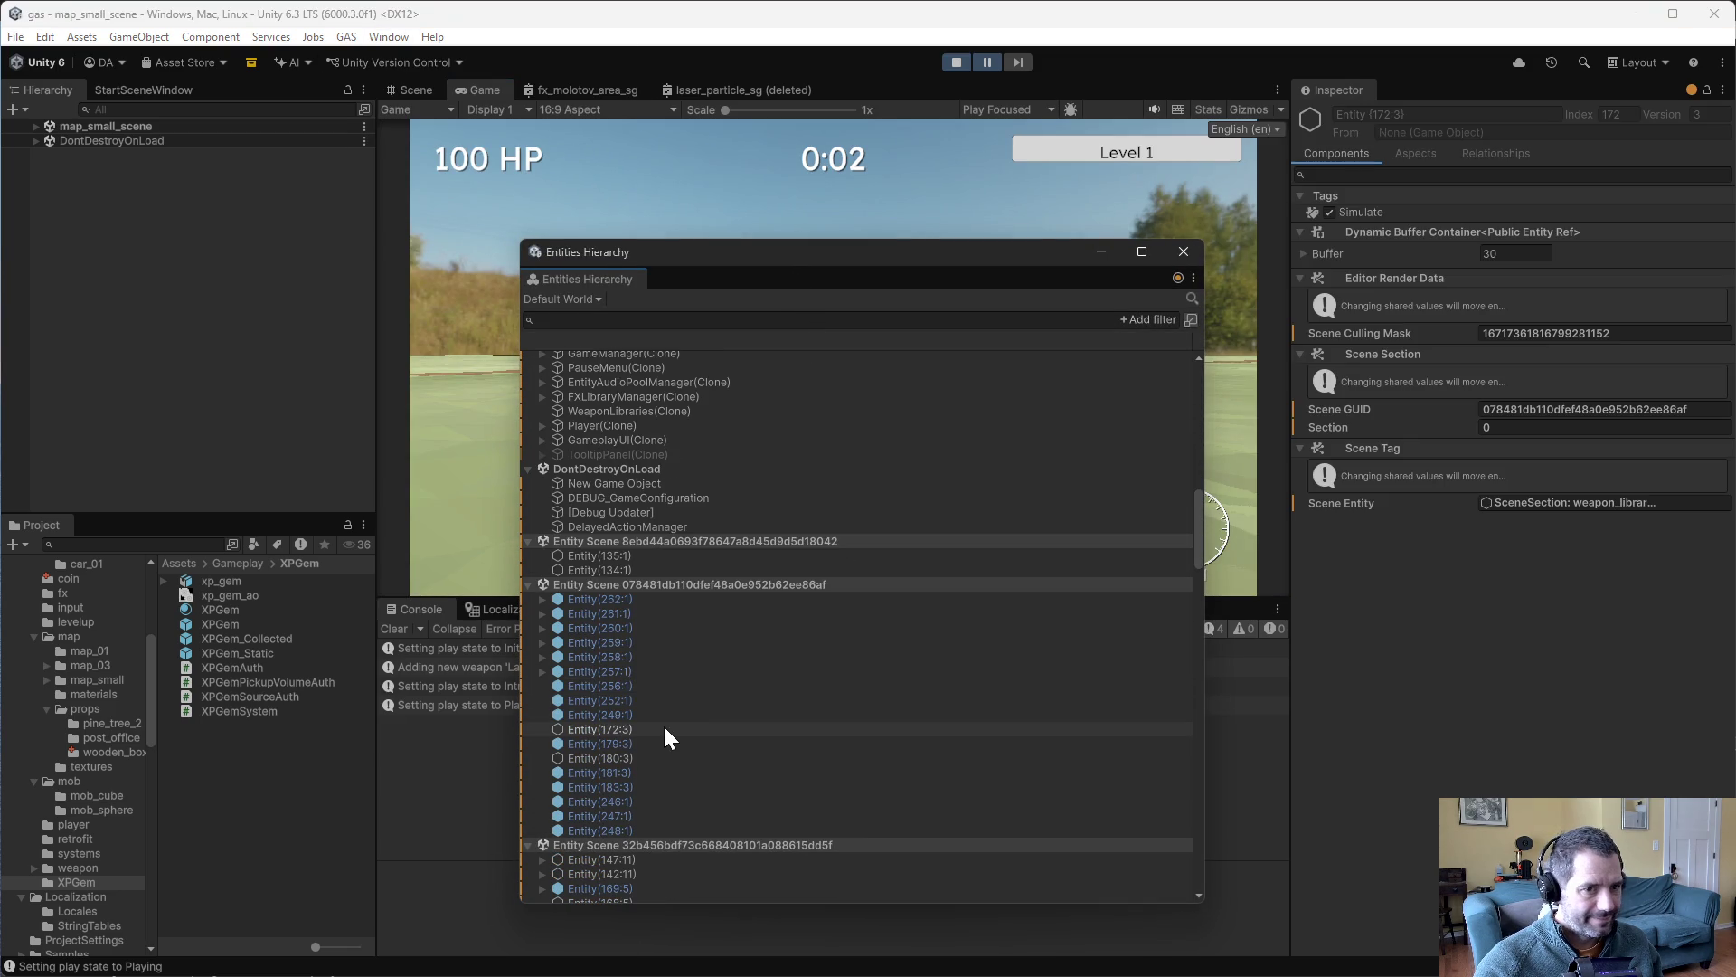
click(653, 760)
scroll(650, 753, down, 5)
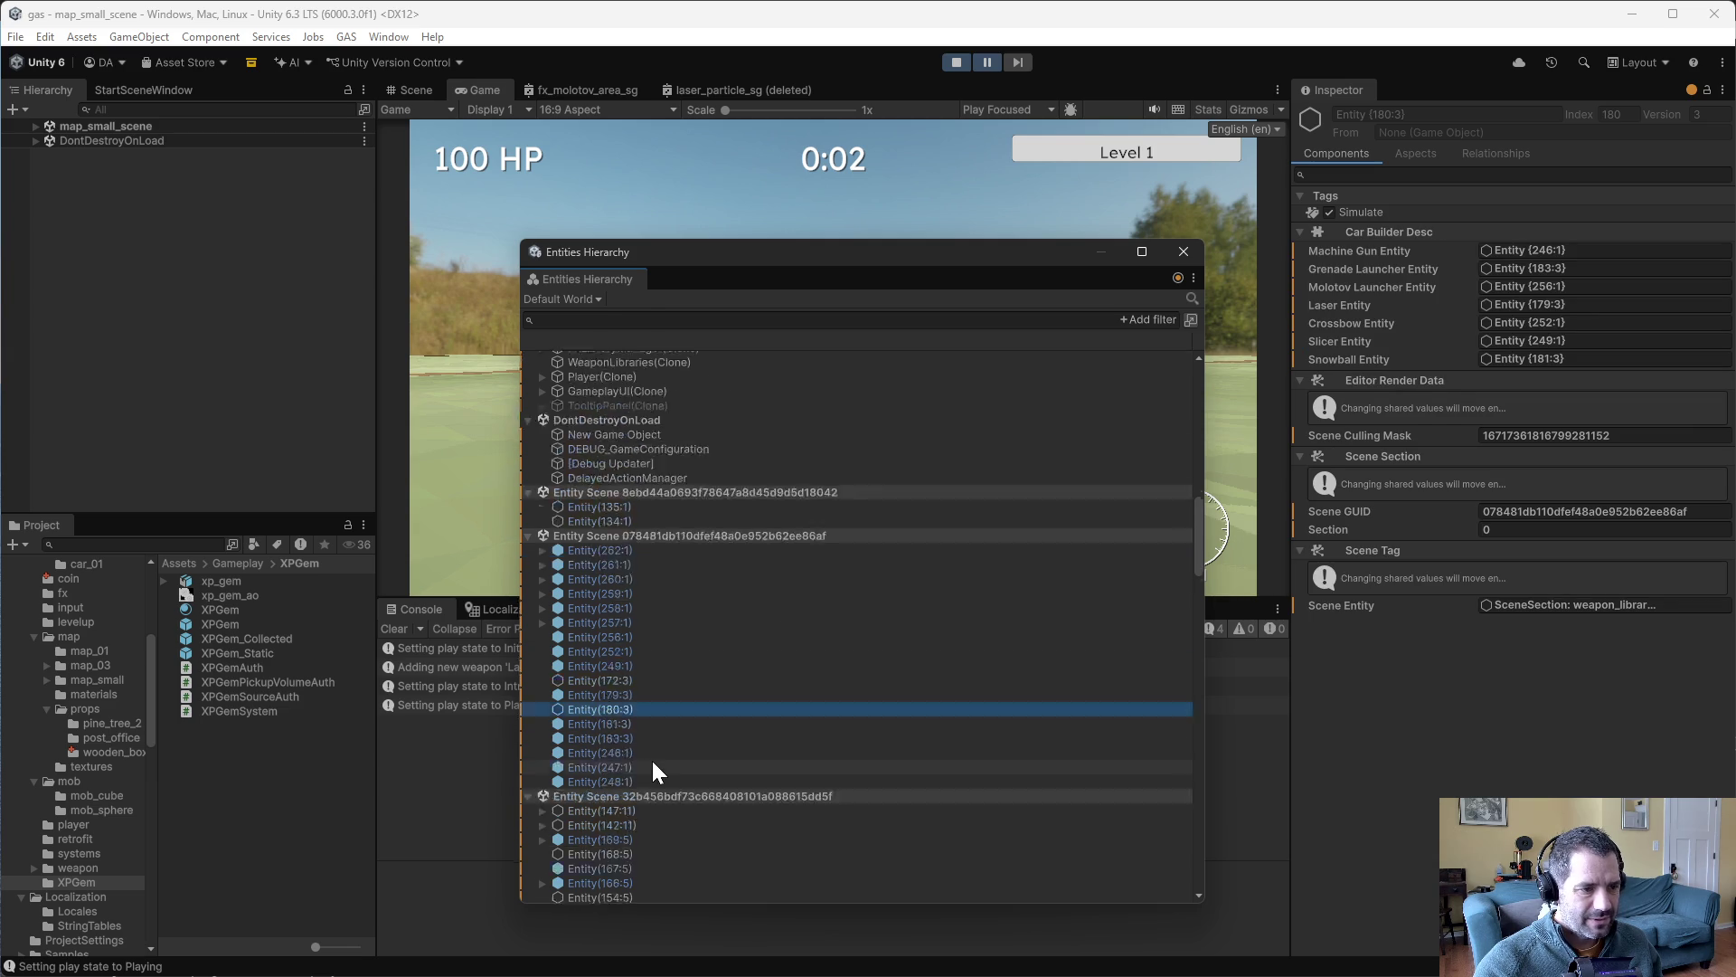
click(622, 620)
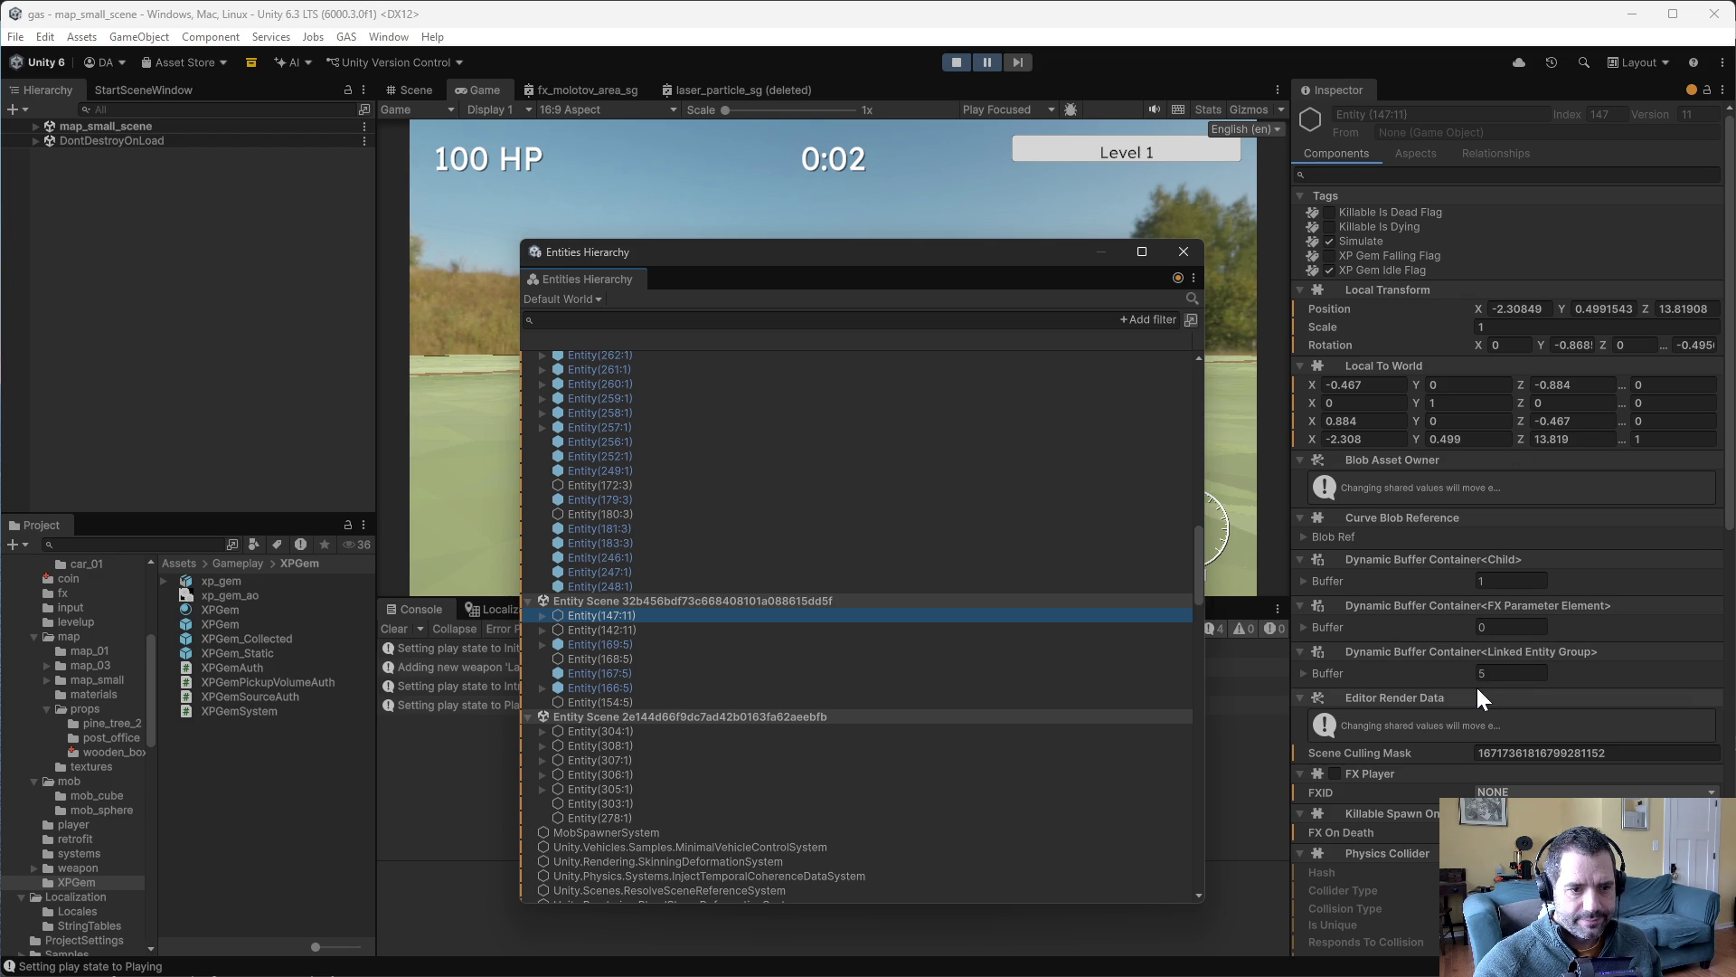
scroll(1555, 649, down, 10)
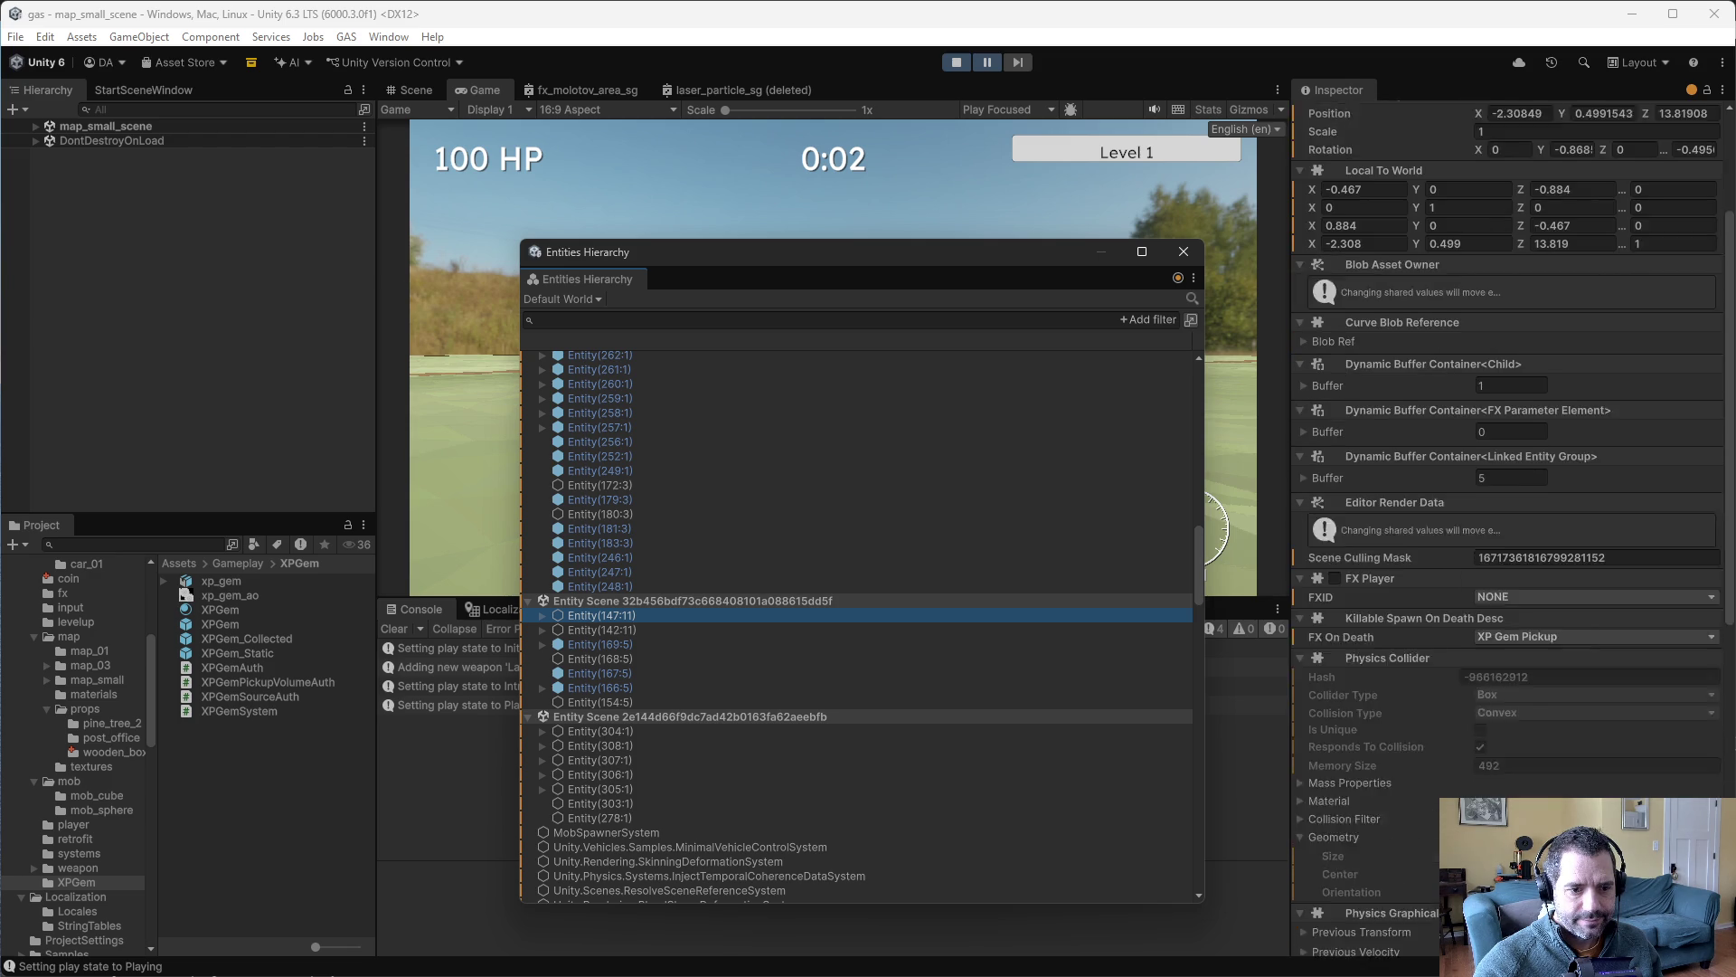
scroll(1536, 769, down, 2)
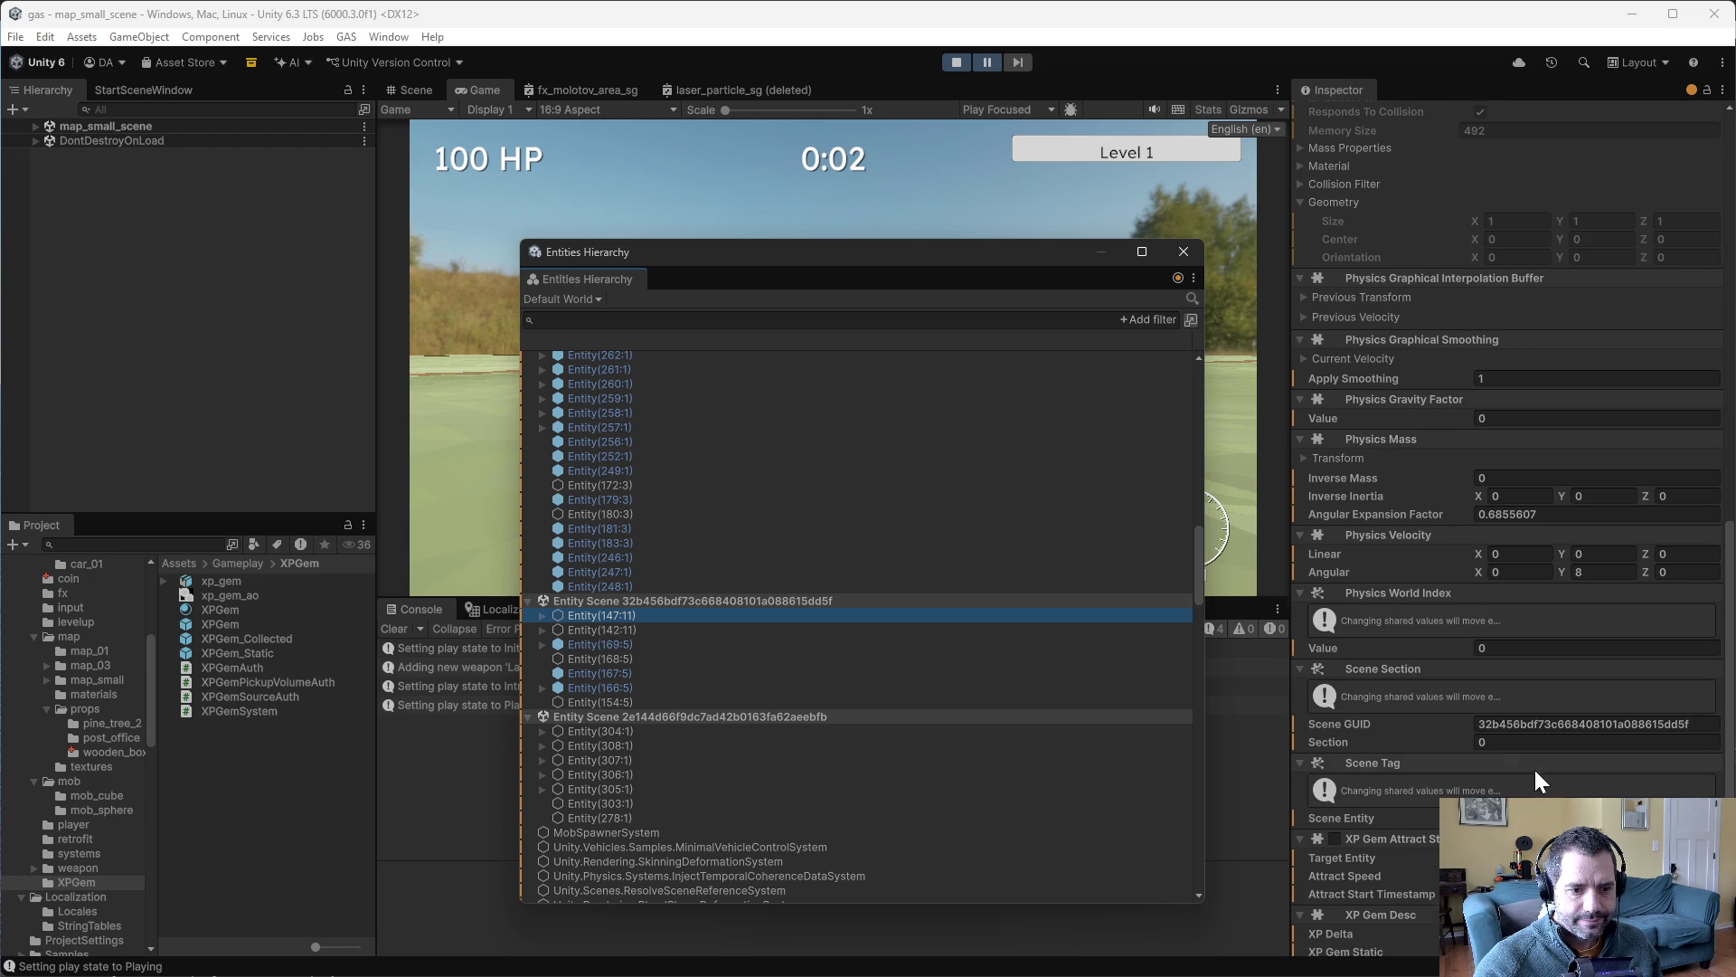
scroll(1532, 778, up, 15)
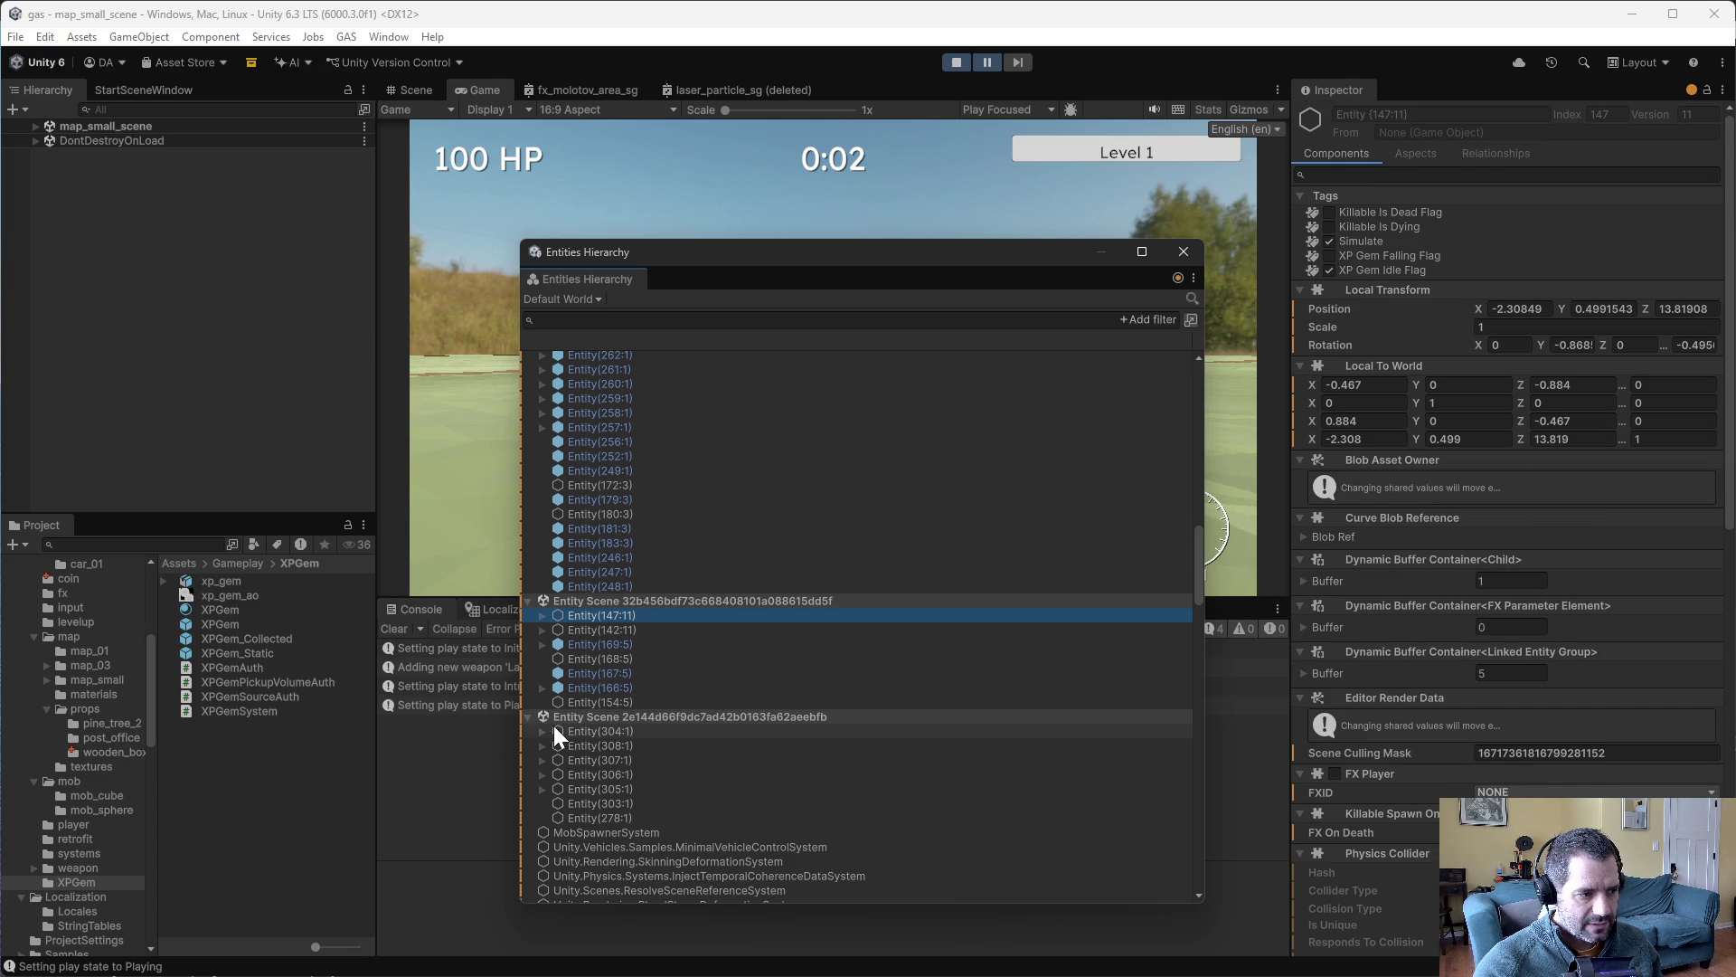
- Expand Entity(147:11) and inspect its nested children Entity(150:9) and Entity(170:7)
click(543, 616)
click(596, 630)
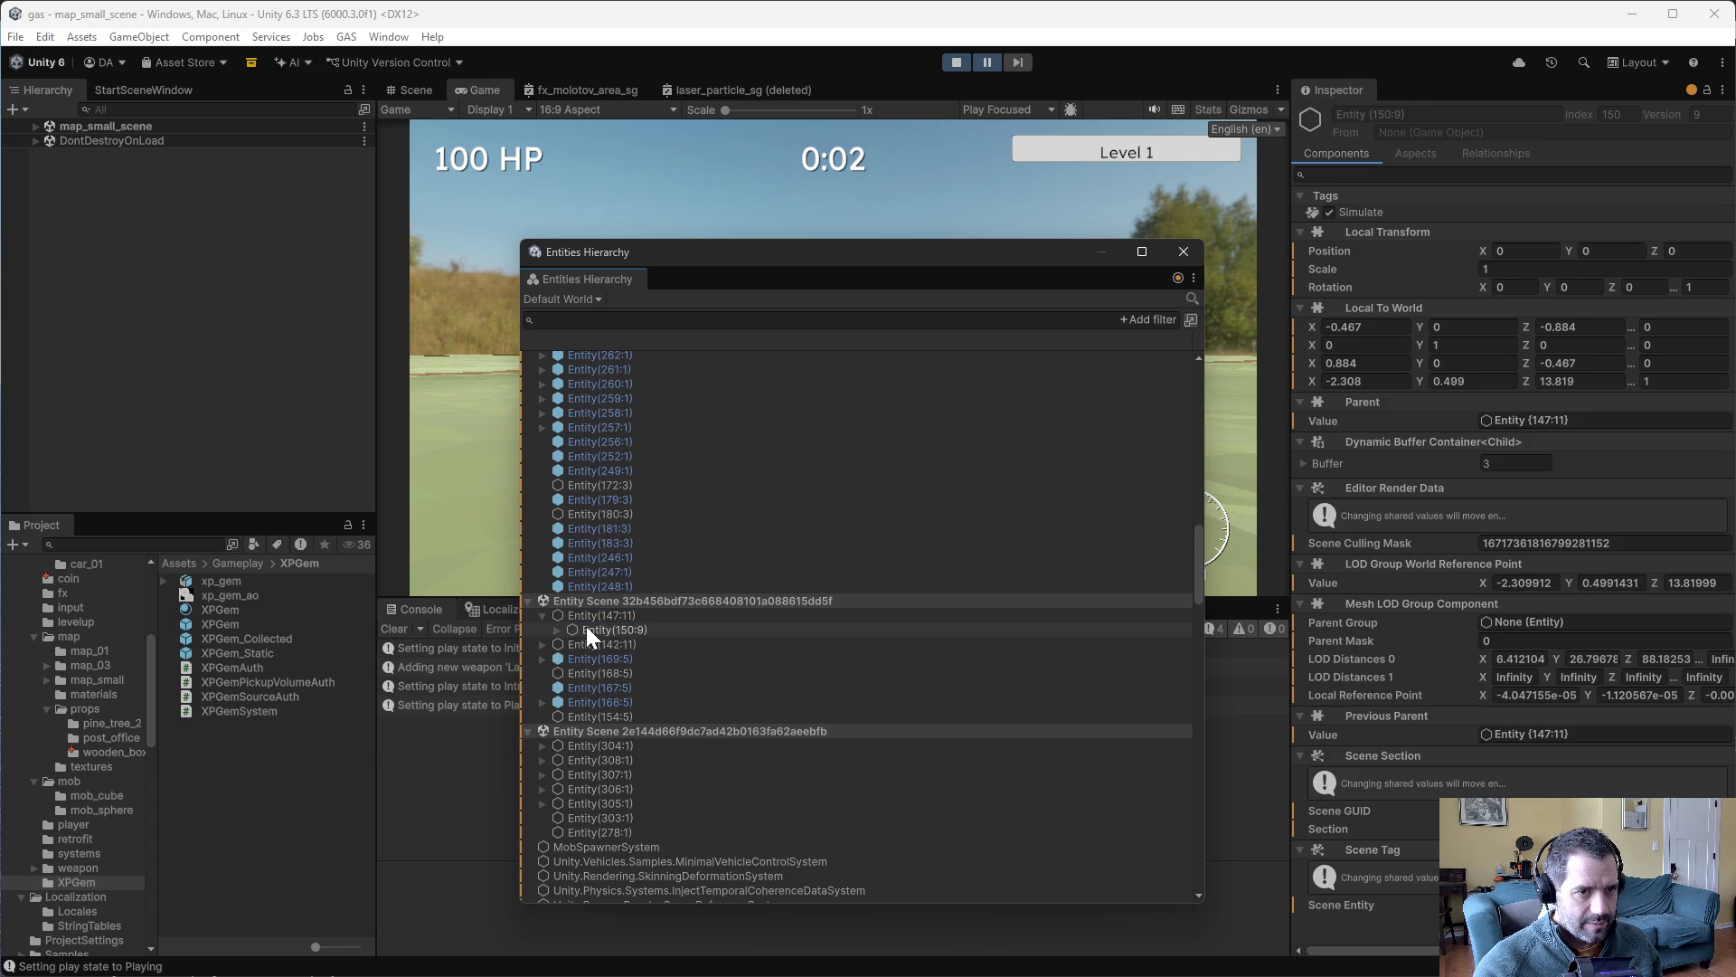
click(550, 629)
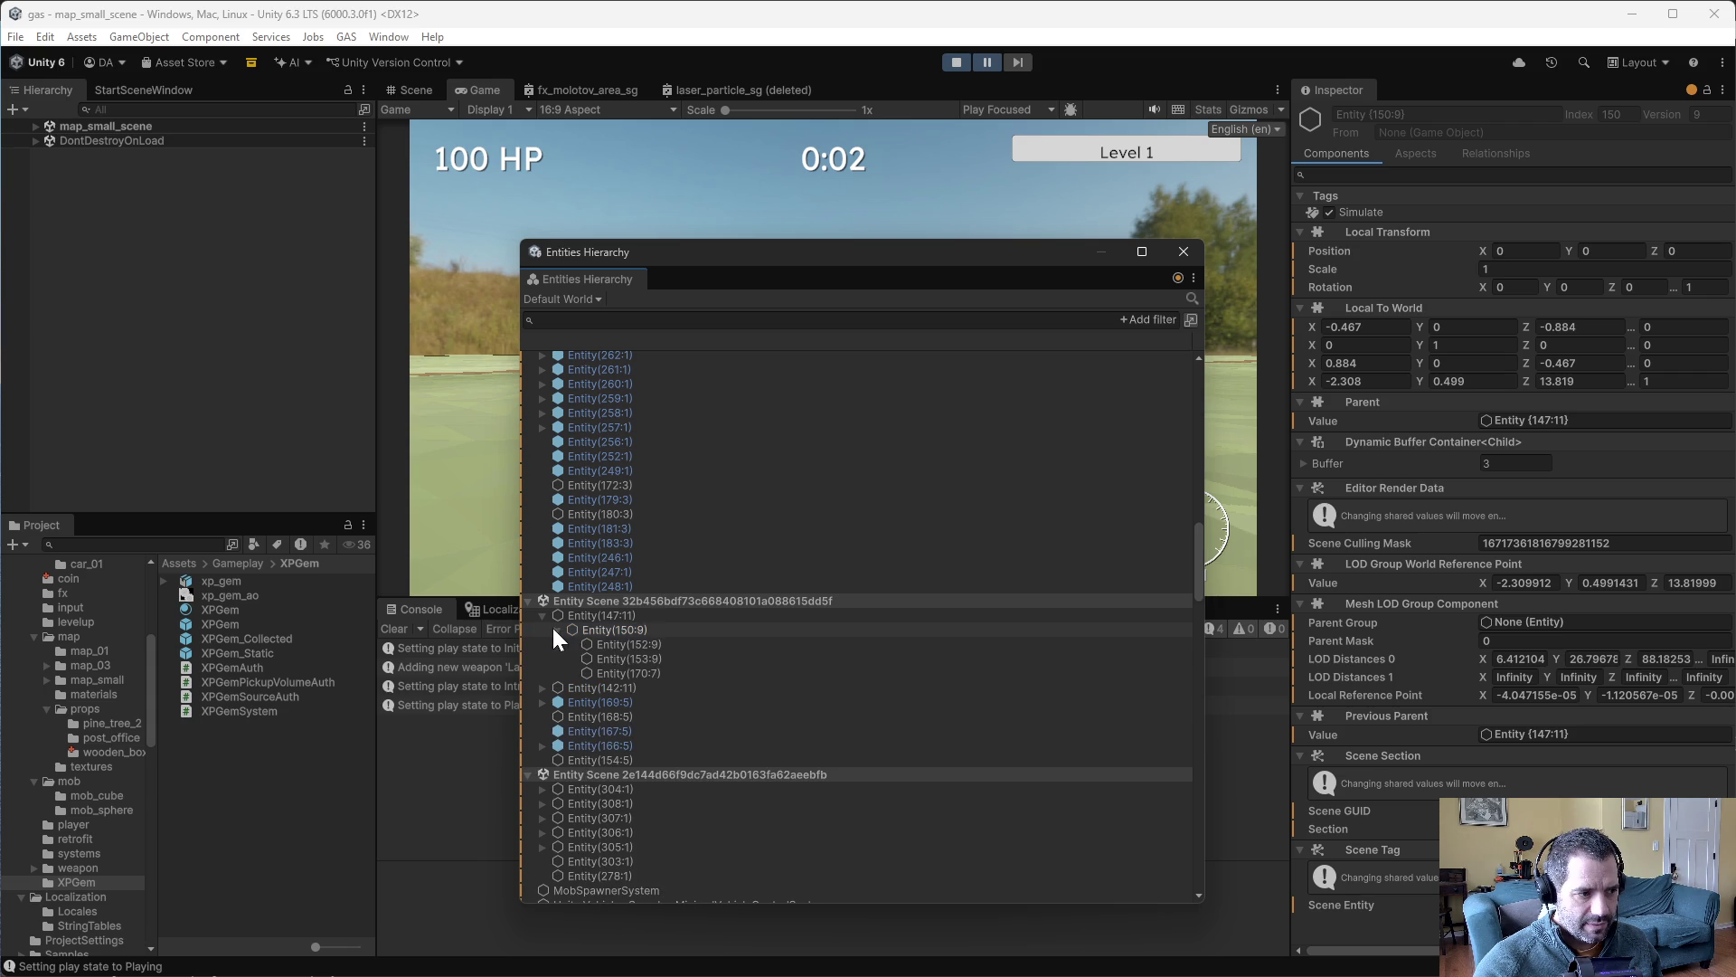
click(627, 671)
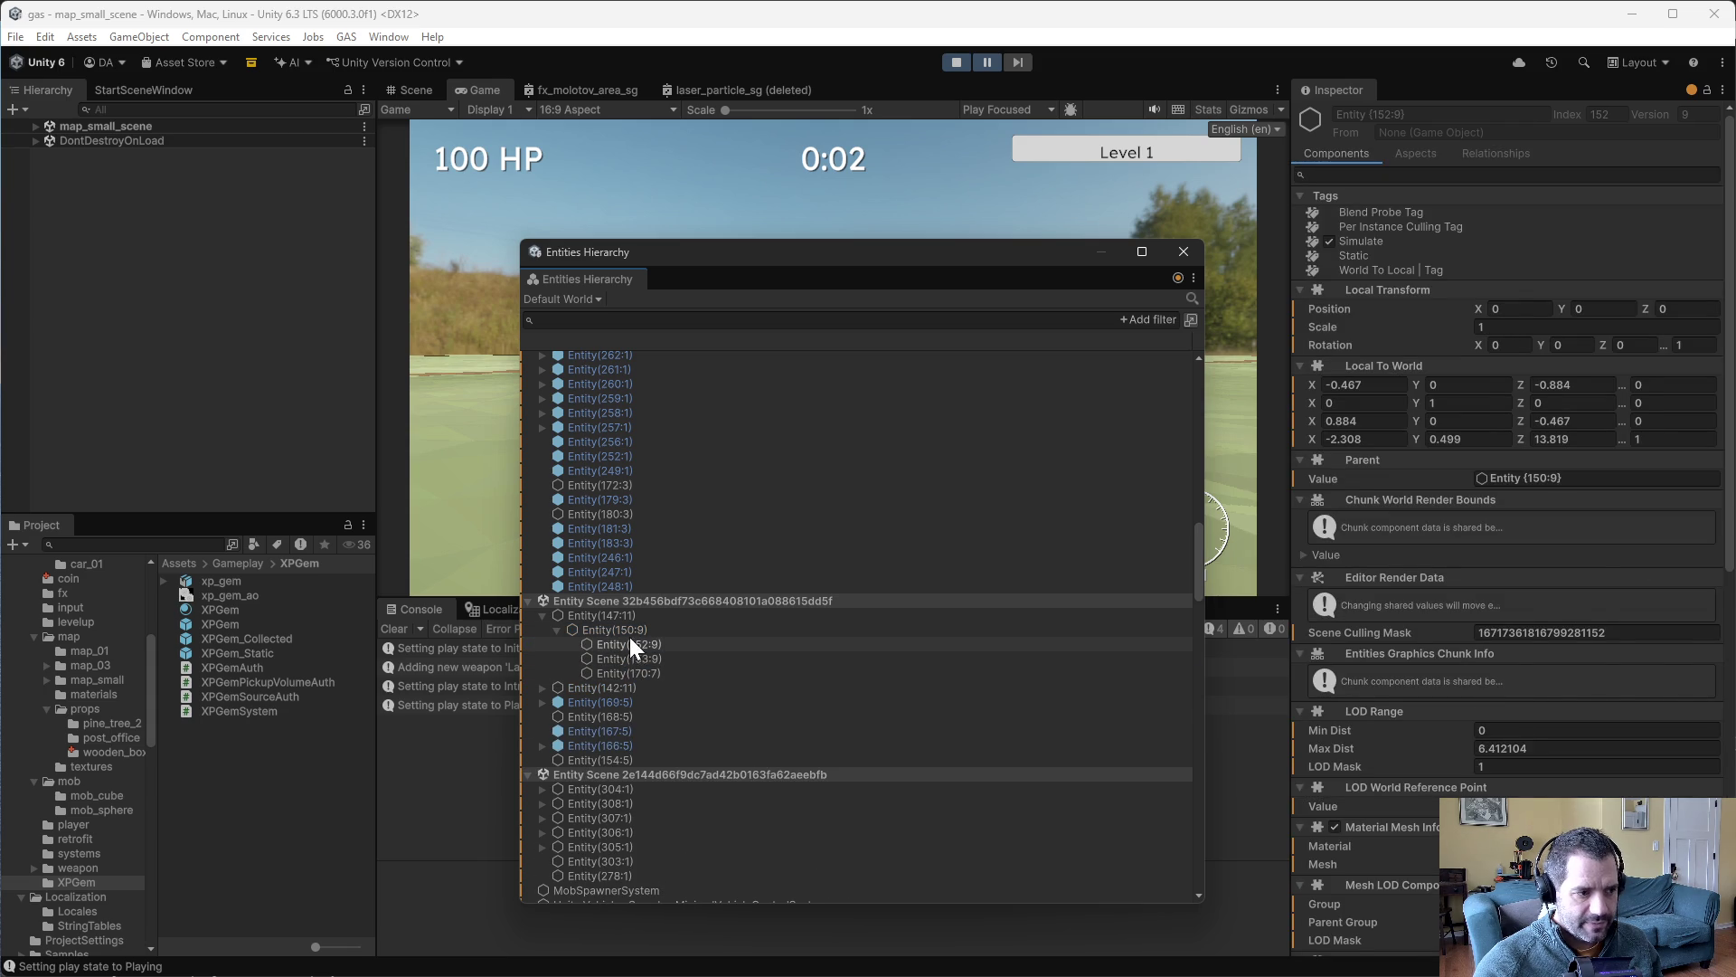
click(630, 631)
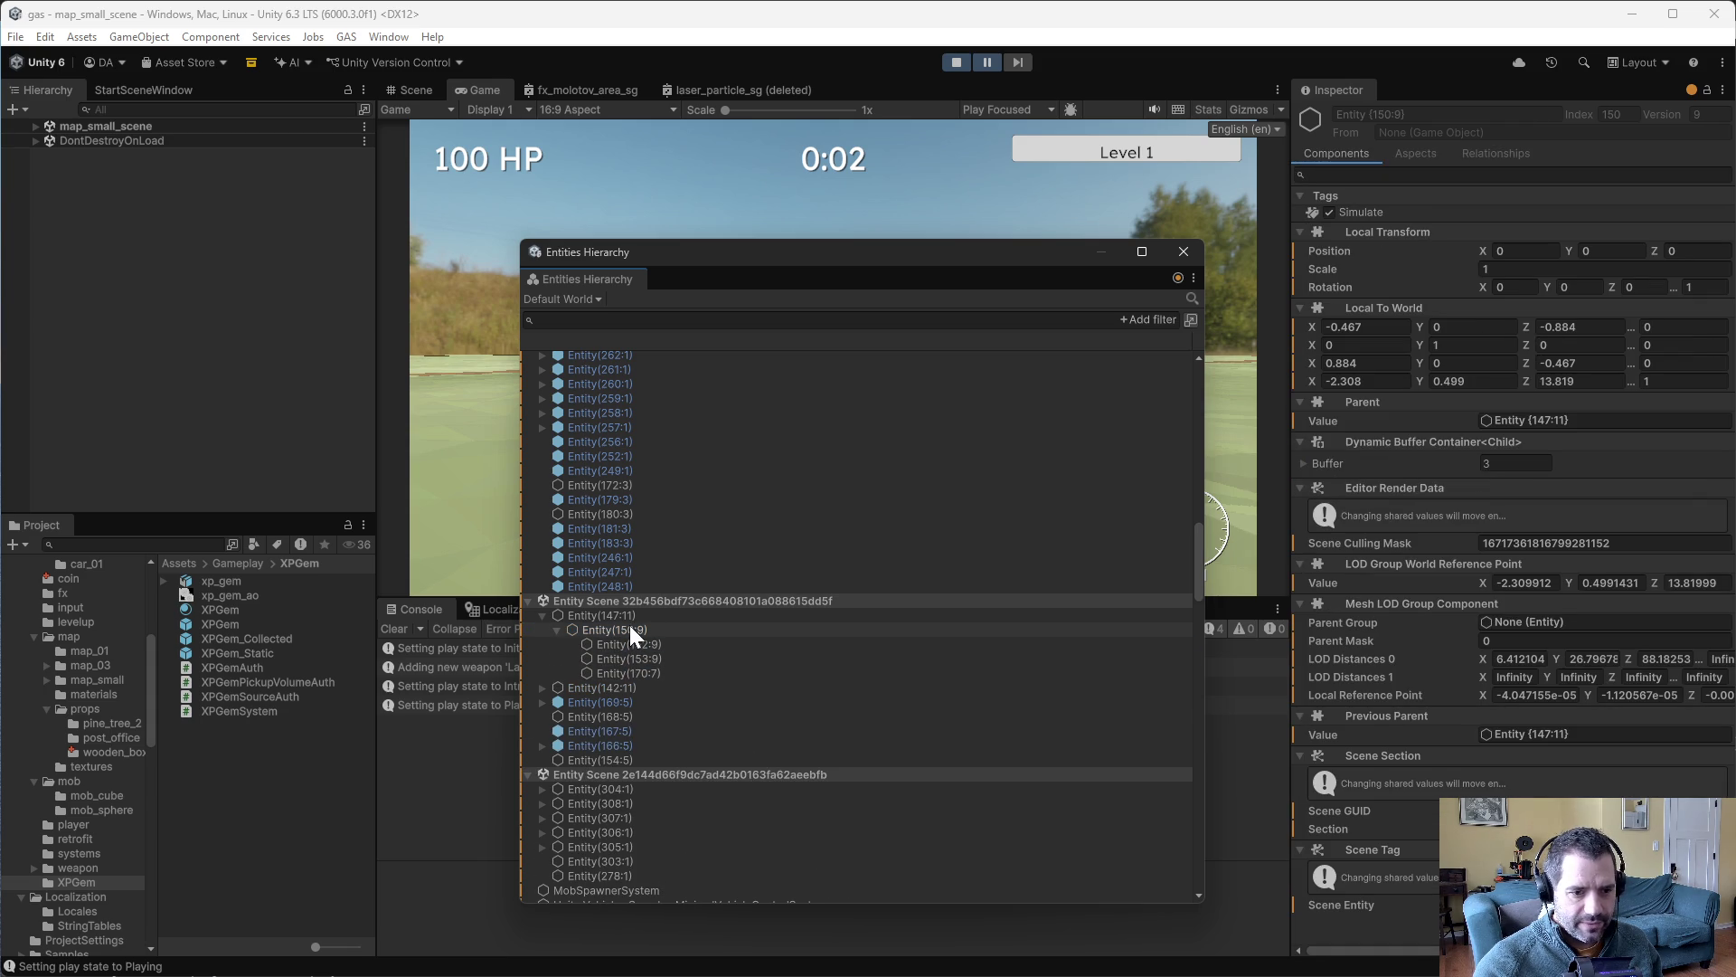
click(626, 616)
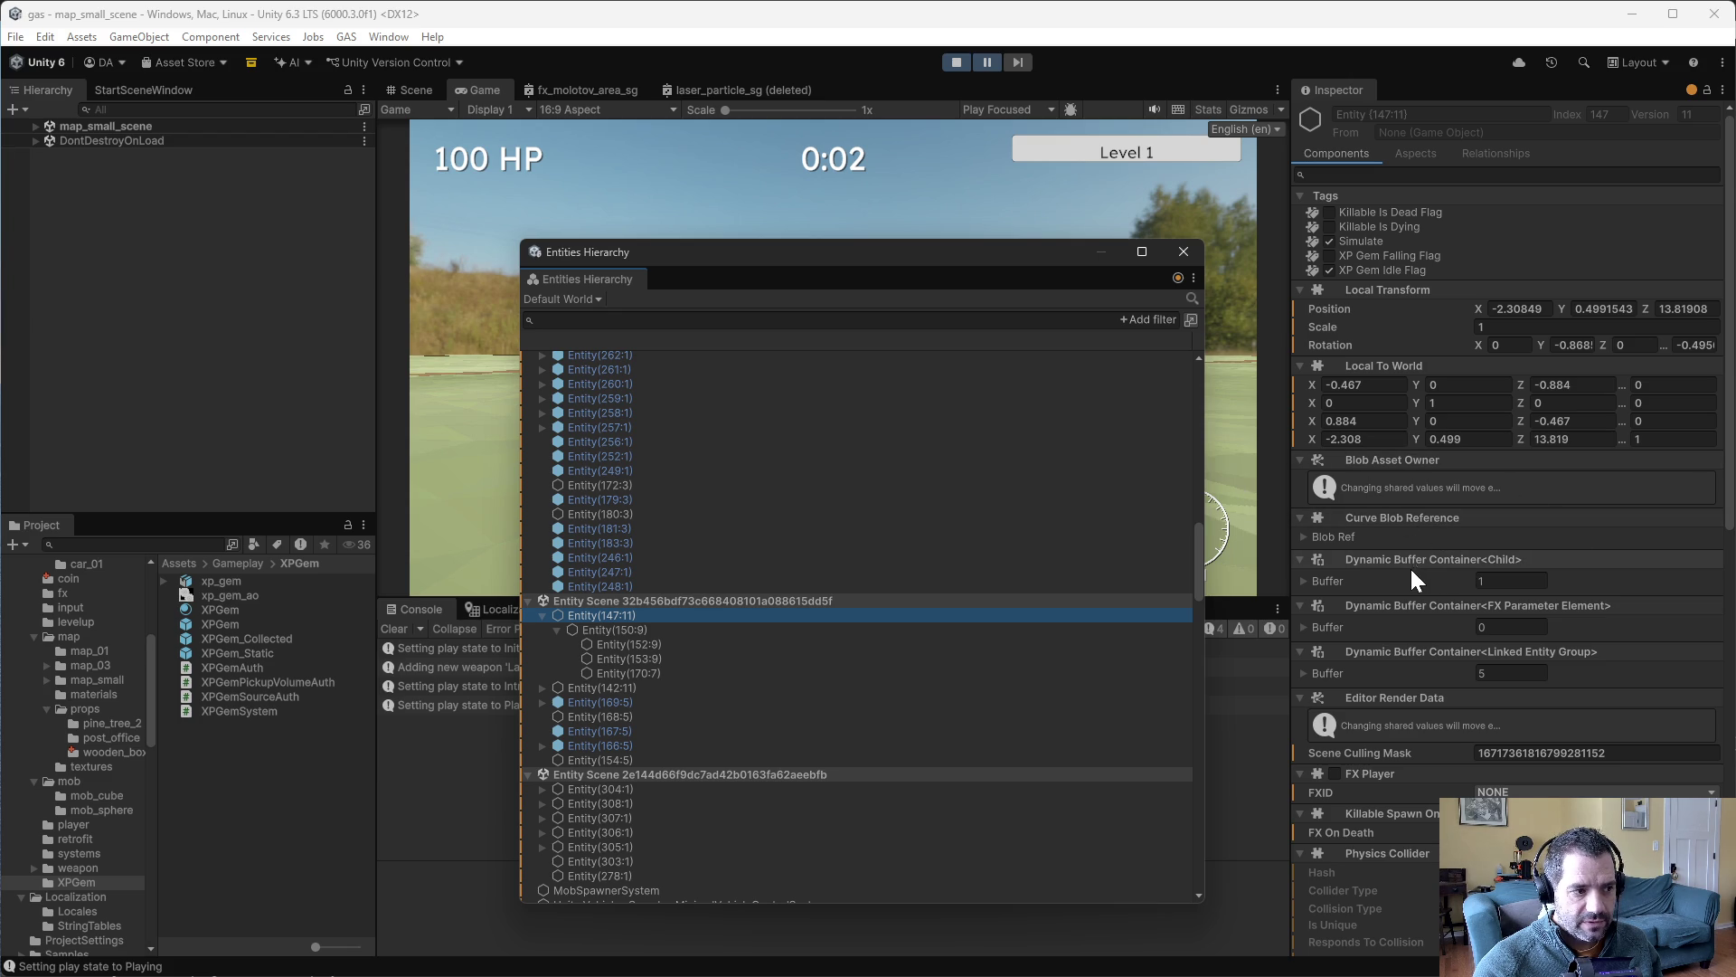
- Select Entity(240:1) again to review its Box Physics Collider and FXID NONE
scroll(890, 510, up, 5)
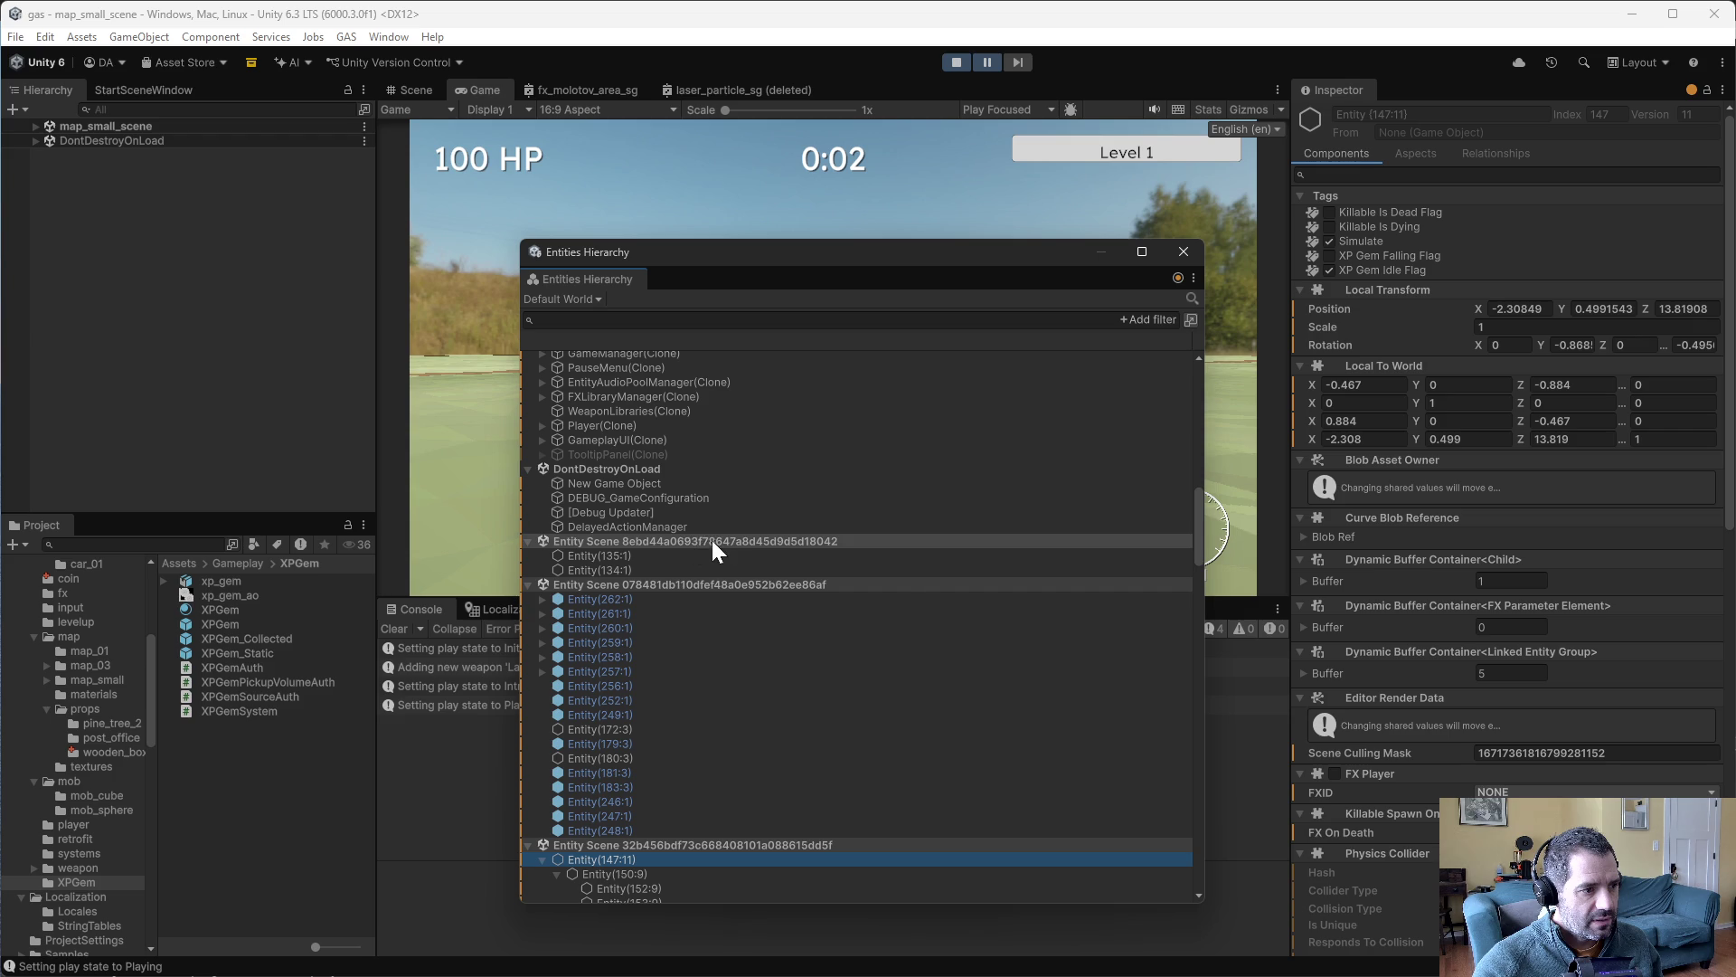
scroll(660, 678, up, 6)
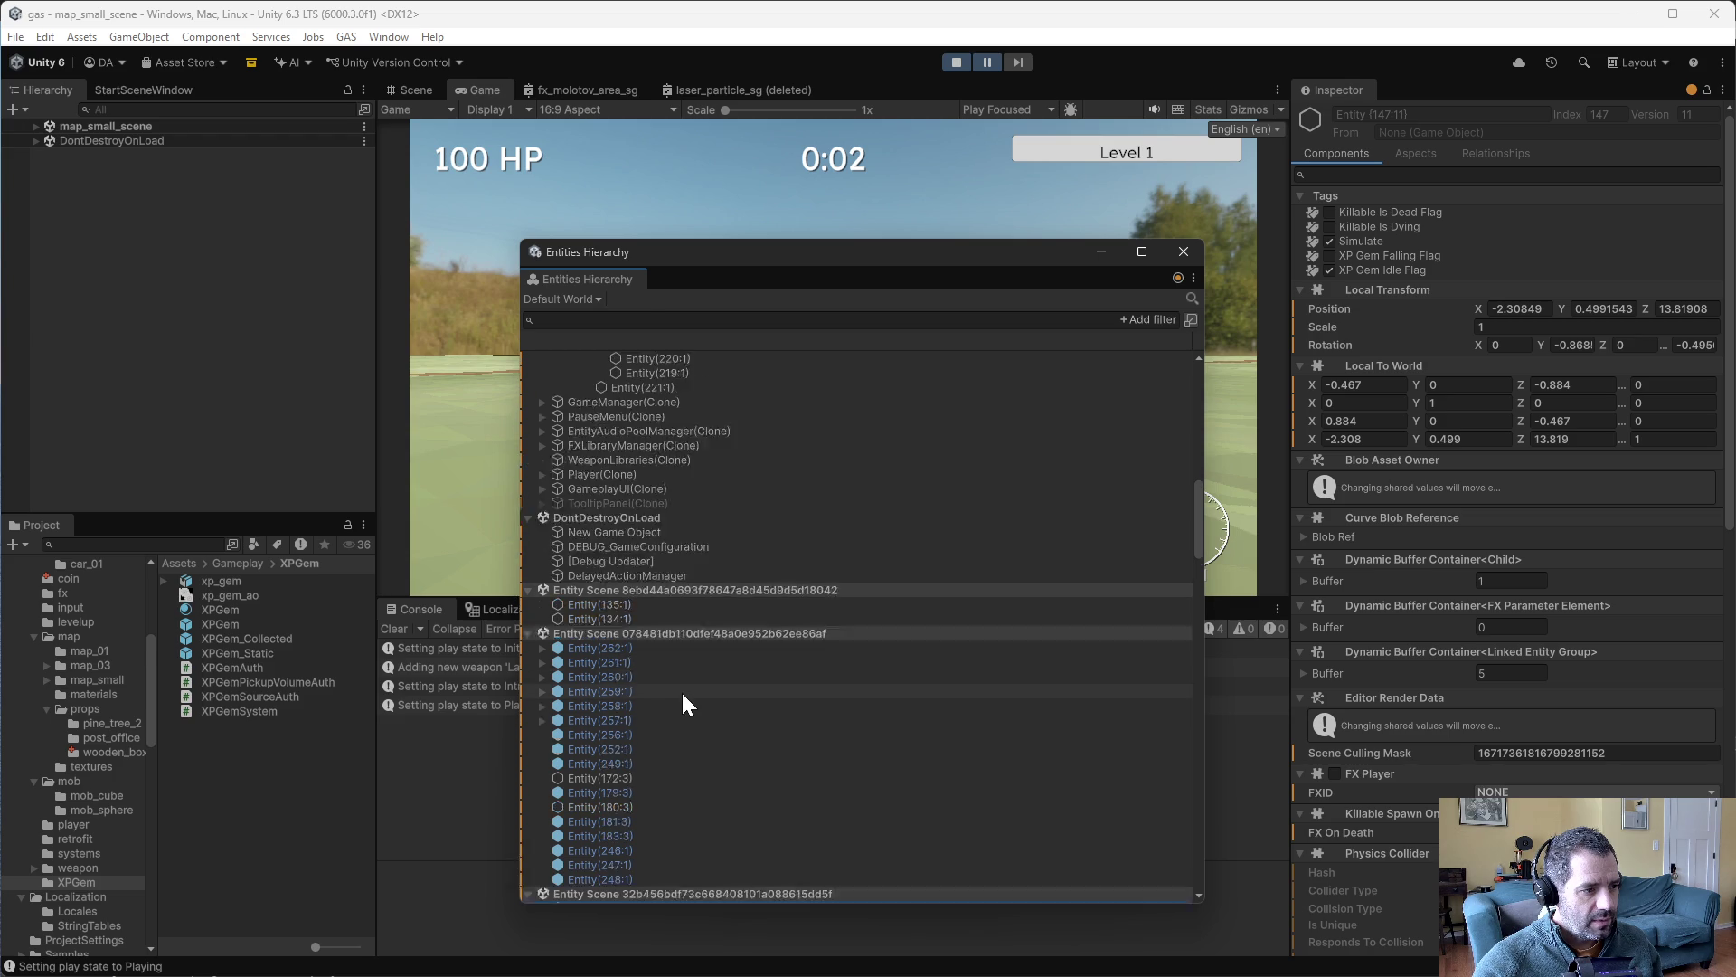
click(653, 559)
scroll(1507, 730, down, 7)
scroll(1507, 633, up, 10)
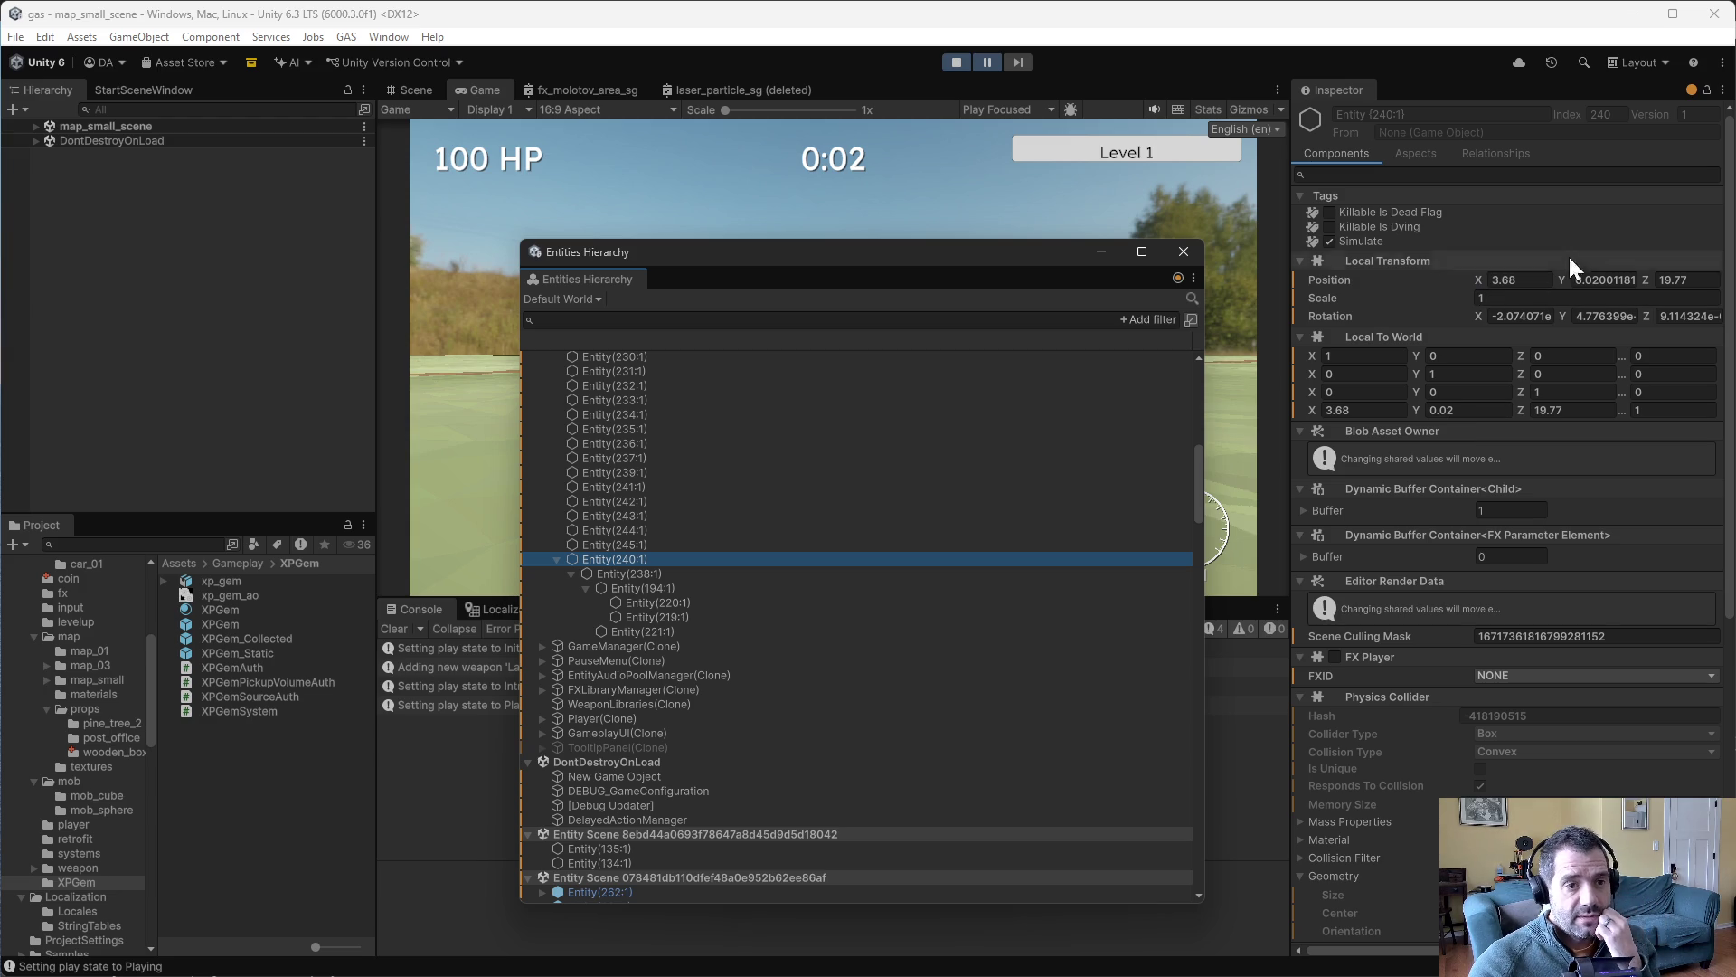
click(1732, 176)
mouse_move(1732, 176)
mouse_down()
mouse_move(1730, 412)
mouse_move(1692, 601)
mouse_up()
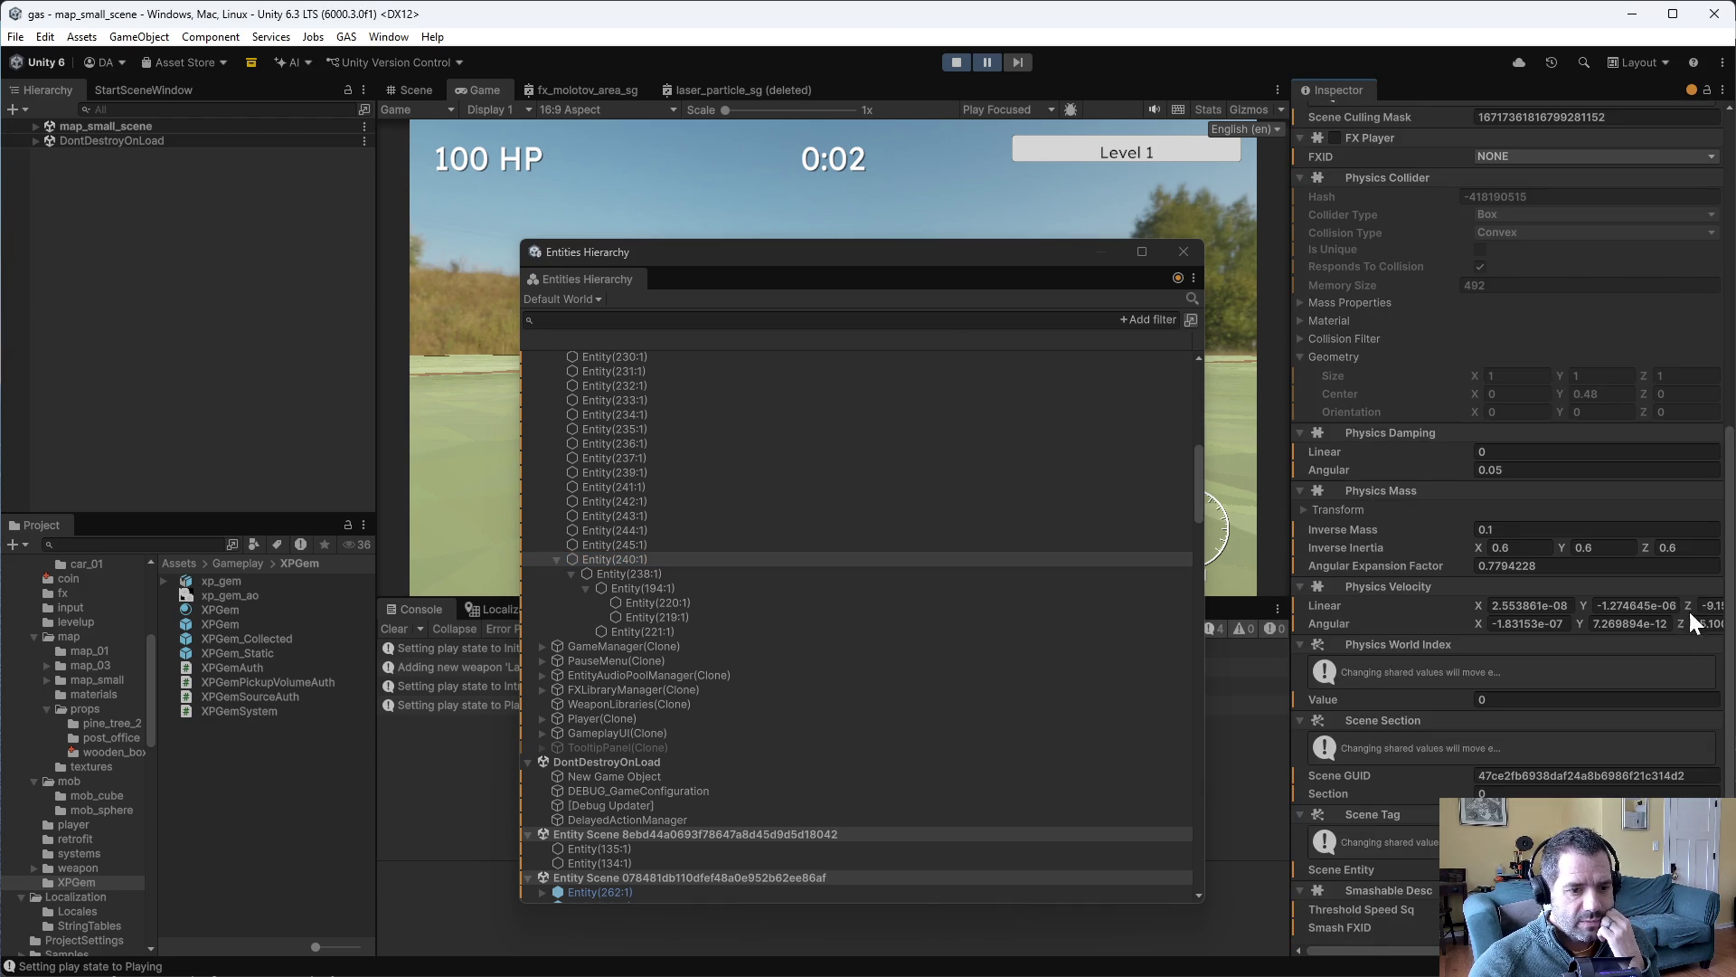
scroll(687, 747, down, 6)
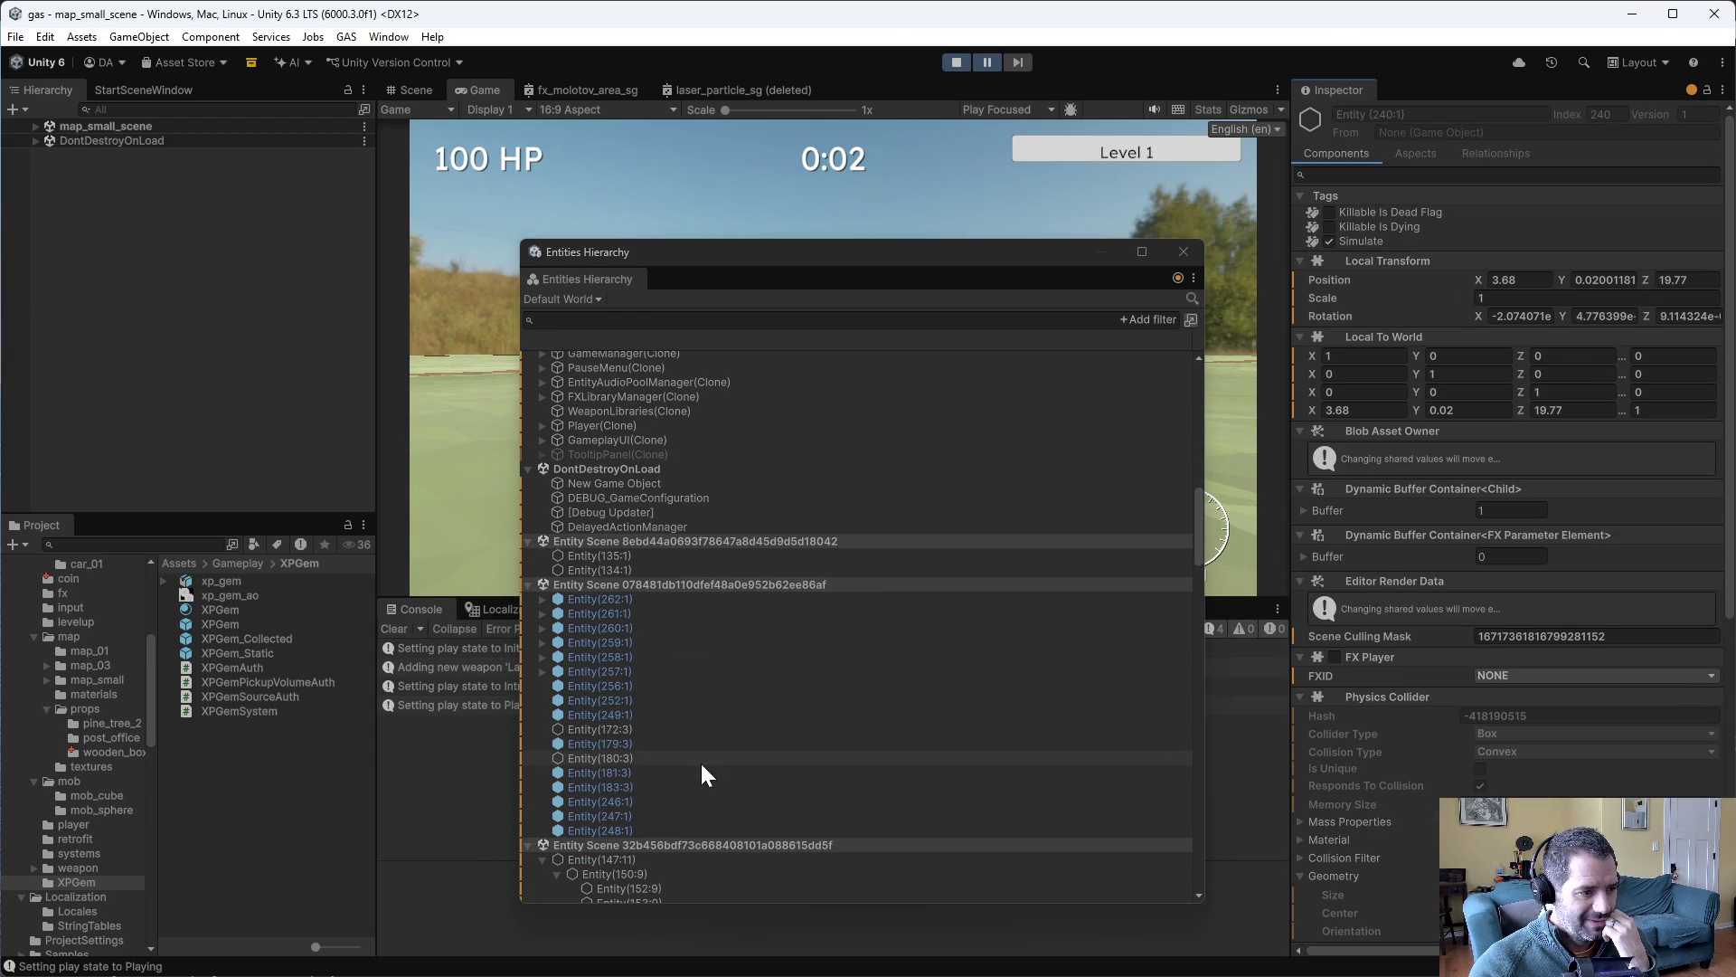
click(605, 859)
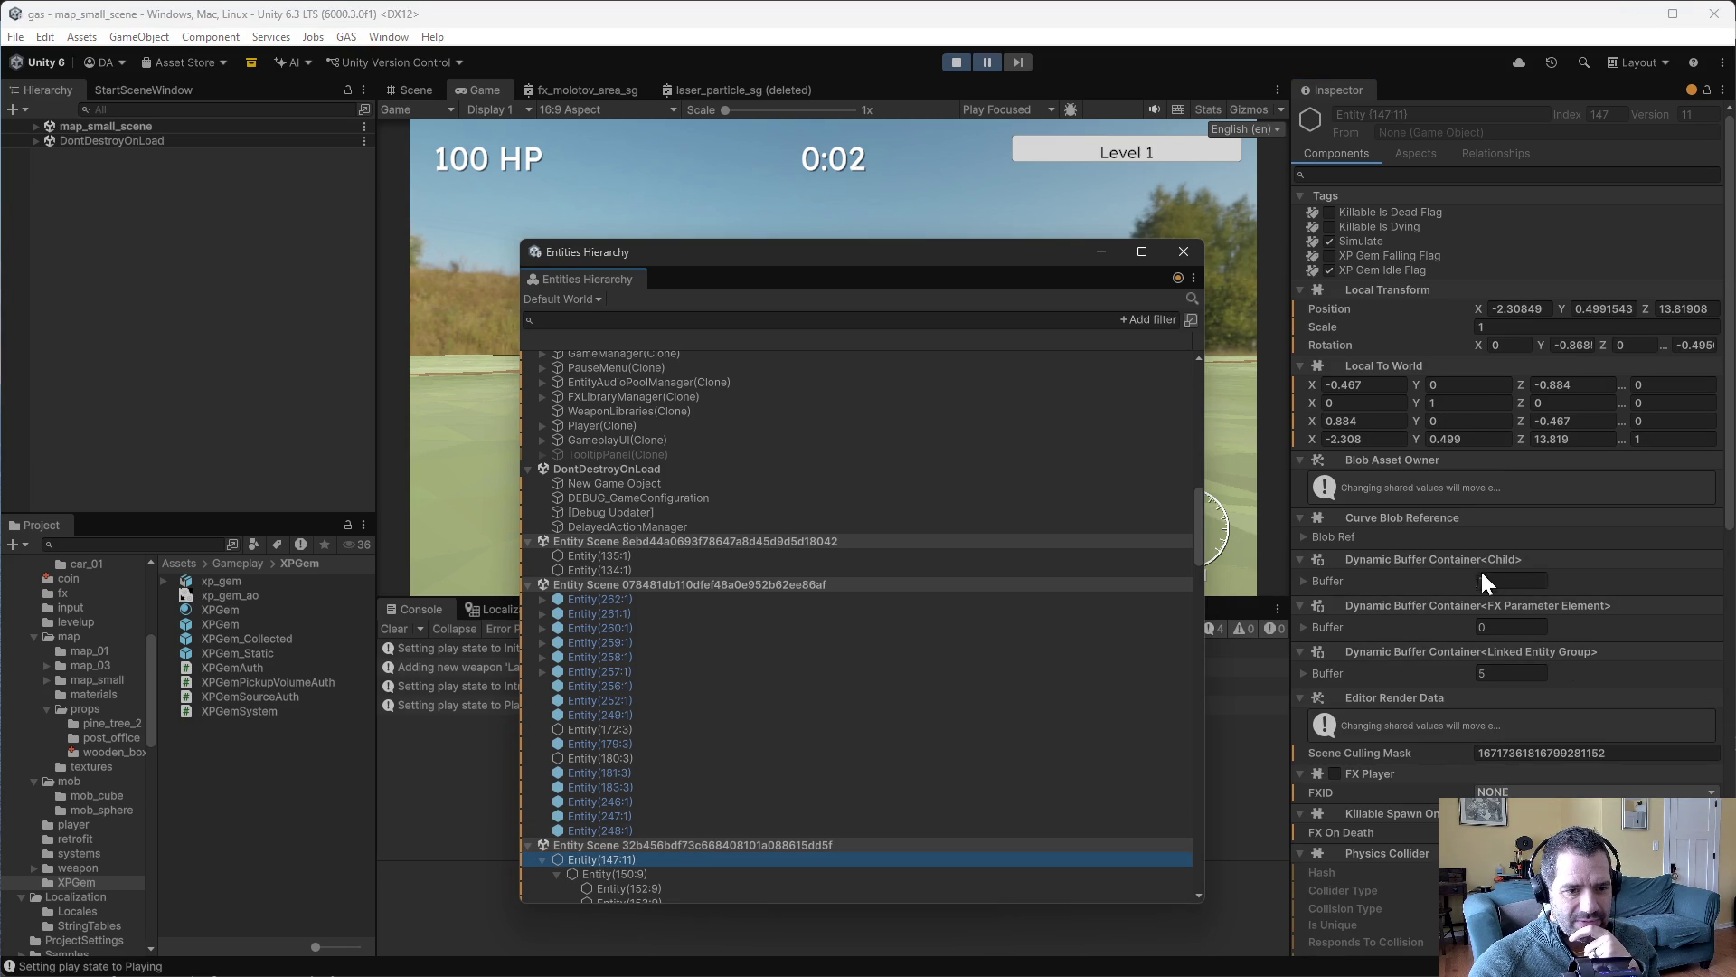
scroll(1483, 579, down, 3)
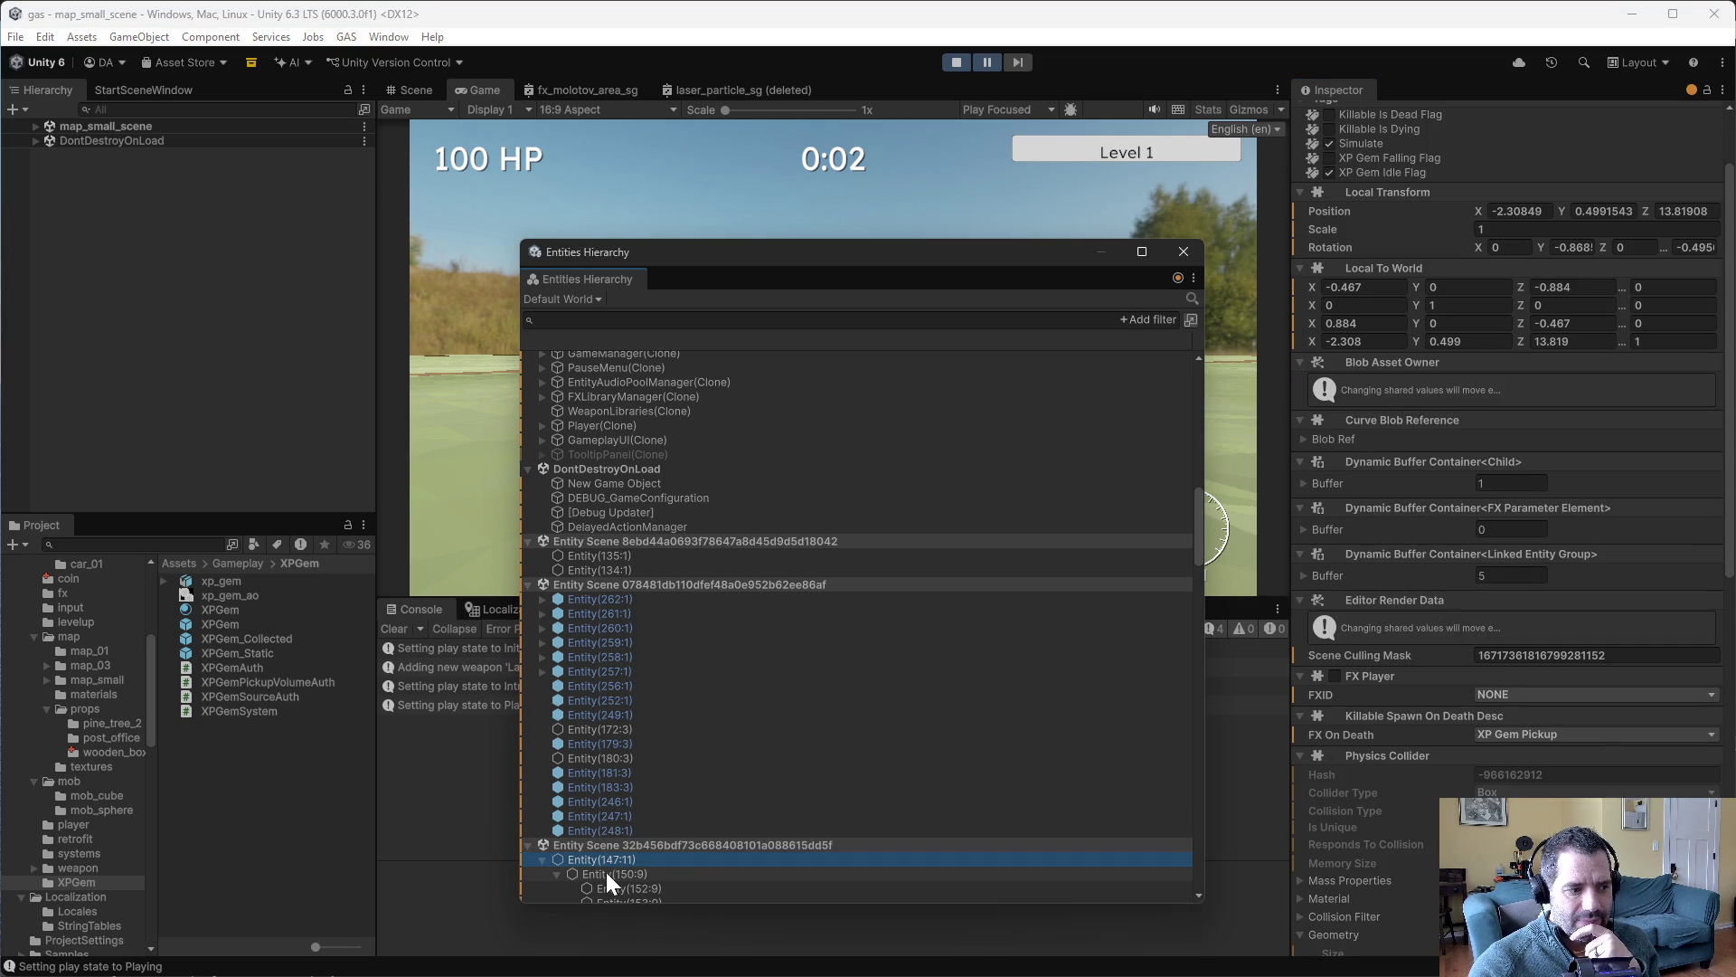
click(606, 874)
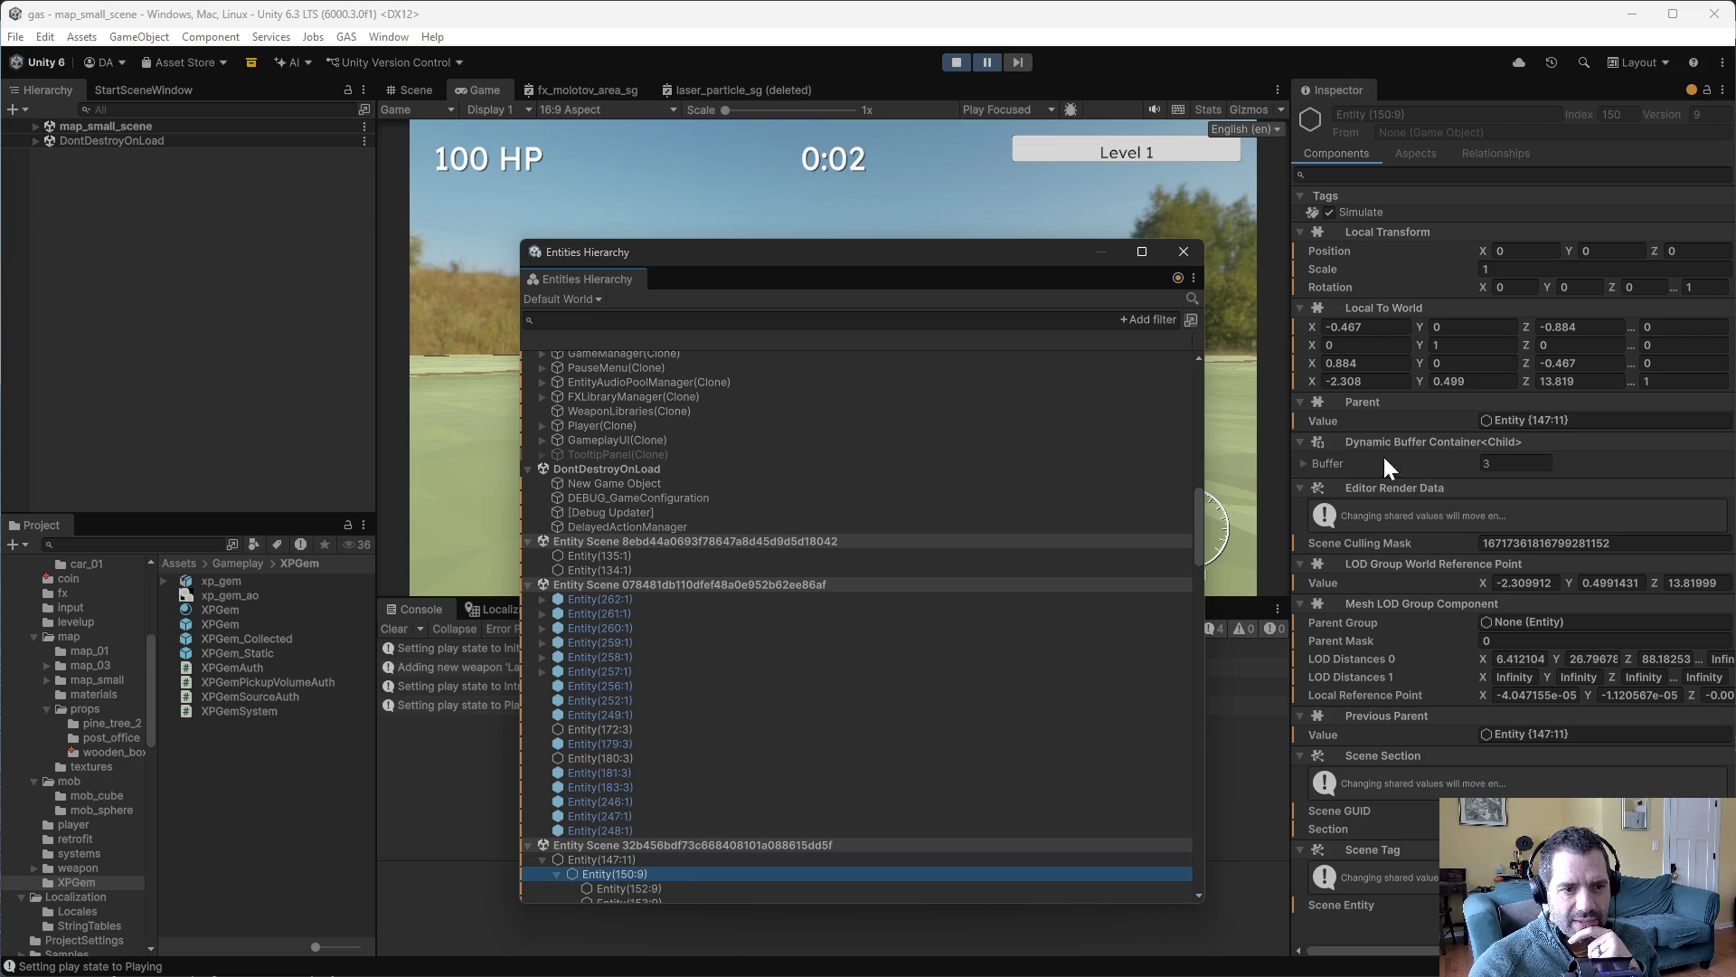
click(1303, 461)
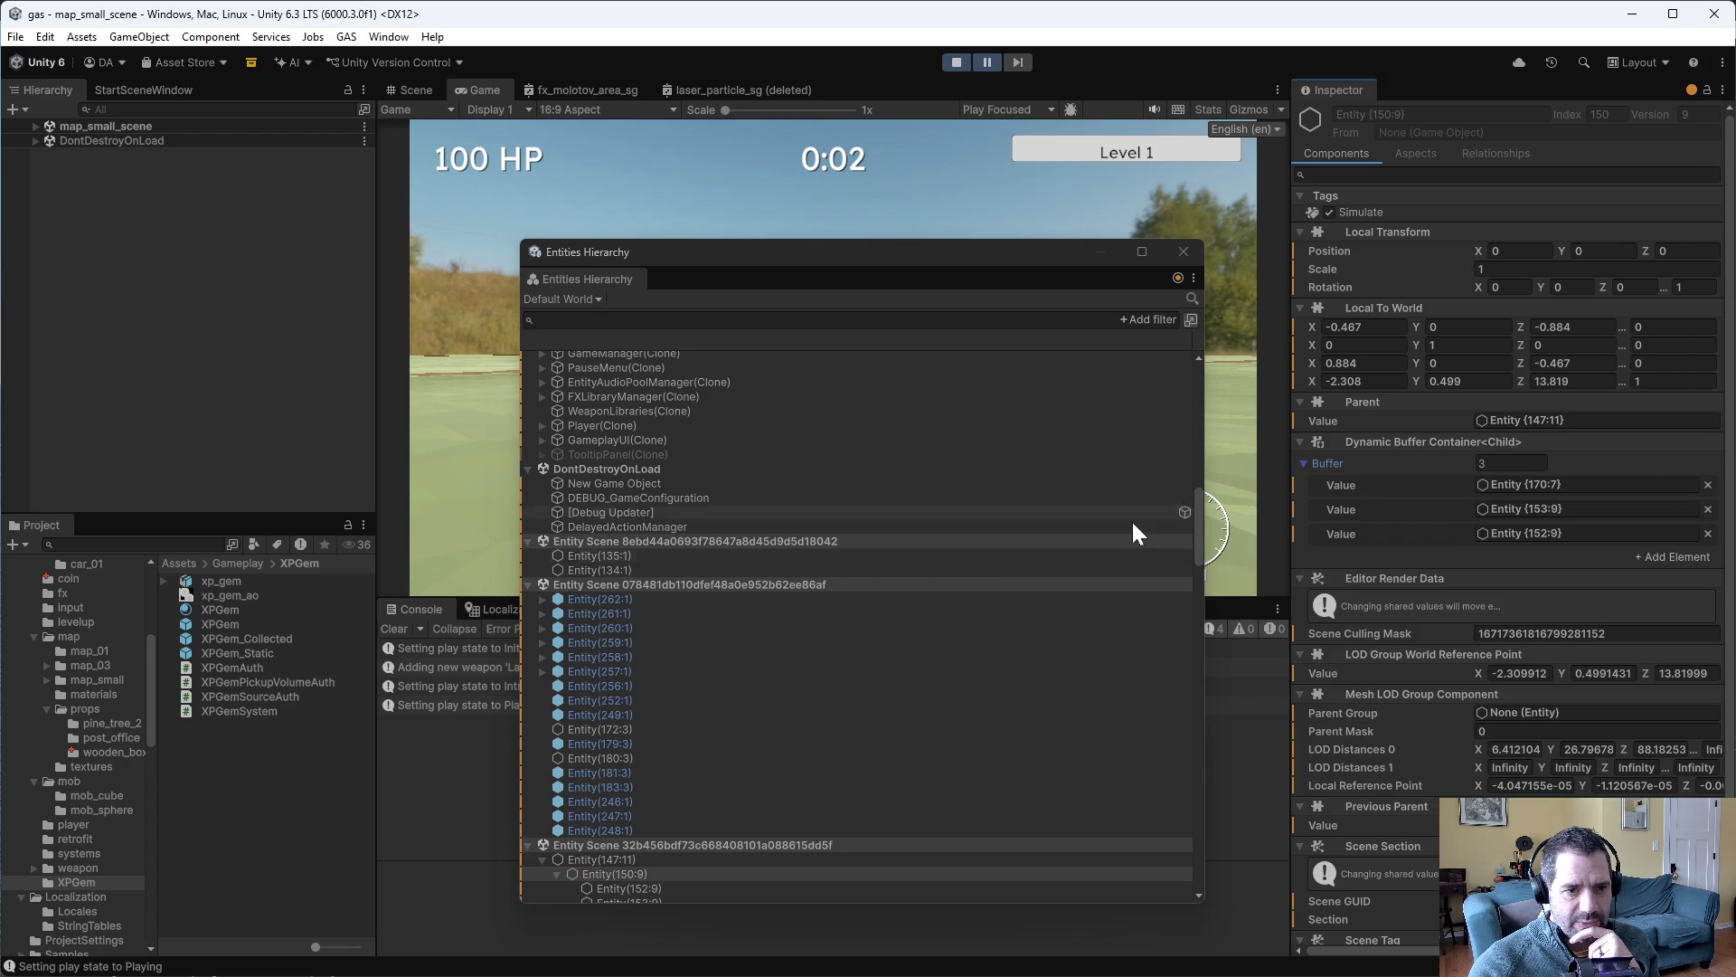
scroll(653, 588, up, 1)
scroll(653, 588, up, 5)
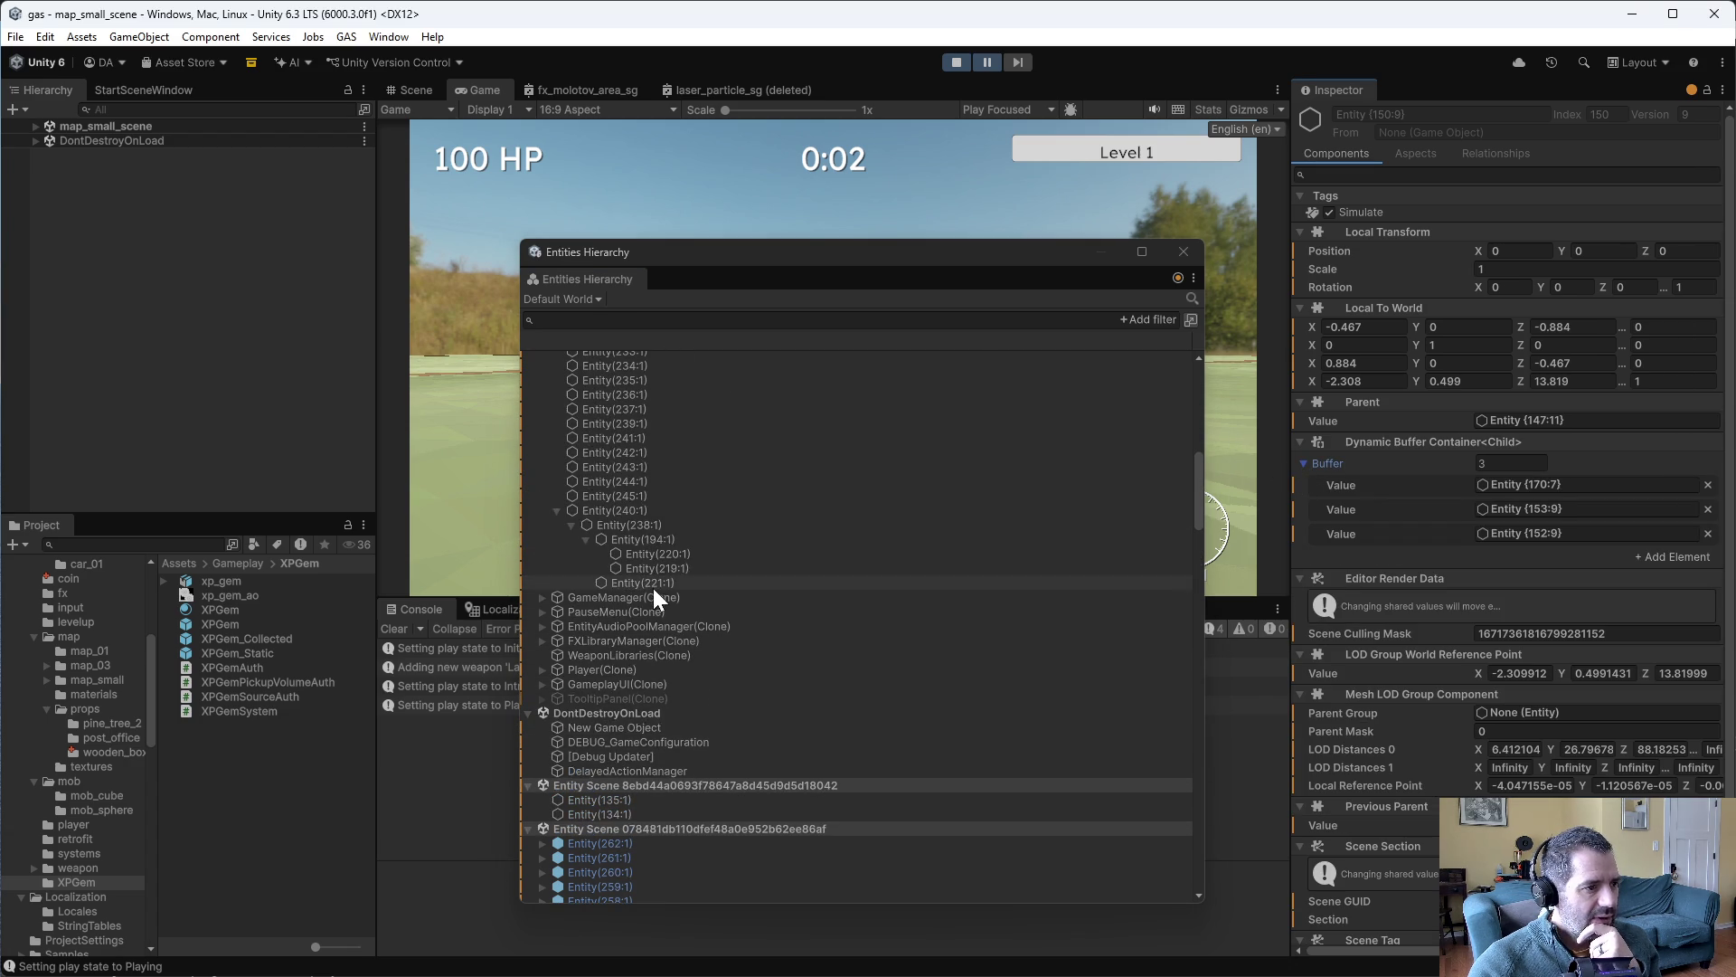
click(597, 511)
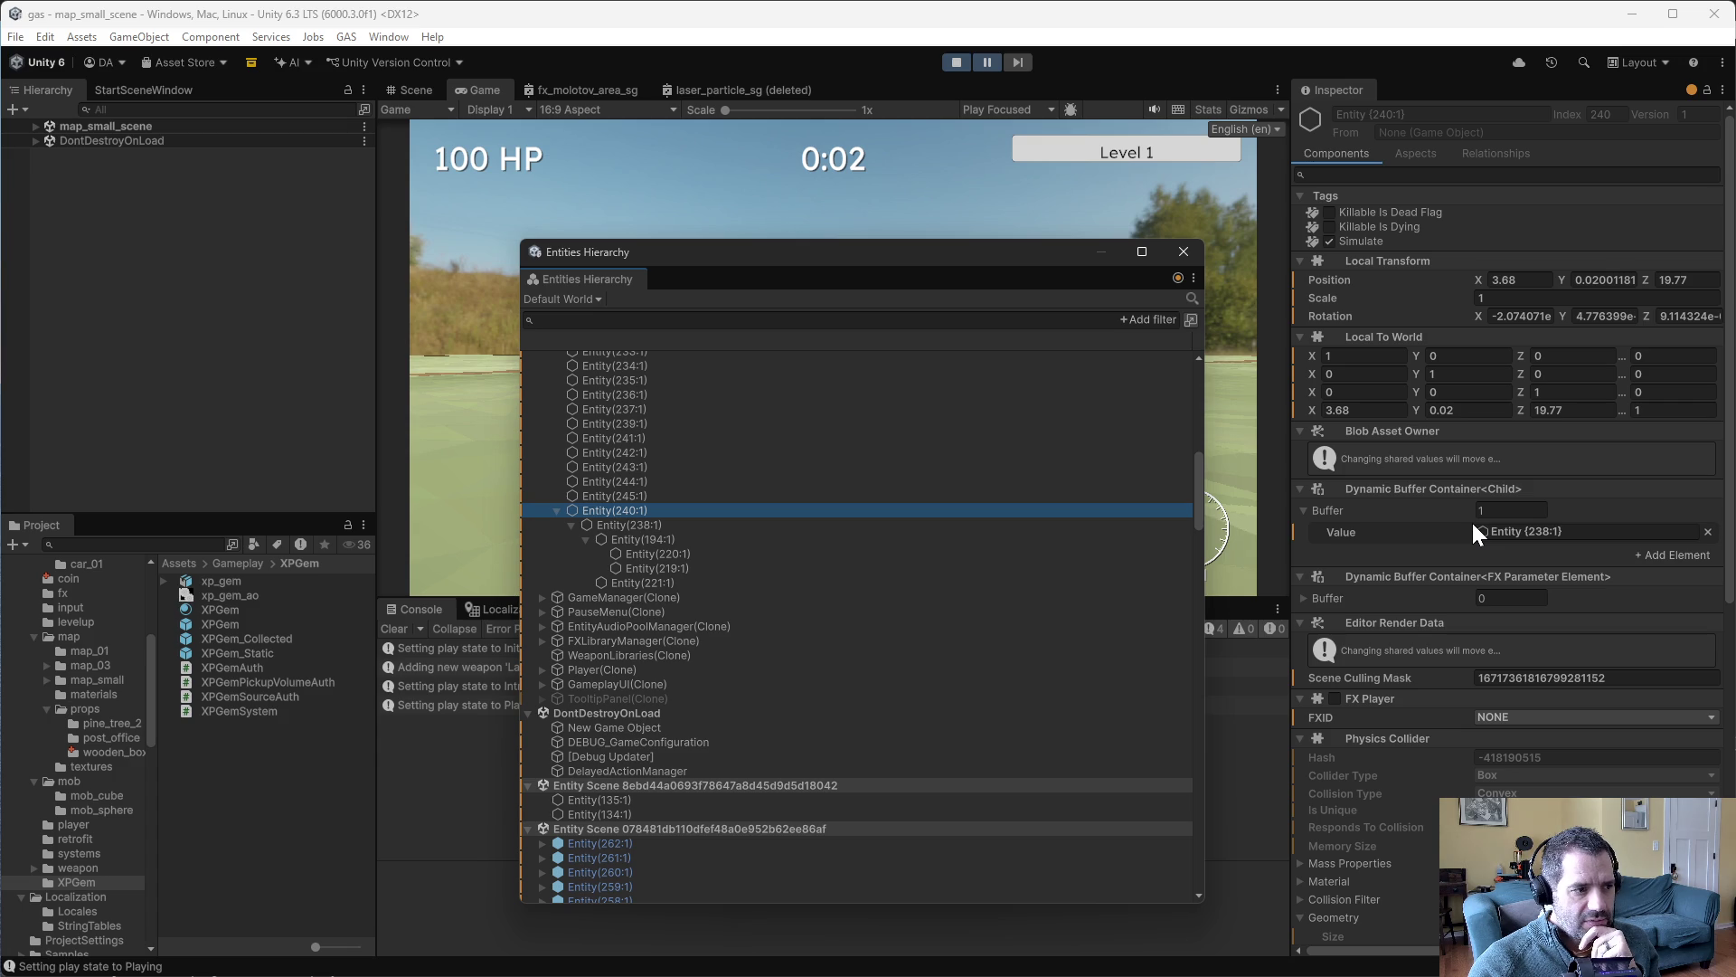
scroll(1447, 633, down, 6)
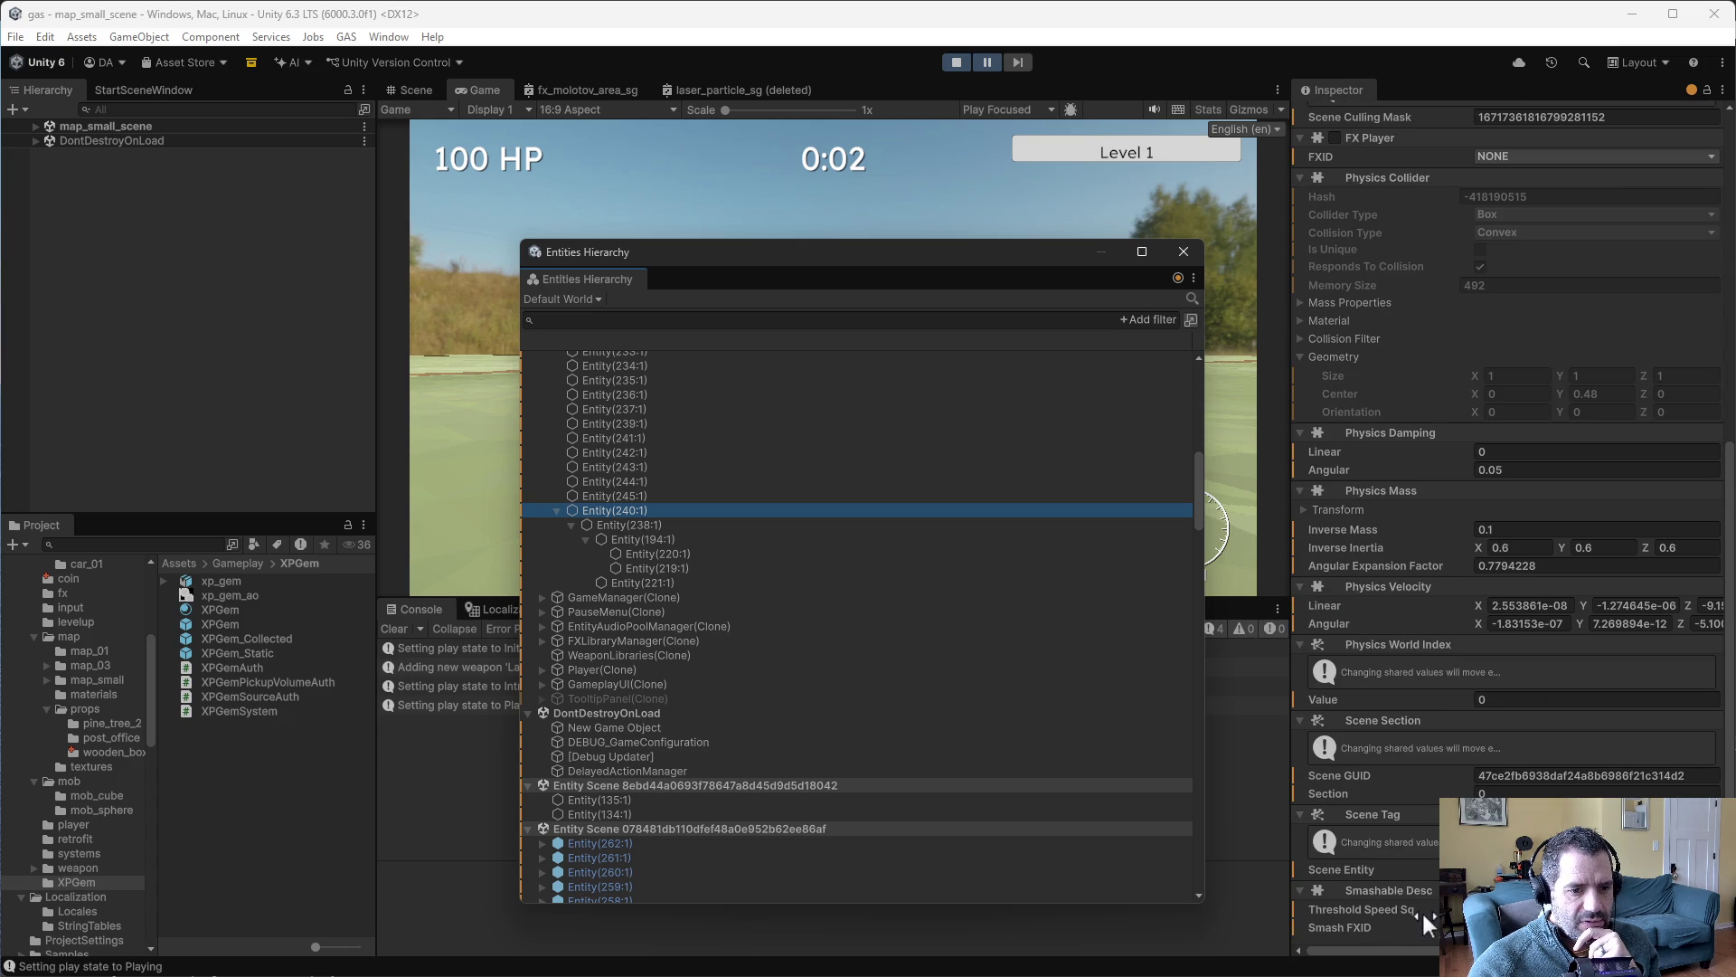
scroll(1422, 910, up, 3)
scroll(1477, 655, up, 2)
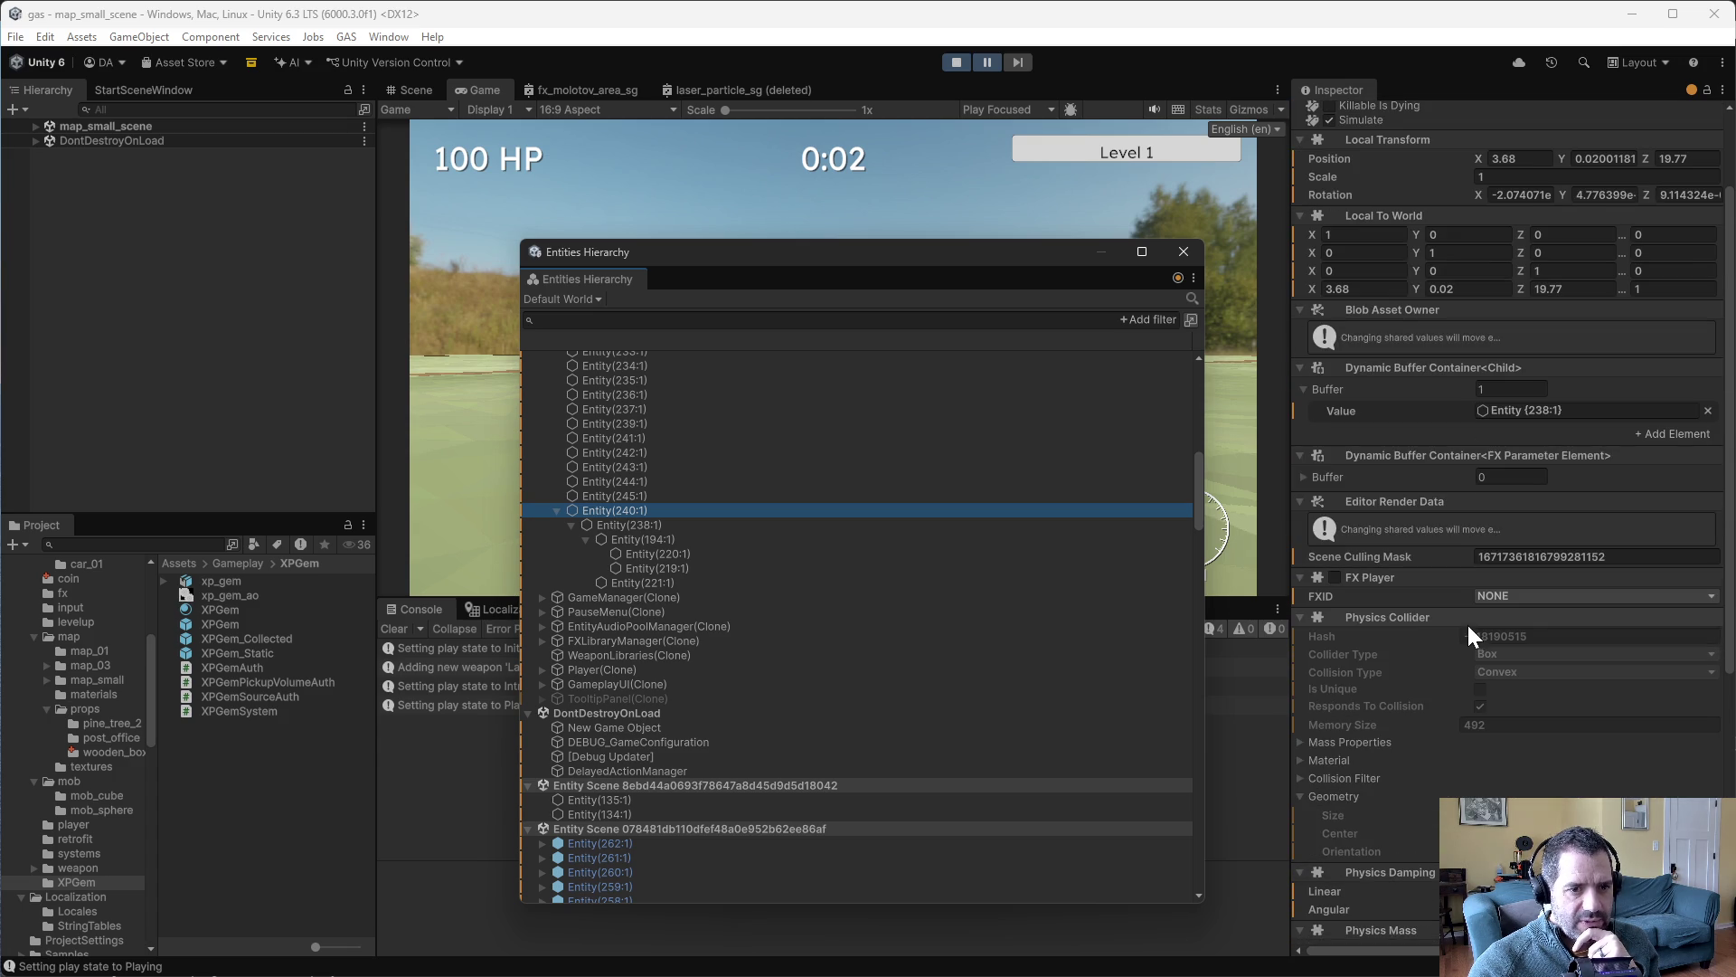
click(670, 524)
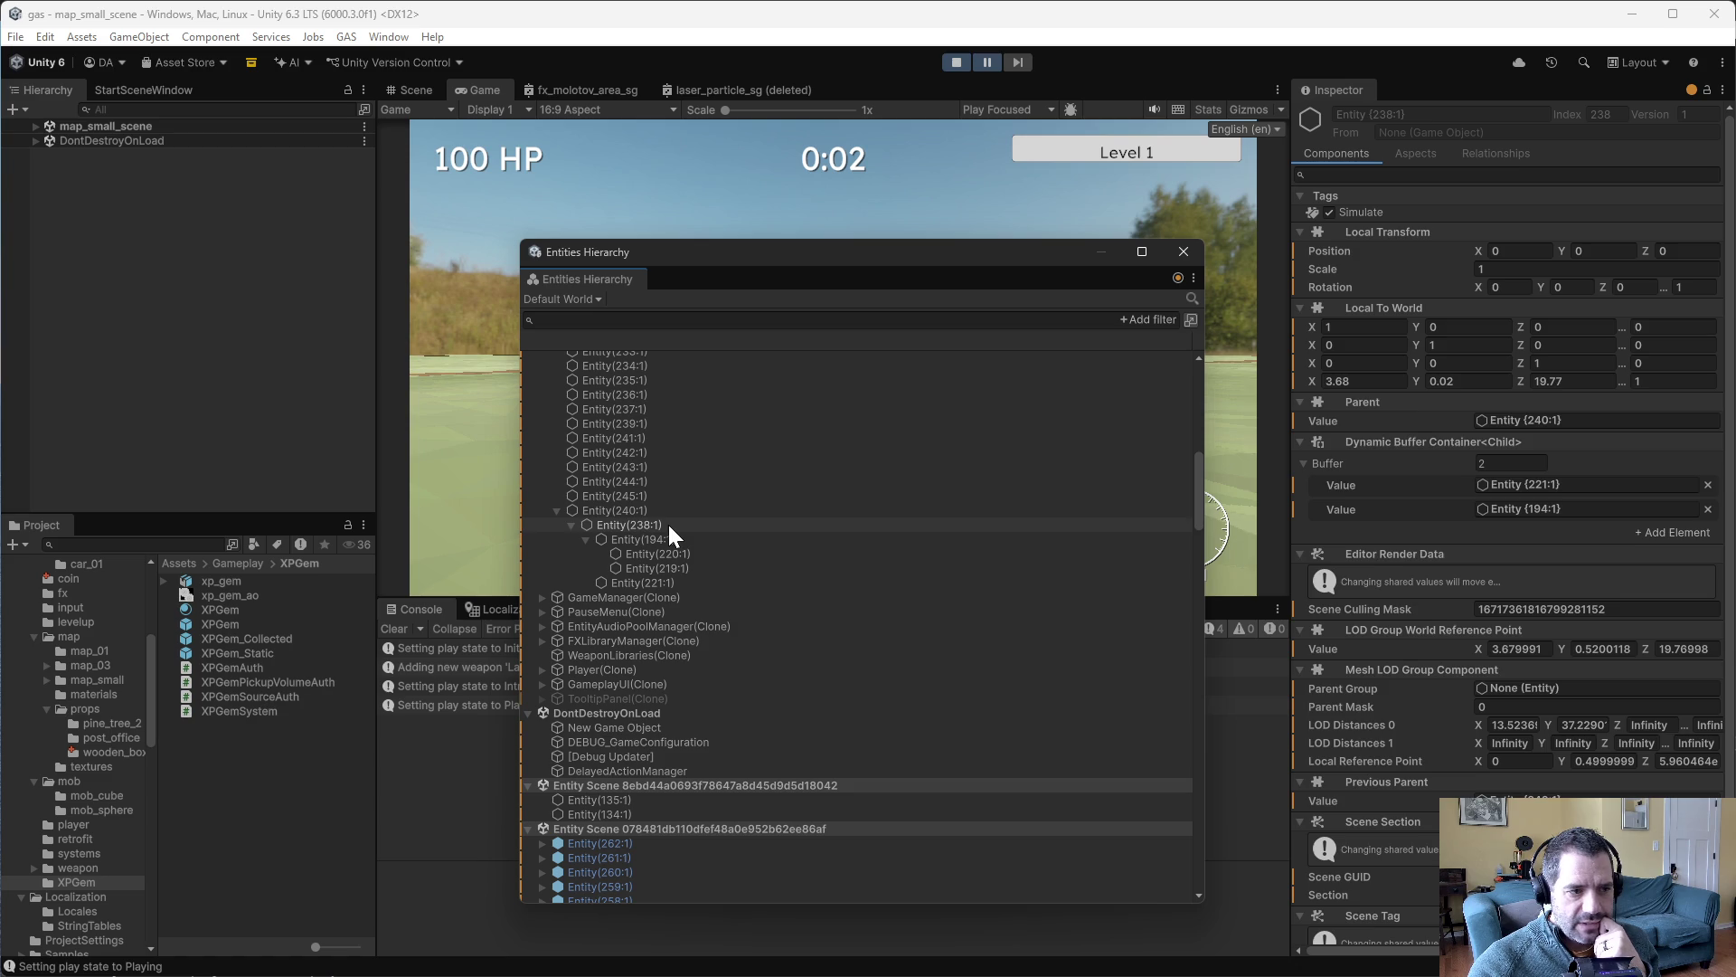
click(658, 510)
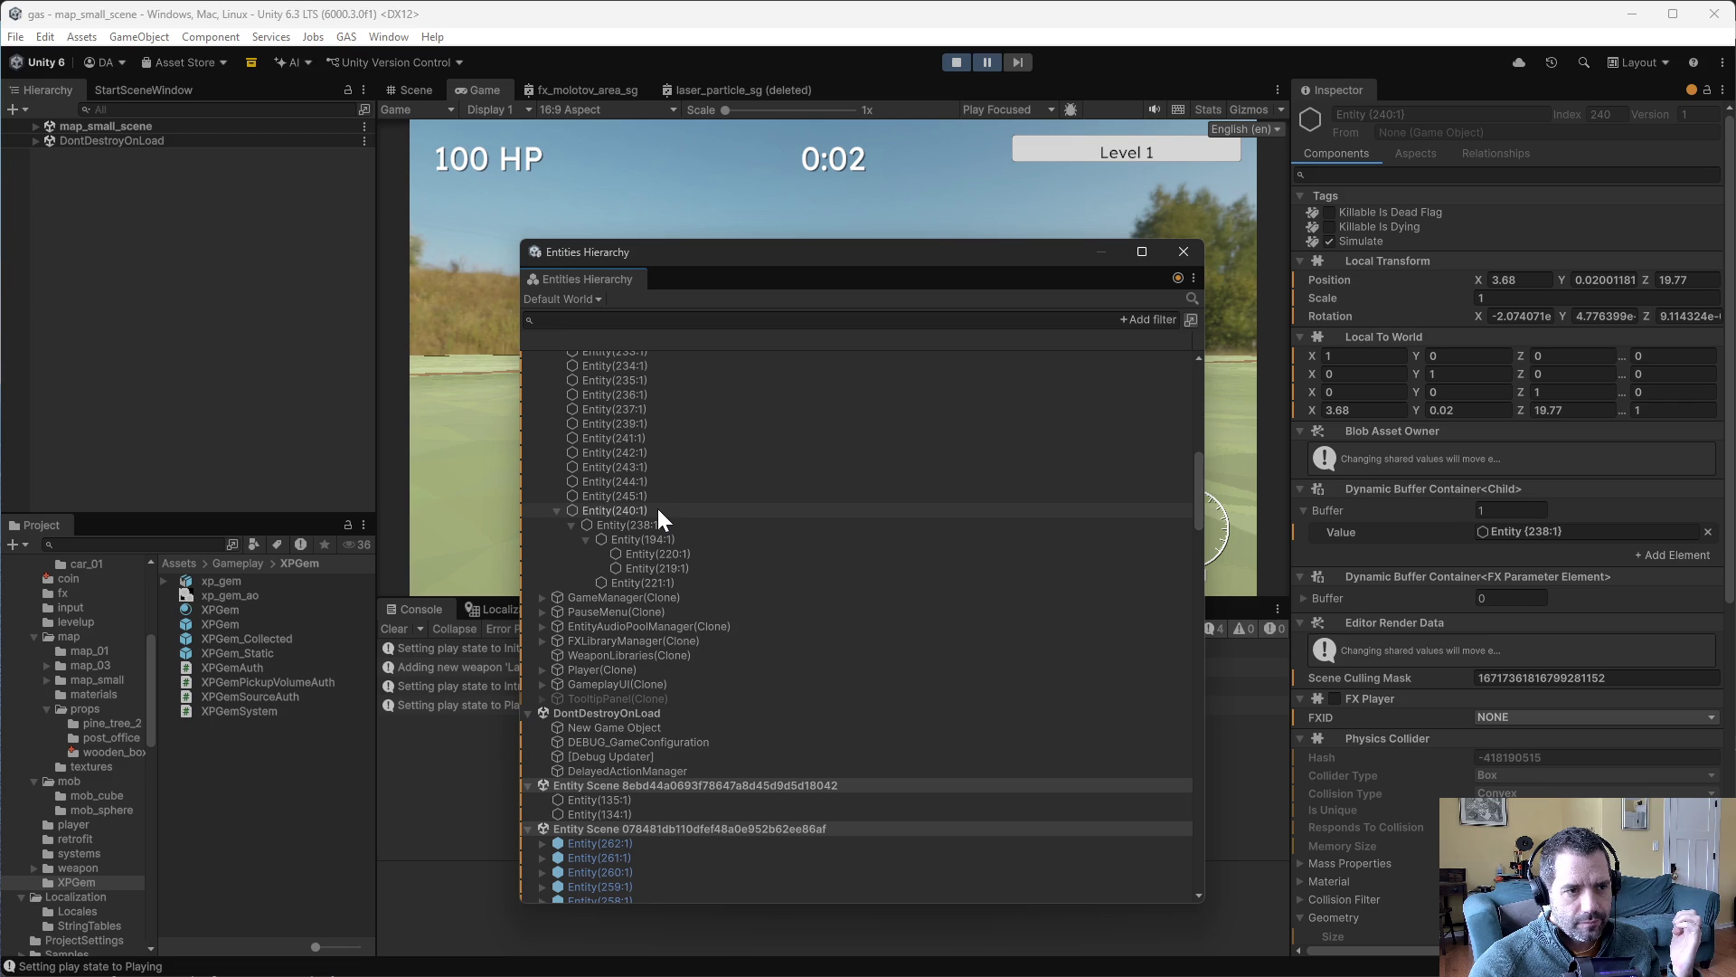
click(799, 512)
scroll(1419, 680, down, 4)
scroll(1424, 710, down, 3)
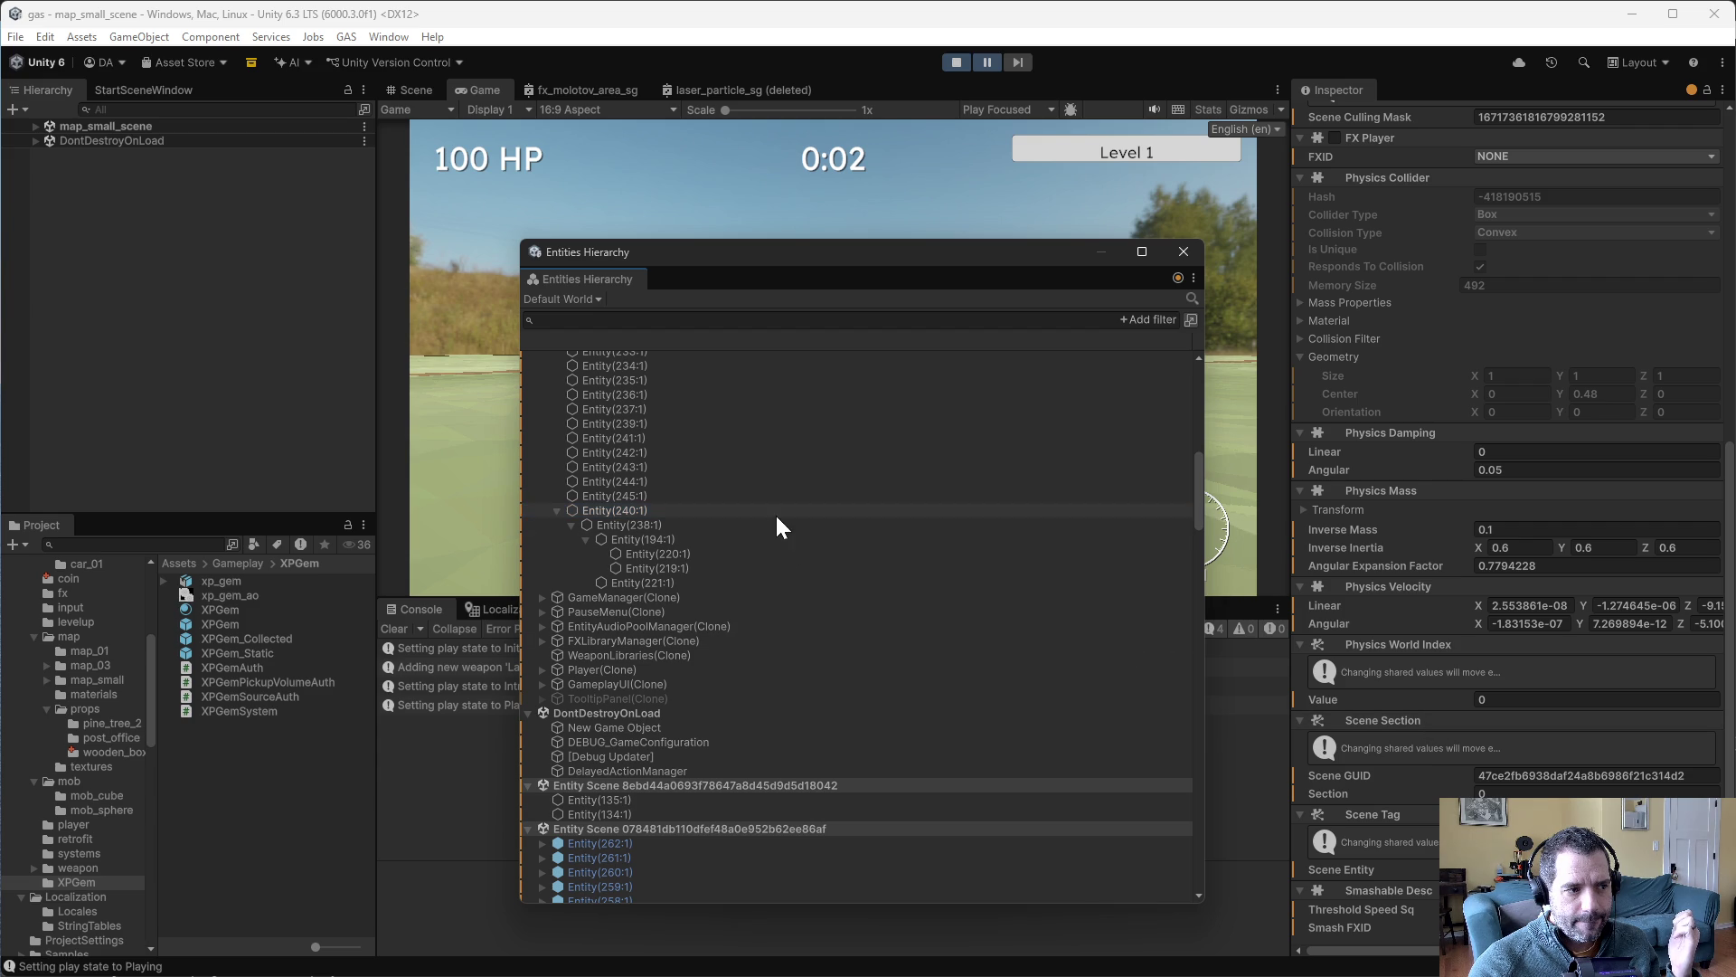
click(682, 526)
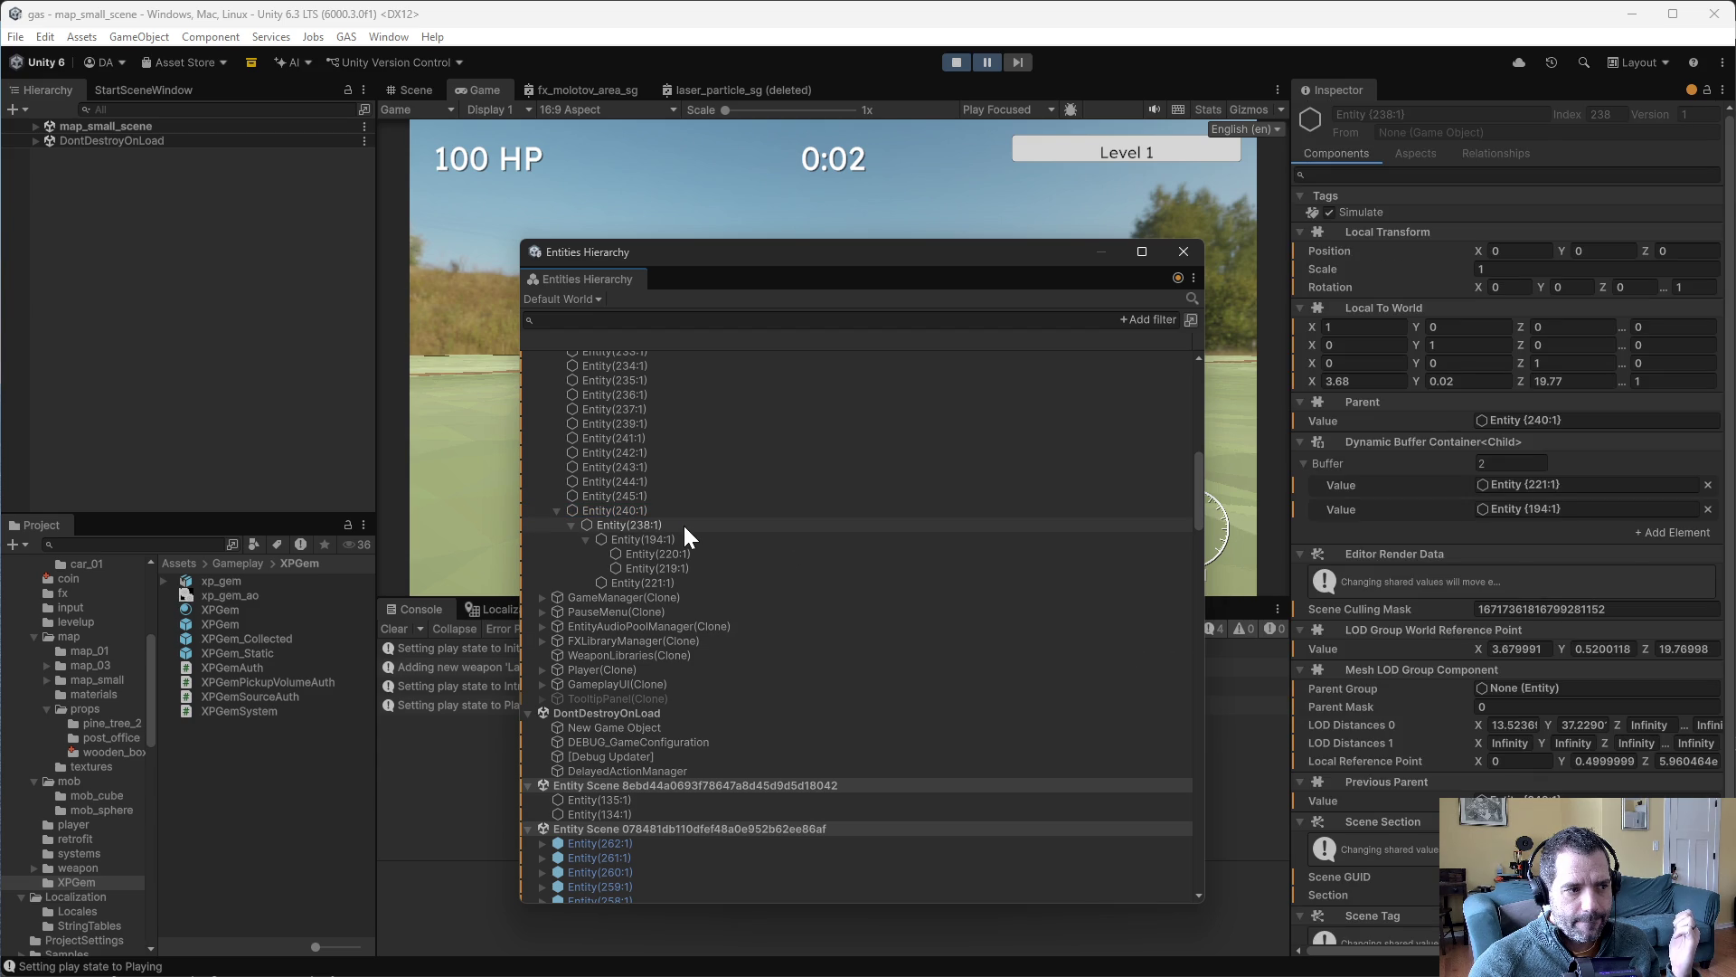
click(680, 510)
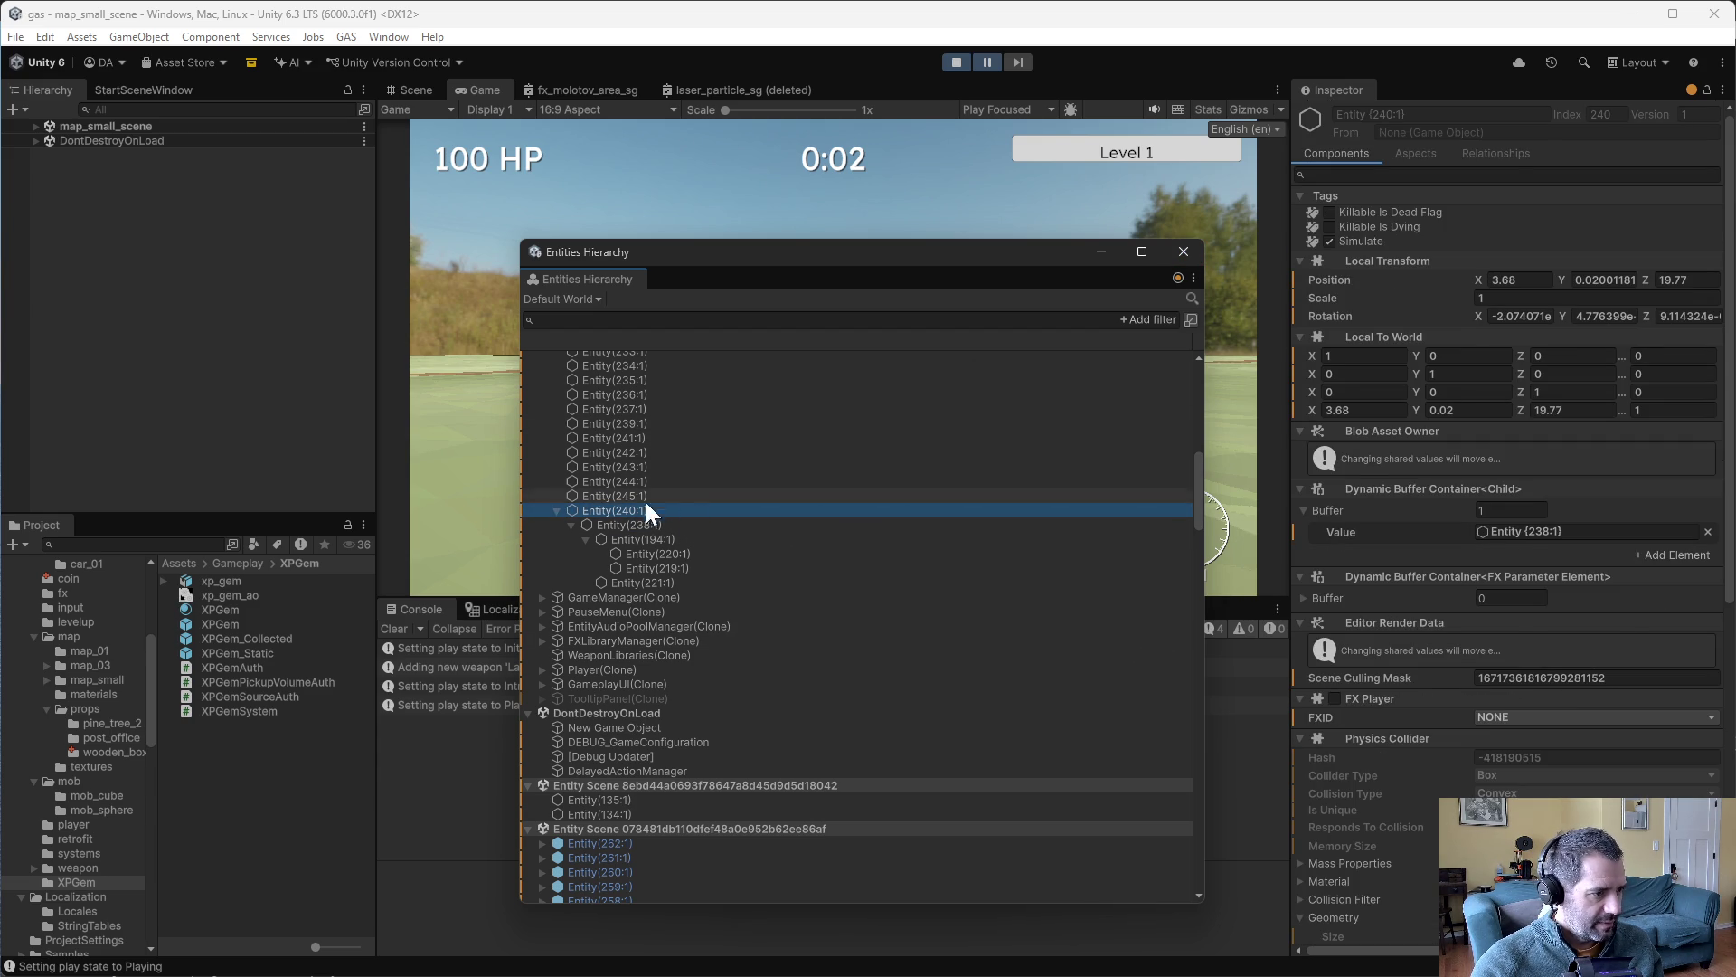
scroll(1462, 584, down, 10)
scroll(1463, 755, down, 2)
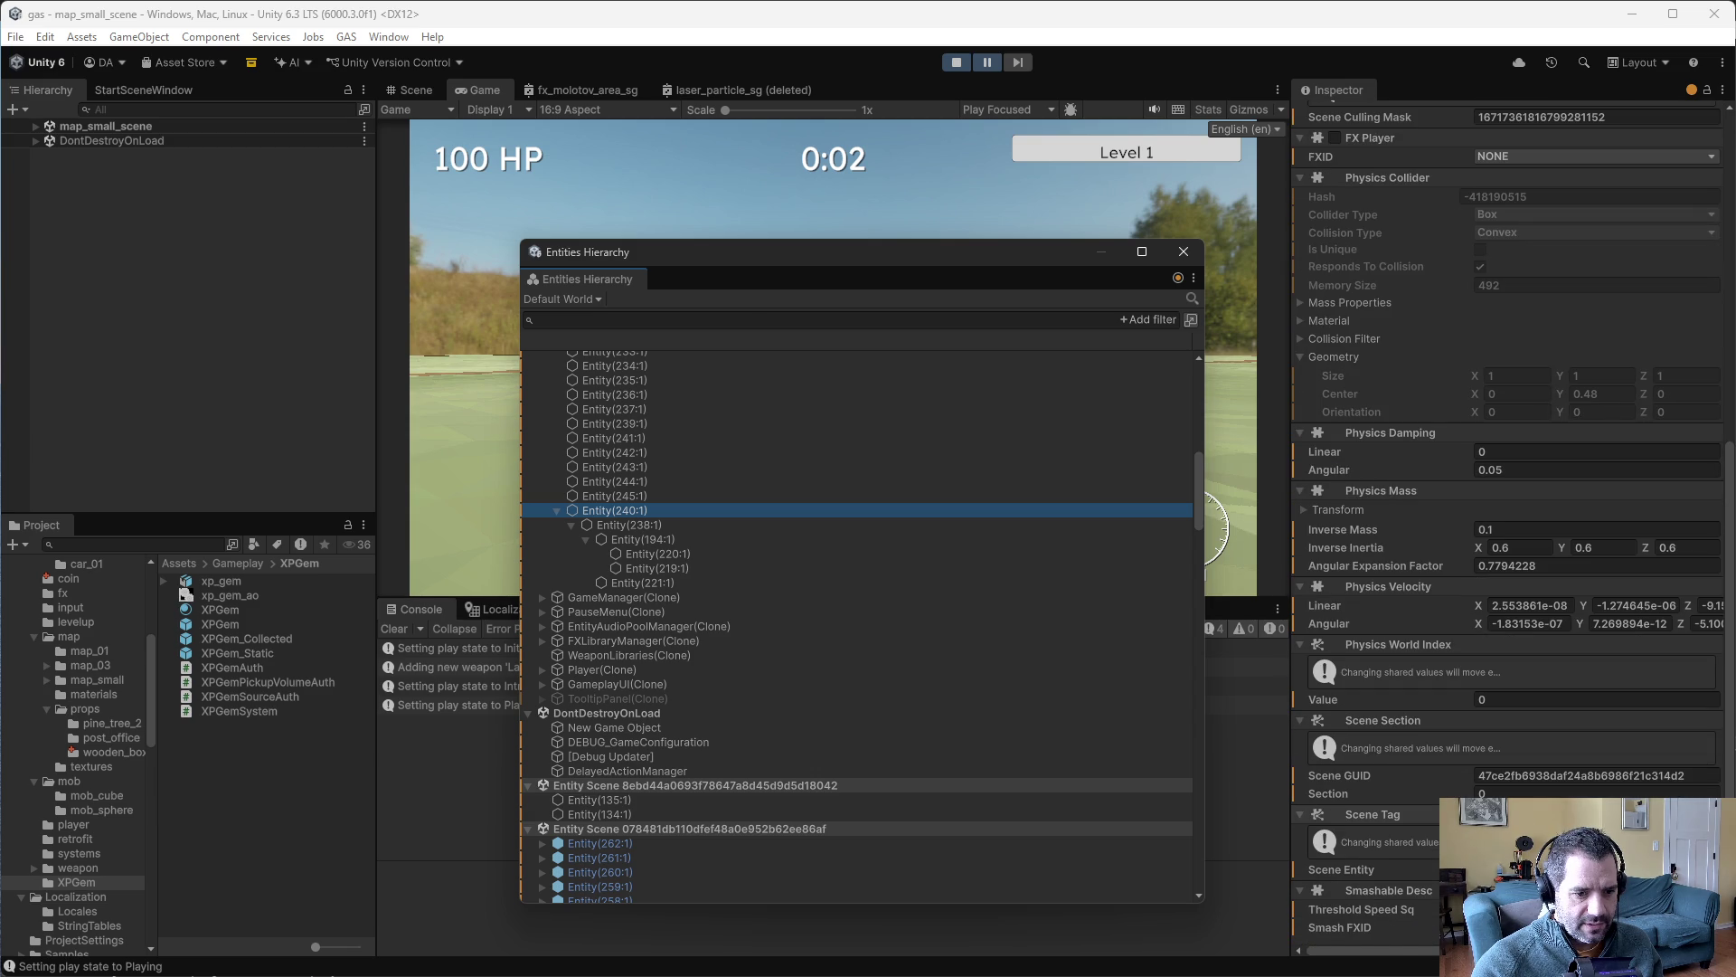
scroll(1462, 584, up, 12)
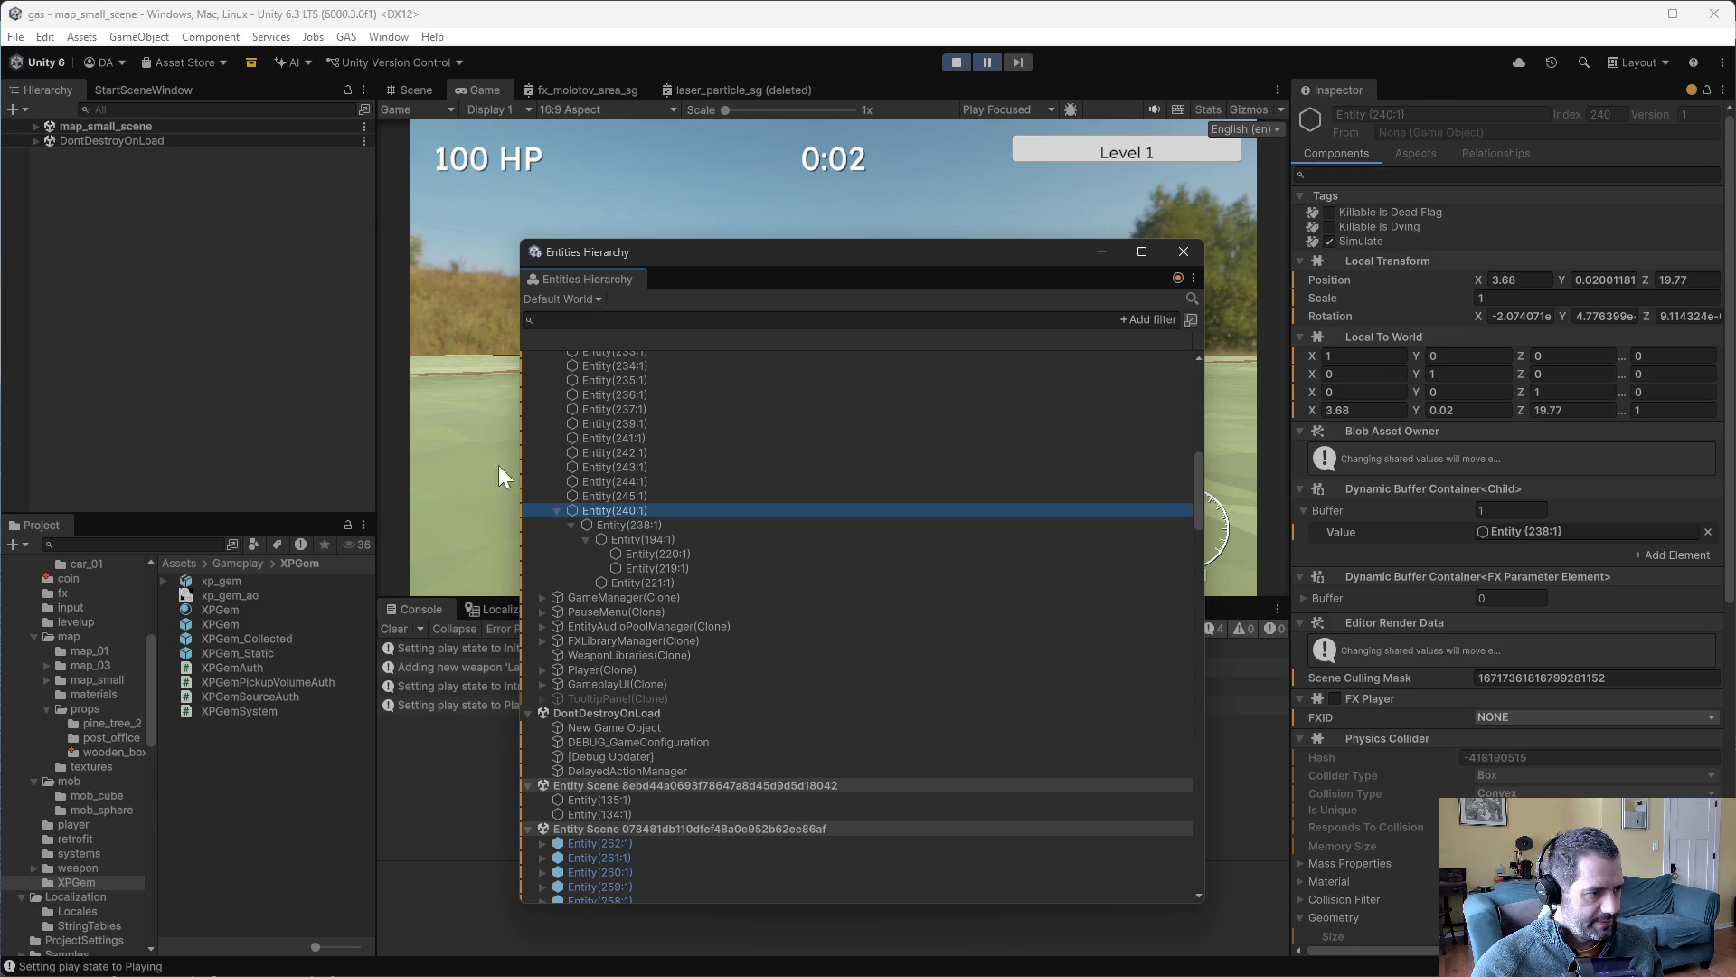
key(super+shift+s)
mouse_move(505, 458)
mouse_down()
mouse_move(838, 648)
mouse_move(804, 654)
mouse_up()
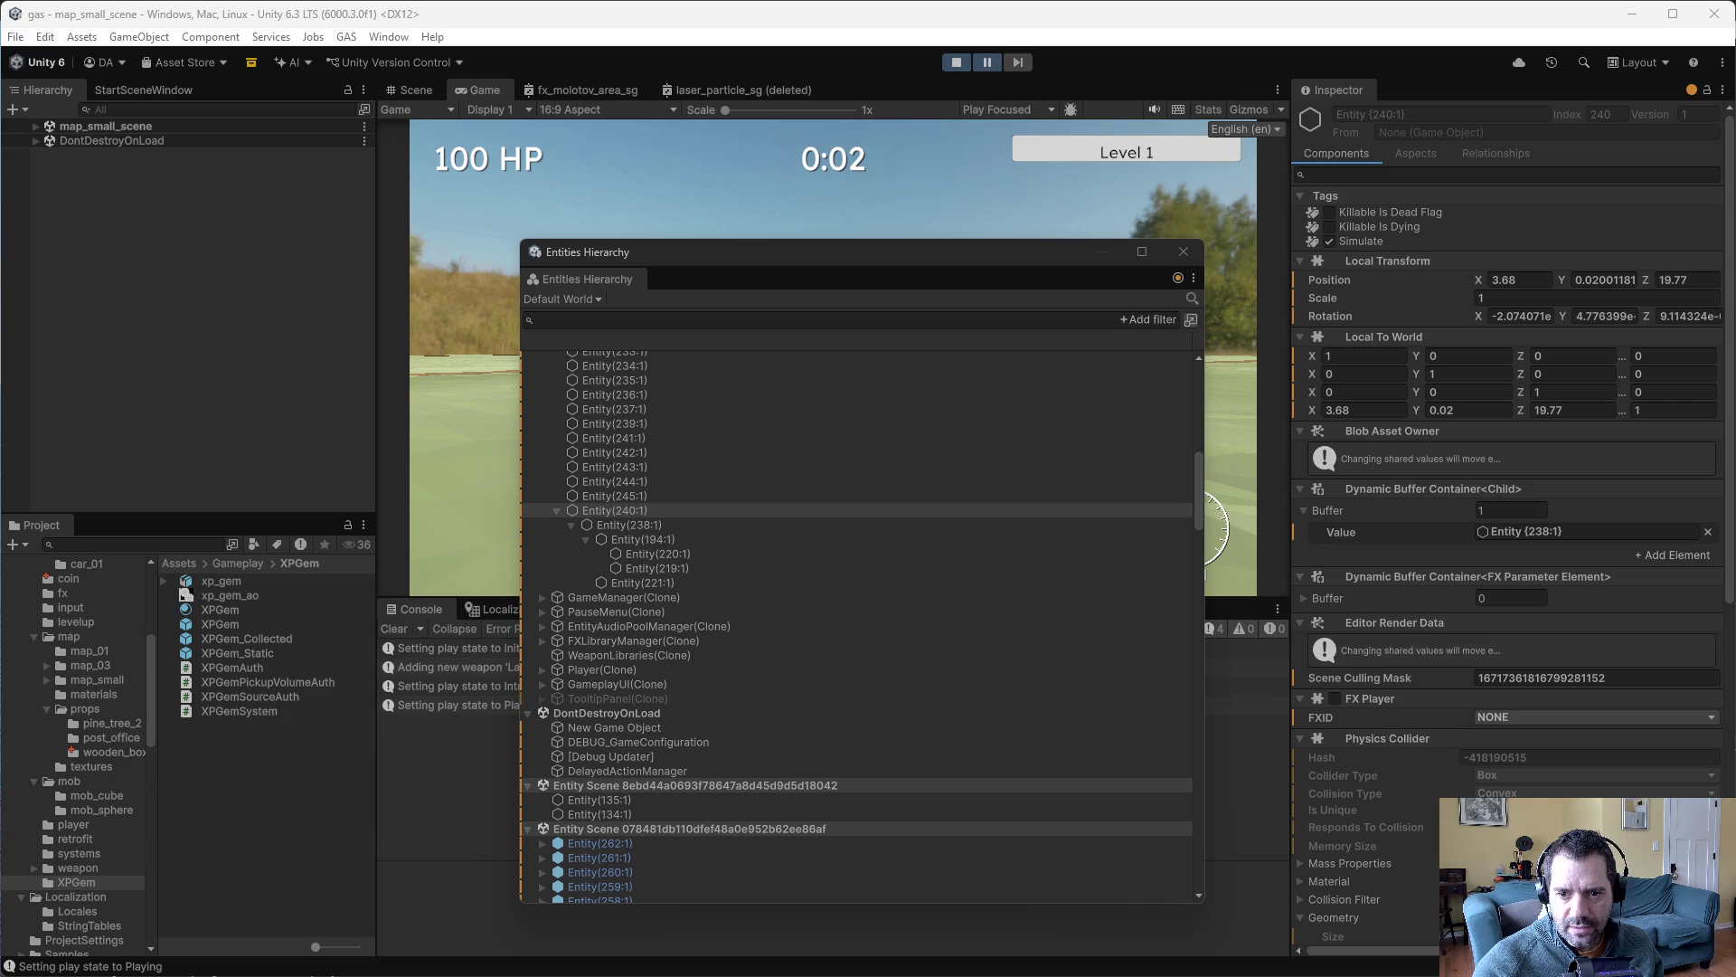
- Close the Entities Hierarchy and drive the car away from the trees
click(1184, 251)
click(941, 223)
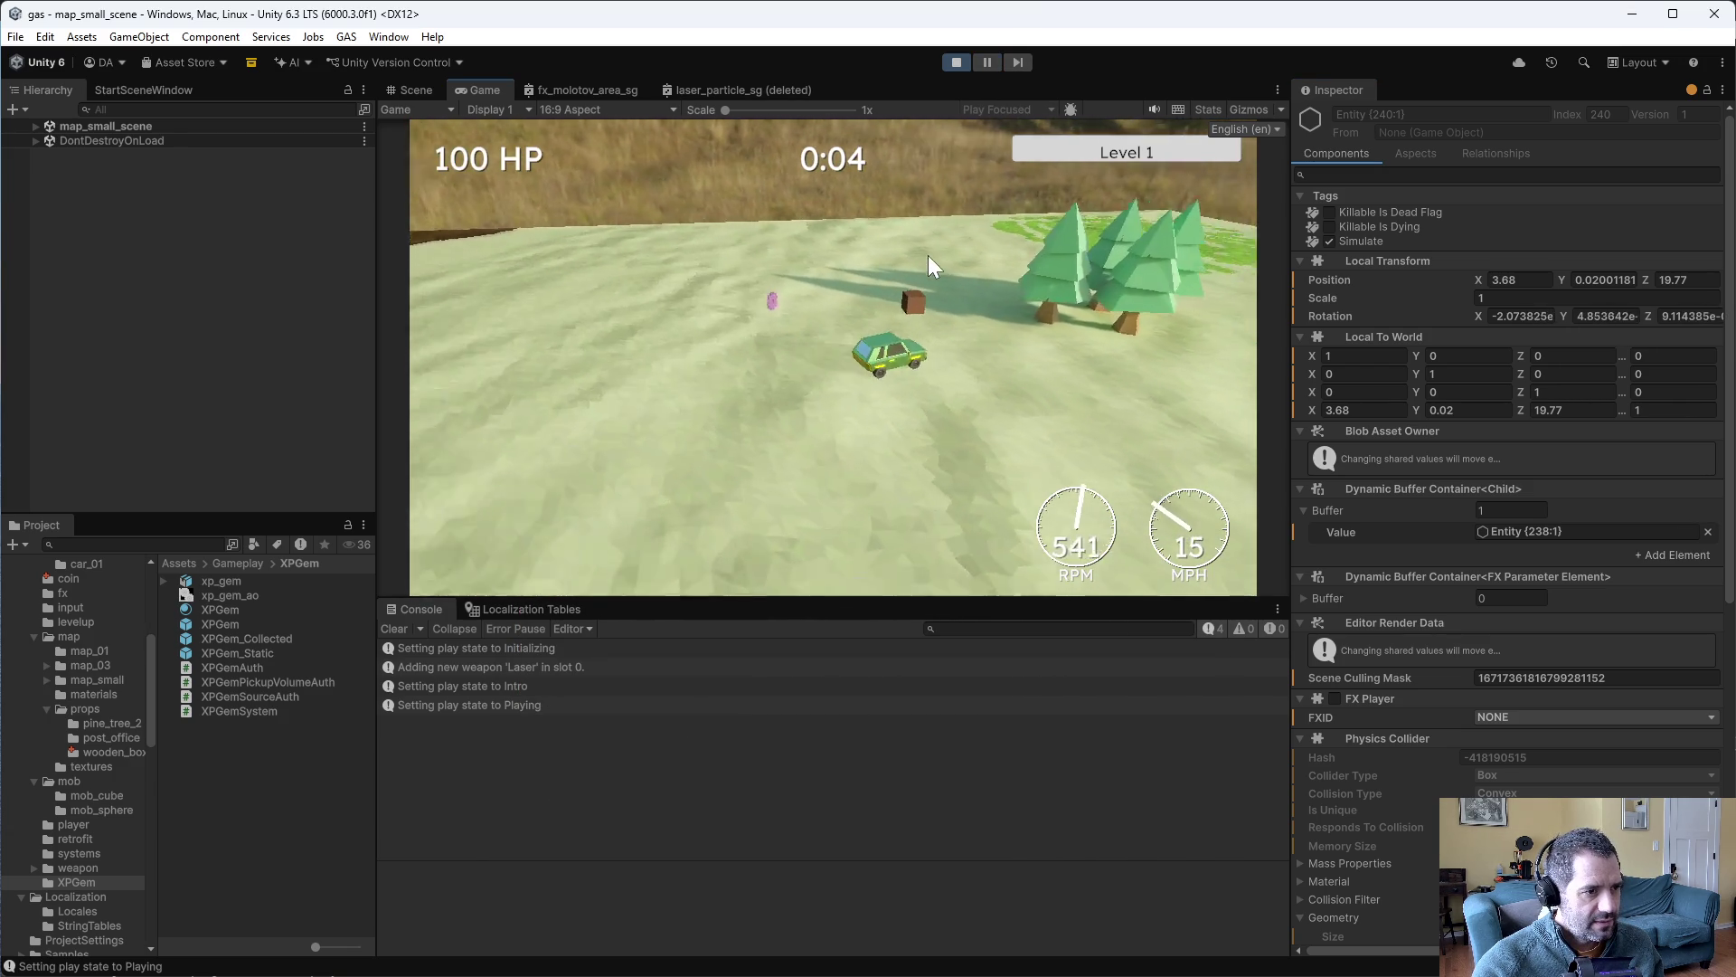
key(w)
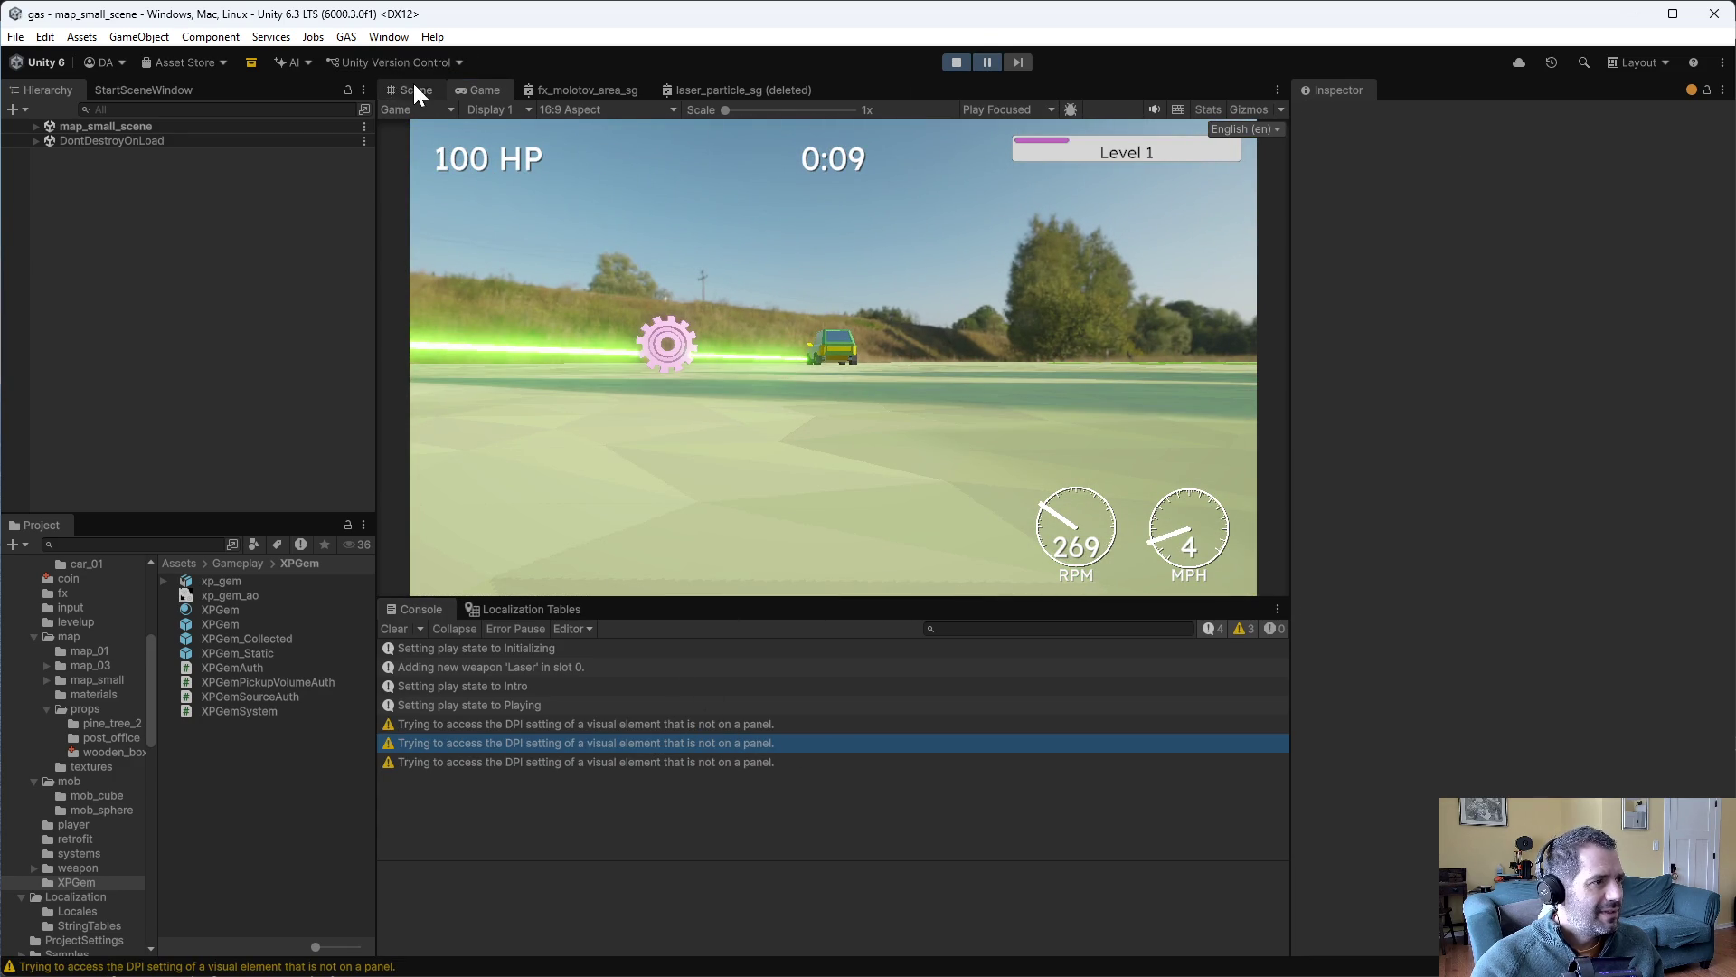
- Reopen the Entities Hierarchy and place the cursor in its search filter
click(389, 37)
mouse_move(448, 313)
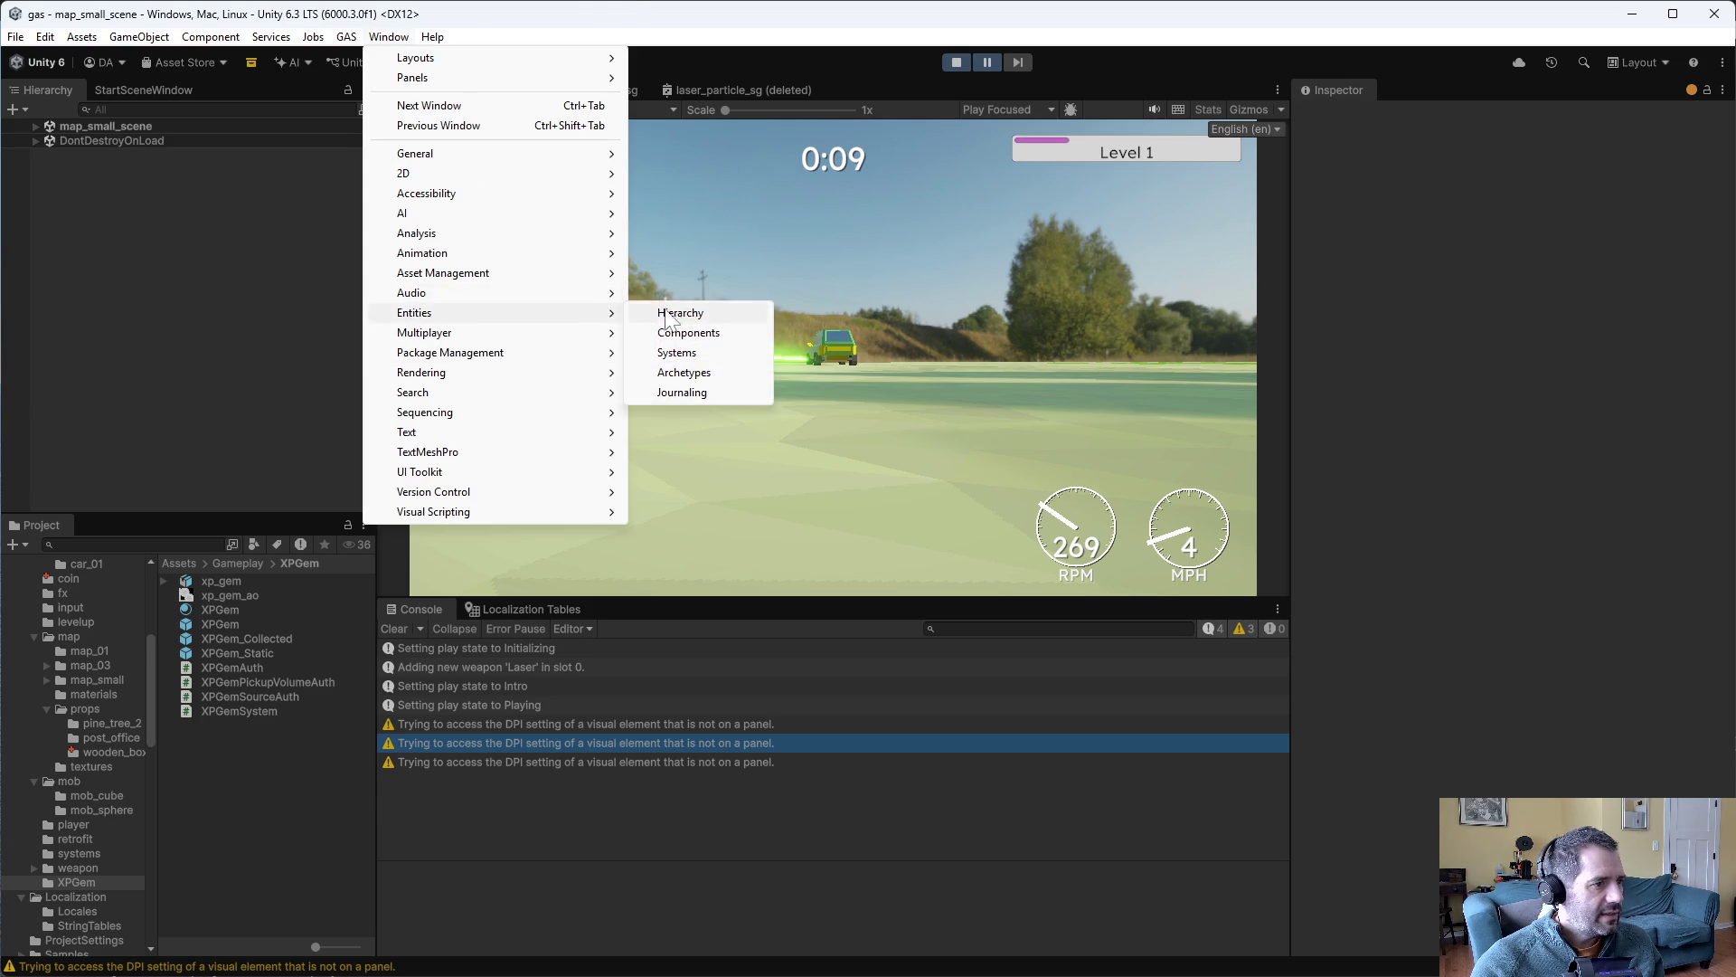
click(669, 312)
scroll(687, 670, down, 10)
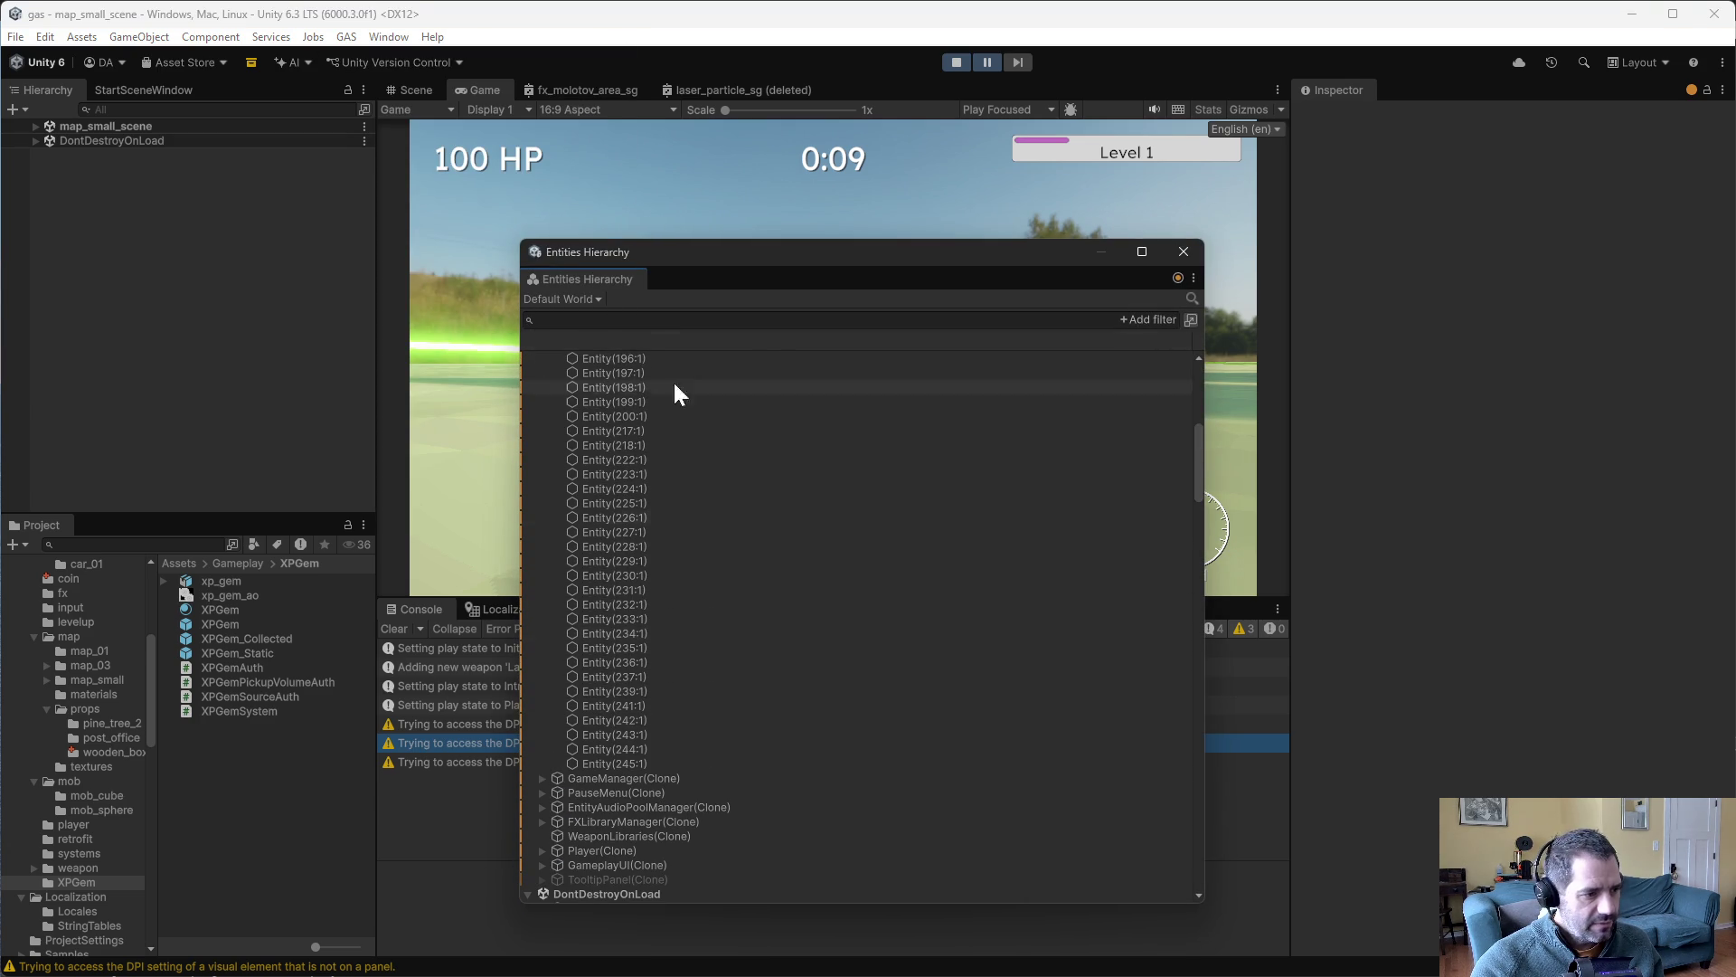
click(656, 318)
- Filter the Entities Hierarchy by 240 and inspect the components of Entity(240:5)
text(240)
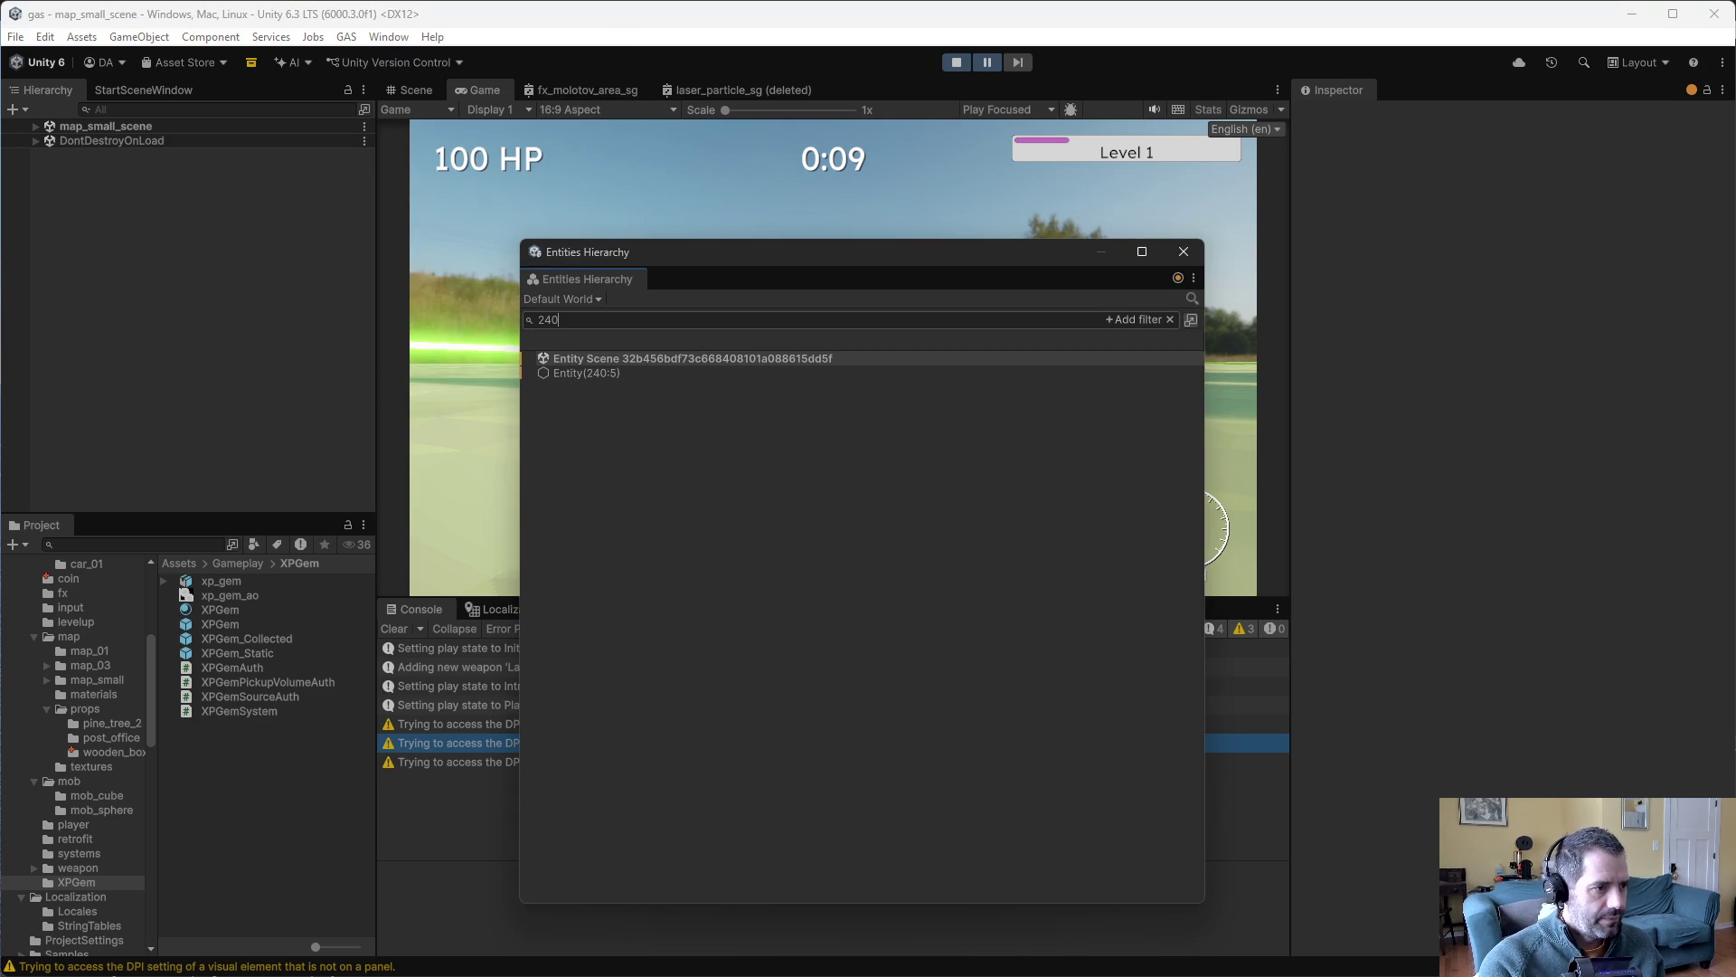
click(610, 372)
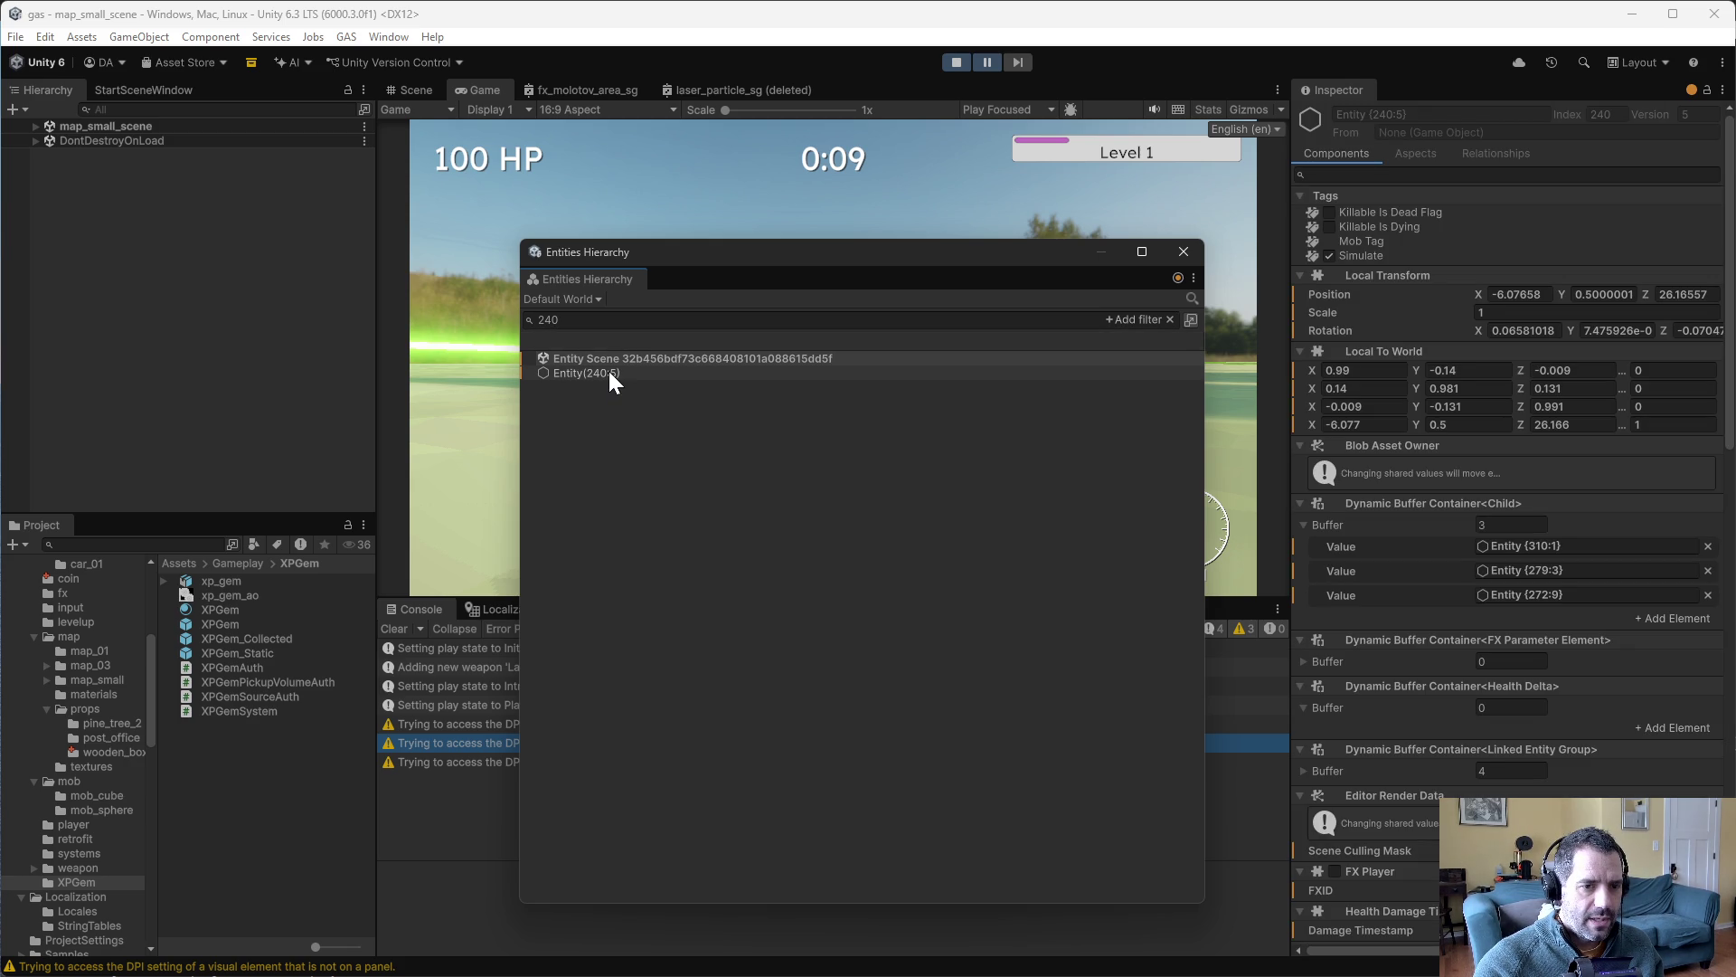
click(644, 371)
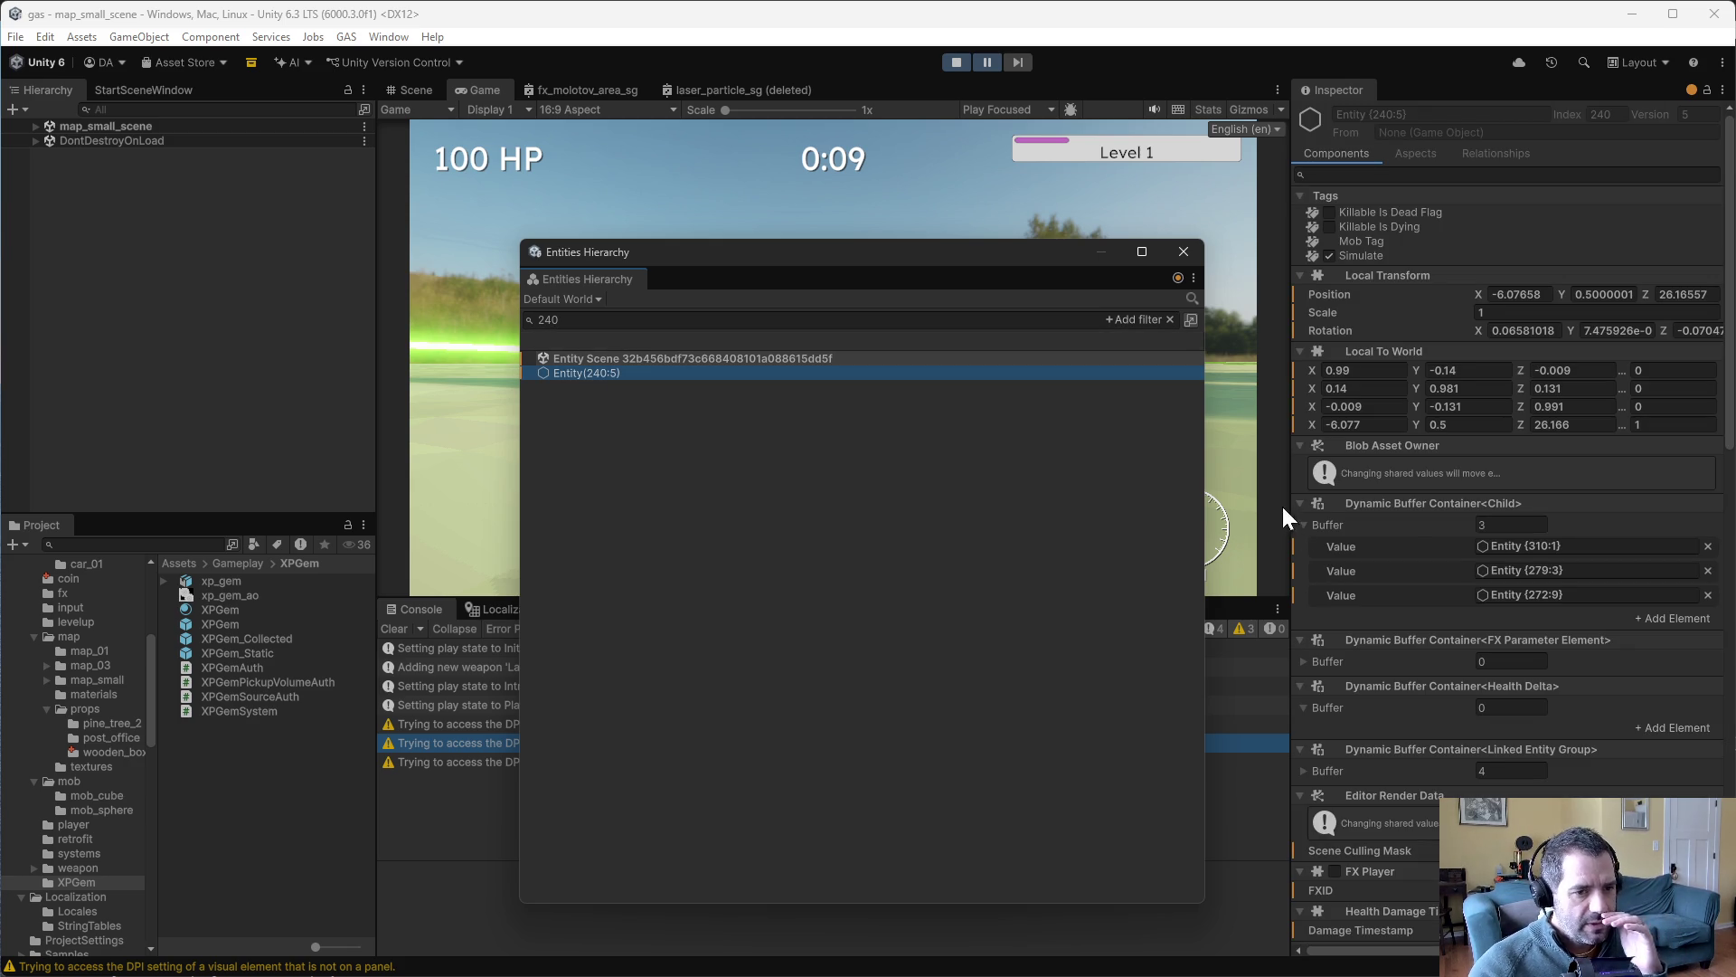
scroll(1450, 530, down, 3)
scroll(1451, 530, down, 10)
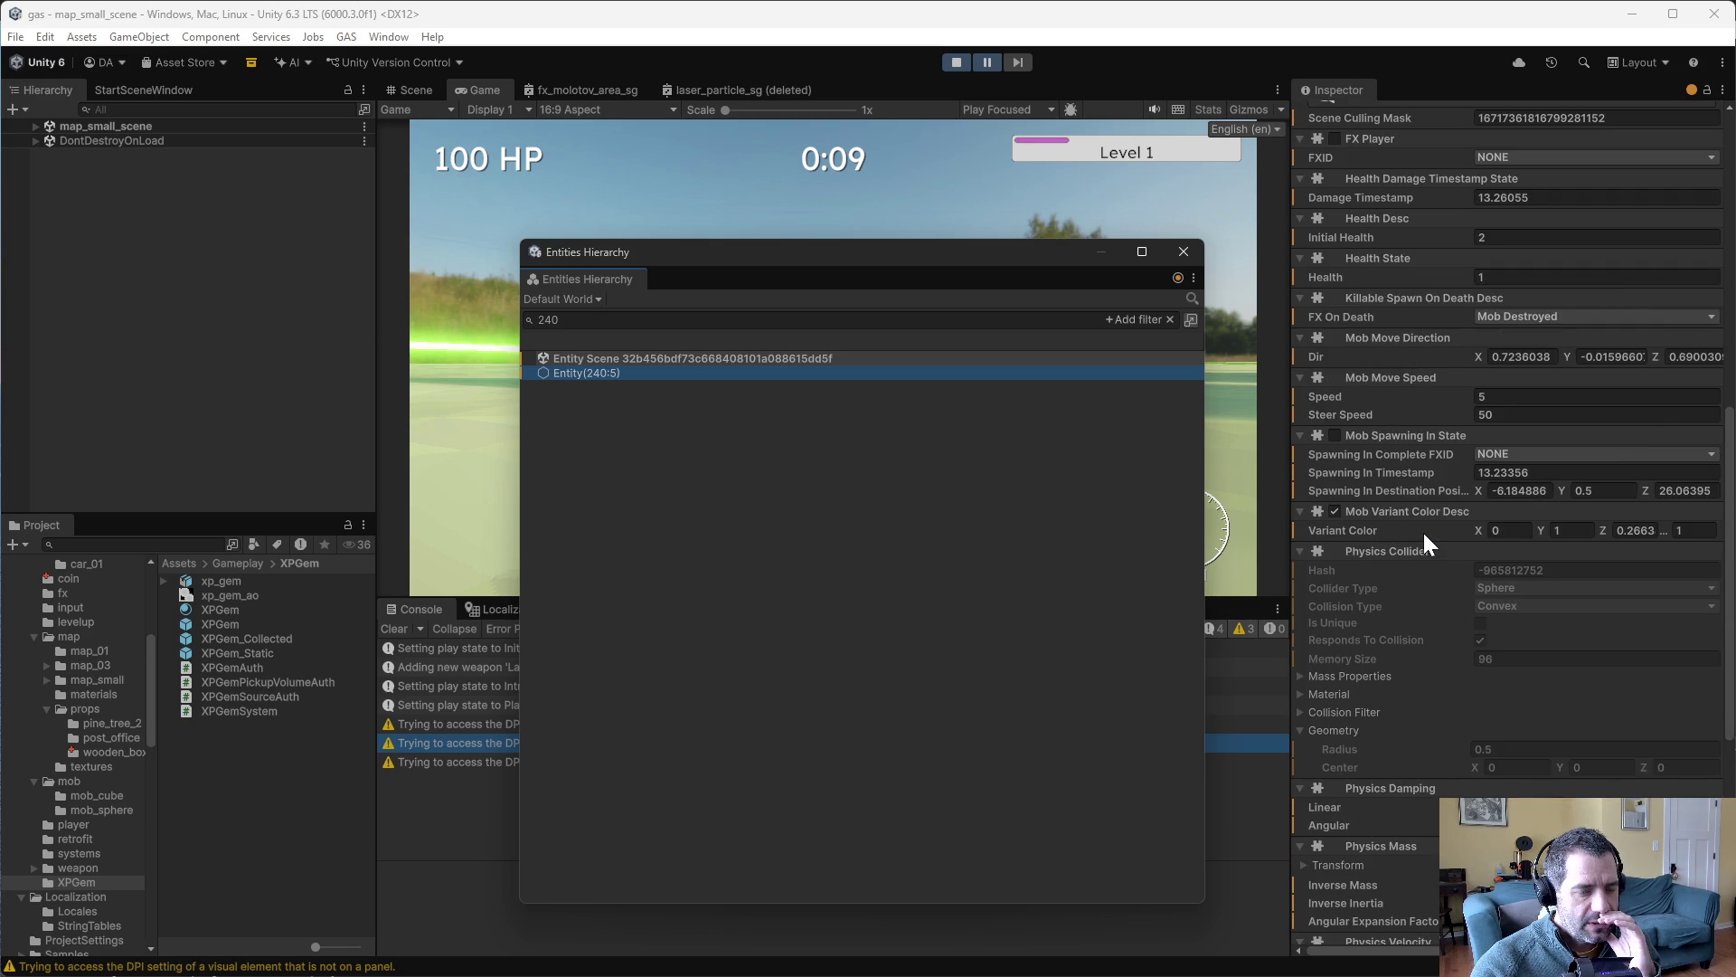
scroll(1422, 529, up, 12)
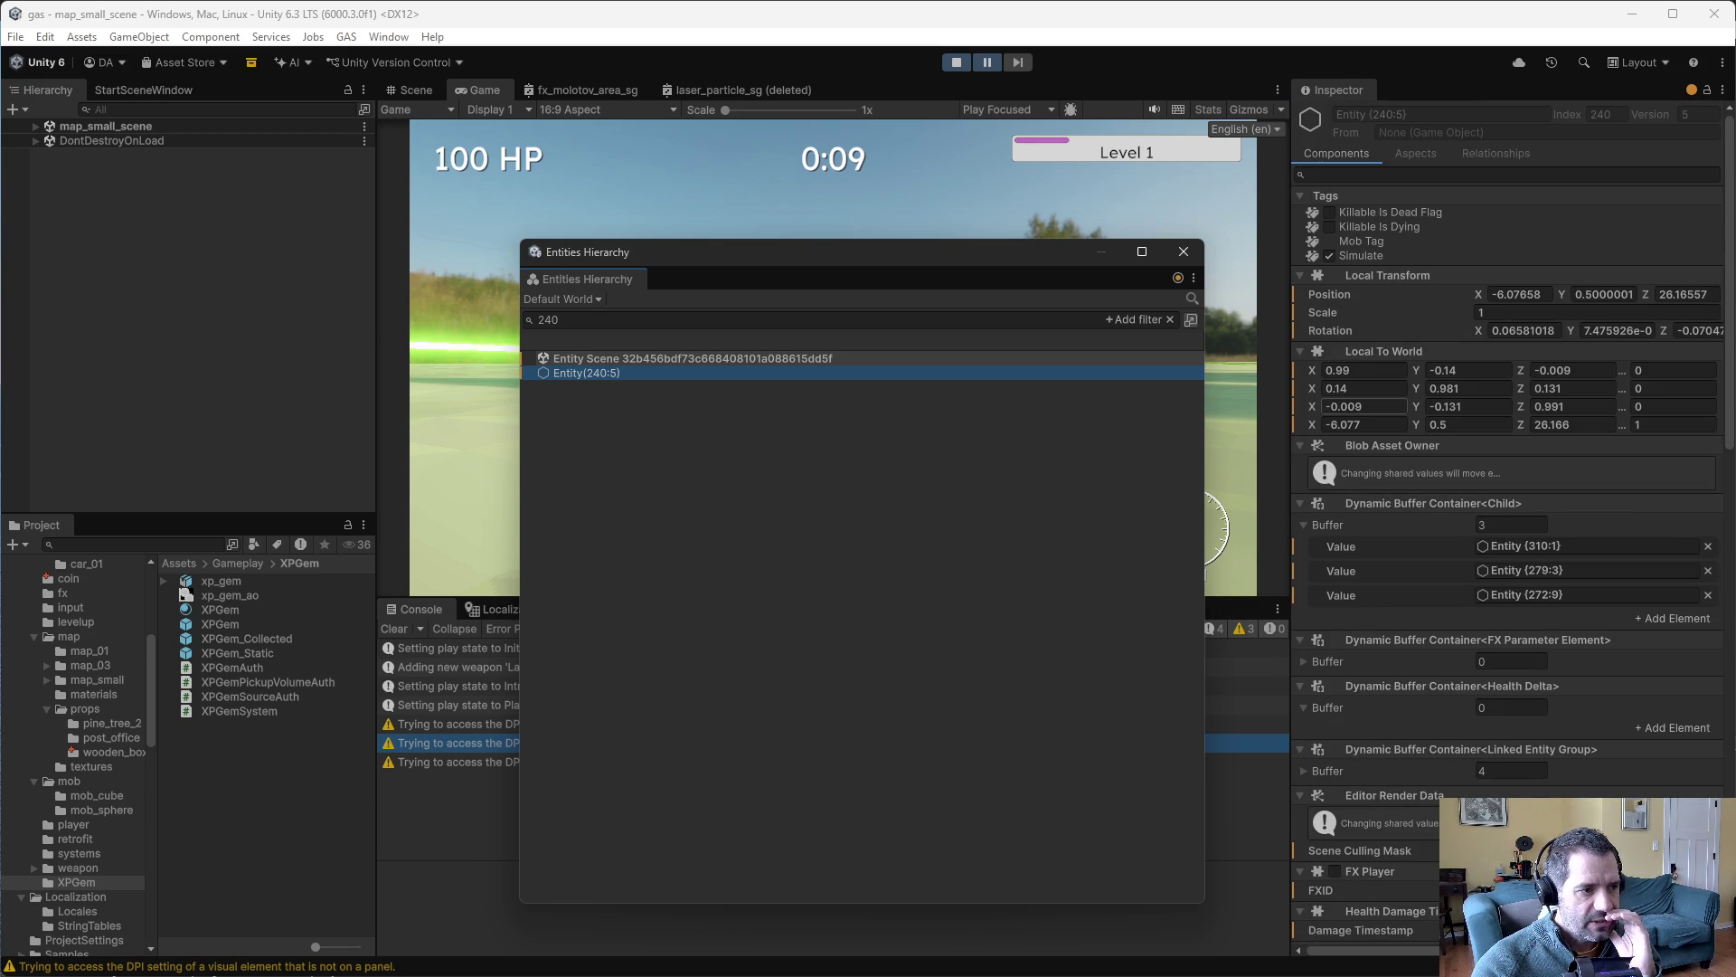
- Clear the filter, expand Entity(240:5), inspect children 279:3 and 272:9, then view the earlier capture
click(1169, 319)
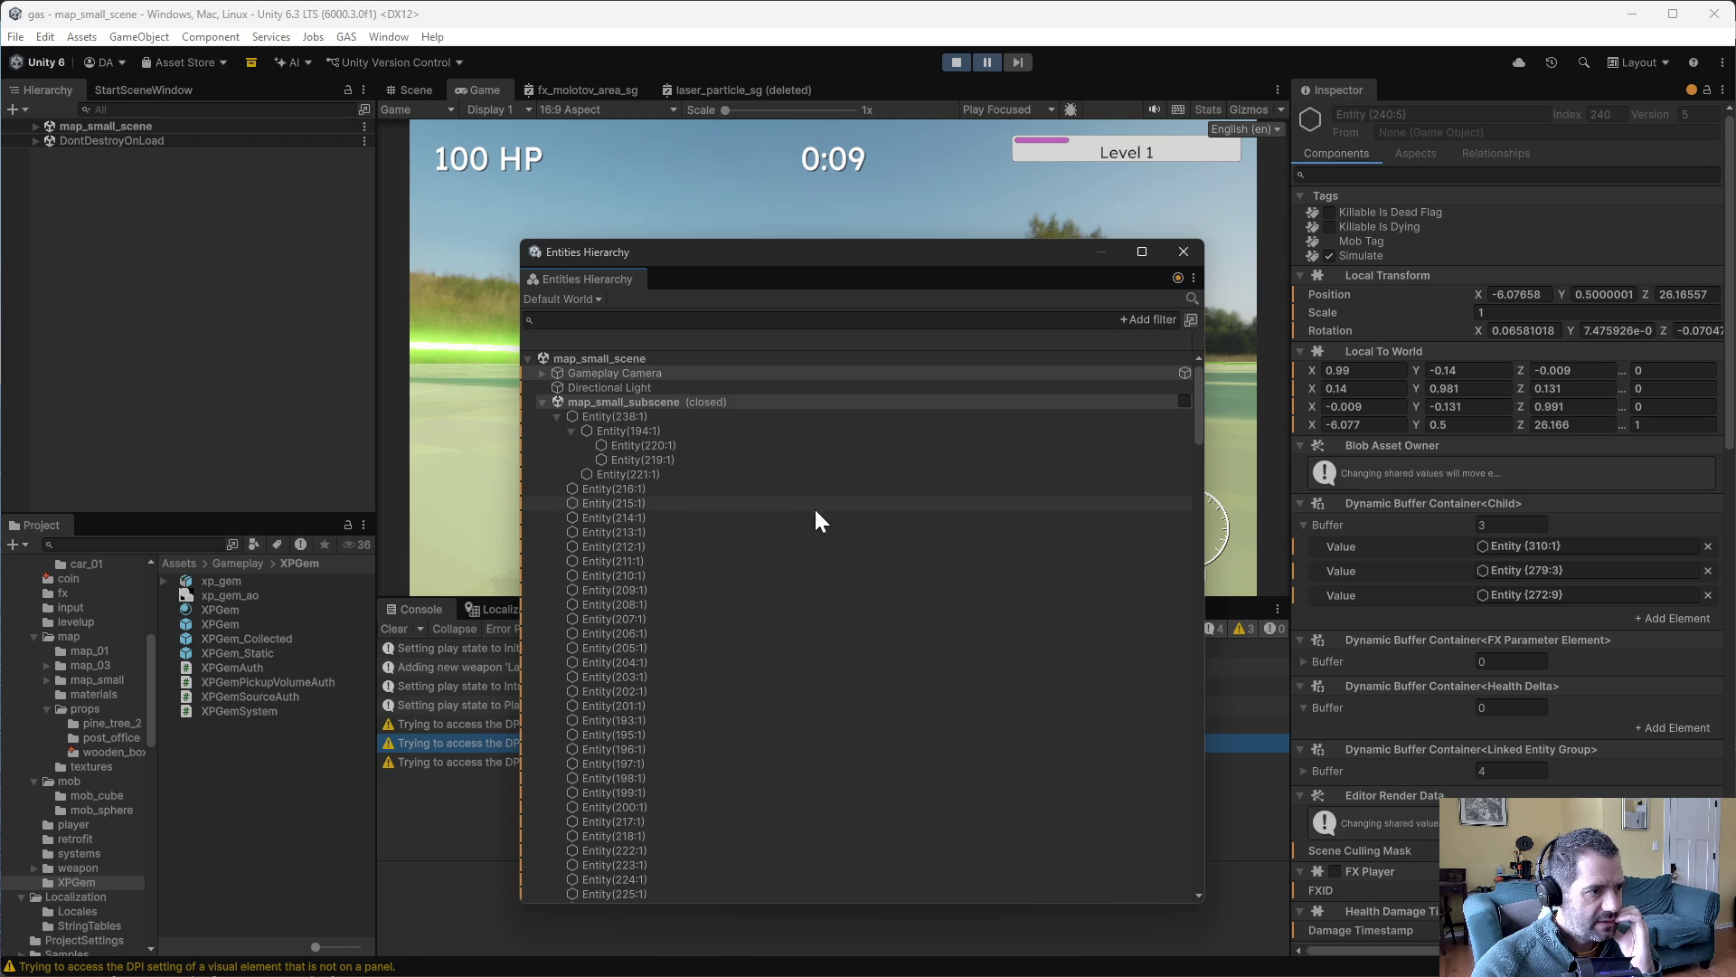
scroll(728, 484, down, 10)
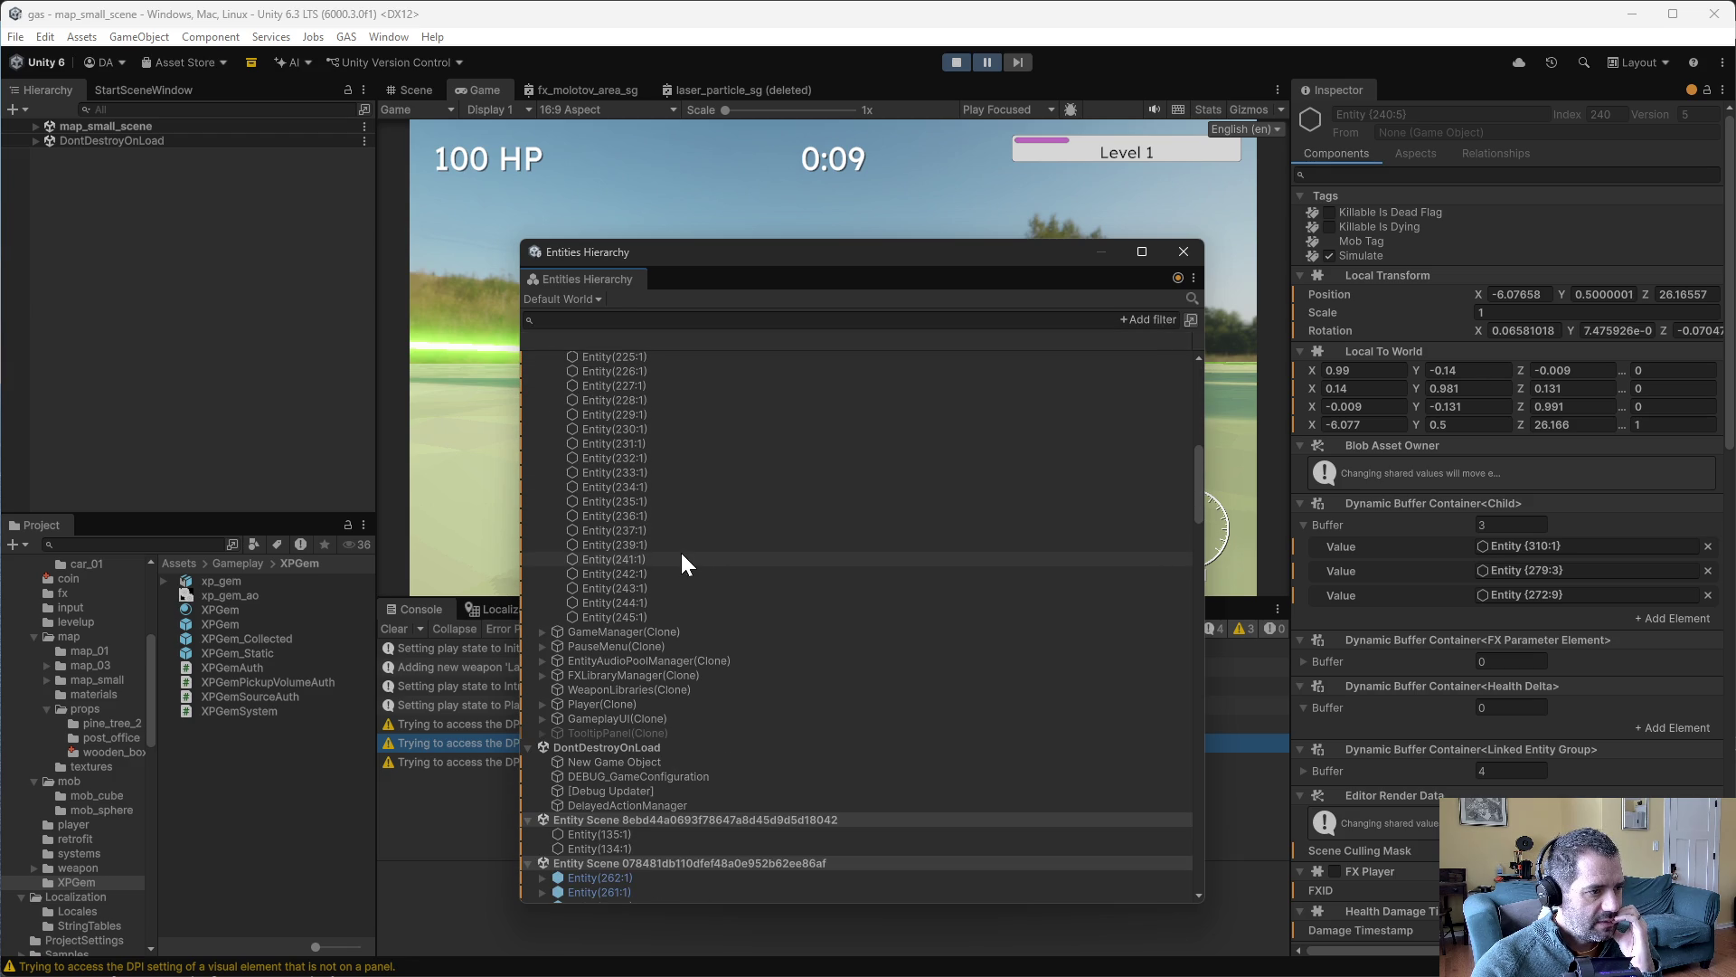
scroll(669, 557, down, 12)
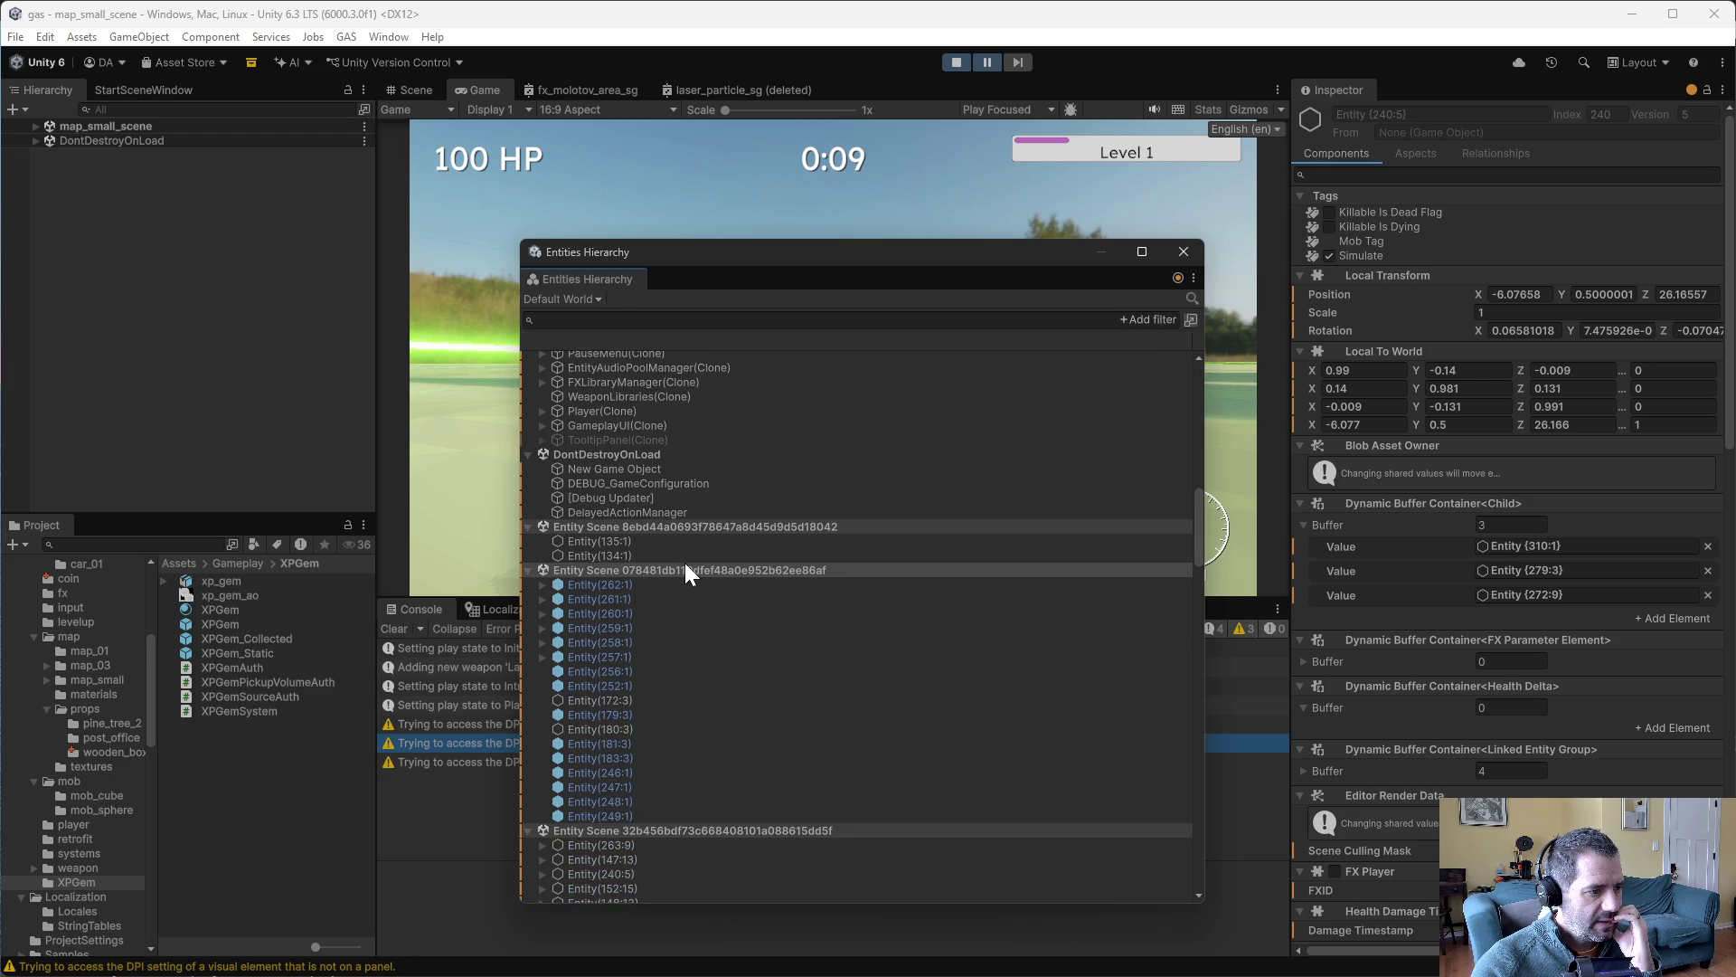
click(543, 580)
click(601, 597)
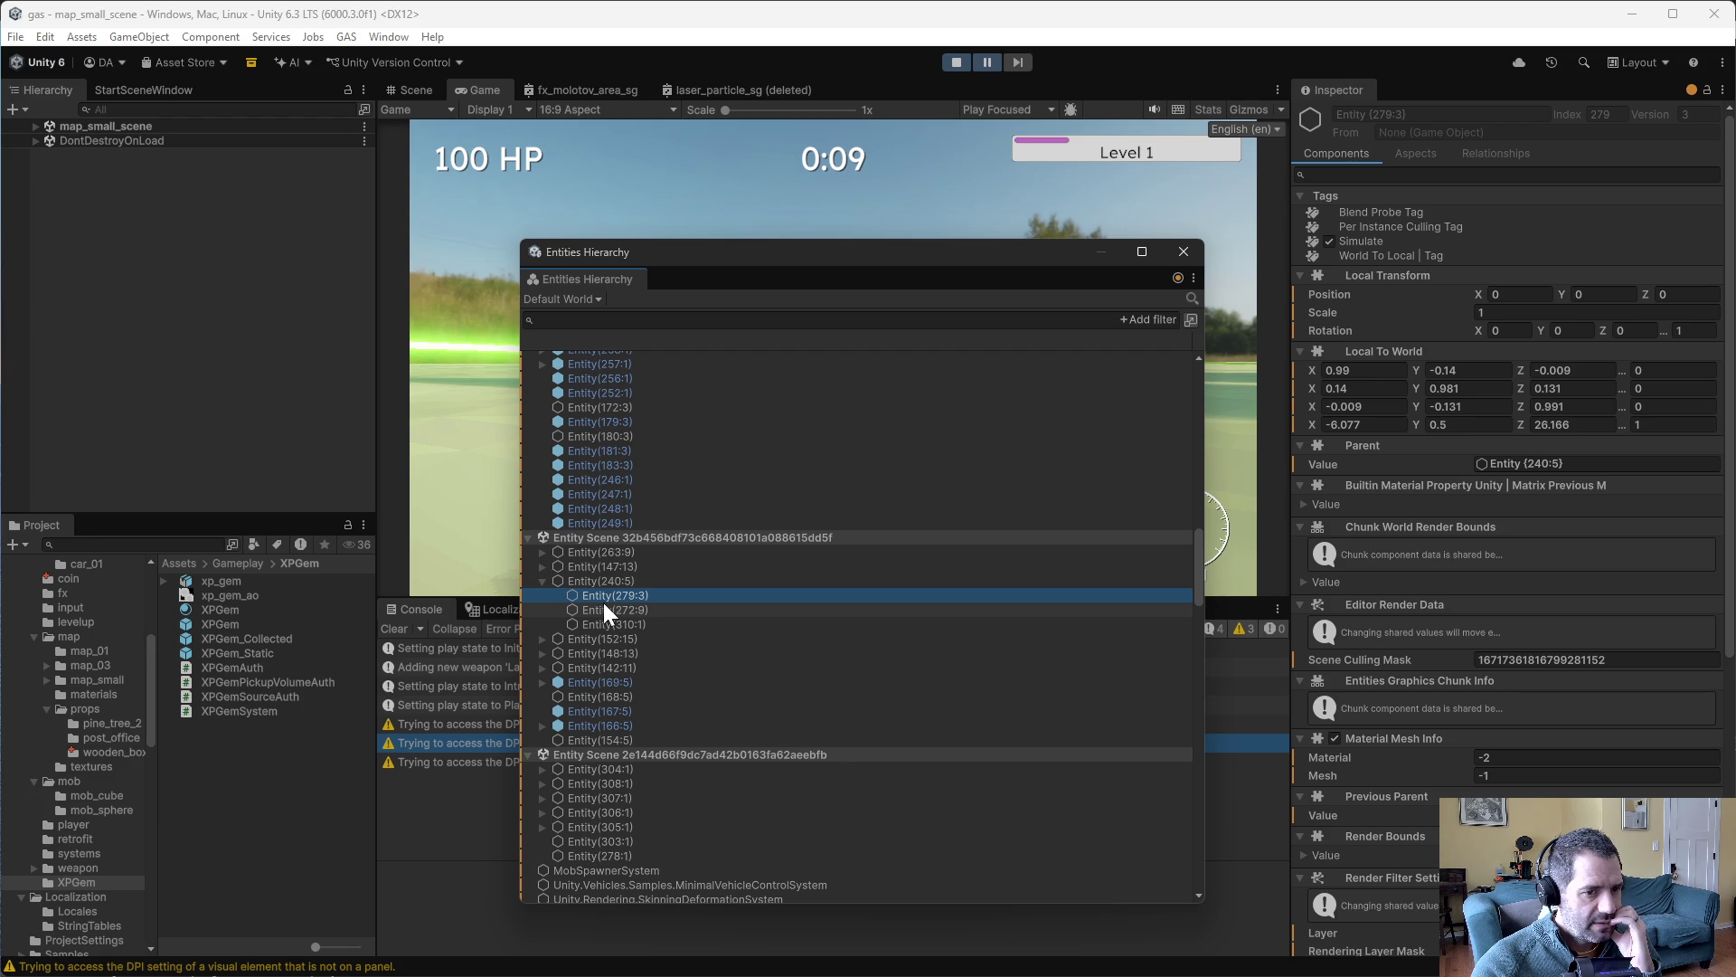
click(643, 609)
click(641, 597)
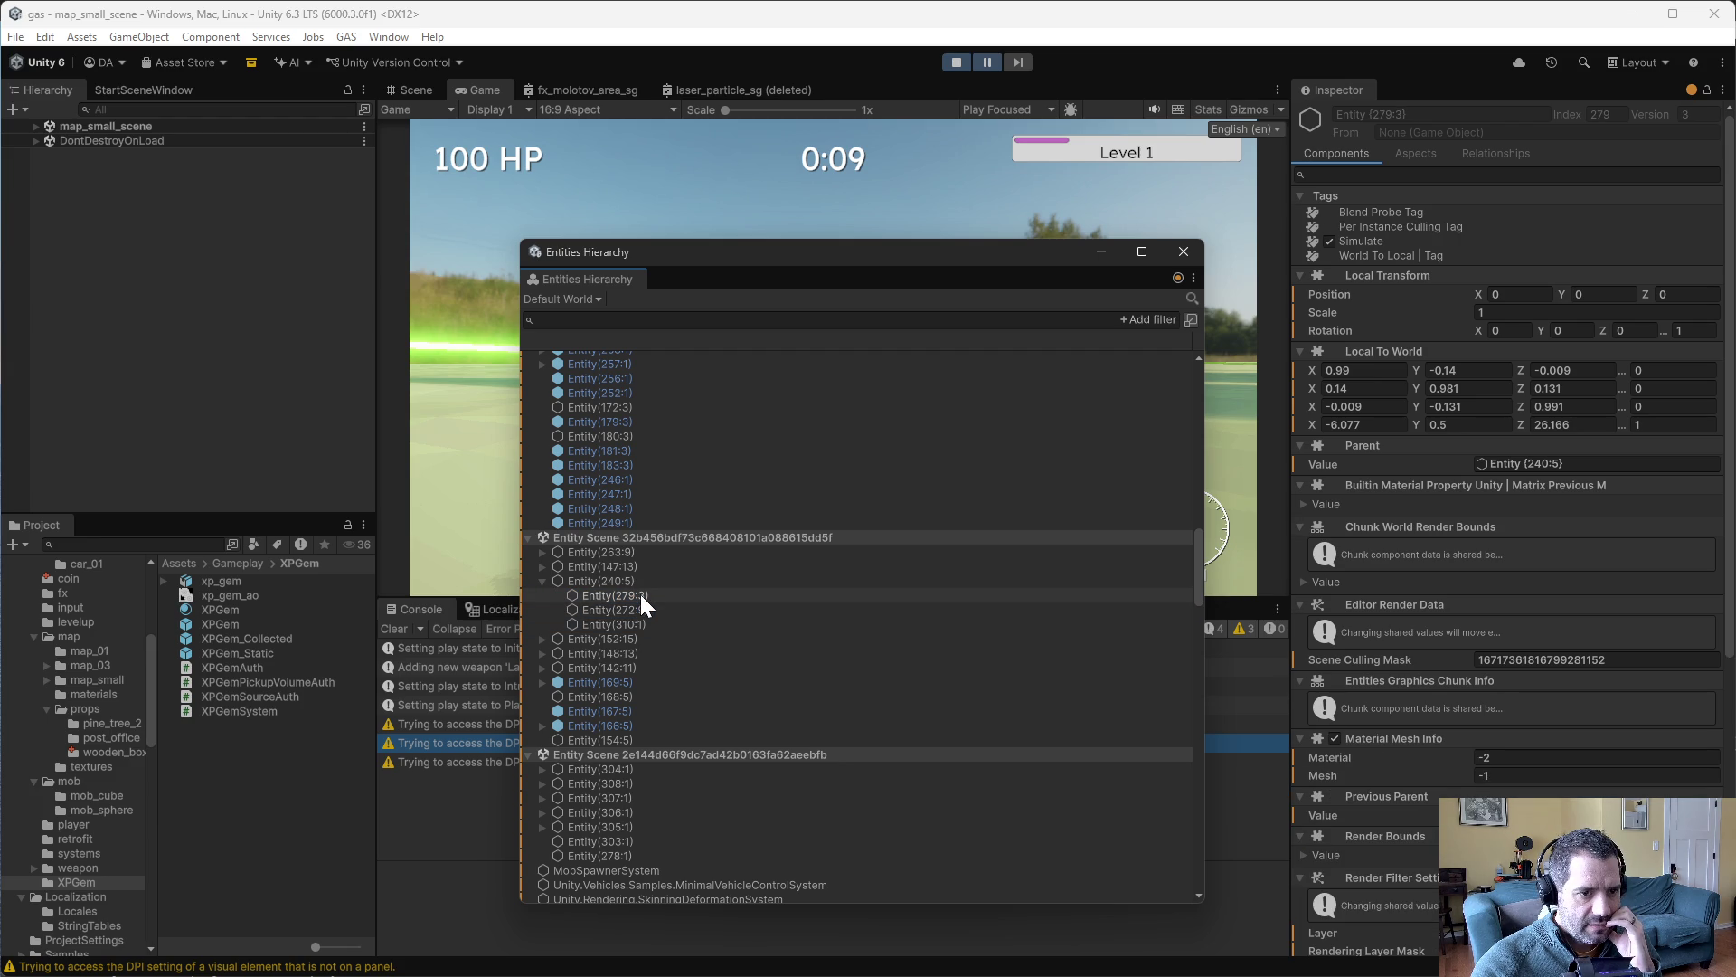
click(633, 590)
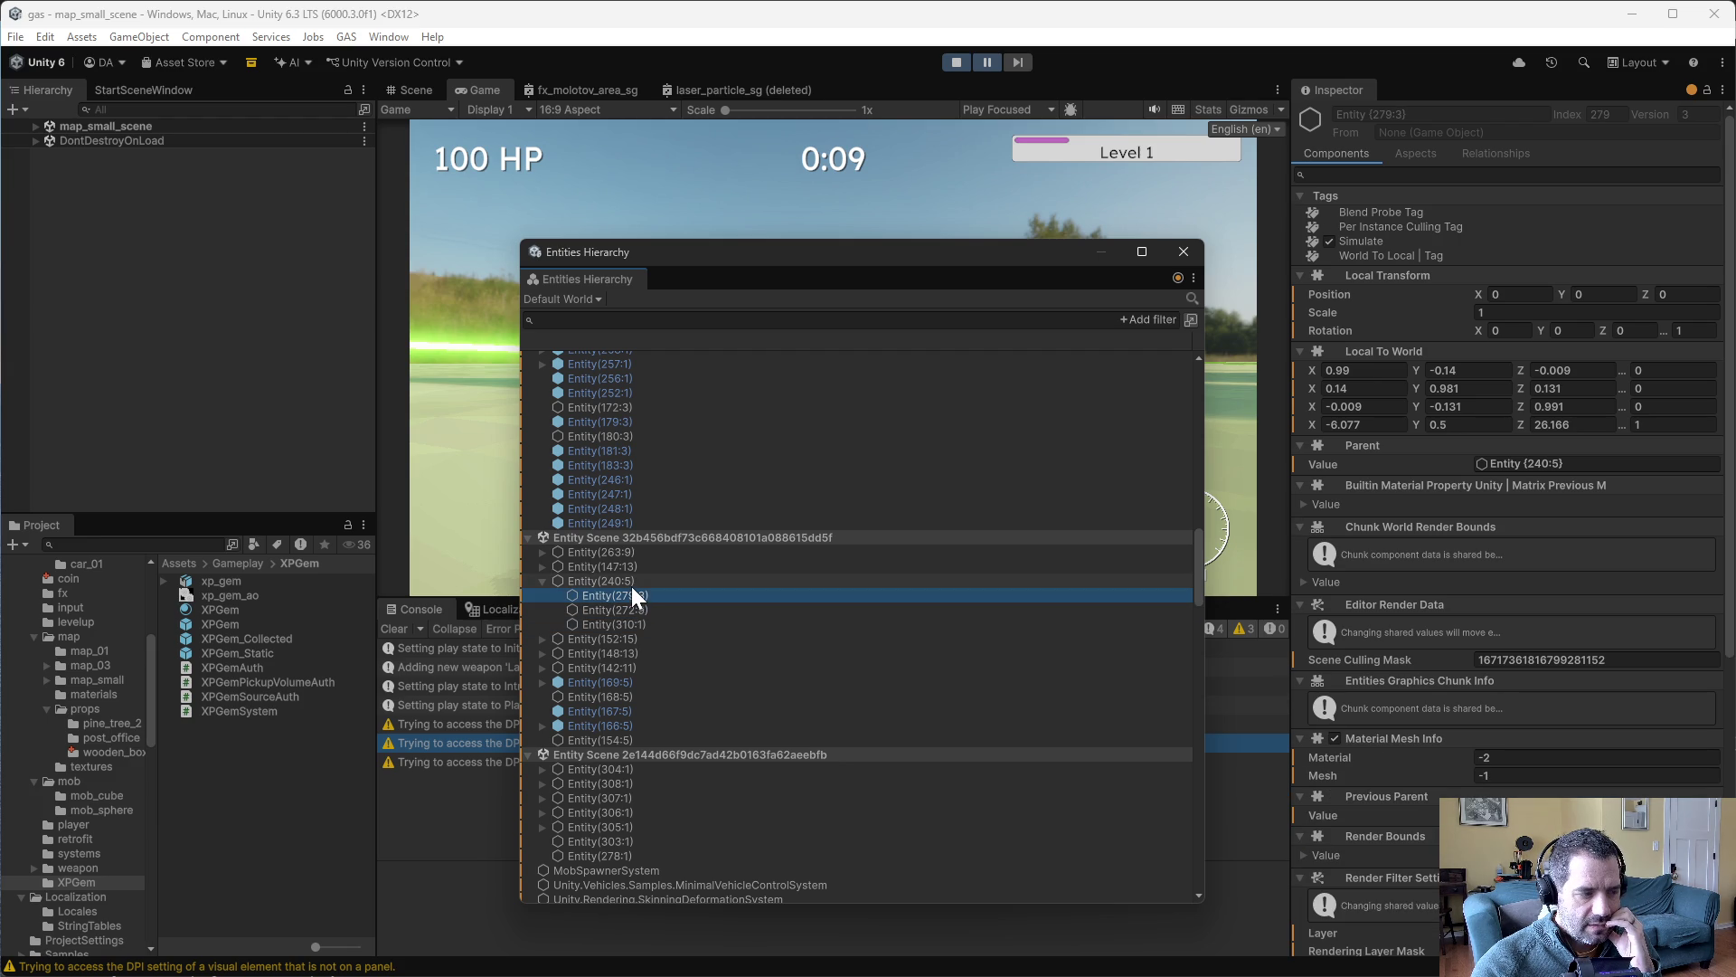
click(626, 580)
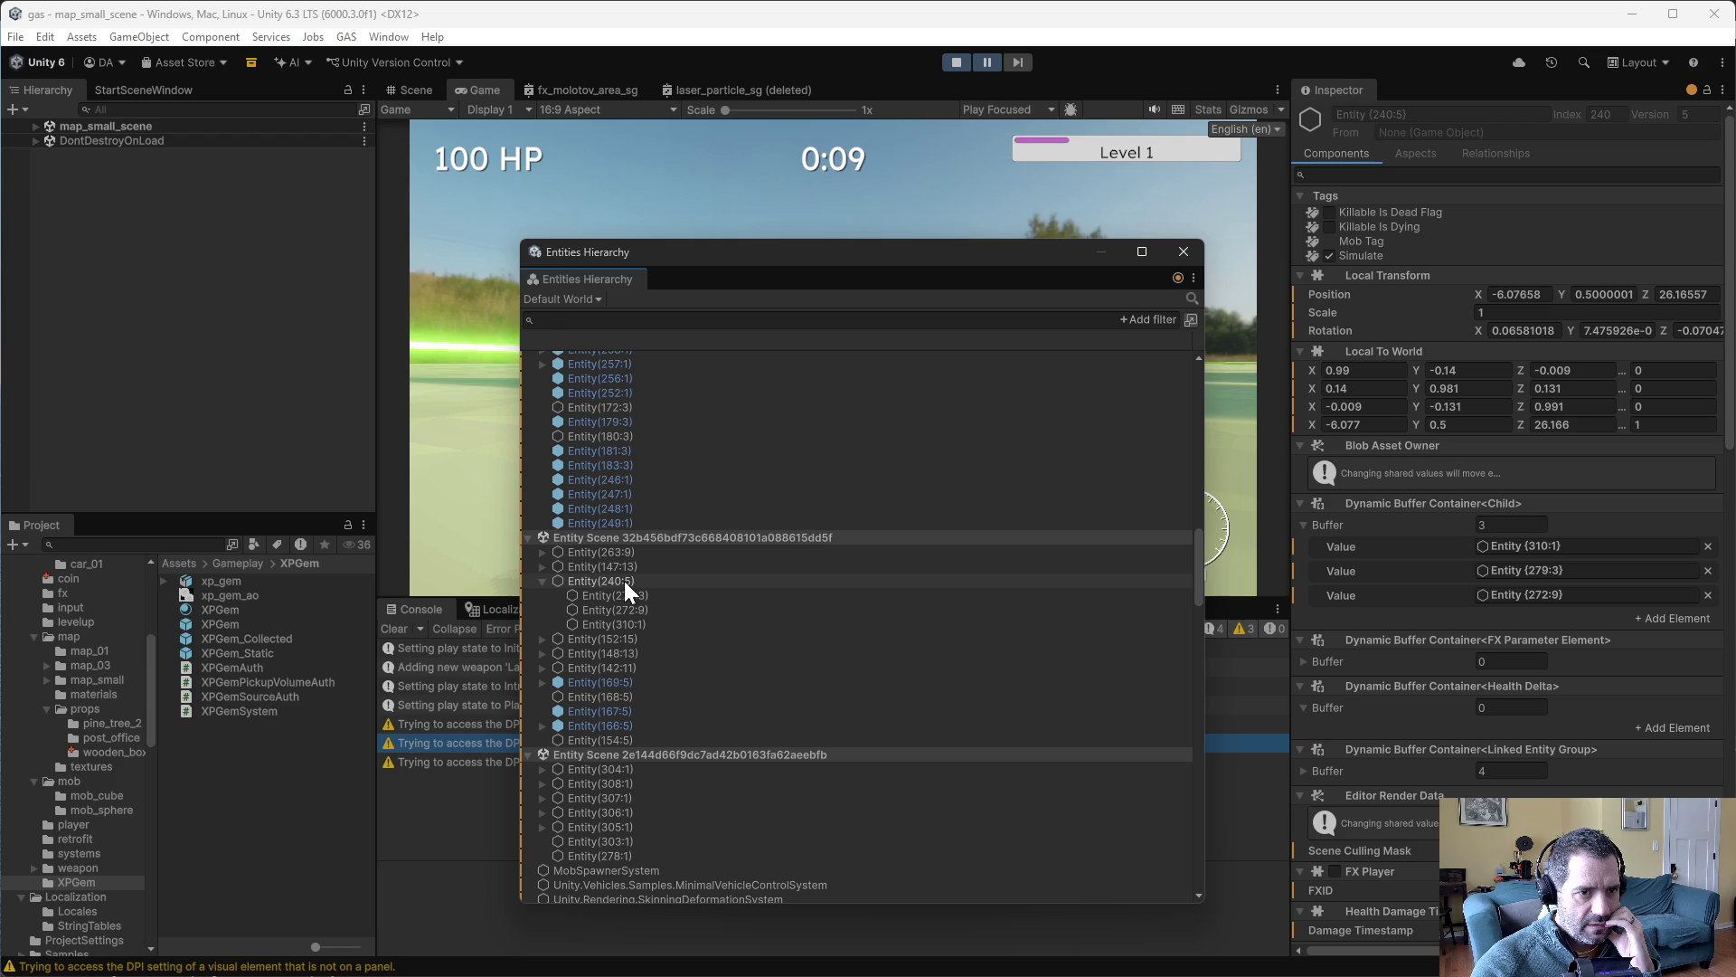
click(624, 580)
scroll(1440, 756, down, 10)
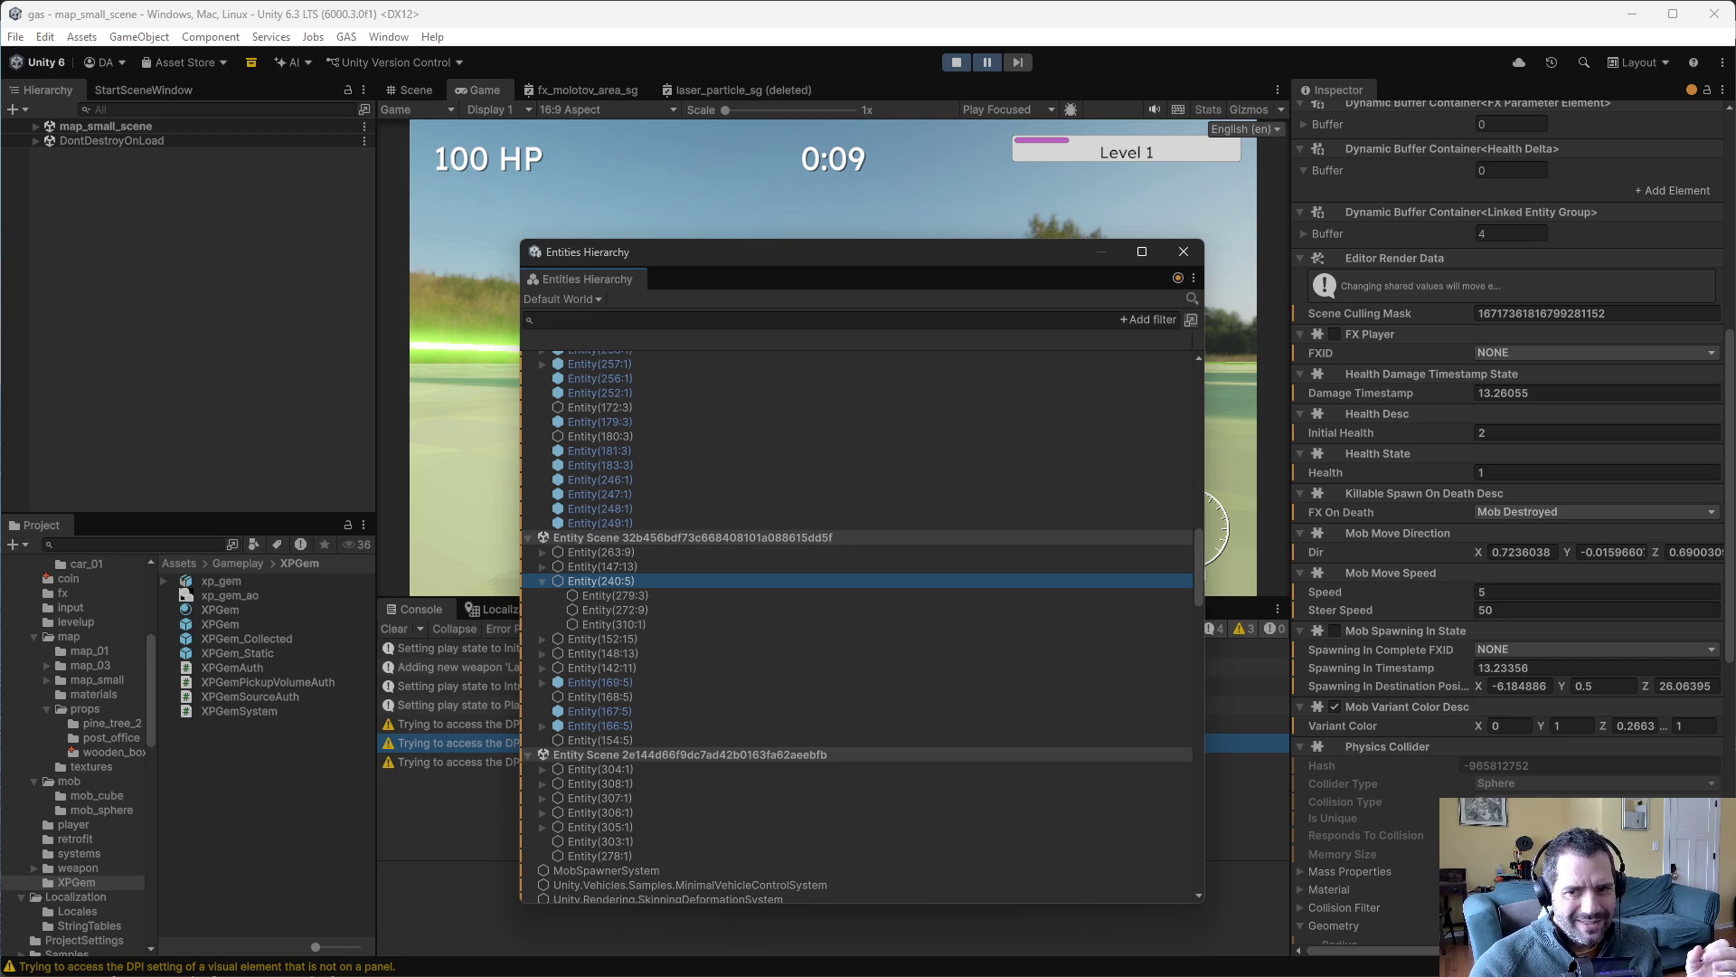
key(alt+Tab)
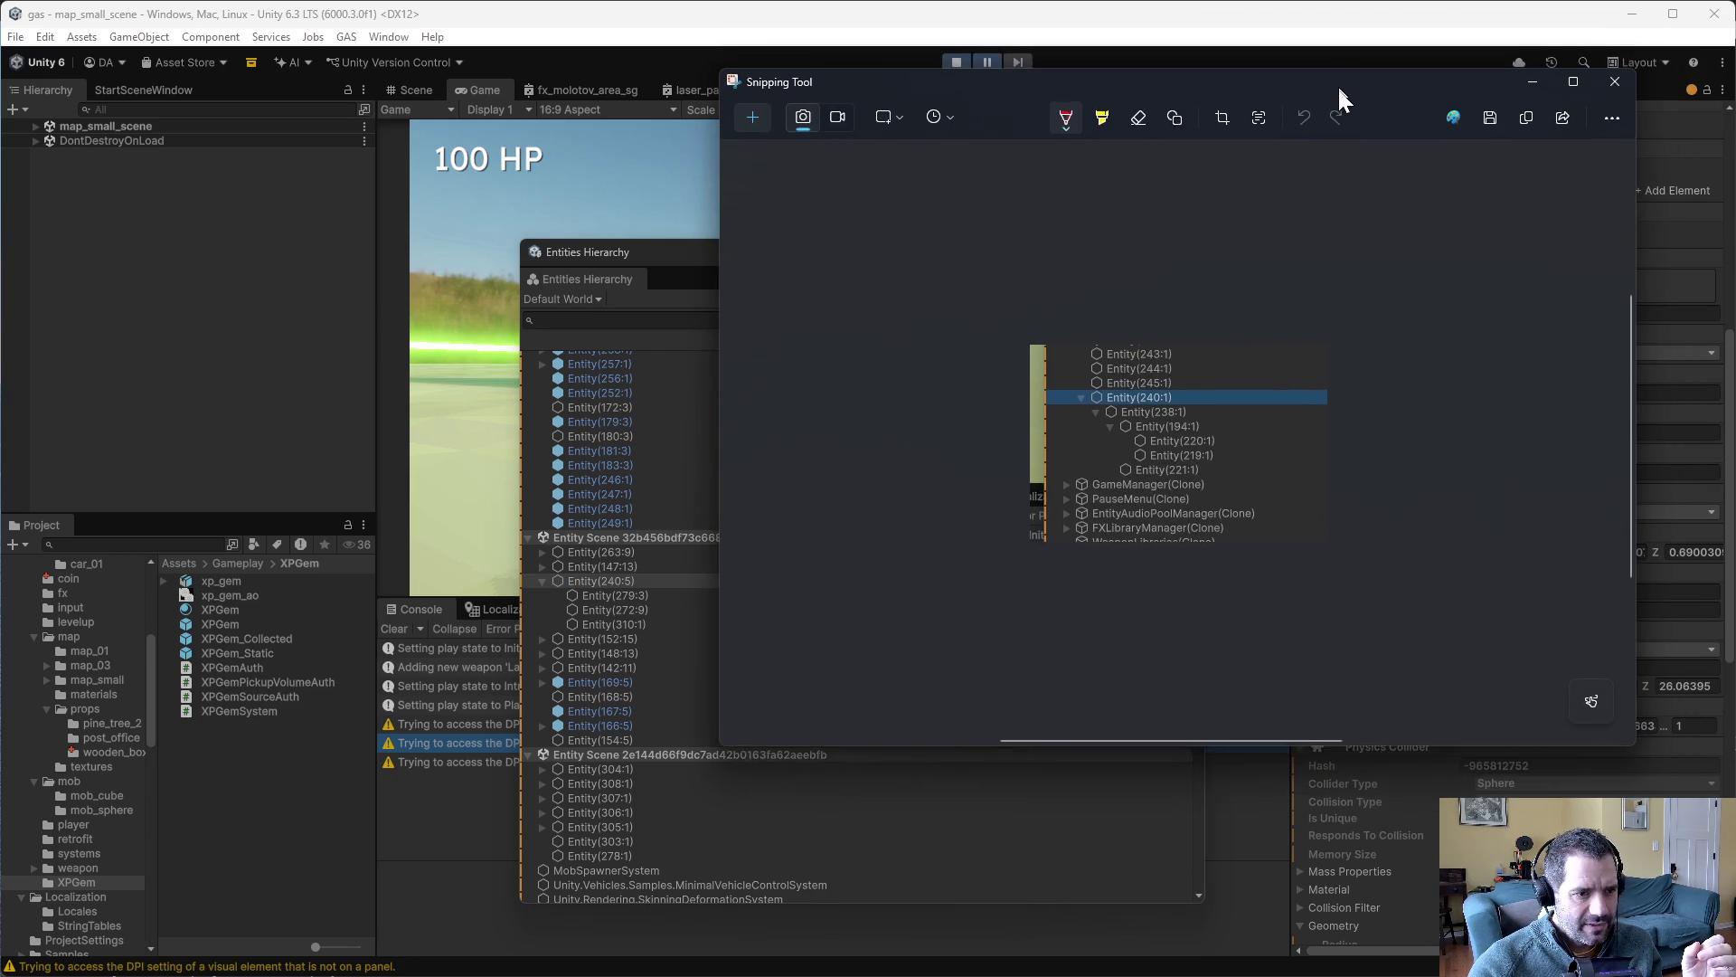
drag(1219, 154, 1219, 307)
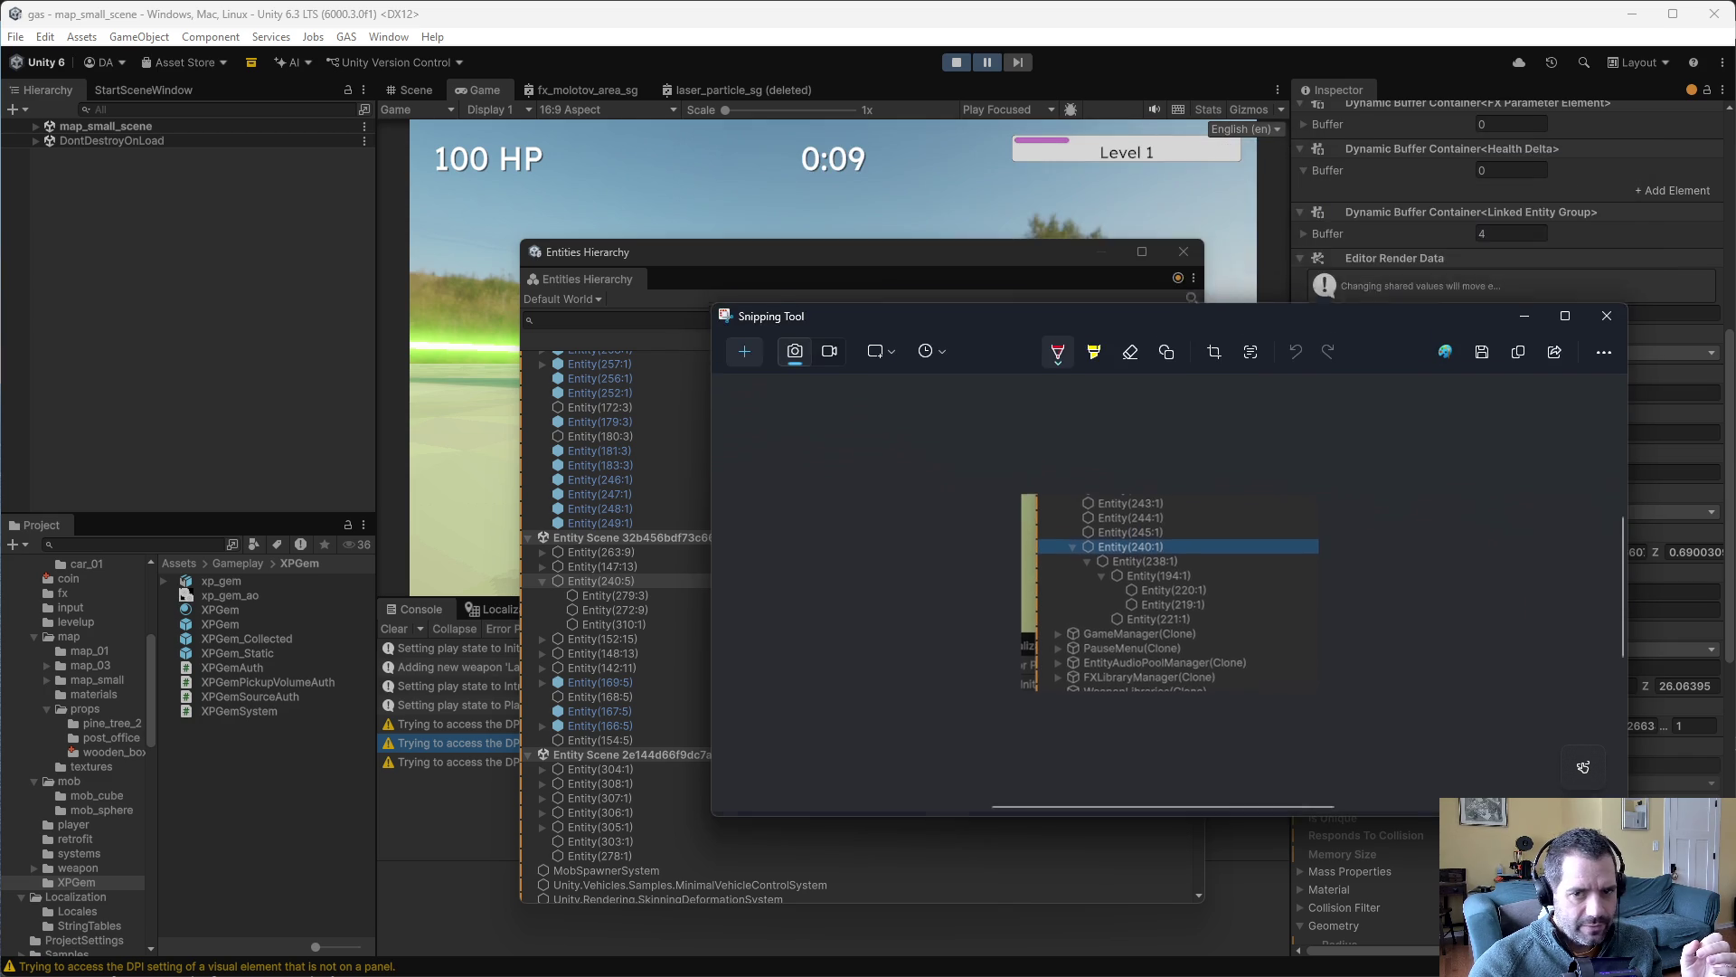
drag(1478, 306, 1479, 264)
key(super+Down)
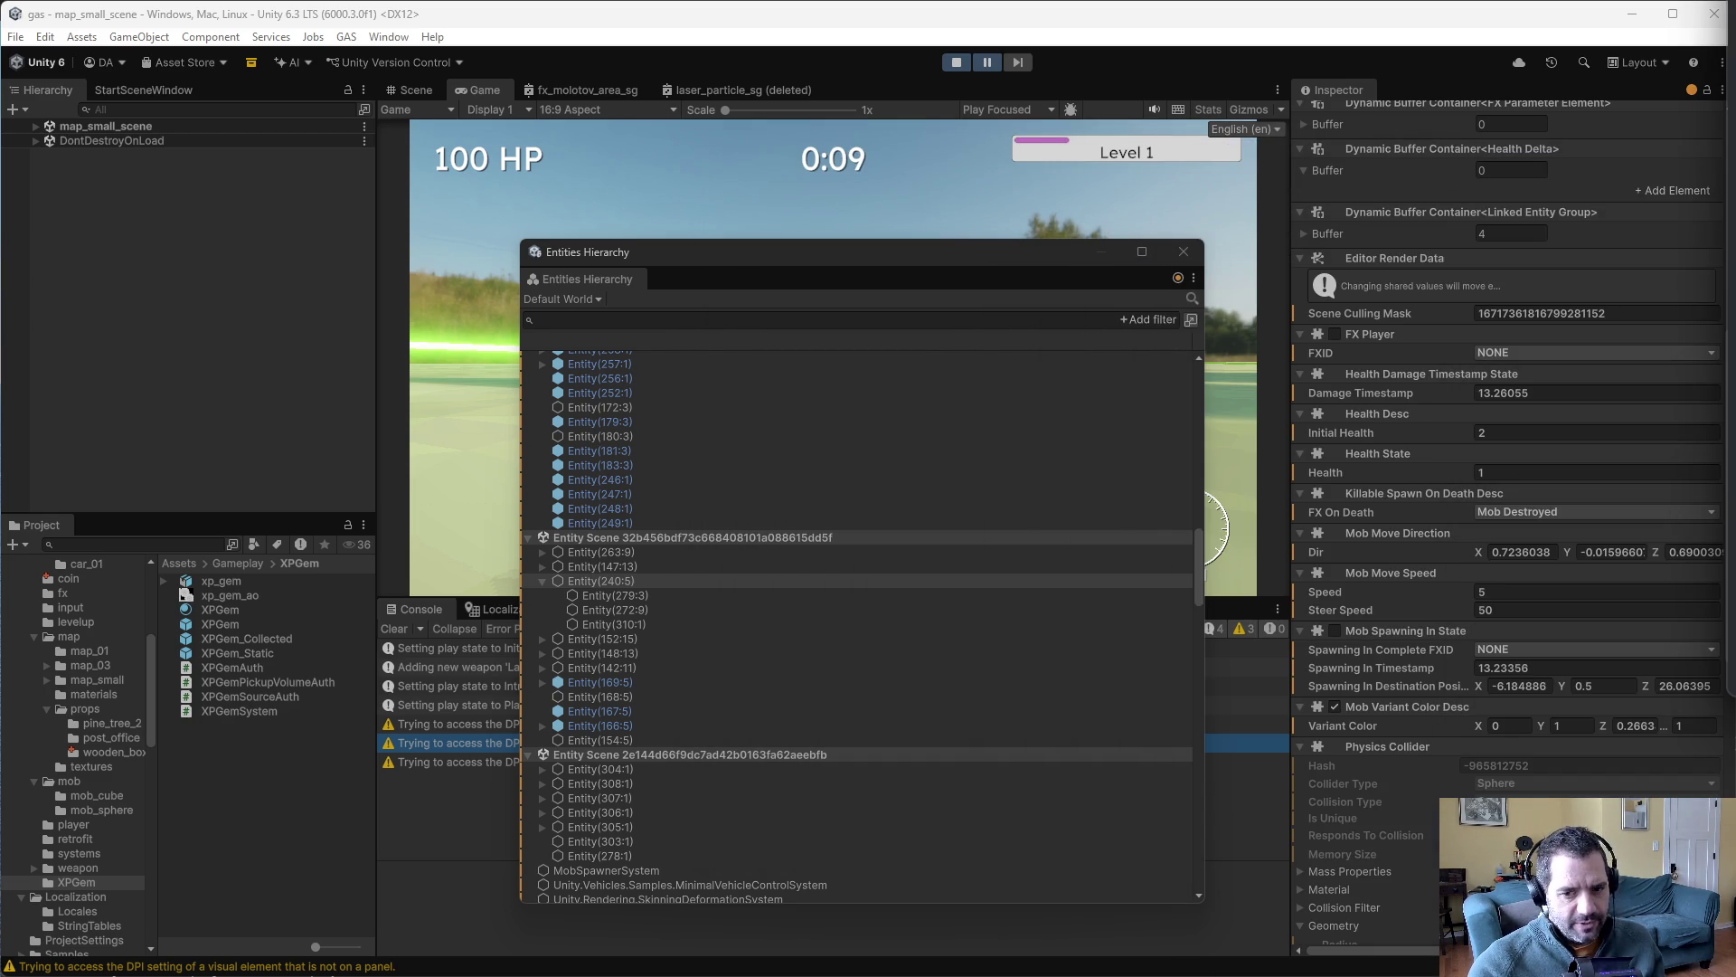
click(682, 581)
scroll(1526, 617, down, 6)
scroll(1395, 475, up, 6)
scroll(1405, 533, down, 3)
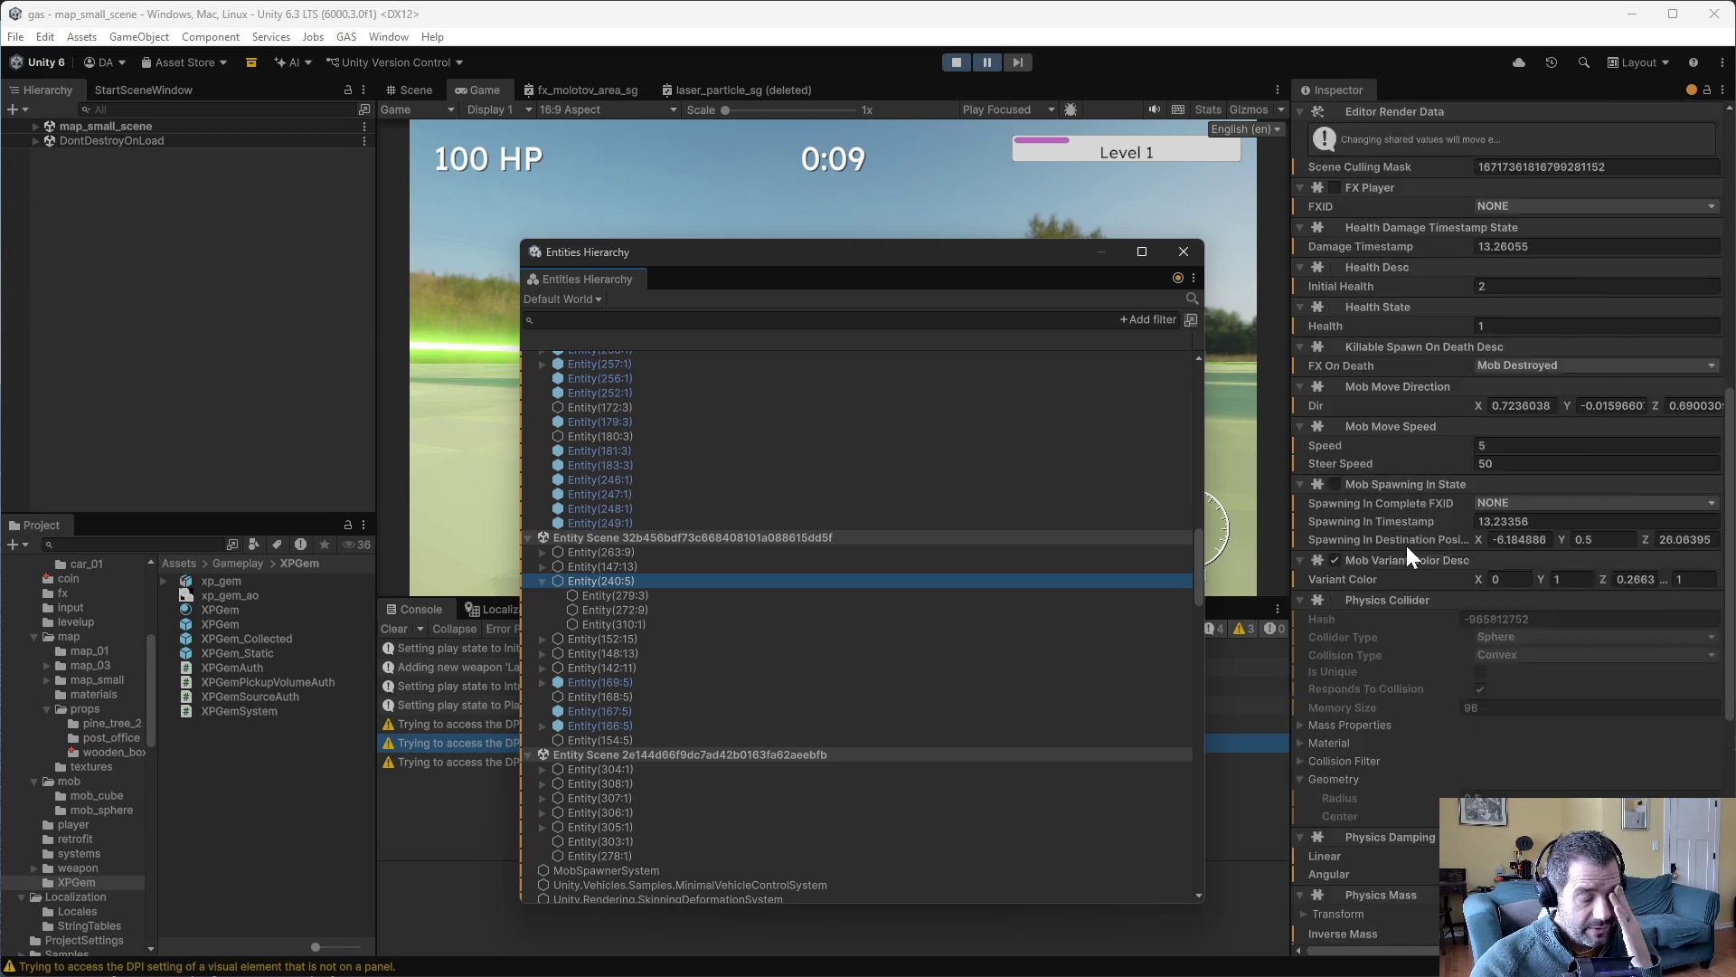
scroll(1405, 543, down, 10)
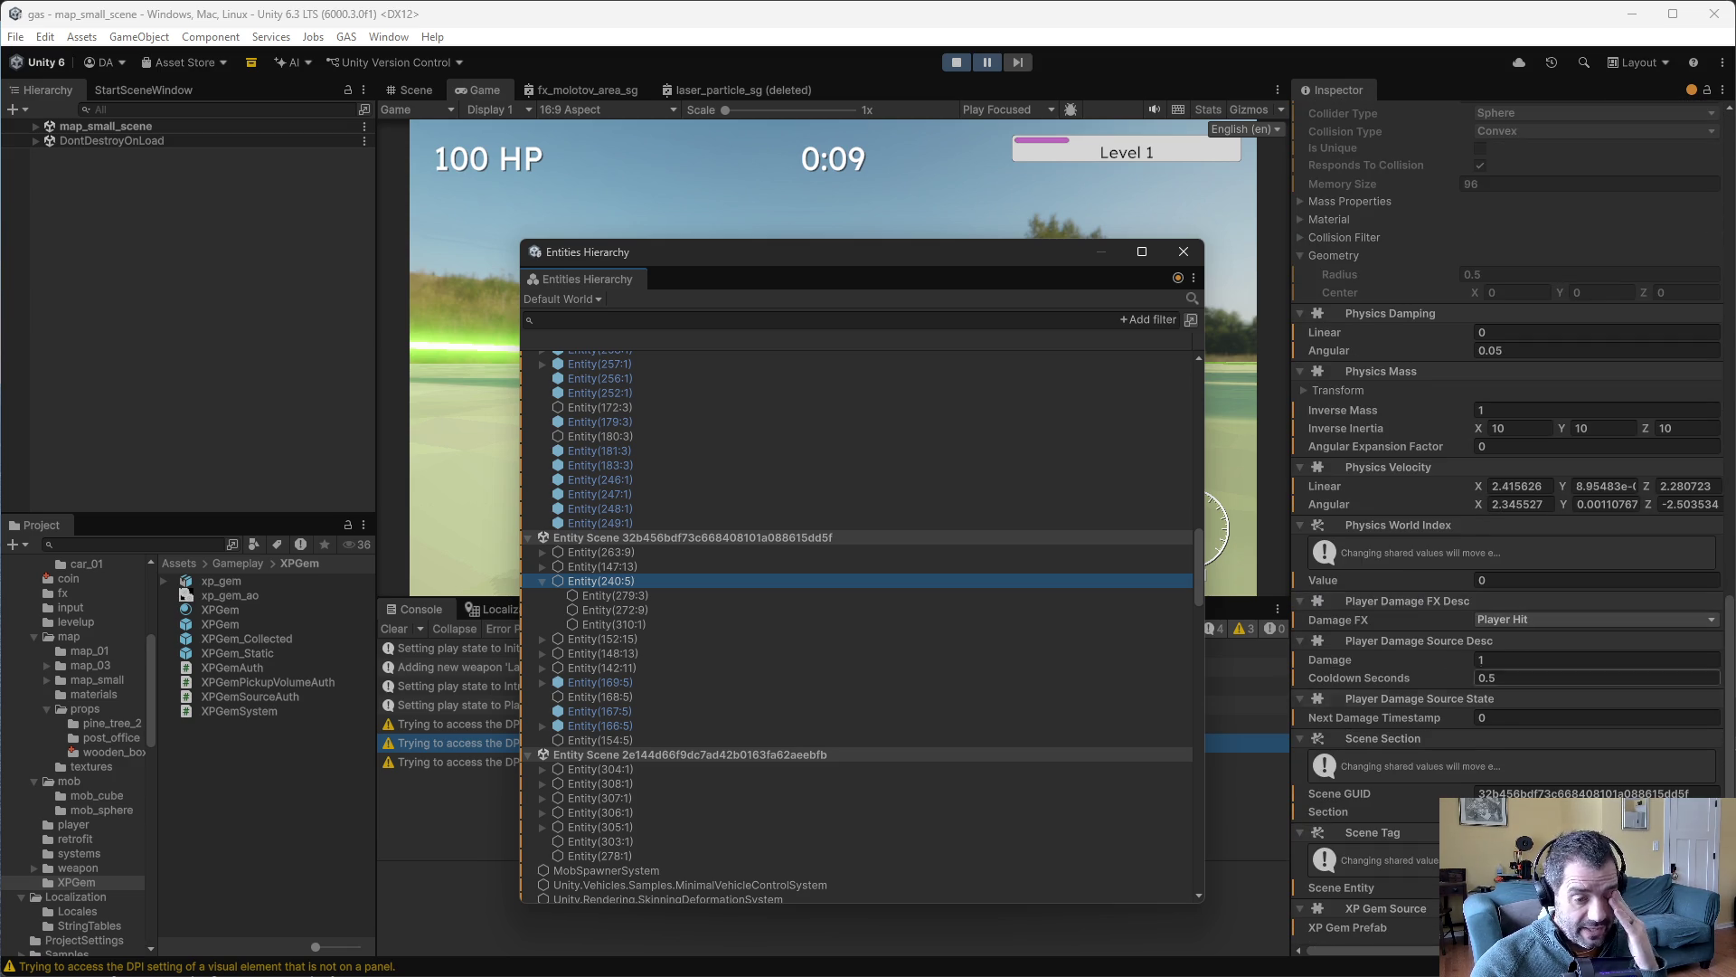
scroll(1402, 569, up, 7)
scroll(907, 643, up, 10)
scroll(875, 648, up, 3)
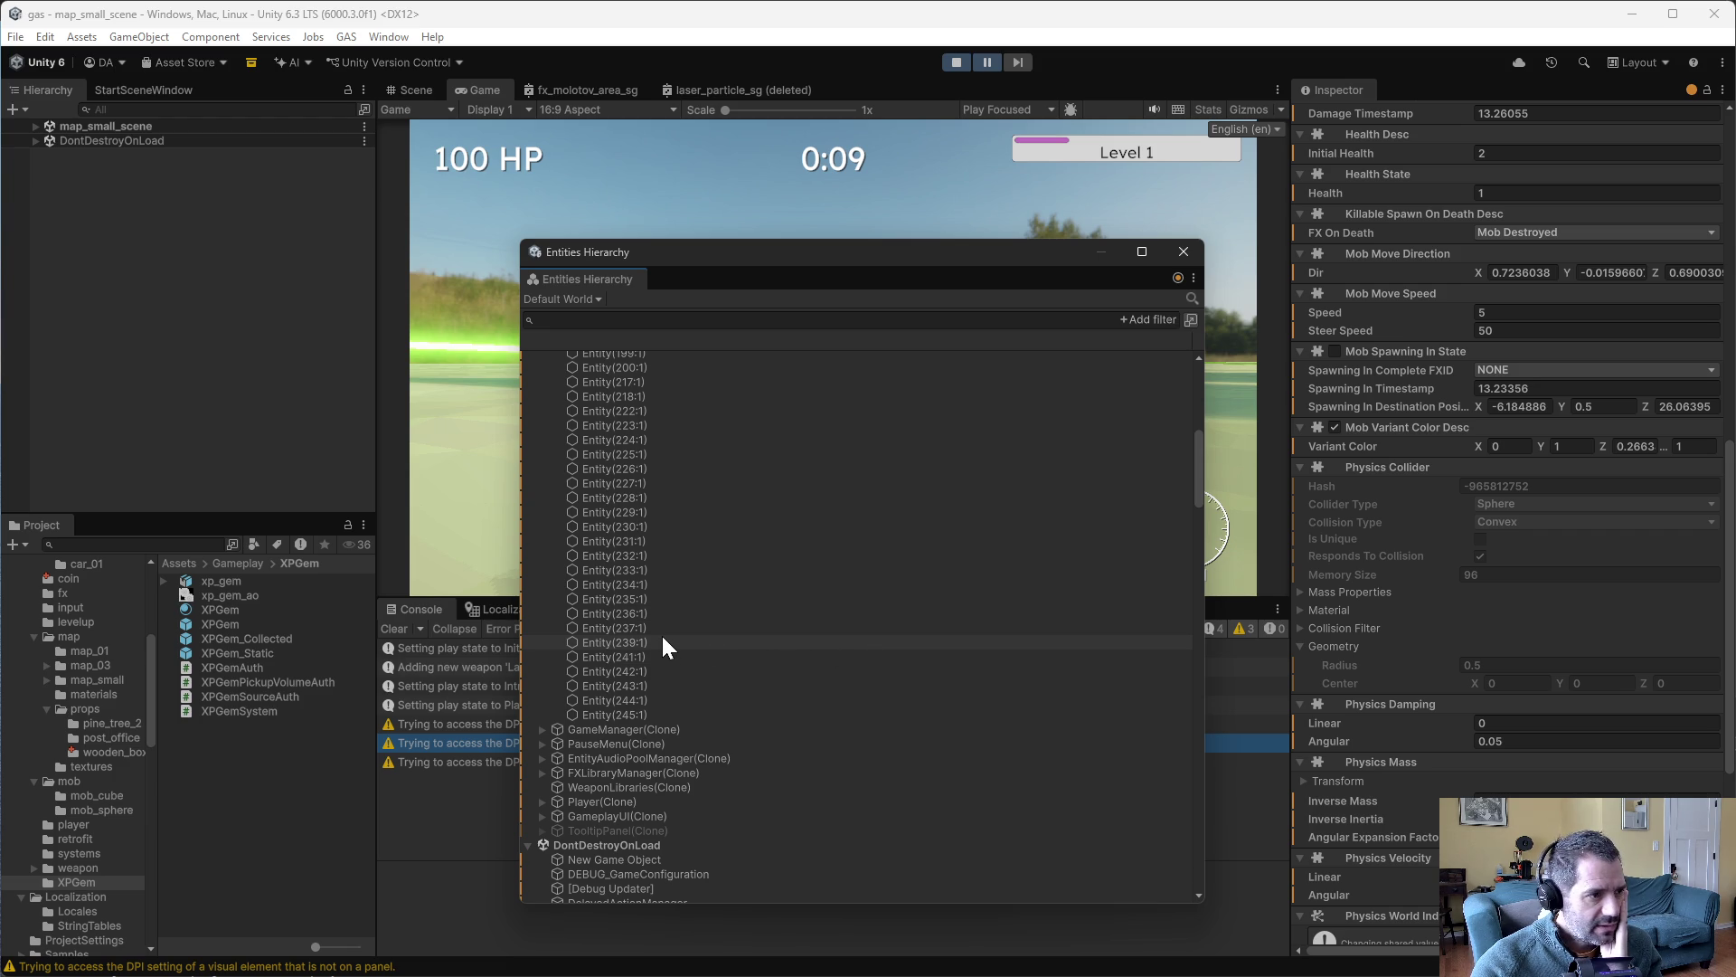
- Inspect Entity(238:1) at the top of the subscene and its child Entity(194:1)
scroll(678, 644, up, 10)
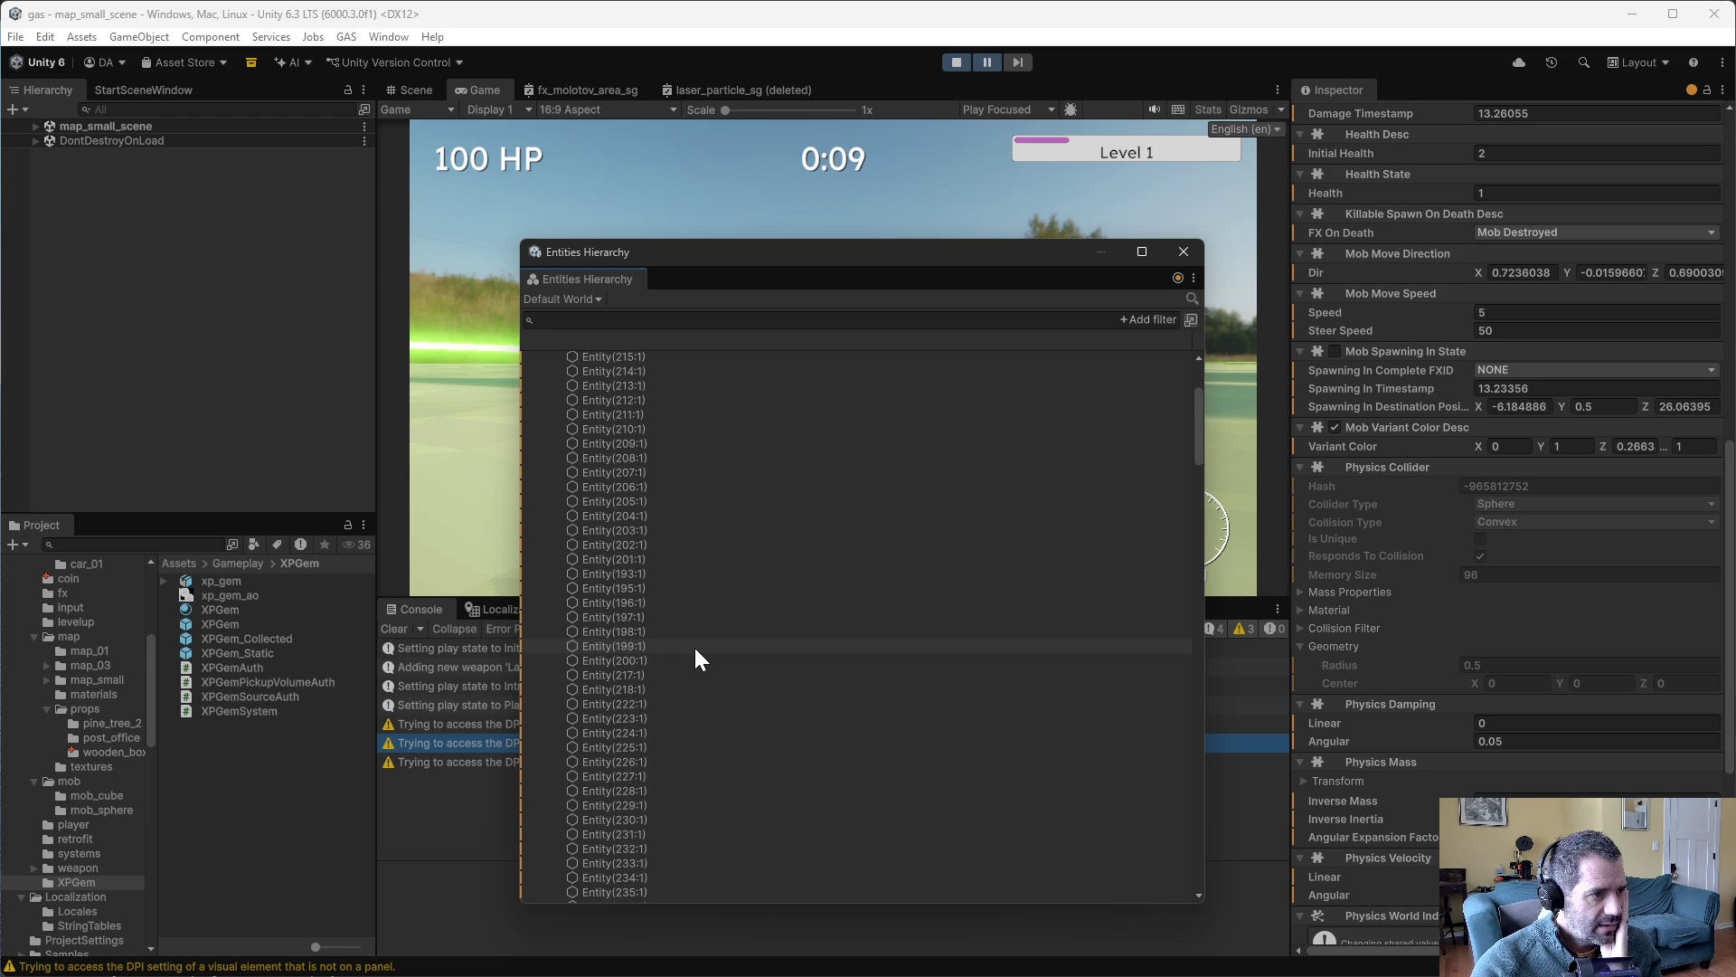
click(608, 416)
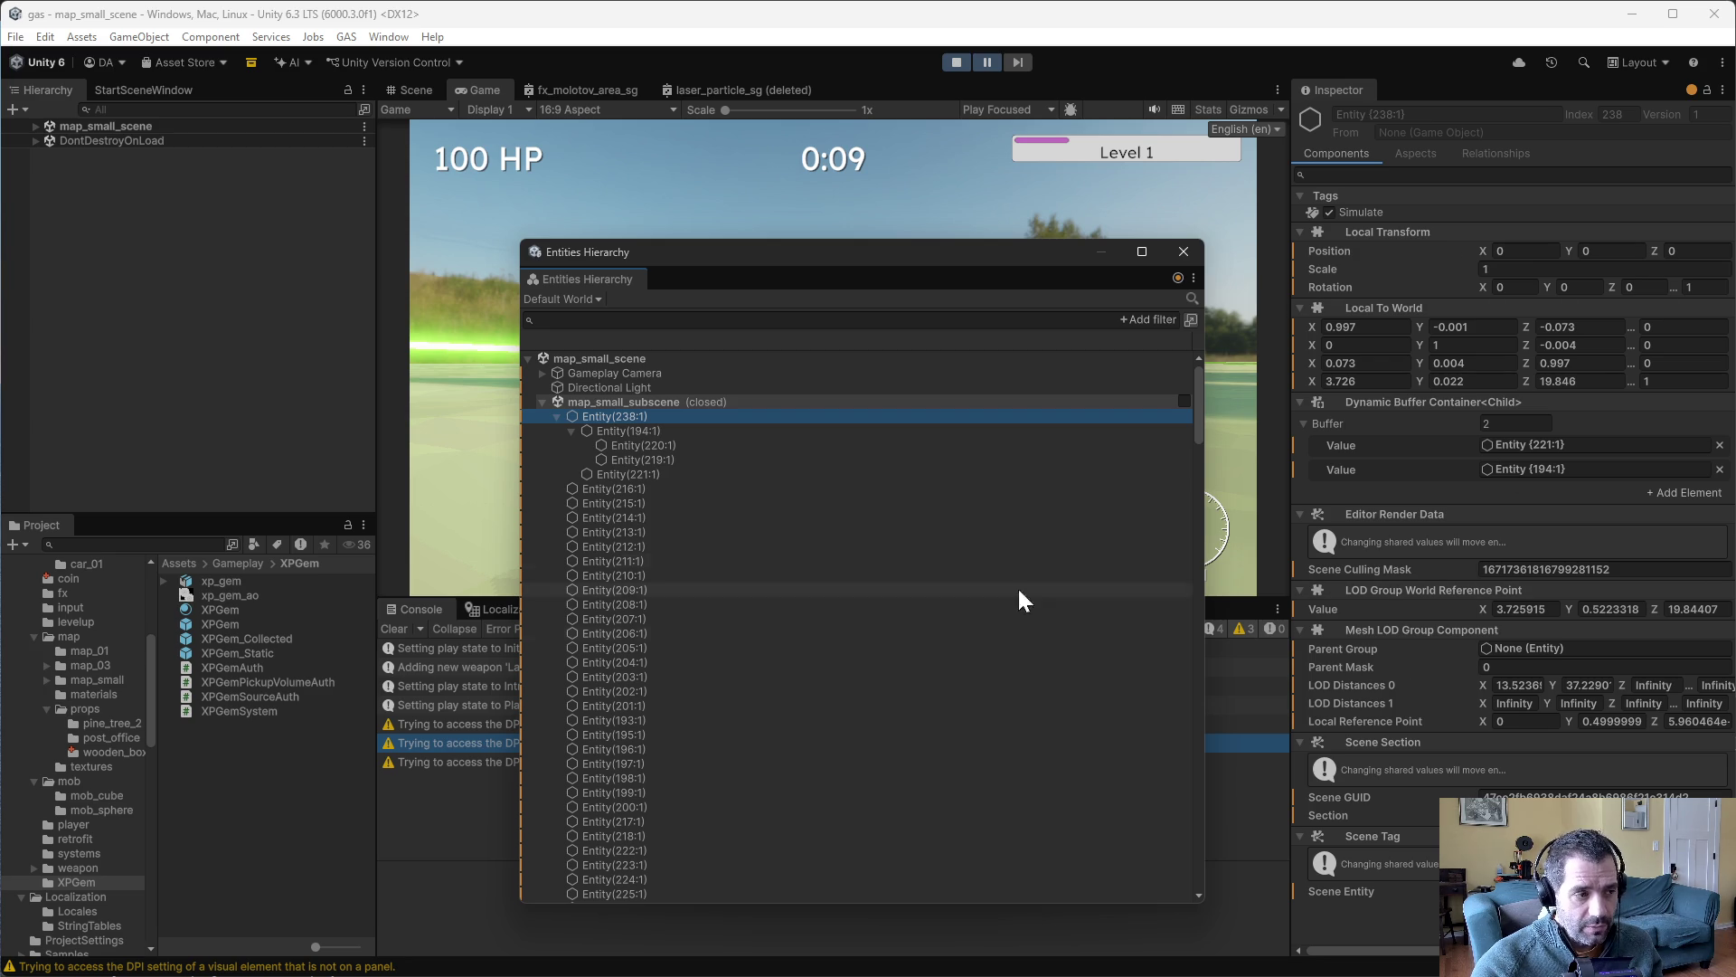
click(637, 433)
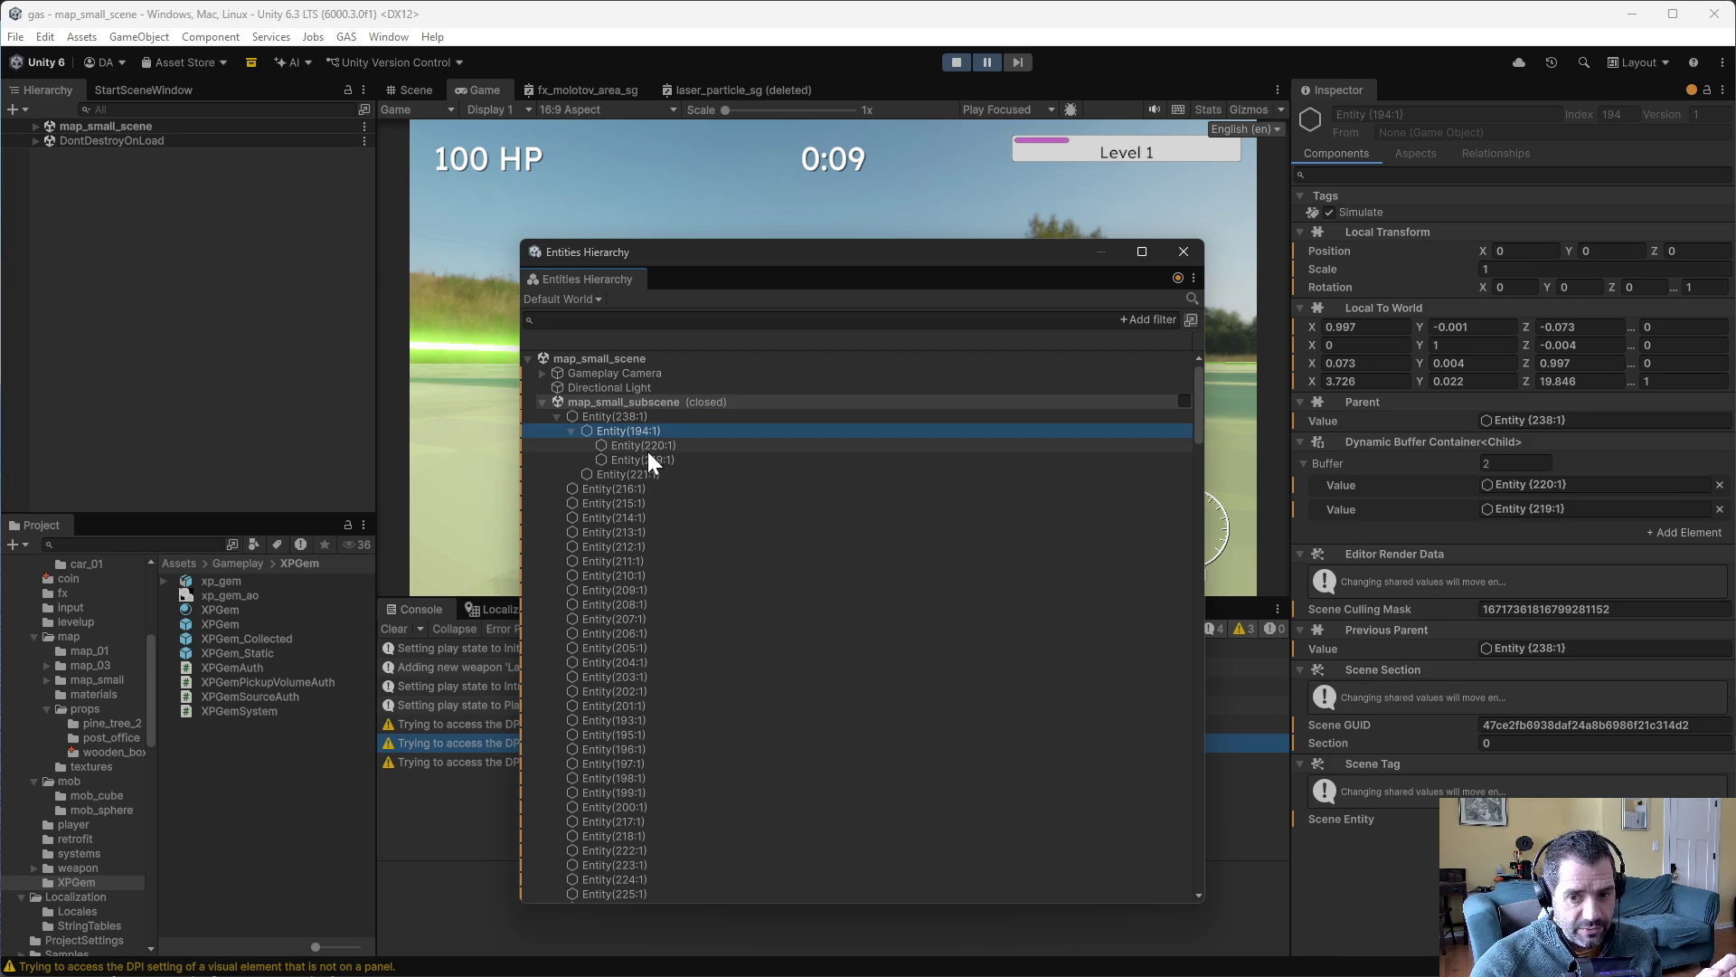
click(673, 470)
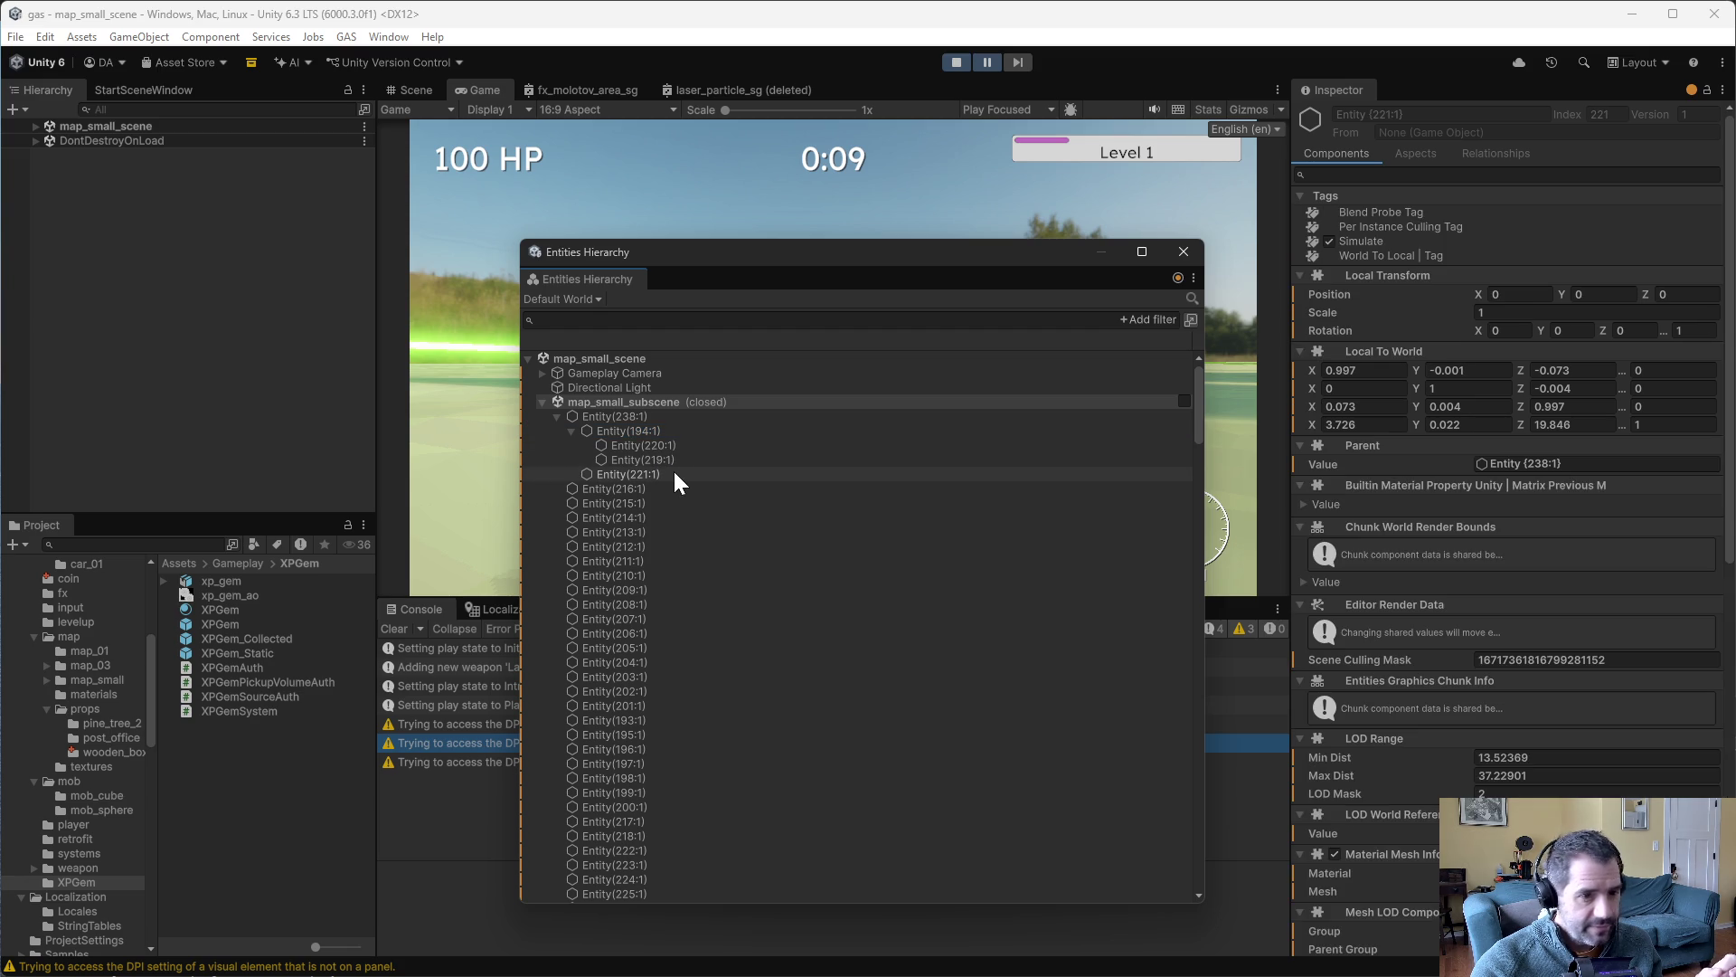
click(620, 430)
click(613, 416)
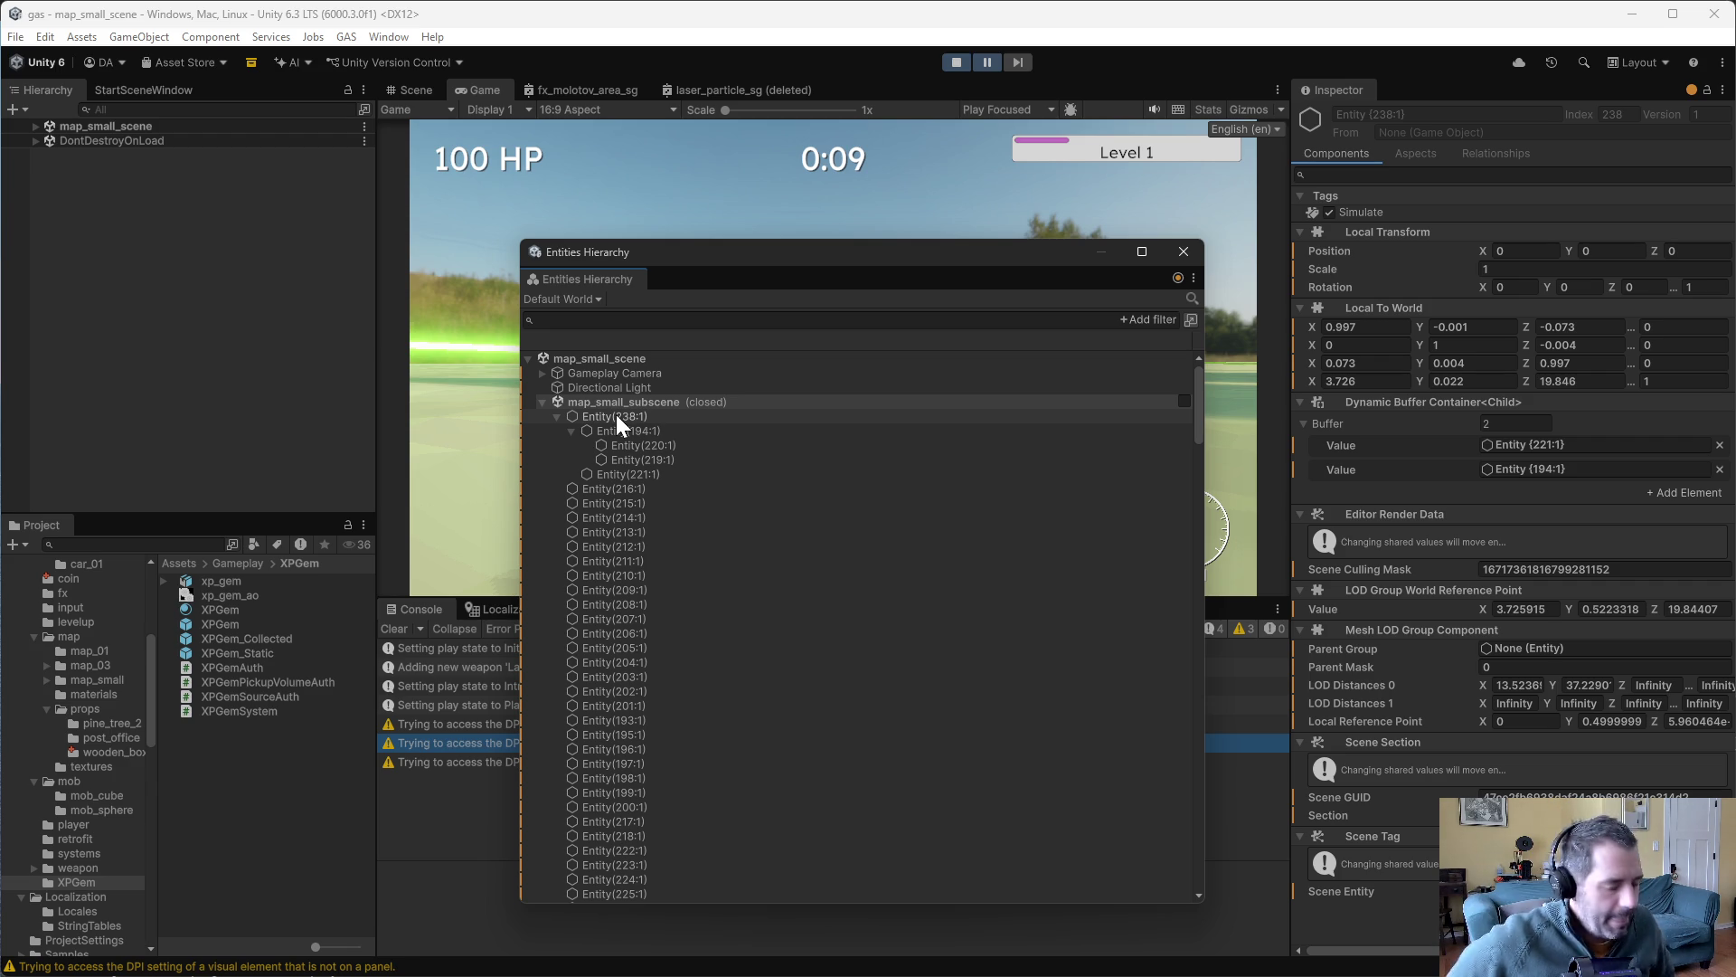
click(616, 416)
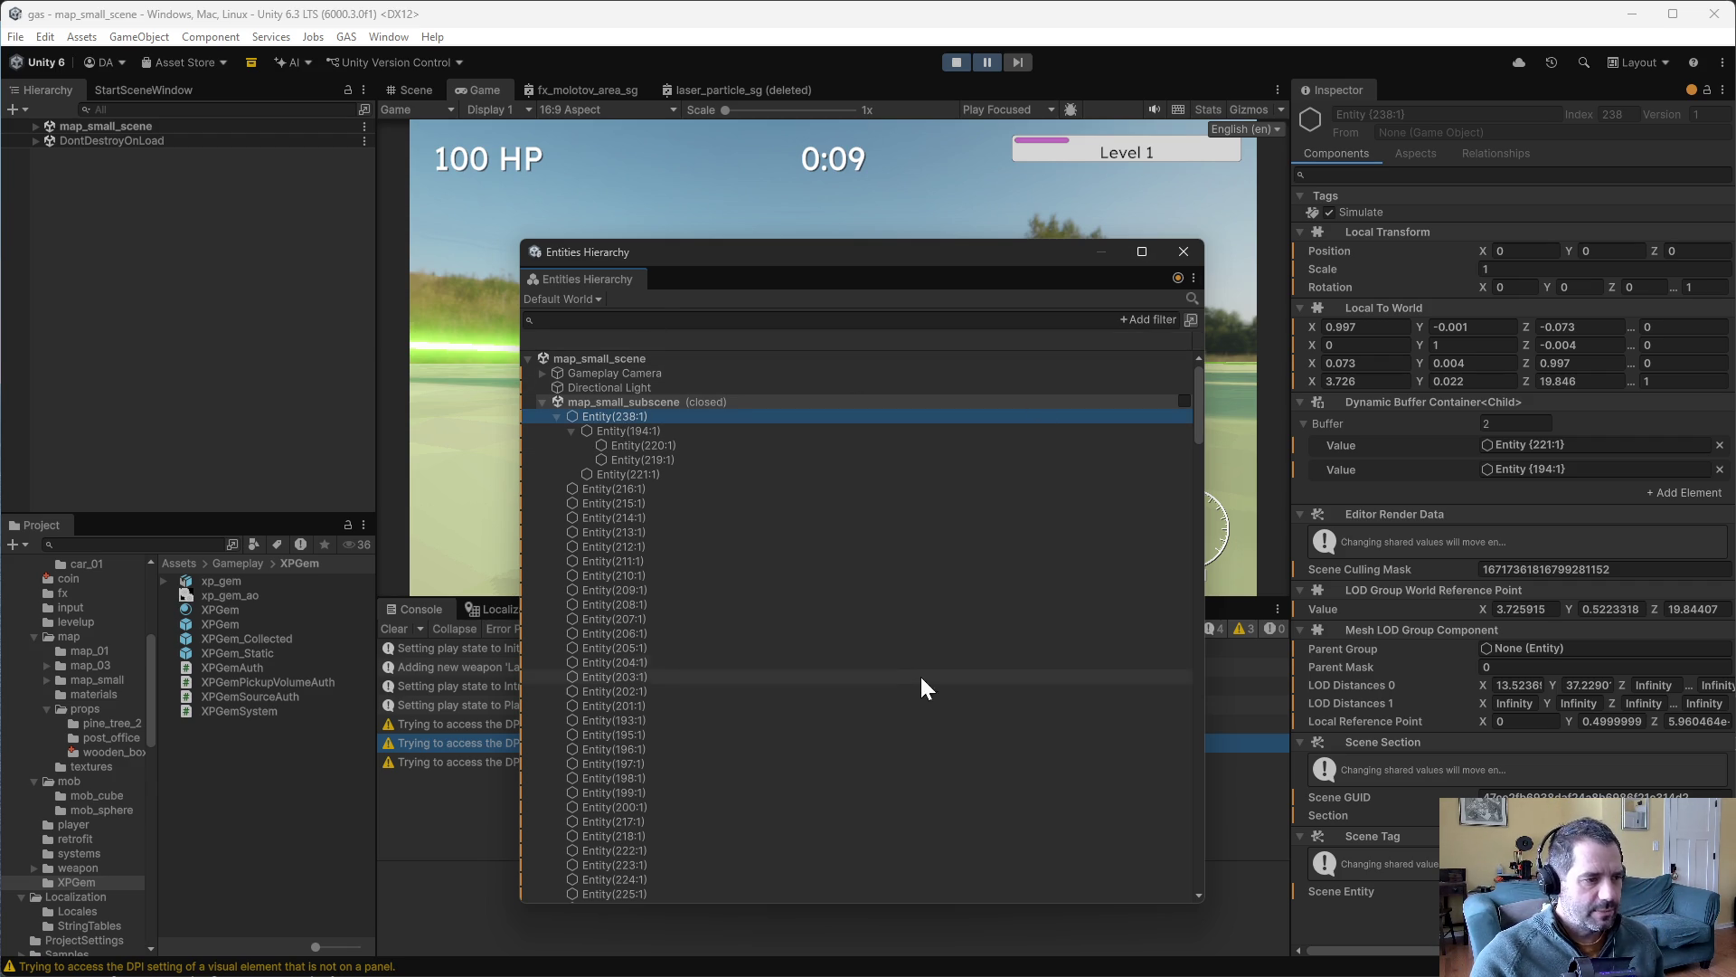
- Collapse Entity(238:1) and select it in the hierarchy list
mouse_move(1200, 382)
mouse_down()
mouse_move(1207, 556)
mouse_move(1192, 483)
mouse_move(1209, 378)
mouse_up()
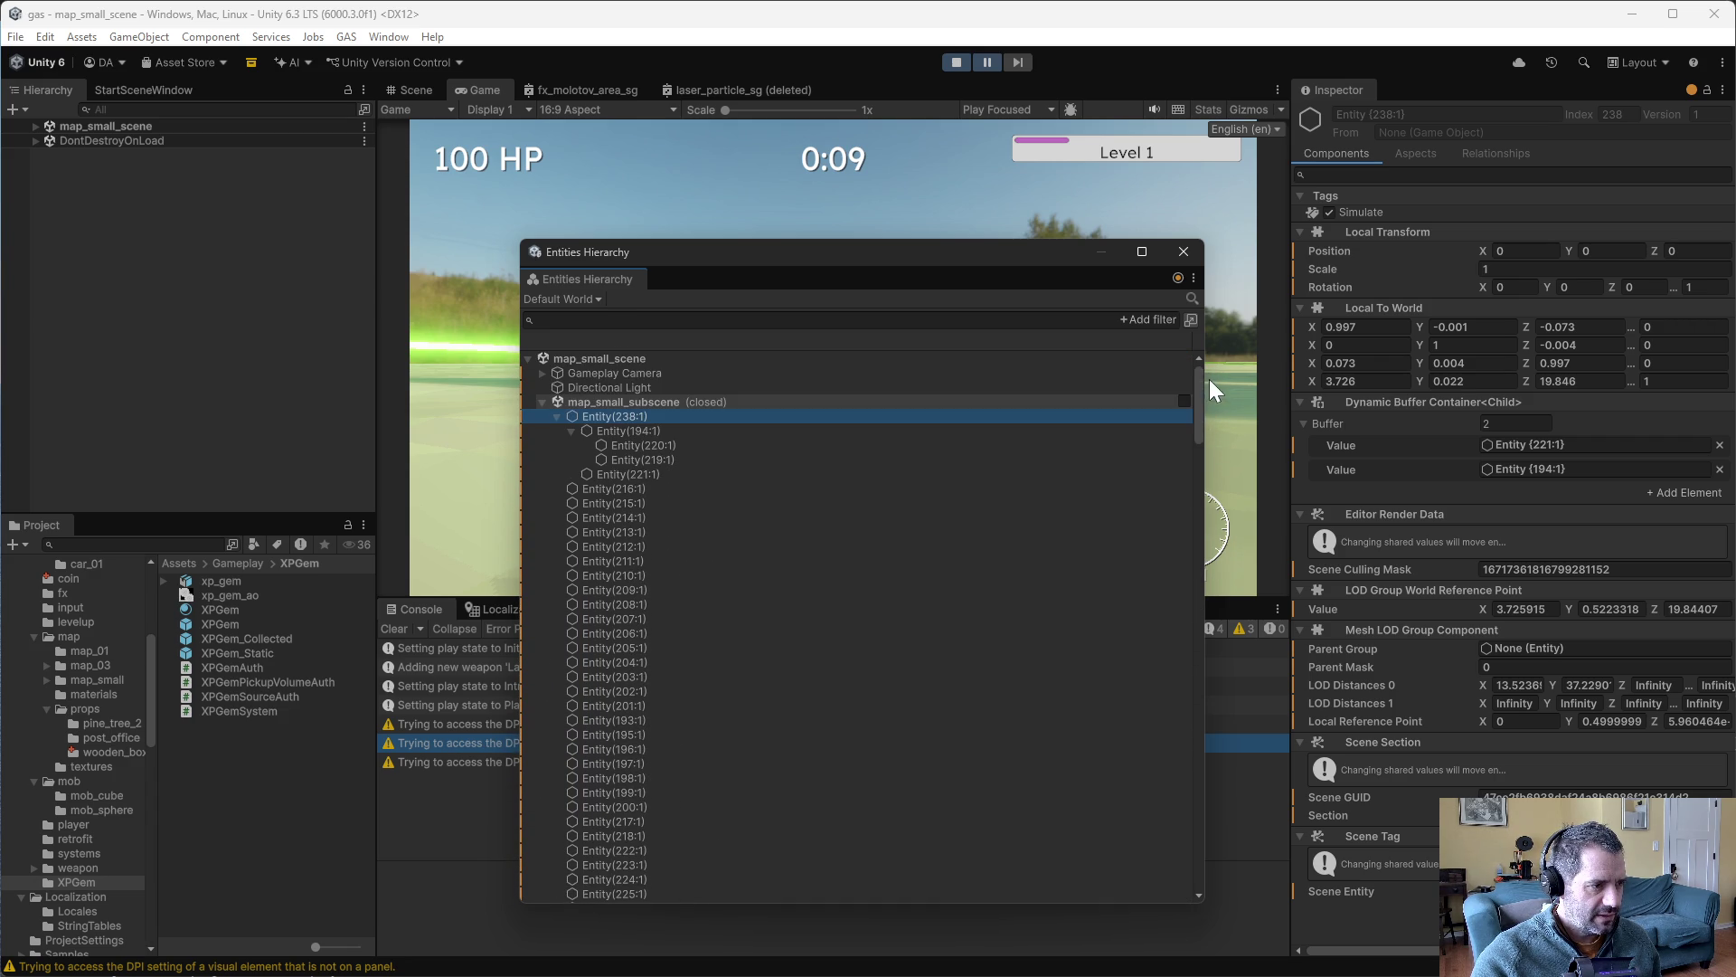
click(558, 416)
click(723, 420)
scroll(624, 542, down, 5)
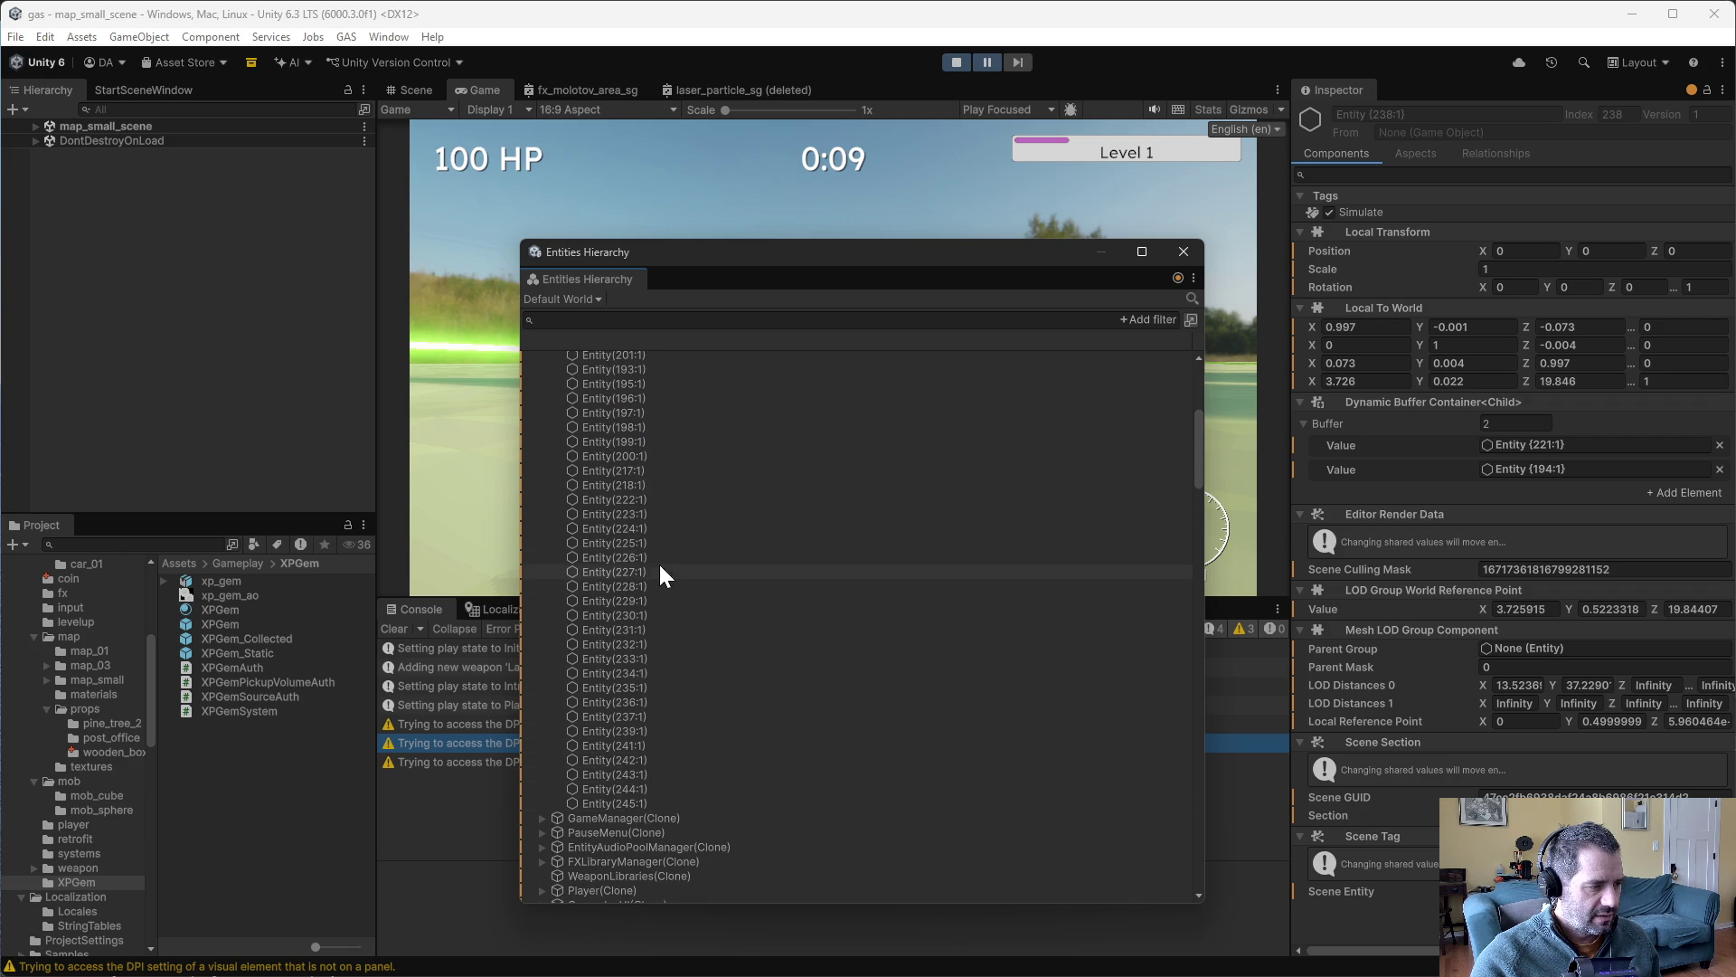
scroll(686, 805, up, 5)
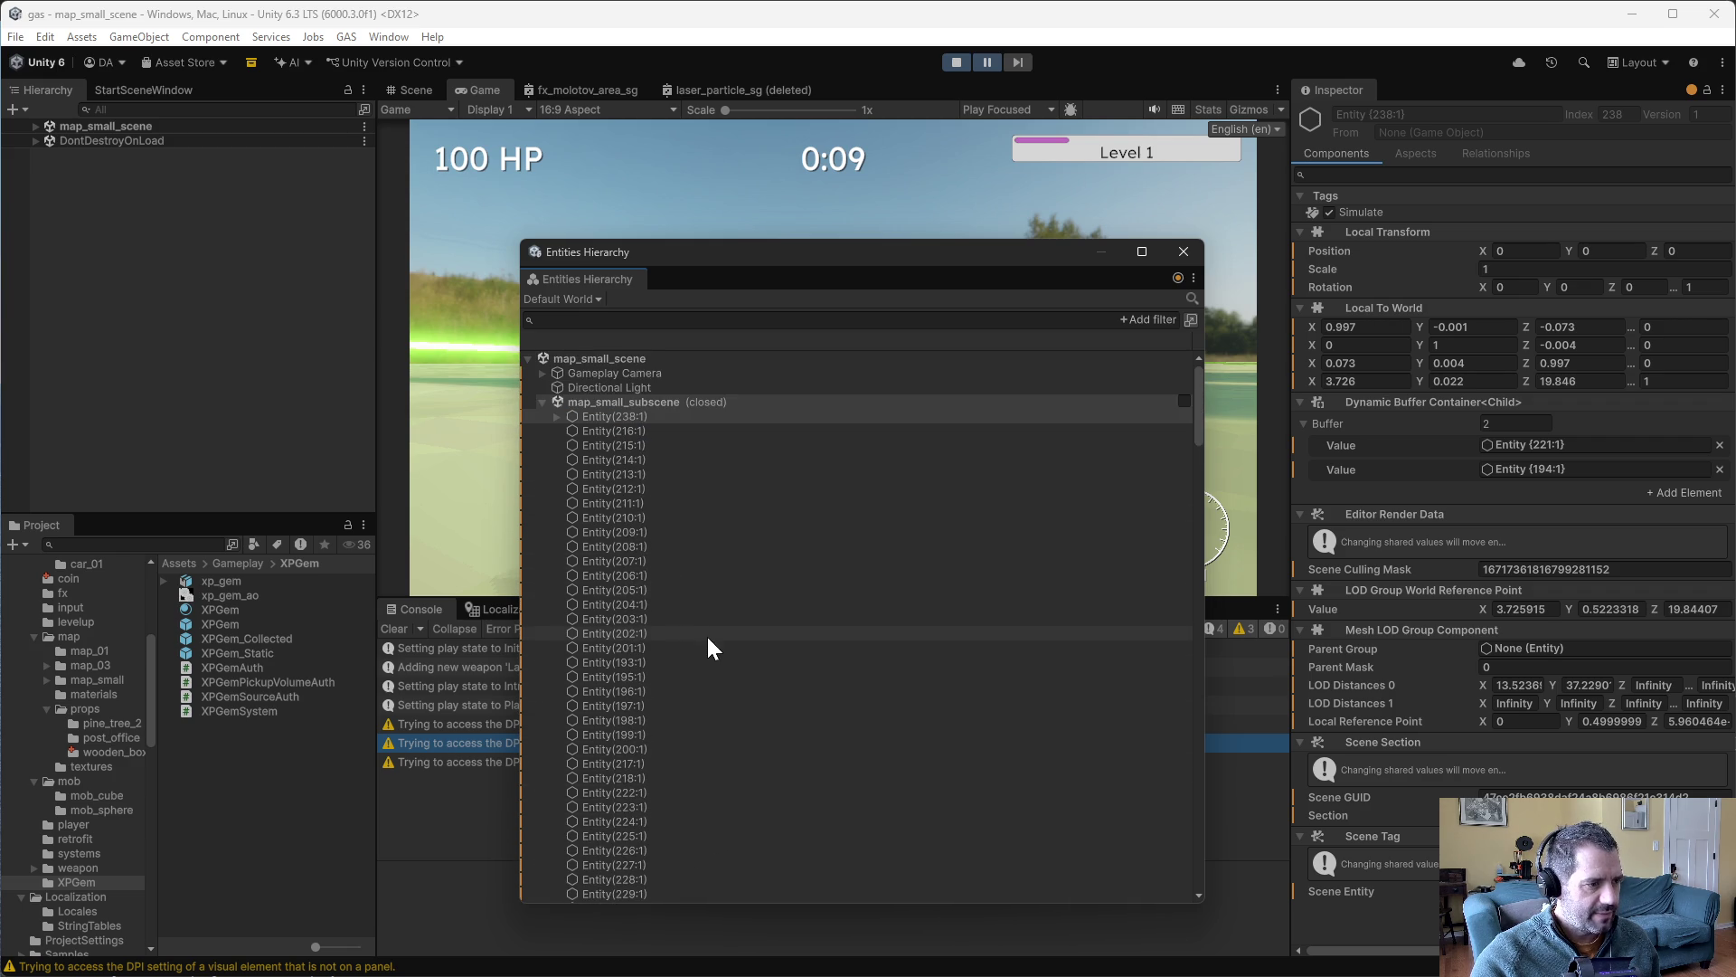
scroll(661, 467, down, 5)
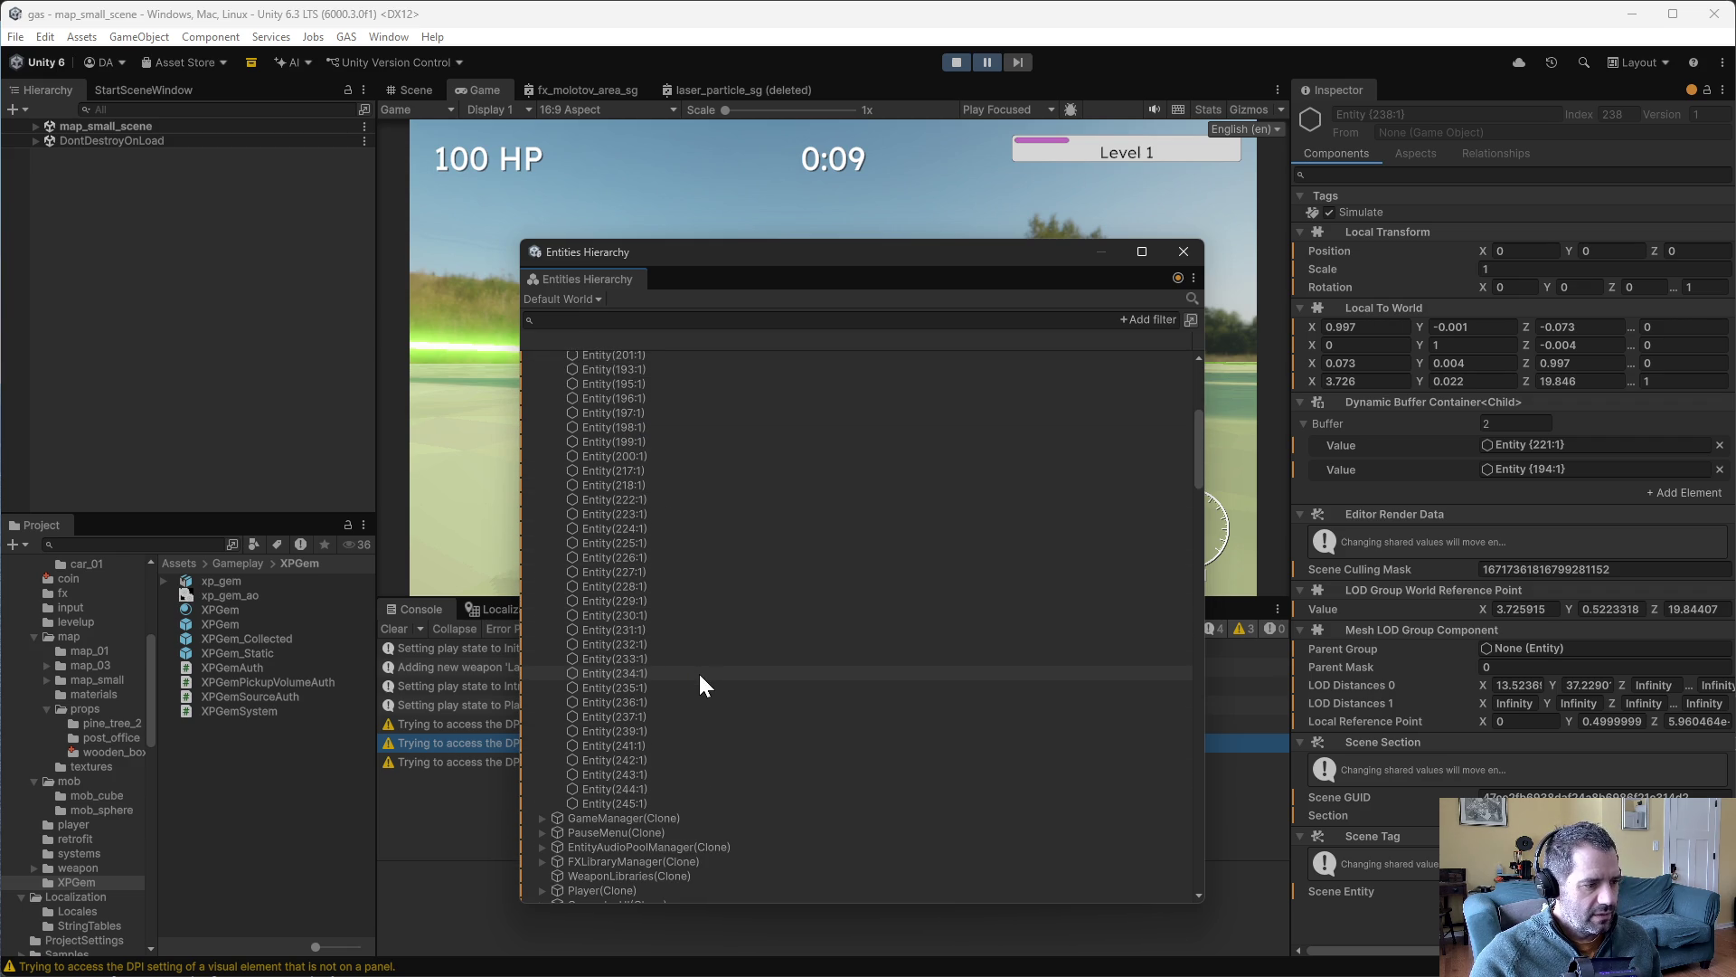
- Close the Entities Hierarchy, stop the game, and start a fresh run
click(1181, 252)
click(956, 62)
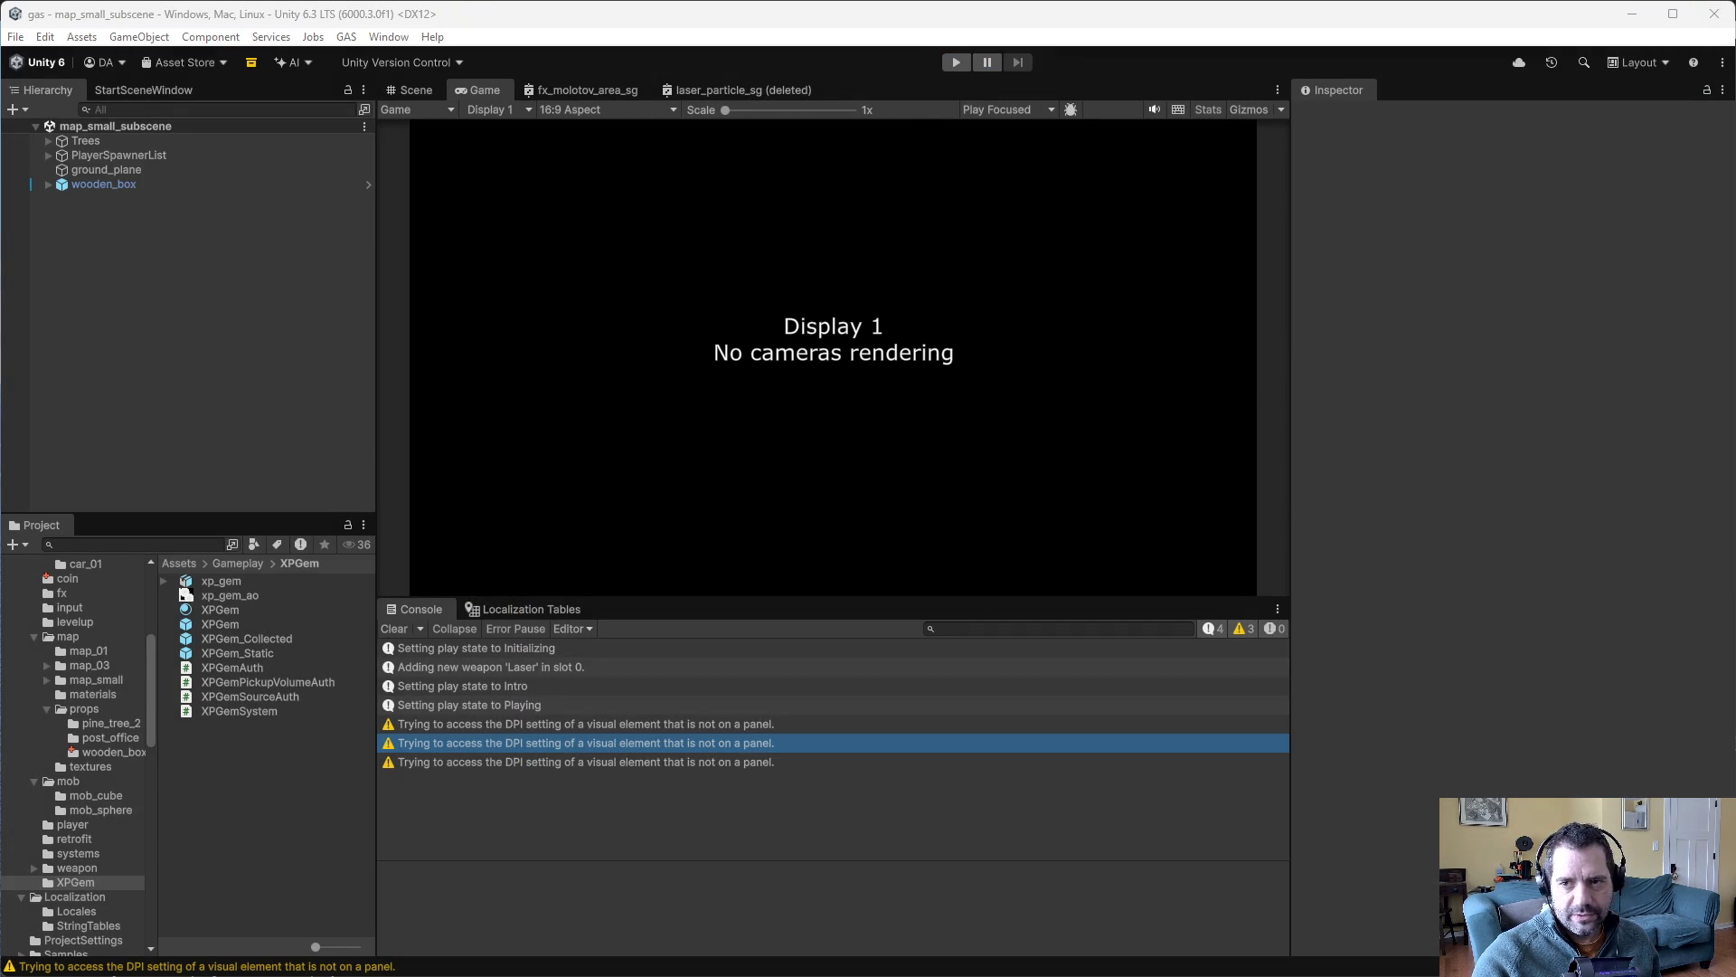
click(957, 62)
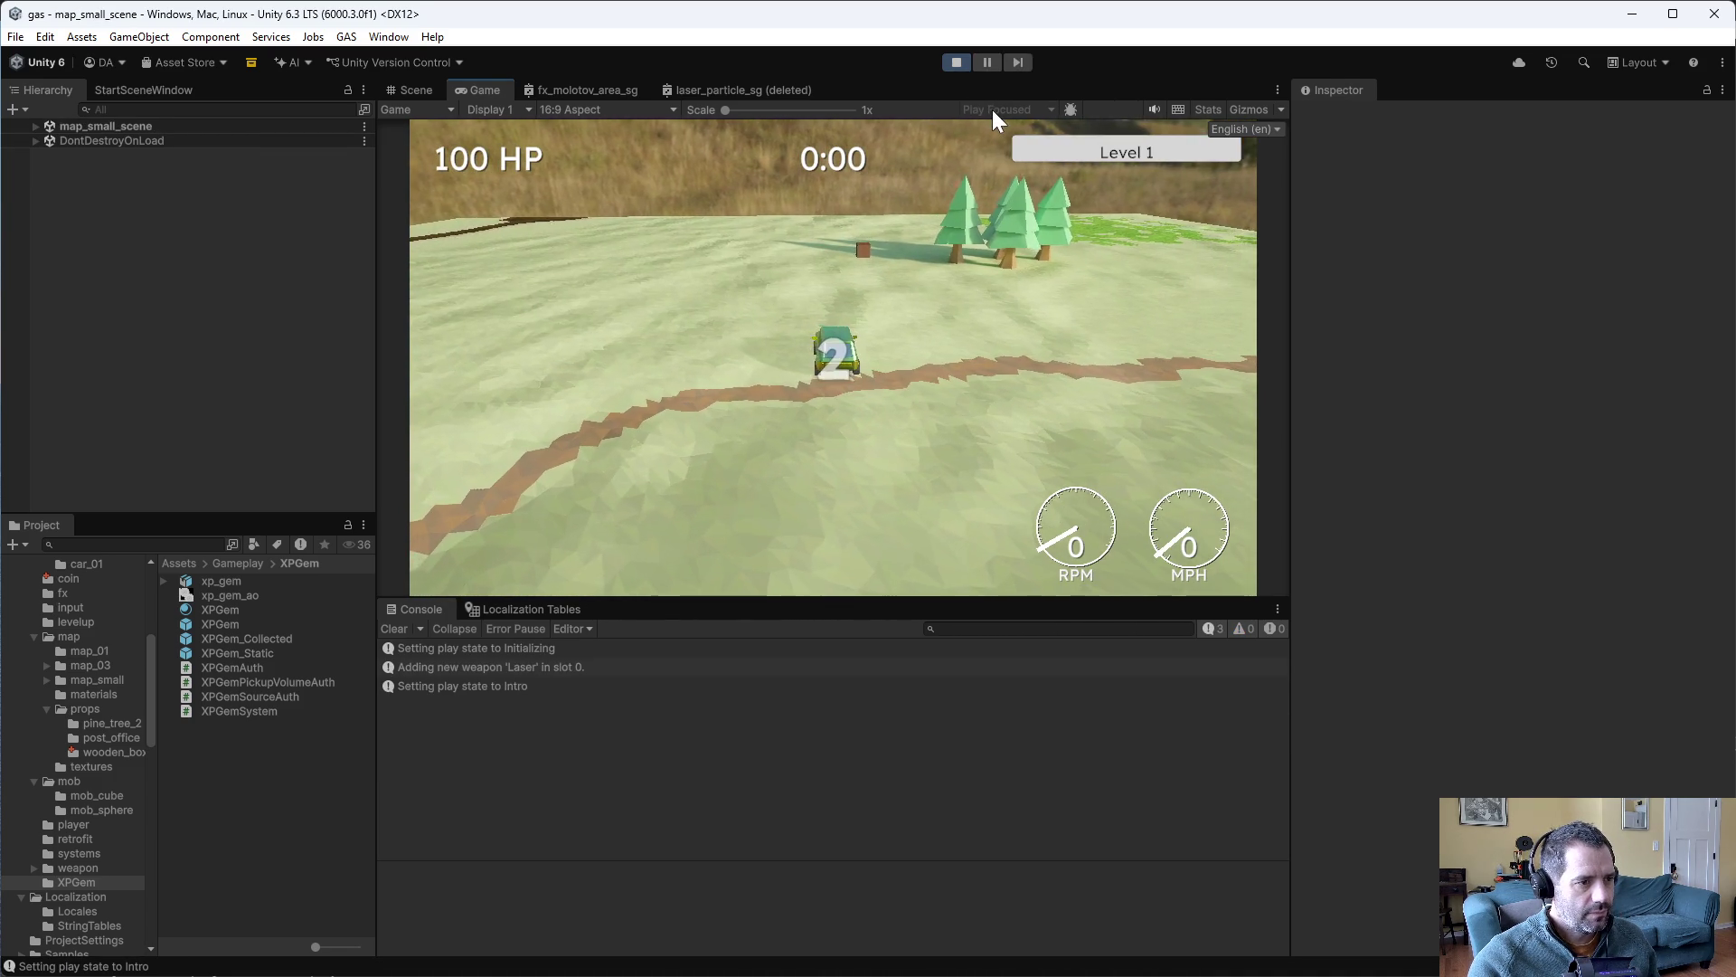
- Pause the game and open the Entities Hierarchy window
click(987, 62)
click(389, 37)
mouse_move(479, 313)
click(715, 315)
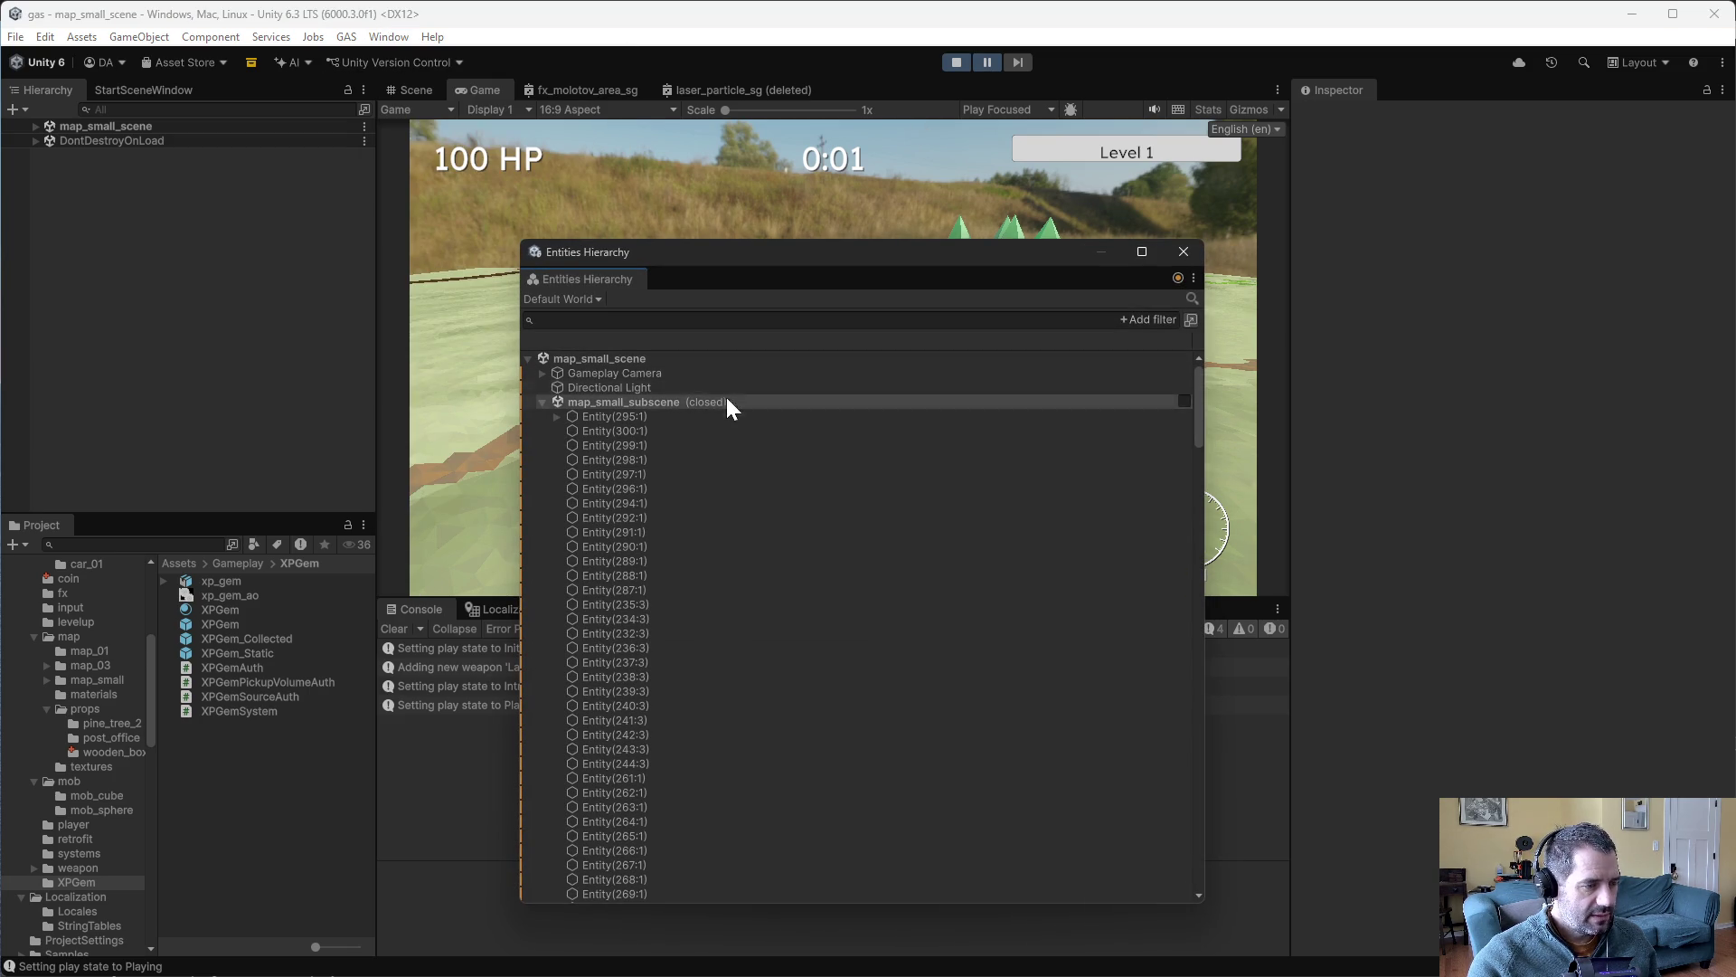
scroll(741, 572, down, 15)
scroll(741, 584, down, 9)
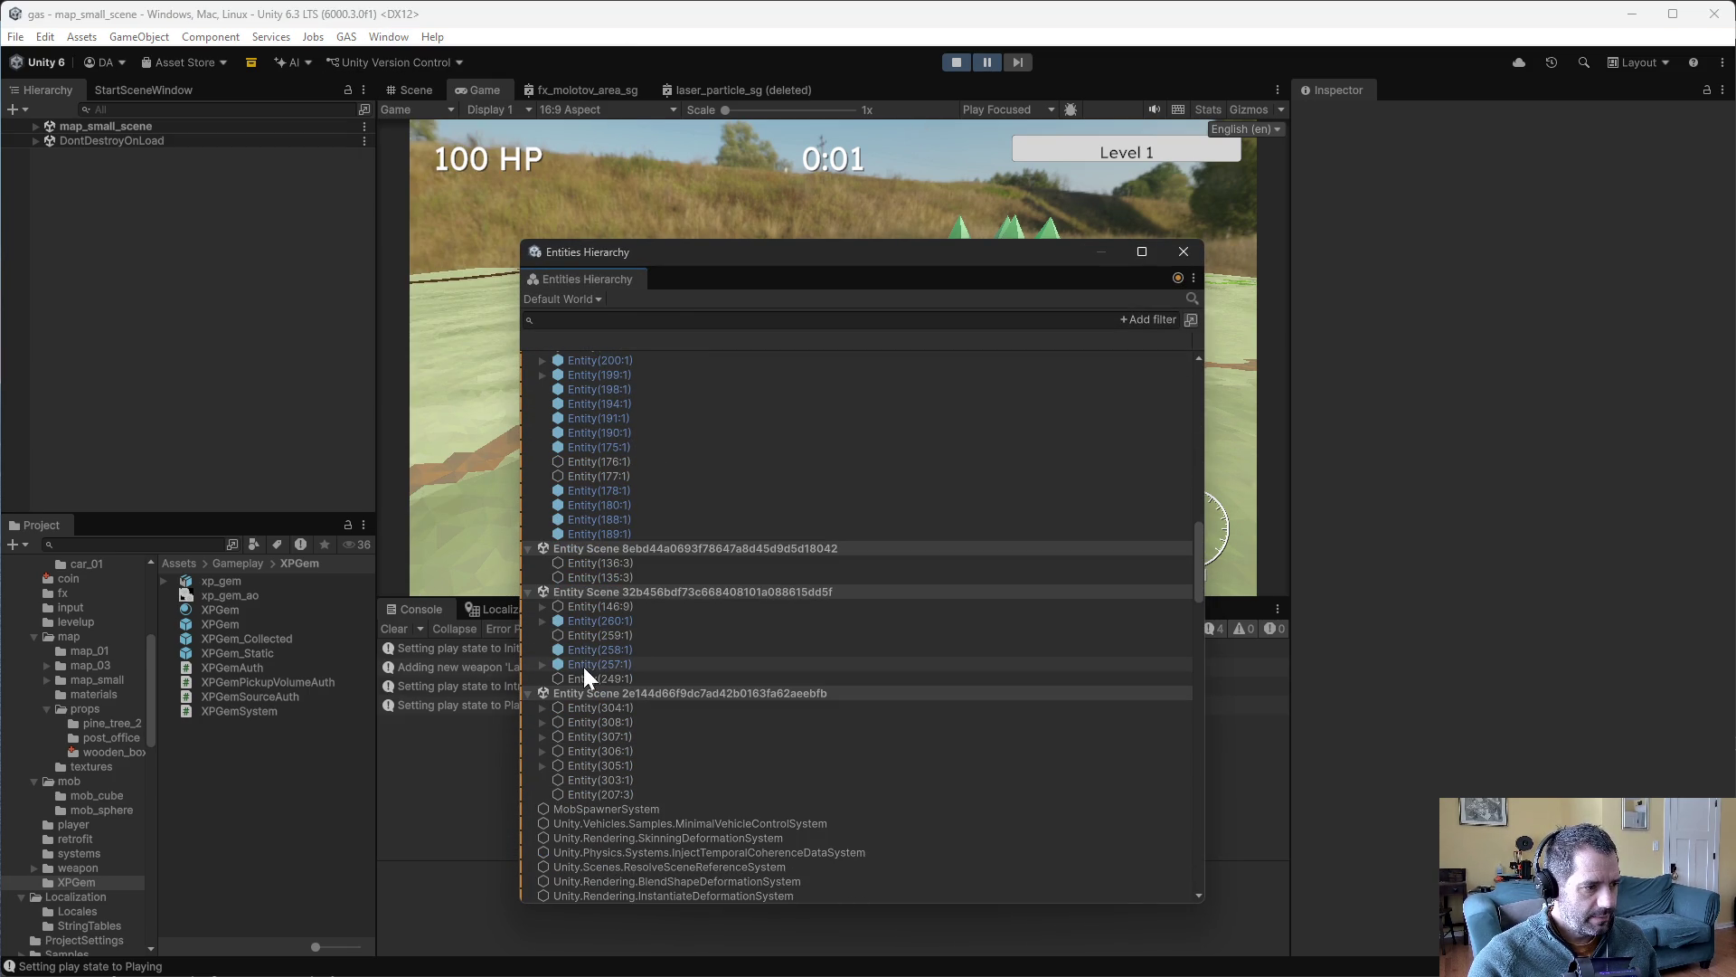
- Inspect Entity(146:9), expand its child Entity(149:7), and screenshot the expanded rows
click(580, 607)
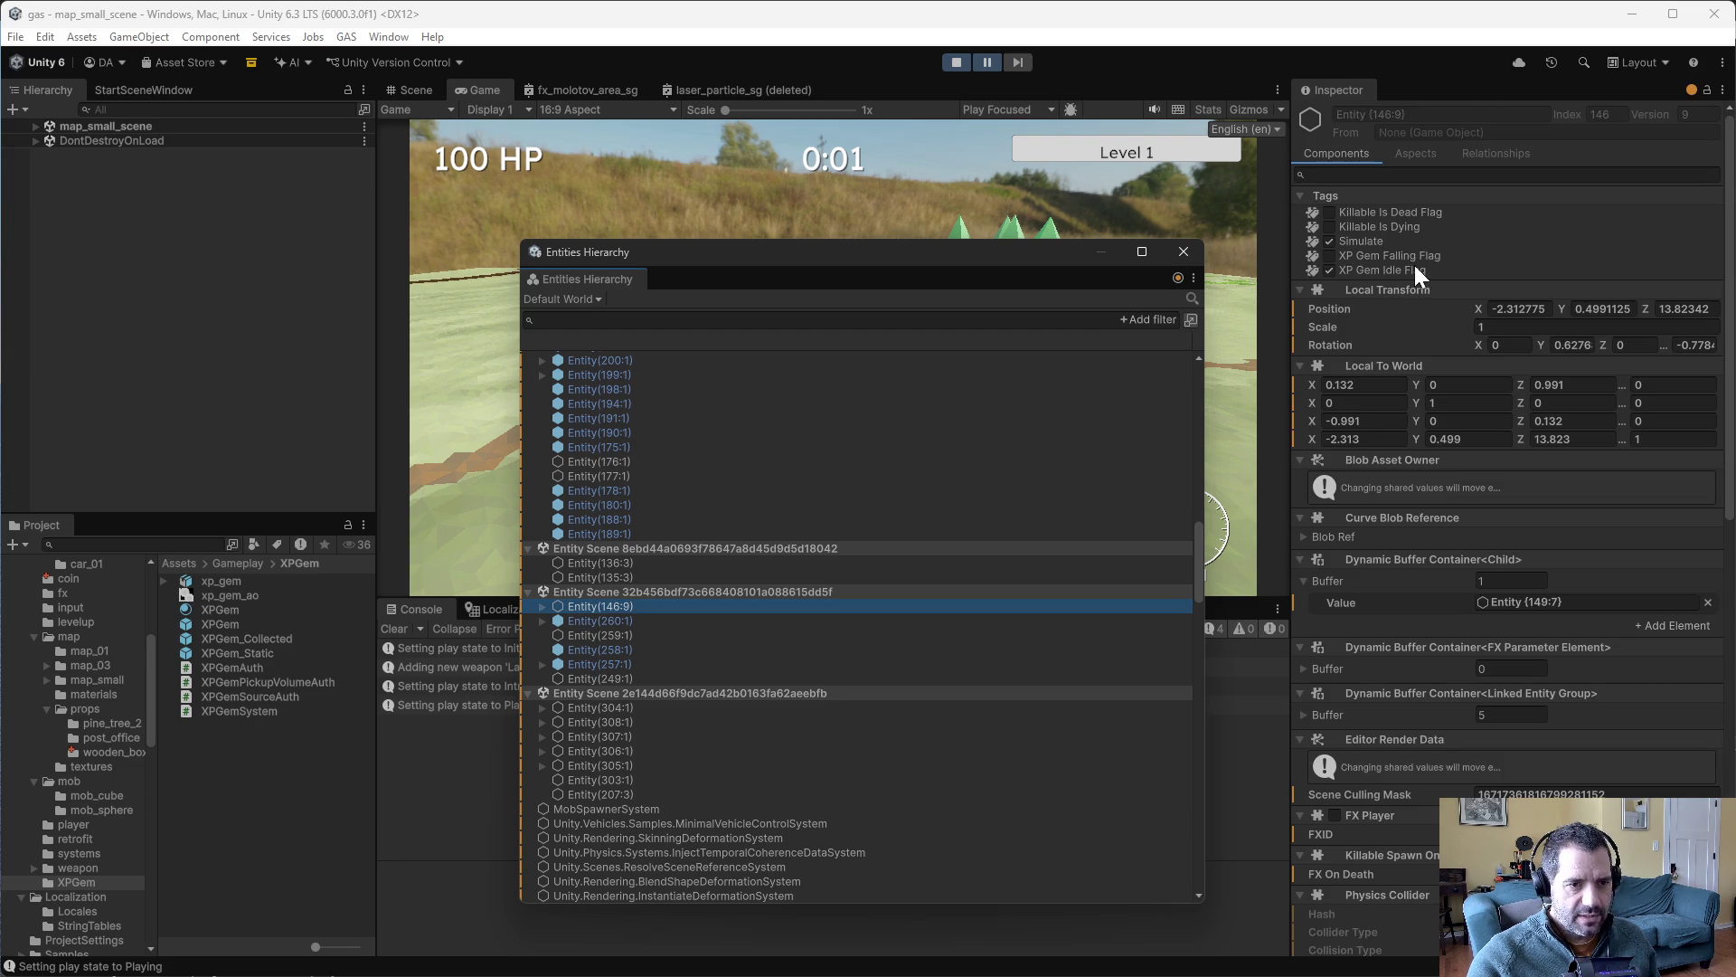
click(540, 604)
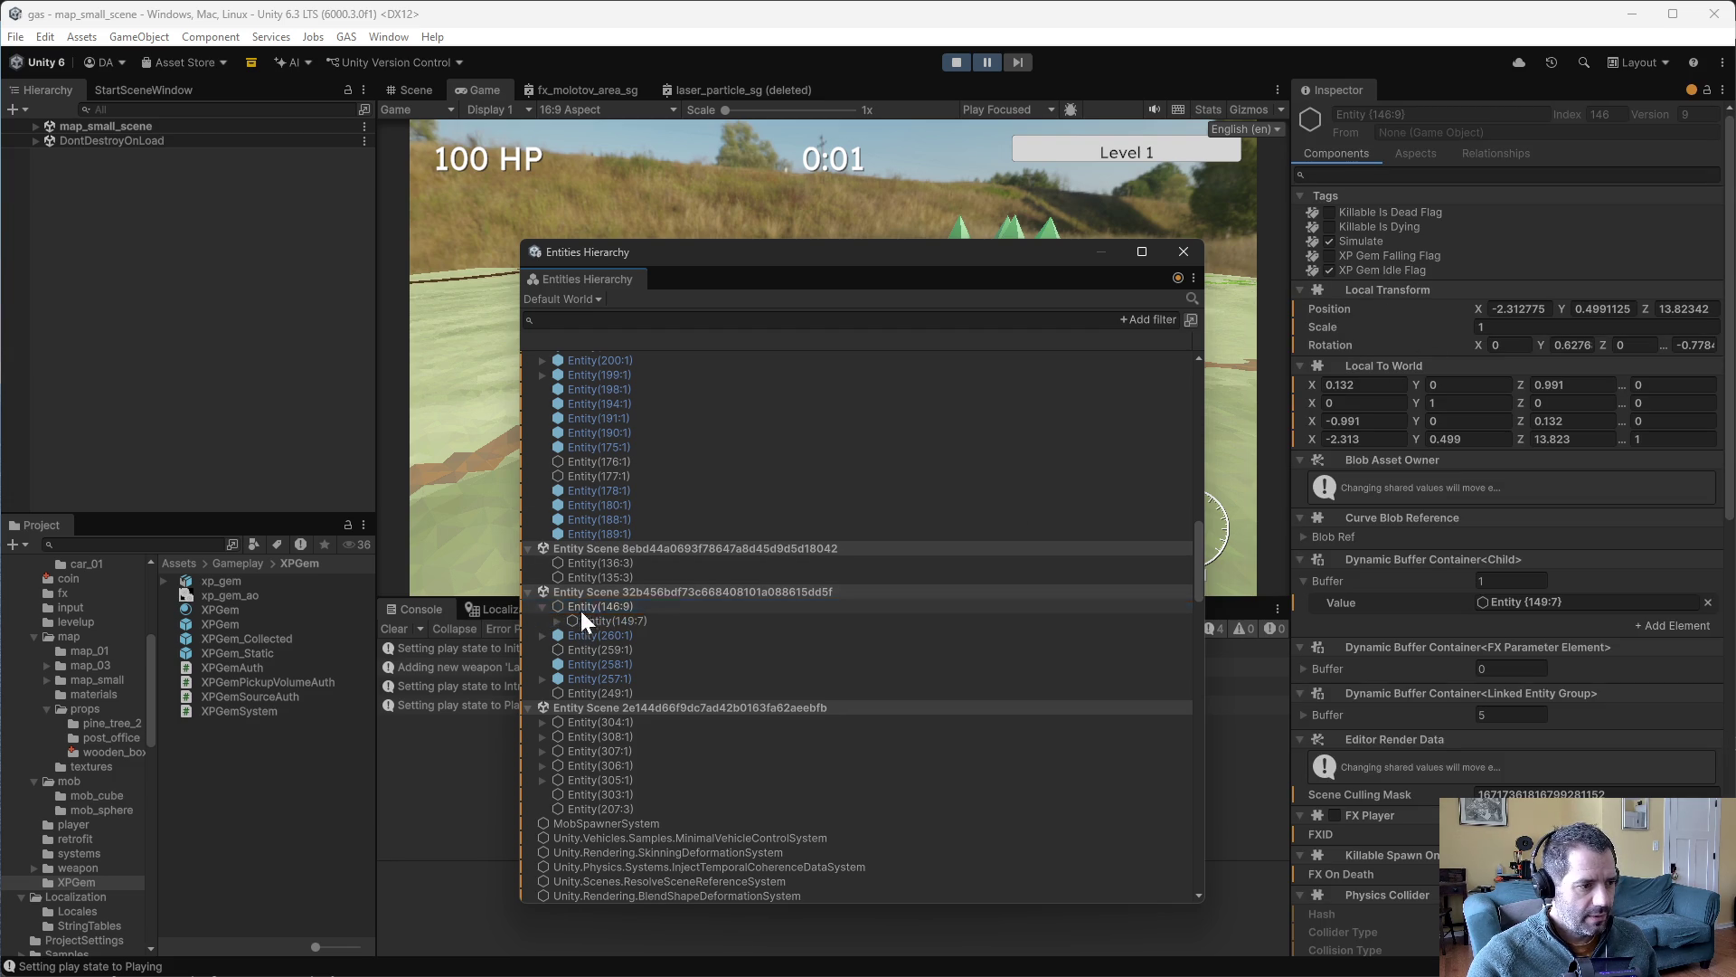
click(556, 621)
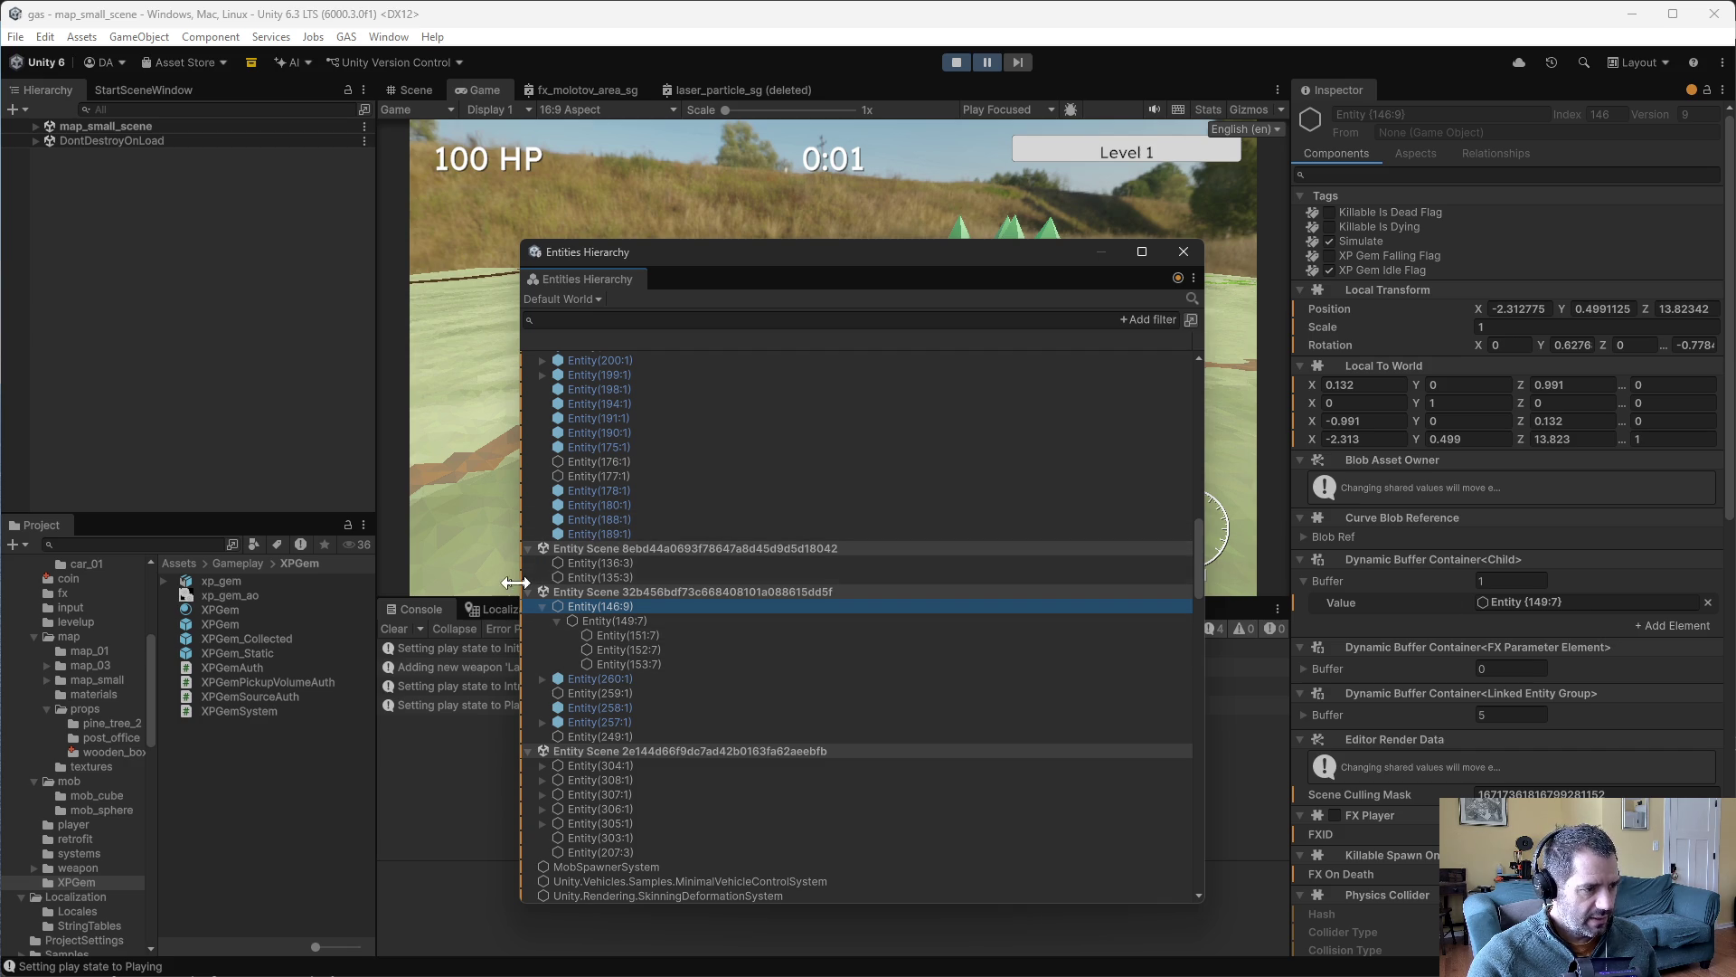
key(super+shift+s)
mouse_move(513, 569)
mouse_down()
mouse_move(833, 681)
mouse_move(891, 719)
mouse_up()
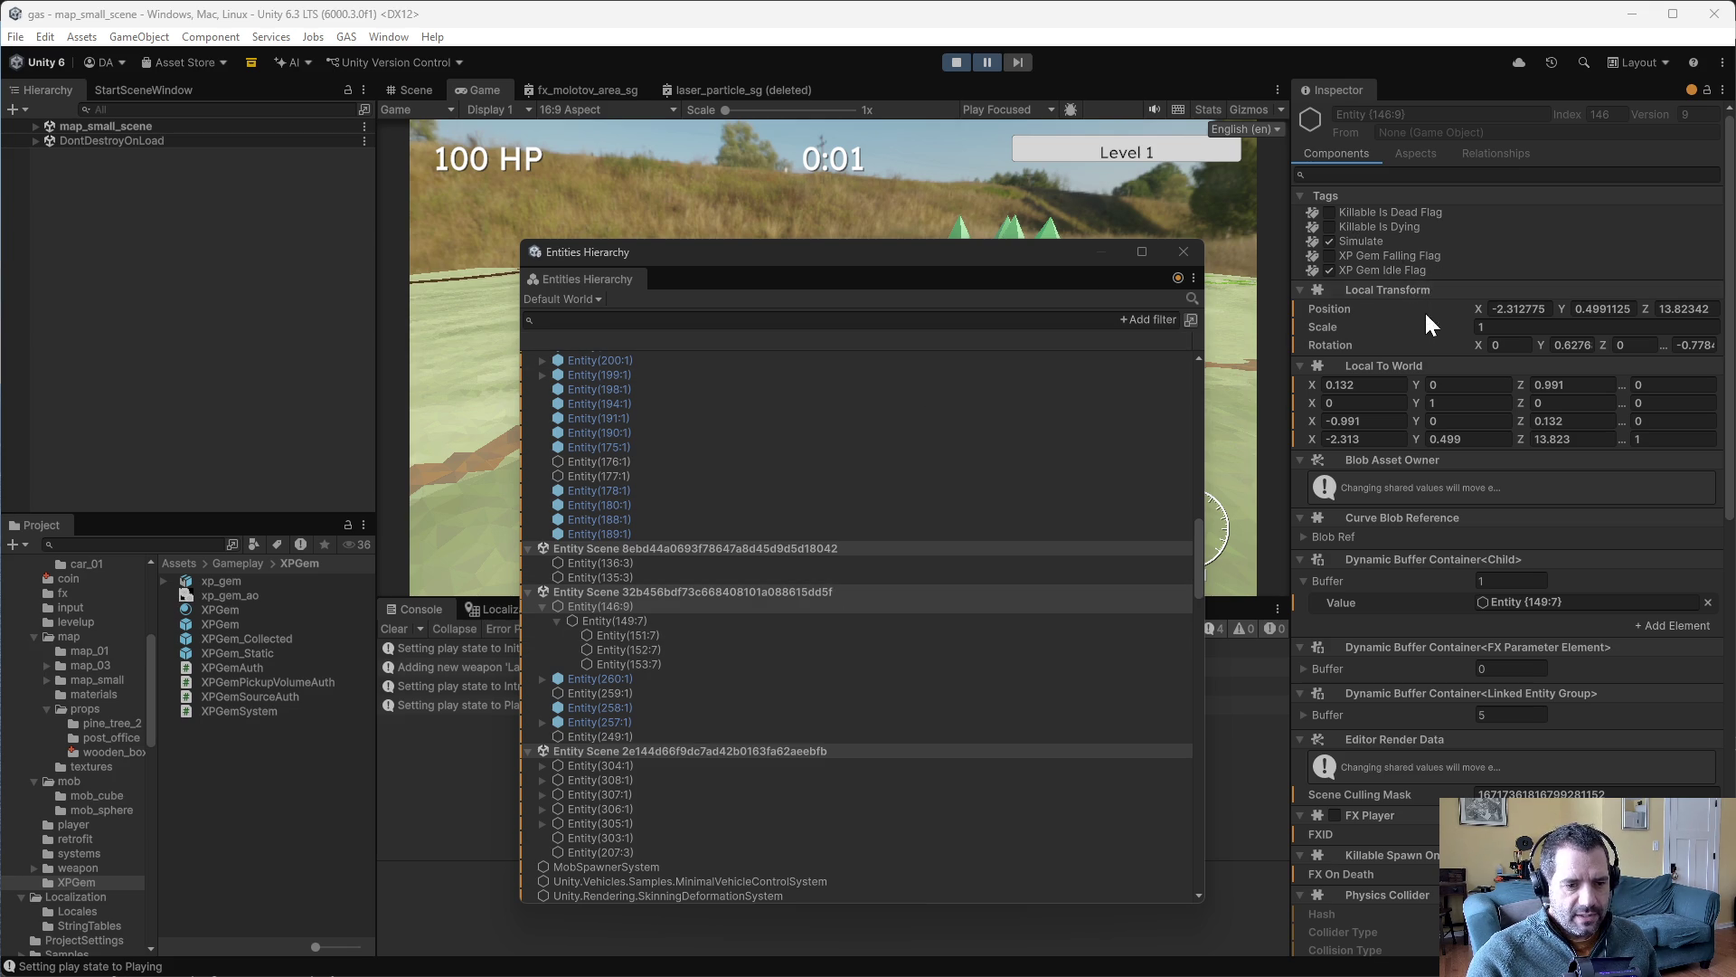
- Move the Entities Hierarchy aside to view the game, pause again, and recentre the window
scroll(1465, 452, down, 5)
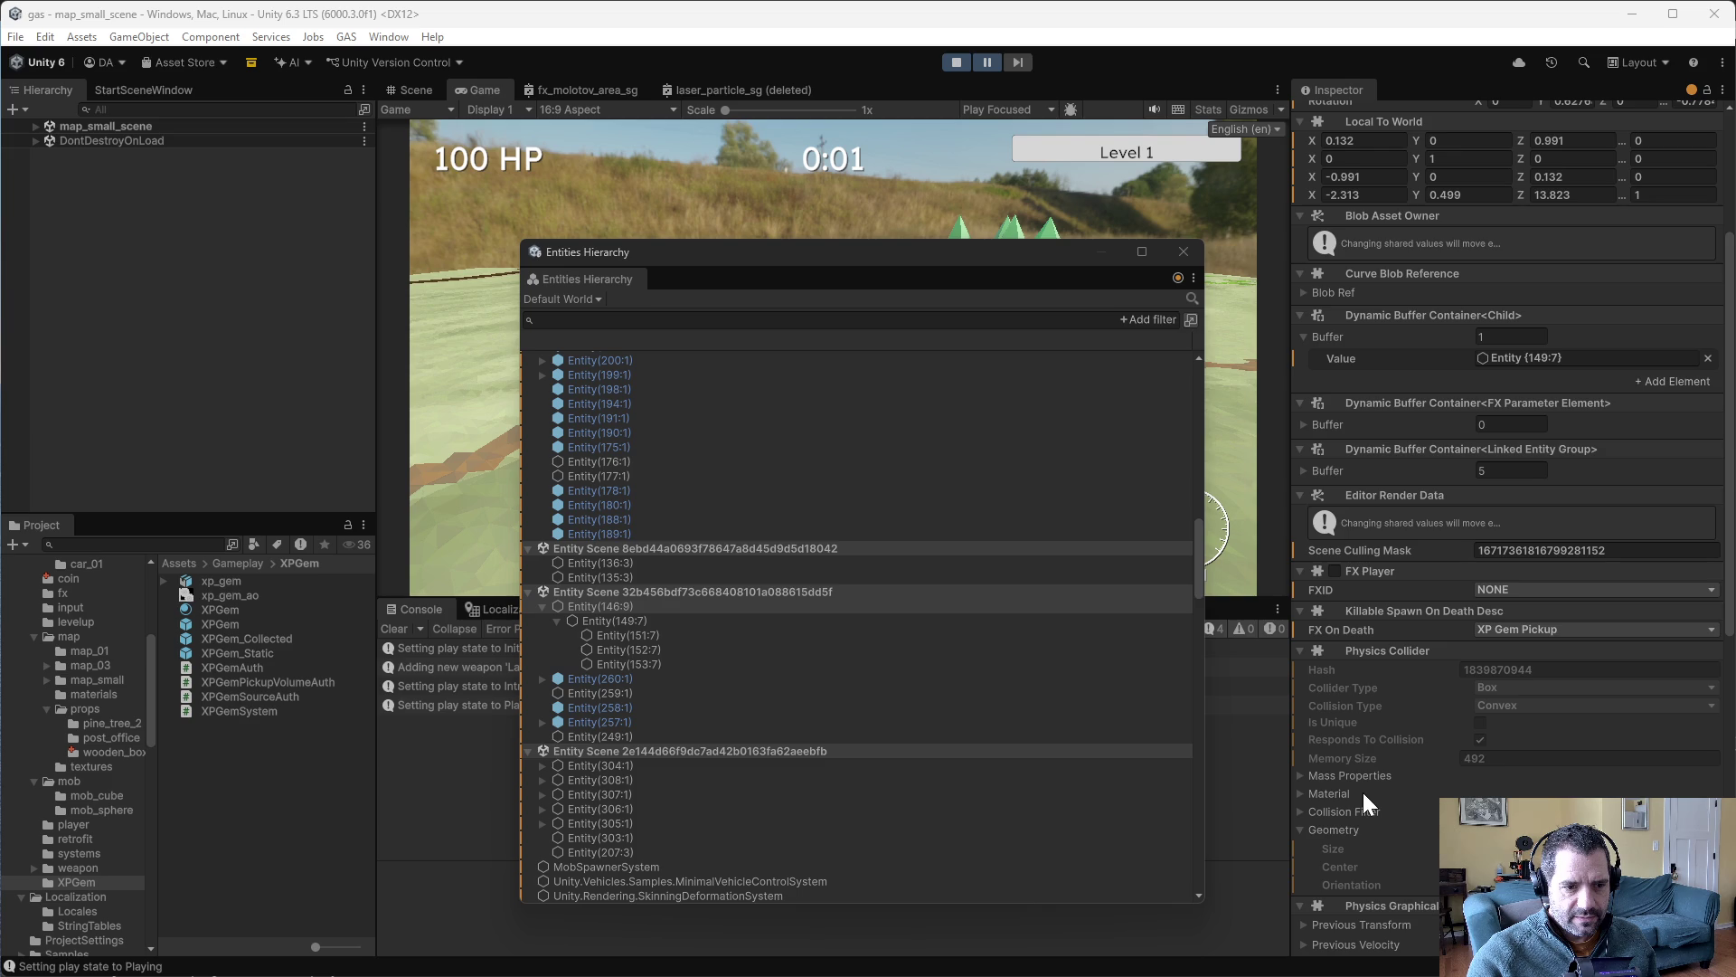
scroll(1384, 615, up, 5)
drag(968, 252, 431, 290)
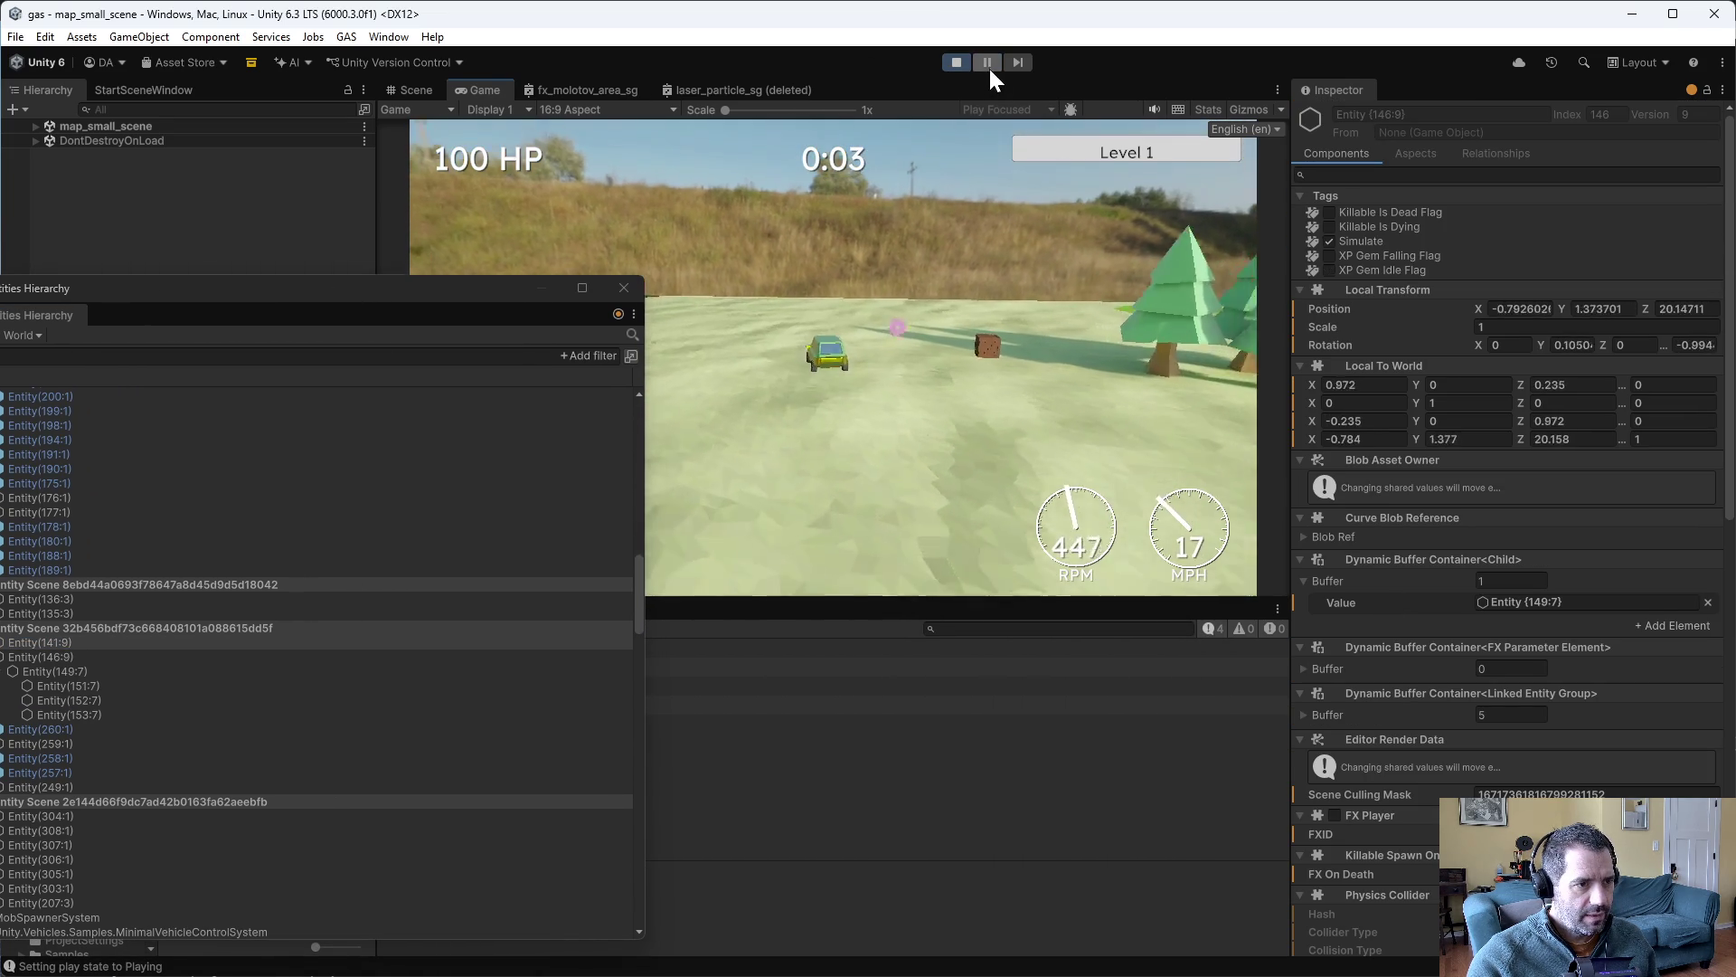
click(987, 62)
mouse_move(482, 282)
mouse_down()
mouse_move(1051, 166)
mouse_move(995, 184)
mouse_up()
click(633, 544)
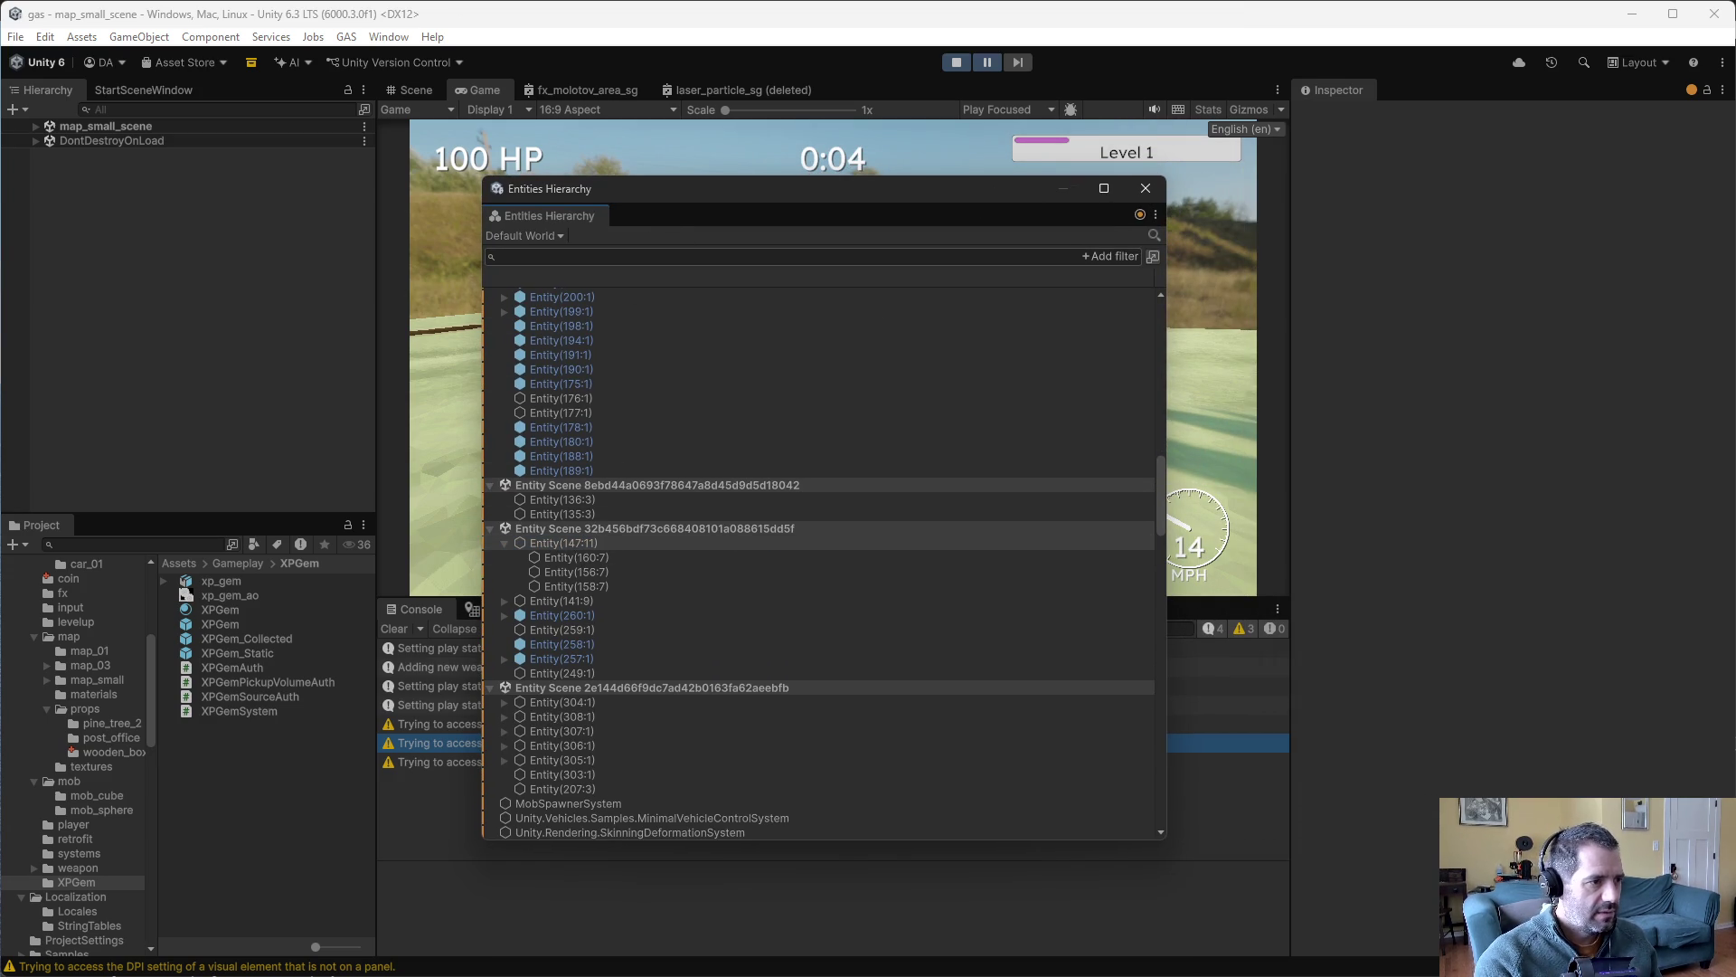
- Search the Entities Hierarchy for entities 149 and 146, then clear the search
text(149)
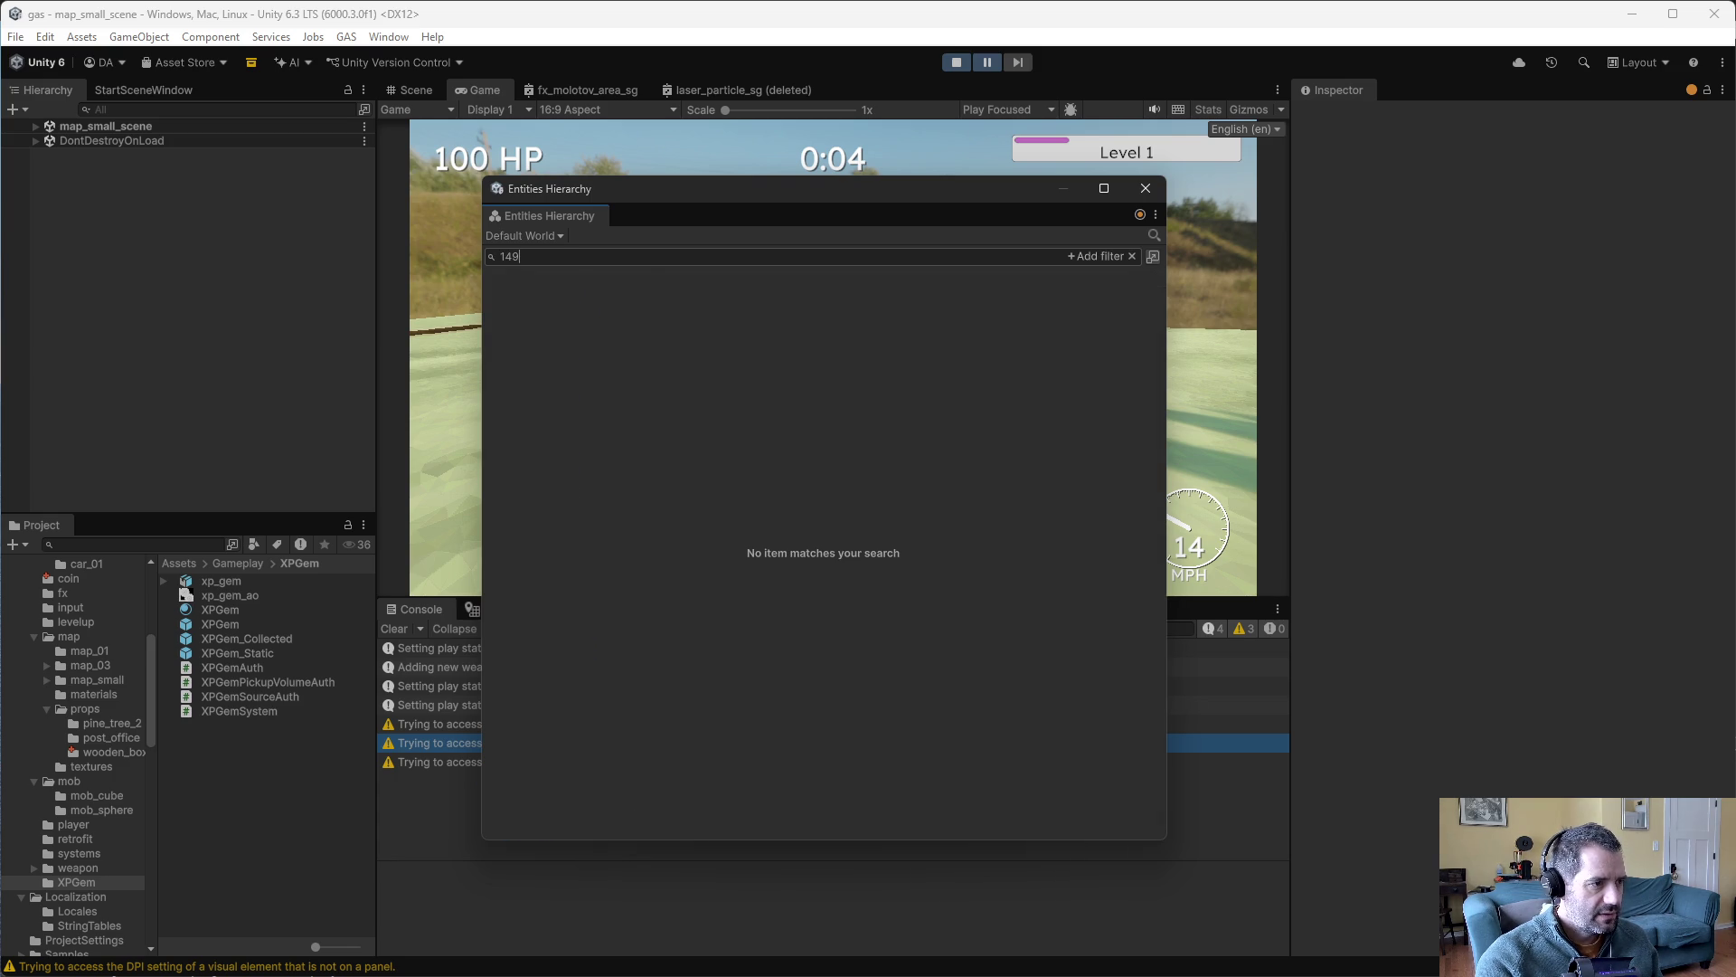
key(BackSpace)
text(6)
key(BackSpace)
text(9)
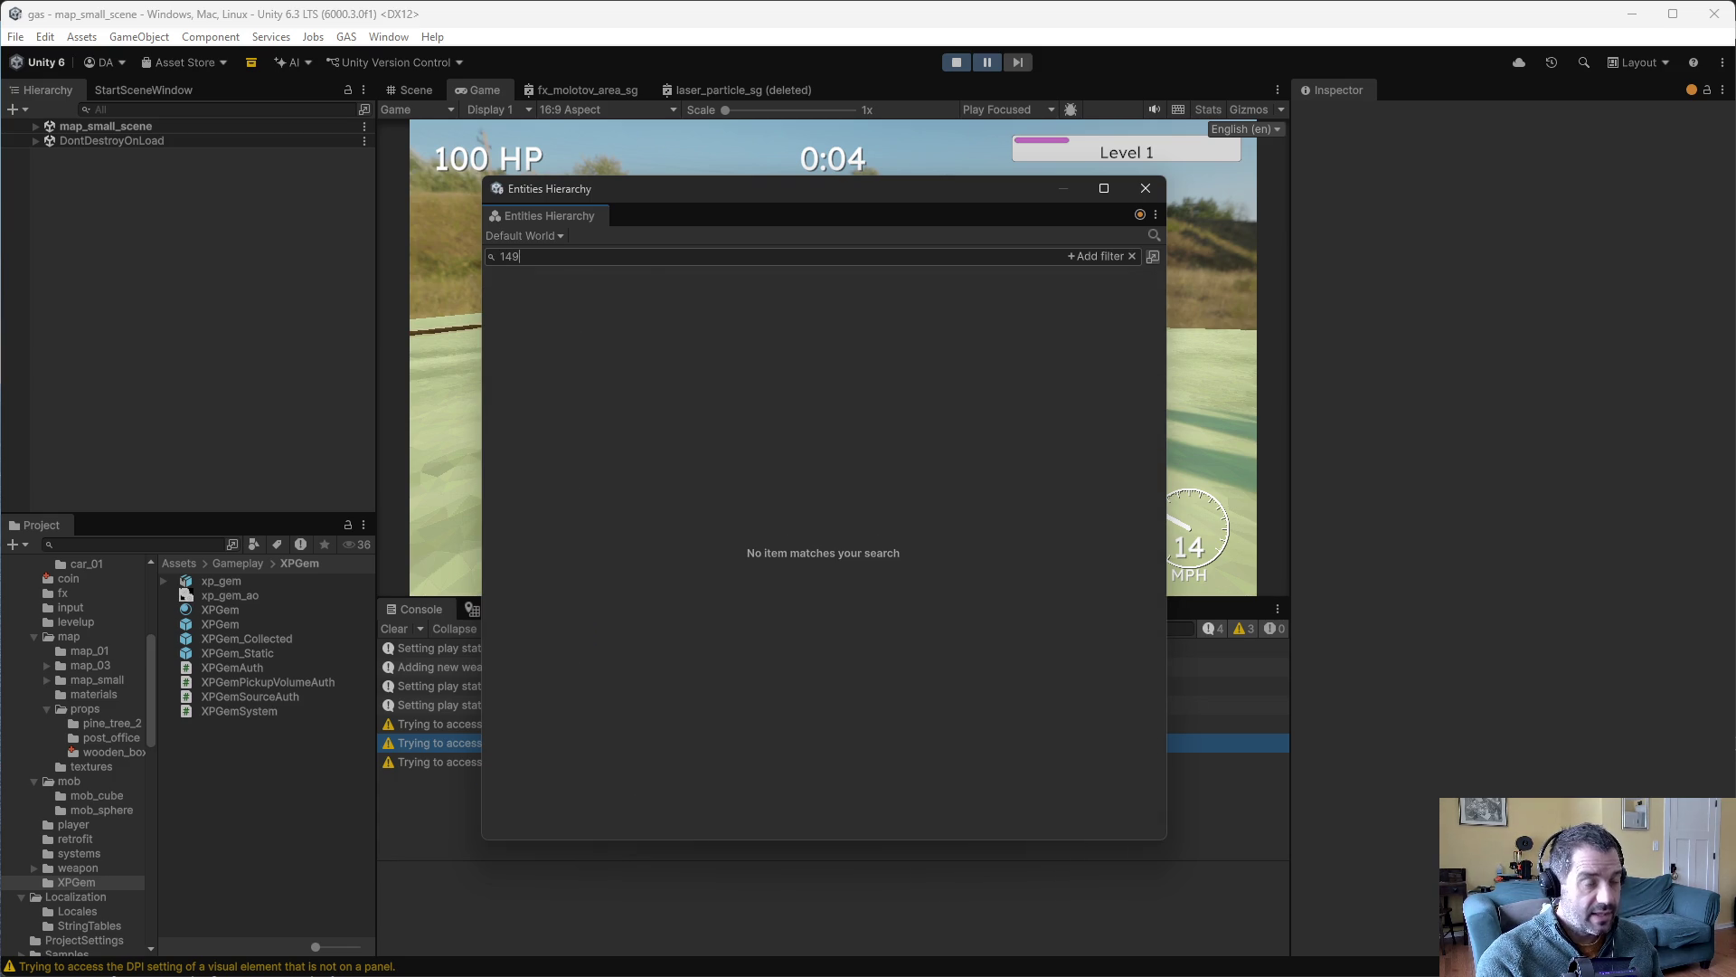
key(BackSpace)
key(BackSpace)
text(151)
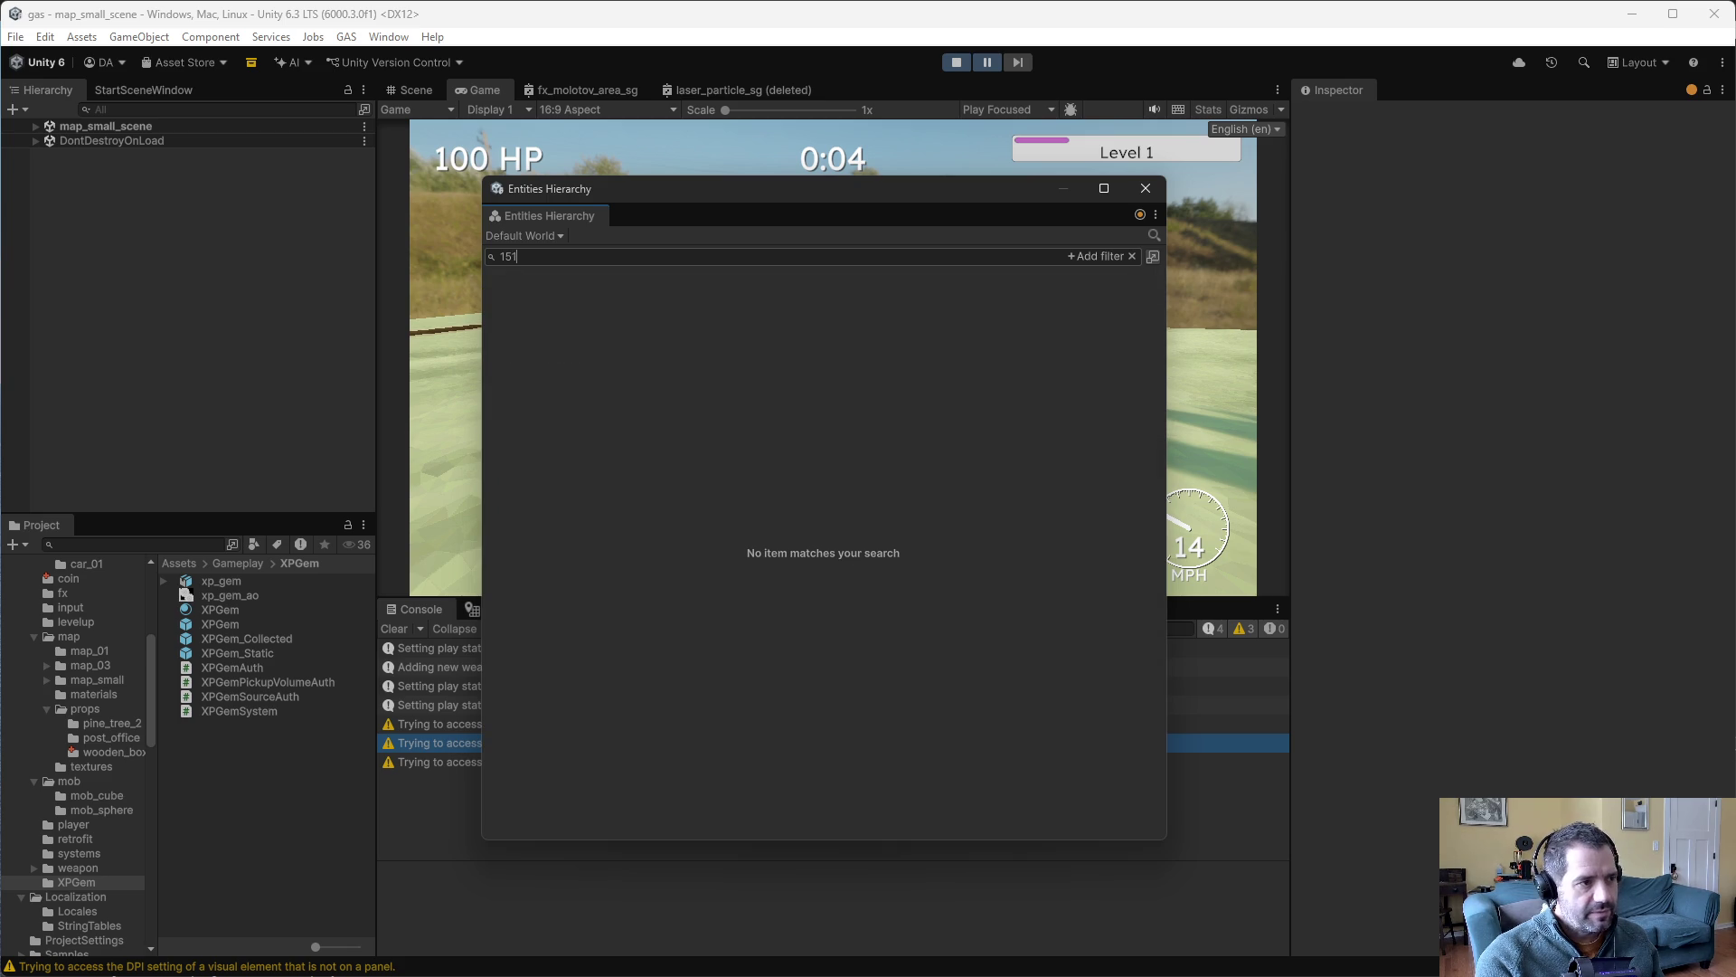
key(BackSpace)
key(BackSpace)
key(BackSpace)
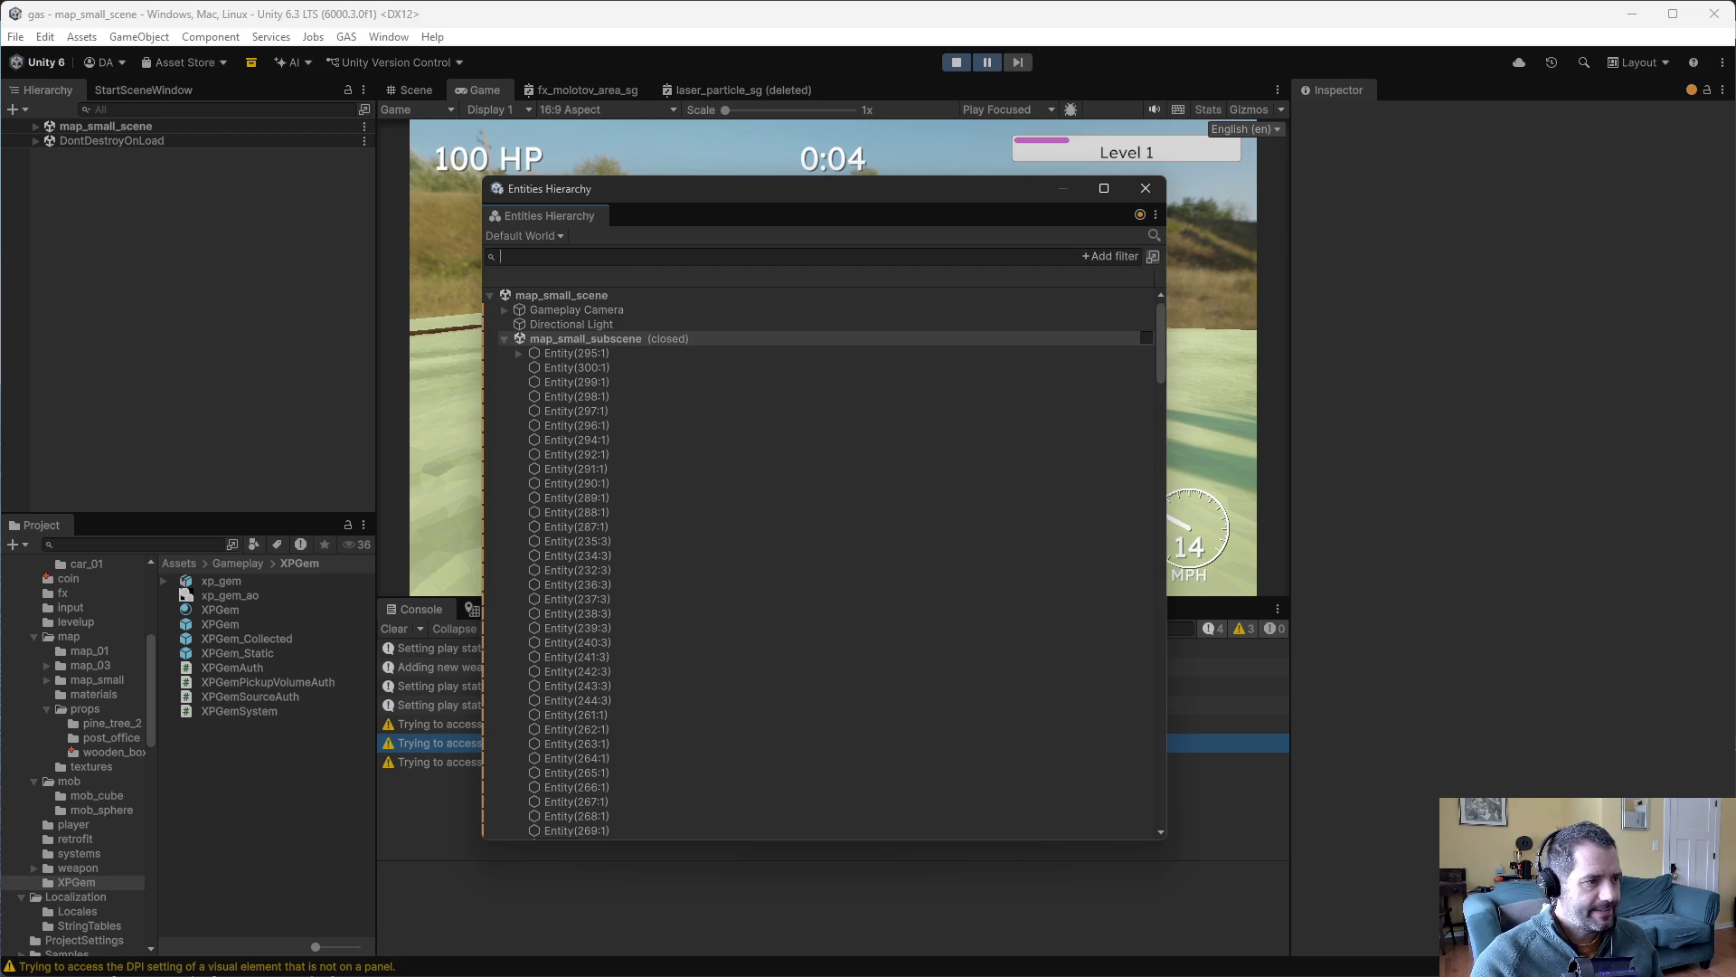
- Select Entity(147:11) and review its components in the Inspector
scroll(819, 560, down, 5)
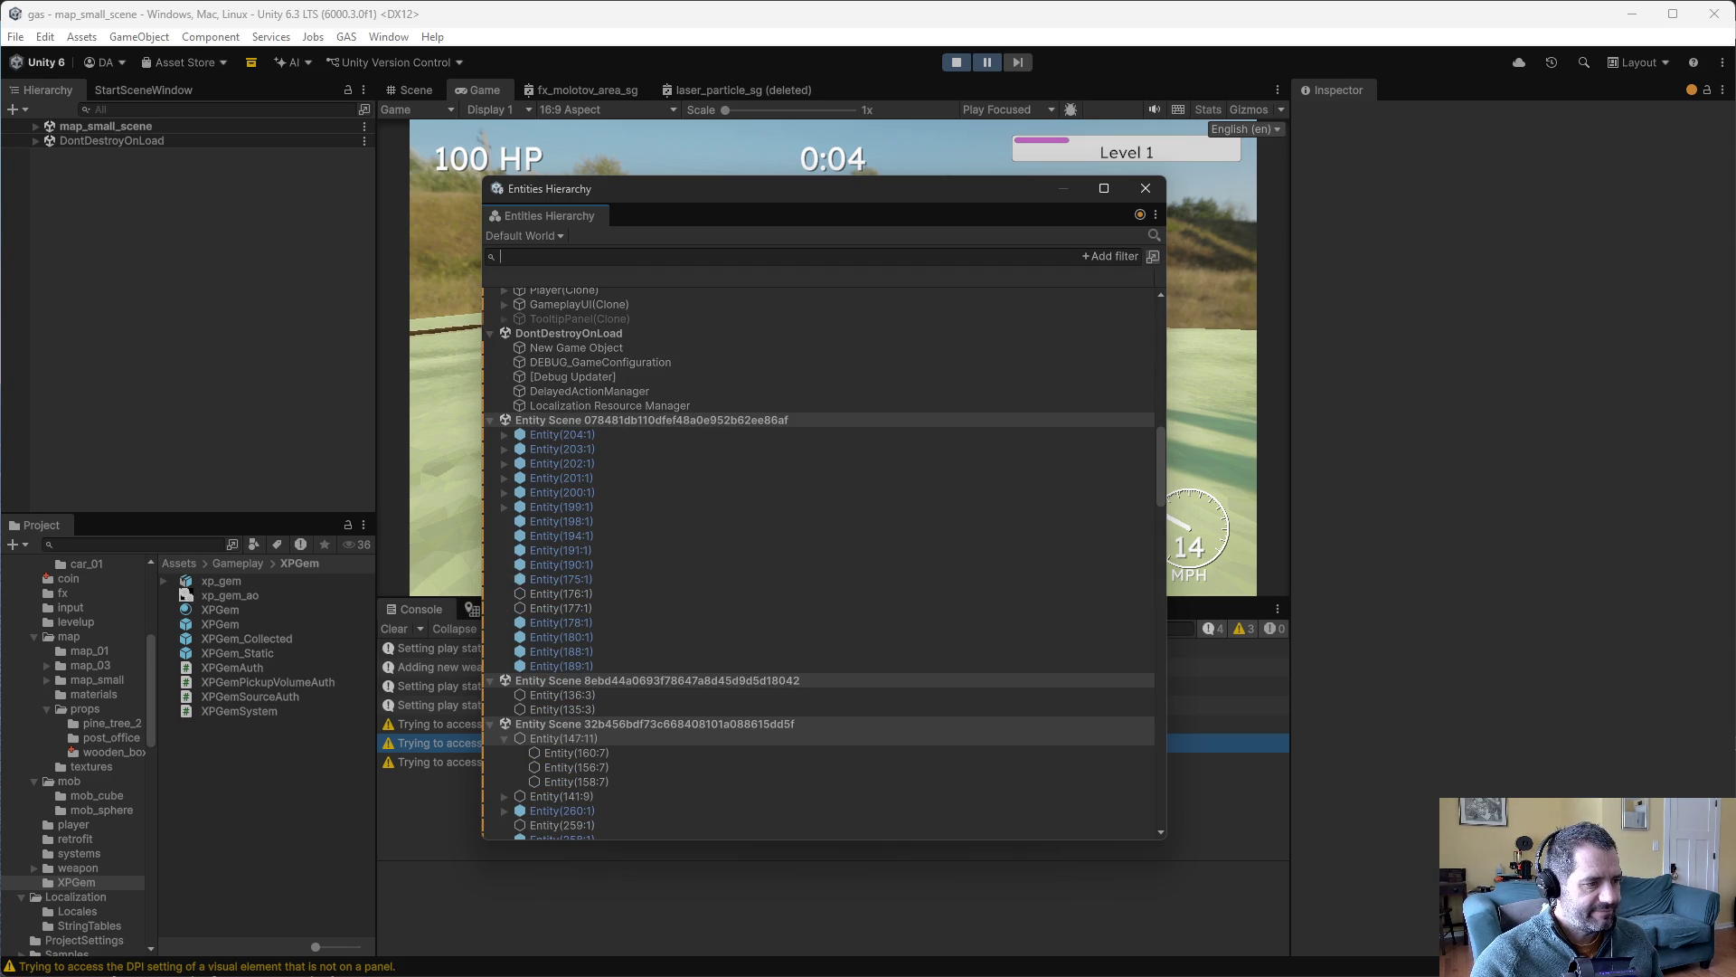
scroll(819, 561, down, 3)
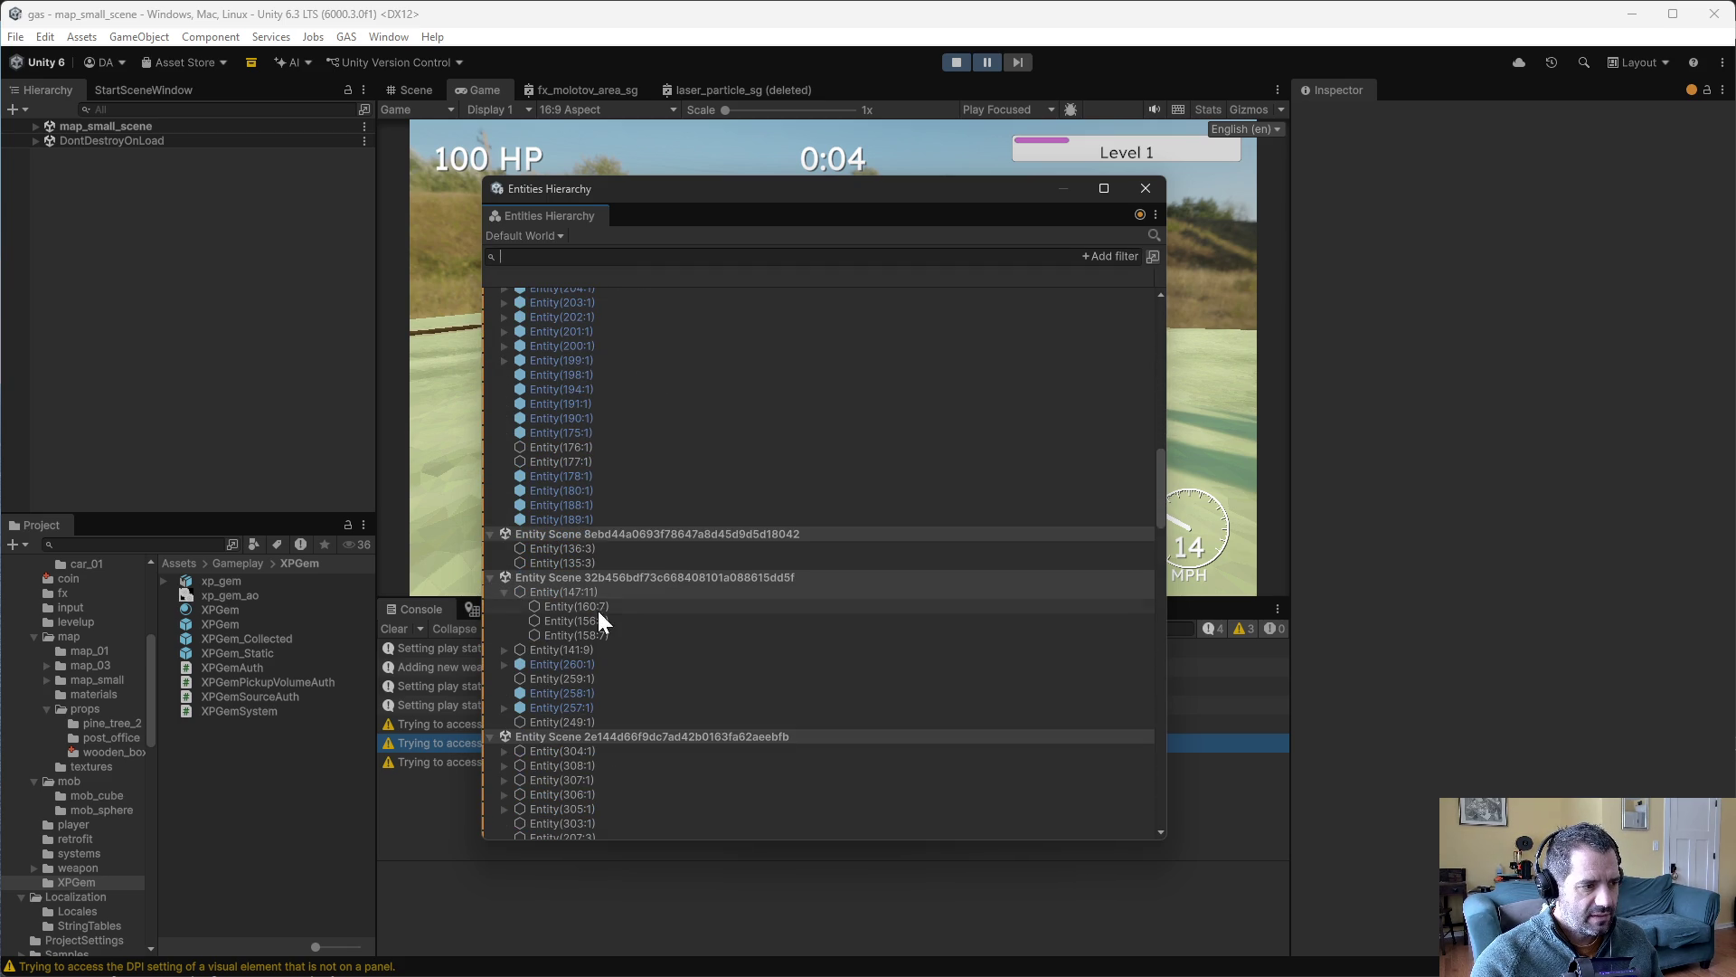
click(583, 590)
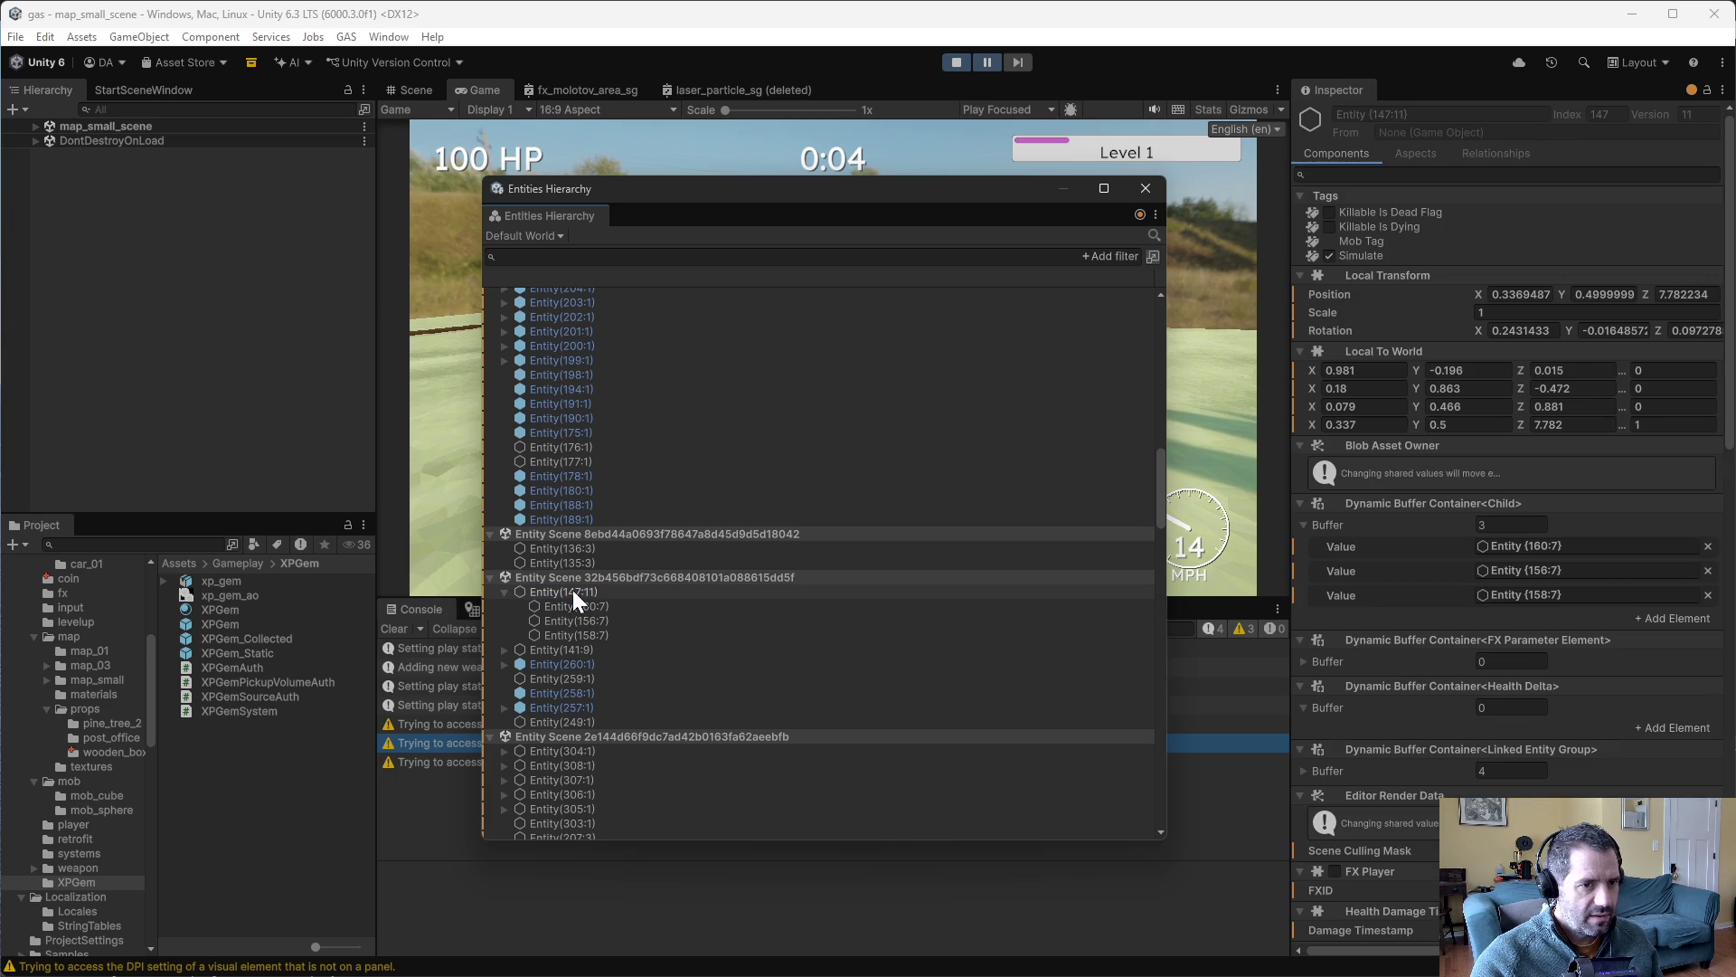
click(573, 590)
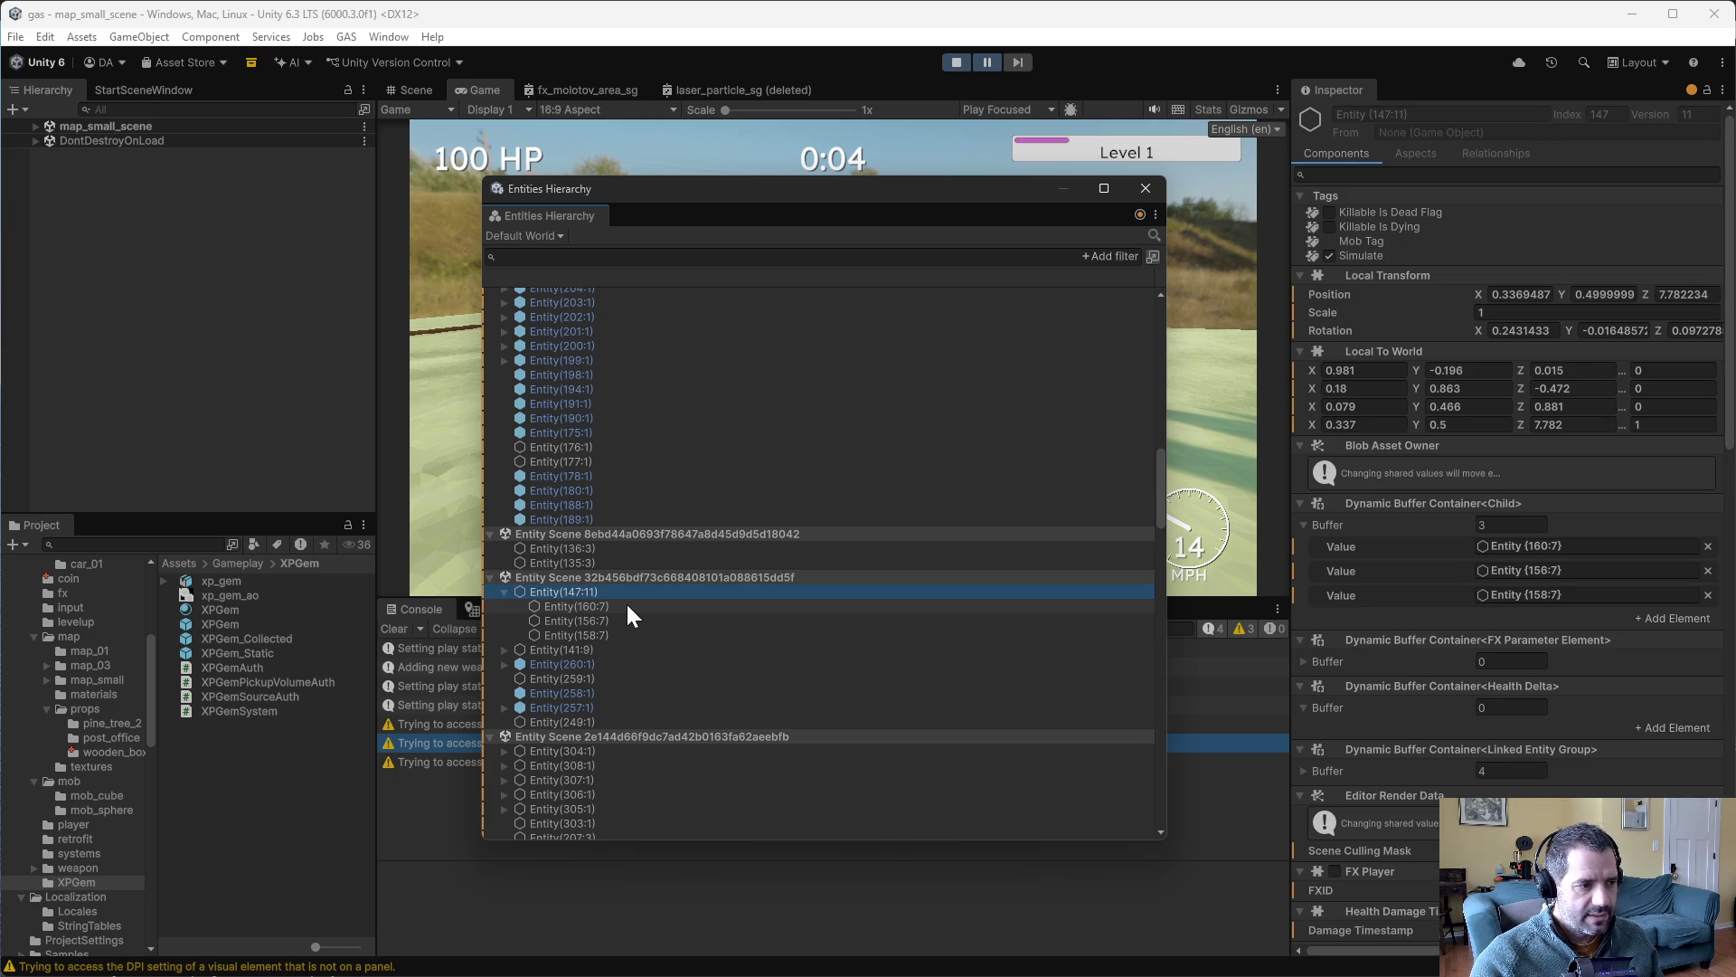
scroll(588, 660, down, 2)
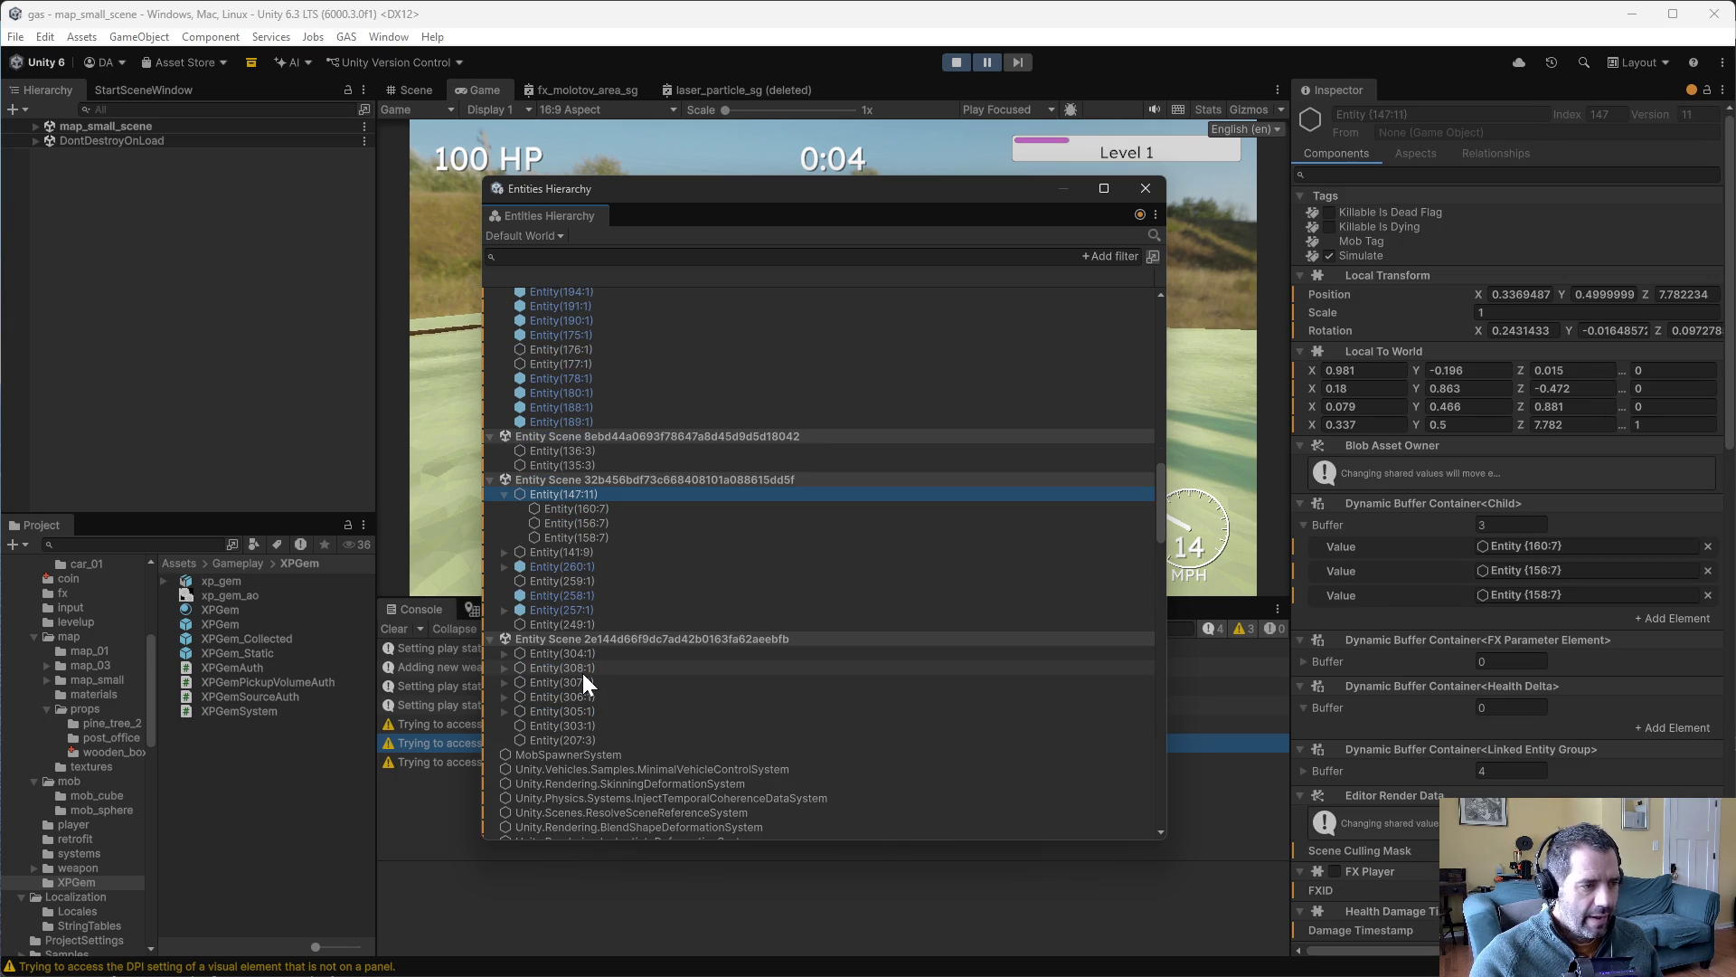
scroll(600, 705, up, 1)
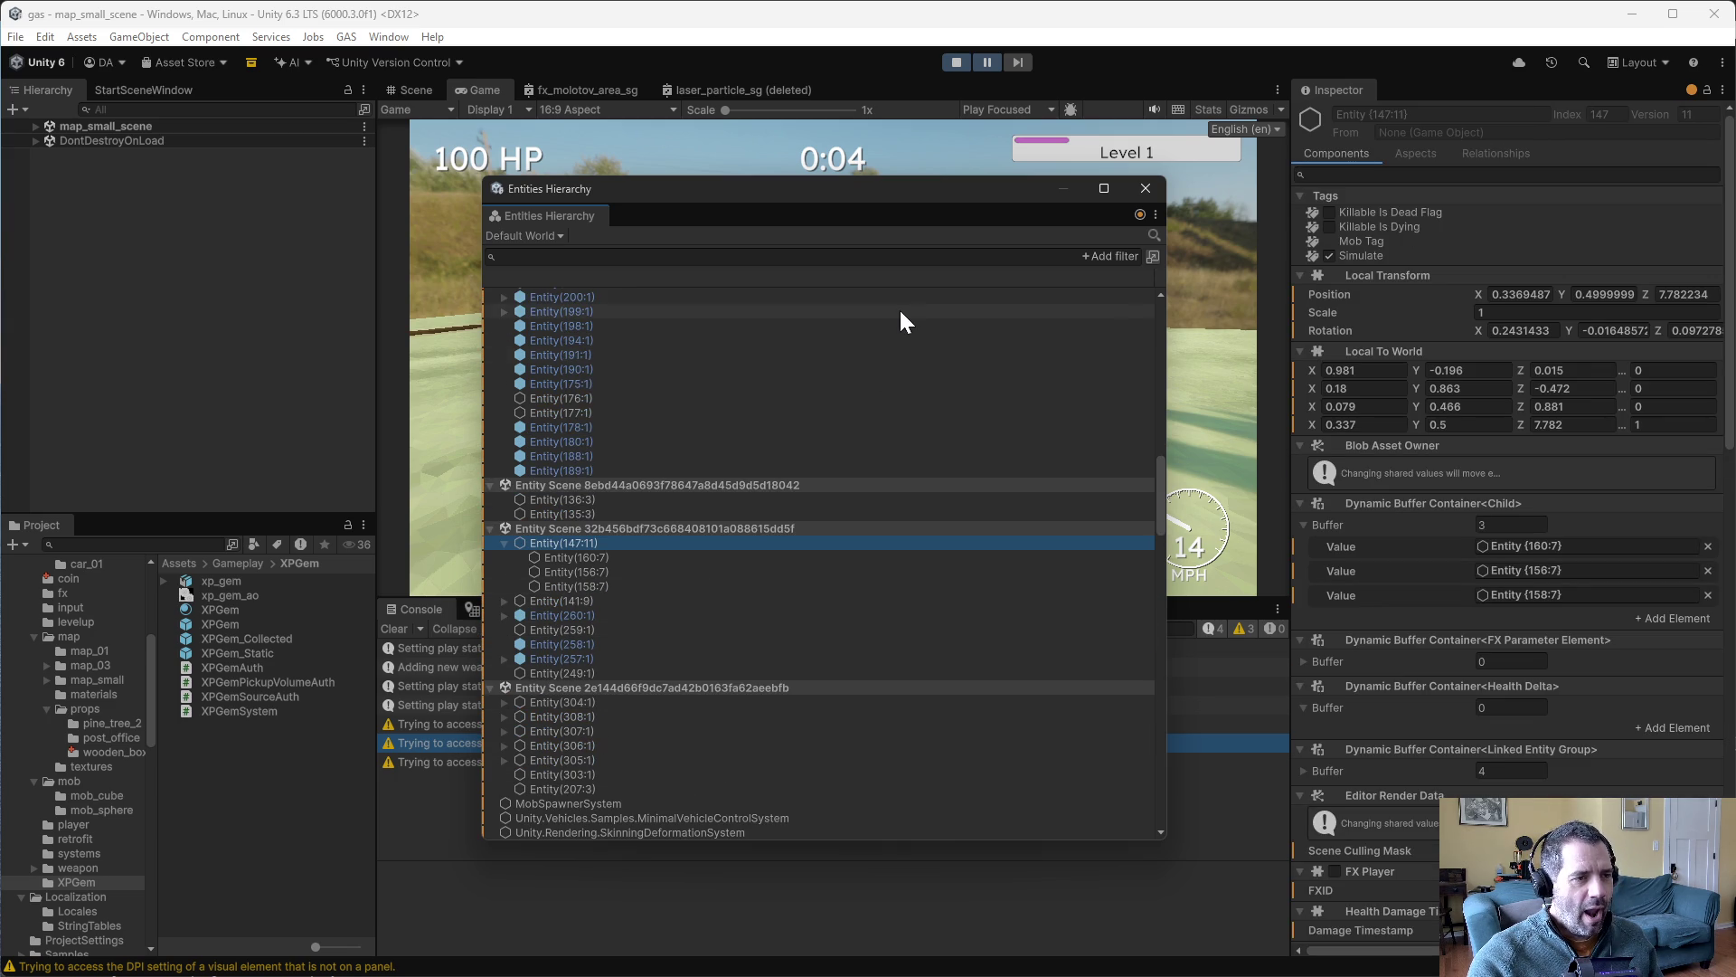
- Close the Entities Hierarchy, stop the game, and switch to Emacs
click(1157, 184)
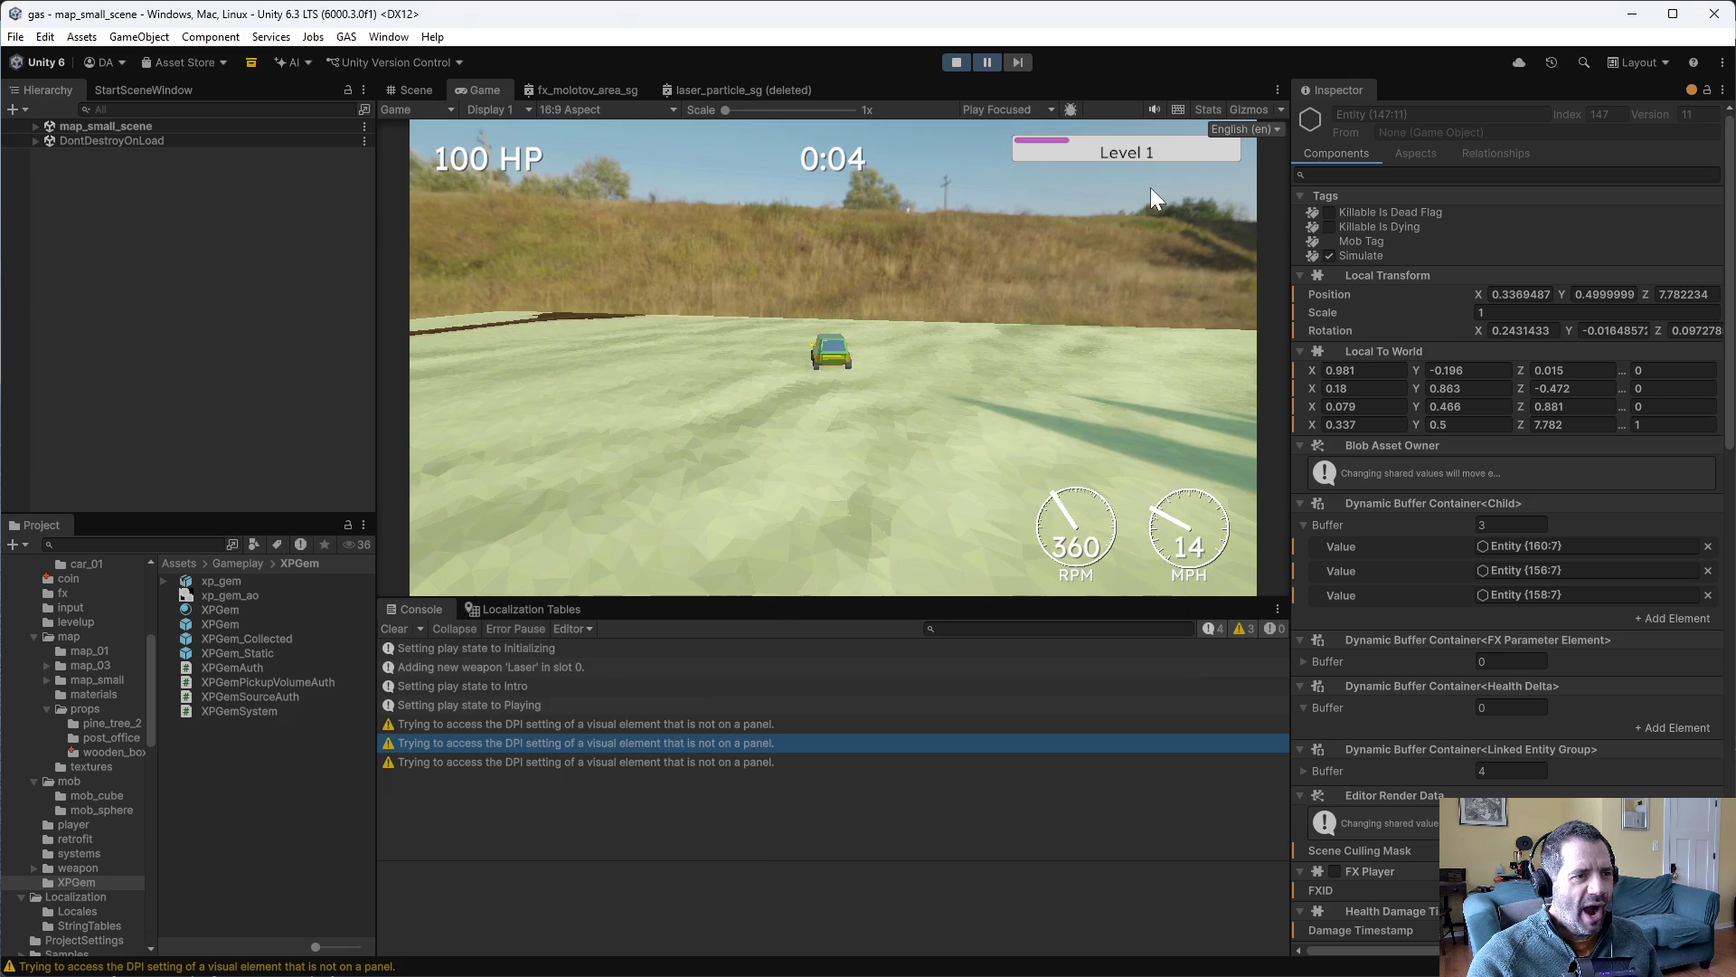
click(958, 63)
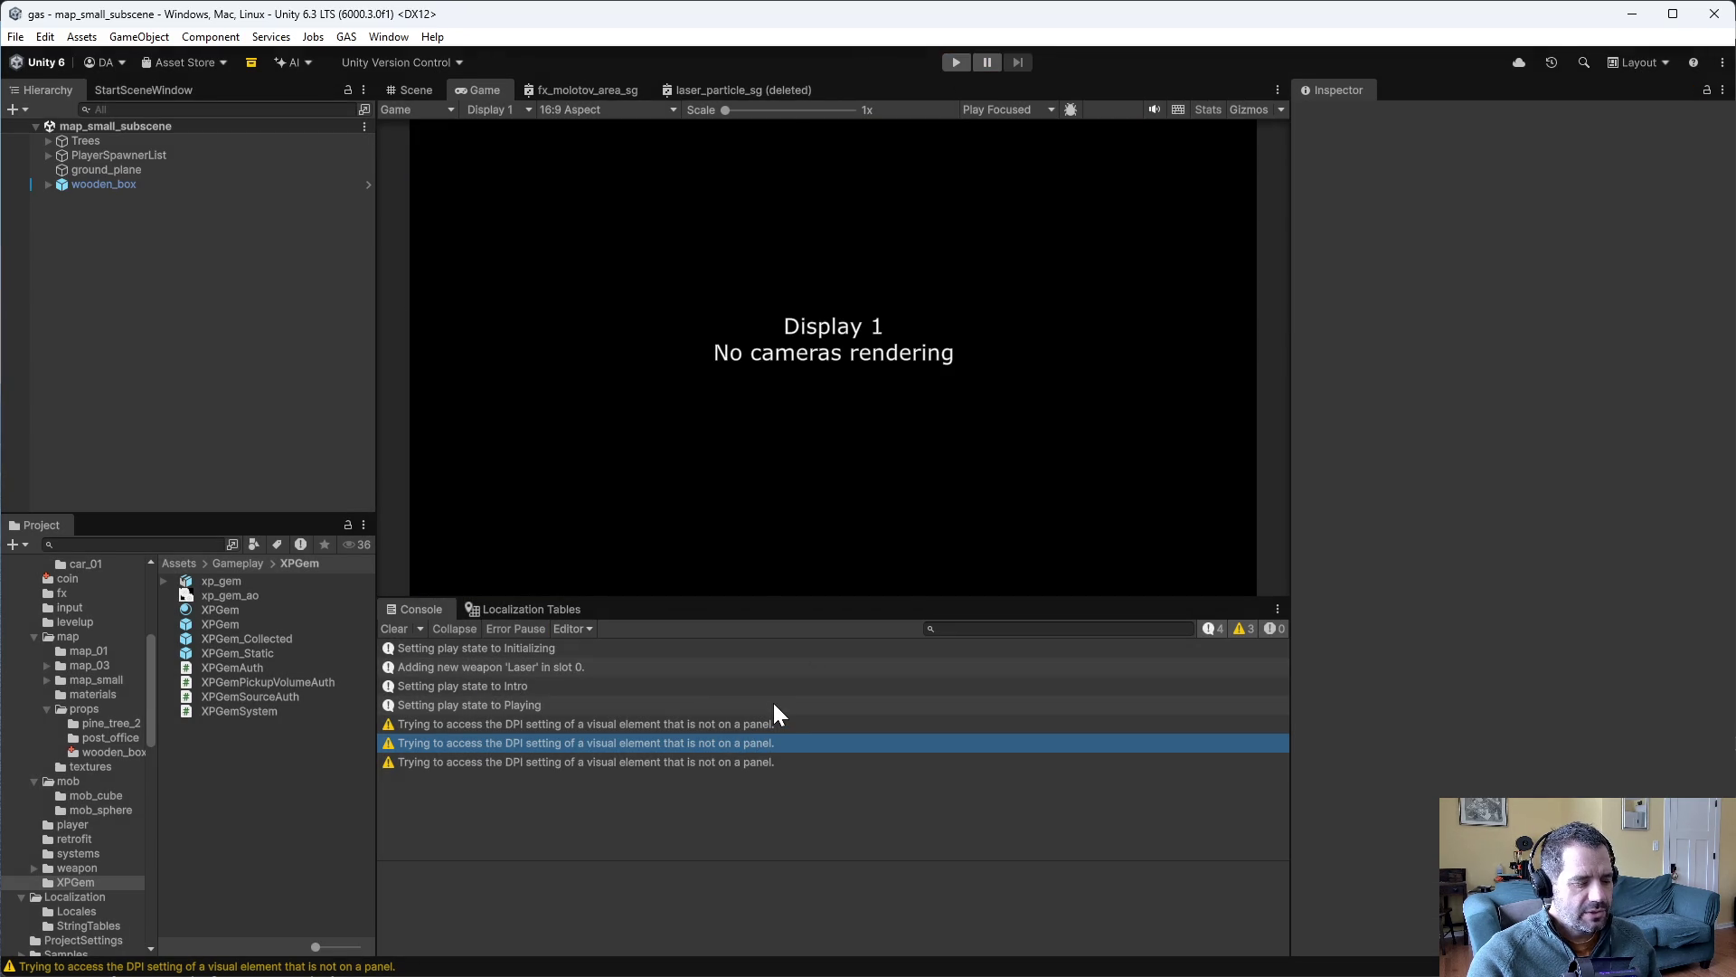
key(alt+Tab)
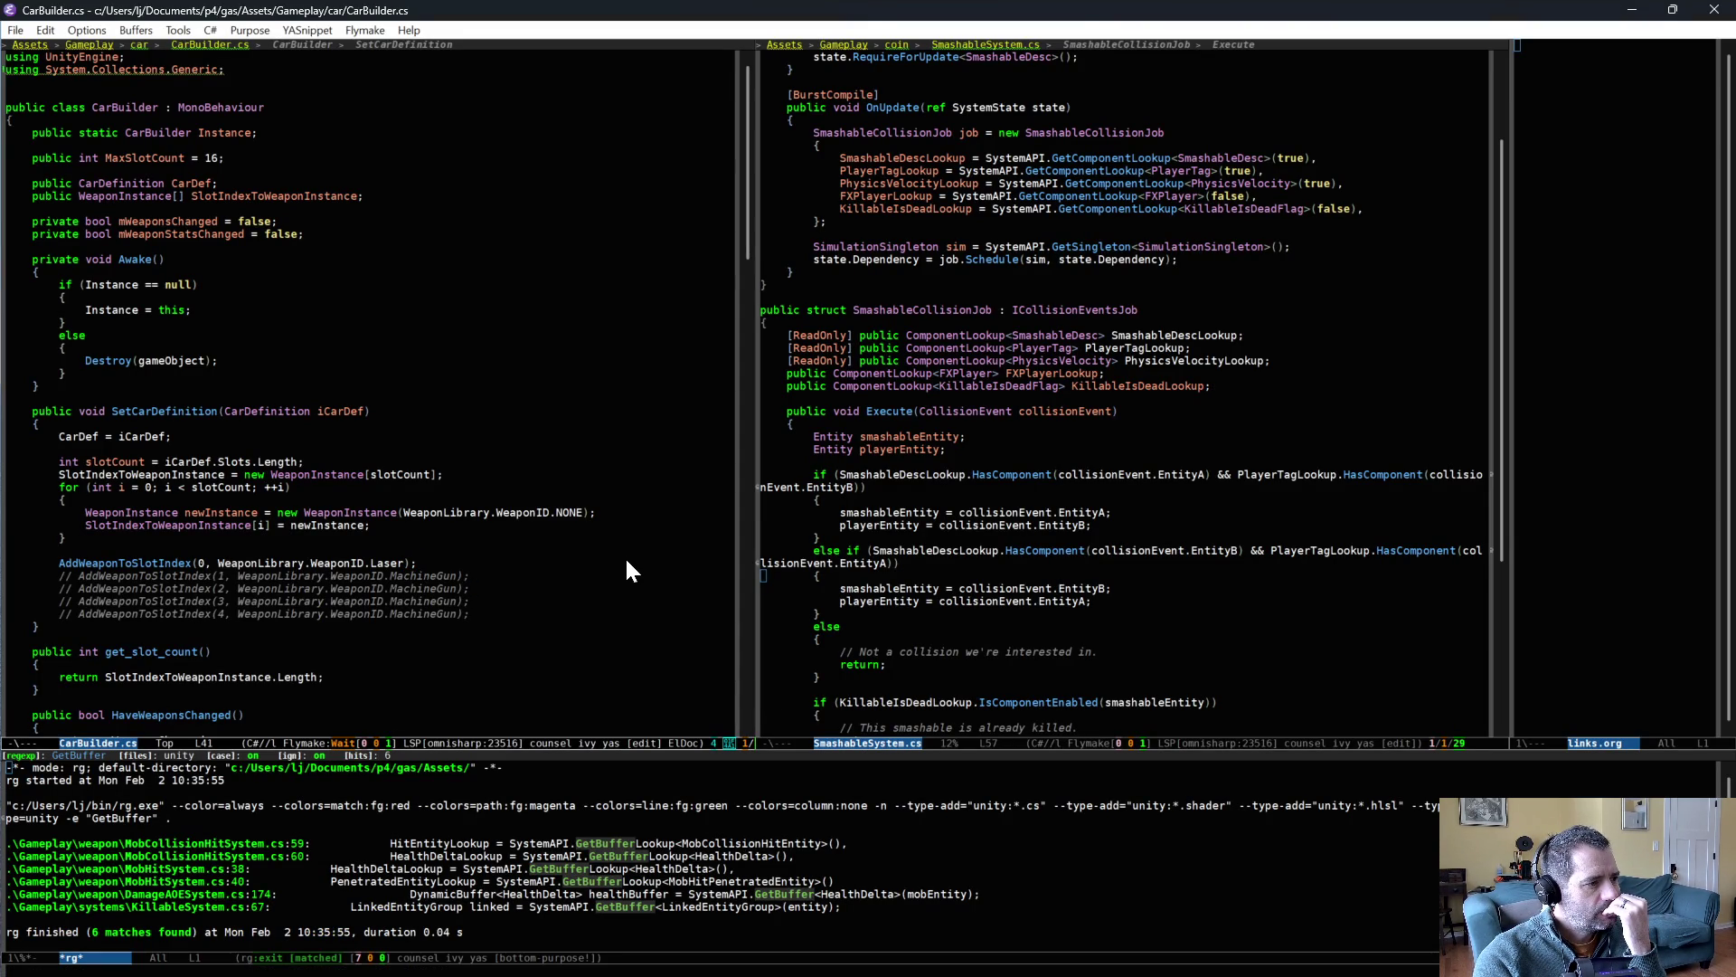
- Open KillableSystem.cs in the left window, select its commented-out linked-entity deletion block, then return to Unity
click(637, 534)
key(ctrl+x)
text(bkill)
key(Return)
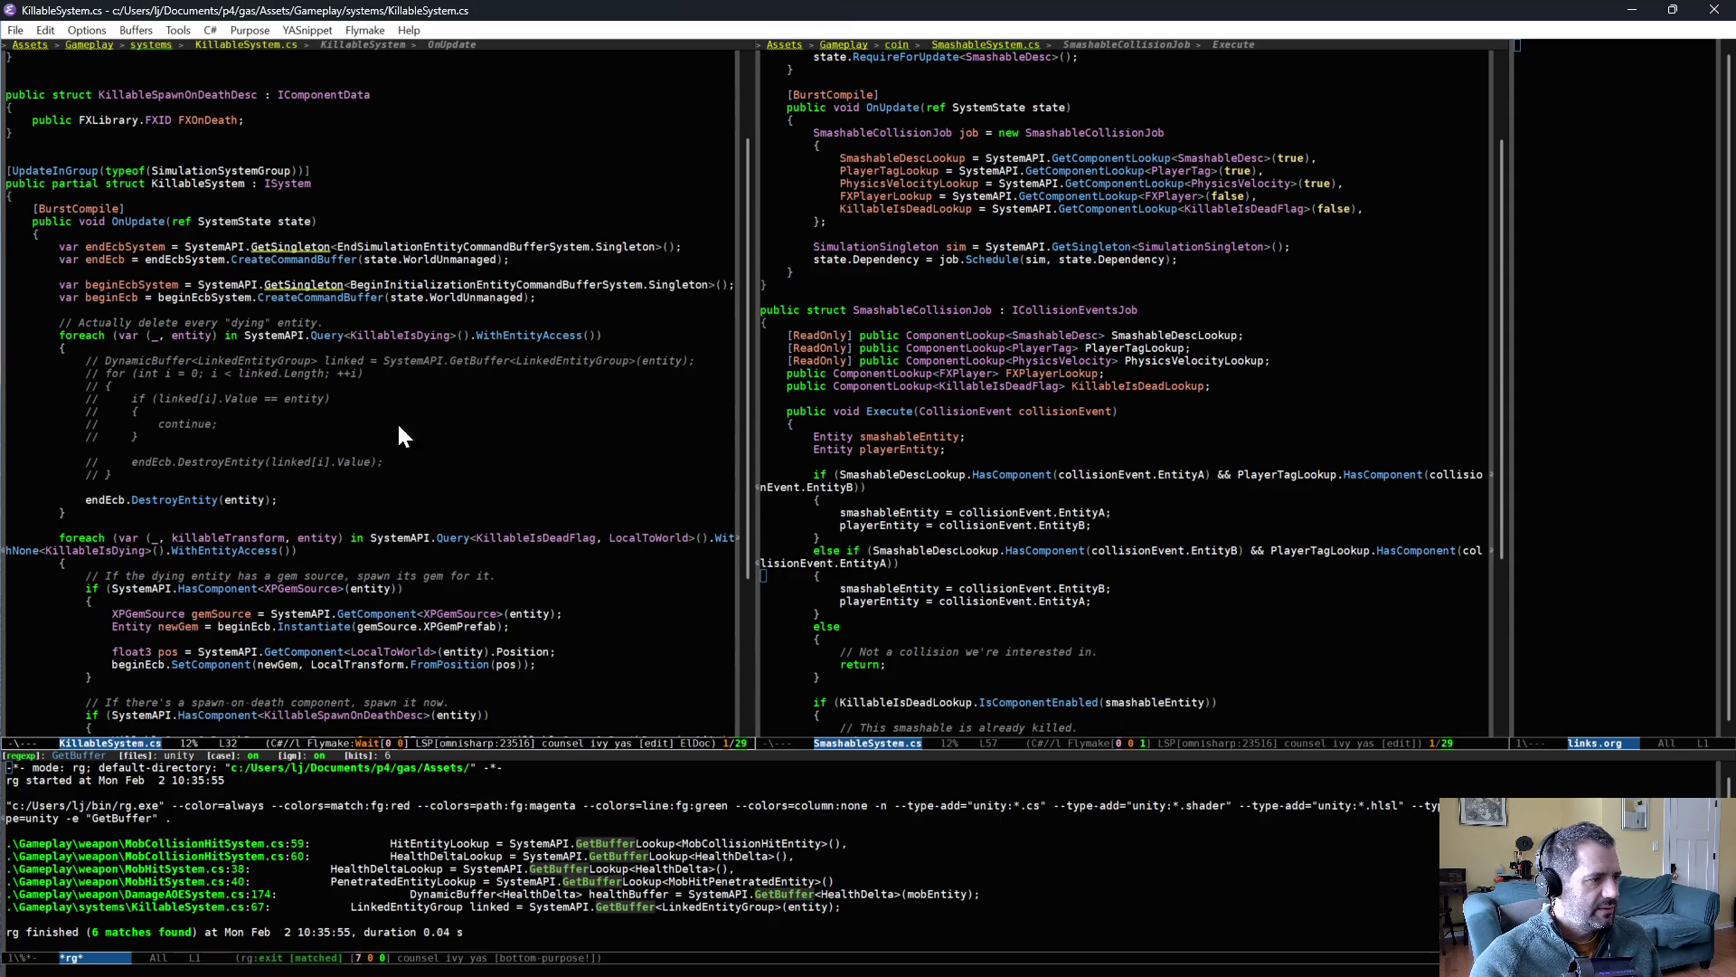
click(368, 373)
drag(378, 361, 365, 469)
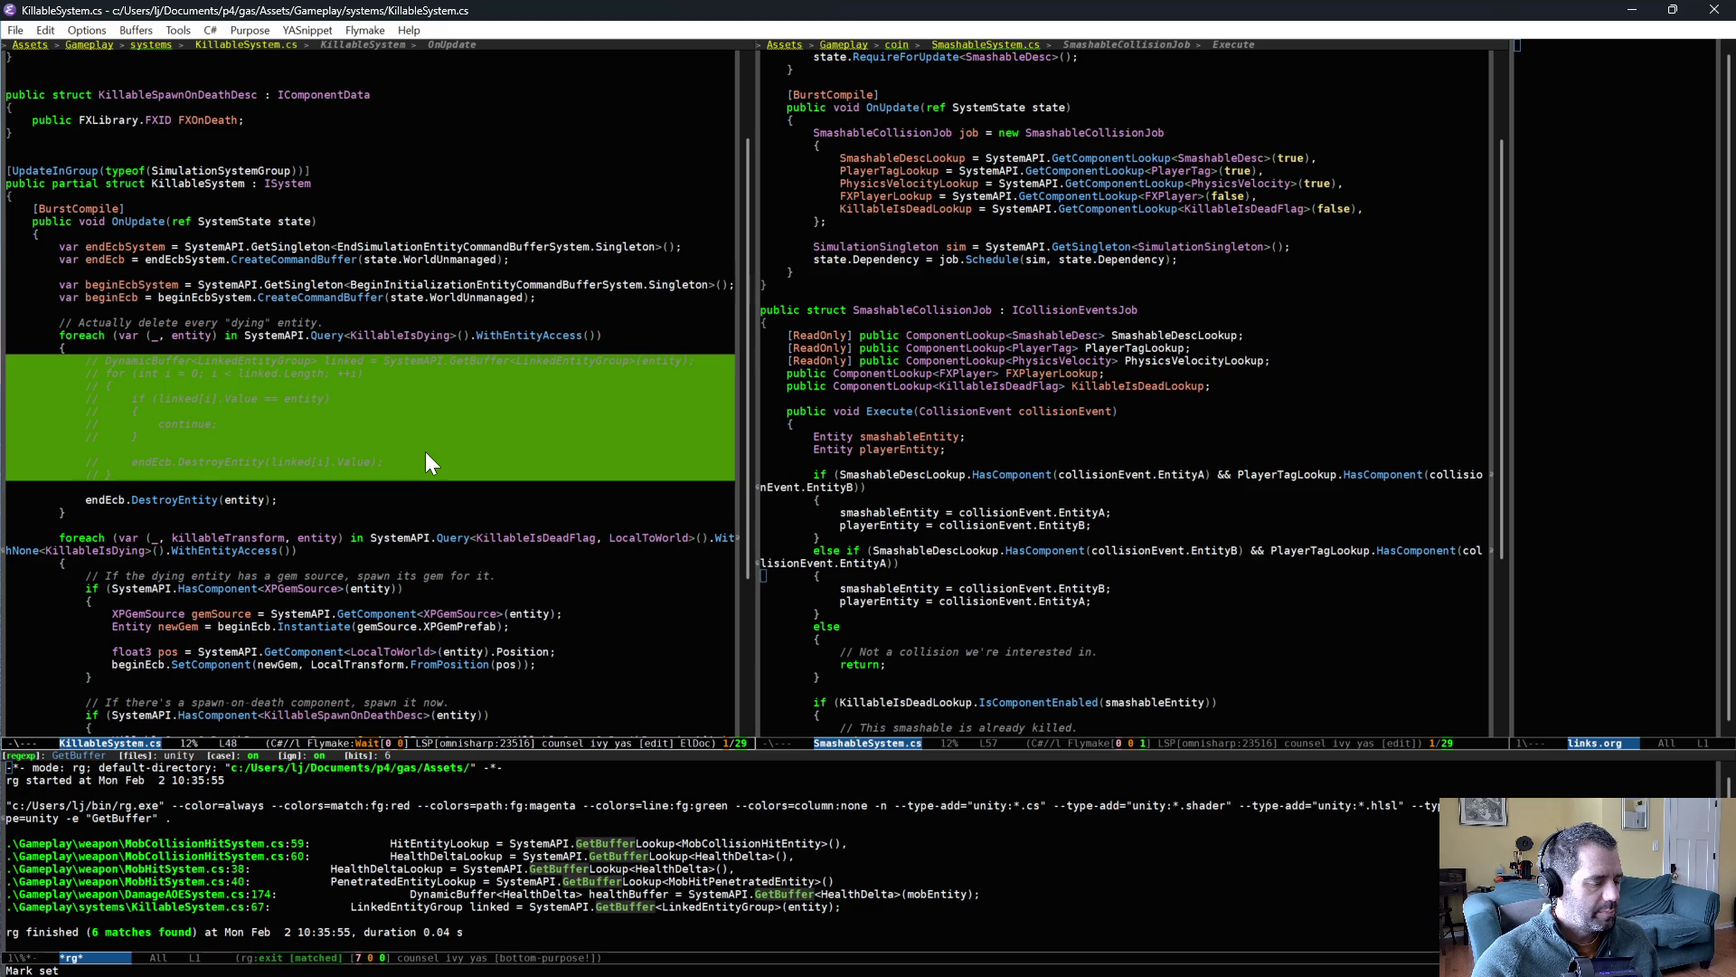
key(alt+Tab)
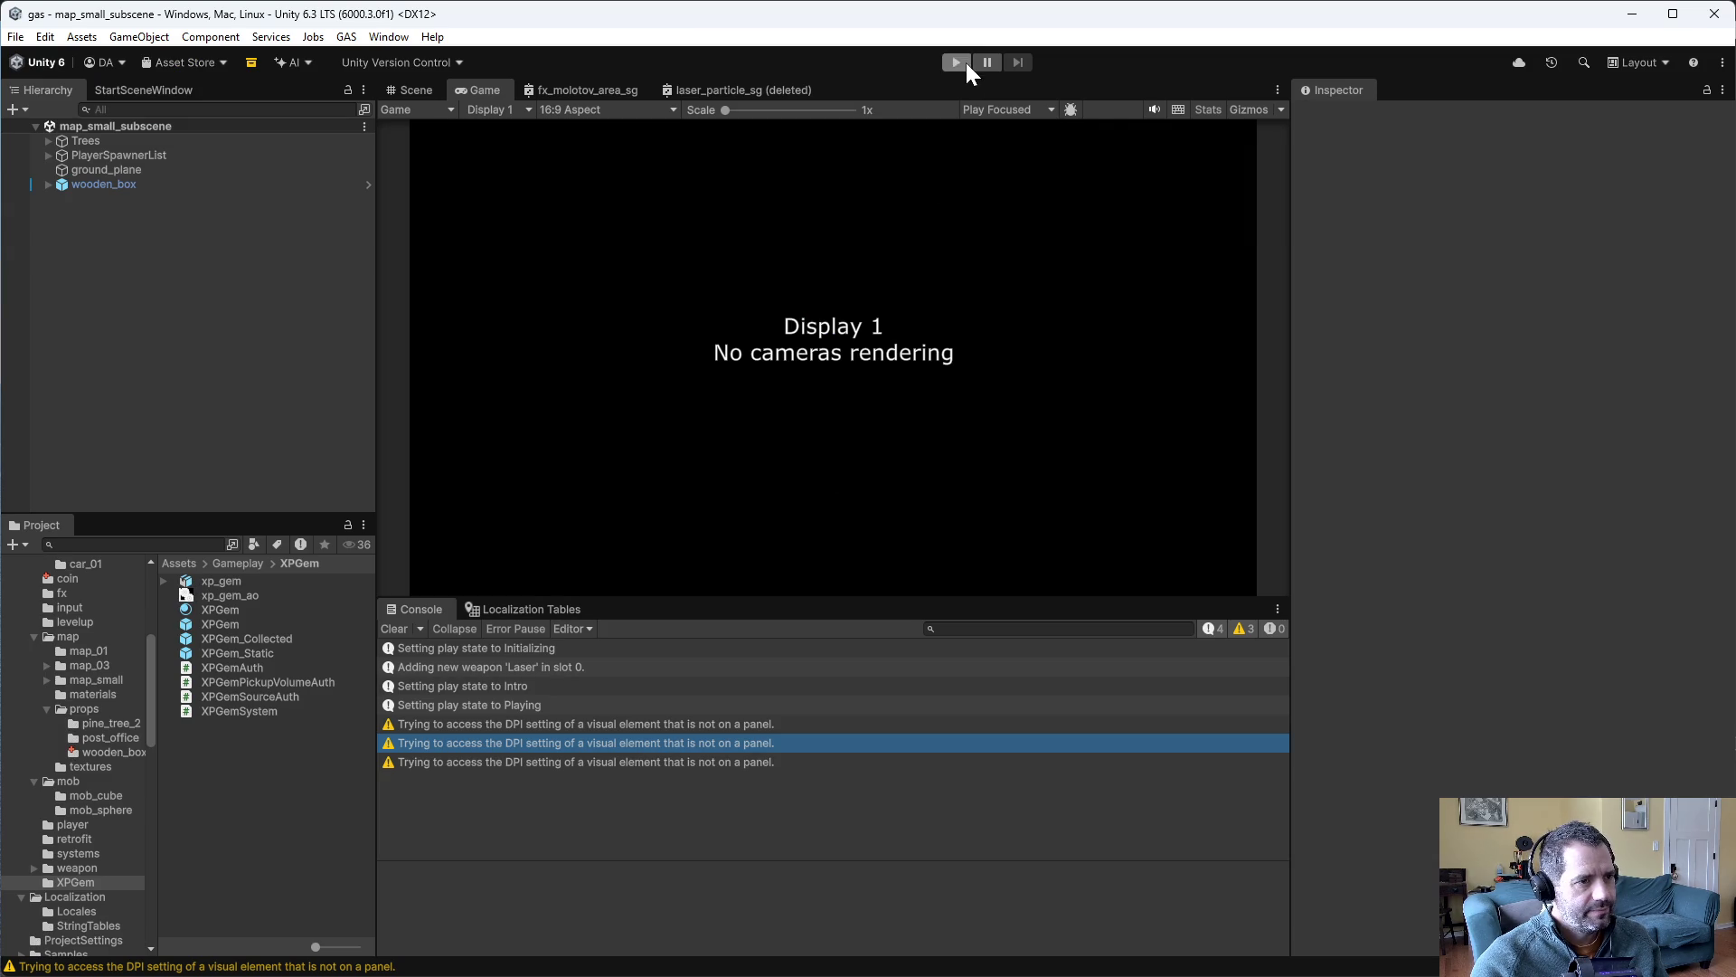
- Play the scene and open the Entities Hierarchy window
click(957, 62)
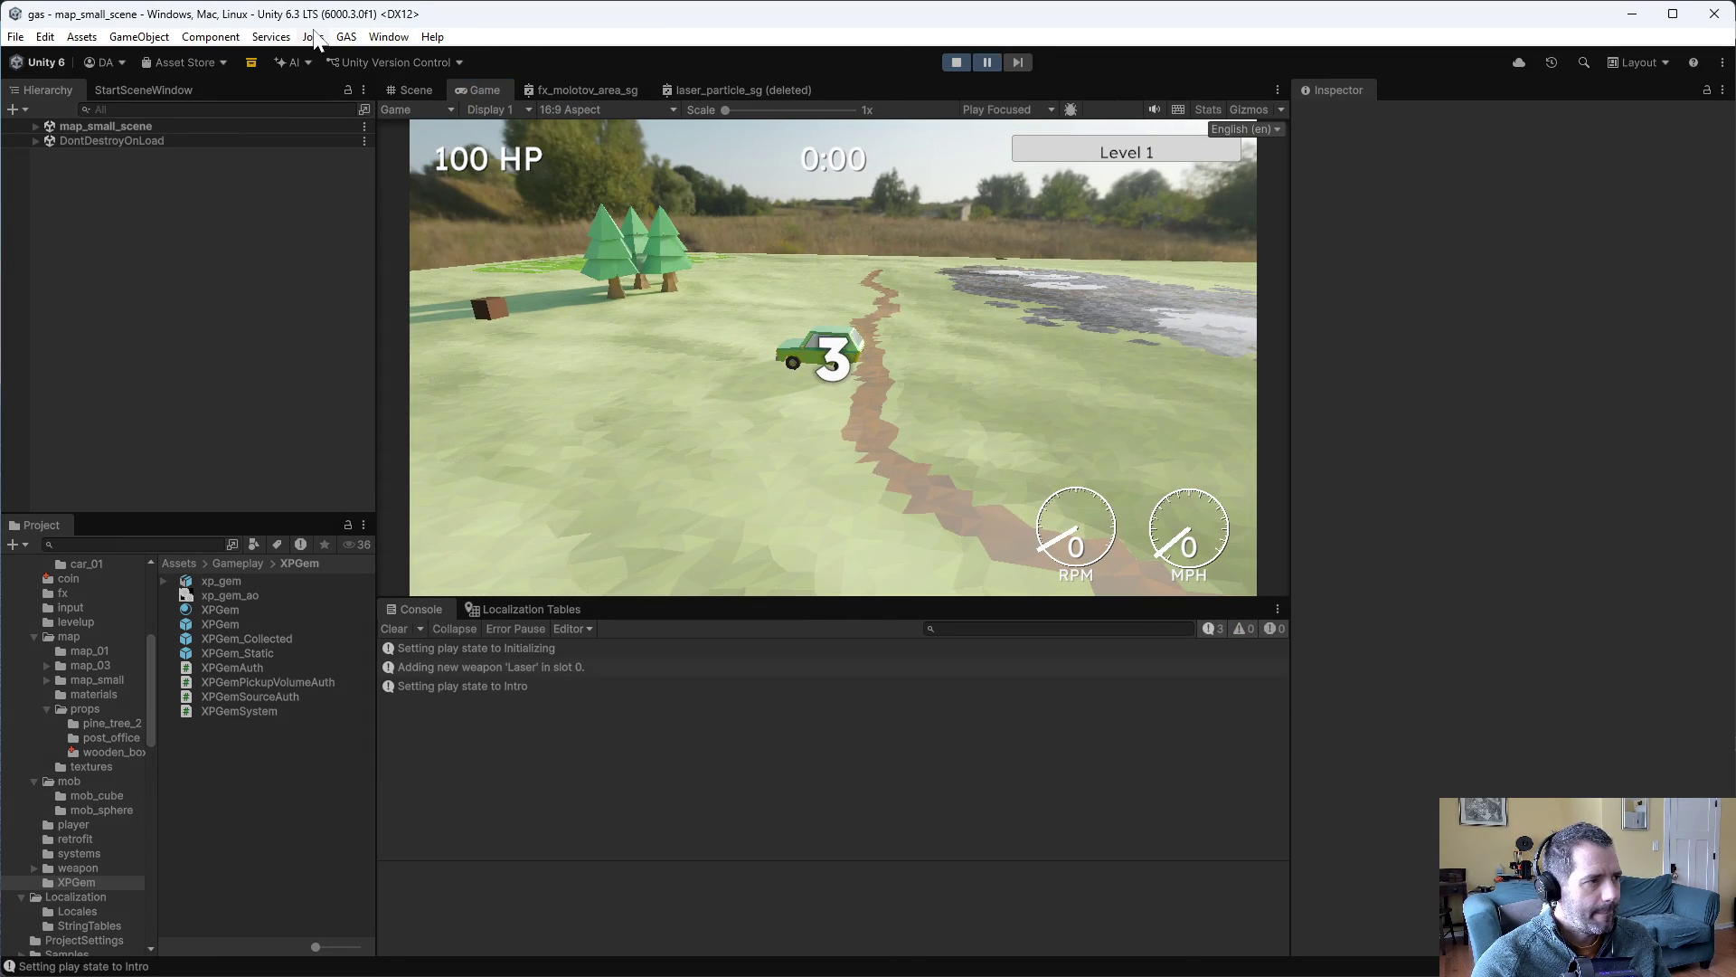
click(389, 37)
mouse_move(470, 315)
click(669, 317)
scroll(735, 671, down, 15)
scroll(614, 624, up, 15)
- Inspect Entity(295:1) and its Child buffer in the Inspector, then stop play and return to Emacs
click(551, 304)
scroll(1506, 524, down, 10)
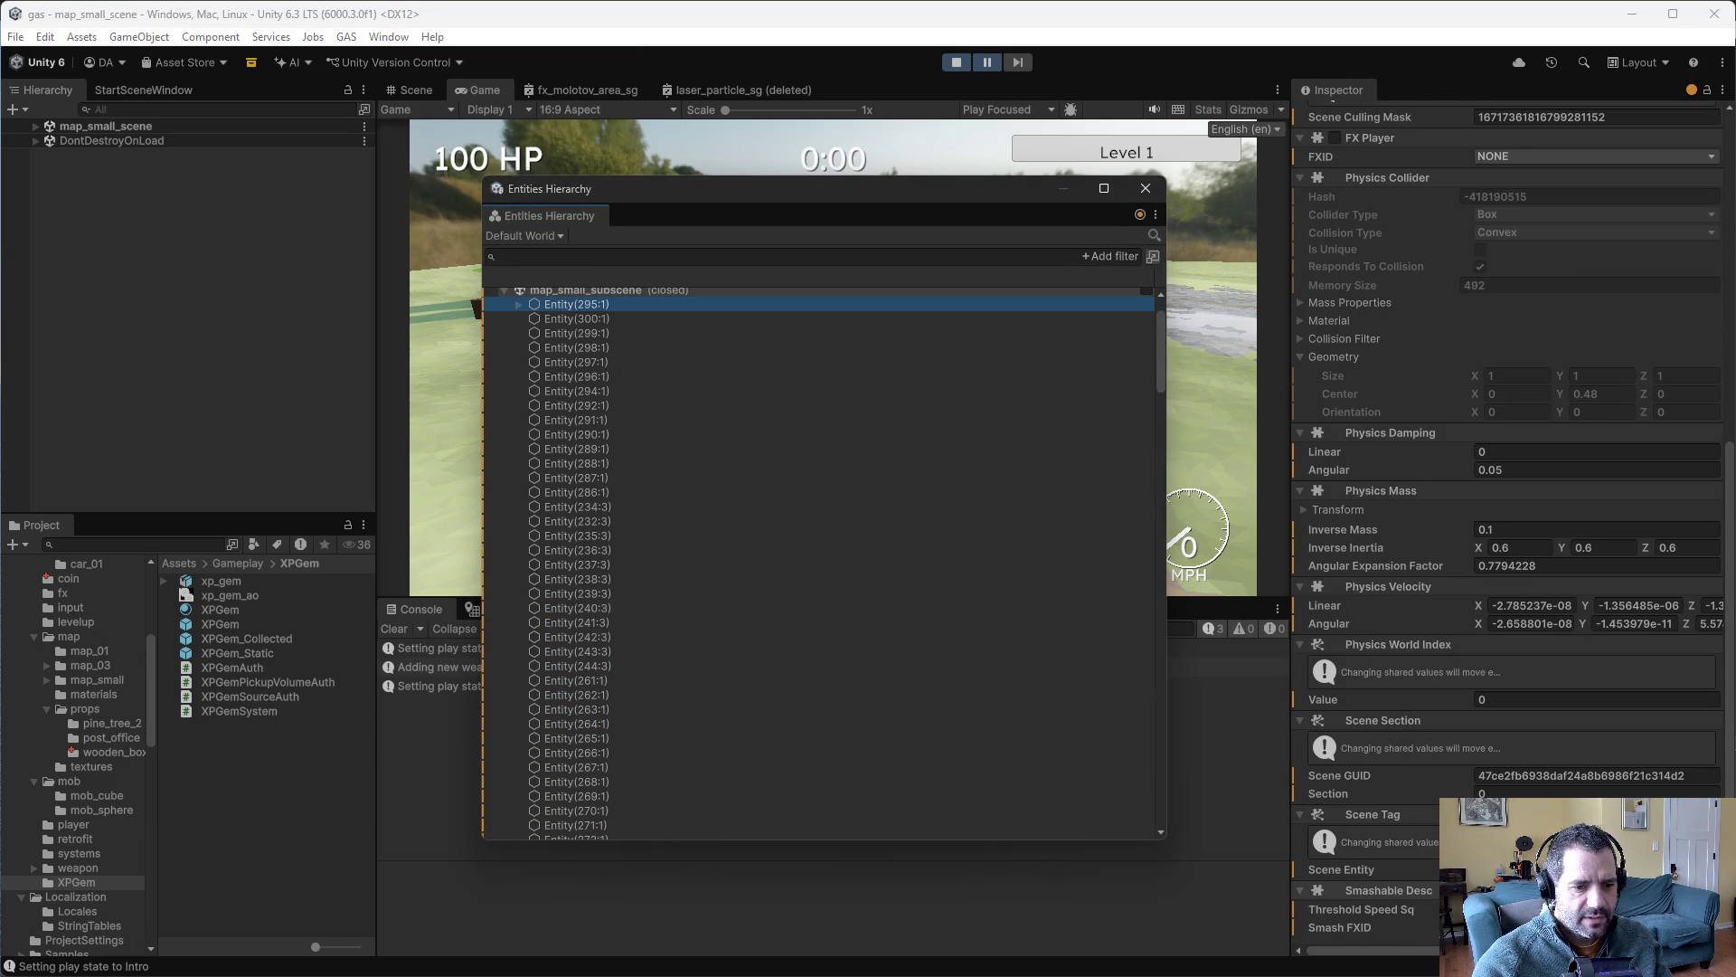
scroll(1417, 854, up, 5)
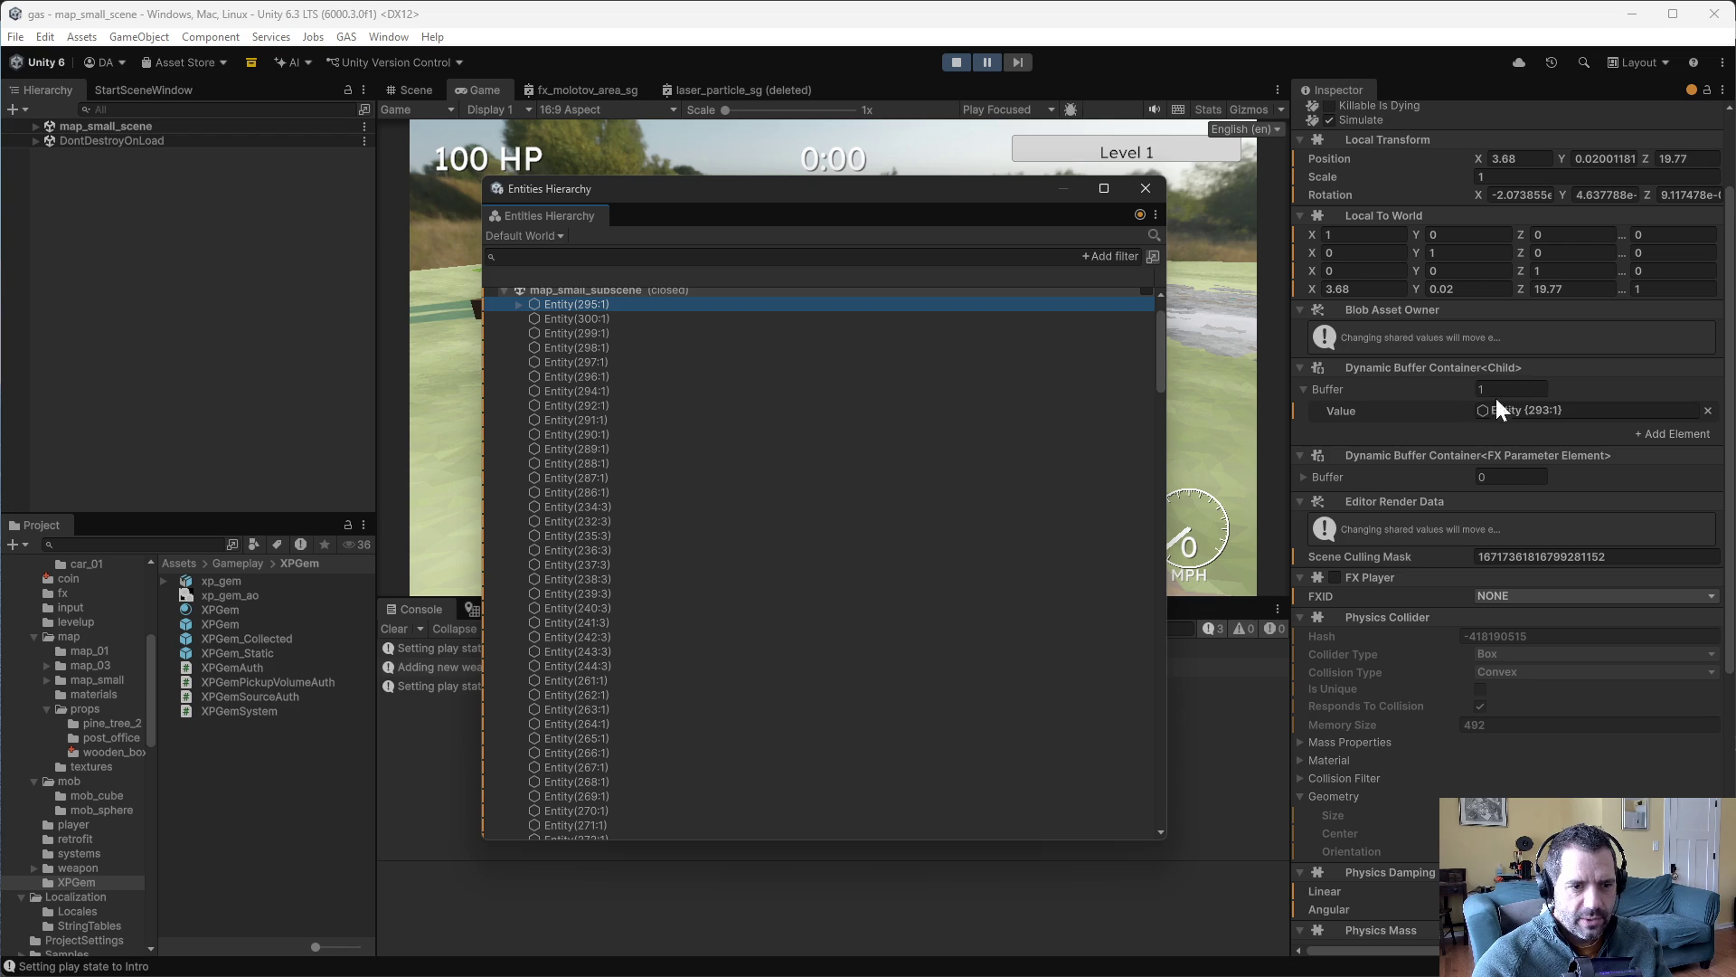
click(958, 62)
key(alt+Tab)
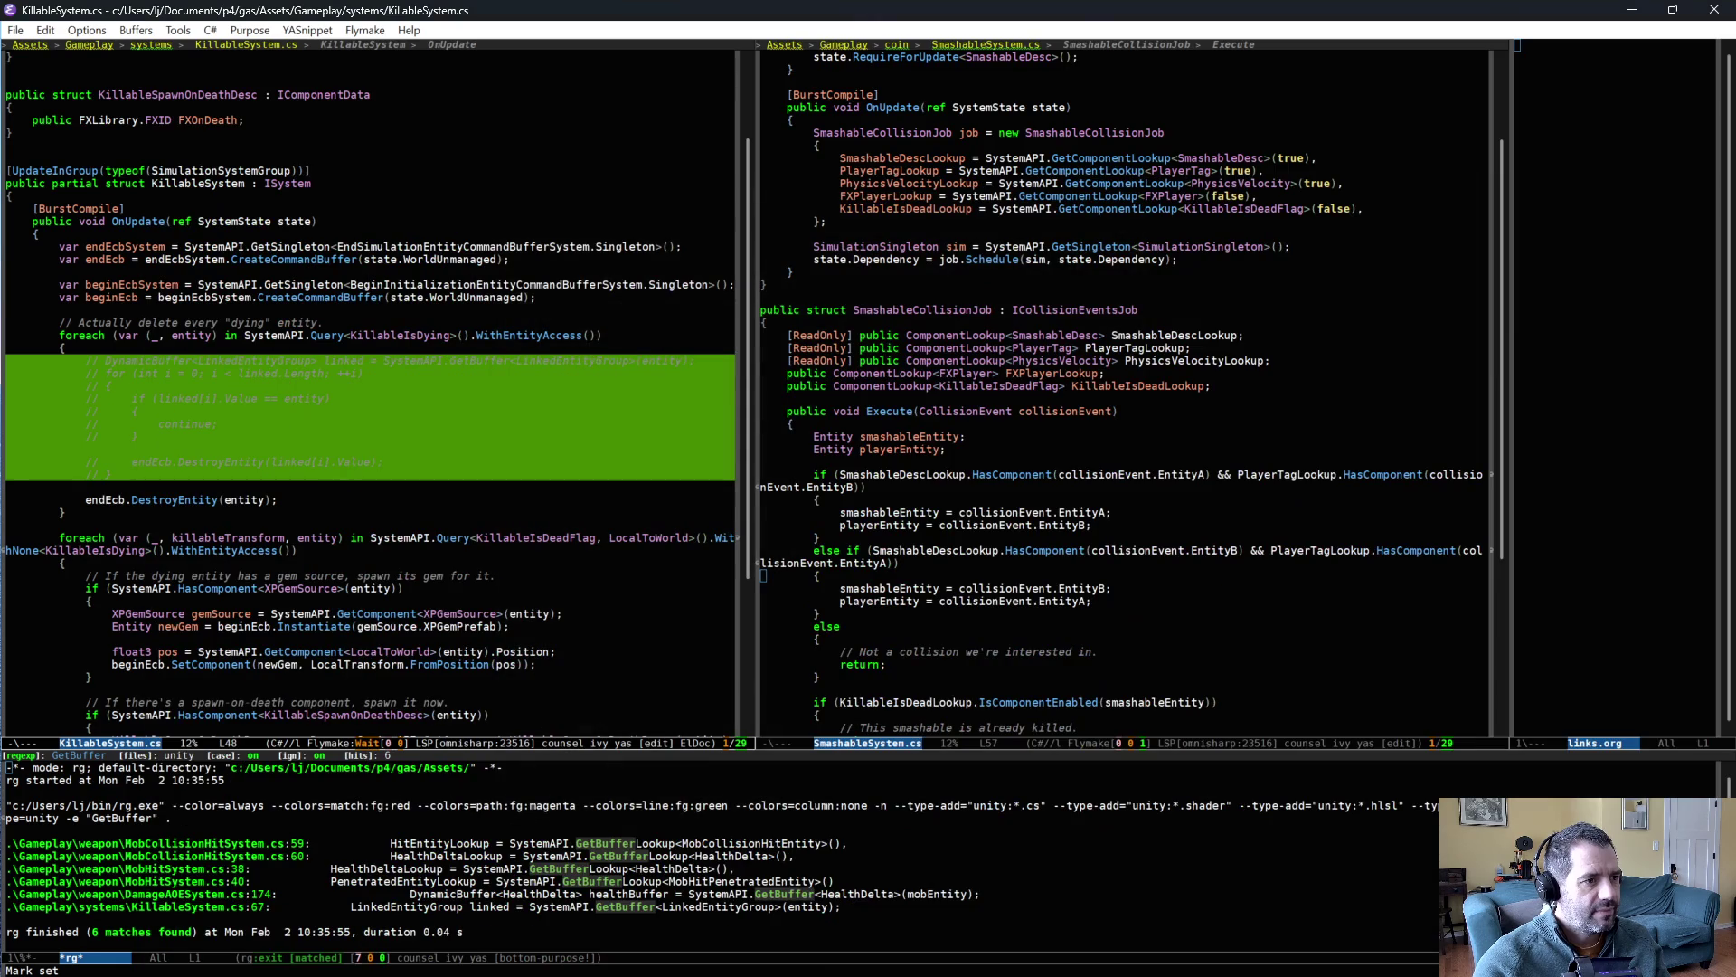
- Uncomment the dying-entity loop, switch both LinkedEntityGroup uses to Child, and save
key(ctrl+g)
drag(380, 357, 418, 482)
key(alt+semicolon)
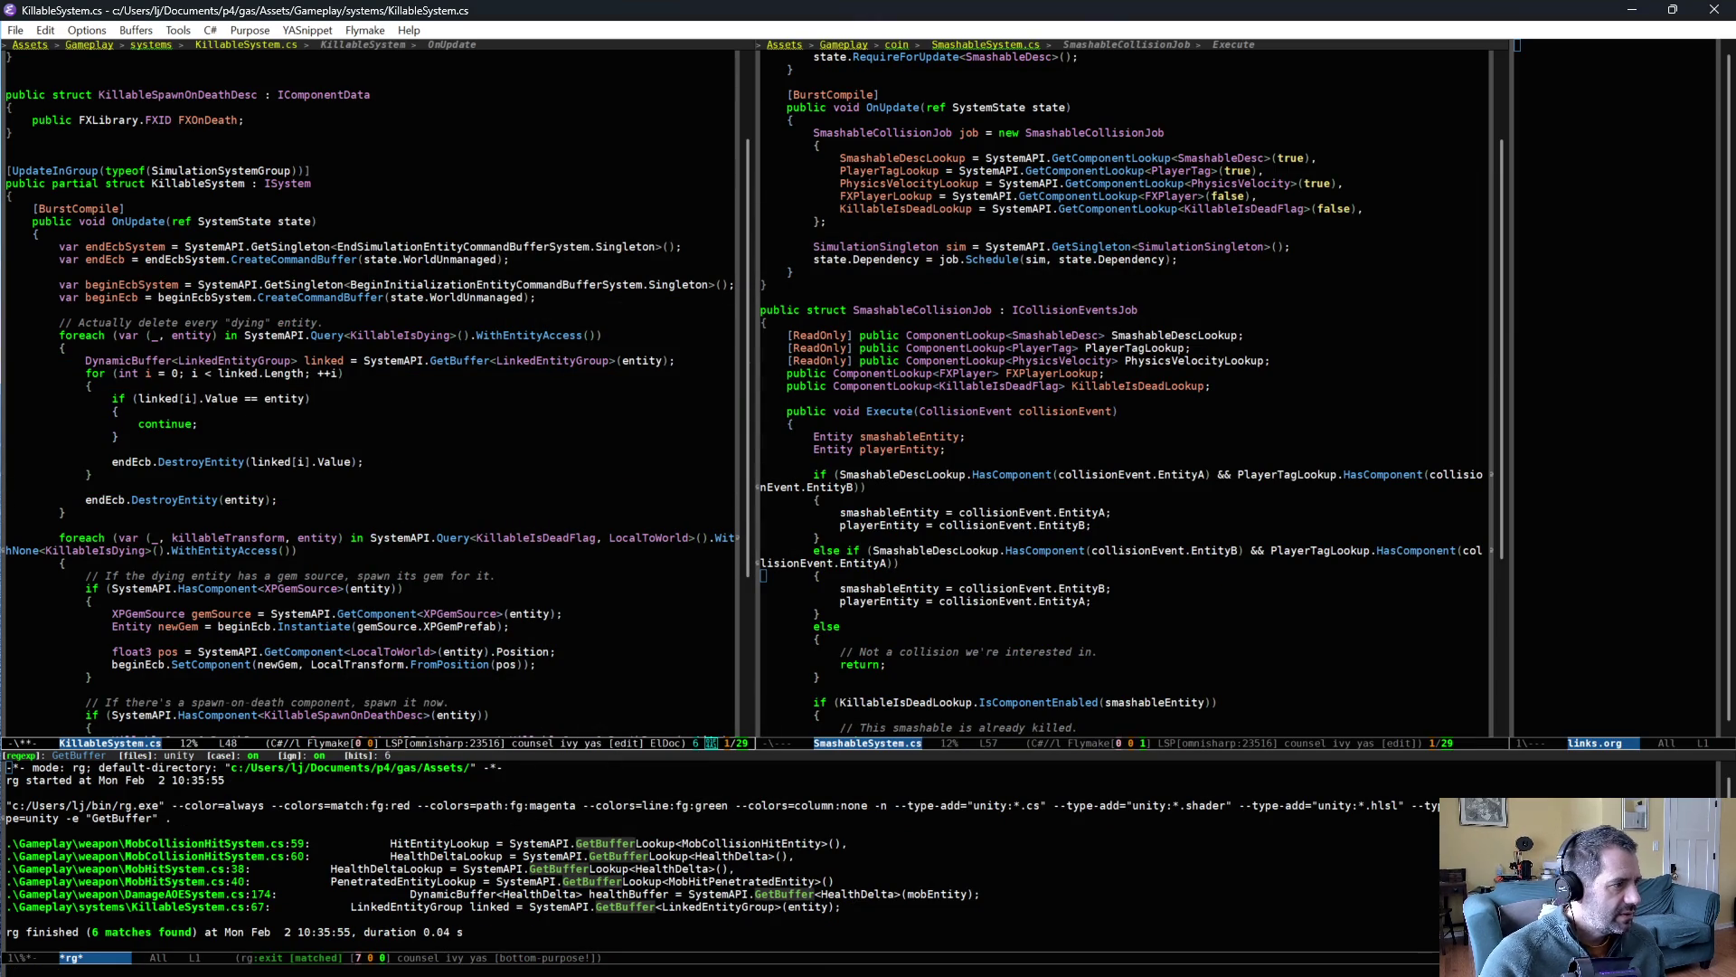
key(alt+BackSpace)
text(Child)
key(alt+f)
key(alt+f)
key(alt+f)
key(ctrl+f)
key(alt+d)
text(Child)
key(ctrl+x)
key(ctrl+s)
- Delete the self-skip if/continue block from the loop and save
click(442, 398)
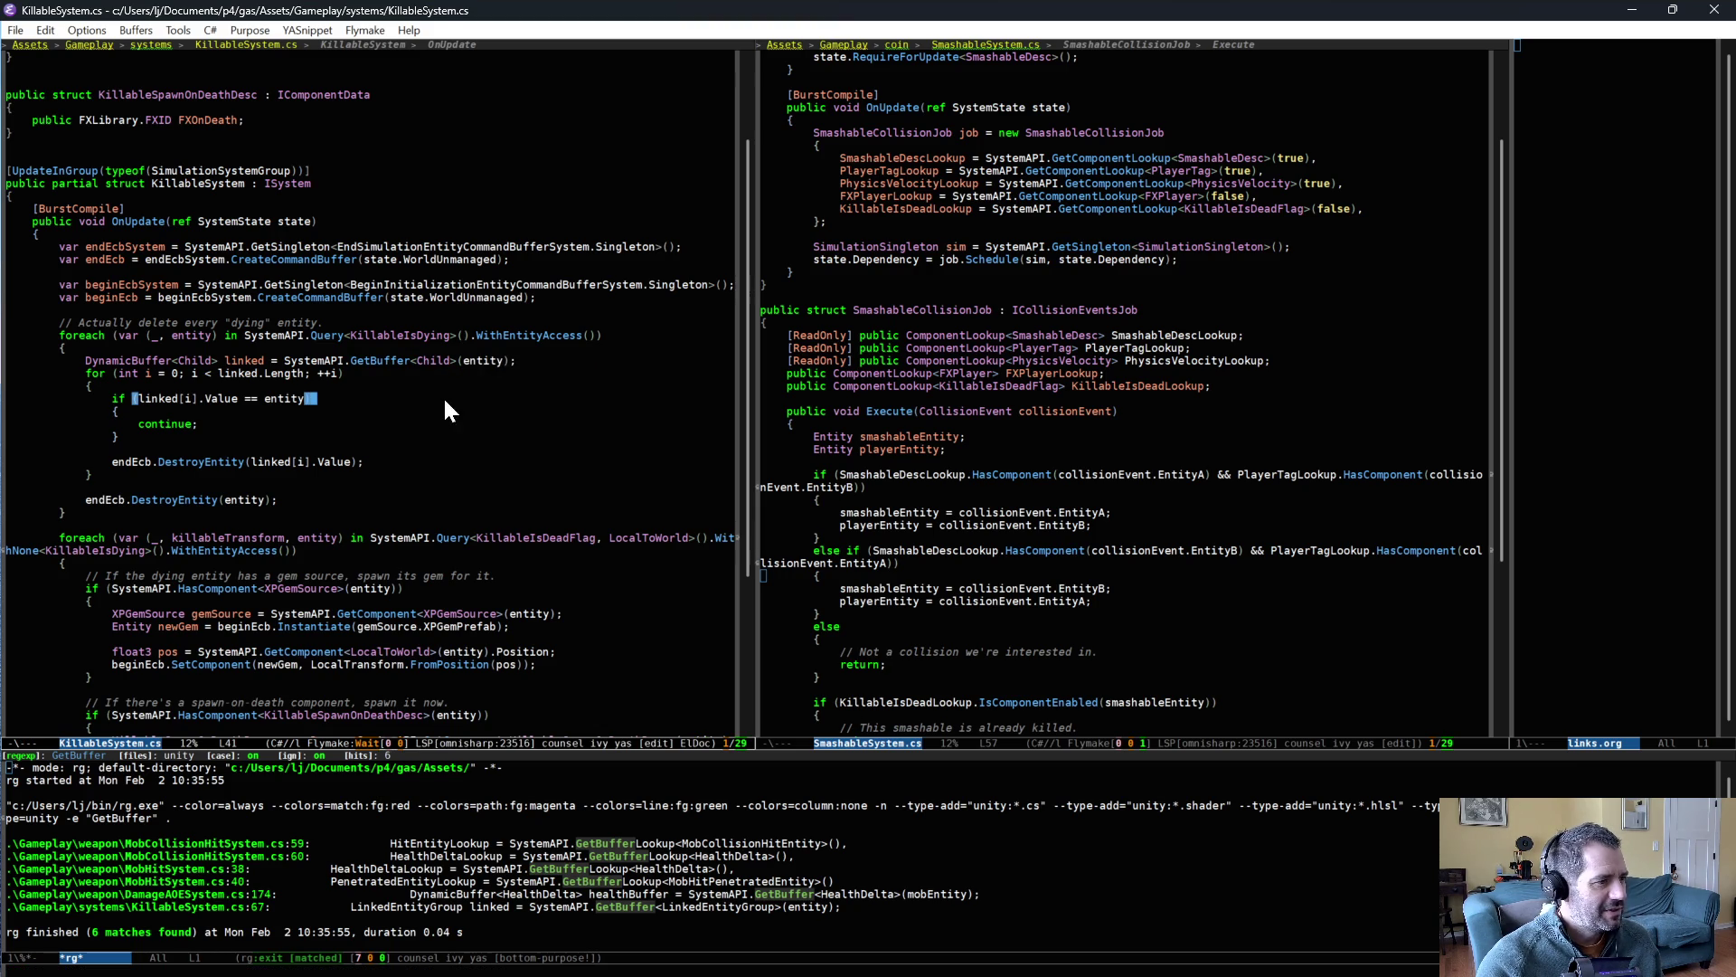
drag(355, 394, 362, 448)
key(ctrl+w)
key(ctrl+x)
key(ctrl+s)
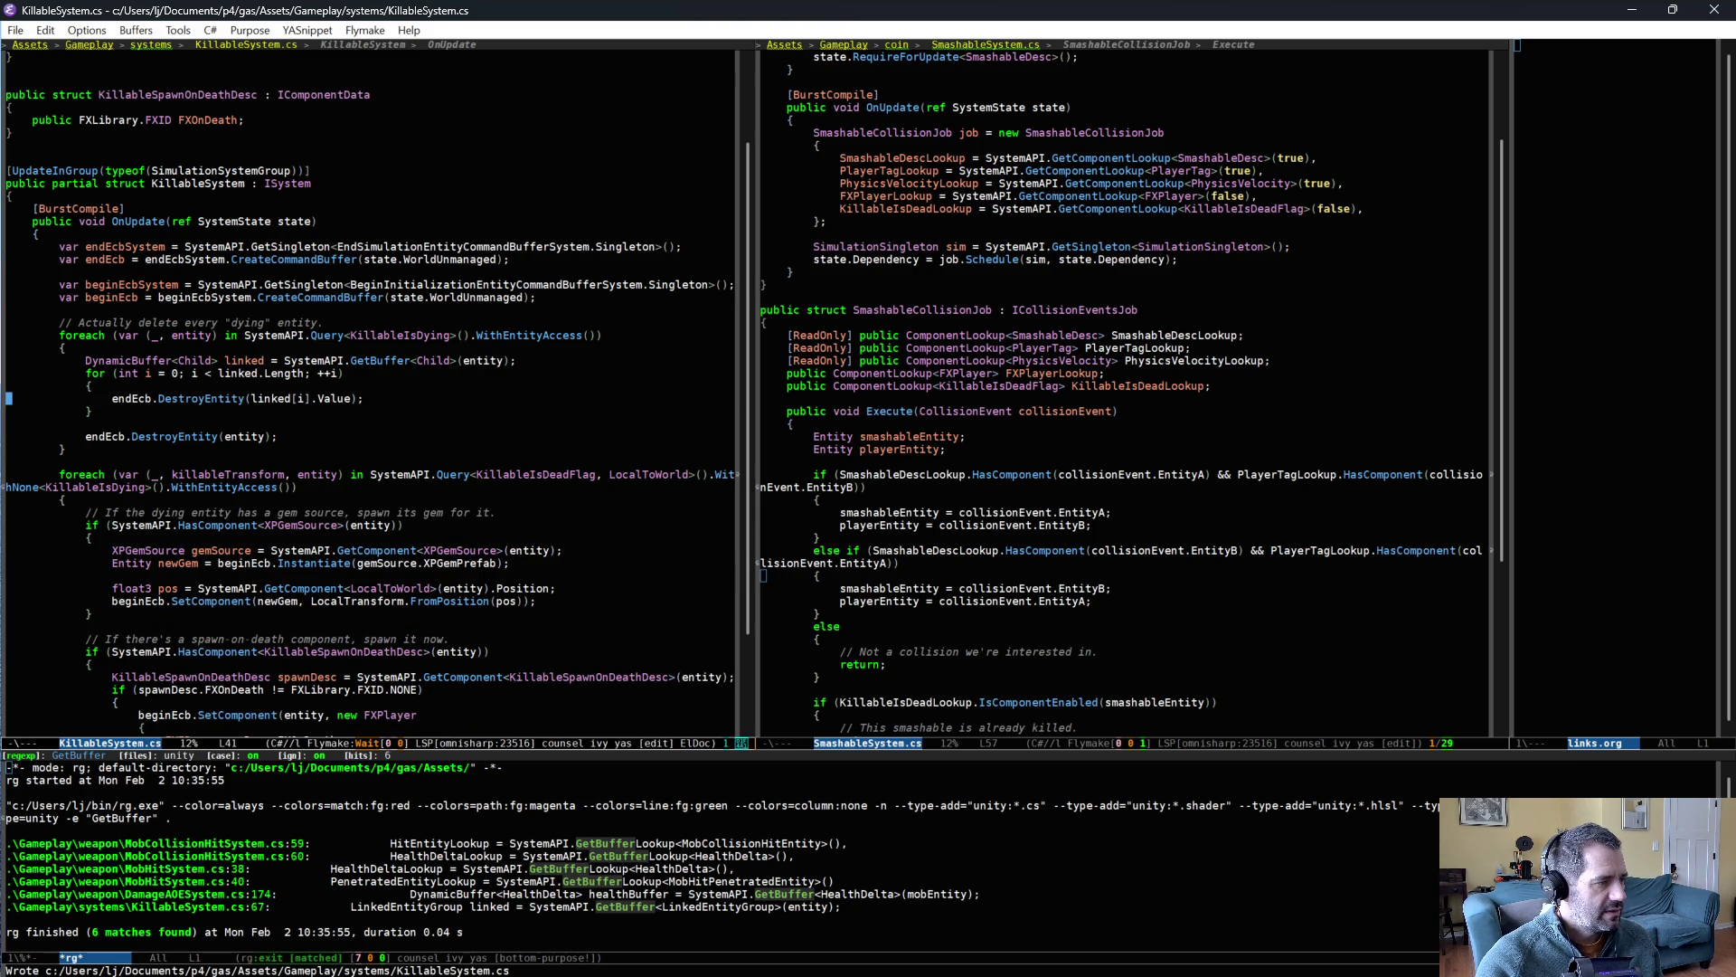
- Rename every occurrence of the variable linked to child, then switch to Unity
key(ctrl+semicolon)
key(alt+d)
text(child;)
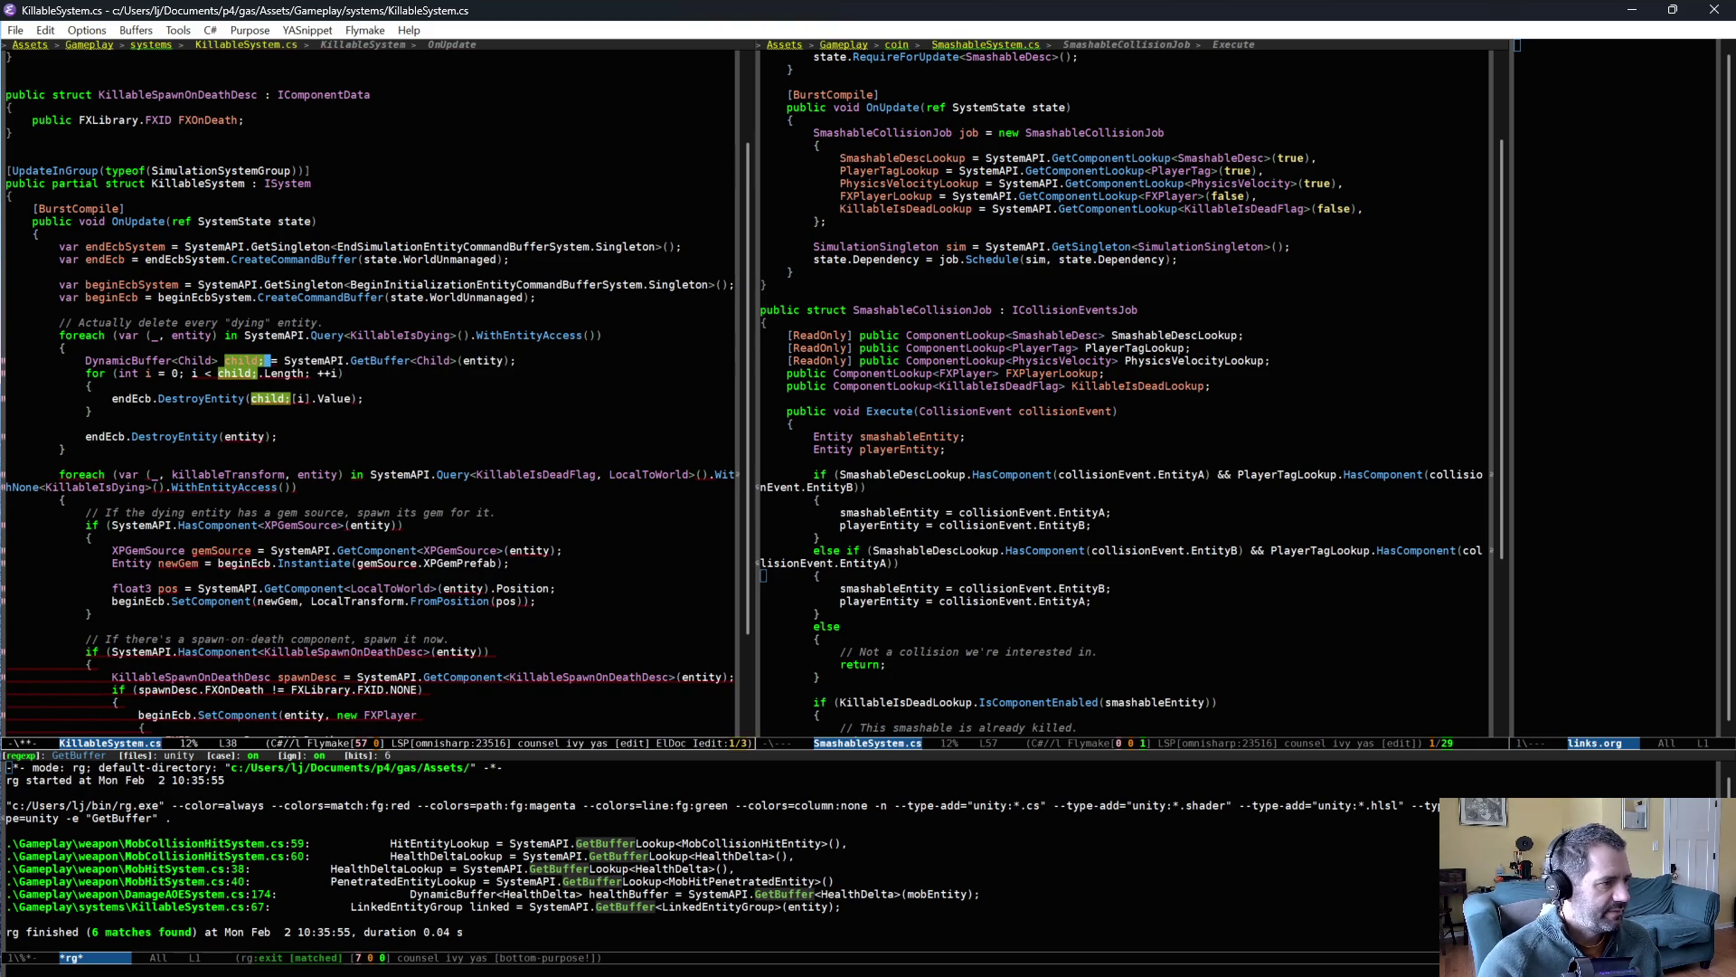
key(ctrl+semicolon)
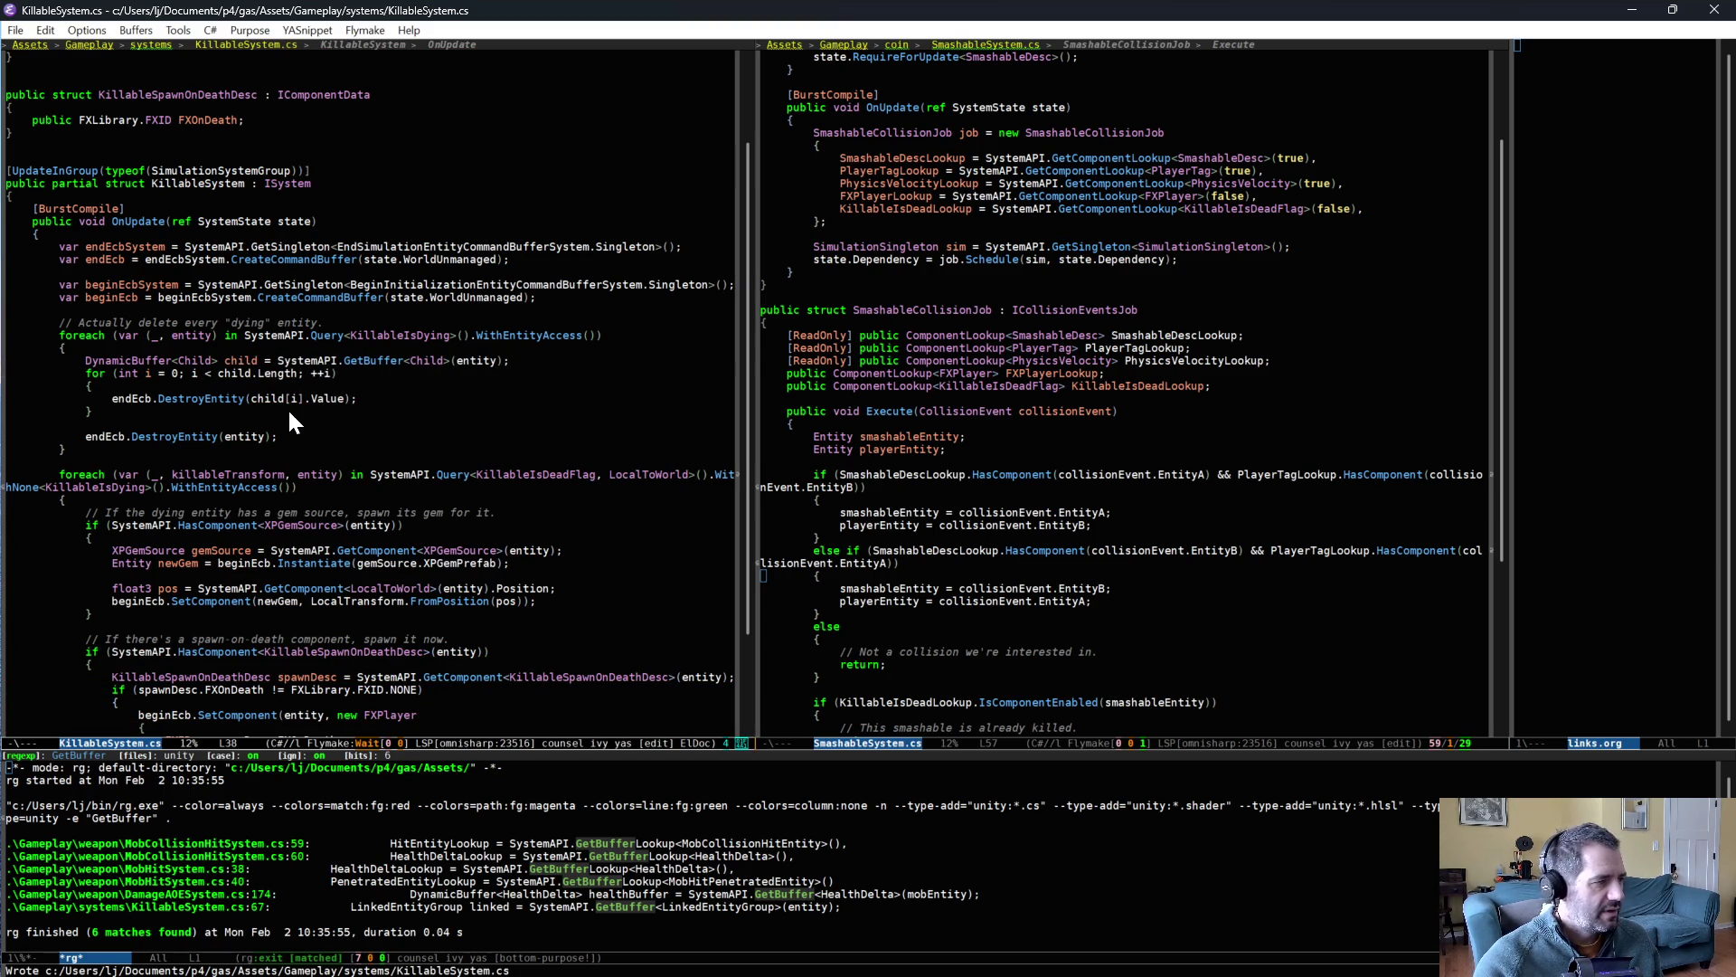
click(287, 409)
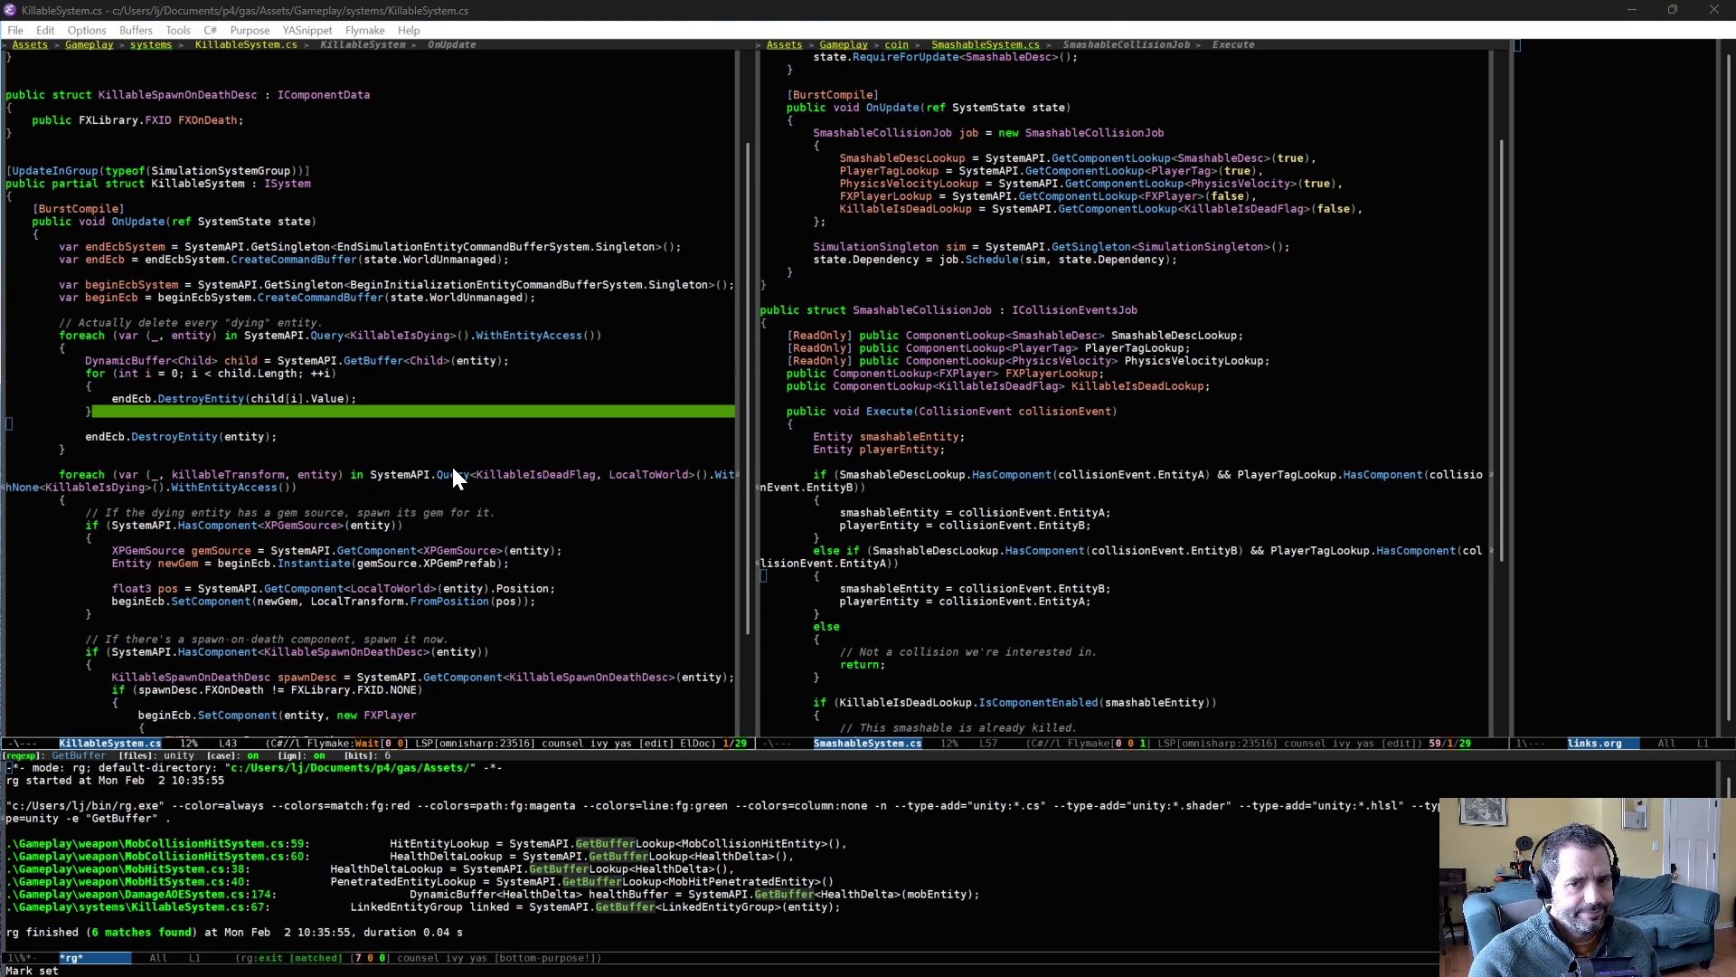
key(alt+Tab)
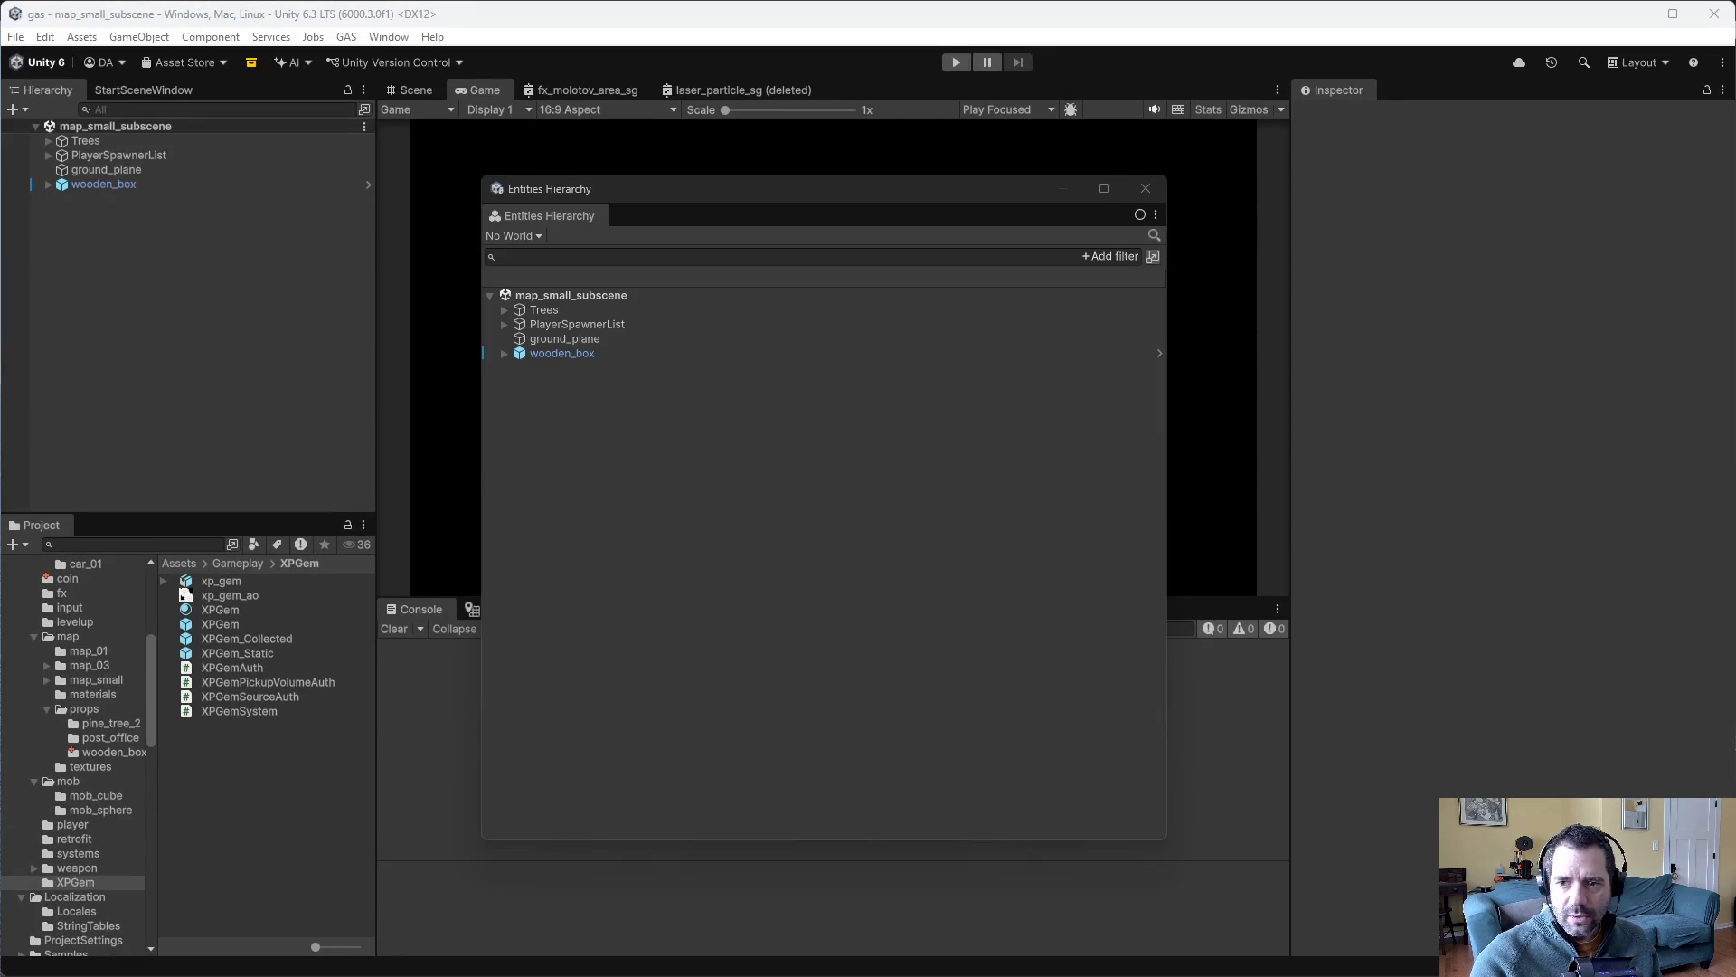
- Close the Entities Hierarchy, play-test by driving the car forward, then stop play
click(1146, 188)
click(955, 61)
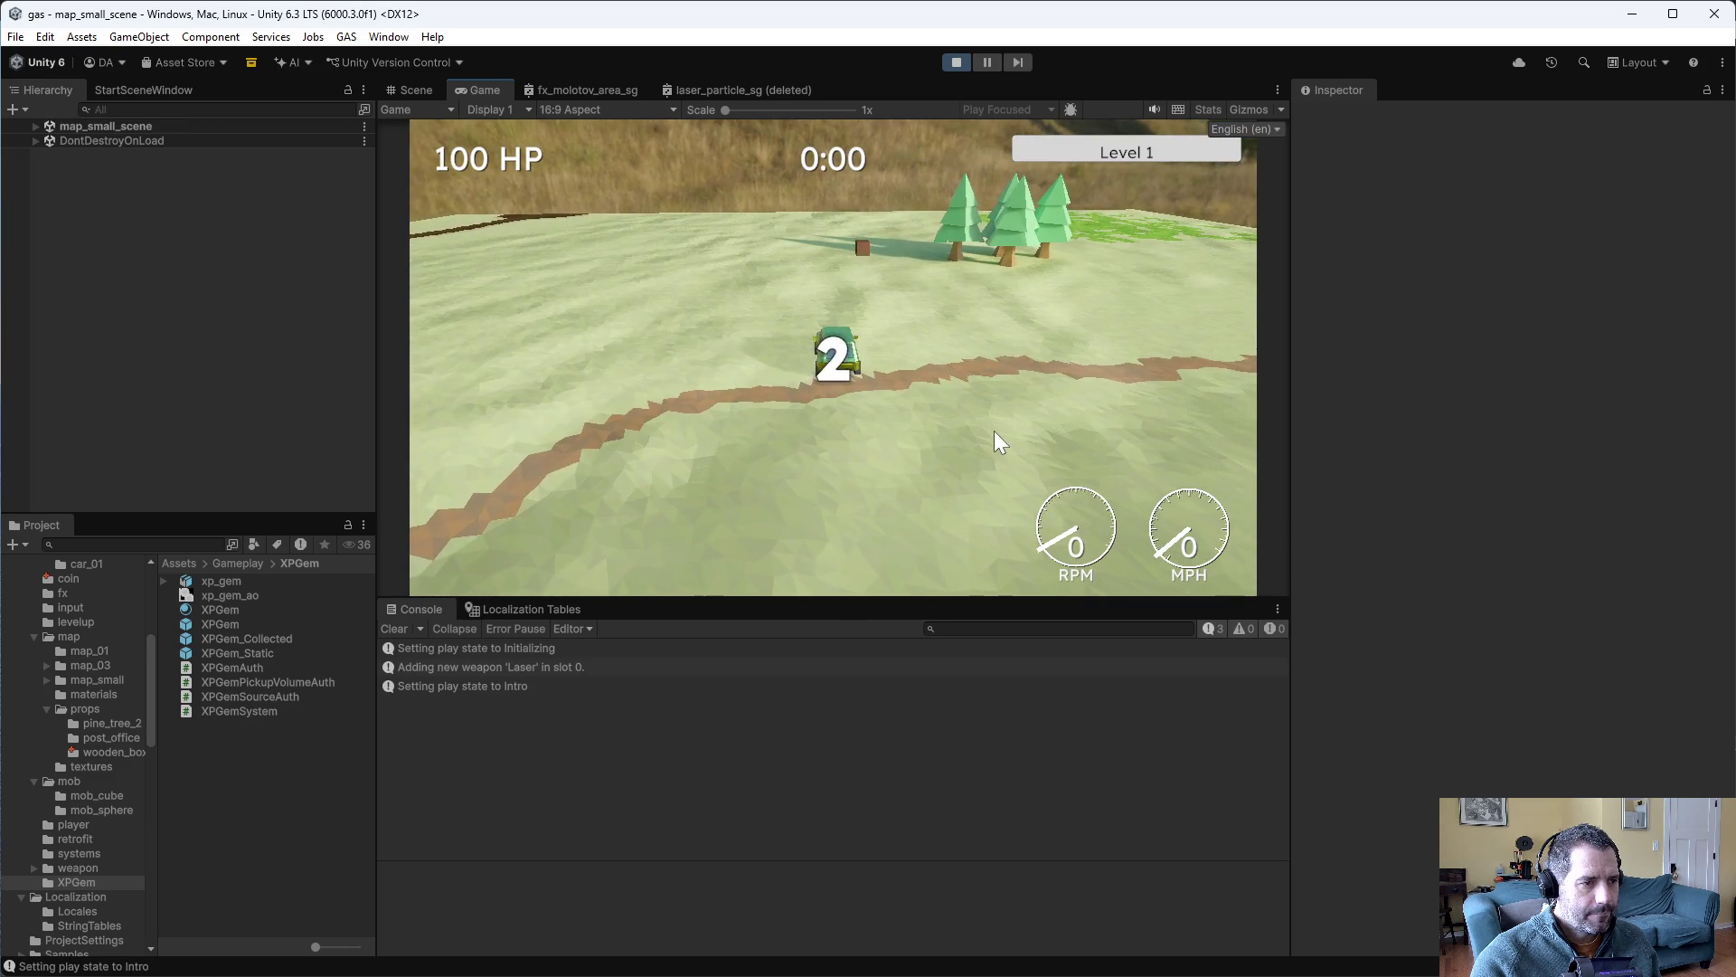
key(w)
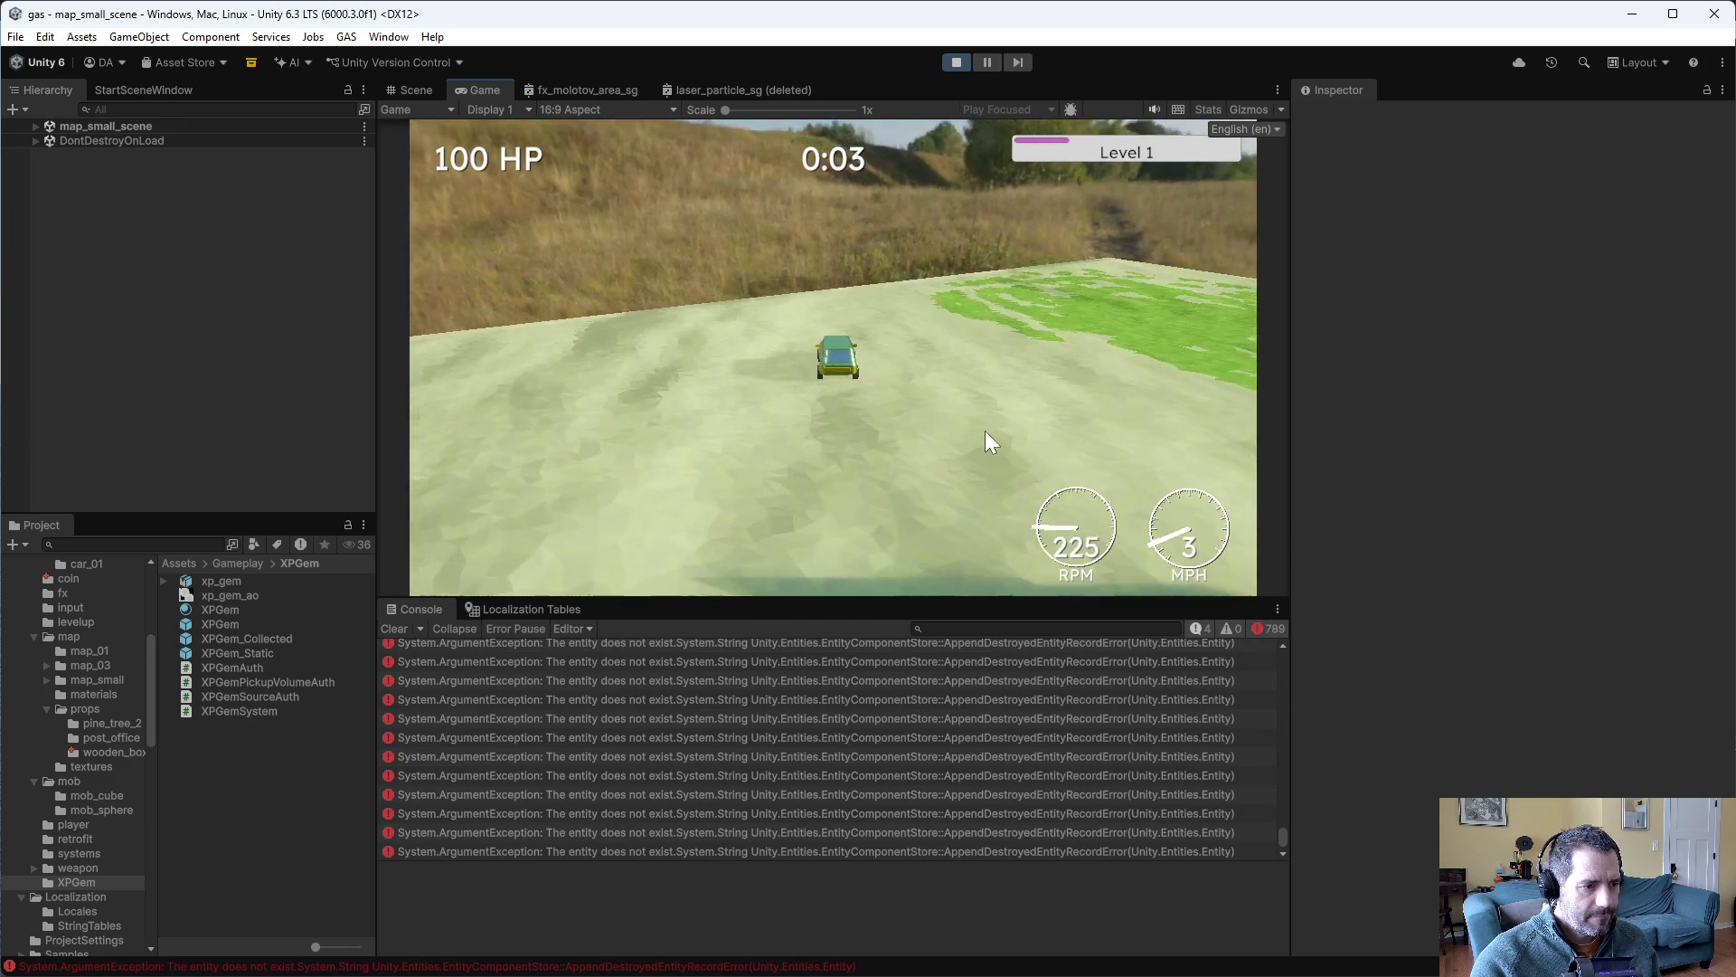
click(866, 664)
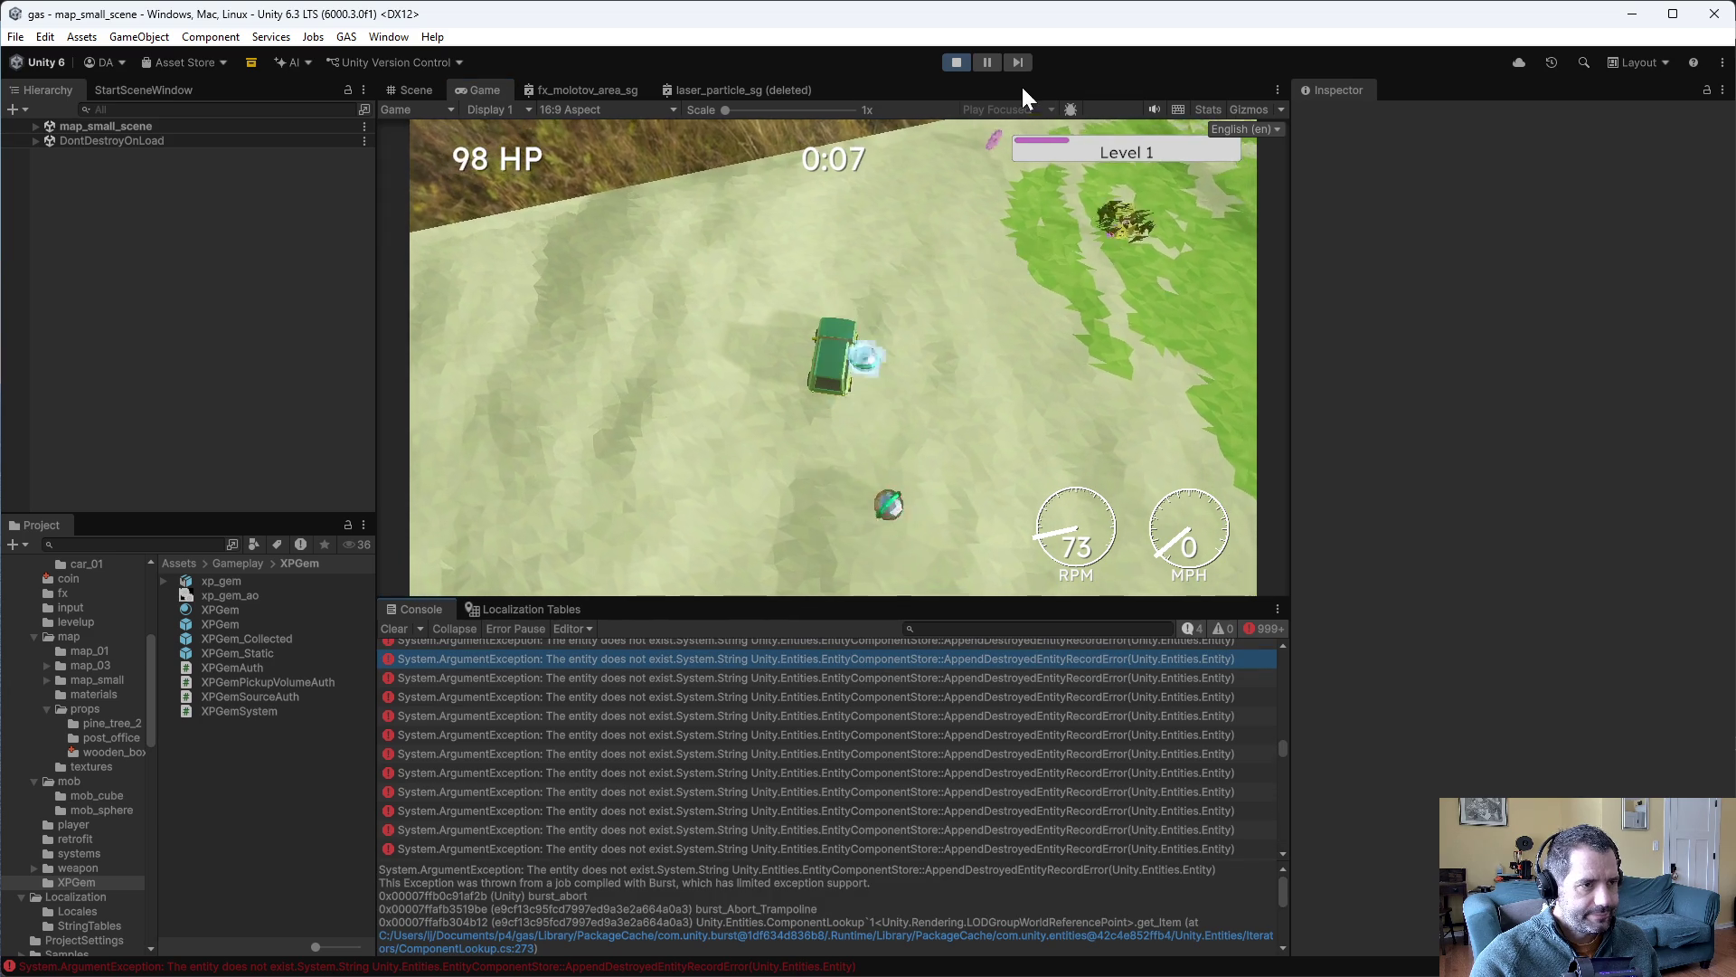
click(955, 63)
- Read the 'entity does not exist' and AppendDestroyedEntityRecordError stack traces, then return to Emacs
drag(1281, 720, 1299, 642)
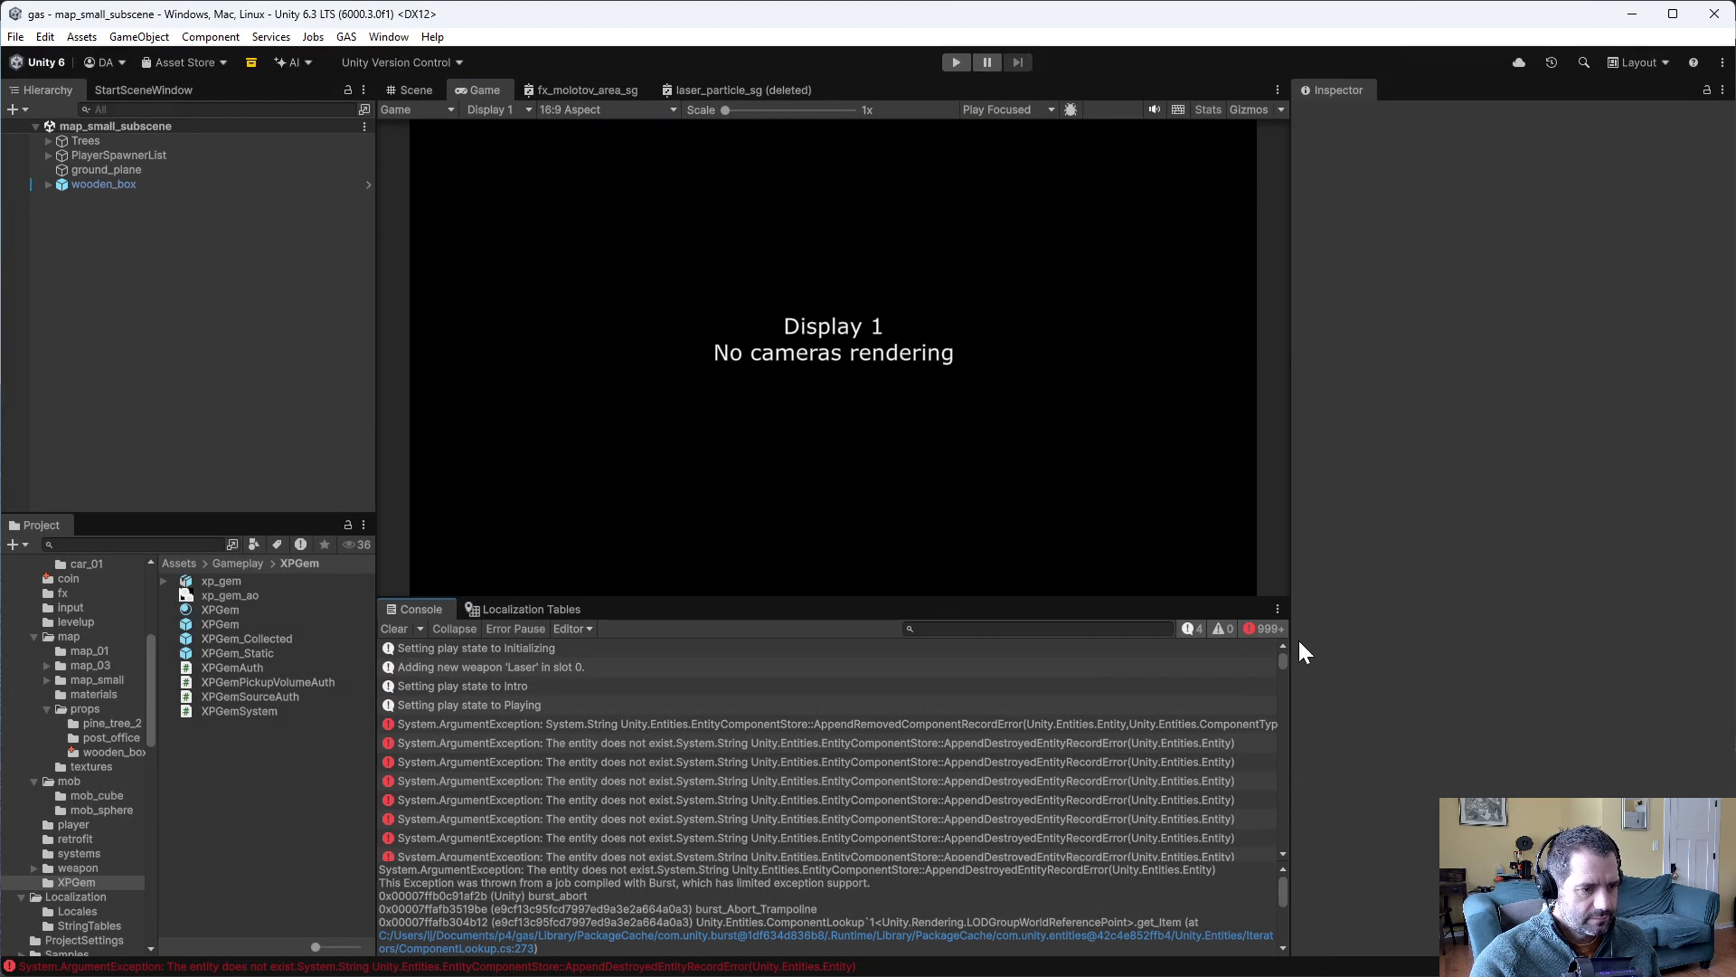
click(1131, 723)
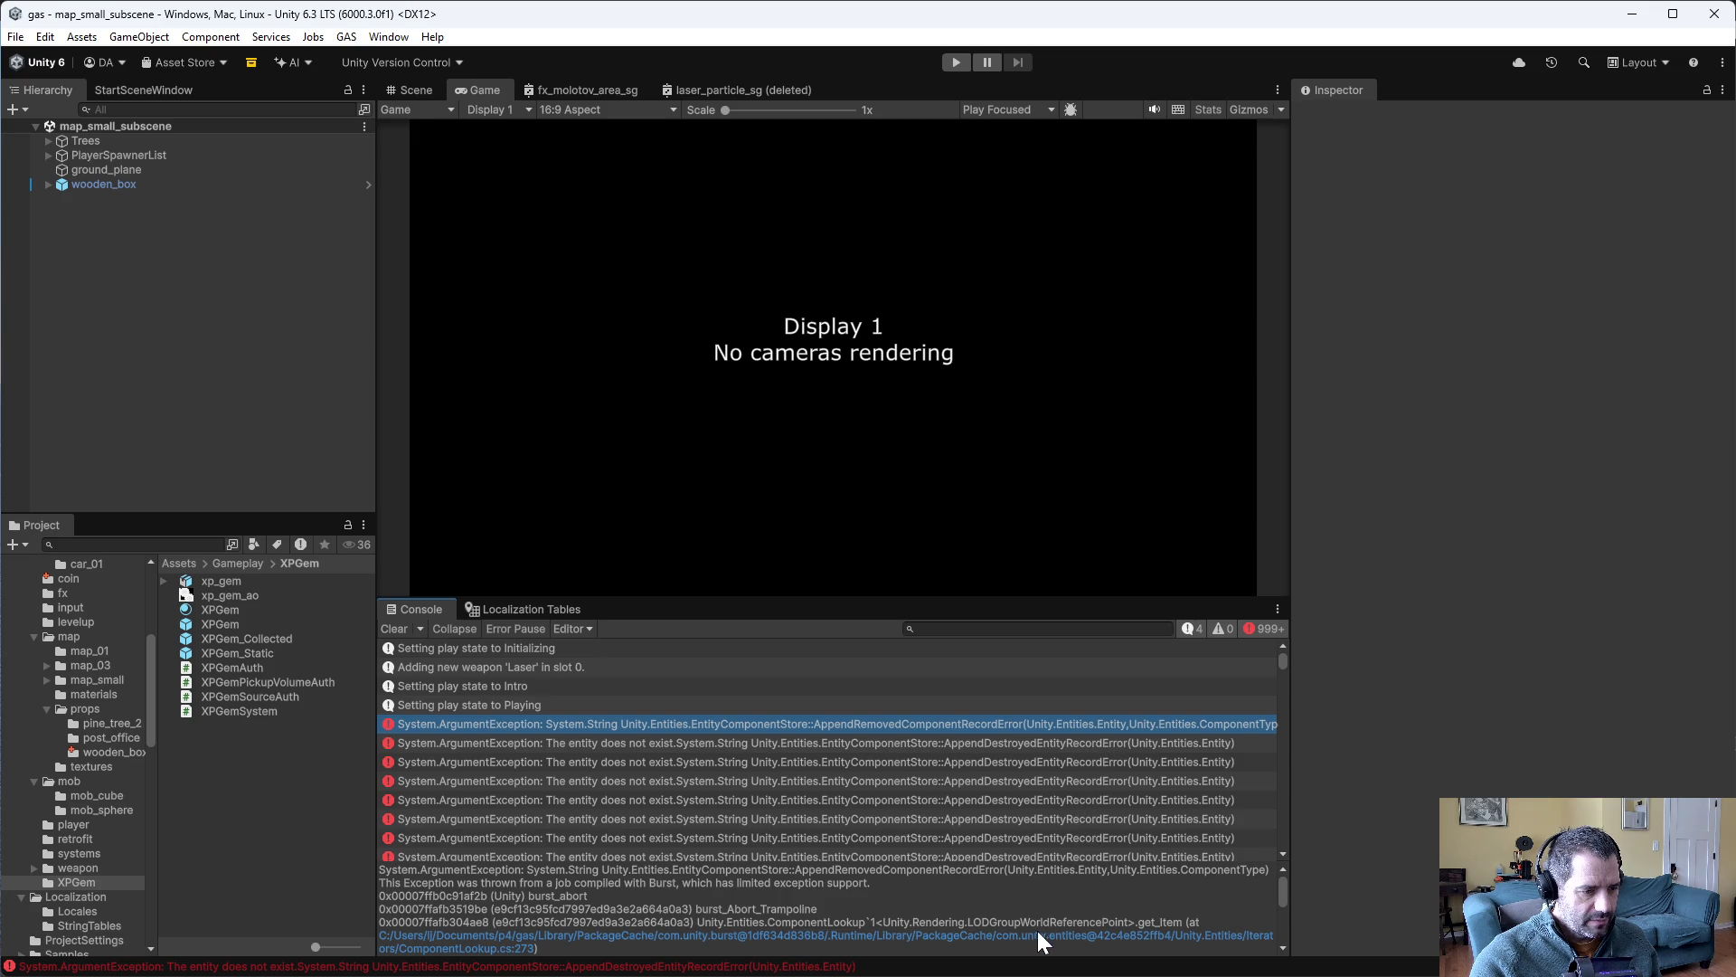
click(1064, 745)
click(1066, 762)
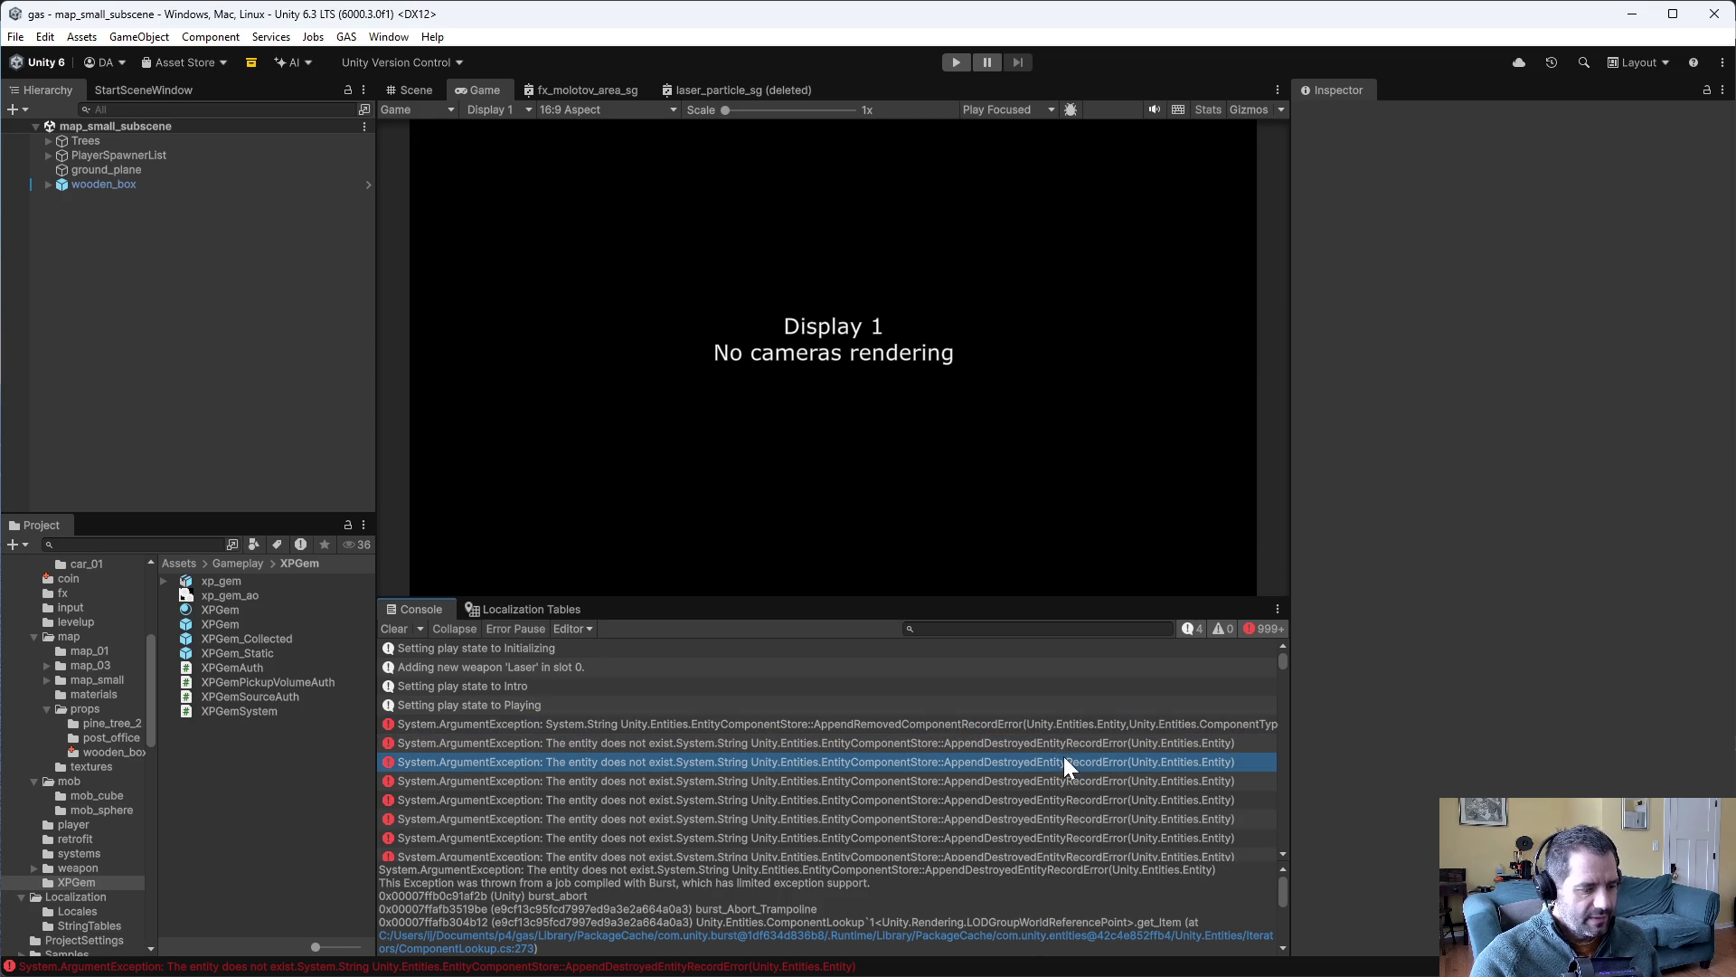
key(alt+Tab)
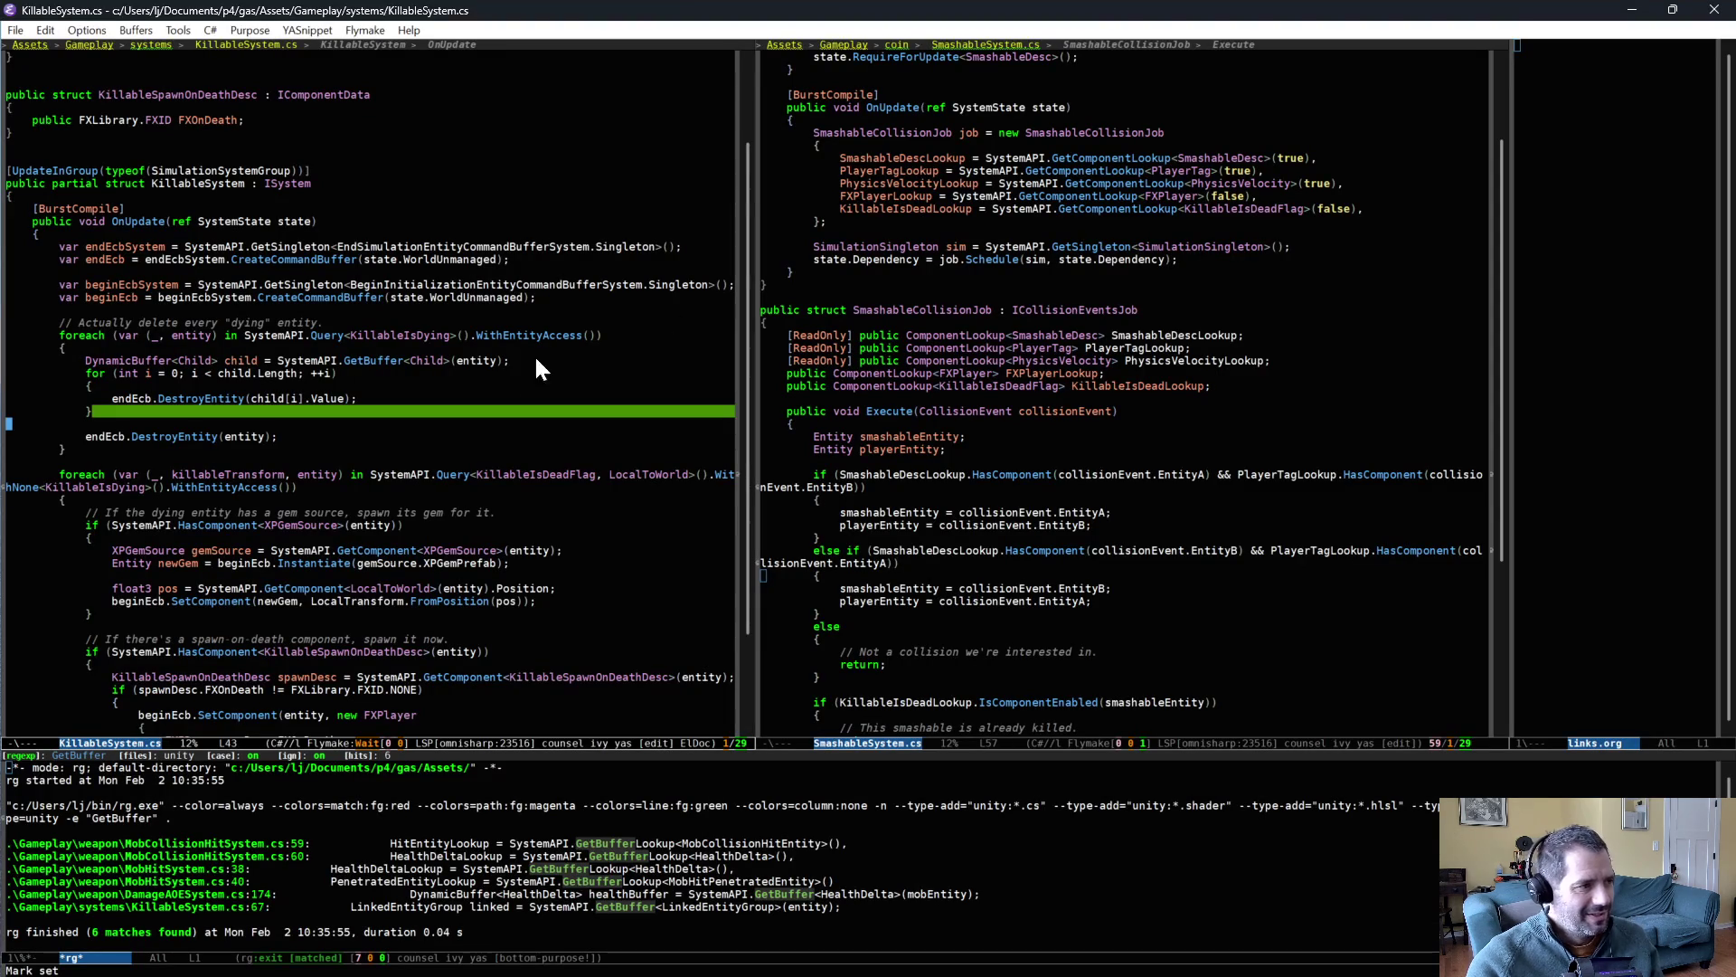
- Add an empty public void delete_all_children(Entity iEntity) method at the top of KillableSystem
click(540, 344)
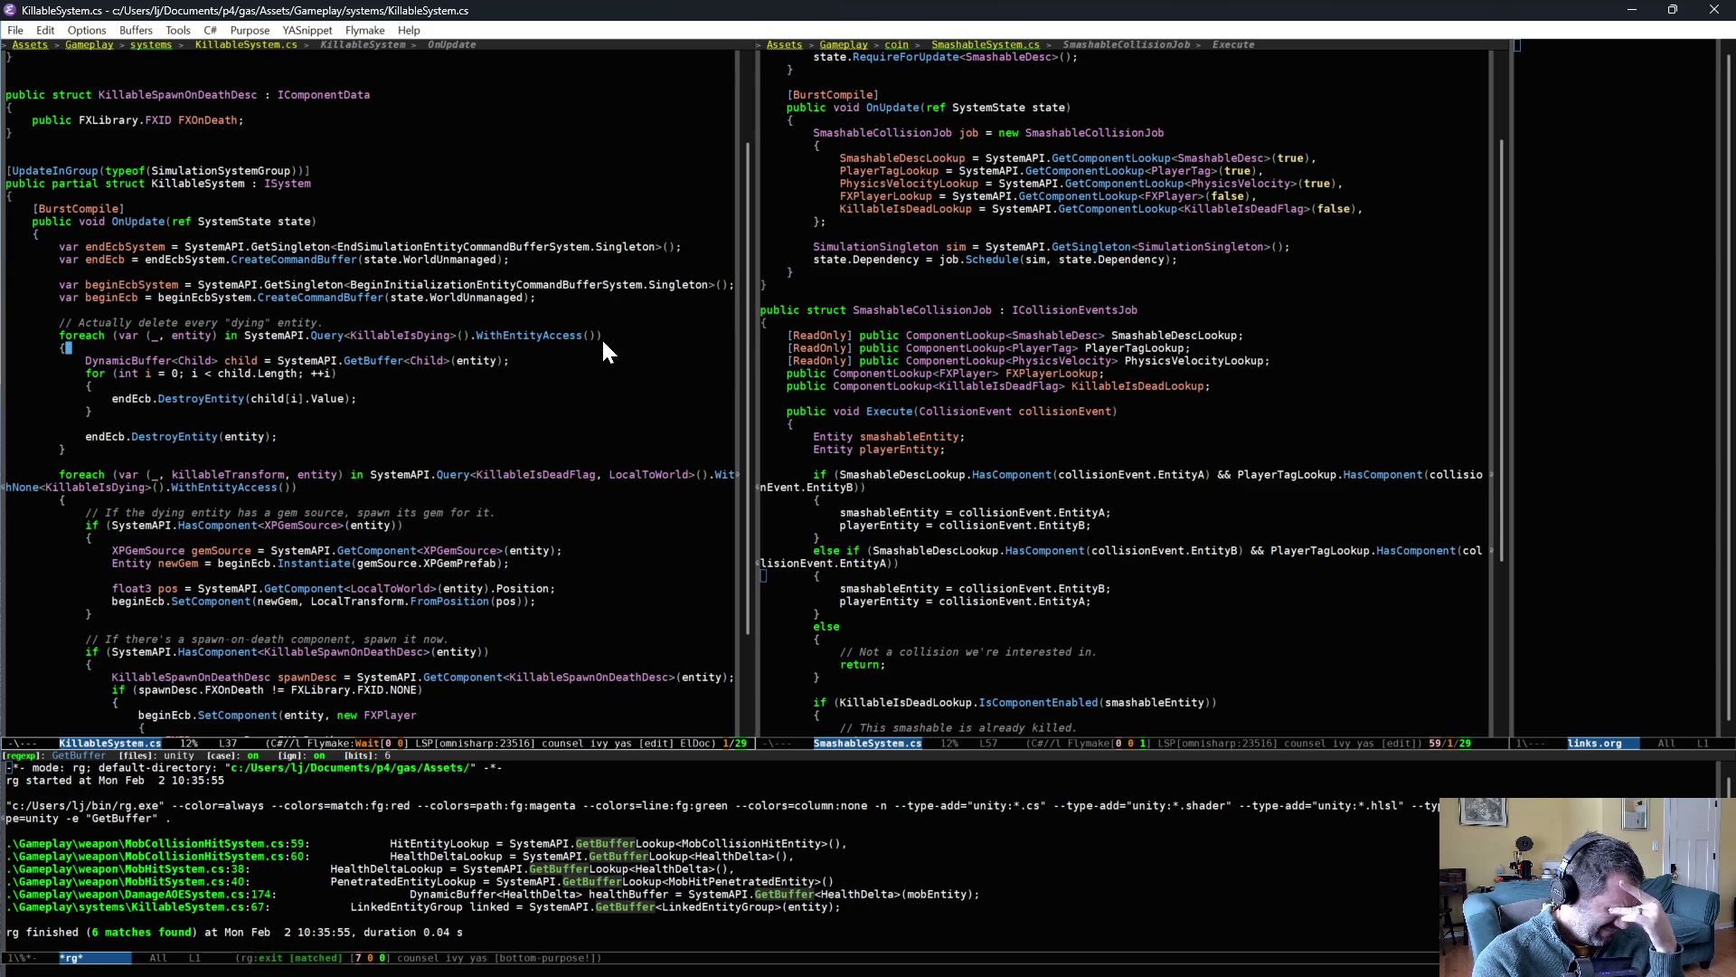
click(393, 206)
key(Up)
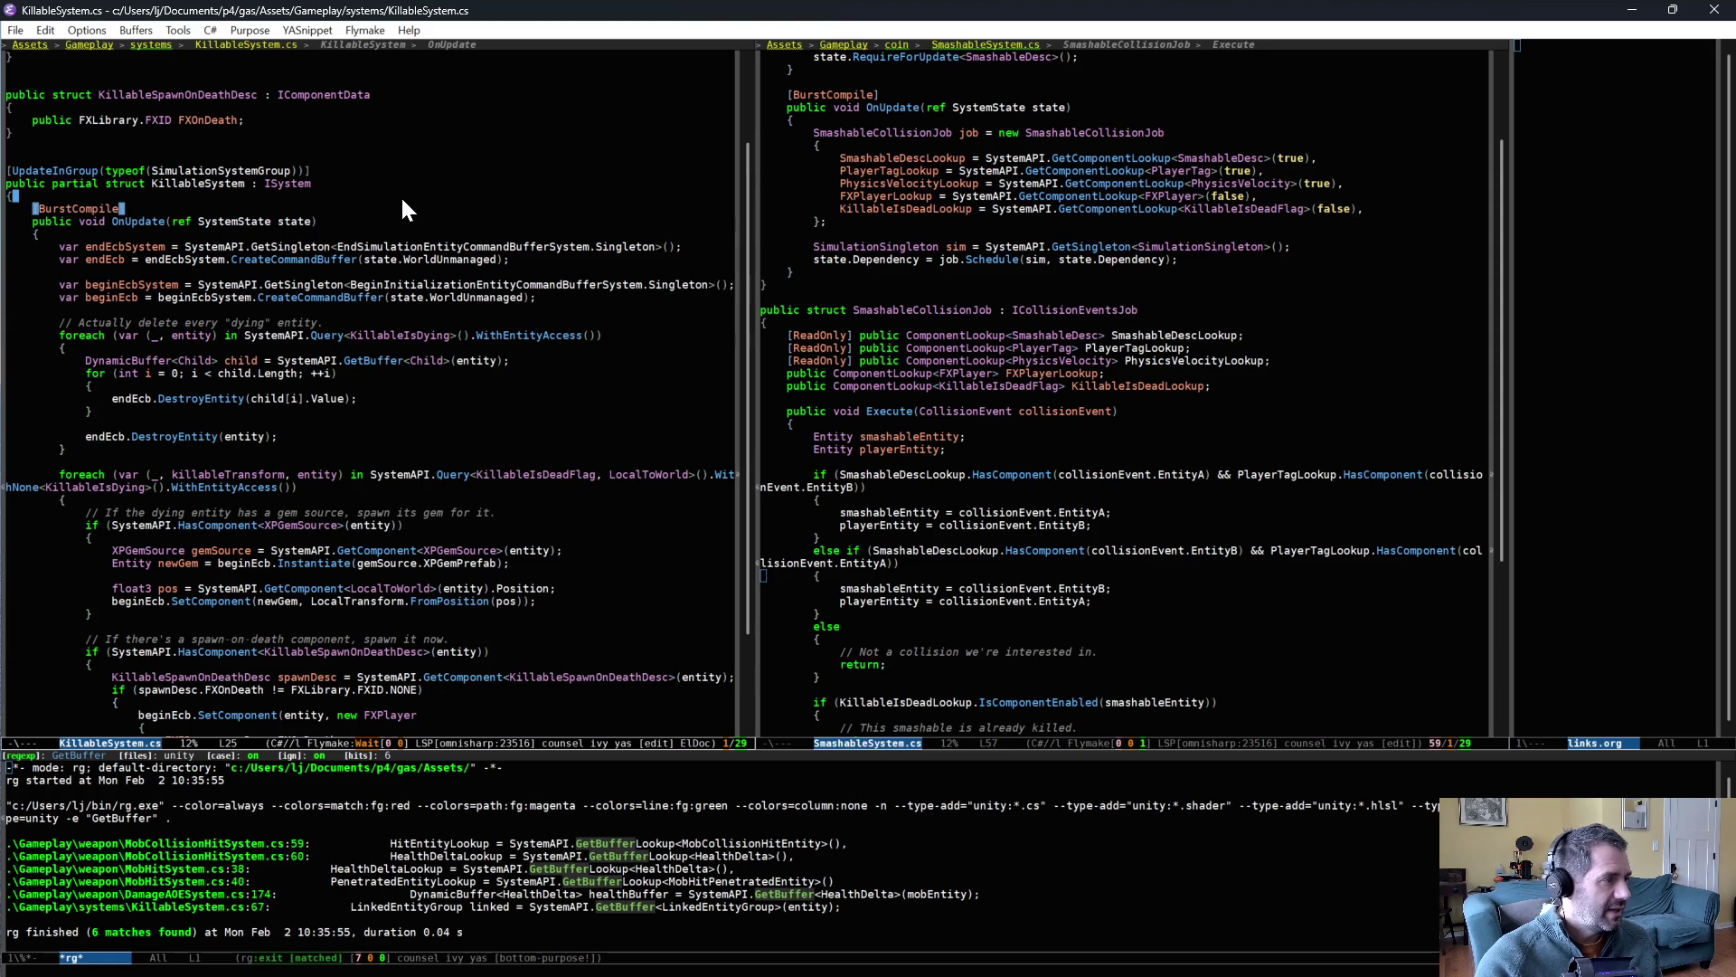
key(Return)
key(ctrl+o)
key(Tab)
text(public void)
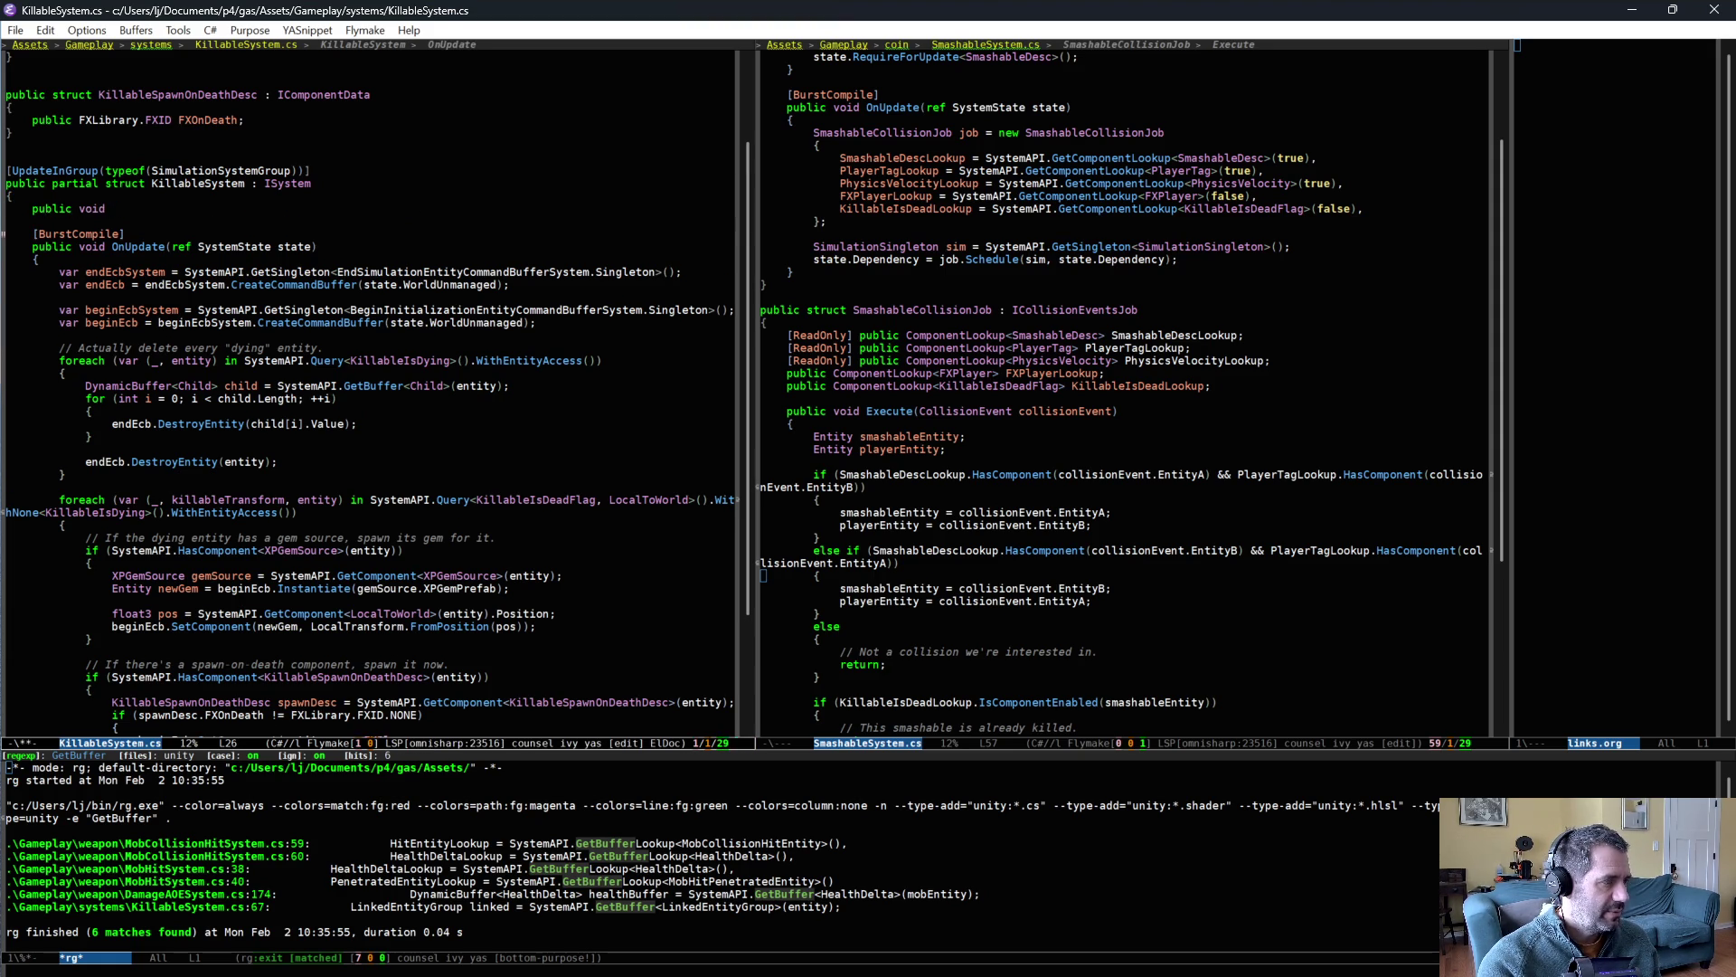
text( delete)
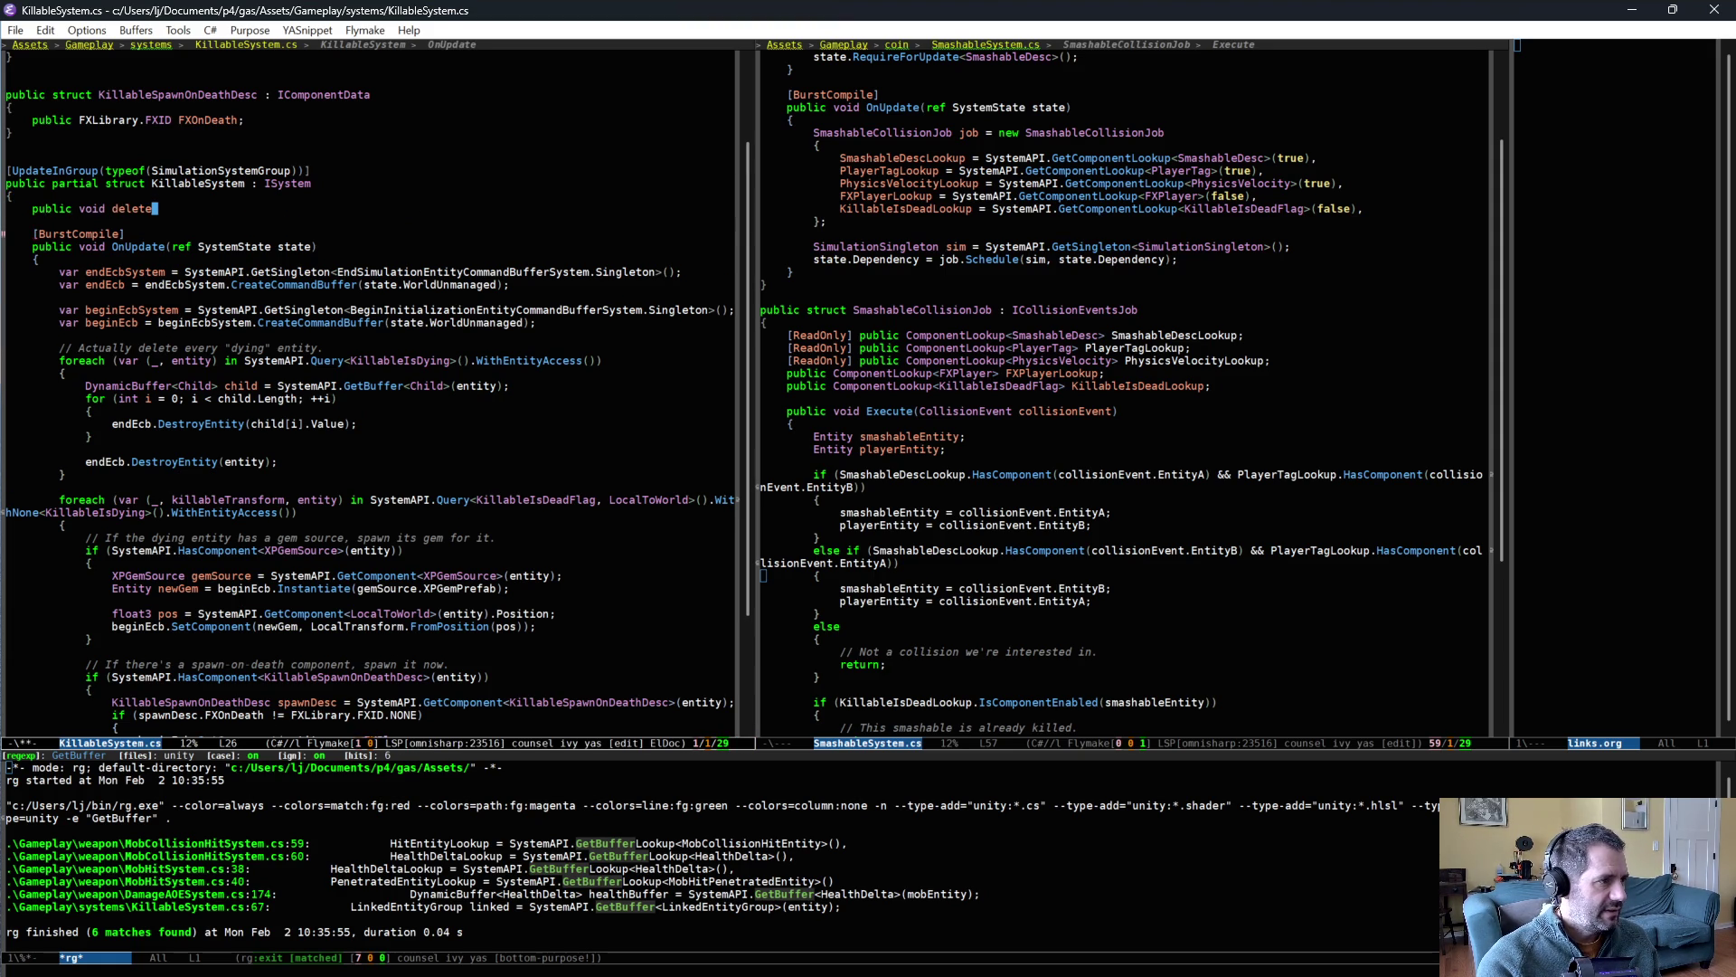
text(_chll_children())
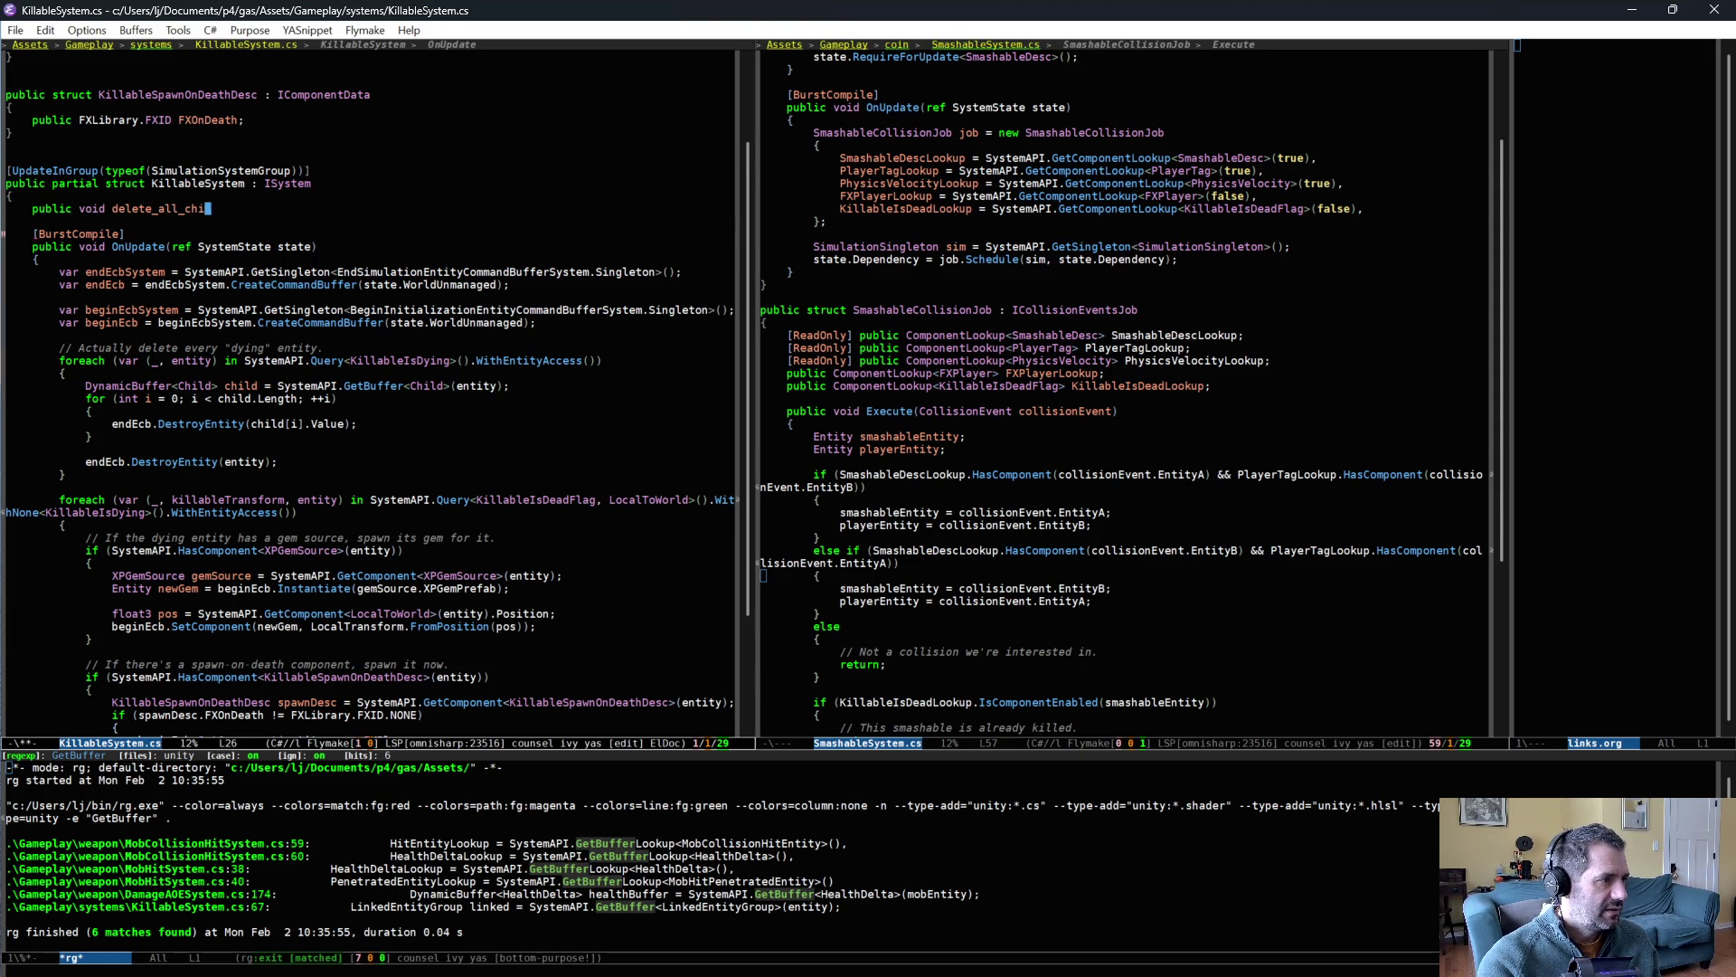
key(Left)
text(Entity iEntity)
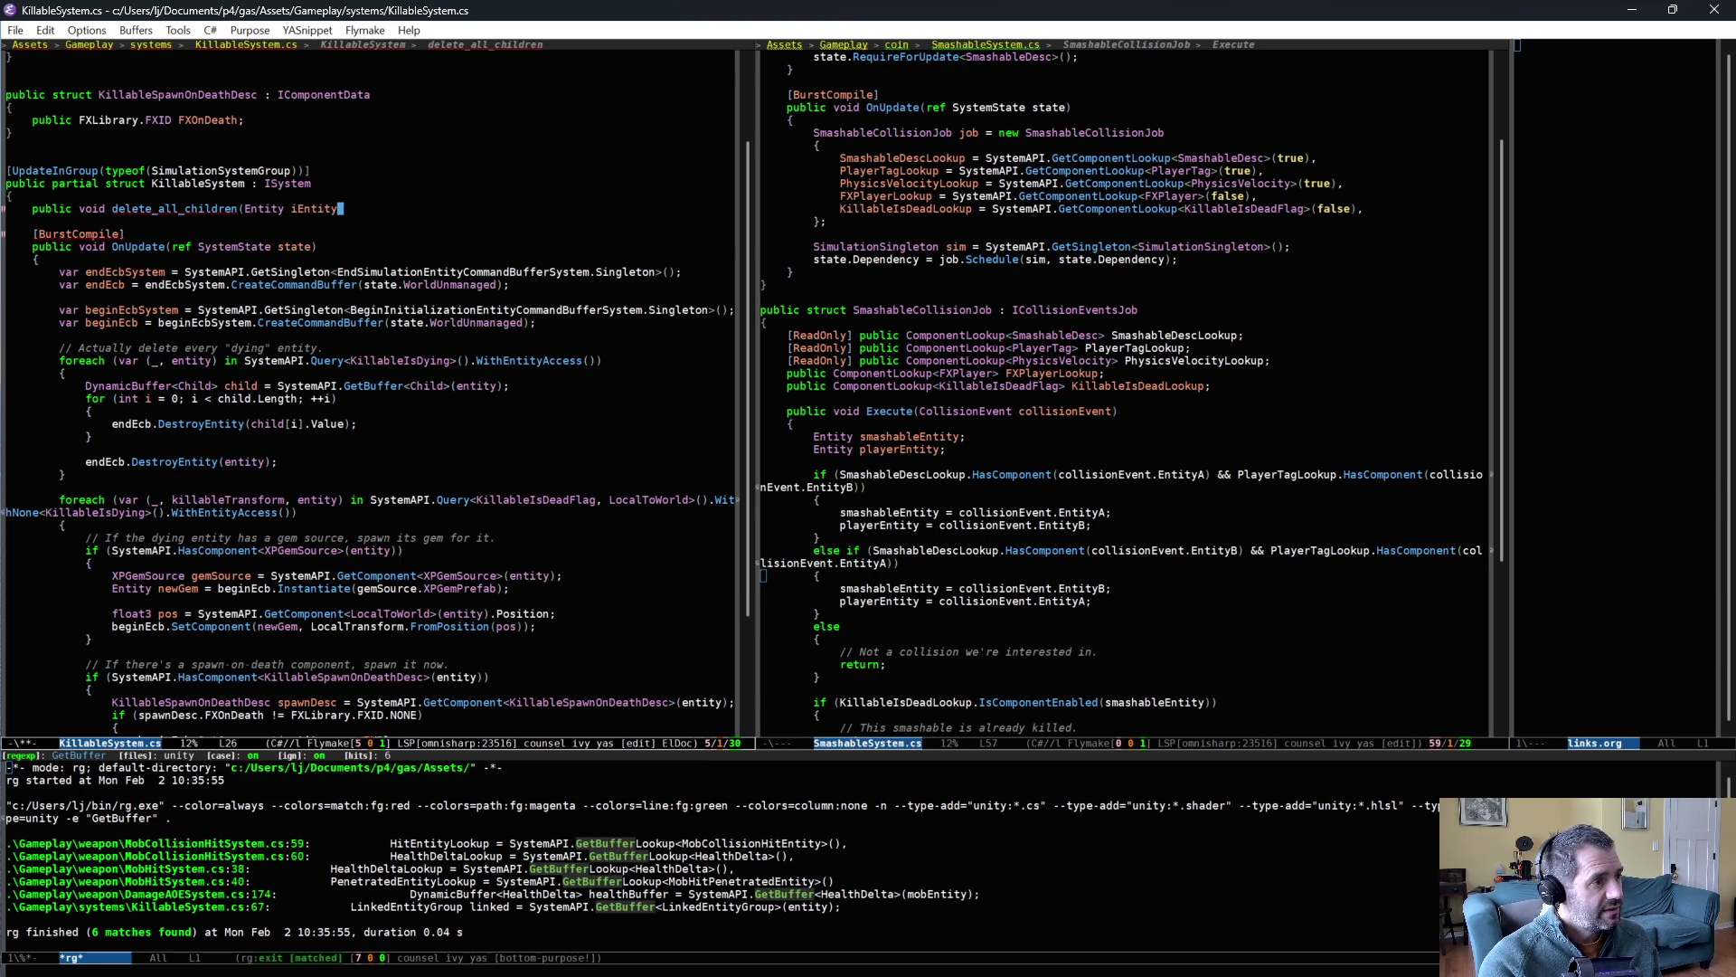
key(End)
key(Return)
key(Return)
text({)
key(Down)
text(})
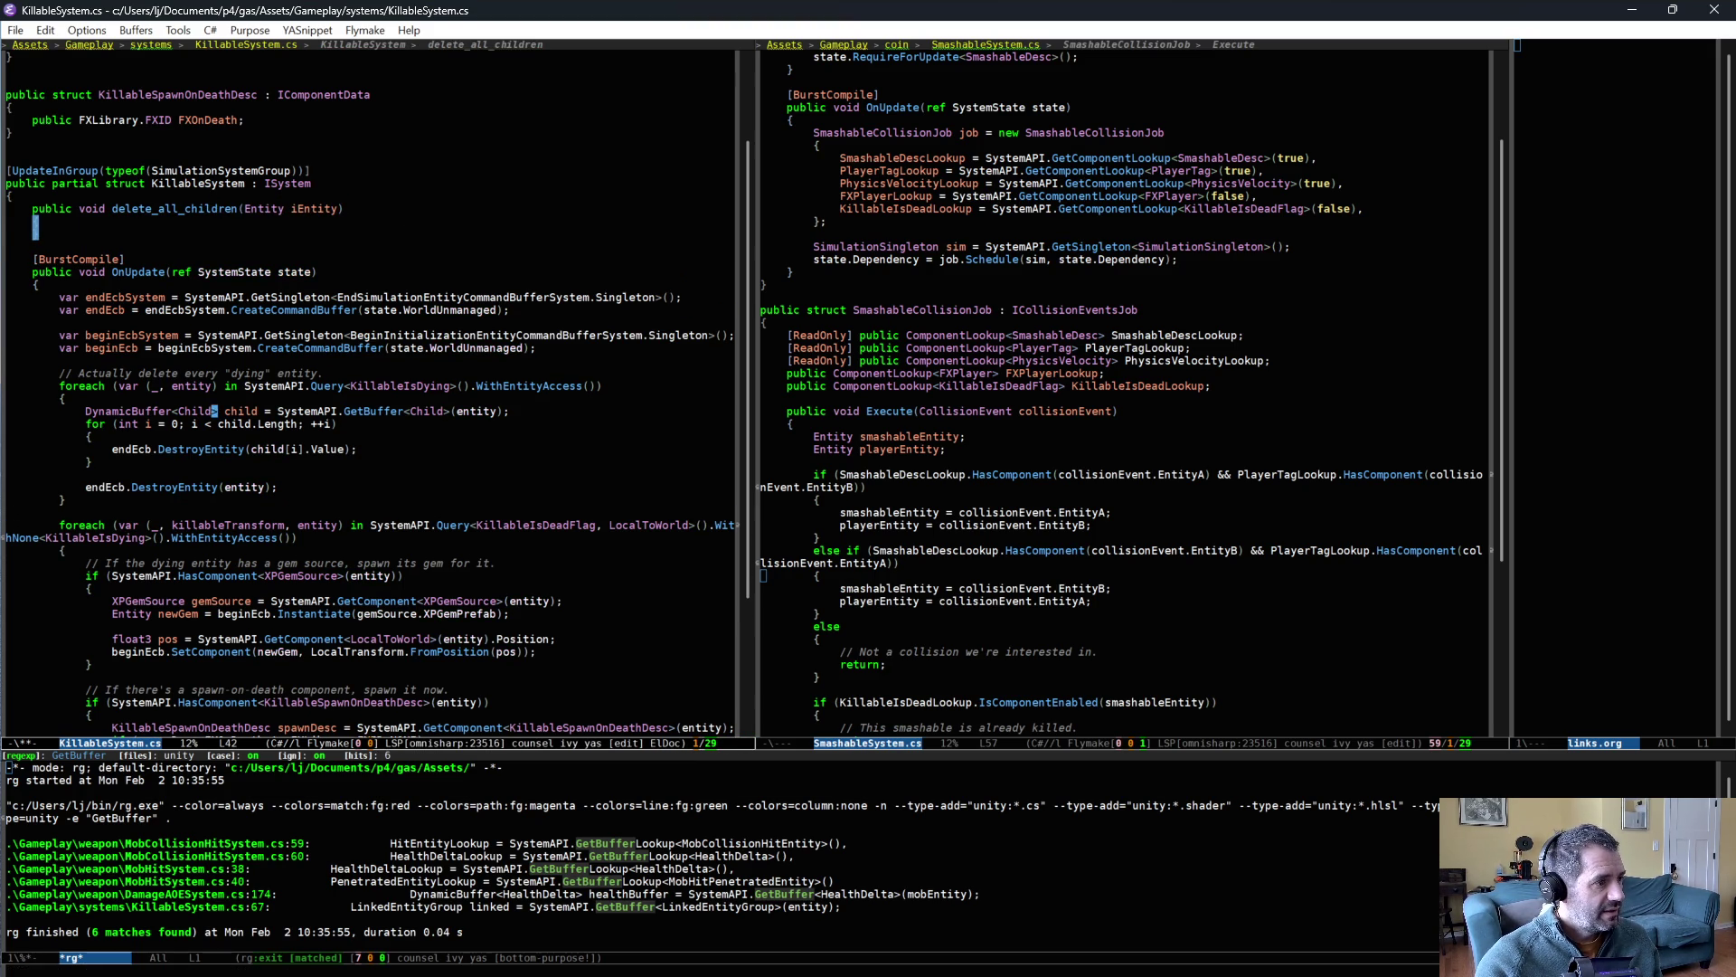
- Move the Child-buffer destroy loop into the delete_all_children body and re-indent it
drag(226, 411, 231, 457)
key(ctrl+w)
click(137, 226)
key(ctrl+a)
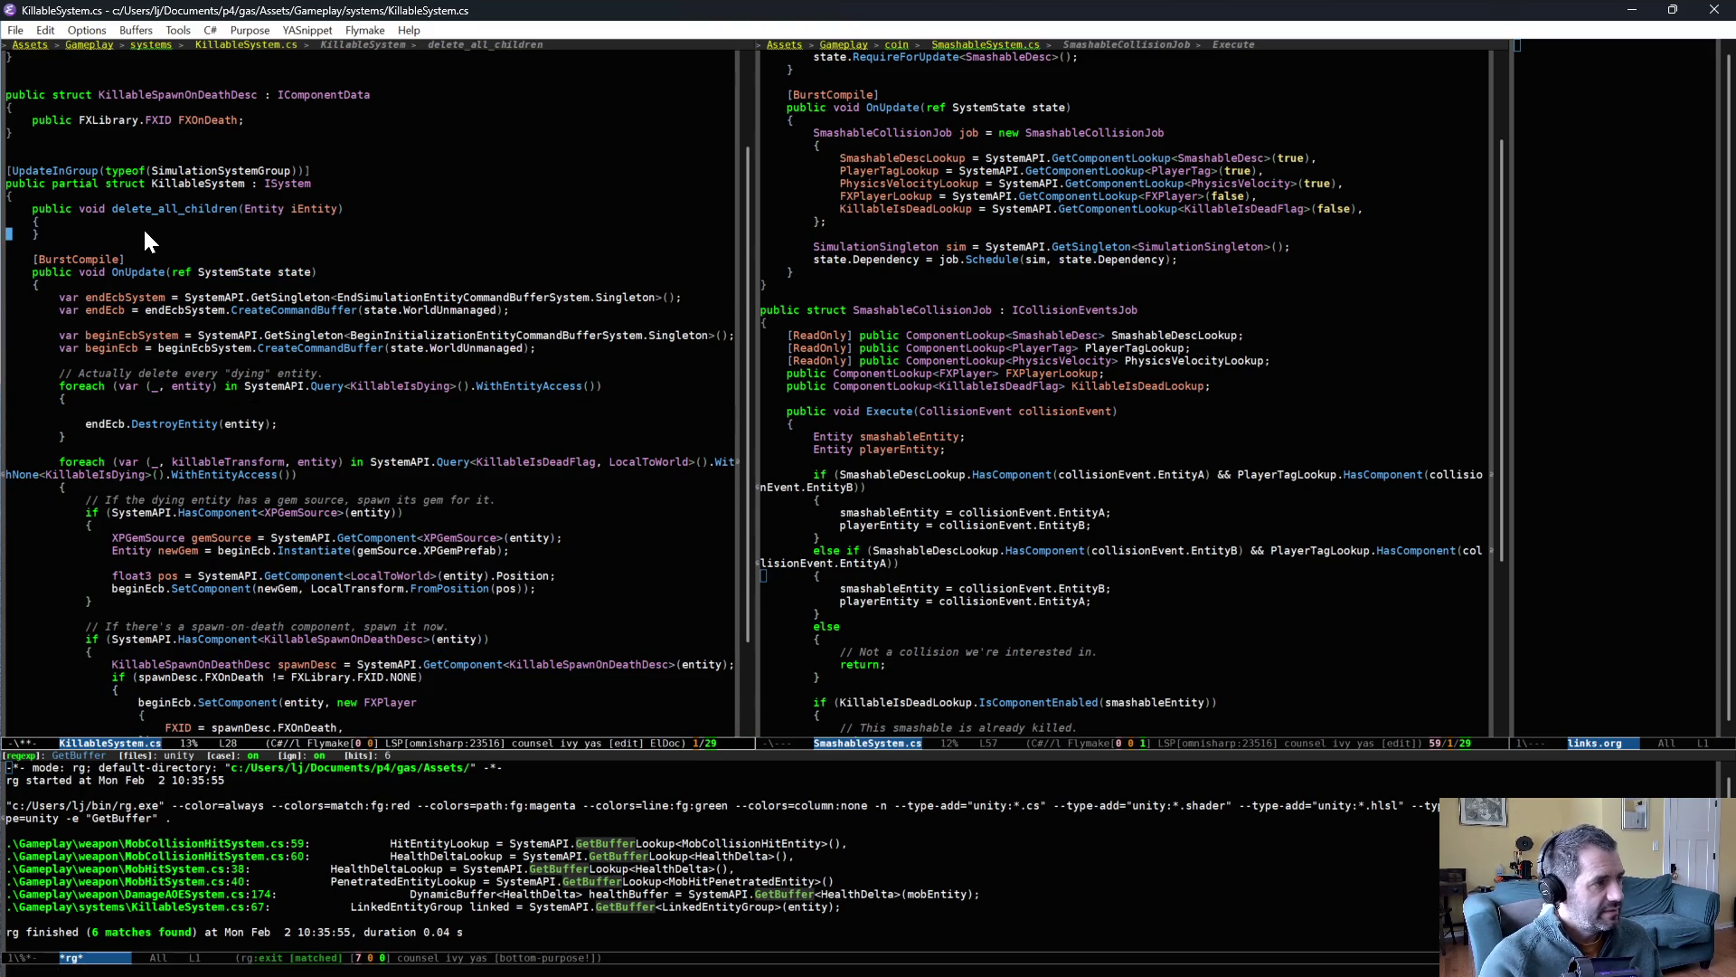
key(ctrl+y)
key(Up)
key(Up)
key(ctrl+alt+backslash)
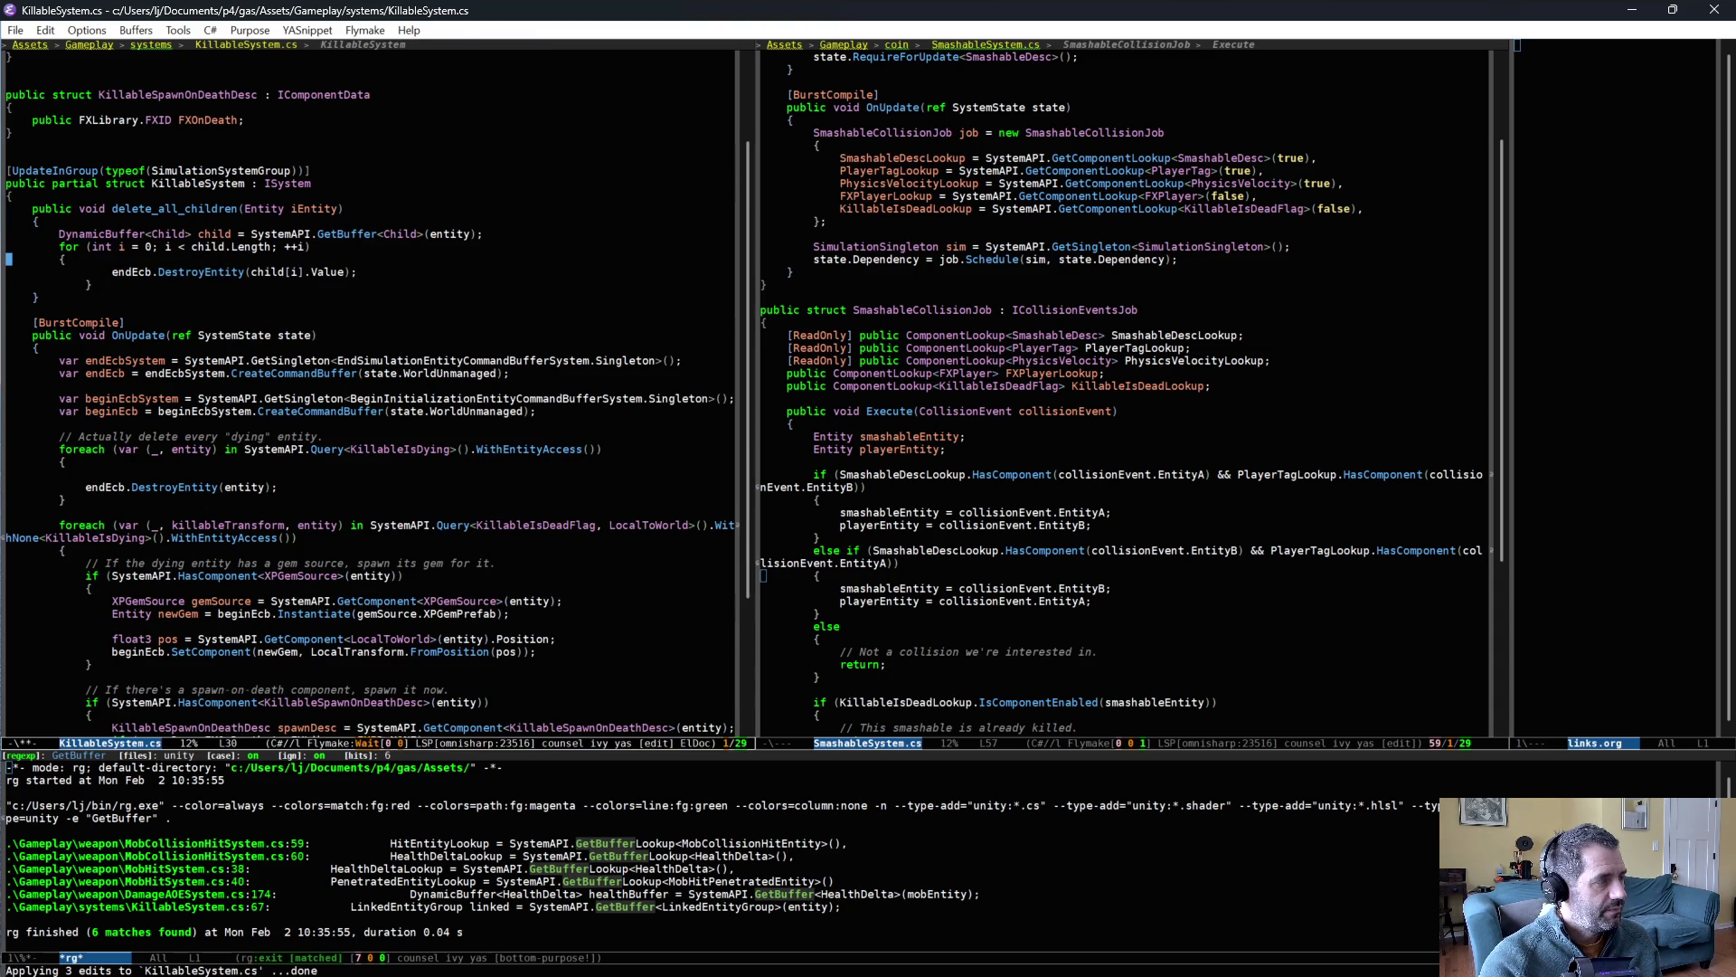
key(Tab)
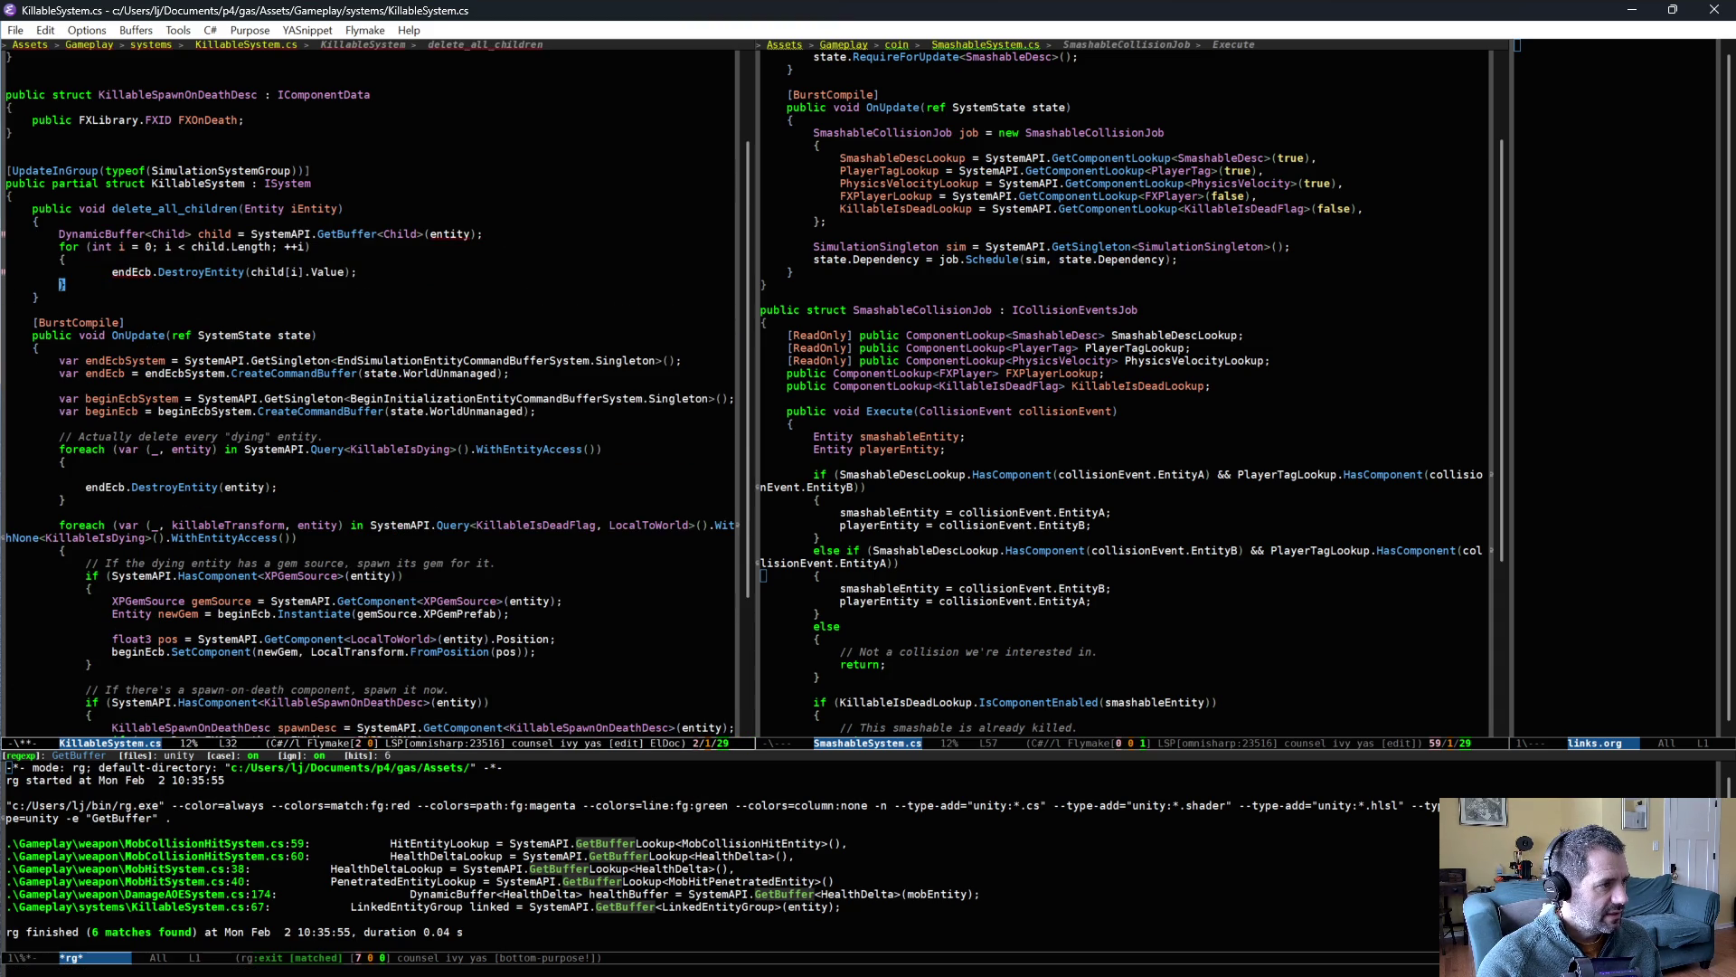
- Add an EntityCommandBuffer iECB parameter and destroy children through iECB.DestroyEntity
click(247, 209)
text(EntityC)
key(alt+slash)
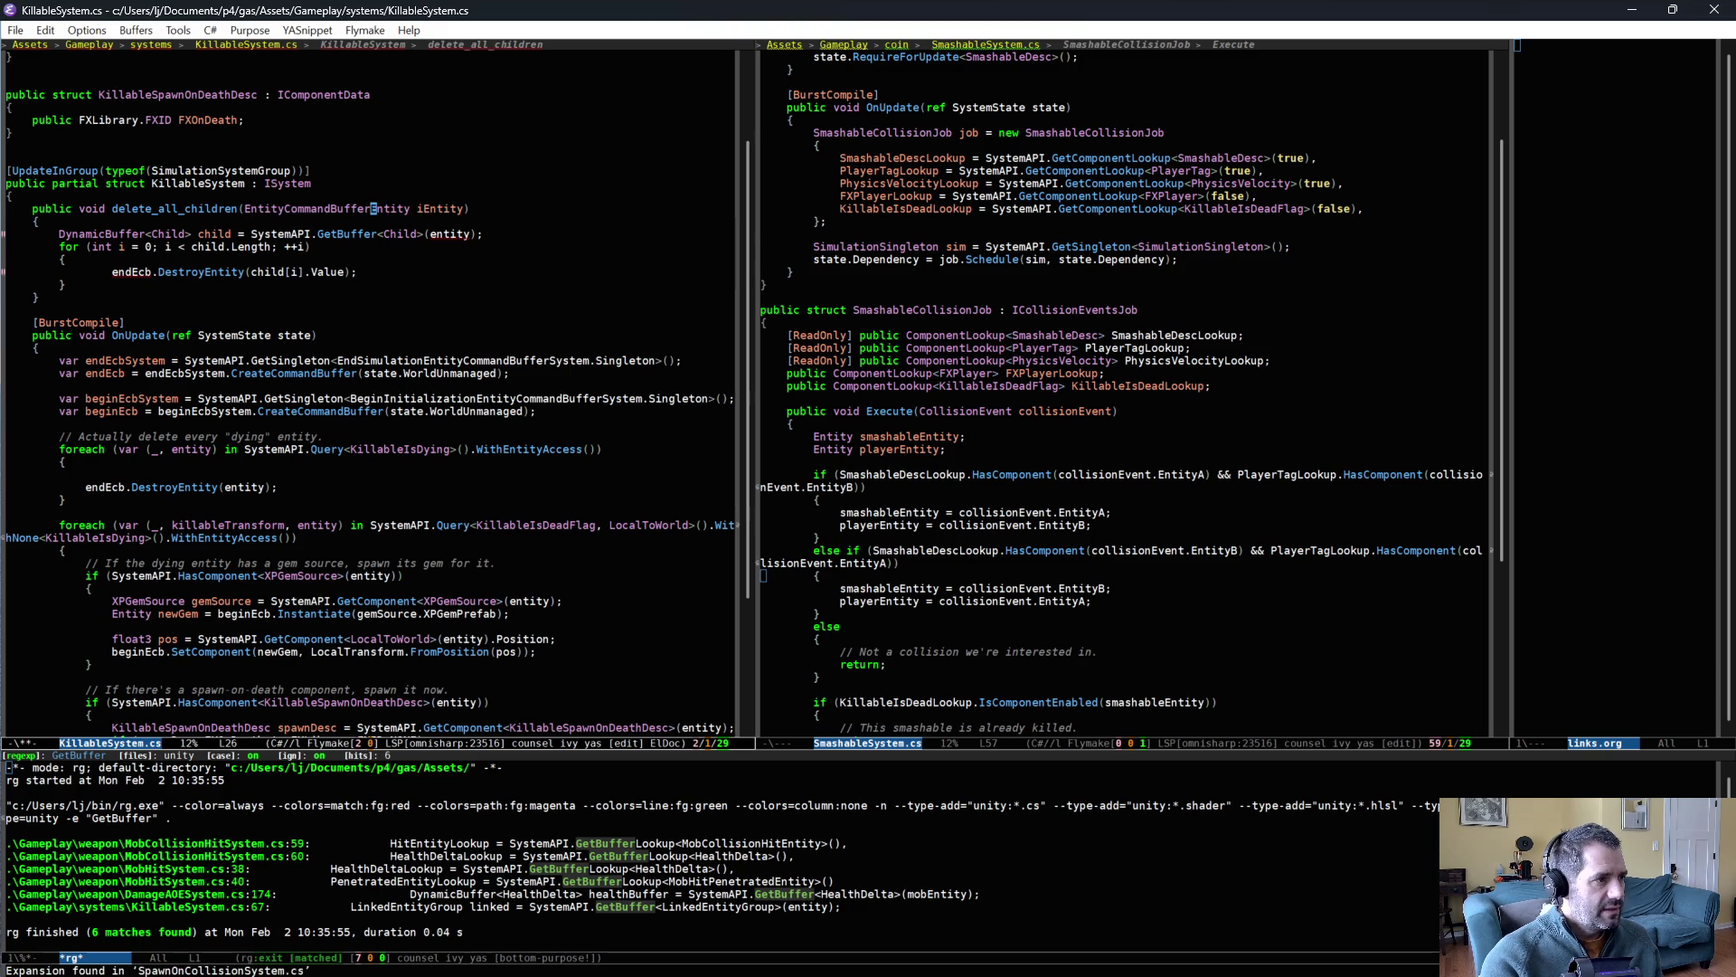
text(iECB,)
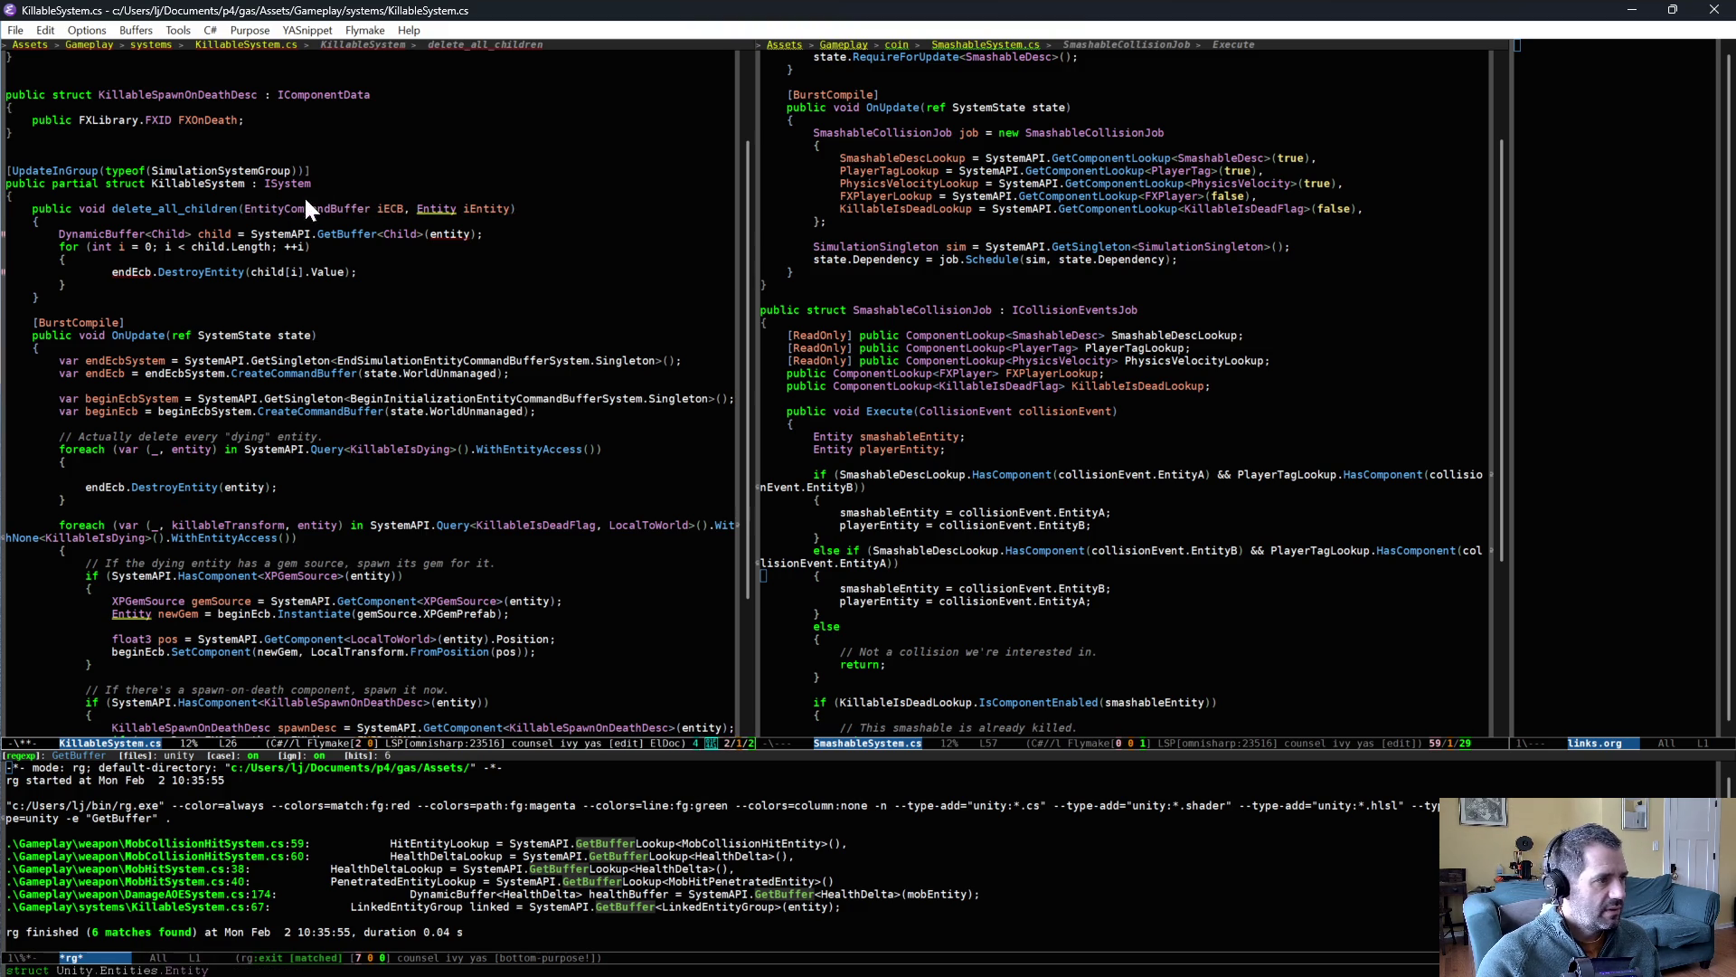
click(155, 271)
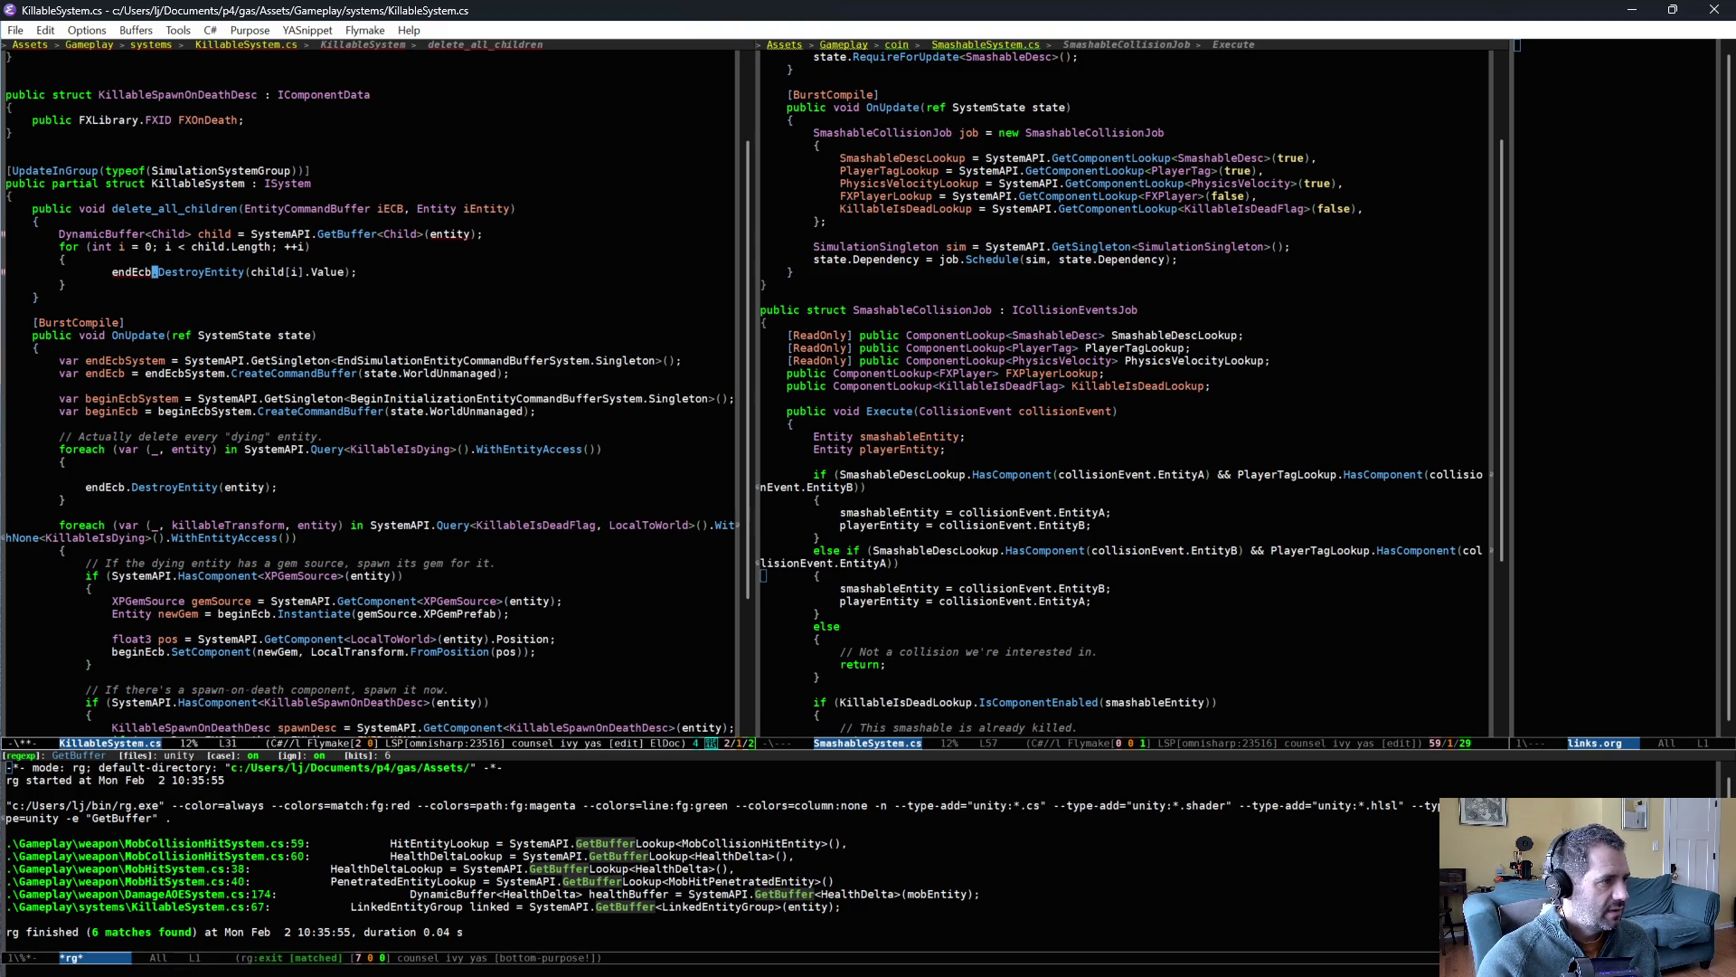
key(ctrl+BackSpace)
text(iEntity)
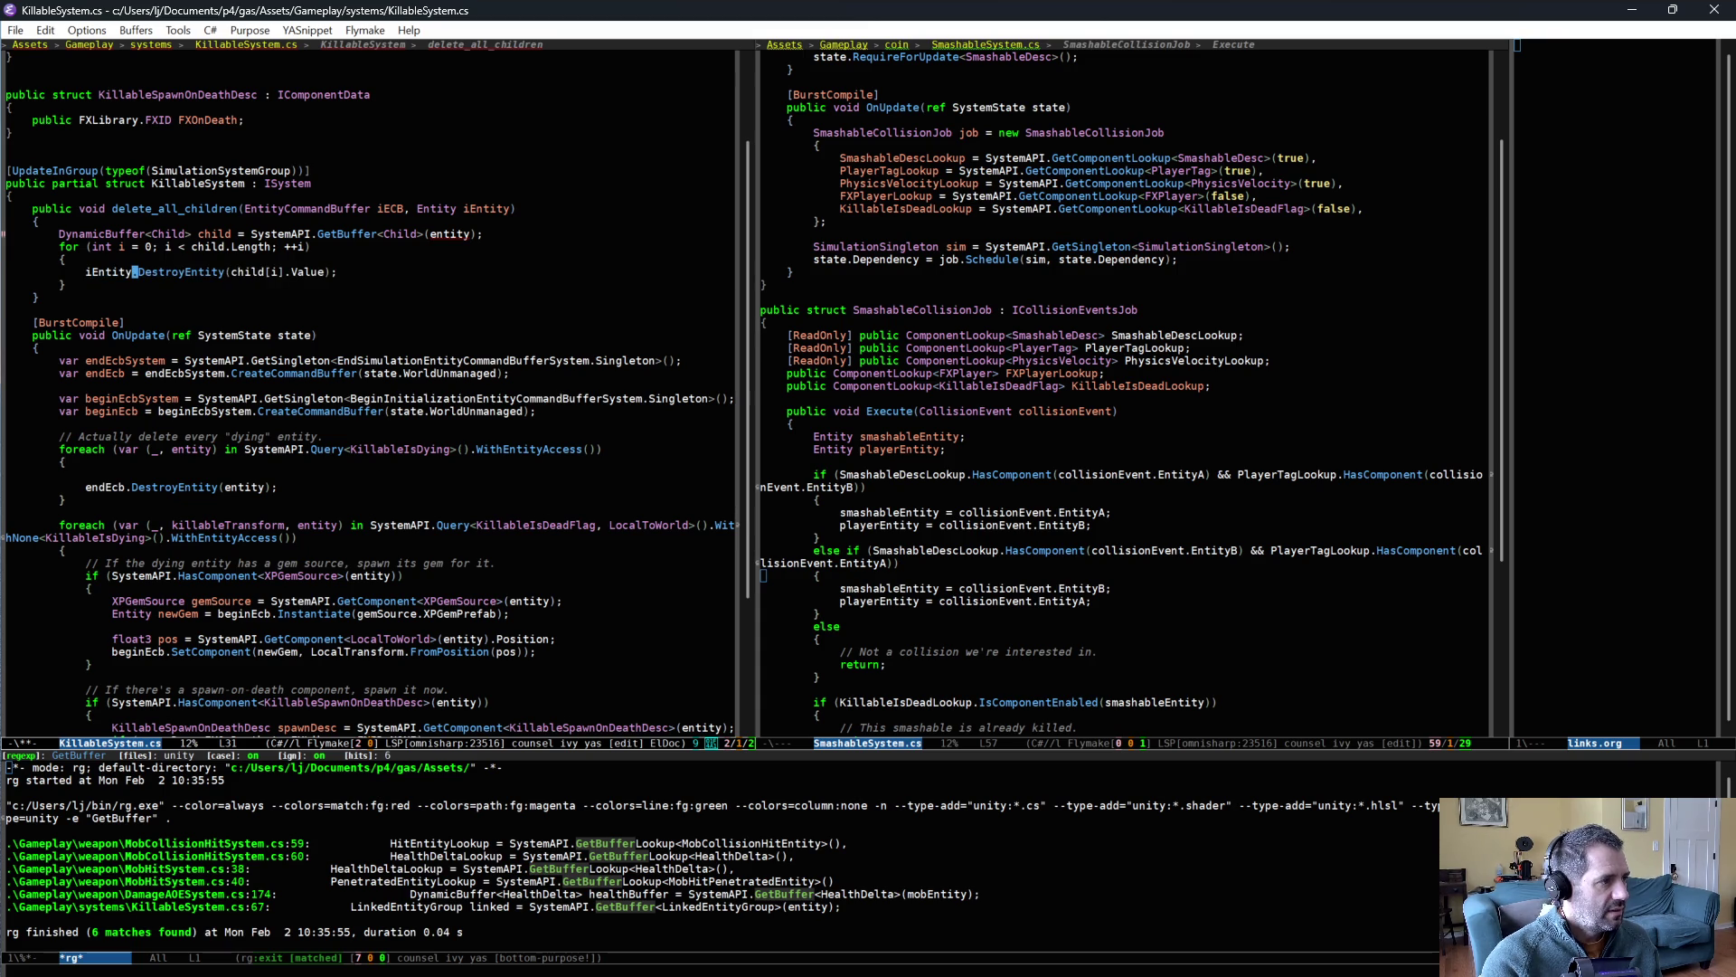
key(ctrl+BackSpace)
text(iECB)
- Add the recursive call delete_all_children(iECB, child[i].Value); above the destroy call and save
key(Home)
key(Return)
key(Return)
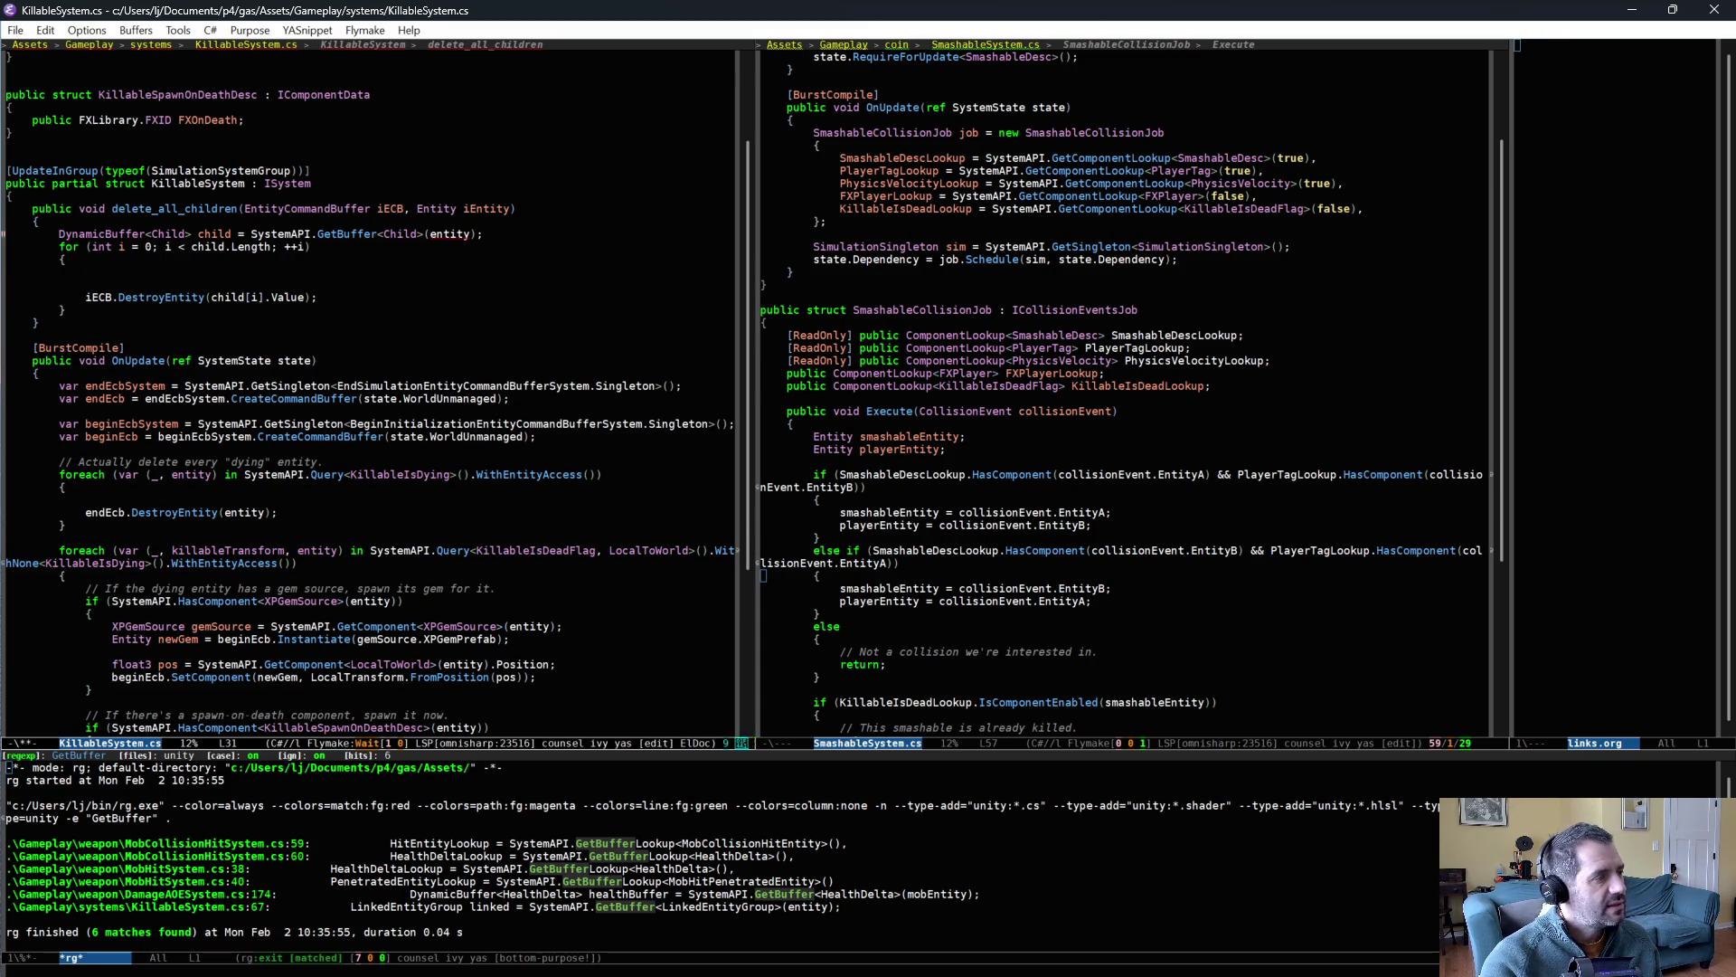
text(delete_all_children()
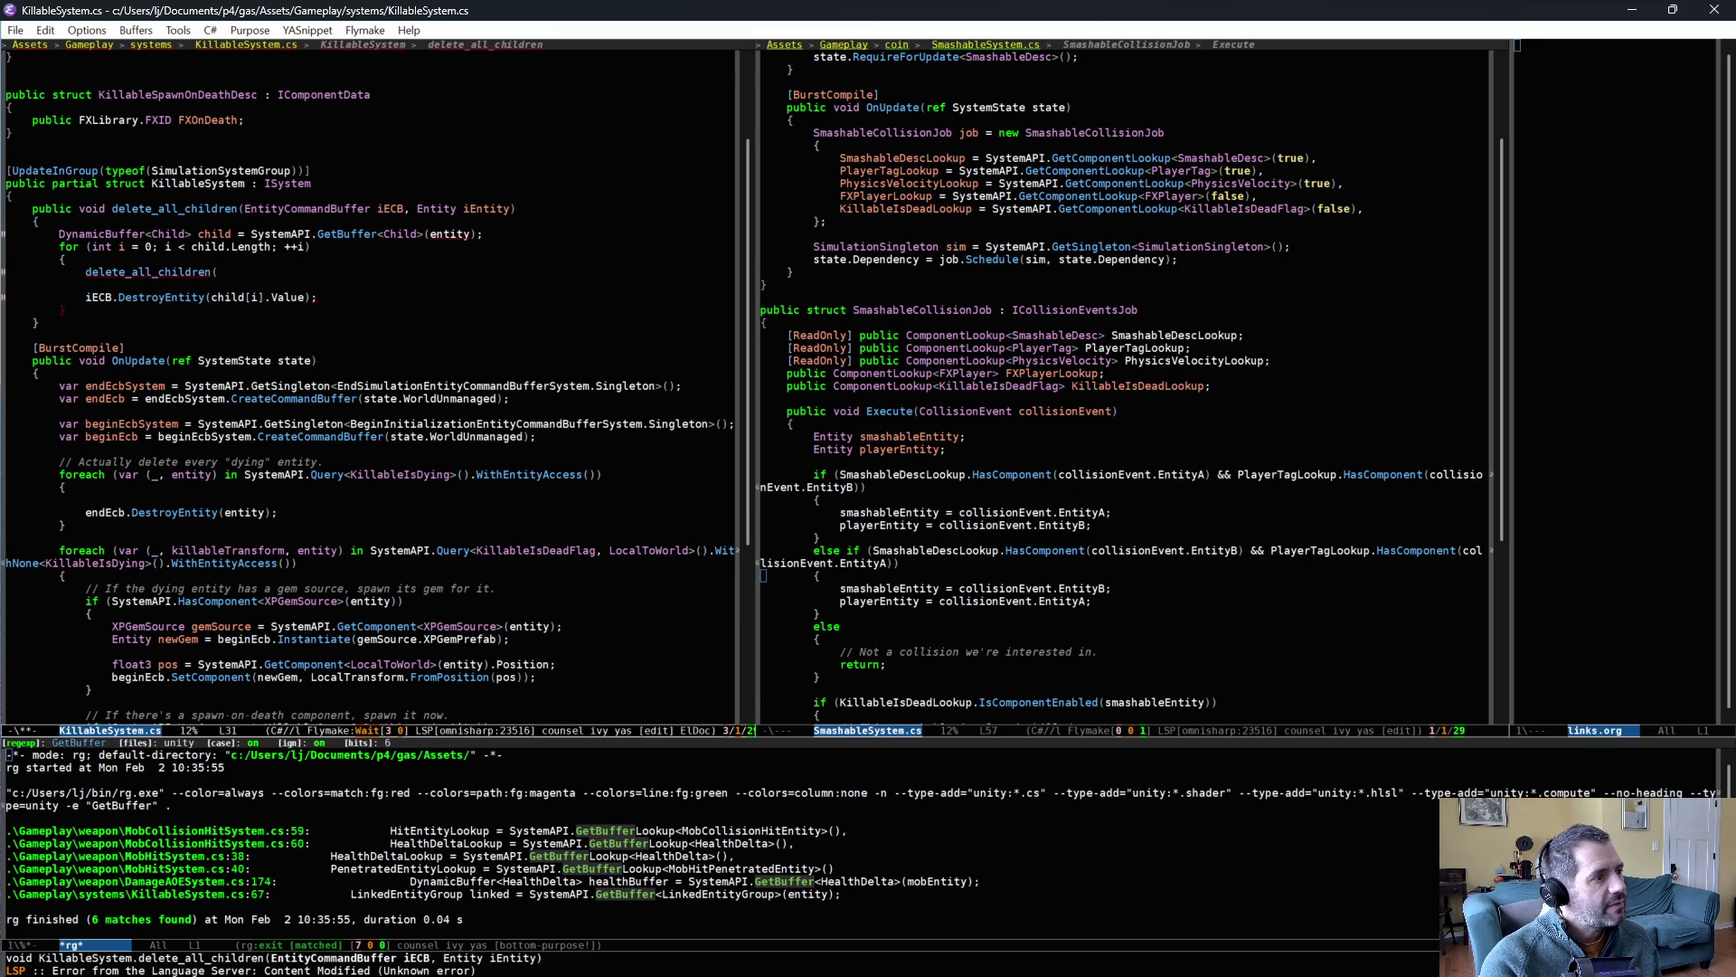
text(iECB)
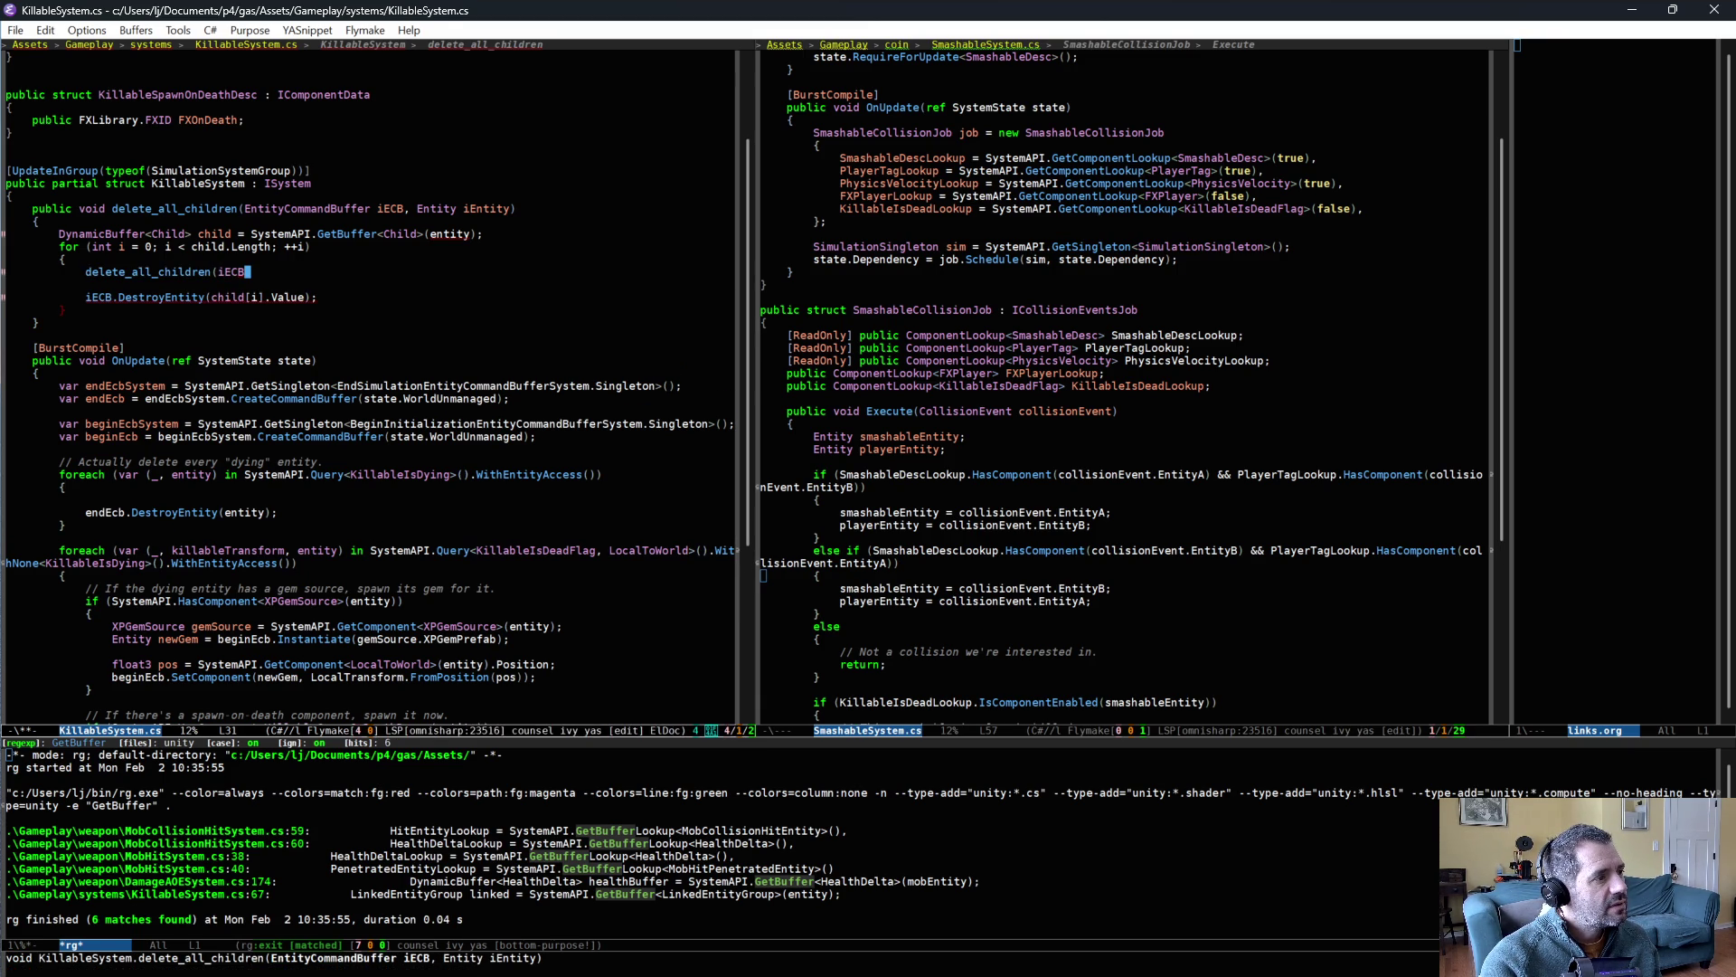
text(, child[i].Va)
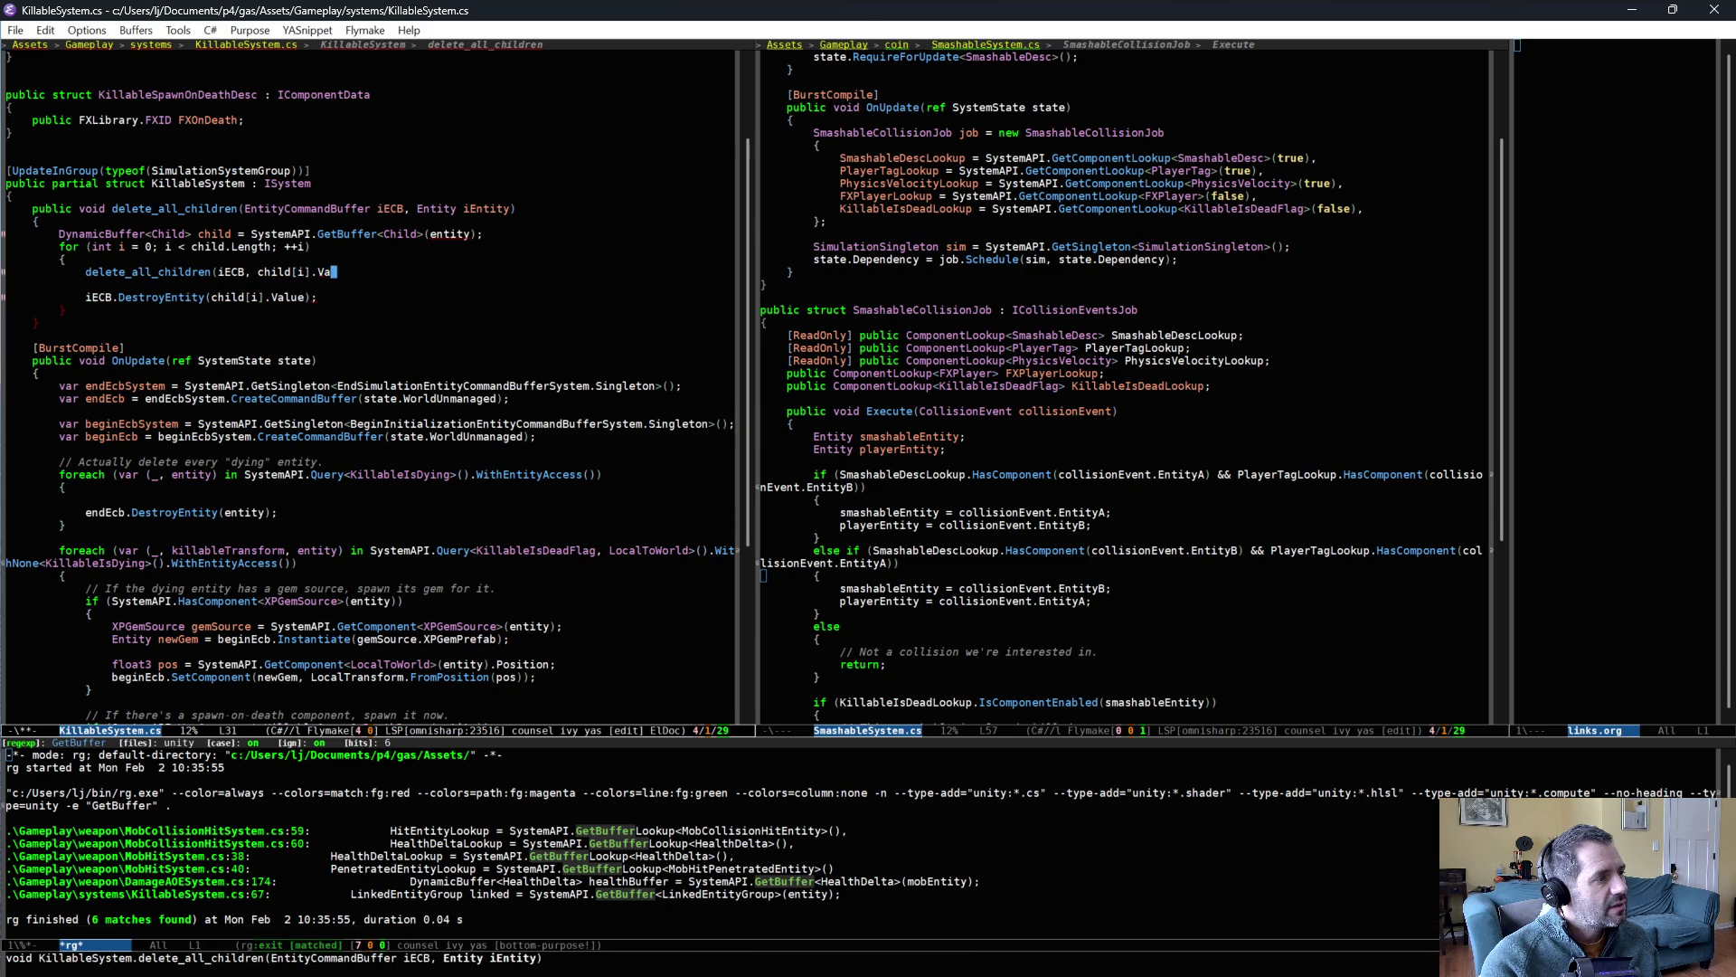
text(lue);)
key(ctrl+x)
key(ctrl+s)
- Make the helper's GetBuffer use iEntity, save, and check the method's brace matching
click(469, 233)
key(alt+BackSpace)
text(iEntity)
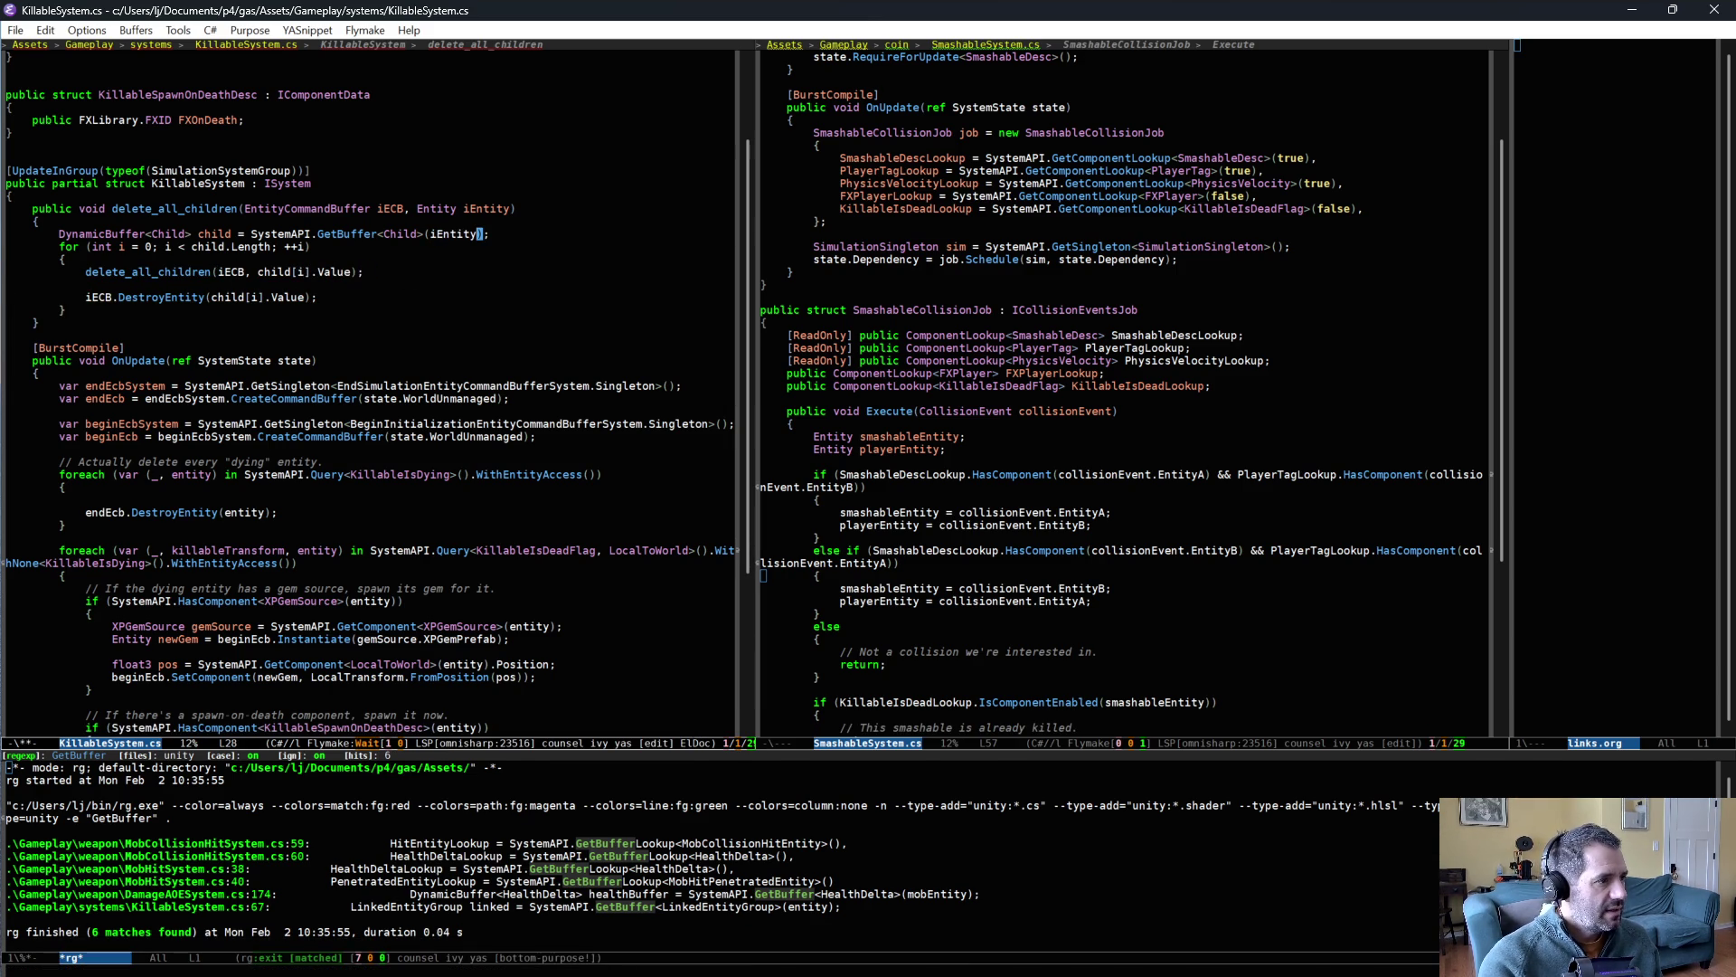
key(ctrl+x)
key(ctrl+s)
click(331, 312)
key(ctrl+alt+b)
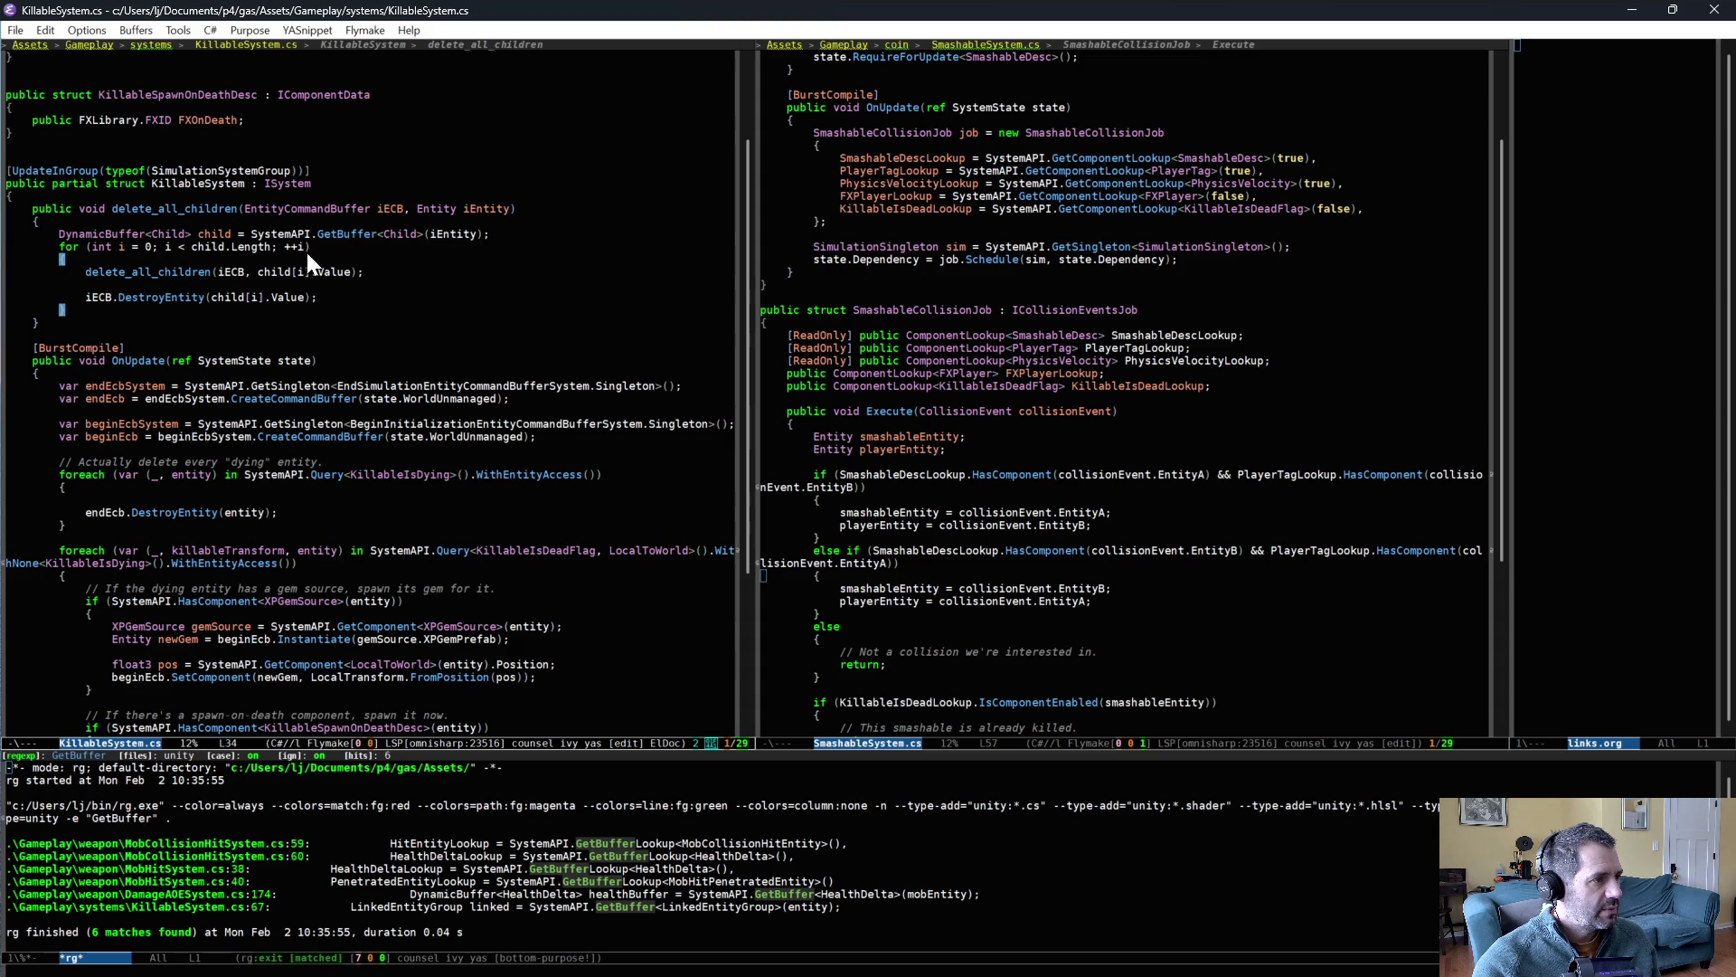
key(ctrl+space)
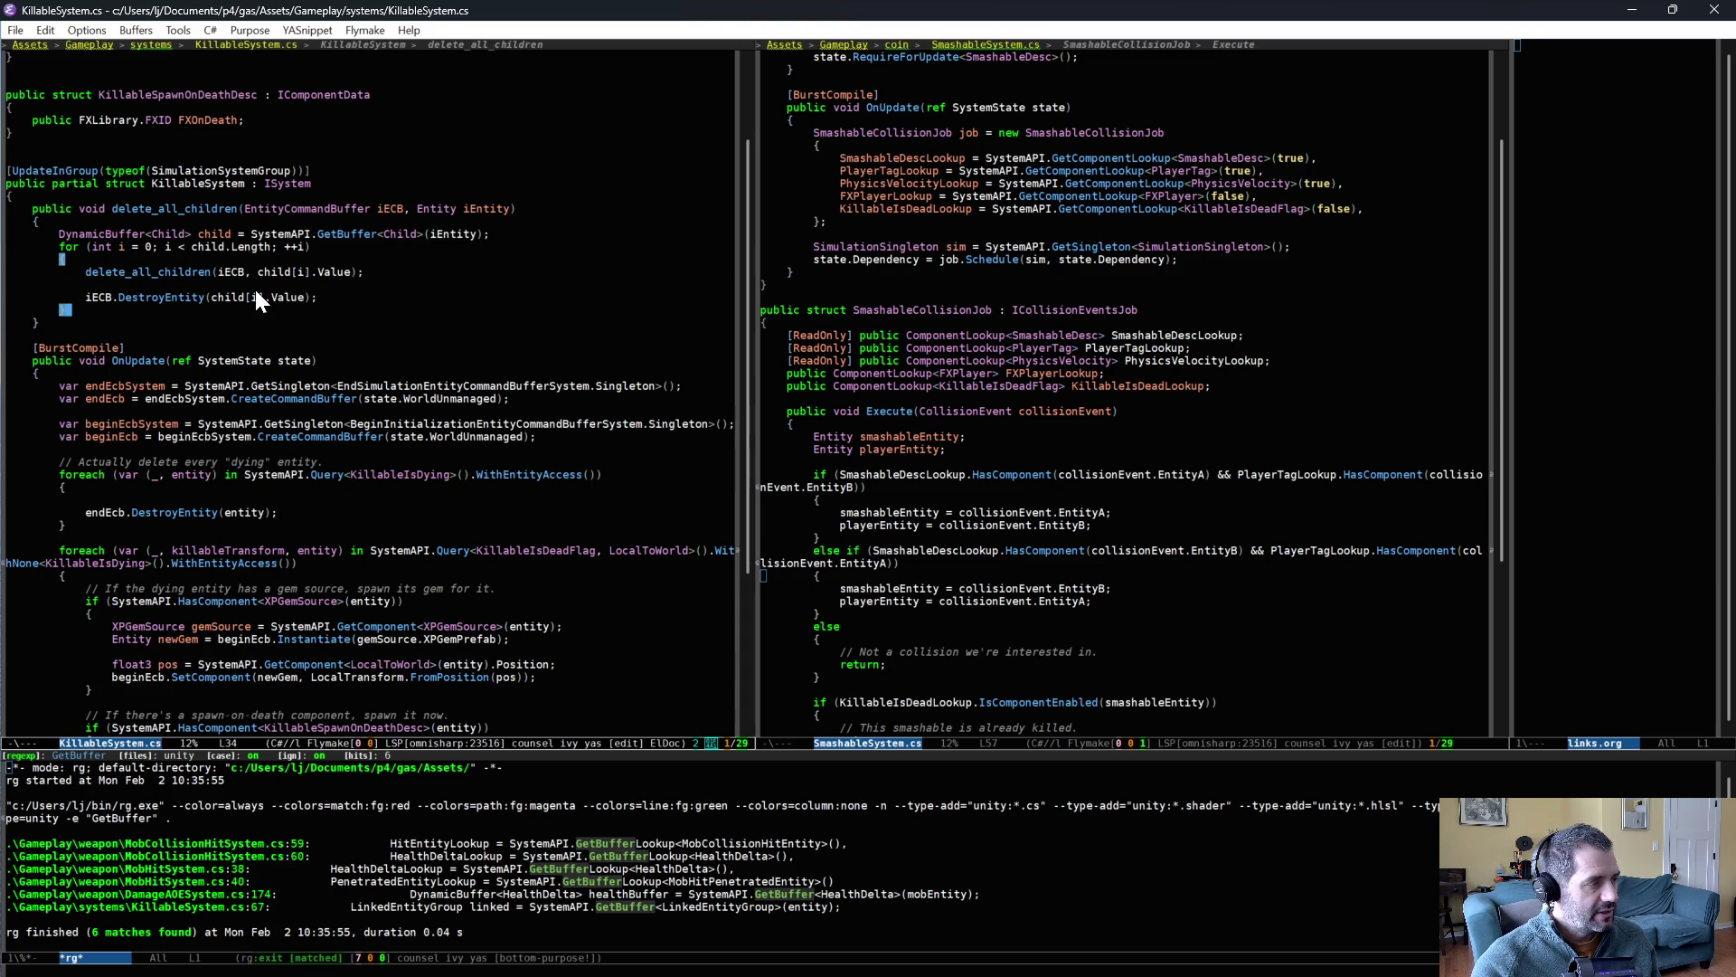
- Call delete_all_children with endEcb and the dying entity in the loop, save, and open Unity's compile error
click(339, 500)
text(delete)
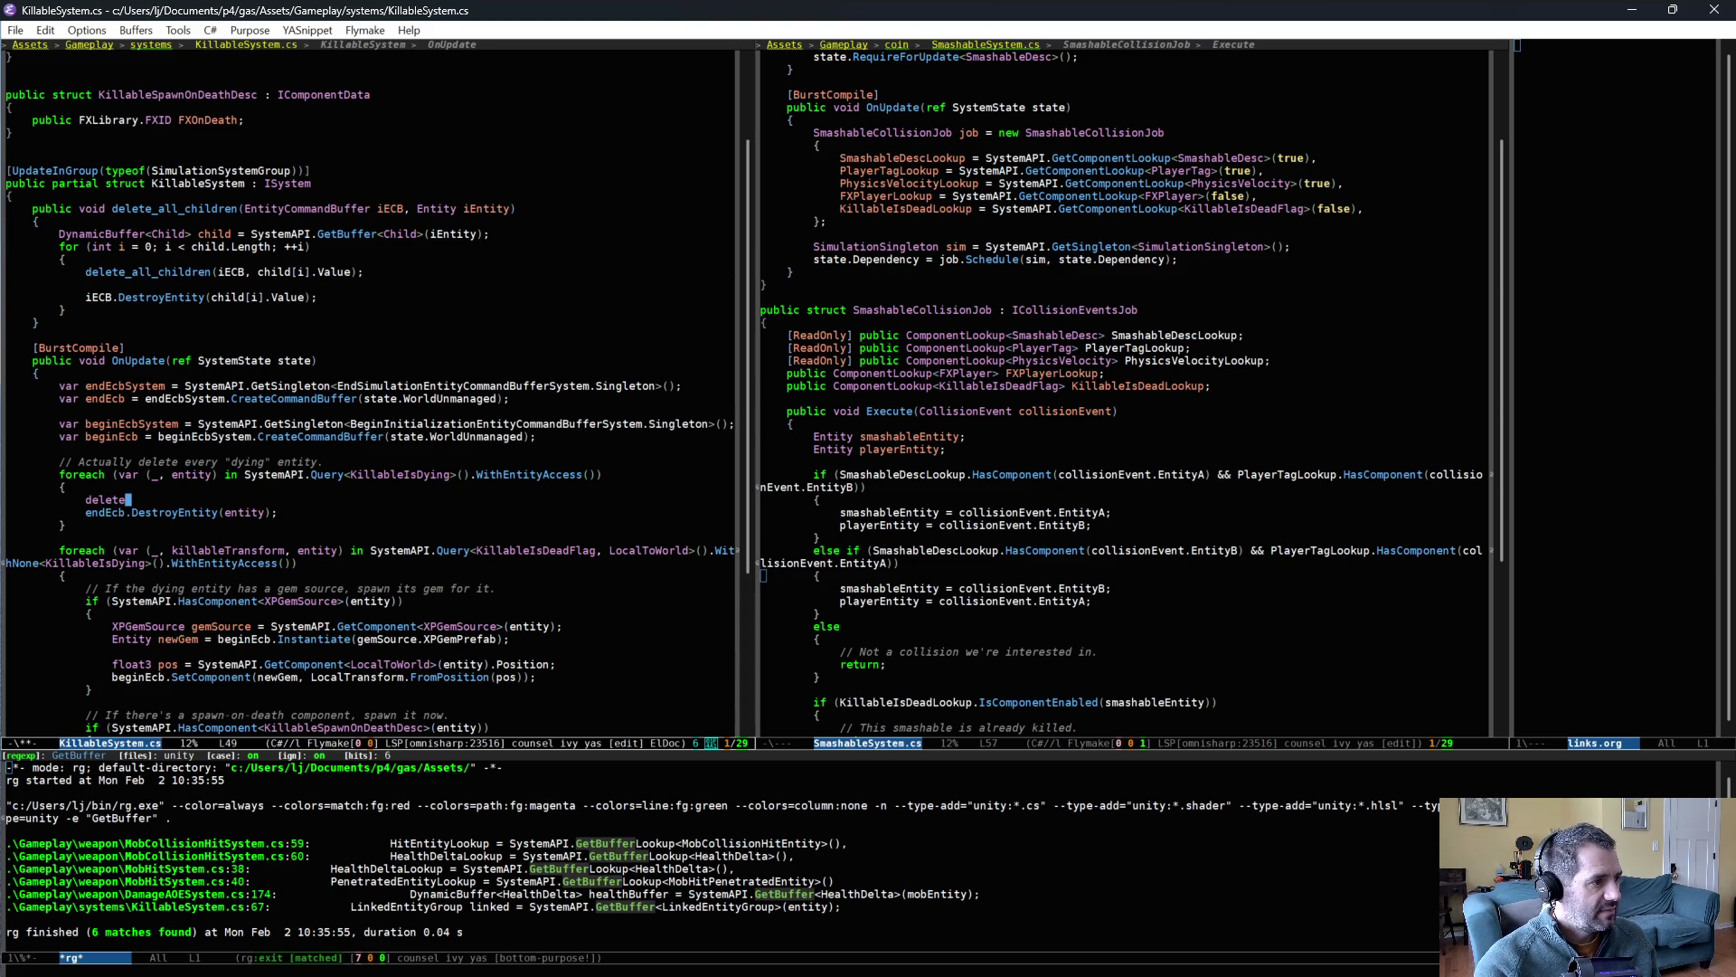
text(_all_children(endEcbSystem)
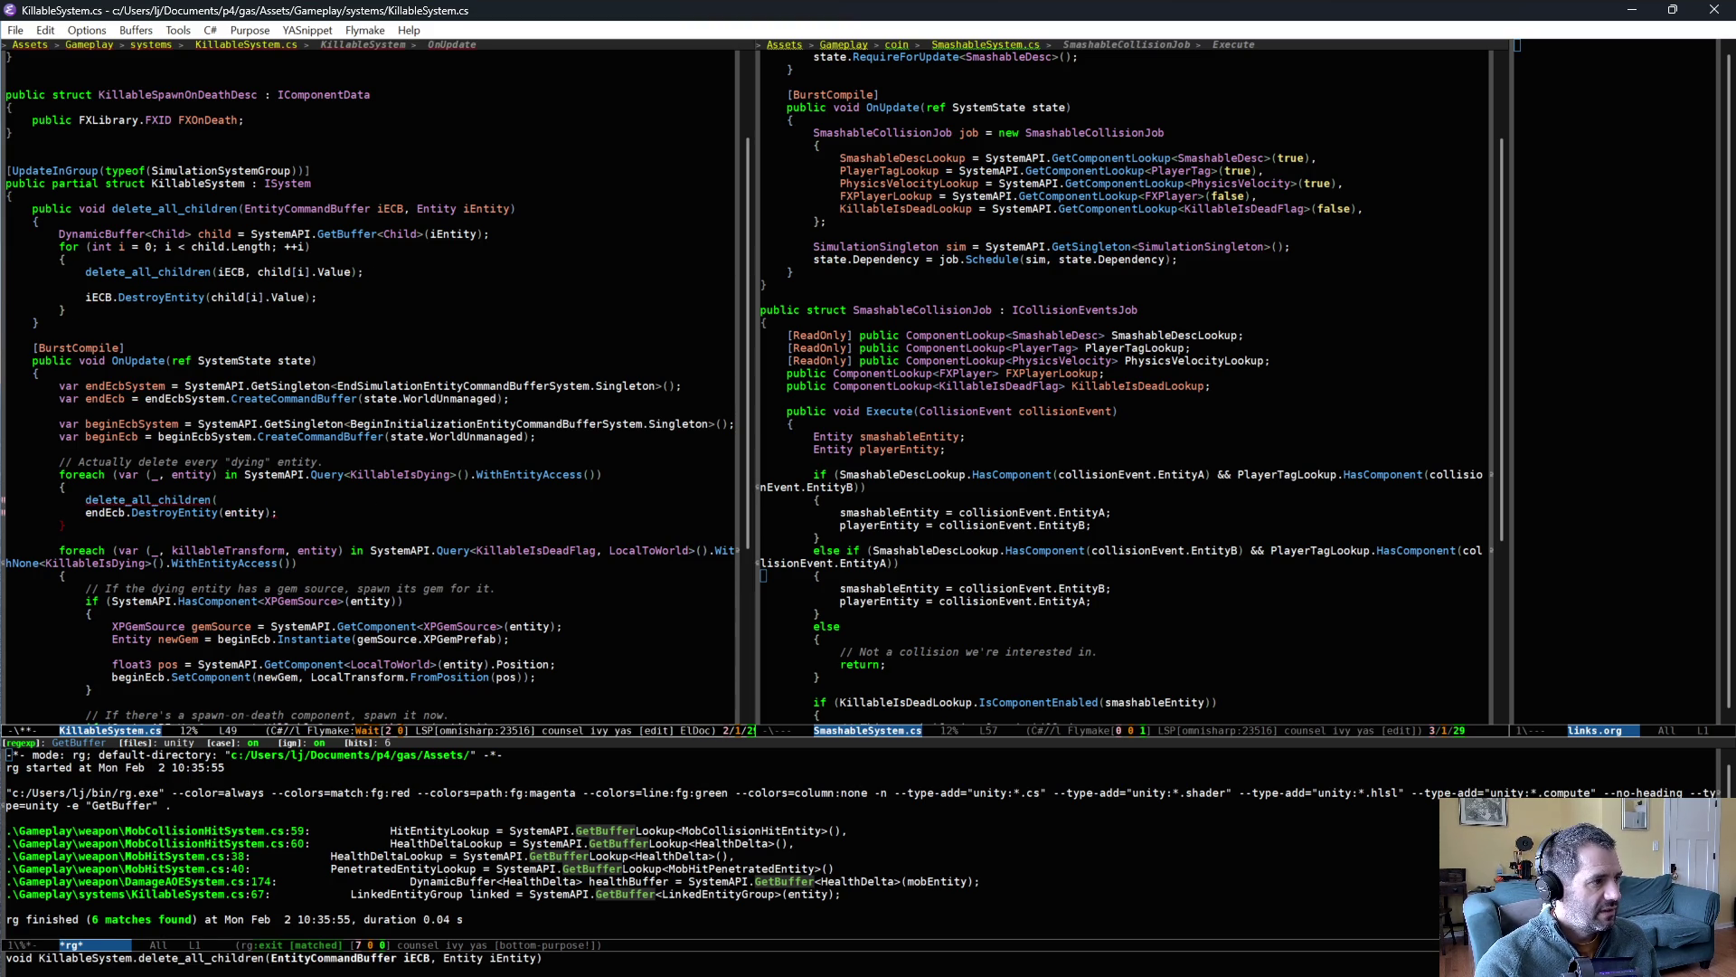
key(BackSpace)
key(BackSpace)
key(BackSpace)
text(,)
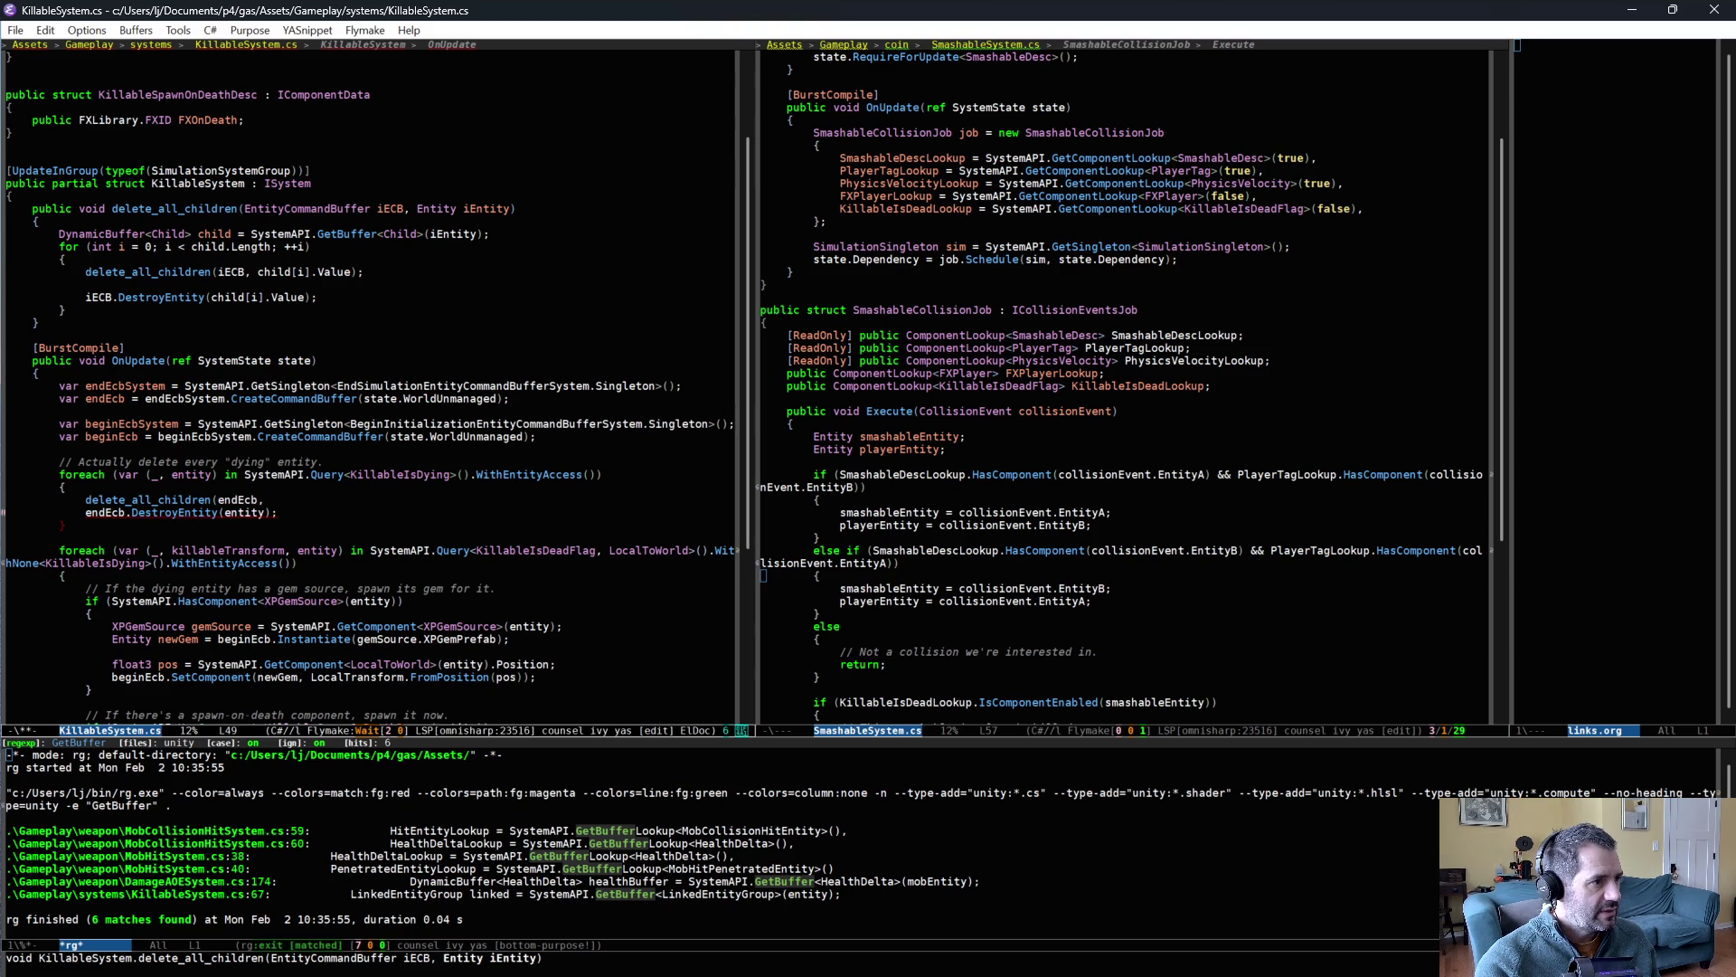
text( endEcb)
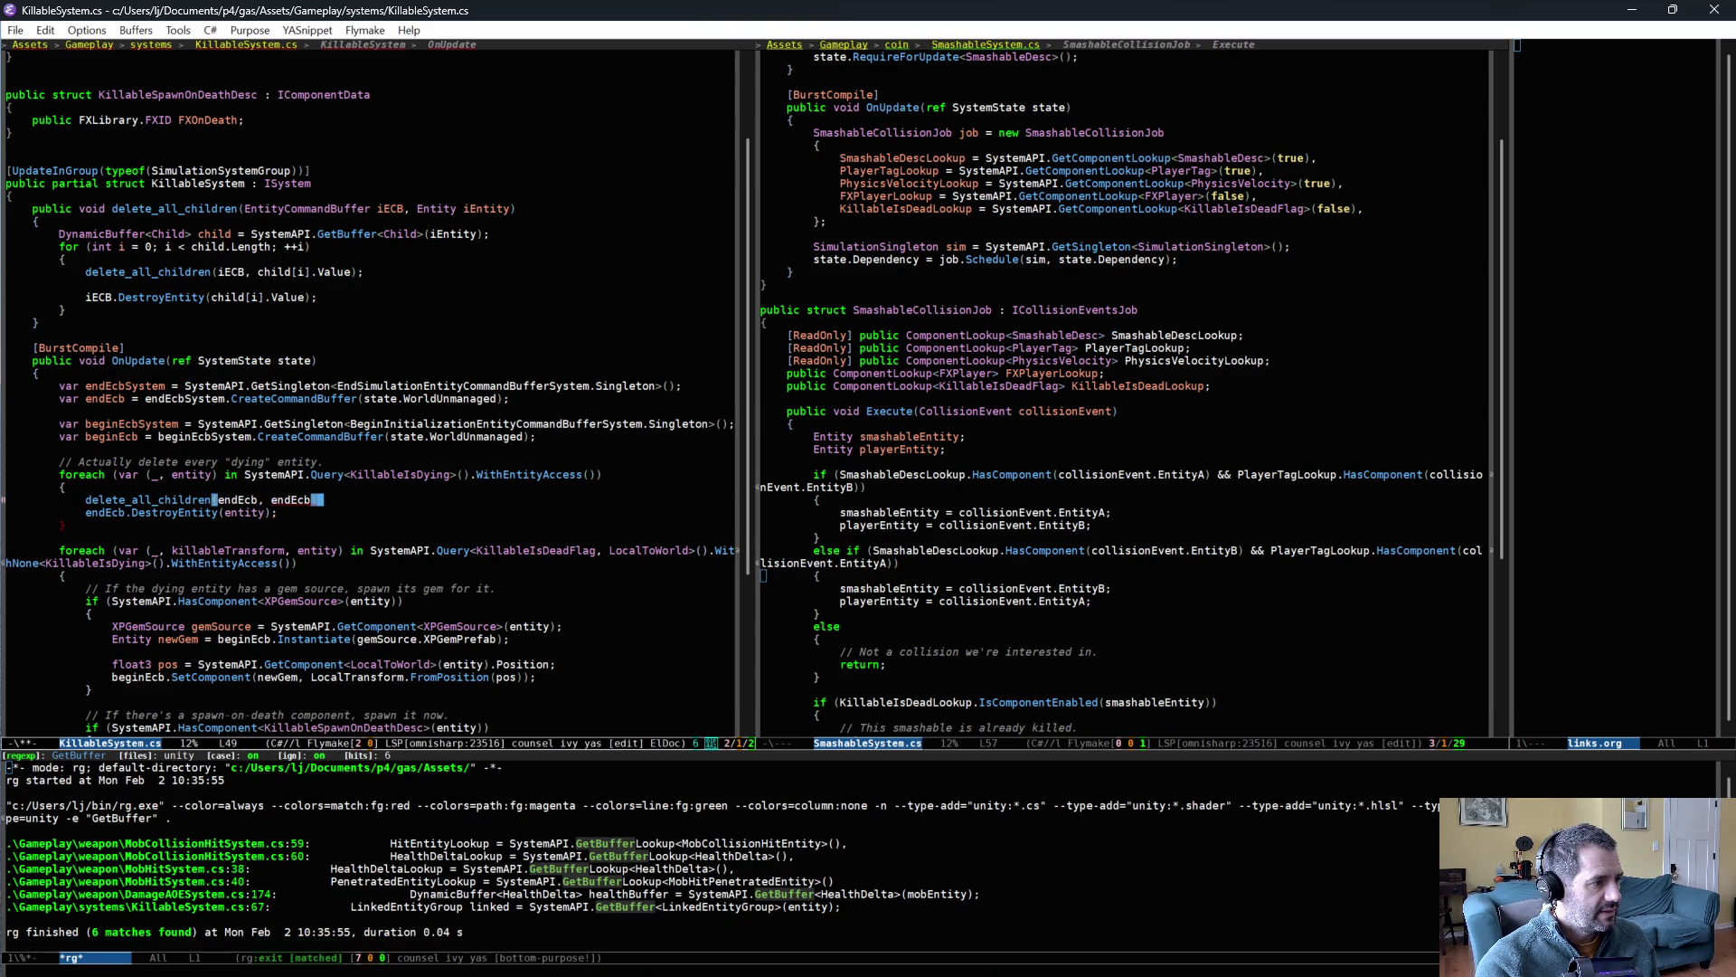
text(tity);)
key(ctrl+x)
key(ctrl+s)
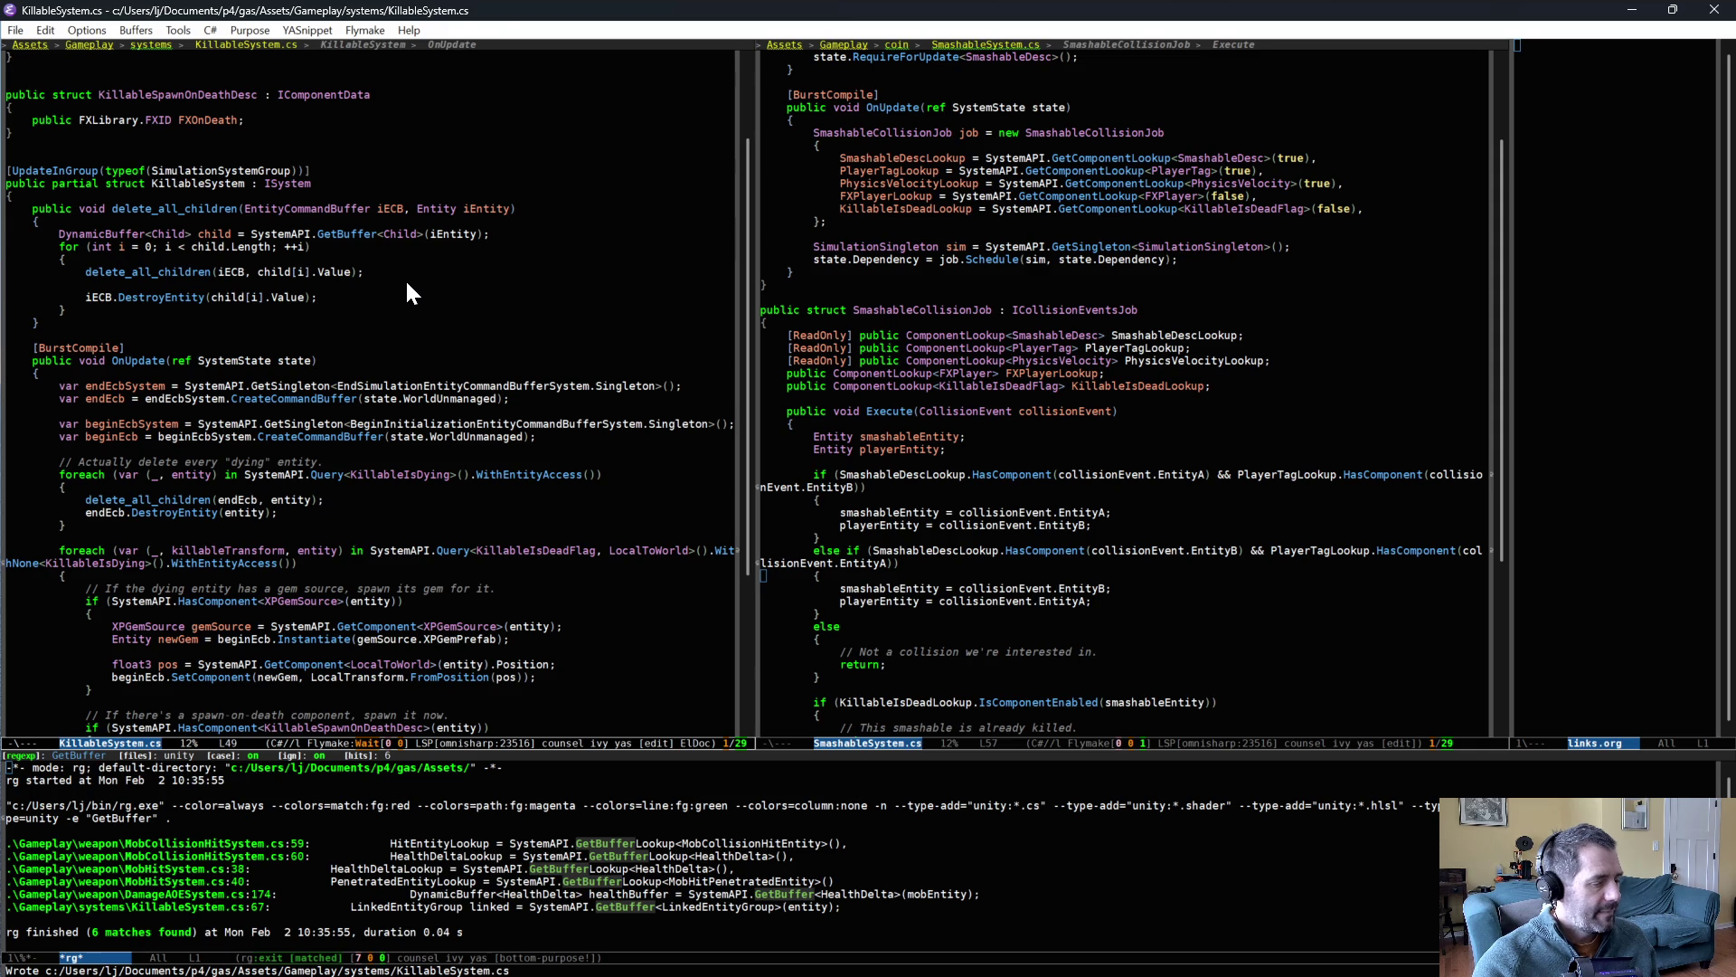
key(alt+Tab)
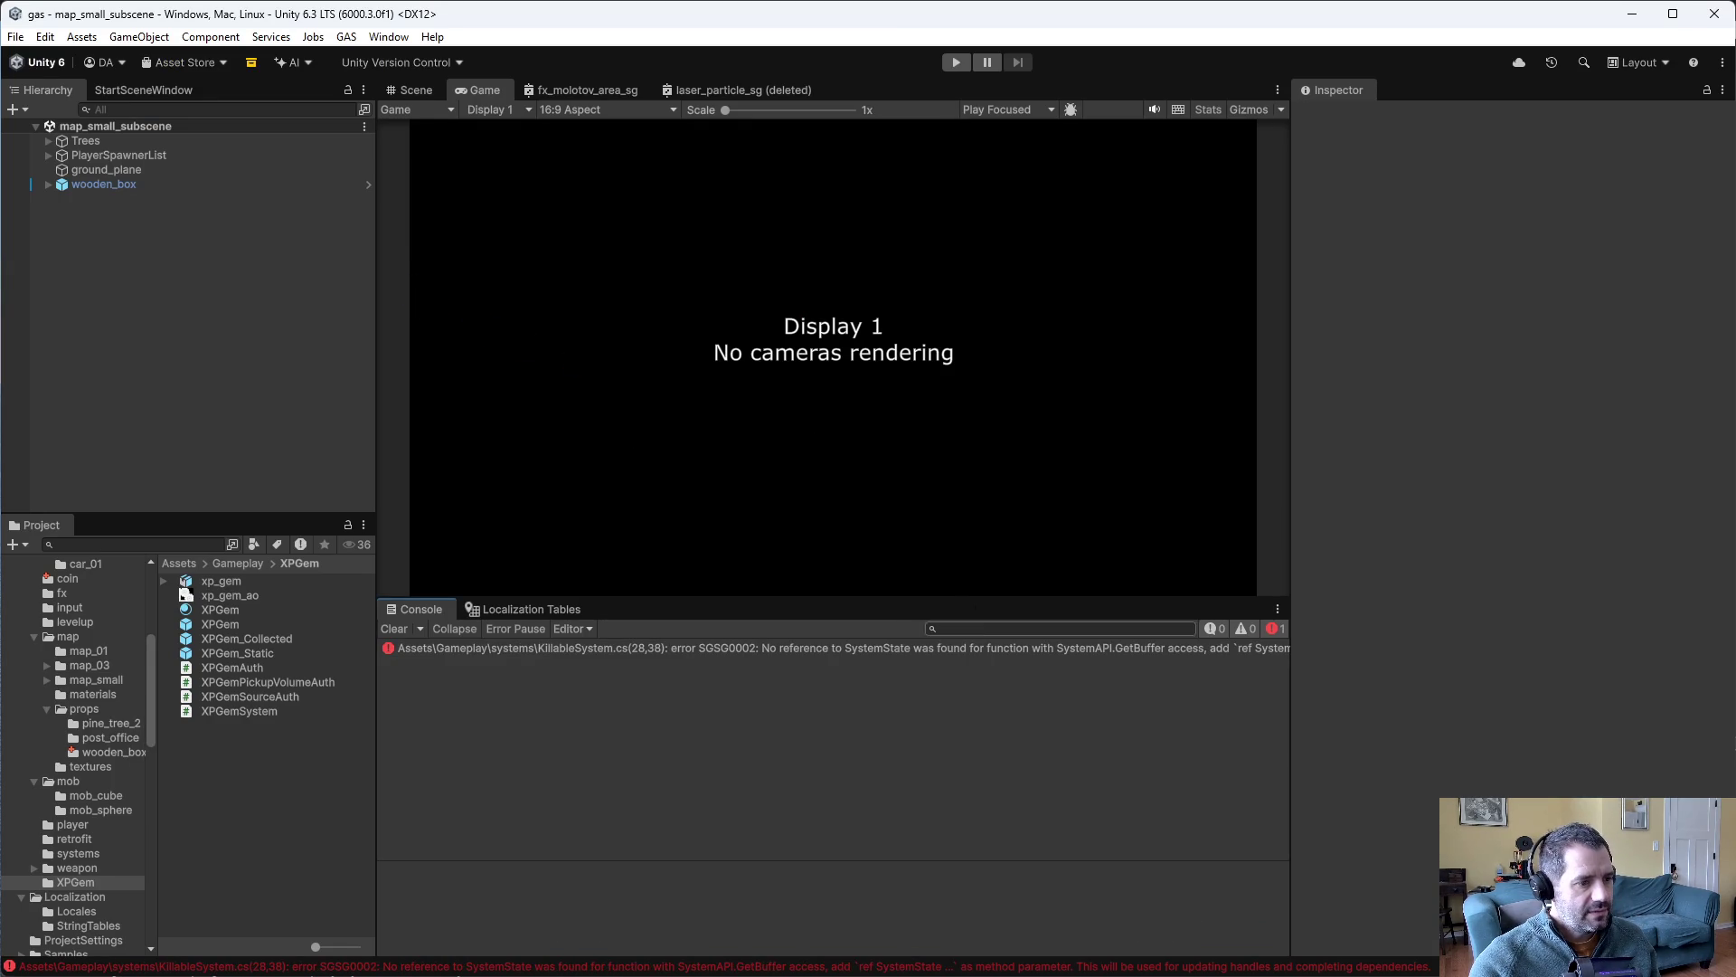
double_click(984, 648)
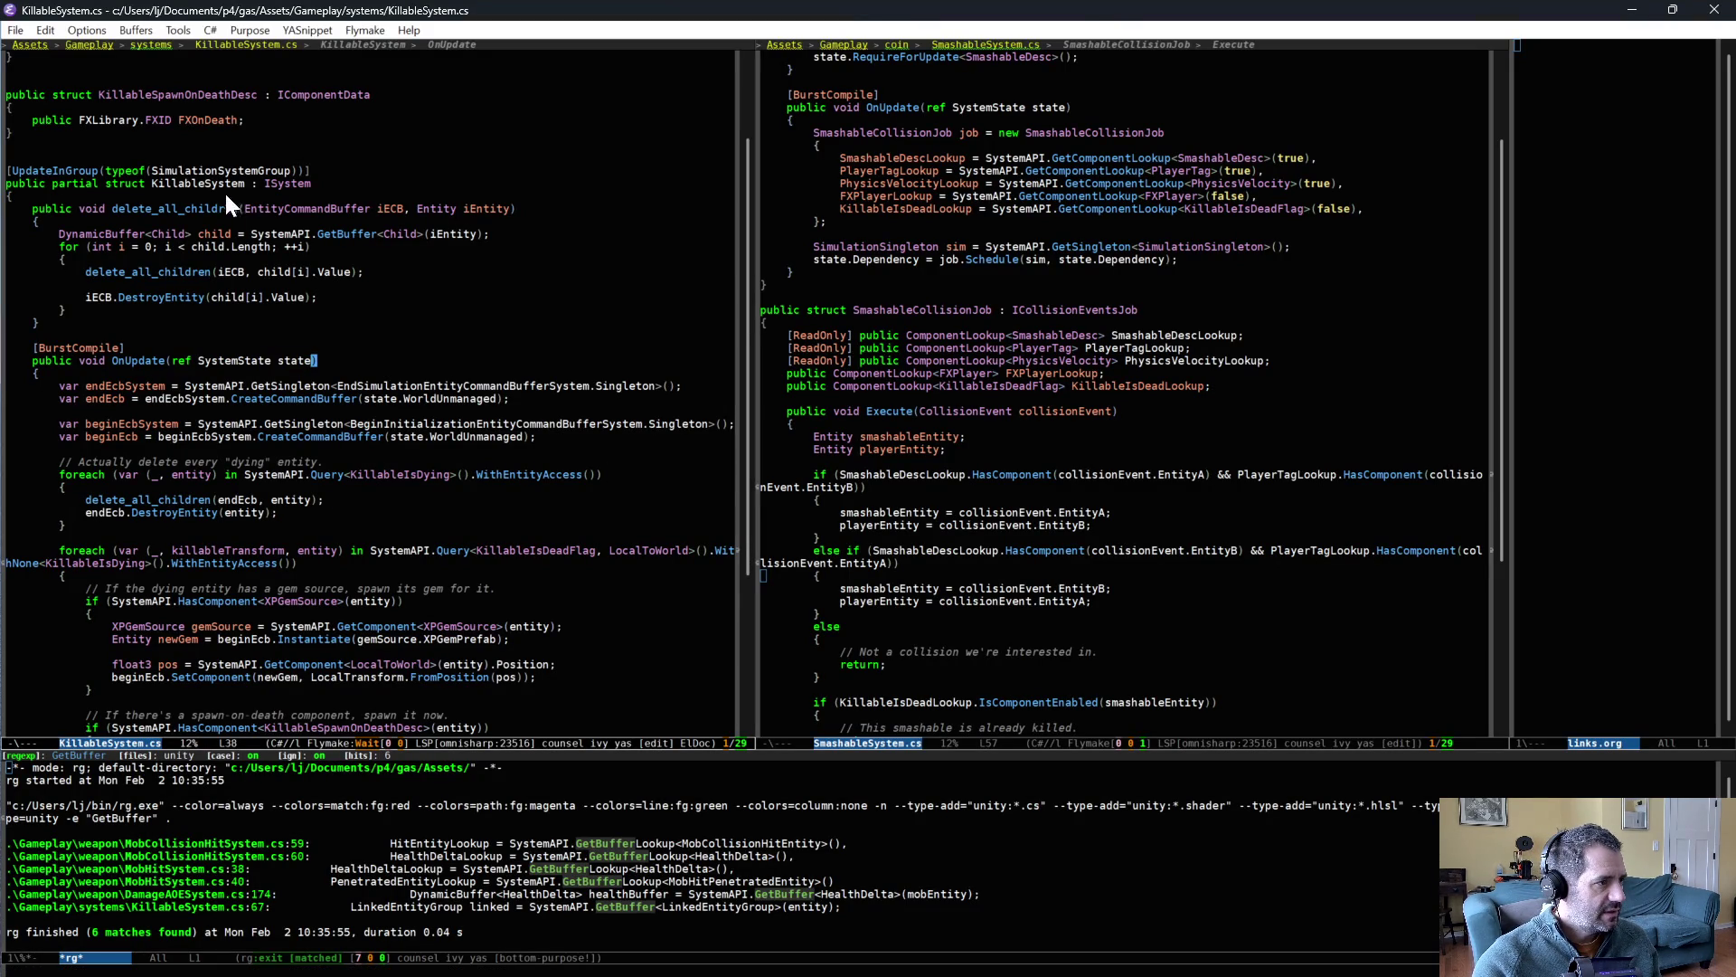
- Add 'ref SystemState state, ref' to the helper signature and 'ref state, ref' to the loop call, then save
click(246, 208)
text(ref SystemState state, )
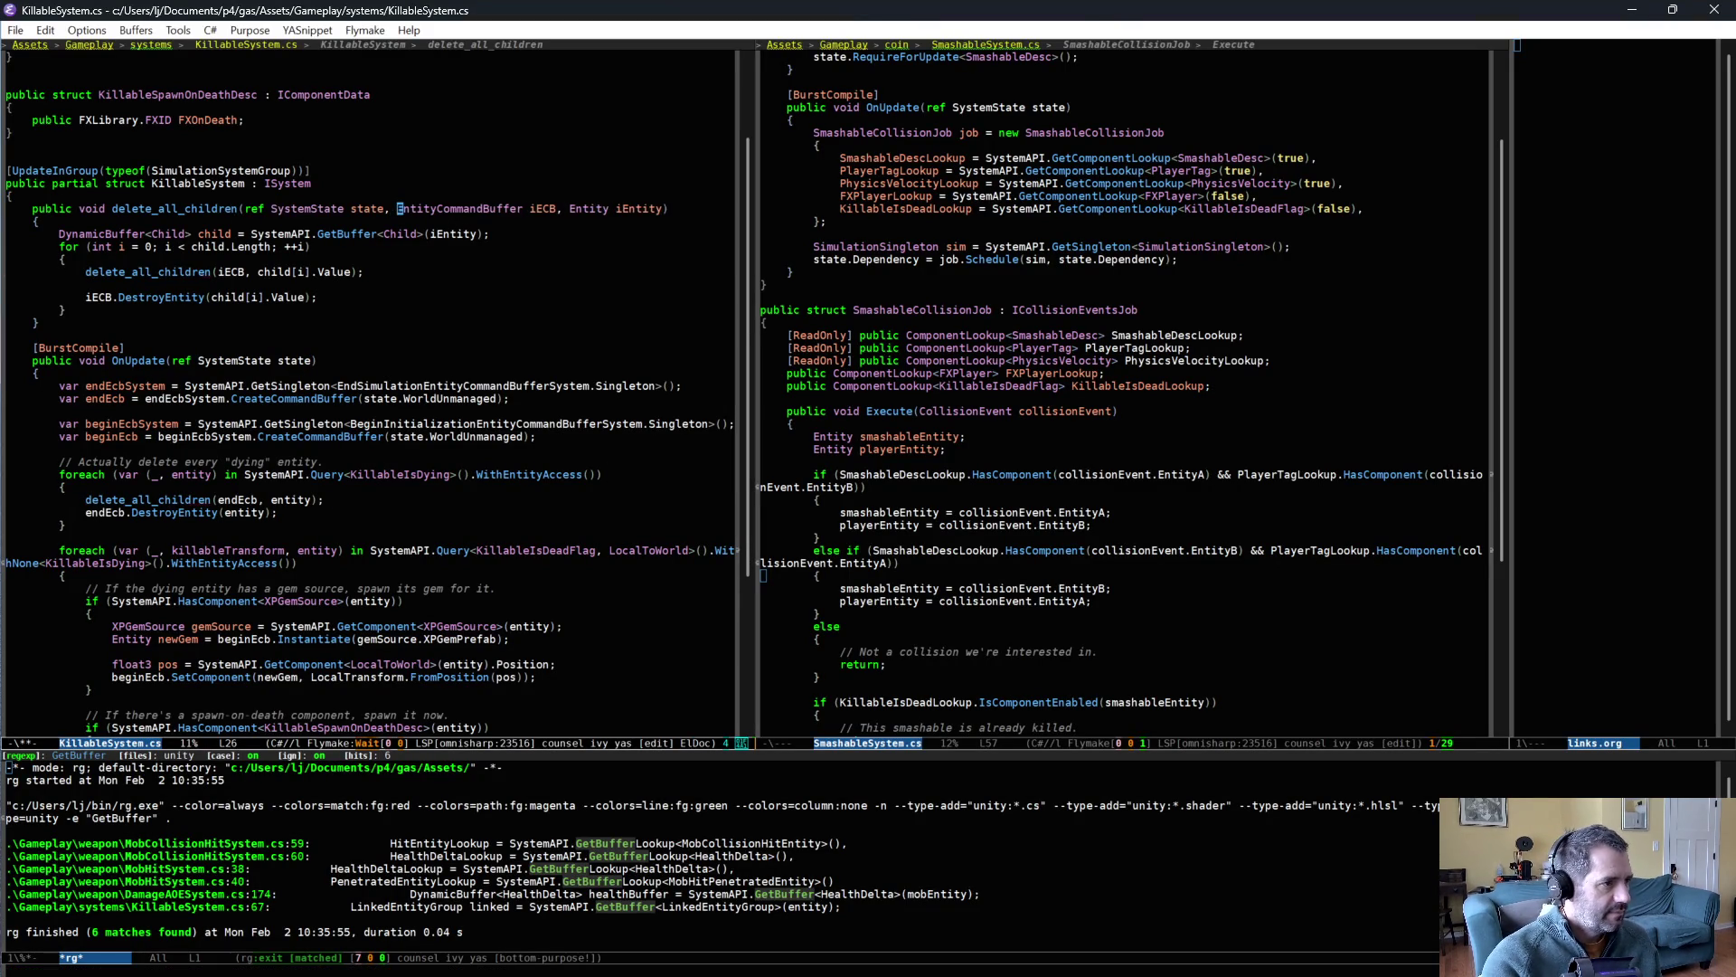
text(ref)
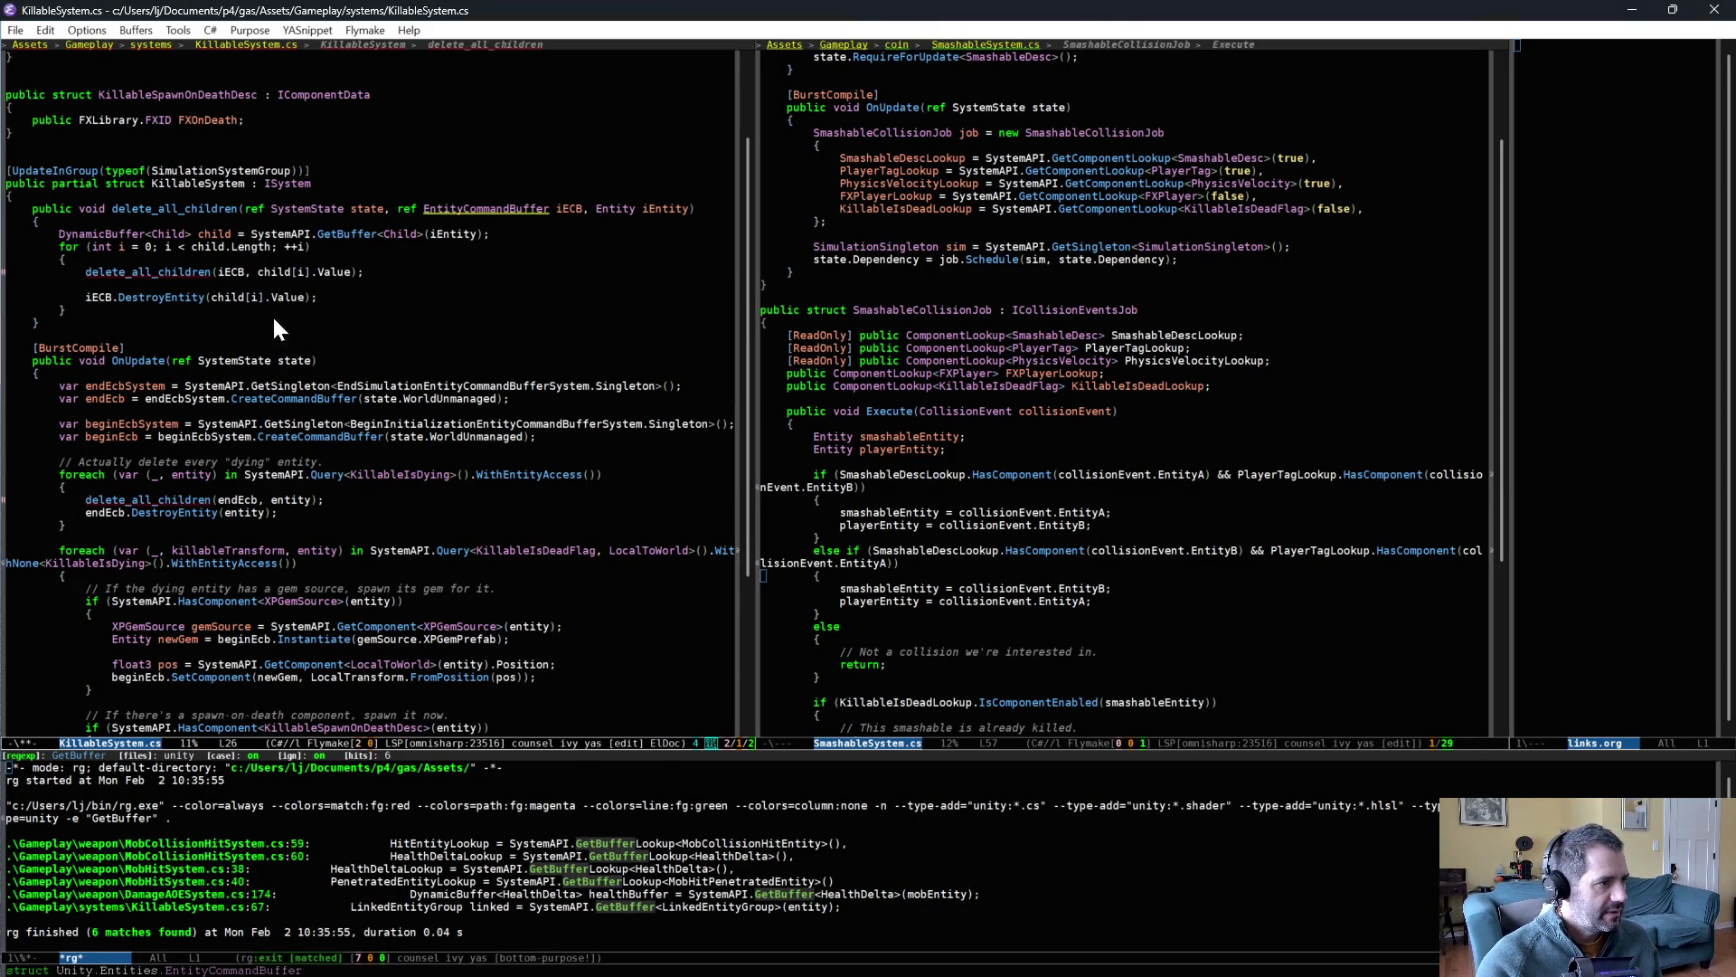
click(221, 499)
text(ref st)
text(ate, ref)
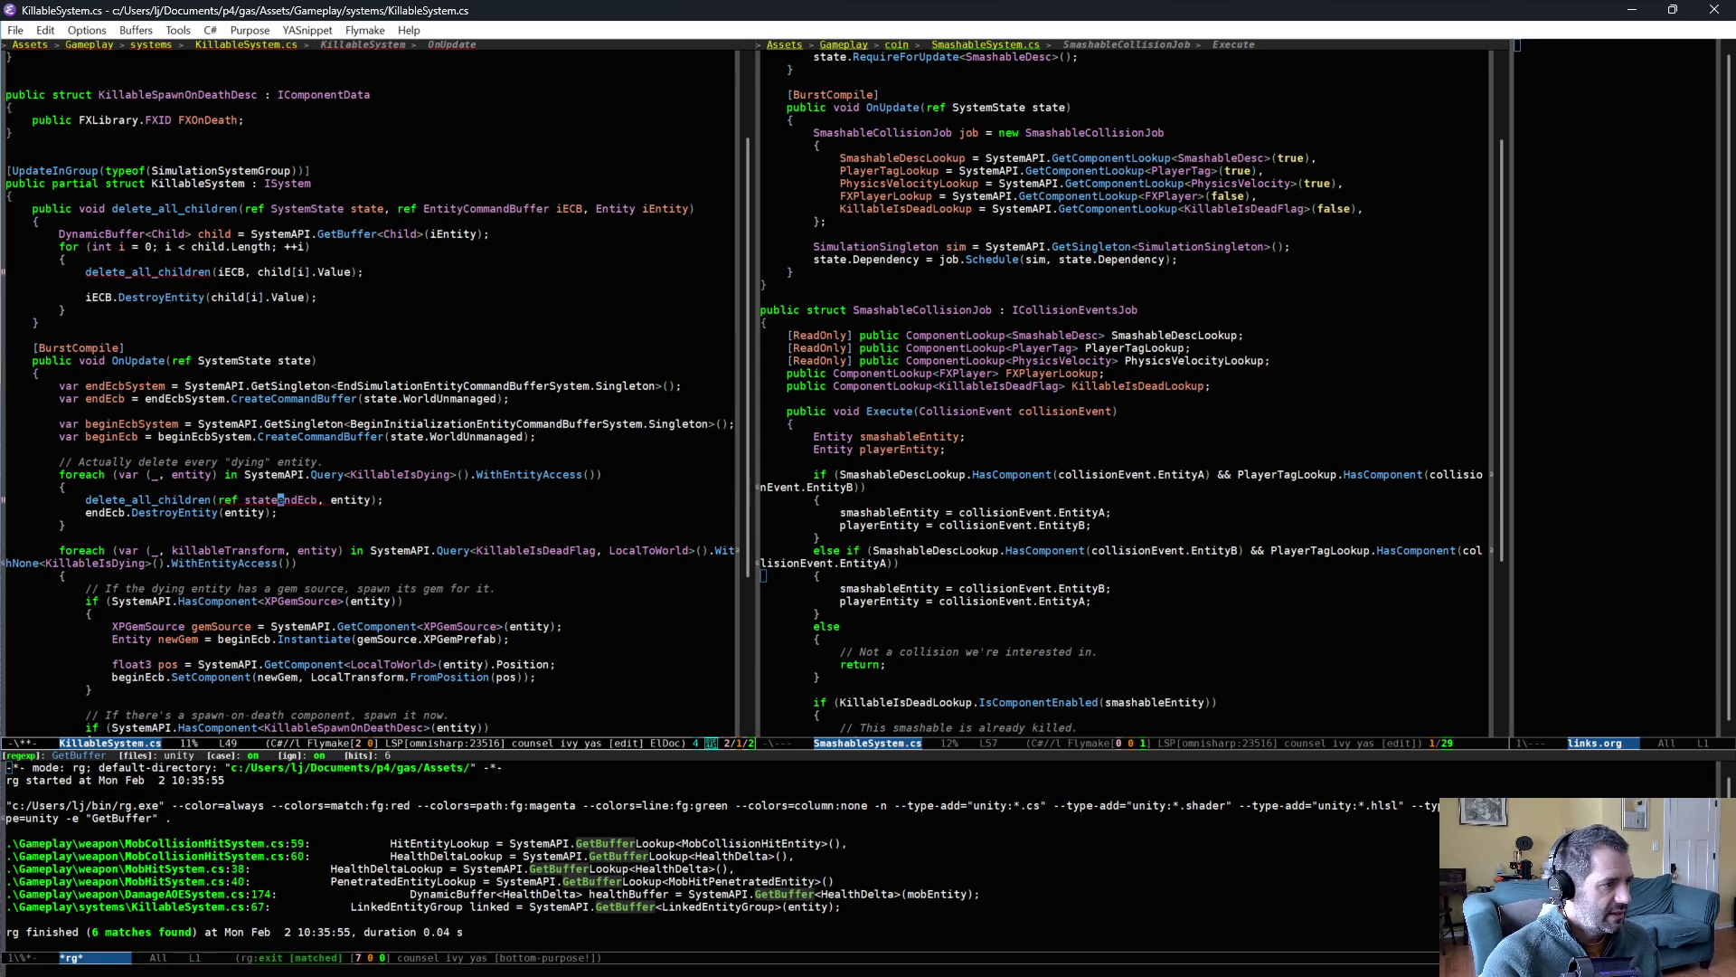
key(ctrl+x)
key(ctrl+s)
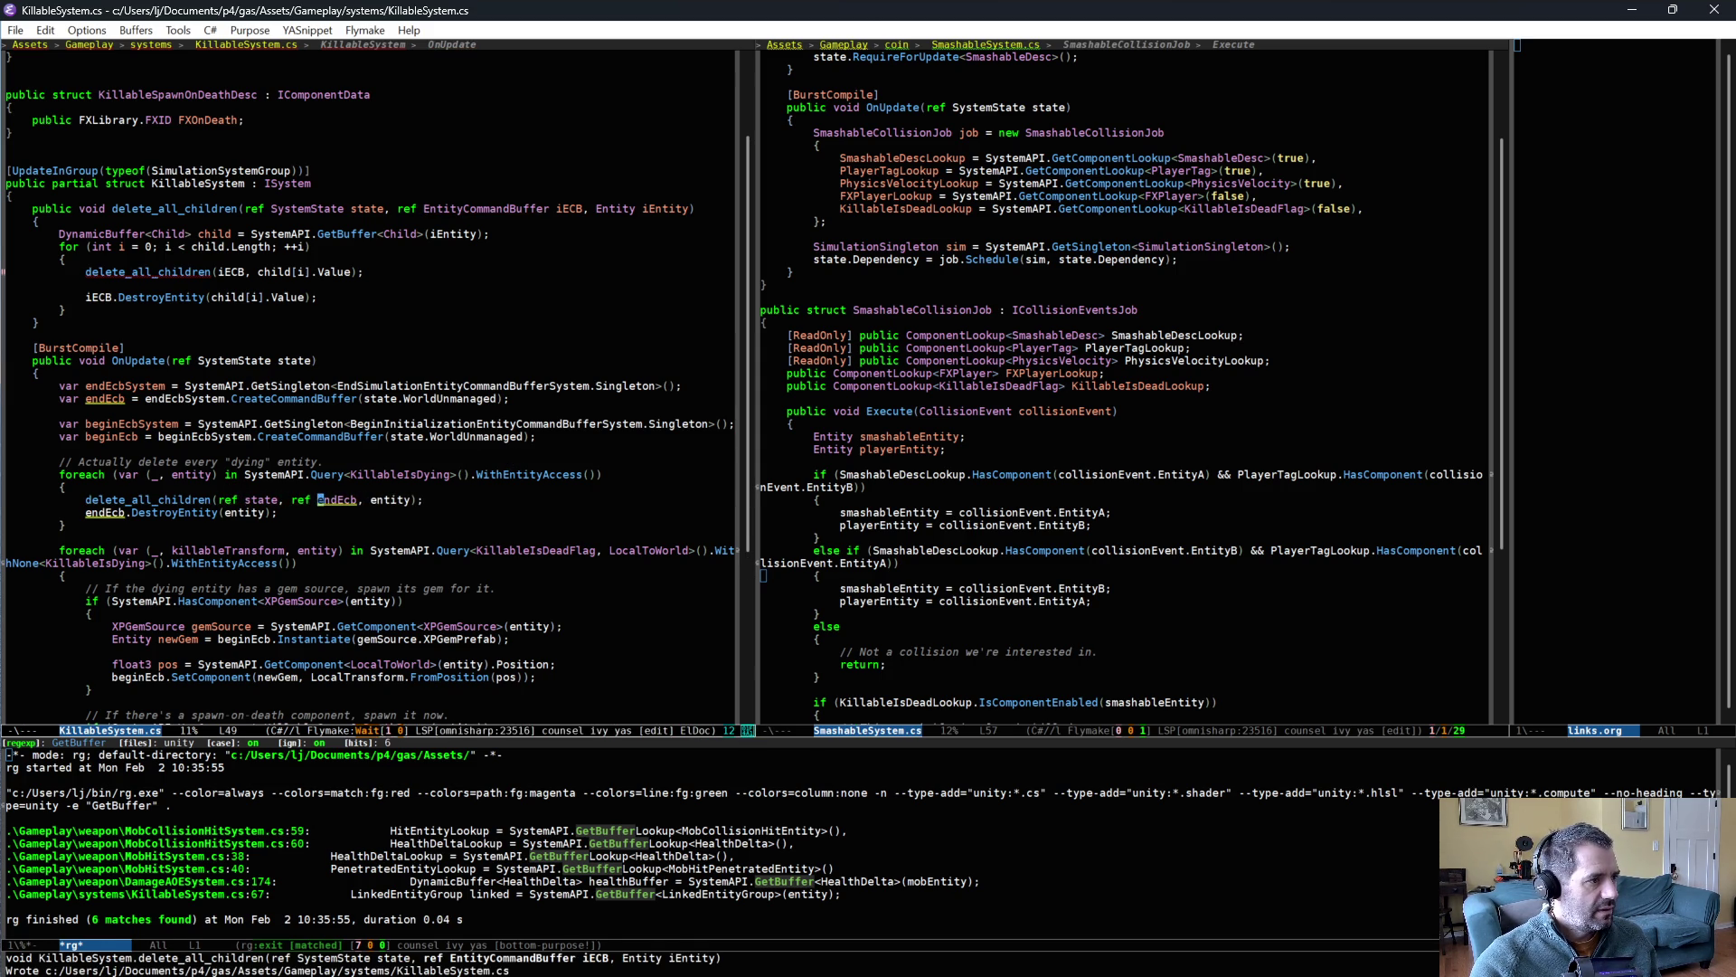
- Pass 'ref state, ref' in the recursive call, save, and return to Unity to recompile
click(219, 271)
text(ref state, ref)
key(ctrl+x)
key(ctrl+s)
click(533, 333)
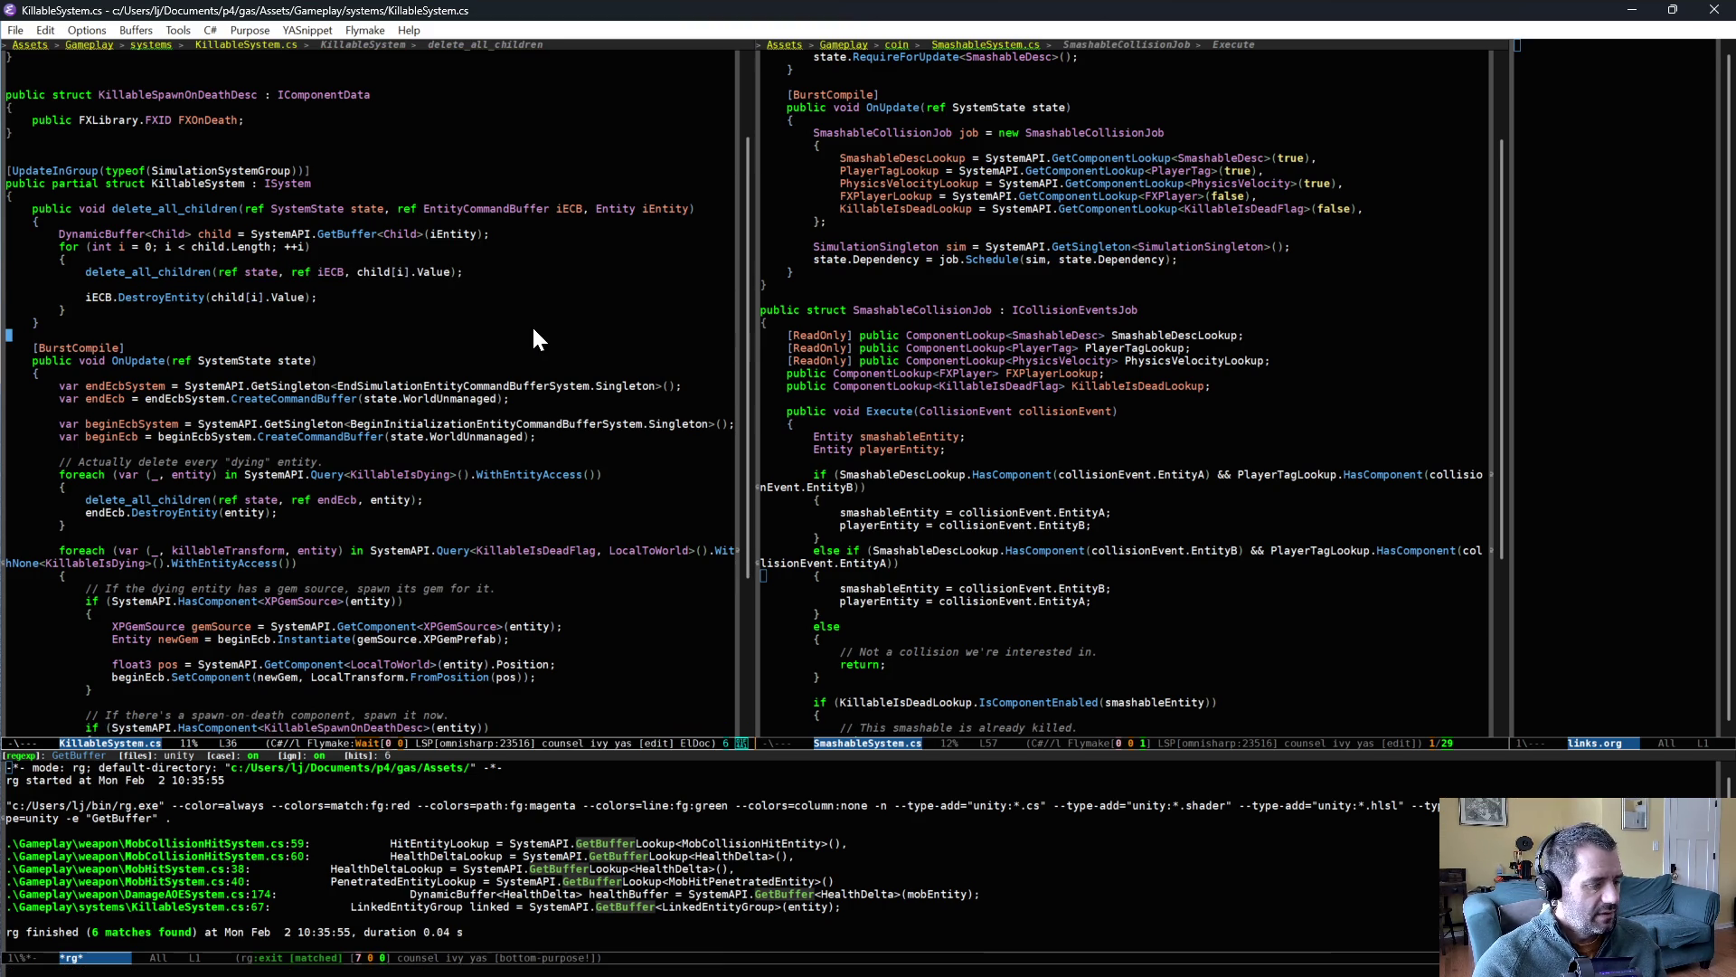
key(alt+Tab)
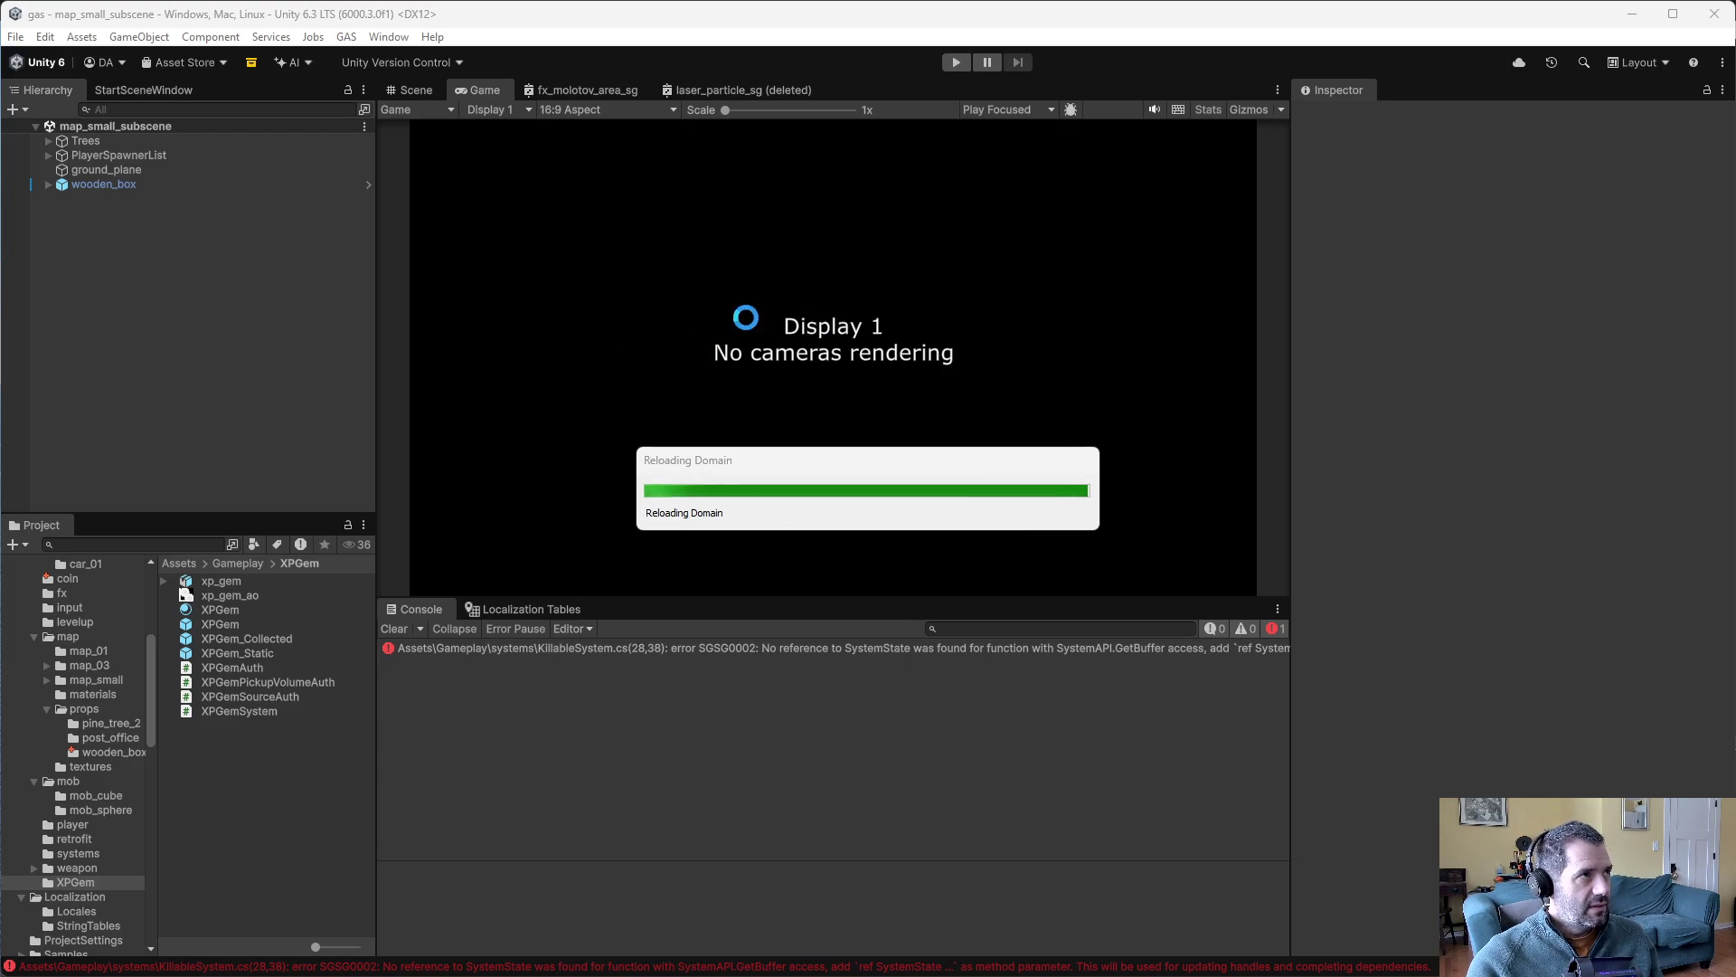